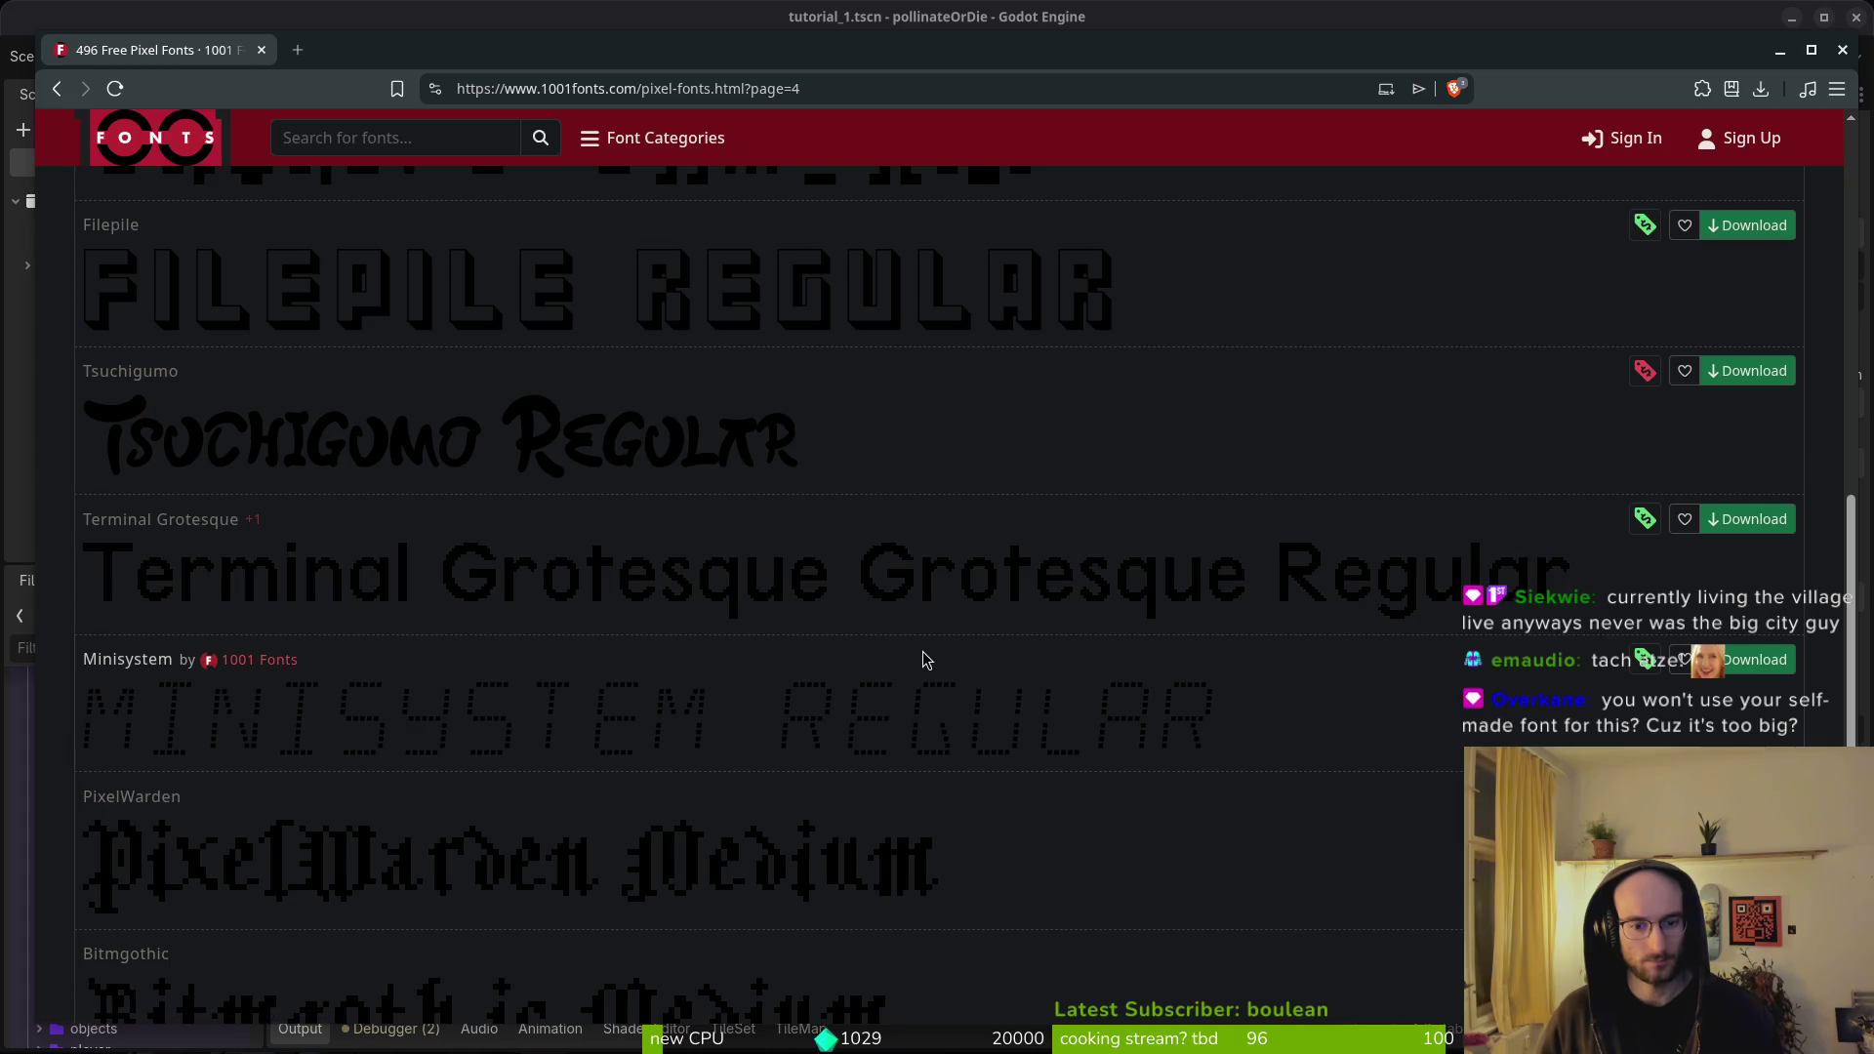
# - Go to page 5 of the Pixel Fonts listing and scroll through its fonts
pyautogui.scroll(-5, 914, 694)
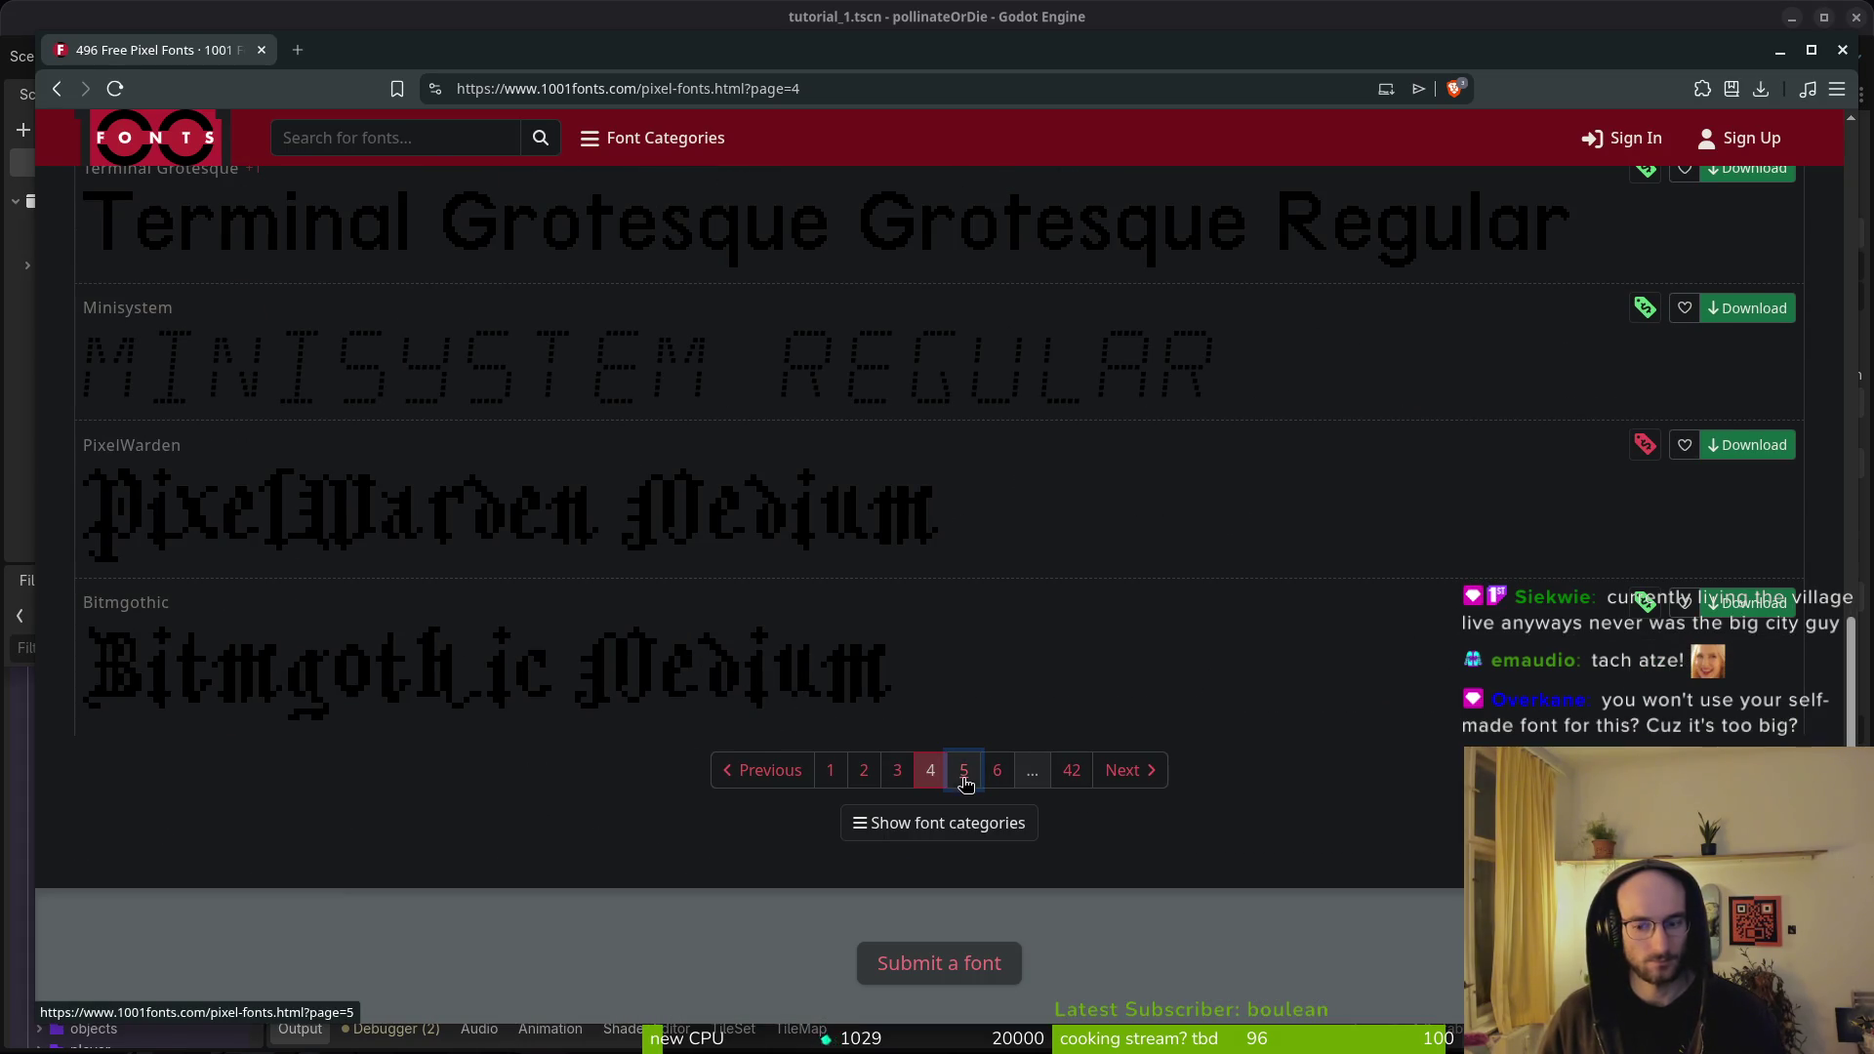
pyautogui.click(964, 776)
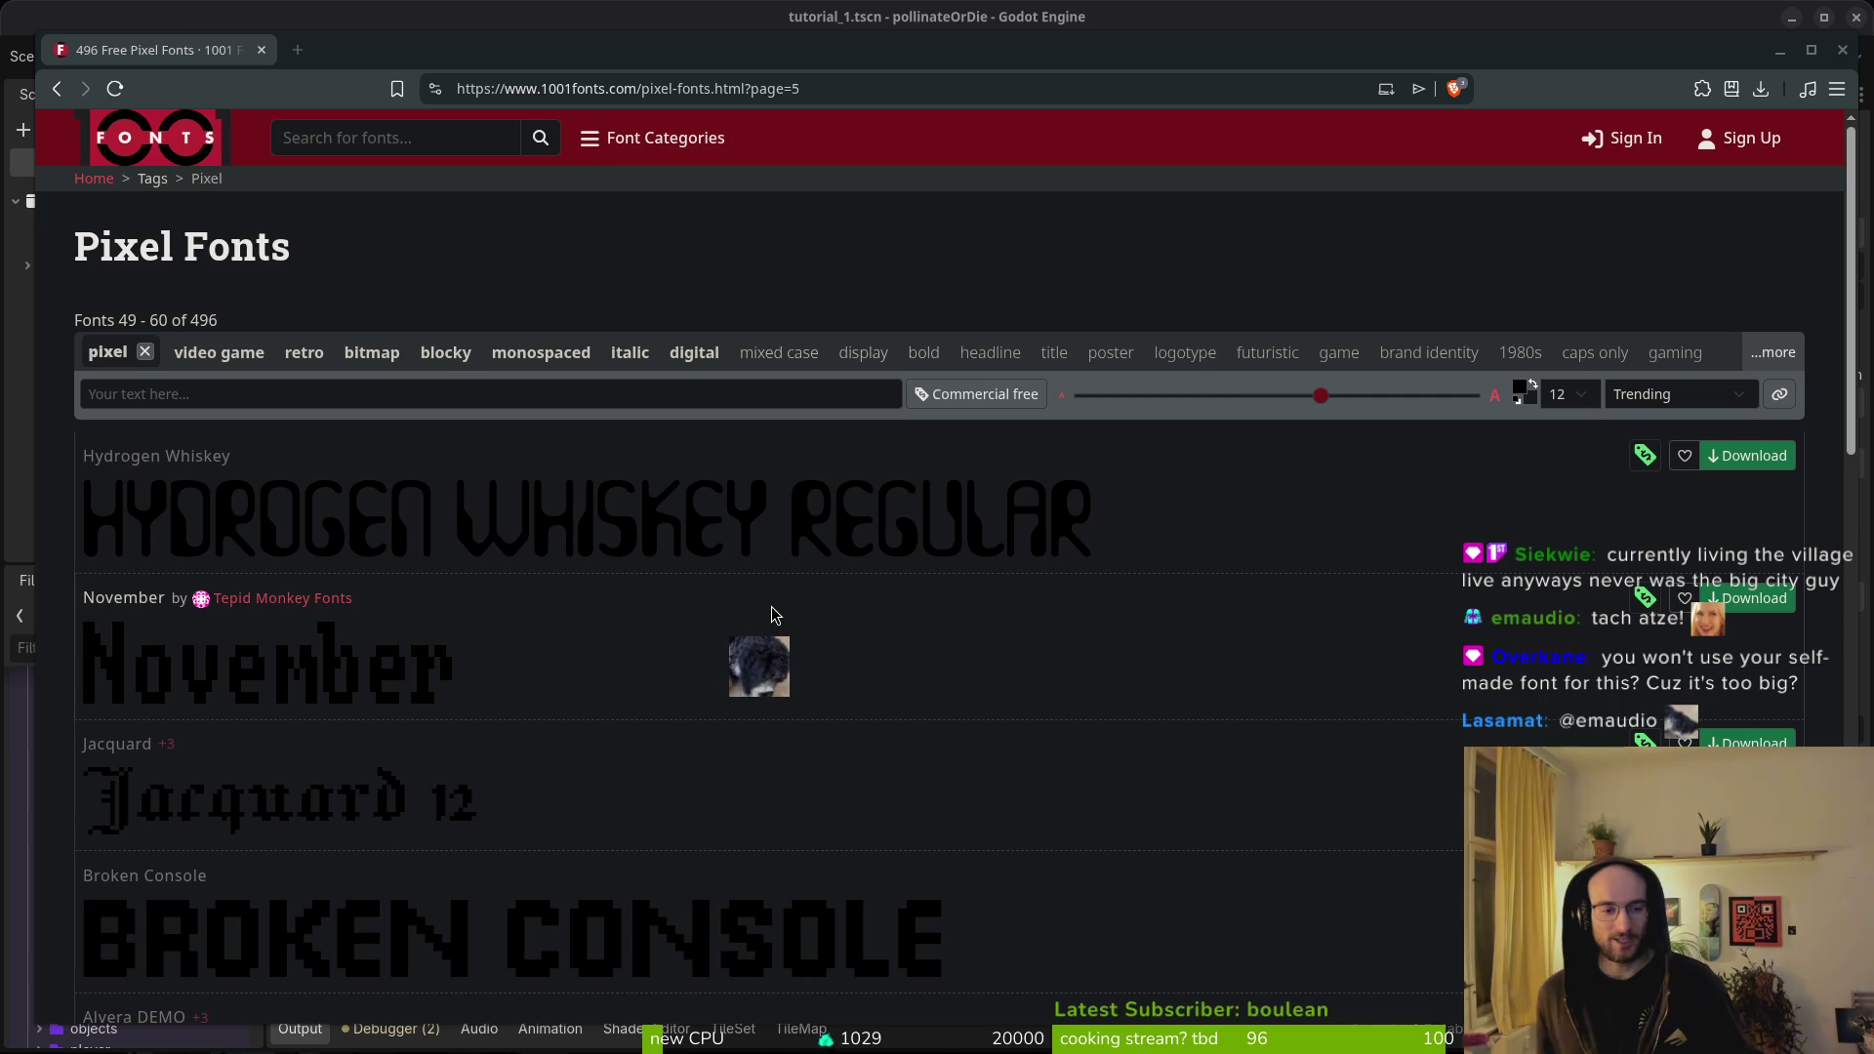
pyautogui.scroll(-2, 856, 665)
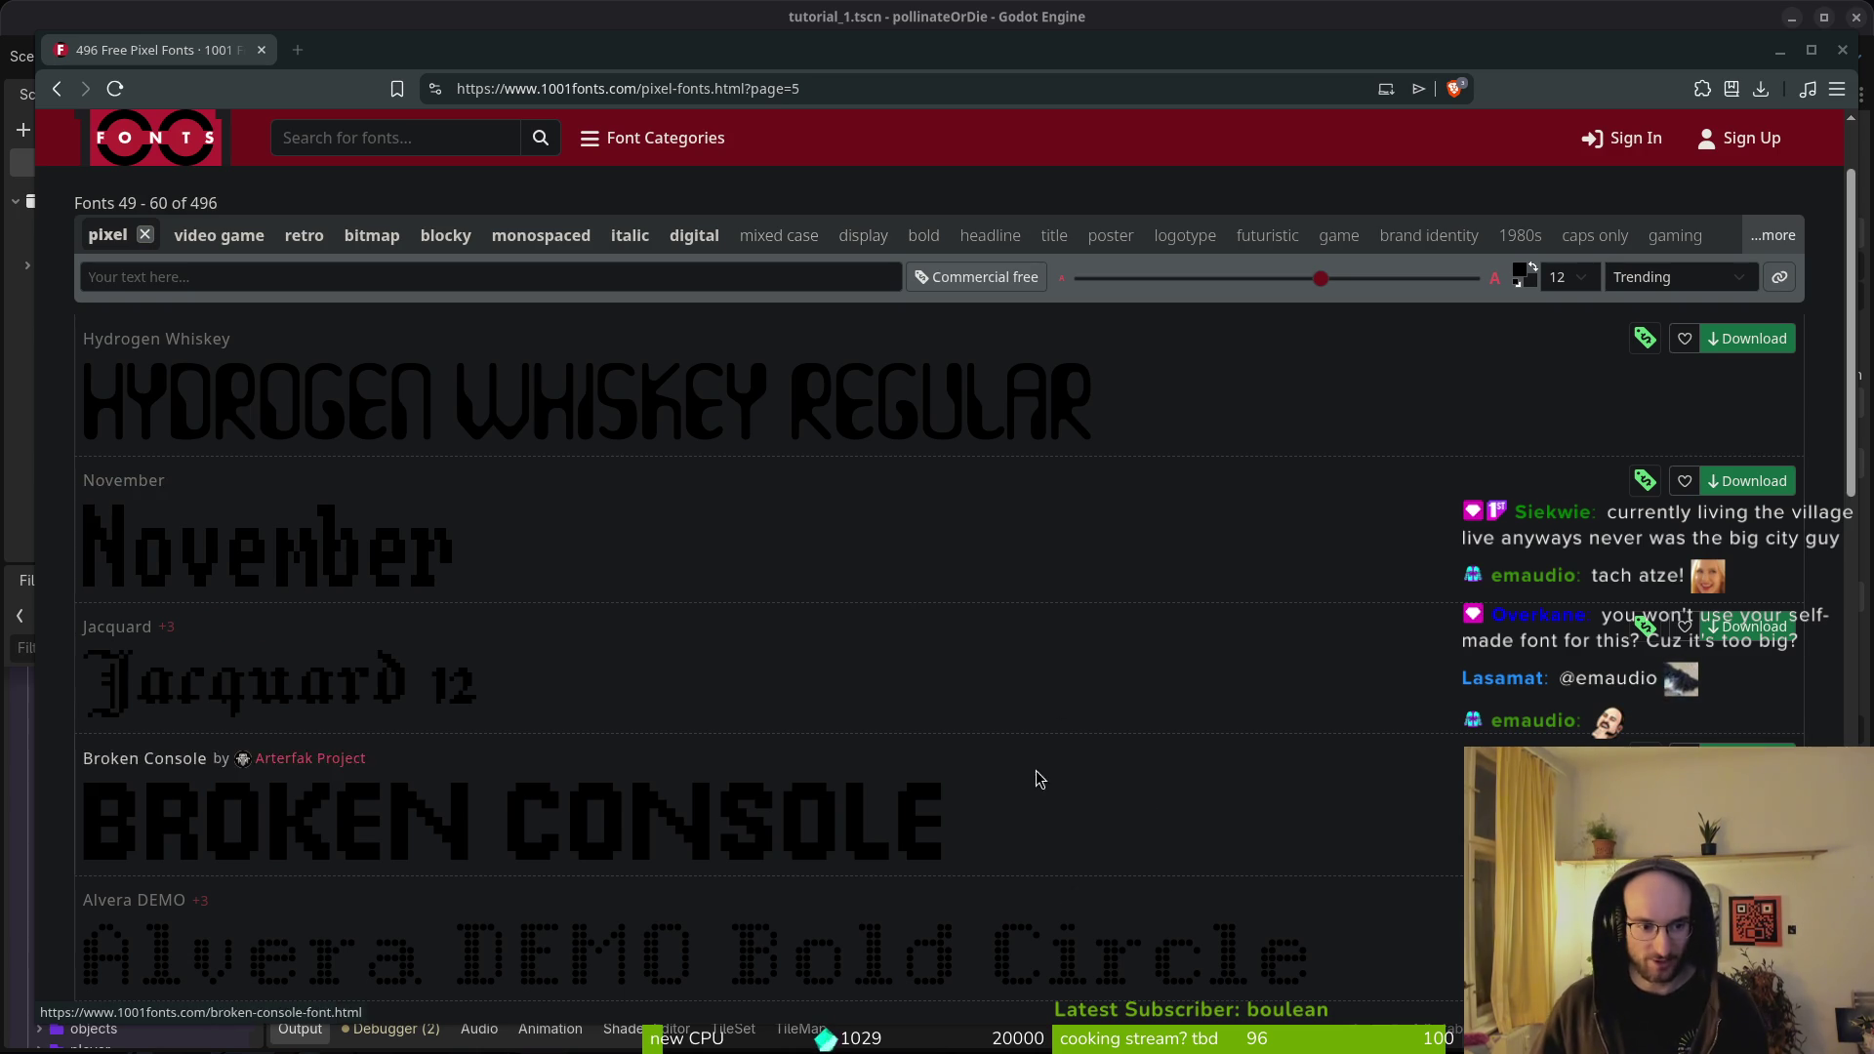
pyautogui.scroll(-5, 983, 736)
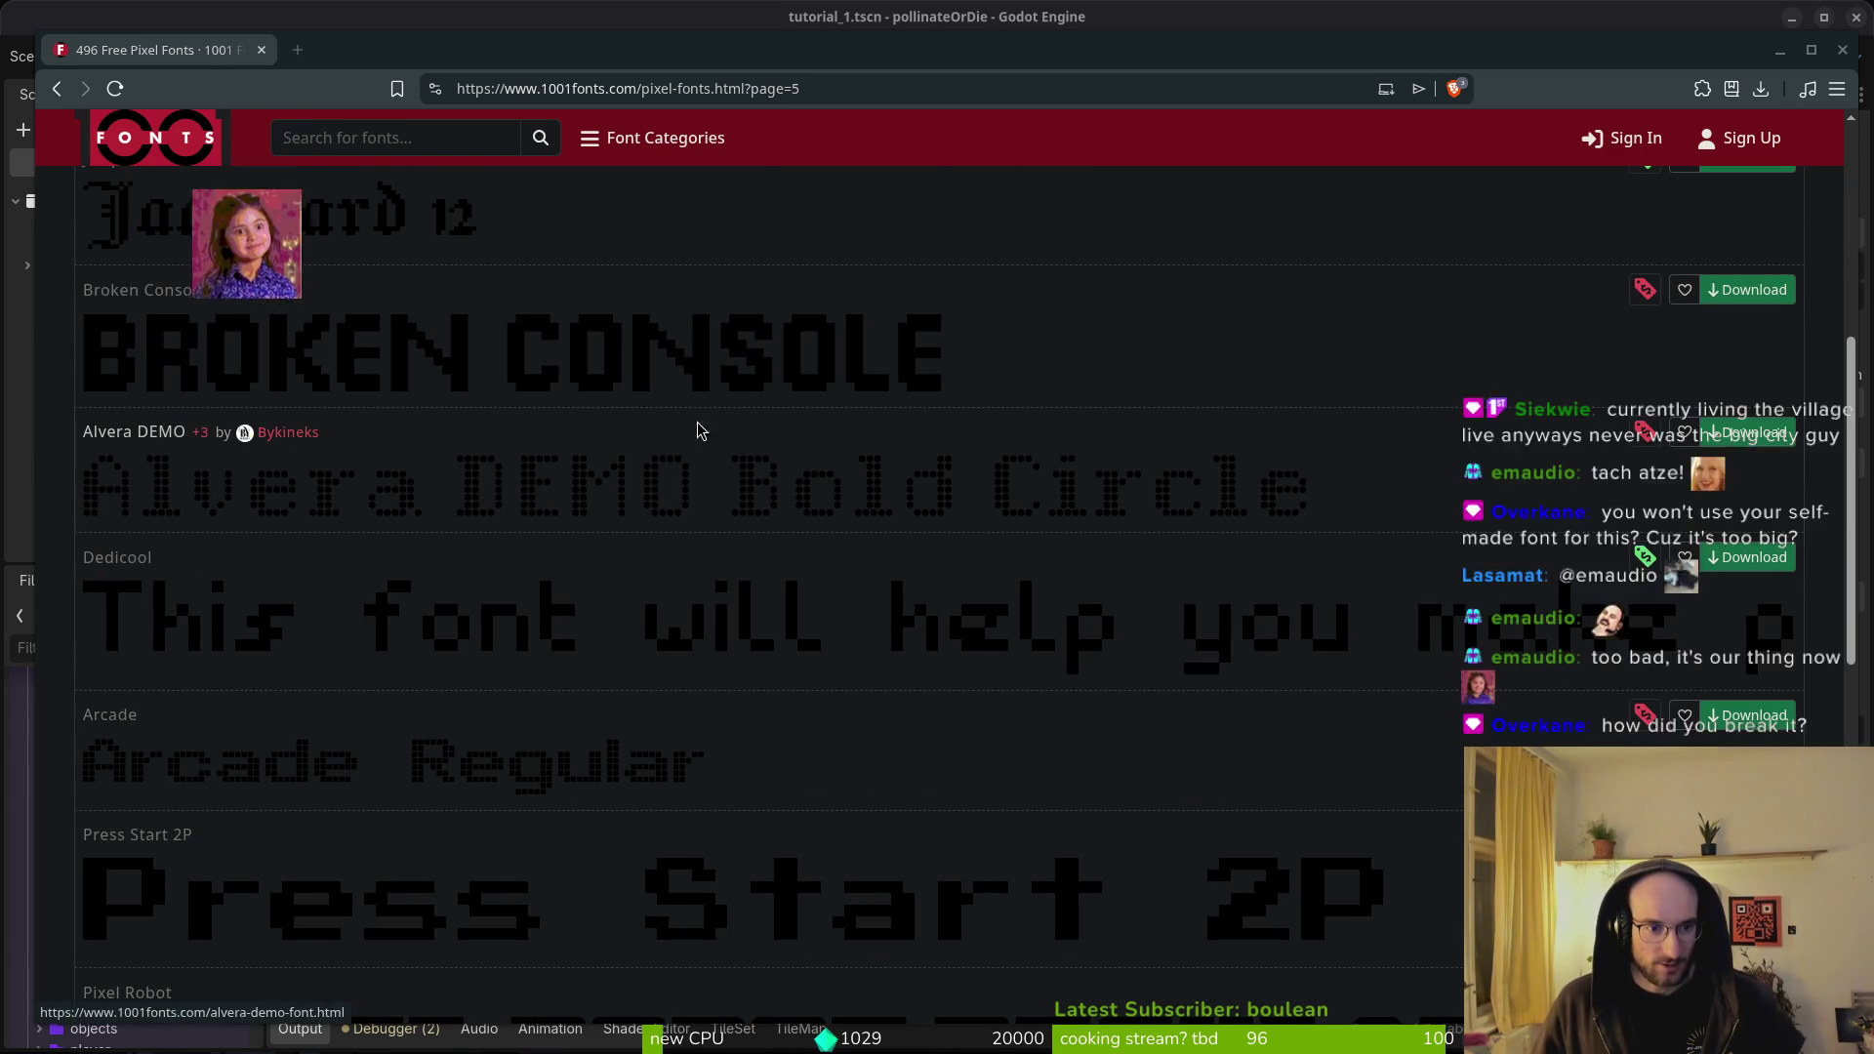
pyautogui.scroll(-4, 957, 720)
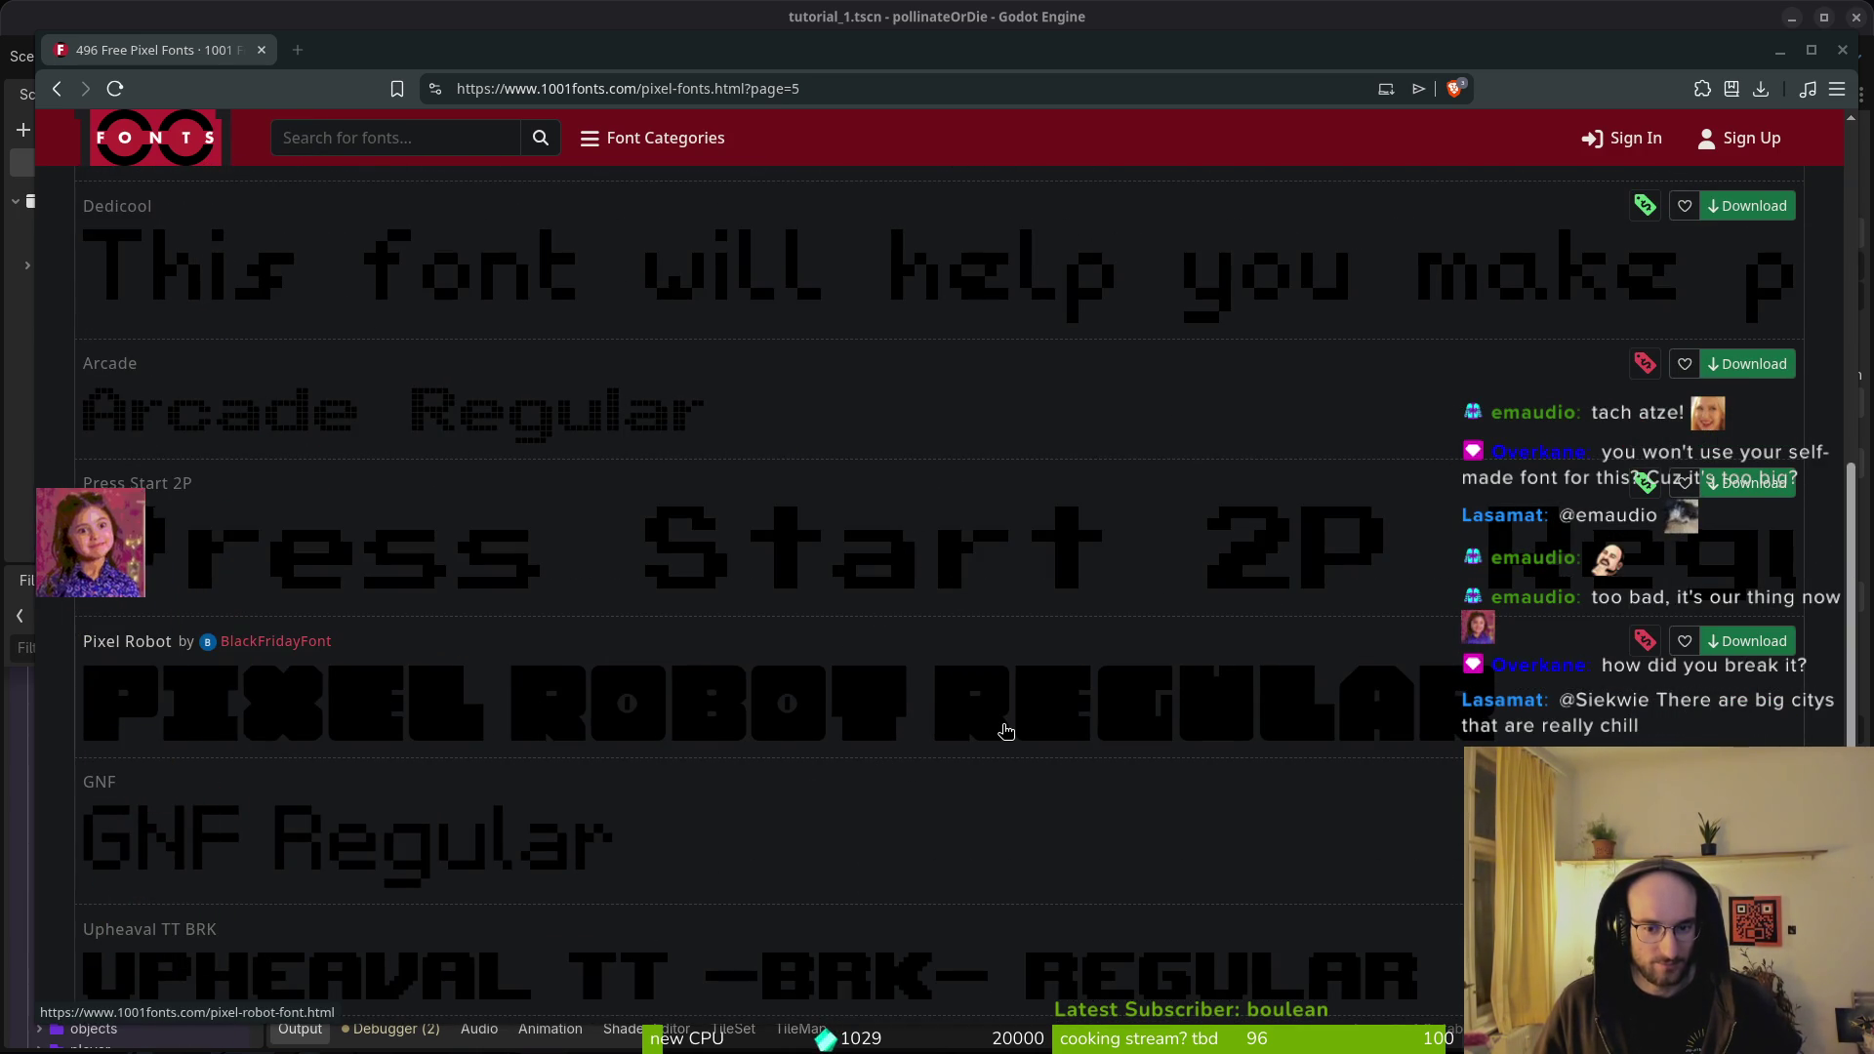
pyautogui.scroll(-3, 1006, 738)
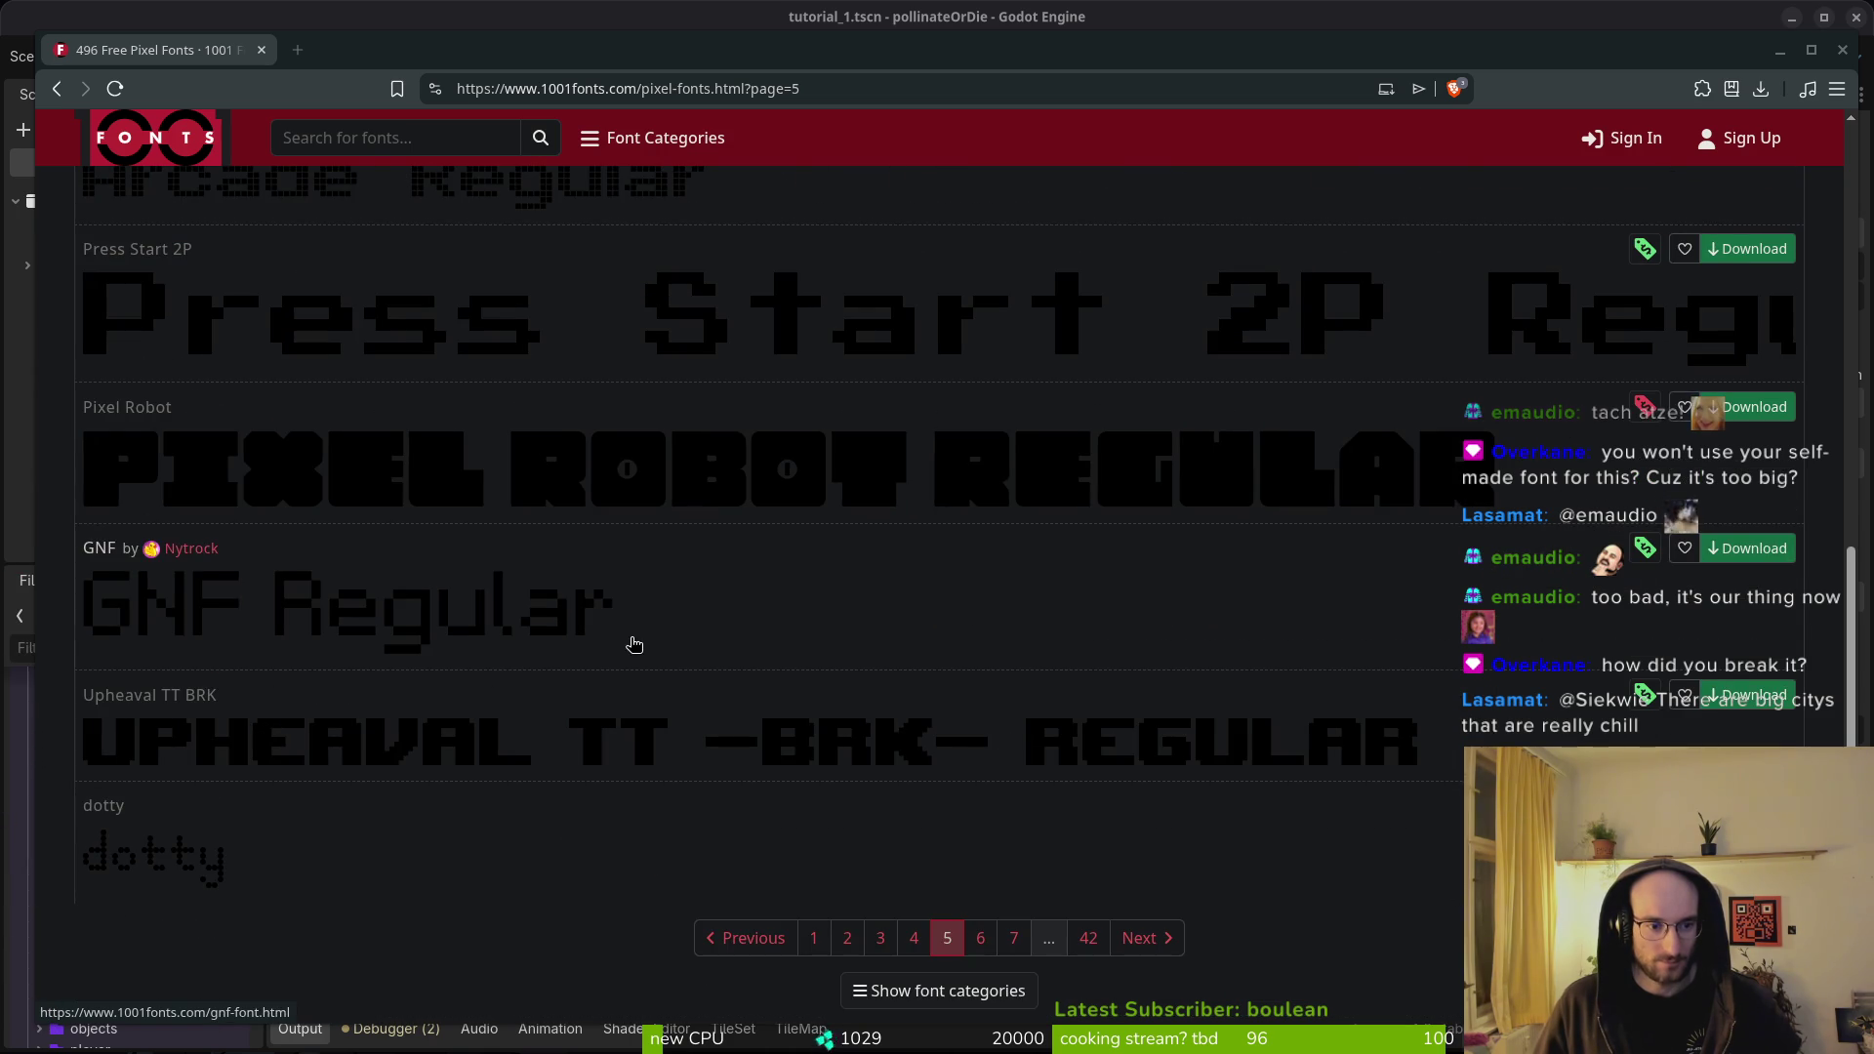
# - Go to page 6 and open the VCR-JP font page in a new tab
pyautogui.click(984, 940)
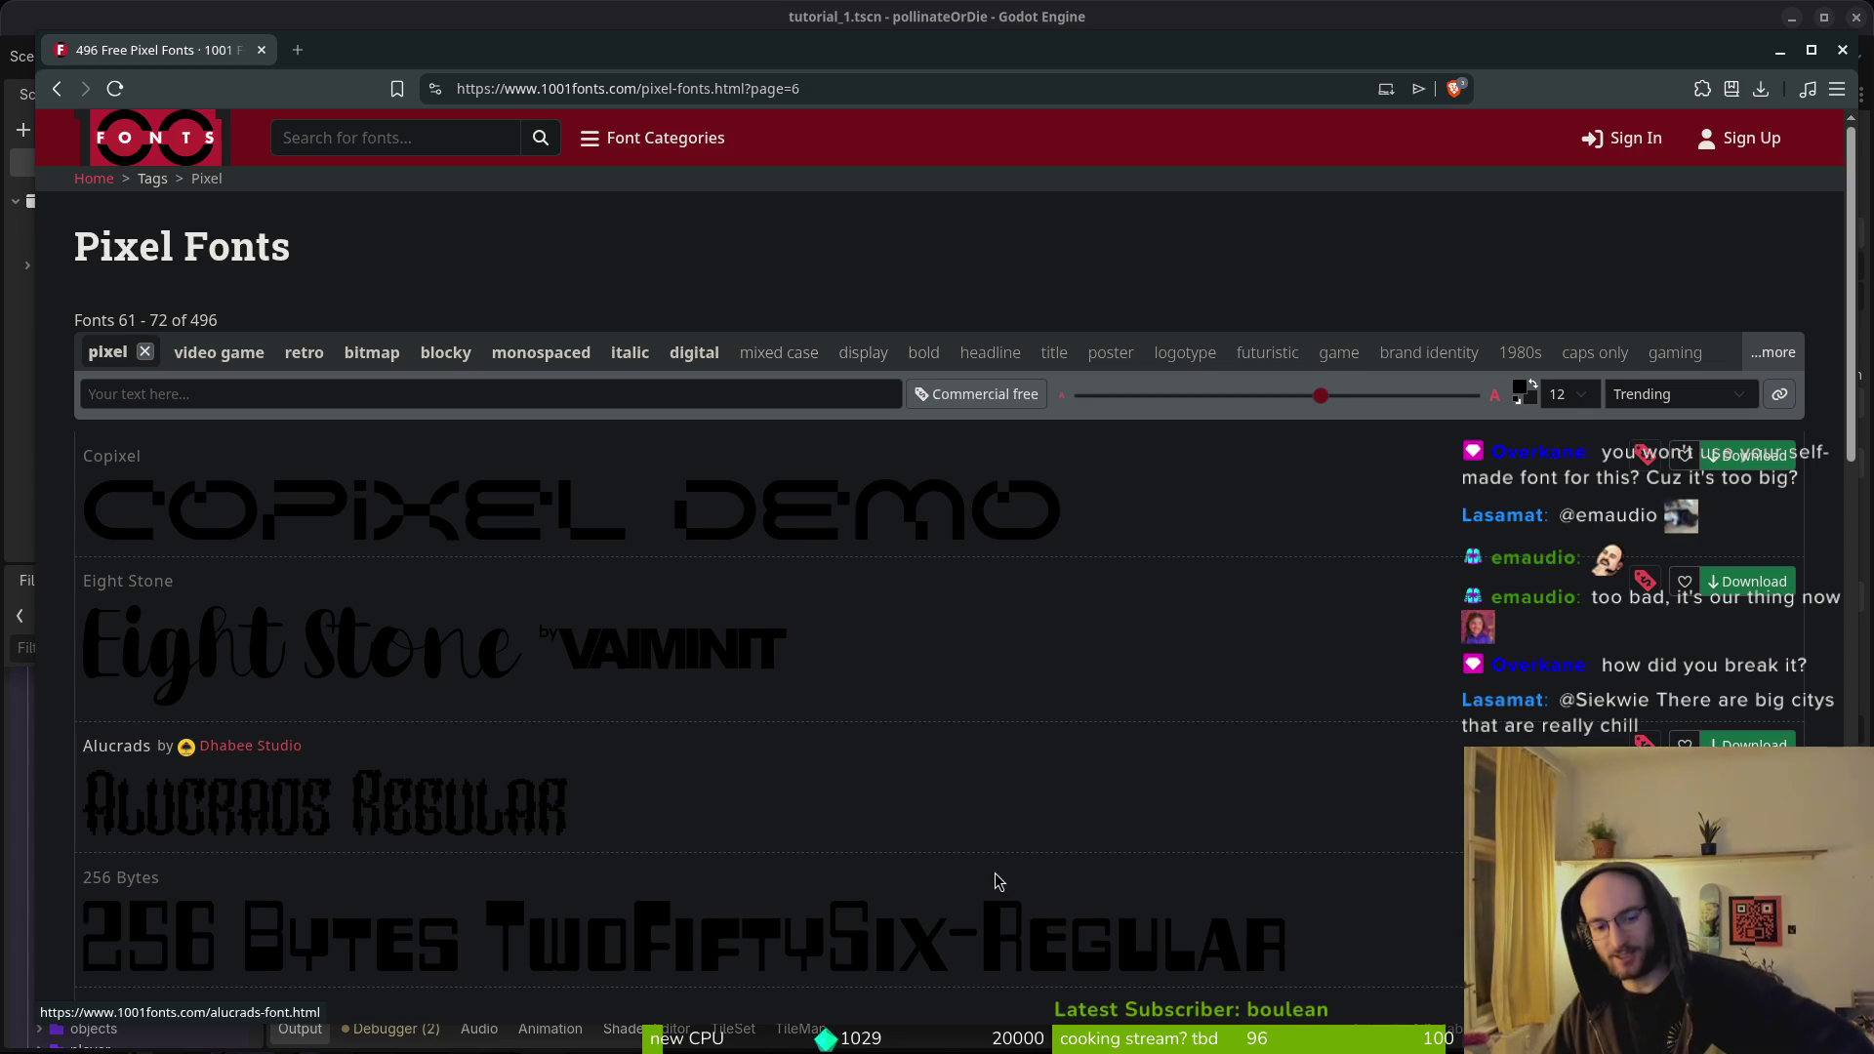
pyautogui.scroll(-2, 943, 769)
pyautogui.scroll(-3, 976, 781)
pyautogui.scroll(-2, 1074, 830)
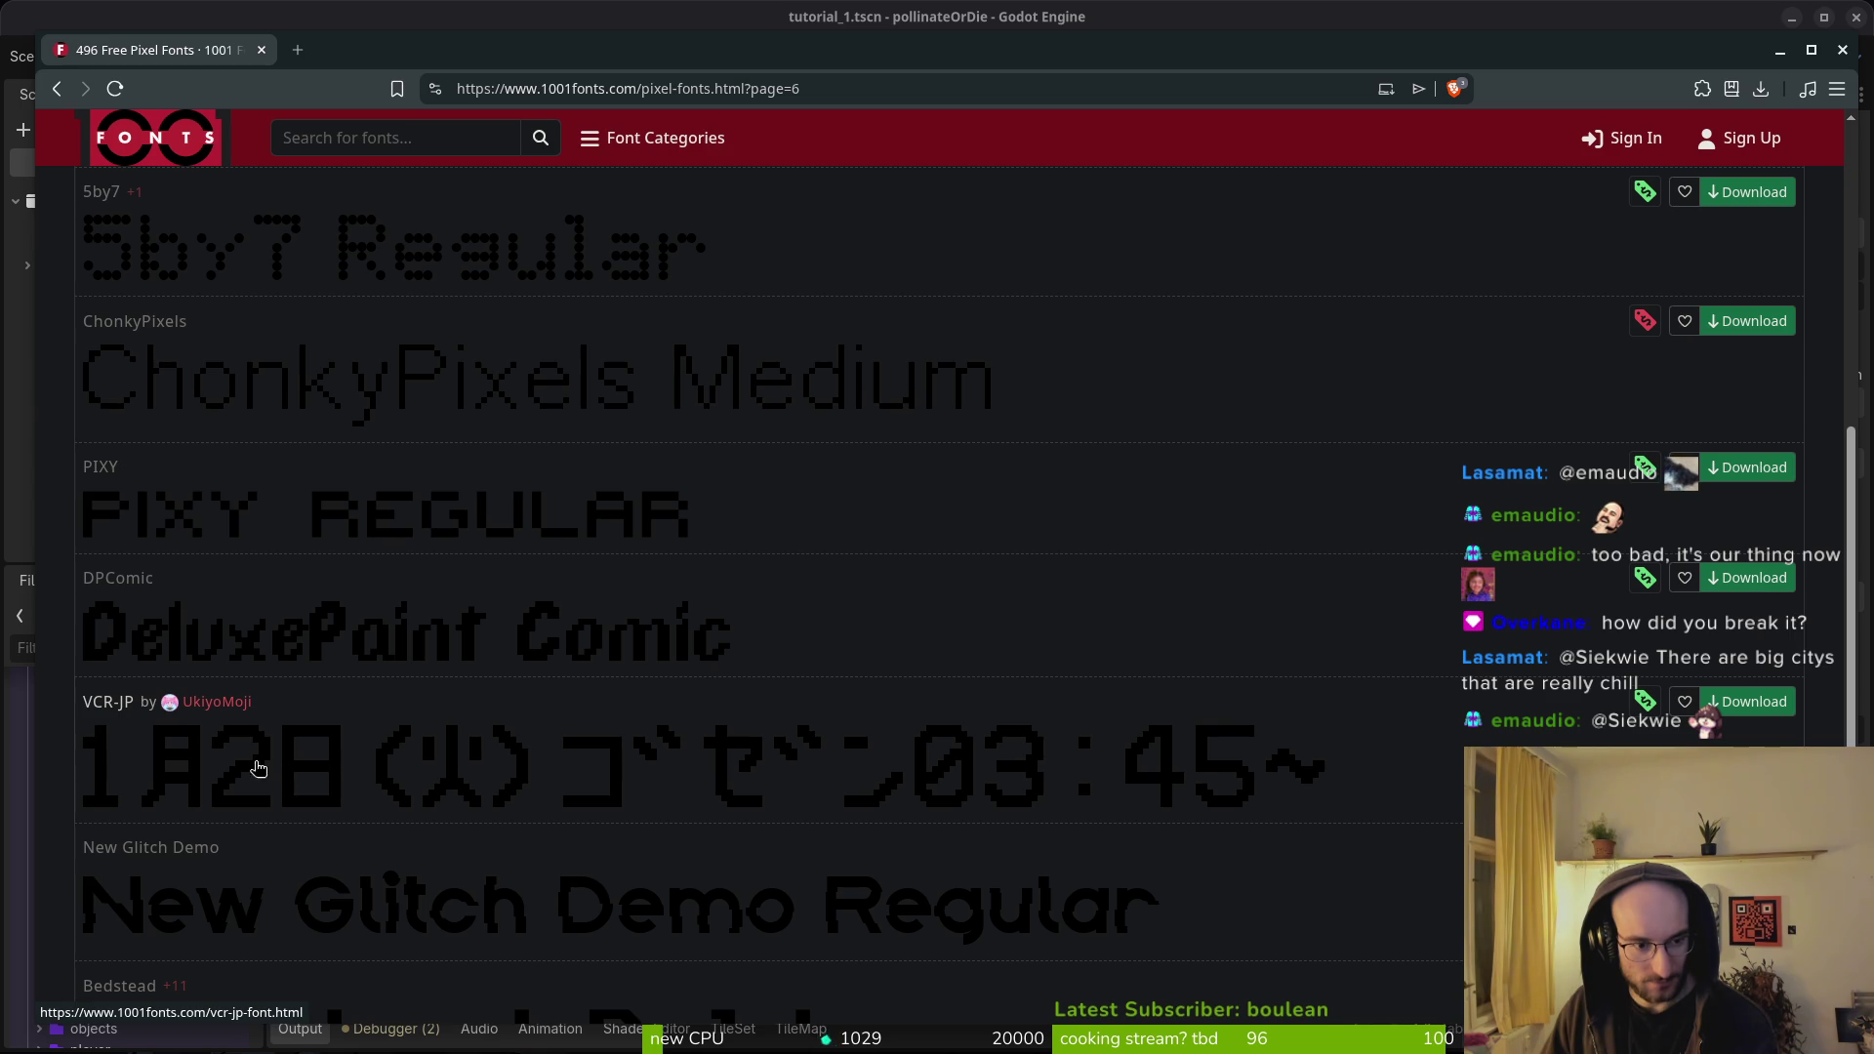
pyautogui.rightClick(288, 774)
pyautogui.click(351, 230)
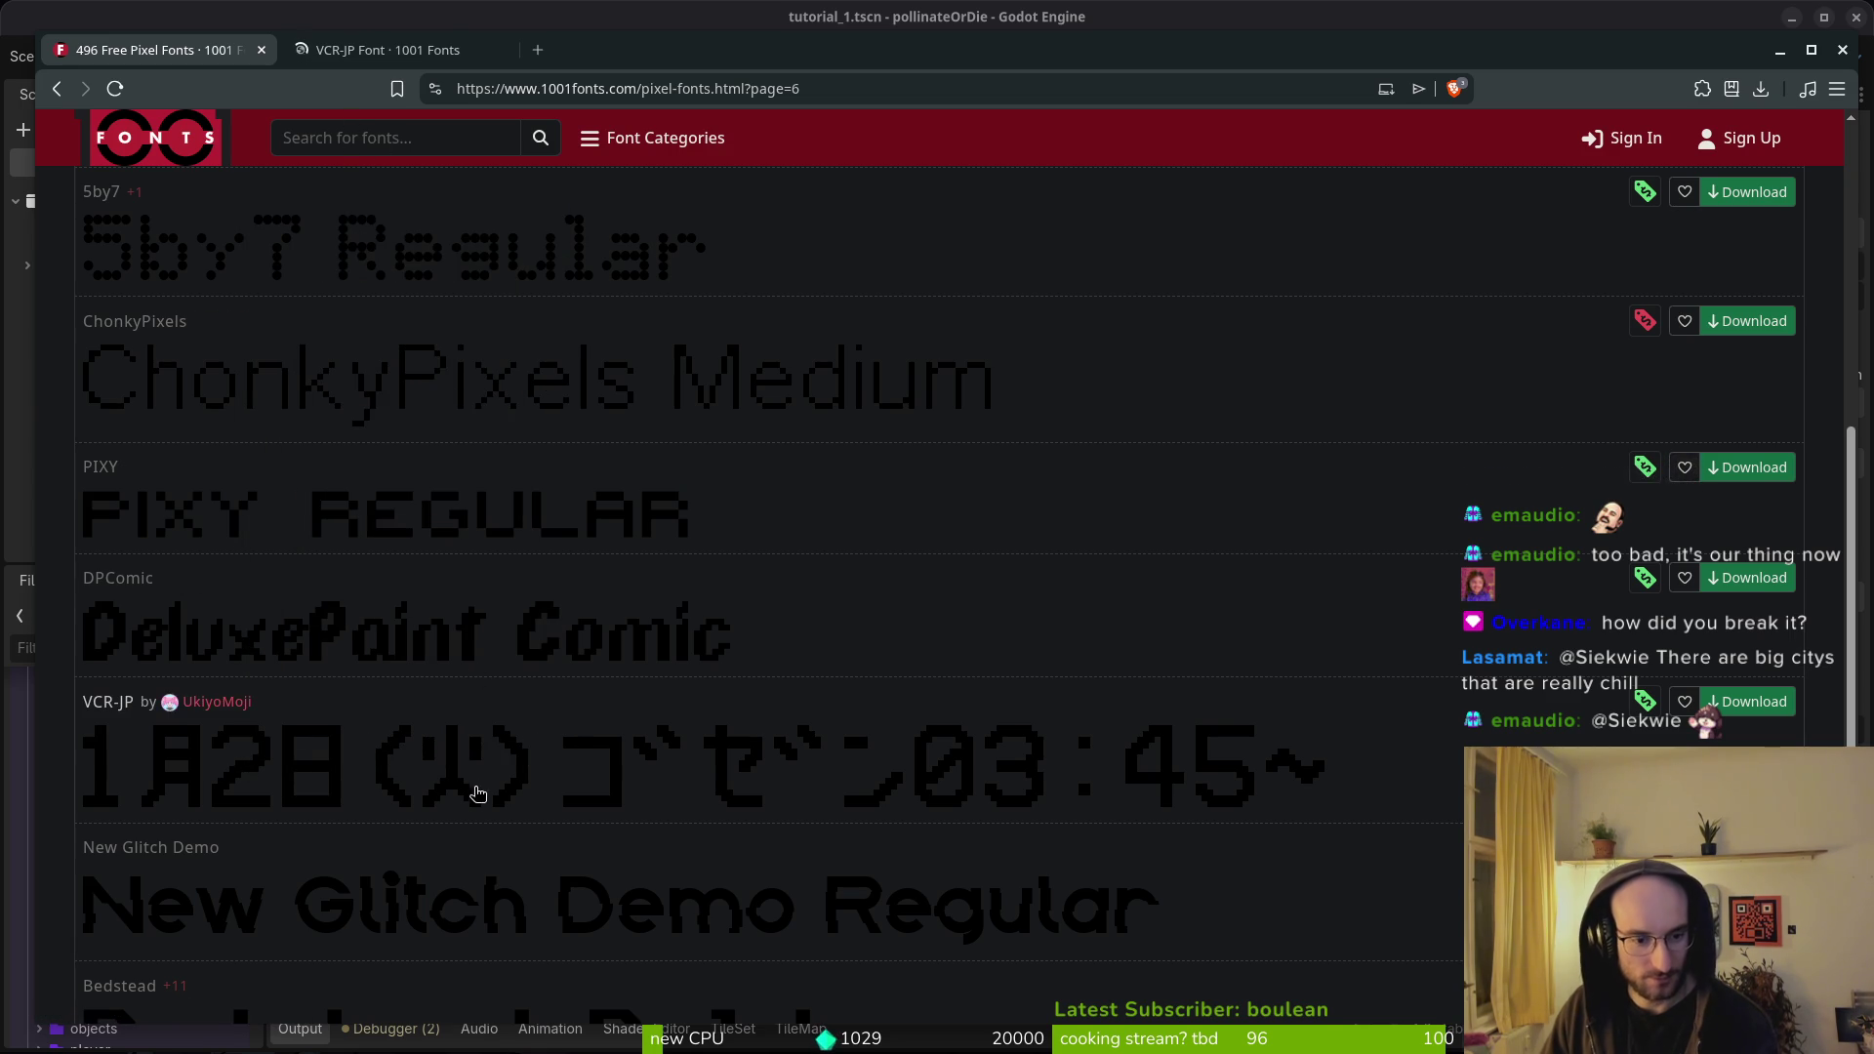
# - Return to the browser's VCR-JP font tab and scroll through its page
pyautogui.click(351, 12)
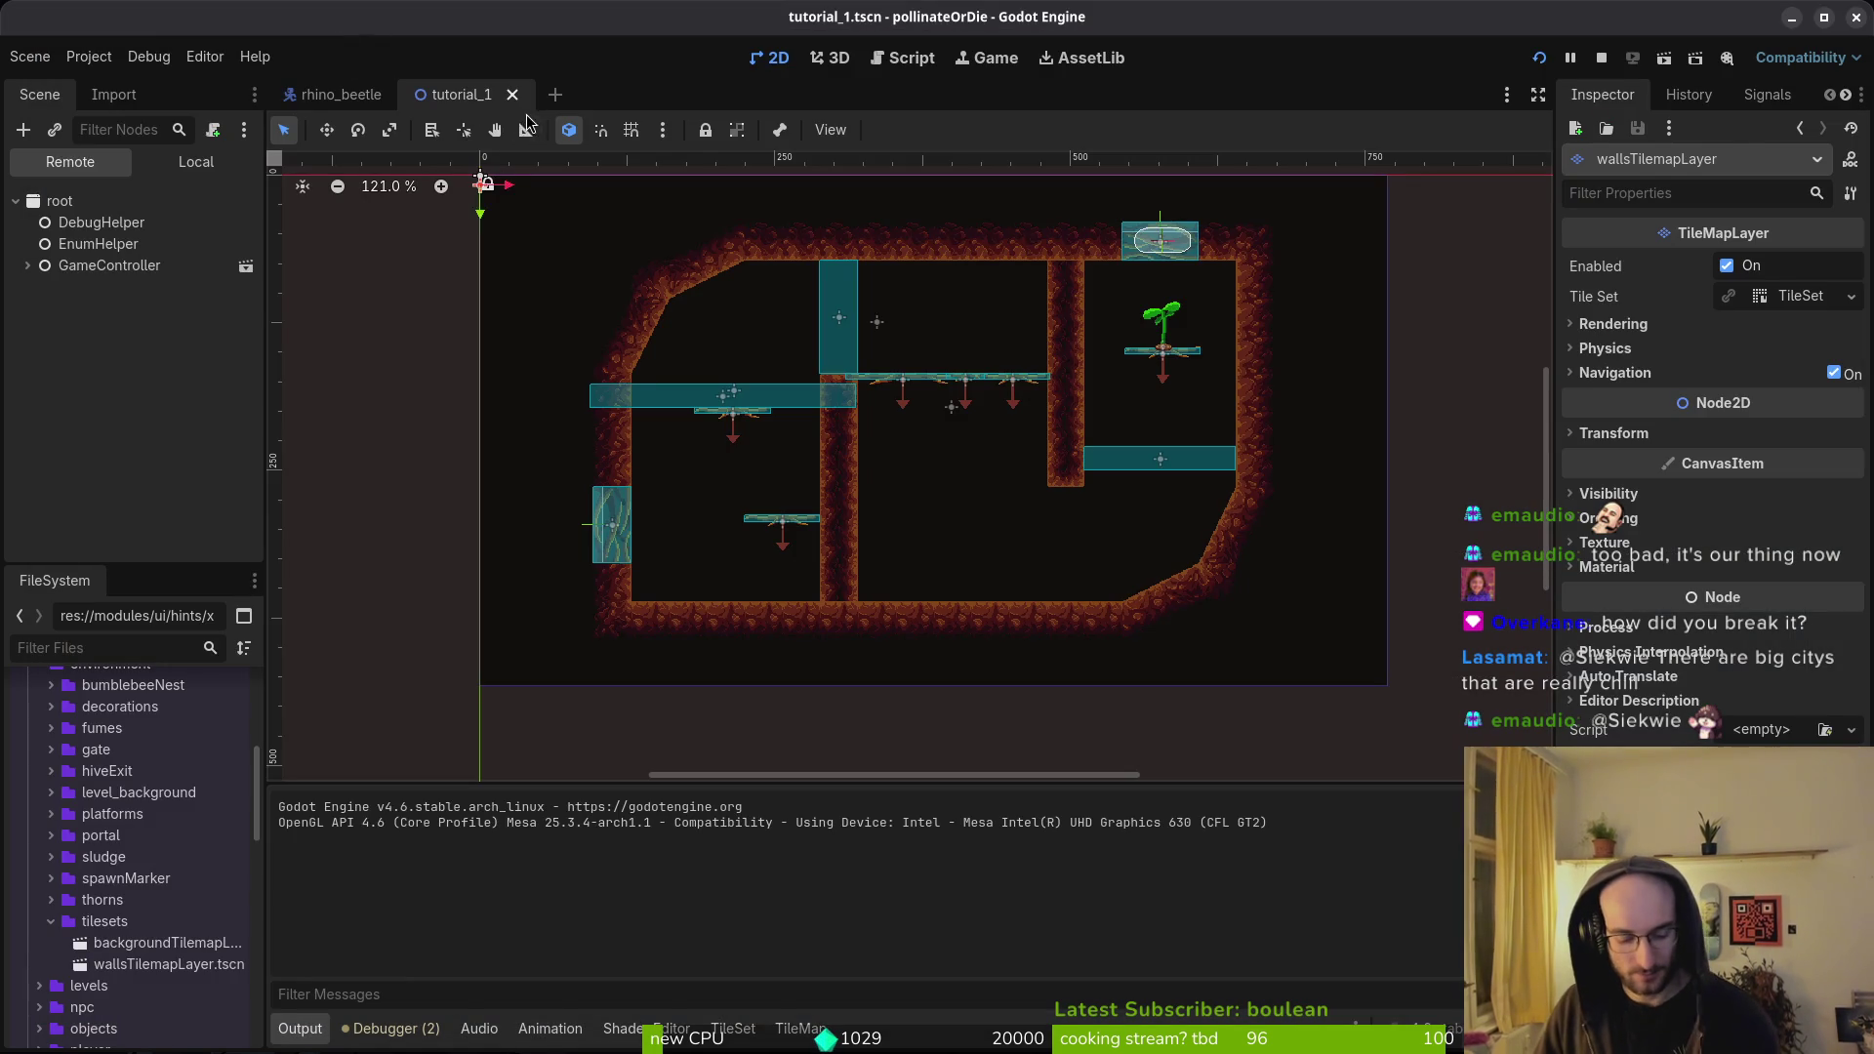
pyautogui.hotkey('alt', 'Tab')
pyautogui.click(426, 51)
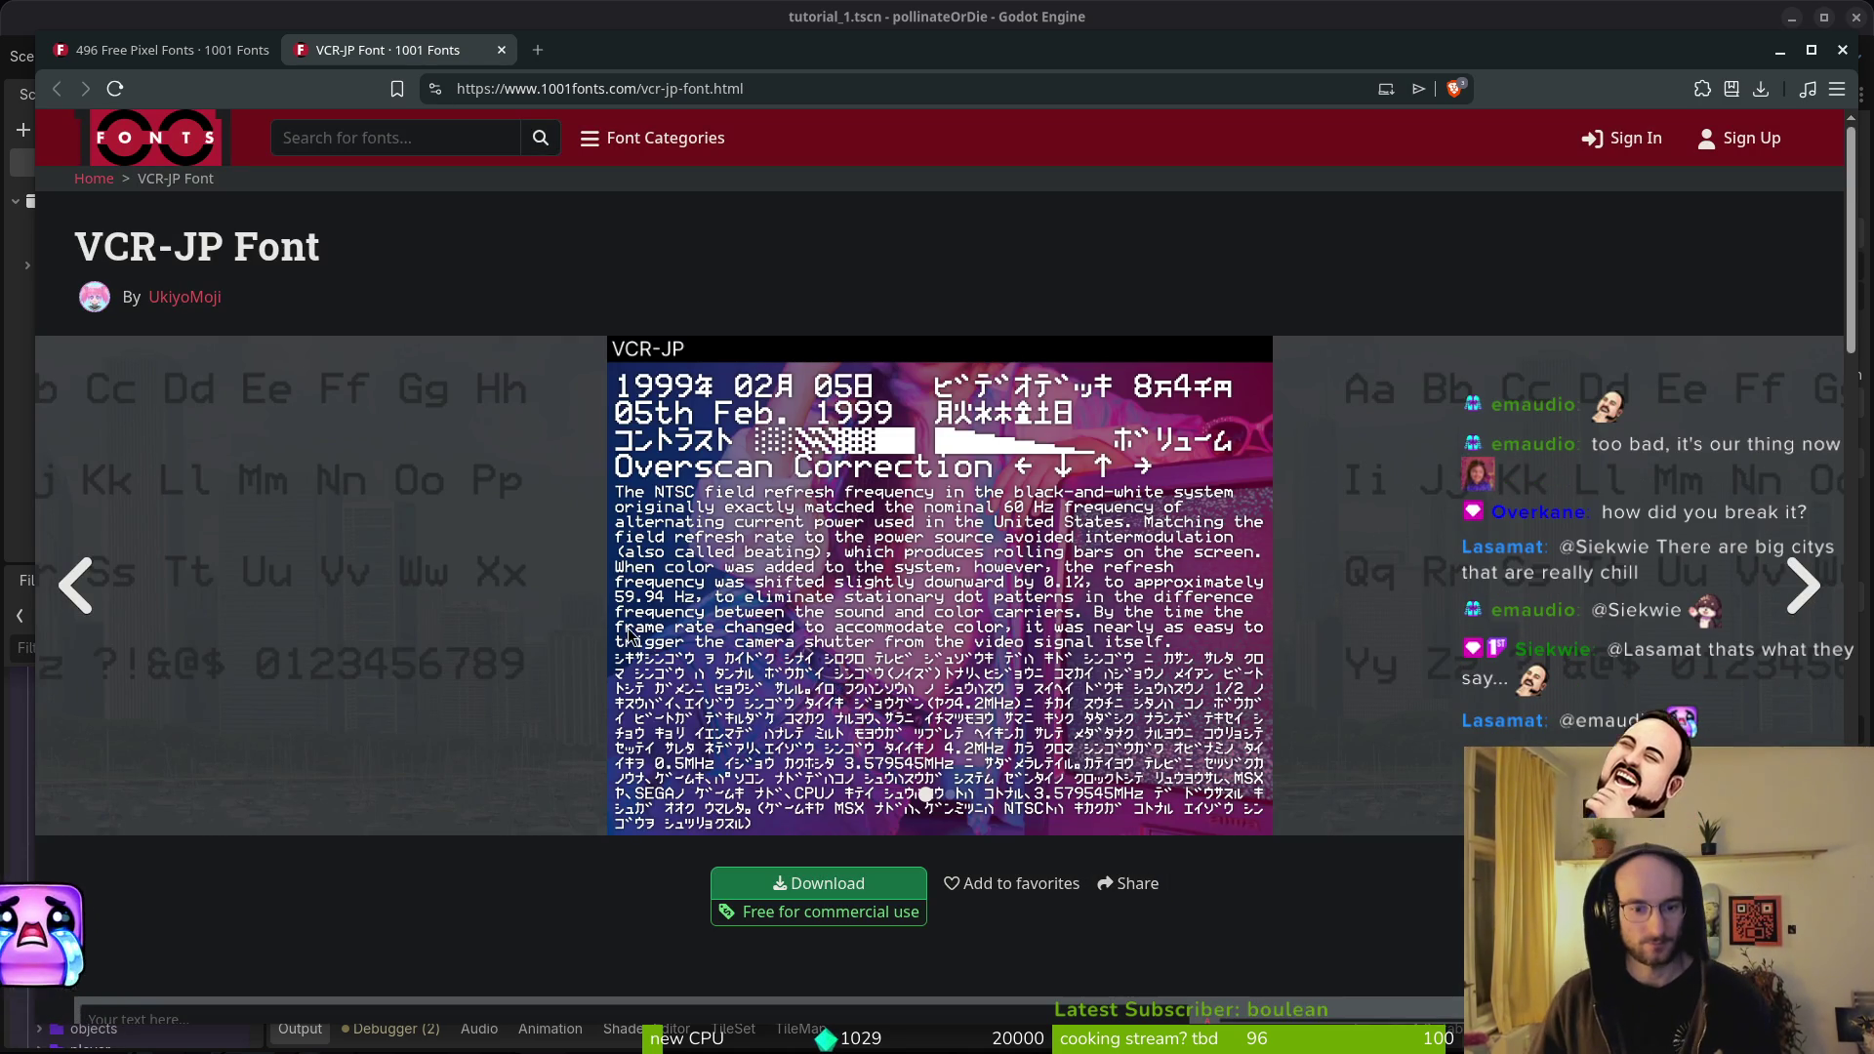
pyautogui.scroll(-5, 615, 571)
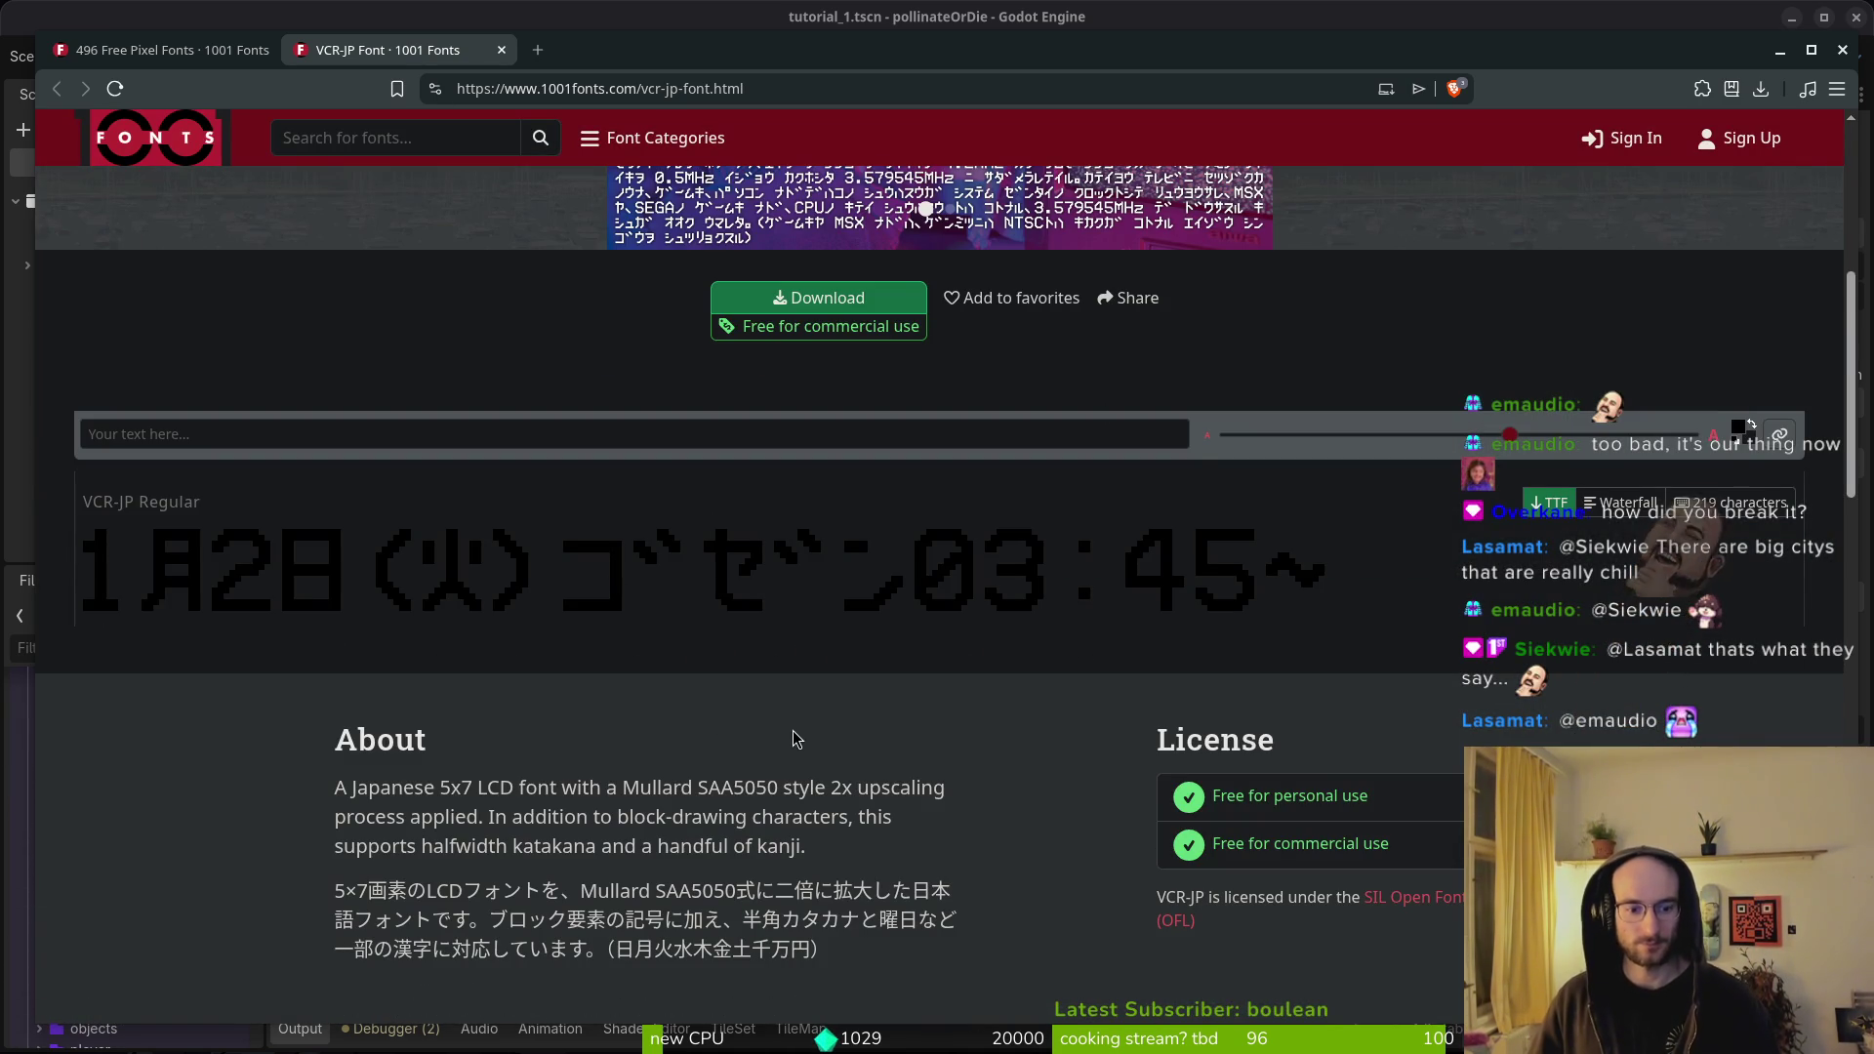
pyautogui.scroll(-1, 796, 737)
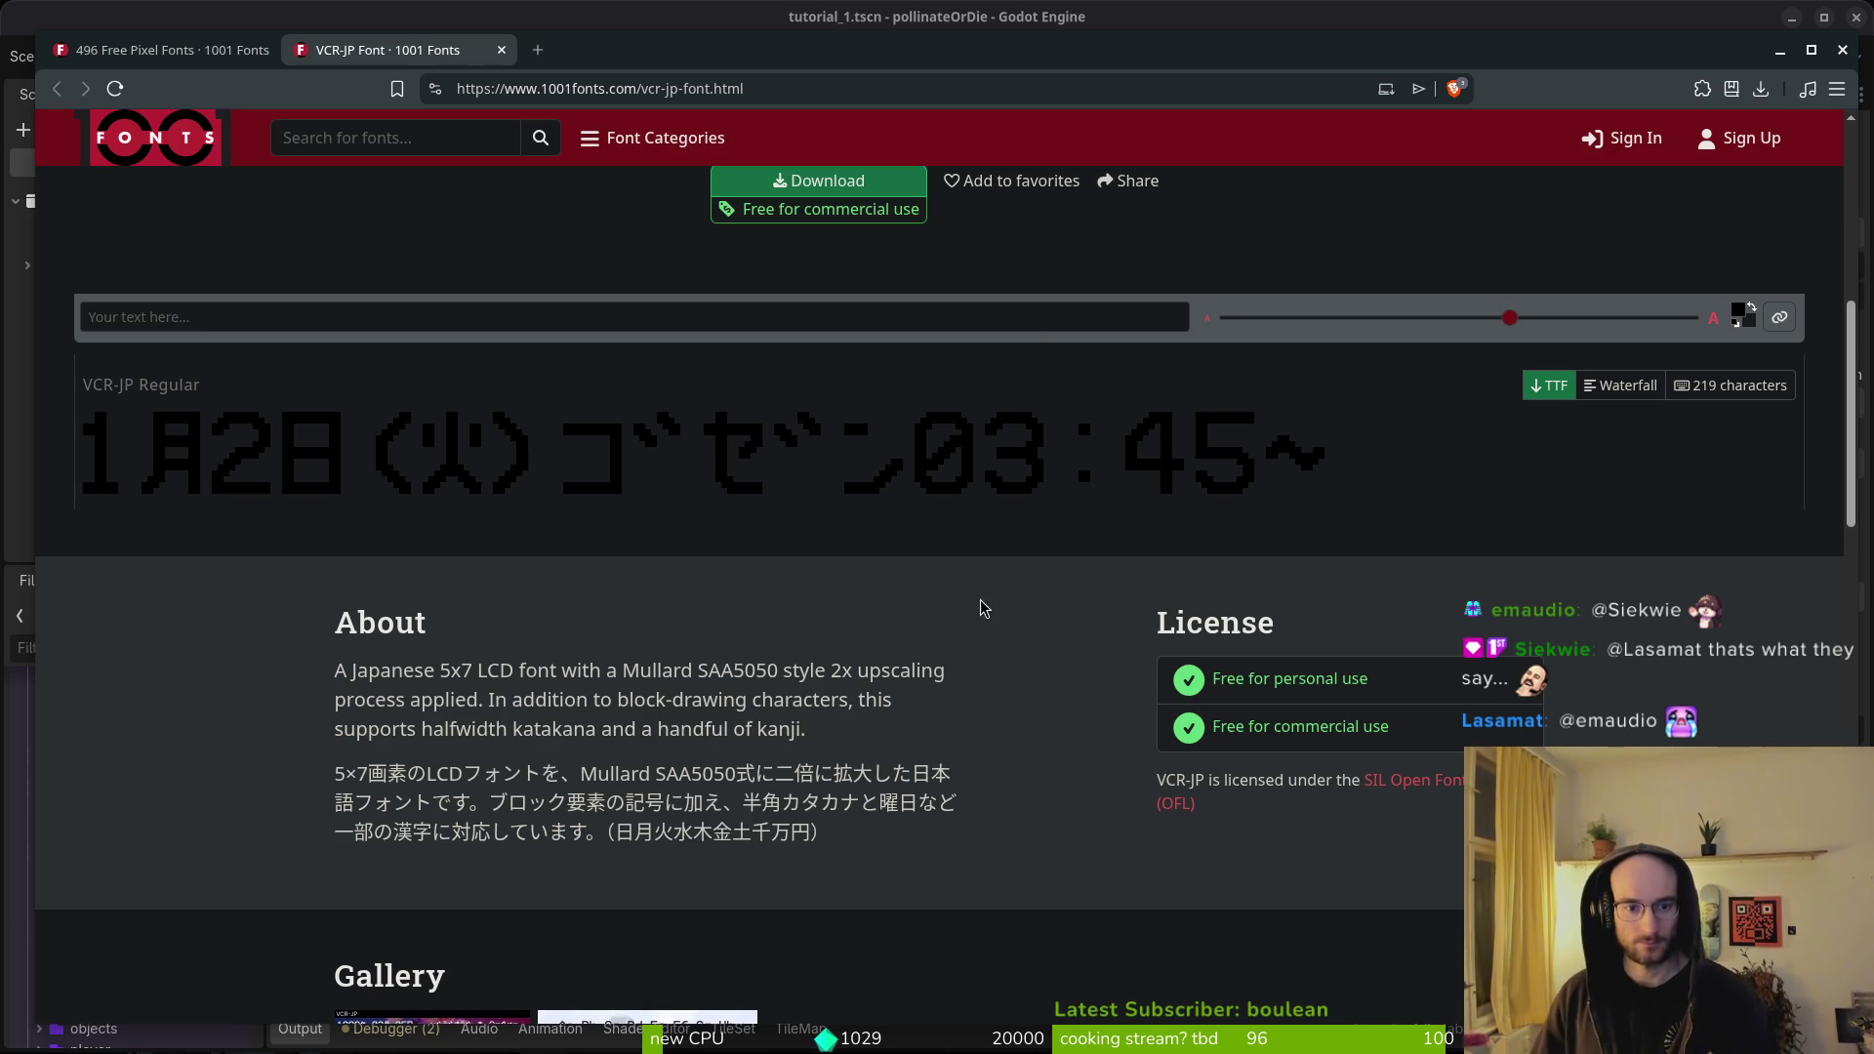
pyautogui.scroll(-8, 848, 597)
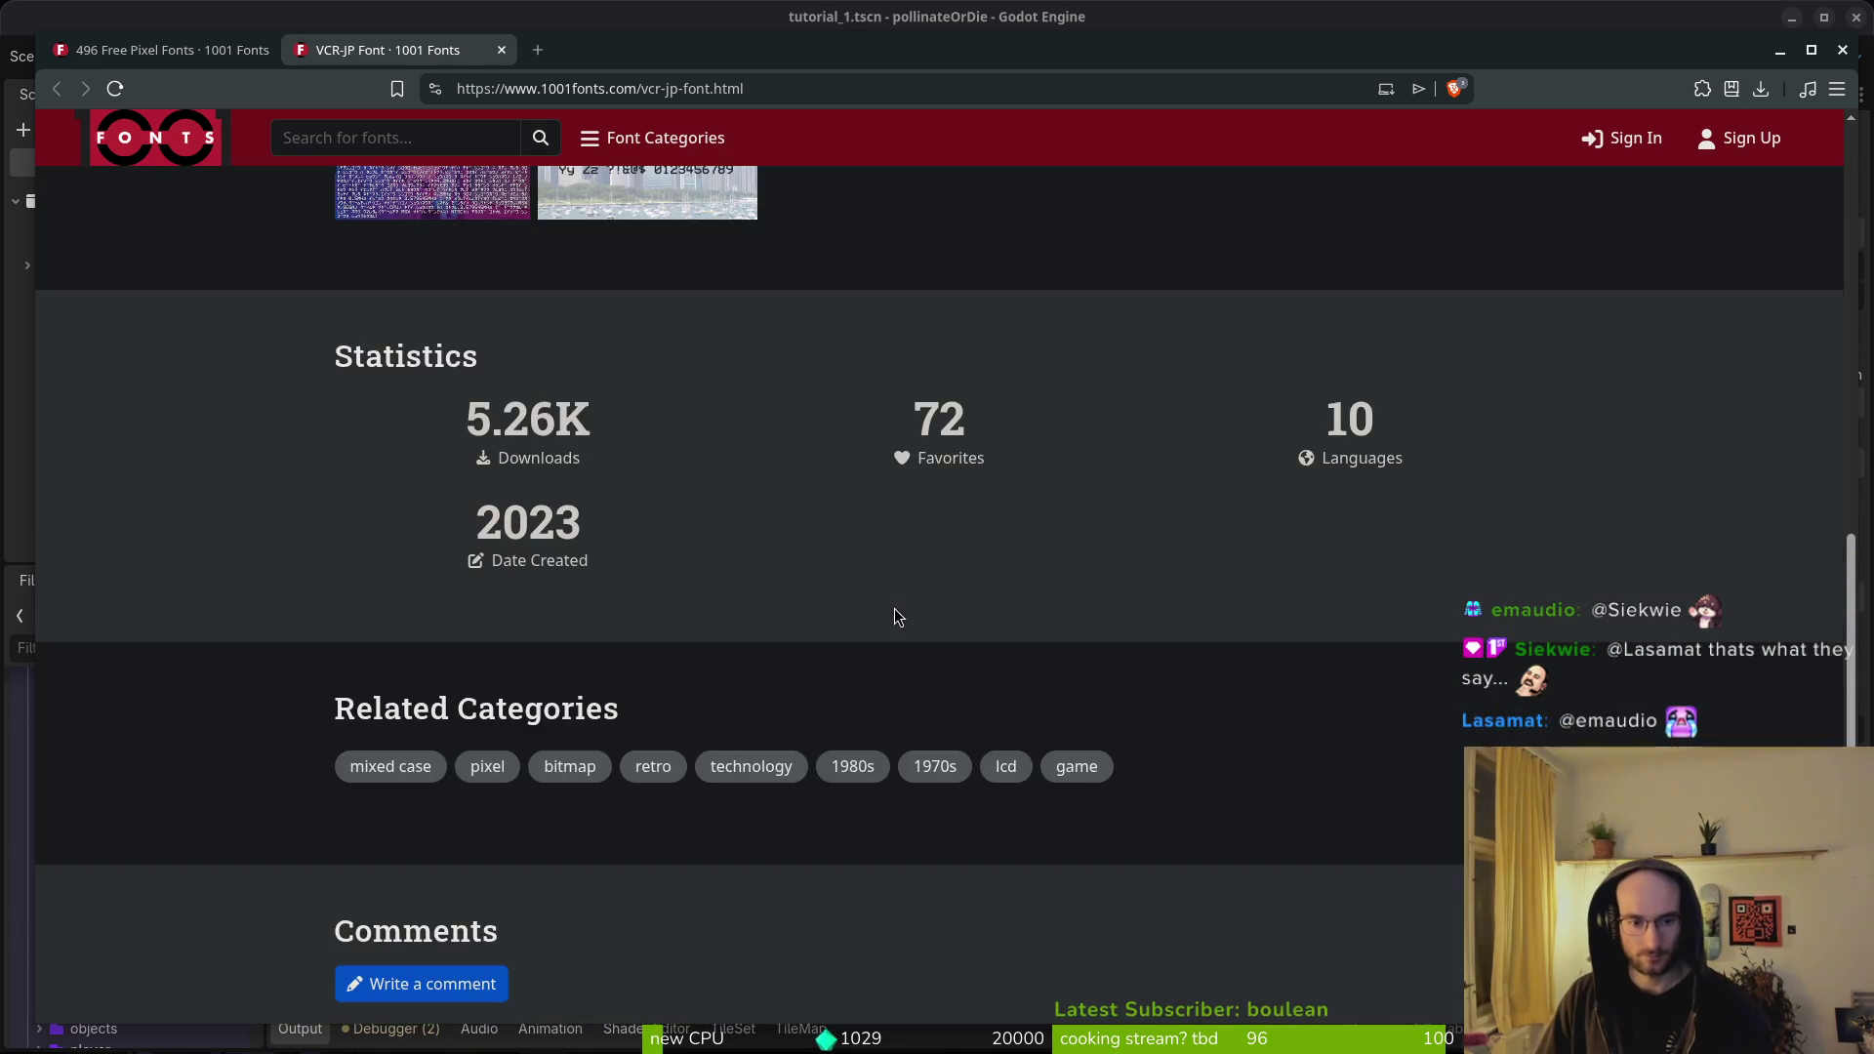
pyautogui.scroll(4, 893, 608)
pyautogui.scroll(5, 891, 594)
pyautogui.scroll(5, 793, 730)
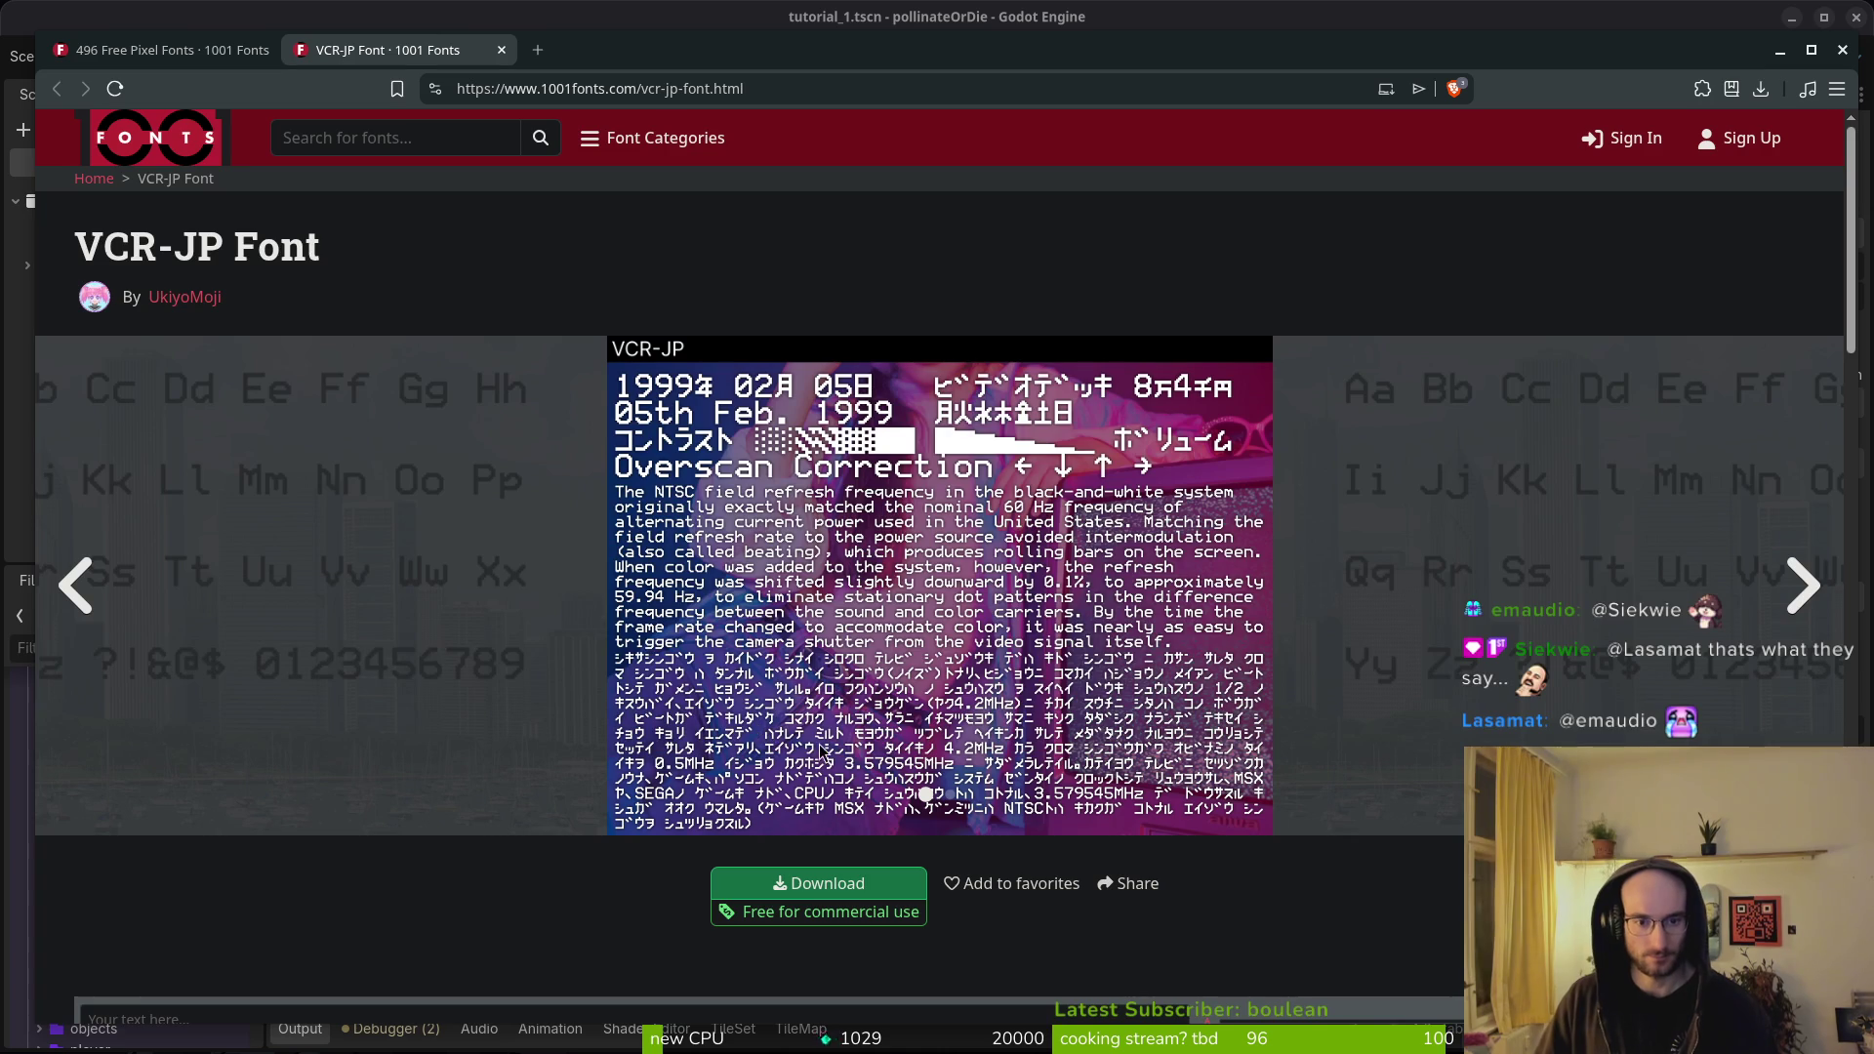
# - Flip back and forth through the VCR-JP specimen images in the carousel
pyautogui.click(1805, 577)
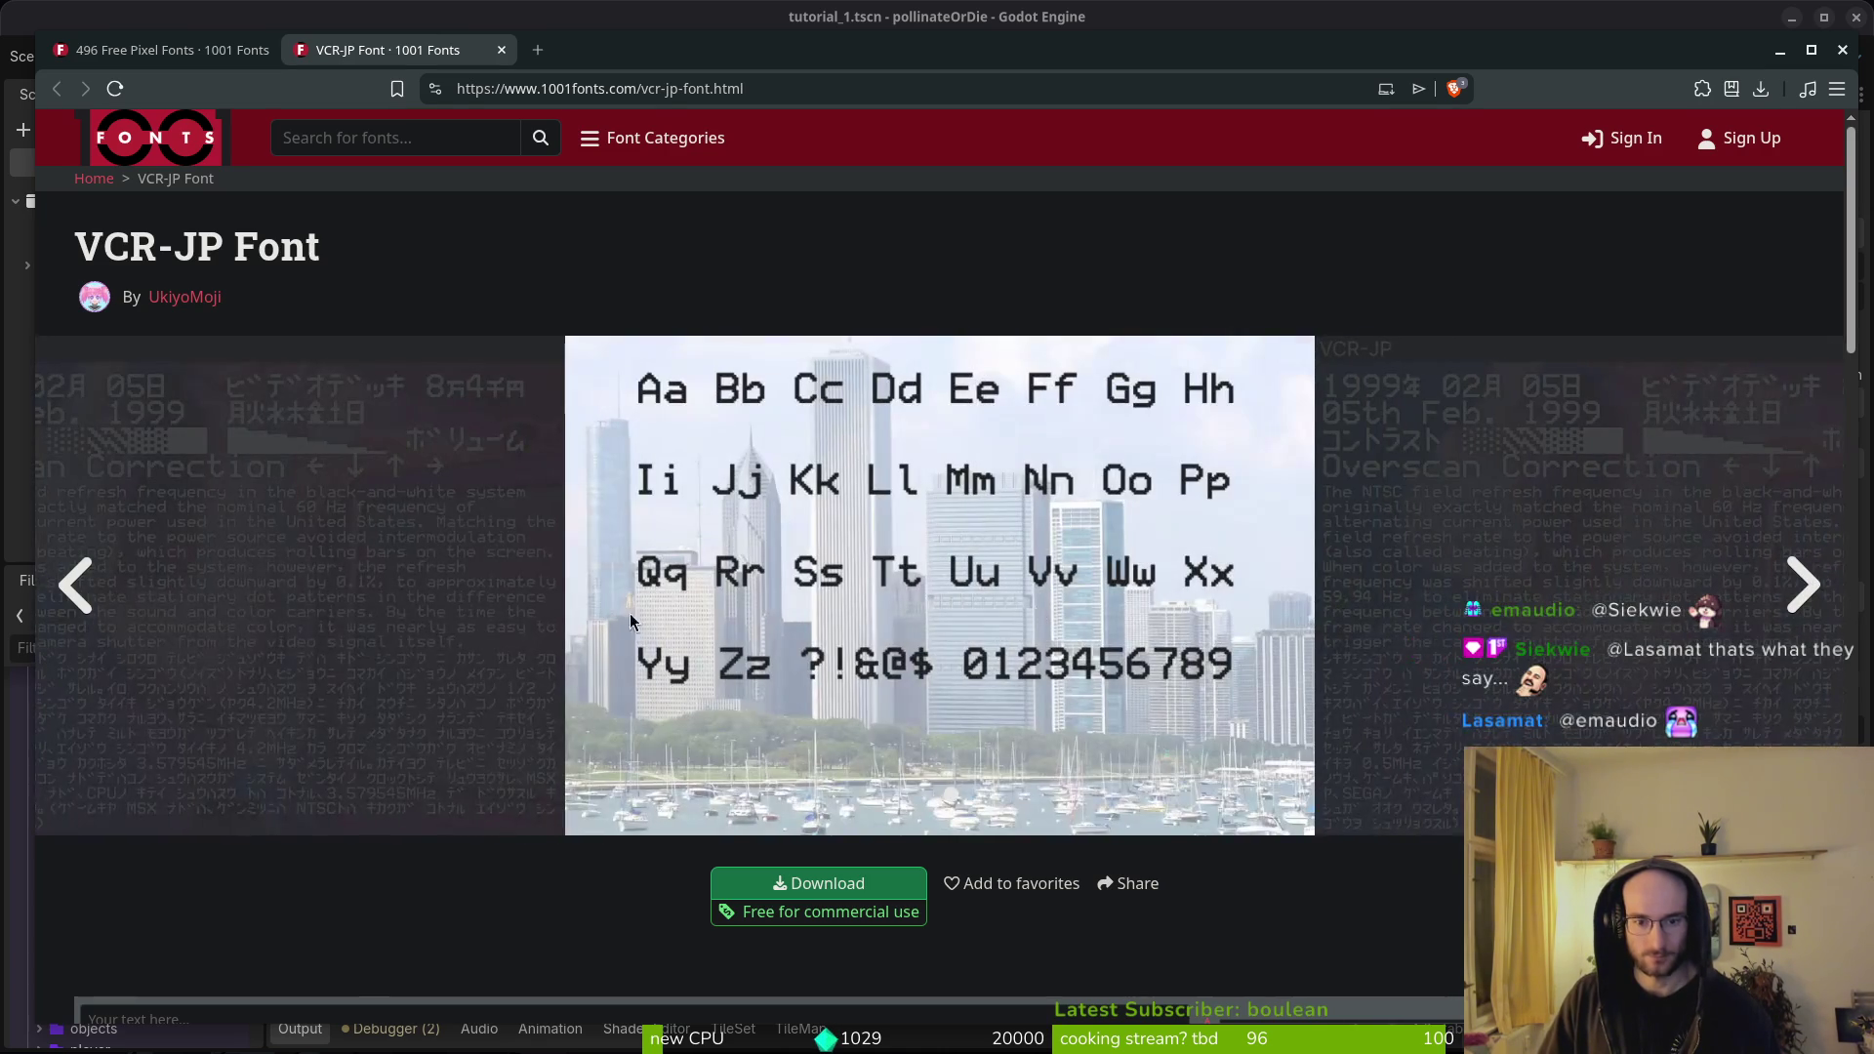
pyautogui.click(65, 576)
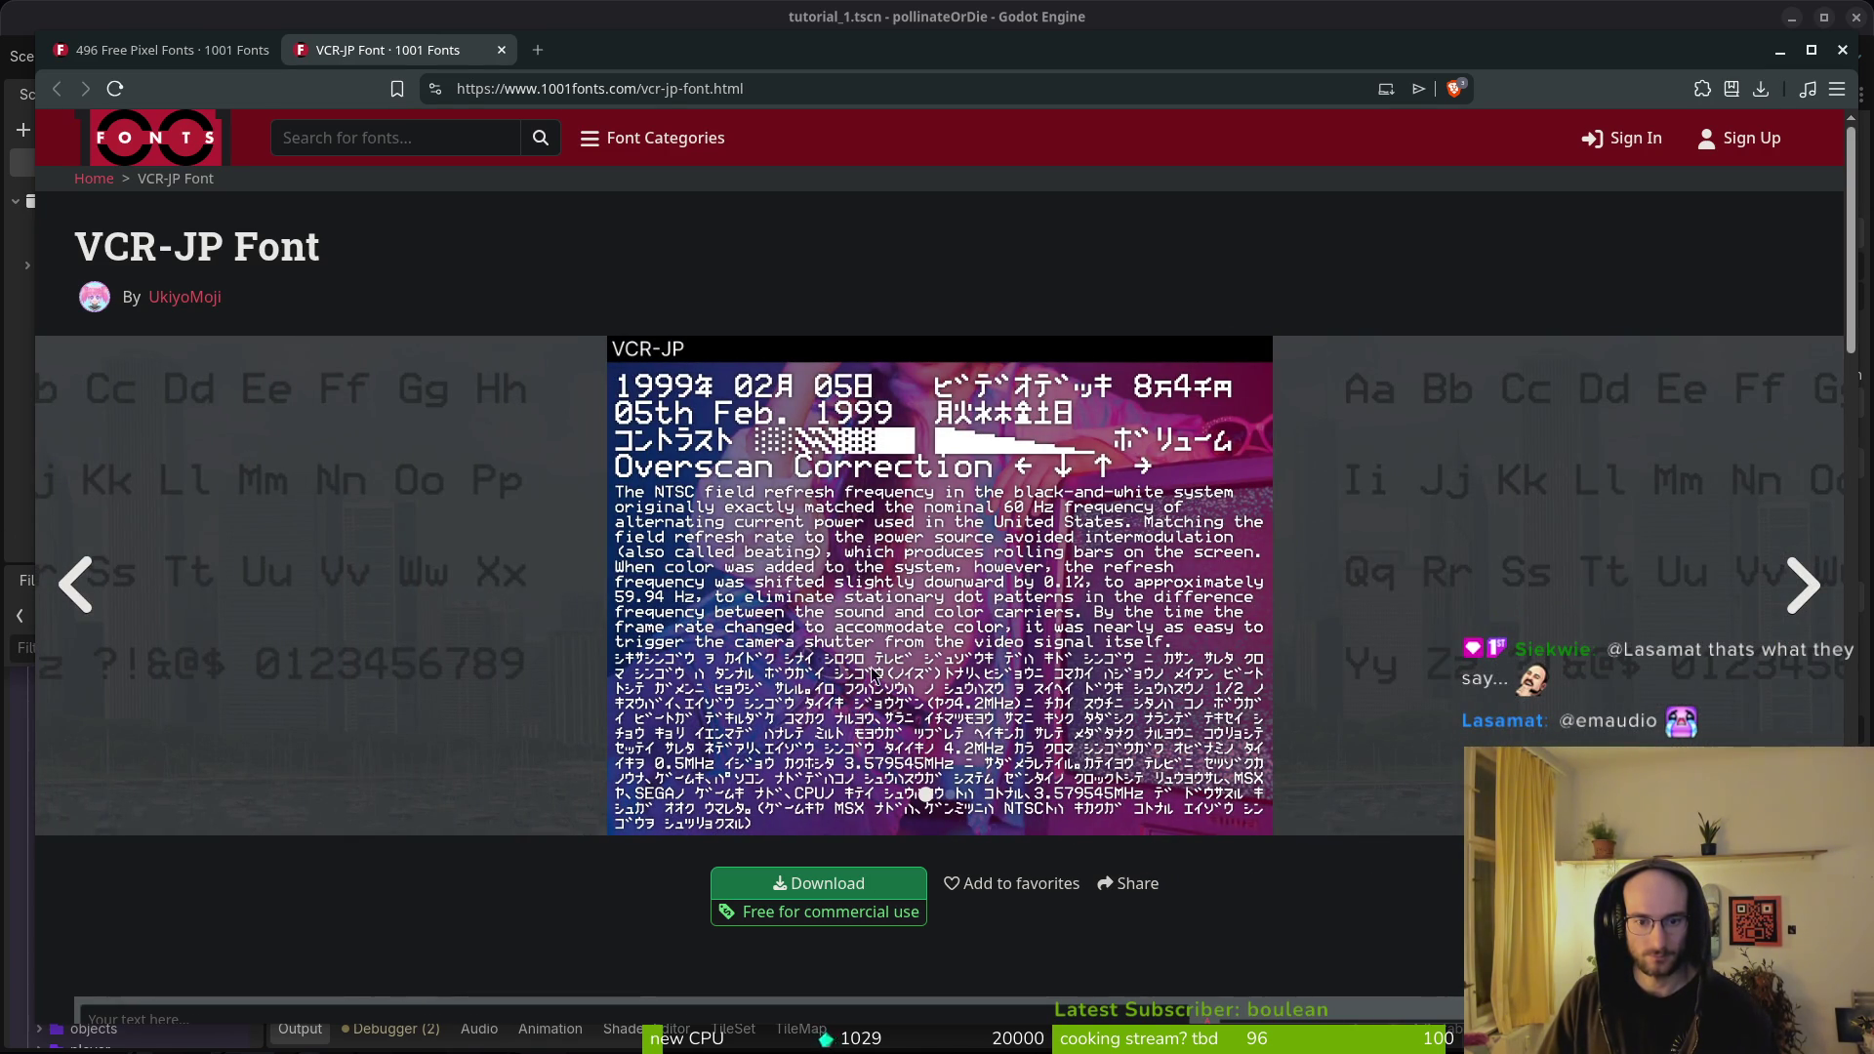
pyautogui.click(1797, 573)
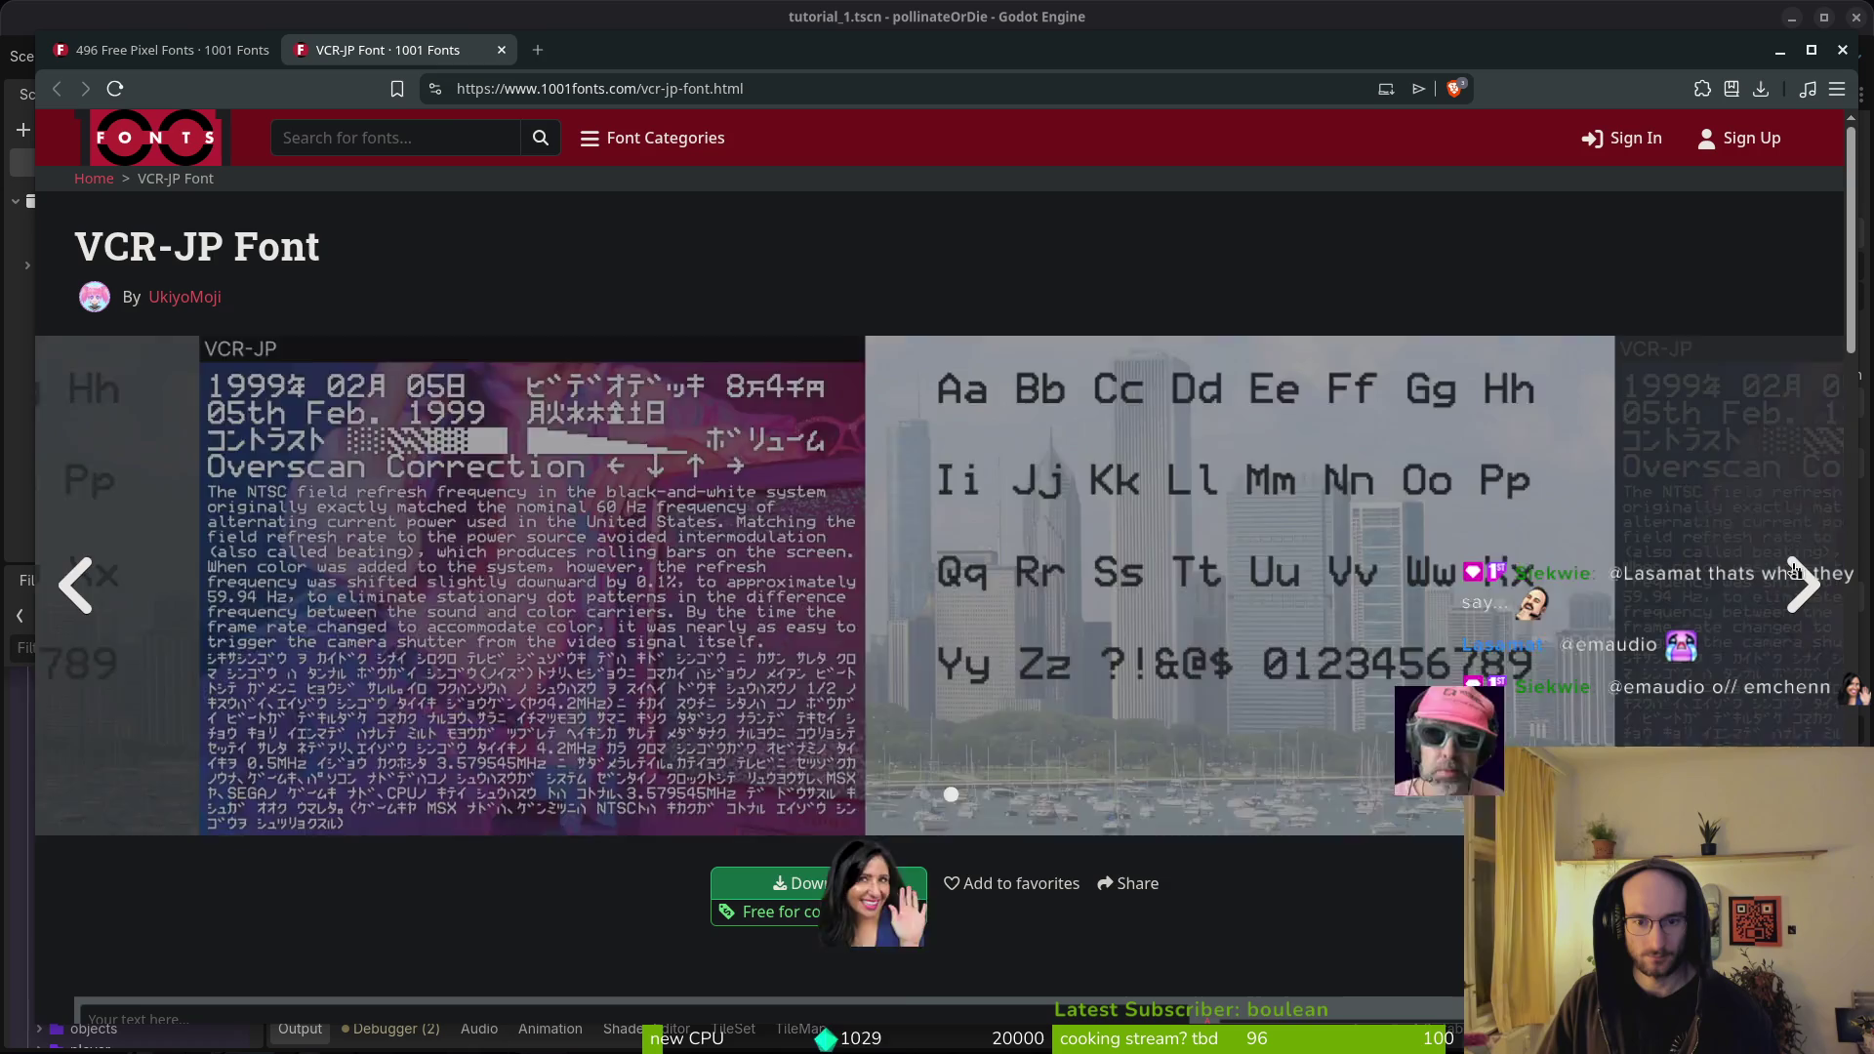
pyautogui.click(1794, 569)
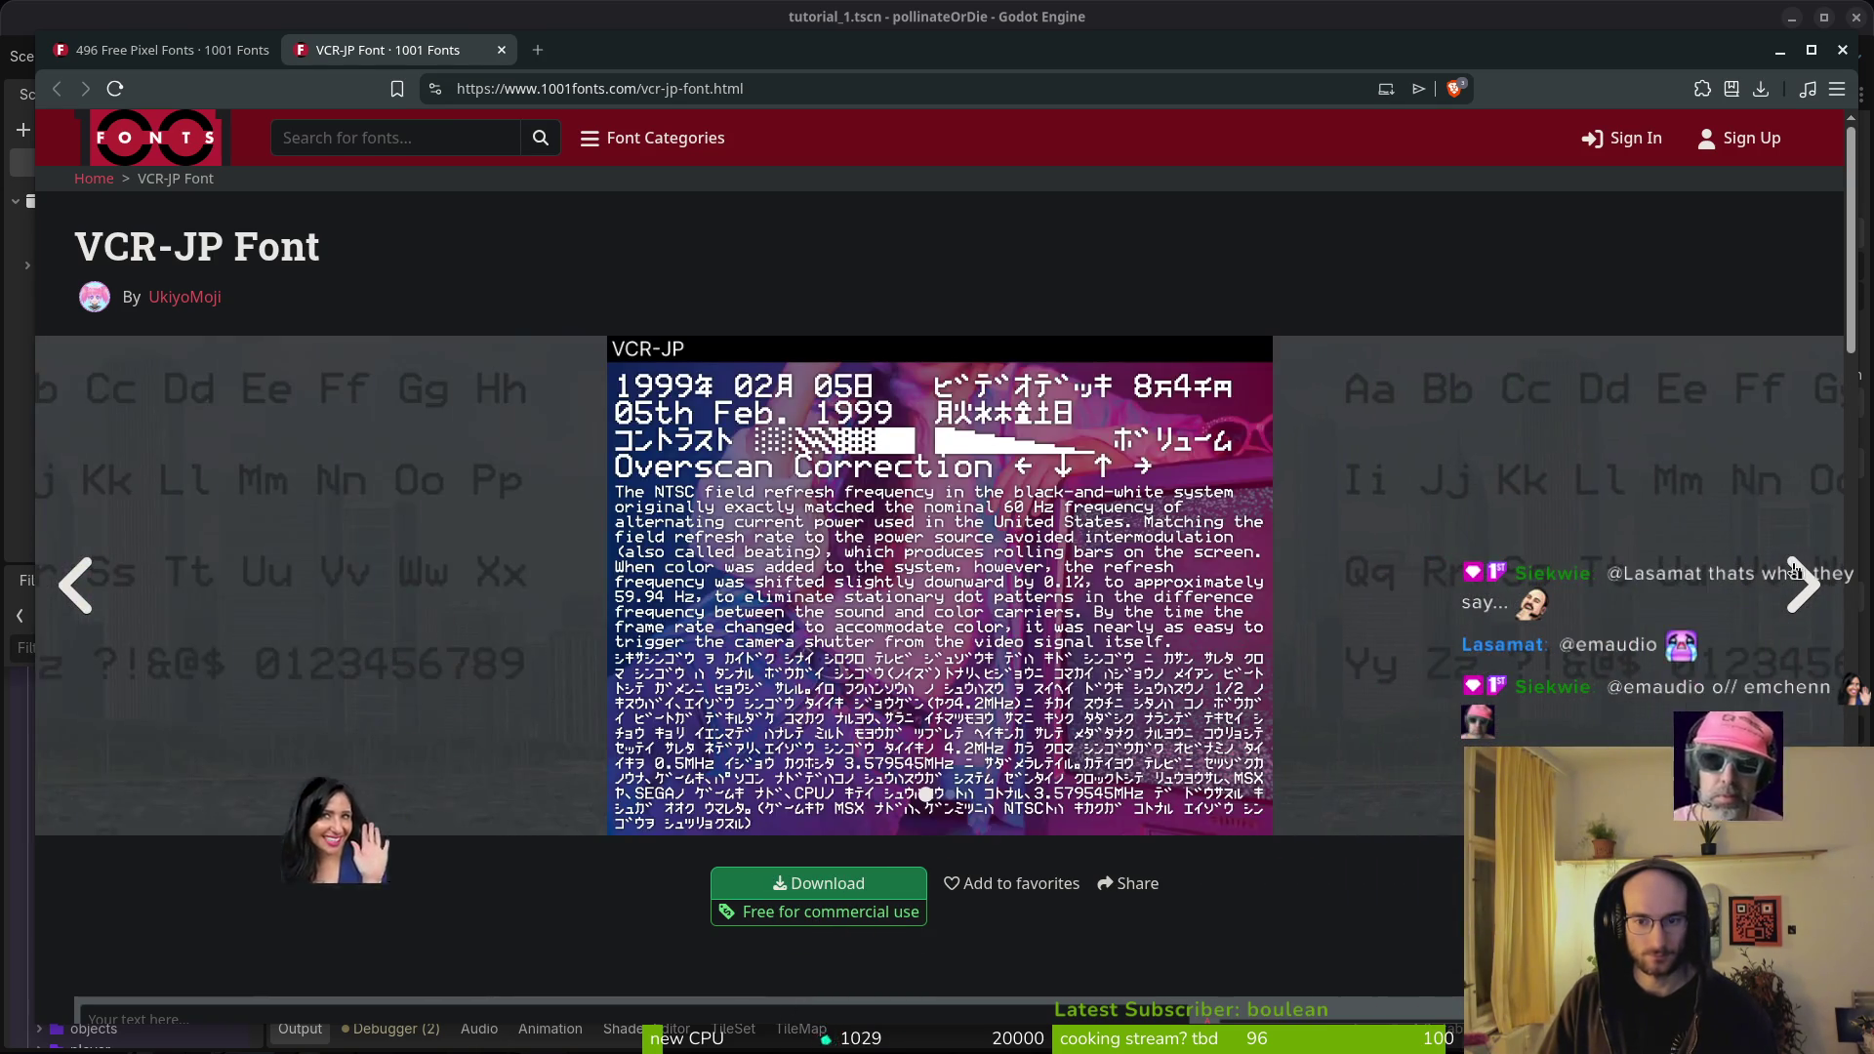
pyautogui.click(1797, 576)
pyautogui.click(1796, 576)
pyautogui.click(79, 583)
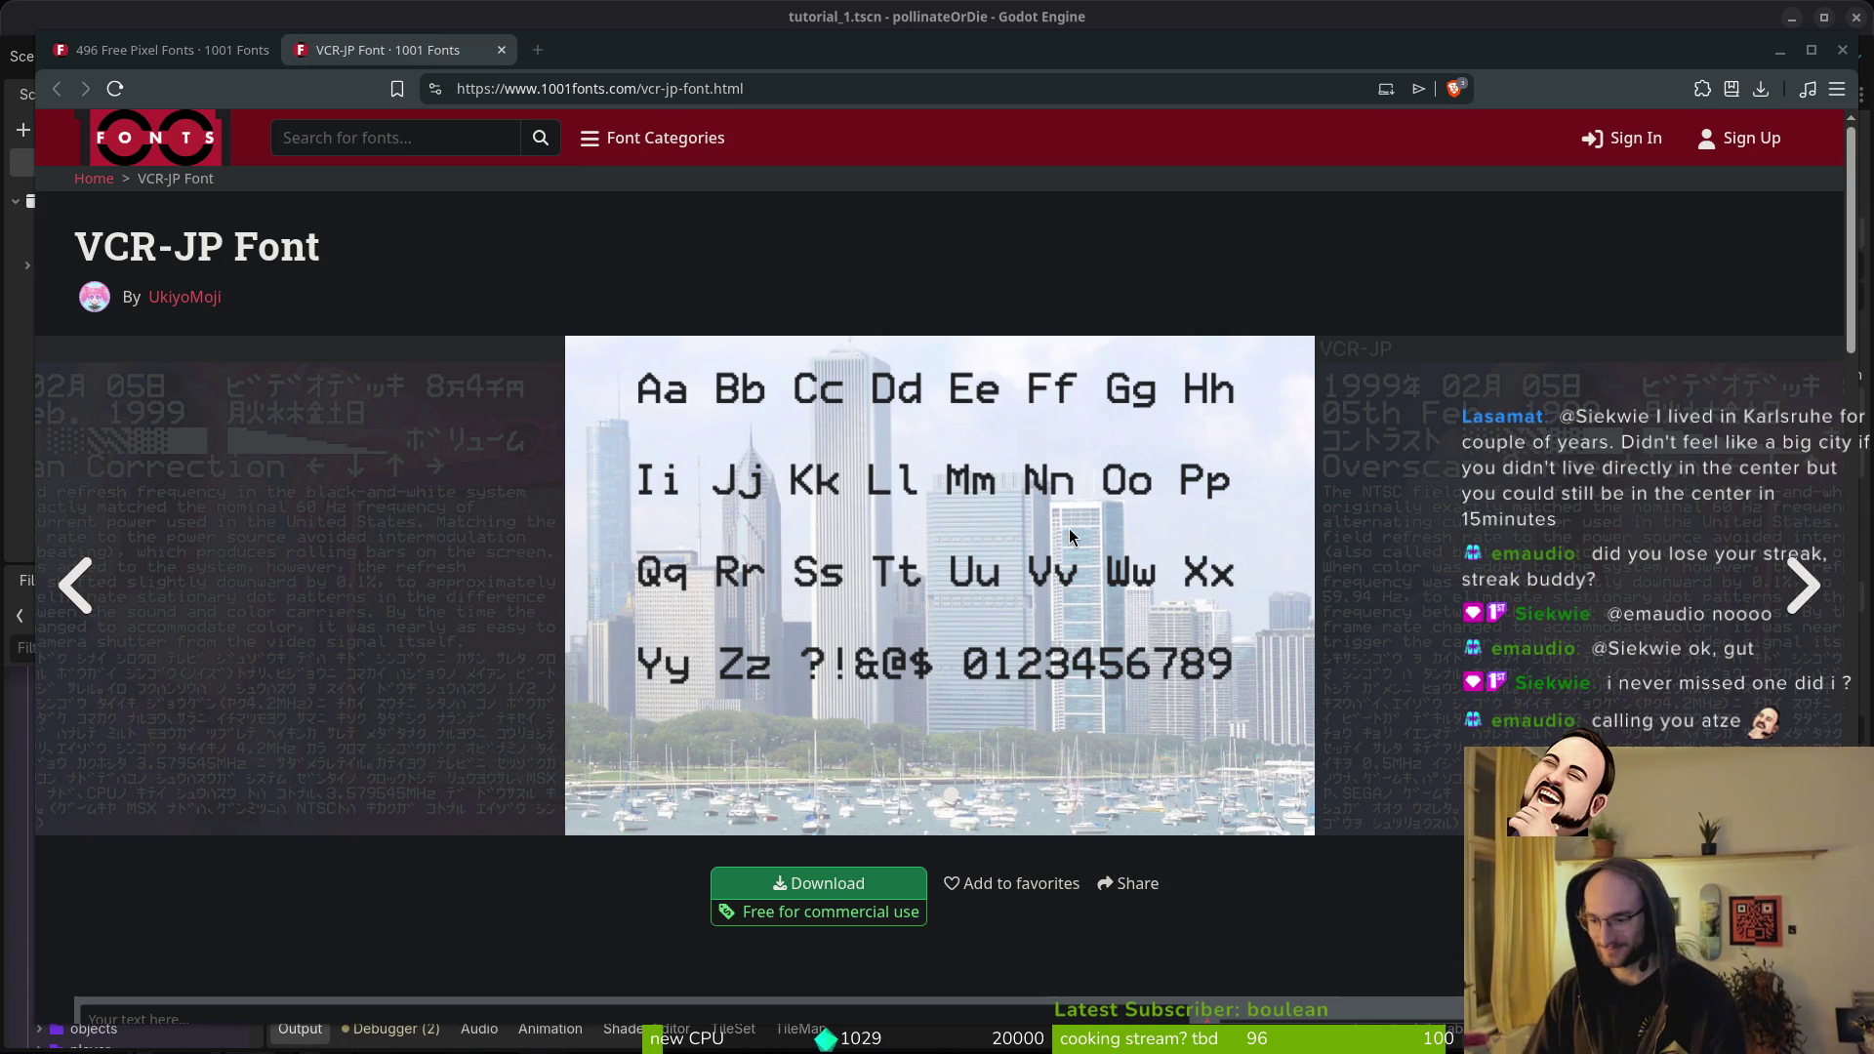
pyautogui.click(1754, 602)
pyautogui.click(1811, 586)
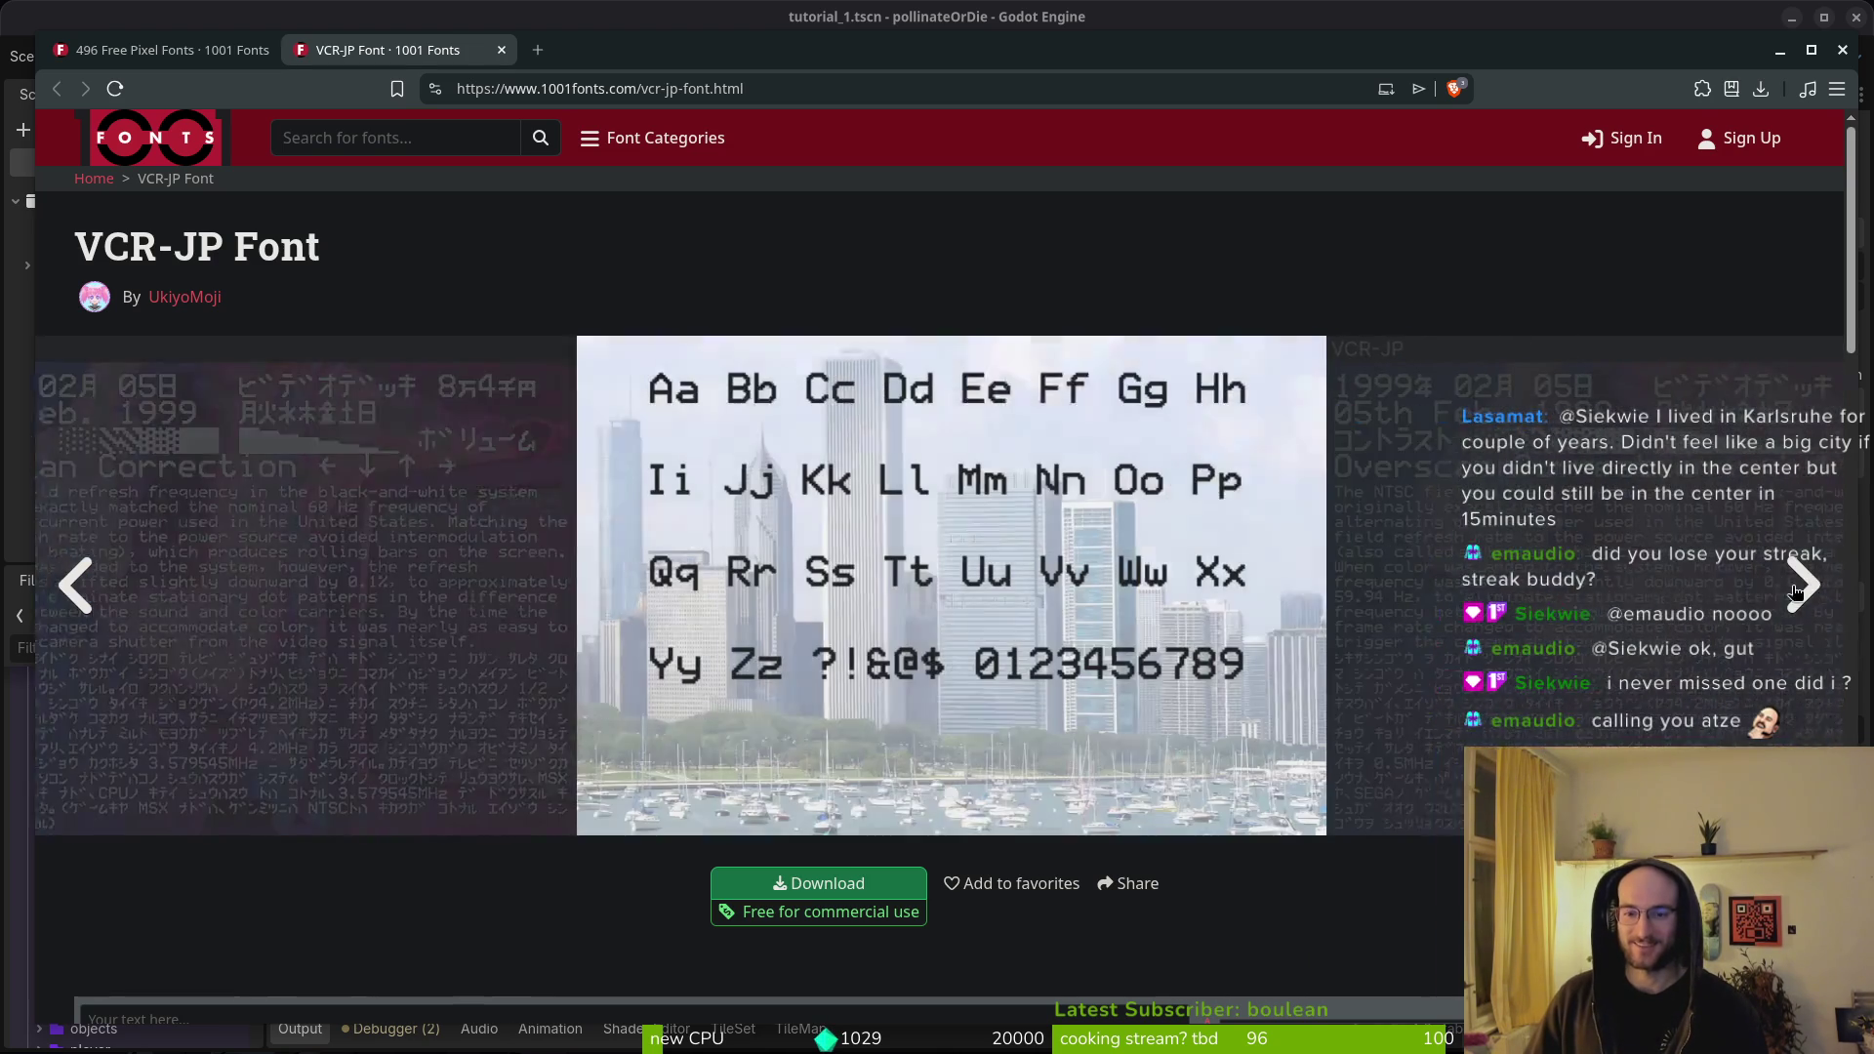
pyautogui.scroll(-5, 708, 475)
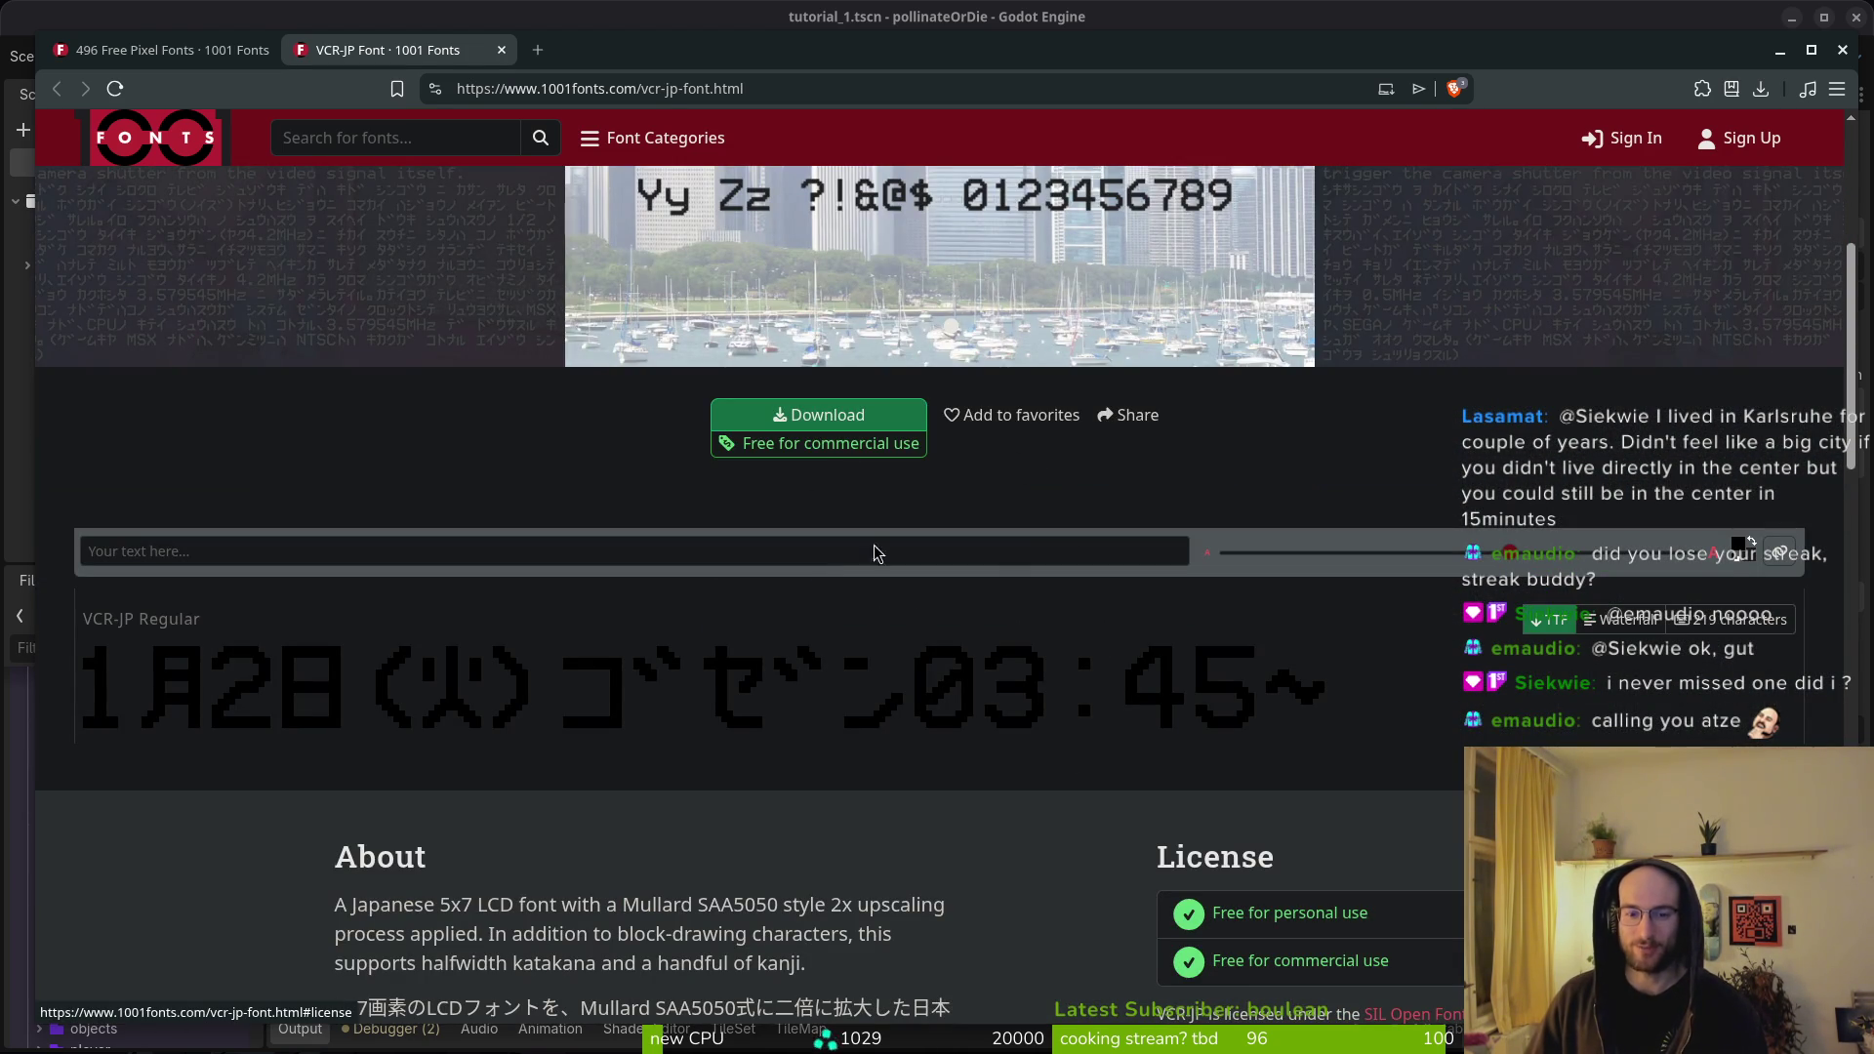
# - Preview VCR-JP at 24pt with 'asdsadf', then replace it with a longer random letter-and-semicolon string
pyautogui.click(281, 547)
pyautogui.write('asdsadf')
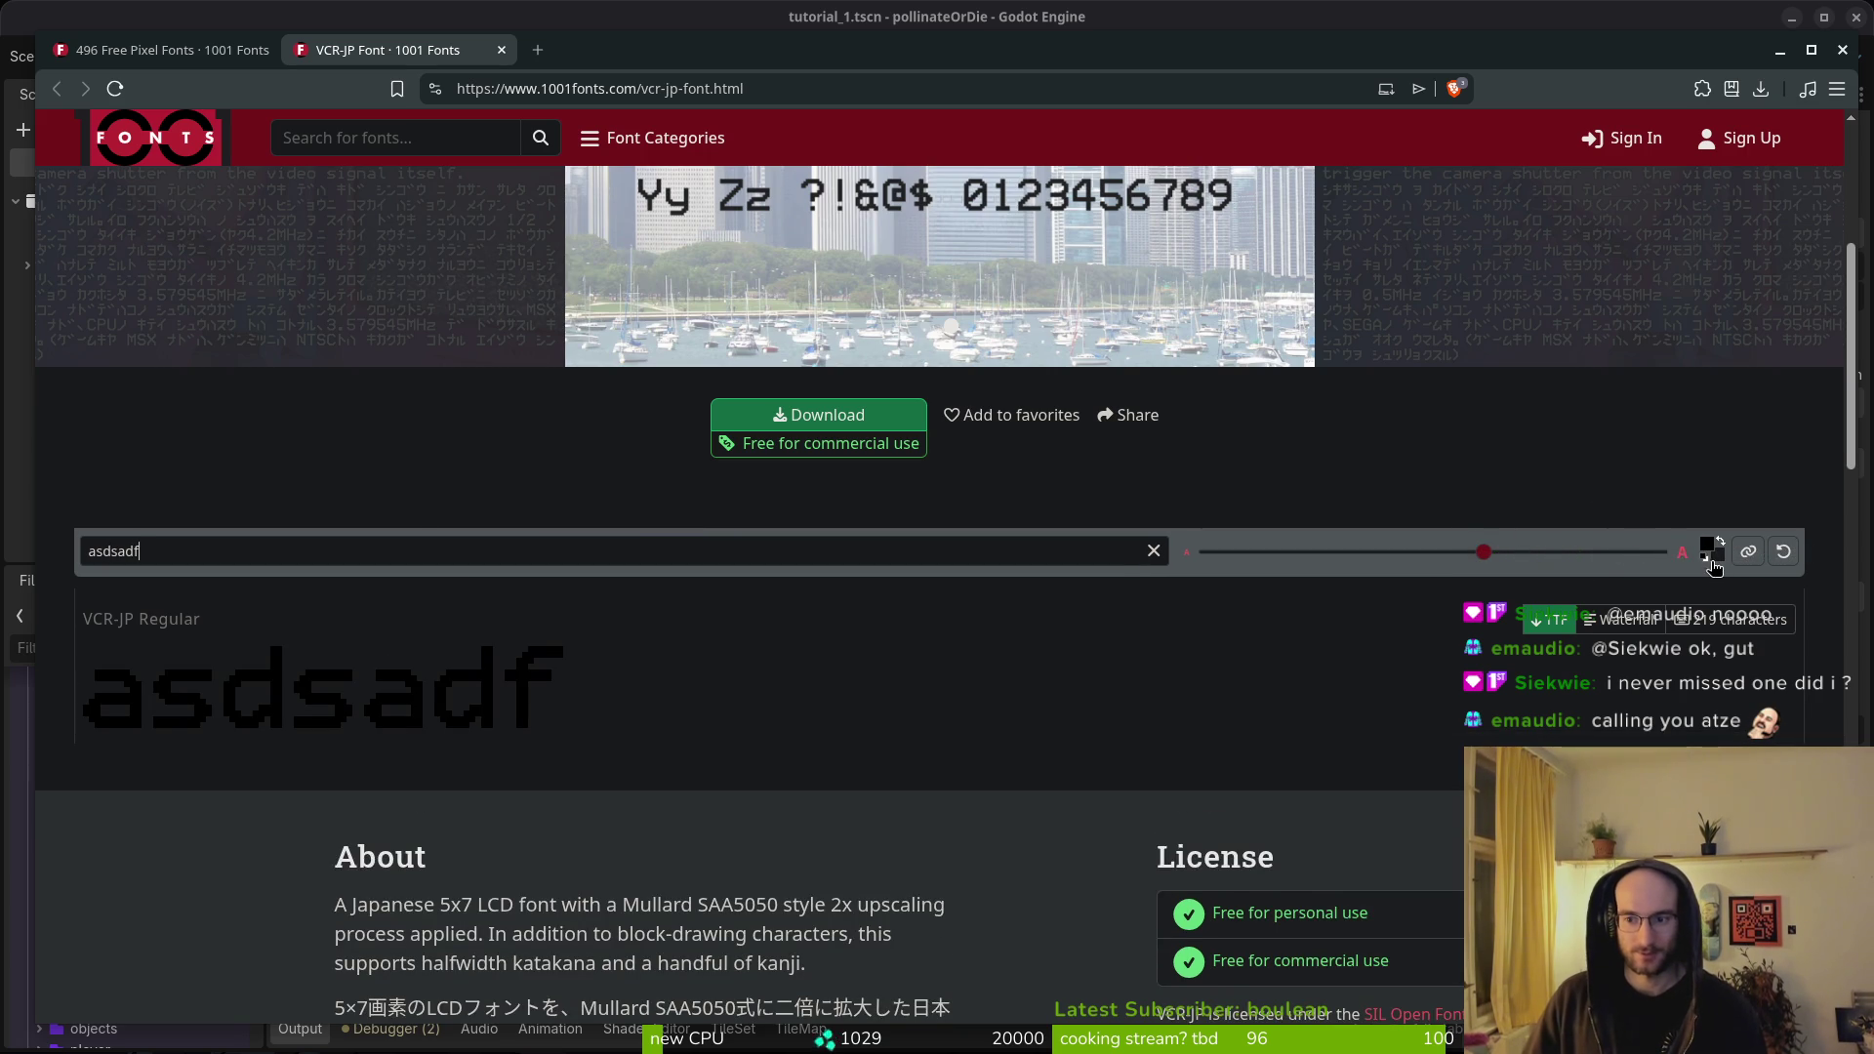
pyautogui.moveTo(1482, 552); pyautogui.dragTo(1214, 582)
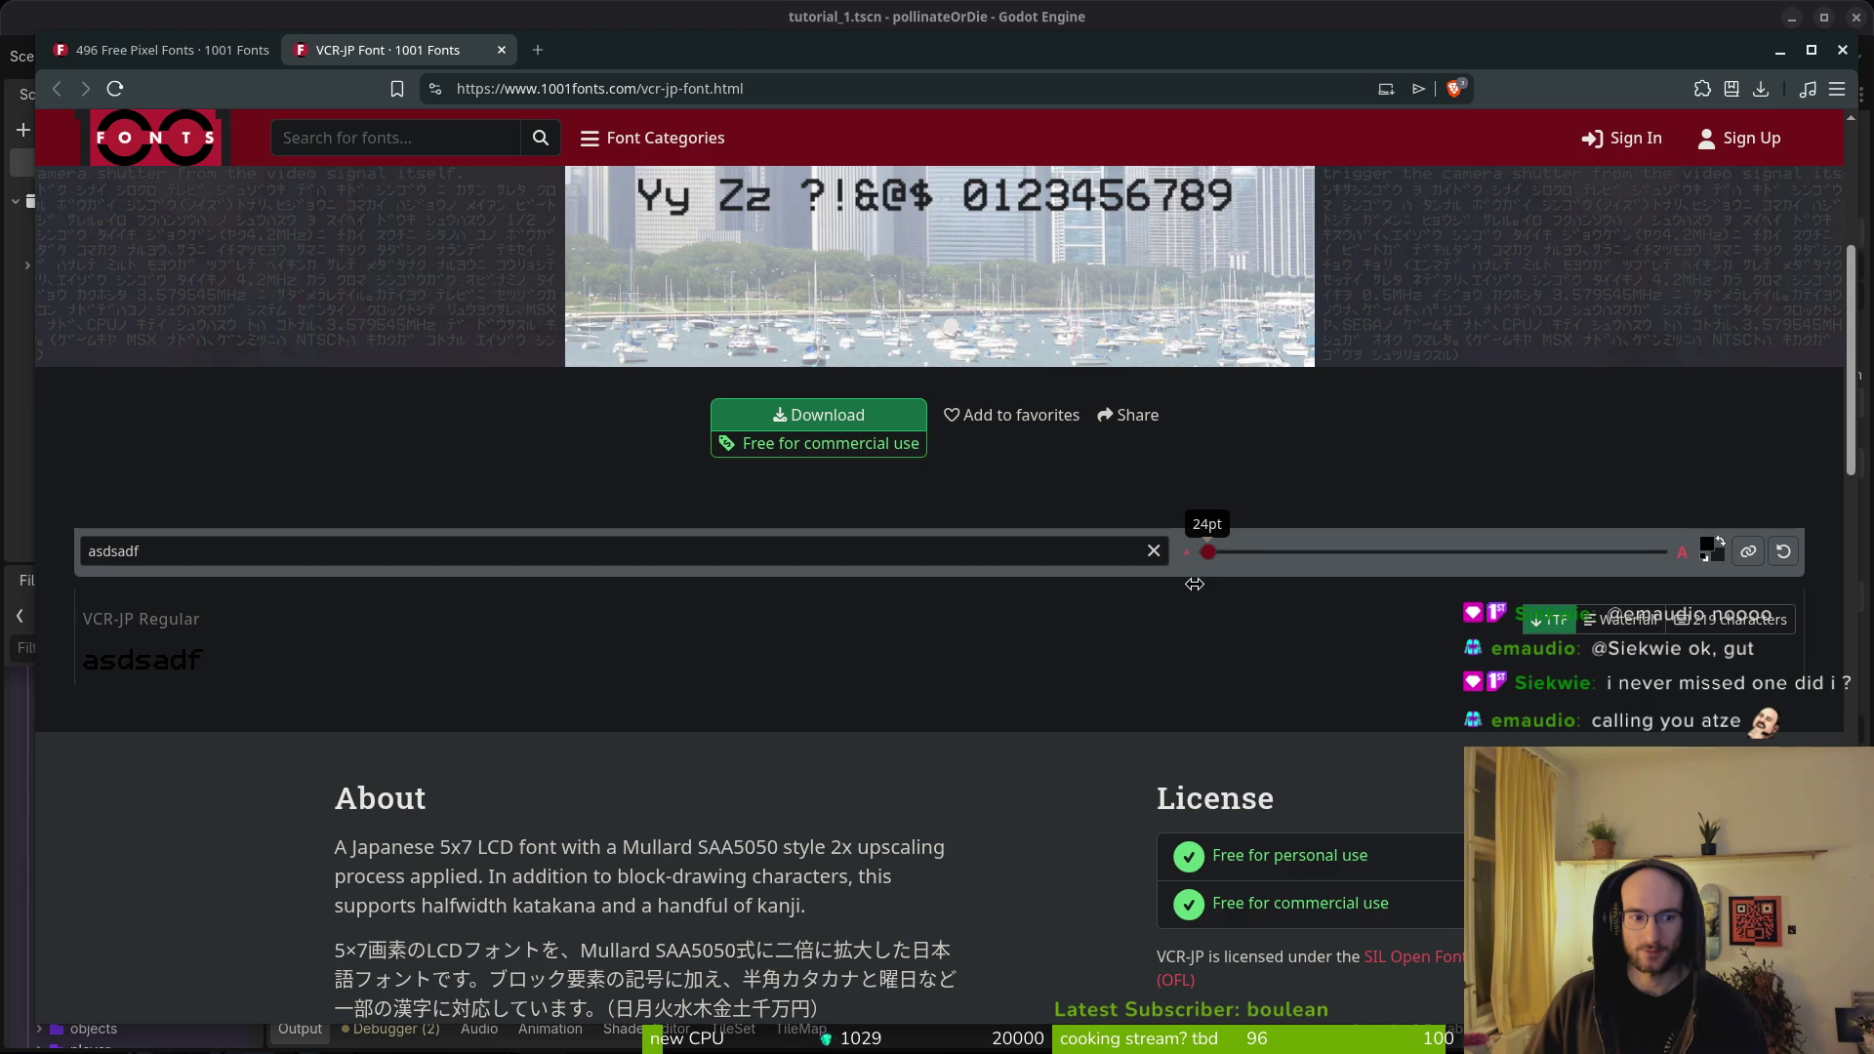
pyautogui.click(167, 568)
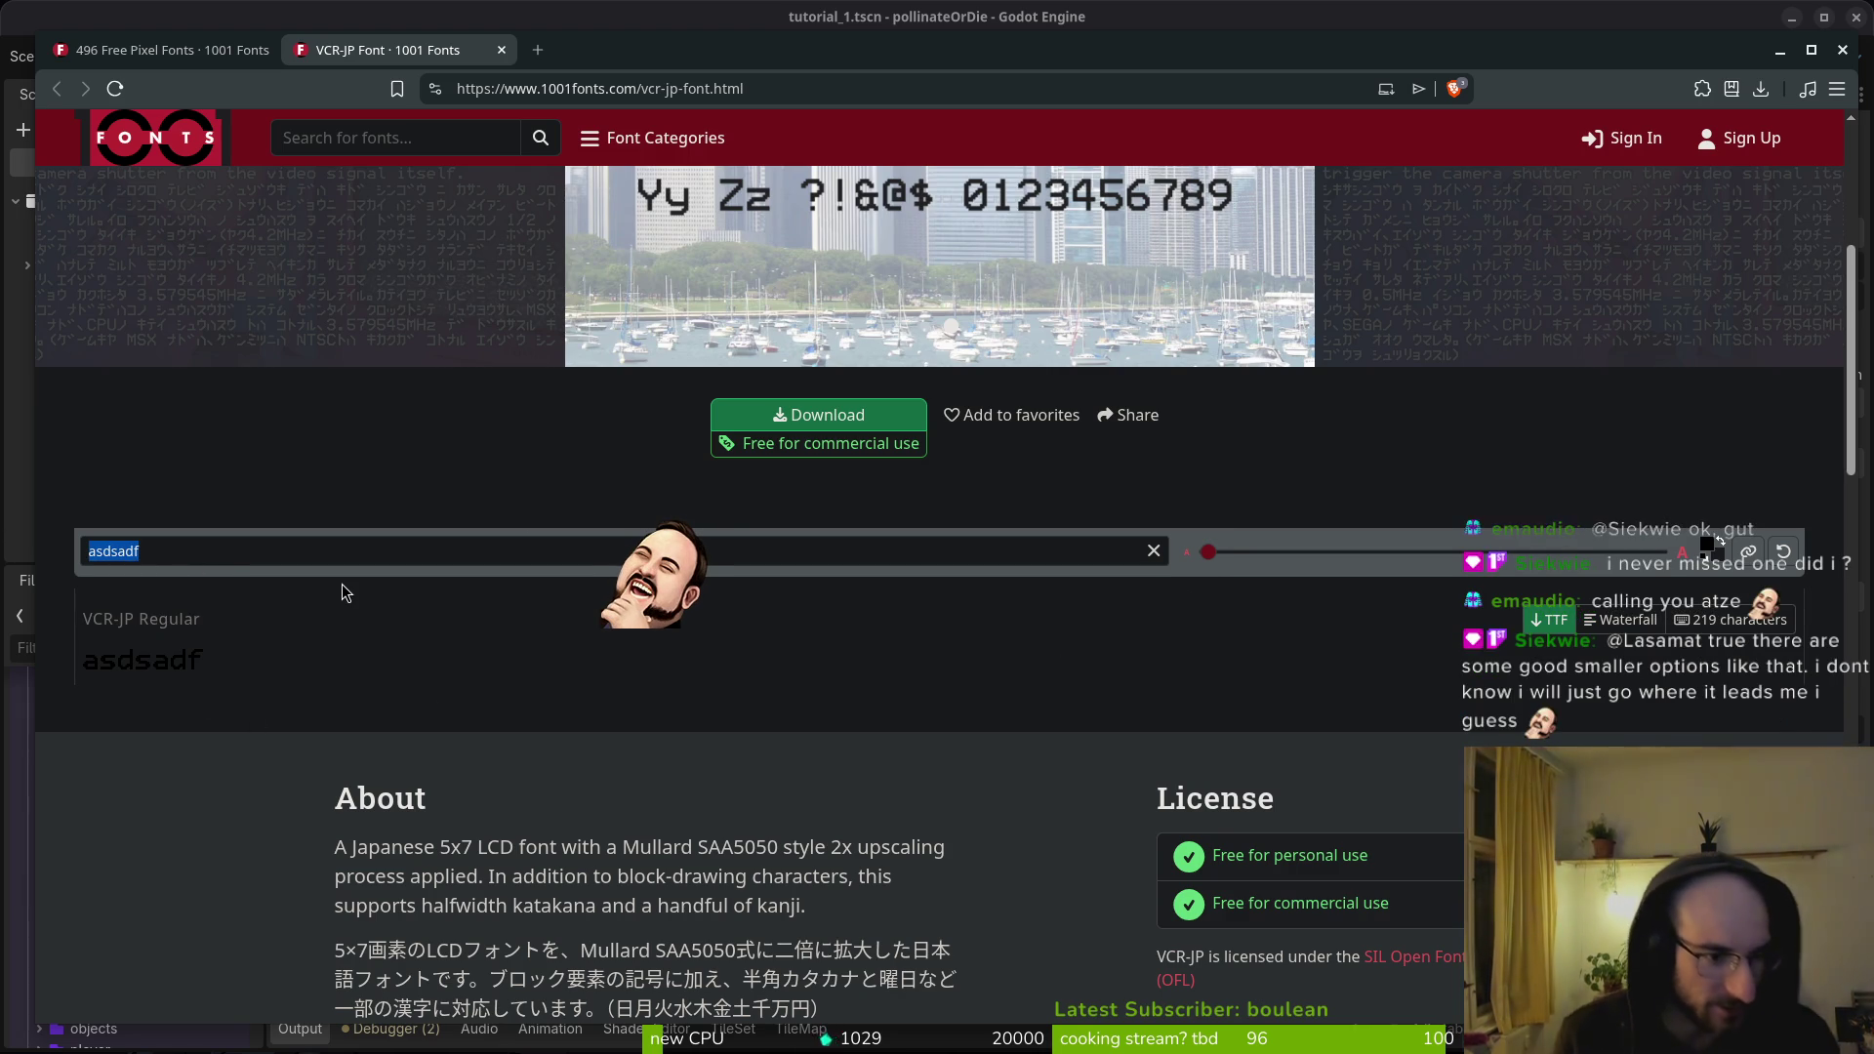
pyautogui.write('ASD')
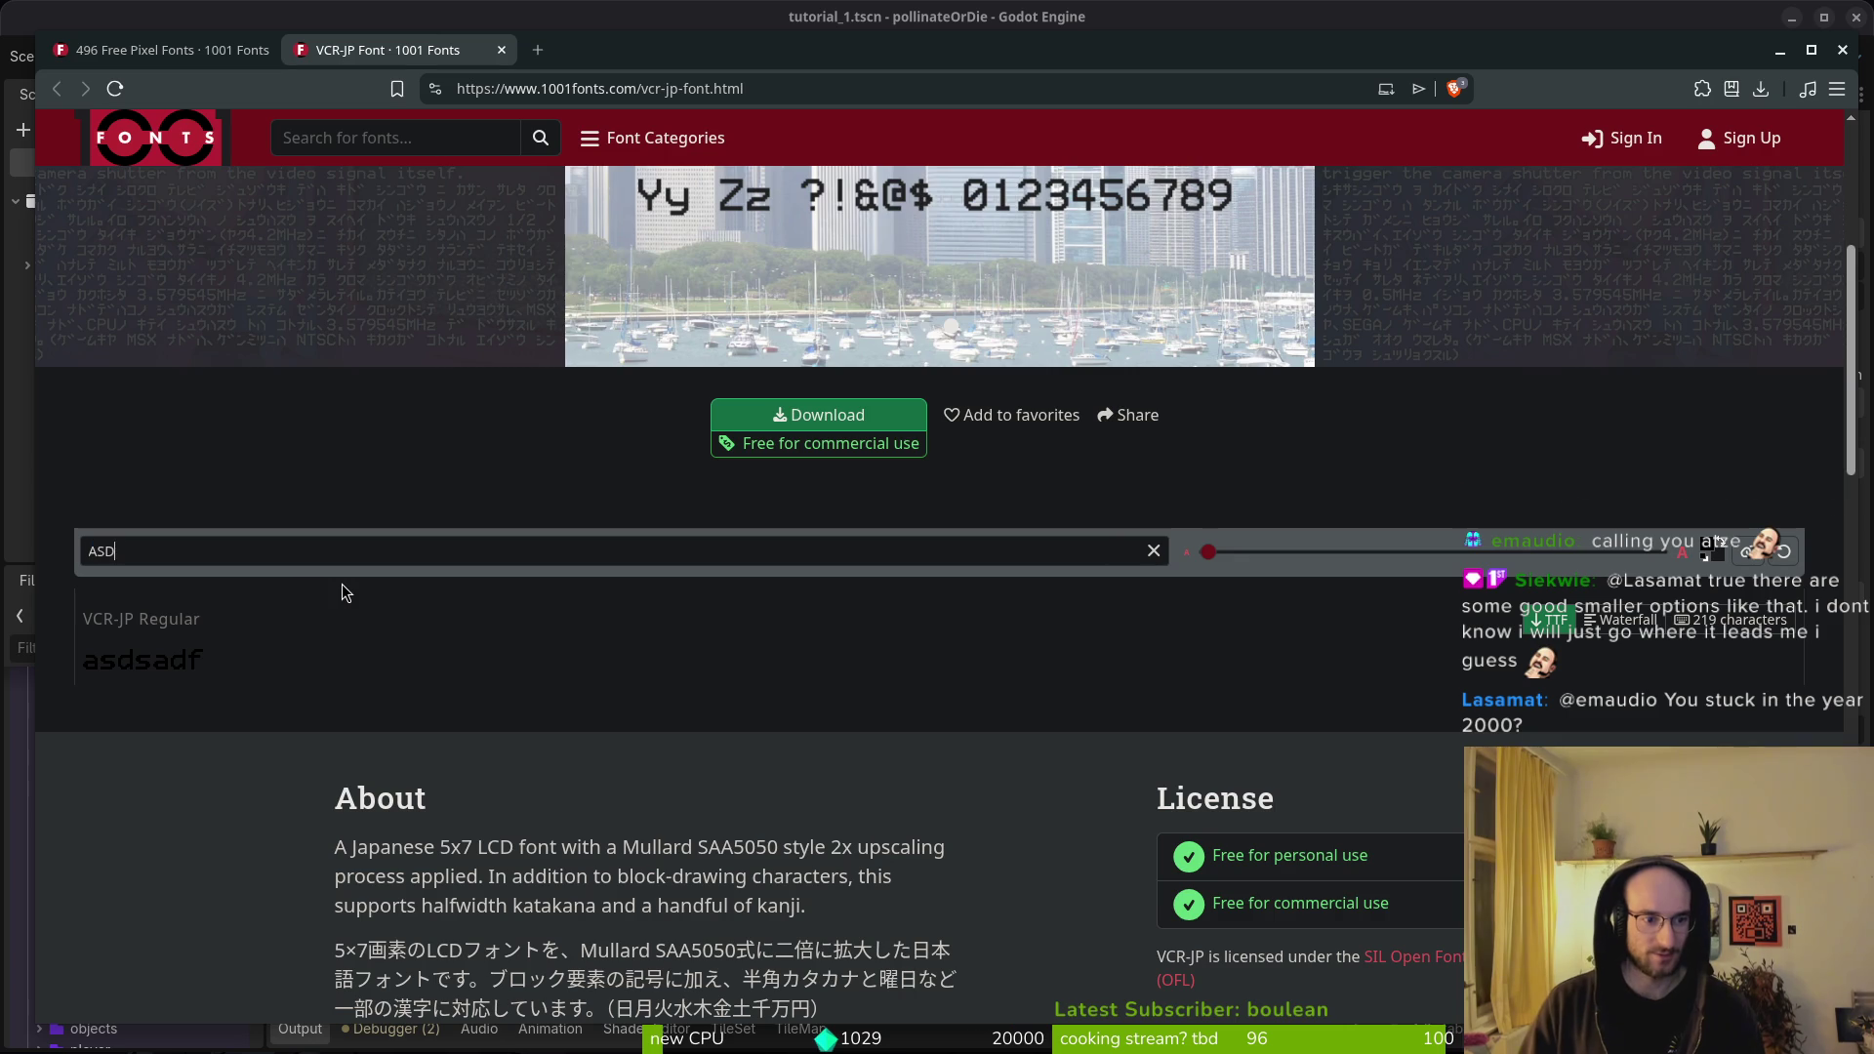
pyautogui.write('F:LSKAHFLOIWsdfklajs;dflals;dfkha;lskdjf;alksjfd;lasdf')
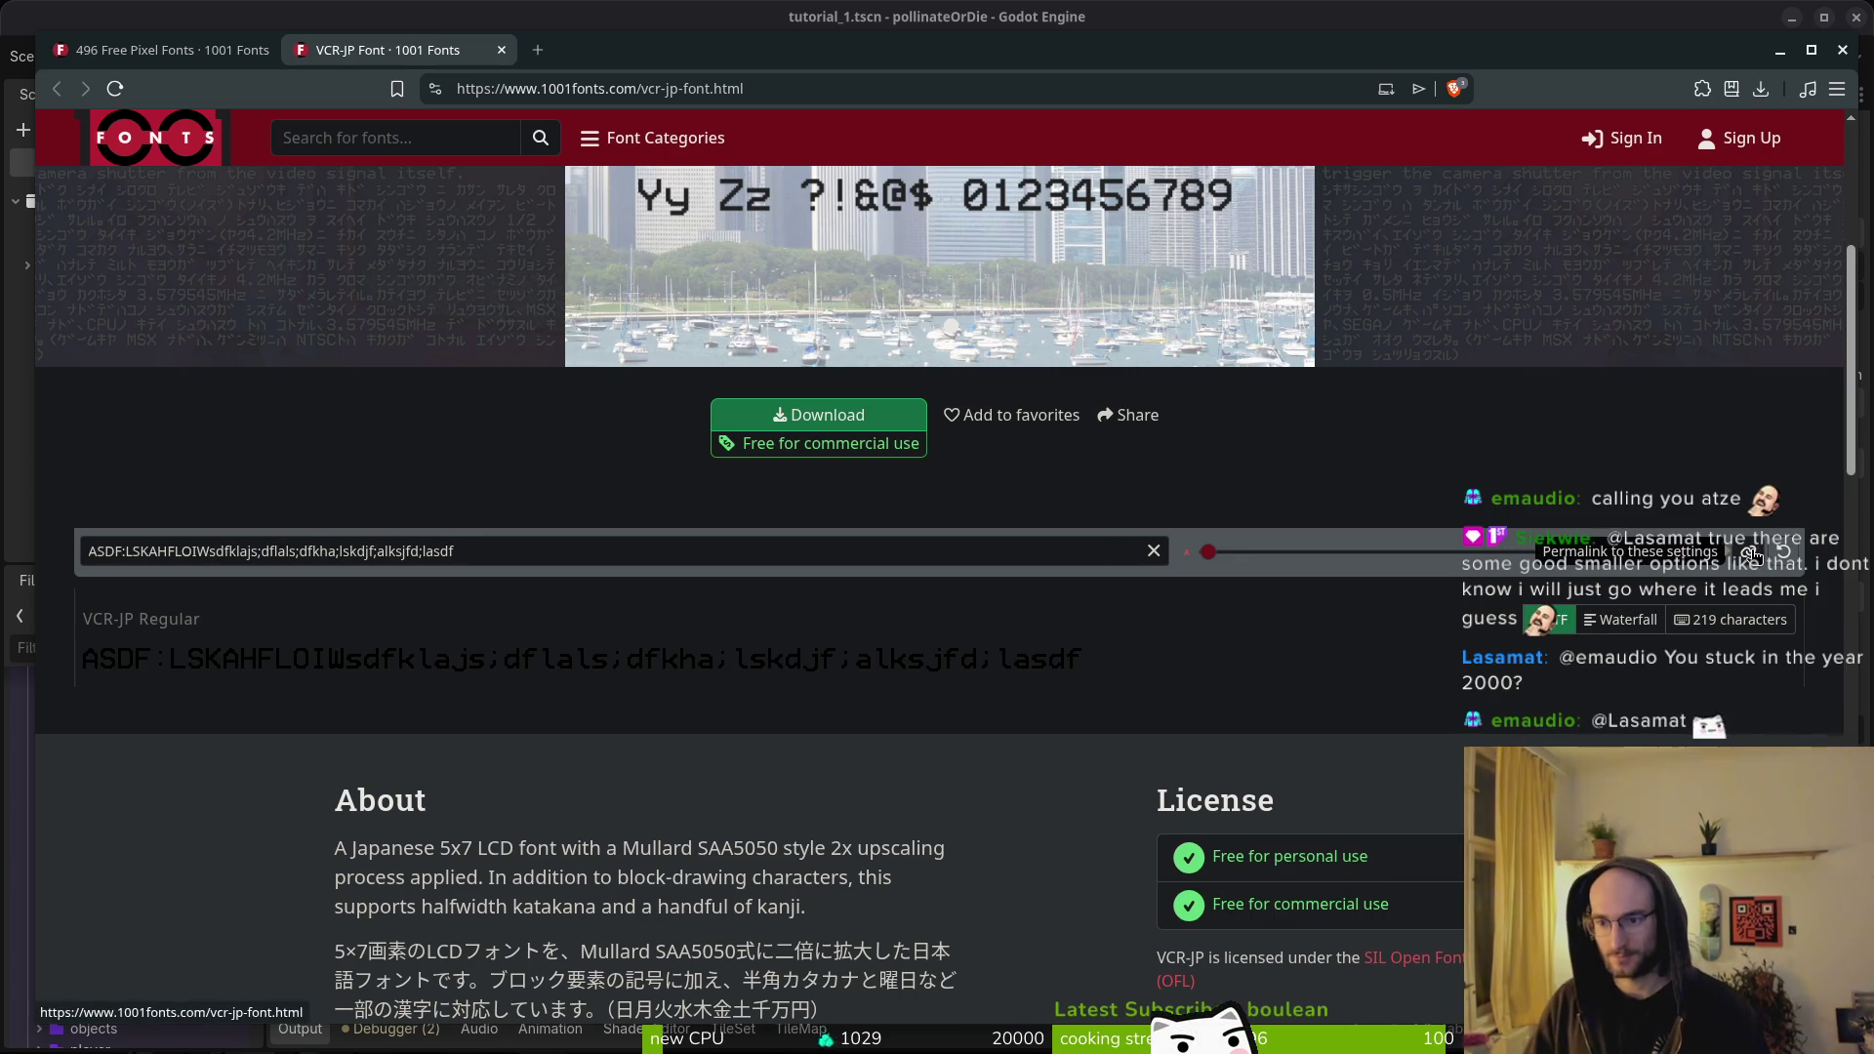
pyautogui.scroll(5, 879, 782)
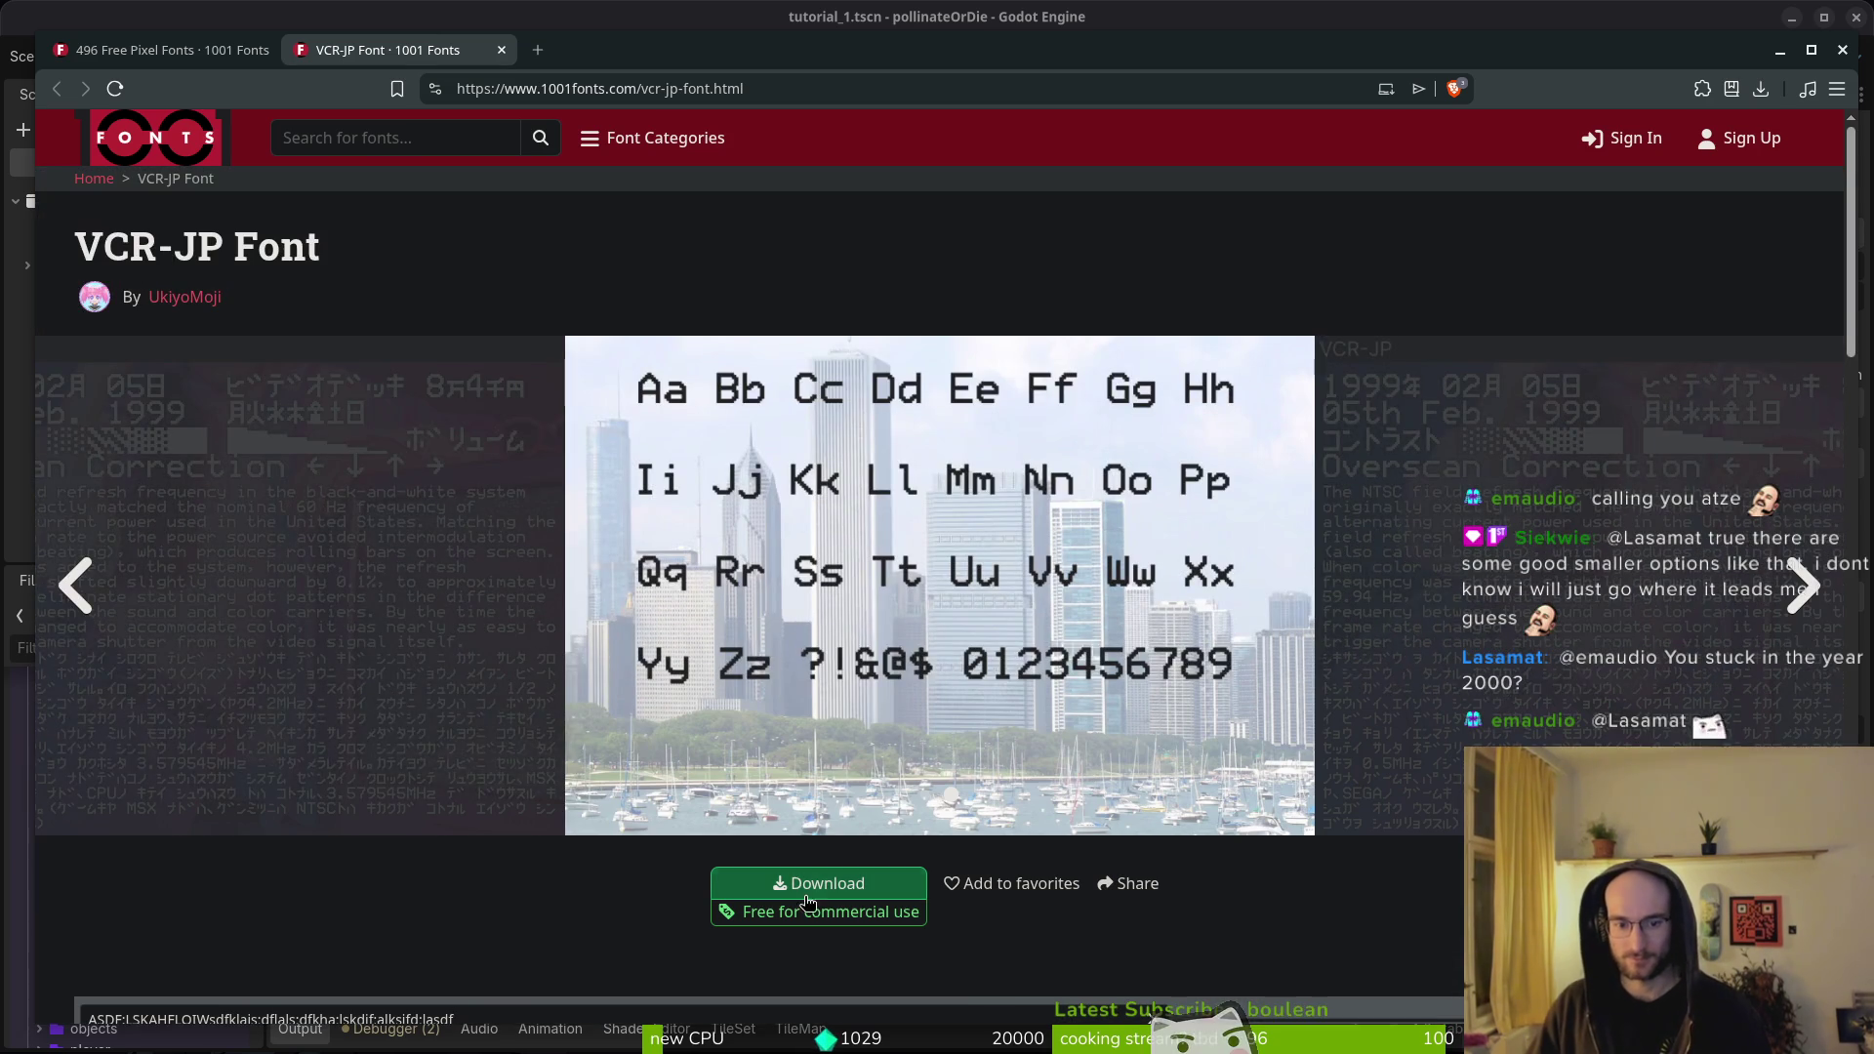
pyautogui.click(820, 882)
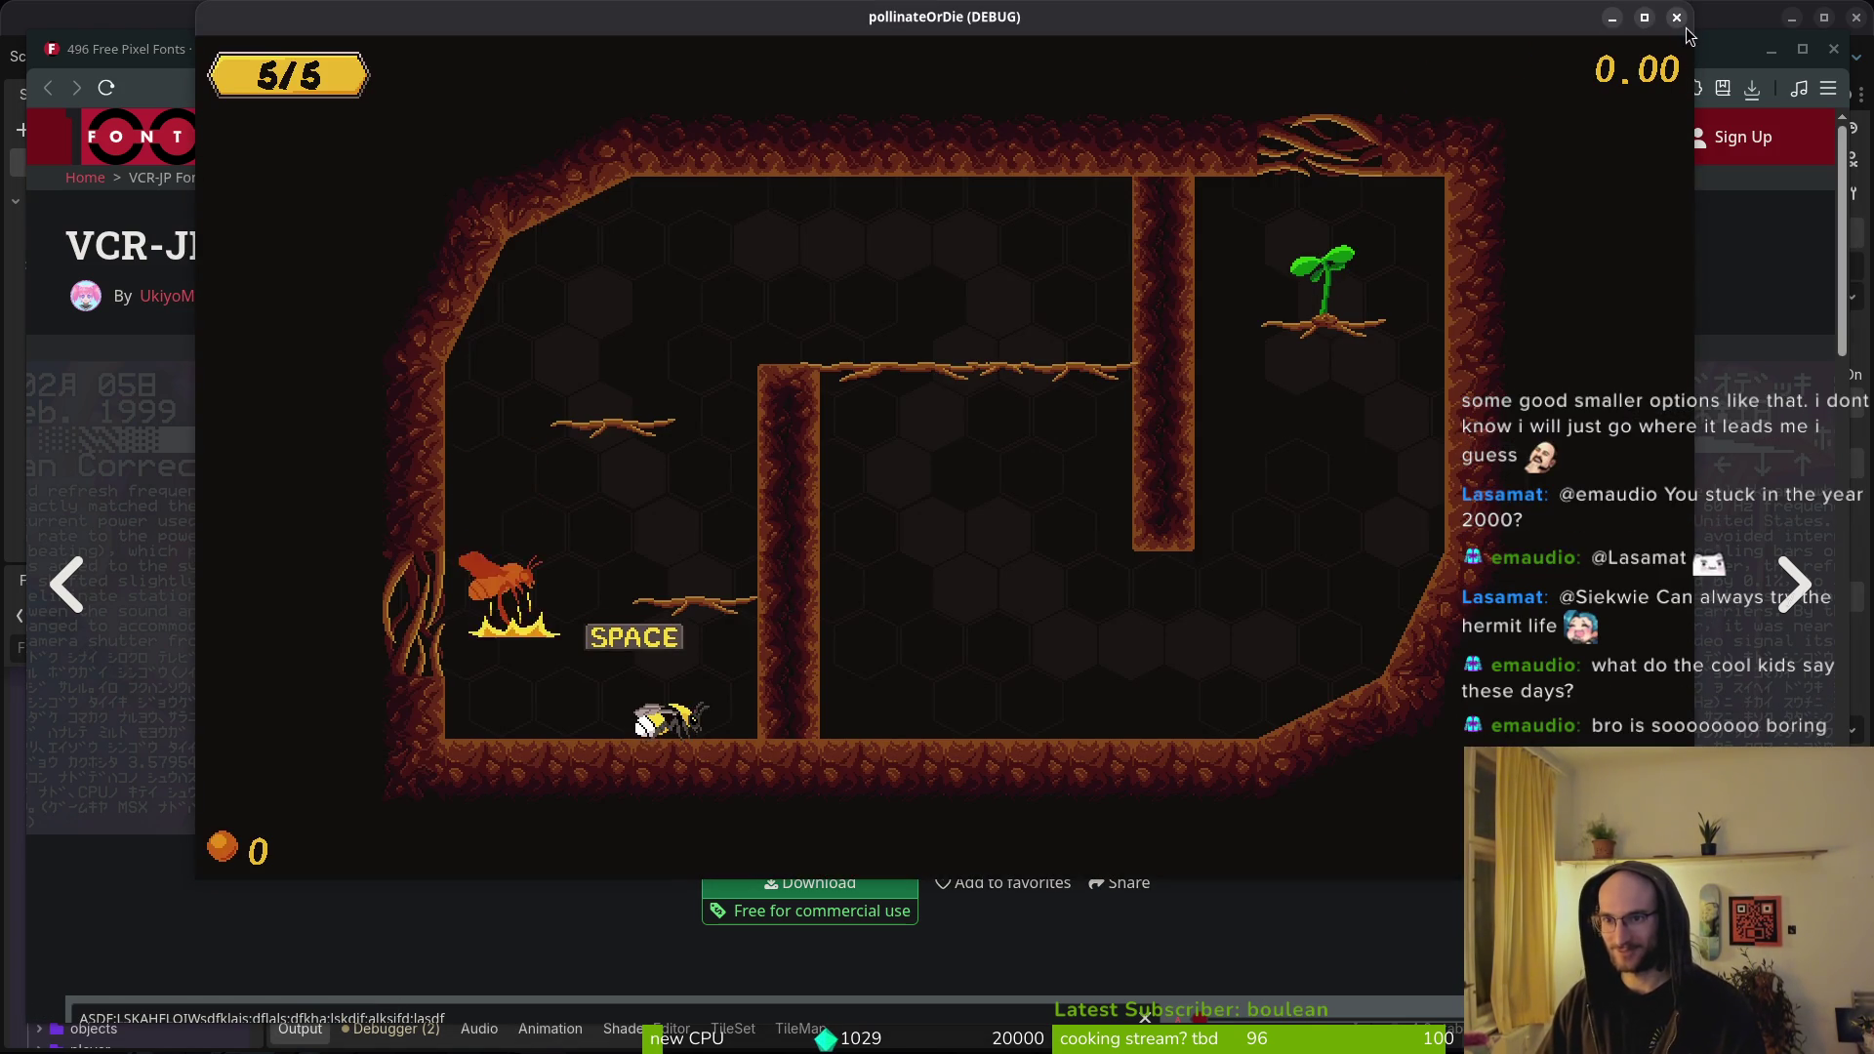
pyautogui.click(1682, 18)
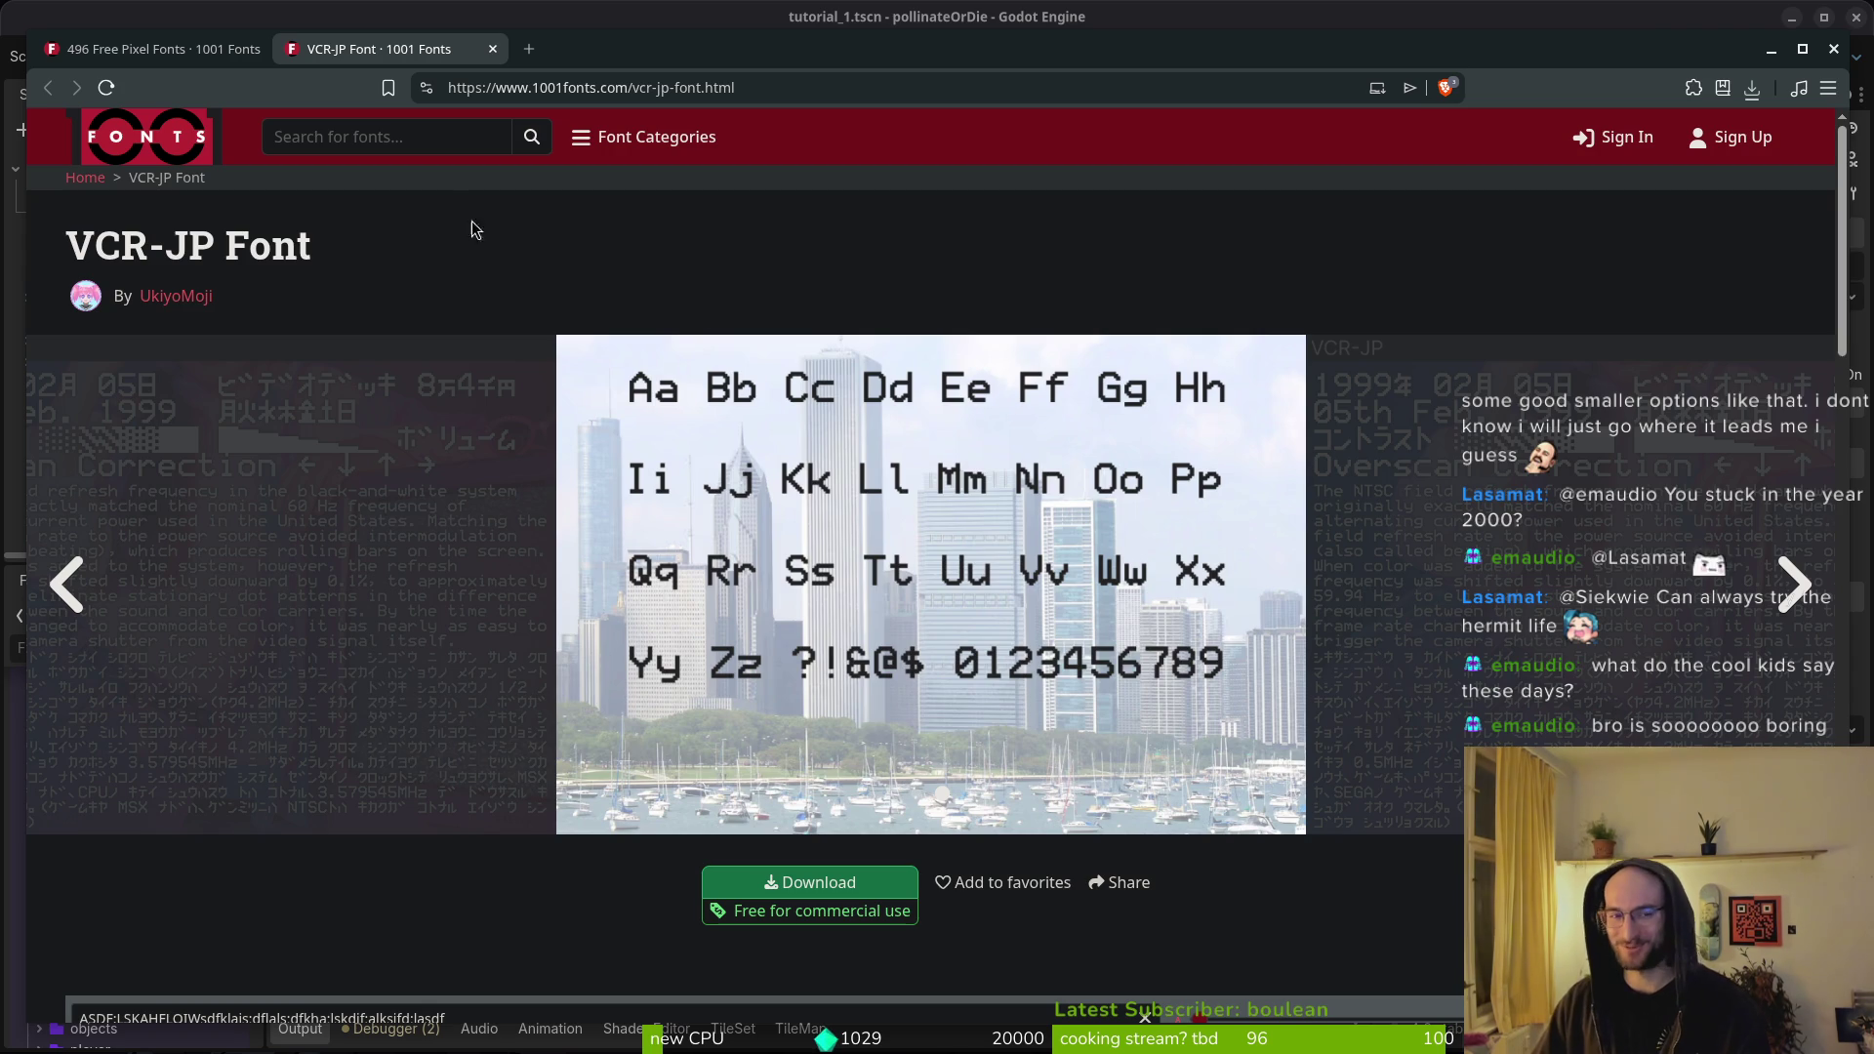
pyautogui.click(157, 49)
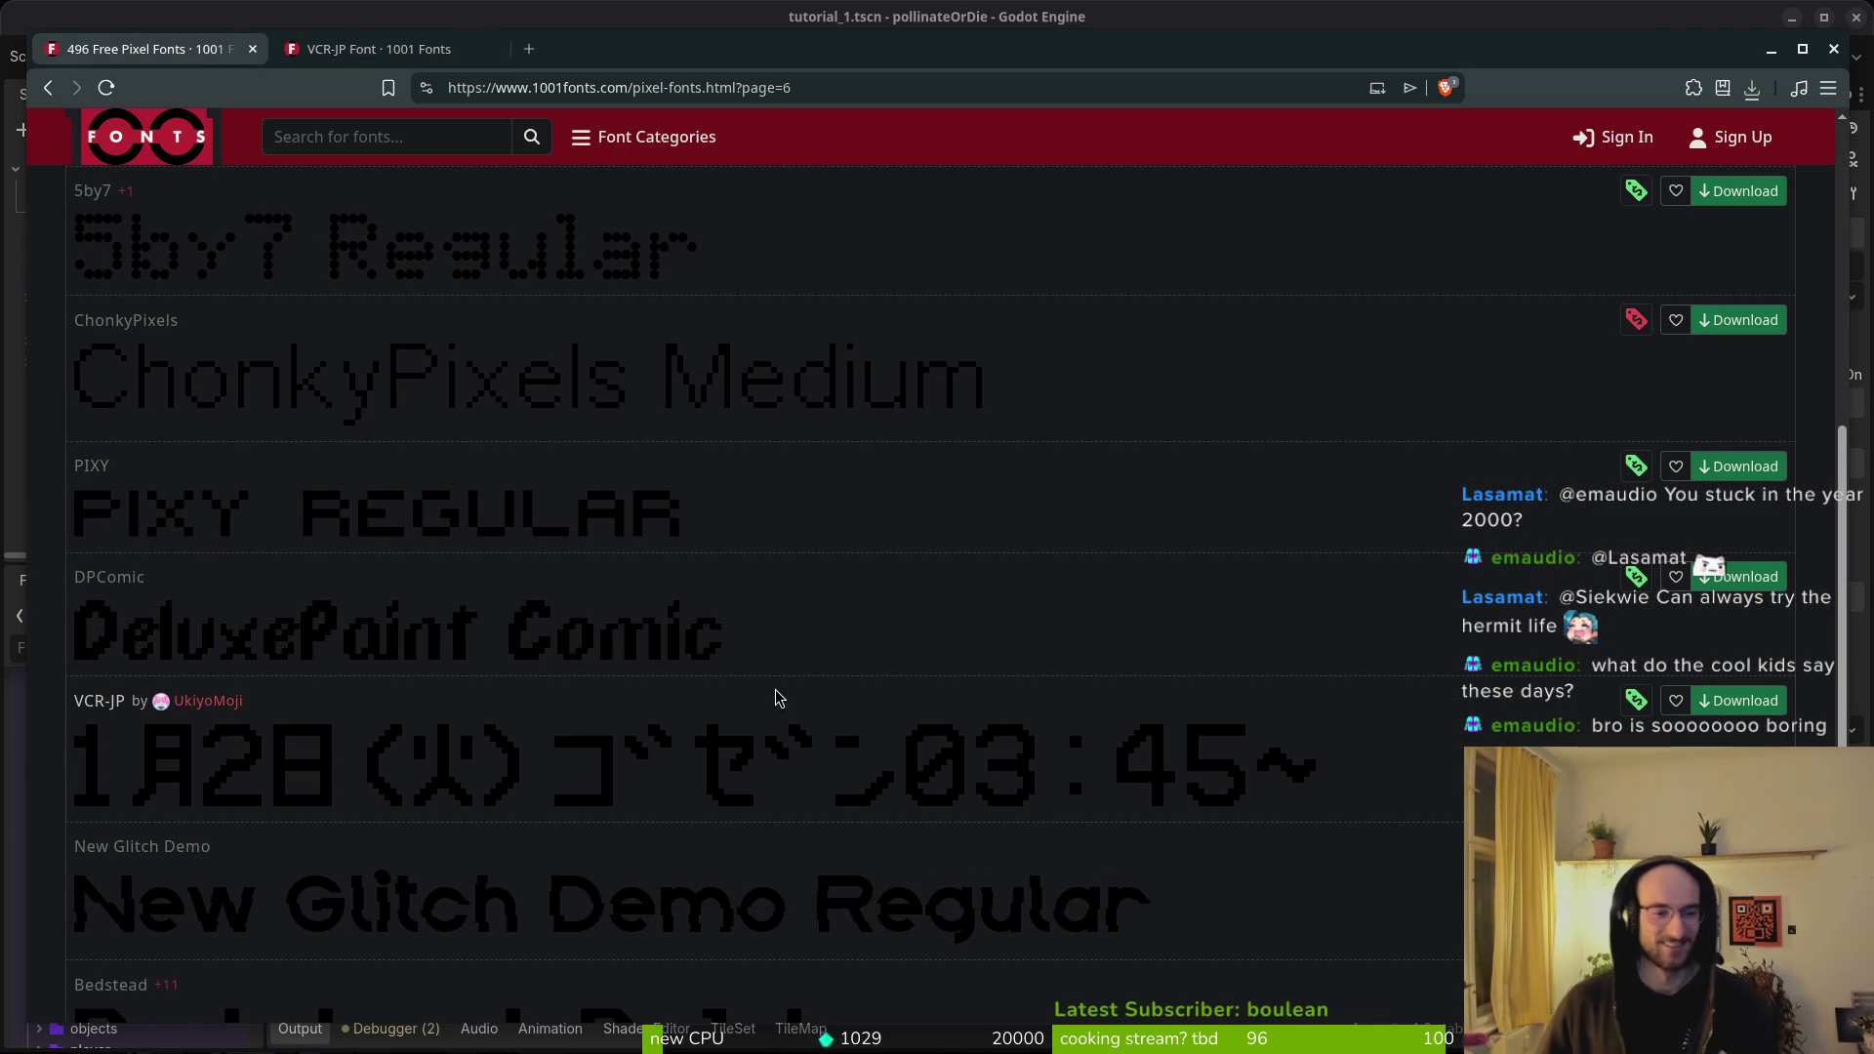
# - Go to page 7 of Pixel Fonts, briefly viewing Necosmic's page and zooming the listing
pyautogui.scroll(-2, 771, 727)
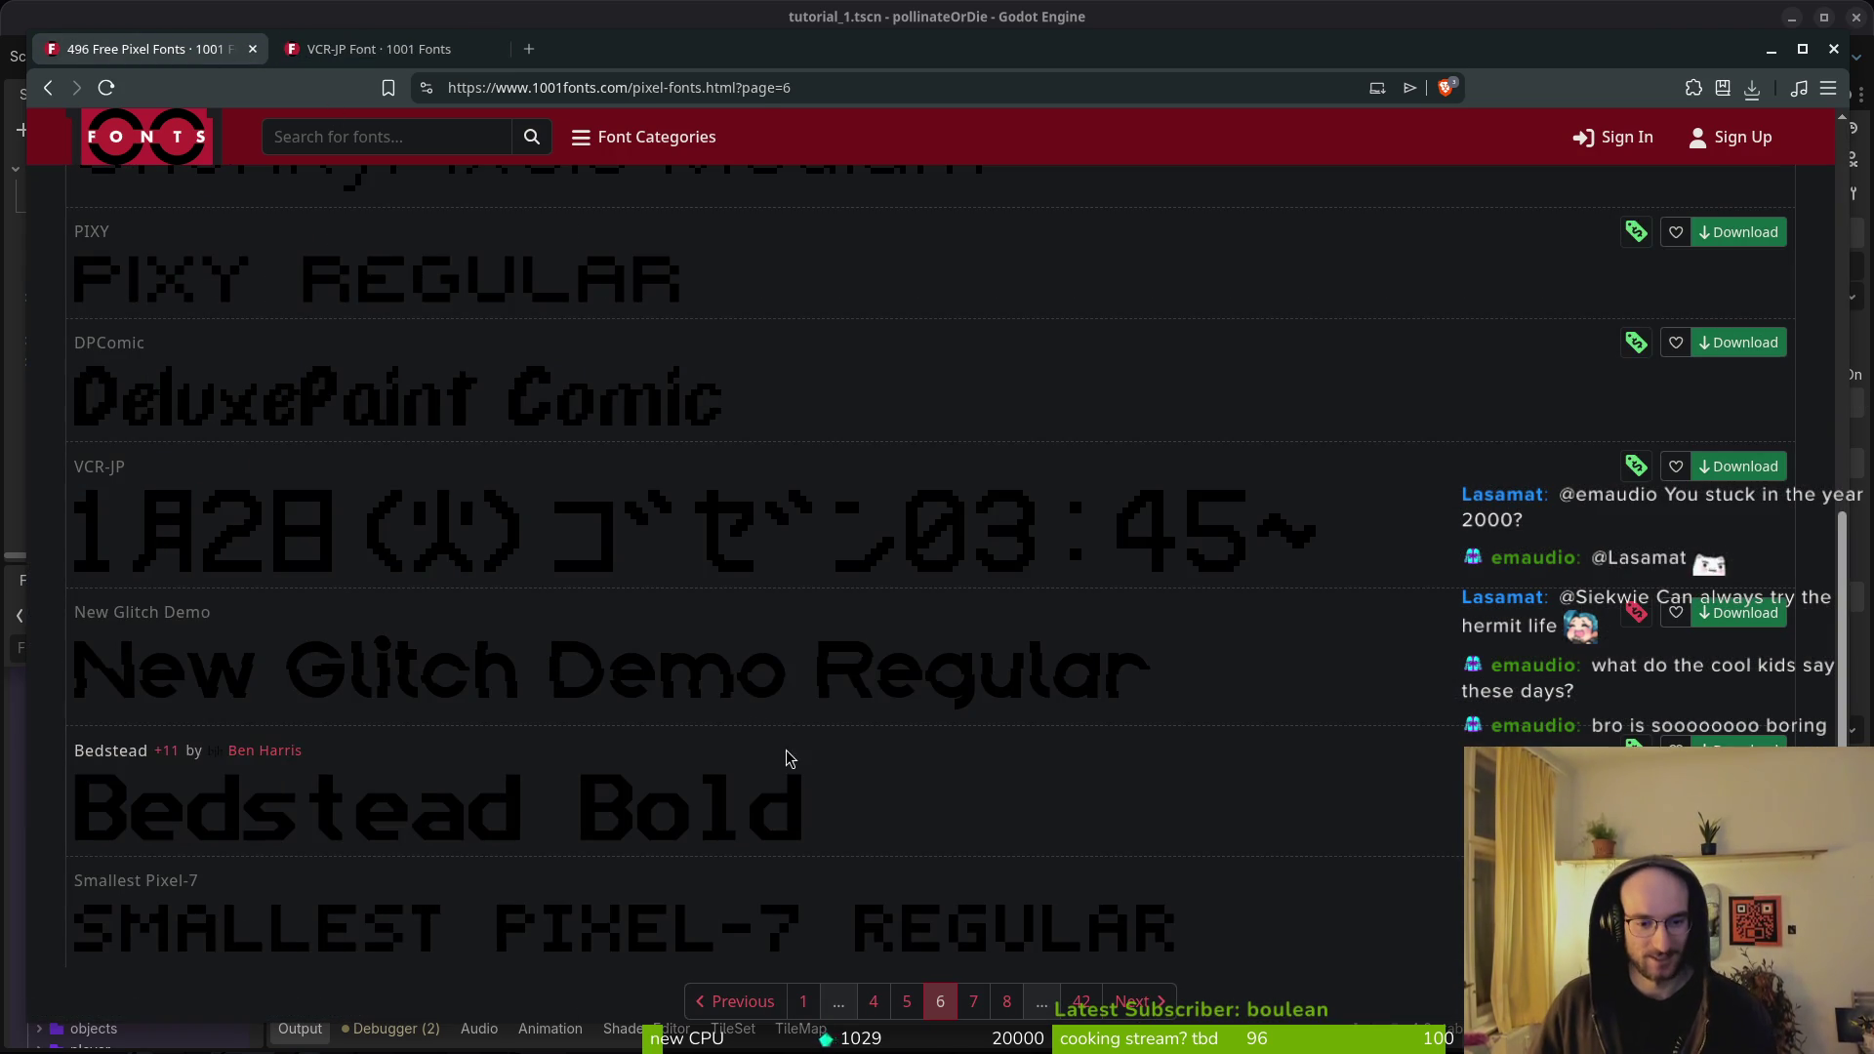
pyautogui.scroll(-2, 935, 749)
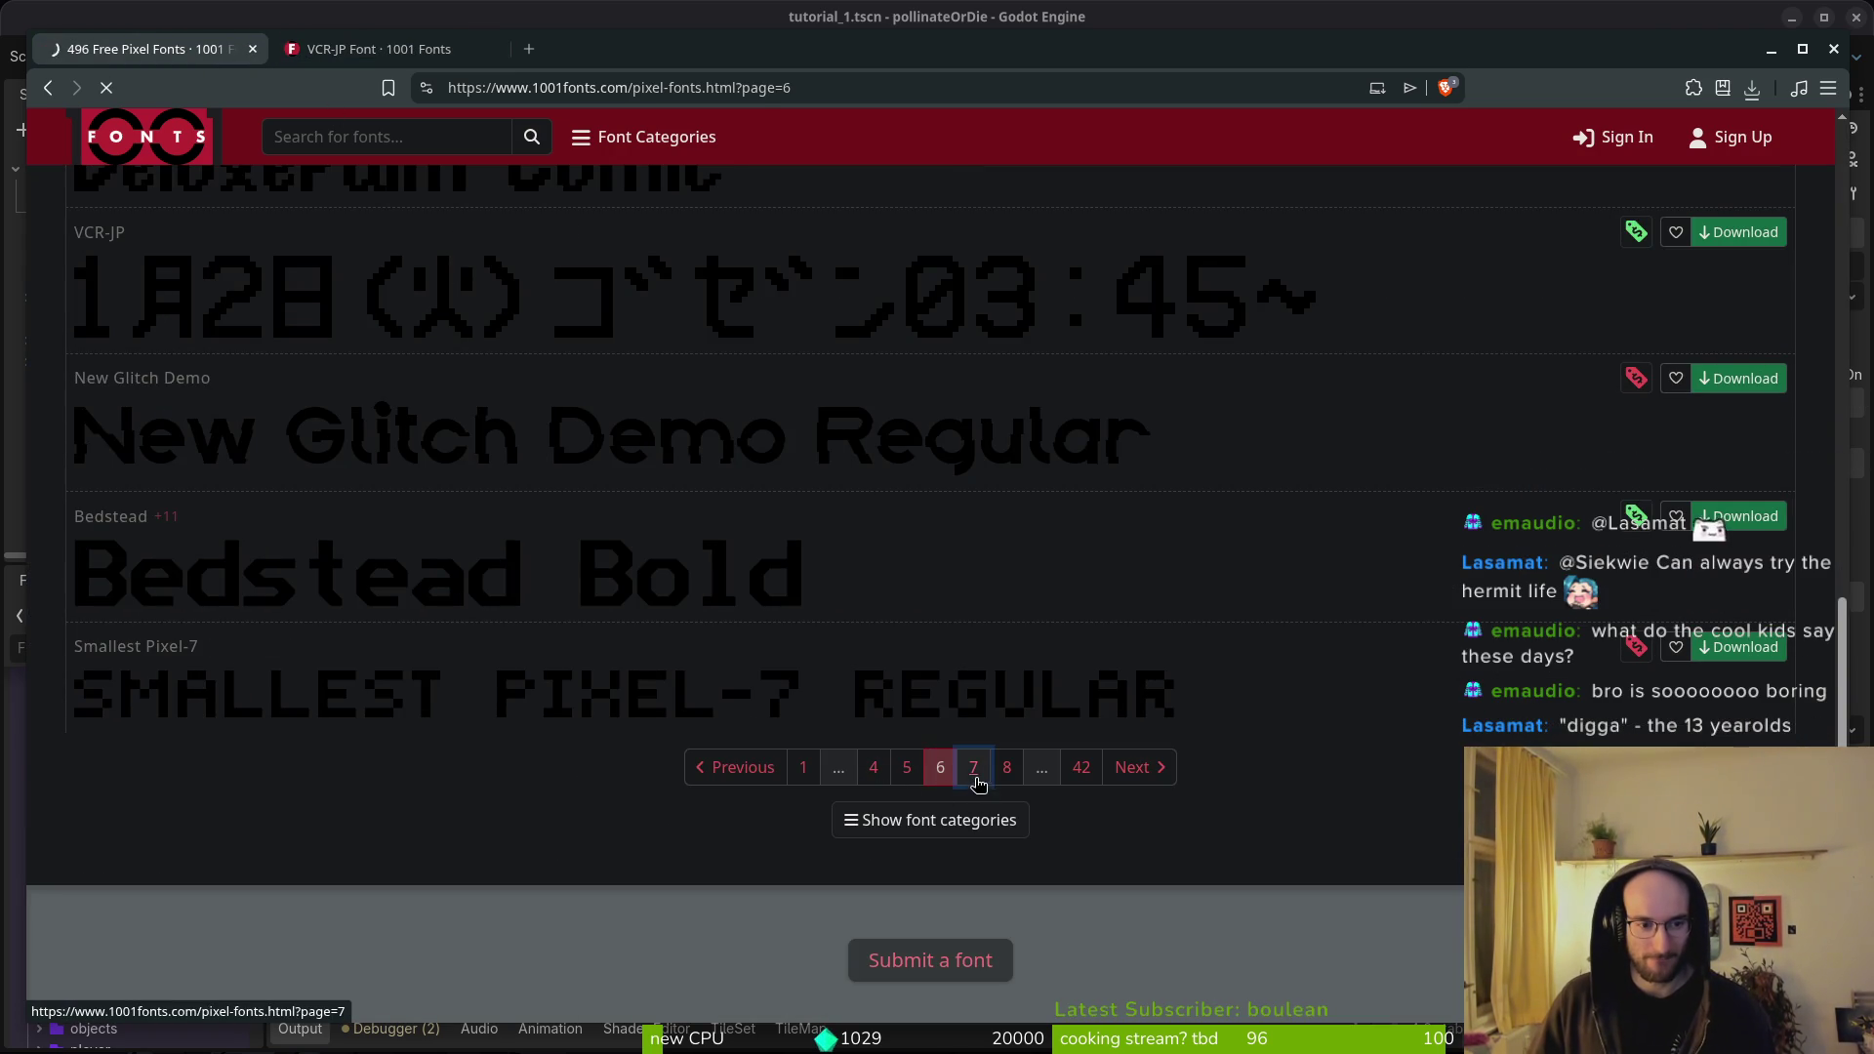
pyautogui.click(973, 779)
pyautogui.scroll(-7, 845, 735)
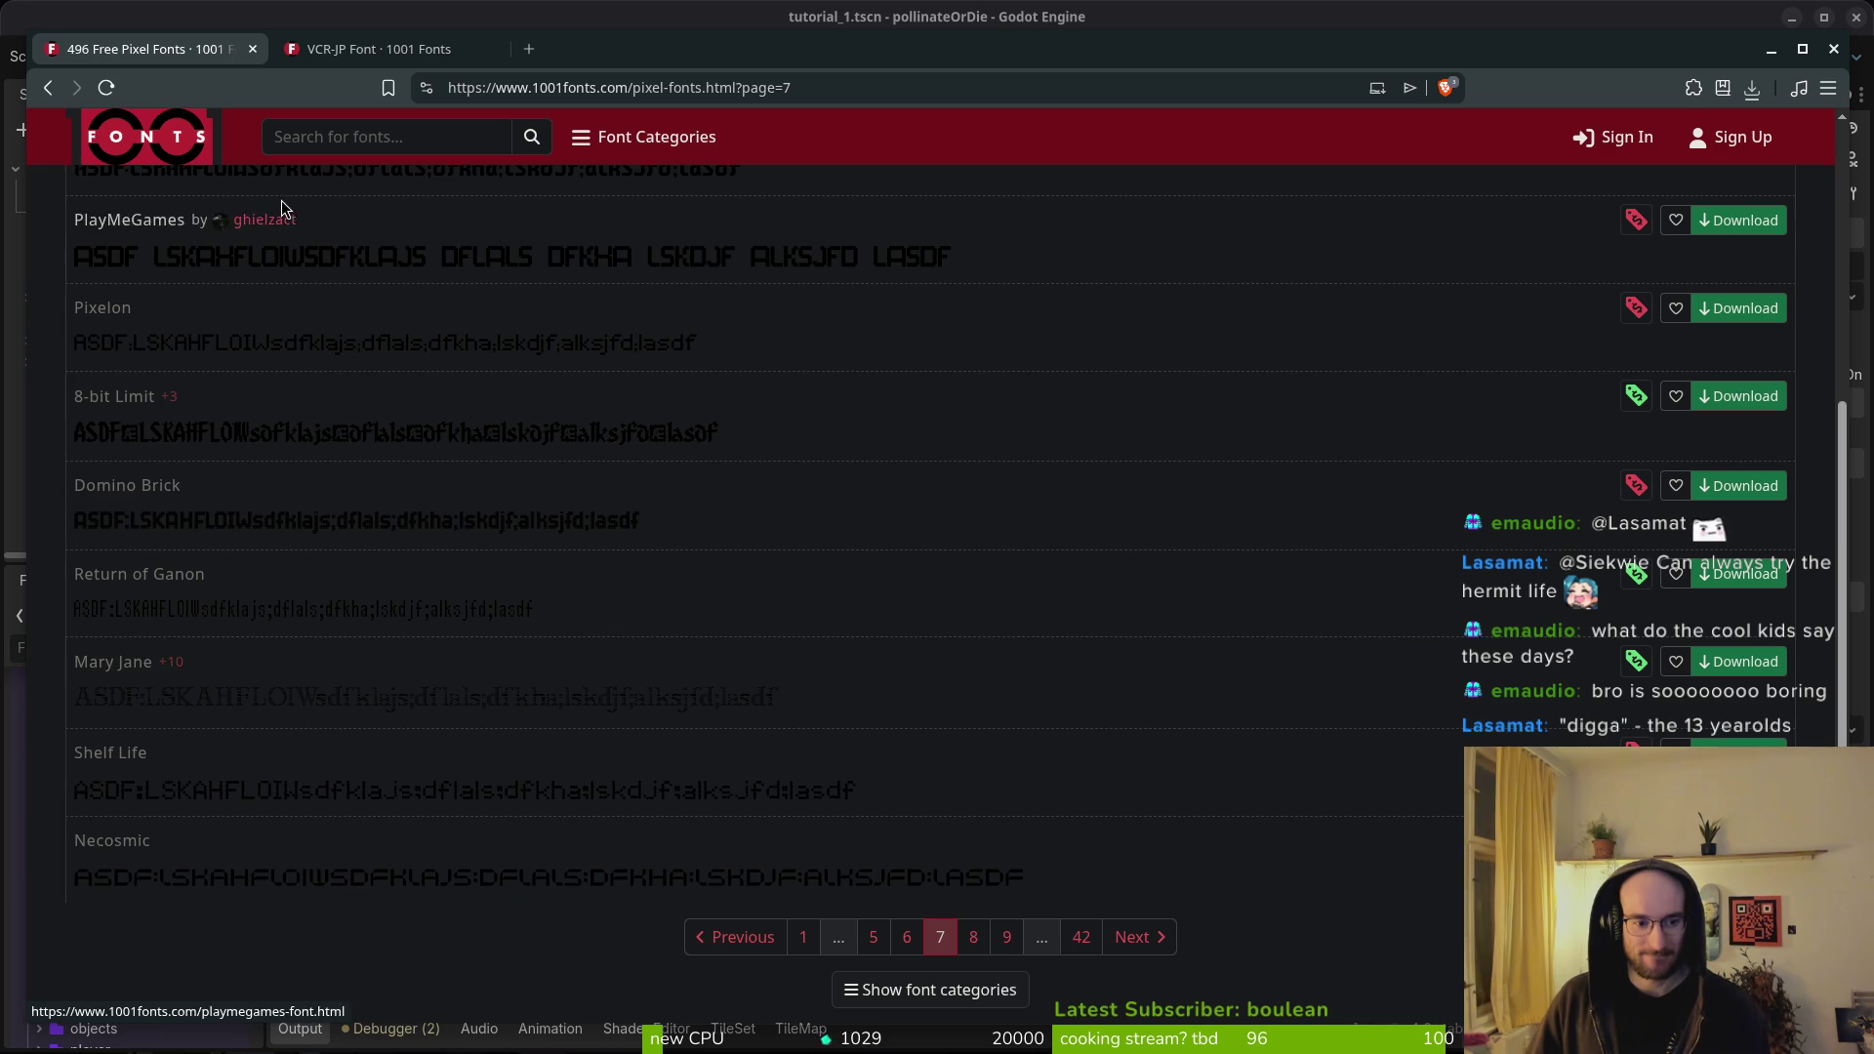
pyautogui.click(790, 893)
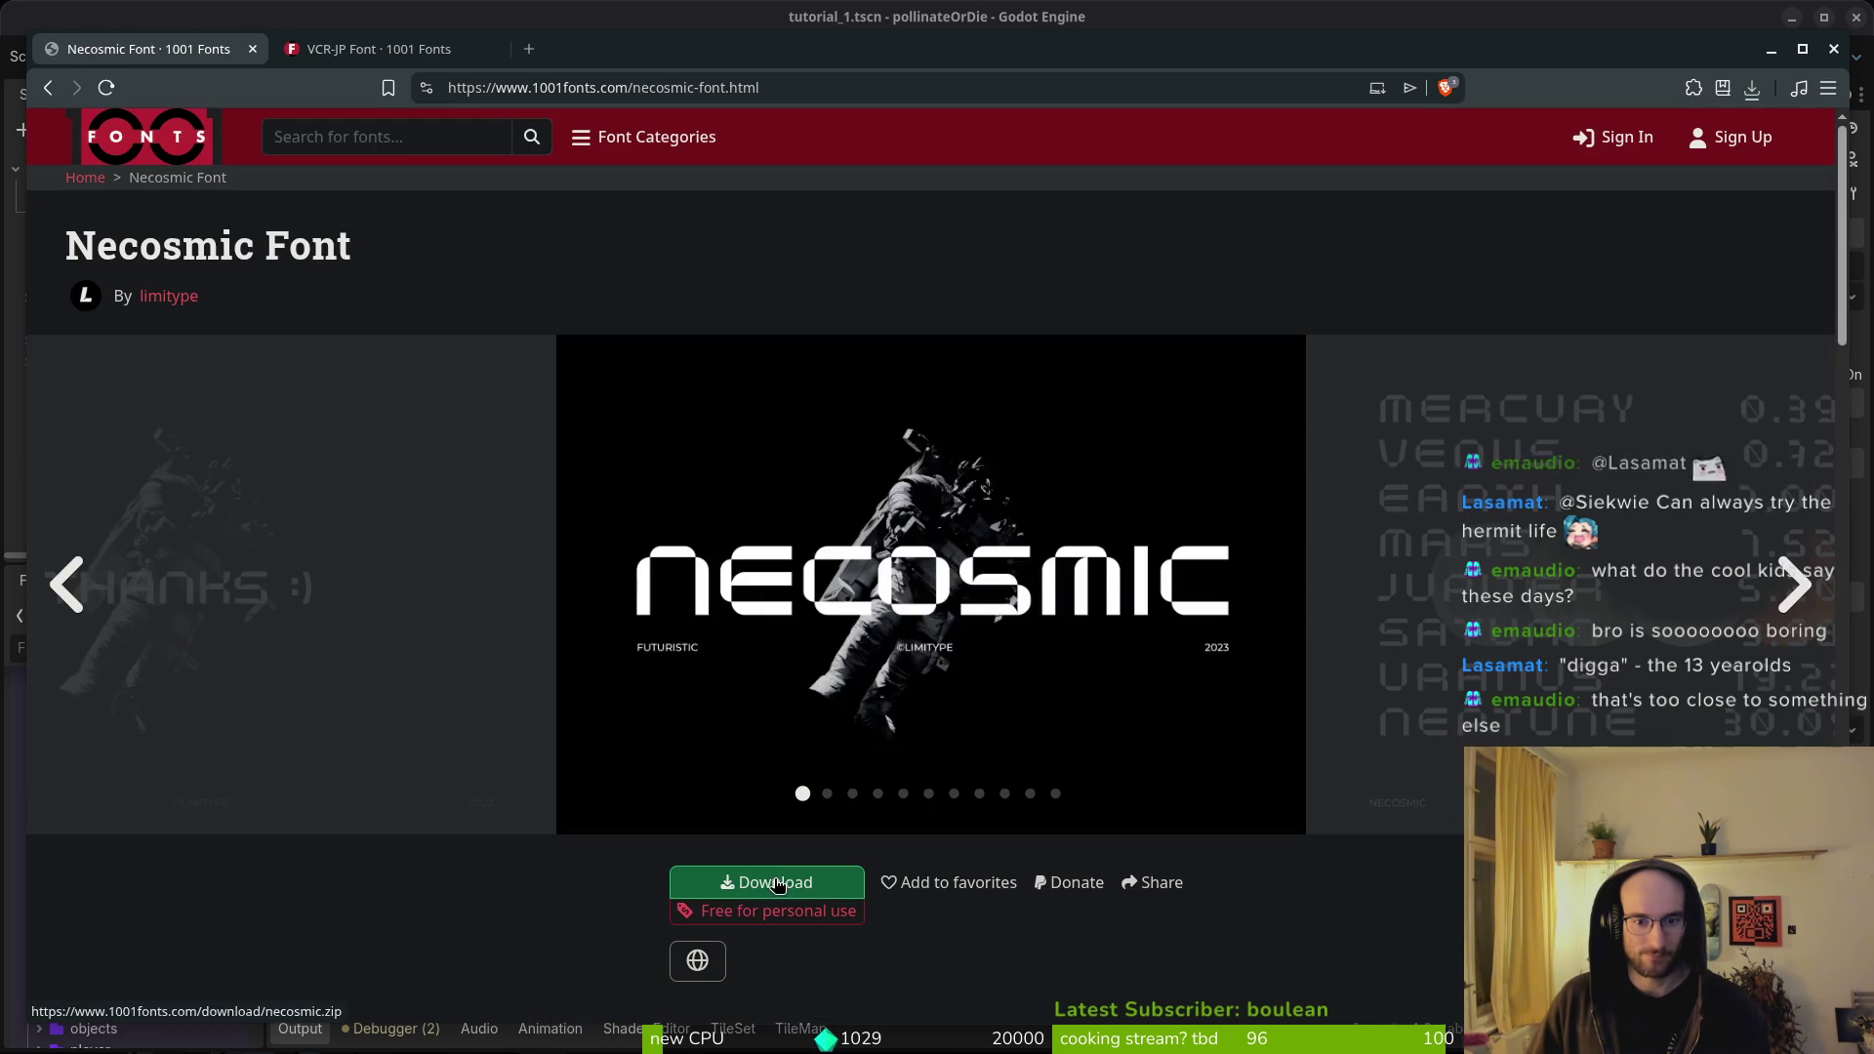
pyautogui.hotkey('alt', 'Left')
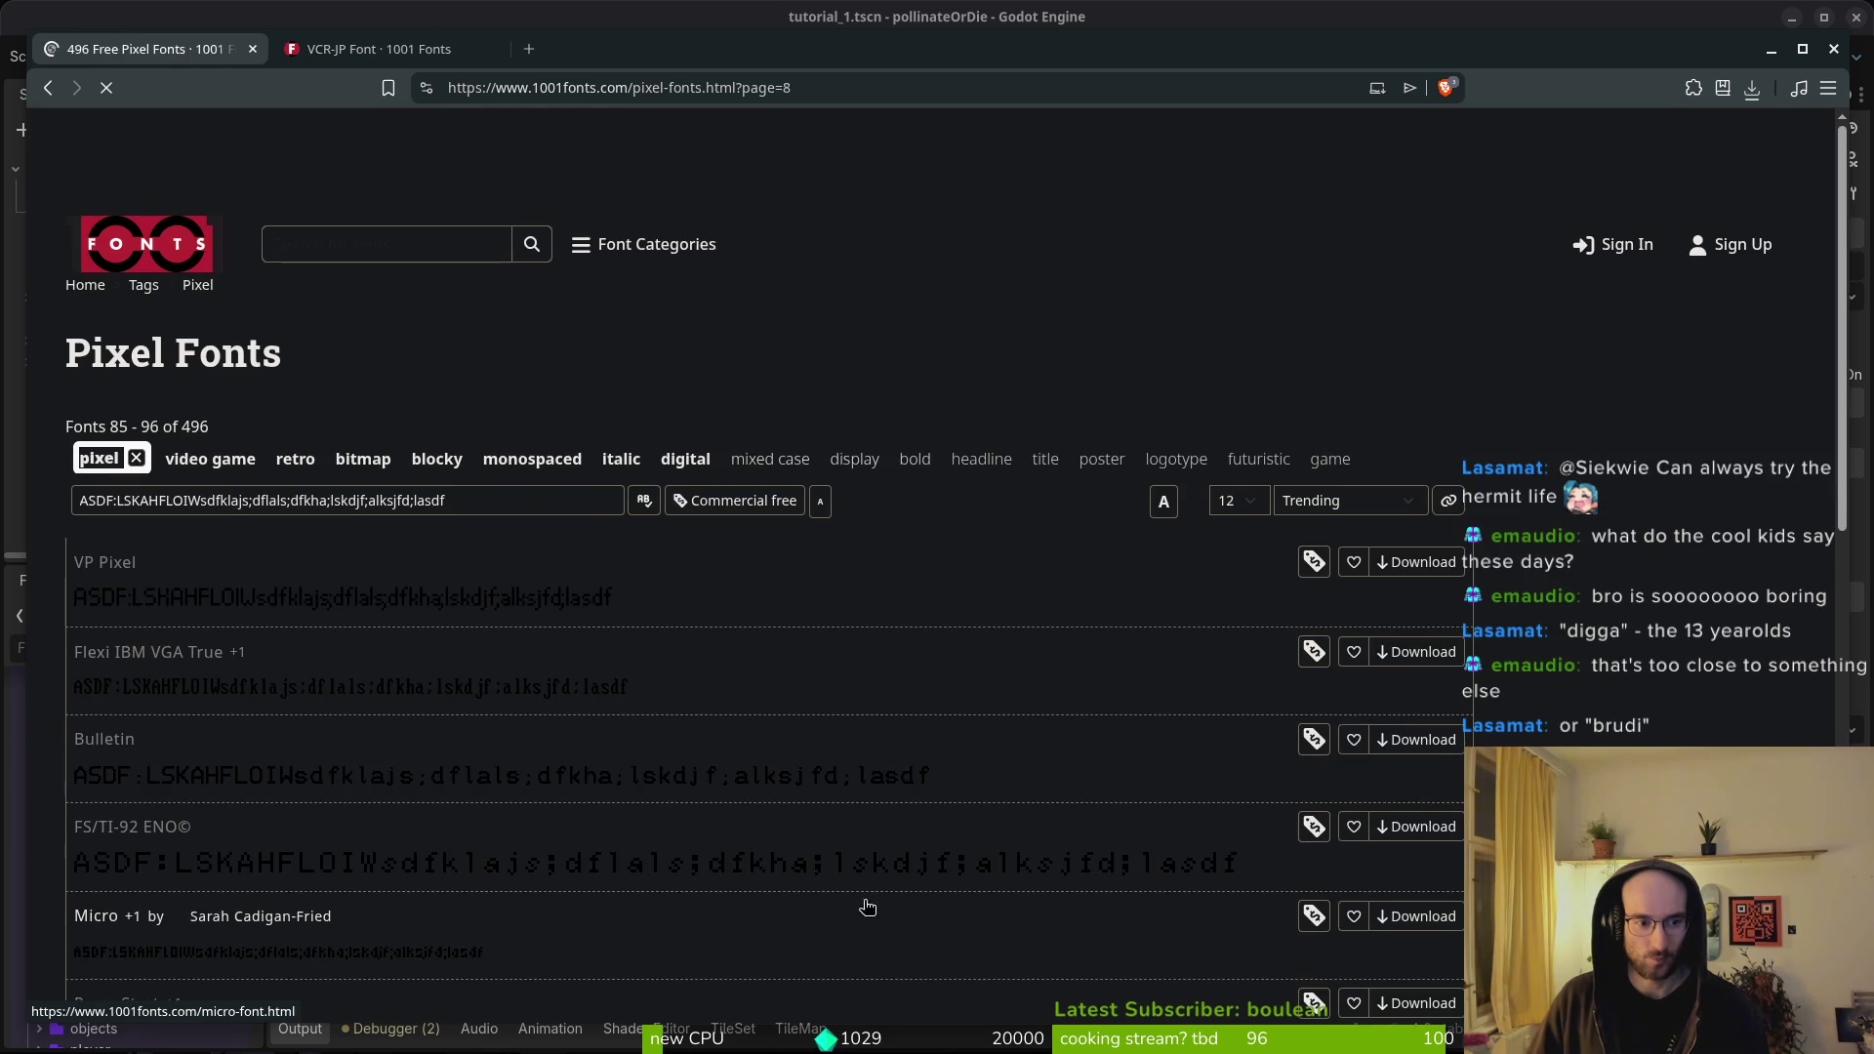
pyautogui.scroll(-3, 421, 708)
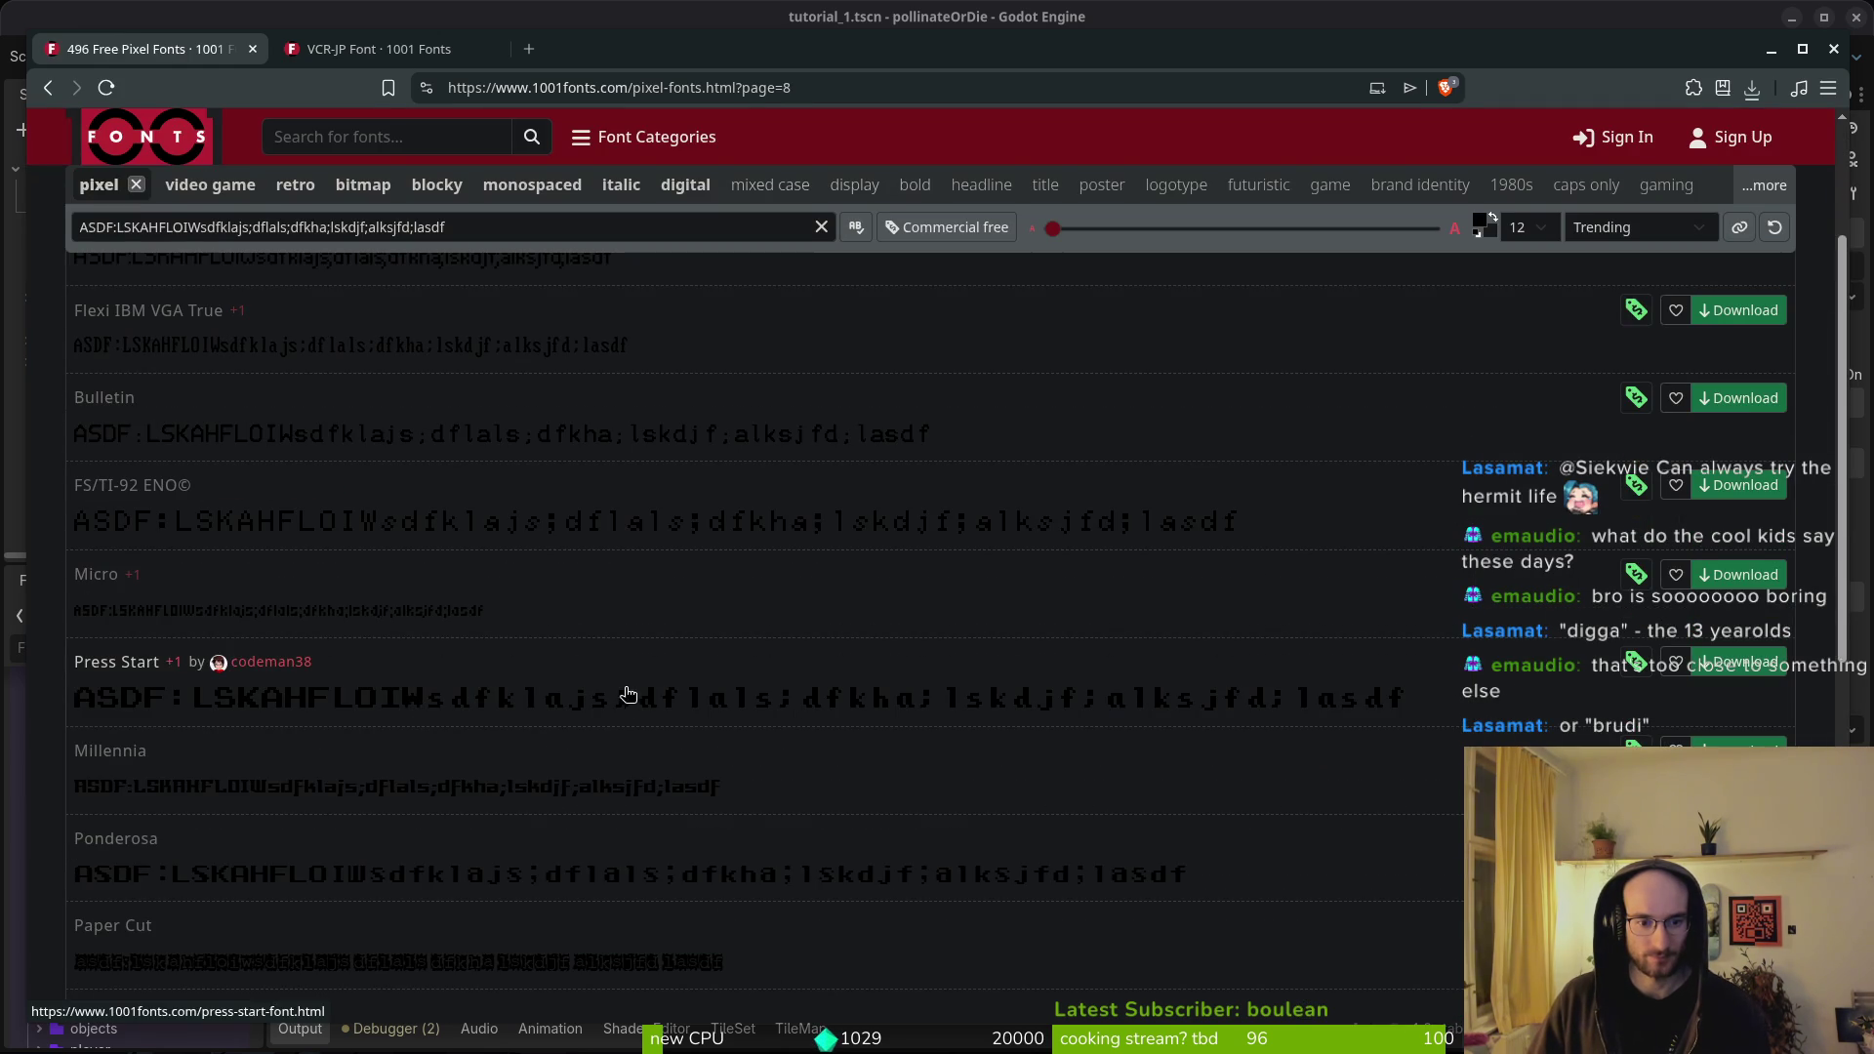
pyautogui.hotkey('ctrl', '+')
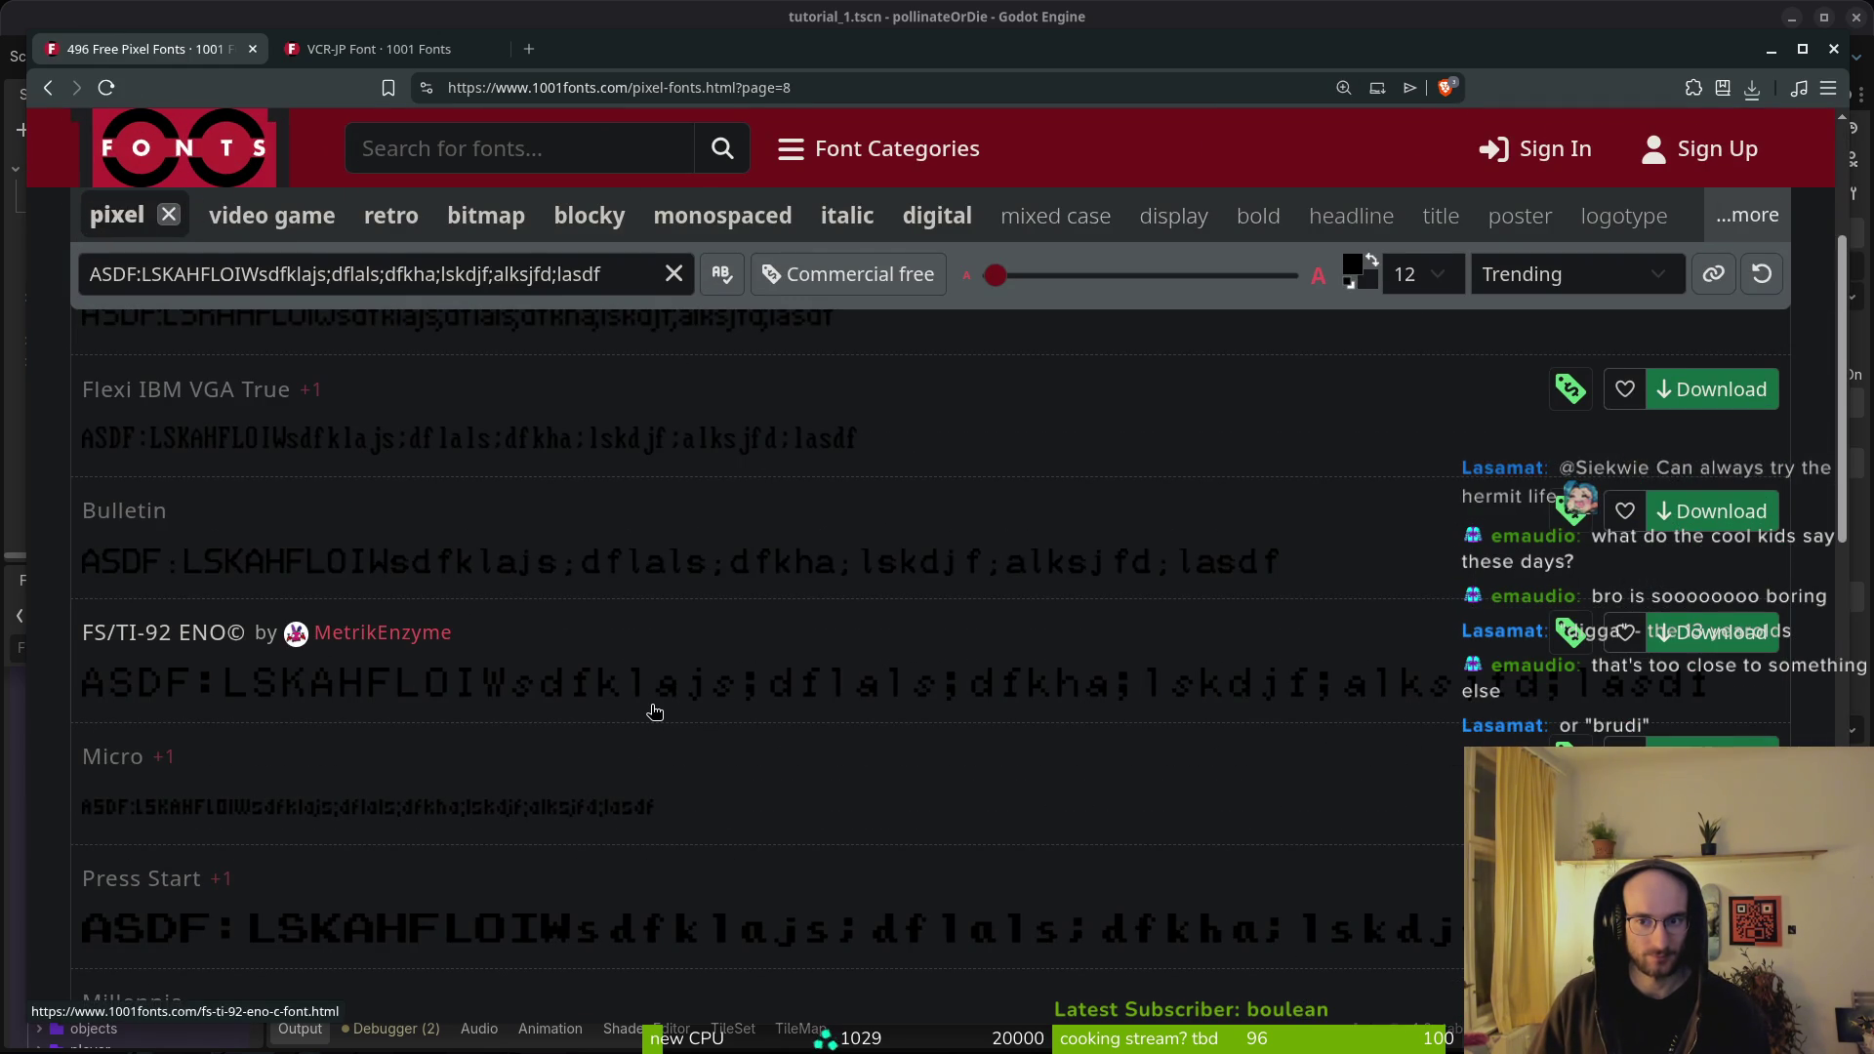
pyautogui.hotkey('ctrl', '0')
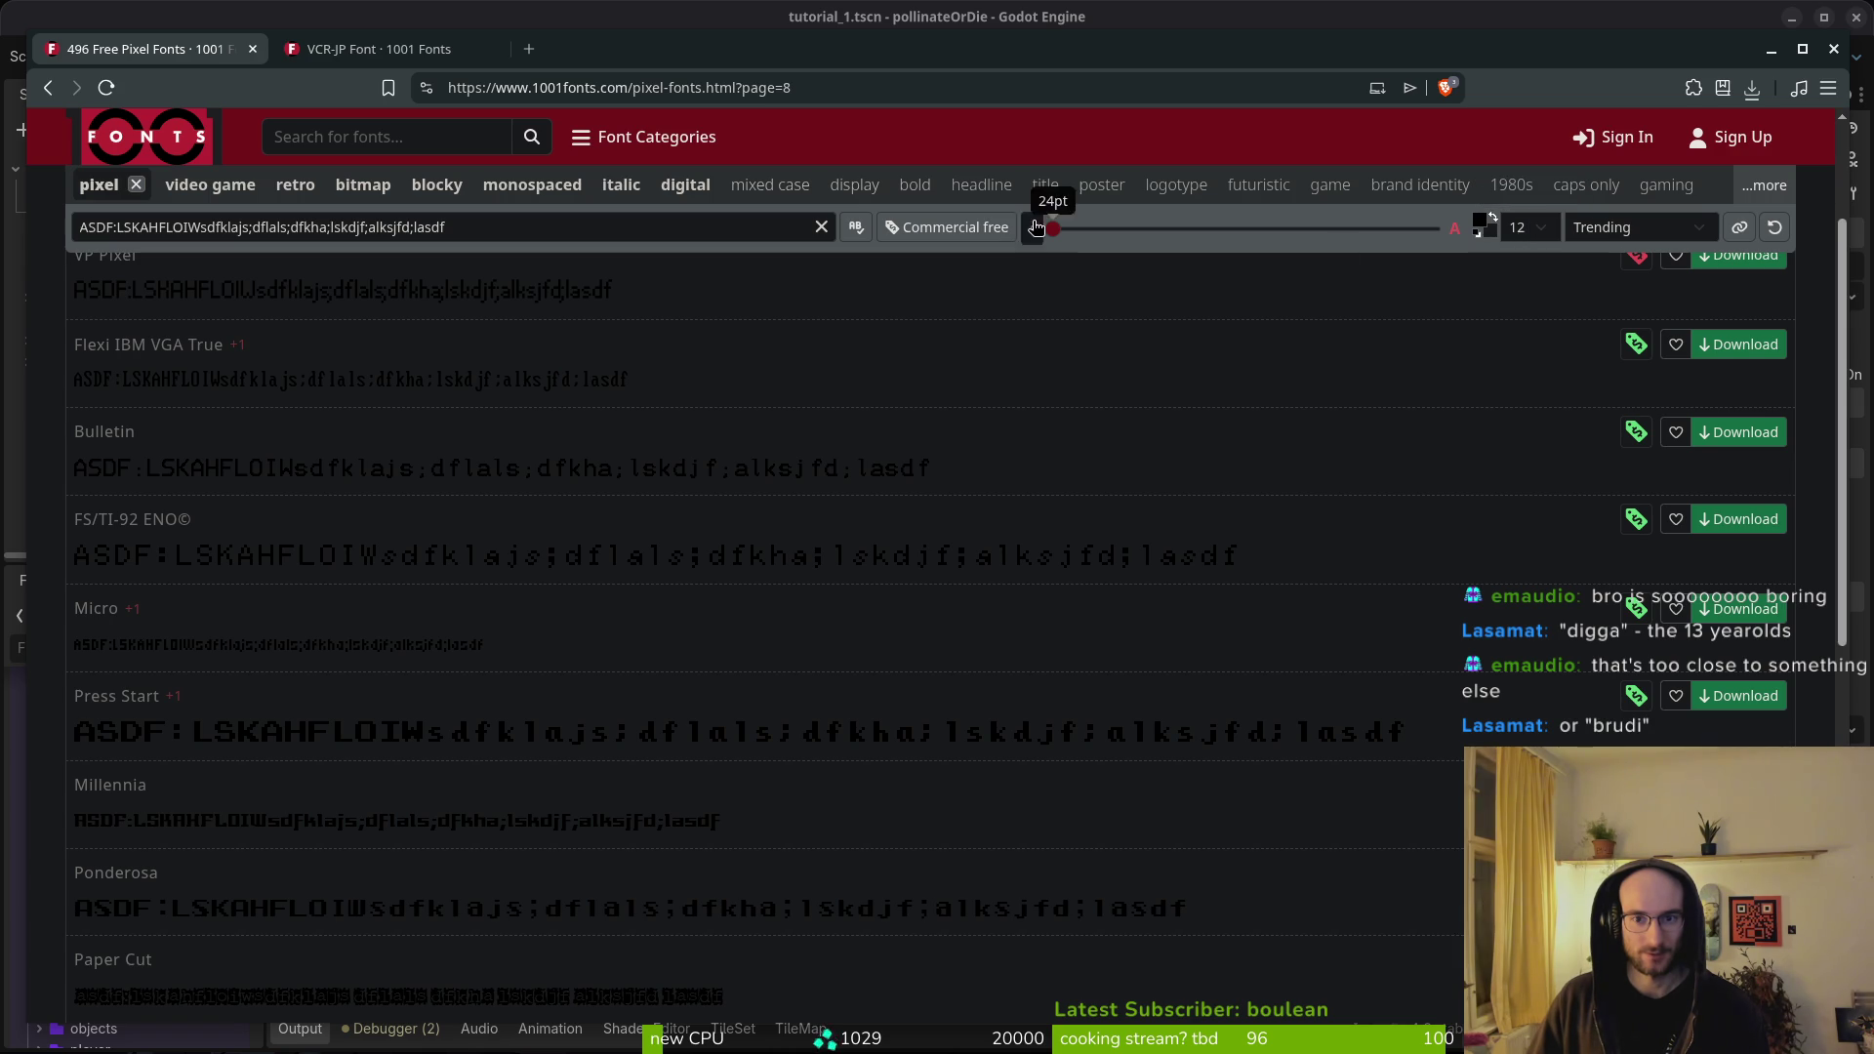
# - Enlarge the font previews to 32pt and advance to page 10 of the listing
pyautogui.moveTo(1052, 221); pyautogui.dragTo(1104, 225)
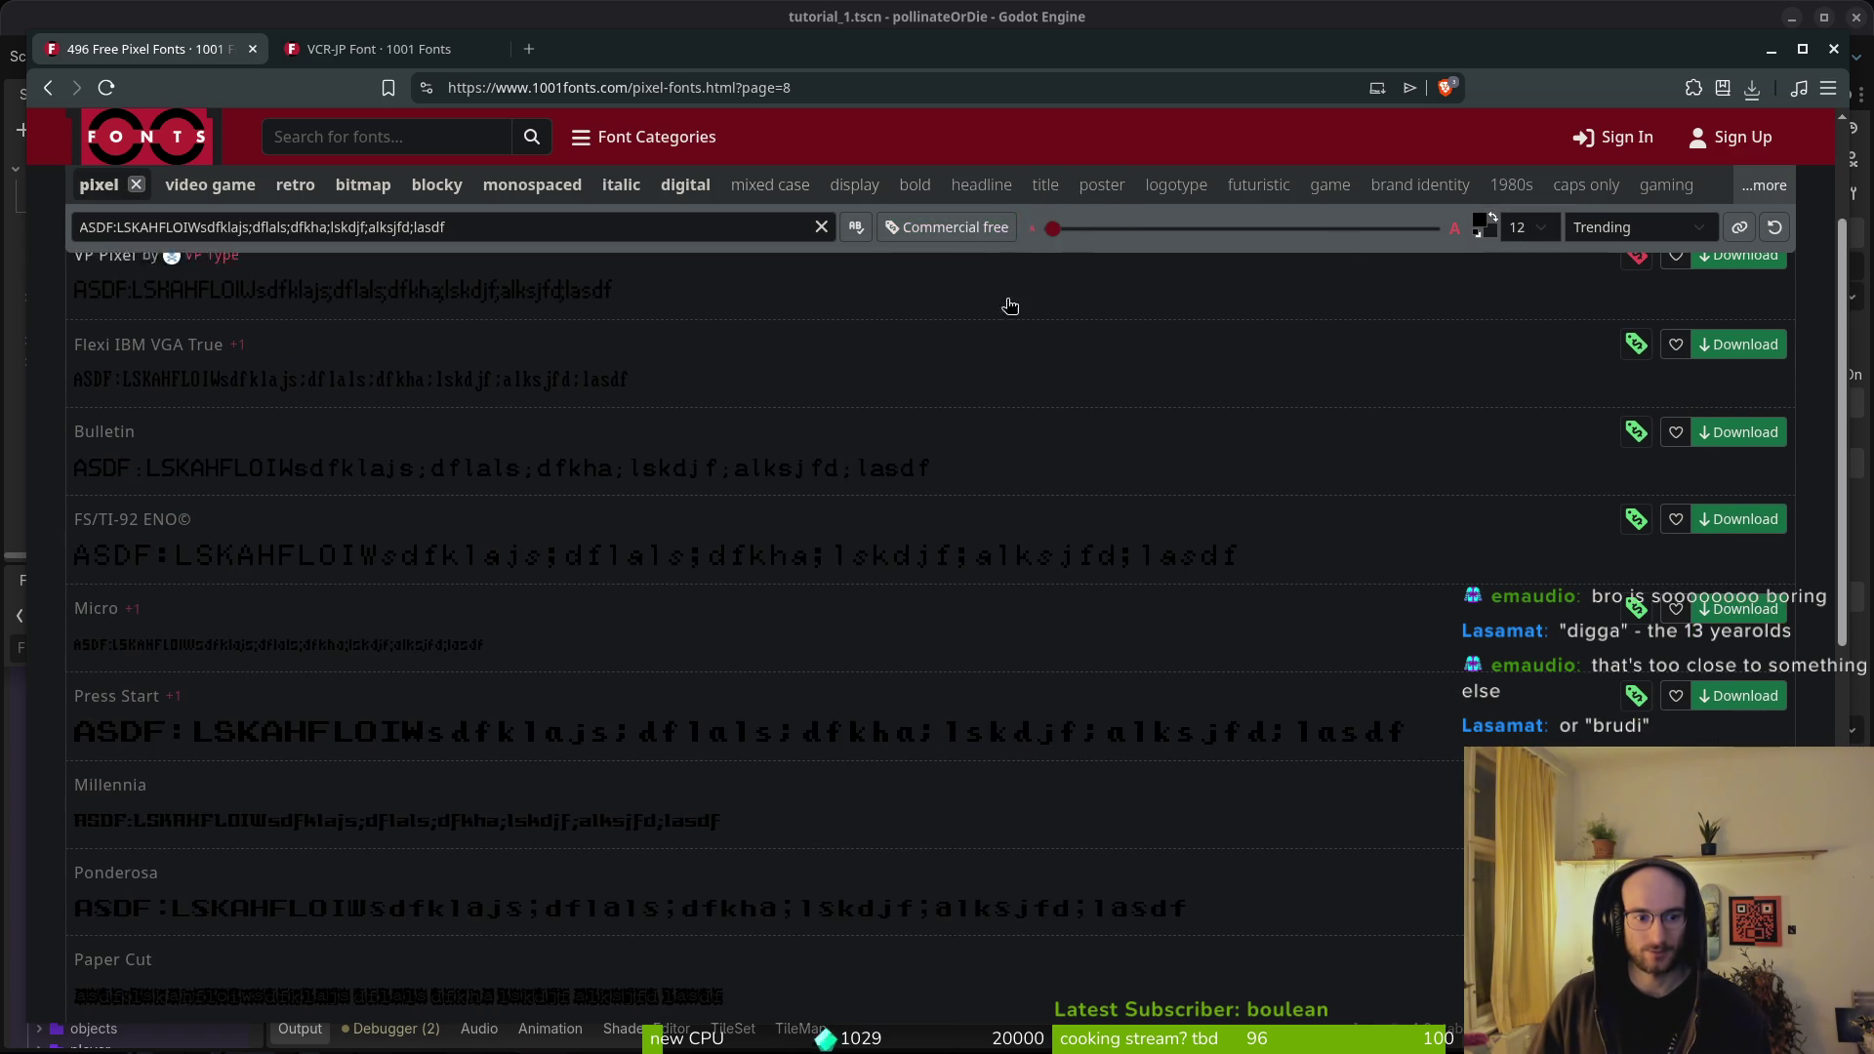
pyautogui.scroll(-6, 598, 724)
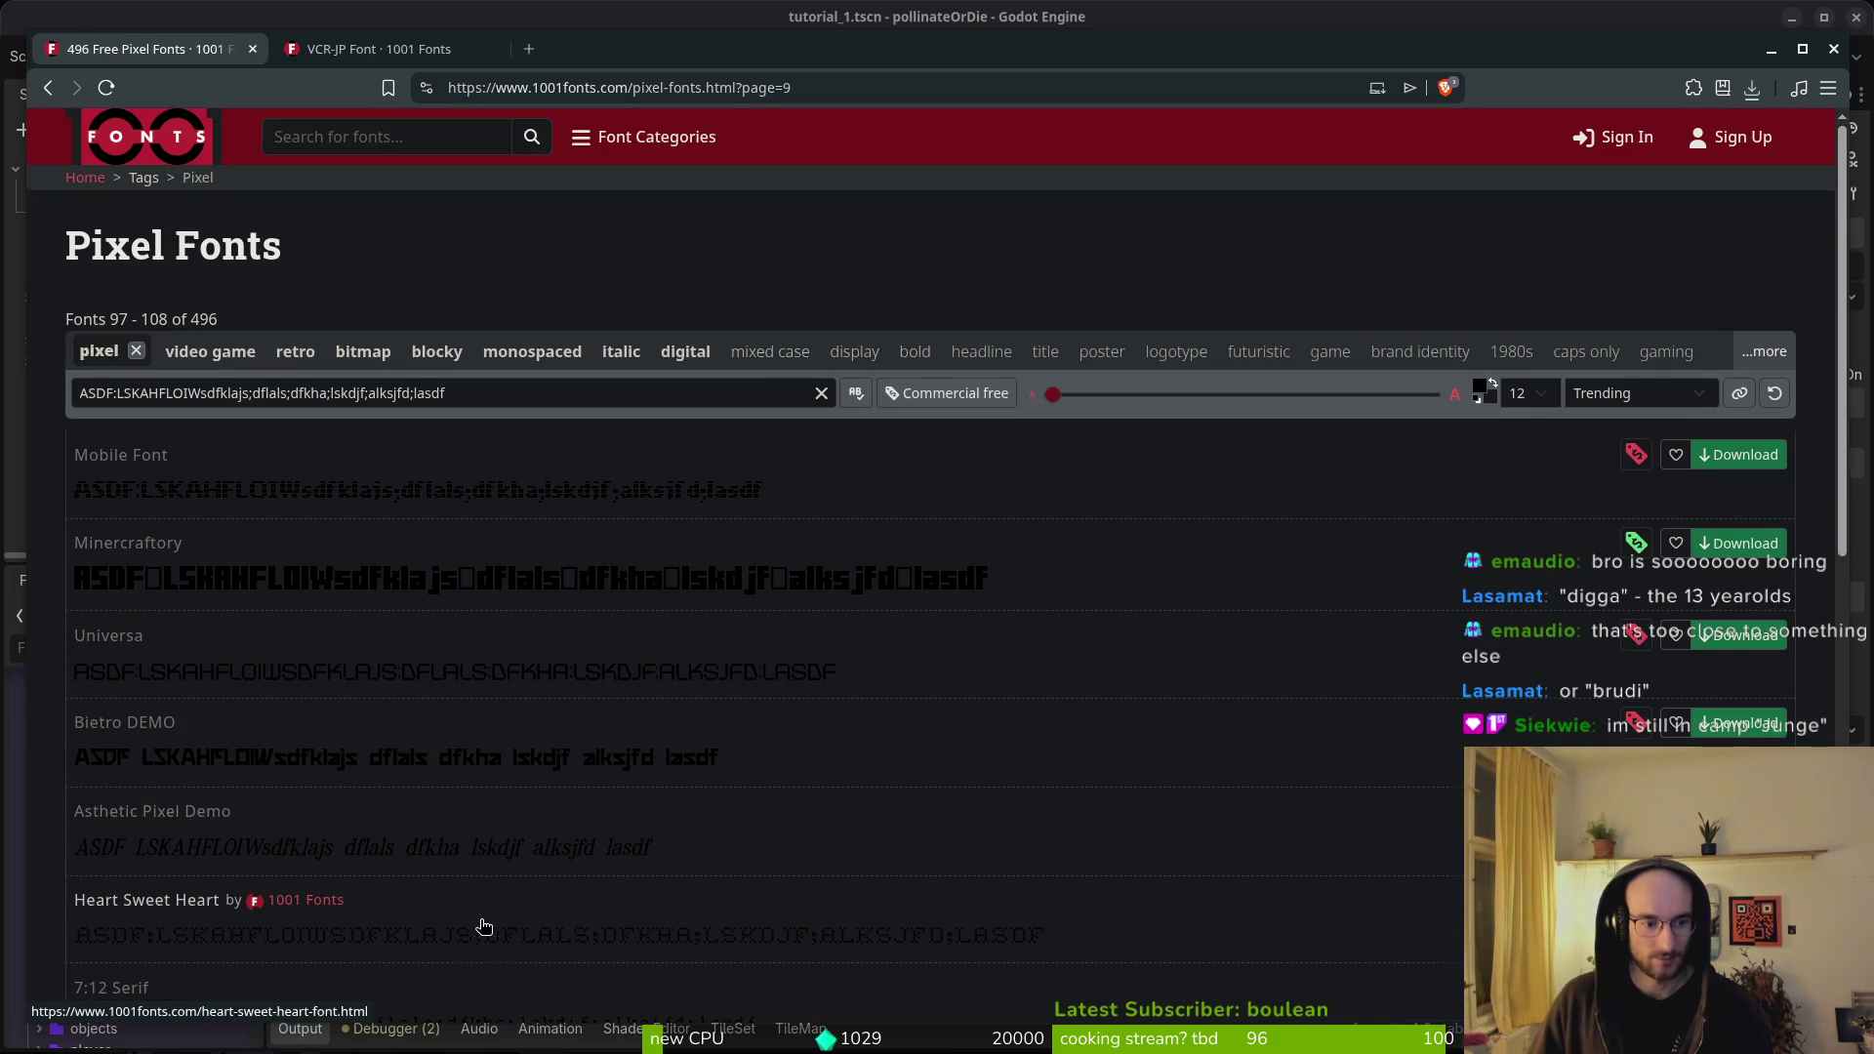
pyautogui.scroll(-3, 484, 933)
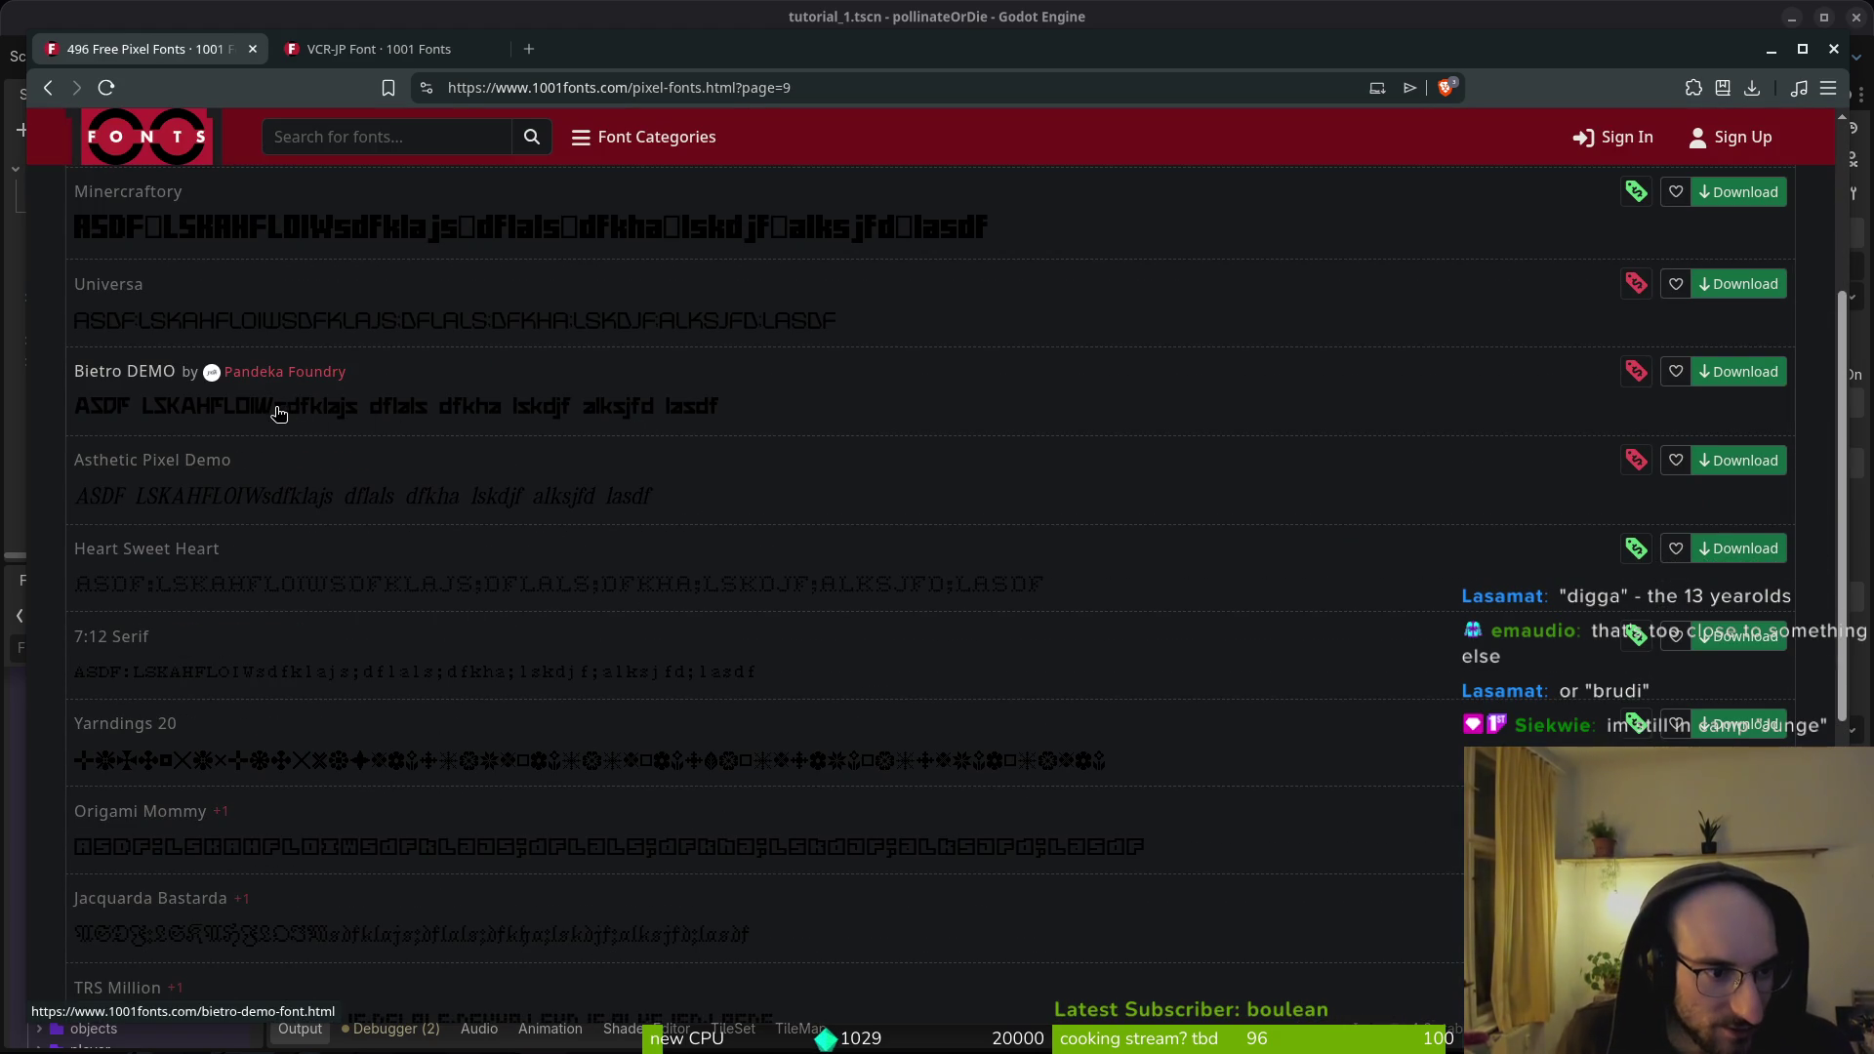
pyautogui.scroll(-3, 626, 861)
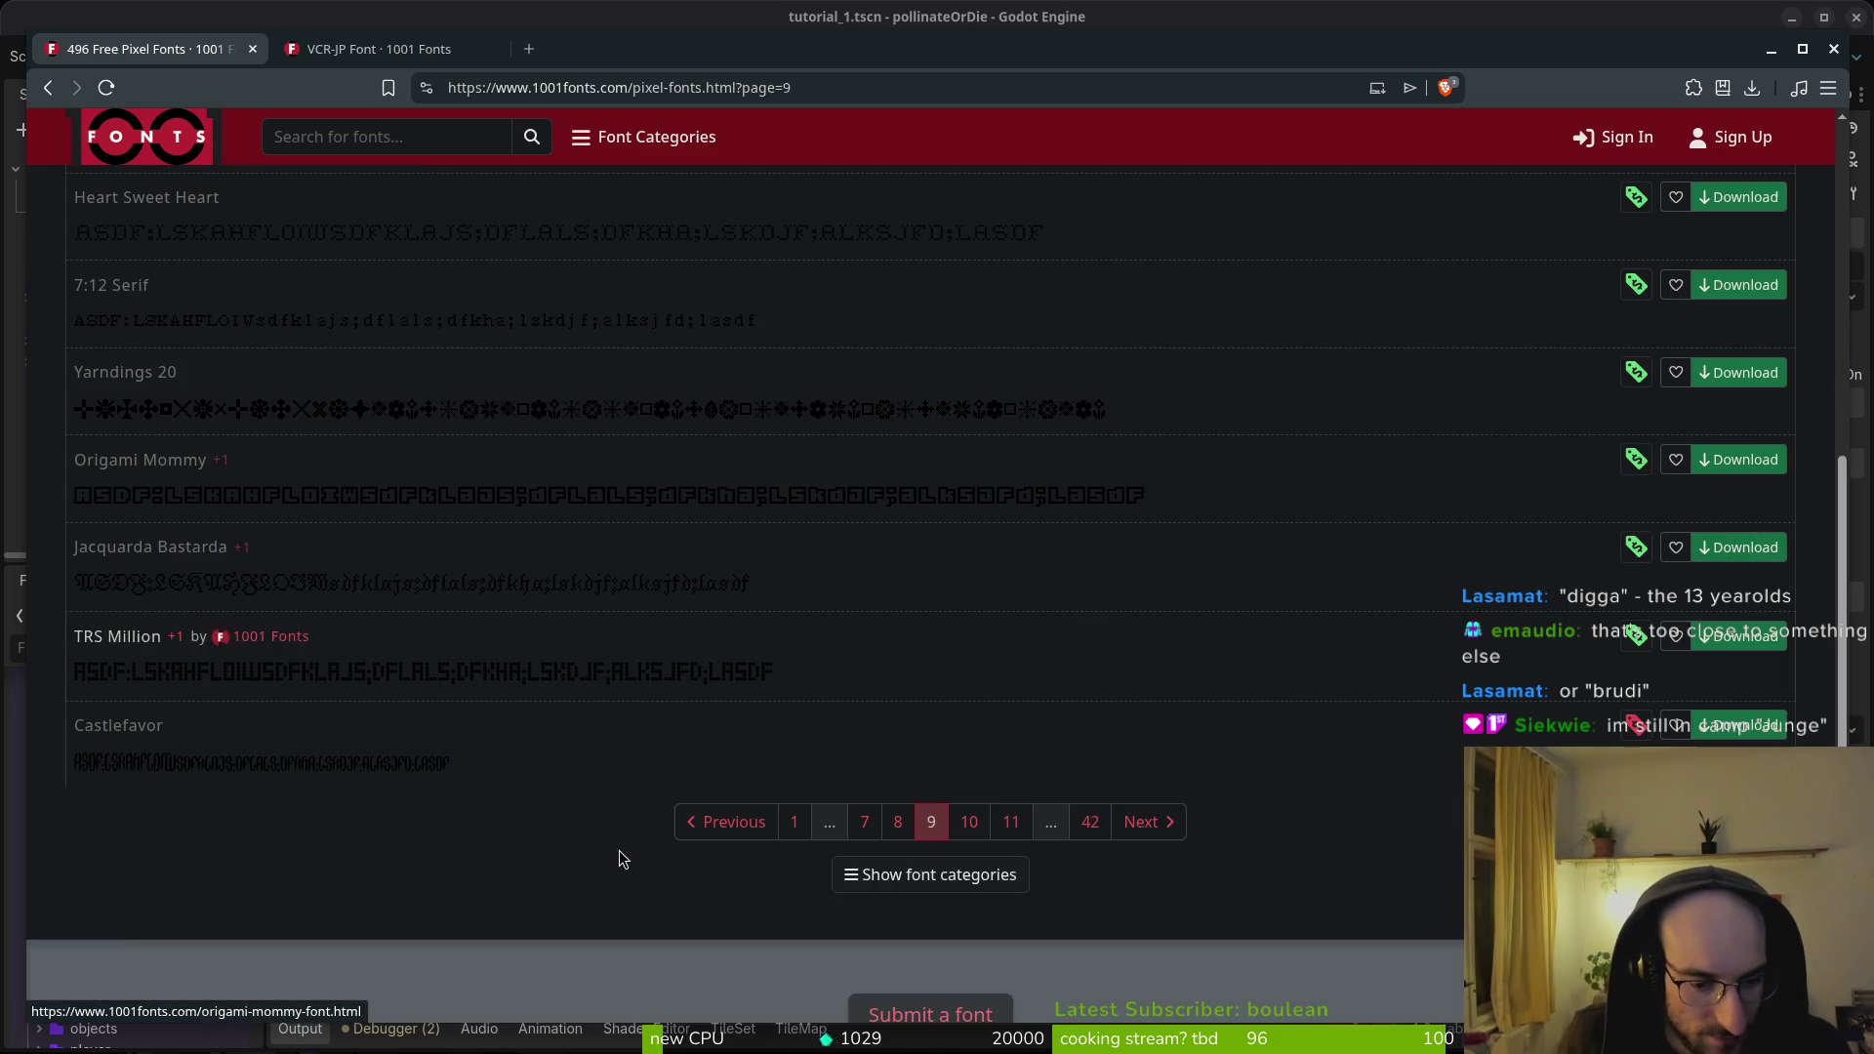
pyautogui.click(964, 823)
pyautogui.click(1694, 88)
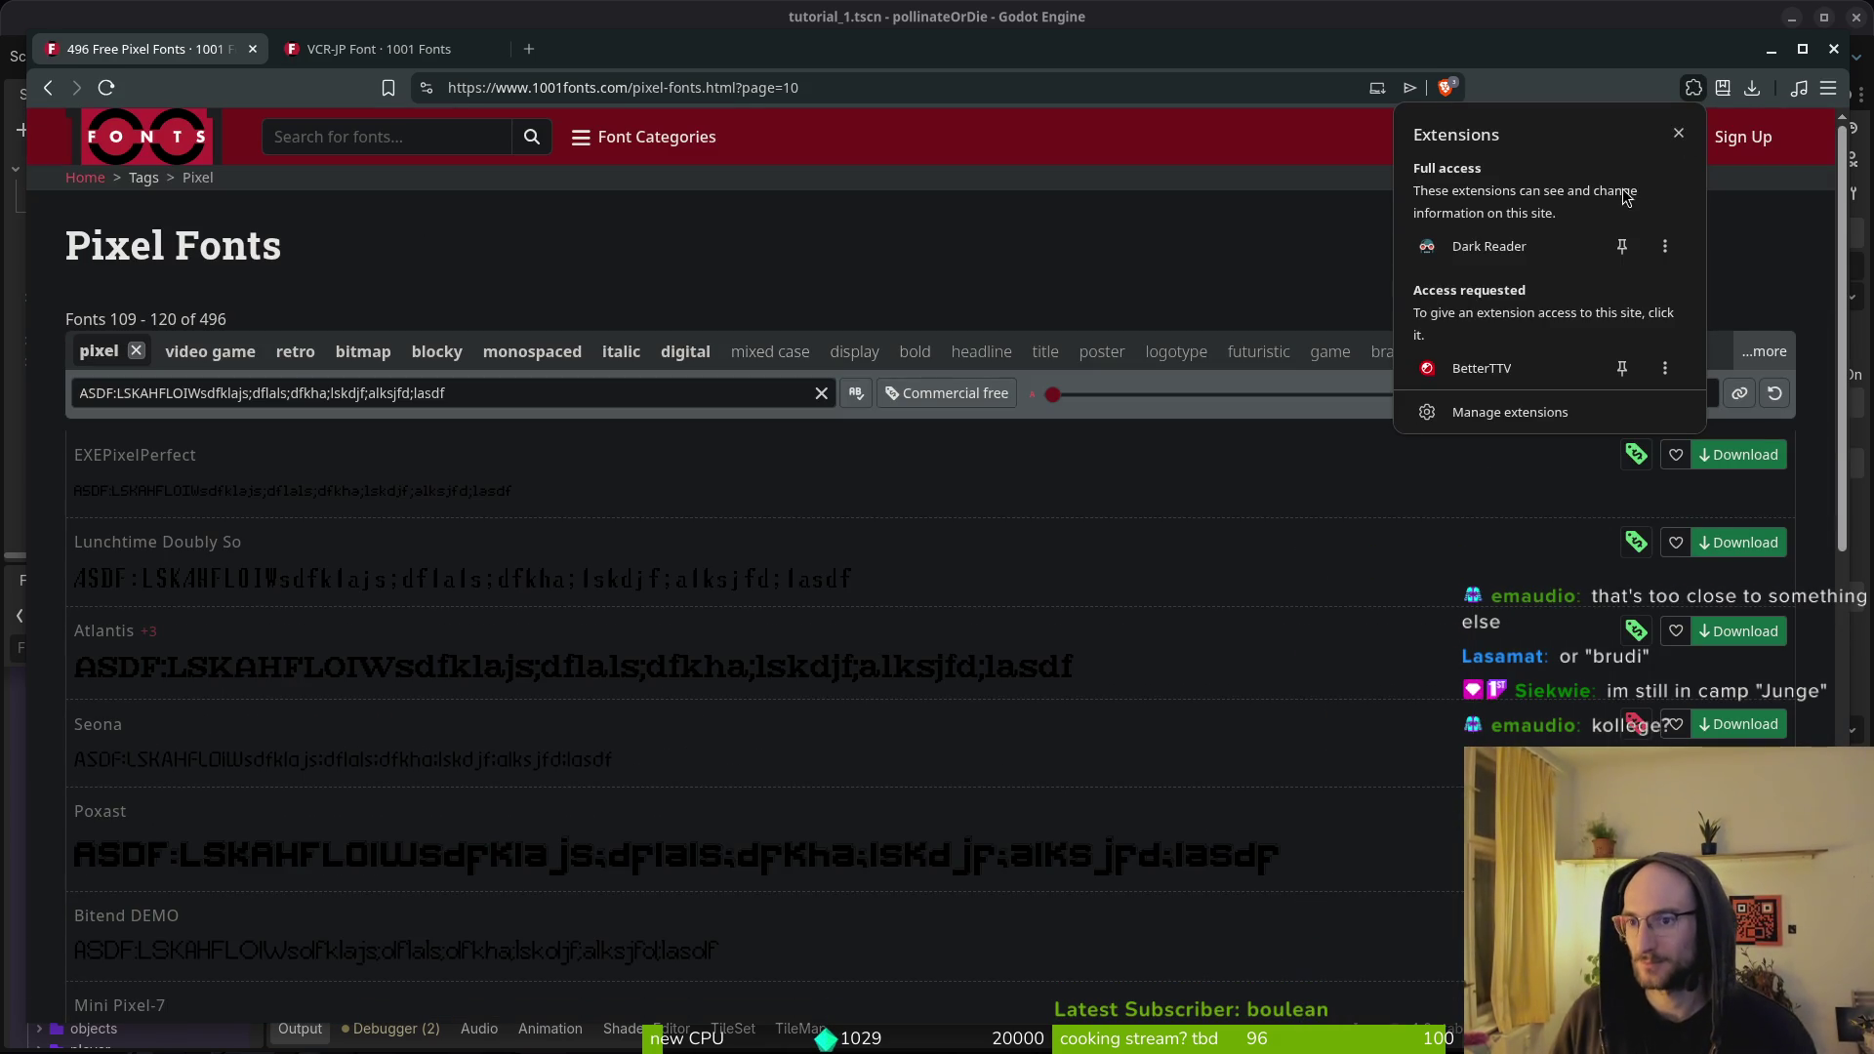
# - Disable Dark Reader for 1001fonts.com from the extension's popup
pyautogui.click(1664, 248)
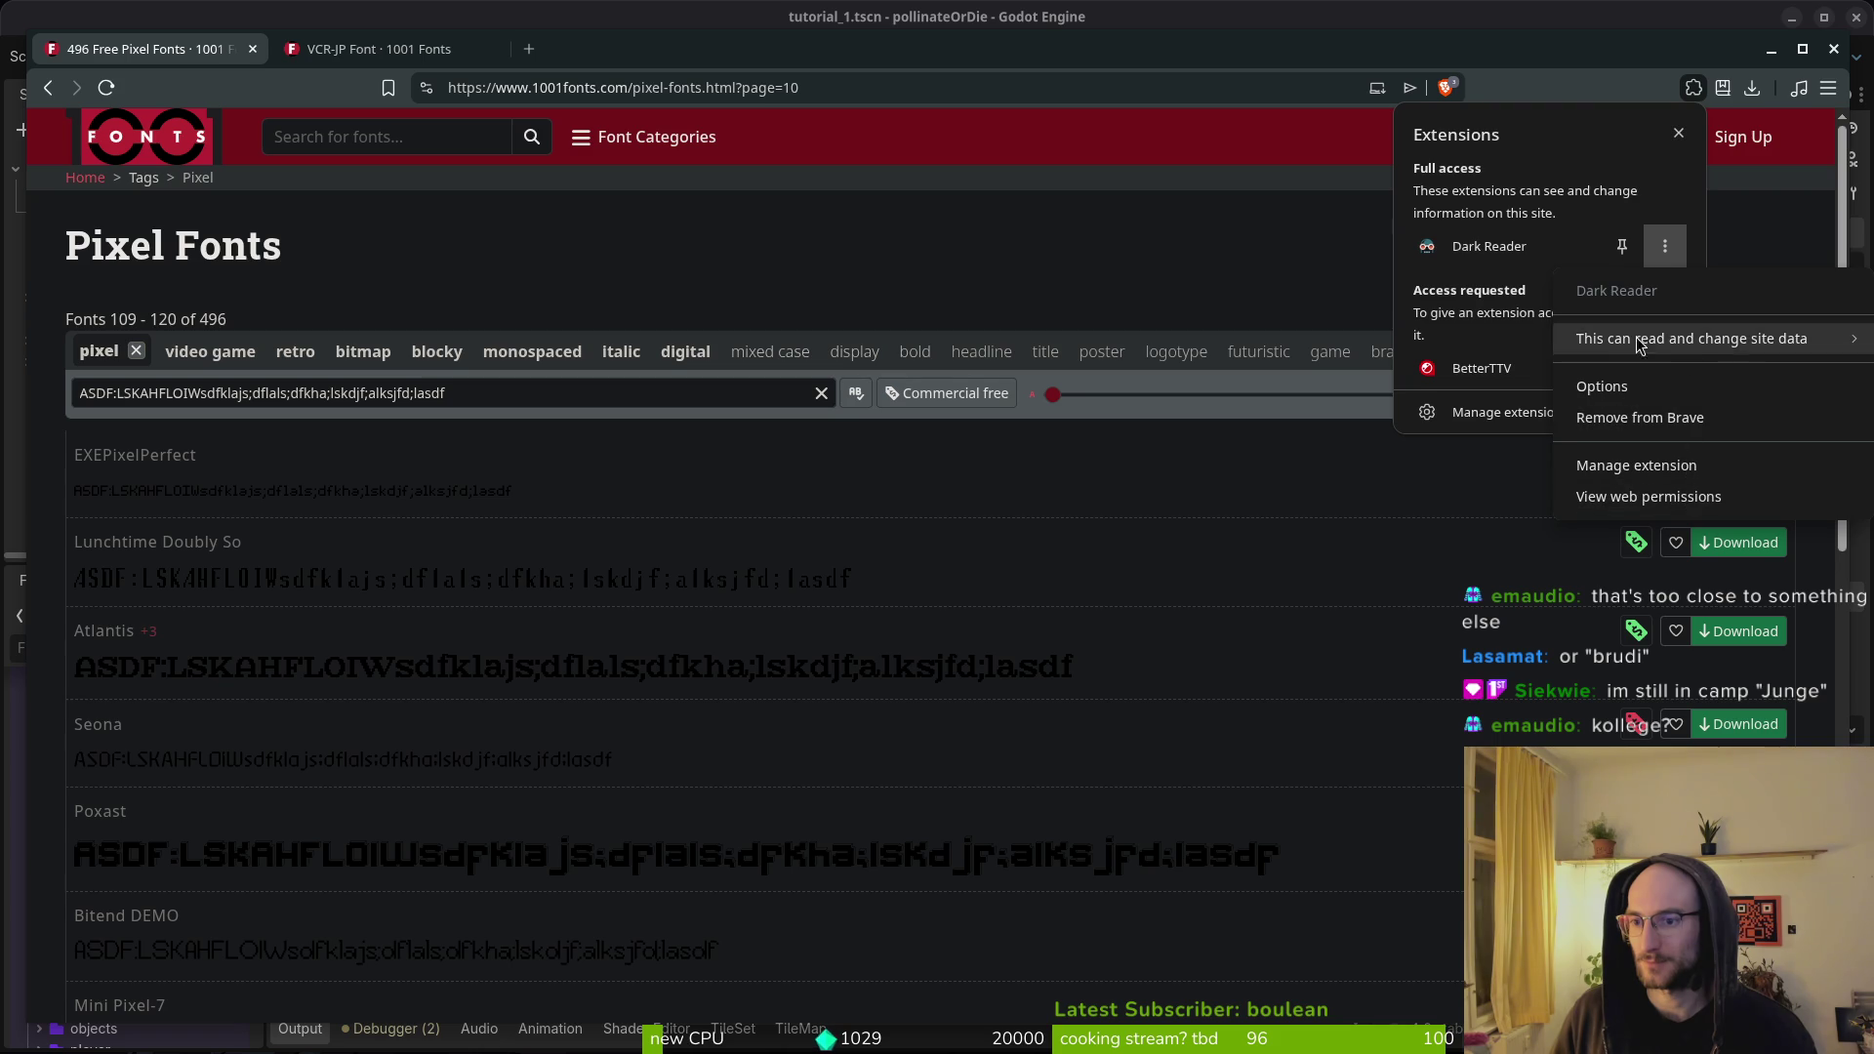
pyautogui.click(1489, 246)
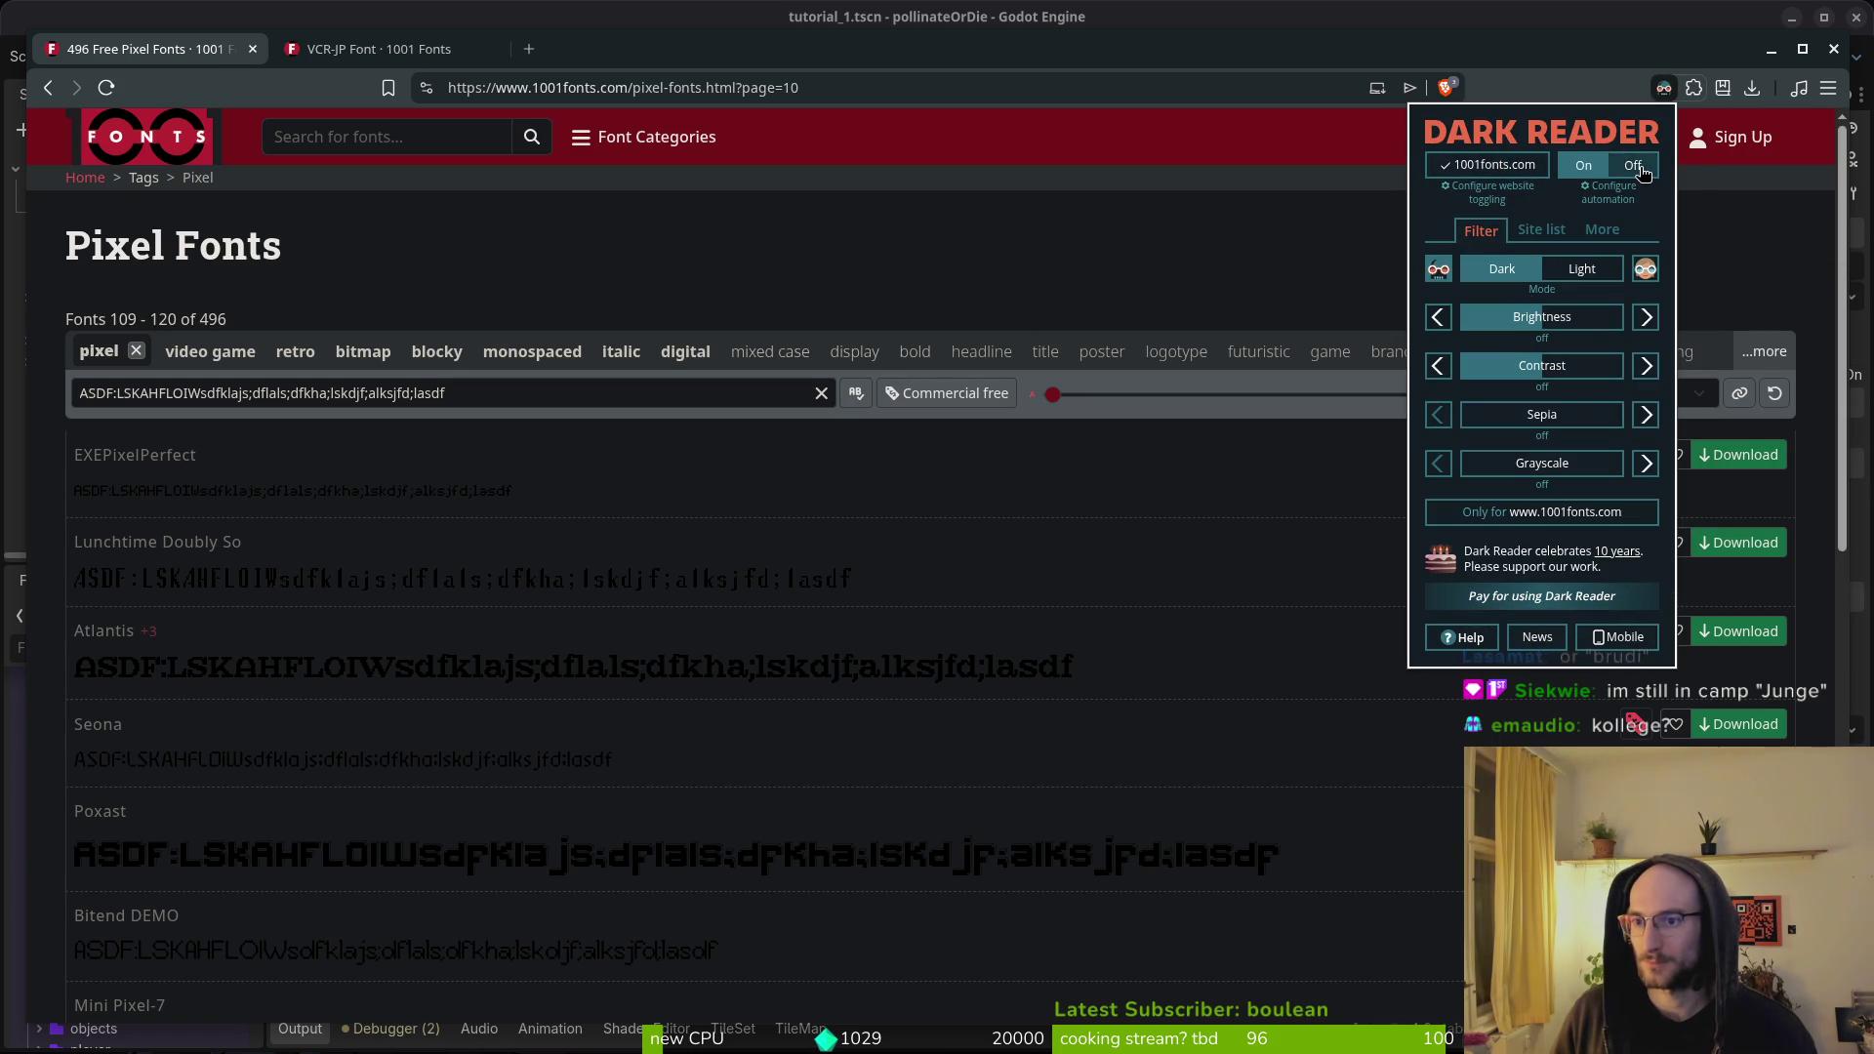
pyautogui.click(1500, 164)
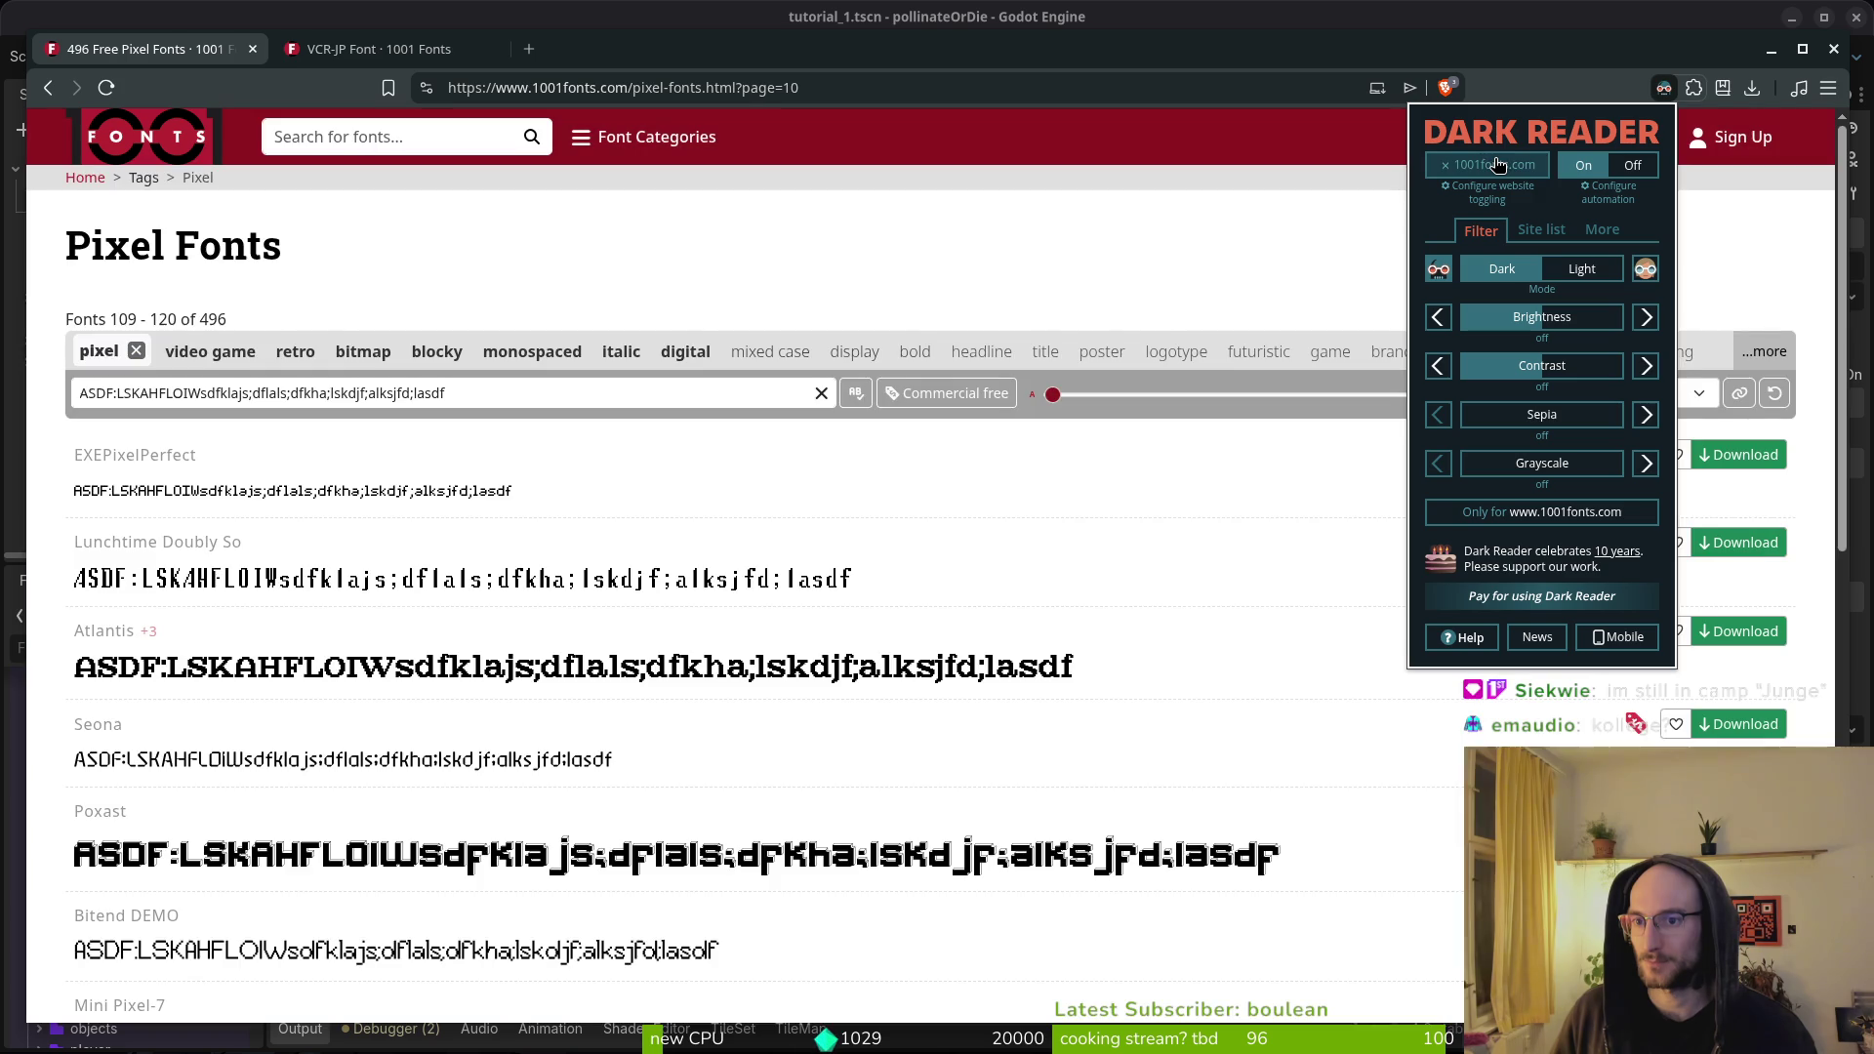
pyautogui.click(1397, 255)
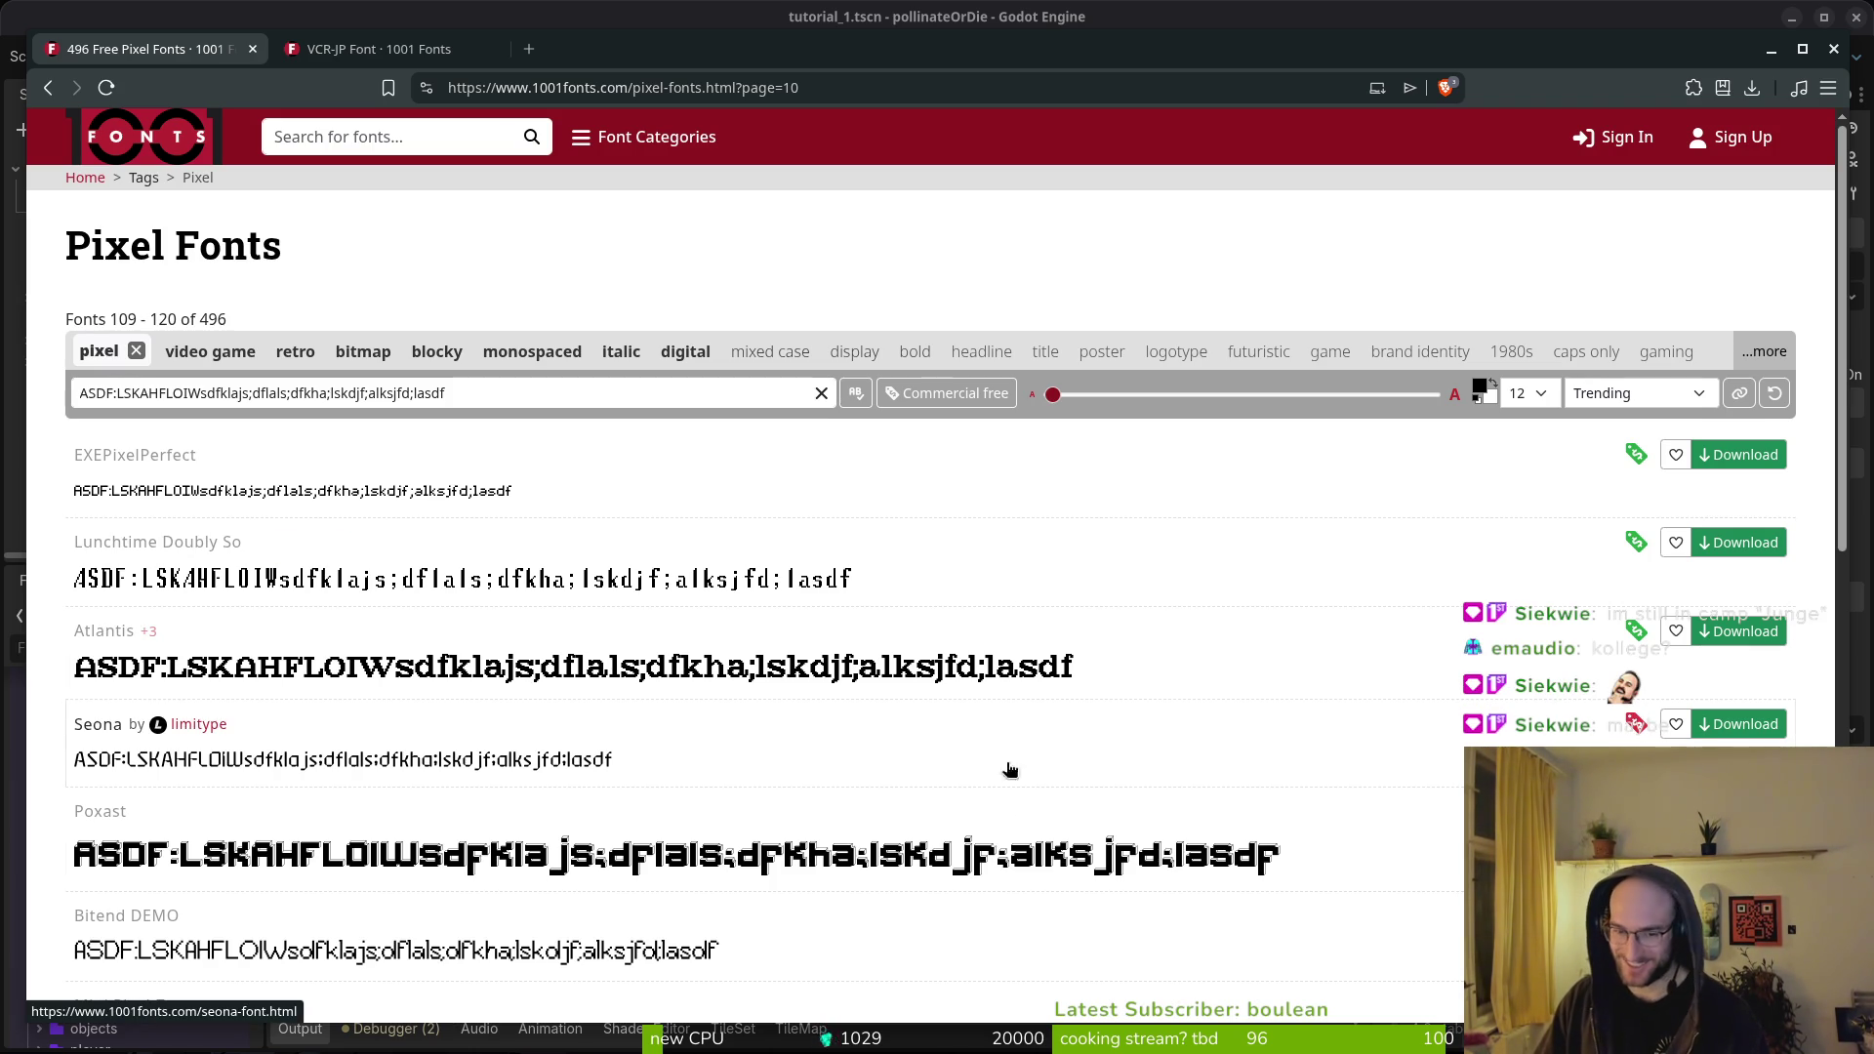
# - Page through the light-themed Pixel Fonts listing to pages 11 and 12
pyautogui.scroll(-3, 697, 720)
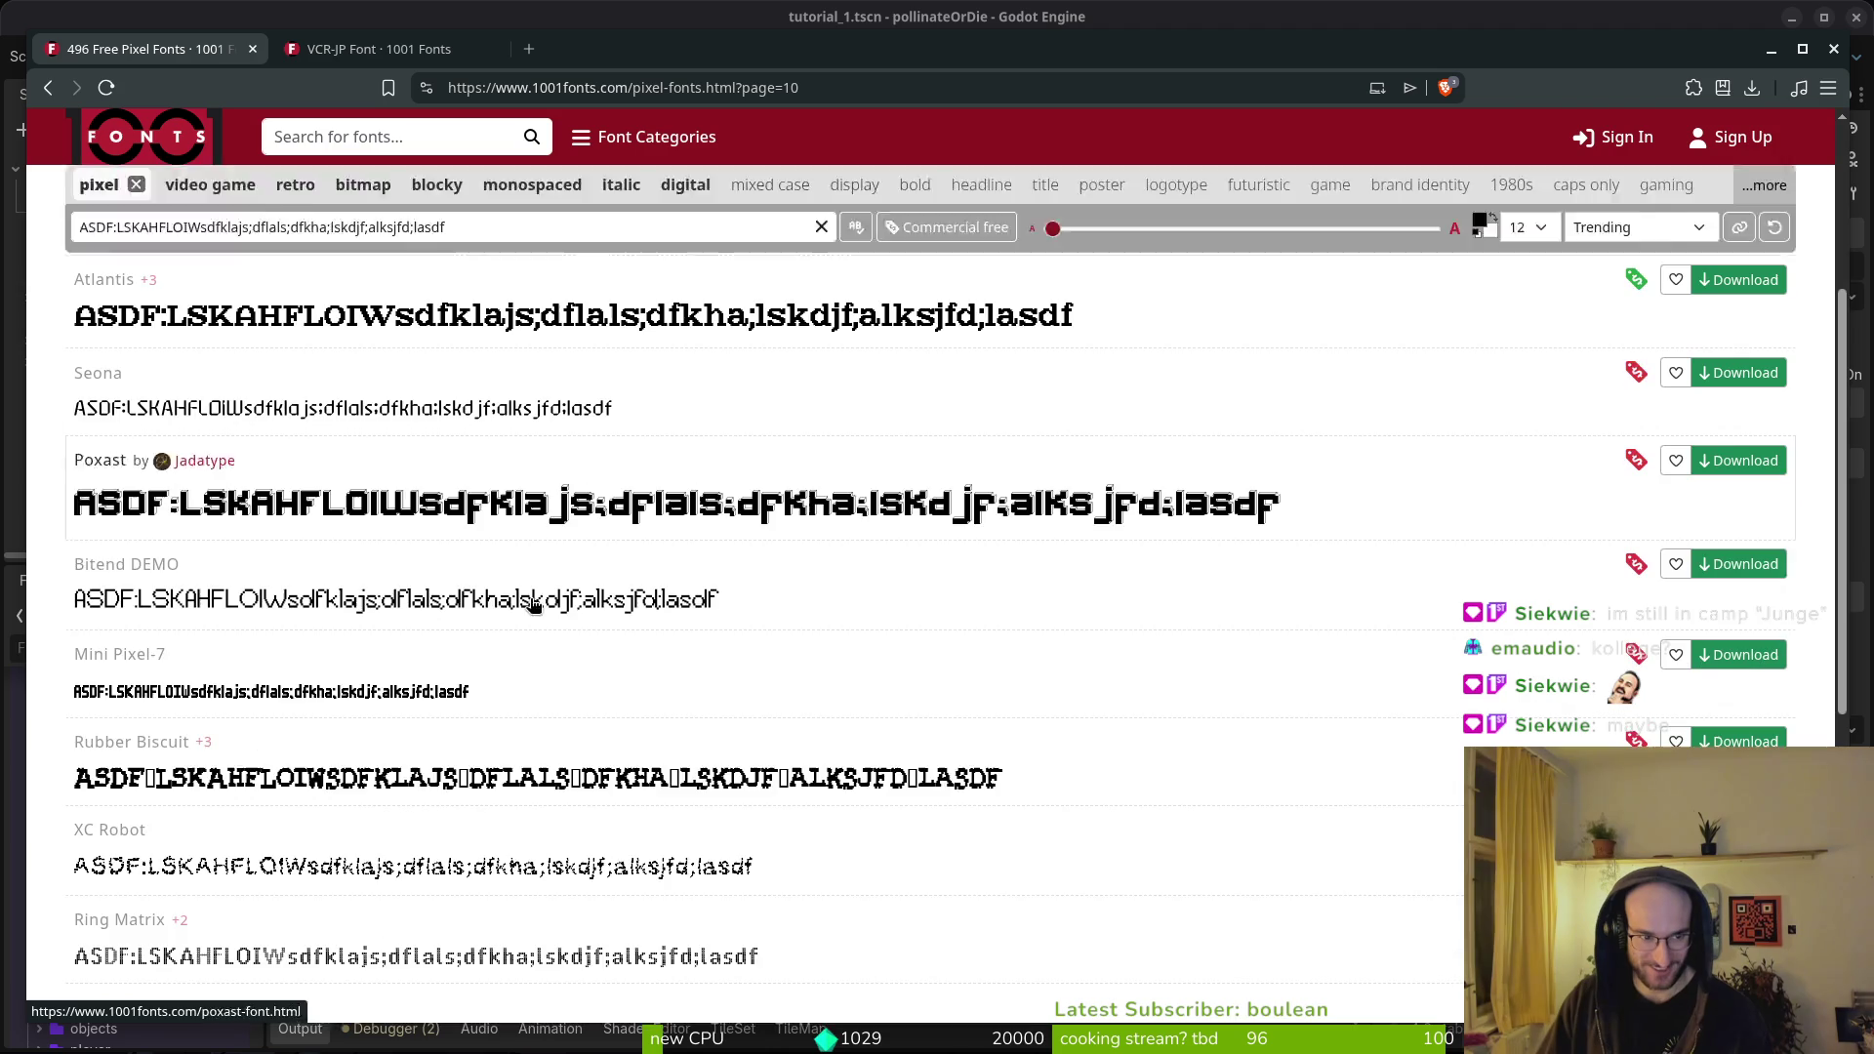
pyautogui.scroll(-2, 697, 720)
pyautogui.scroll(-1, 871, 901)
pyautogui.click(970, 856)
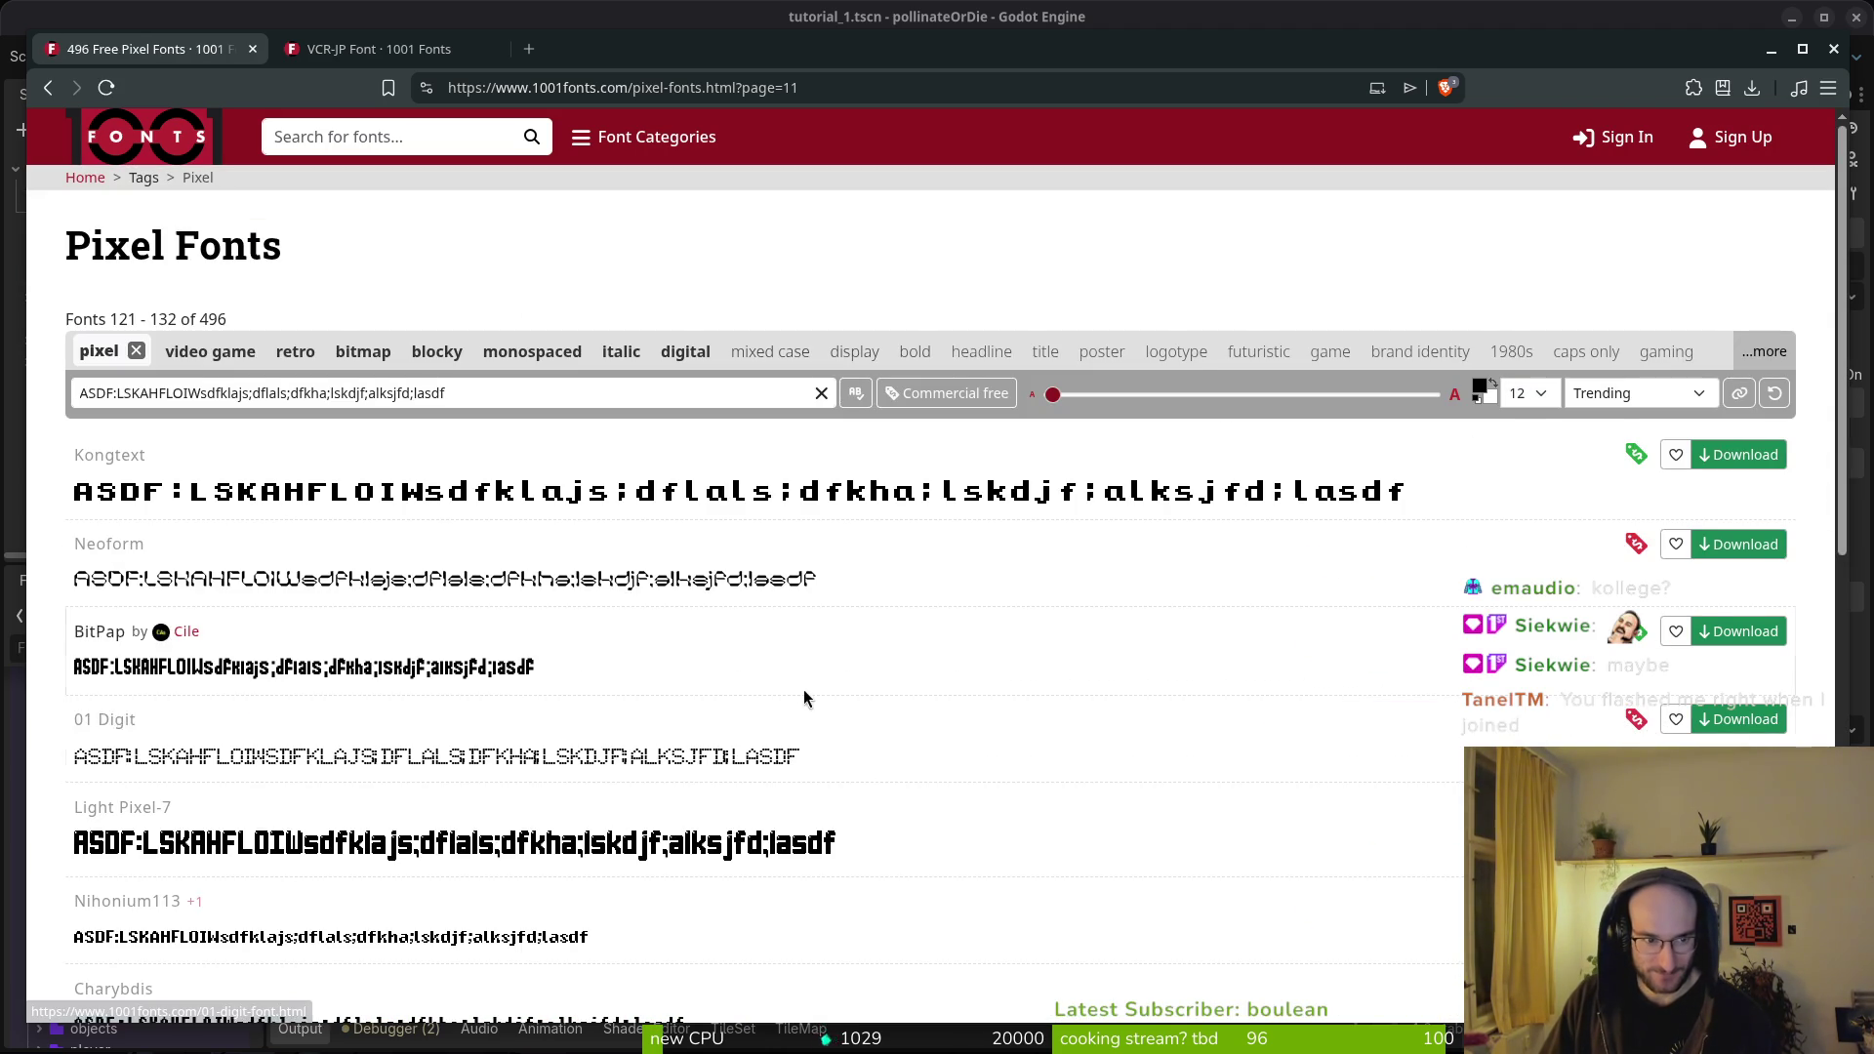
pyautogui.scroll(-3, 805, 694)
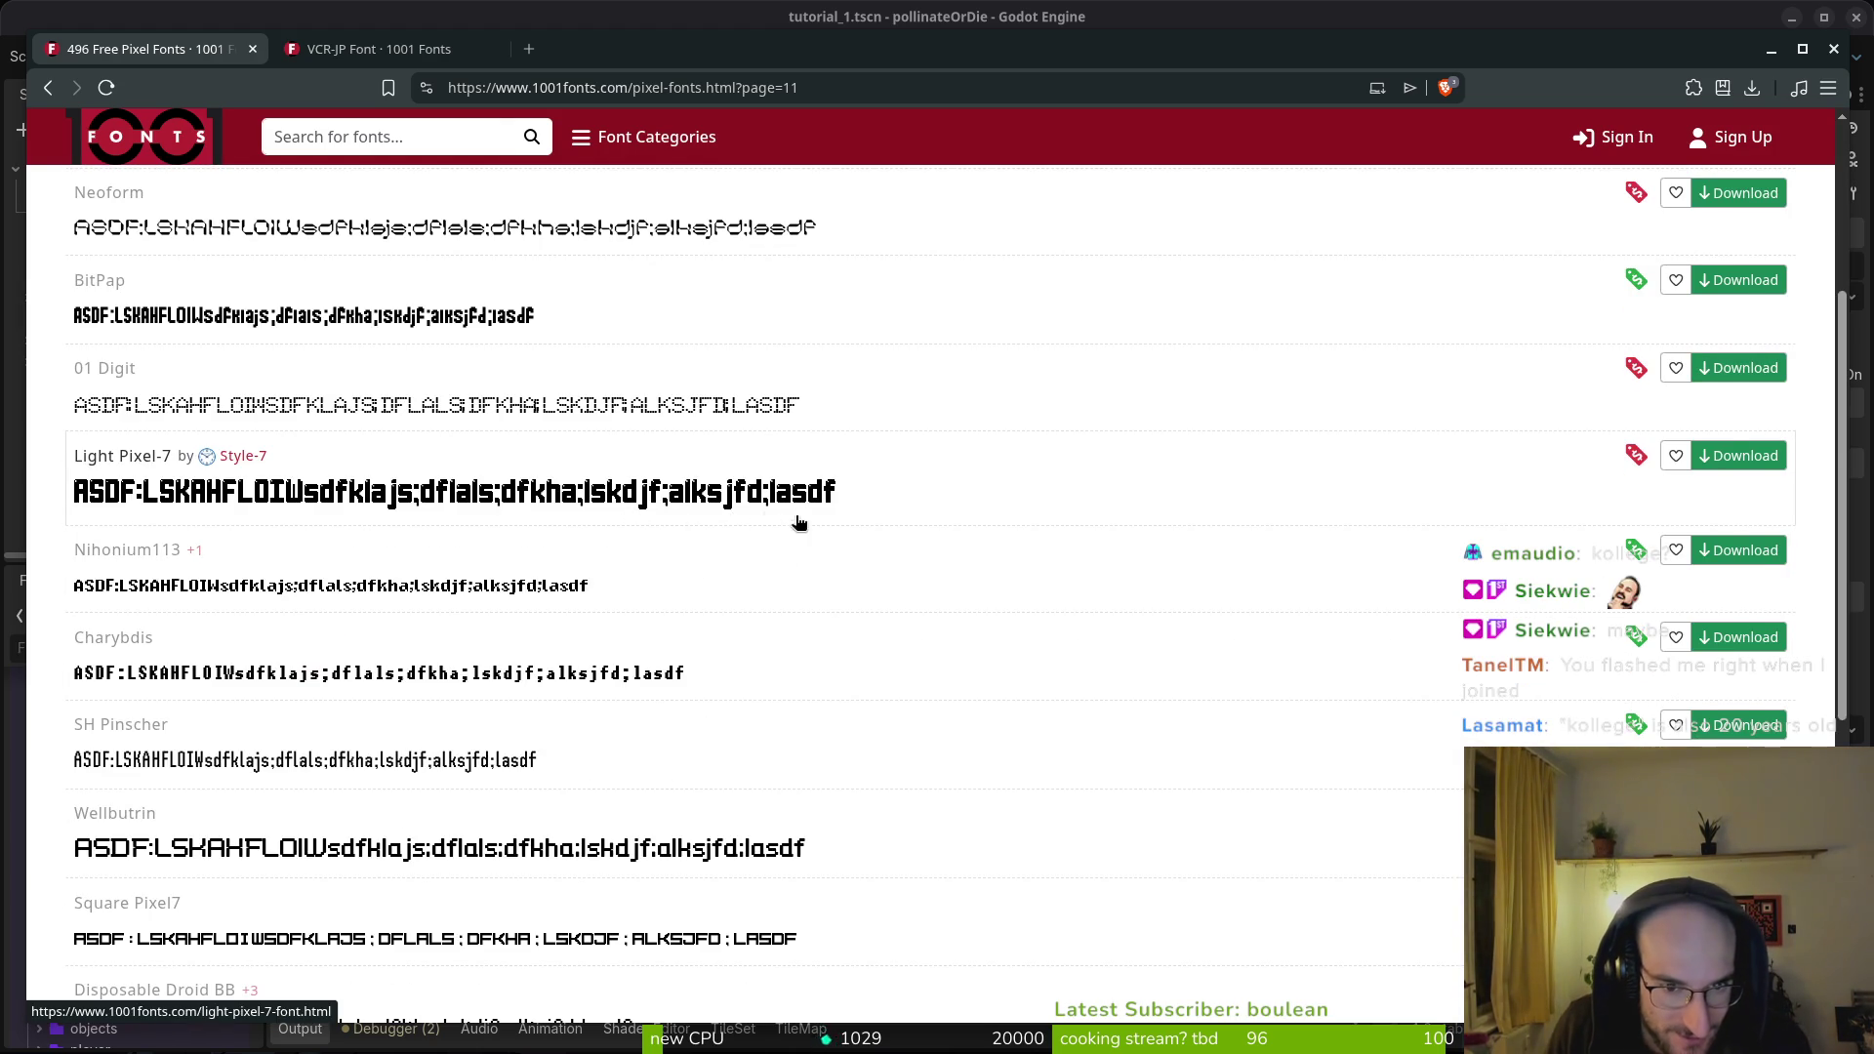
pyautogui.scroll(-3, 797, 523)
pyautogui.scroll(2, 800, 518)
pyautogui.scroll(-2, 771, 566)
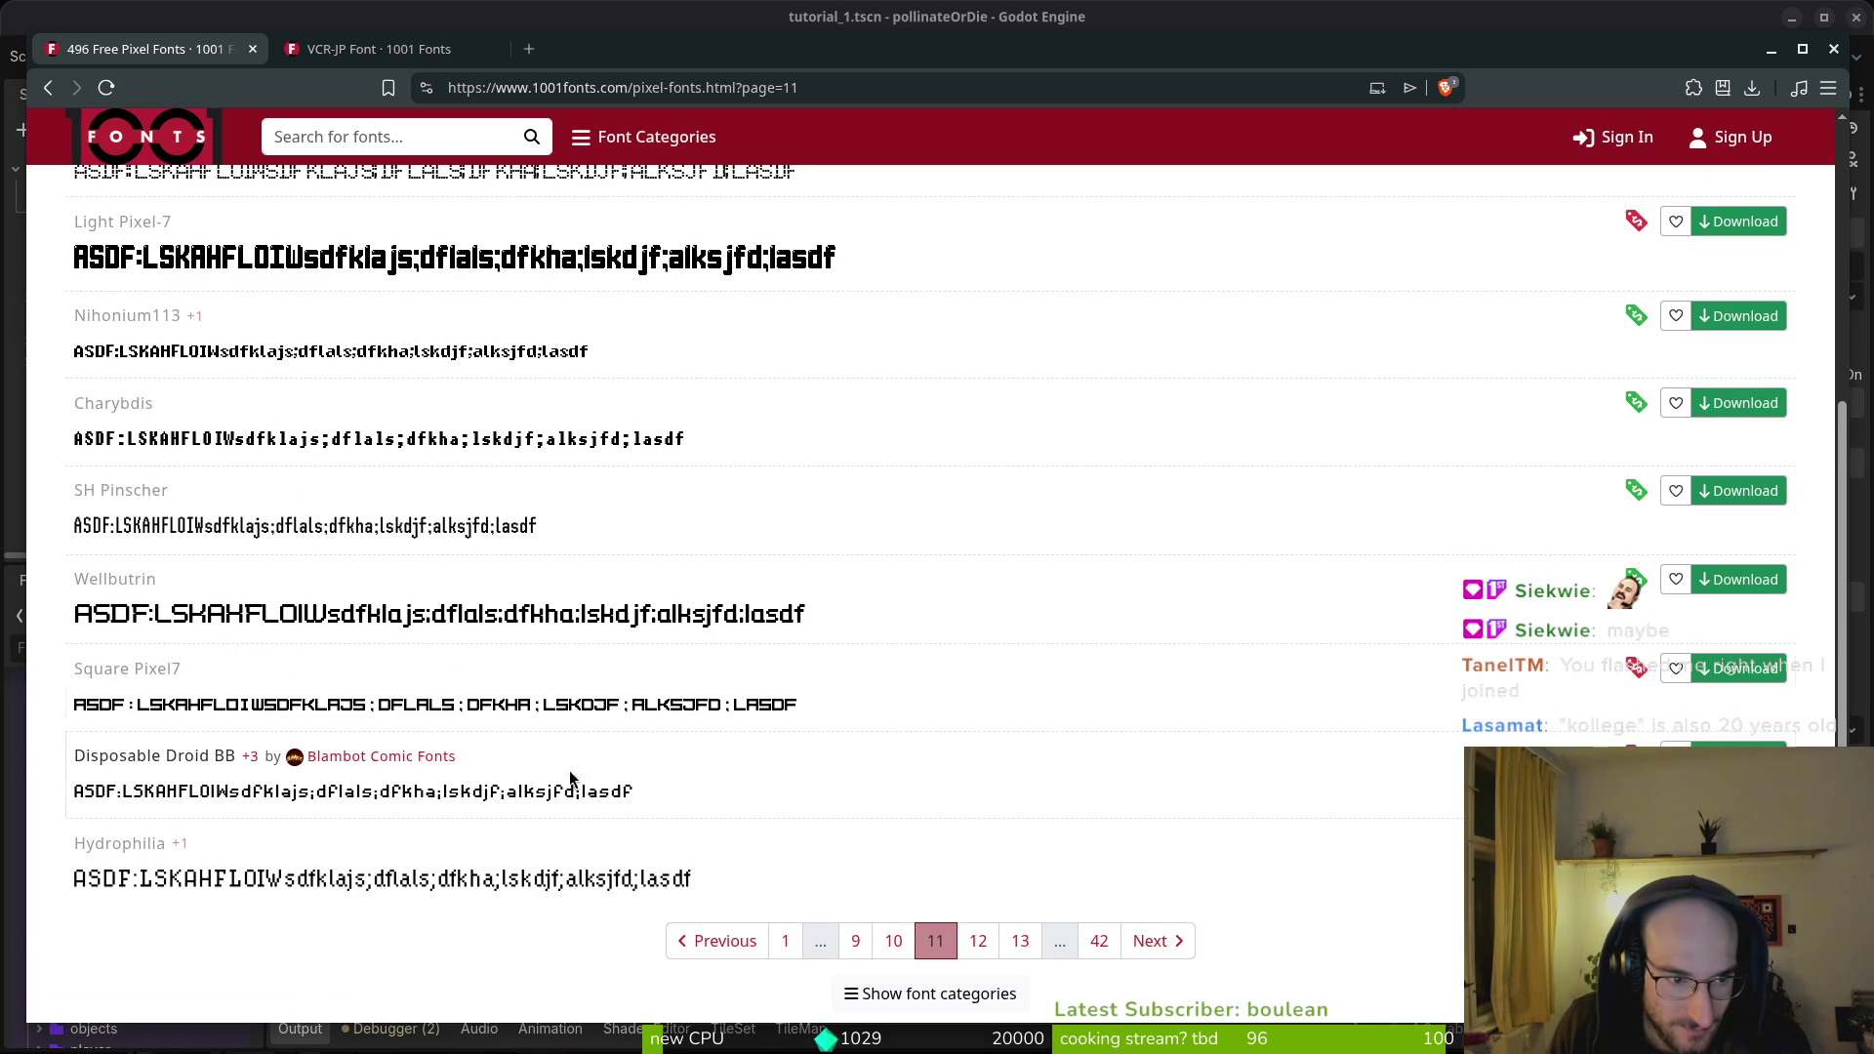
pyautogui.scroll(-2, 1006, 876)
pyautogui.click(981, 826)
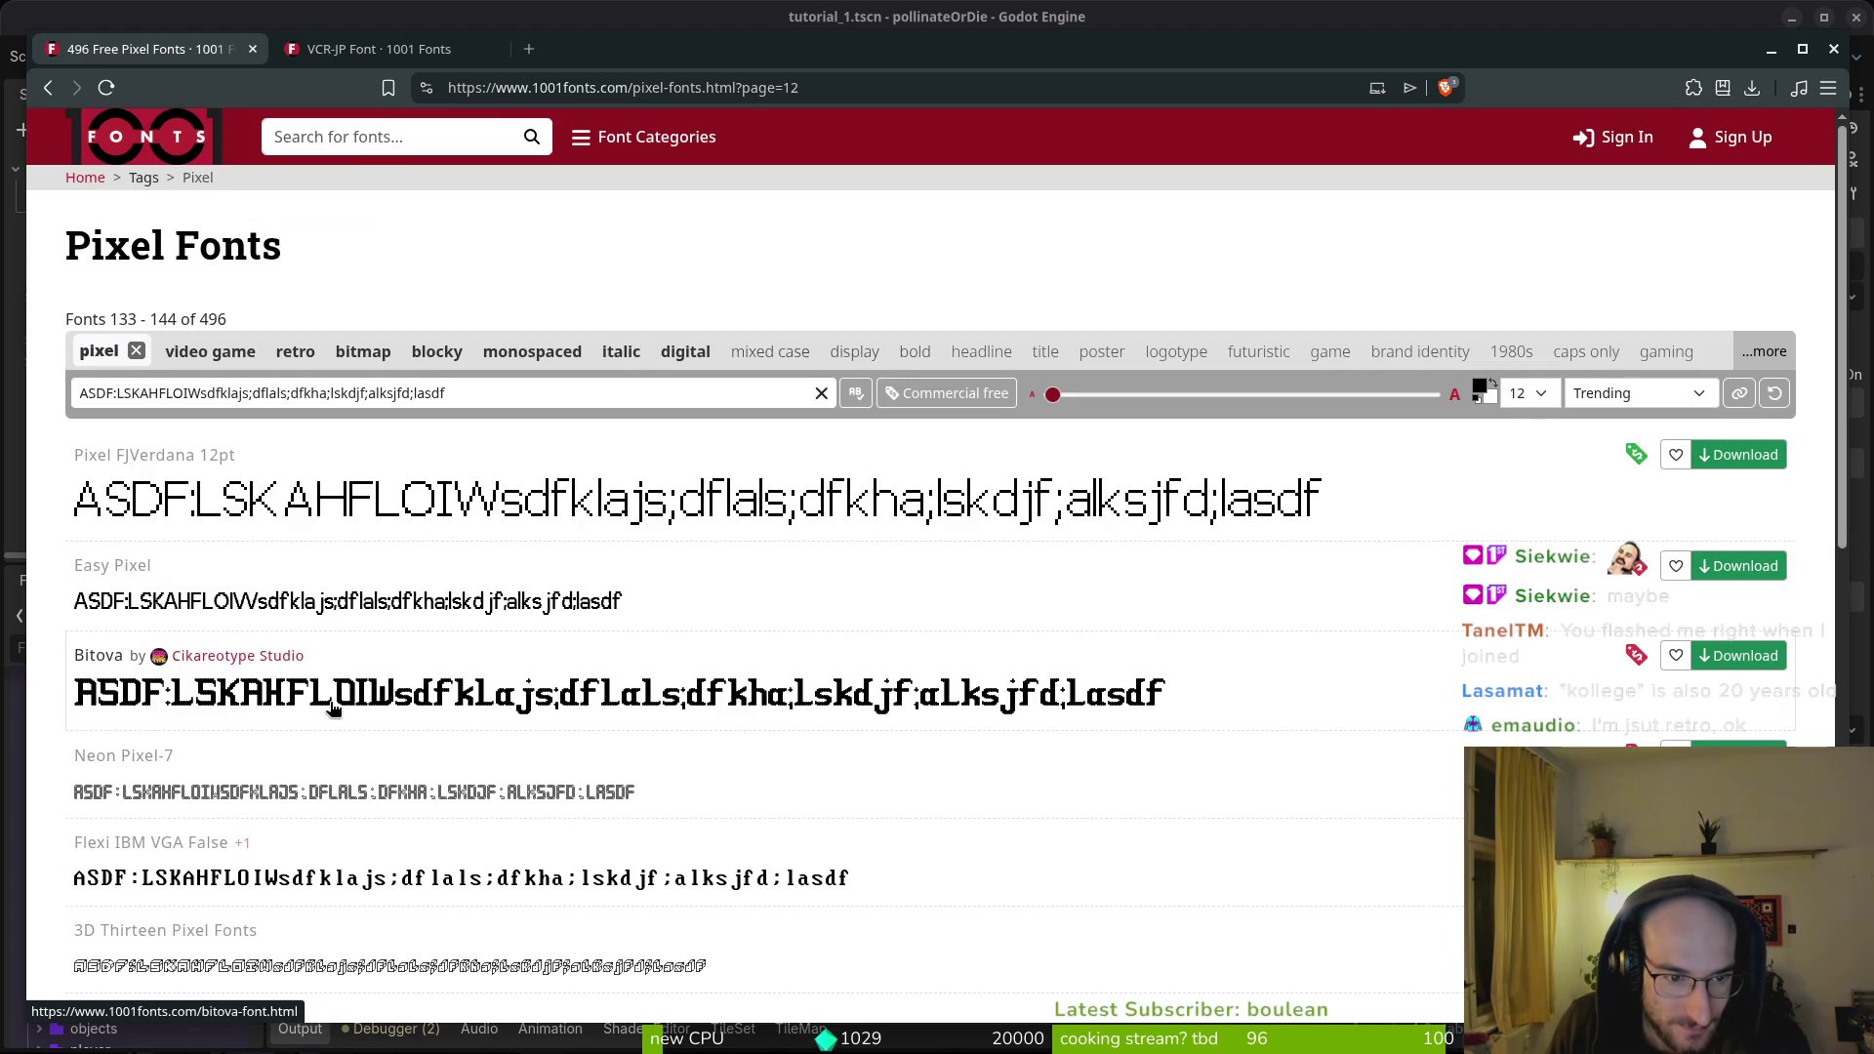
# - Go to page 13 and open Aeogo Pixellated's font page in a new tab
pyautogui.scroll(-4, 376, 713)
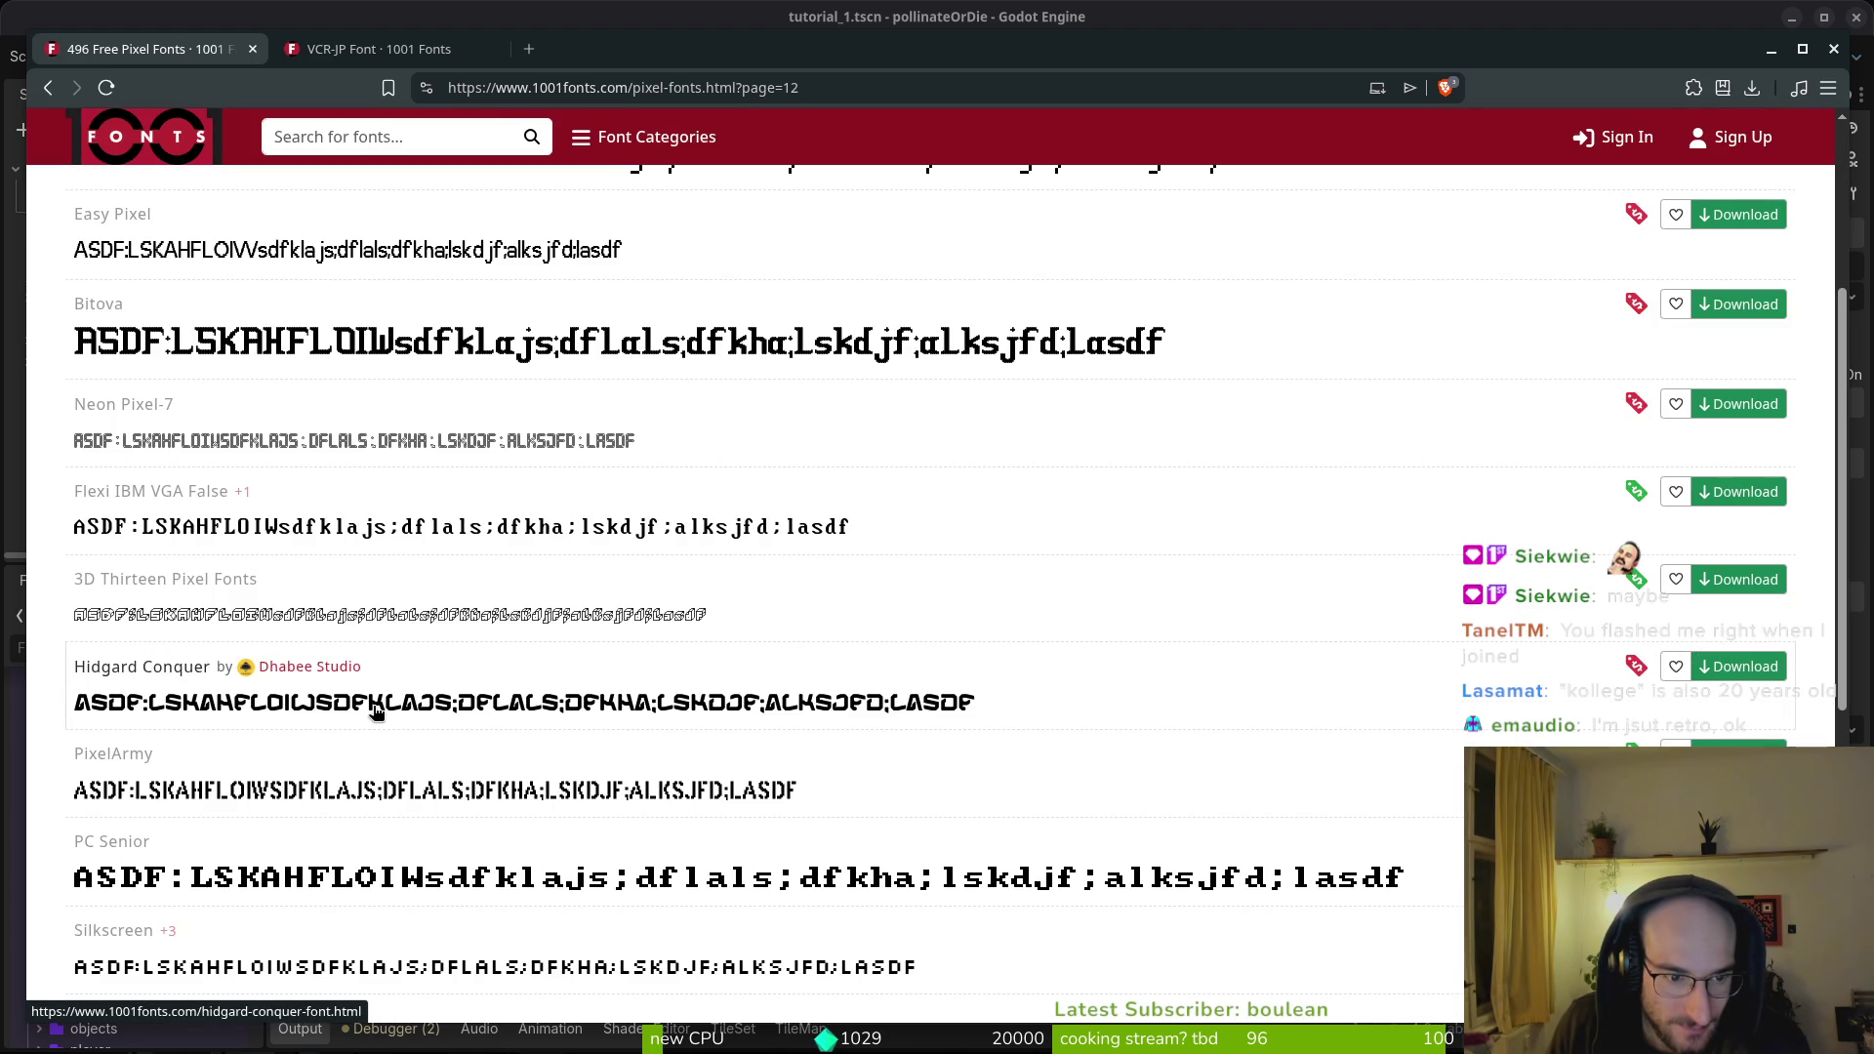
pyautogui.scroll(-2, 474, 737)
pyautogui.scroll(-3, 473, 737)
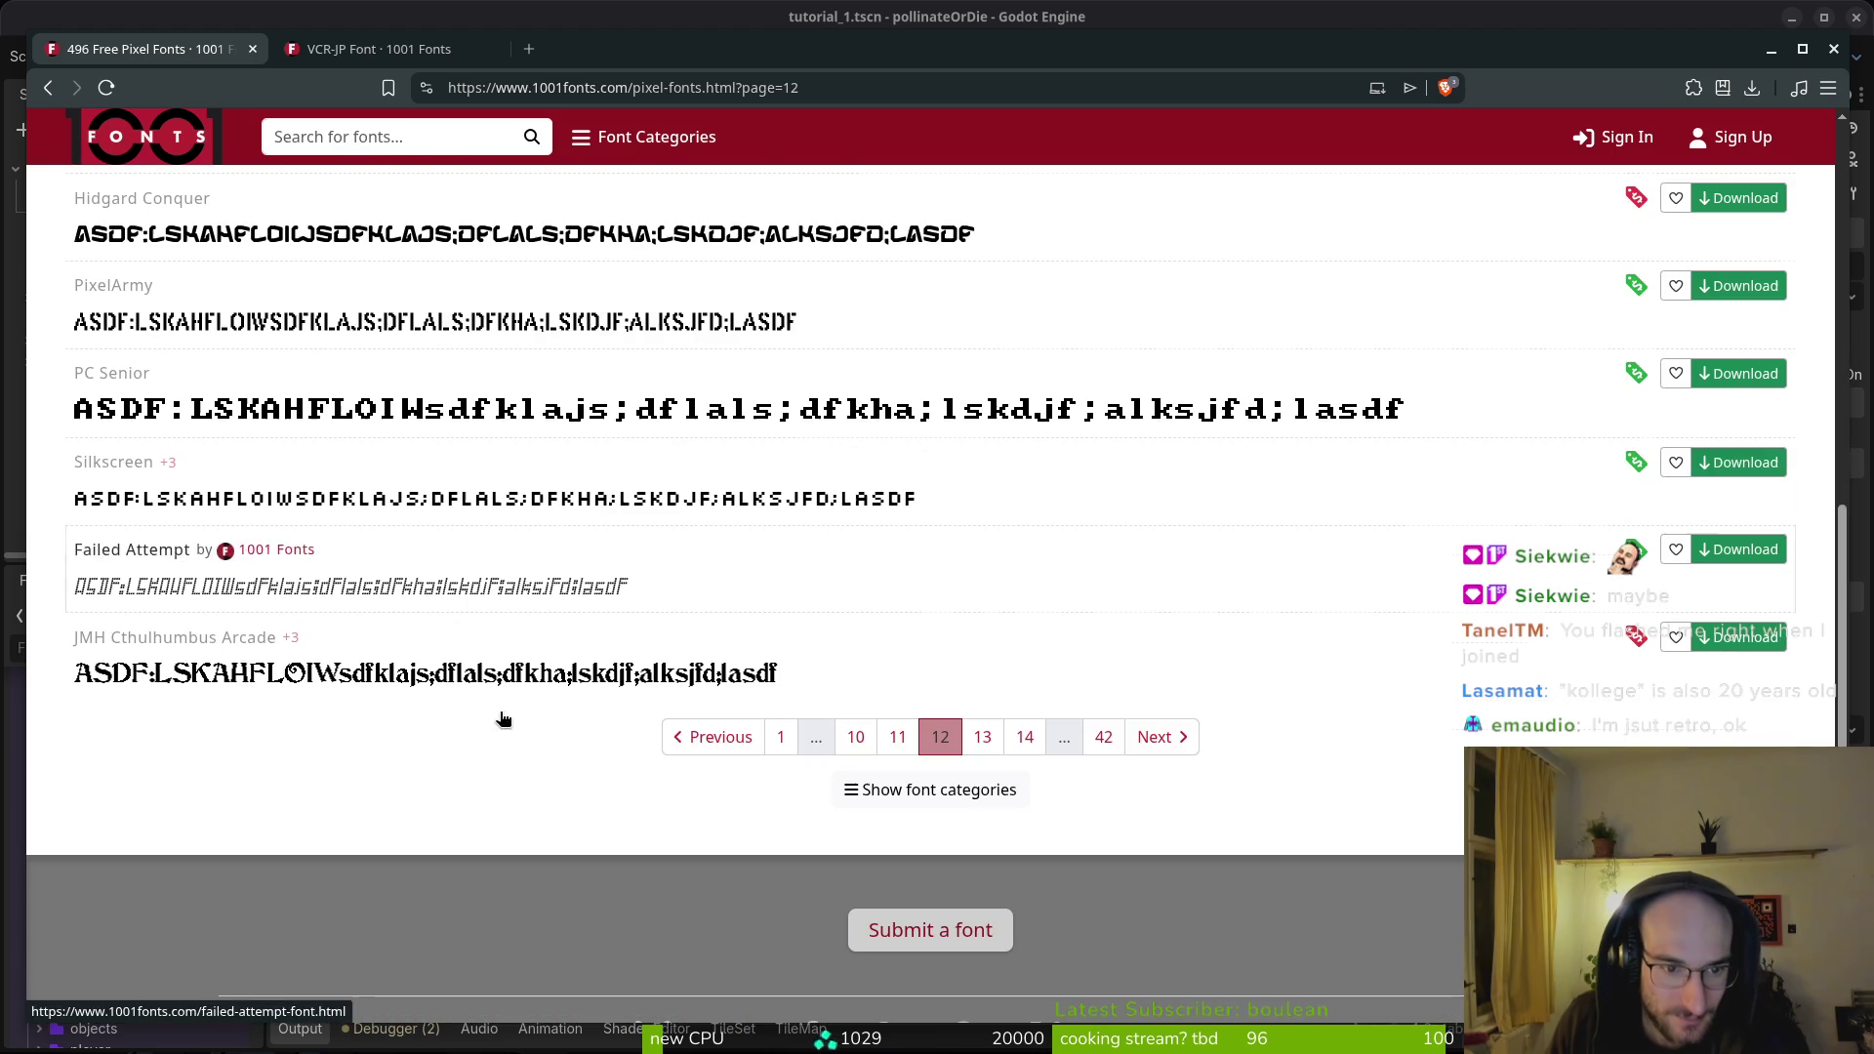
pyautogui.click(977, 739)
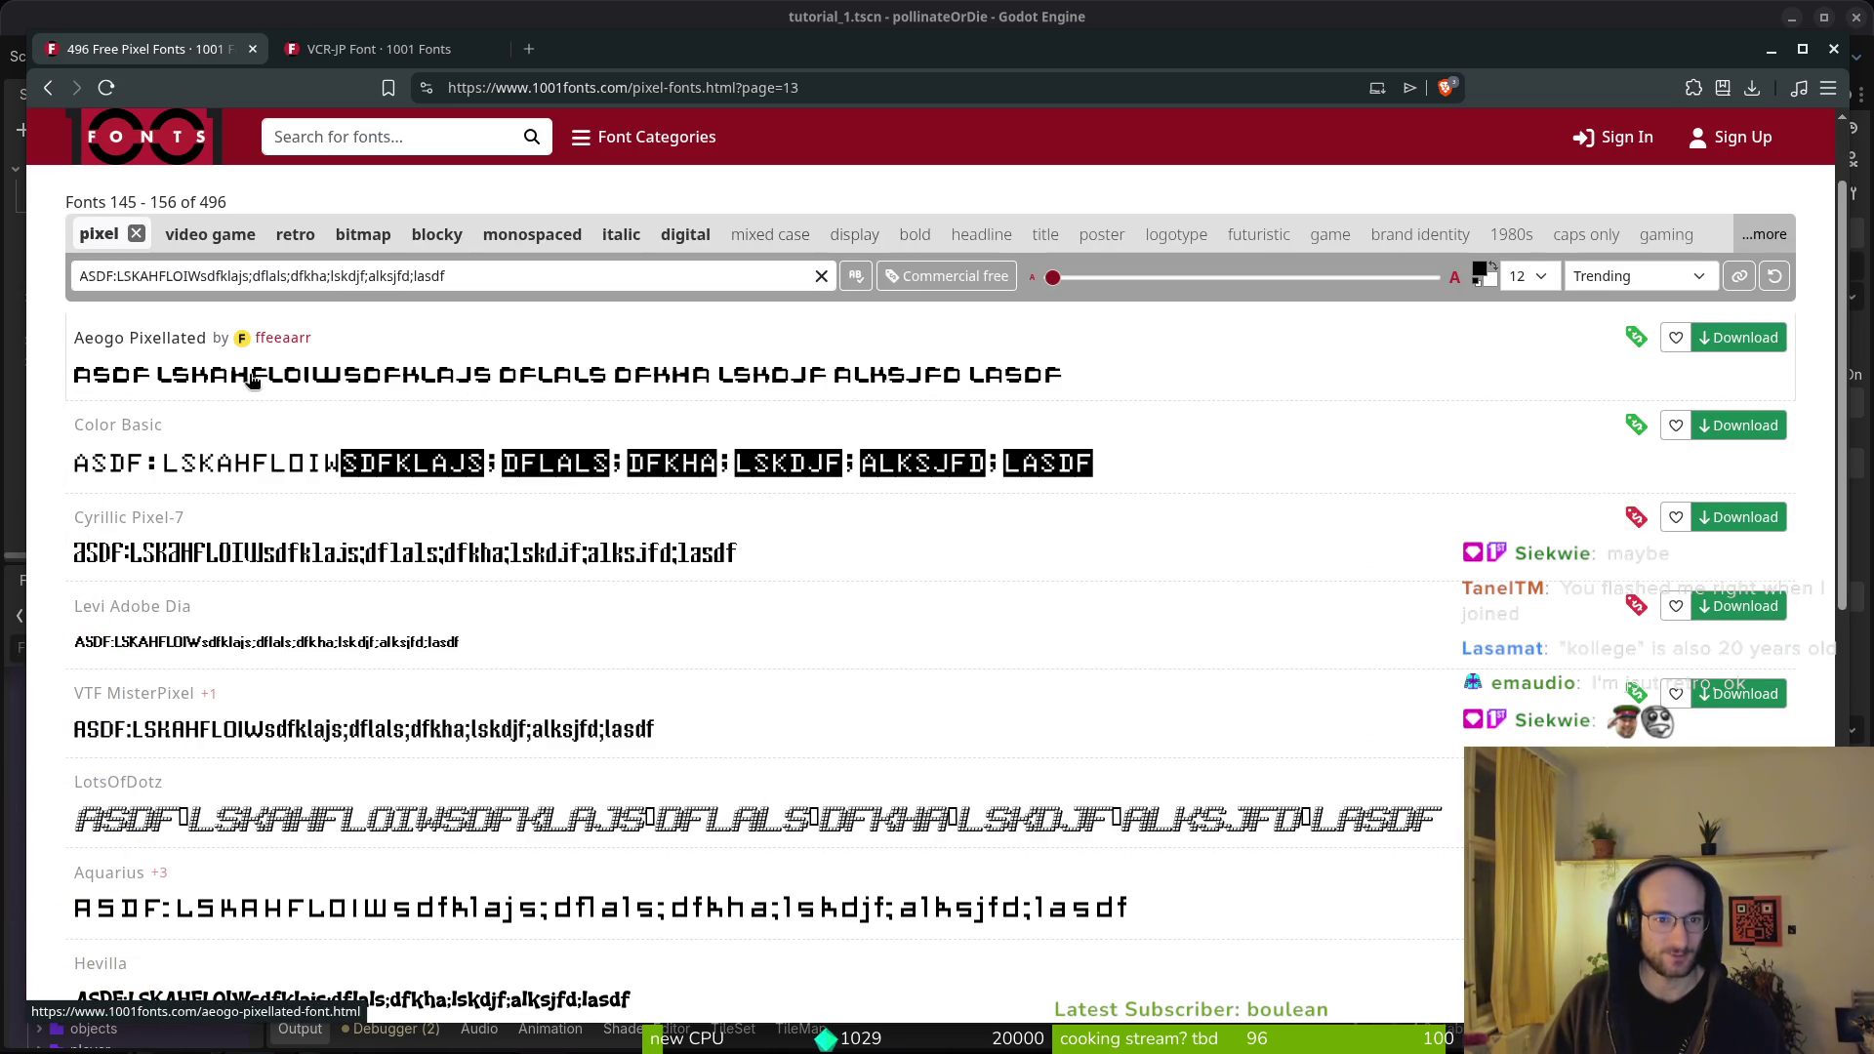
pyautogui.moveTo(1632, 343)
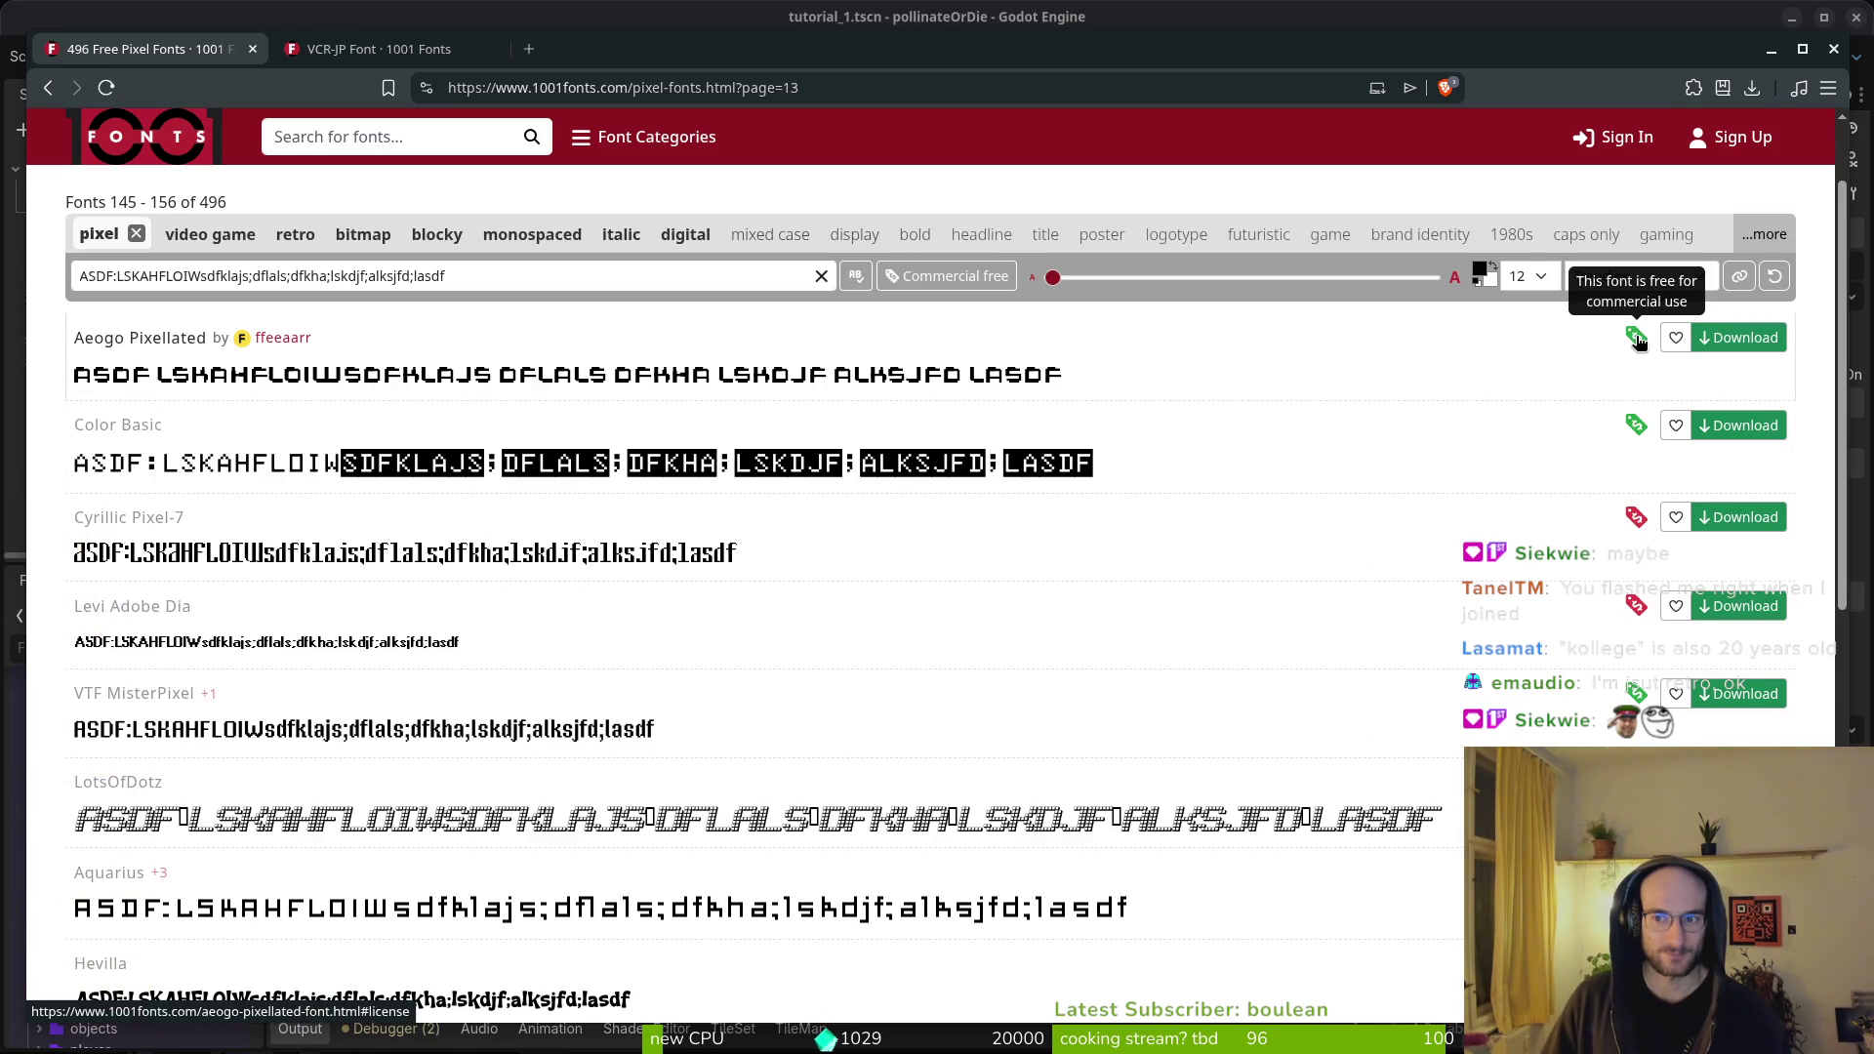
pyautogui.rightClick(224, 354)
pyautogui.click(293, 372)
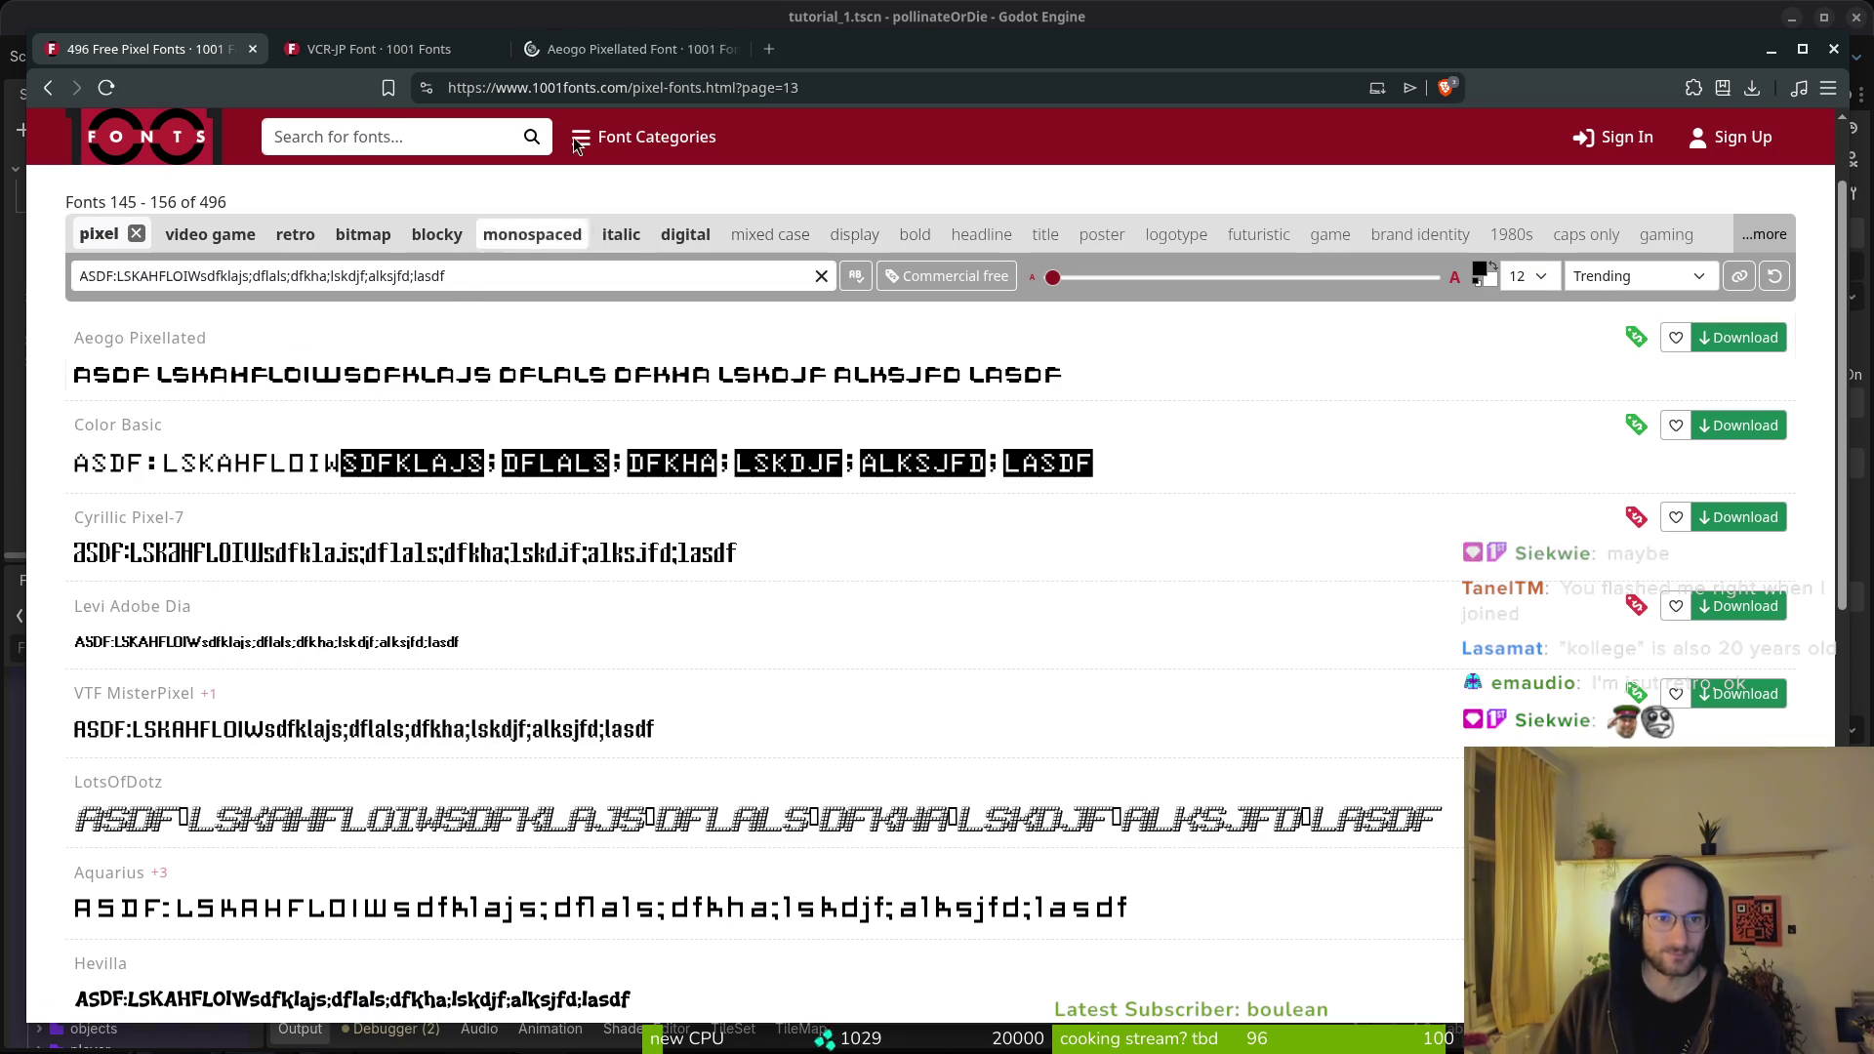
pyautogui.click(625, 49)
pyautogui.scroll(-7, 1073, 607)
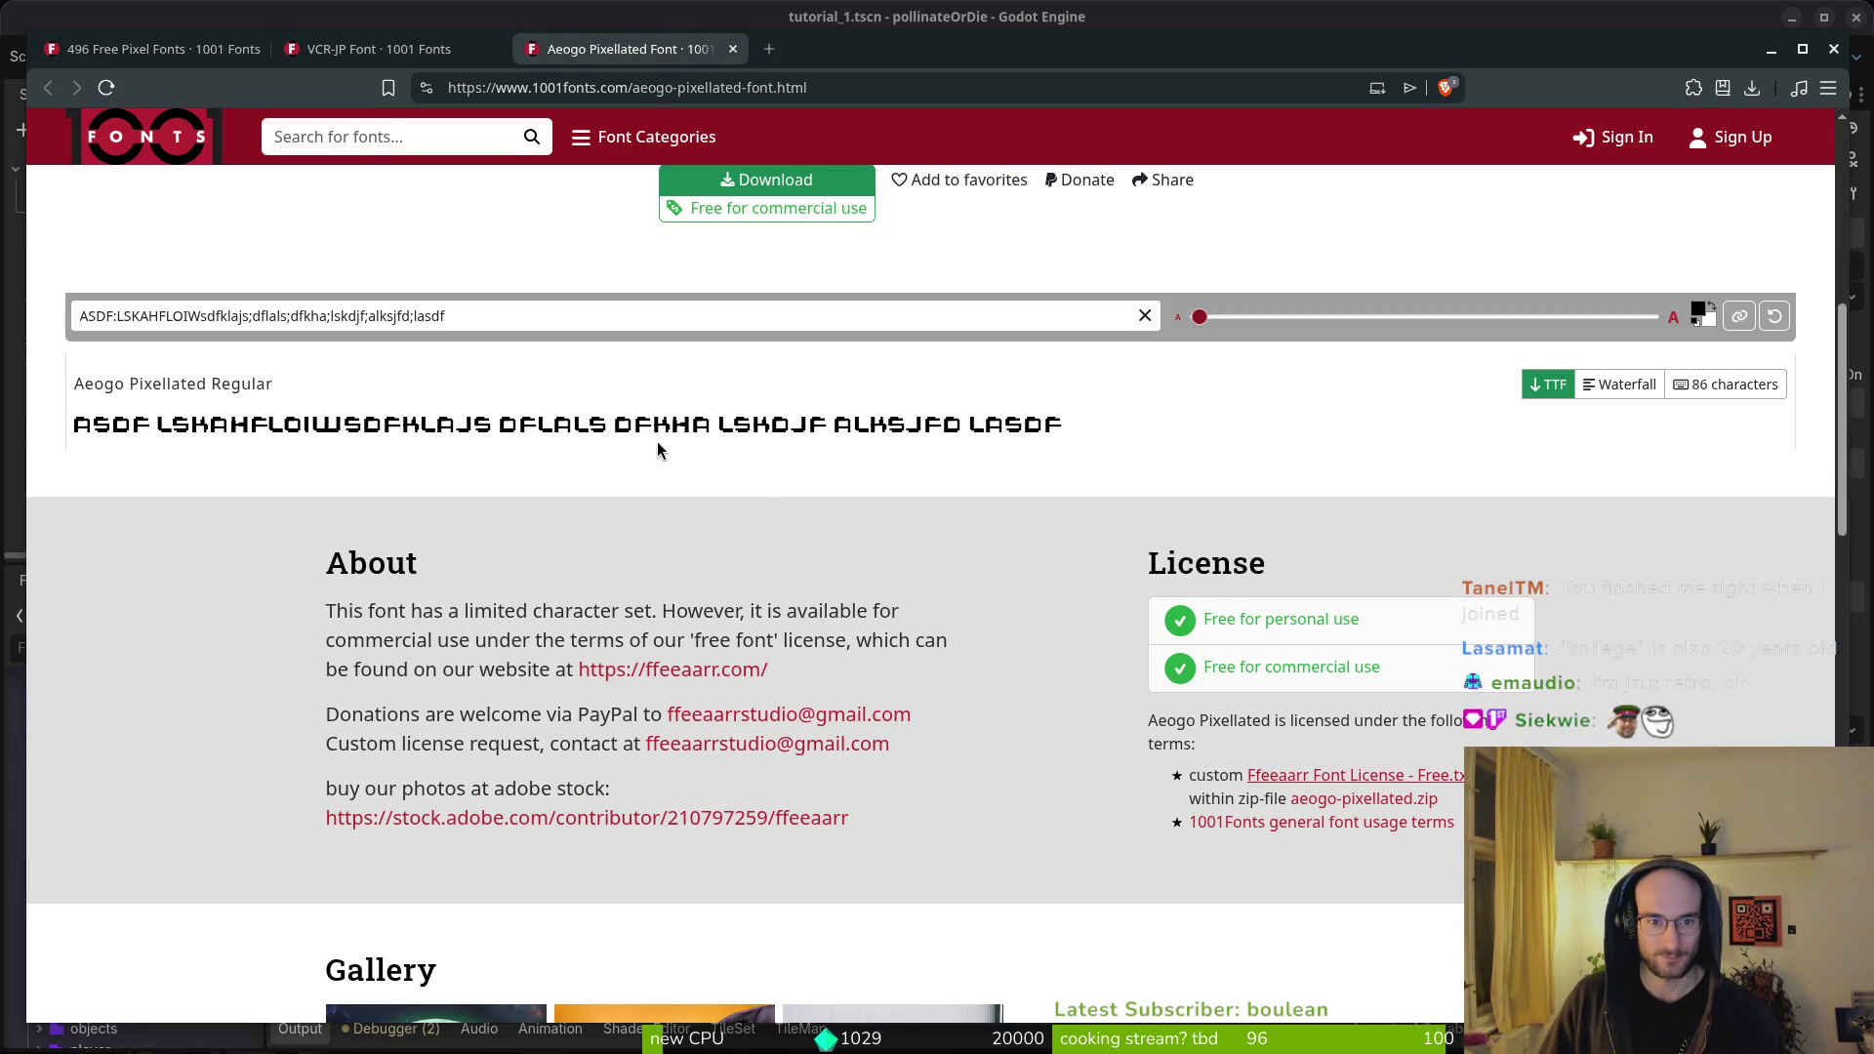
pyautogui.moveTo(425, 316); pyautogui.dragTo(433, 316)
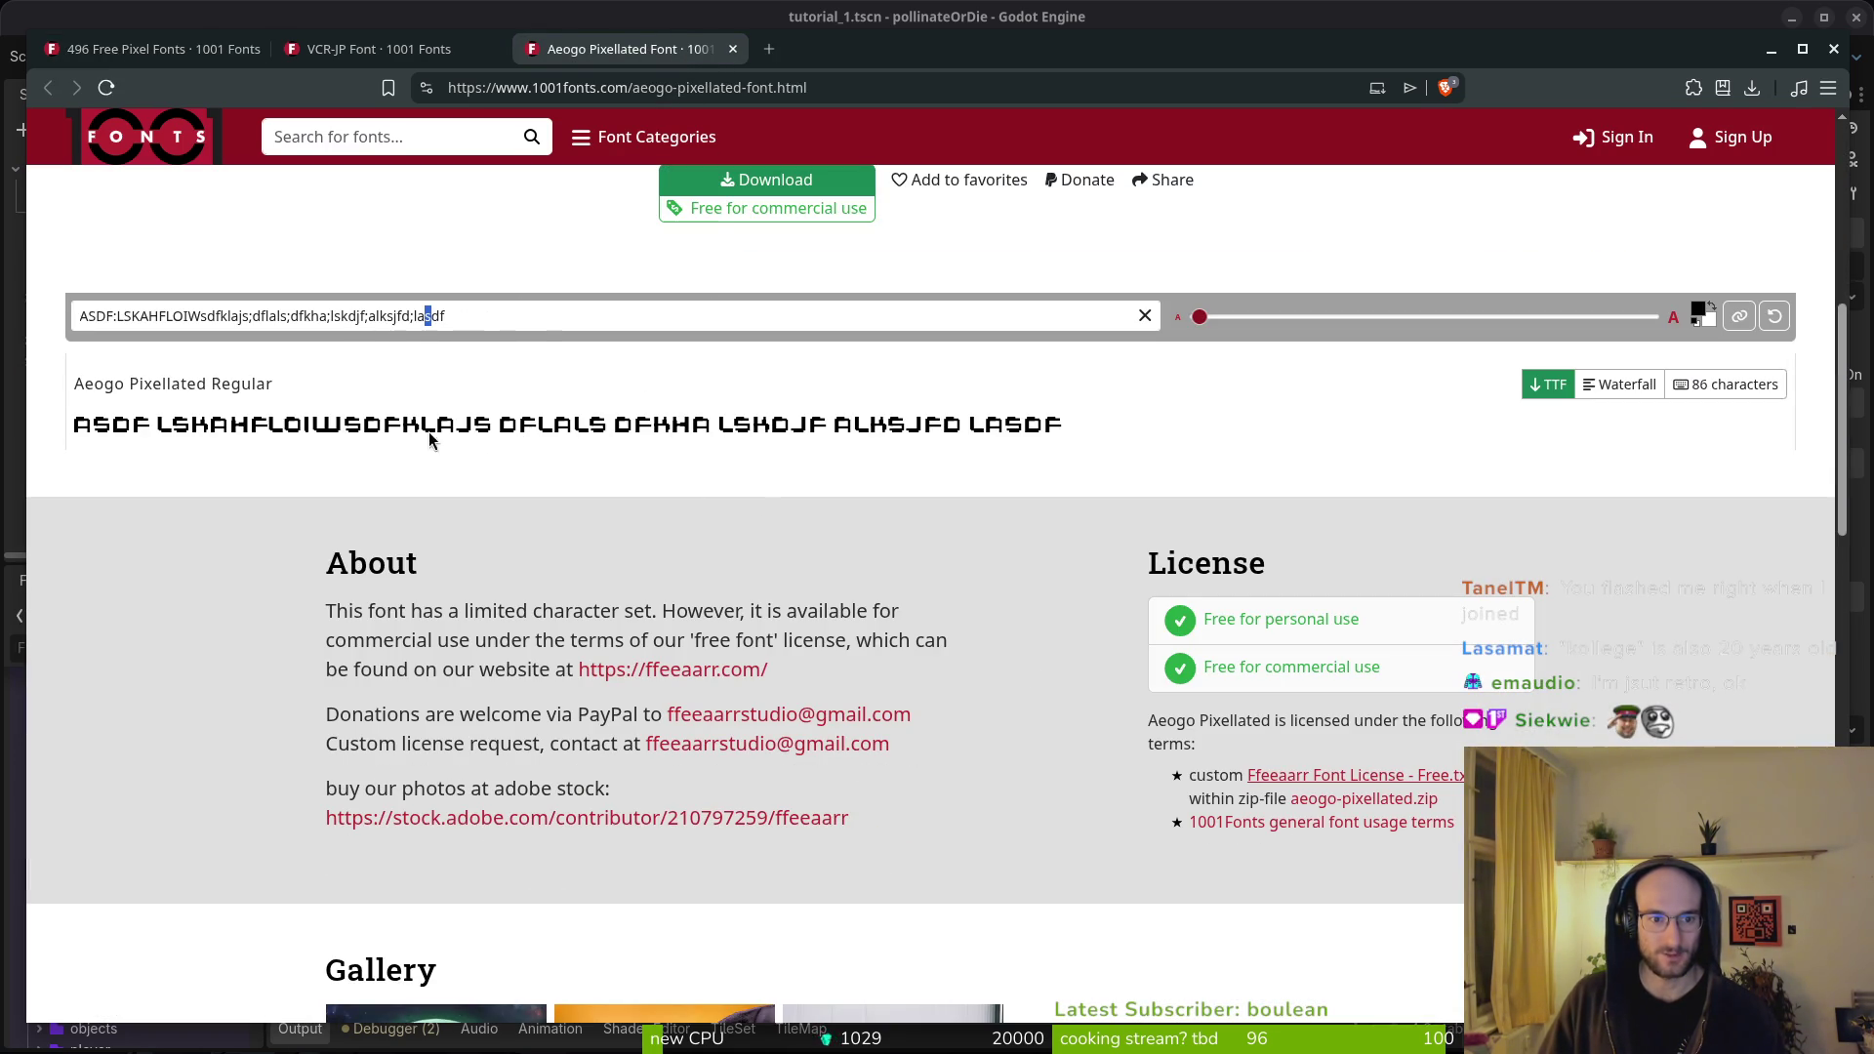
pyautogui.click(543, 318)
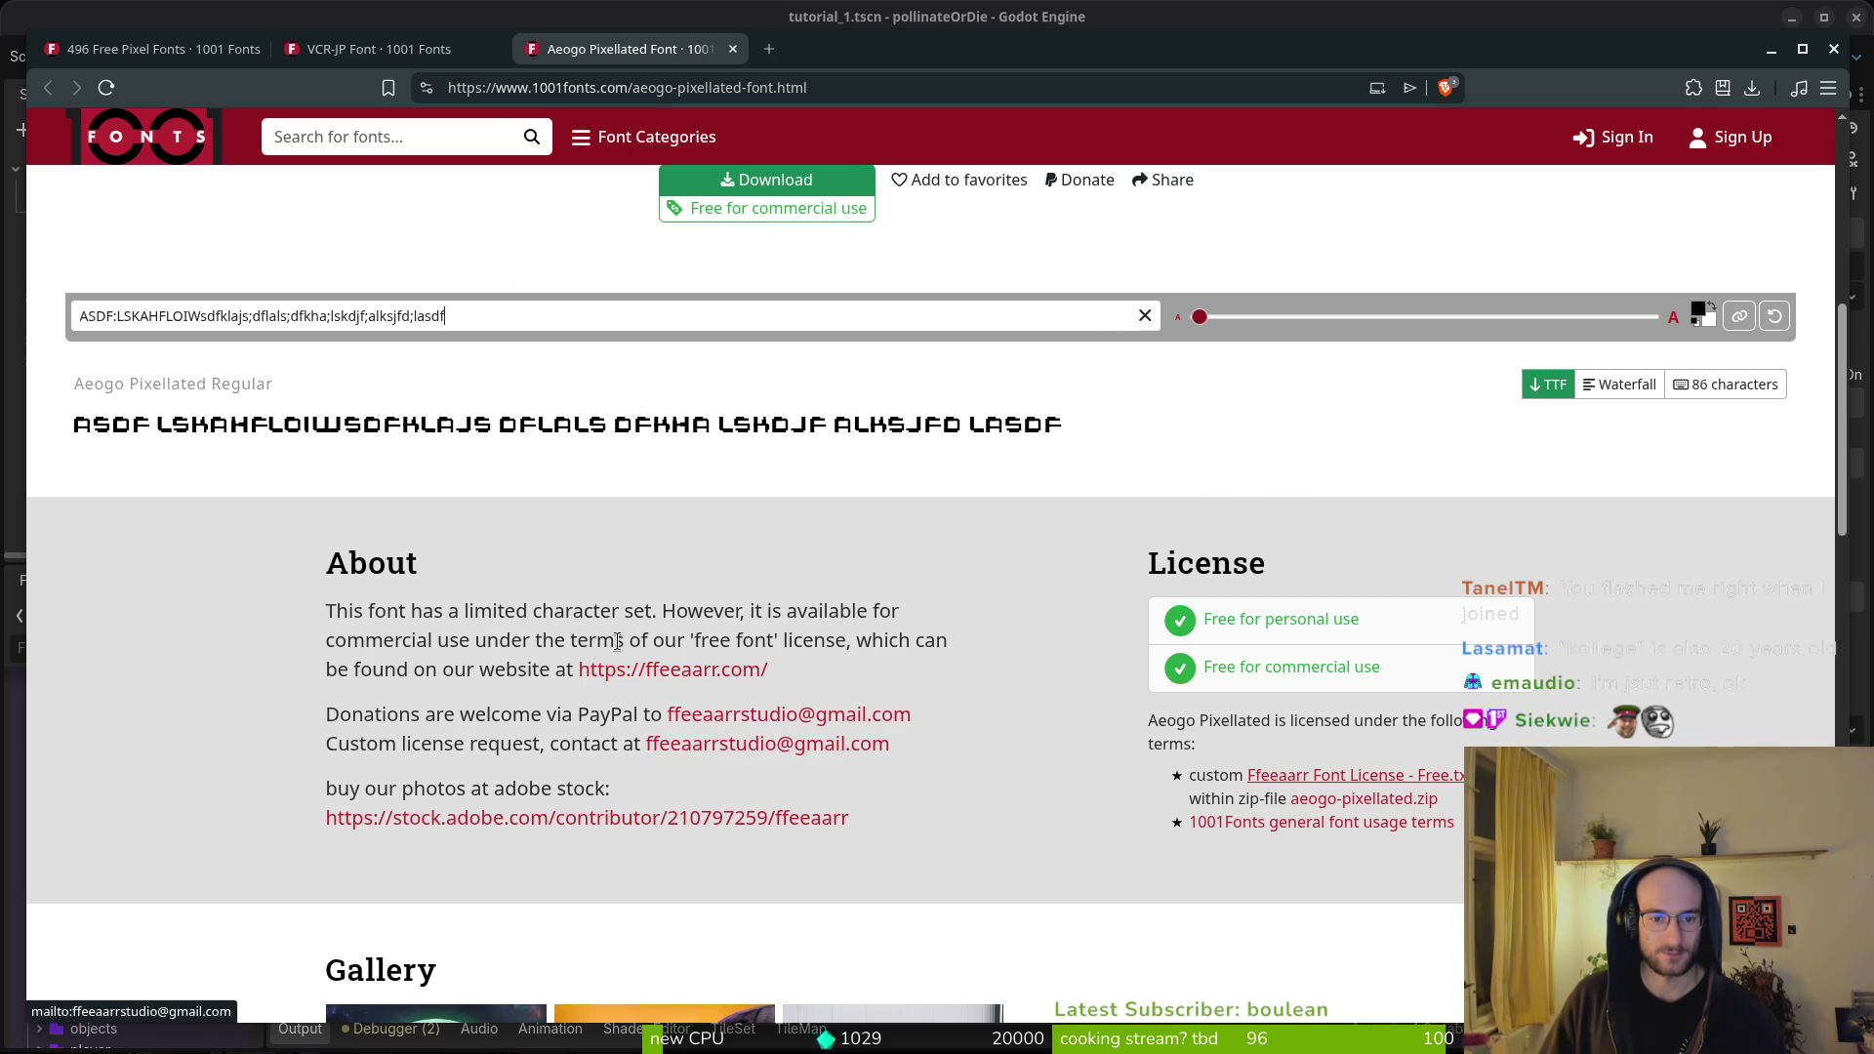
pyautogui.scroll(-9, 723, 744)
pyautogui.scroll(-5, 769, 734)
pyautogui.scroll(10, 790, 778)
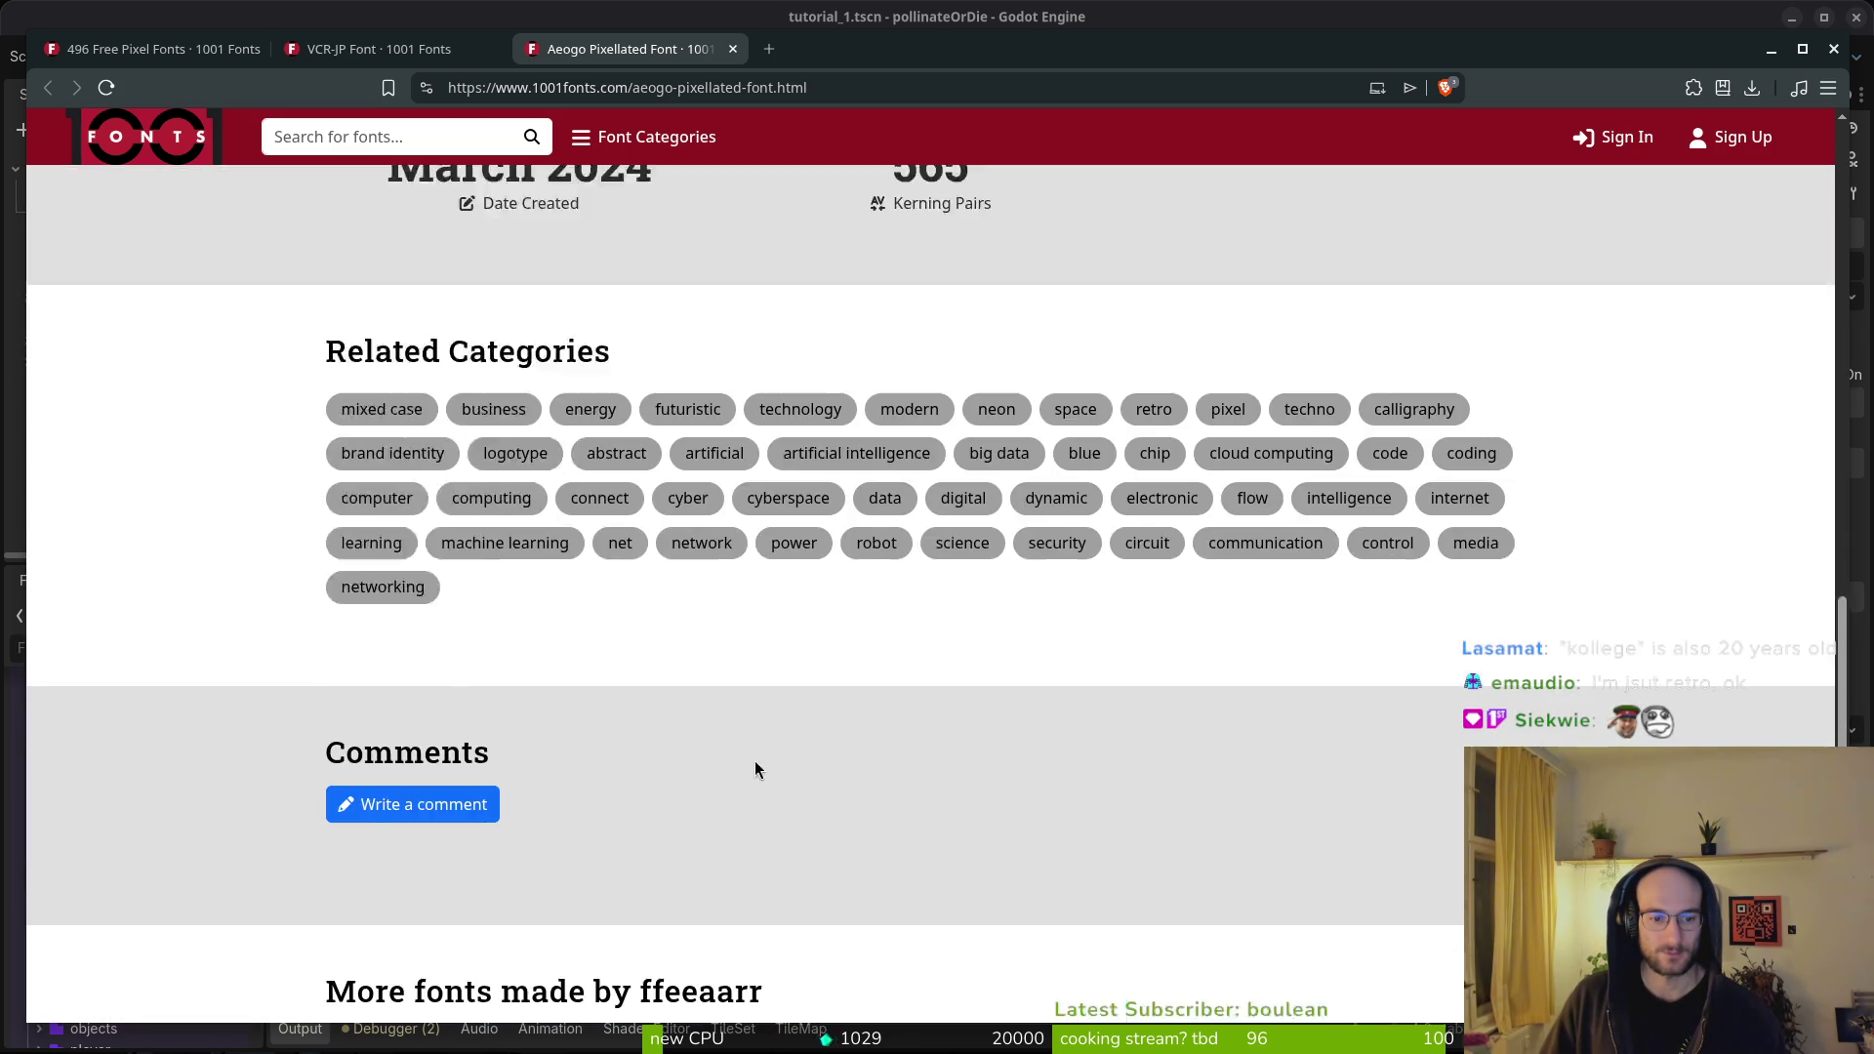
pyautogui.click(378, 49)
pyautogui.click(154, 49)
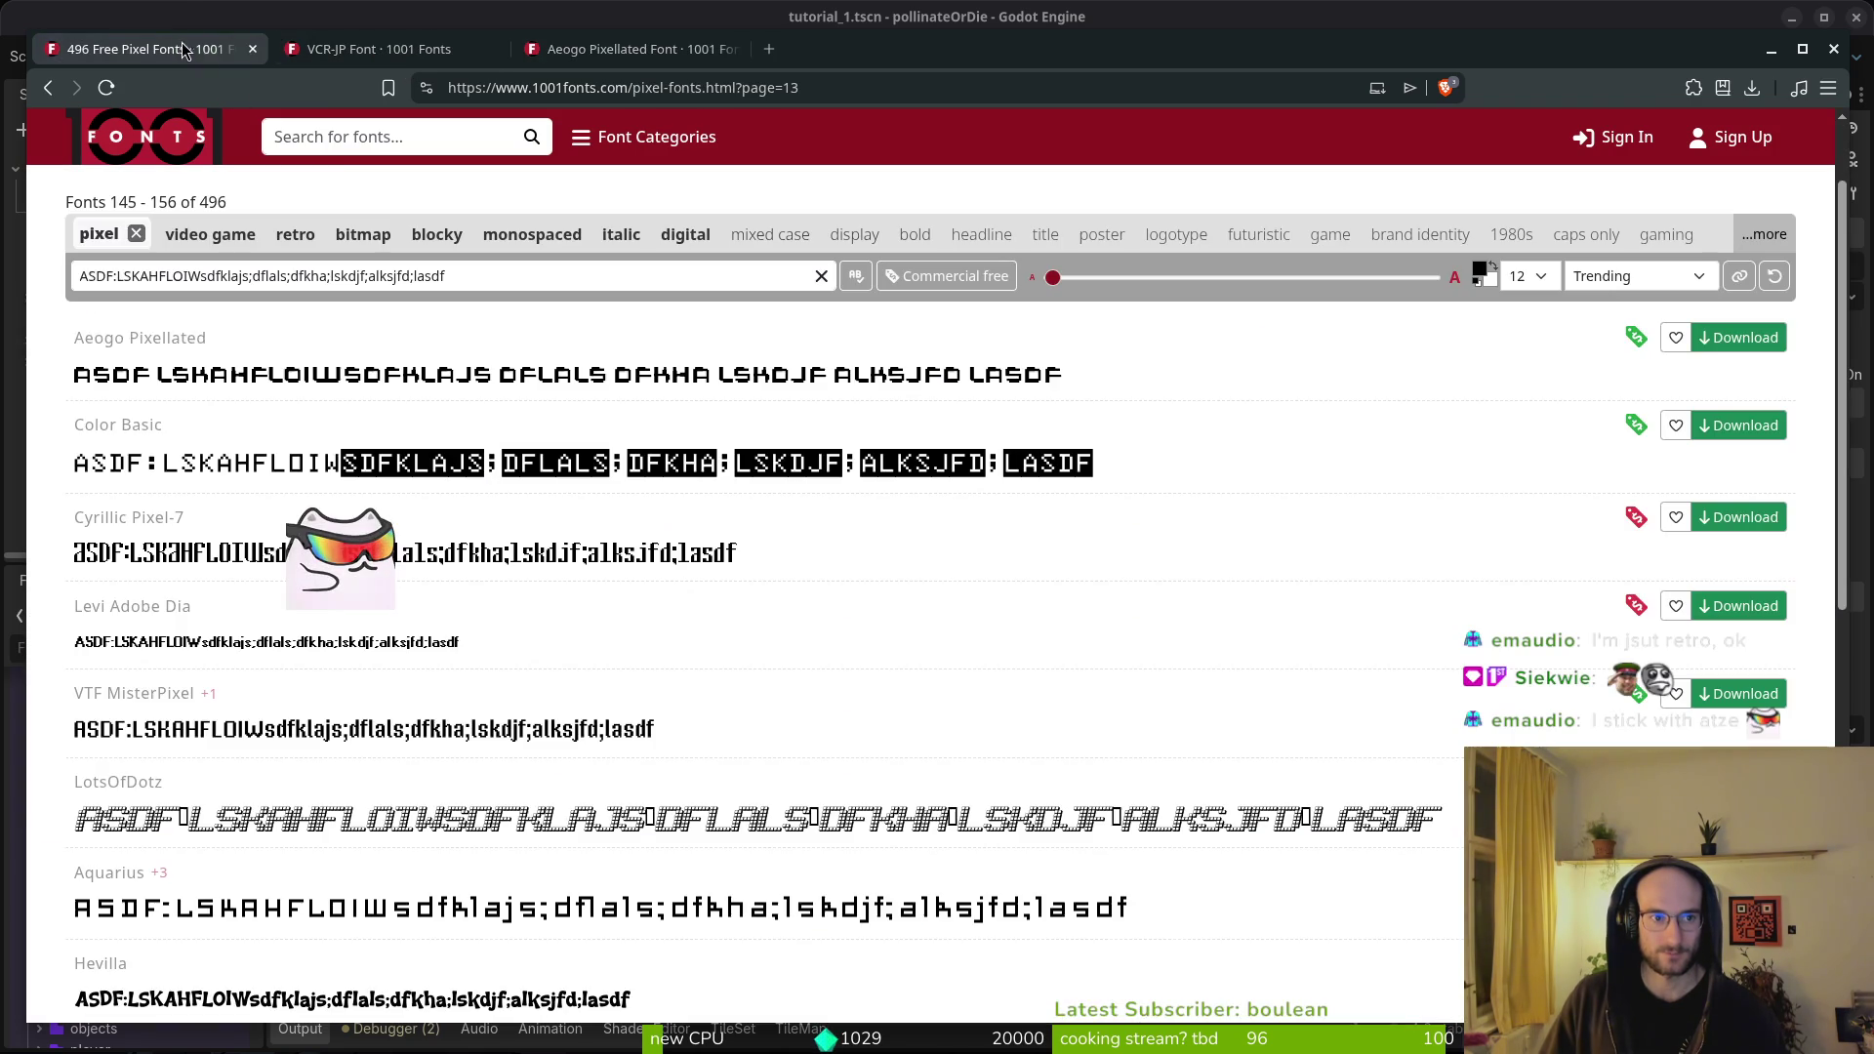
# - Review the VCR-JP page's preview field, About and License sections
pyautogui.scroll(-5, 552, 293)
pyautogui.click(379, 49)
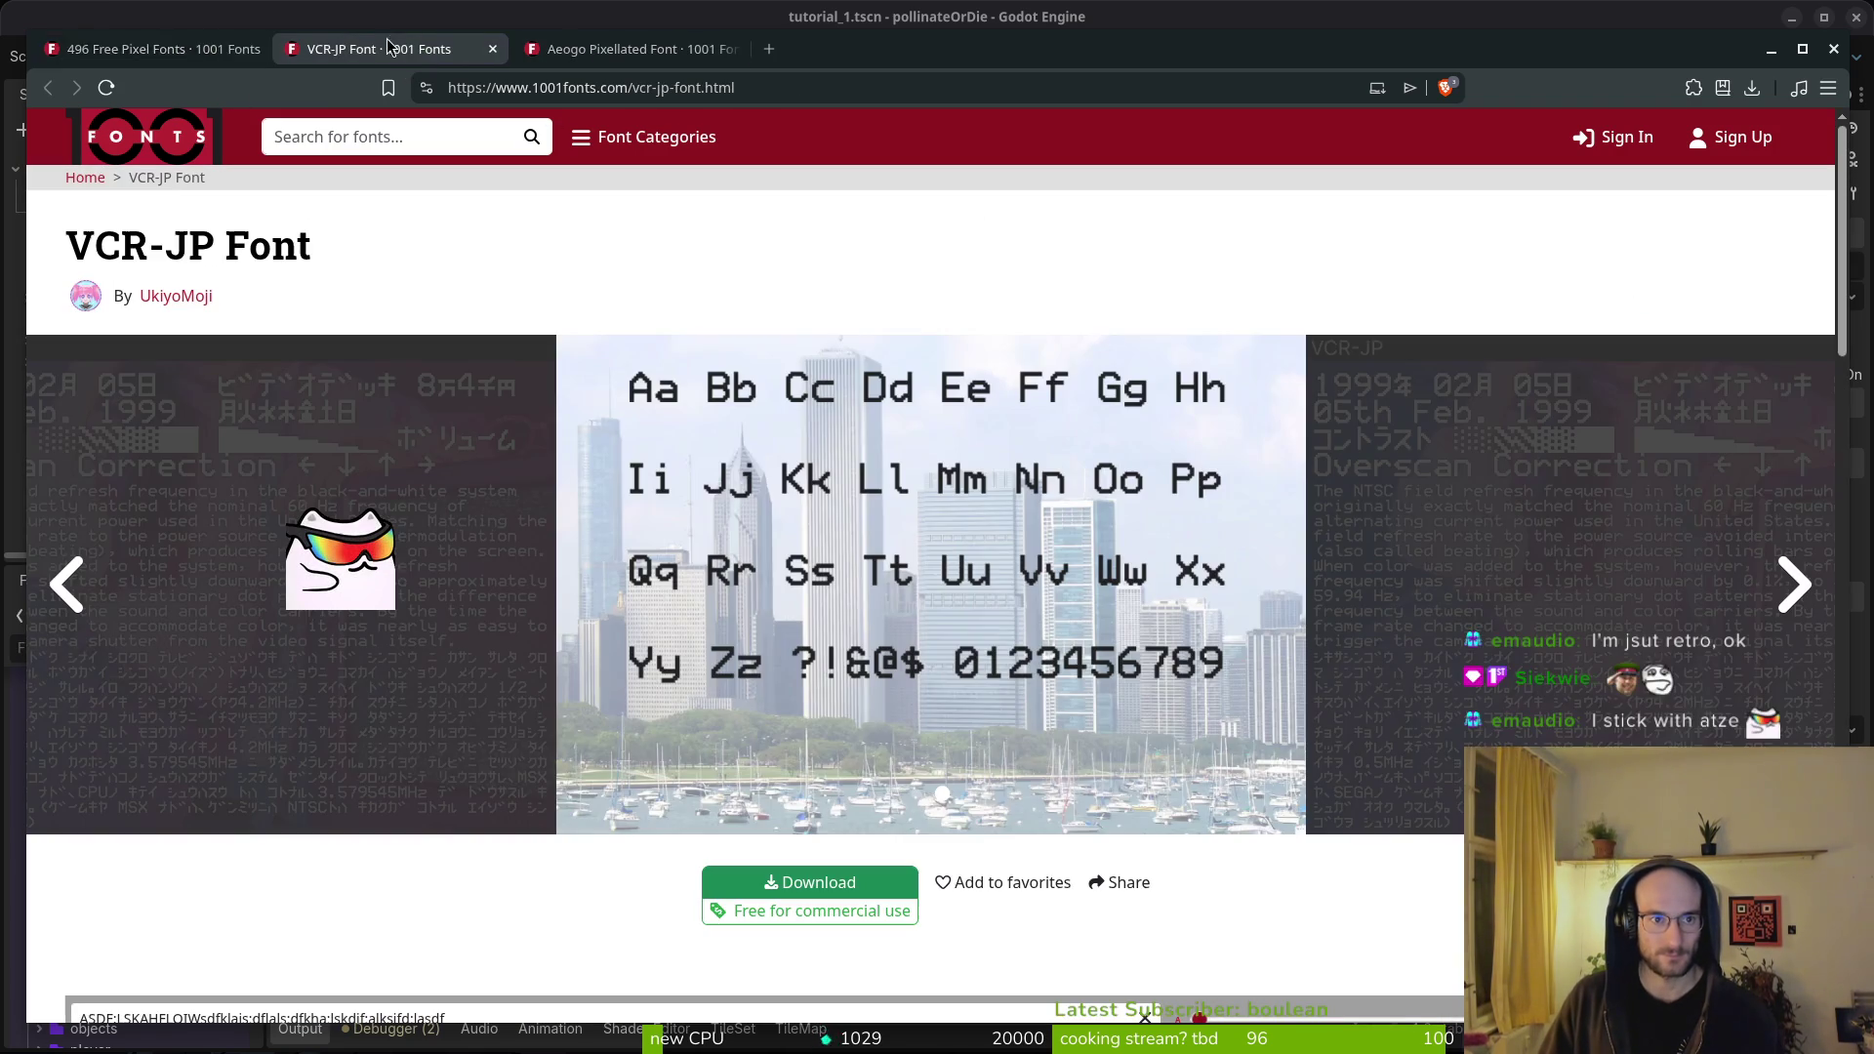
pyautogui.scroll(-5, 762, 716)
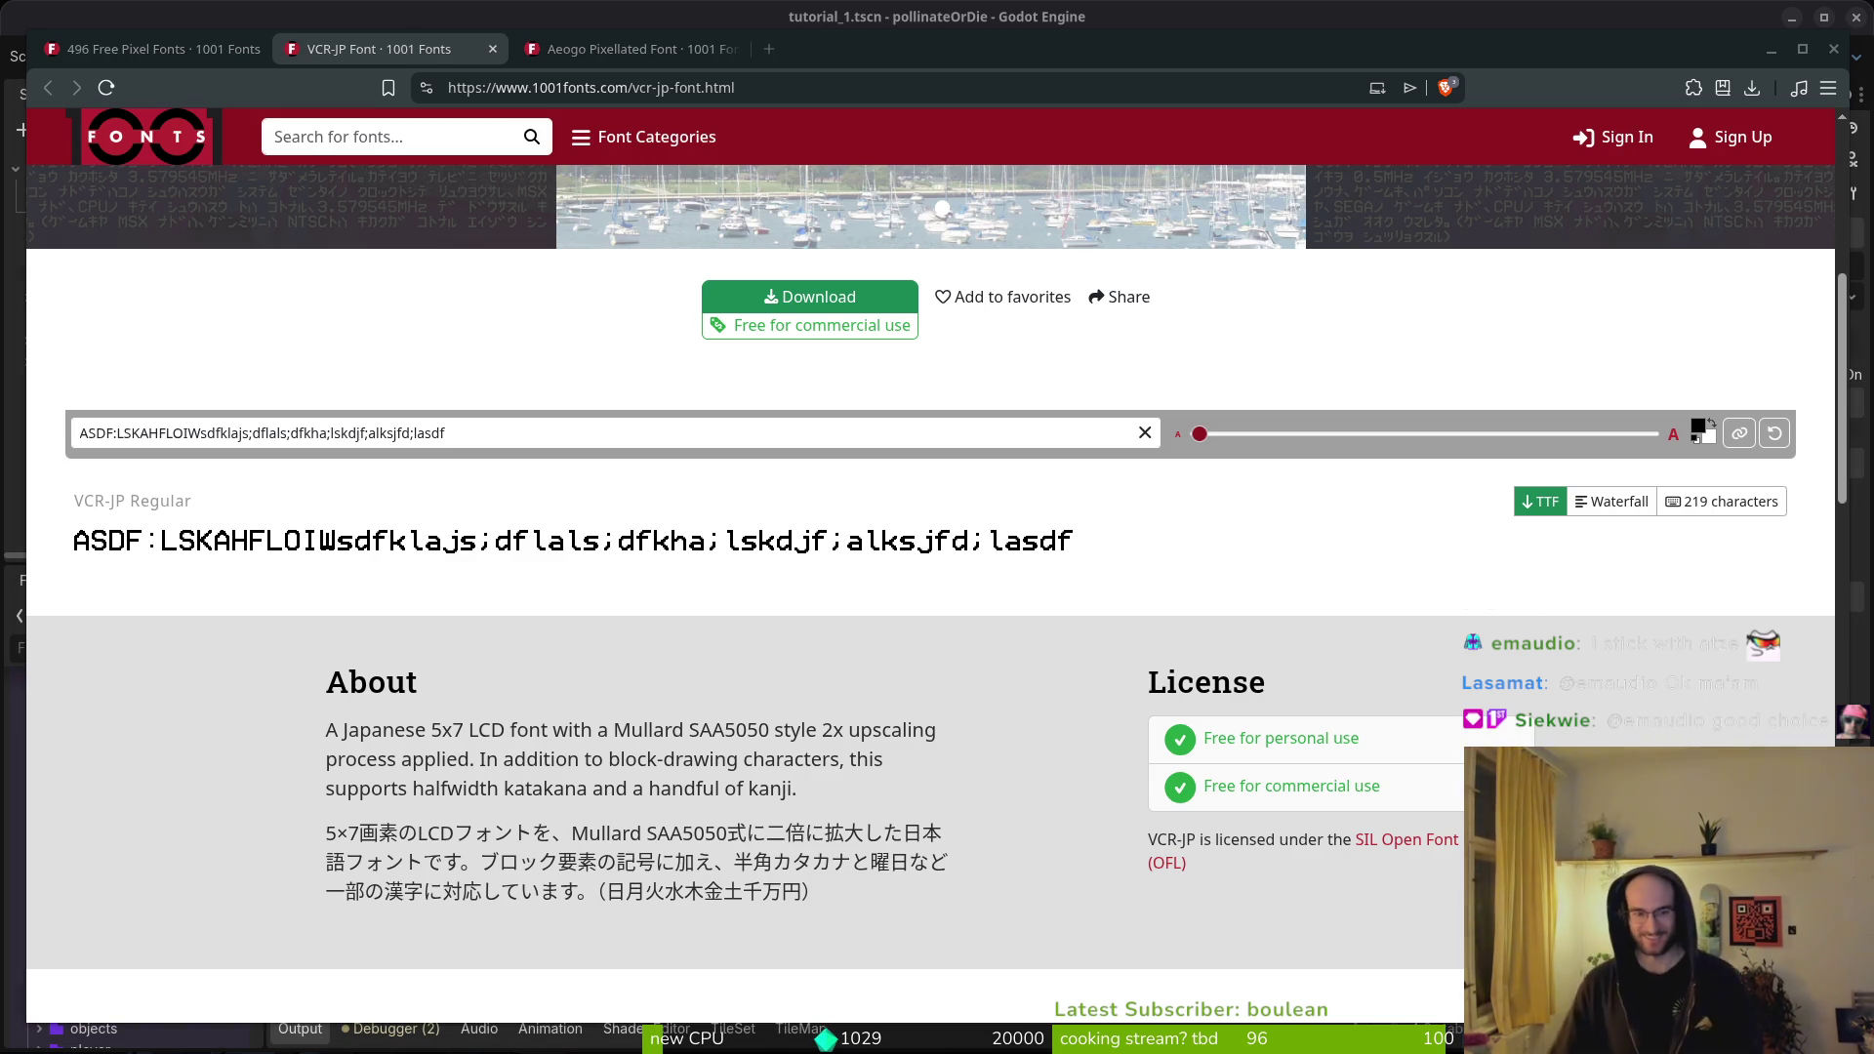
pyautogui.scroll(5, 1350, 562)
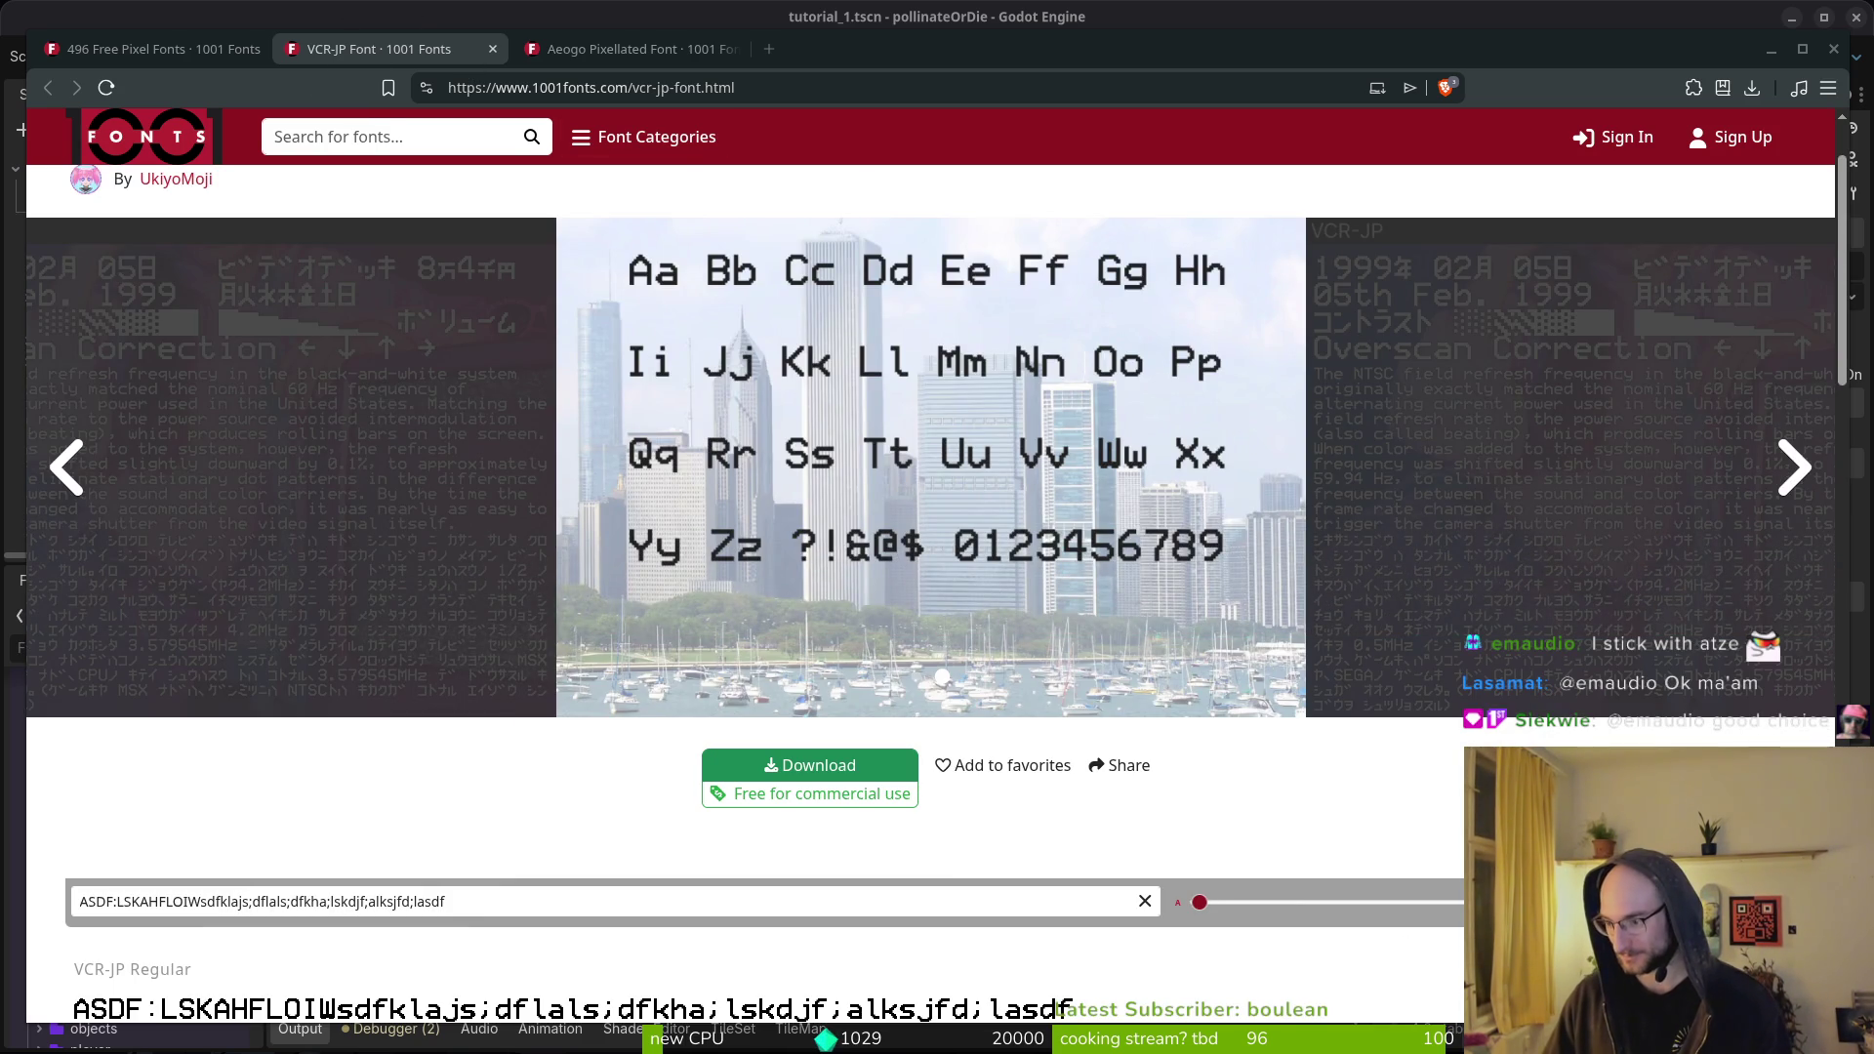
pyautogui.hotkey('alt', 'Tab')
# - Save tutorial_3.gd and quit Vim with :wq
pyautogui.click(317, 452)
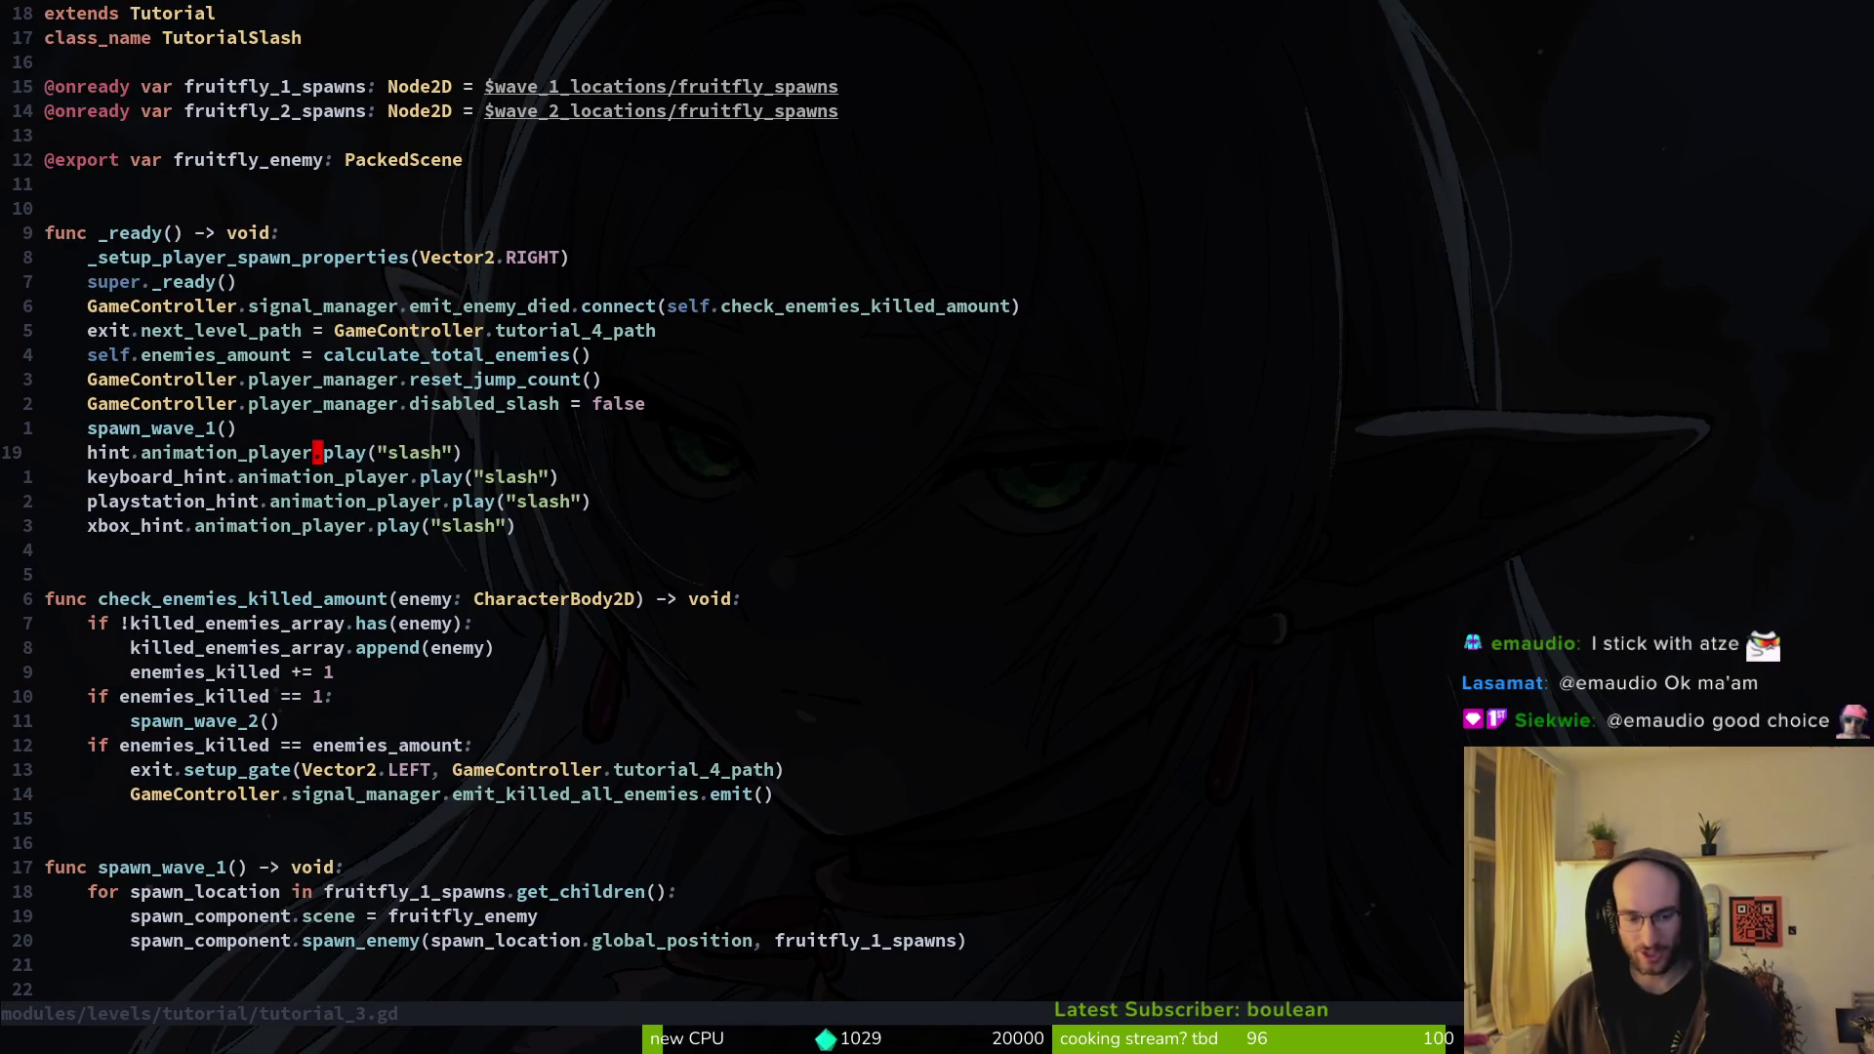
pyautogui.write(':w')
pyautogui.press('Return')
pyautogui.write(':wq')
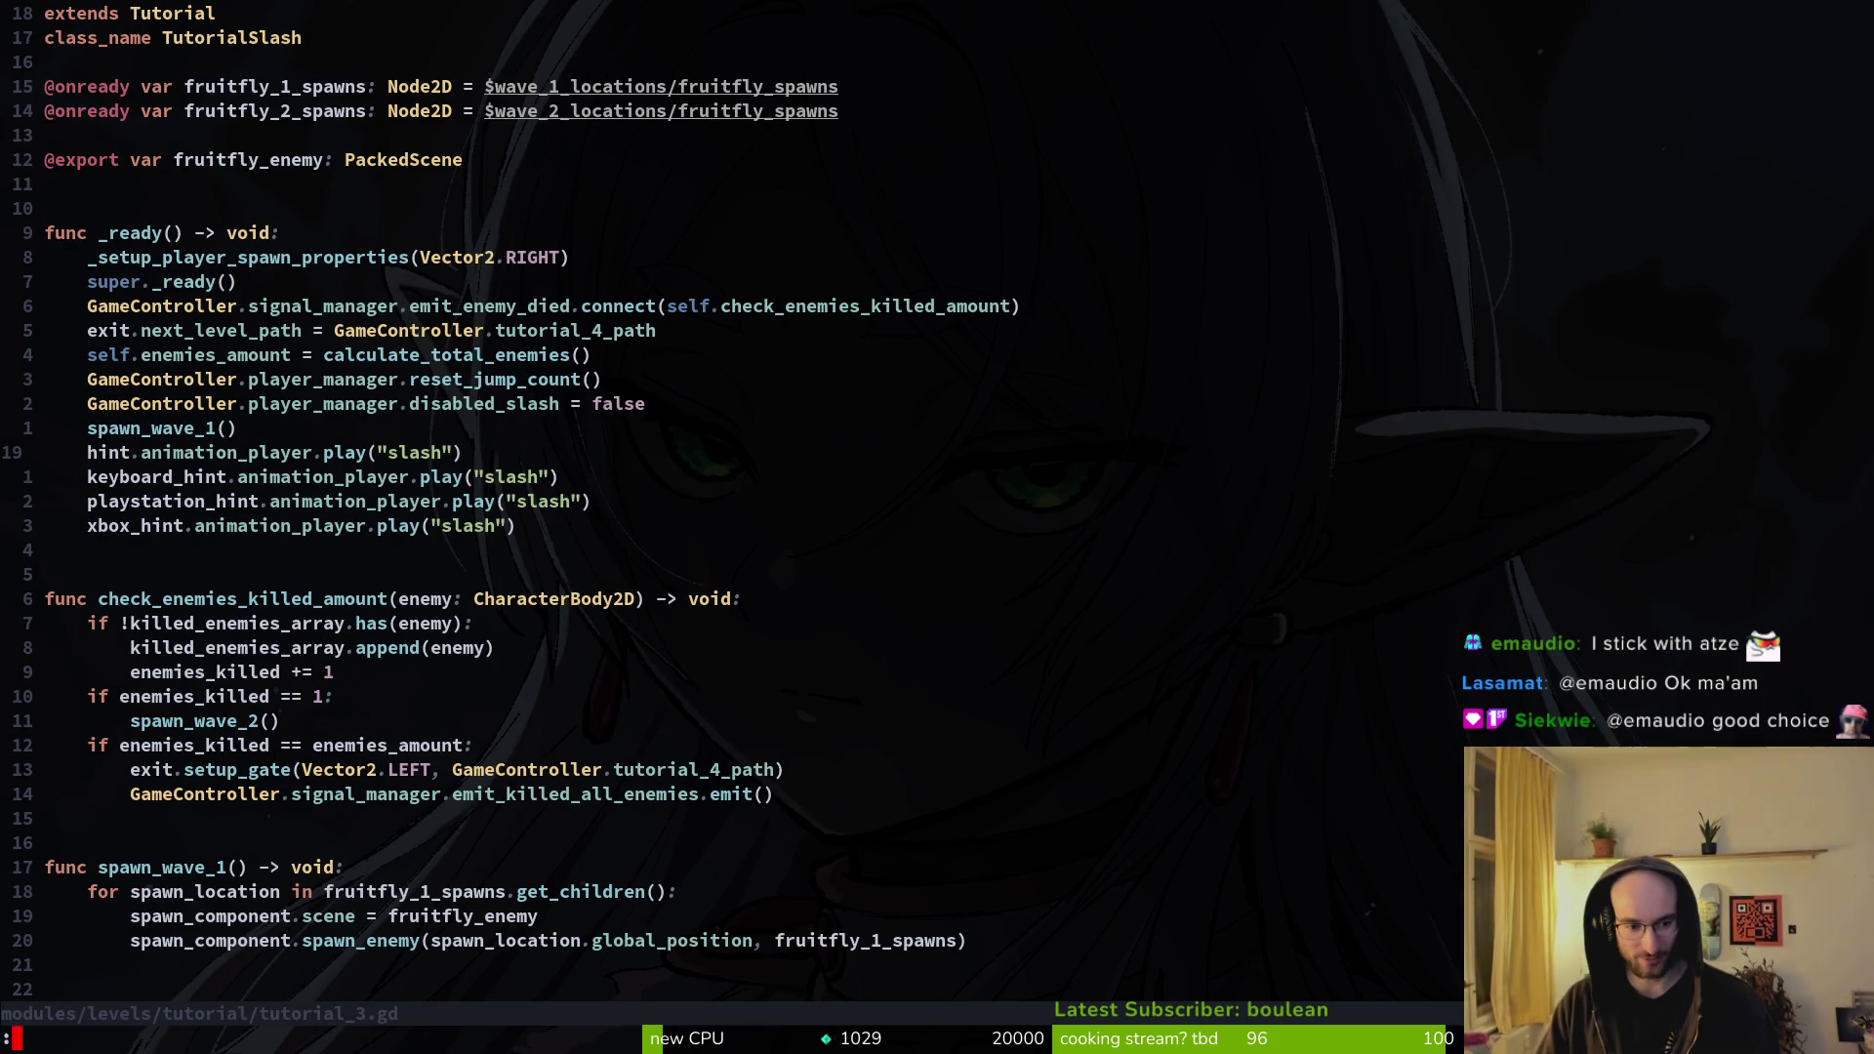
pyautogui.press('Return')
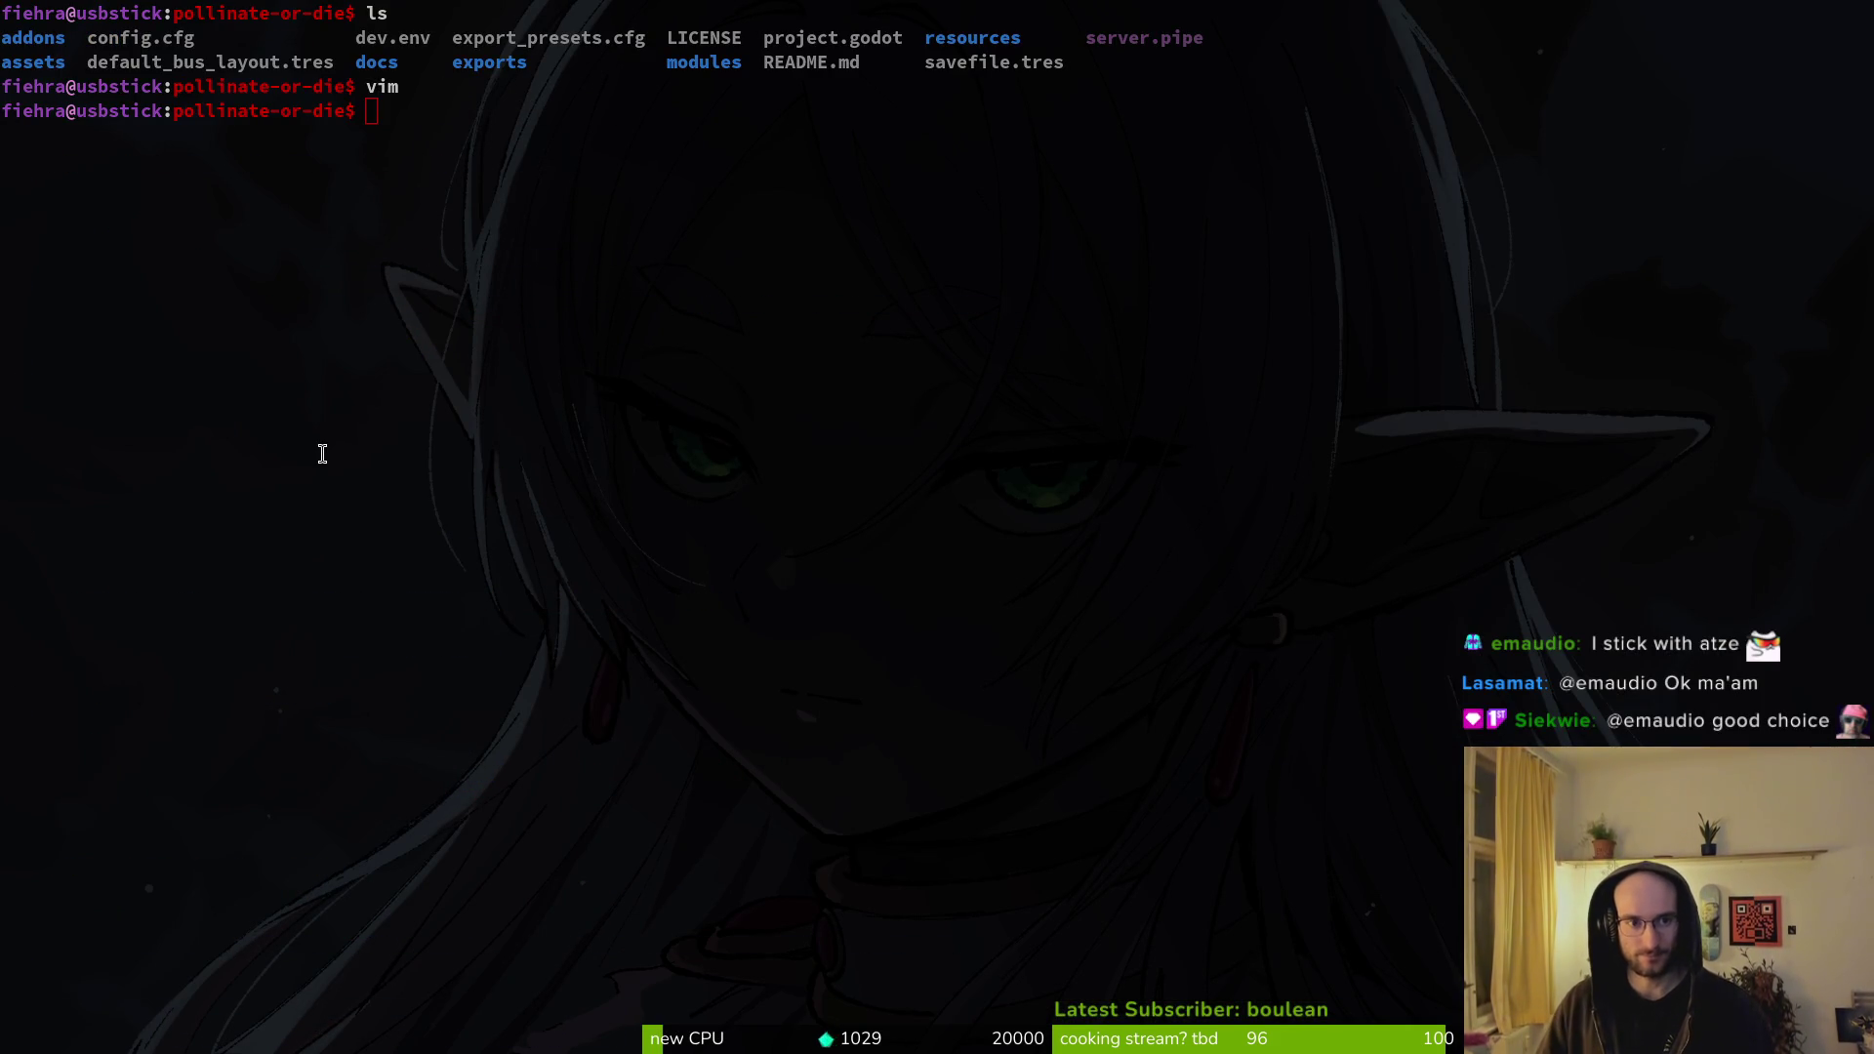
# - Check the Aeogo Pixellated tab and Godot editor, then launch the file manager
pyautogui.hotkey('alt', 'Tab')
pyautogui.click(518, 58)
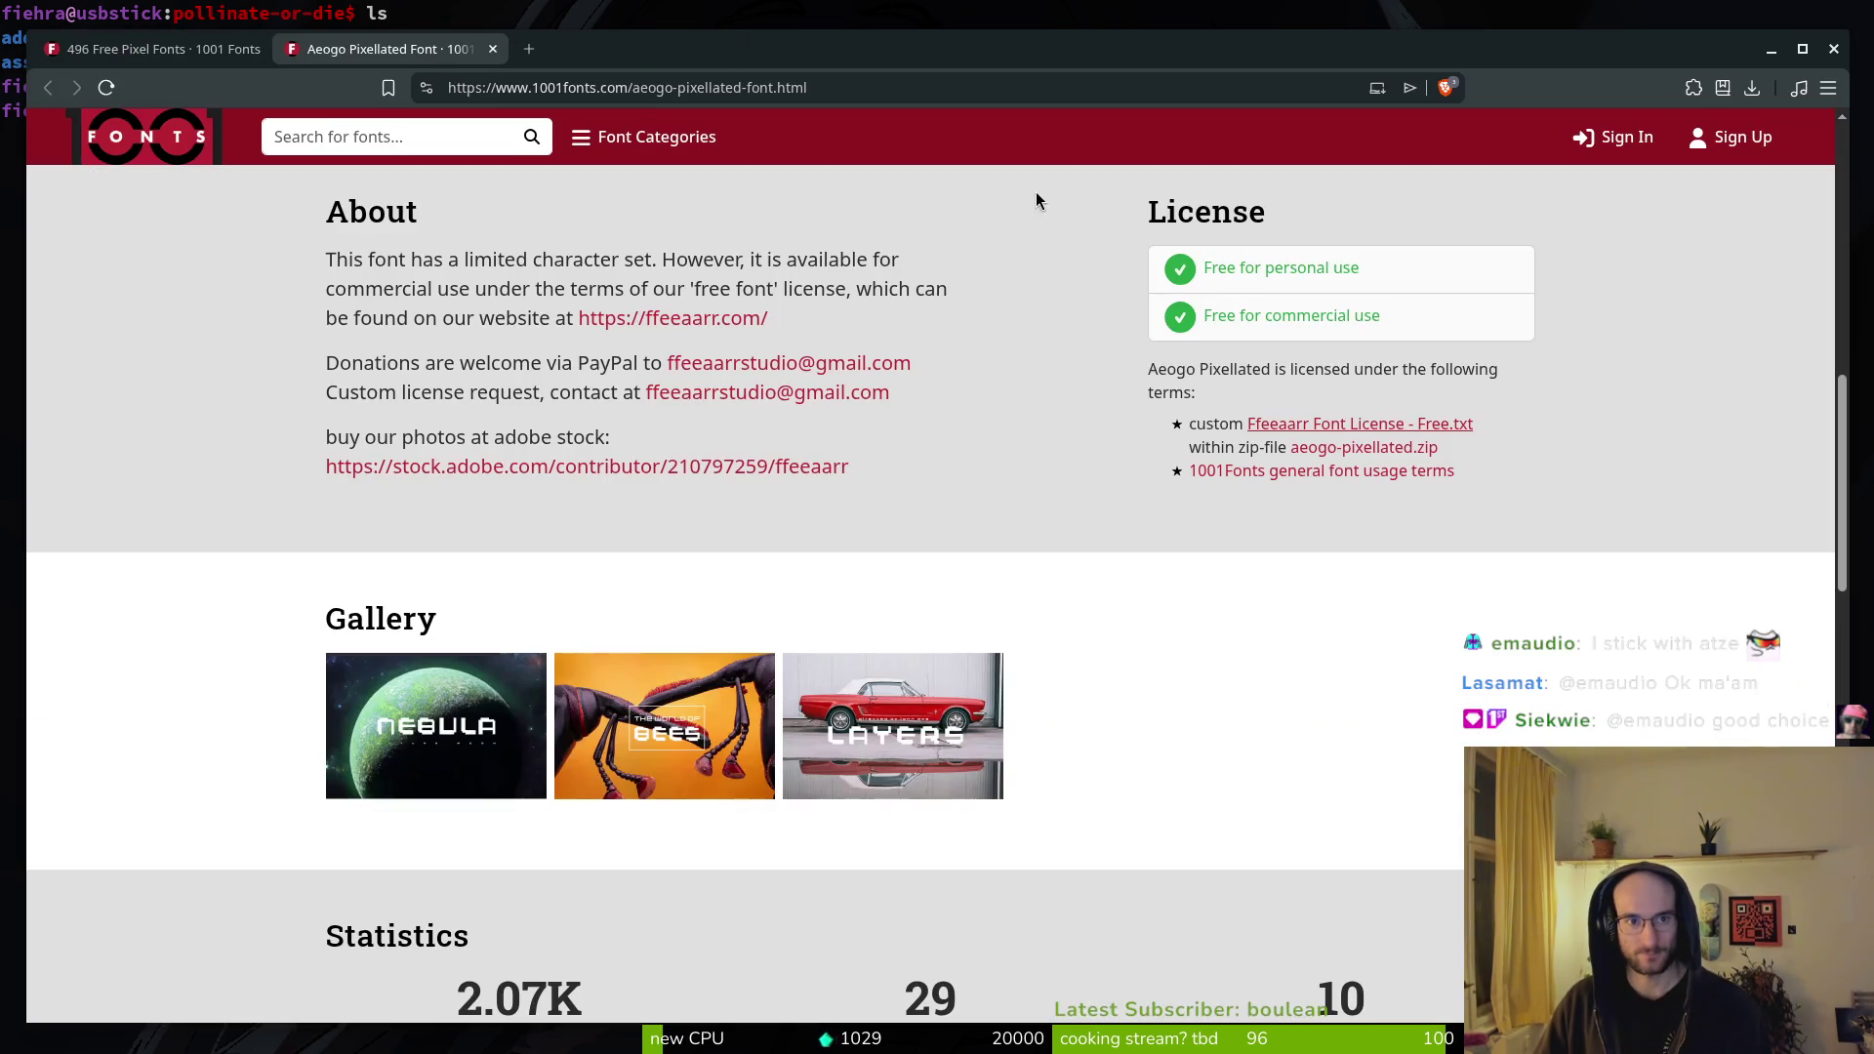
pyautogui.hotkey('alt', 'Tab')
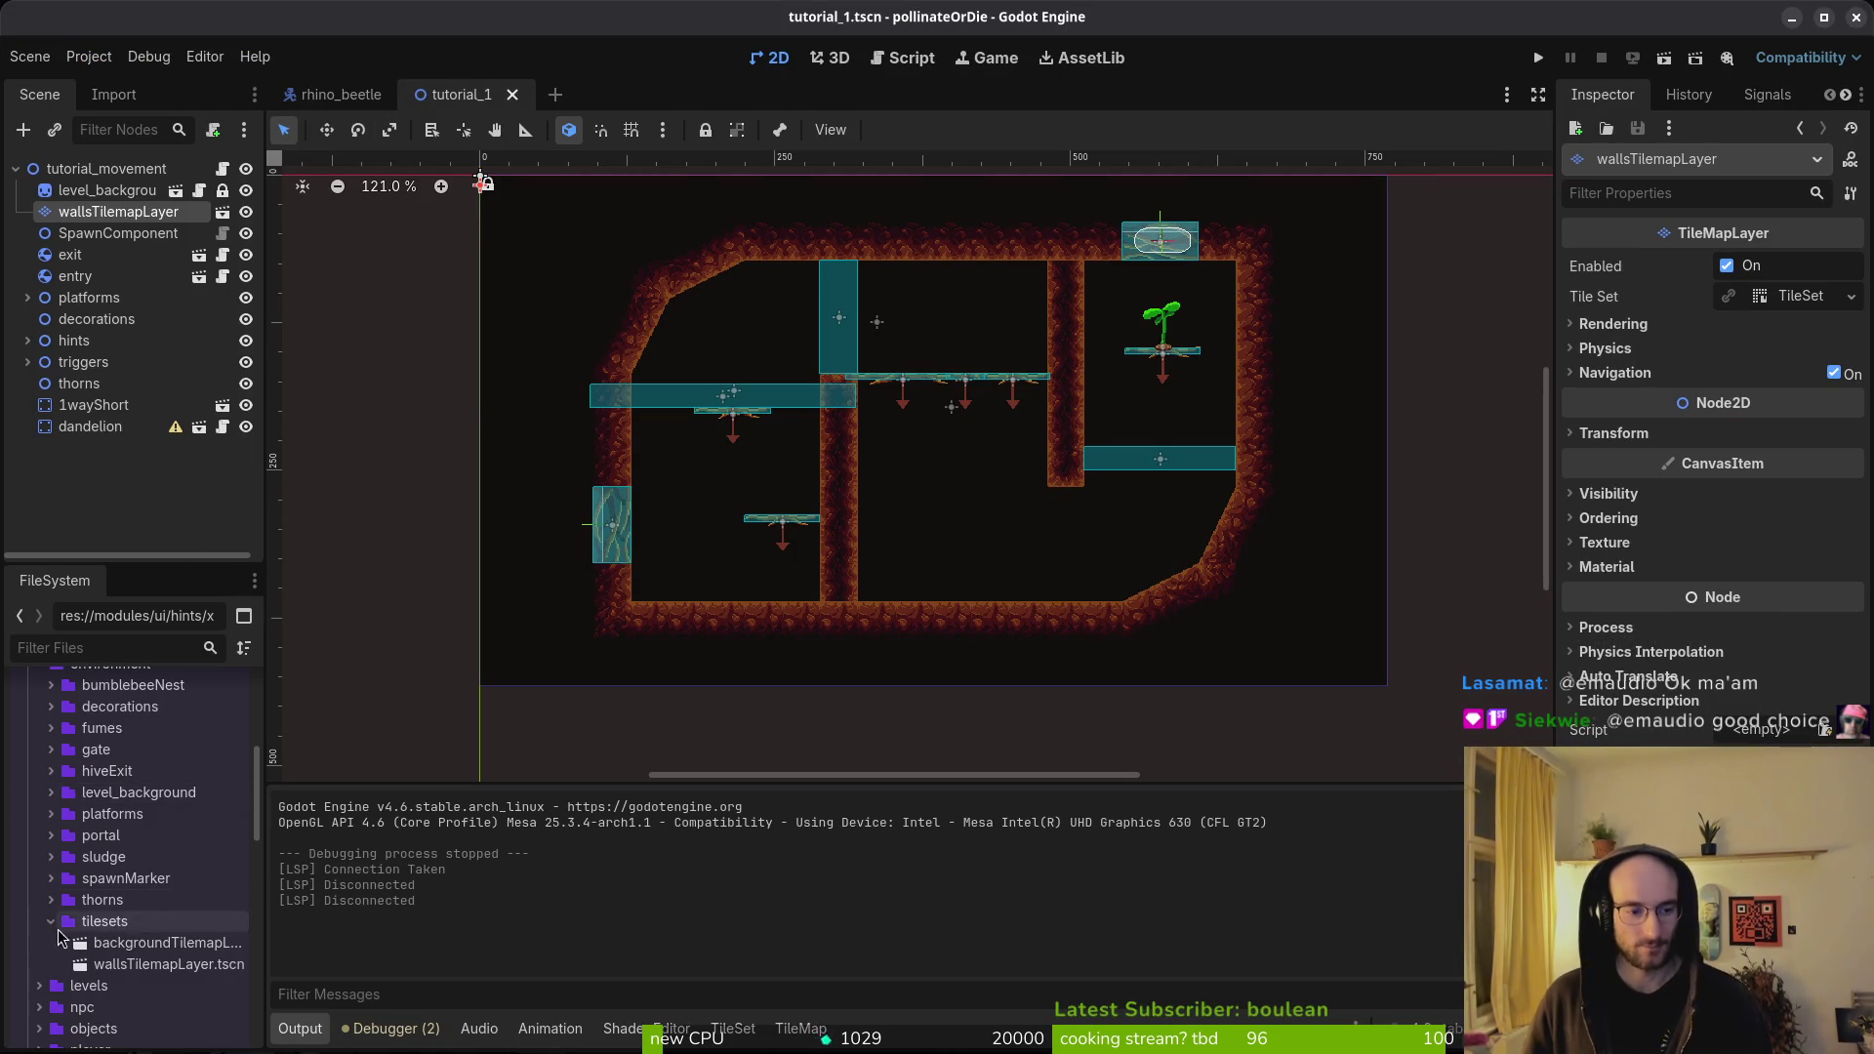
pyautogui.scroll(10, 71, 791)
pyautogui.press('super')
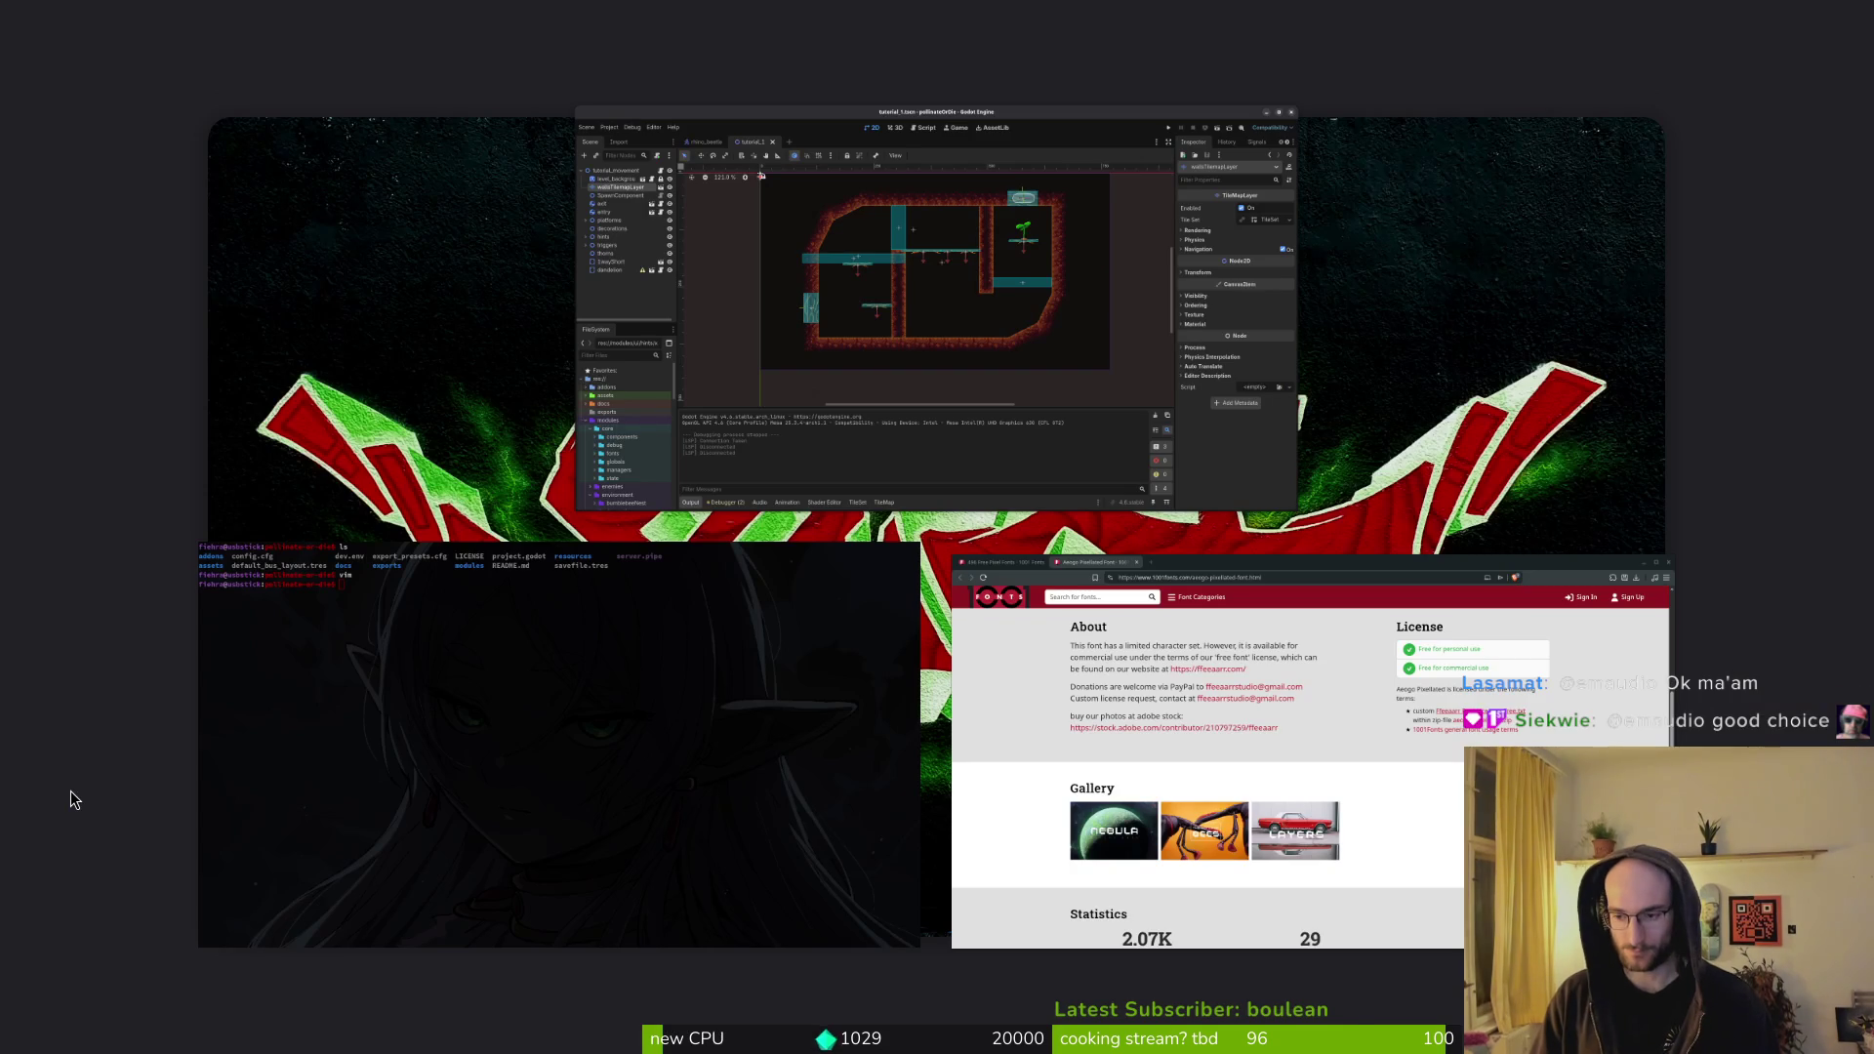
pyautogui.press('super+e')
# - Extract vcr-jp.zip in Downloads and cut the vcr-jp.ttf file
pyautogui.doubleClick(1019, 317)
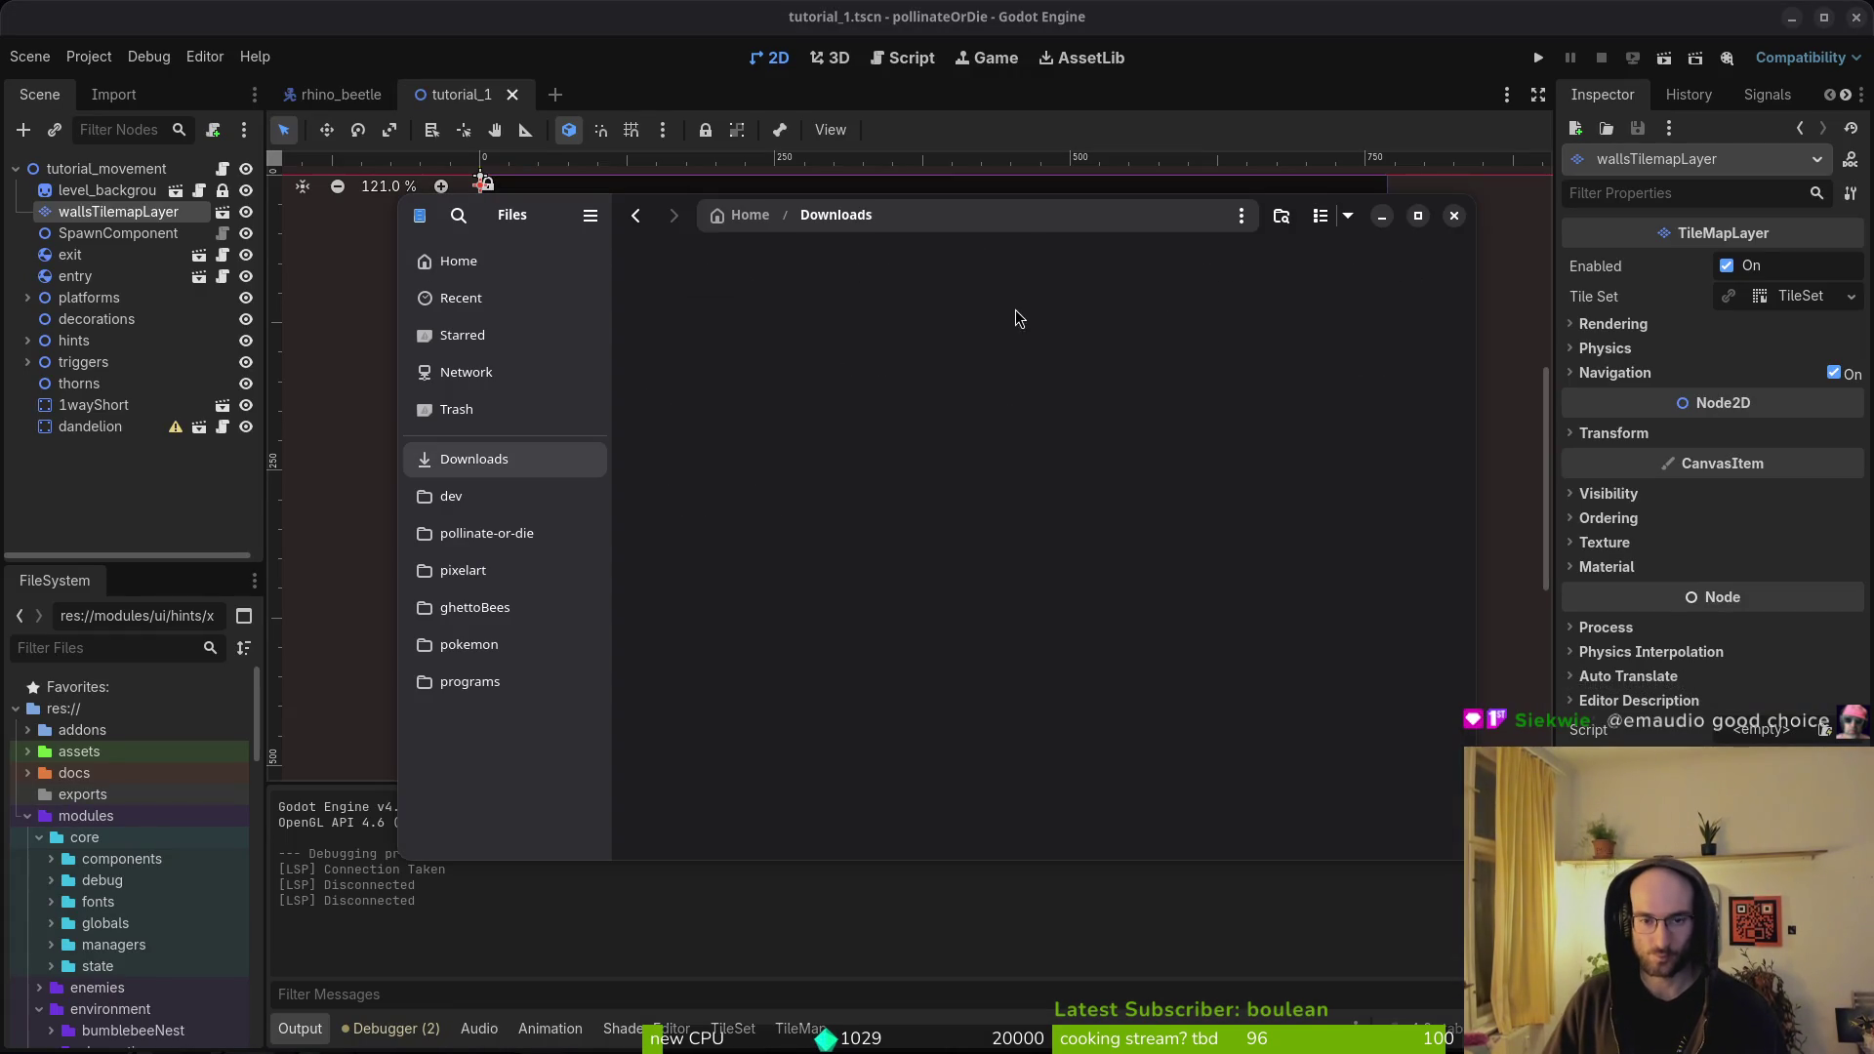
pyautogui.doubleClick(711, 311)
pyautogui.doubleClick(715, 313)
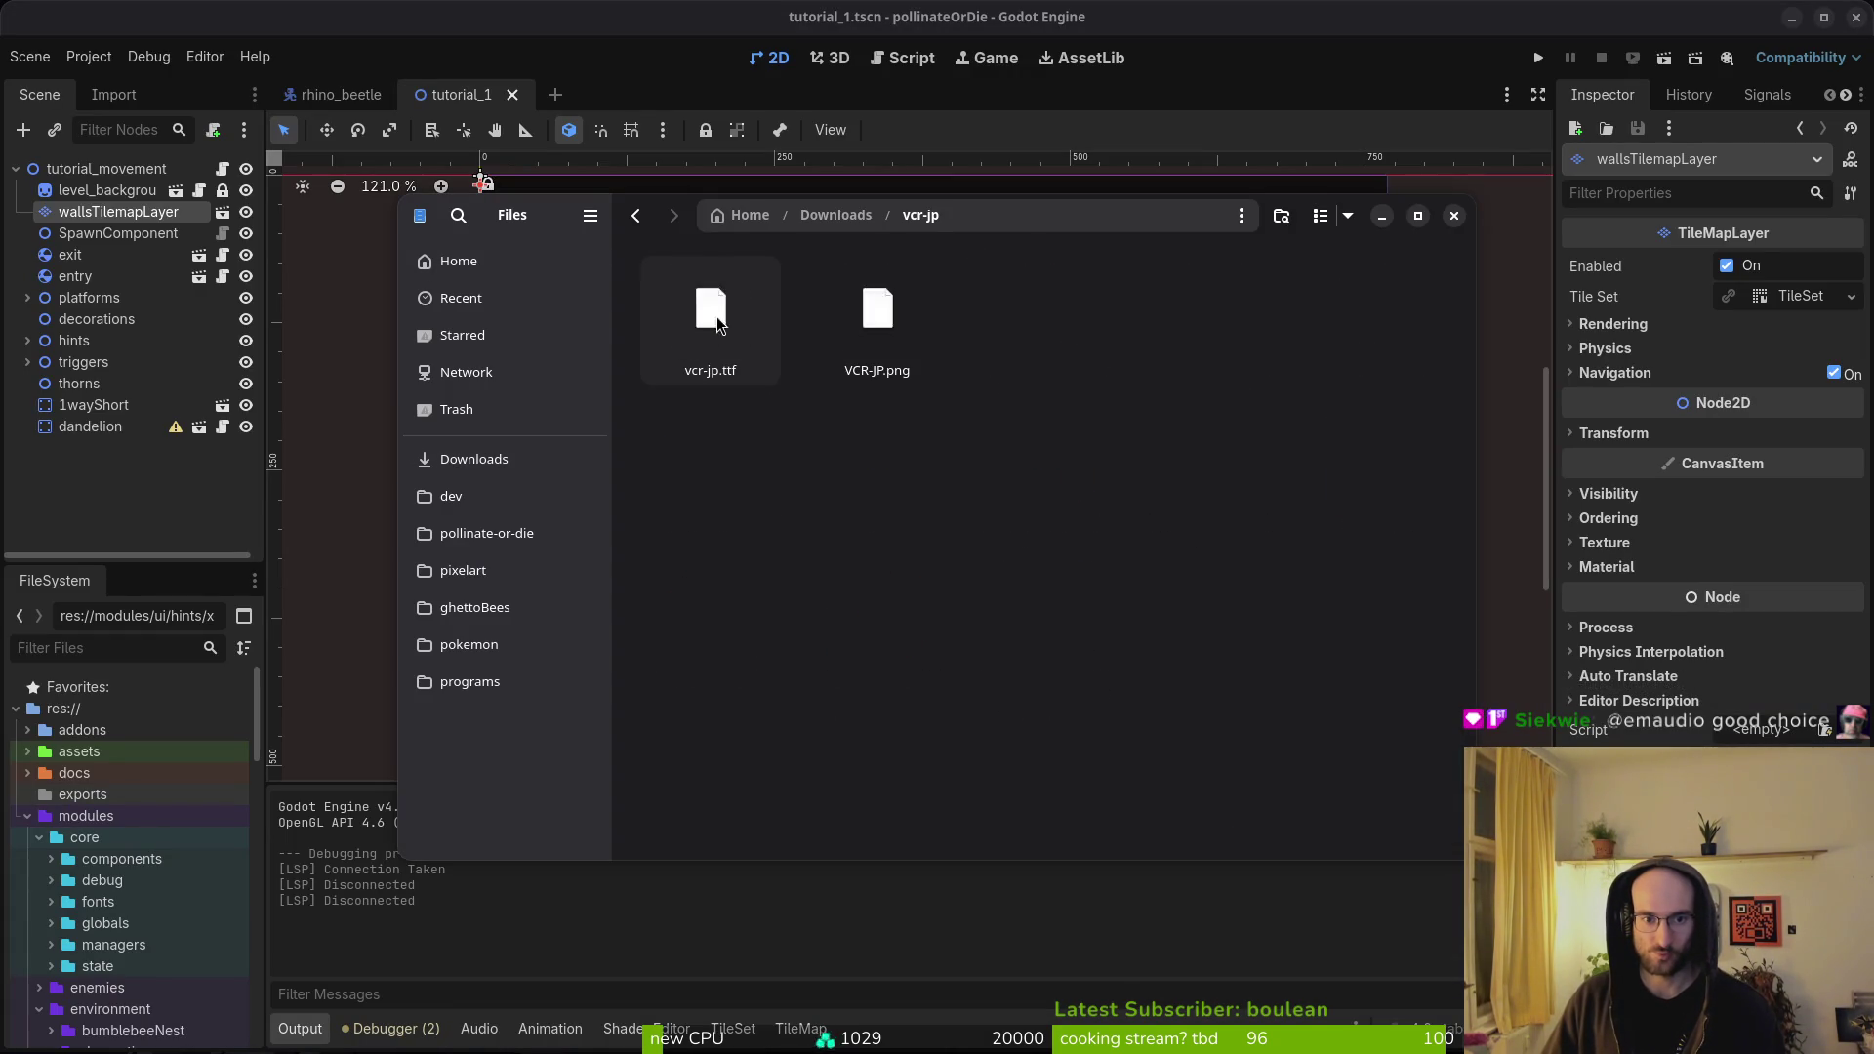
pyautogui.click(717, 313)
pyautogui.hotkey('ctrl', 'x')
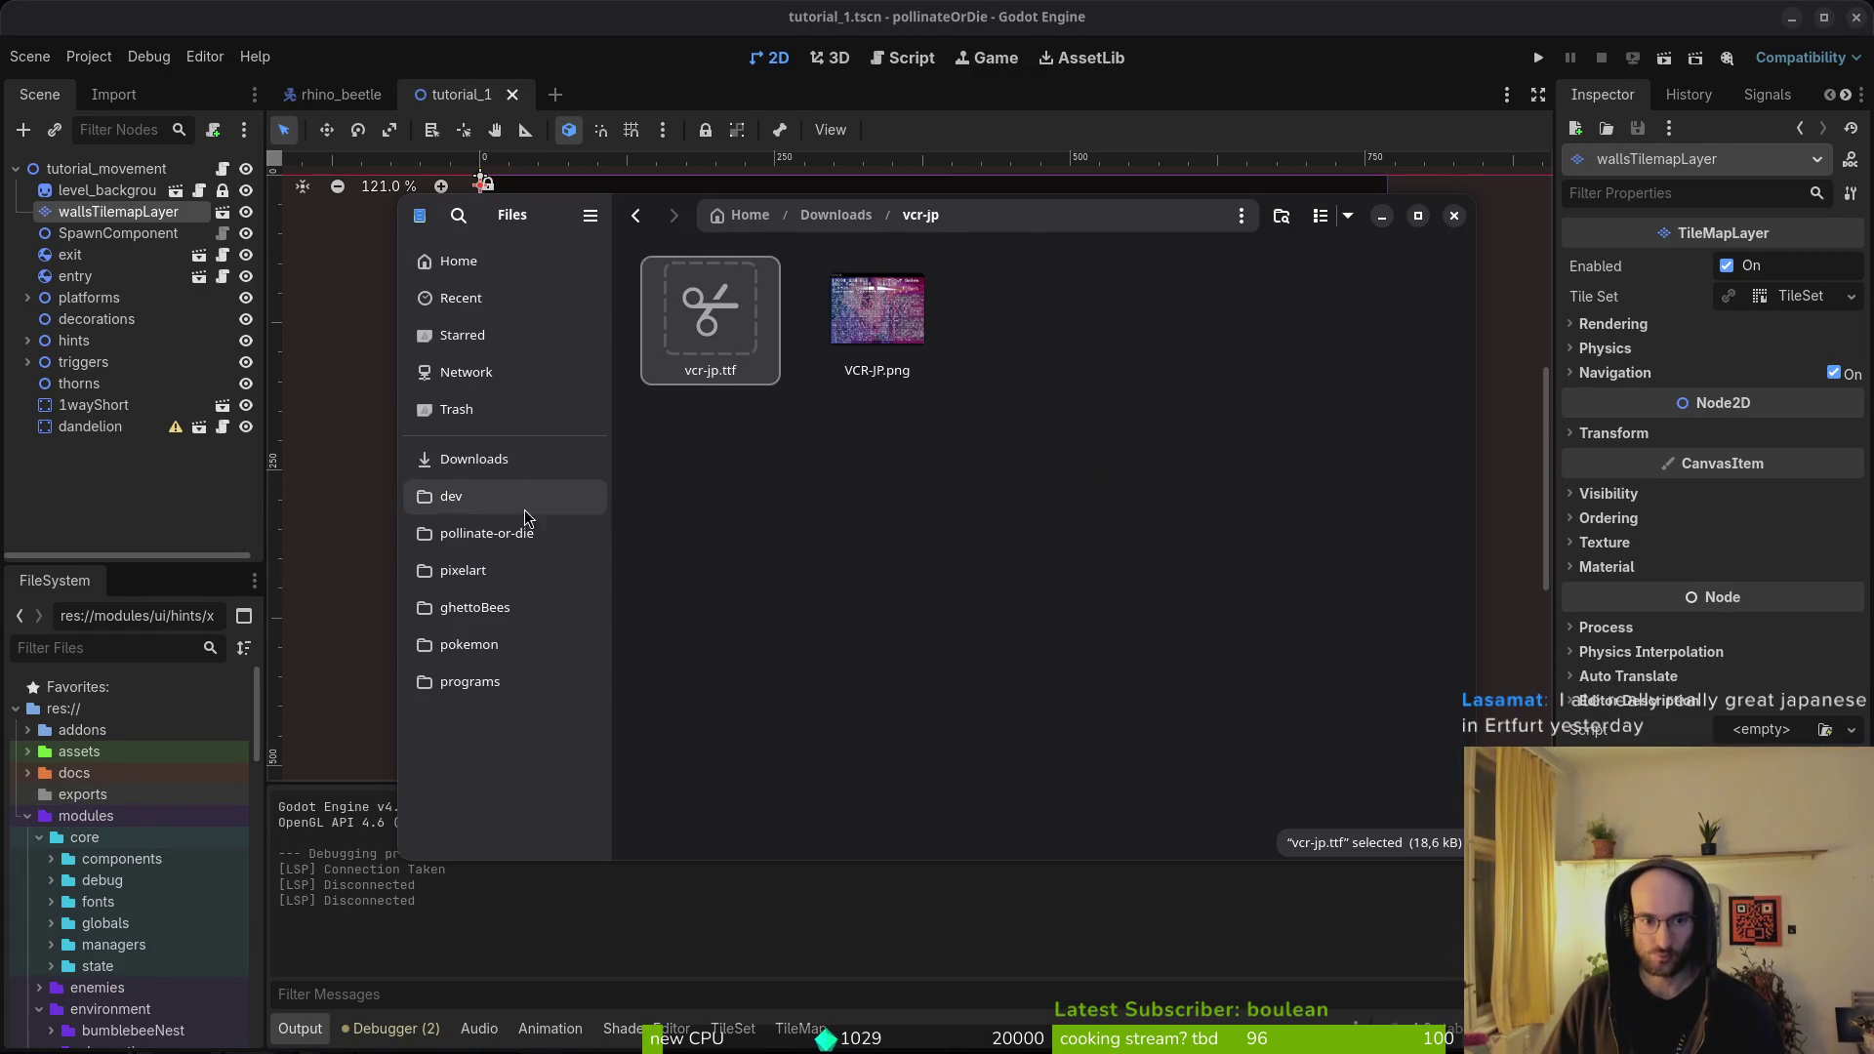
# - Paste vcr-jp.ttf into pollinate-or-die/modules/core/fonts and close Files
pyautogui.click(527, 532)
pyautogui.doubleClick(876, 312)
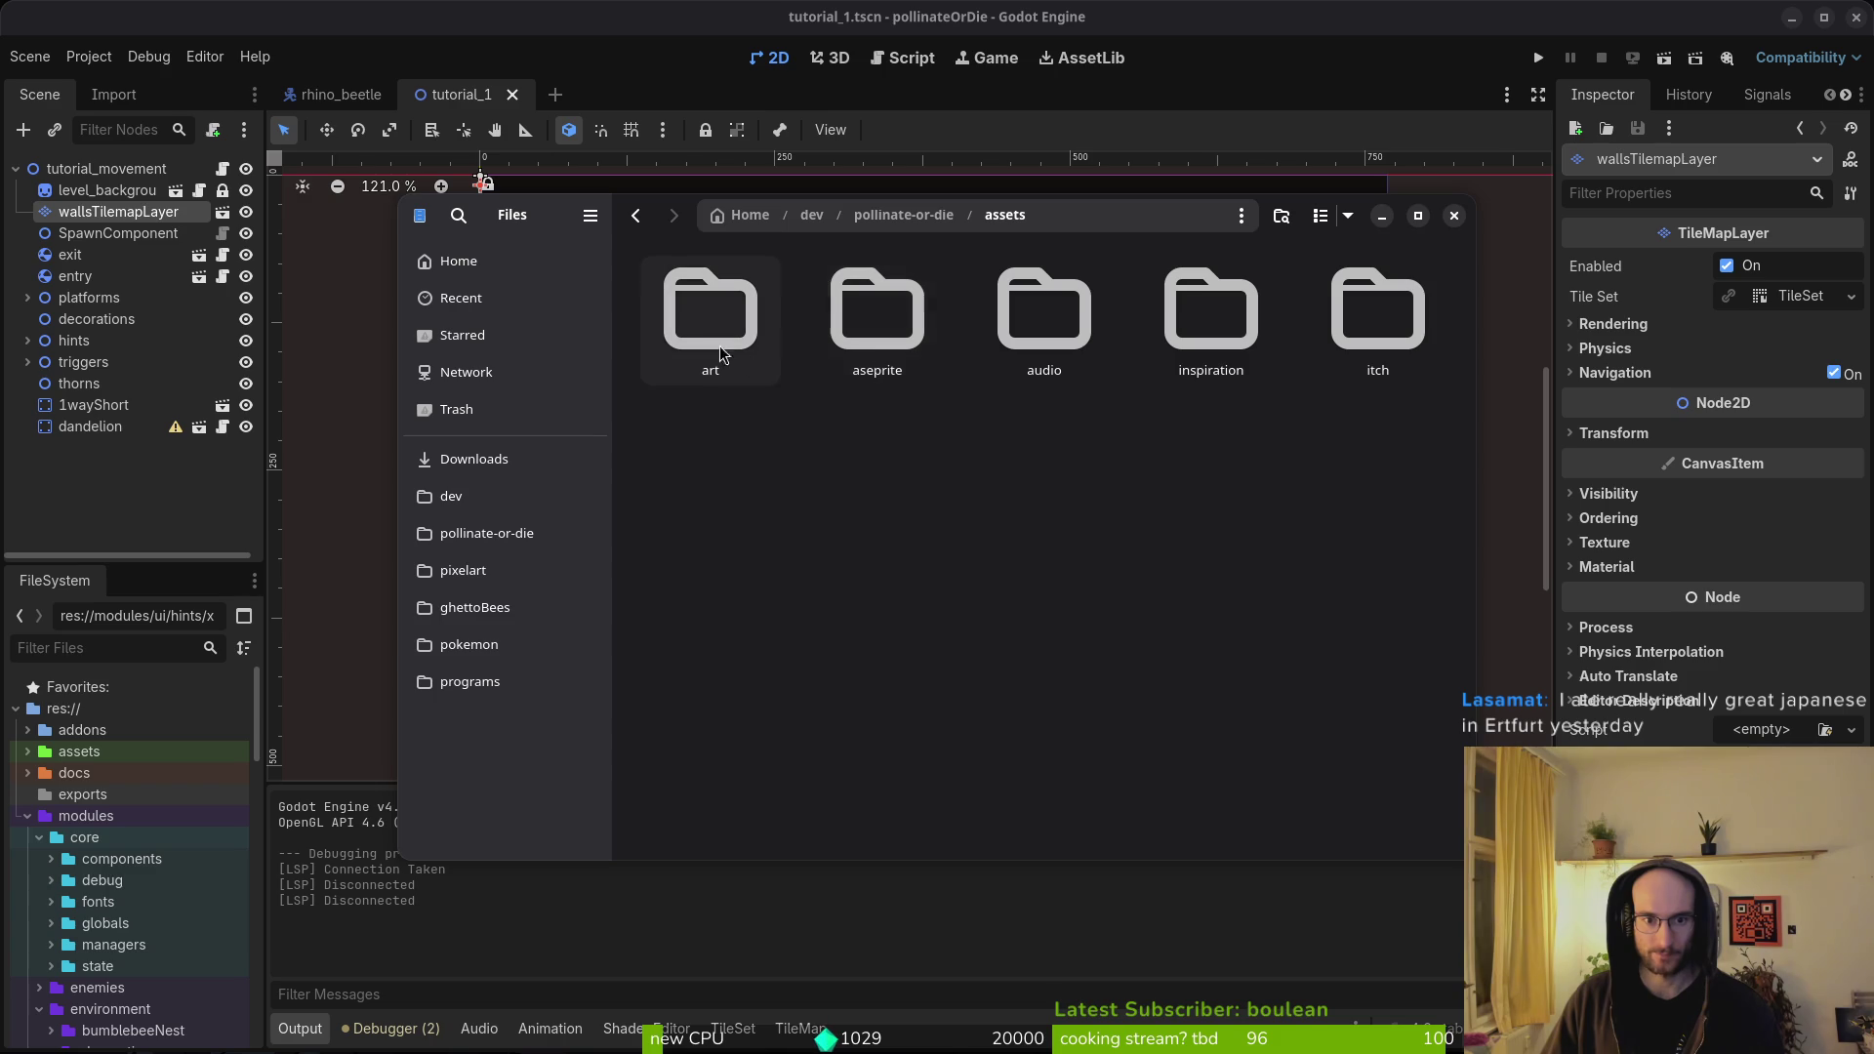
pyautogui.click(459, 532)
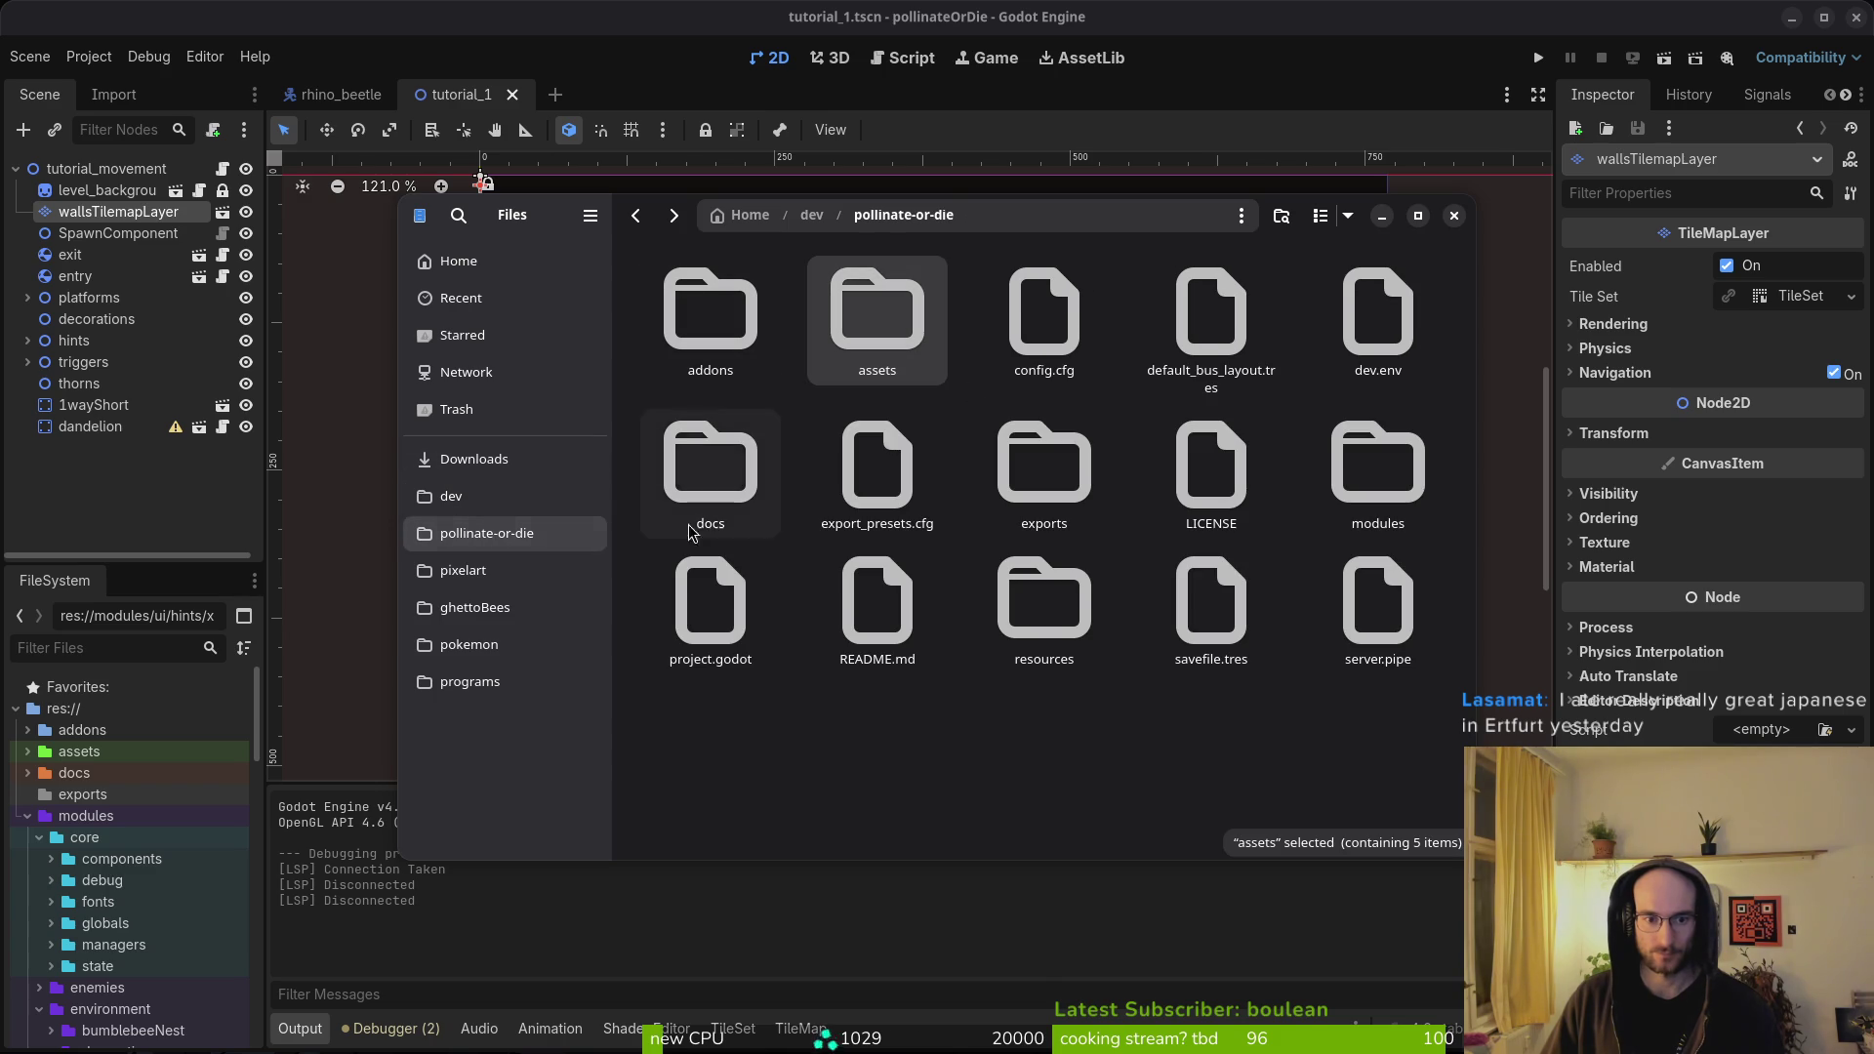
pyautogui.doubleClick(1378, 467)
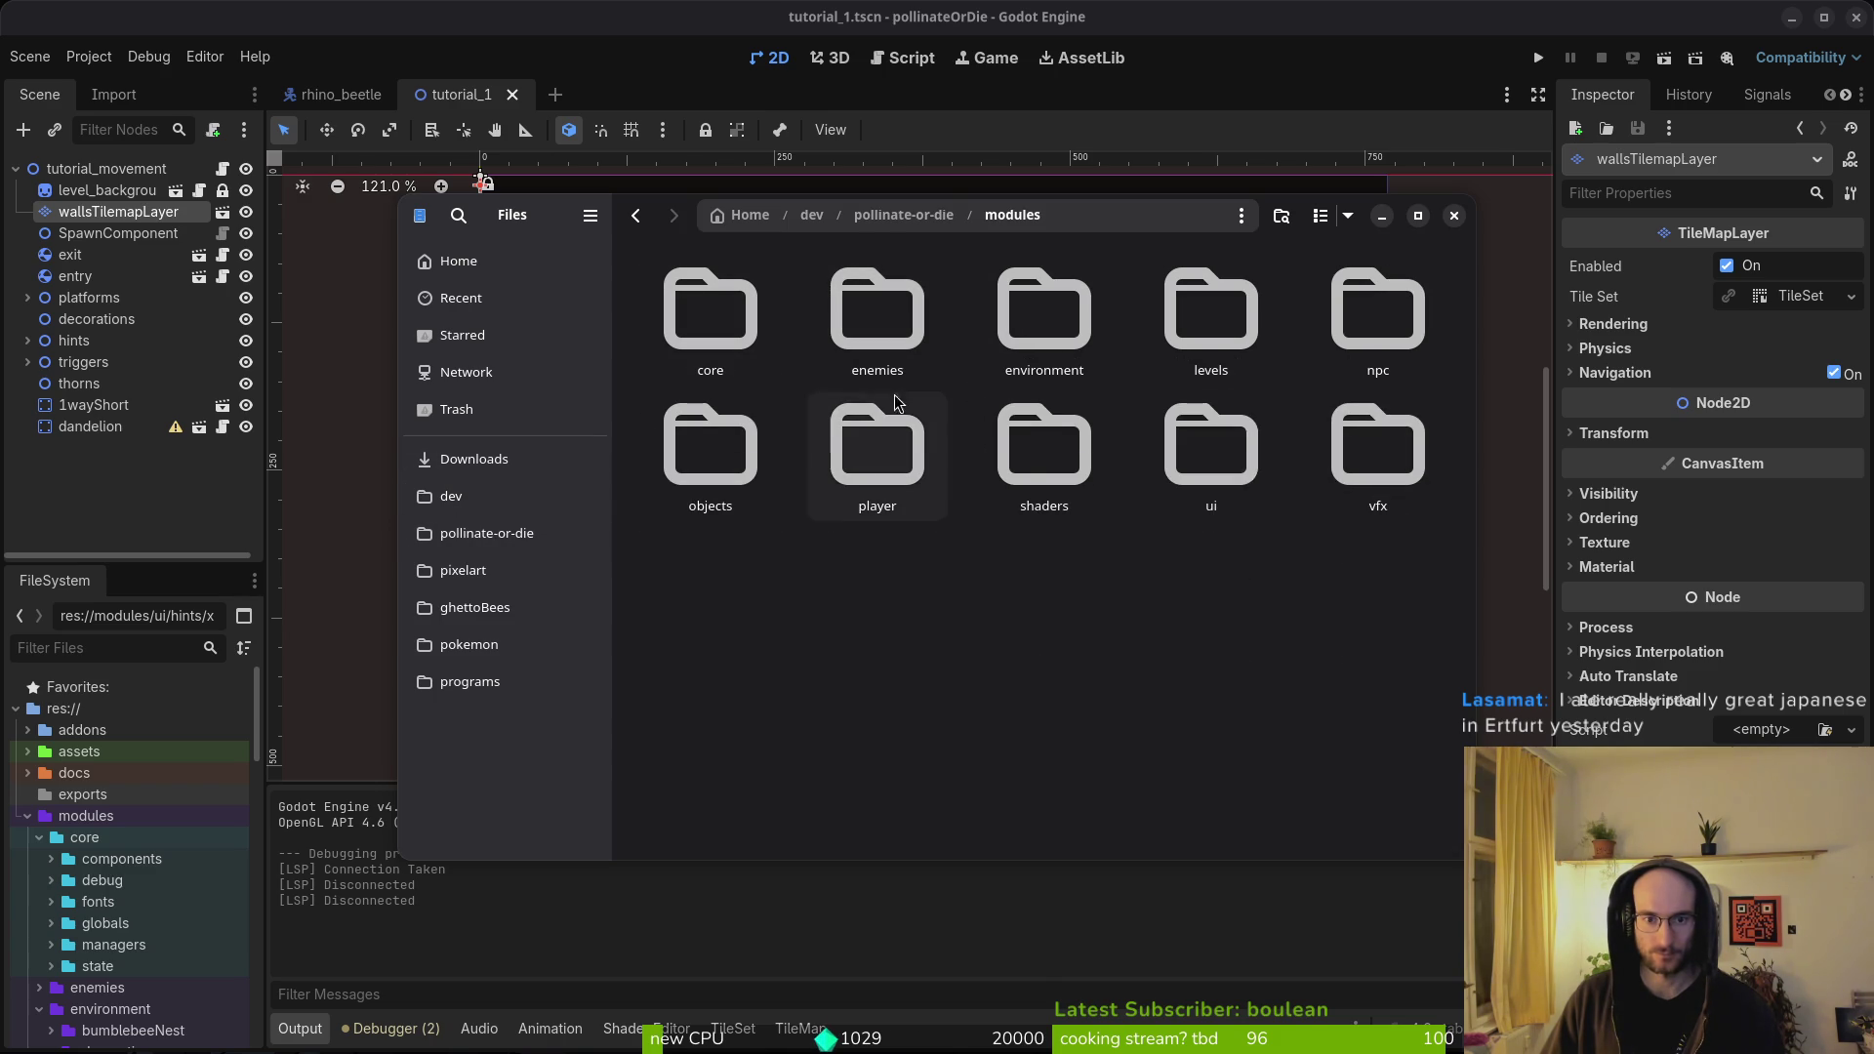
pyautogui.doubleClick(711, 311)
pyautogui.doubleClick(1043, 310)
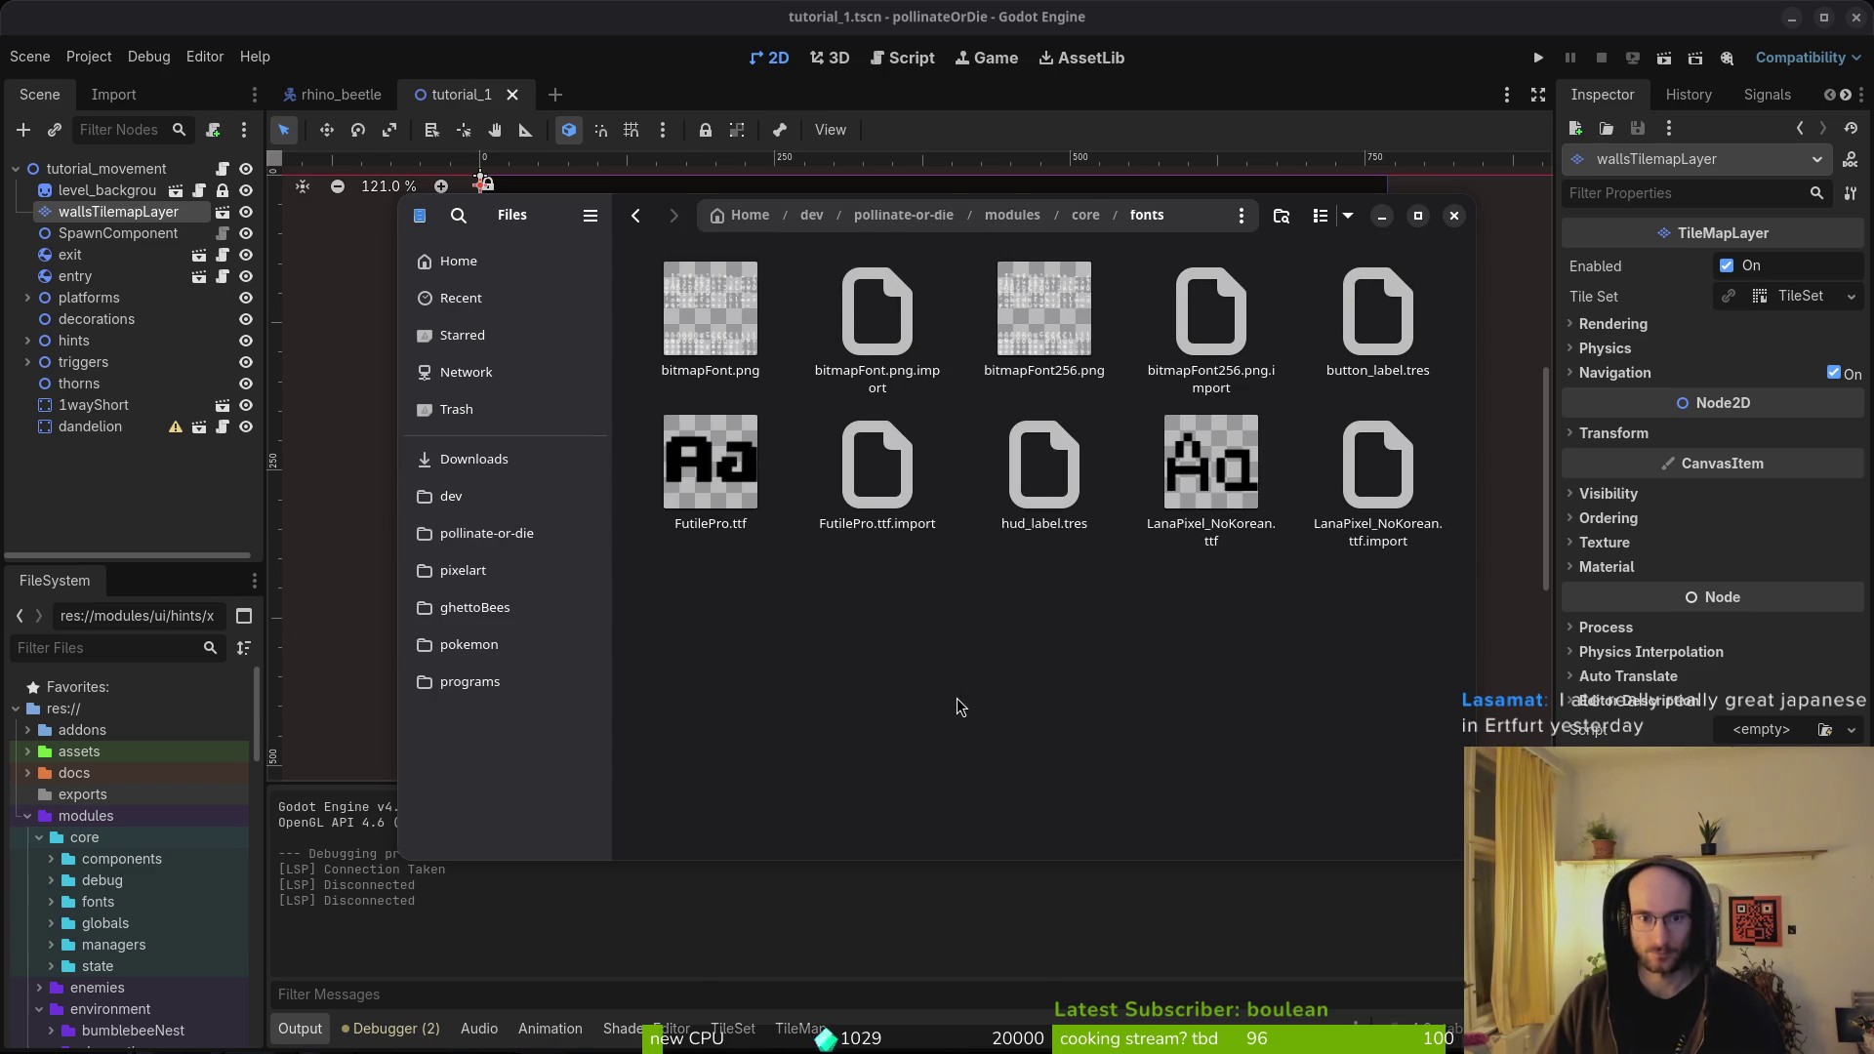
pyautogui.hotkey('ctrl', 'v')
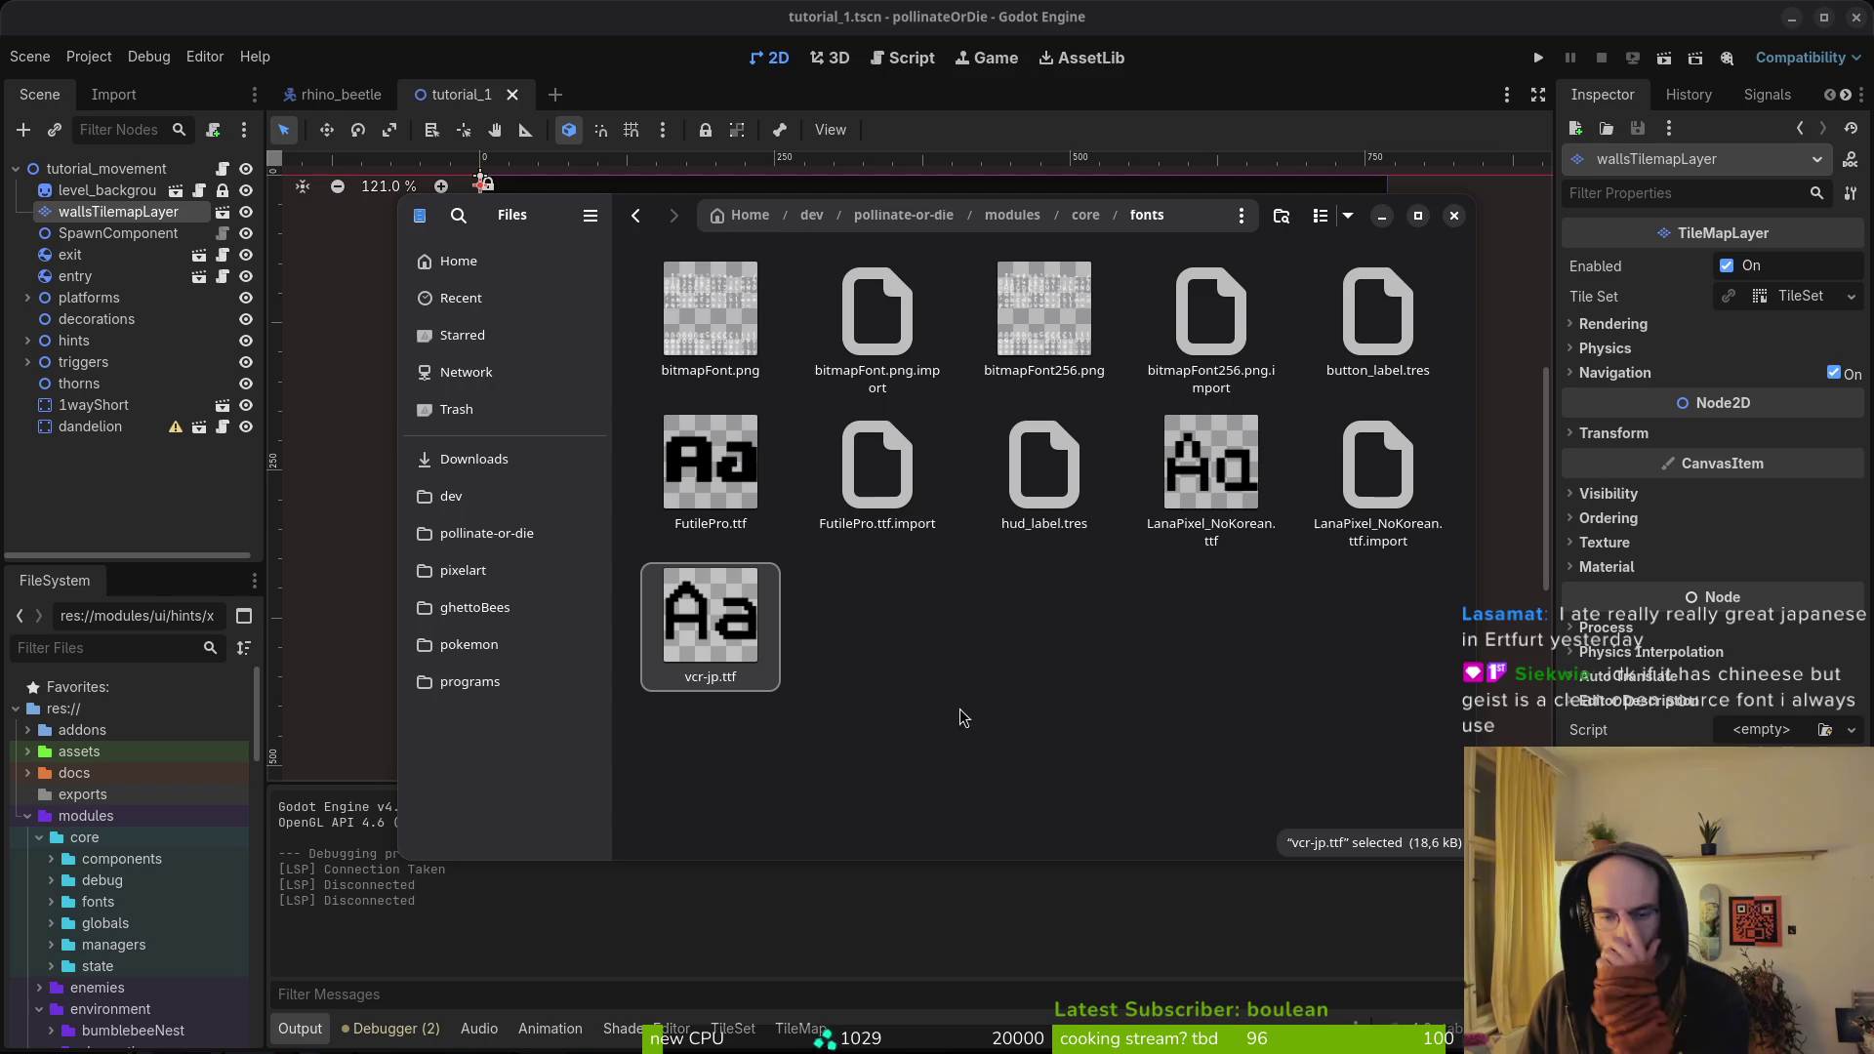
pyautogui.click(871, 676)
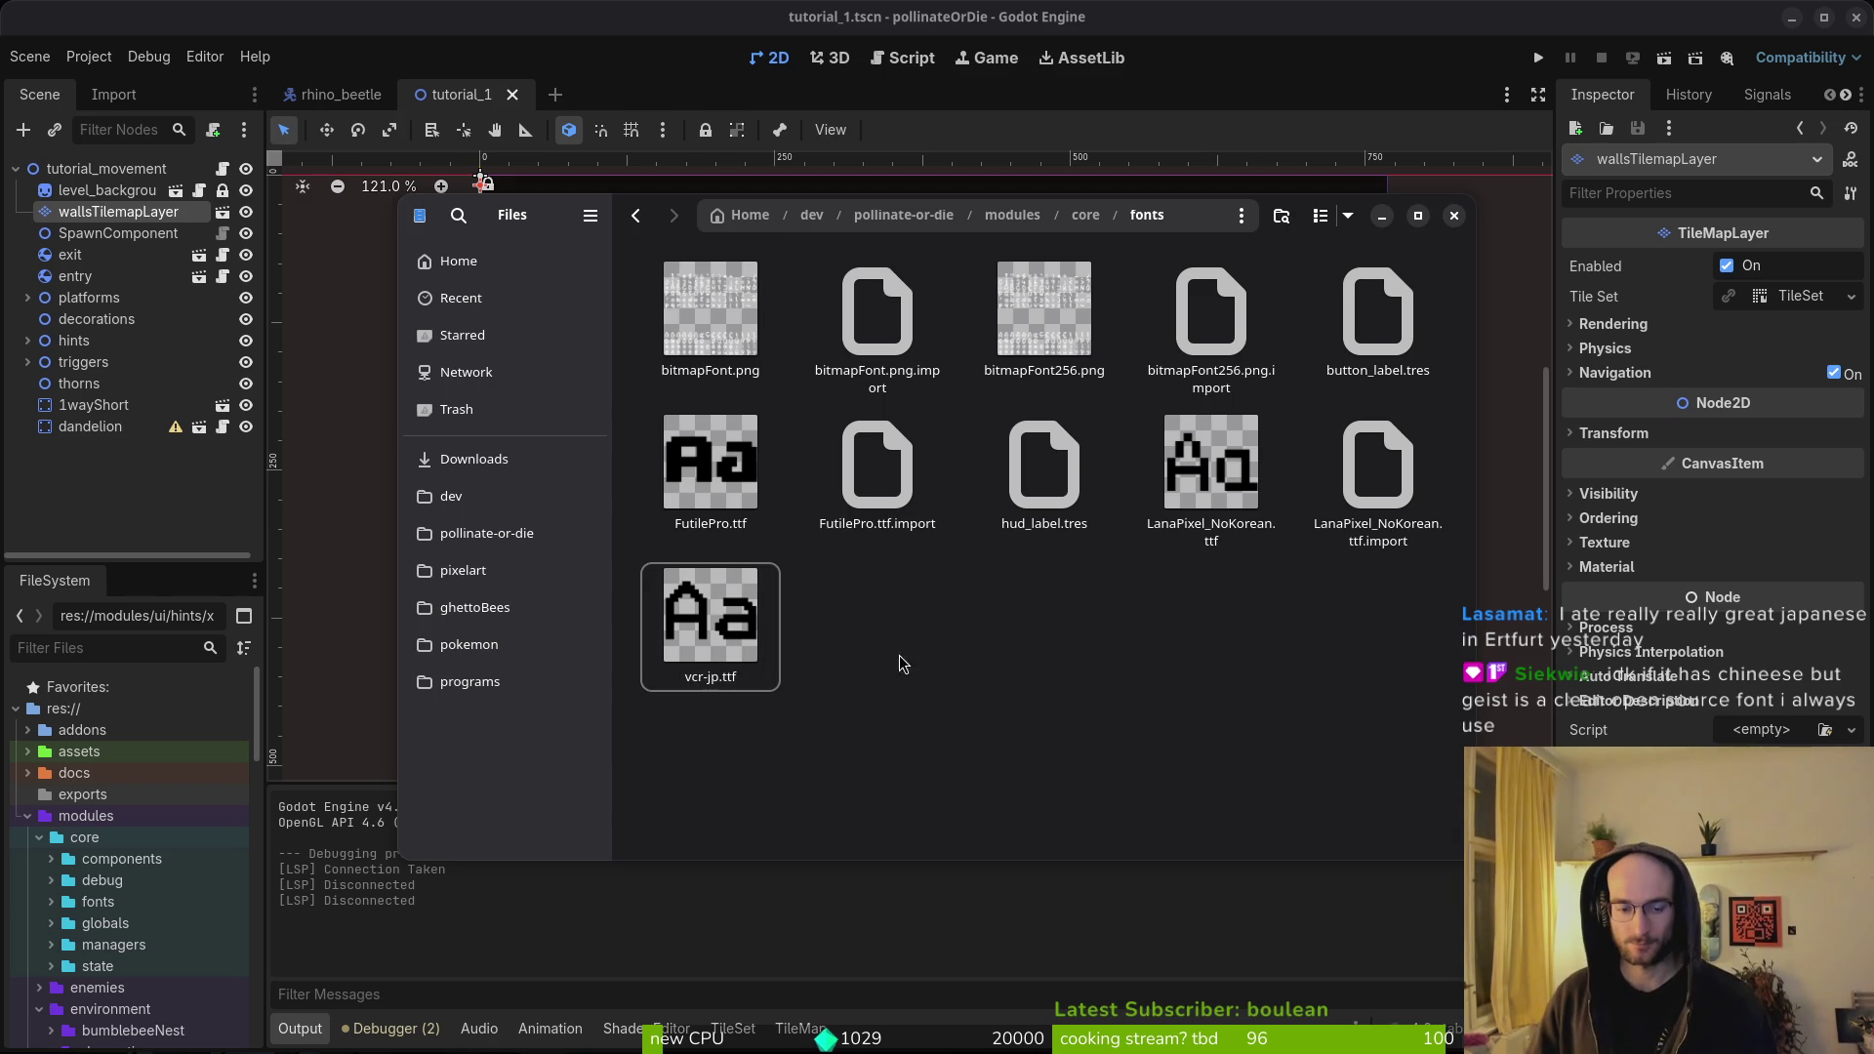
pyautogui.click(1455, 217)
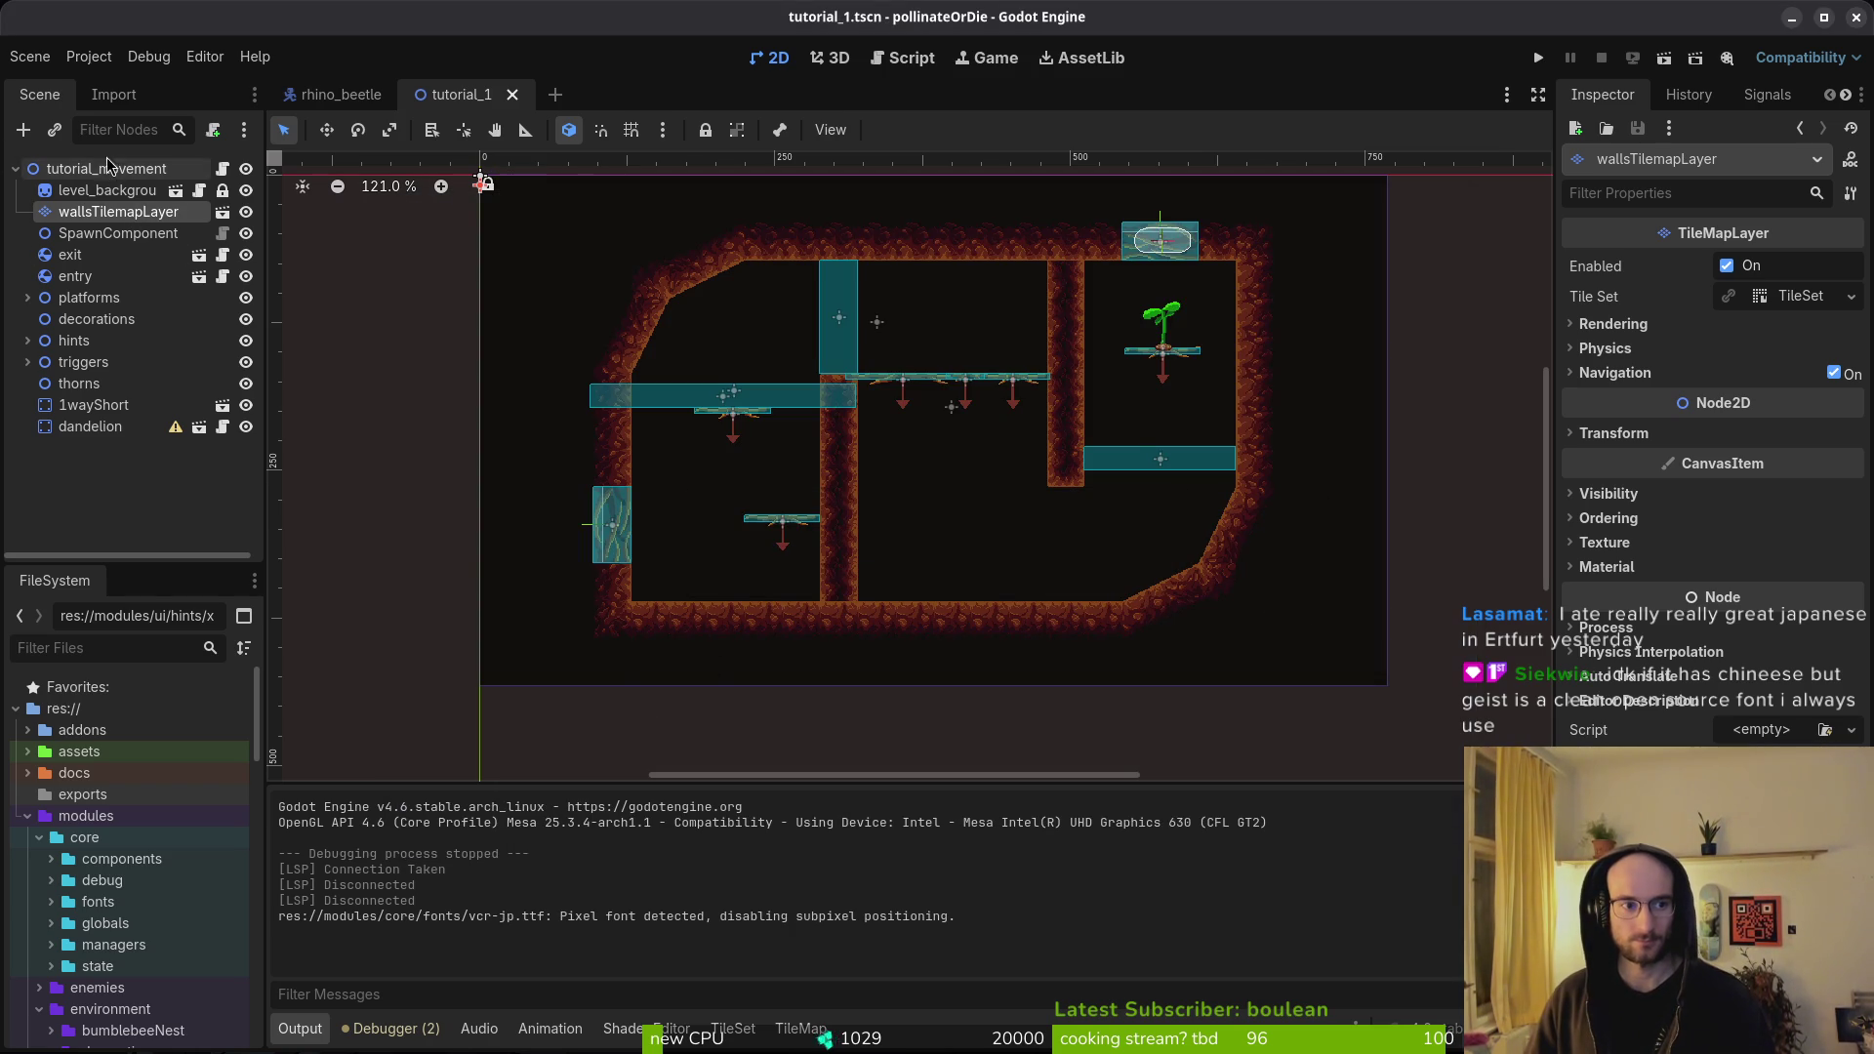
# - Collapse the modules folder in the FileSystem dock and reopen tutorial_1.tscn via quick open
pyautogui.hotkey('ctrl', 'shift', 'o')
pyautogui.press('Escape')
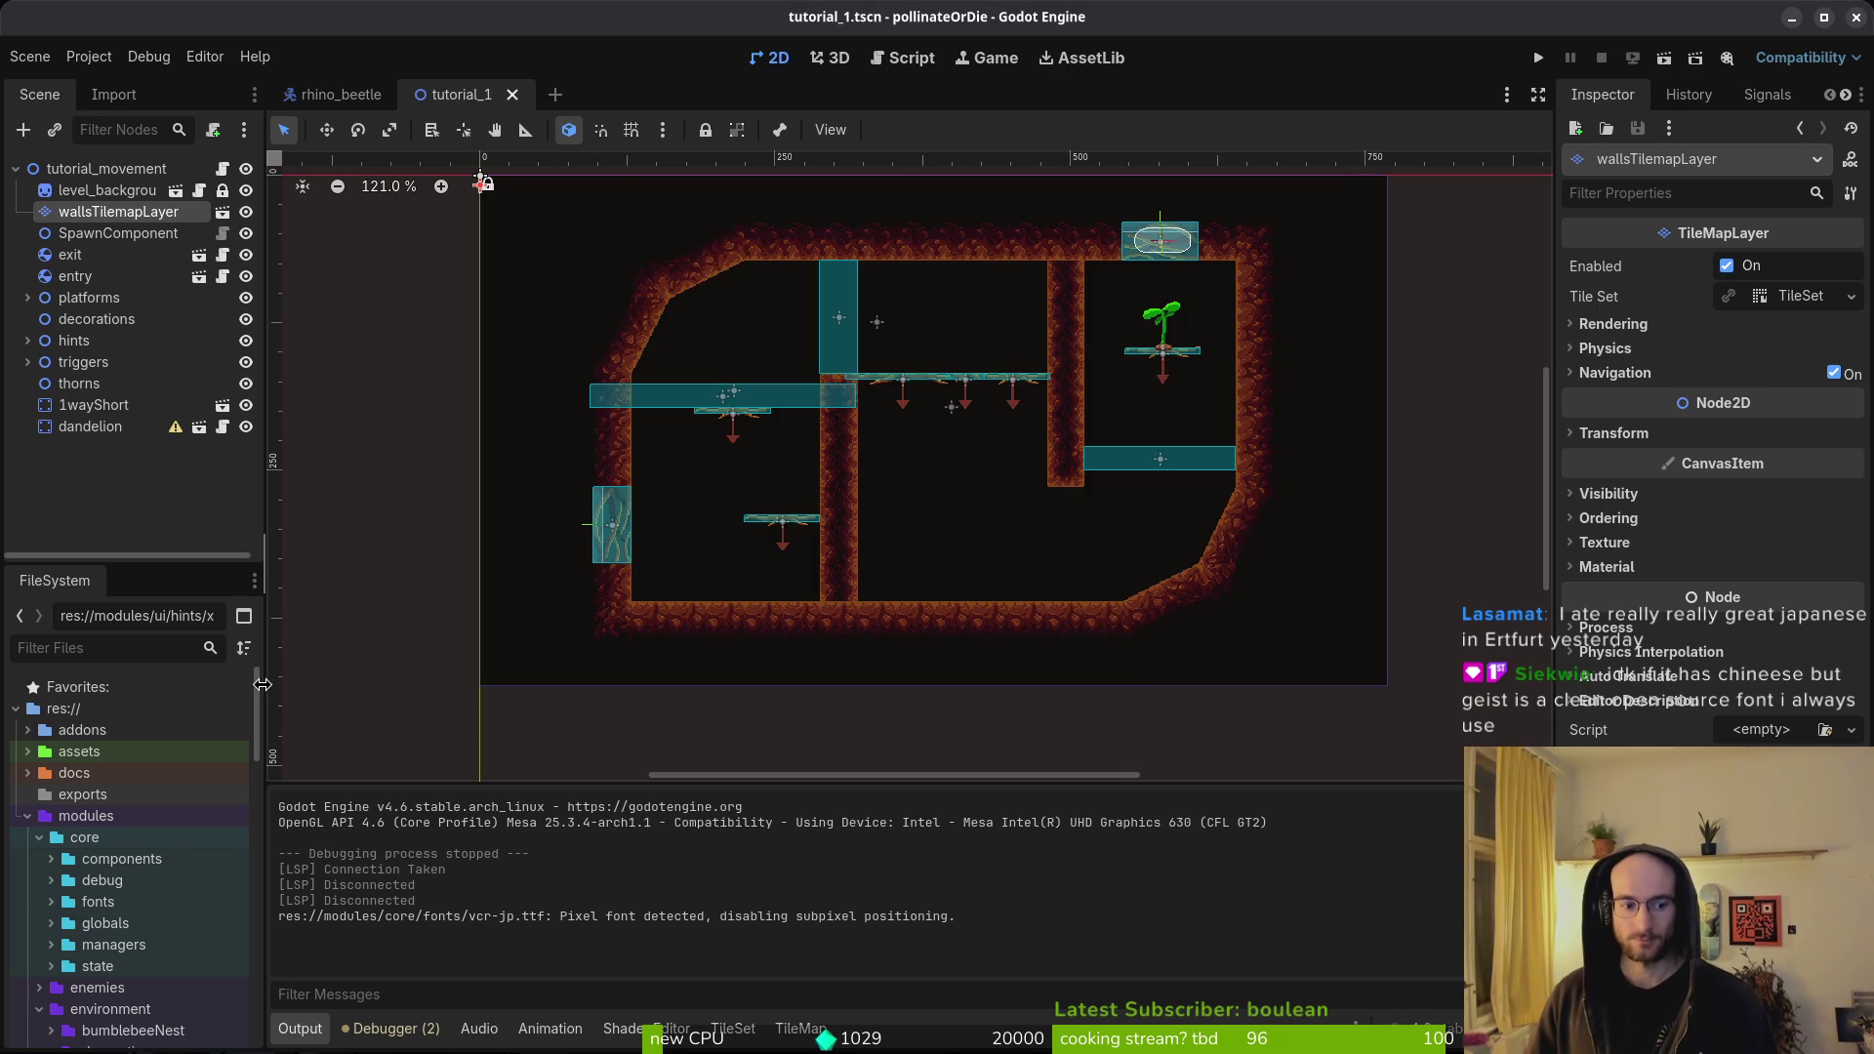
pyautogui.click(27, 816)
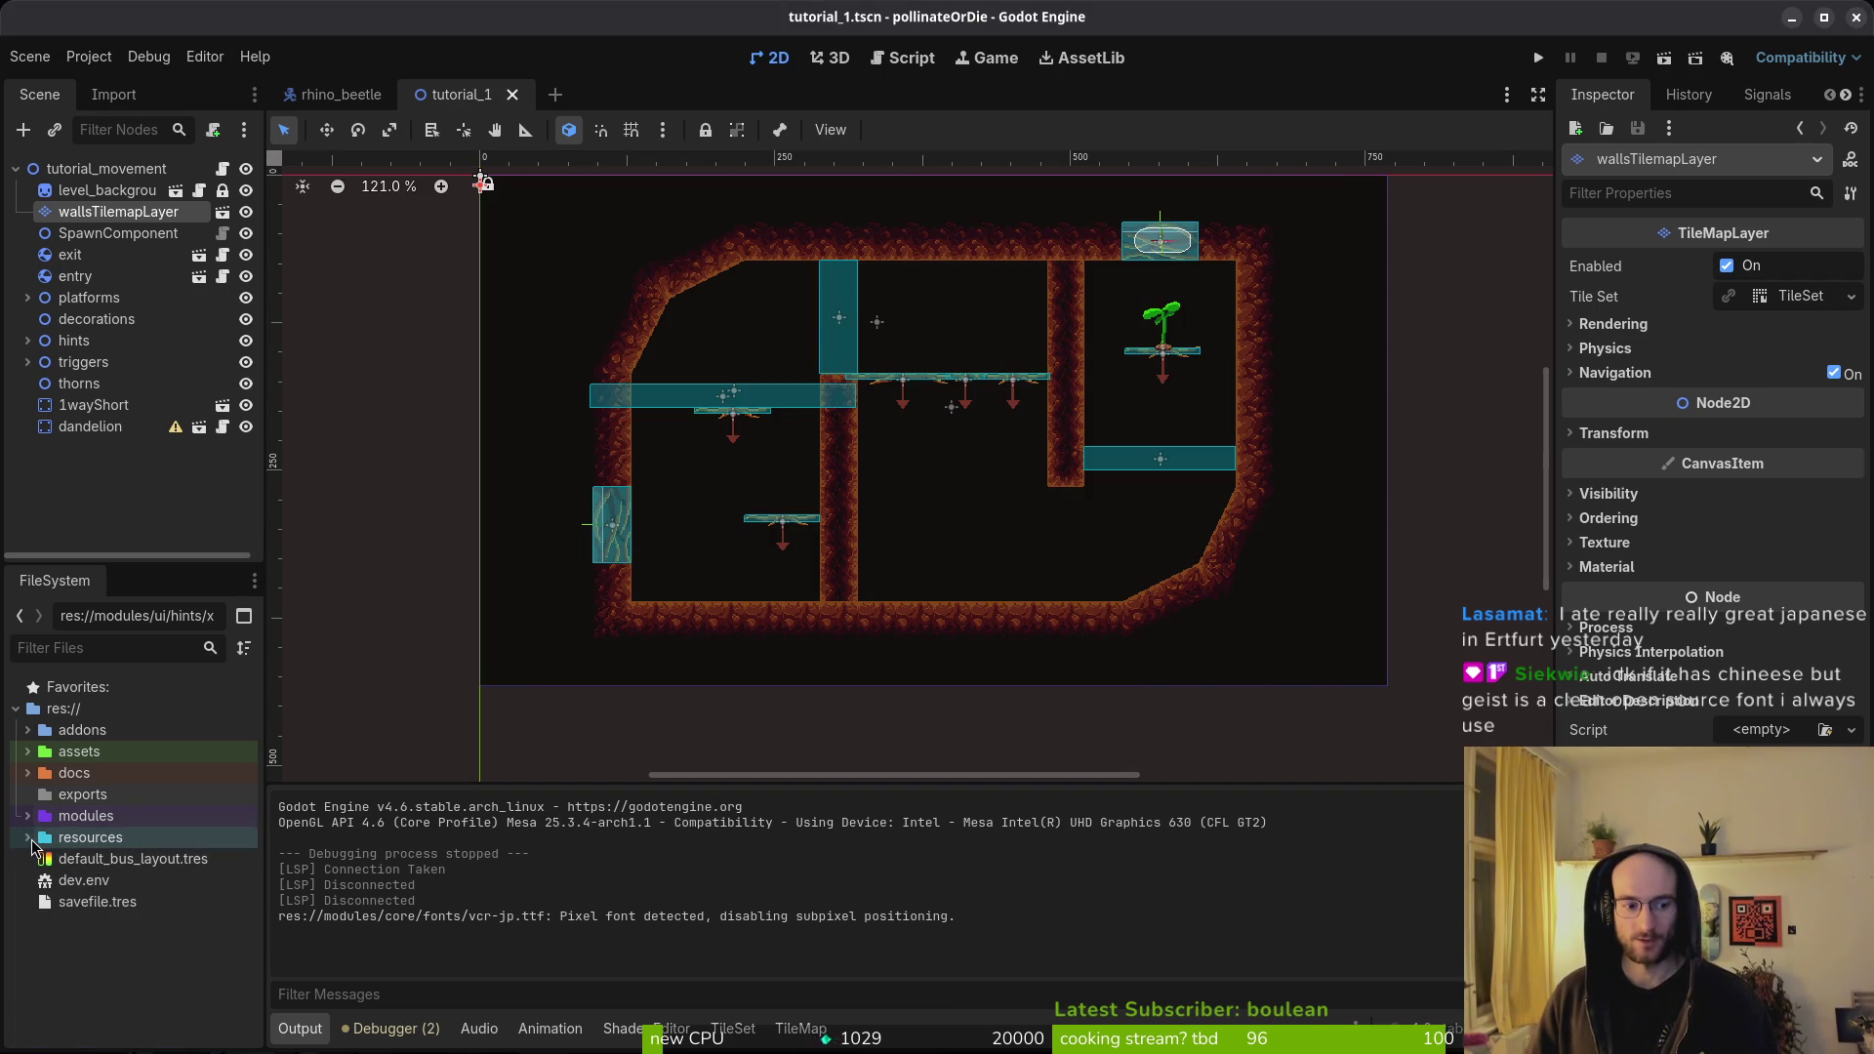
pyautogui.hotkey('ctrl', 'shift', 'o')
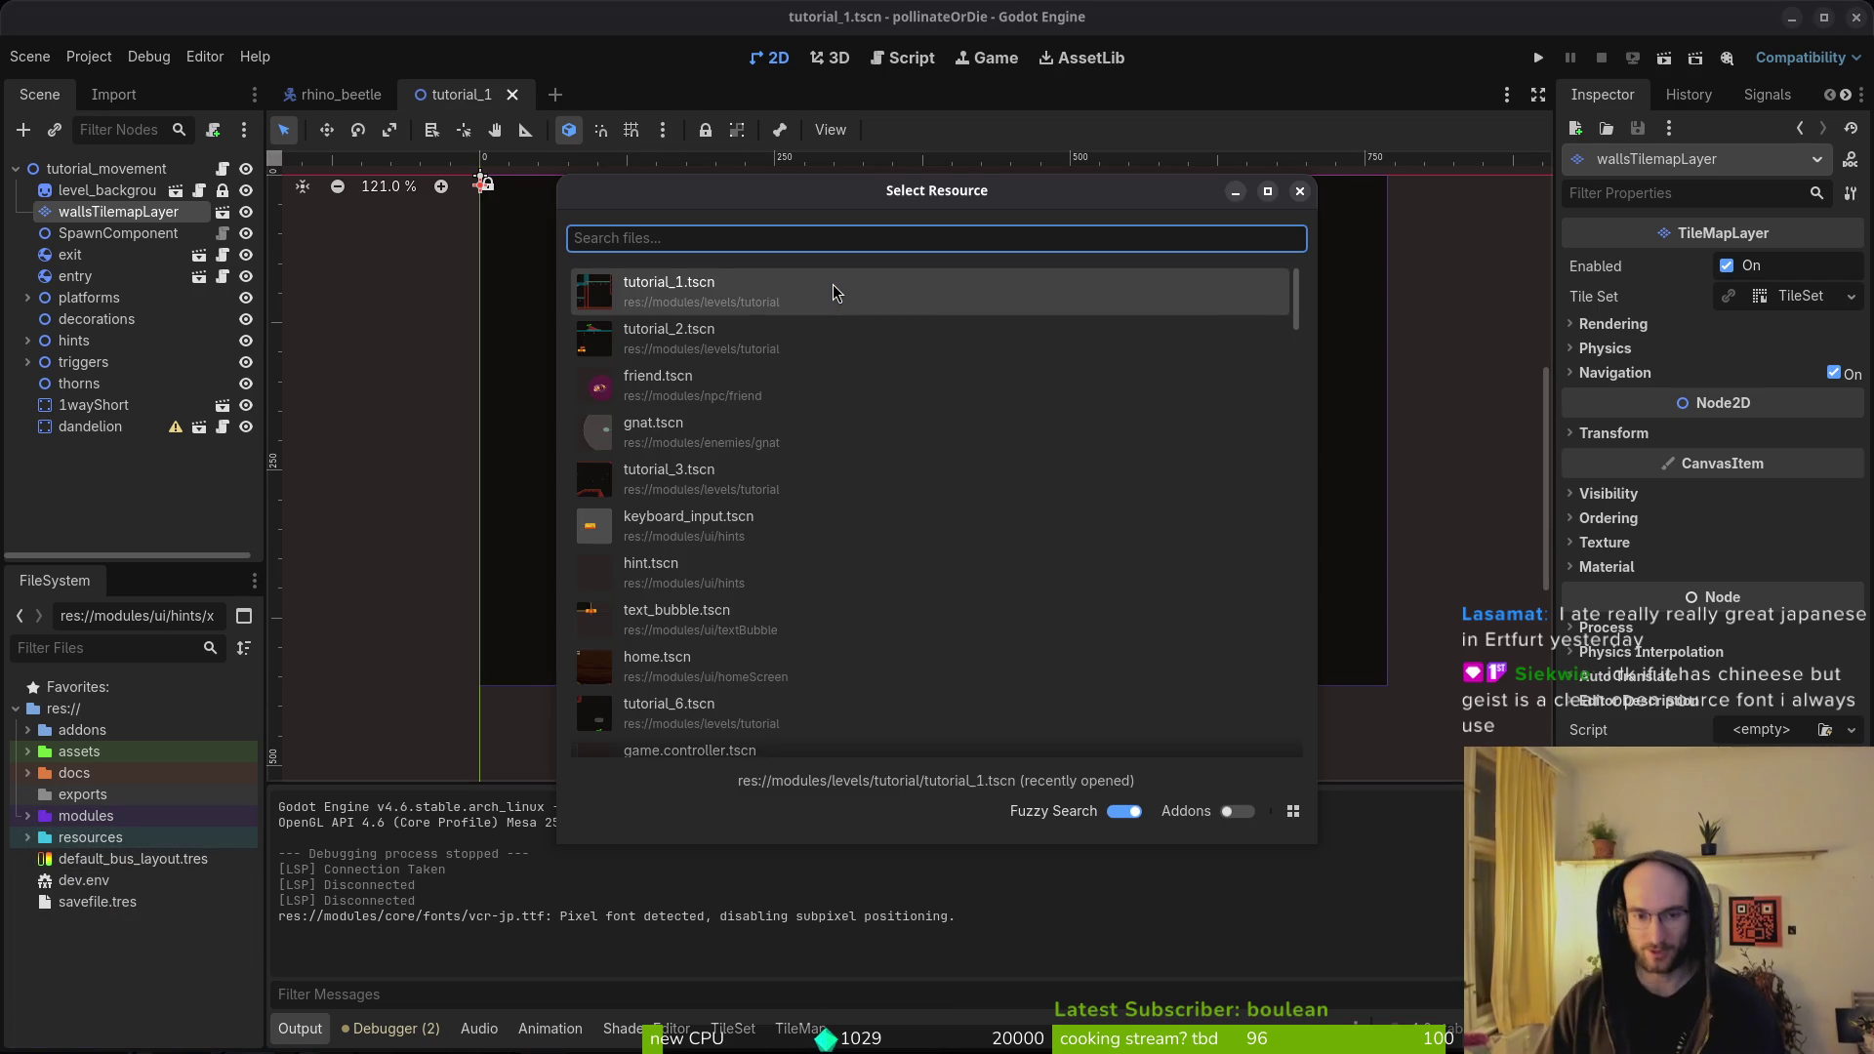
pyautogui.click(835, 293)
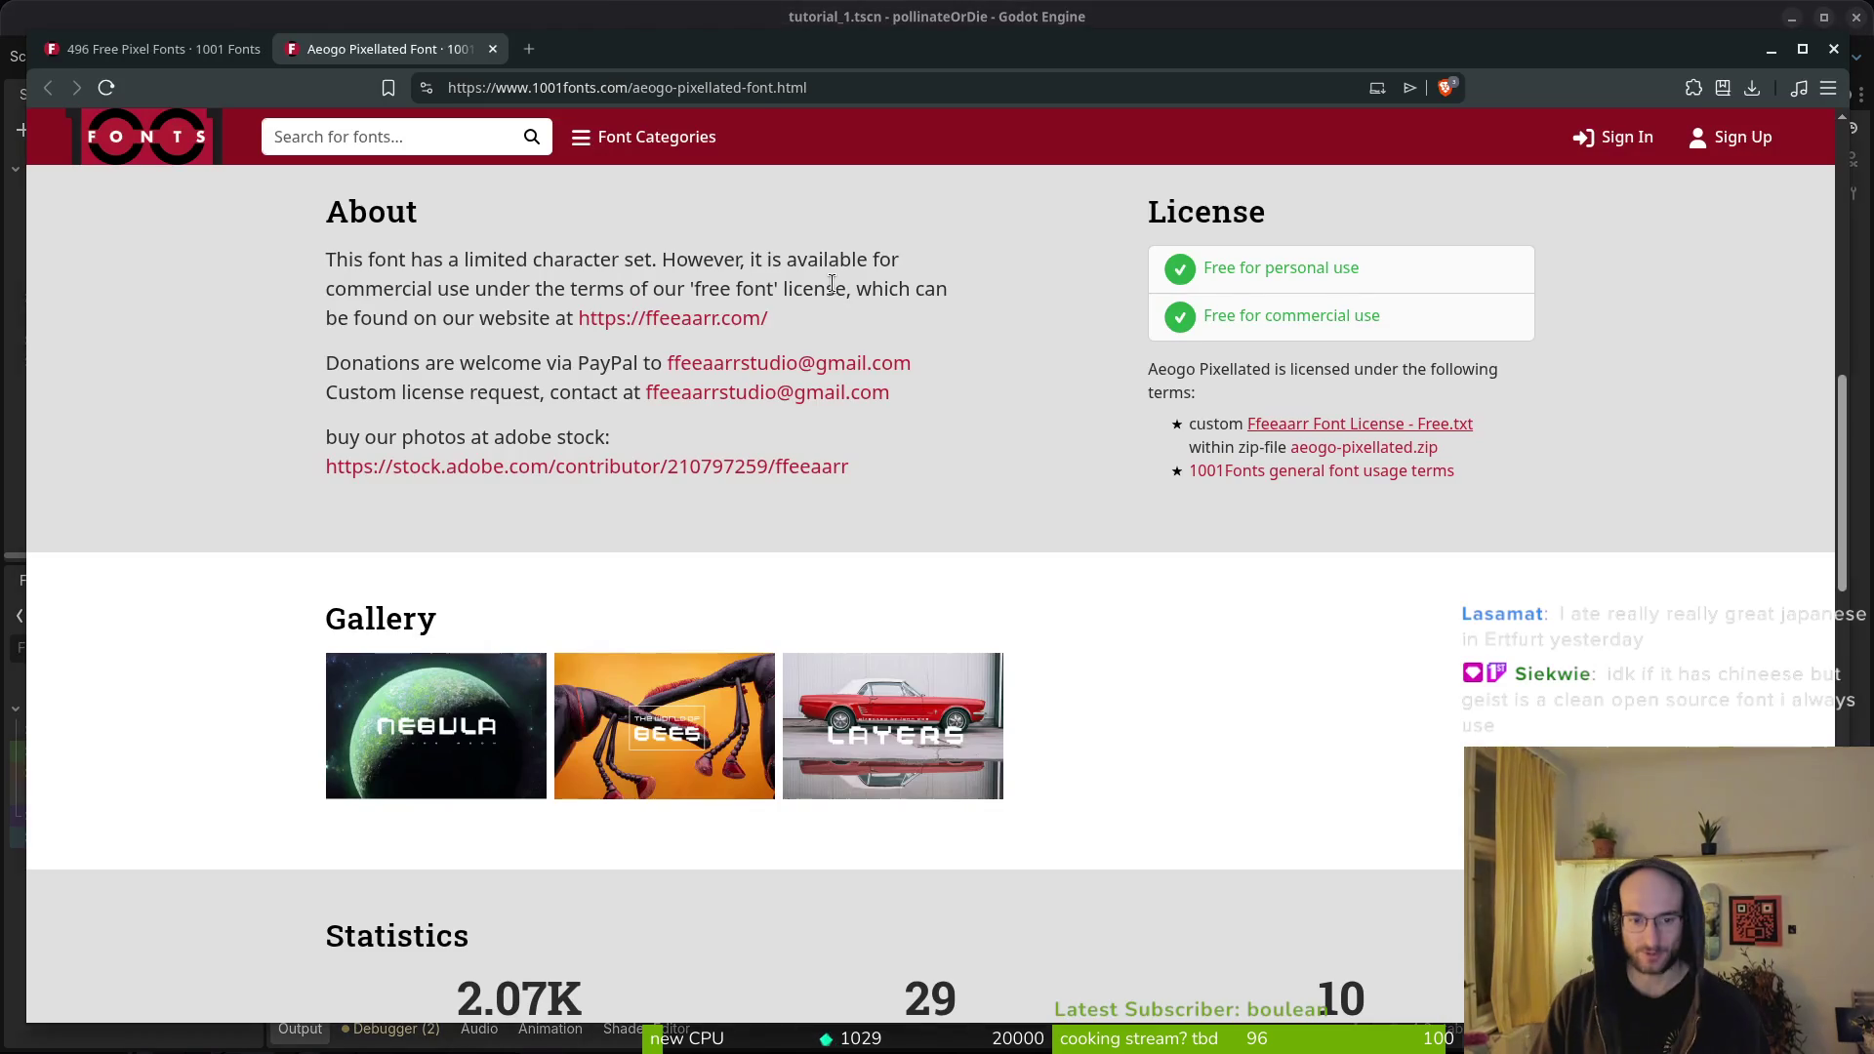
pyautogui.hotkey('alt', 'Tab')
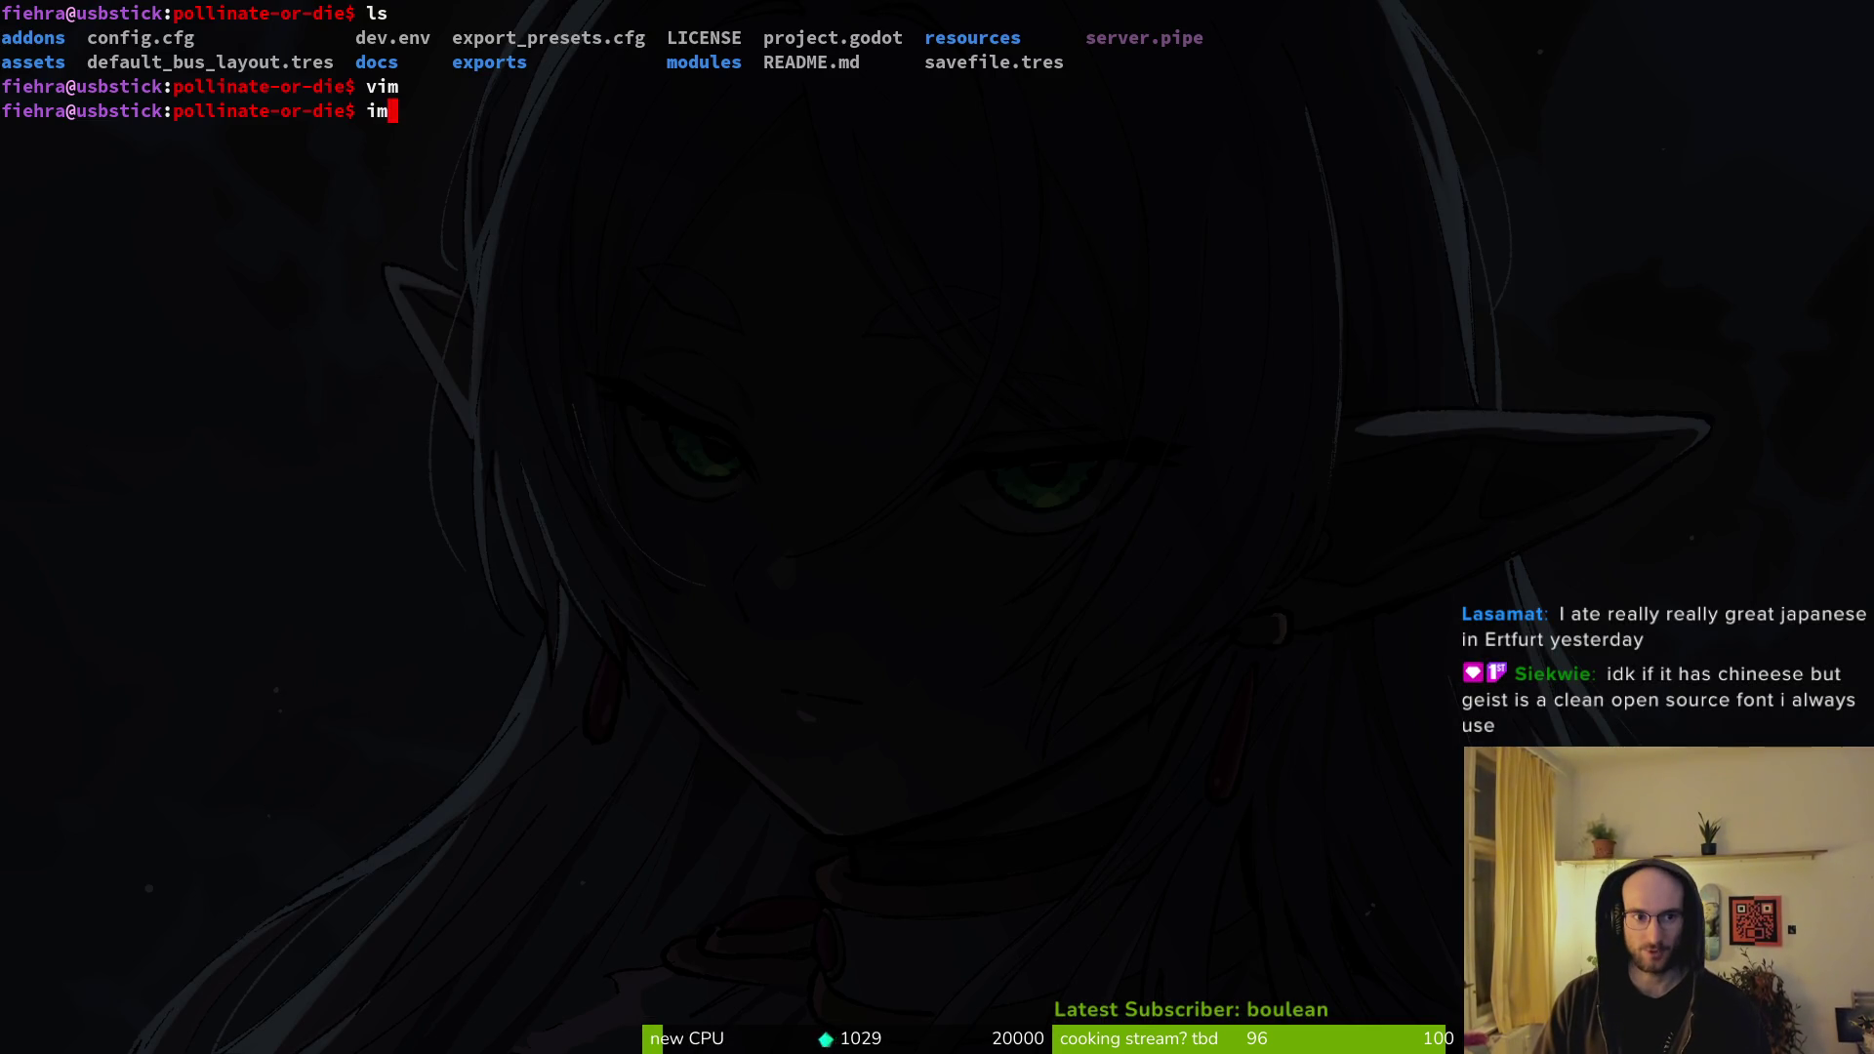
# - Launch Vim on the project folder and grep for 'font', inspecting the mainTheme.tres match
pyautogui.write('m .')
pyautogui.press('Return')
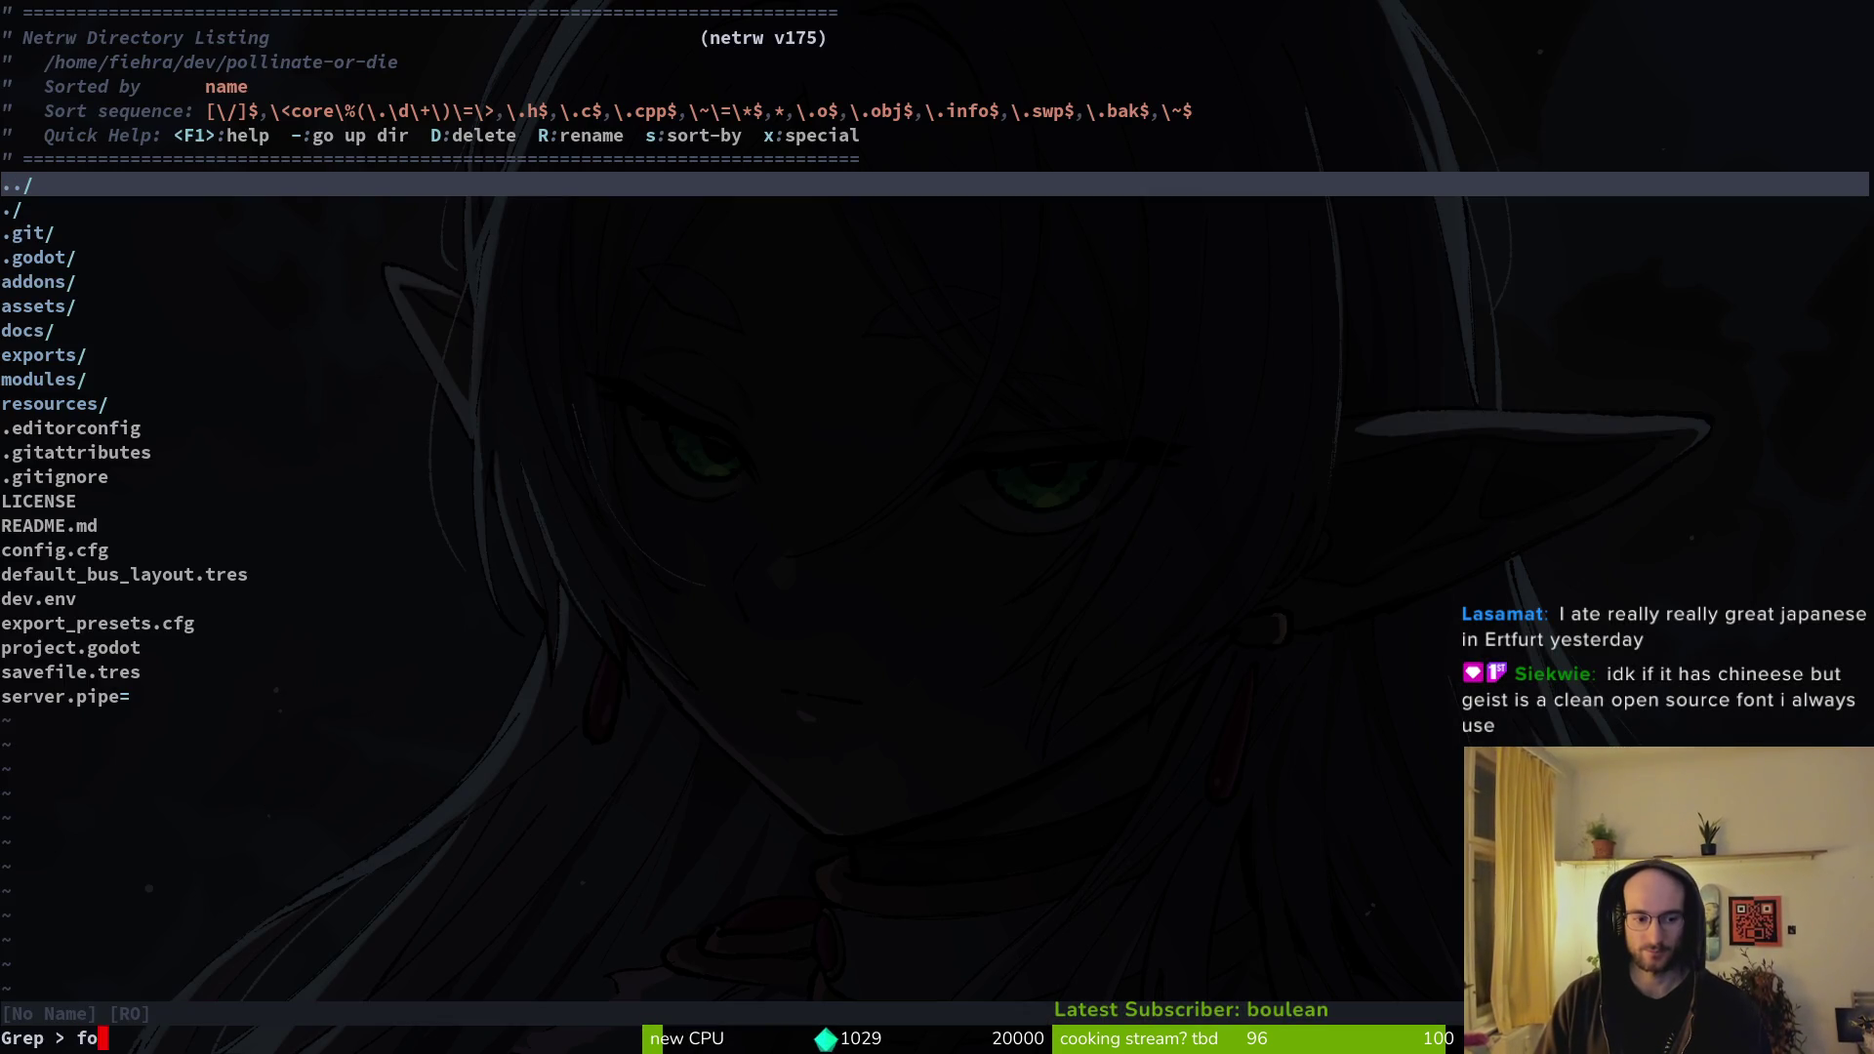
pyautogui.write('ont')
pyautogui.press('Return')
pyautogui.press('Up')
pyautogui.press('Up')
pyautogui.press('Up')
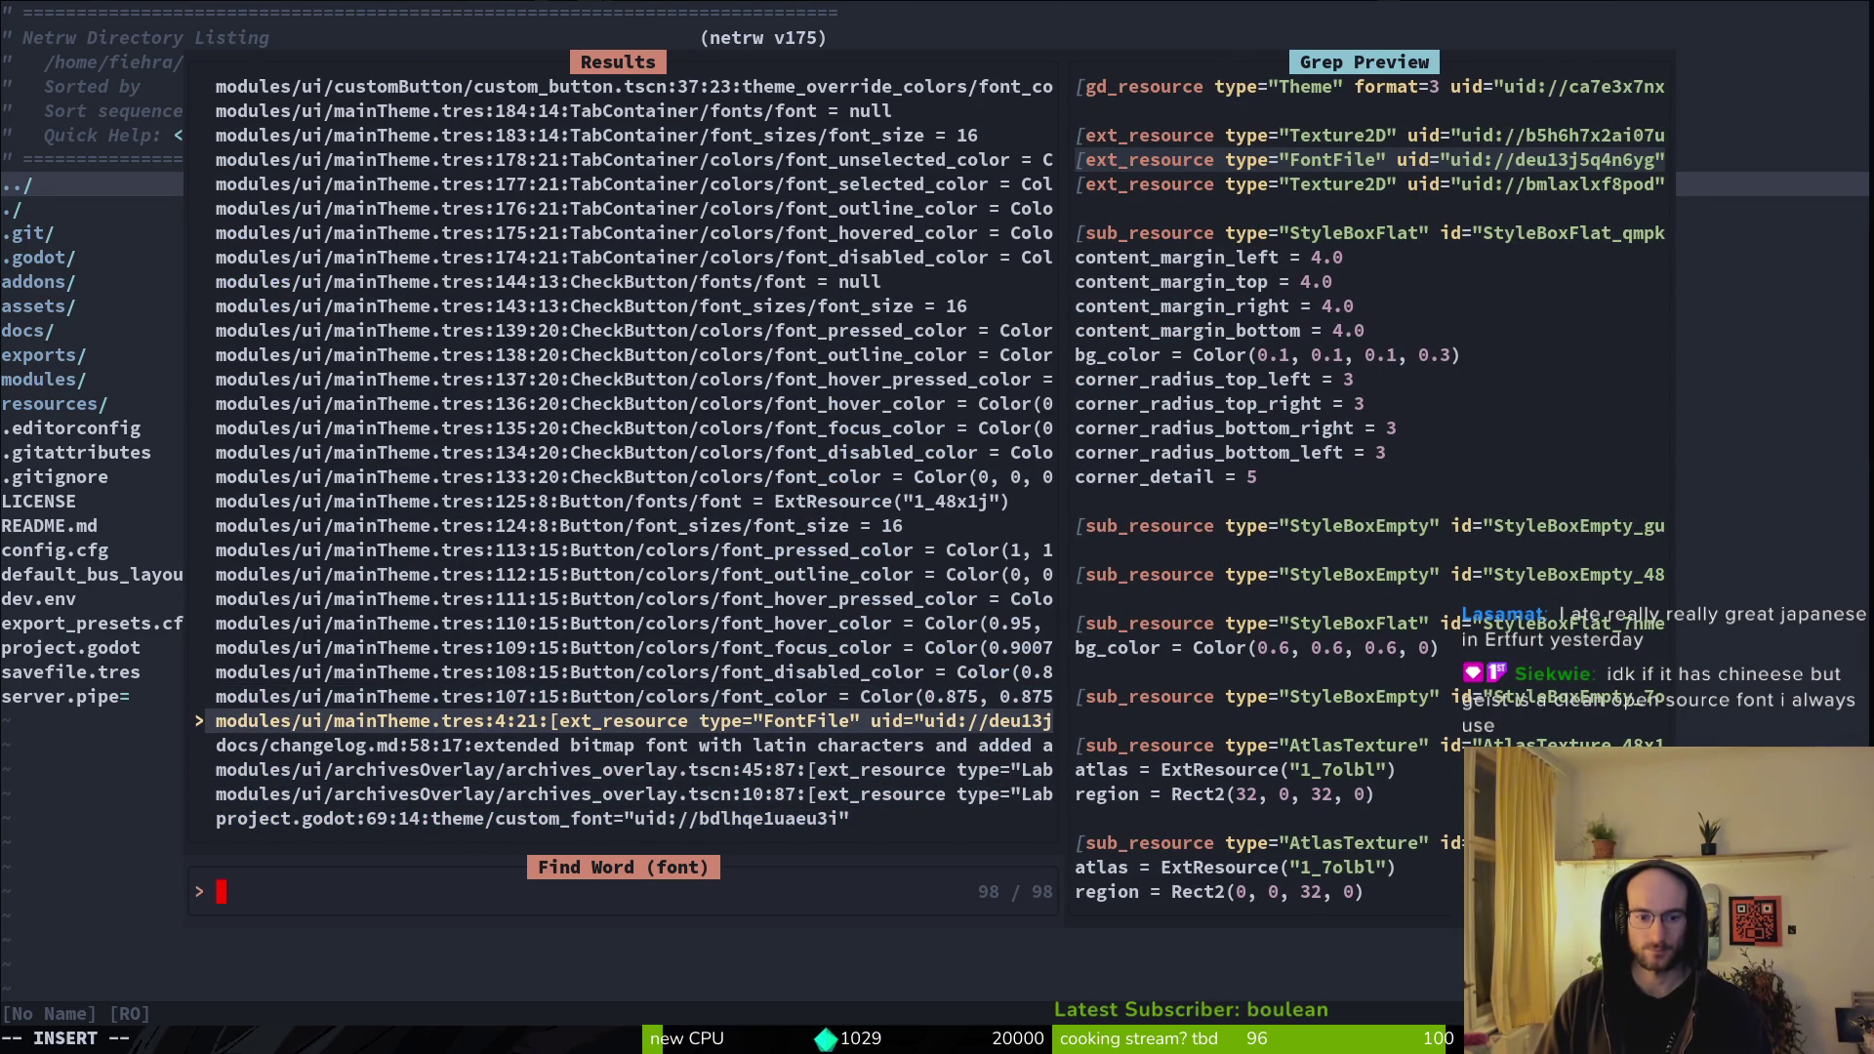
pyautogui.press('Escape')
pyautogui.press('Escape')
pyautogui.write('Font')
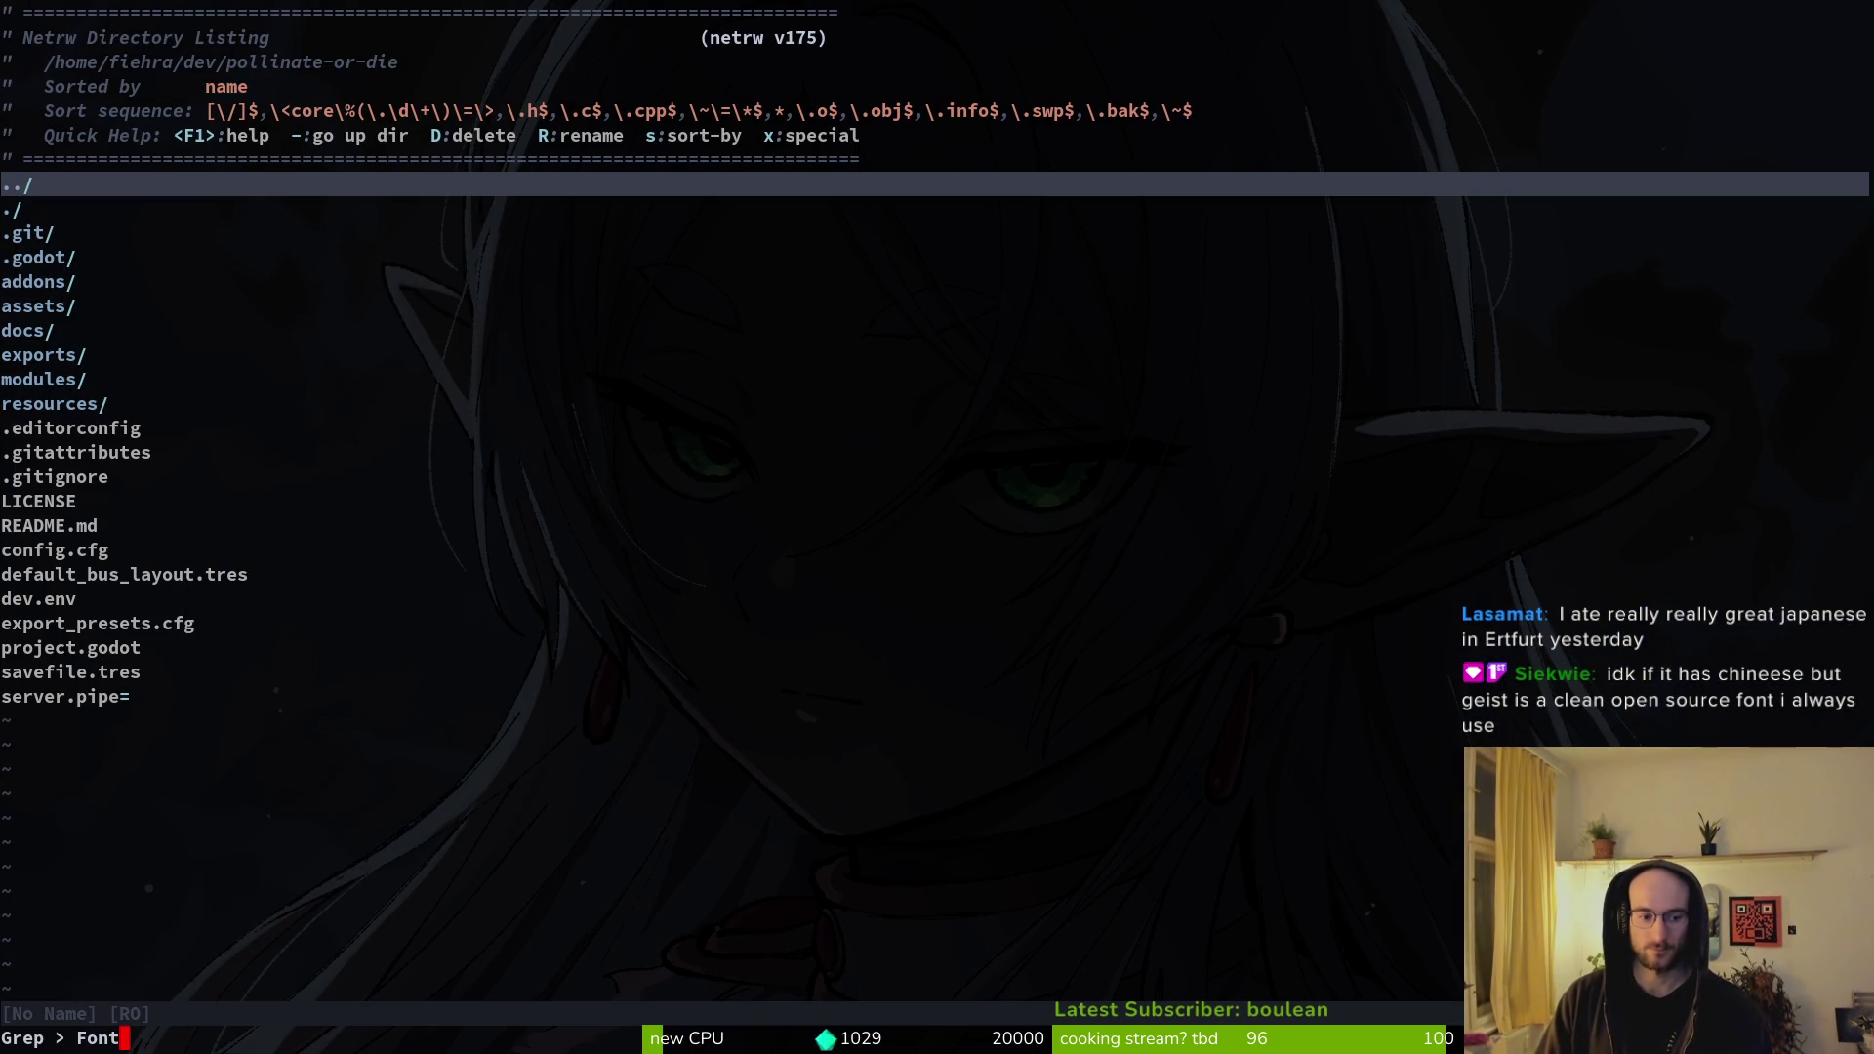
# - Grep for FontFil and open home.tscn at its bitmapFont256.png FontFile line, then return to Godot
pyautogui.write('Fil')
pyautogui.press('Return')
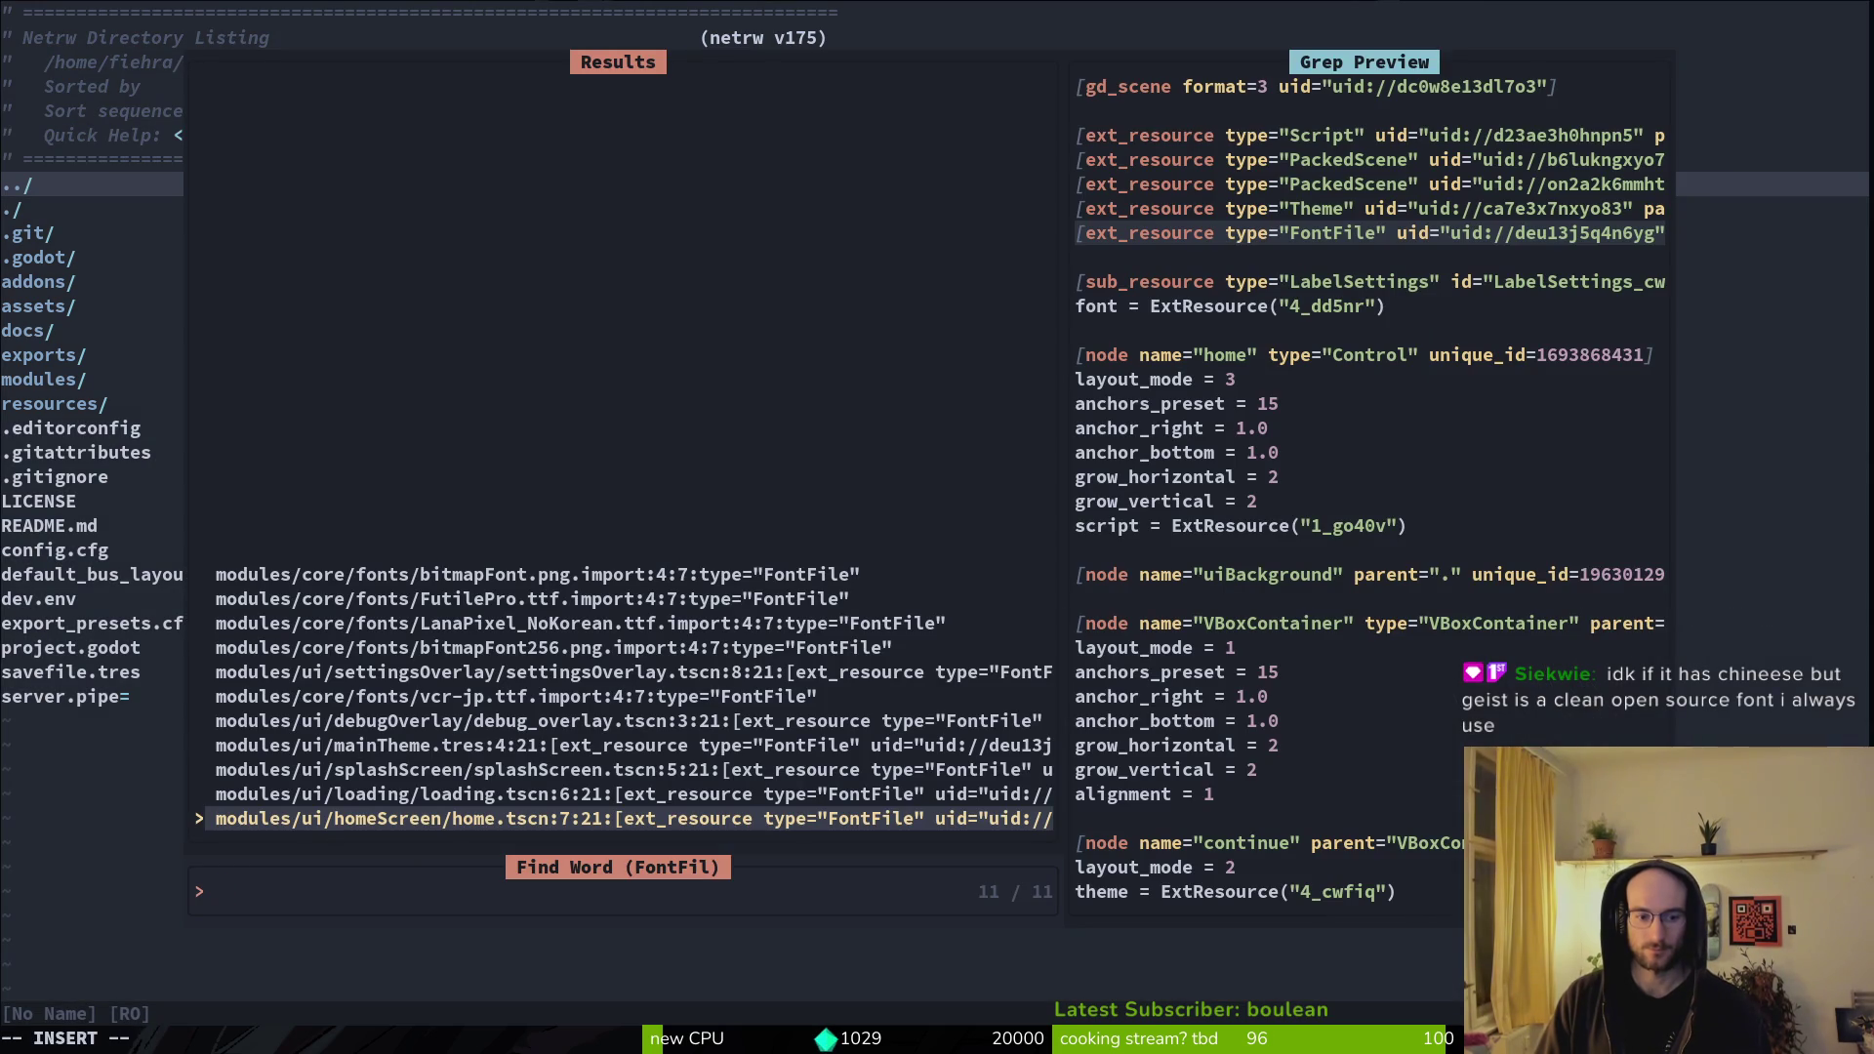
pyautogui.press('Return')
pyautogui.hotkey('shift', 'v')
pyautogui.press('y')
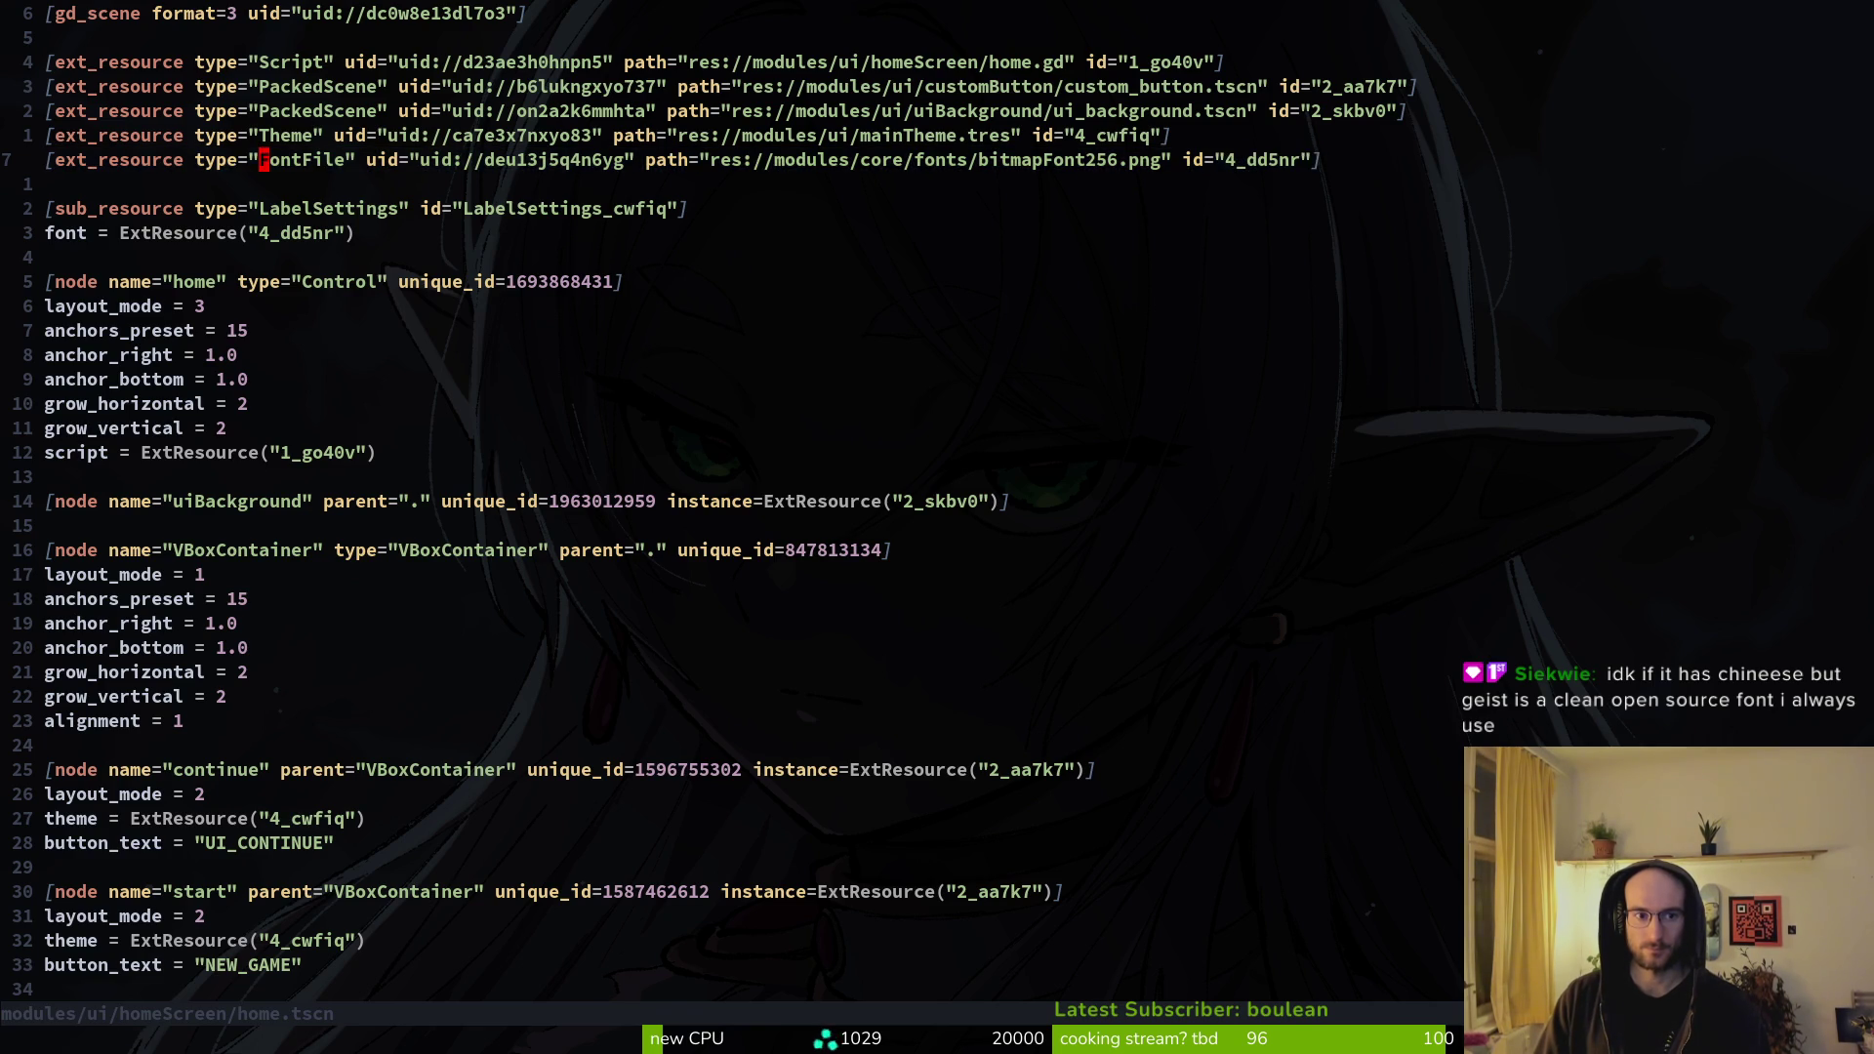
pyautogui.hotkey('alt', 'Tab')
pyautogui.hotkey('ctrl', 'shift', 'o')
# - Open home.tscn from quick open and save it
pyautogui.write('homets')
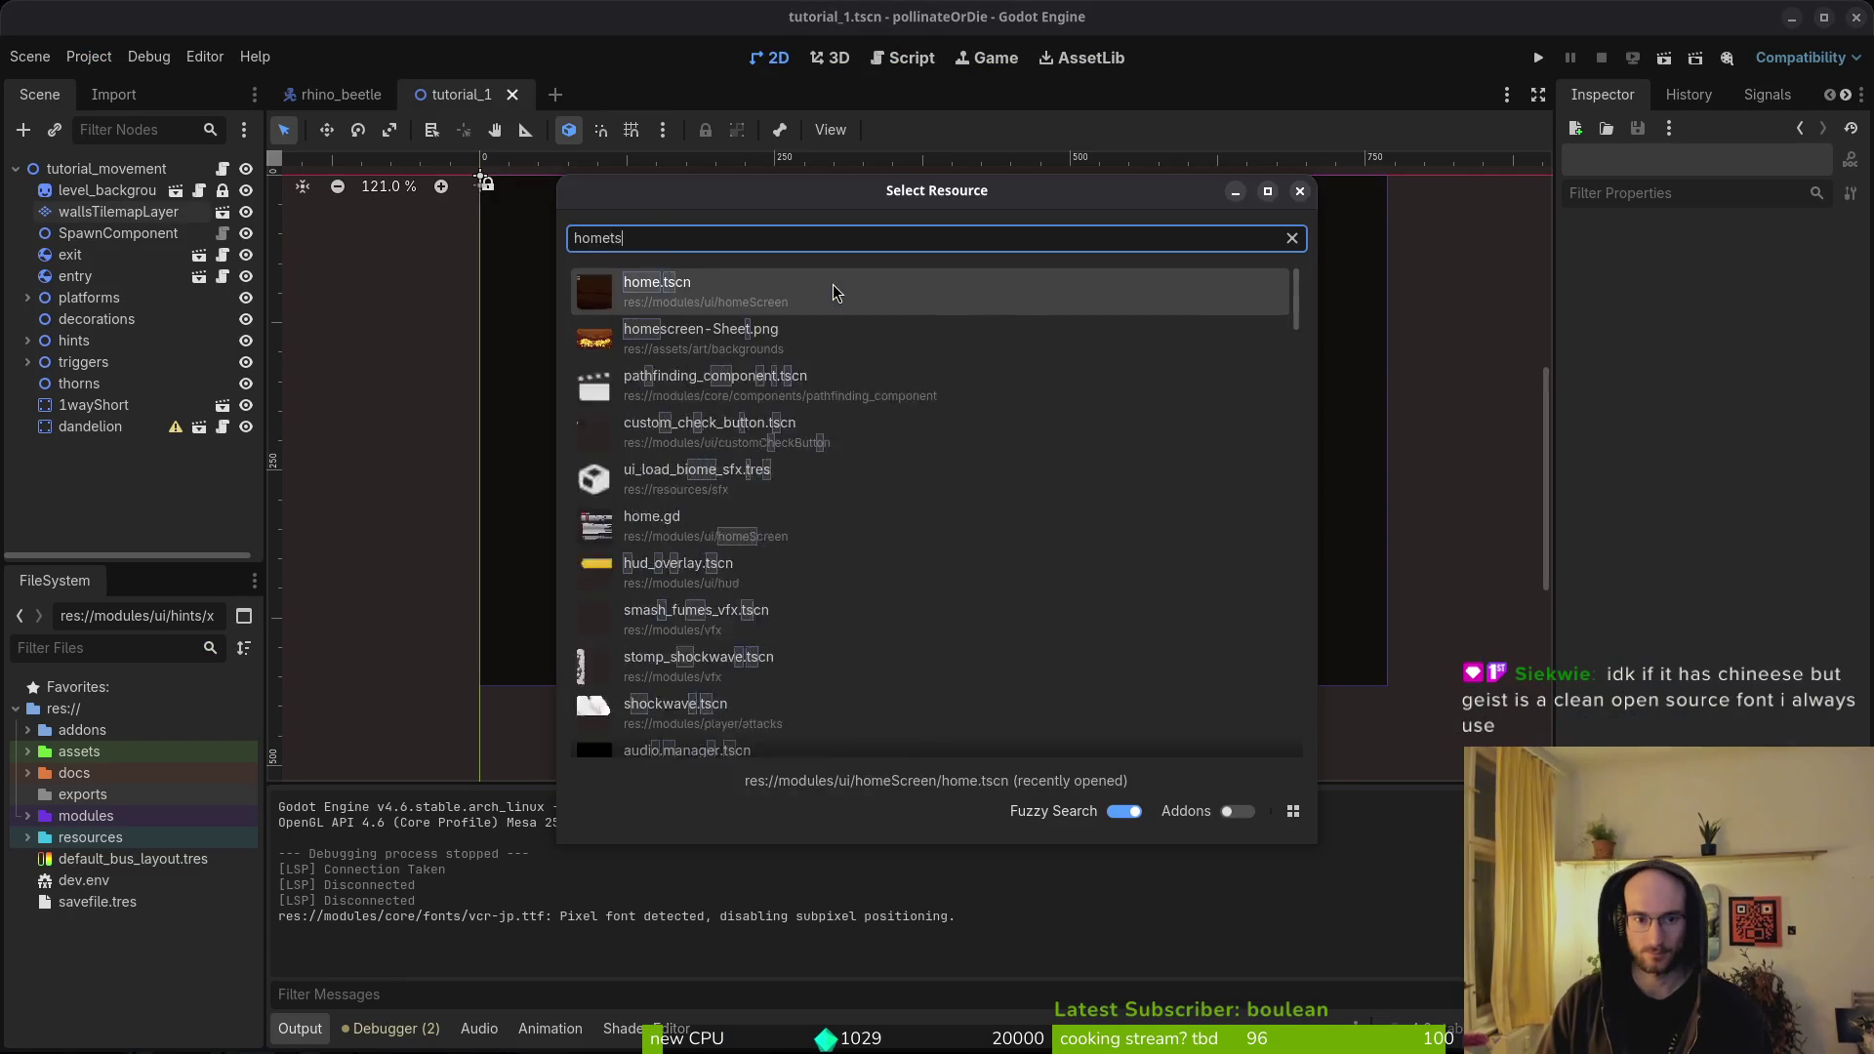
pyautogui.press('Return')
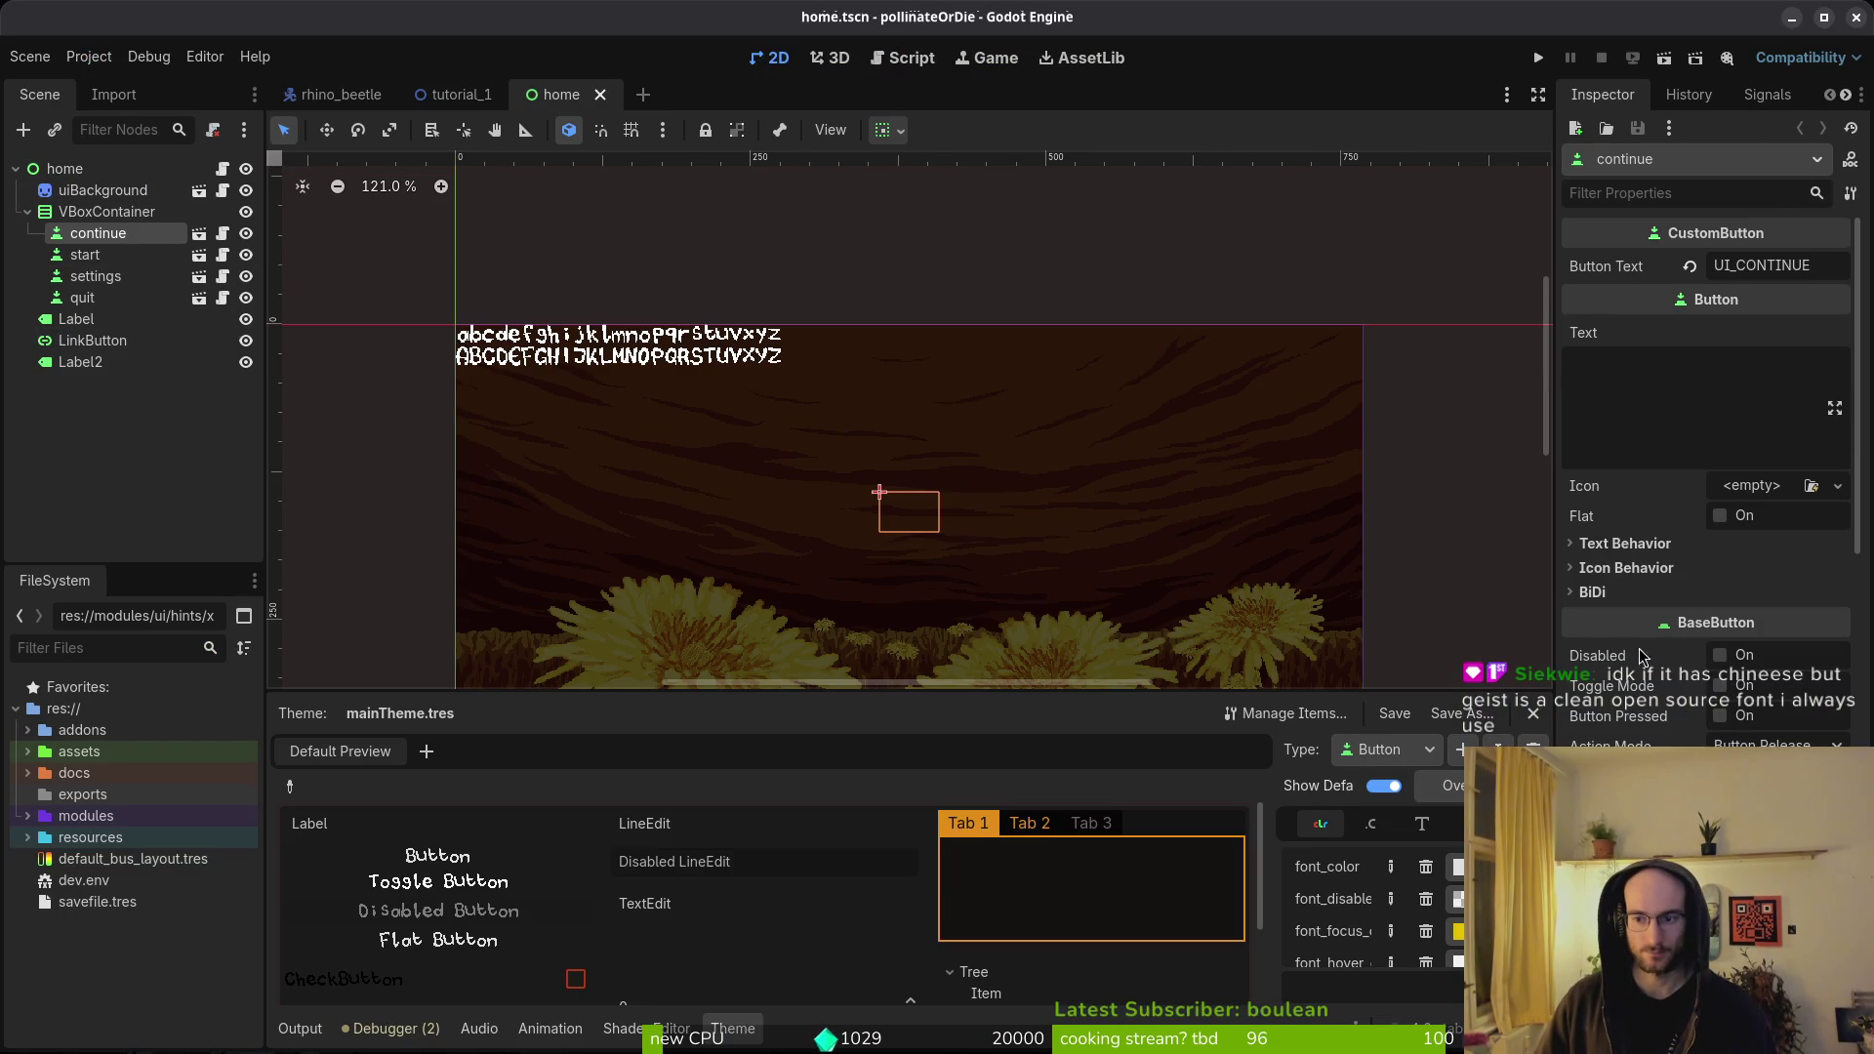
pyautogui.scroll(-5, 1644, 648)
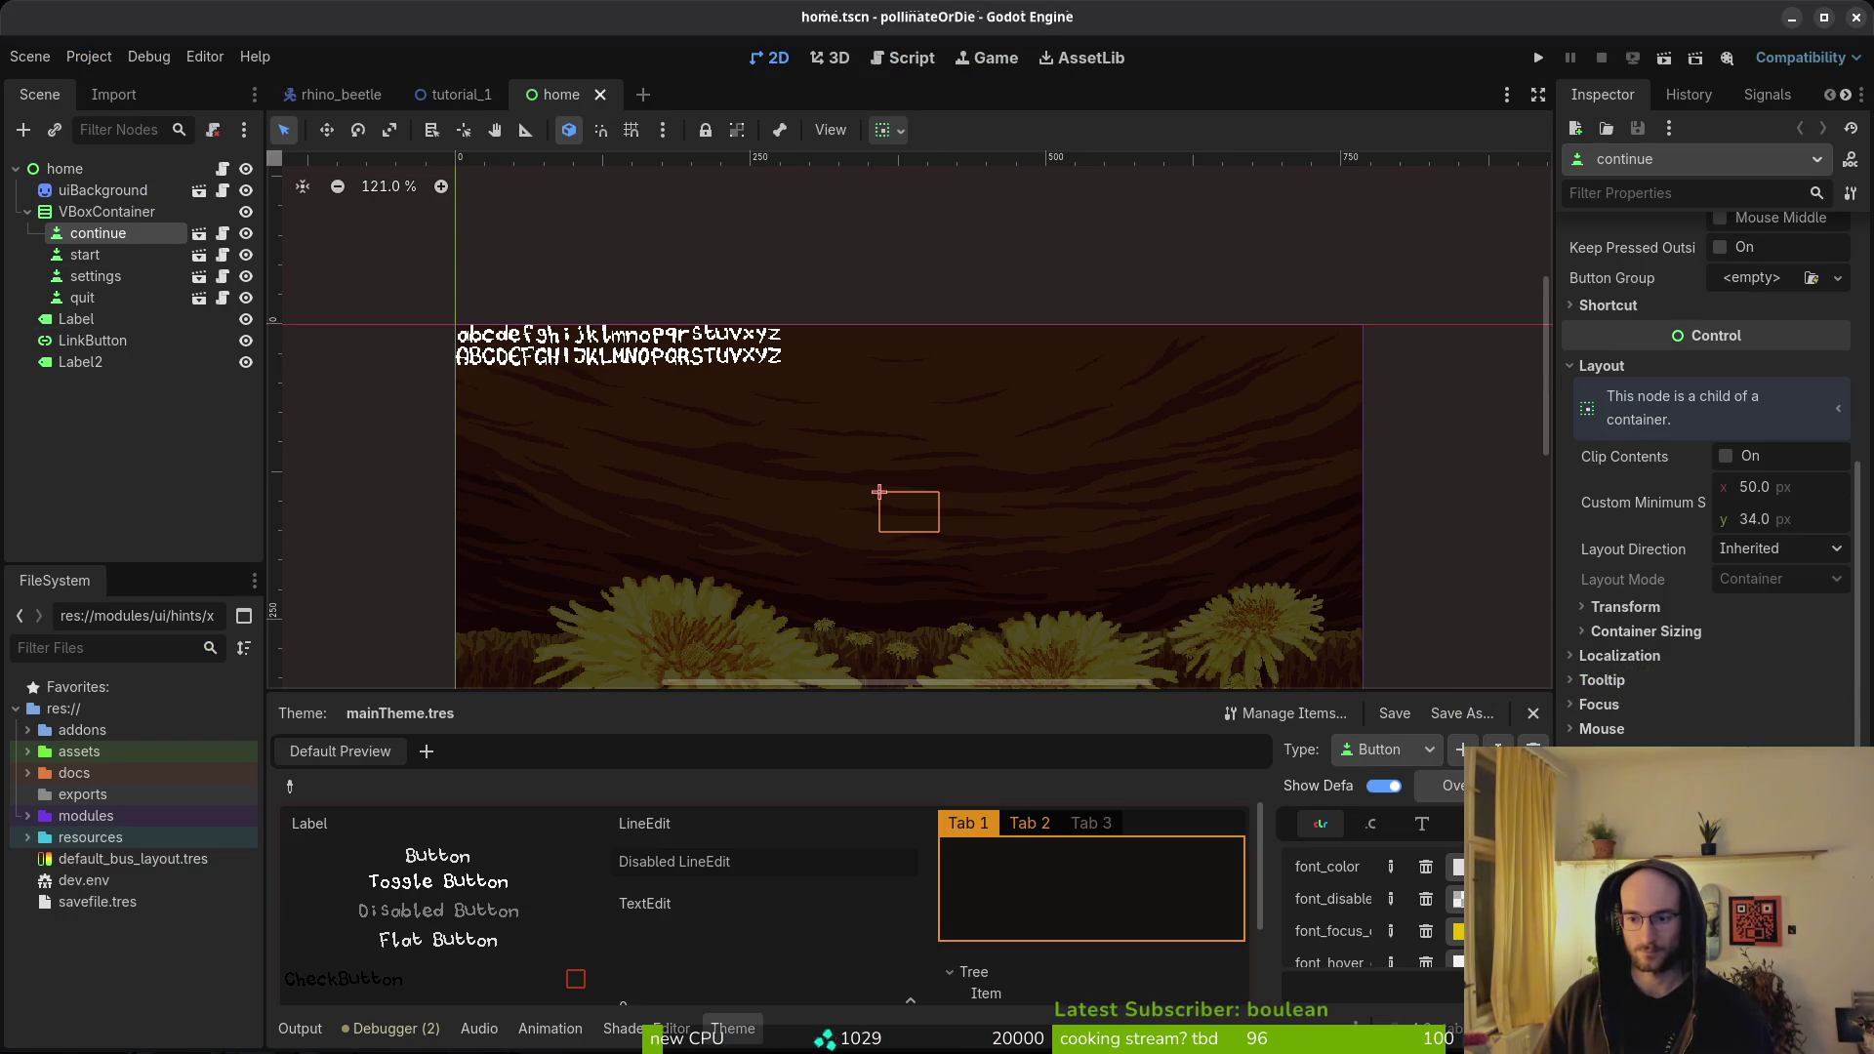
pyautogui.hotkey('ctrl', 's')
# - Inspect the continue button's Theme > Button > Fonts resource, save, and select the Label node
pyautogui.scroll(-5, 1690, 694)
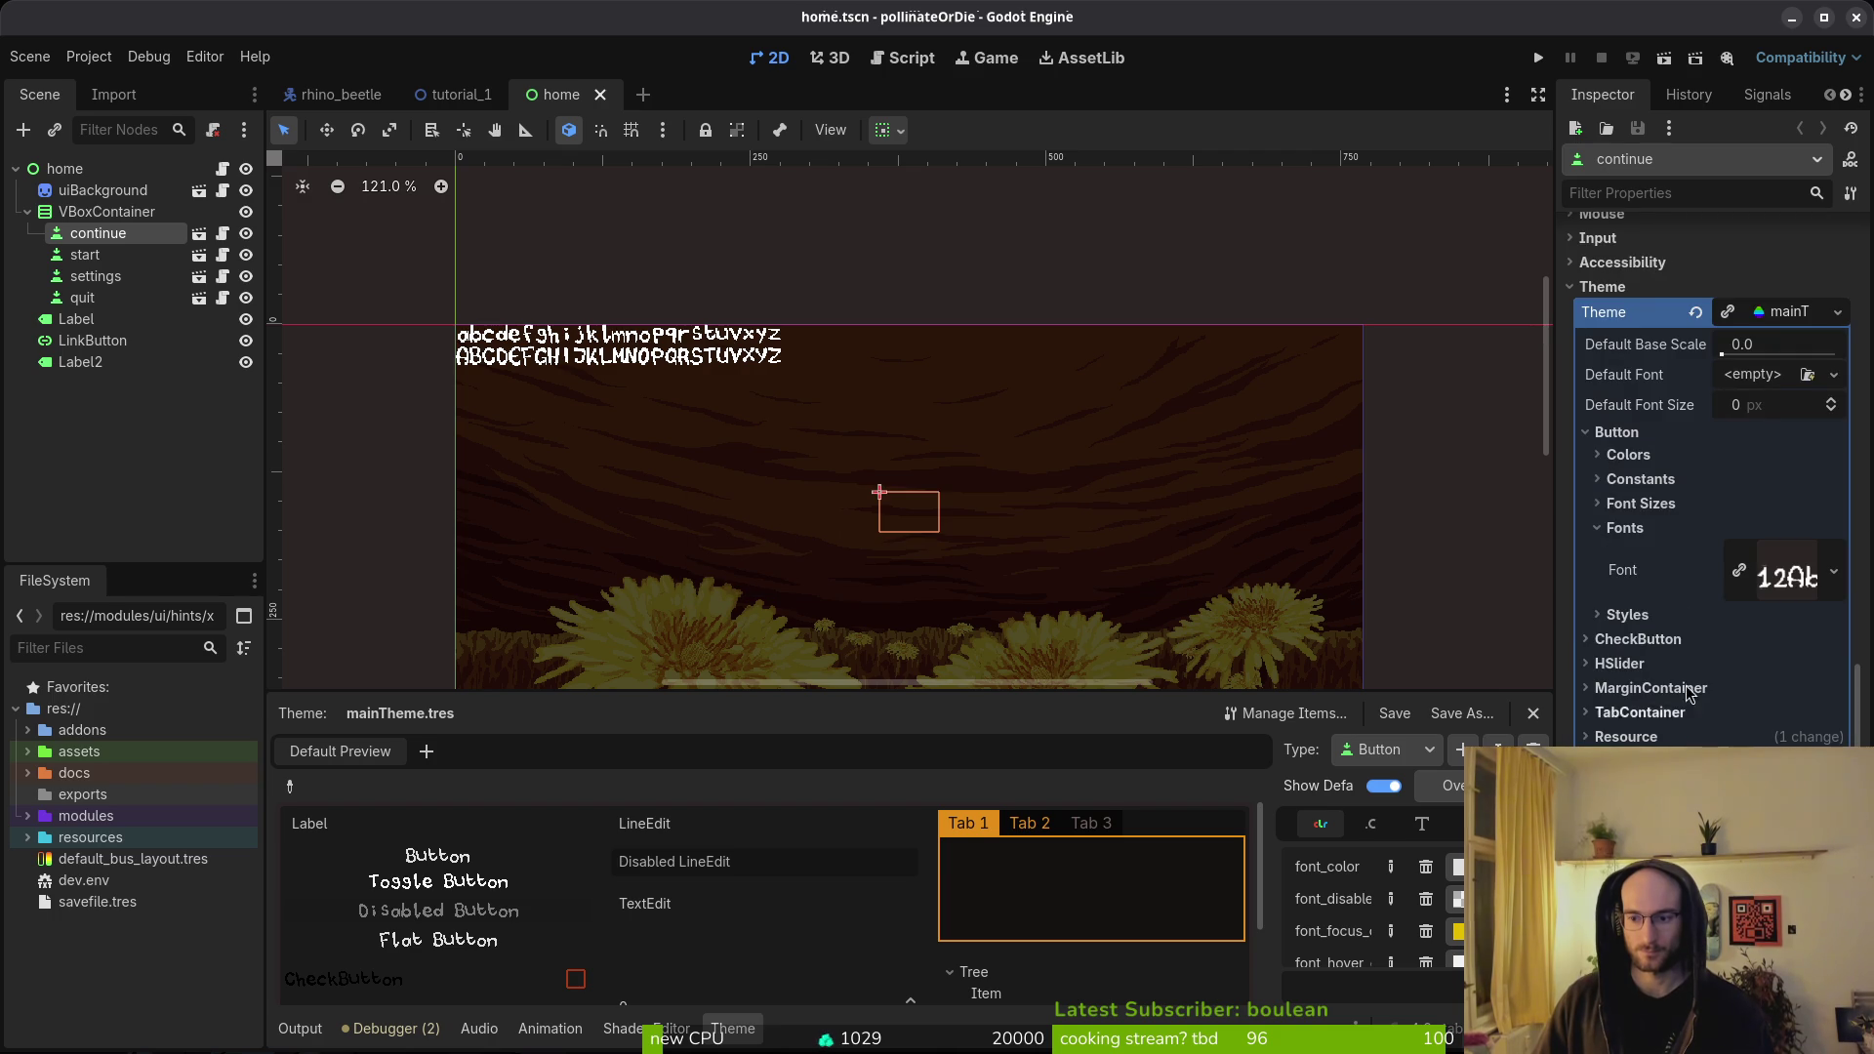
pyautogui.click(1670, 543)
pyautogui.click(1685, 543)
pyautogui.click(1783, 580)
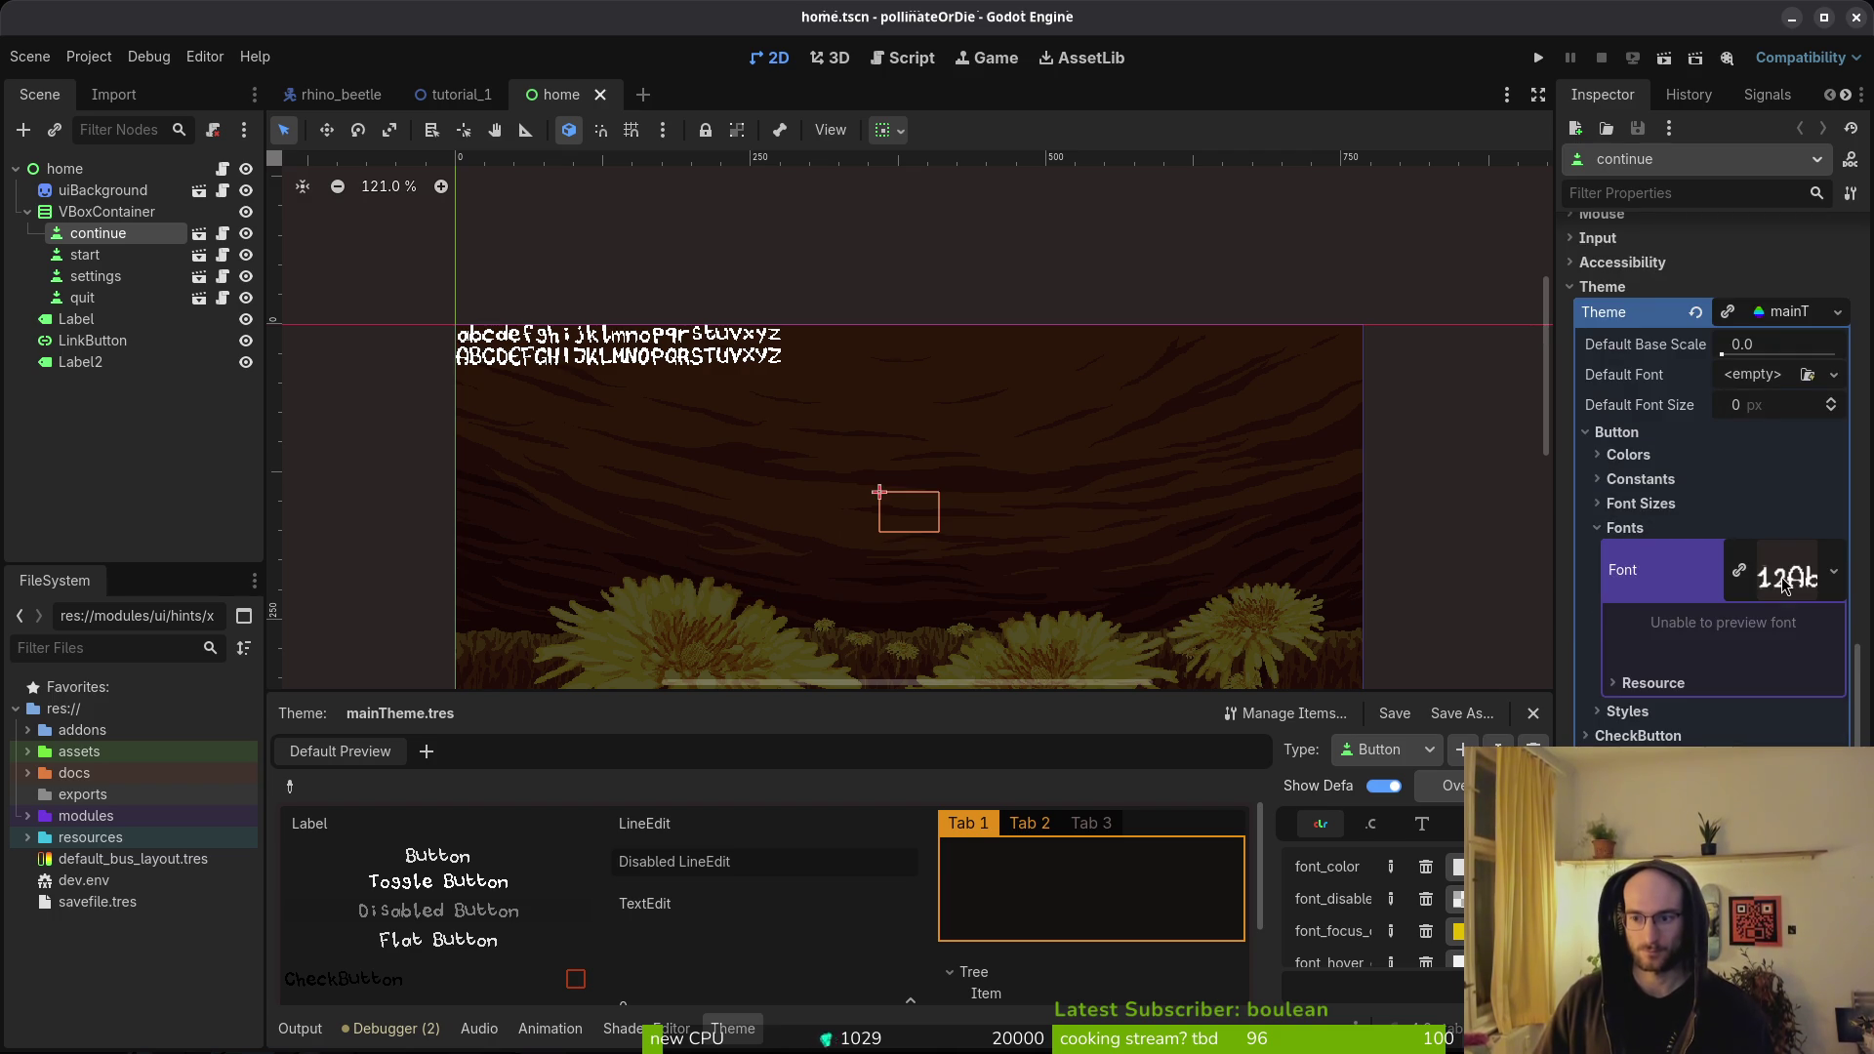
pyautogui.click(1626, 528)
pyautogui.hotkey('ctrl', 's')
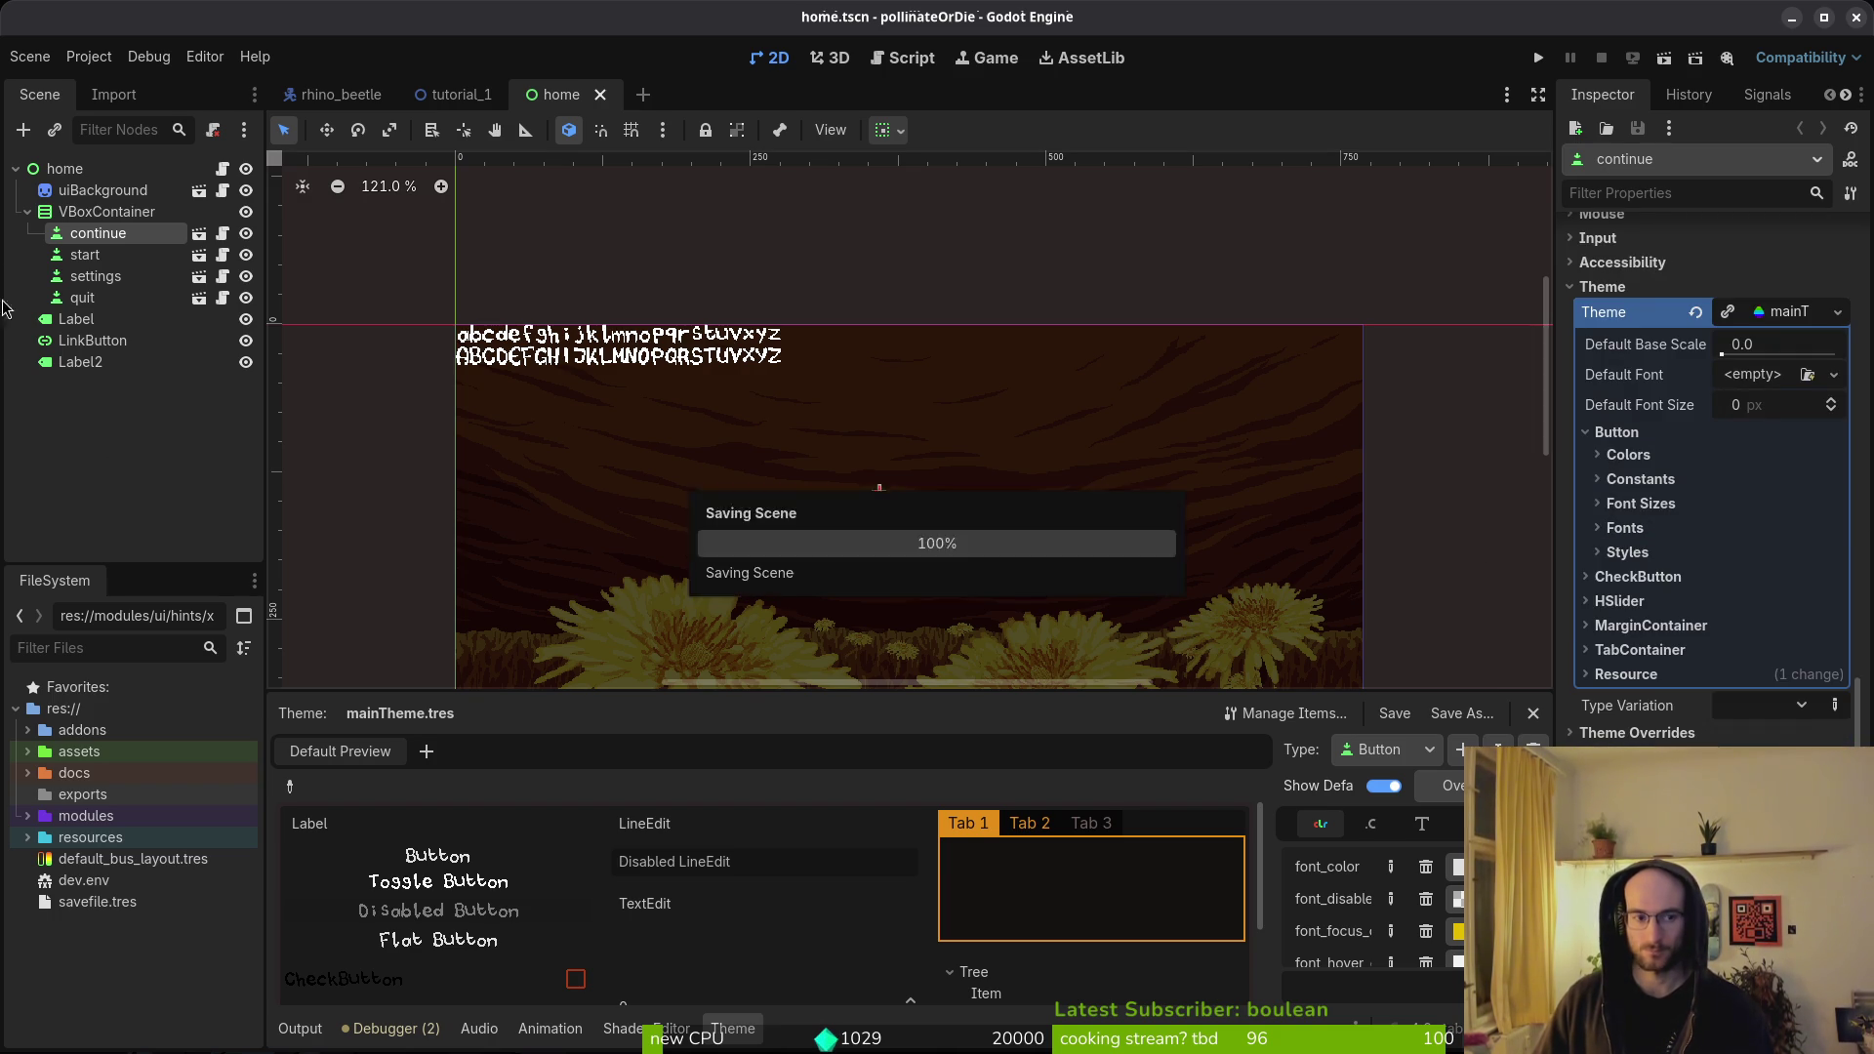
pyautogui.click(93, 322)
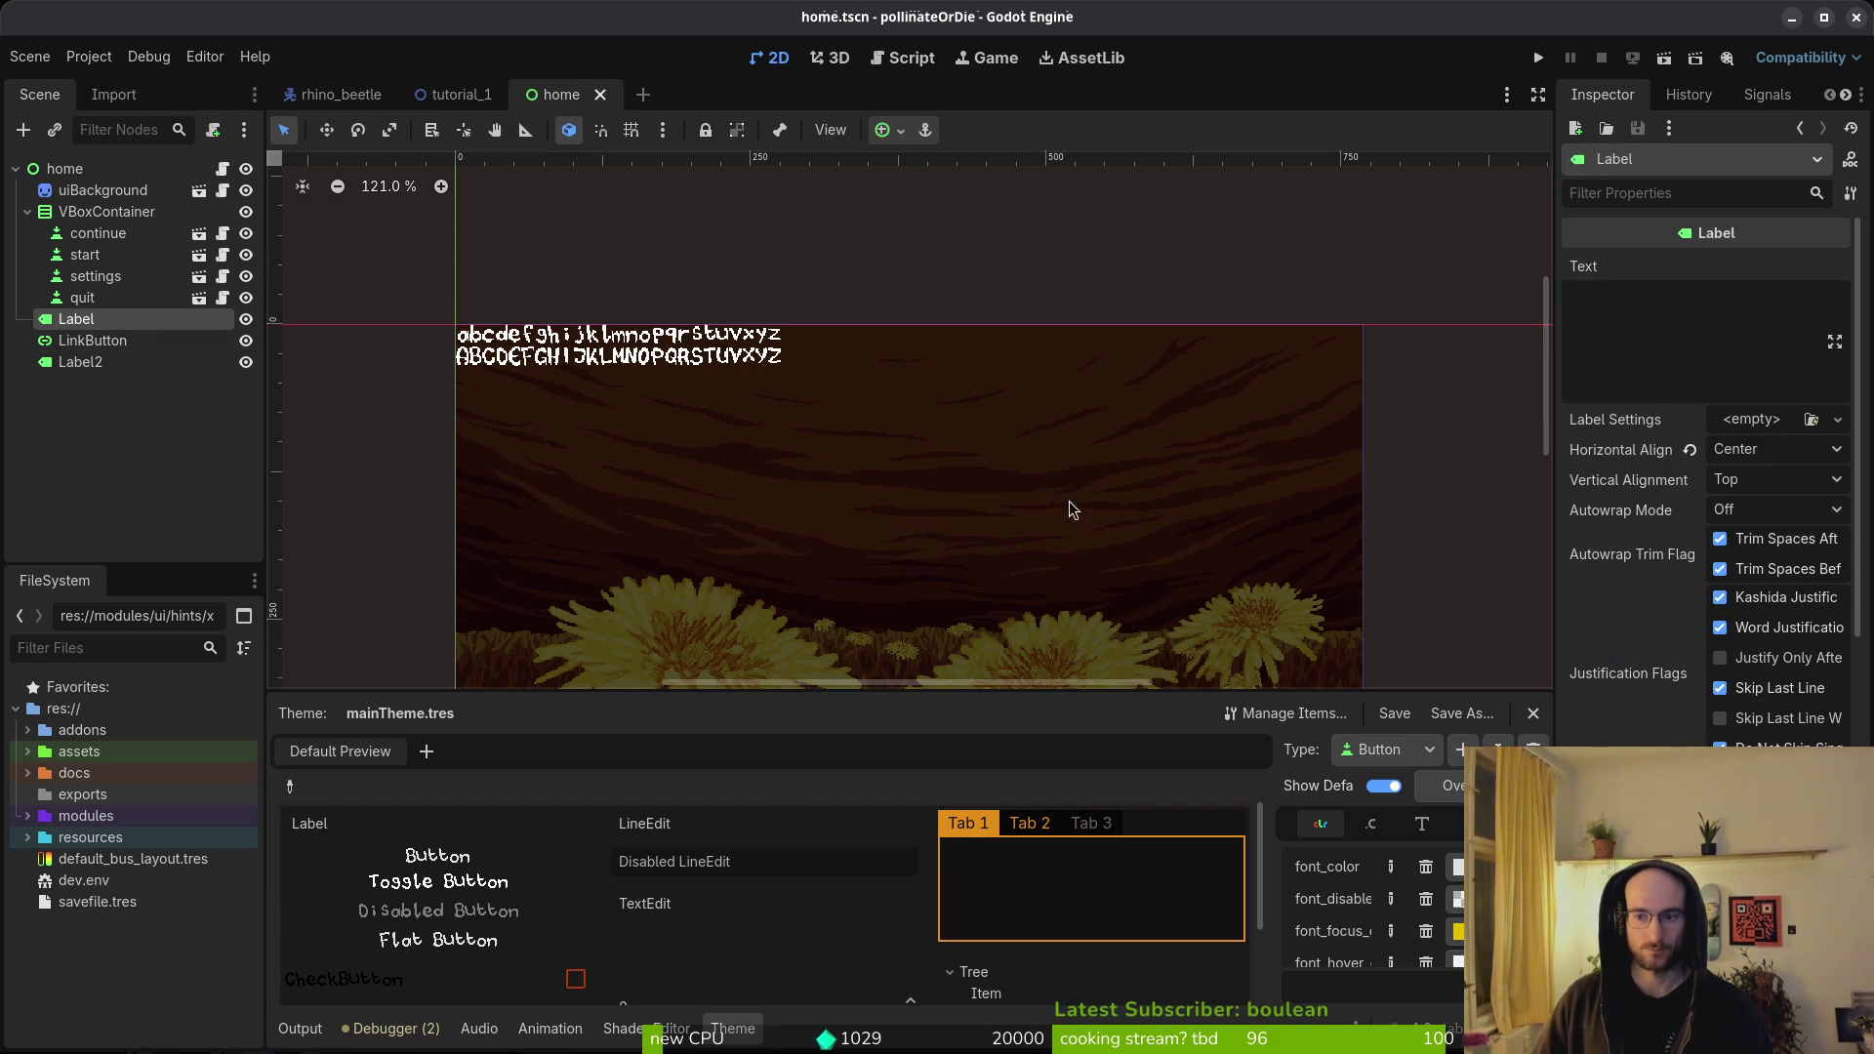
# - Delete the Label2 node from the home scene tree, confirm, and save home.tscn
pyautogui.scroll(-6, 1758, 581)
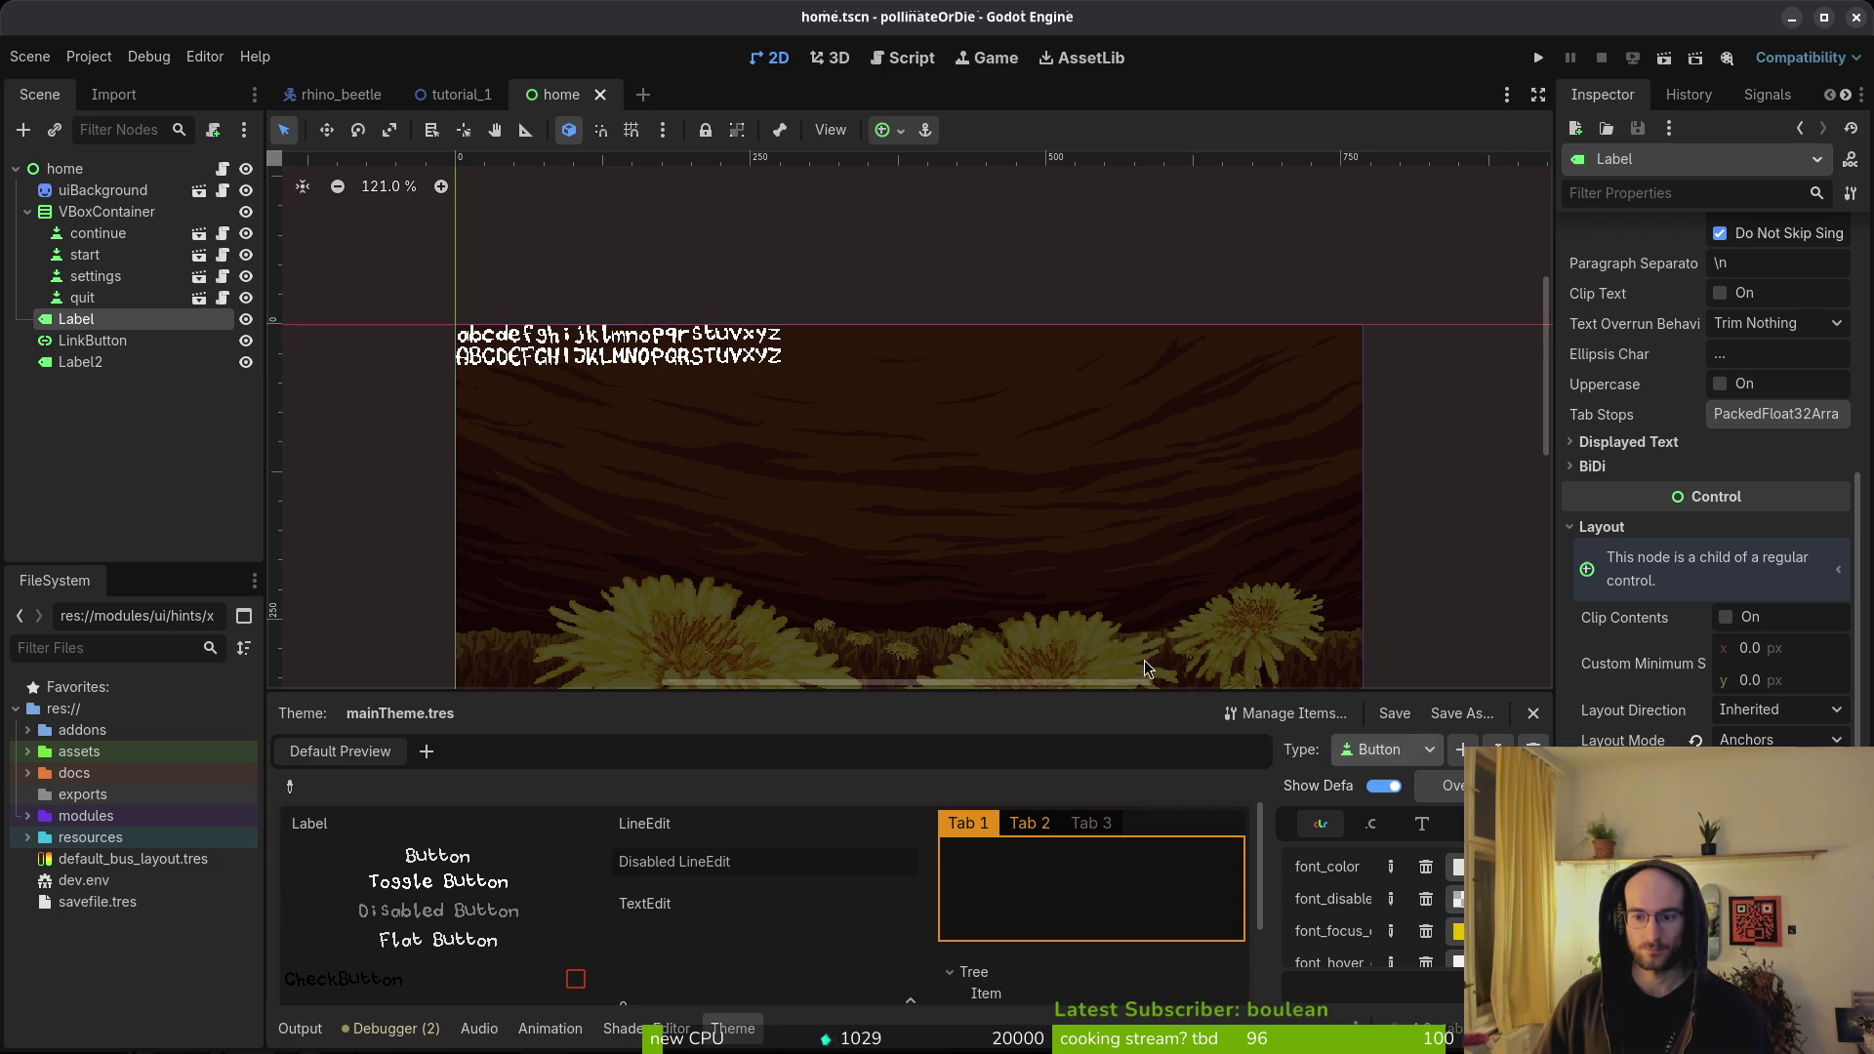
pyautogui.scroll(-4, 918, 547)
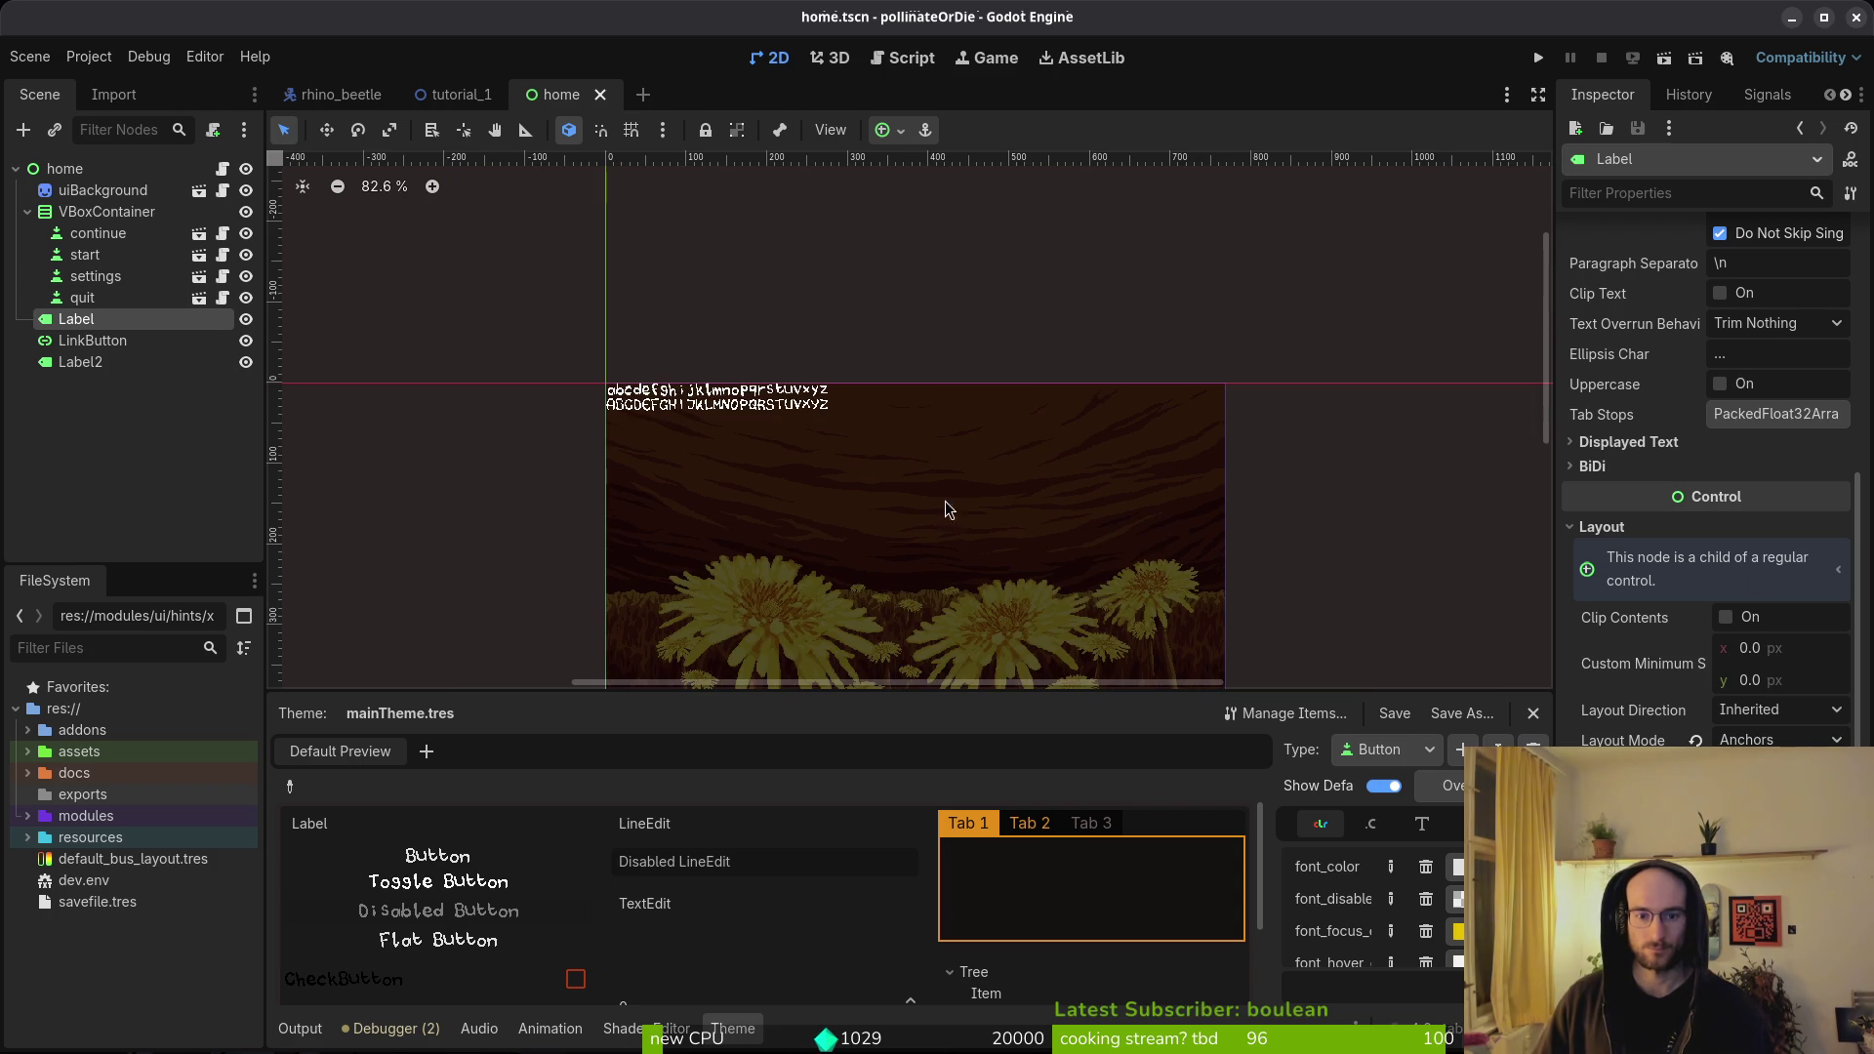
pyautogui.scroll(-2, 969, 377)
pyautogui.scroll(3, 1742, 401)
pyautogui.scroll(-6, 1767, 488)
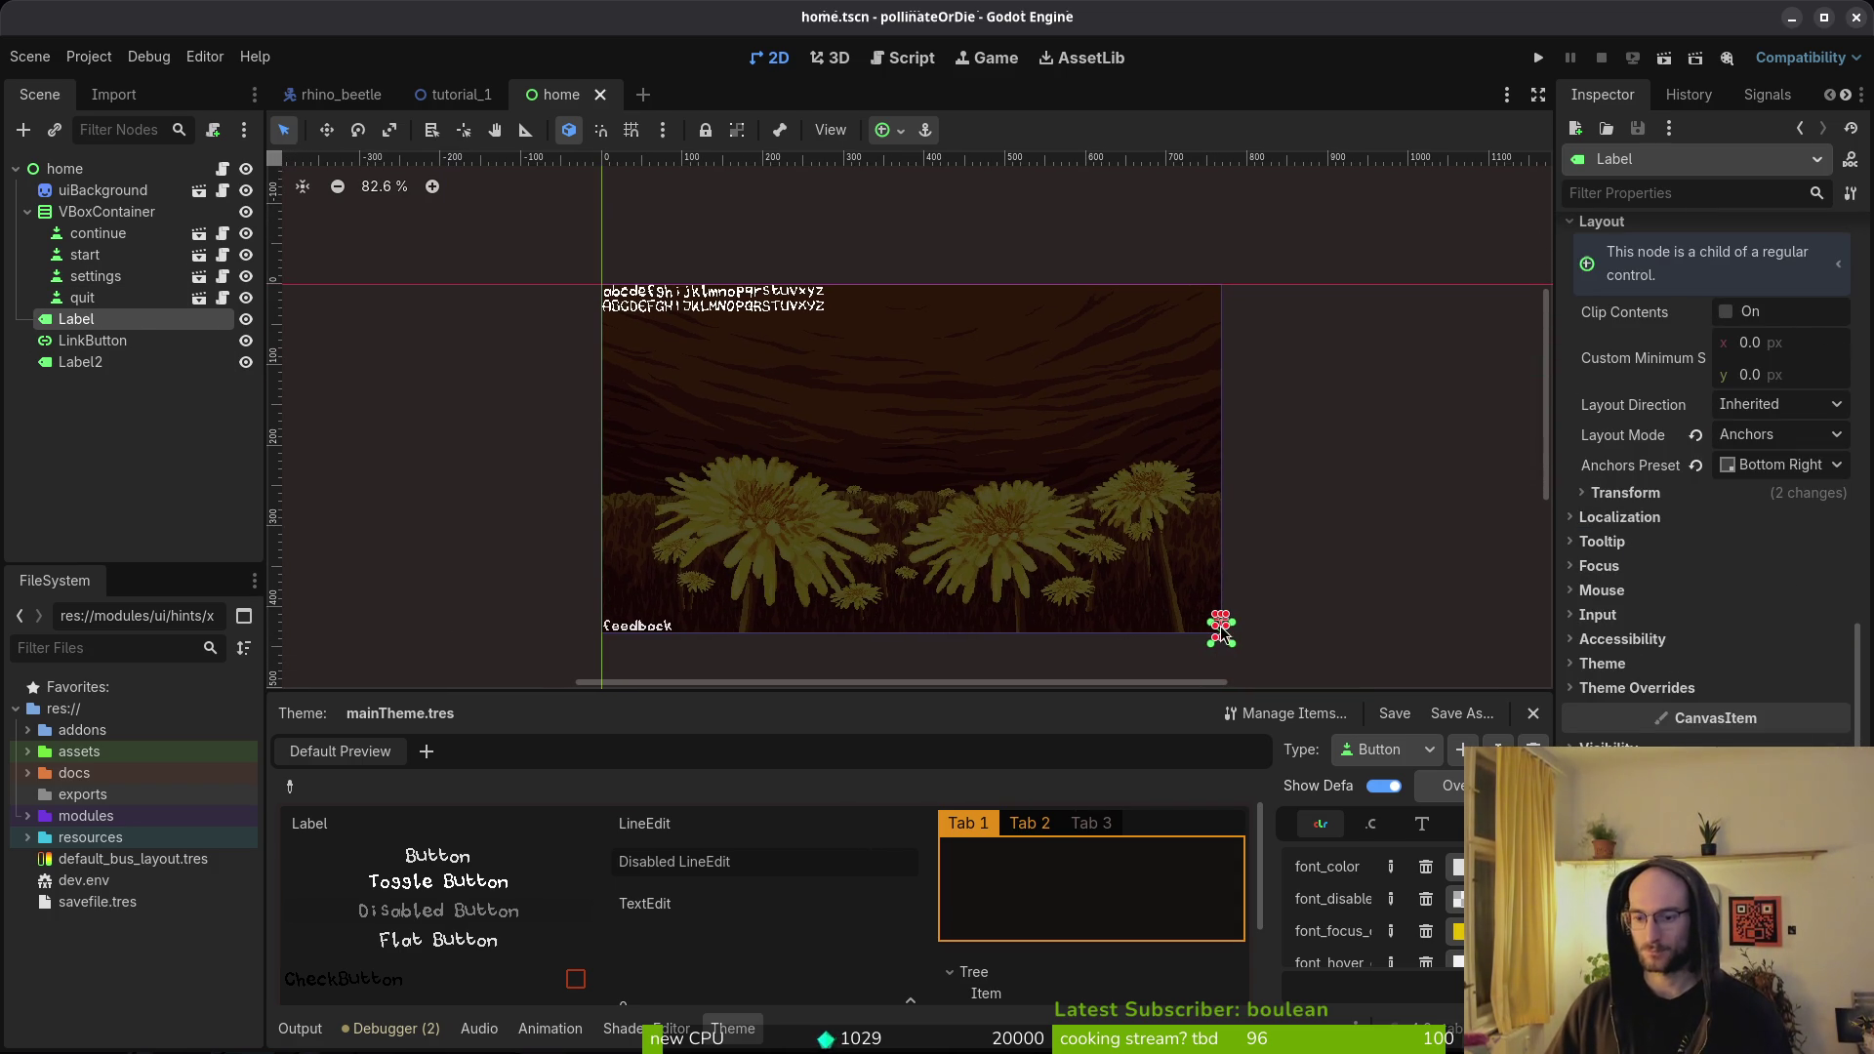
pyautogui.click(93, 347)
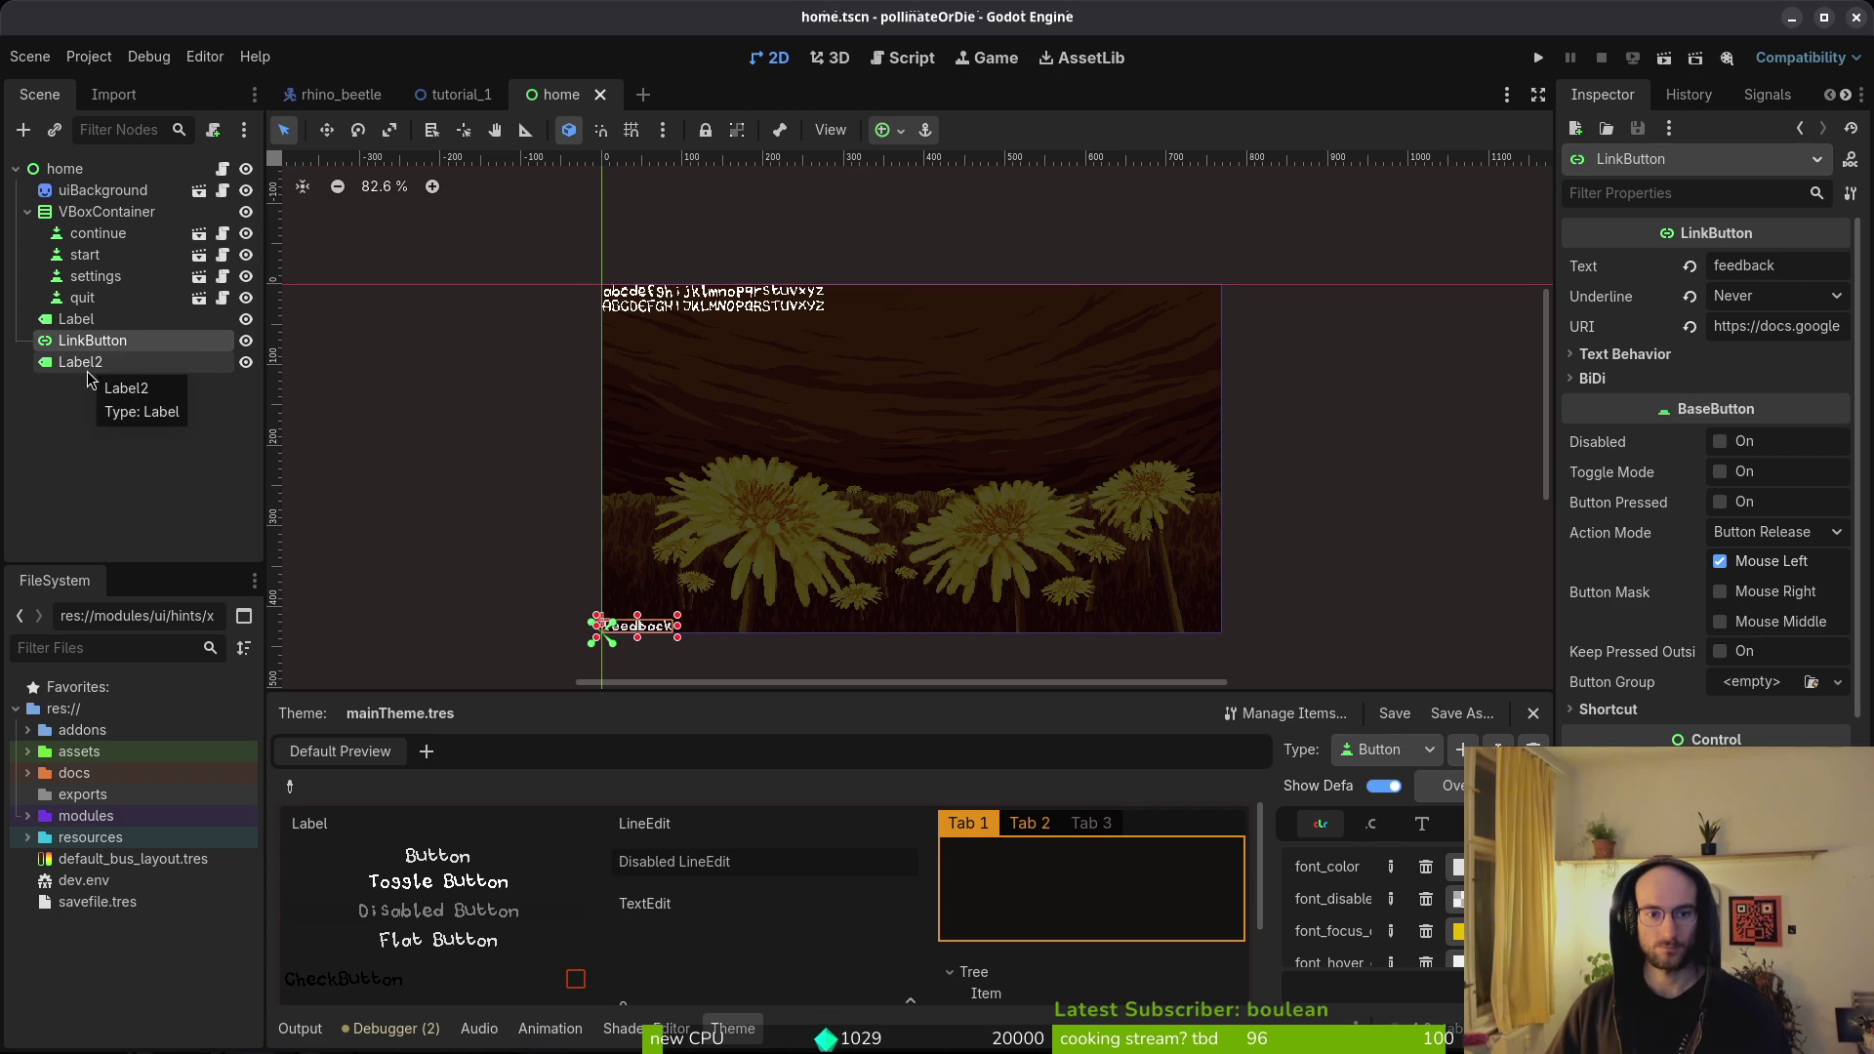
pyautogui.click(88, 364)
pyautogui.click(88, 342)
pyautogui.click(86, 363)
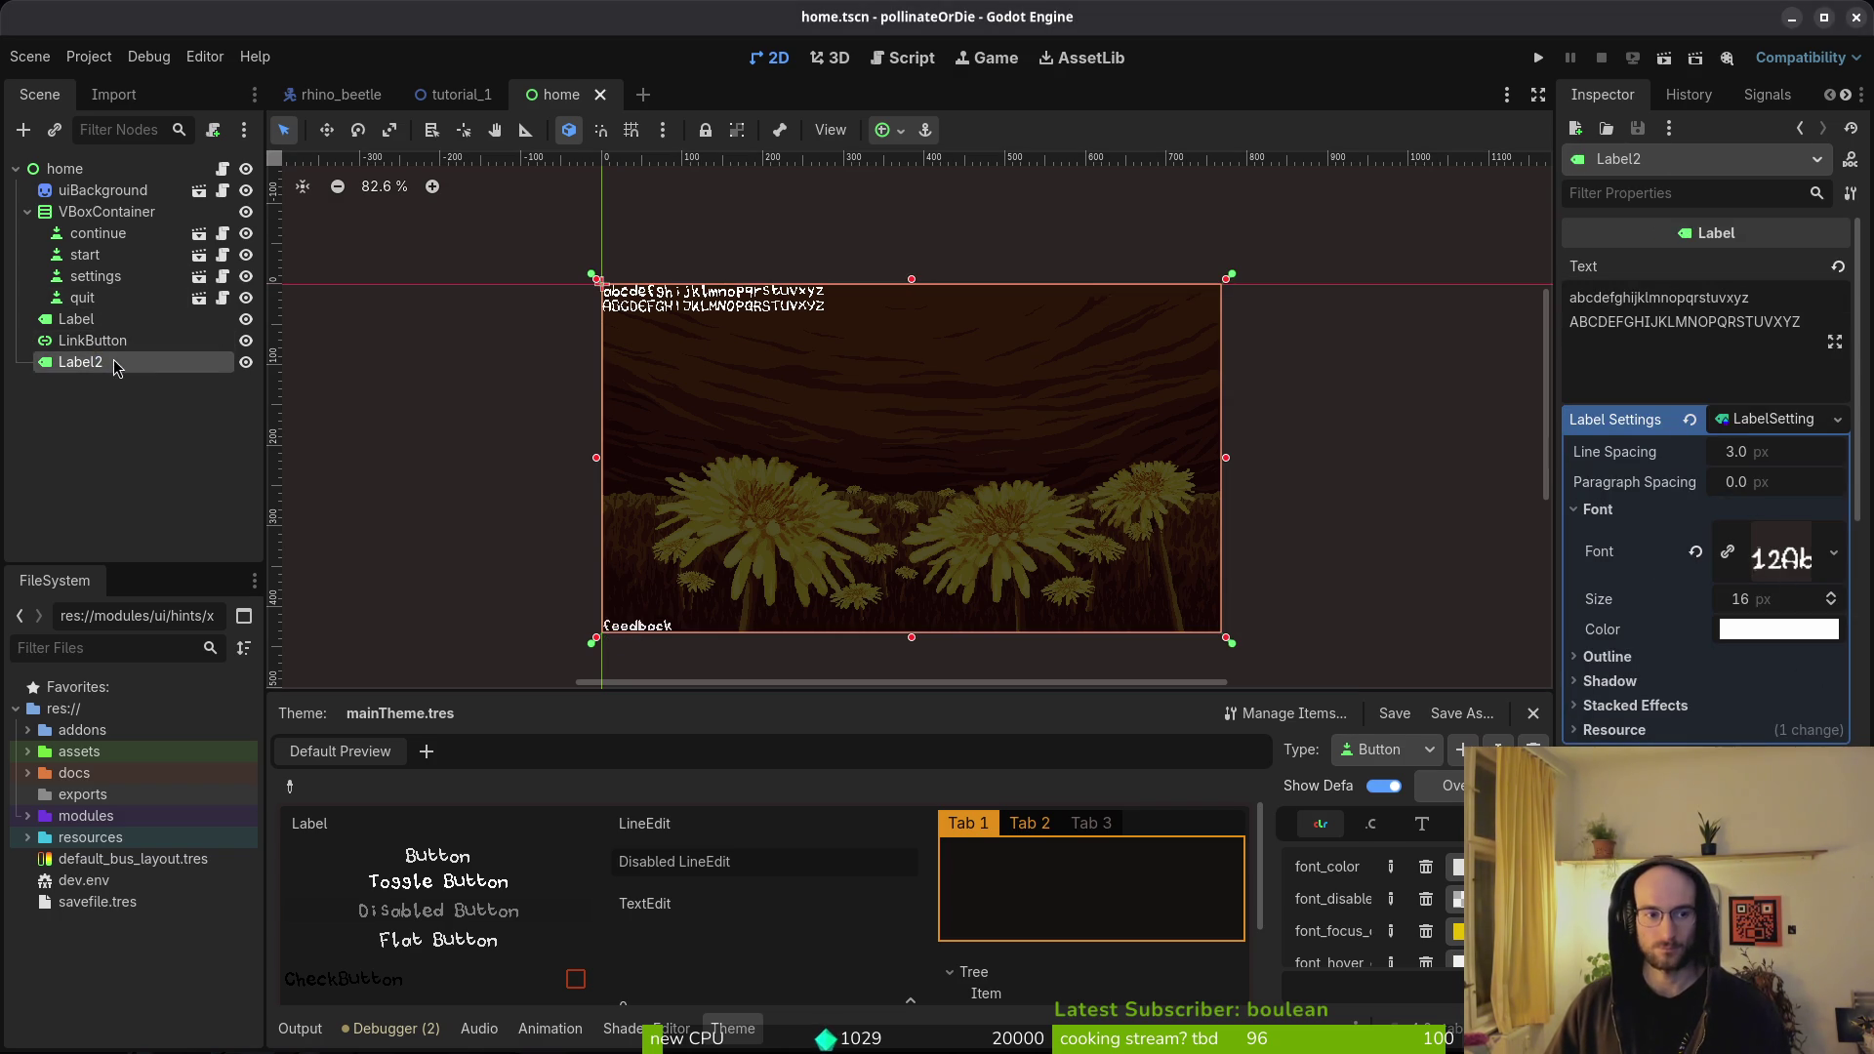
pyautogui.press('Delete')
pyautogui.press('Return')
pyautogui.hotkey('ctrl', 's')
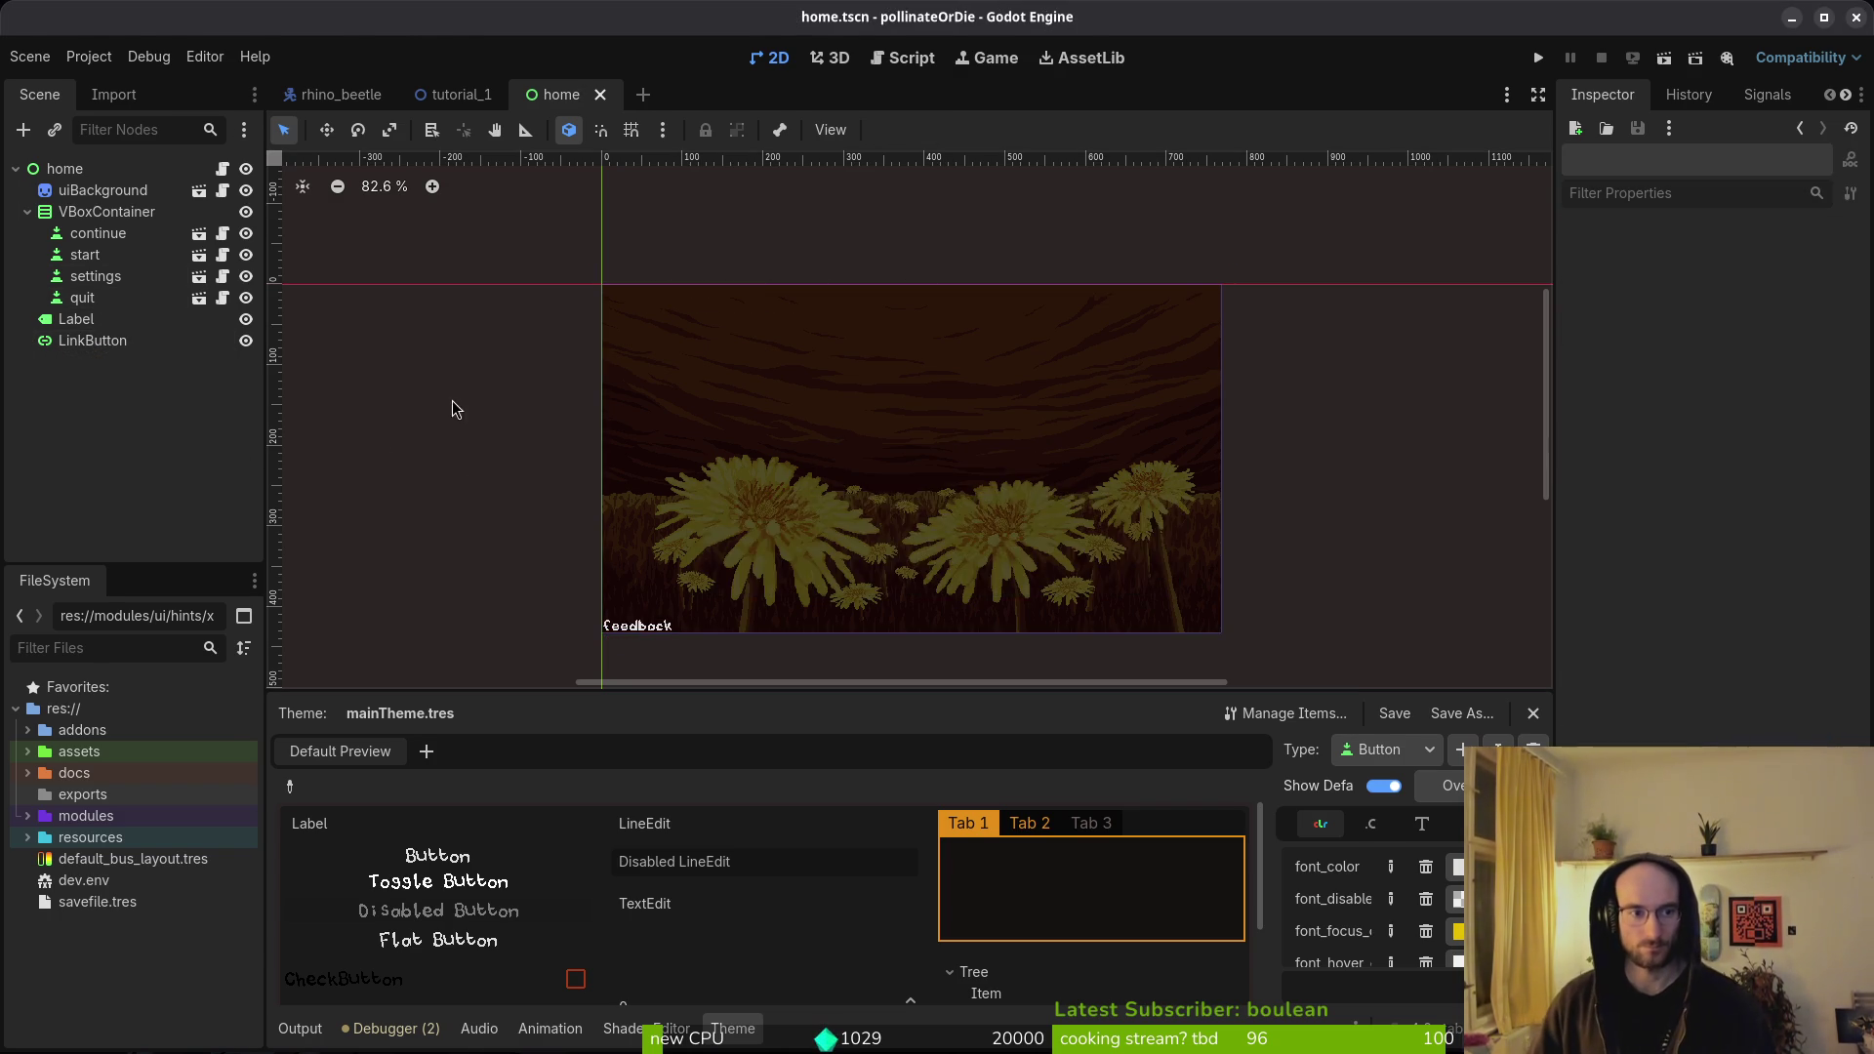
# - Save and quit the file open in Vim in the terminal
pyautogui.hotkey('alt', 'Tab')
pyautogui.write('q')
pyautogui.press('Return')
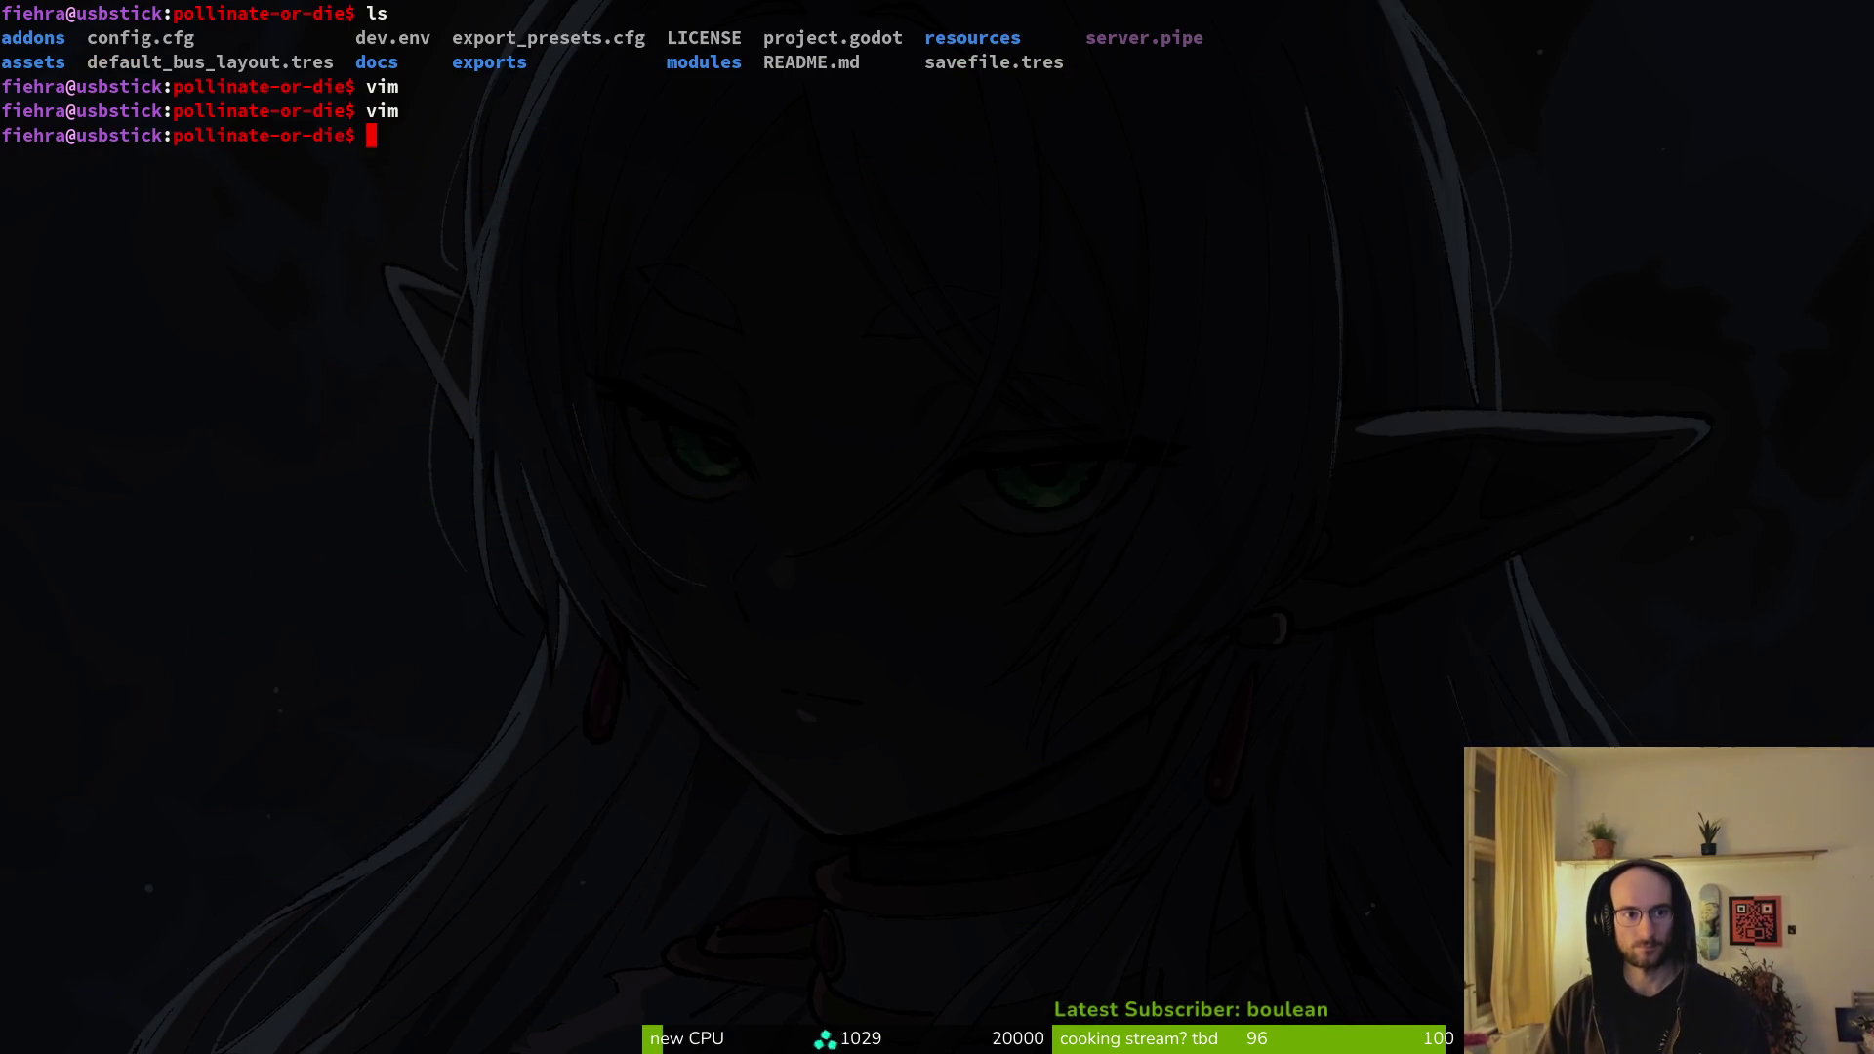
# - Relaunch Vim, grep for FontFile, and open debug_overlay.tscn at its bitmapFont.png reference
pyautogui.press('Up')
pyautogui.press('Return')
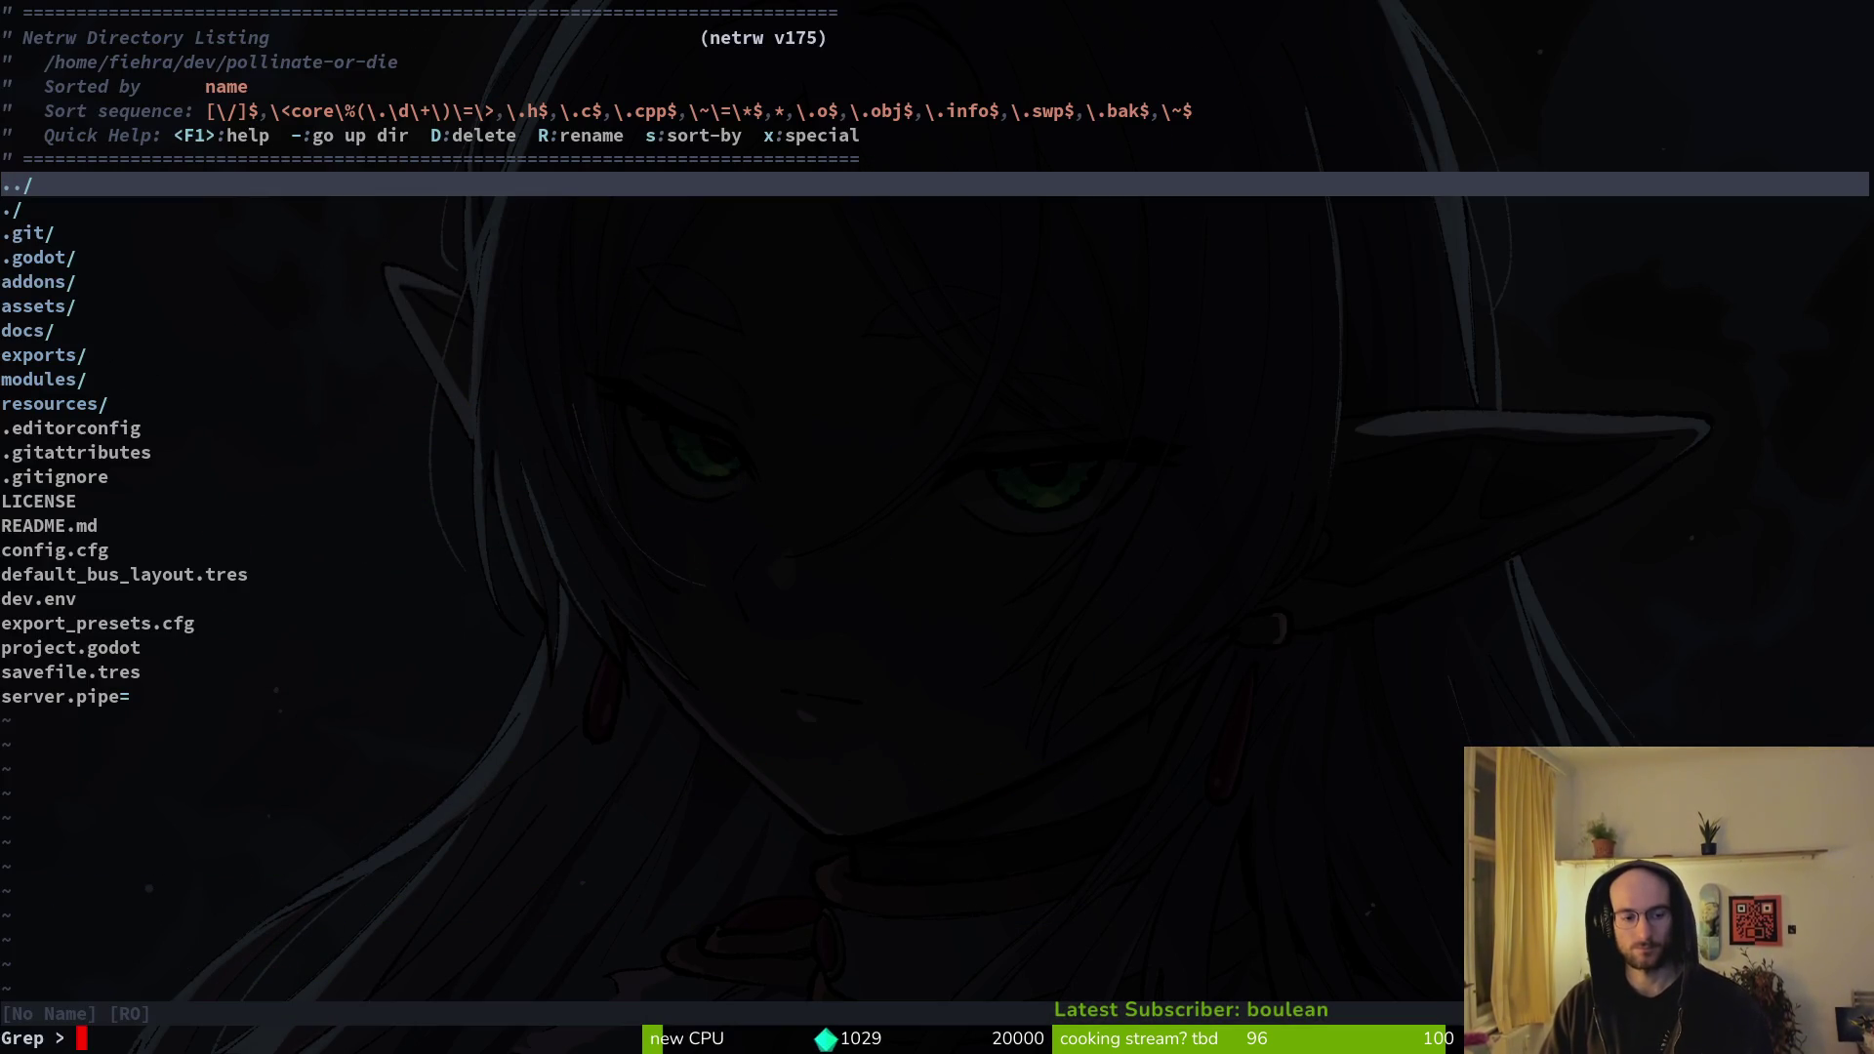
pyautogui.write('le')
pyautogui.press('Return')
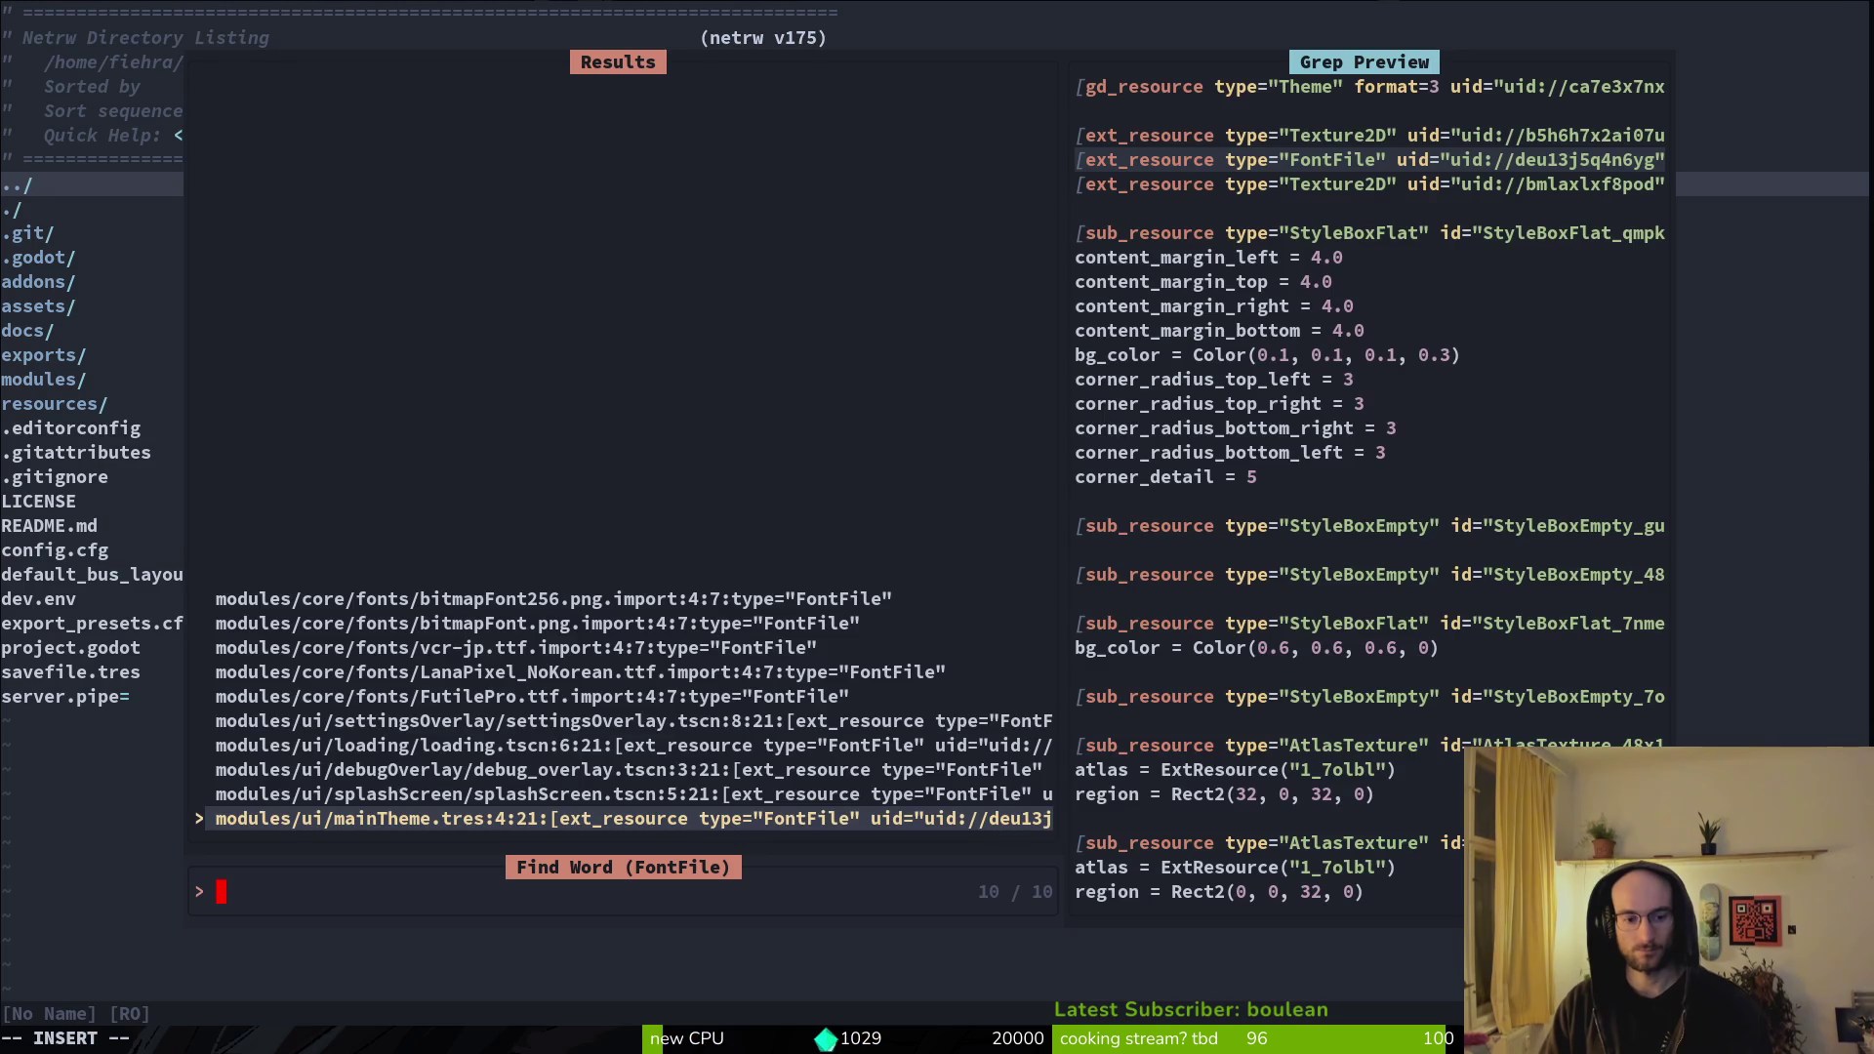
pyautogui.click(625, 794)
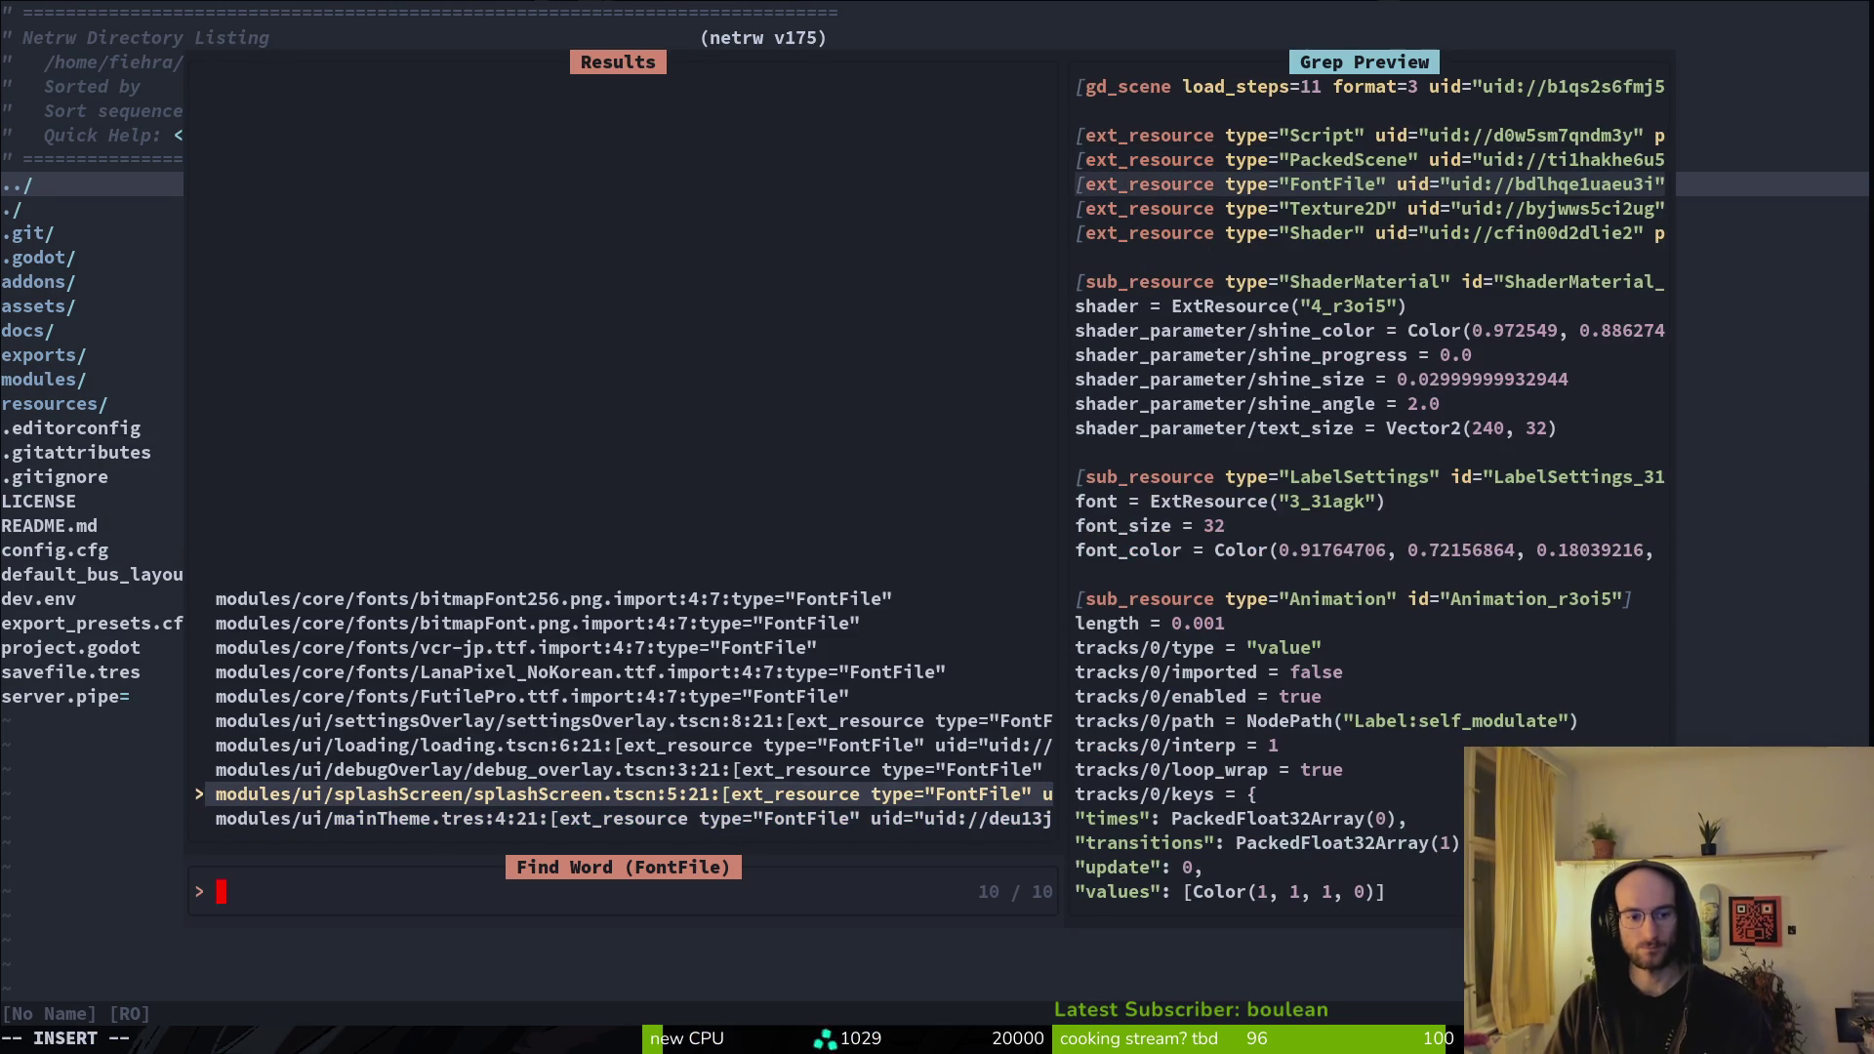
pyautogui.click(625, 769)
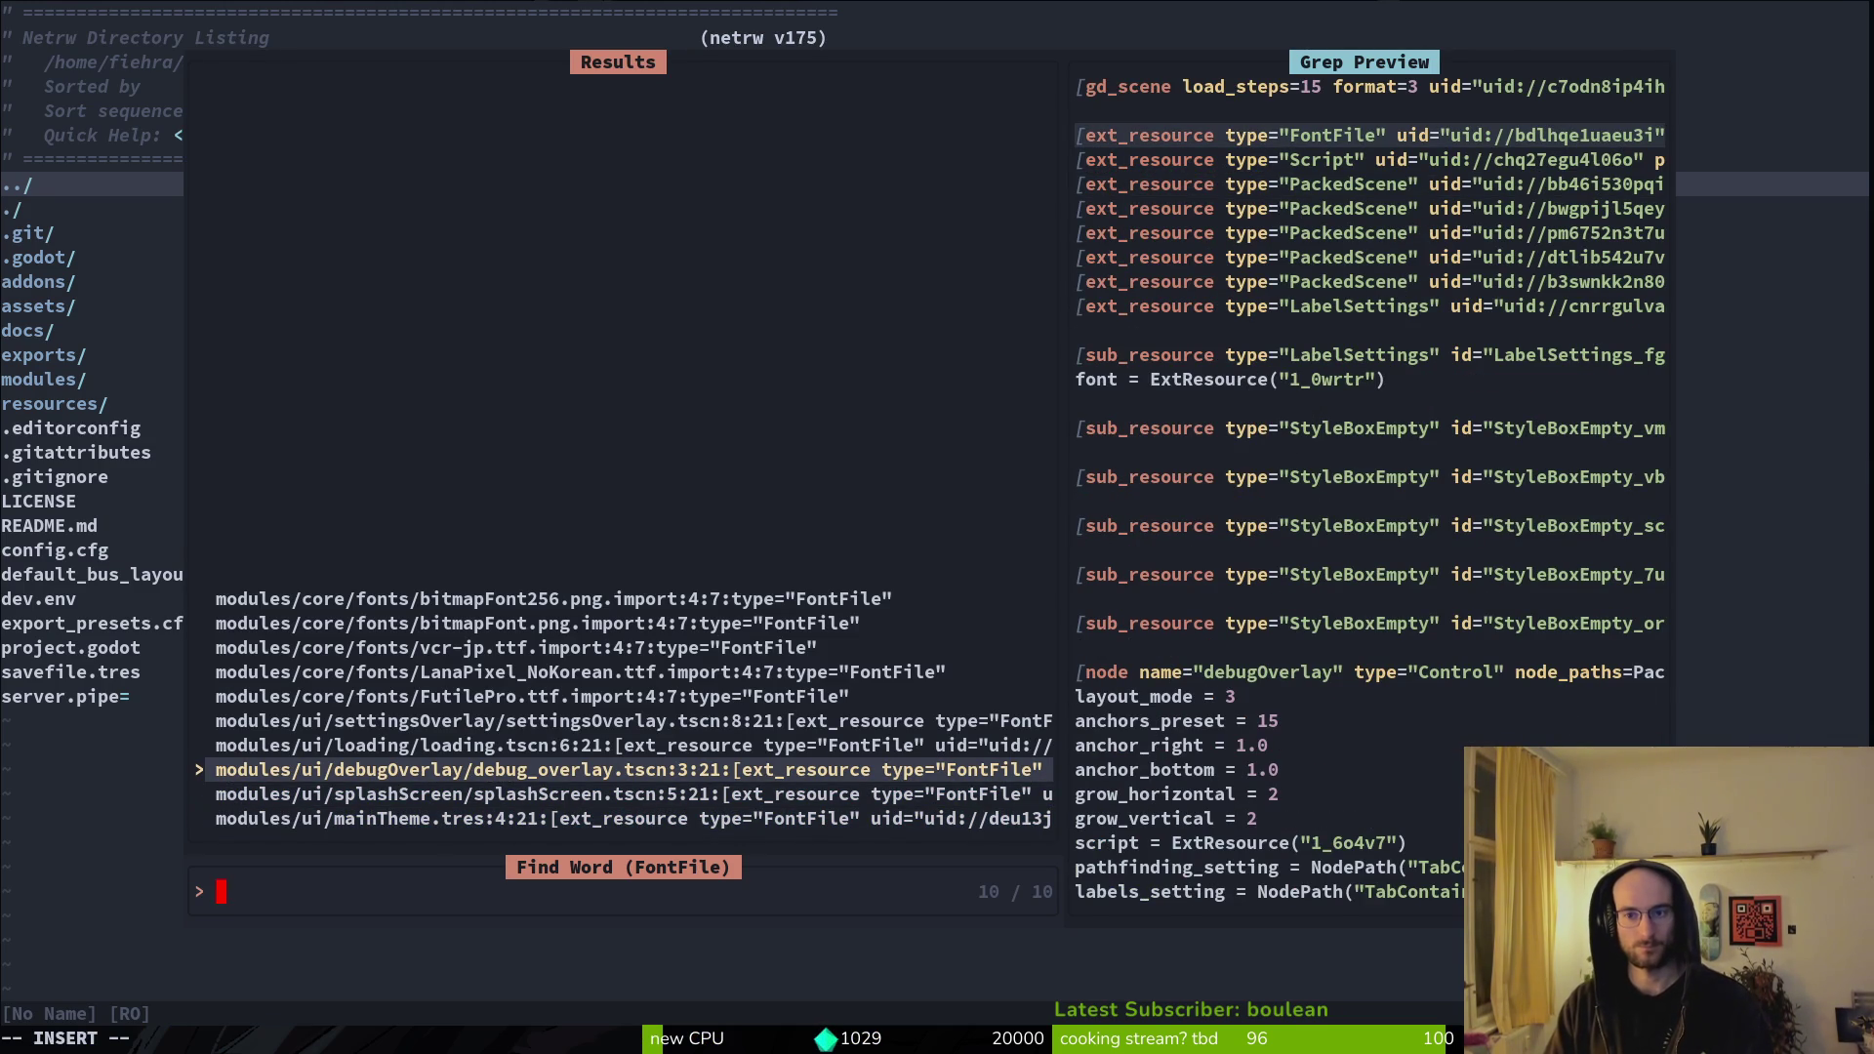
pyautogui.press('Return')
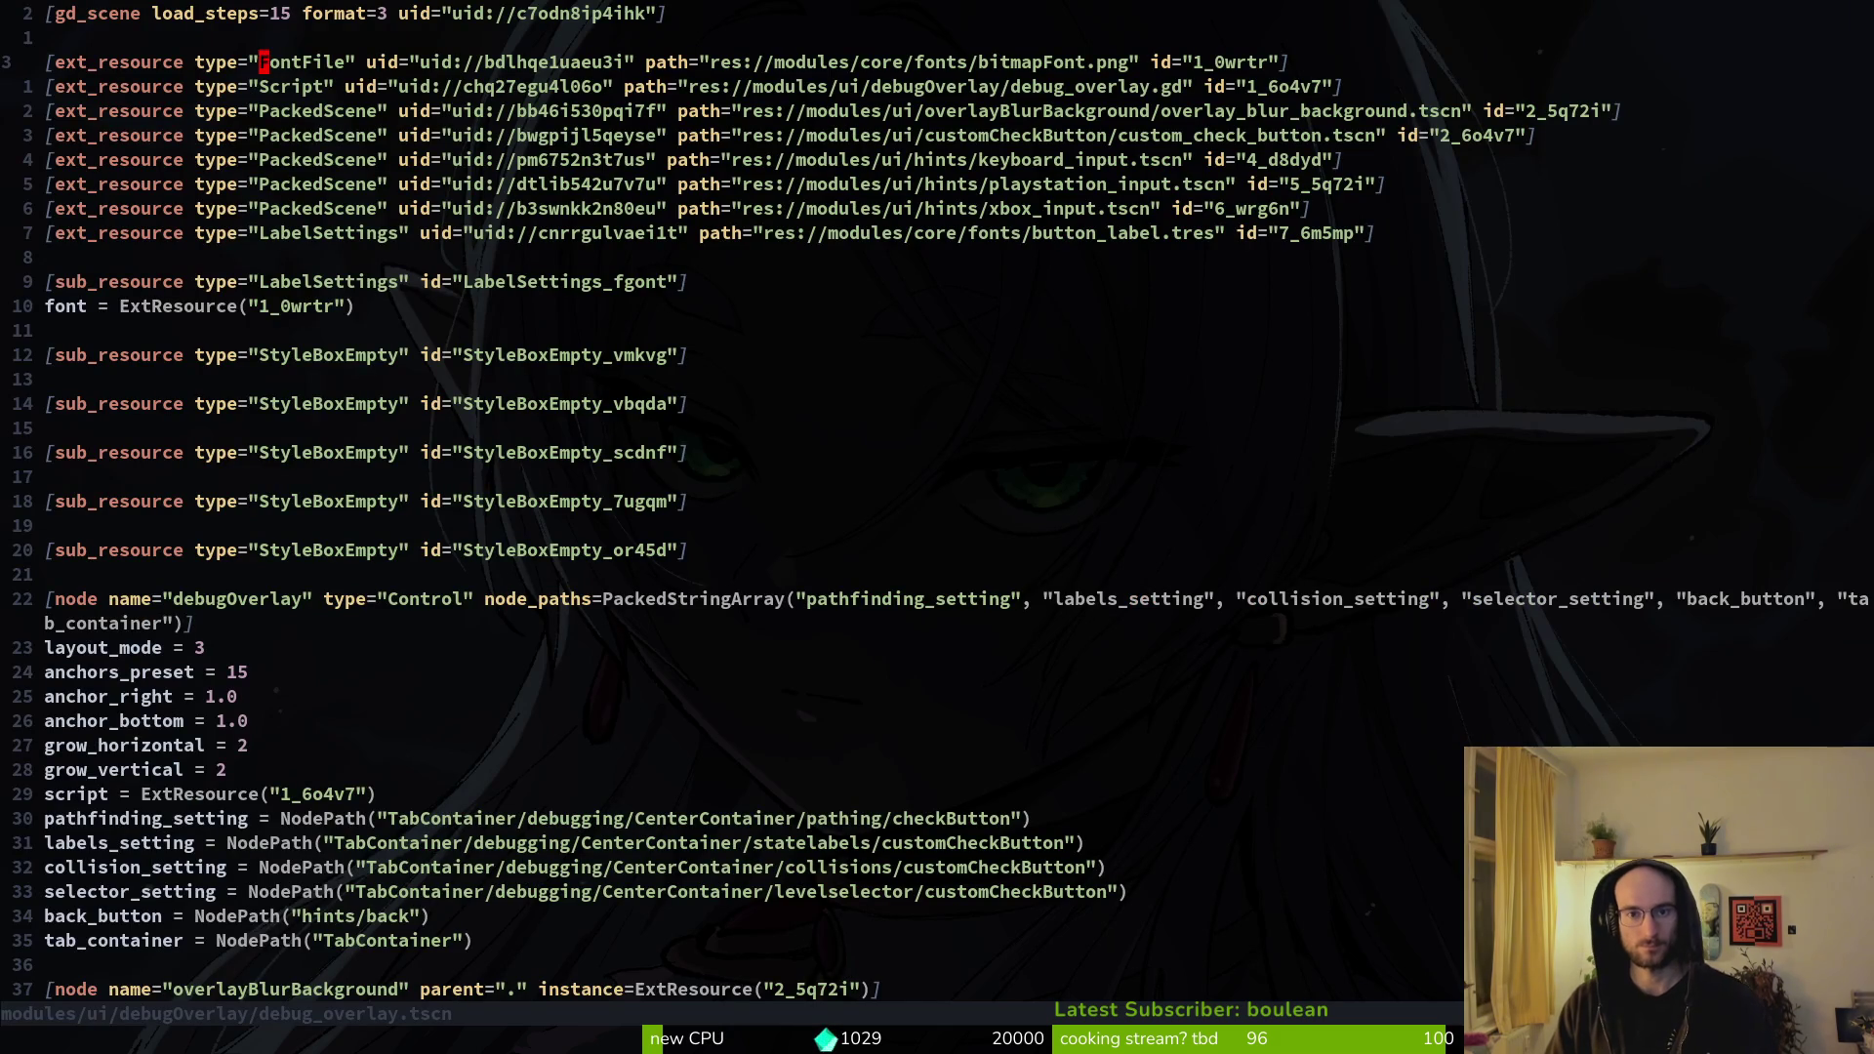
# - Quit Vim with :qa and reload home.tscn from disk in Godot
pyautogui.hotkey('ctrl', 'c')
pyautogui.write(':qa')
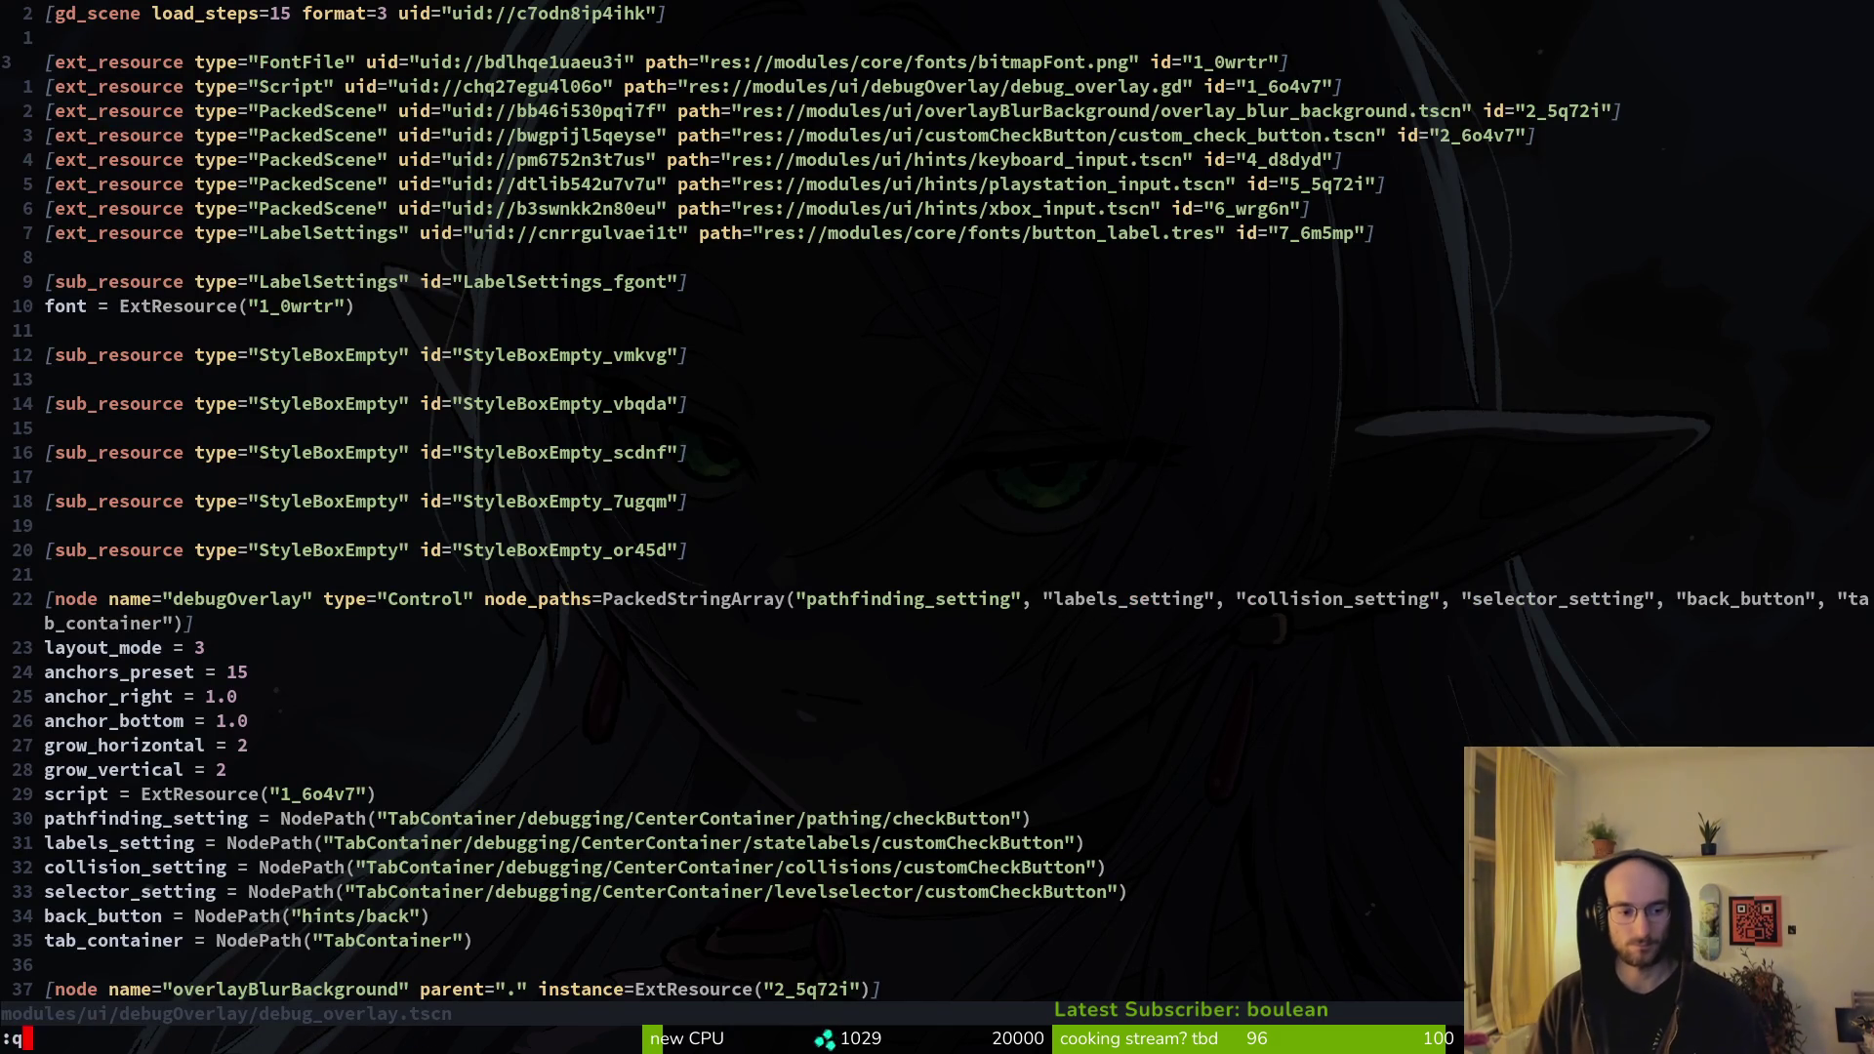
pyautogui.press('Return')
pyautogui.hotkey('alt', 'Tab')
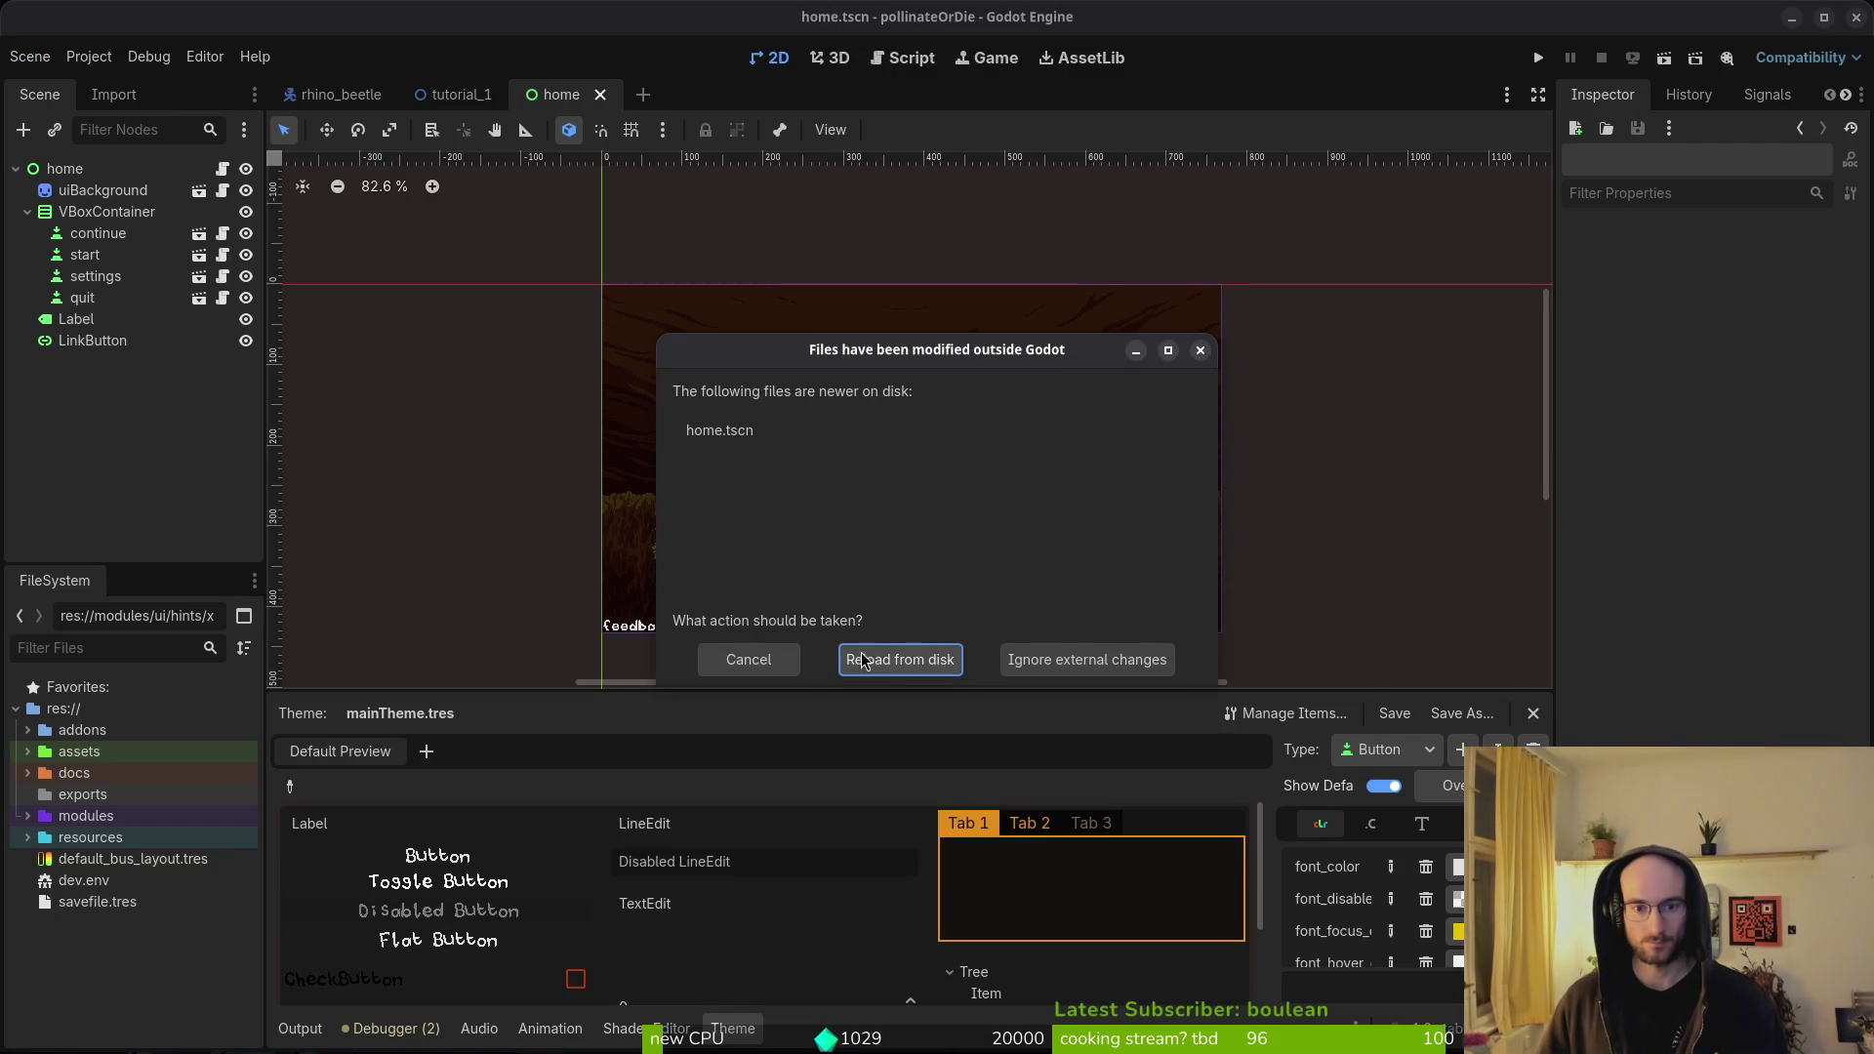
pyautogui.click(890, 649)
# - Quick-open debug_overlay.tscn in Godot with the search 'debover'
pyautogui.hotkey('ctrl', 'shift', 'o')
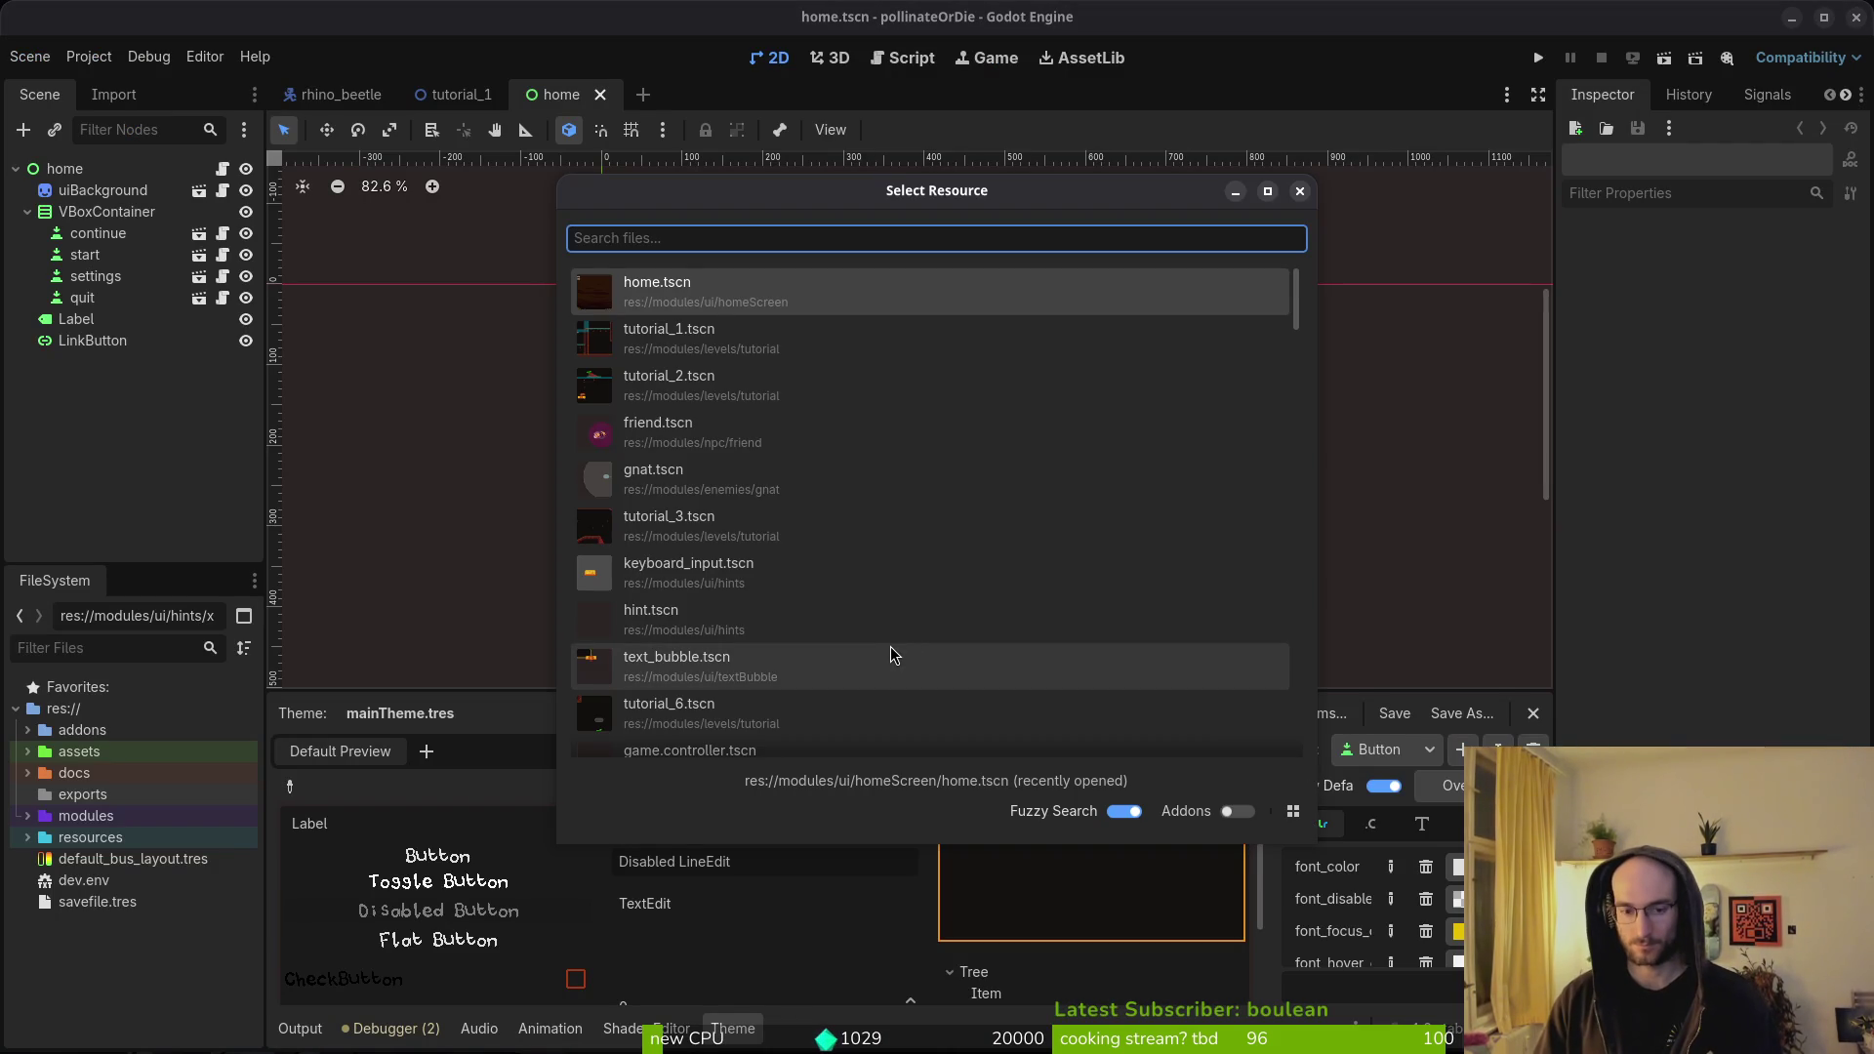
pyautogui.write('debover')
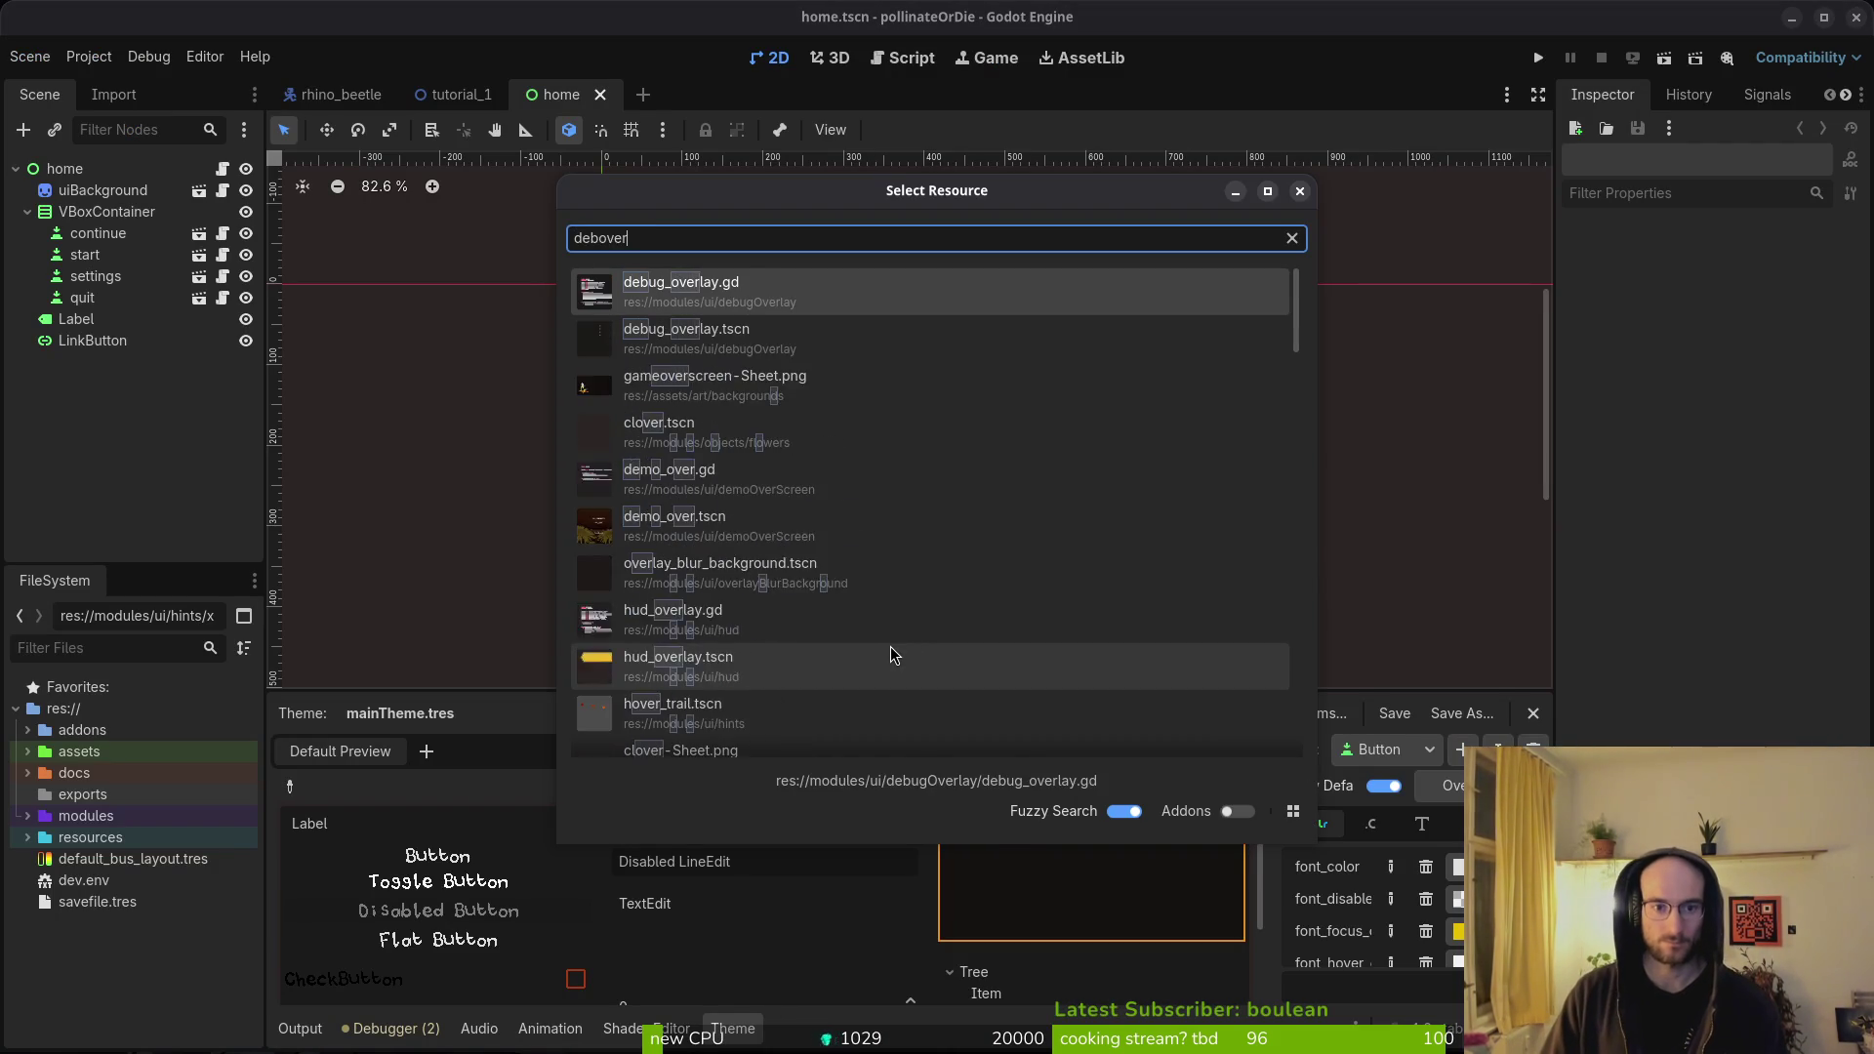
pyautogui.press('Down')
pyautogui.press('Return')
pyautogui.hotkey('alt', 'Tab')
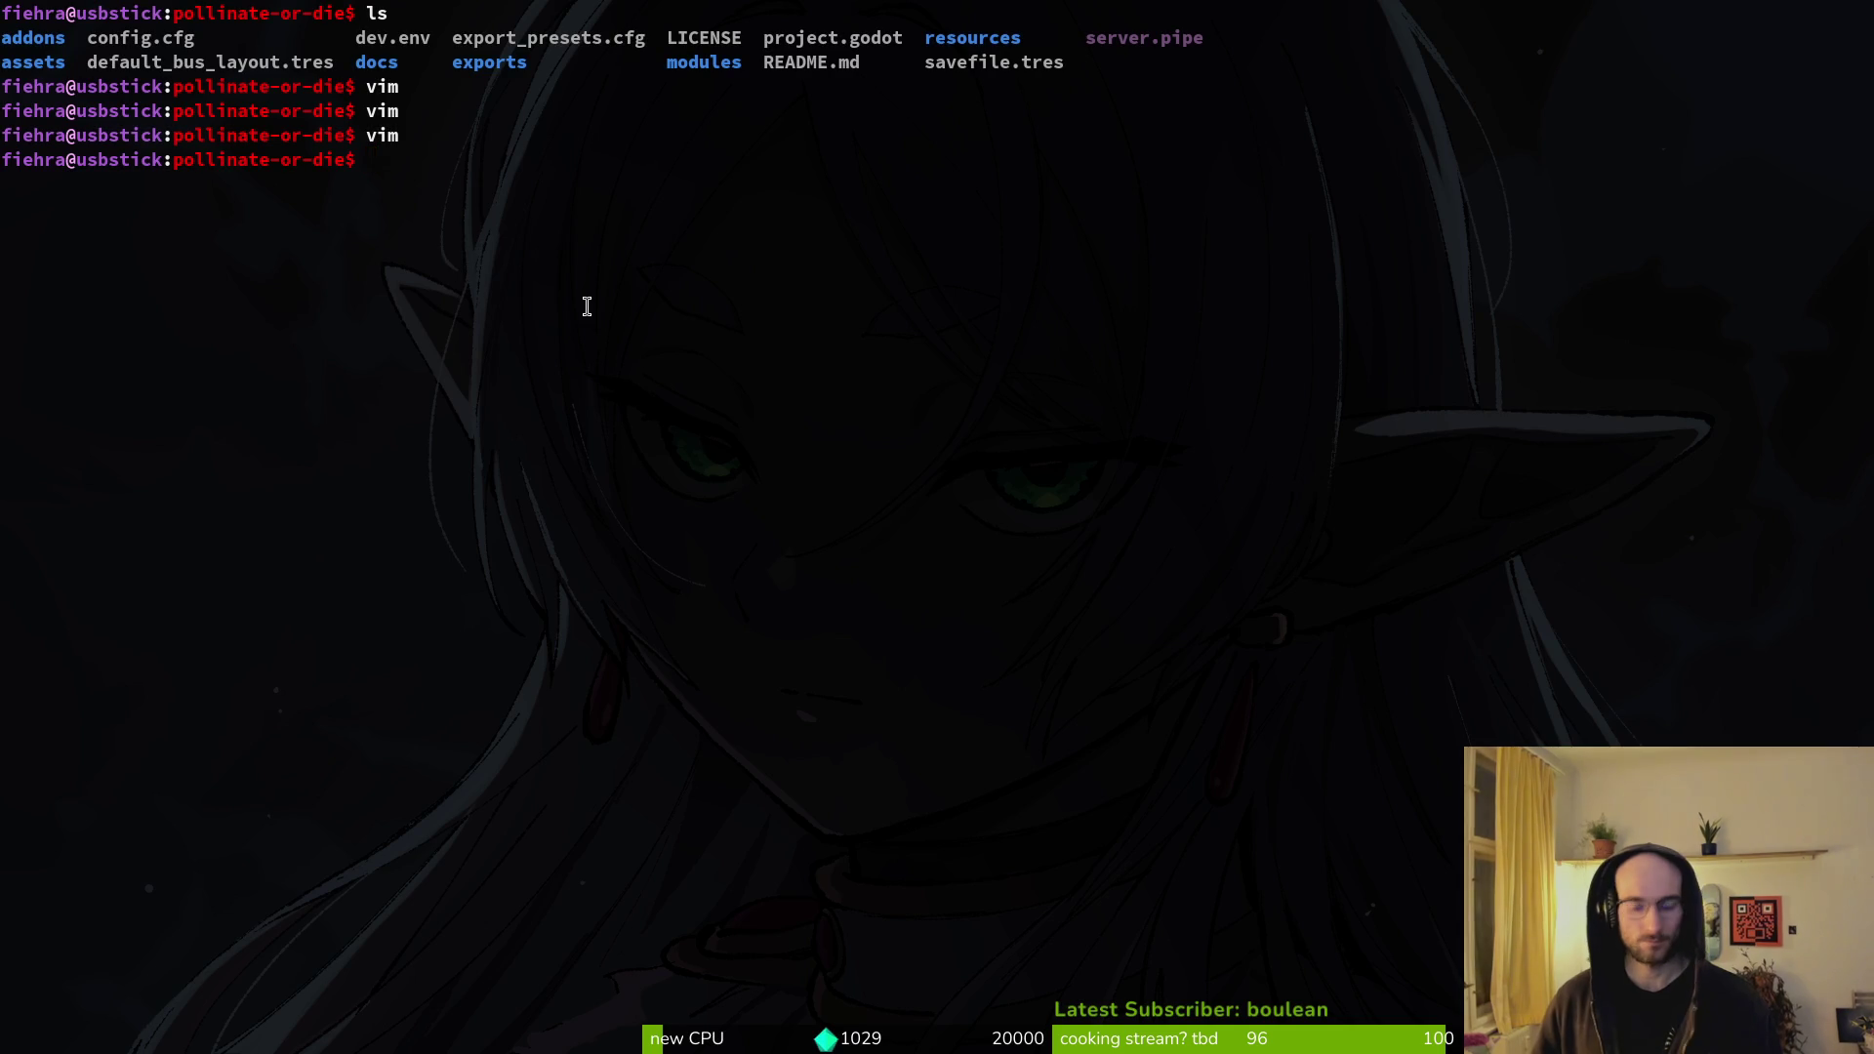
# - Relaunch Vim on the project and grep FontFile, listing splashScreen.tscn, debug_overlay.tscn and mainTheme.tres
pyautogui.write('im .')
pyautogui.press('Return')
pyautogui.write('FontFile')
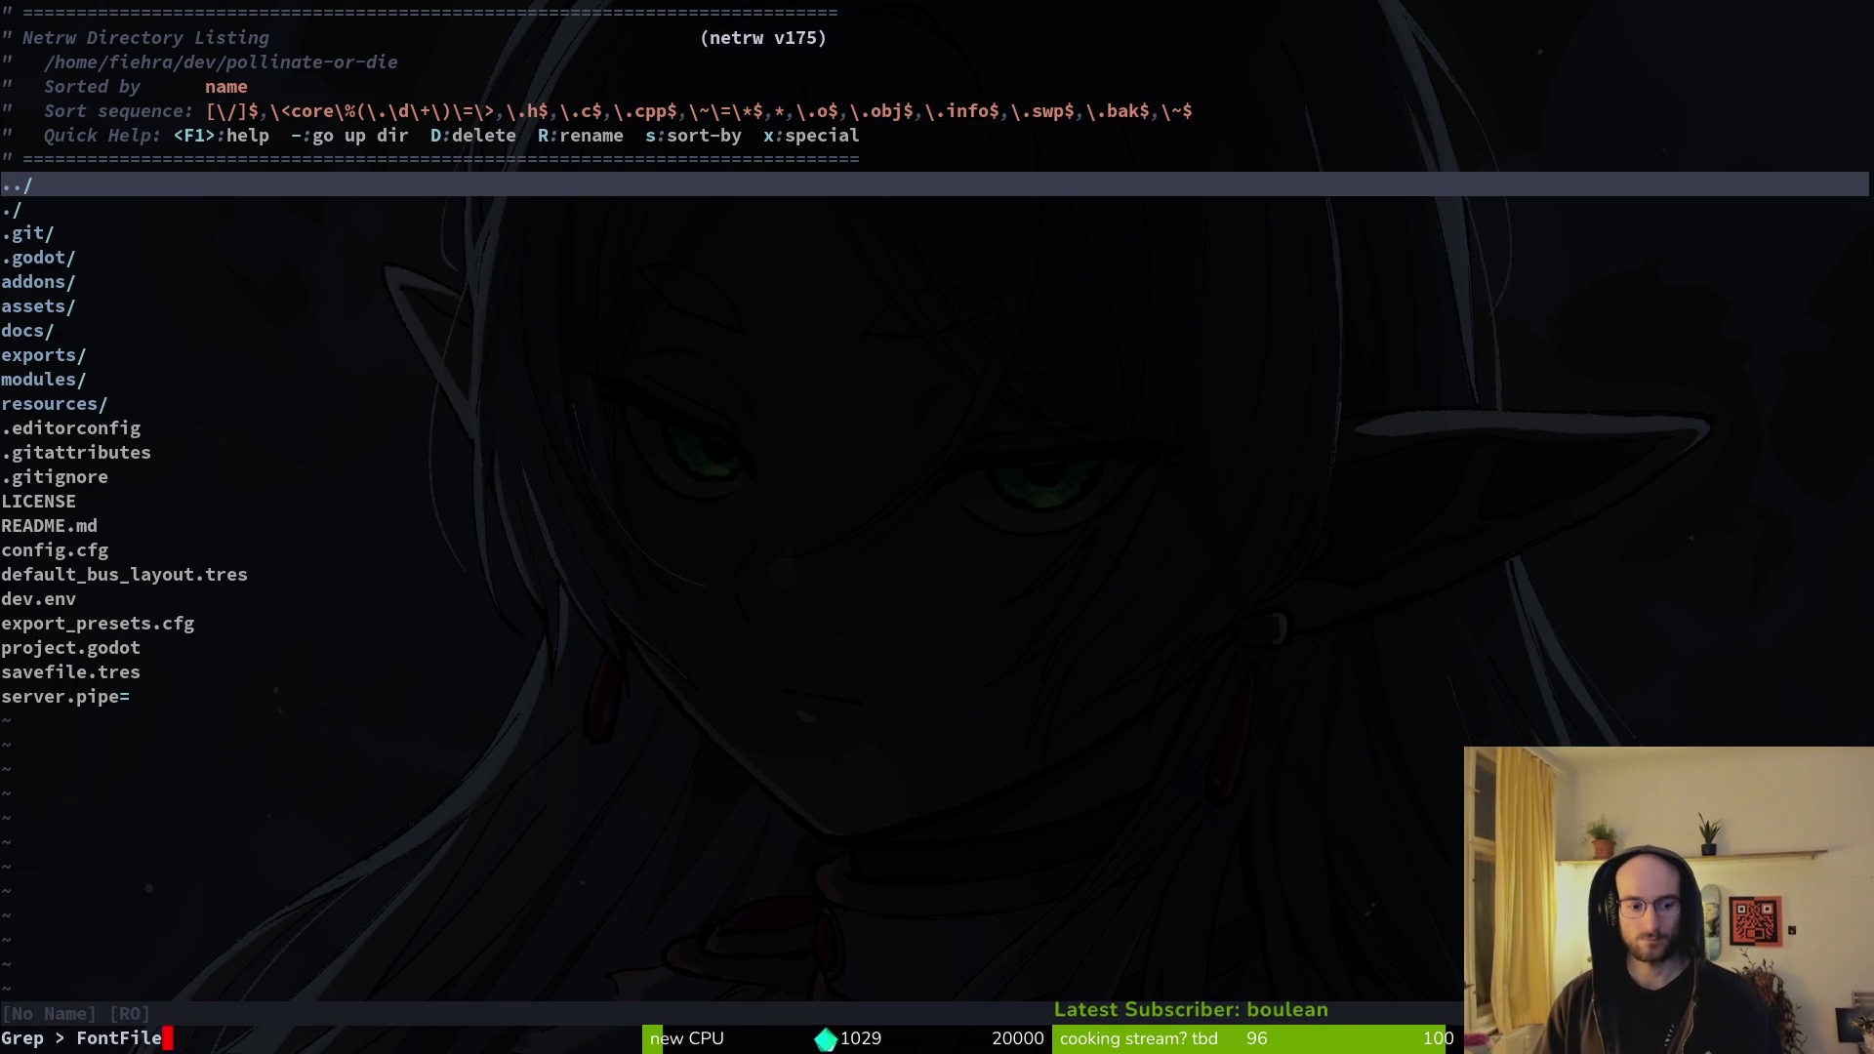
pyautogui.press('Return')
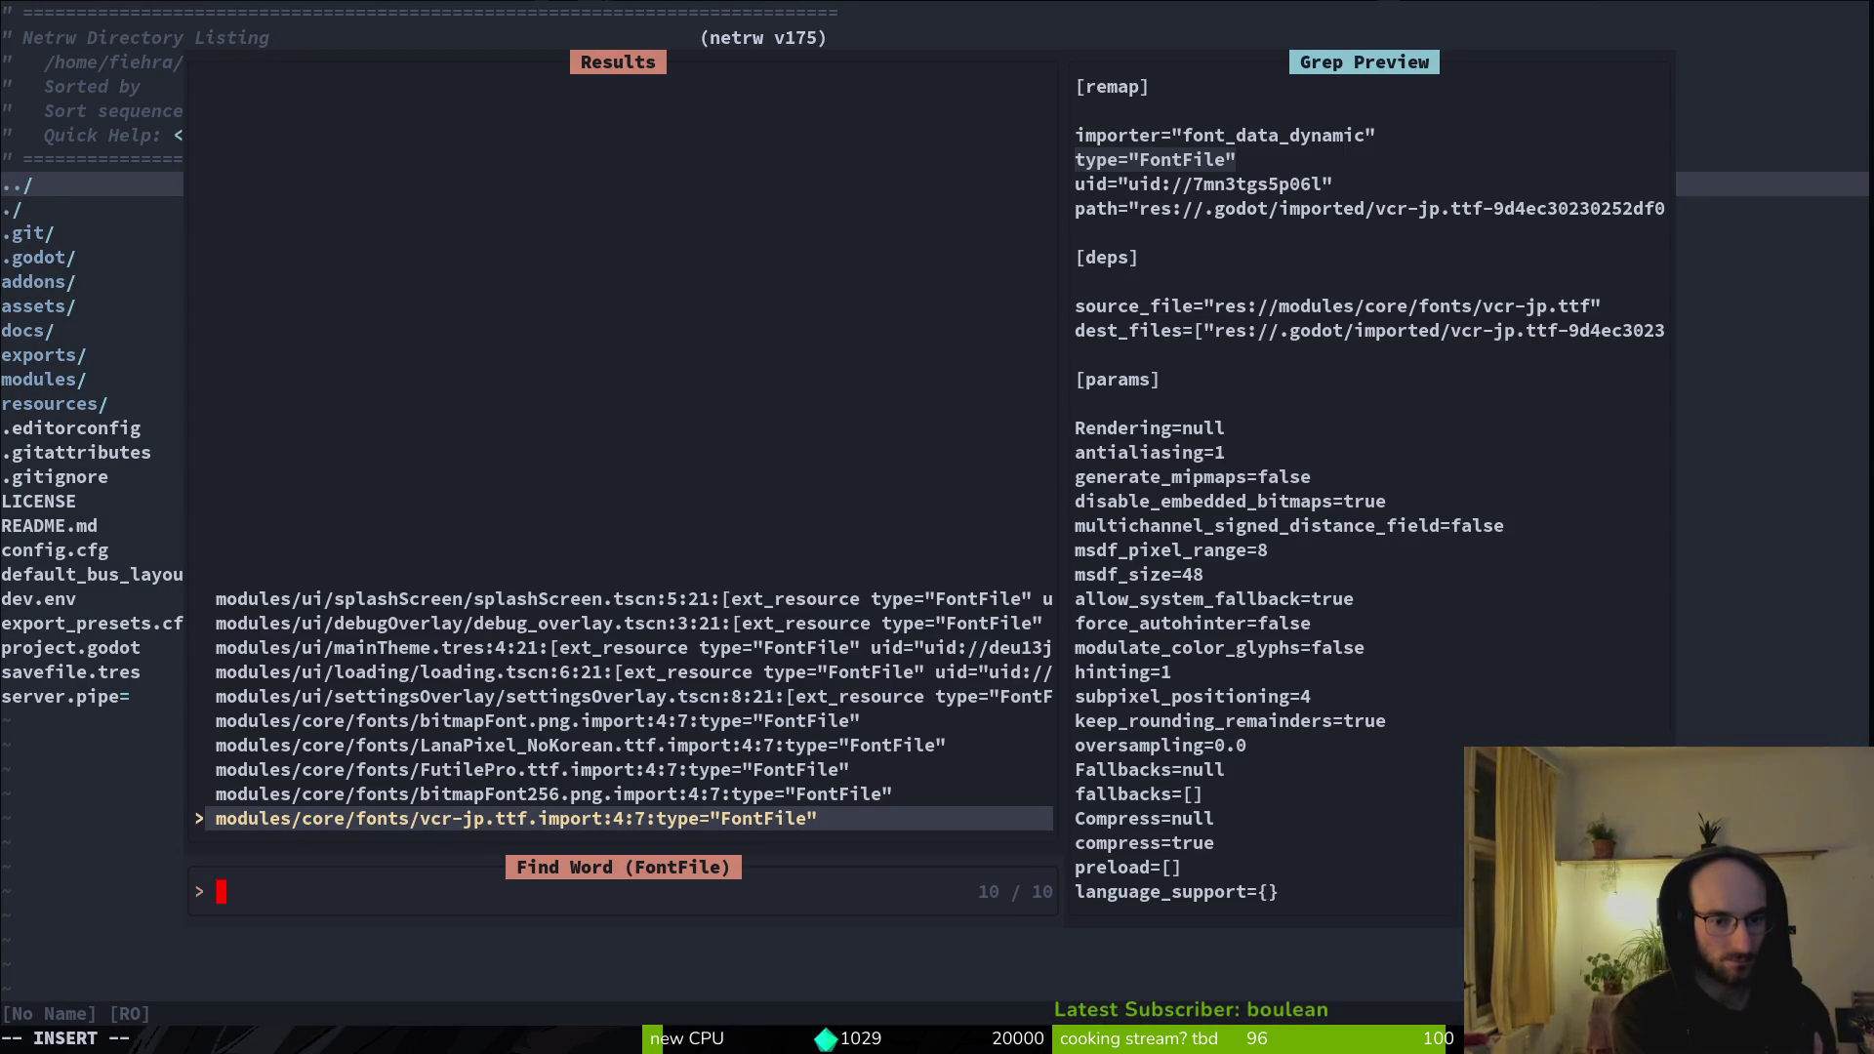
pyautogui.hotkey('alt', 'Tab')
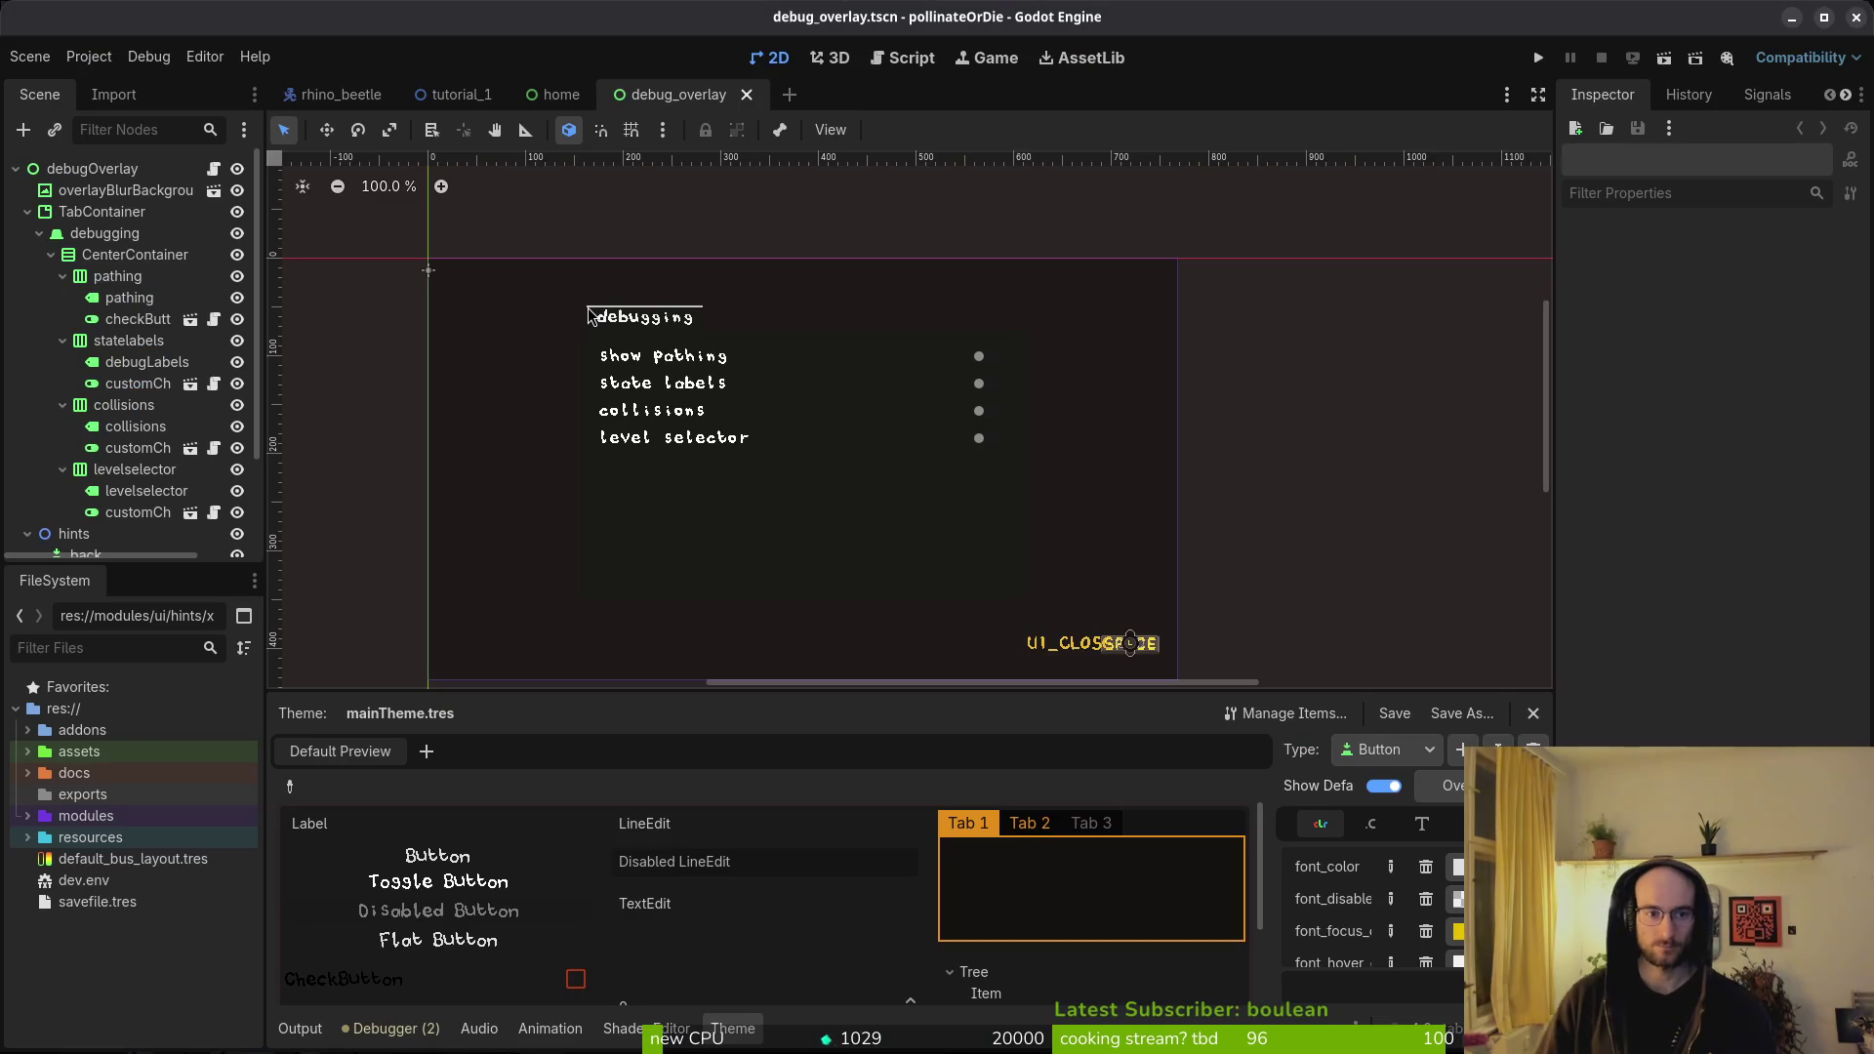
# - Inspect the debugOverlay root and the hints Label's Label Settings font properties
pyautogui.click(93, 168)
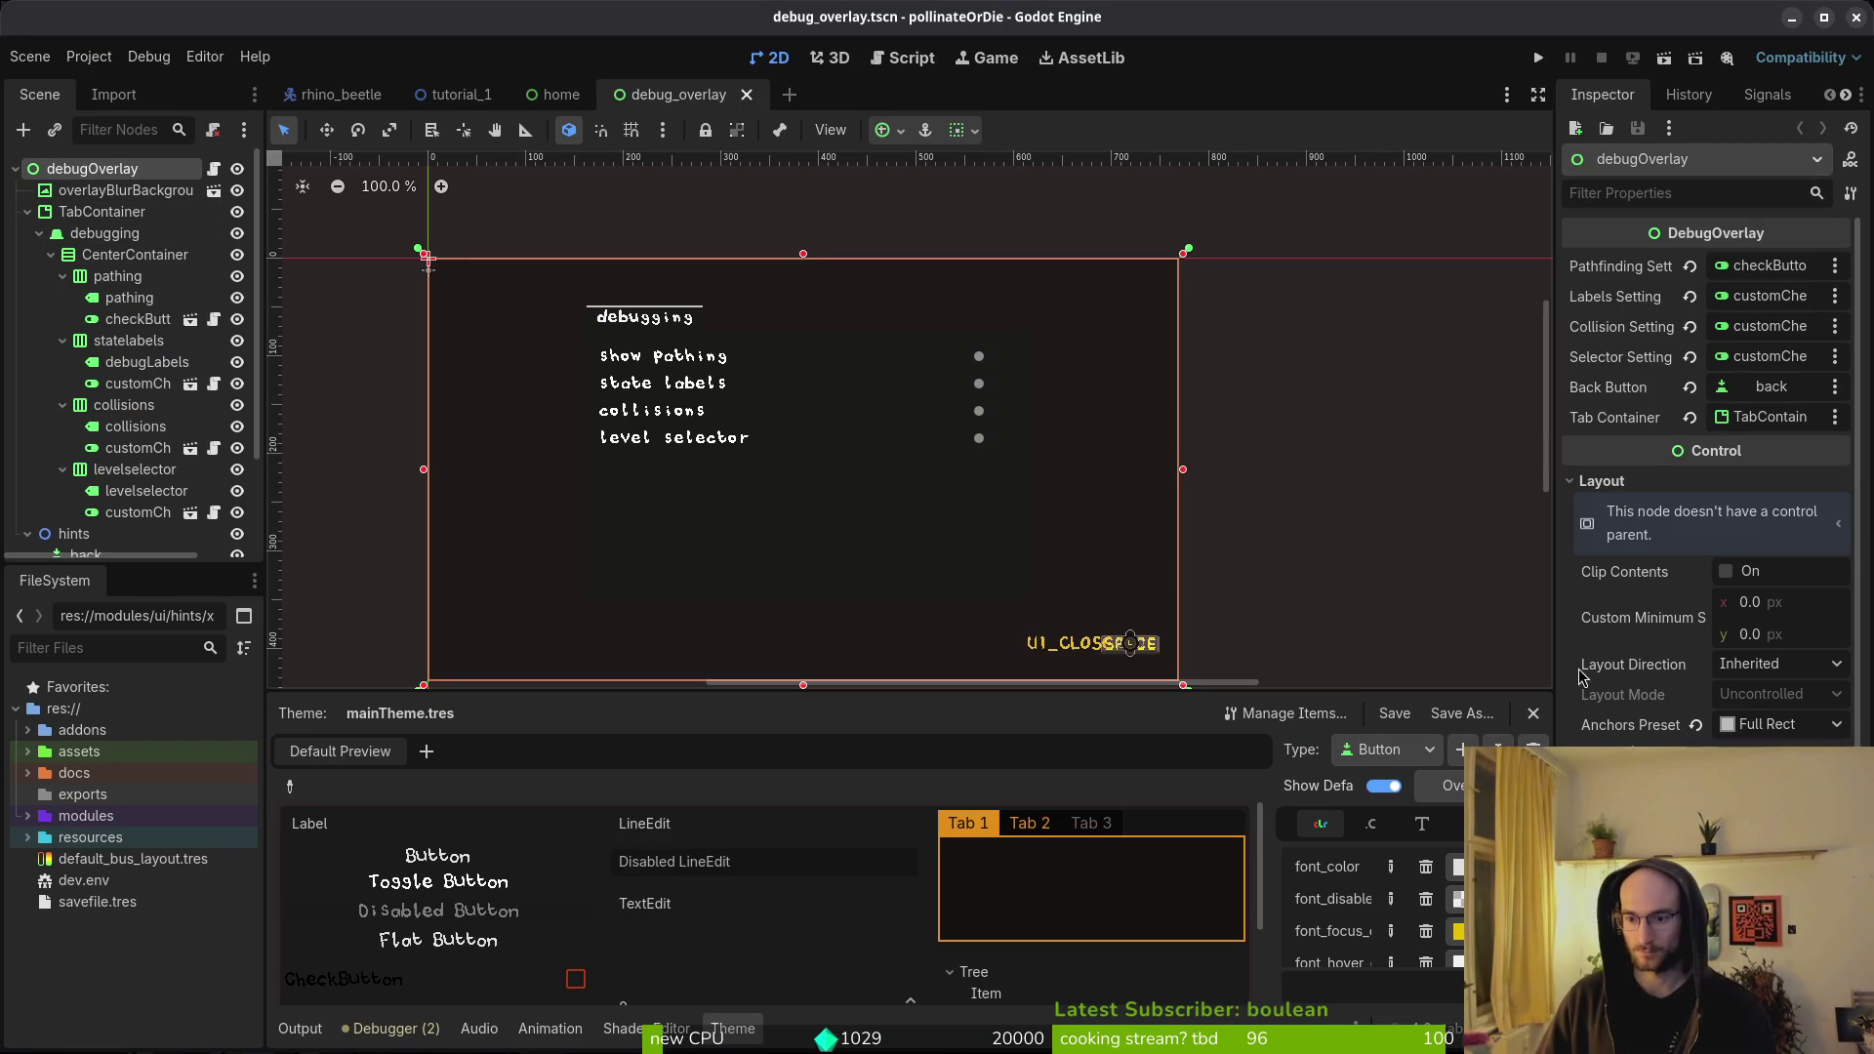
pyautogui.click(1634, 488)
pyautogui.scroll(-2, 146, 414)
pyautogui.click(88, 527)
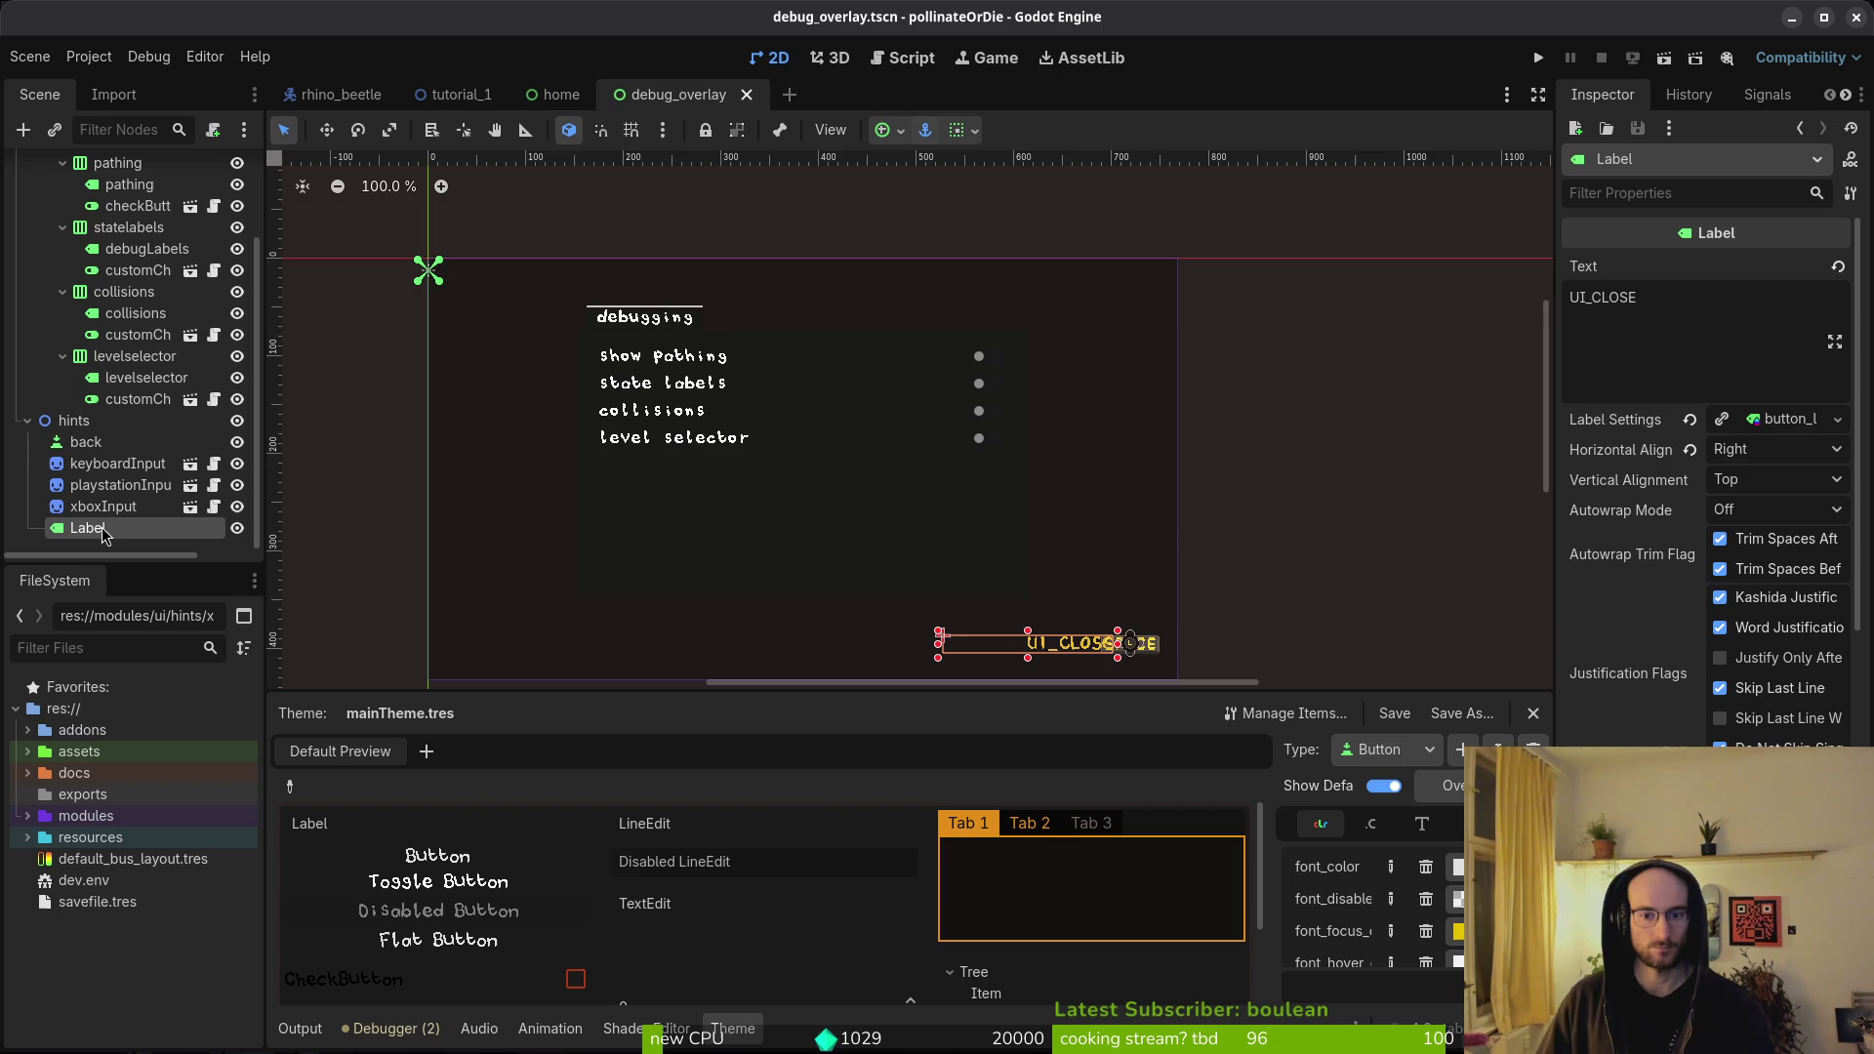
pyautogui.scroll(-10, 1769, 568)
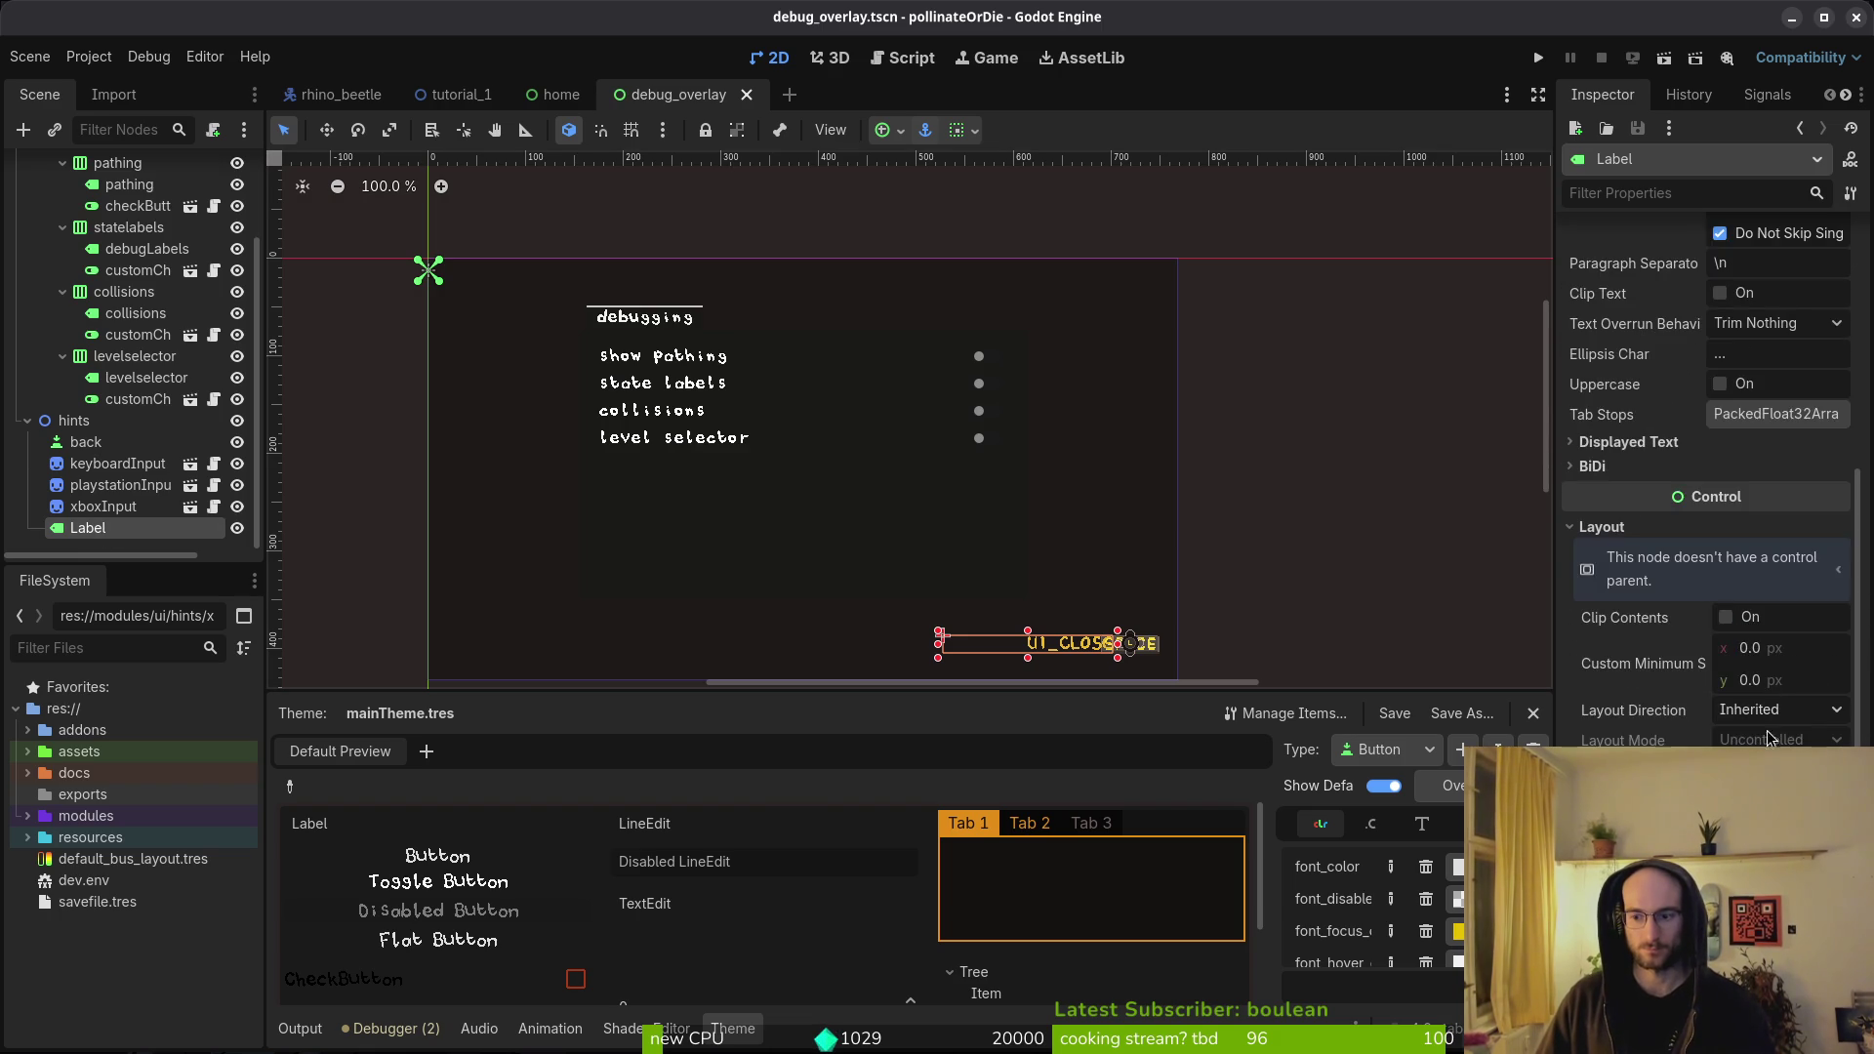
pyautogui.scroll(10, 1757, 488)
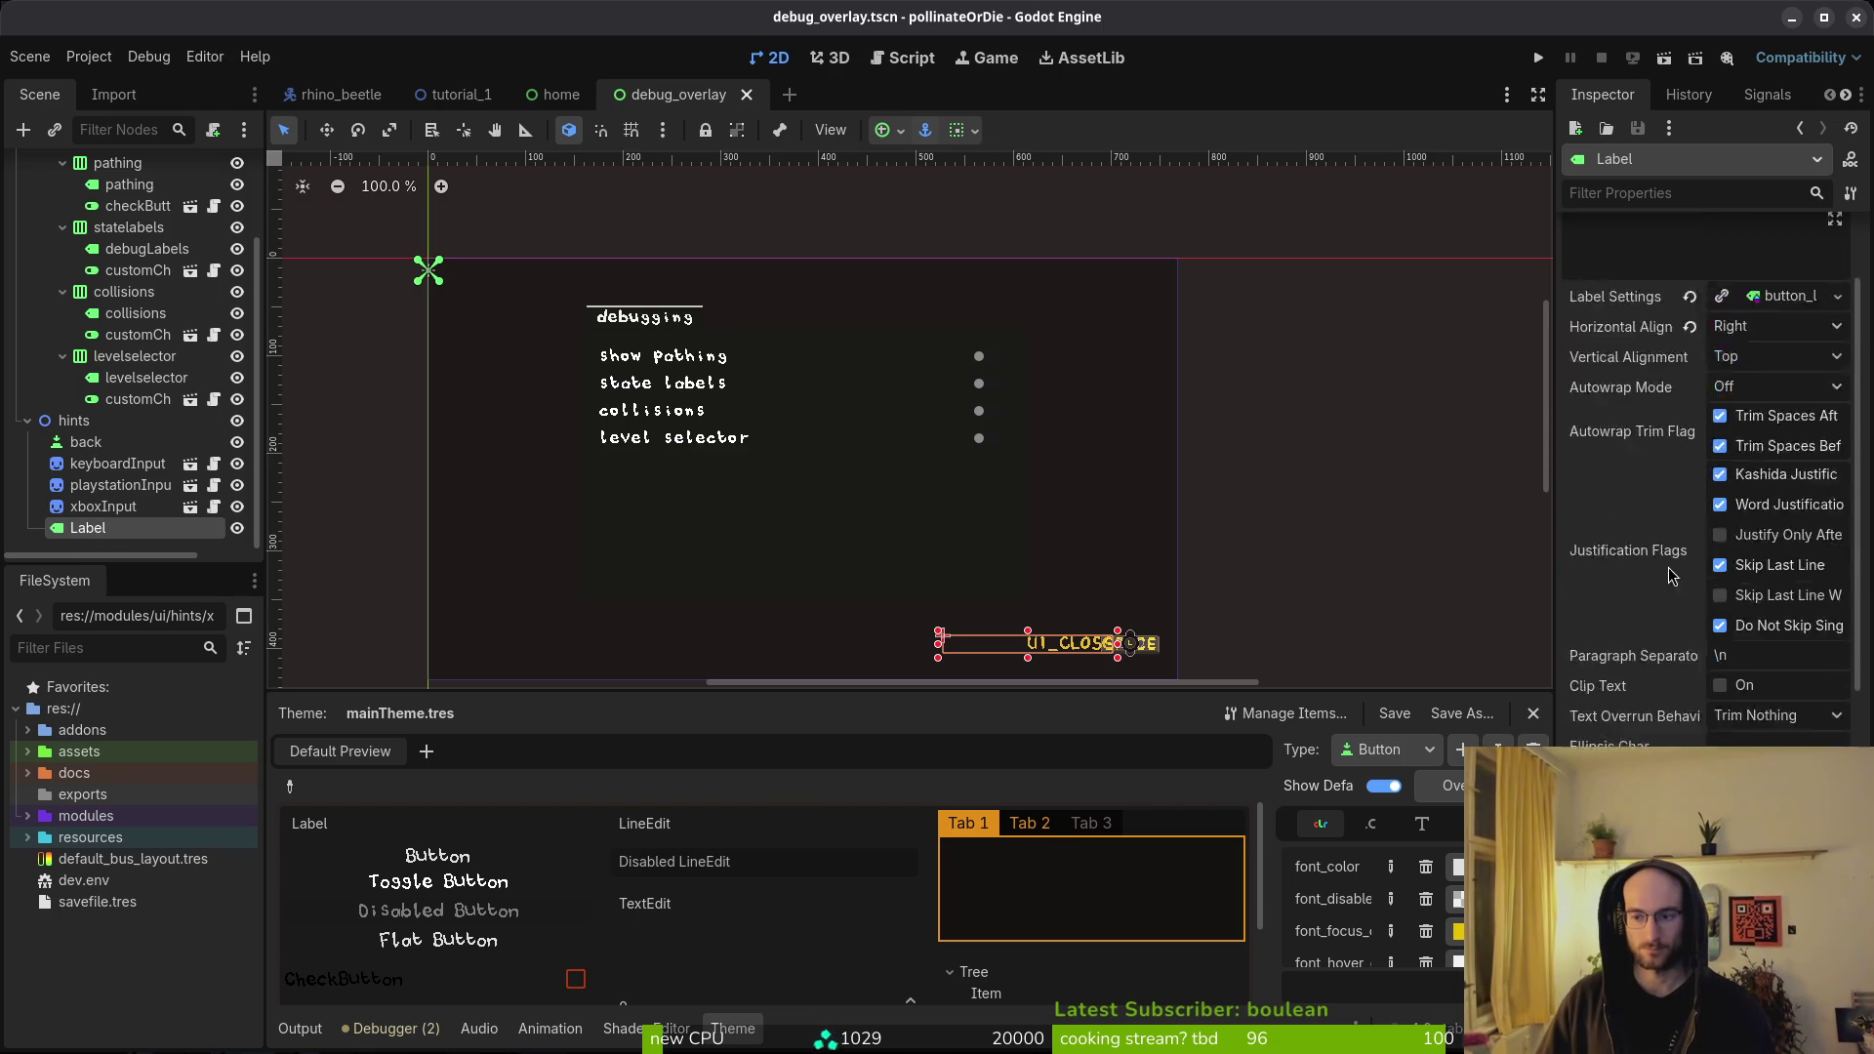
pyautogui.click(1772, 431)
pyautogui.click(1654, 508)
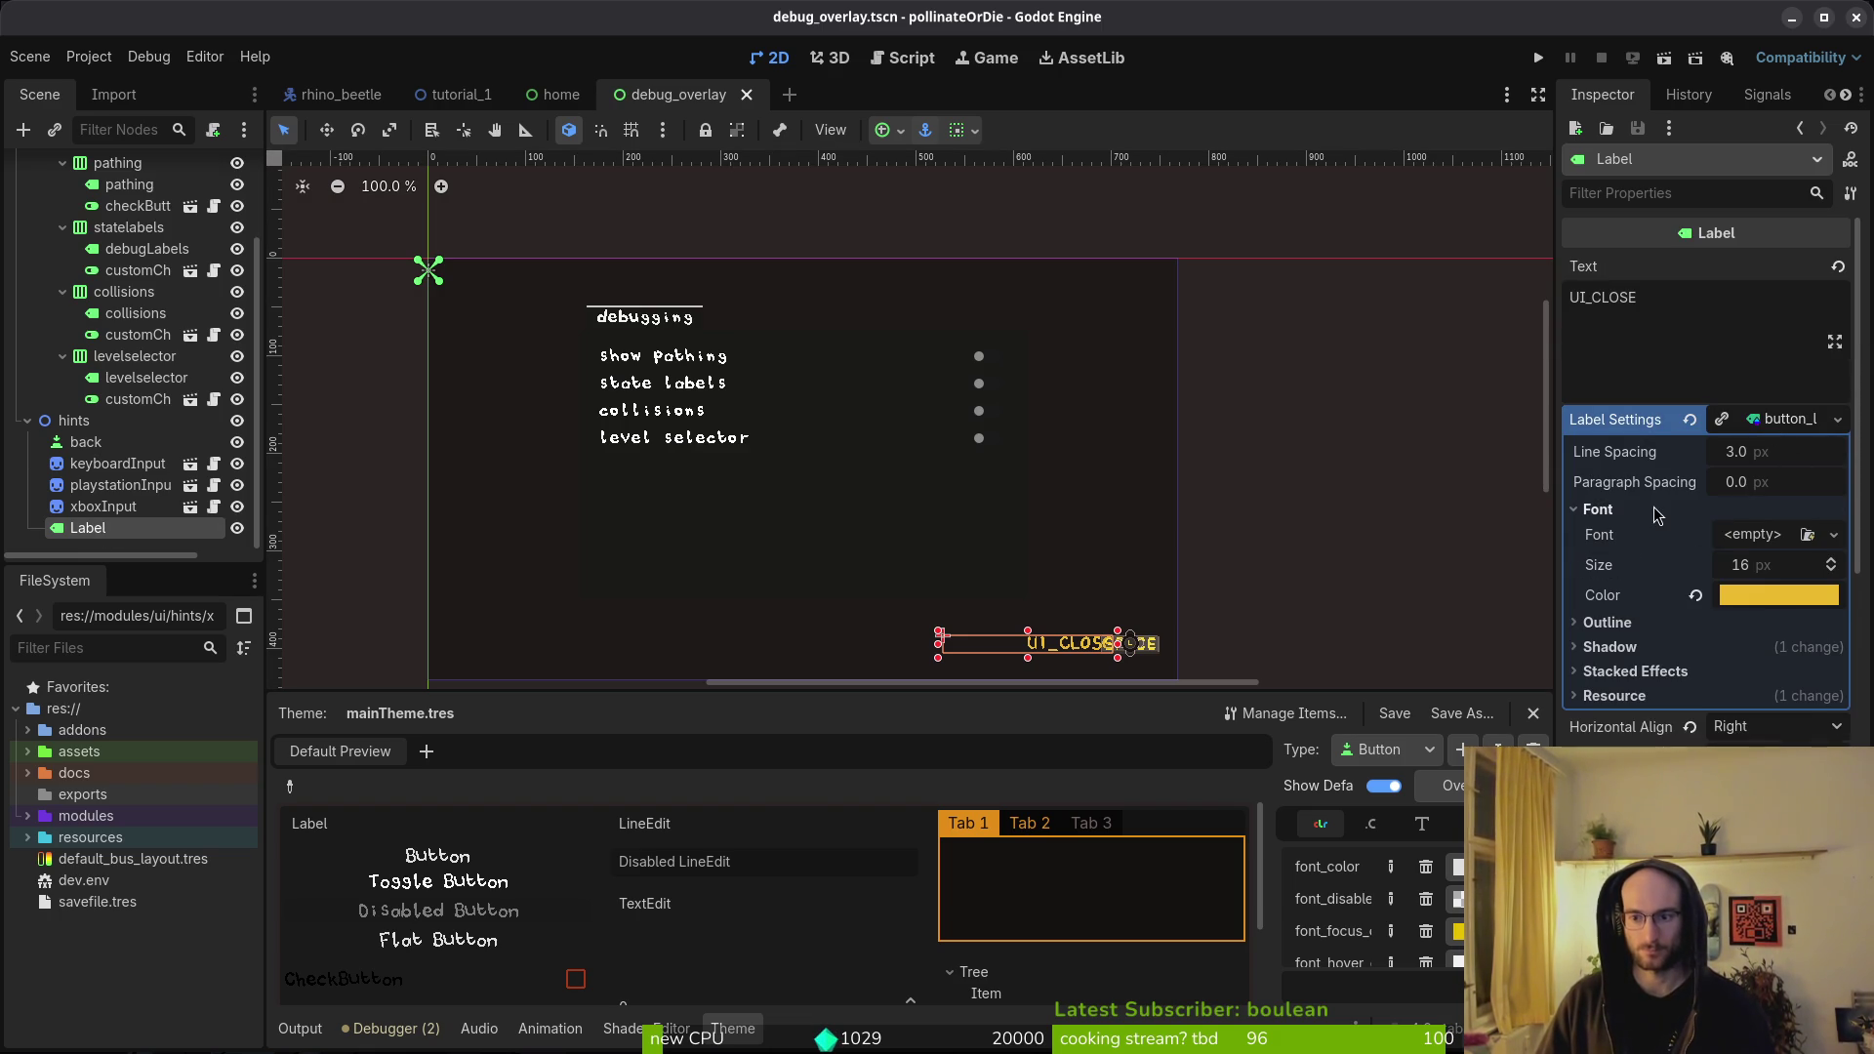
pyautogui.click(1774, 431)
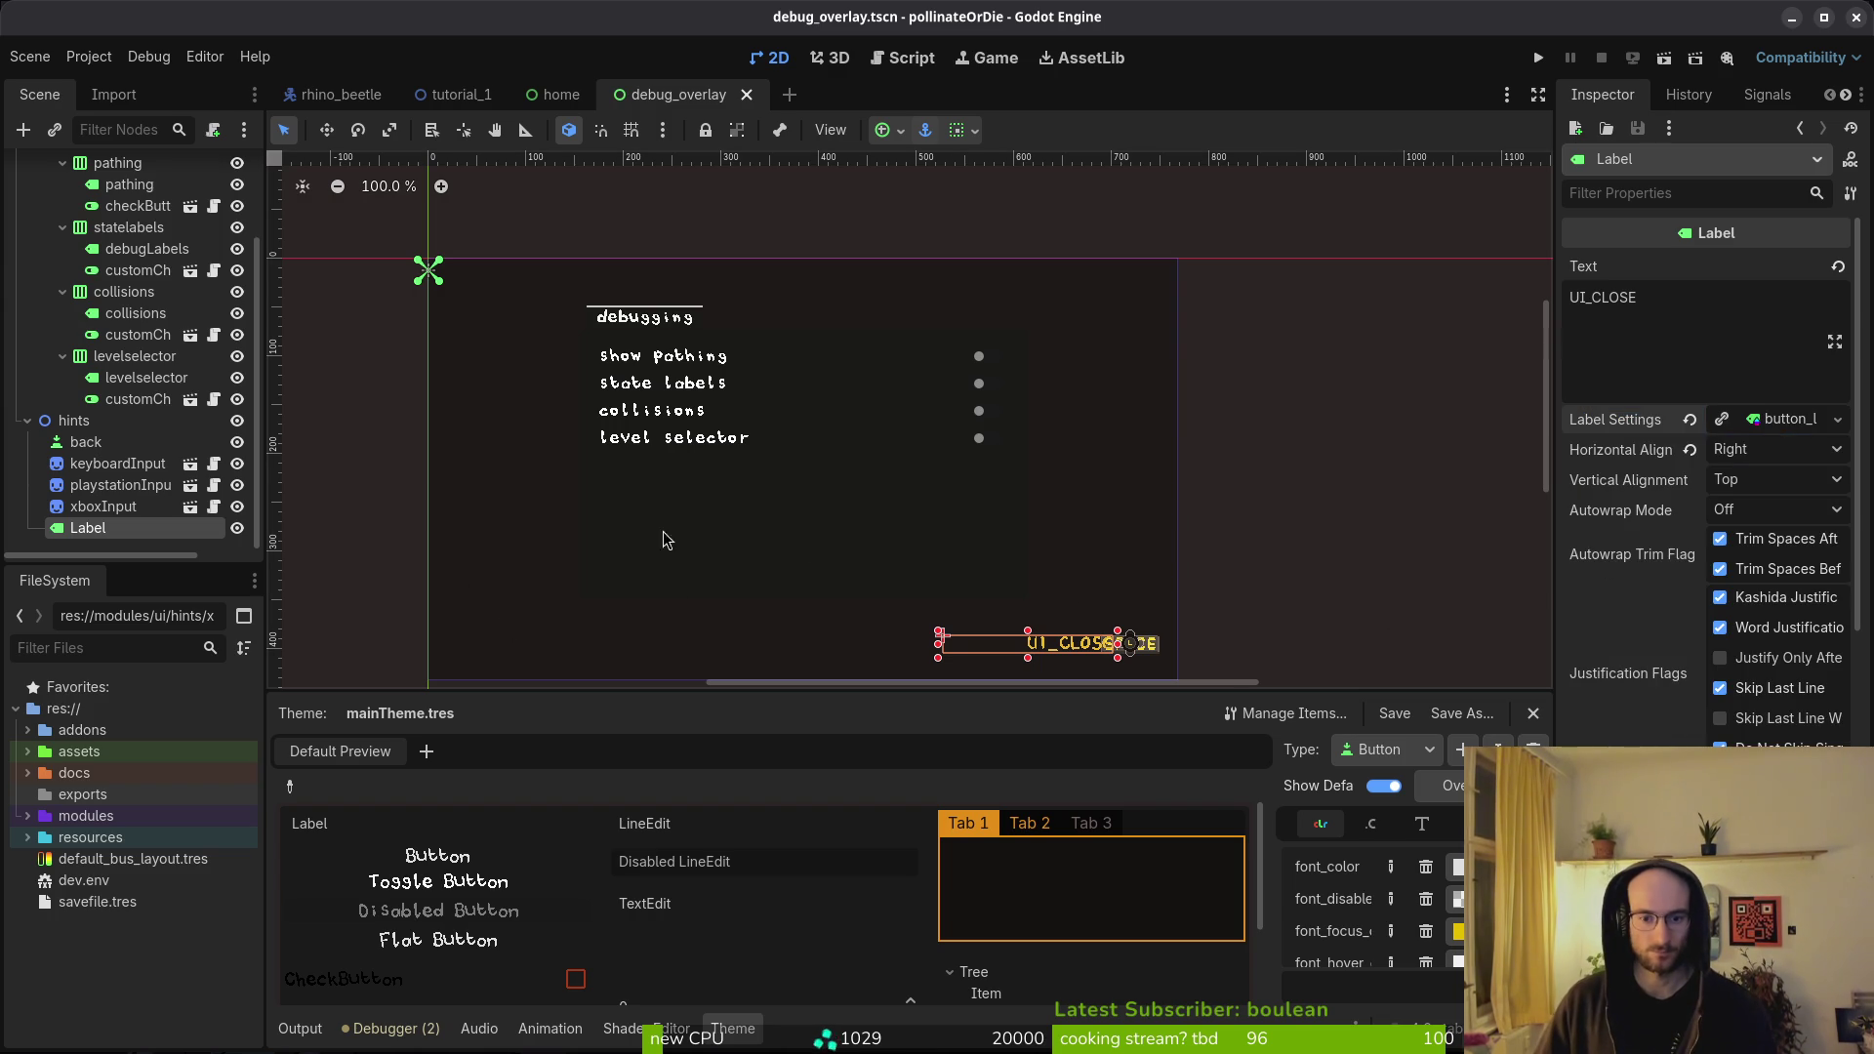
# - Clear the pixel font from the pathing label's Label Settings using the revert arrow
pyautogui.scroll(3, 98, 380)
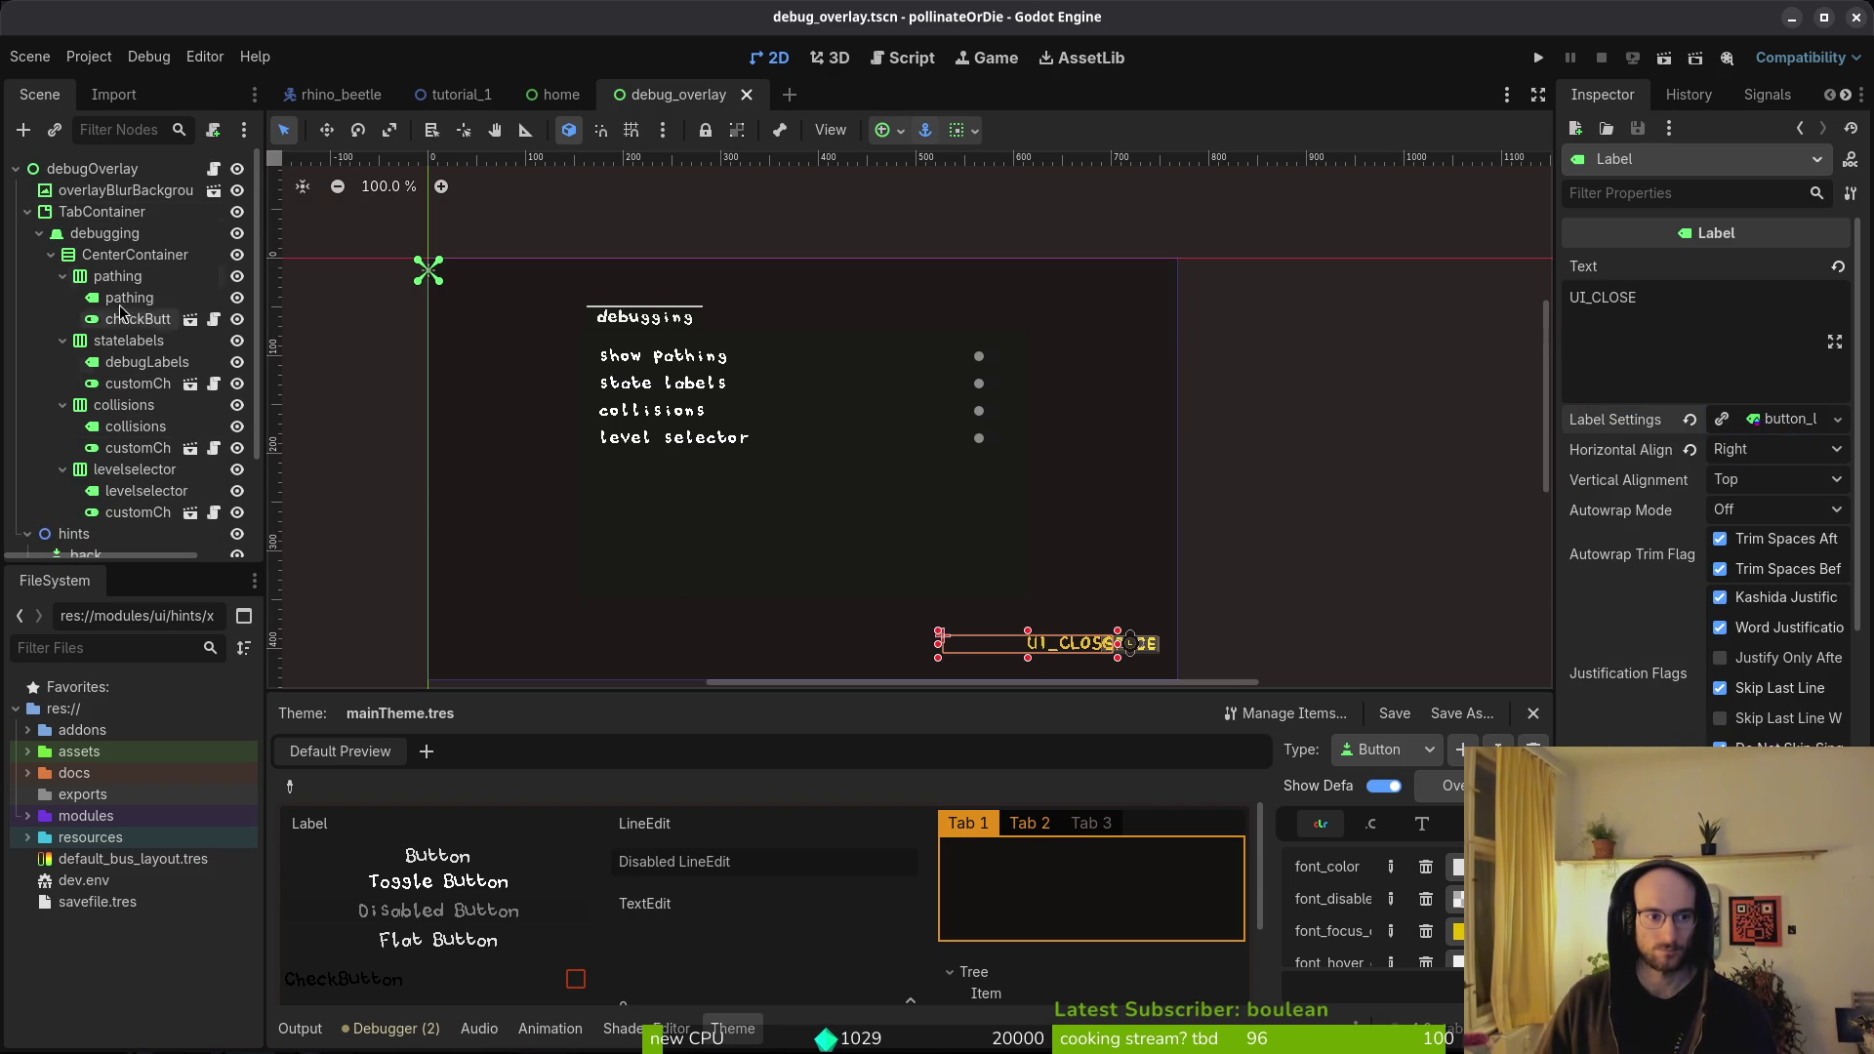
pyautogui.click(93, 212)
pyautogui.scroll(-5, 1699, 733)
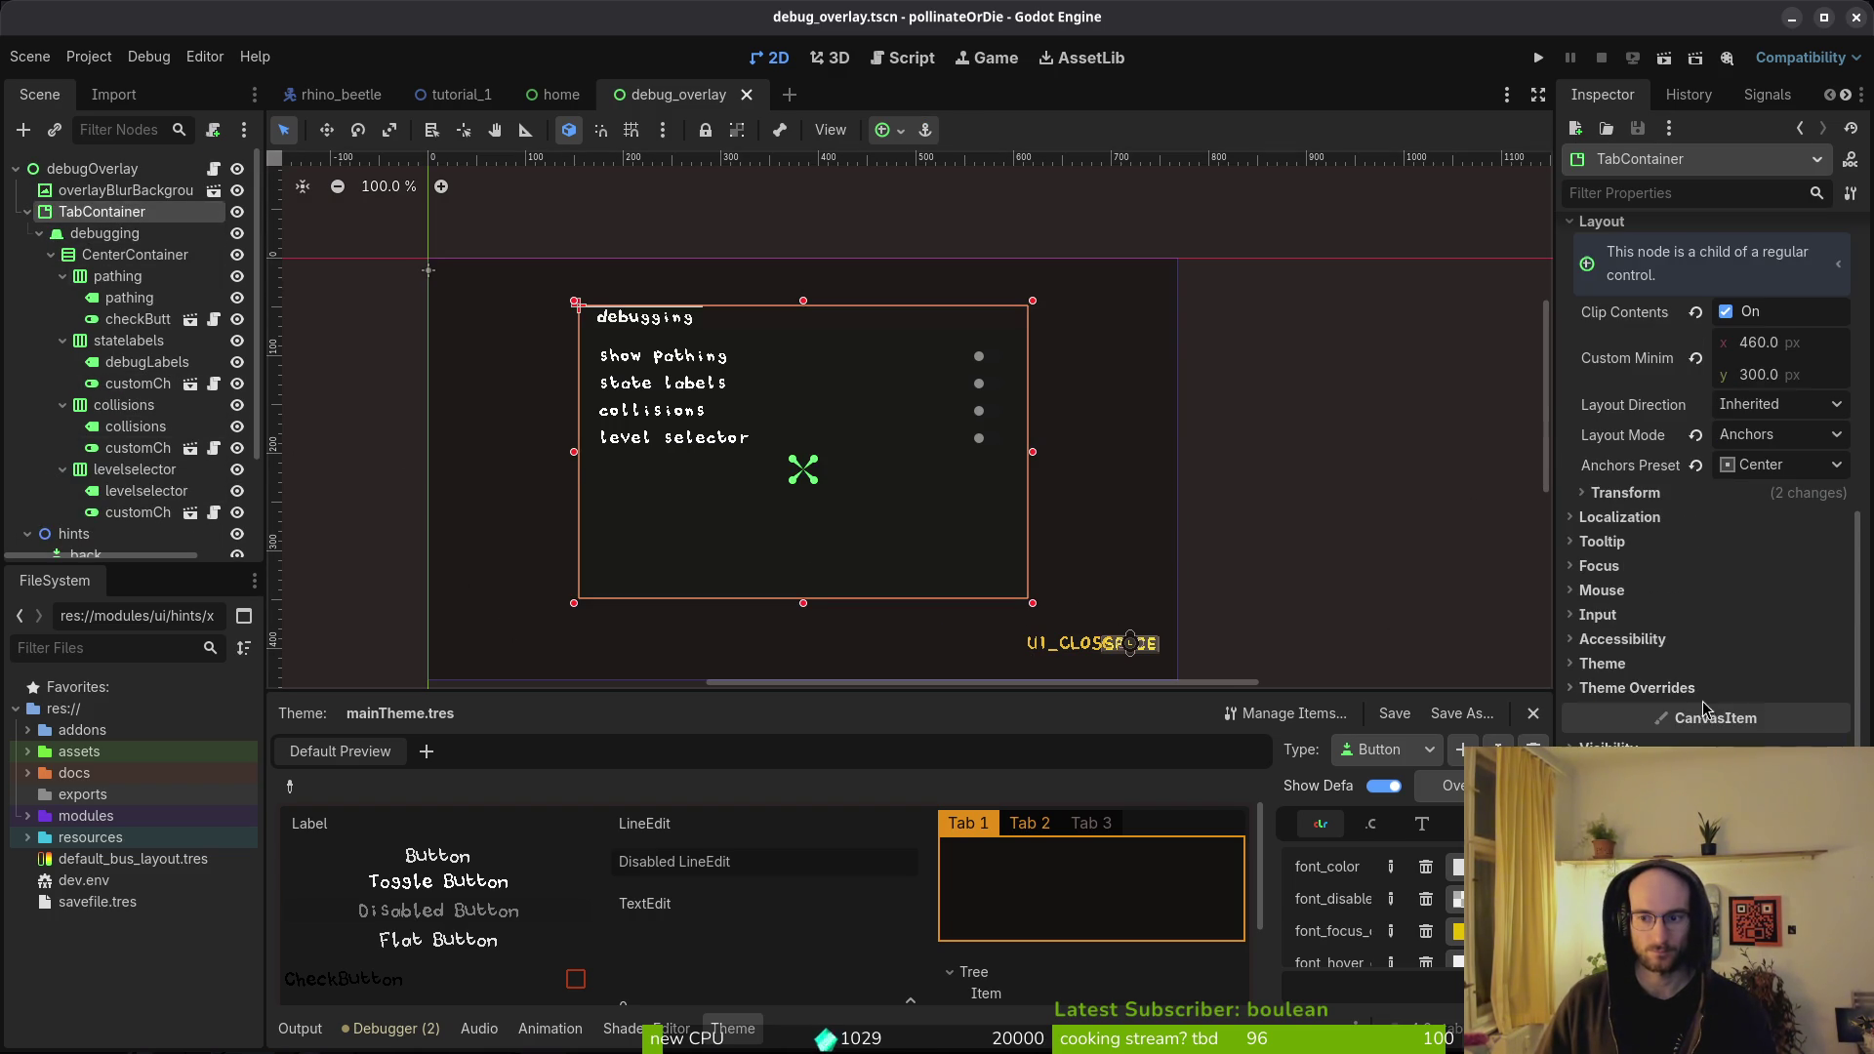
pyautogui.click(129, 297)
pyautogui.scroll(-5, 1782, 595)
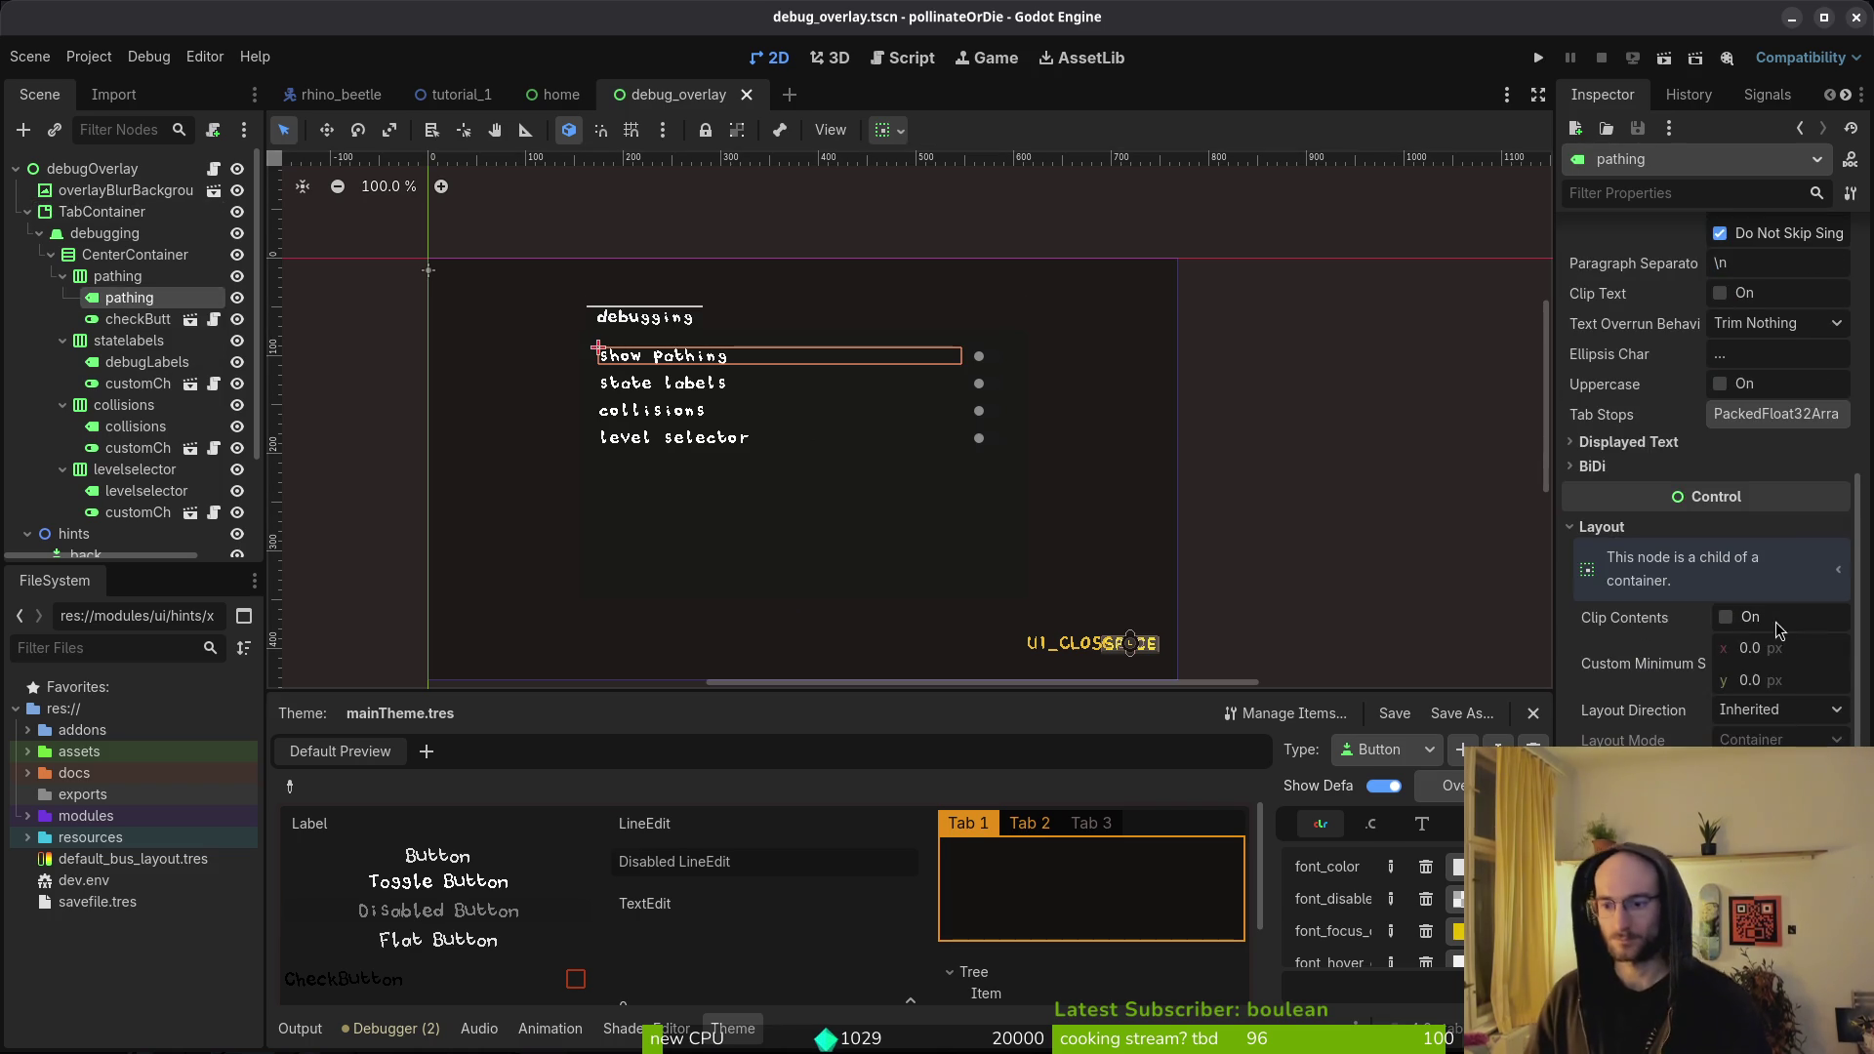
pyautogui.scroll(-3, 1709, 489)
pyautogui.scroll(8, 1709, 488)
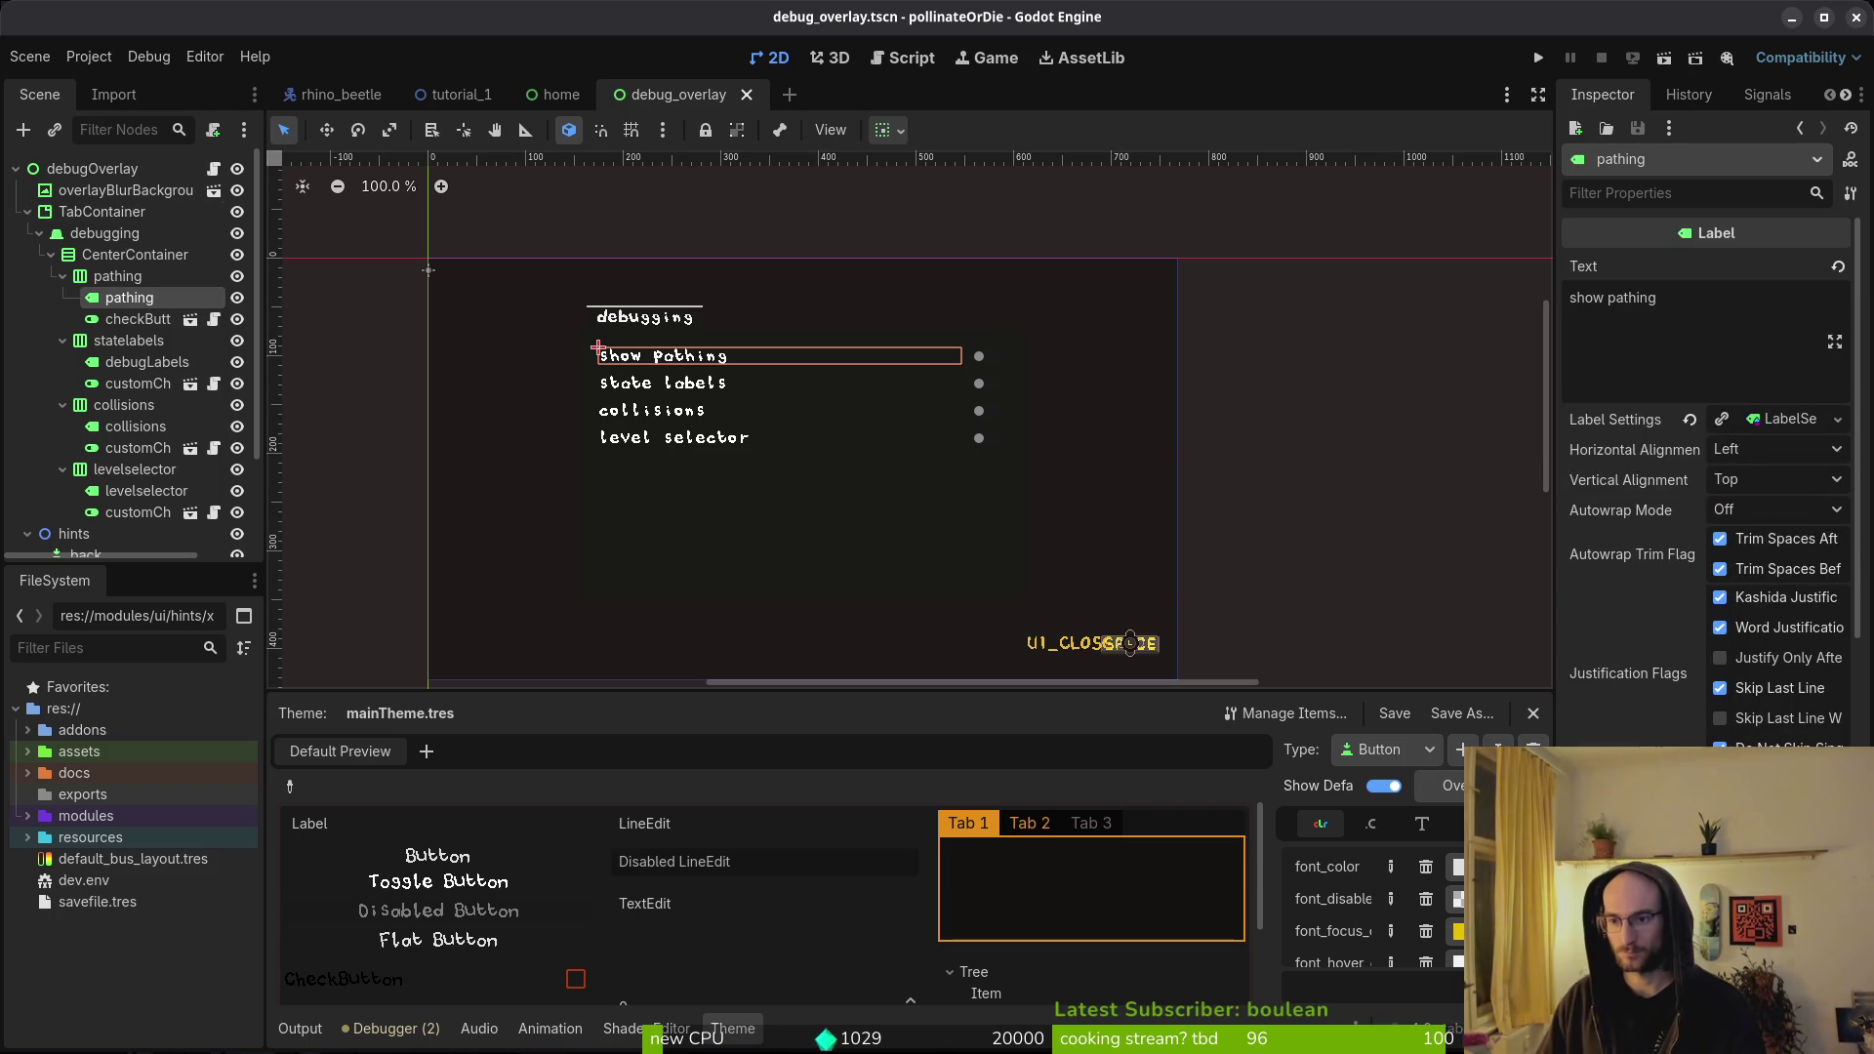
pyautogui.click(1787, 421)
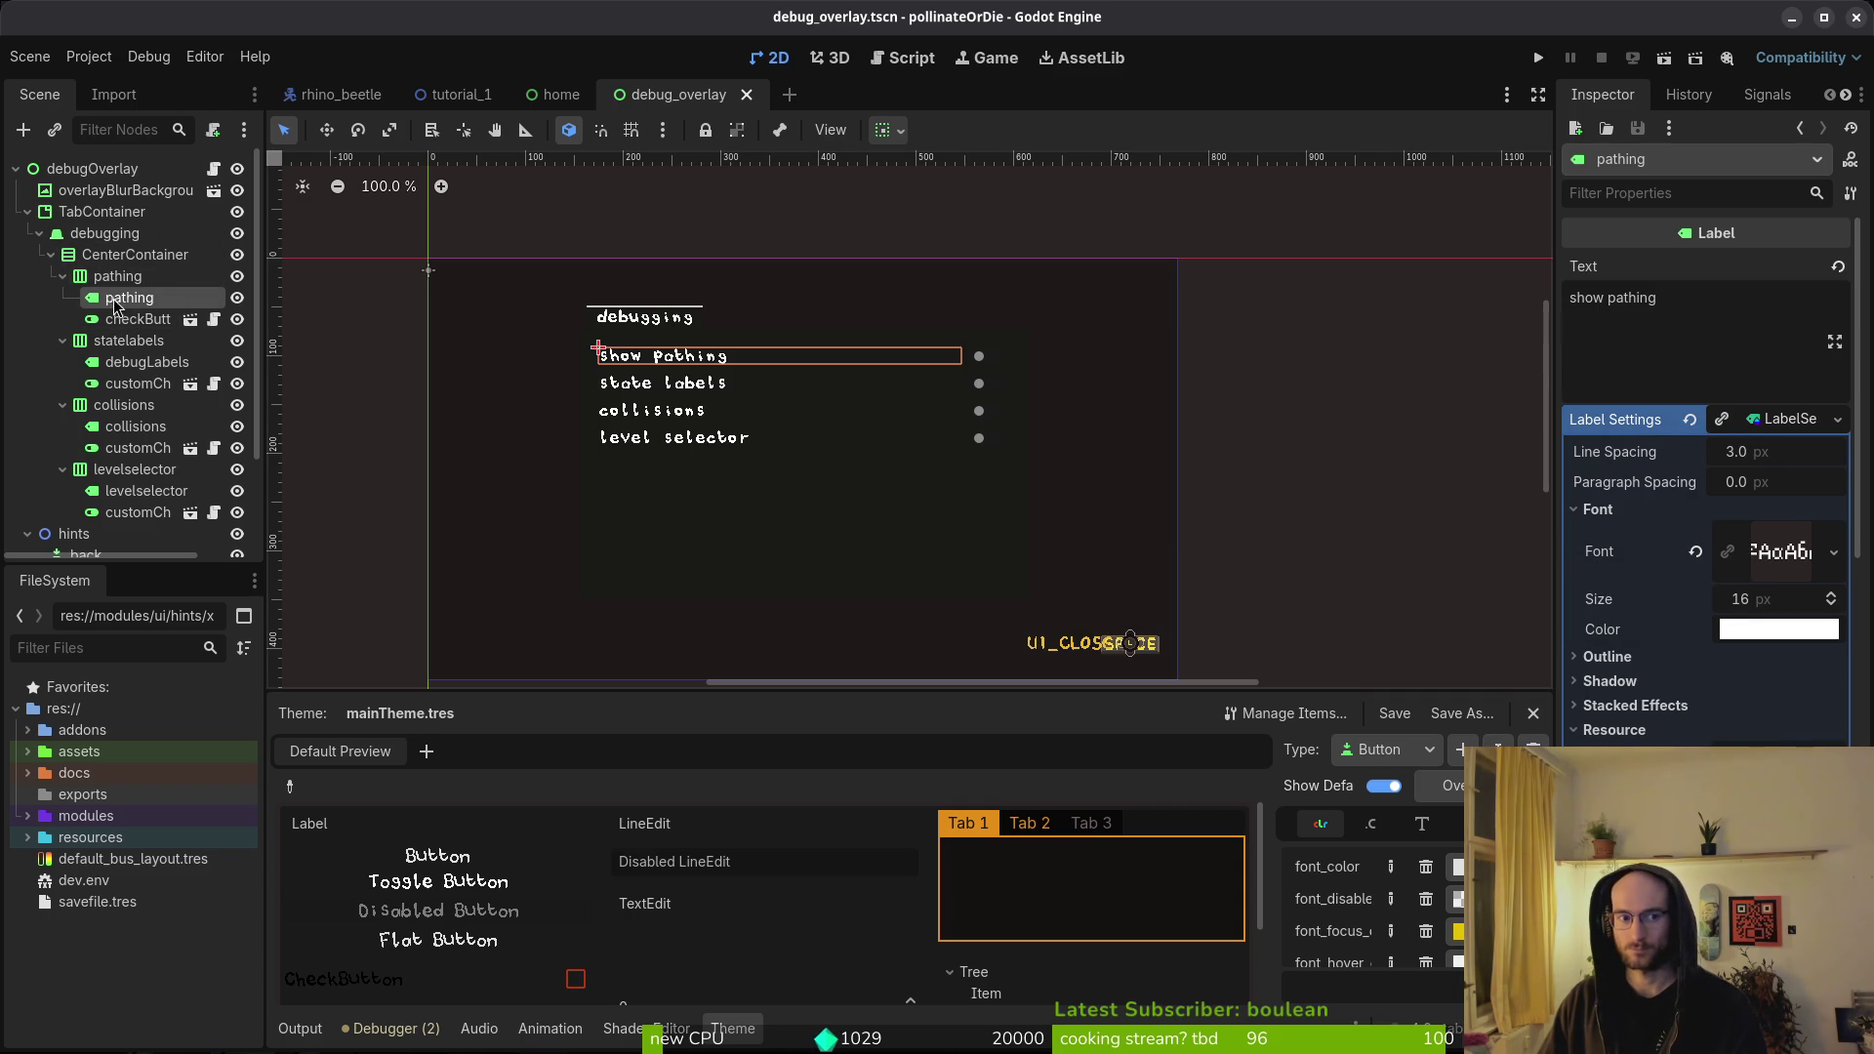
pyautogui.click(1695, 552)
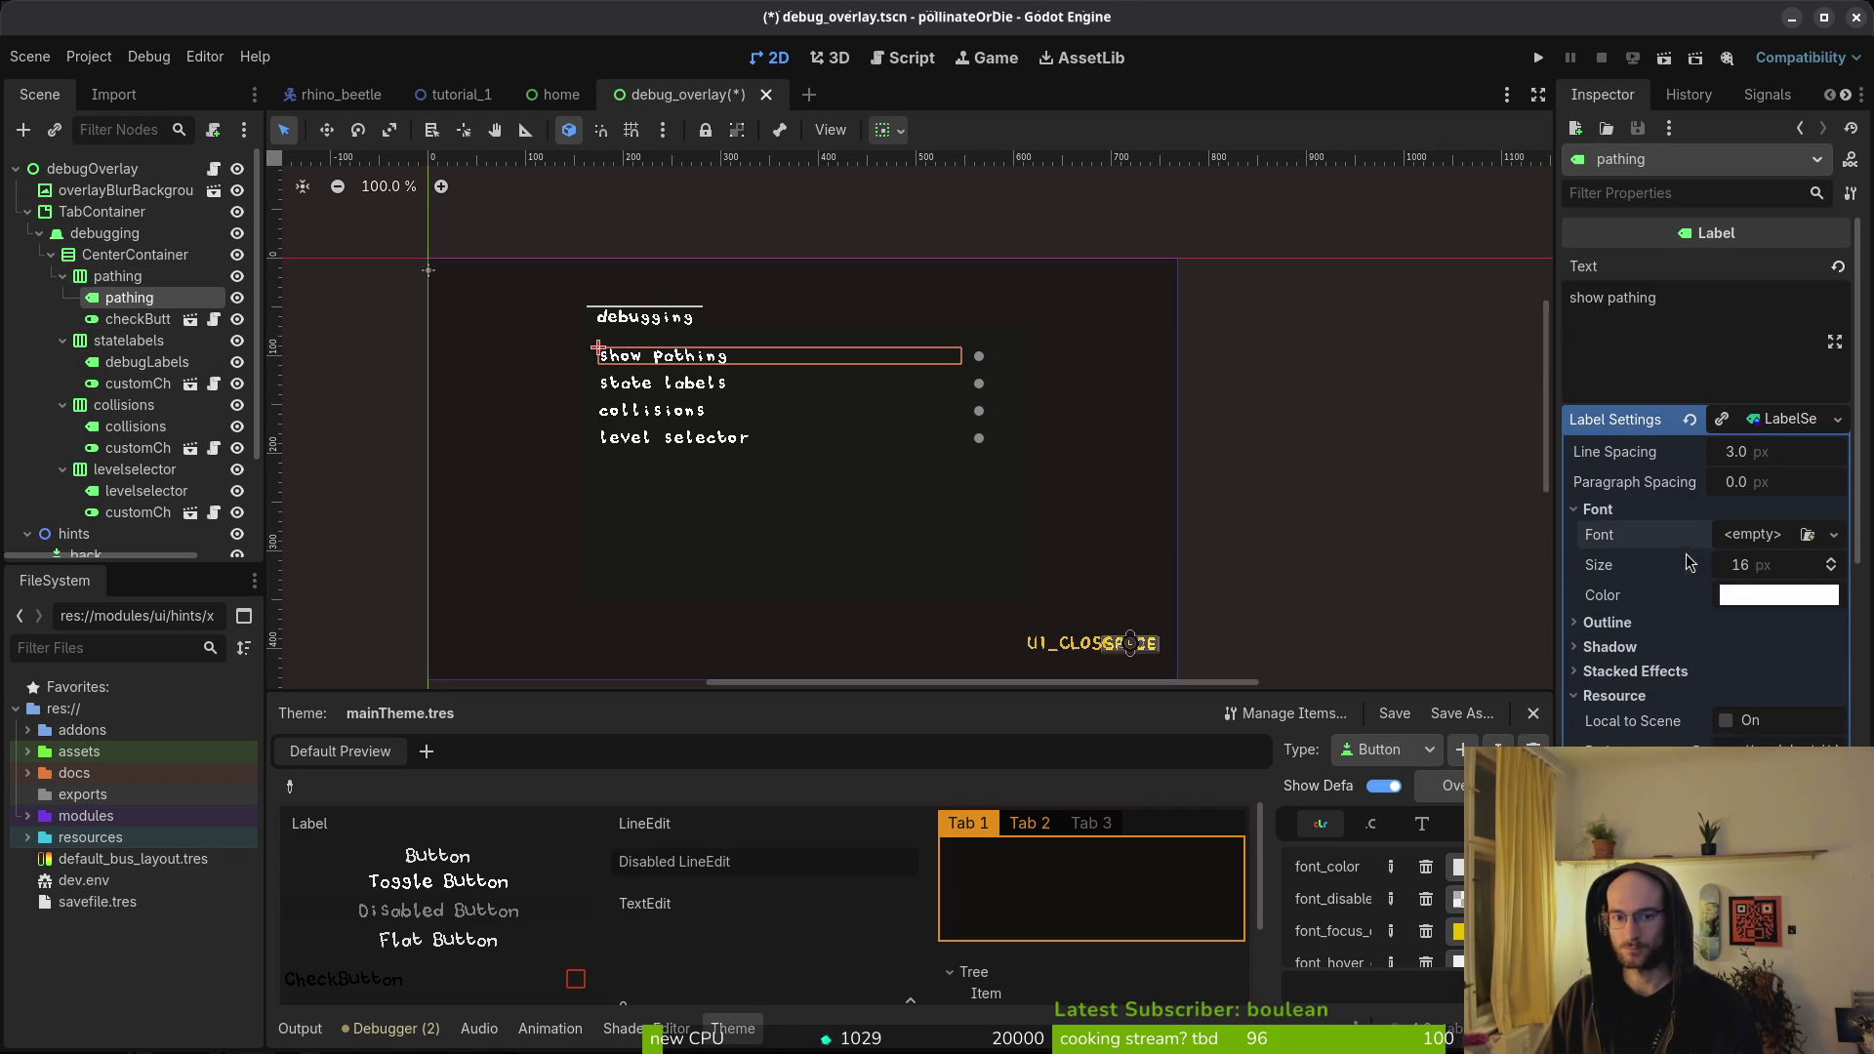
# - Save, then confirm the debugLabels, collisions and levelselector labels show an <empty> font
pyautogui.hotkey('ctrl', 's')
pyautogui.click(146, 362)
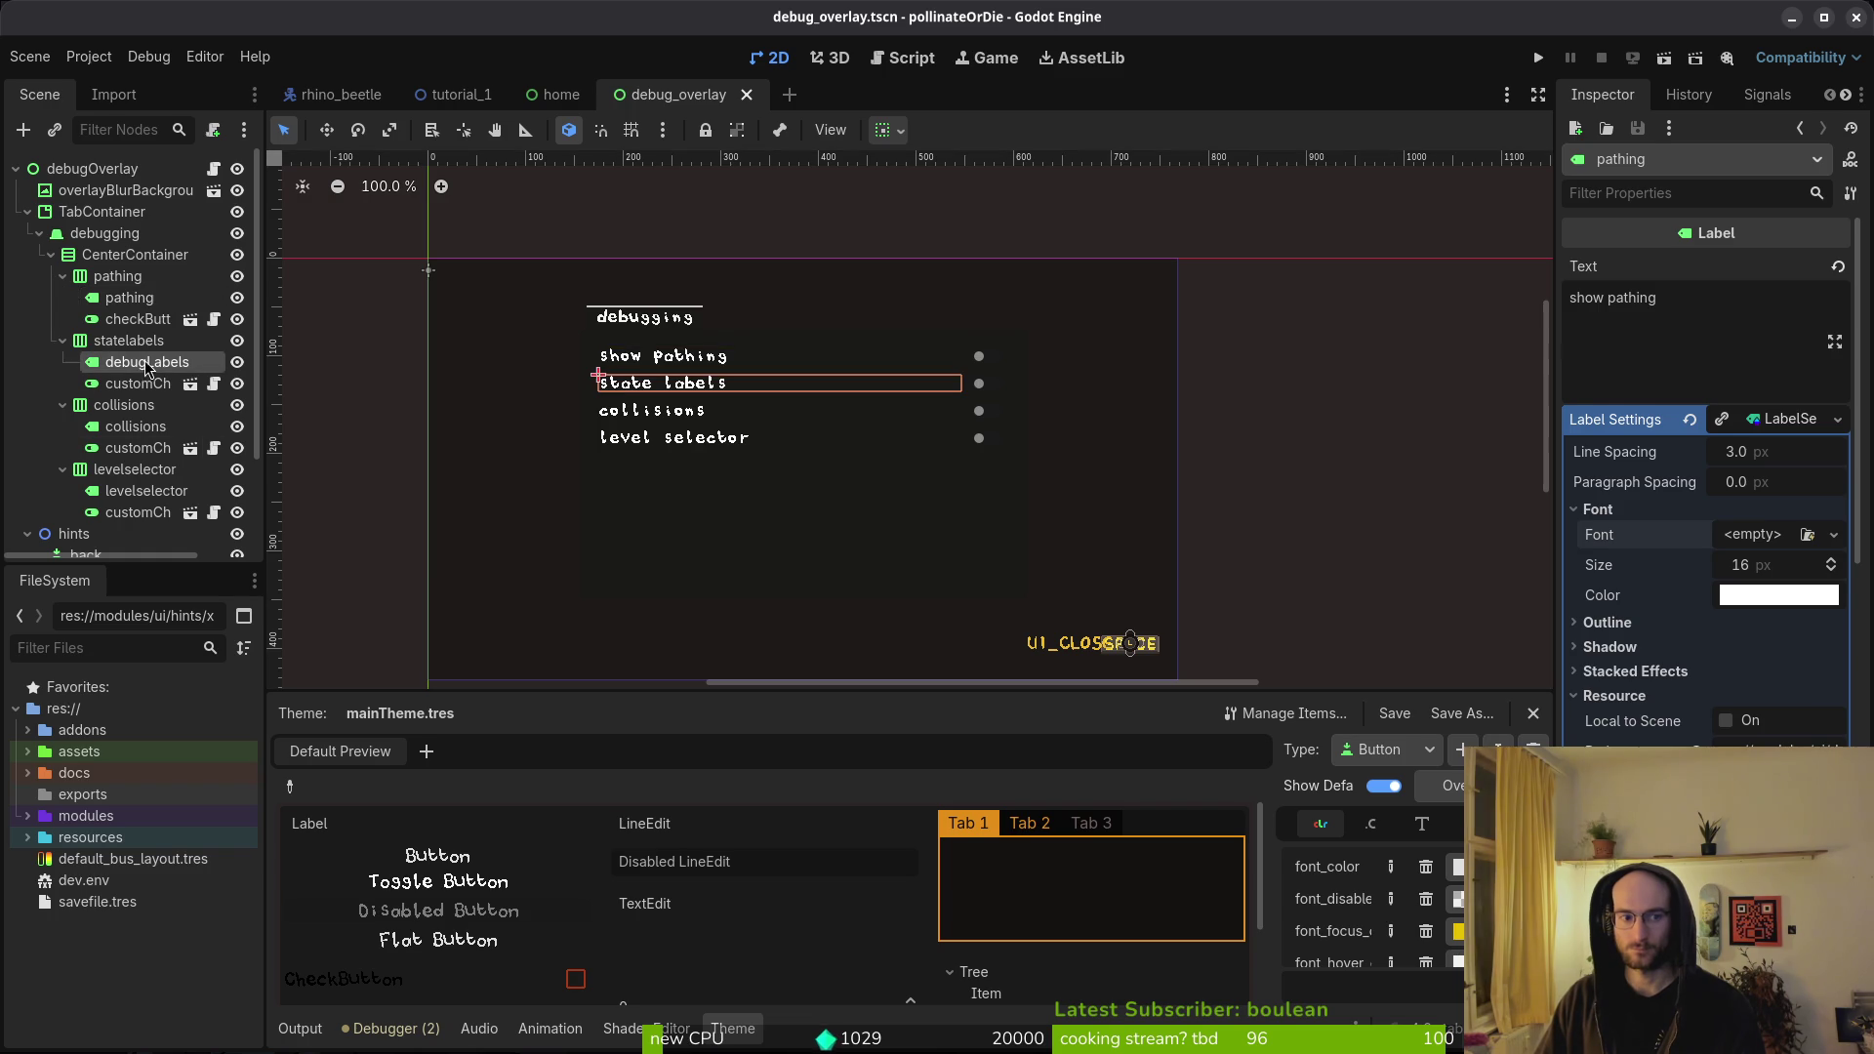
pyautogui.click(1769, 420)
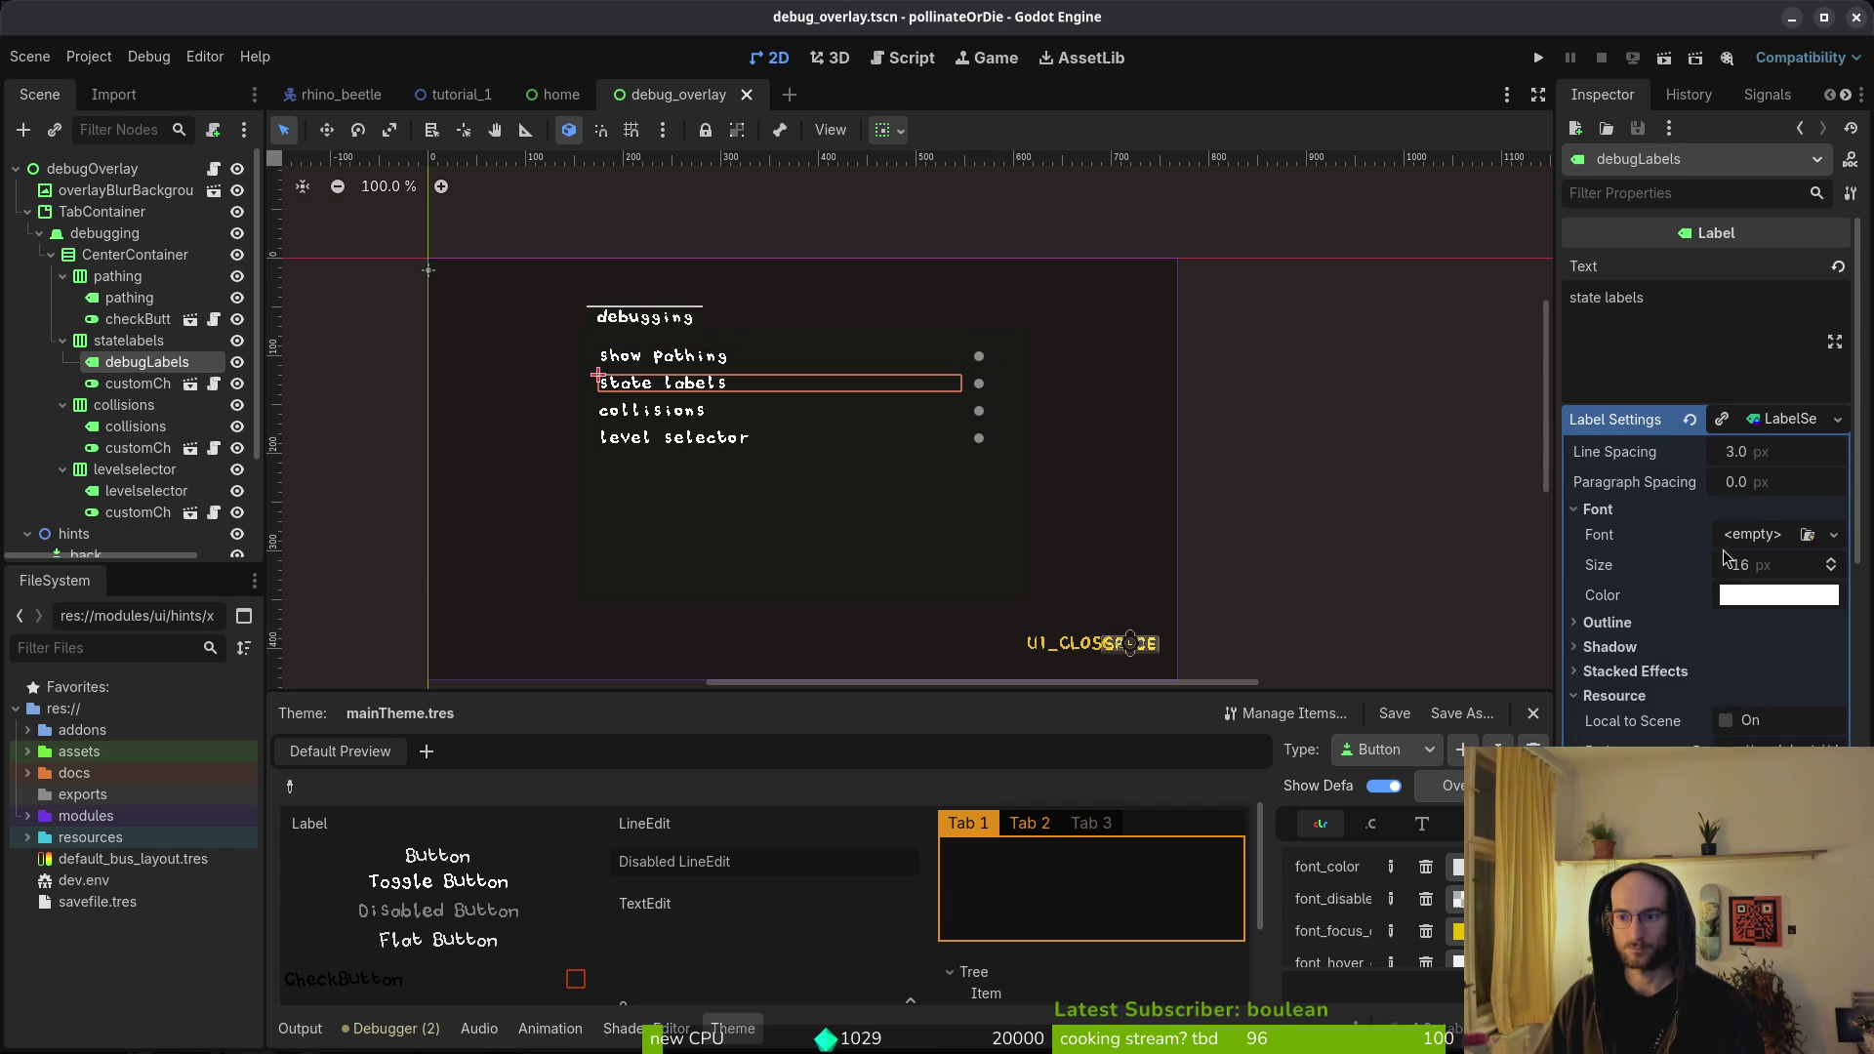
pyautogui.click(132, 430)
pyautogui.click(1781, 425)
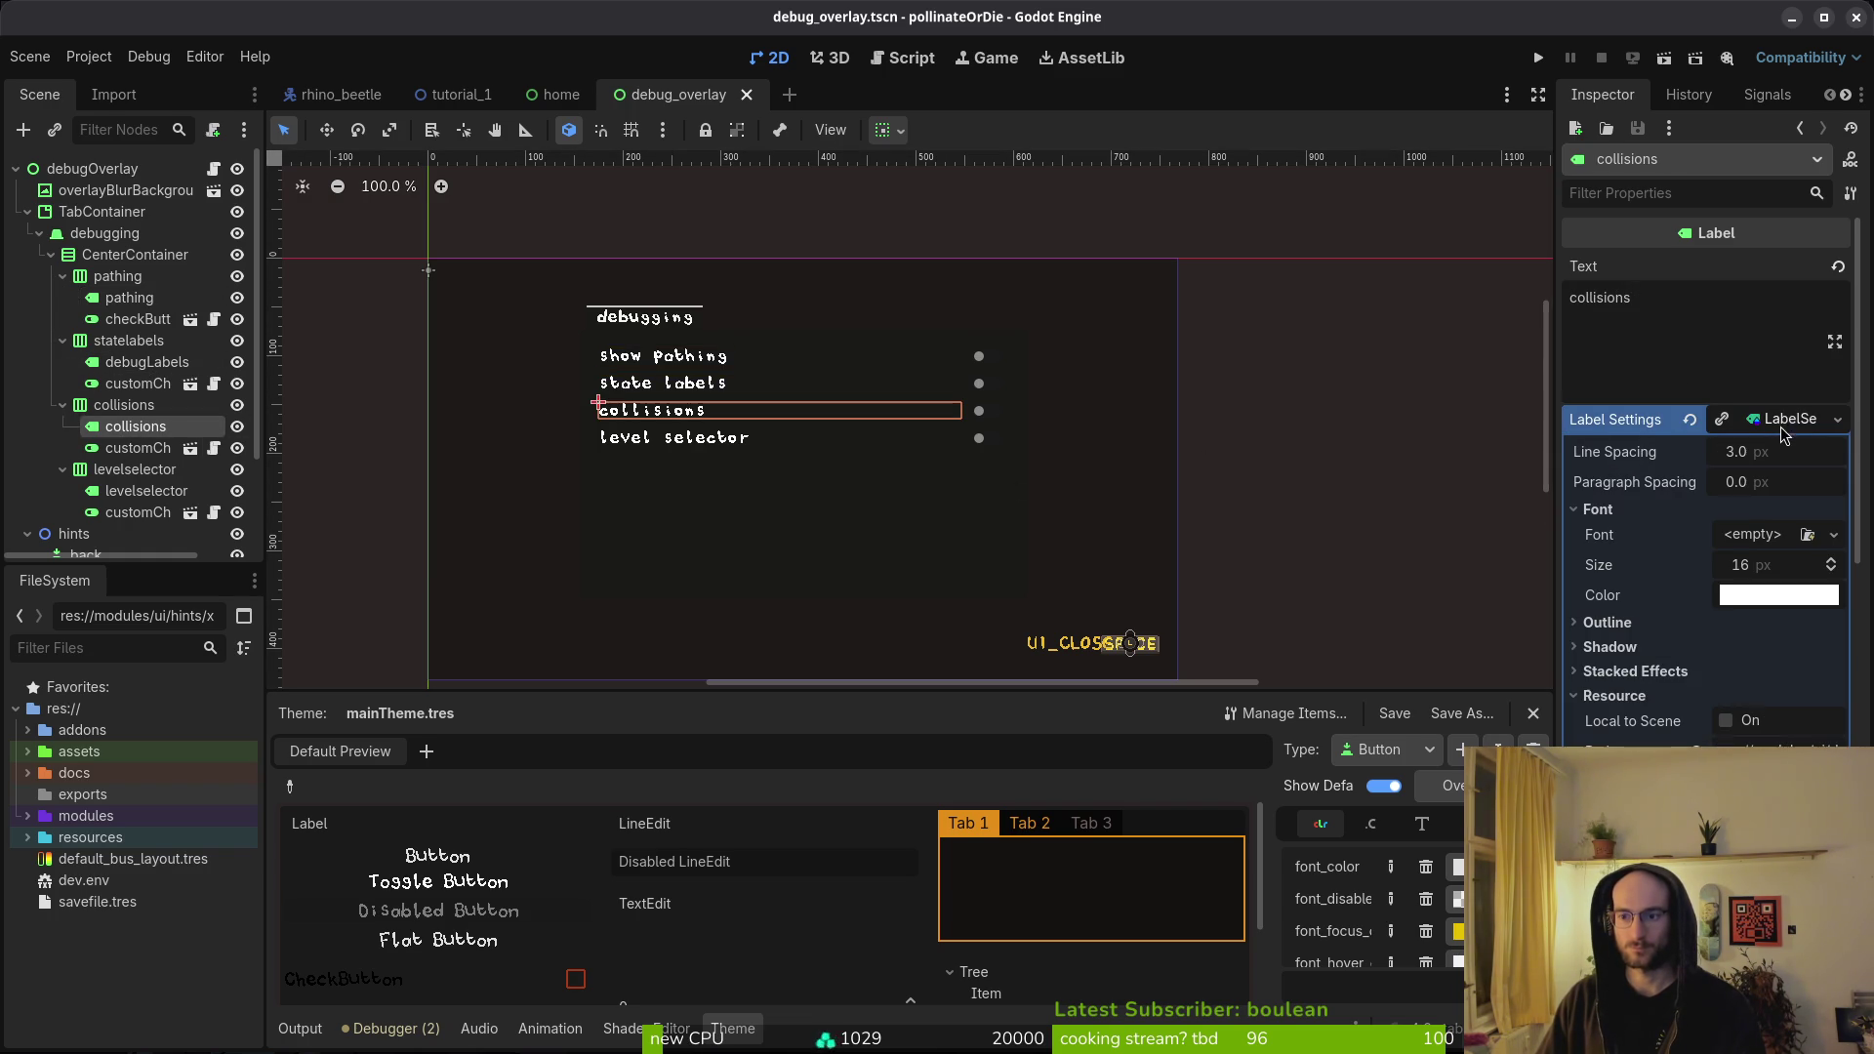
pyautogui.click(147, 498)
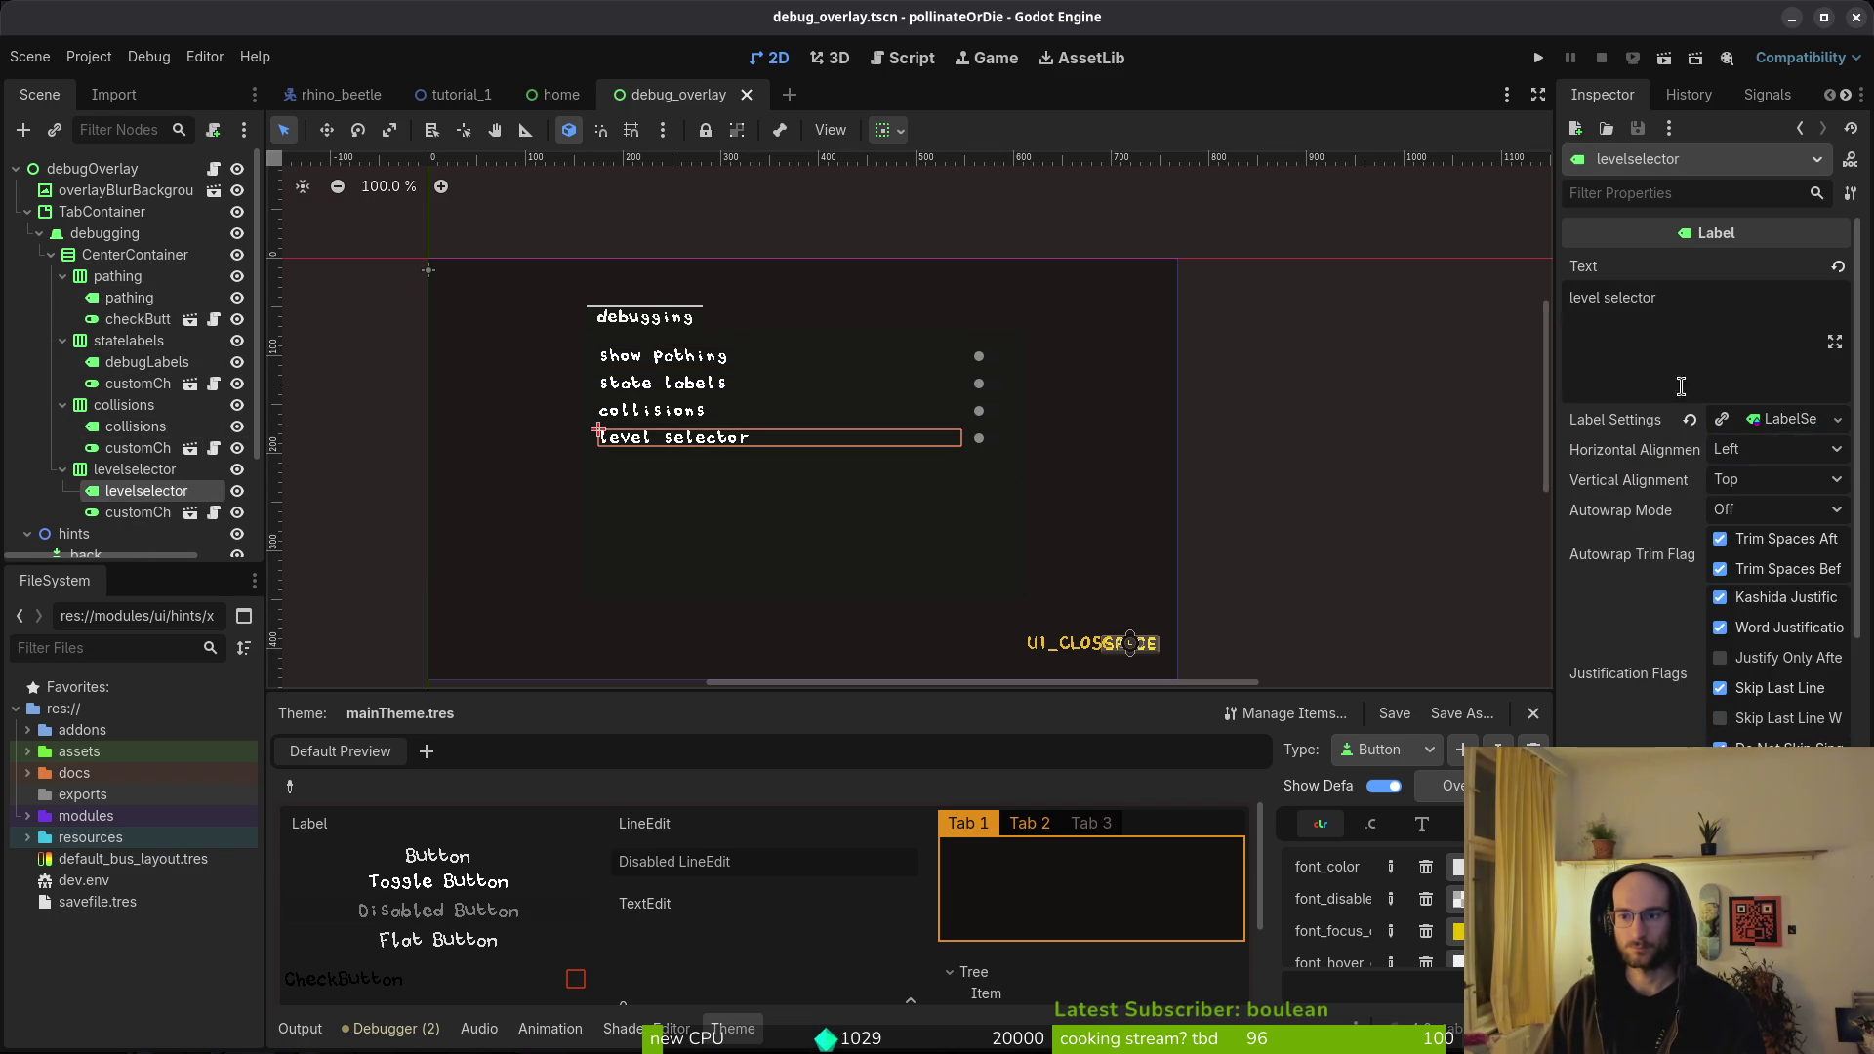
pyautogui.click(1787, 420)
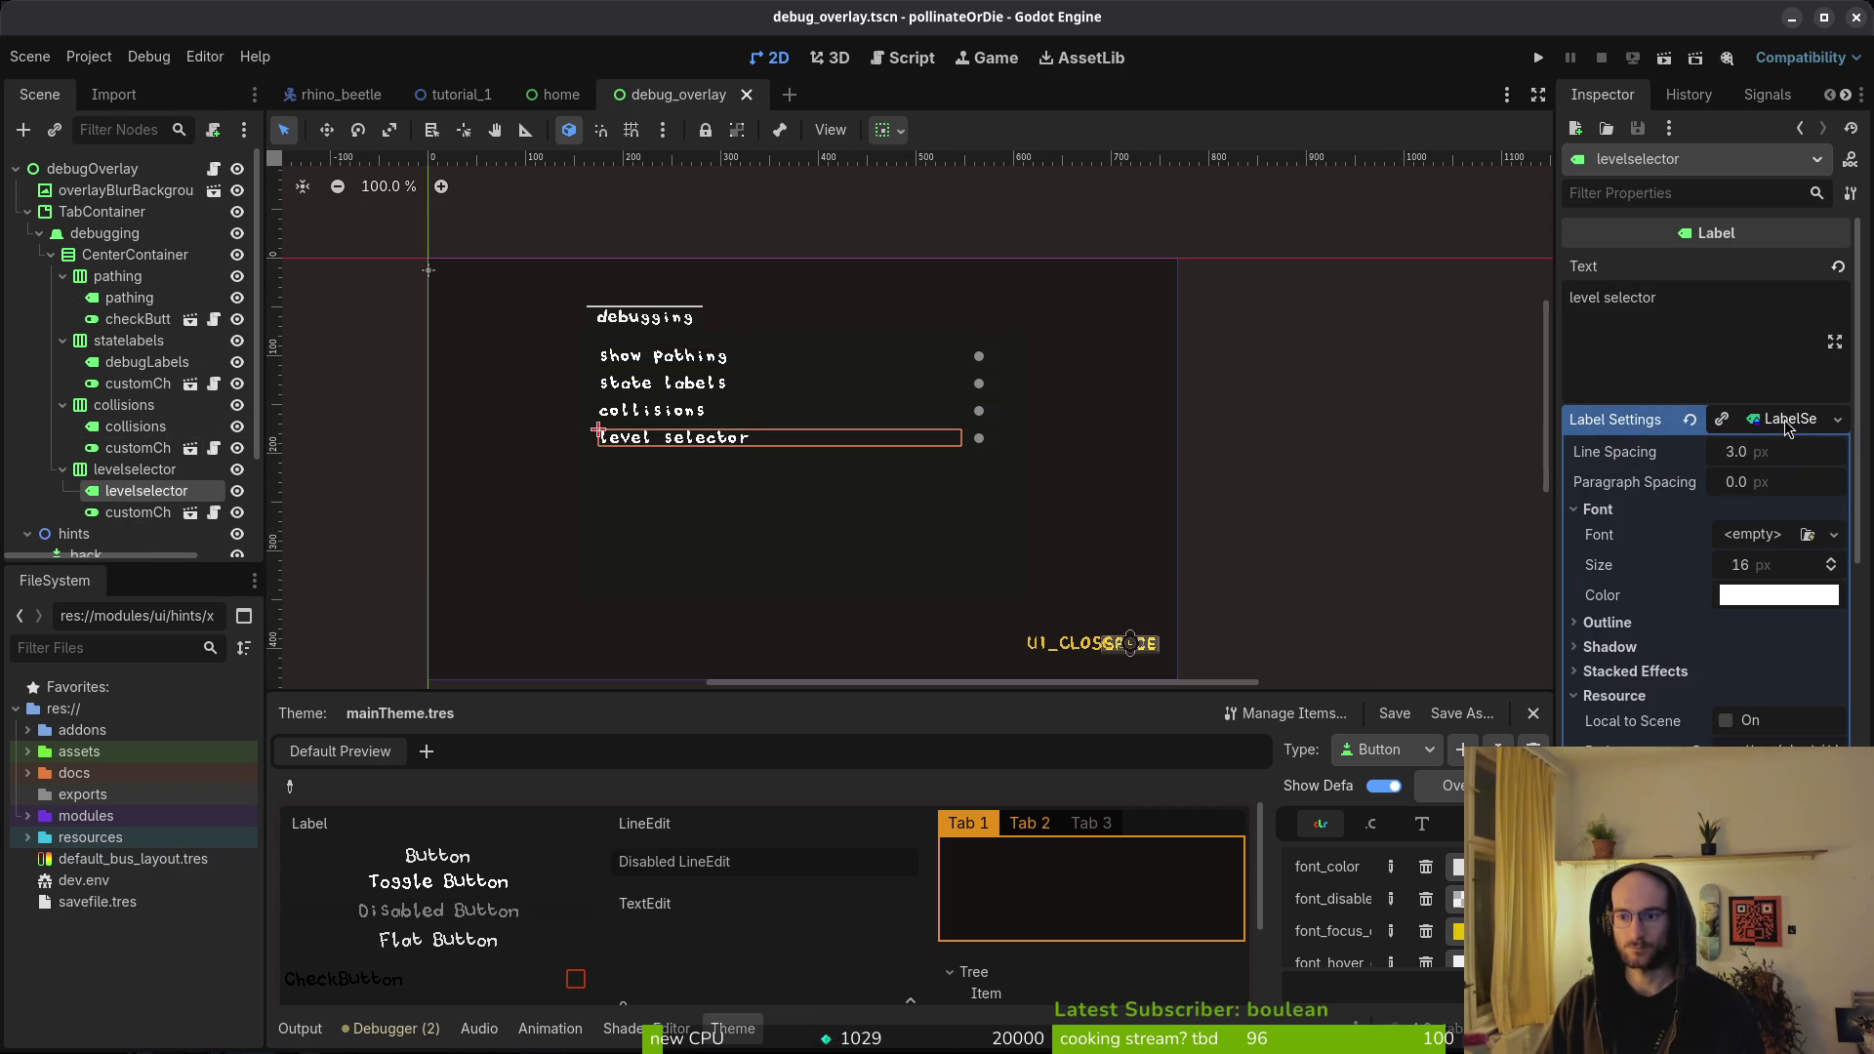
# - Collapse the levelselector, collisions, statelabels, pathing, CenterContainer and debugging branches, then save
pyautogui.click(62, 469)
pyautogui.click(78, 405)
pyautogui.click(62, 405)
pyautogui.click(62, 340)
pyautogui.click(63, 276)
pyautogui.click(50, 255)
pyautogui.click(39, 233)
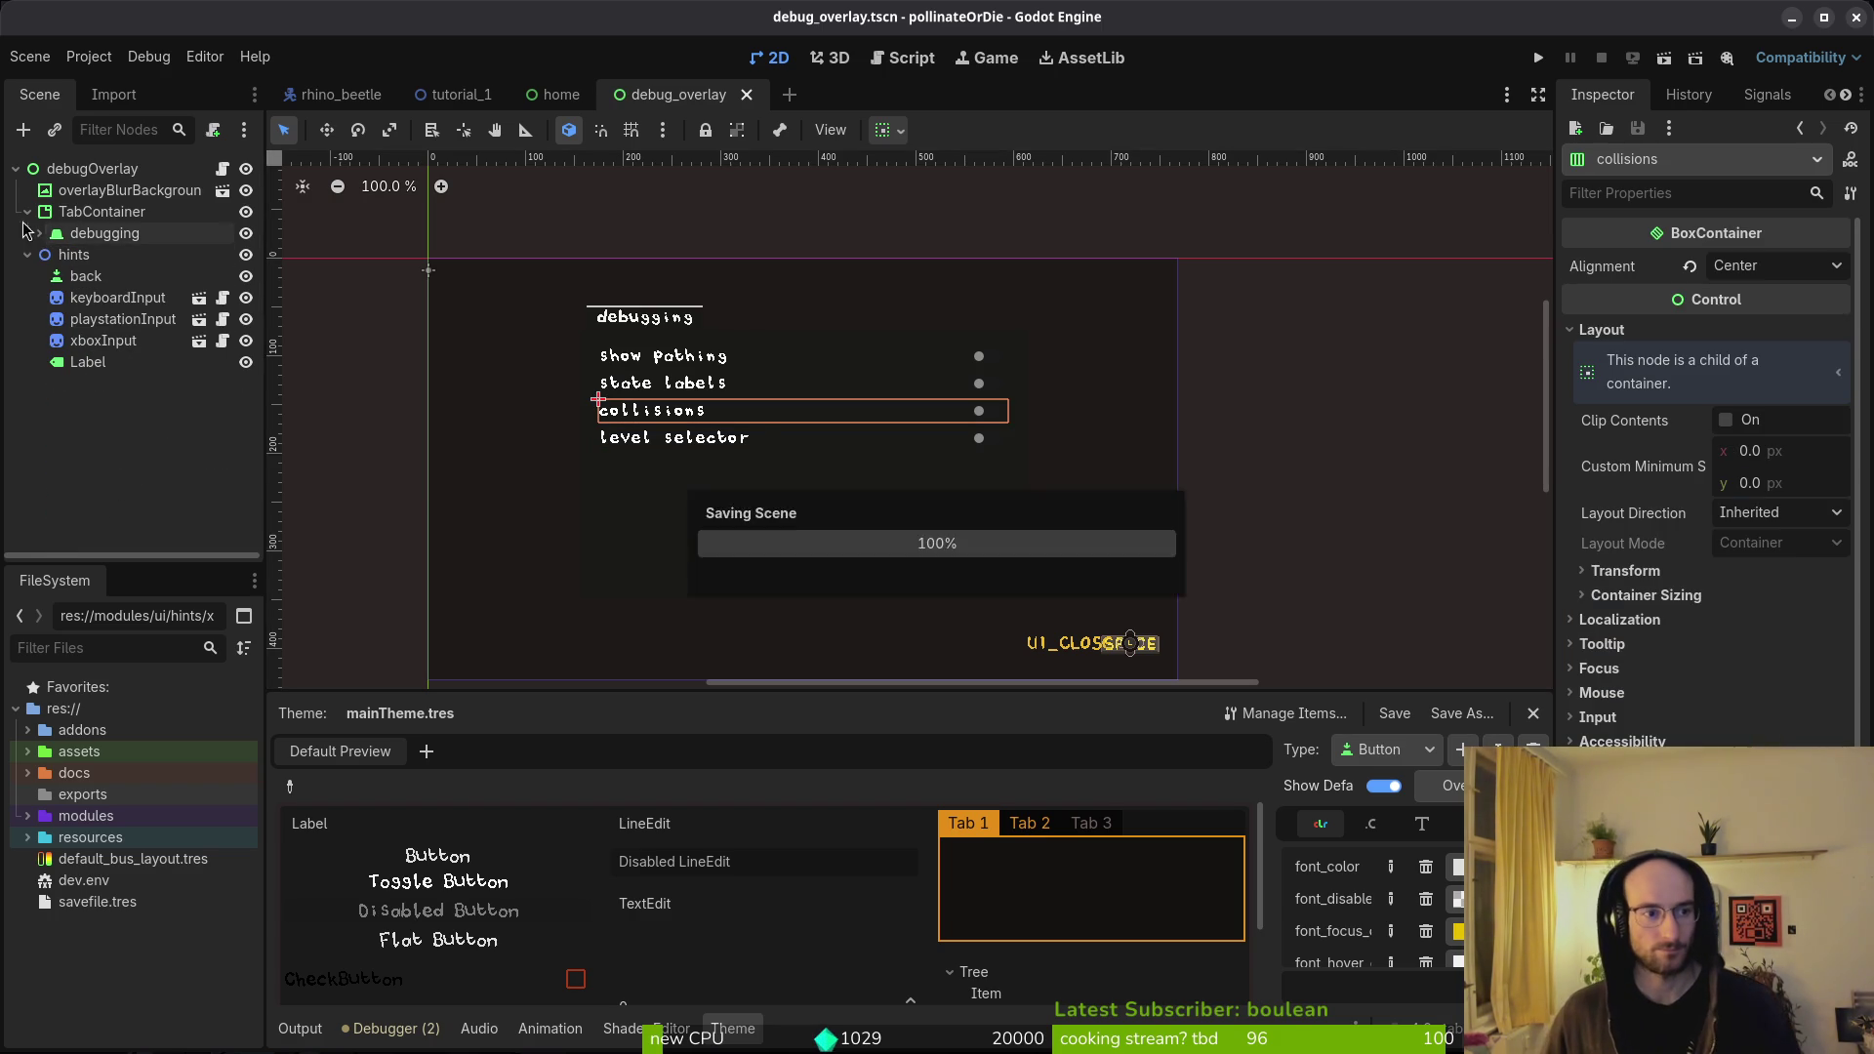
pyautogui.hotkey('ctrl', 's')
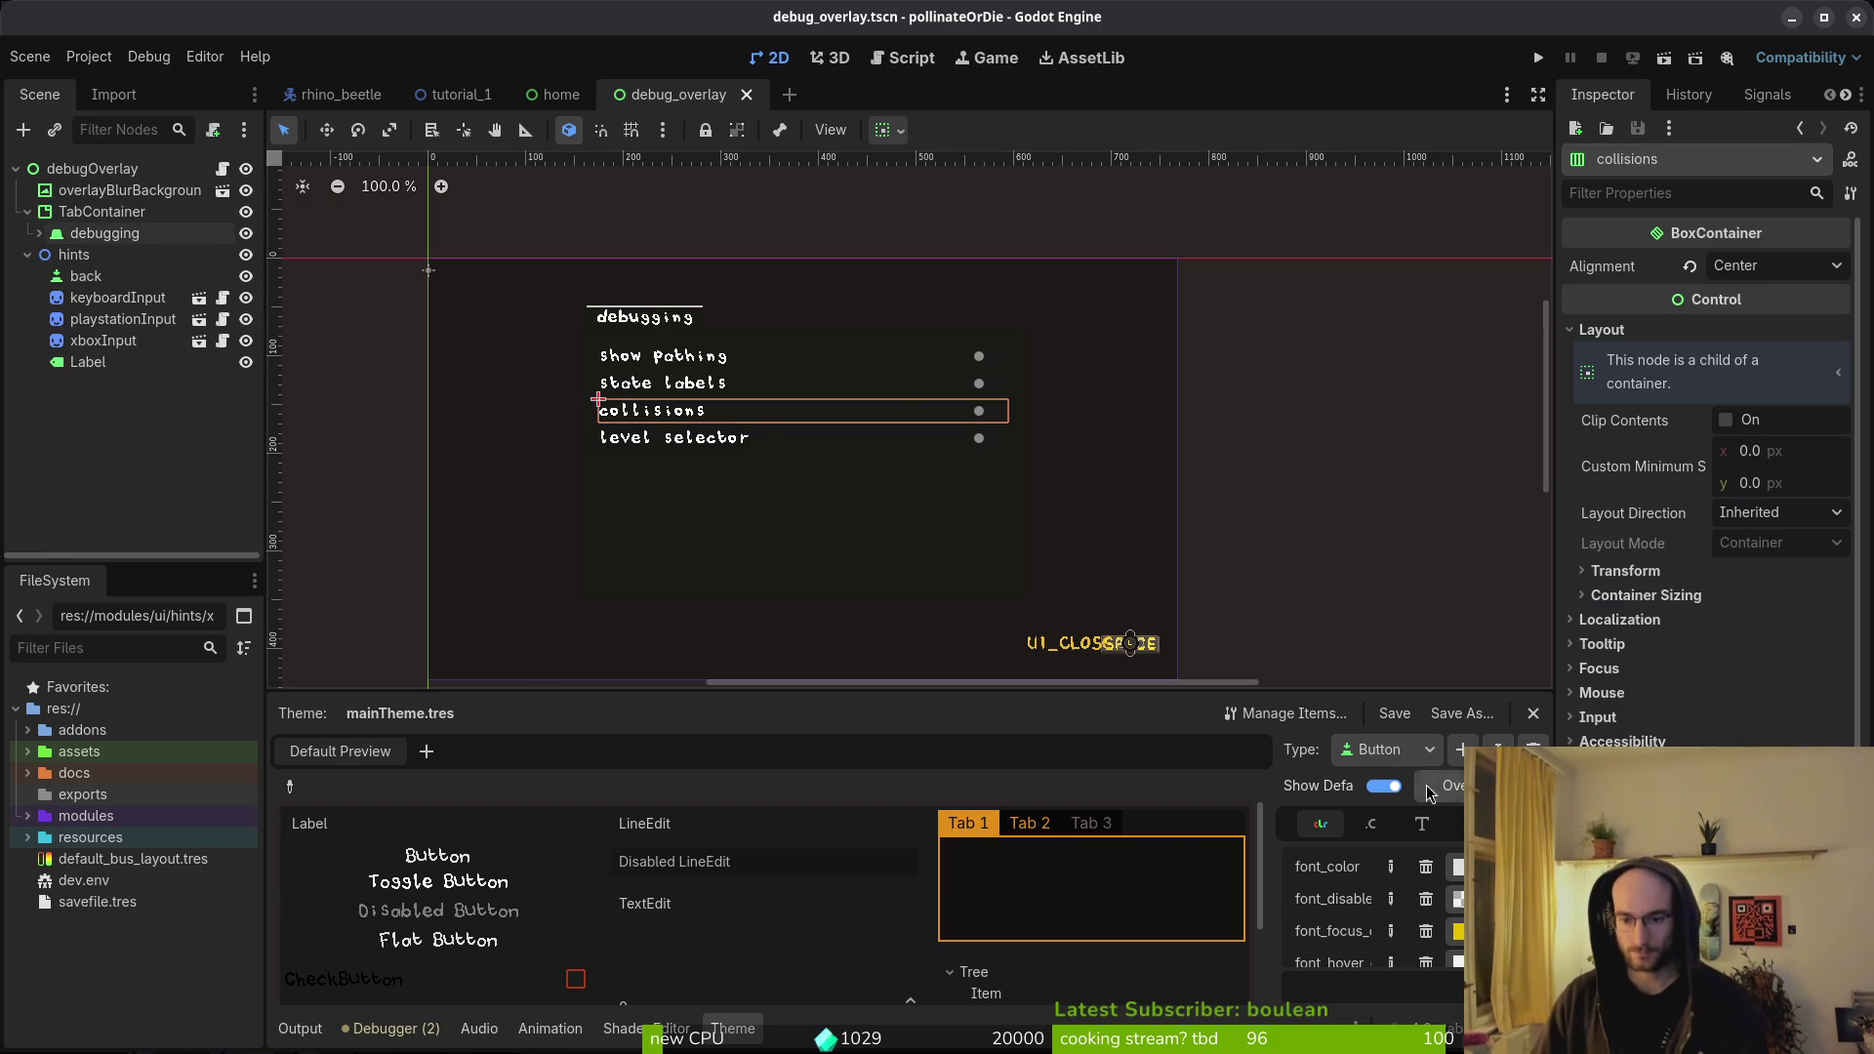
# - Quick-load vcr-jp.ttf into mainTheme.tres's Button font slot and save the theme
pyautogui.click(1396, 750)
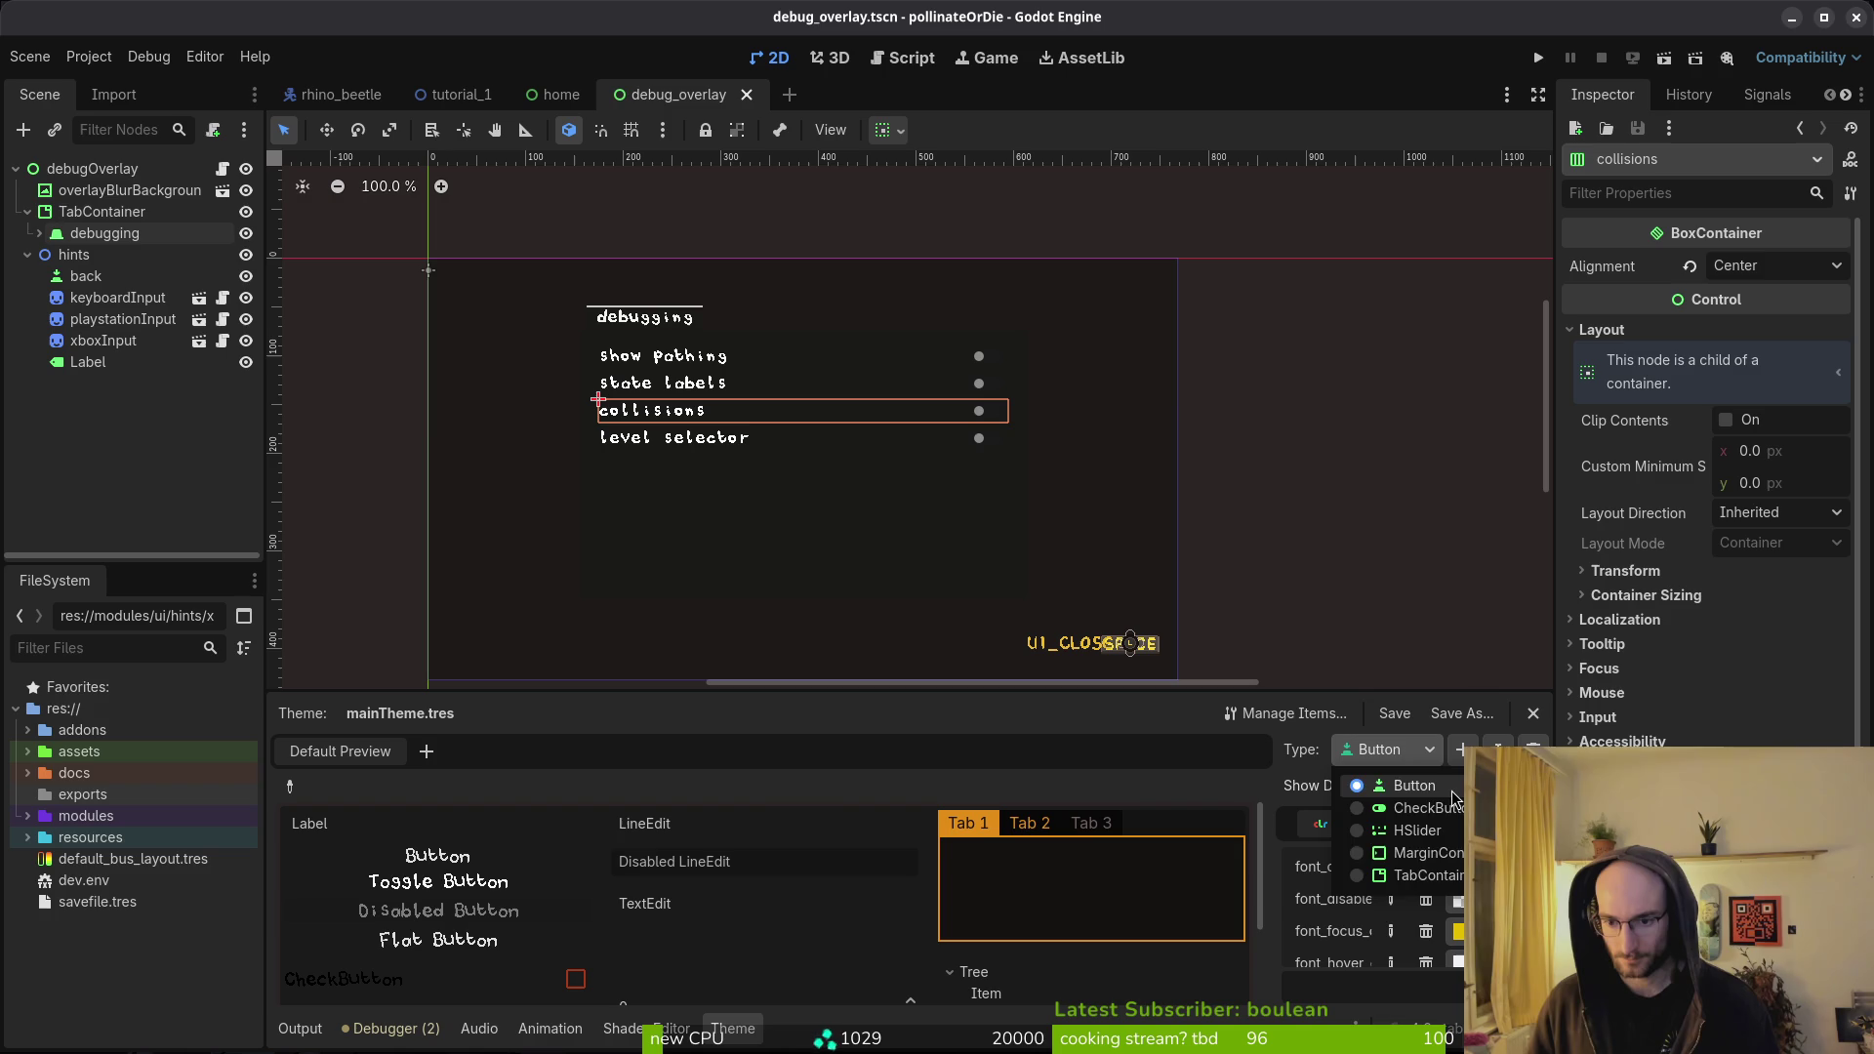
pyautogui.click(1453, 792)
pyautogui.click(1429, 830)
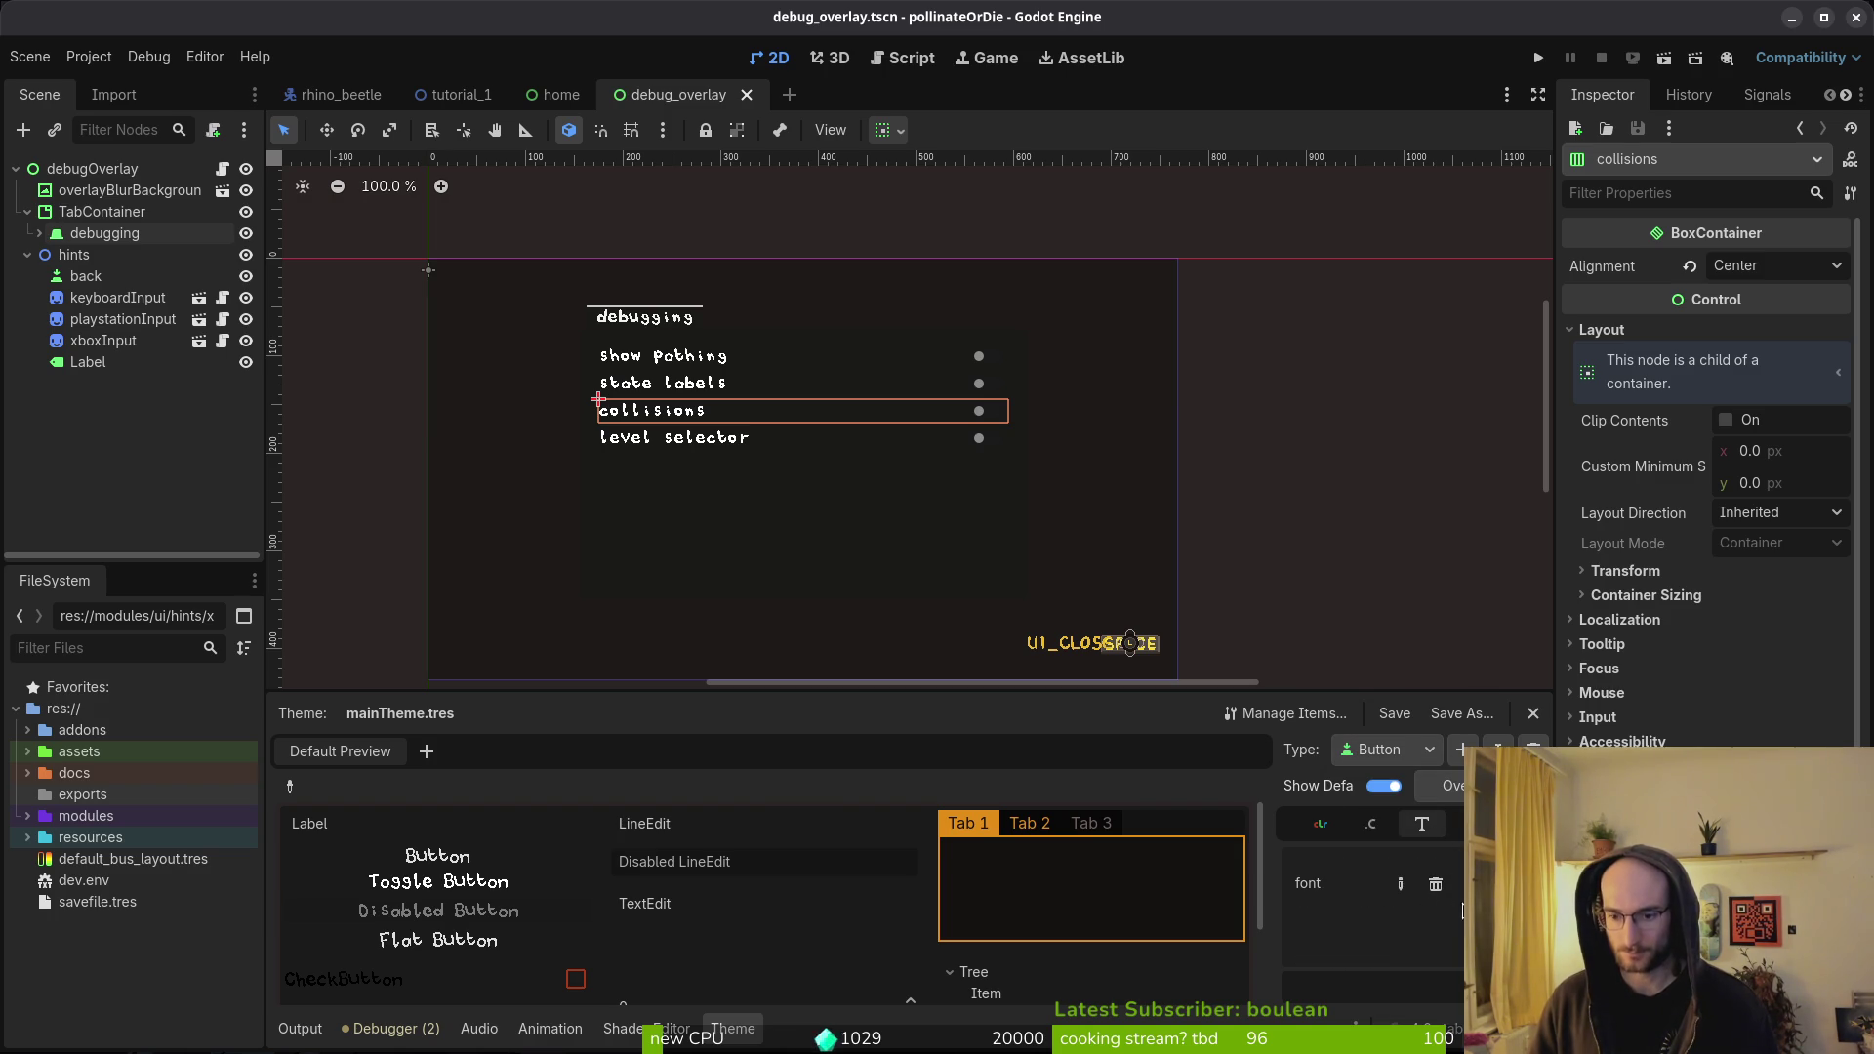
pyautogui.click(1528, 883)
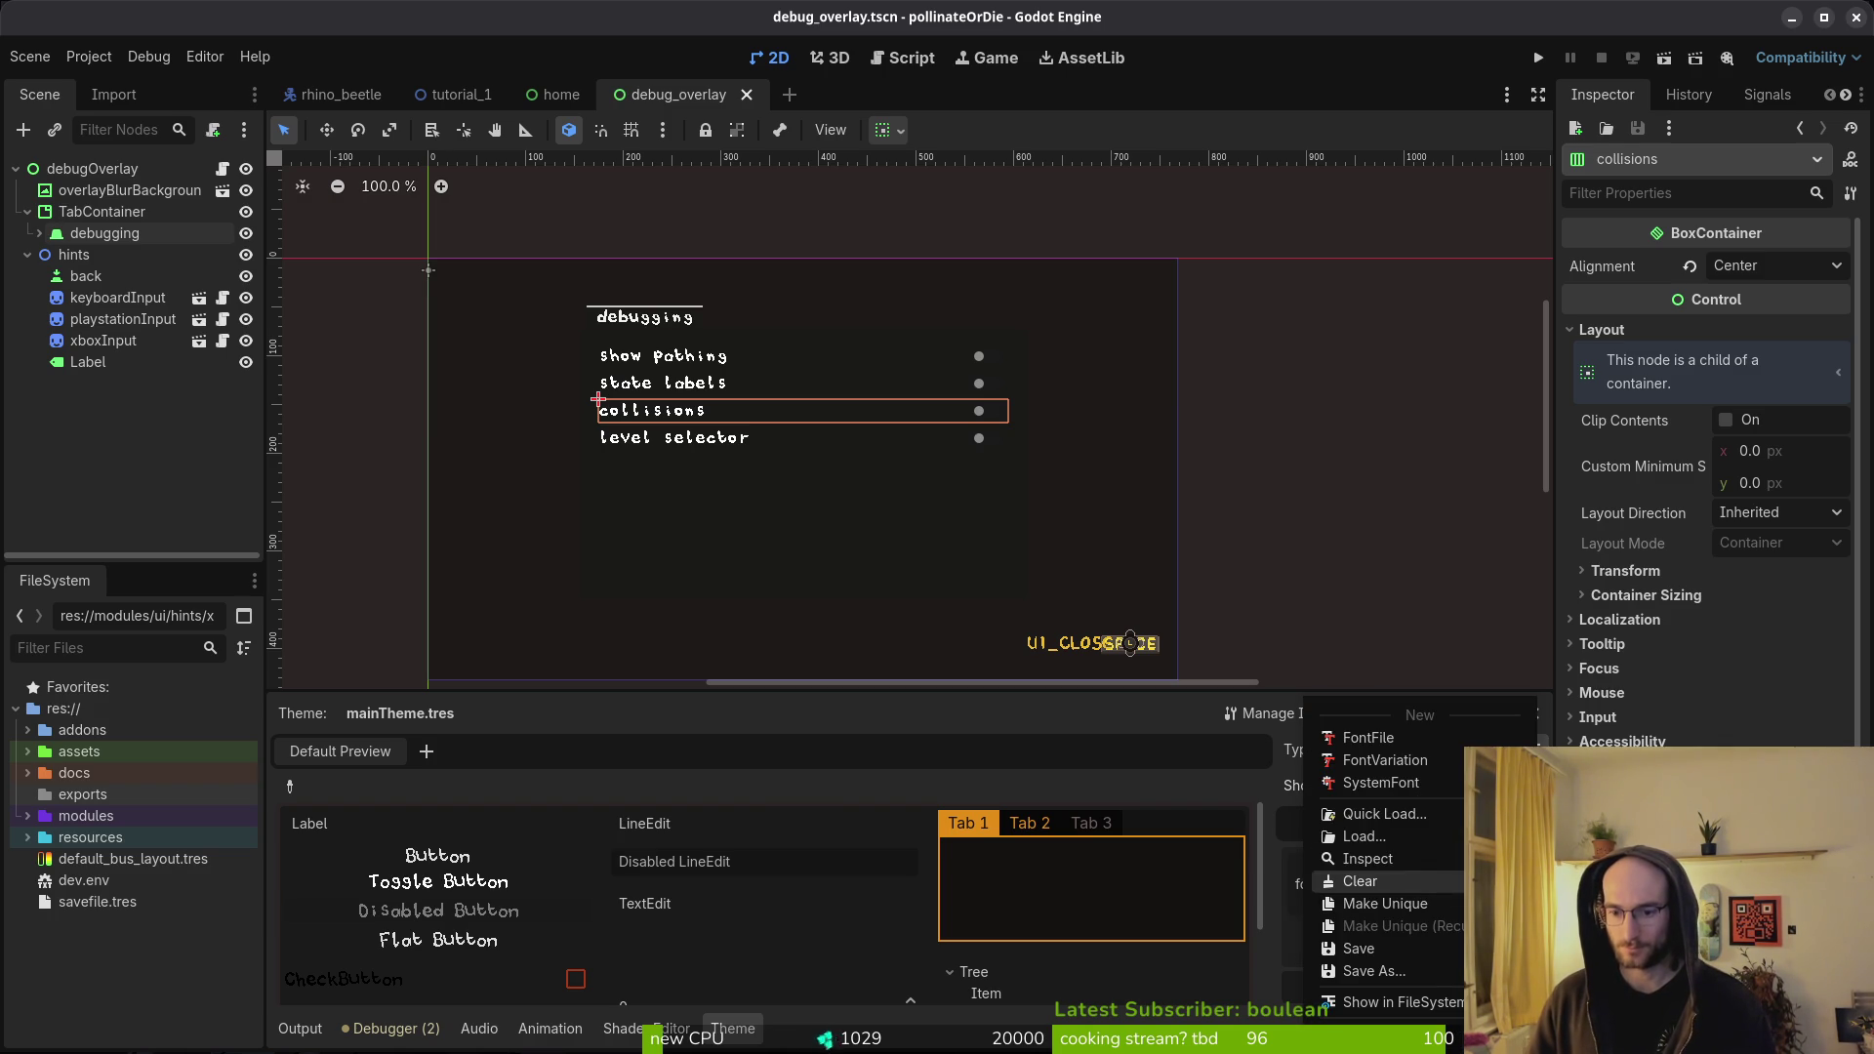
pyautogui.click(1387, 818)
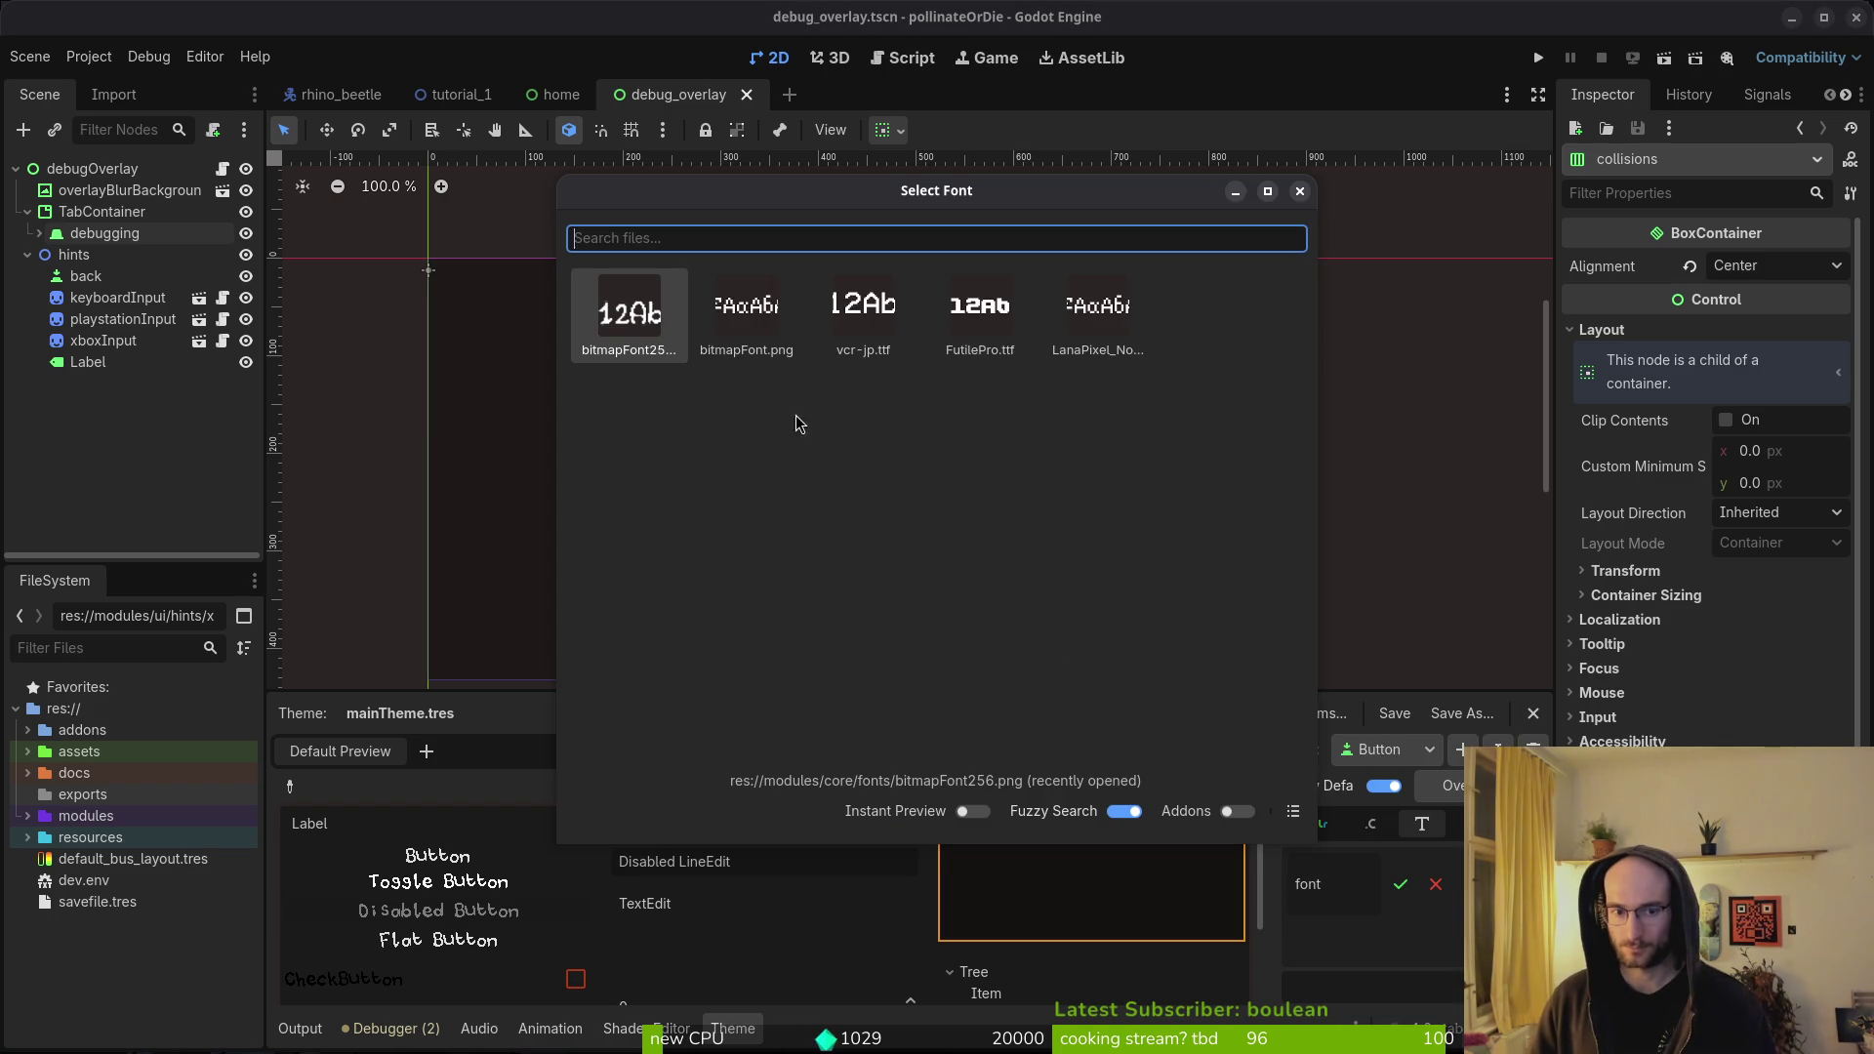
pyautogui.doubleClick(891, 337)
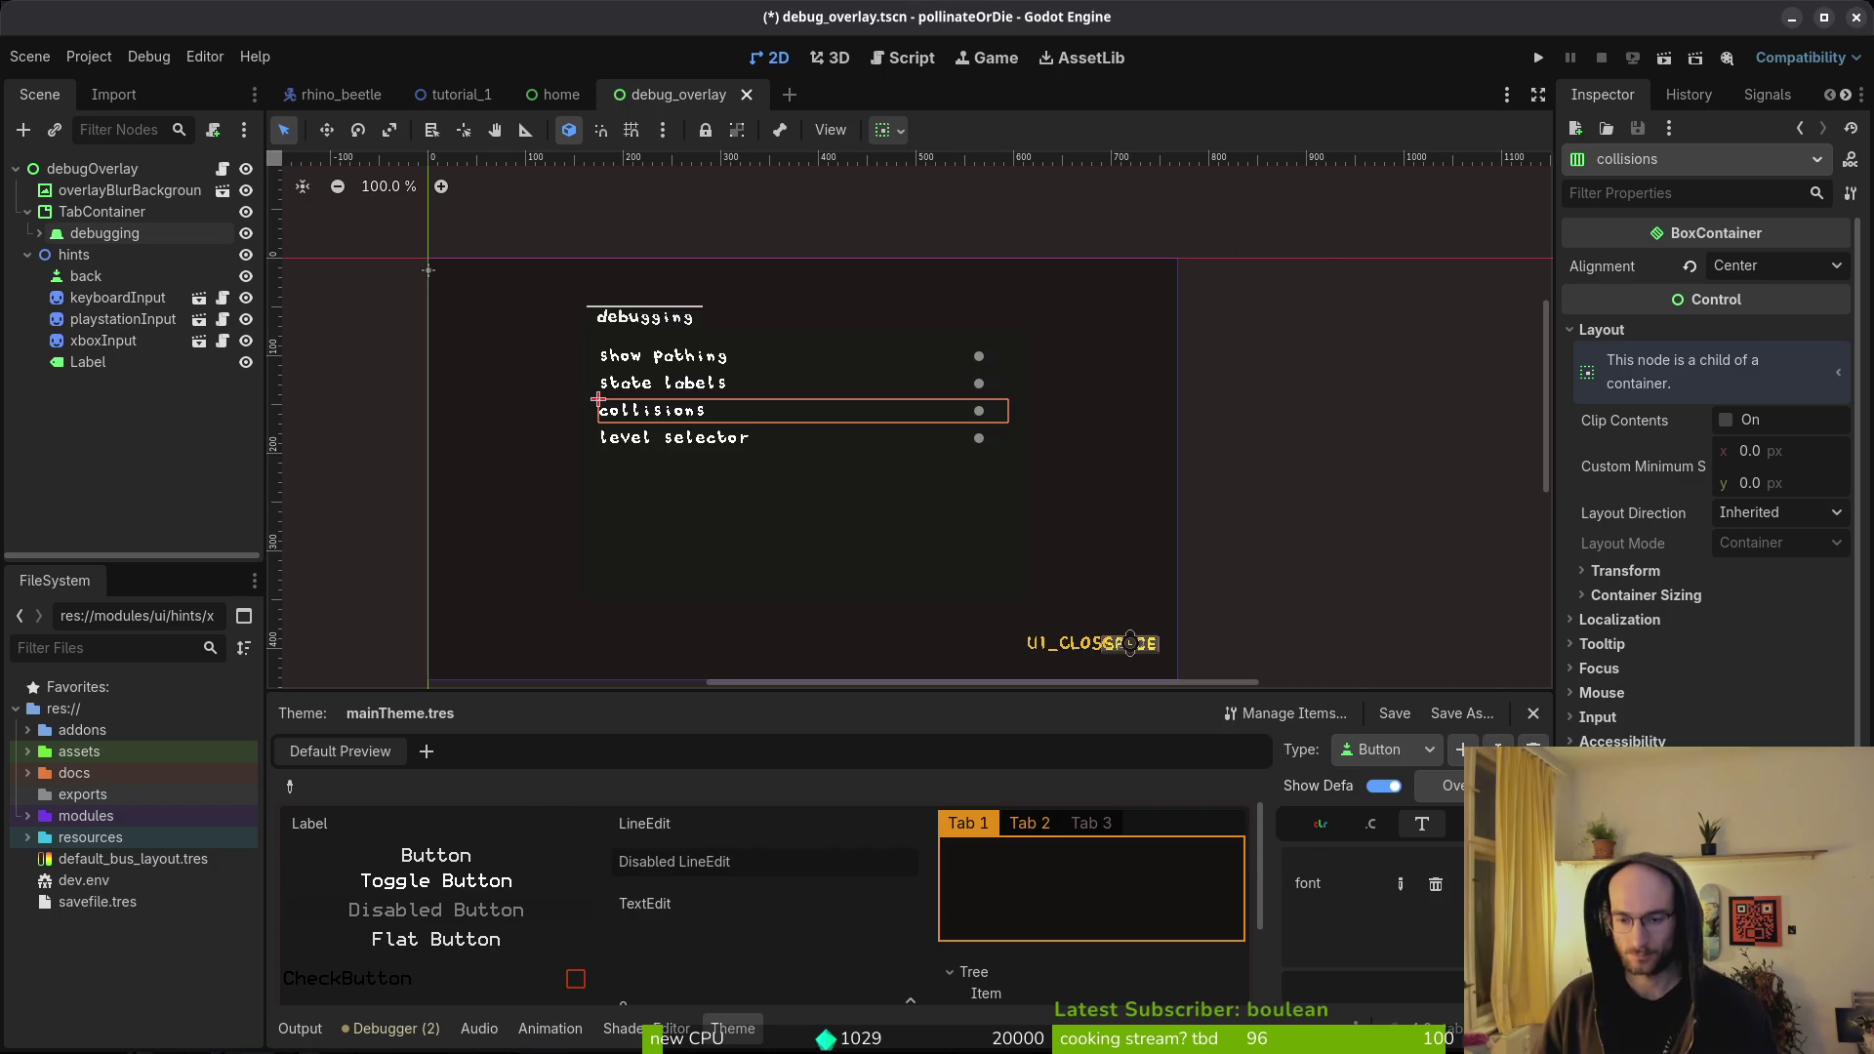
pyautogui.hotkey('ctrl', 's')
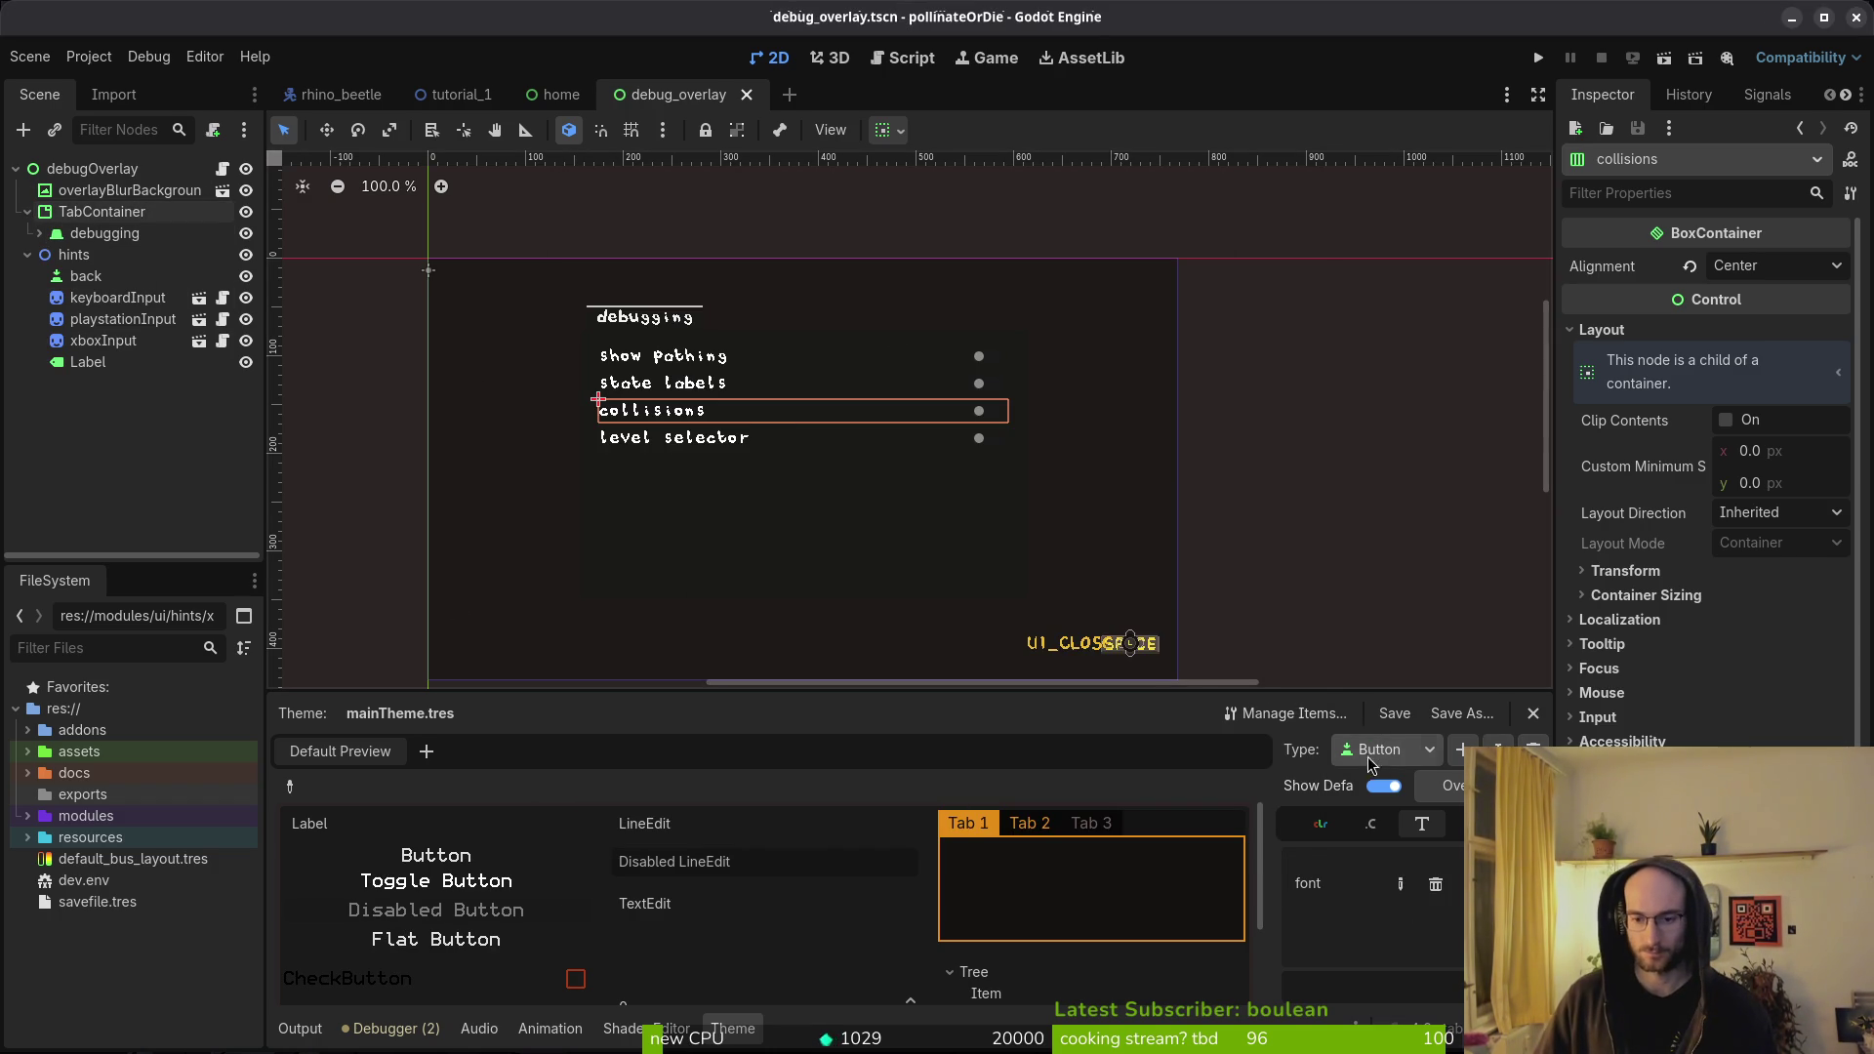
# - Compare mainTheme.tres items for MarginContainer, TabContainer and HSlider, returning to Button
pyautogui.click(1407, 757)
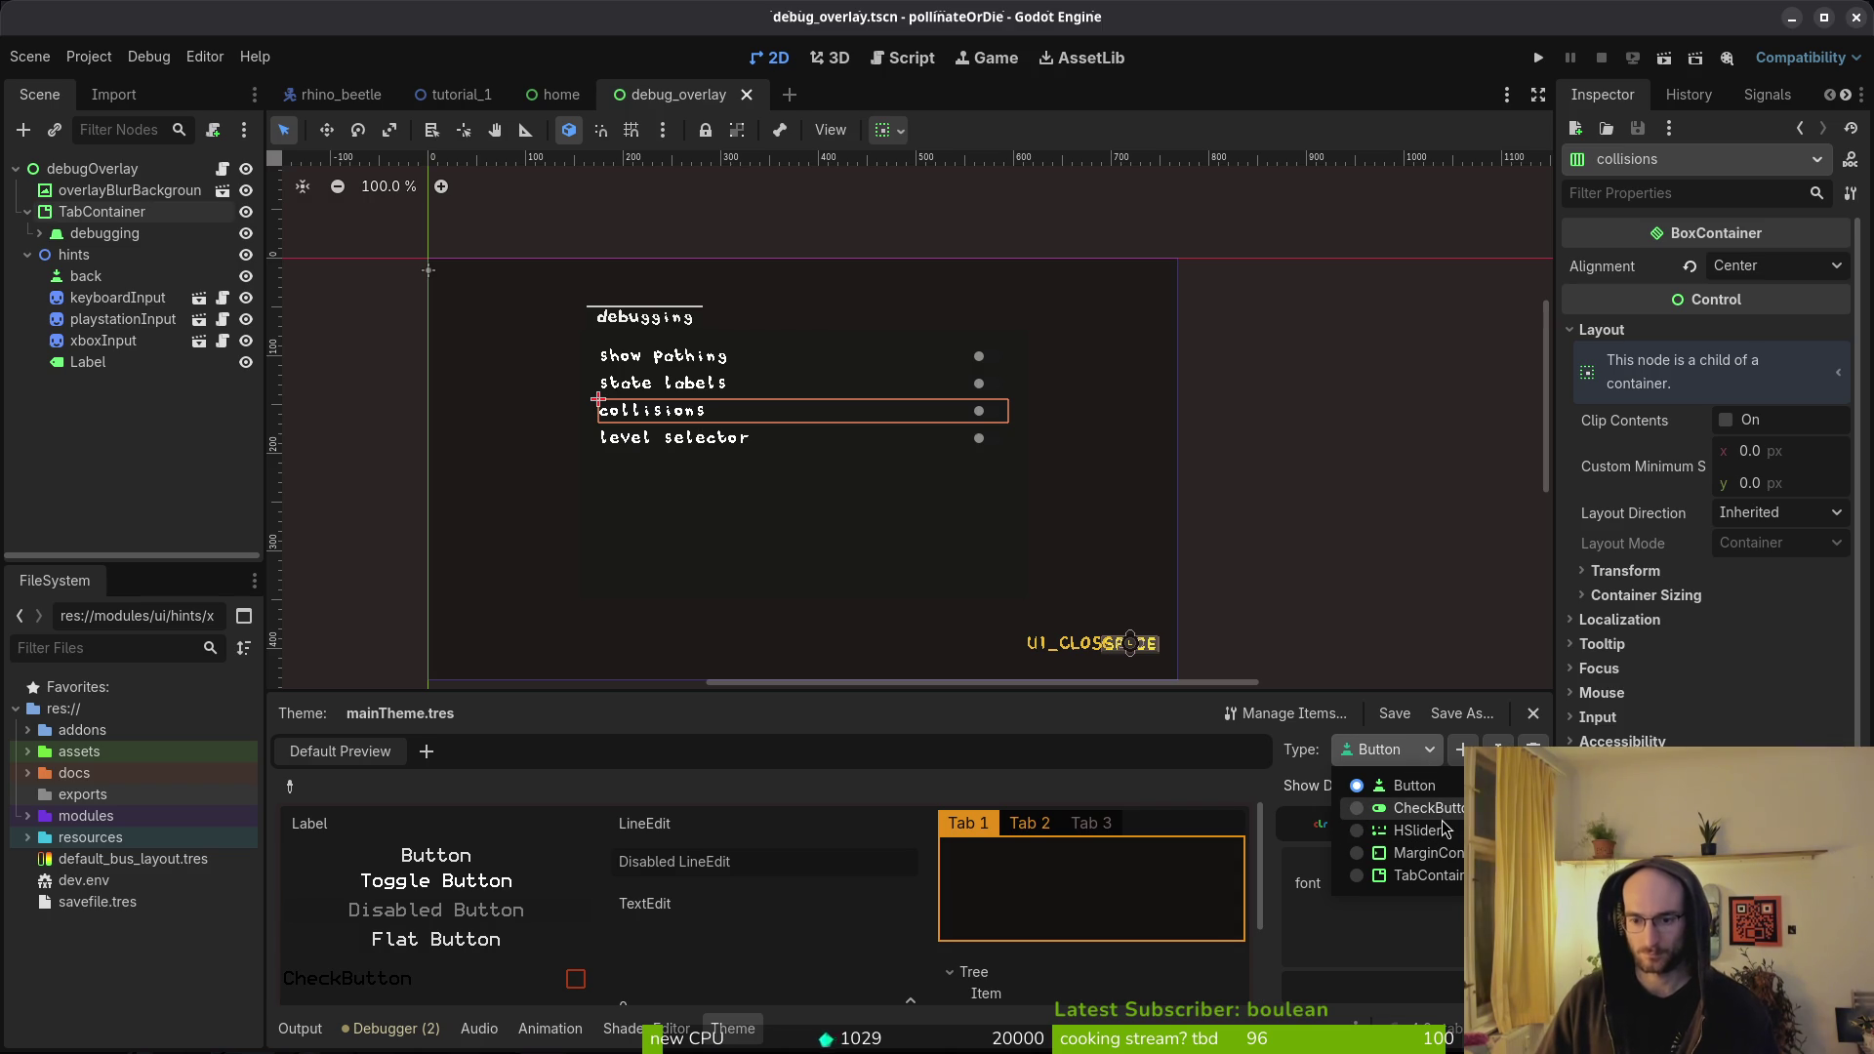
pyautogui.scroll(15, 652, 400)
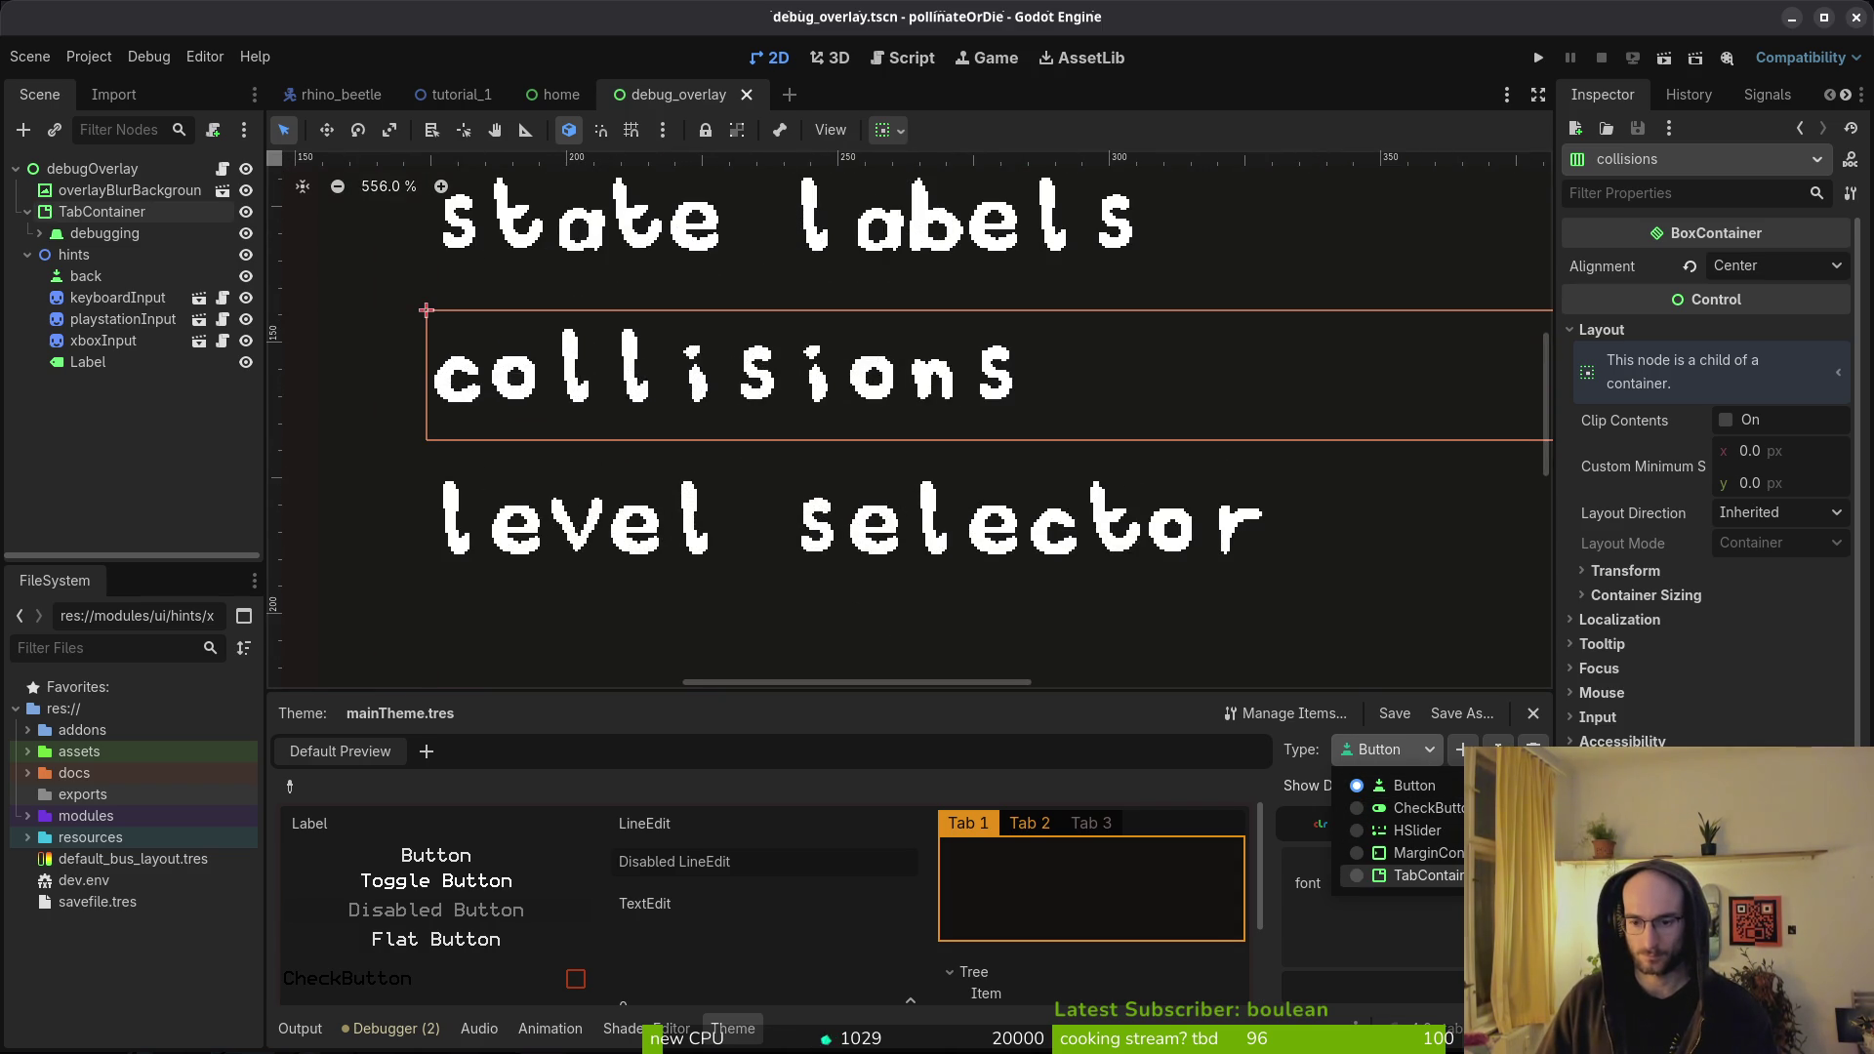
pyautogui.press('Escape')
pyautogui.click(1386, 750)
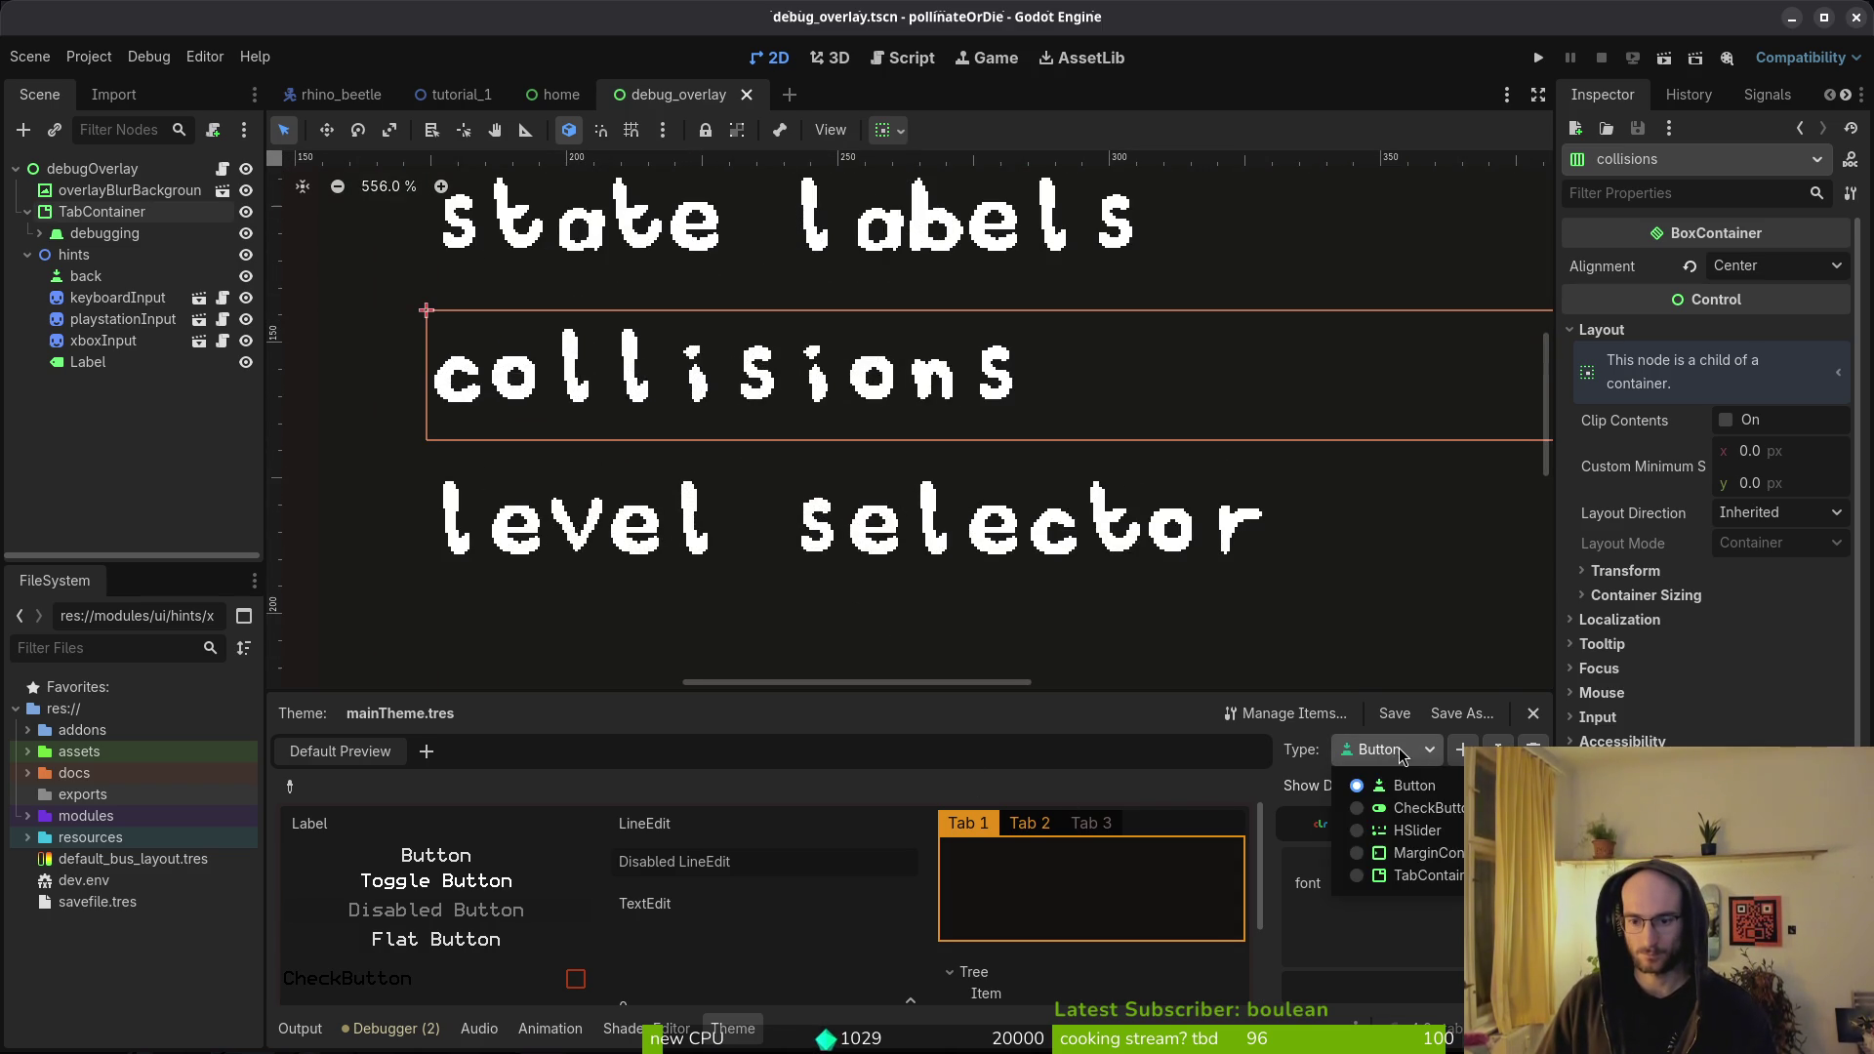
pyautogui.click(1457, 859)
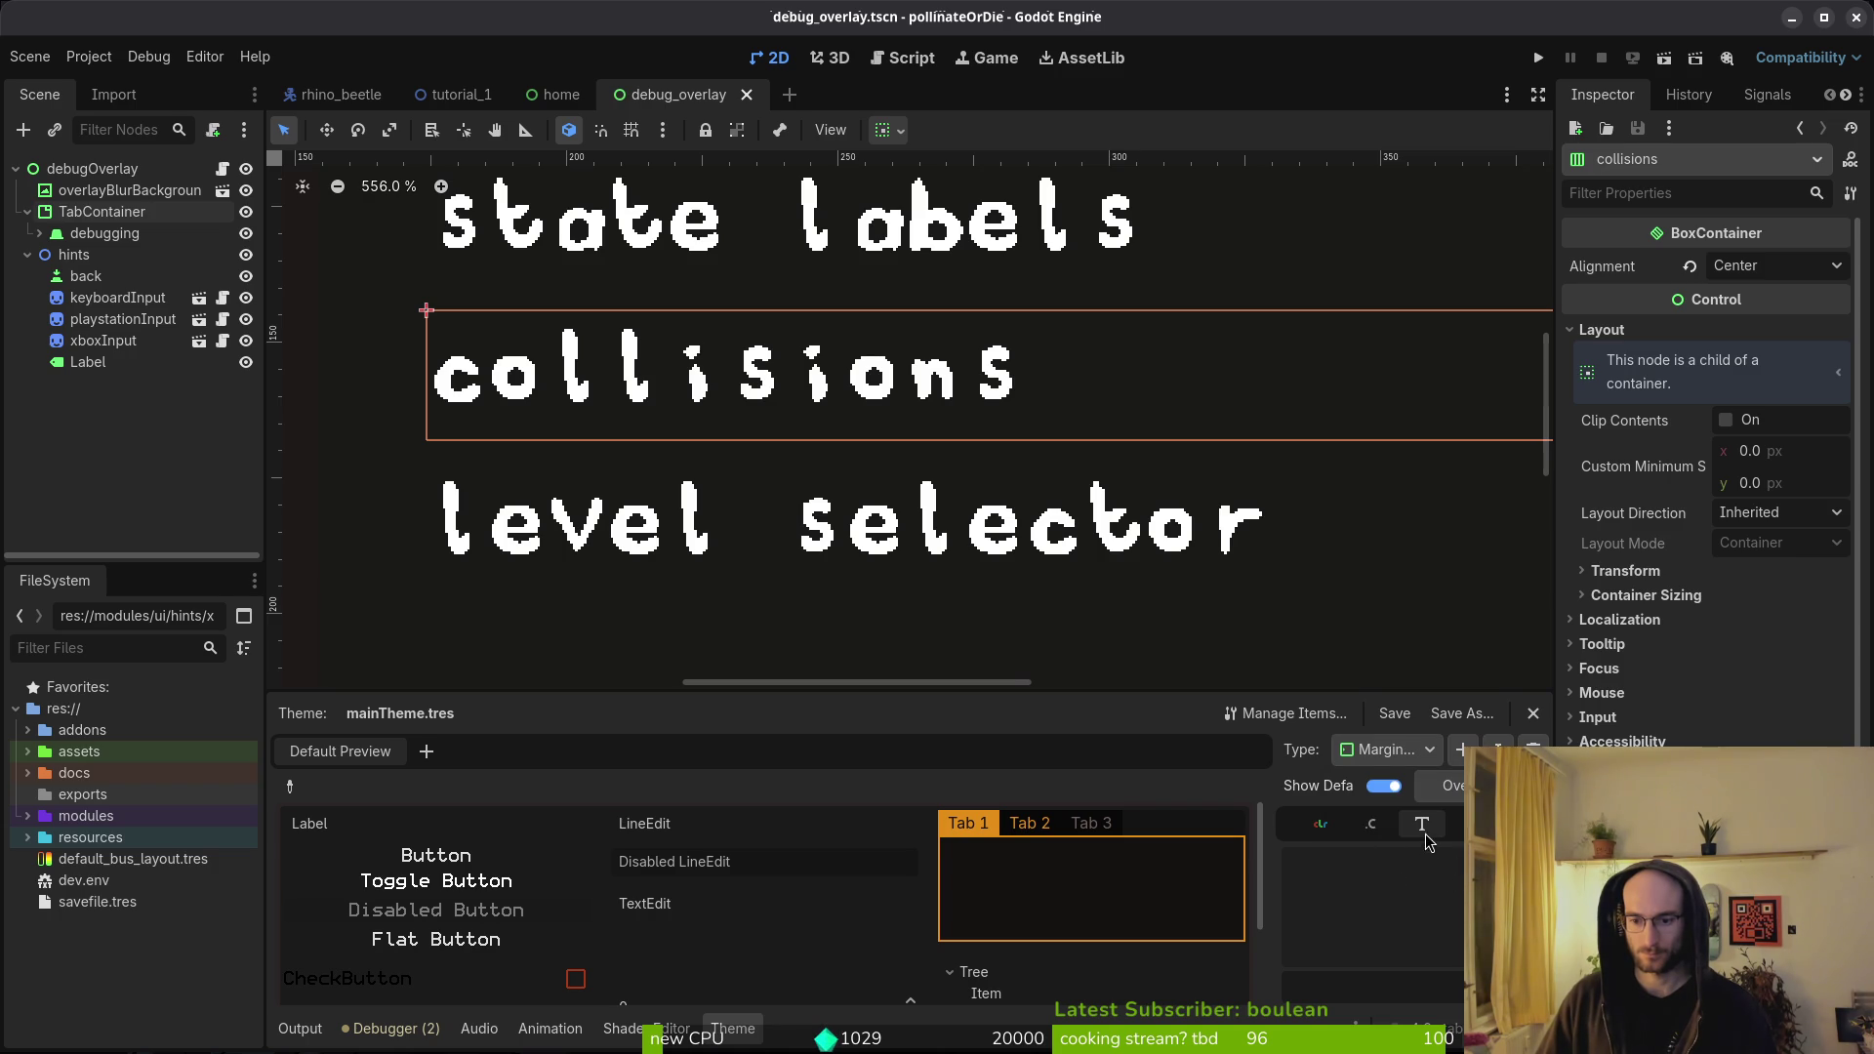
pyautogui.click(1403, 760)
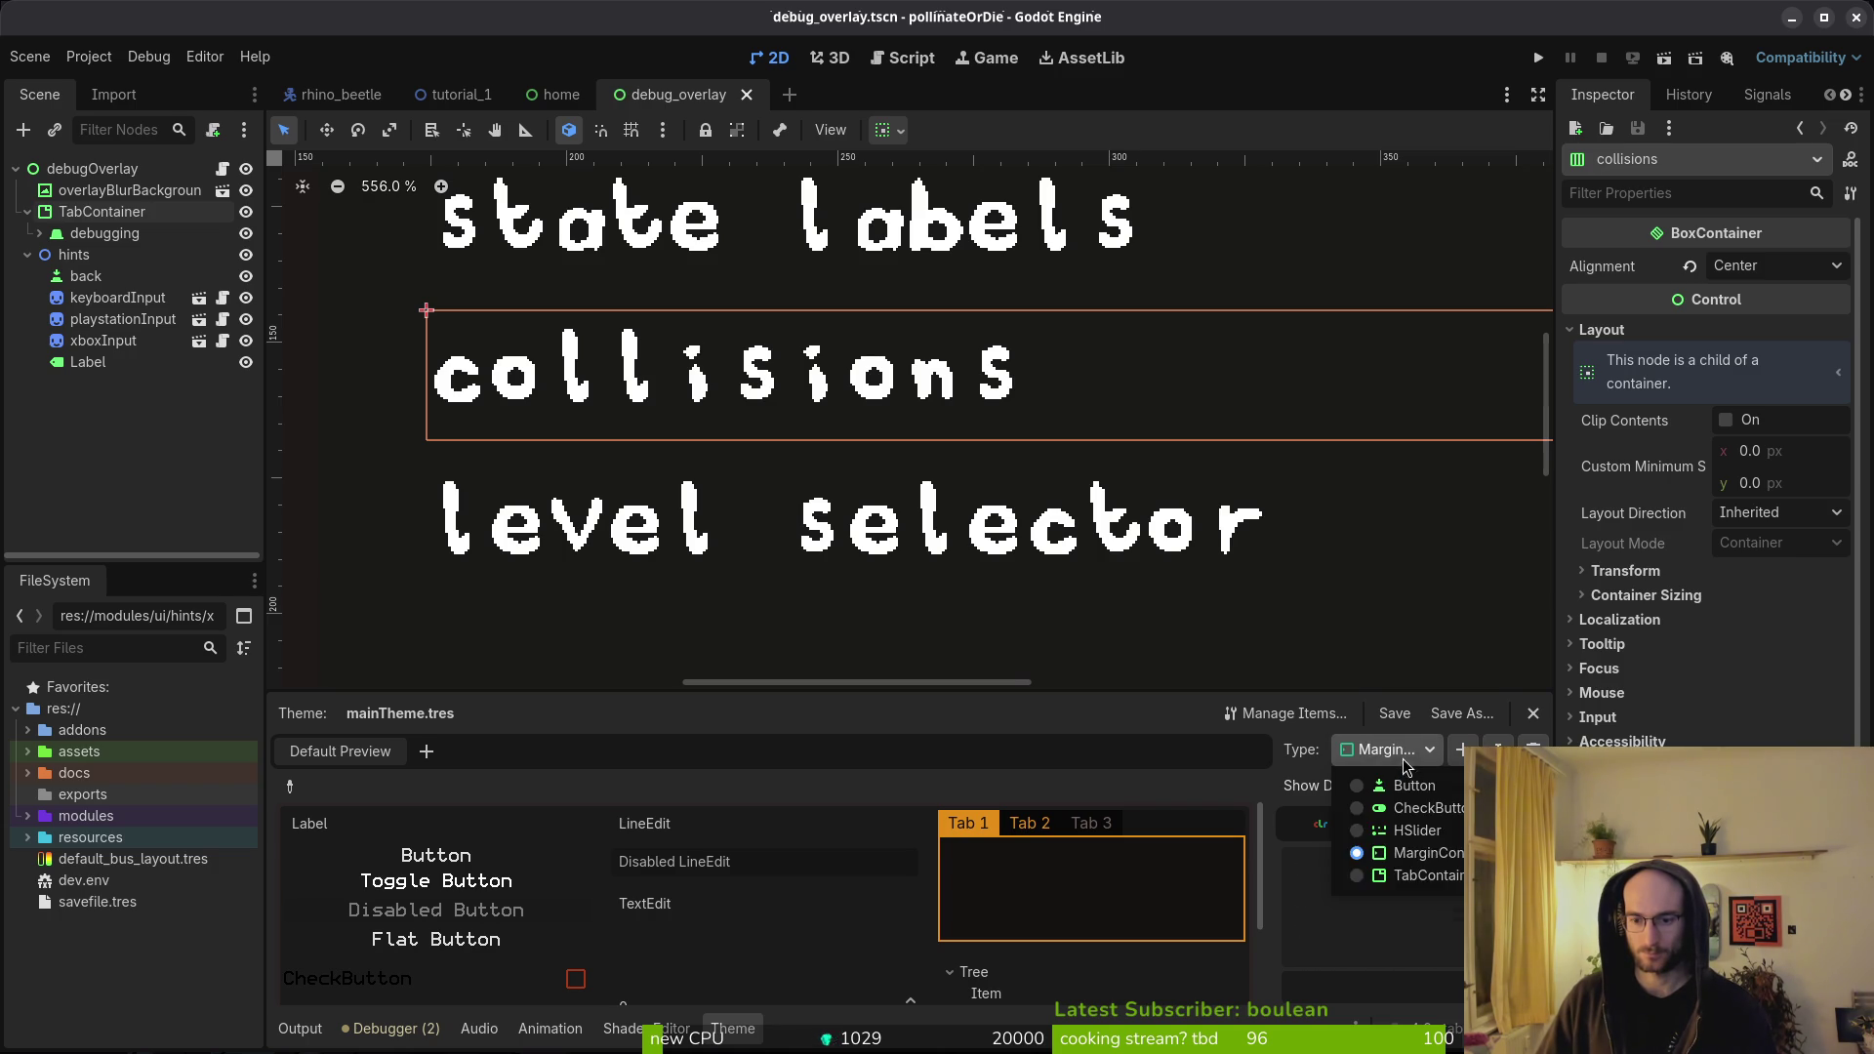
pyautogui.click(1427, 876)
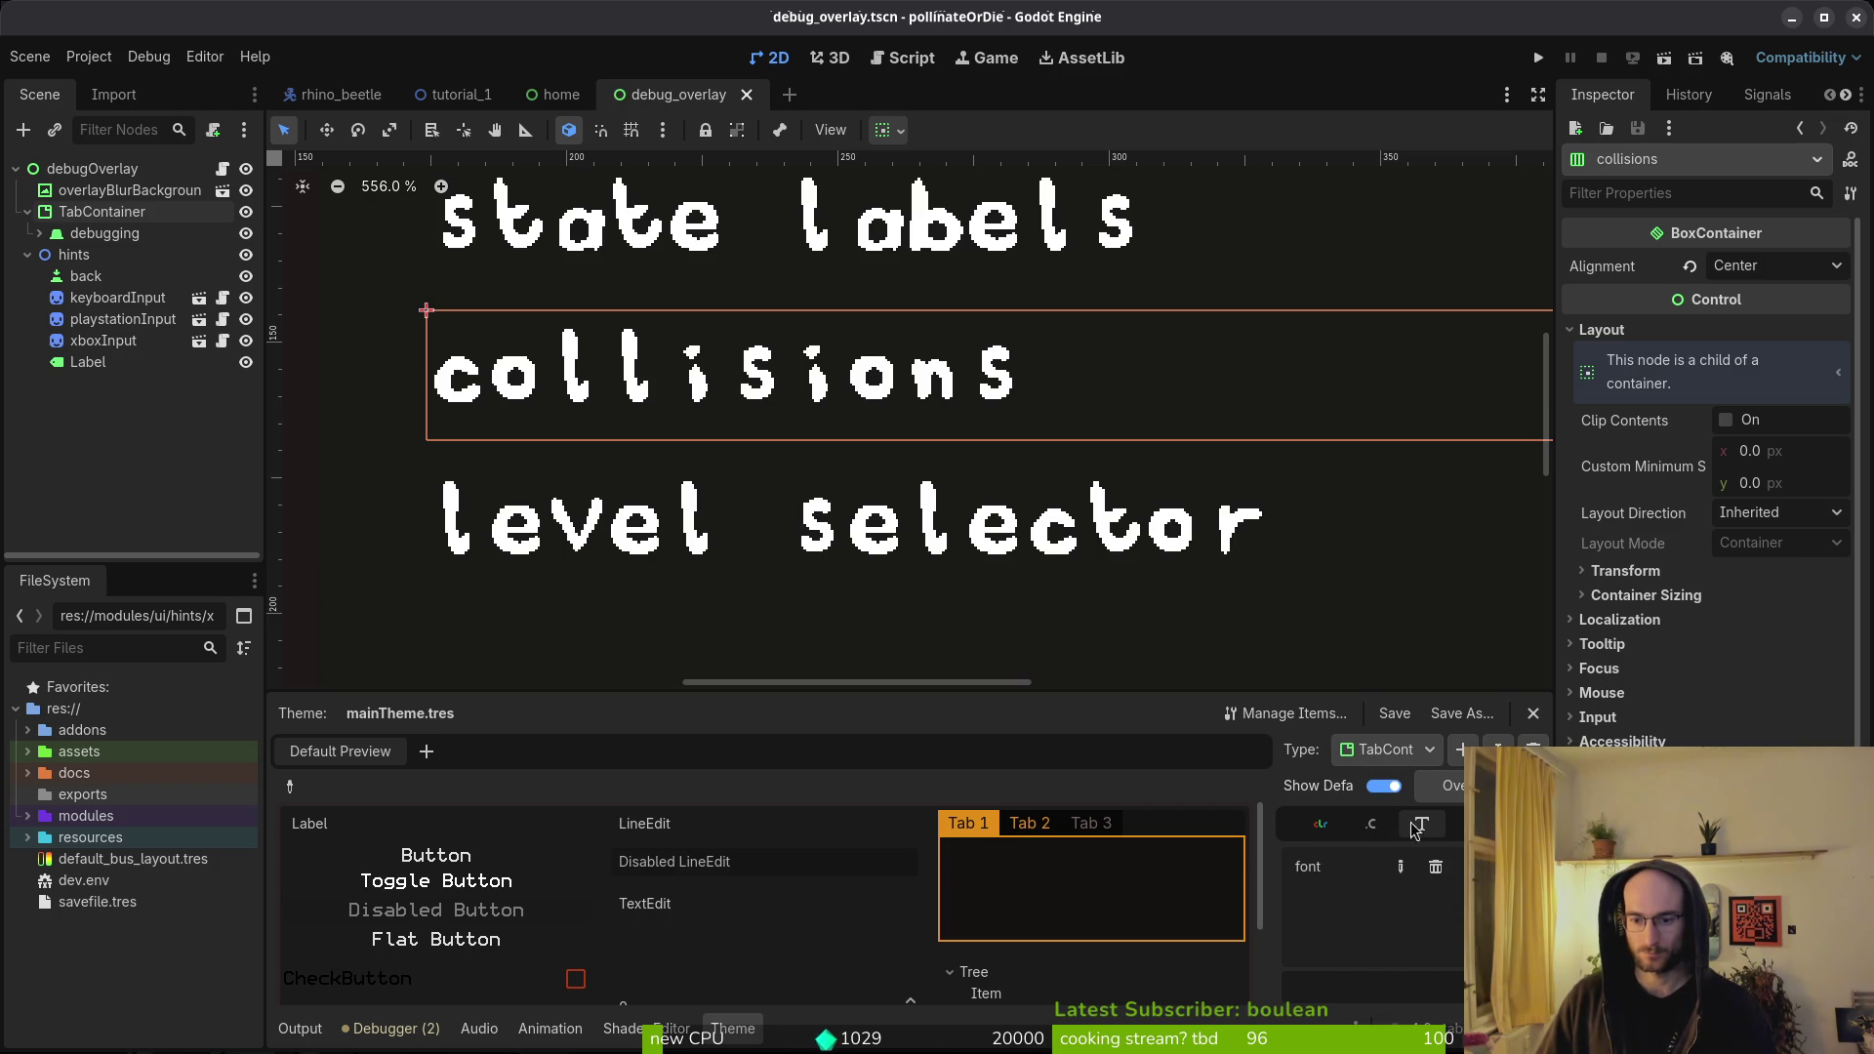
pyautogui.click(1398, 760)
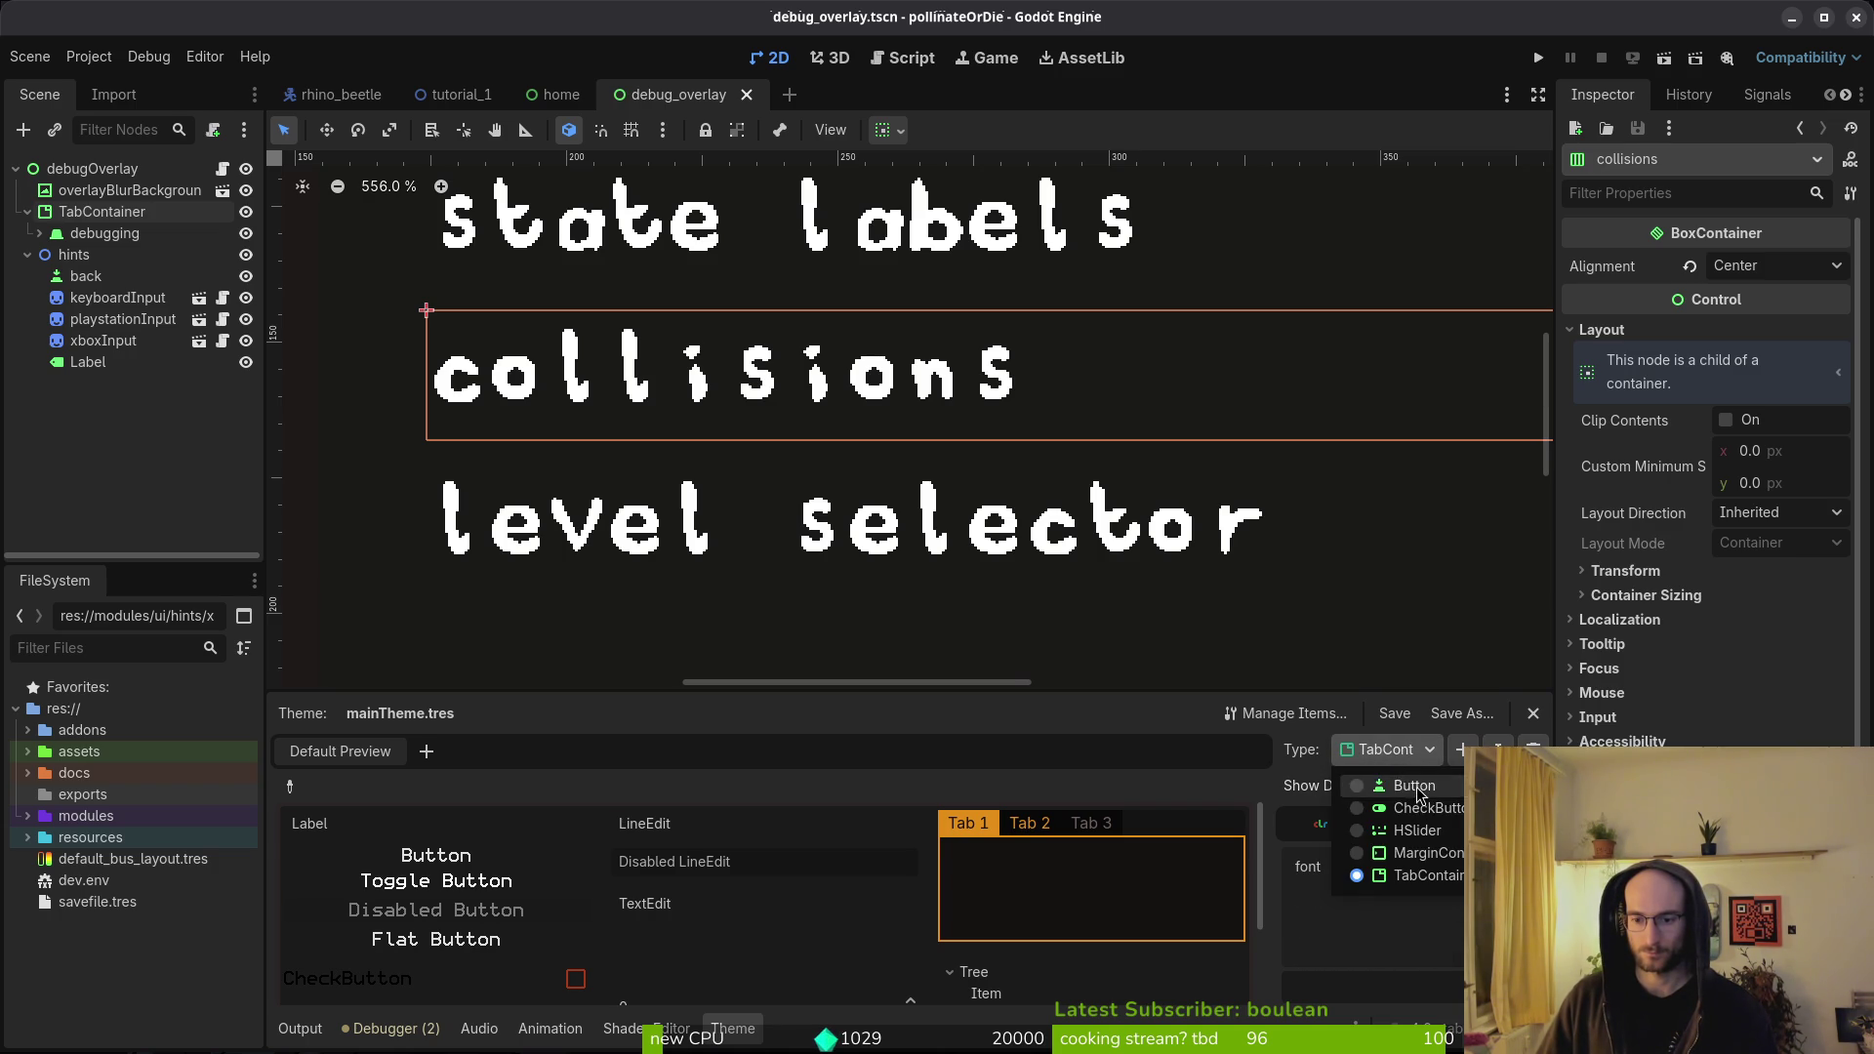
pyautogui.click(1413, 786)
pyautogui.click(1405, 752)
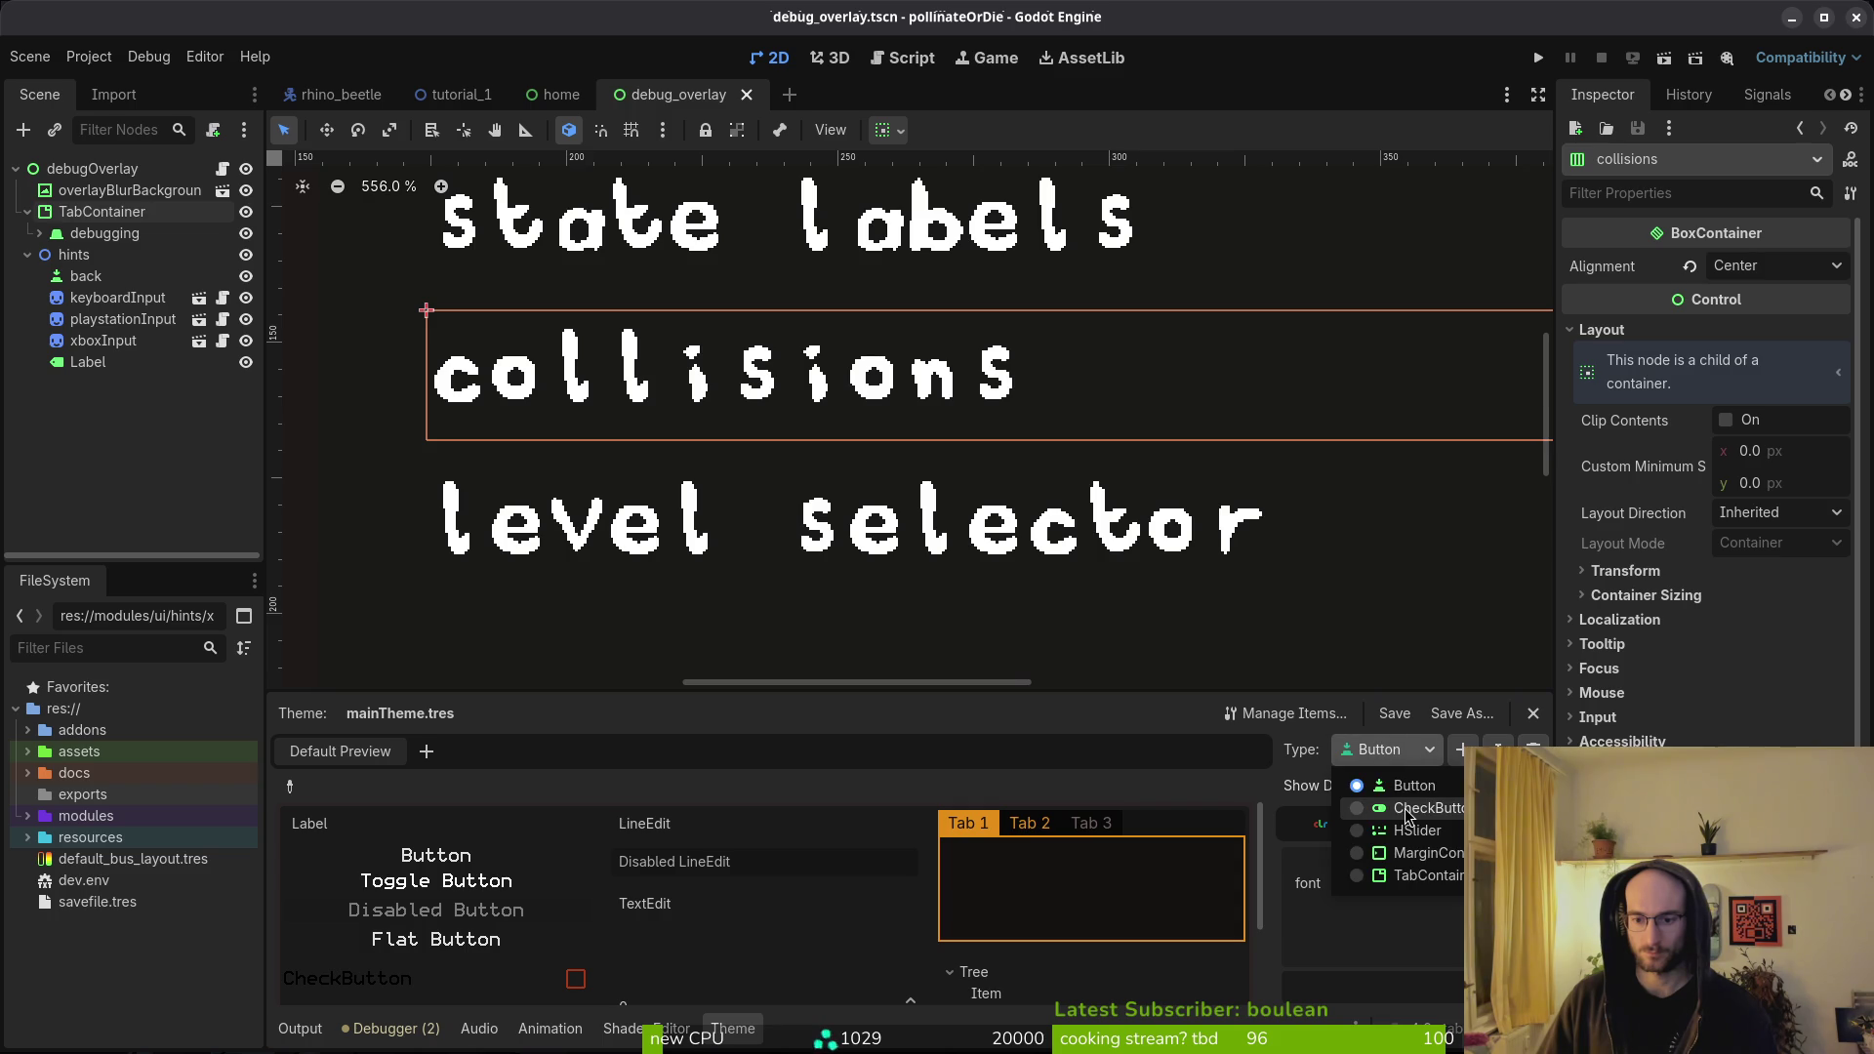
pyautogui.click(1406, 830)
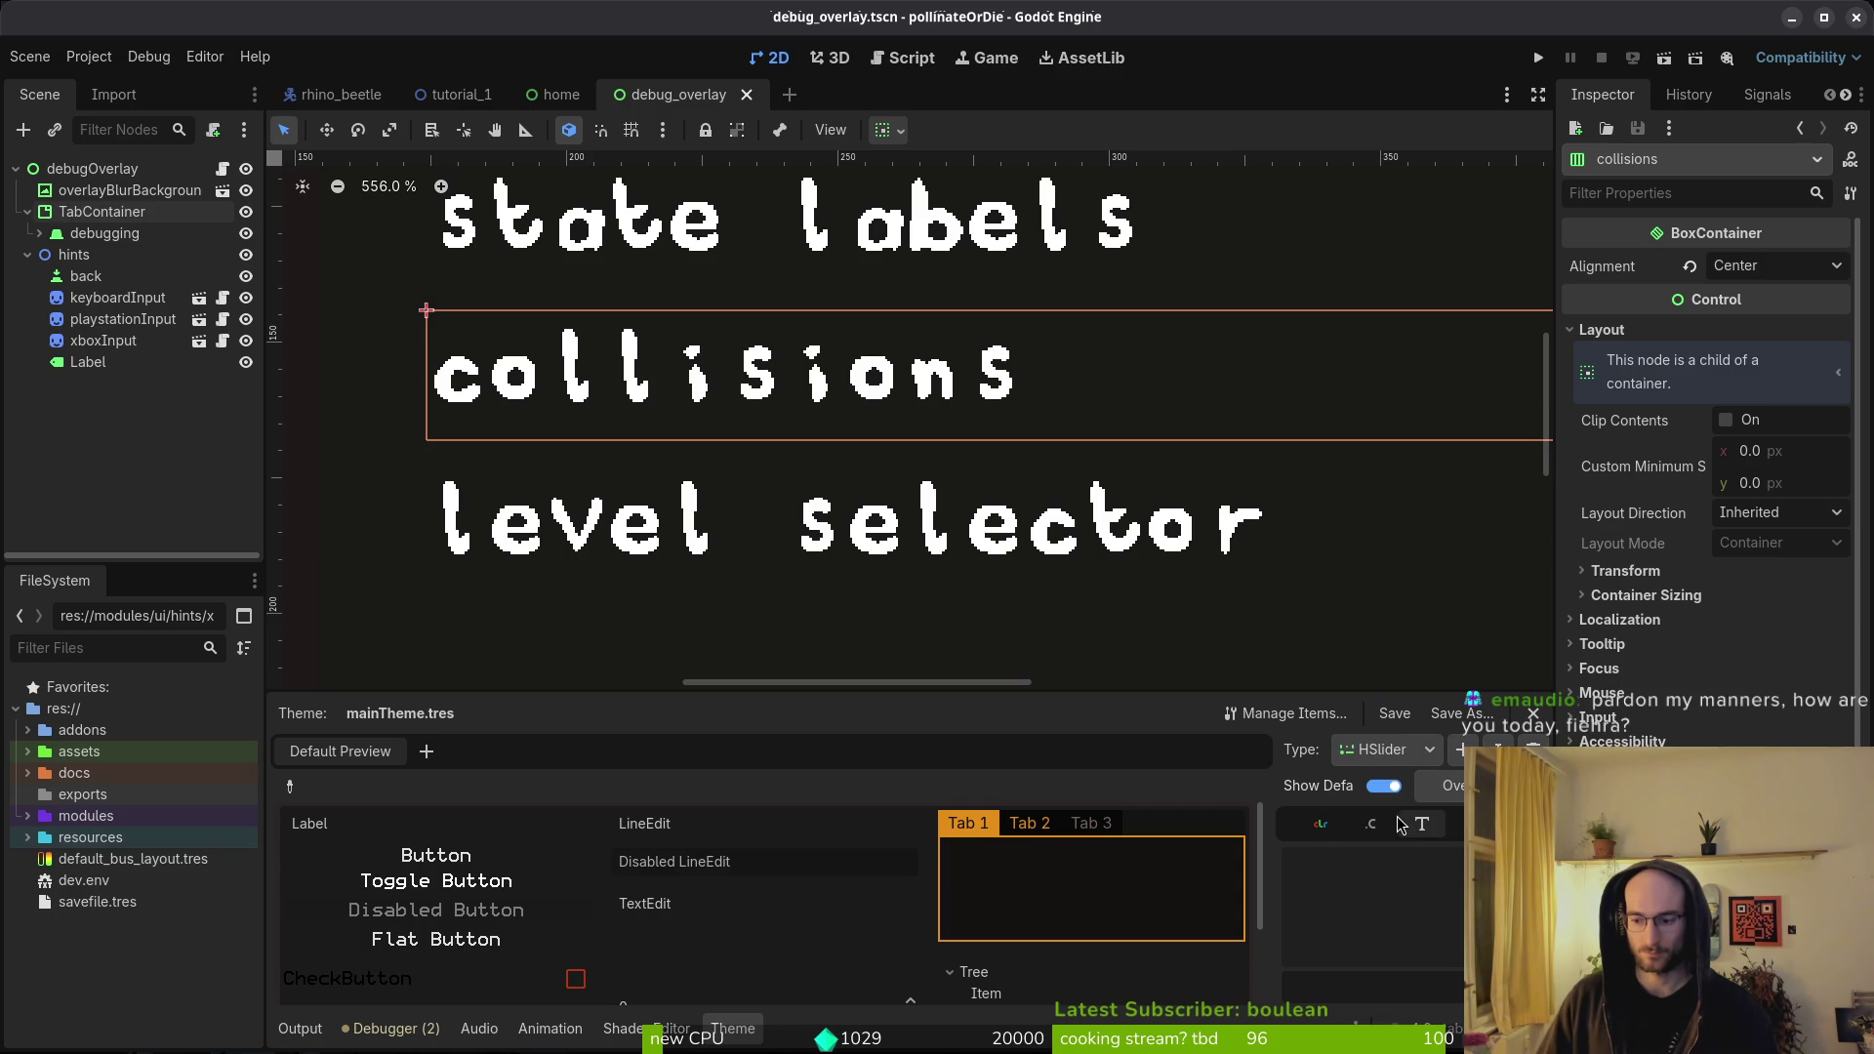
pyautogui.click(1390, 758)
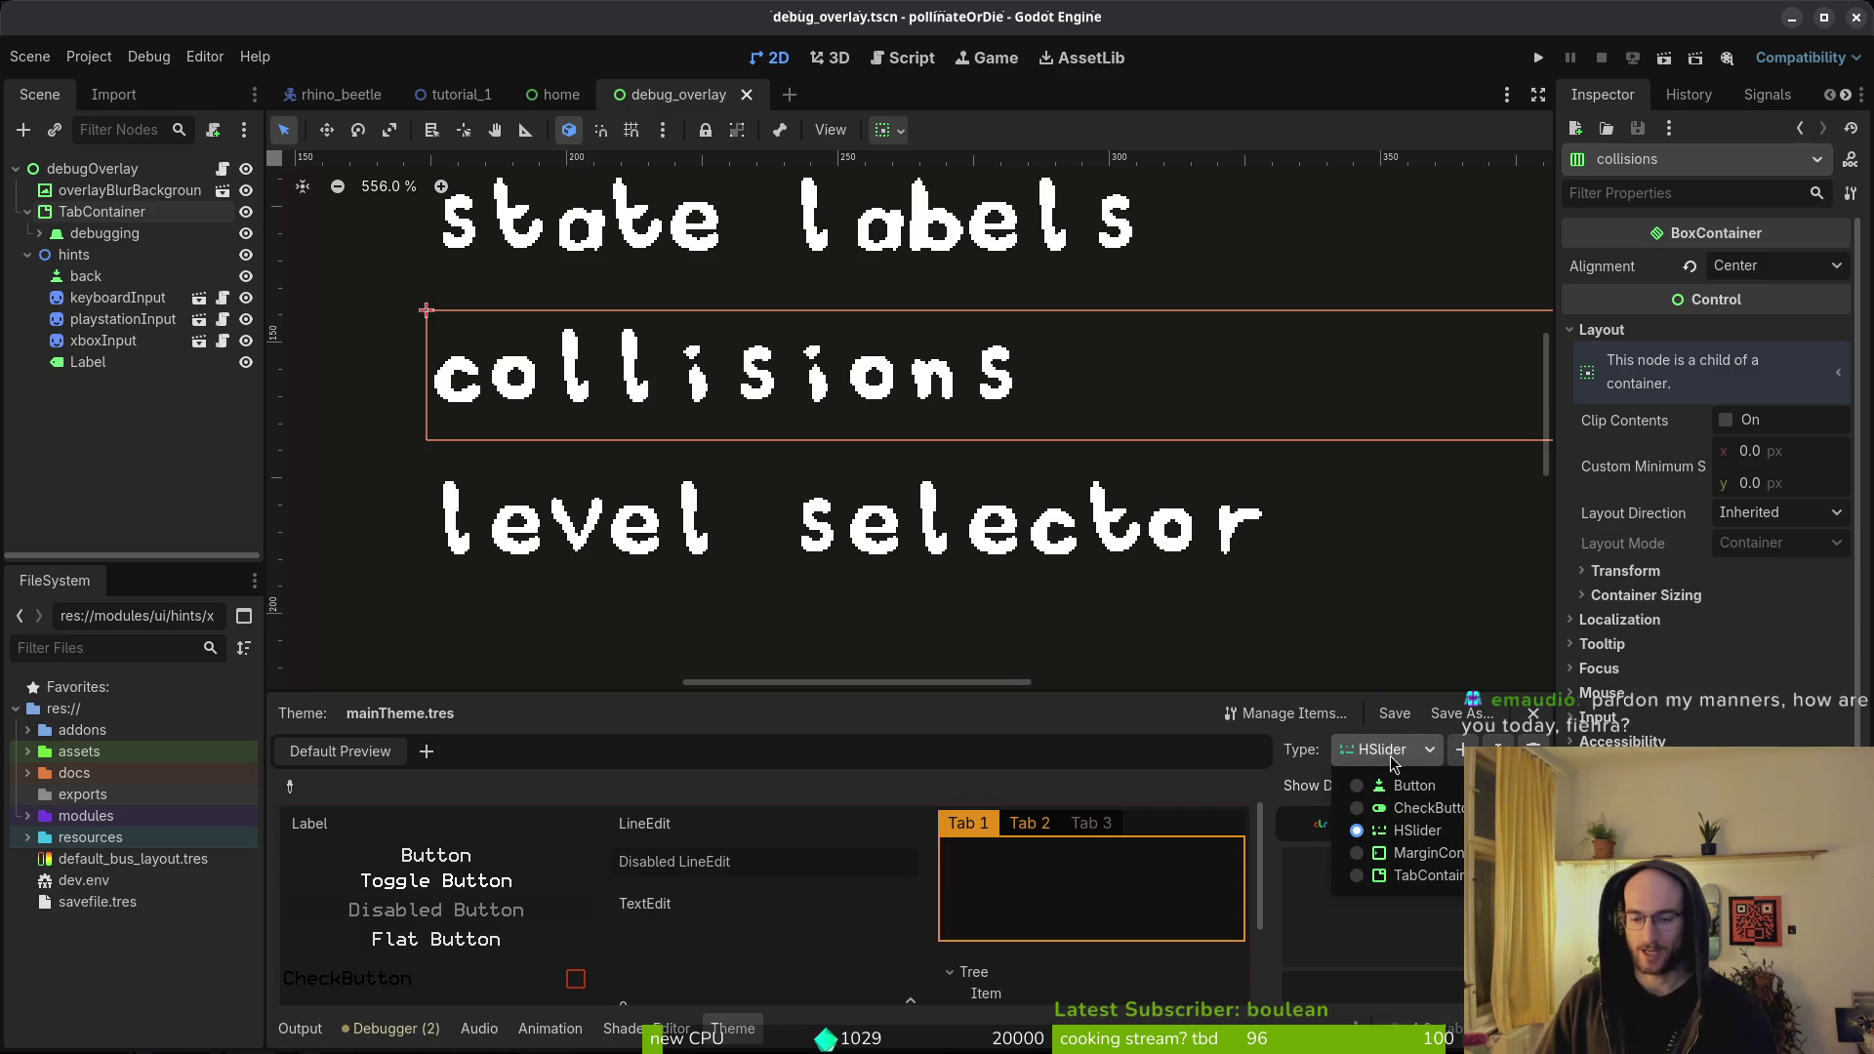
pyautogui.click(1413, 787)
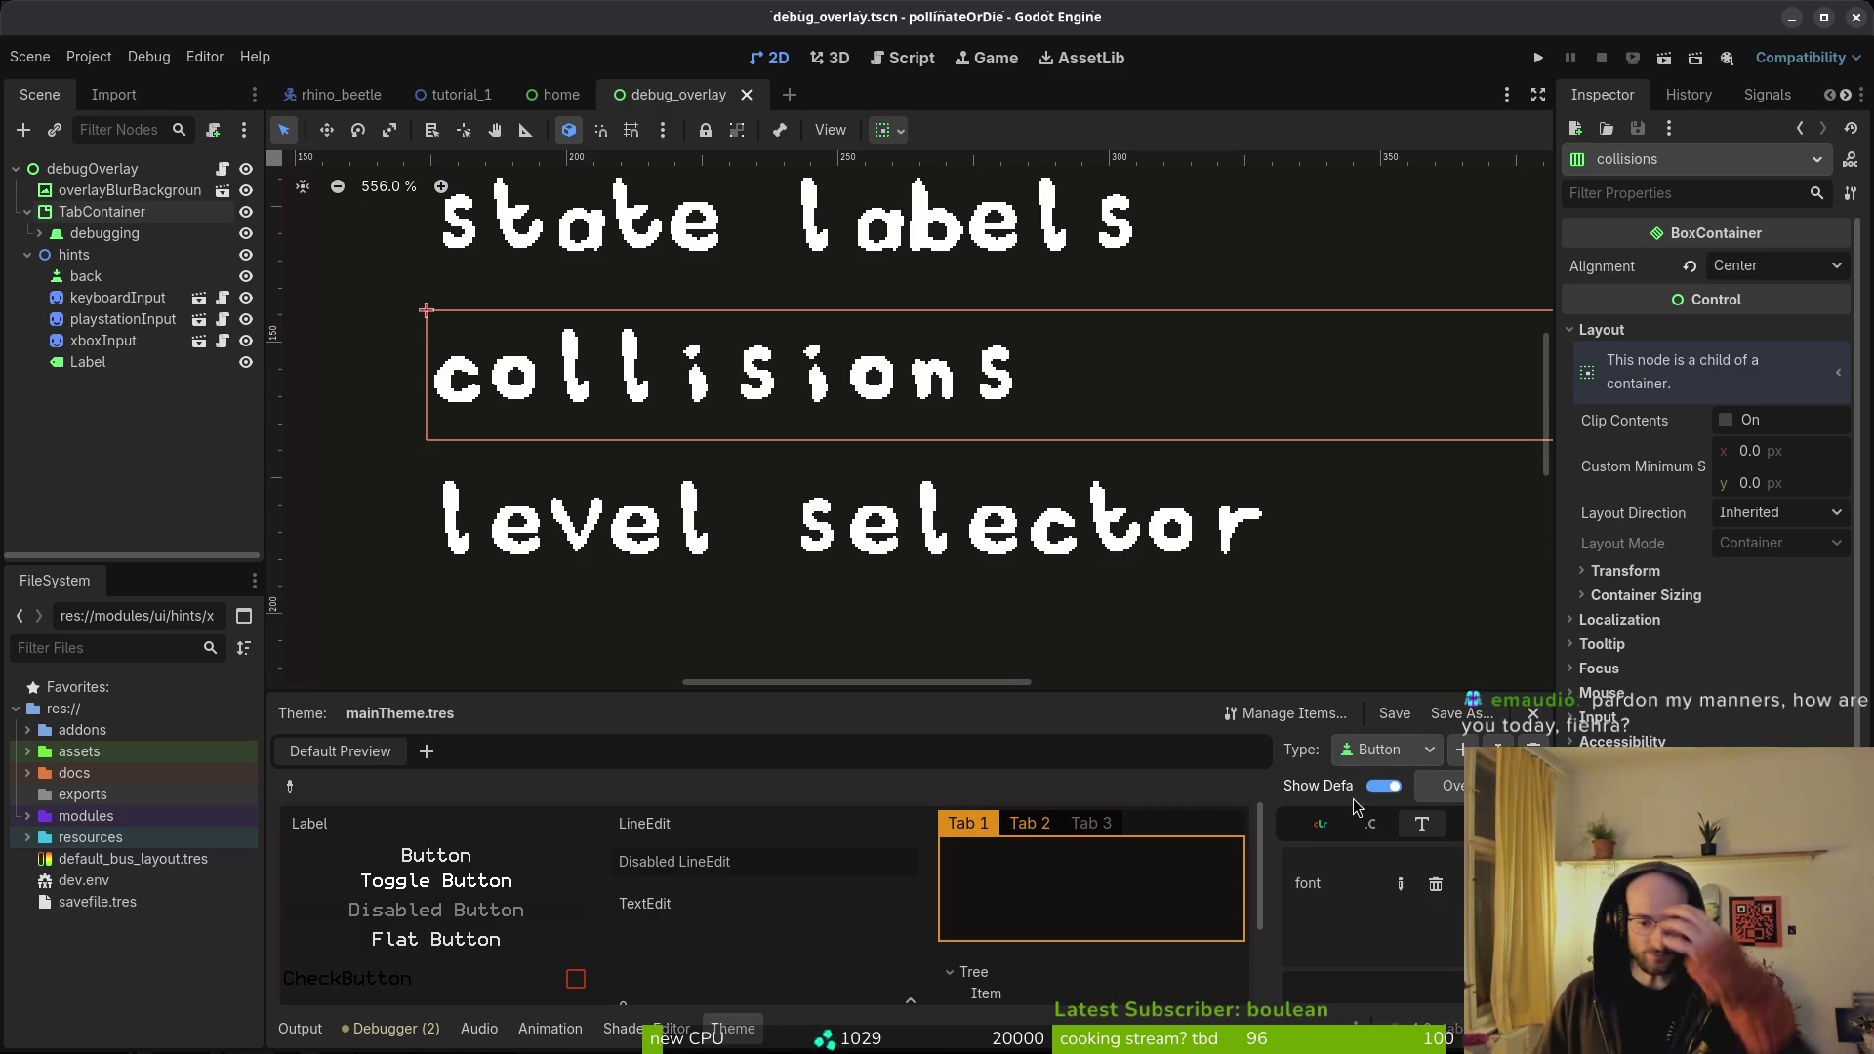
# - Collapse hints, save, and drag the debugging node out of TabContainer and back
pyautogui.click(28, 275)
pyautogui.click(28, 255)
pyautogui.hotkey('ctrl', 's')
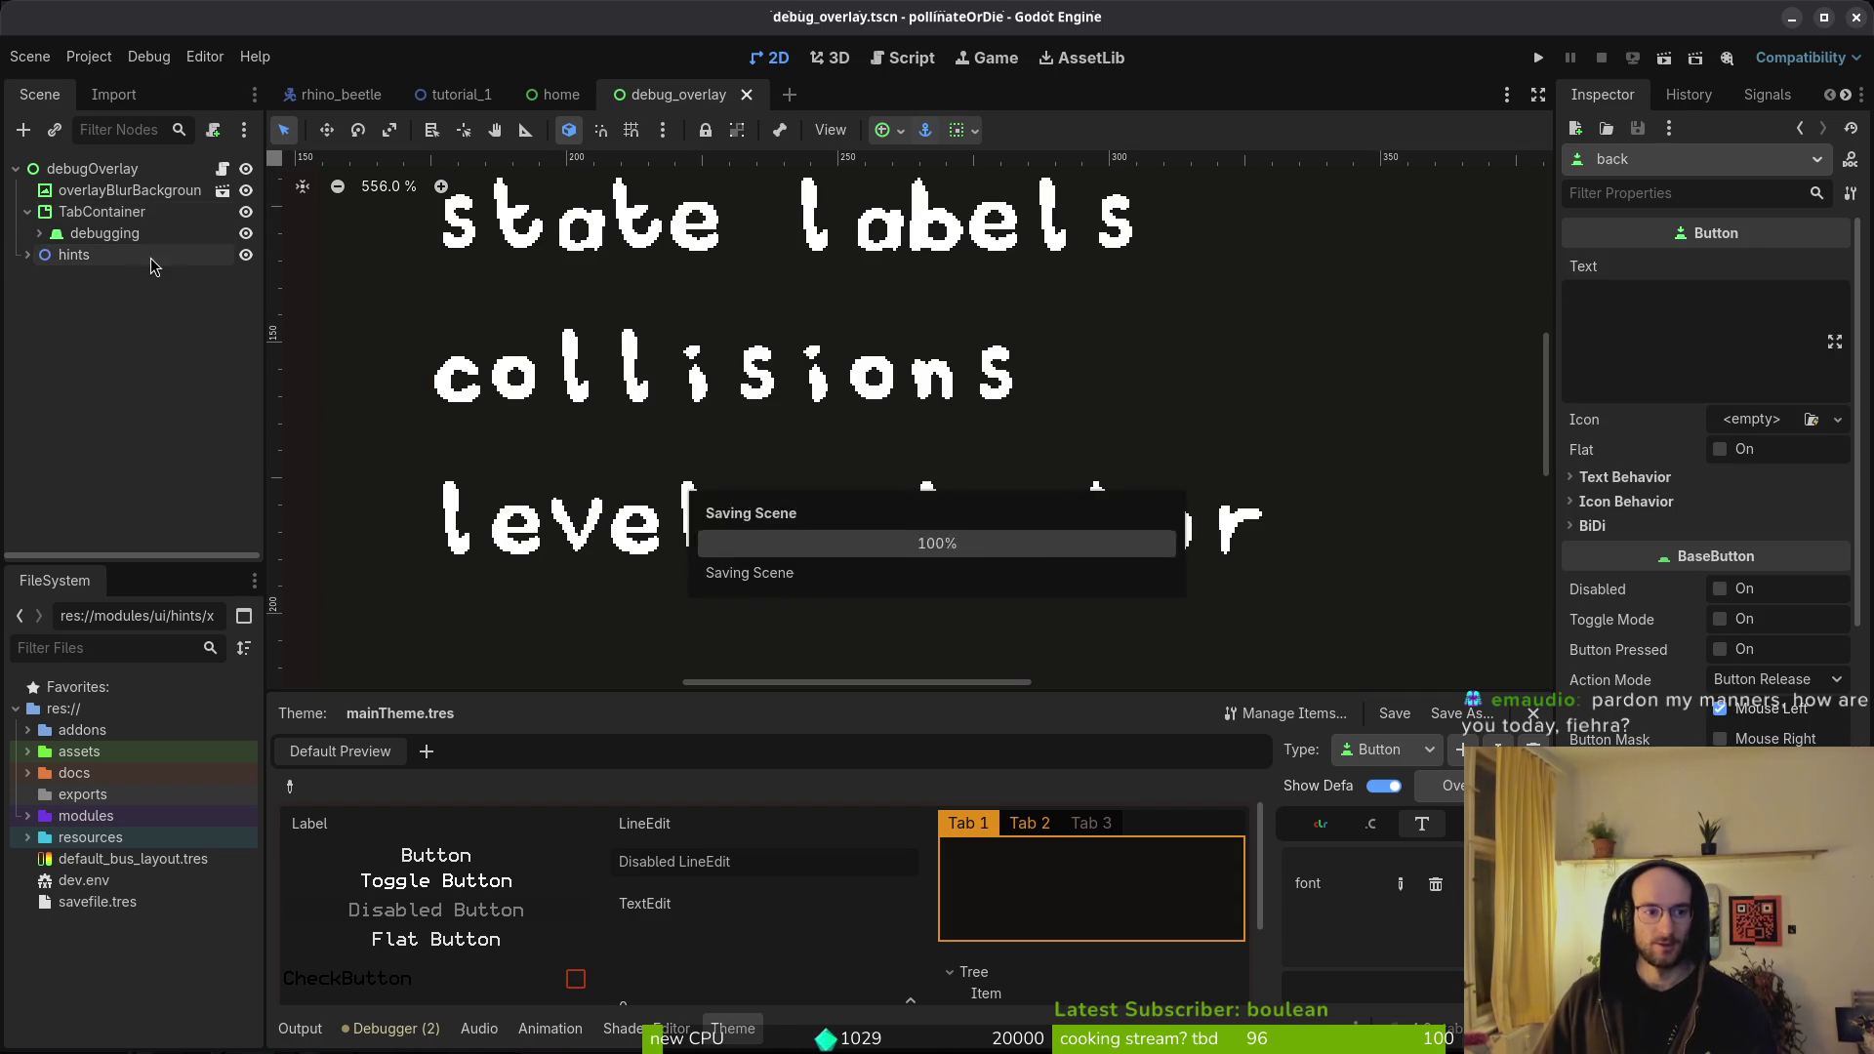
pyautogui.click(102, 219)
pyautogui.click(102, 233)
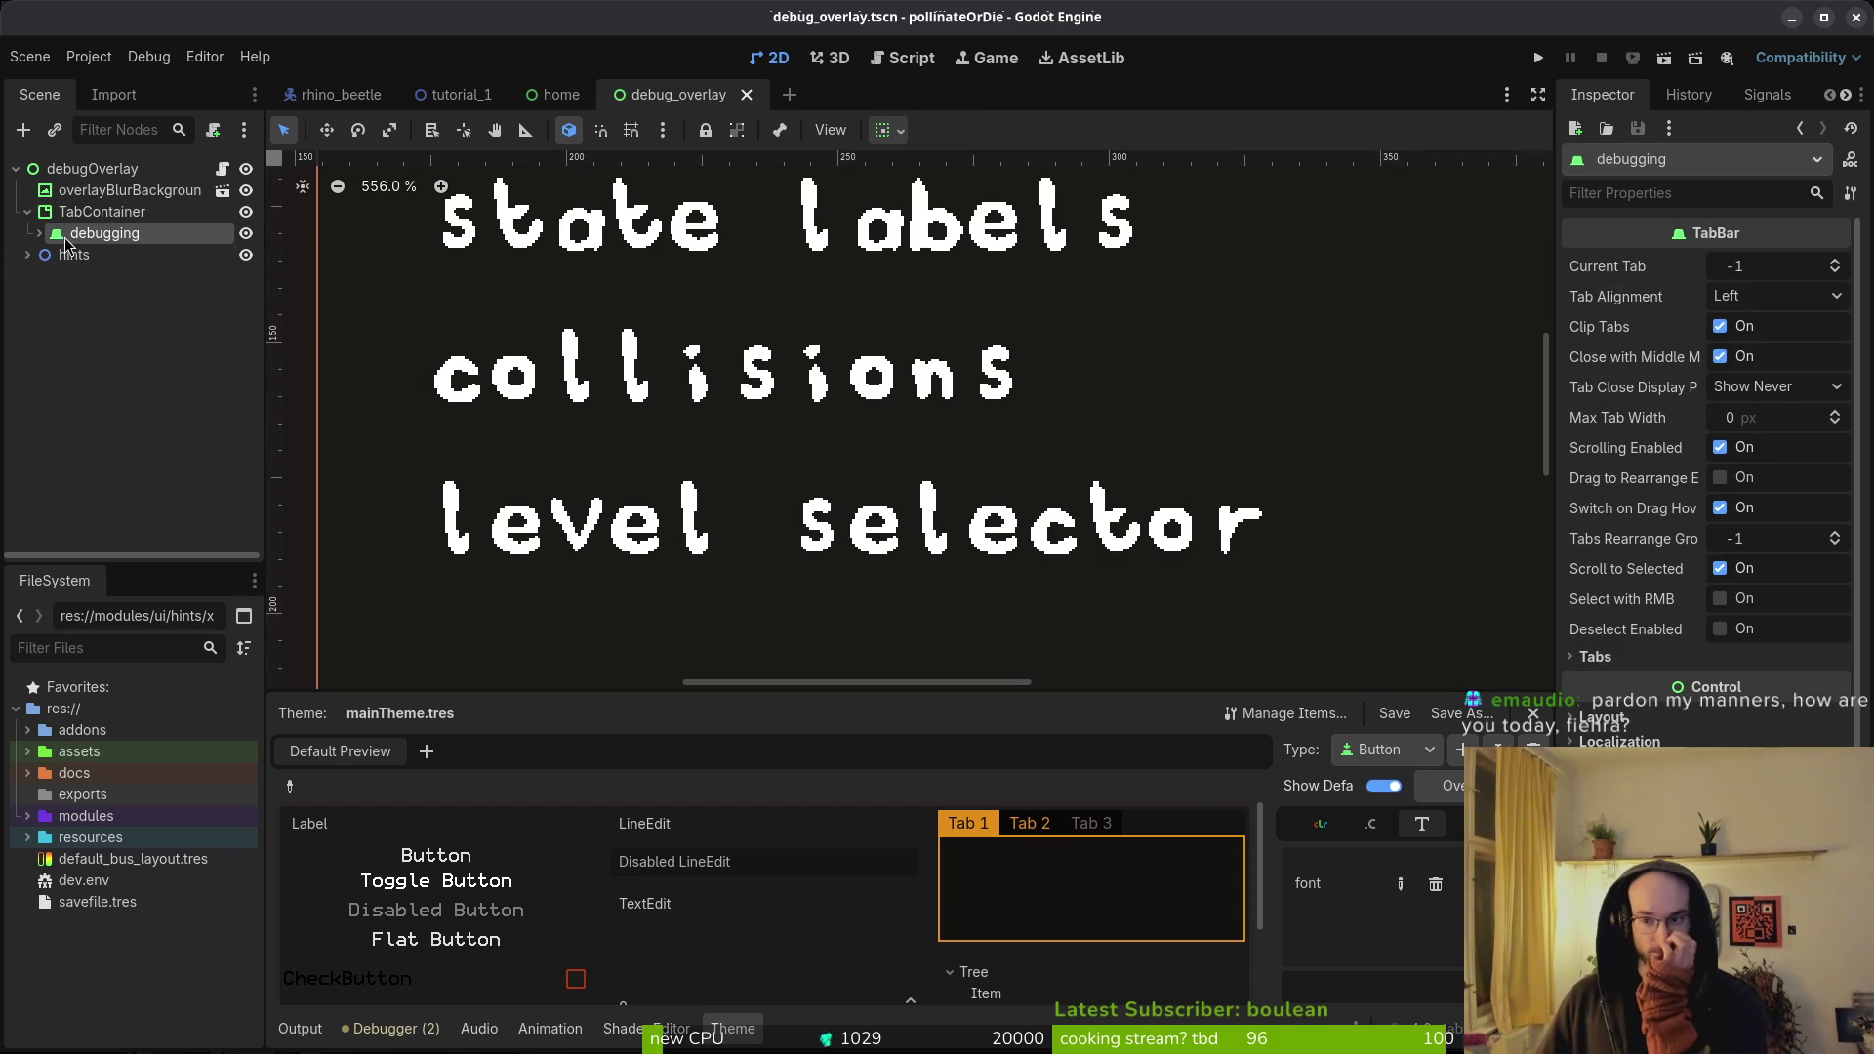
pyautogui.moveTo(63, 235); pyautogui.dragTo(97, 213)
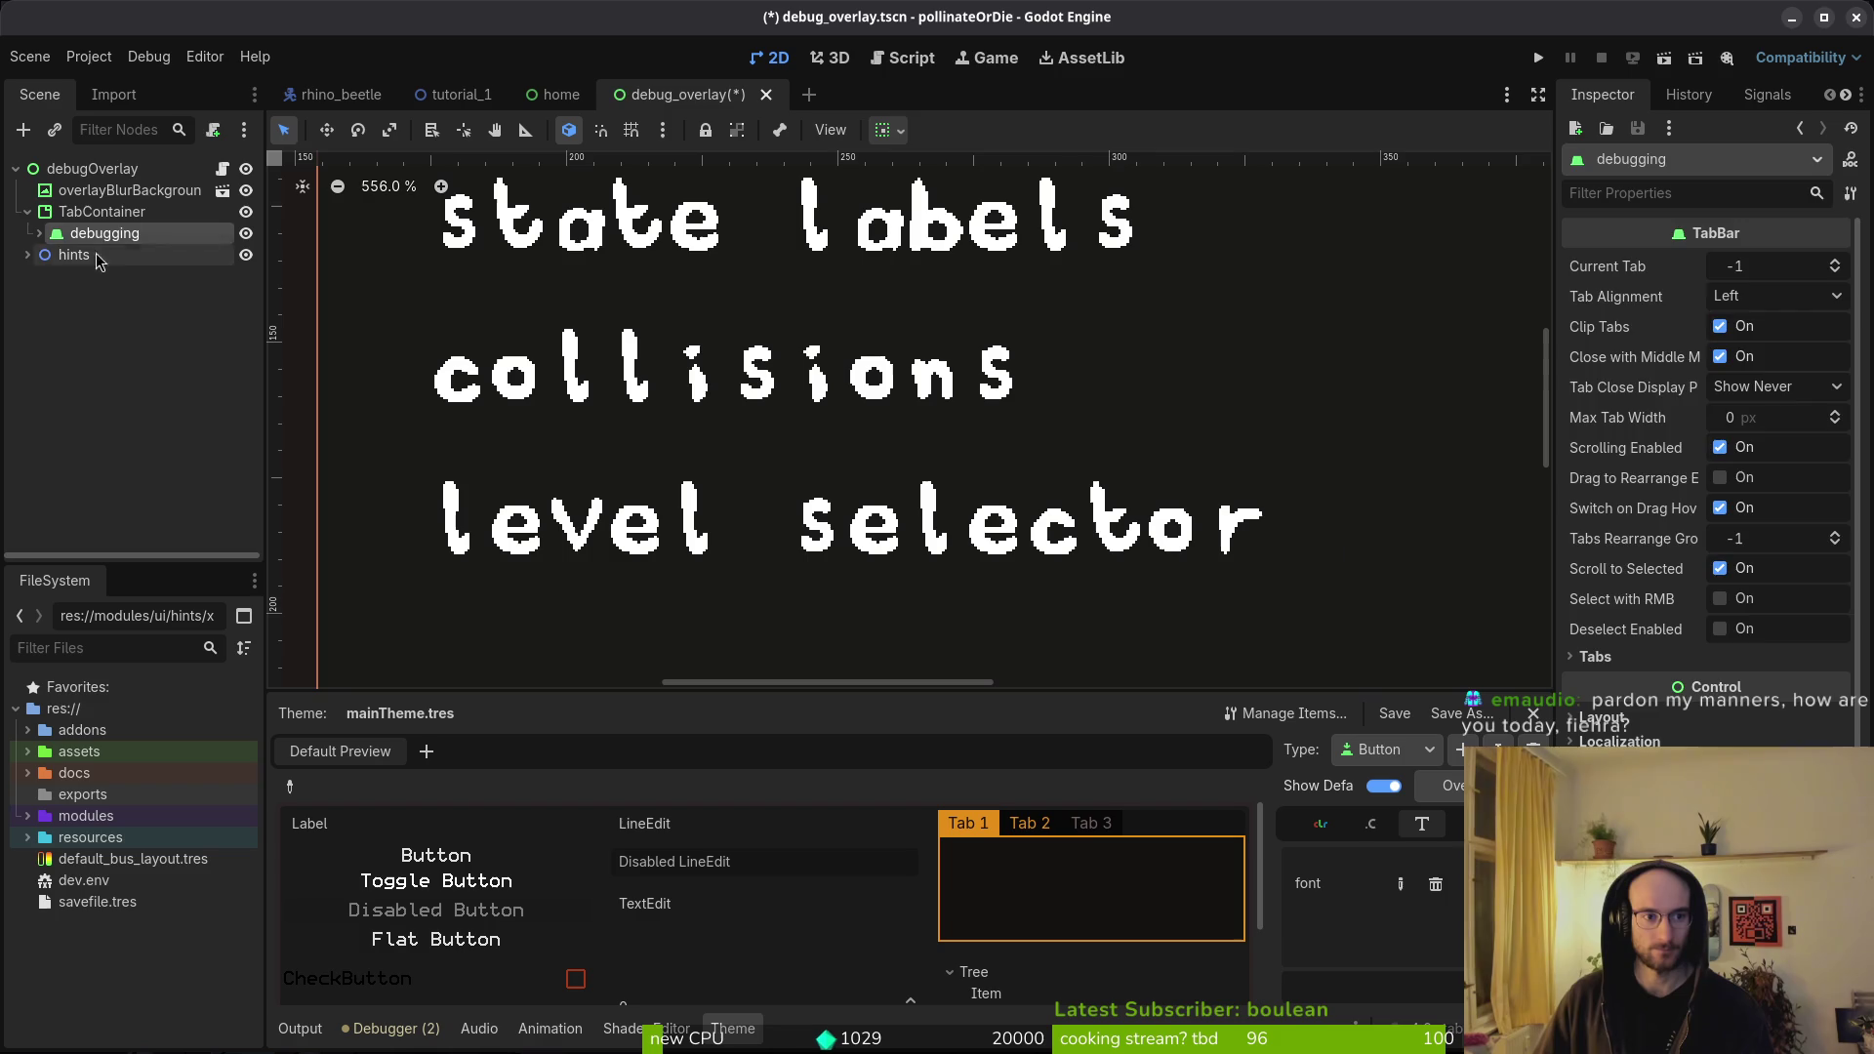
pyautogui.click(28, 211)
pyautogui.press('super+2')
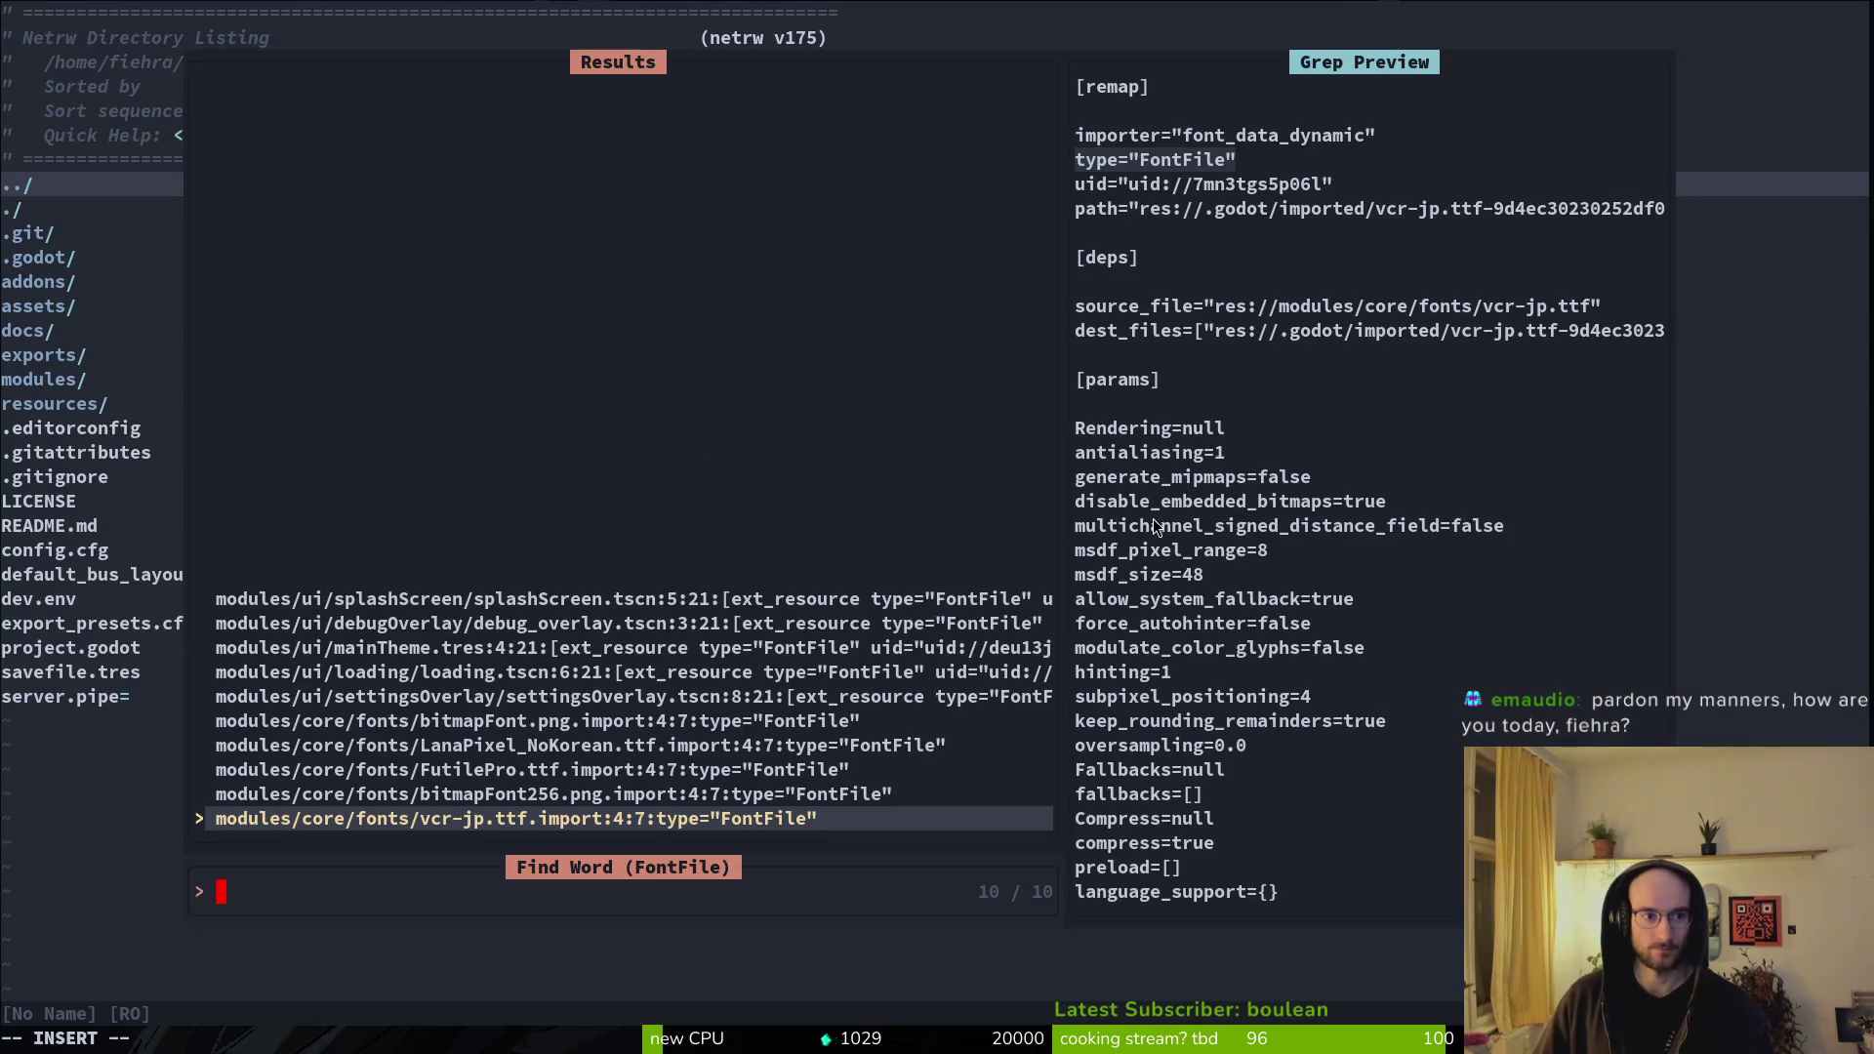
# - Grep the project for FontFile in Neovim and step through results to settingsOverlay.tscn
pyautogui.press('Escape')
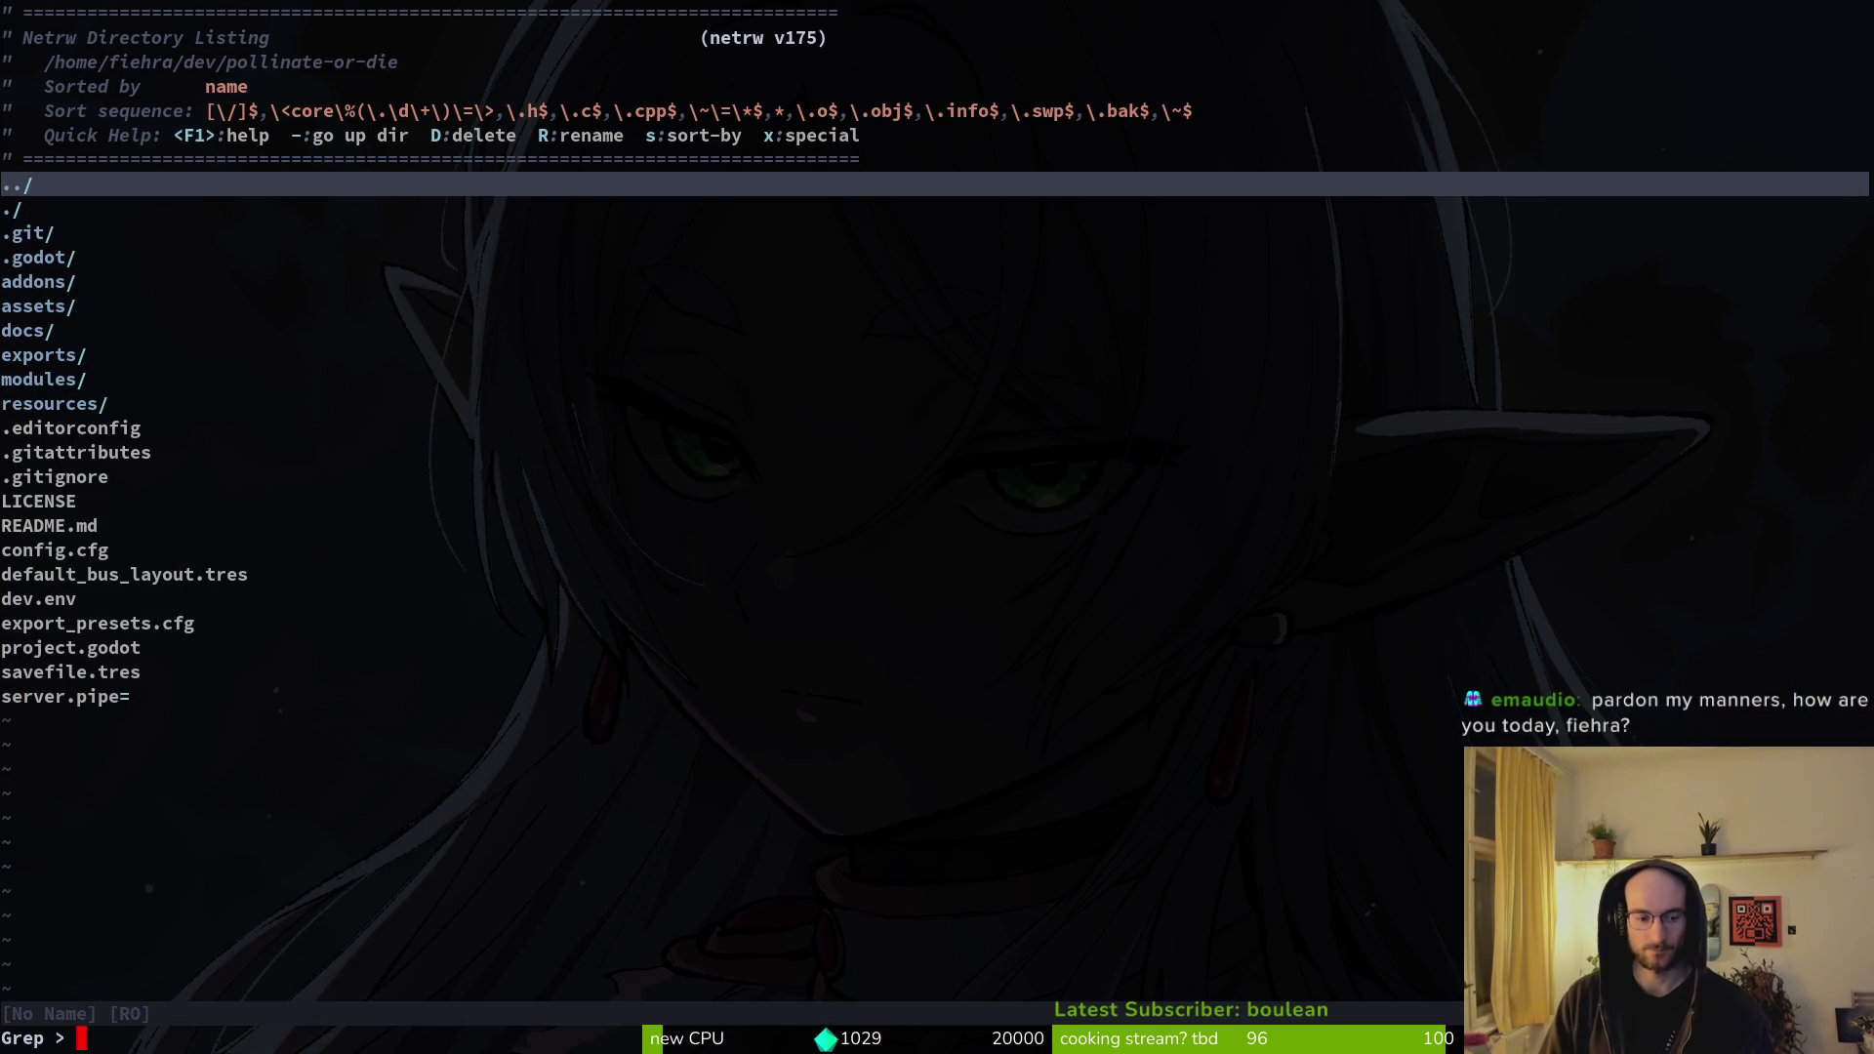
pyautogui.write('FontFile')
pyautogui.press('Return')
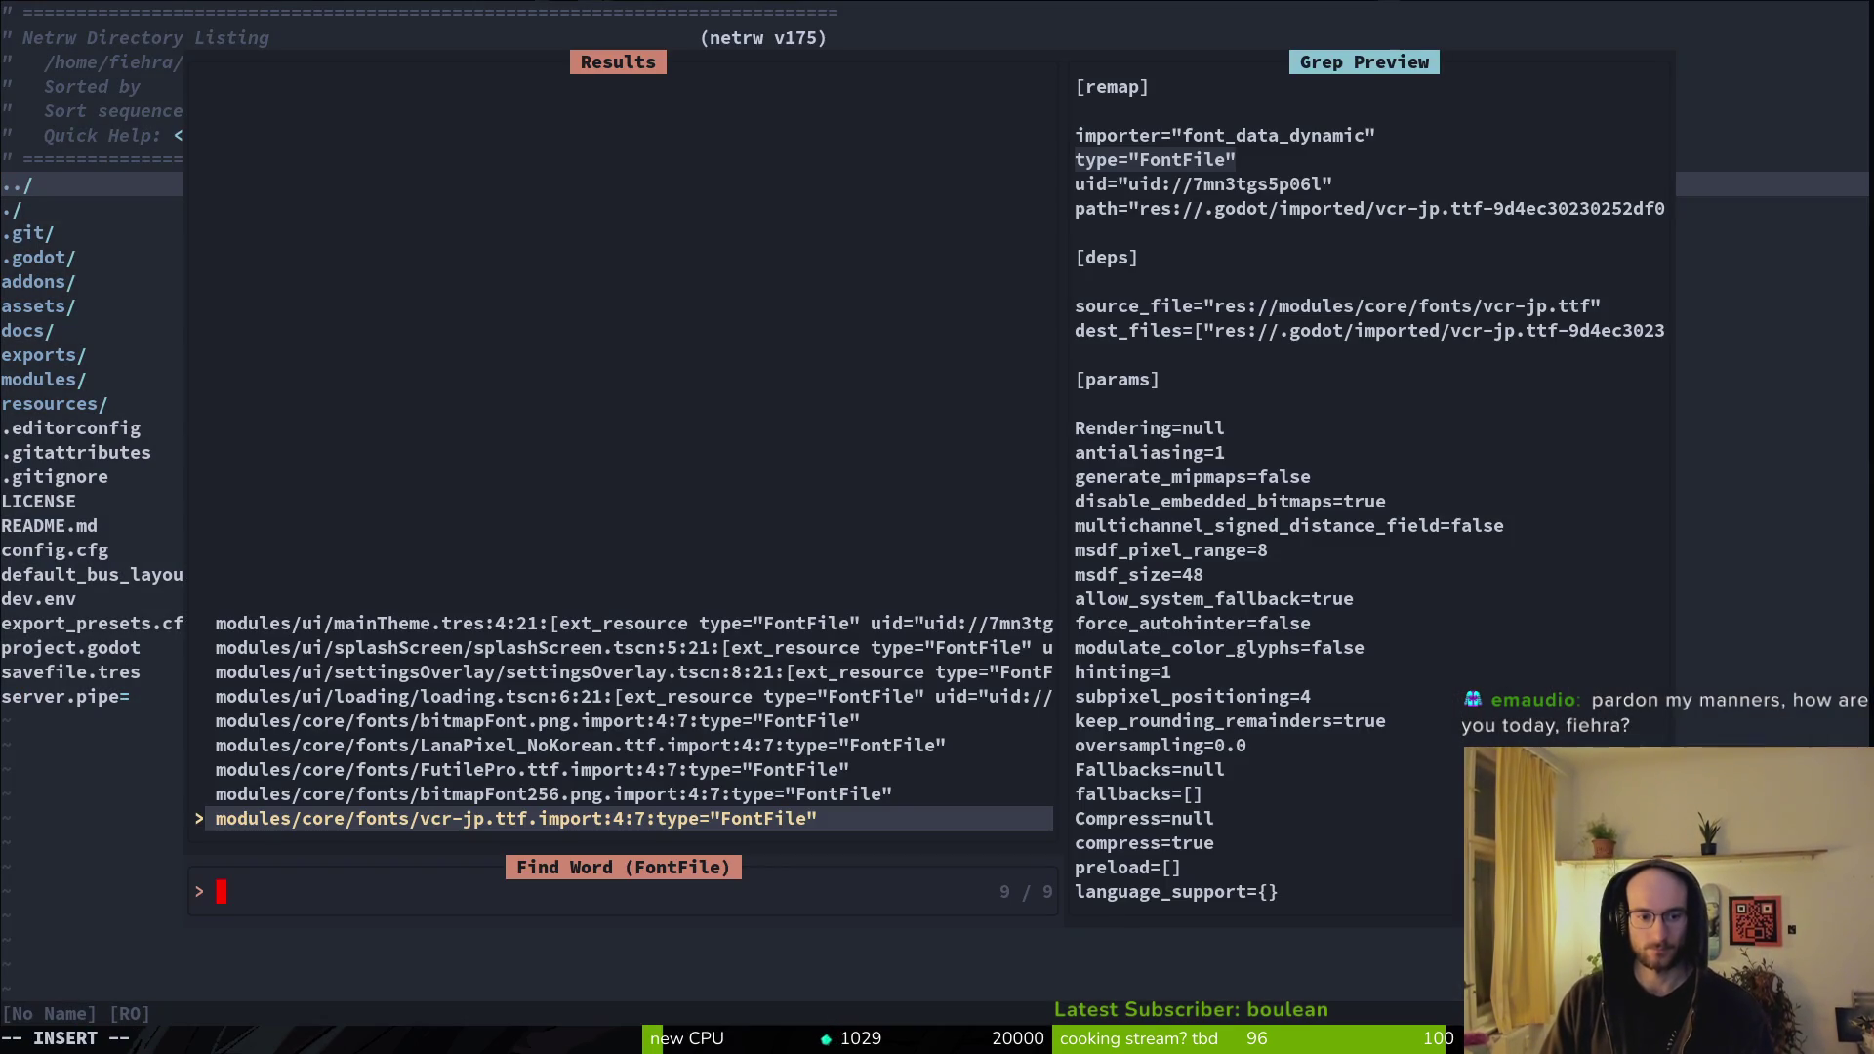
pyautogui.press('Down')
pyautogui.press('Down')
pyautogui.press('Down')
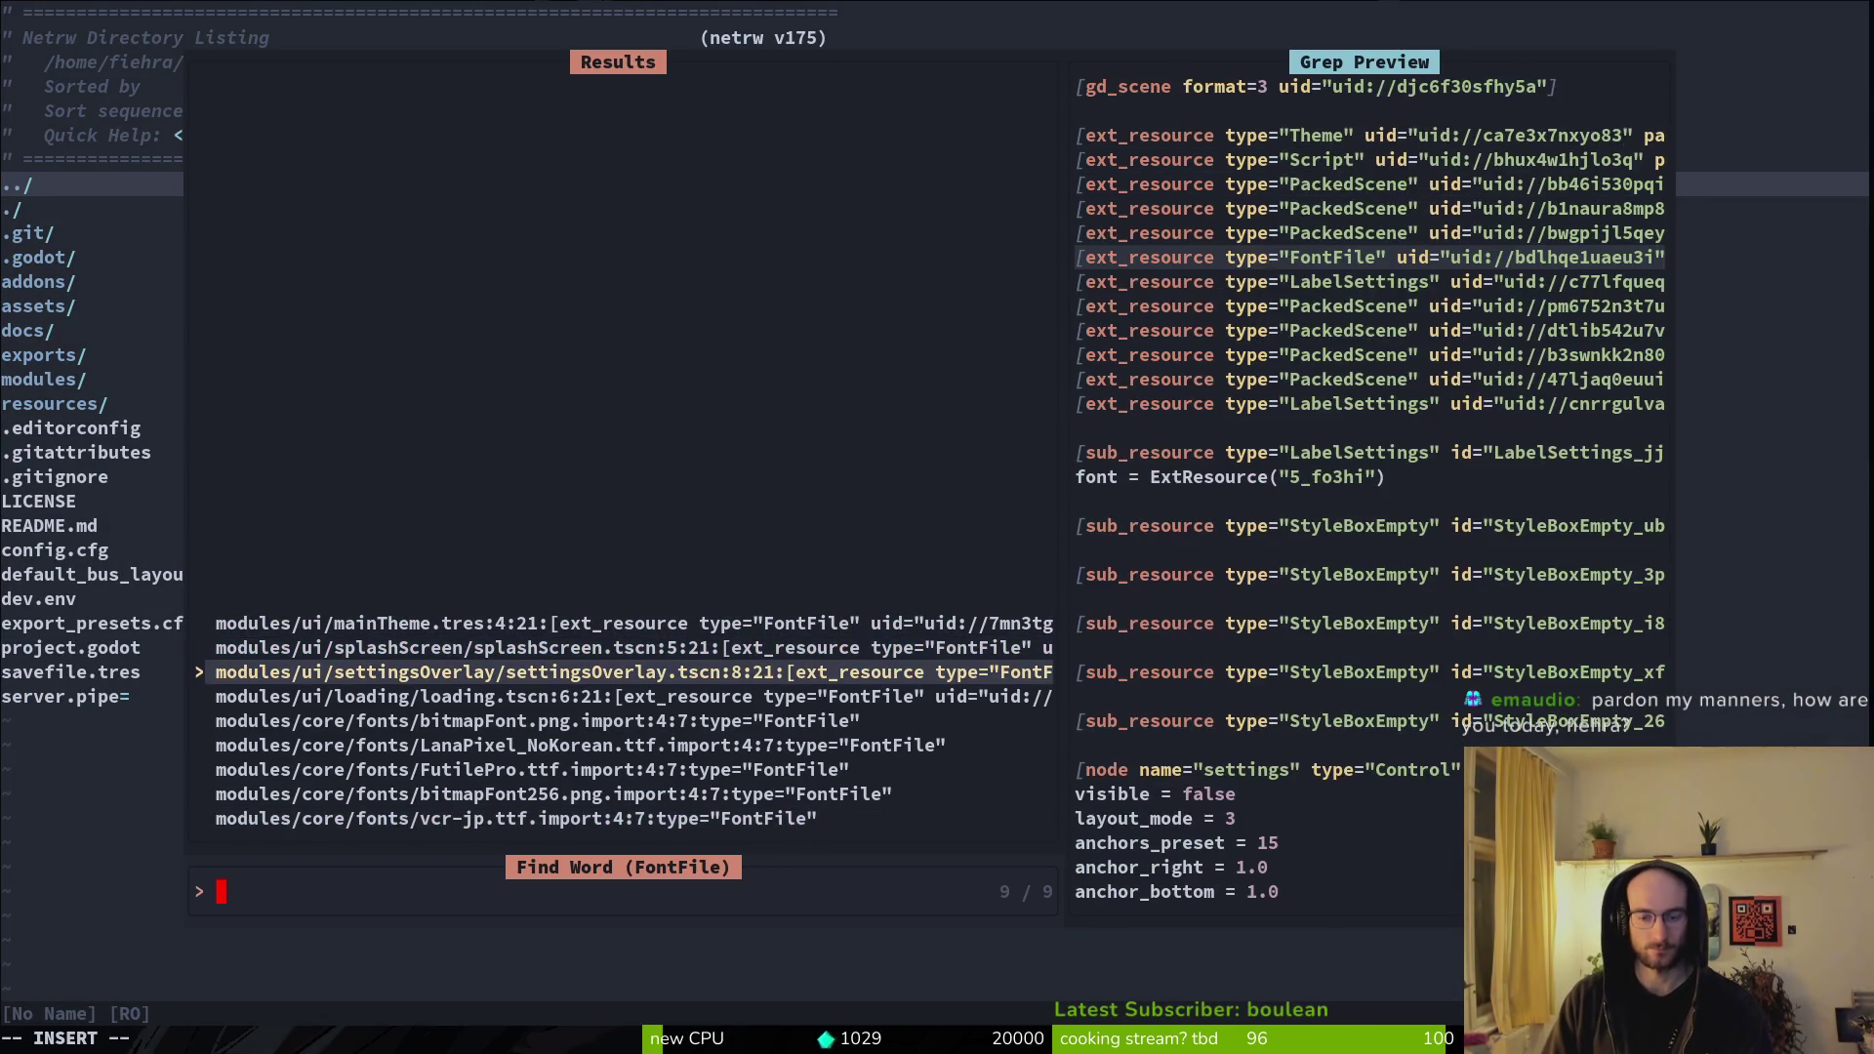
pyautogui.press('super+1')
pyautogui.hotkey('ctrl', 'shift', 'o')
# - Quick-open settingsOverlay.tscn and expand the Scene tree down to languageSelector
pyautogui.write('settings')
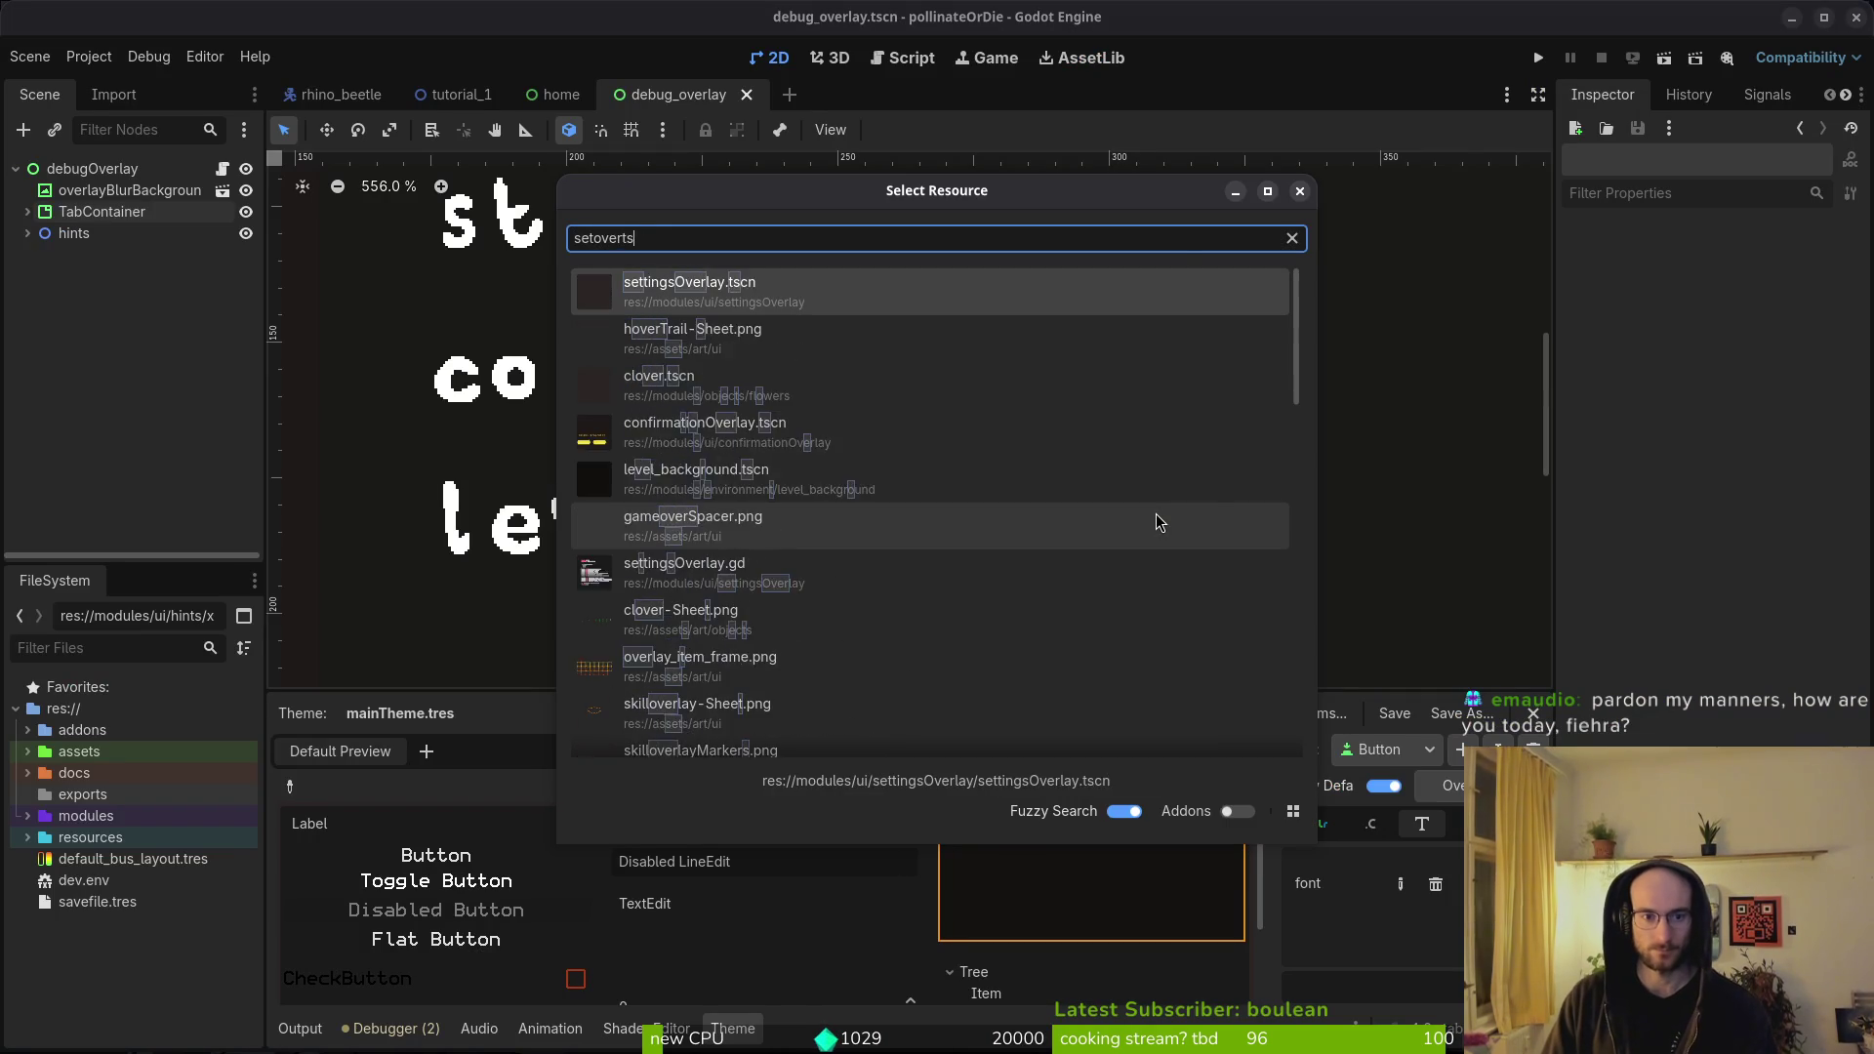
pyautogui.press('Return')
pyautogui.click(28, 212)
pyautogui.click(27, 255)
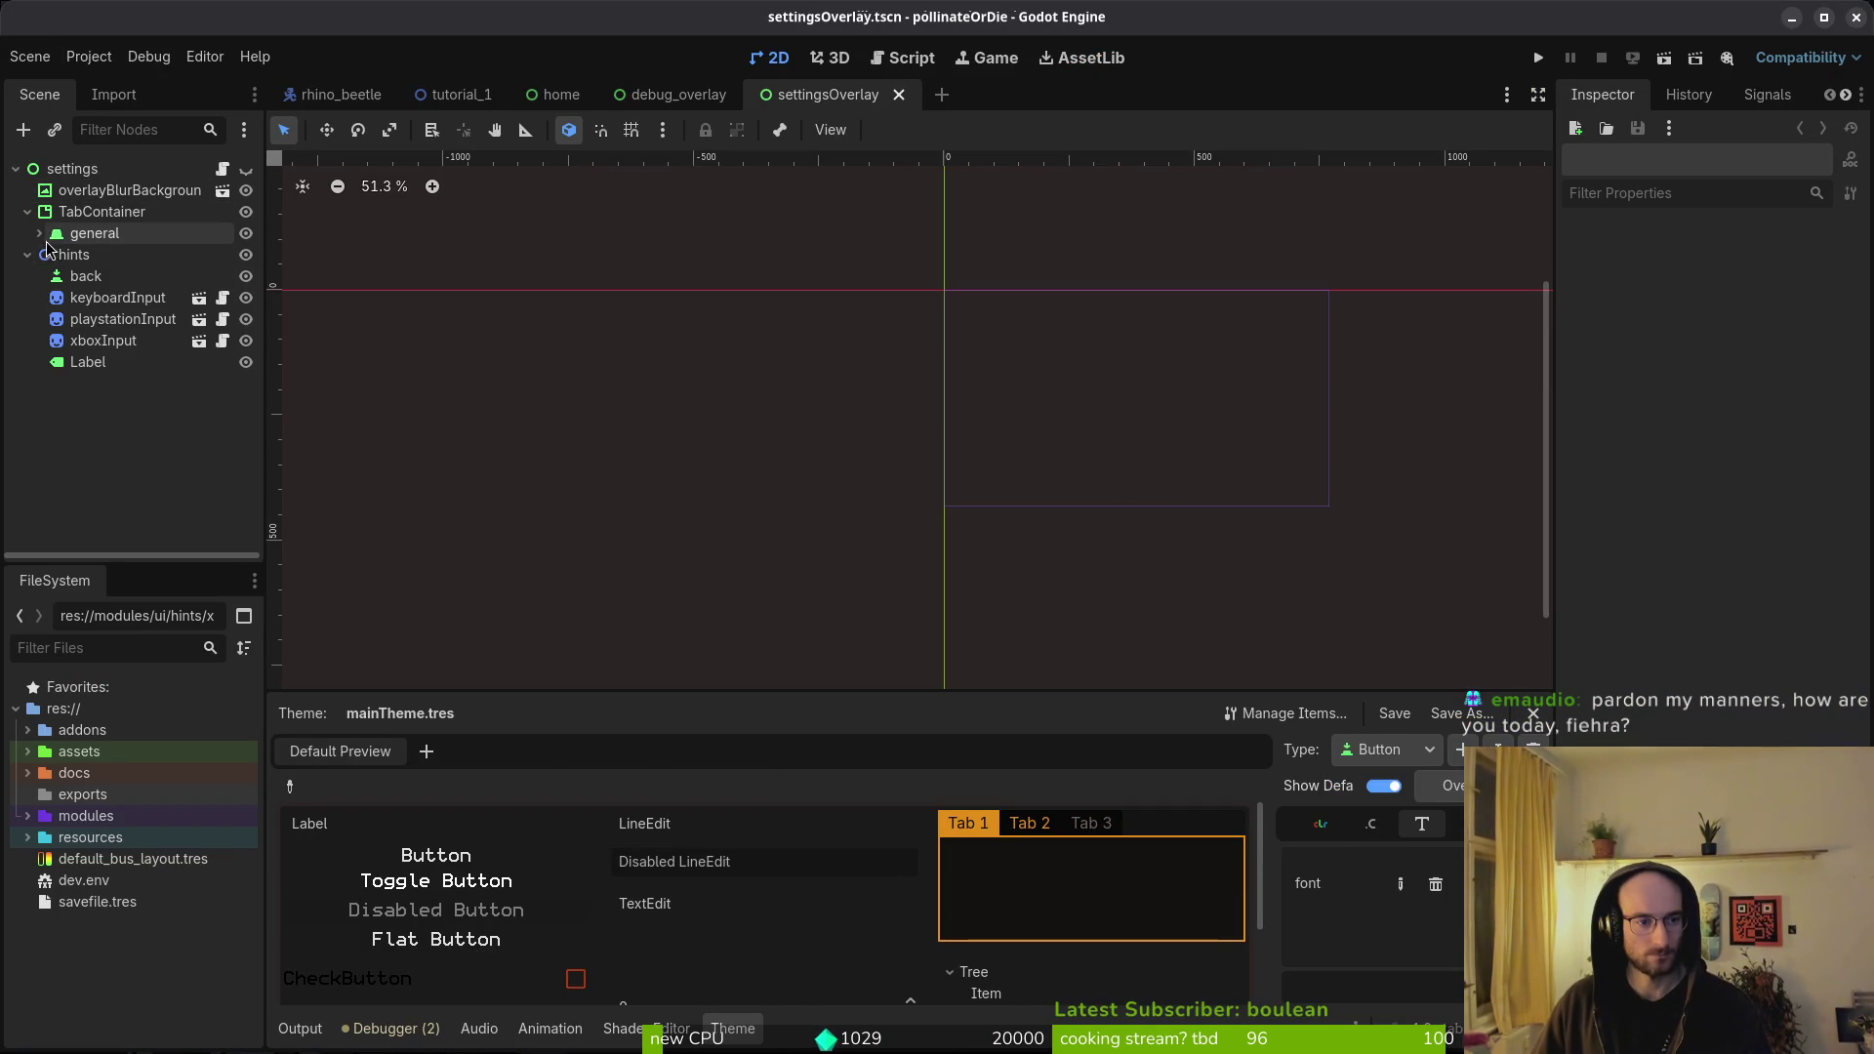
pyautogui.click(39, 233)
pyautogui.click(63, 277)
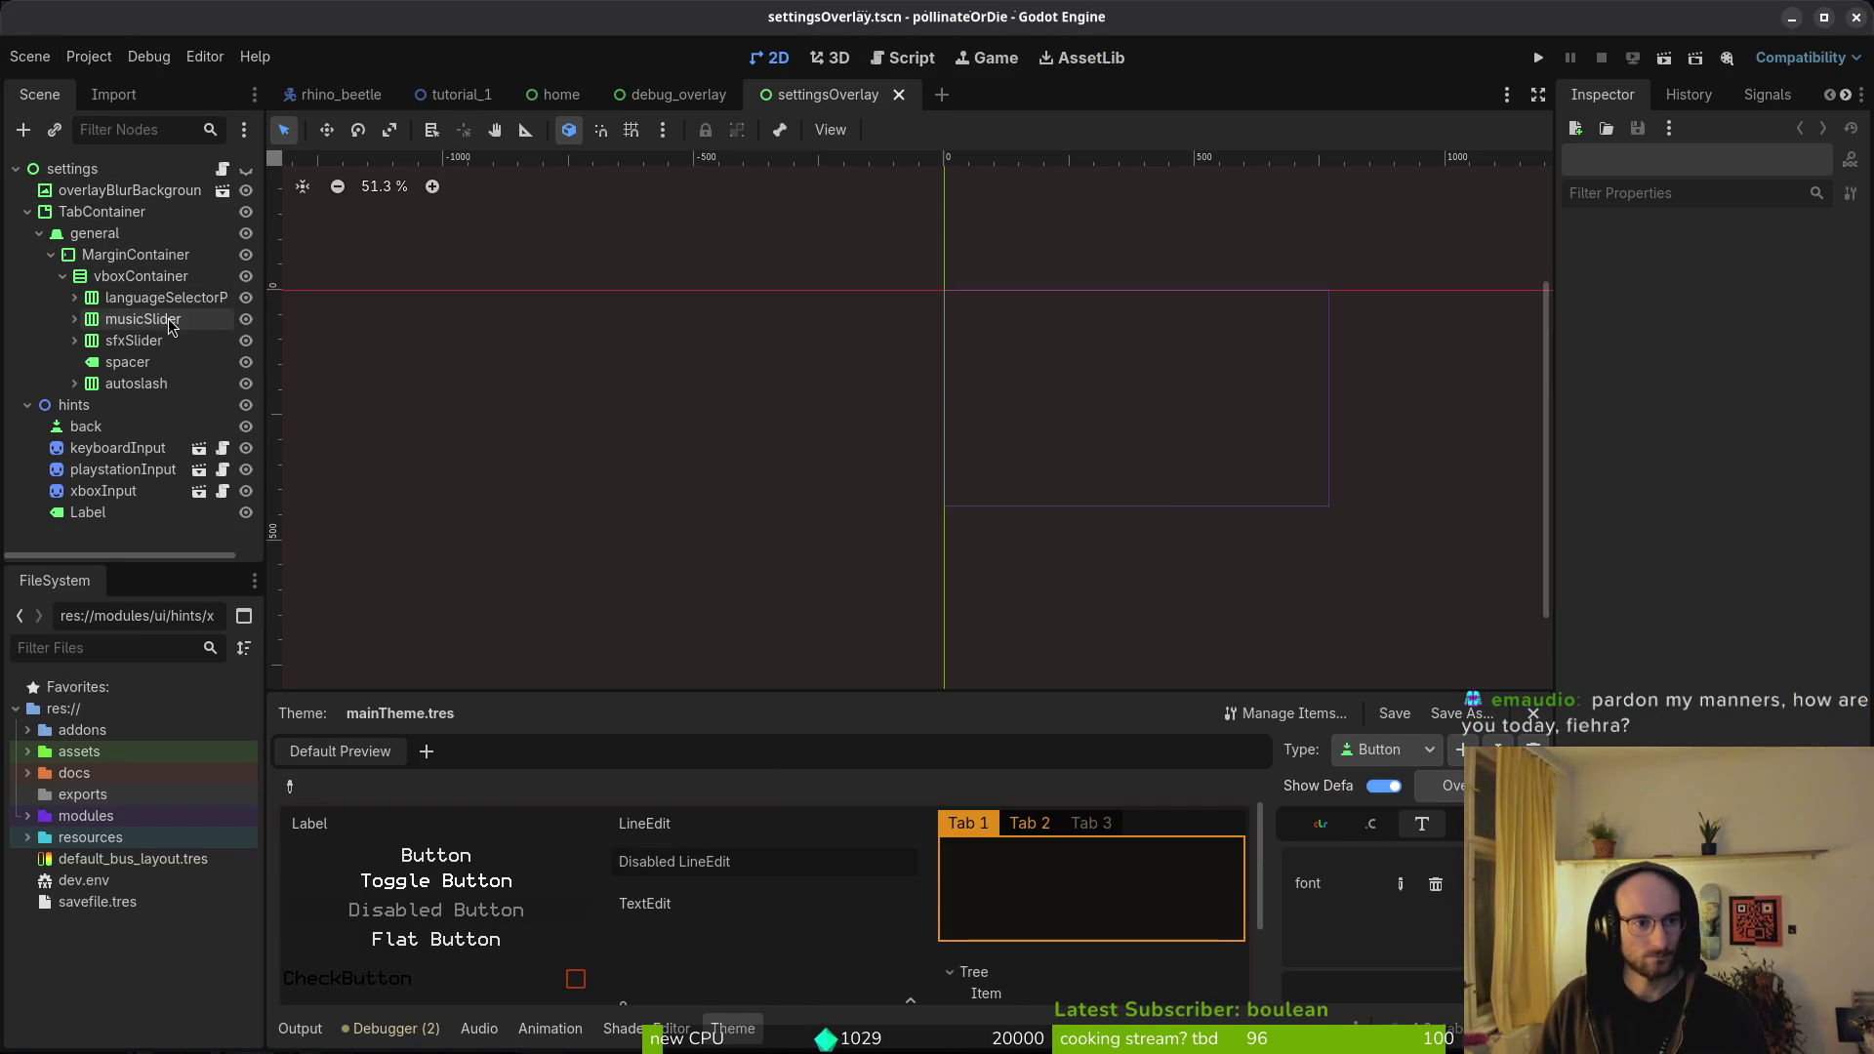
pyautogui.click(73, 298)
# - Inspect the language label's hud_label settings (empty font, size 16), then select the button and spacer label
pyautogui.click(142, 319)
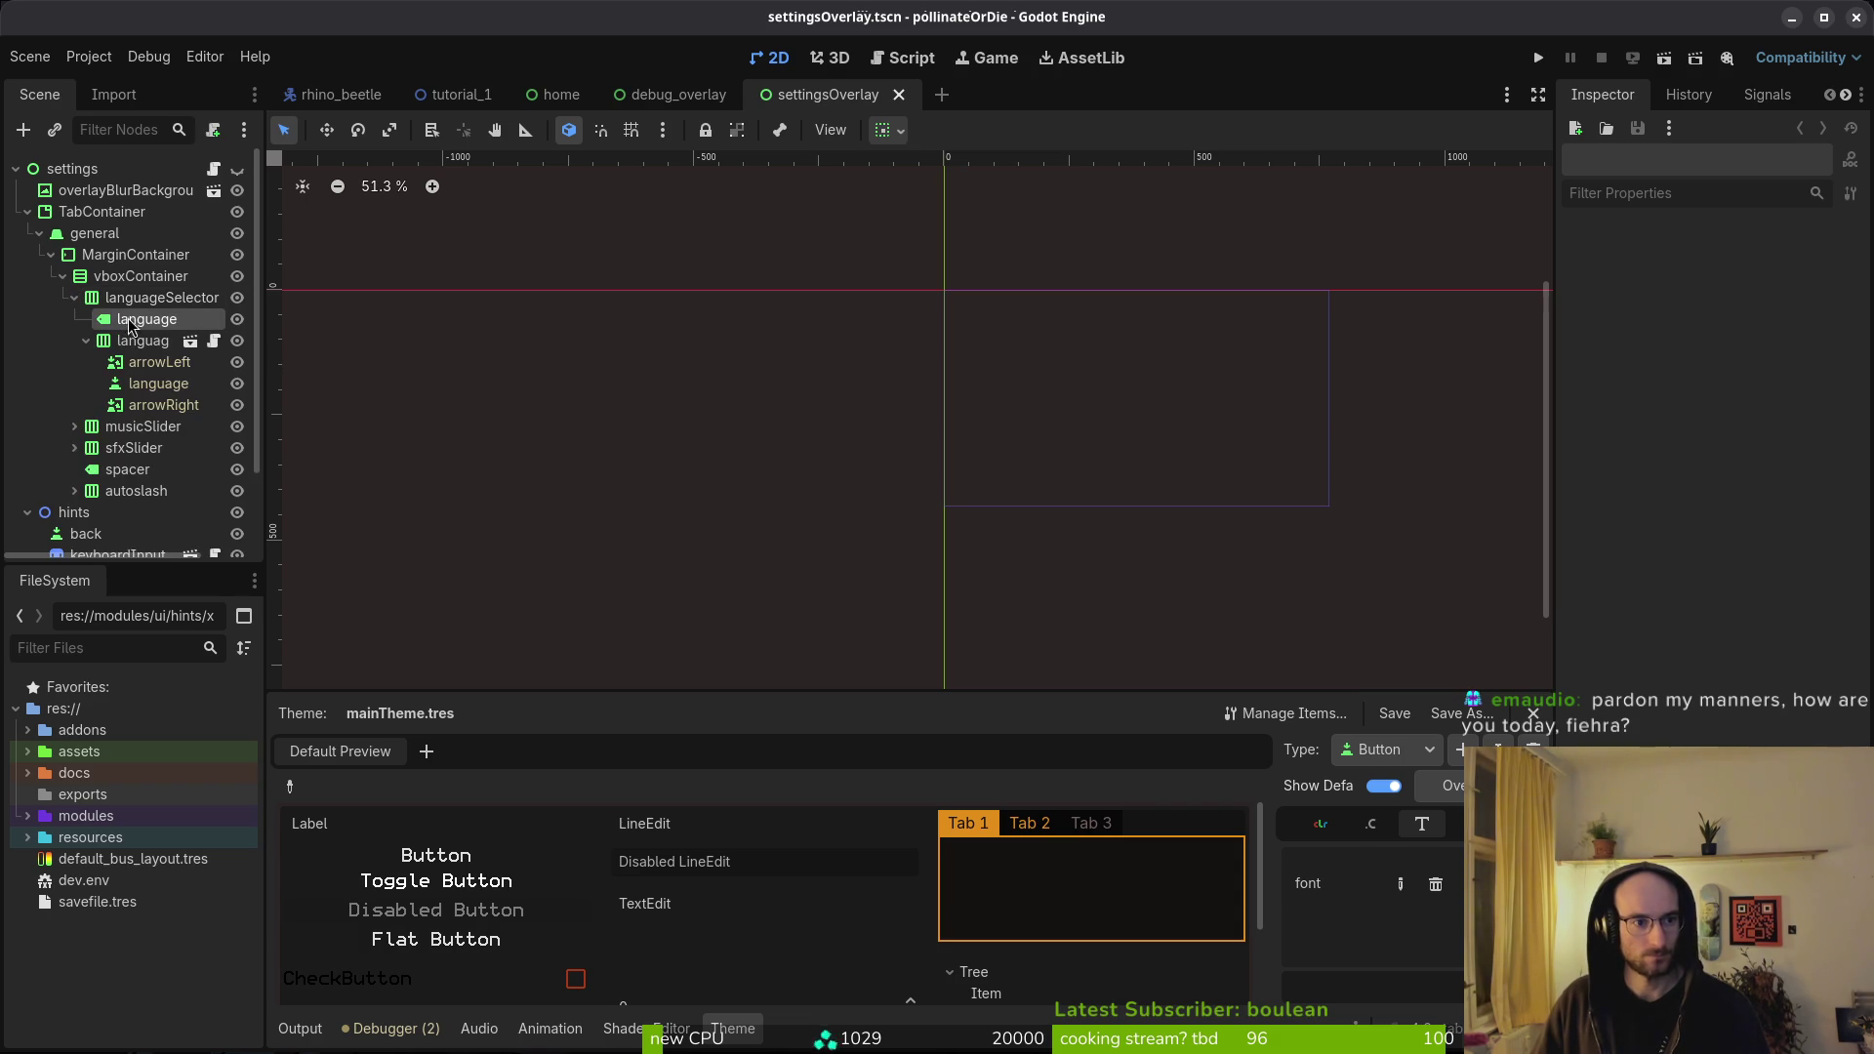
pyautogui.click(1795, 425)
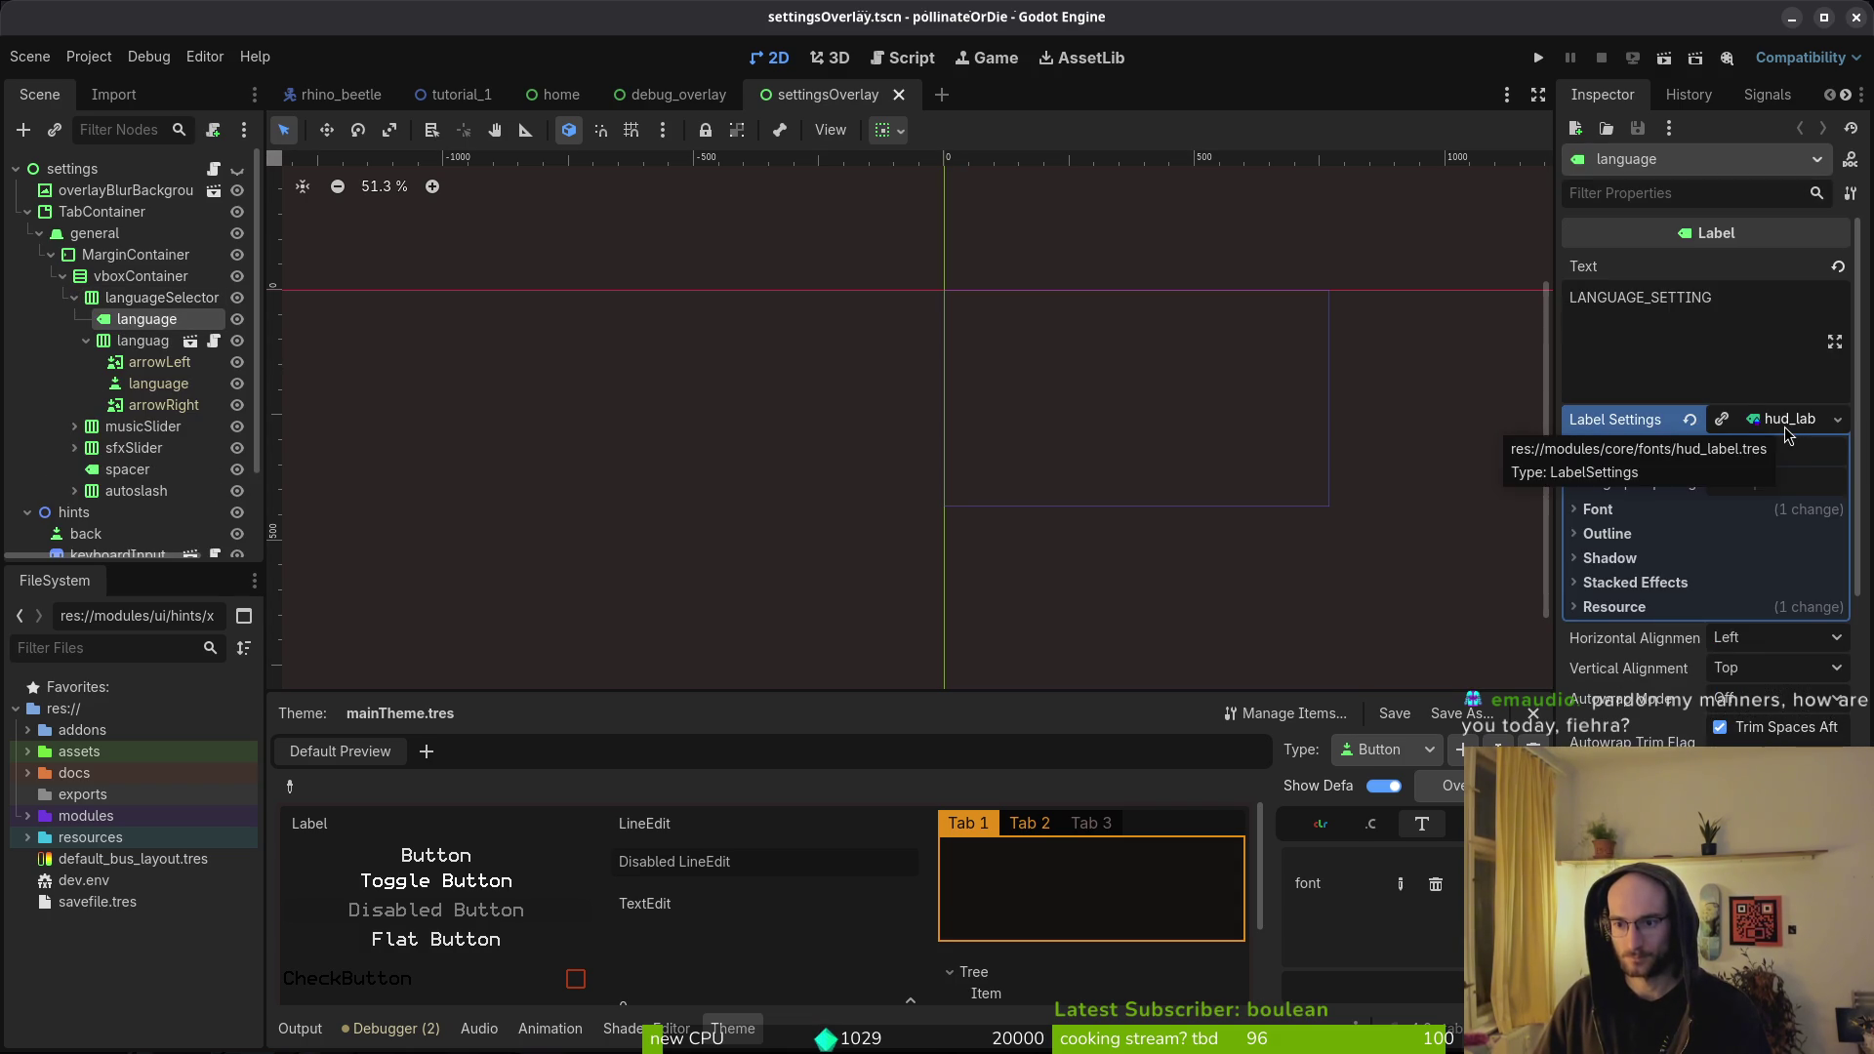
pyautogui.click(1685, 509)
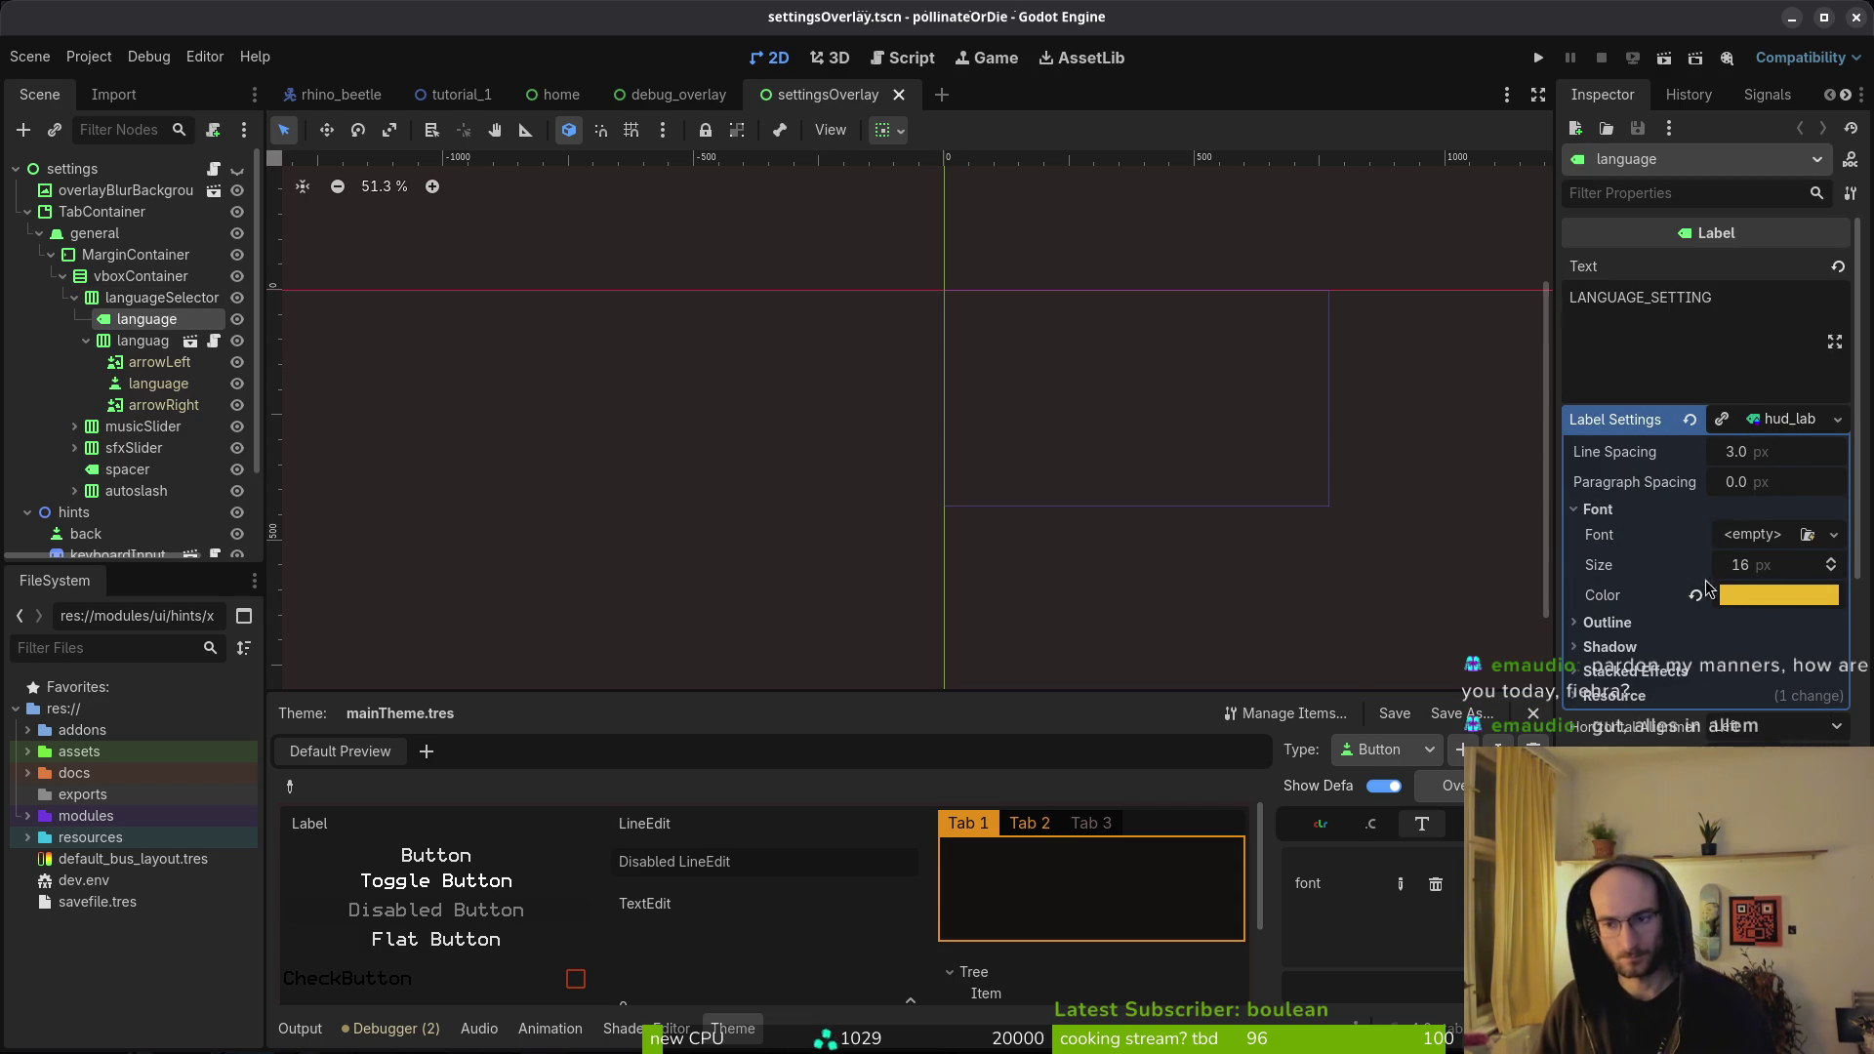
pyautogui.click(1773, 418)
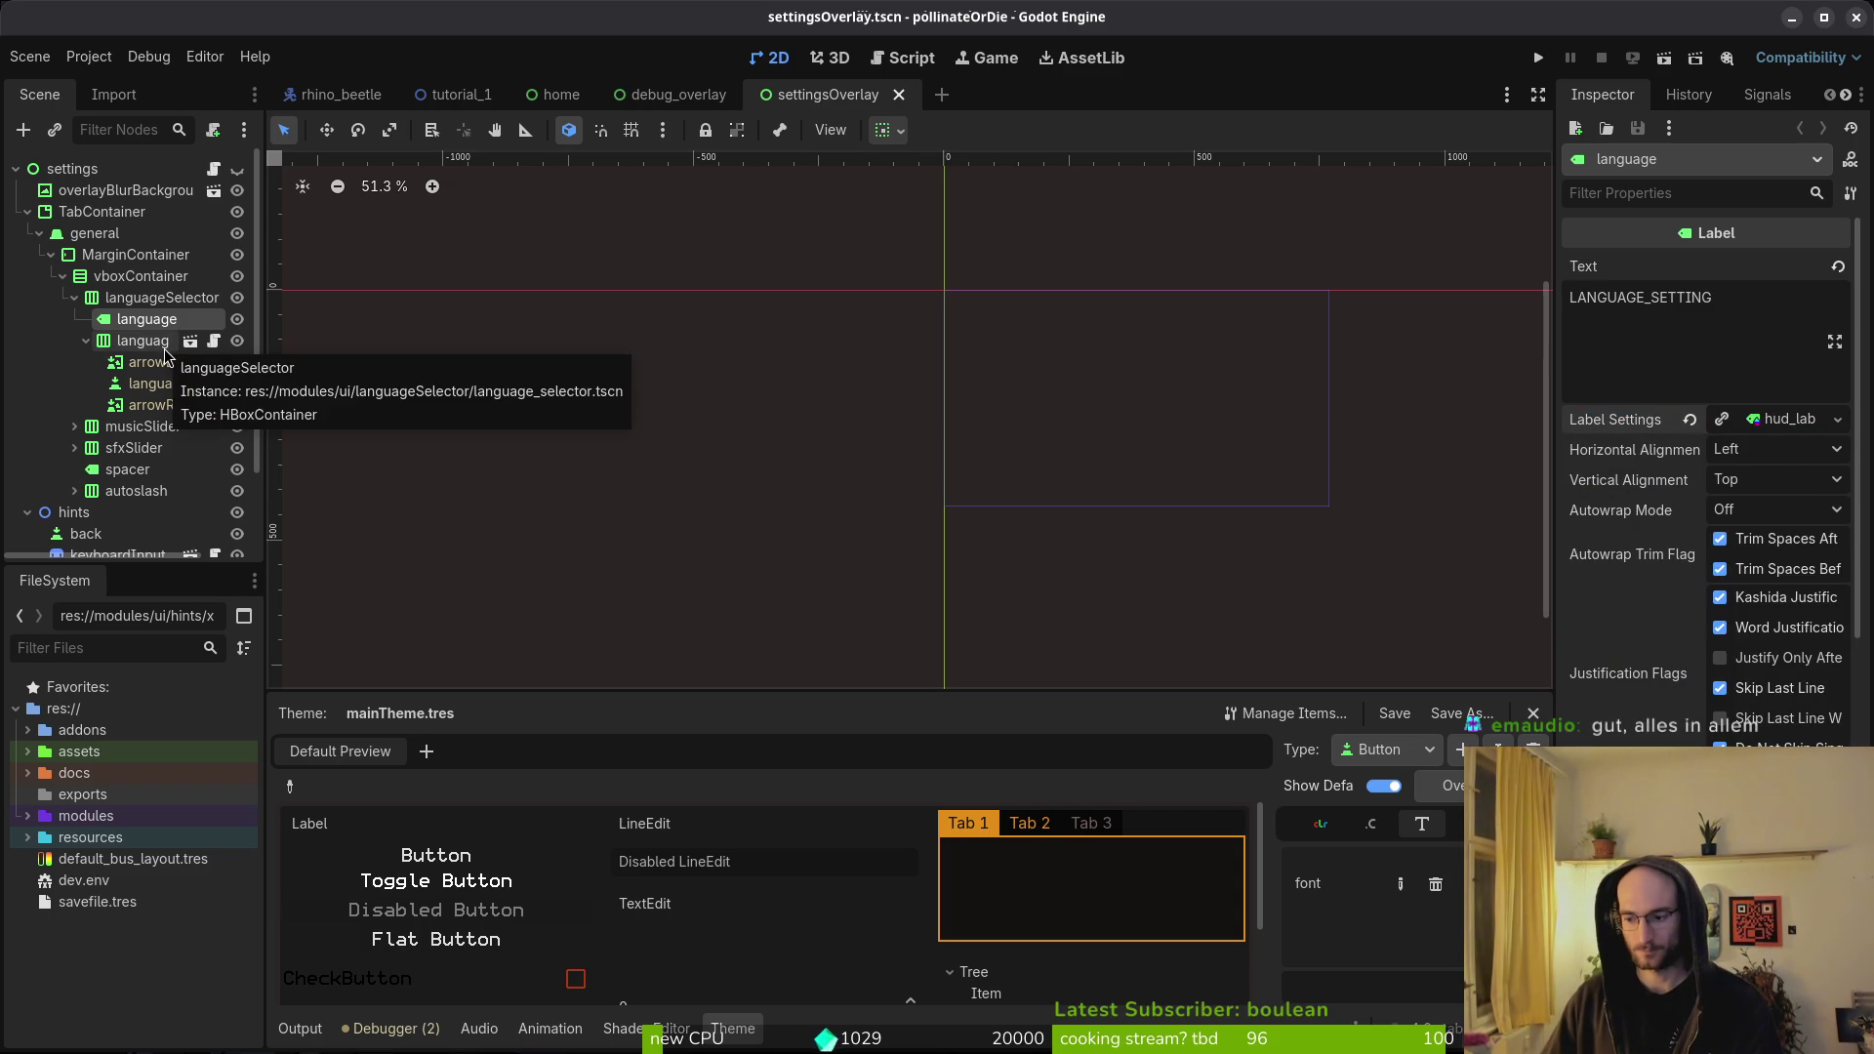
pyautogui.click(86, 341)
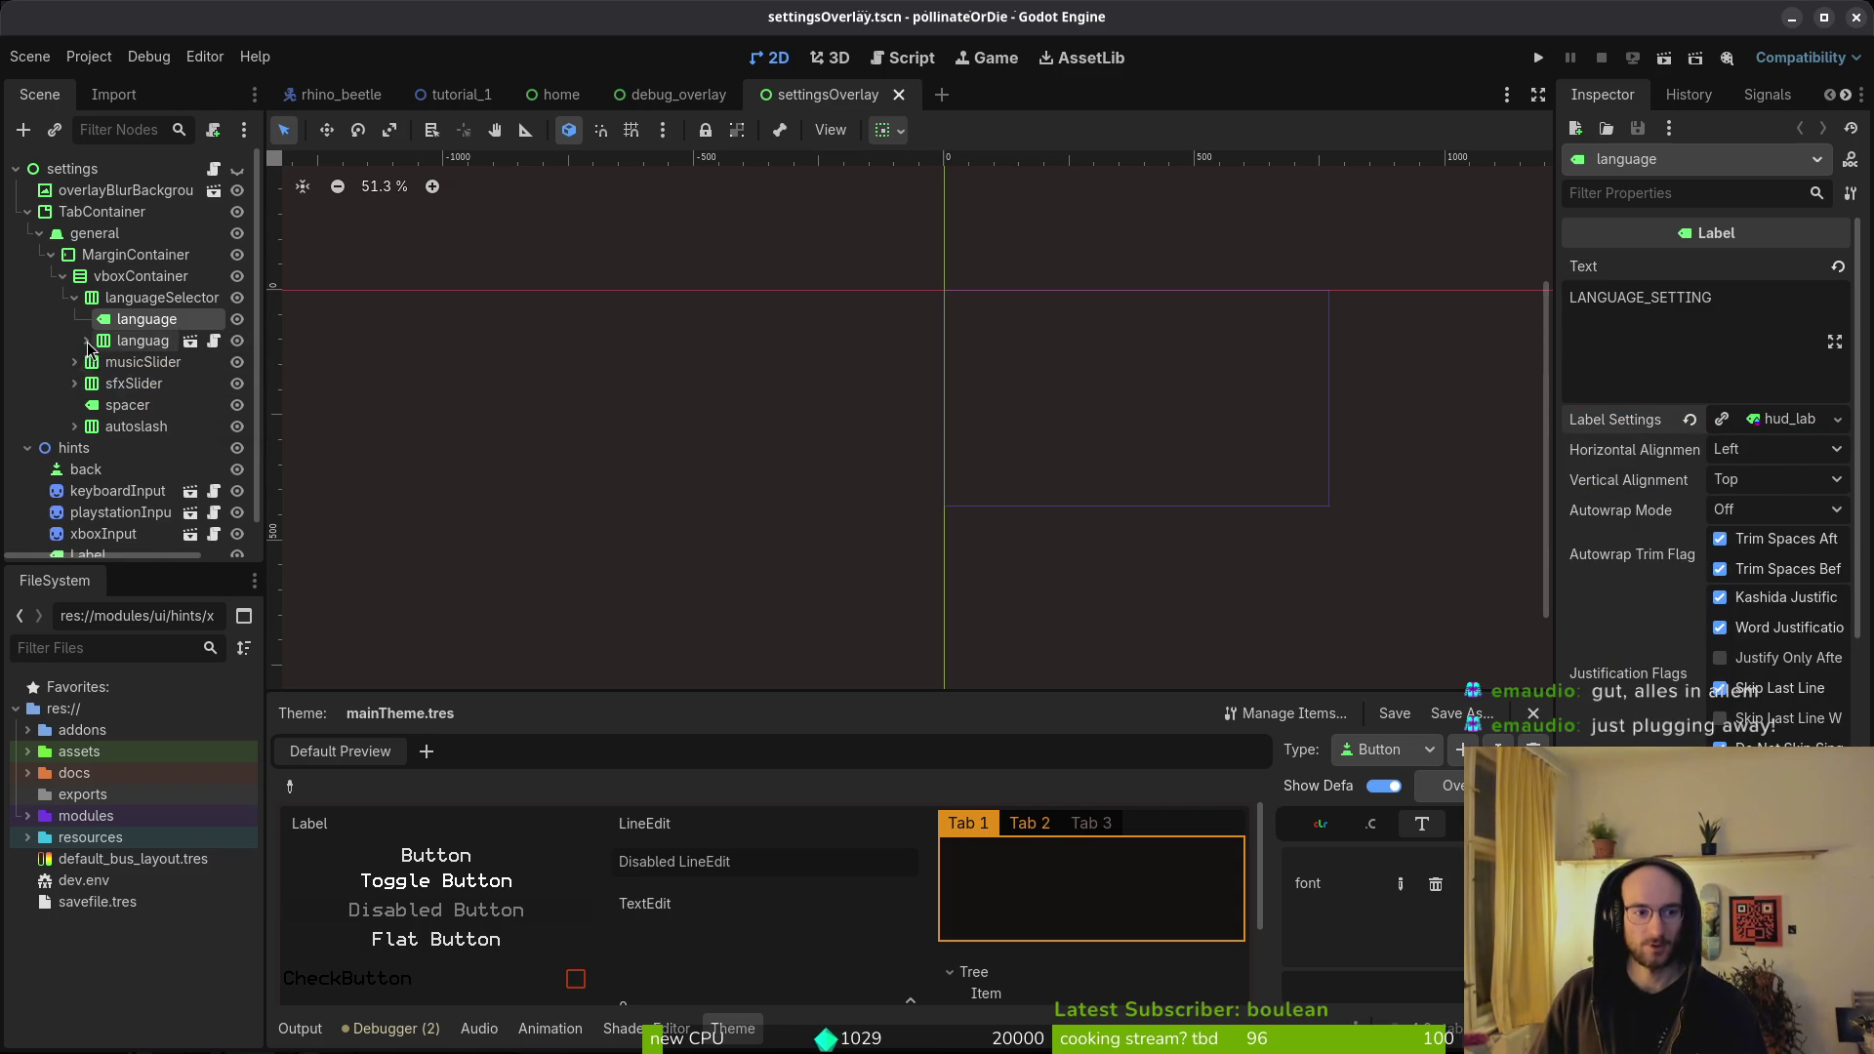
pyautogui.click(85, 341)
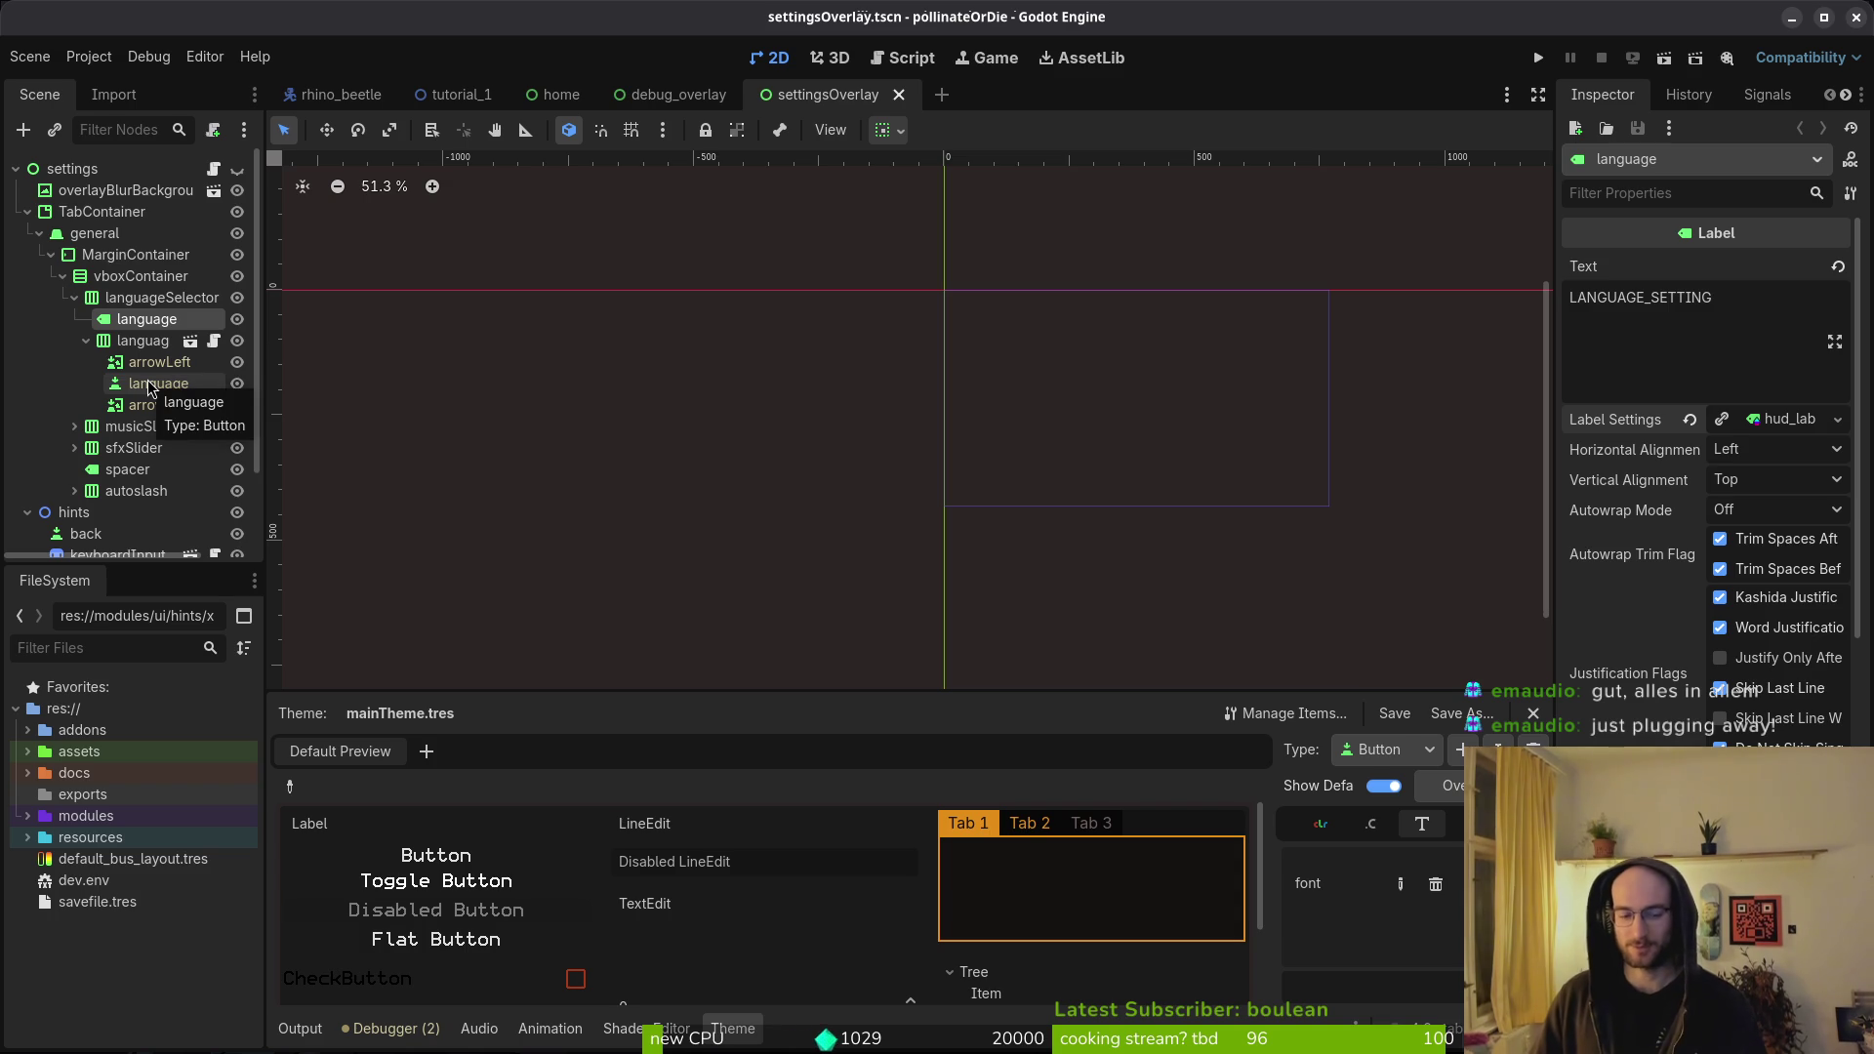
pyautogui.click(148, 385)
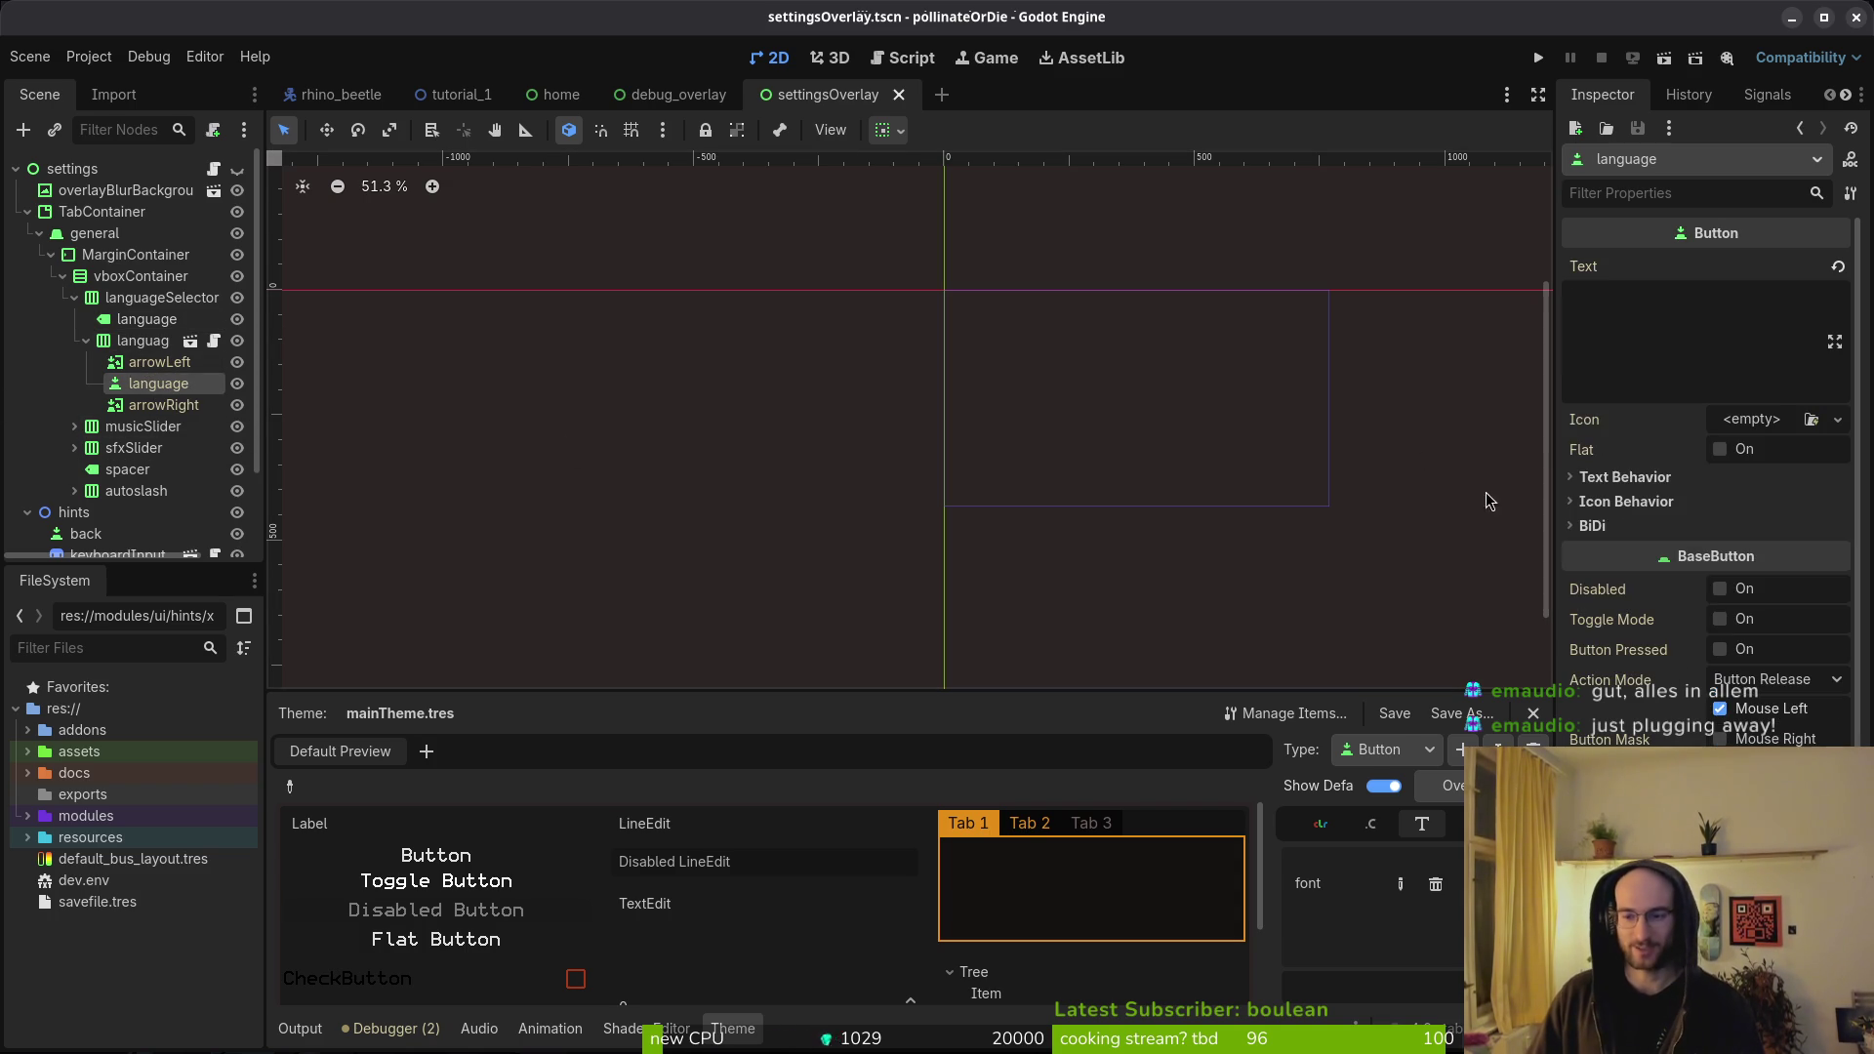
pyautogui.click(127, 469)
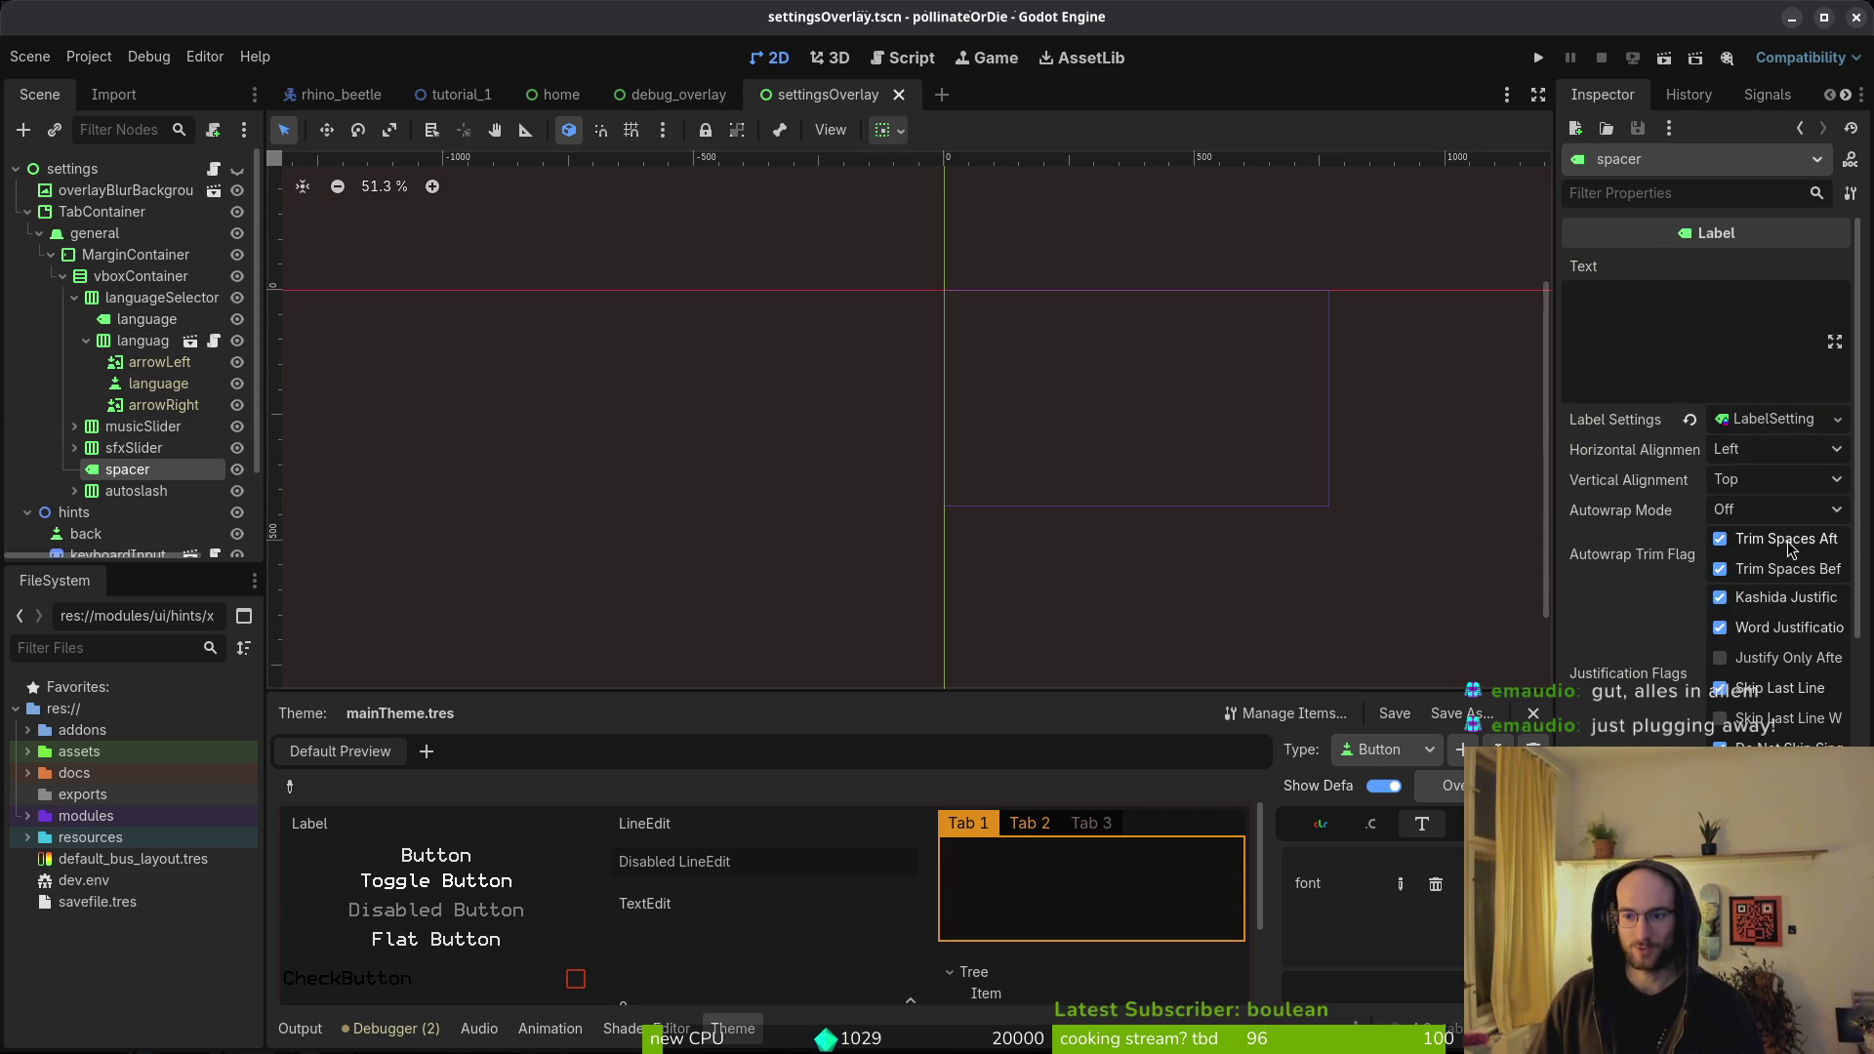
# - Clear the spacer label's font override and its Label Settings, saving the scene
pyautogui.click(1769, 422)
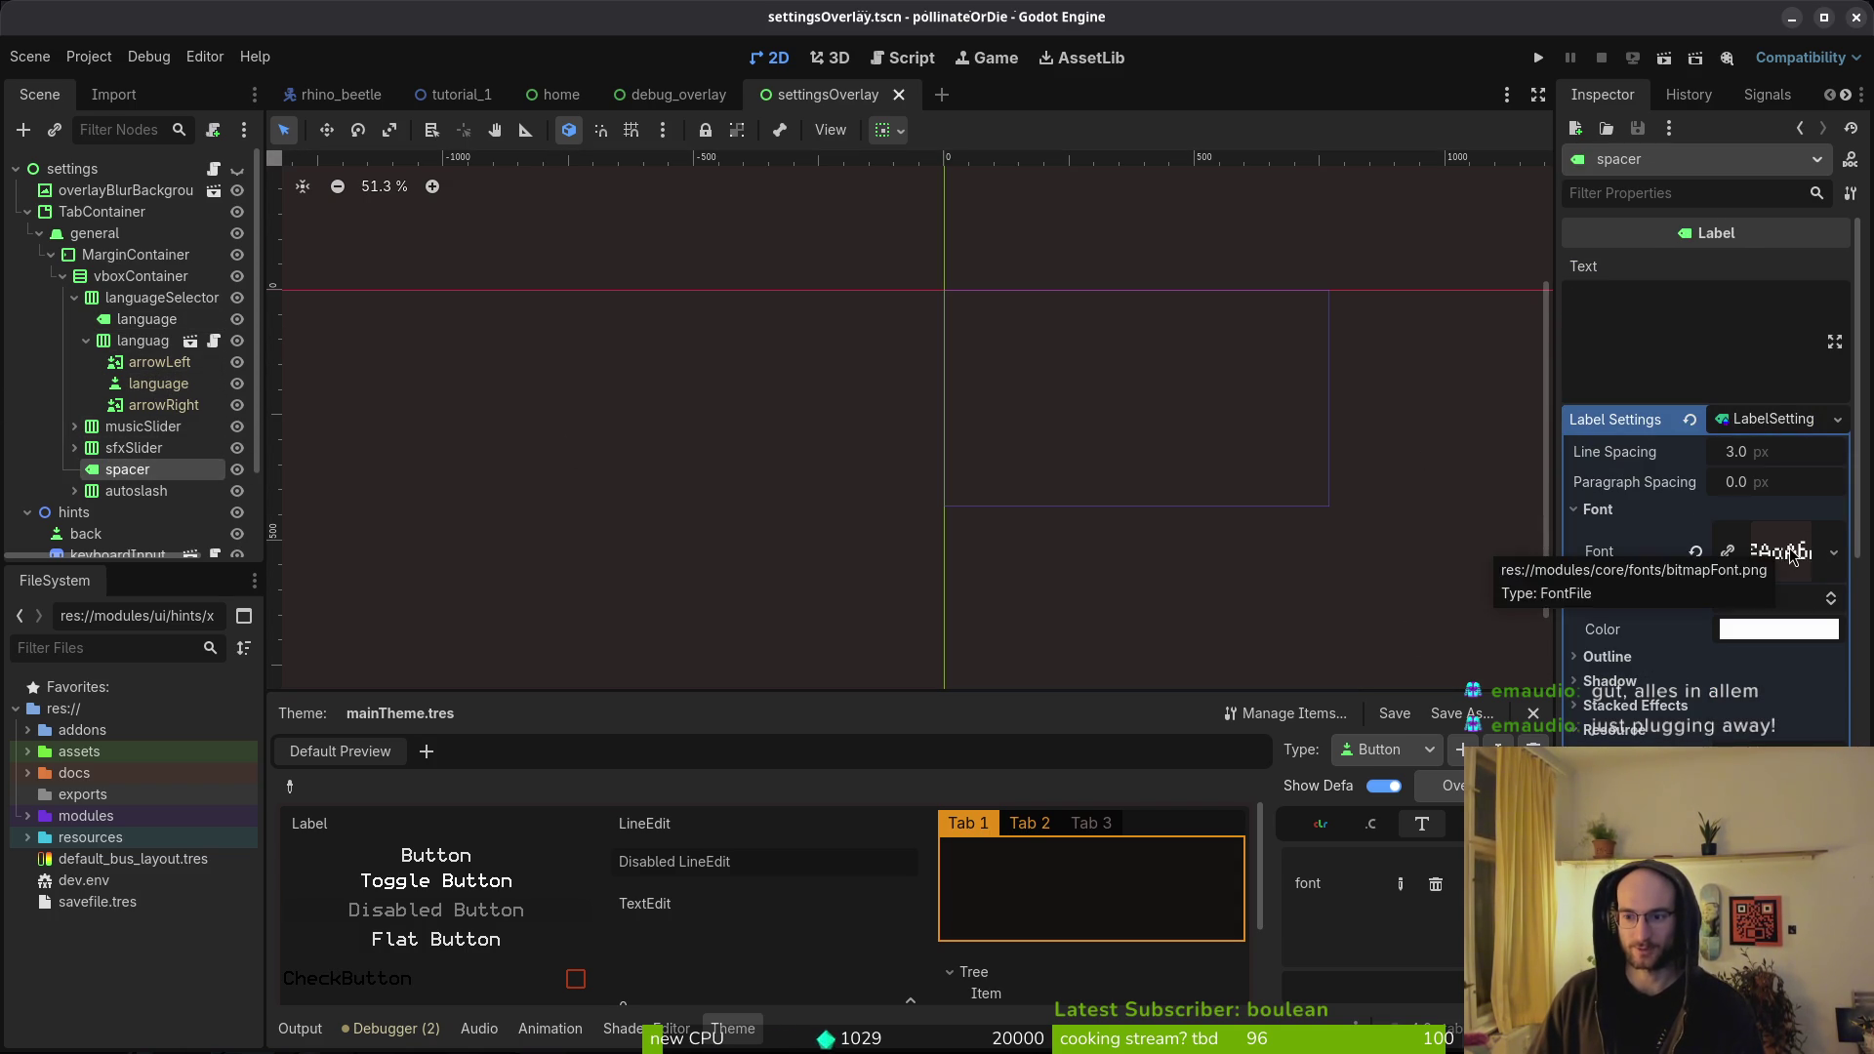
pyautogui.click(1699, 553)
pyautogui.hotkey('ctrl', 's')
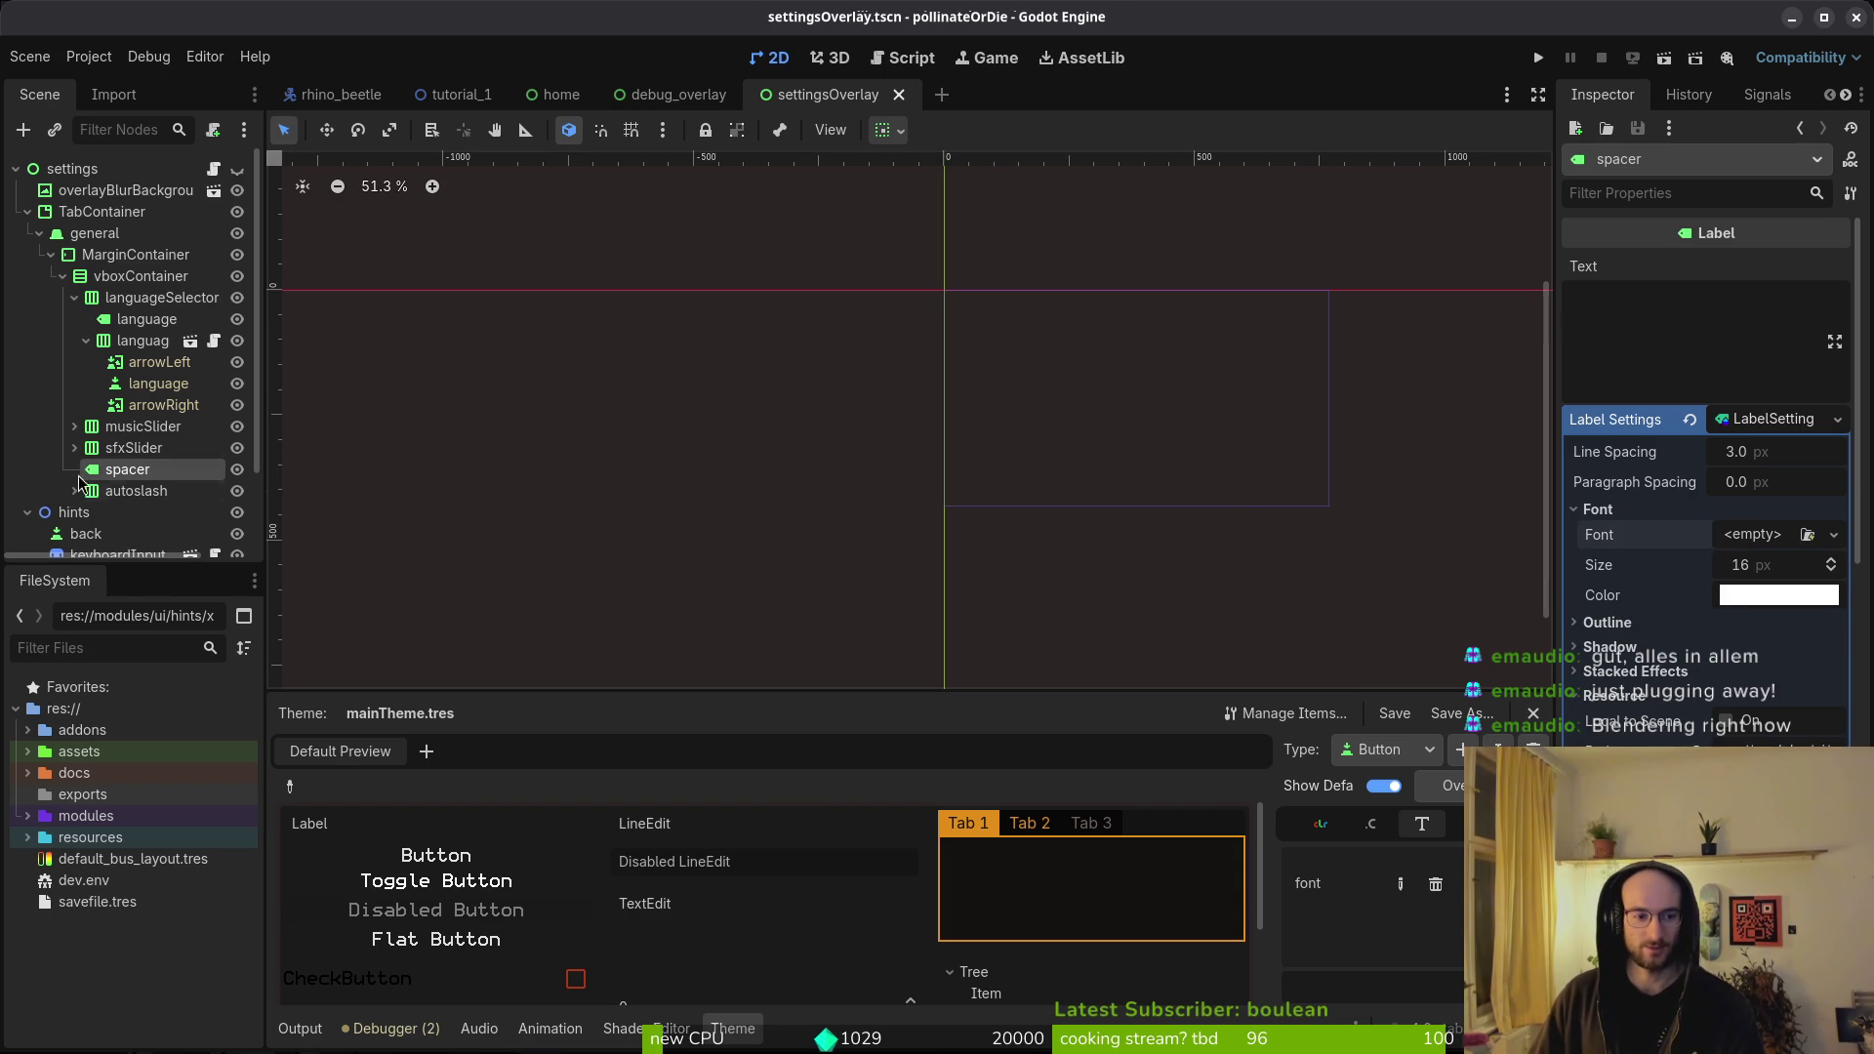
pyautogui.click(1719, 425)
pyautogui.click(1690, 420)
pyautogui.hotkey('ctrl', 's')
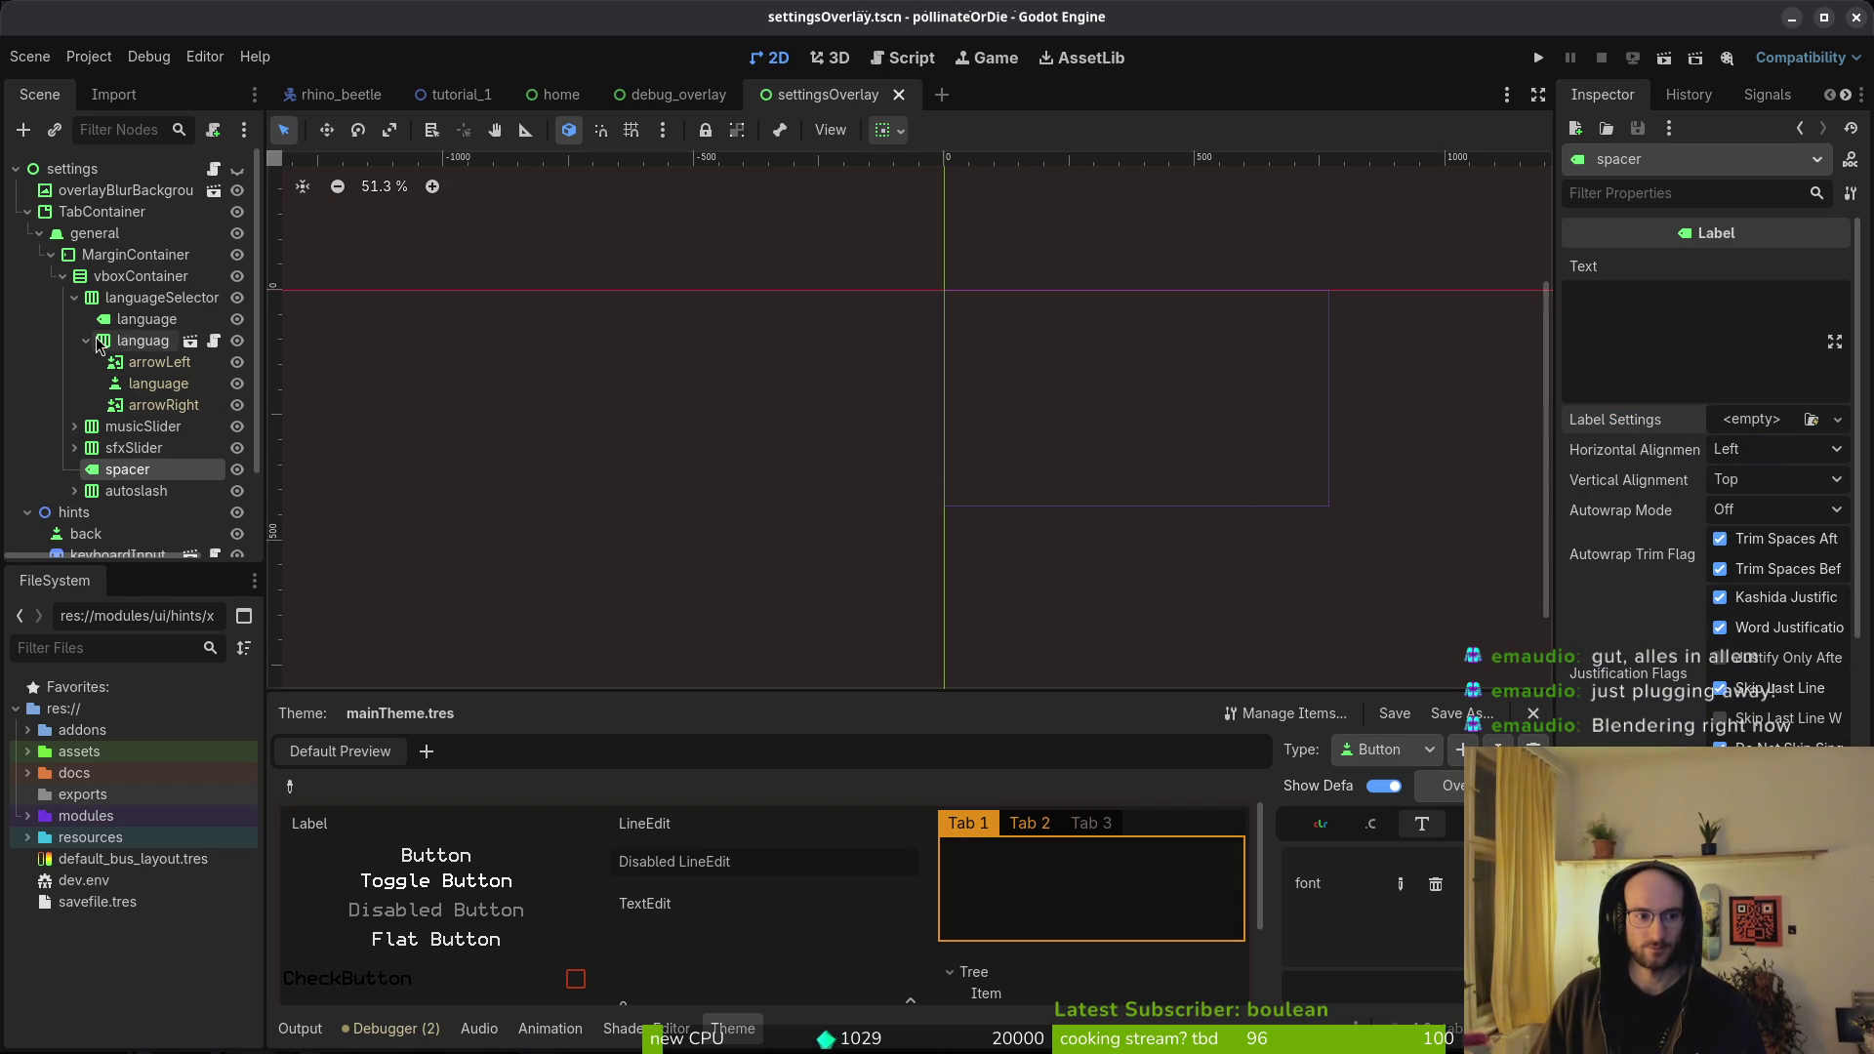
# - Inspect the autoslash label's hud_label settings resource
pyautogui.click(138, 391)
pyautogui.scroll(-5, 1765, 691)
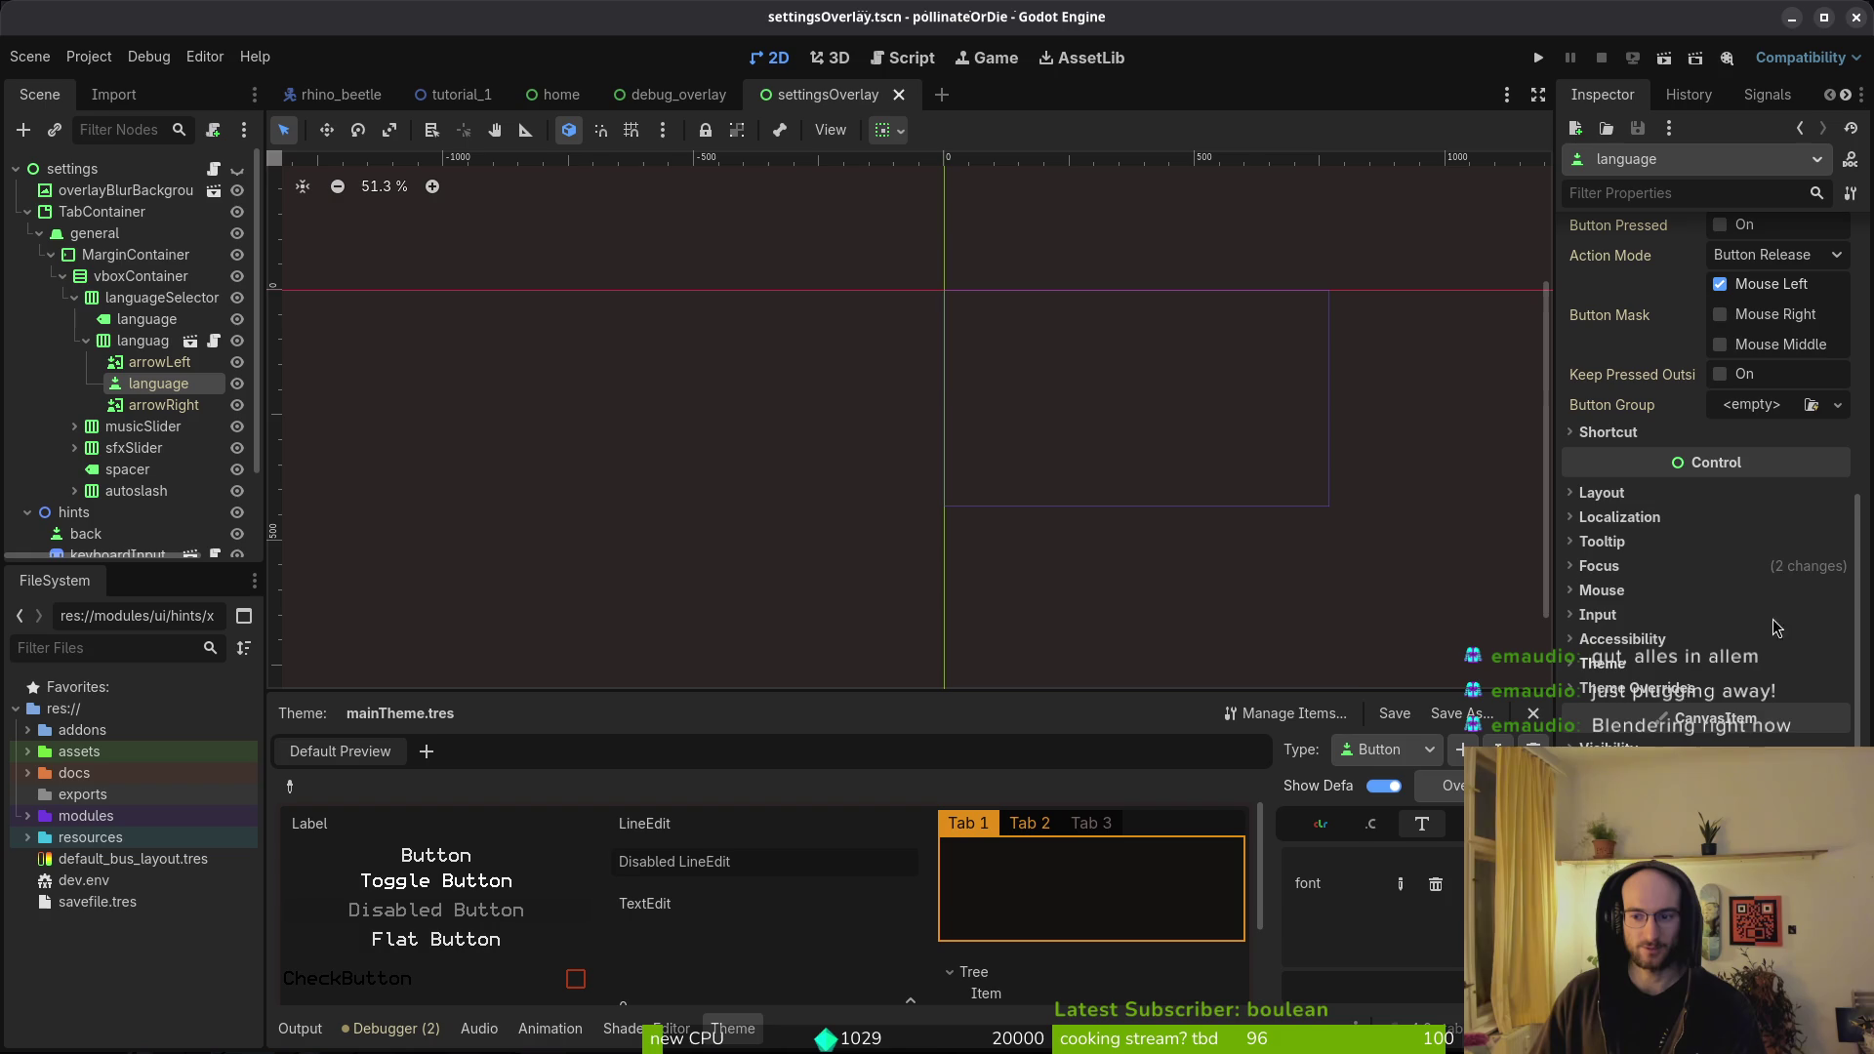
pyautogui.click(74, 490)
pyautogui.scroll(-1, 75, 478)
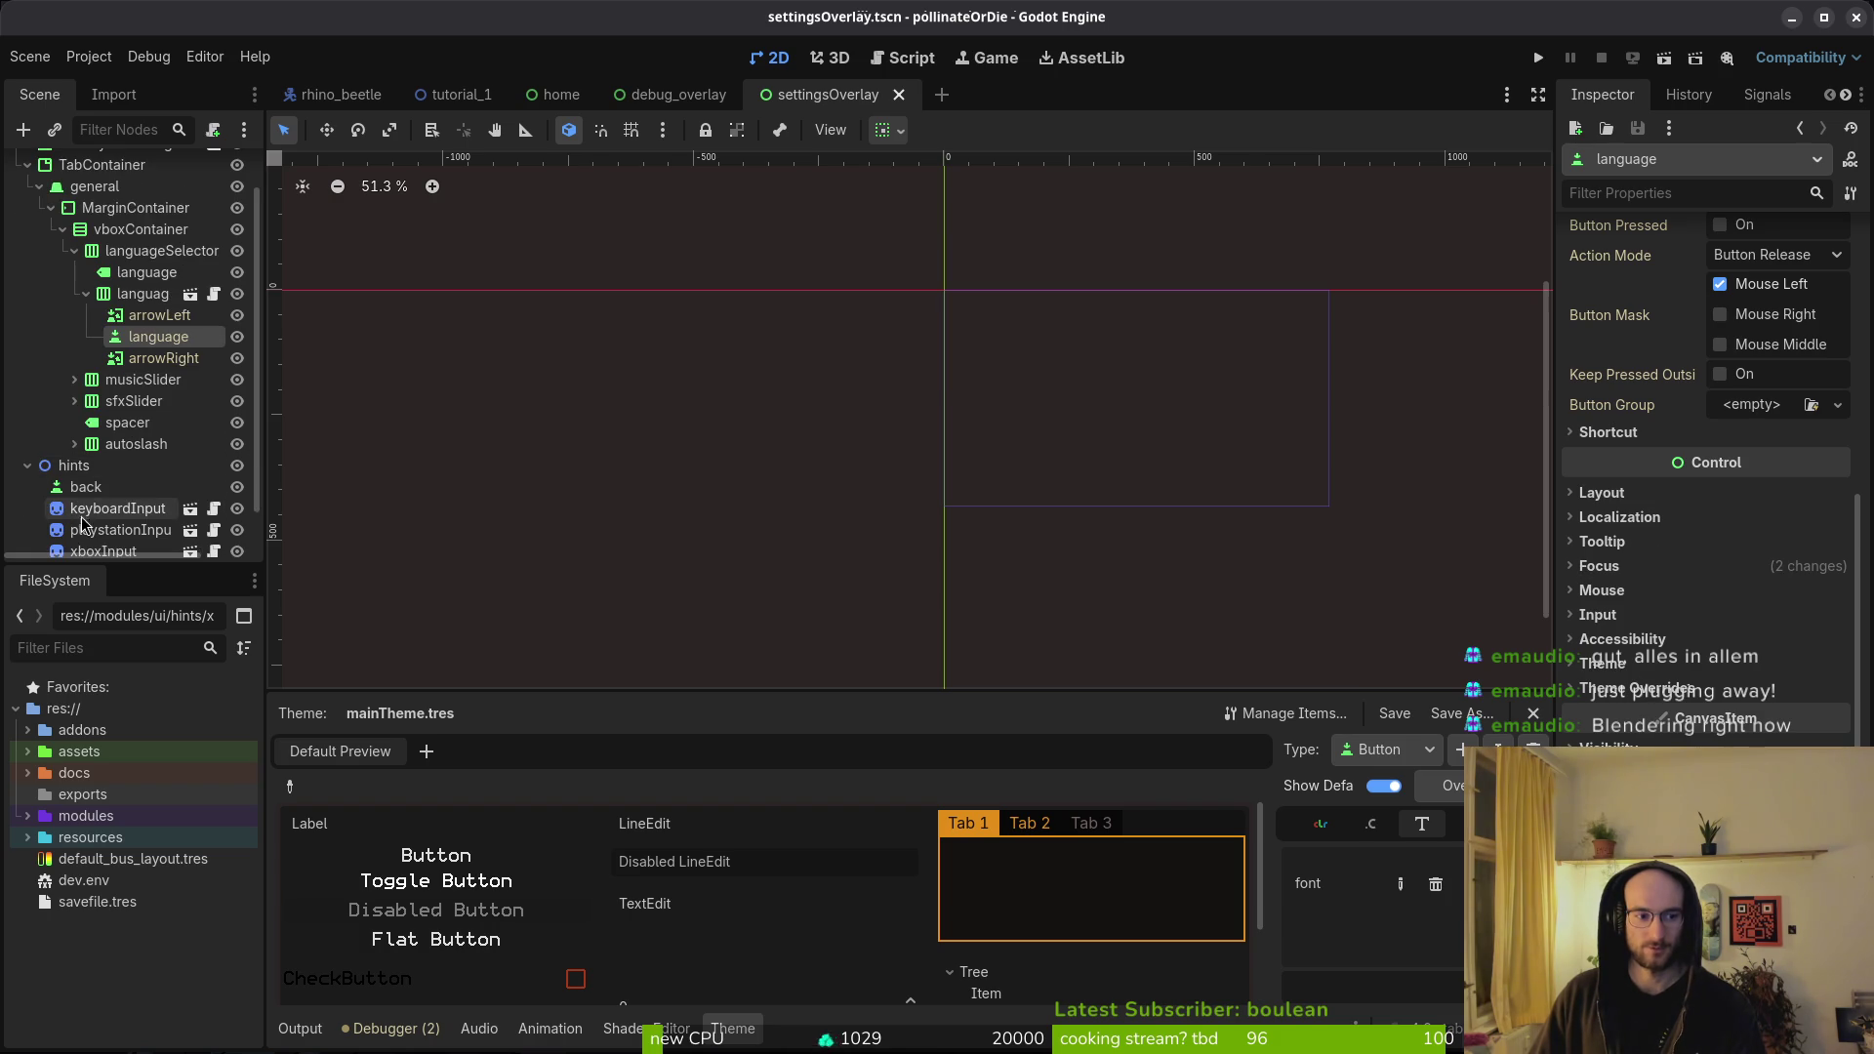
pyautogui.click(141, 466)
pyautogui.click(1777, 422)
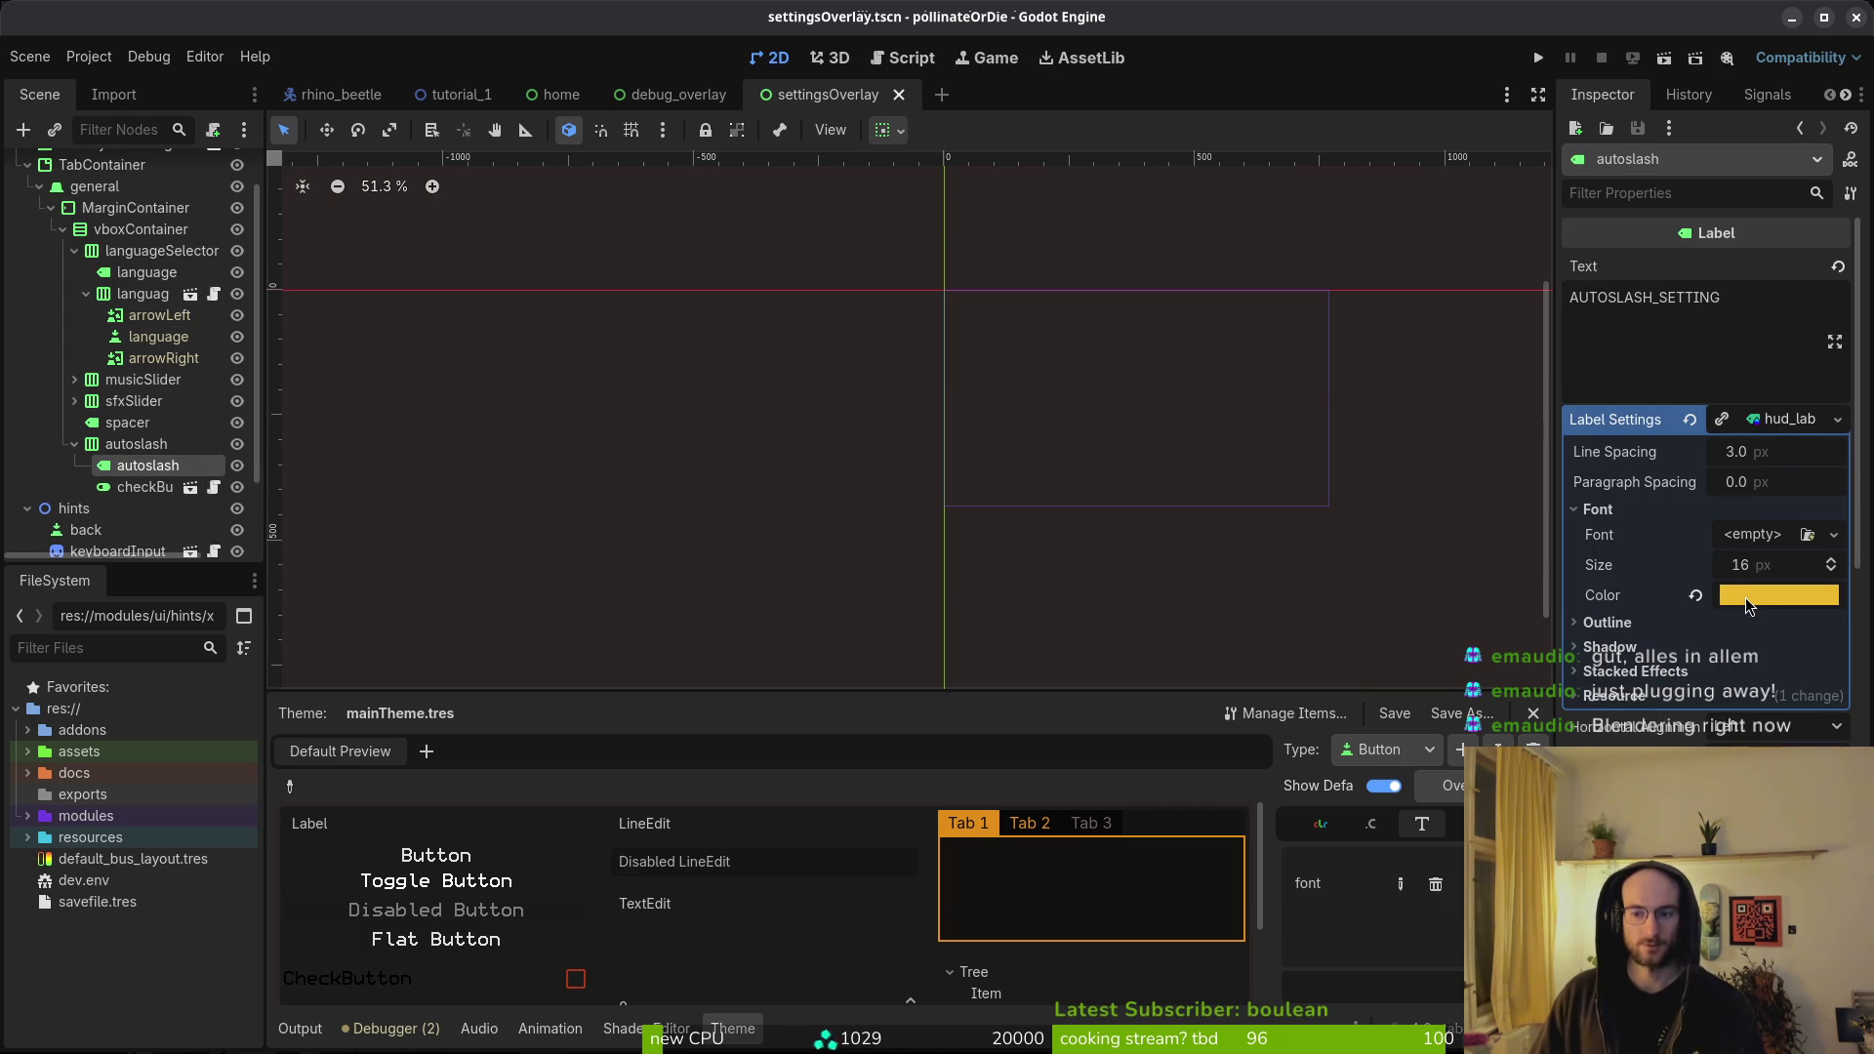
pyautogui.moveTo(1754, 601)
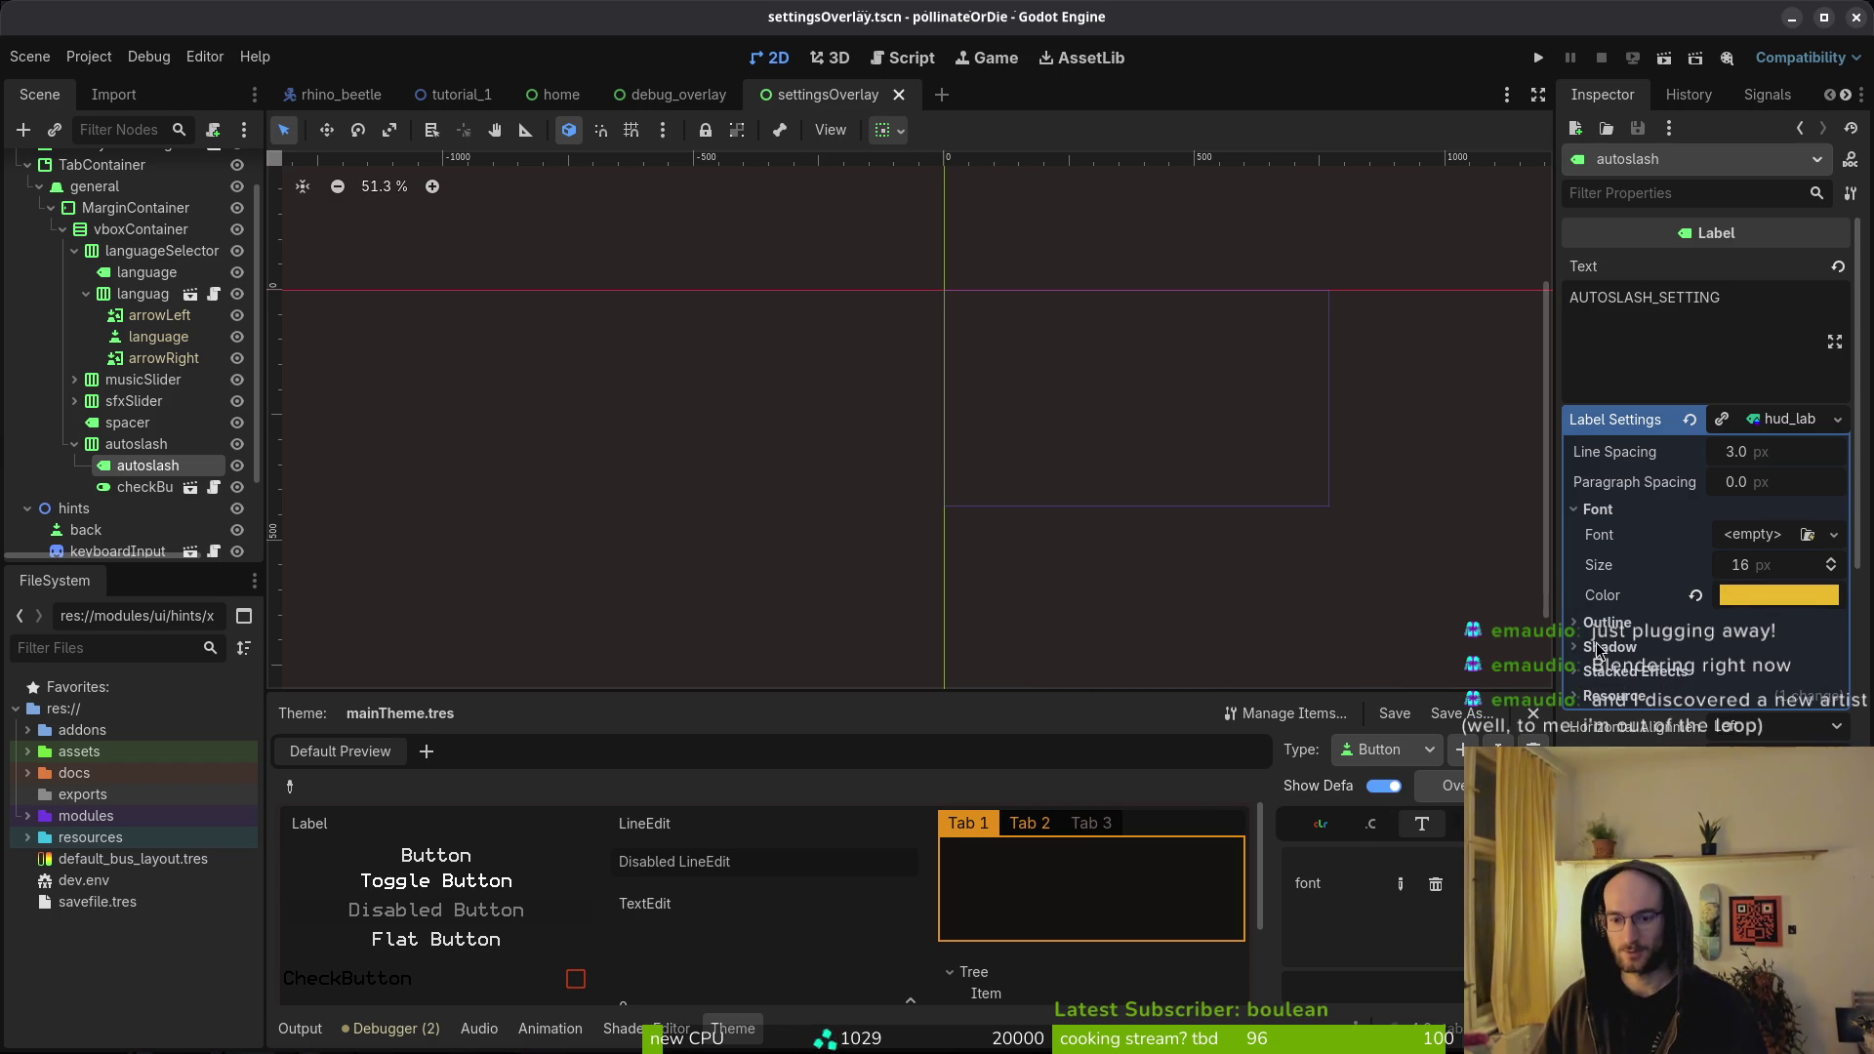
pyautogui.click(1758, 421)
pyautogui.click(1782, 423)
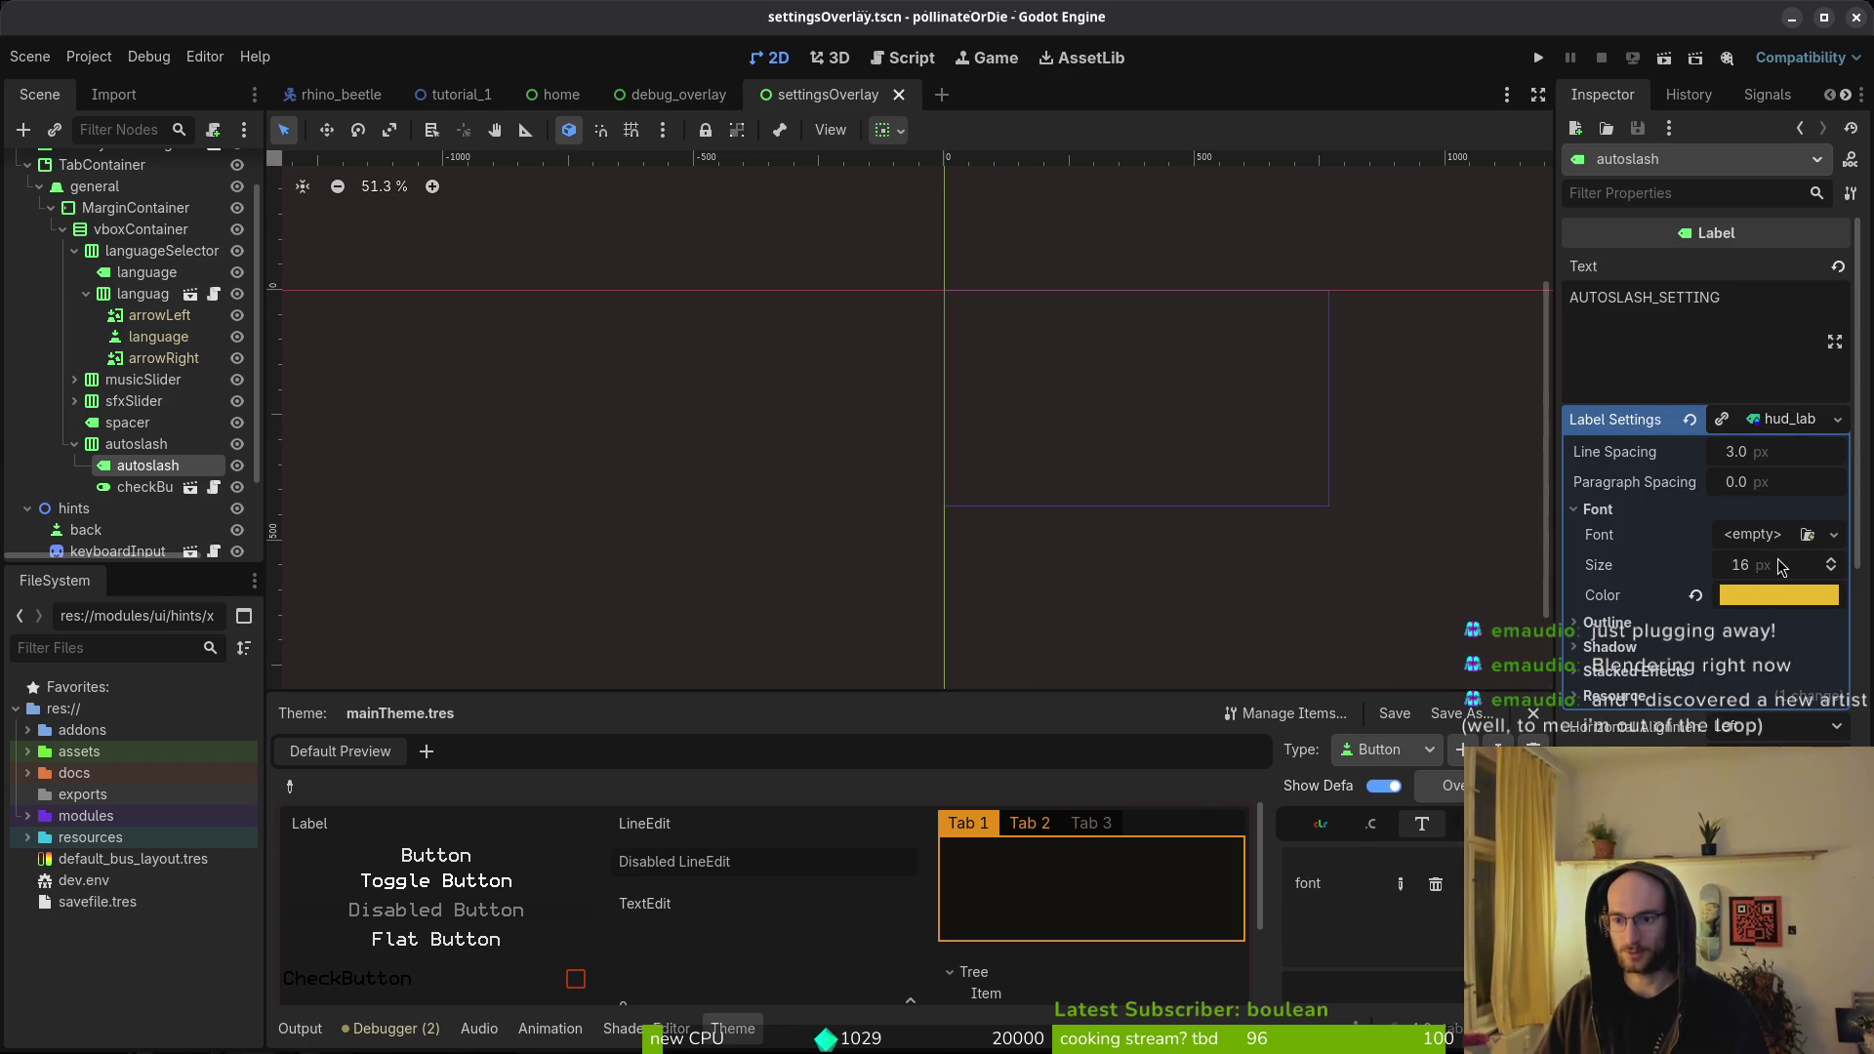
# - Reset the autoslash label's text colour, undo it back to yellow, and save the scene
pyautogui.click(1839, 422)
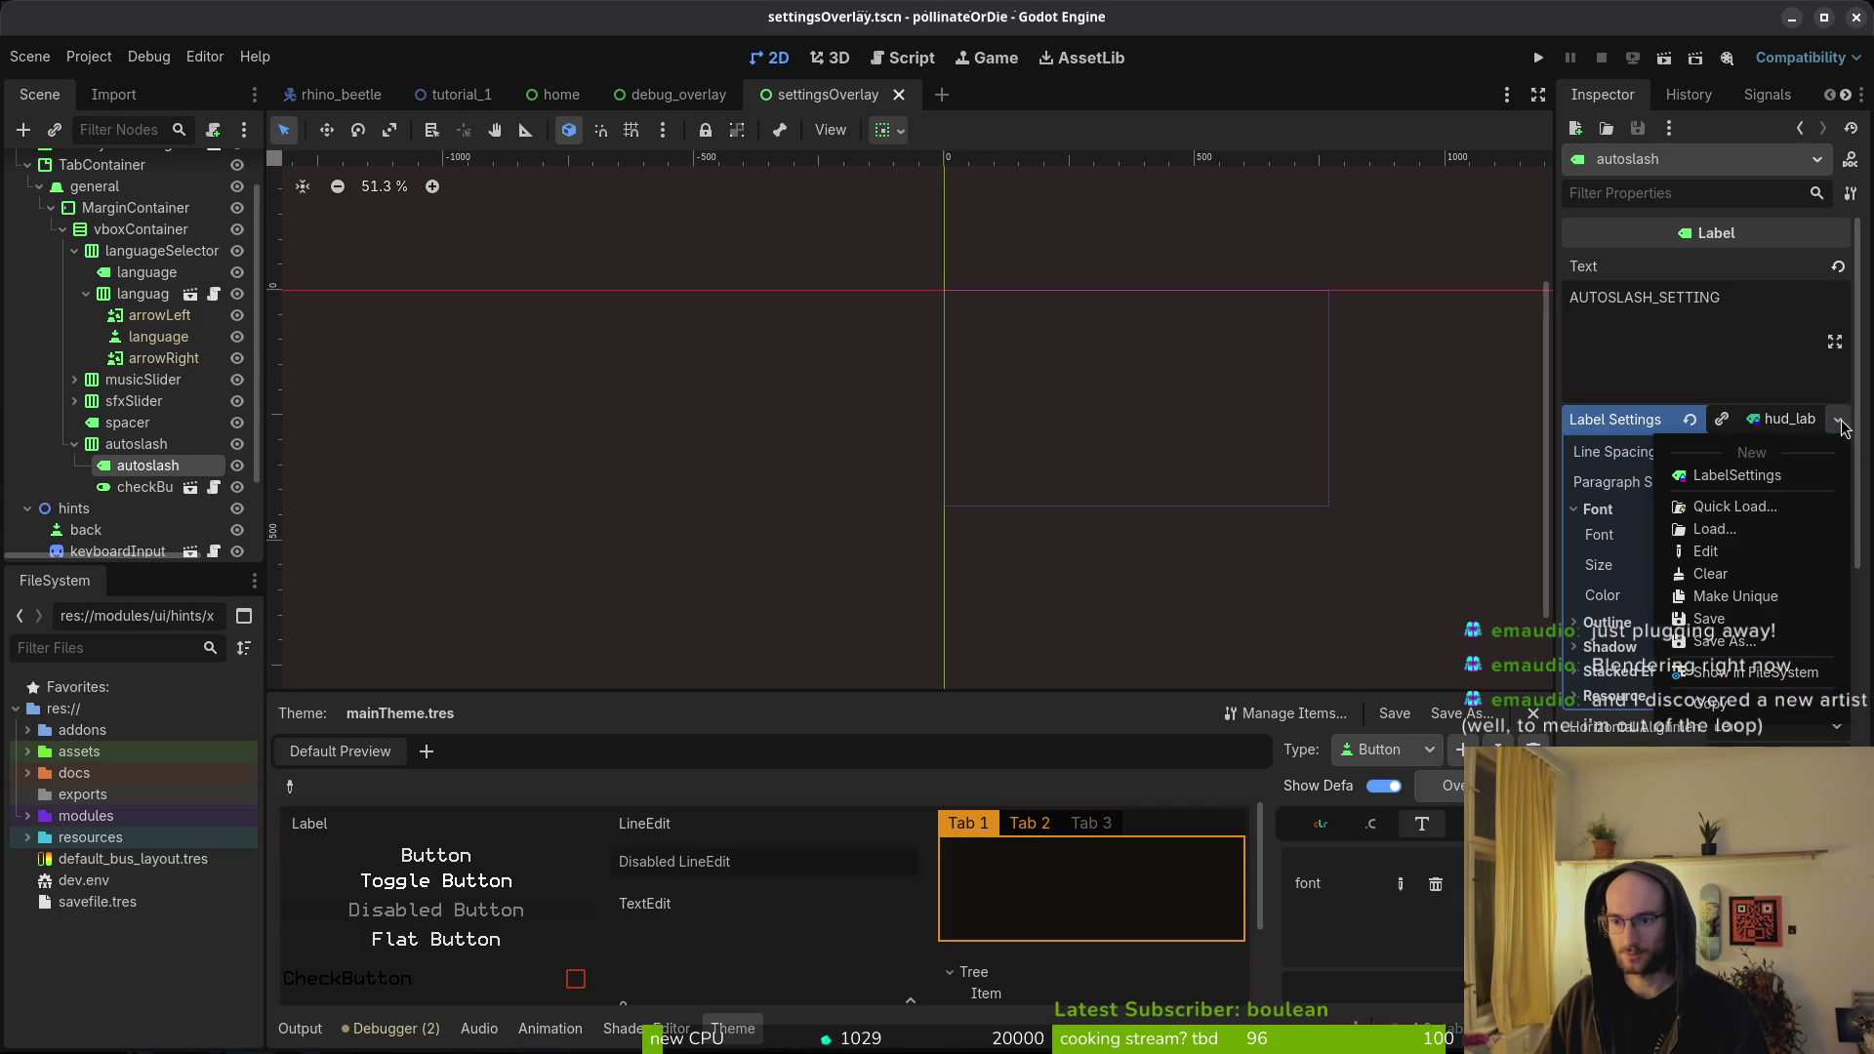
pyautogui.click(1787, 419)
pyautogui.click(1775, 419)
pyautogui.click(1774, 420)
pyautogui.click(1758, 421)
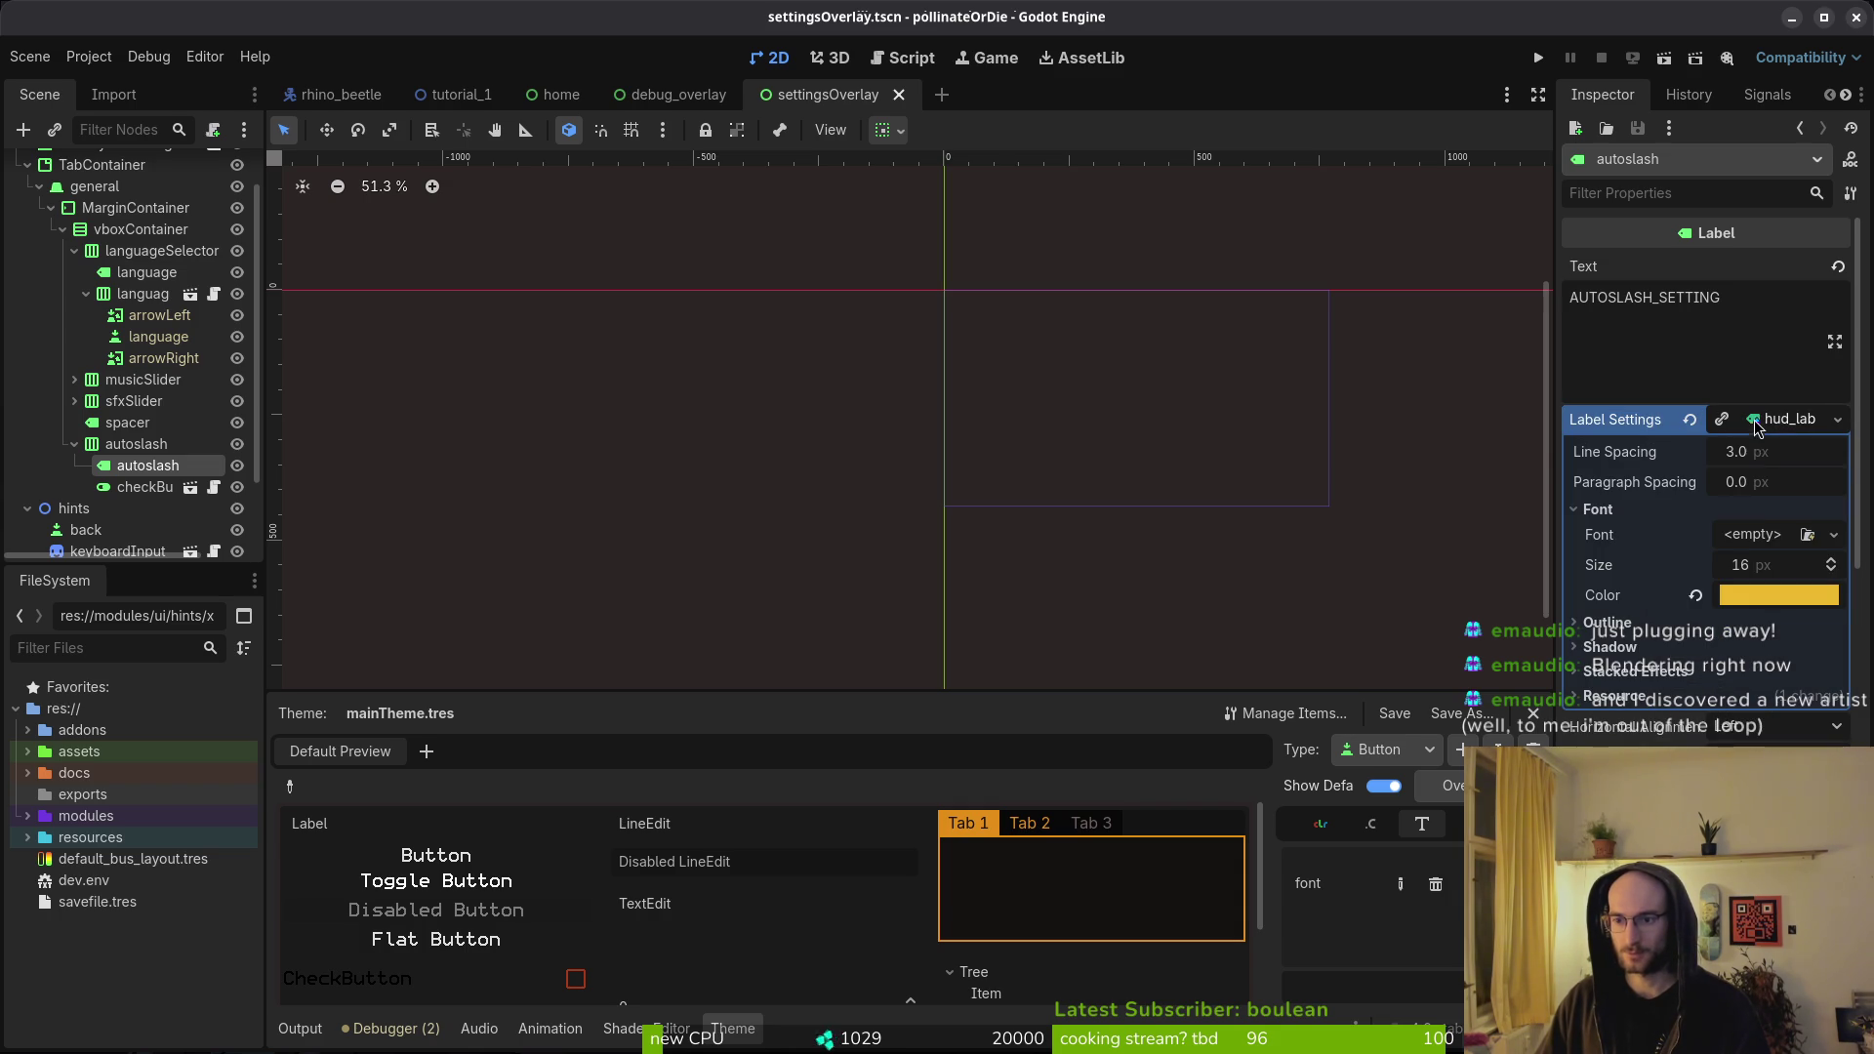
pyautogui.click(1697, 595)
pyautogui.hotkey('ctrl', 'z')
pyautogui.hotkey('ctrl', 's')
# - Test-run the project, start a game from the title menu, then close the game
pyautogui.click(1538, 61)
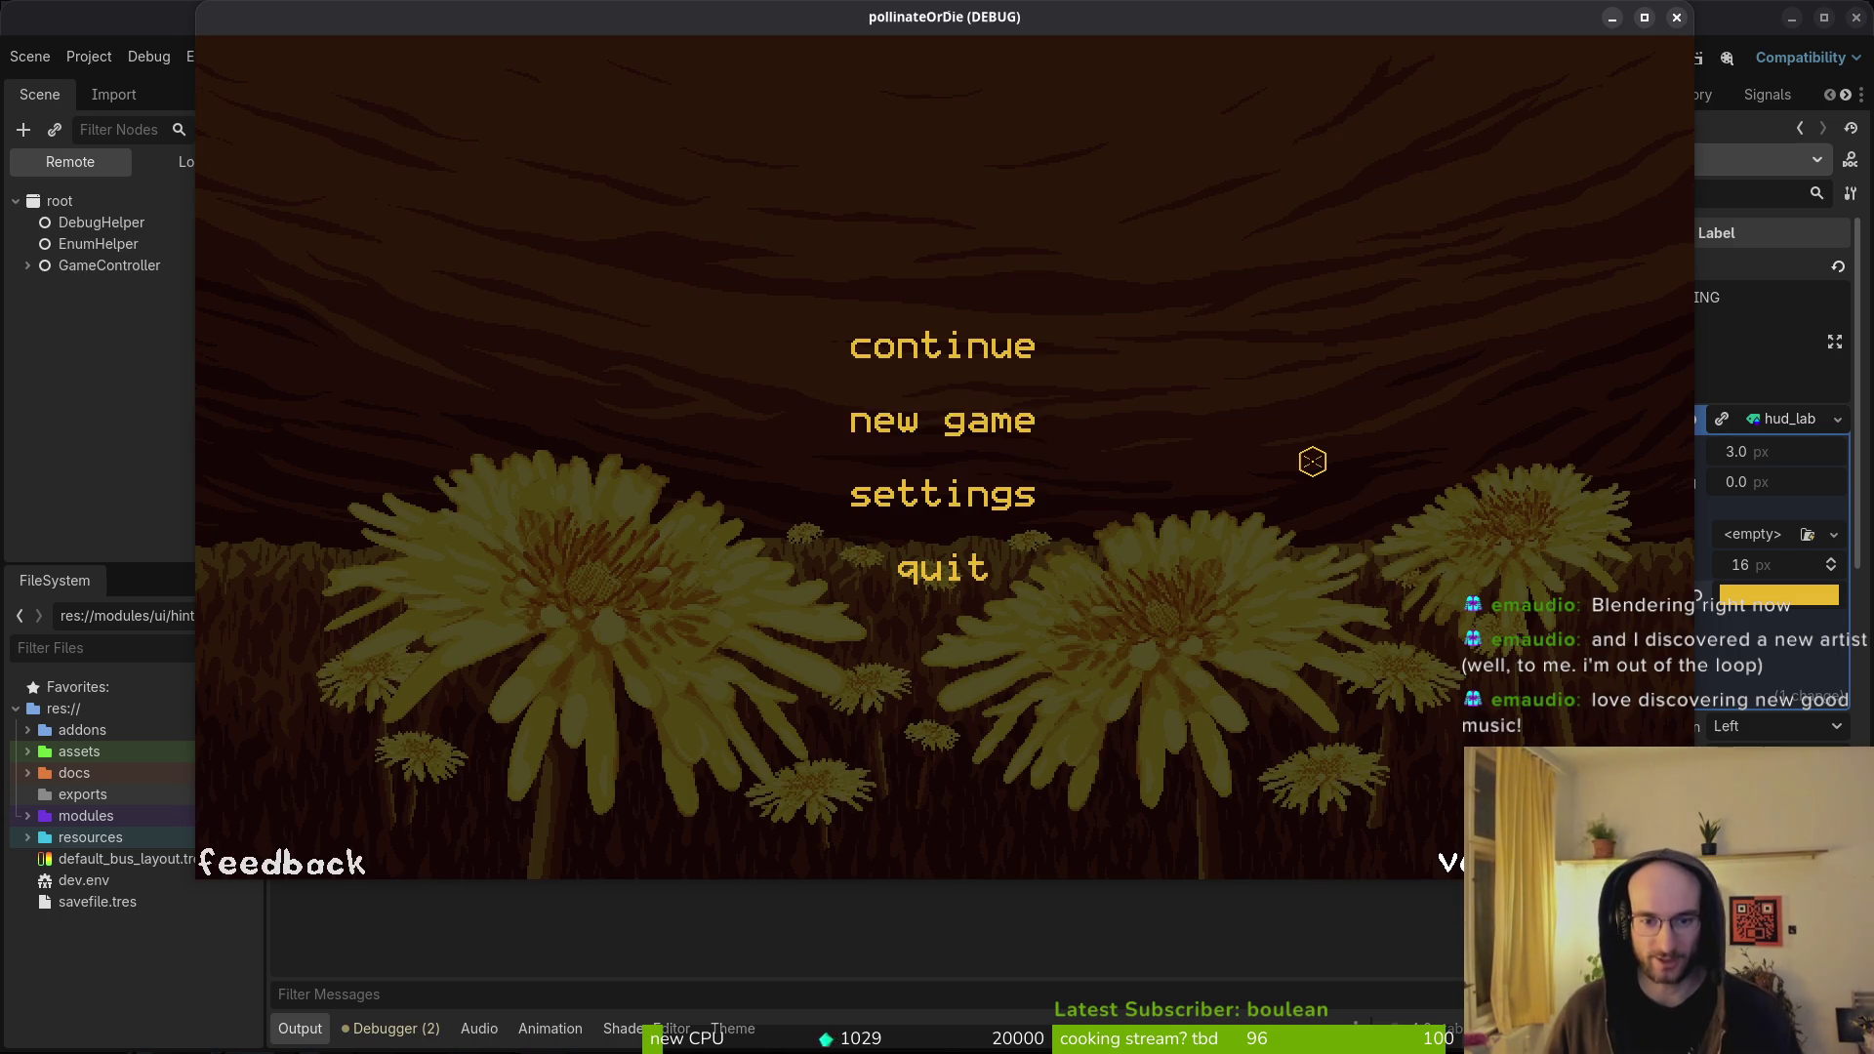
pyautogui.press('Return')
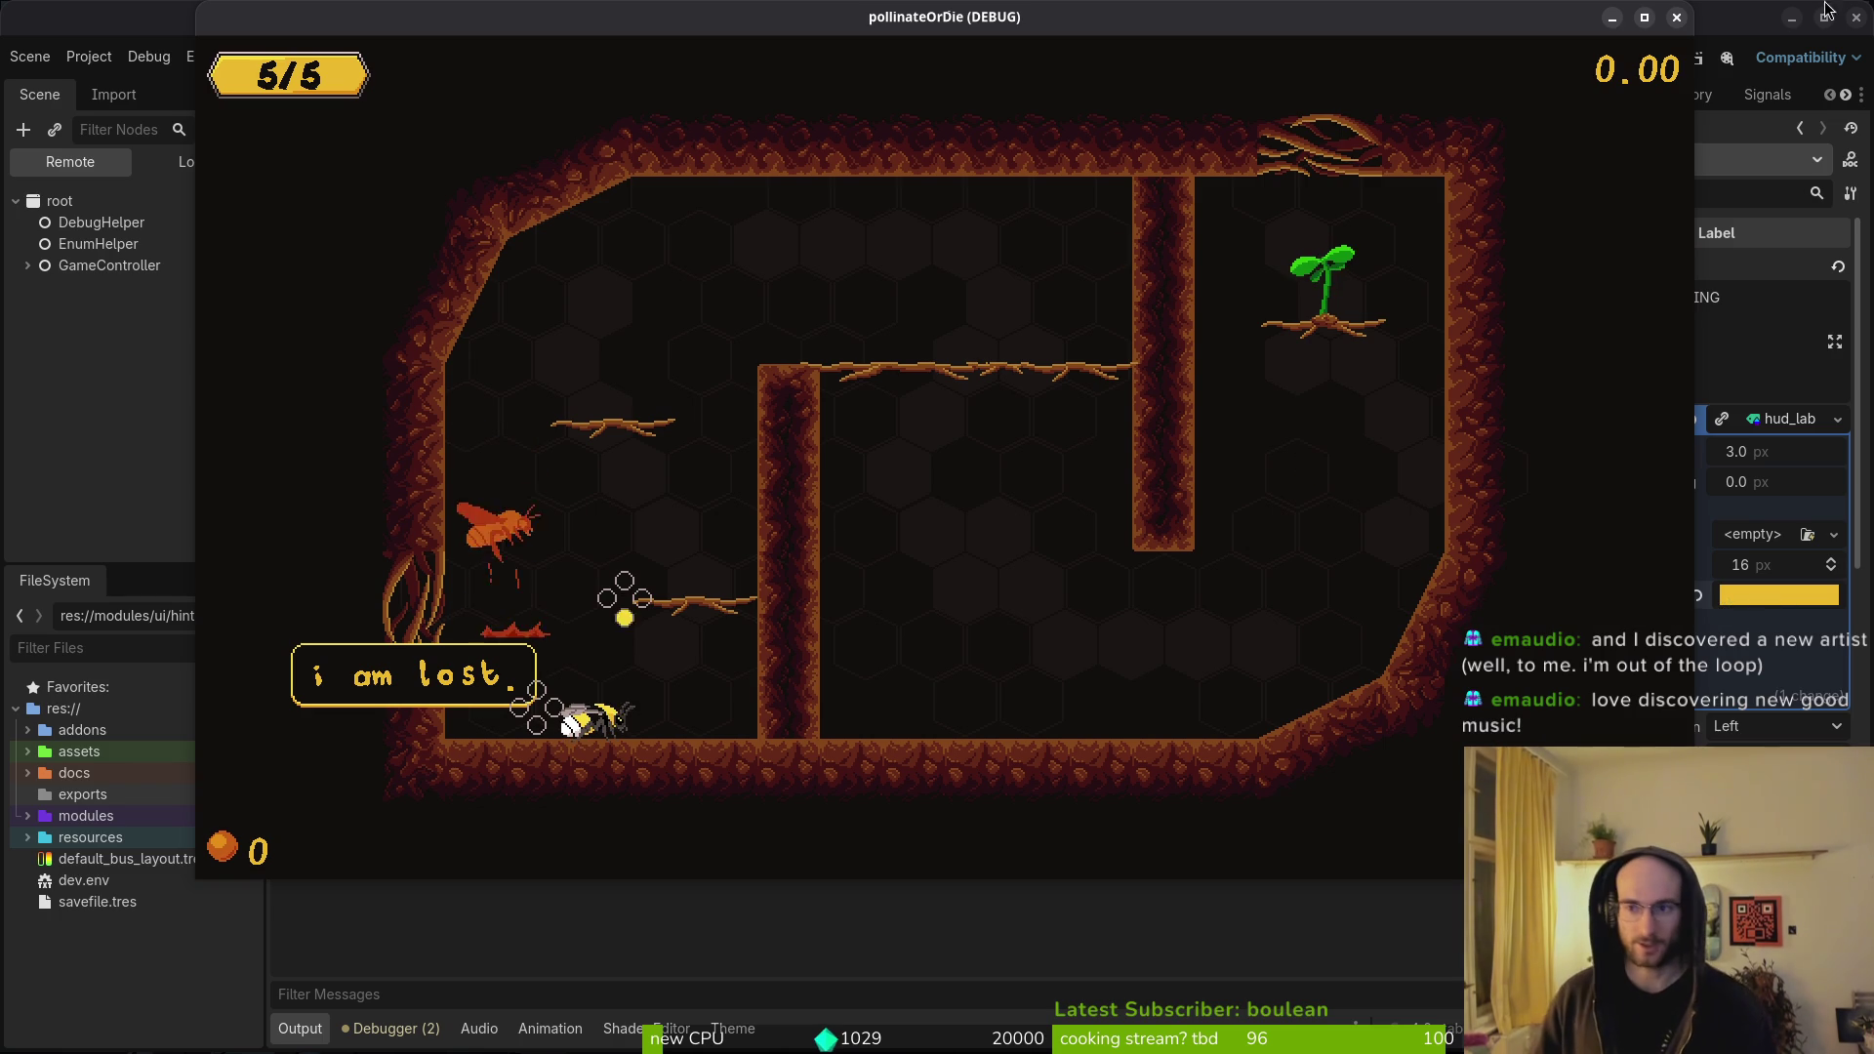
pyautogui.click(1677, 17)
# - Quick-open the text_bubble scene by searching 'textsc'
pyautogui.hotkey('alt', 'shift', 'o')
pyautogui.write('textsc')
pyautogui.press('Return')
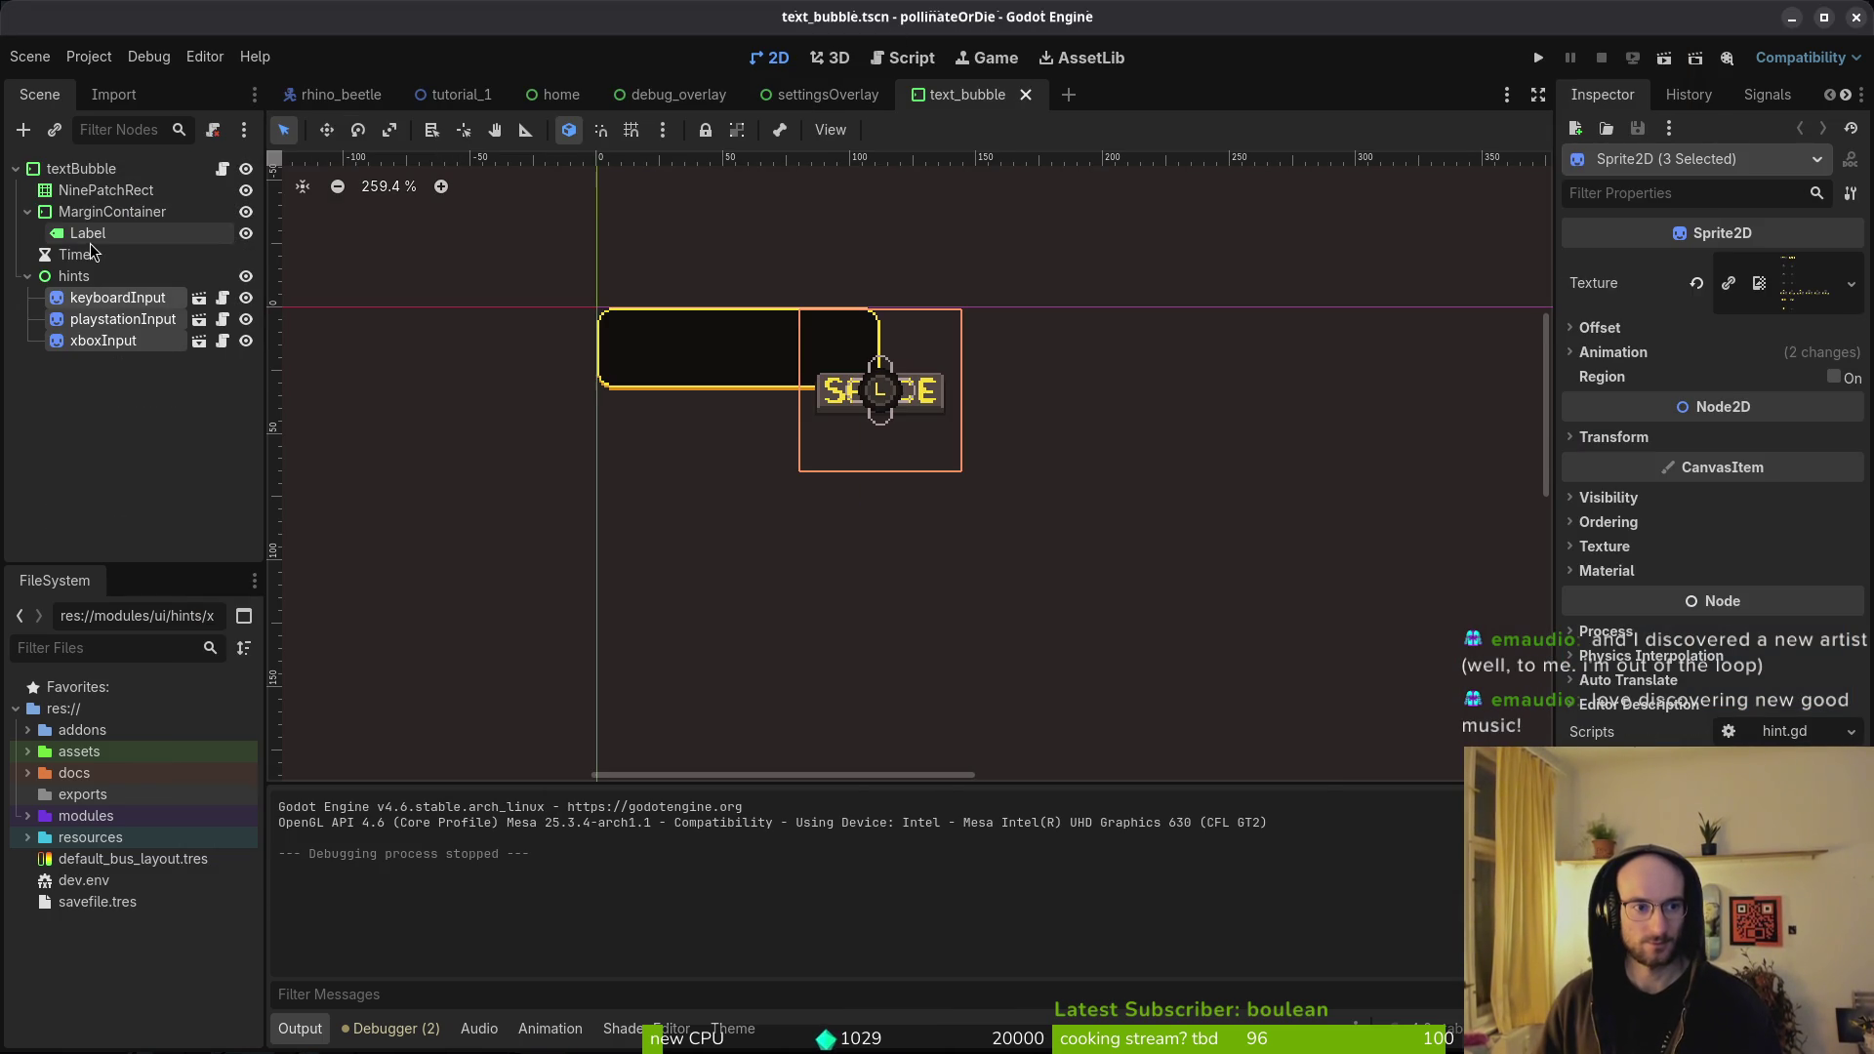
# - Inspect the text bubble Label's button_l settings: empty font, size 16, yellow colour
pyautogui.click(89, 240)
pyautogui.click(1772, 421)
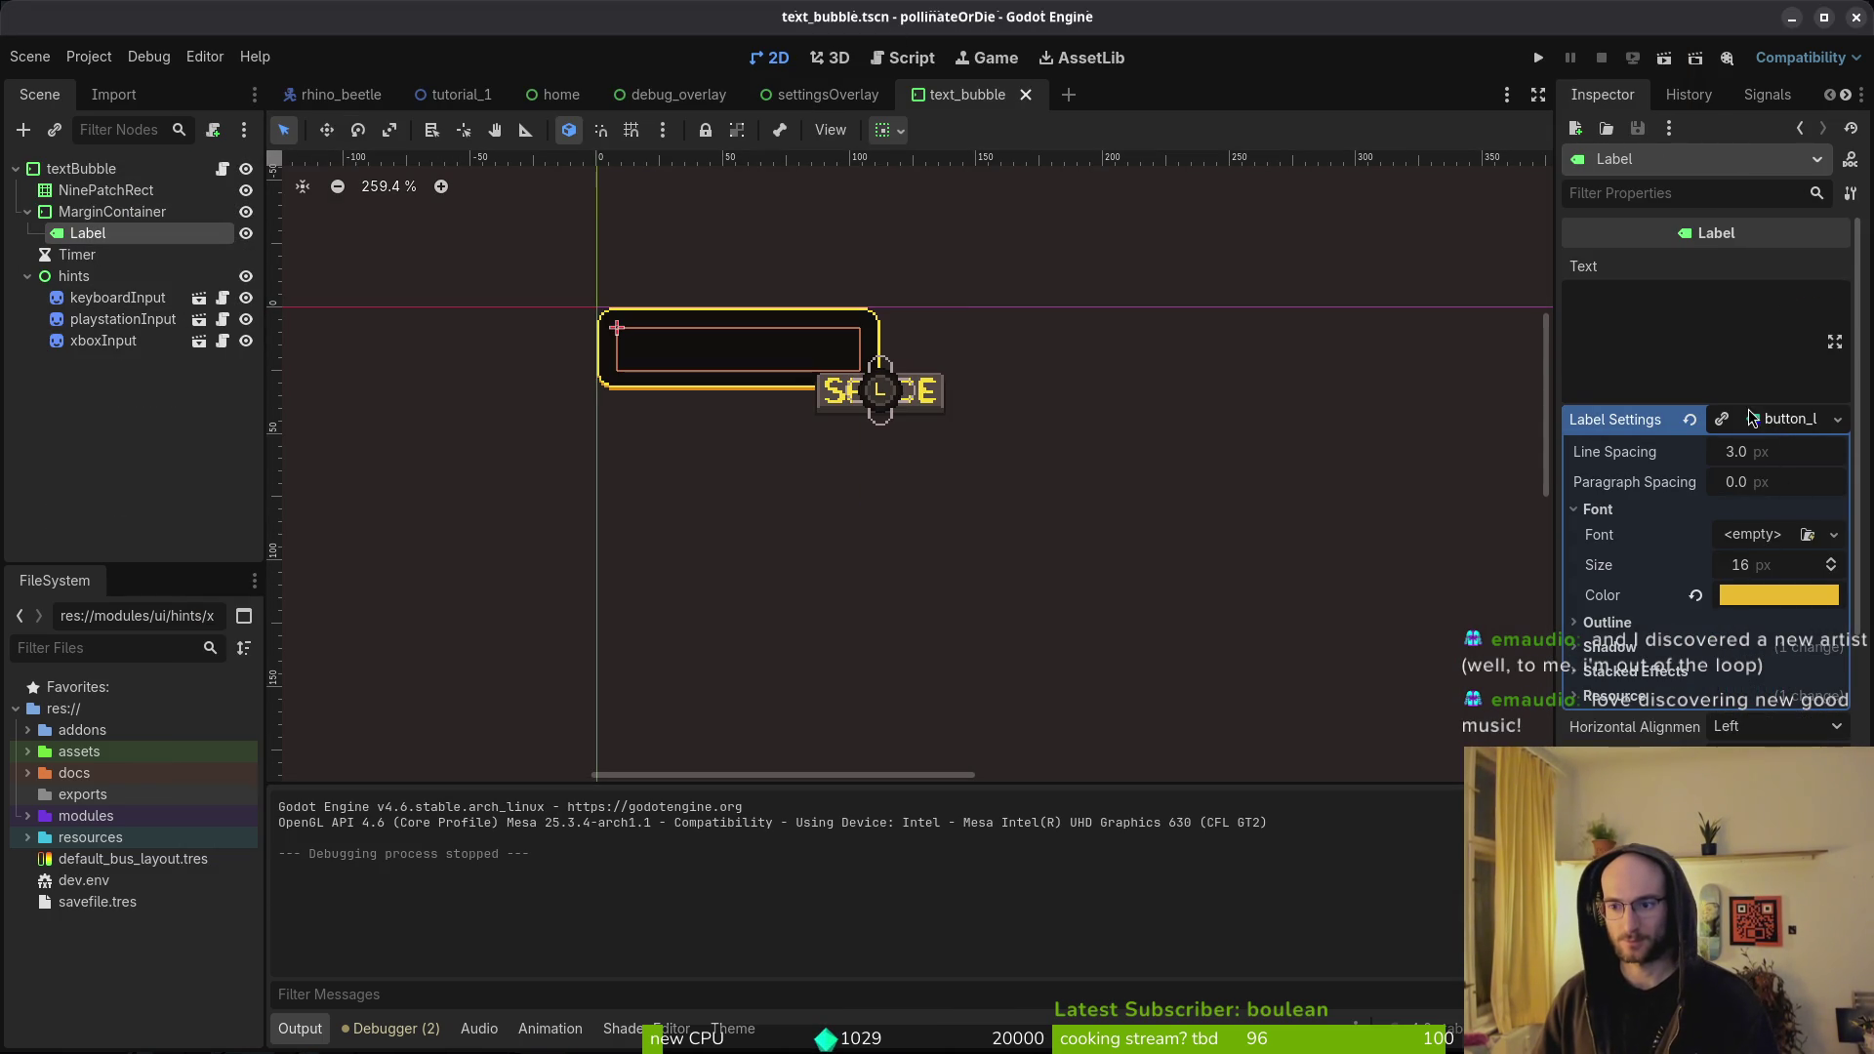
pyautogui.scroll(-10, 1752, 418)
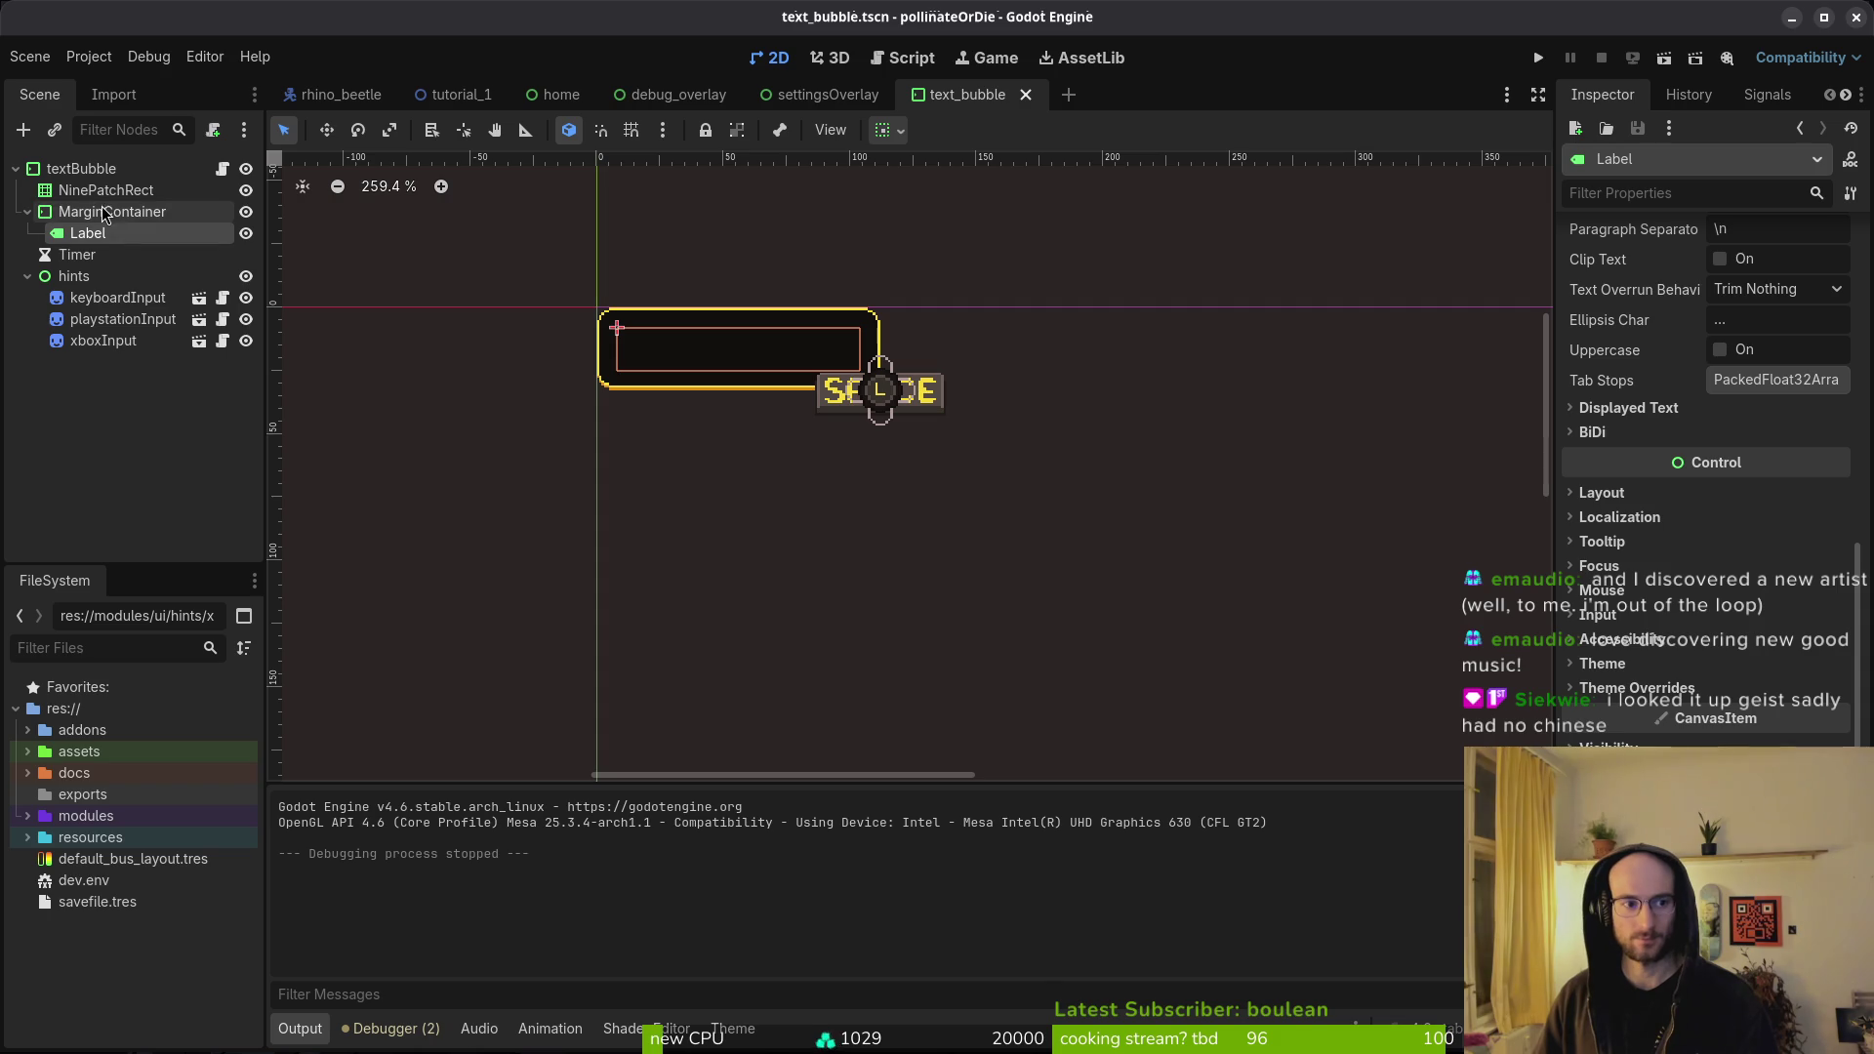
pyautogui.click(77, 277)
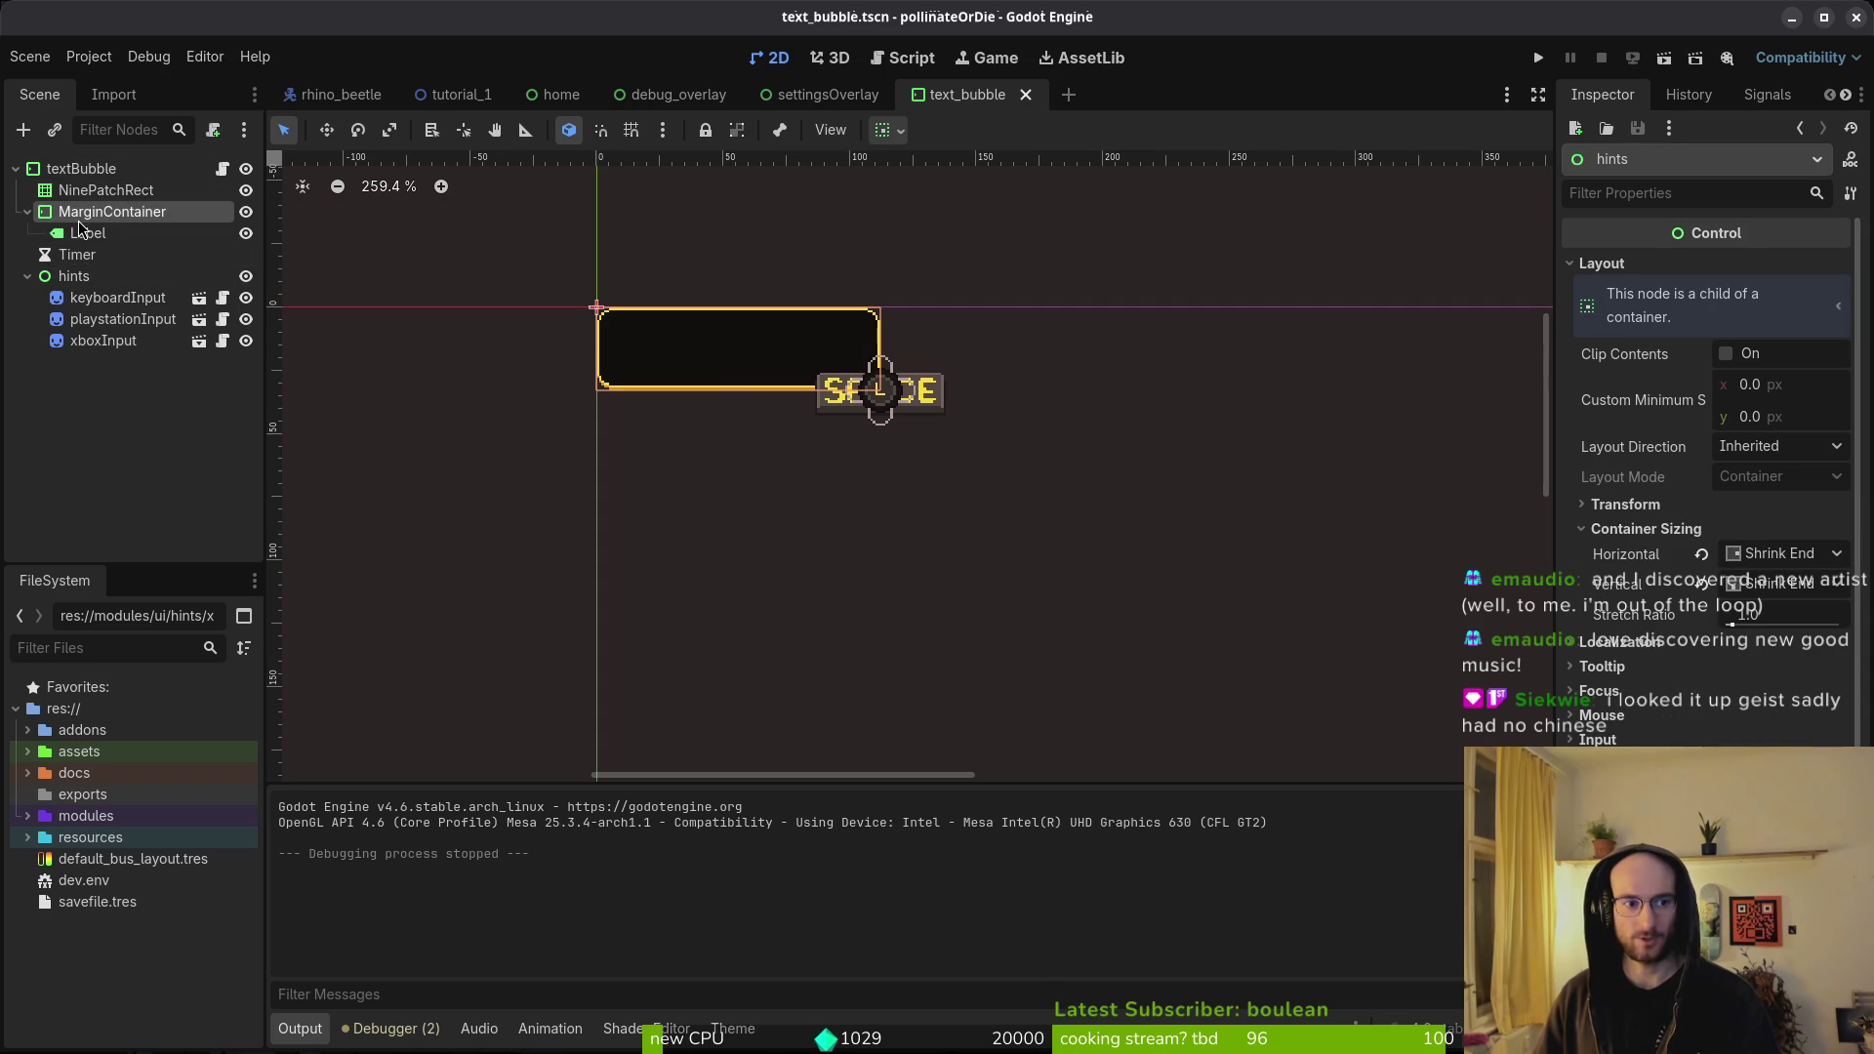
# - Review the MarginContainer's margin theme overrides
pyautogui.click(80, 217)
pyautogui.click(1626, 459)
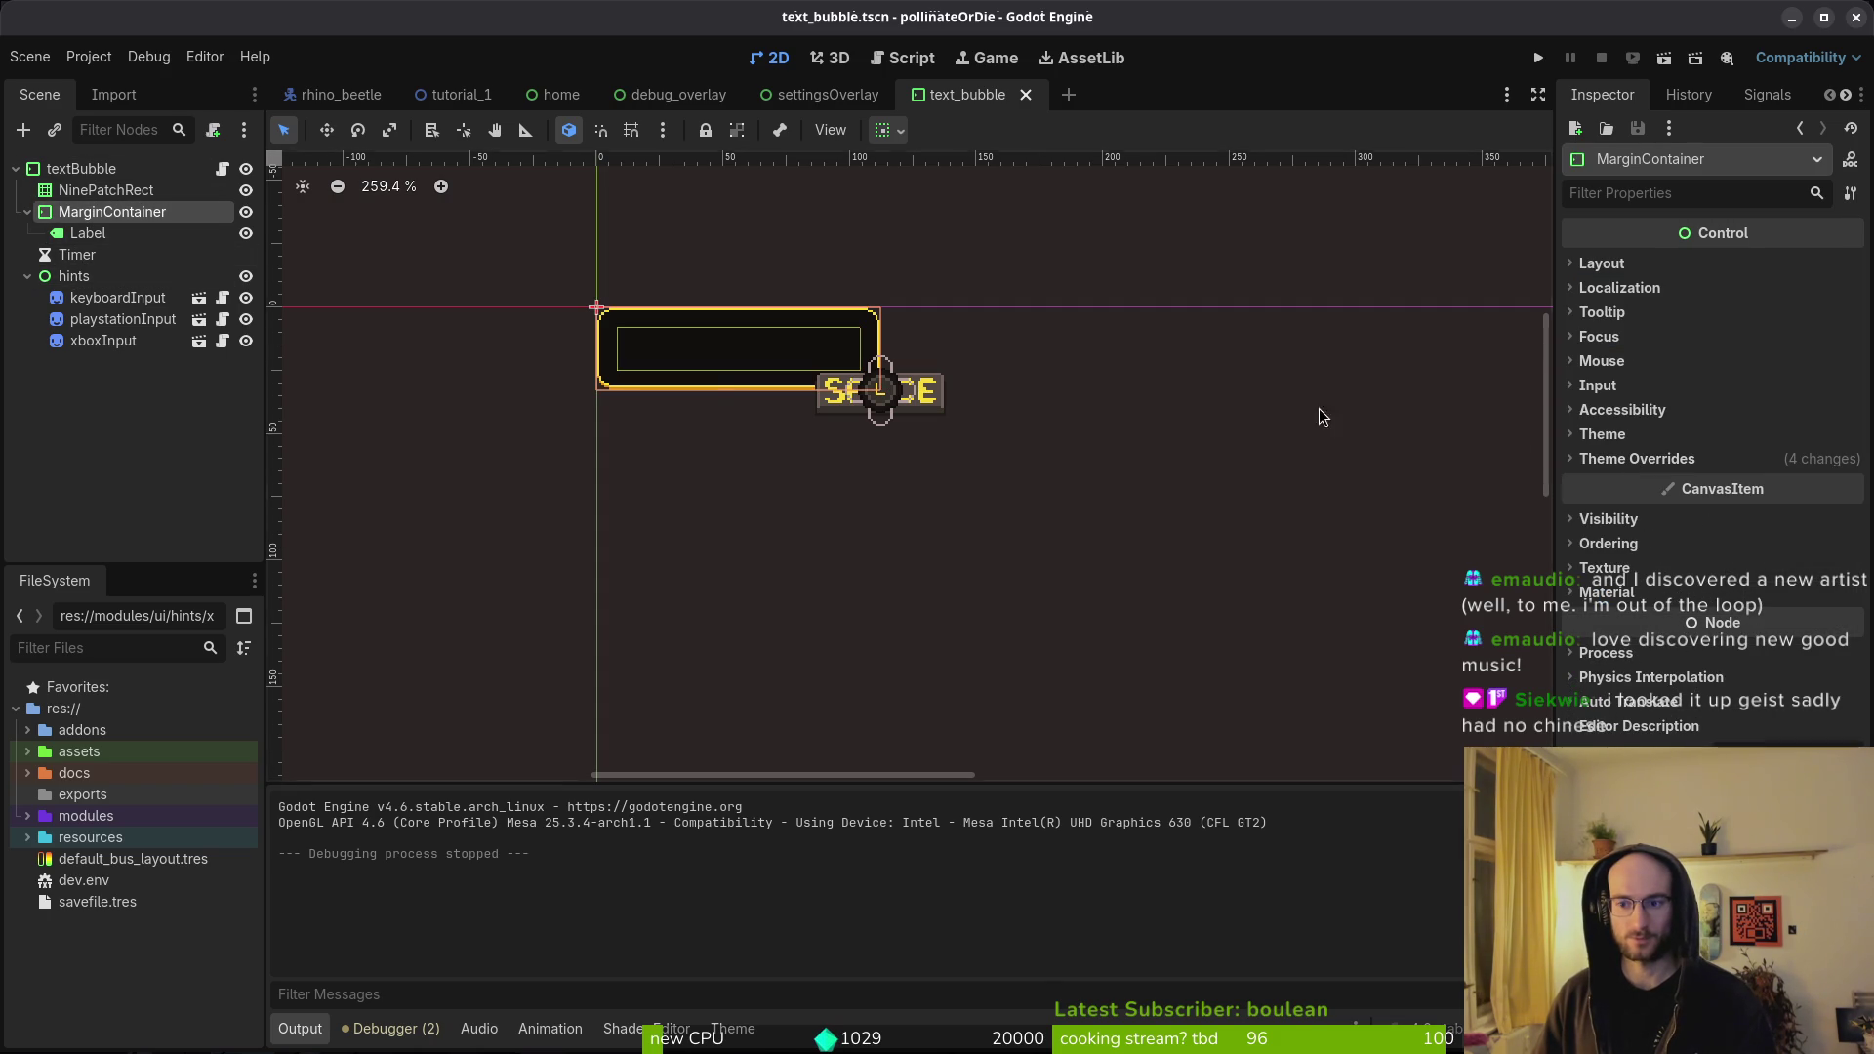
pyautogui.click(81, 169)
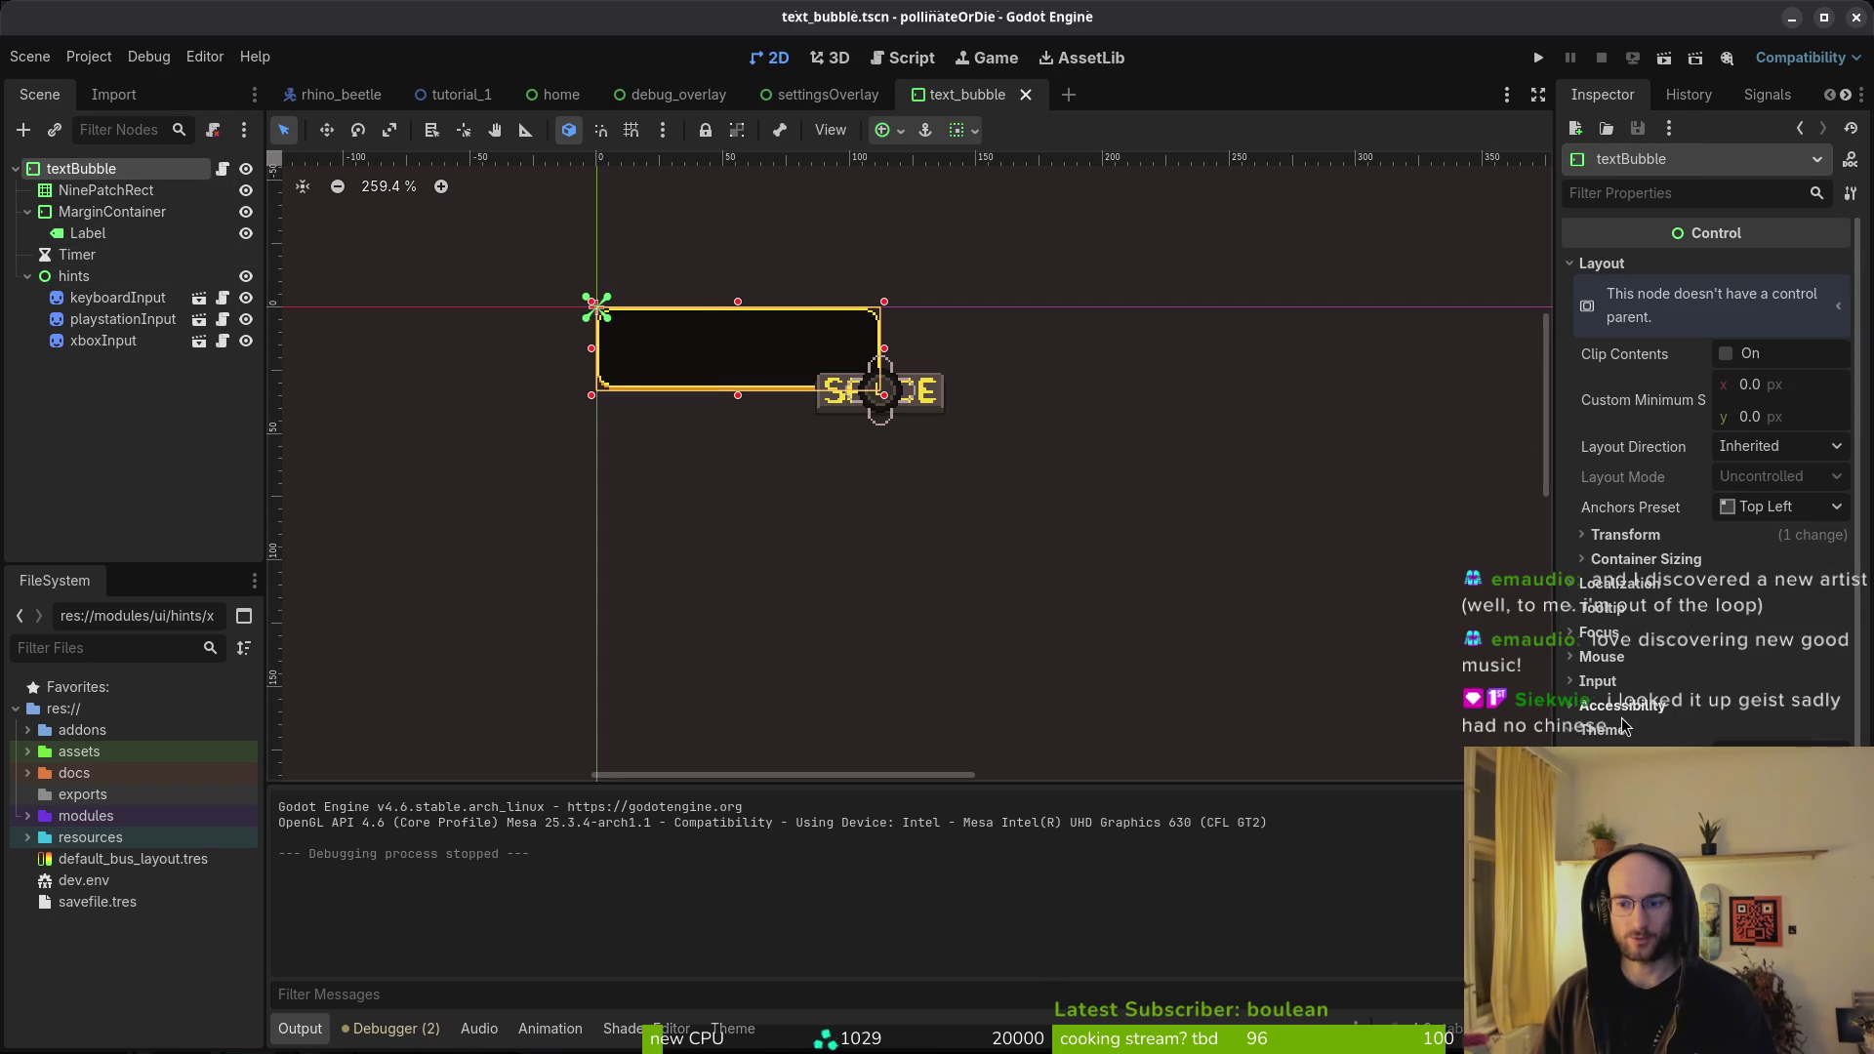
pyautogui.click(98, 212)
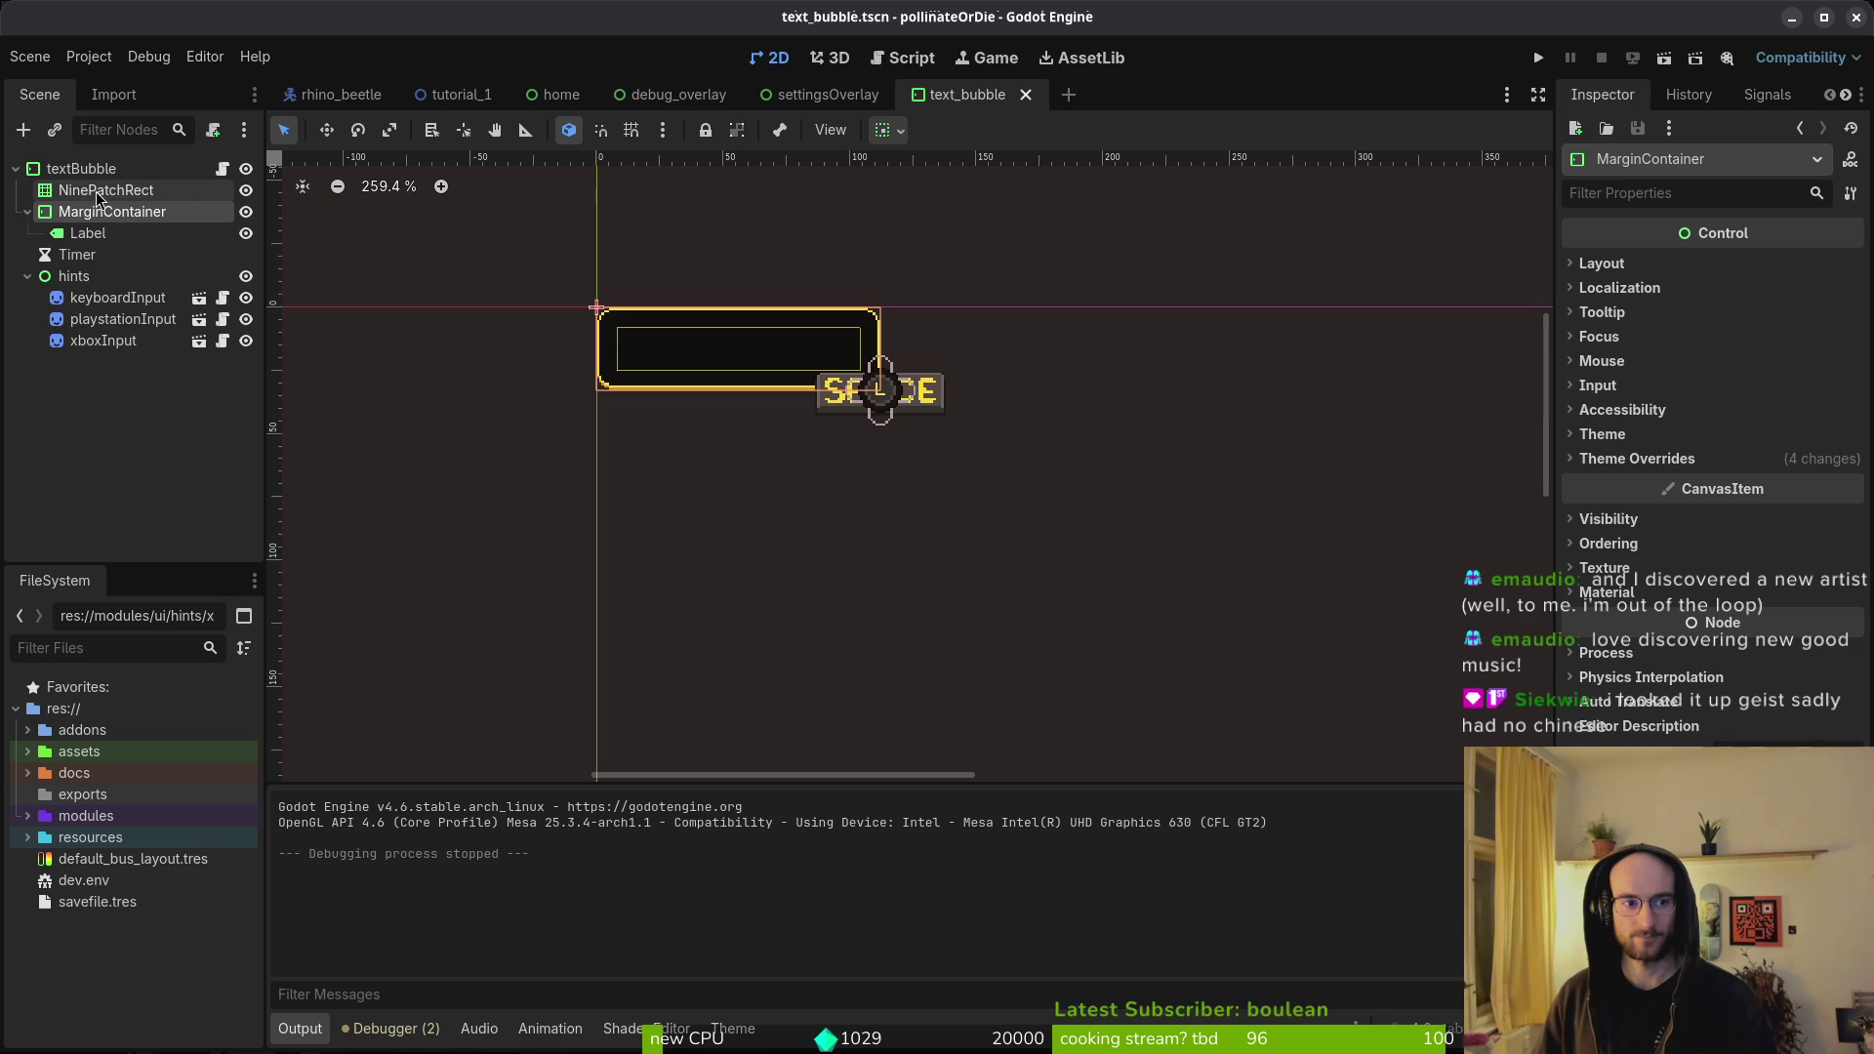
pyautogui.click(1650, 459)
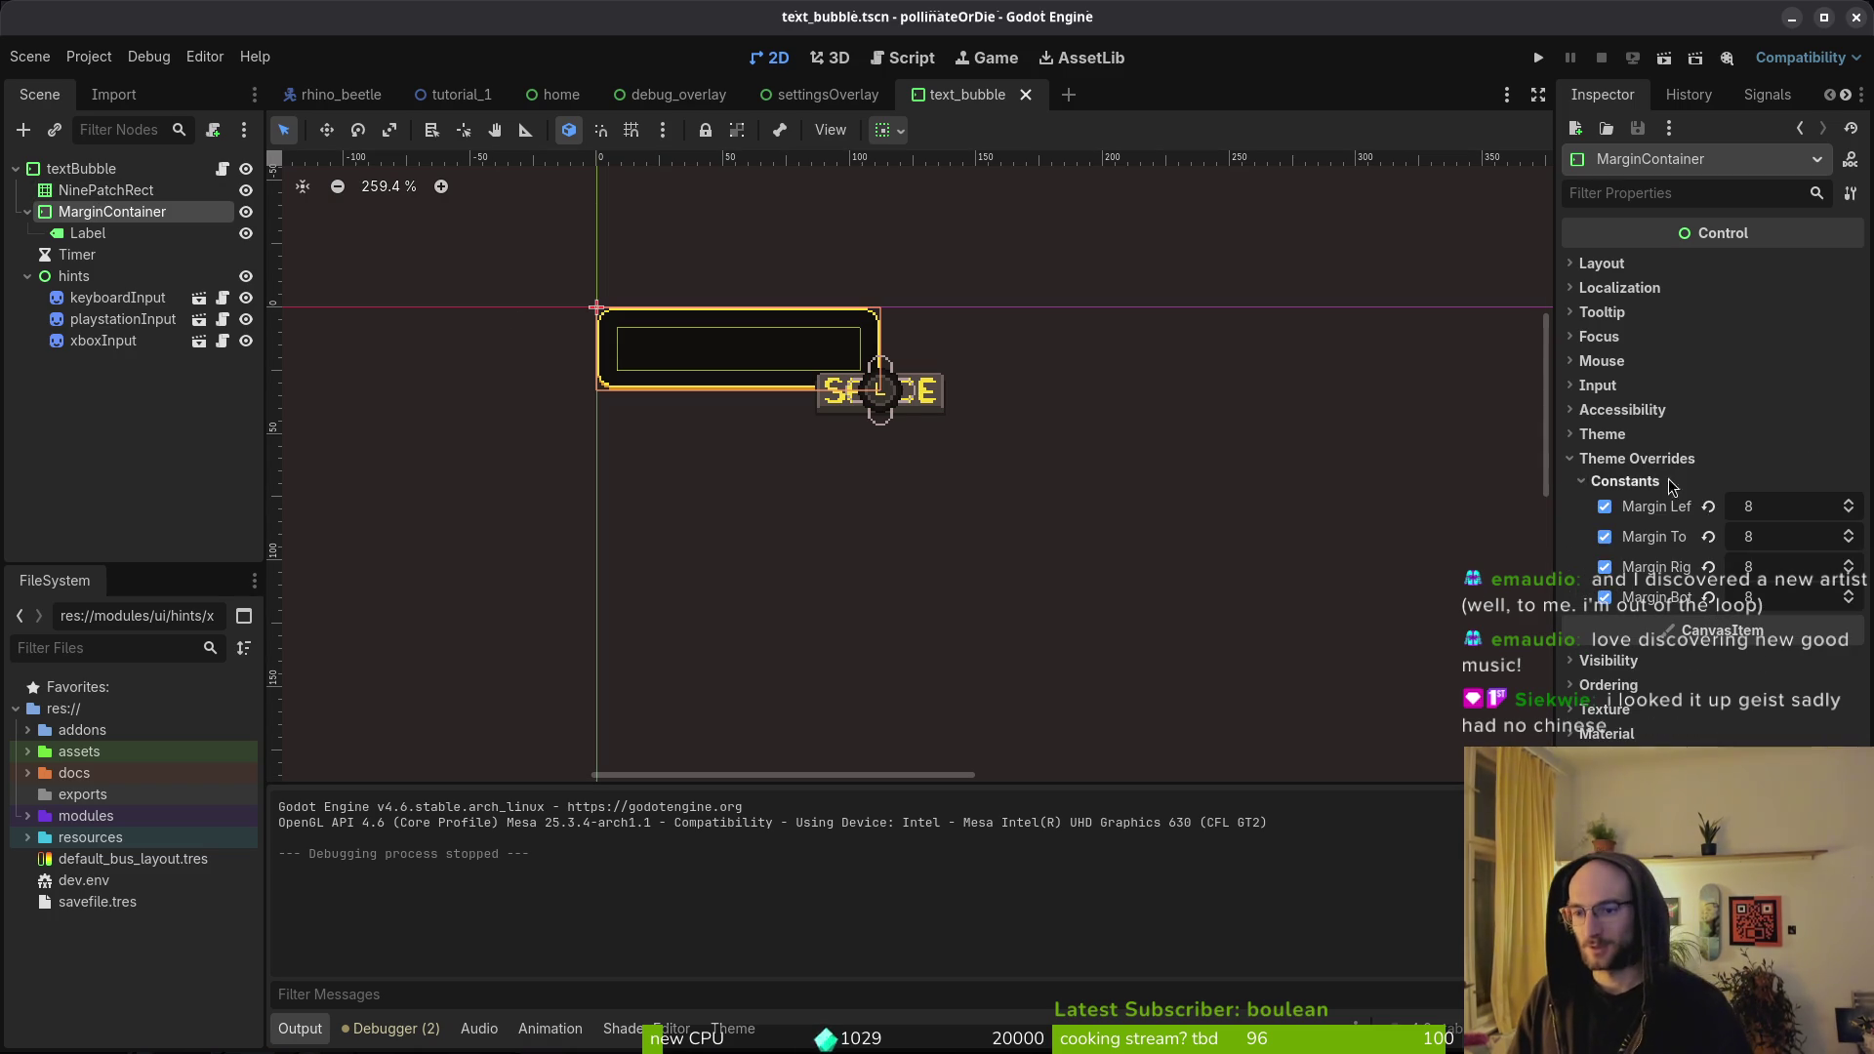
pyautogui.click(1637, 481)
pyautogui.click(1638, 458)
pyautogui.click(1604, 434)
pyautogui.click(1603, 434)
# - Reselect the Label node and save text_bubble.tscn
pyautogui.click(132, 235)
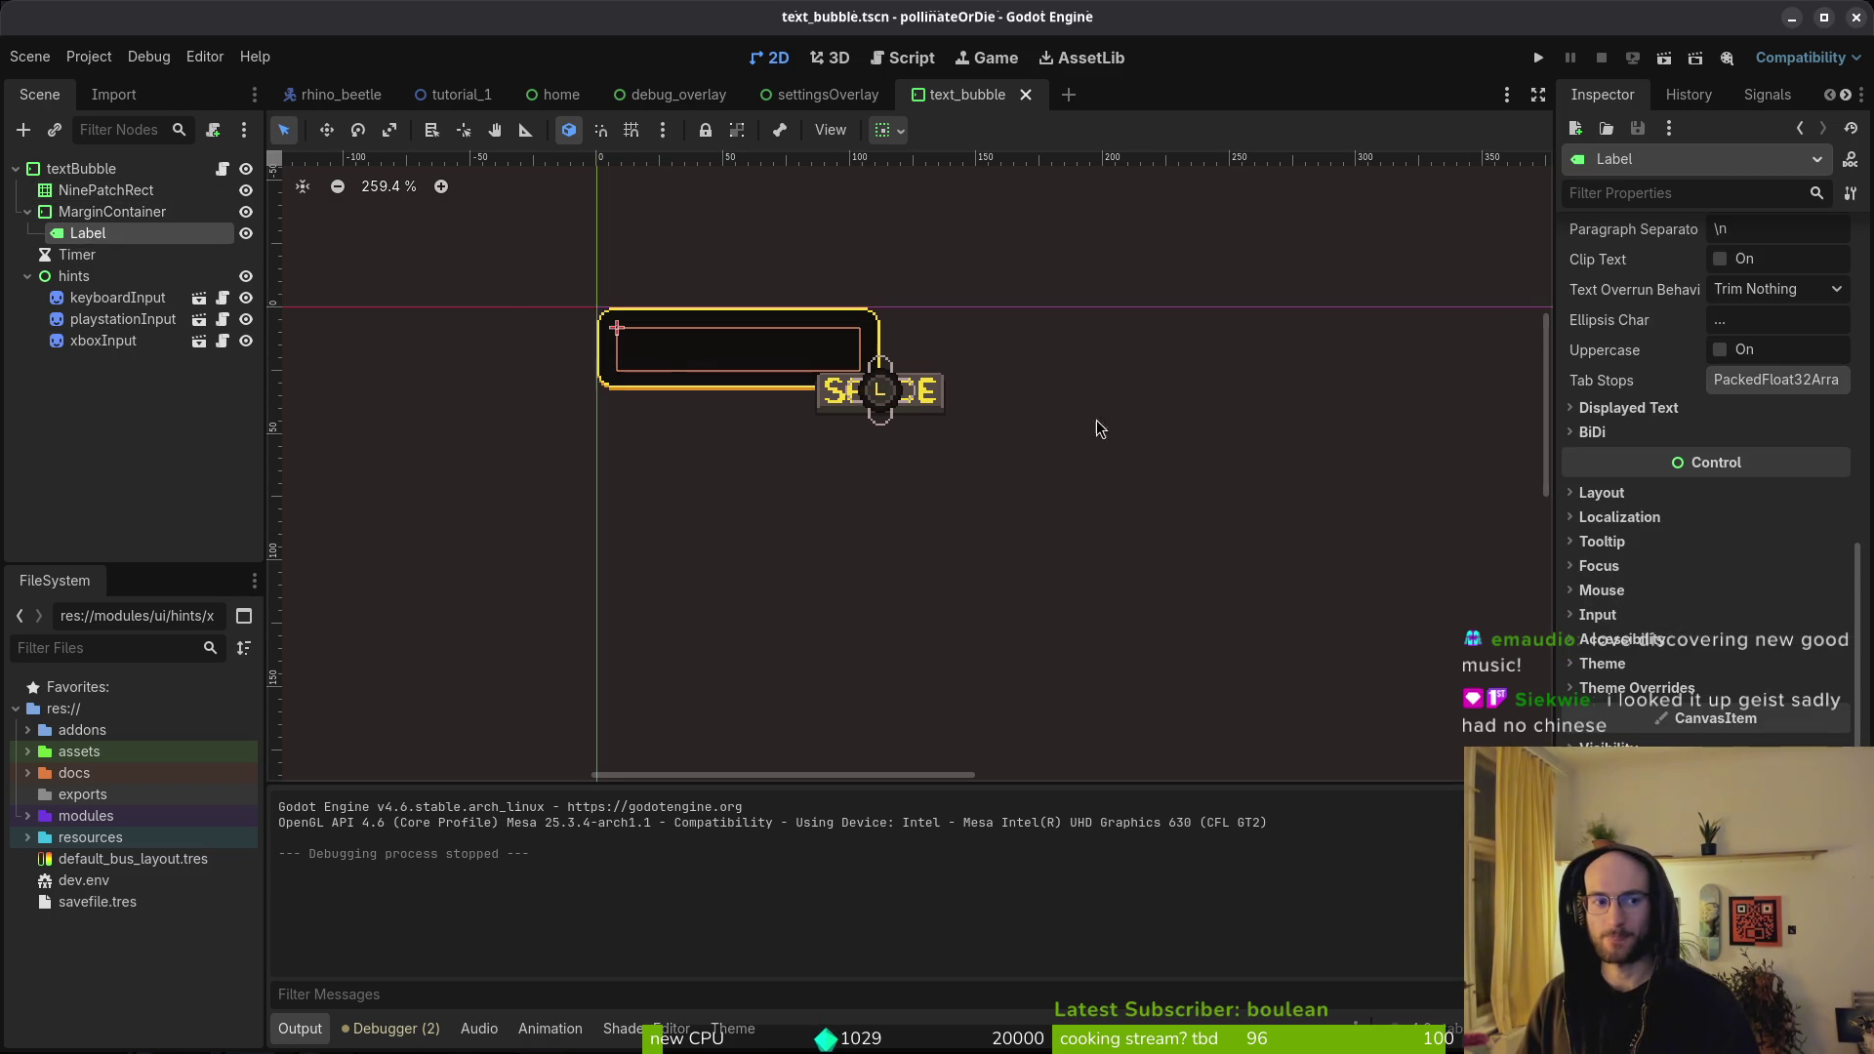
pyautogui.scroll(10, 1709, 381)
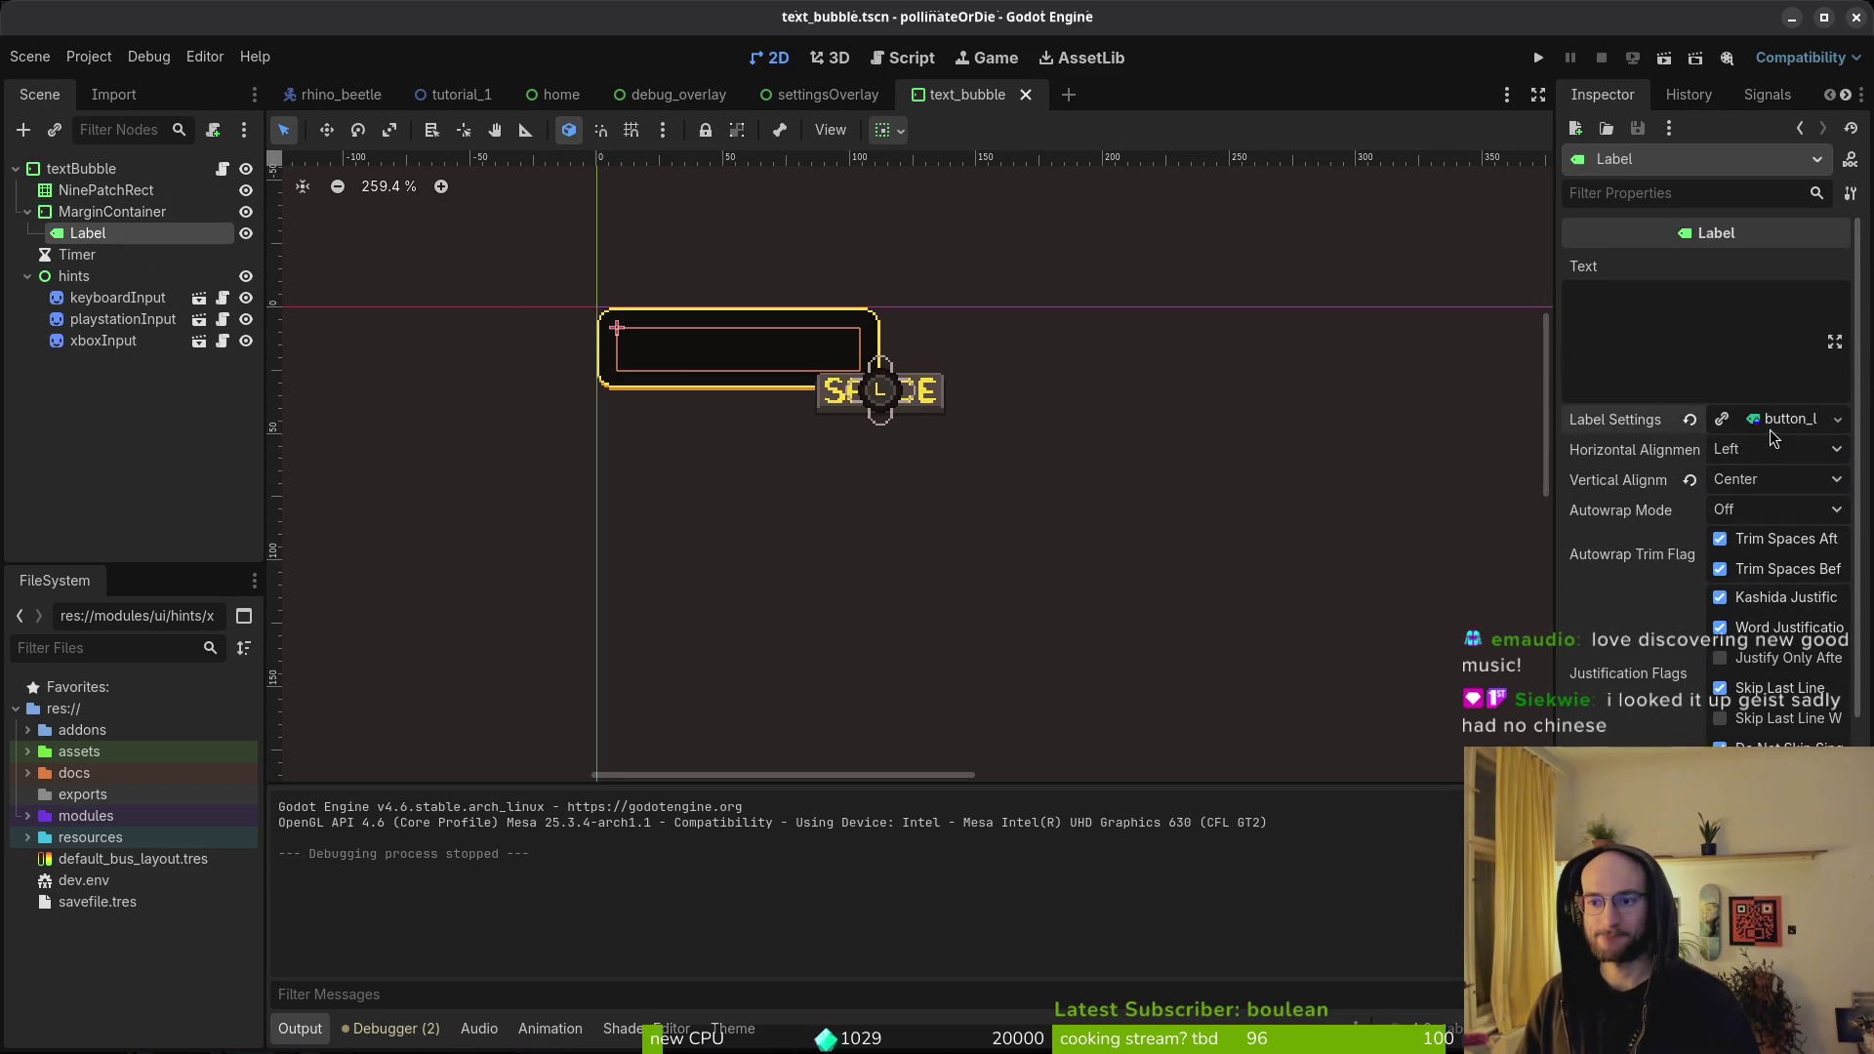
pyautogui.hotkey('ctrl', 's')
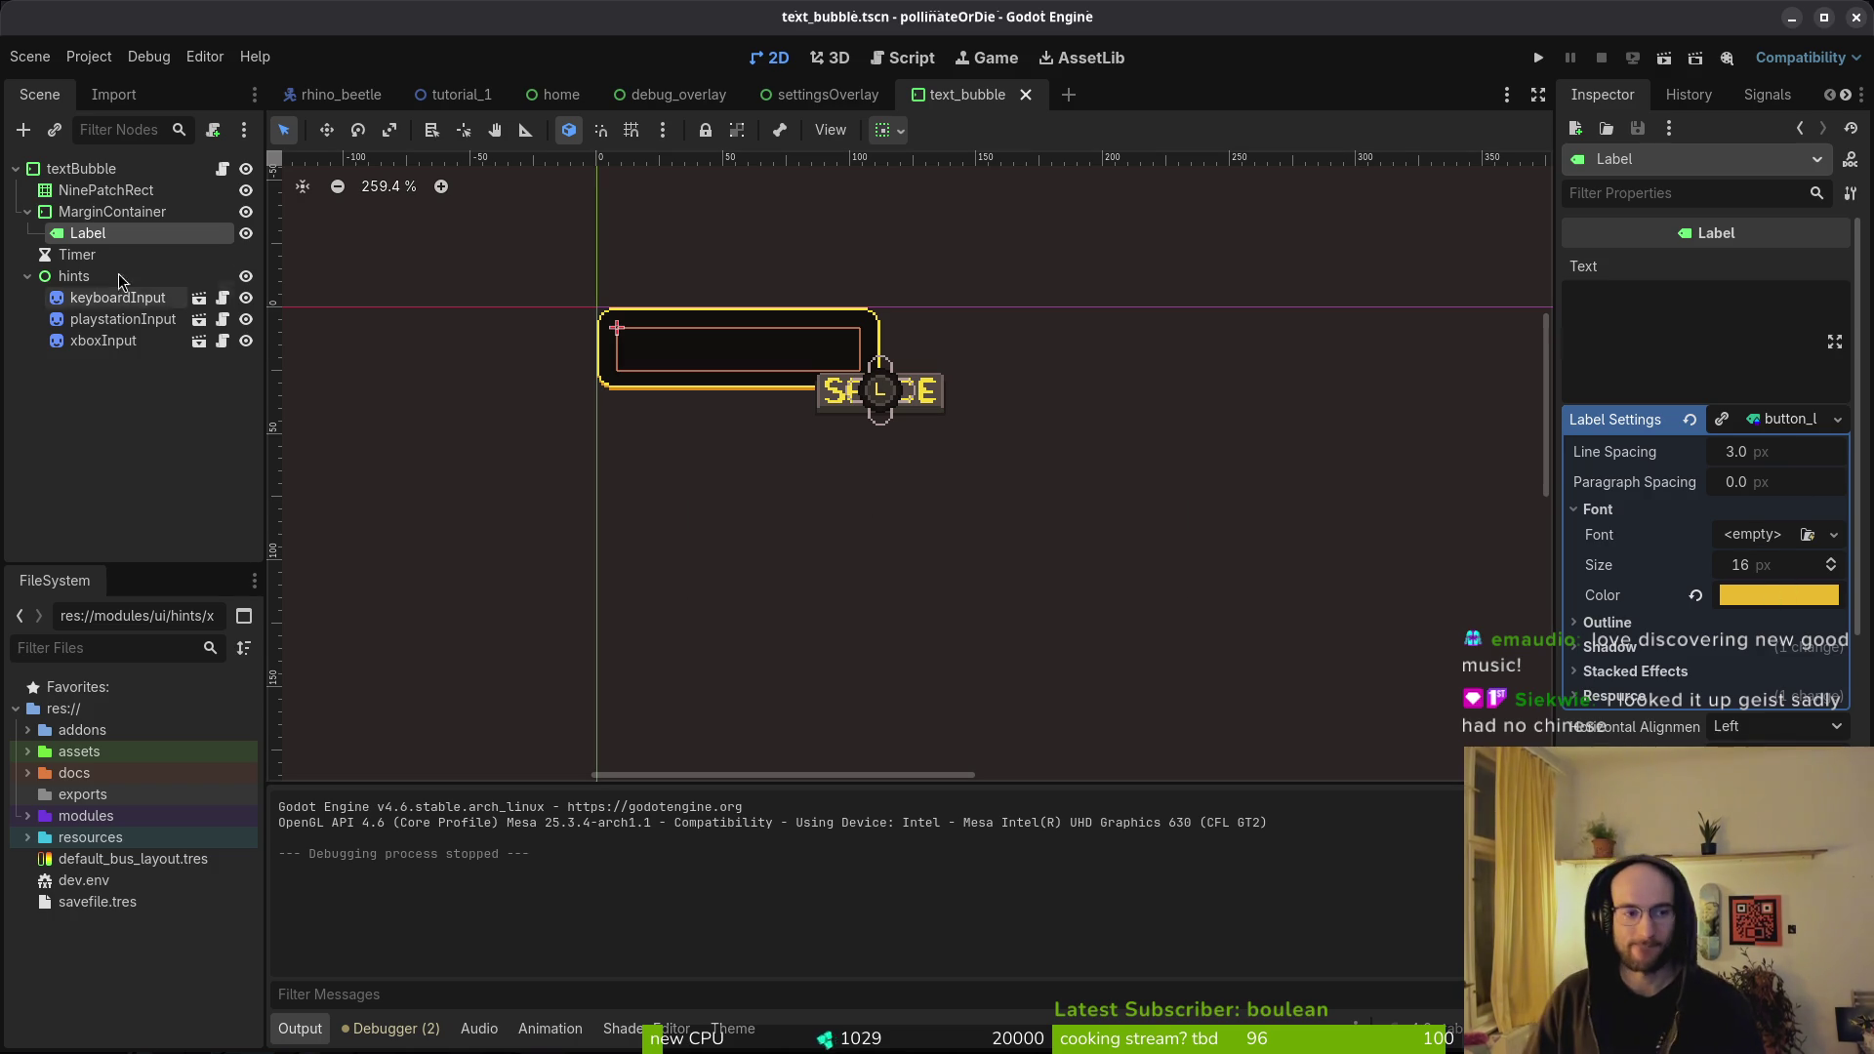
# - Filter Project Settings for 'font' settings, then close the dialog
pyautogui.click(89, 57)
pyautogui.click(146, 82)
pyautogui.write('font')
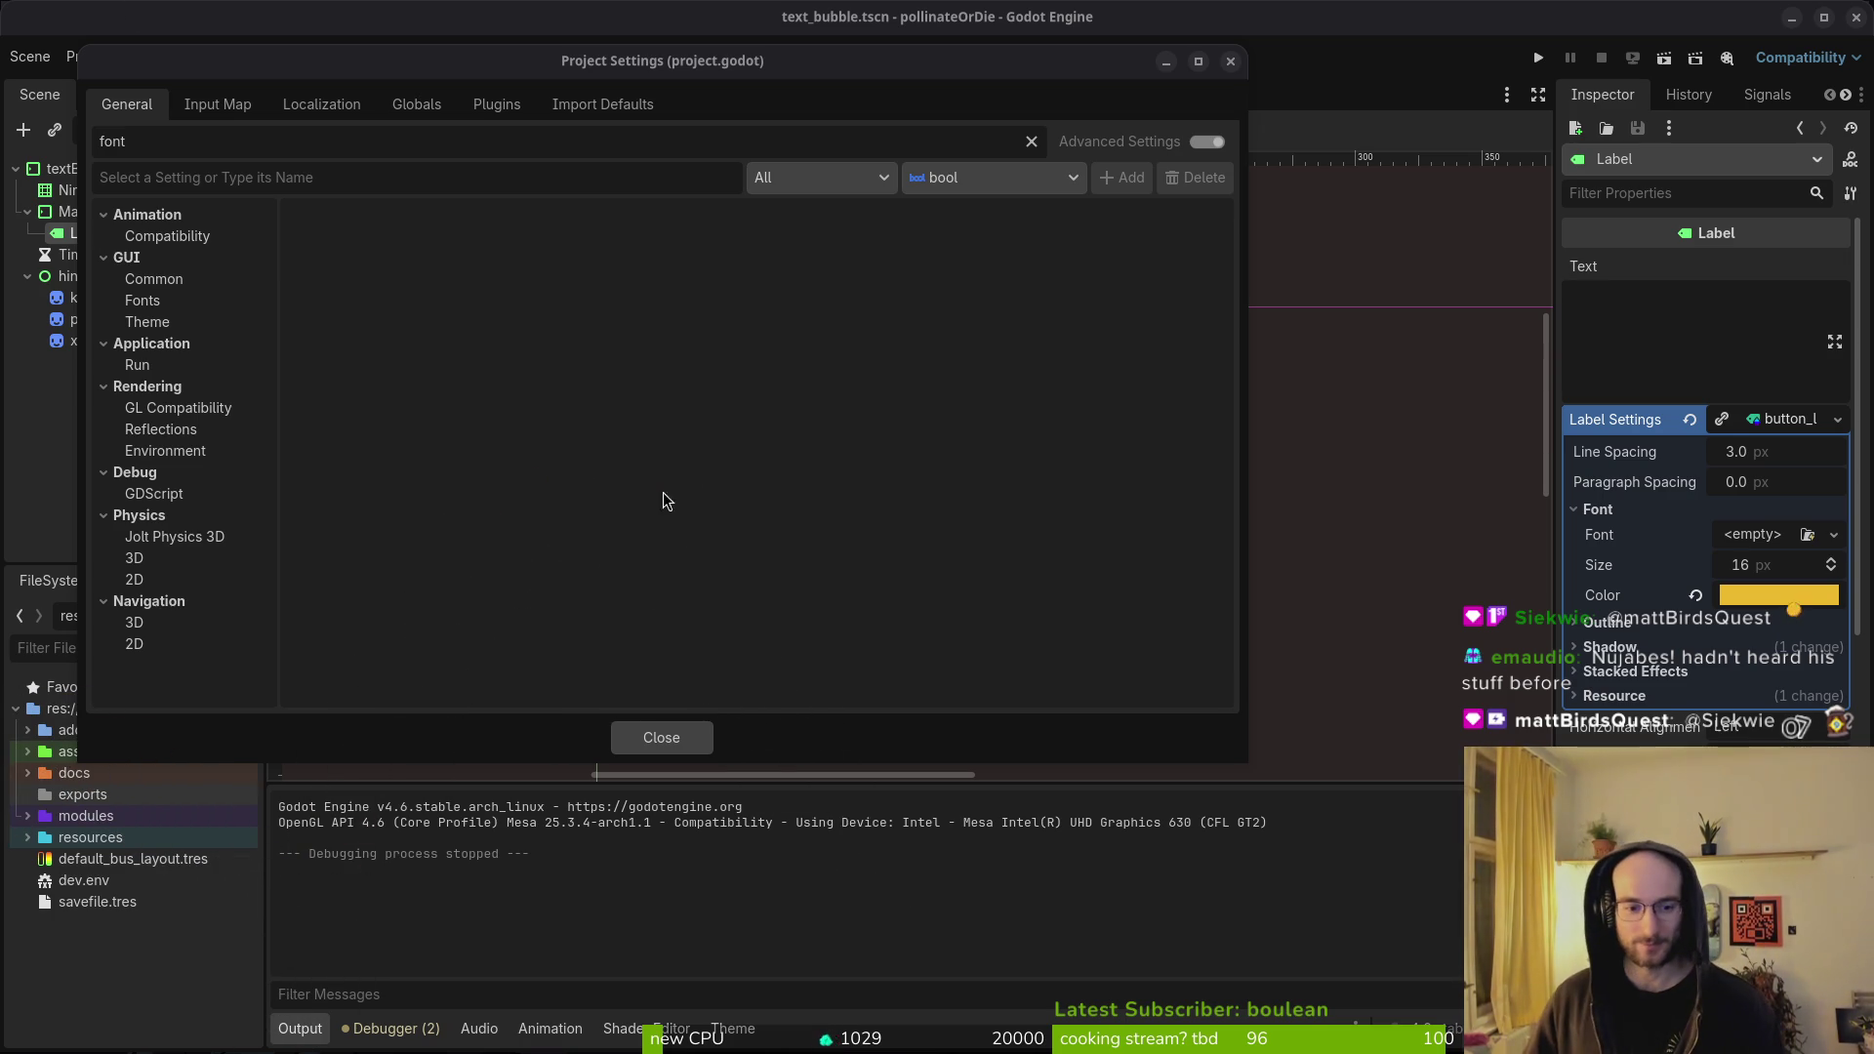
pyautogui.click(658, 724)
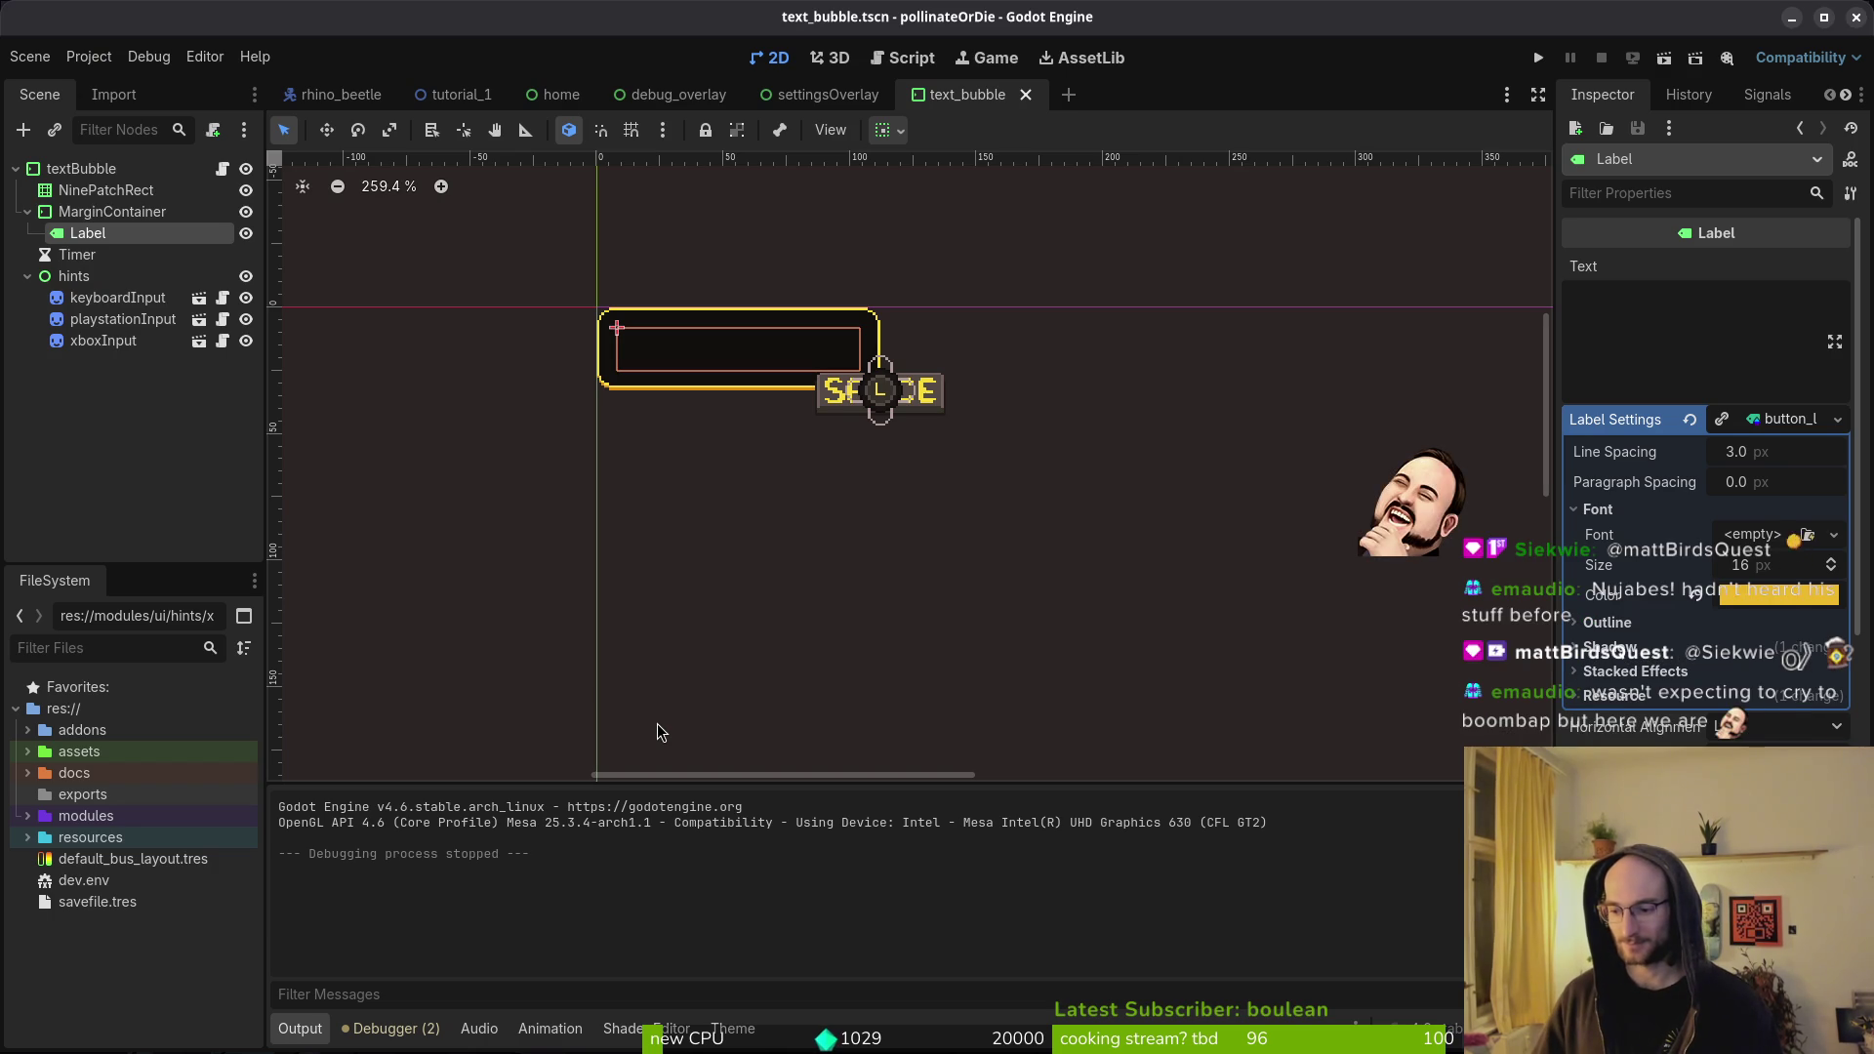
# - Reselect the Label node and test-run the project, then close the game
pyautogui.click(599, 561)
pyautogui.scroll(-3, 912, 510)
pyautogui.click(88, 233)
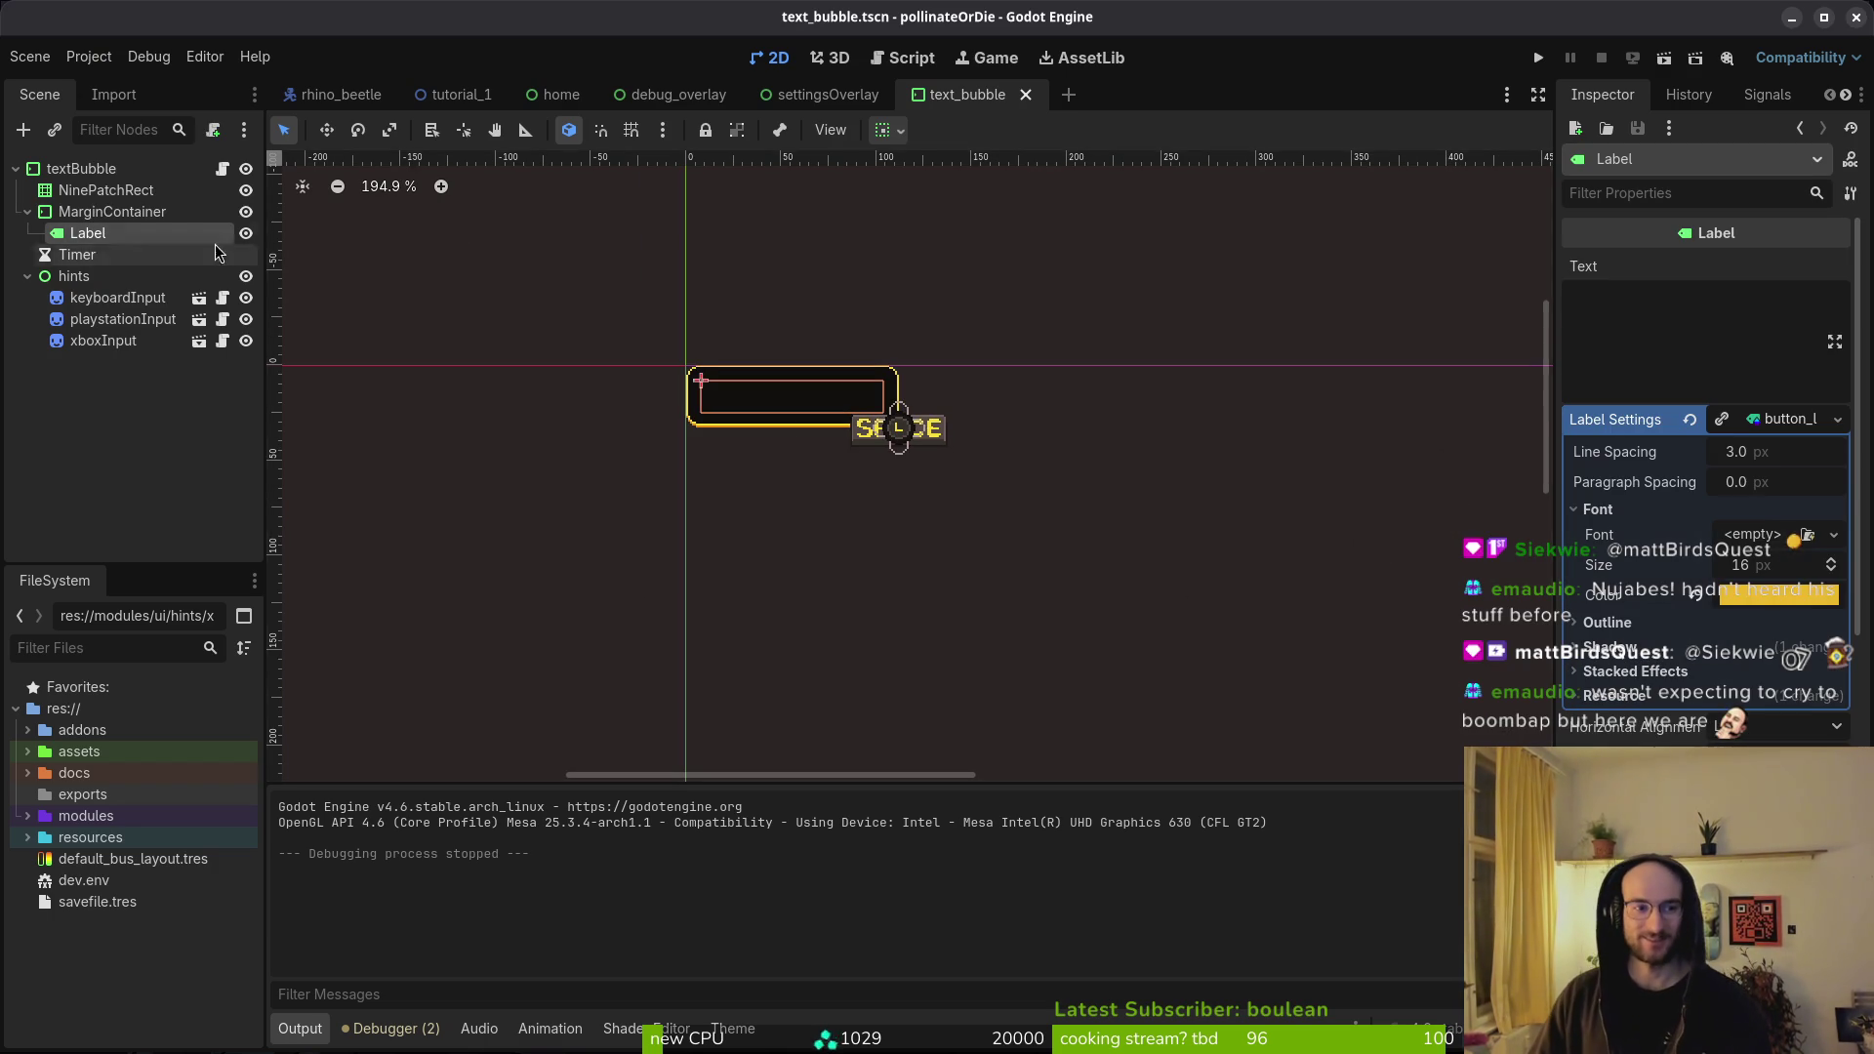
pyautogui.click(1538, 58)
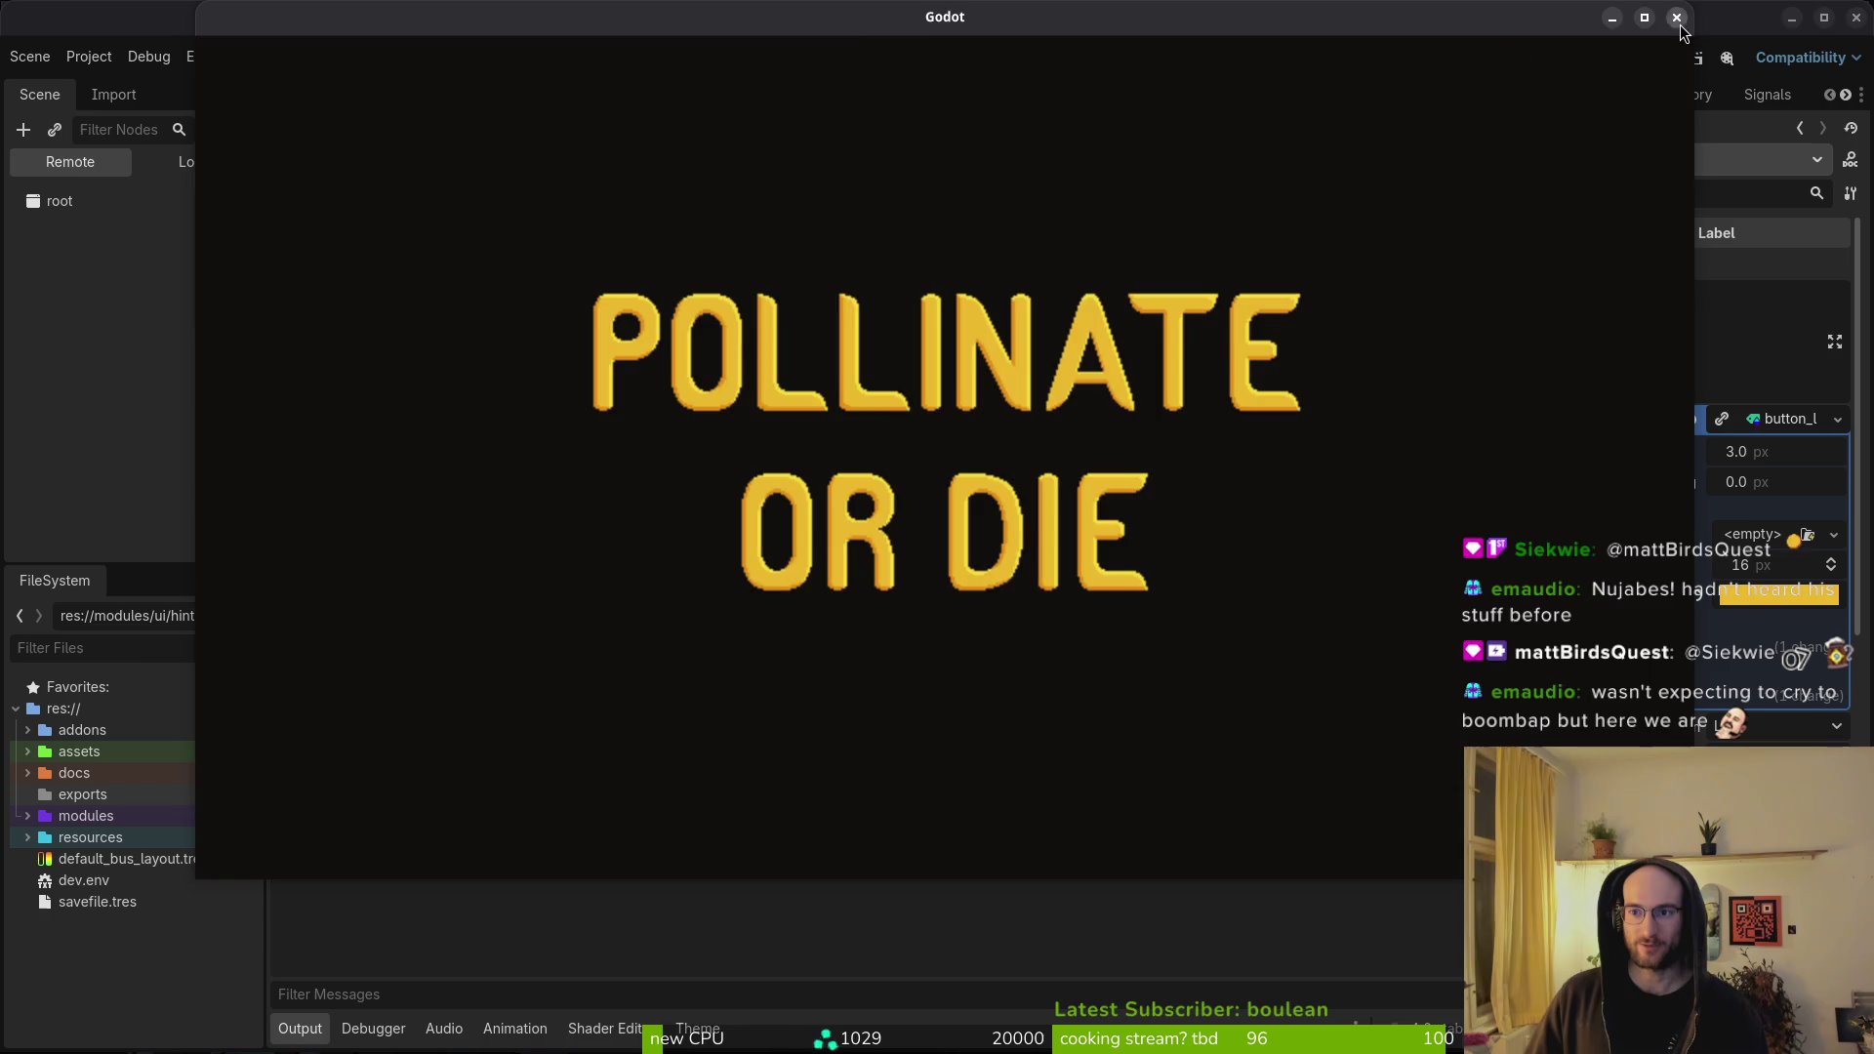
pyautogui.click(1678, 18)
# - Set the GUI theme custom font to vcr-jp.ttf in Project Settings
pyautogui.click(88, 56)
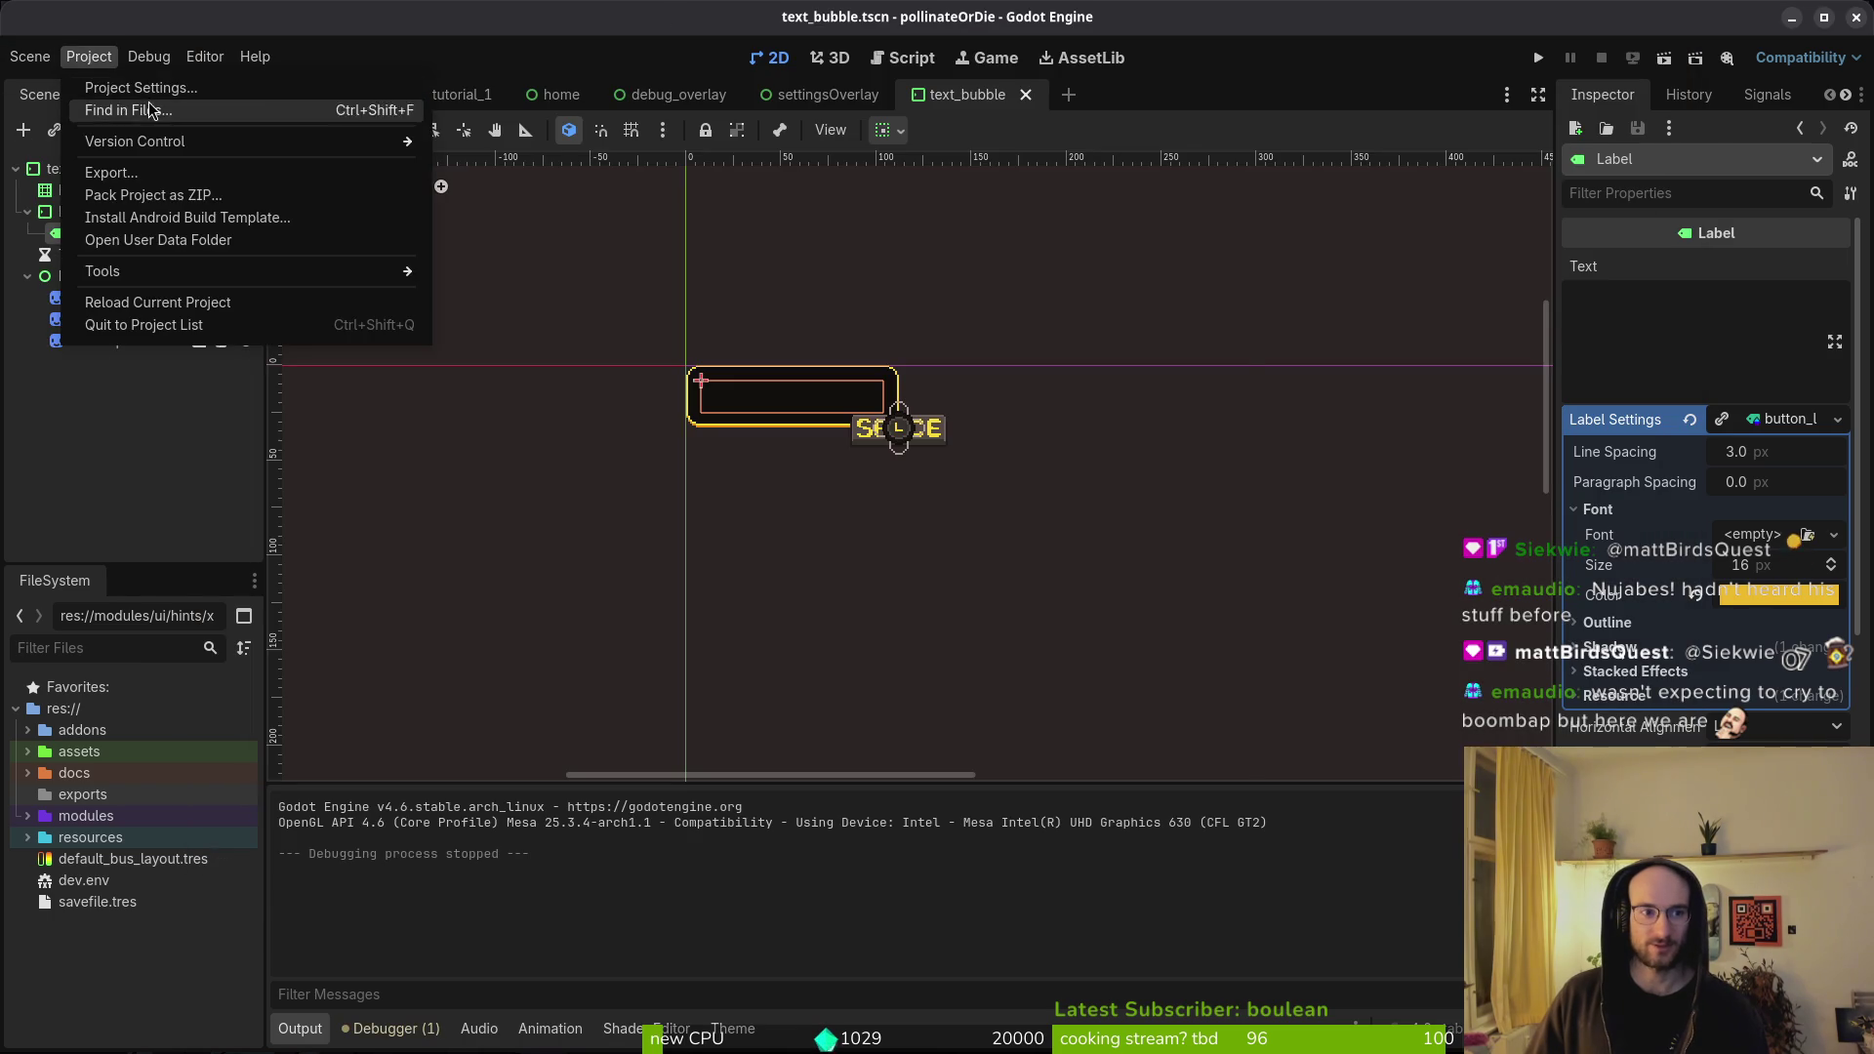
pyautogui.click(97, 79)
pyautogui.click(240, 144)
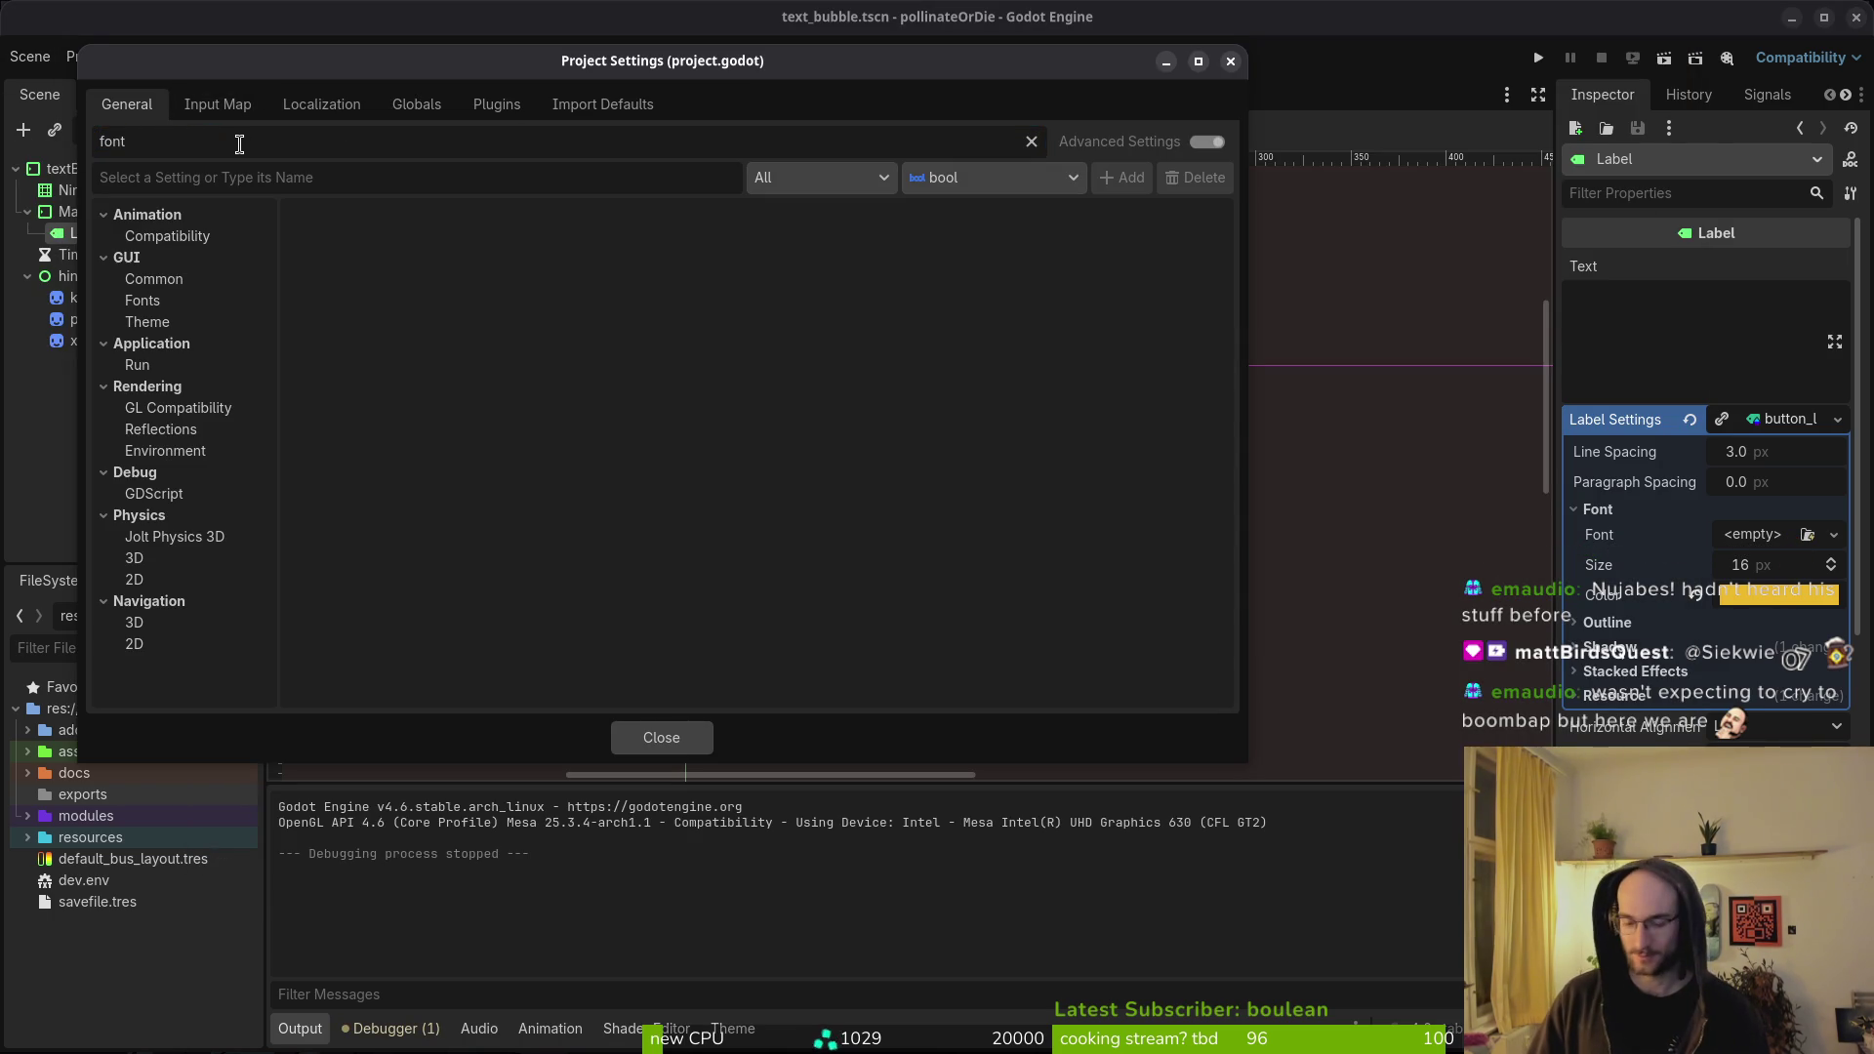
pyautogui.click(146, 301)
pyautogui.click(156, 323)
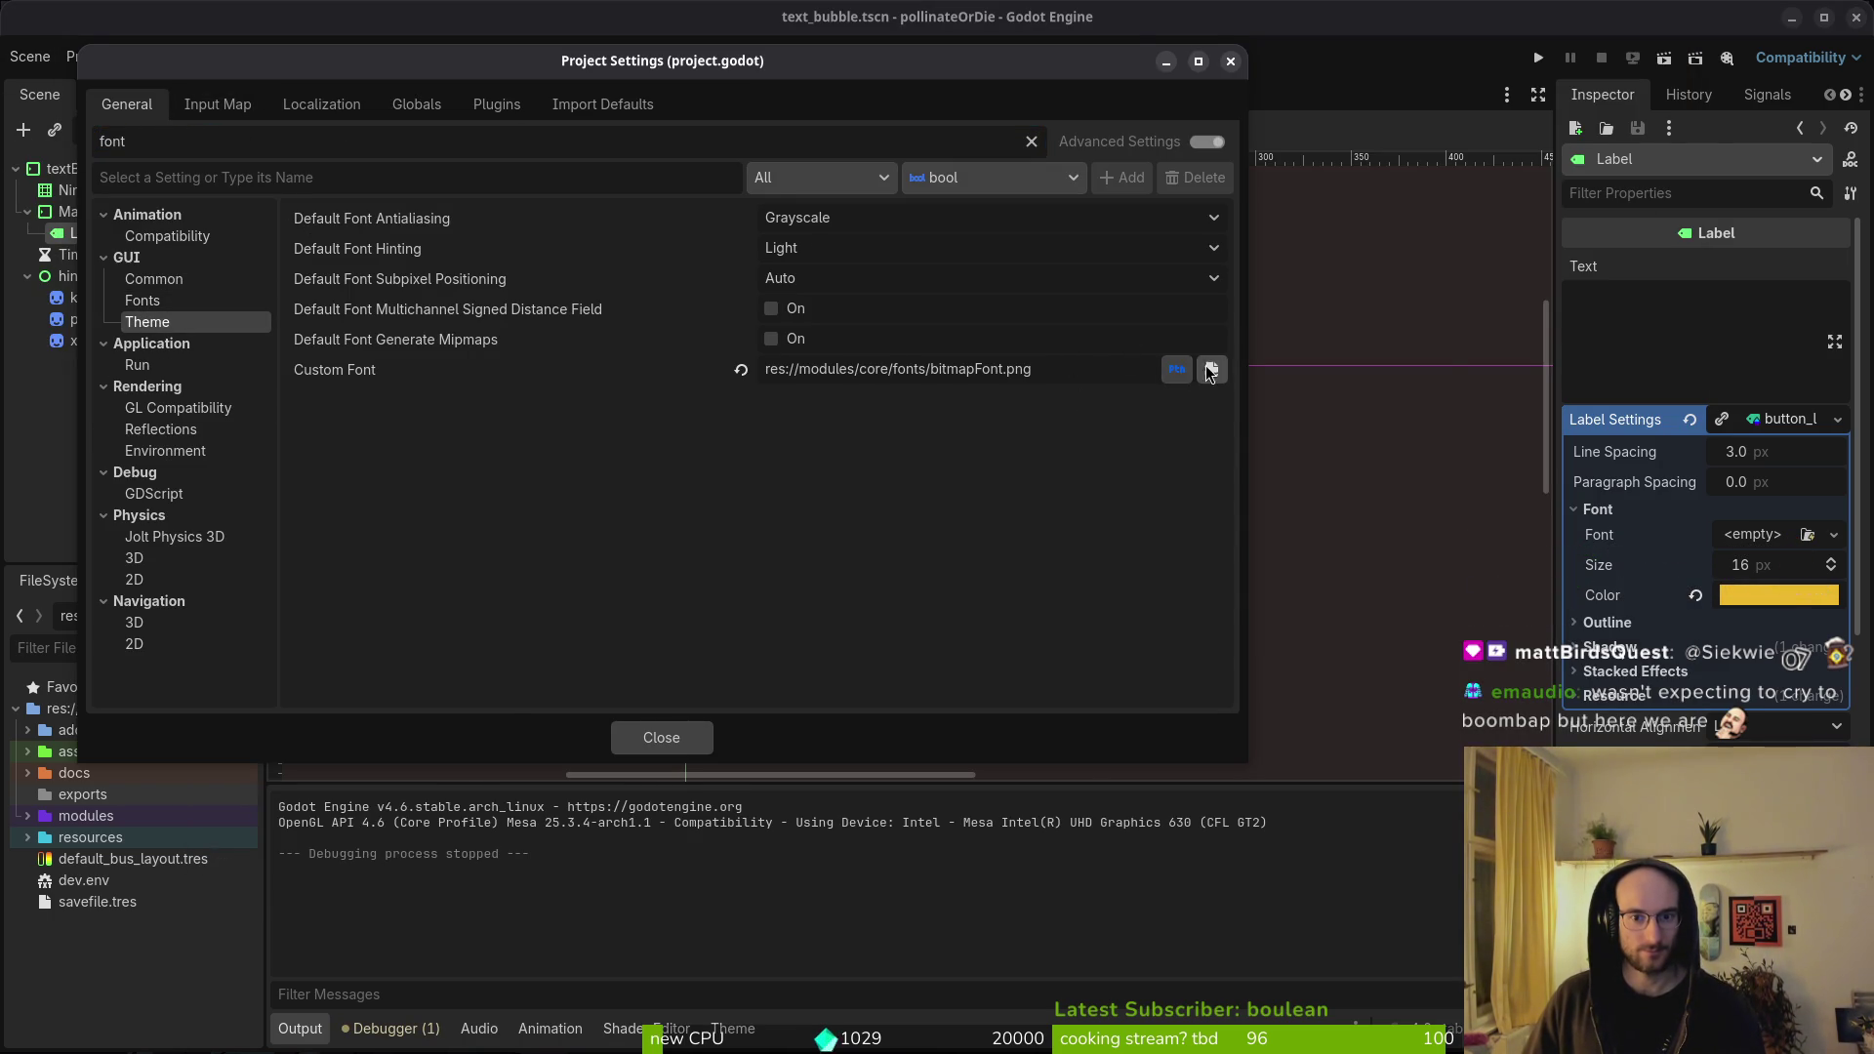
pyautogui.click(1211, 369)
pyautogui.click(1035, 324)
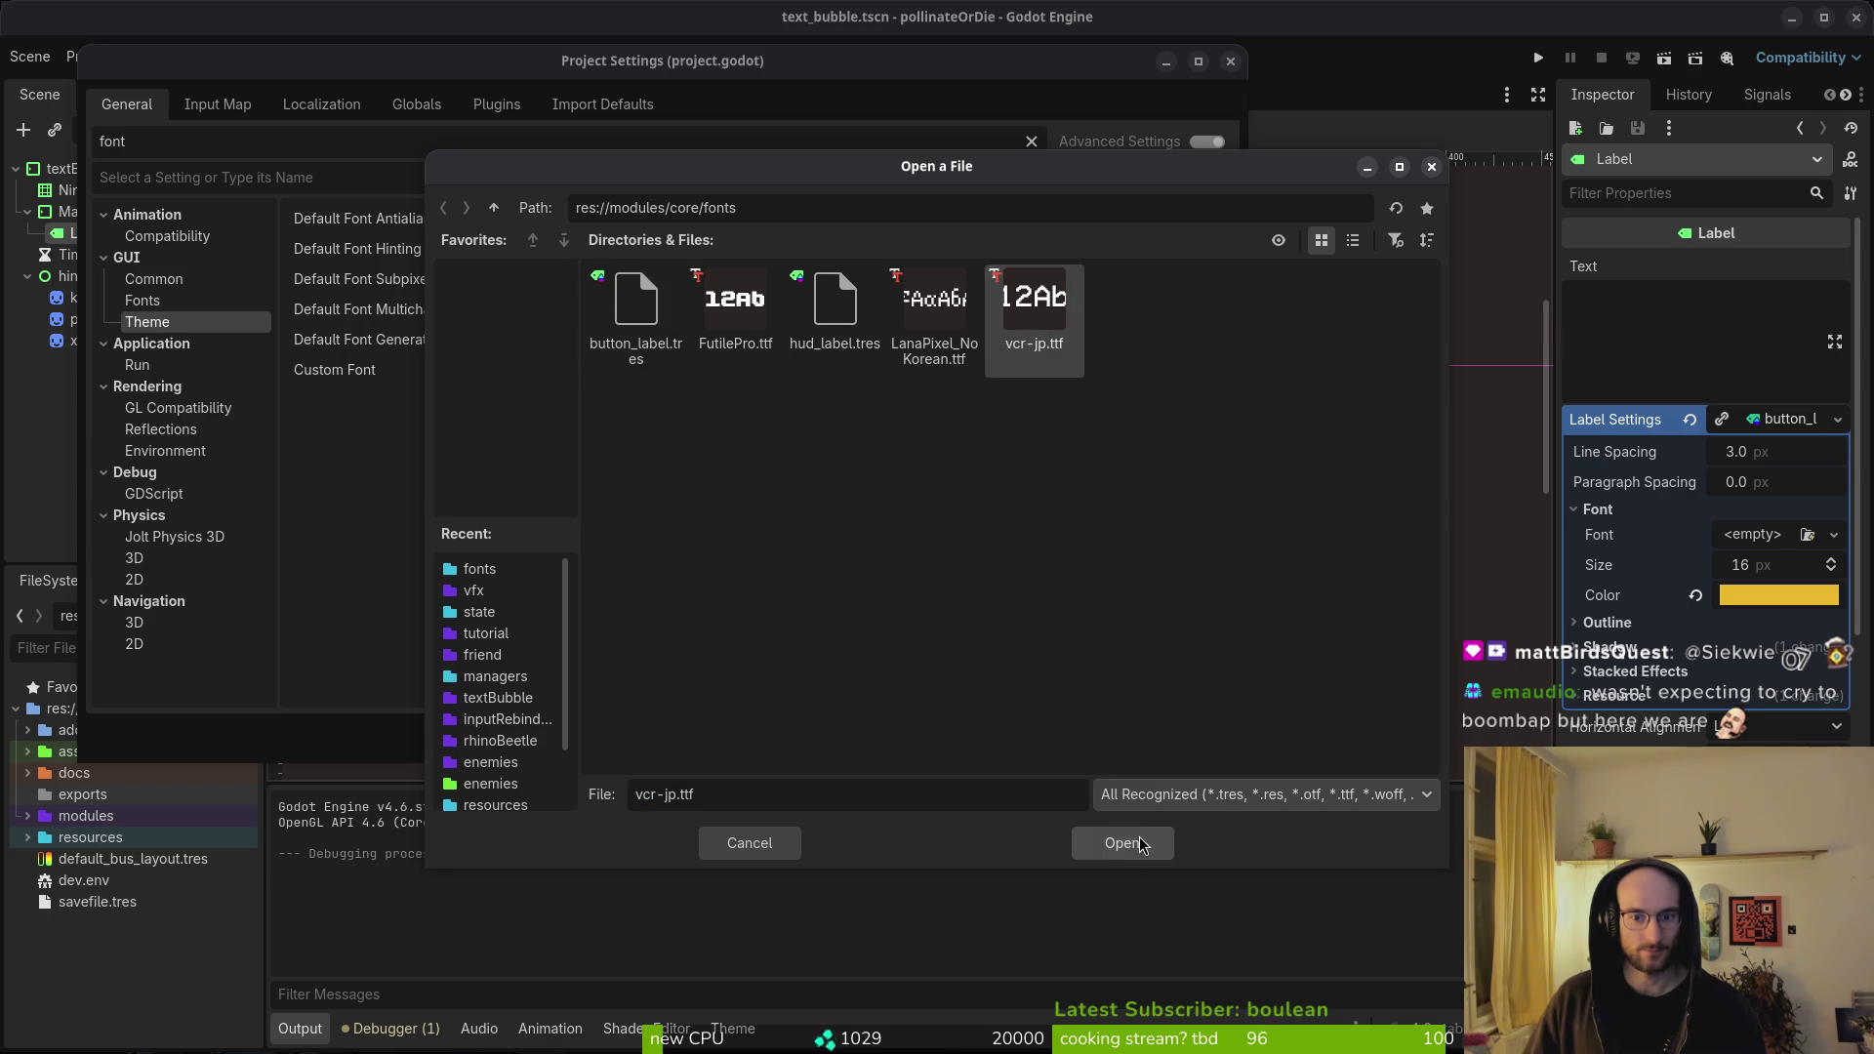
pyautogui.click(1144, 845)
pyautogui.click(674, 735)
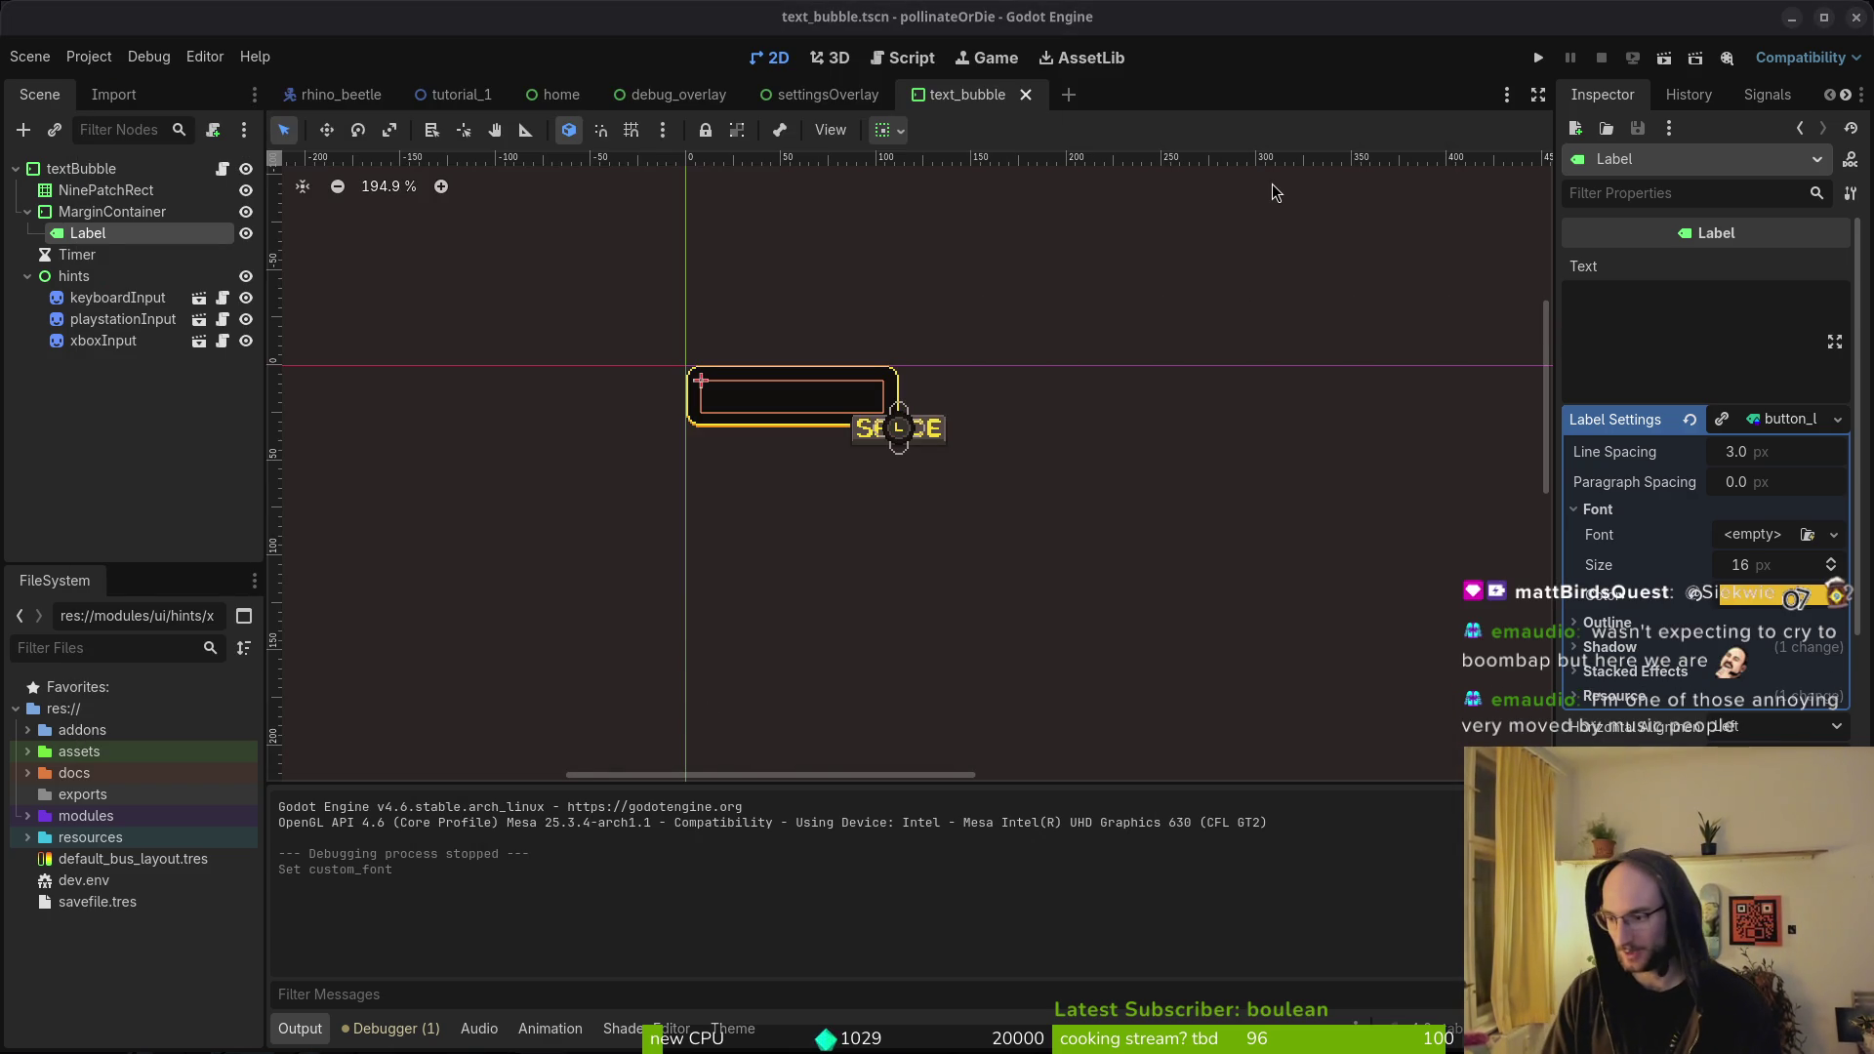
pyautogui.hotkey('alt', 'Tab')
# - Grep the project for FontFile and open loading.tscn, which still loads bitmapFont.png
pyautogui.press('Escape')
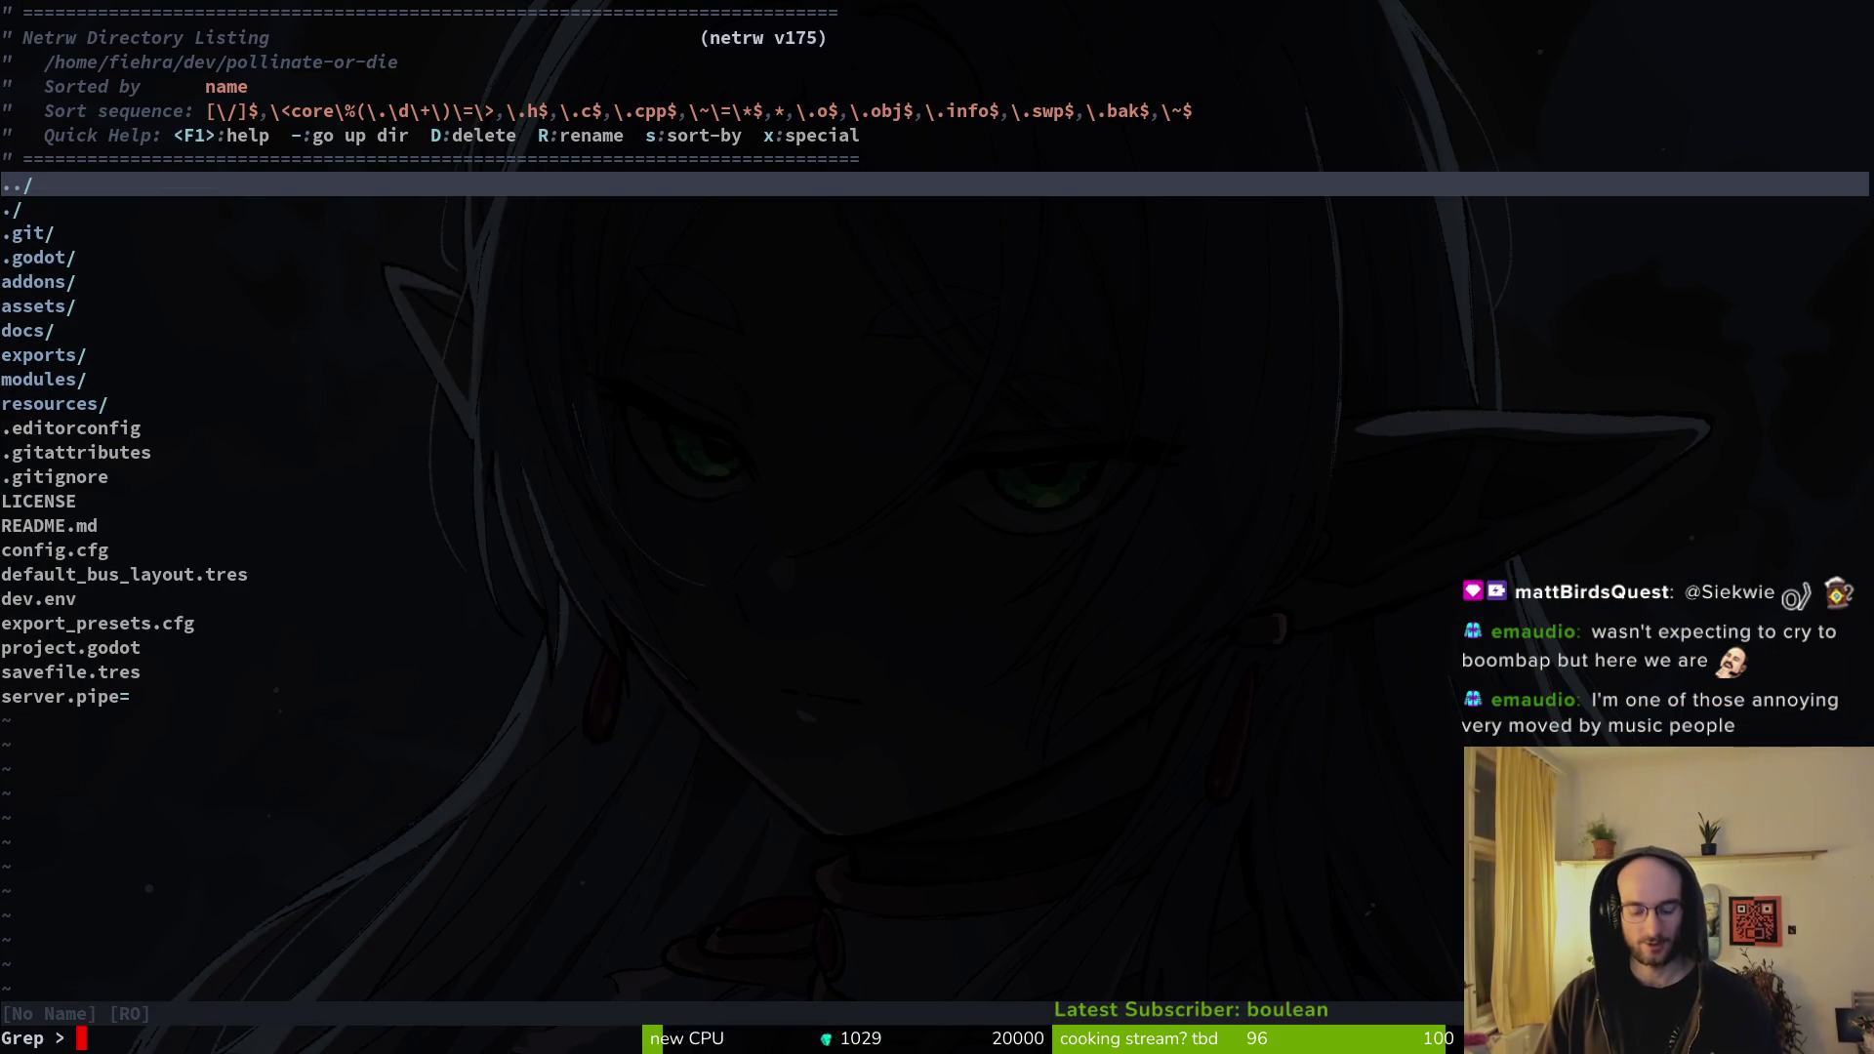
pyautogui.press('Return')
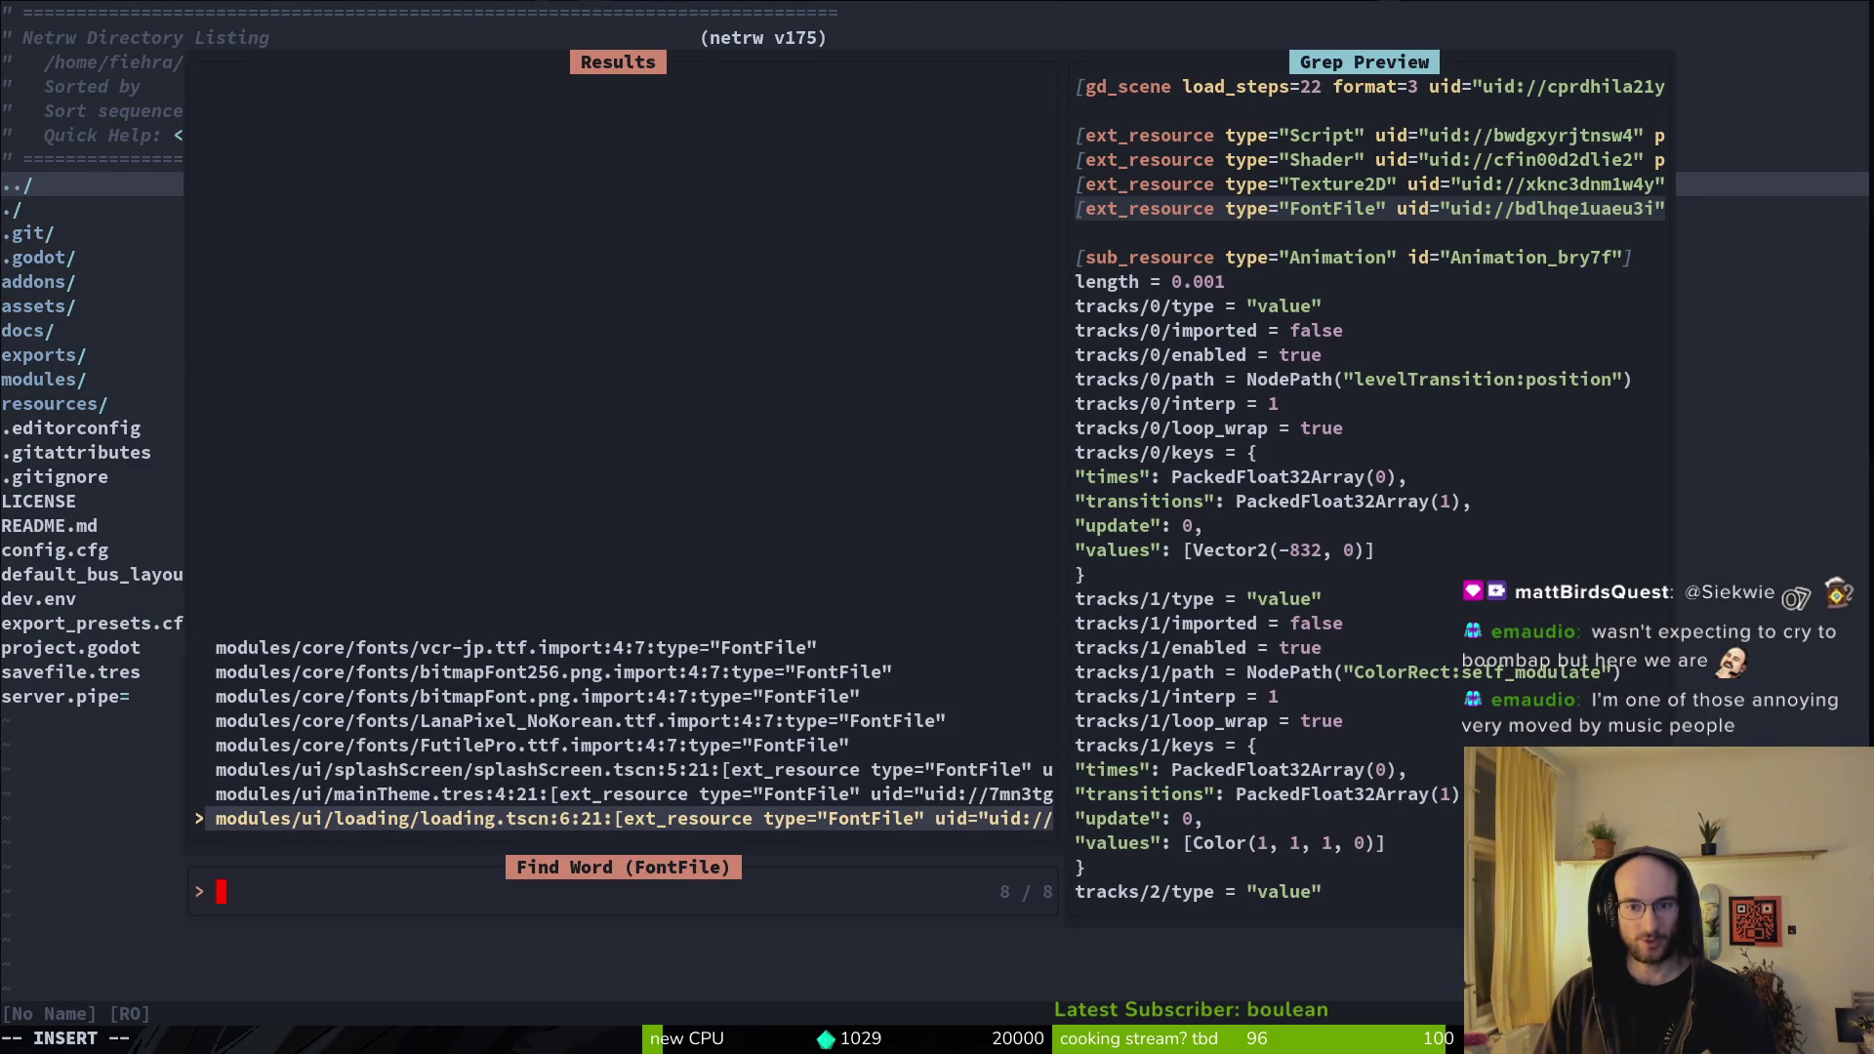
pyautogui.press('Return')
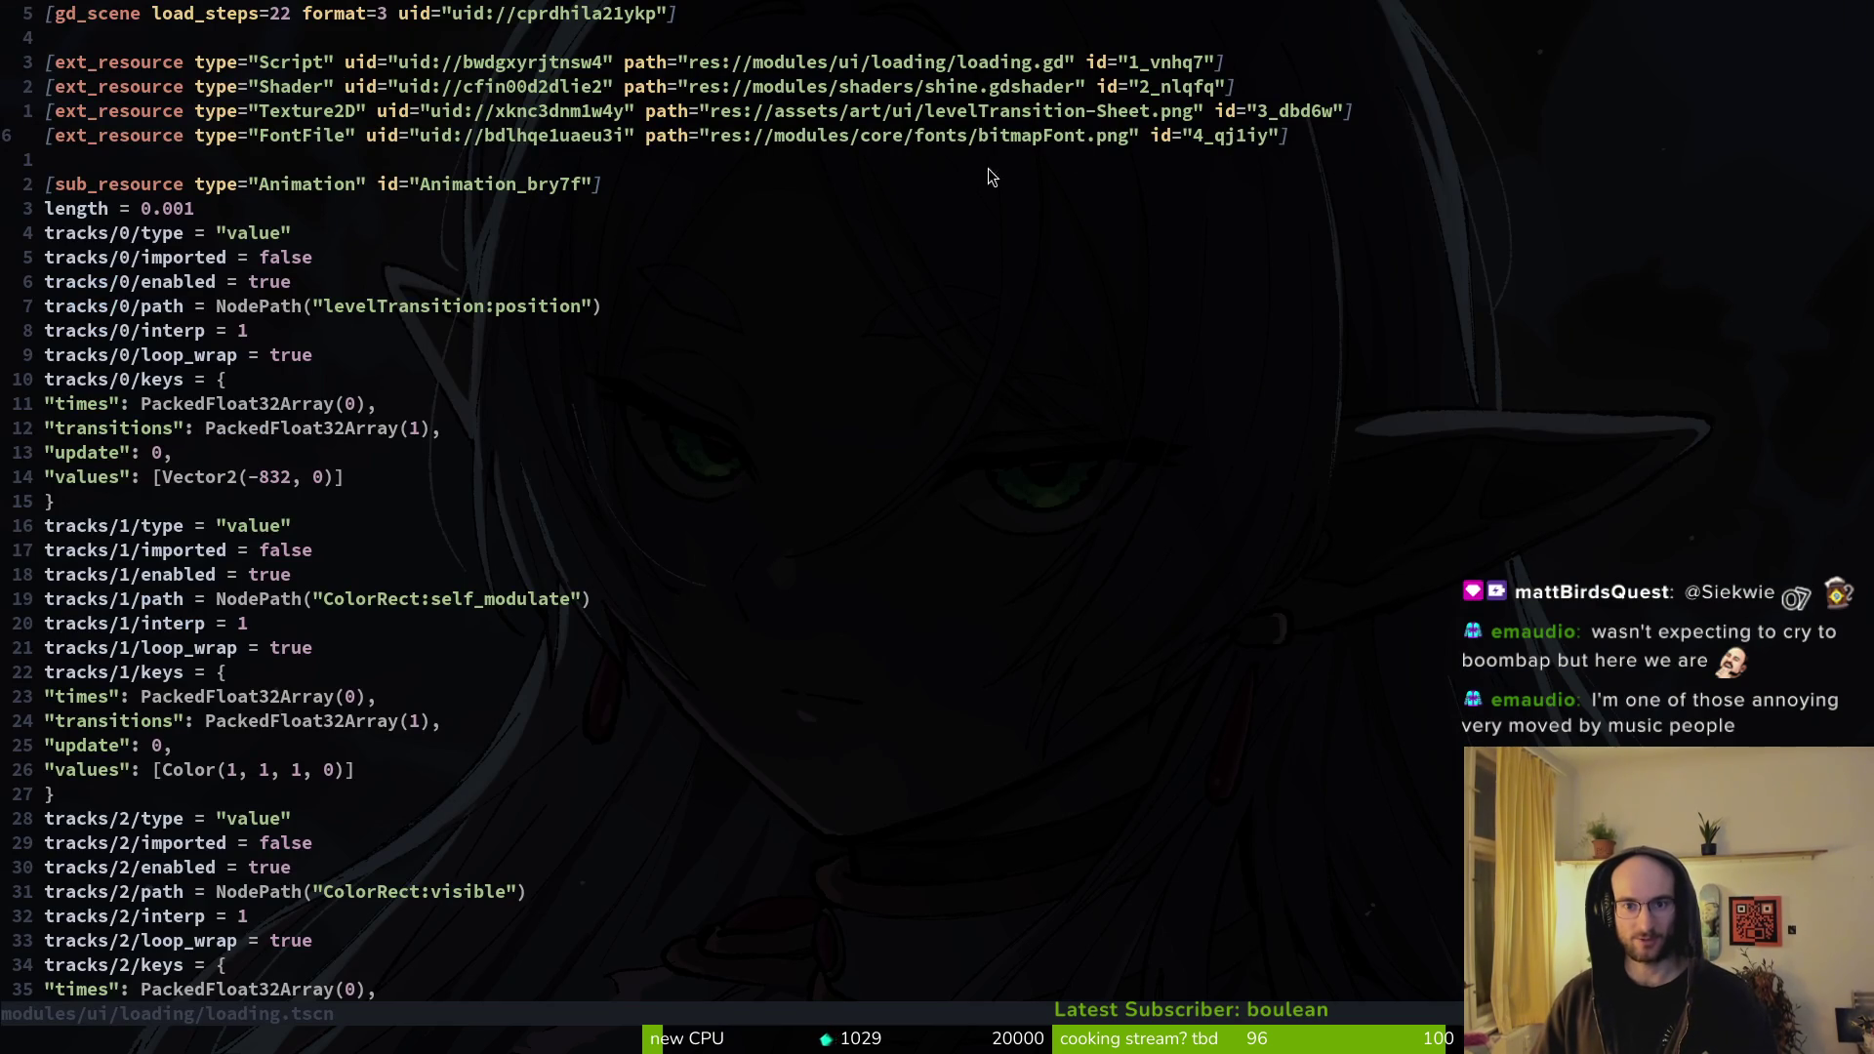
pyautogui.hotkey('alt', 'Tab')
# - Open loading.tscn via the search 'load' and revert its Label's font override
pyautogui.write('load')
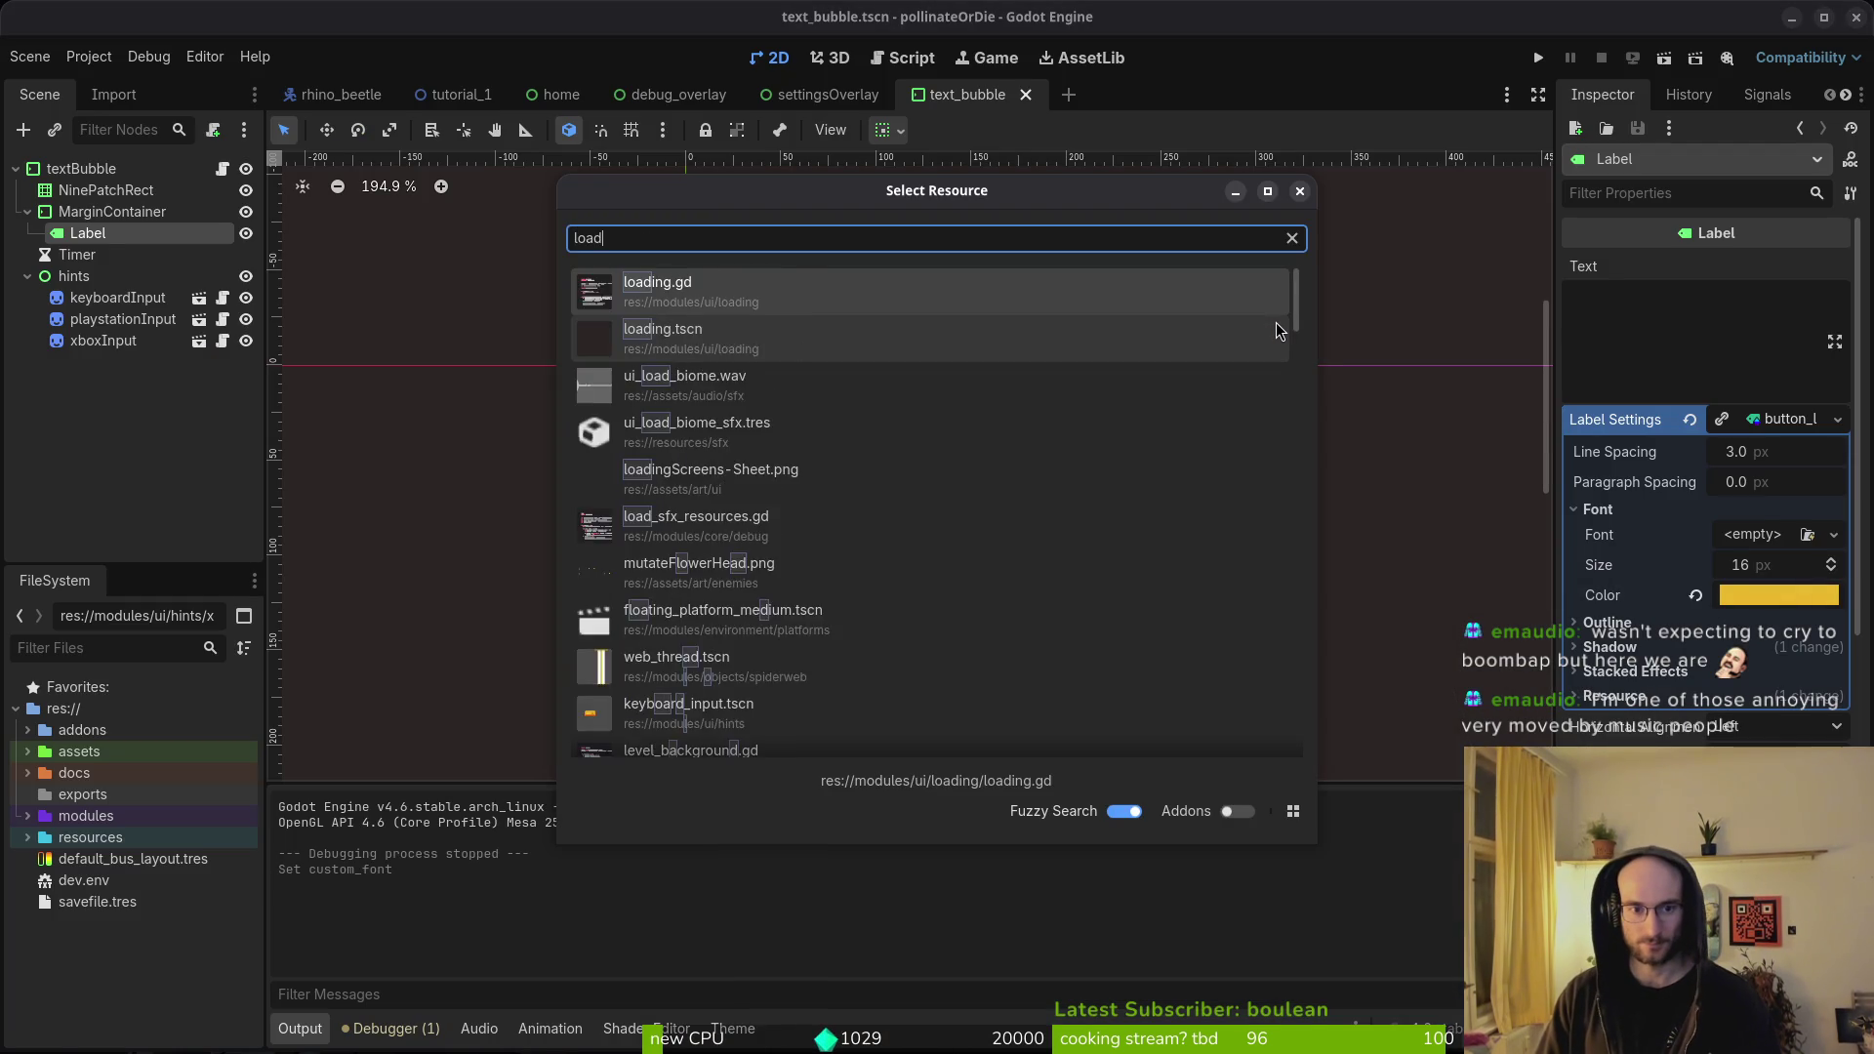
pyautogui.doubleClick(1275, 330)
pyautogui.click(76, 255)
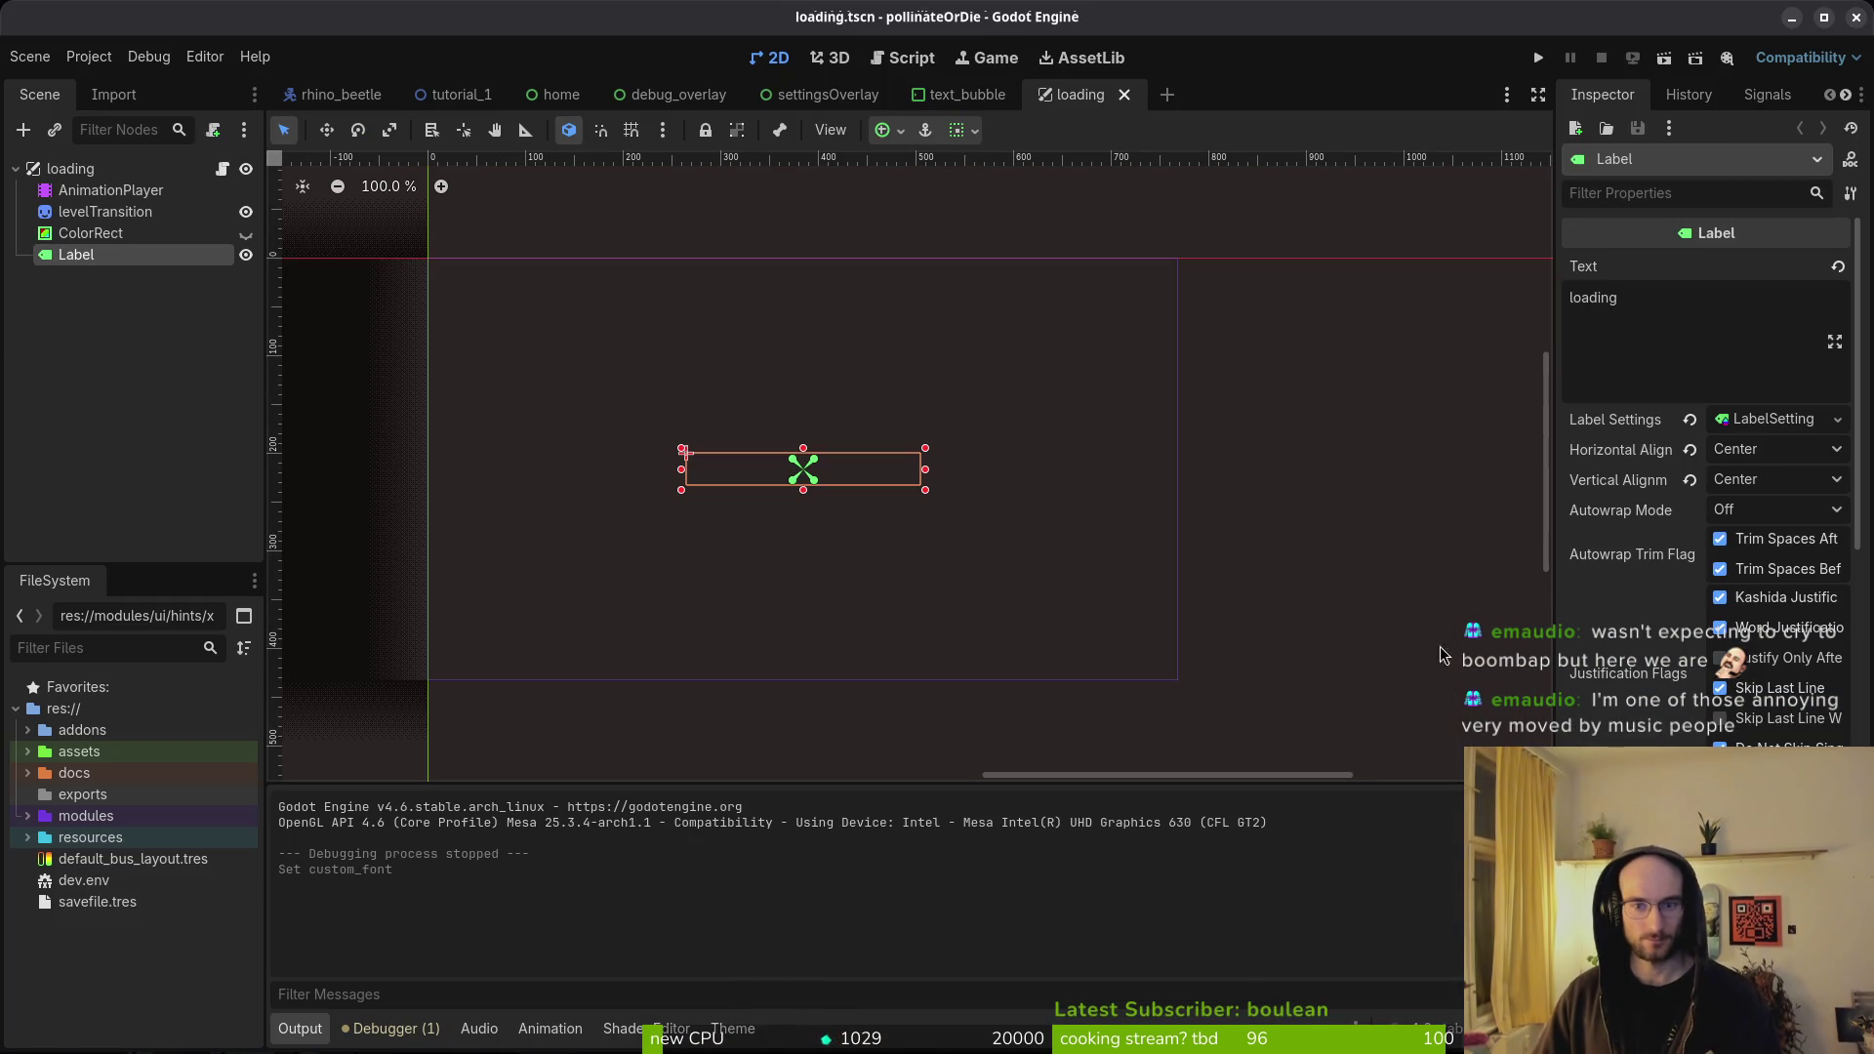
pyautogui.click(1762, 419)
pyautogui.click(1699, 551)
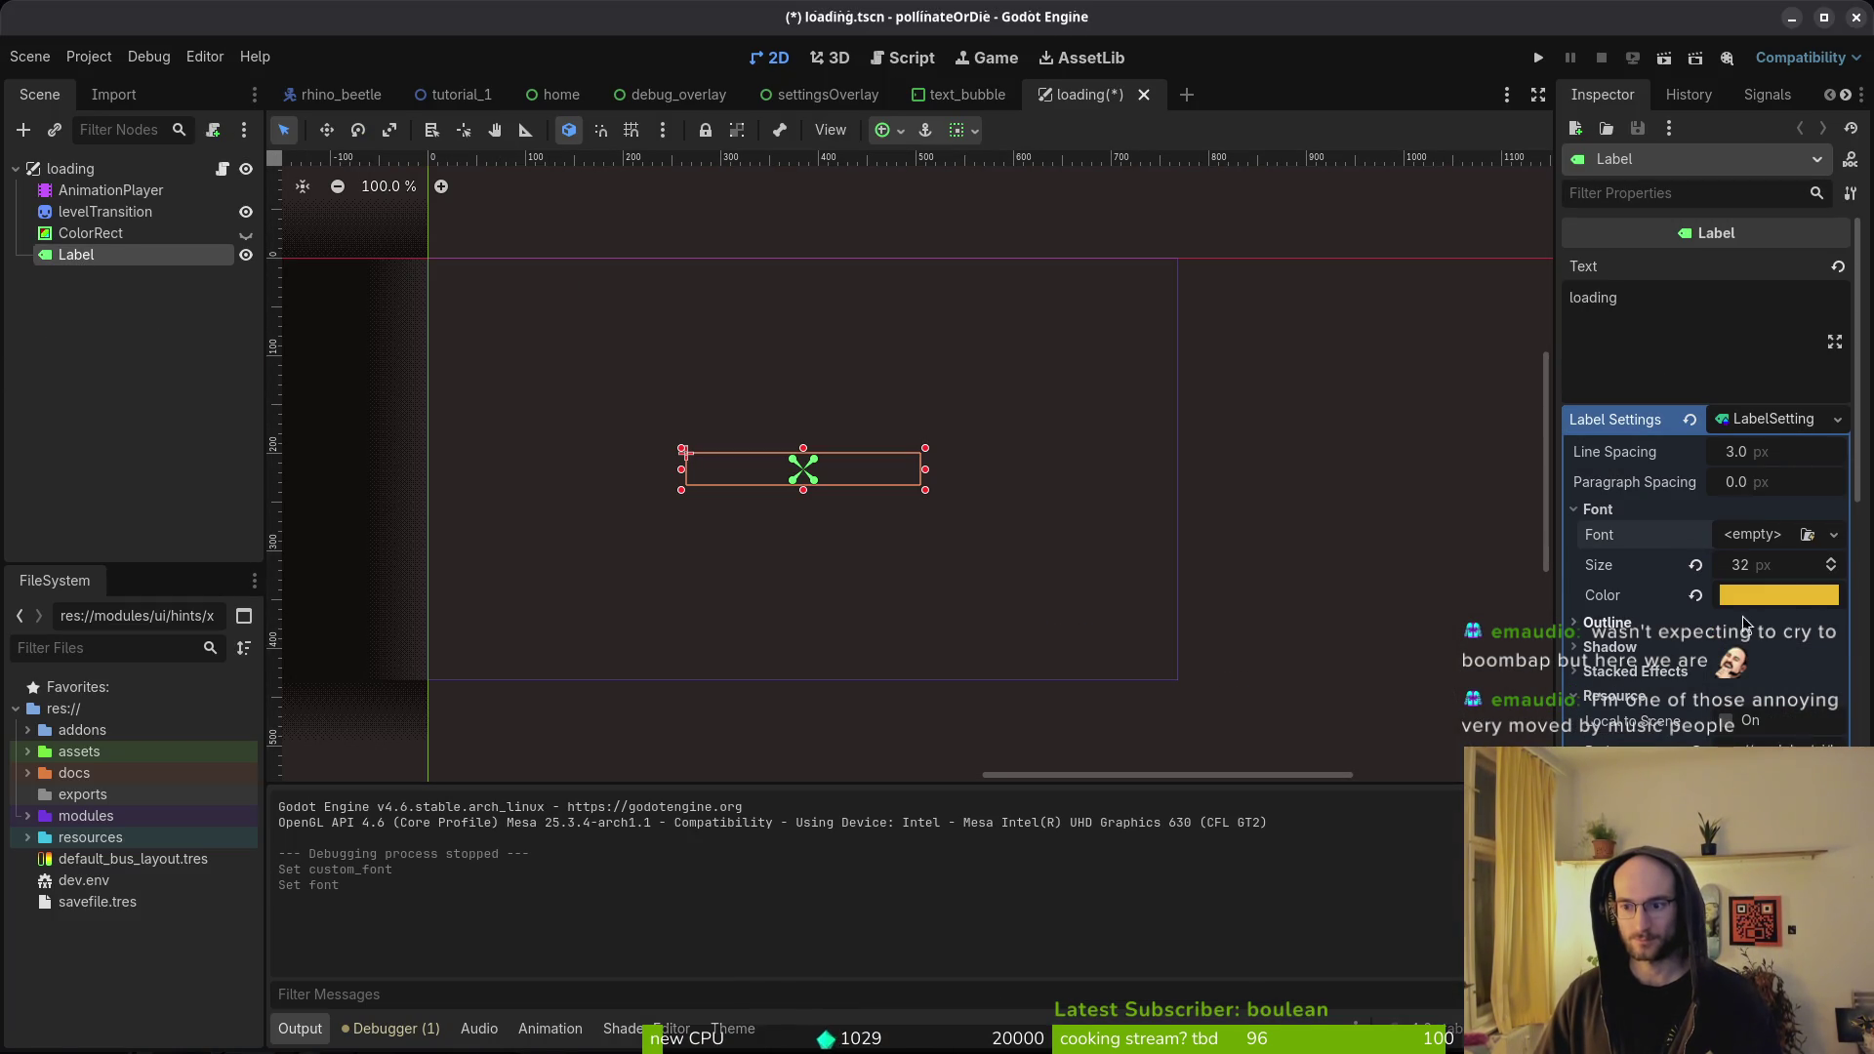
pyautogui.hotkey('alt', 'Tab')
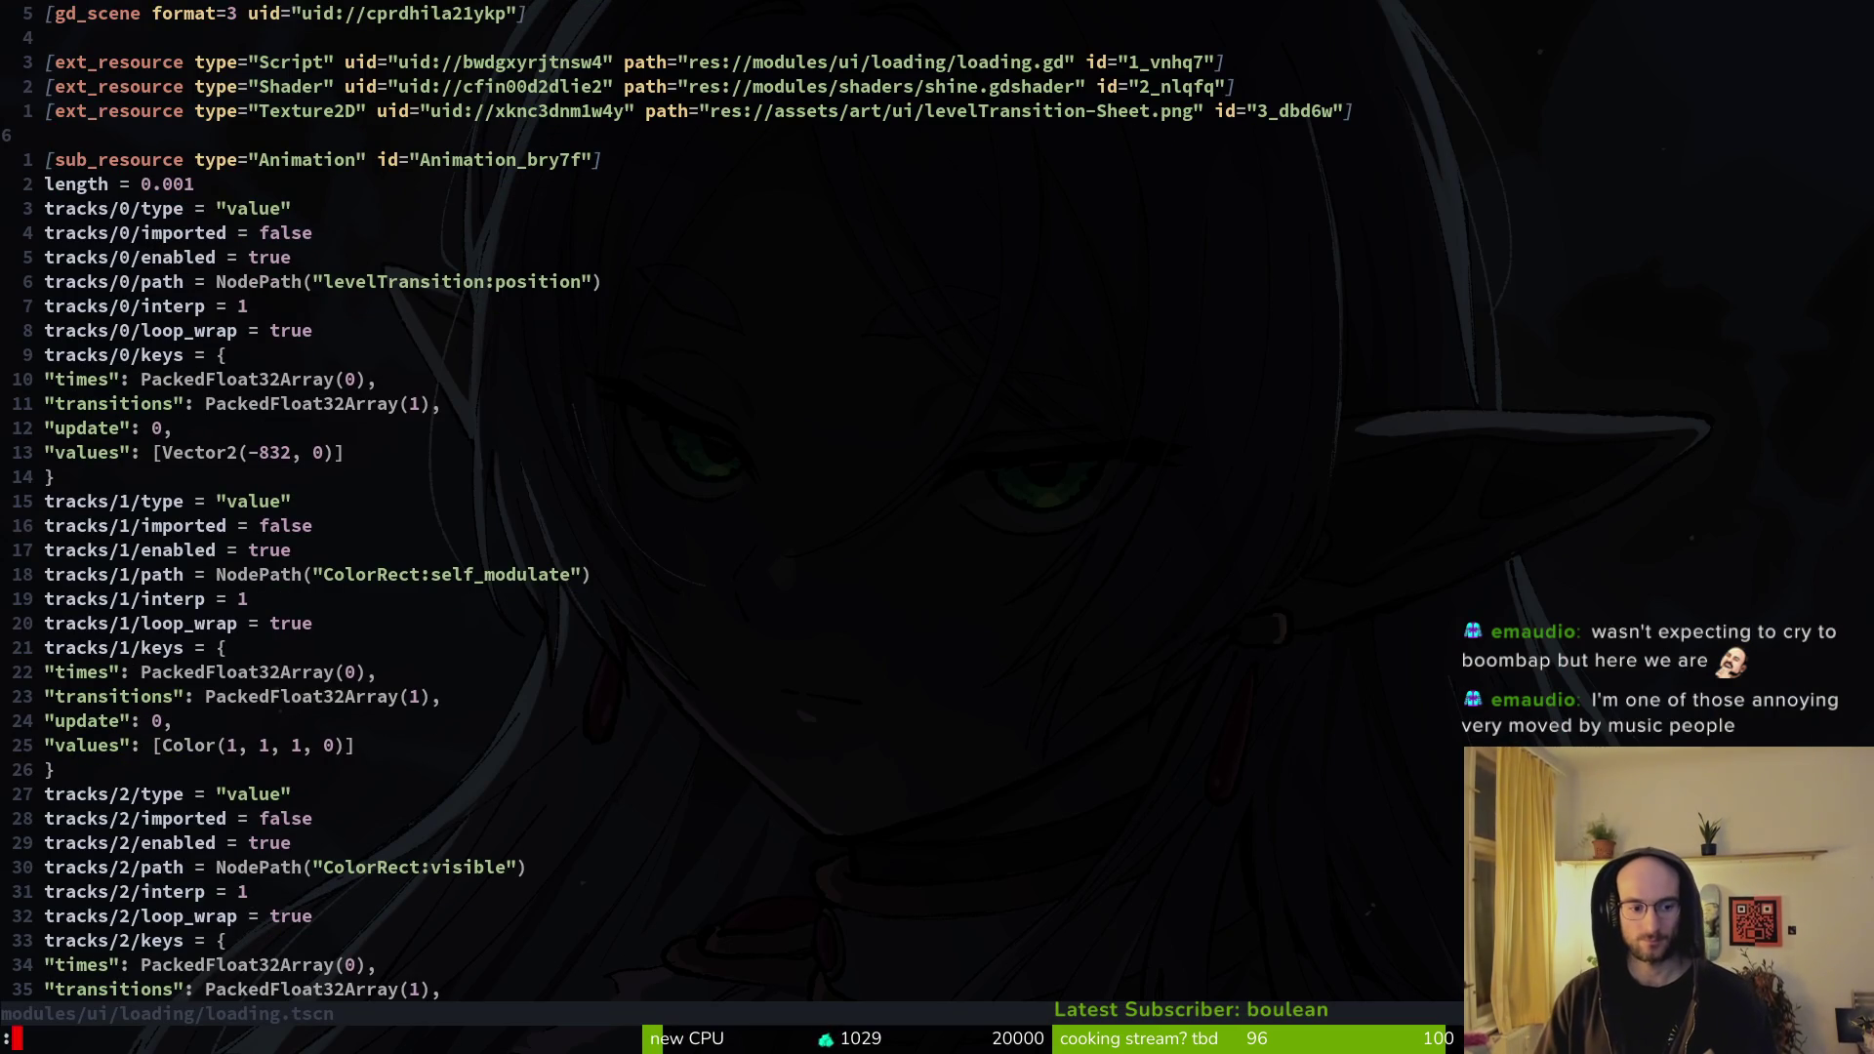
# - Quit Neovim, review pending changes in tig, and relaunch vim
pyautogui.write('q')
pyautogui.press('Return')
pyautogui.write('tig')
pyautogui.press('Return')
pyautogui.write('qvim')
pyautogui.press('Return')
# - Grep the project again for FontFile and step through the results
pyautogui.hotkey('ctrl', 'g')
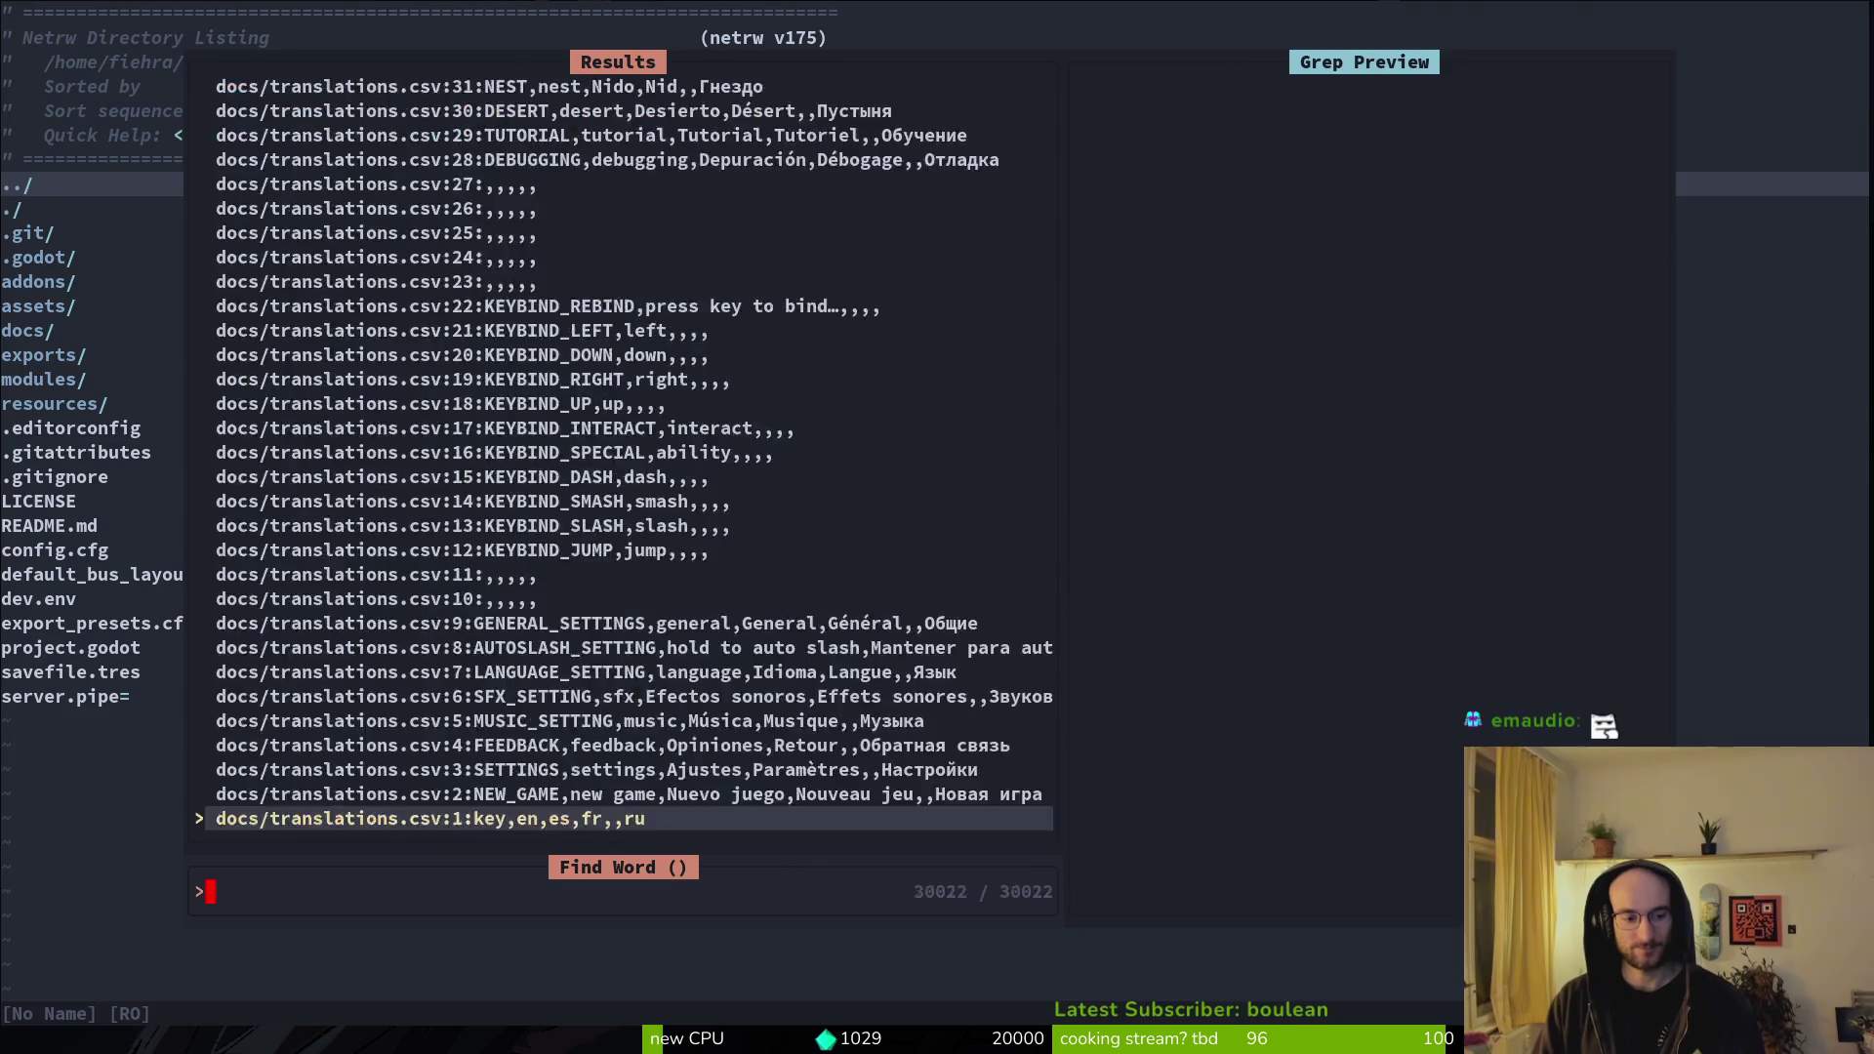
pyautogui.write('FontFile')
pyautogui.press('Return')
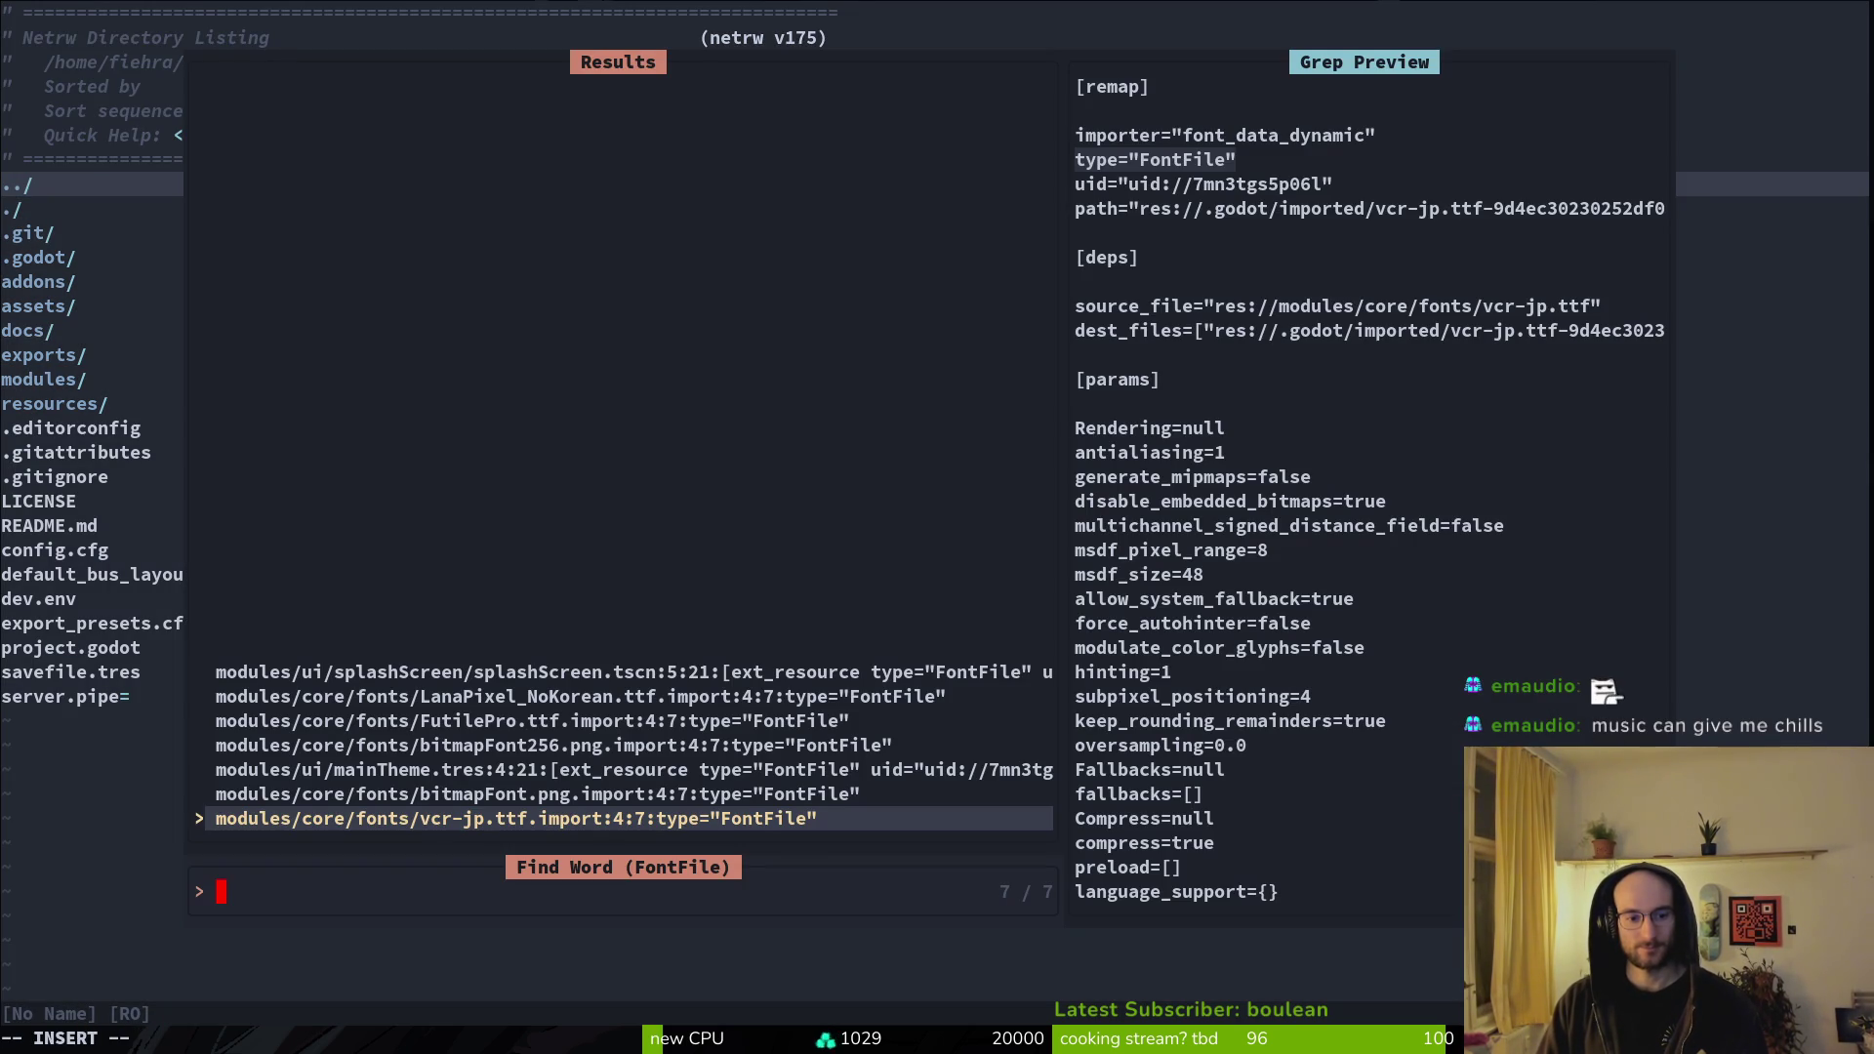
pyautogui.press('Up')
pyautogui.press('Up')
pyautogui.press('Up')
pyautogui.press('Up')
pyautogui.press('Up')
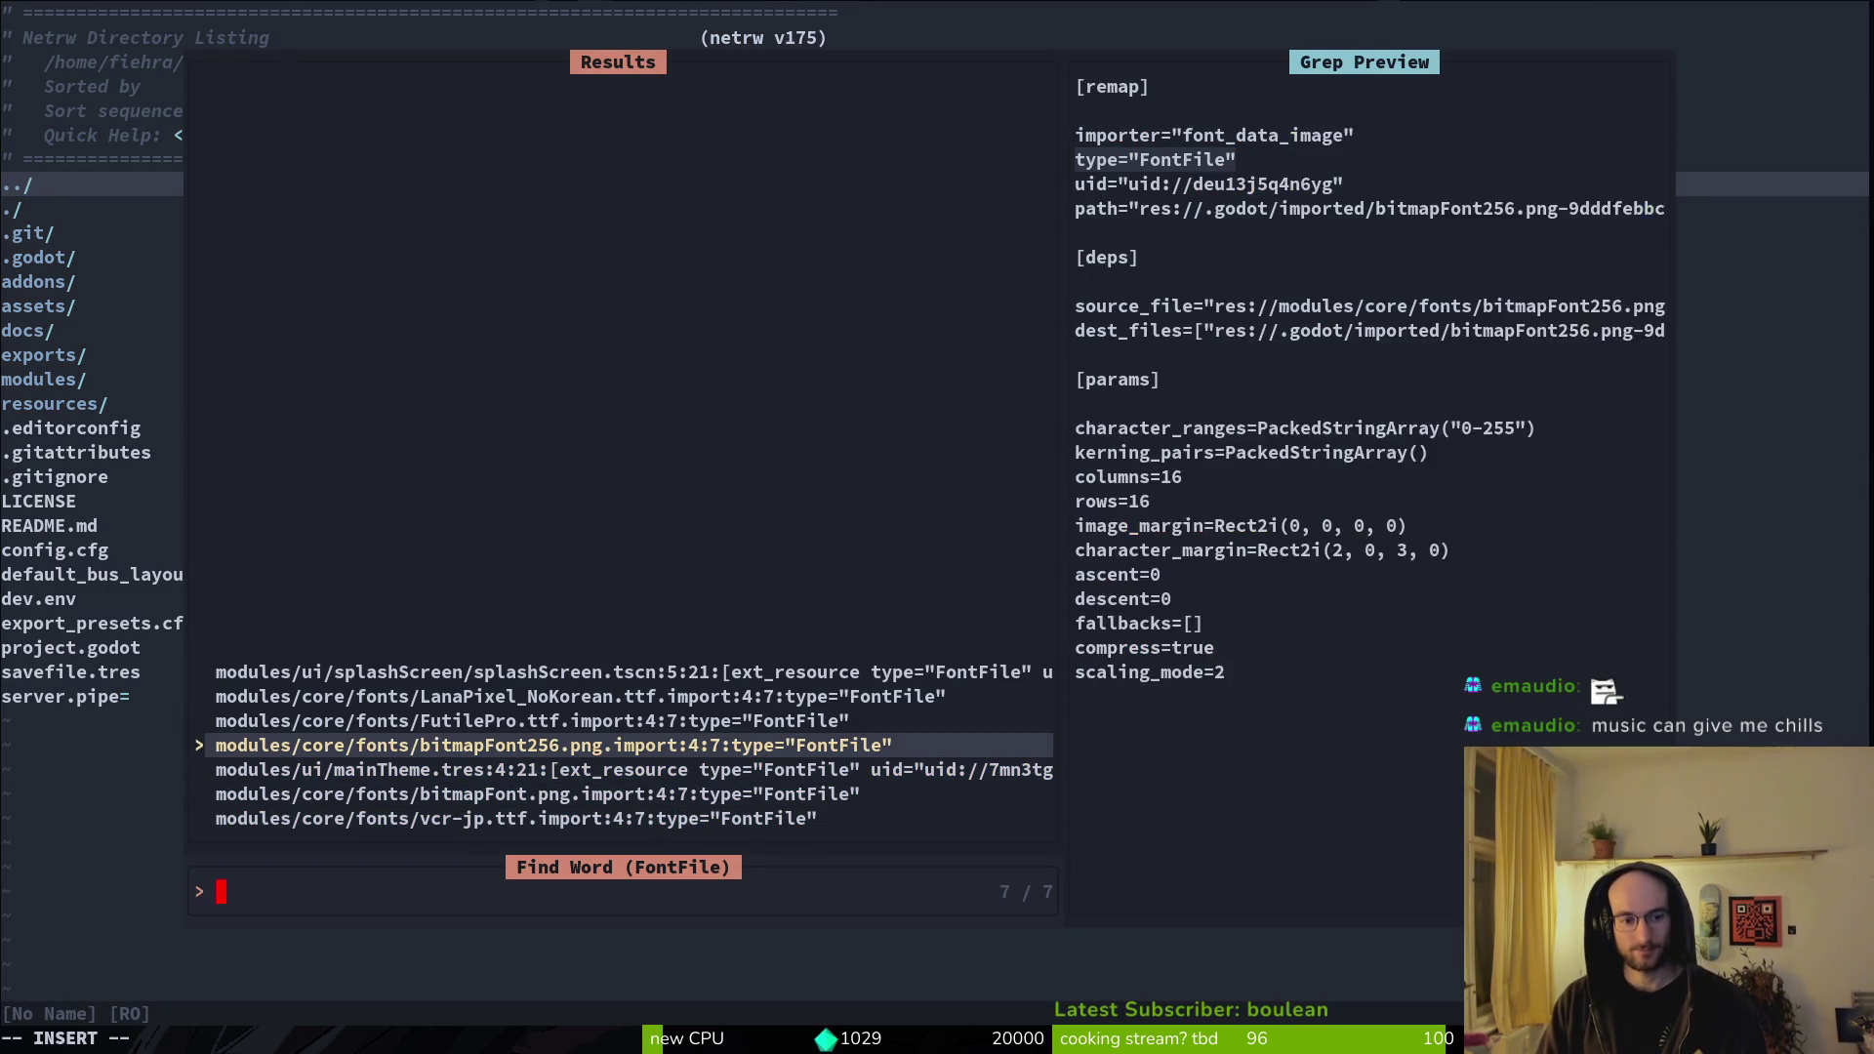
# - Search the file finder for the splash screen file, then close it
pyautogui.press('Escape')
pyautogui.press('space')
pyautogui.press('f')
pyautogui.press('f')
pyautogui.write('spaslts')
pyautogui.press('Escape')
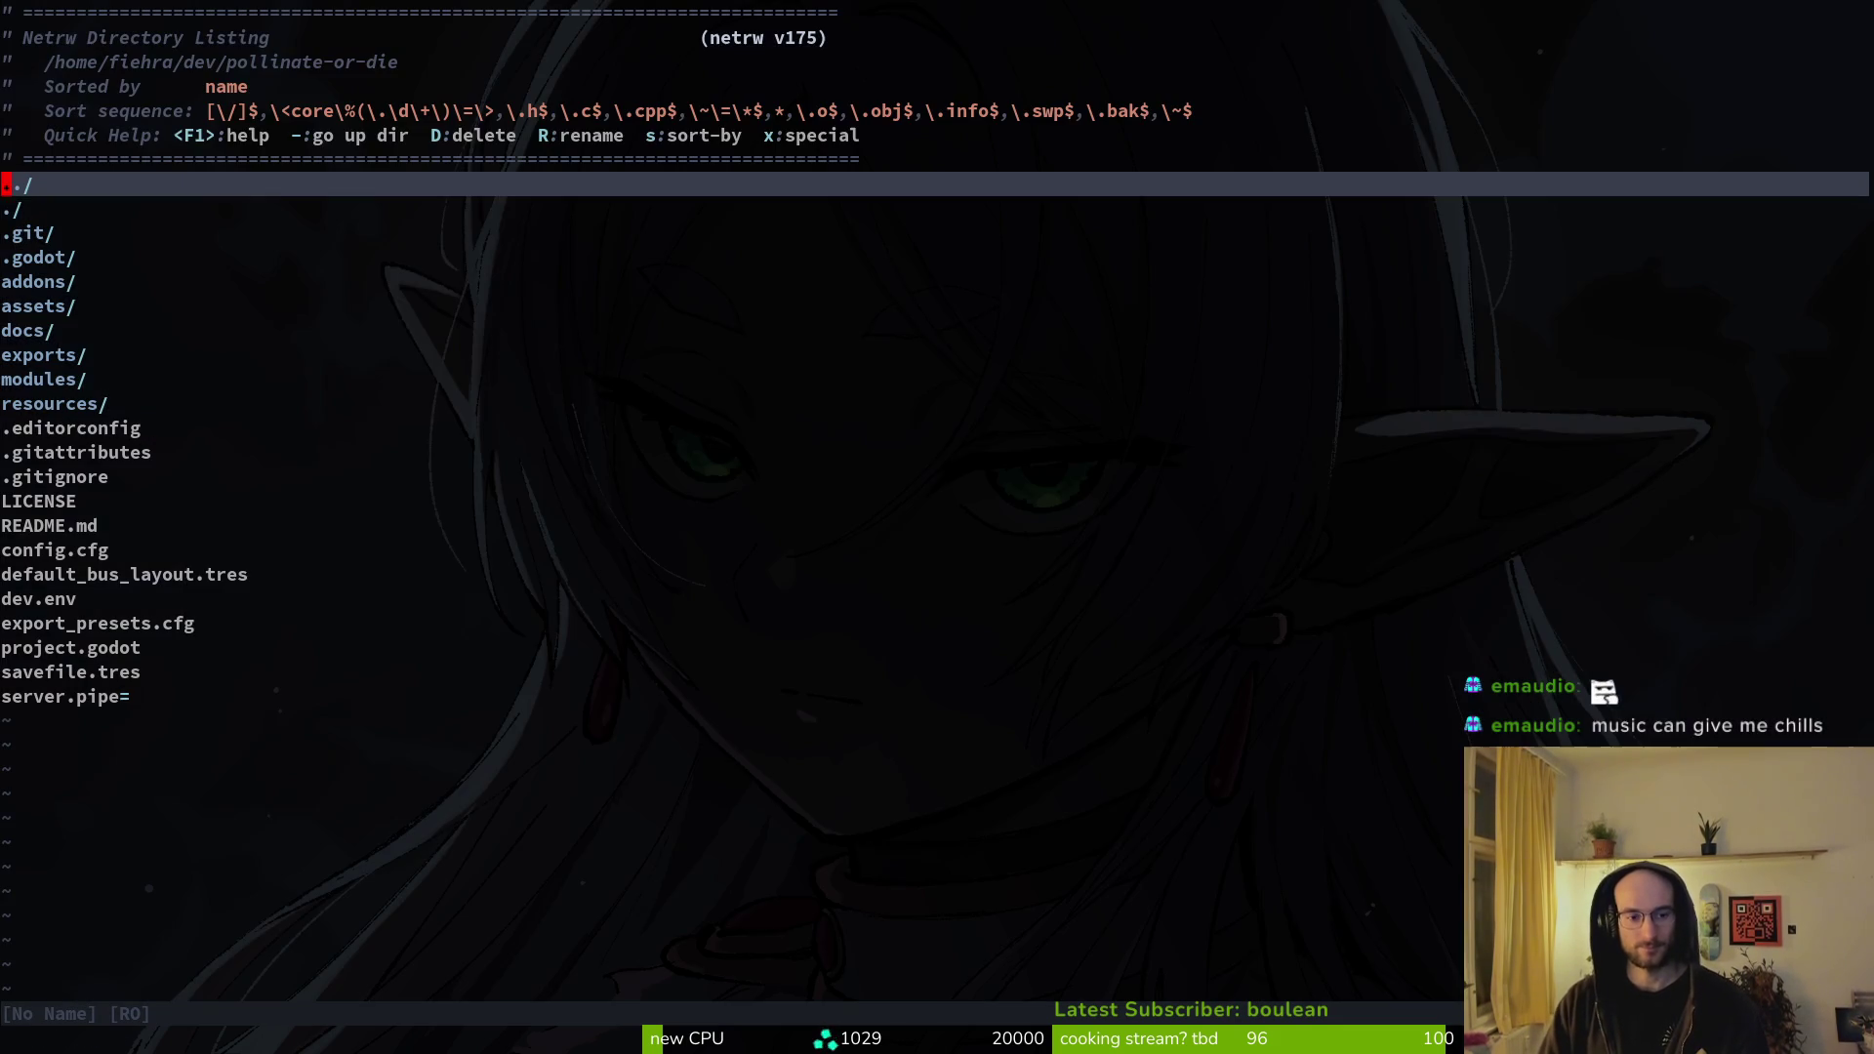
pyautogui.hotkey('alt', 'Tab')
# - Open splashScreen.tscn, revert the SURVIVE! label's font override, and run the game
pyautogui.write('splsts')
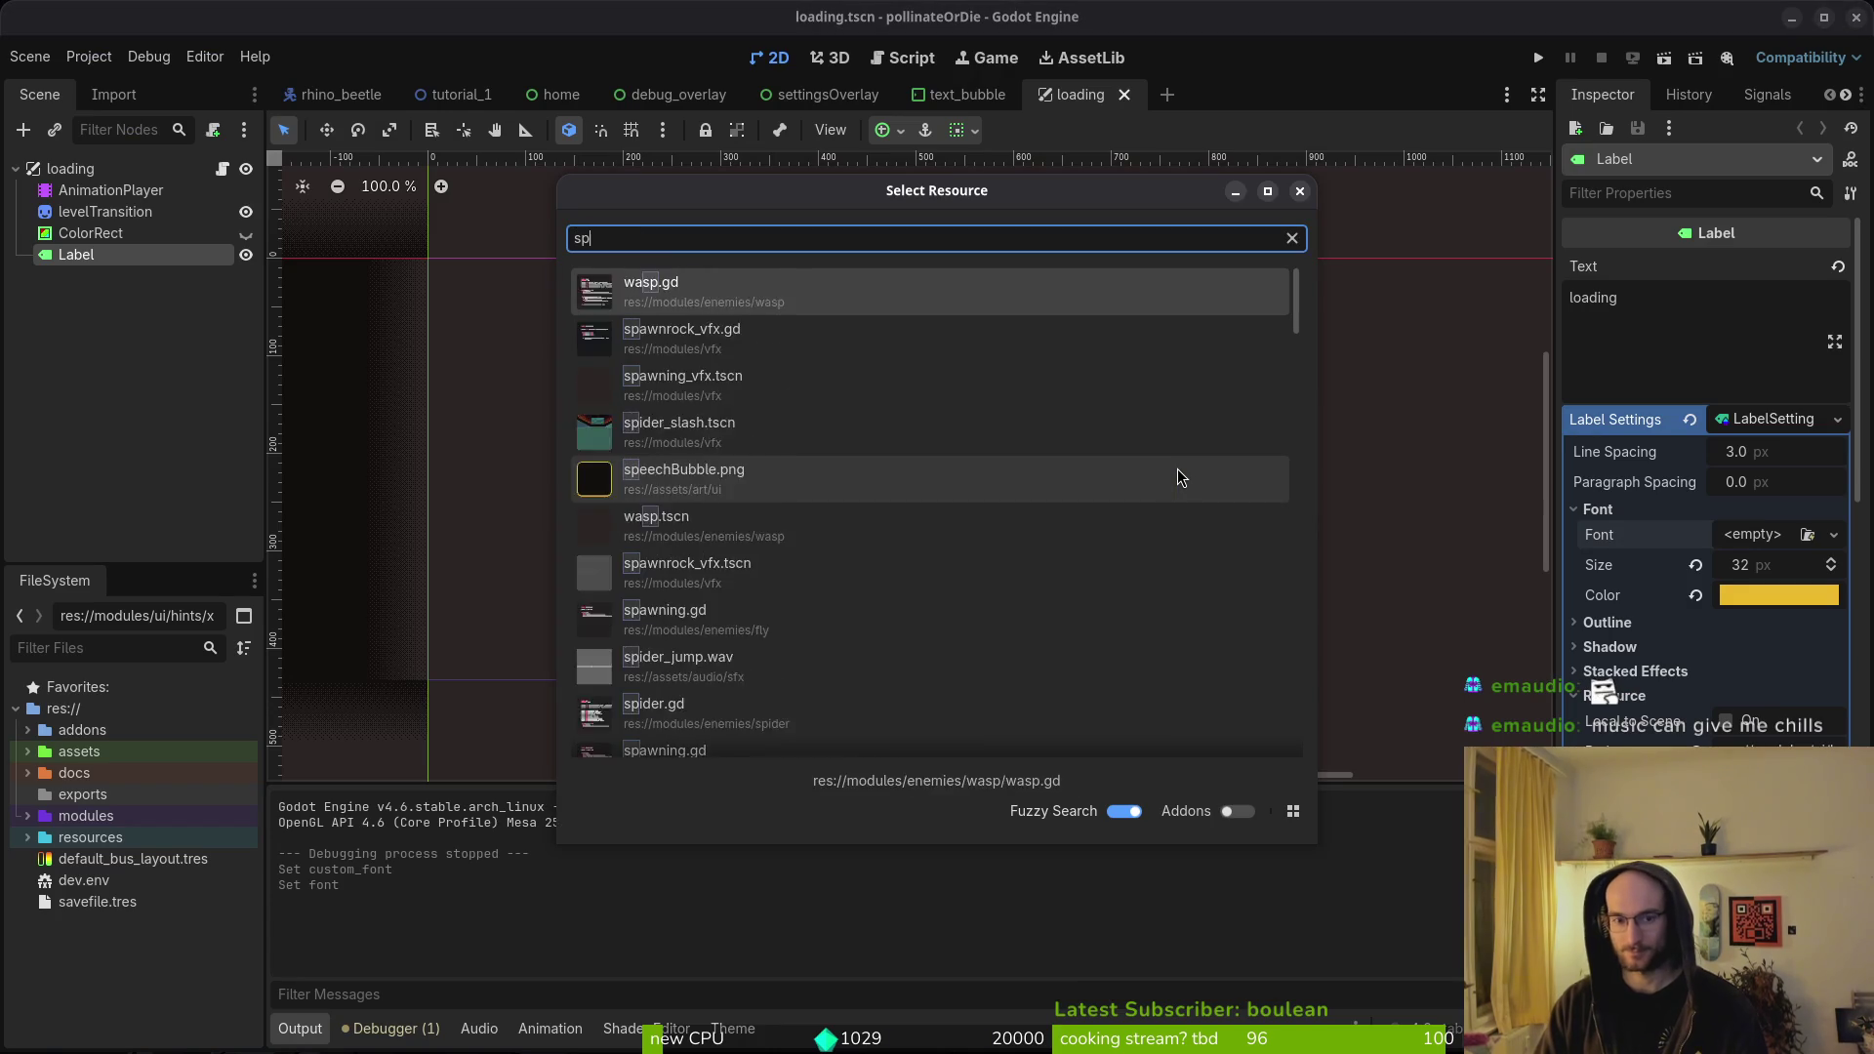
pyautogui.press('Return')
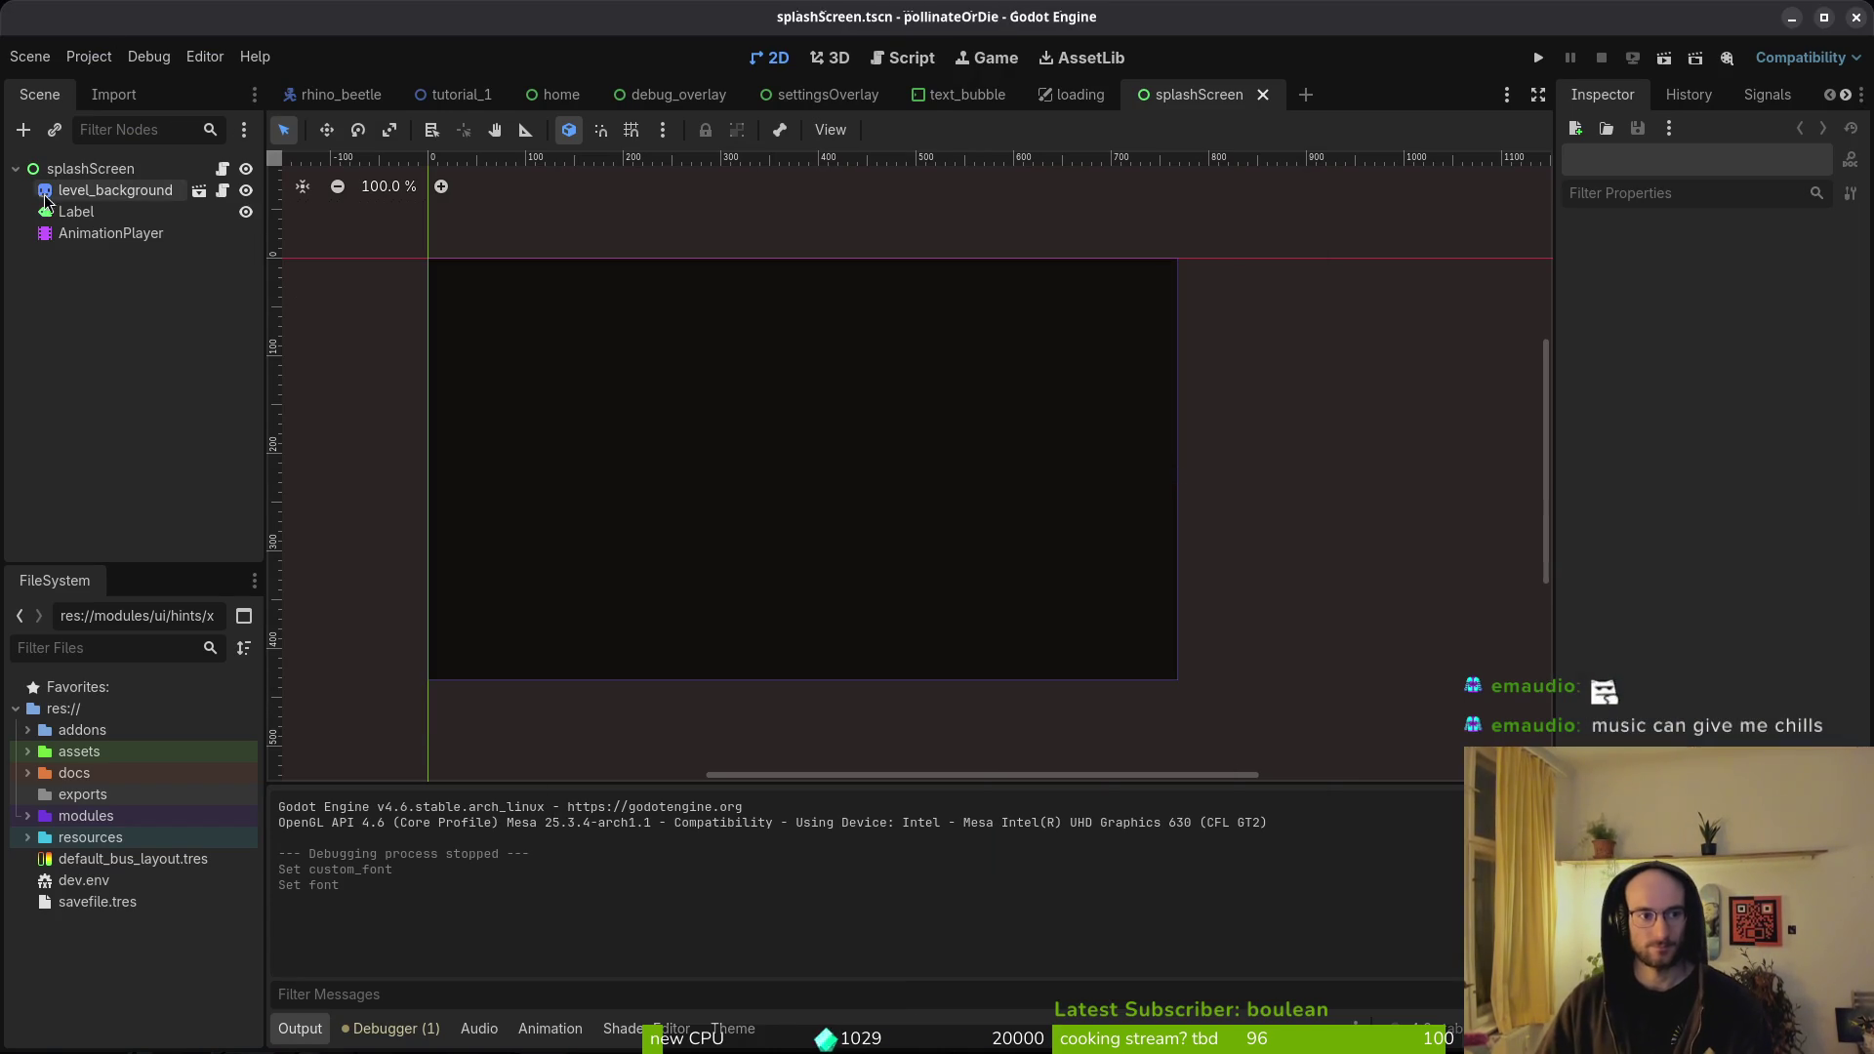
pyautogui.click(1777, 426)
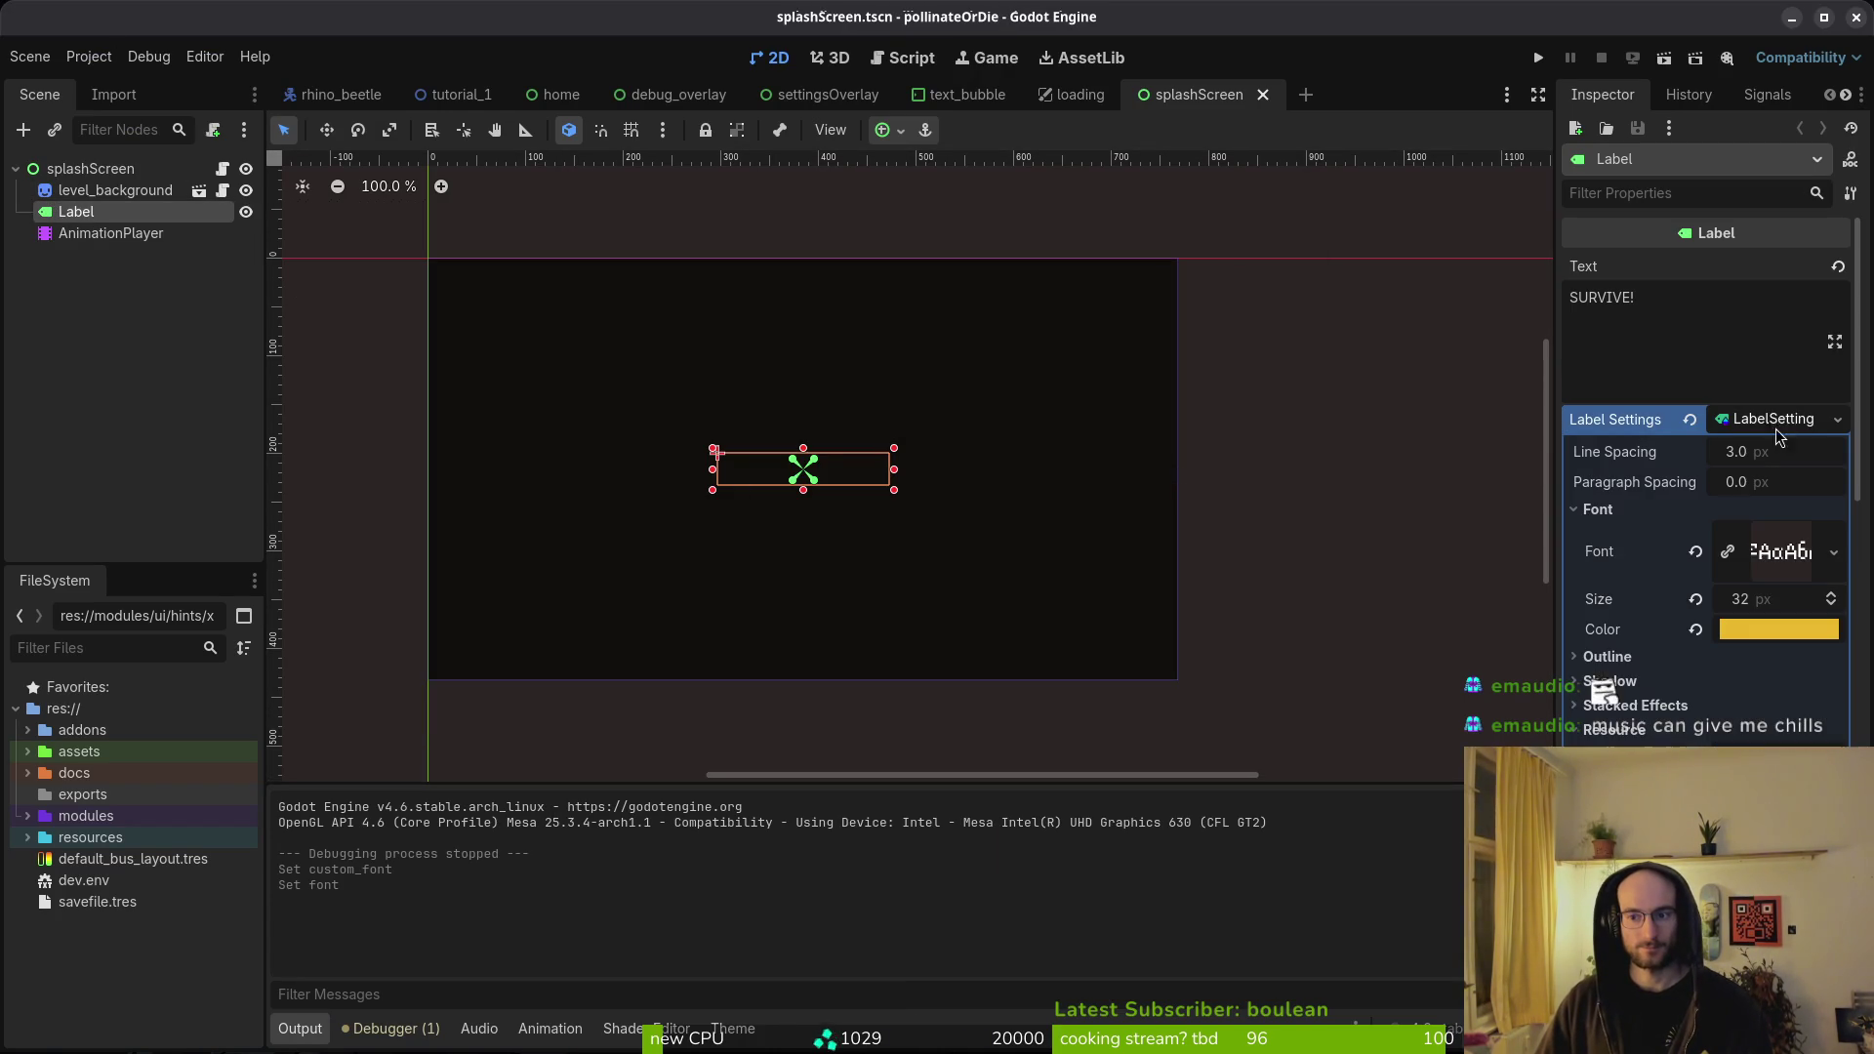
pyautogui.click(1696, 553)
pyautogui.click(1539, 58)
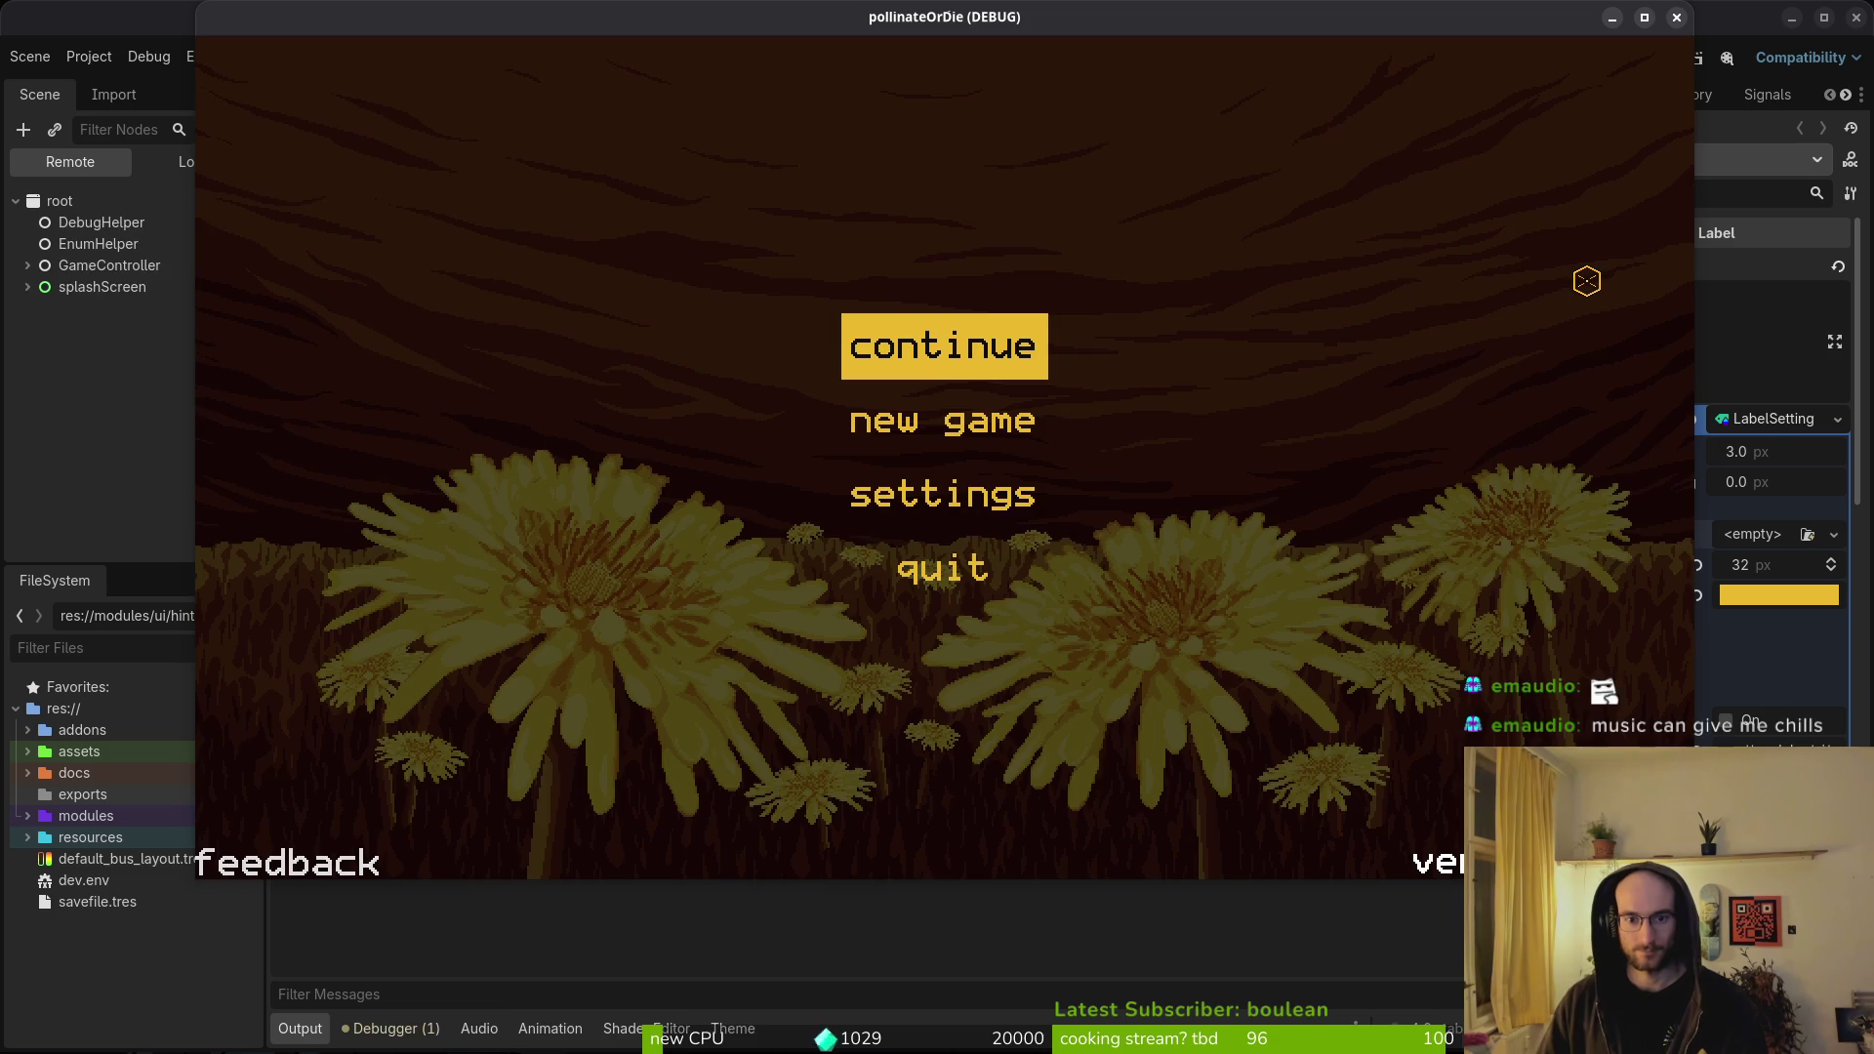
# - Start a new game, advance the hint dialogues shown in the new font, and stop the game
pyautogui.press('Down')
pyautogui.press('Down')
pyautogui.press('Up')
pyautogui.press('Return')
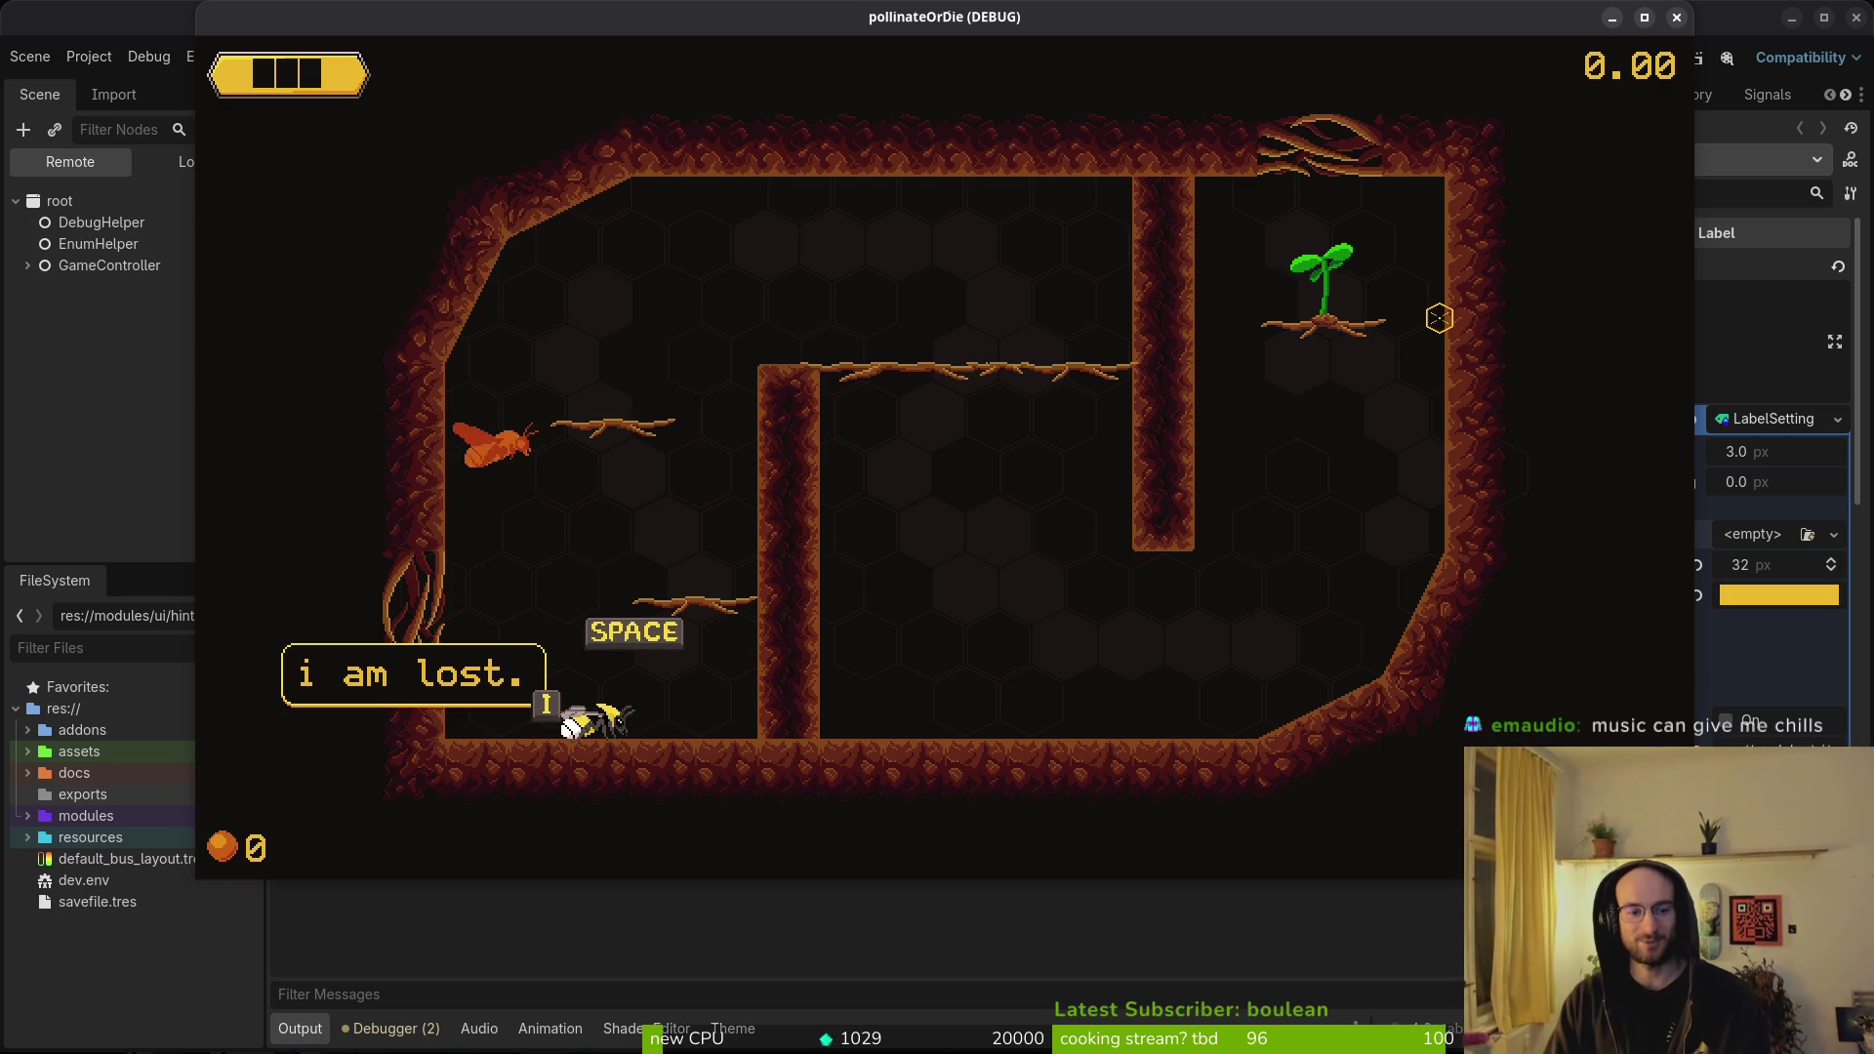
pyautogui.press('space')
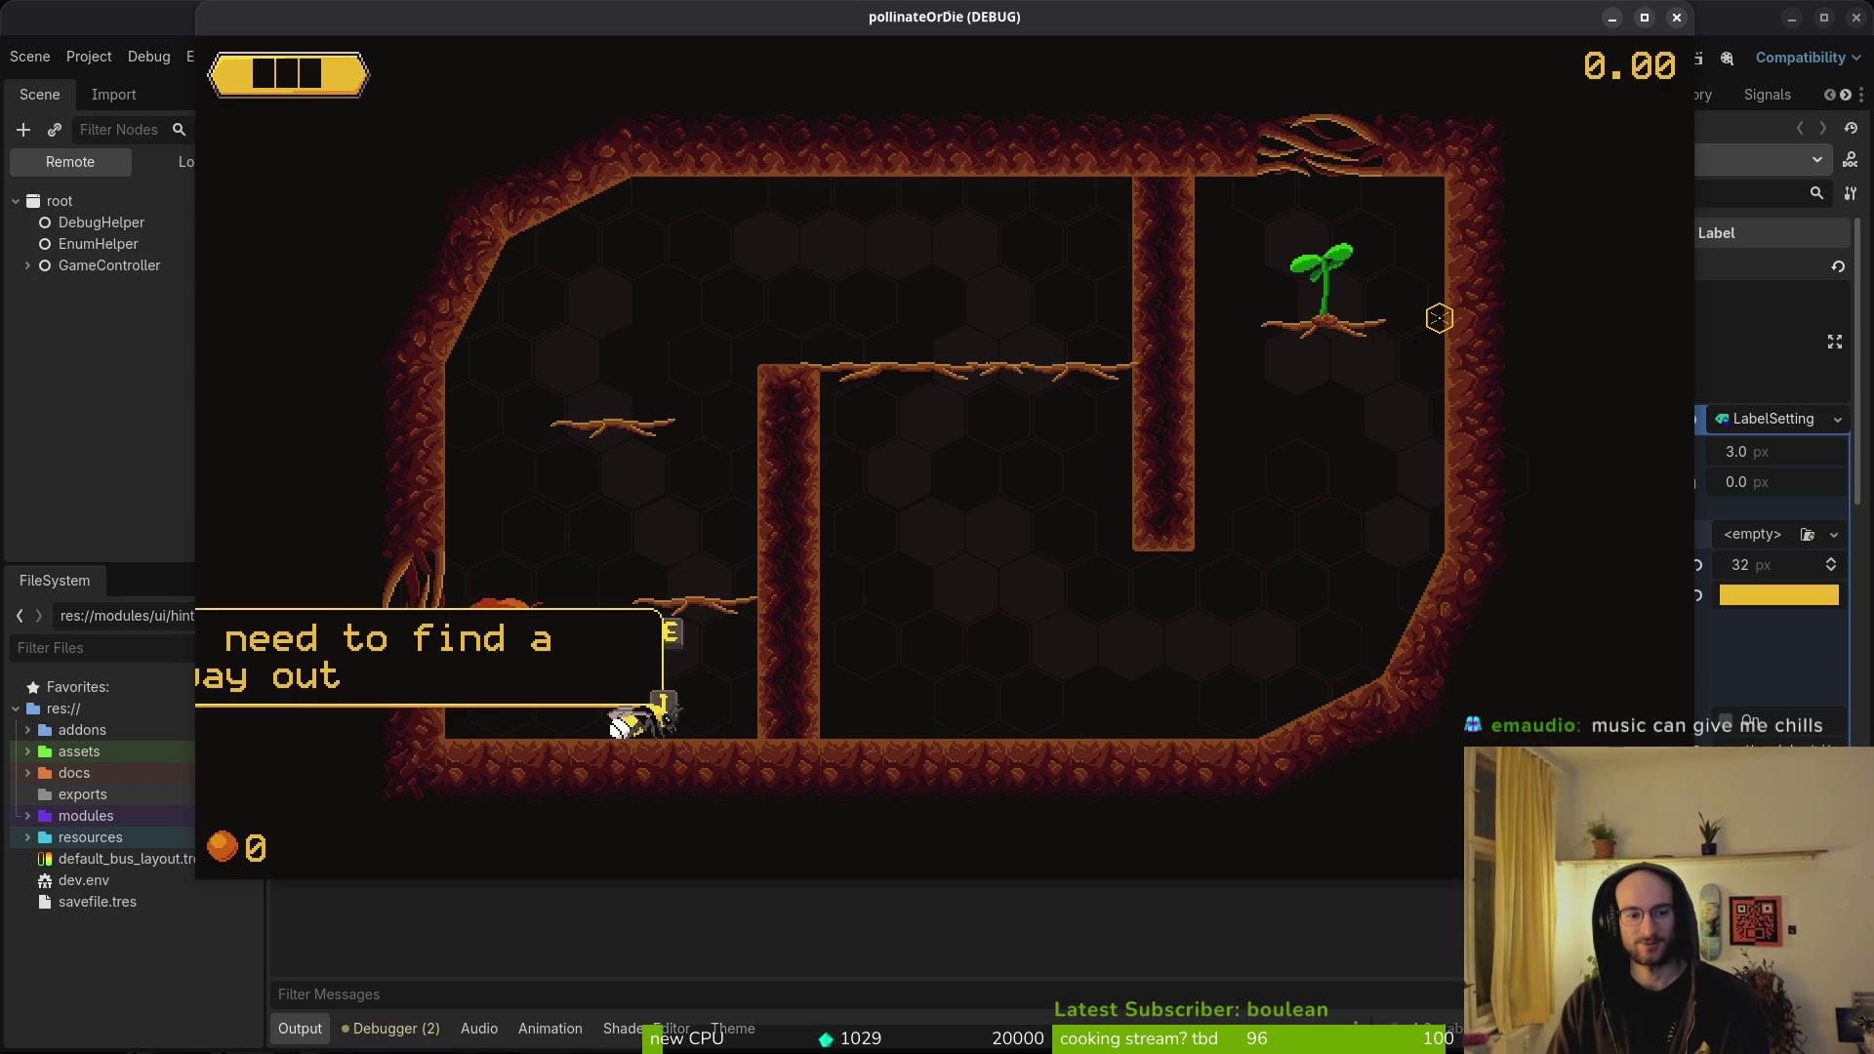
pyautogui.press('space')
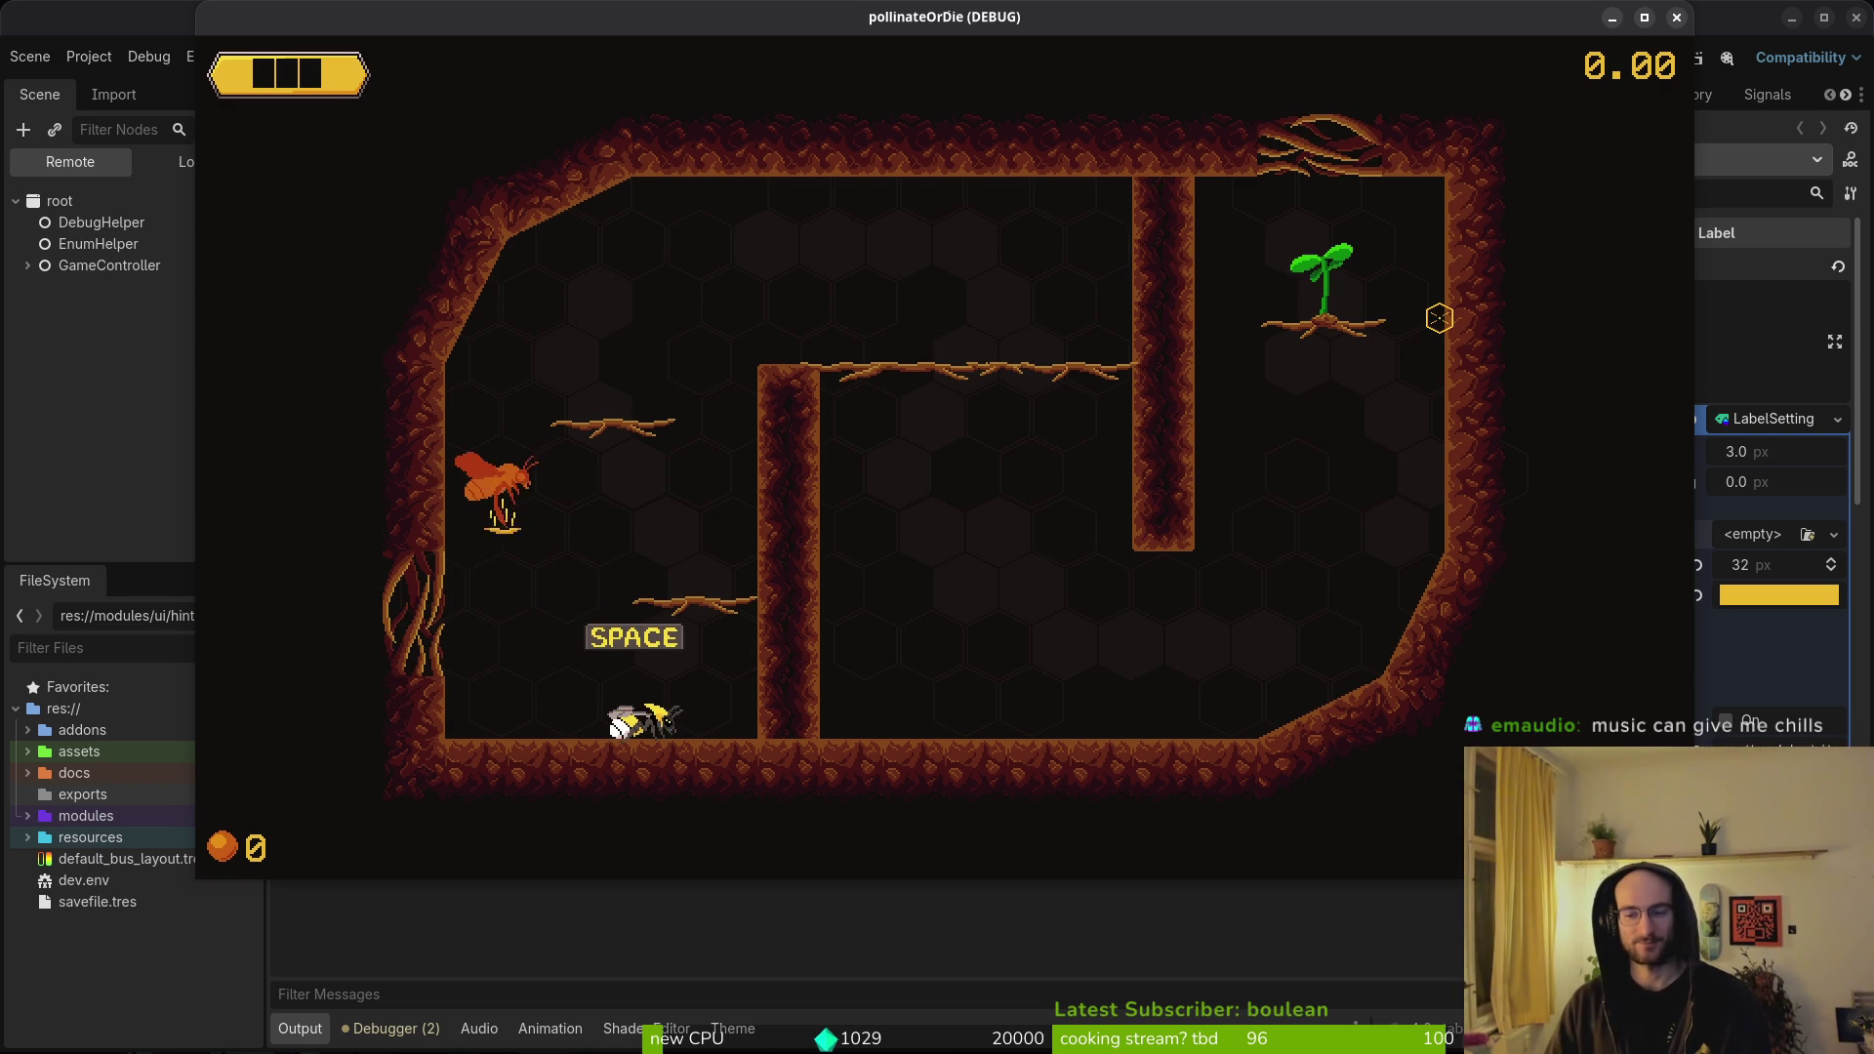
pyautogui.click(115, 266)
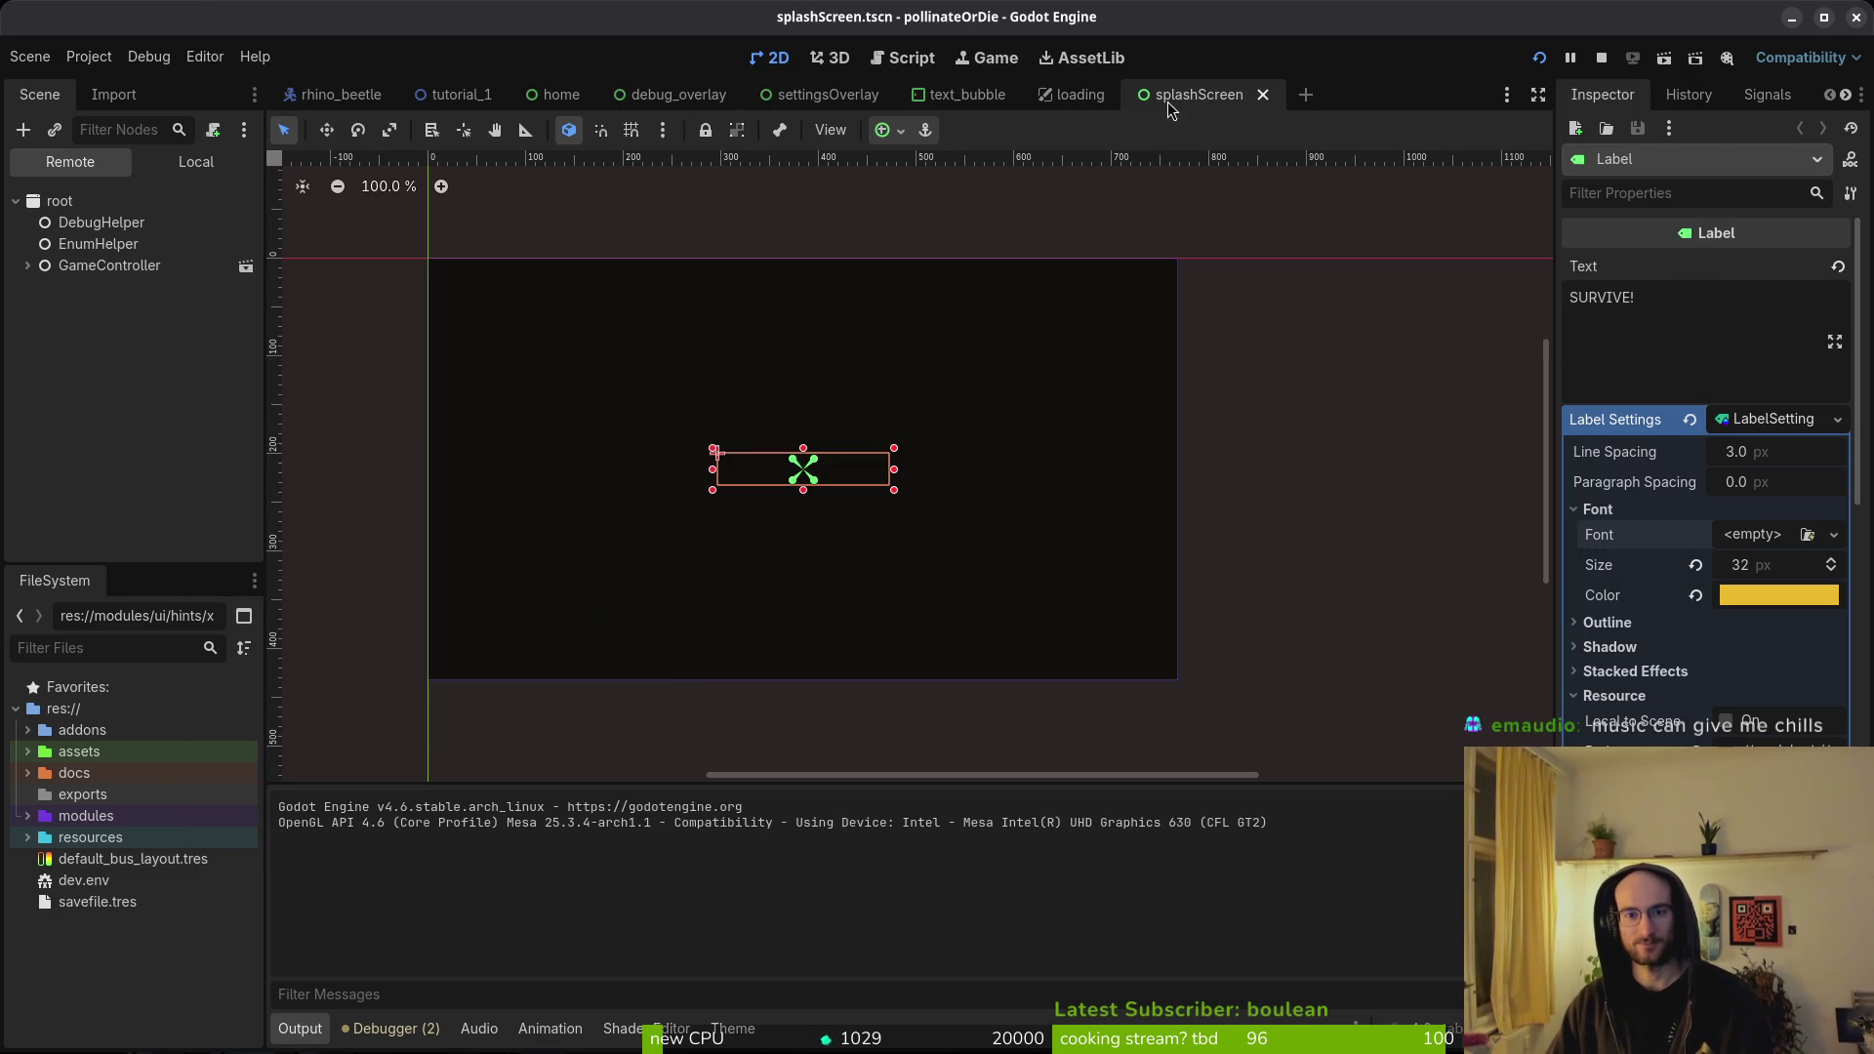
# - In the loading scene, inspect mainTheme.tres previews and Label settings, then rerun pollinateOrDie and highlight new game
pyautogui.click(1069, 91)
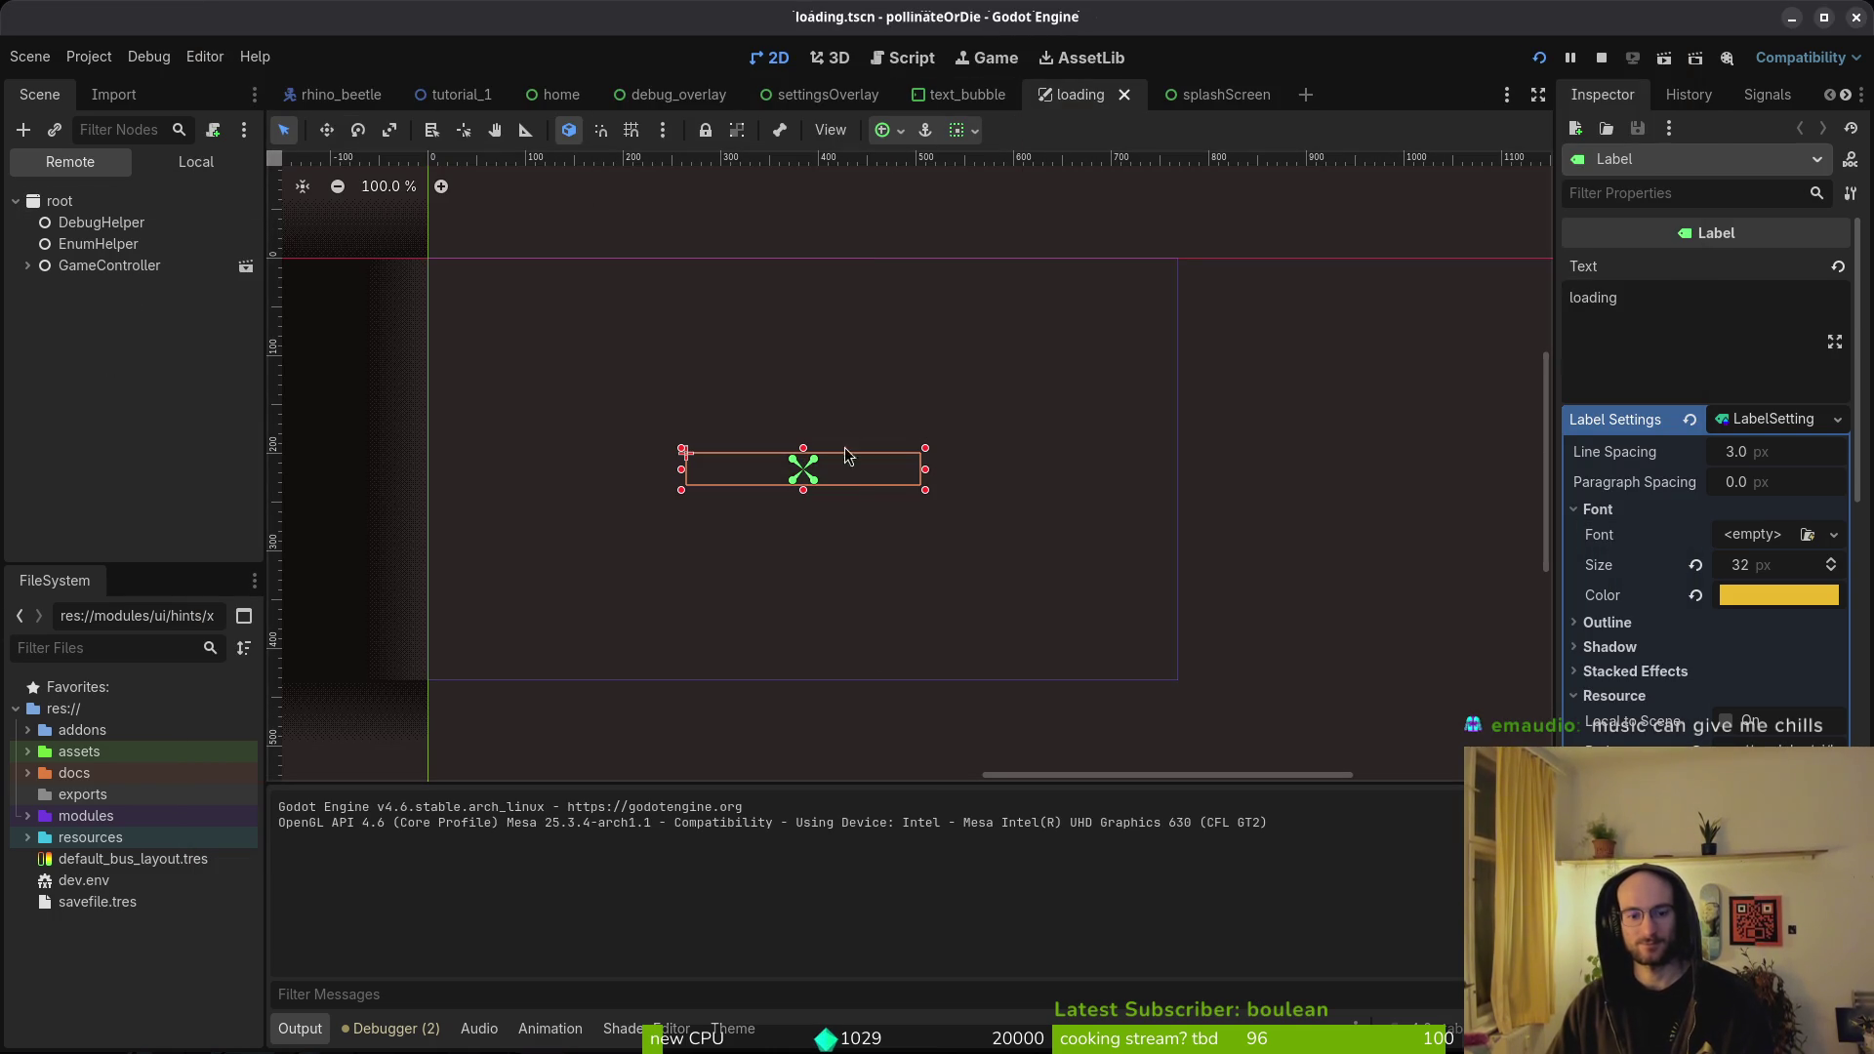
pyautogui.click(774, 1033)
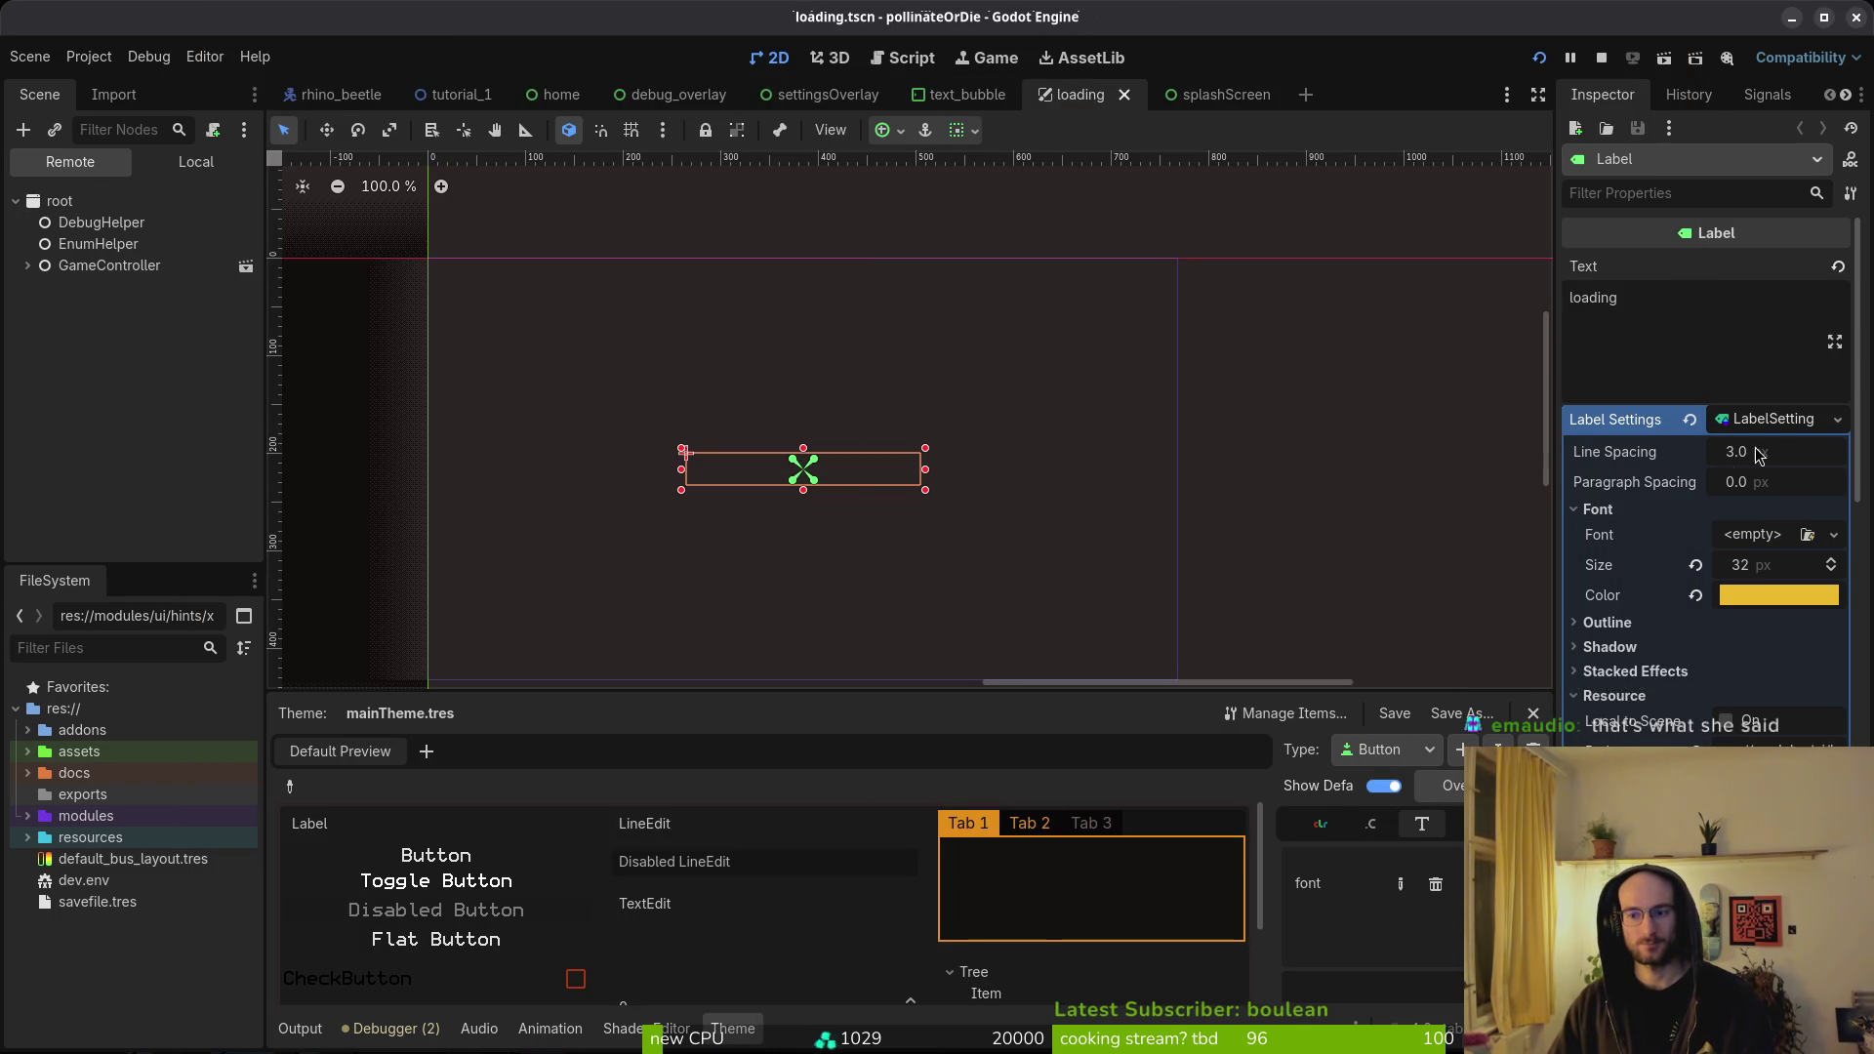
pyautogui.click(1774, 416)
pyautogui.click(1774, 416)
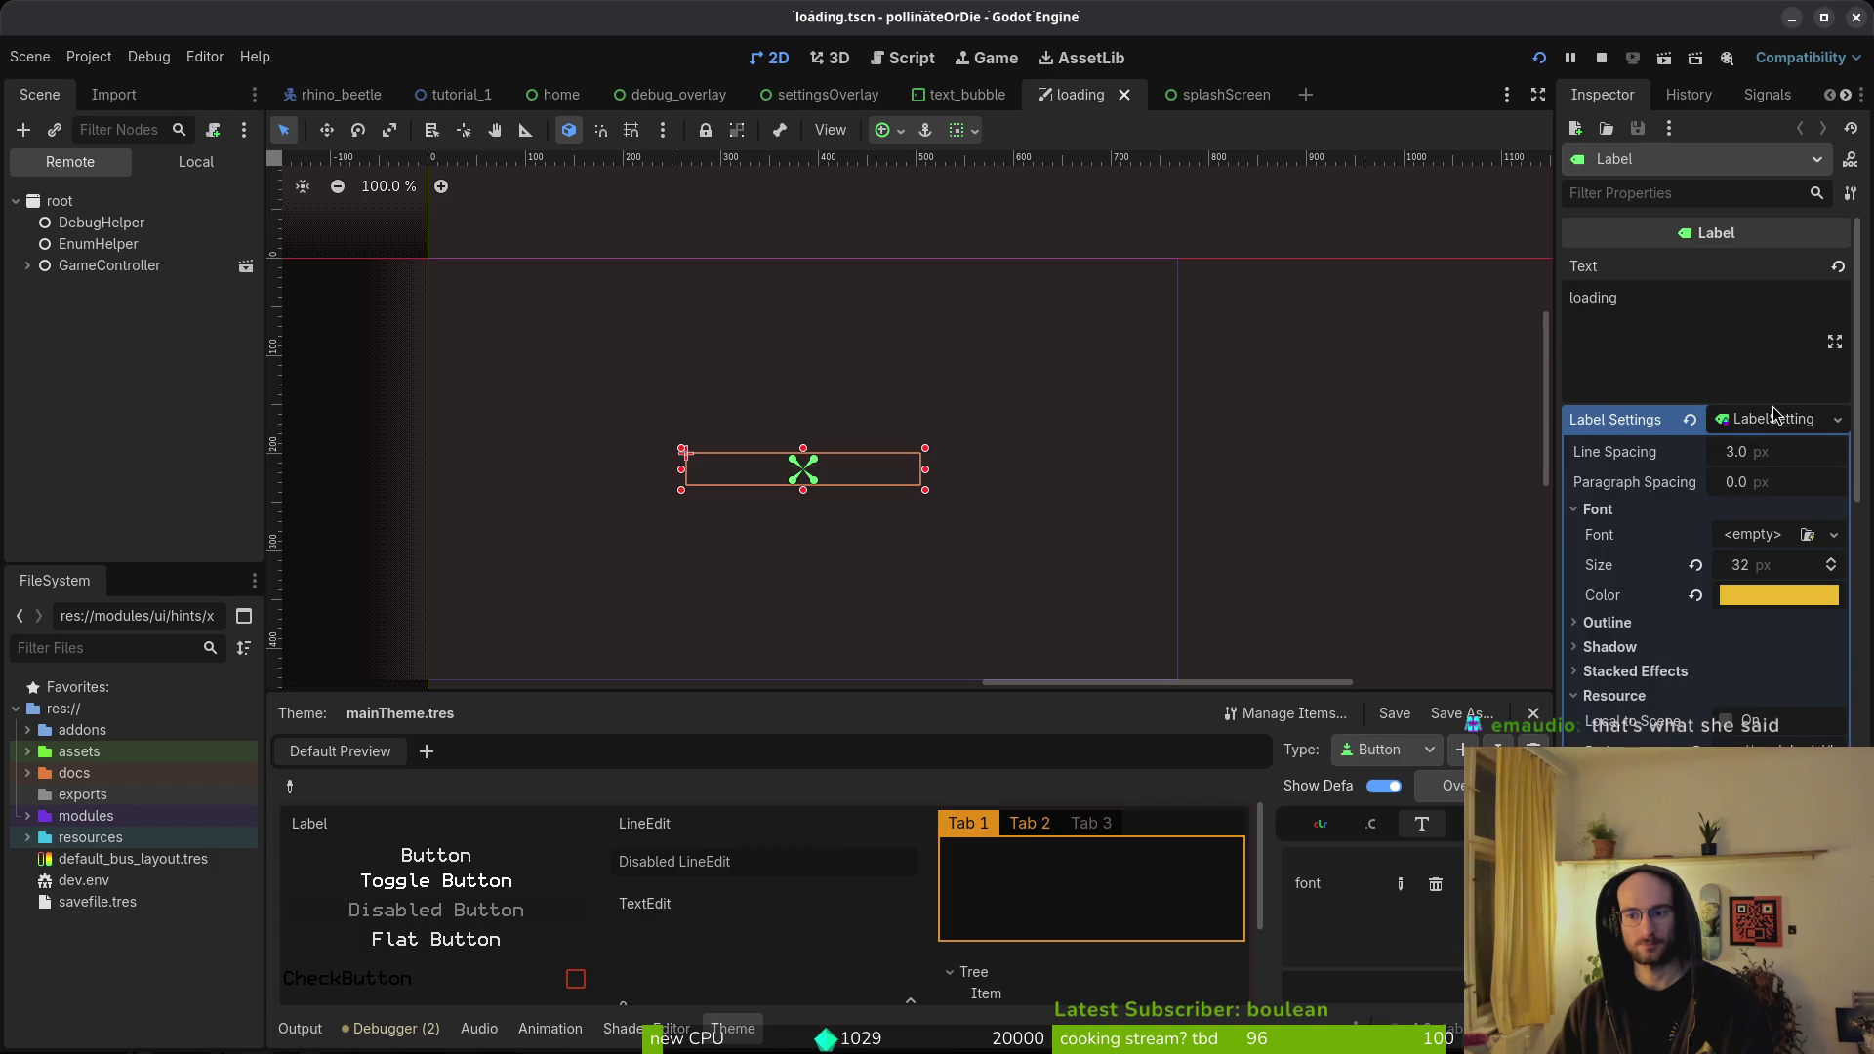
pyautogui.click(1774, 416)
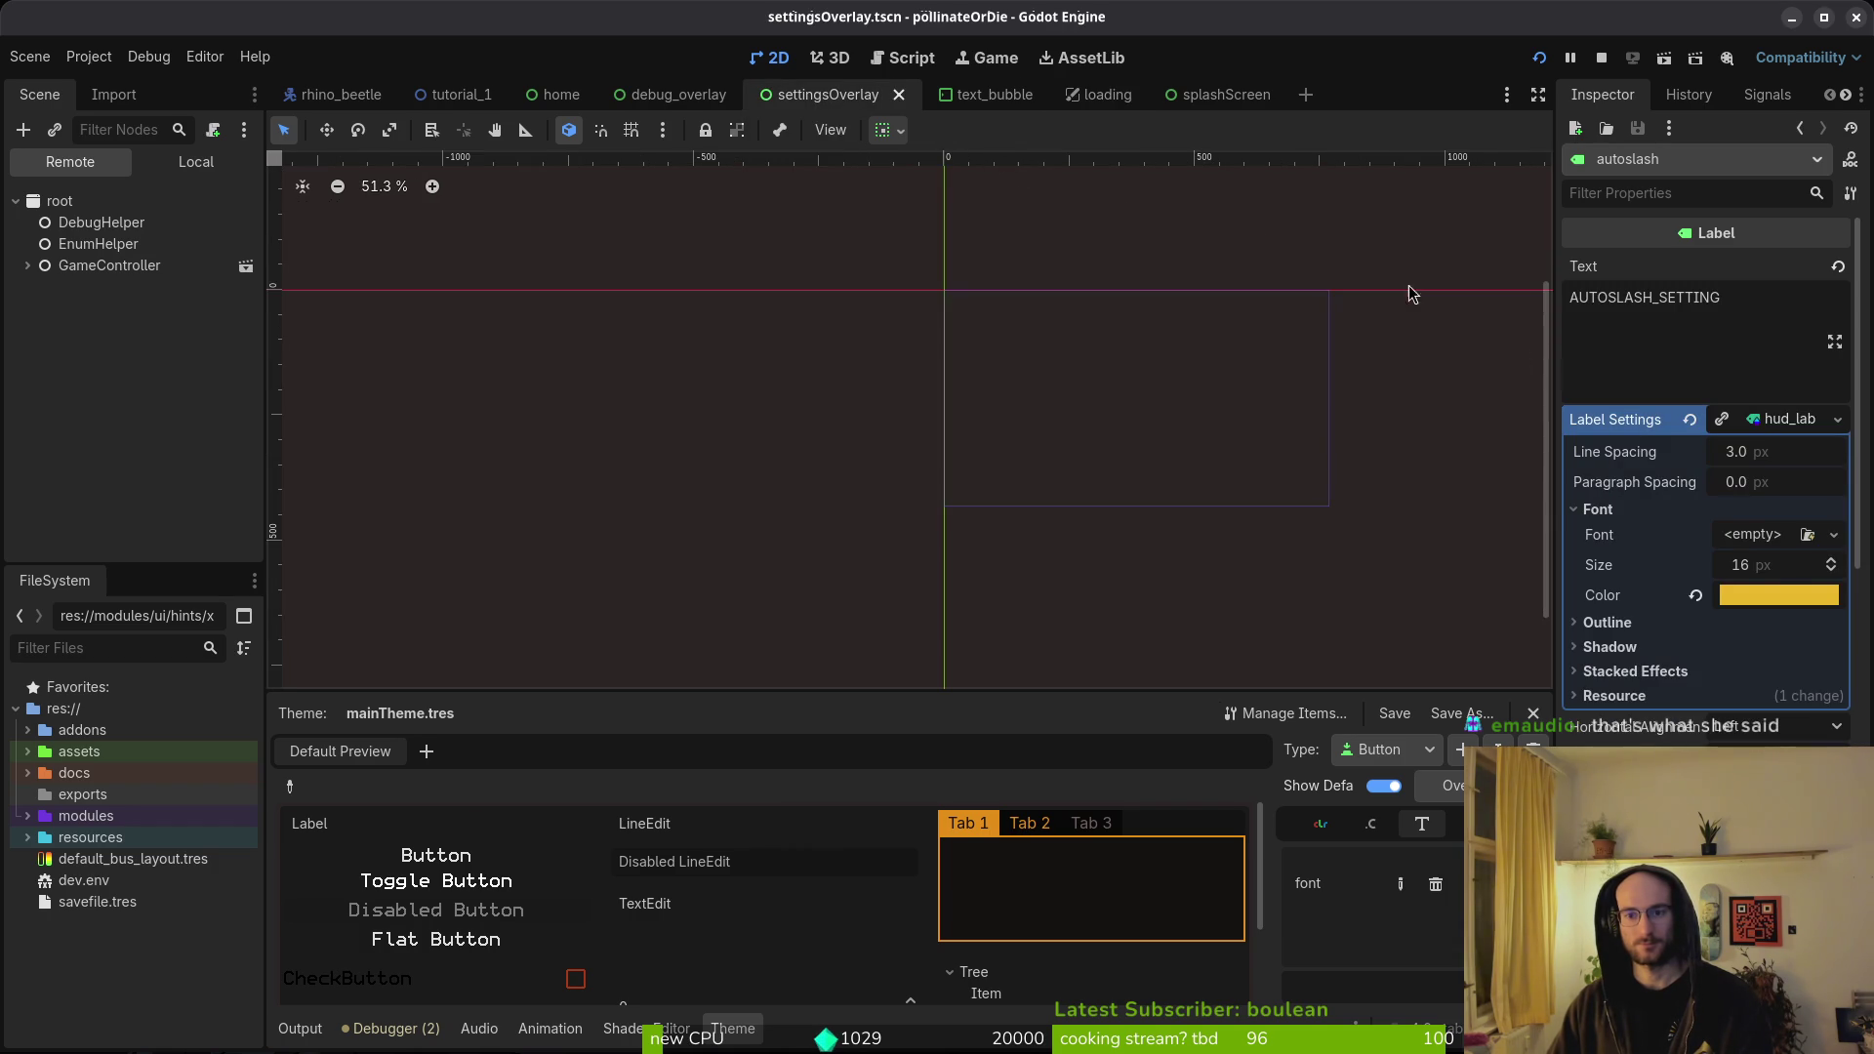
pyautogui.click(1539, 57)
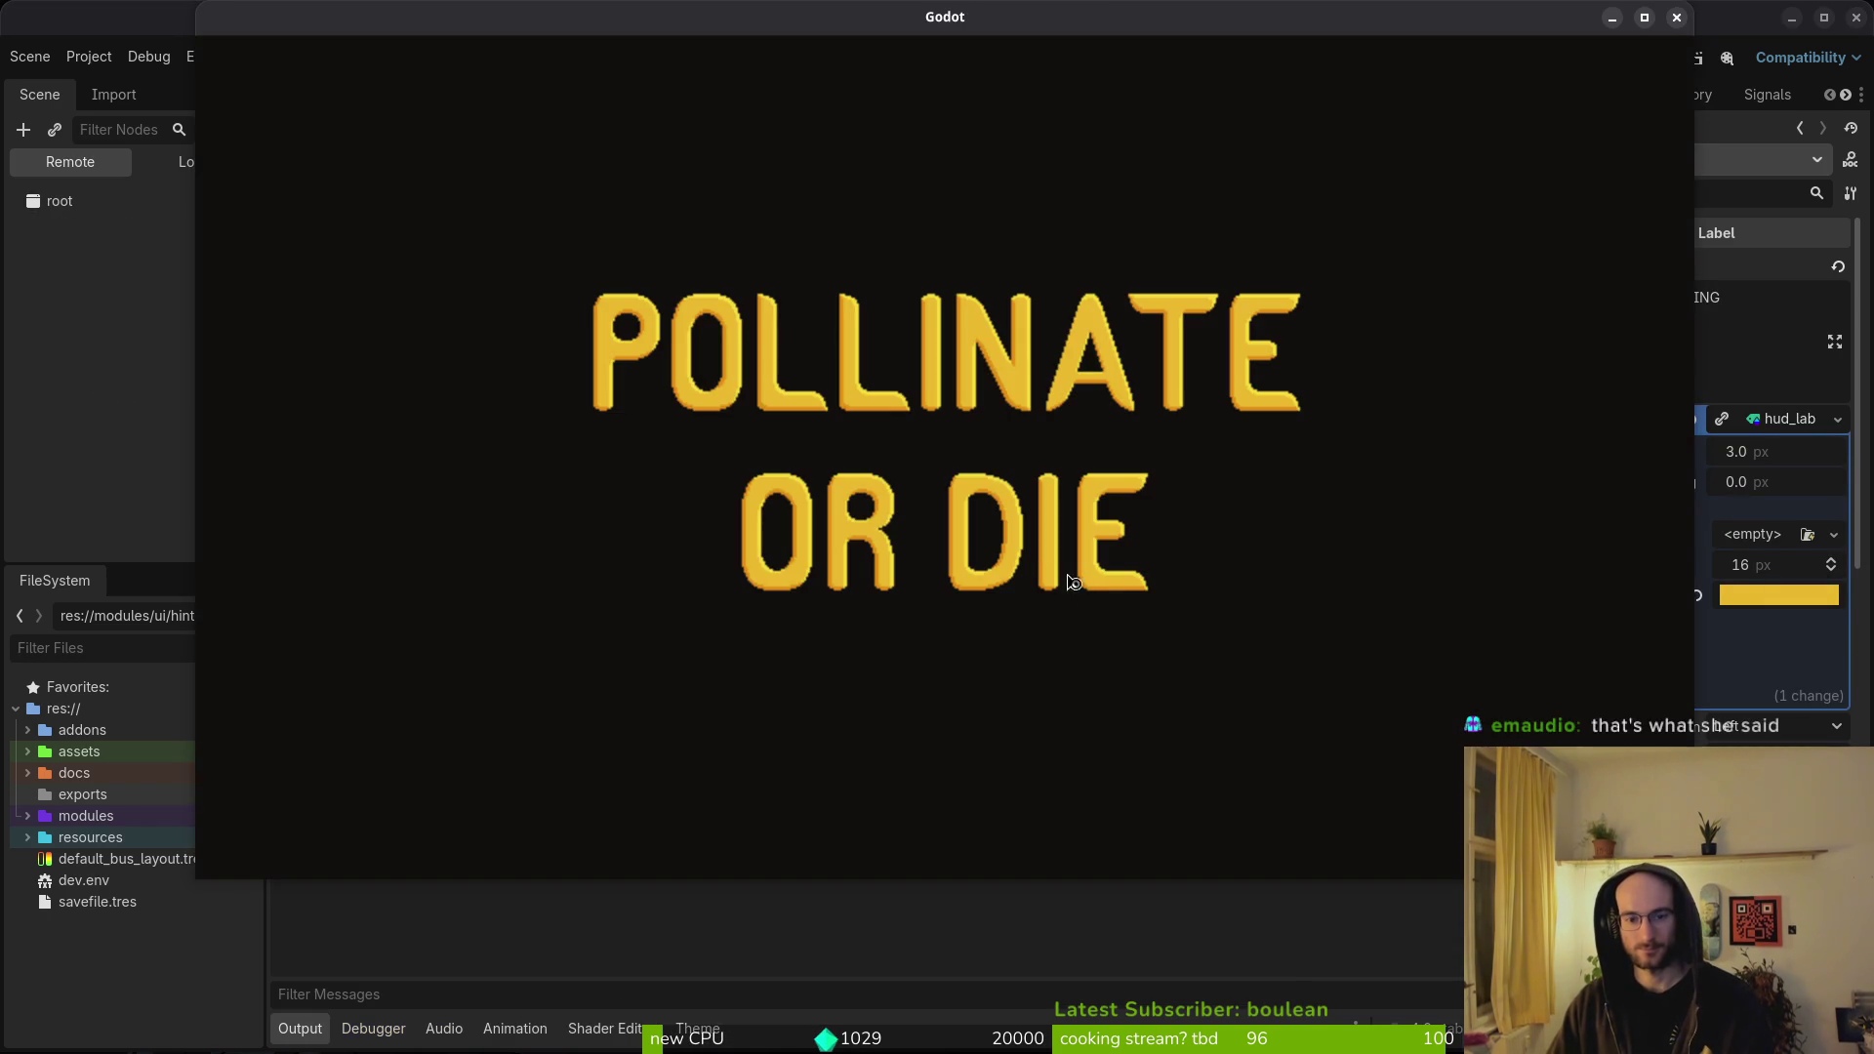
pyautogui.press('Down')
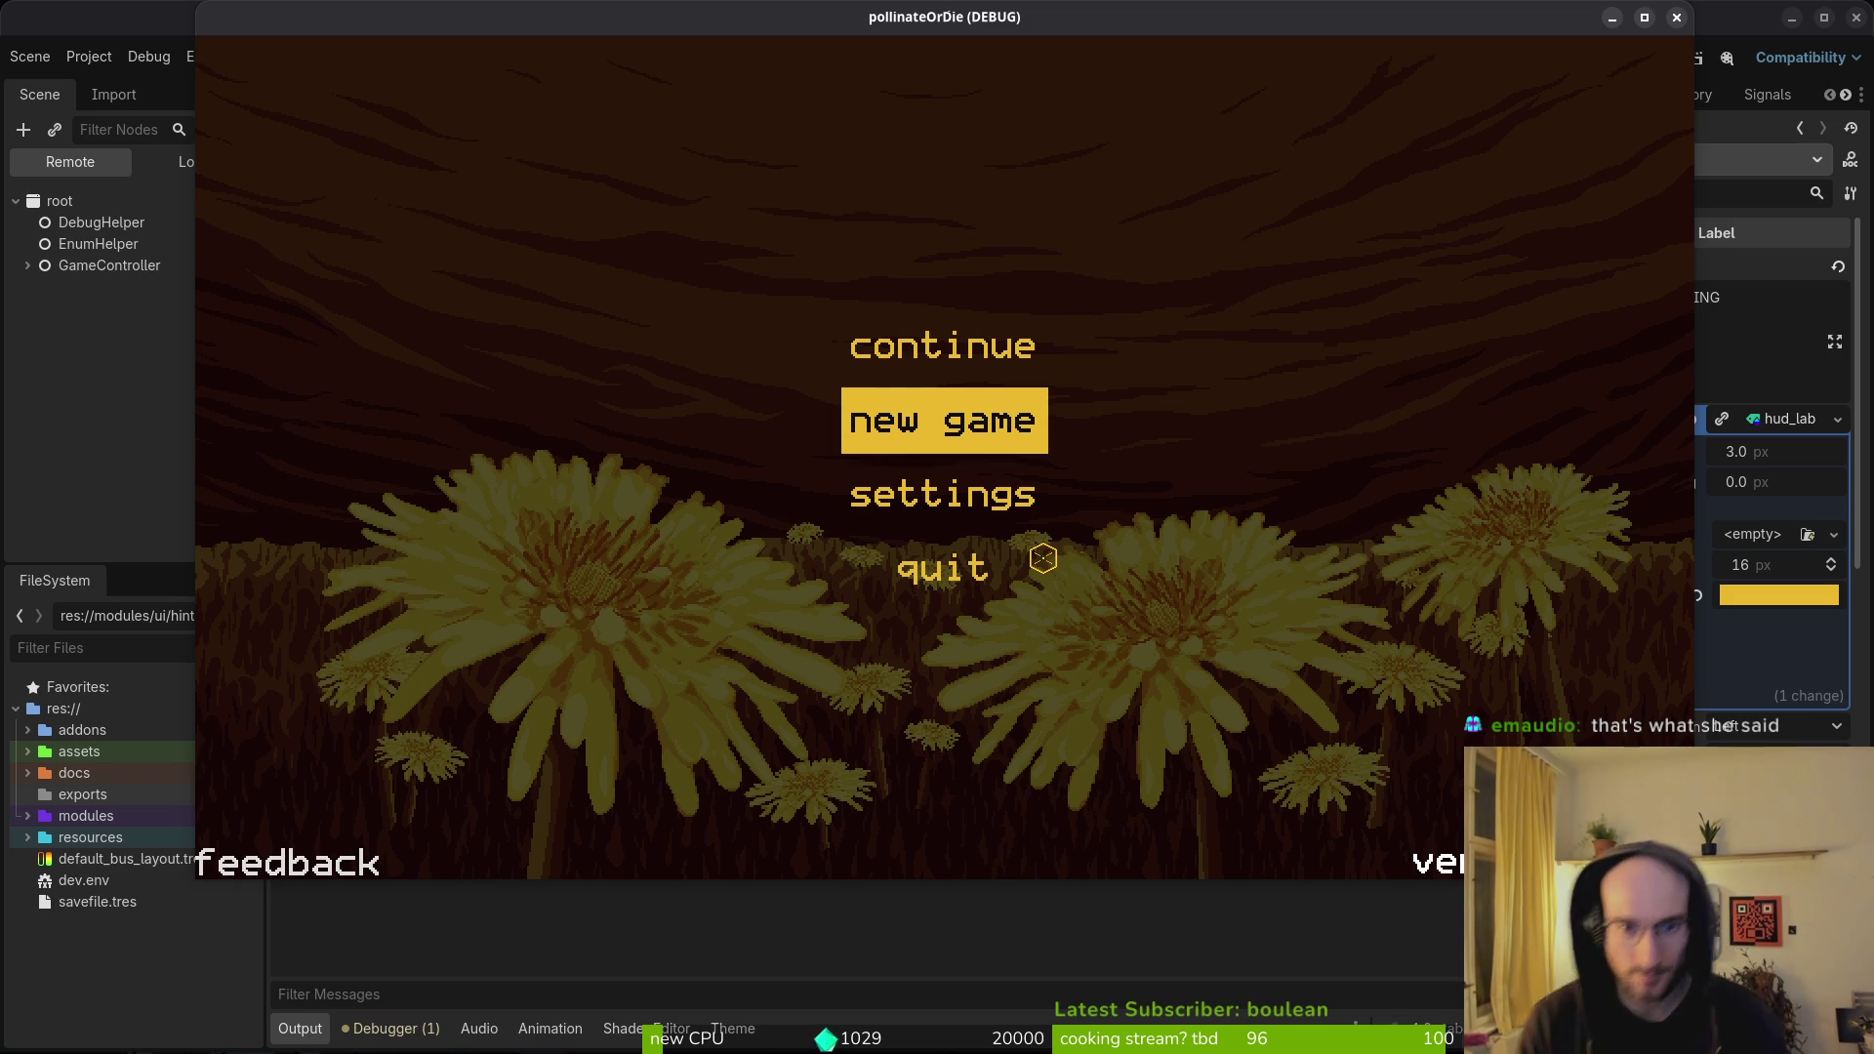
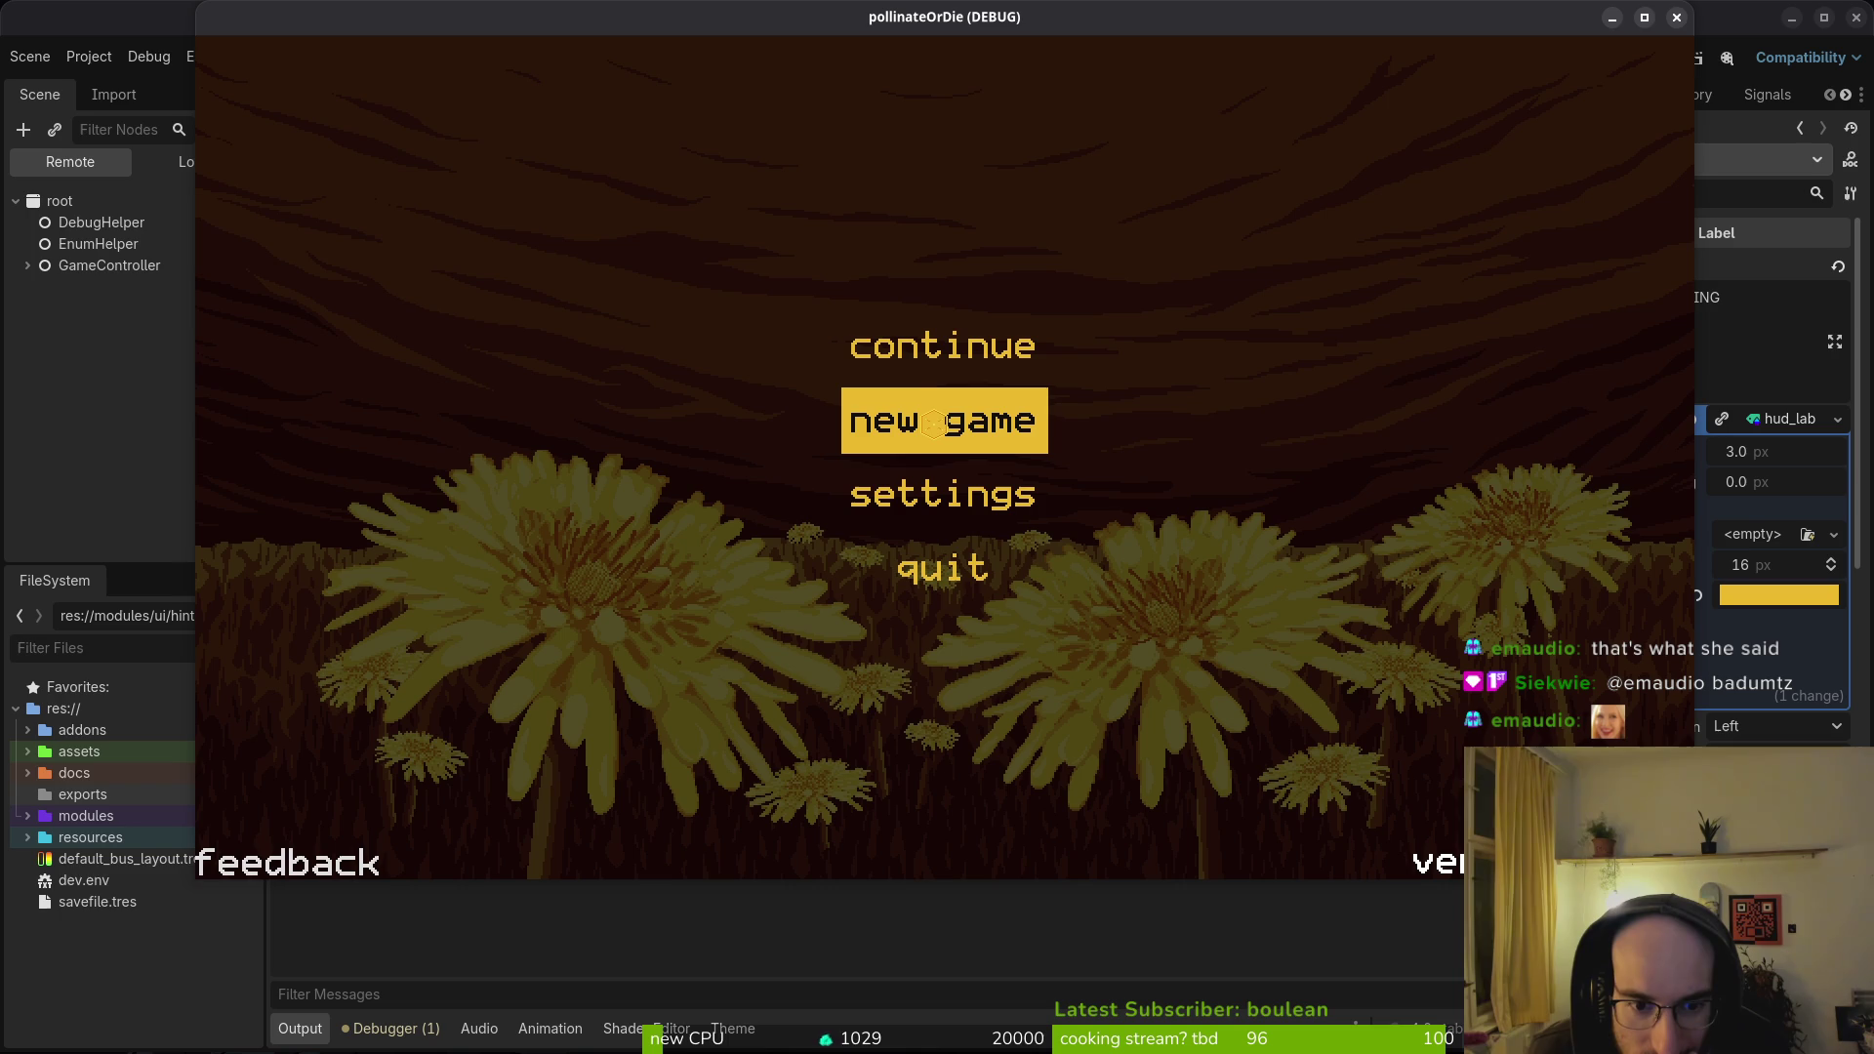
# - Start a new game in the running build, pause it and open the settings panel
pyautogui.click(934, 422)
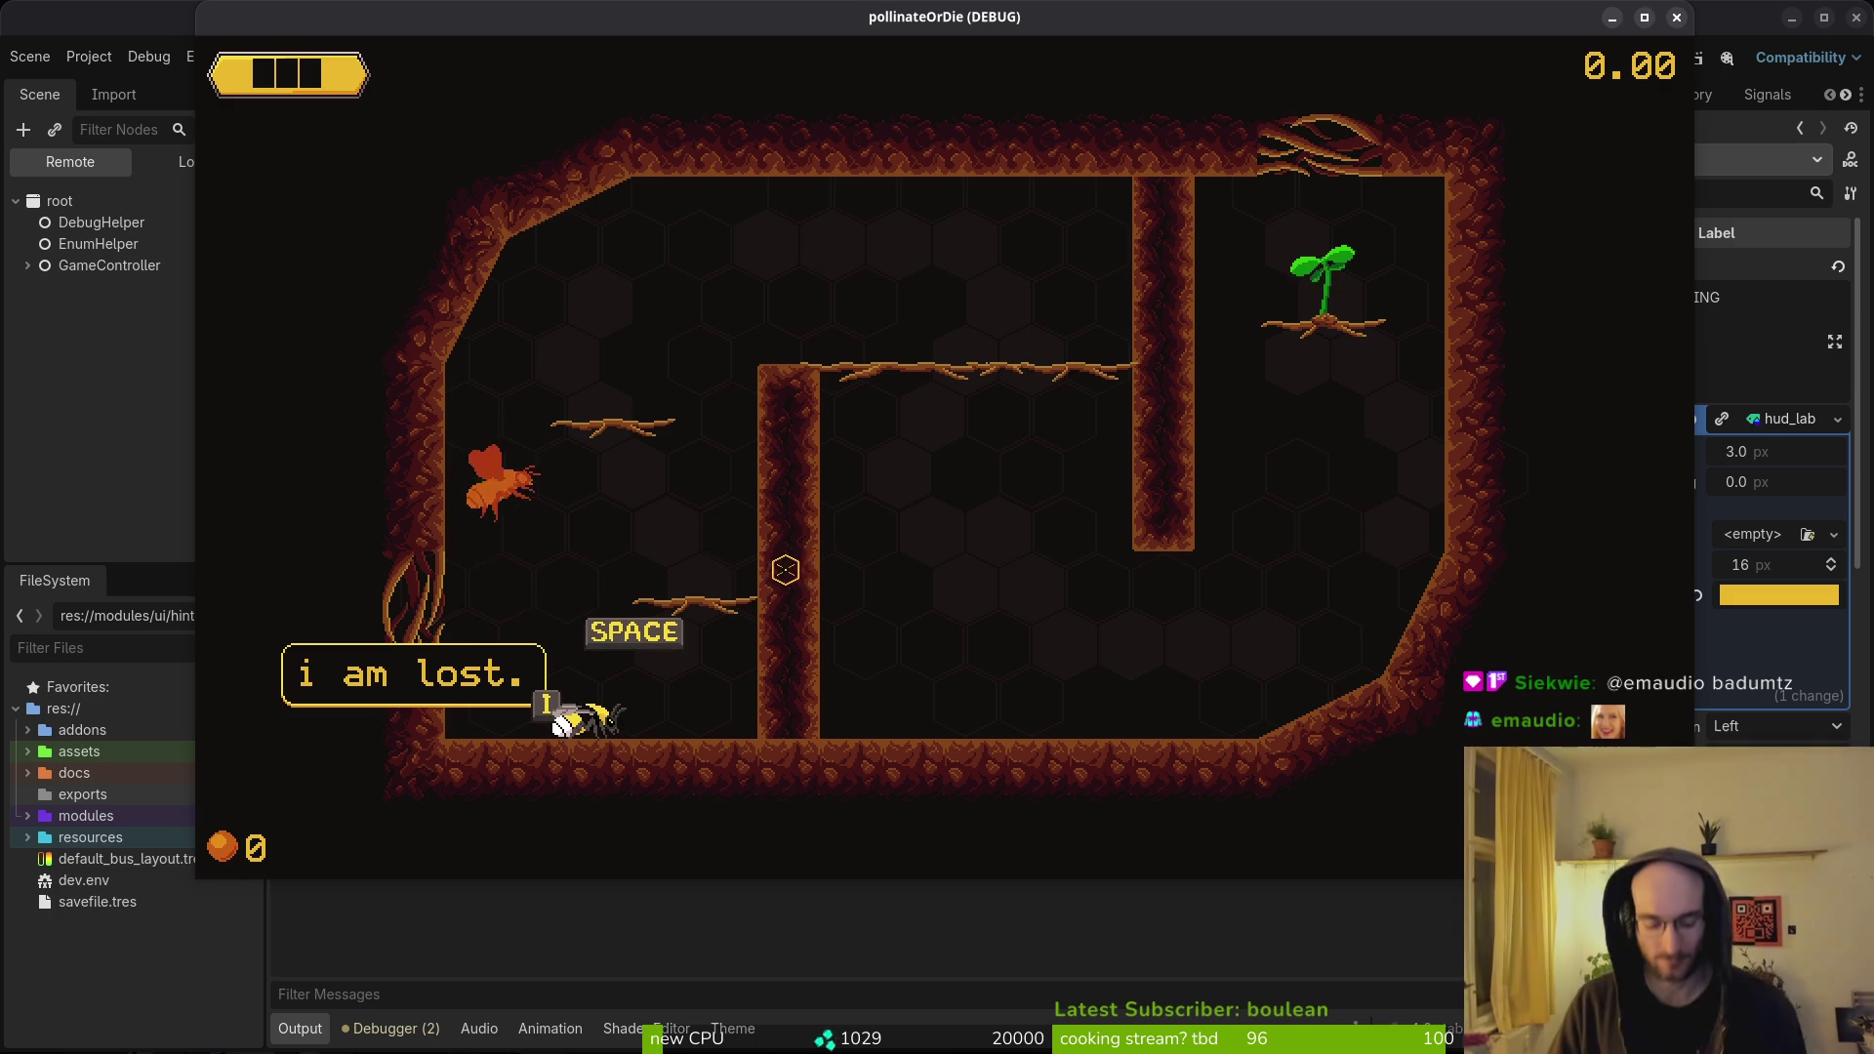
pyautogui.press('Escape')
pyautogui.click(942, 418)
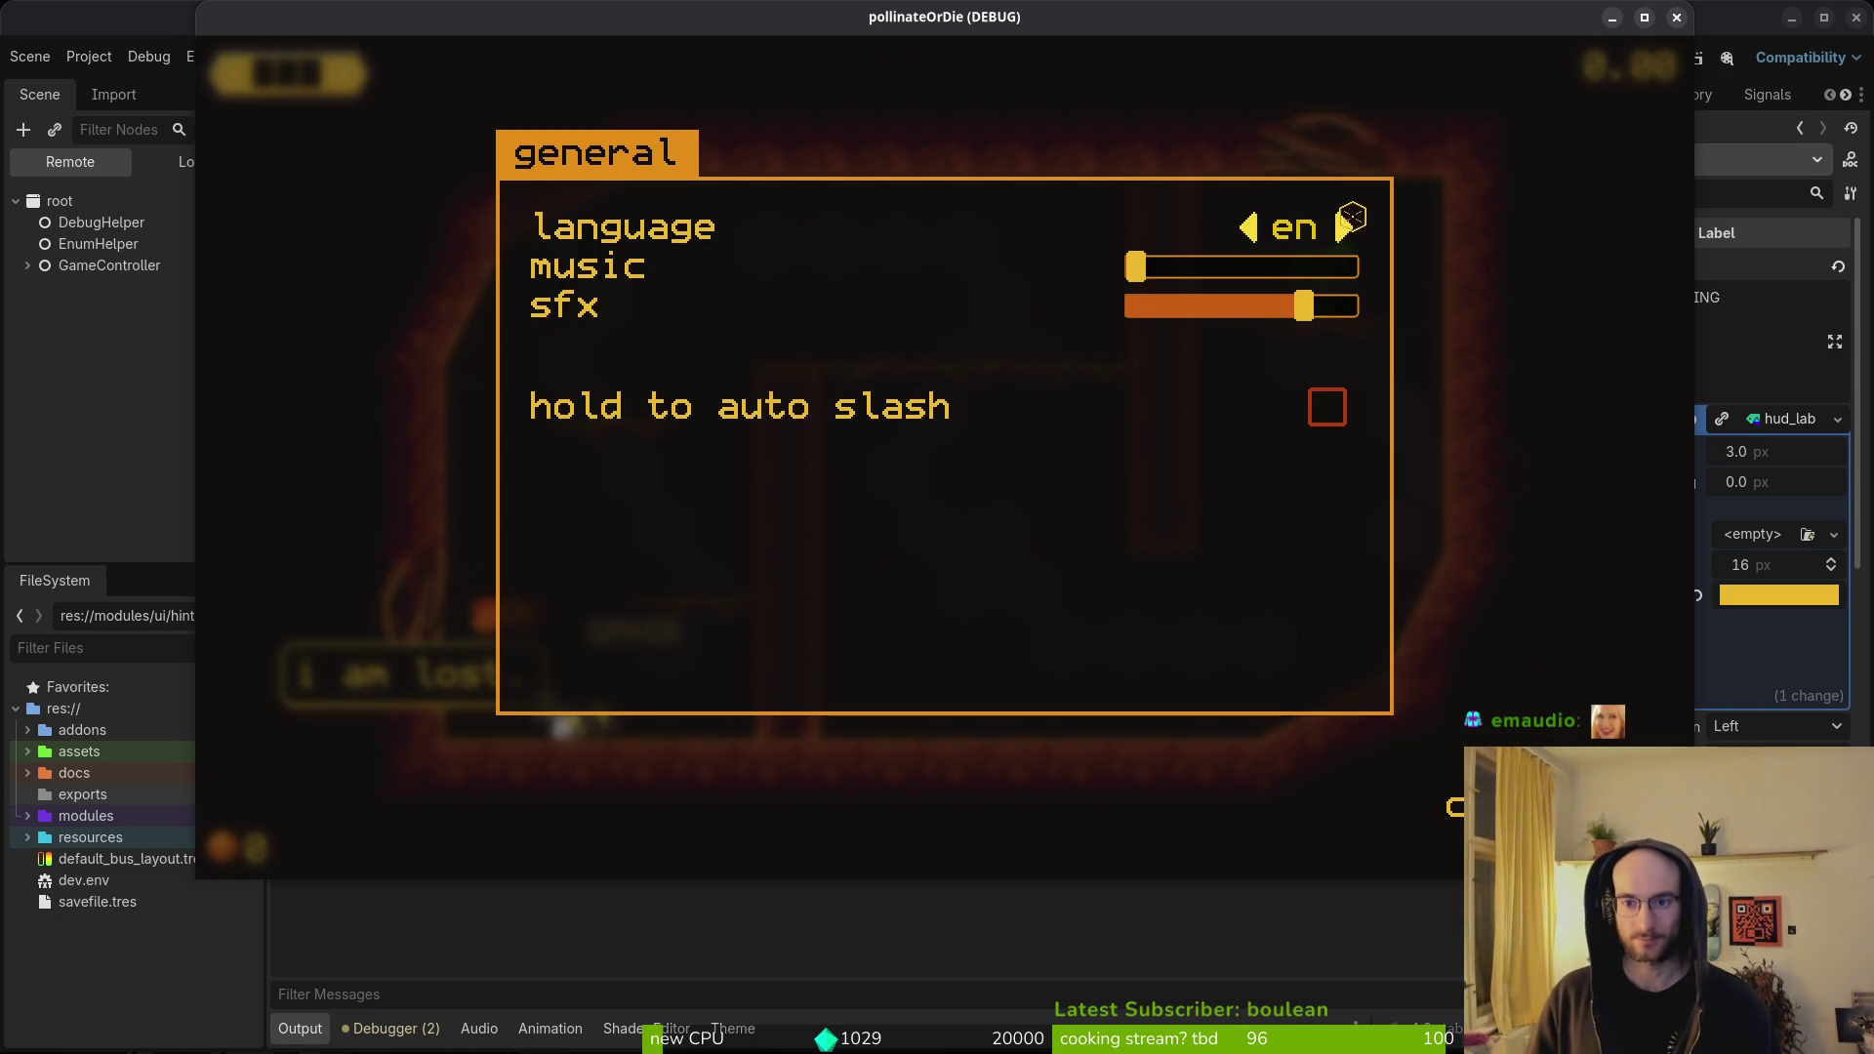
# - Cycle the game language through Spanish, French and Russian back to English, then close settings
pyautogui.click(1347, 228)
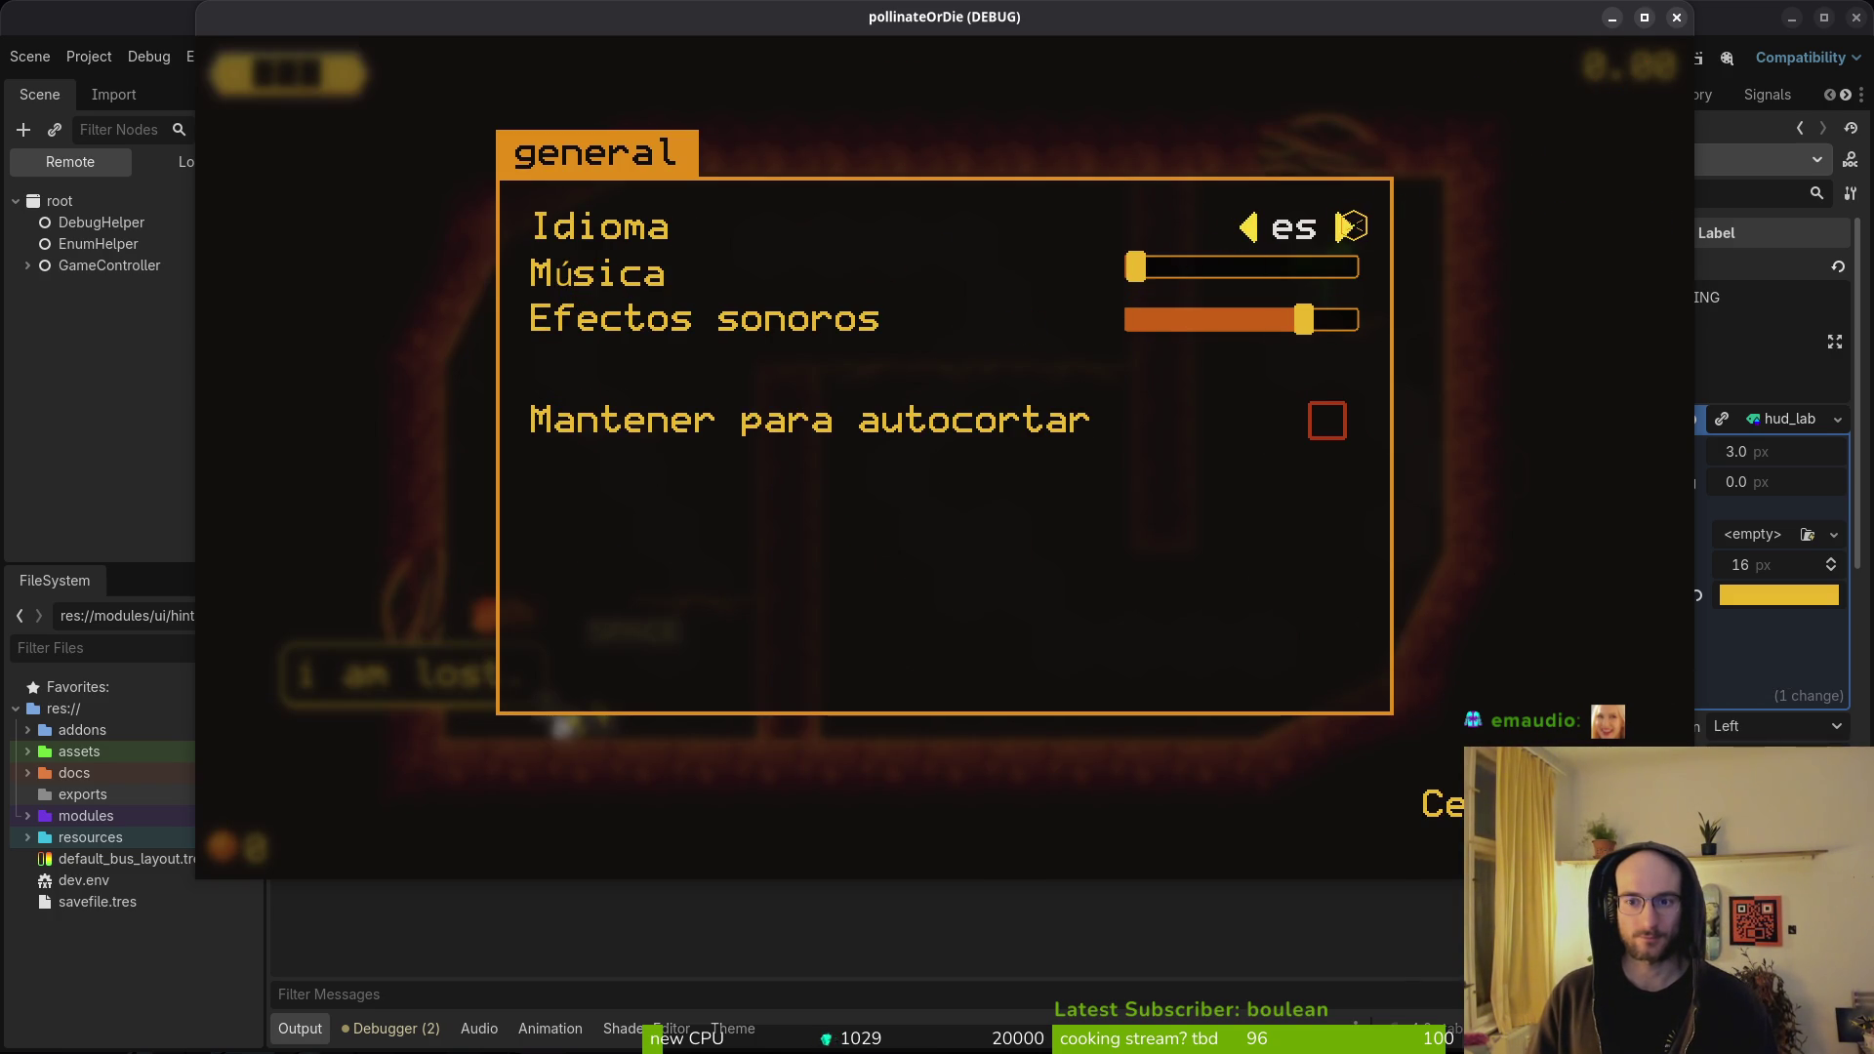
pyautogui.click(1351, 226)
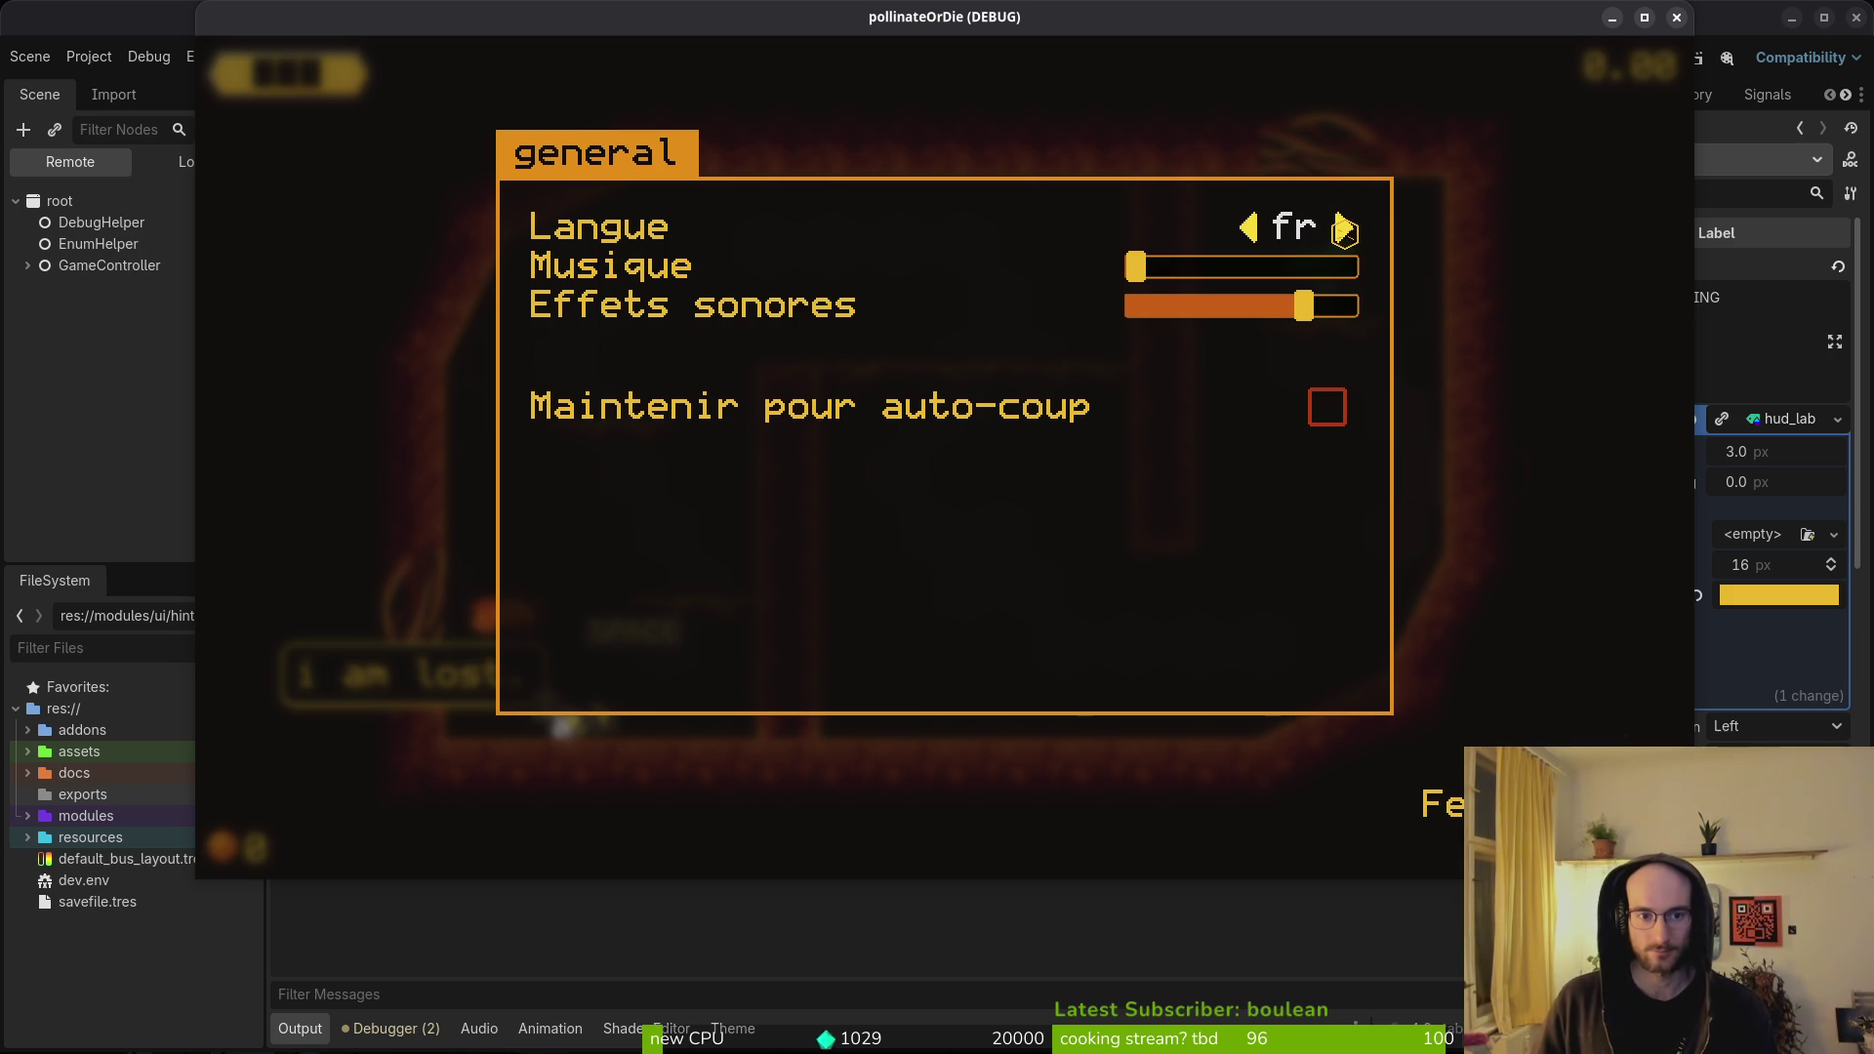
pyautogui.click(1340, 231)
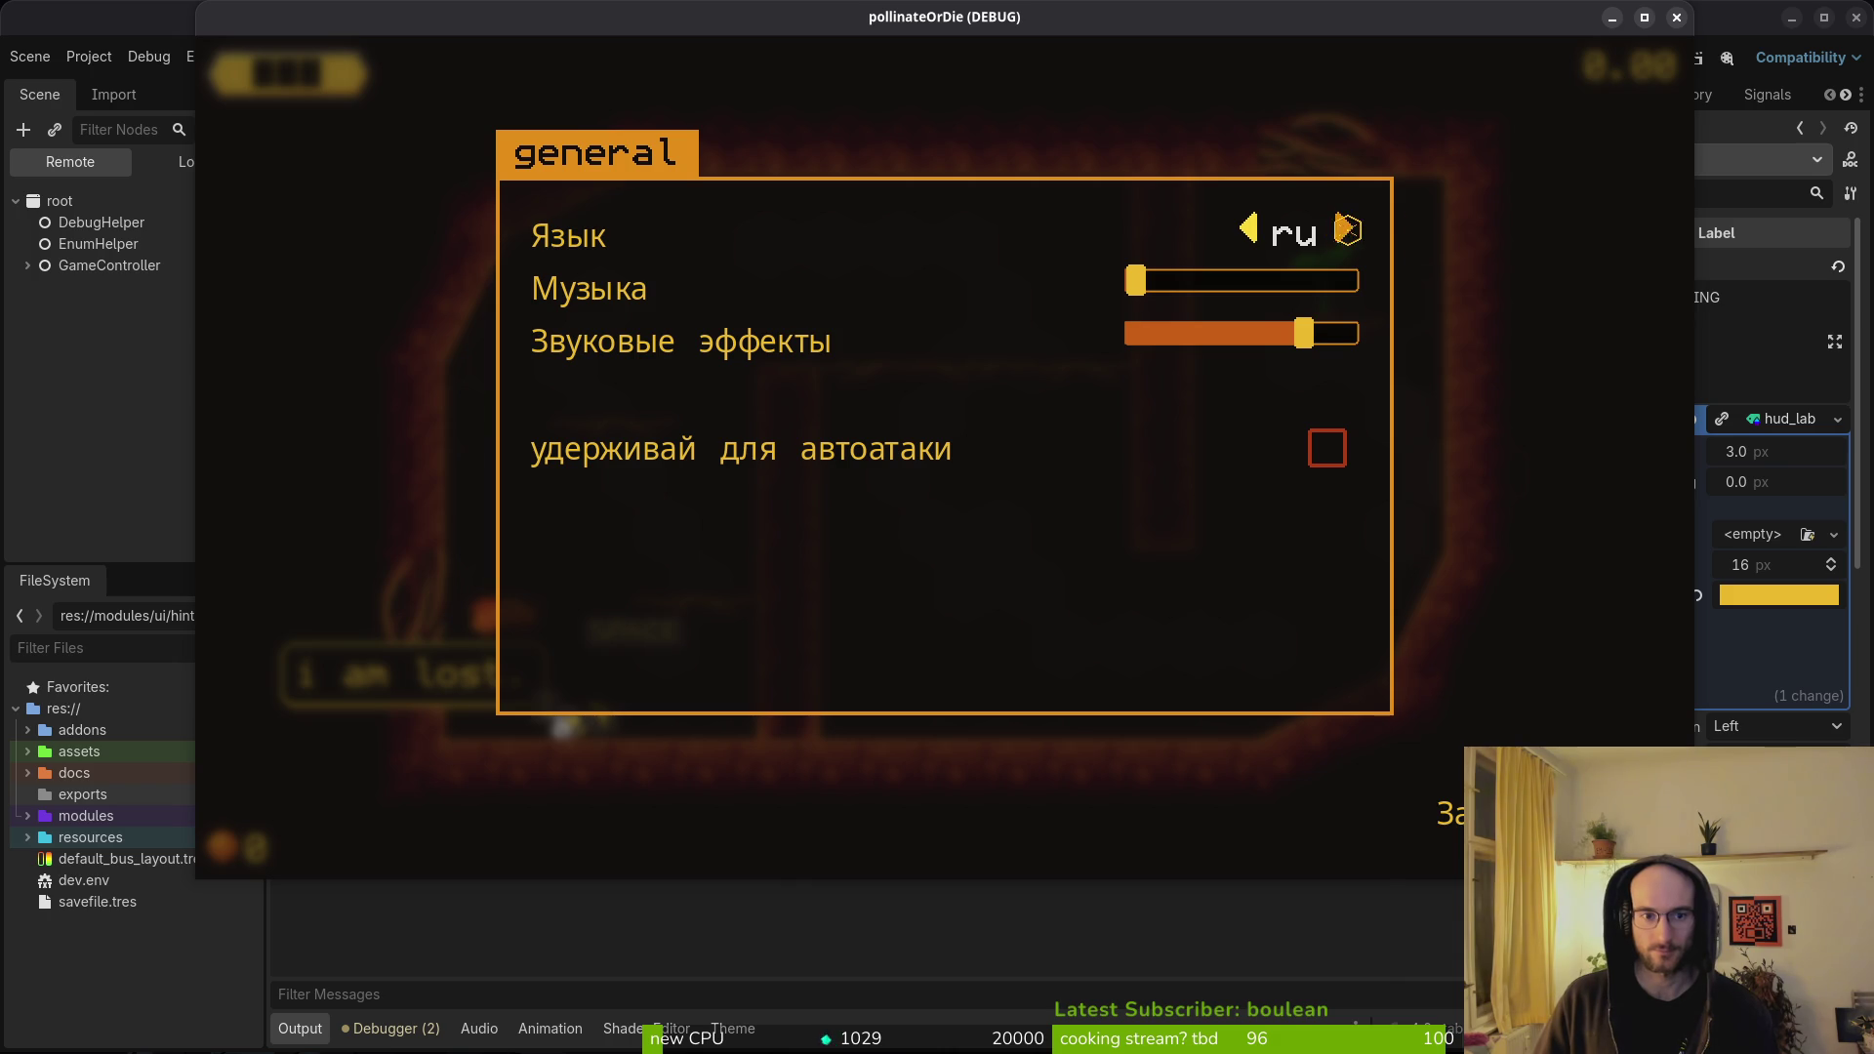
pyautogui.click(1349, 230)
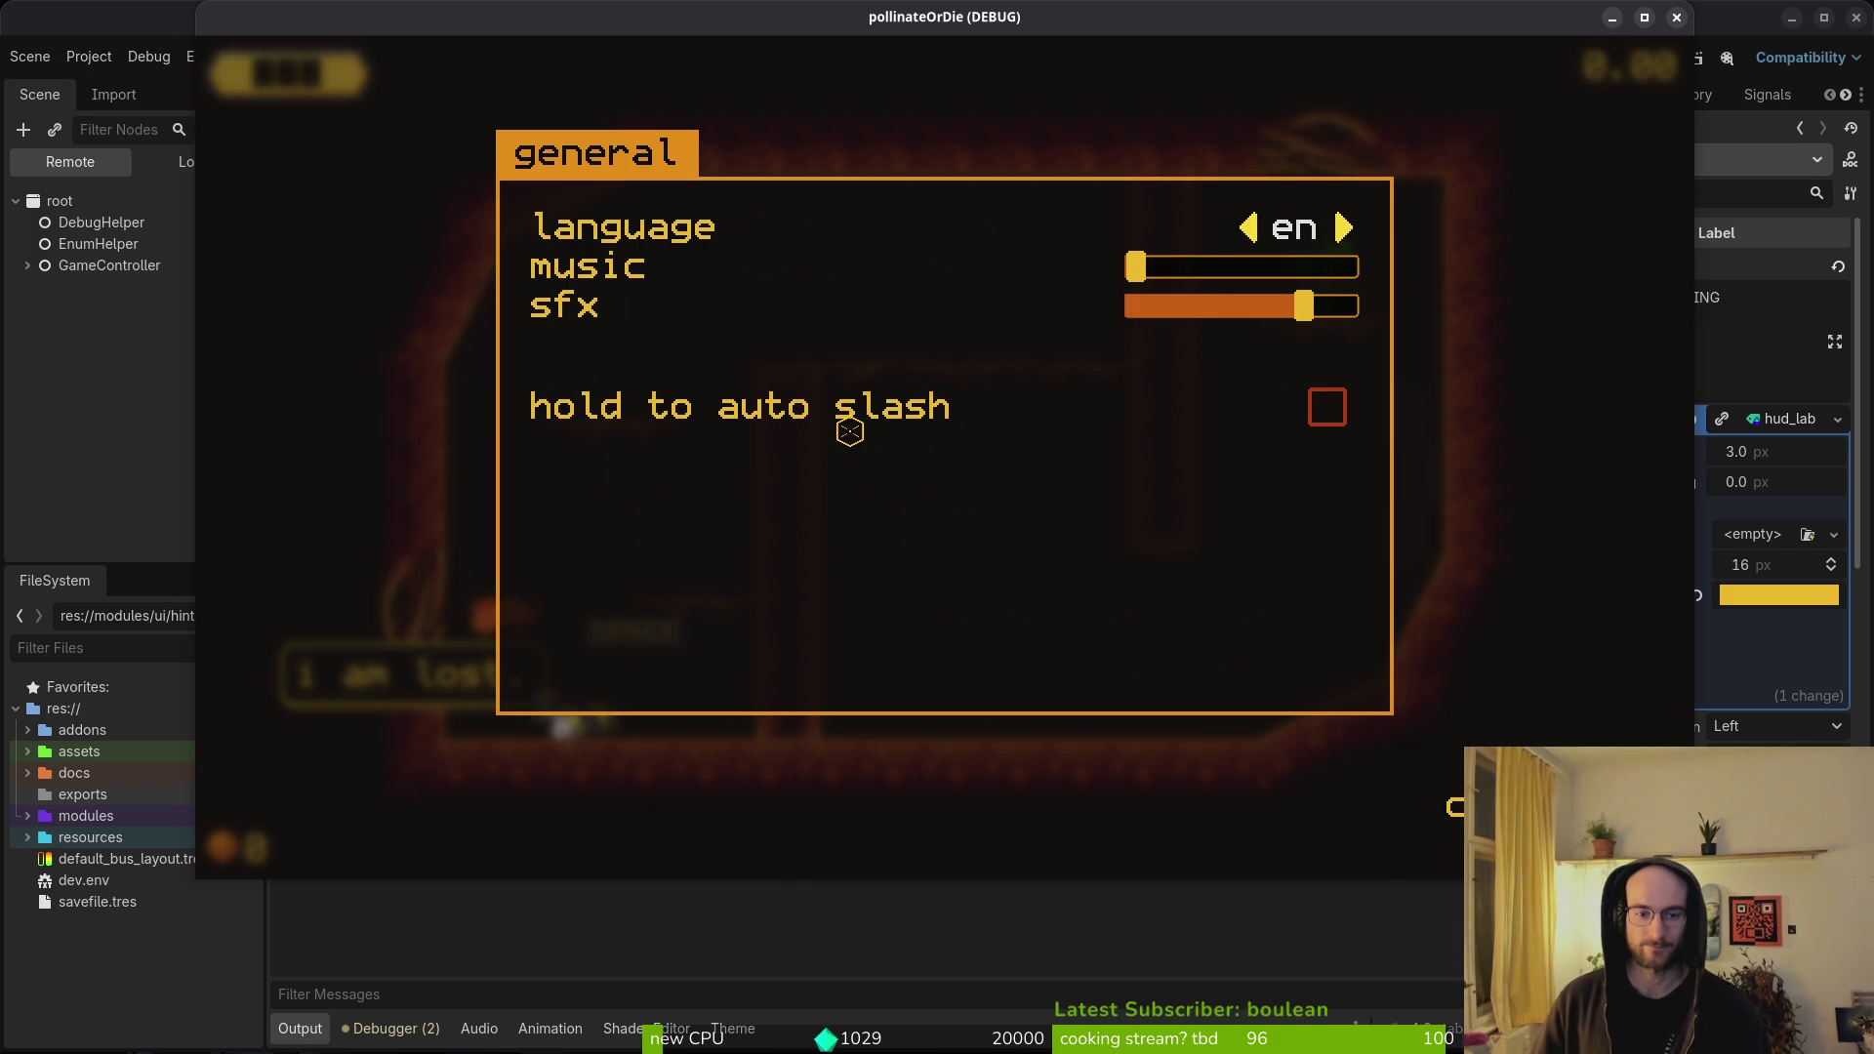
pyautogui.press('Escape')
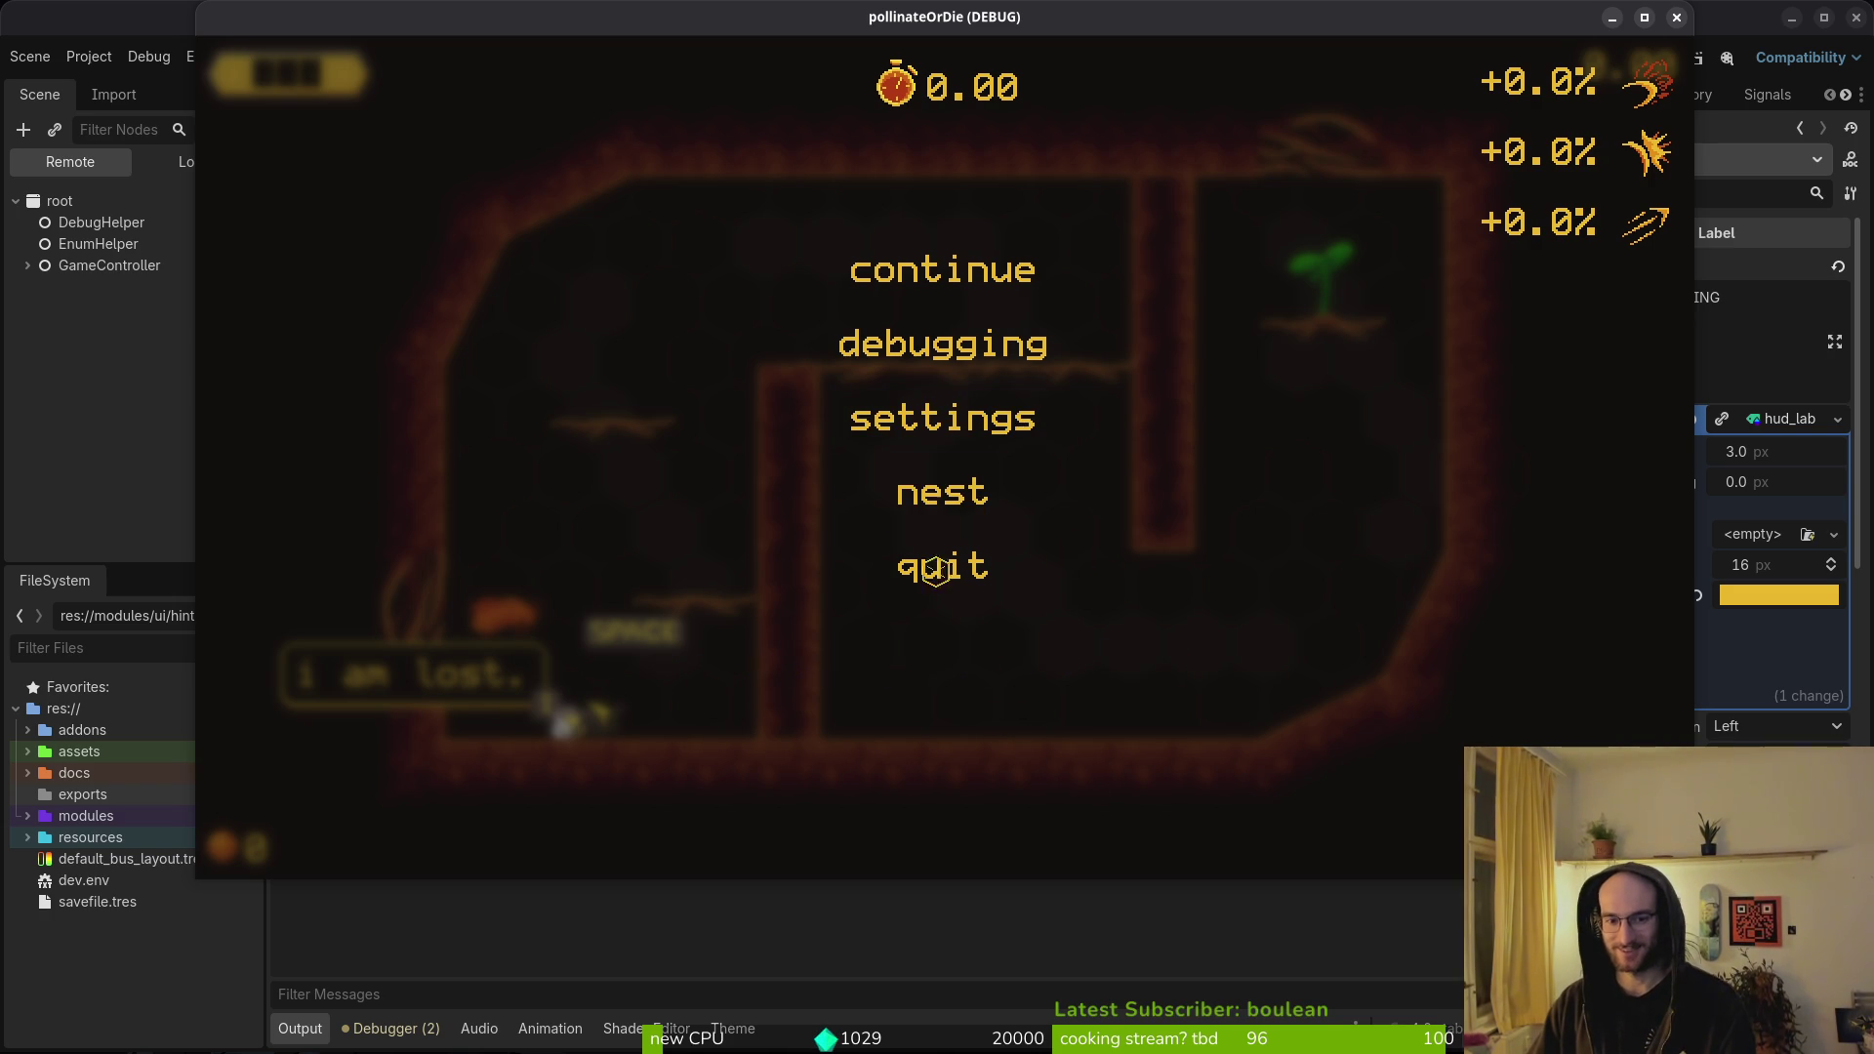
# - Stop the game and try button_label on the autoslash label before reverting to hud_label
pyautogui.click(970, 566)
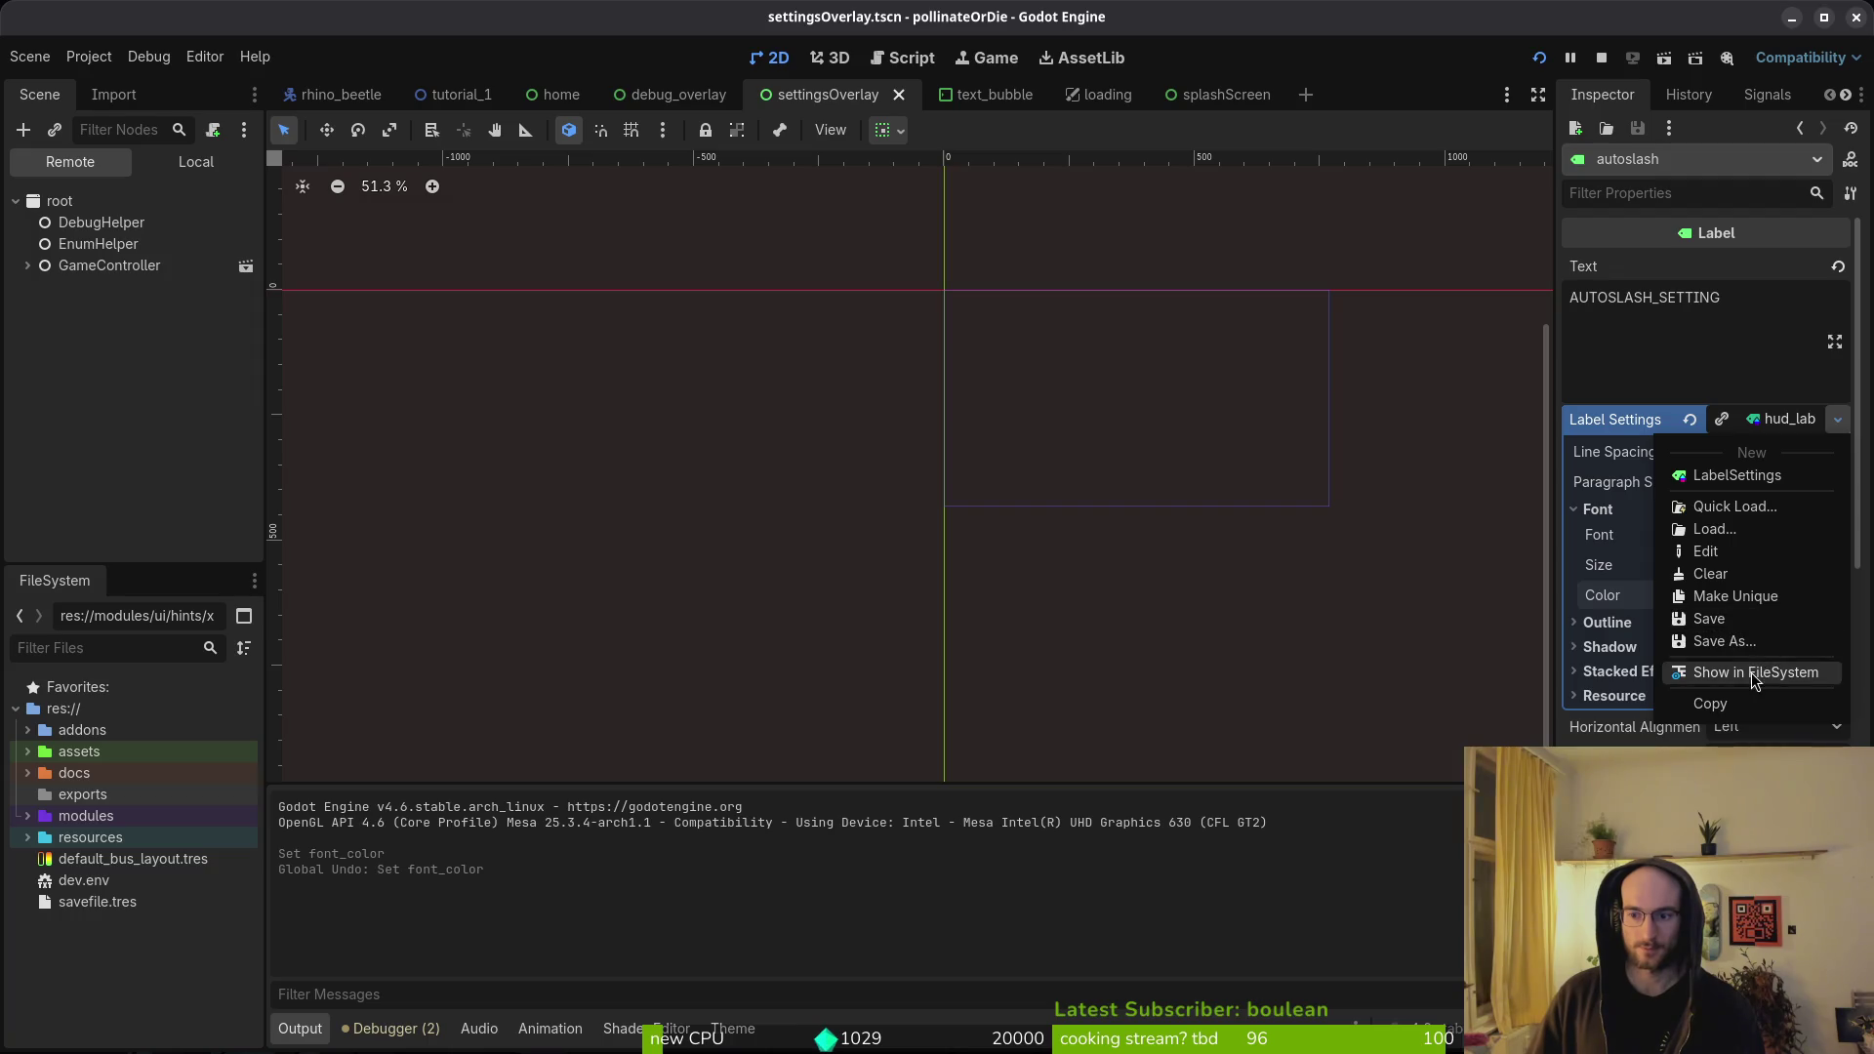
pyautogui.click(1756, 513)
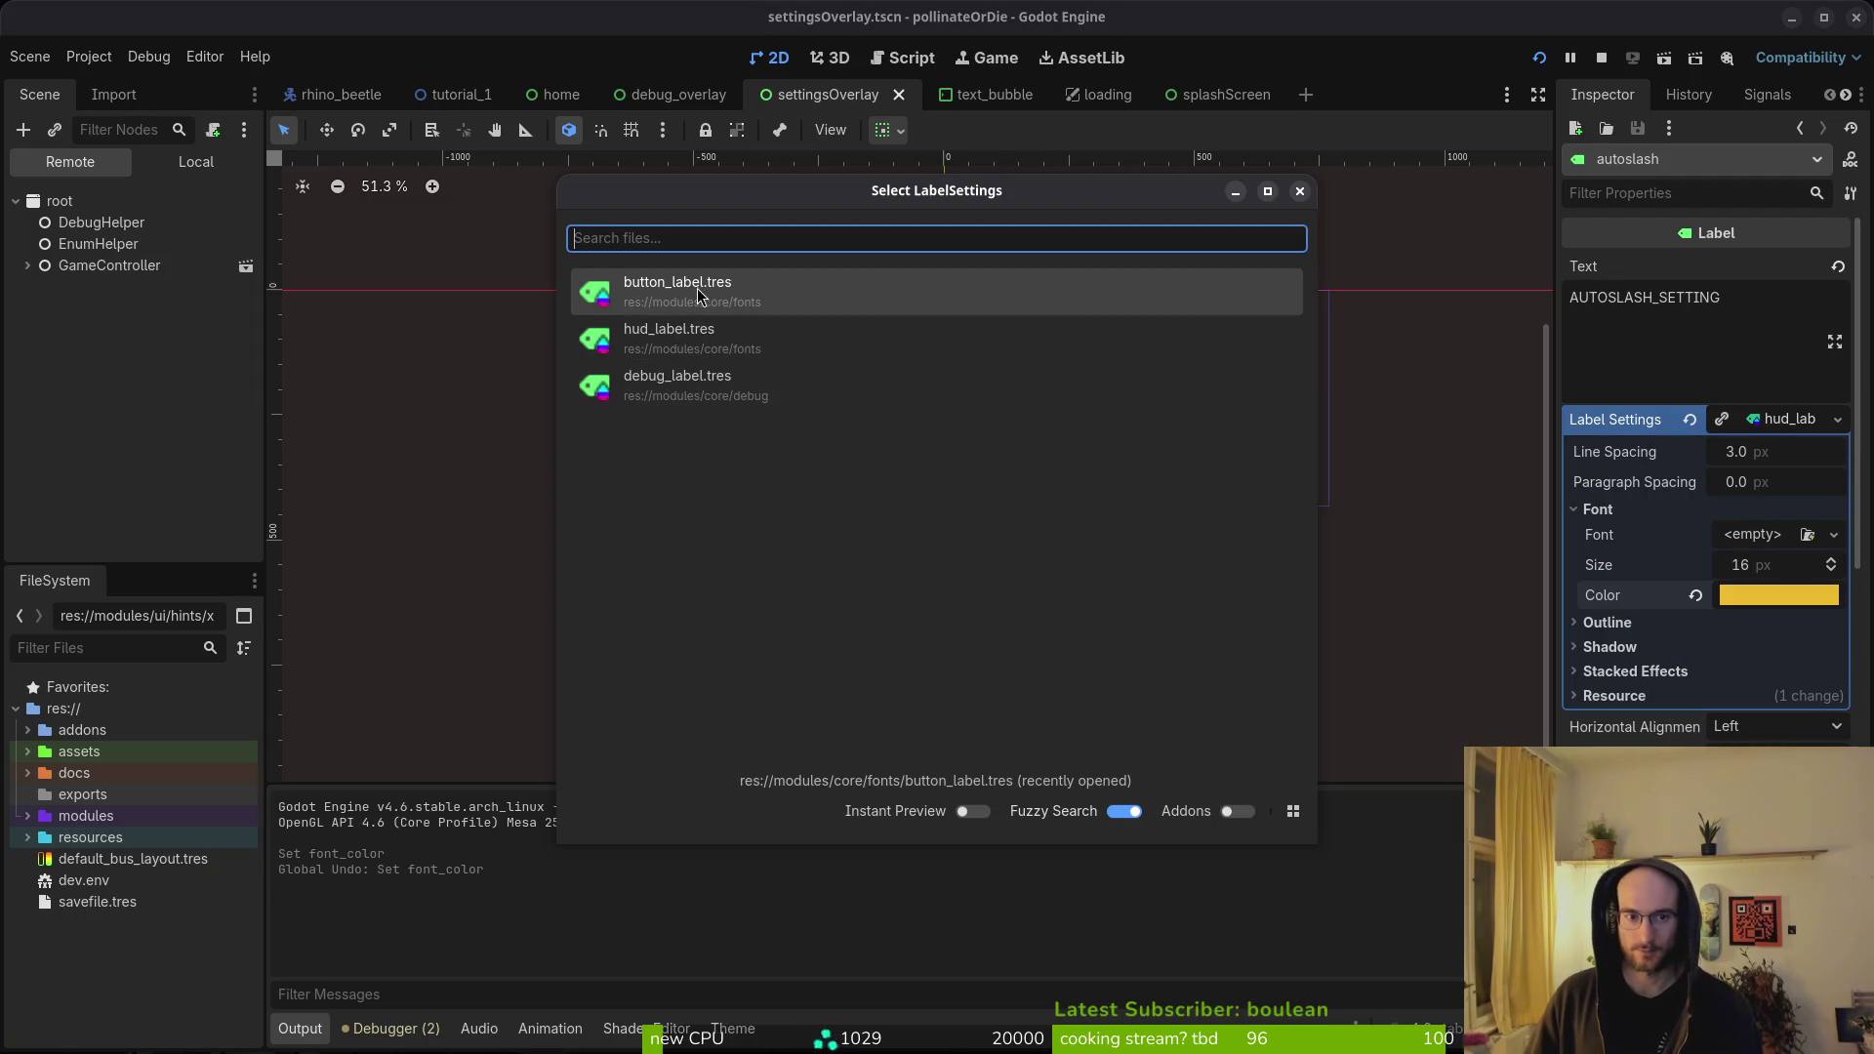
pyautogui.click(677, 291)
pyautogui.click(1770, 419)
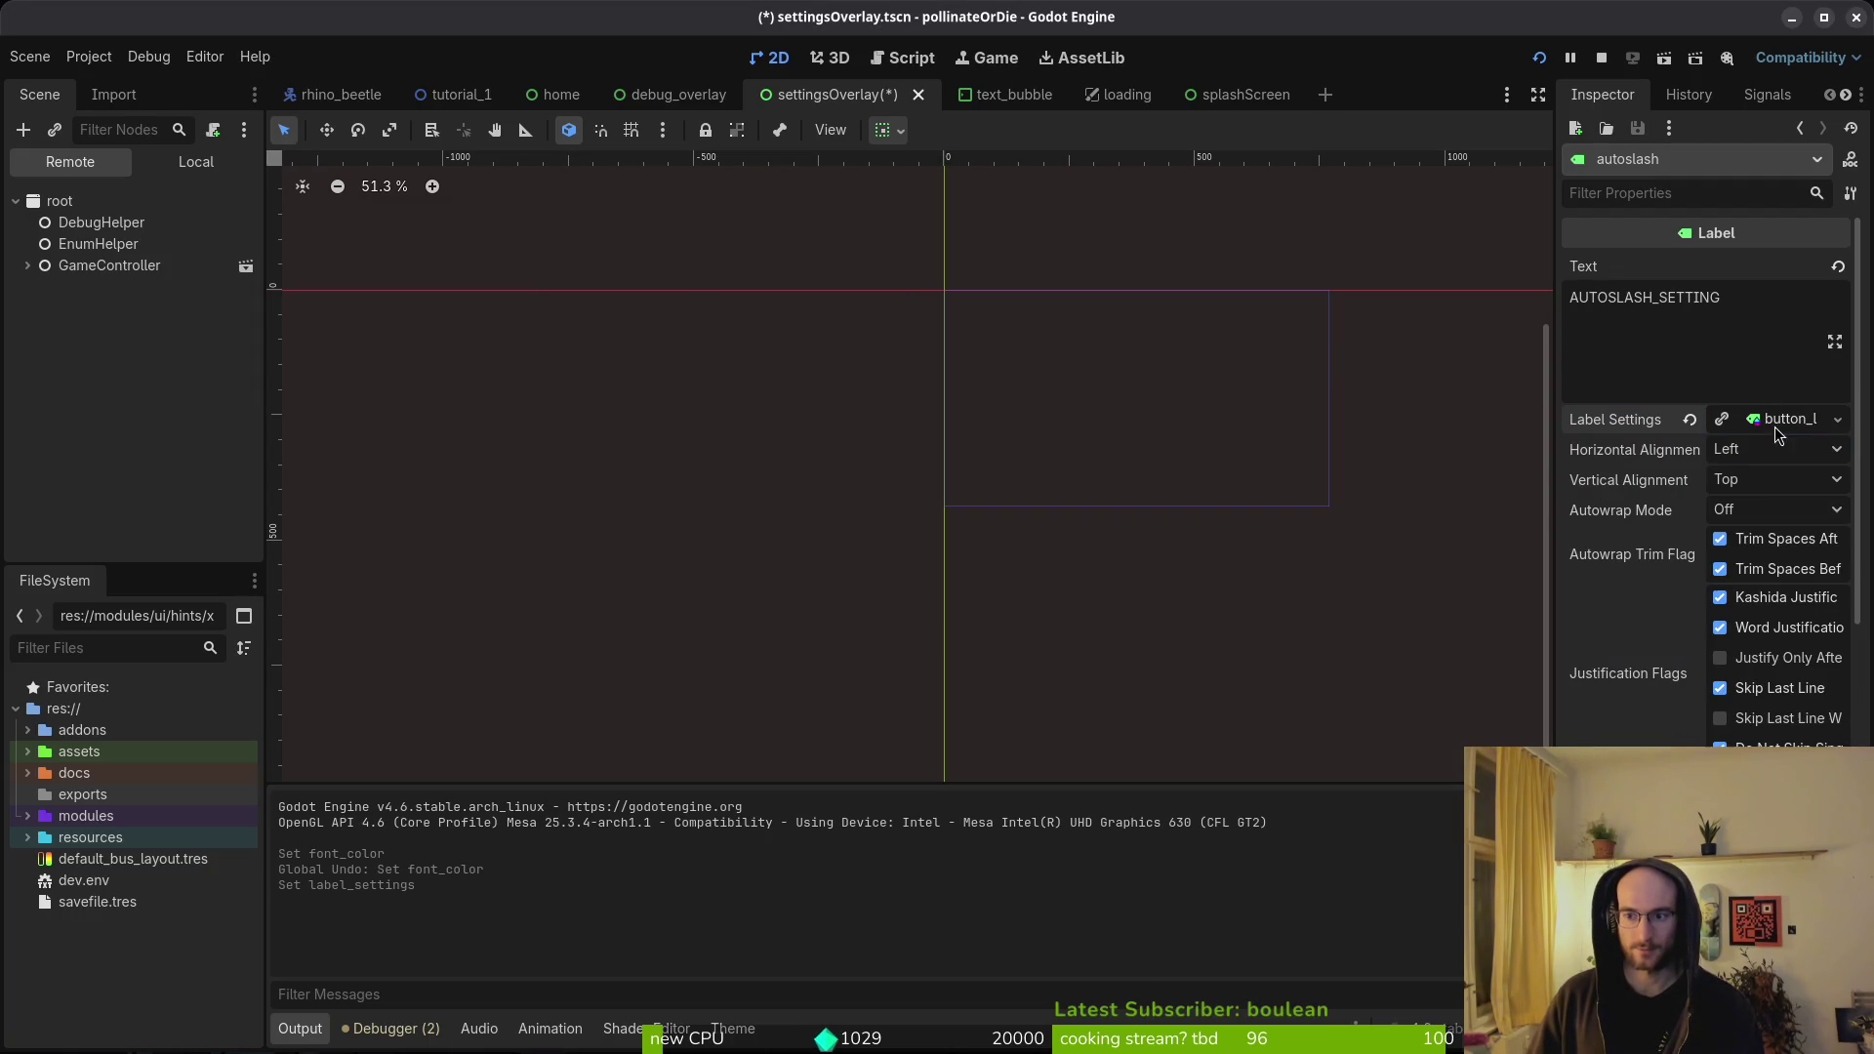
pyautogui.click(1837, 419)
pyautogui.click(1701, 510)
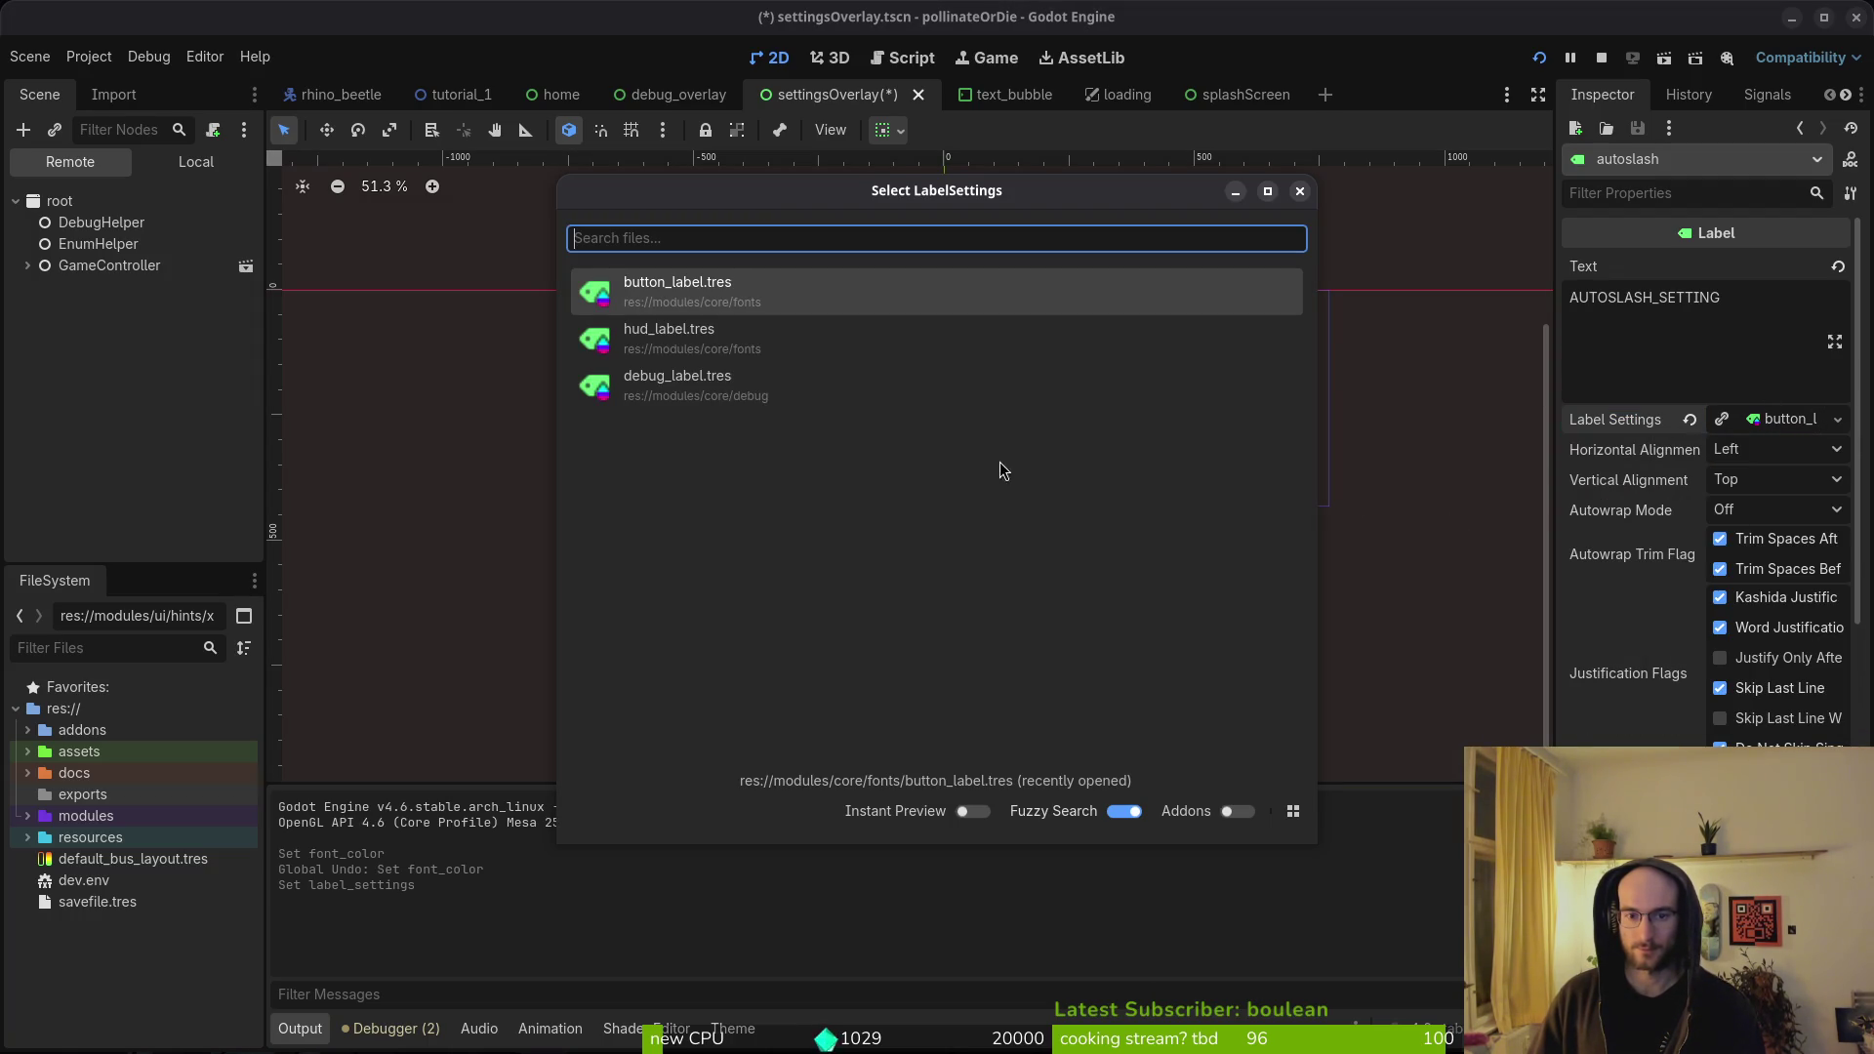
pyautogui.click(667, 360)
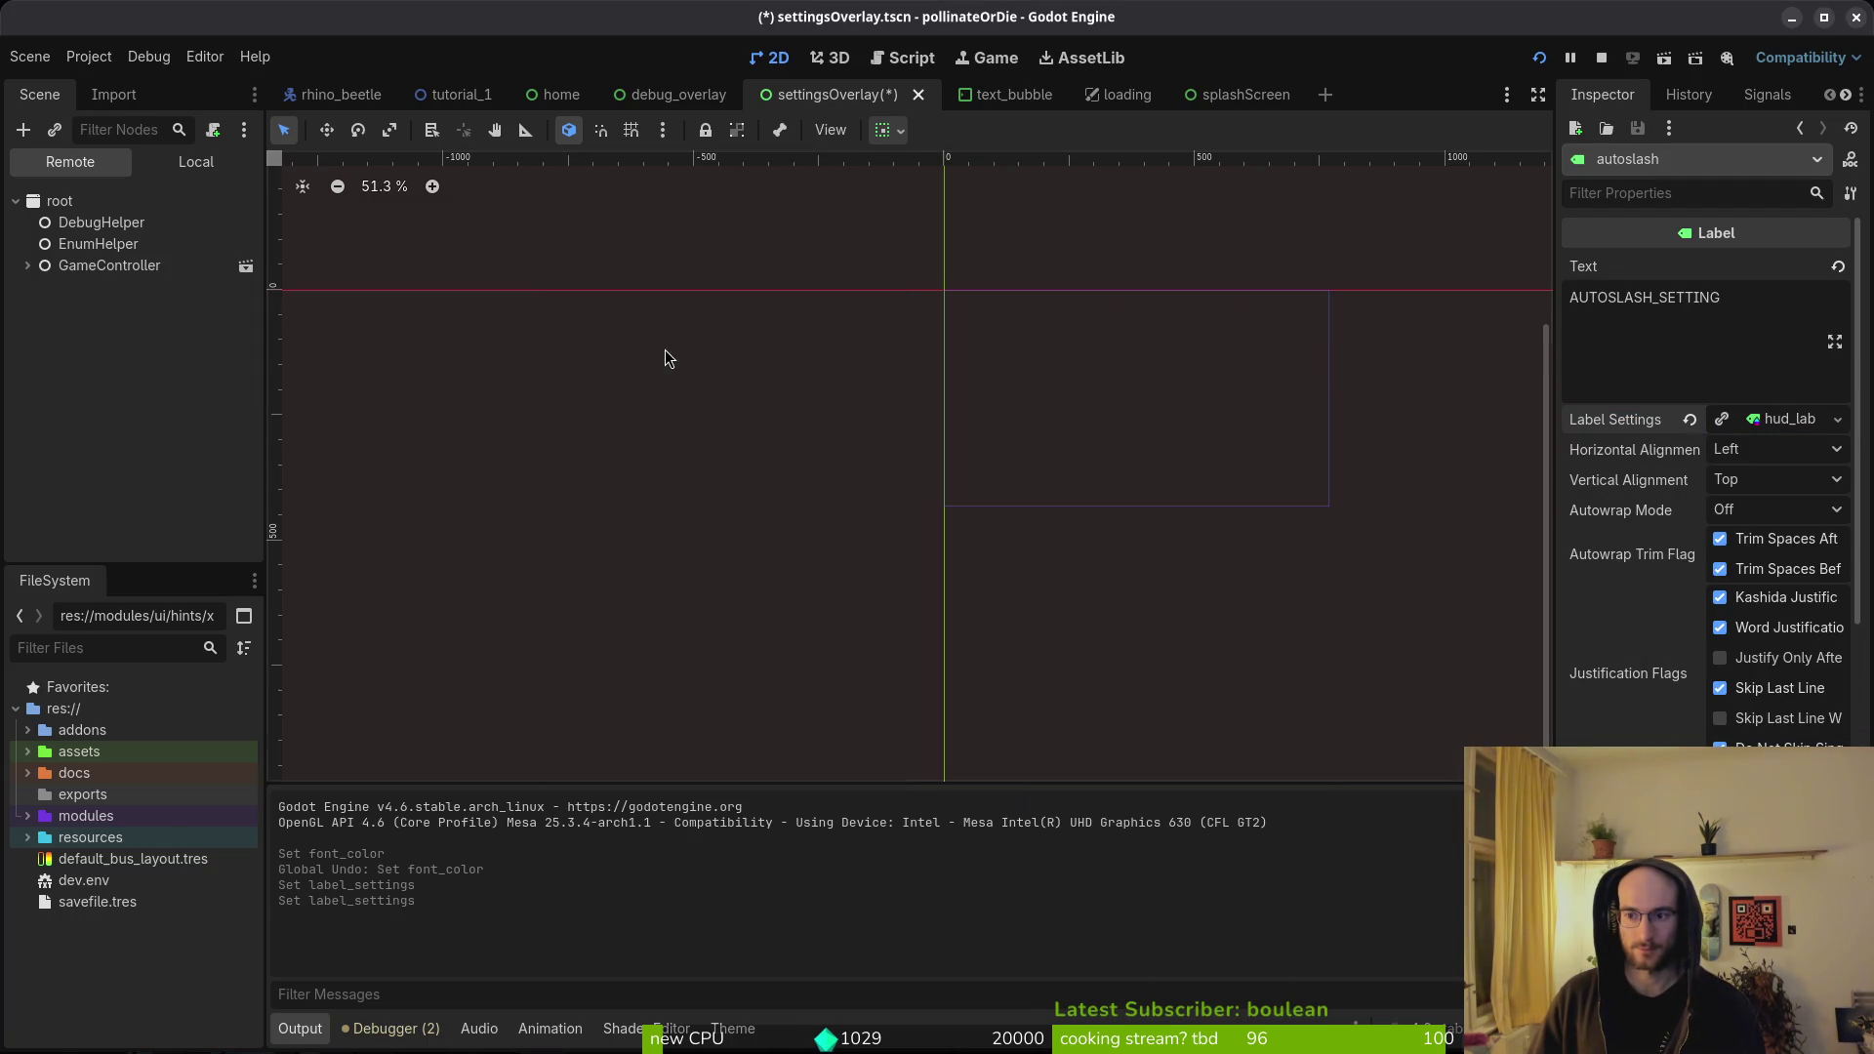
# - Try debug_label on the autoslash label, reload hud_label, save the scene and relaunch the game
pyautogui.click(1838, 419)
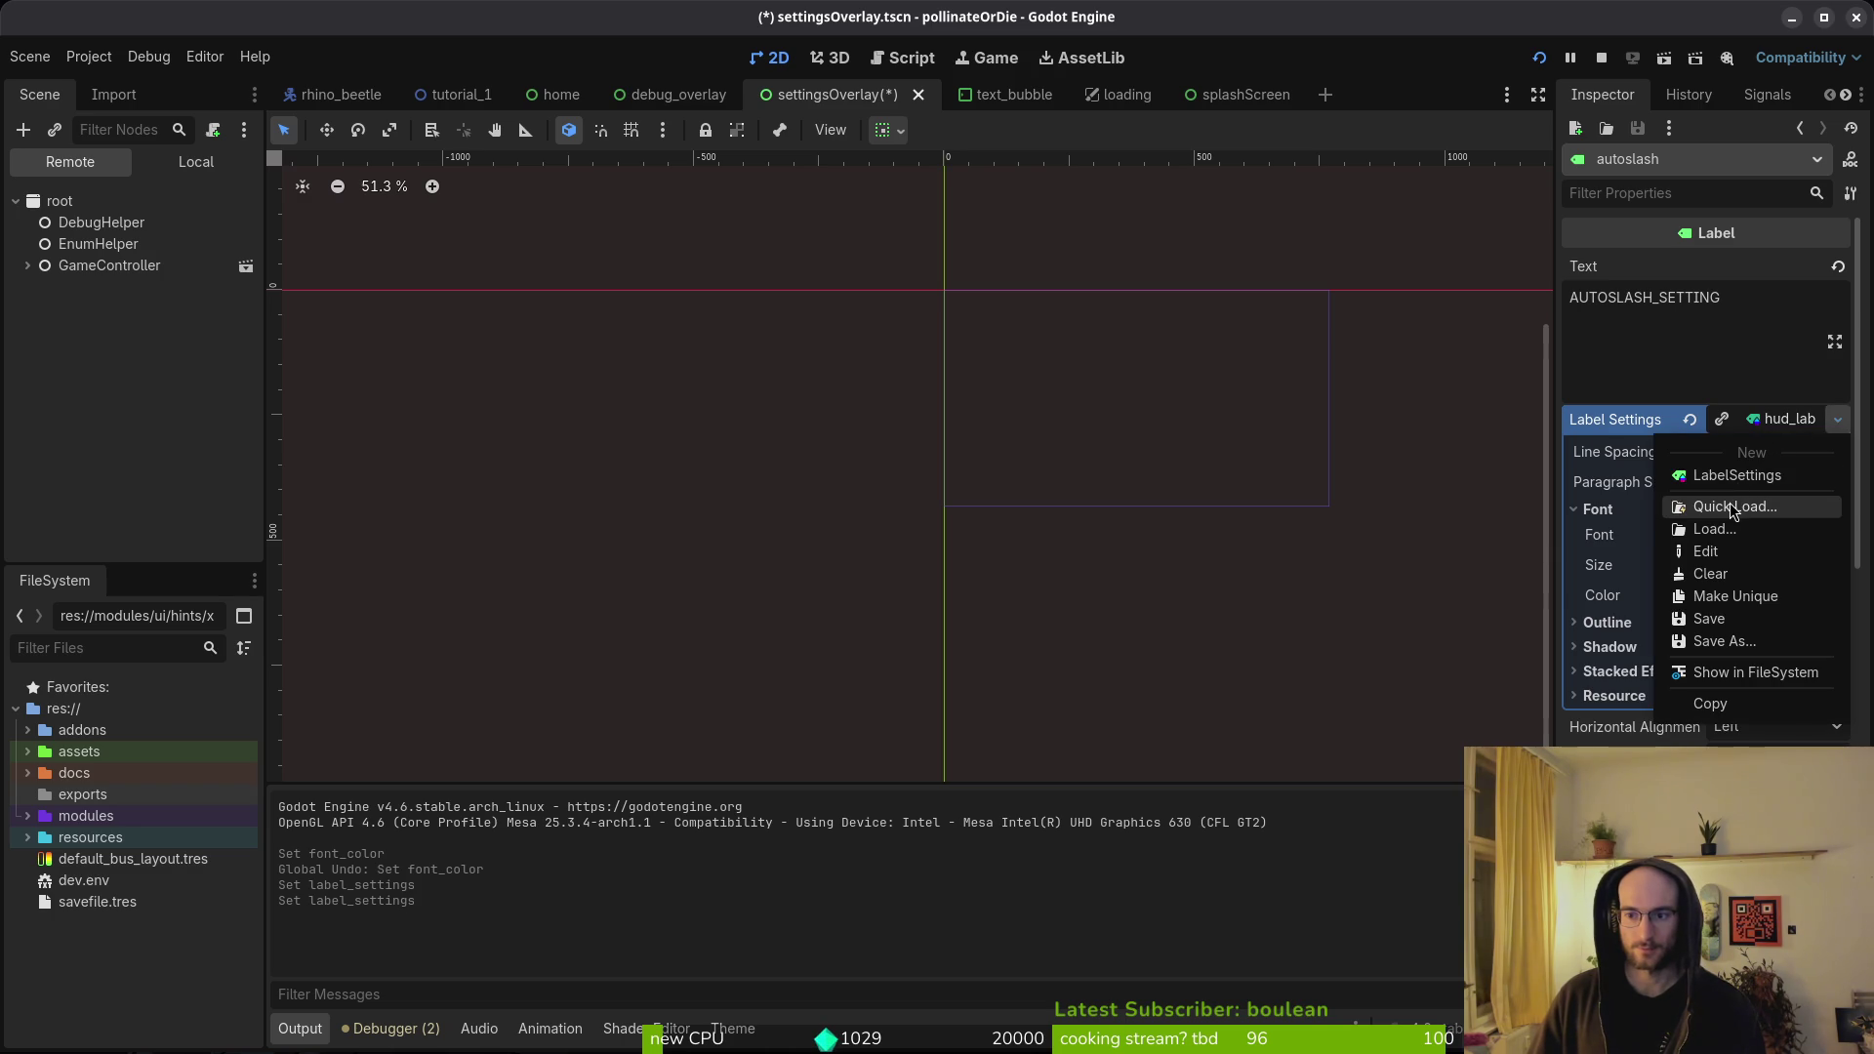
pyautogui.click(1701, 507)
pyautogui.click(898, 386)
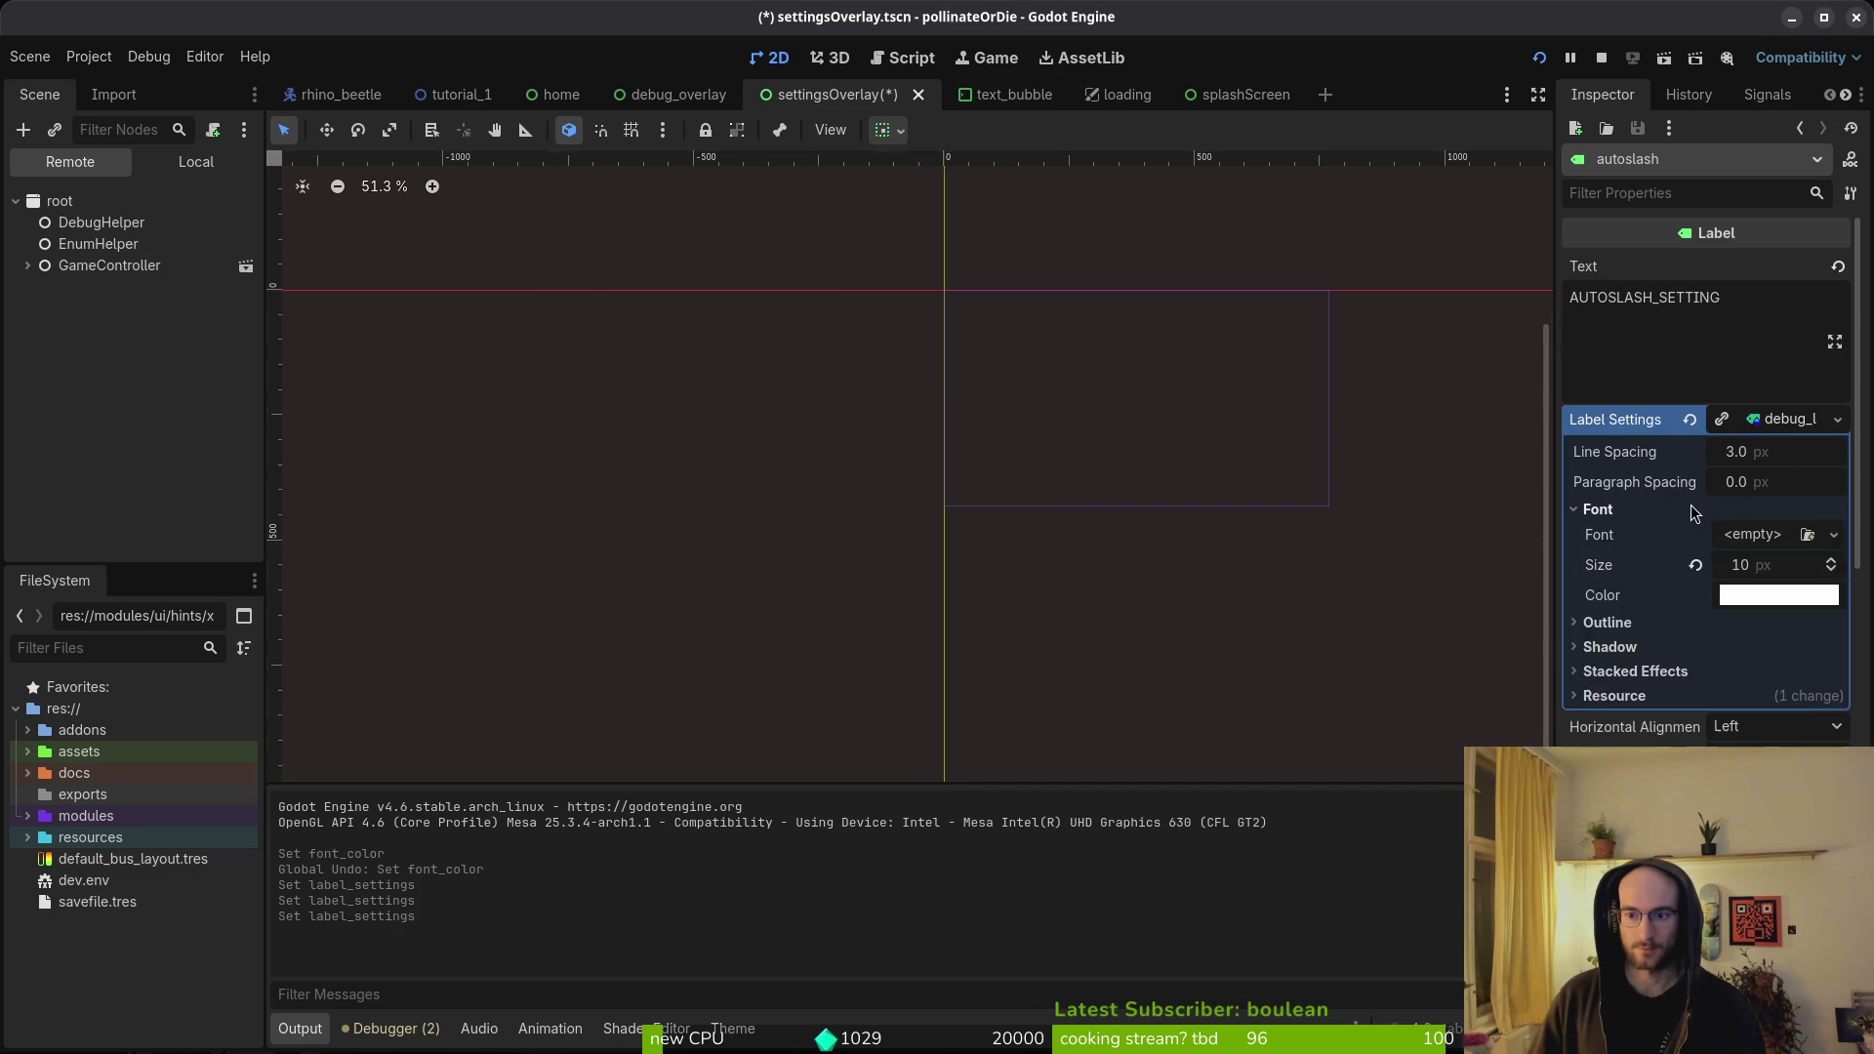
pyautogui.click(1757, 426)
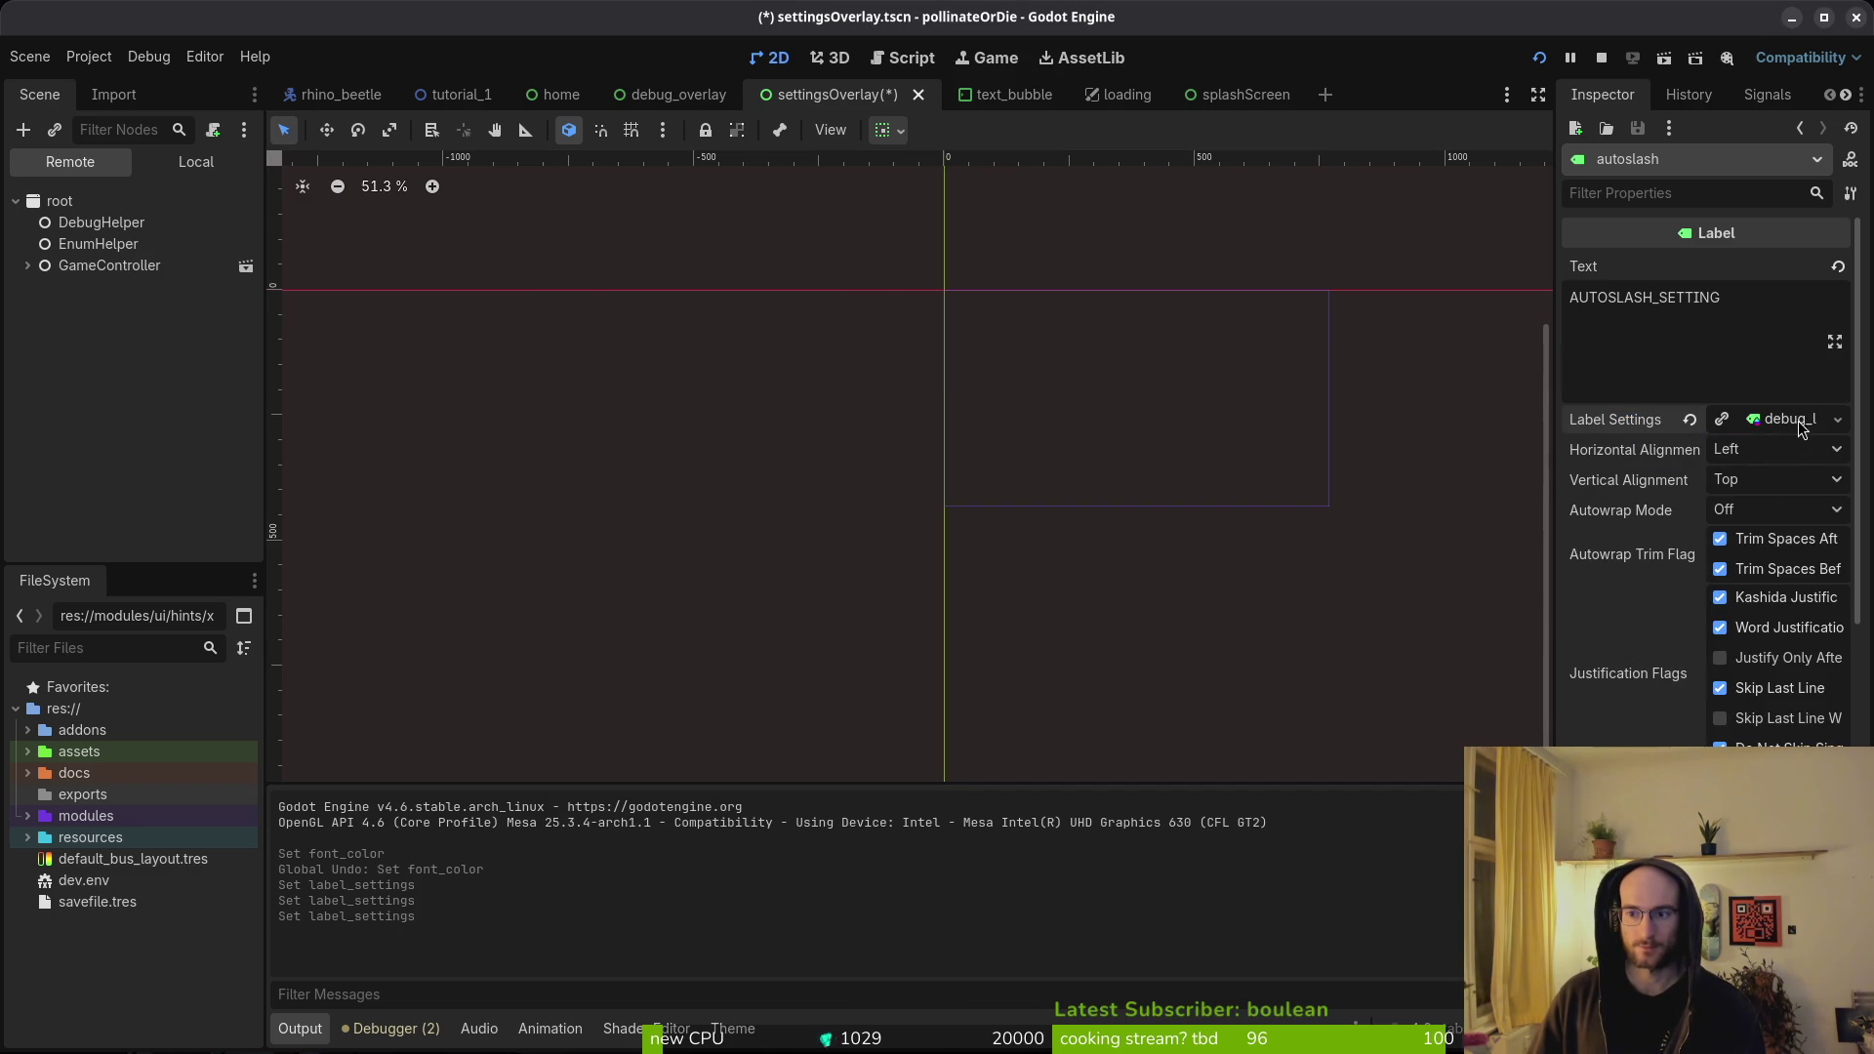
pyautogui.click(1804, 422)
pyautogui.click(1838, 419)
pyautogui.click(1708, 508)
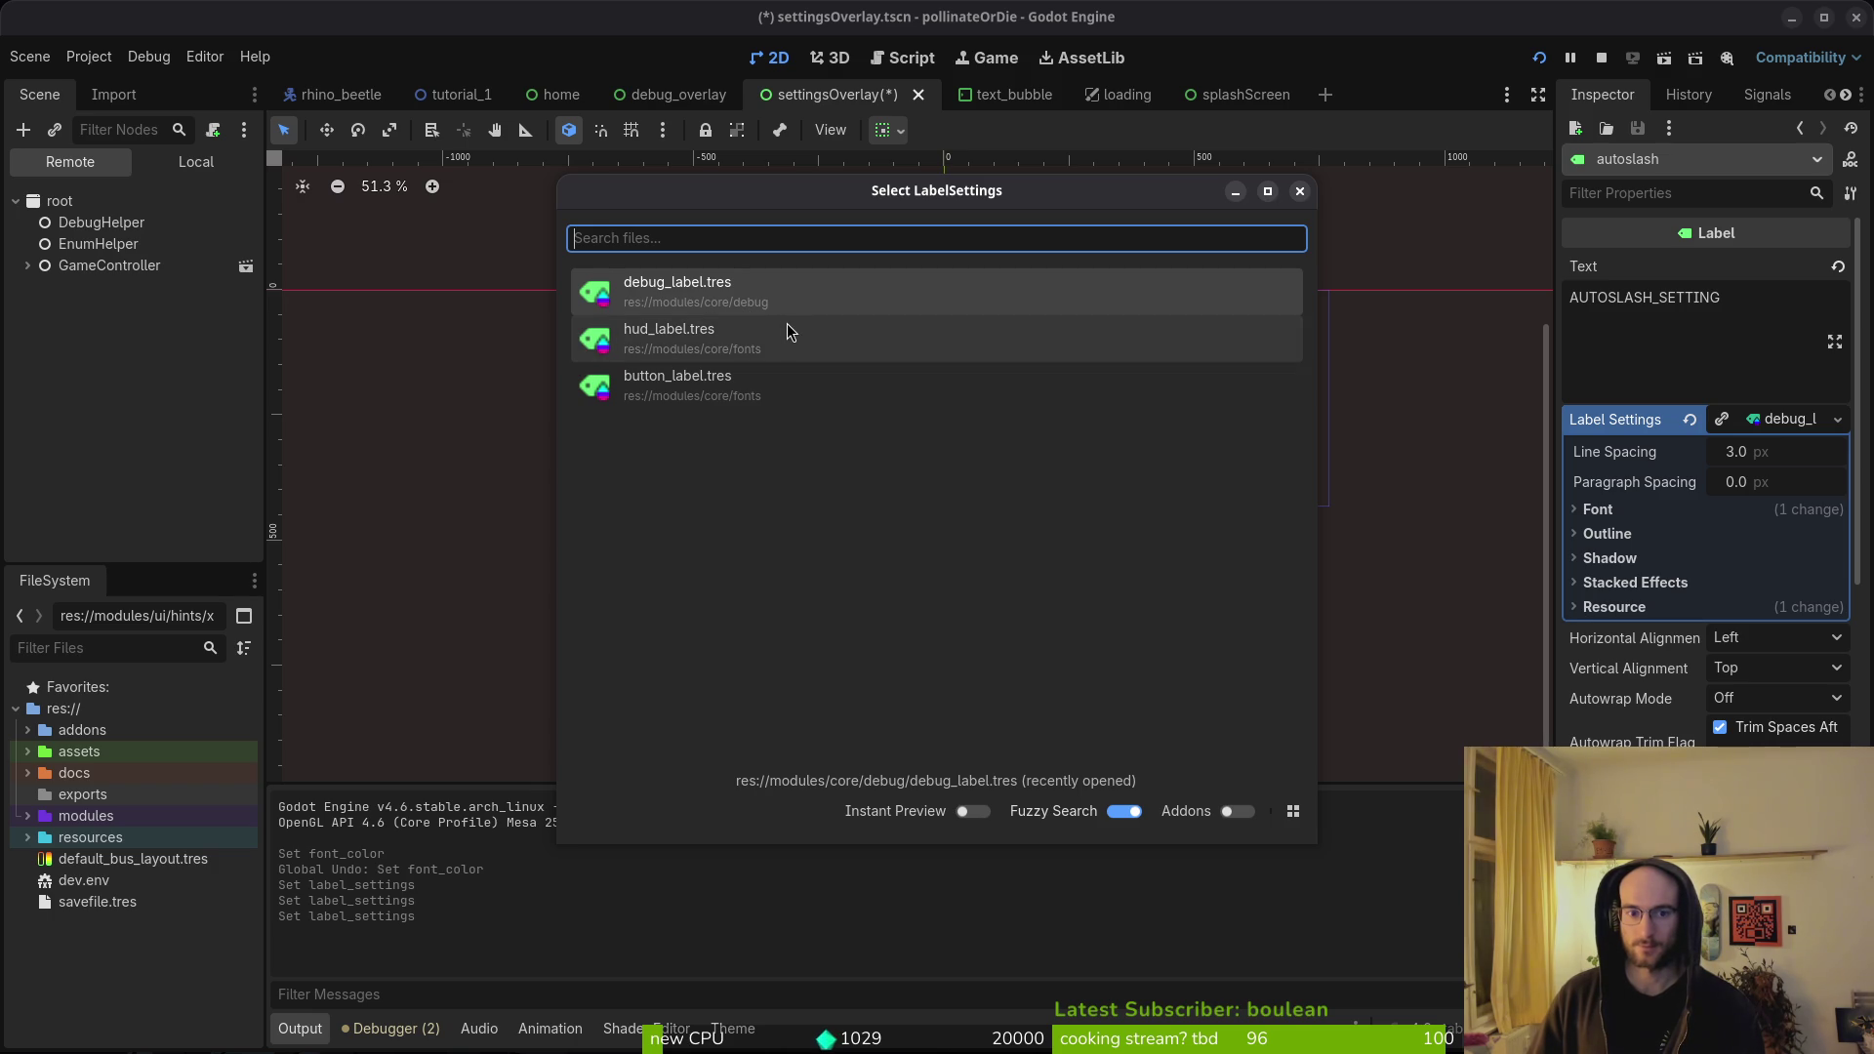
pyautogui.click(683, 337)
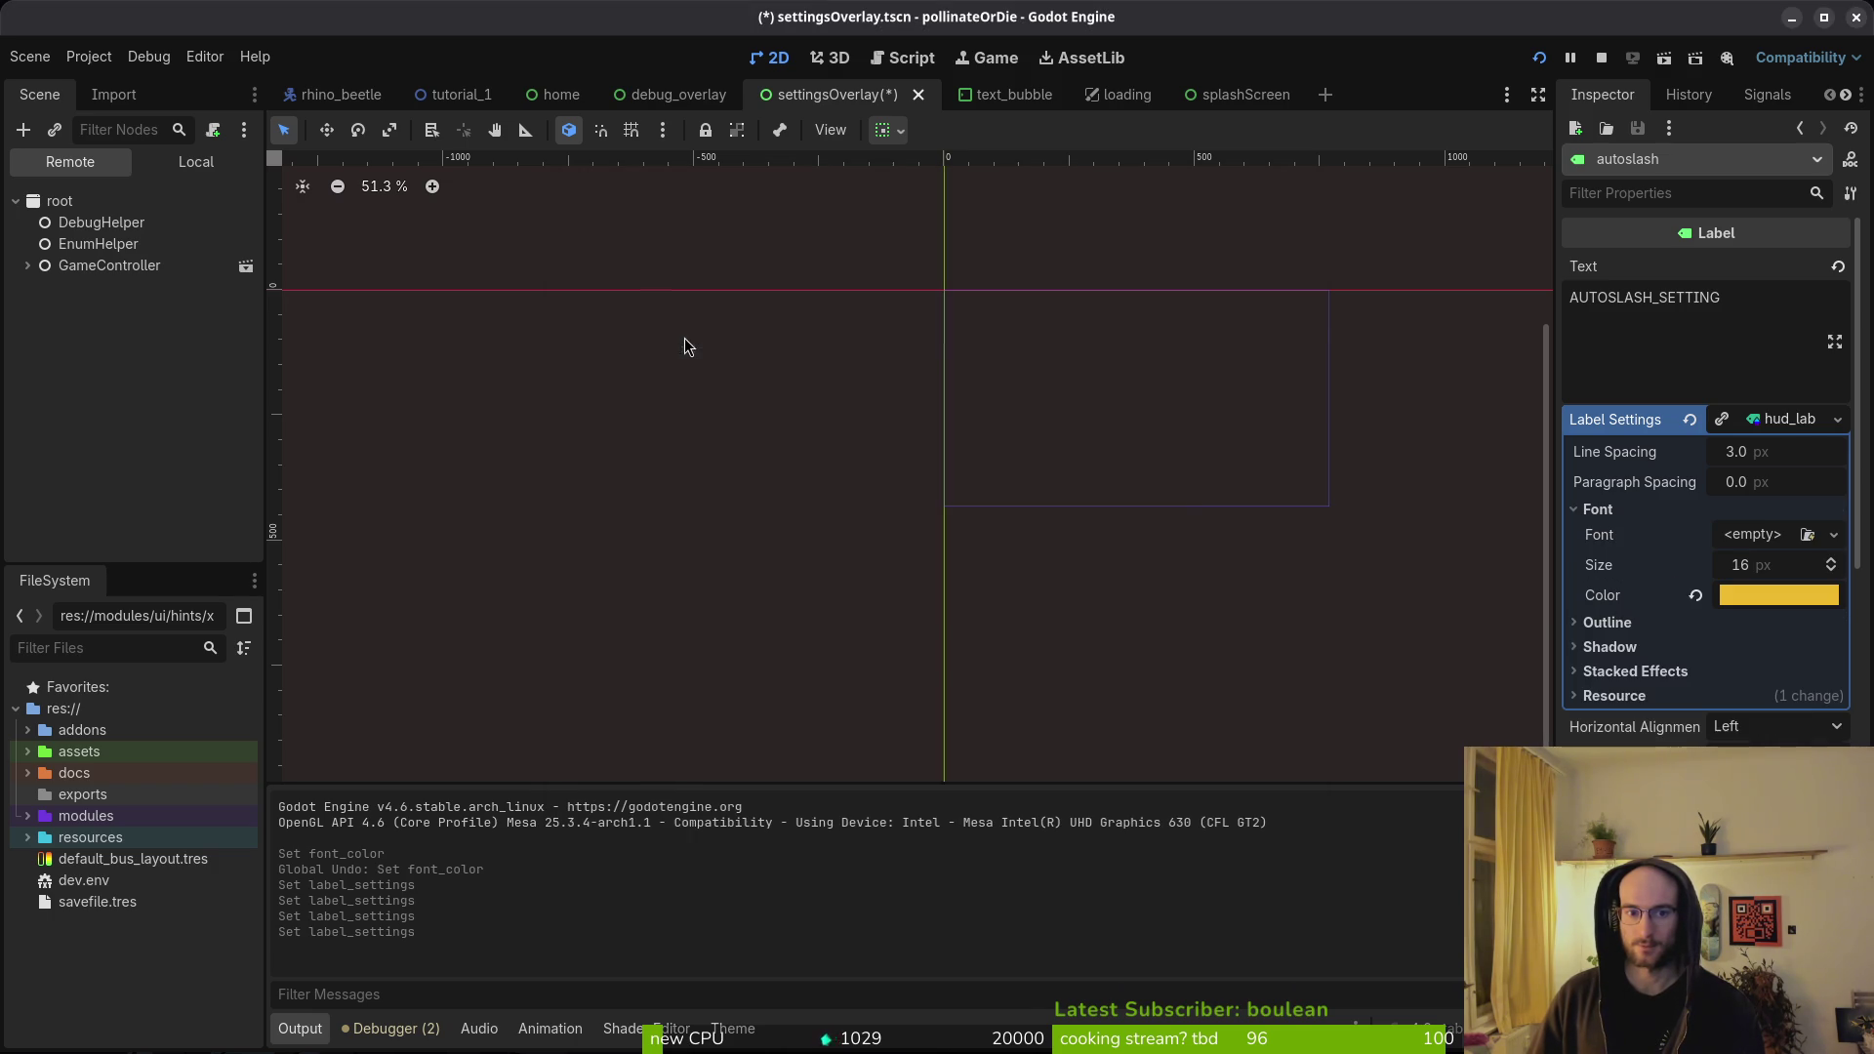
pyautogui.hotkey('ctrl', 's')
pyautogui.click(1541, 60)
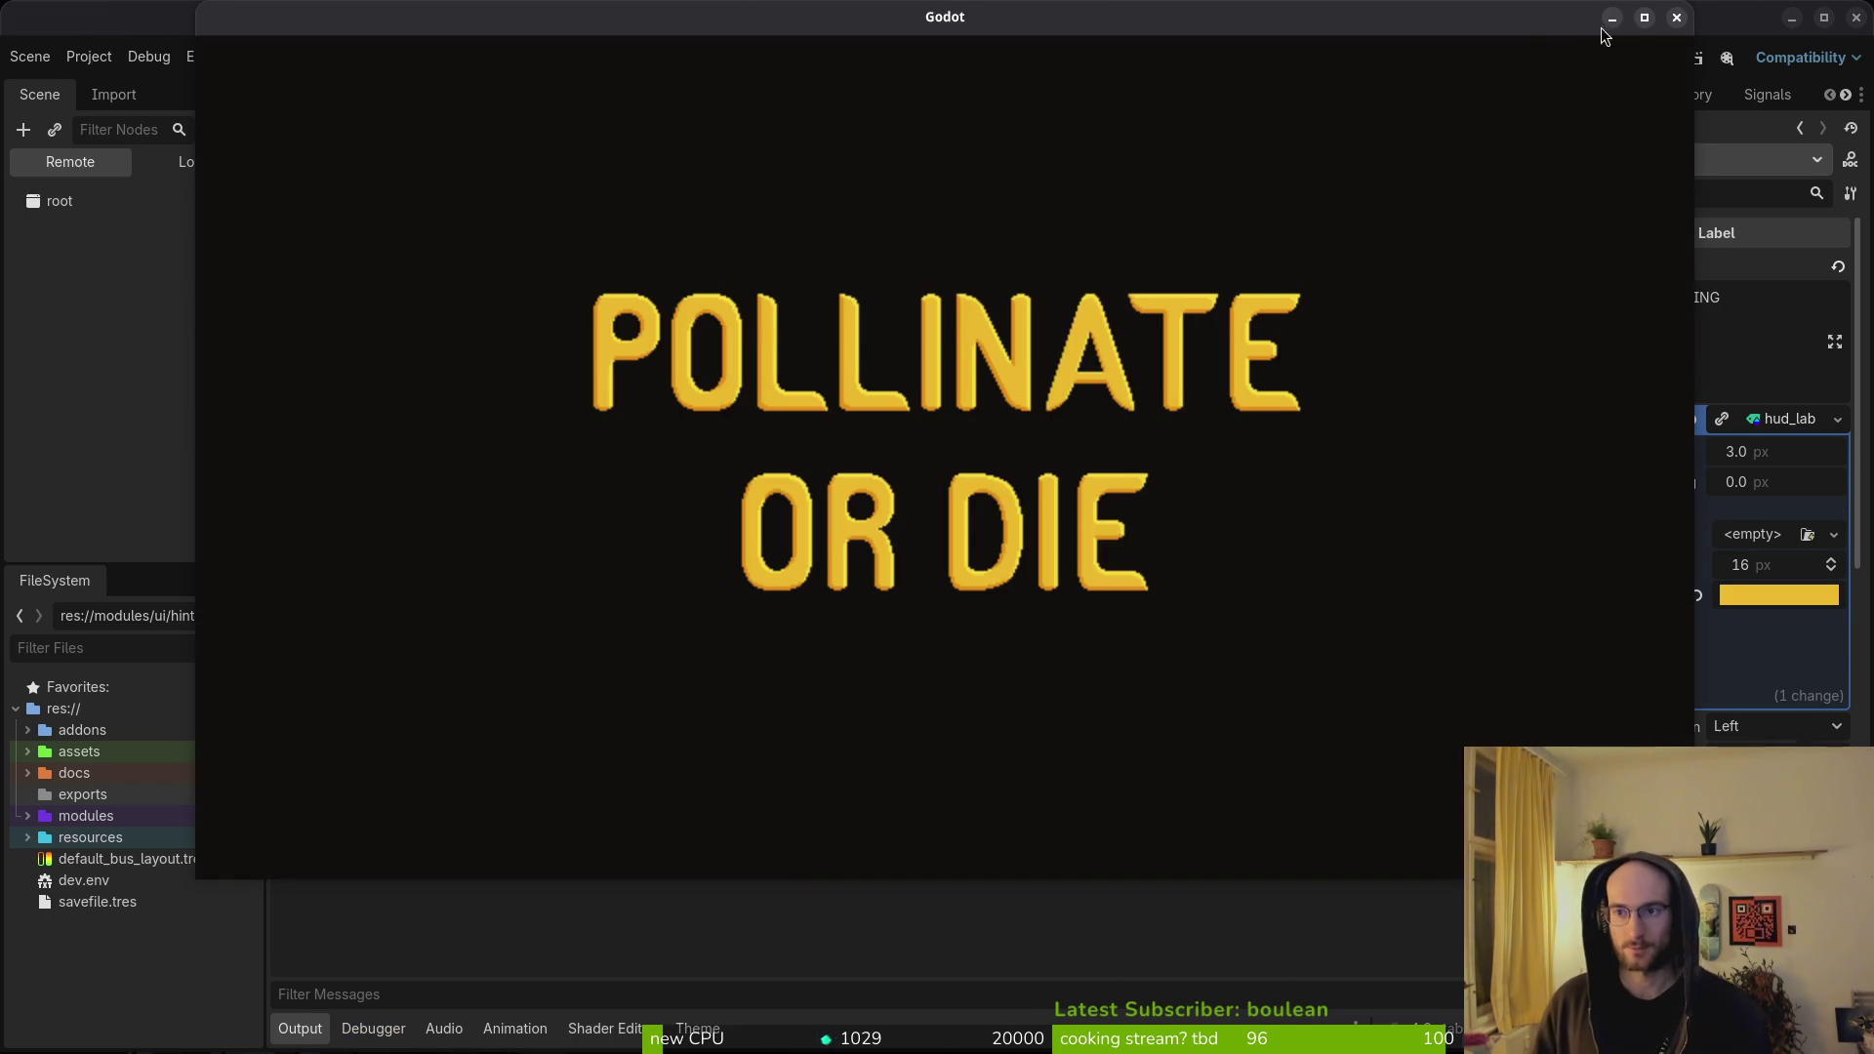
# - Stop the game and start saving the autoslash label settings into res://modules/core/fonts
pyautogui.press('F8')
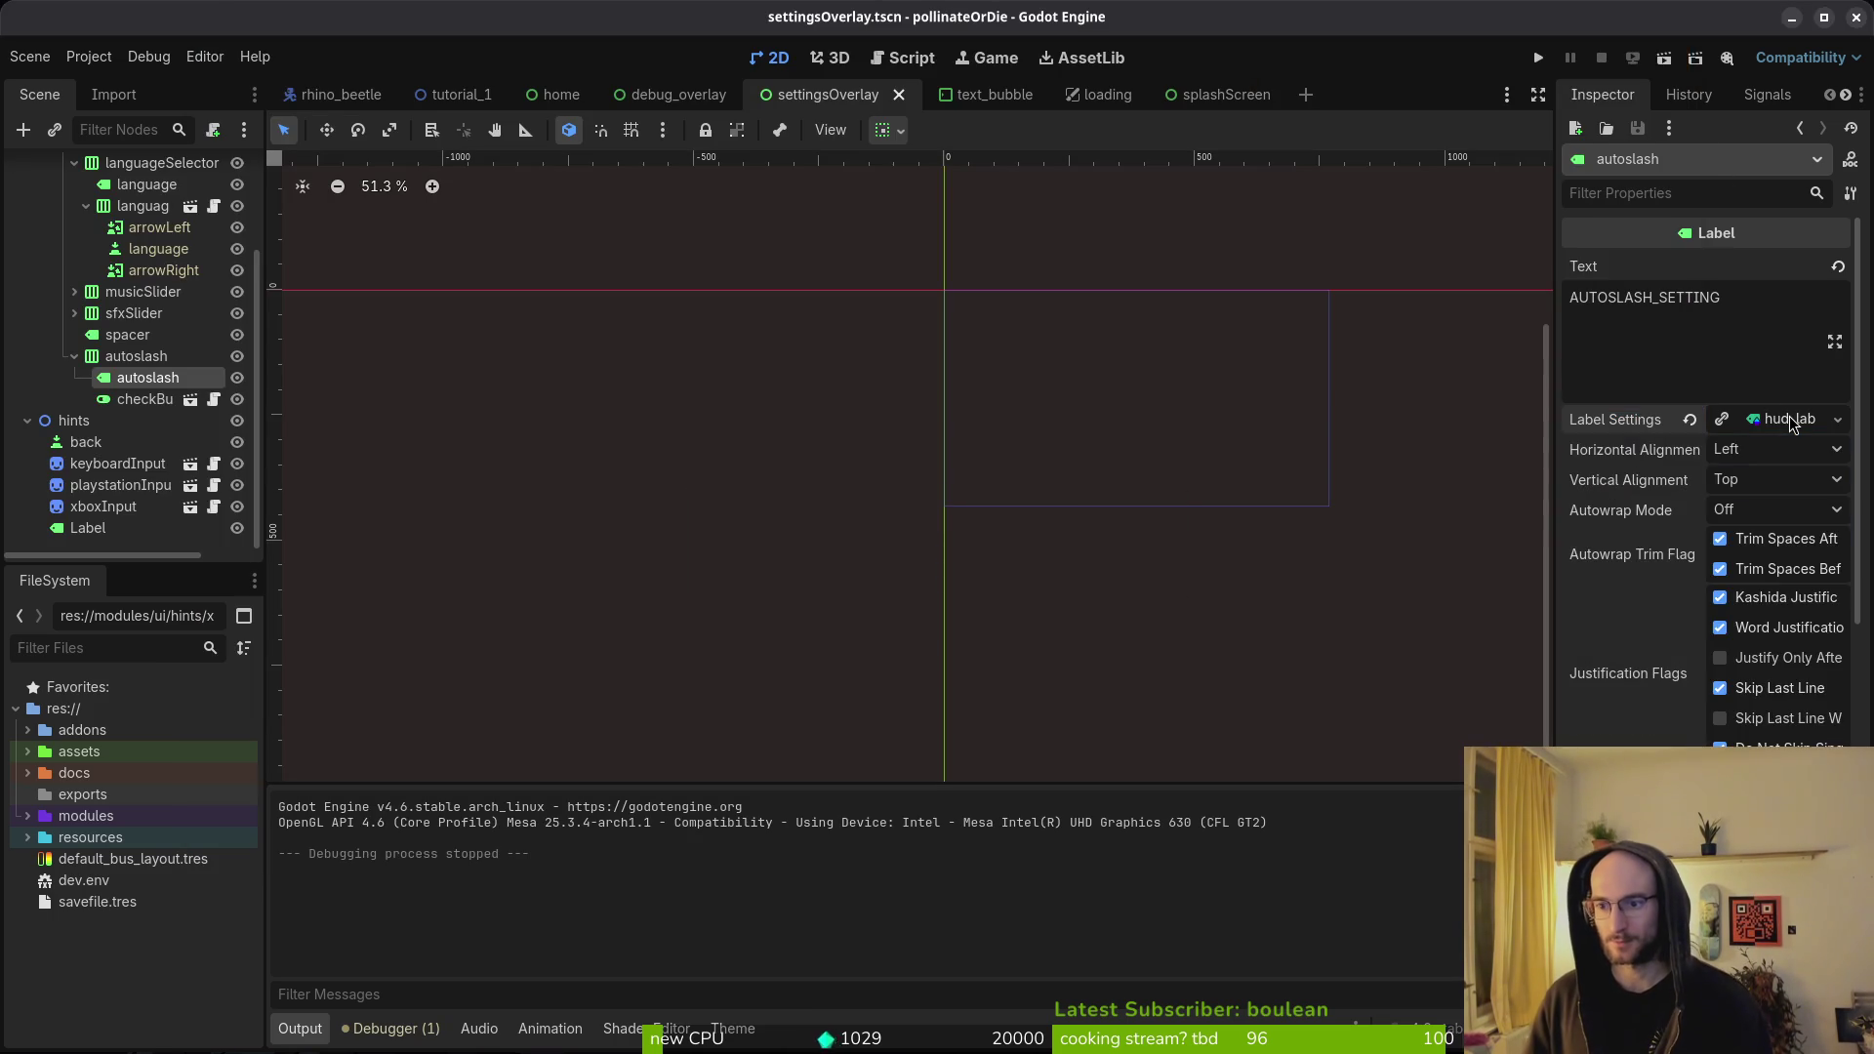
pyautogui.click(1793, 422)
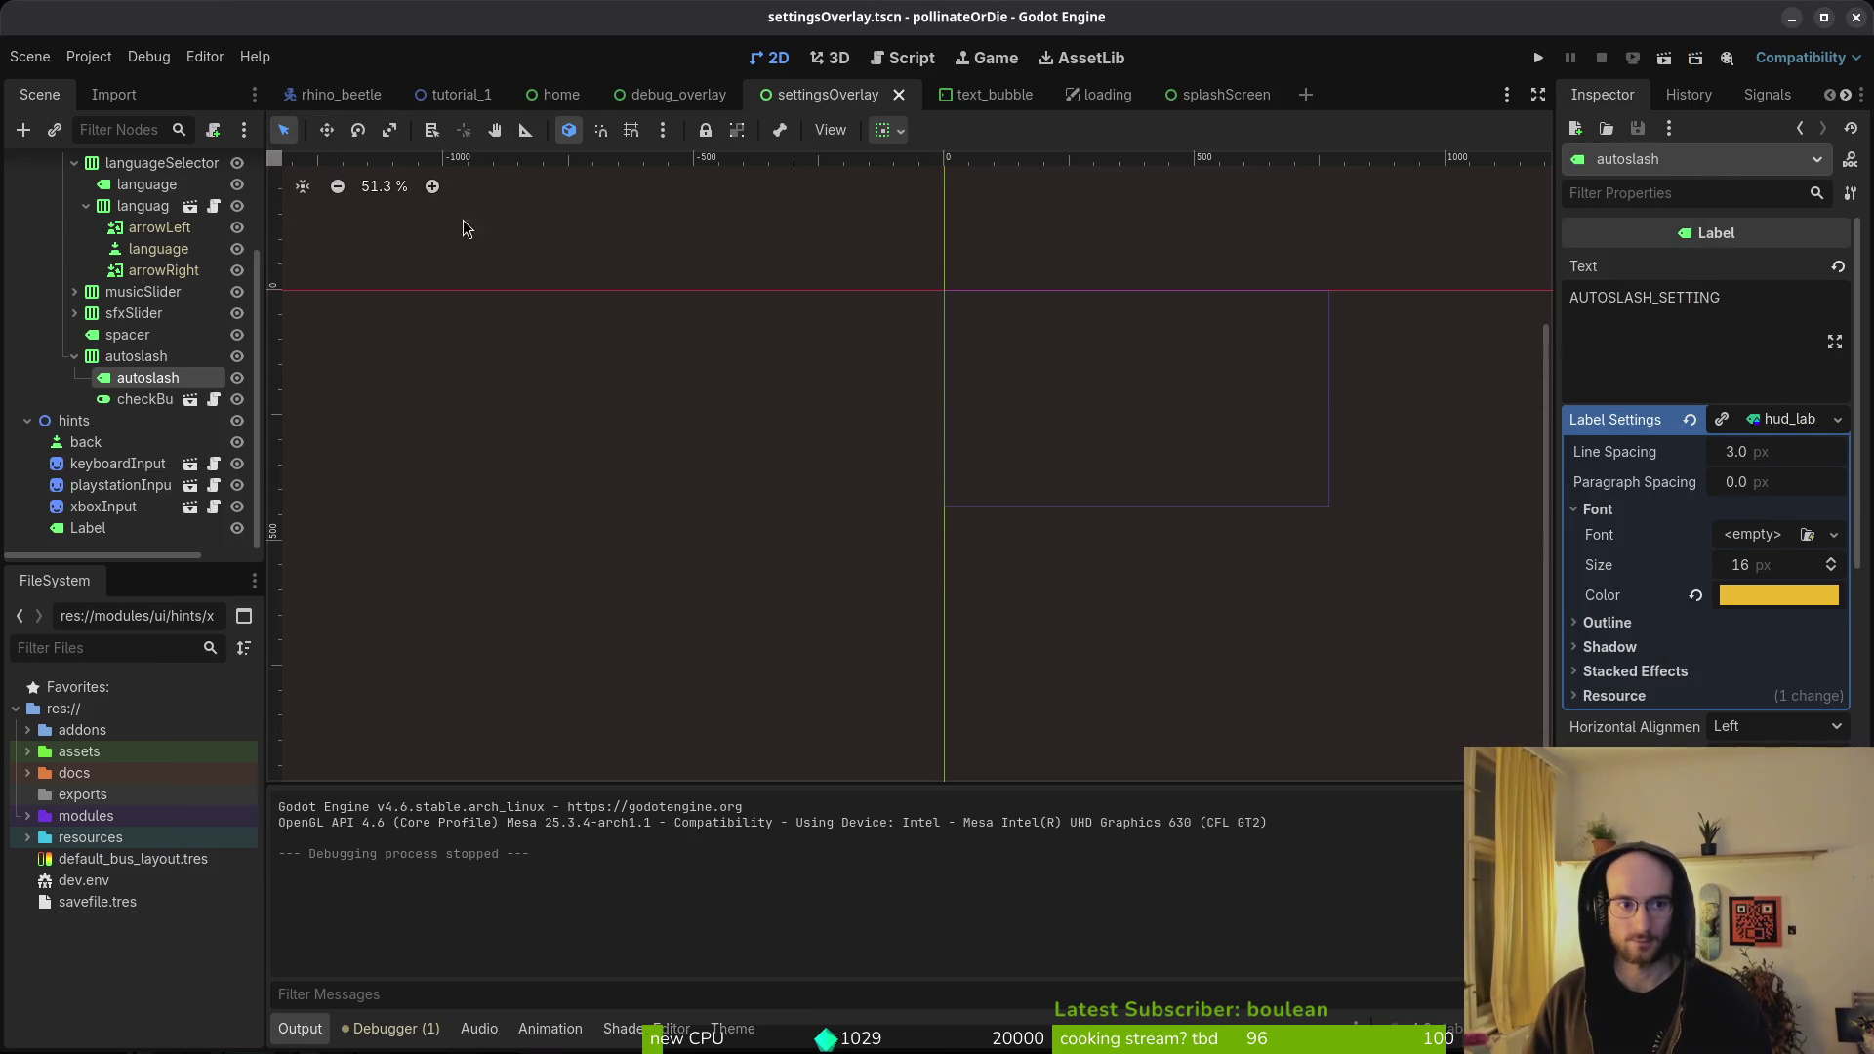
pyautogui.click(1793, 422)
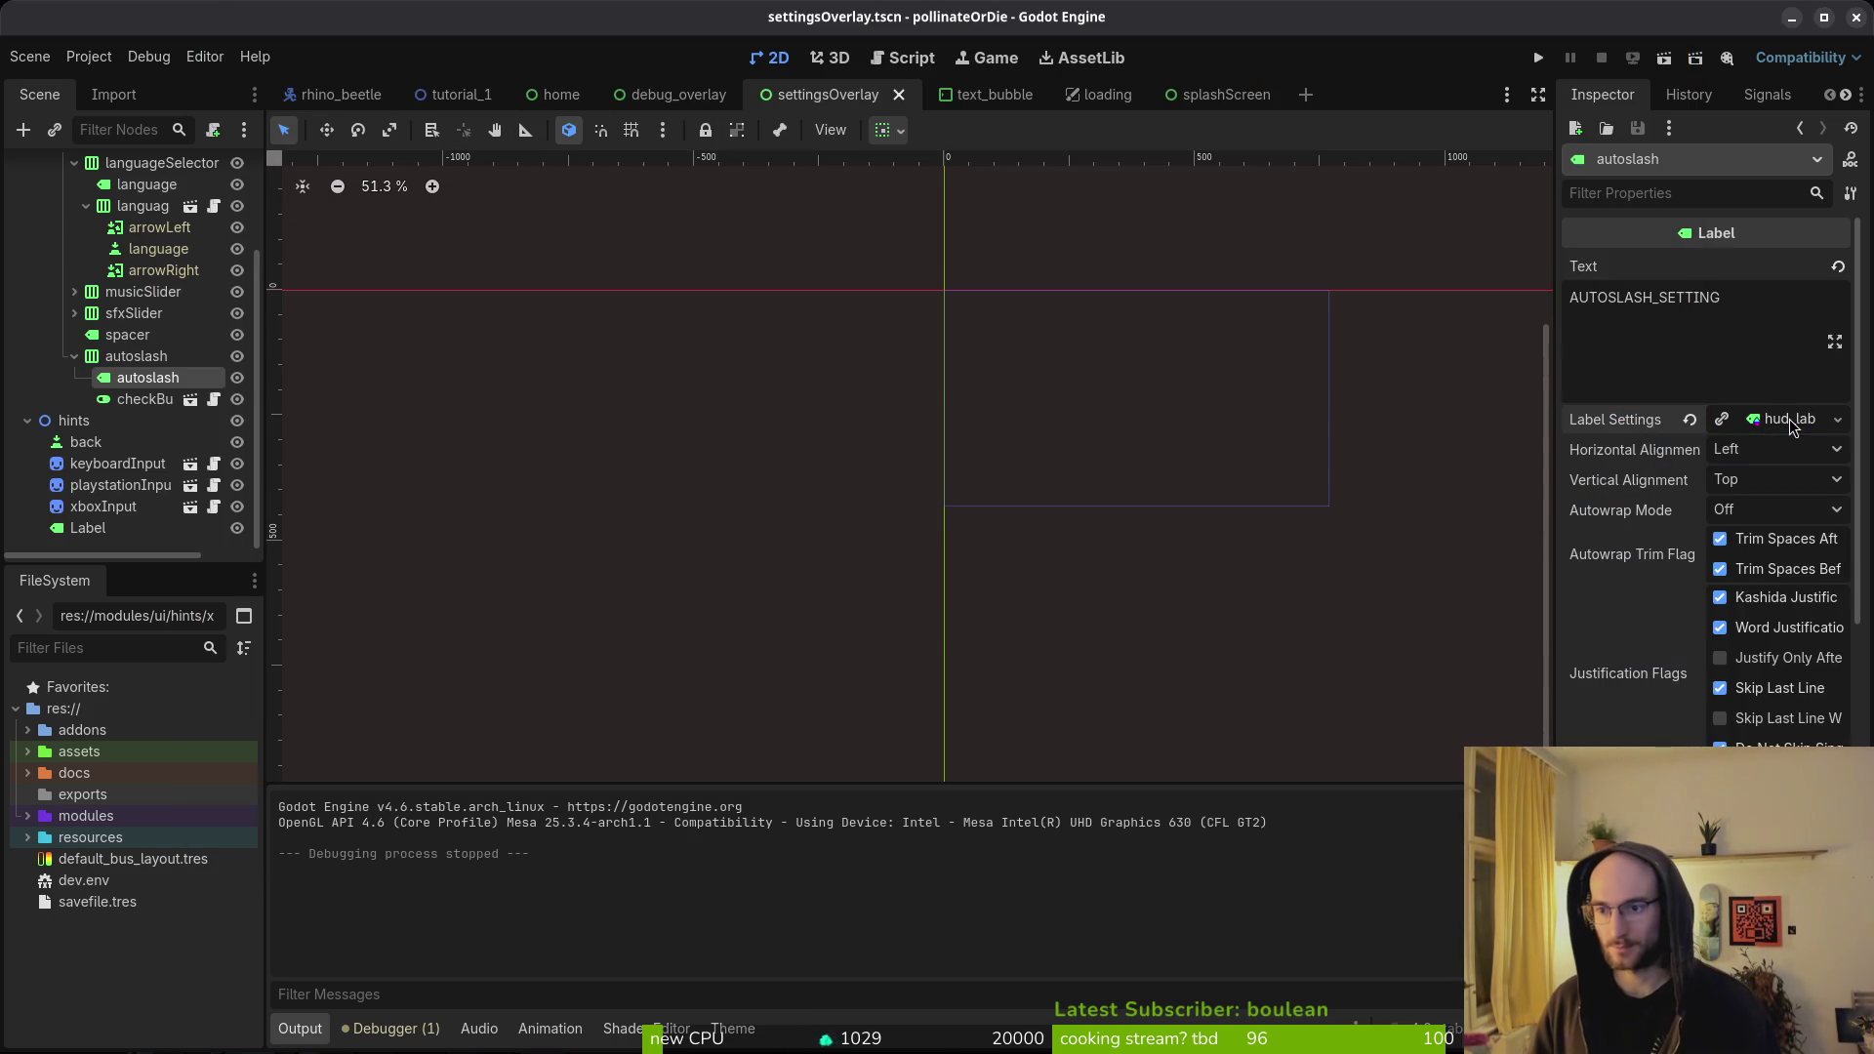
pyautogui.click(1790, 425)
pyautogui.click(1838, 420)
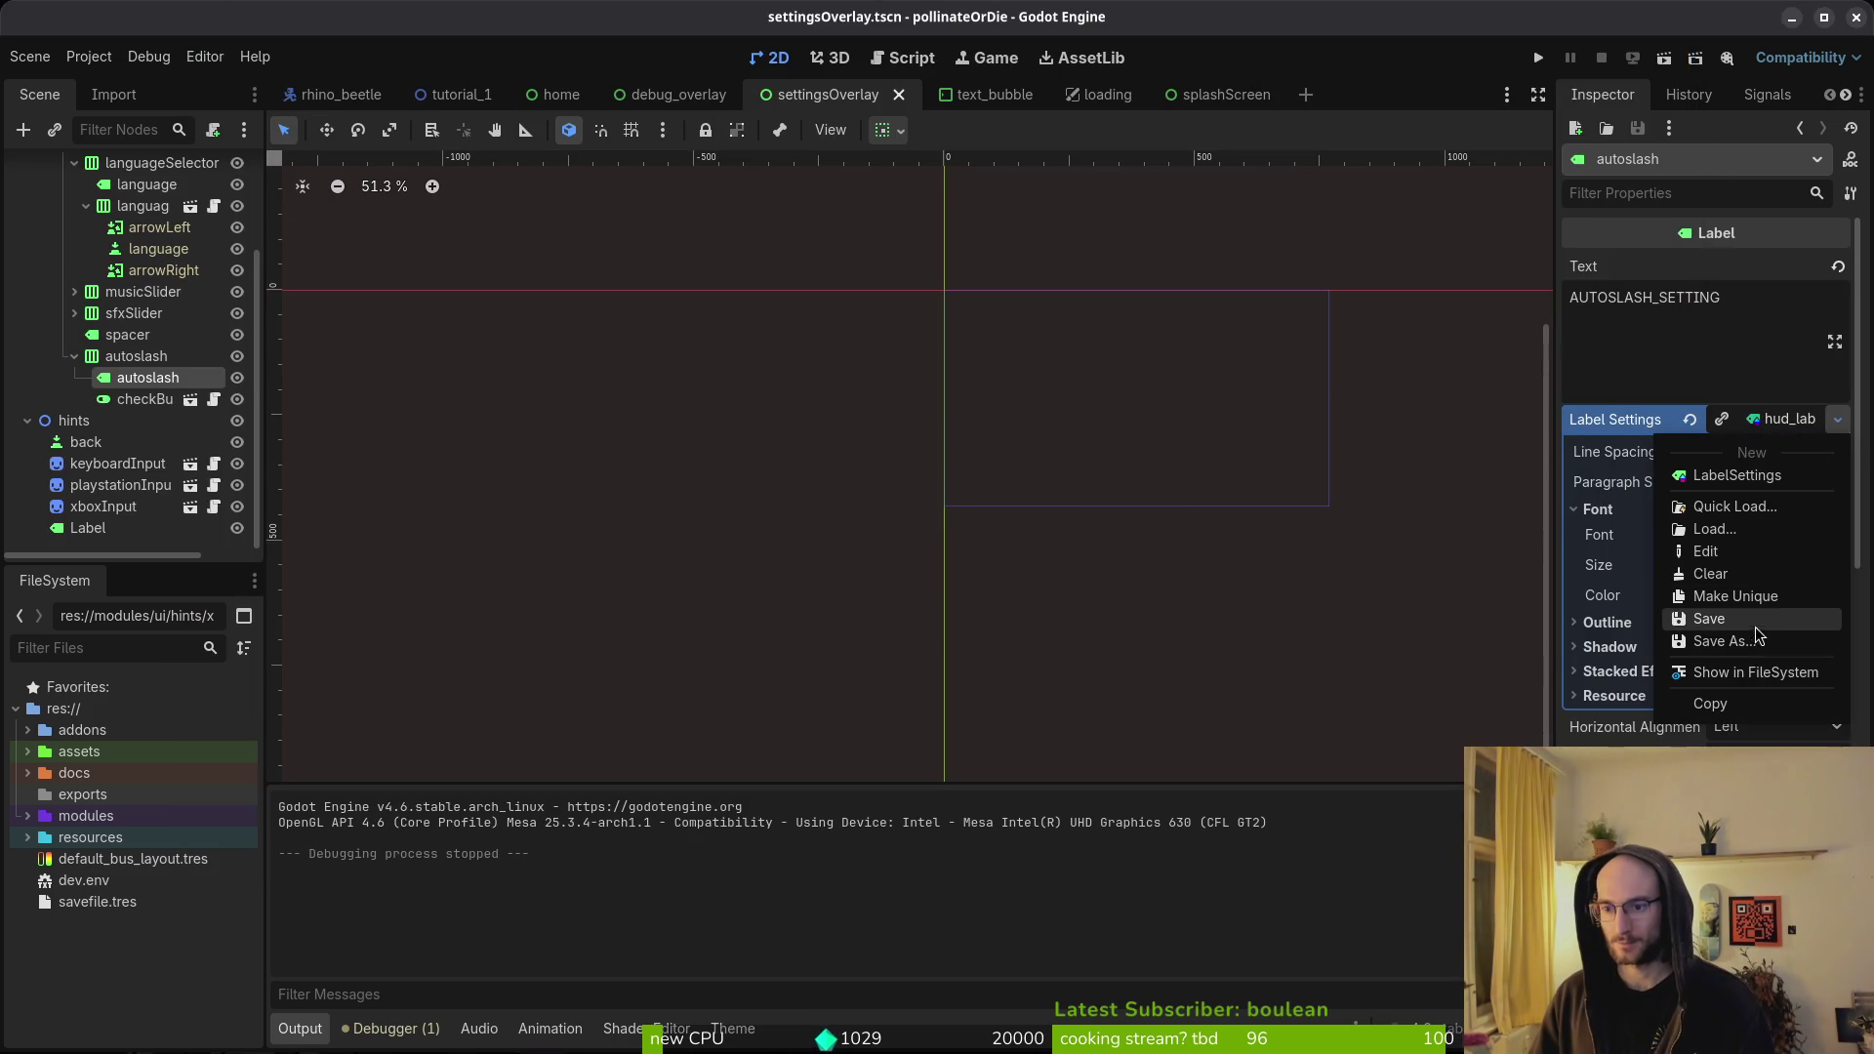
pyautogui.click(1731, 647)
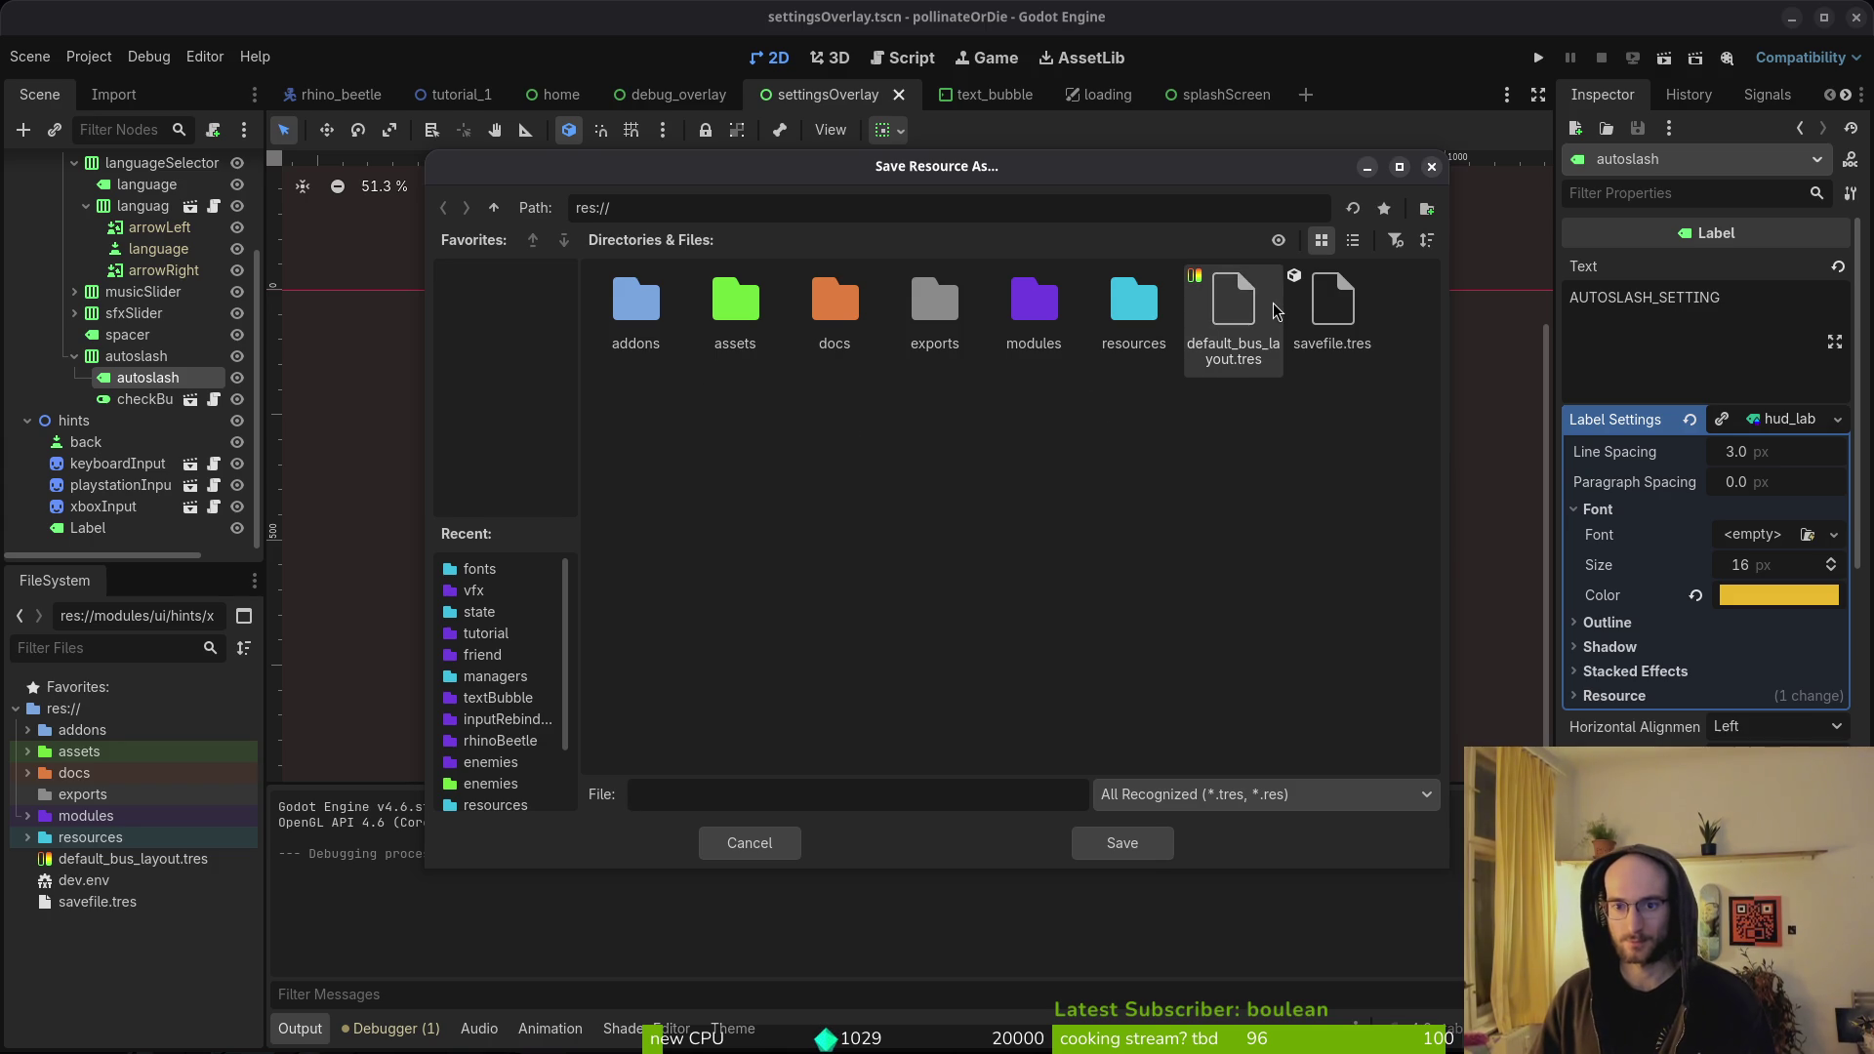
pyautogui.doubleClick(1045, 307)
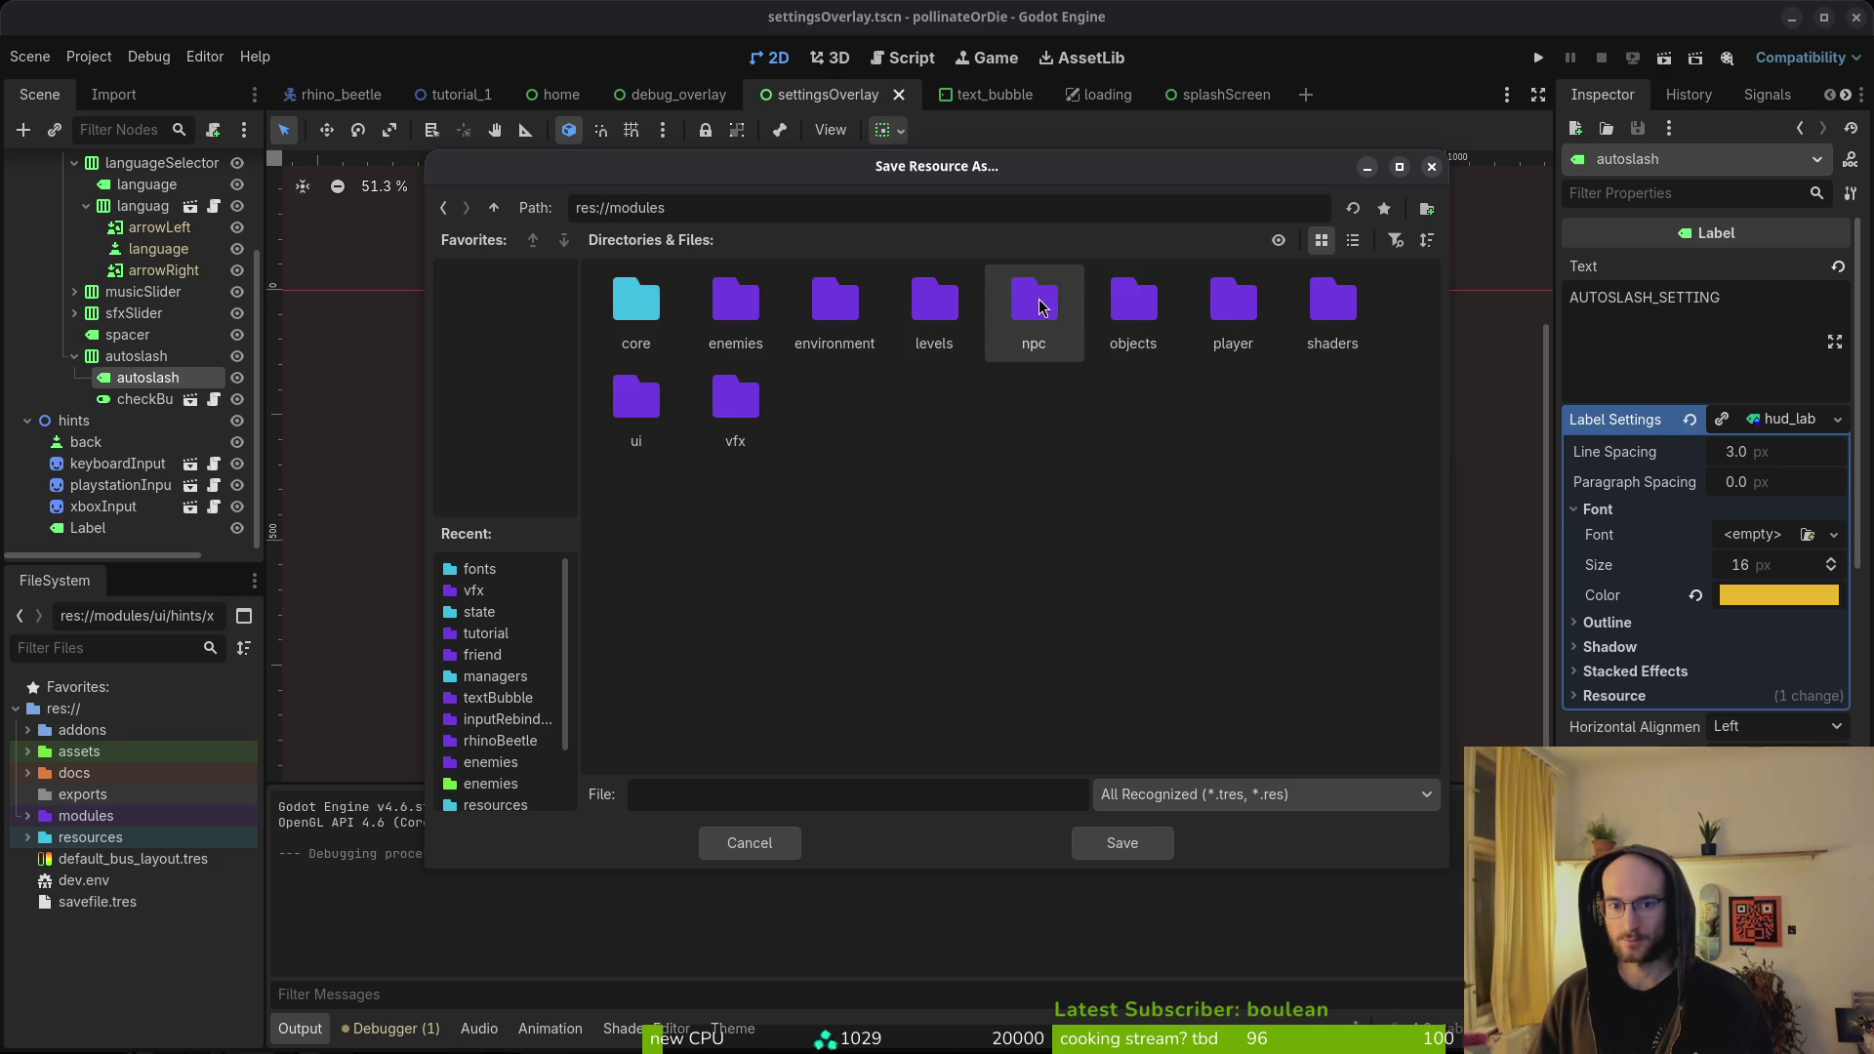
pyautogui.doubleClick(664, 322)
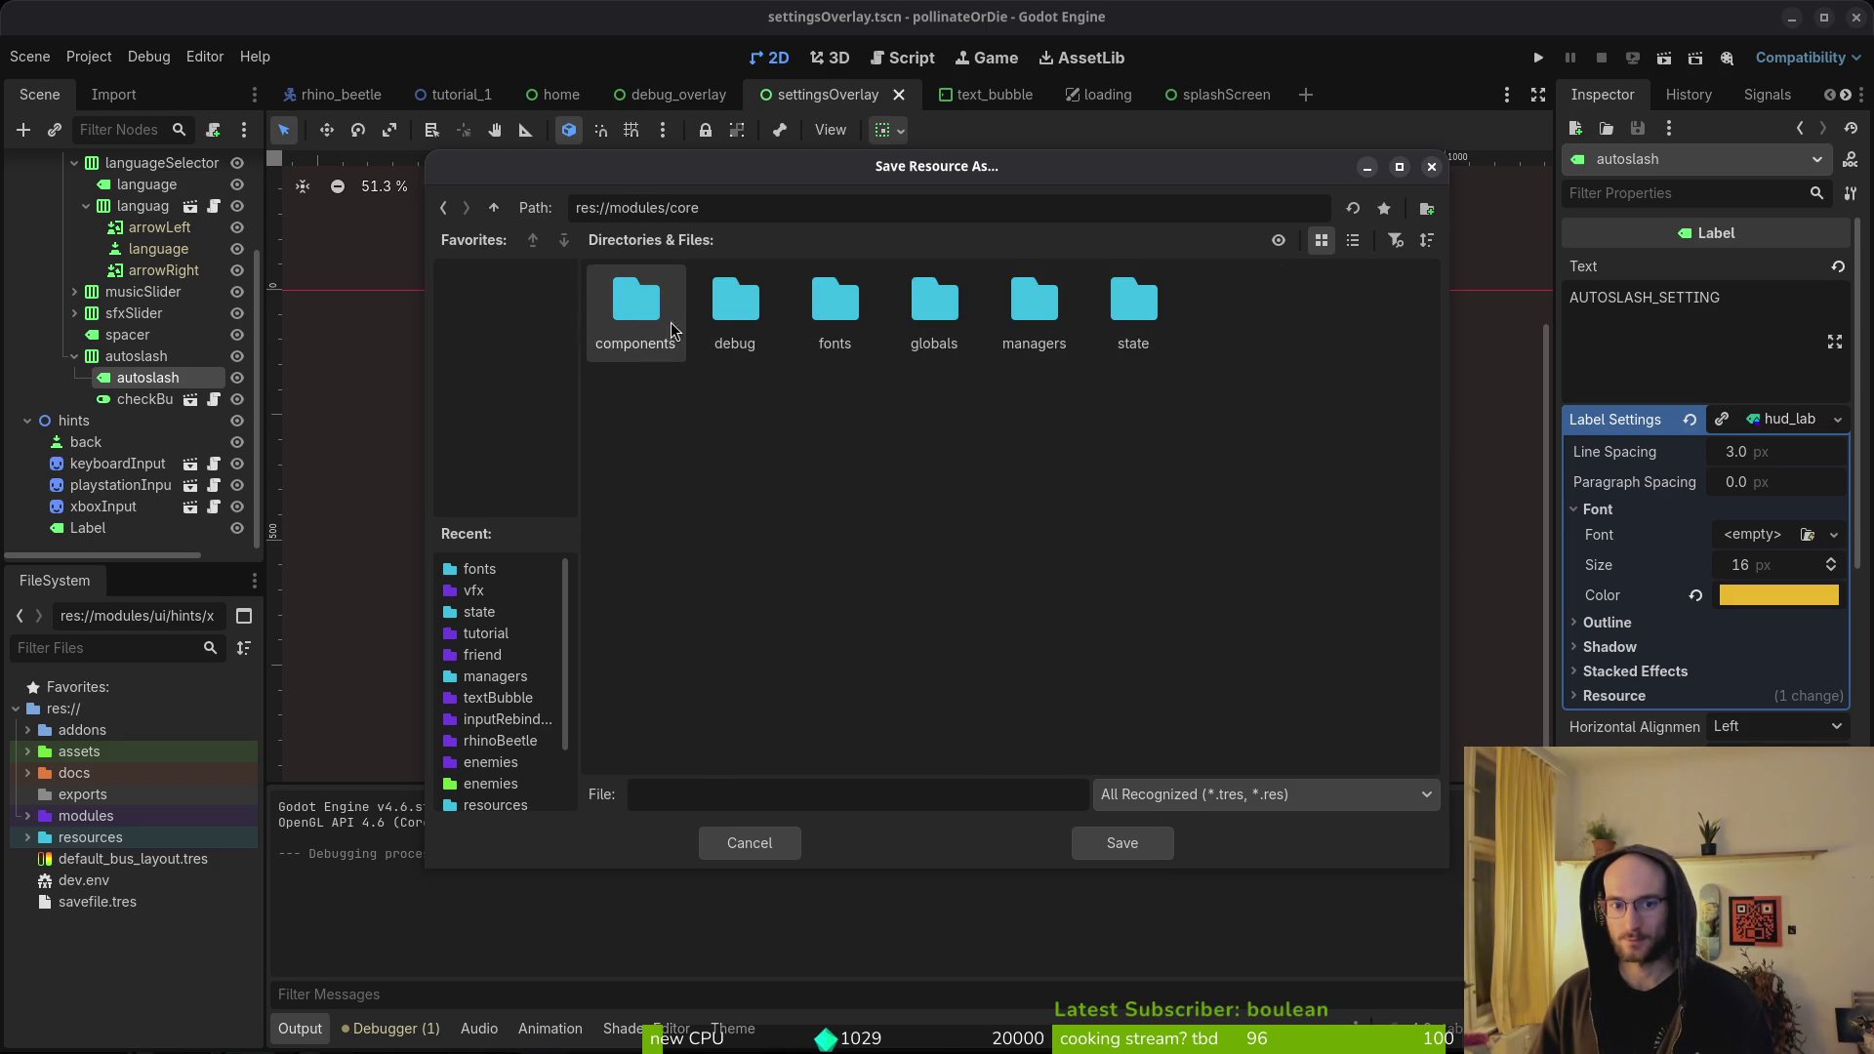
pyautogui.doubleClick(837, 298)
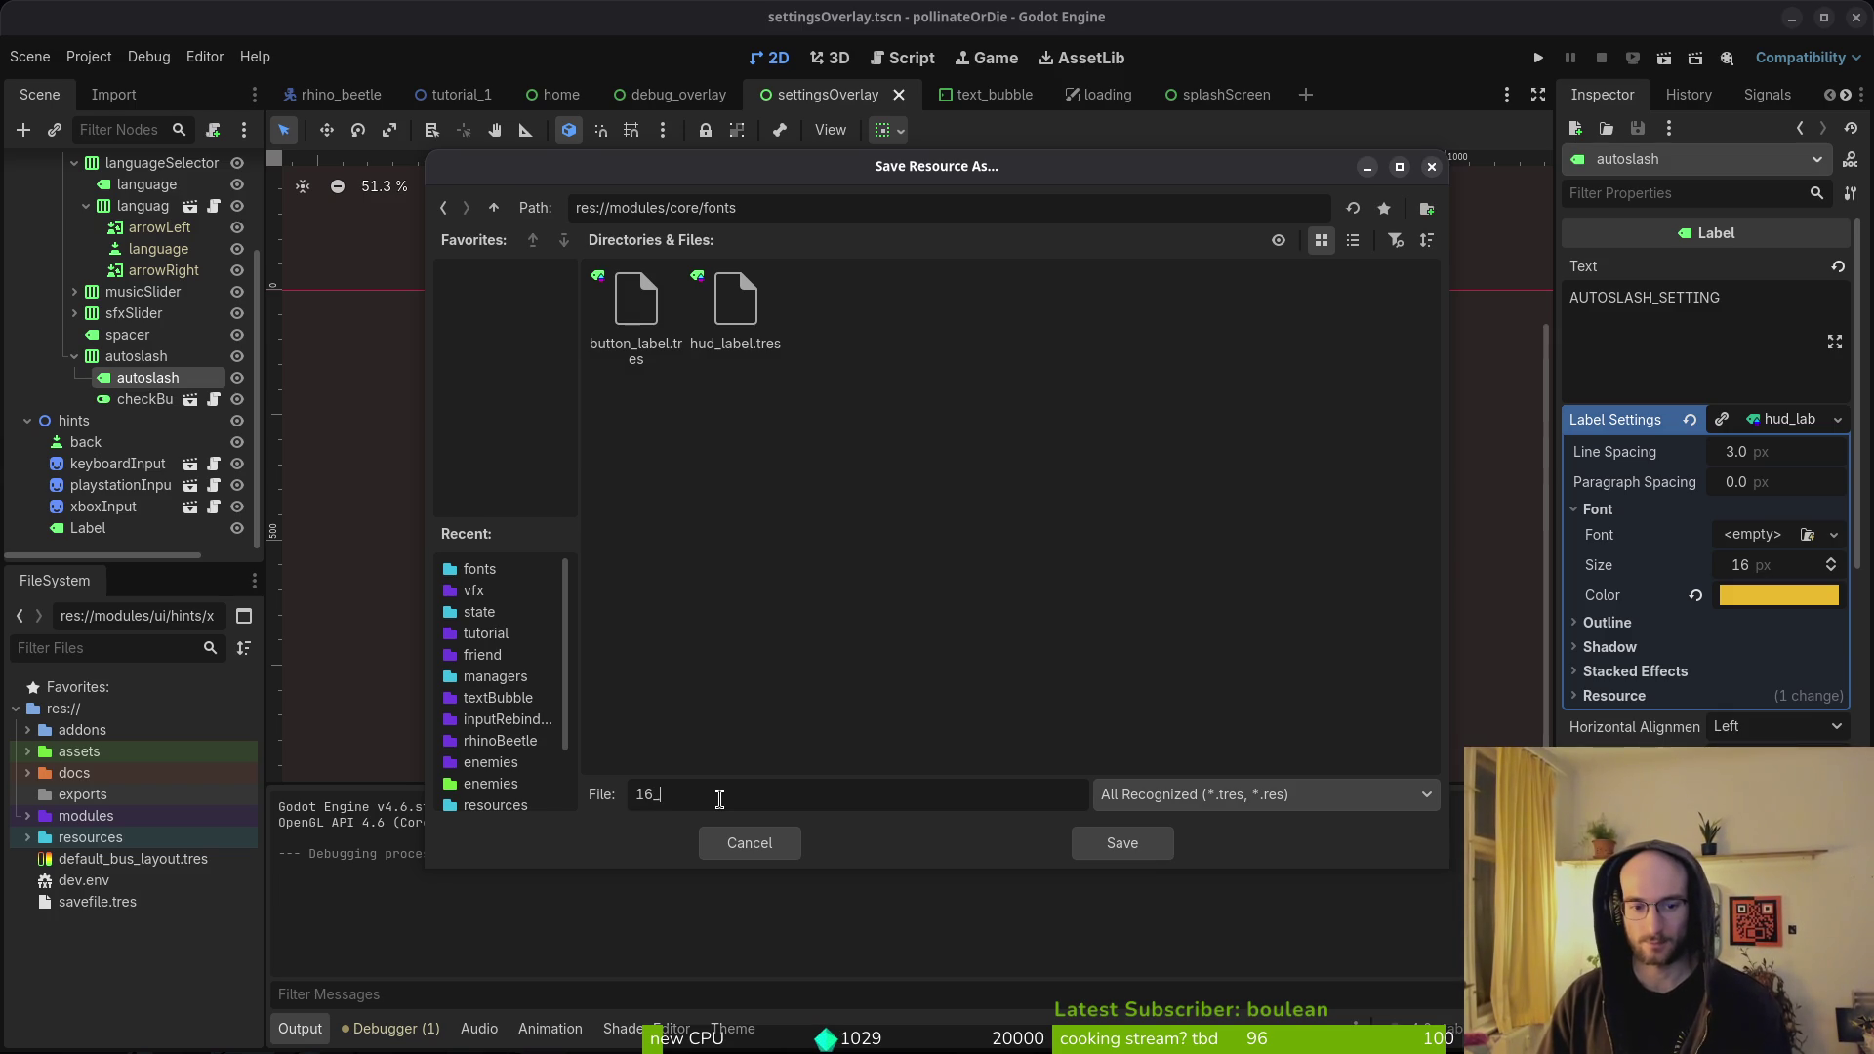
pyautogui.write('16_yellow')
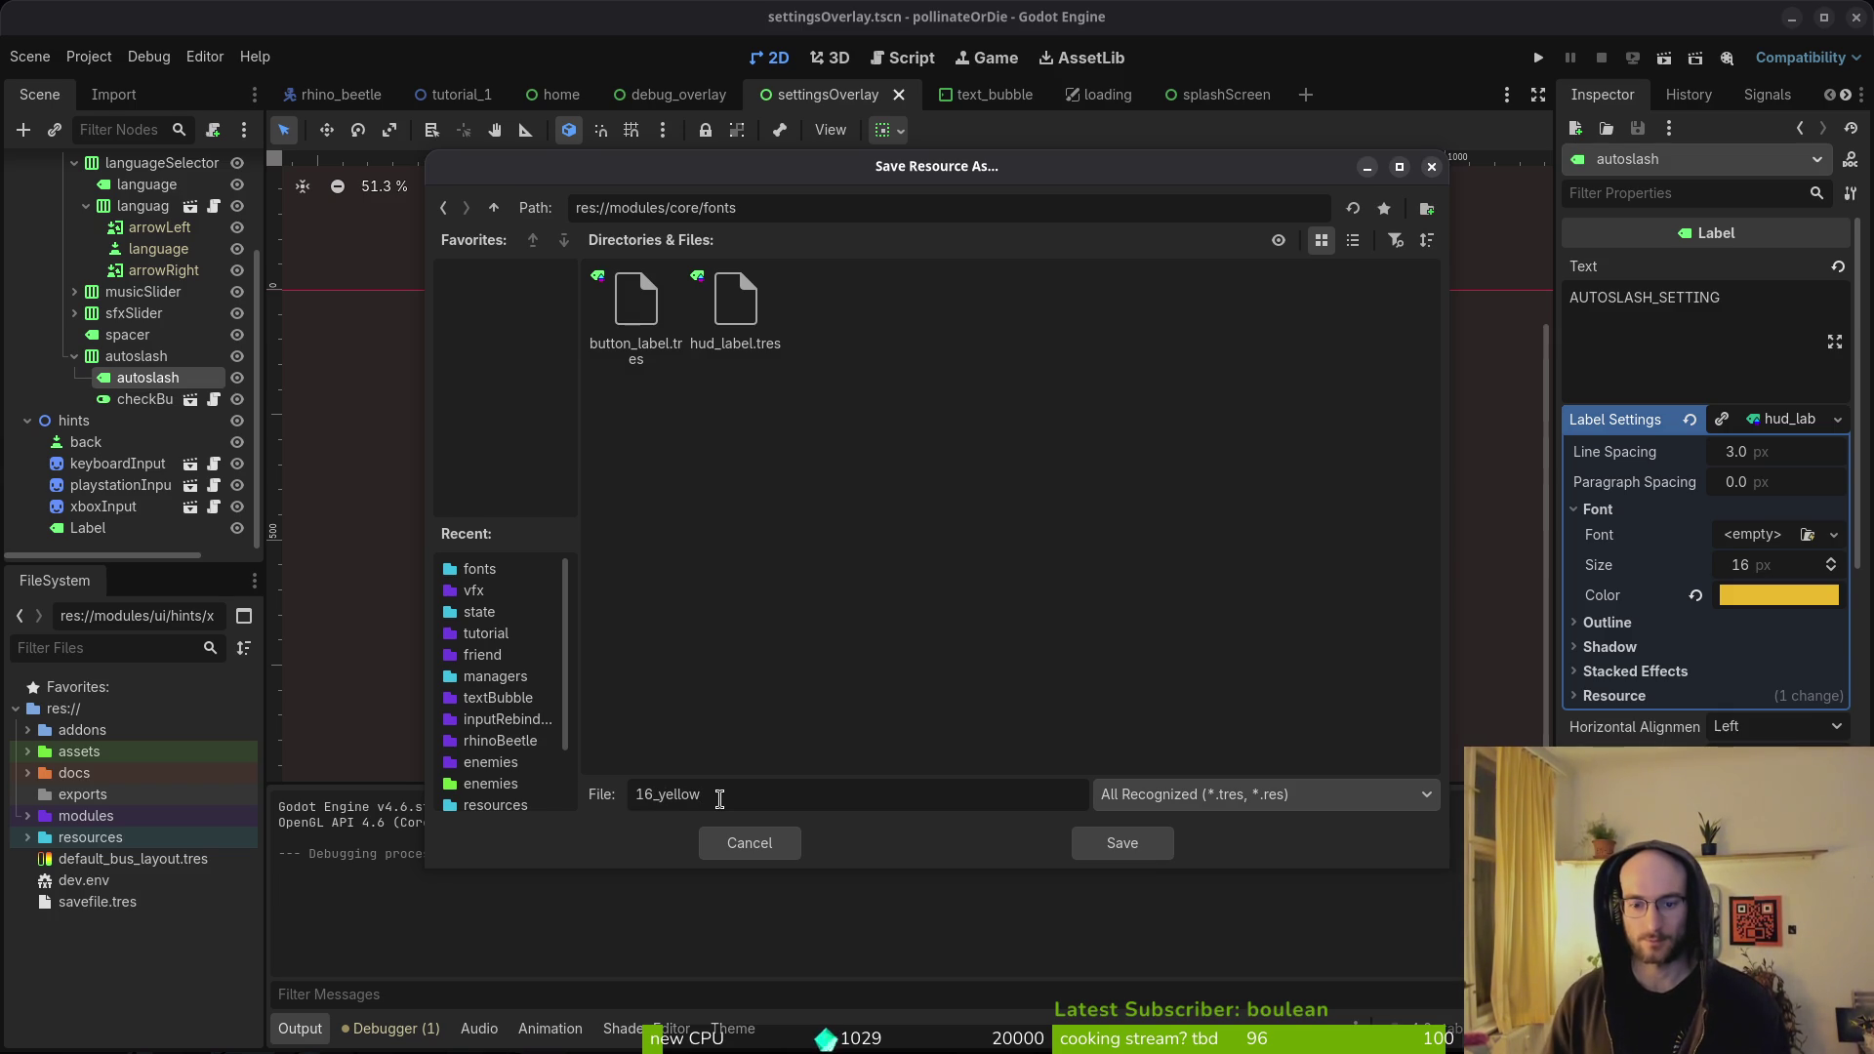
# - Clear the invalid filename alert and save the label settings as 16_yellow.tres
pyautogui.click(1113, 845)
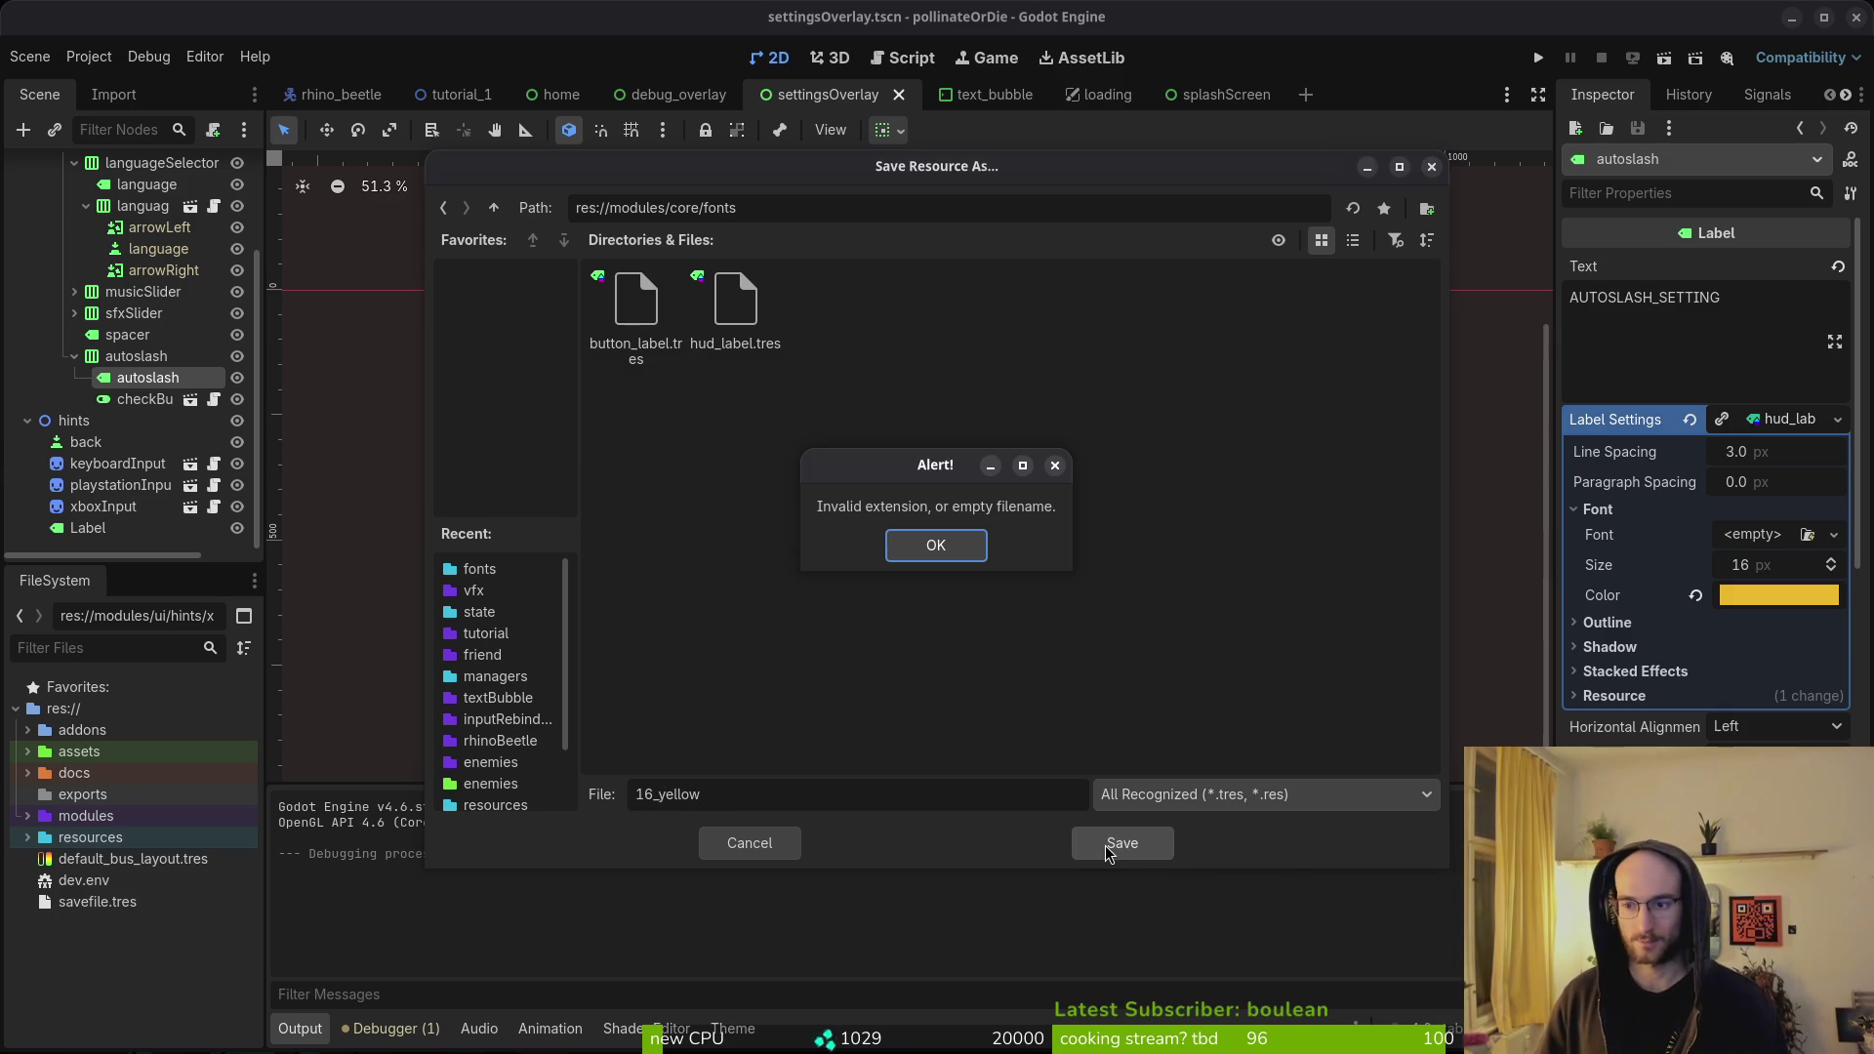
pyautogui.click(1081, 722)
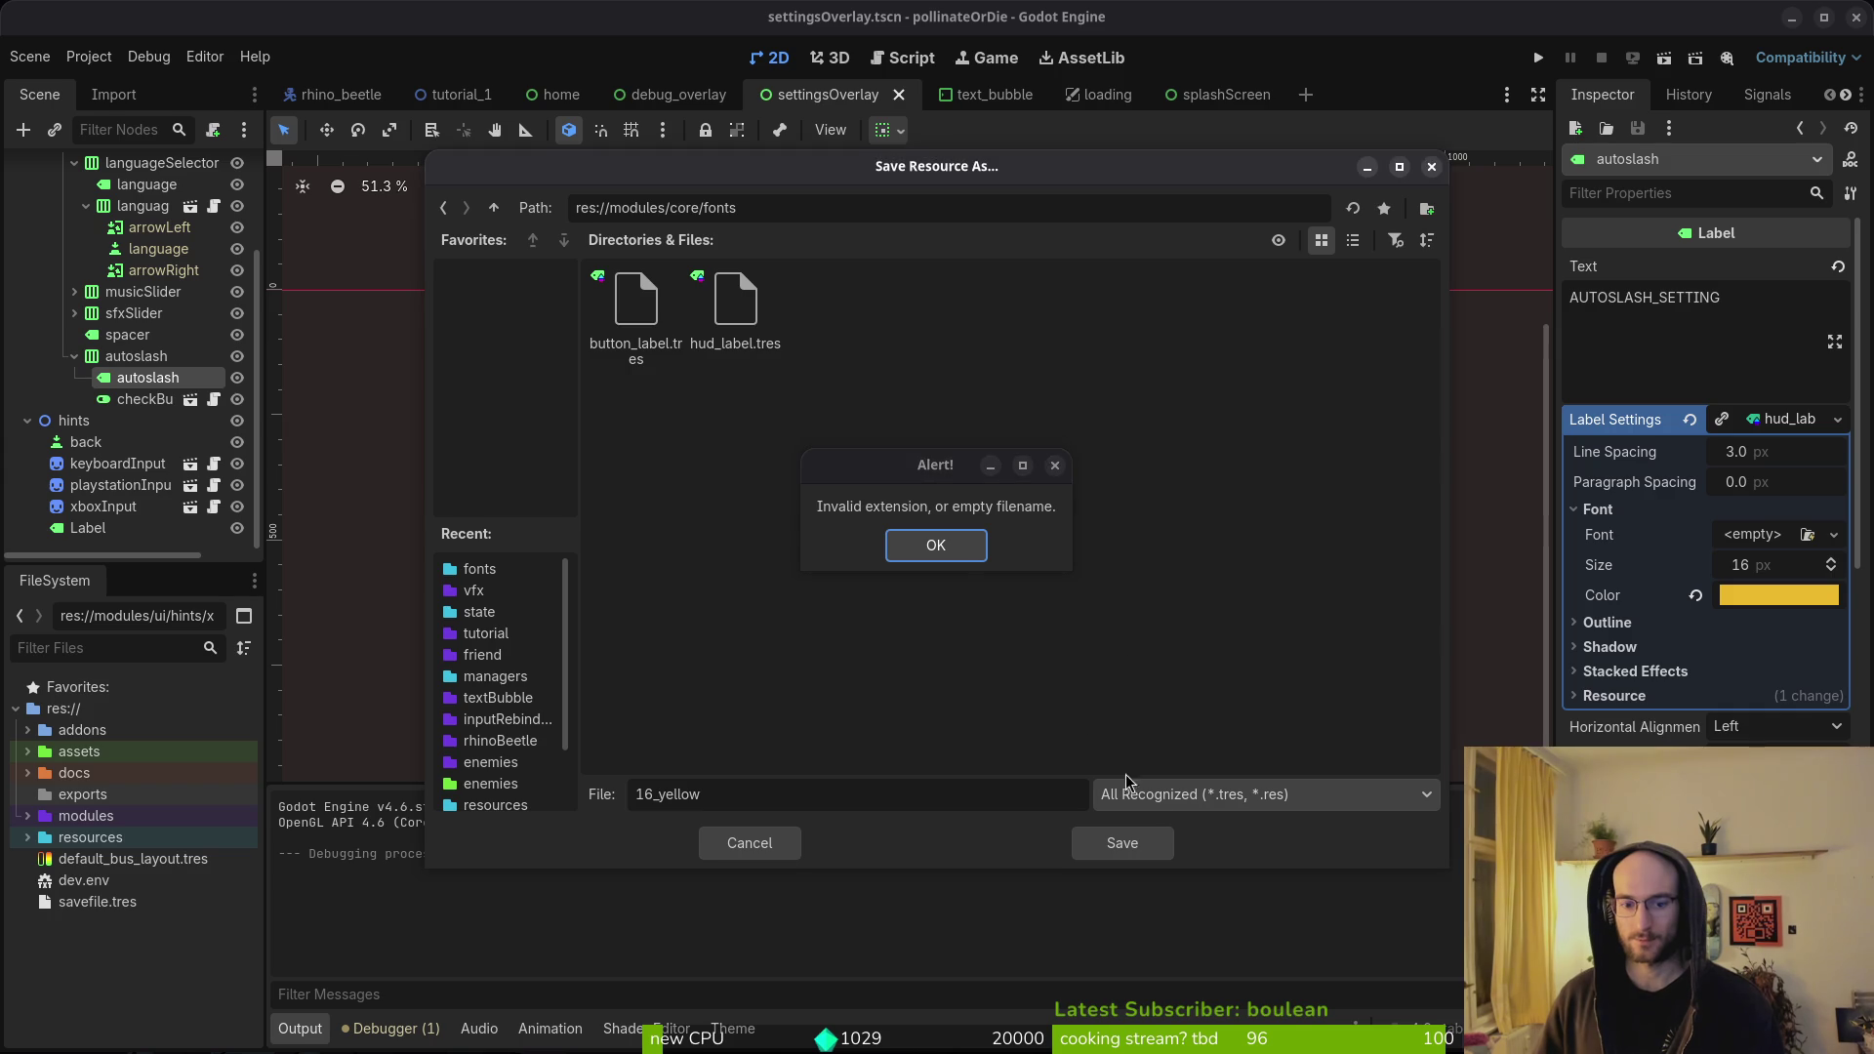
pyautogui.click(962, 561)
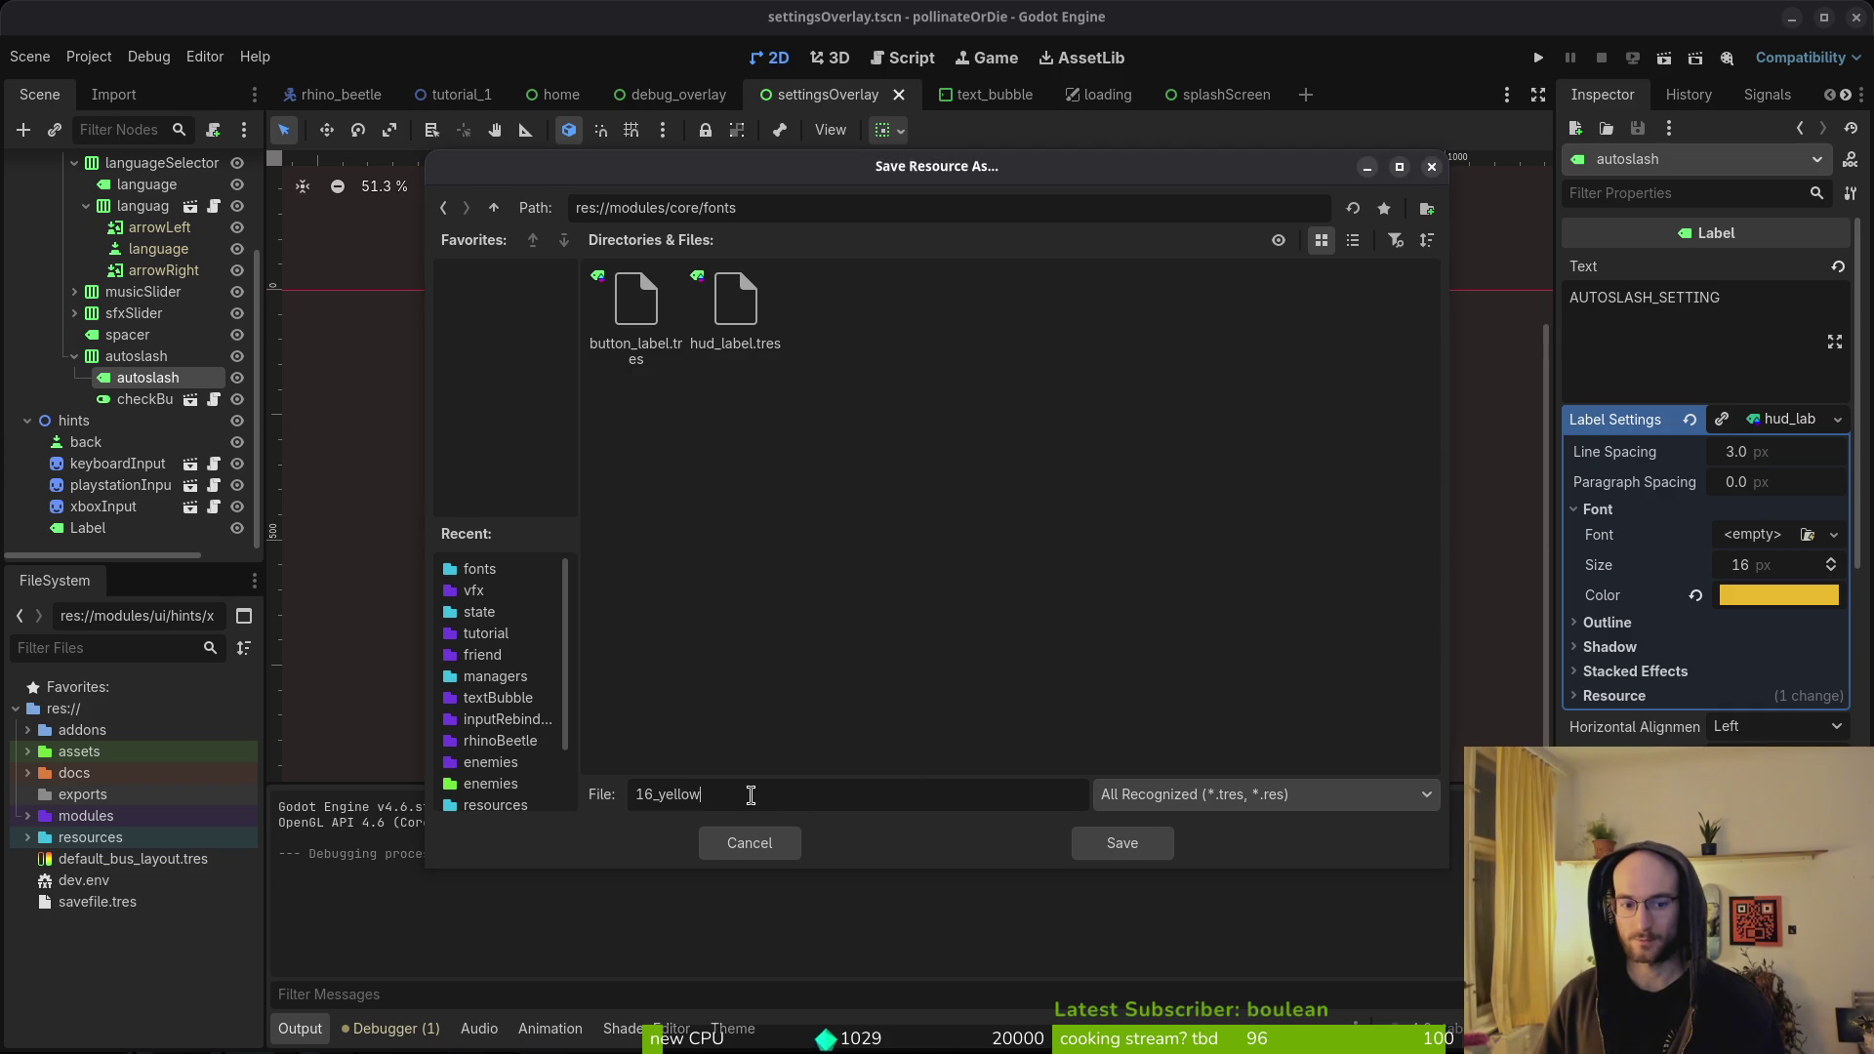
pyautogui.click(771, 350)
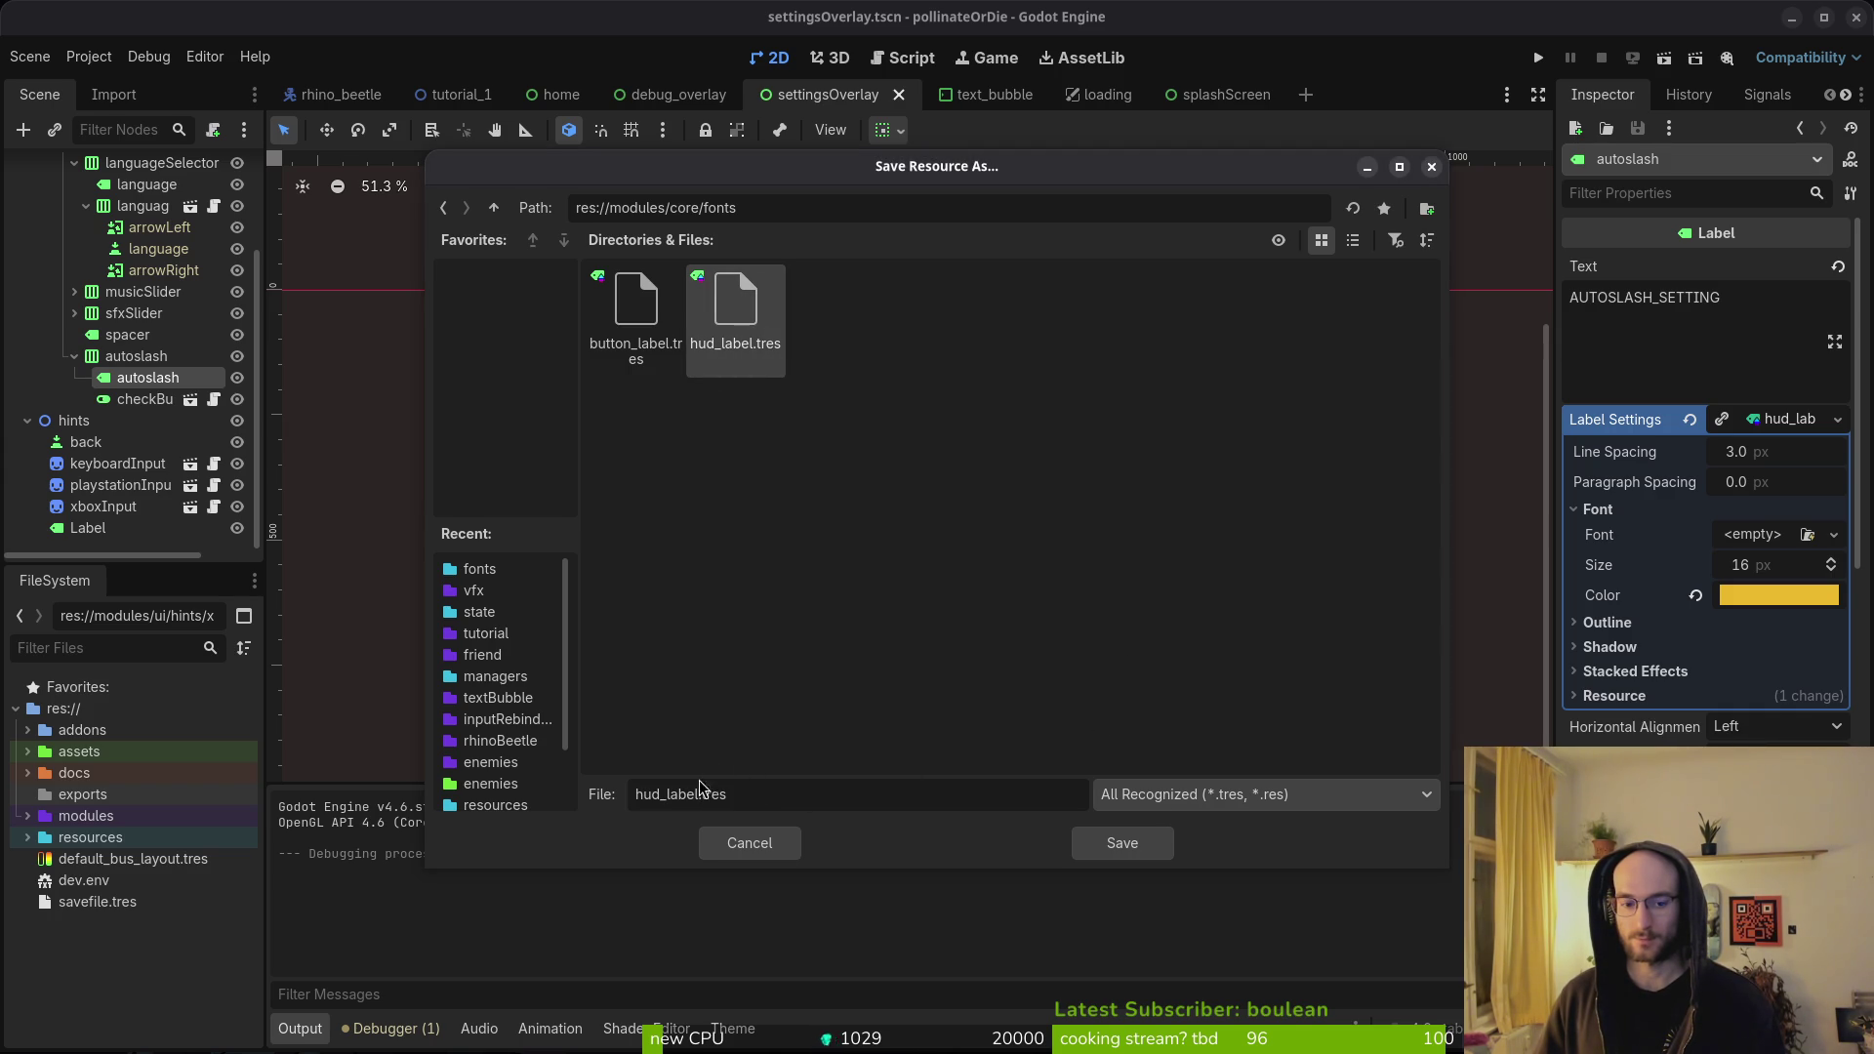
pyautogui.write('16')
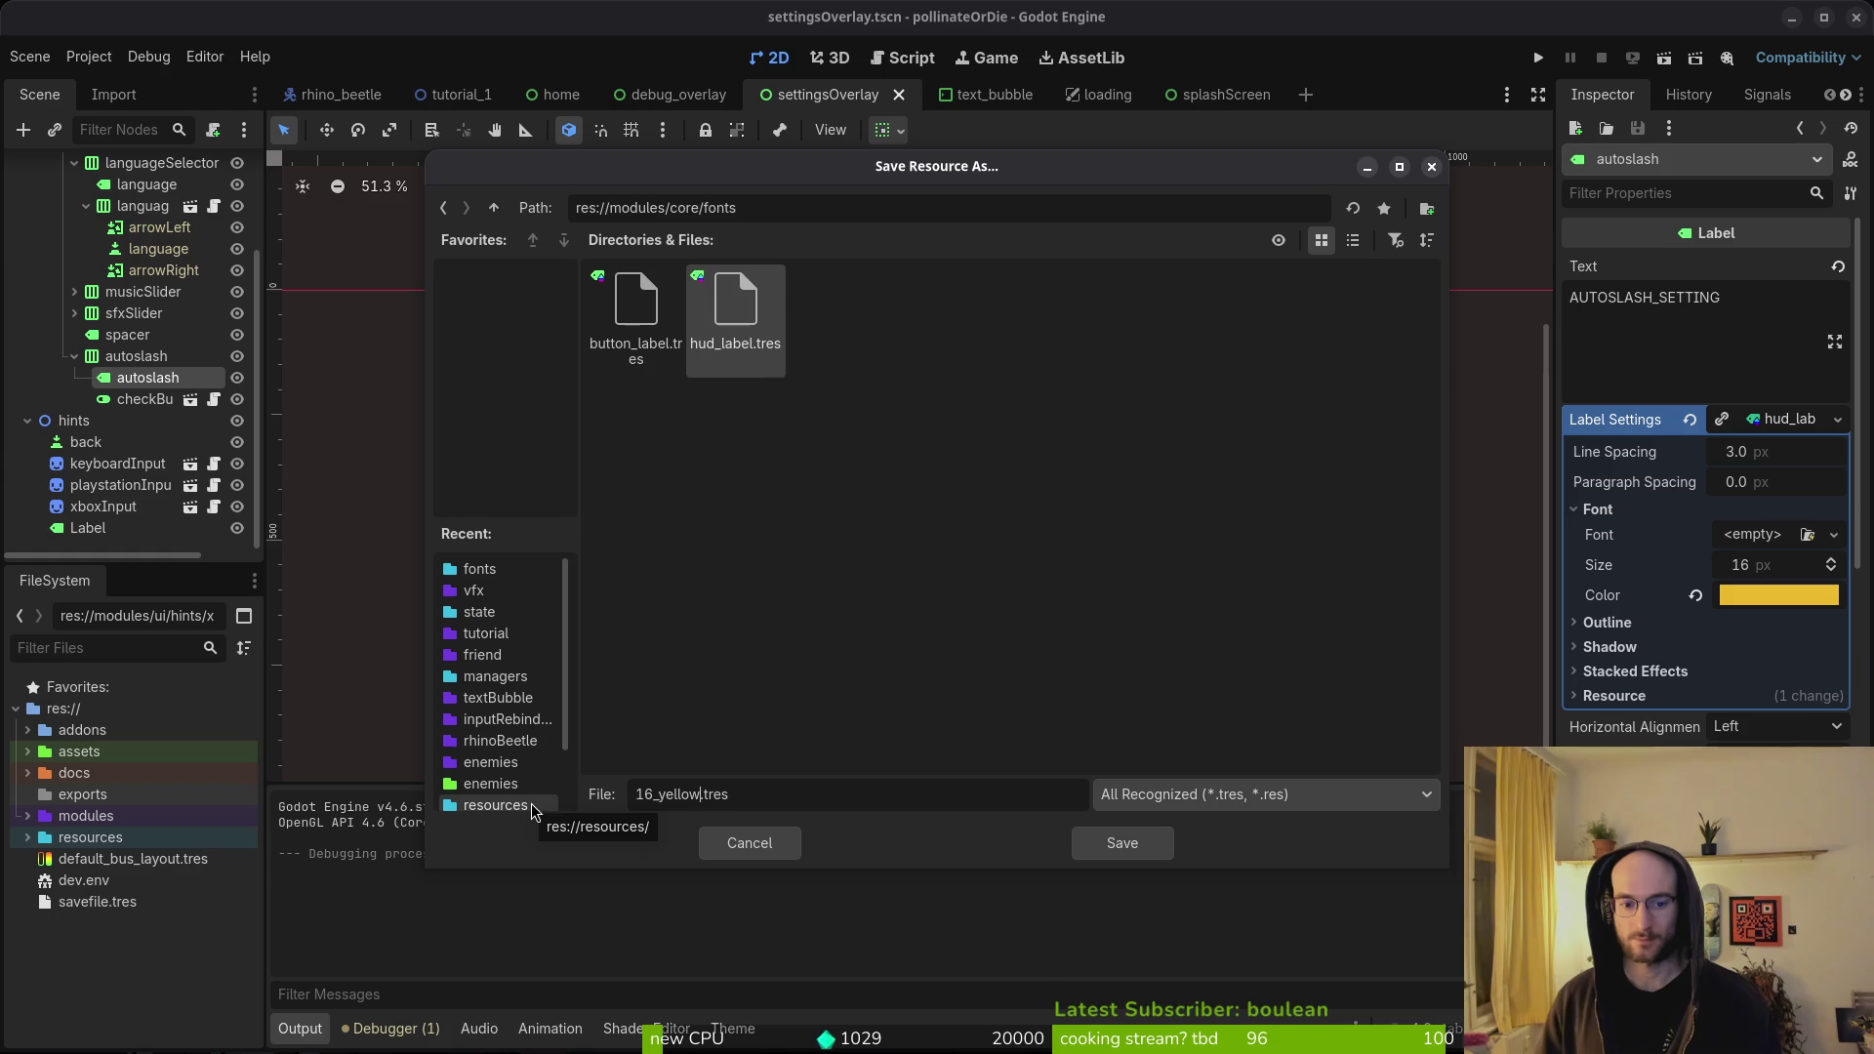
pyautogui.click(1152, 845)
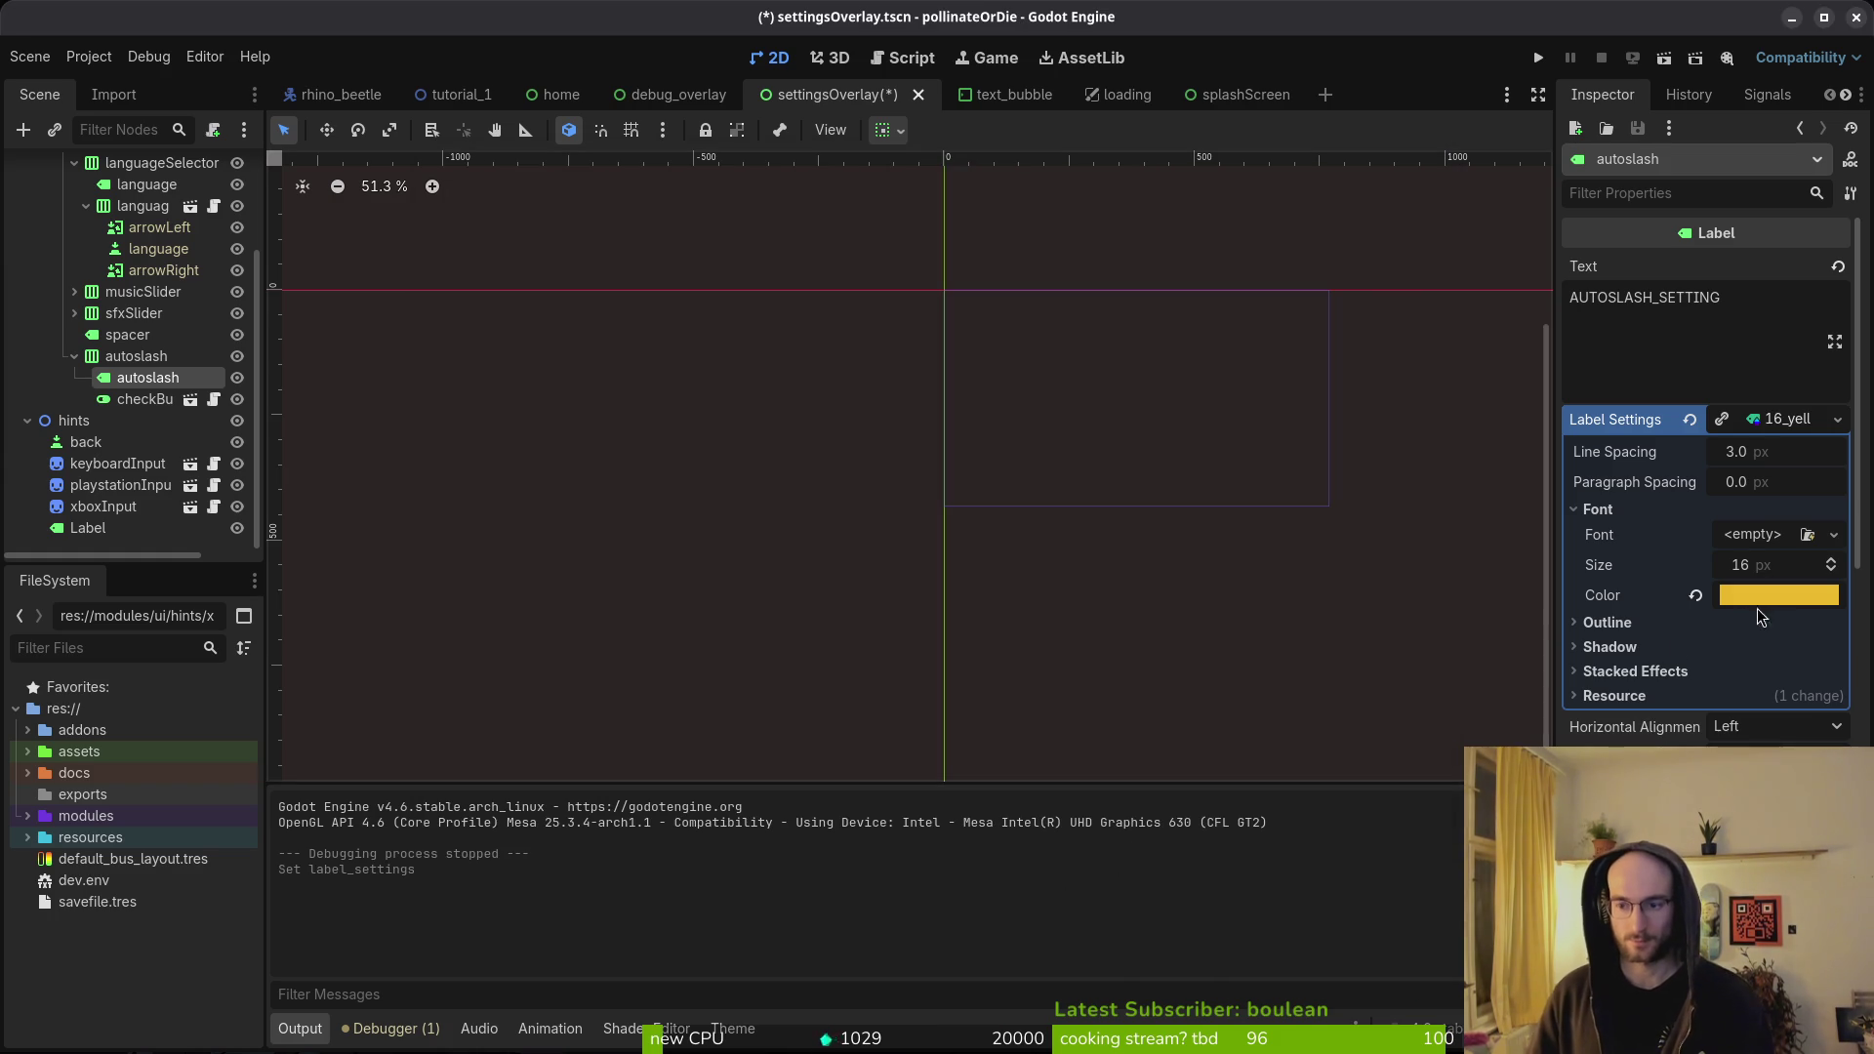
# - Save the settings overlay scene and collapse the autoslash branch in the scene tree
pyautogui.hotkey('ctrl', 's')
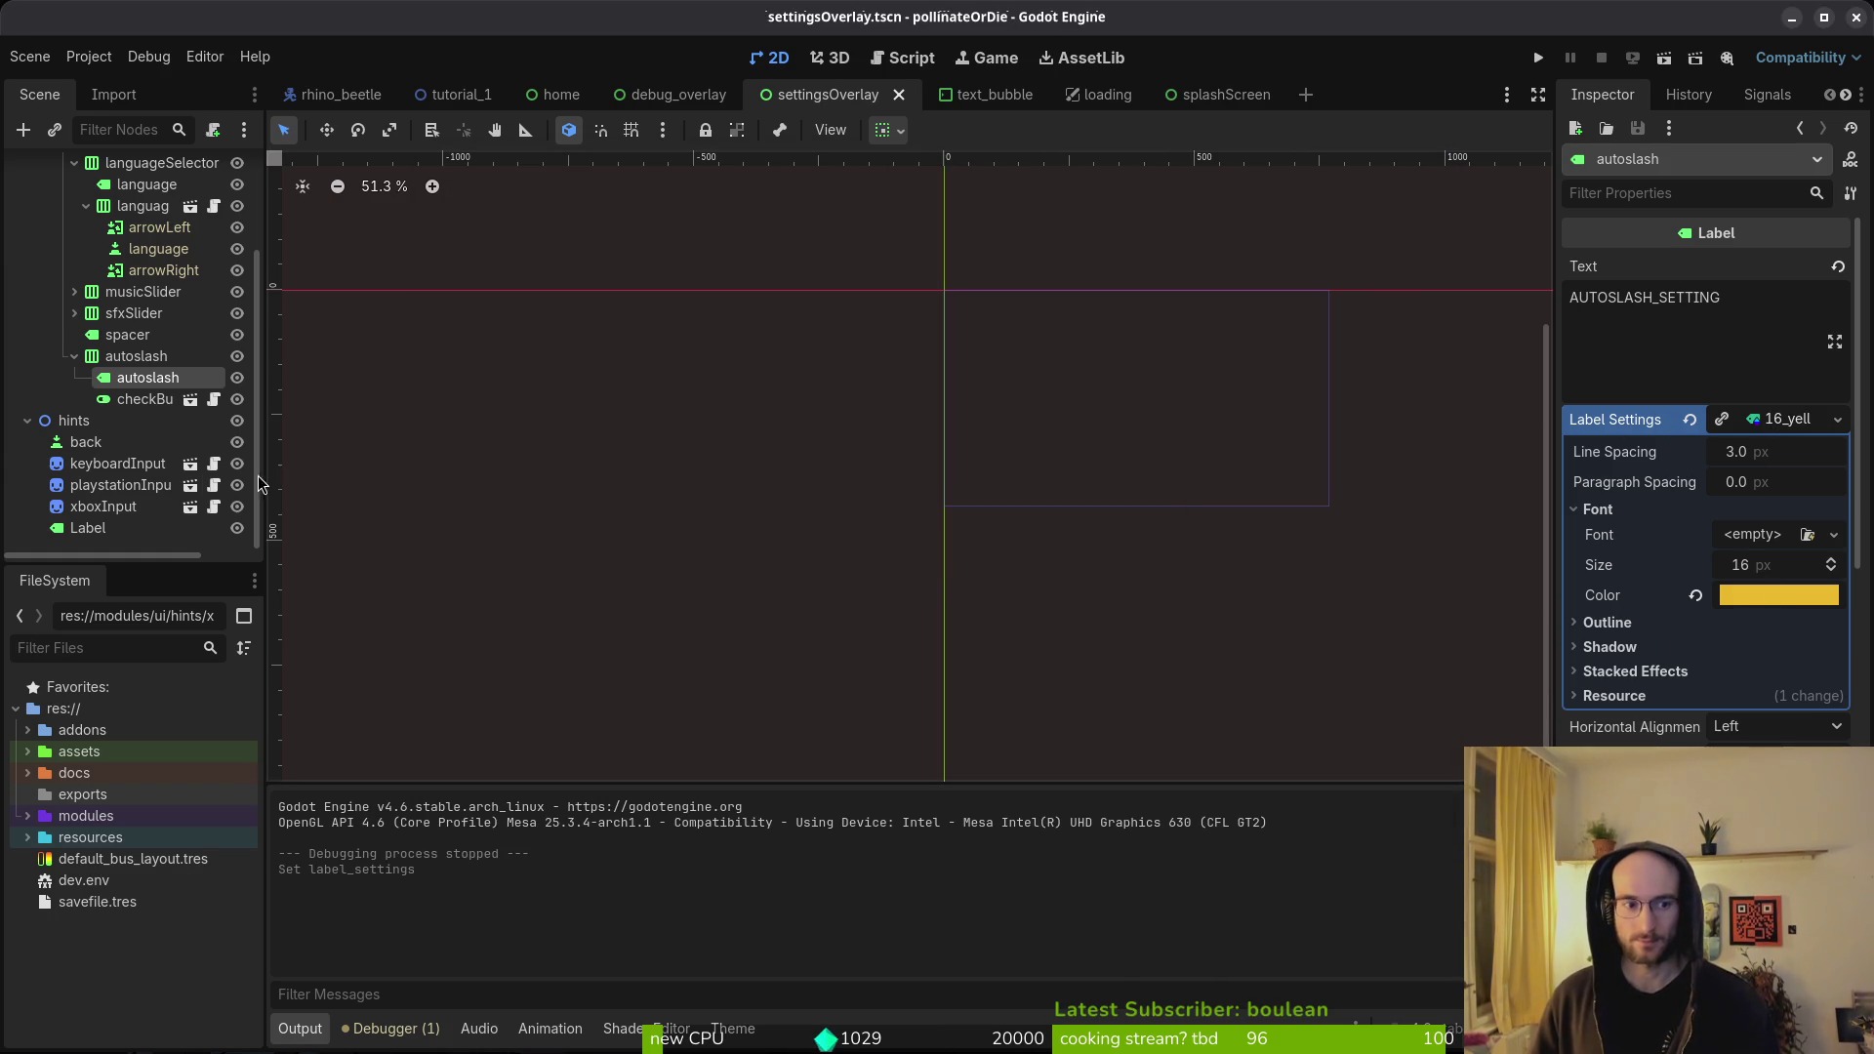
pyautogui.click(74, 355)
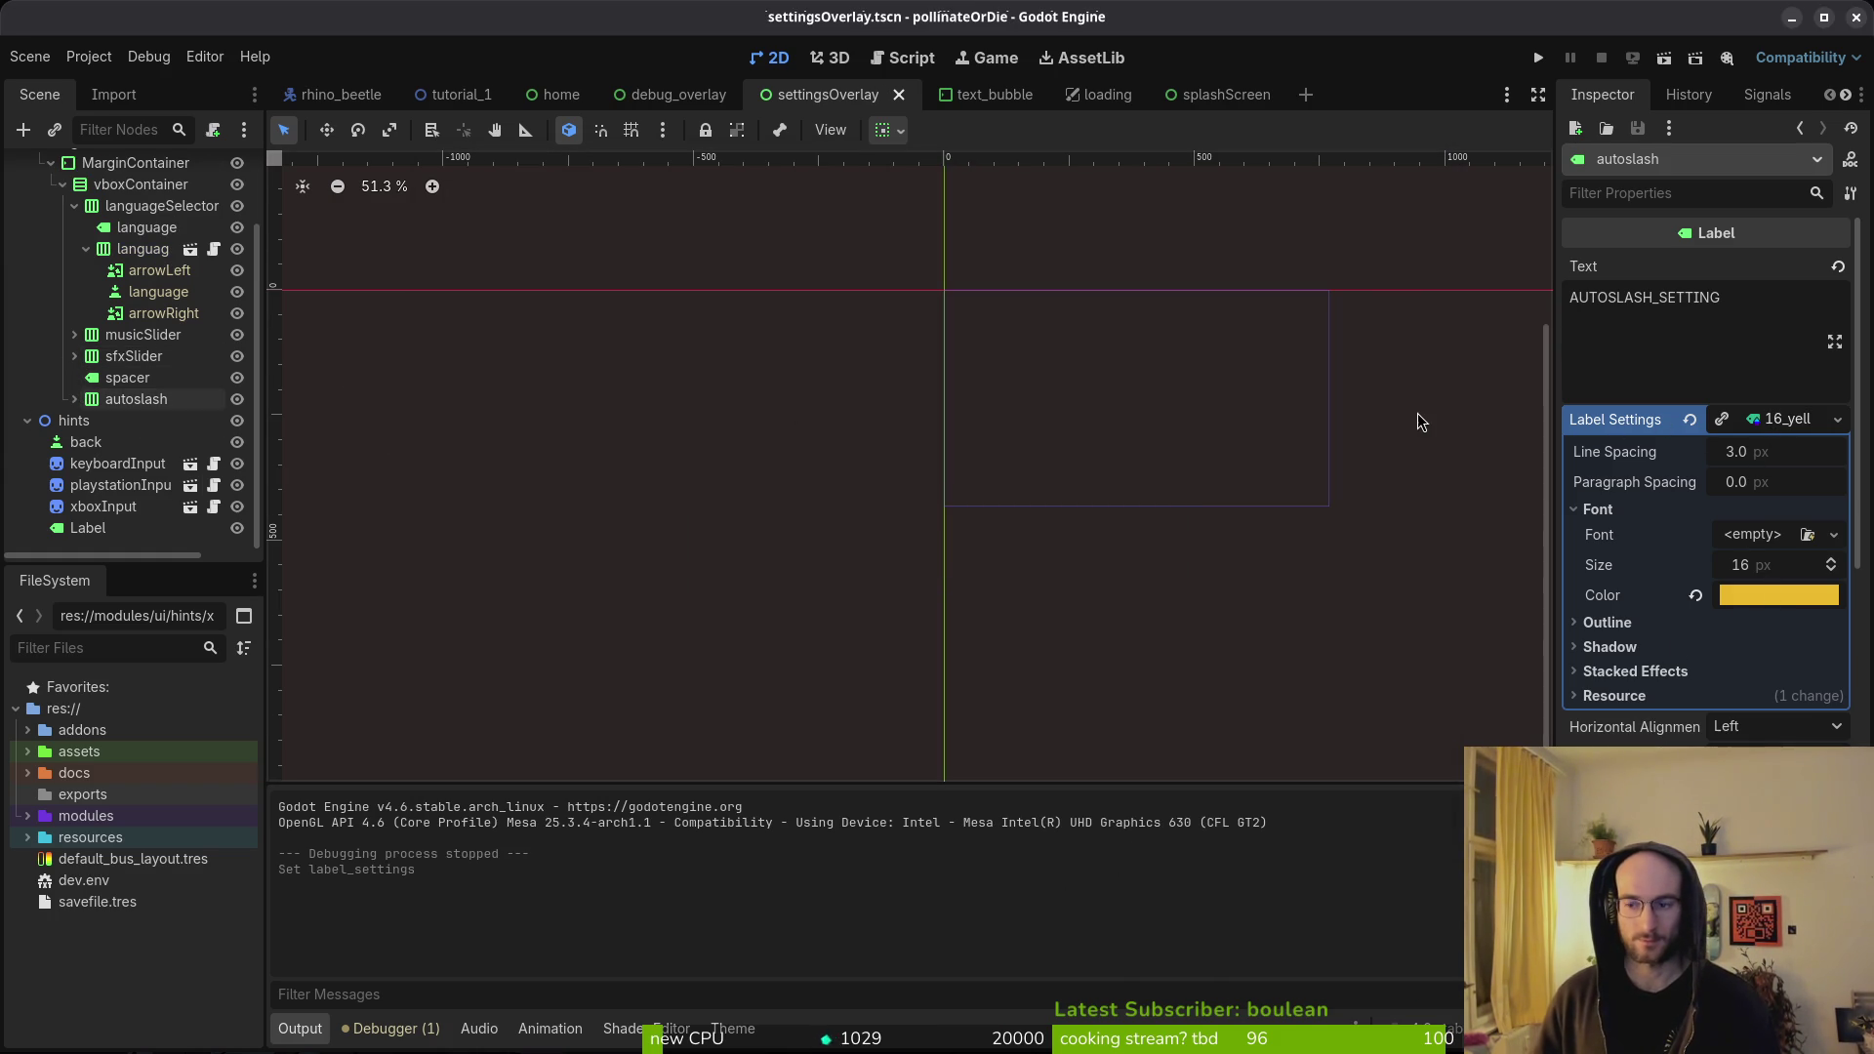
pyautogui.press('super+o')
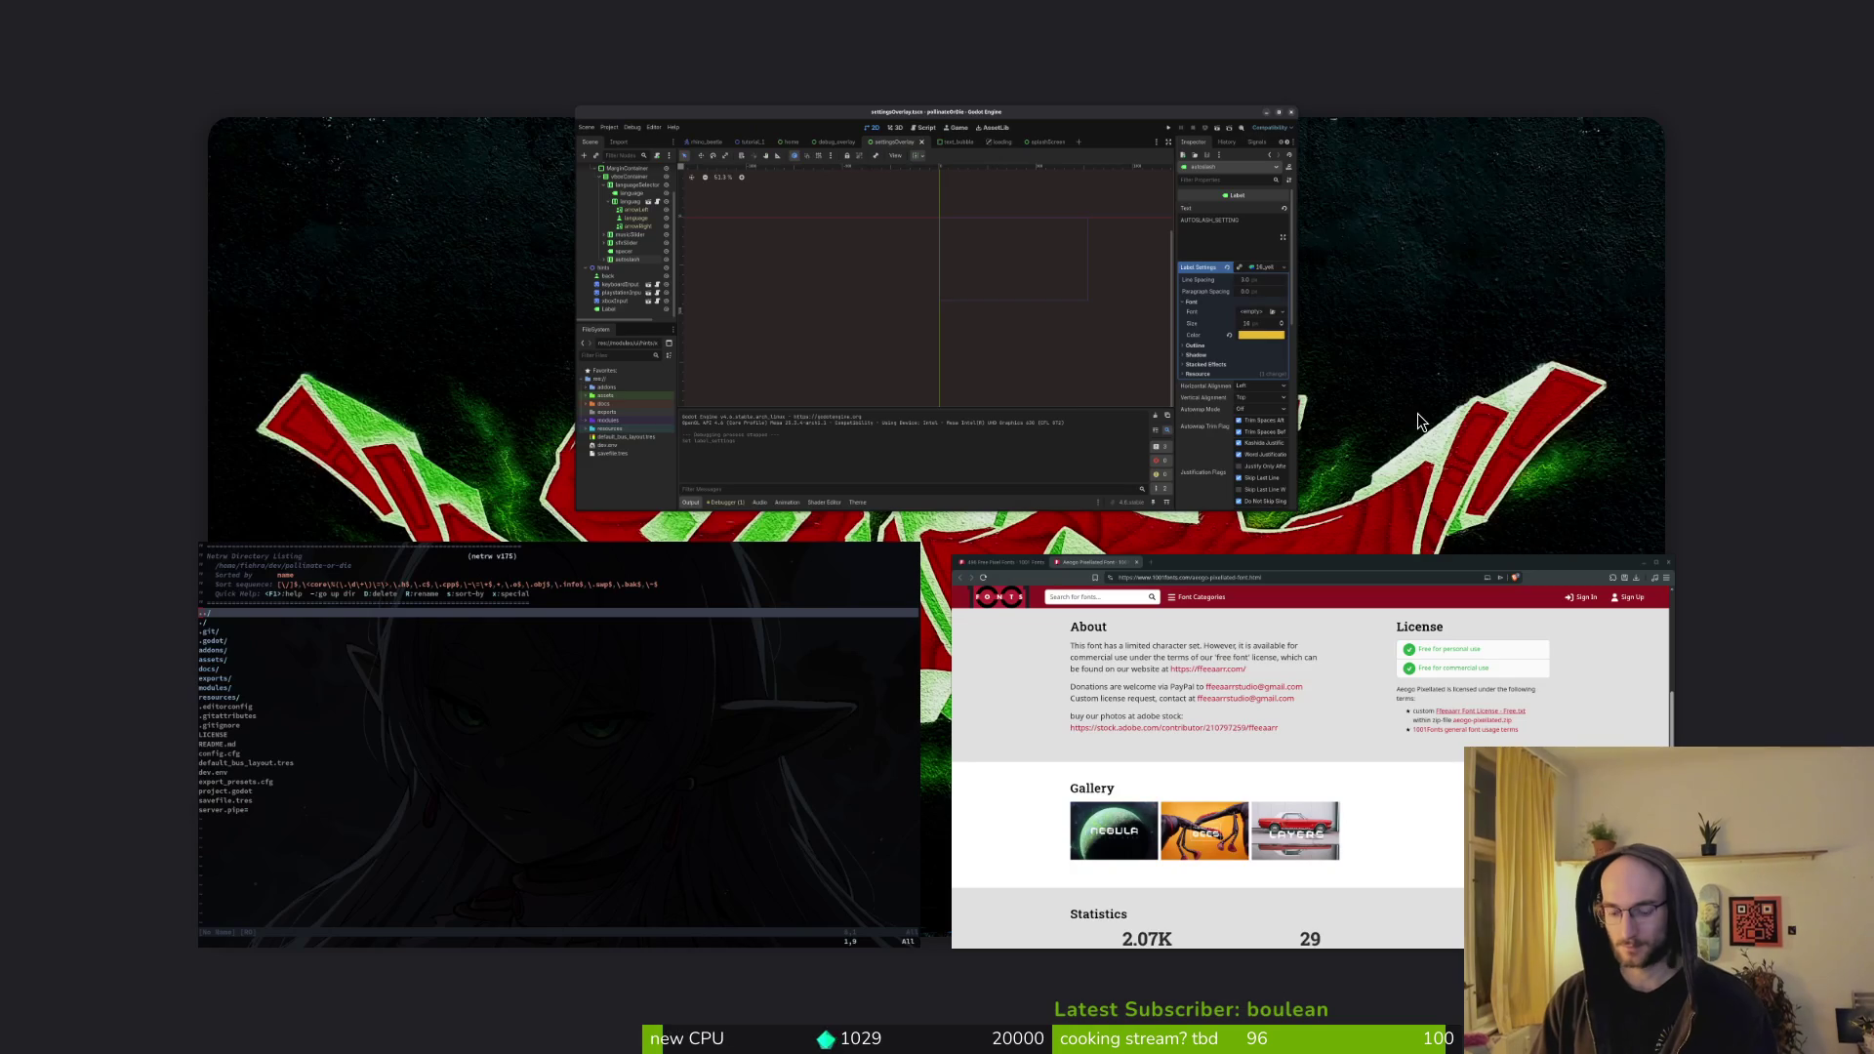
# - Open Files and browse to the pollinate-or-die project's modules/core/fonts folder
pyautogui.press('super+o')
pyautogui.press('super+e')
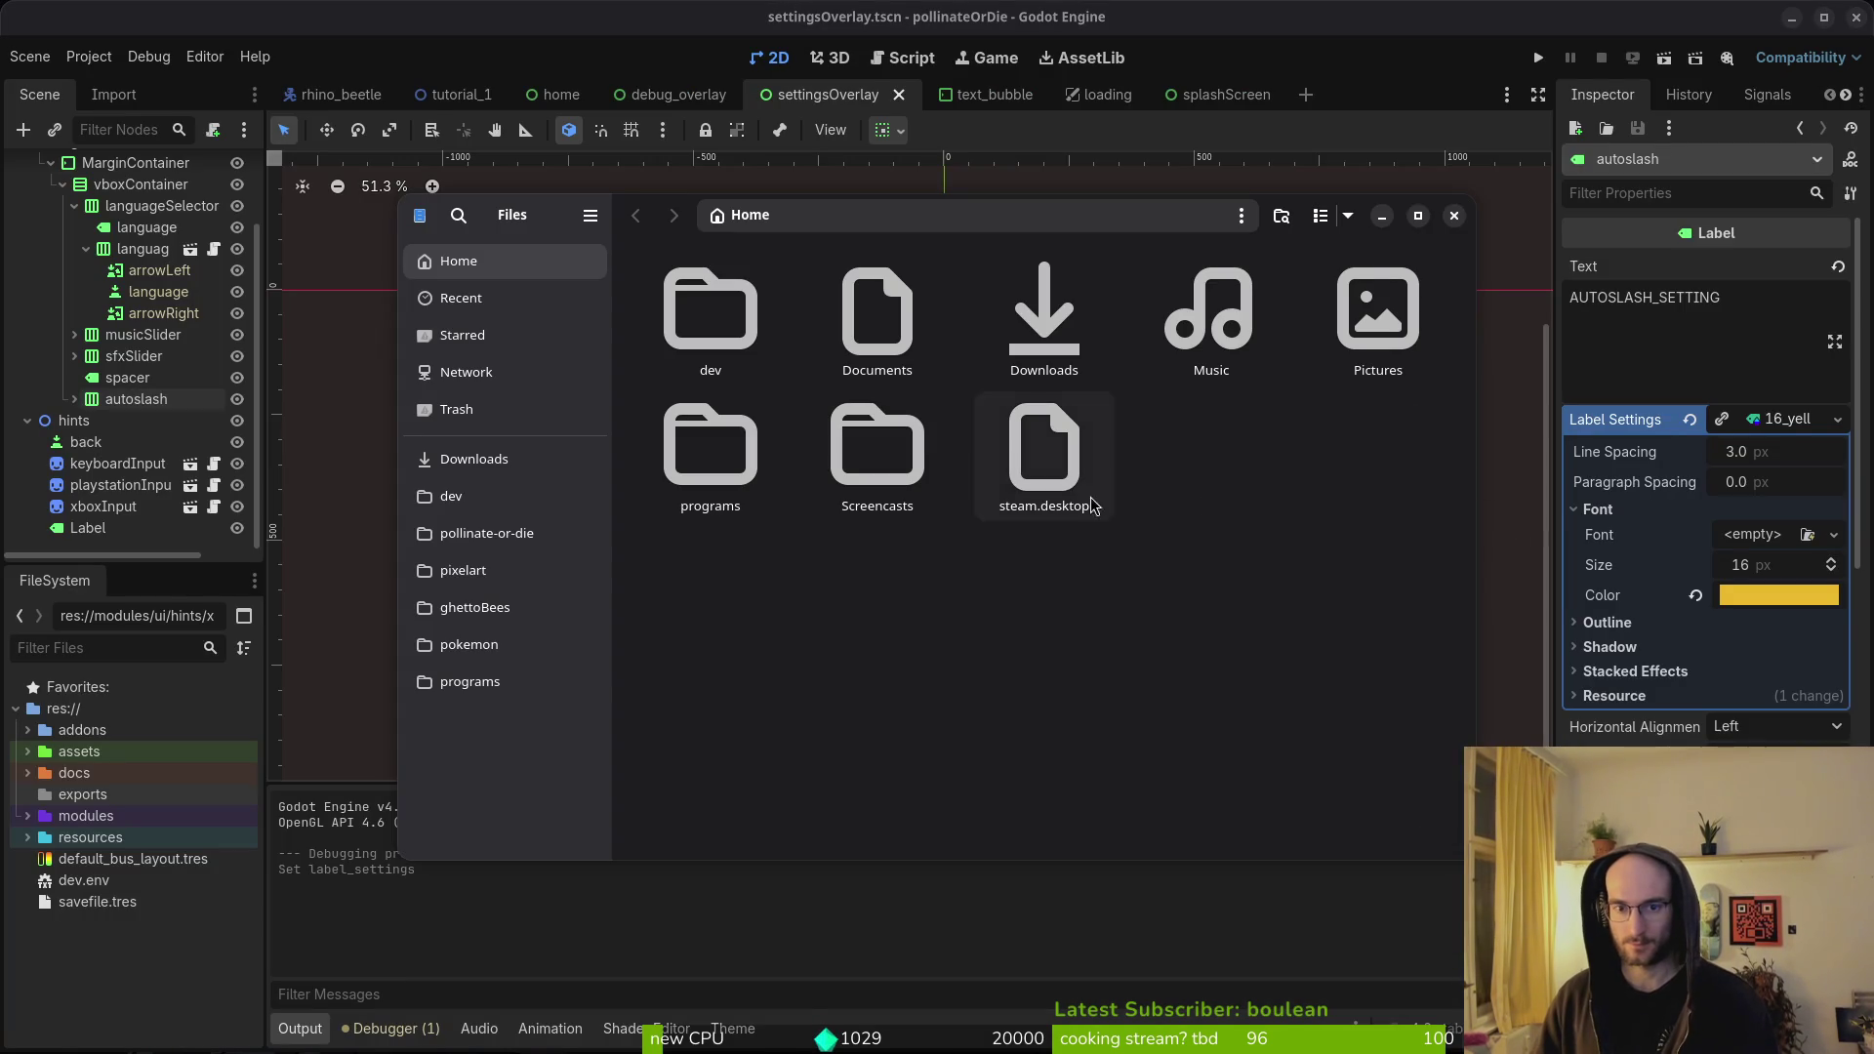
pyautogui.click(498, 533)
pyautogui.click(1044, 467)
pyautogui.doubleClick(1420, 458)
pyautogui.doubleClick(710, 313)
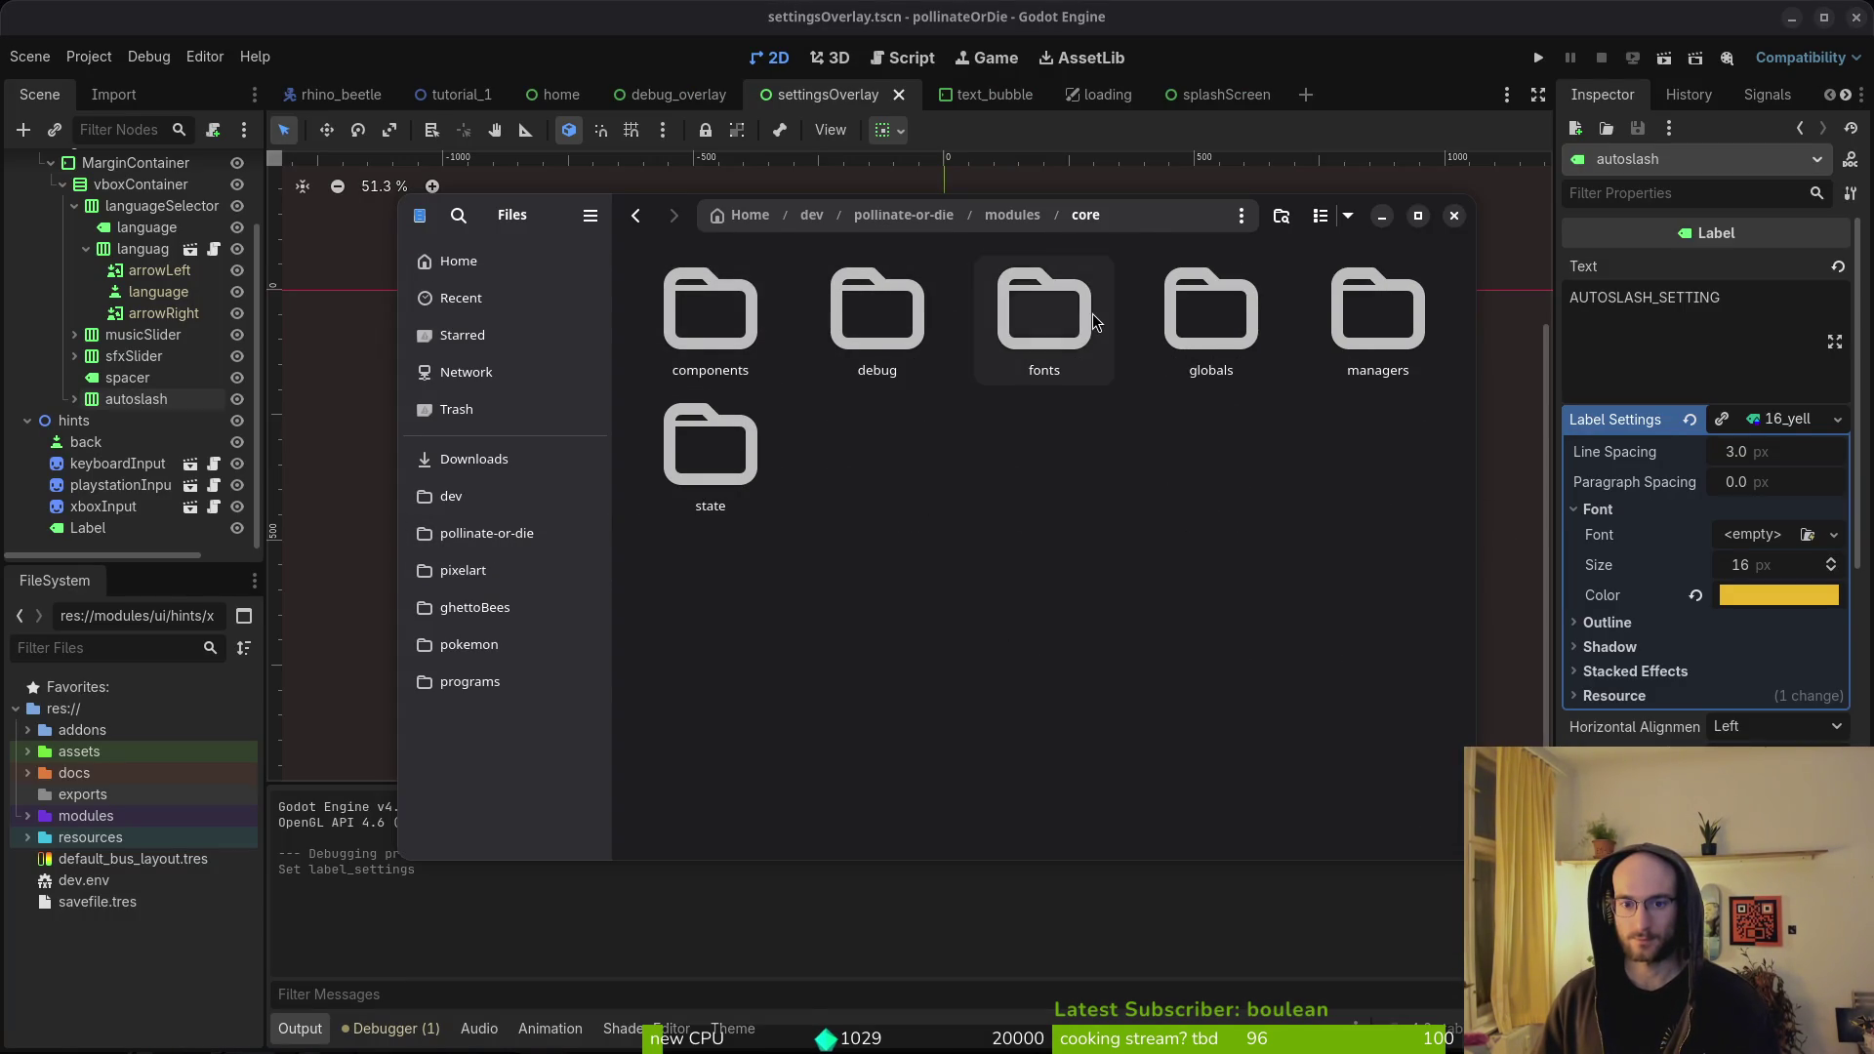
pyautogui.doubleClick(1069, 312)
# - Trash button_label.tres and hud_label.tres, then close Files and return to Godot
pyautogui.click(1228, 527)
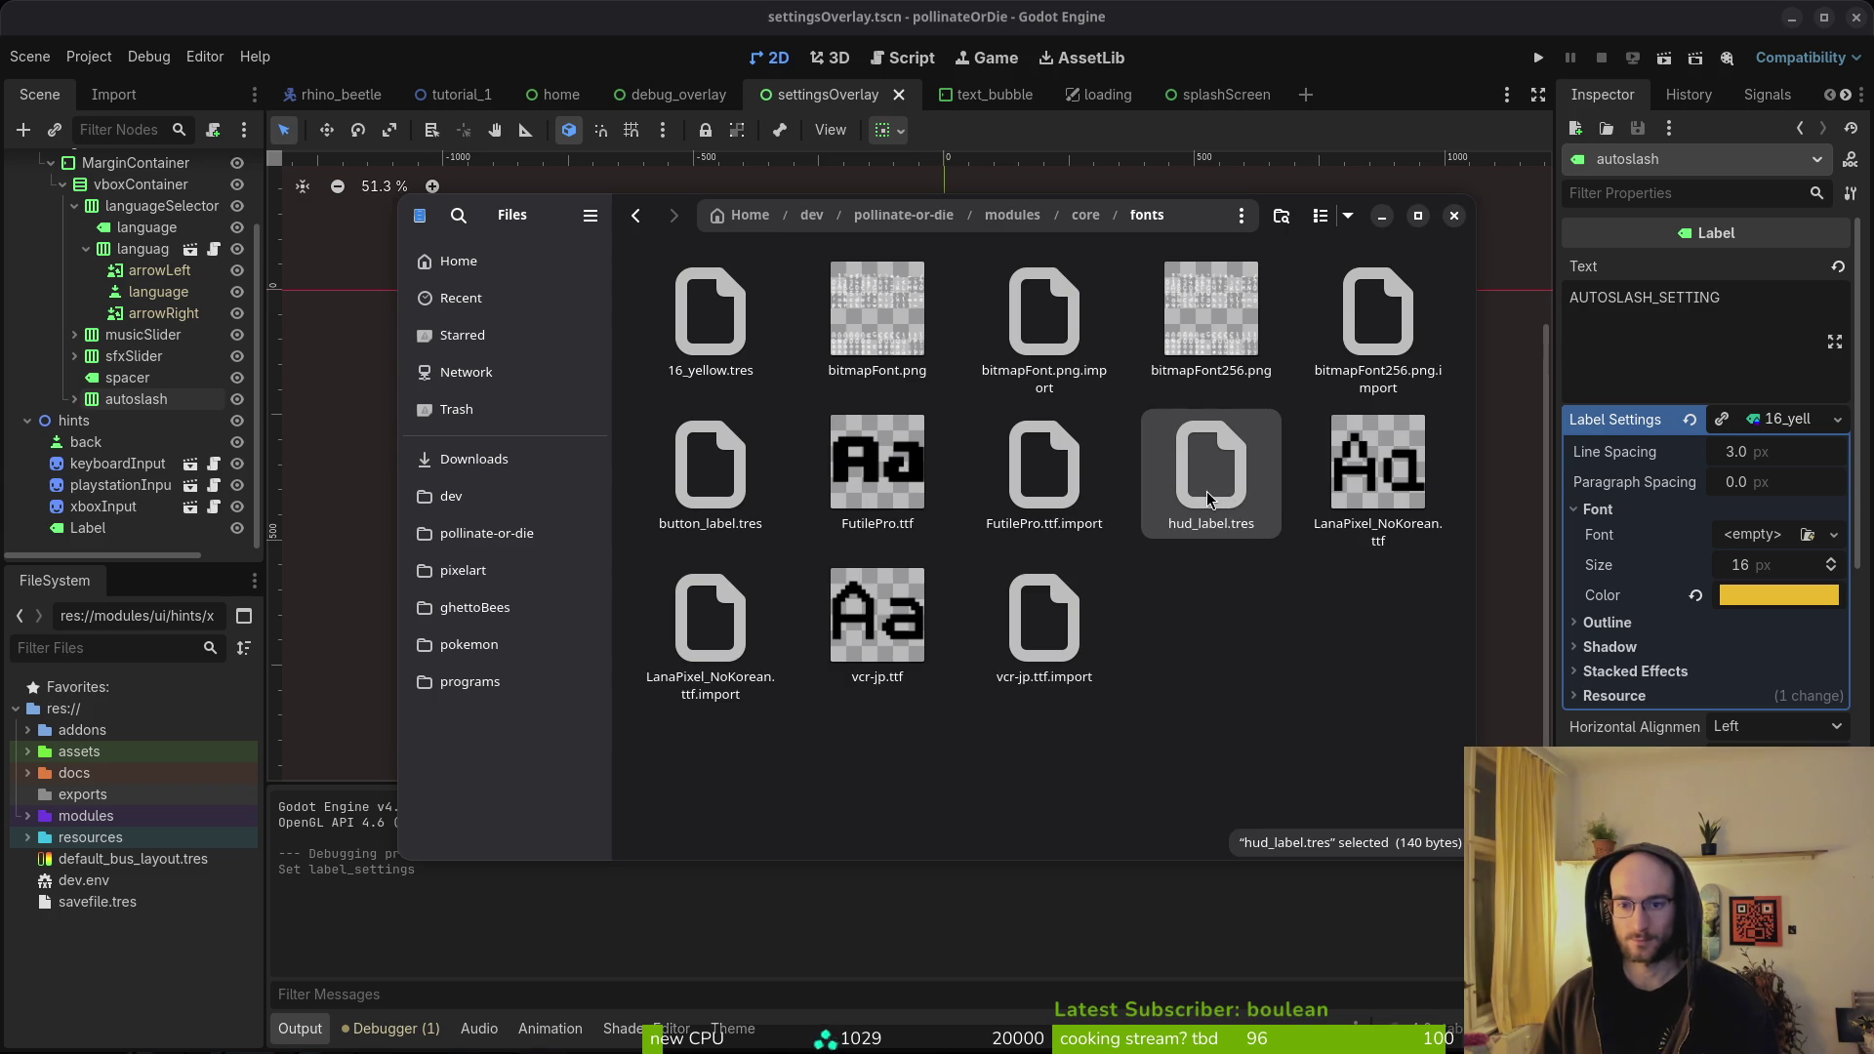
pyautogui.click(723, 497)
pyautogui.press('F2')
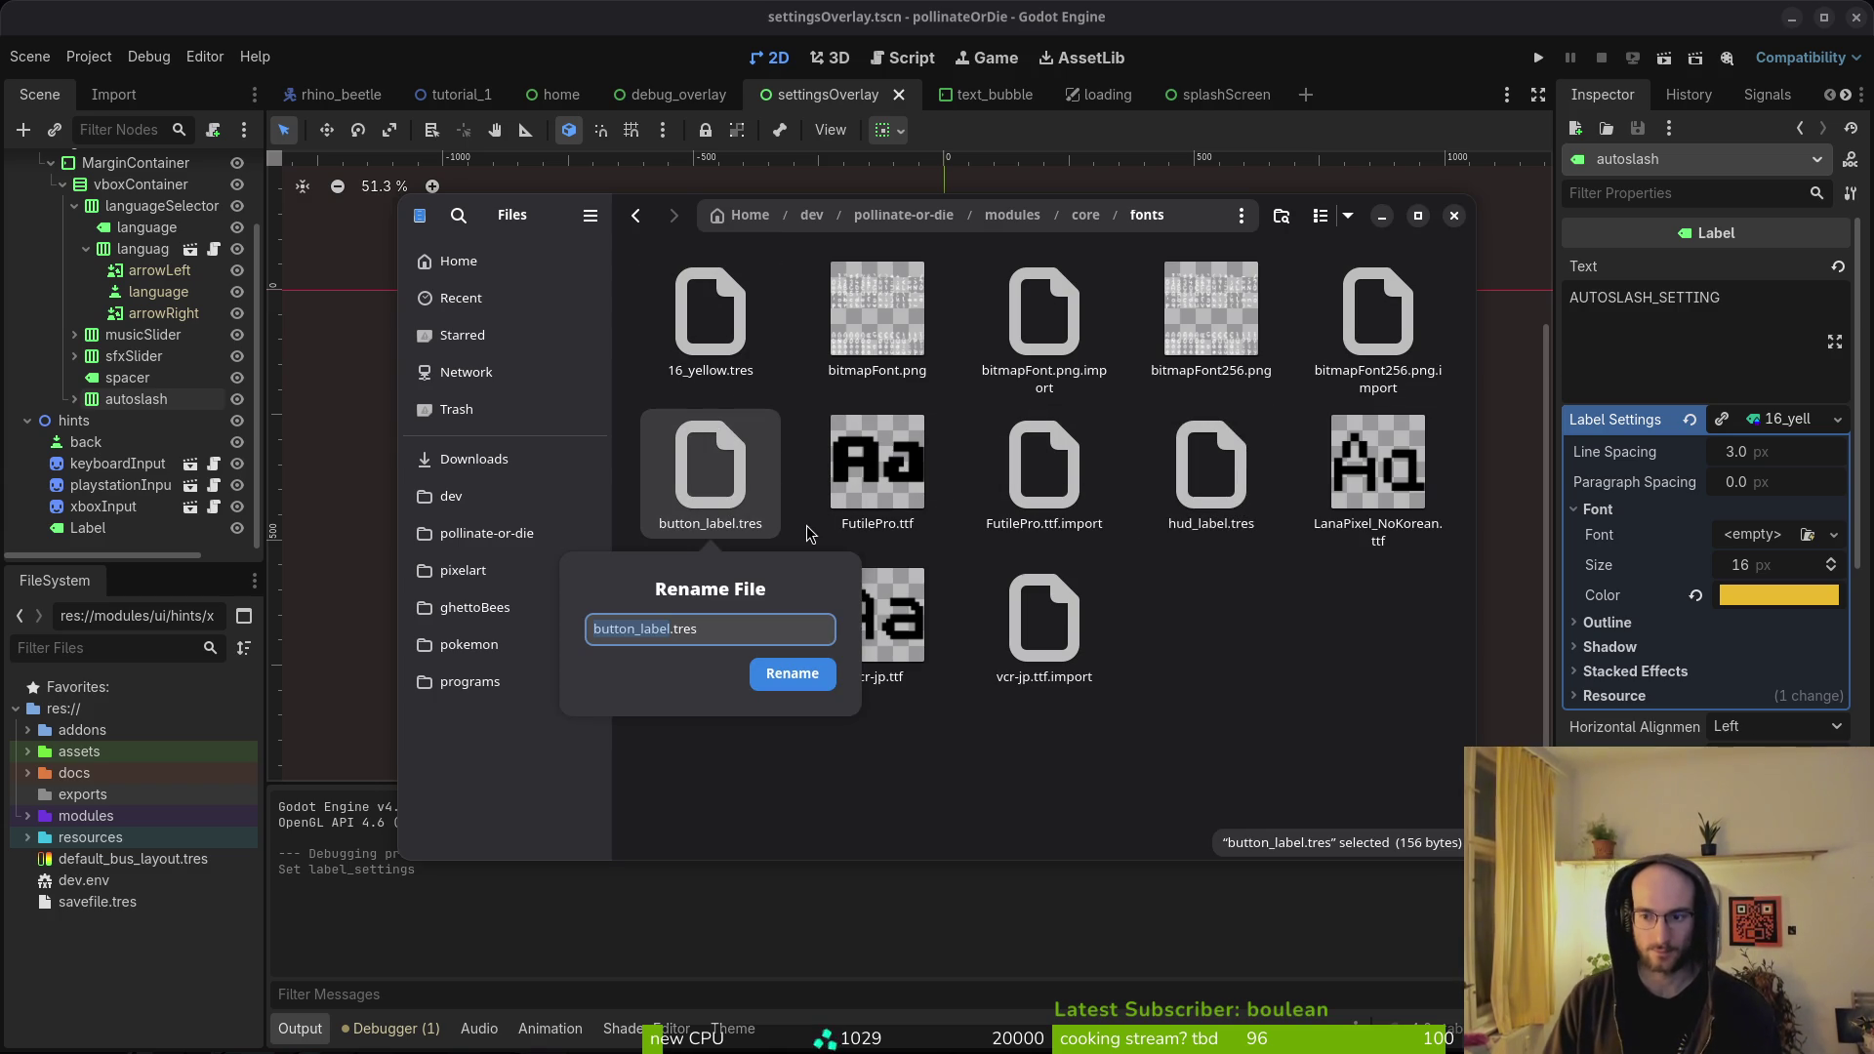
pyautogui.press('Escape')
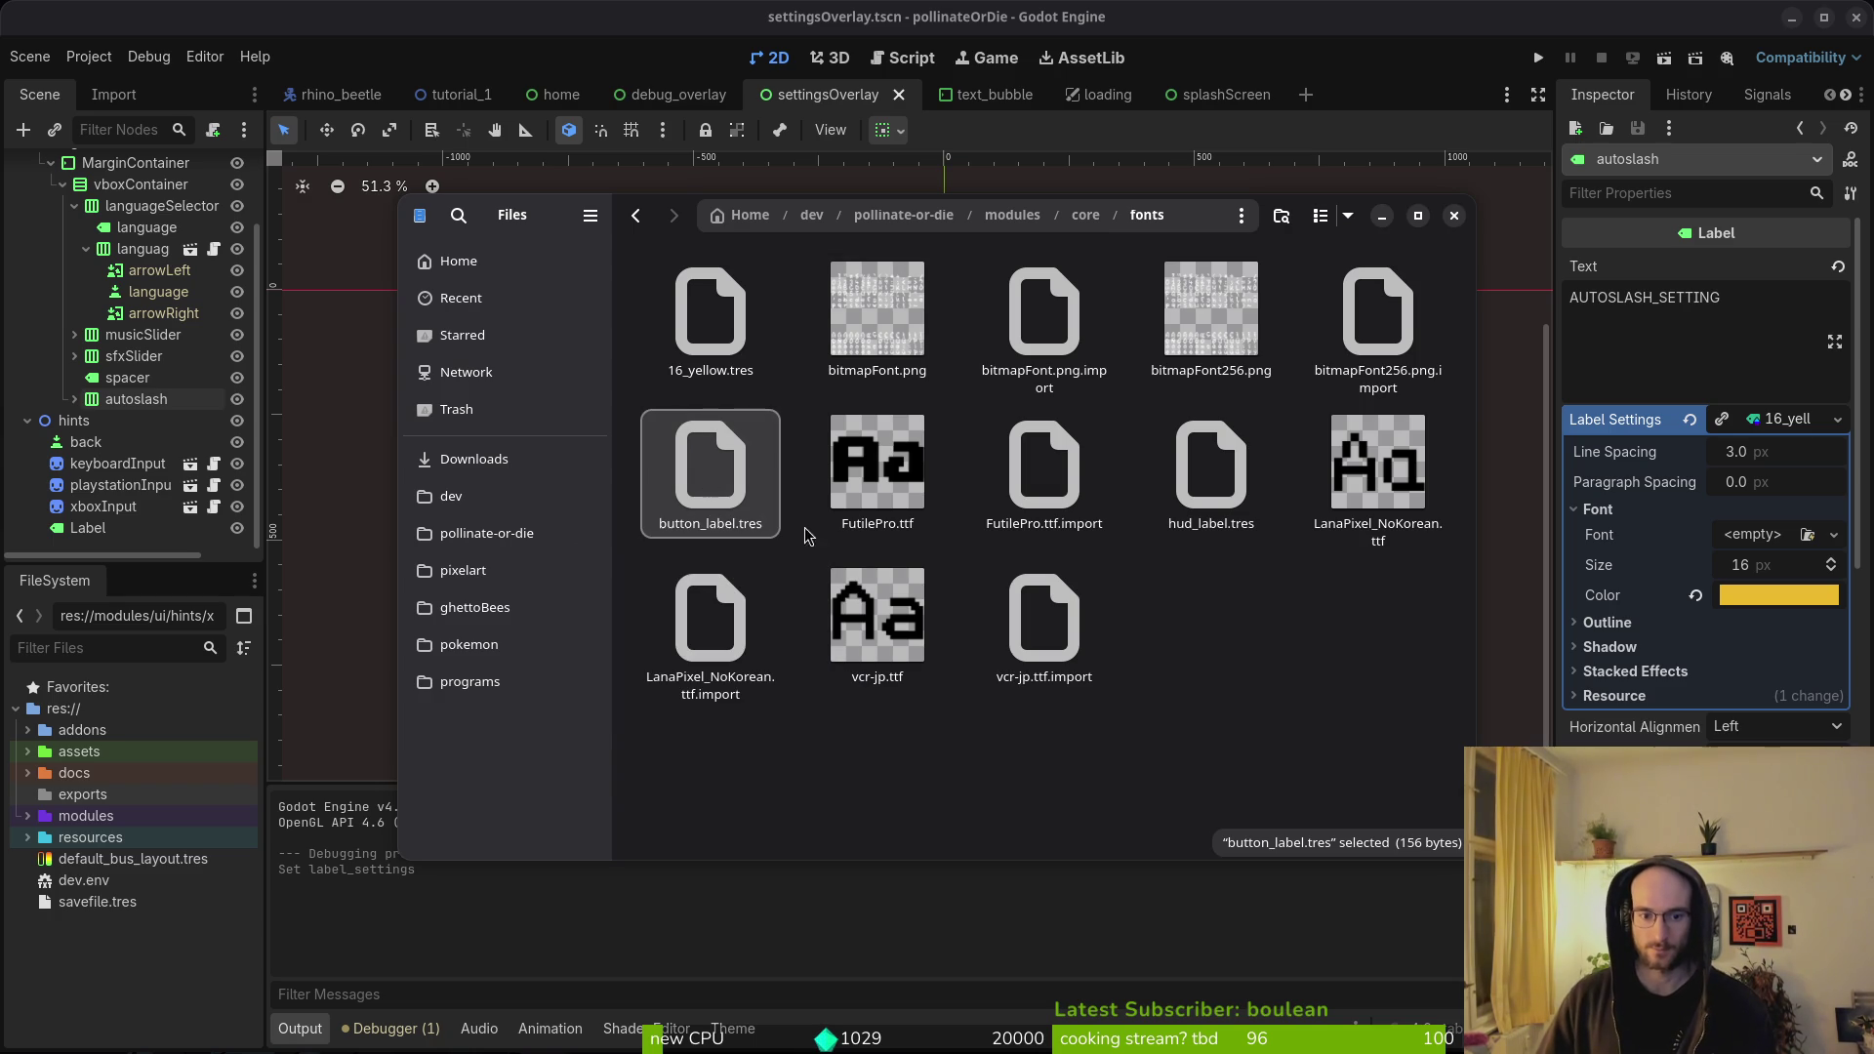
pyautogui.keyDown('ctrl'); pyautogui.click(1166, 472); pyautogui.keyUp('ctrl')
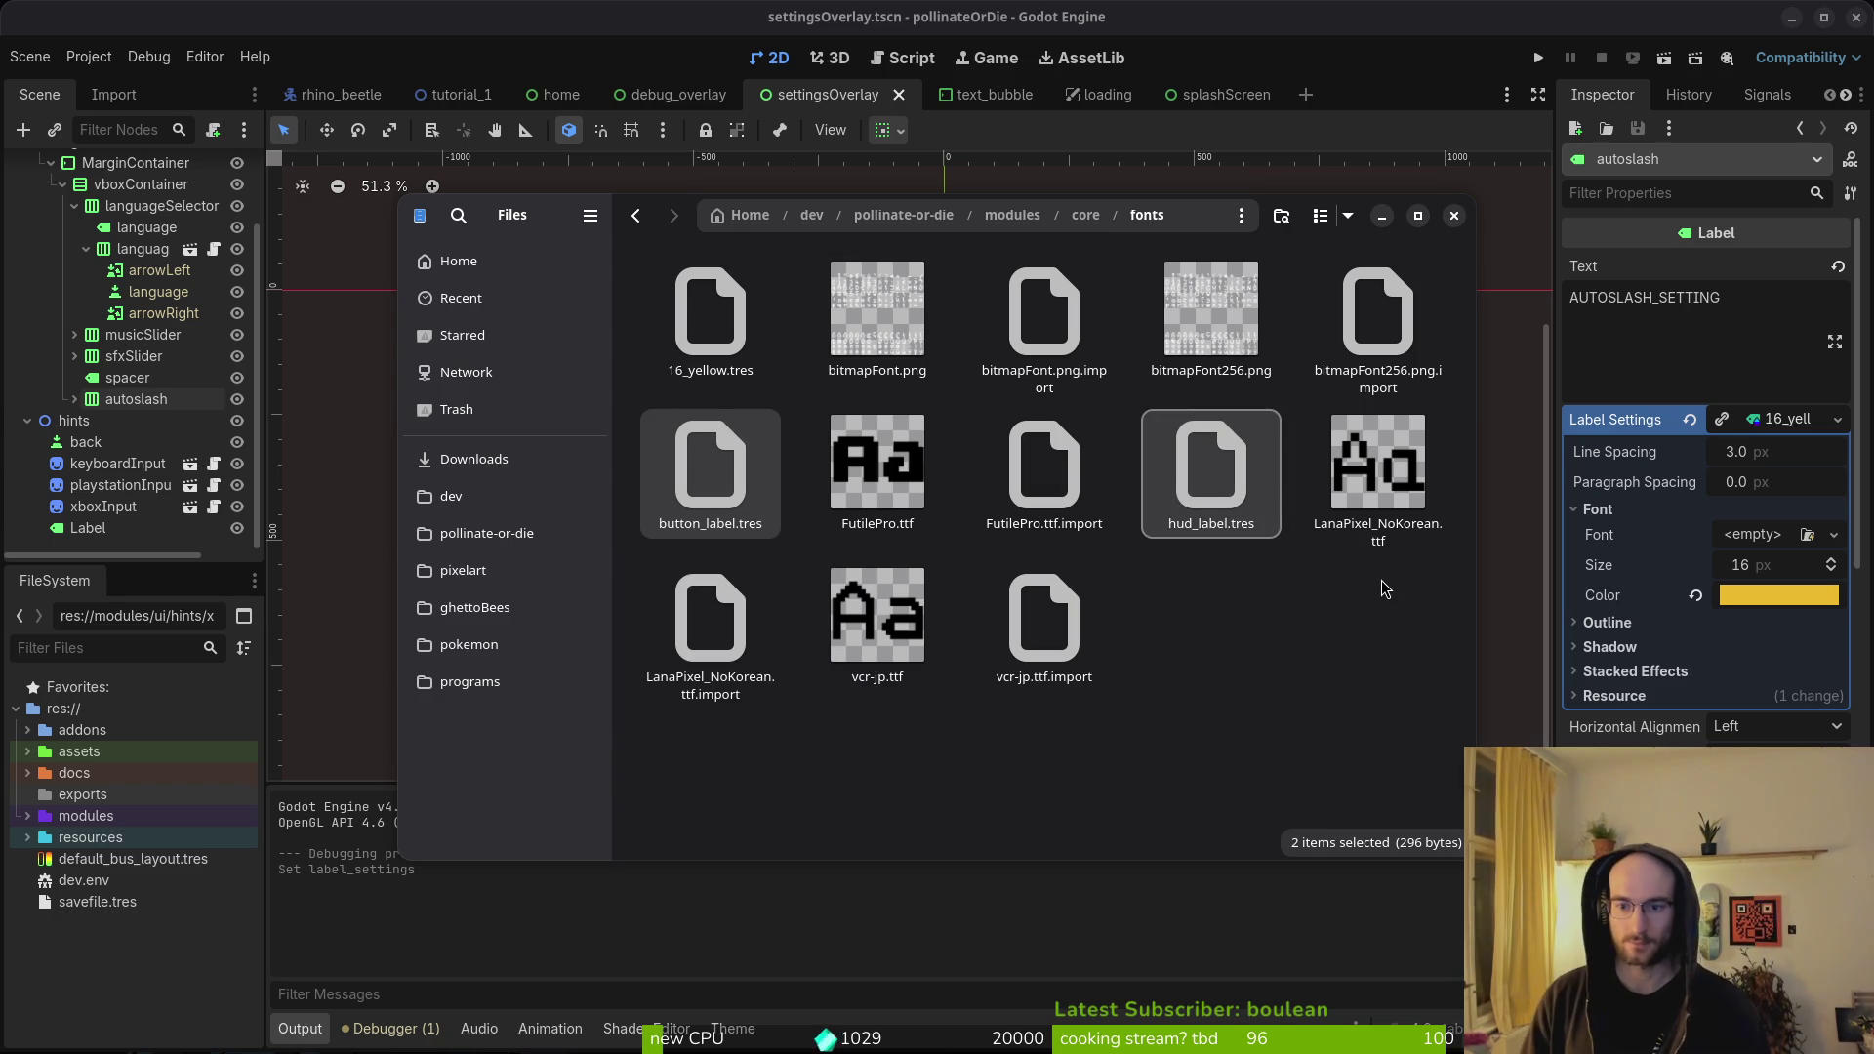
pyautogui.press('Delete')
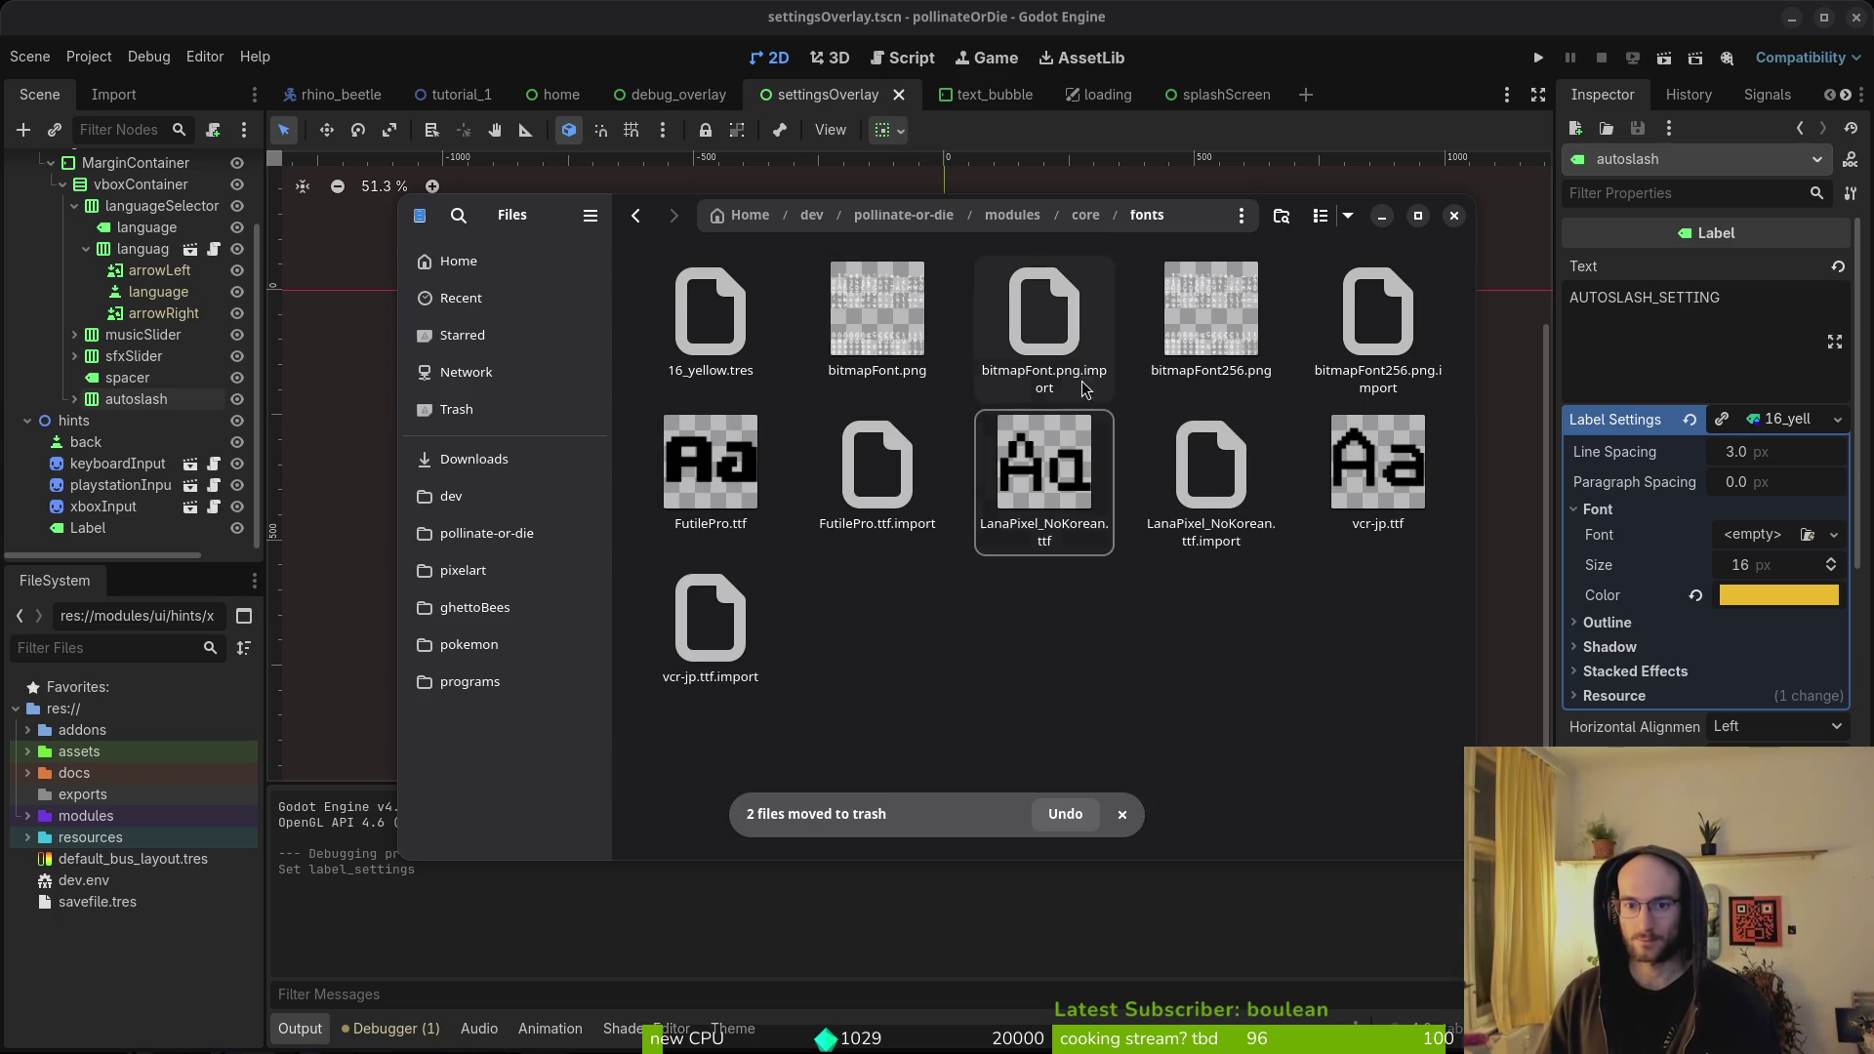
pyautogui.press('Escape')
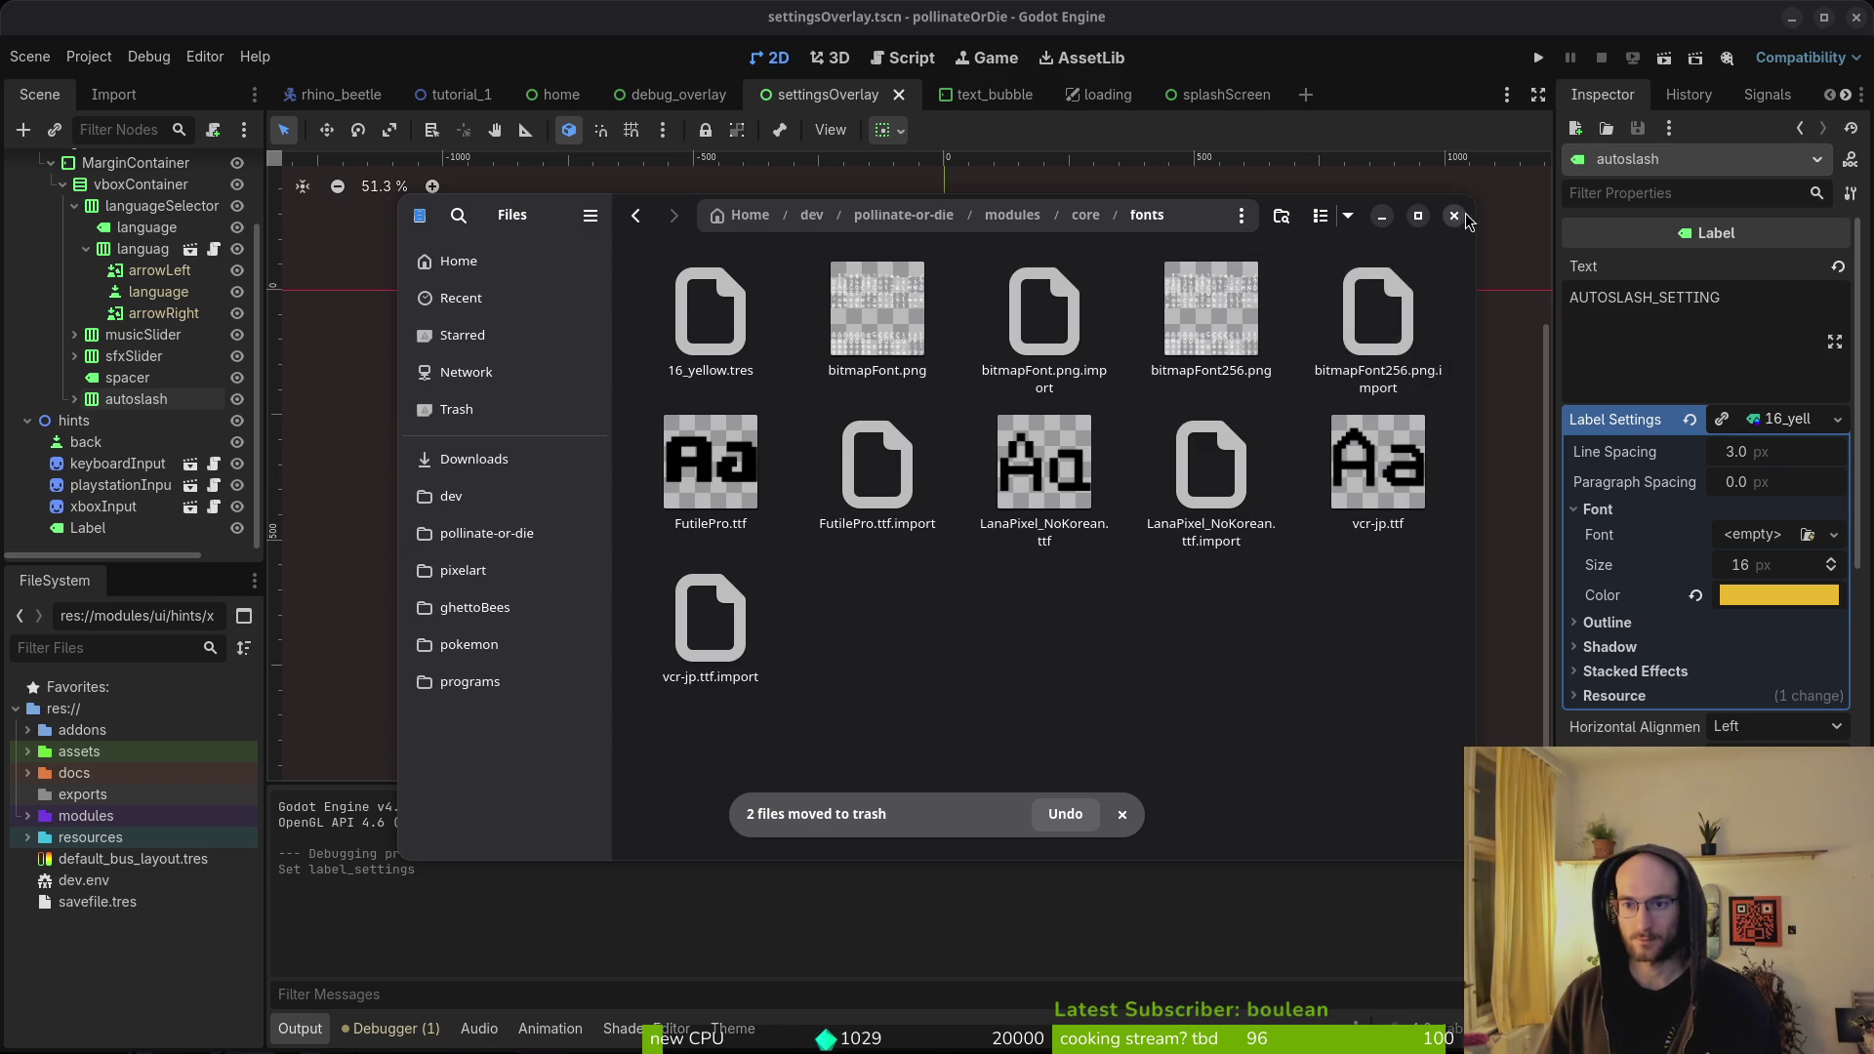
pyautogui.click(1454, 216)
pyautogui.hotkey('ctrl', 's')
pyautogui.press('super')
pyautogui.press('super')
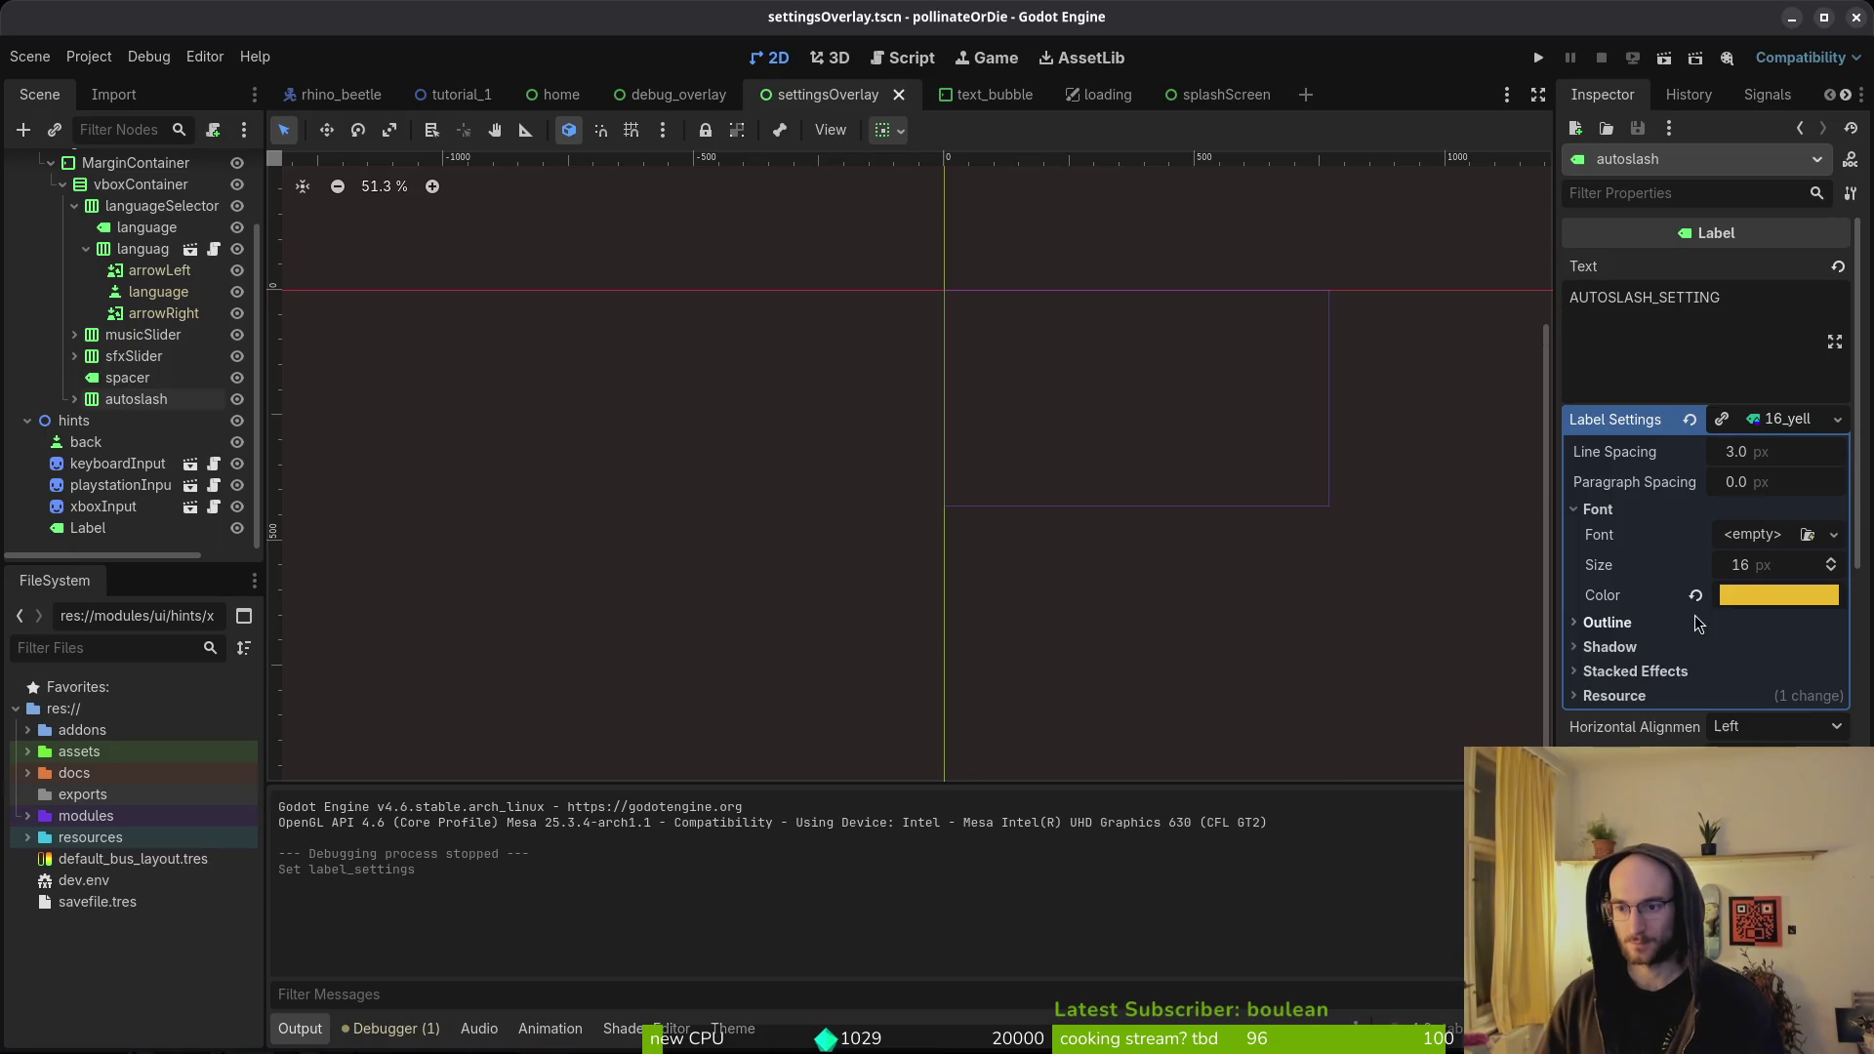
# - Save the scene, run the project and advance past the title screen to the main menu
pyautogui.click(1773, 427)
pyautogui.hotkey('ctrl', 's')
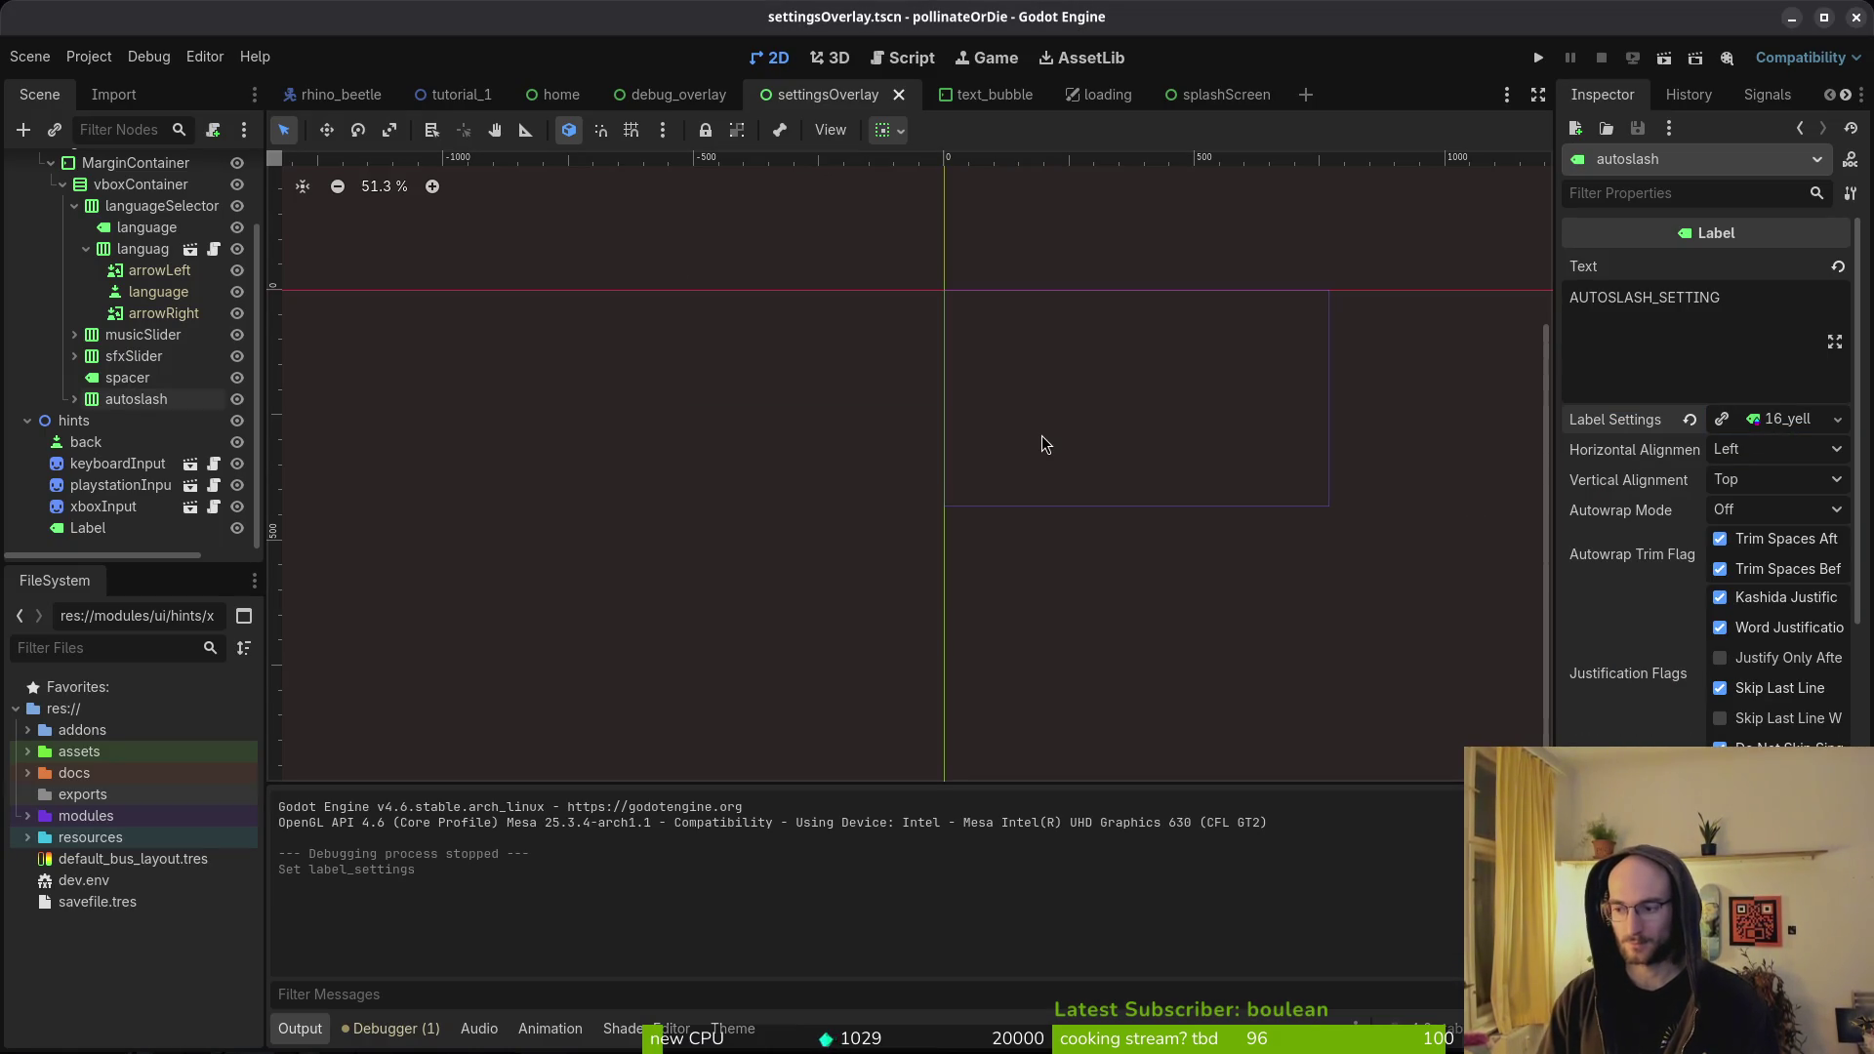
pyautogui.click(1539, 58)
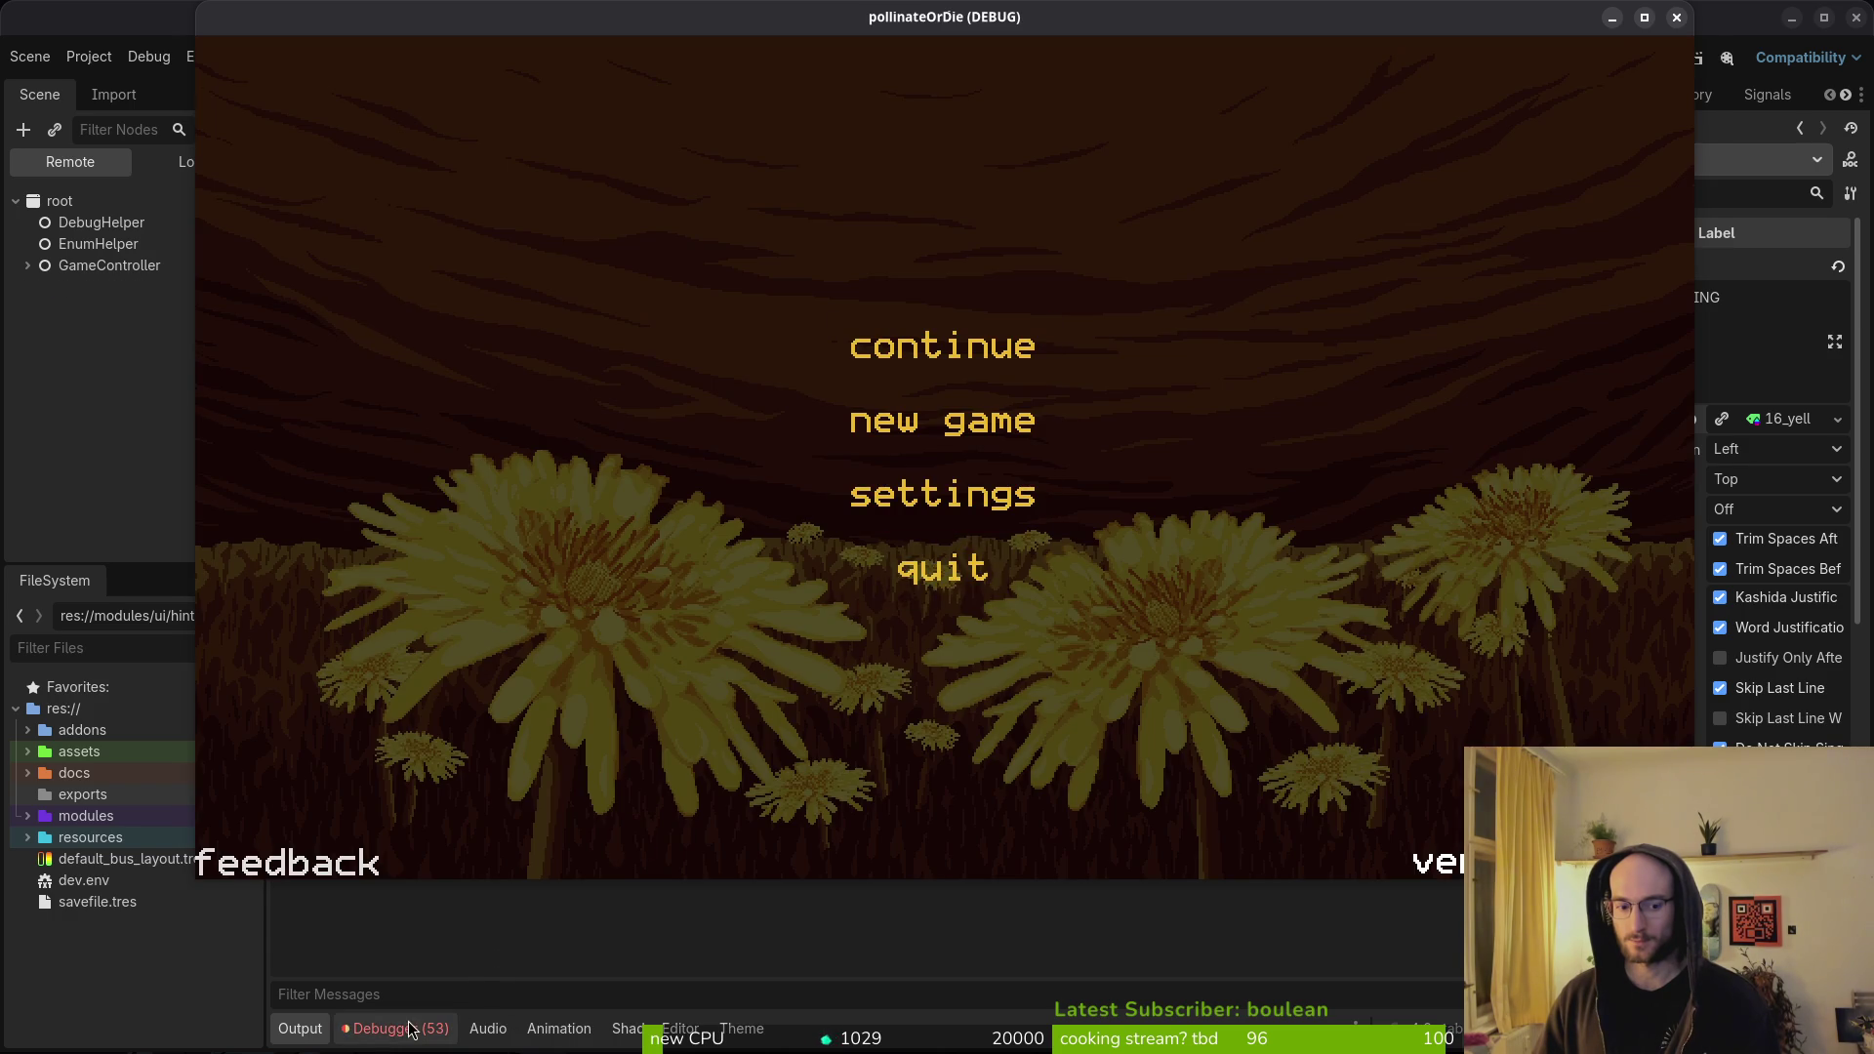
pyautogui.click(566, 949)
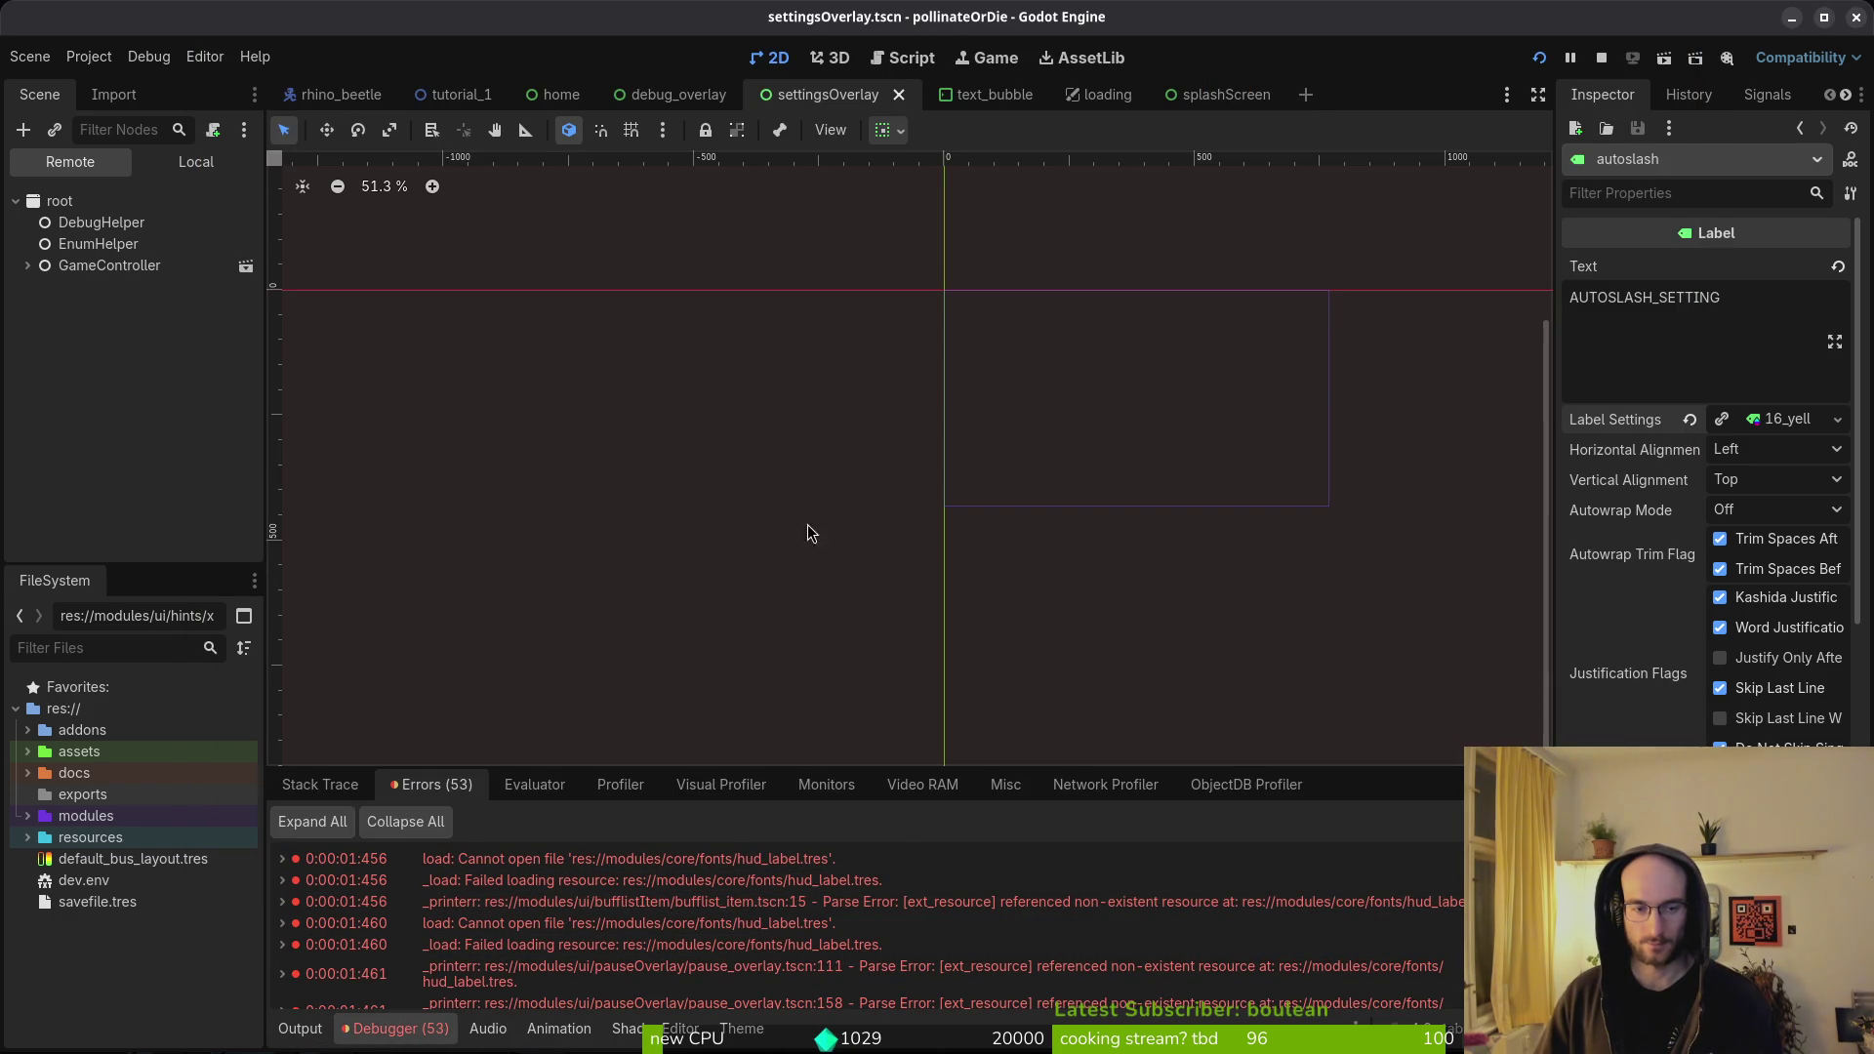
# - Quick-open bufflist_item.tscn by searching 'bufflist' and open it despite the missing hud_label.tres
pyautogui.hotkey('ctrl', 'shift', 'o')
pyautogui.write('bufflist')
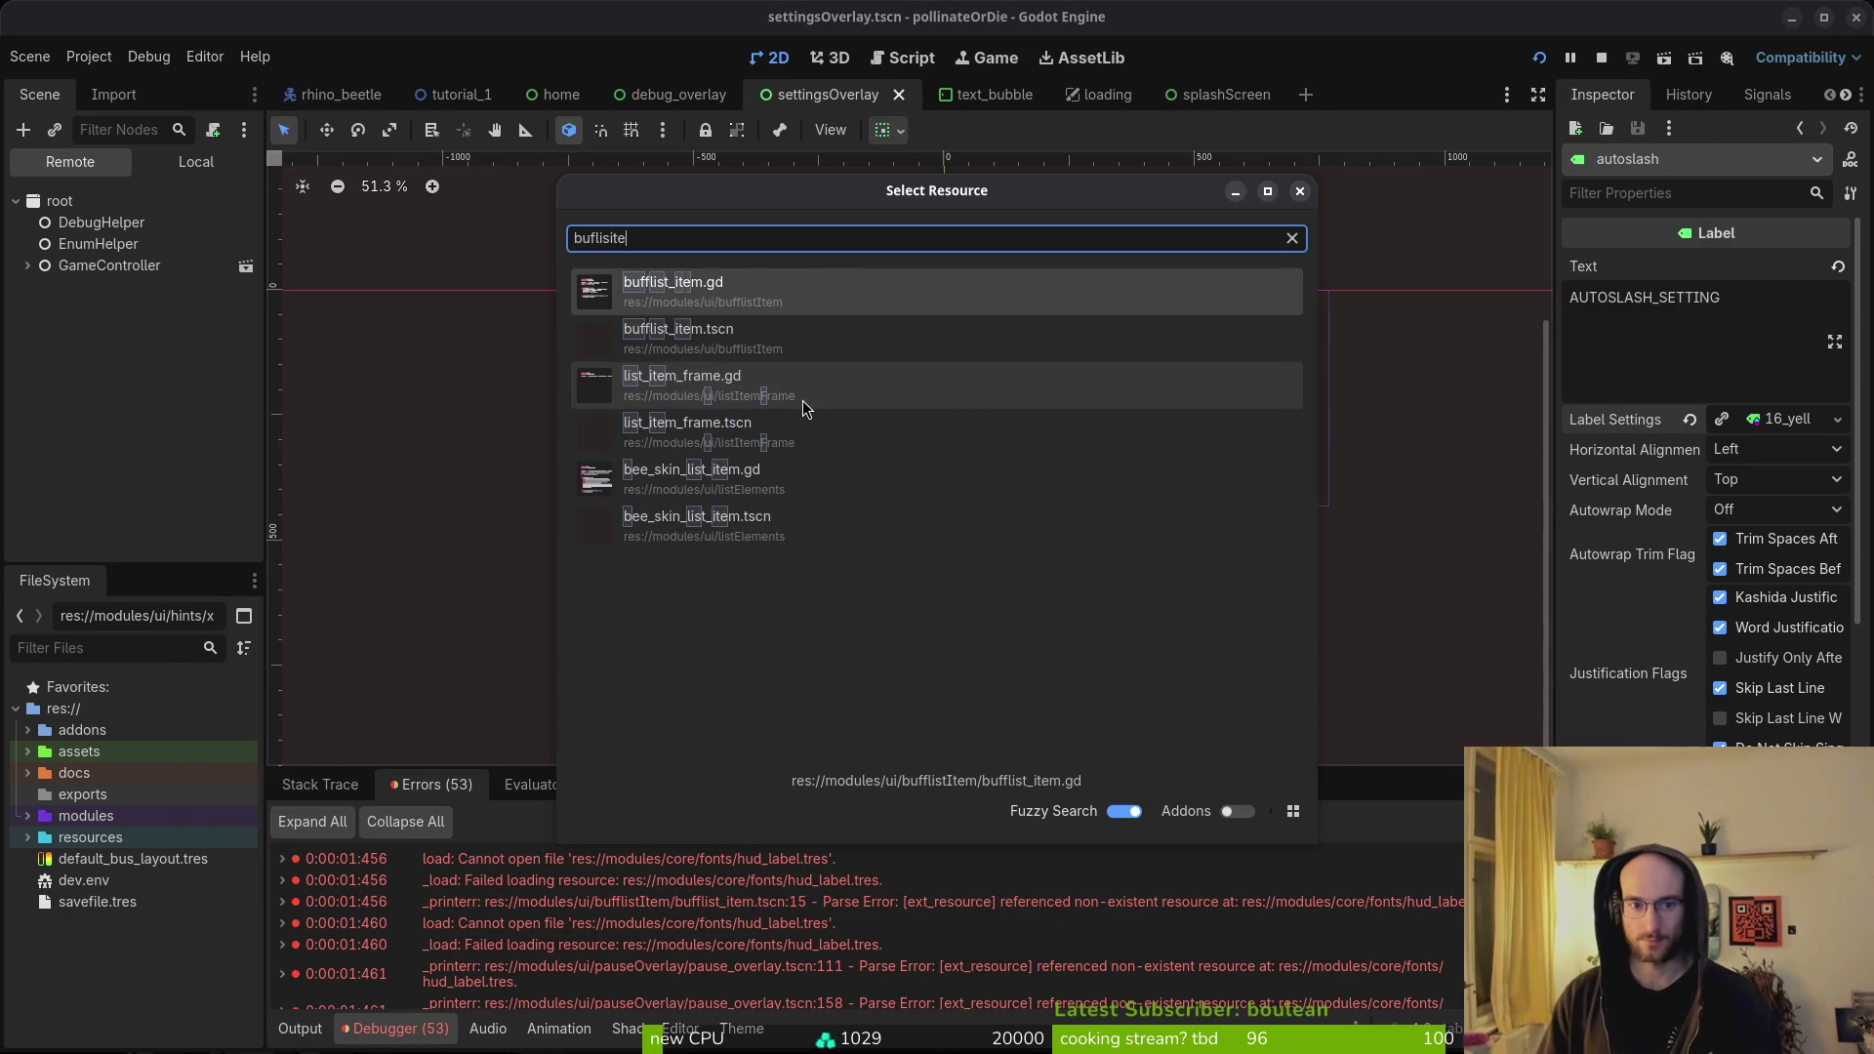
pyautogui.press('Return')
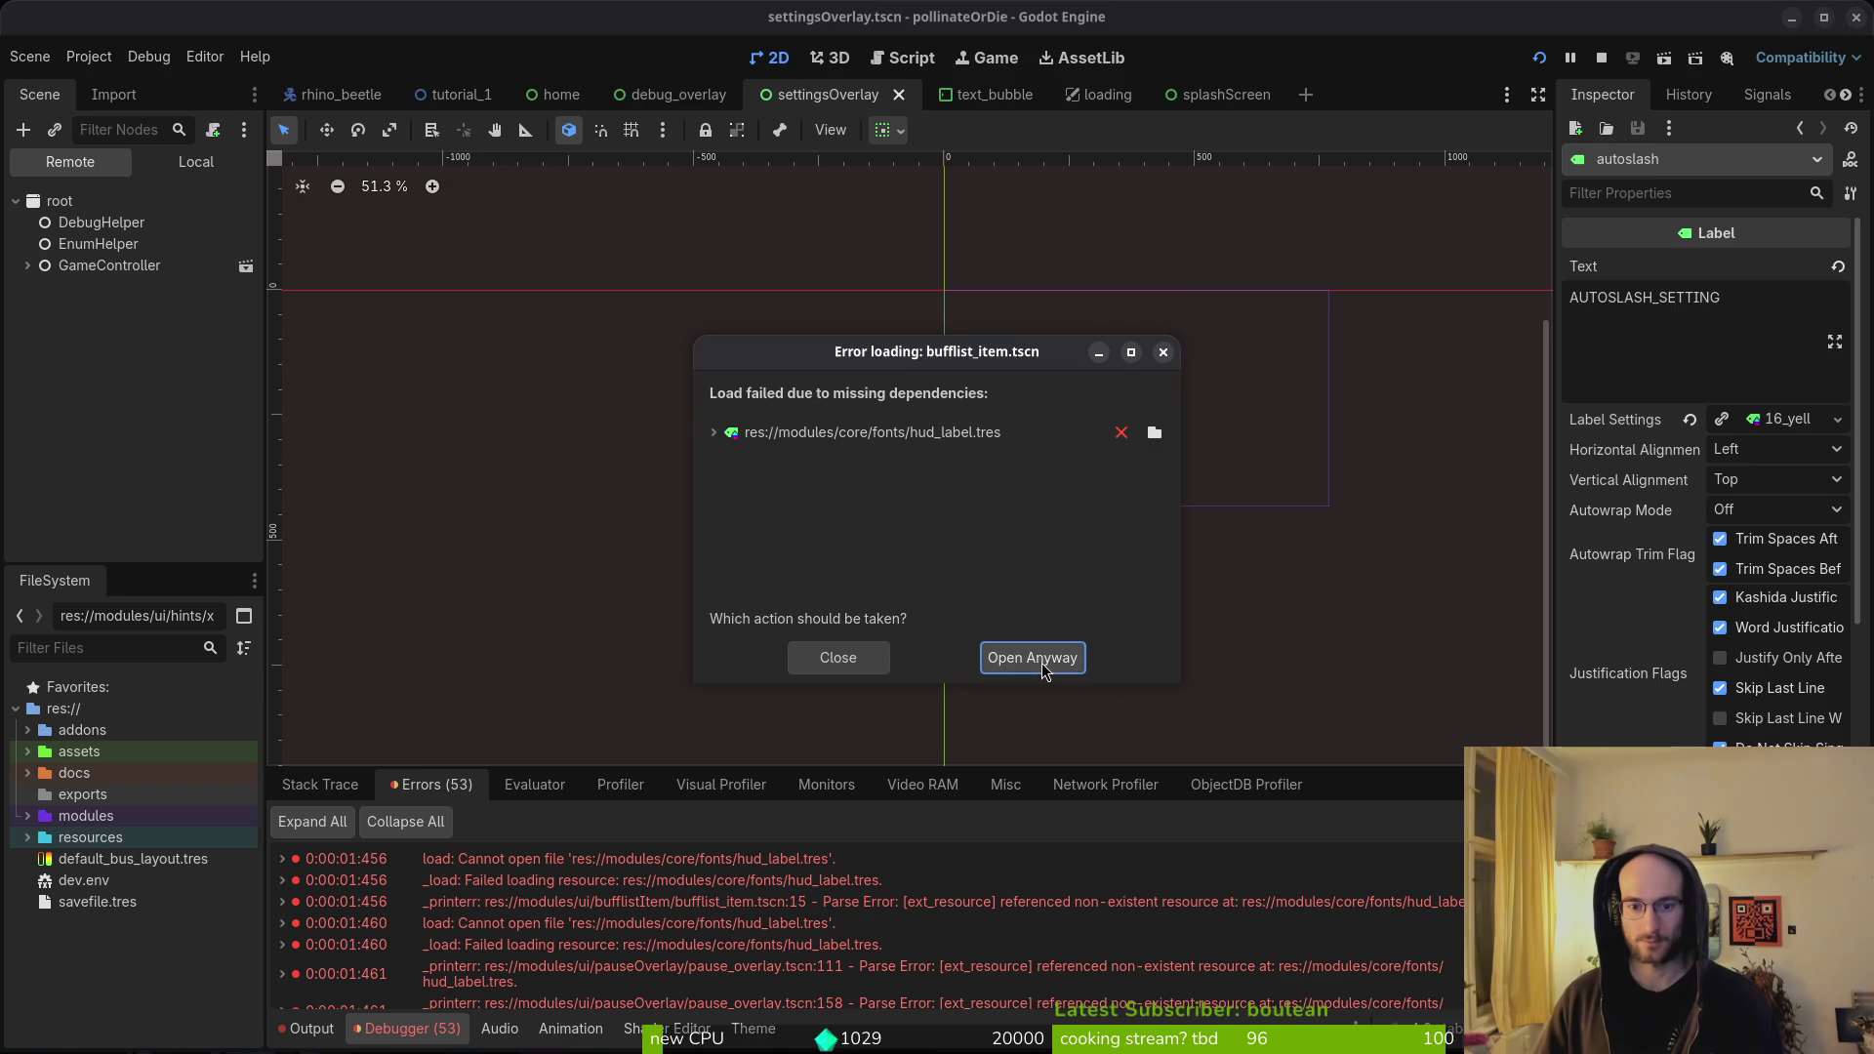
pyautogui.click(1032, 658)
pyautogui.click(195, 161)
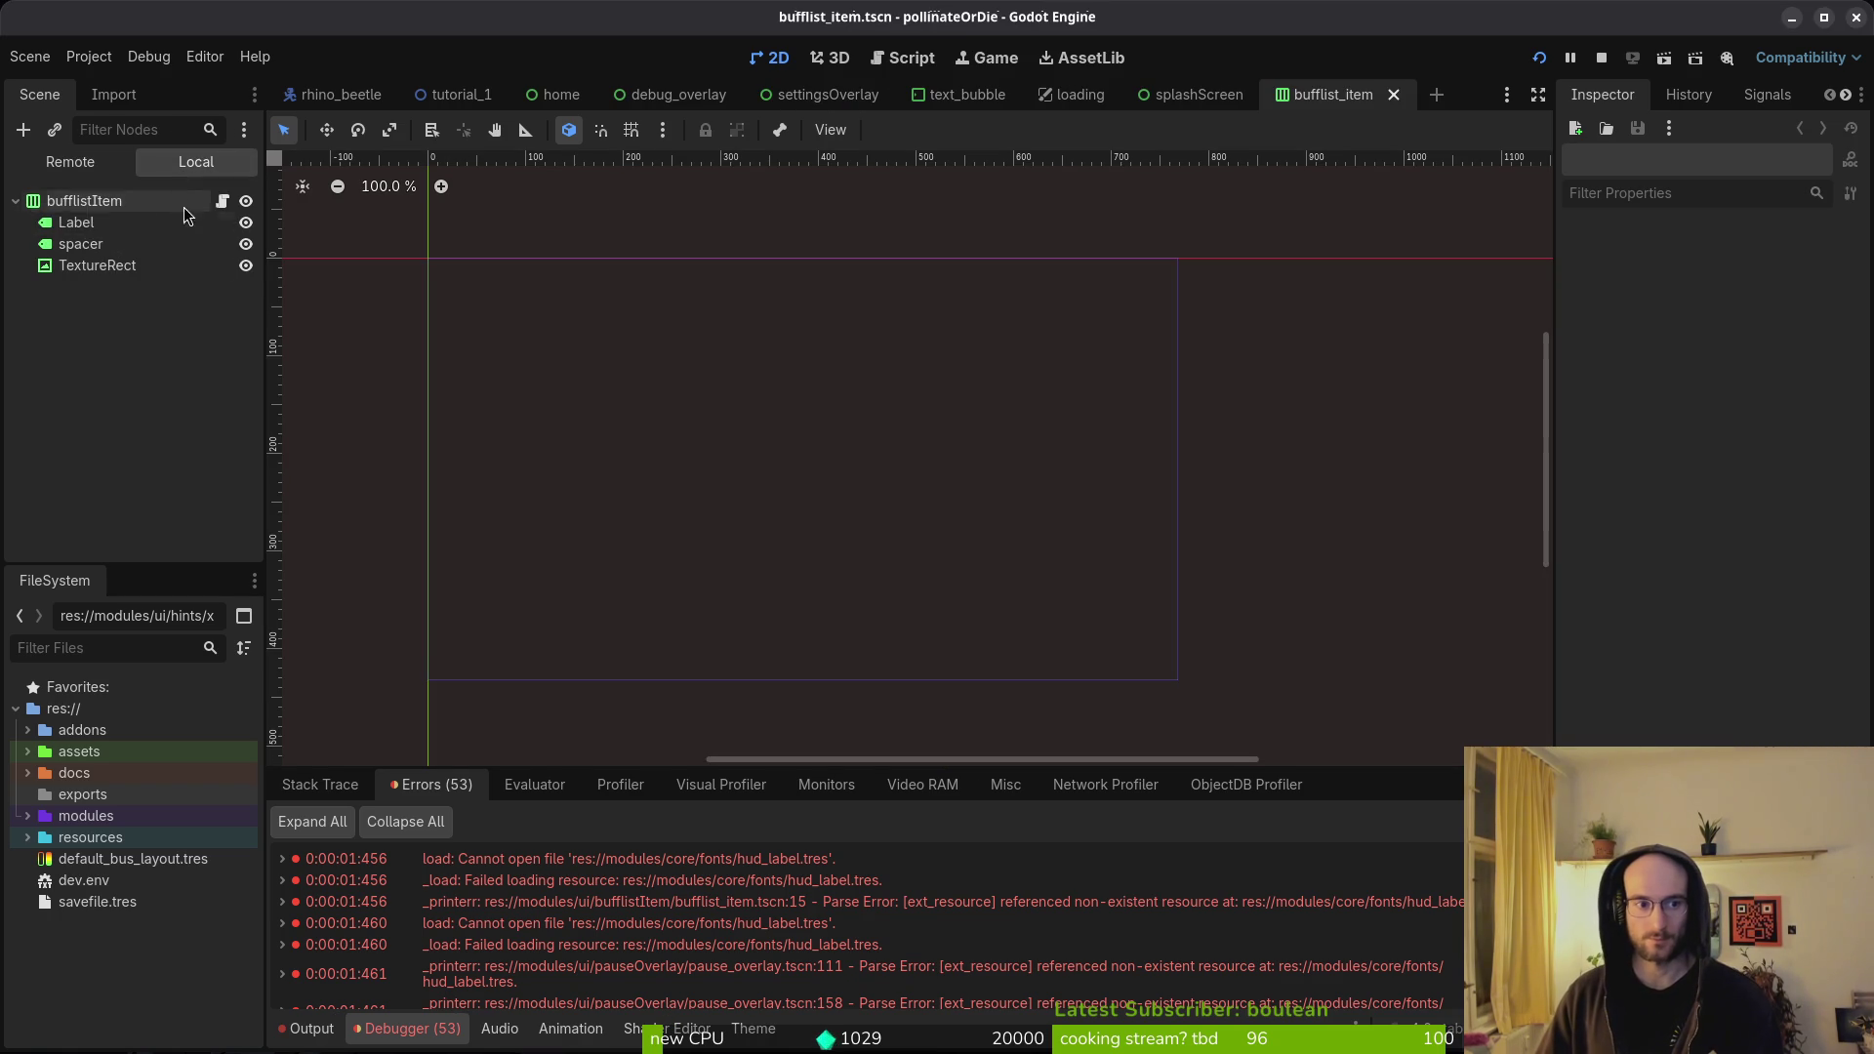
# - Quick Load 16_yellow.tres into the bufflist_item Label's settings and save the scene
pyautogui.click(94, 224)
pyautogui.scroll(-3, 1762, 439)
pyautogui.scroll(3, 1772, 454)
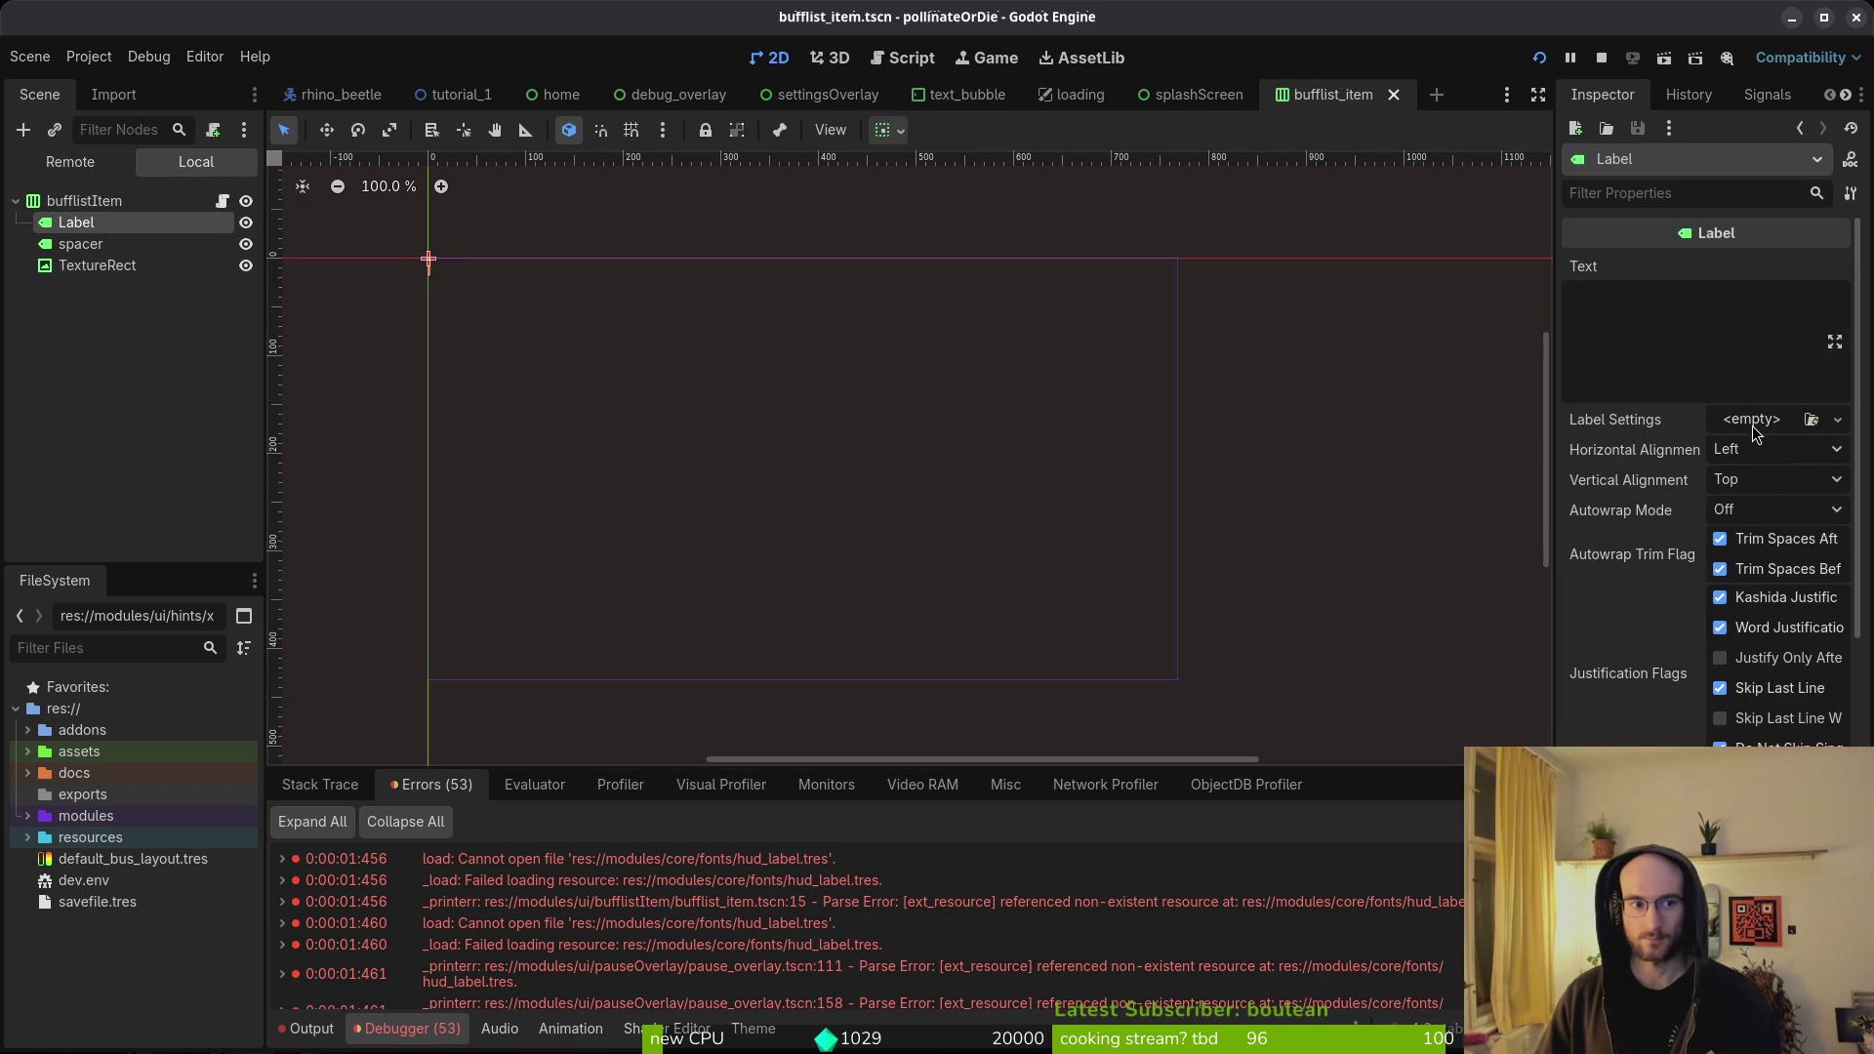
pyautogui.click(84, 201)
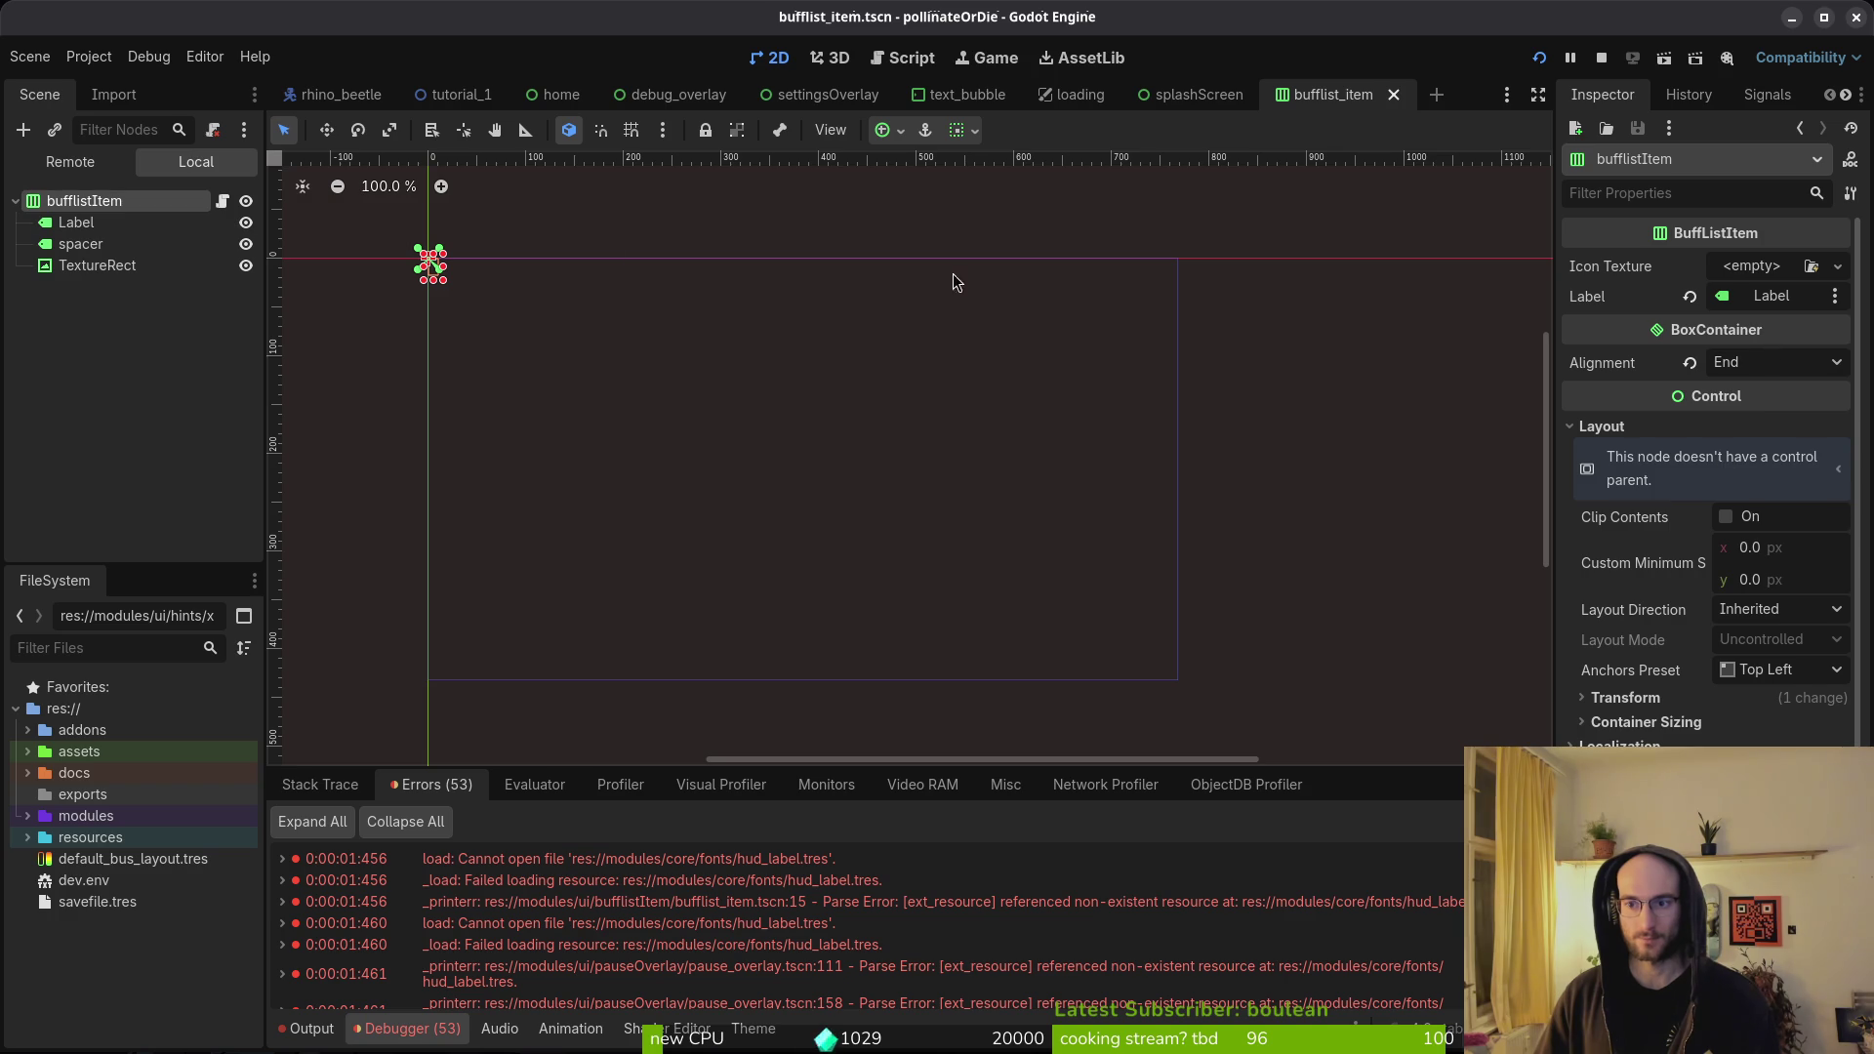
pyautogui.click(108, 224)
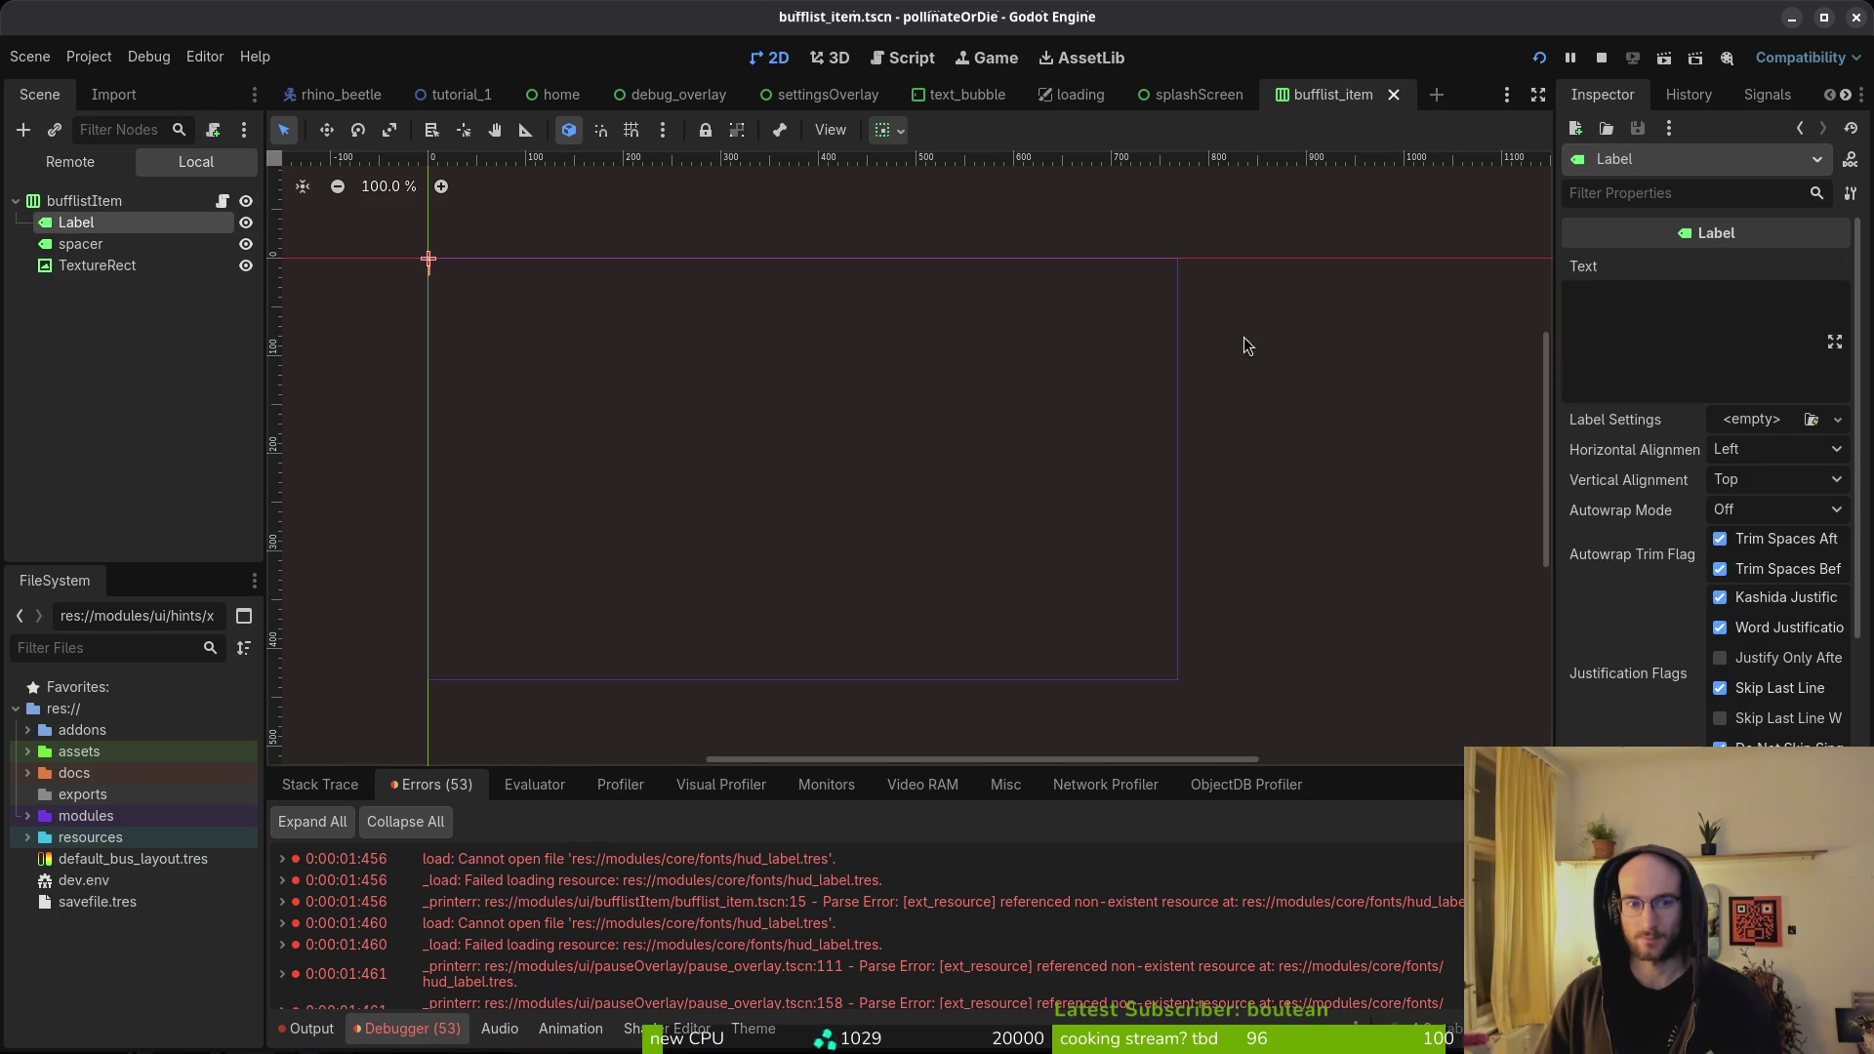
pyautogui.click(1760, 421)
pyautogui.click(1757, 493)
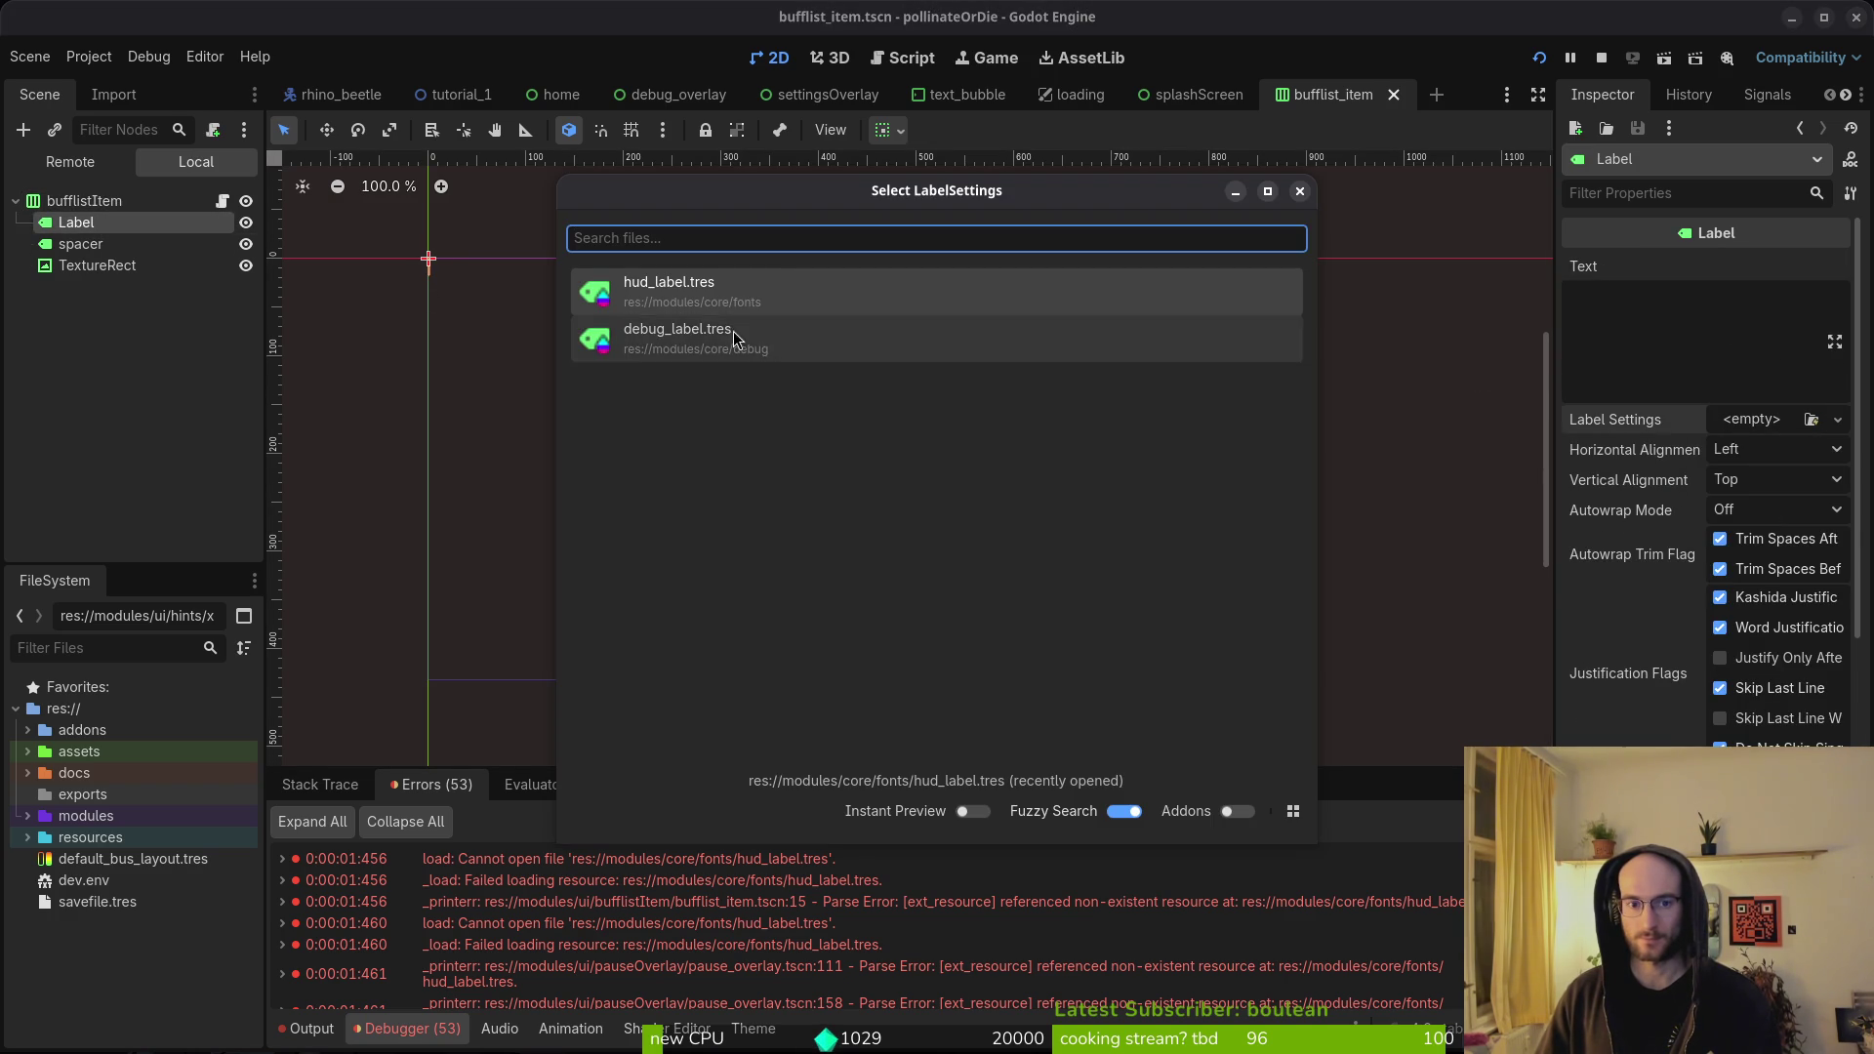
pyautogui.write('16')
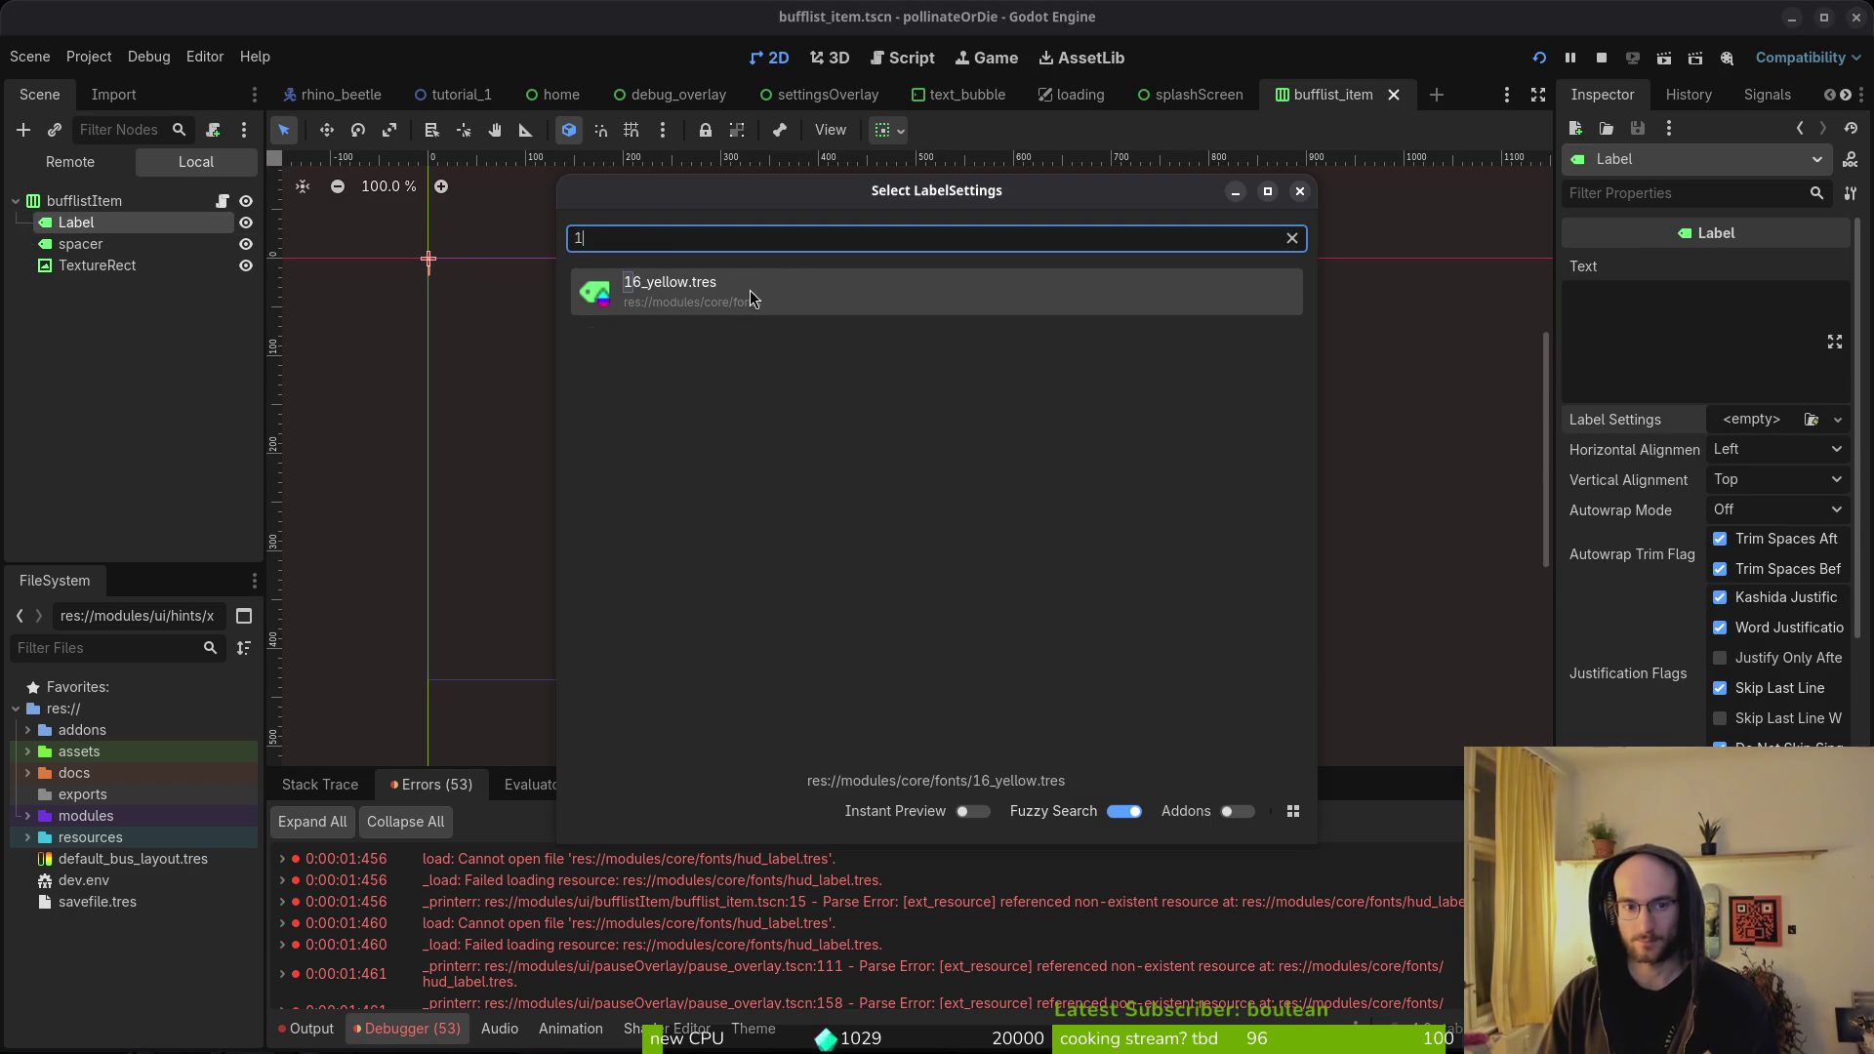
pyautogui.press('Return')
pyautogui.hotkey('ctrl', 's')
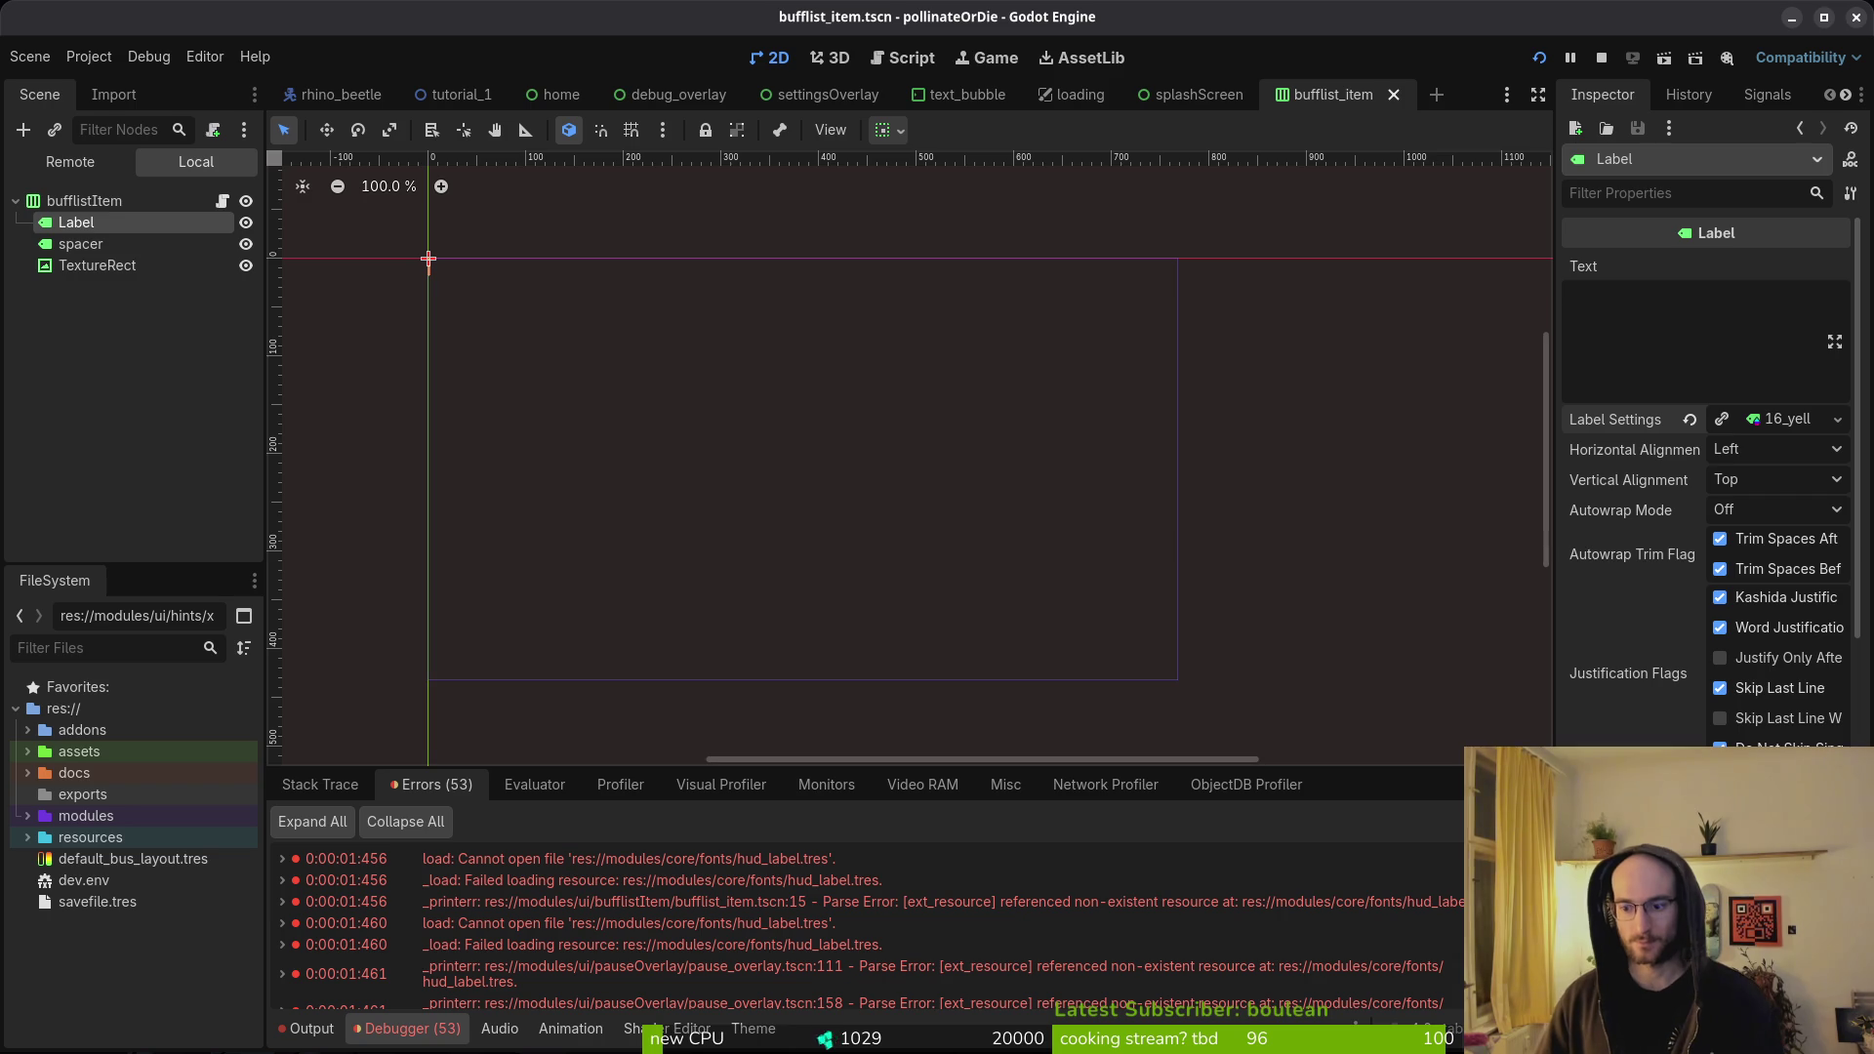
pyautogui.click(78, 244)
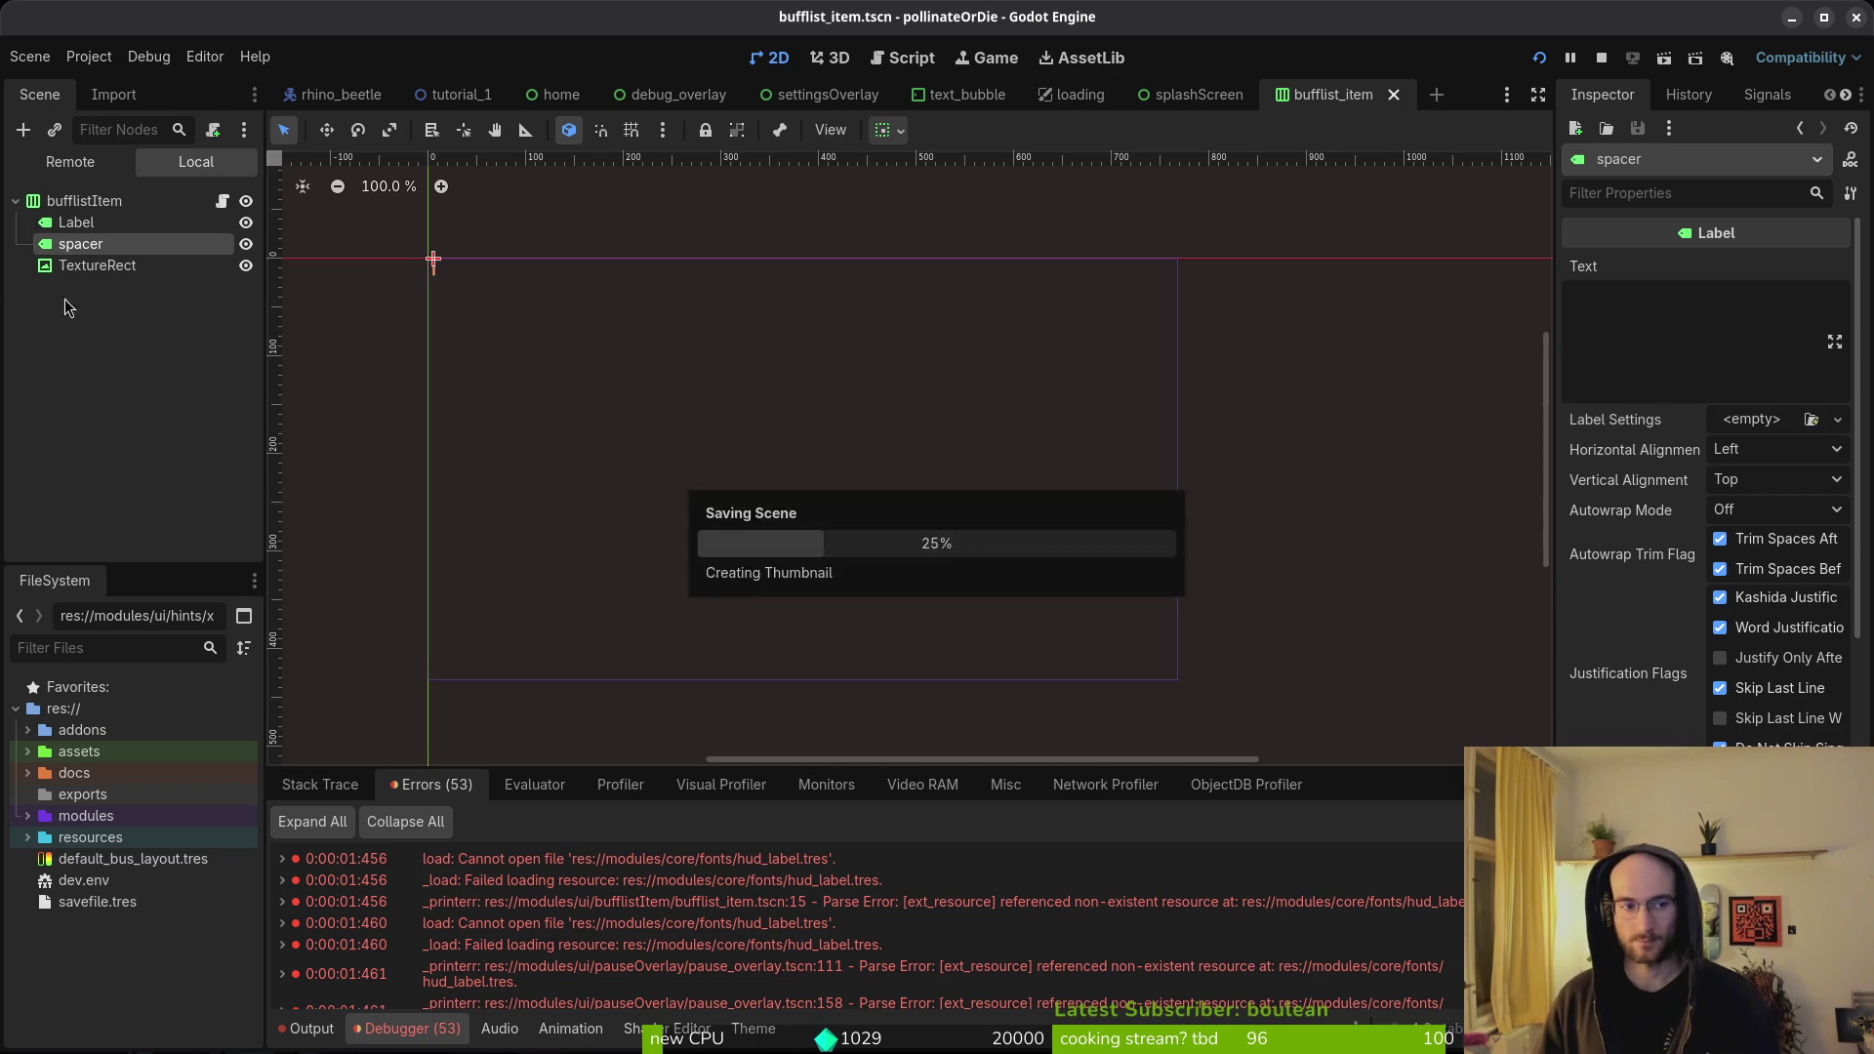
pyautogui.click(712, 520)
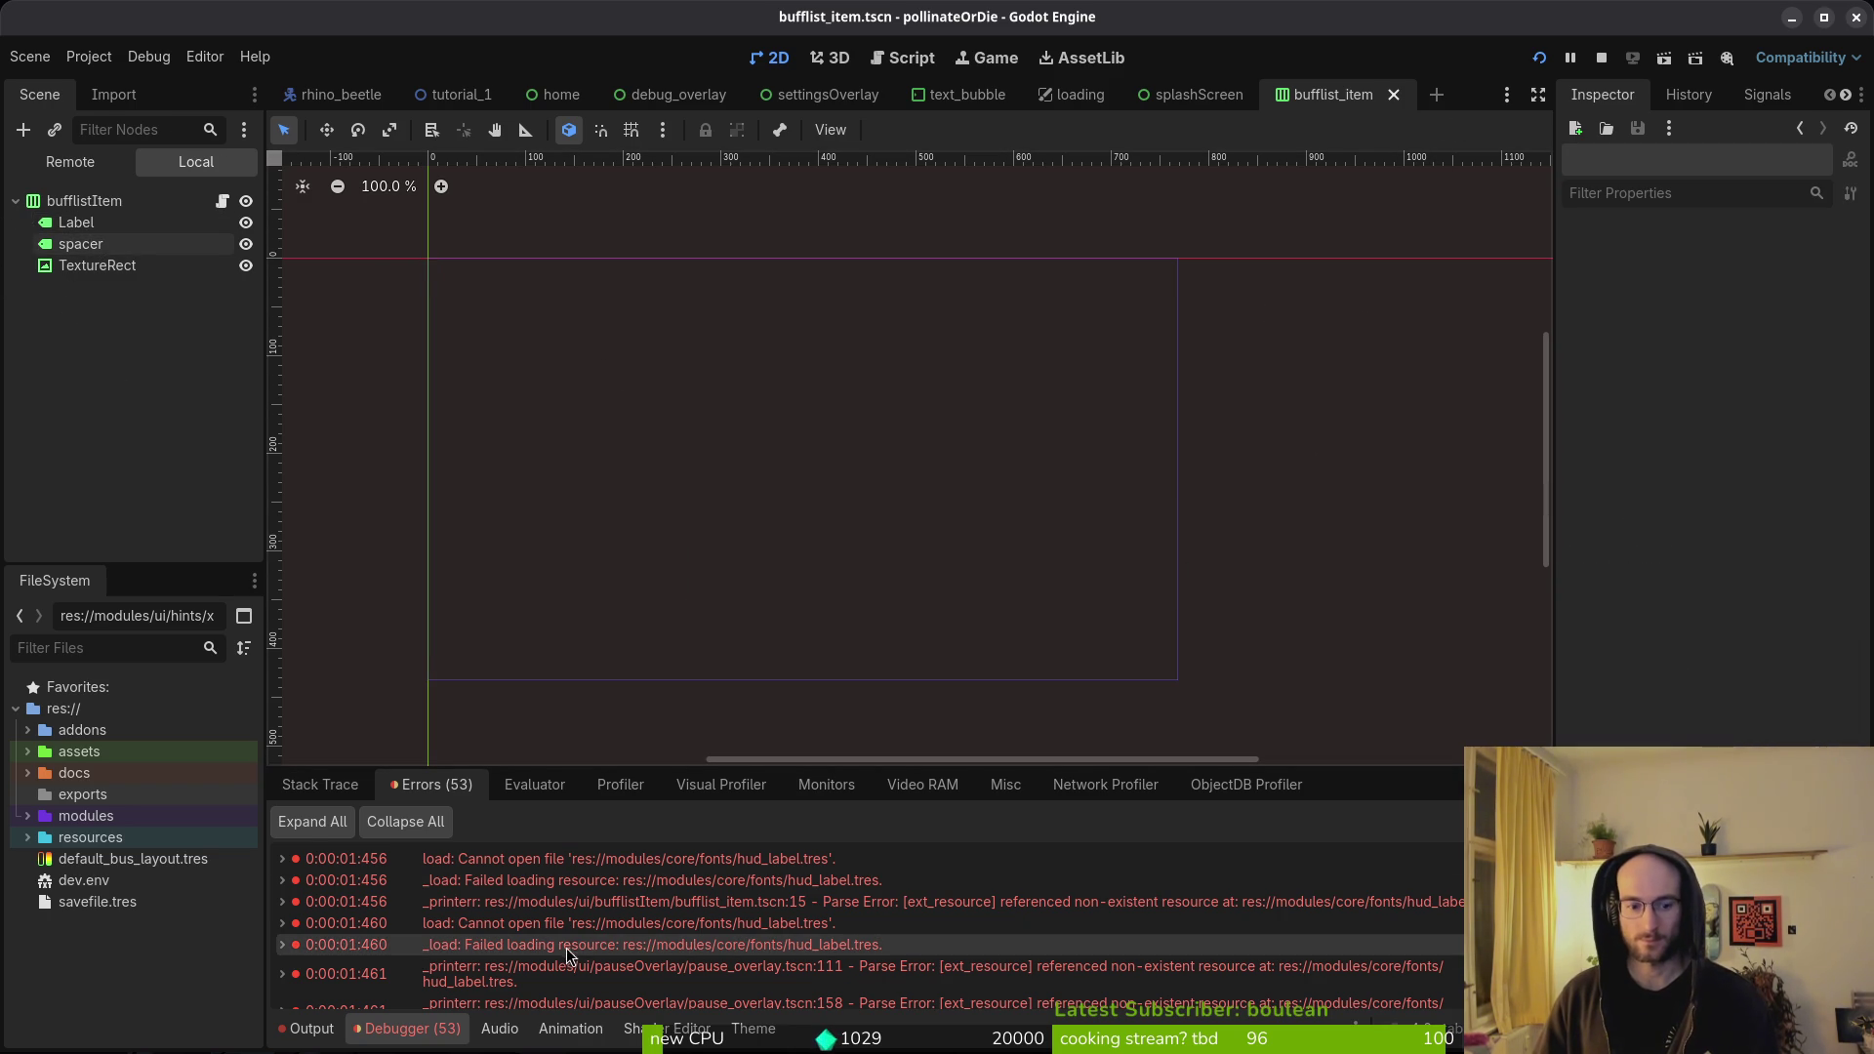
pyautogui.hotkey('alt', 'shift', 'o')
# - Quick-open pause_overlay.tscn via 'pauoverts', open it anyway, and select stopwatchLabel
pyautogui.write('pauoverts')
pyautogui.press('Return')
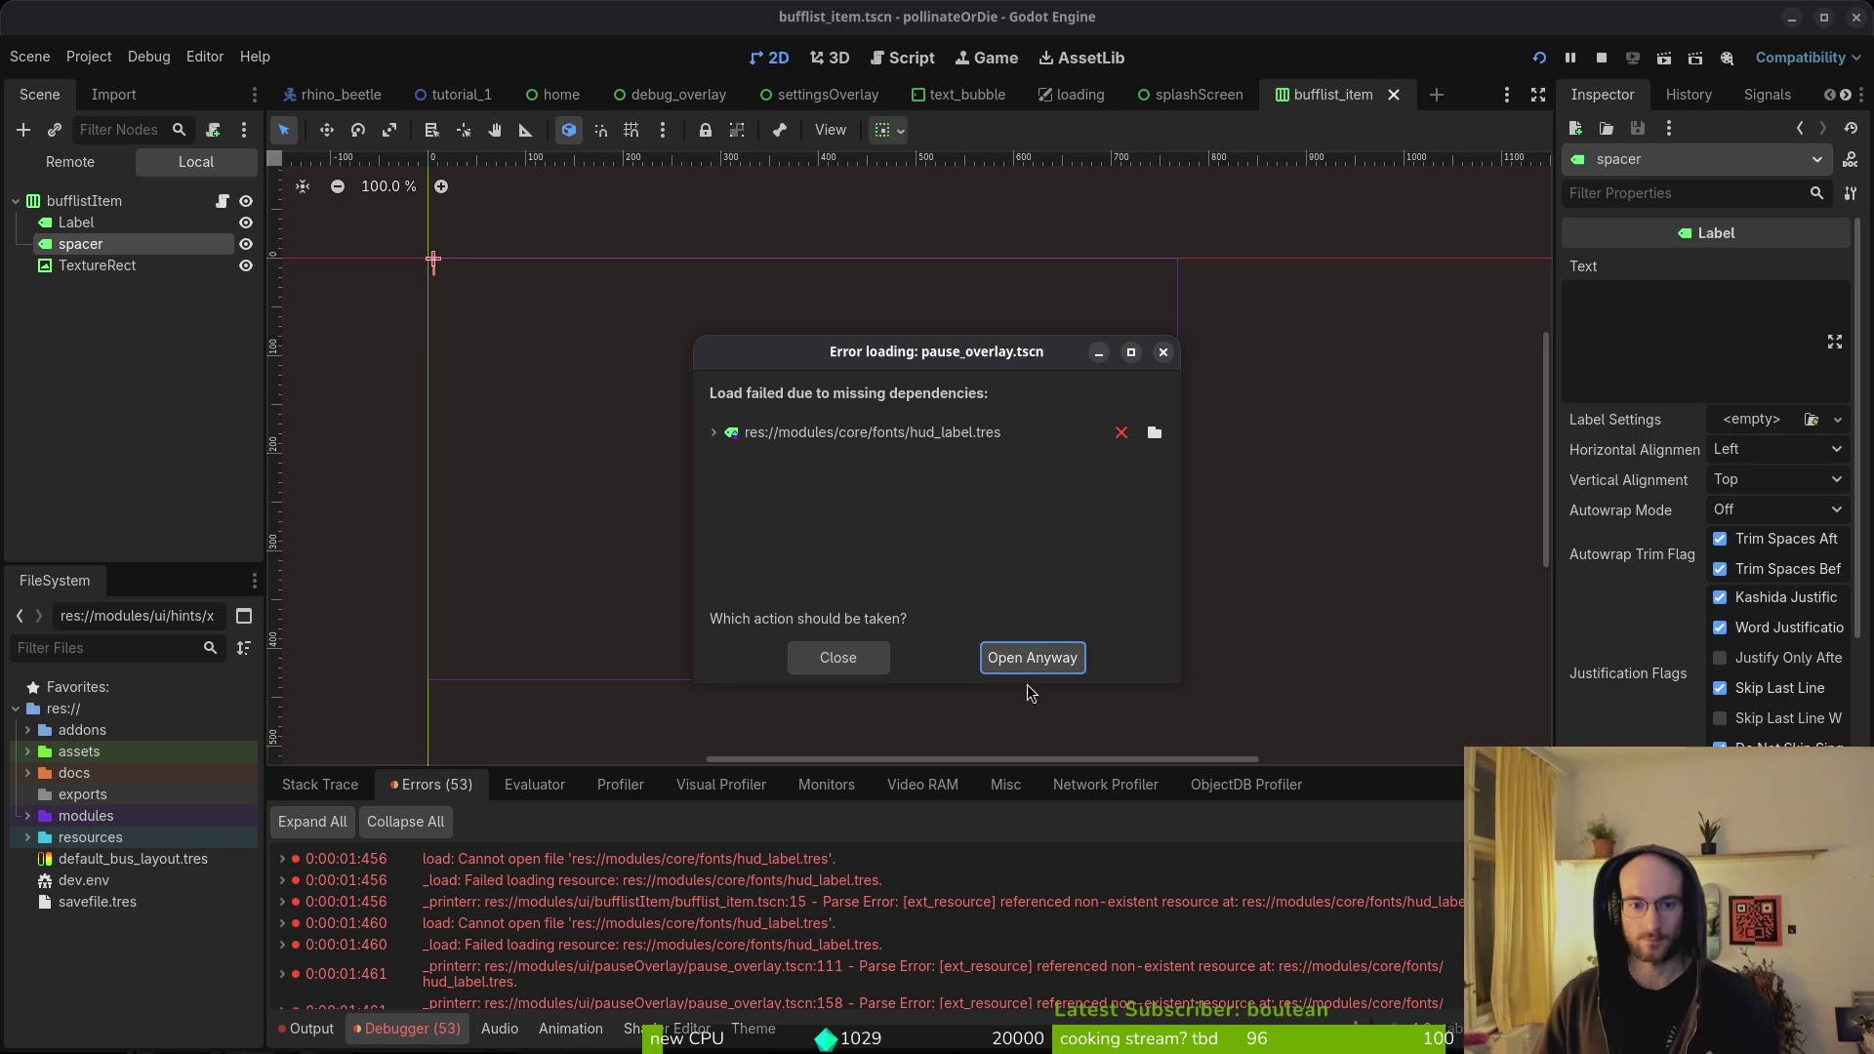
pyautogui.click(1033, 653)
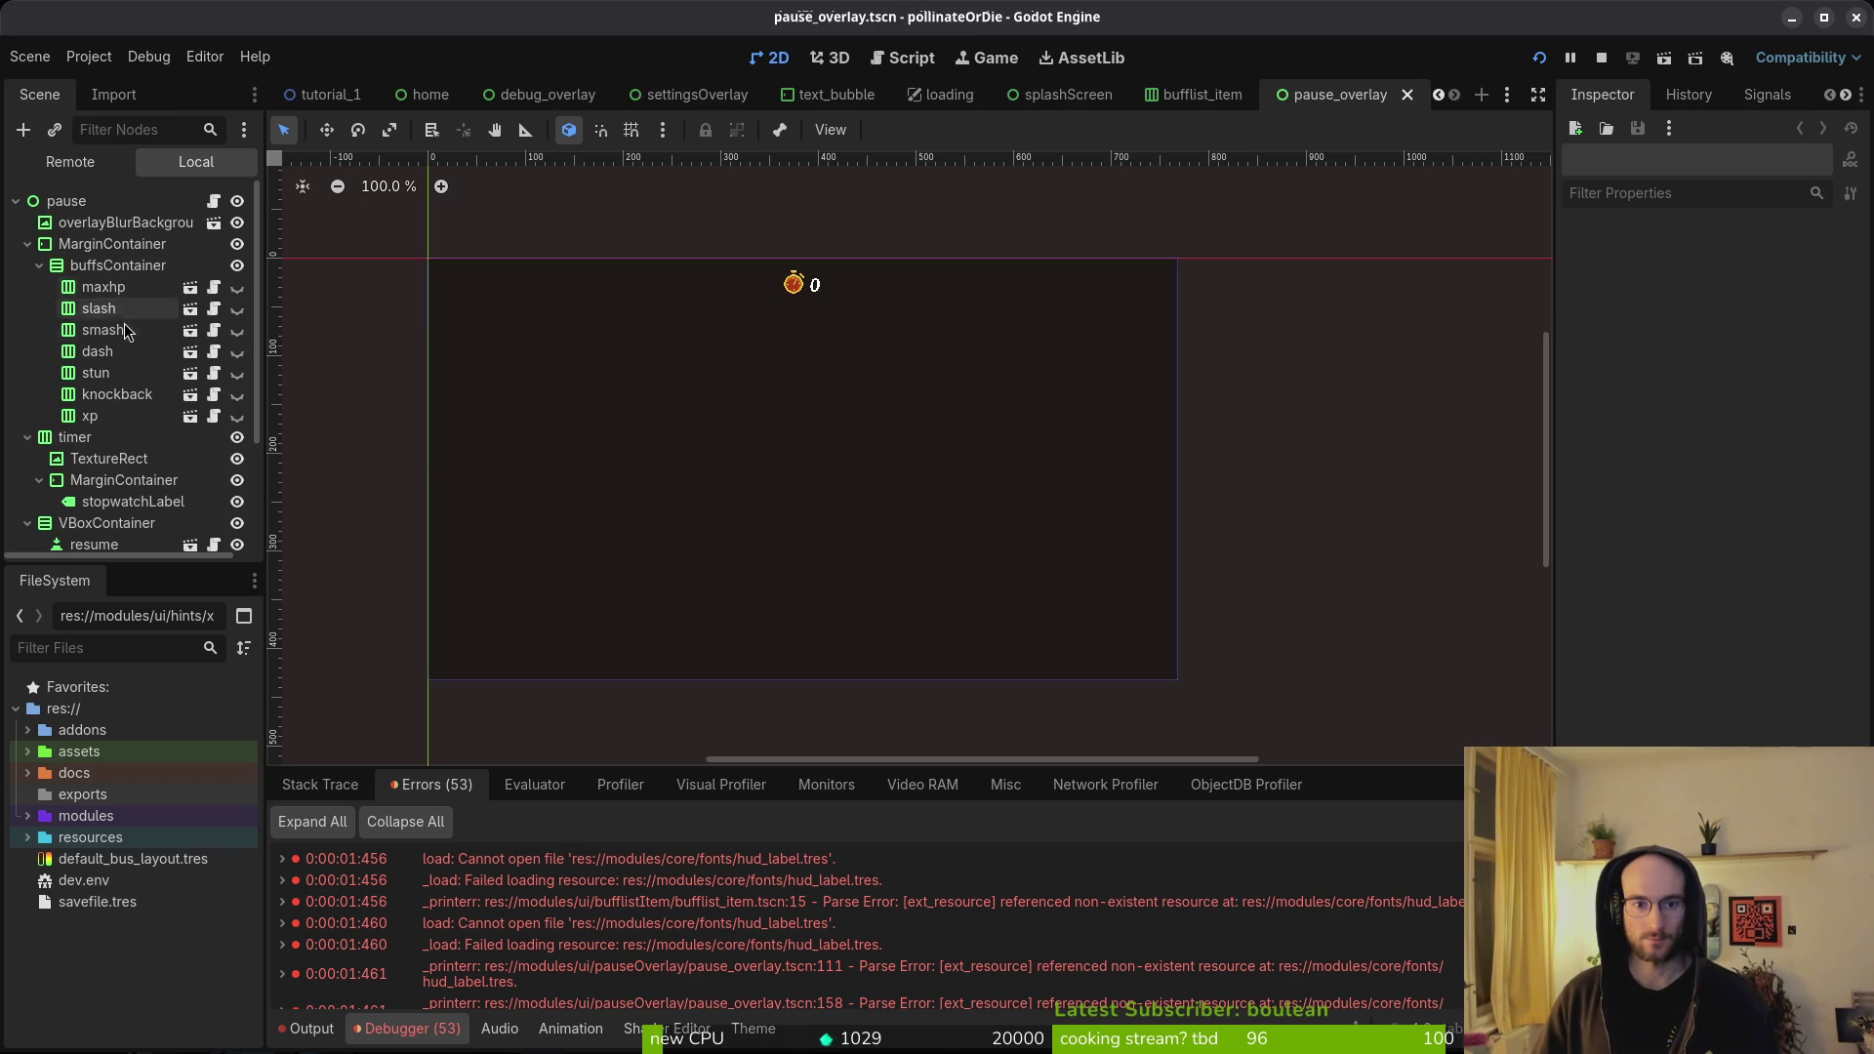
pyautogui.click(88, 205)
pyautogui.click(28, 244)
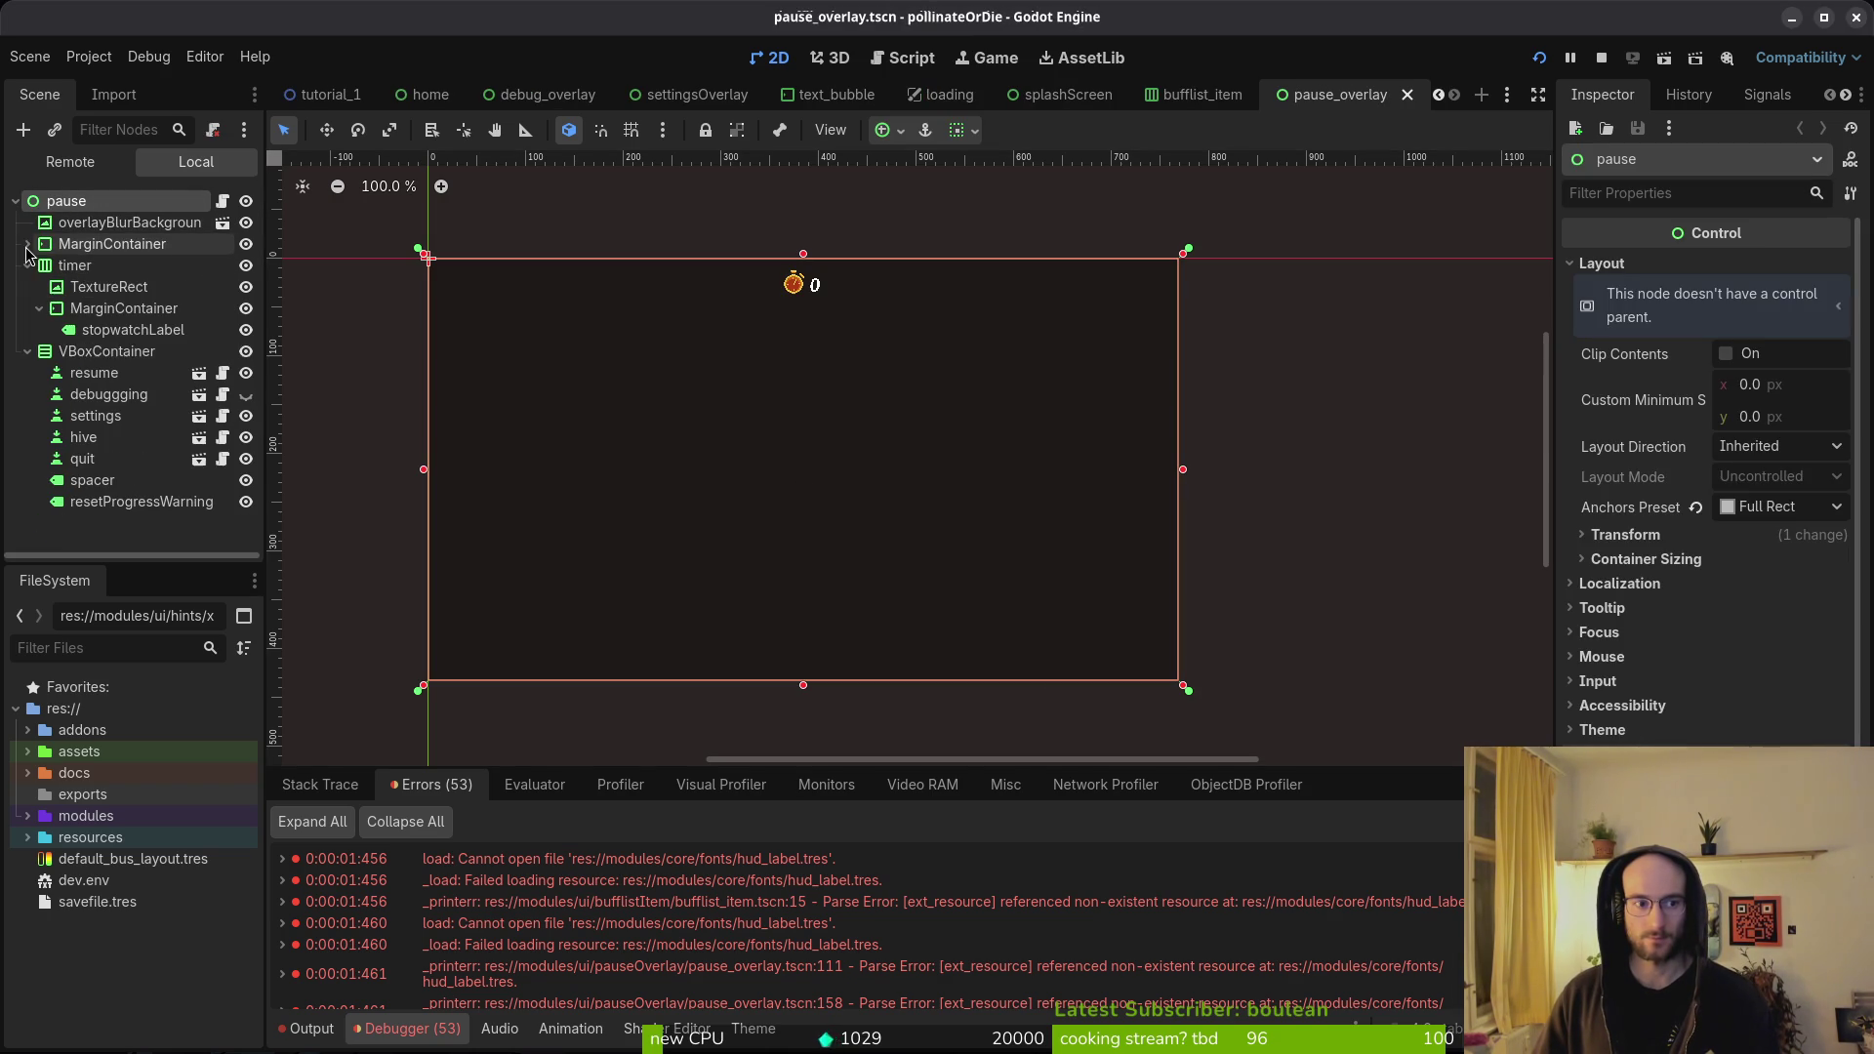
pyautogui.click(117, 332)
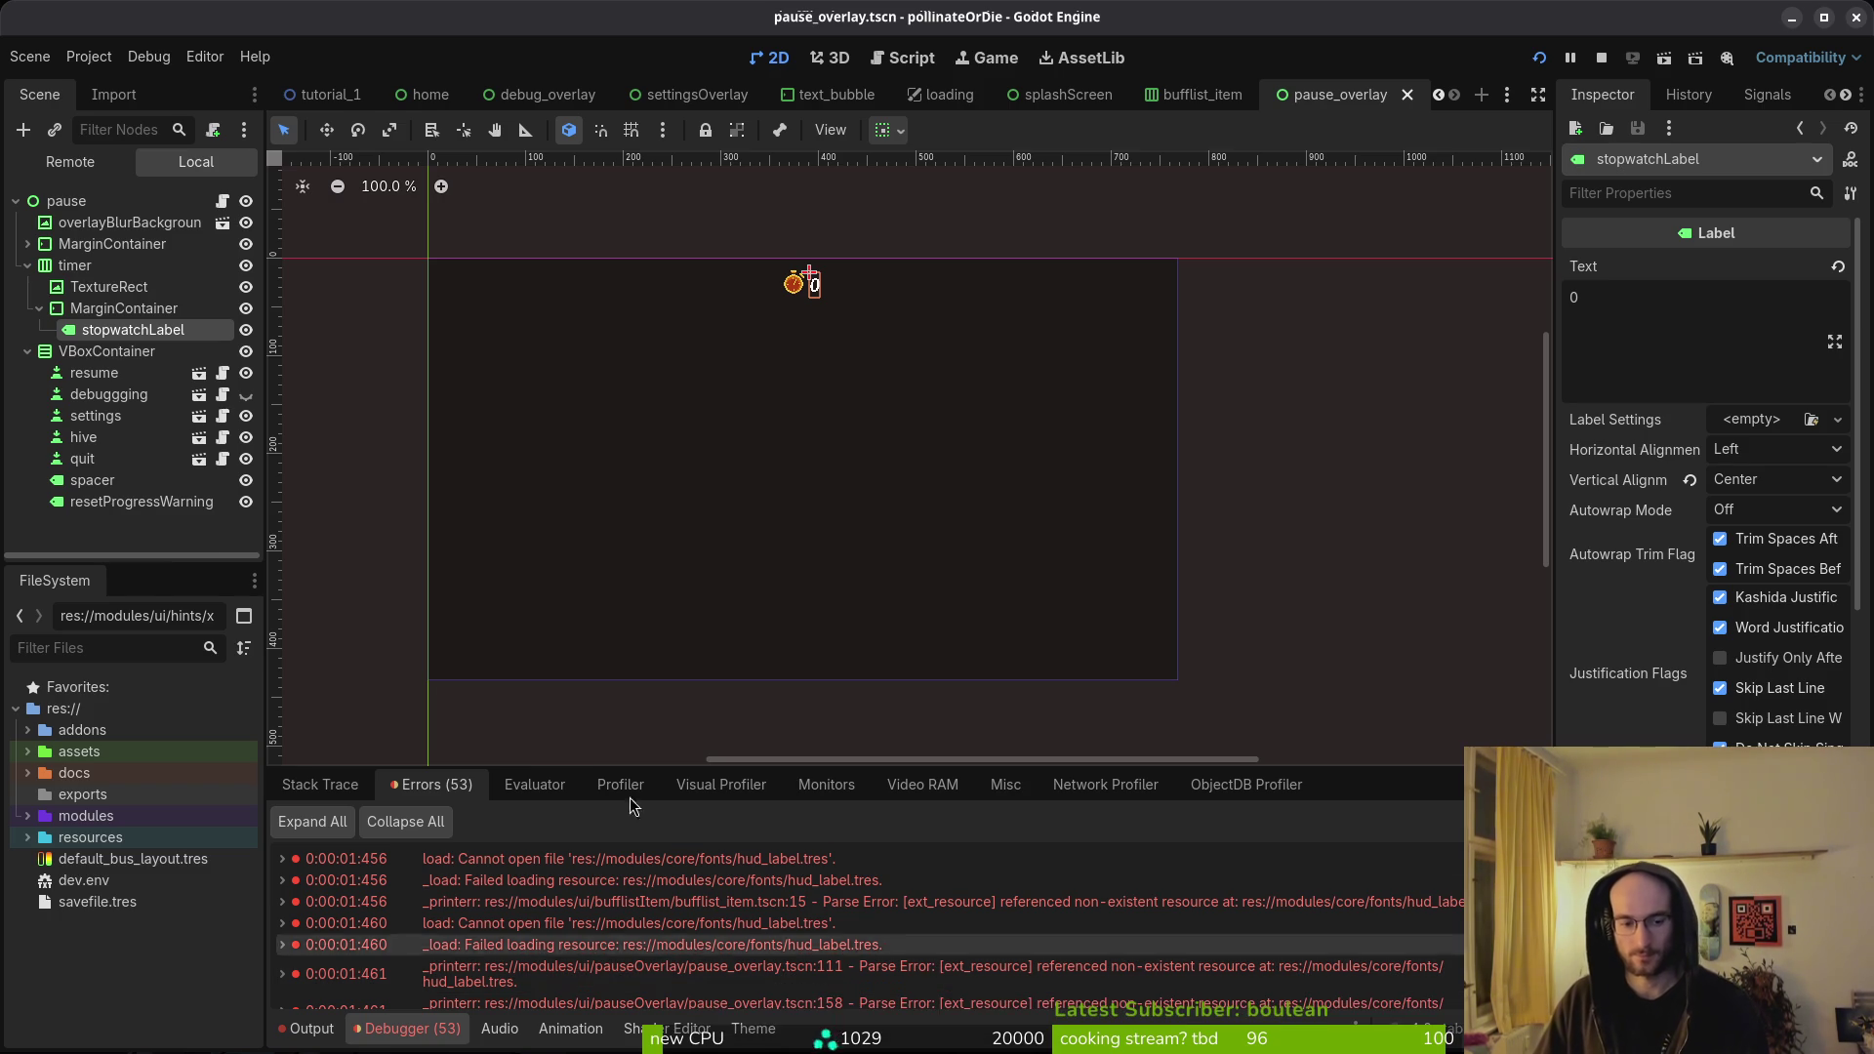
# - Inspect the pause menu nodes and stopwatchLabel's label settings, then return to bufflist_item
pyautogui.click(138, 480)
pyautogui.click(137, 501)
pyautogui.click(147, 480)
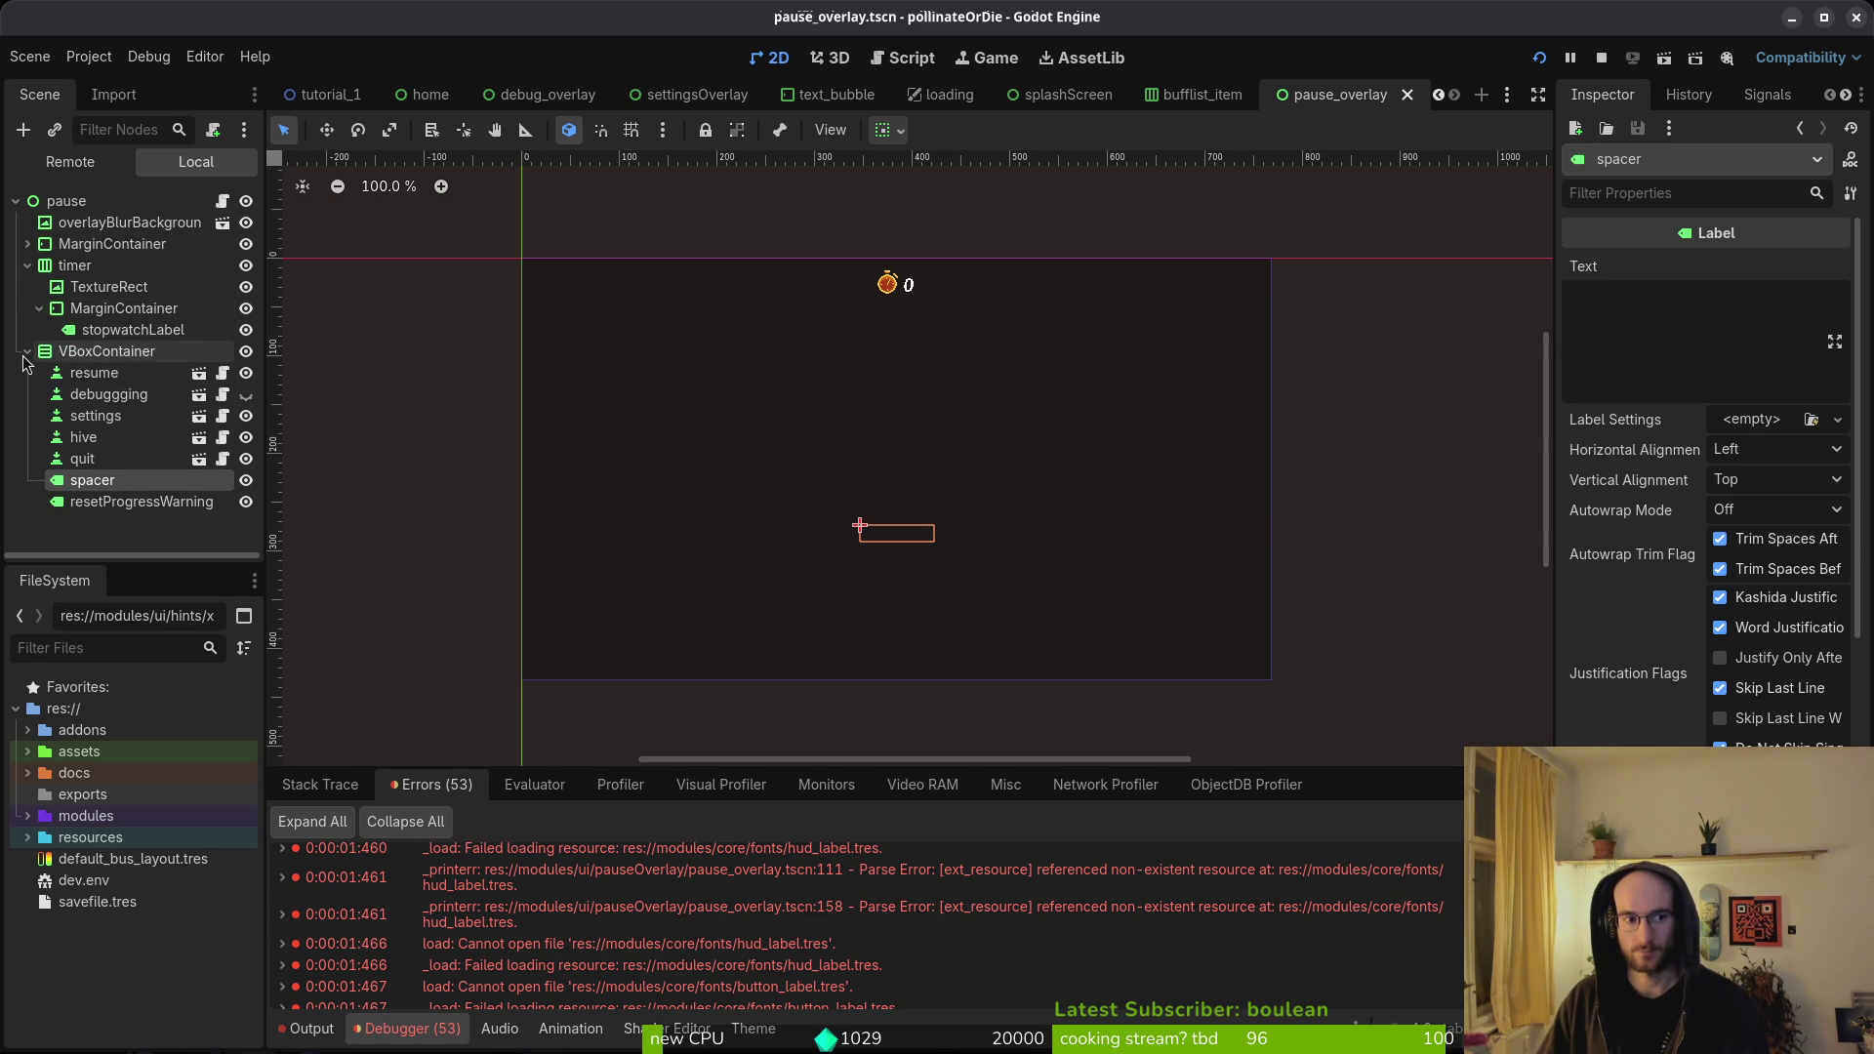
pyautogui.click(88, 375)
pyautogui.click(94, 396)
pyautogui.click(95, 437)
pyautogui.click(98, 459)
pyautogui.click(105, 501)
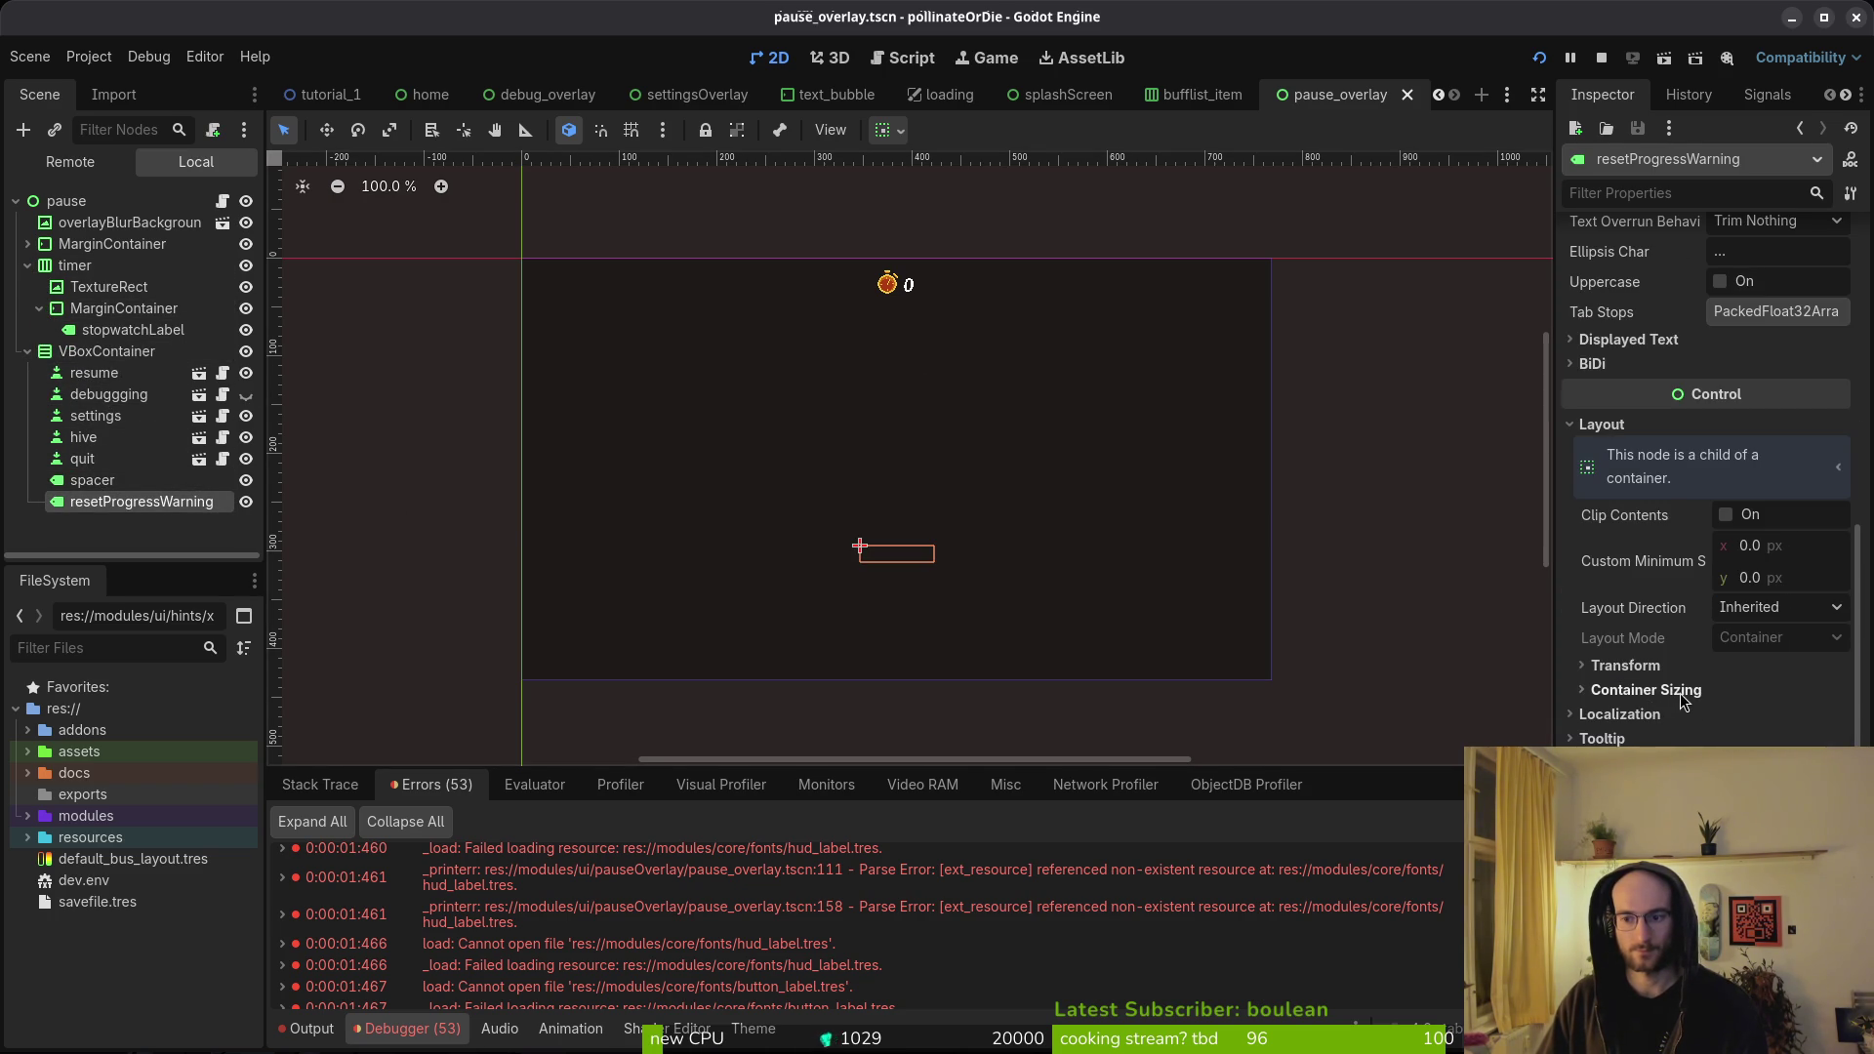
pyautogui.click(92, 480)
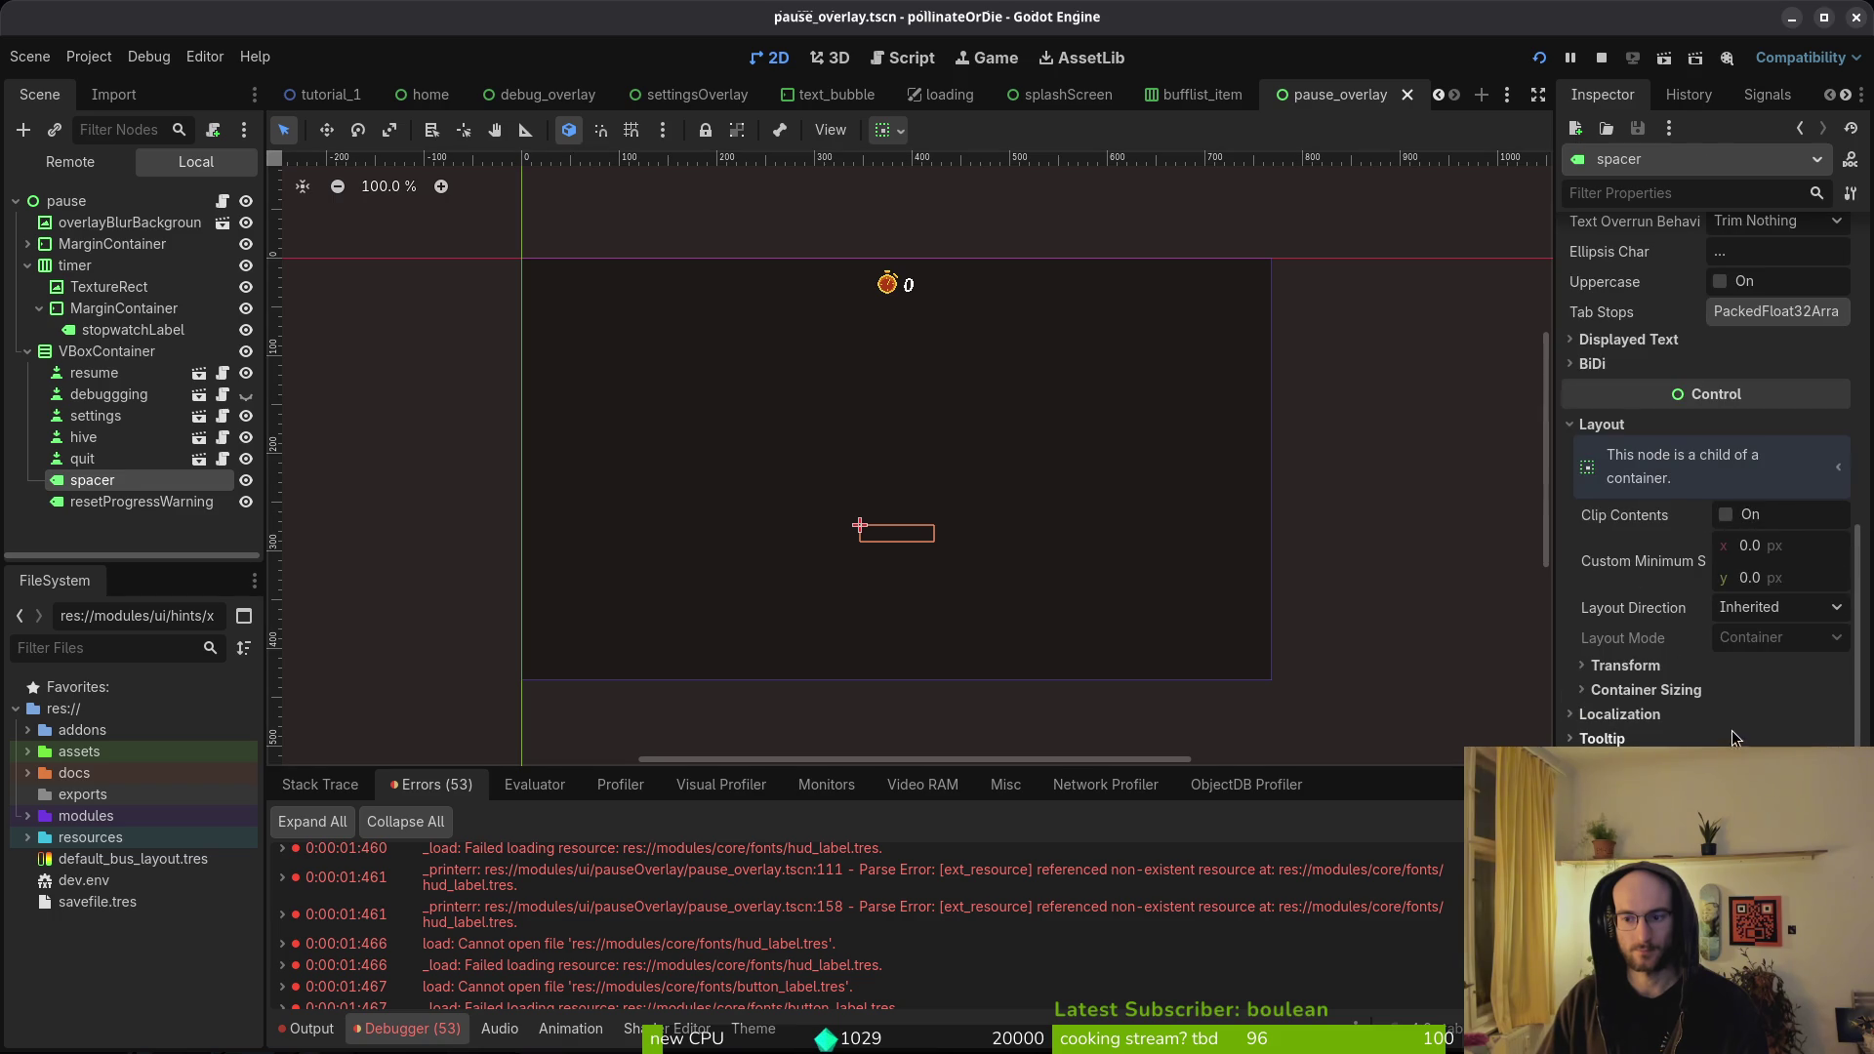
pyautogui.click(133, 330)
pyautogui.click(1730, 421)
pyautogui.click(1762, 425)
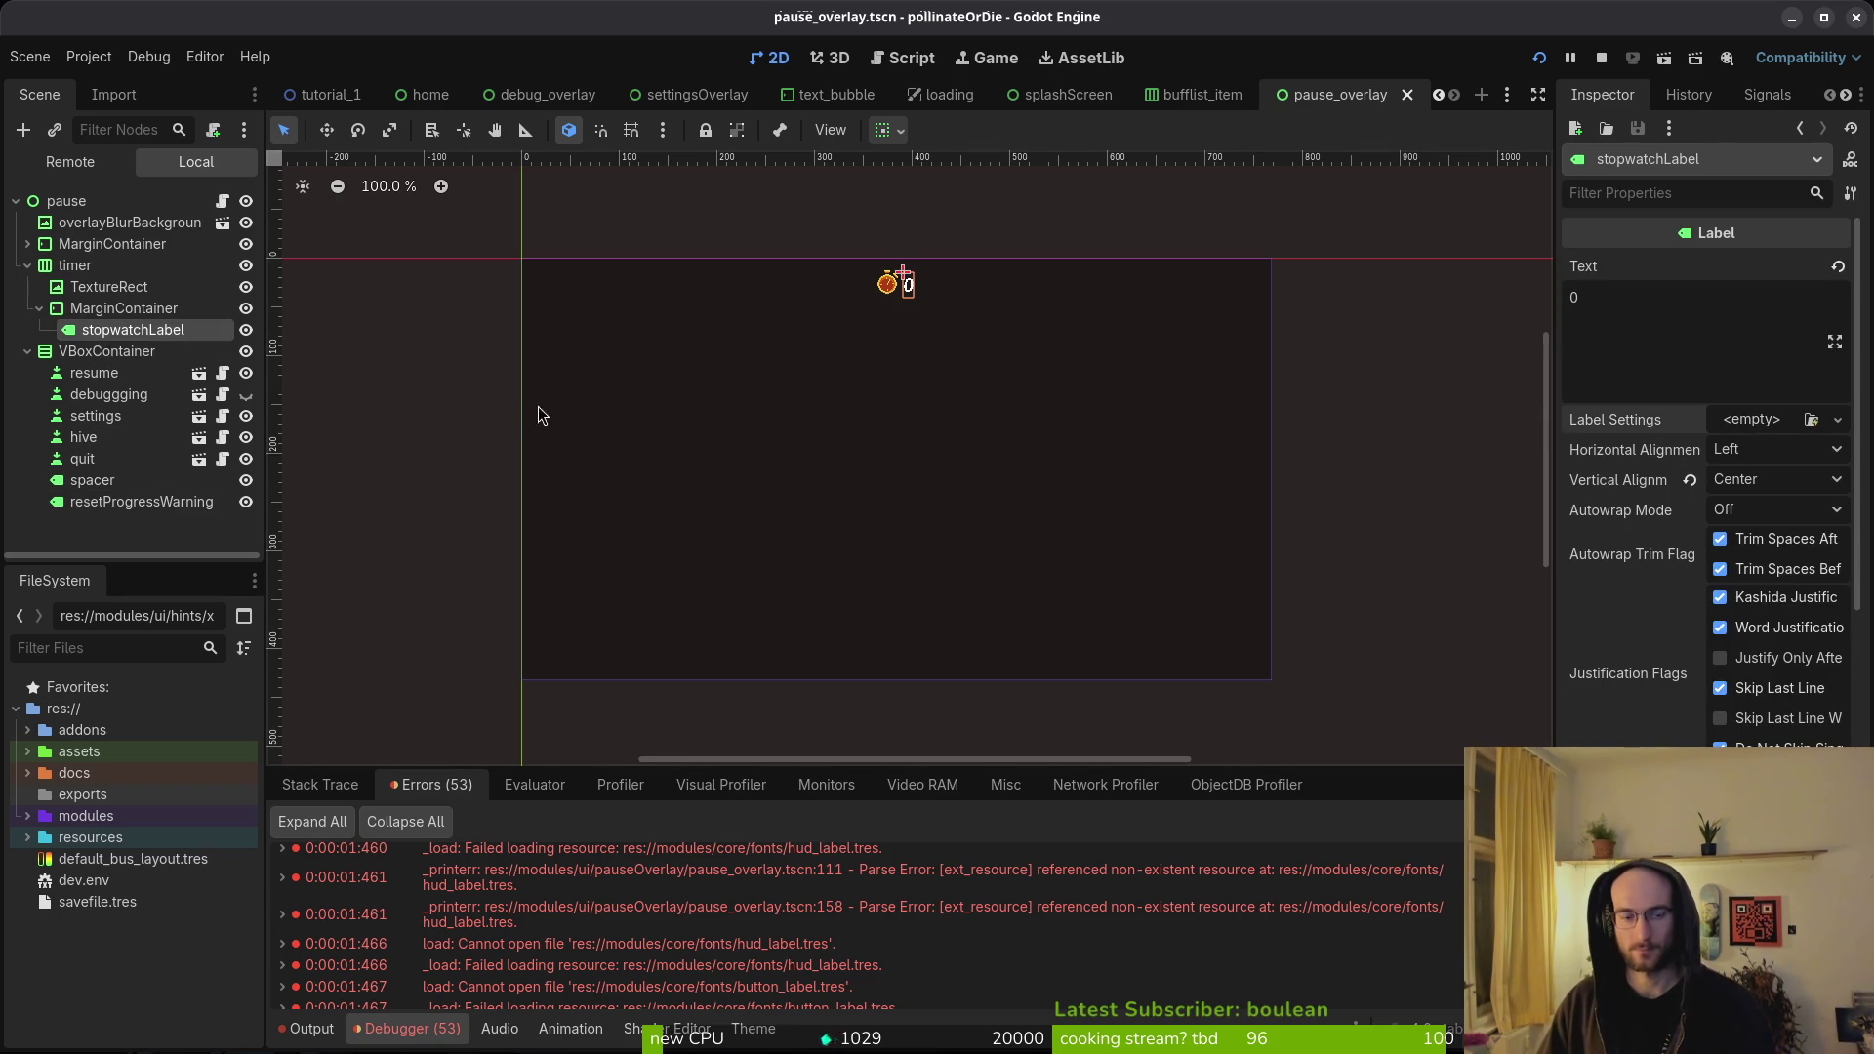
pyautogui.click(1200, 95)
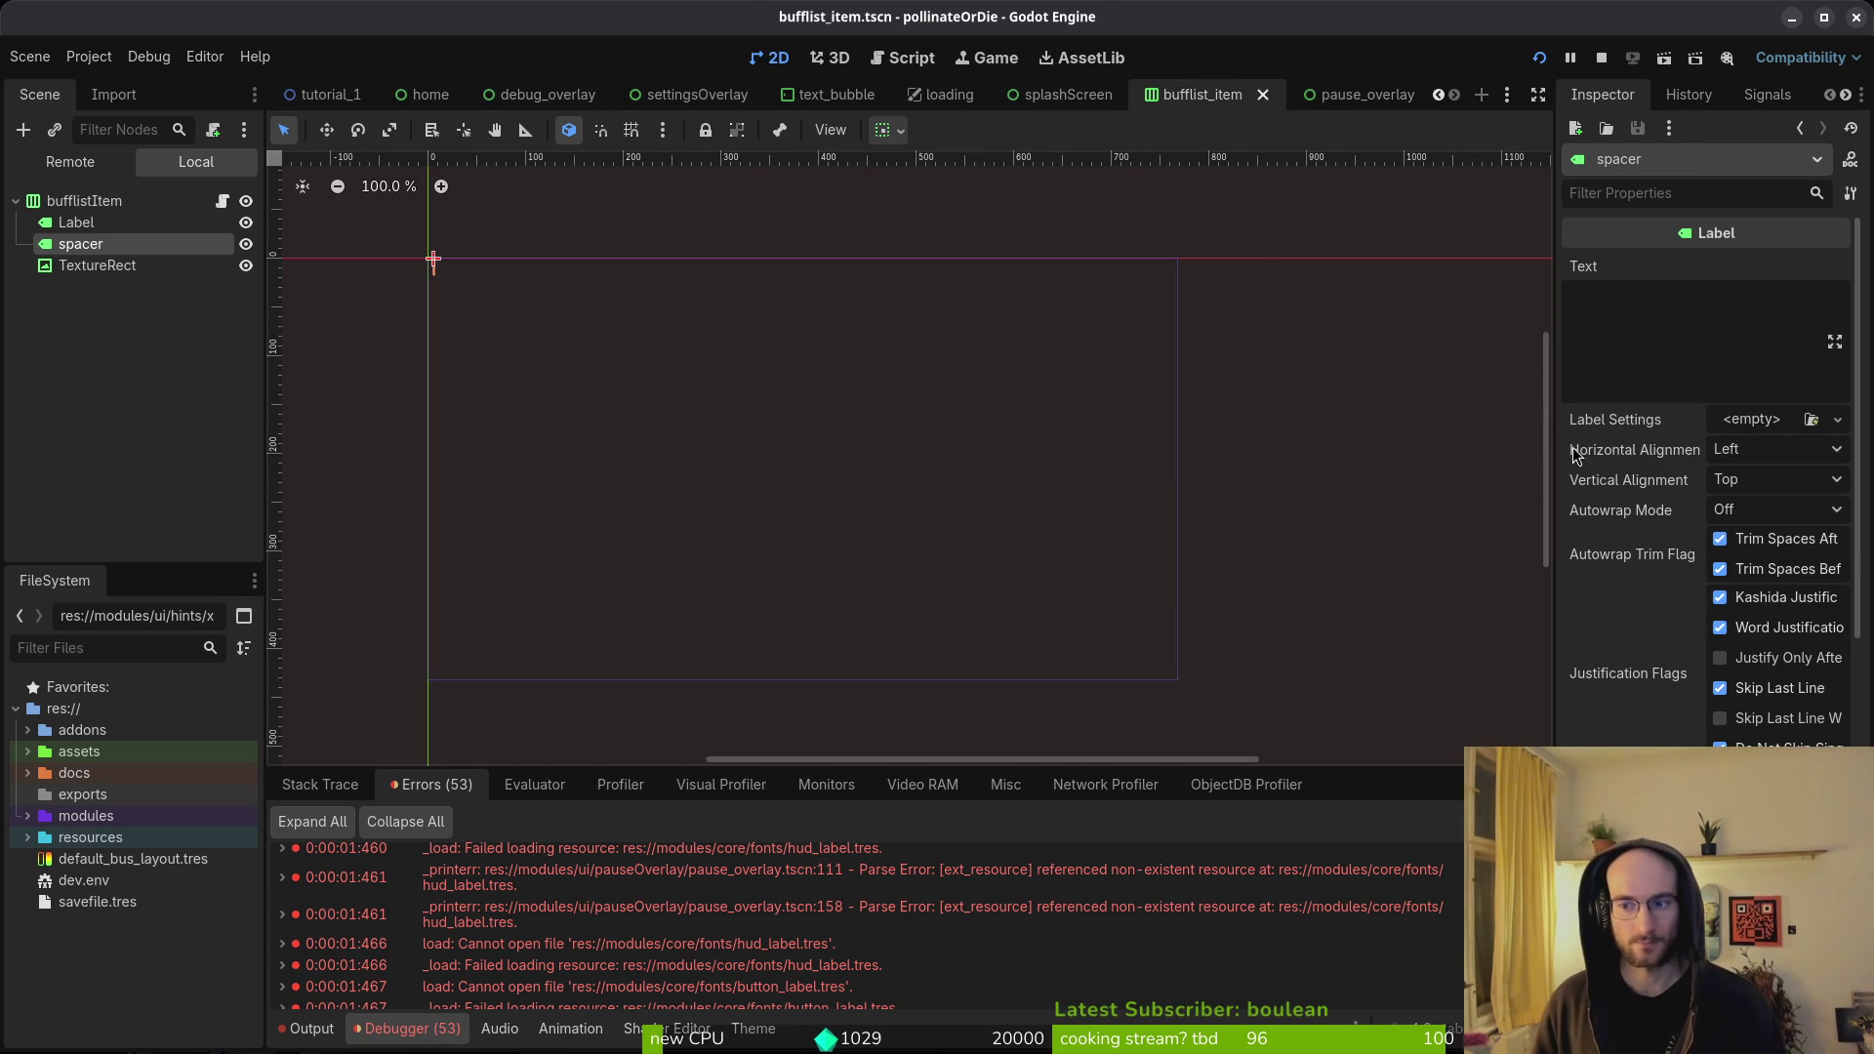
# - Save the bufflist_item scene and open the Theme editor for mainTheme
pyautogui.click(76, 223)
pyautogui.hotkey('ctrl', 's')
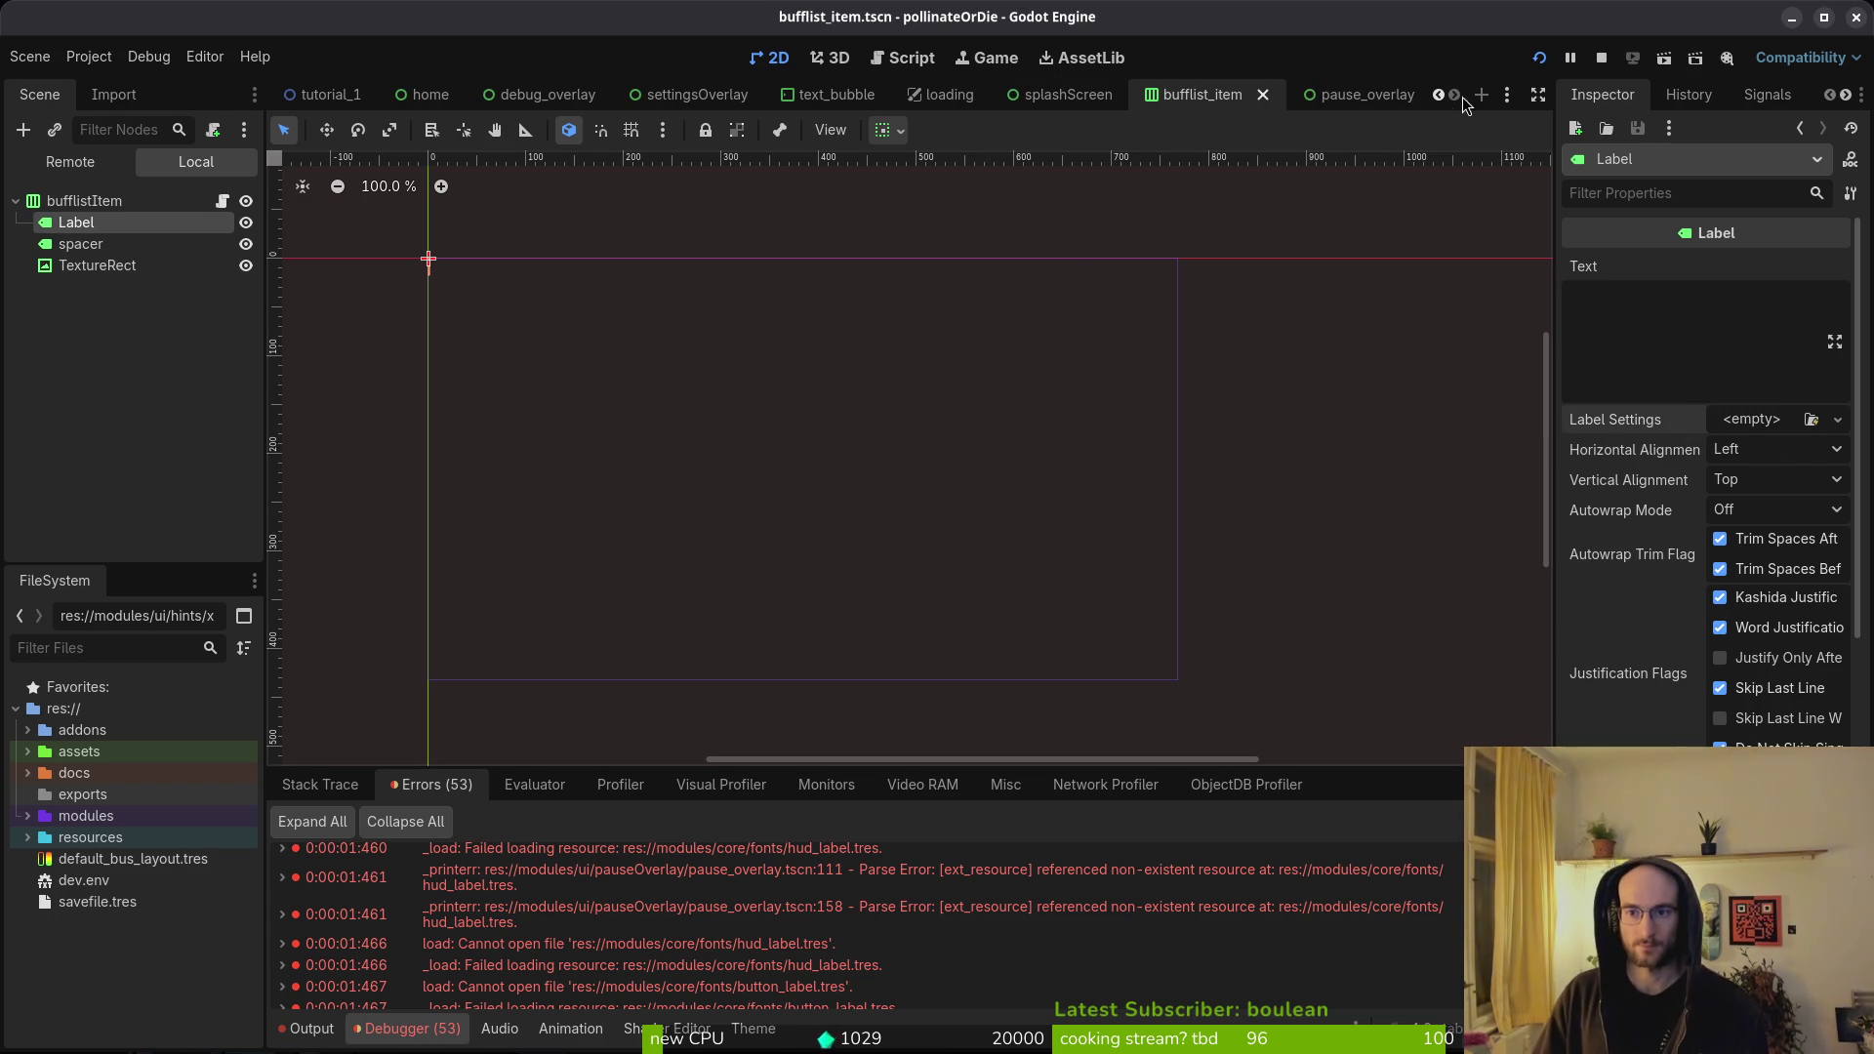
pyautogui.click(753, 1035)
pyautogui.click(1390, 752)
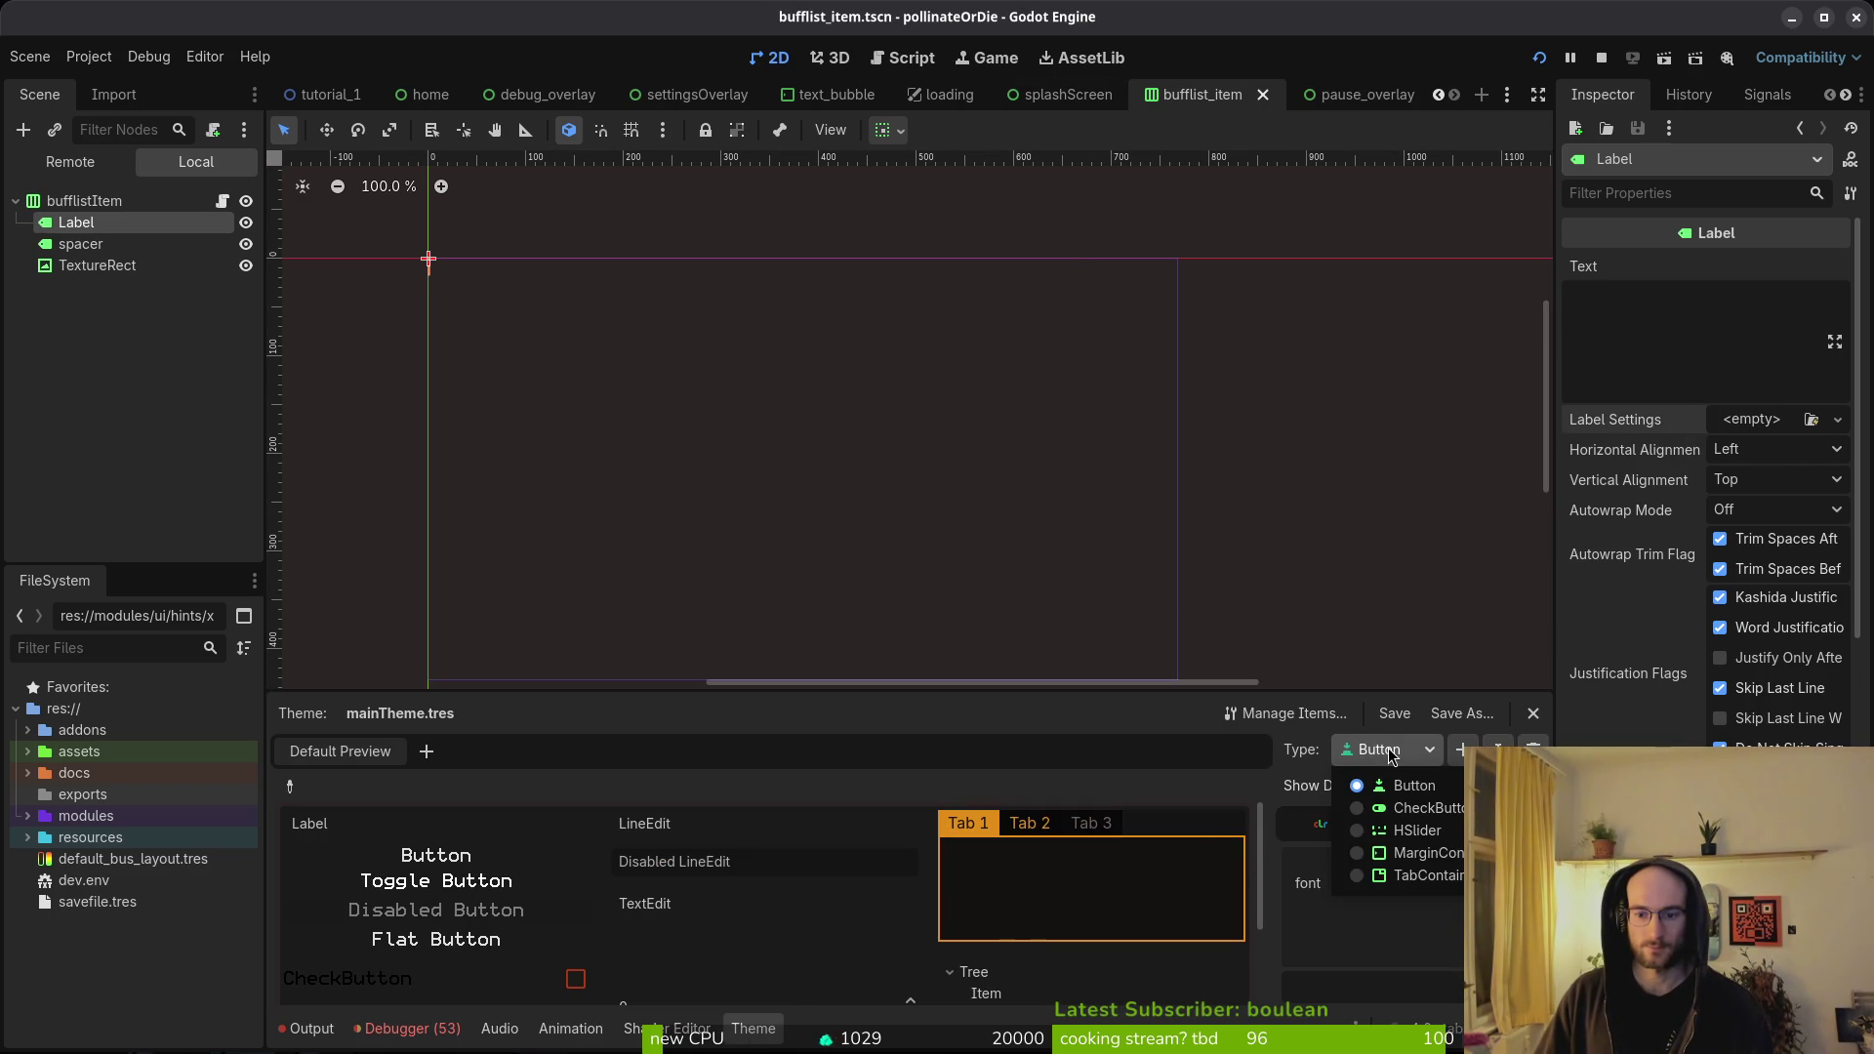
pyautogui.click(1392, 757)
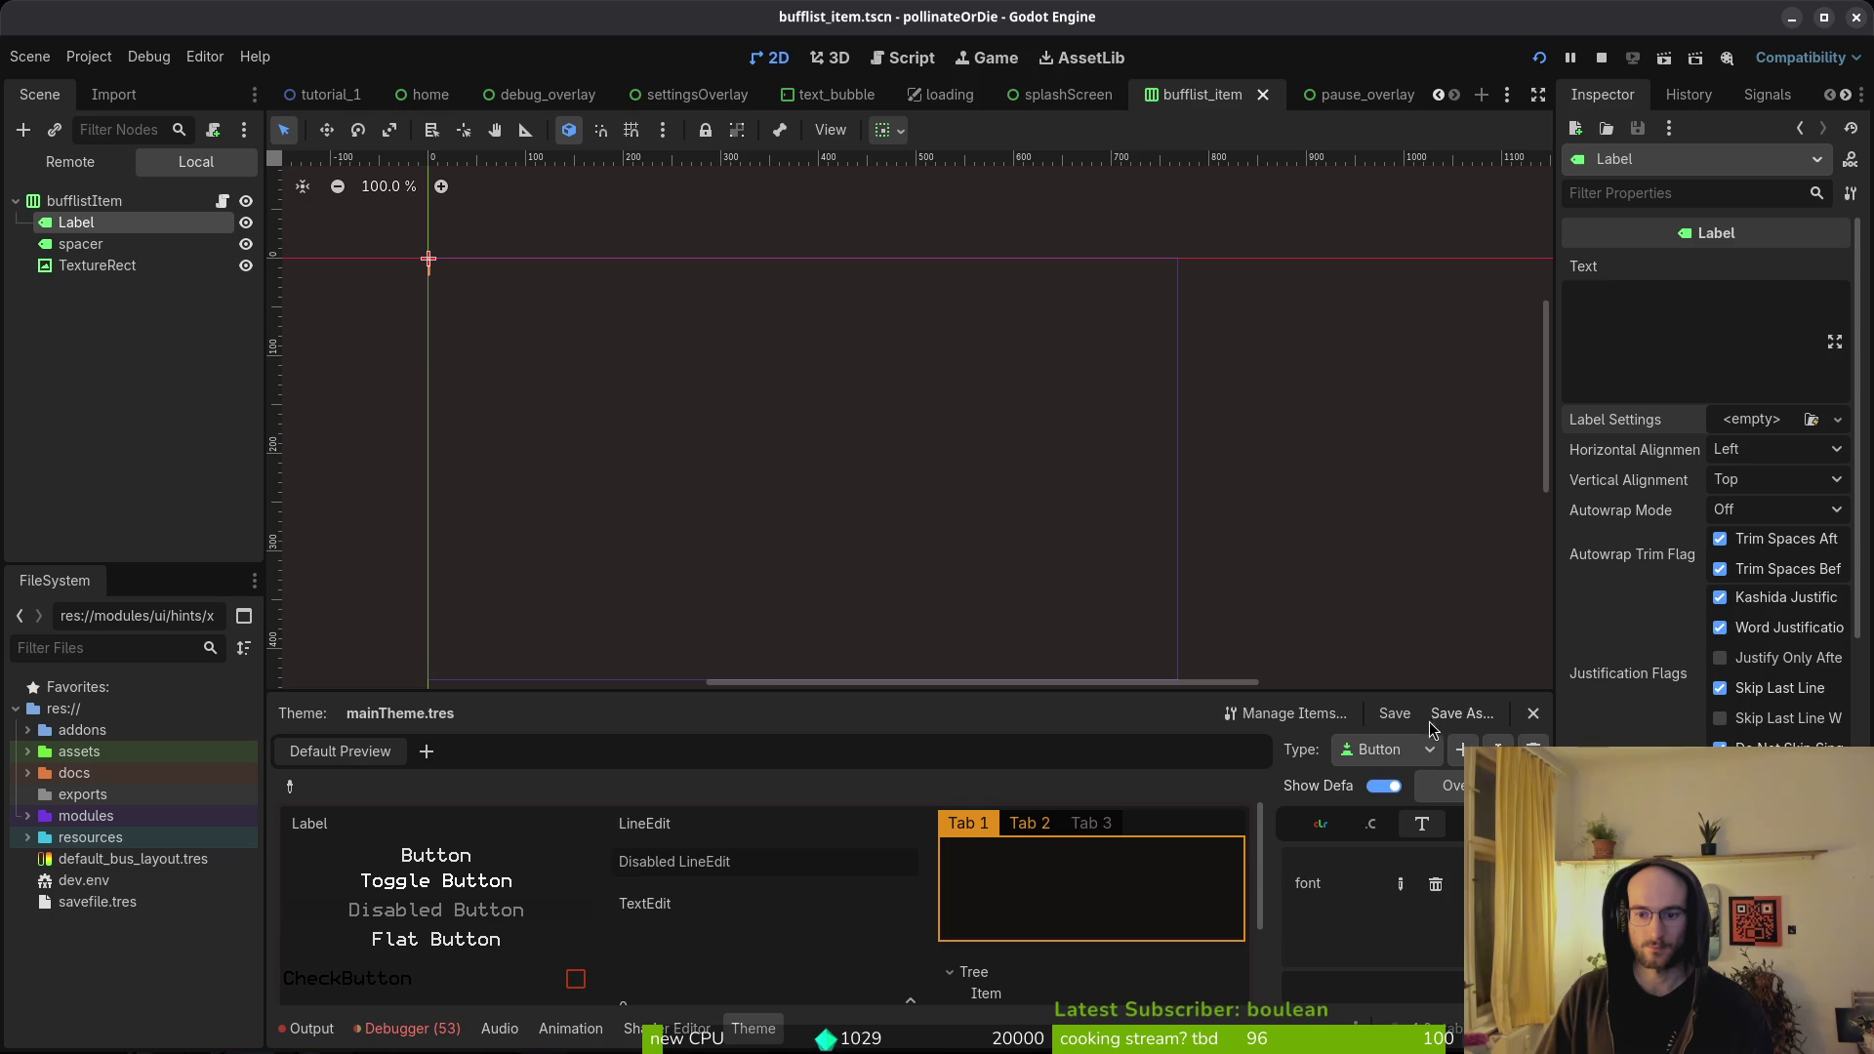
# - Import all of the default theme's Label items into mainTheme through Manage Items
pyautogui.click(1302, 723)
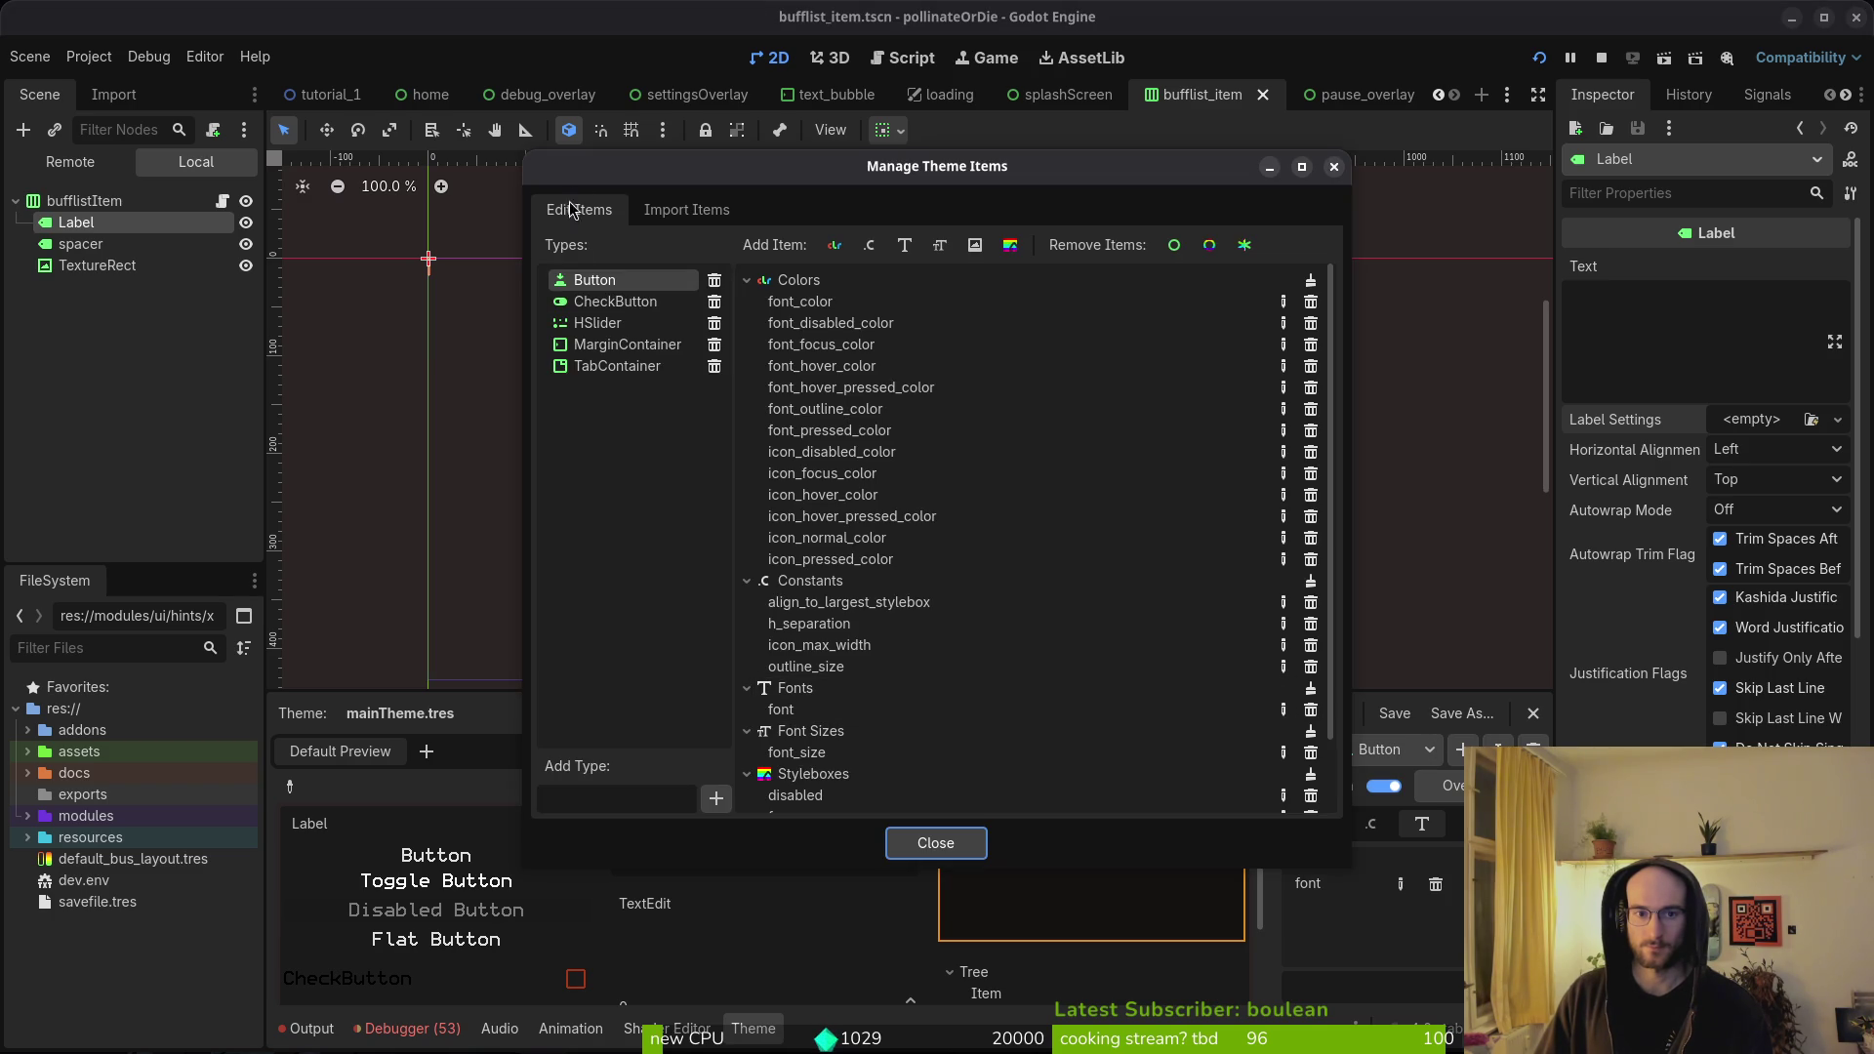
pyautogui.click(688, 211)
pyautogui.scroll(-3, 657, 654)
pyautogui.scroll(-2, 657, 664)
pyautogui.click(610, 609)
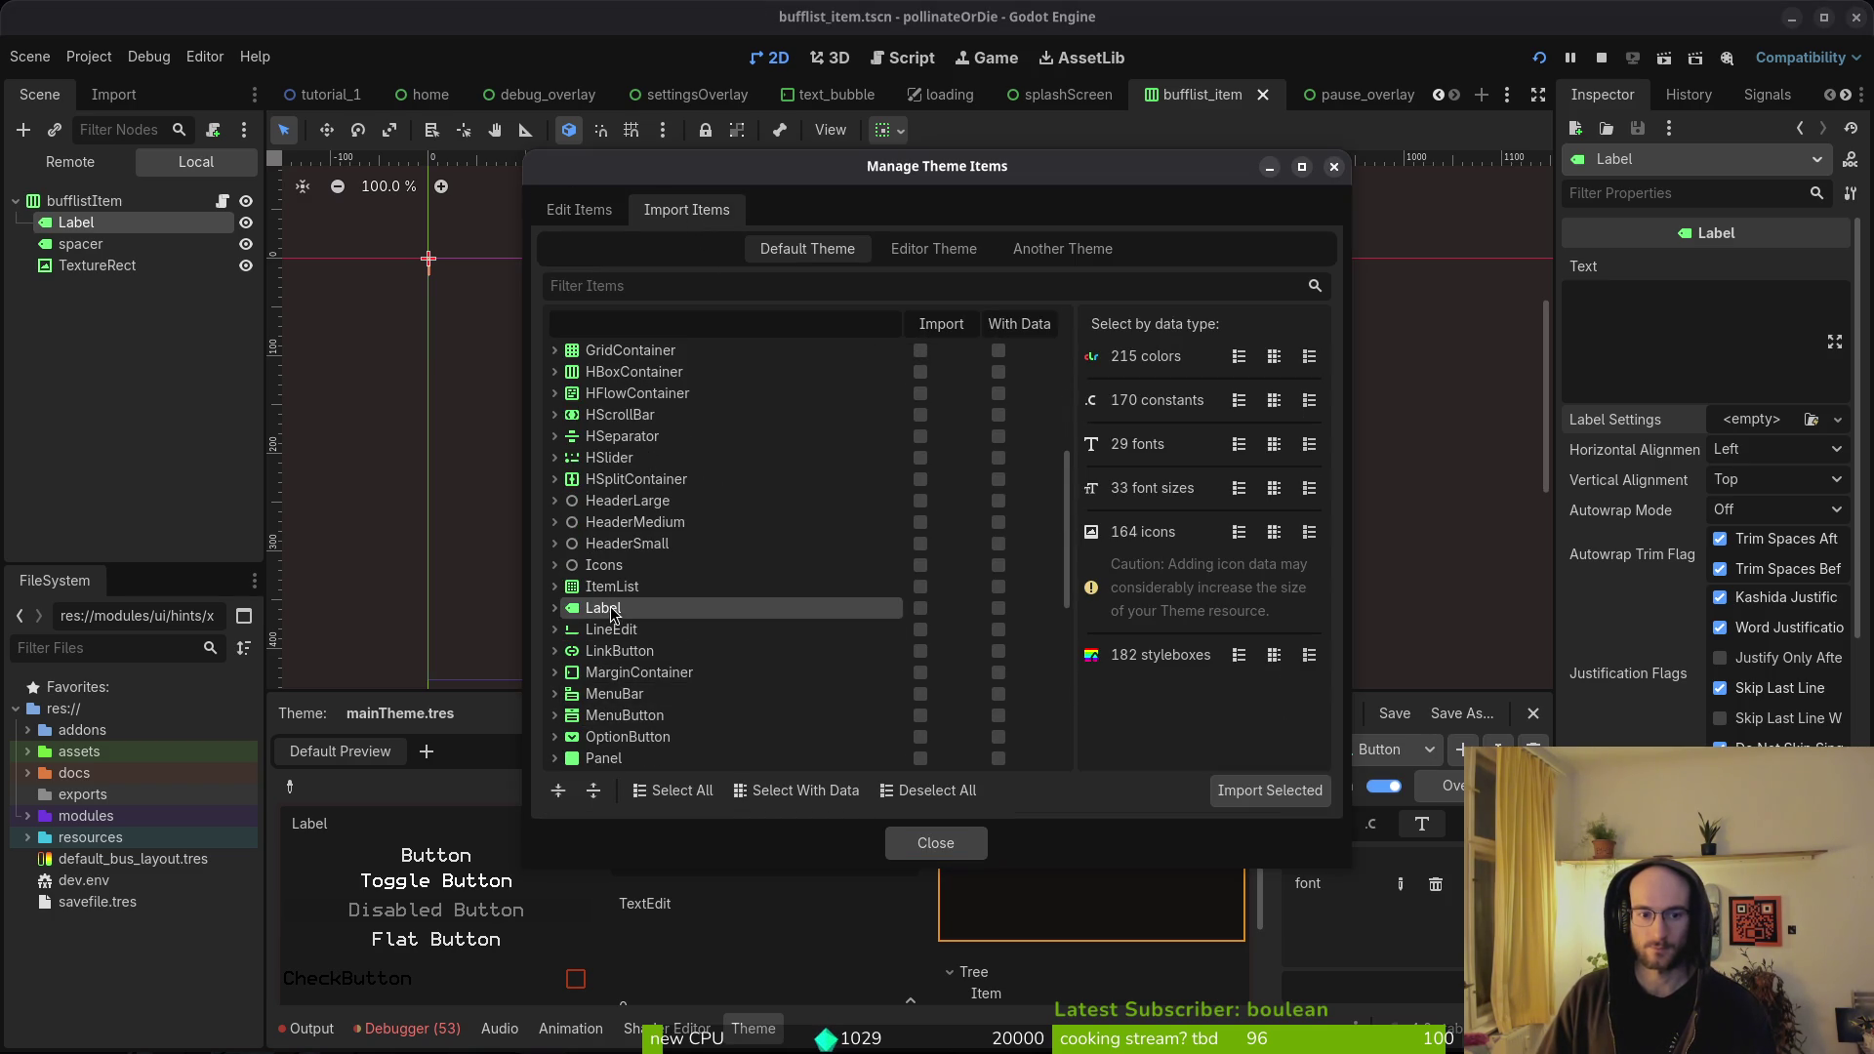
pyautogui.click(921, 609)
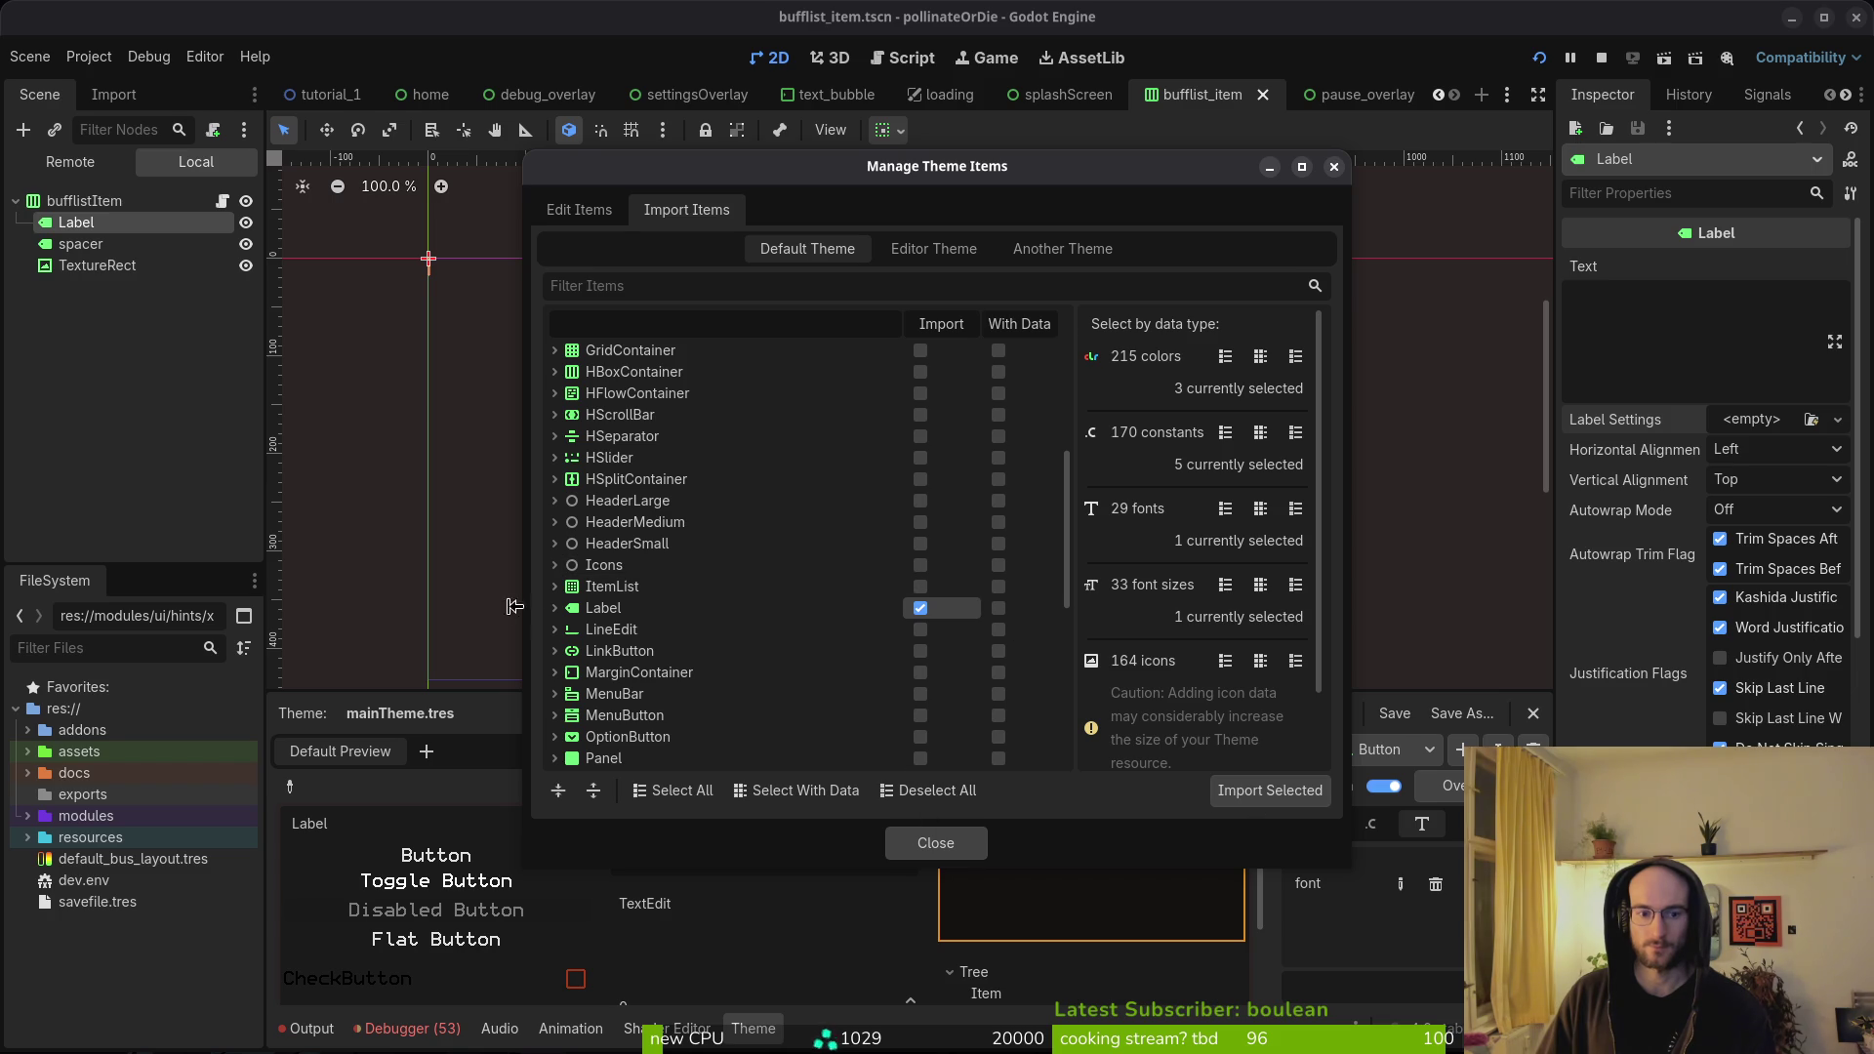
pyautogui.click(555, 607)
pyautogui.click(1269, 789)
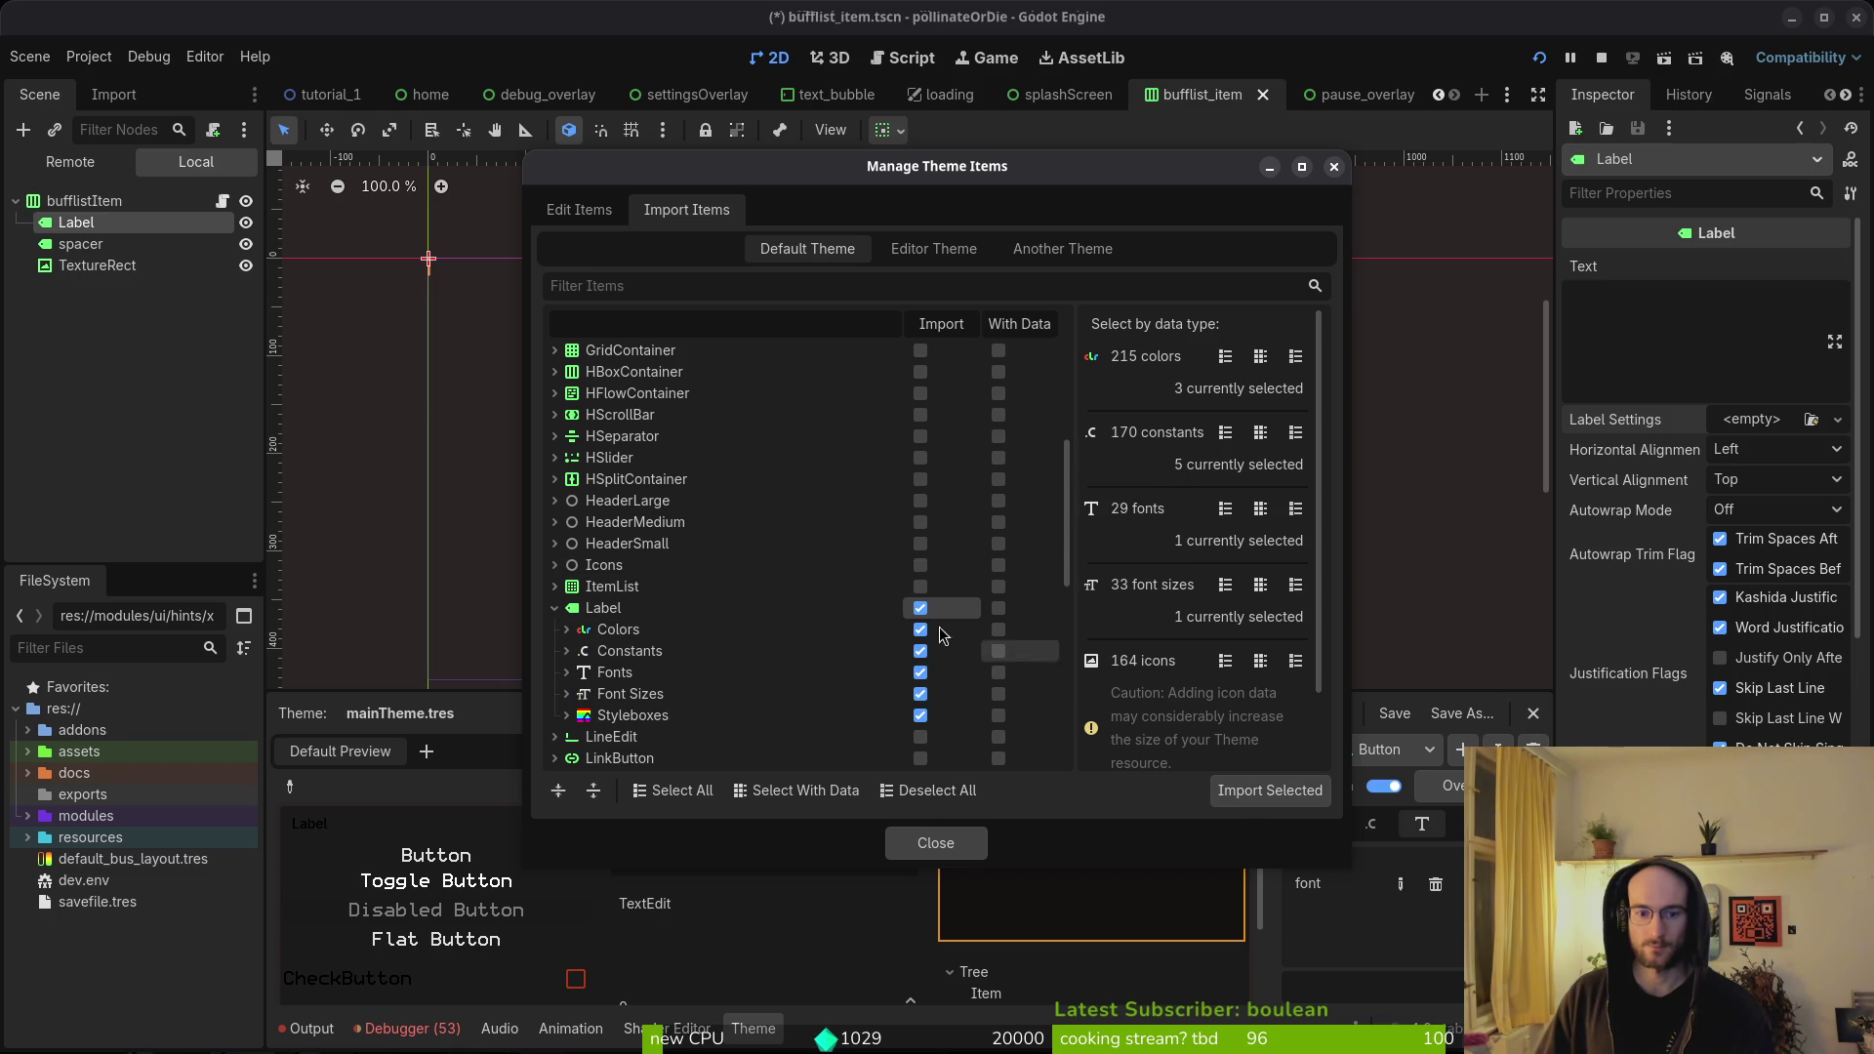
pyautogui.click(953, 846)
pyautogui.click(1010, 592)
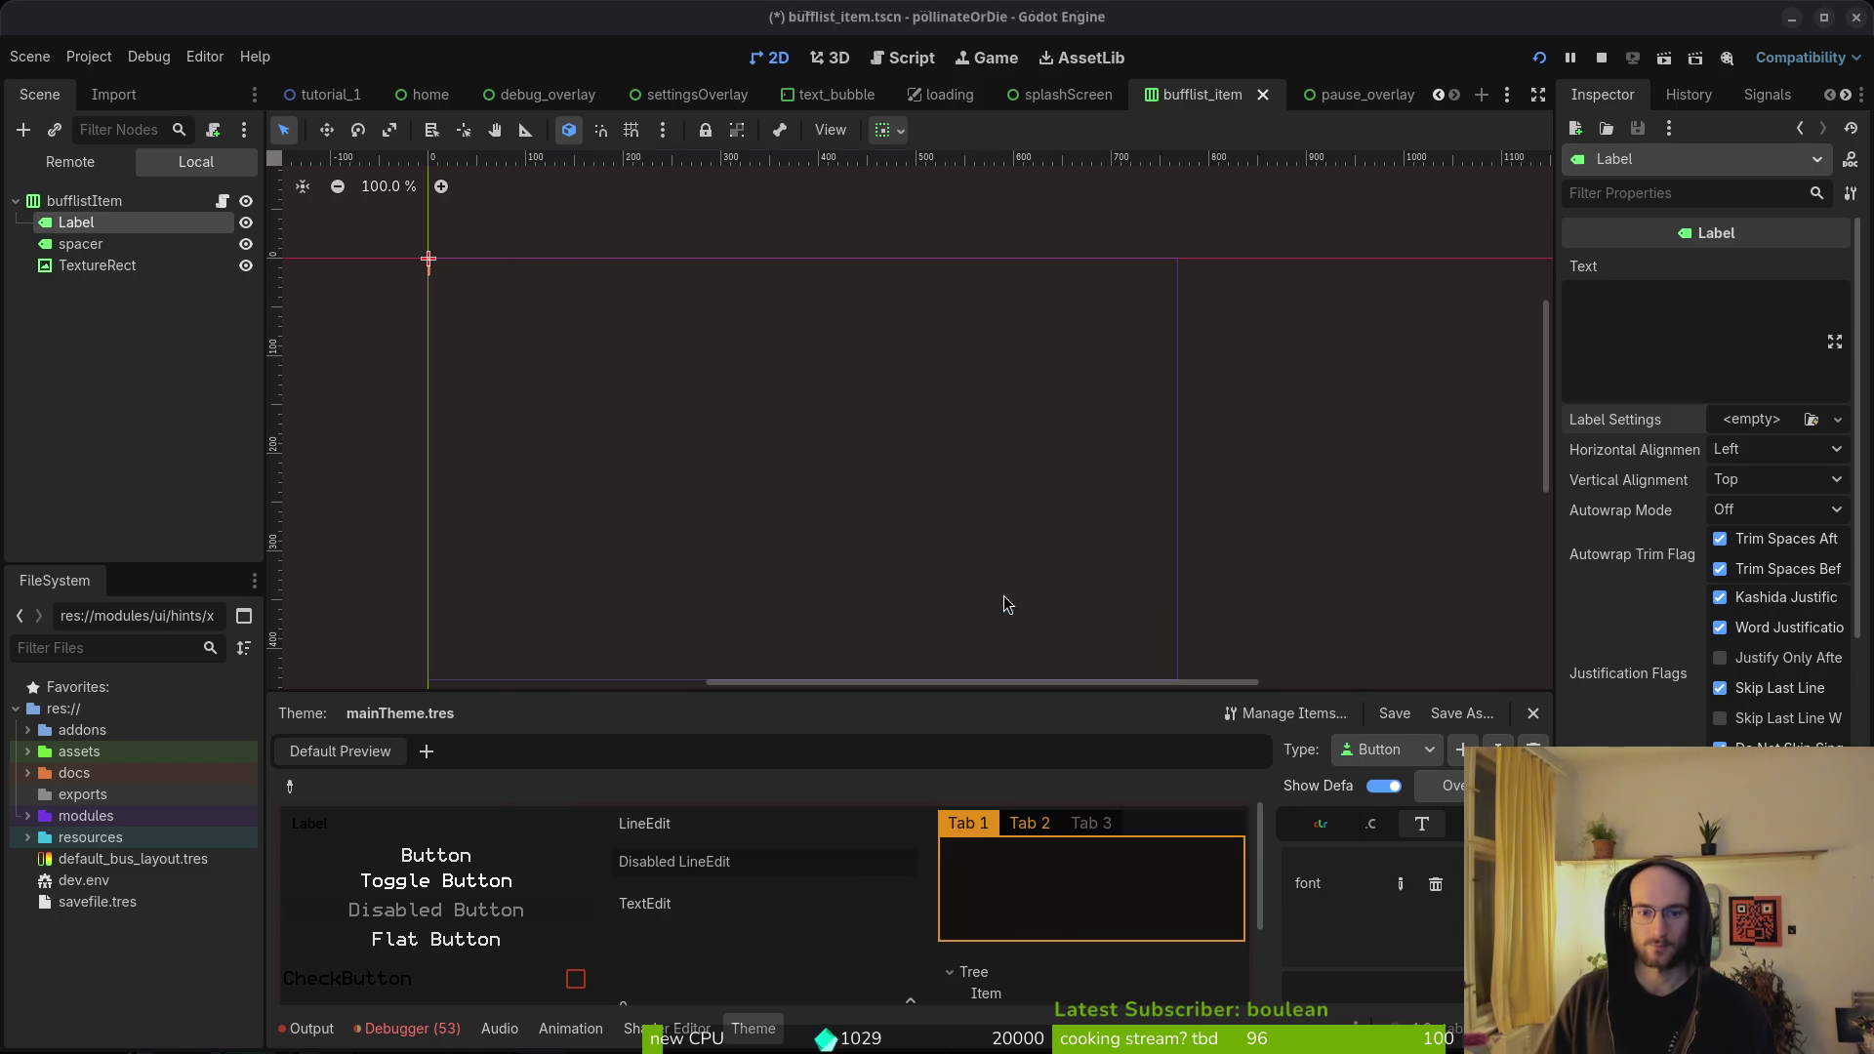
# - Switch the theme editor's type to Label and review its font colour item
pyautogui.click(1360, 749)
pyautogui.click(1436, 872)
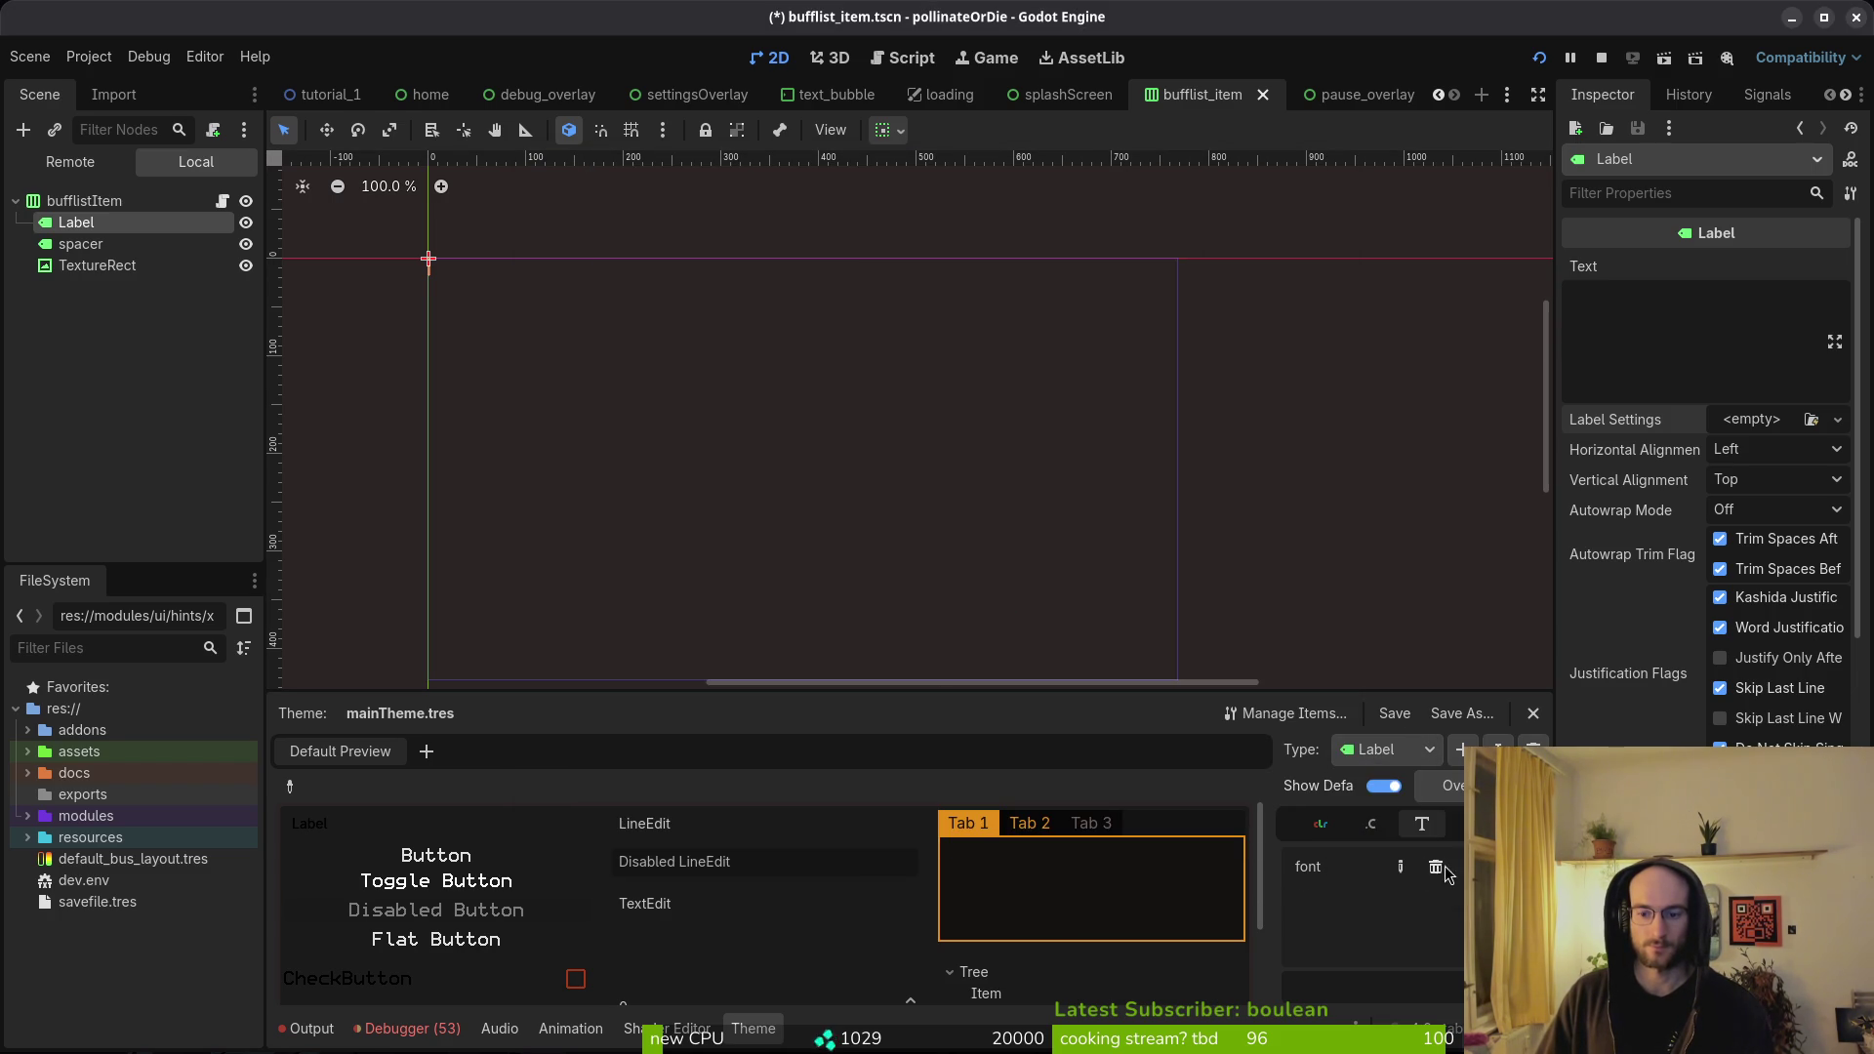
pyautogui.click(1372, 825)
pyautogui.click(1322, 827)
pyautogui.click(1472, 867)
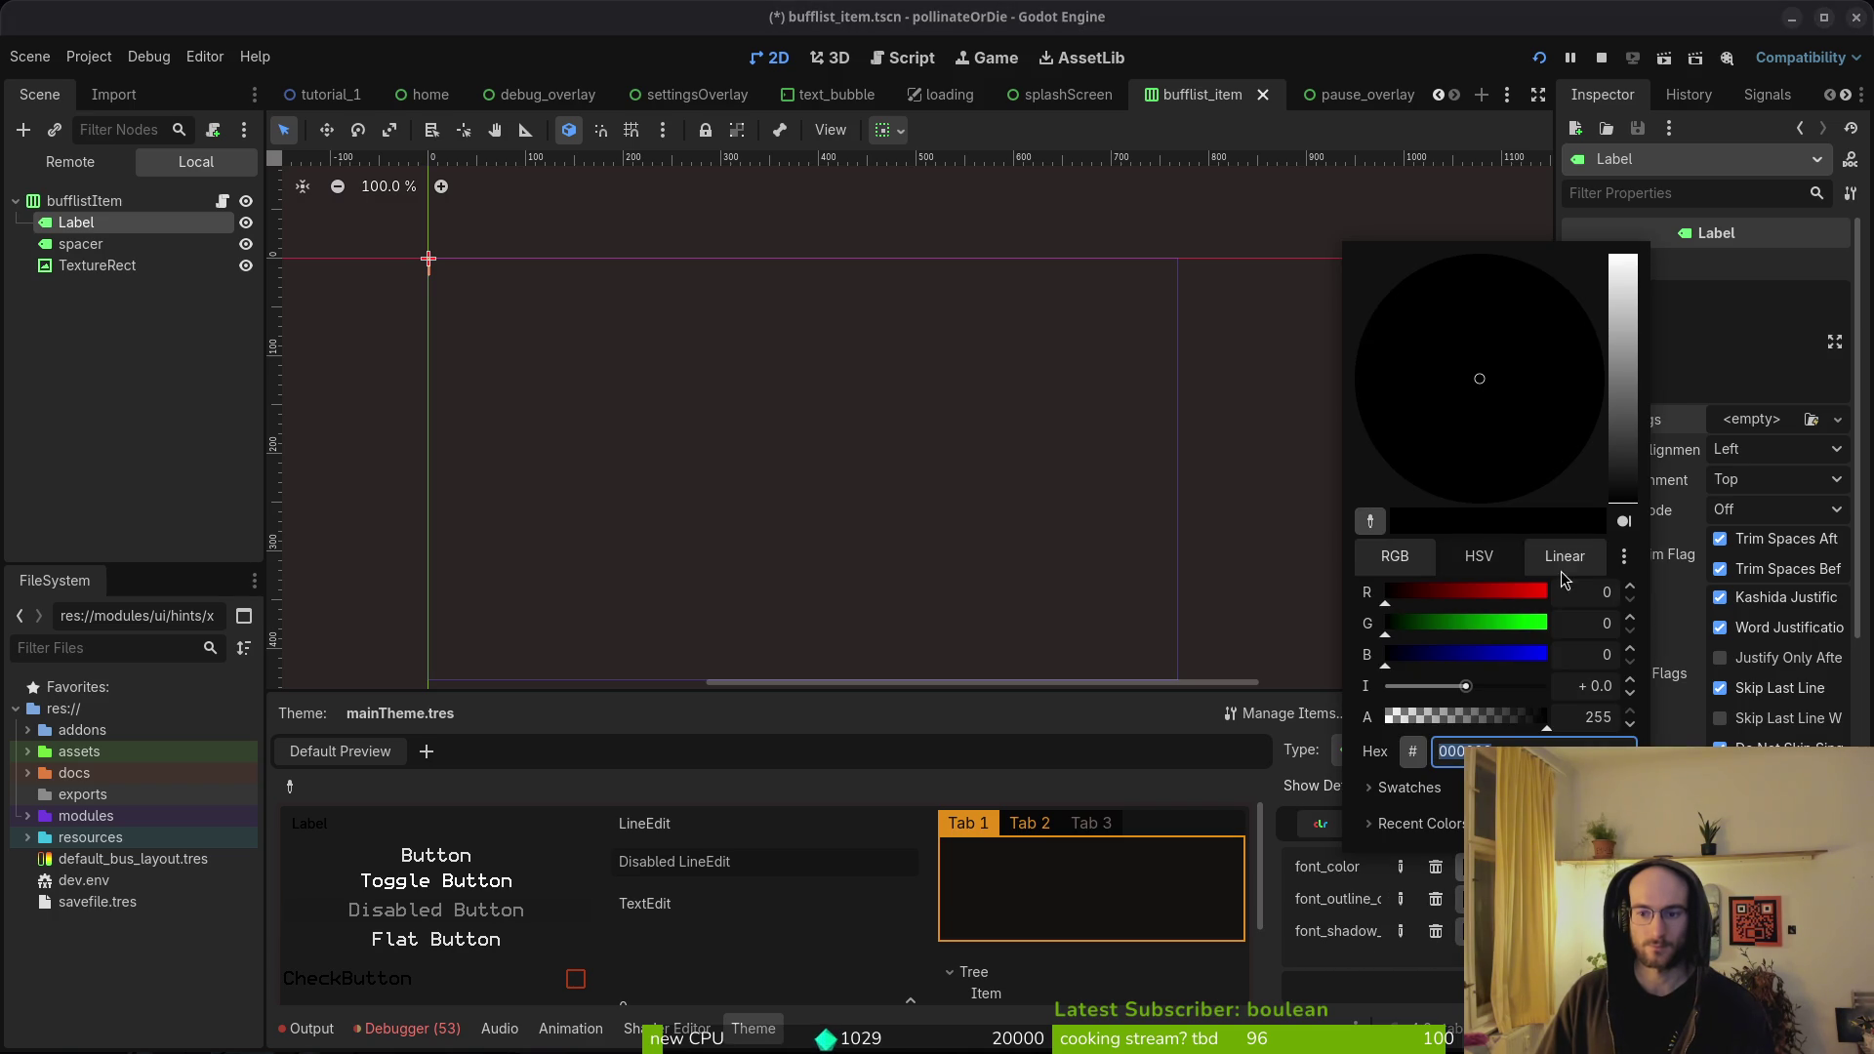
pyautogui.press('Escape')
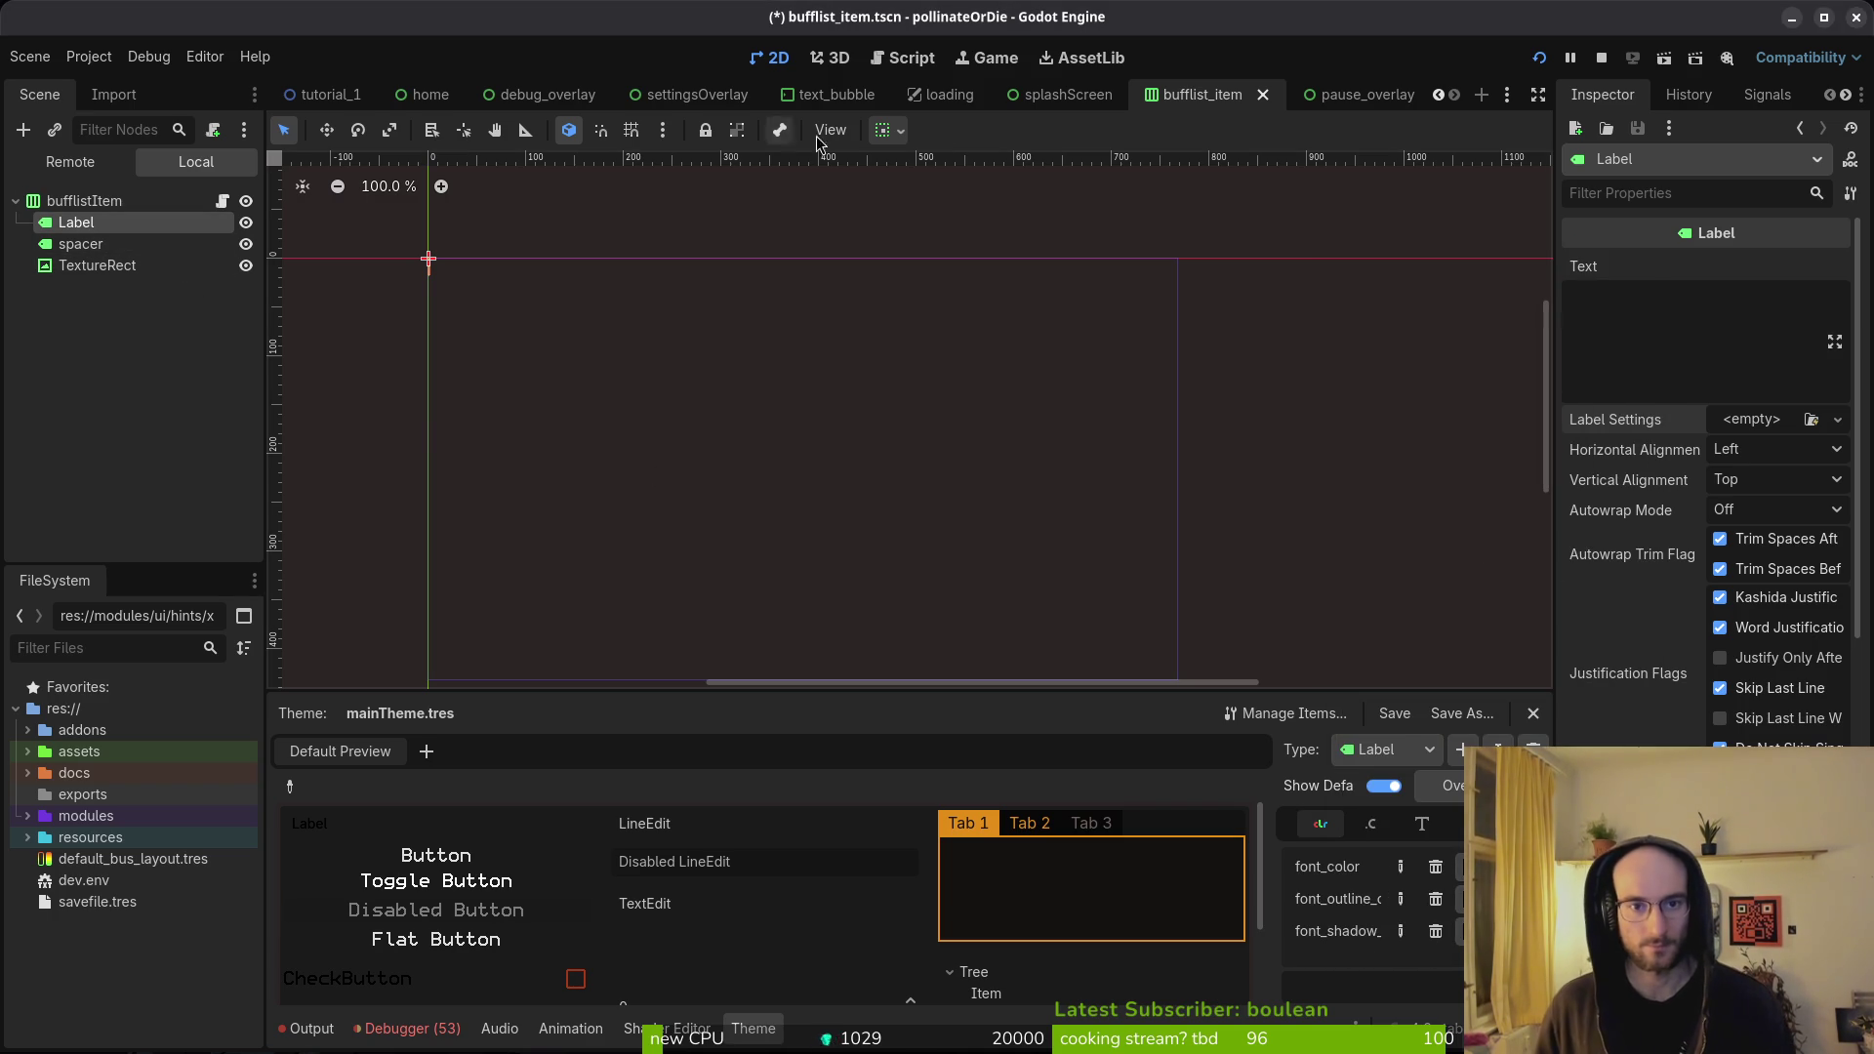
# - In the loading scene, check the Label's yellow font colour hex and the theme's Label font colour
pyautogui.click(961, 103)
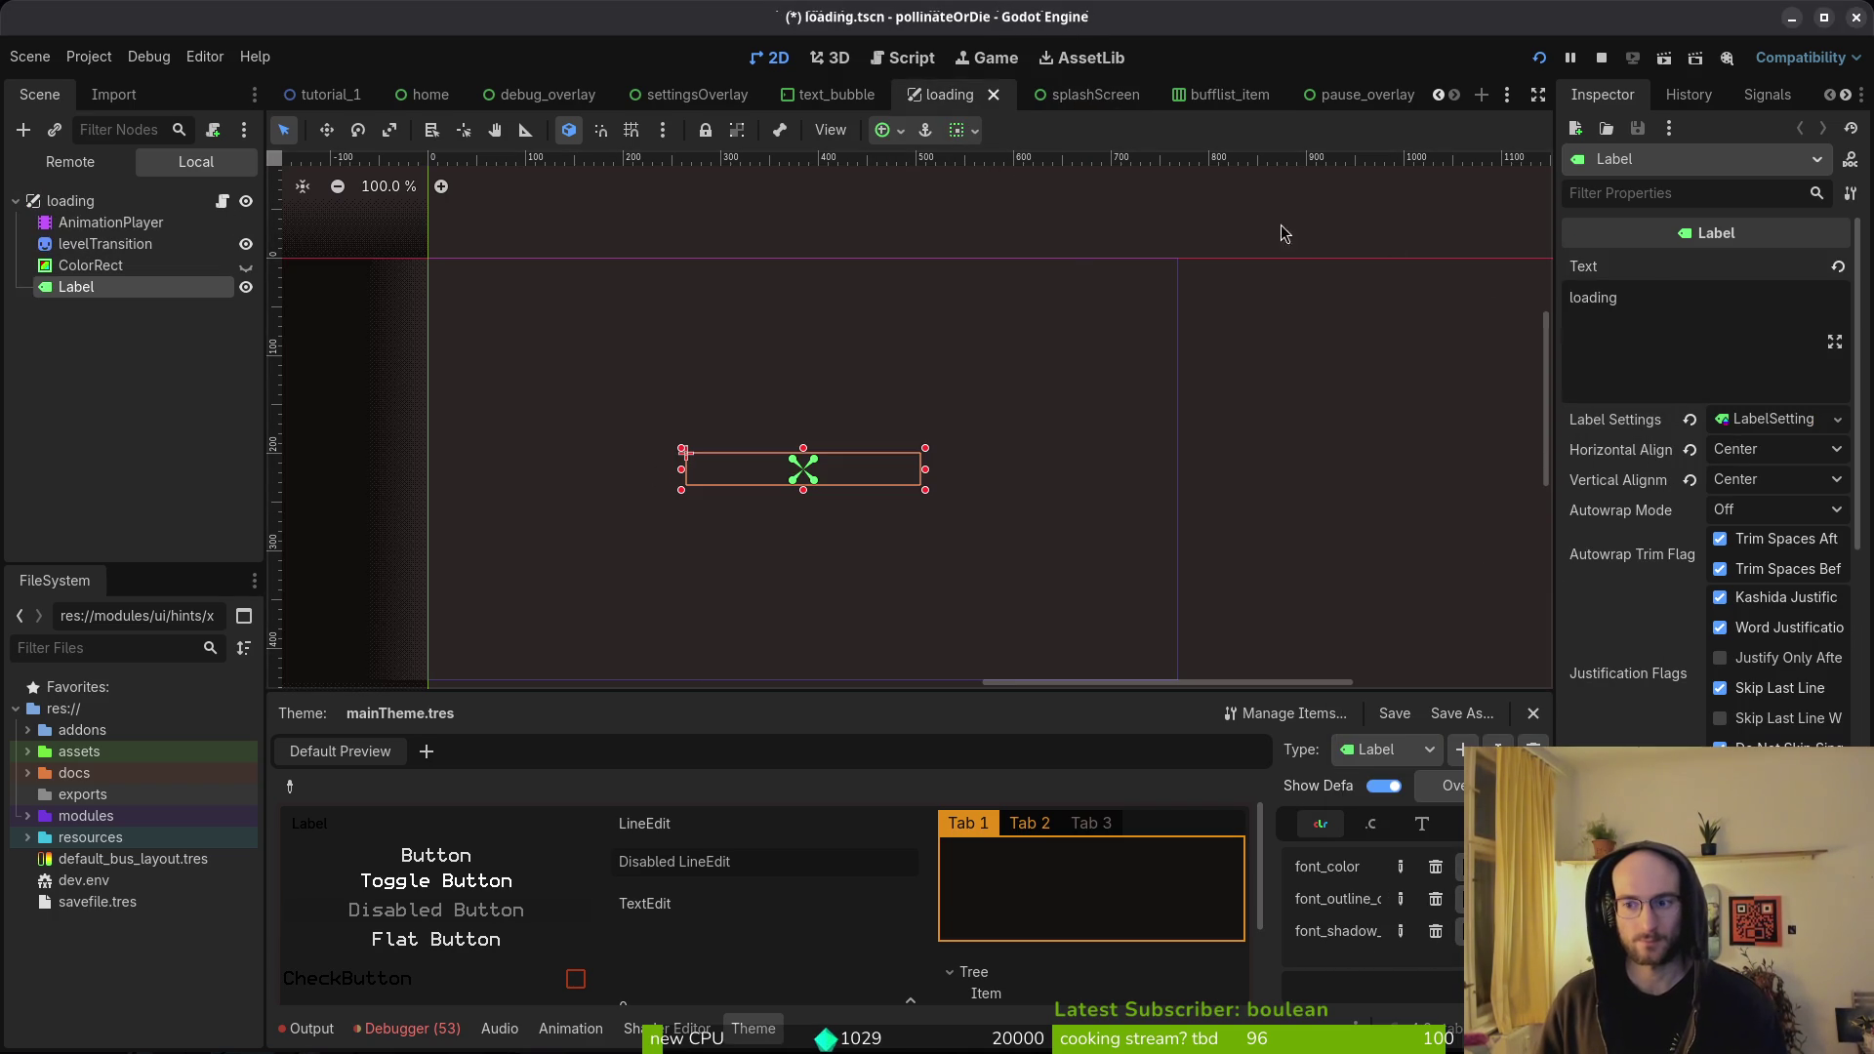
pyautogui.click(1767, 426)
pyautogui.click(1765, 609)
pyautogui.click(1763, 509)
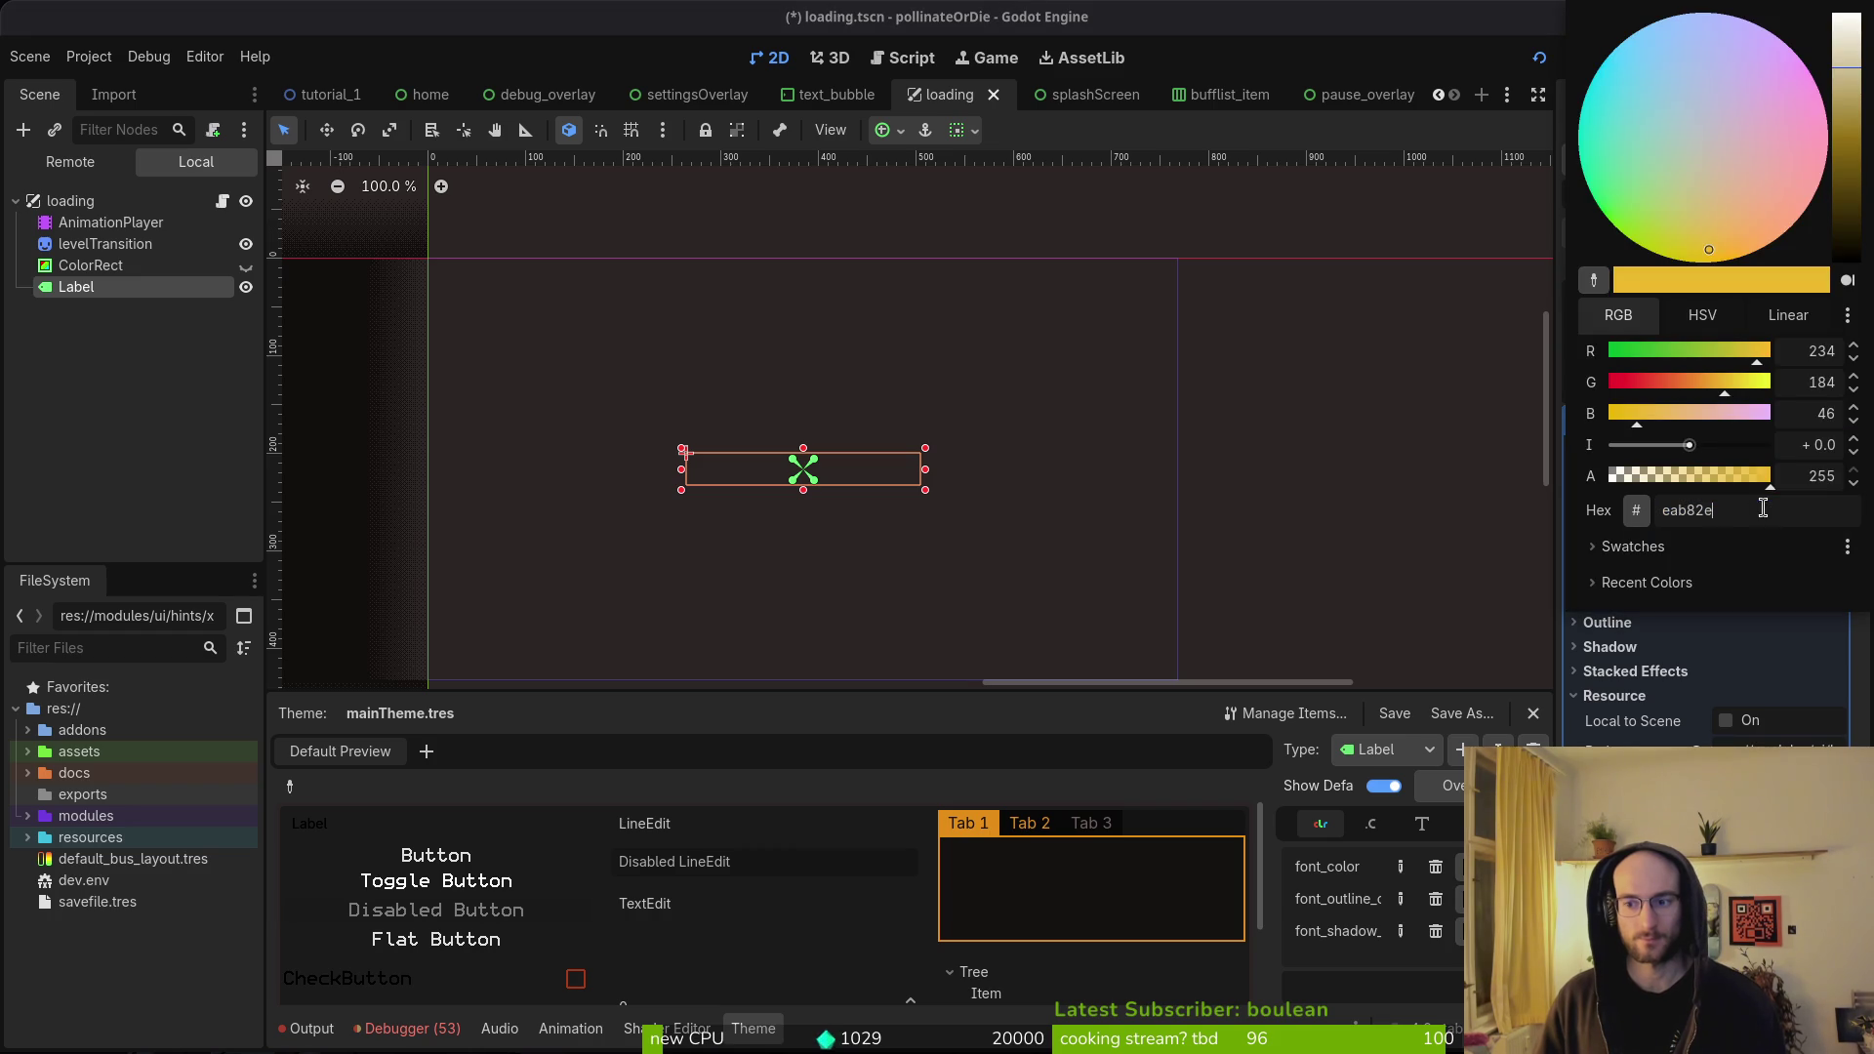
pyautogui.click(1494, 293)
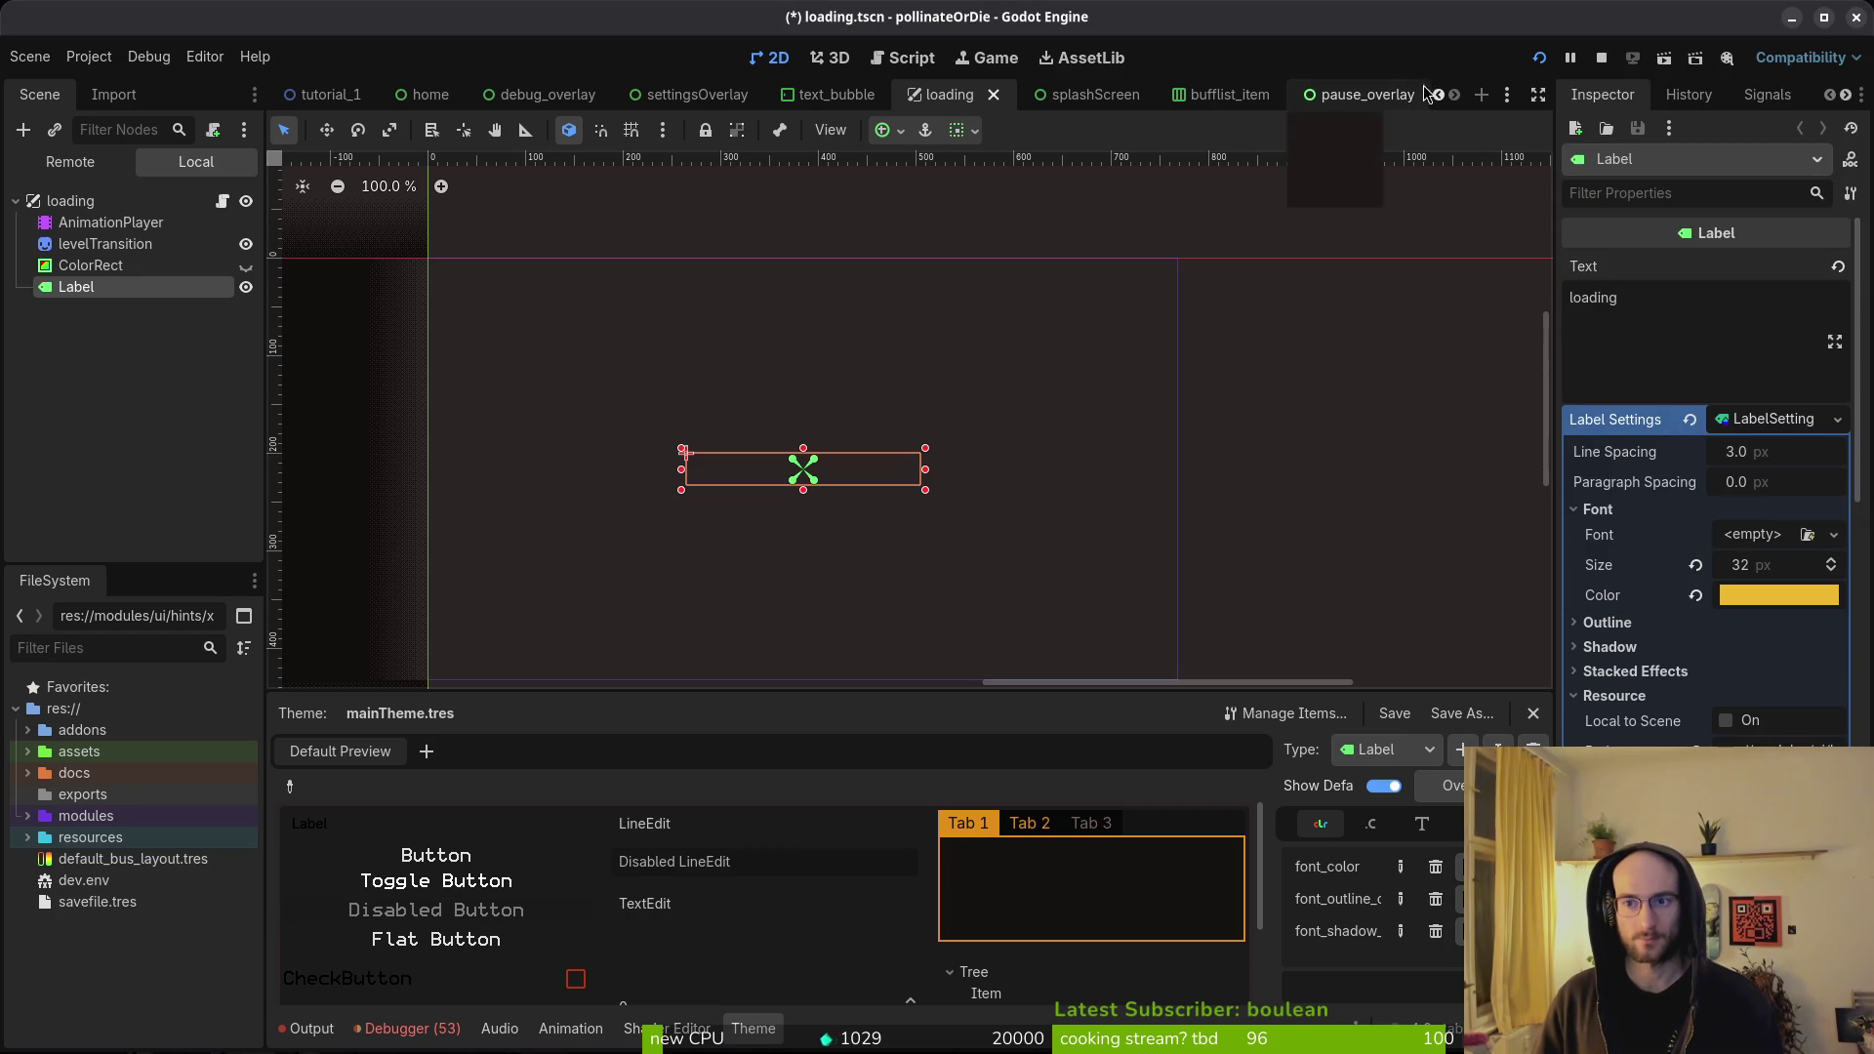
pyautogui.click(1479, 867)
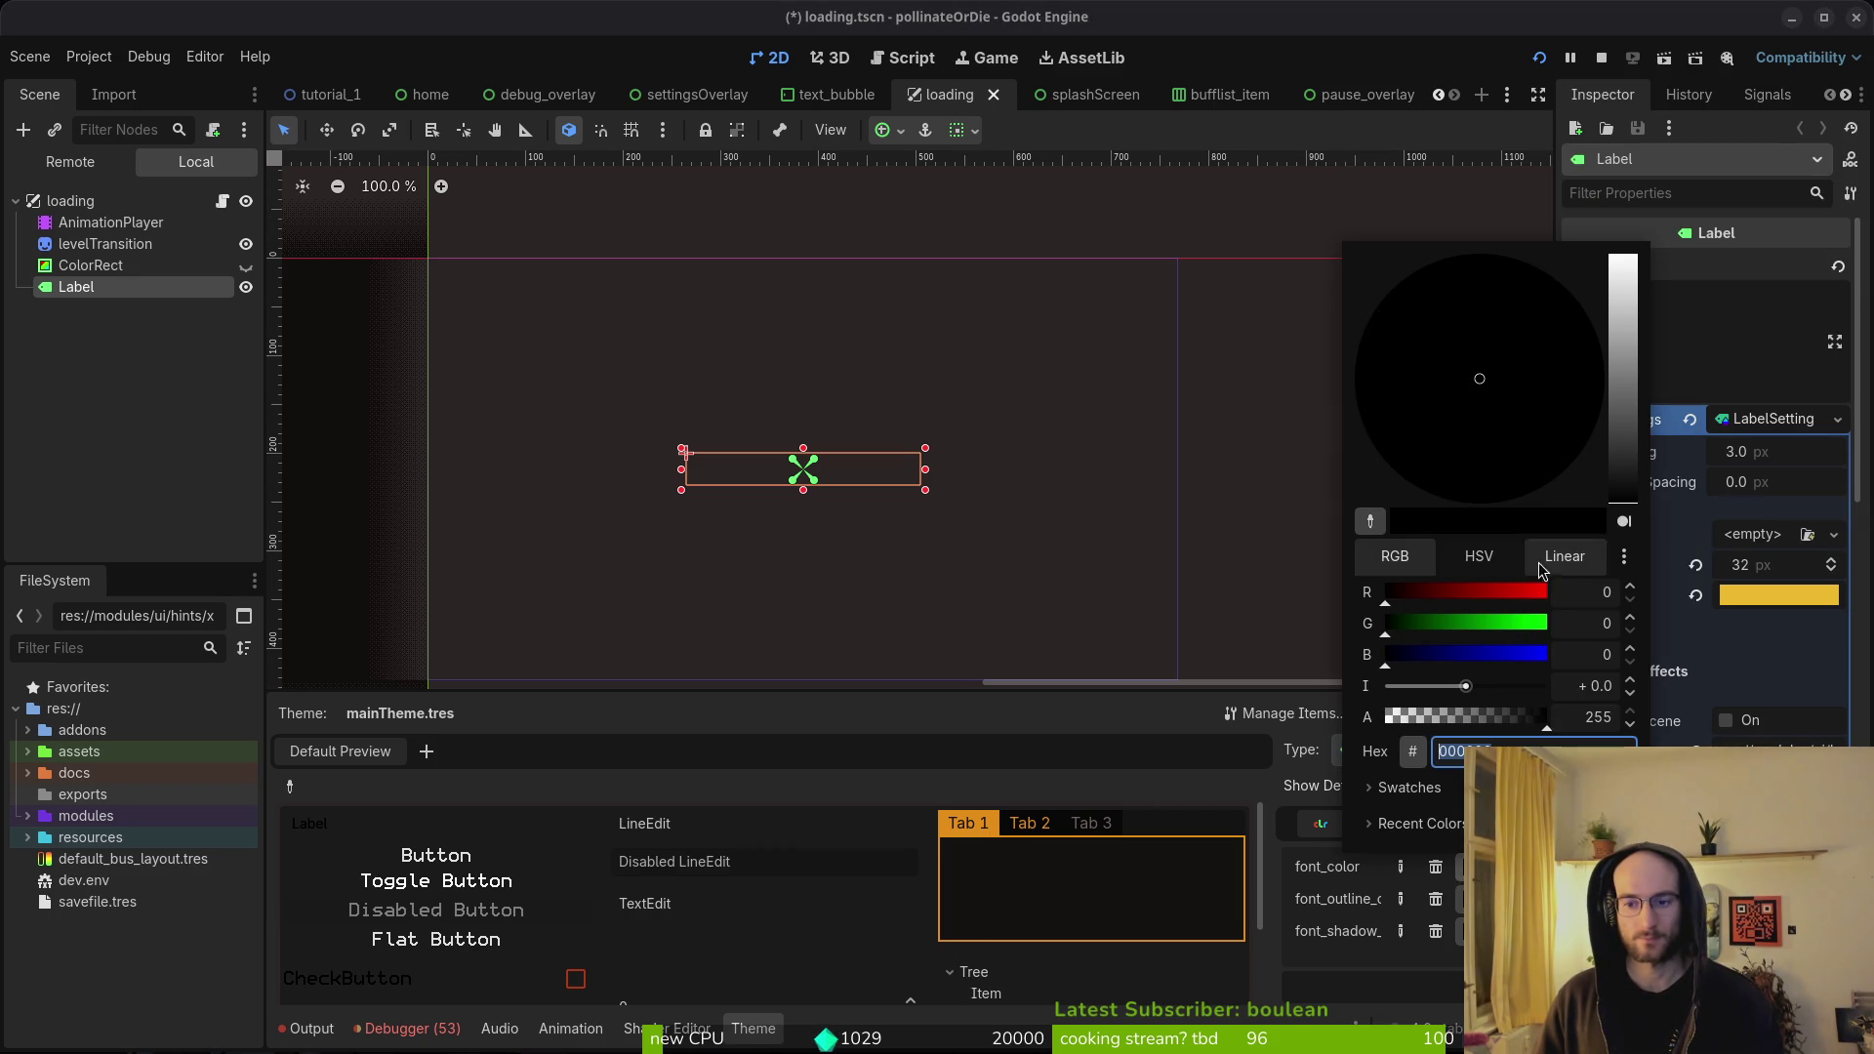
pyautogui.click(1455, 879)
# - Reset the Label's font colour to default white and save the loading scene
pyautogui.hotkey('ctrl', 's')
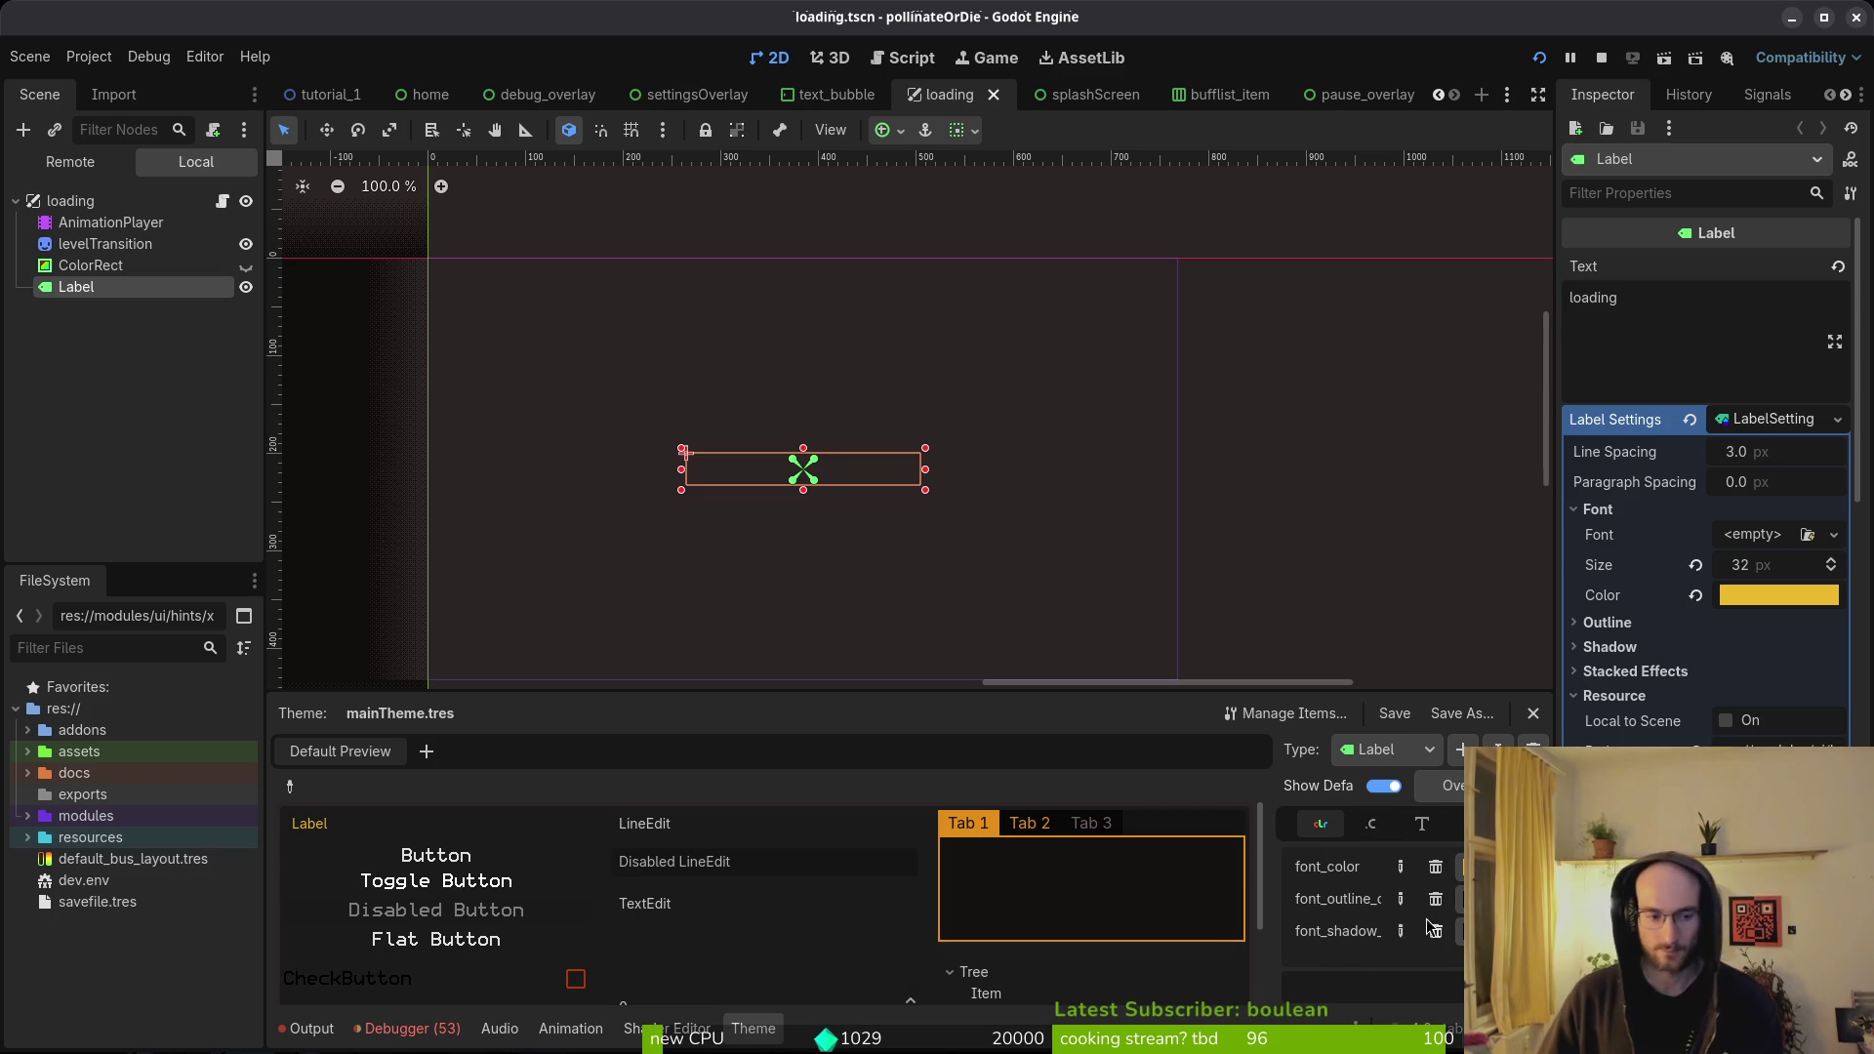
pyautogui.hotkey('ctrl', 's')
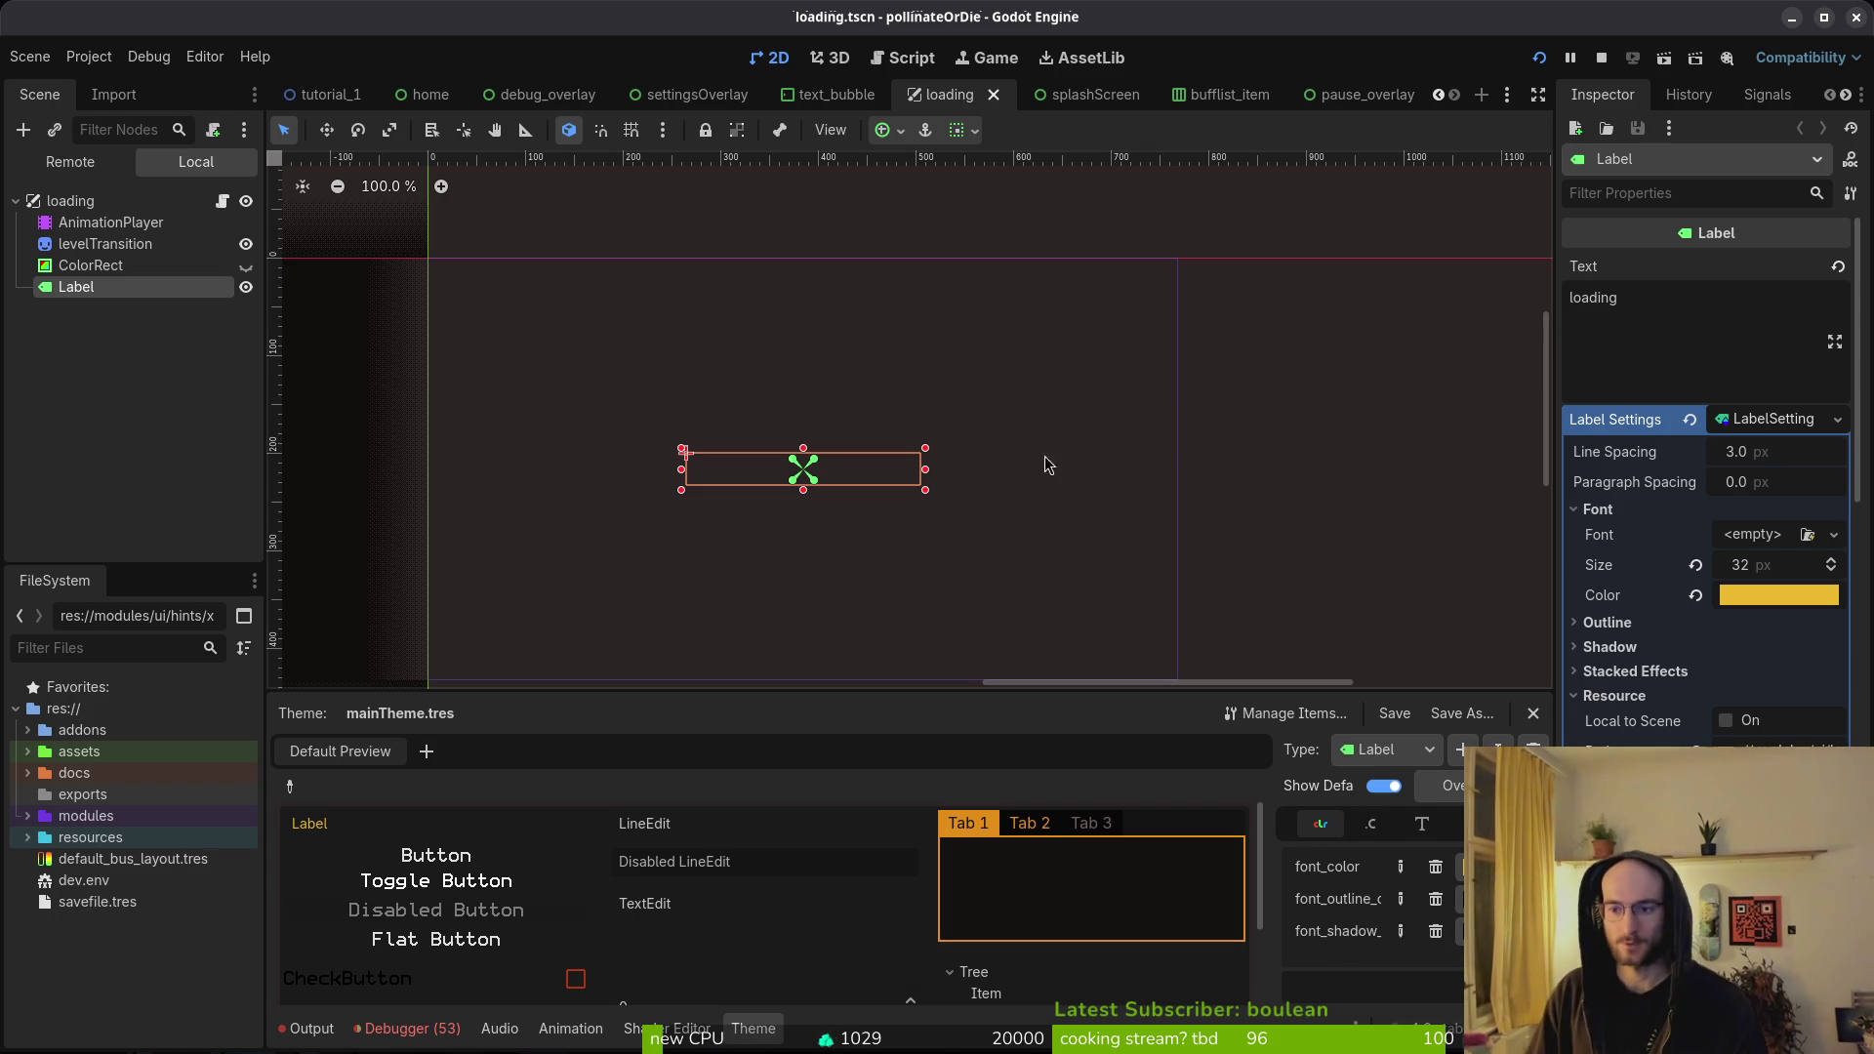
pyautogui.click(1696, 597)
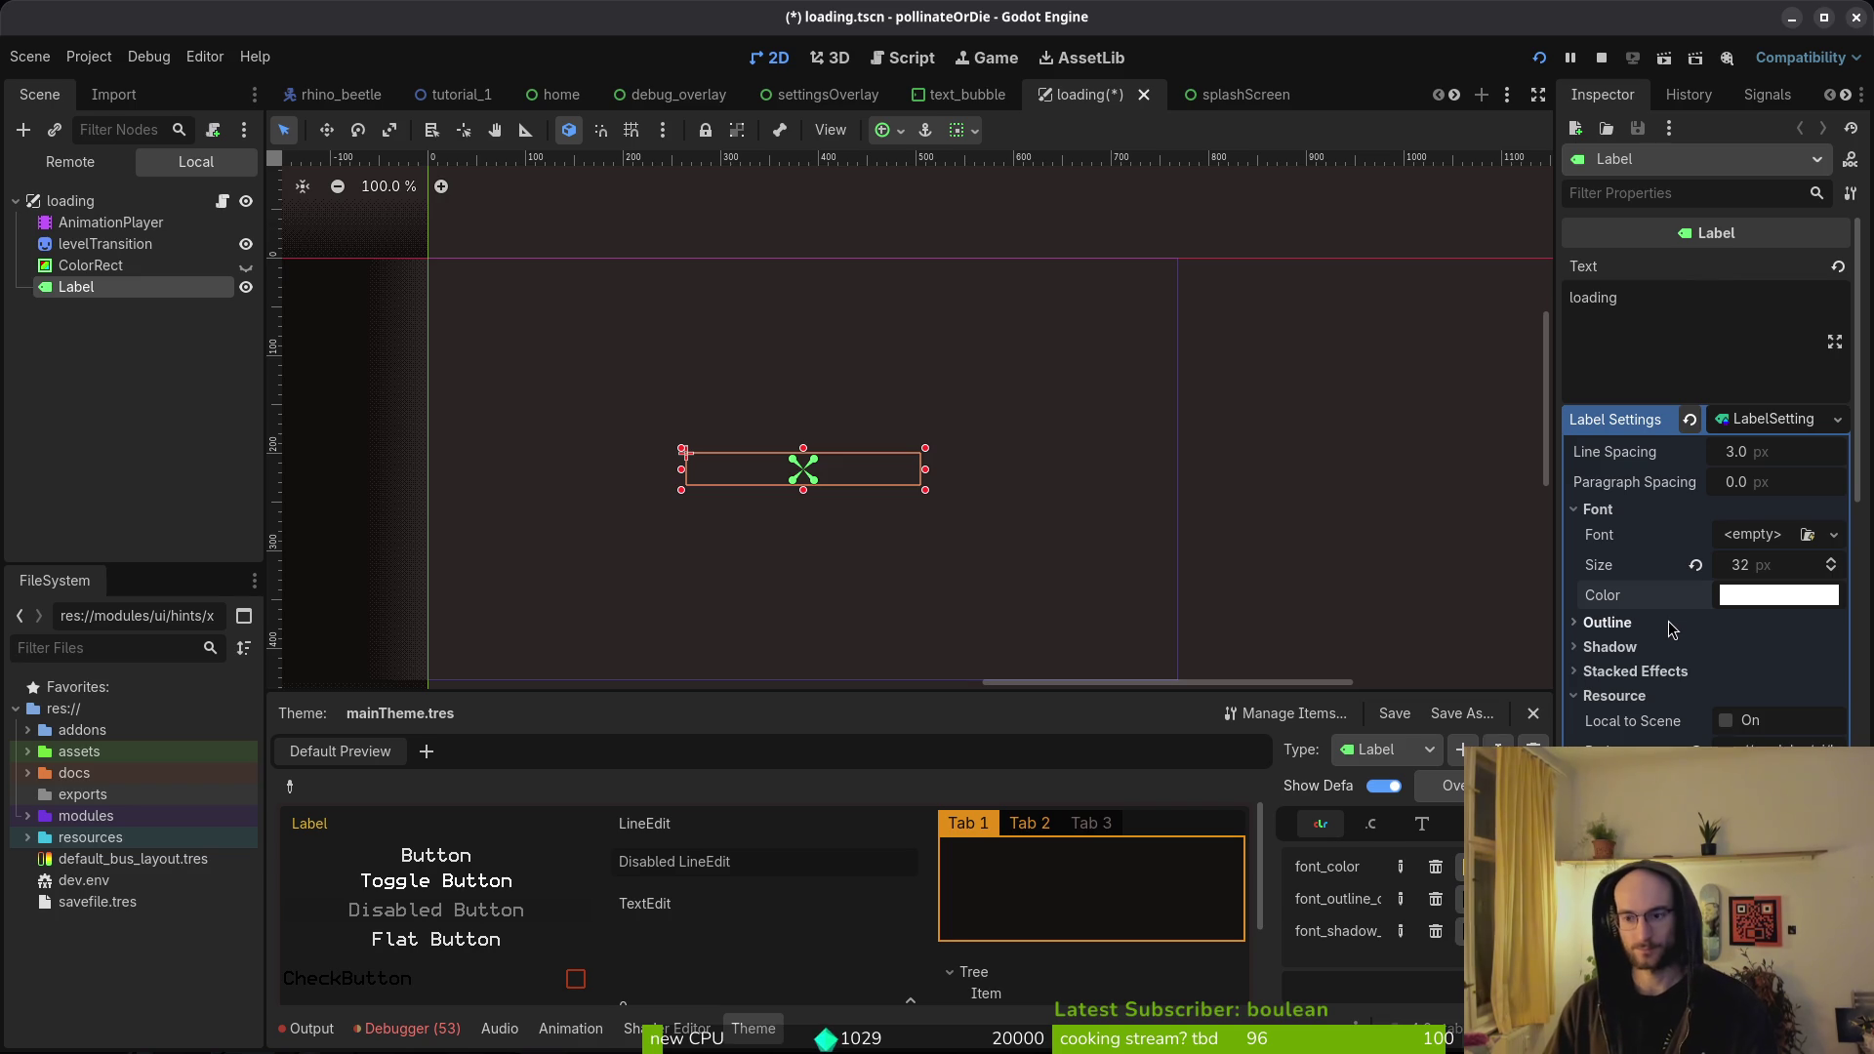
pyautogui.hotkey('ctrl', 's')
pyautogui.click(1772, 425)
pyautogui.hotkey('ctrl', 's')
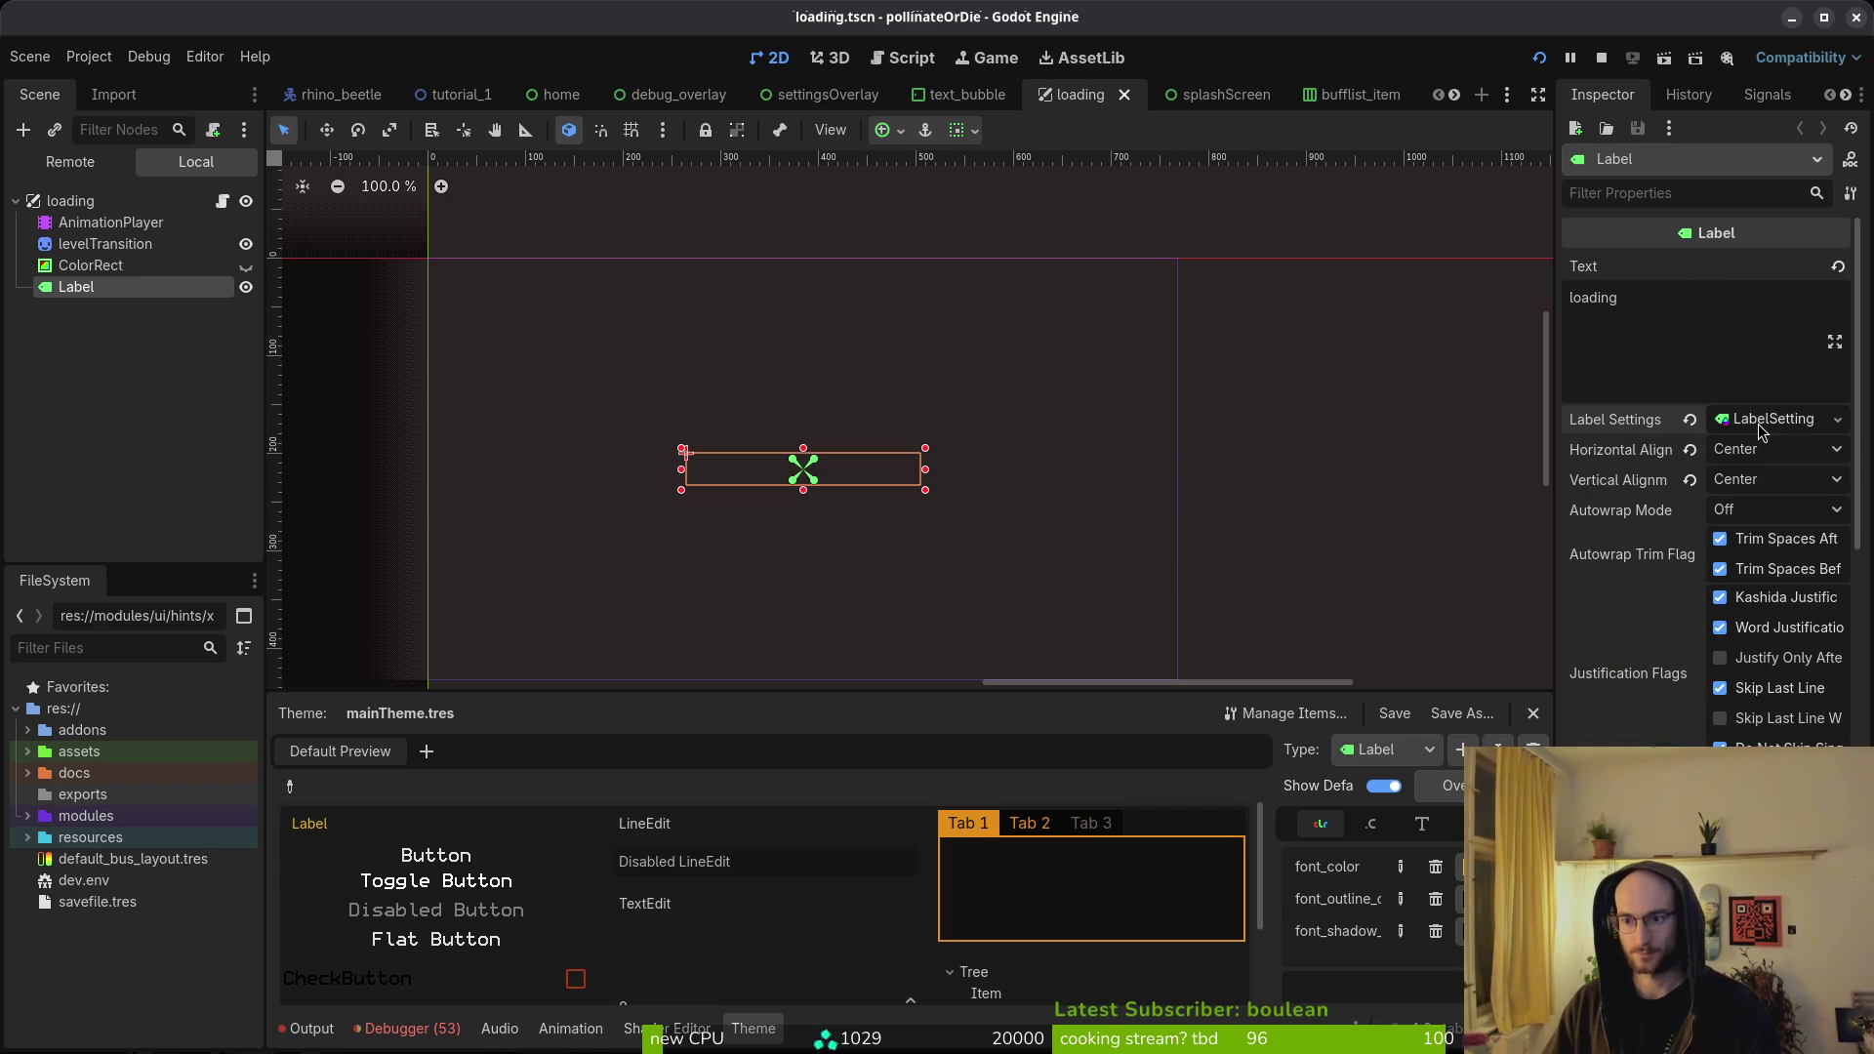
# - Clear the Label's label settings resource to empty and save the loading scene
pyautogui.click(1767, 422)
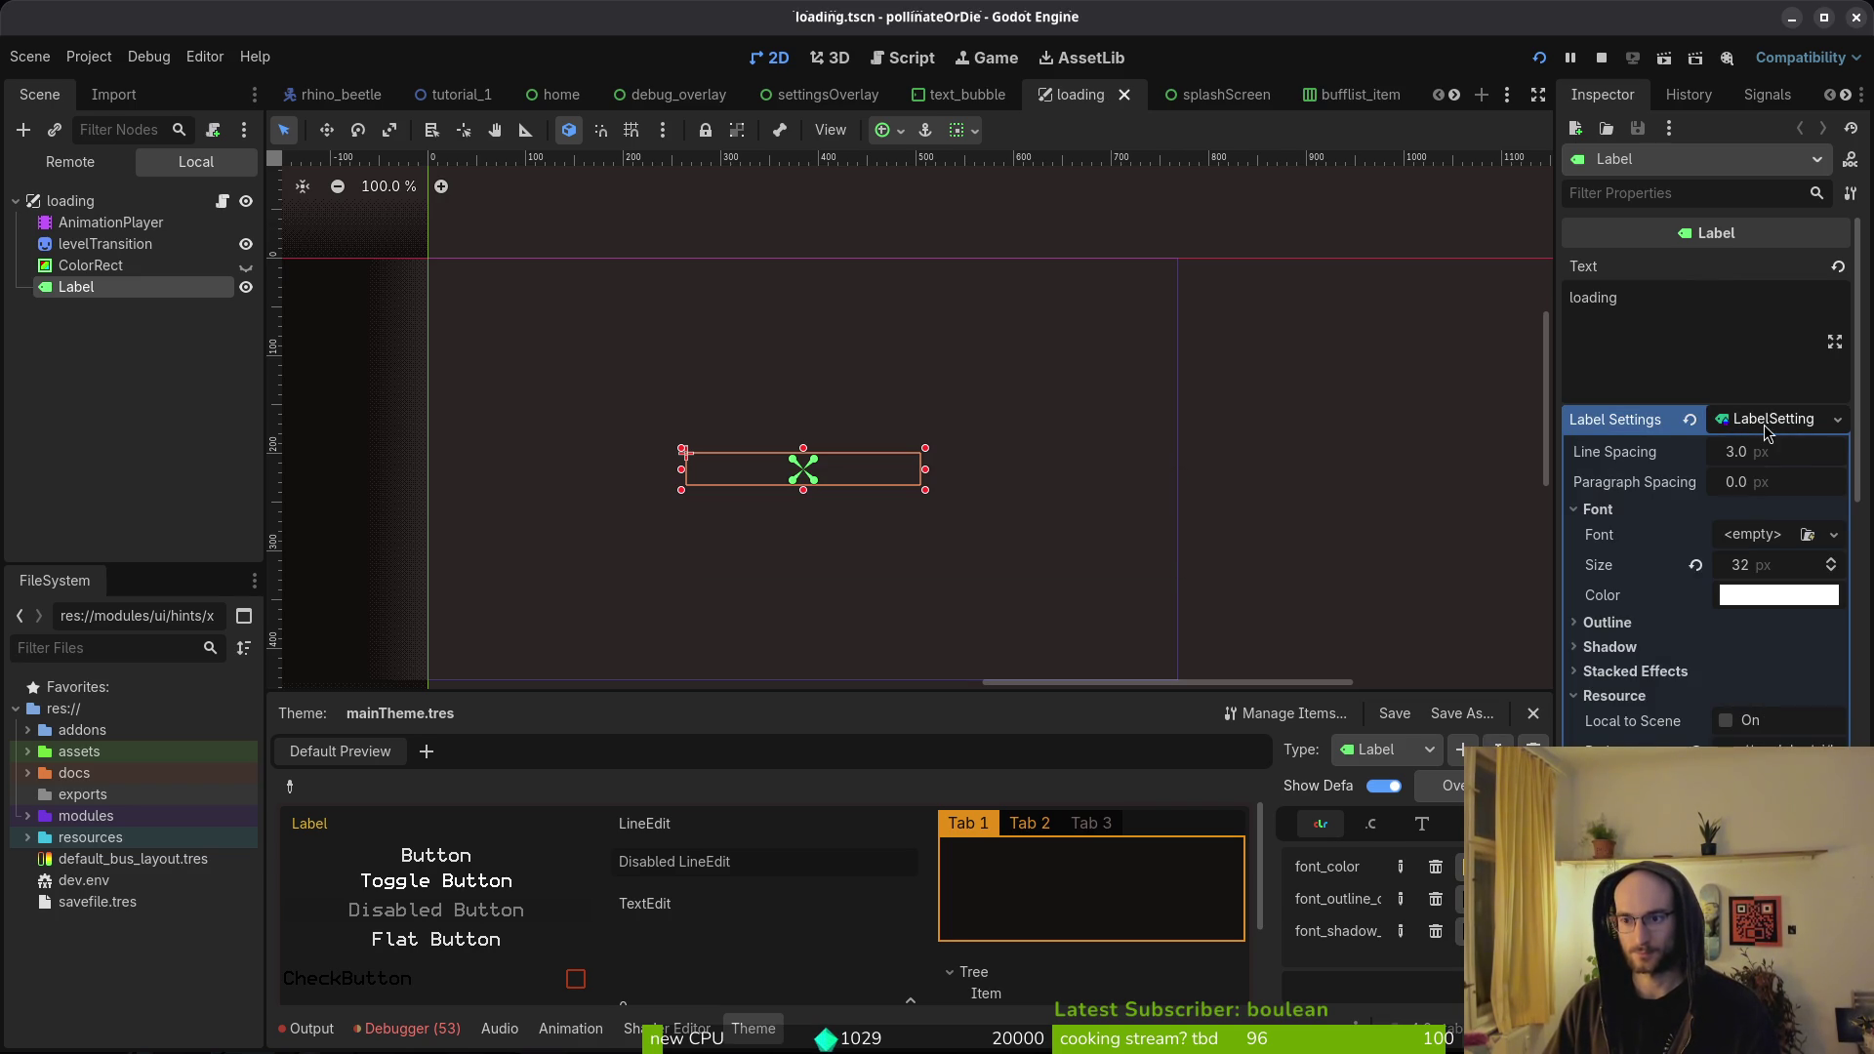
pyautogui.click(1690, 419)
pyautogui.hotkey('ctrl', 's')
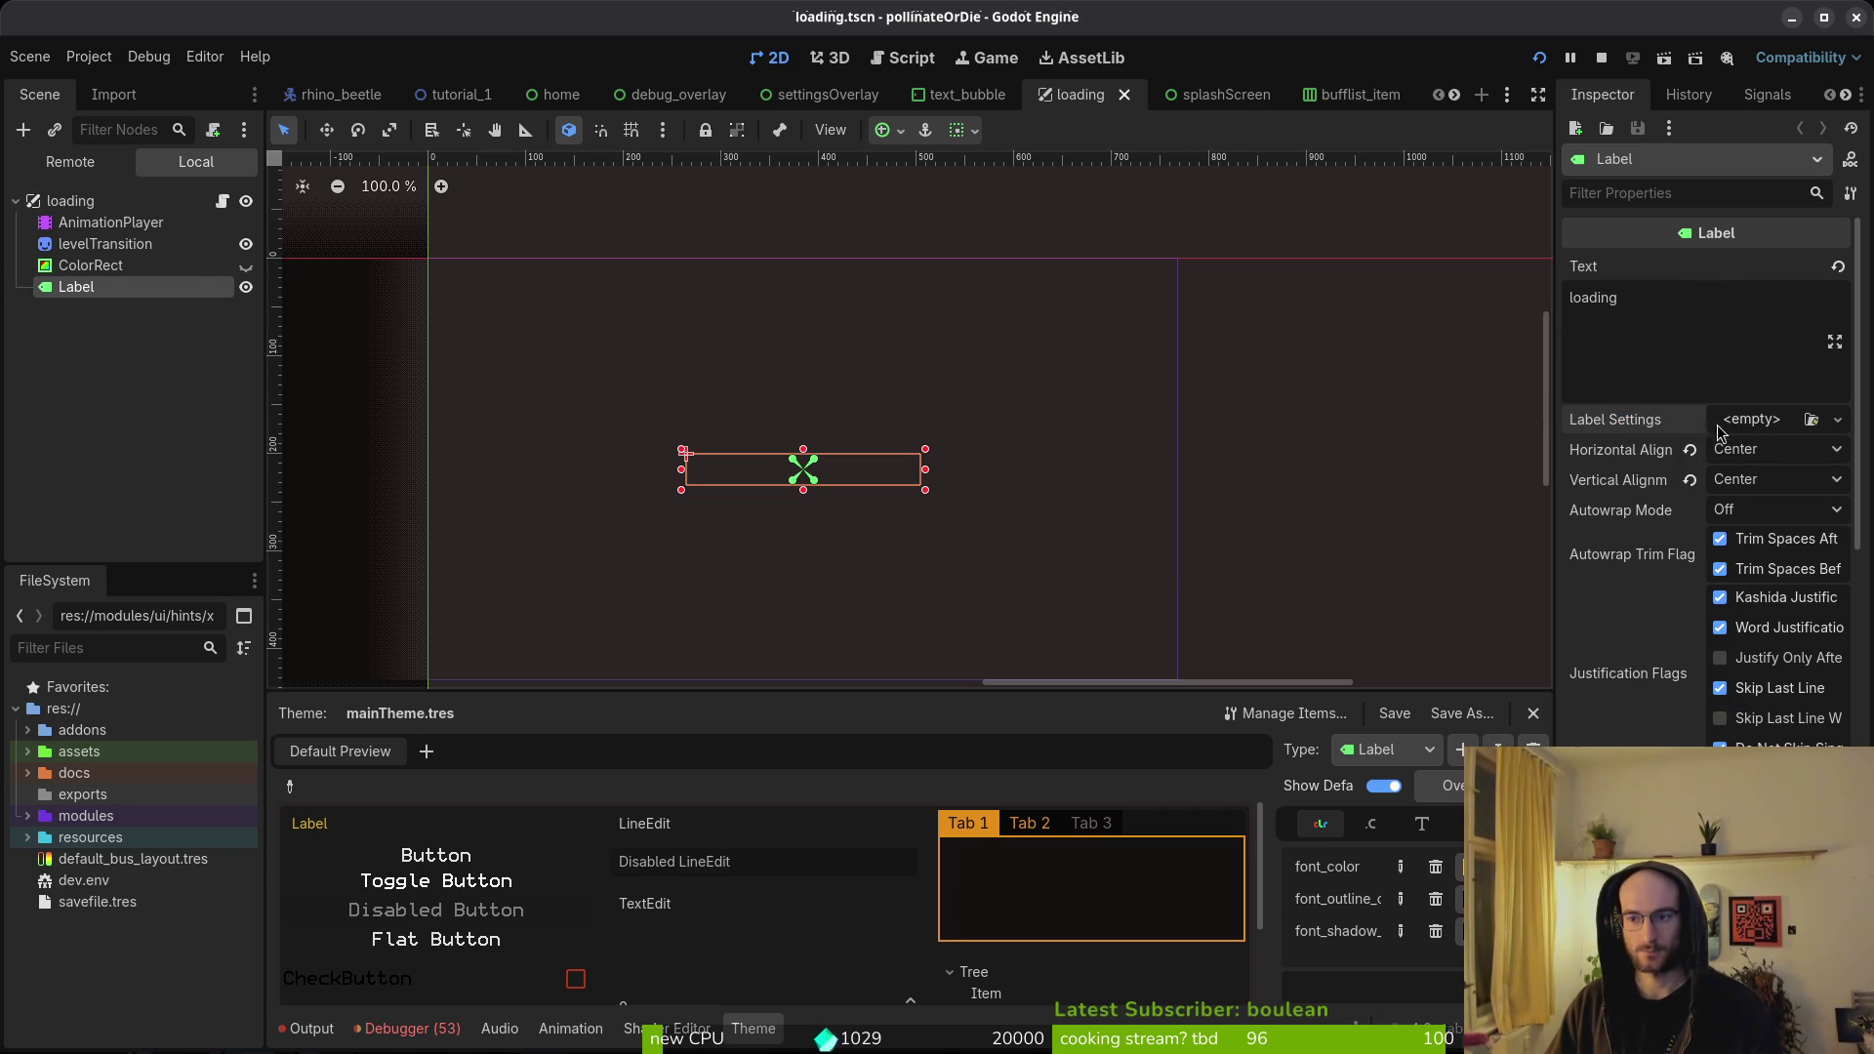
pyautogui.click(1767, 421)
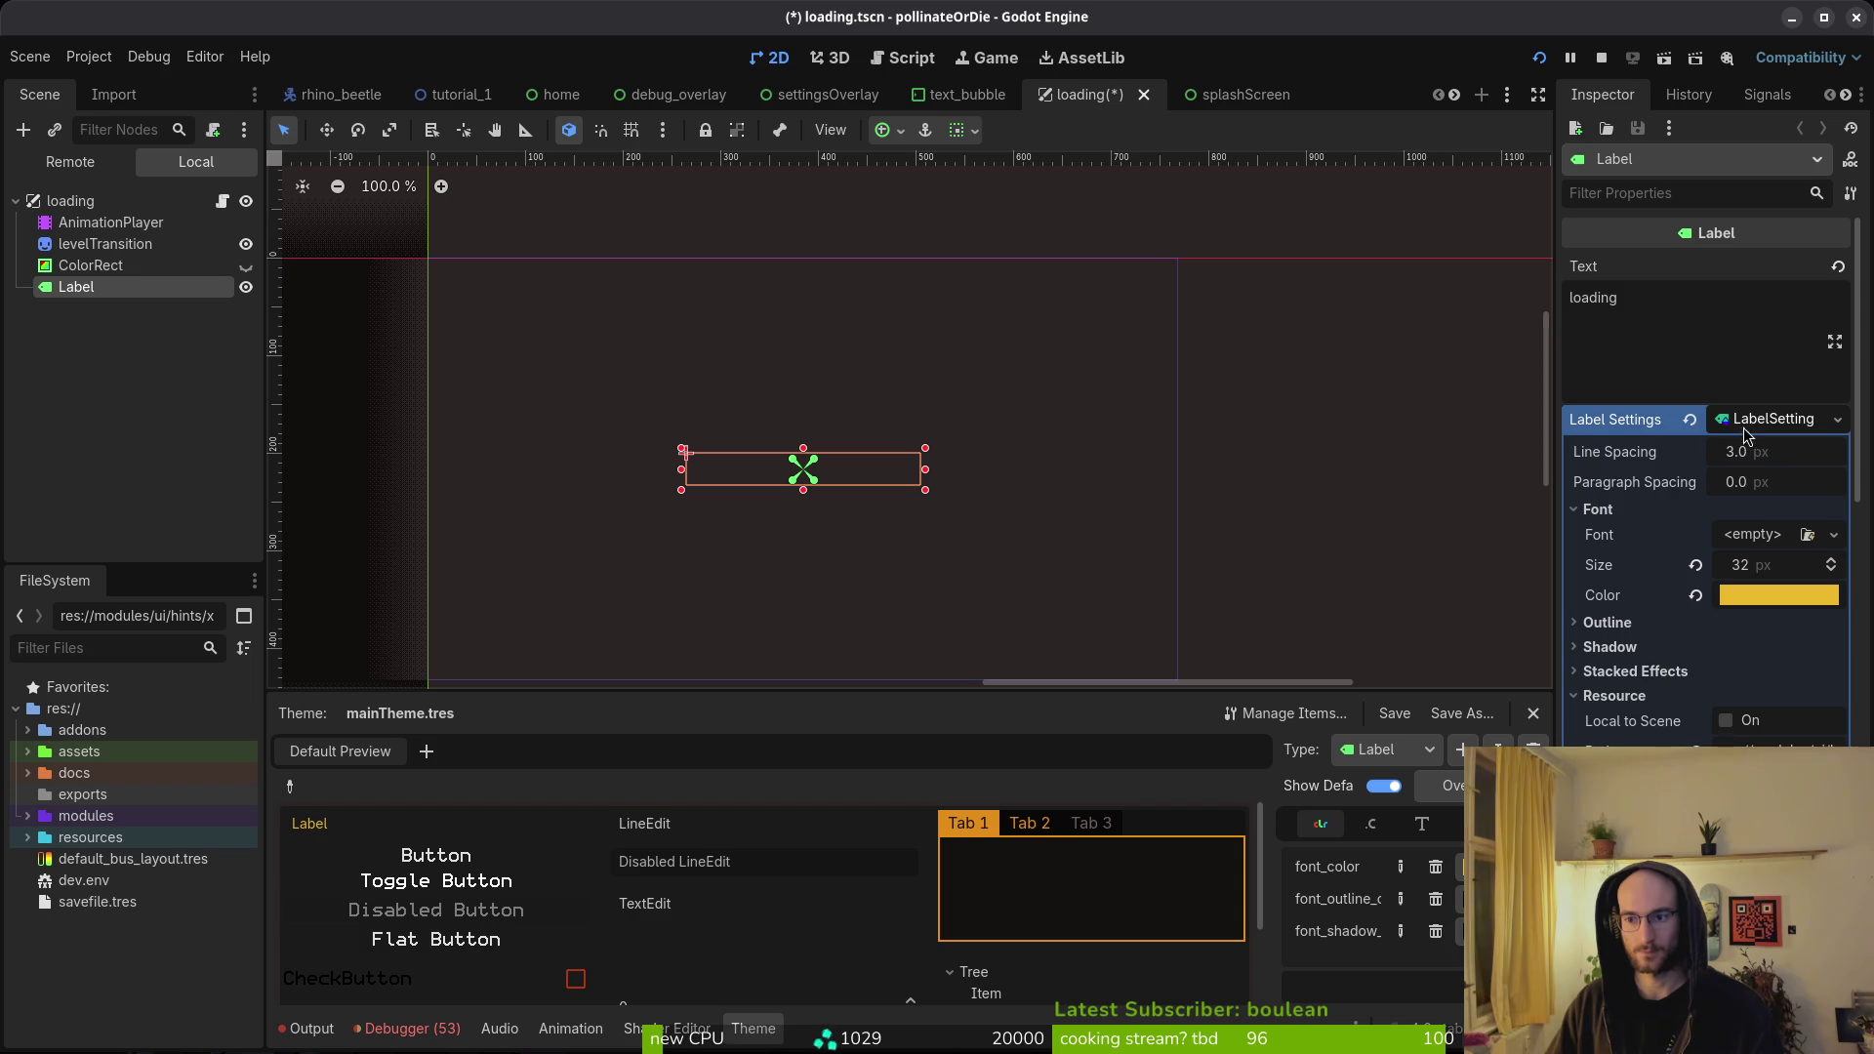
pyautogui.click(1690, 422)
pyautogui.click(1754, 421)
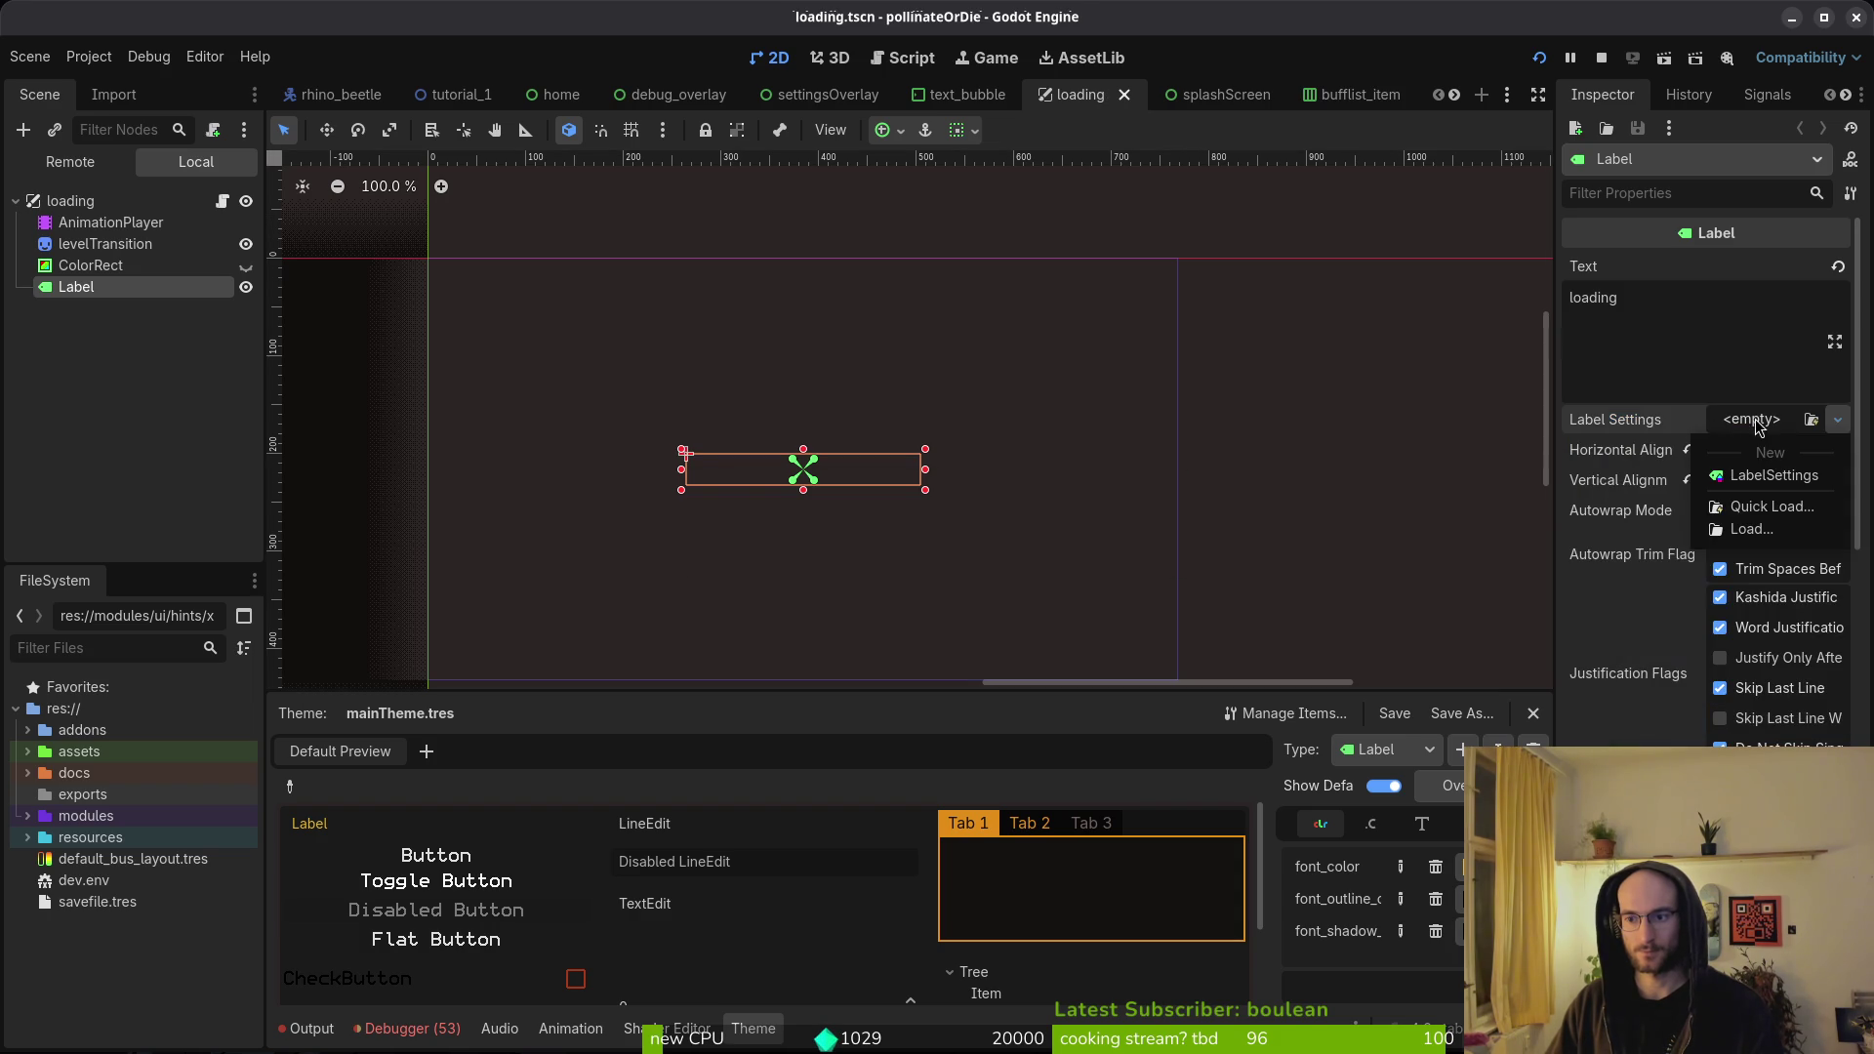
pyautogui.click(1770, 479)
pyautogui.click(1630, 510)
pyautogui.click(1626, 510)
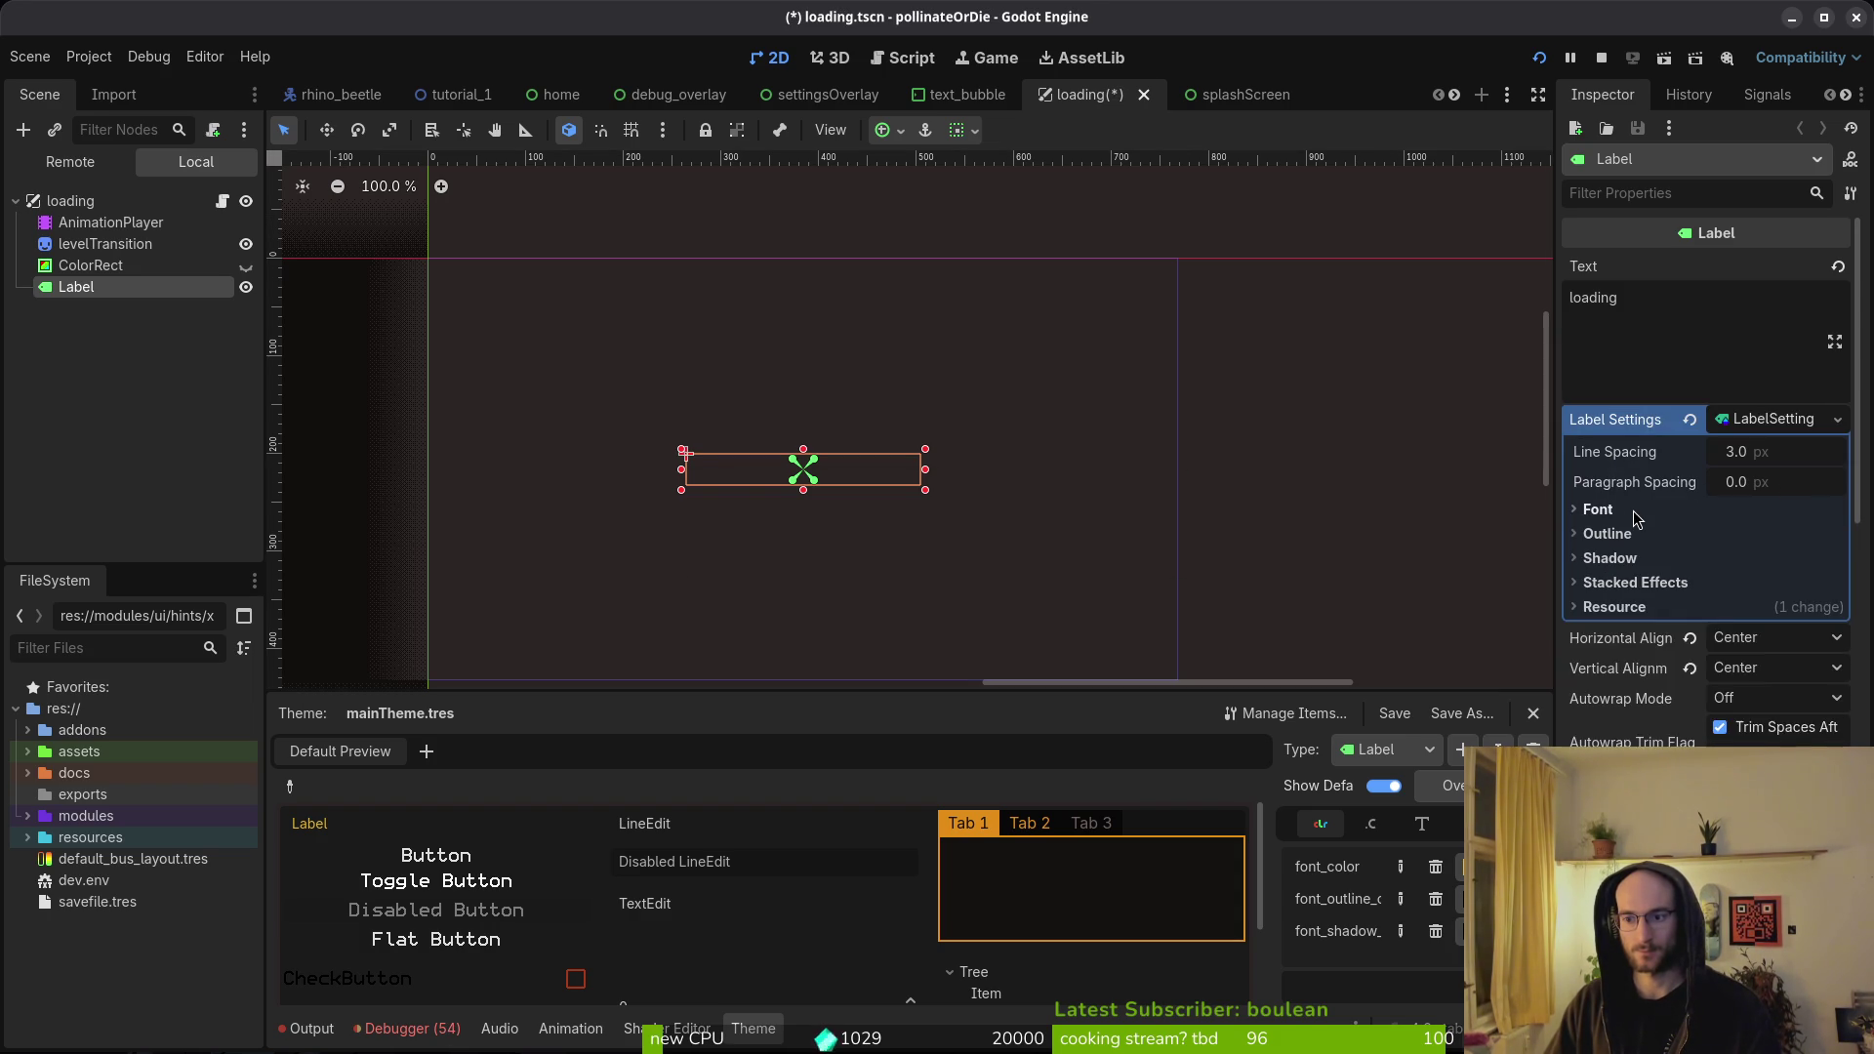
pyautogui.click(1690, 420)
pyautogui.hotkey('ctrl', 's')
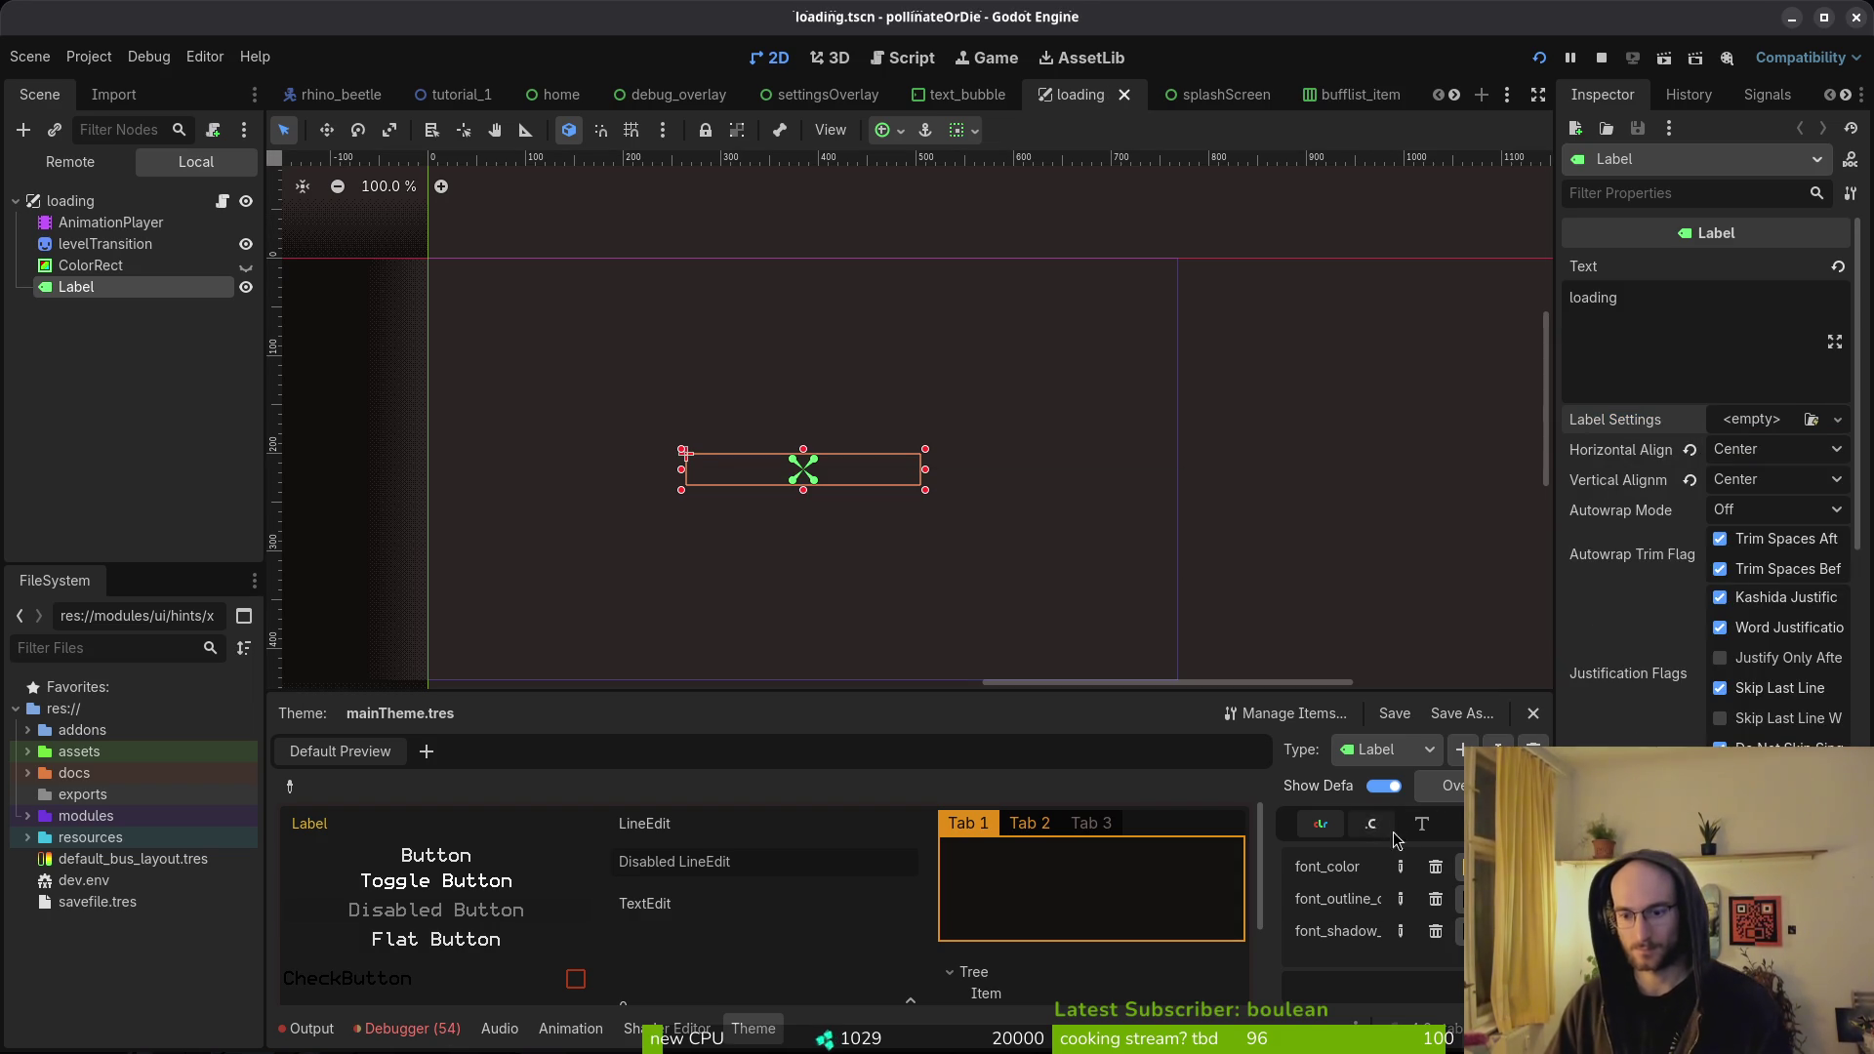
# - Stop the running game and launch it again
pyautogui.click(1391, 756)
pyautogui.click(1390, 756)
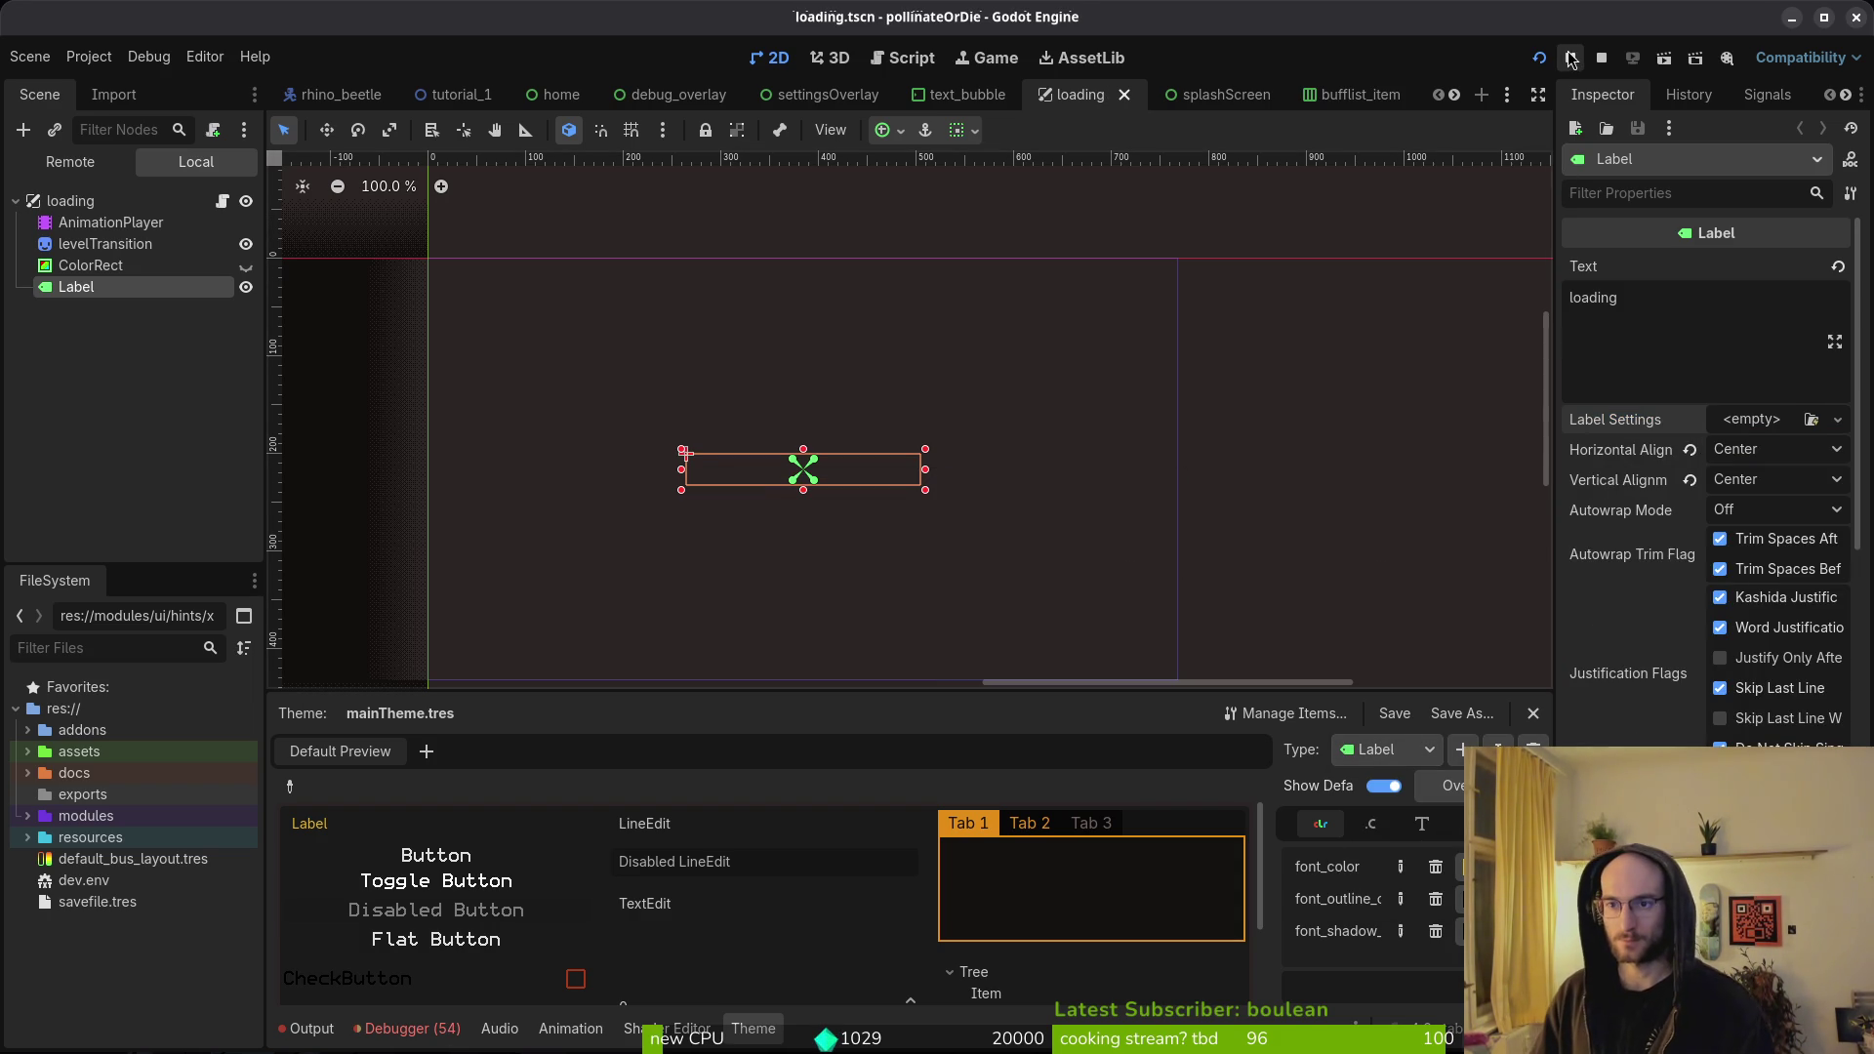
pyautogui.click(1601, 58)
pyautogui.click(1536, 61)
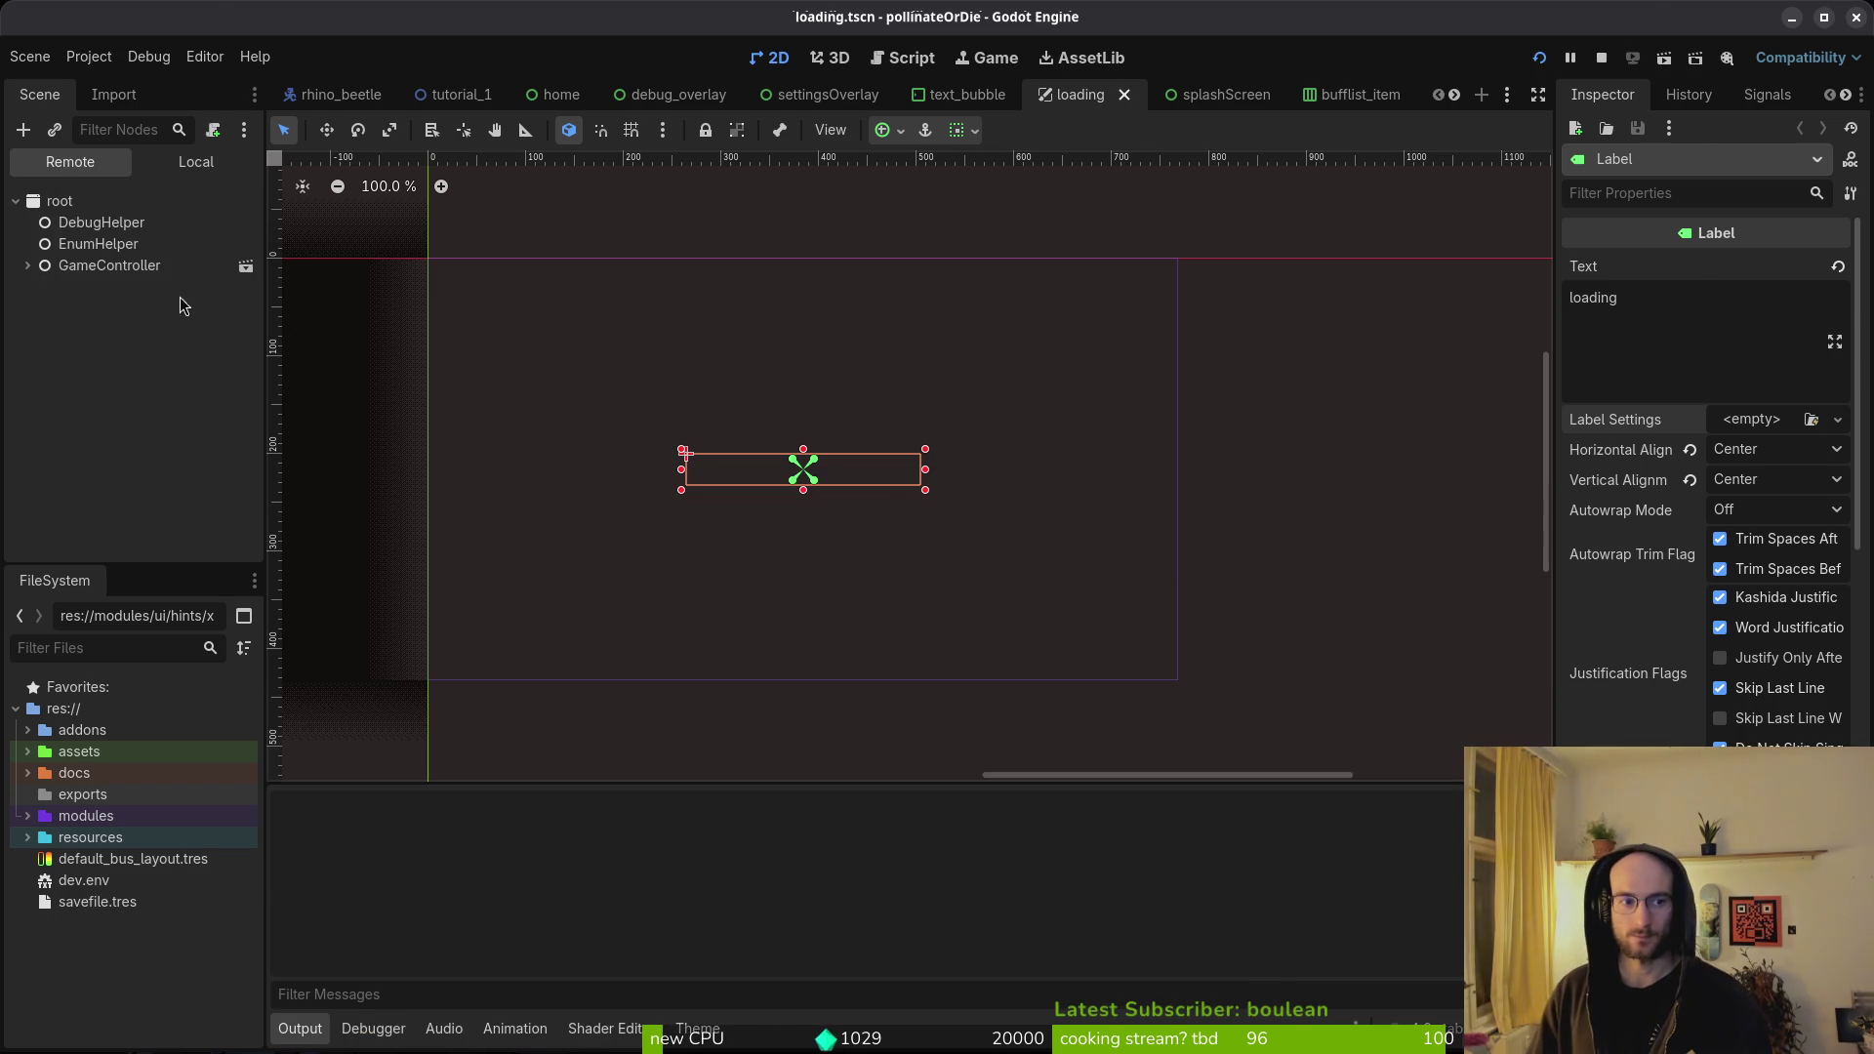
# - Close the game and open game.controller.tscn anyway despite its broken dependencies
pyautogui.click(1677, 18)
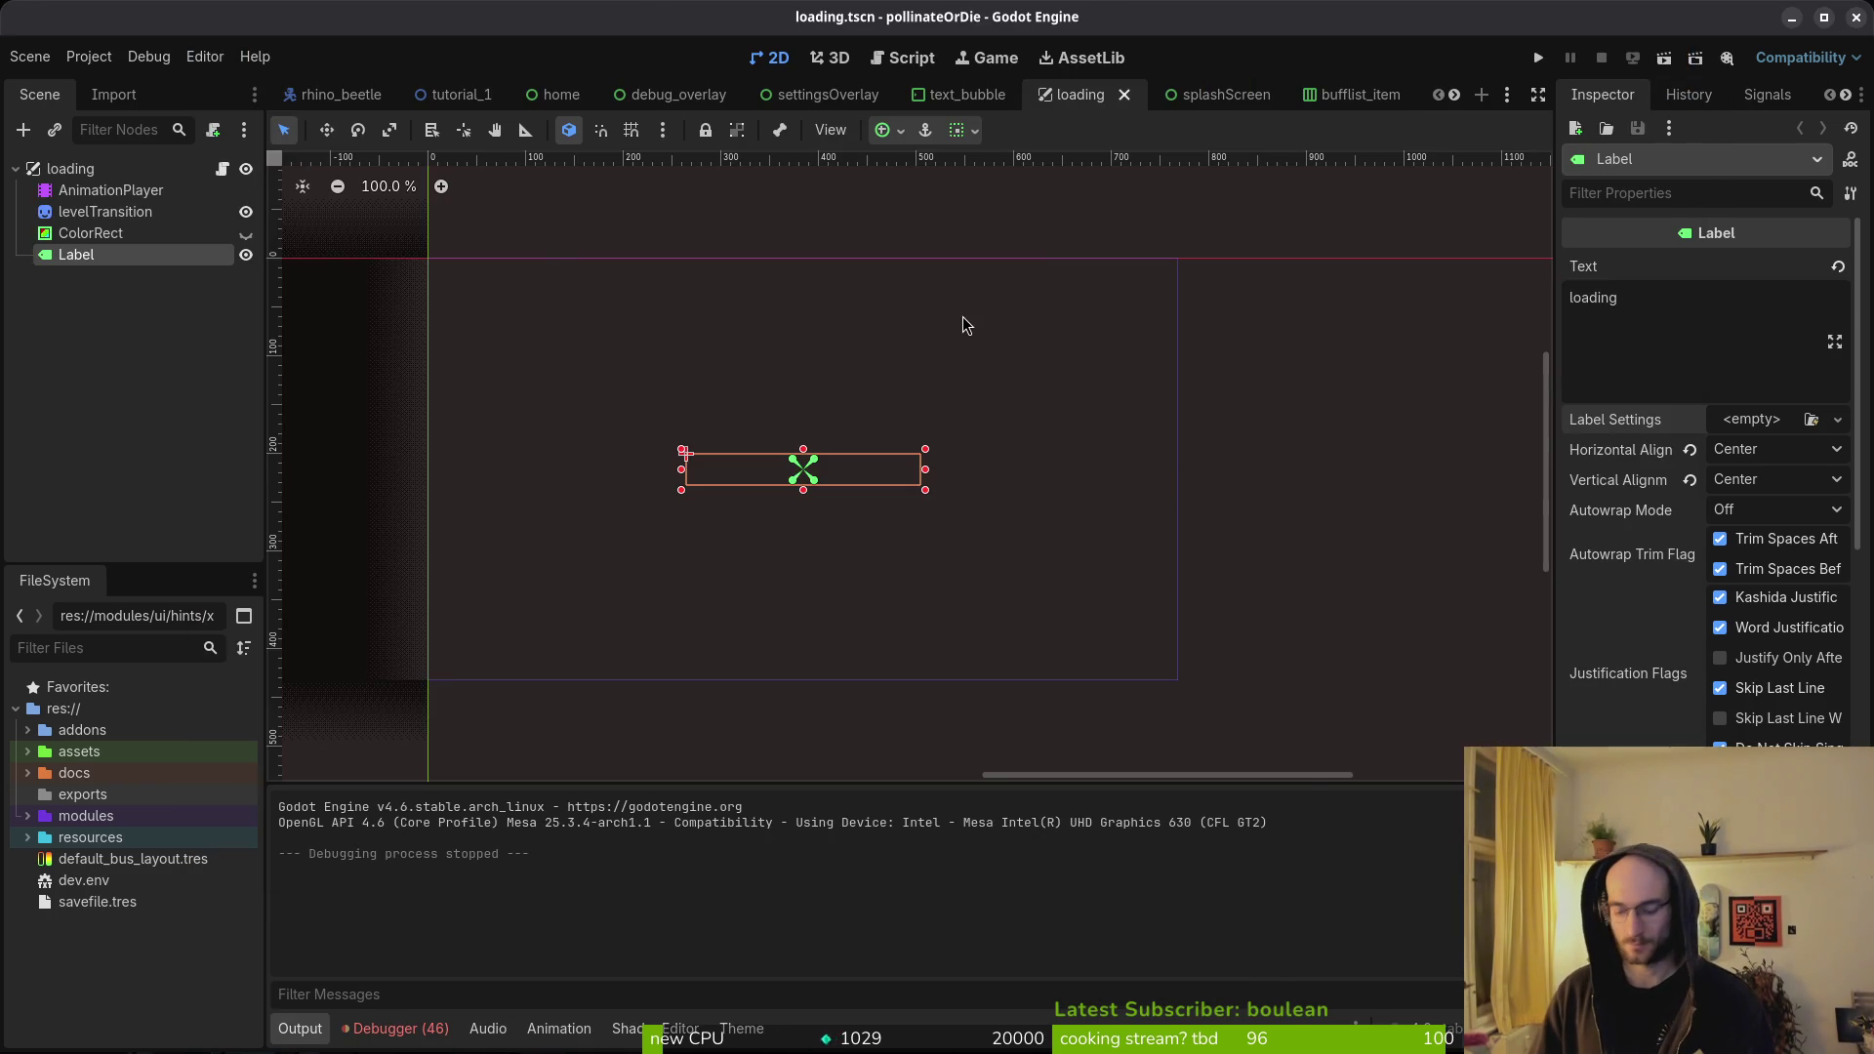
pyautogui.hotkey('ctrl', 'shift', 'o')
pyautogui.write('gamecontroller')
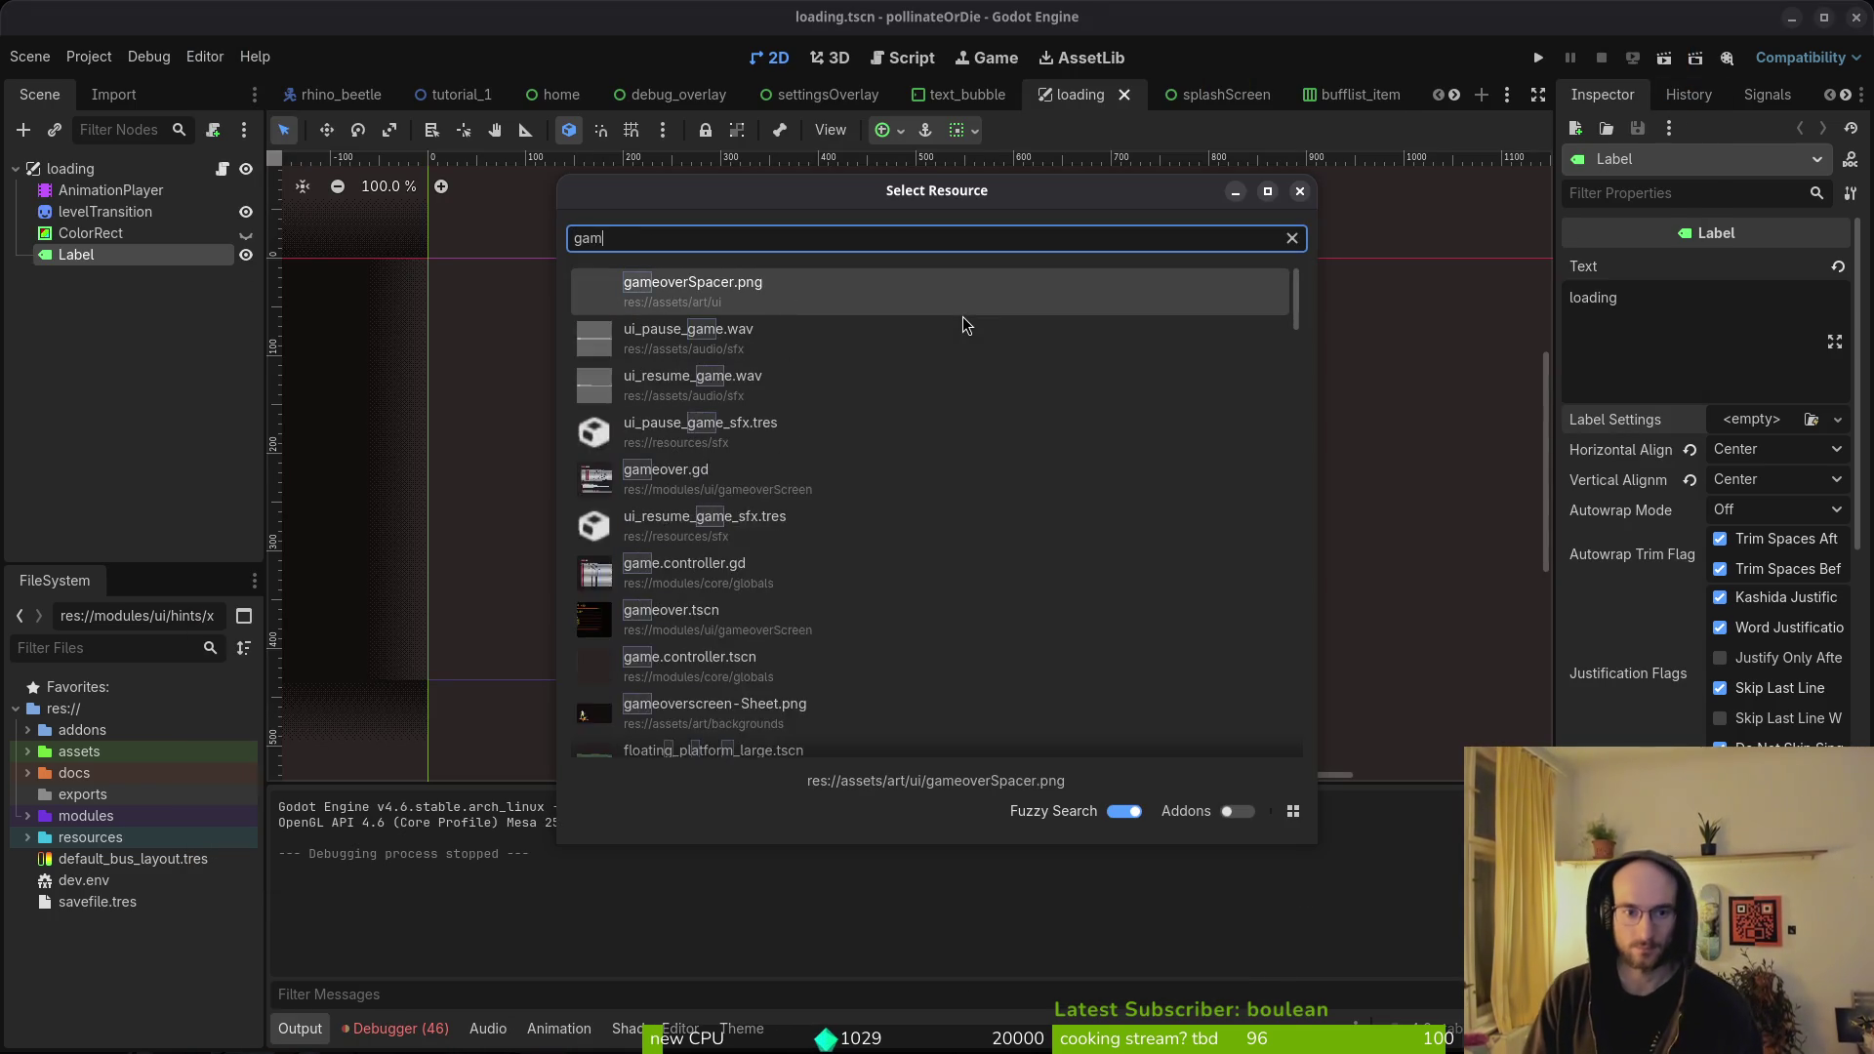
pyautogui.press('Return')
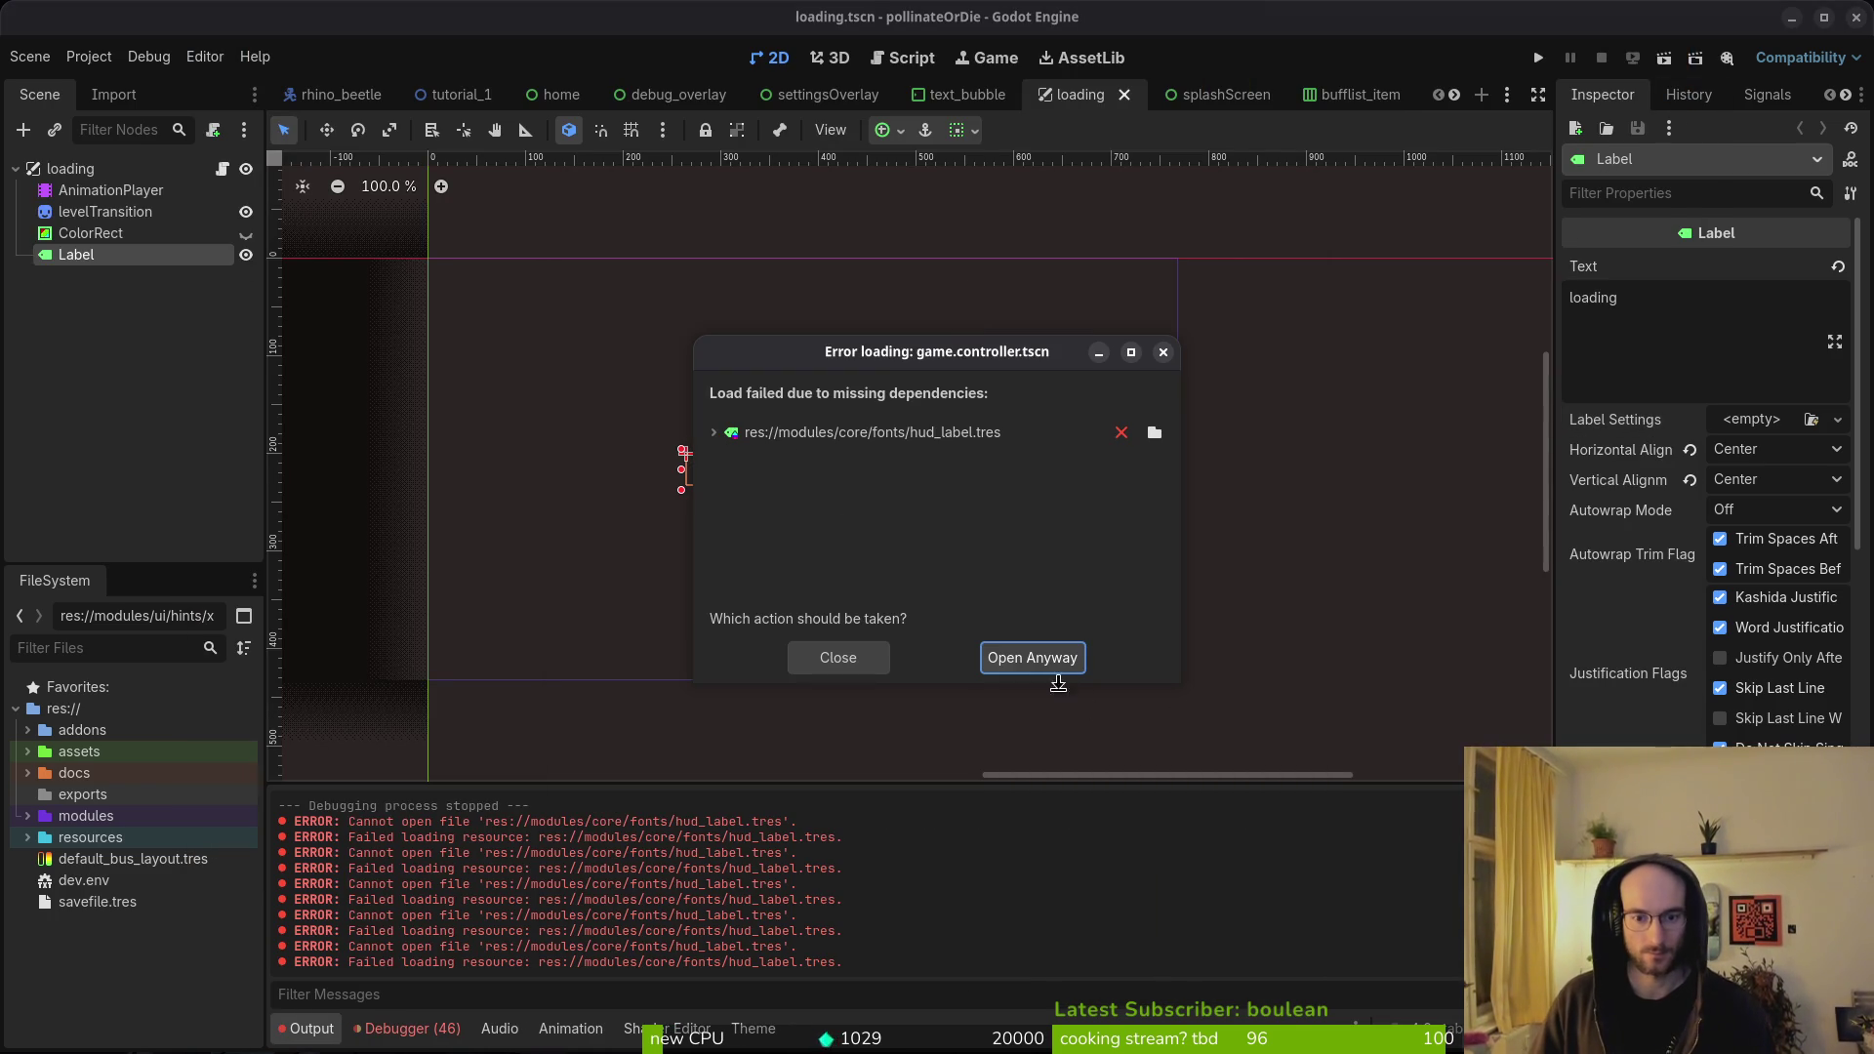
pyautogui.click(1049, 667)
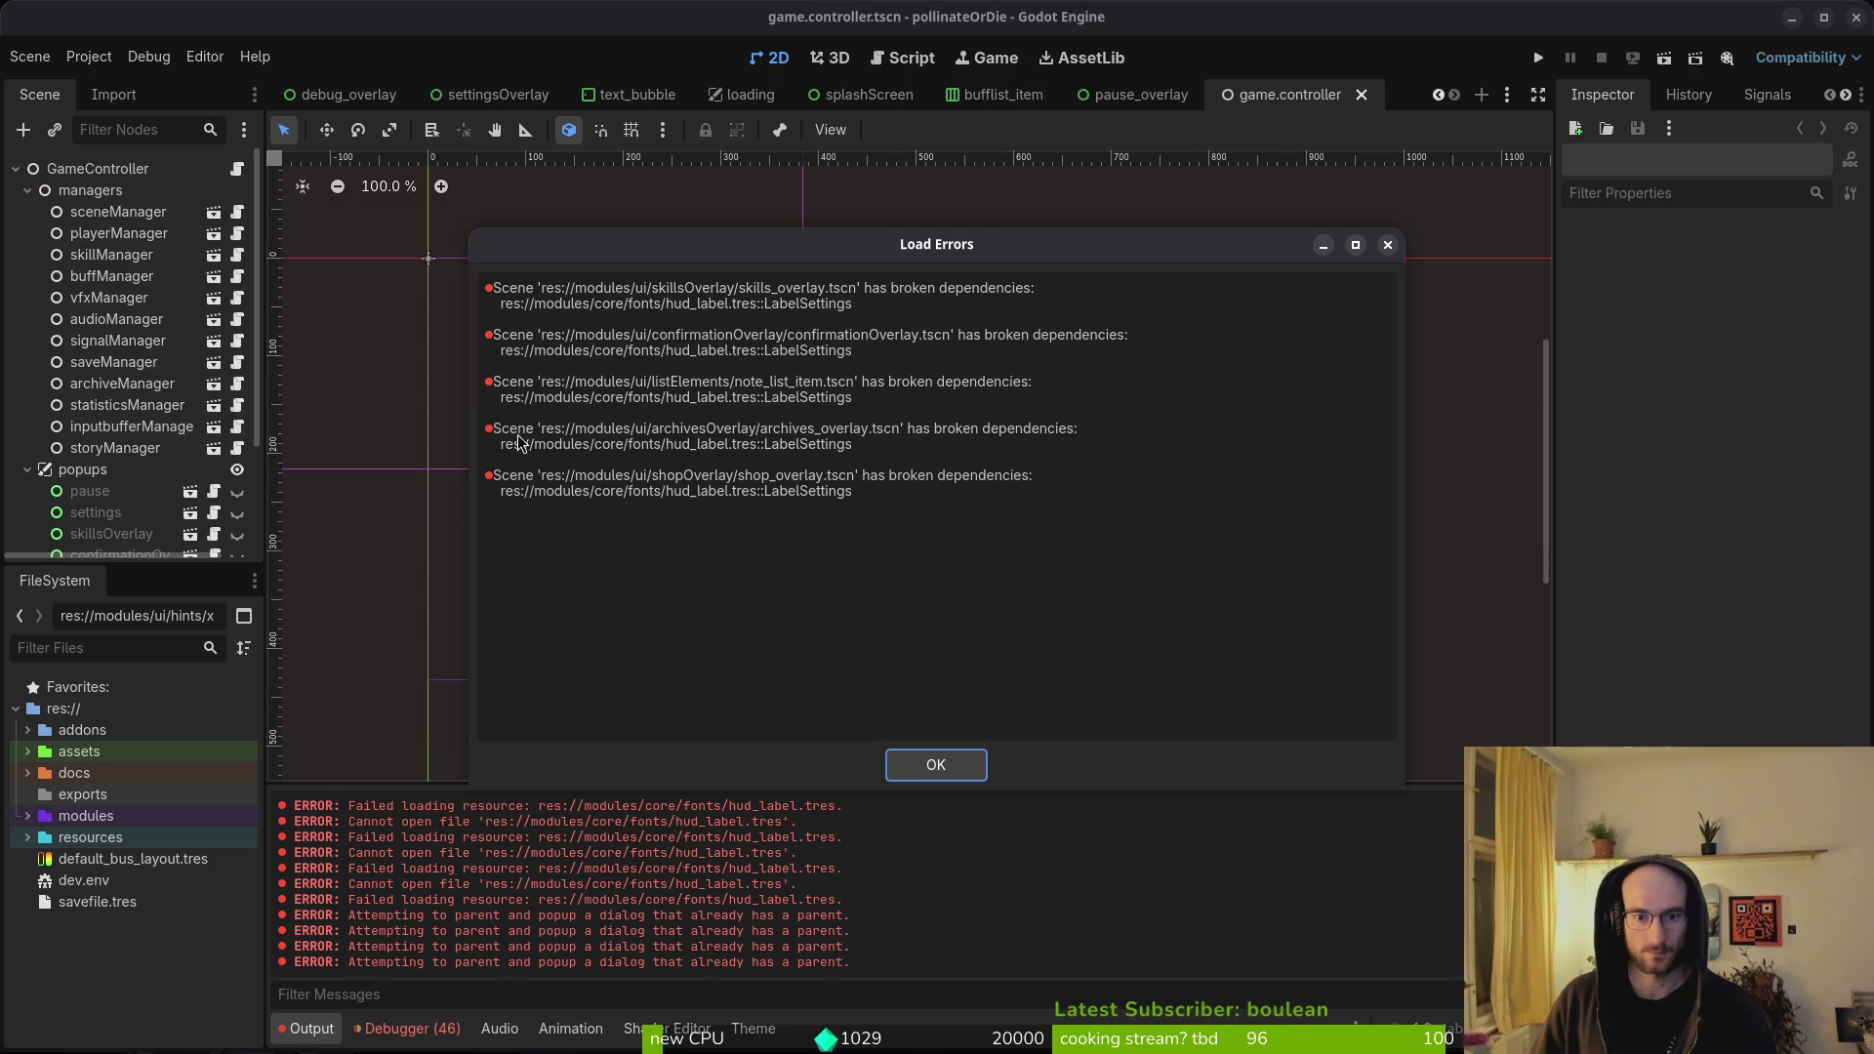
pyautogui.click(934, 766)
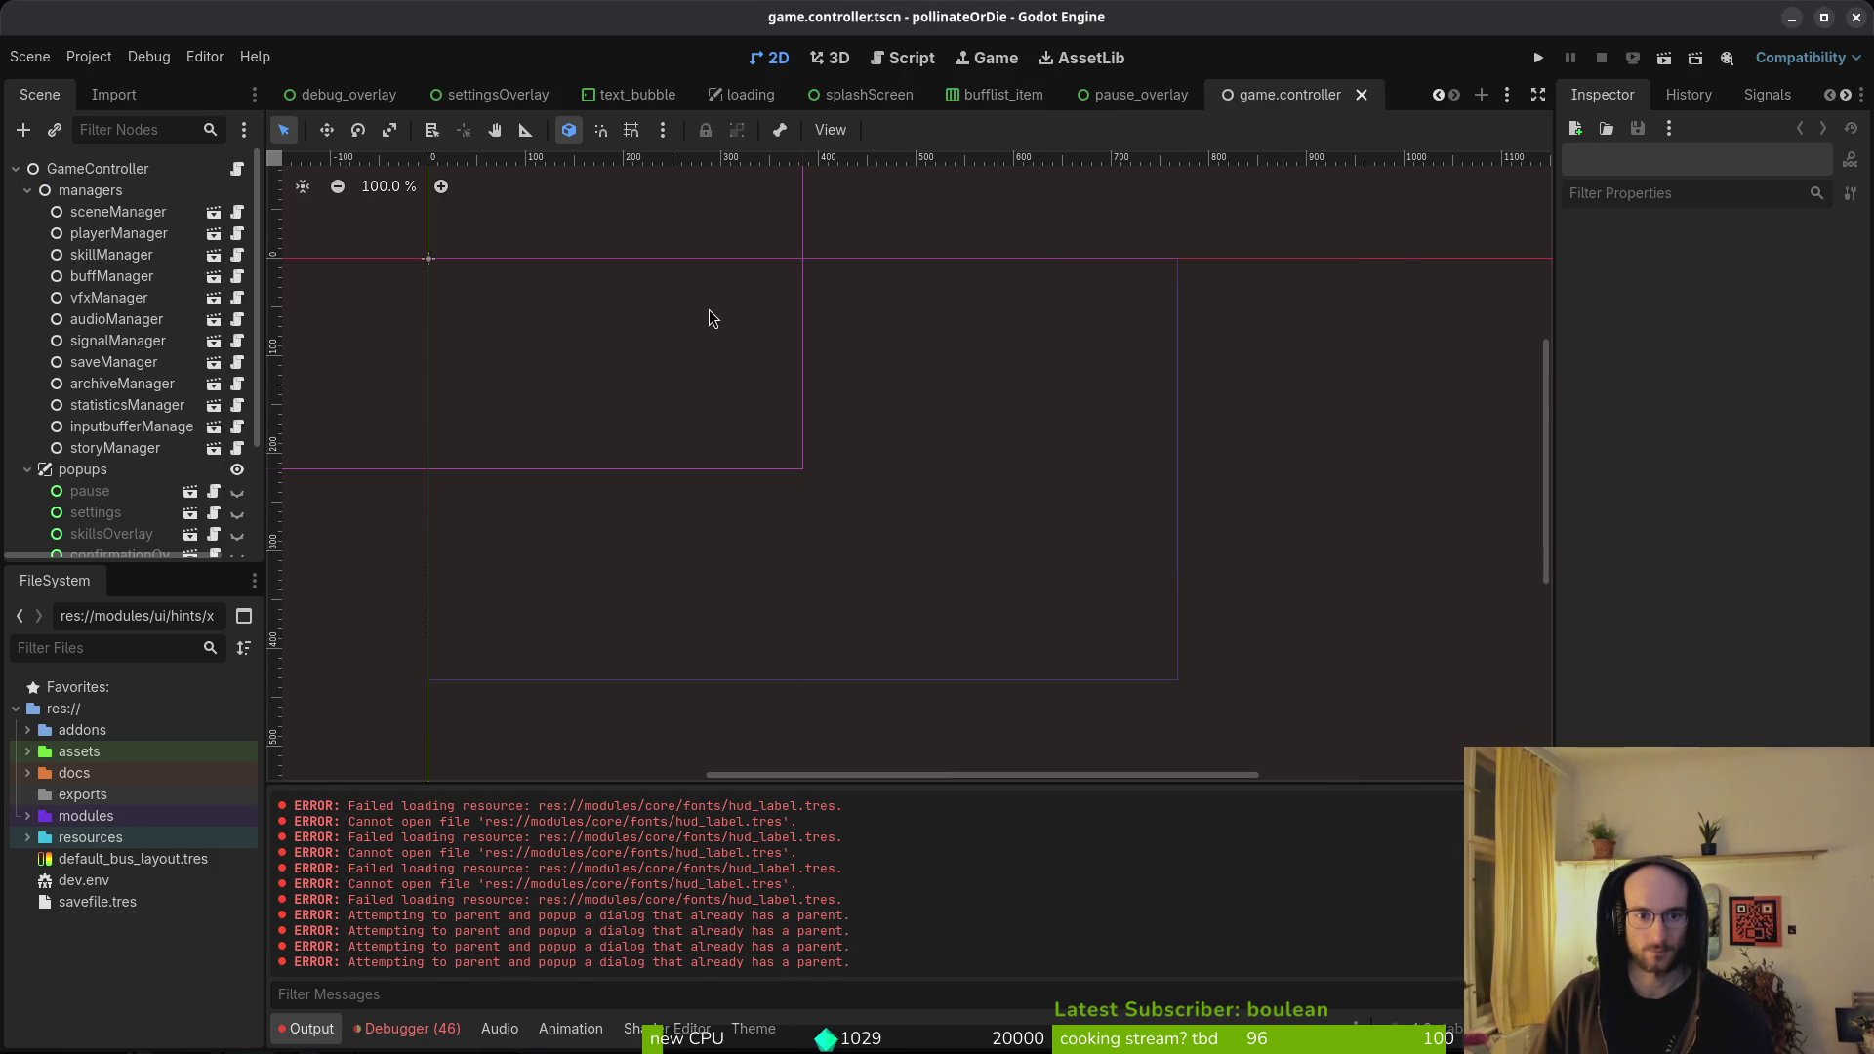
# - Open shop_overlay.tscn anyway despite the missing hud_label font
pyautogui.hotkey('alt', 'shift', 'o')
pyautogui.write('shoovertscn')
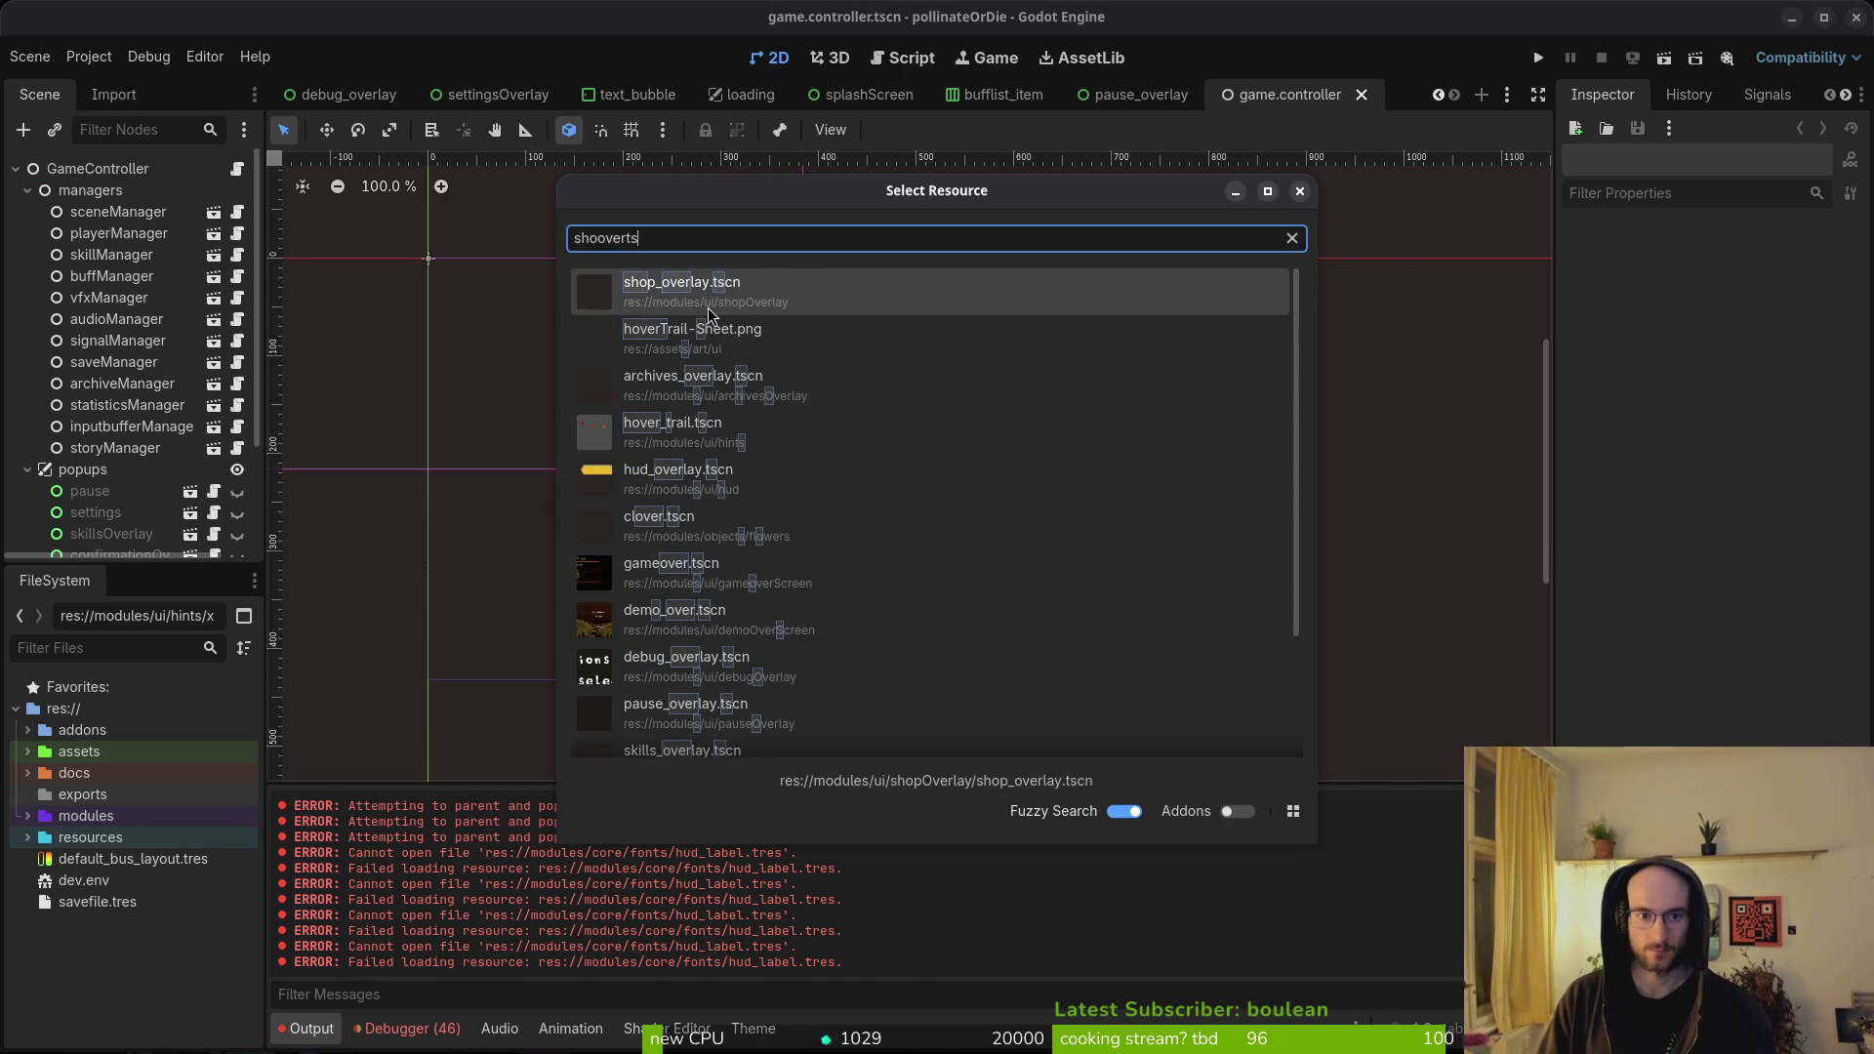
pyautogui.press('Return')
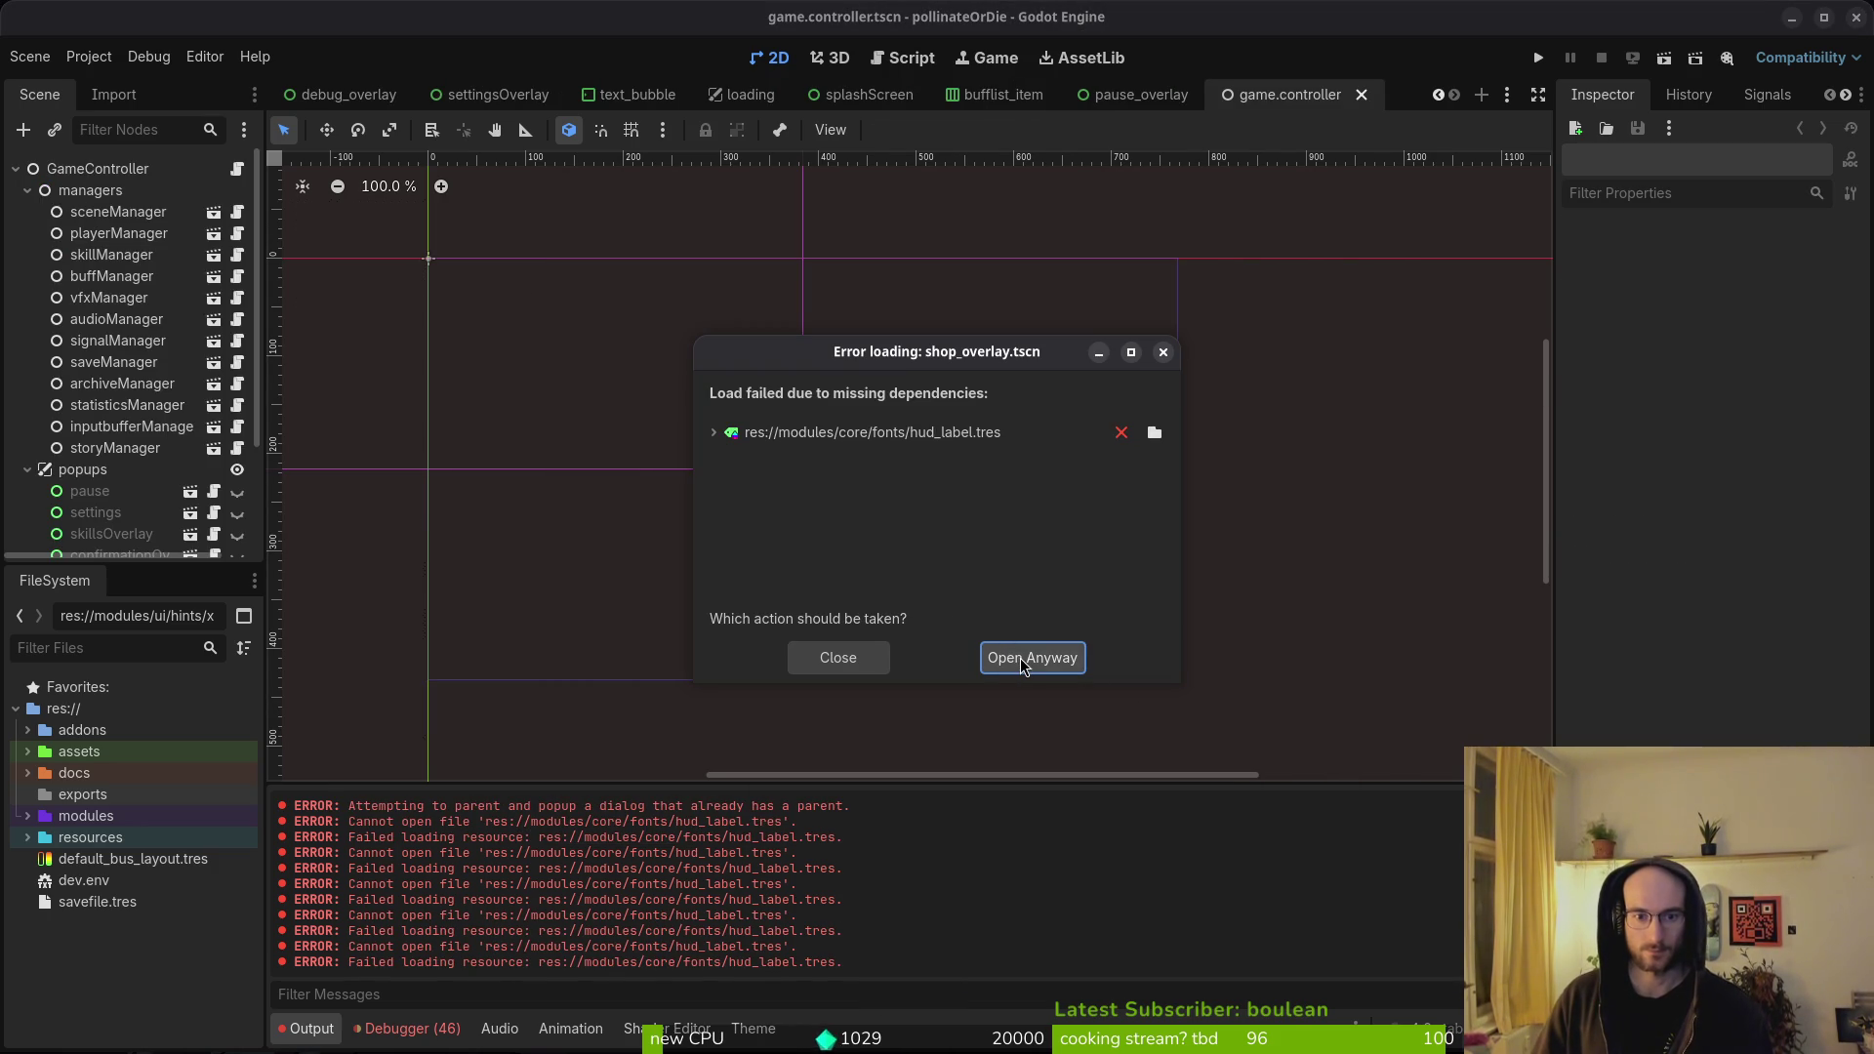
pyautogui.click(1006, 660)
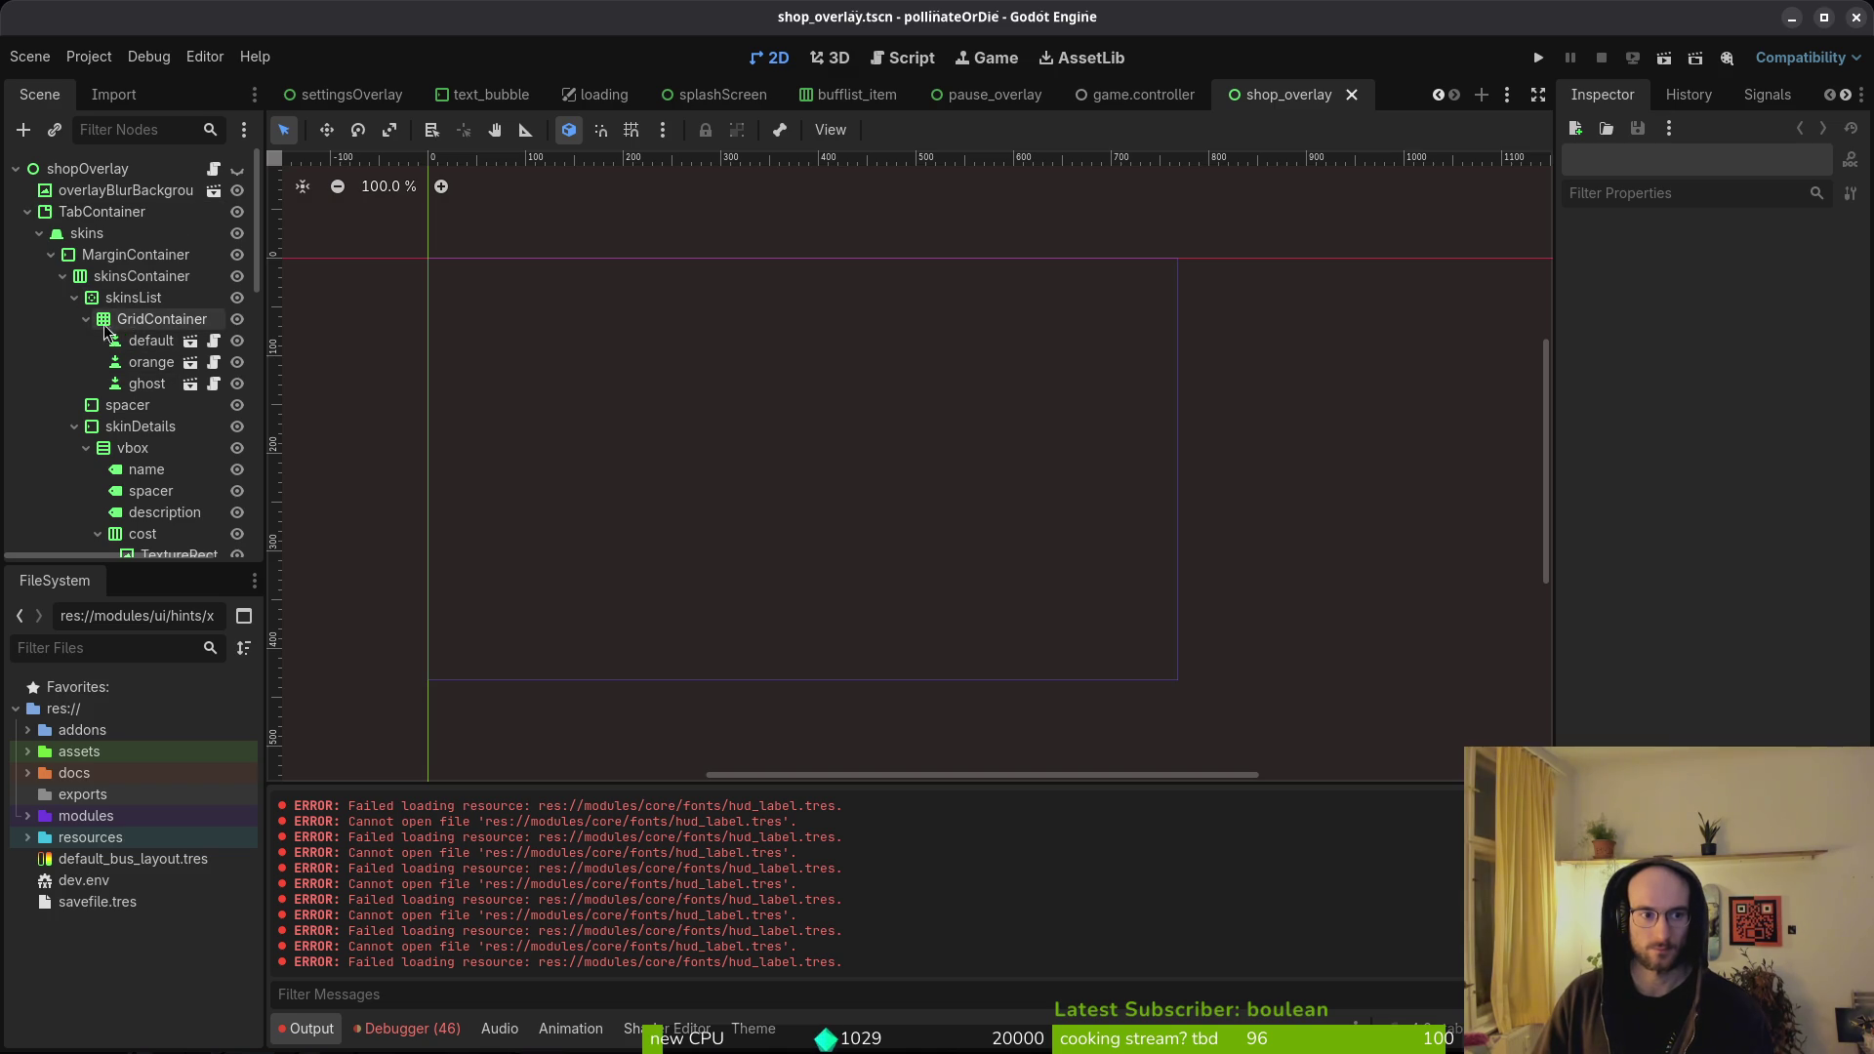
# - Inspect the shop overlay's spacer, description, costValue, active and collectedXpLabel nodes
pyautogui.click(149, 491)
pyautogui.click(162, 519)
pyautogui.scroll(-4, 164, 489)
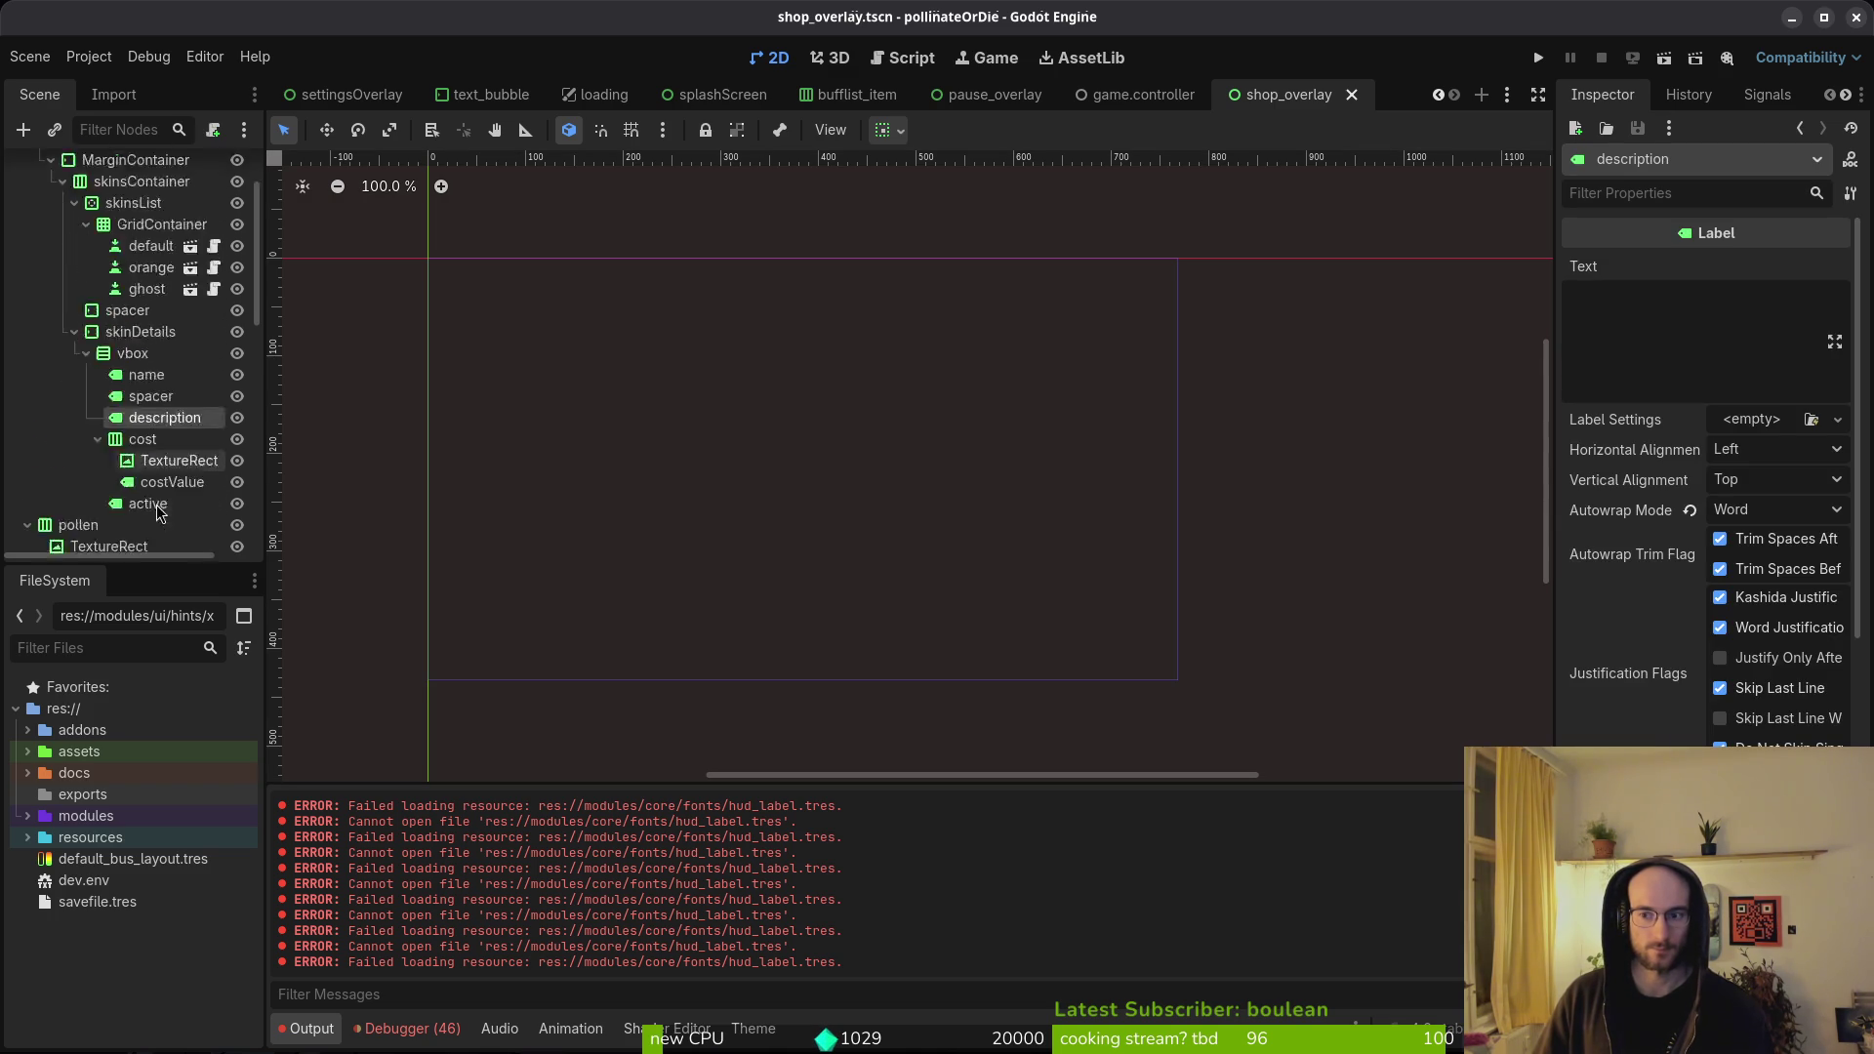
pyautogui.click(166, 388)
pyautogui.click(162, 409)
pyautogui.click(164, 387)
pyautogui.click(162, 410)
pyautogui.click(125, 474)
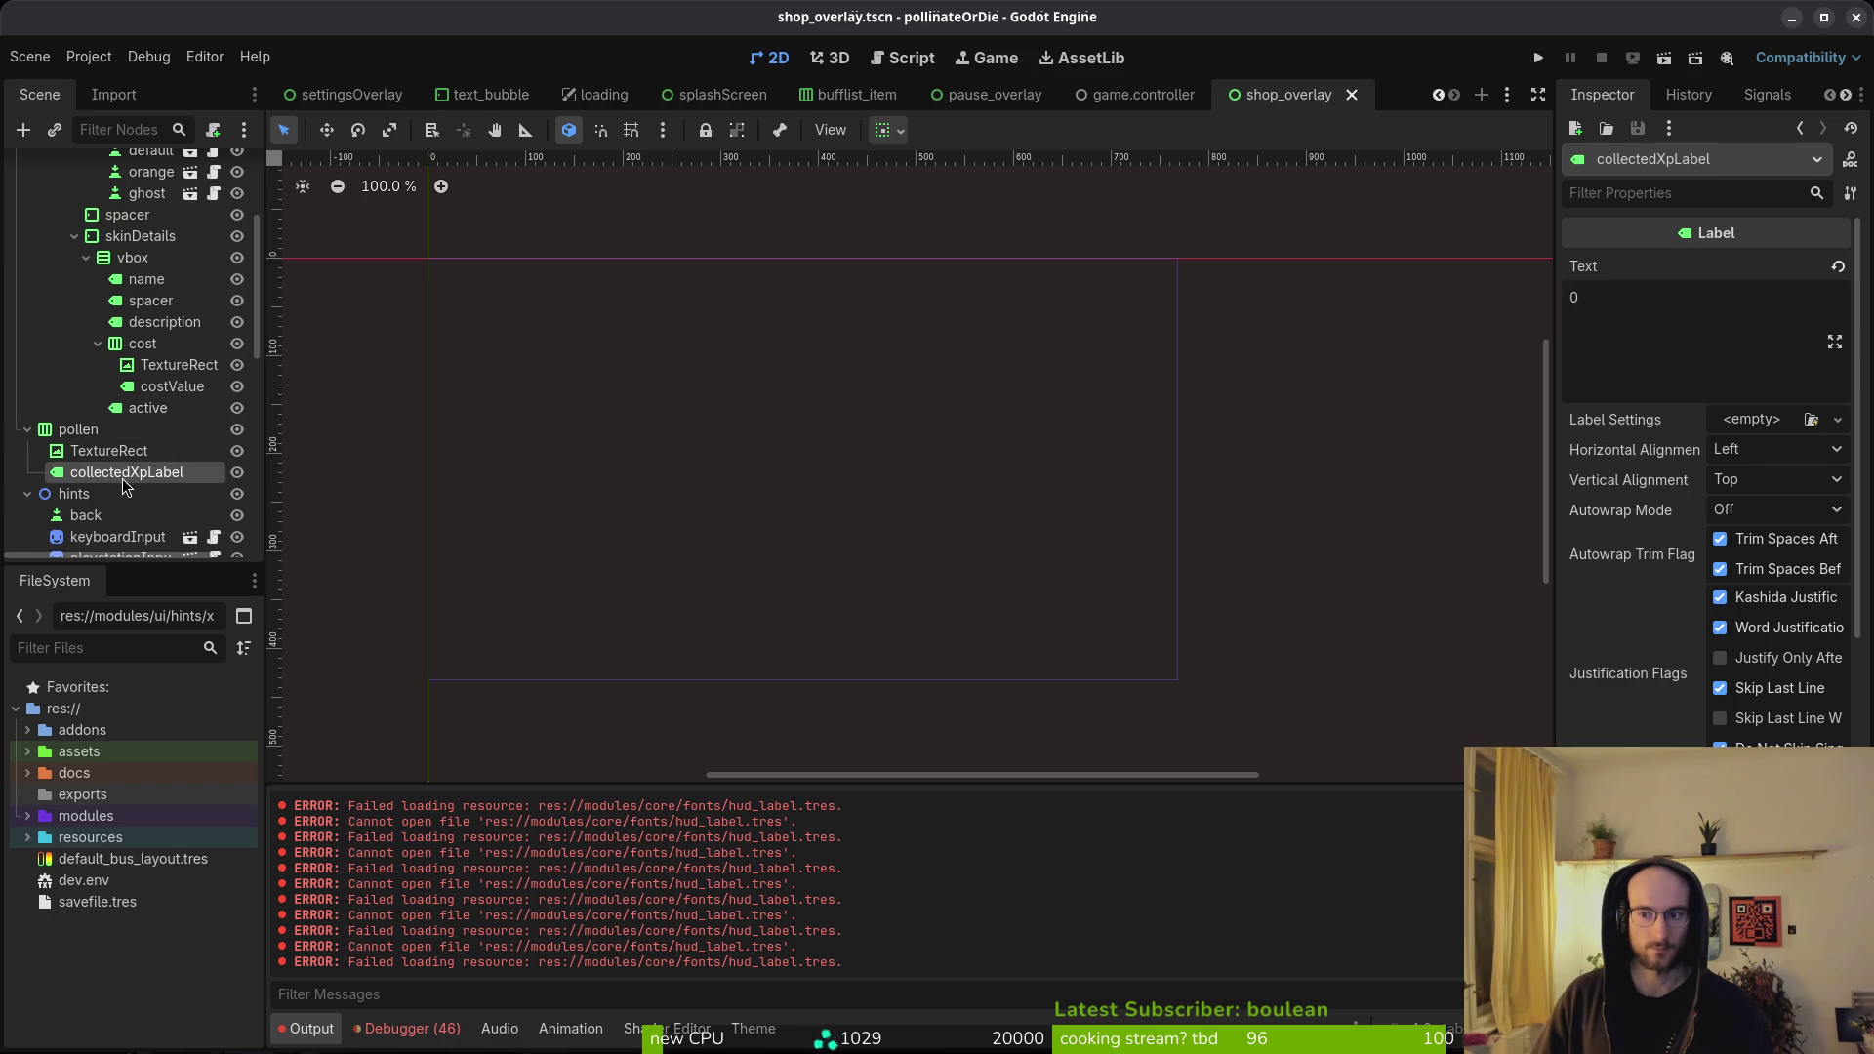
pyautogui.scroll(-8, 1659, 694)
pyautogui.scroll(-4, 1659, 696)
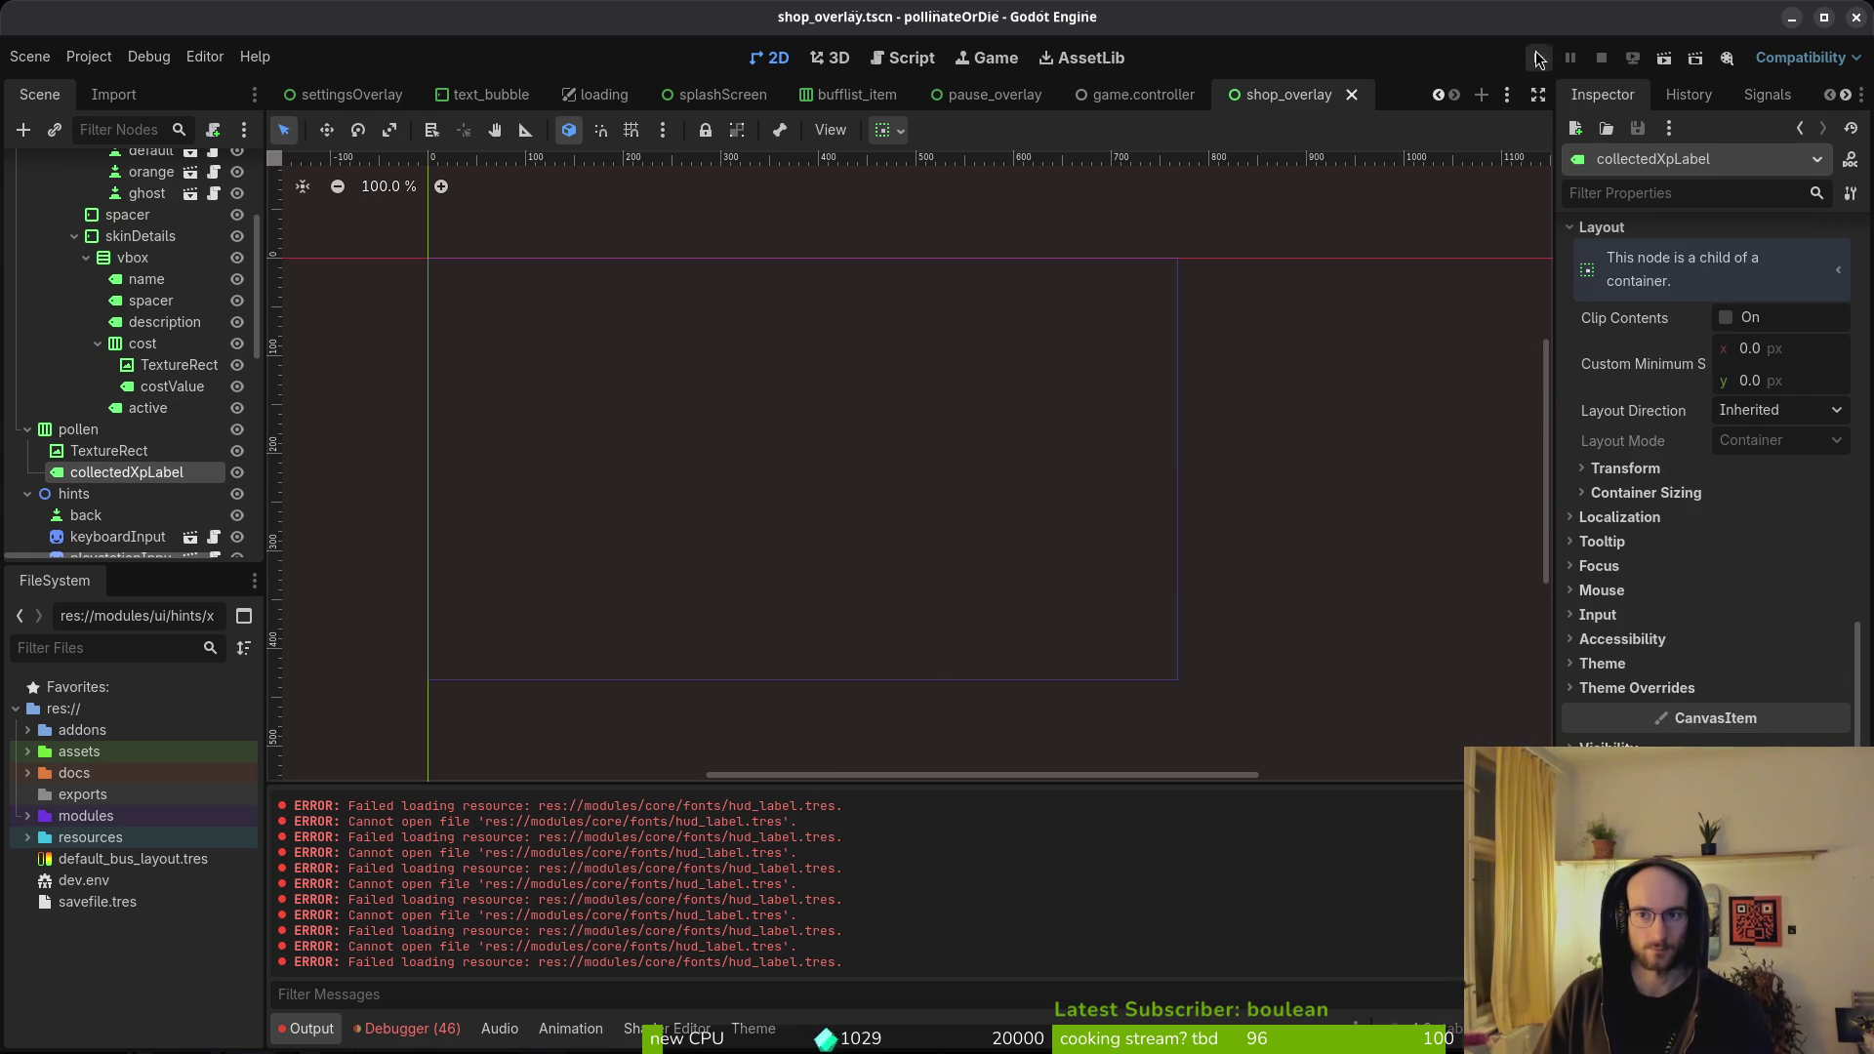
# - Run the game, close it, and review the debugger's Errors list
pyautogui.click(1539, 60)
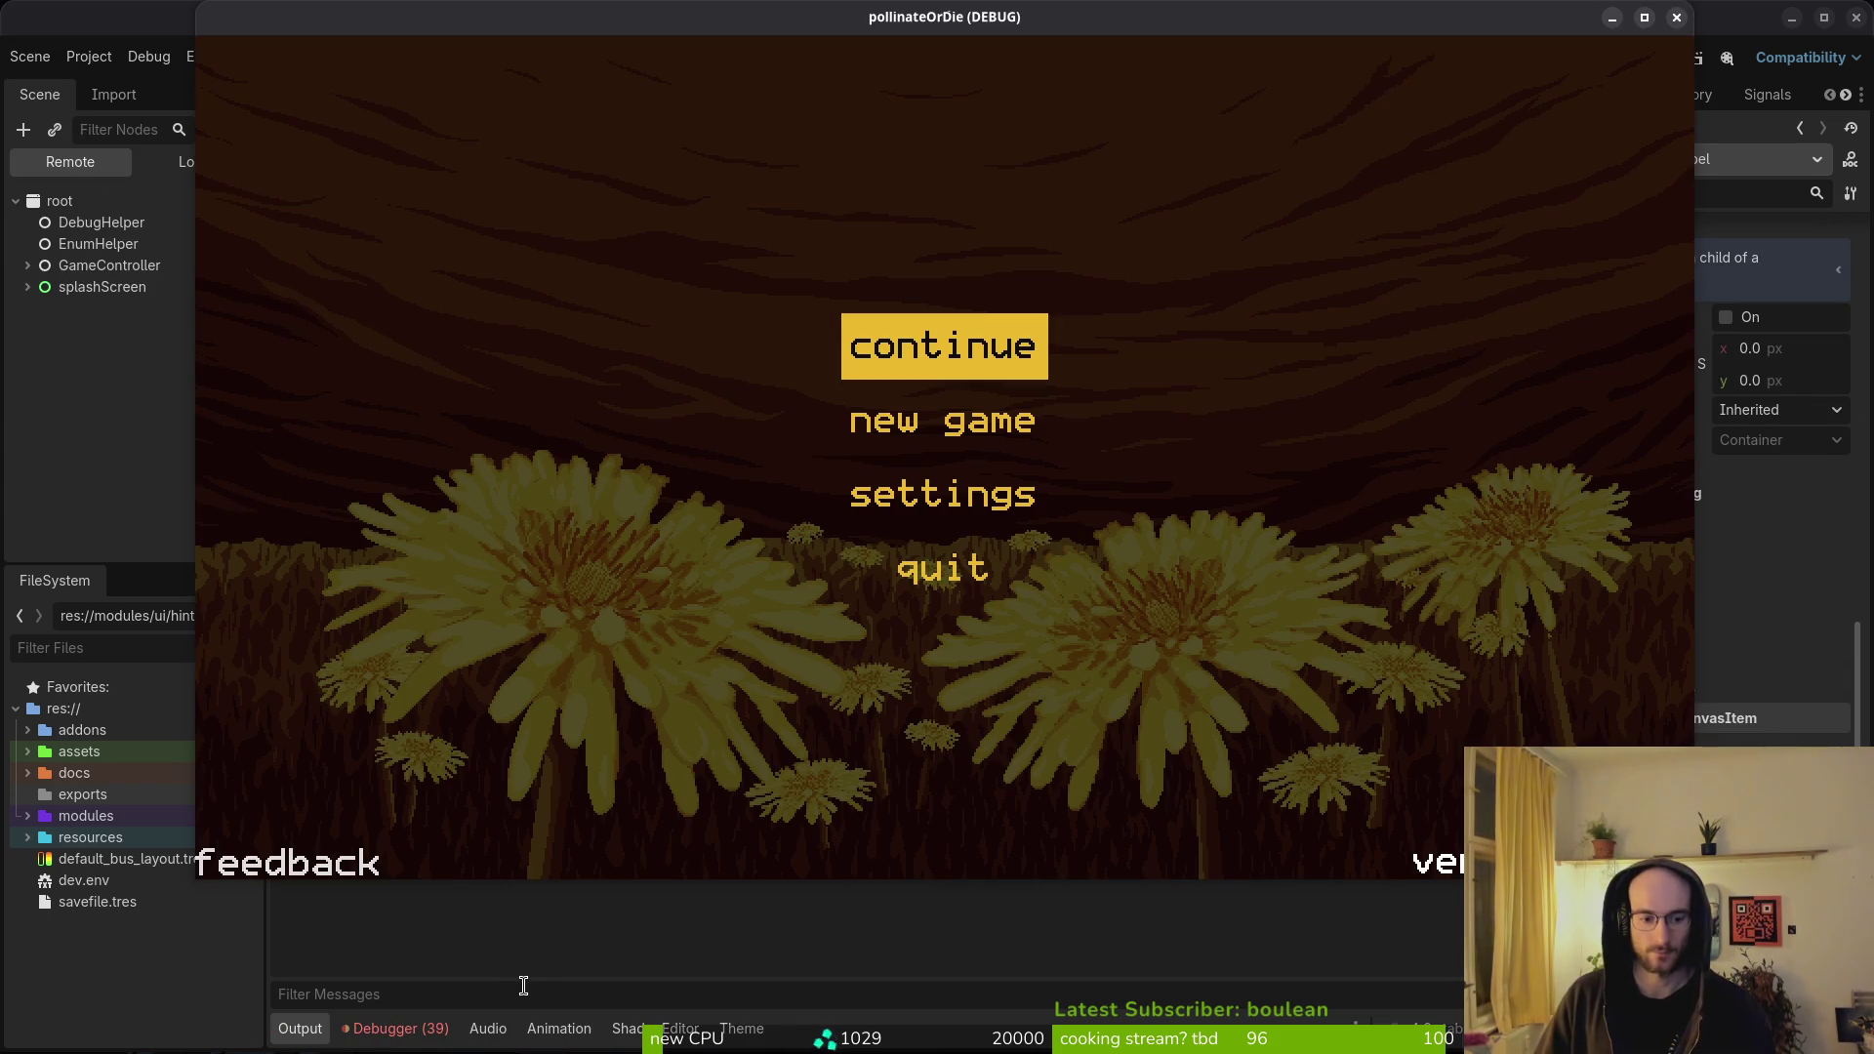
pyautogui.click(1677, 21)
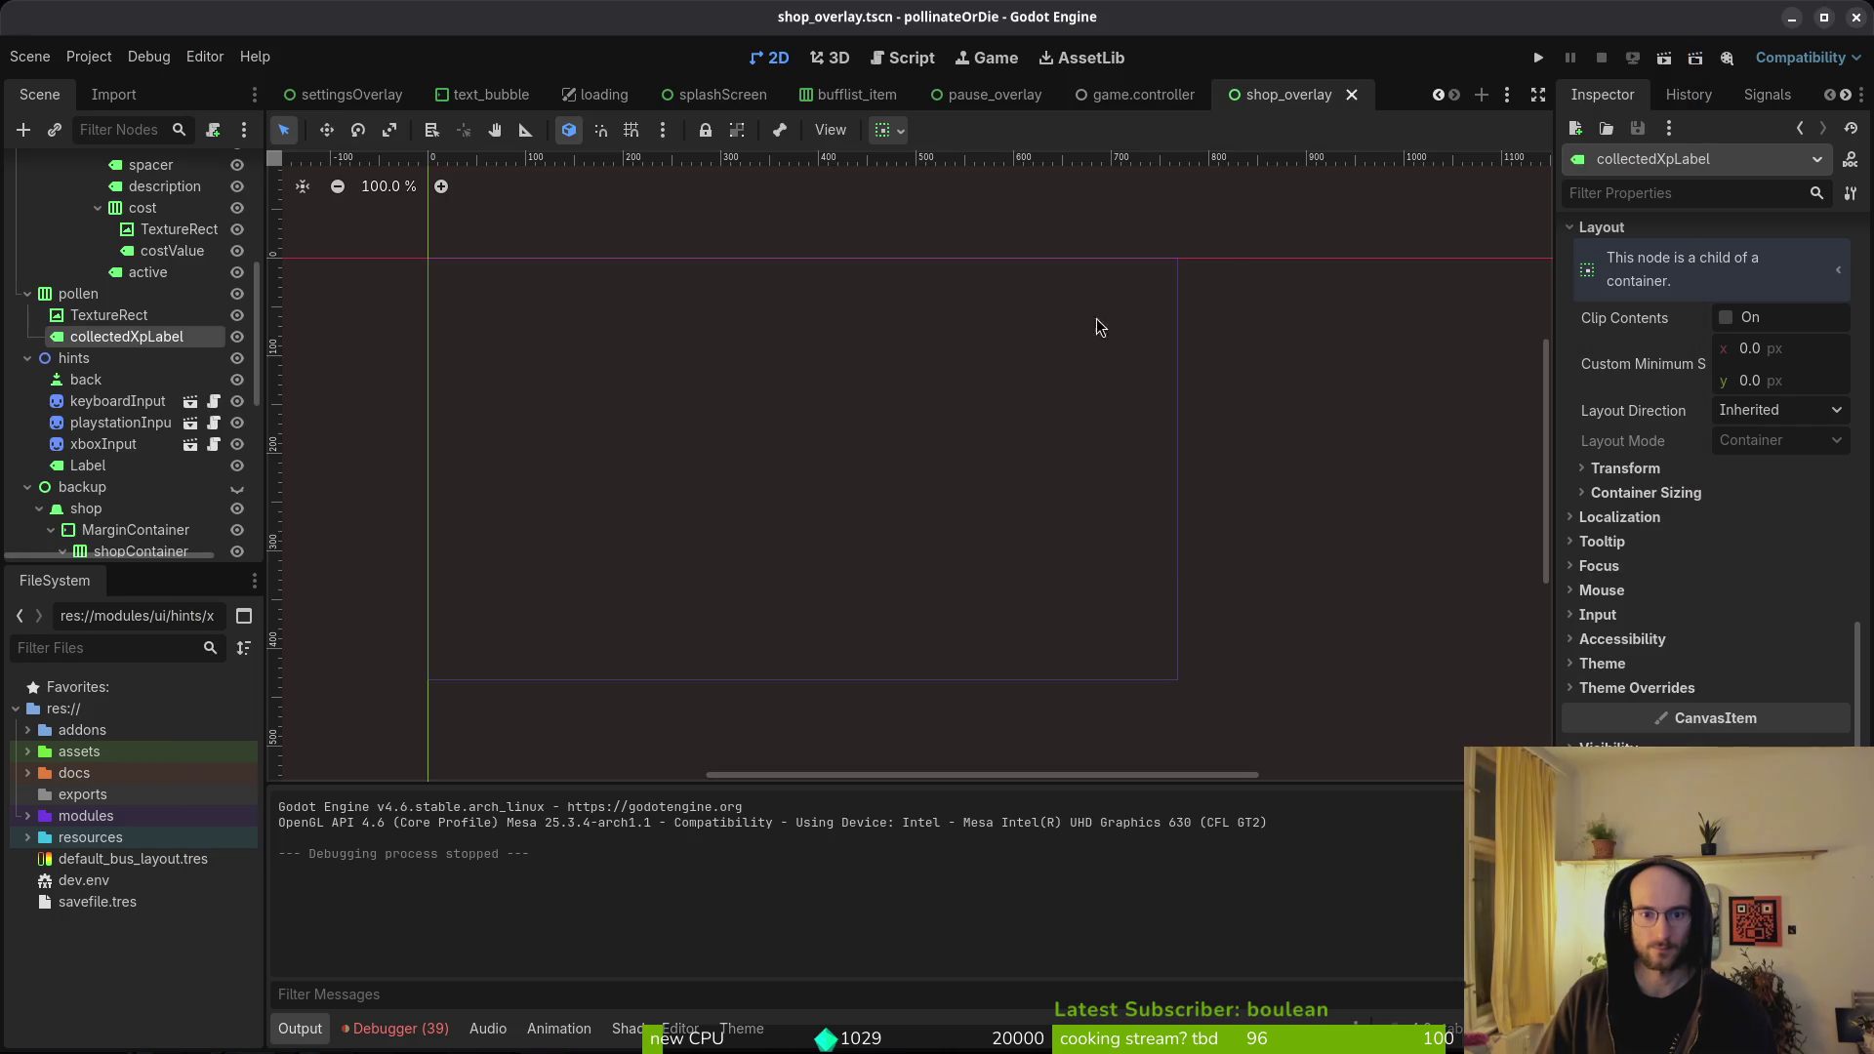
pyautogui.click(396, 1028)
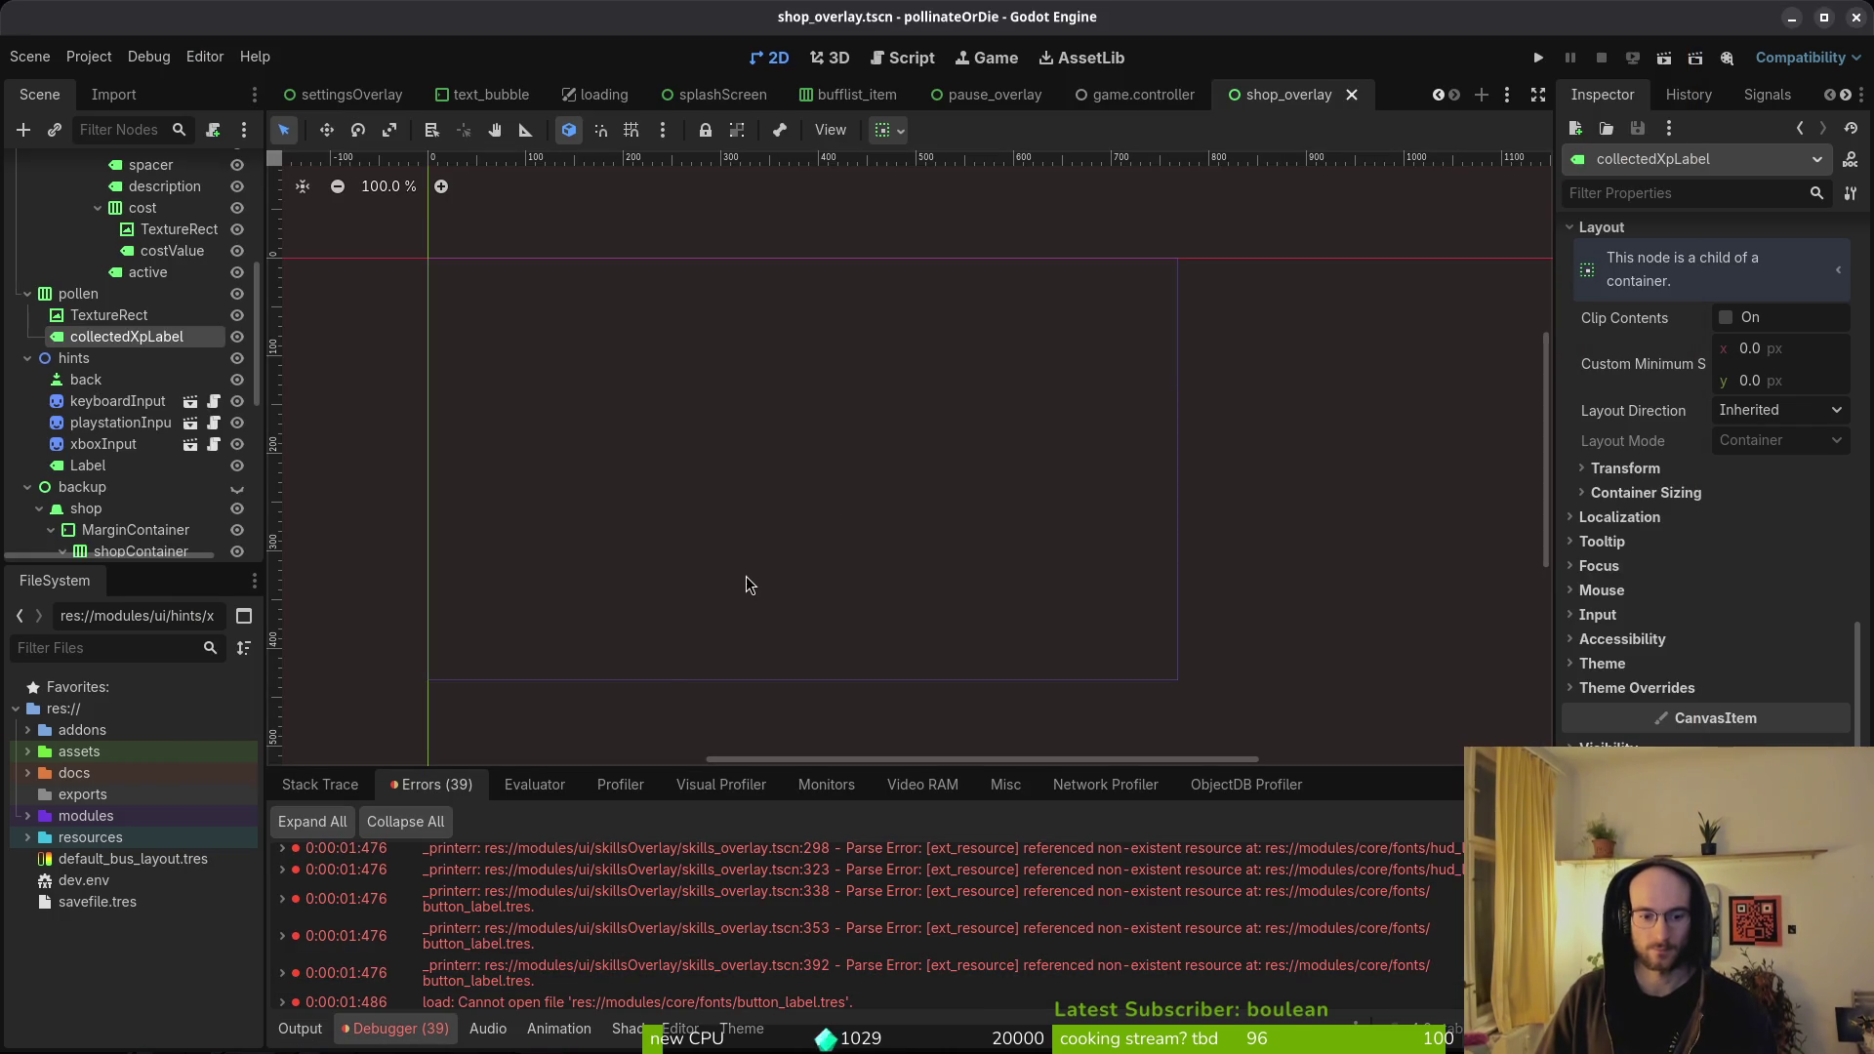
# - Open skills_overlay anyway despite missing fonts, then look back at the shop overlay
pyautogui.hotkey('ctrl', 'shift', 'o')
pyautogui.write('skillsoverlay')
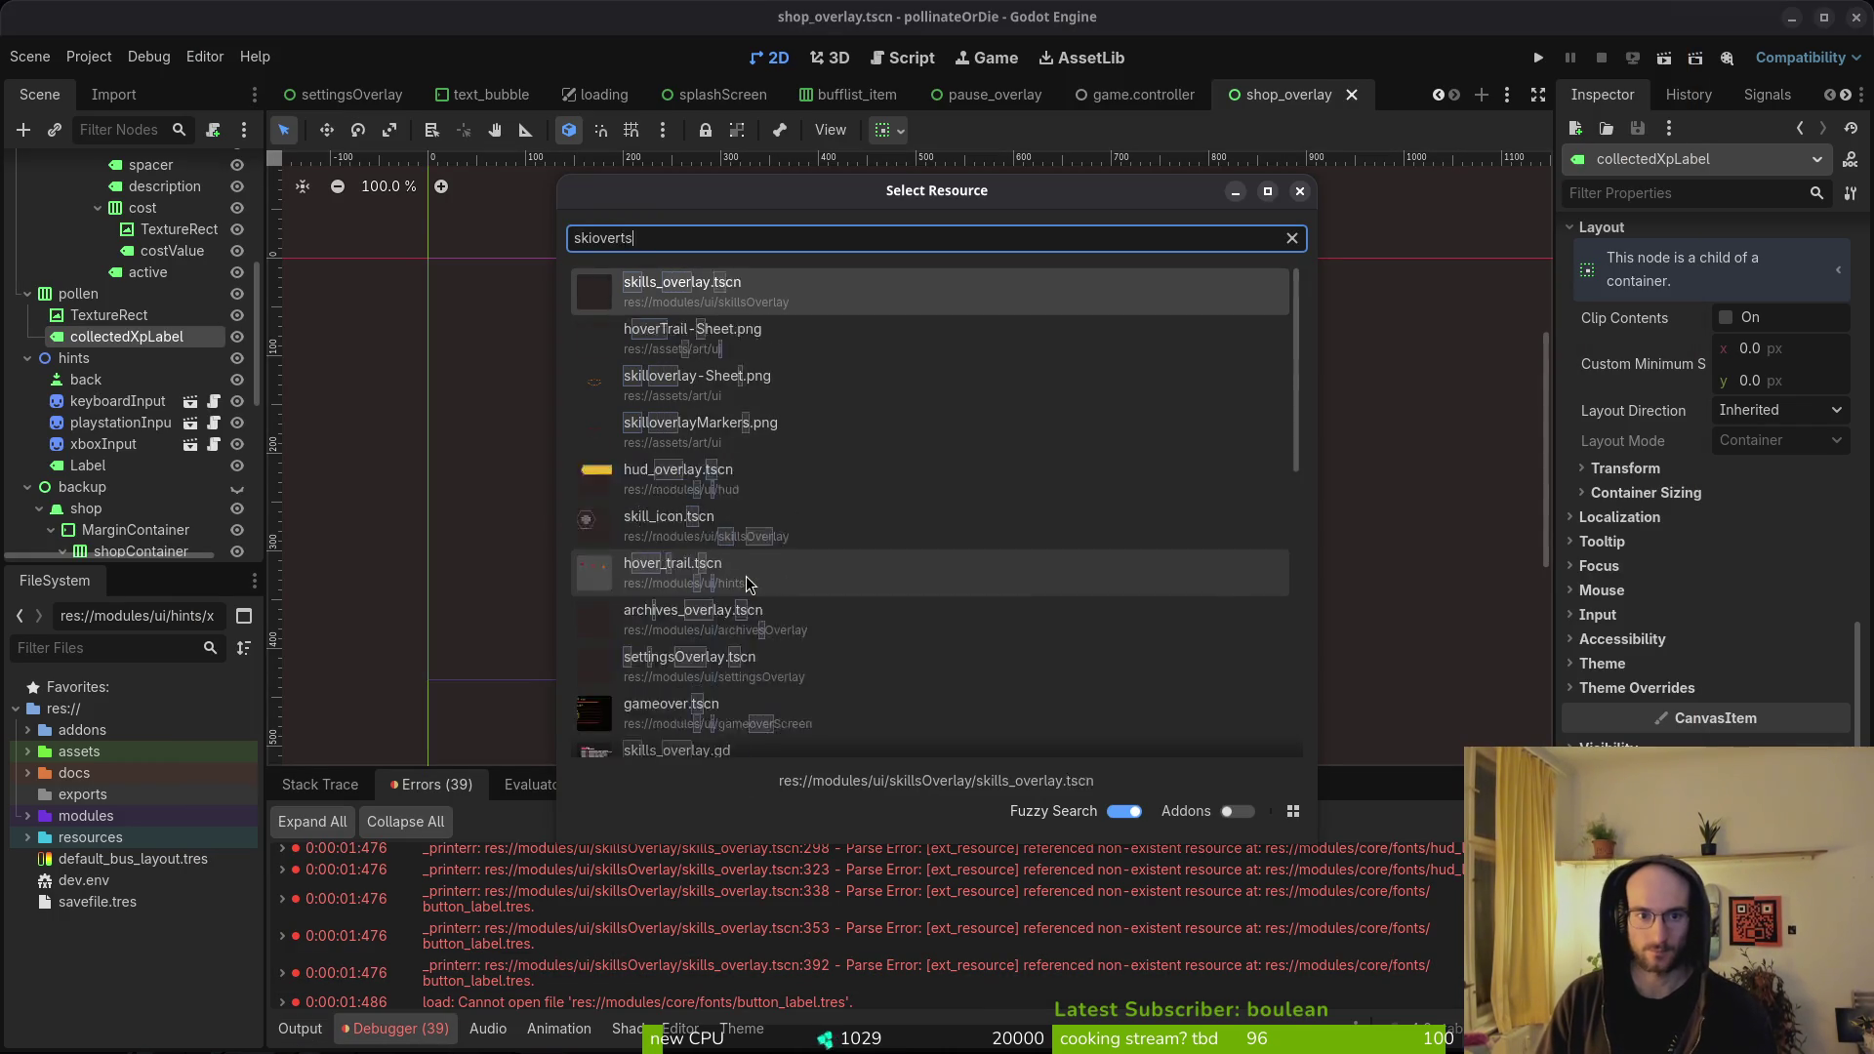
pyautogui.press('Return')
pyautogui.click(1047, 658)
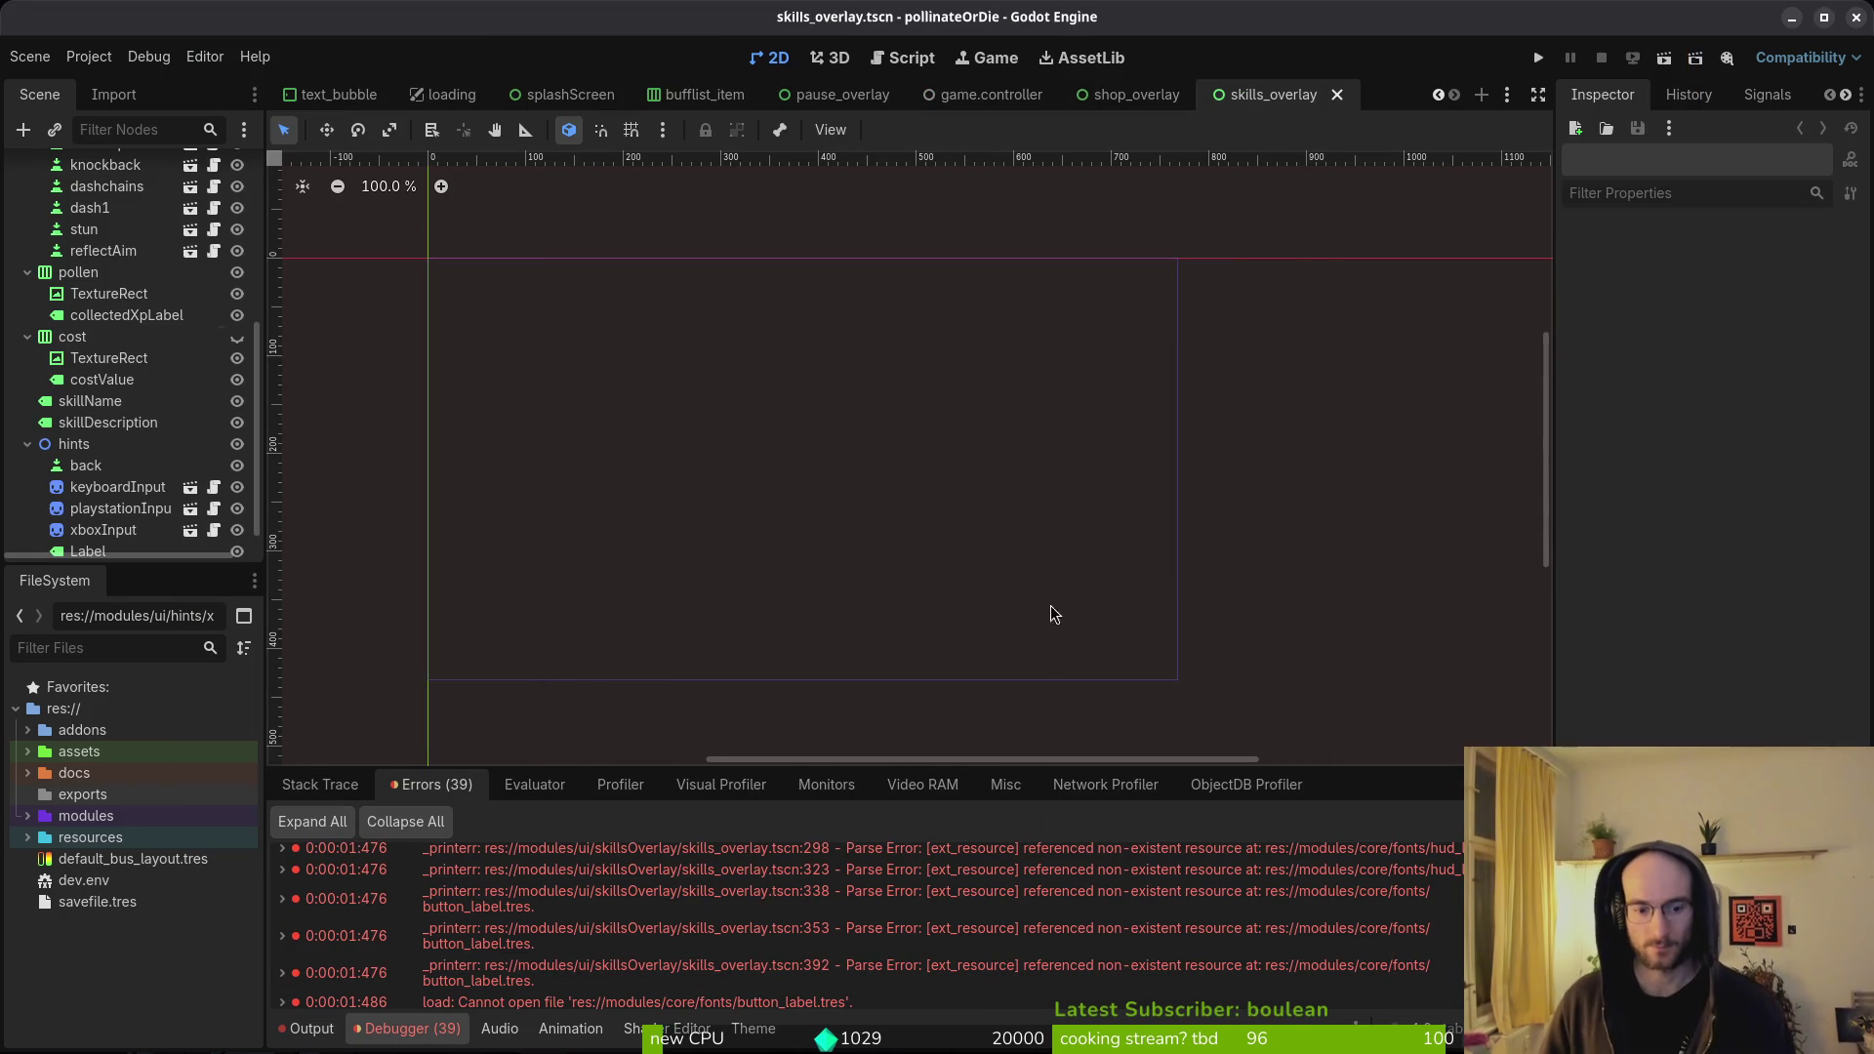
pyautogui.hotkey('ctrl', 'shift', 'o')
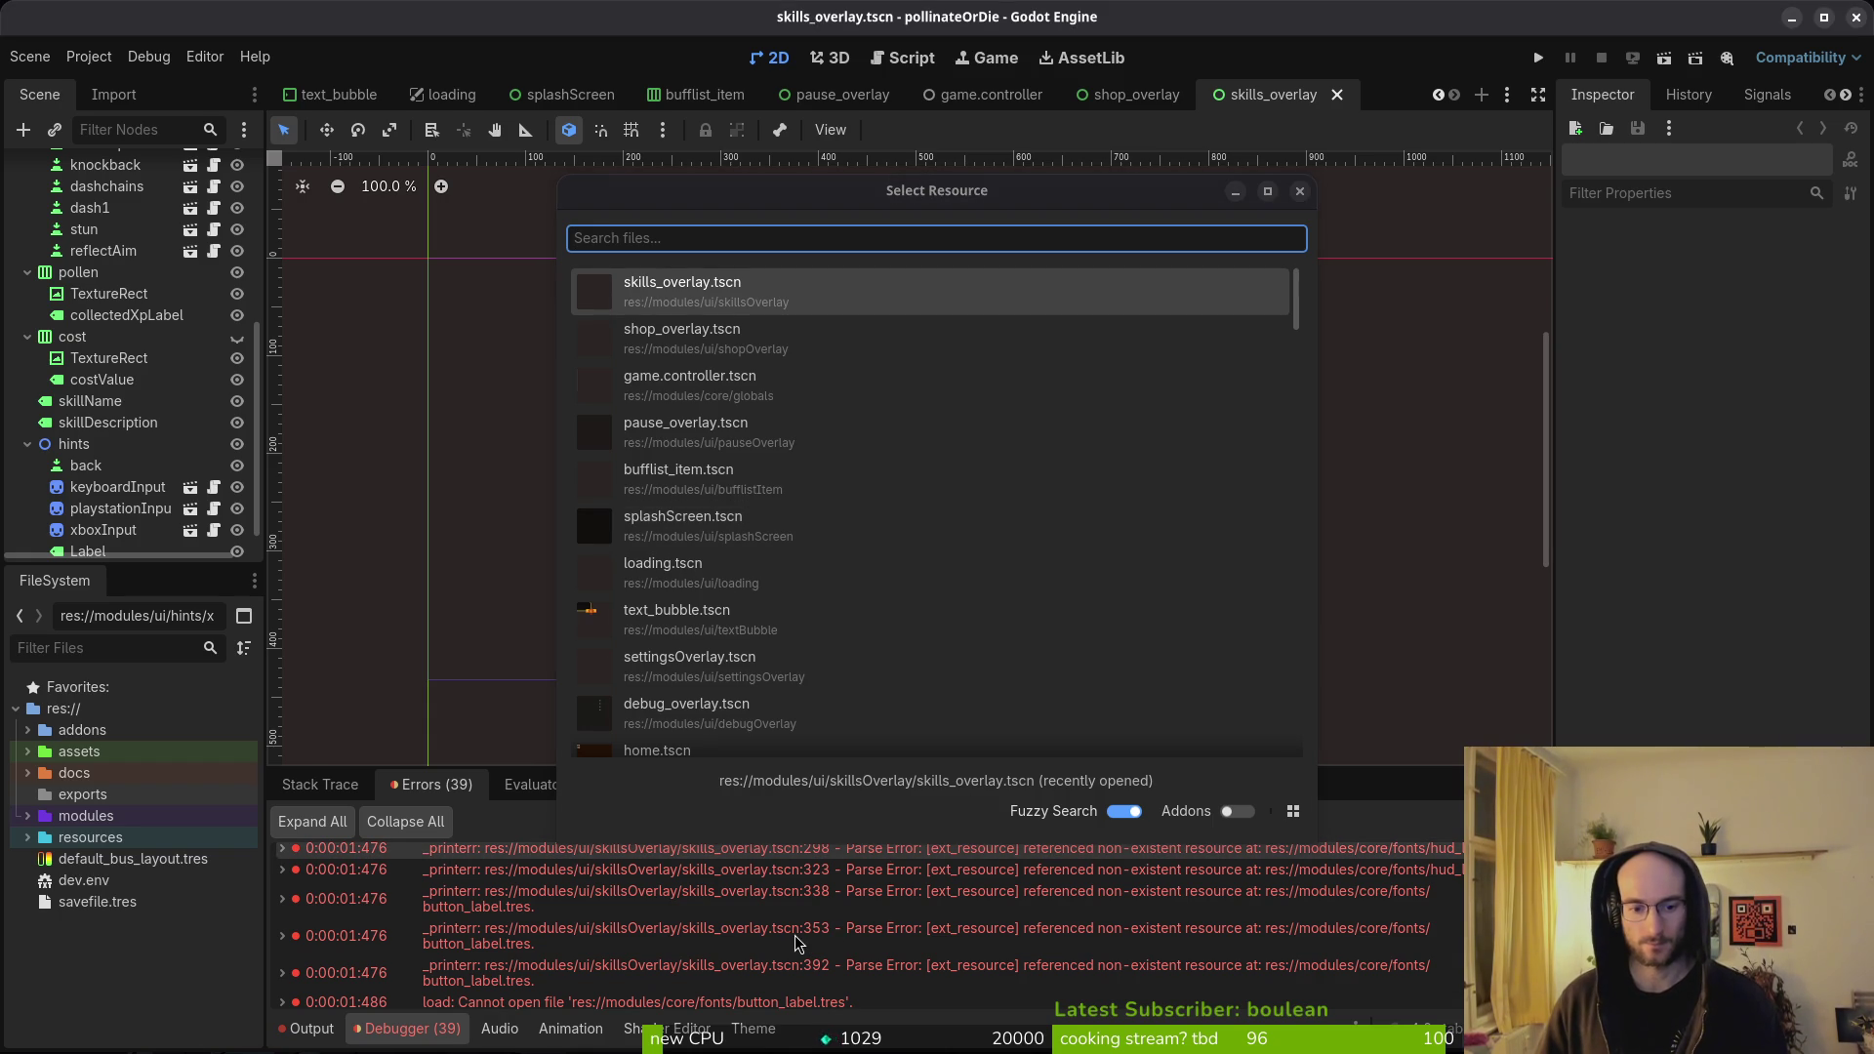
pyautogui.click(1126, 347)
pyautogui.scroll(-3, 914, 892)
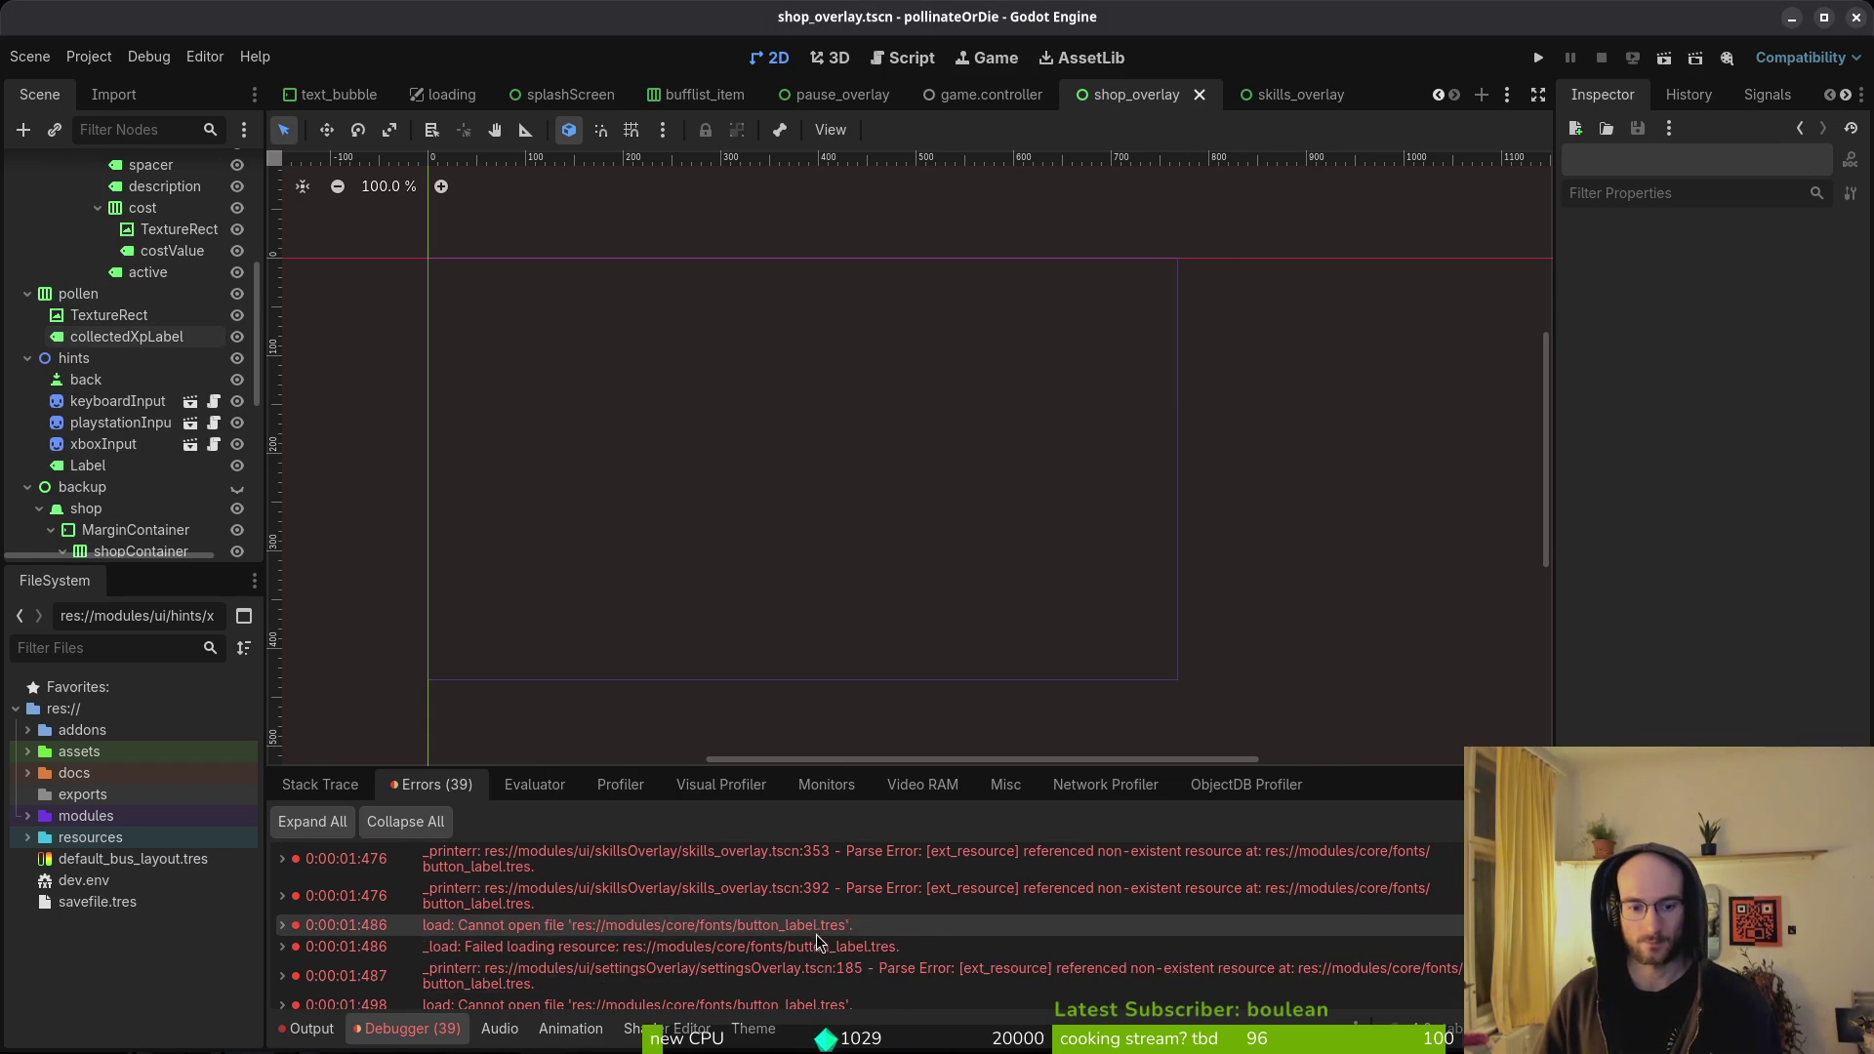
pyautogui.scroll(-5, 919, 958)
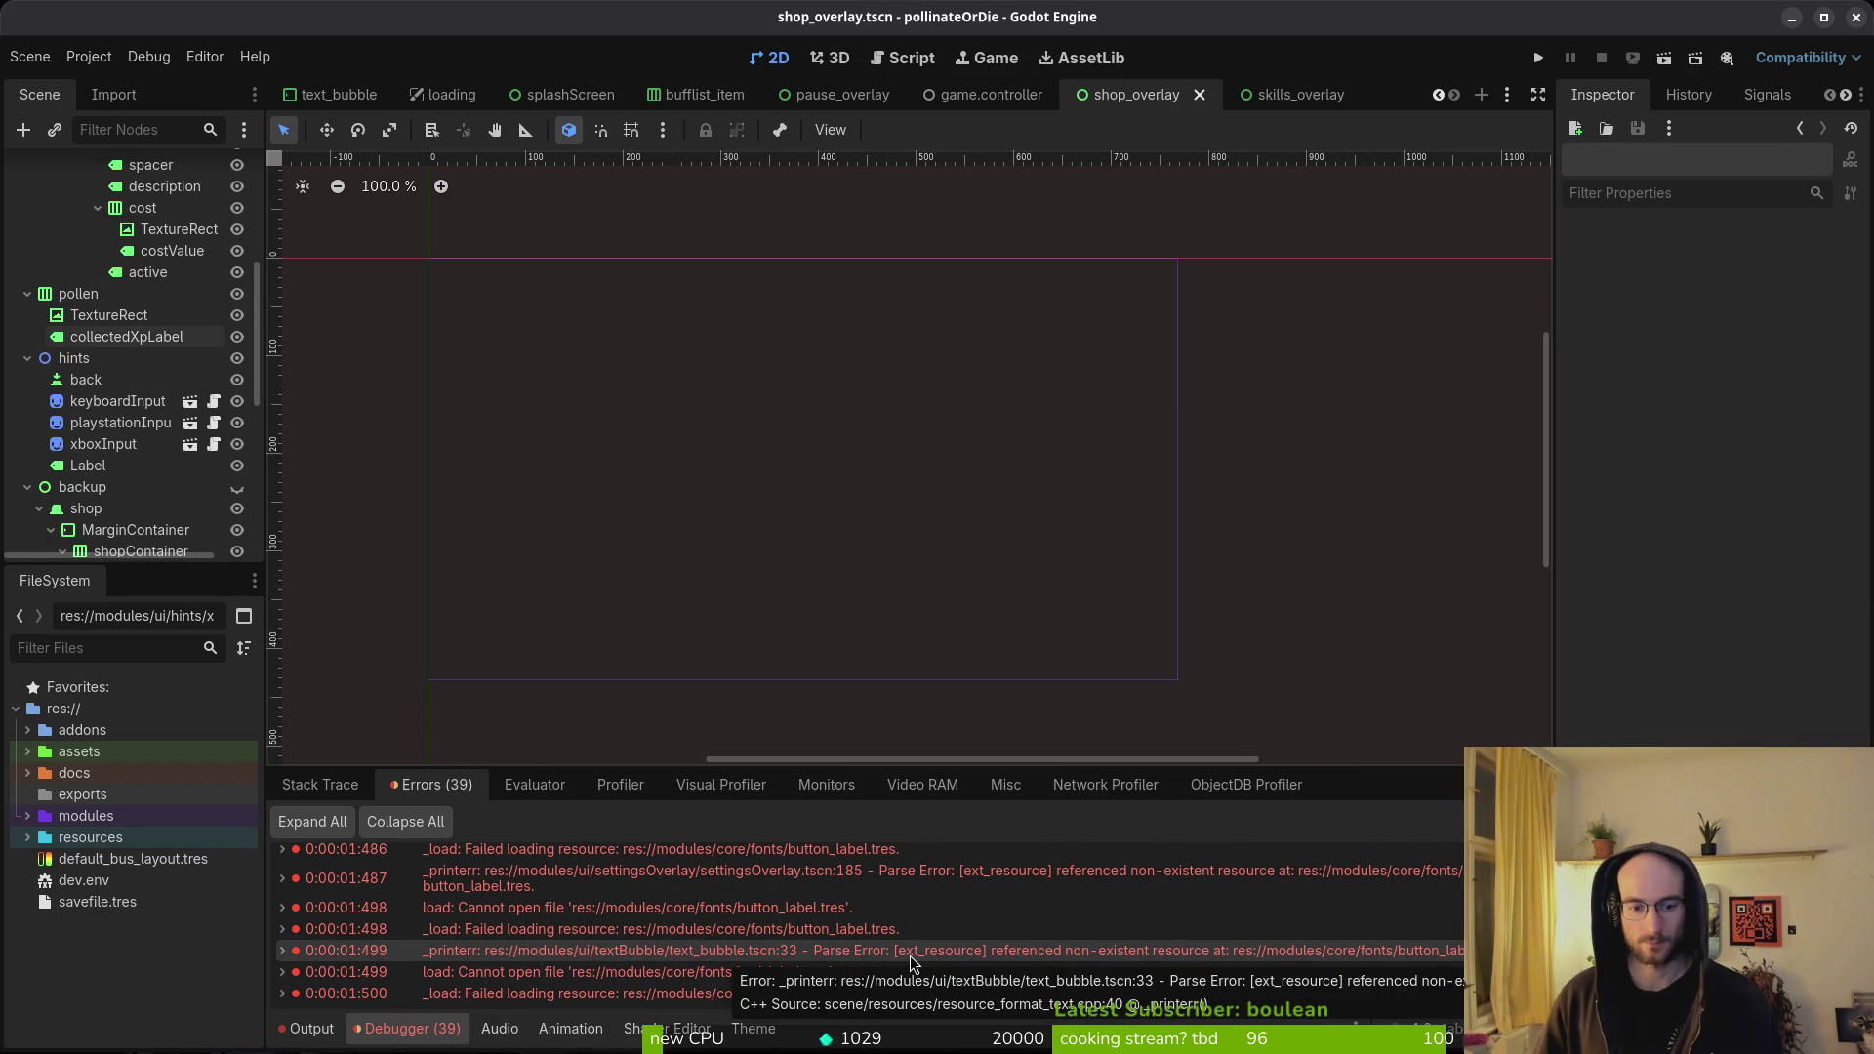
# - Quick-open the text_bubble and settingsOverlay scenes
pyautogui.hotkey('alt', 'shift', 'o')
pyautogui.write('textbubble')
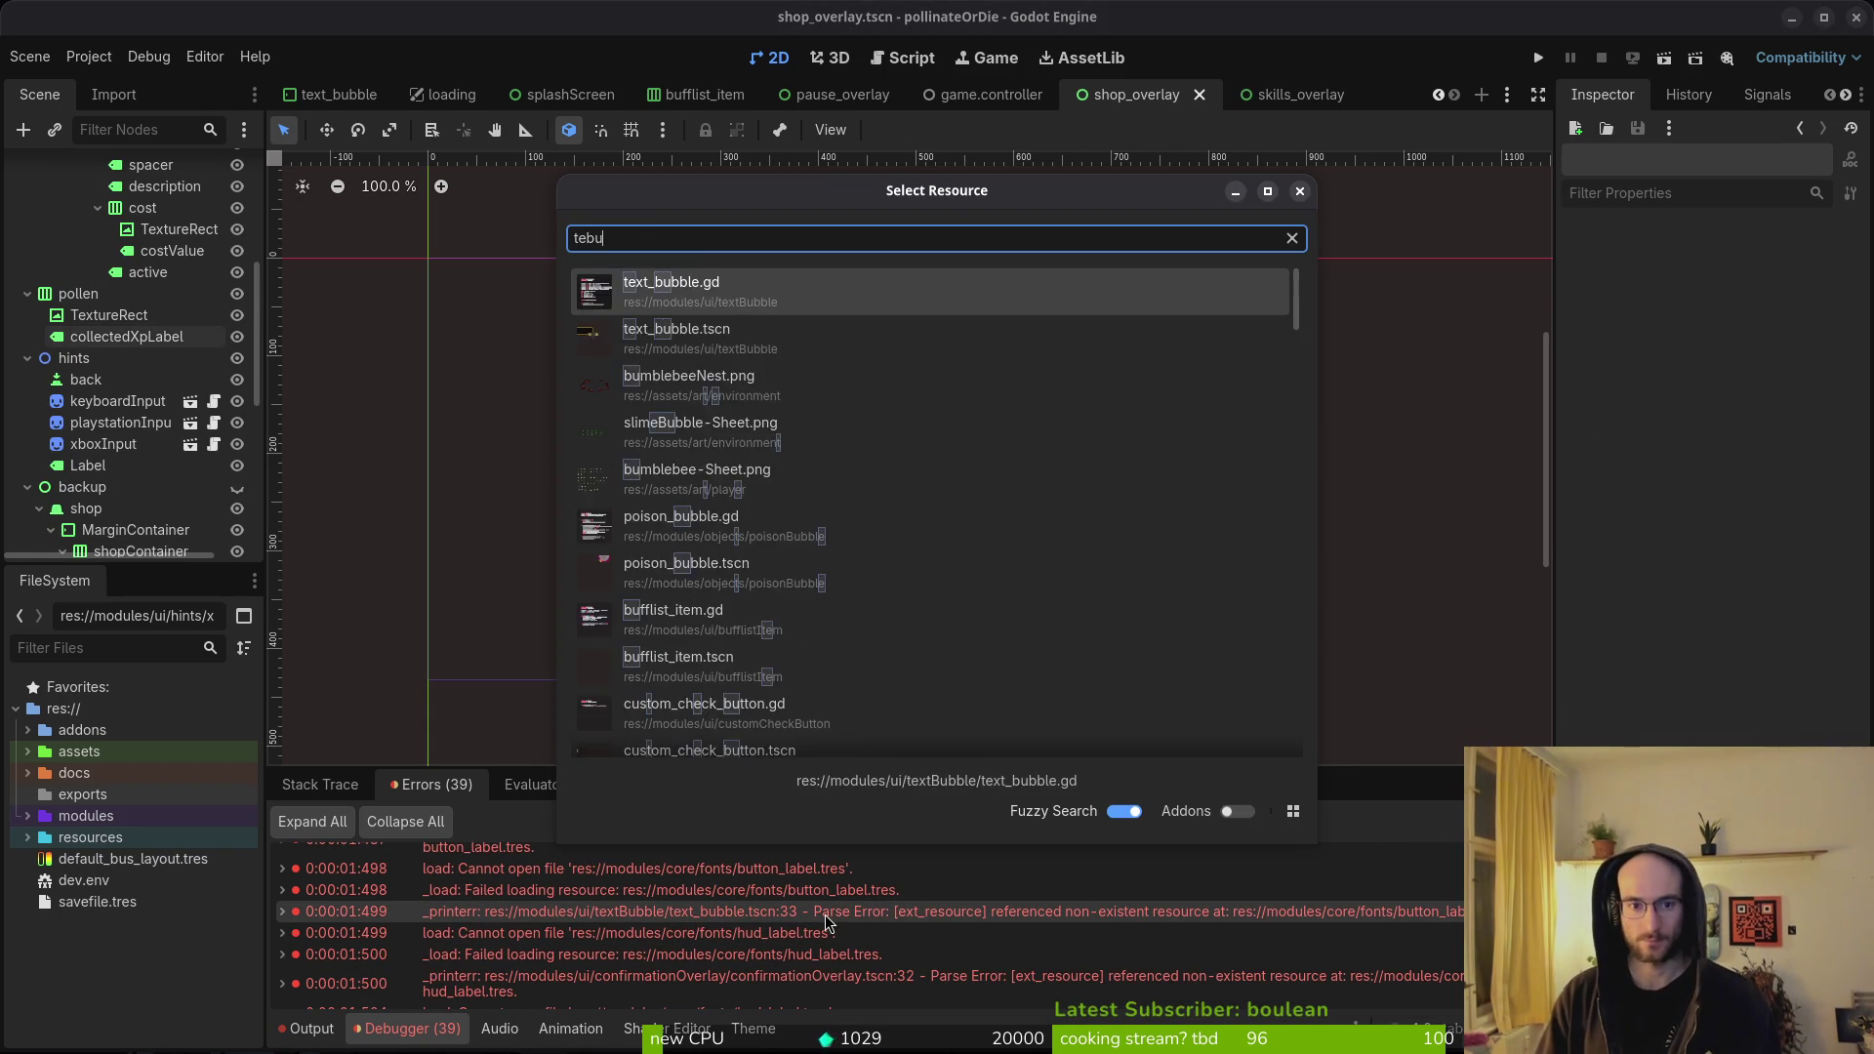
pyautogui.press('Return')
pyautogui.hotkey('alt', 'shift', 'o')
pyautogui.write('setovert')
pyautogui.press('Return')
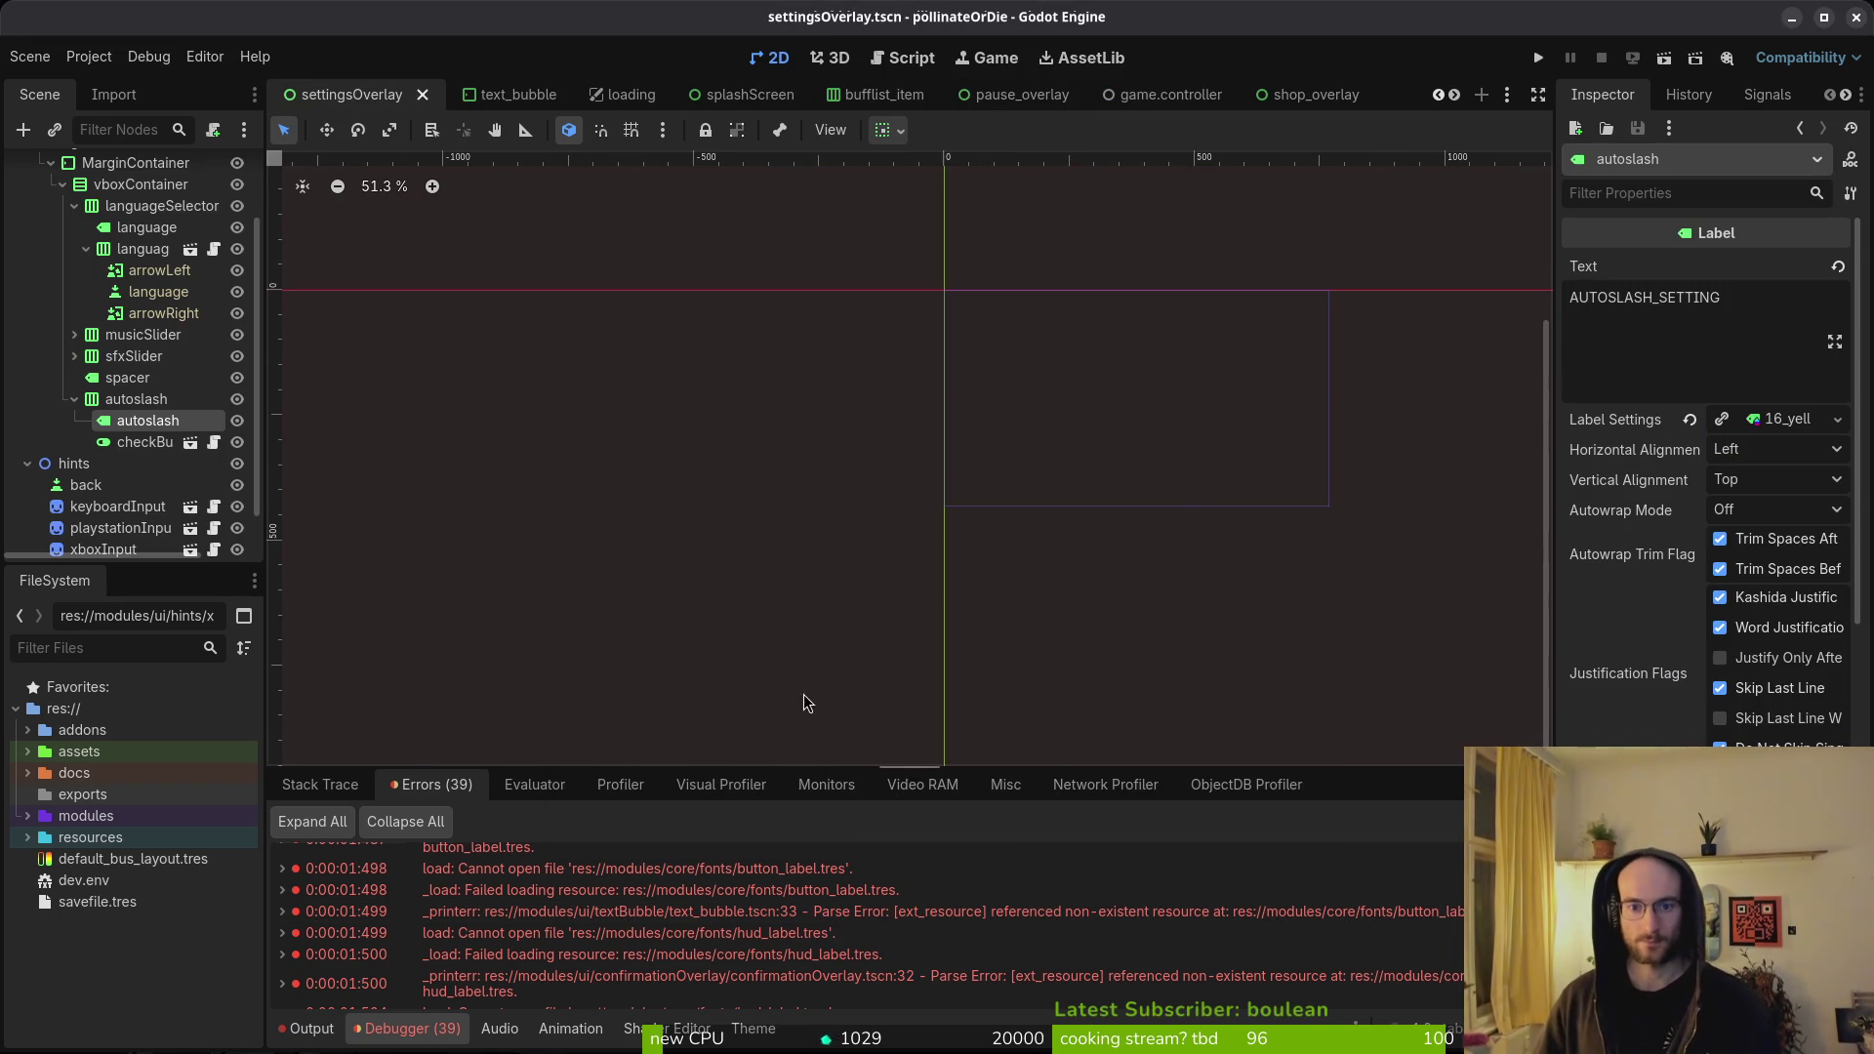
# - Open confirmationOverlay.tscn anyway despite its missing hud_label font
pyautogui.scroll(-3, 725, 937)
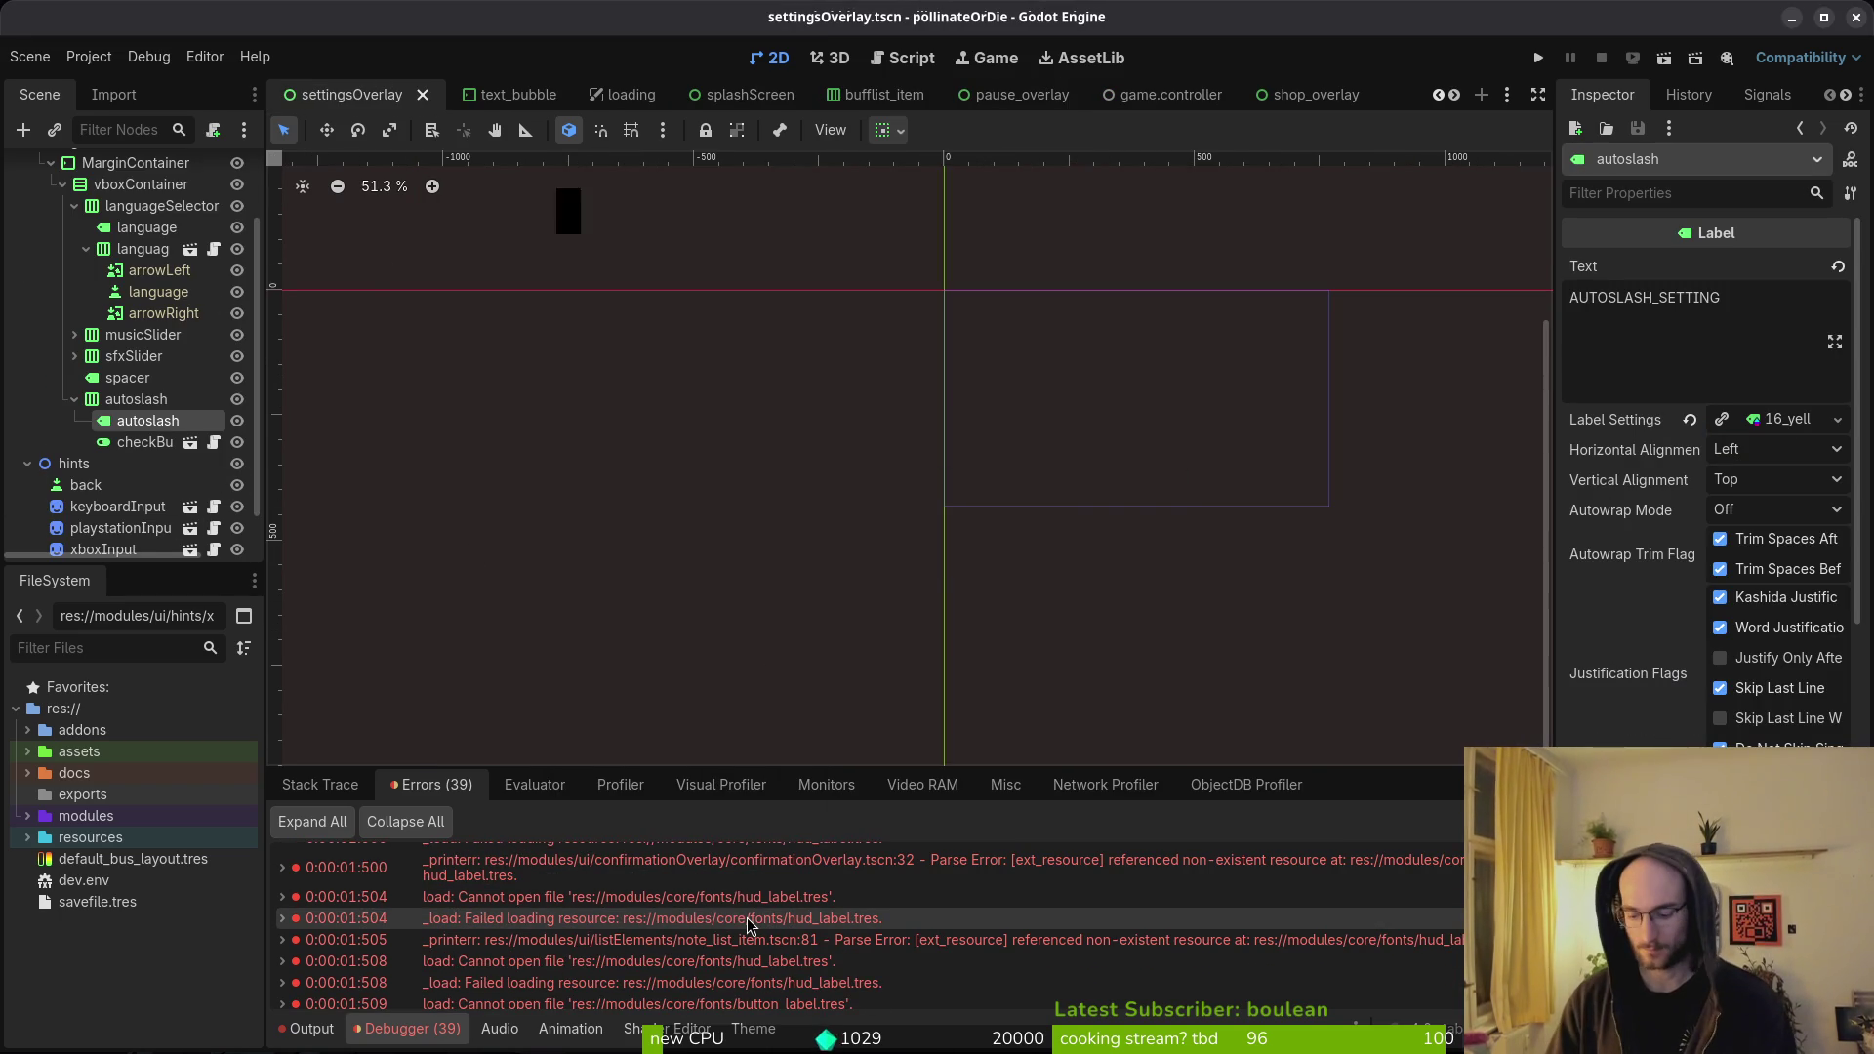
pyautogui.hotkey('alt', 'shift', 'o')
pyautogui.write('confmots')
pyautogui.press('Return')
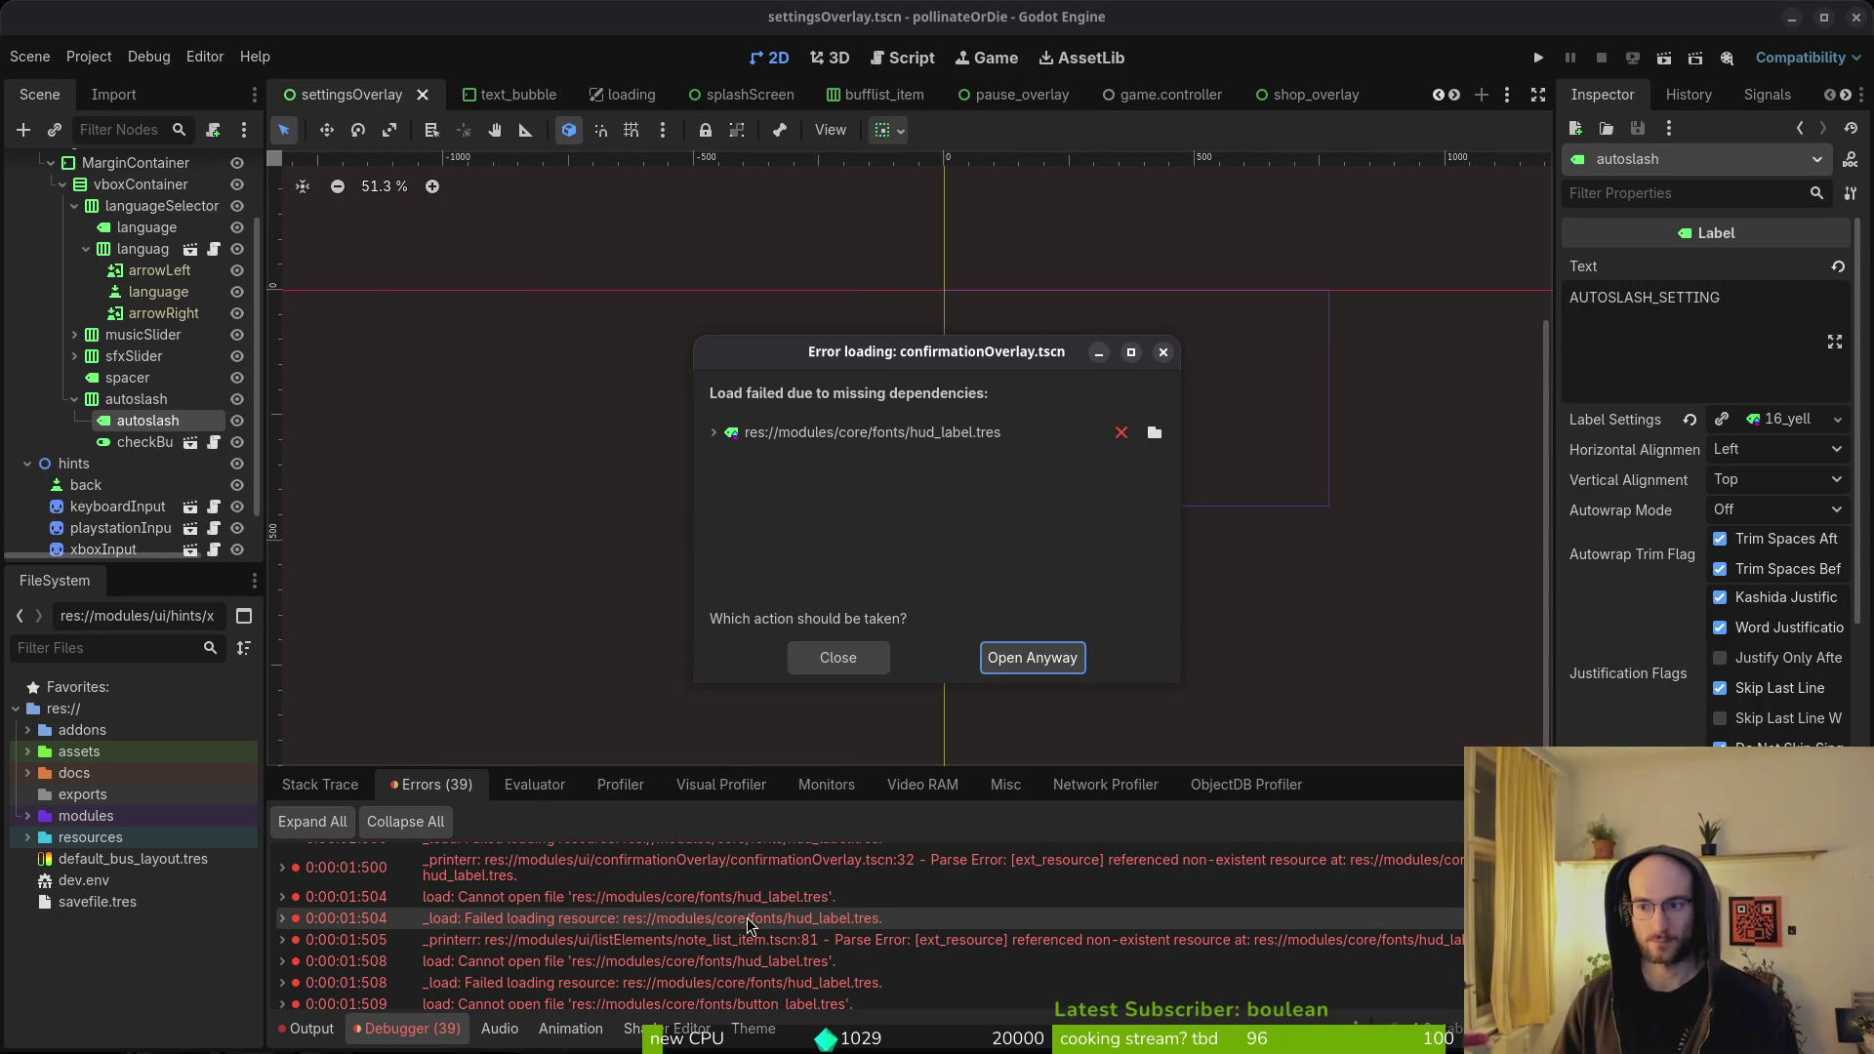
pyautogui.click(1032, 661)
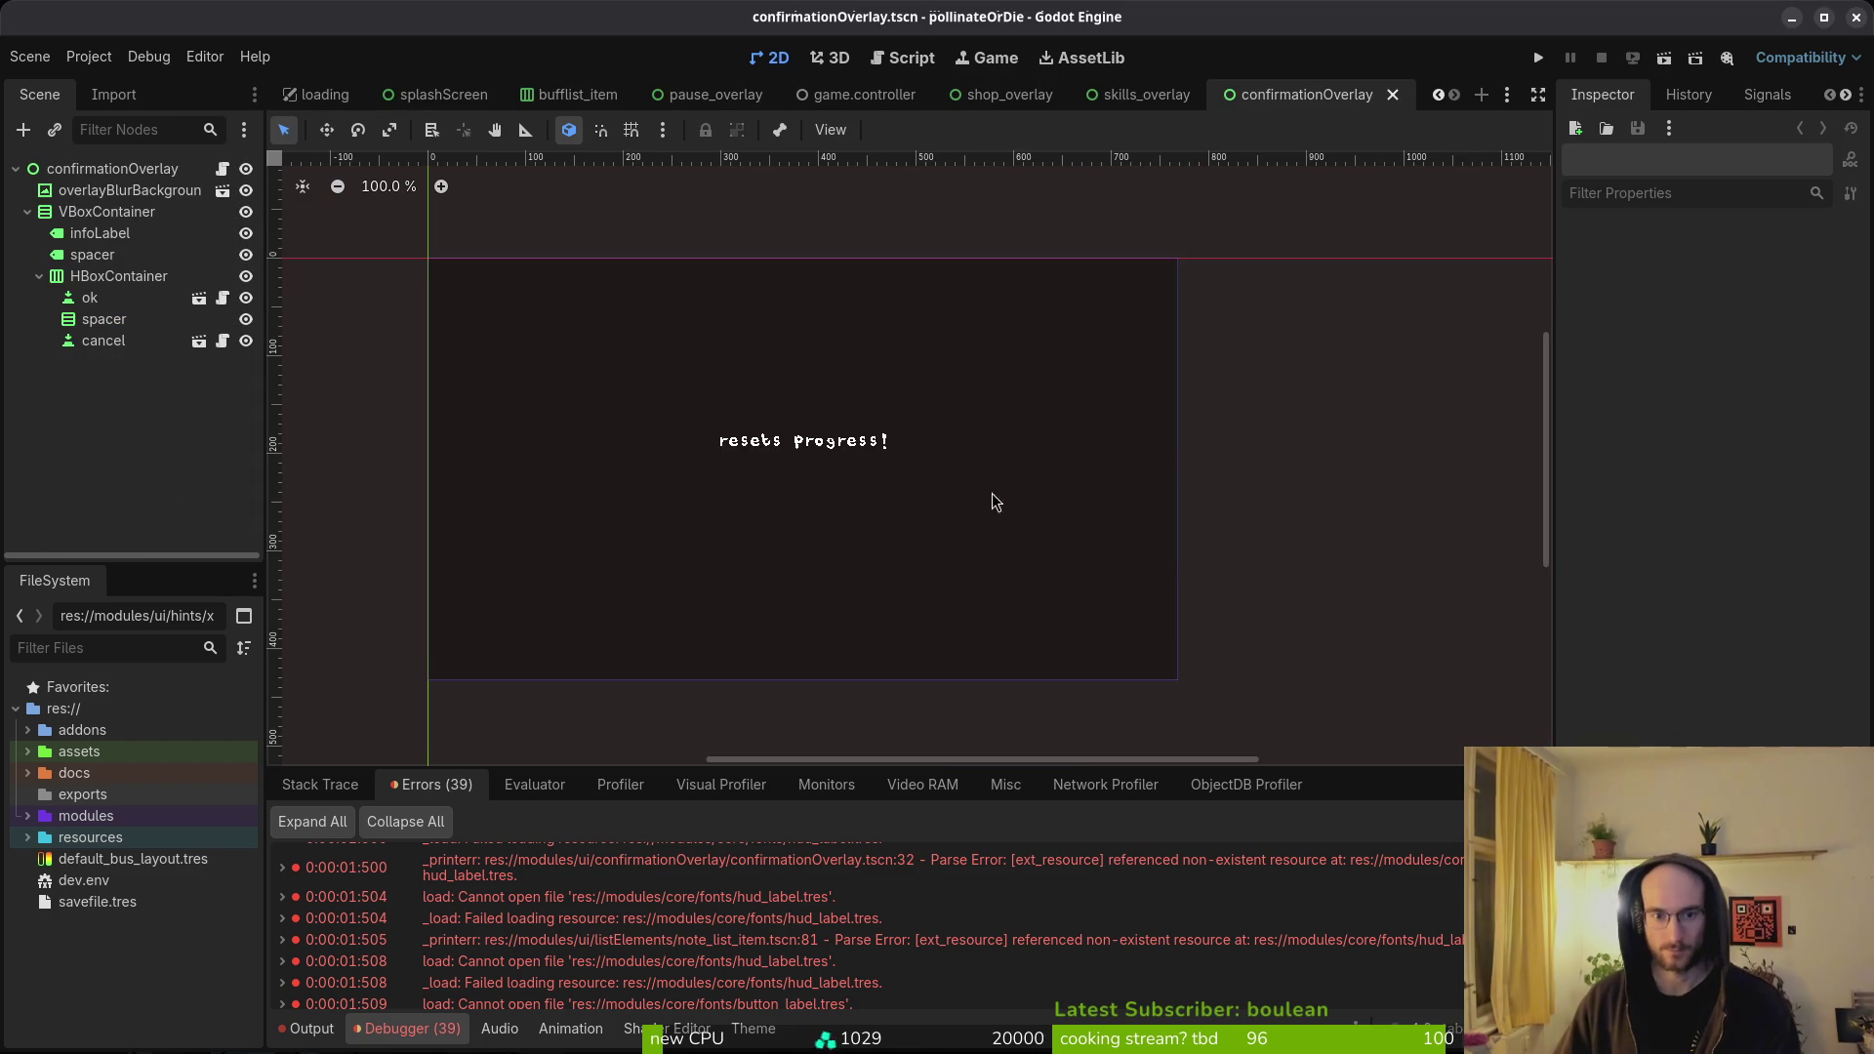
pyautogui.scroll(18, 809, 449)
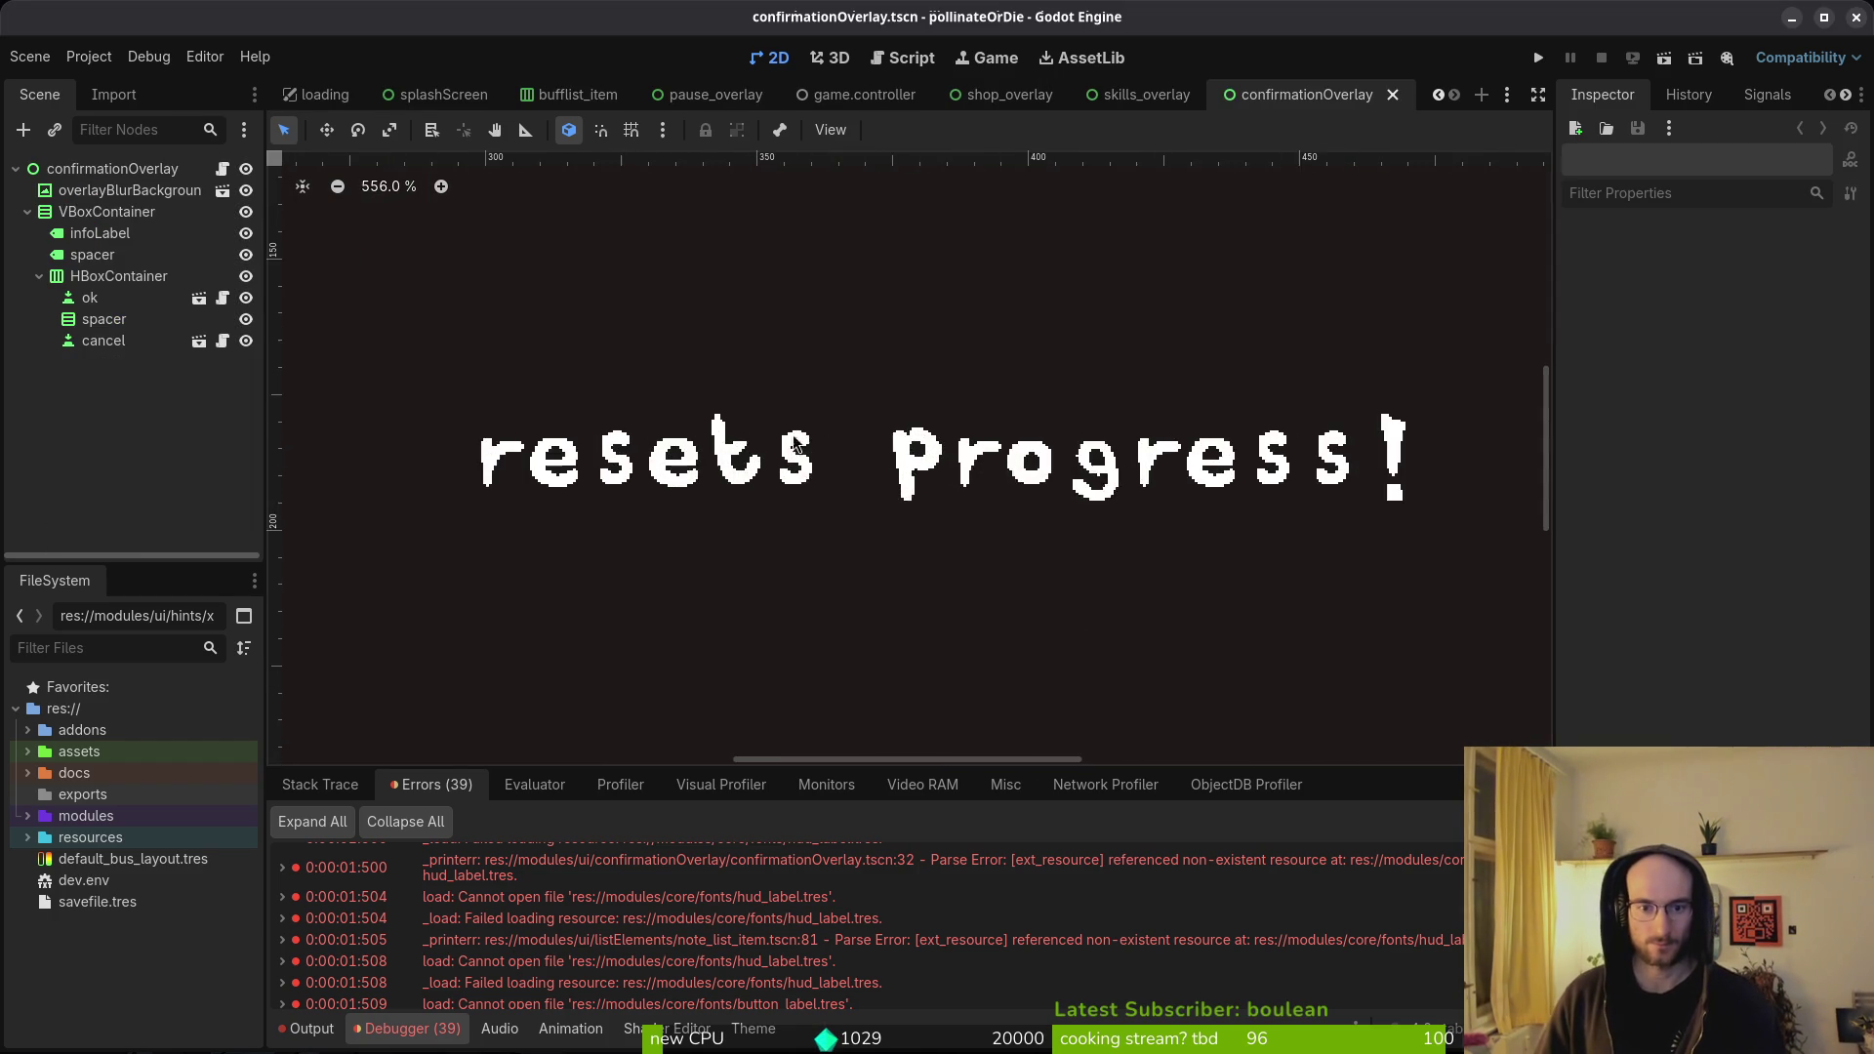
# - Inspect the infoLabel, spacer and VBoxContainer nodes, then show the overview of open windows
pyautogui.click(98, 235)
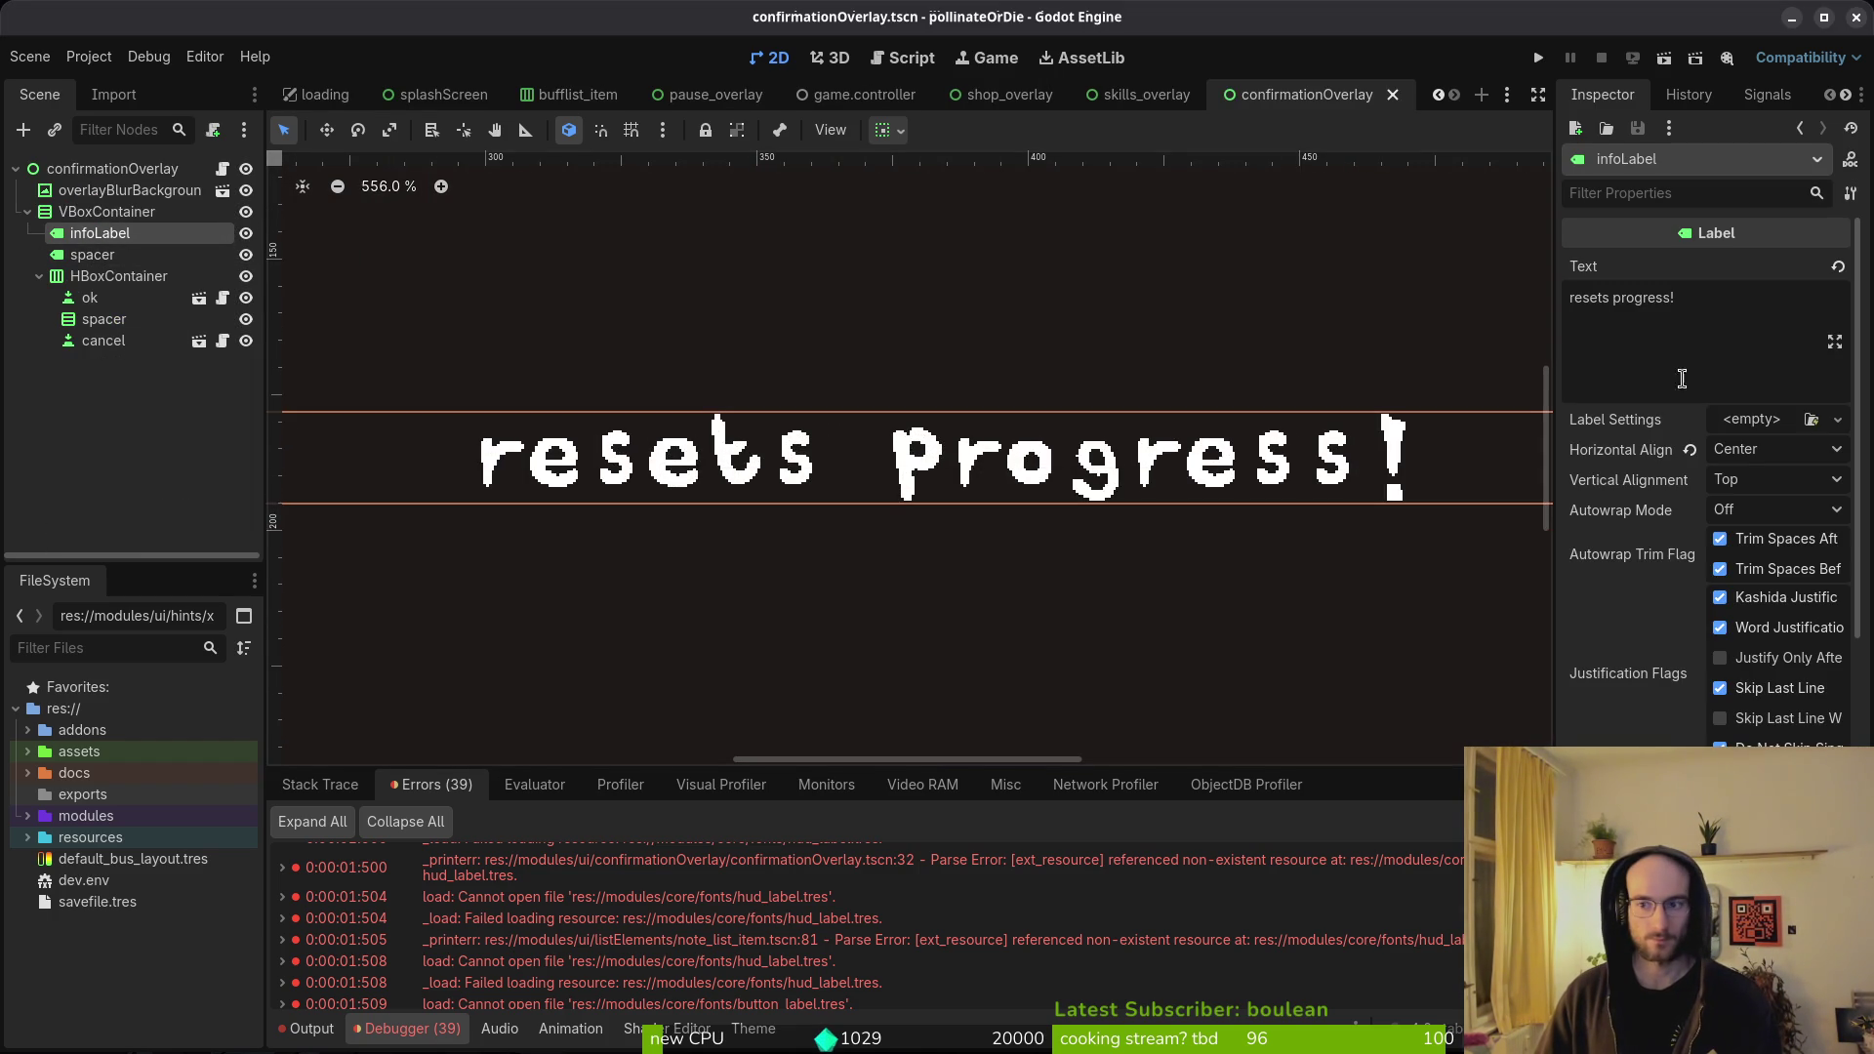
pyautogui.scroll(-10, 1662, 455)
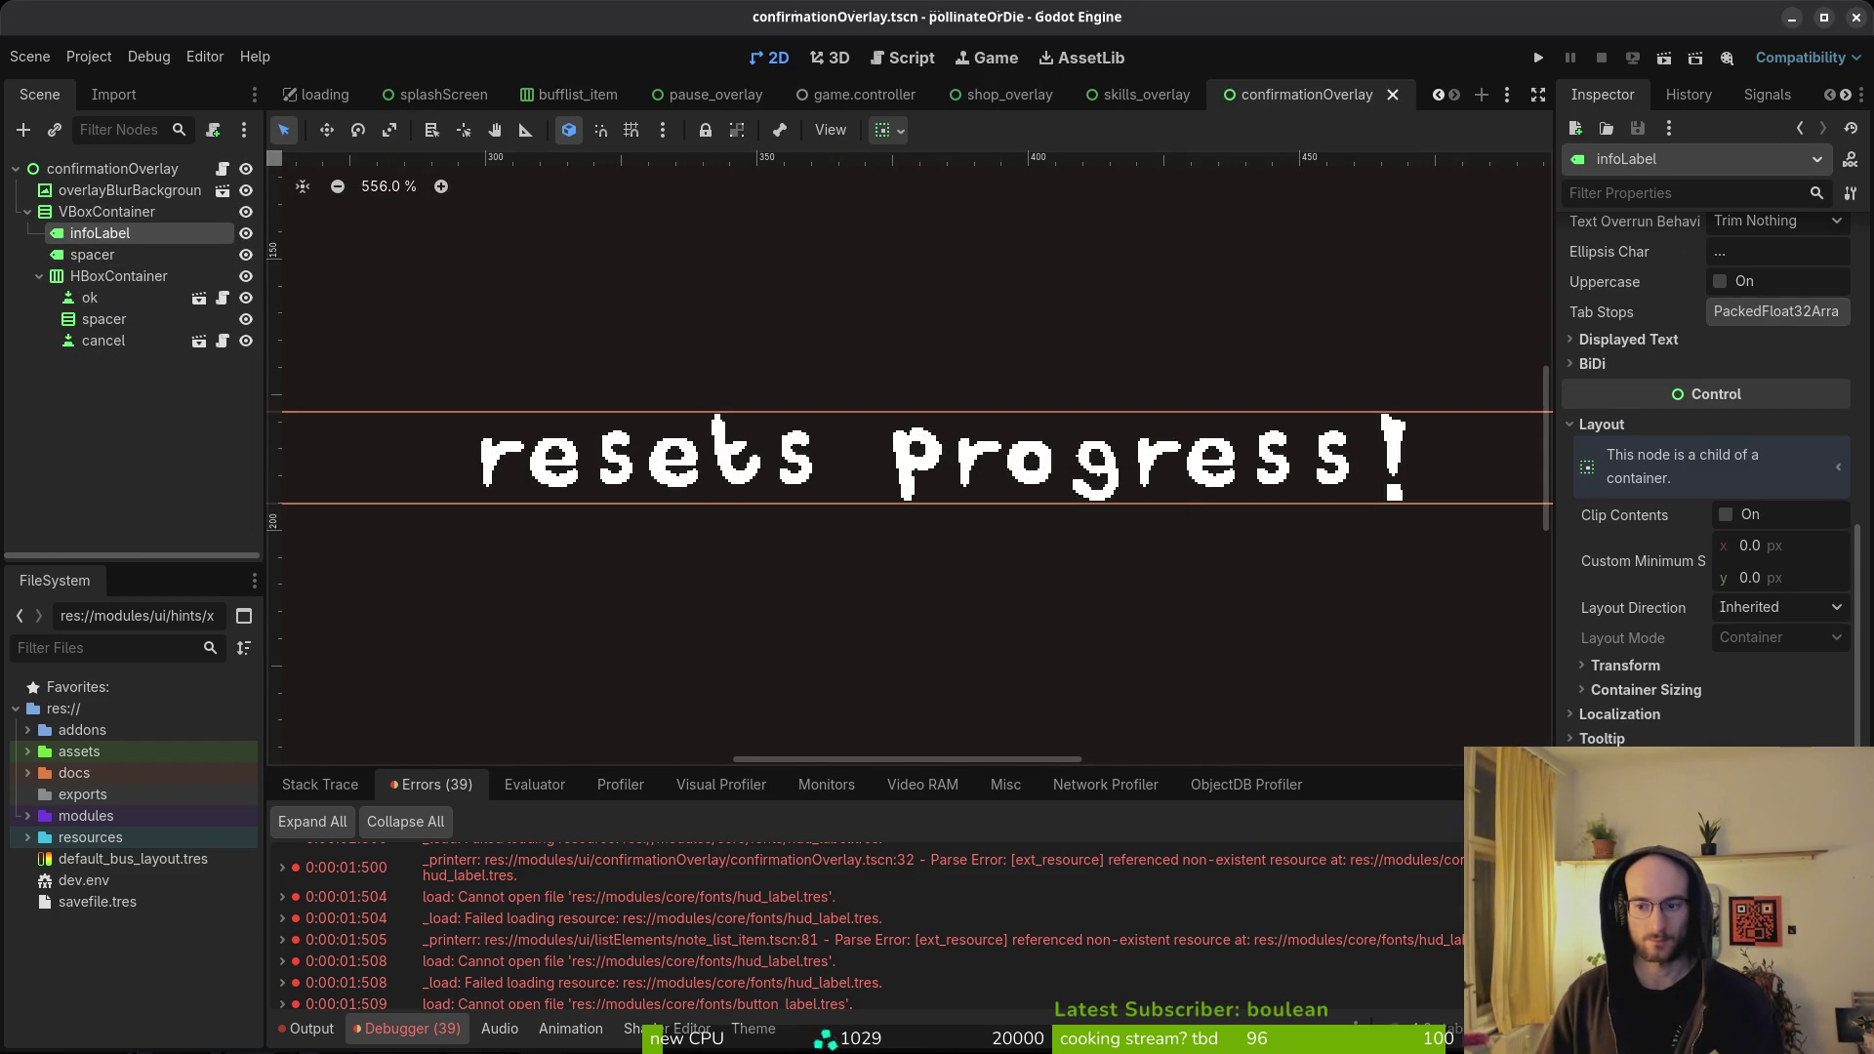
pyautogui.click(109, 256)
pyautogui.click(94, 235)
pyautogui.click(1117, 604)
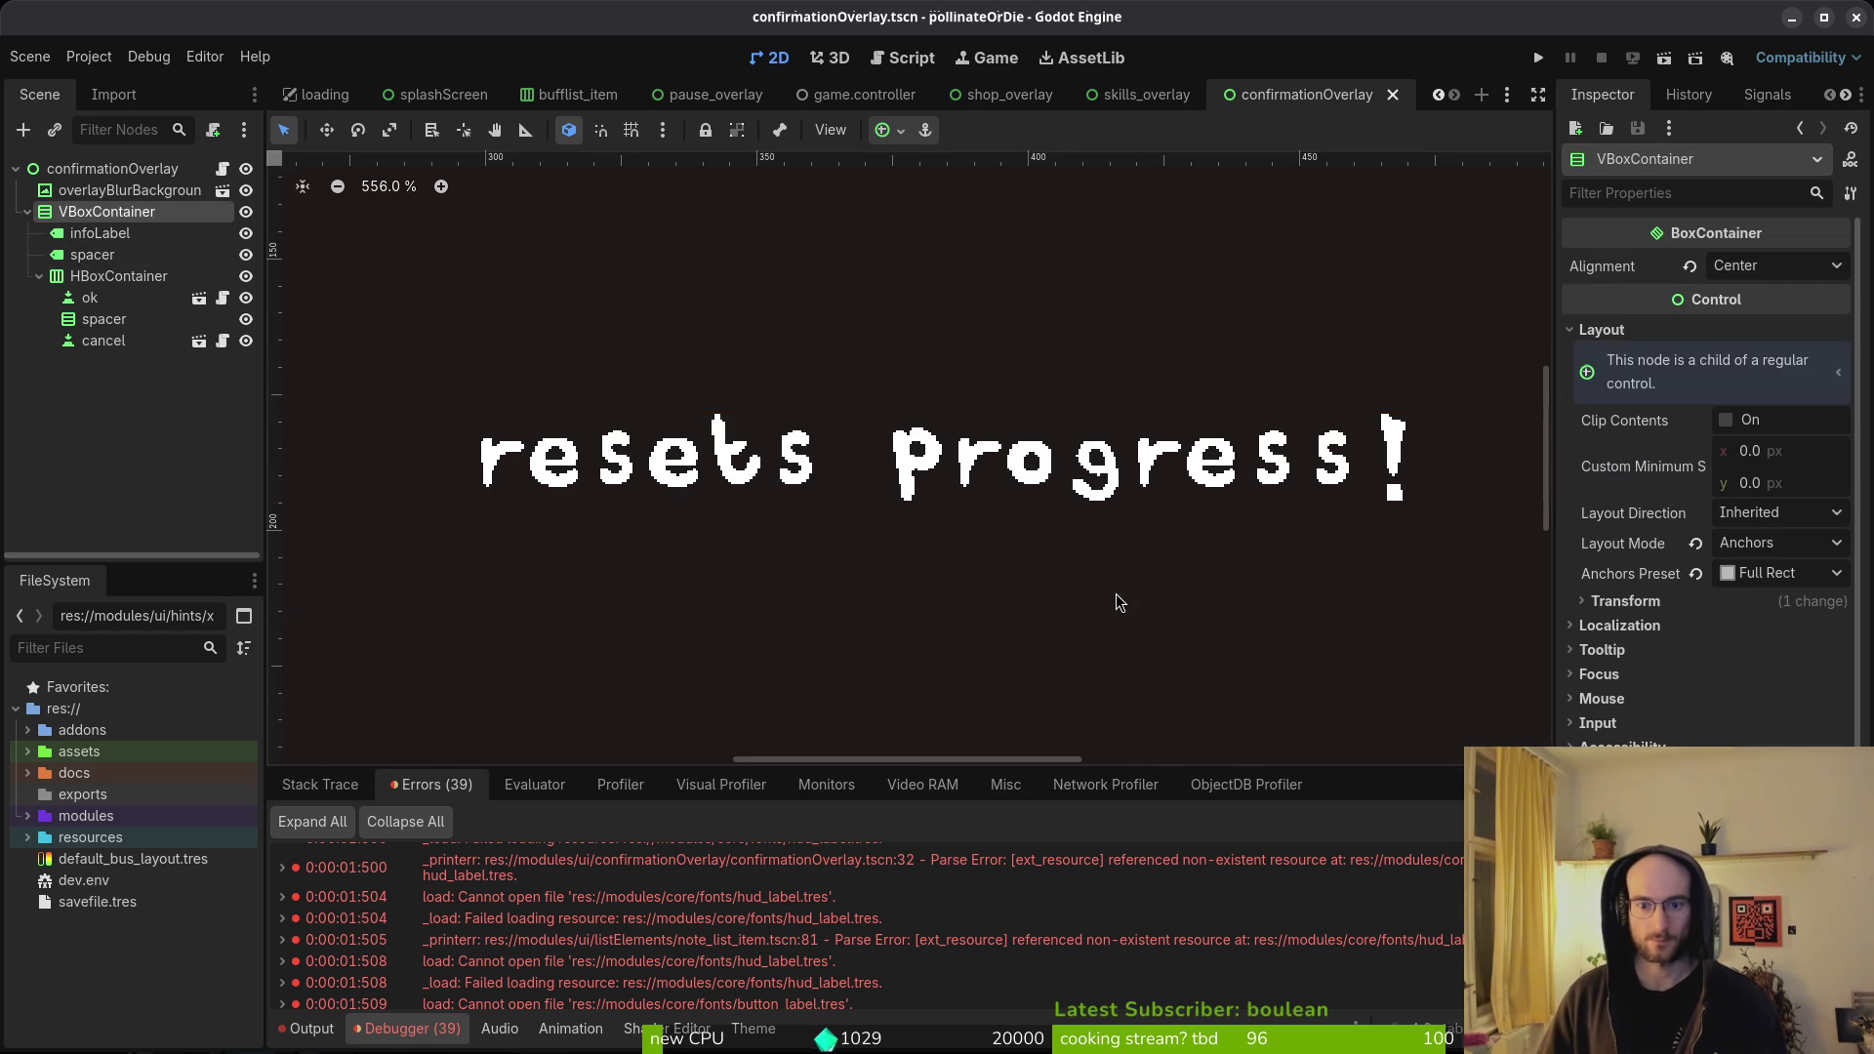
pyautogui.scroll(-5, 993, 419)
pyautogui.press('super')
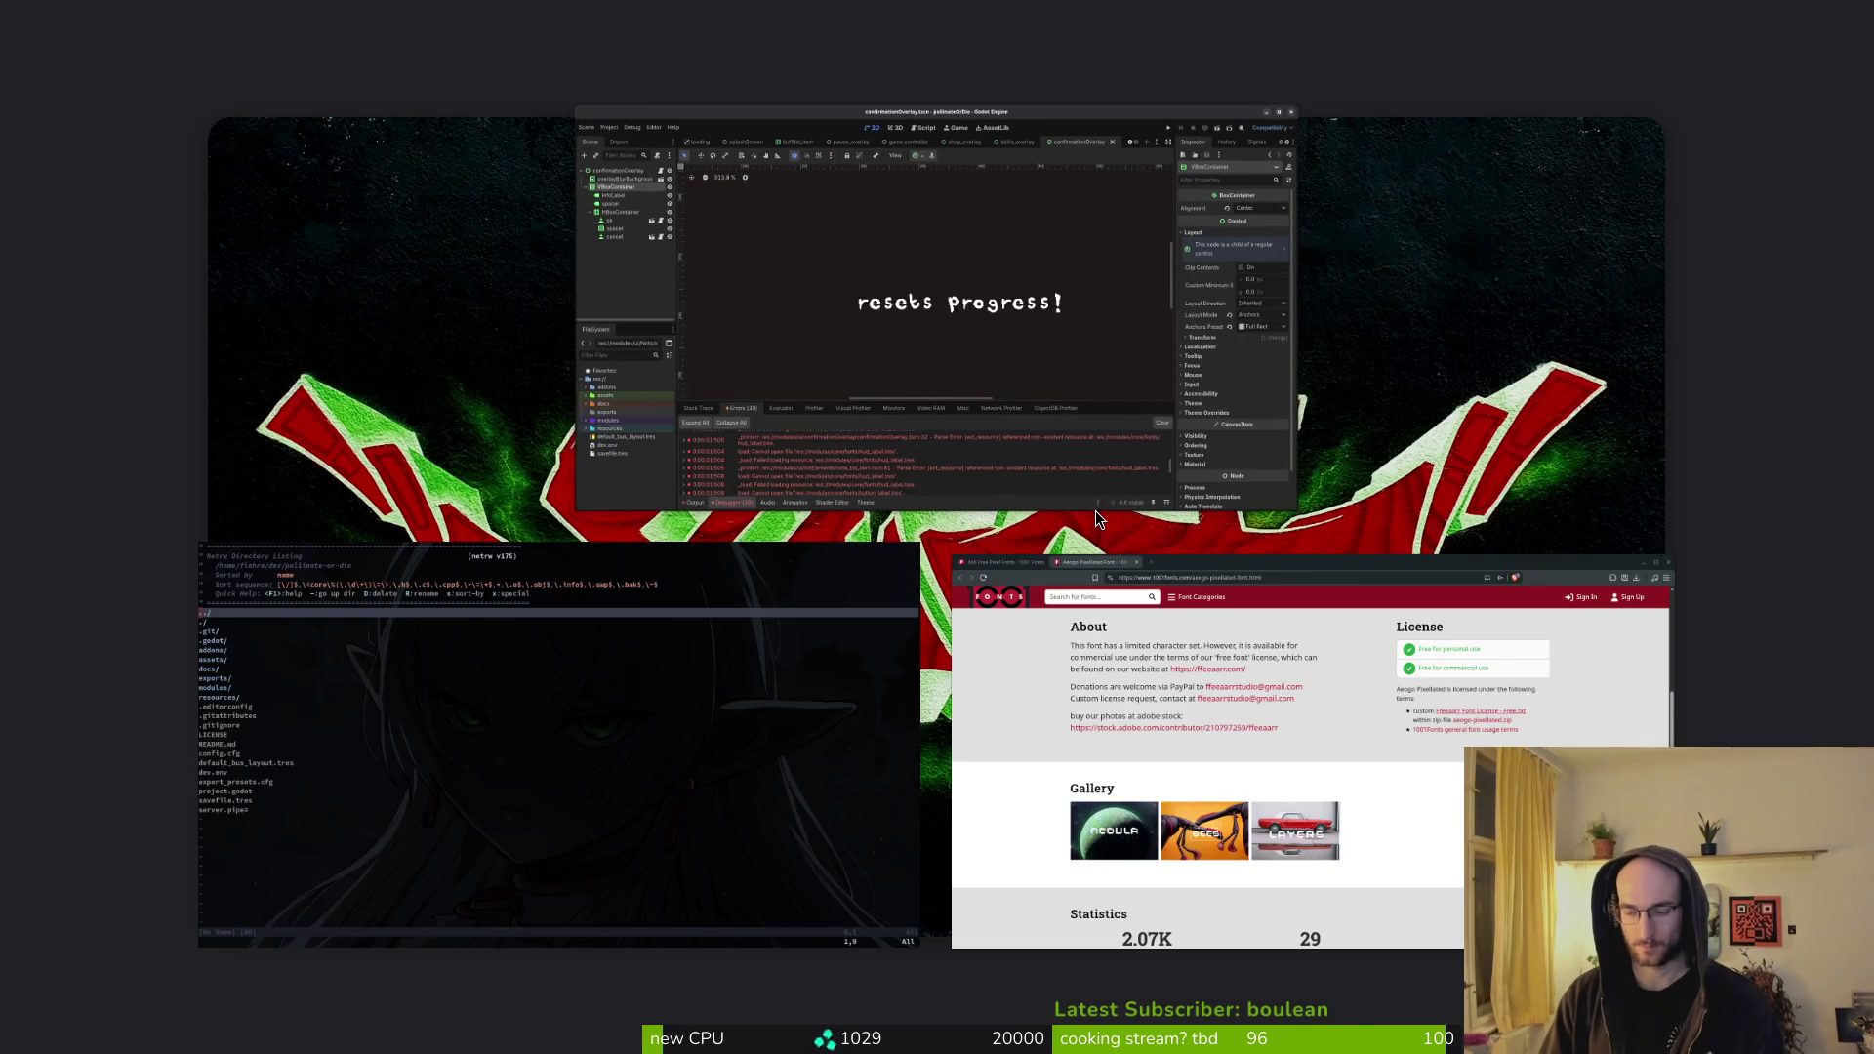
# - Launch Files and browse to the pollinate-or-die project's modules/core/fonts folder
pyautogui.write('files')
pyautogui.press('Return')
pyautogui.click(535, 535)
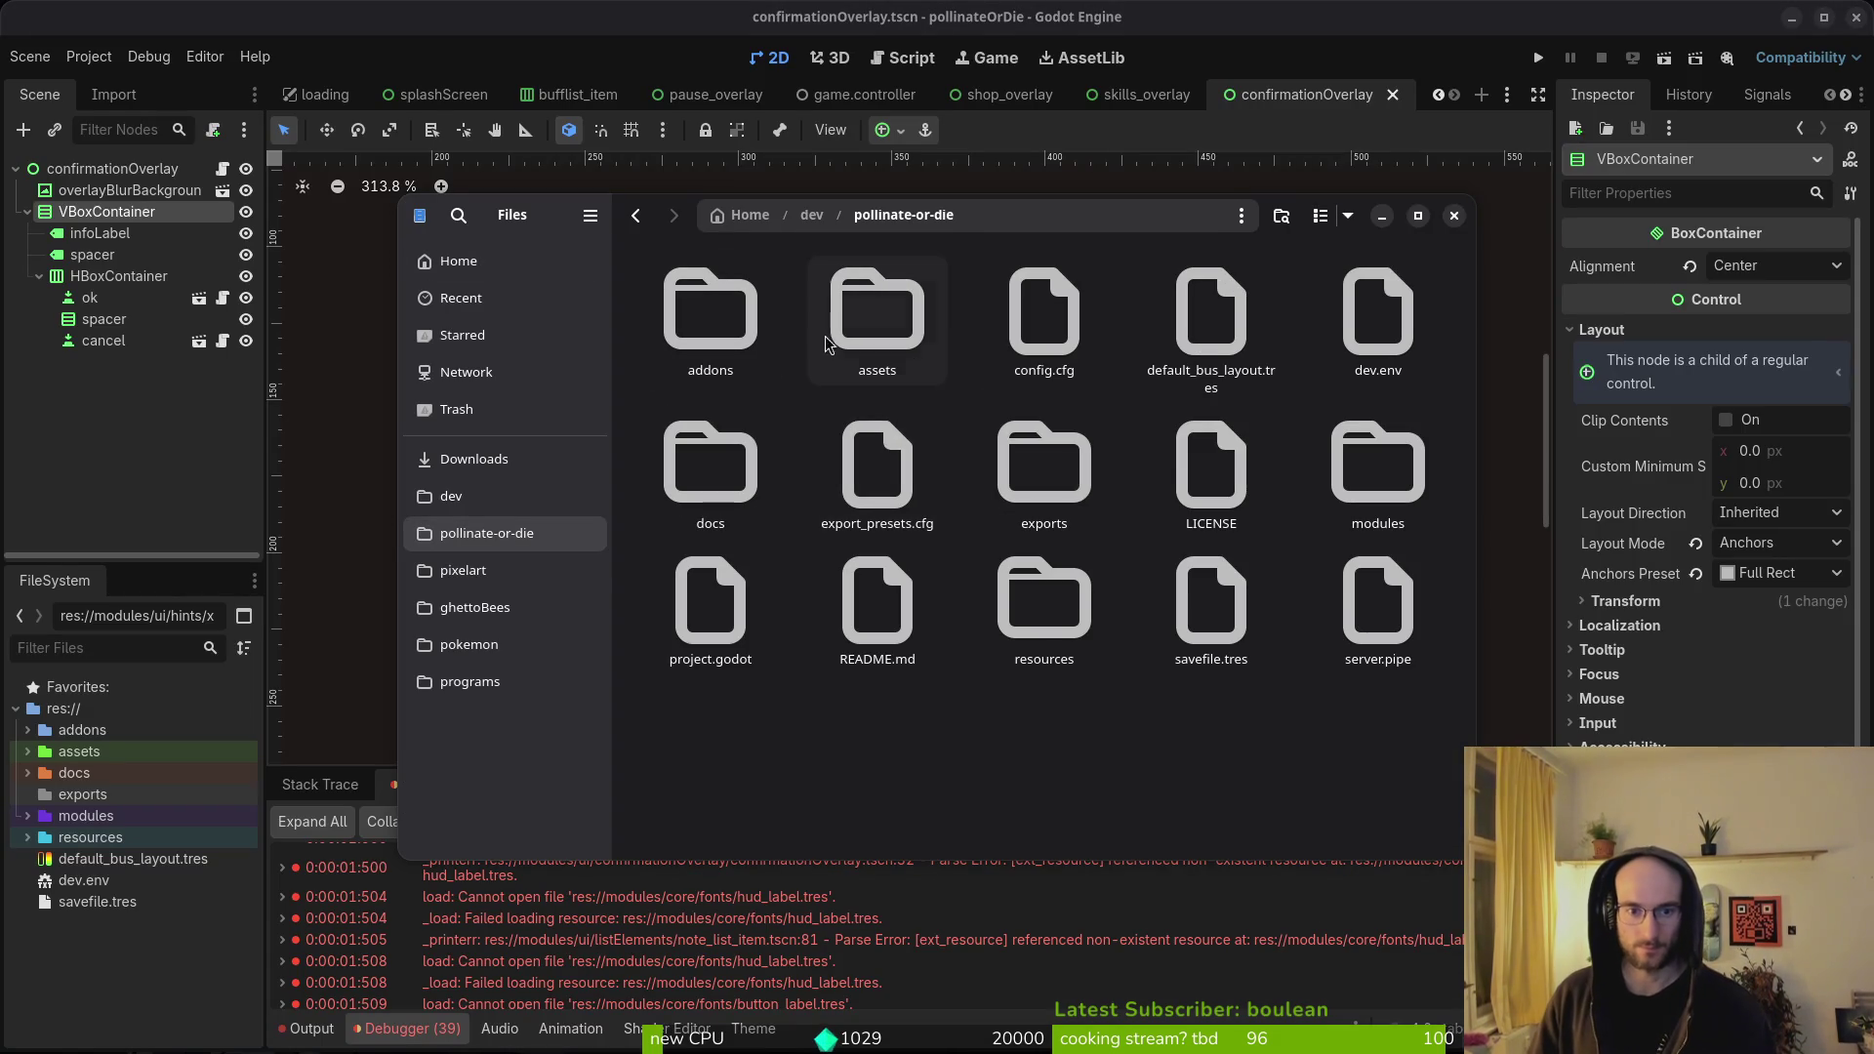
pyautogui.doubleClick(1377, 463)
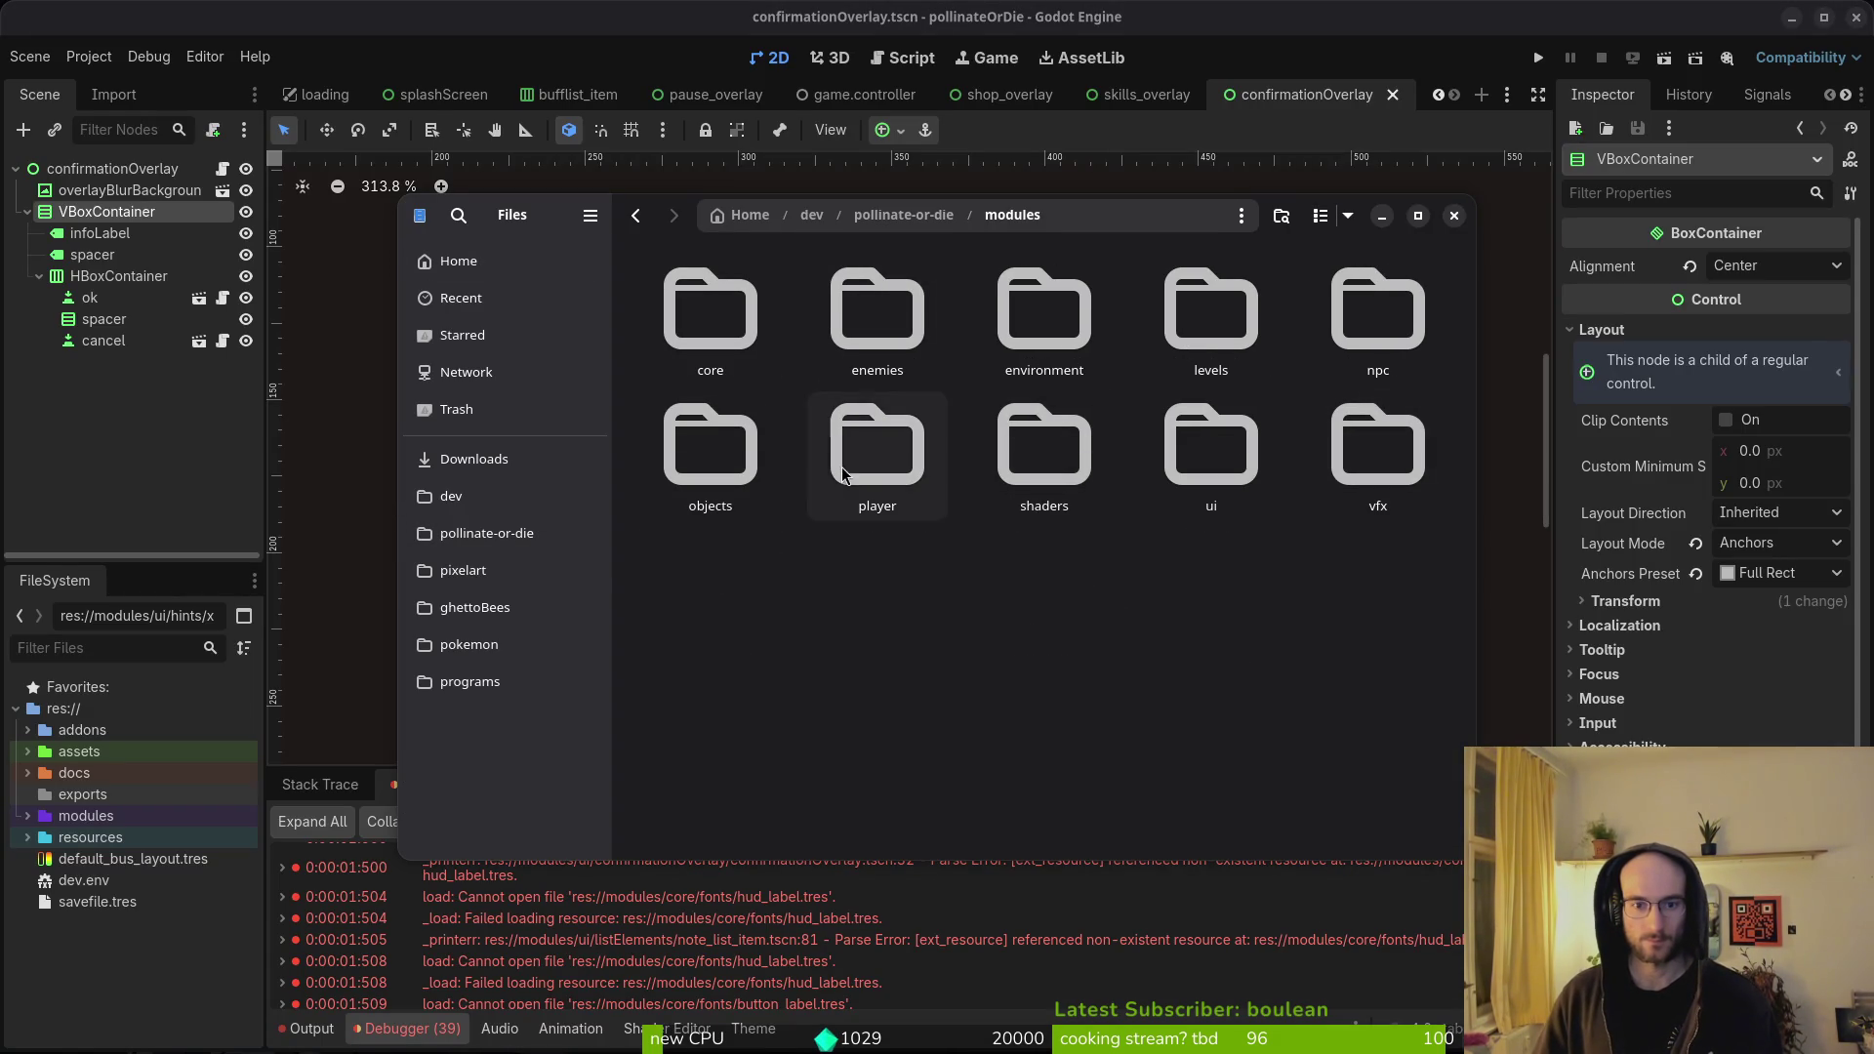
pyautogui.doubleClick(710, 312)
pyautogui.doubleClick(1045, 313)
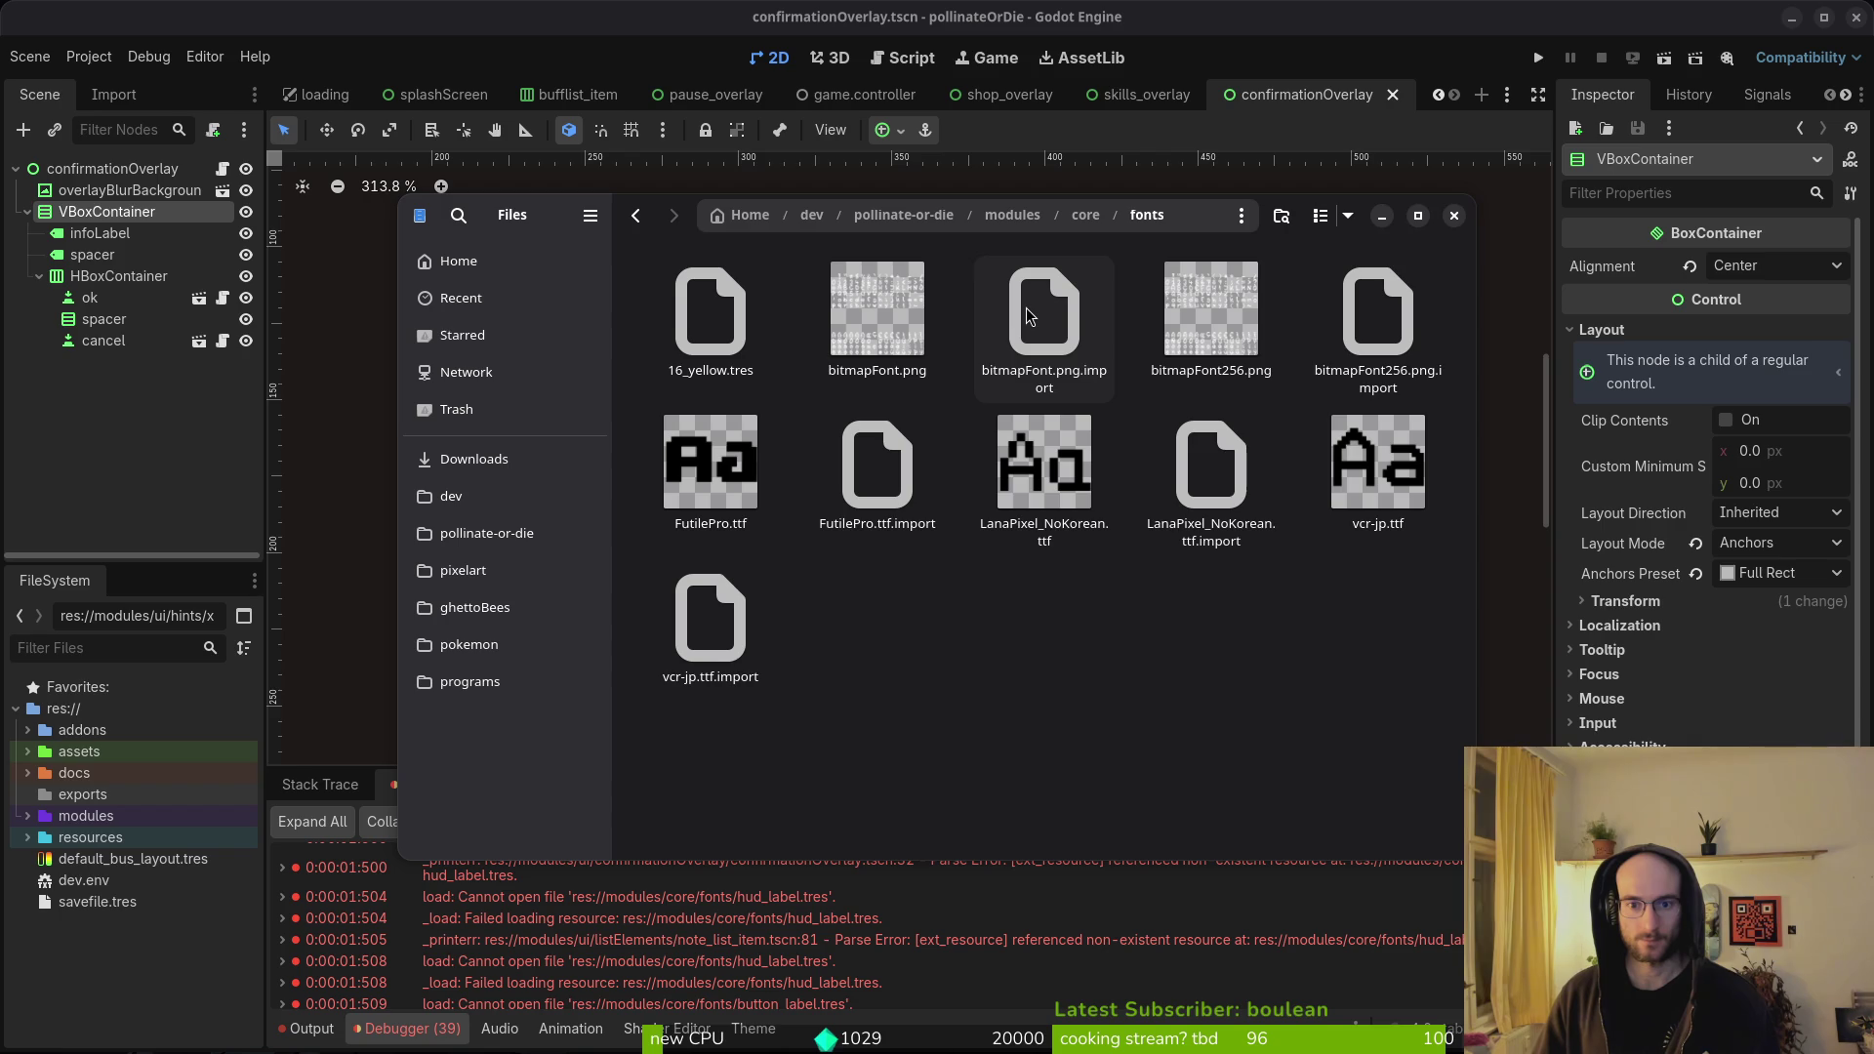
# - Trash bitmapFont256.png, FutilePro.ttf and their .import files, then close Files
pyautogui.click(1216, 332)
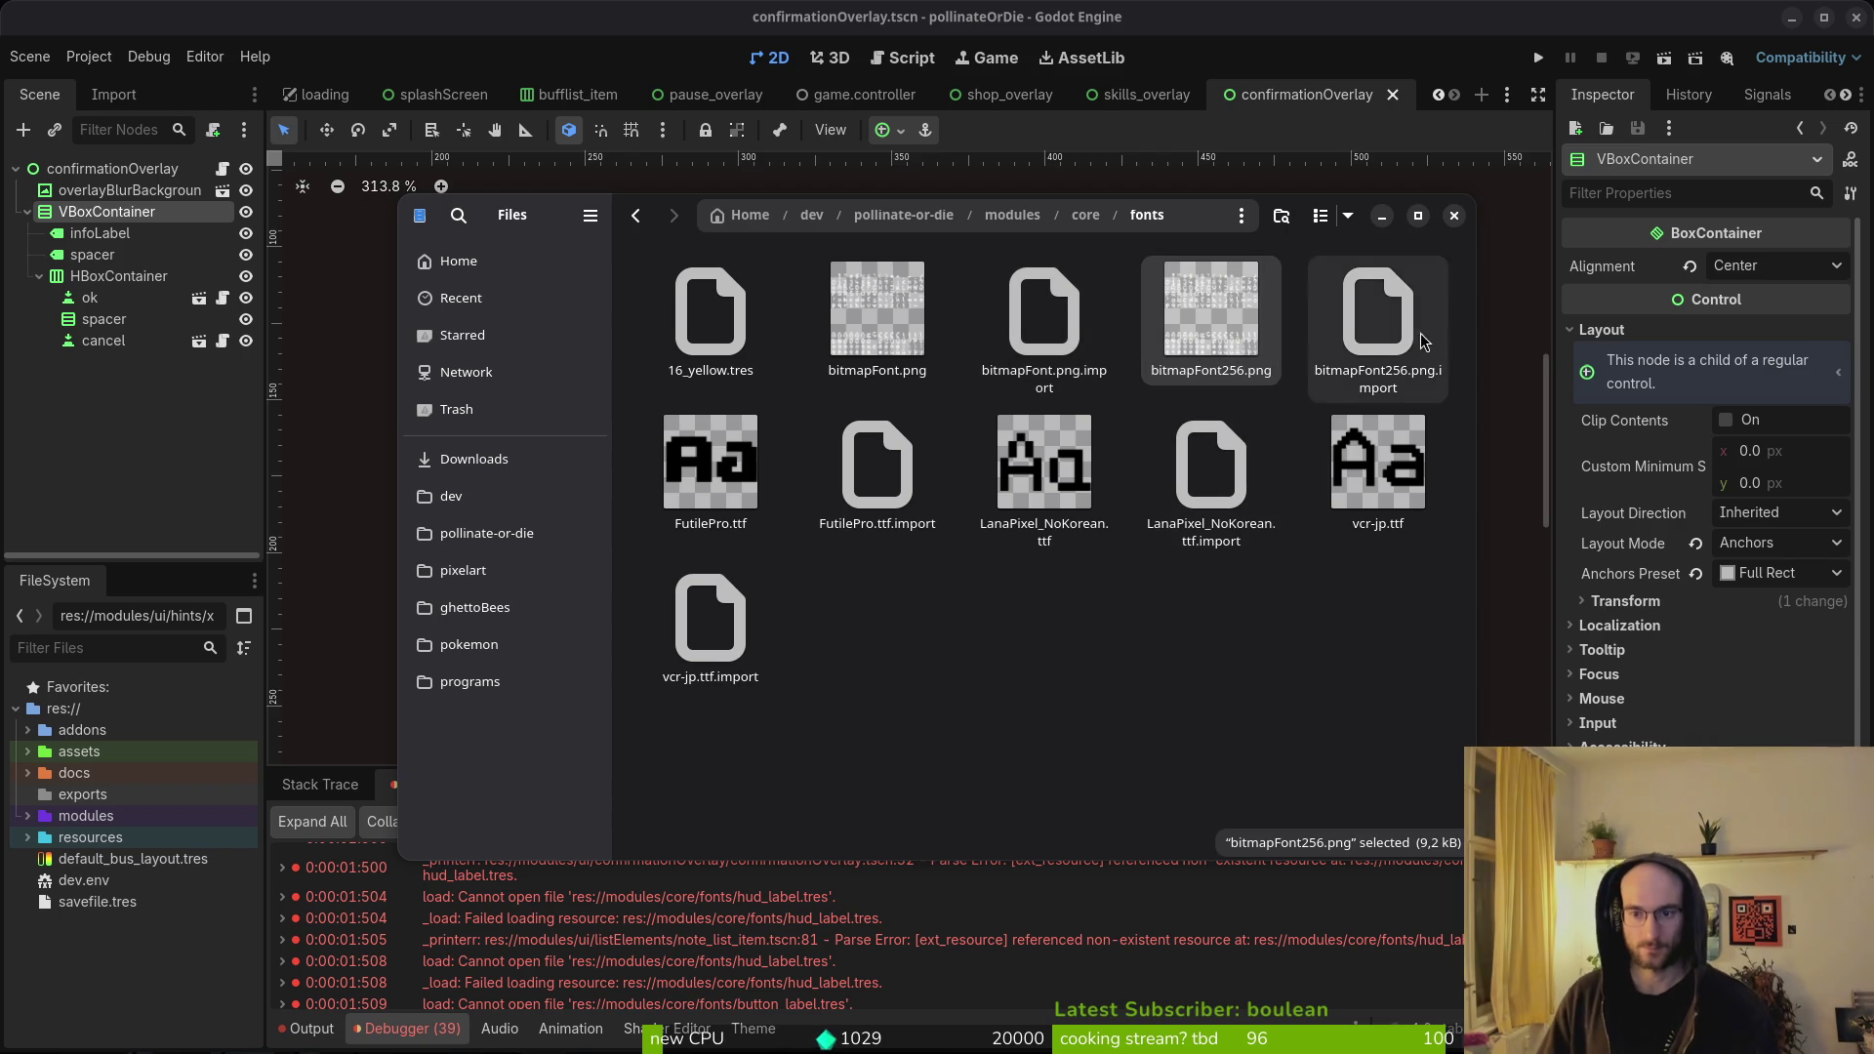
pyautogui.keyDown('ctrl'); pyautogui.click(1378, 323); pyautogui.keyUp('ctrl')
pyautogui.press('Delete')
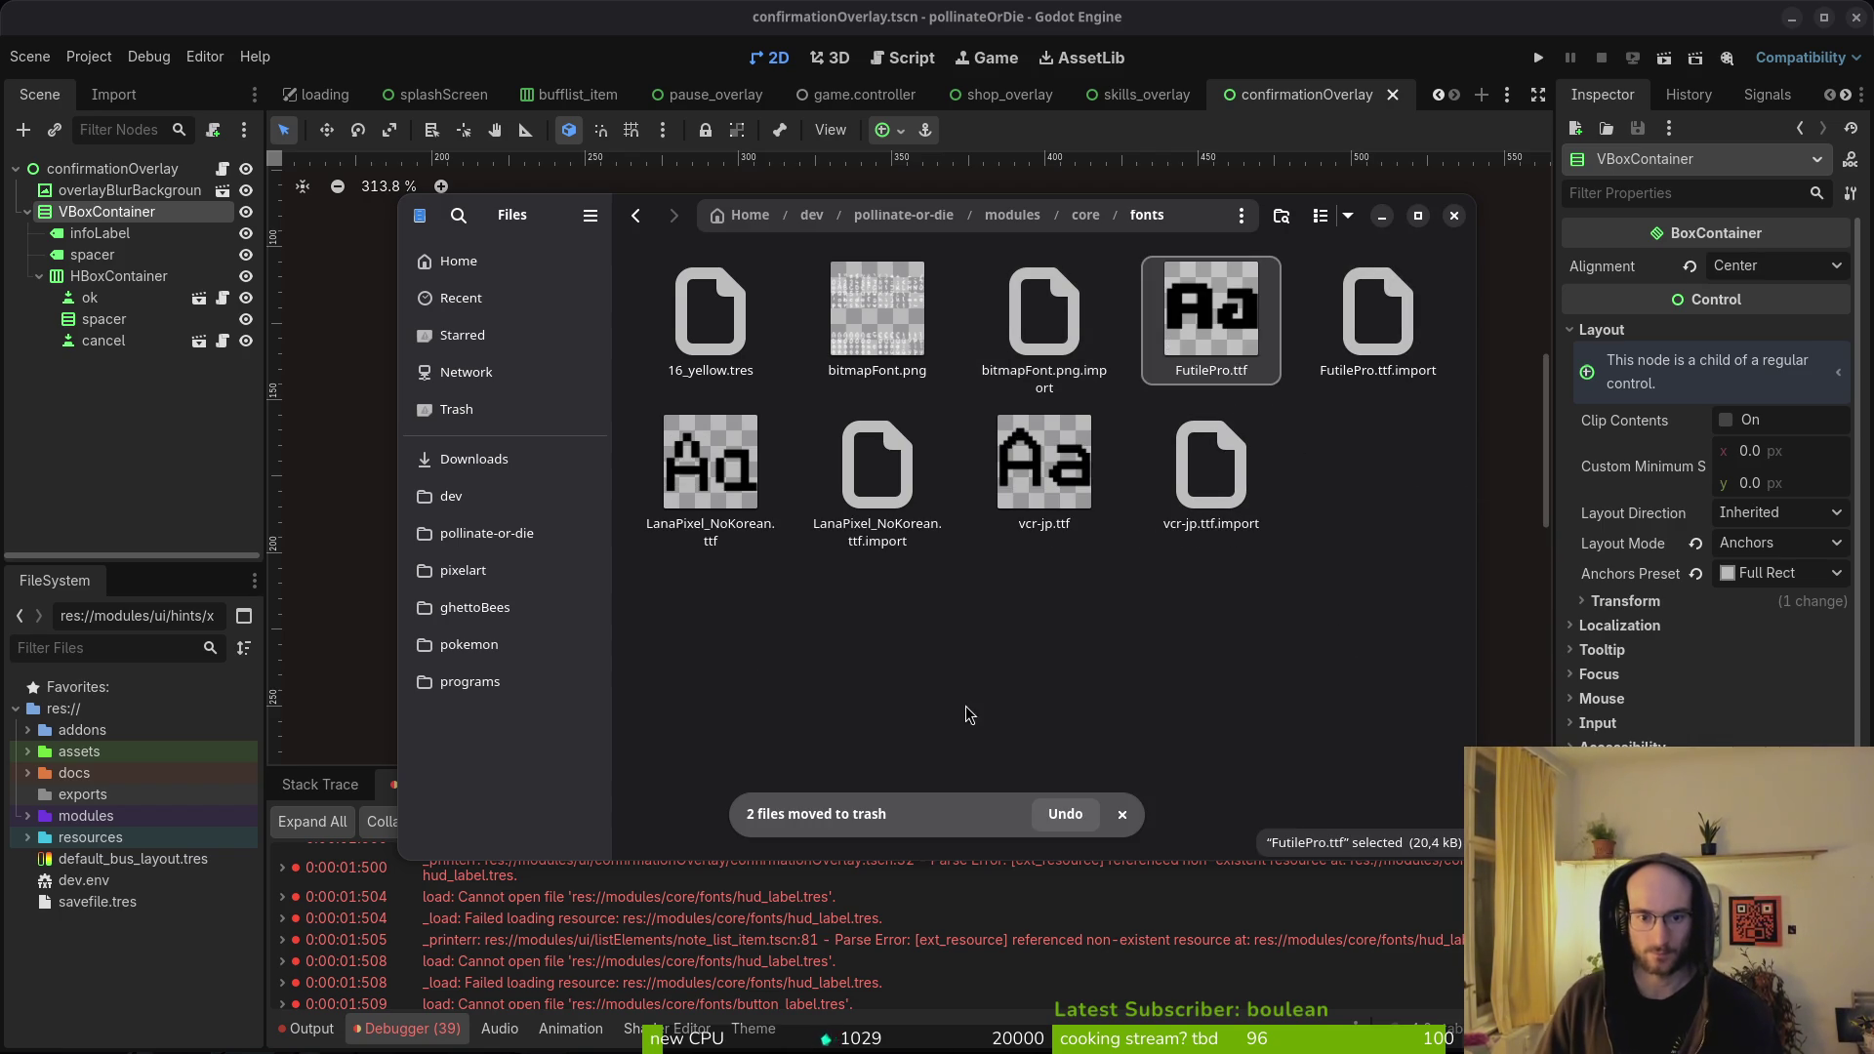
pyautogui.click(713, 486)
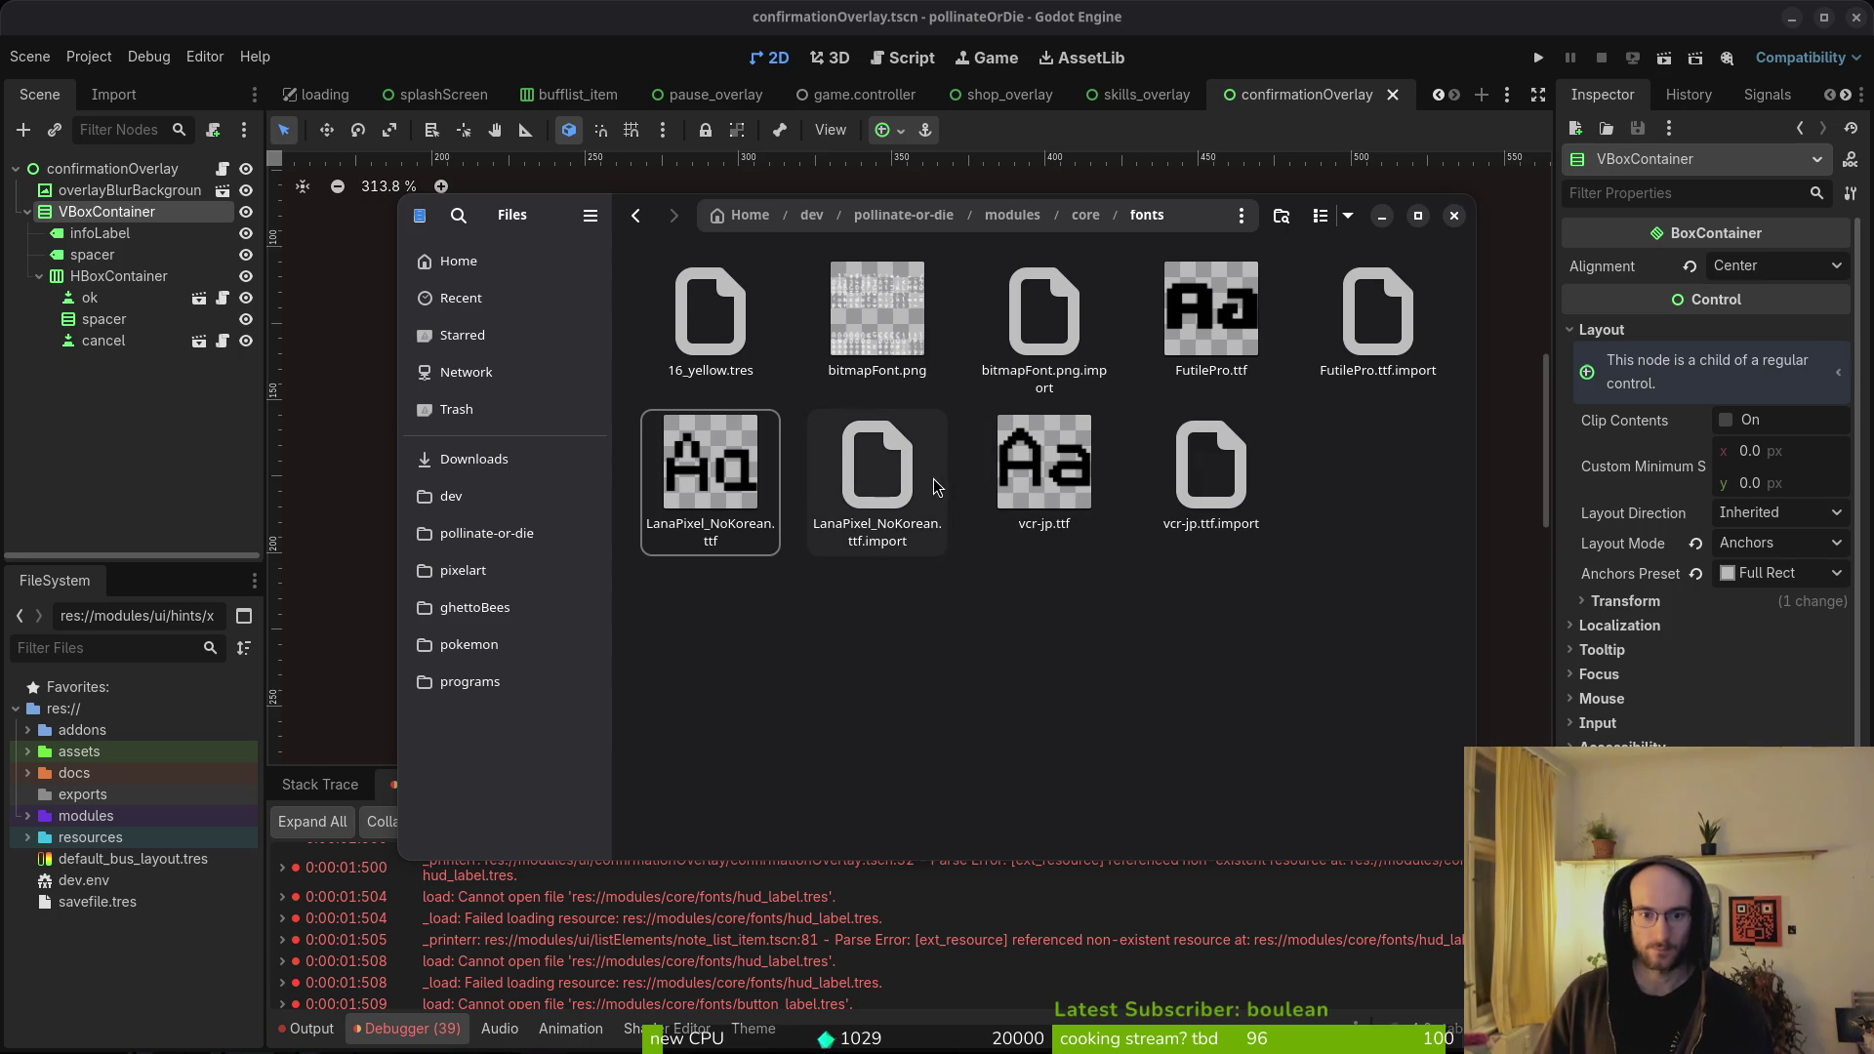
pyautogui.click(1211, 313)
pyautogui.keyDown('ctrl'); pyautogui.click(1378, 313); pyautogui.keyUp('ctrl')
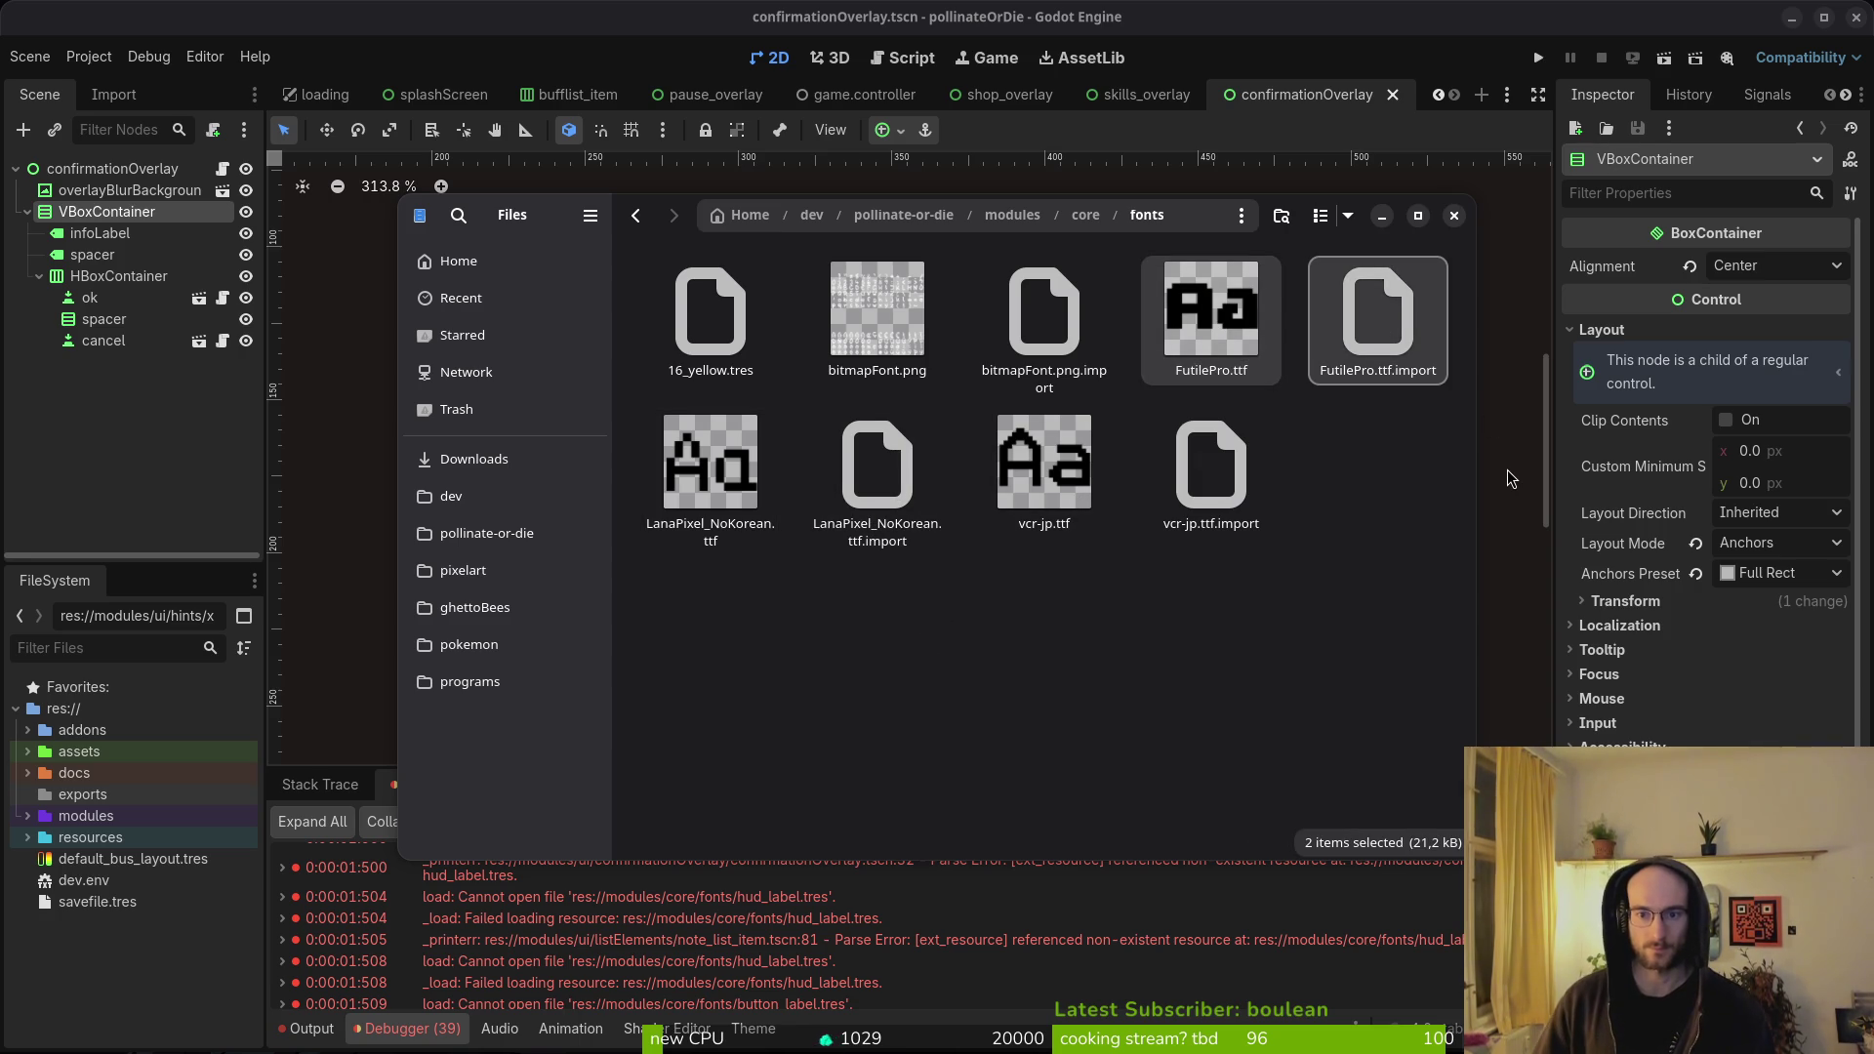
pyautogui.press('Delete')
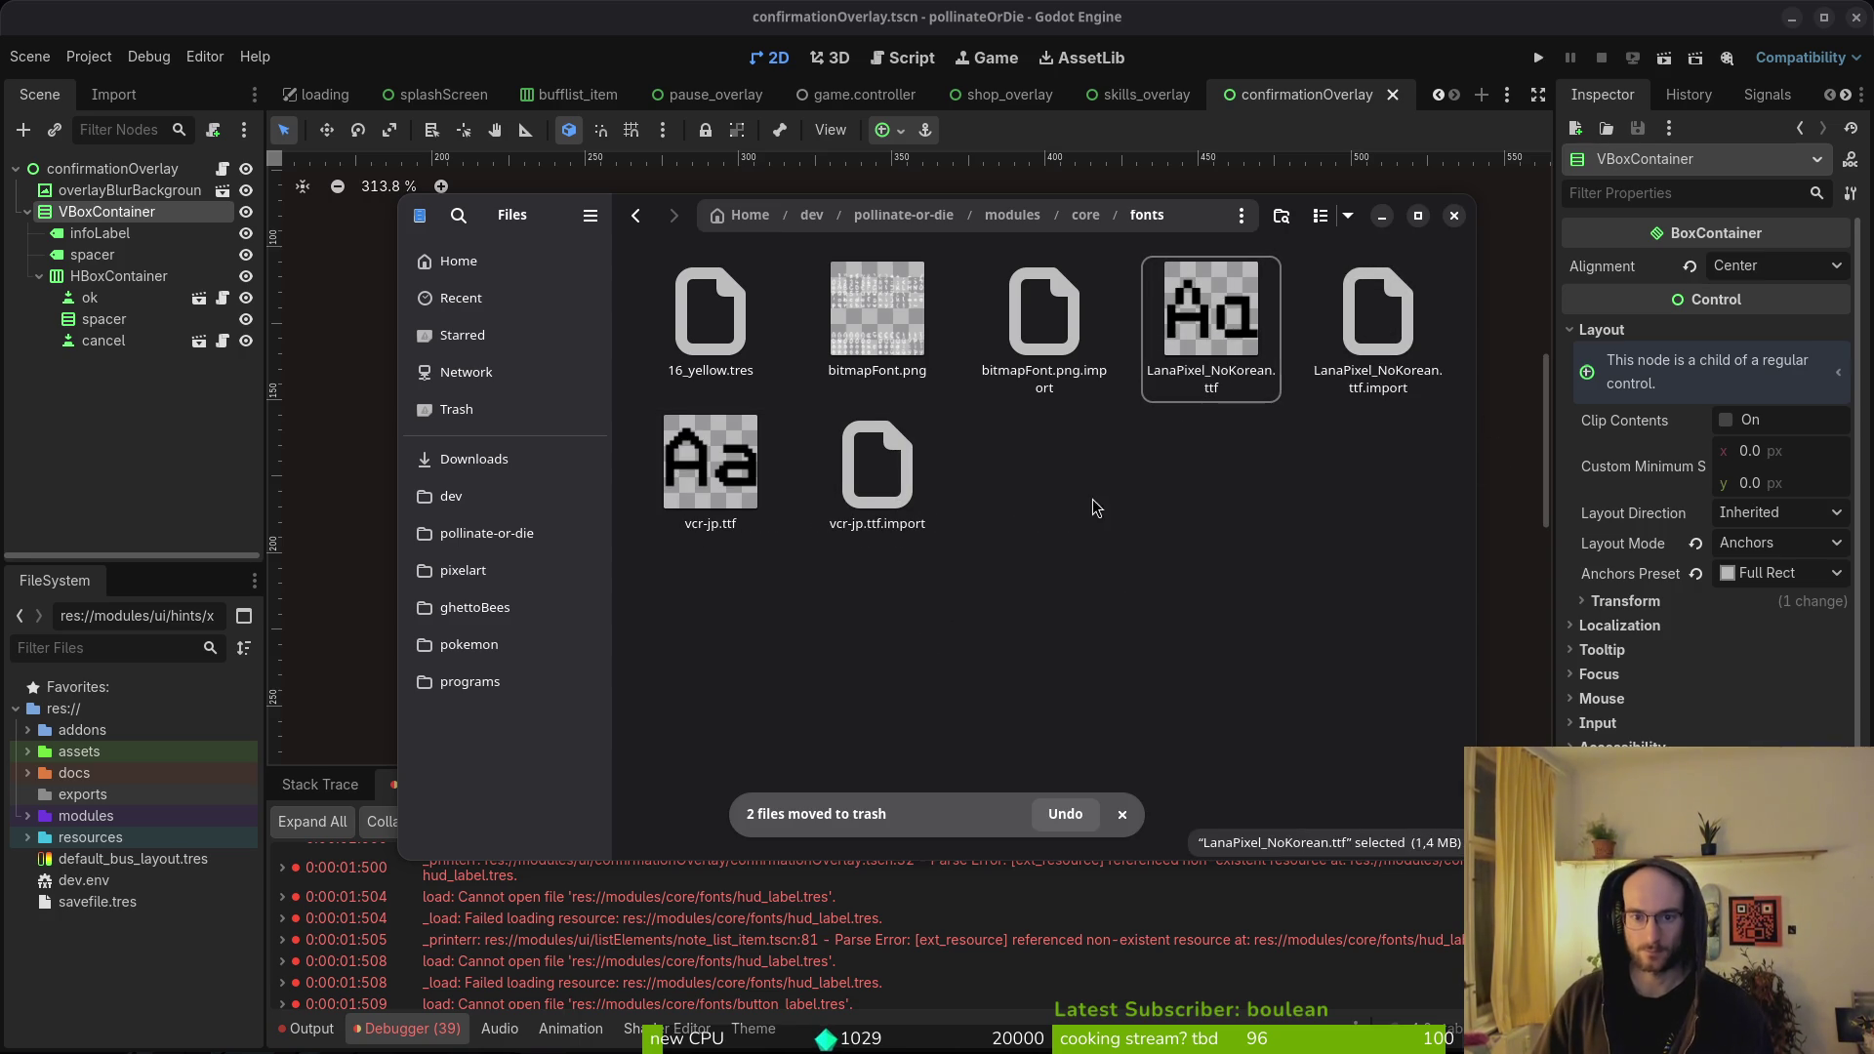
pyautogui.click(1453, 215)
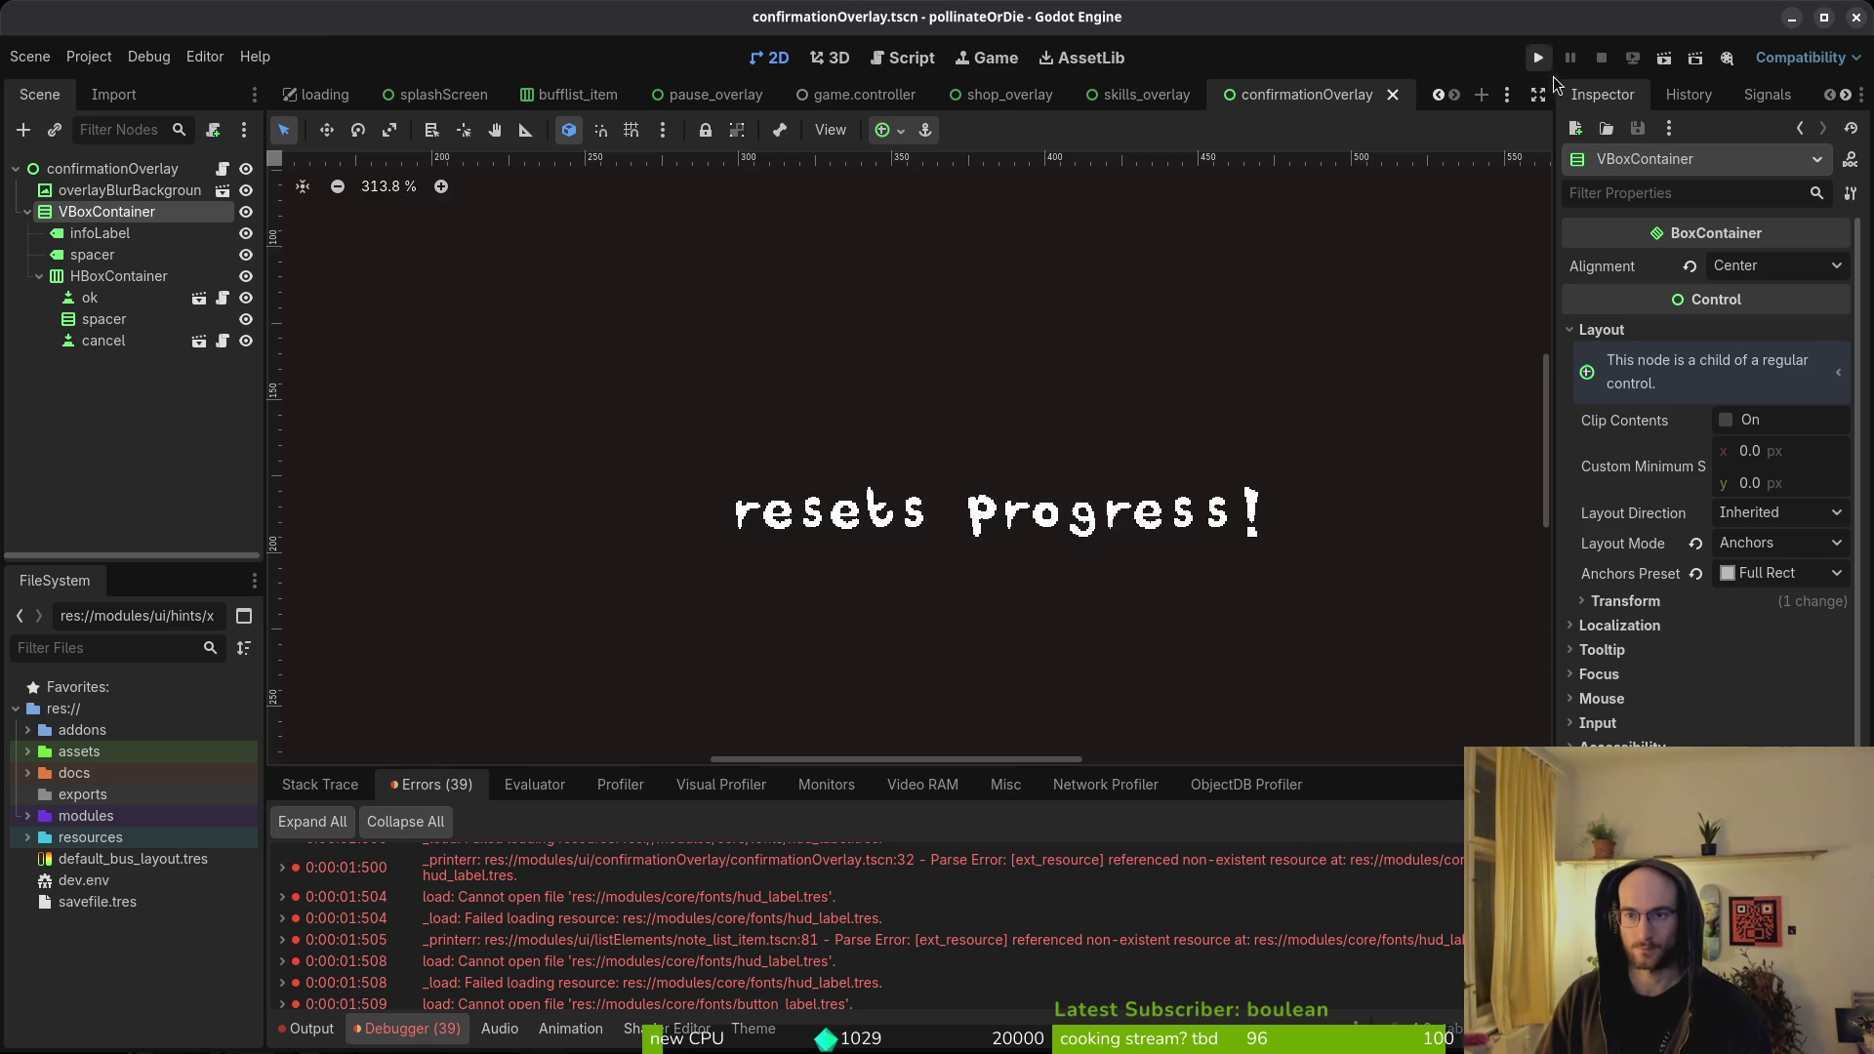
# - Run the game, check the editor's font error list, then stop it
pyautogui.click(923, 518)
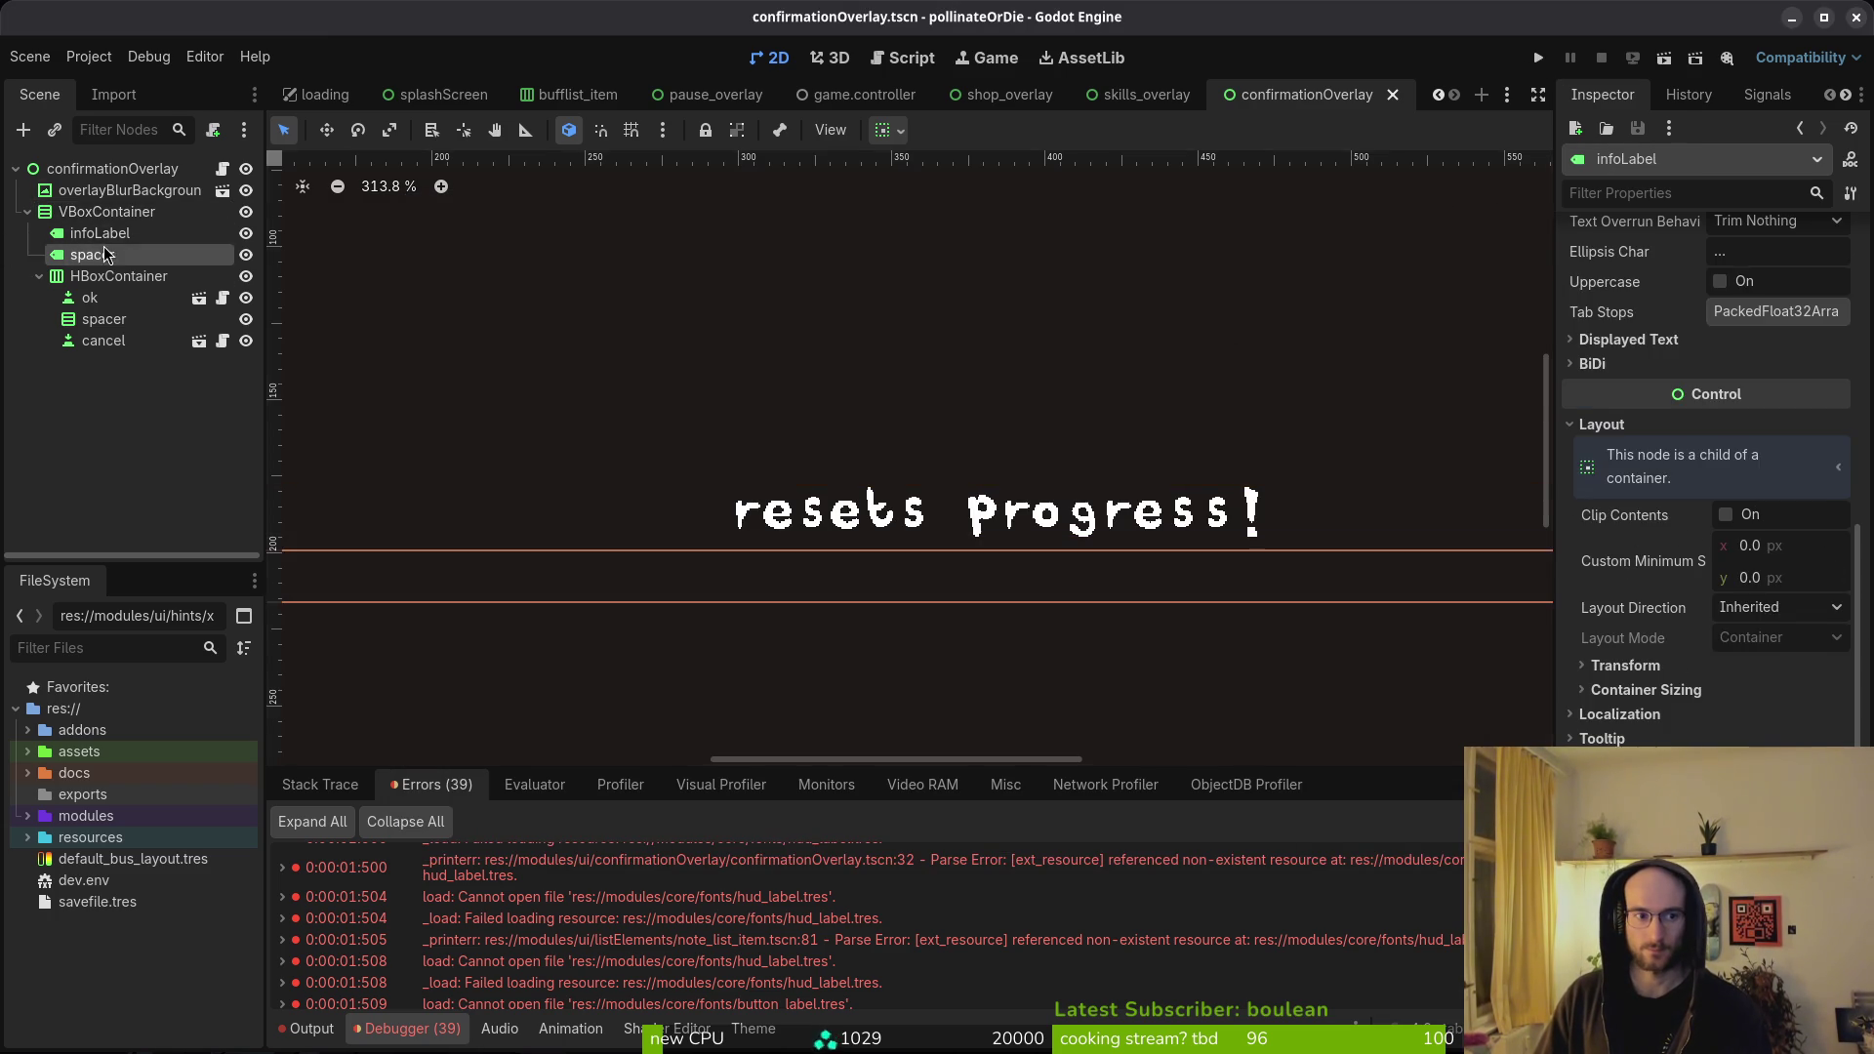
pyautogui.click(1537, 58)
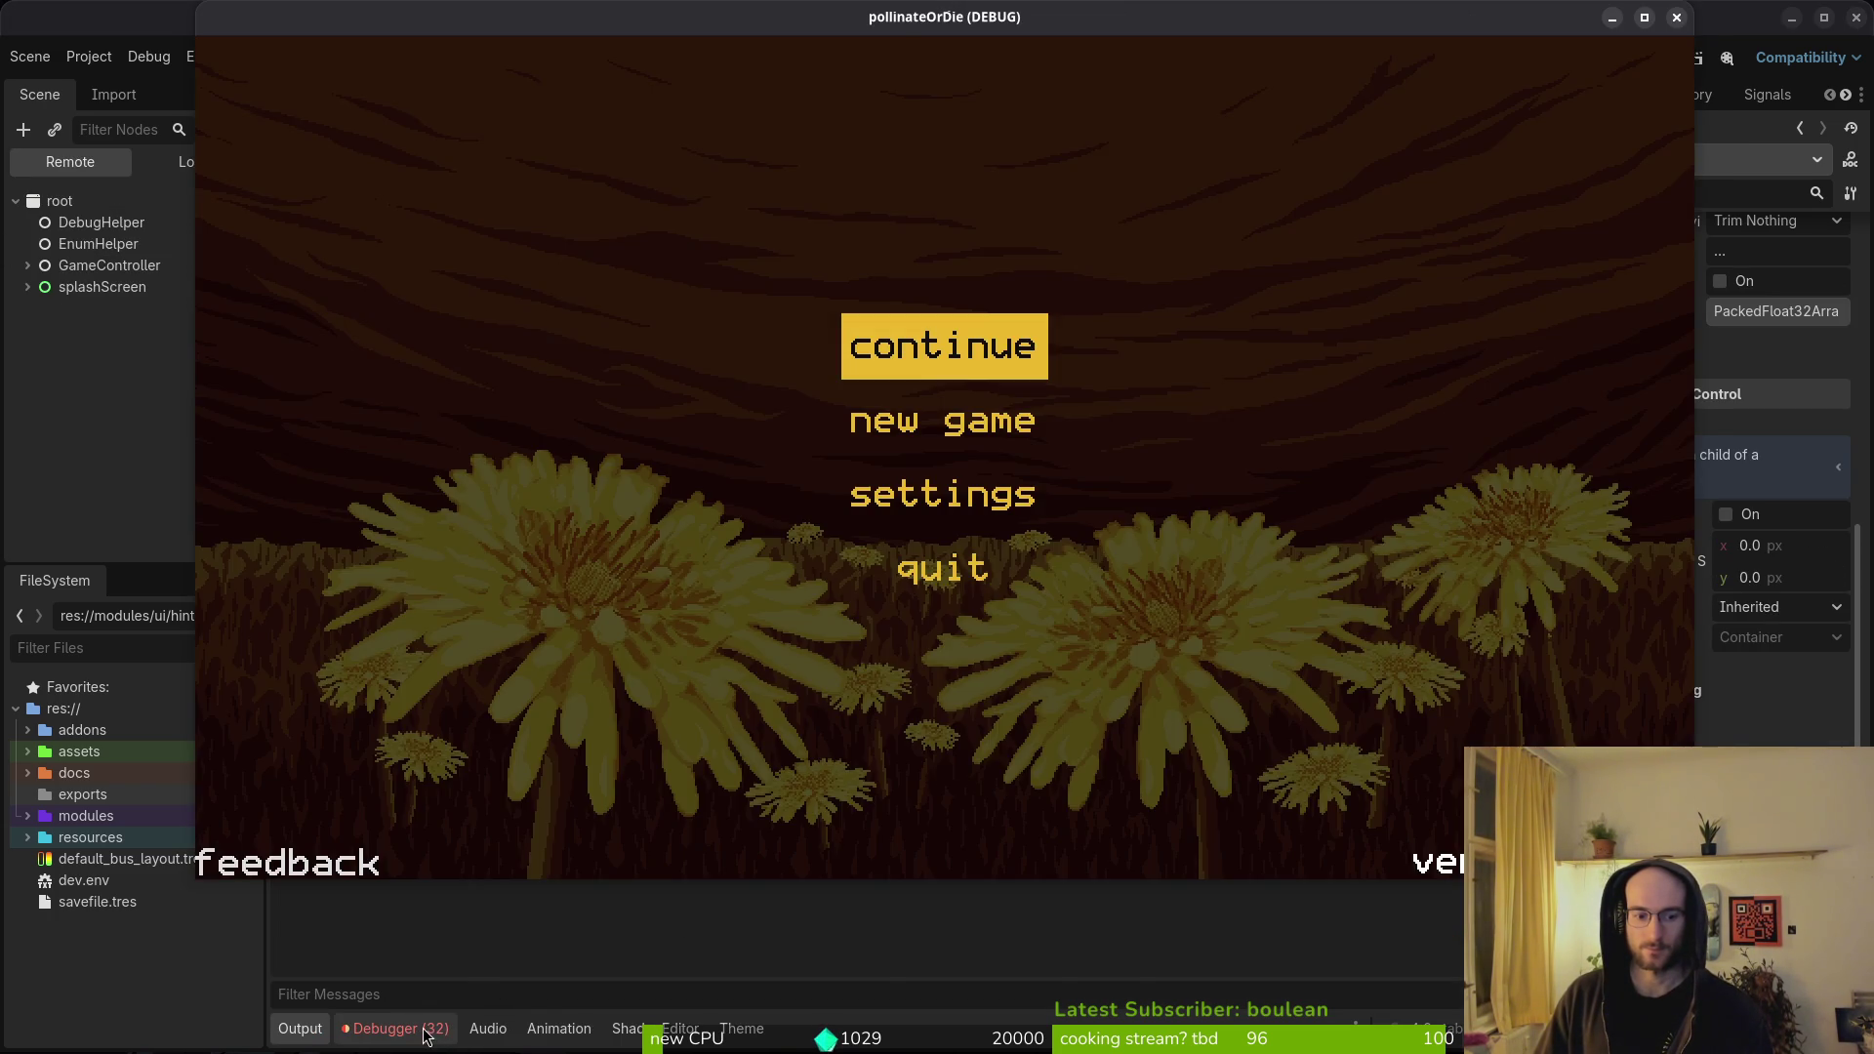
pyautogui.click(649, 937)
pyautogui.scroll(3, 815, 927)
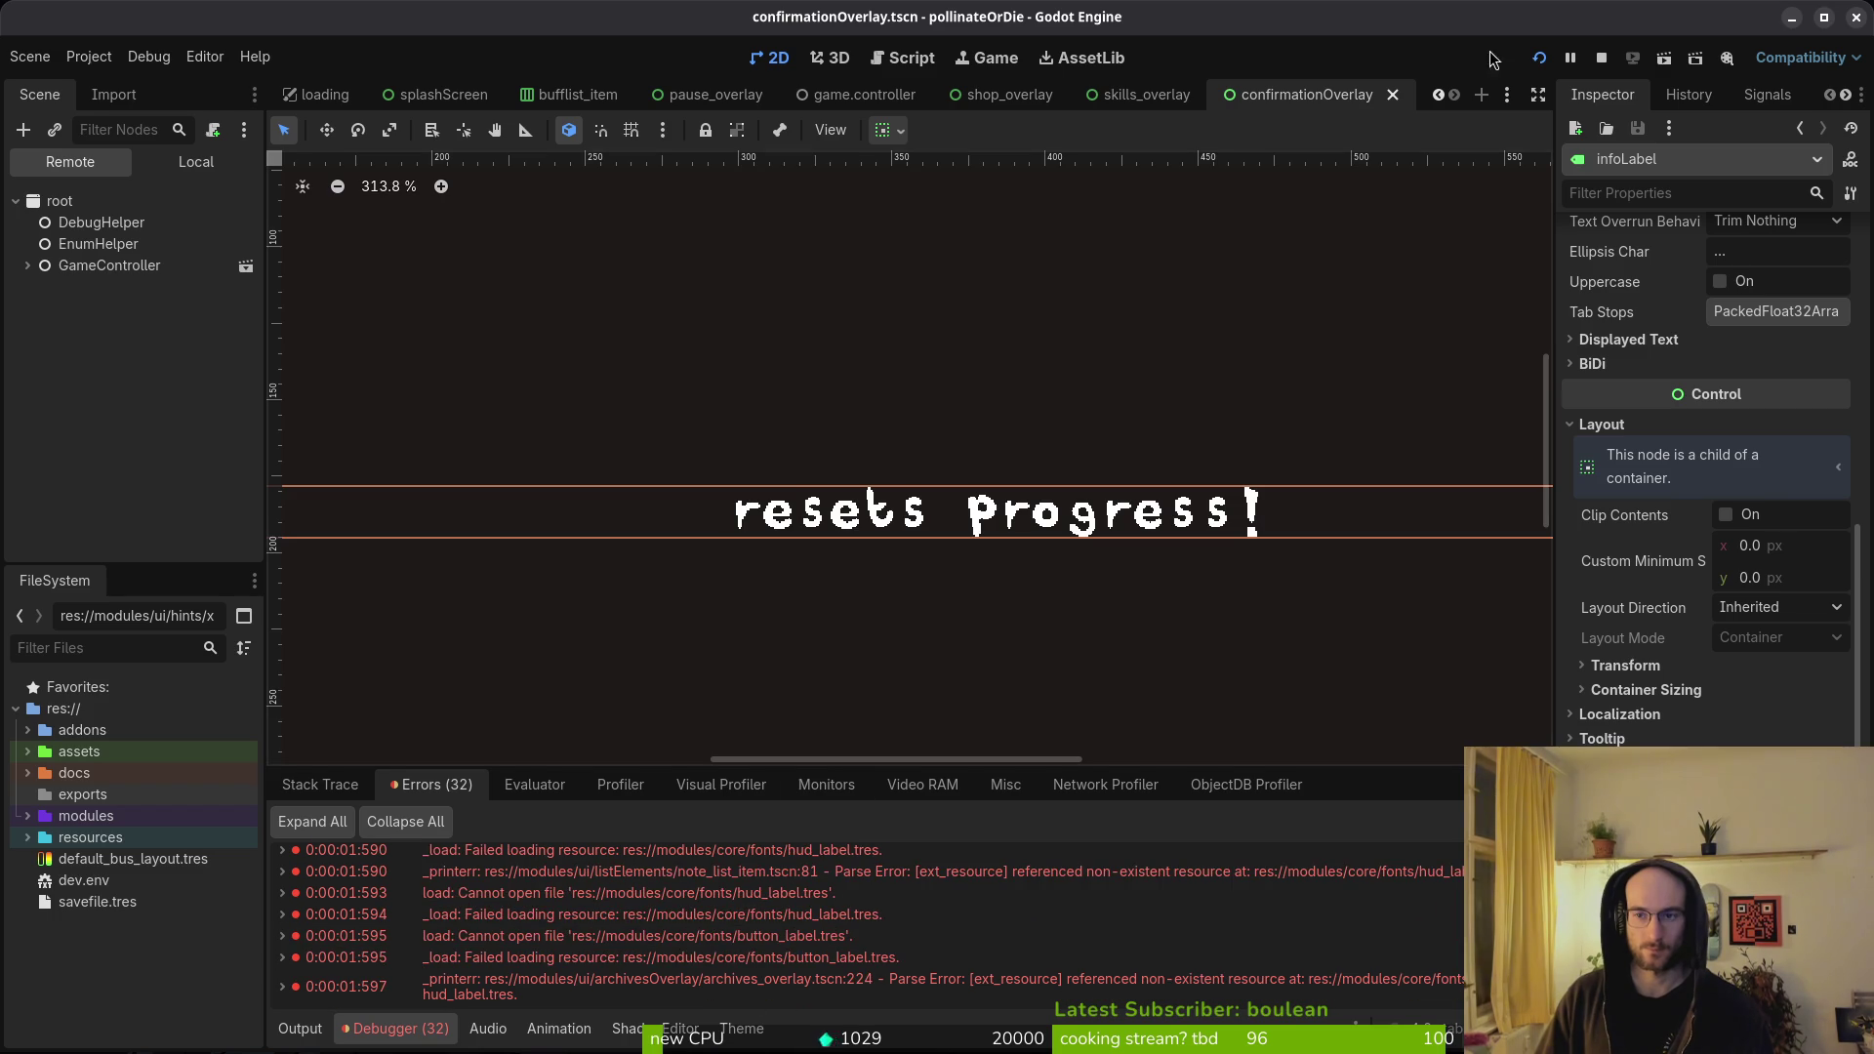
pyautogui.click(1601, 60)
# - Open archives_overlay.tscn anyway despite the missing font
pyautogui.hotkey('shift', 'alt', 'o')
pyautogui.write('archovtscn')
pyautogui.press('Return')
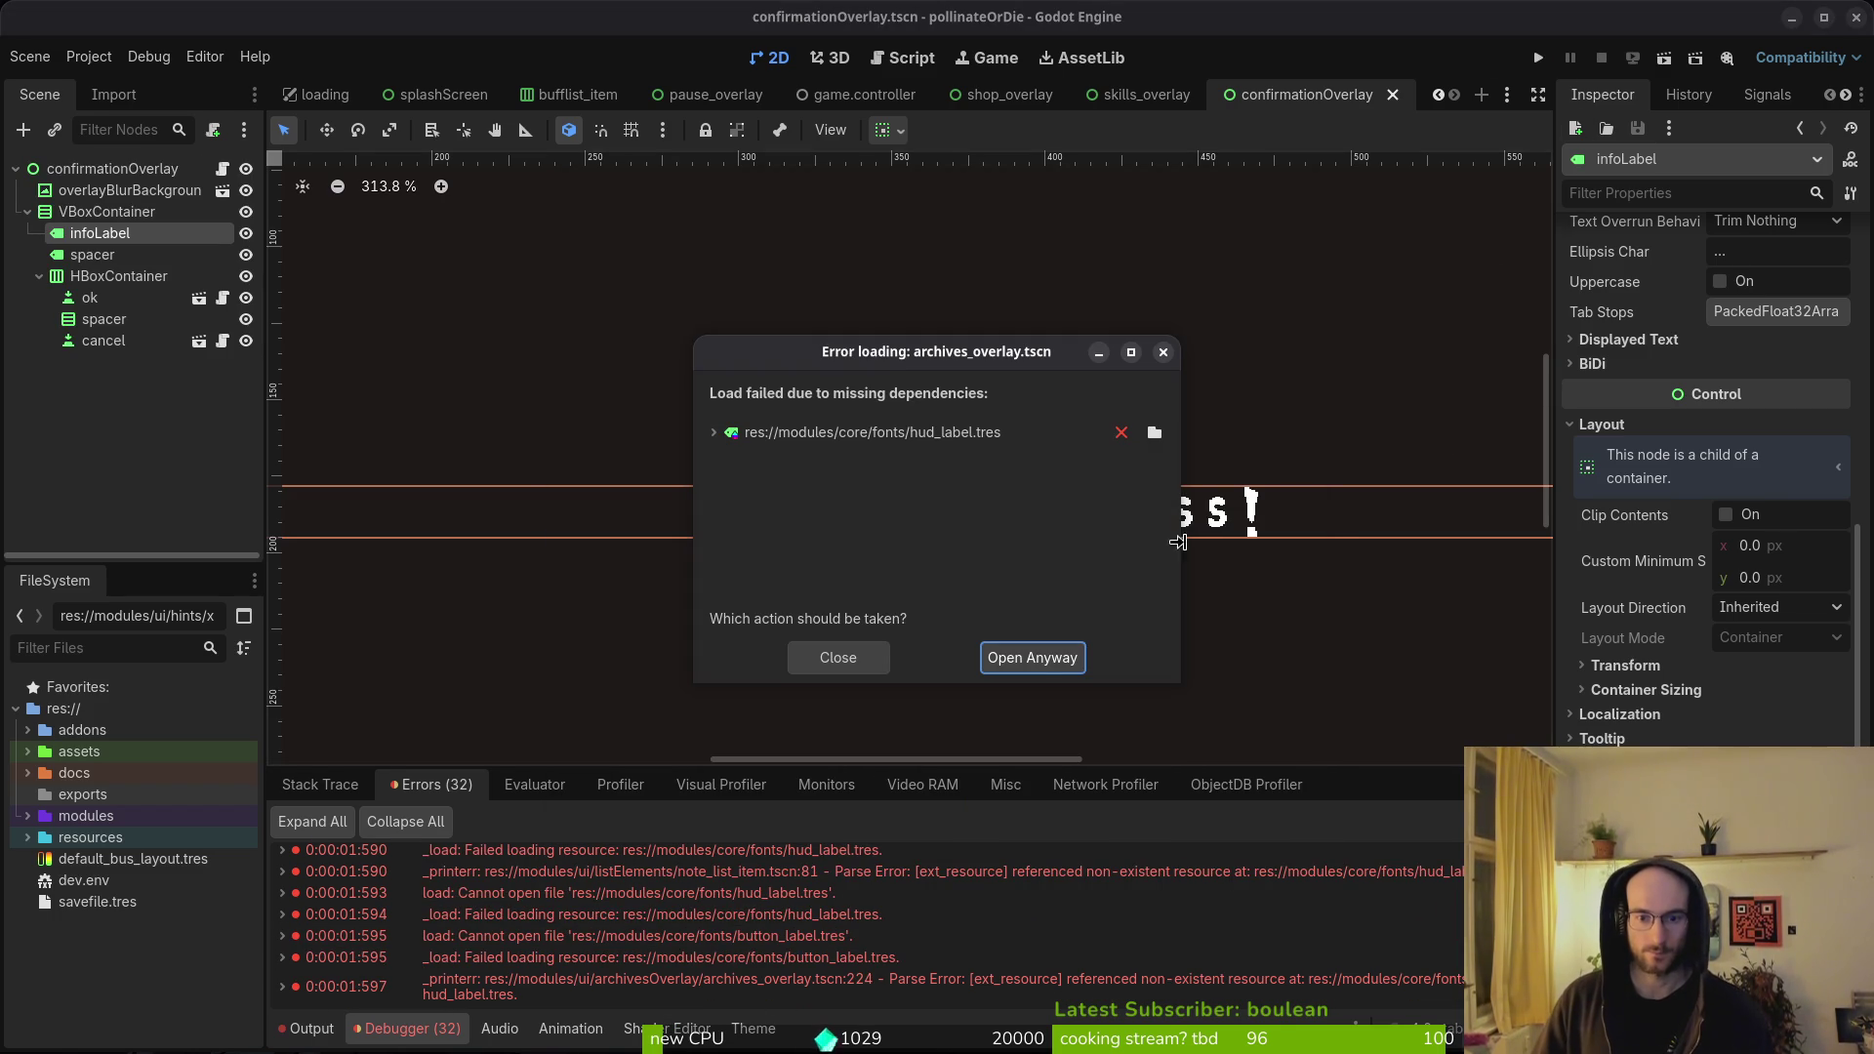
pyautogui.click(1015, 660)
# - Clear the label settings of the close Label under hints and save archives_overlay
pyautogui.click(86, 363)
pyautogui.click(74, 340)
pyautogui.click(63, 319)
pyautogui.click(39, 341)
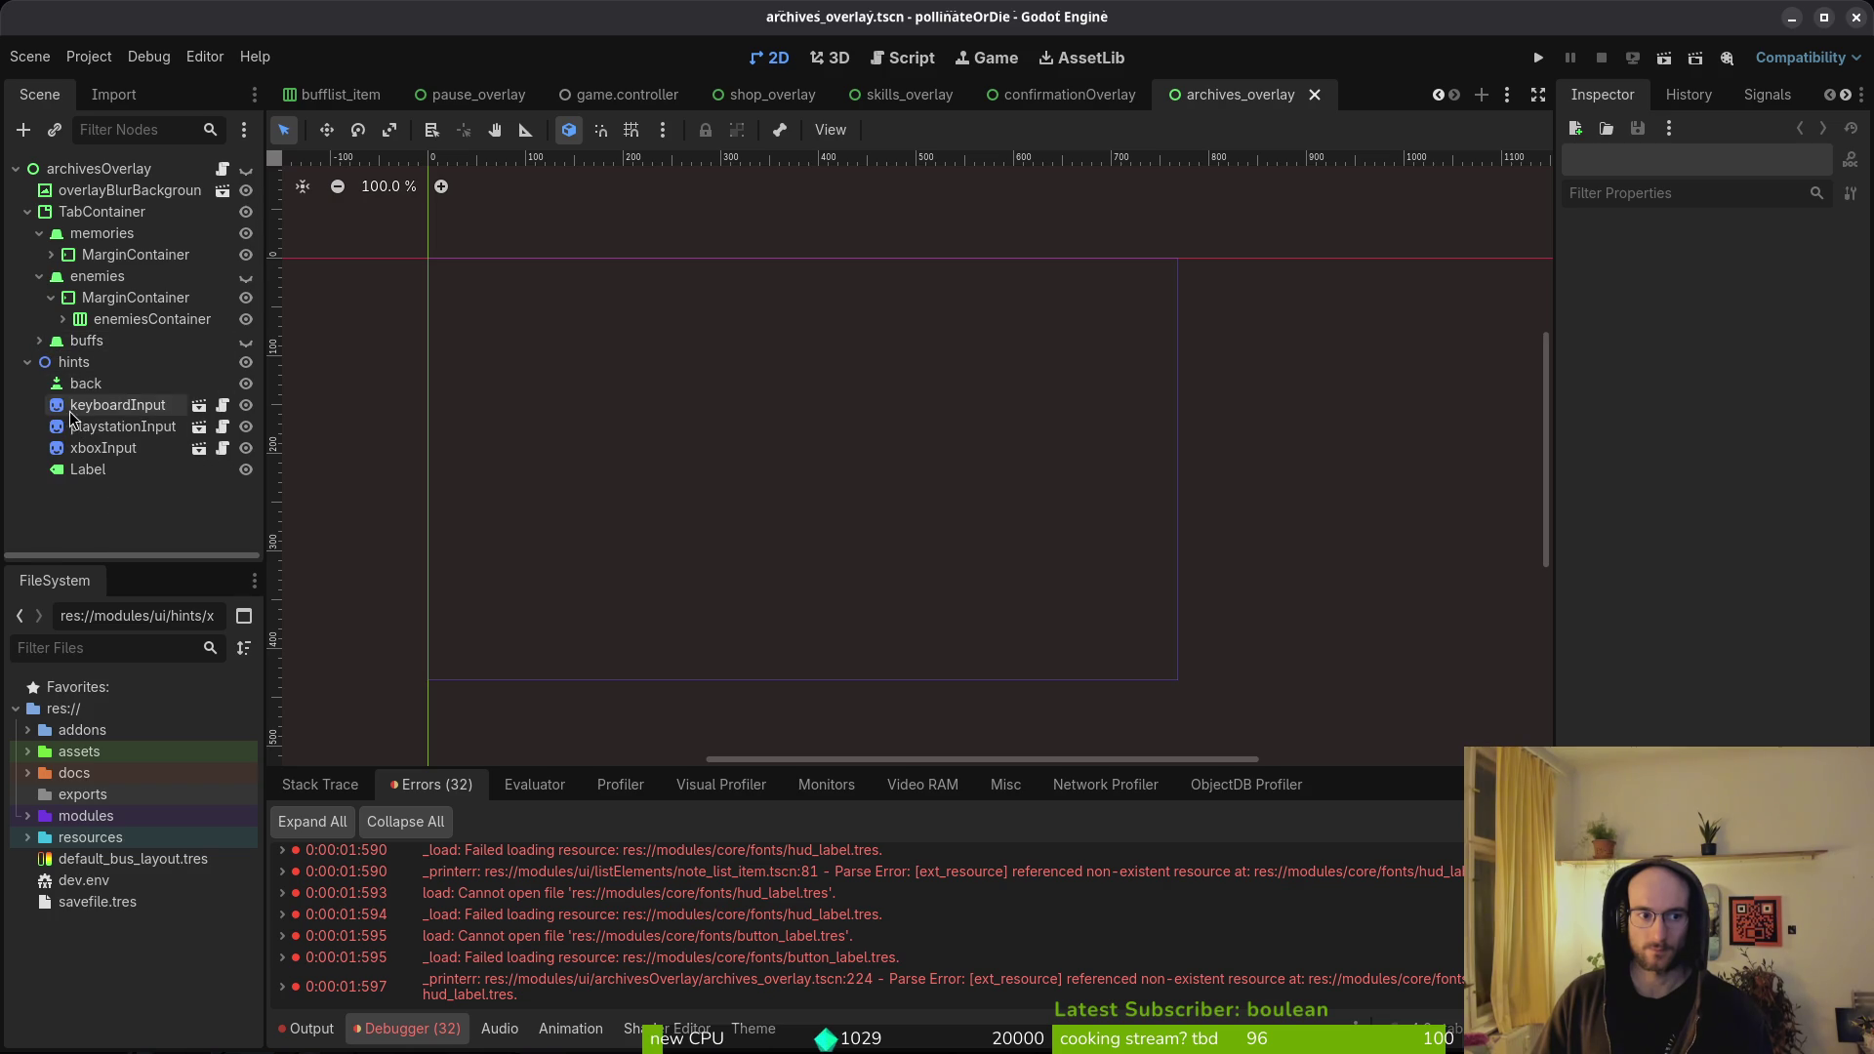
pyautogui.click(88, 470)
pyautogui.click(1782, 420)
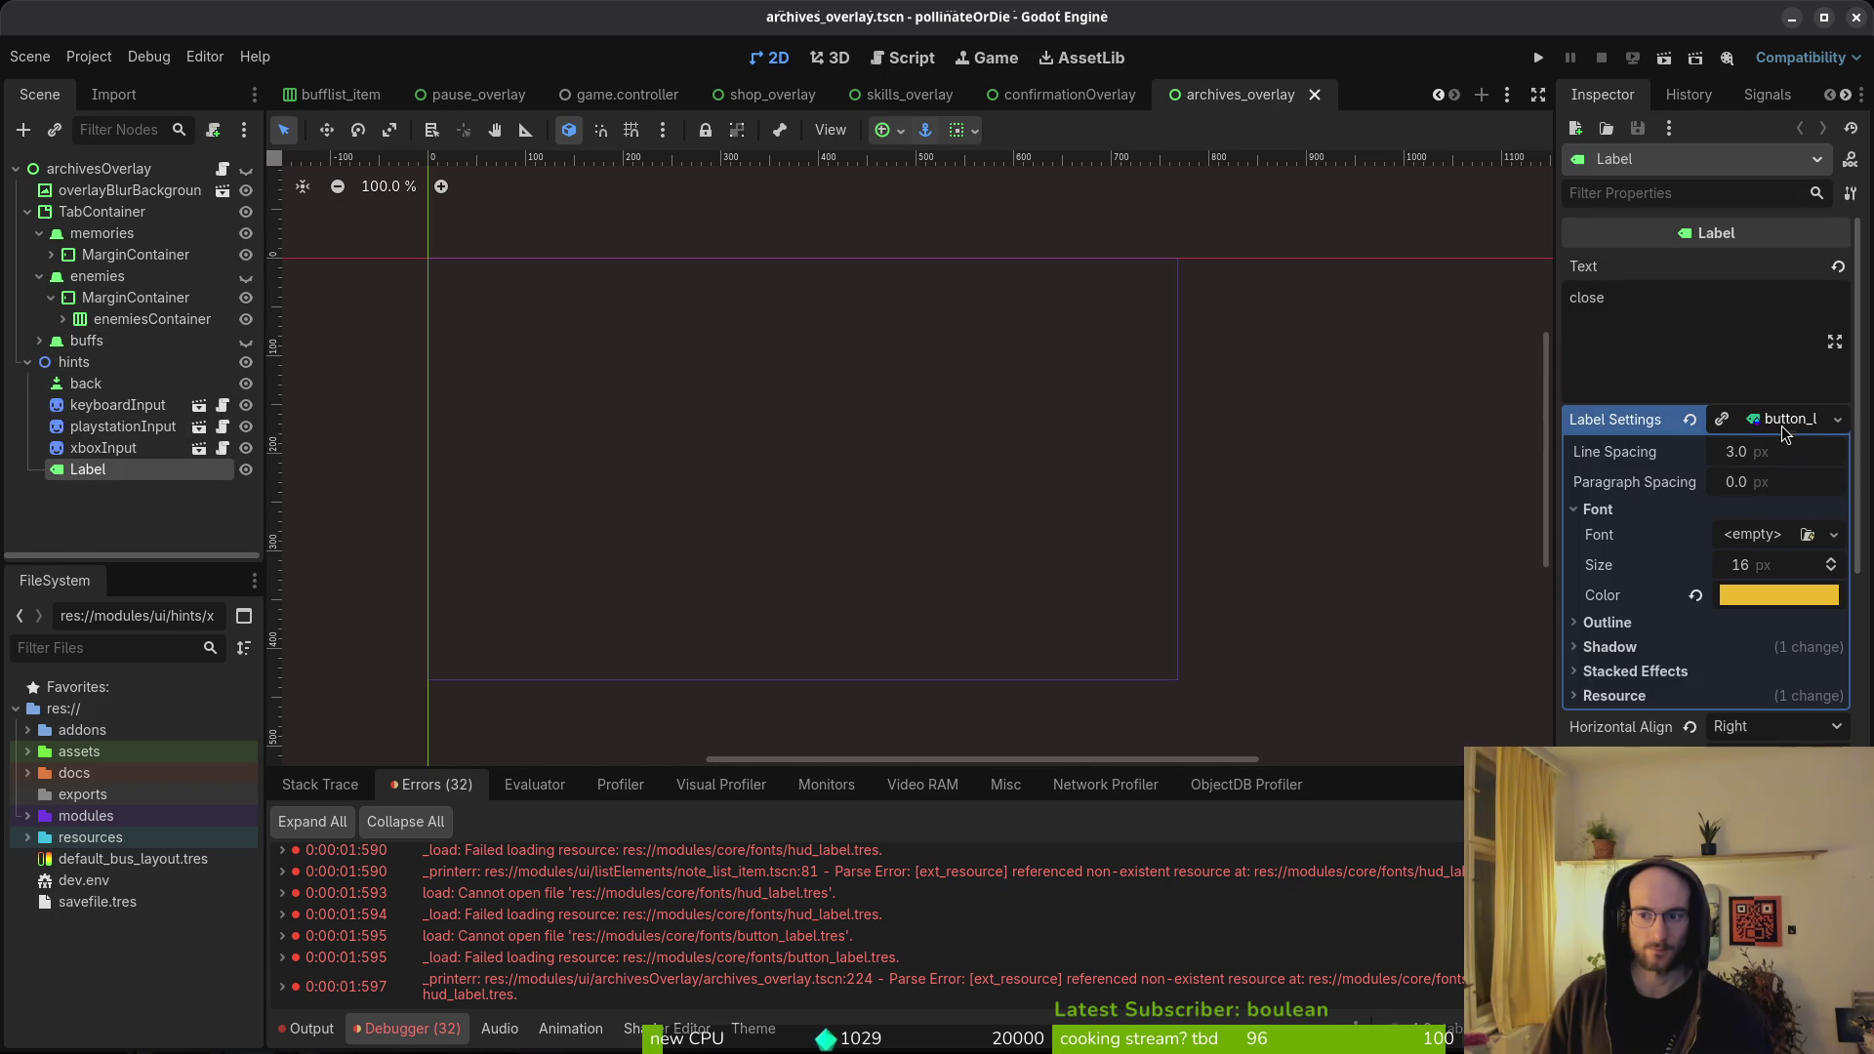
pyautogui.click(1772, 424)
pyautogui.hotkey('ctrl', 's')
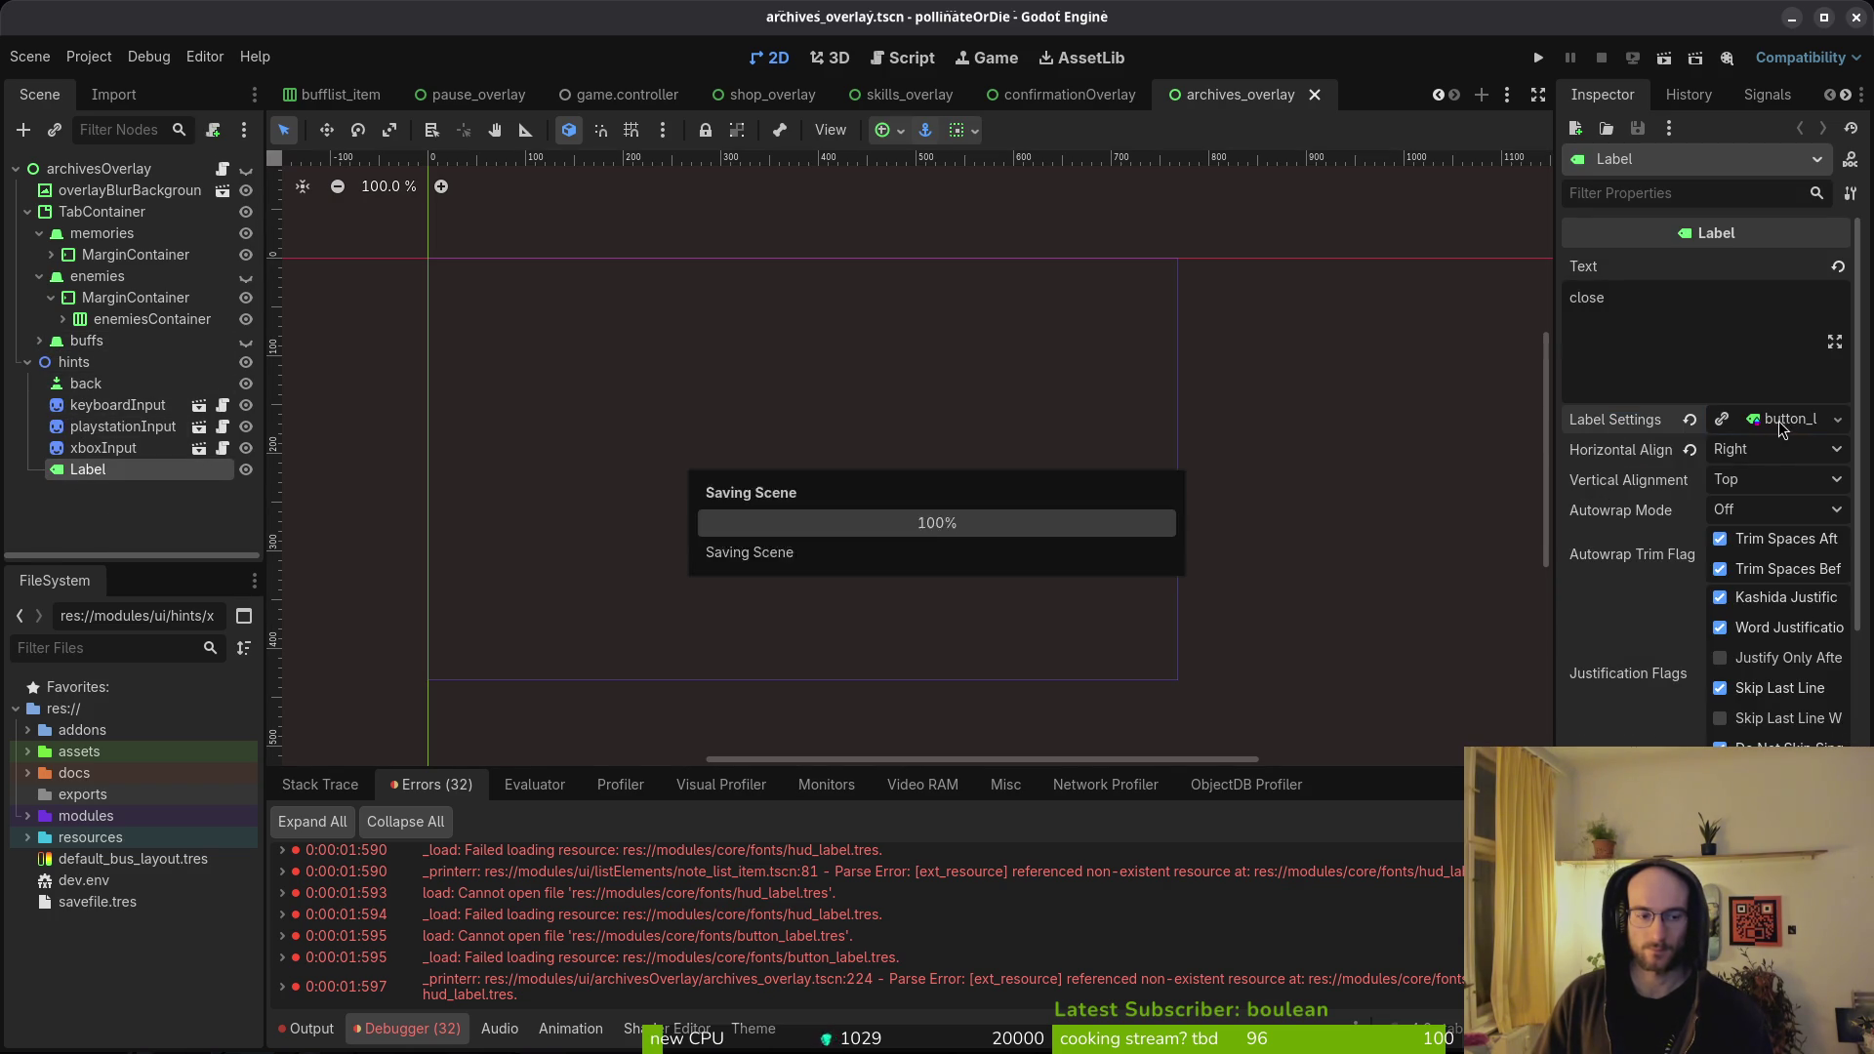
pyautogui.click(1689, 421)
pyautogui.hotkey('ctrl', 's')
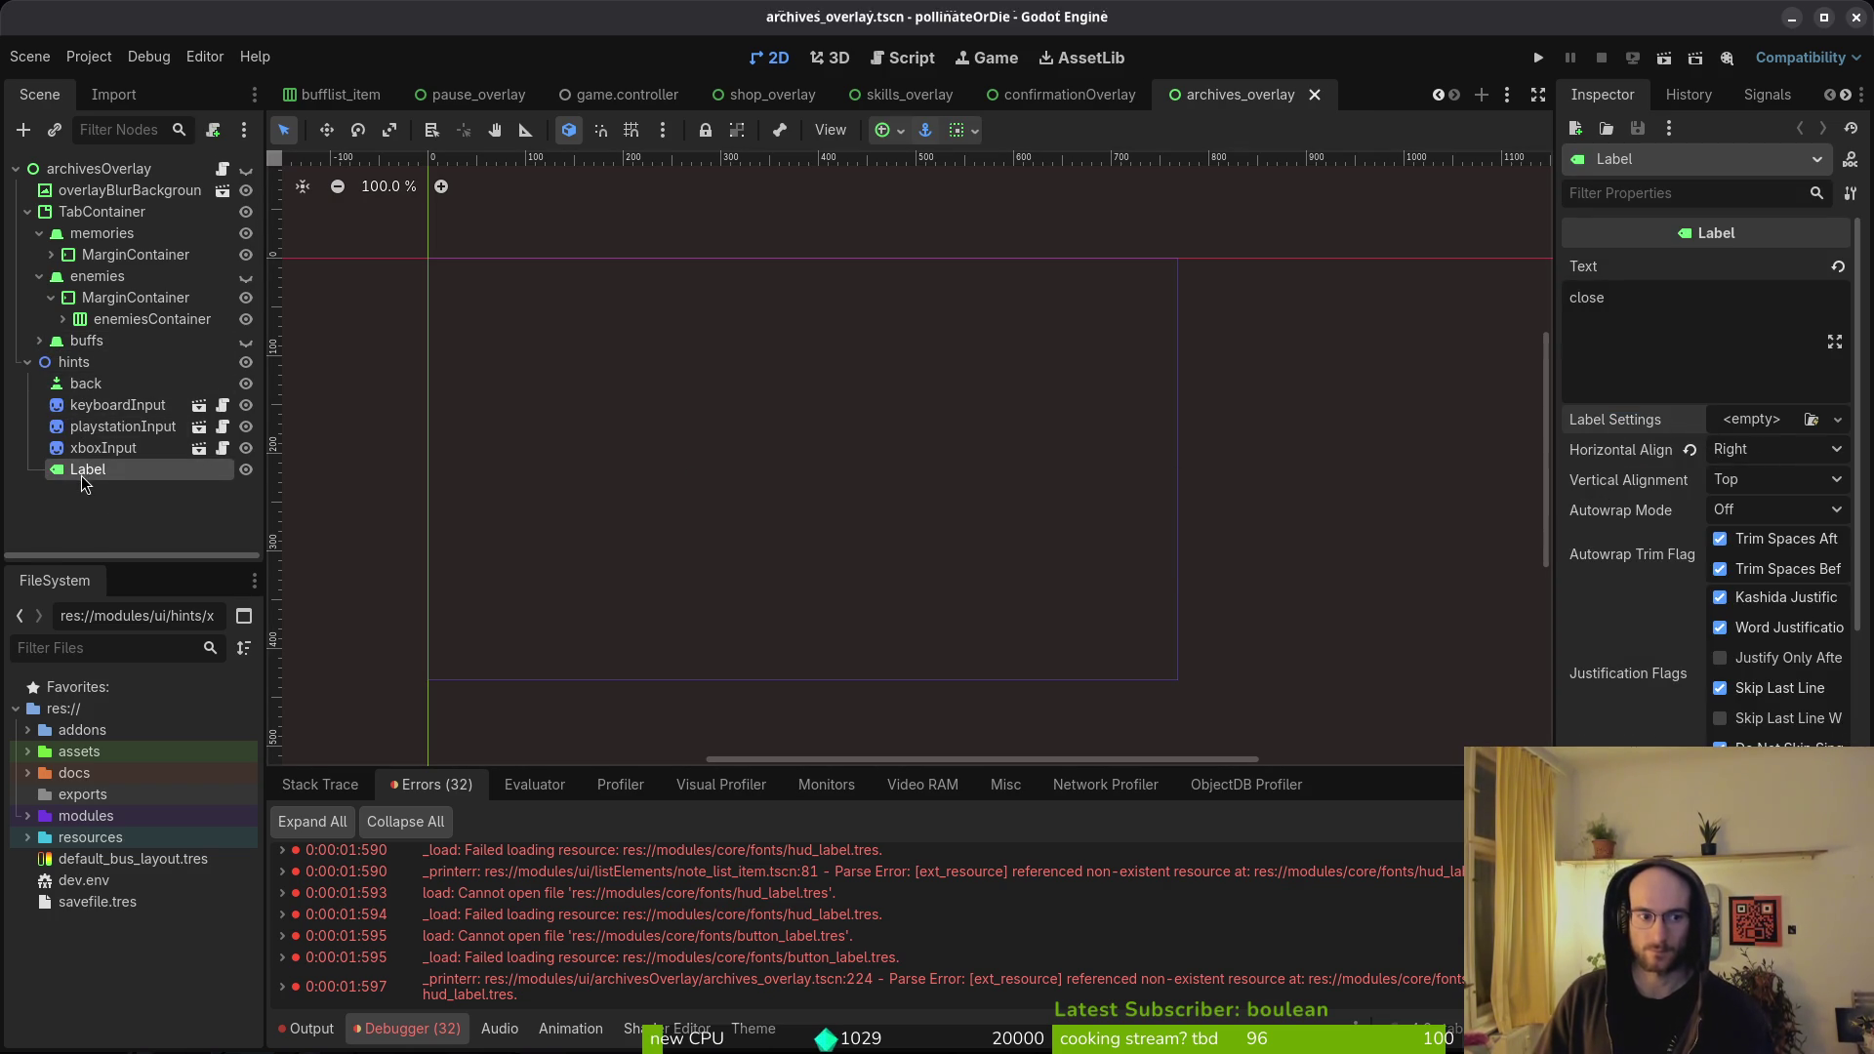
pyautogui.hotkey('ctrl', 's')
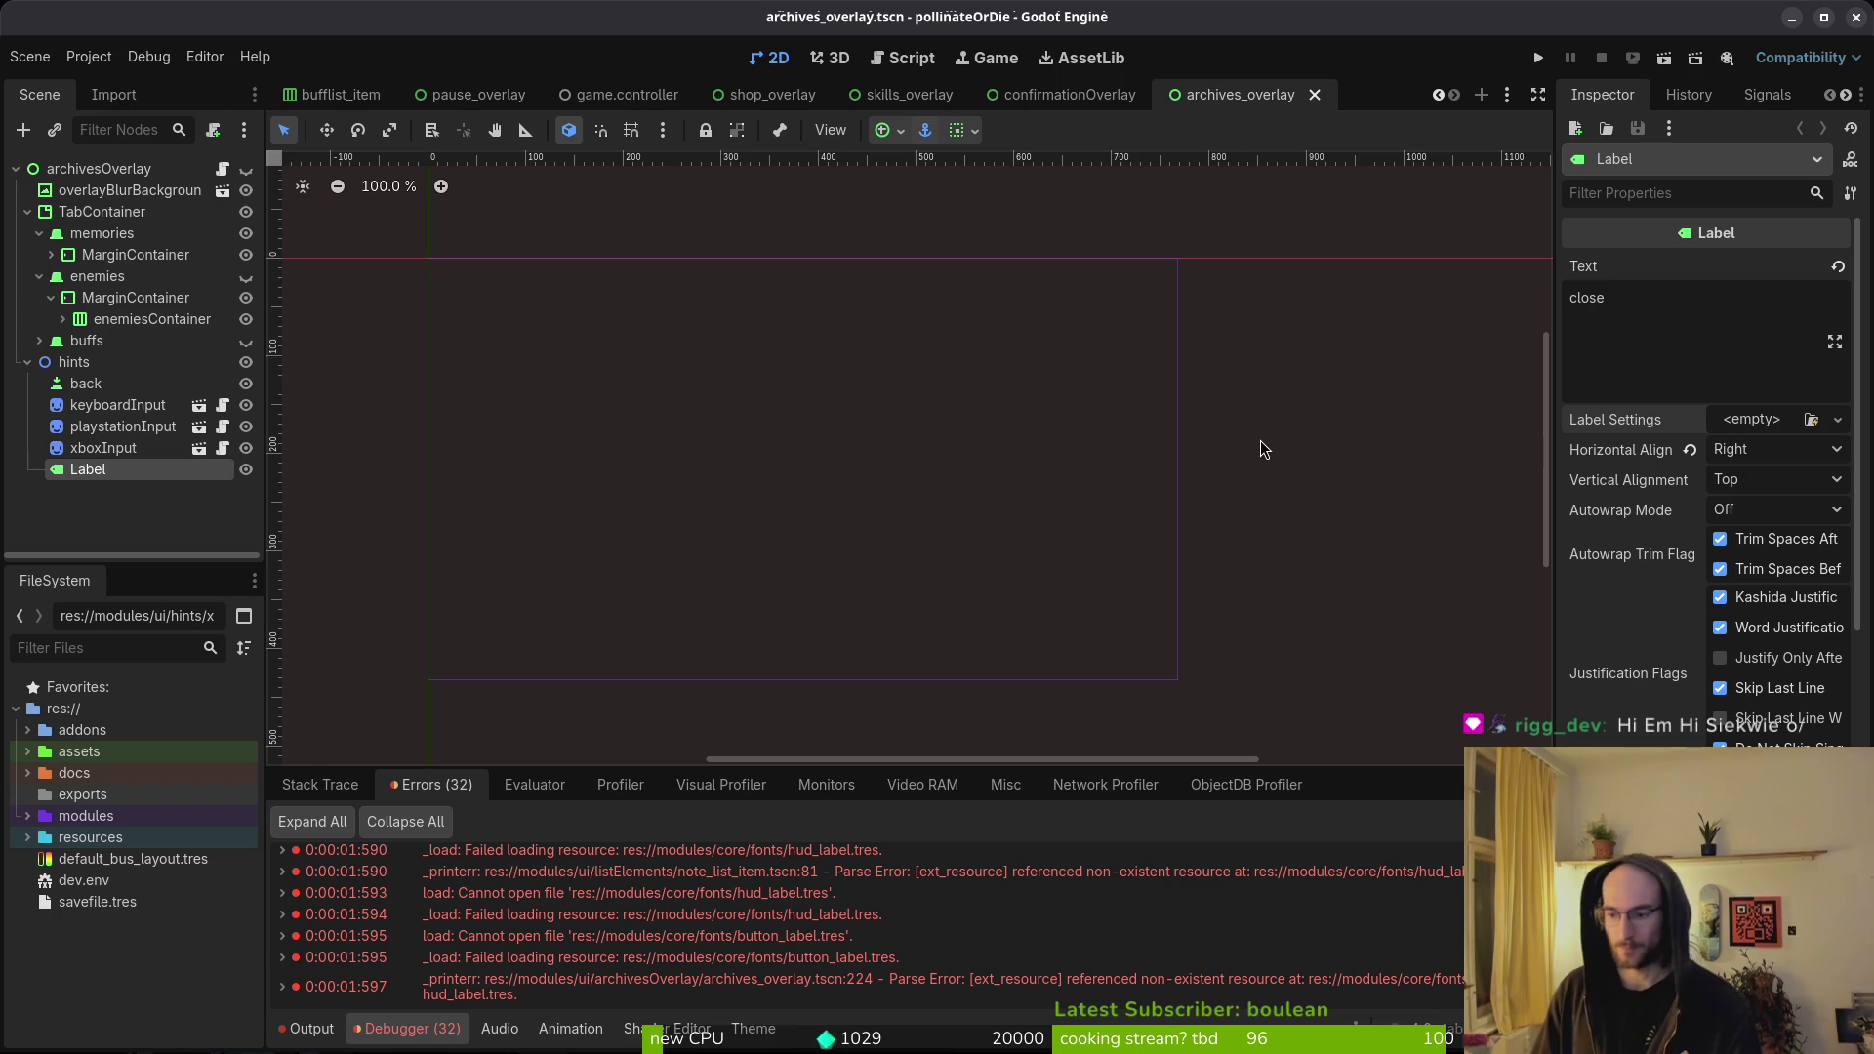
pyautogui.hotkey('ctrl', 's')
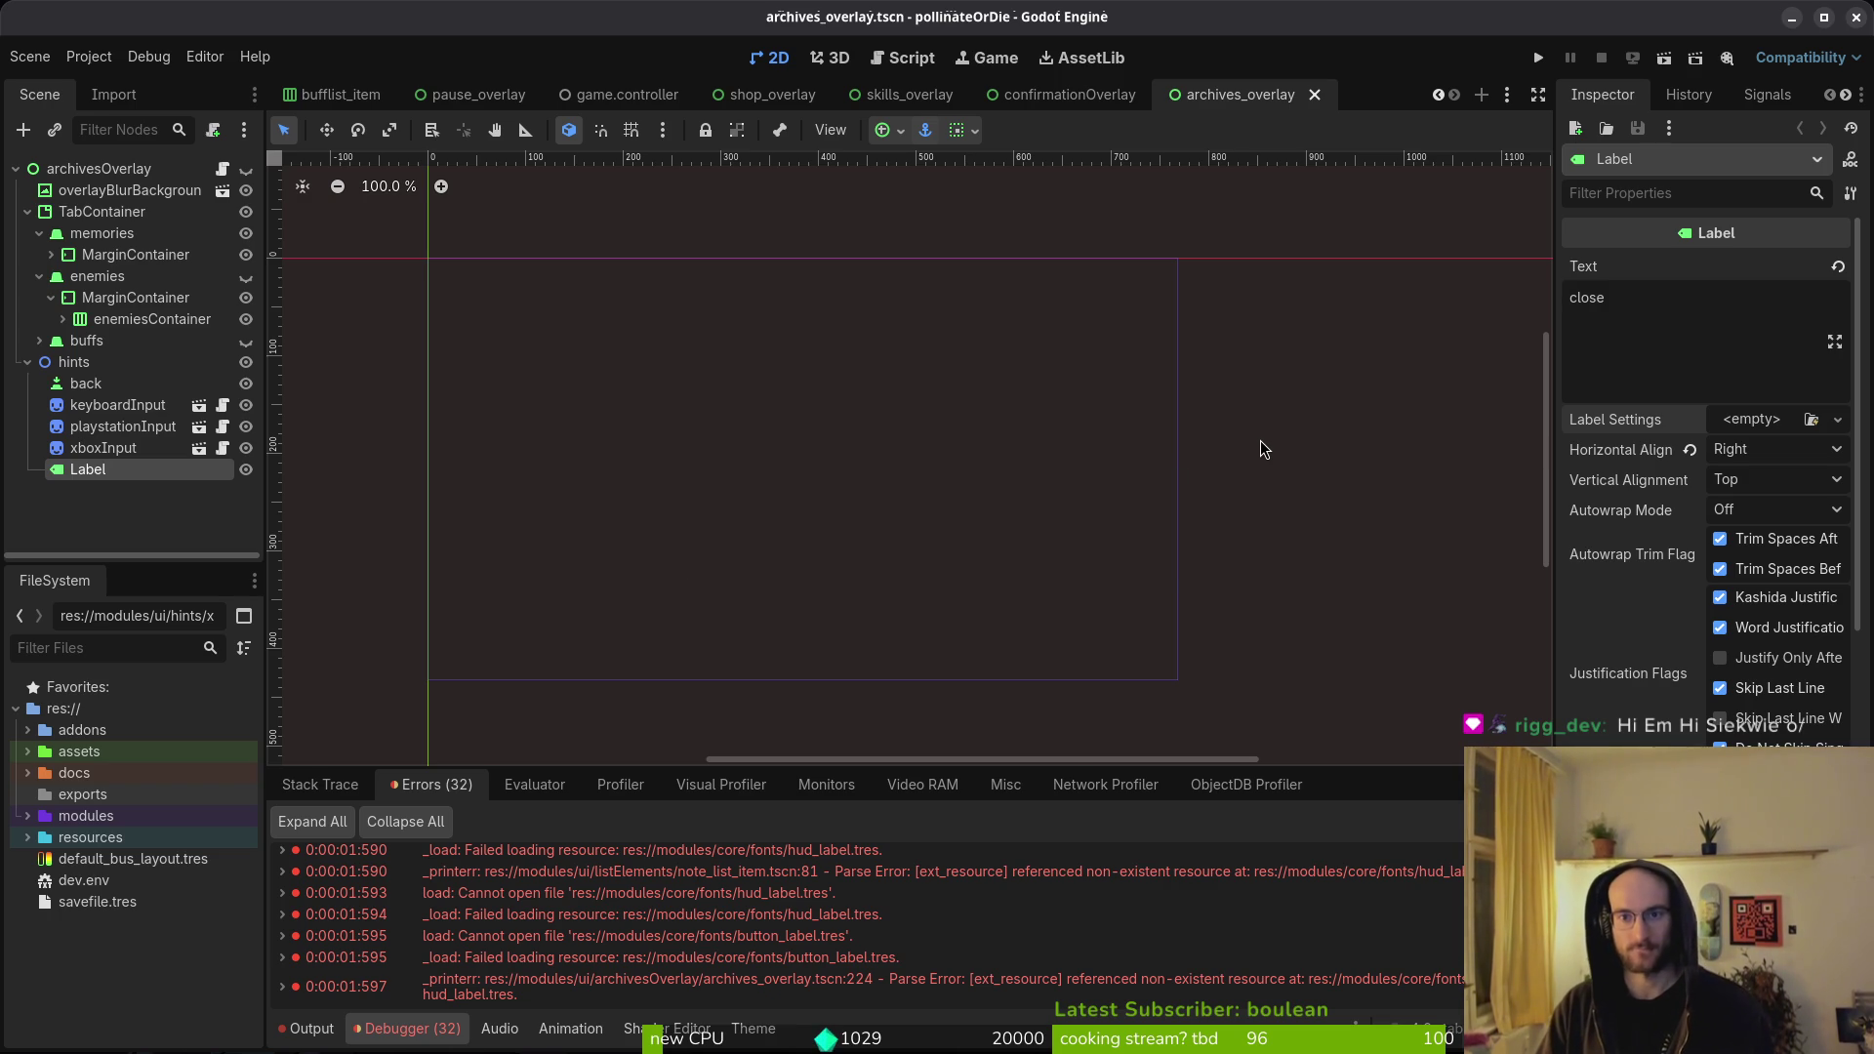
# - Briefly search resources for 'label', then switch to the tutorial_1 scene
pyautogui.hotkey('alt', 'shift', 'o')
pyautogui.write('label')
pyautogui.press('Escape')
pyautogui.hotkey('ctrl', 'Tab')
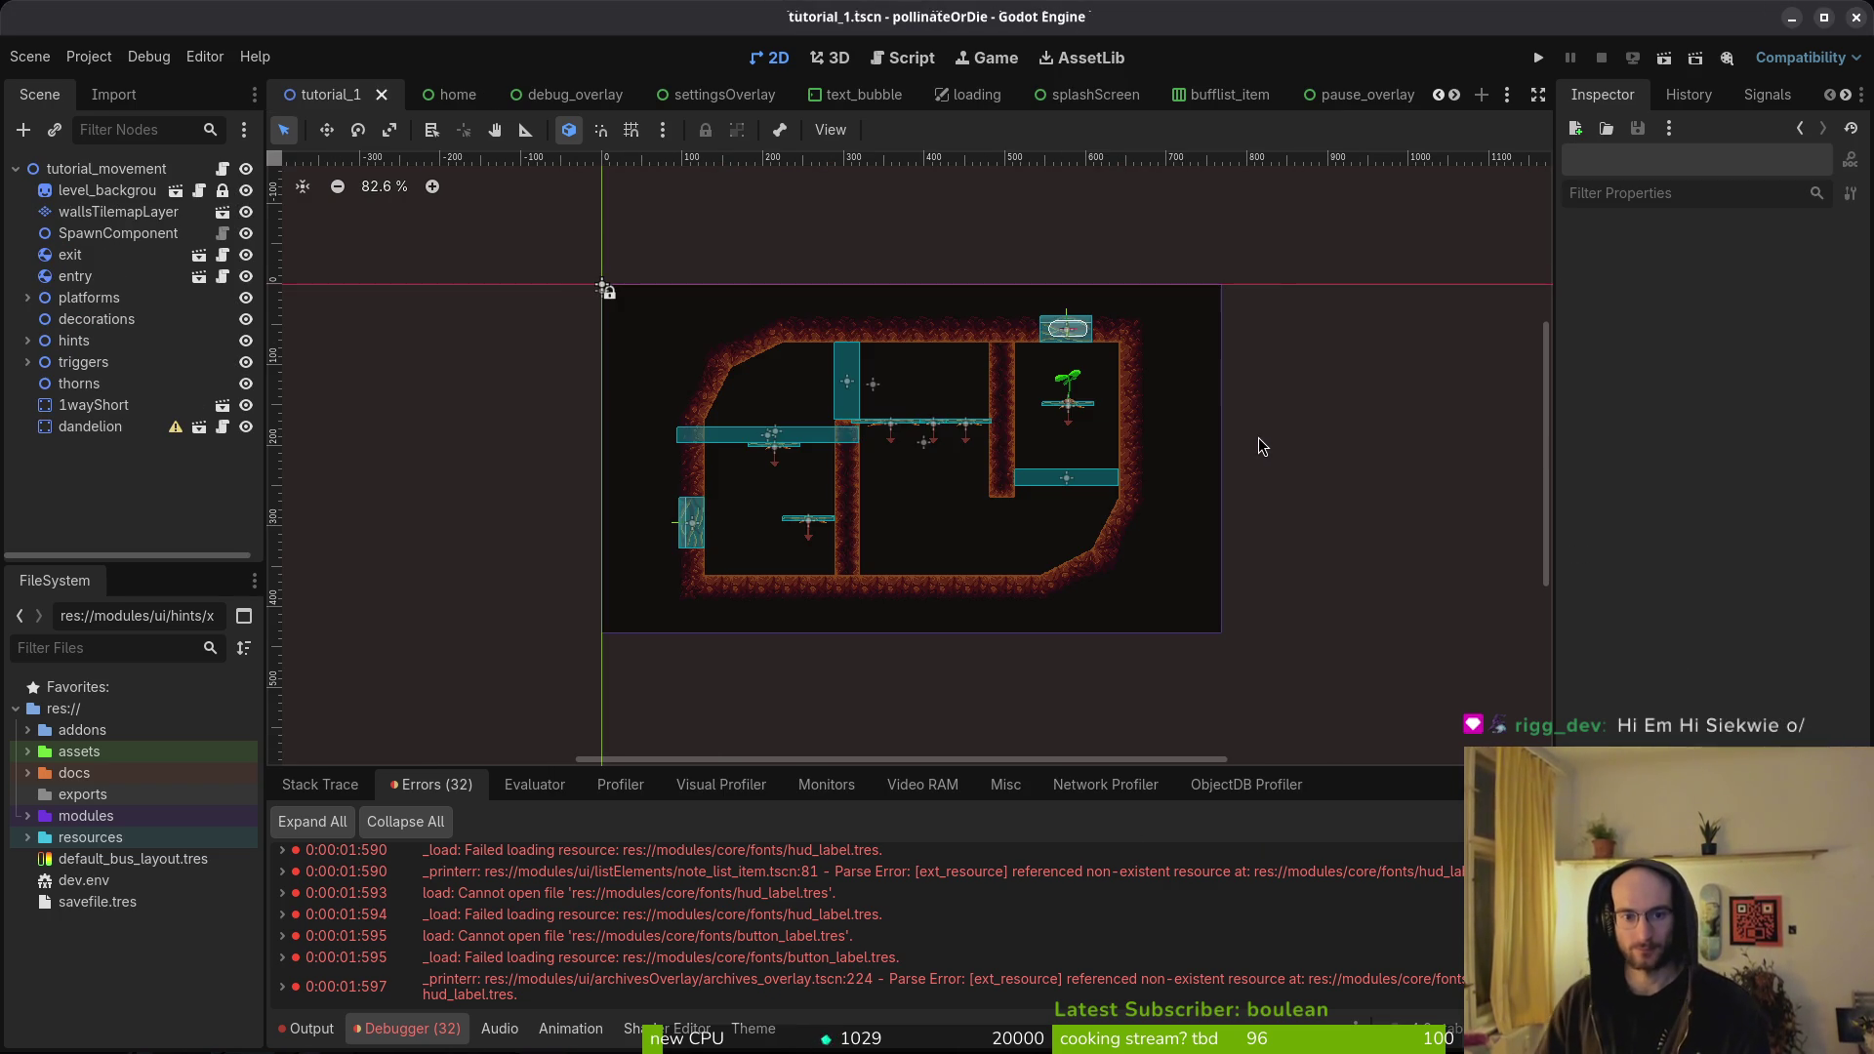
# - Close the bufflist_item, splashScreen, debug_overlay, shop_overlay, skills_overlay, game.controller and loading tabs
pyautogui.click(27, 341)
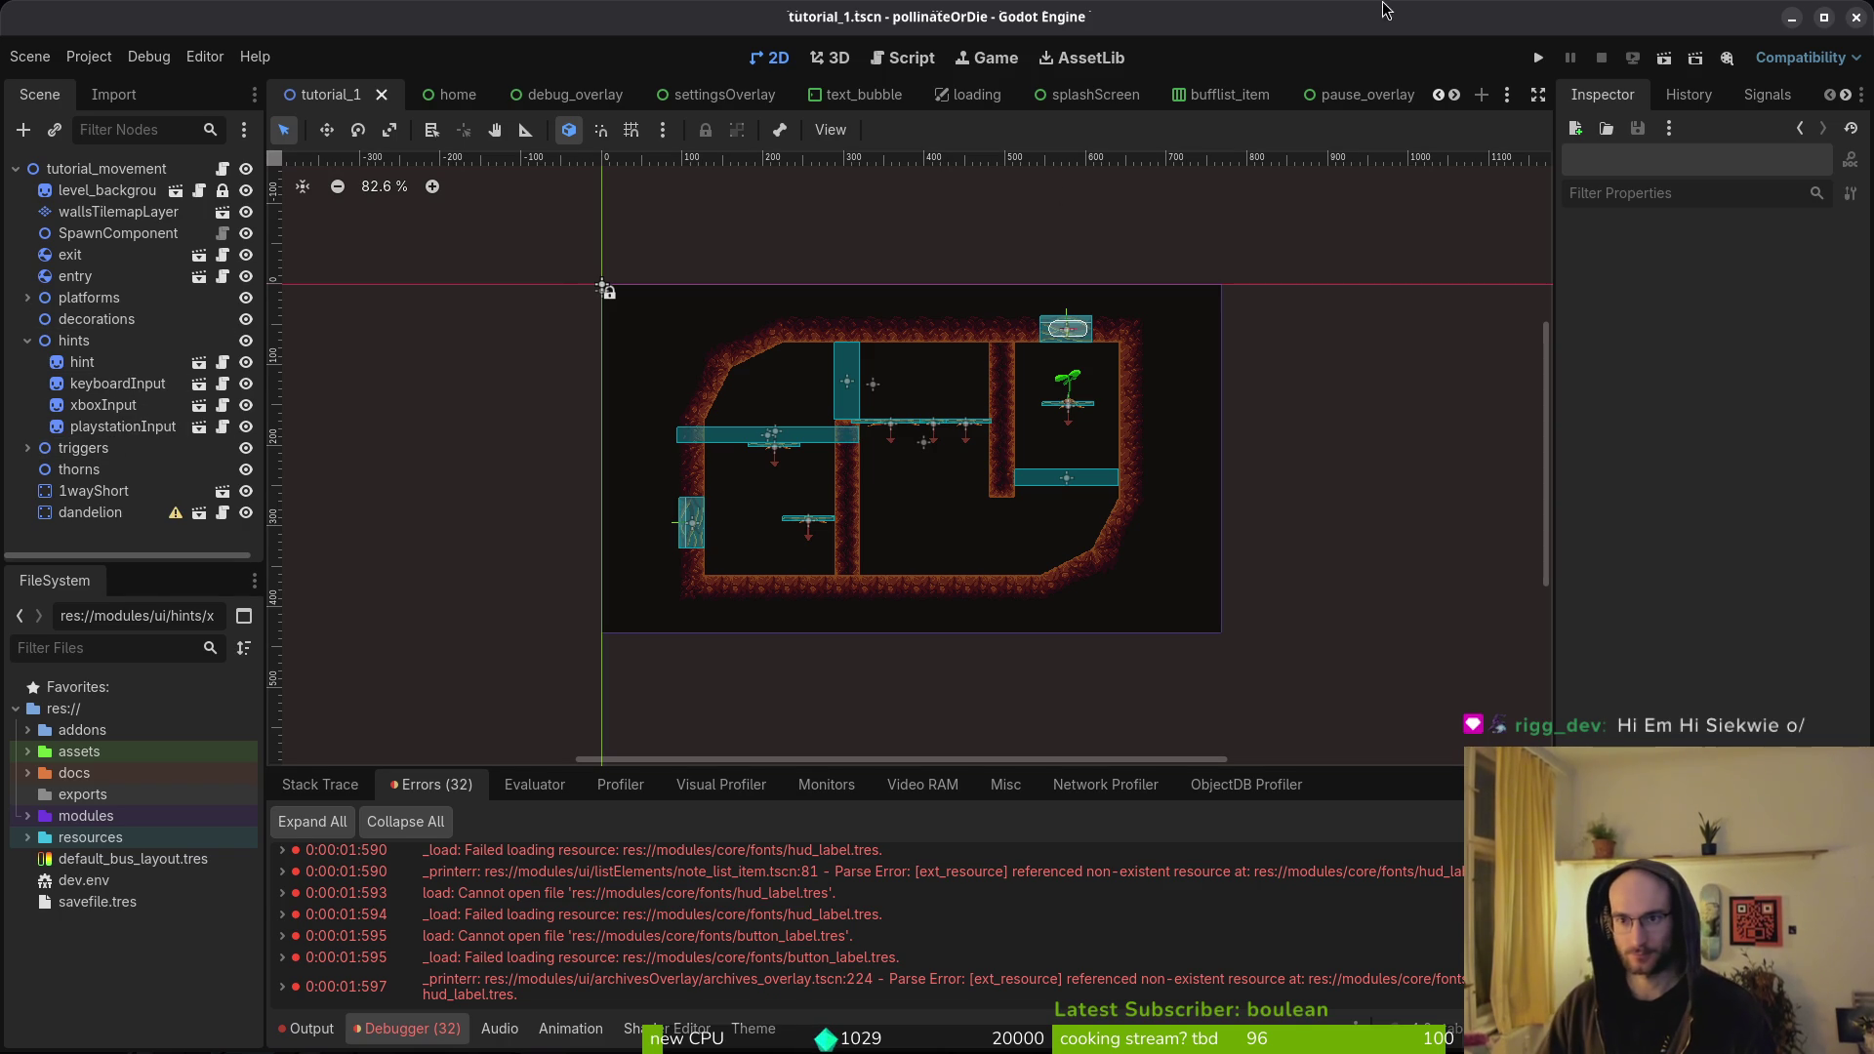
pyautogui.middleClick(1228, 99)
pyautogui.middleClick(1207, 98)
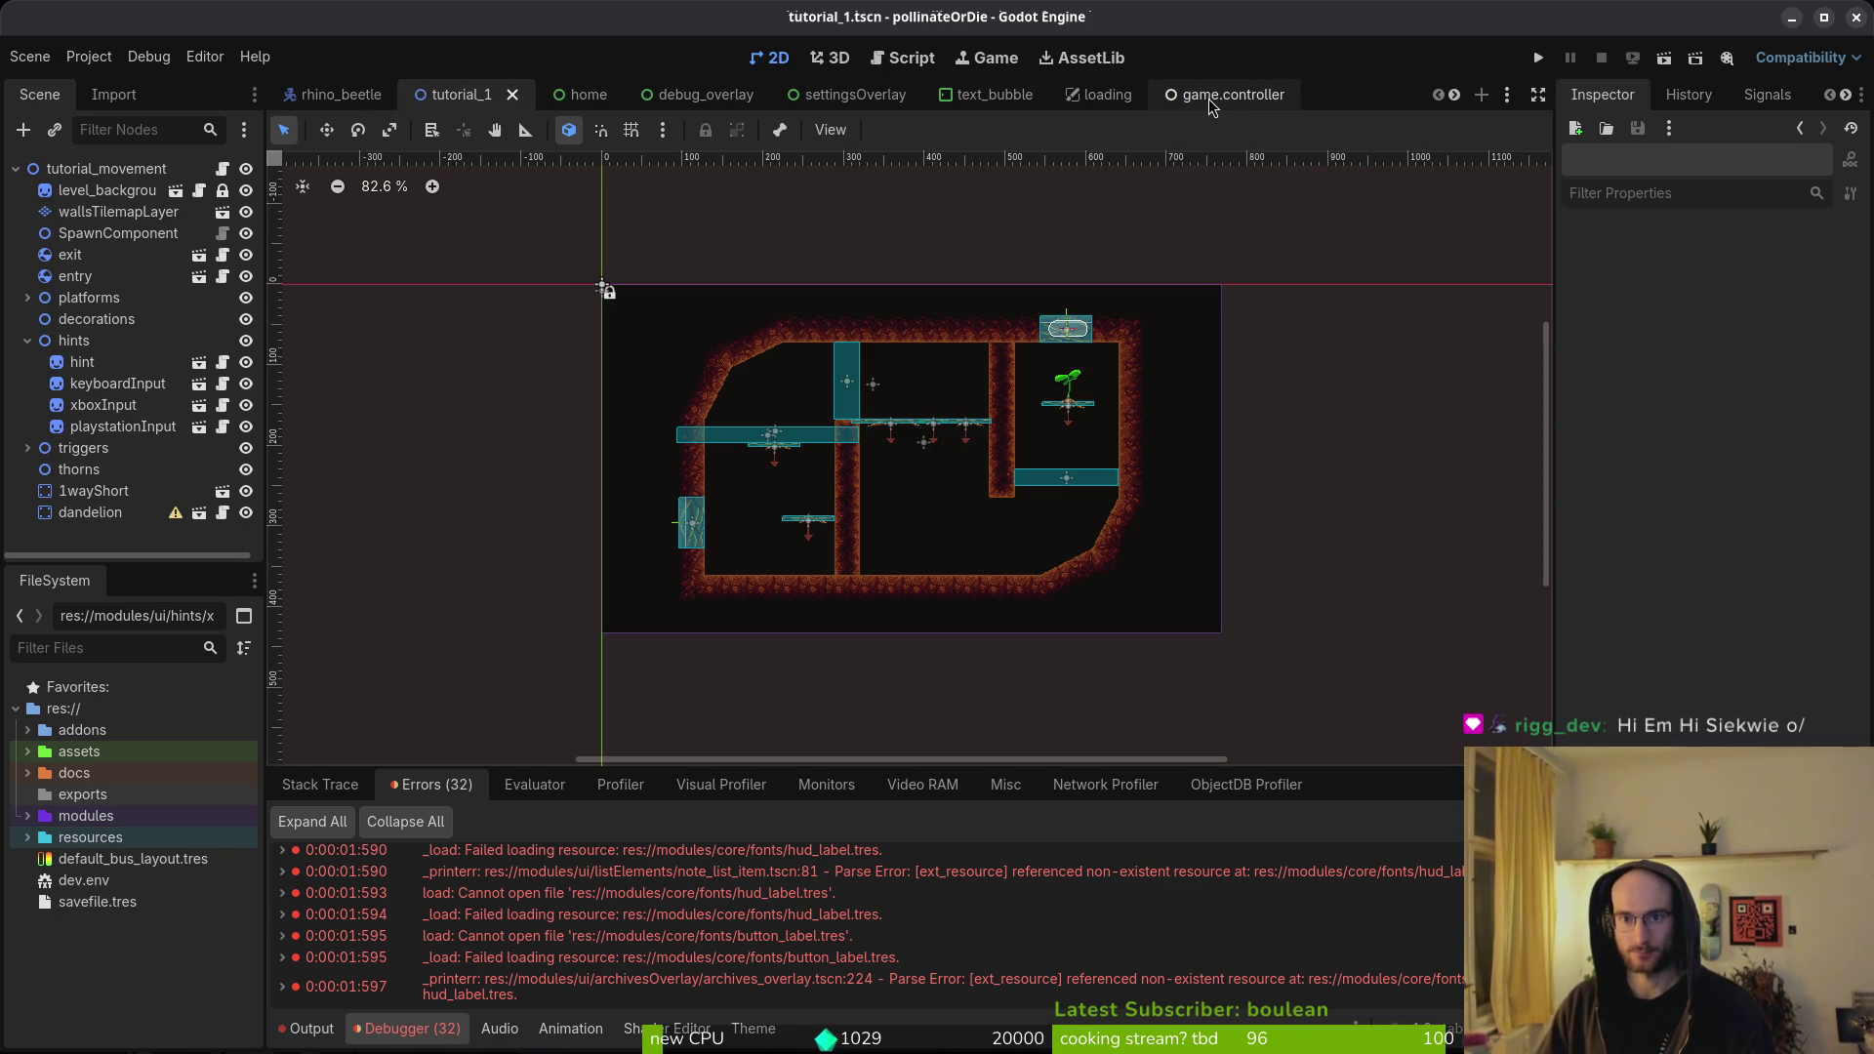
pyautogui.rightClick(711, 97)
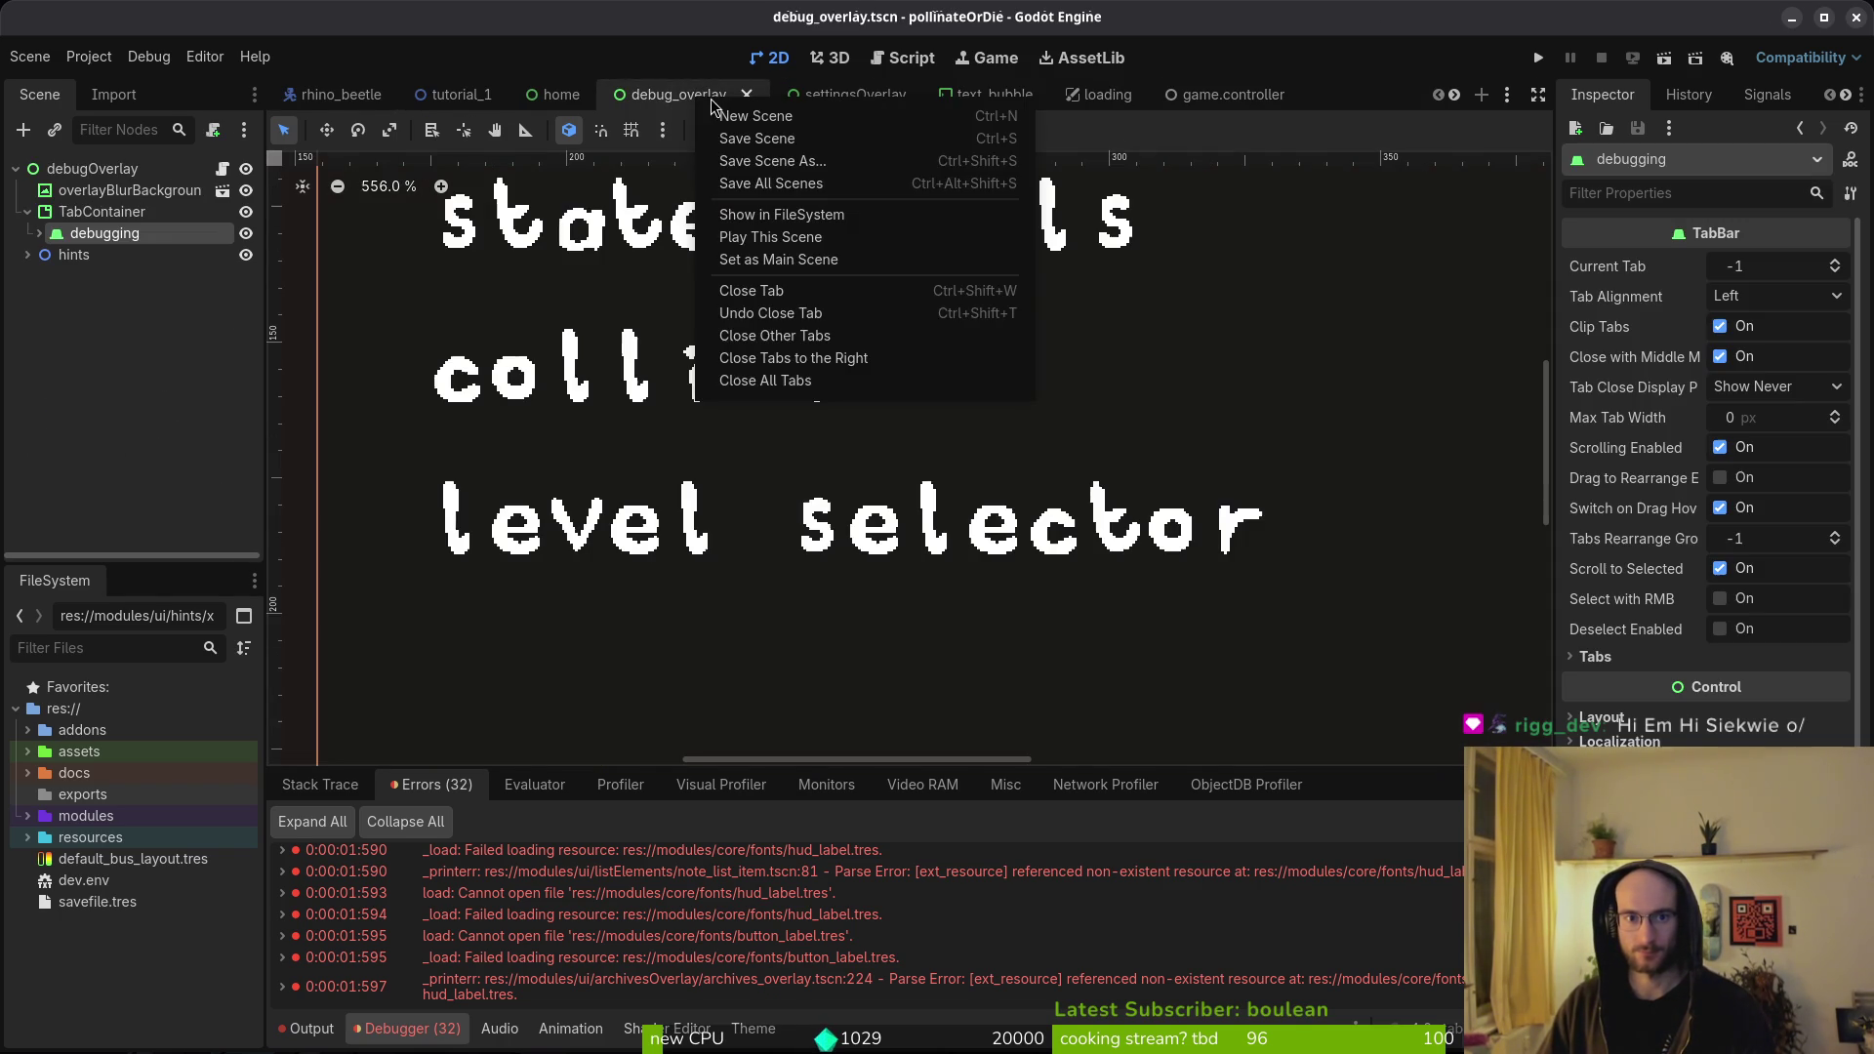
pyautogui.click(673, 97)
pyautogui.click(747, 97)
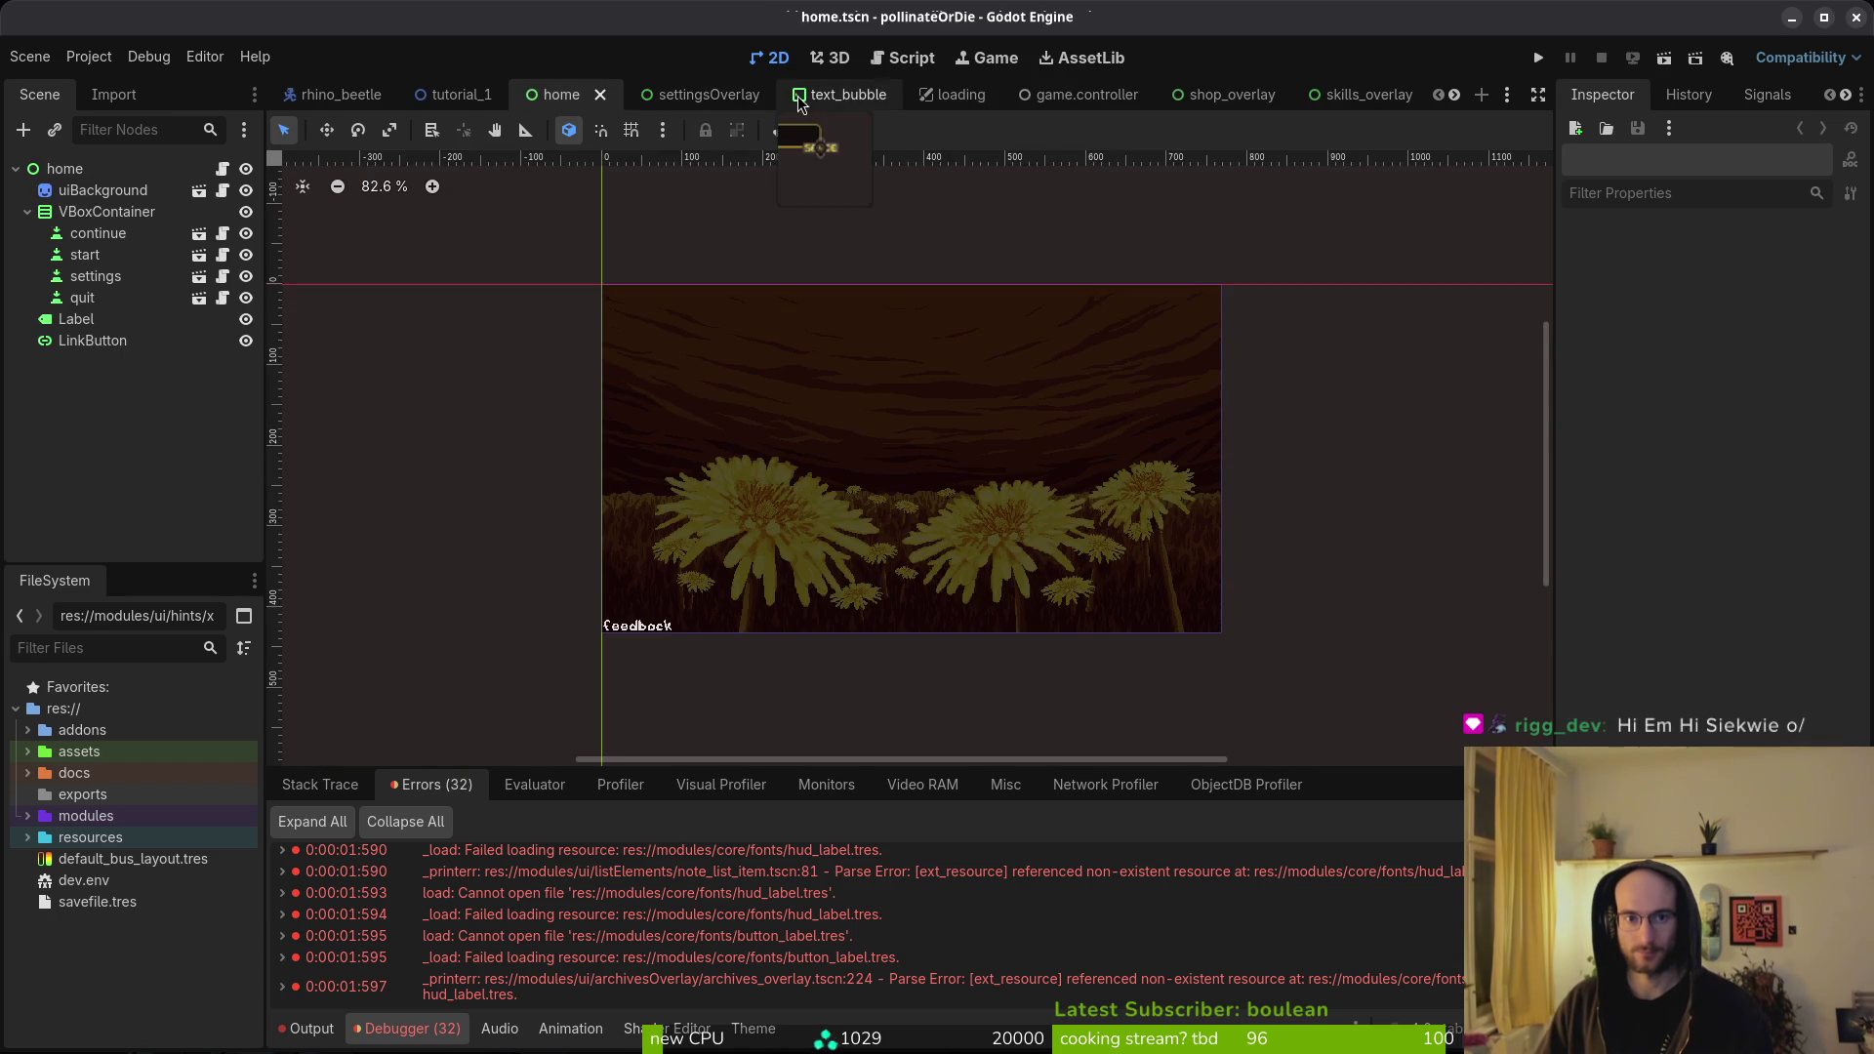
pyautogui.click(758, 98)
pyautogui.click(768, 98)
pyautogui.click(785, 98)
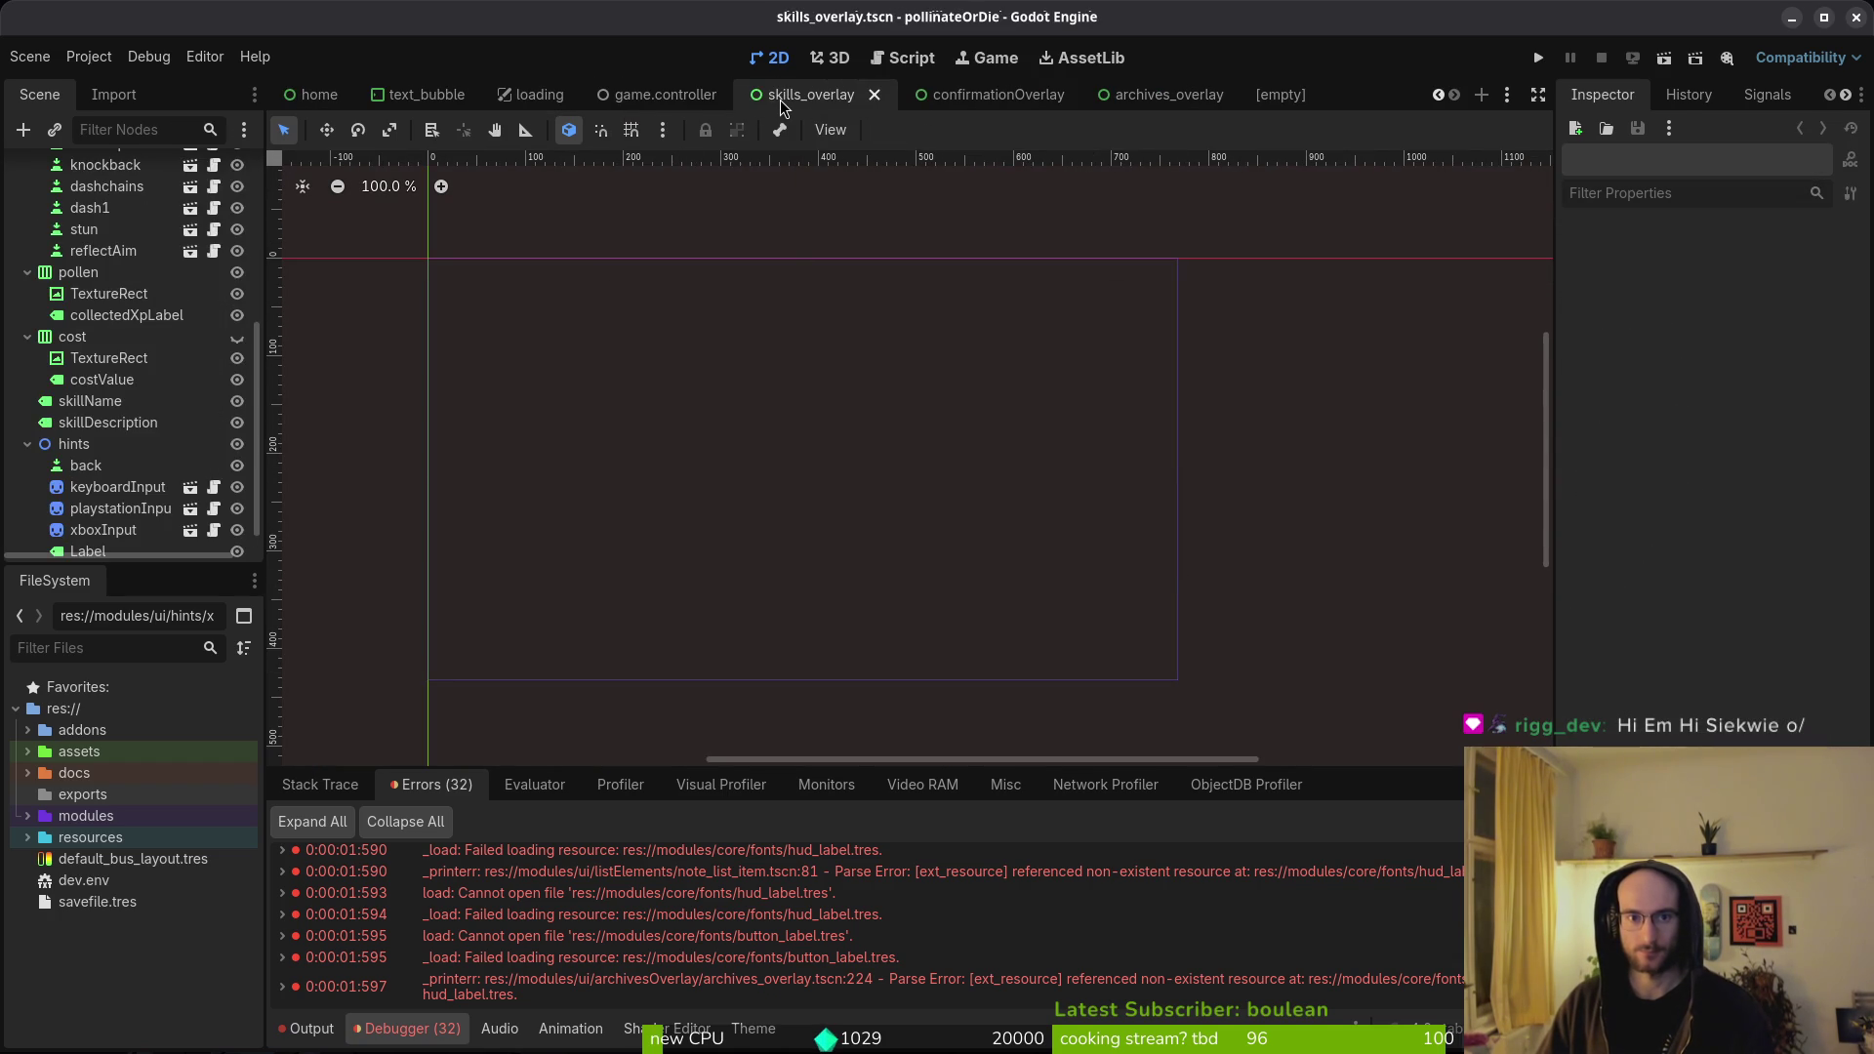
pyautogui.click(863, 100)
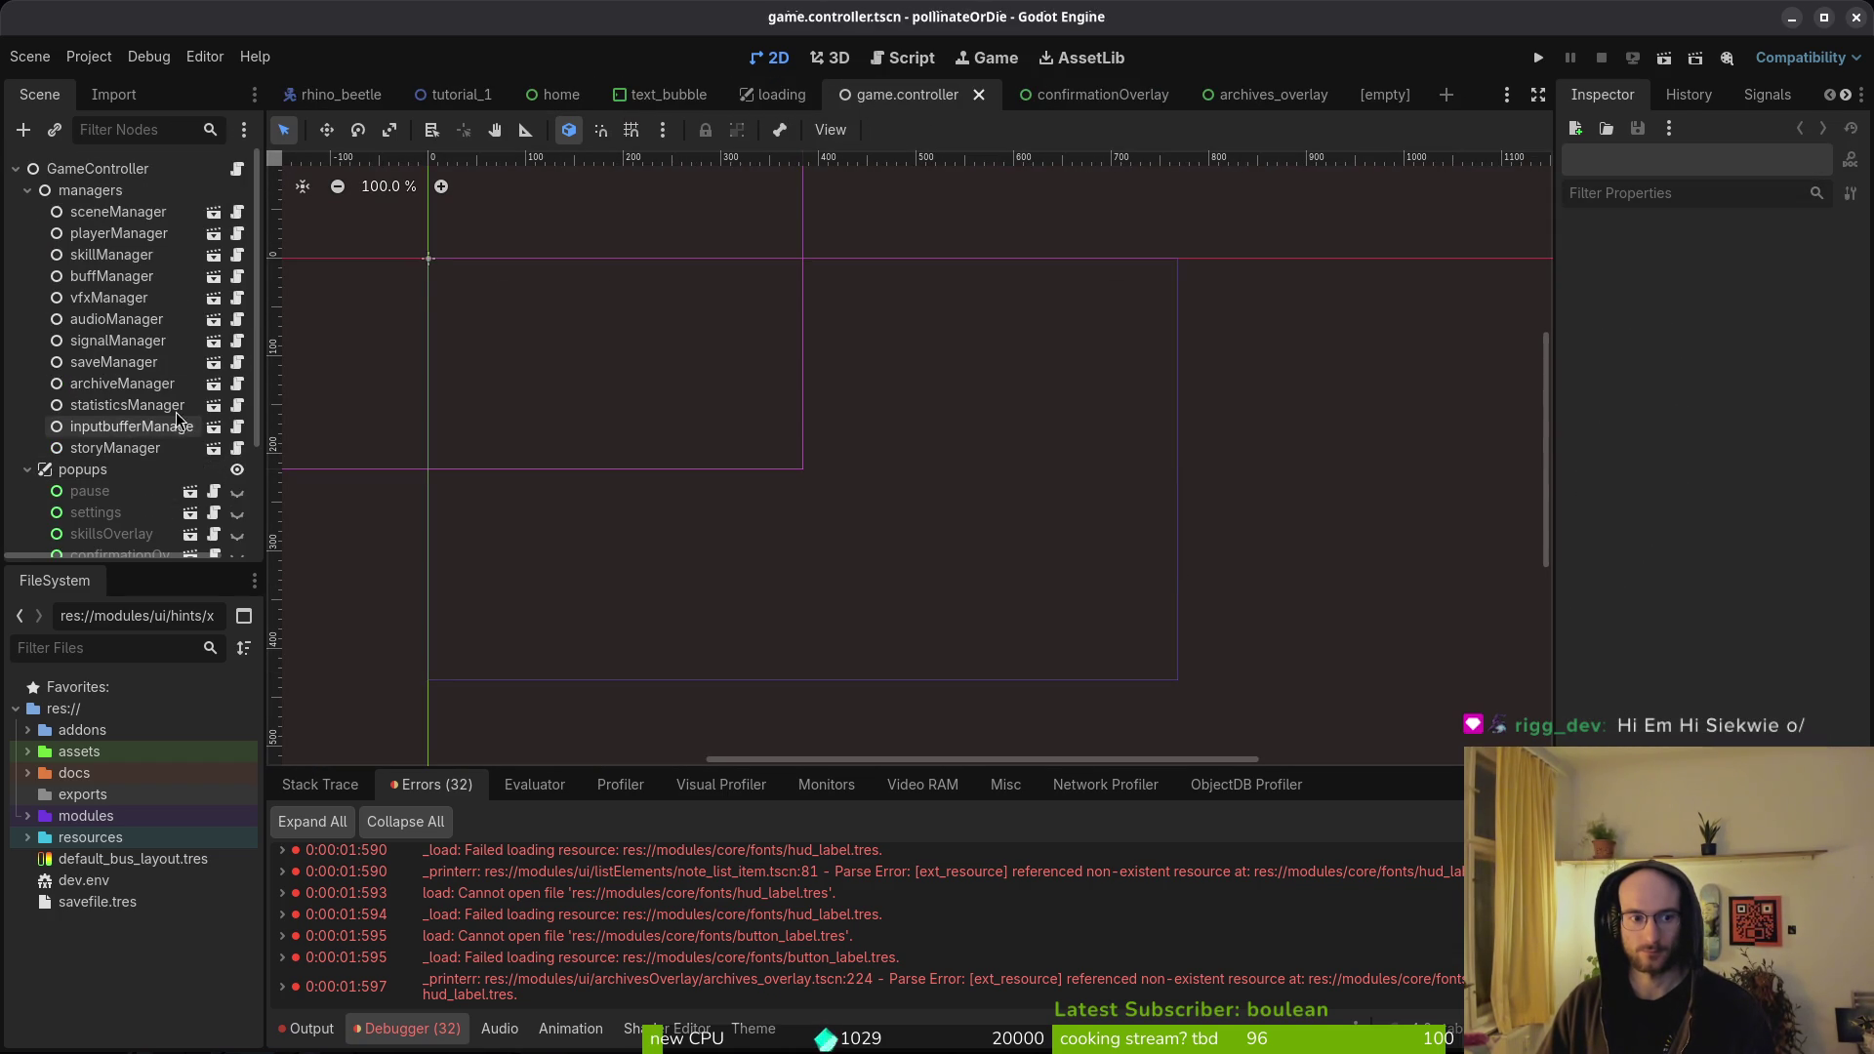
pyautogui.click(979, 95)
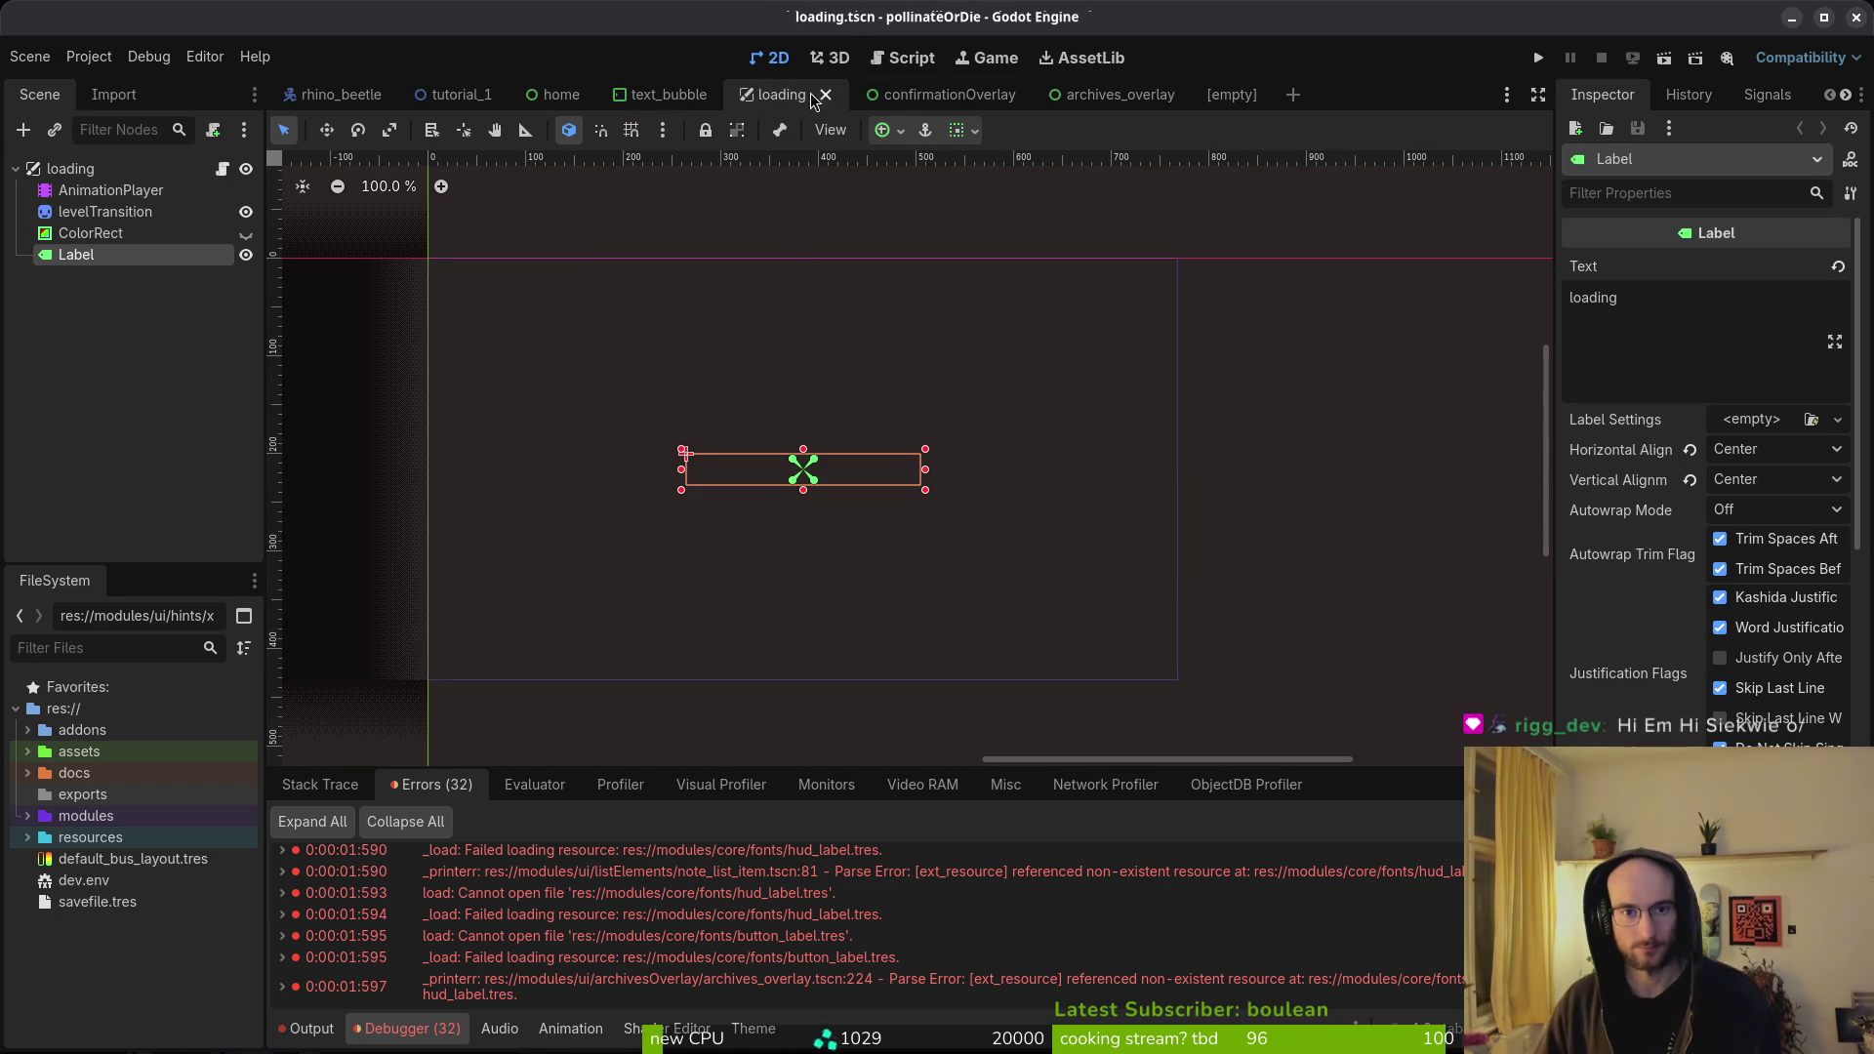
pyautogui.click(824, 95)
# - Save and close confirmationOverlay, returning to the archives_overlay scene
pyautogui.click(851, 90)
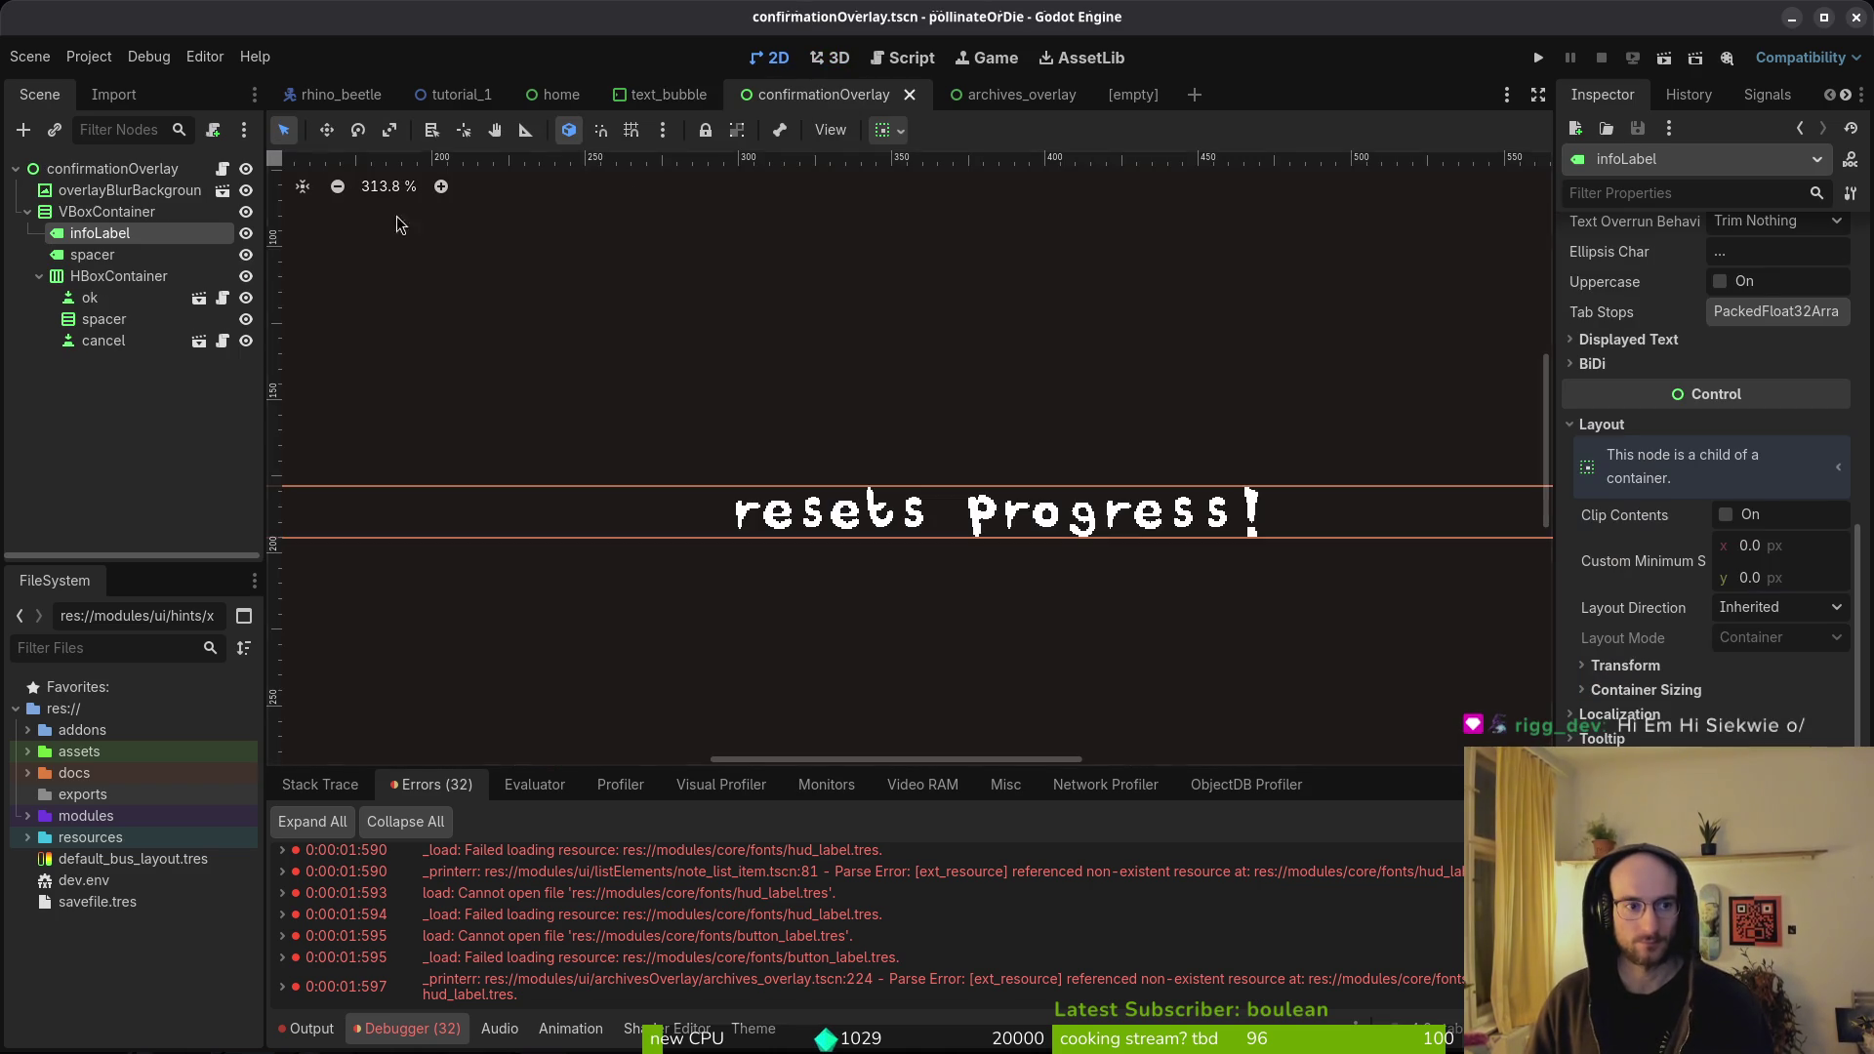
pyautogui.click(103, 255)
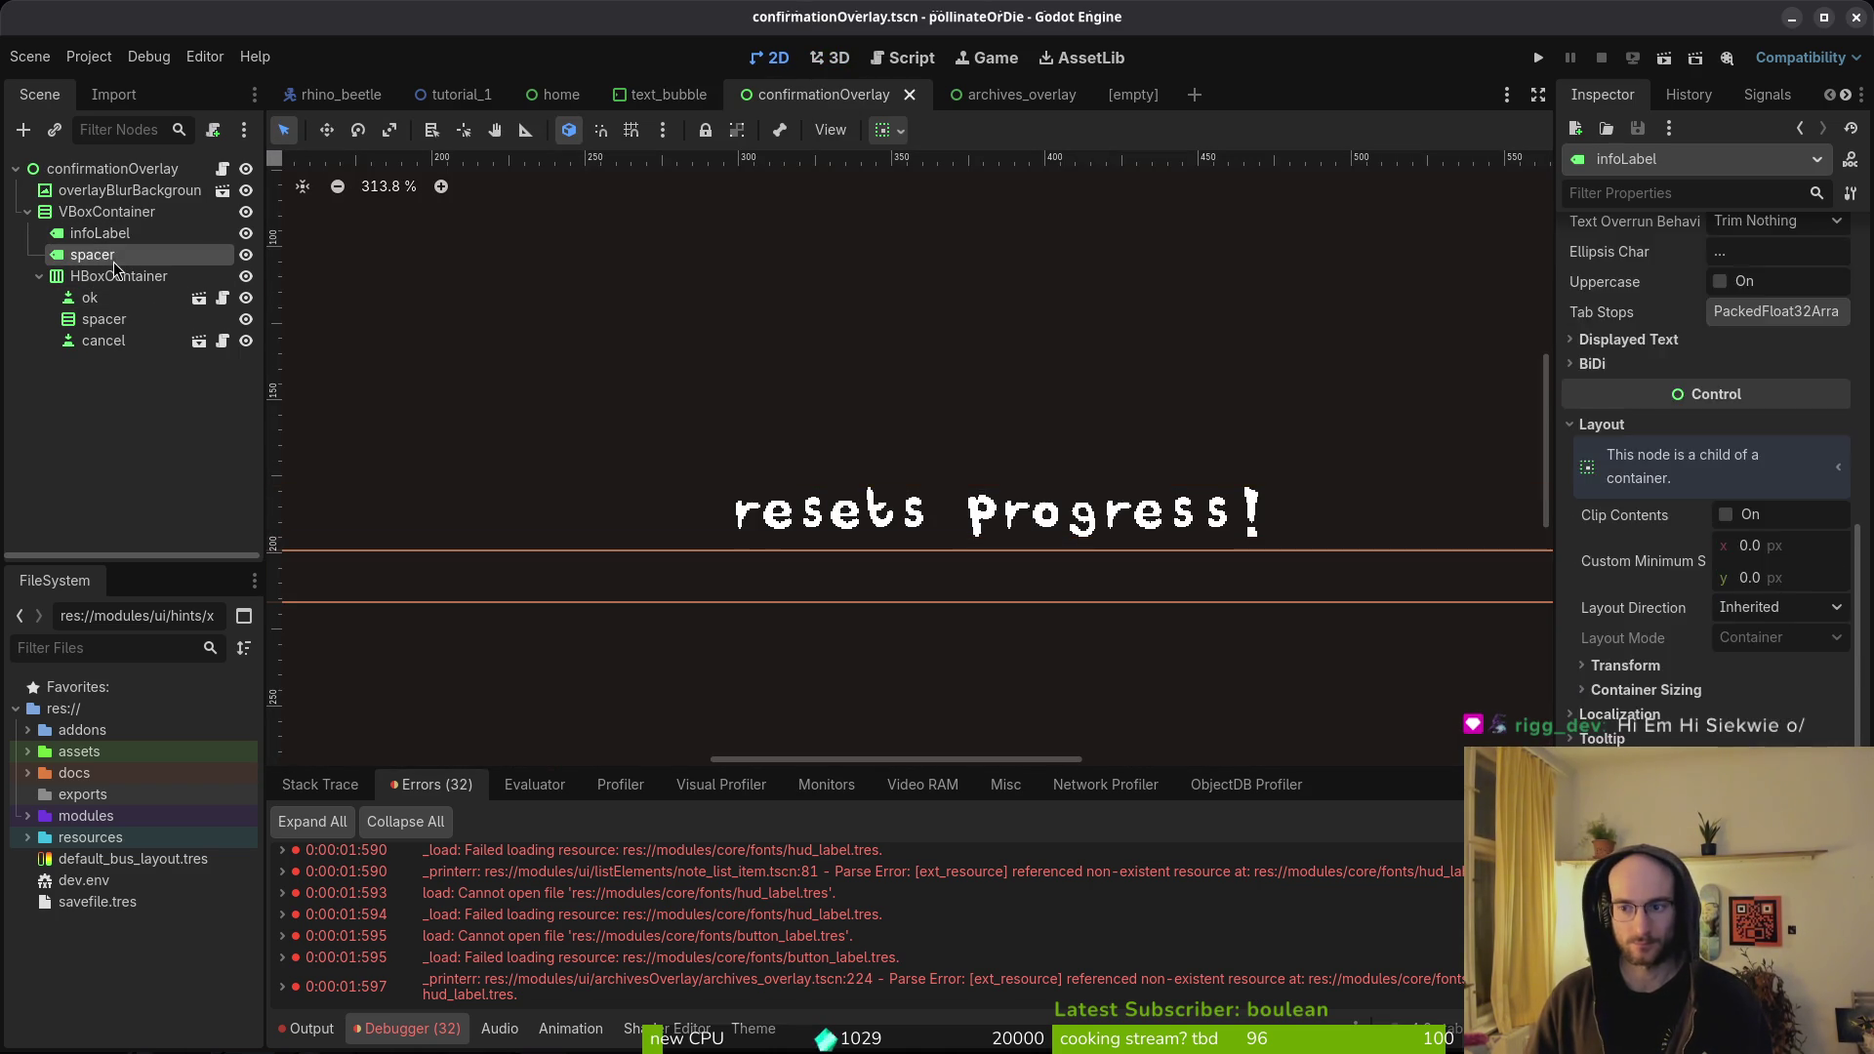
pyautogui.click(108, 342)
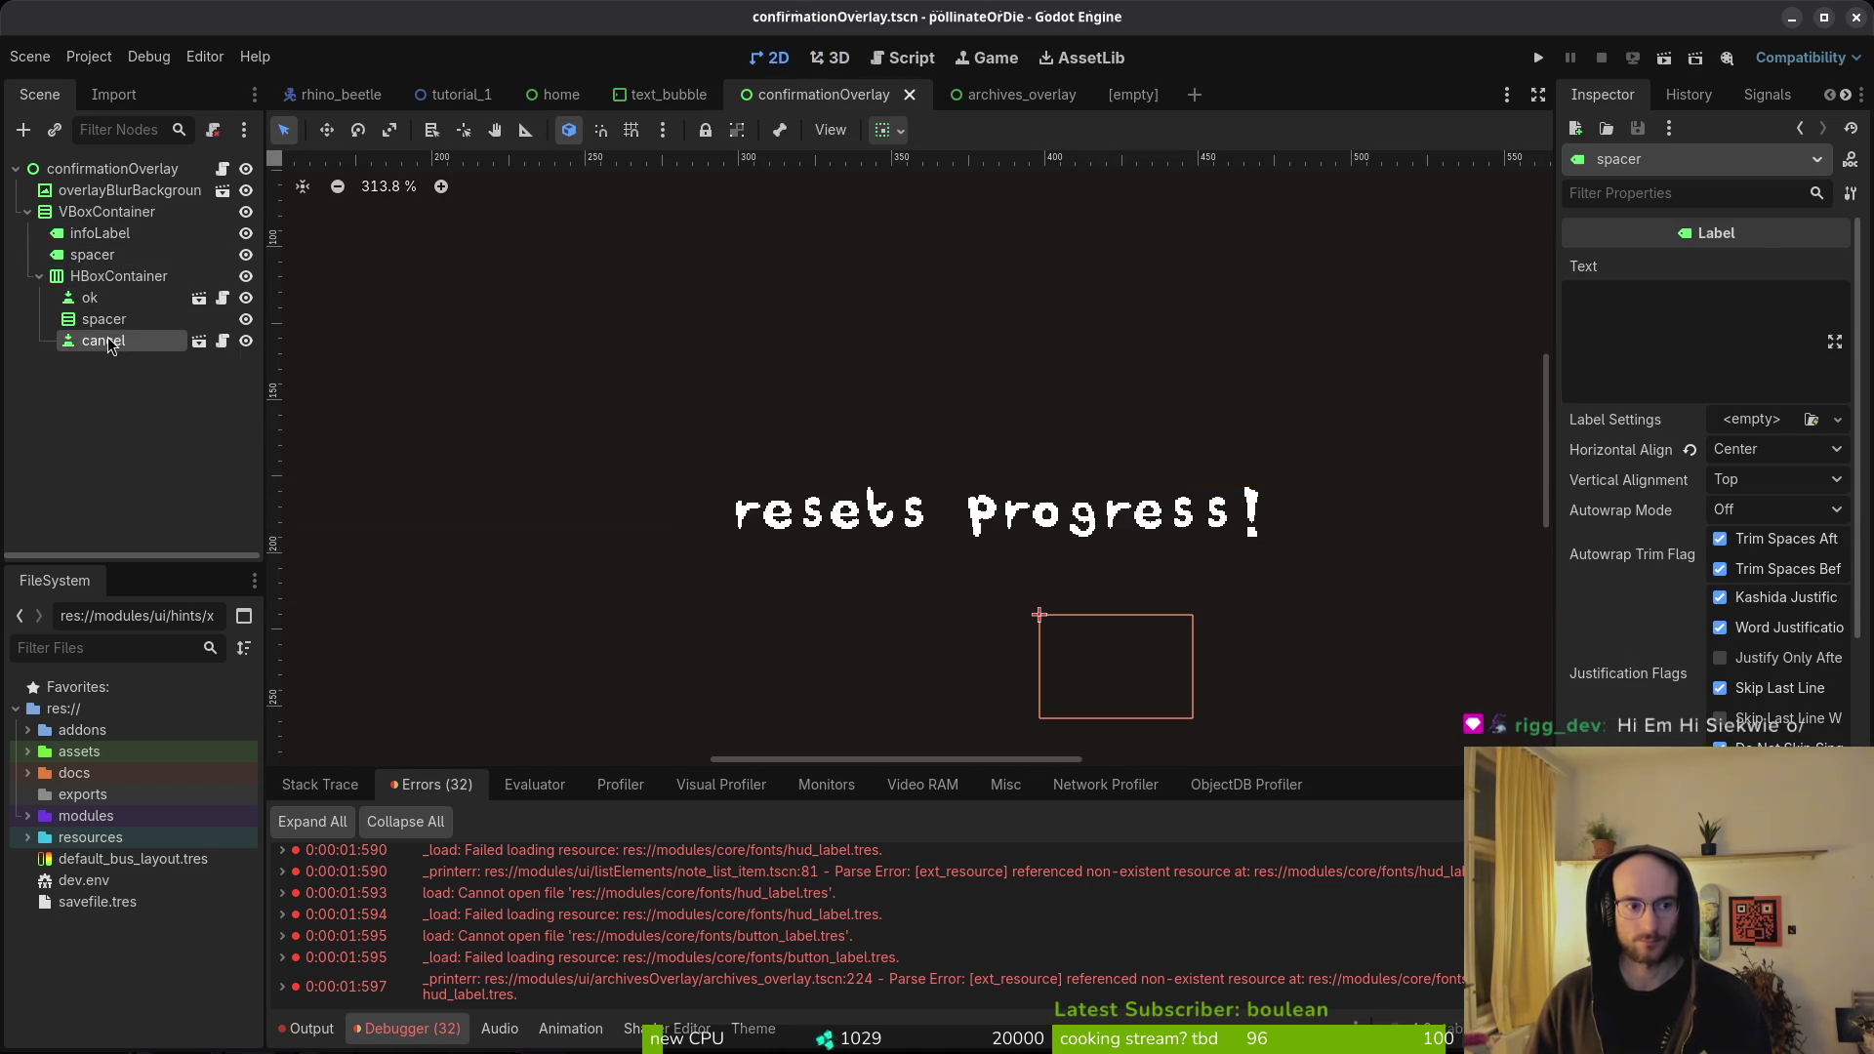
pyautogui.click(39, 276)
pyautogui.hotkey('ctrl', 's')
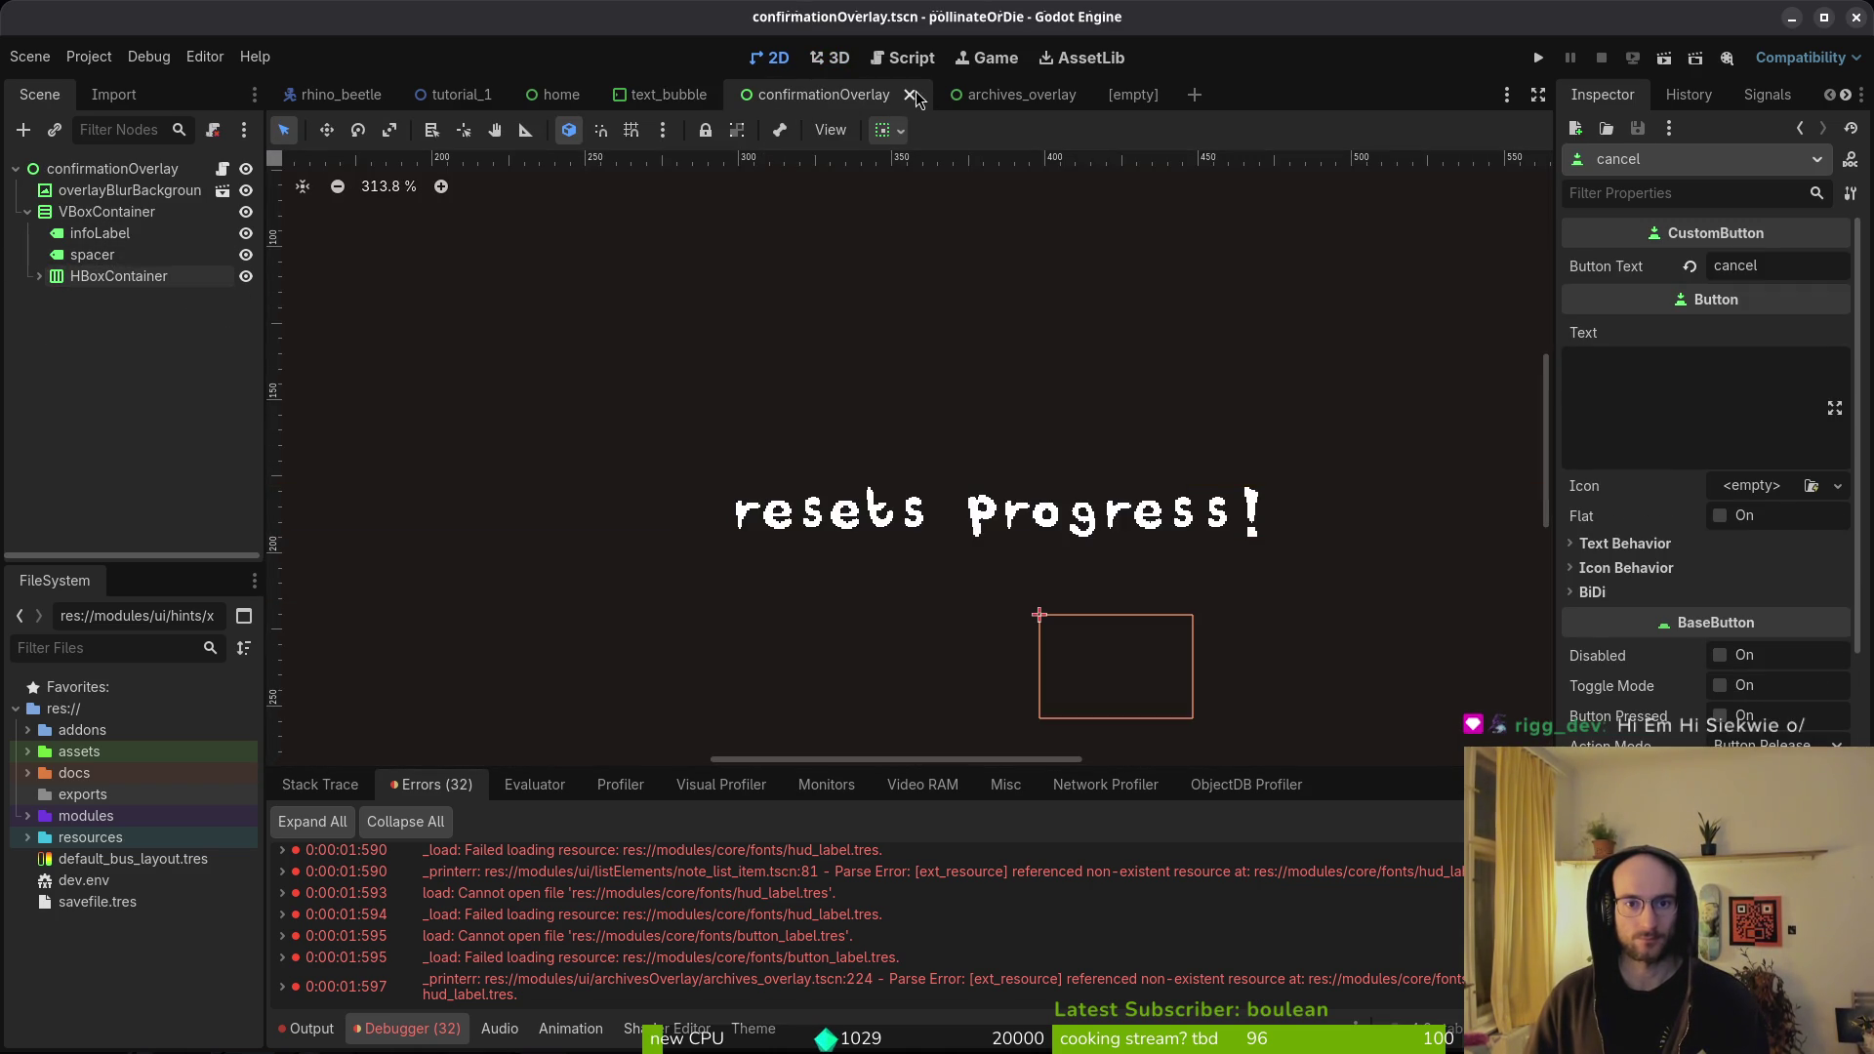
pyautogui.click(913, 95)
pyautogui.click(970, 96)
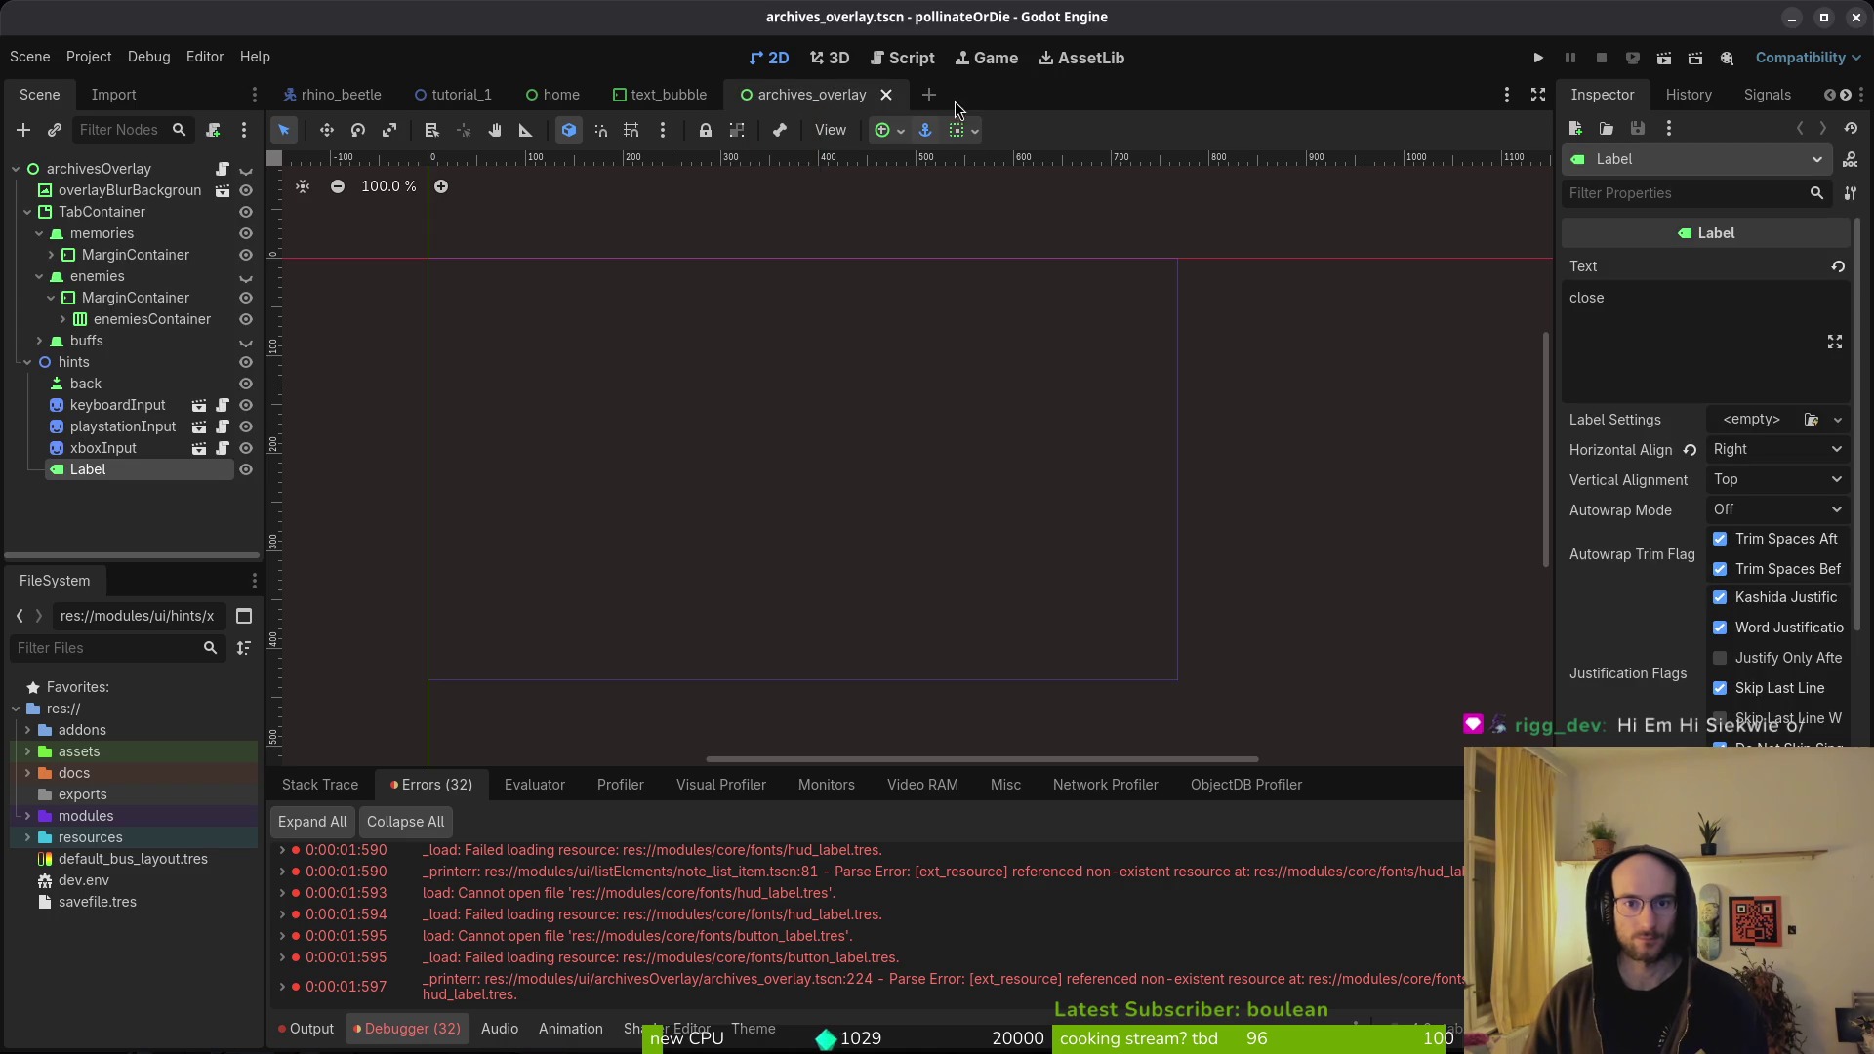
# - Save archives_overlay, then clear the shop_overlay close-hint Label's label settings and save
pyautogui.hotkey('ctrl', 's')
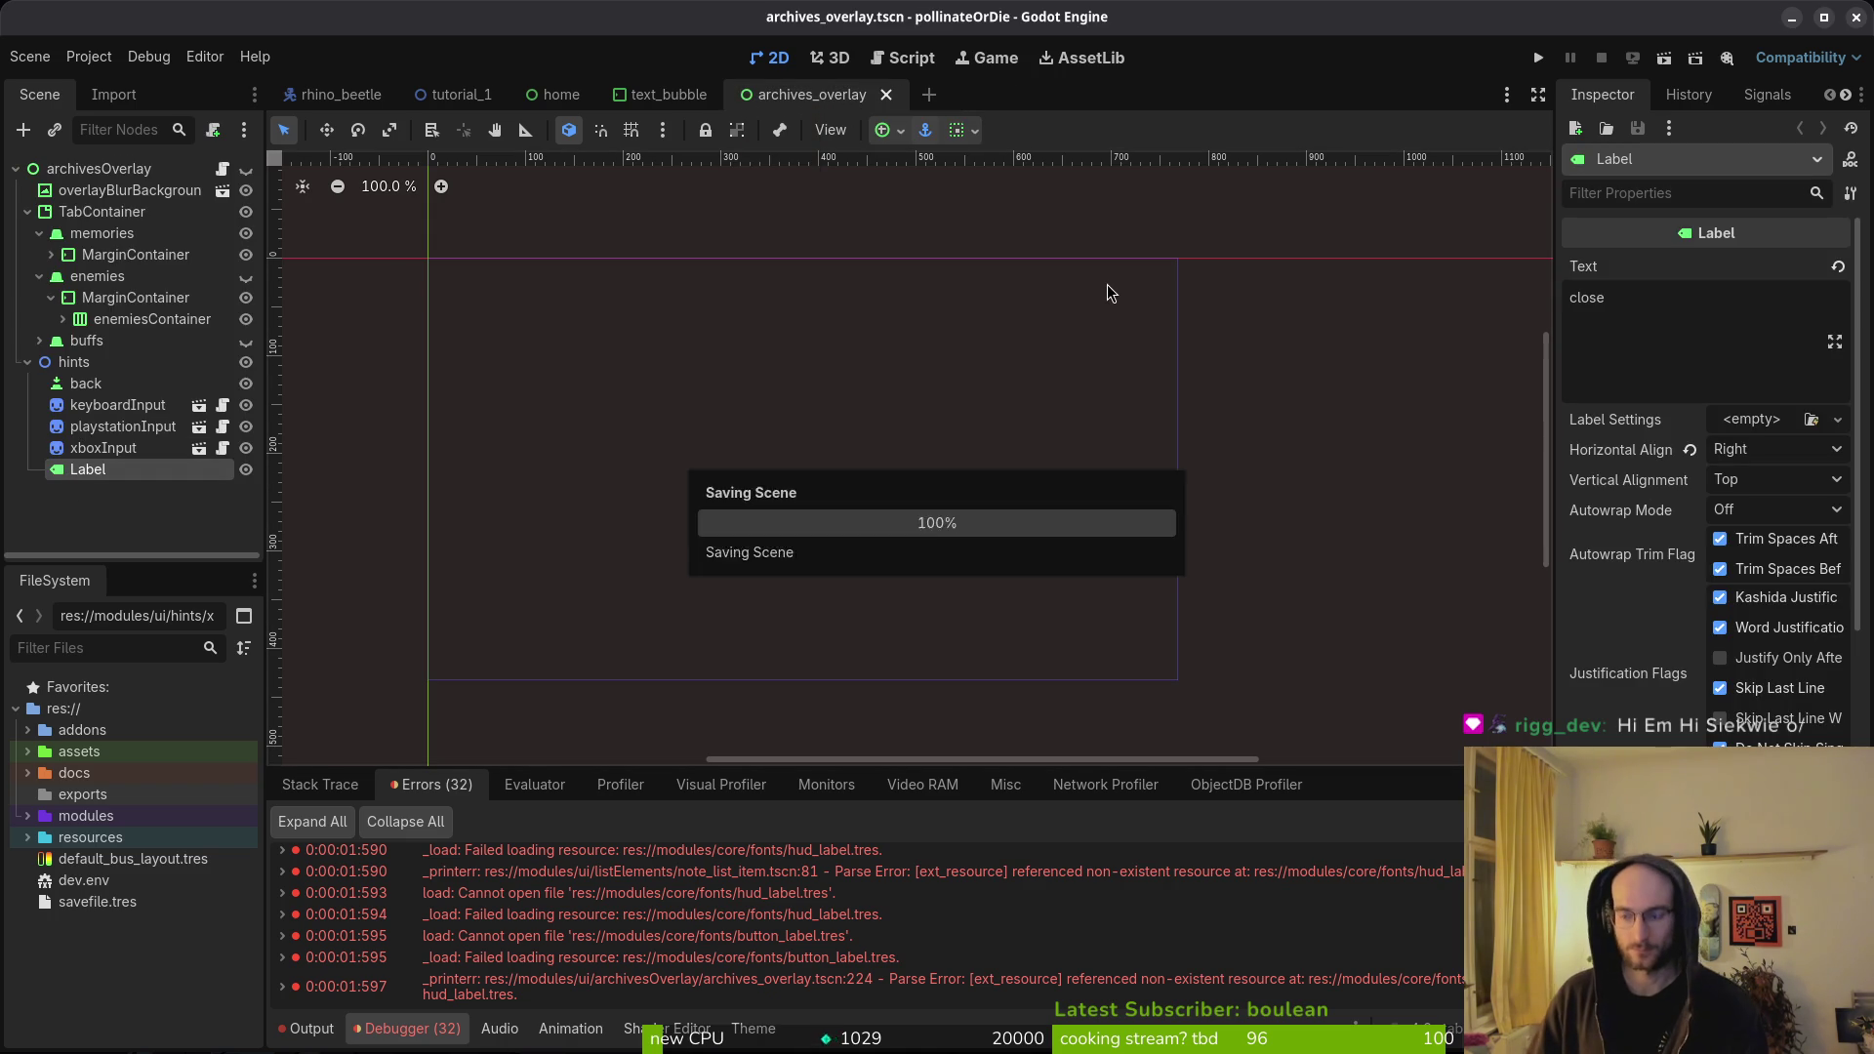
pyautogui.hotkey('ctrl', 'shift', 'o')
pyautogui.write('shopover')
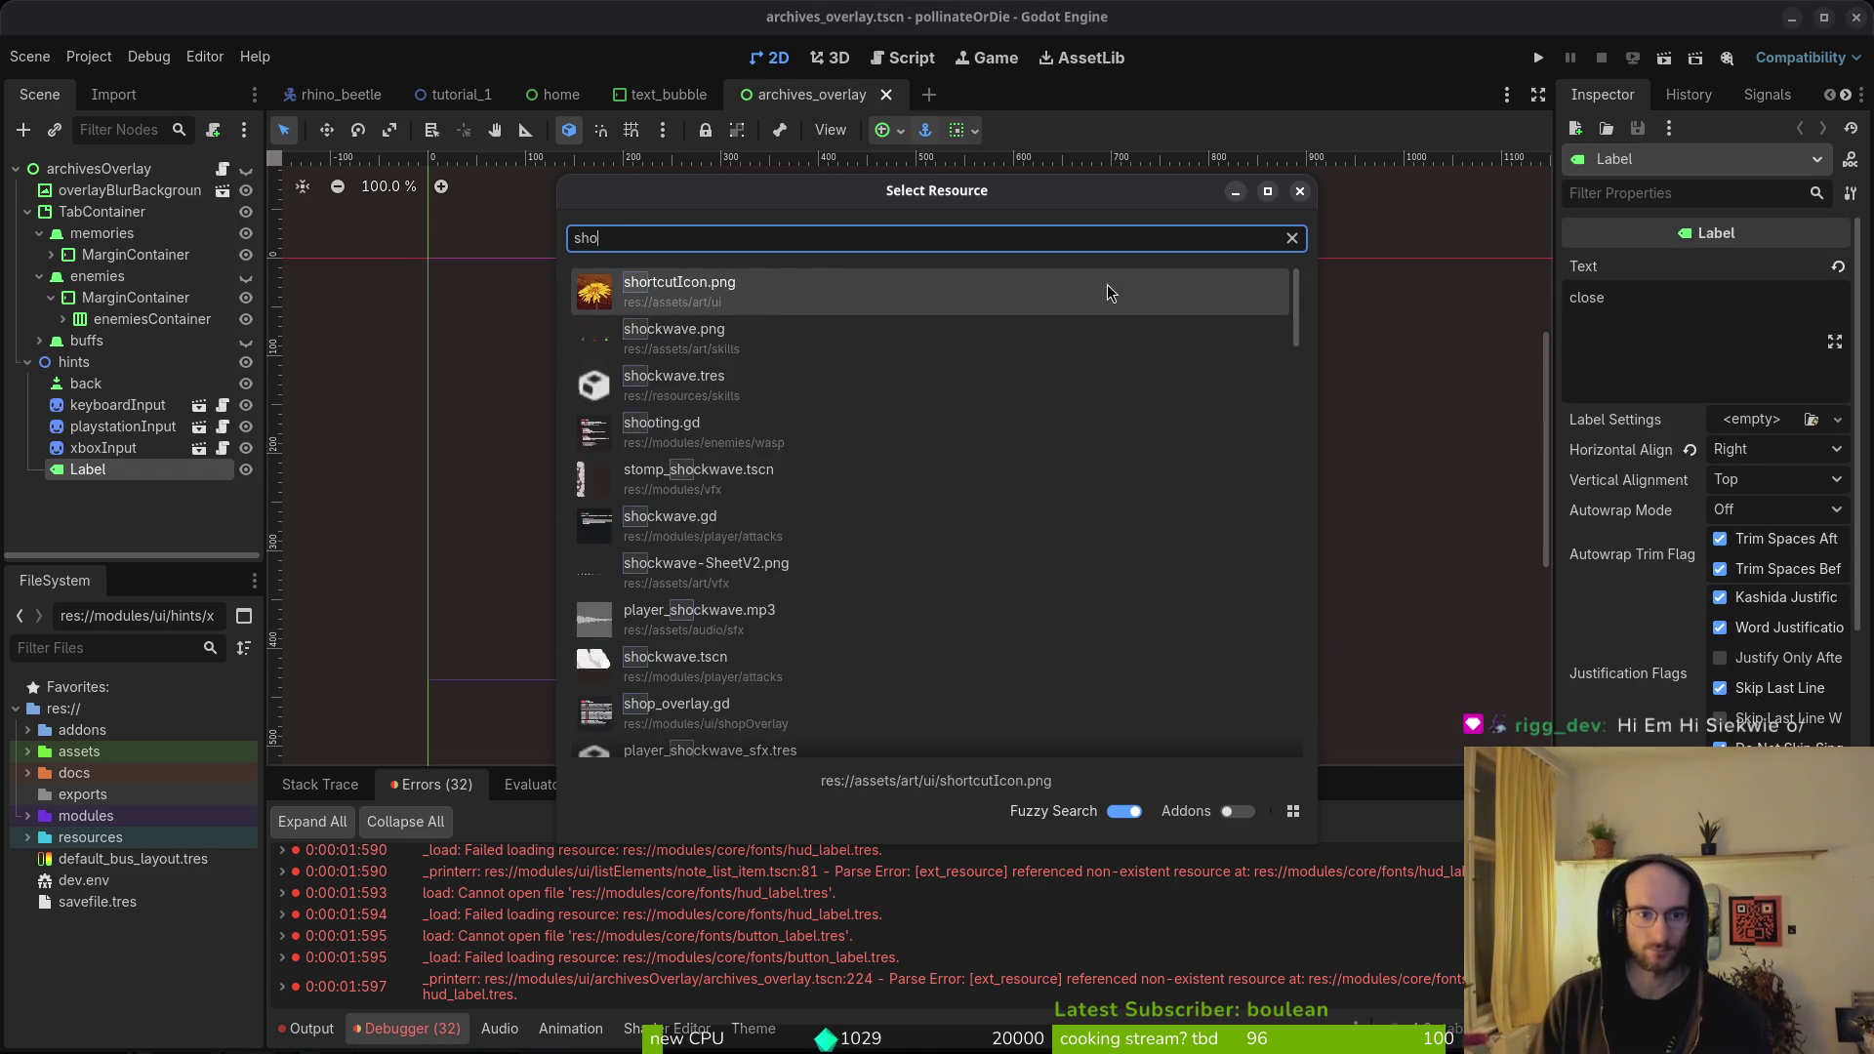
pyautogui.press('Return')
pyautogui.scroll(-8, 107, 350)
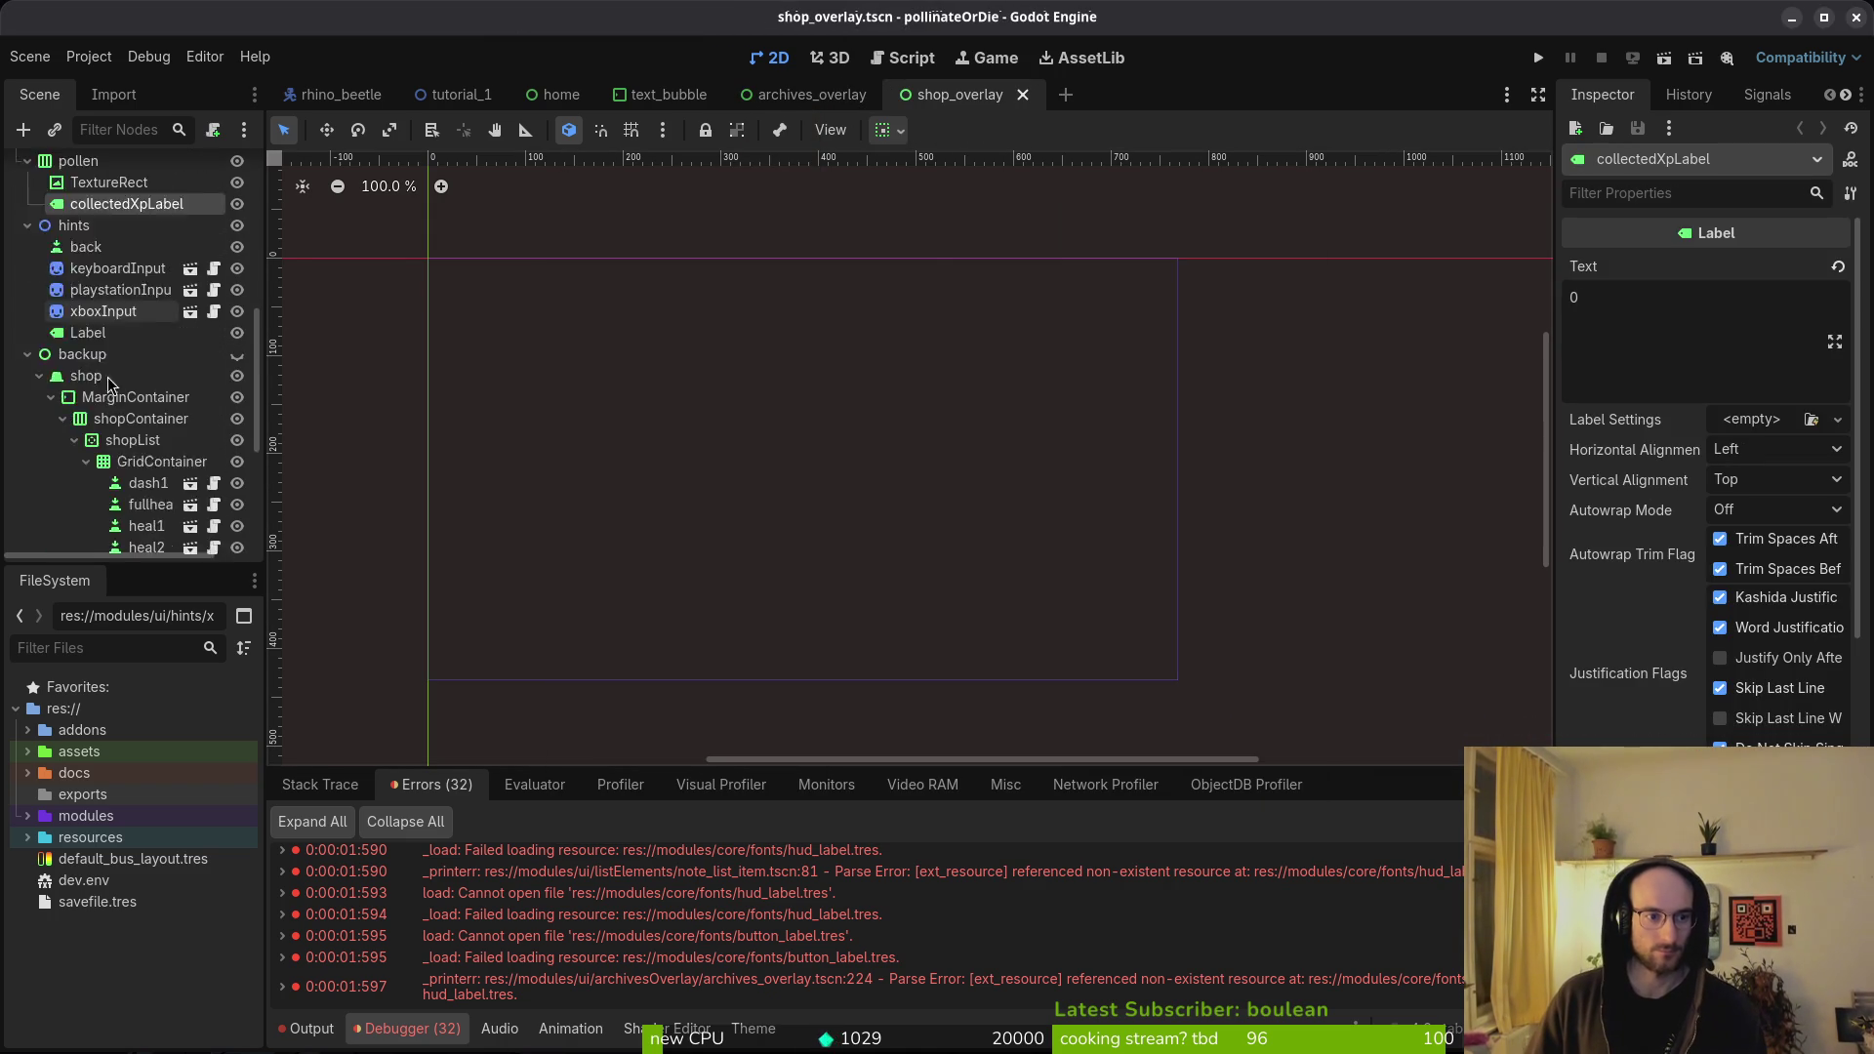
pyautogui.scroll(3, 78, 389)
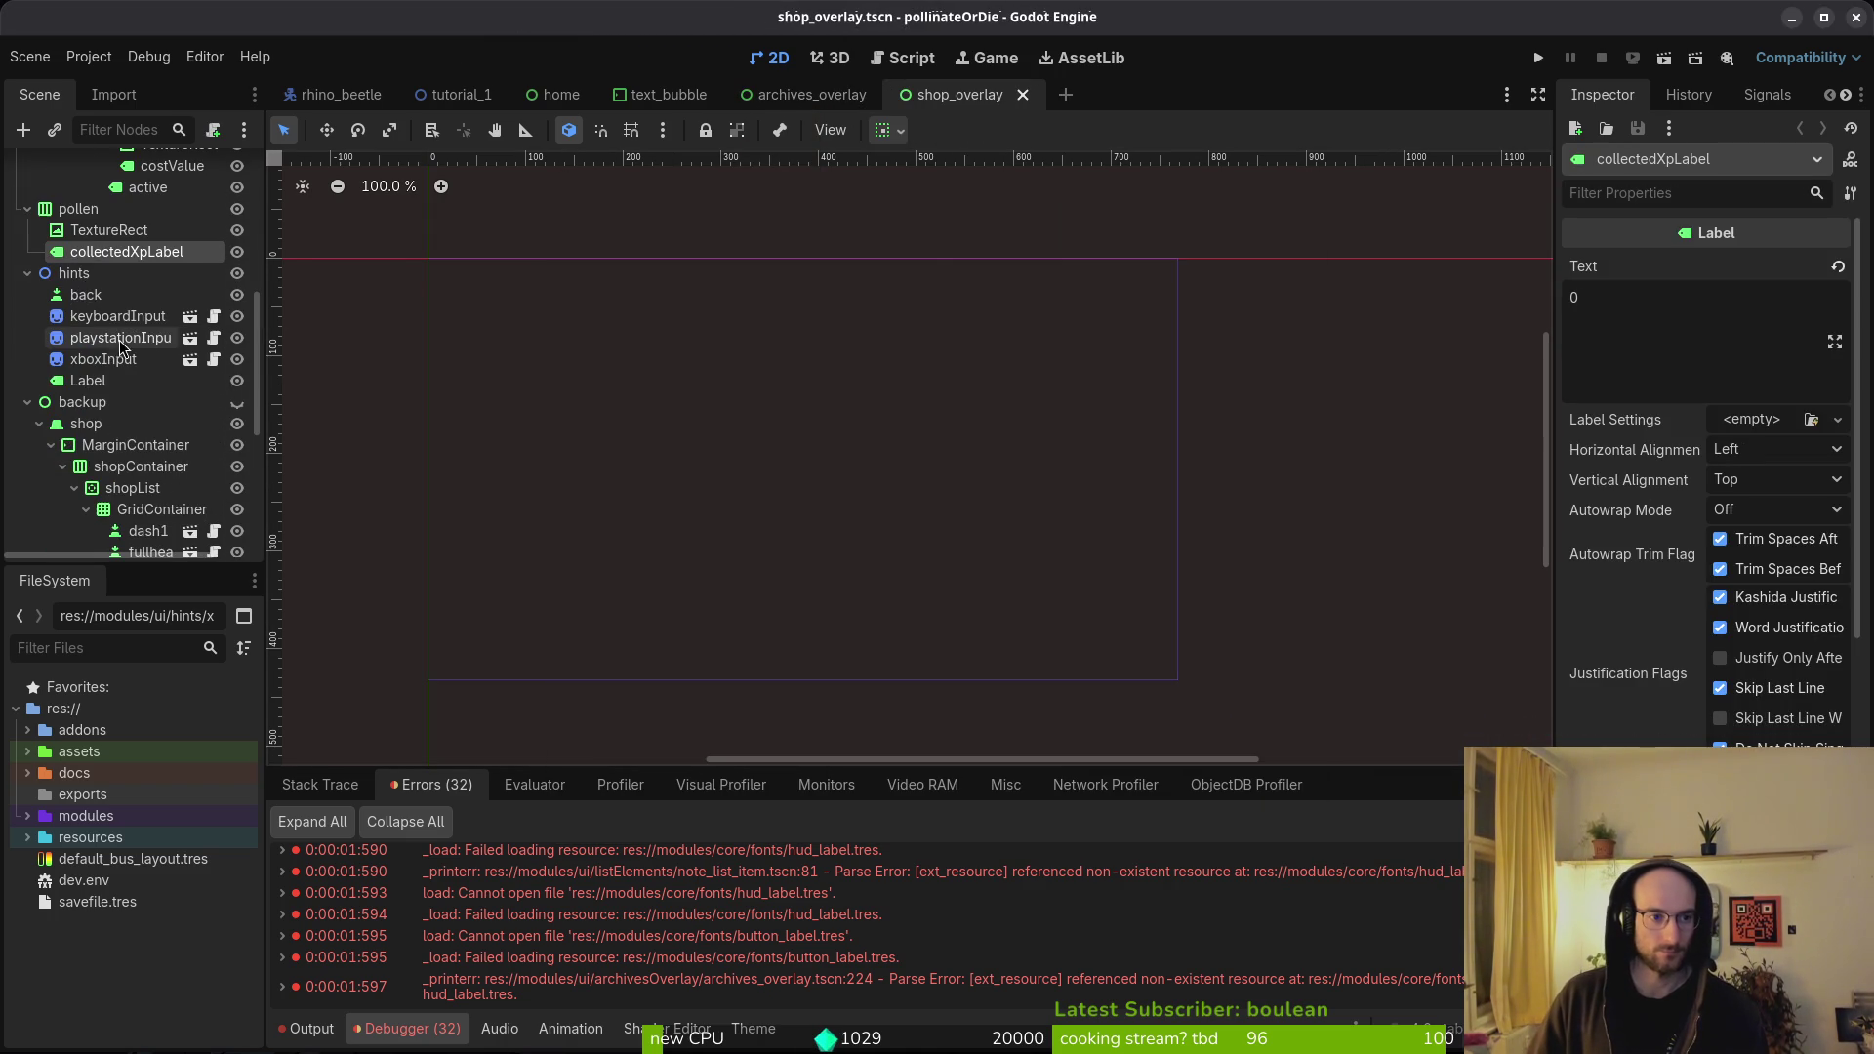
pyautogui.click(28, 401)
pyautogui.click(97, 529)
pyautogui.moveTo(73, 504); pyautogui.dragTo(76, 496)
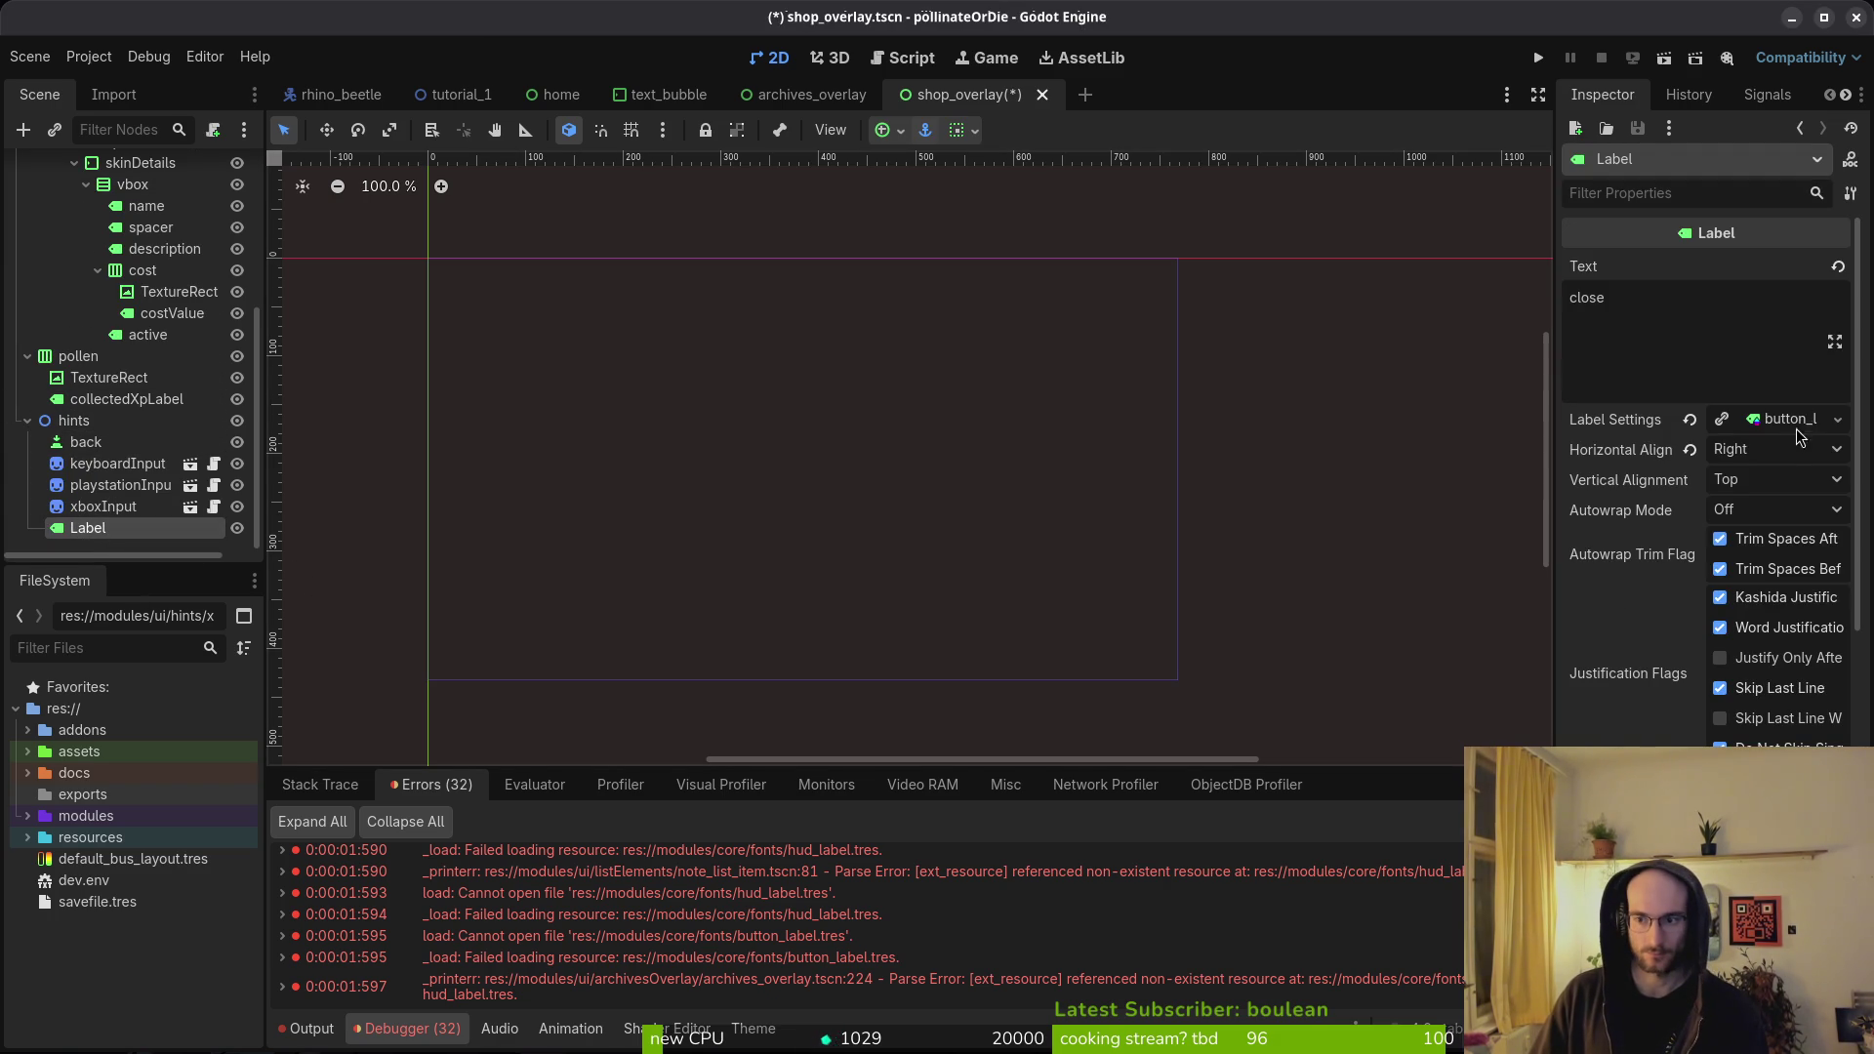
pyautogui.click(1690, 420)
pyautogui.hotkey('ctrl', 's')
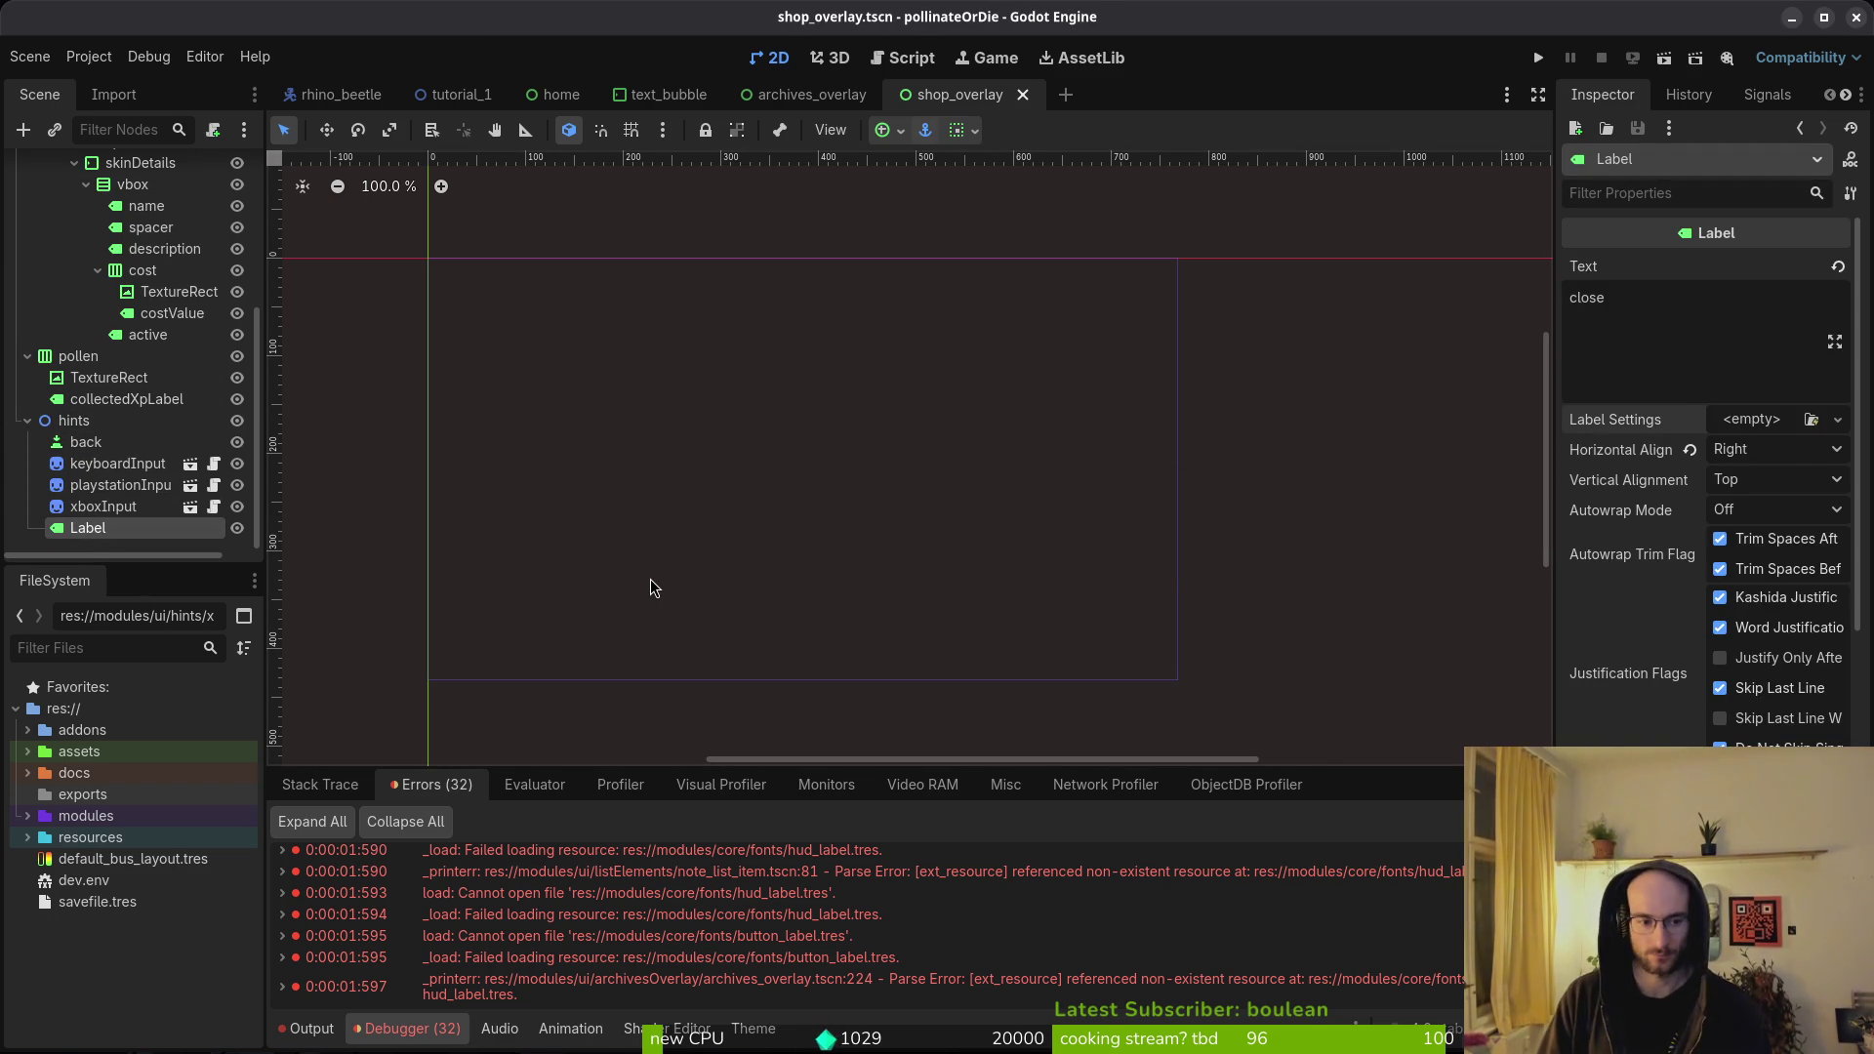
# - Open skills_overlay.tscn and clear its close-hint Label's broken label settings
pyautogui.hotkey('ctrl', 'shift', 'o')
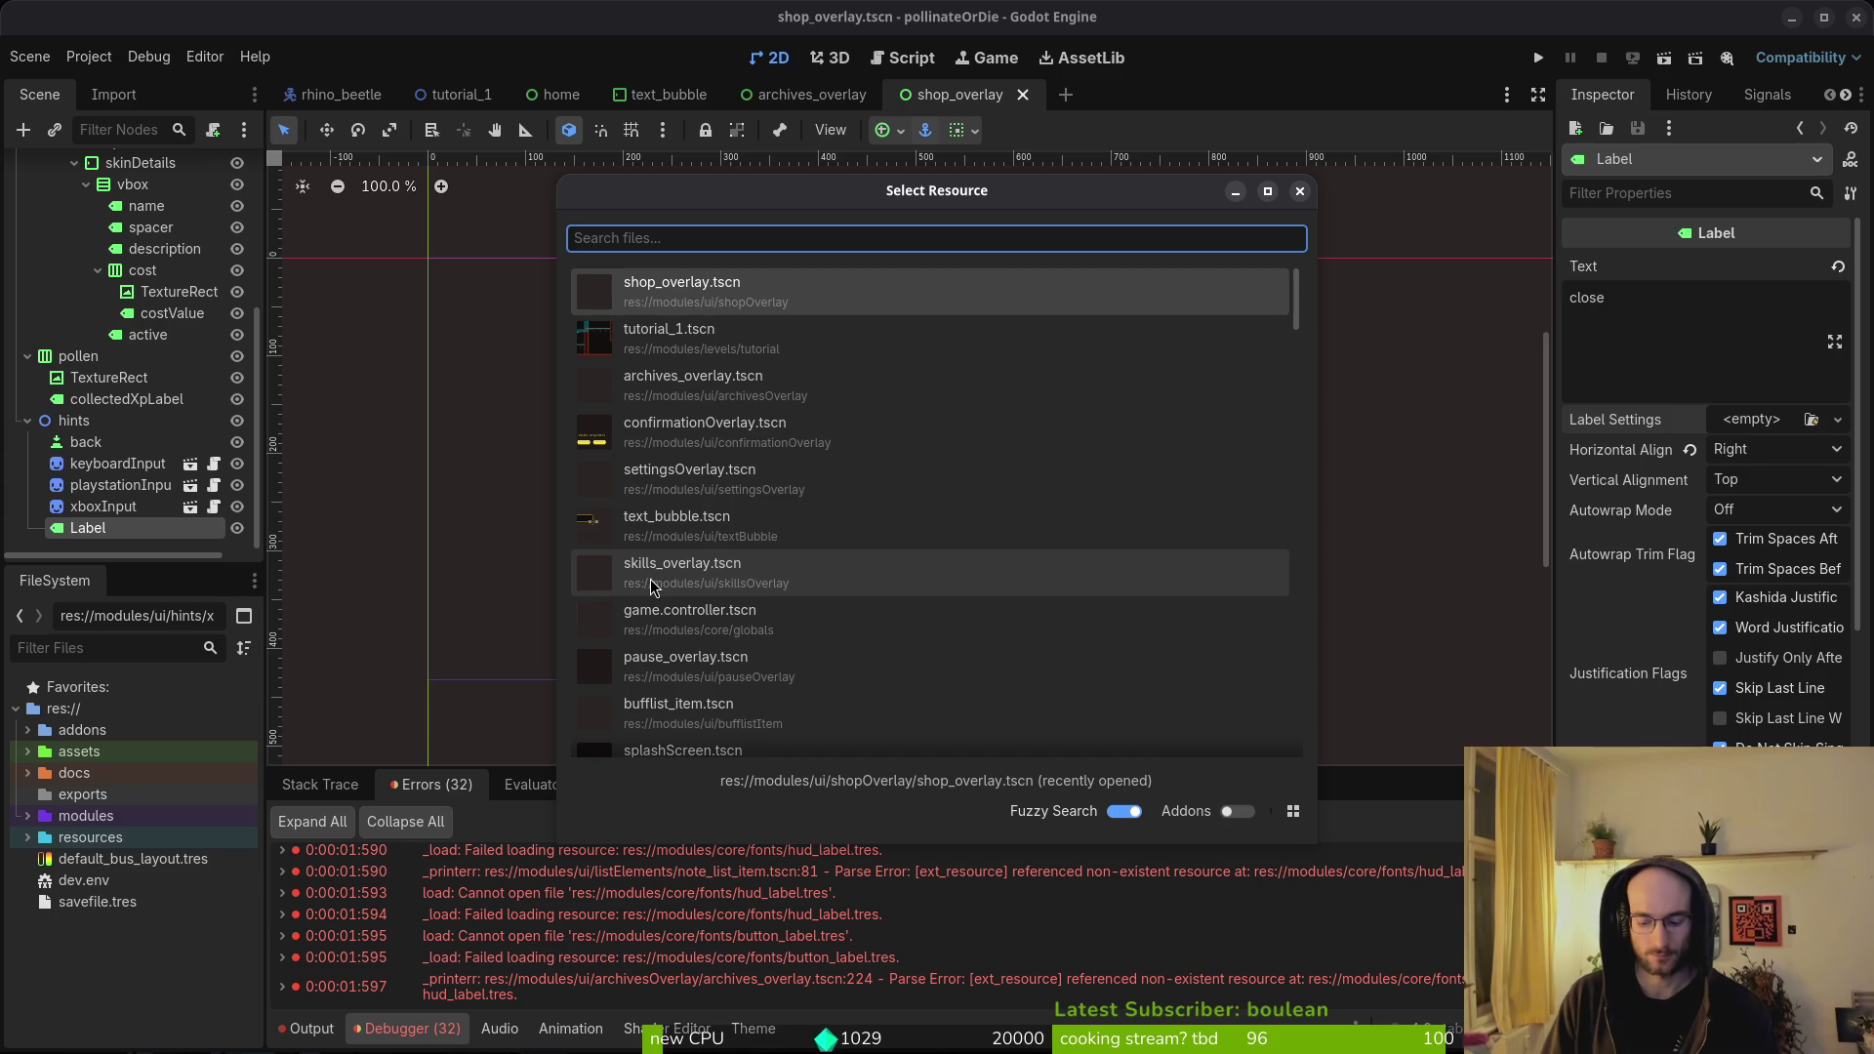
pyautogui.write('skills')
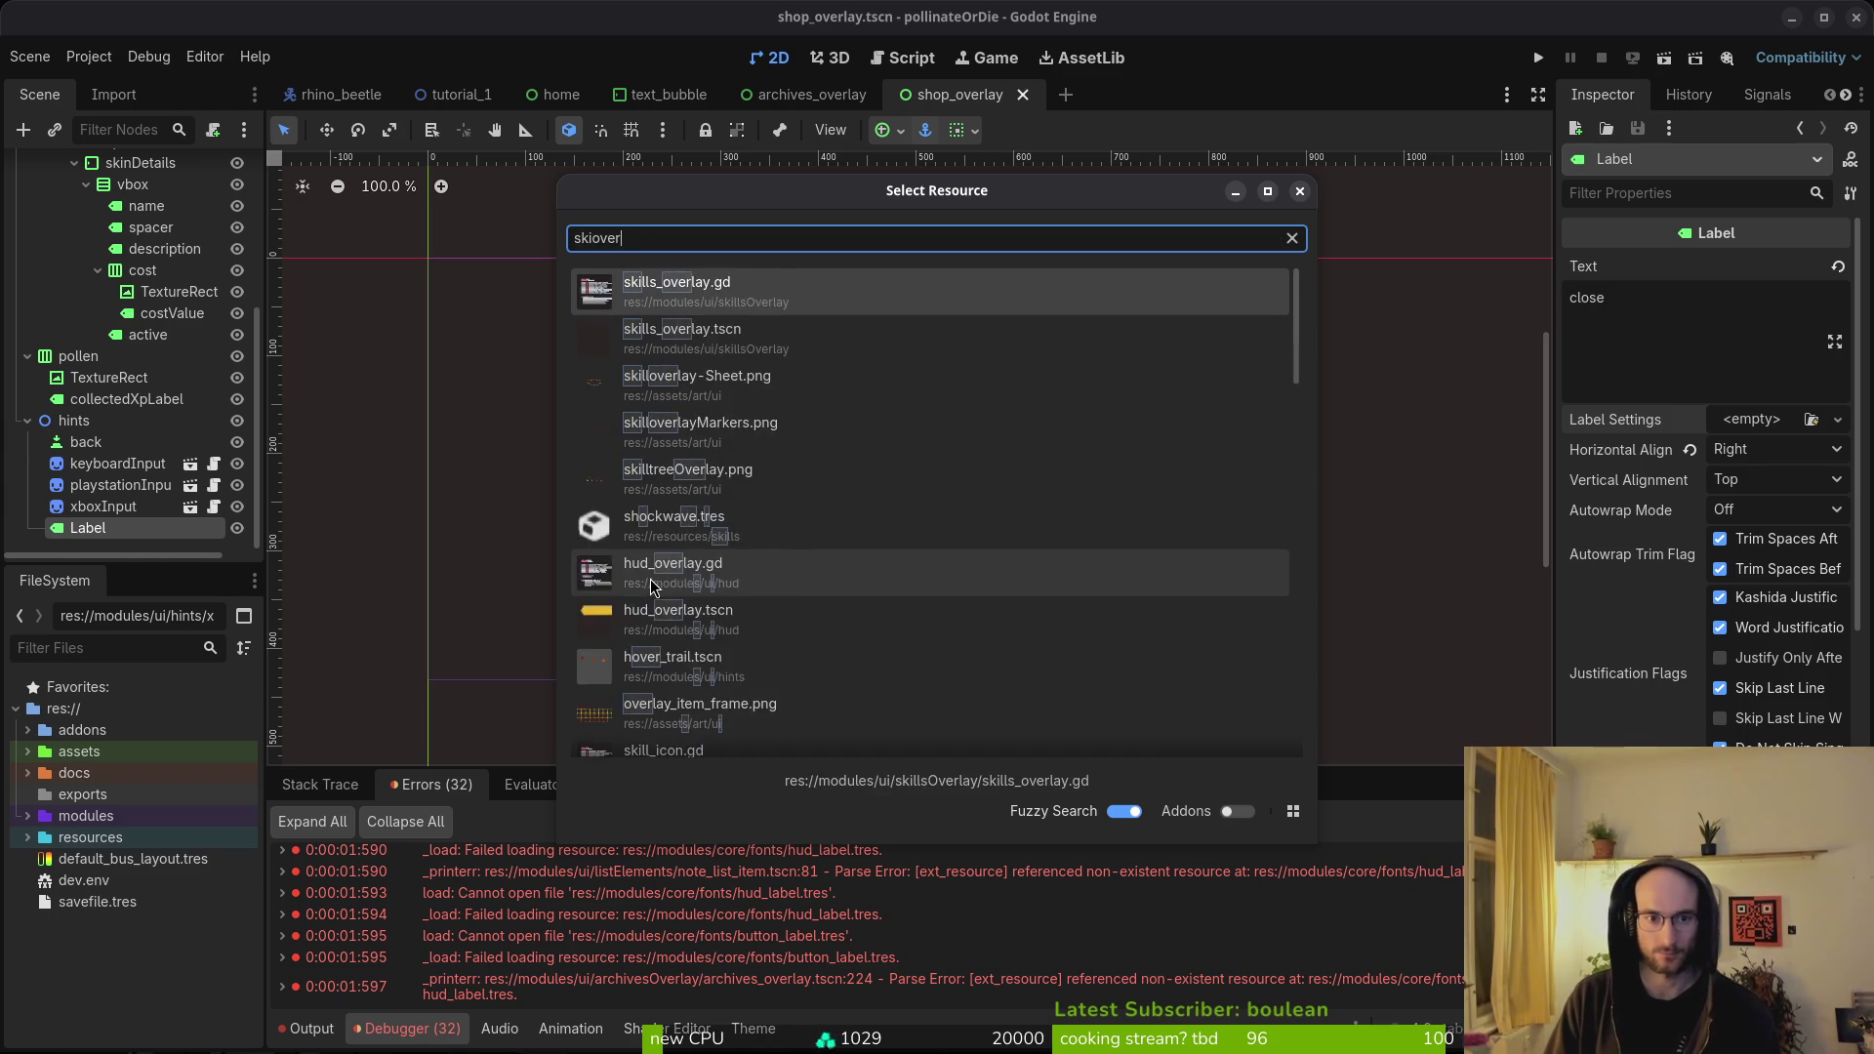
pyautogui.press('Return')
pyautogui.scroll(-3, 108, 312)
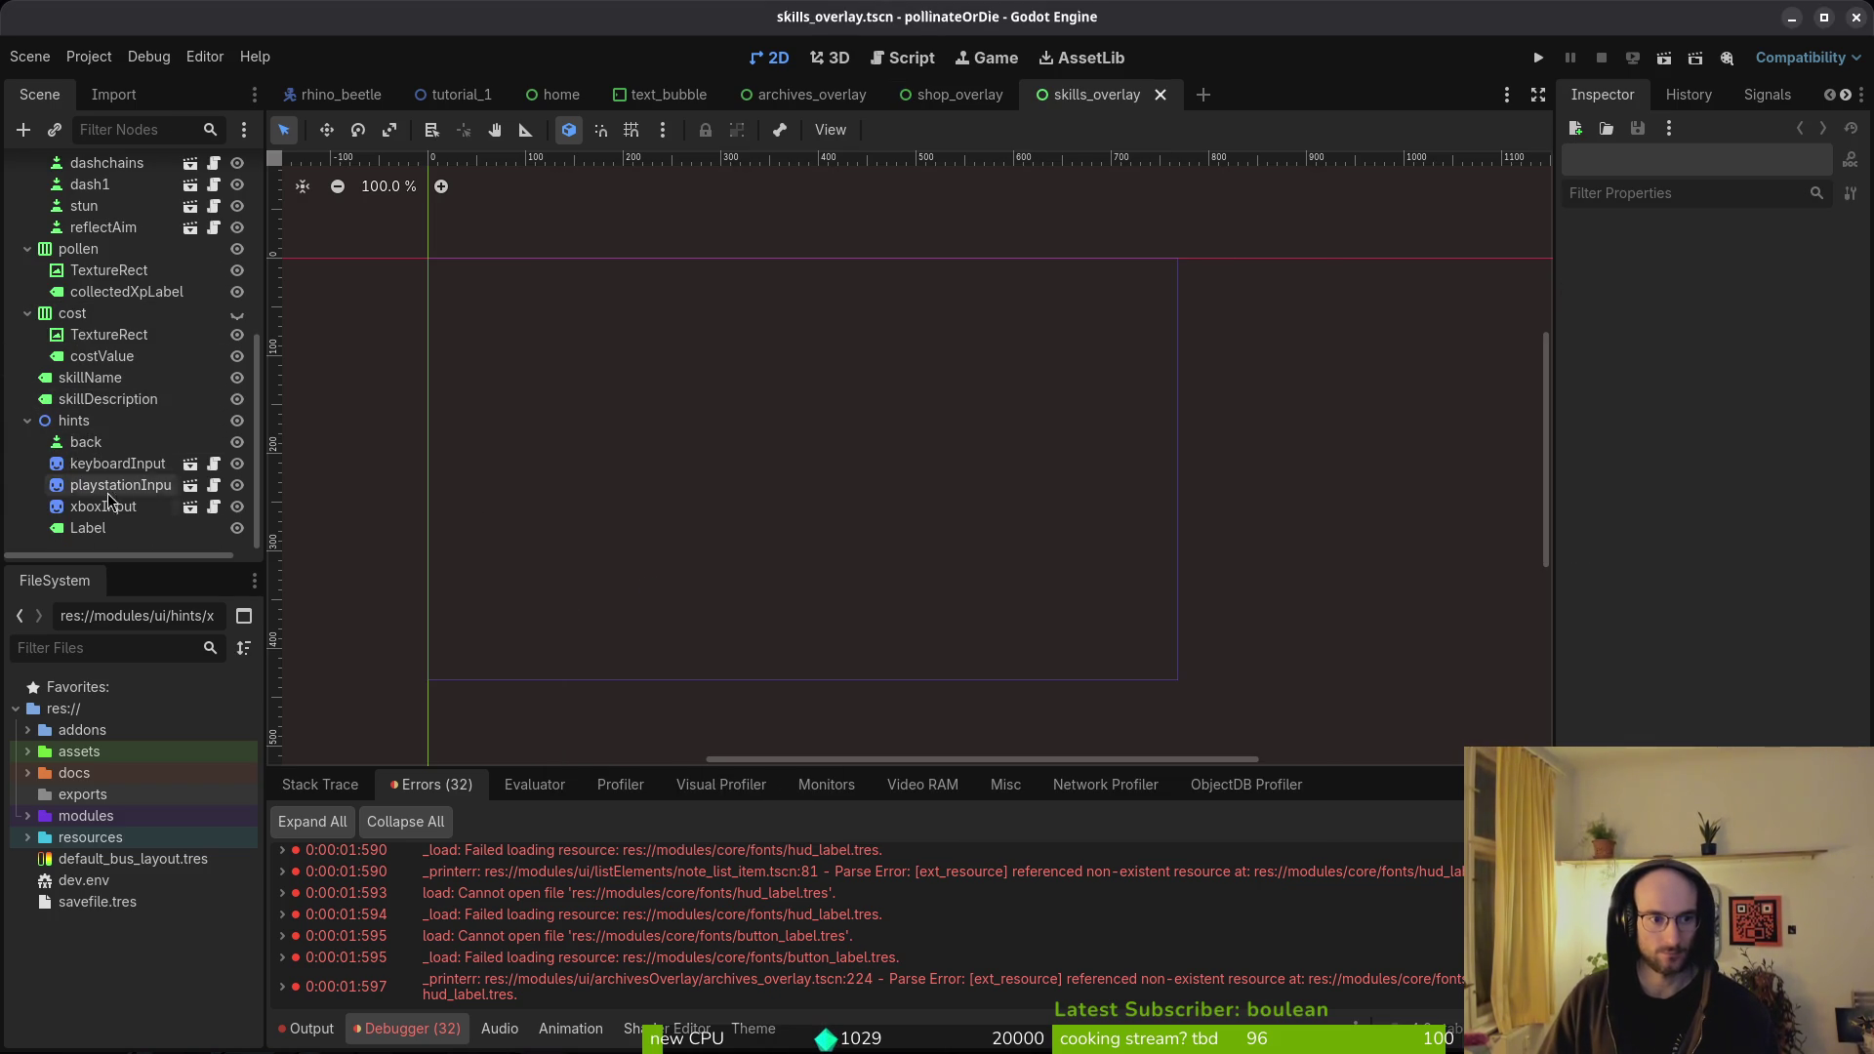
pyautogui.click(88, 527)
pyautogui.click(1690, 420)
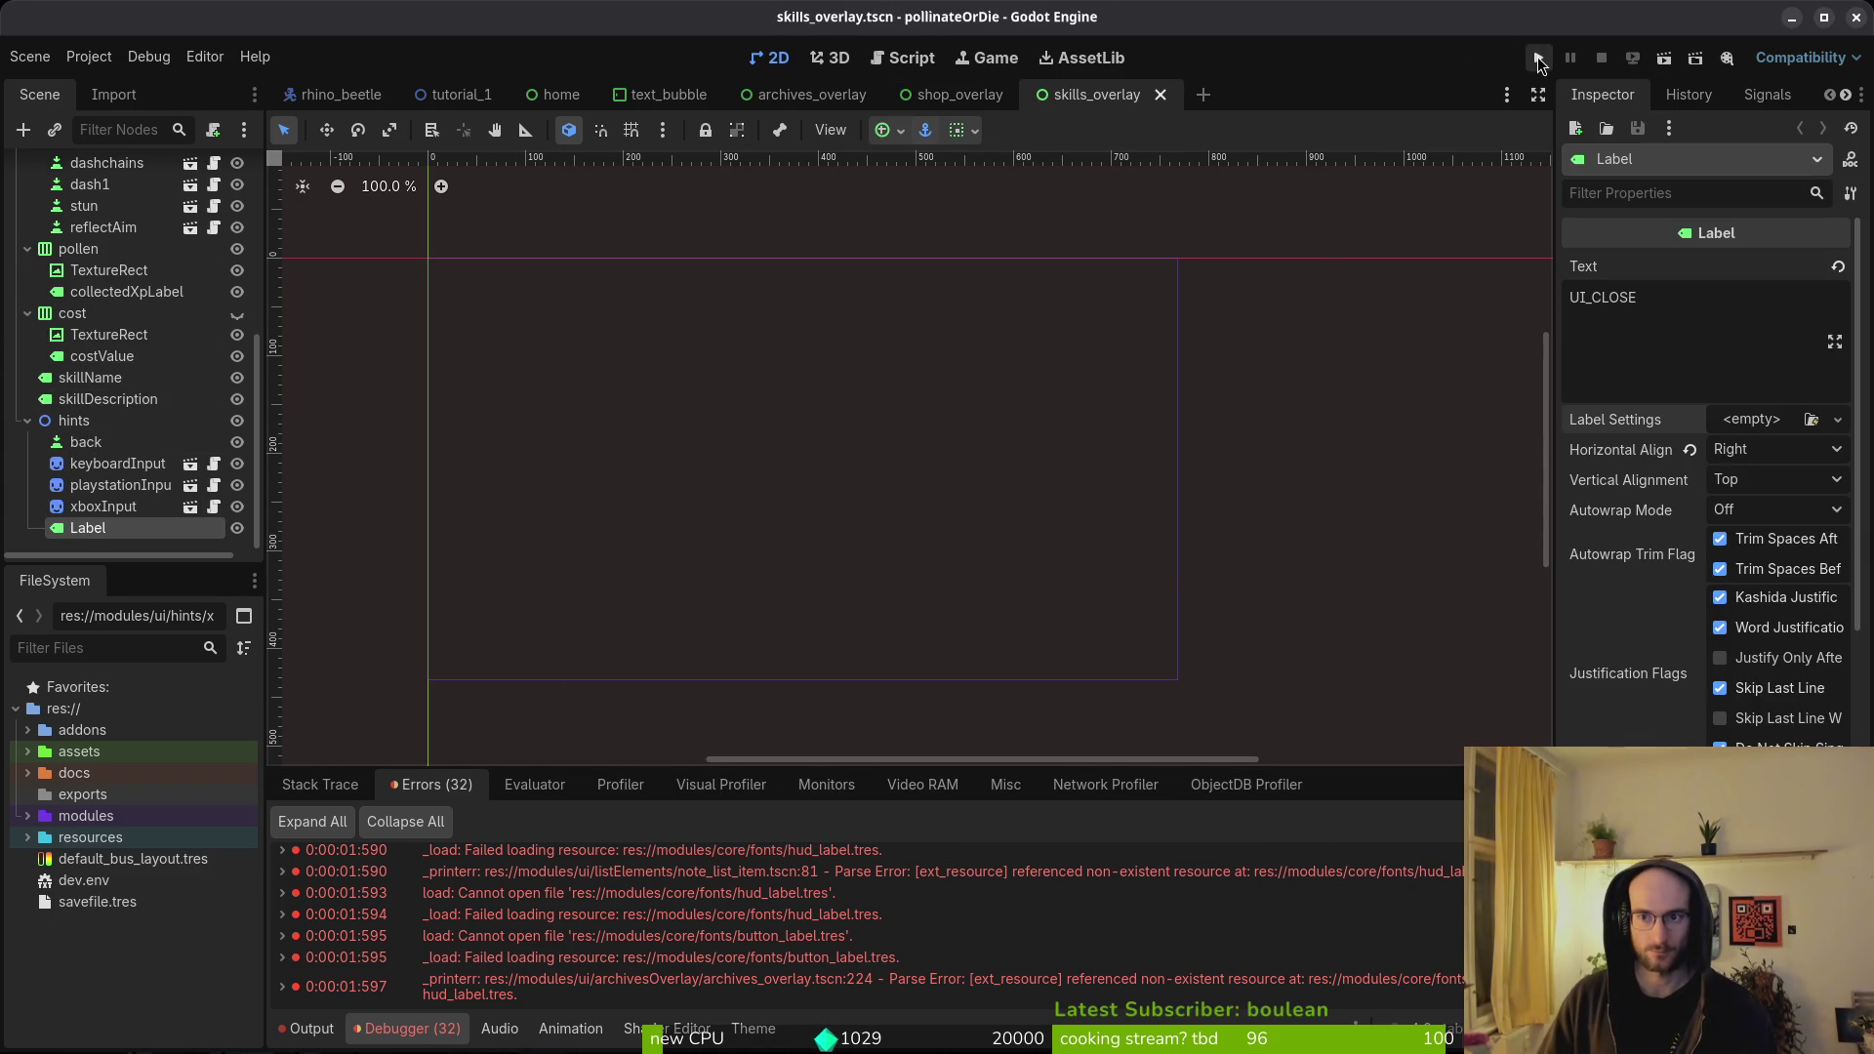
# - Run the game into the first level via New Game, stop it, and review the 25 remaining errors
pyautogui.press('F5')
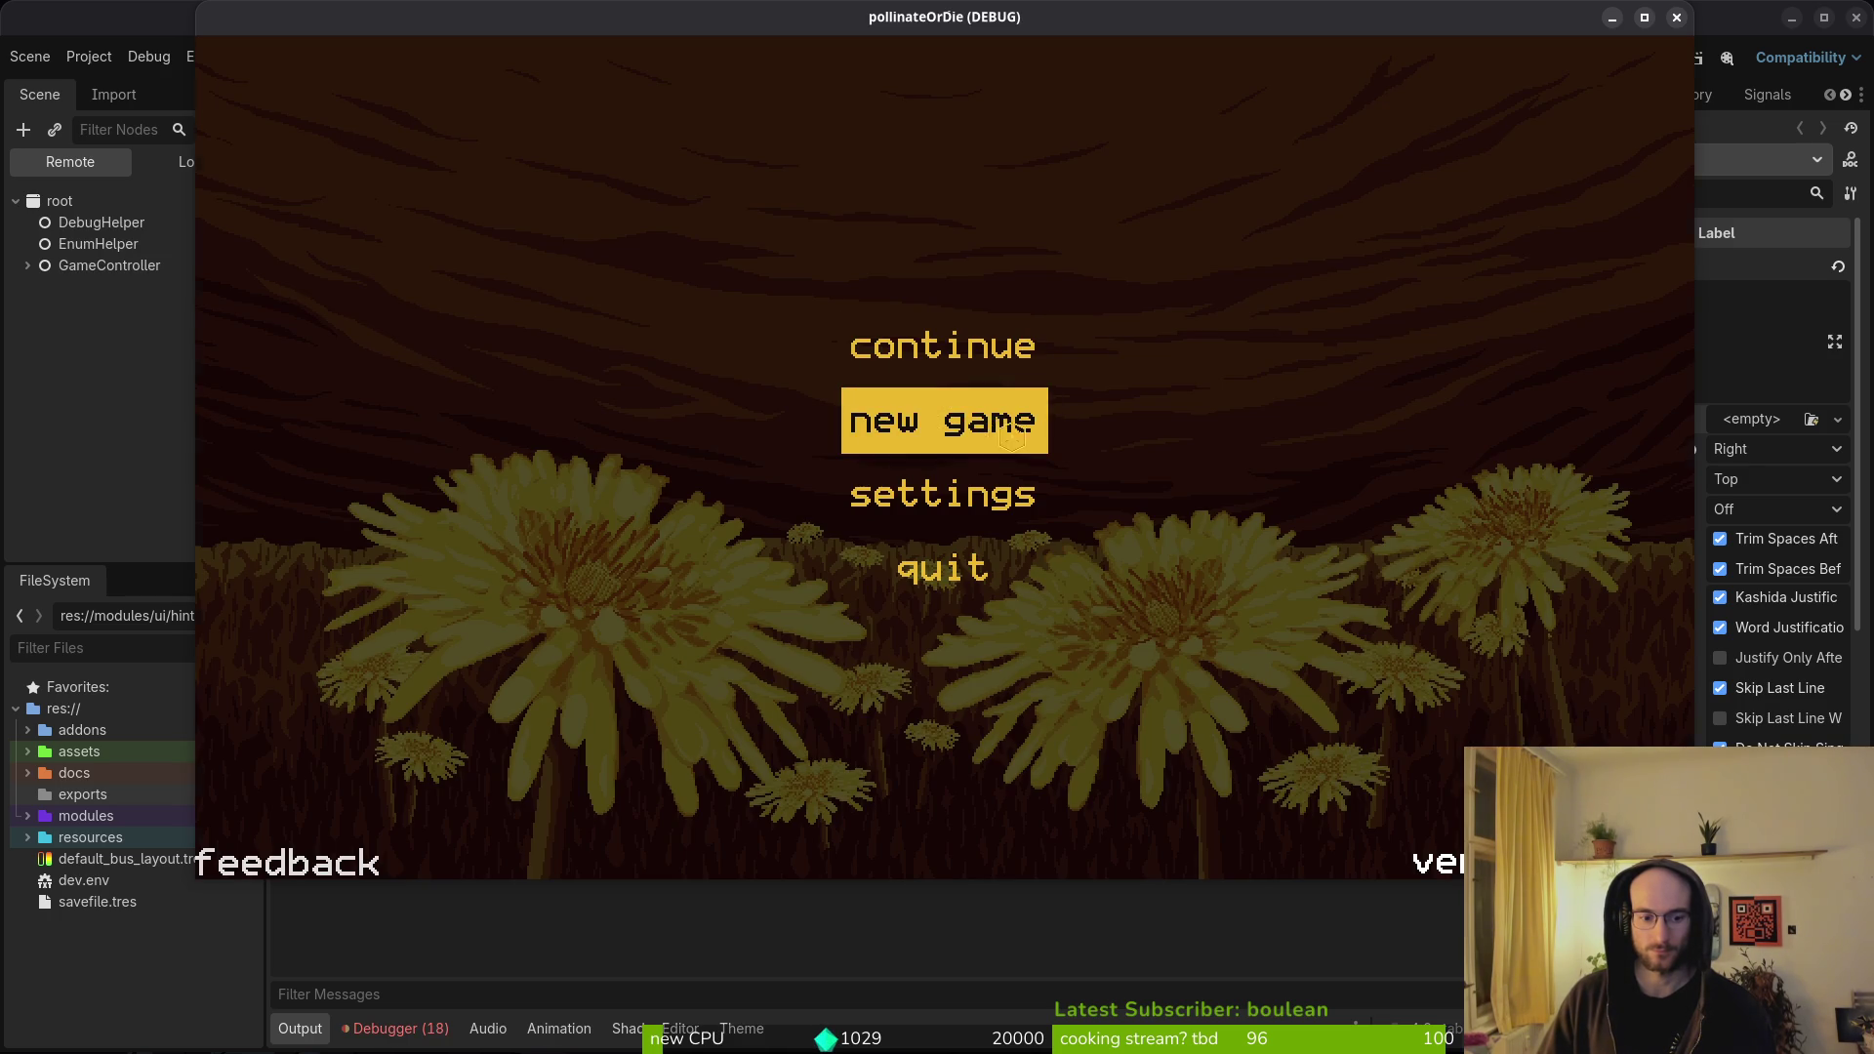
pyautogui.click(1011, 438)
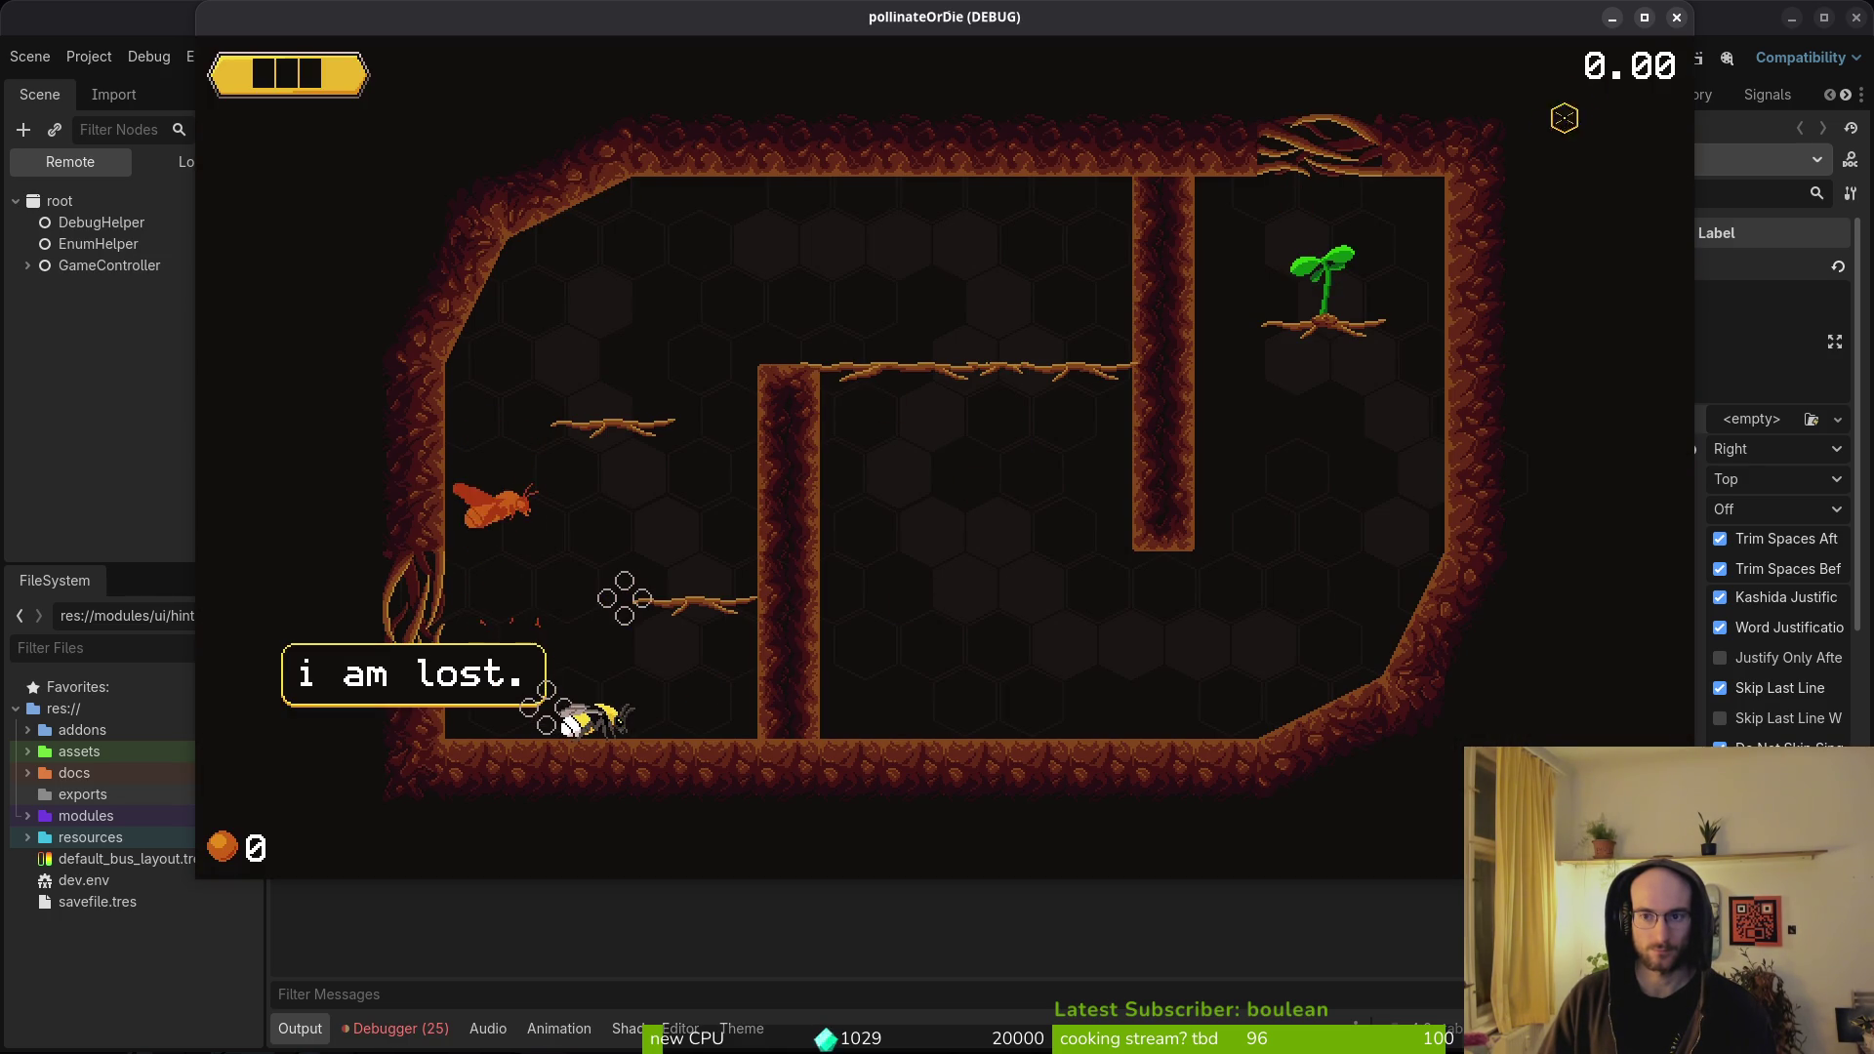
pyautogui.press('F8')
pyautogui.click(424, 1038)
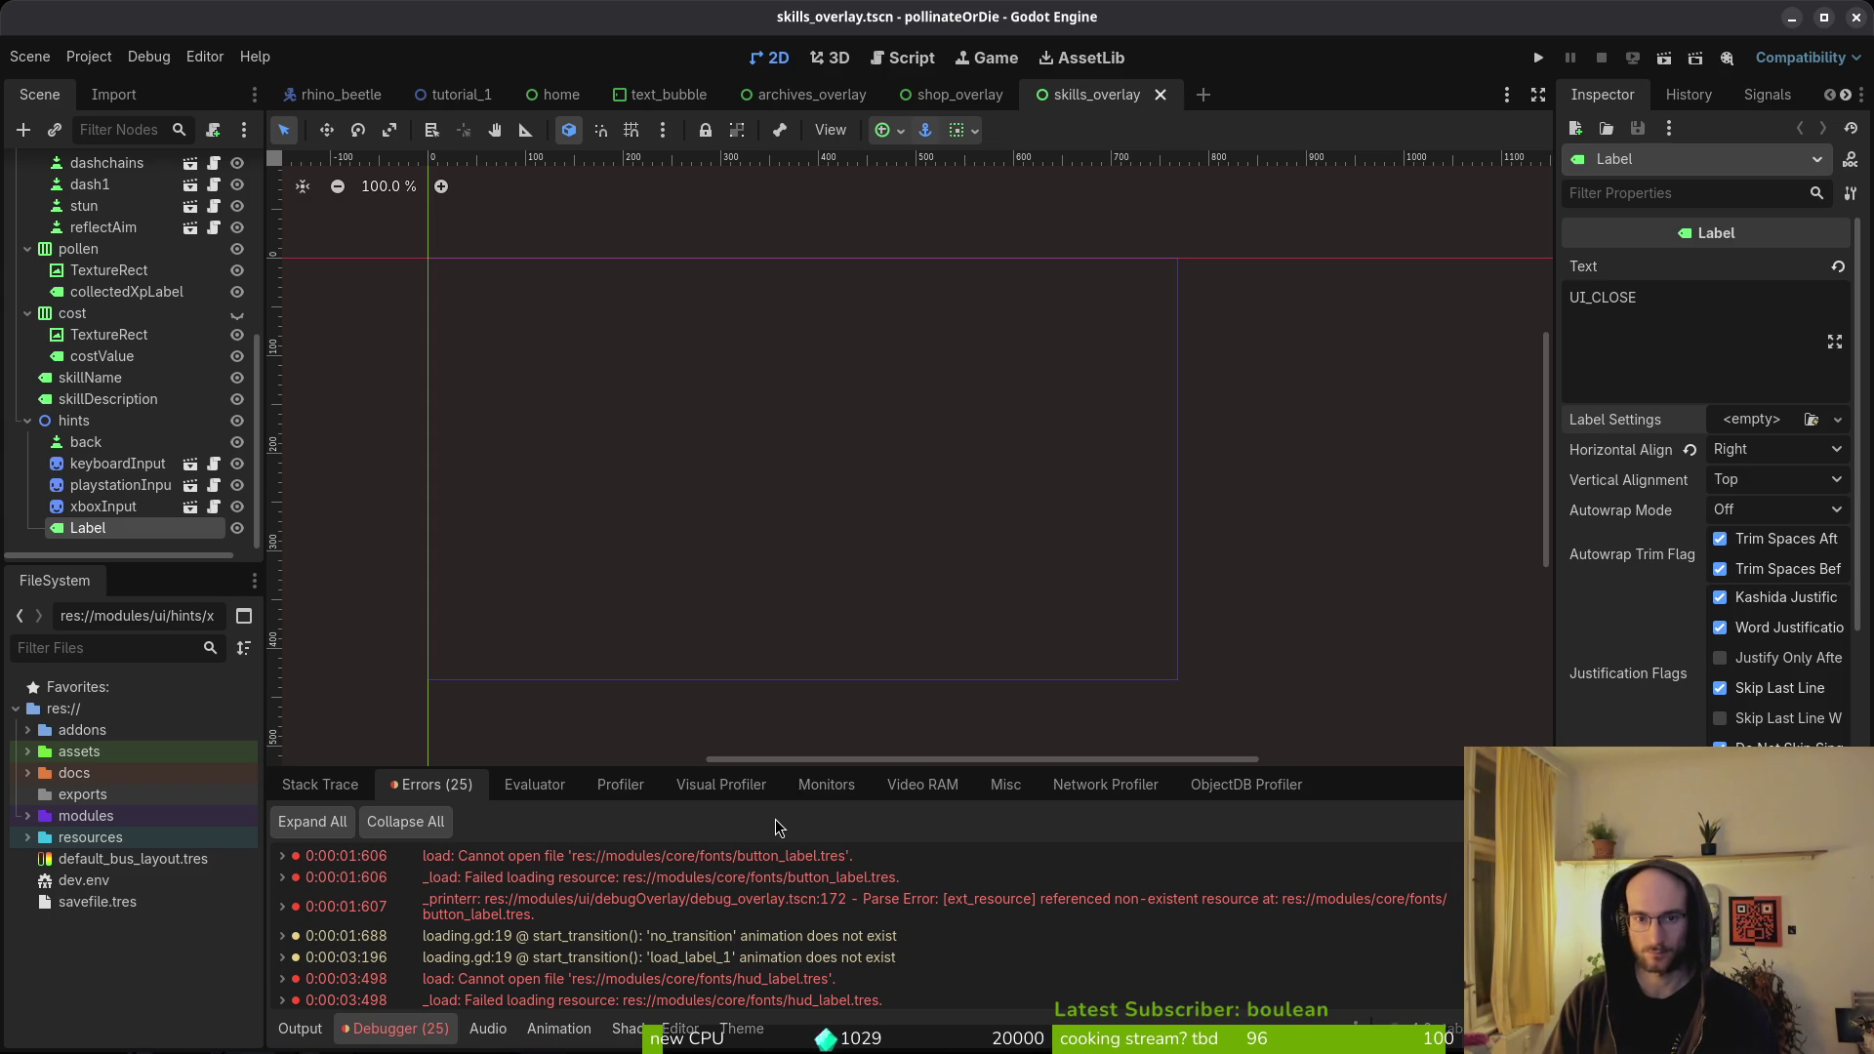
# - Open custom_button.tscn, revert its yellow Font Color theme override, and save
pyautogui.hotkey('shift', 'alt', 'o')
pyautogui.write('button')
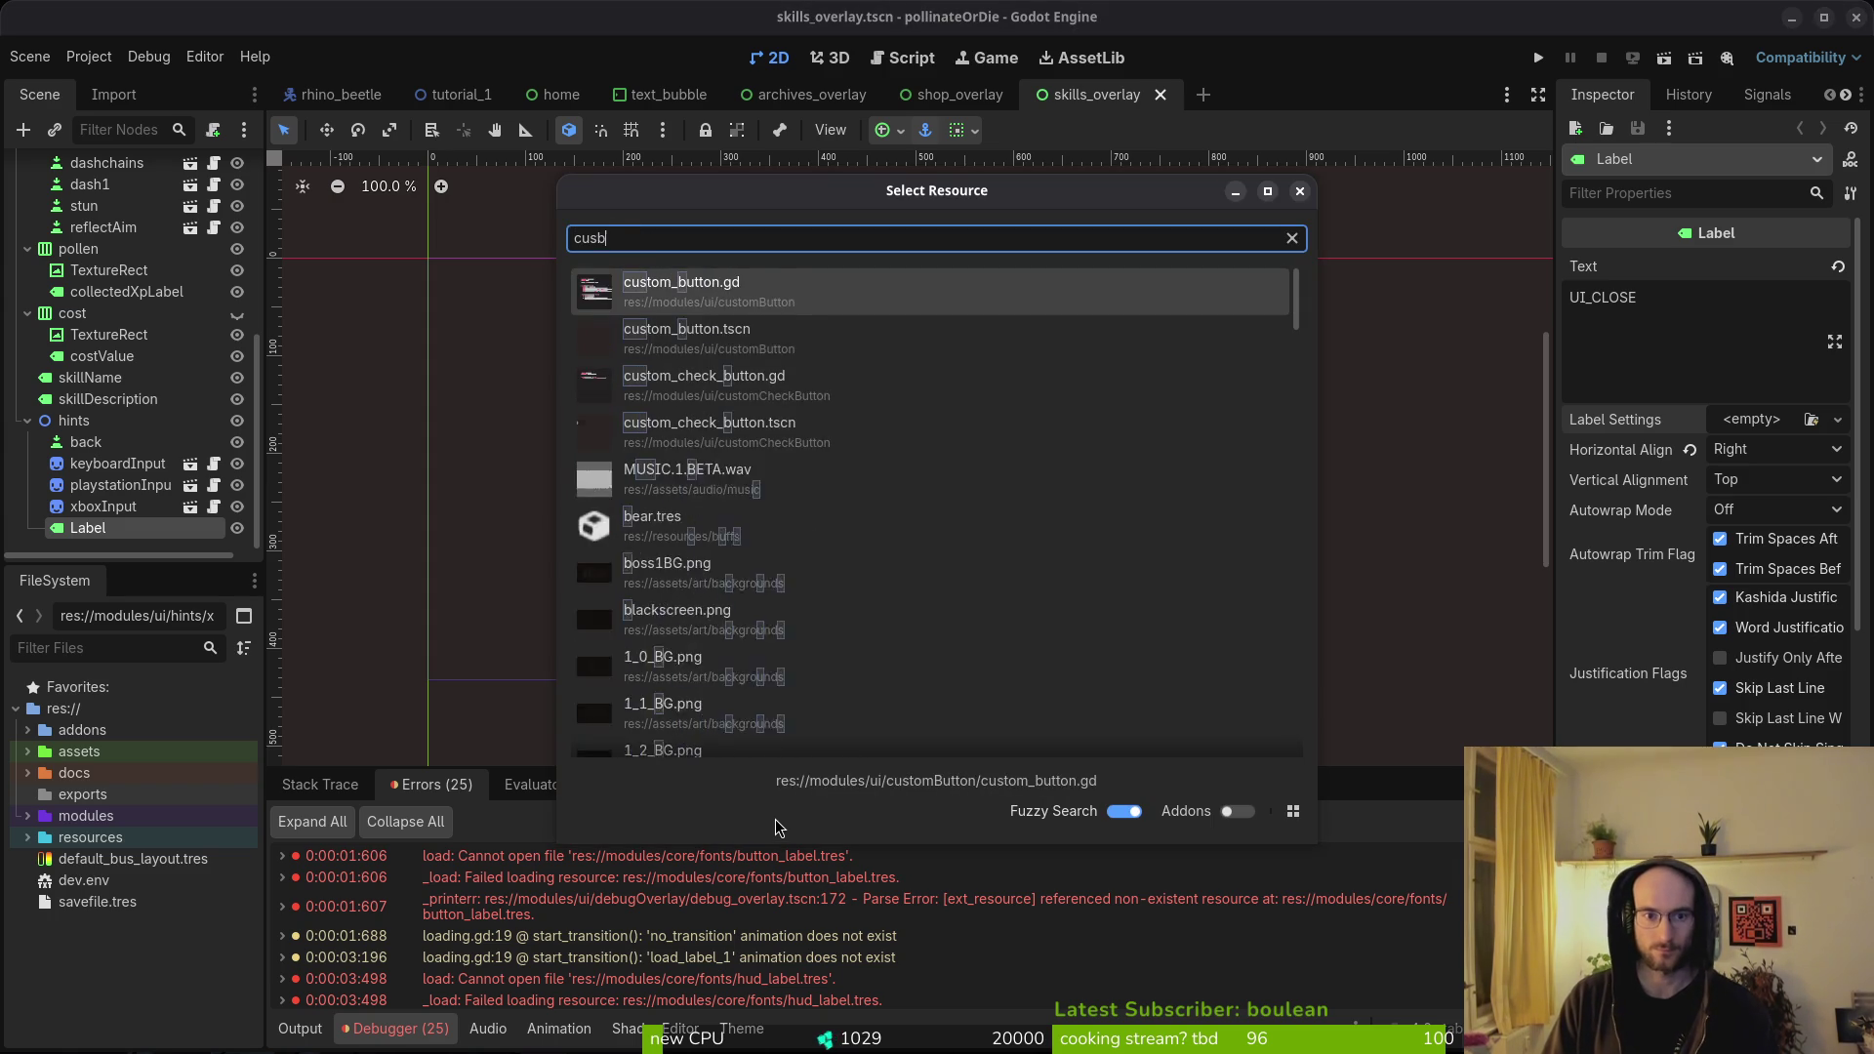
pyautogui.press('Escape')
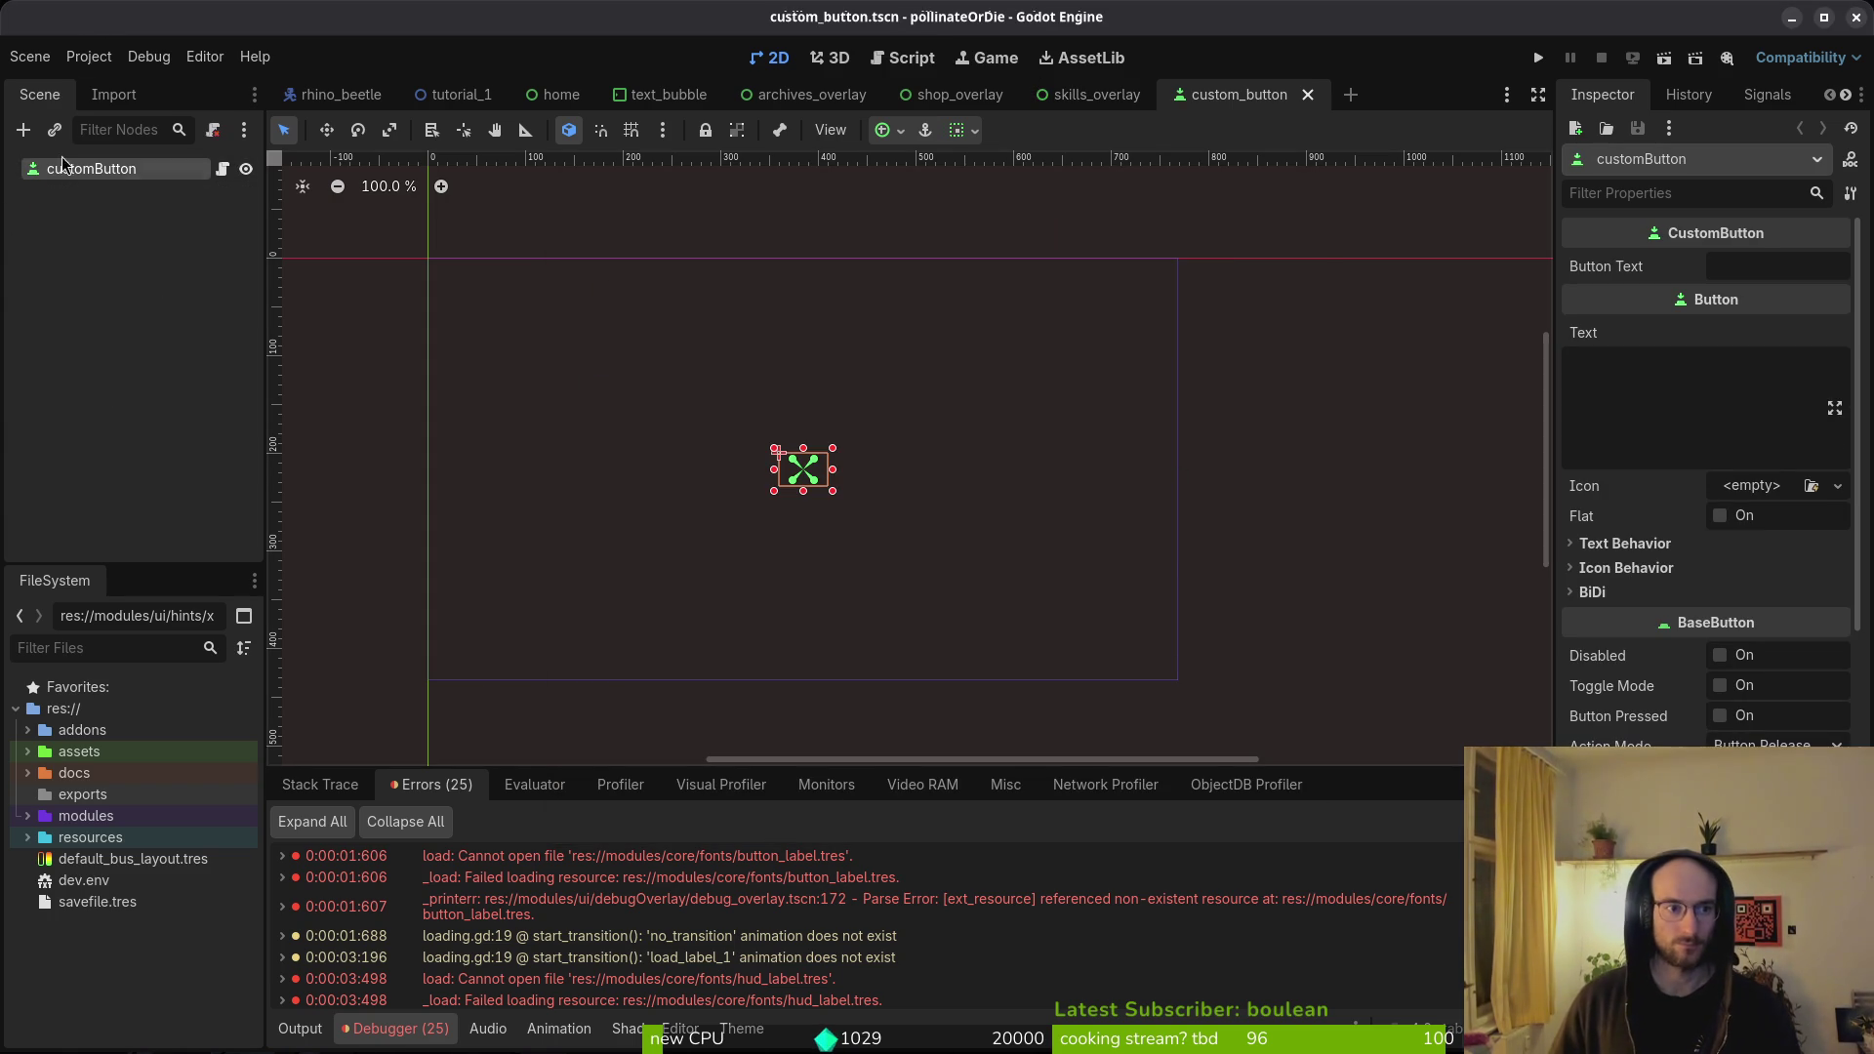
pyautogui.hotkey('ctrl', 's')
pyautogui.scroll(-10, 1732, 533)
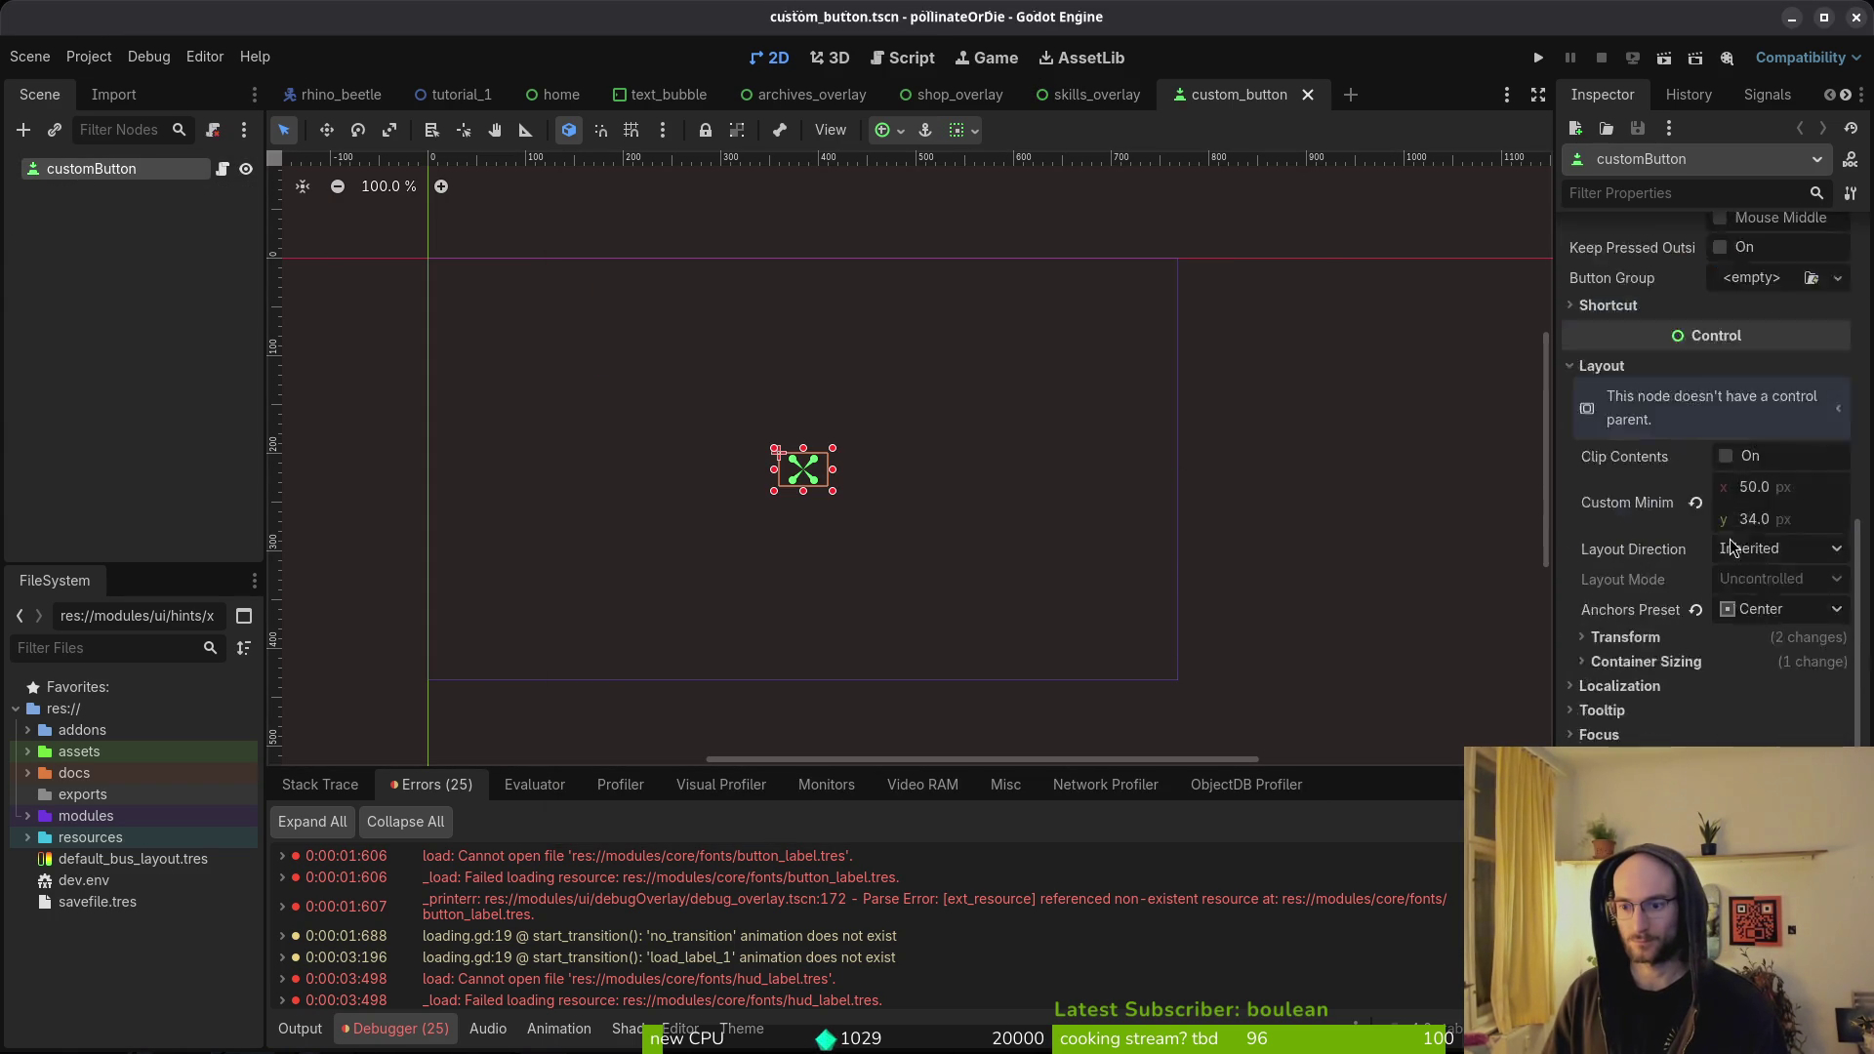
pyautogui.scroll(1, 1677, 624)
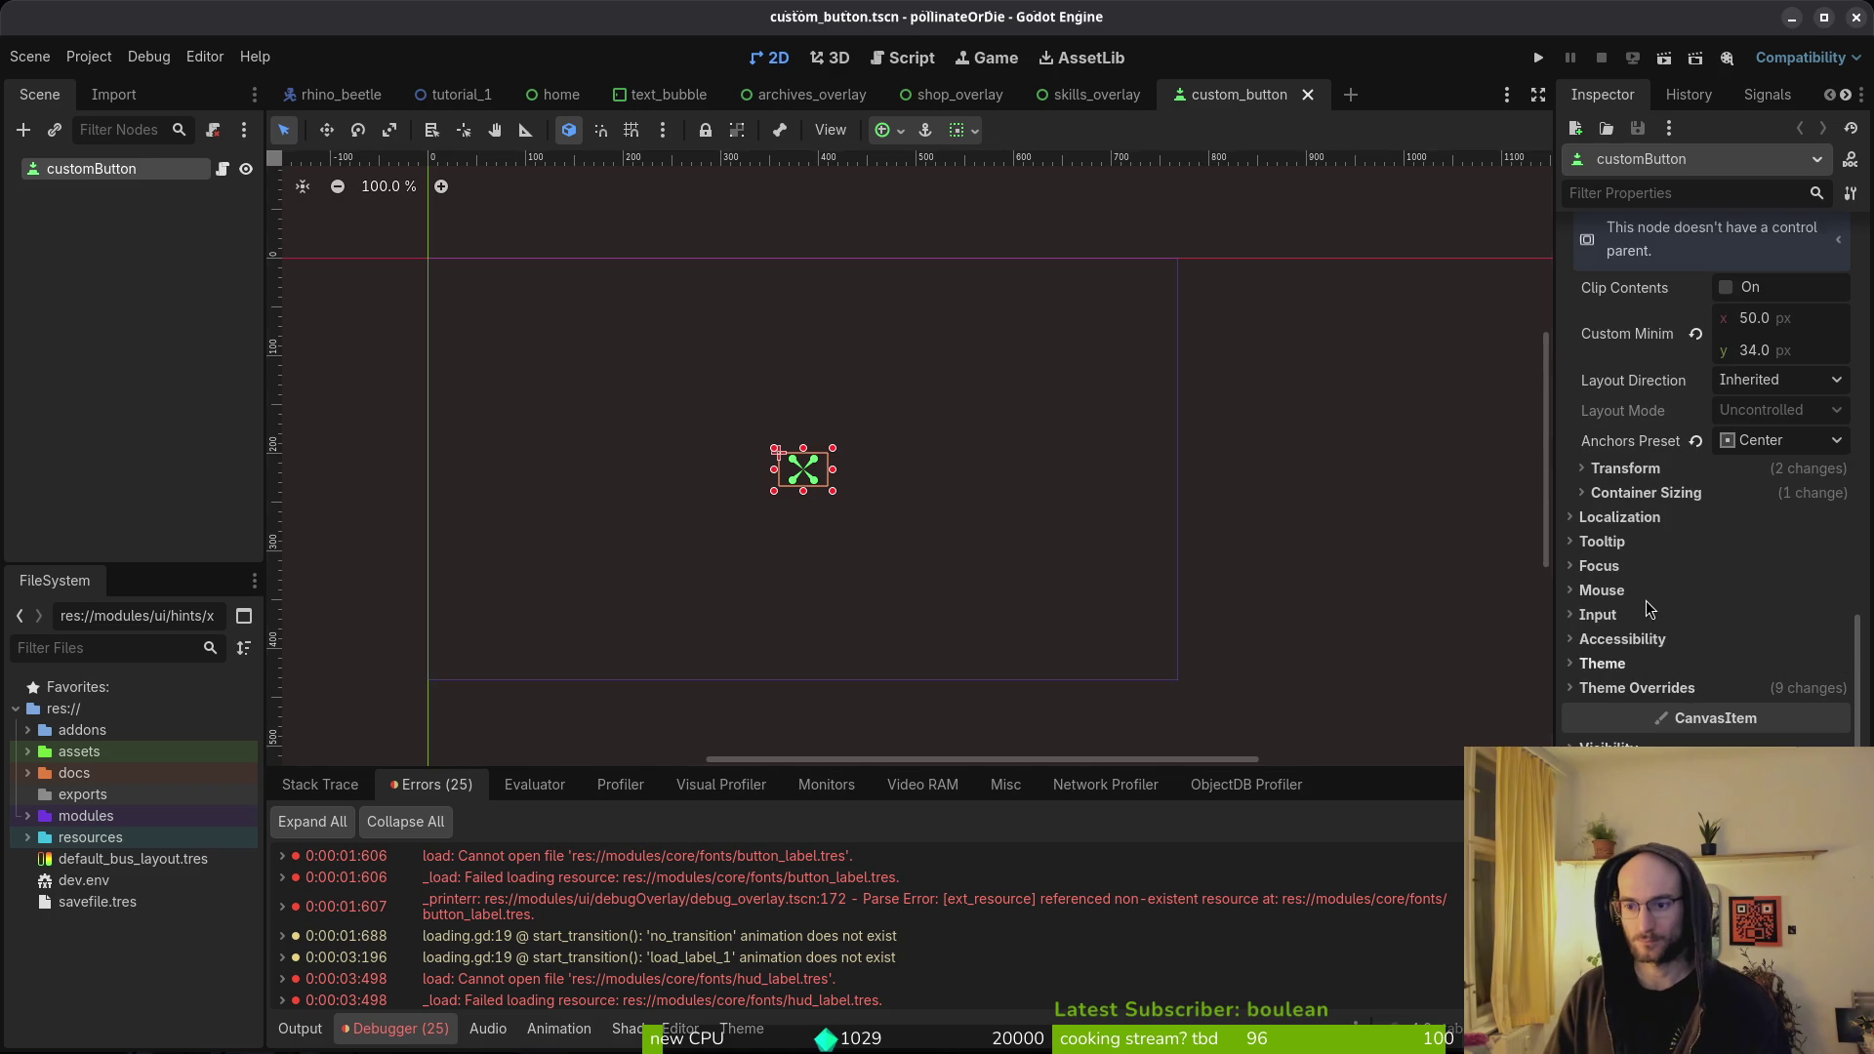
pyautogui.click(1661, 685)
pyautogui.click(1657, 715)
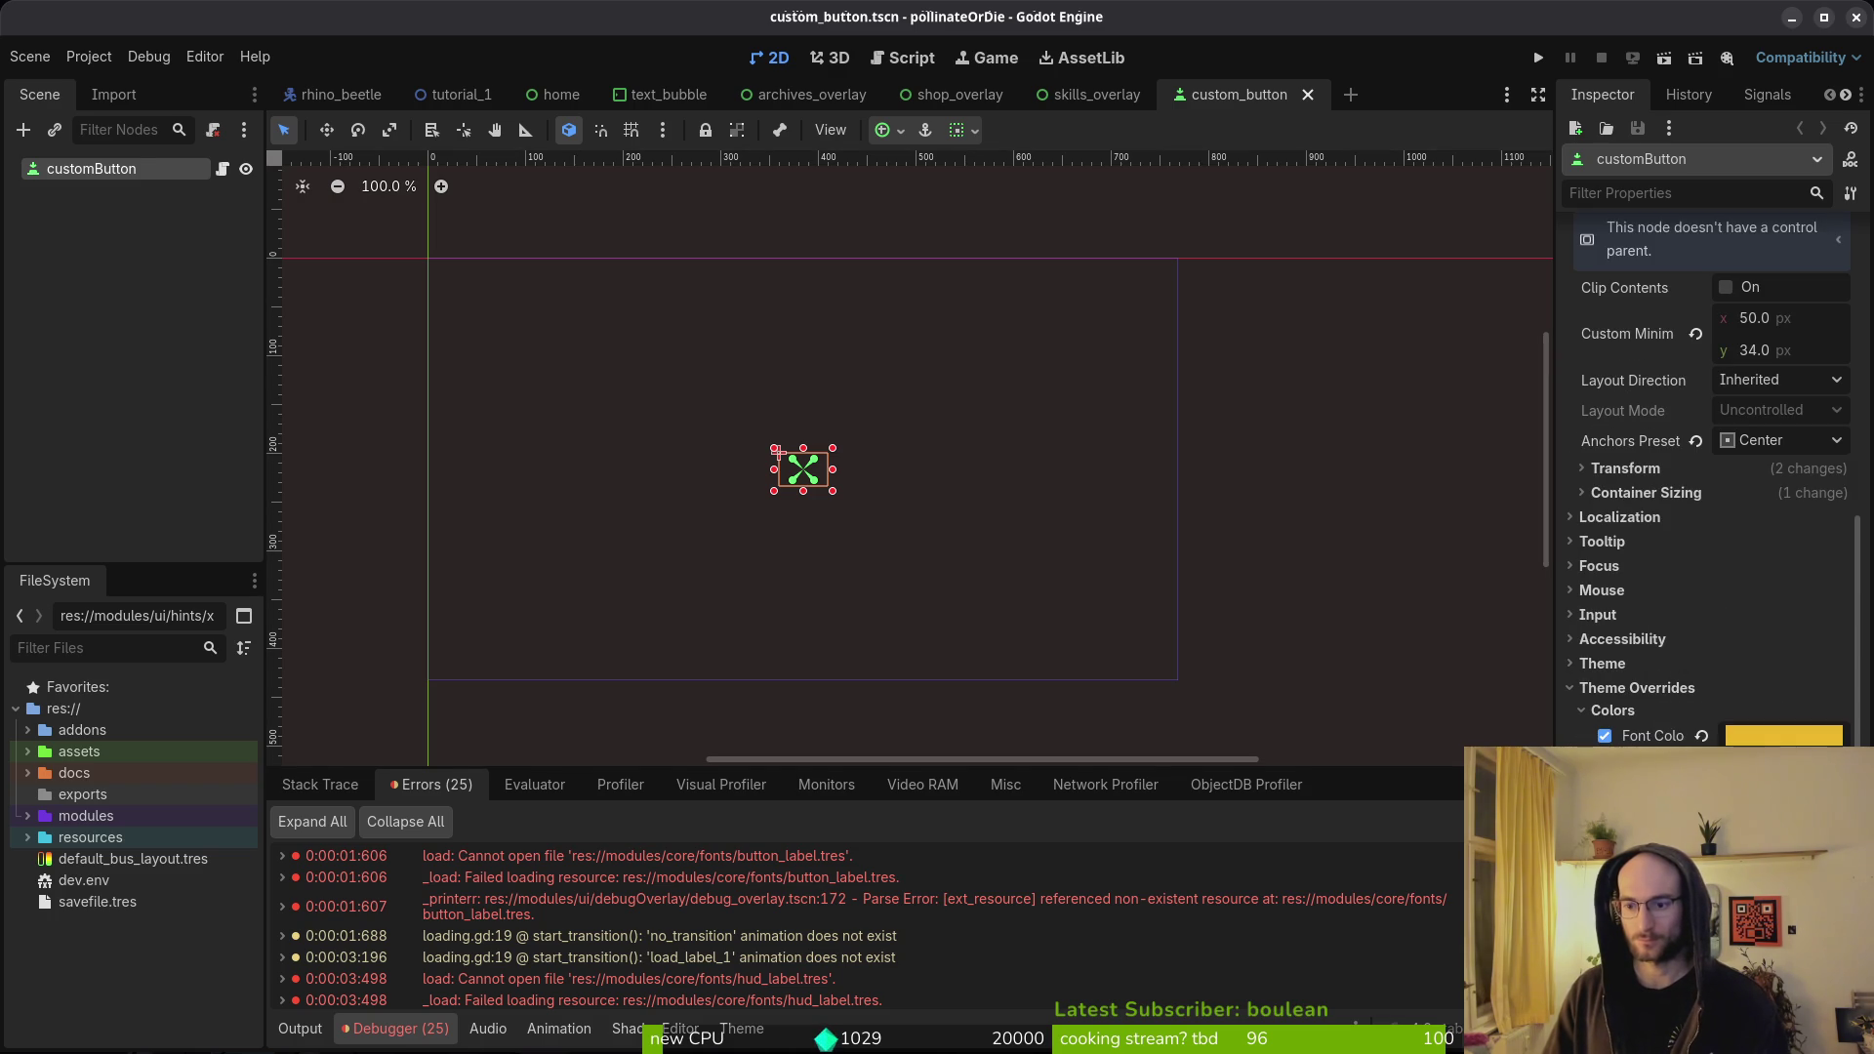
pyautogui.click(1702, 736)
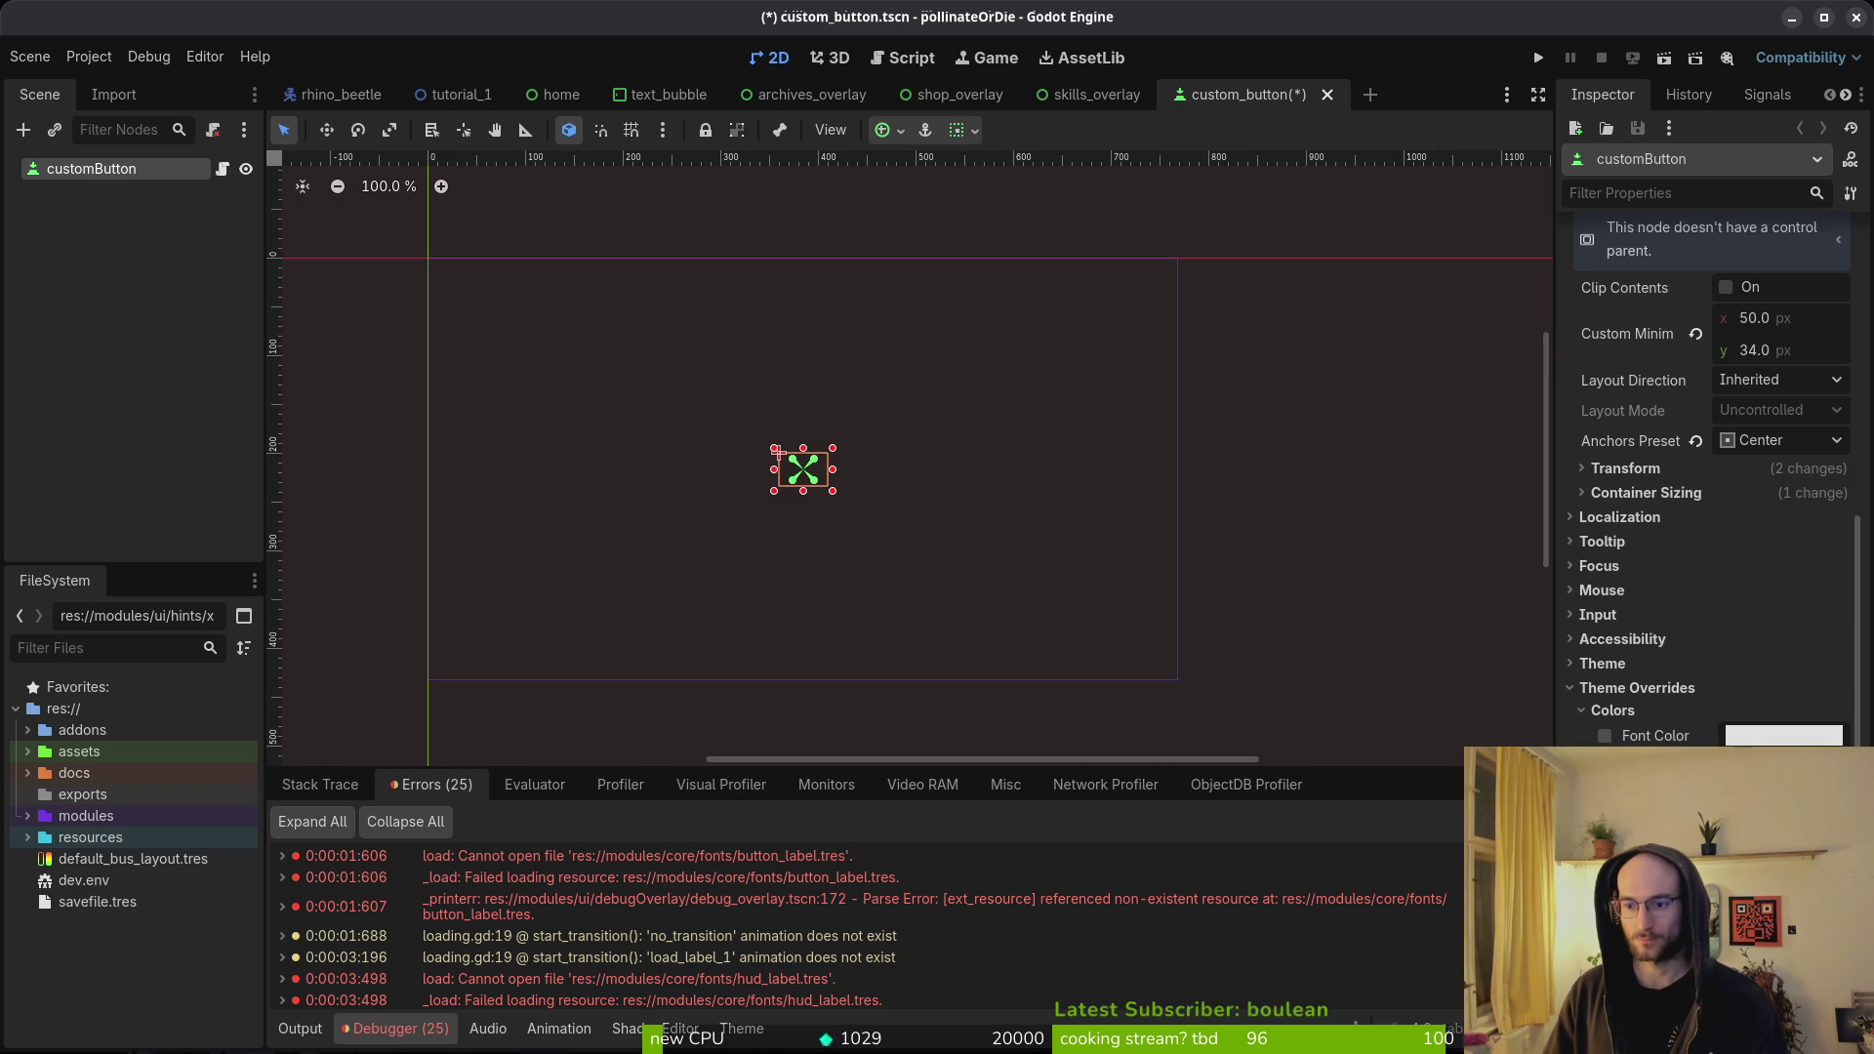
pyautogui.hotkey('ctrl', 's')
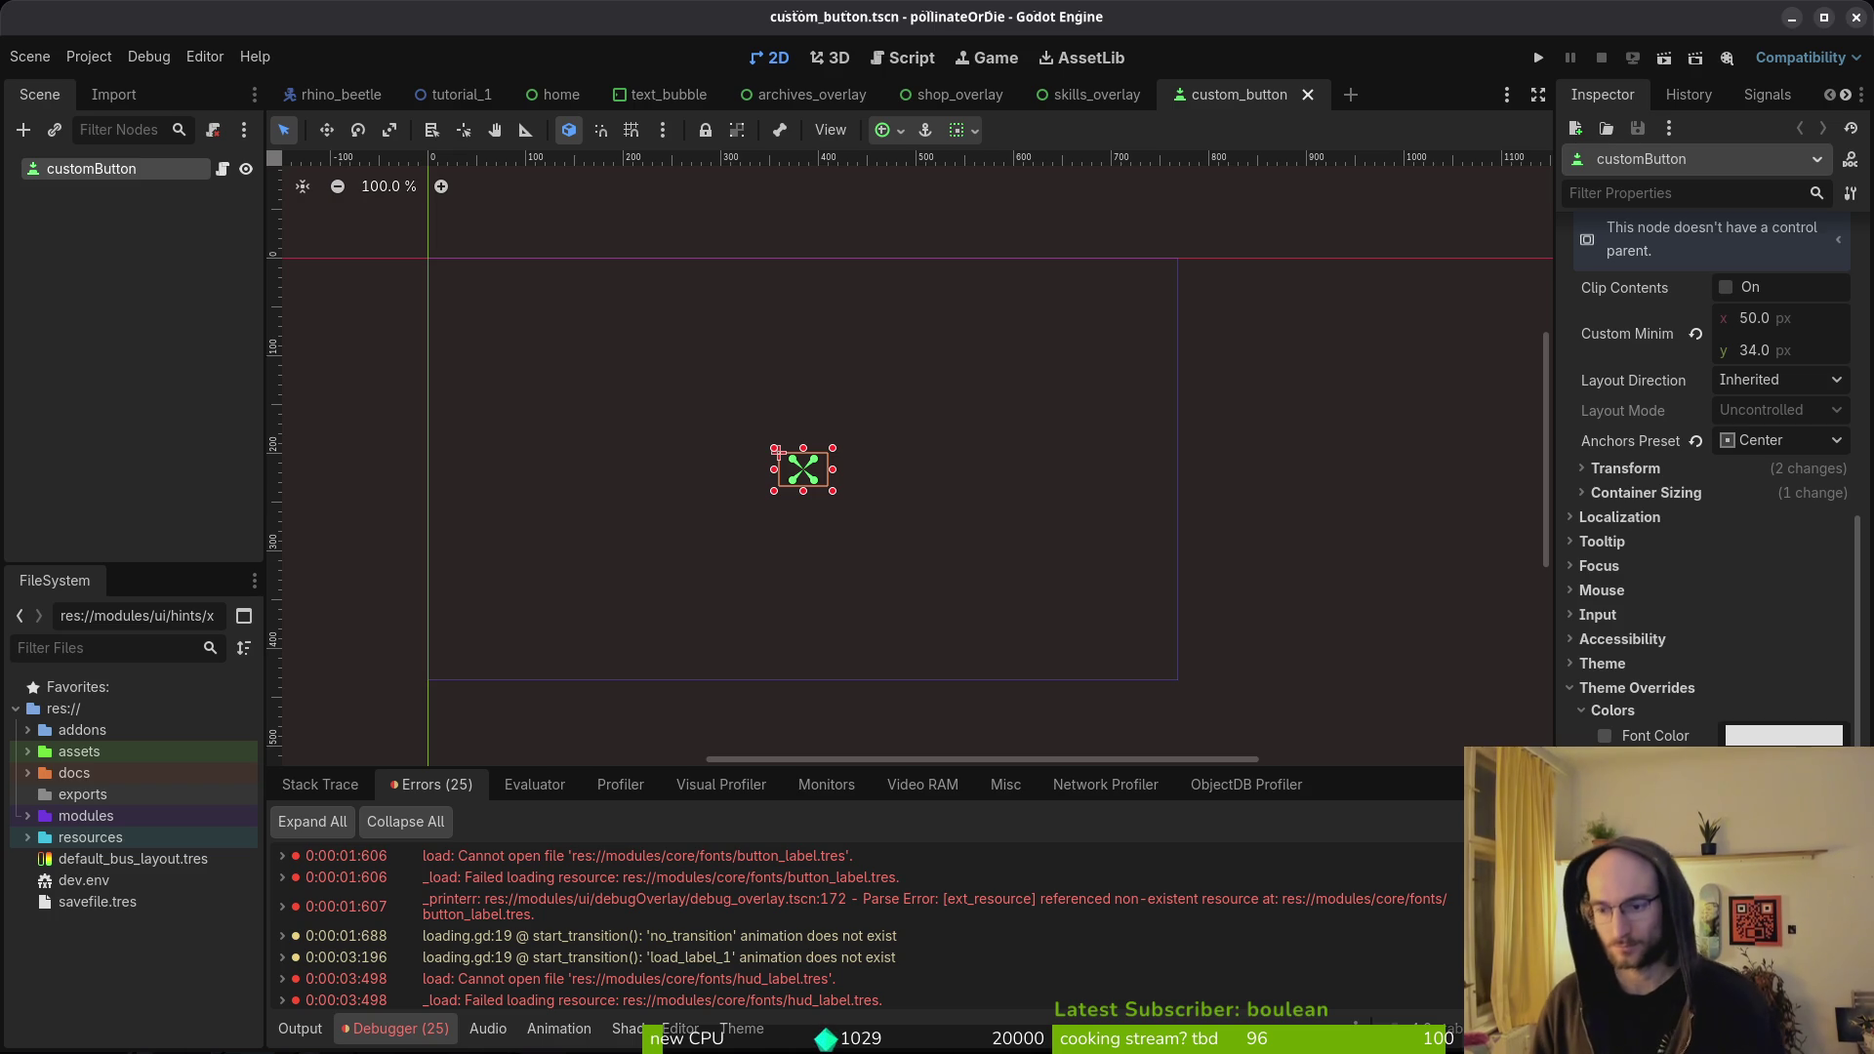
# - Collapse the colour and style override sections in the Inspector
pyautogui.click(1613, 710)
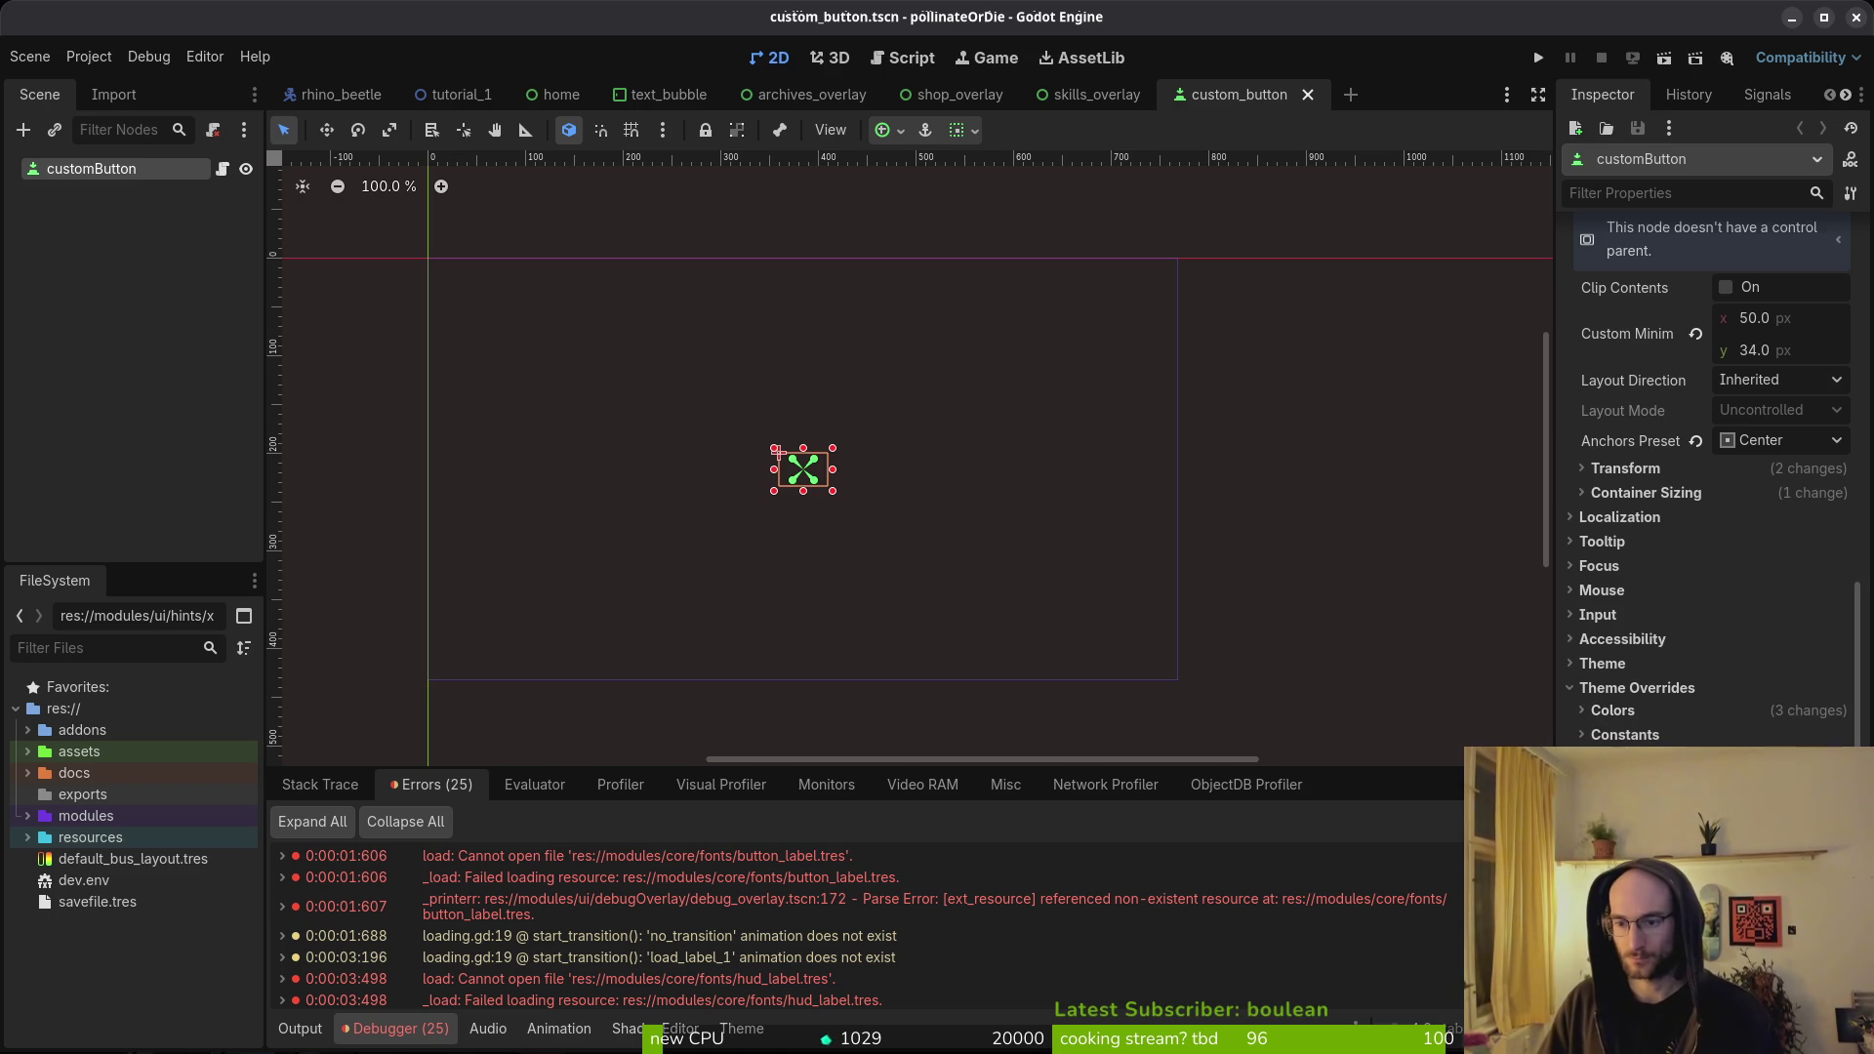
pyautogui.scroll(-5, 1709, 488)
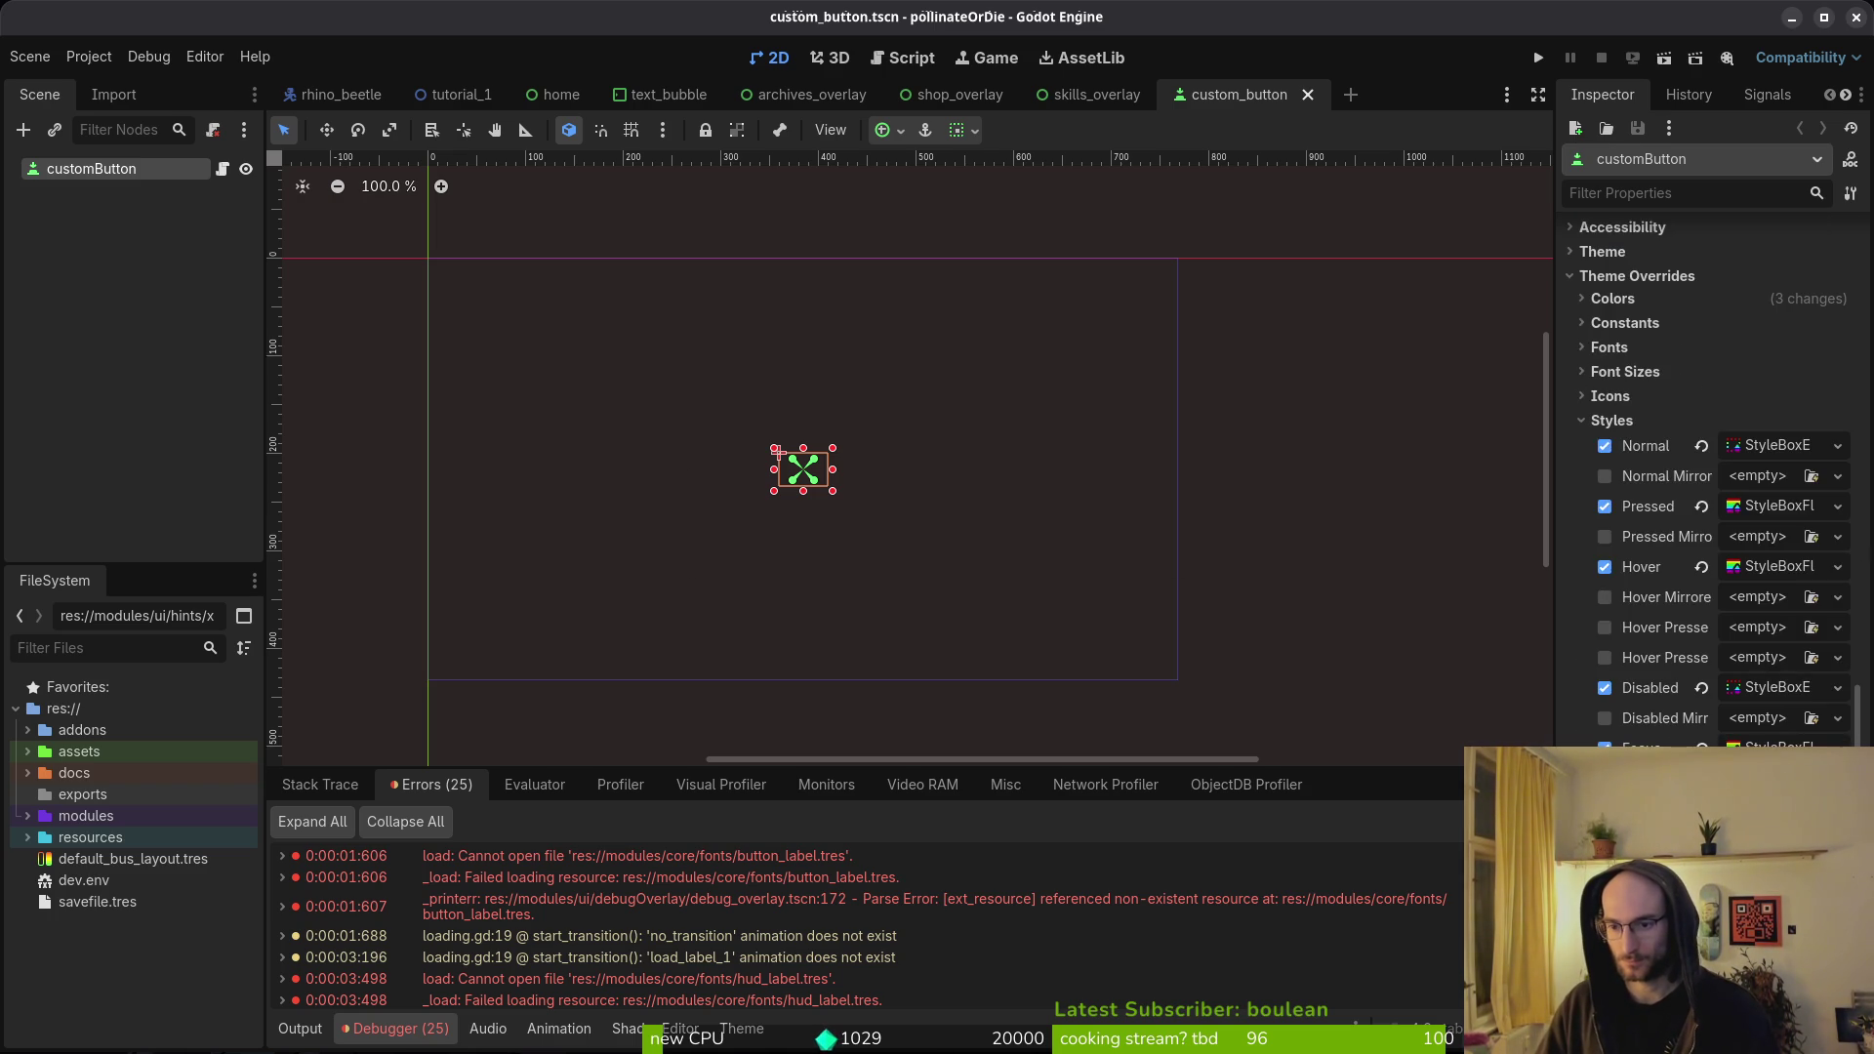
pyautogui.click(1628, 426)
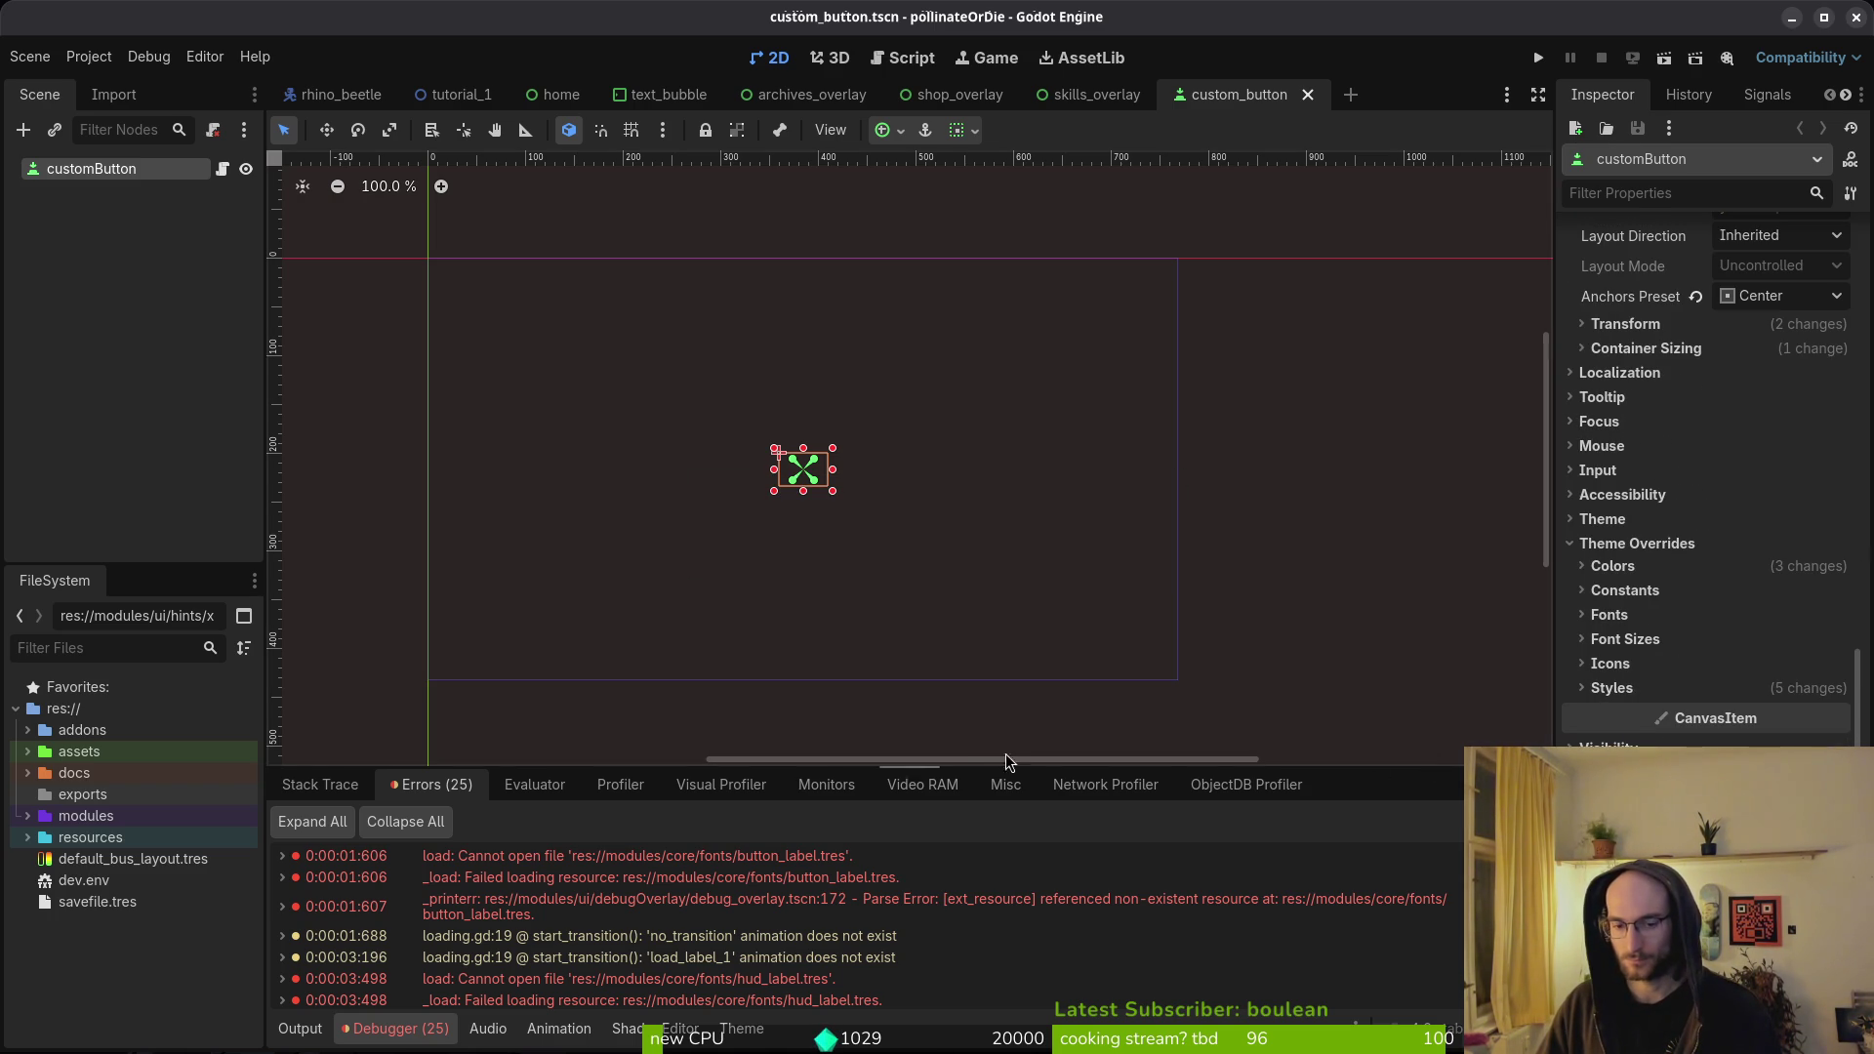
pyautogui.hotkey('ctrl', 'shift', 'o')
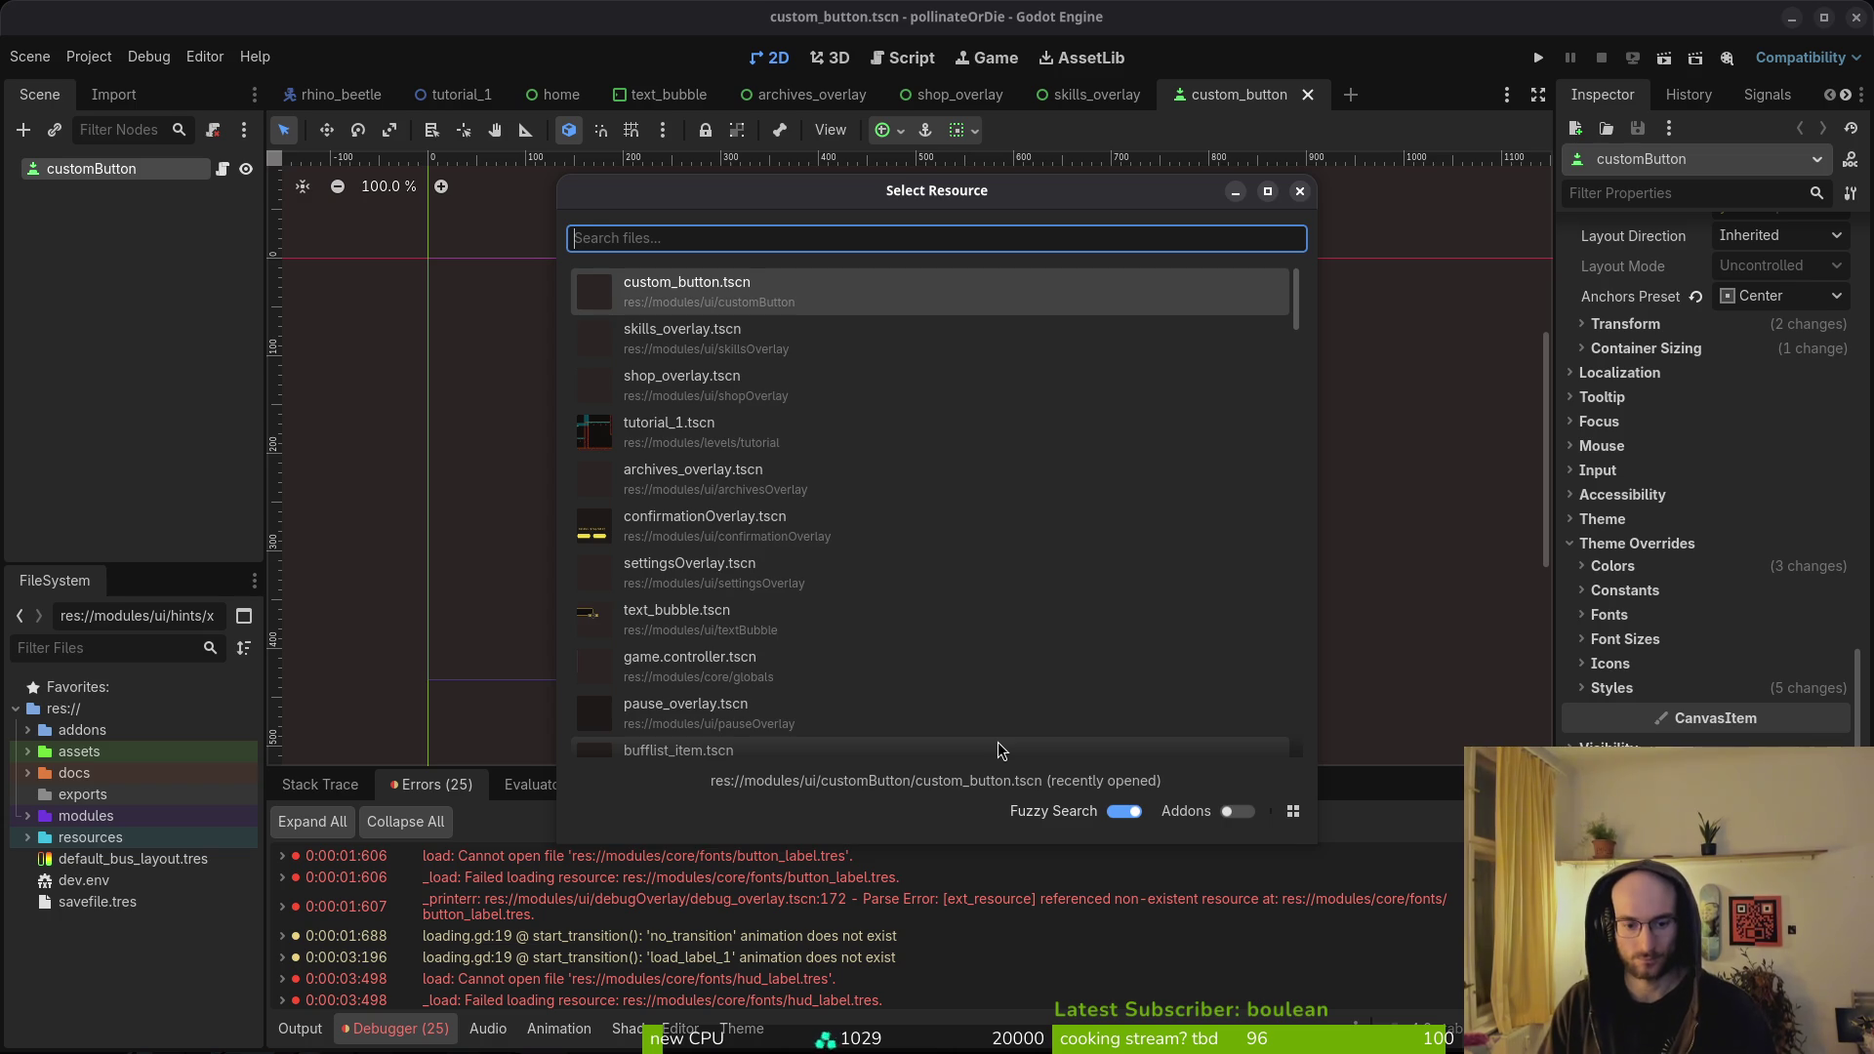
# - Open debug_overlay.tscn, clear the hints close Label's label settings, and save
pyautogui.write('debugoverlay')
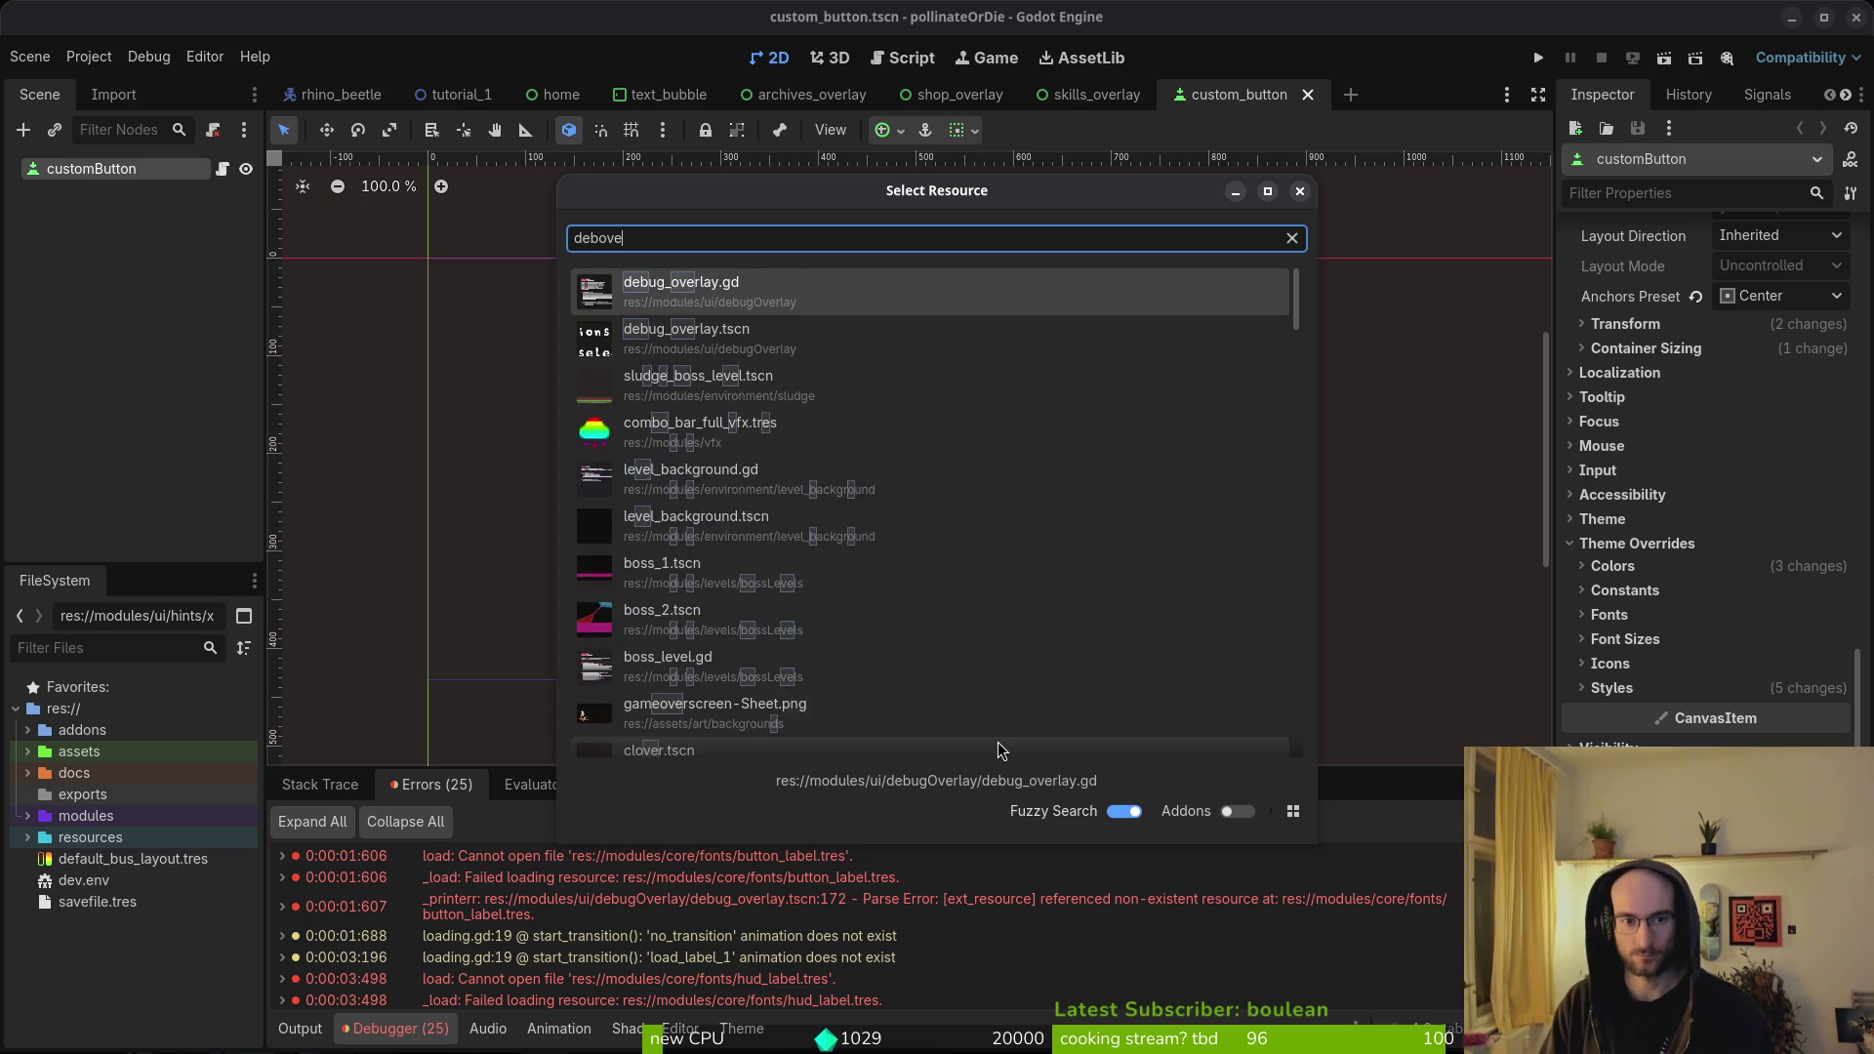
pyautogui.press('Return')
pyautogui.click(27, 212)
pyautogui.click(28, 255)
pyautogui.click(87, 363)
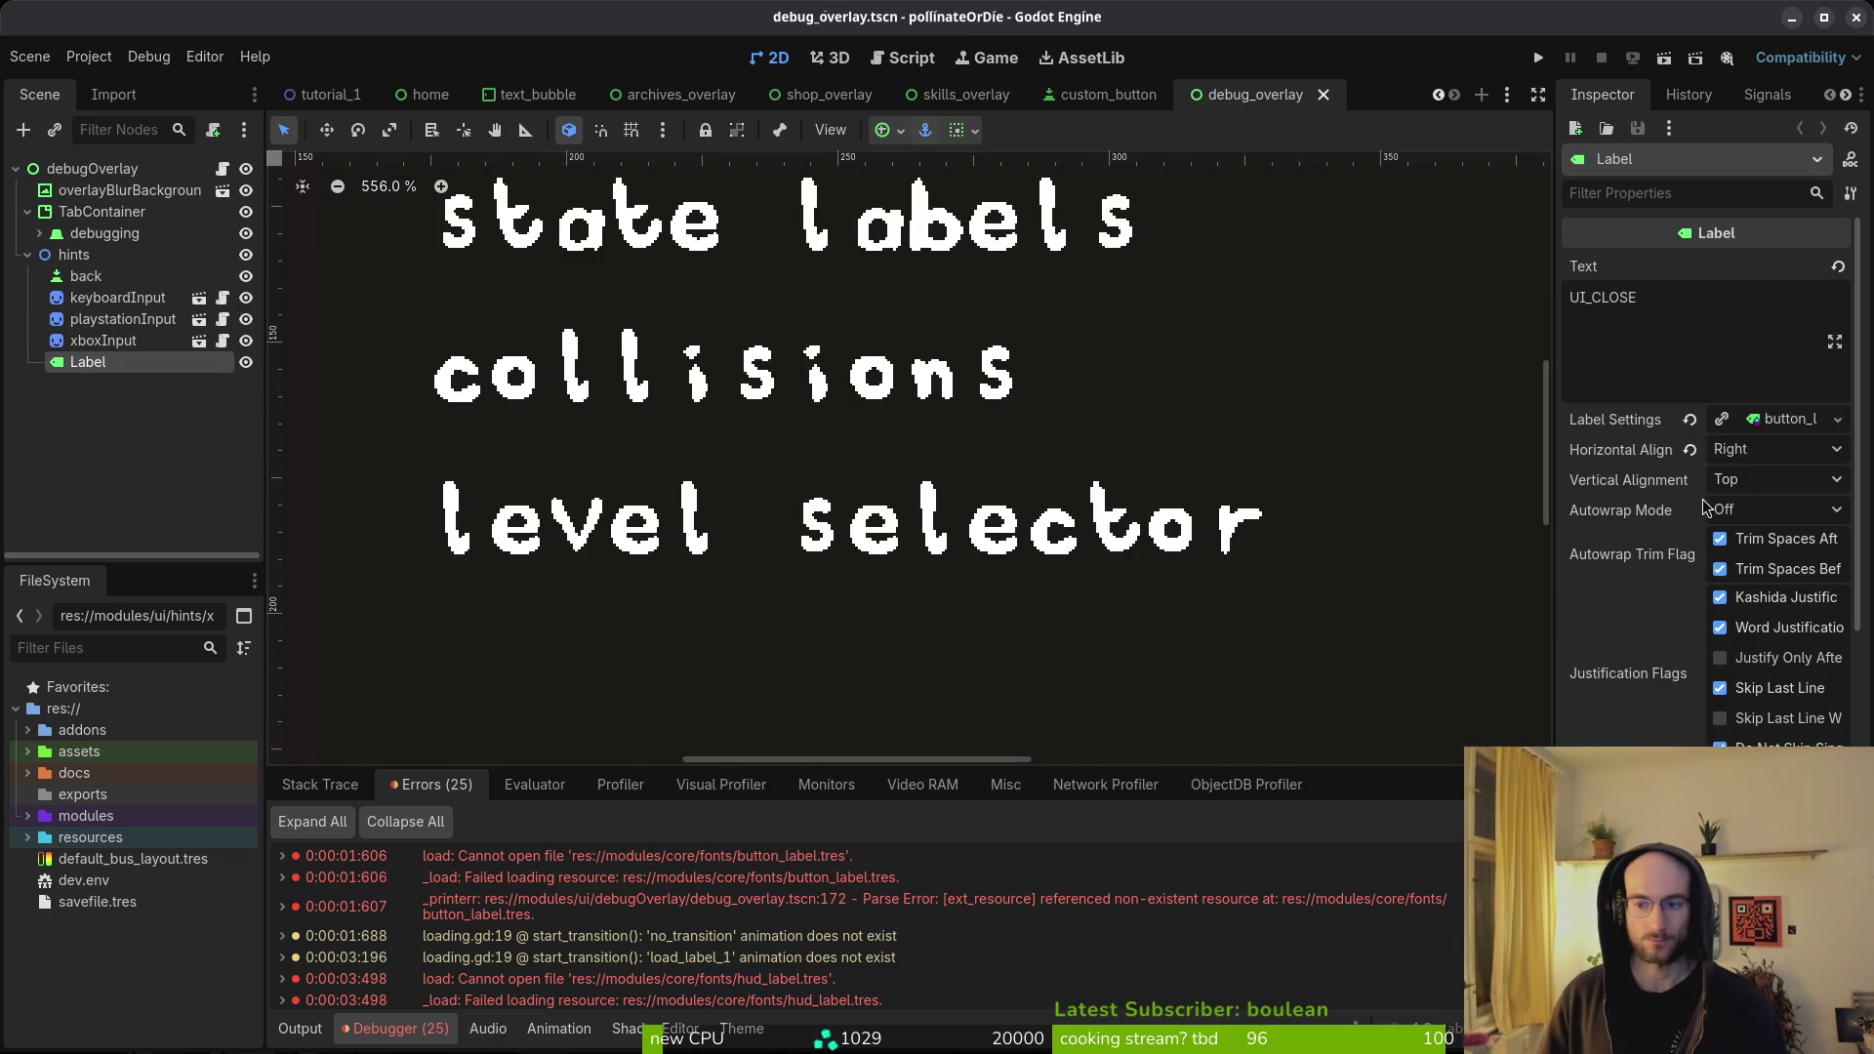
pyautogui.click(1769, 430)
pyautogui.click(1690, 419)
pyautogui.hotkey('ctrl', 's')
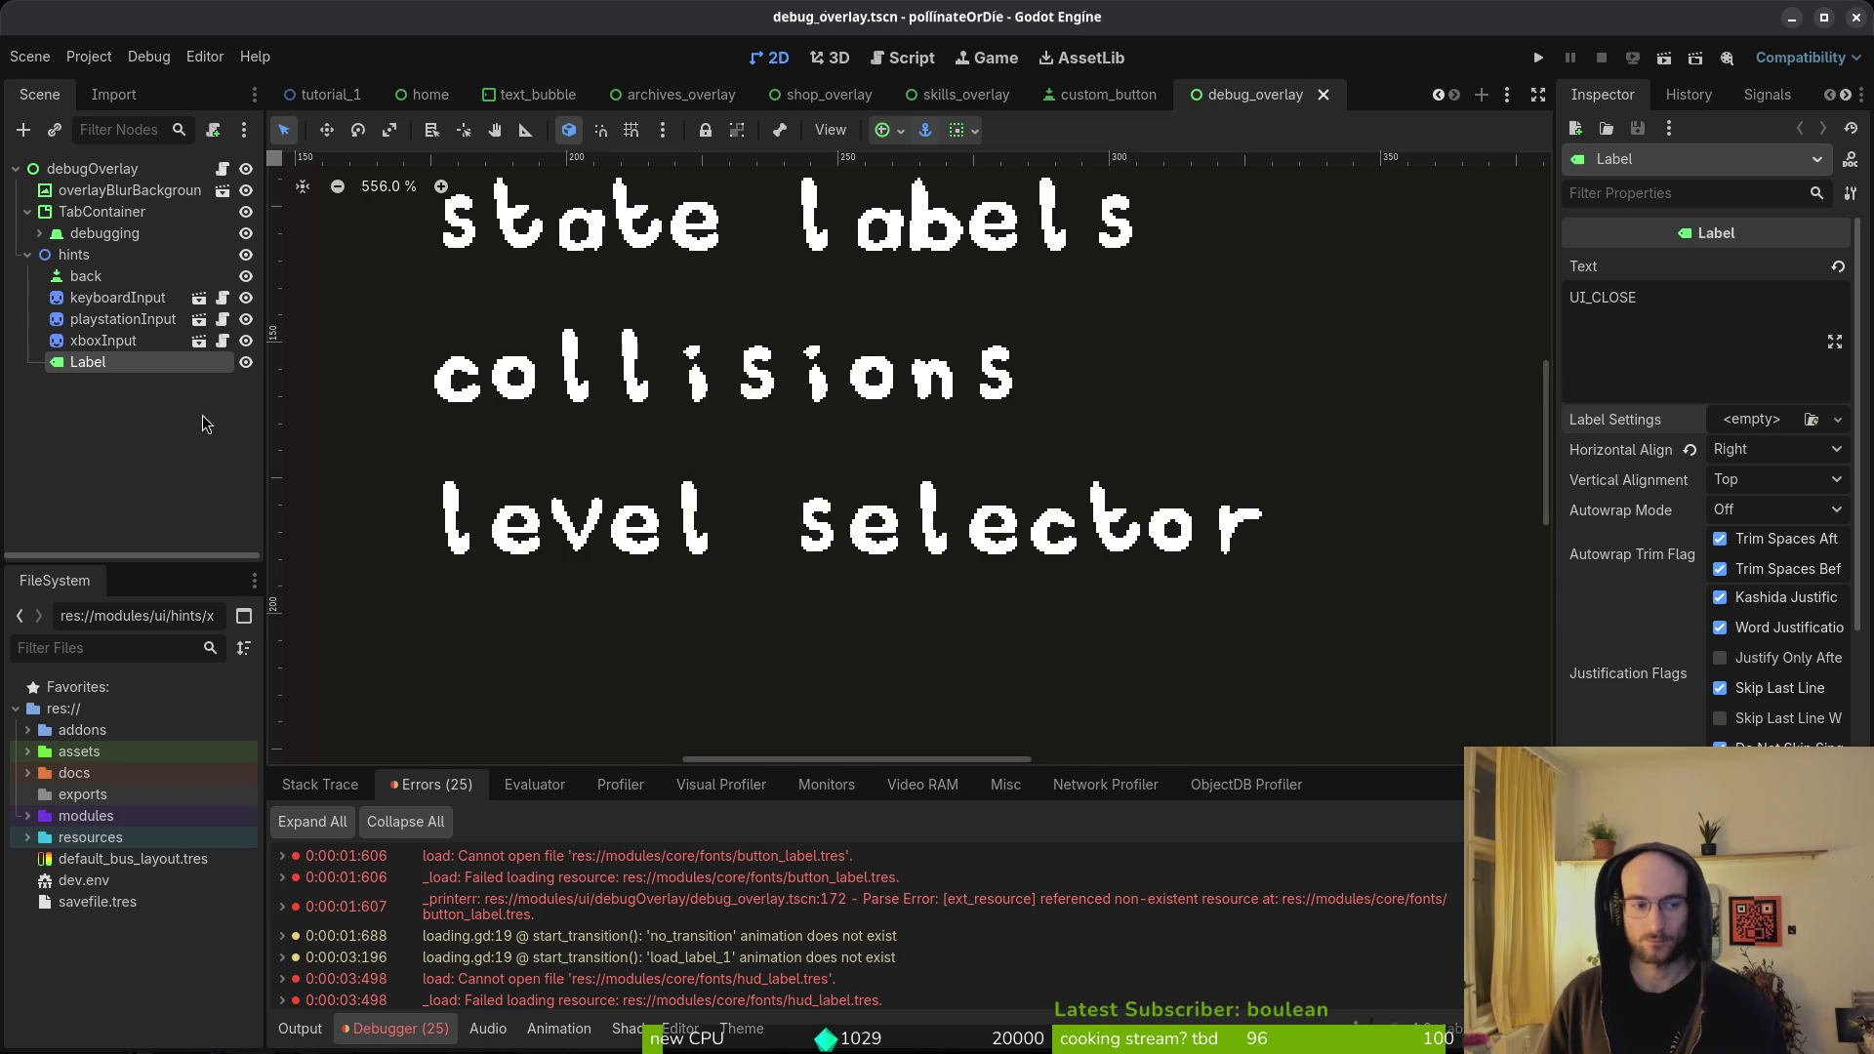
# - Clear the debugLabels node's label settings under debugging and save
pyautogui.click(104, 340)
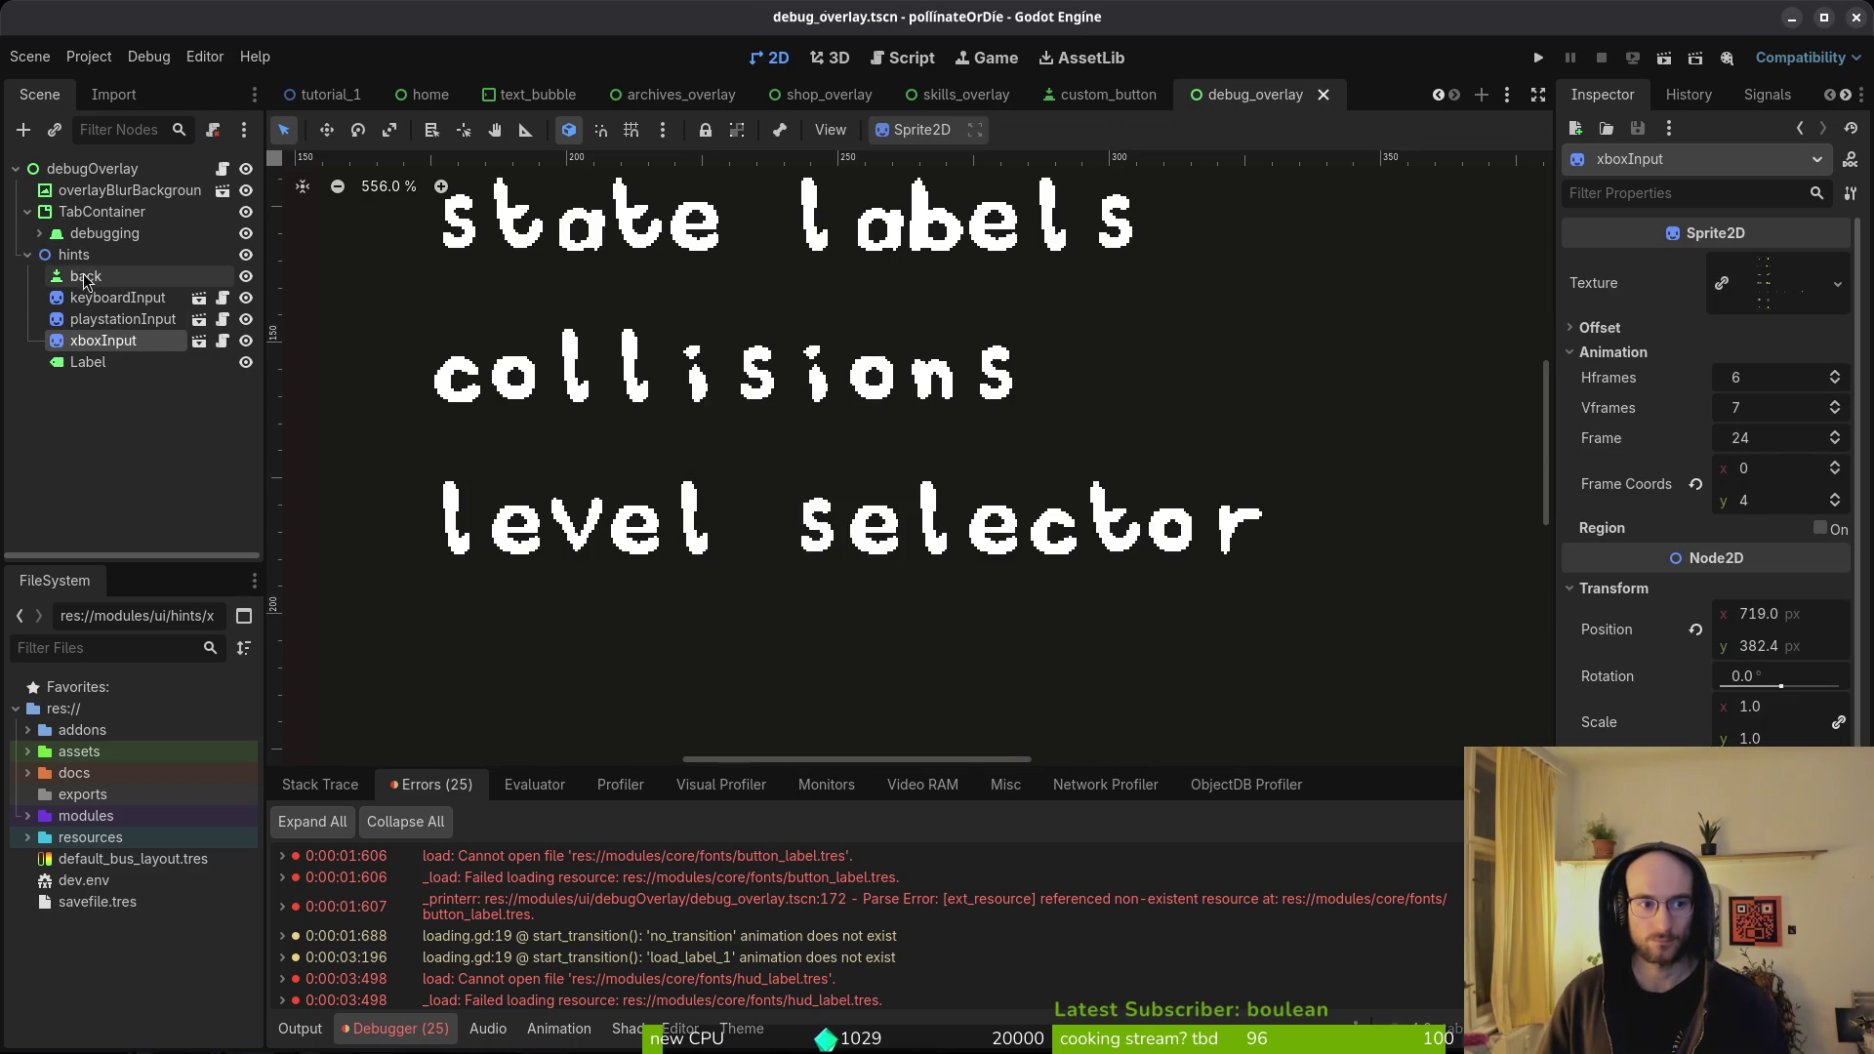
pyautogui.click(56, 279)
pyautogui.click(28, 255)
pyautogui.click(39, 233)
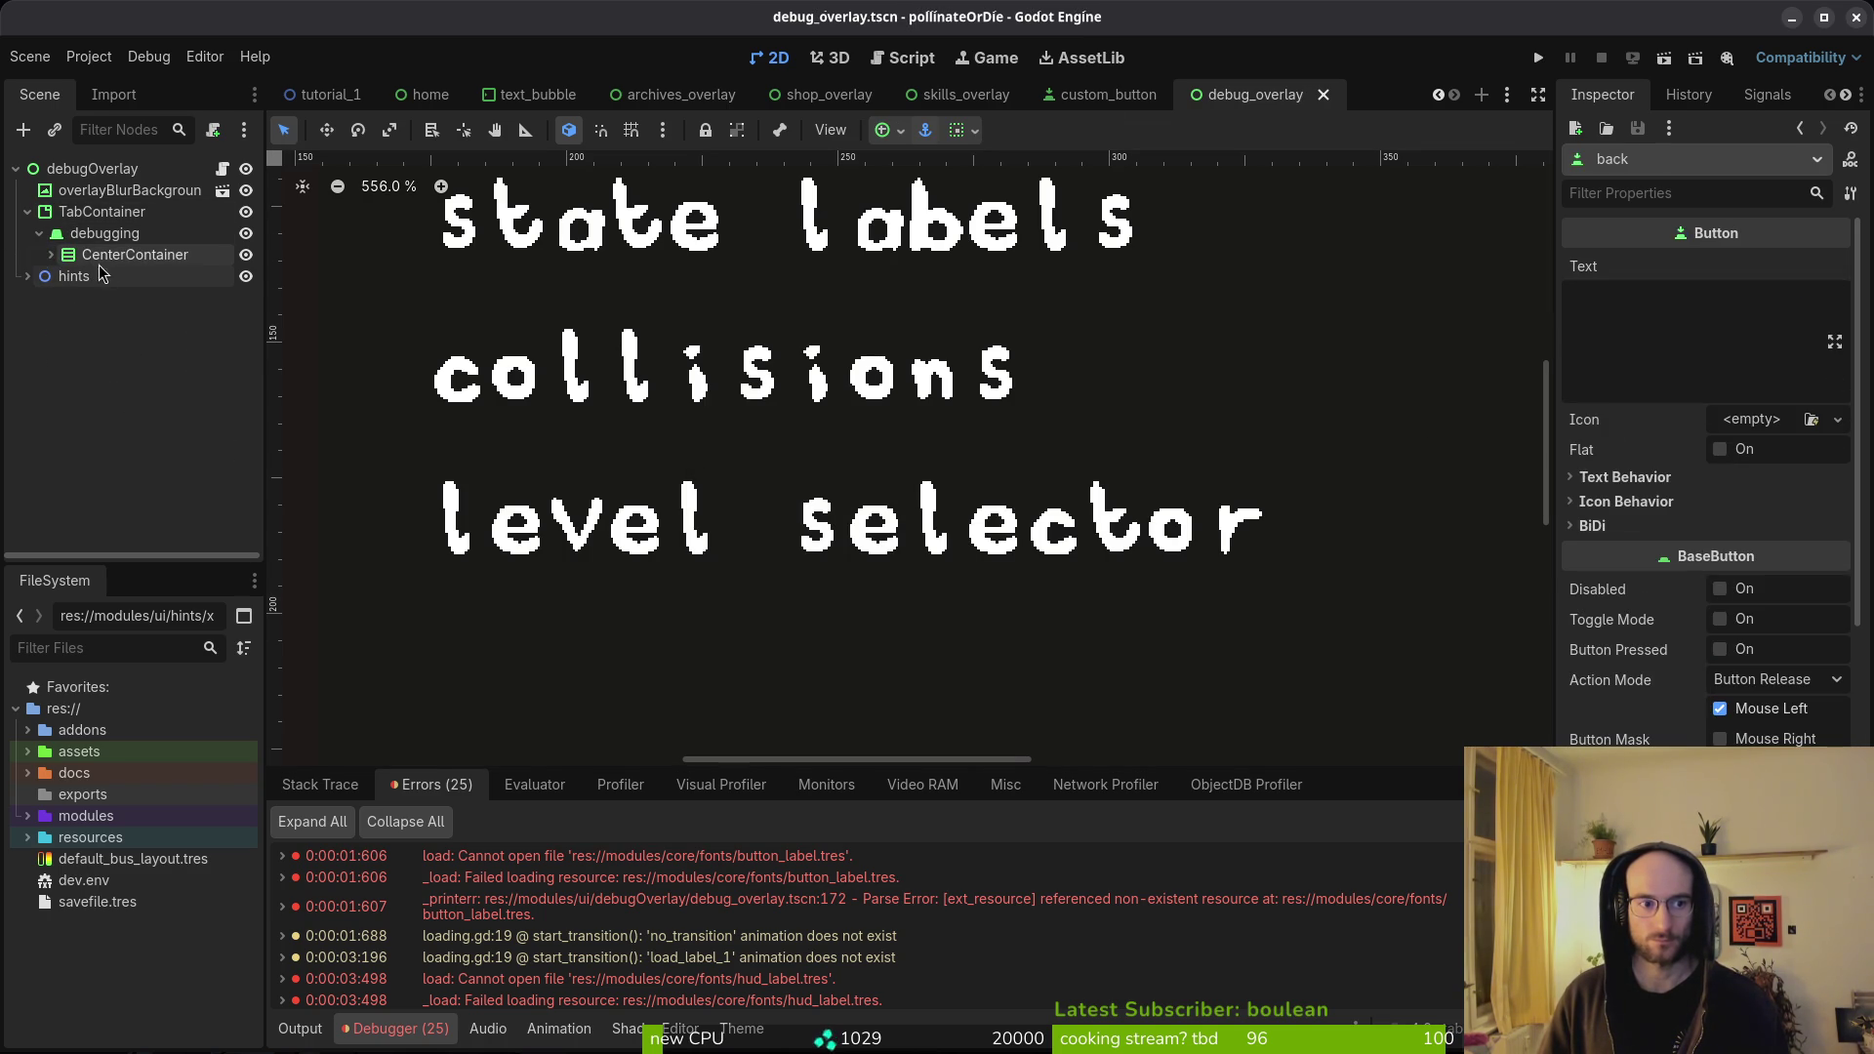
pyautogui.click(51, 255)
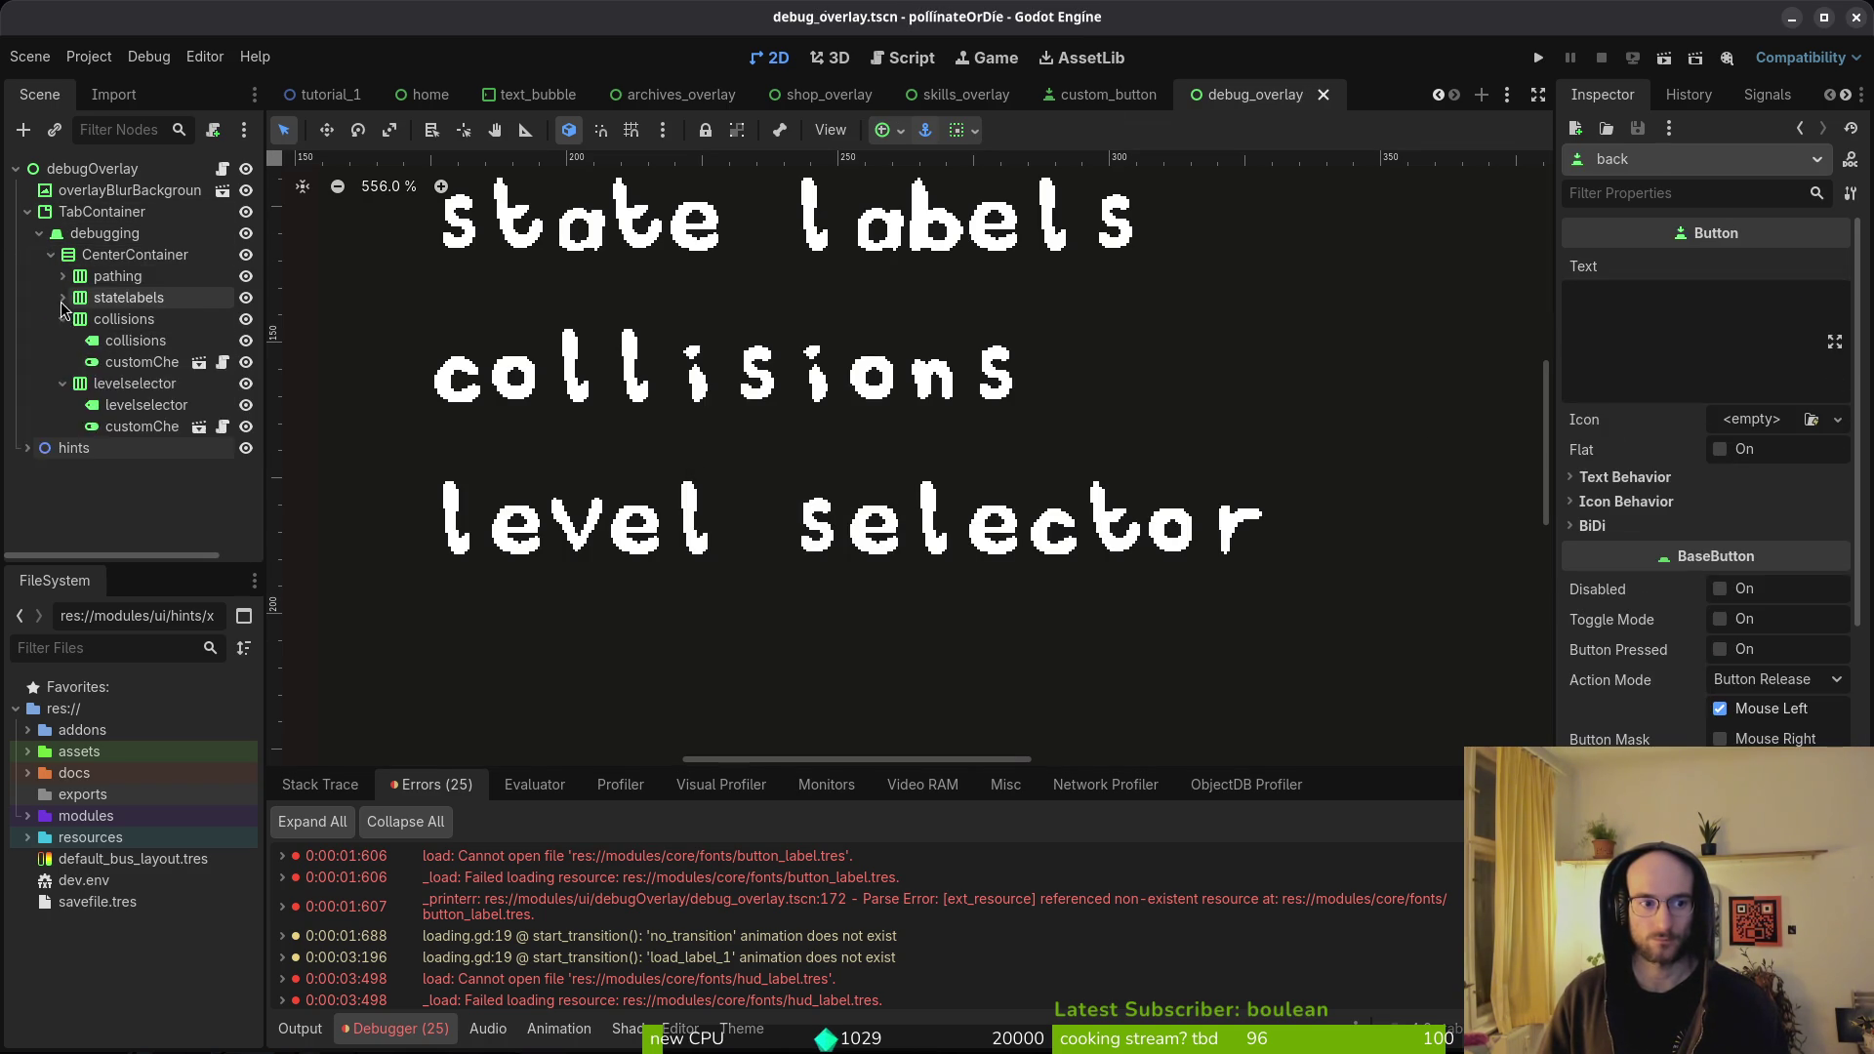
pyautogui.click(64, 277)
pyautogui.click(122, 364)
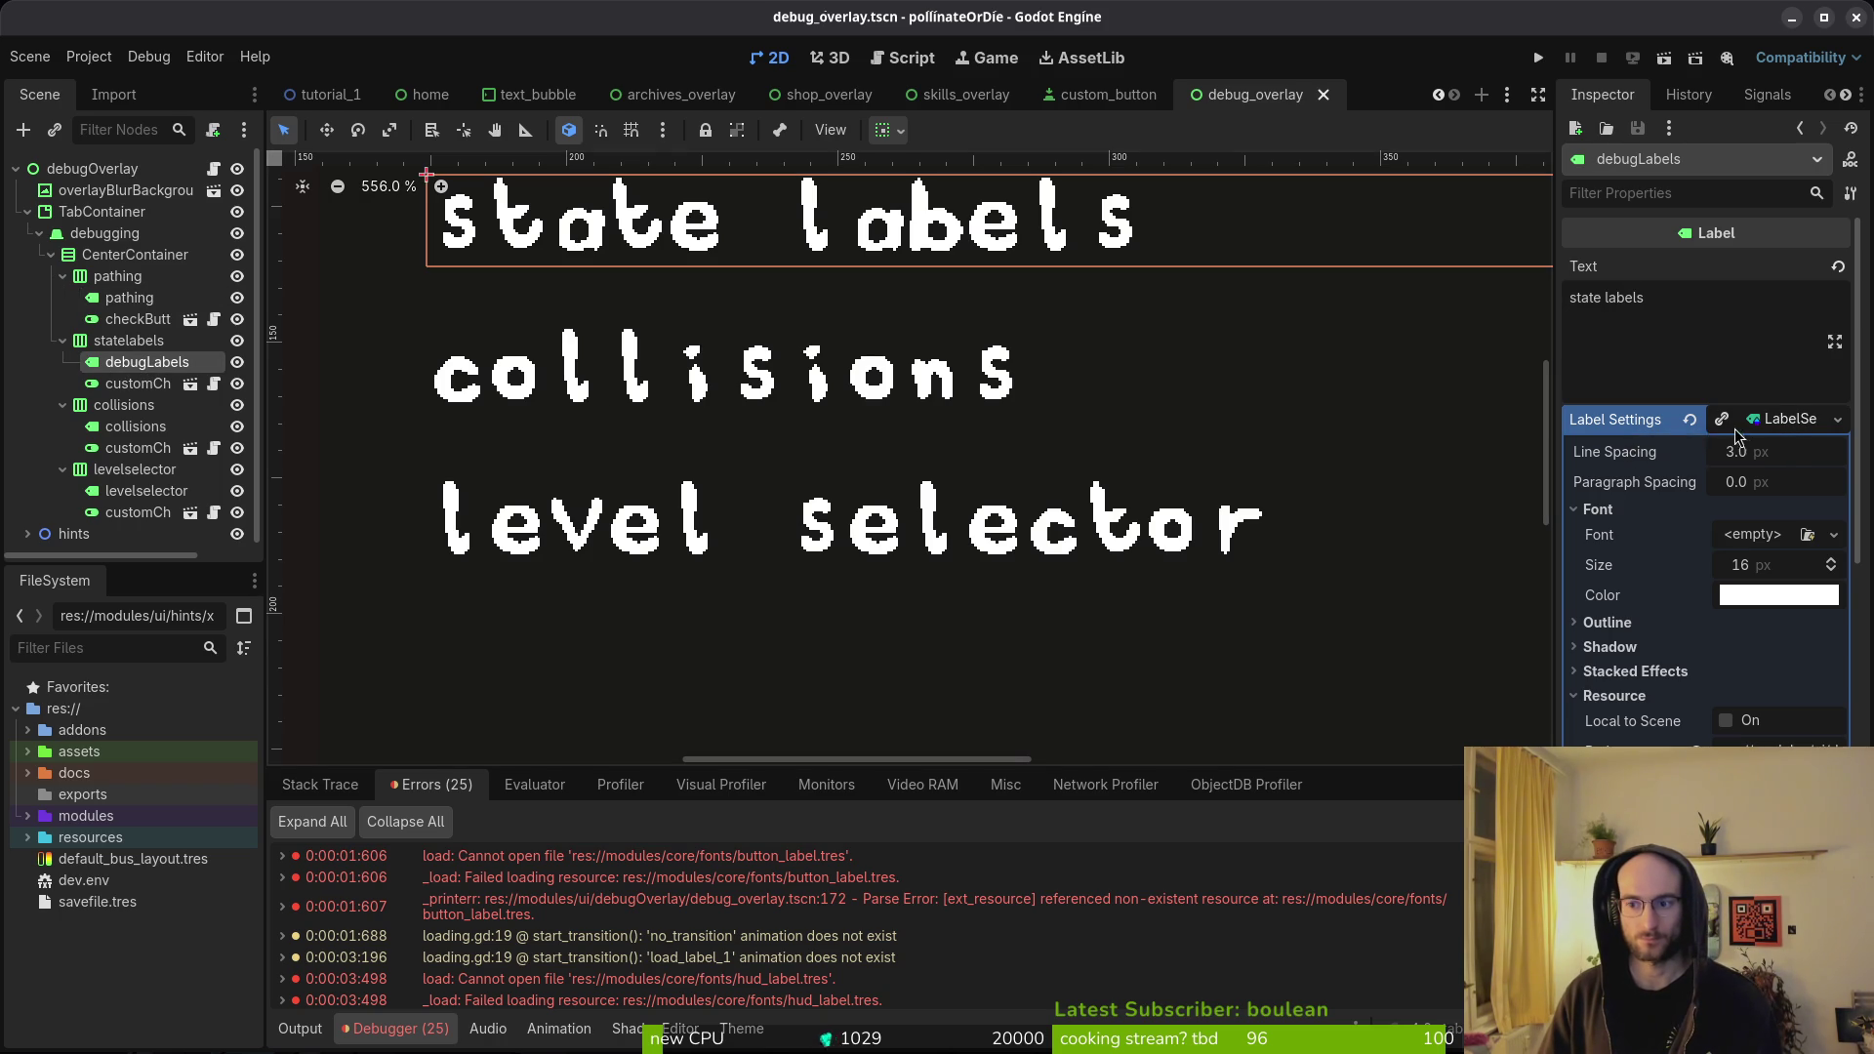
pyautogui.click(1690, 420)
pyautogui.hotkey('ctrl', 's')
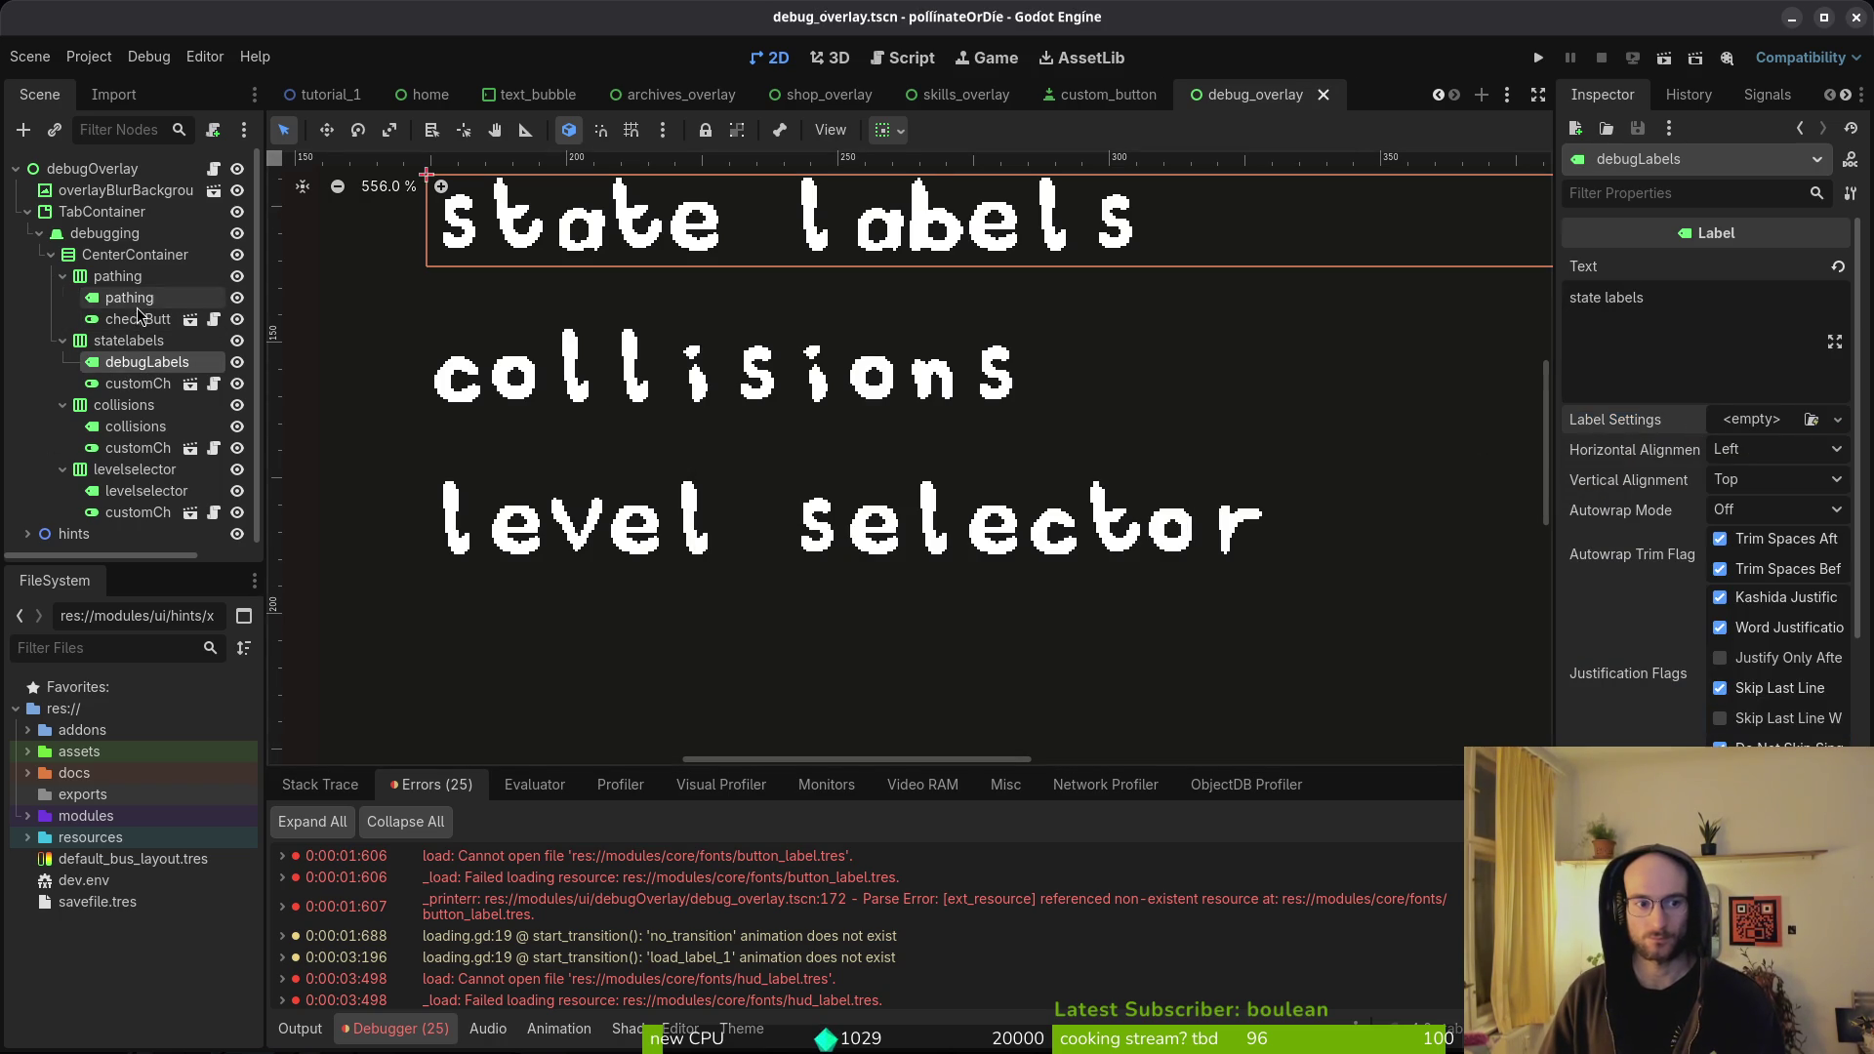
# - Clear label settings on the pathing, collisions and levelselector labels, saving after each
pyautogui.click(137, 308)
pyautogui.click(1690, 420)
pyautogui.hotkey('ctrl', 's')
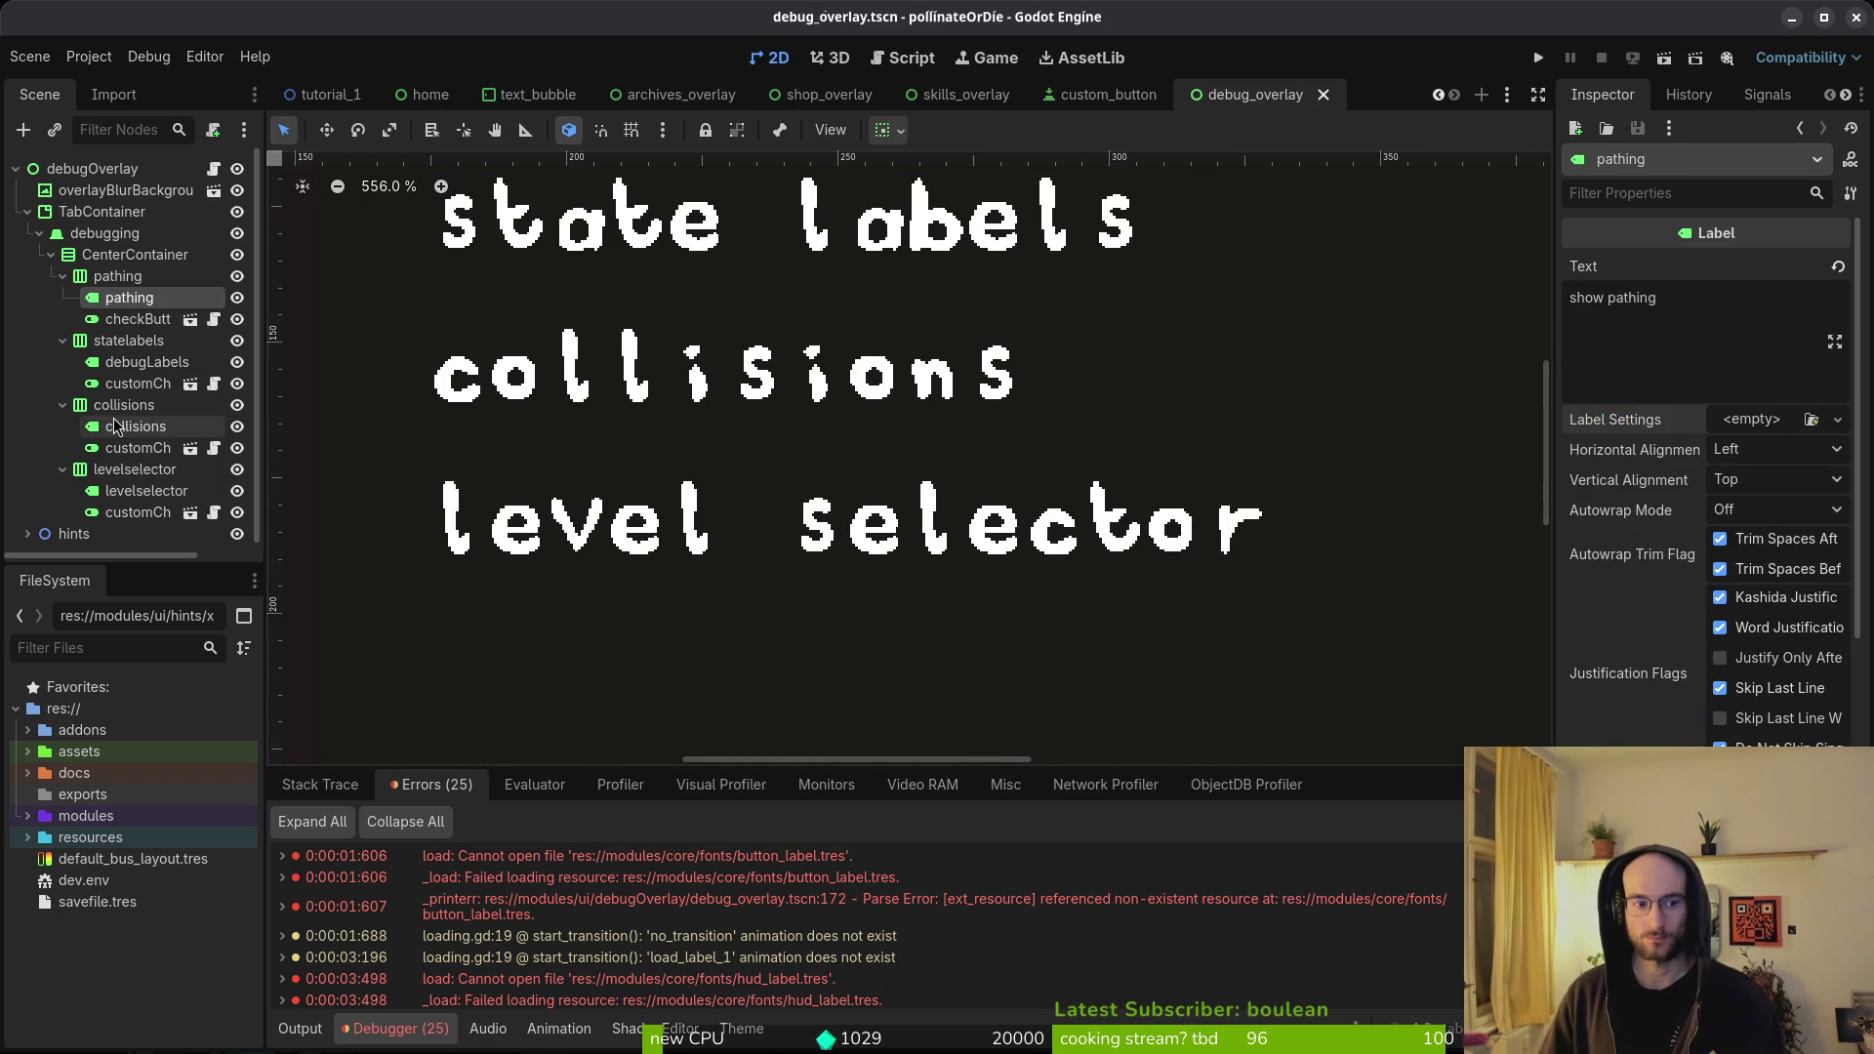
pyautogui.click(114, 426)
pyautogui.click(1690, 419)
pyautogui.hotkey('ctrl', 's')
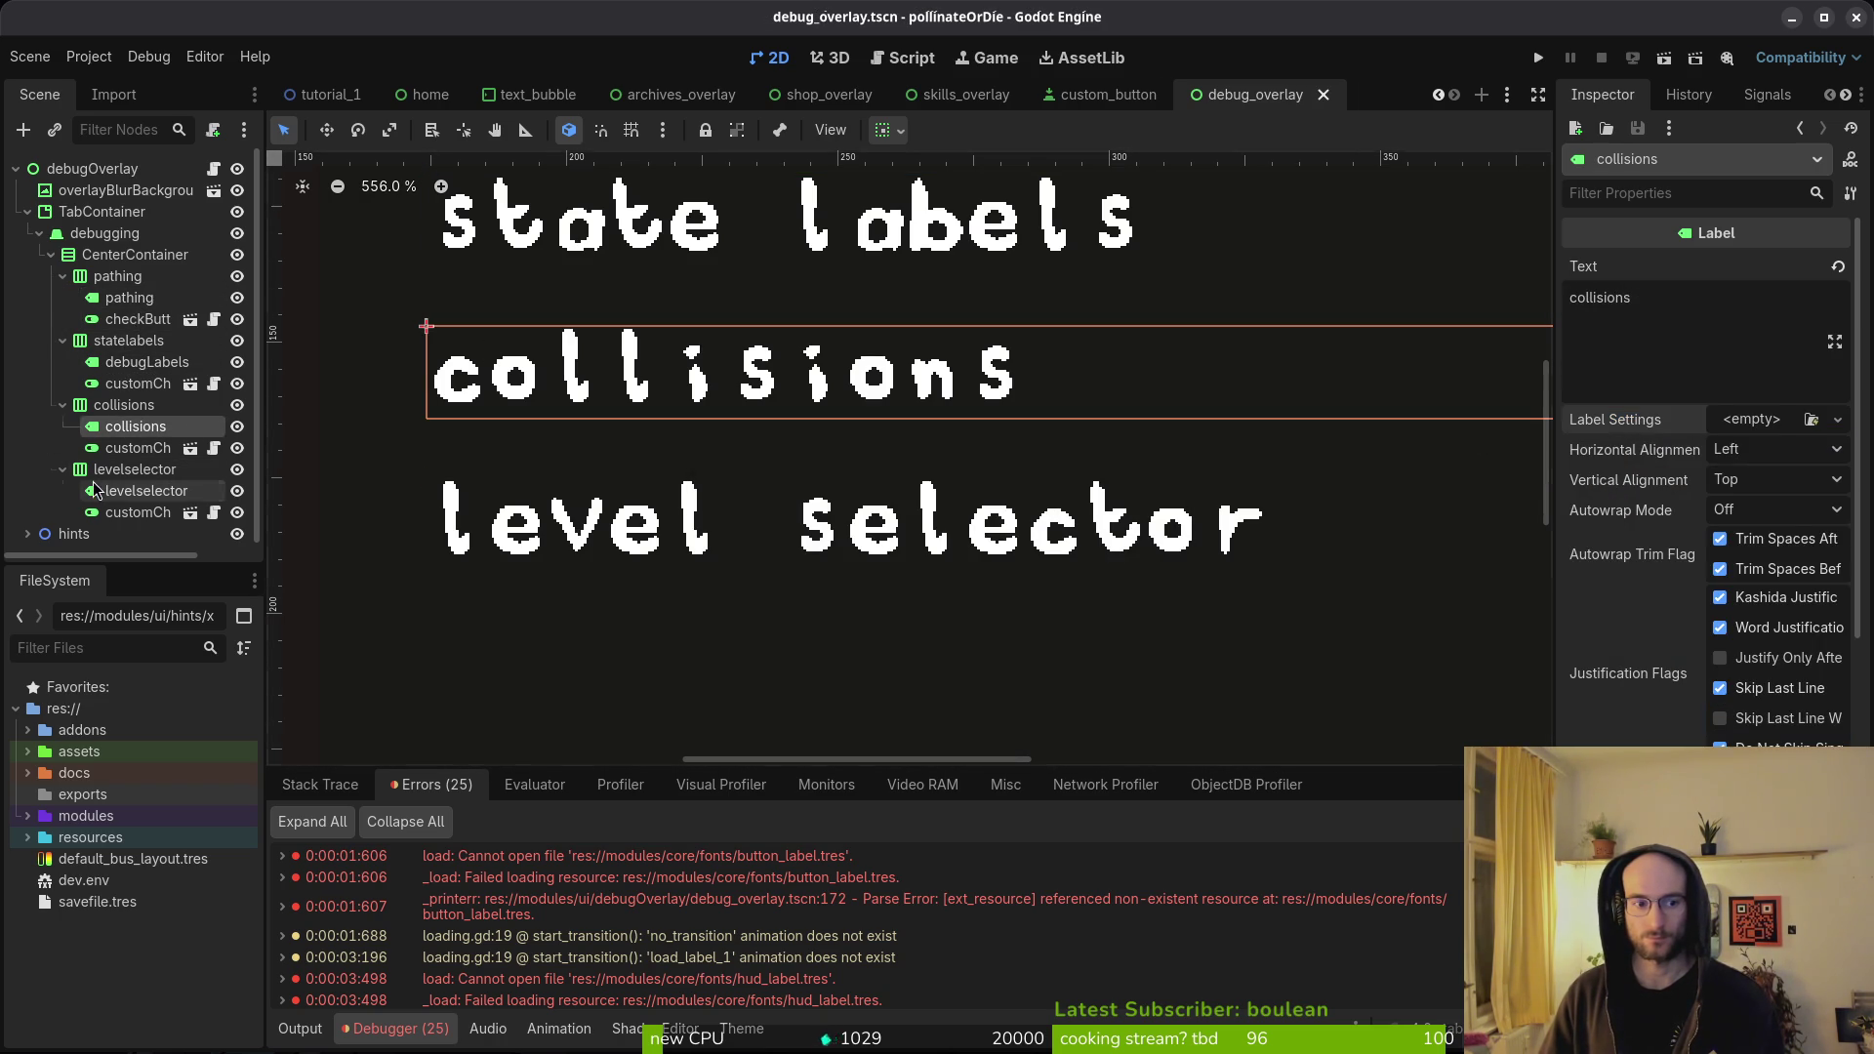
pyautogui.click(147, 491)
pyautogui.click(1692, 422)
pyautogui.click(1691, 421)
pyautogui.hotkey('ctrl', 's')
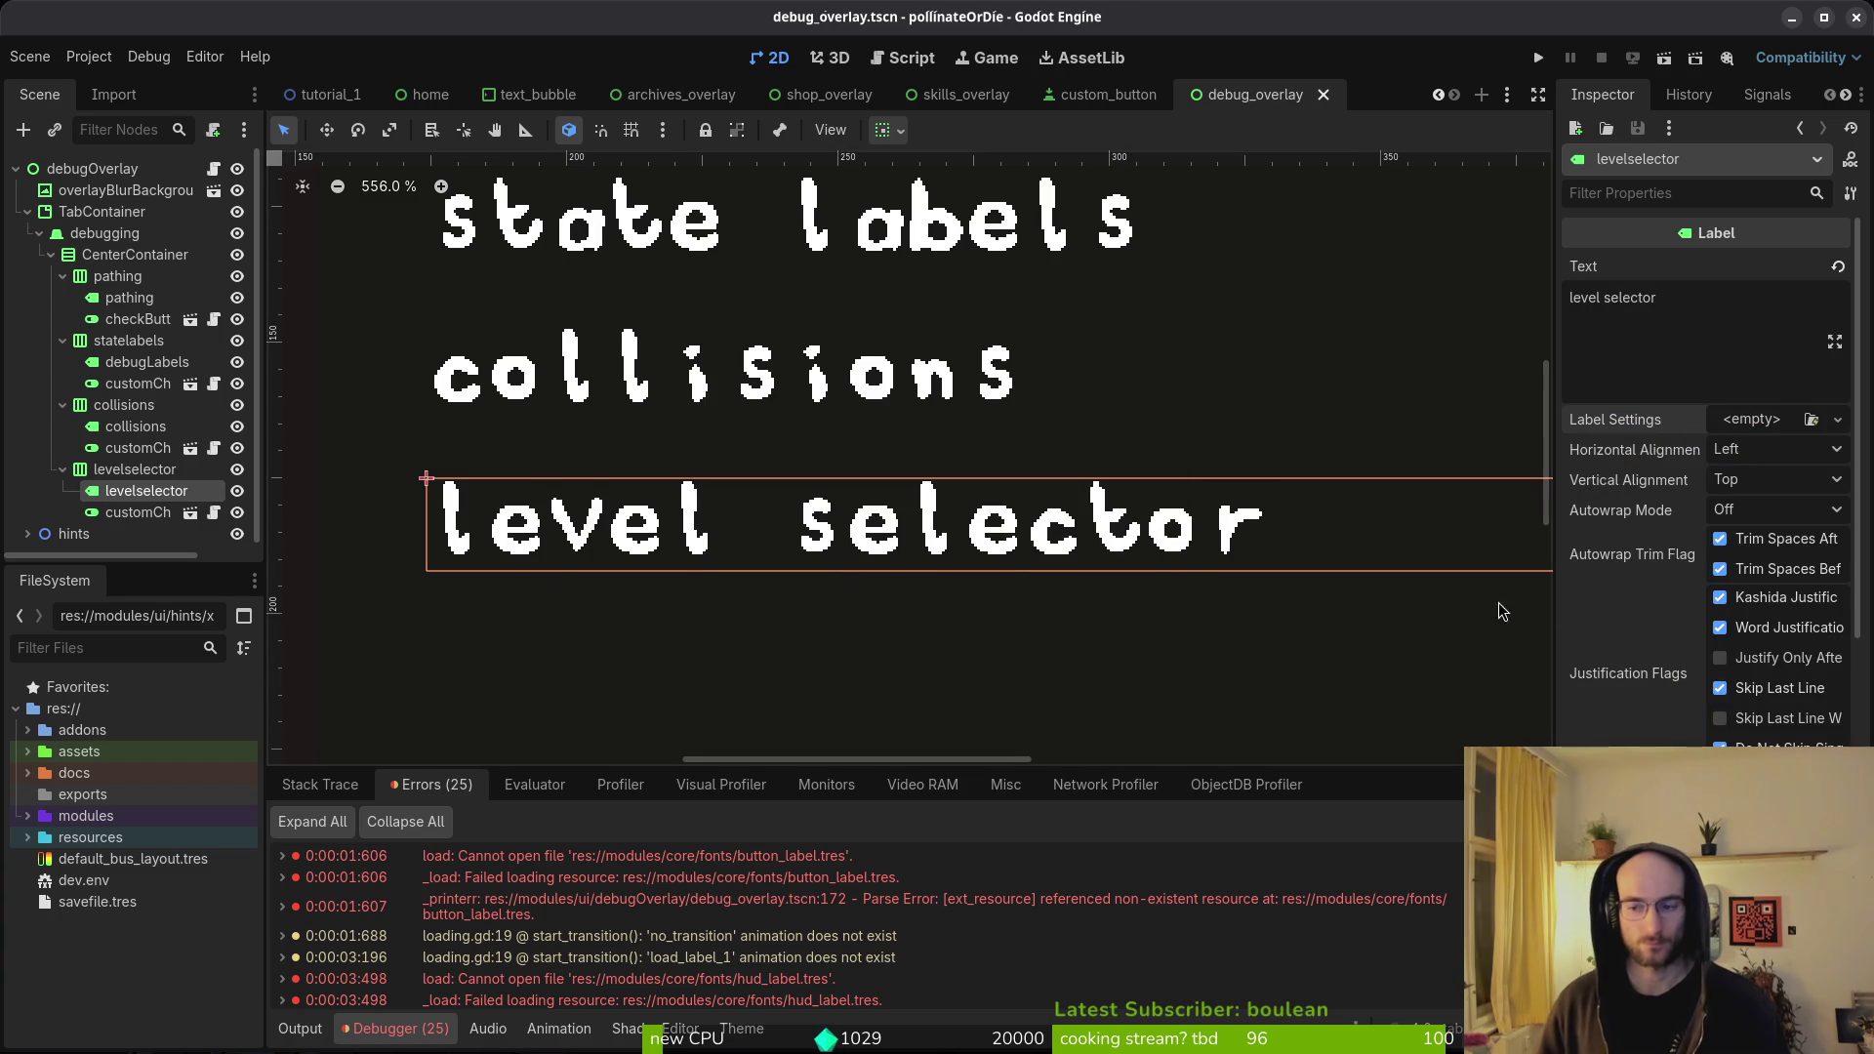
# - Open hud_overlay.tscn, which reports the missing hud_label.tres
pyautogui.scroll(-5, 765, 917)
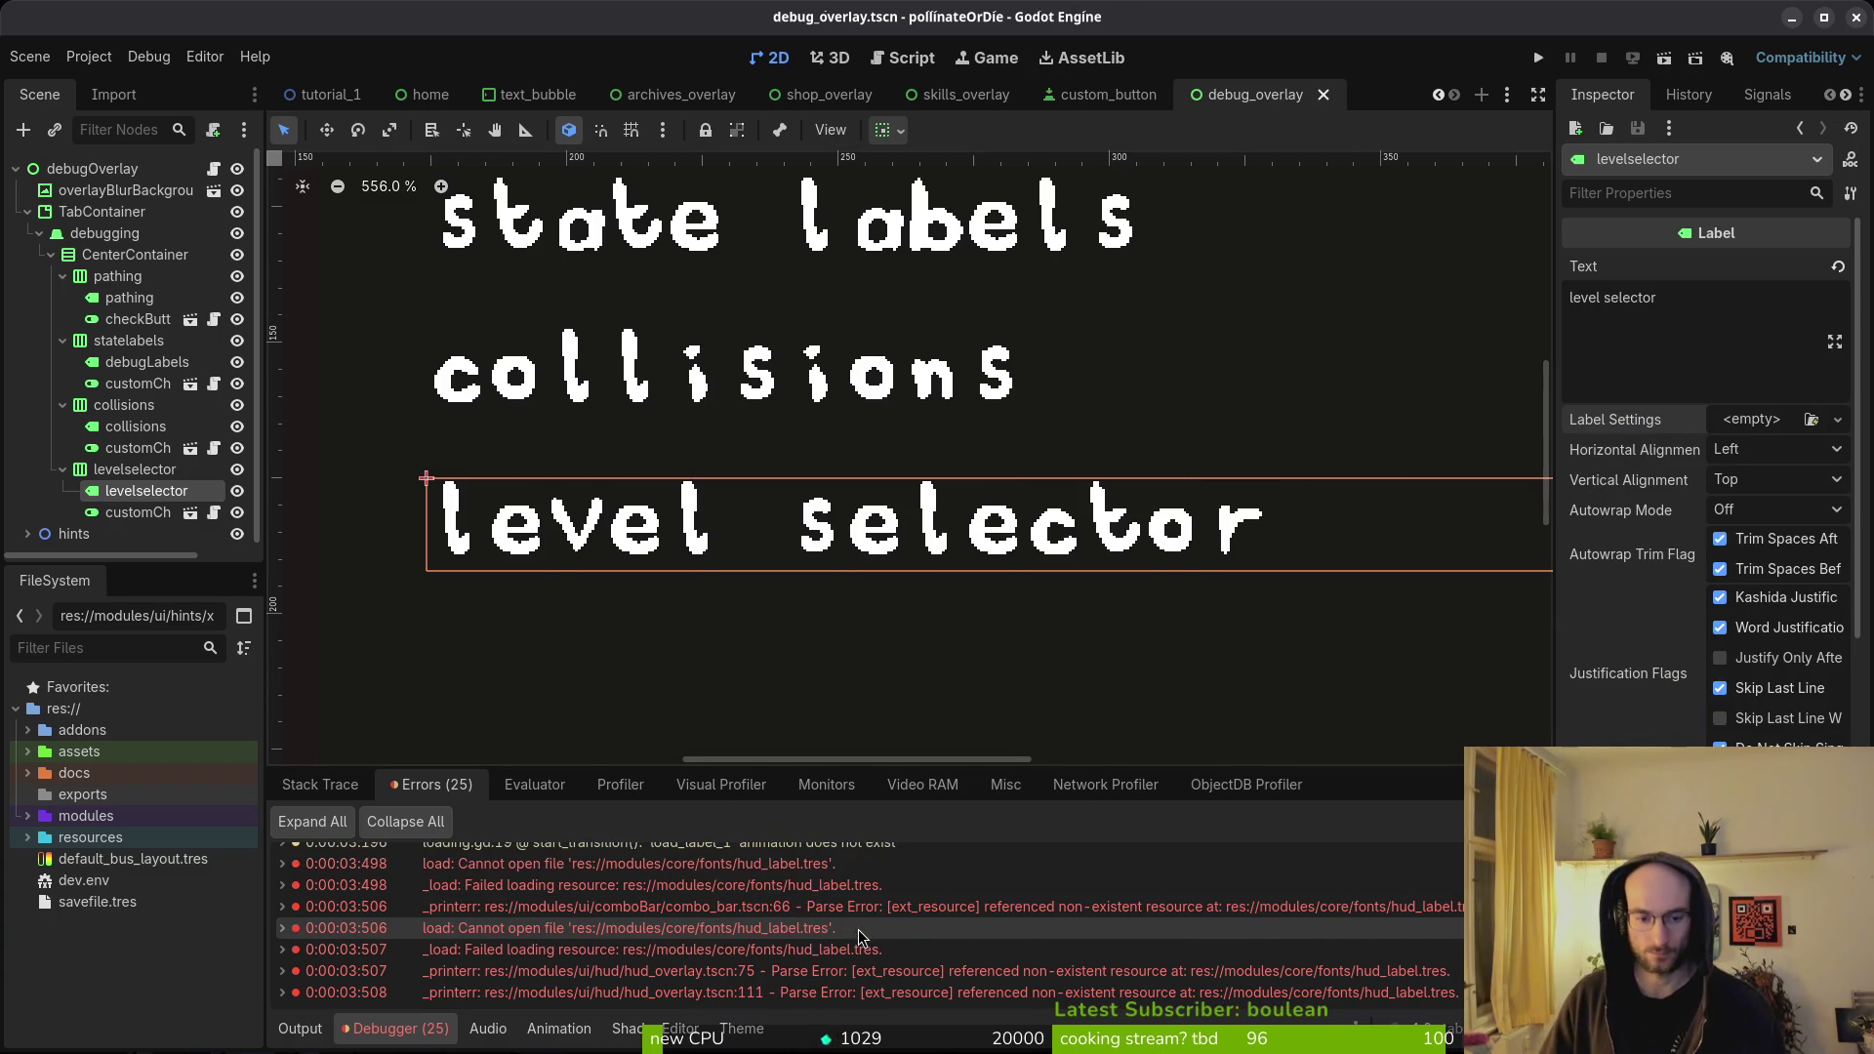
pyautogui.hotkey('ctrl', 'shift', 'o')
pyautogui.write('hud_overlay')
pyautogui.press('Return')
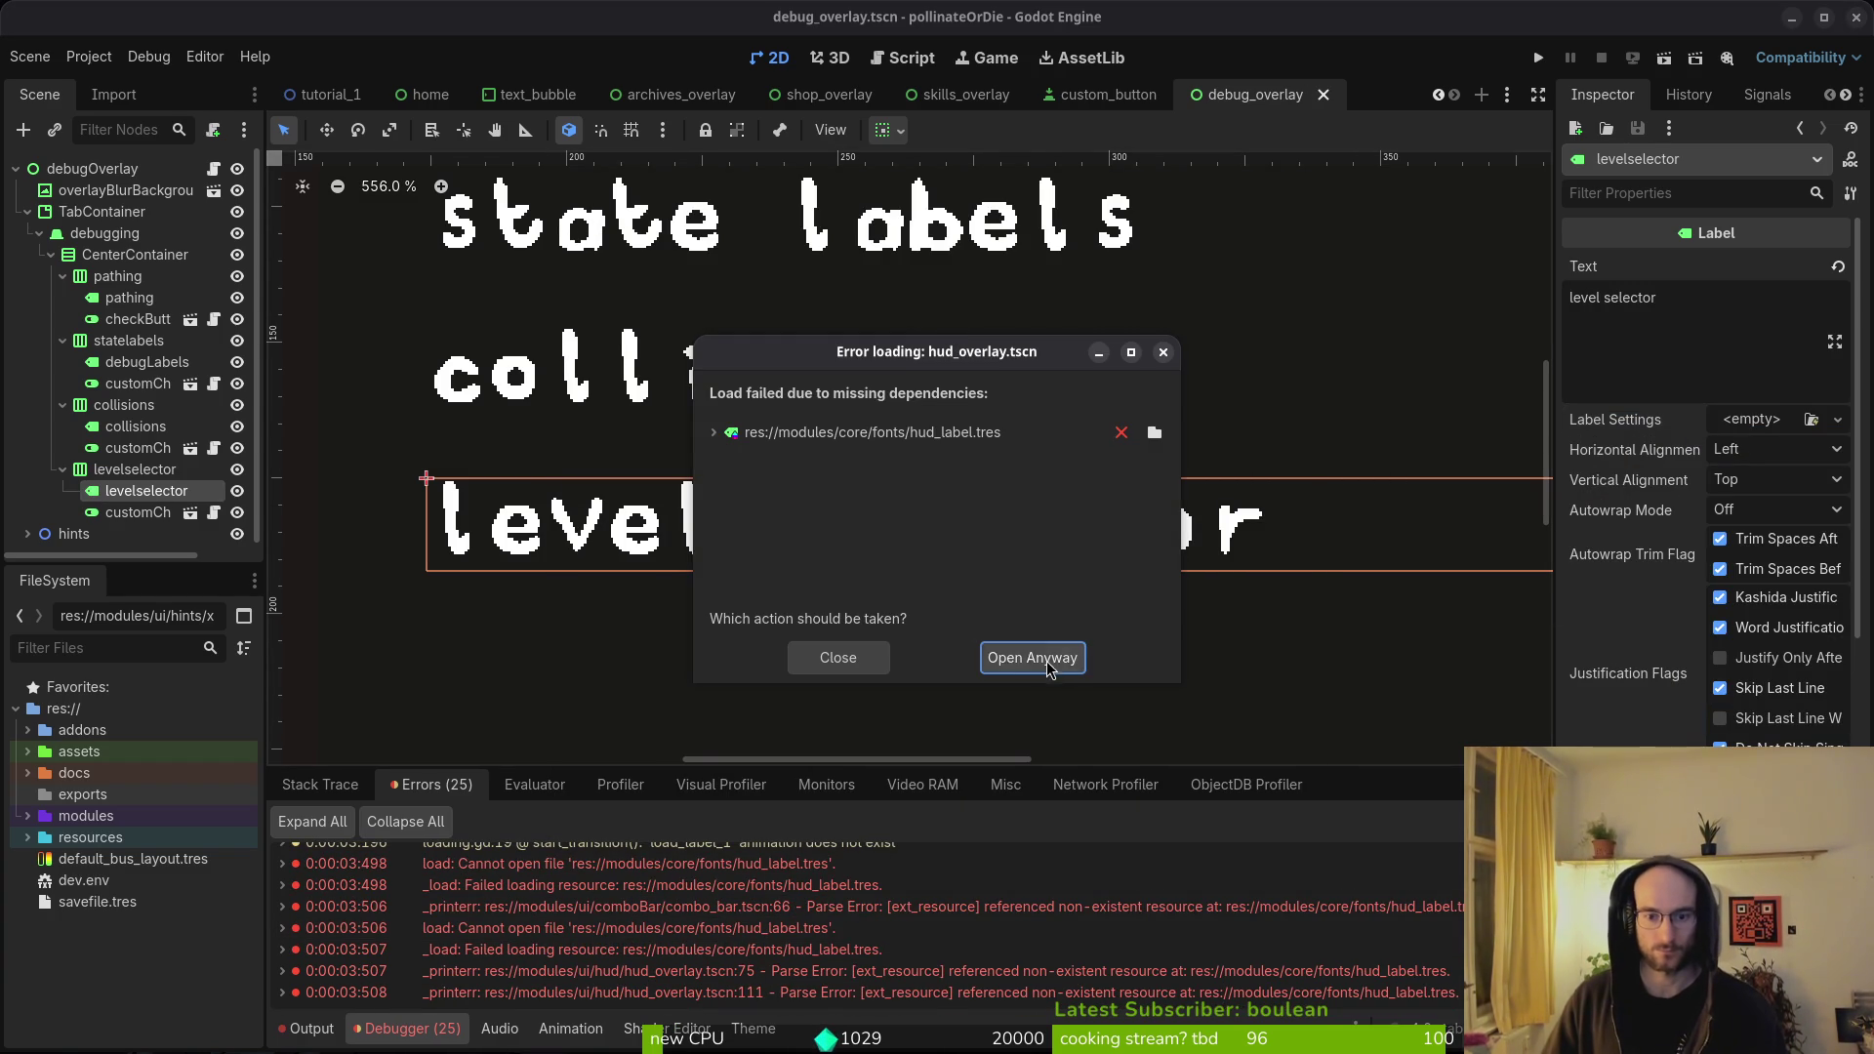
# - Open the HUD overlay anyway and inspect its hp, XP, stopwatch, tier, dash and attempts labels
pyautogui.click(1032, 657)
pyautogui.click(96, 212)
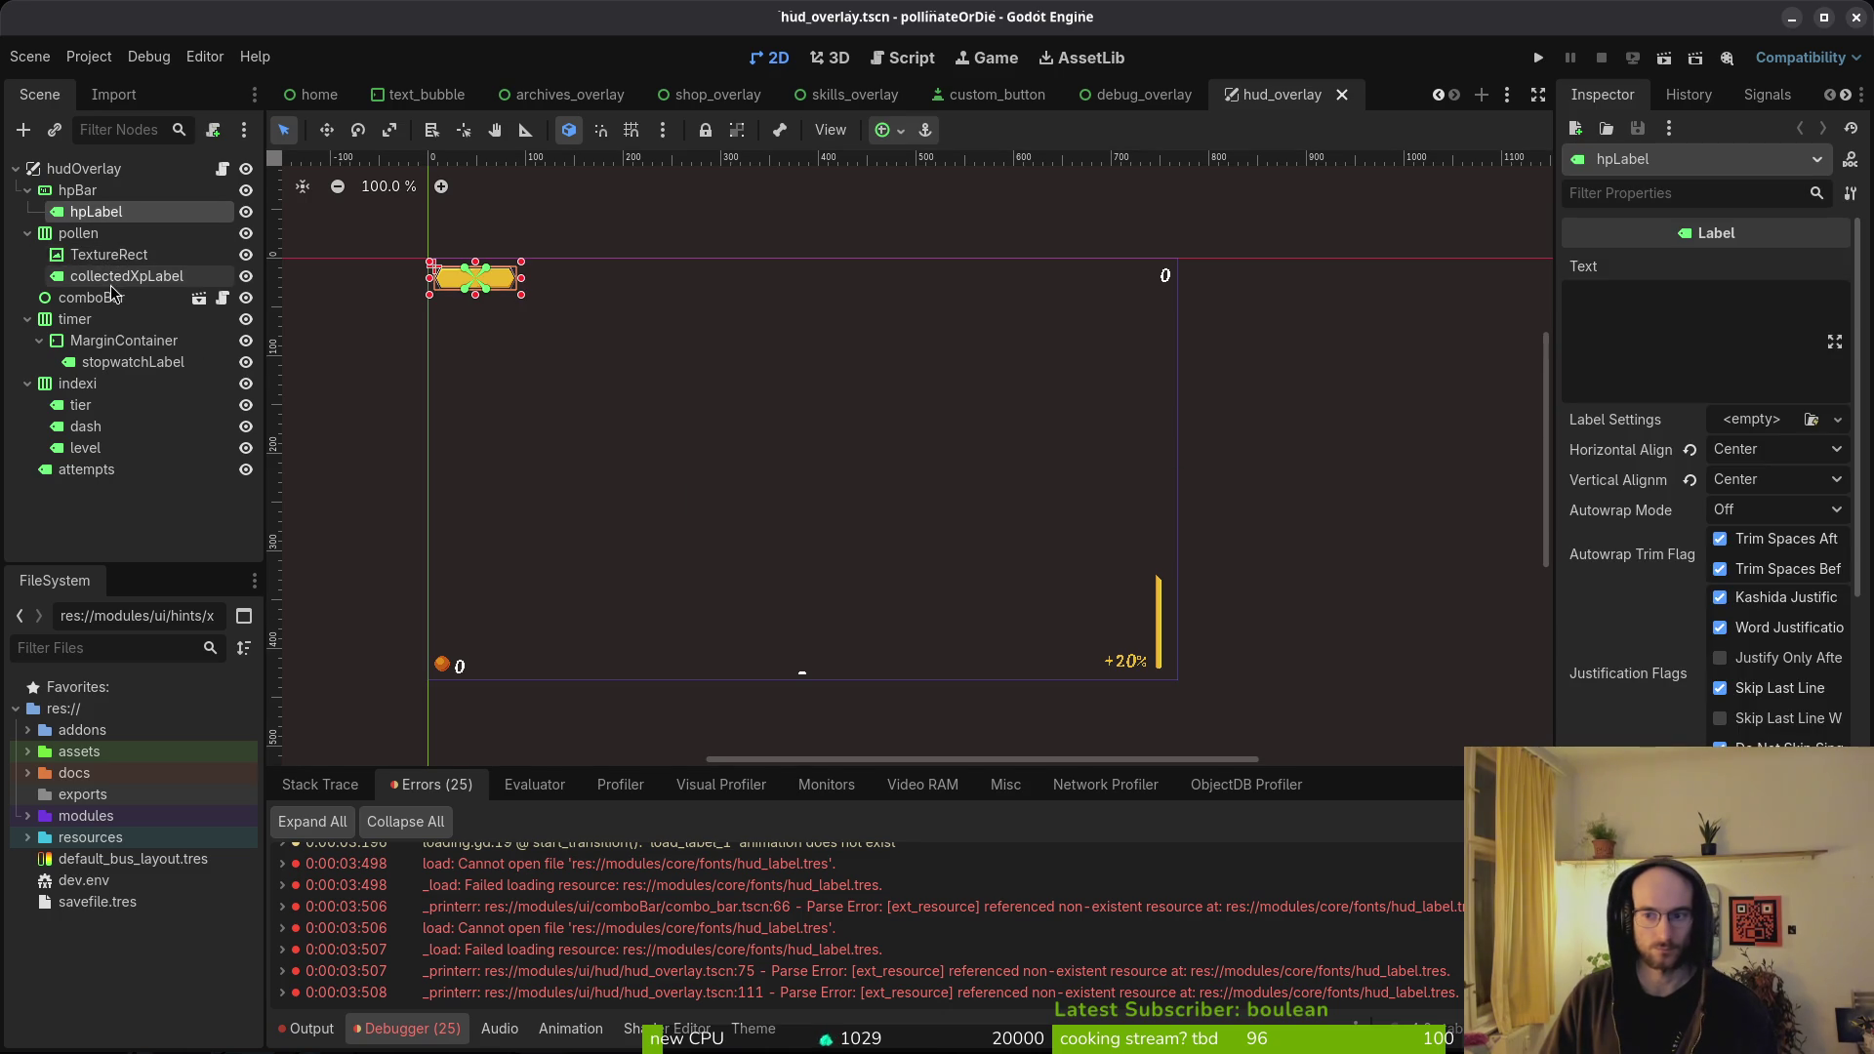
pyautogui.click(111, 281)
pyautogui.click(135, 363)
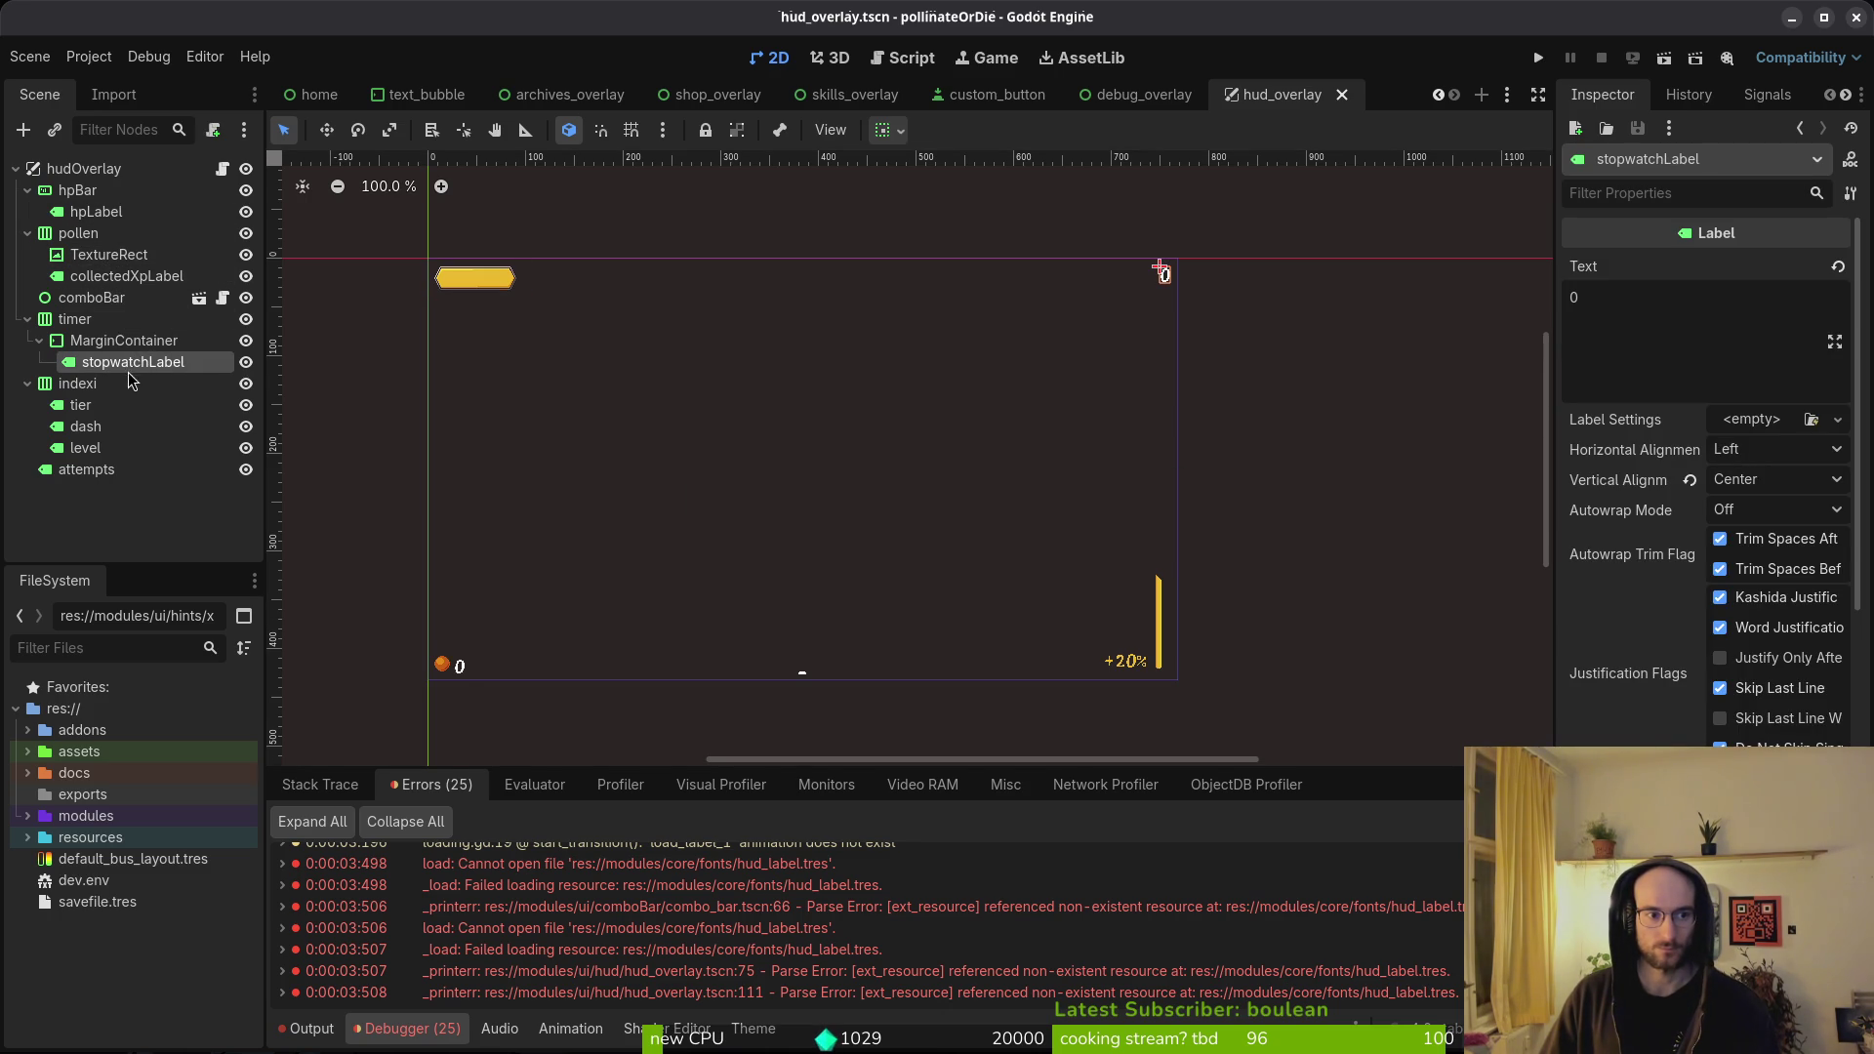
pyautogui.click(98, 405)
pyautogui.click(103, 430)
pyautogui.click(112, 471)
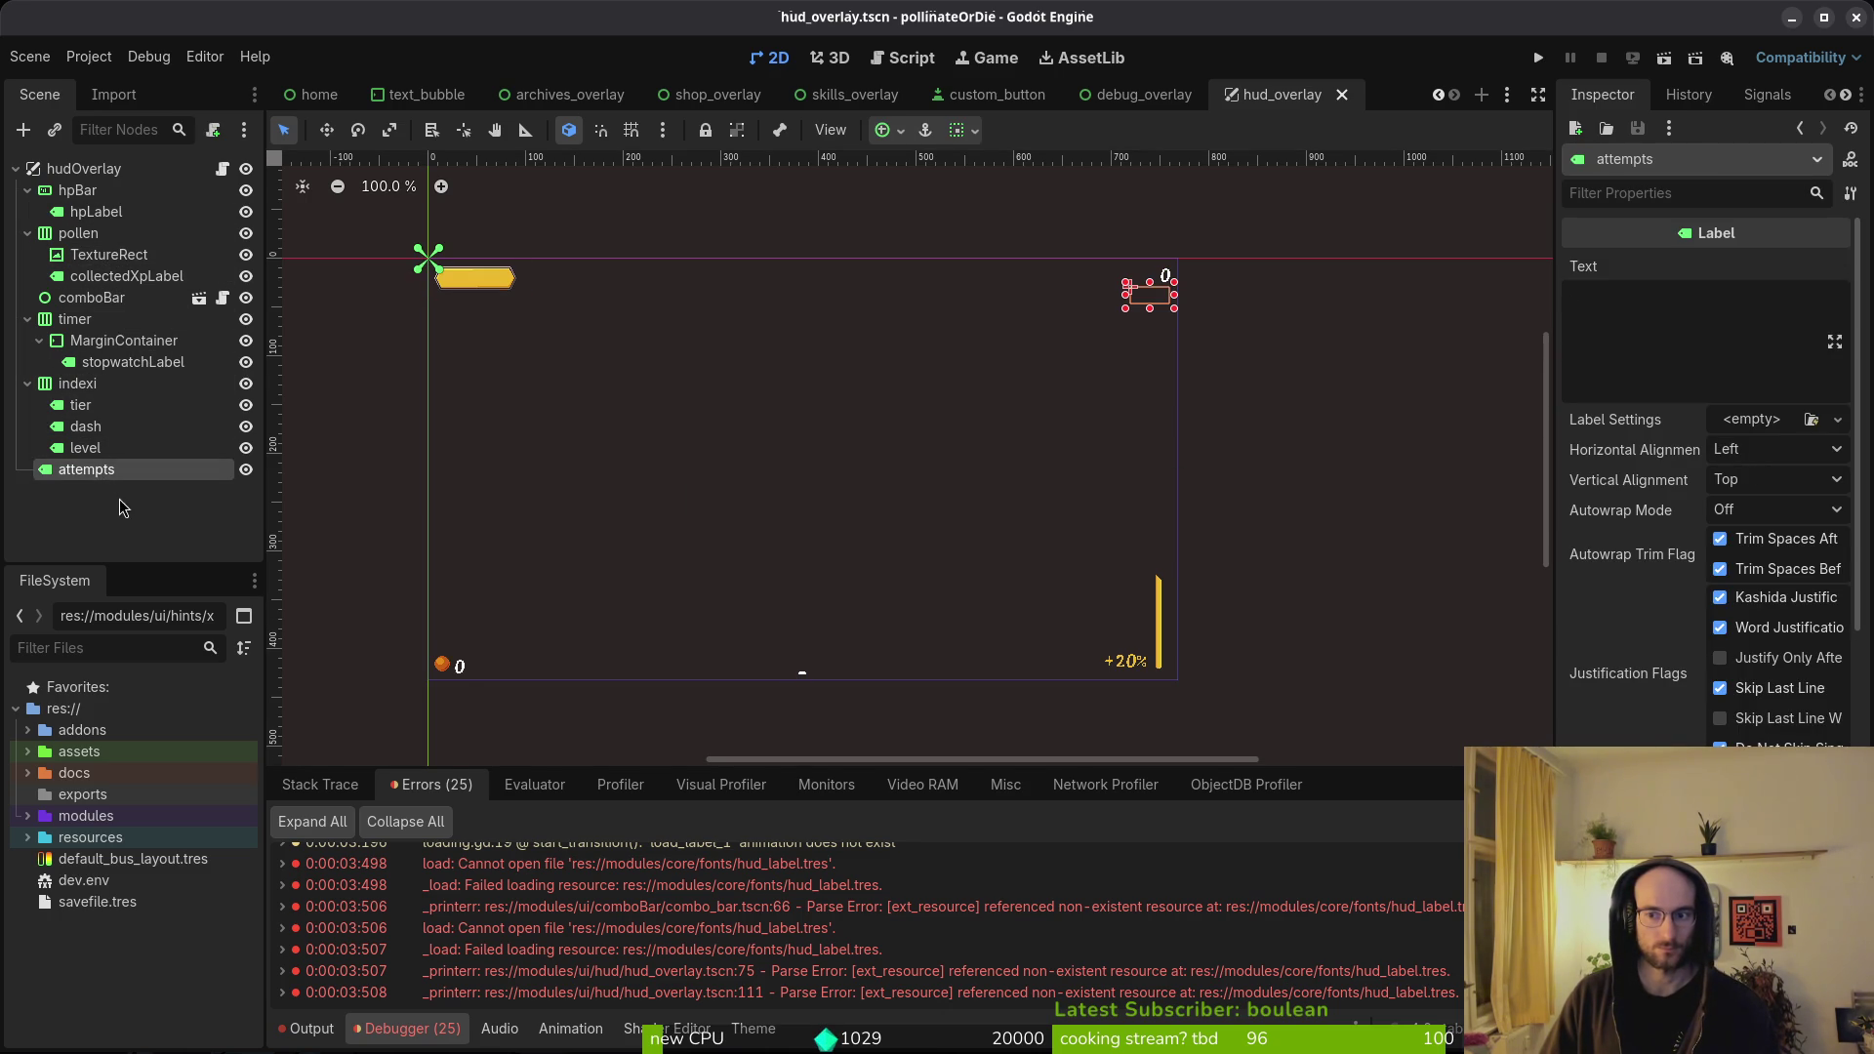
# - Rename the attempts node to 's'
pyautogui.doubleClick(86, 477)
pyautogui.write('s')
pyautogui.press('Return')
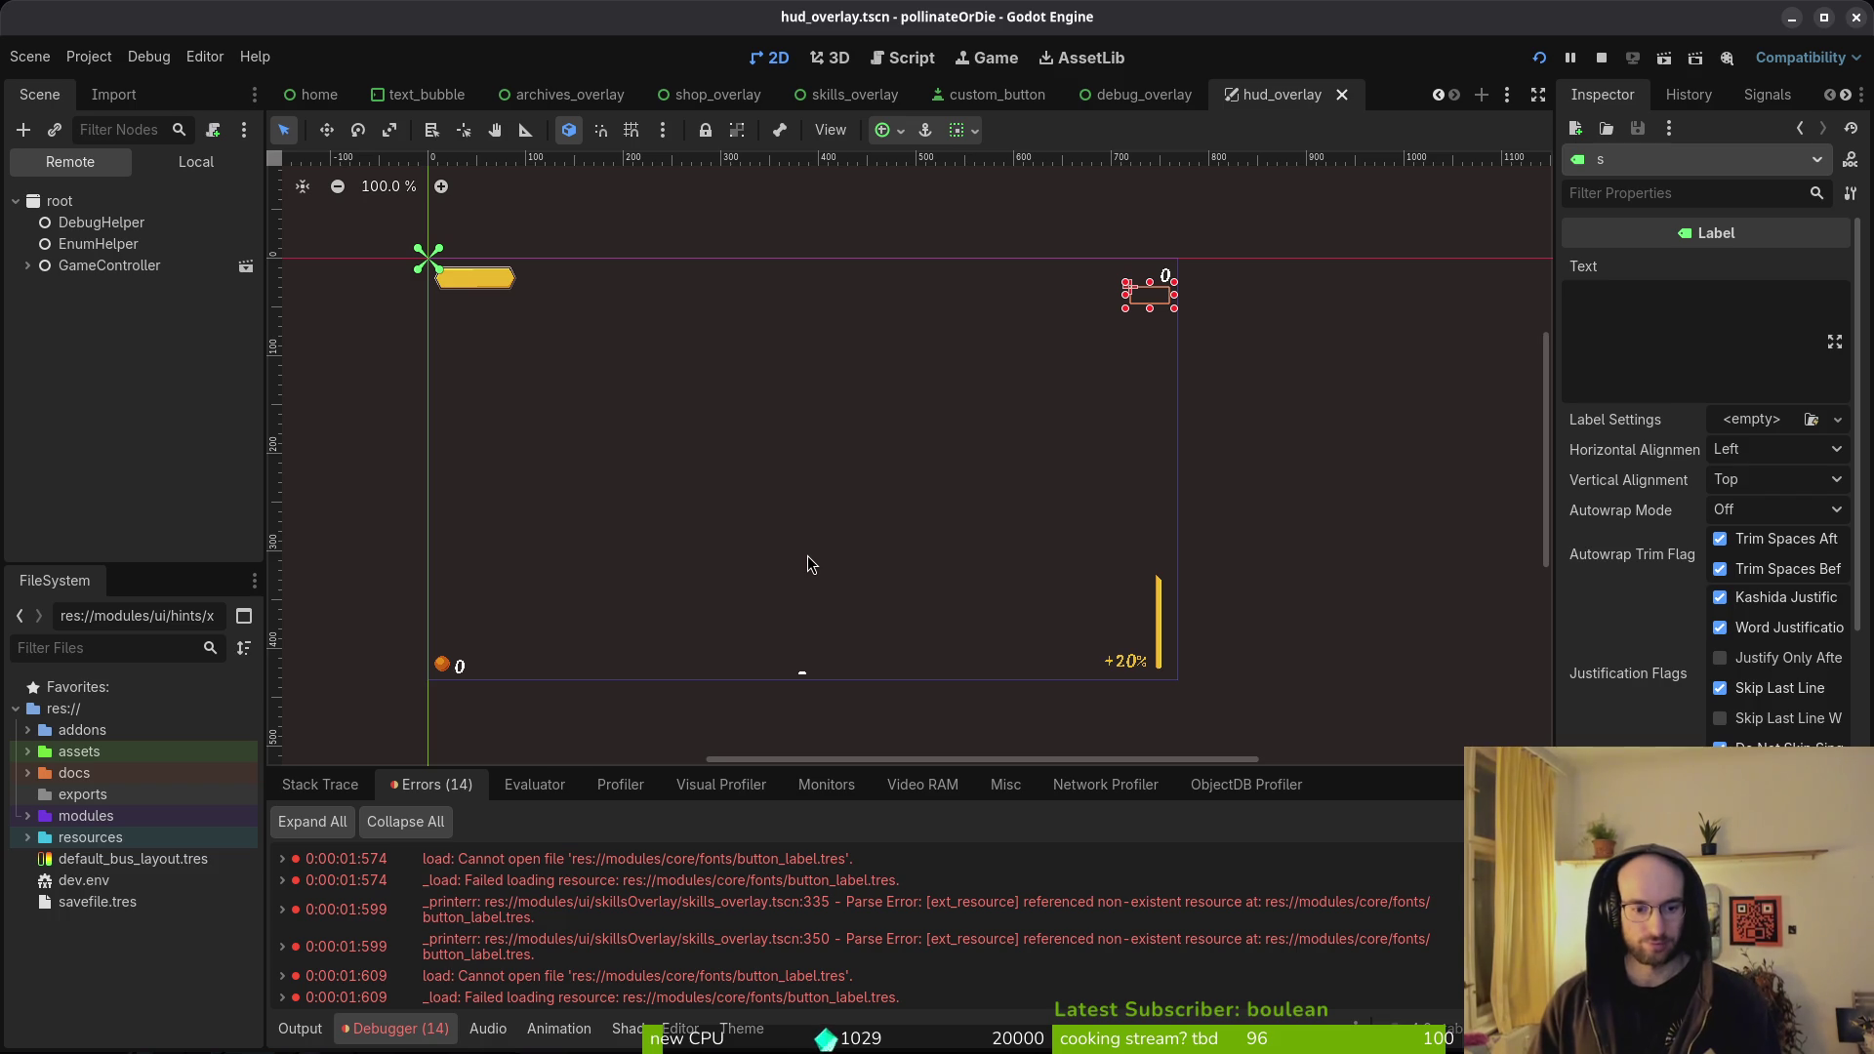
# - Open skills_overlay.tscn in Local view and inspect the back button's theme and style overrides
pyautogui.hotkey('ctrl', 'shift', 'o')
pyautogui.write('skillsov')
pyautogui.press('Return')
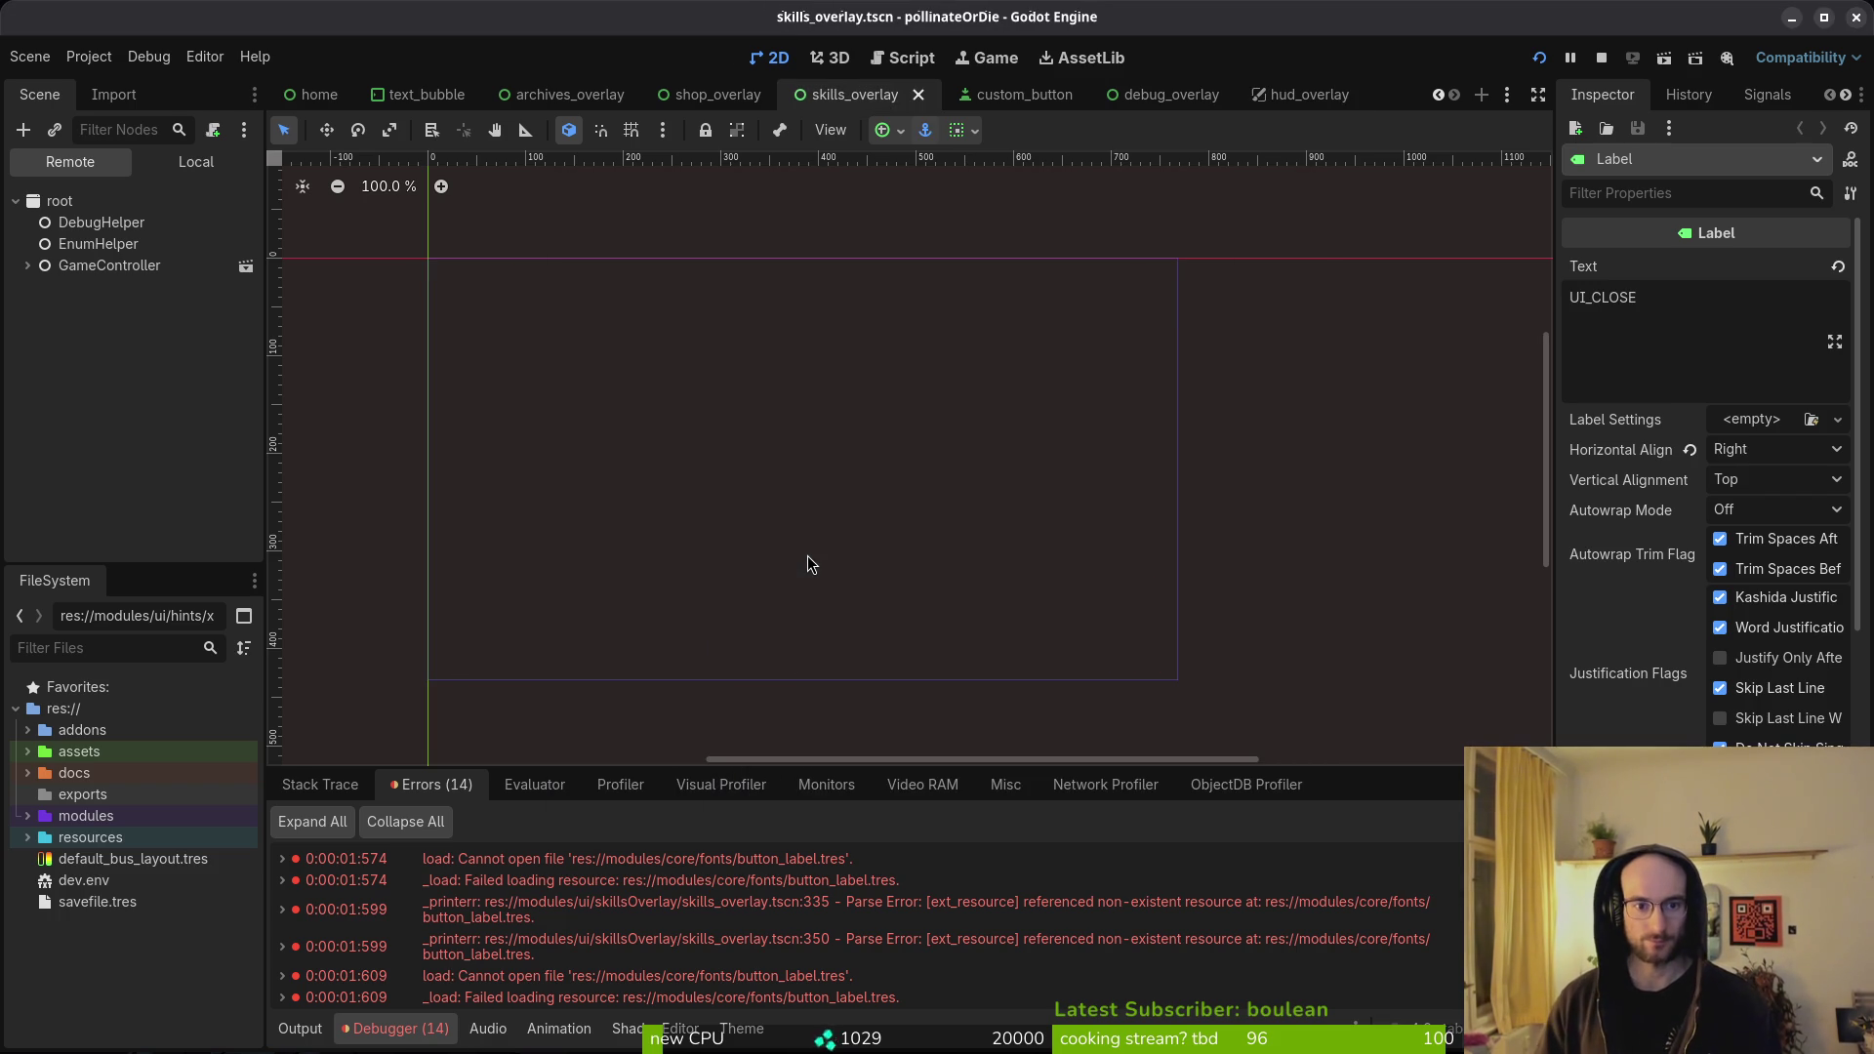
pyautogui.click(196, 161)
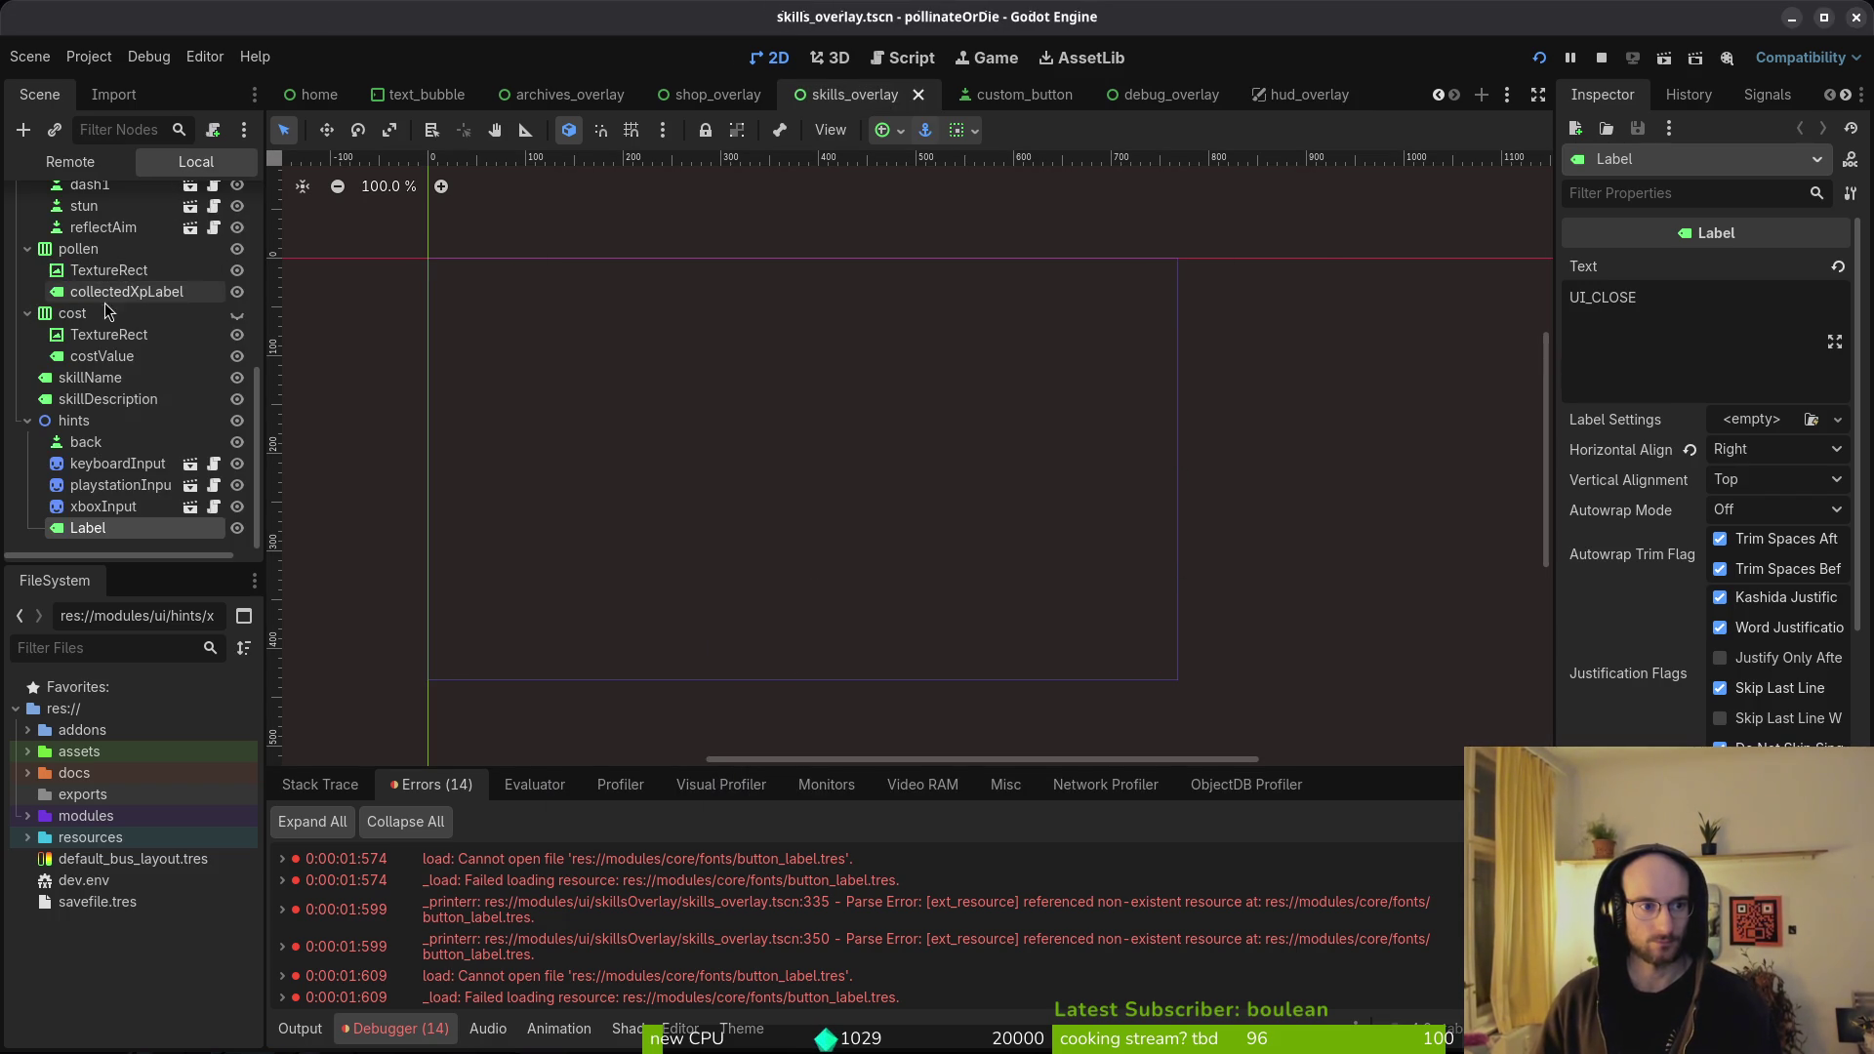
pyautogui.click(97, 444)
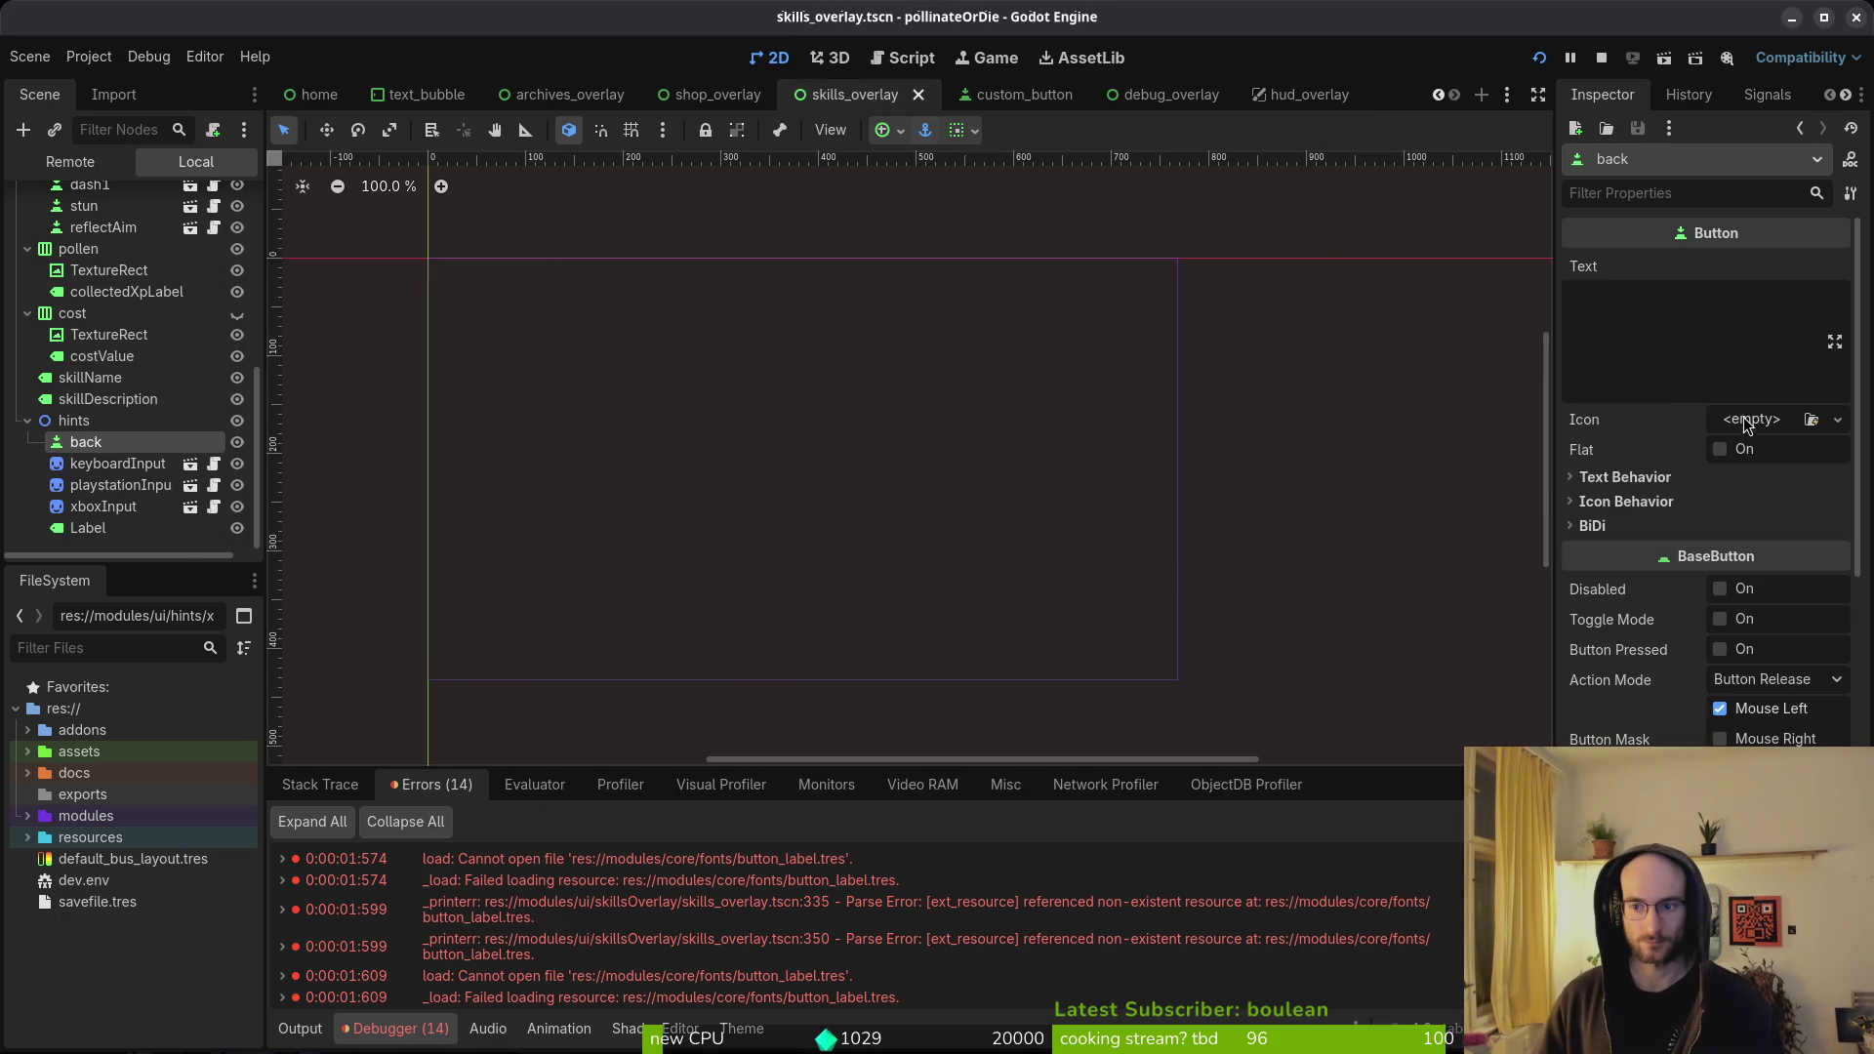
pyautogui.scroll(-10, 1746, 545)
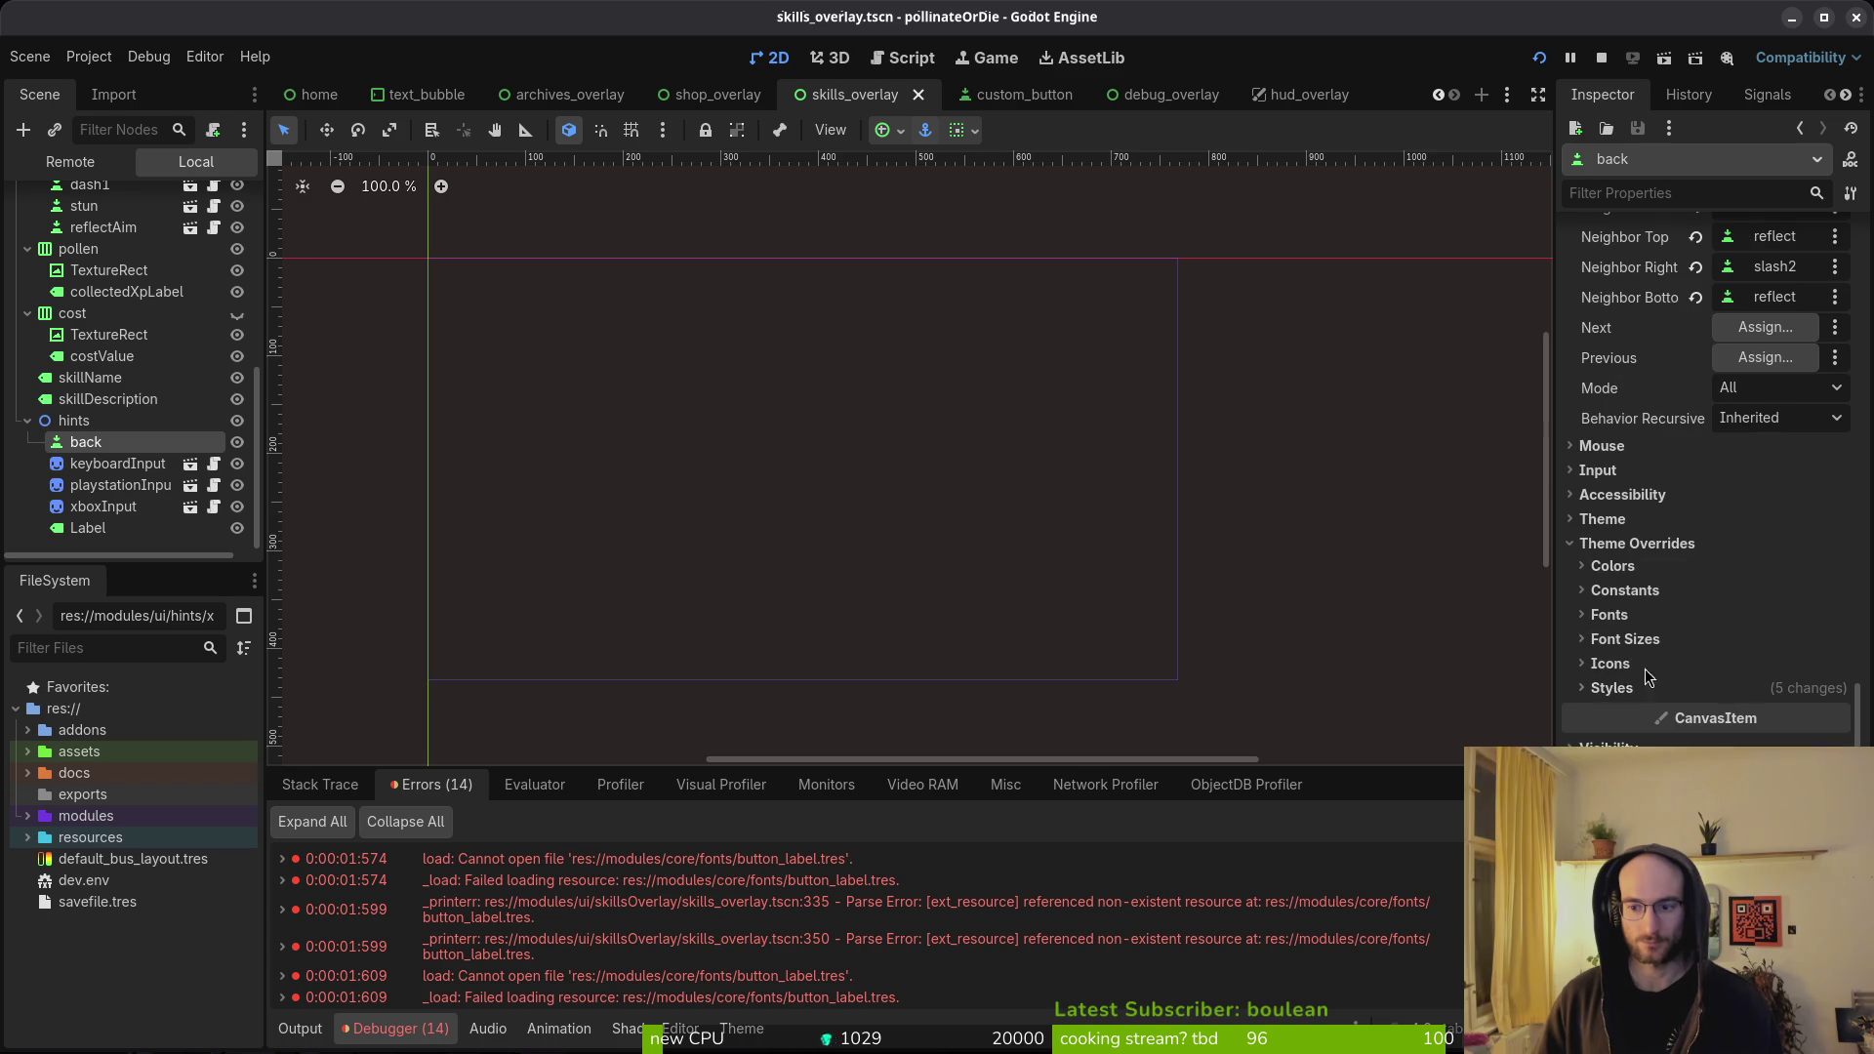
pyautogui.click(1628, 689)
pyautogui.click(1631, 683)
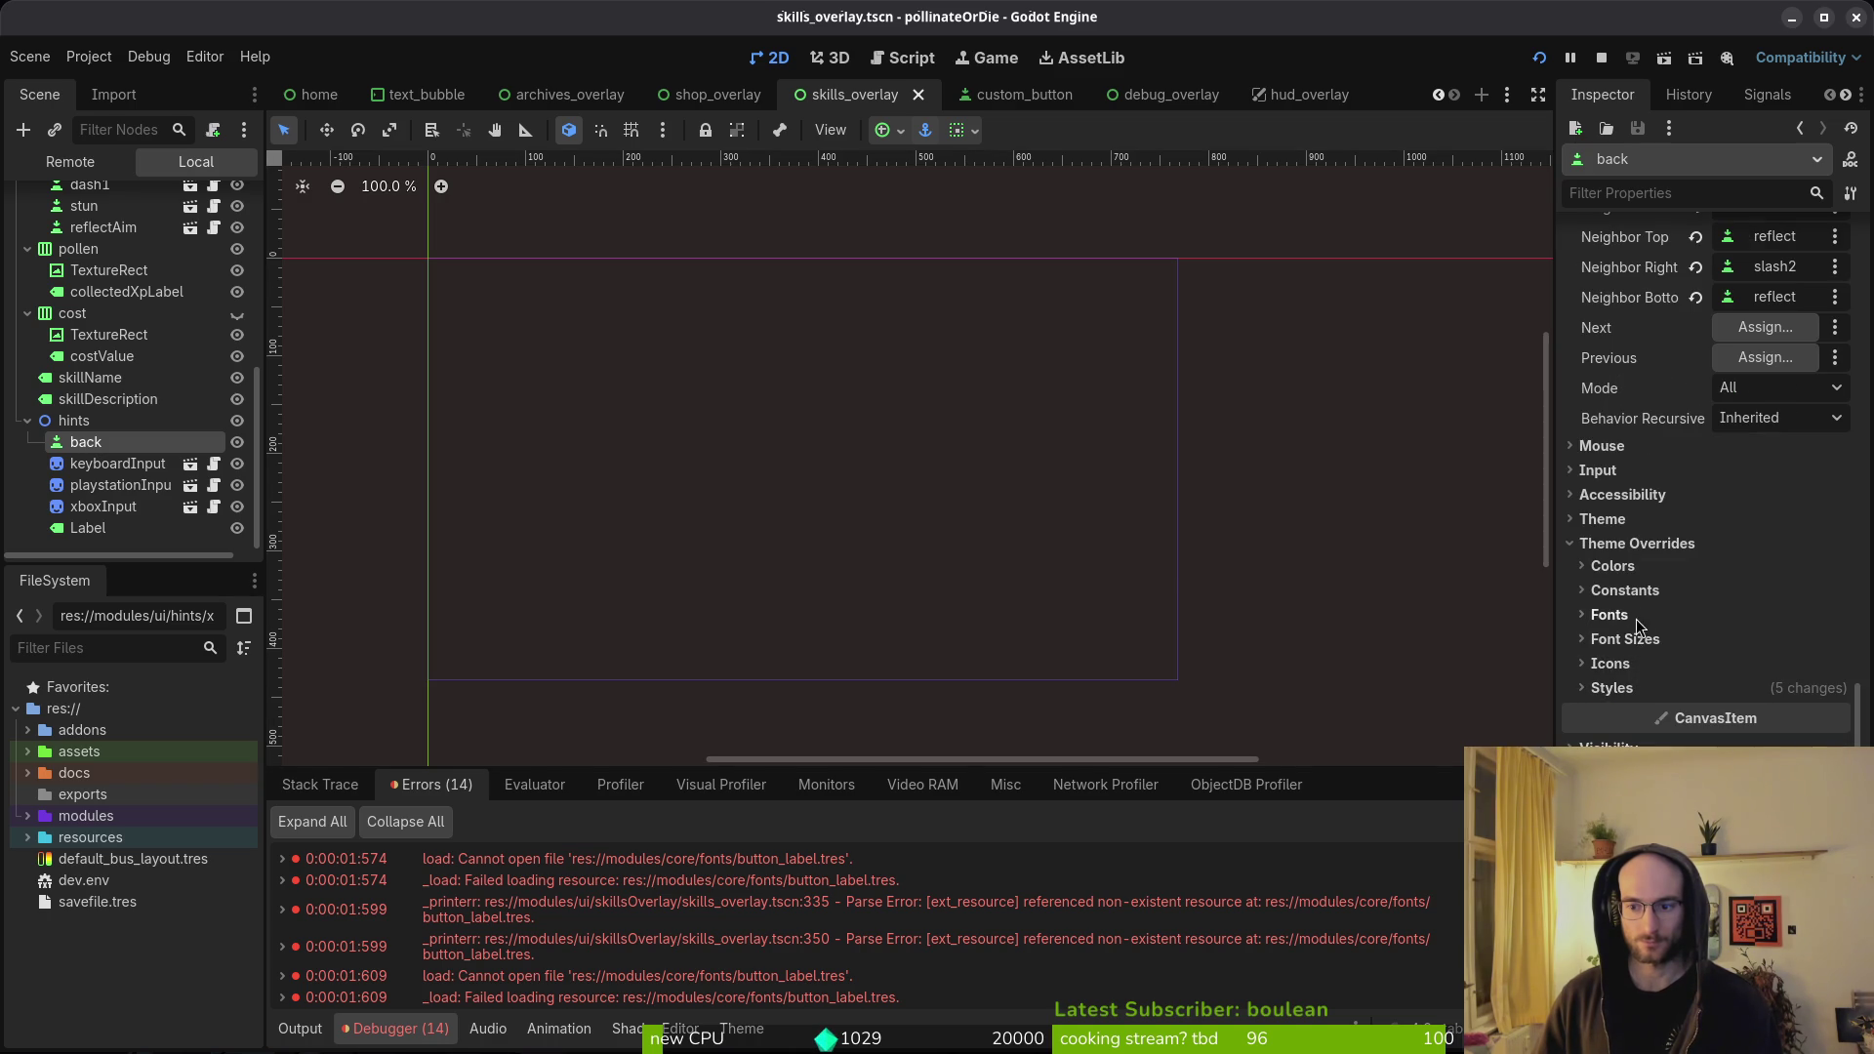
pyautogui.click(1606, 544)
pyautogui.click(1655, 688)
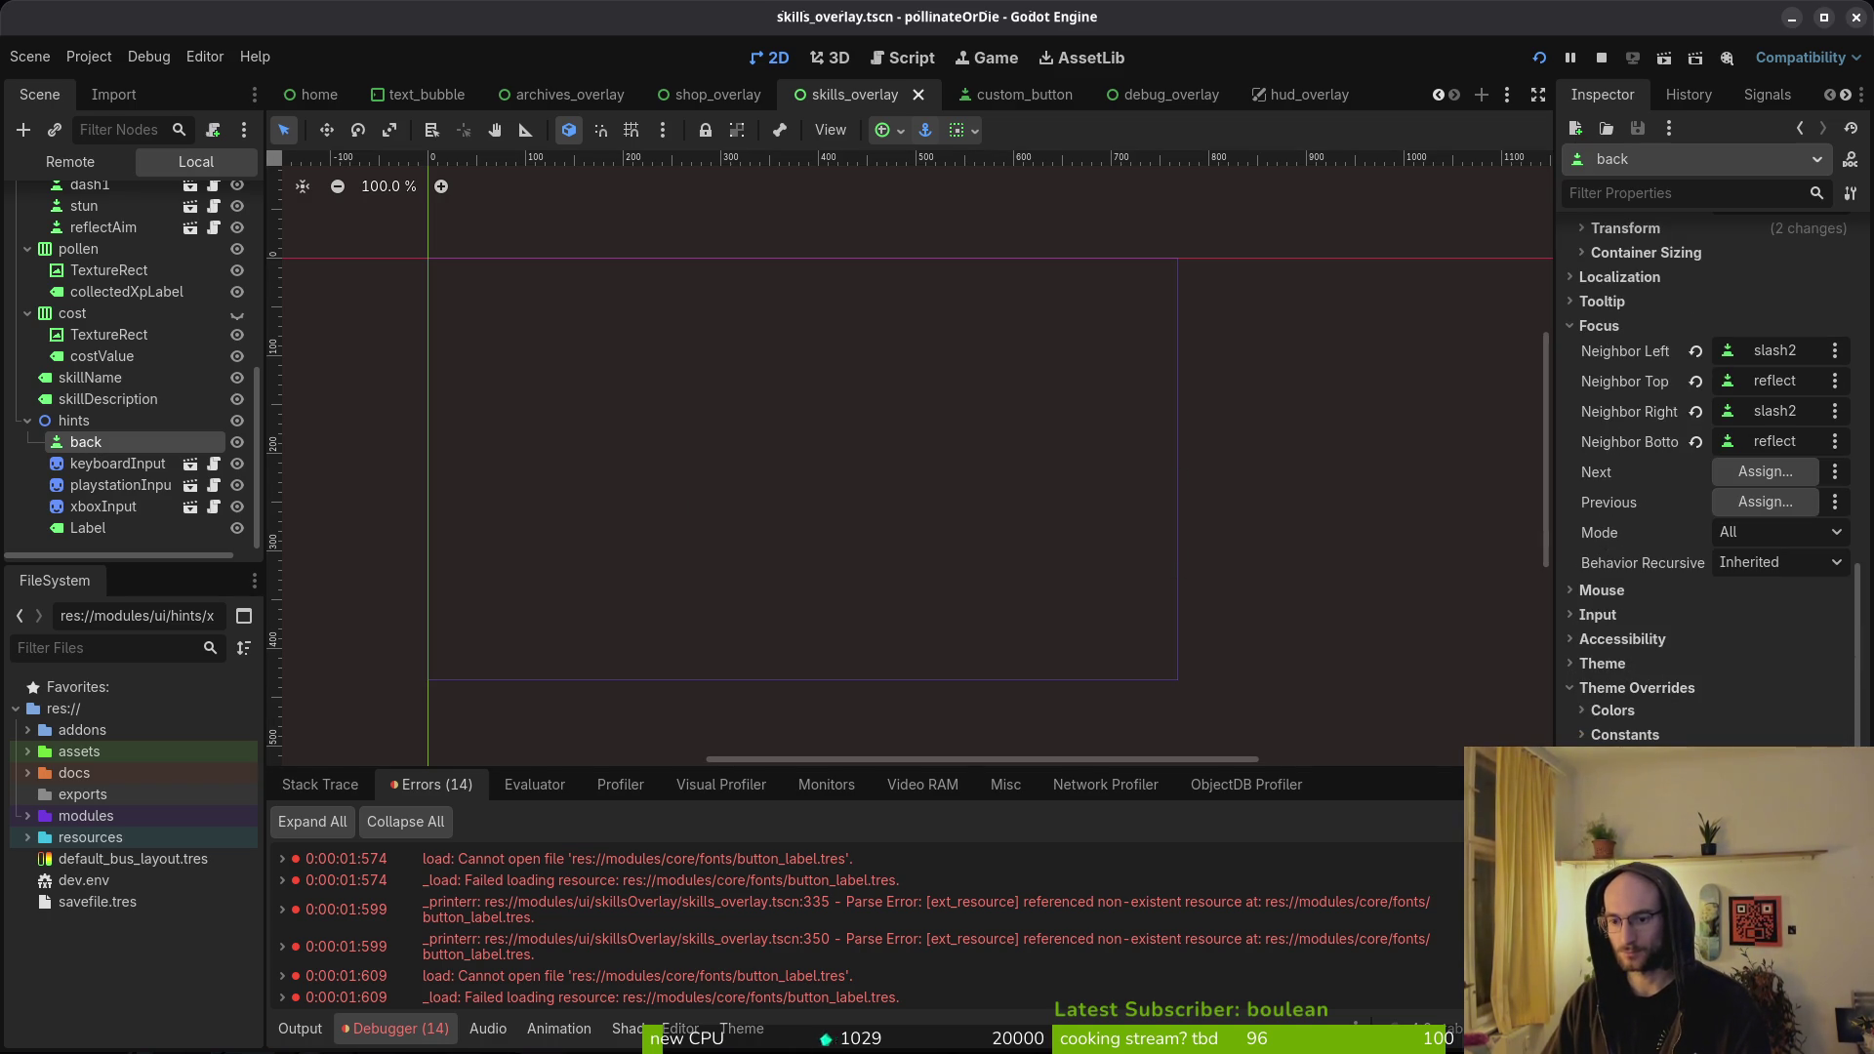
pyautogui.scroll(-5, 1709, 488)
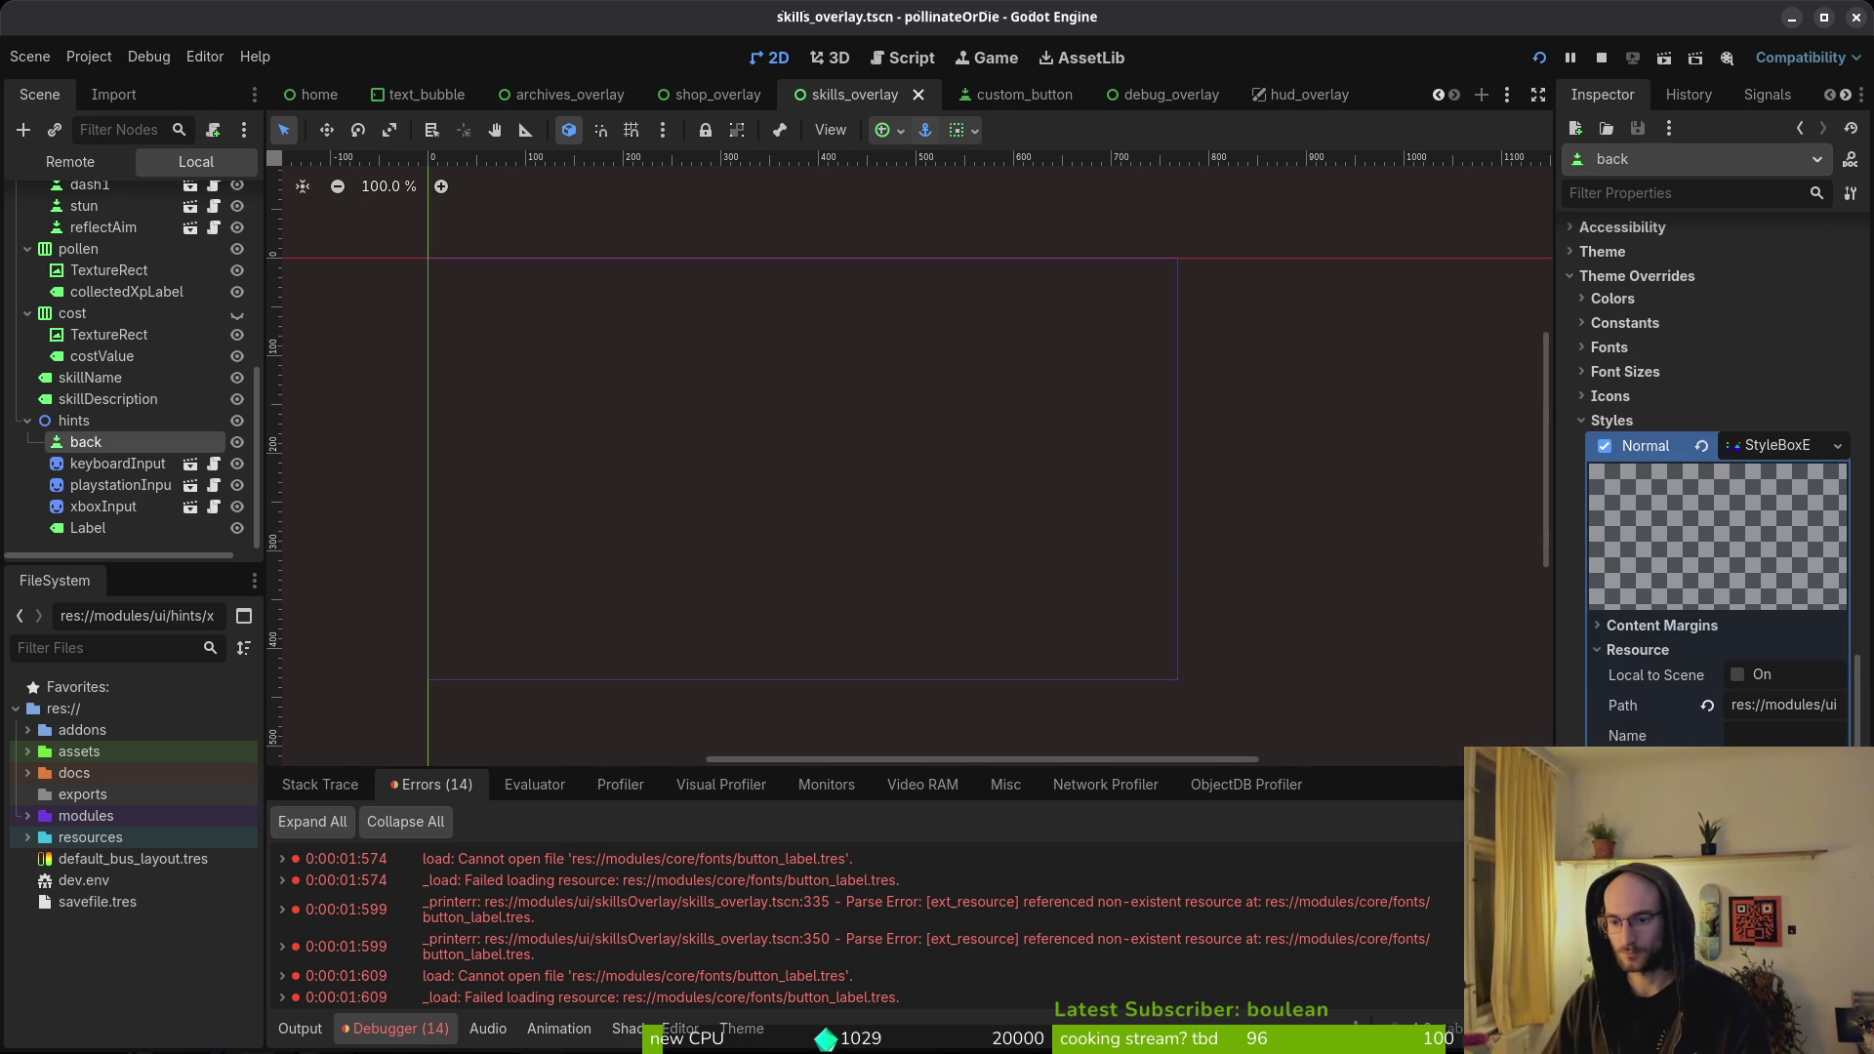
pyautogui.click(1737, 448)
pyautogui.click(1660, 421)
# - Clear the skillDescription label's broken button_label settings
pyautogui.click(88, 528)
pyautogui.scroll(-5, 1718, 585)
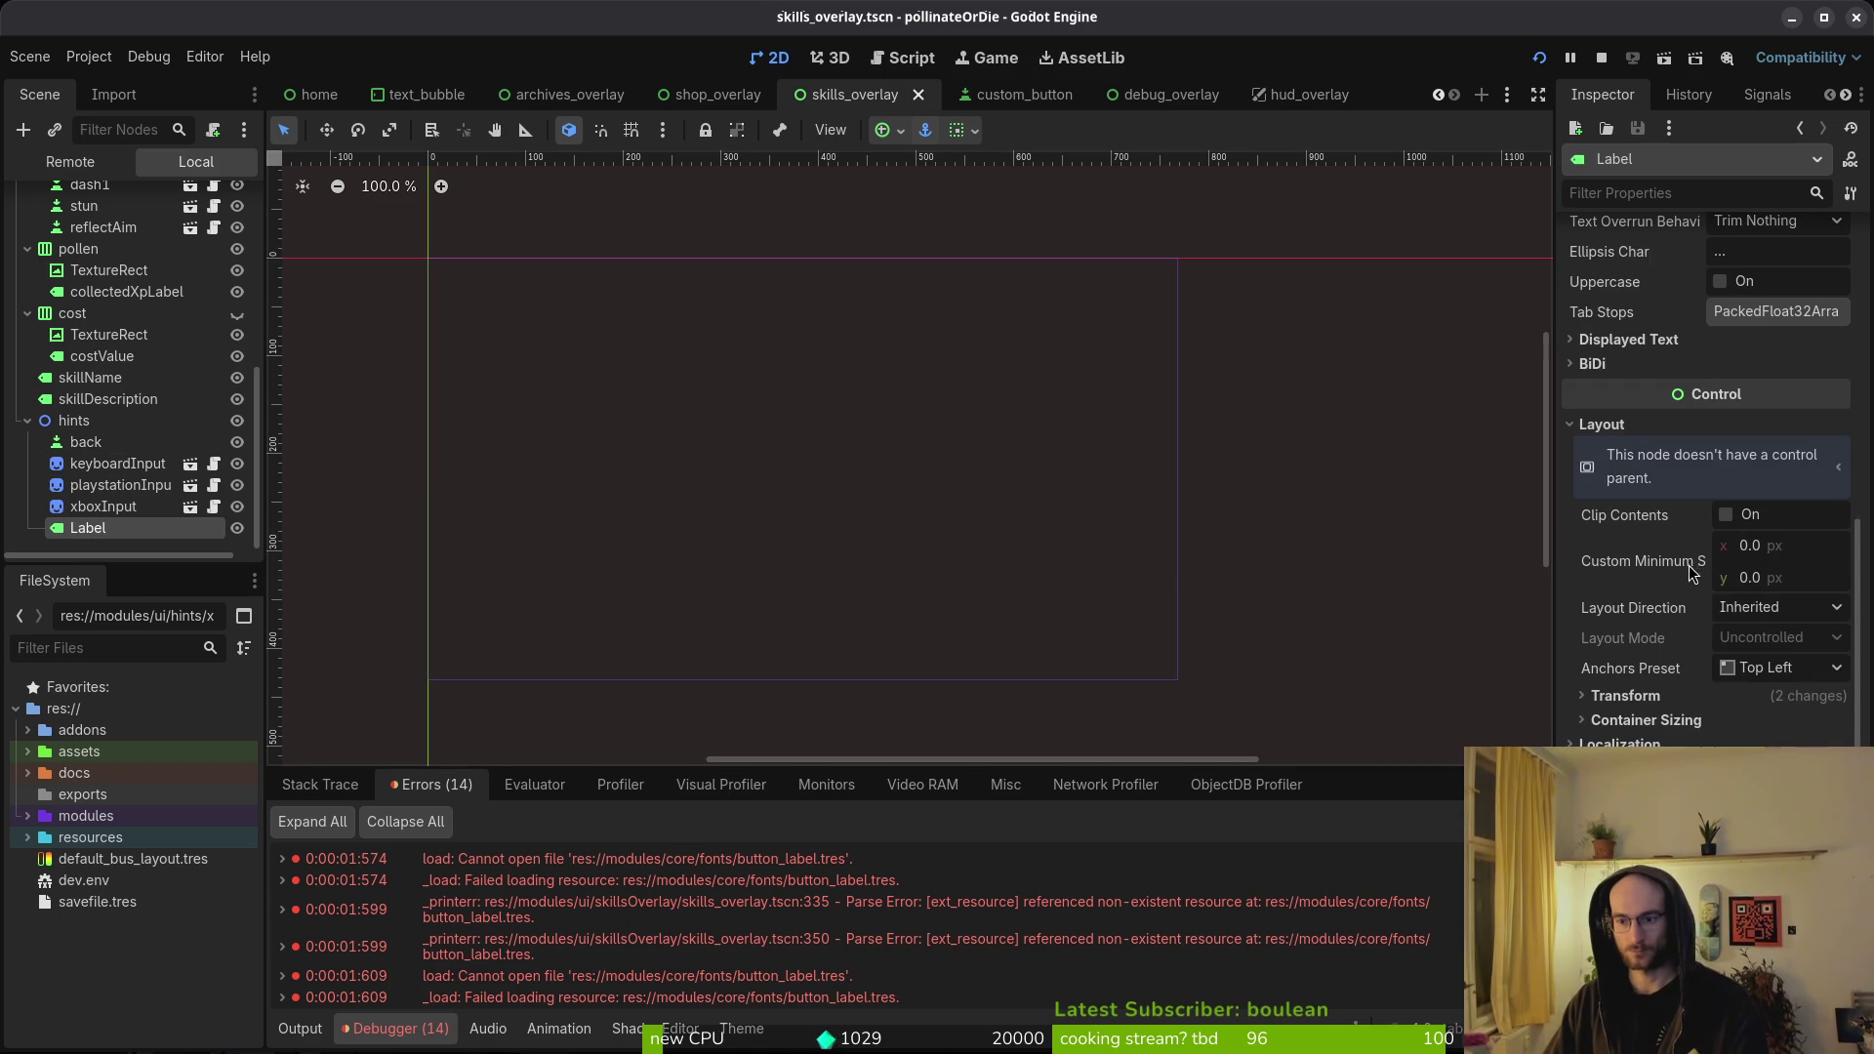
pyautogui.scroll(5, 1712, 585)
pyautogui.scroll(2, 859, 597)
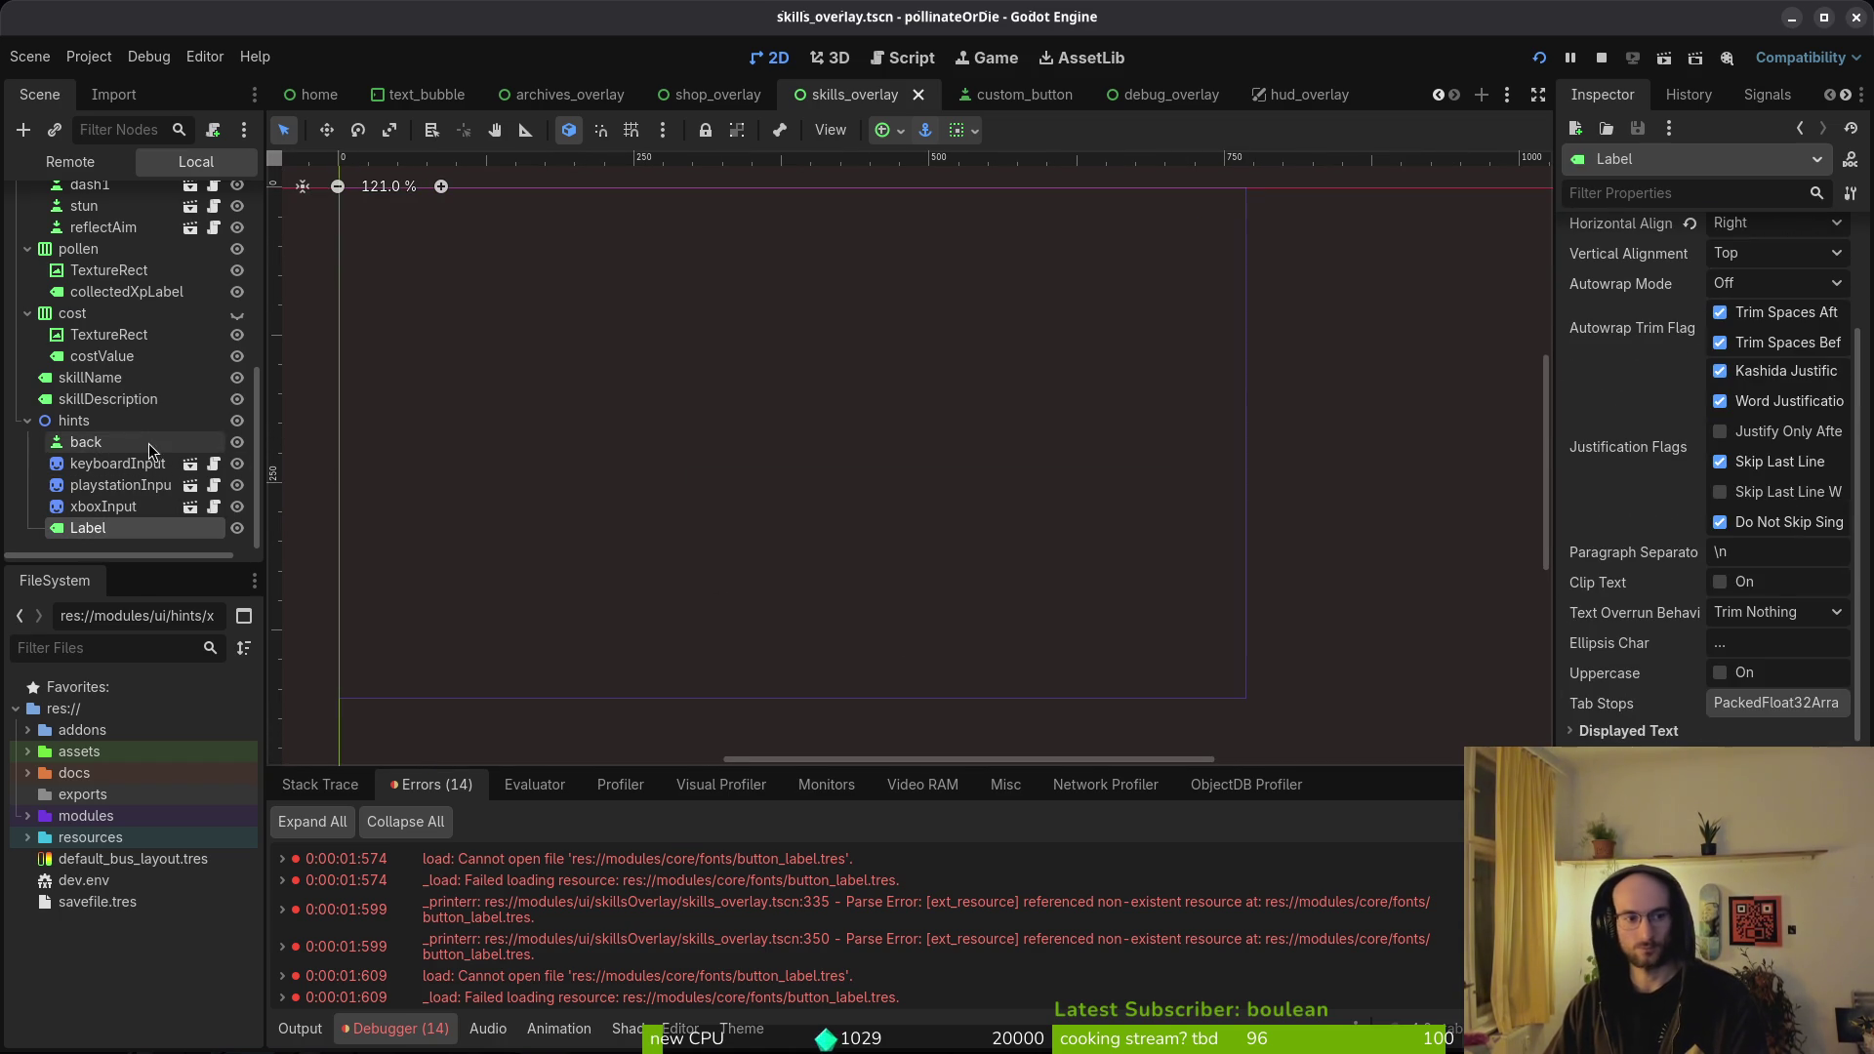
pyautogui.click(105, 399)
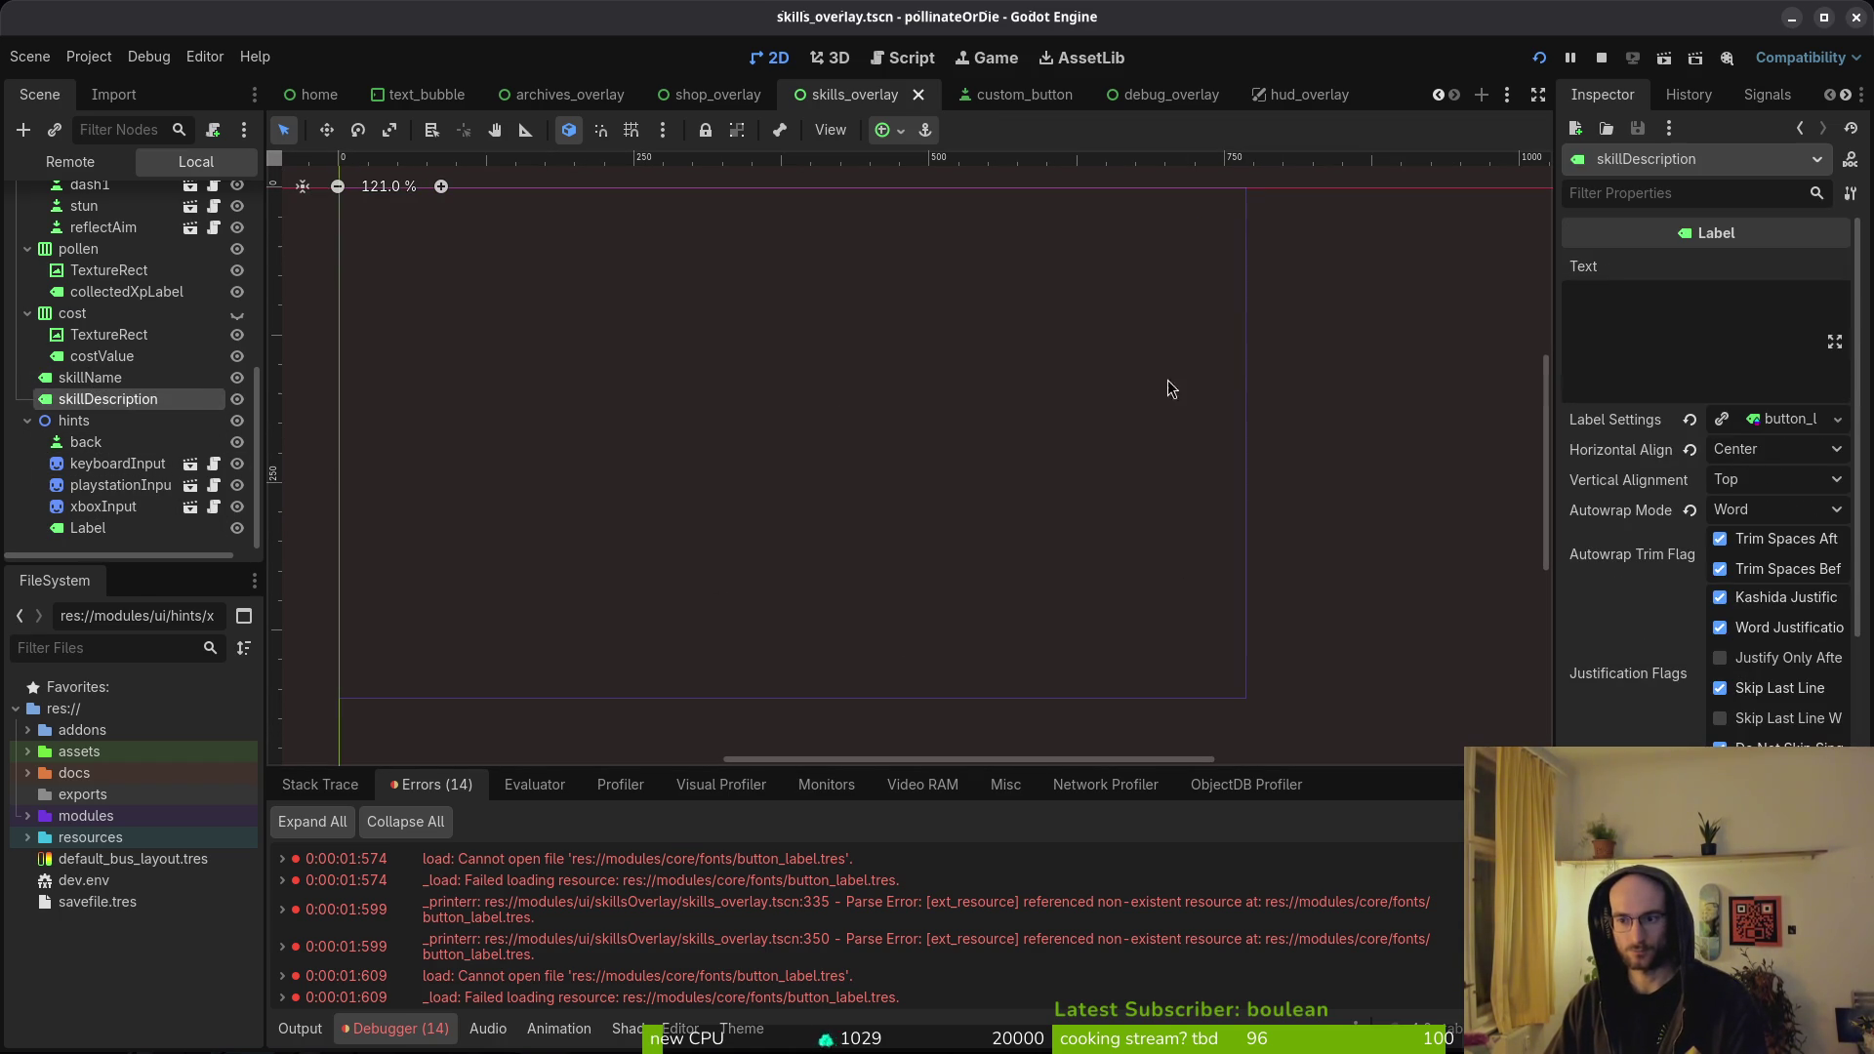
pyautogui.click(1690, 422)
pyautogui.hotkey('ctrl', 'z')
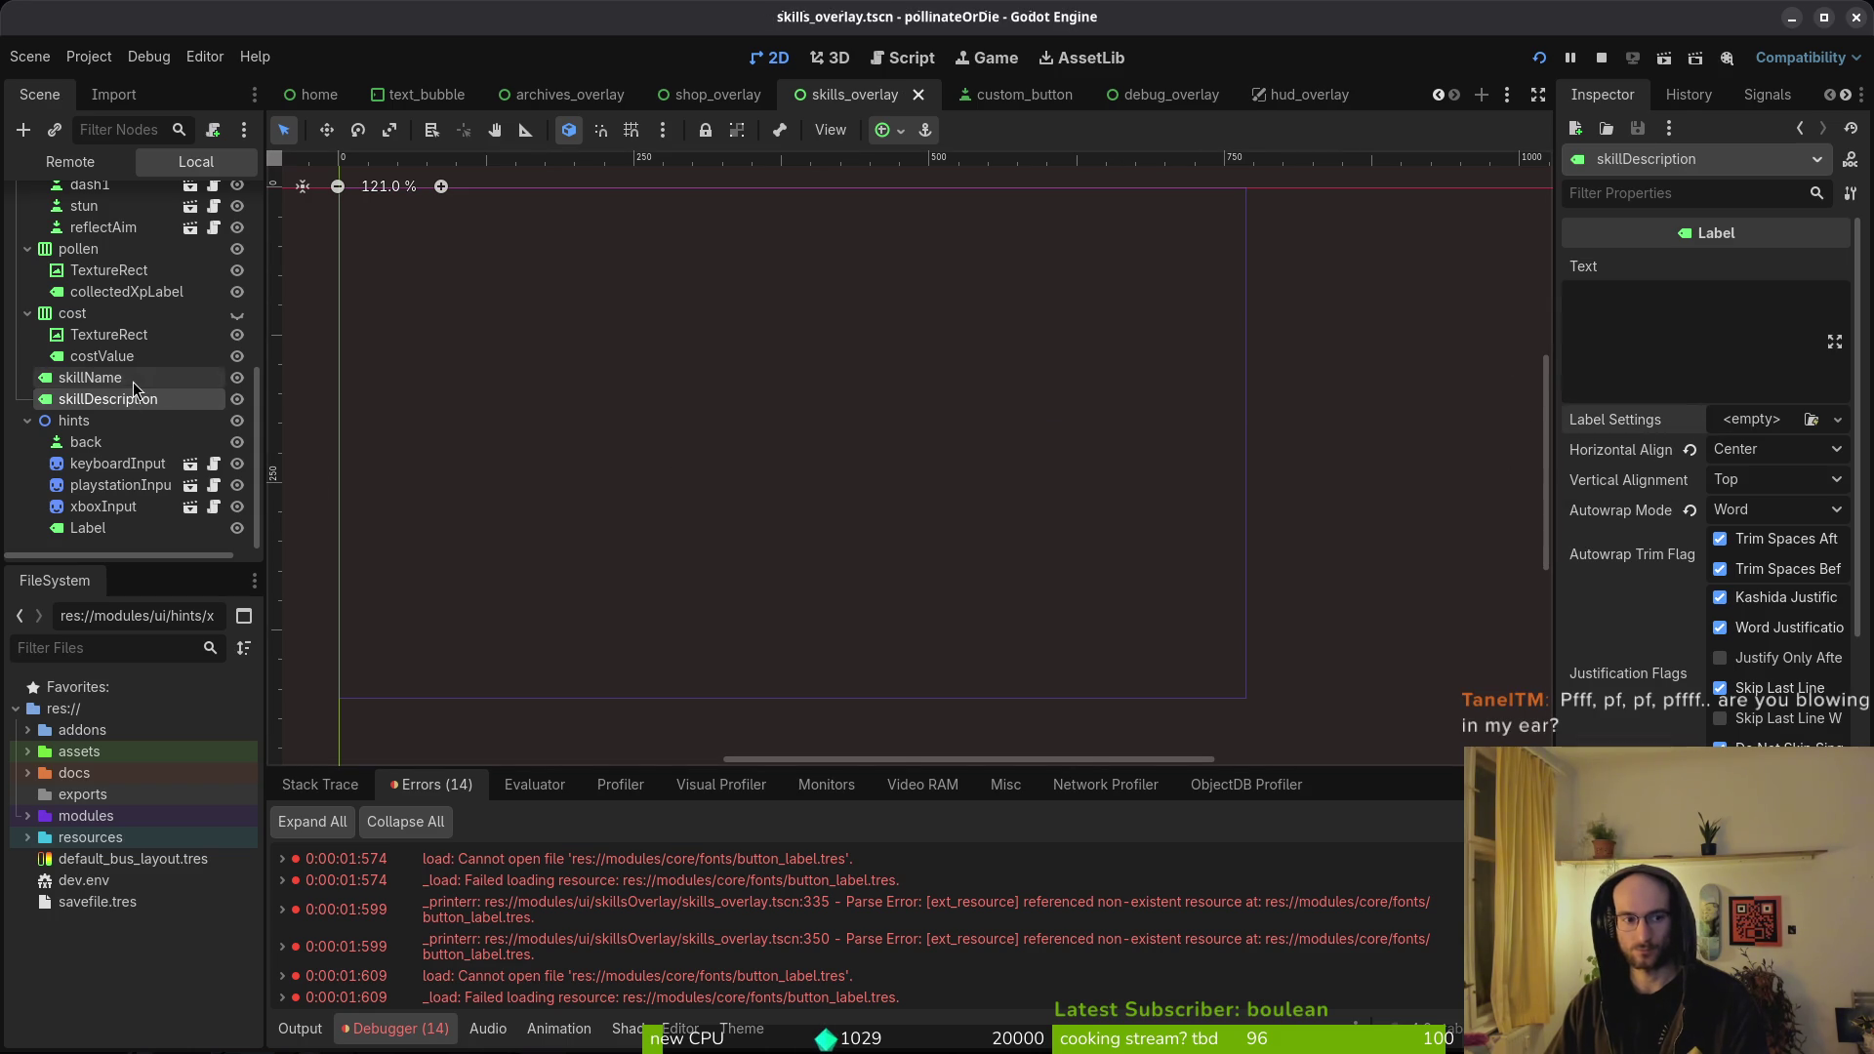
# - Check label settings on skillName, costValue, collectedXpLabel, and the reflectAim and knockback buttons
pyautogui.click(90, 378)
pyautogui.click(1690, 420)
pyautogui.hotkey('ctrl', 'z')
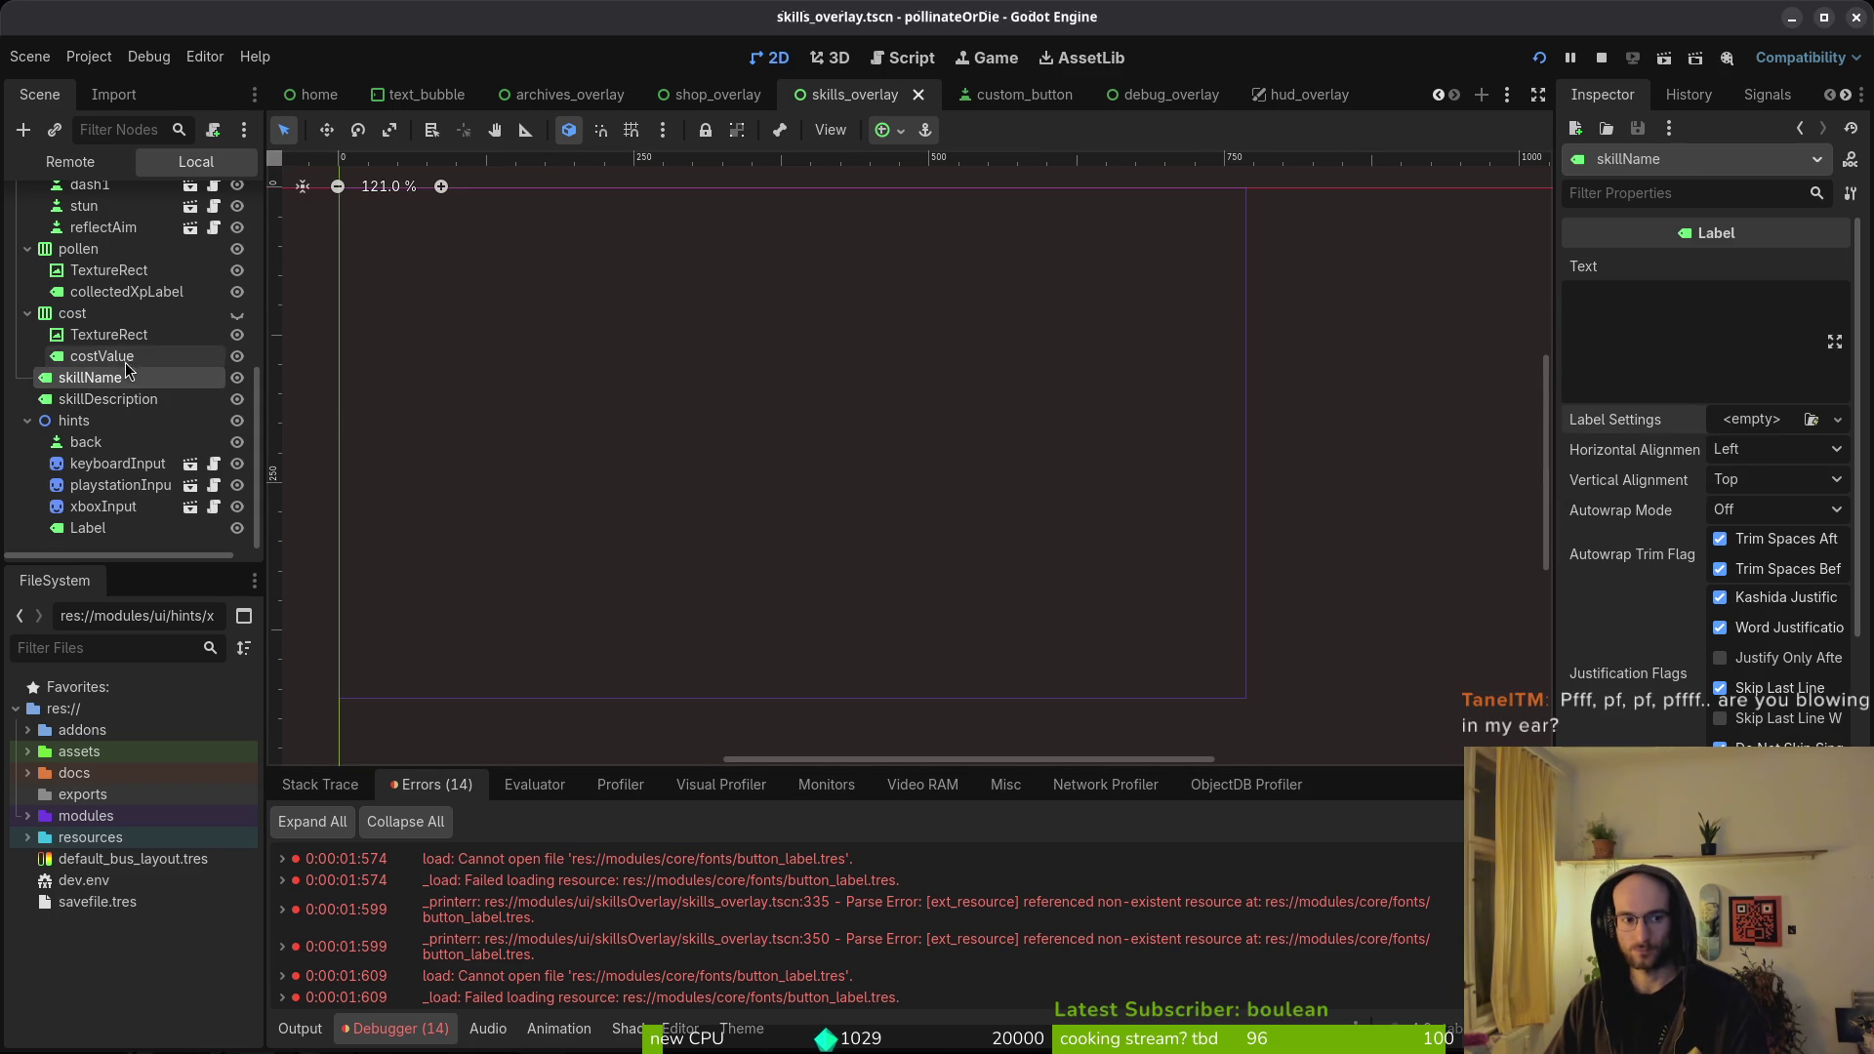
pyautogui.click(102, 356)
pyautogui.click(88, 293)
pyautogui.scroll(3, 90, 323)
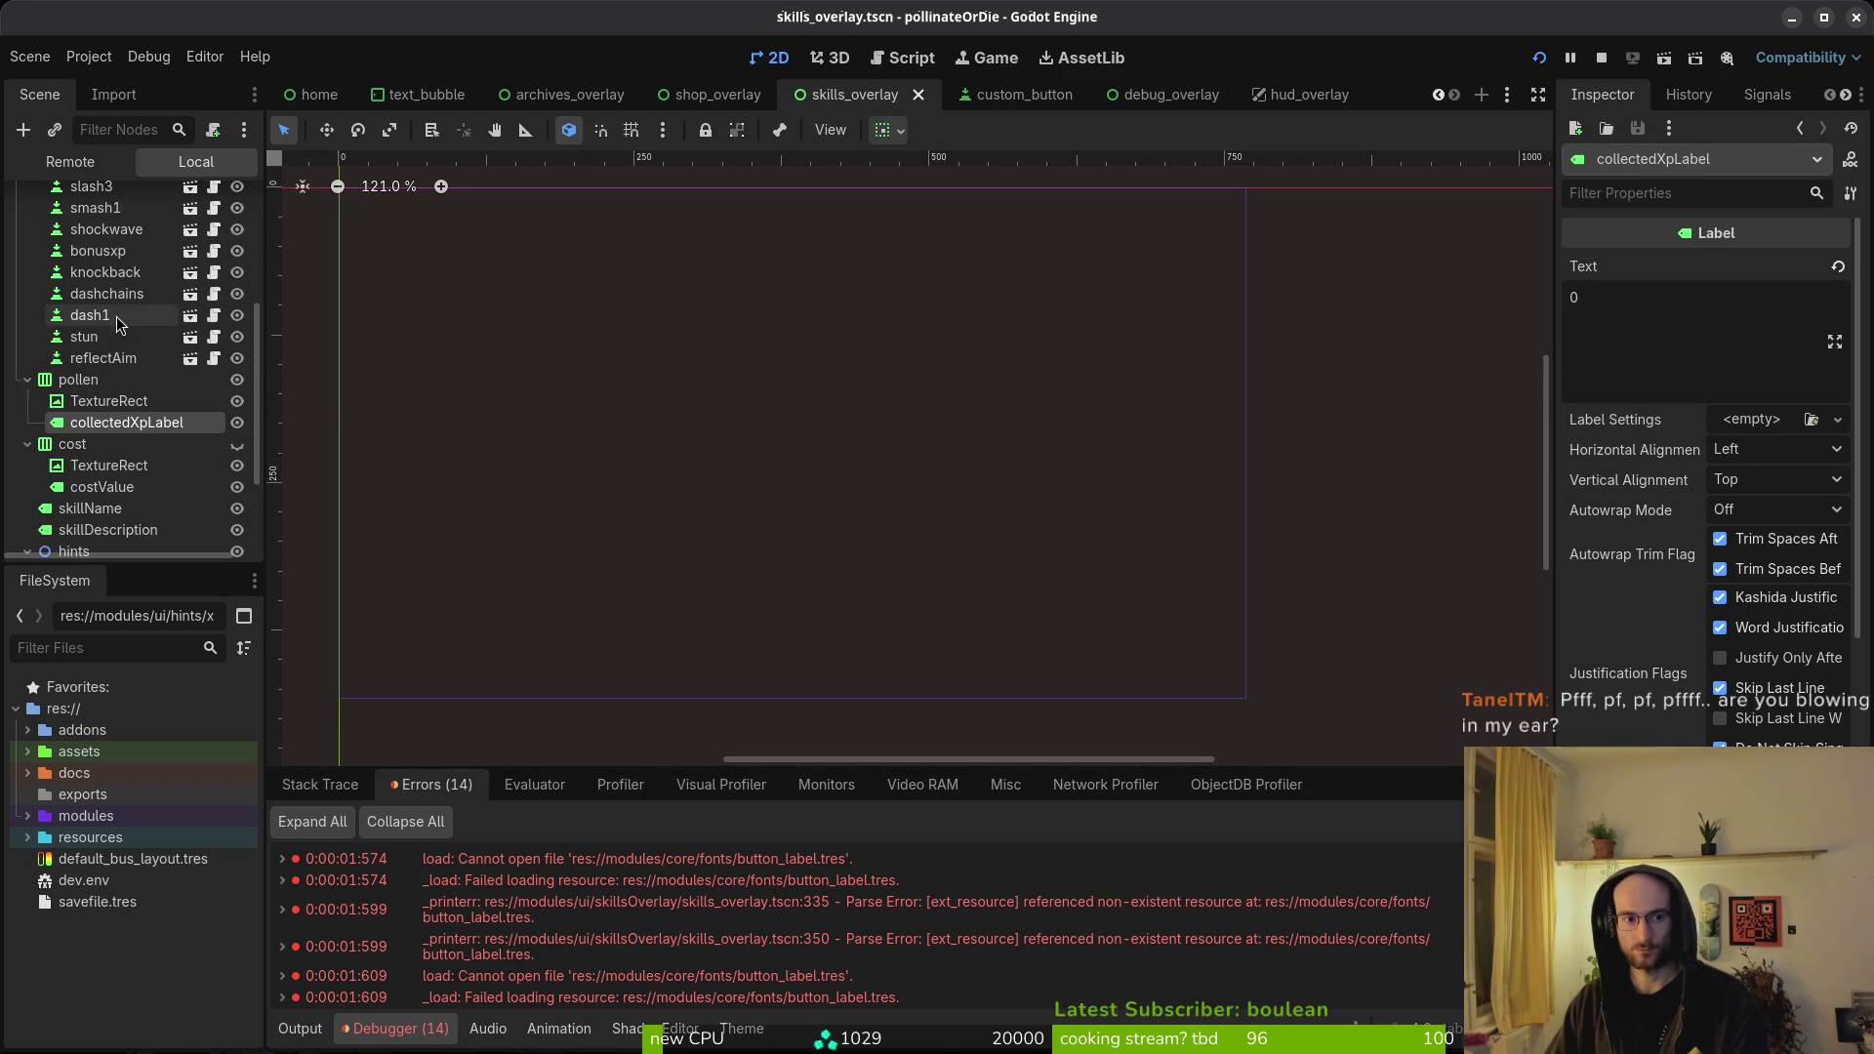
pyautogui.click(91, 359)
pyautogui.click(106, 272)
pyautogui.scroll(-5, 879, 468)
pyautogui.scroll(-5, 1706, 586)
pyautogui.scroll(-8, 1709, 705)
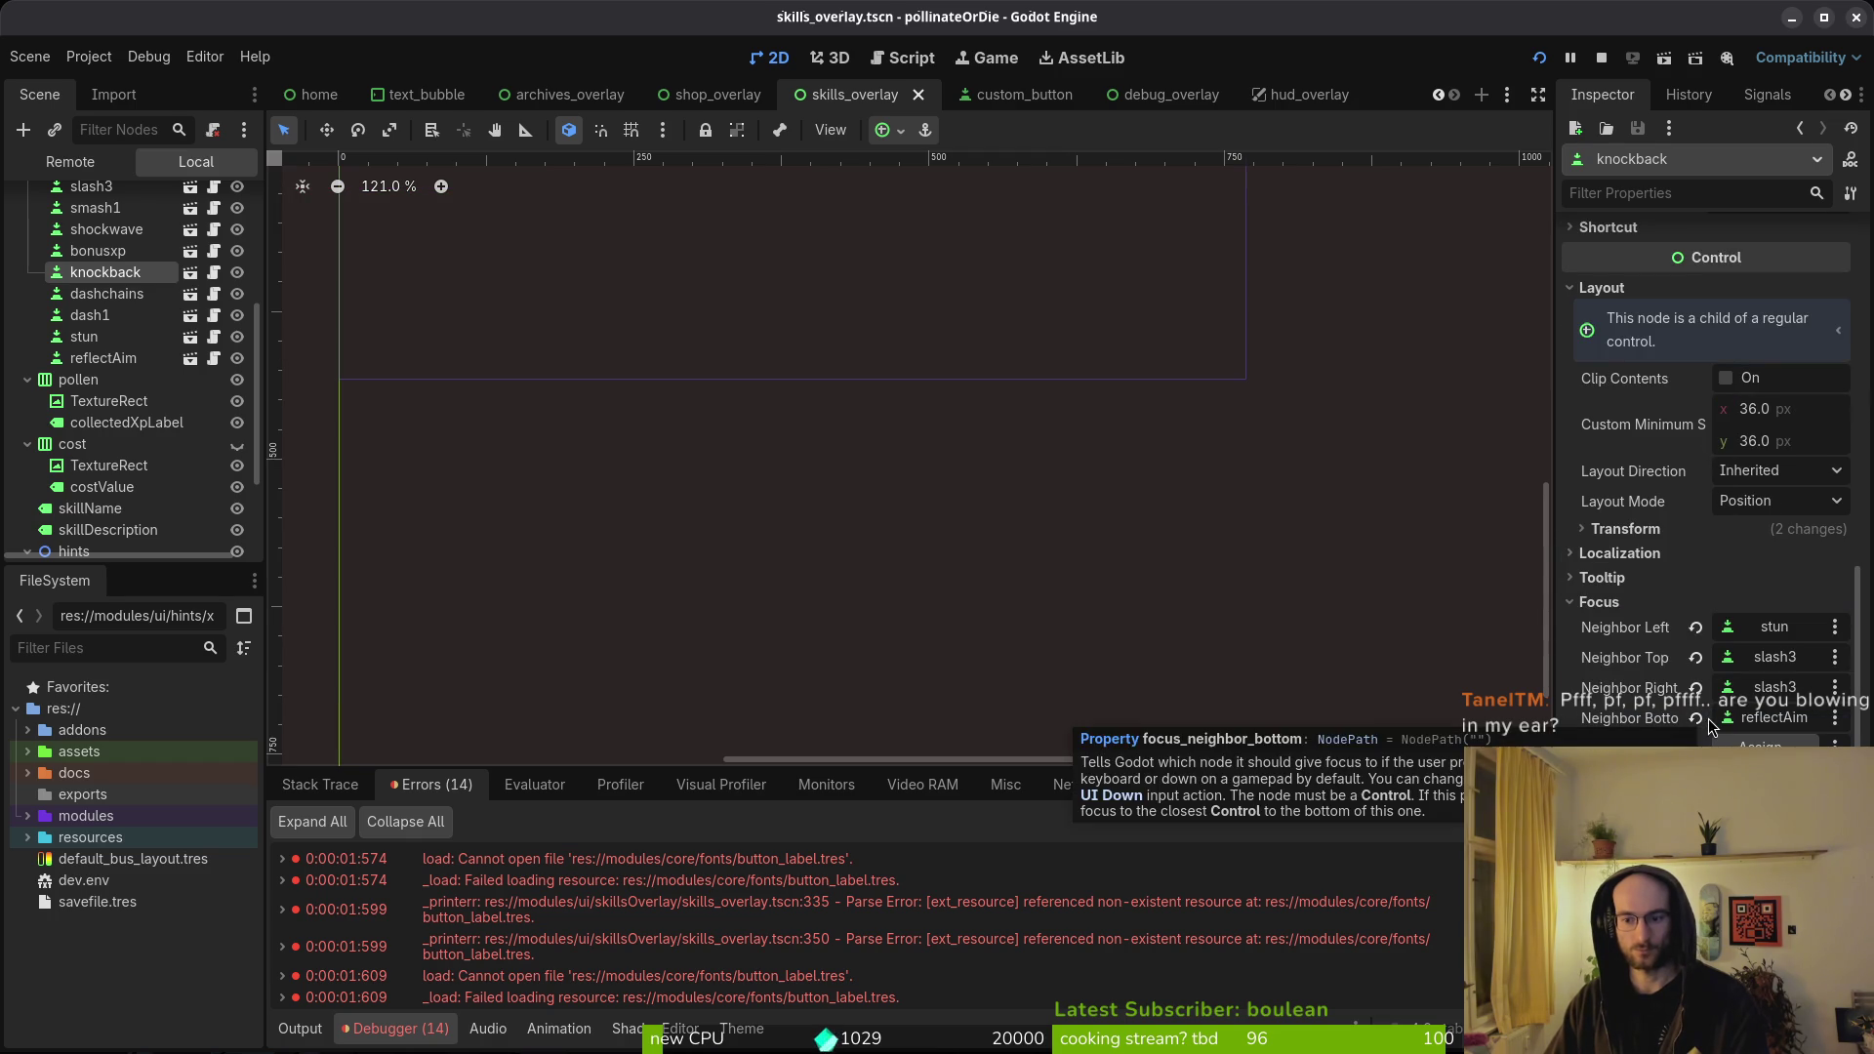
pyautogui.scroll(5, 152, 410)
pyautogui.scroll(2, 152, 410)
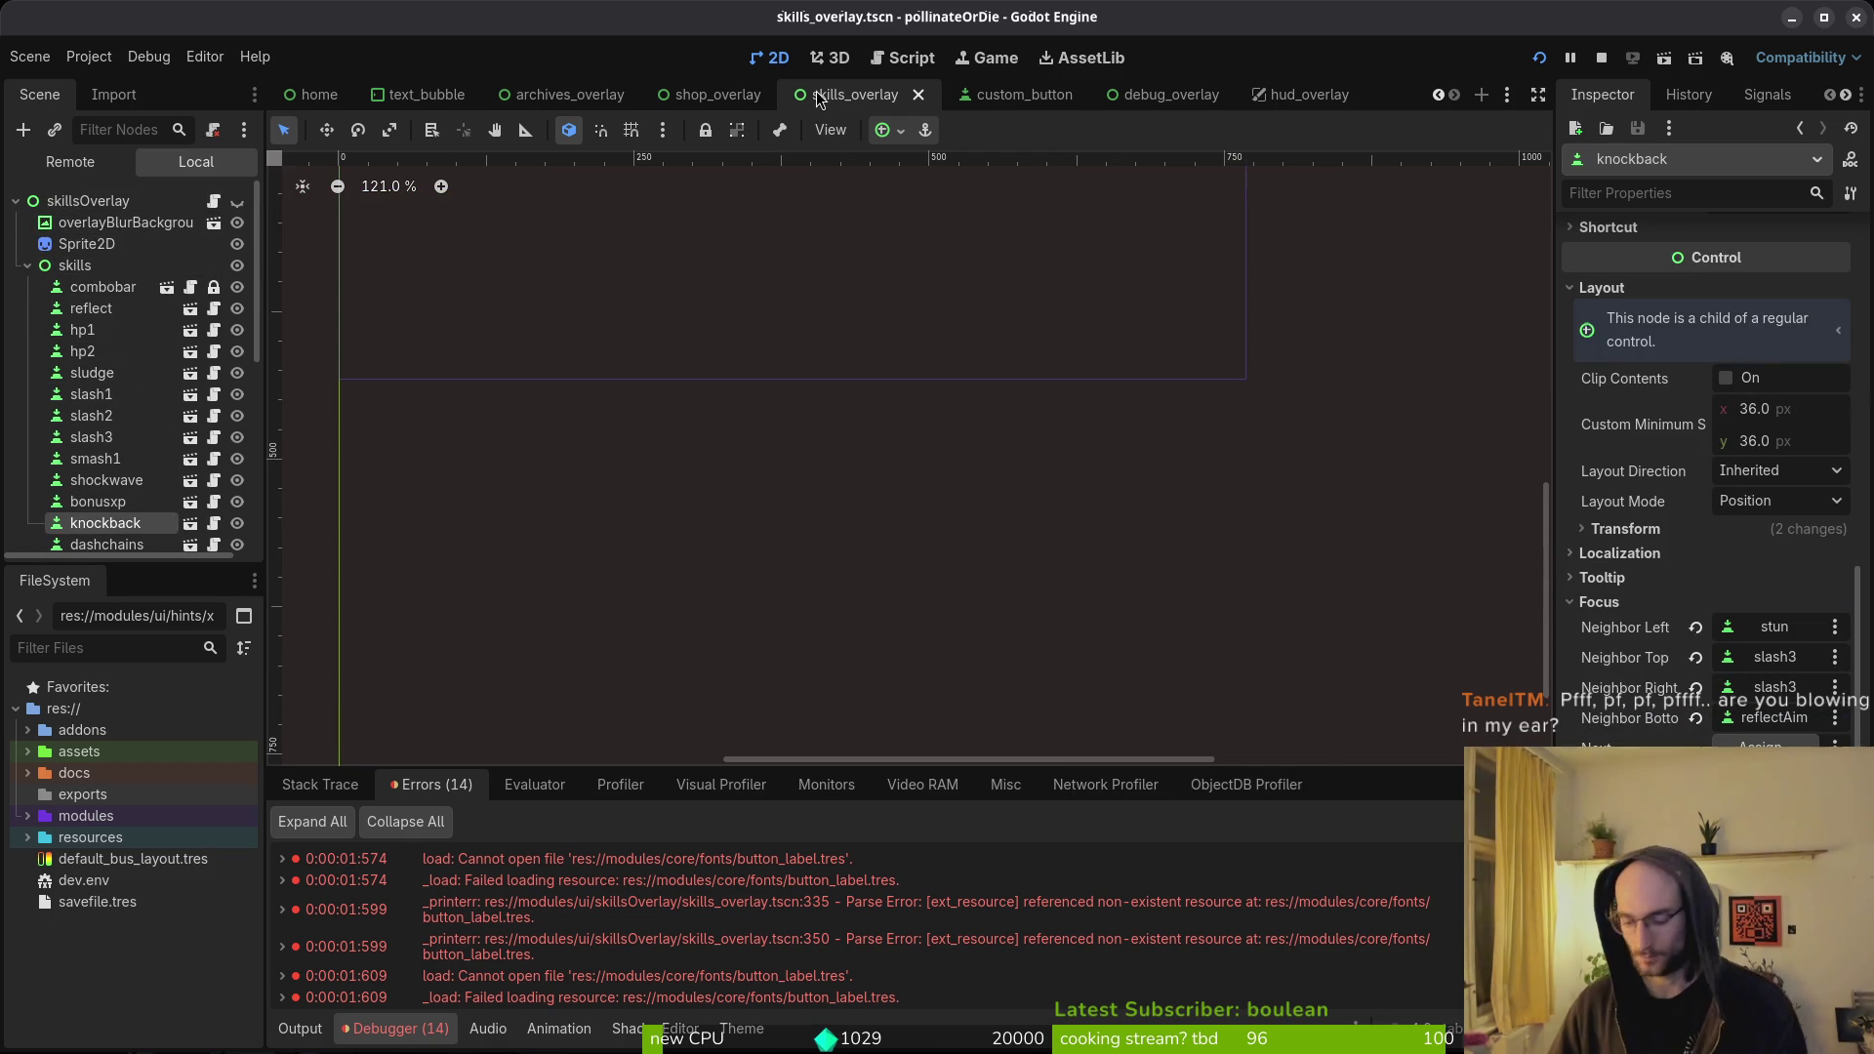
# - Open archives_overlay.tscn and inspect the buffs and enemies entries, including Fruitfly
pyautogui.hotkey('ctrl', 'shift', 'o')
pyautogui.write('archives')
pyautogui.press('Return')
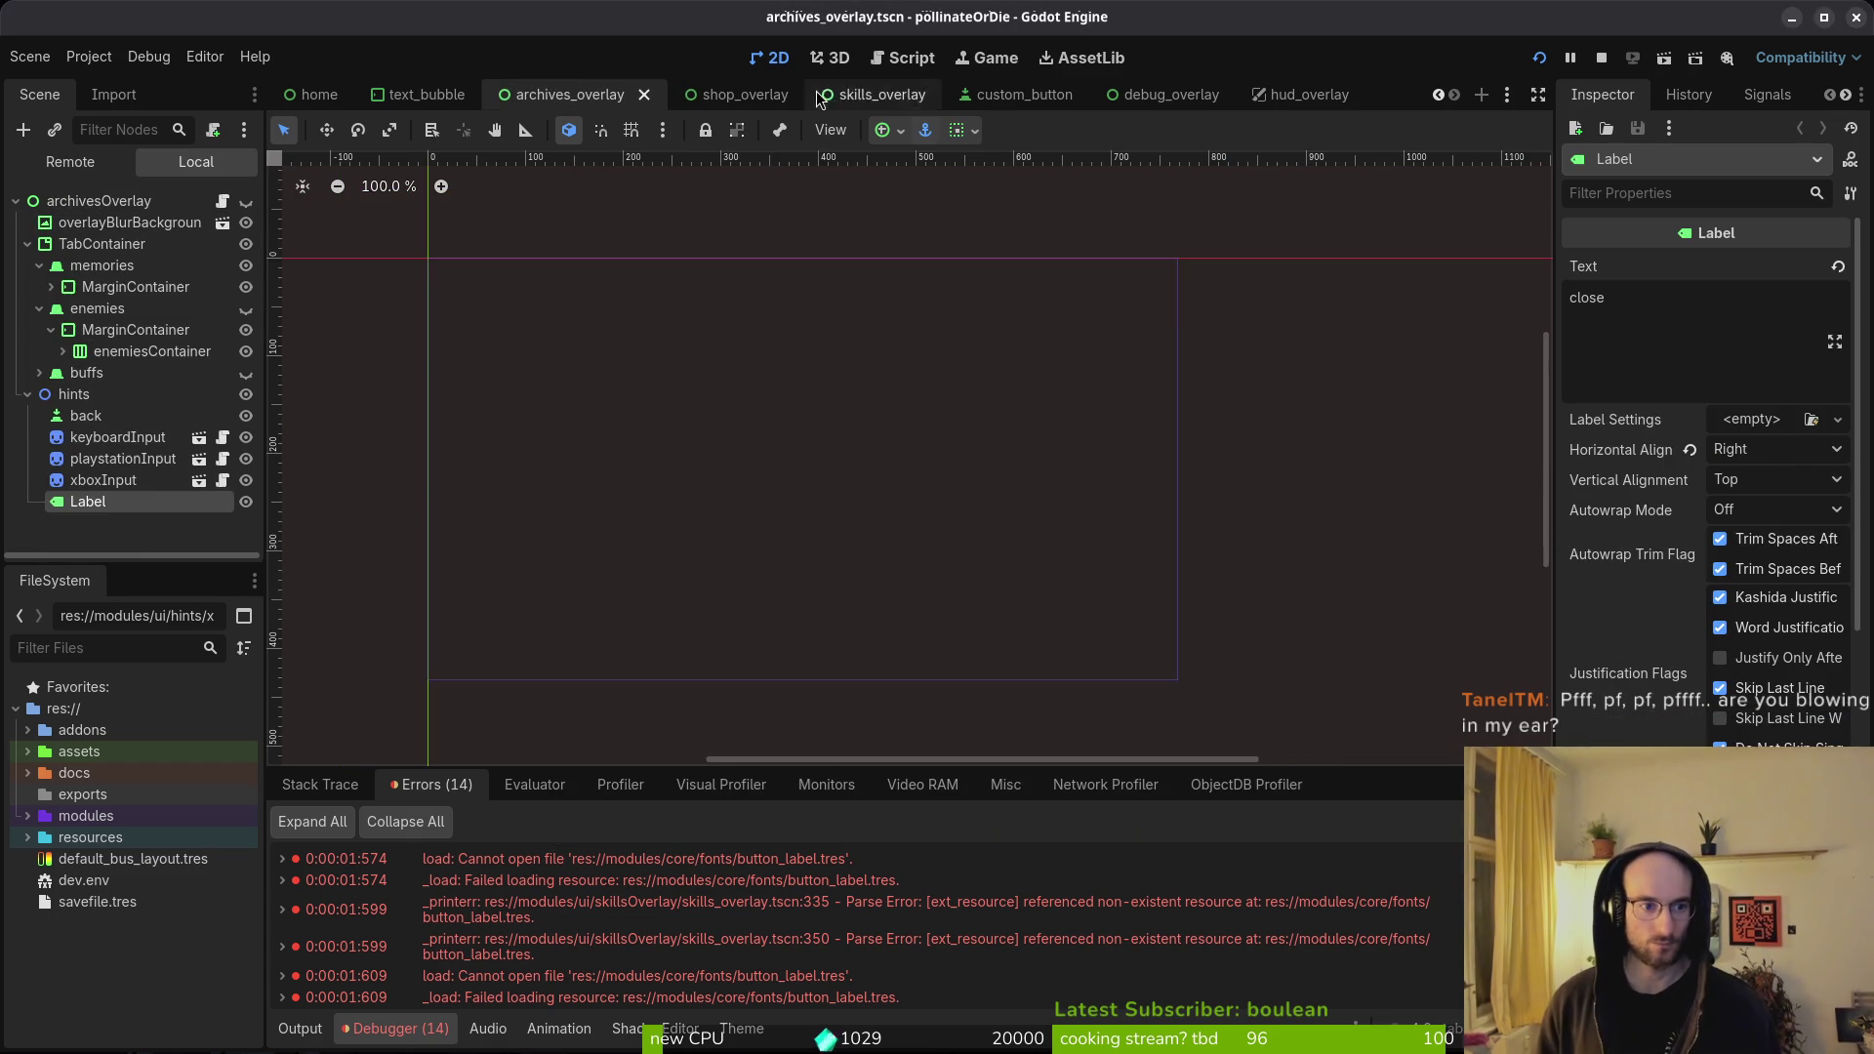
pyautogui.click(39, 373)
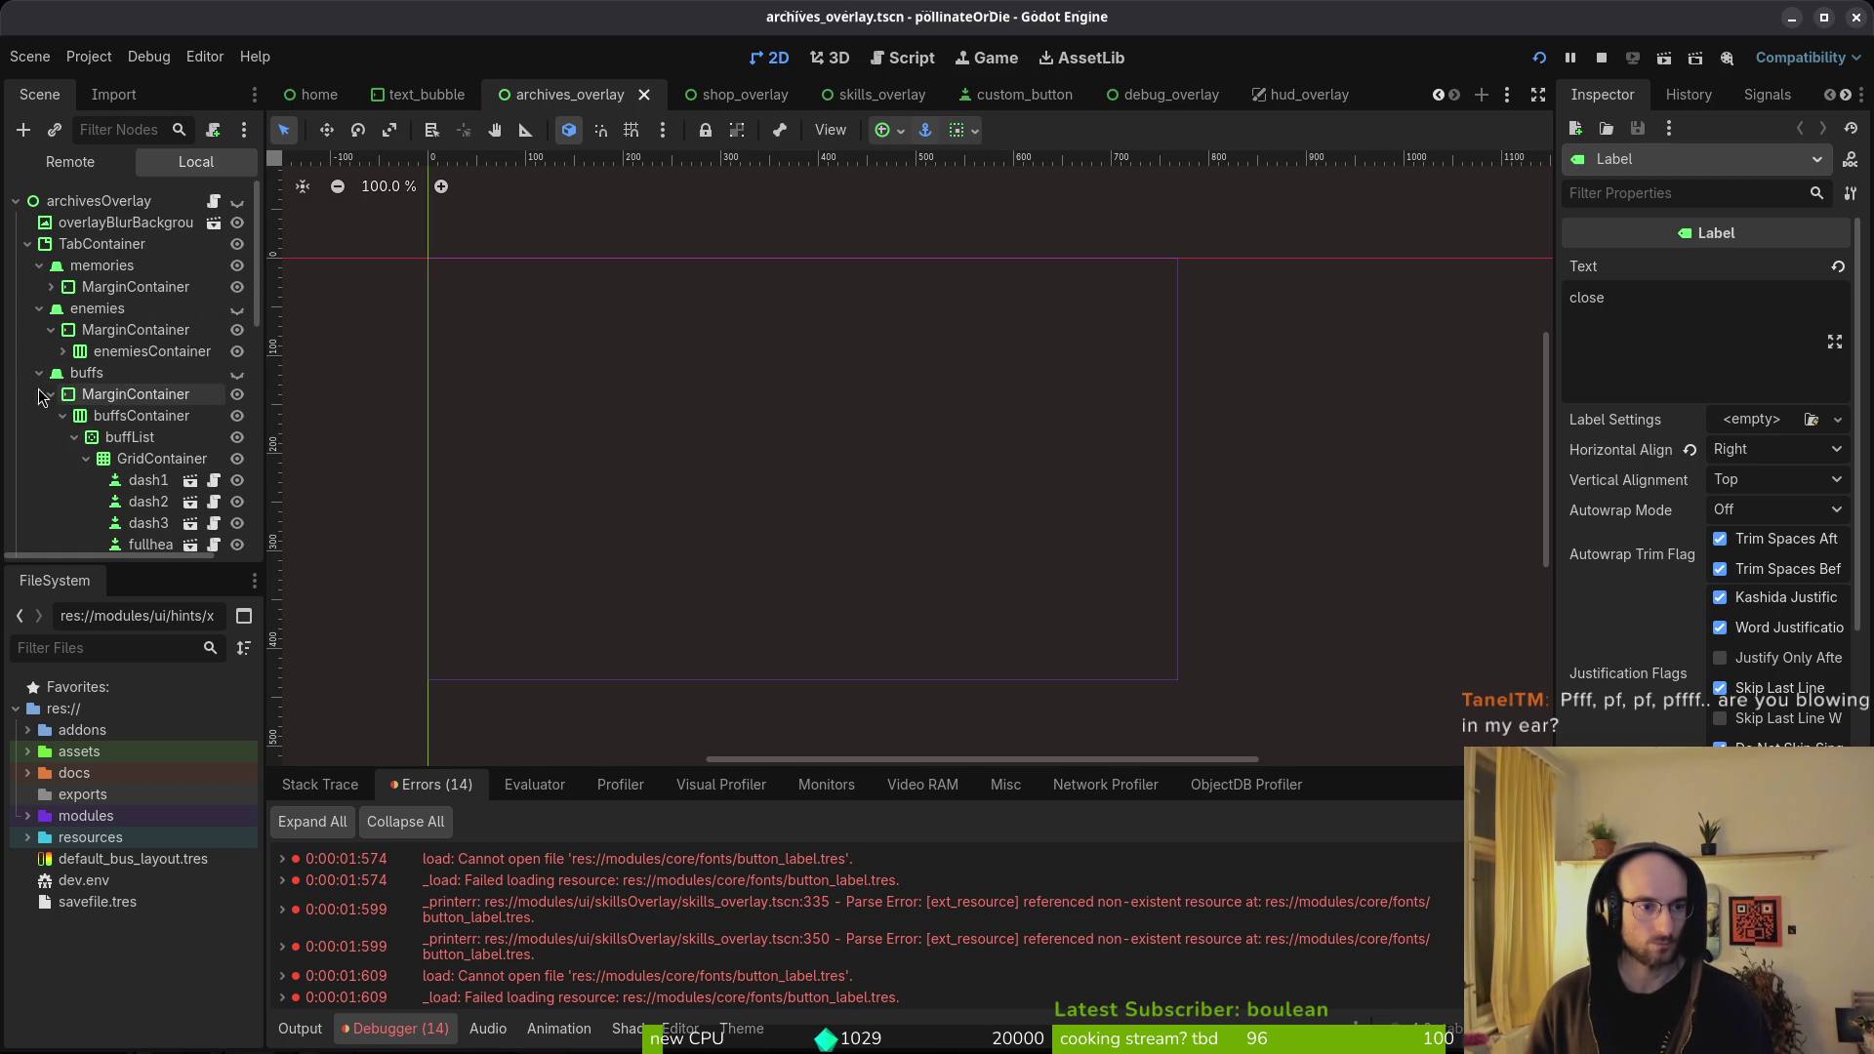
pyautogui.click(148, 523)
pyautogui.scroll(-10, 1660, 478)
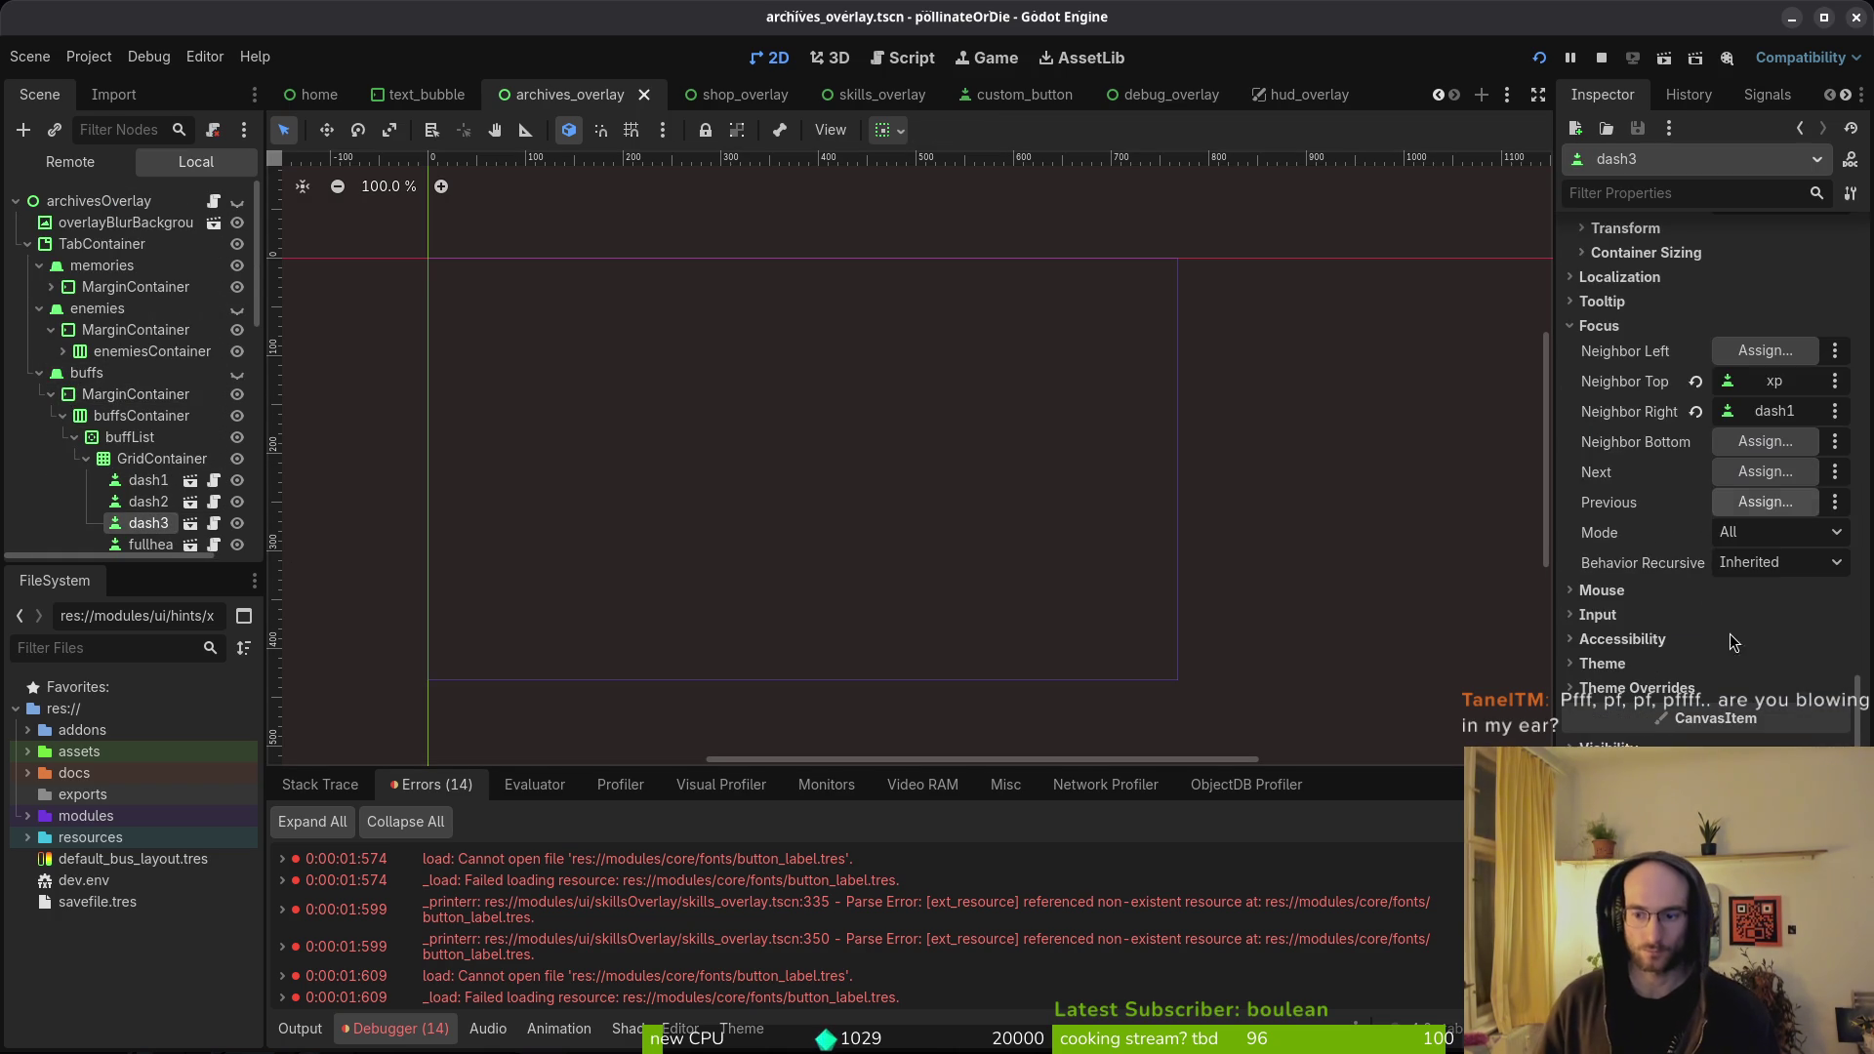
pyautogui.click(64, 351)
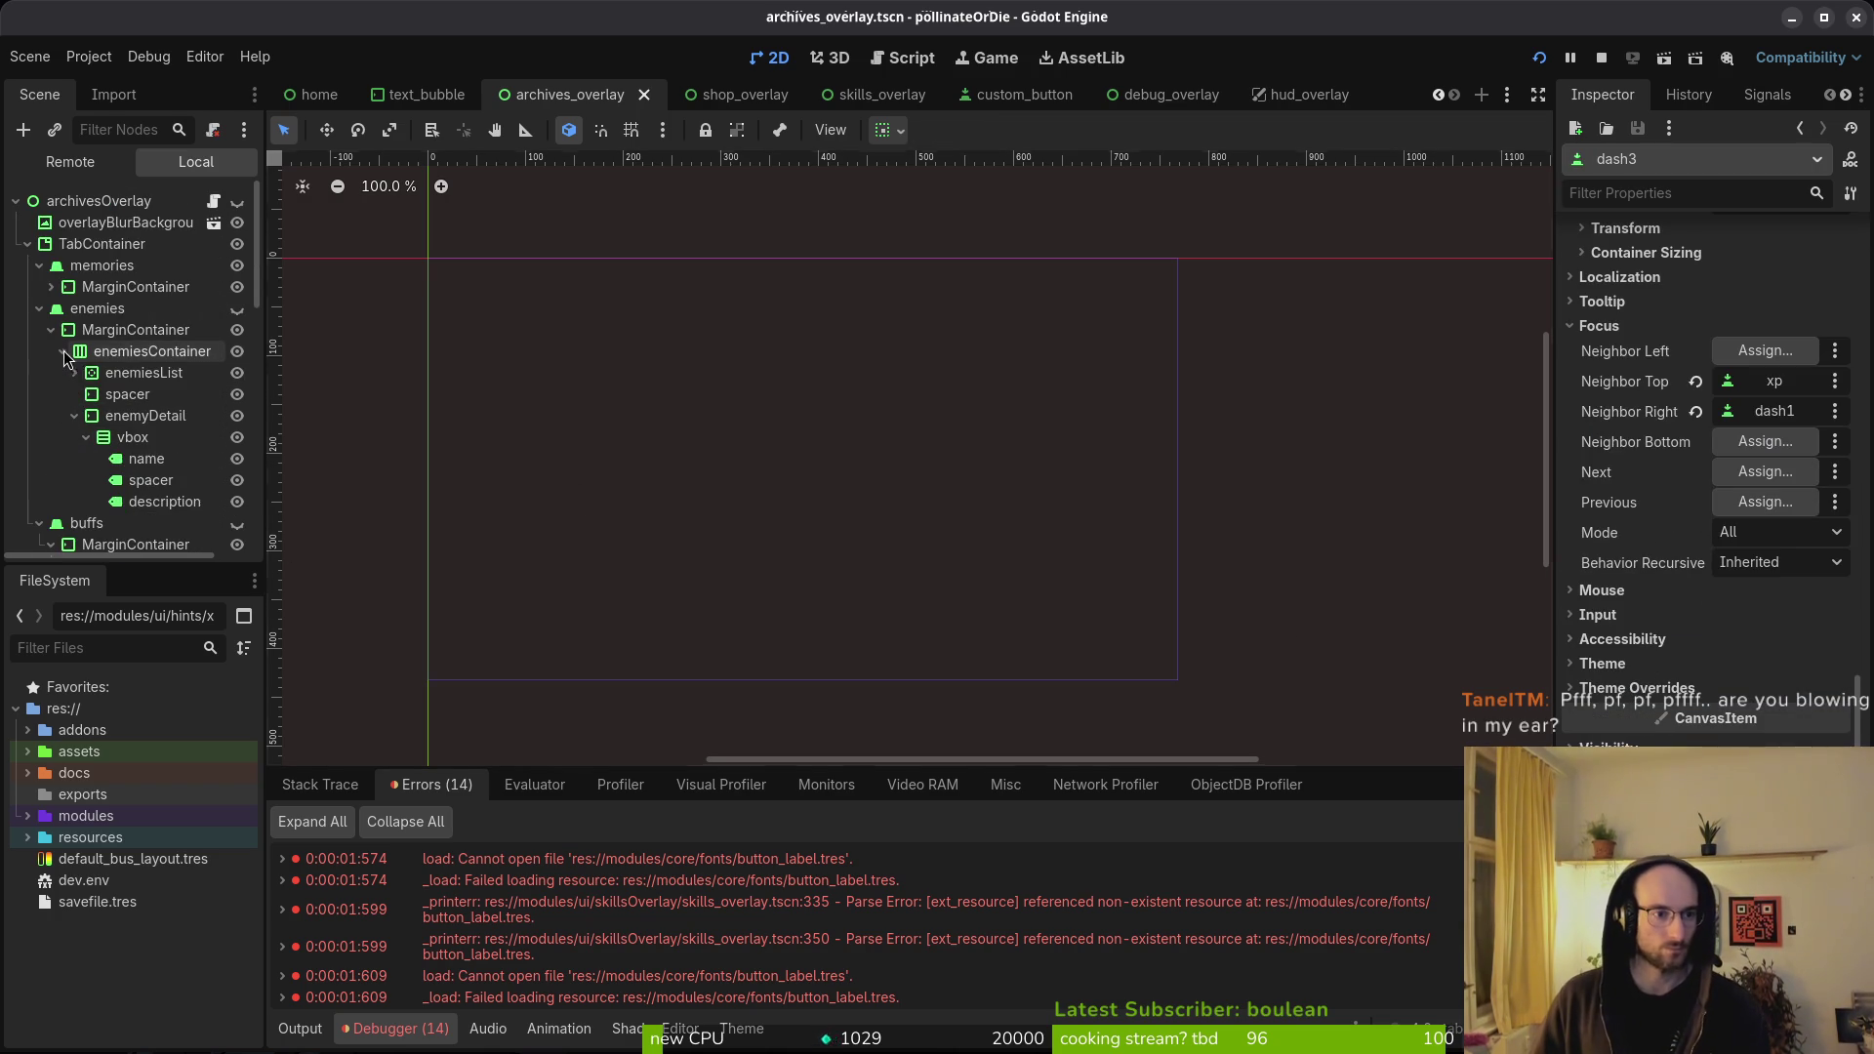
pyautogui.click(153, 498)
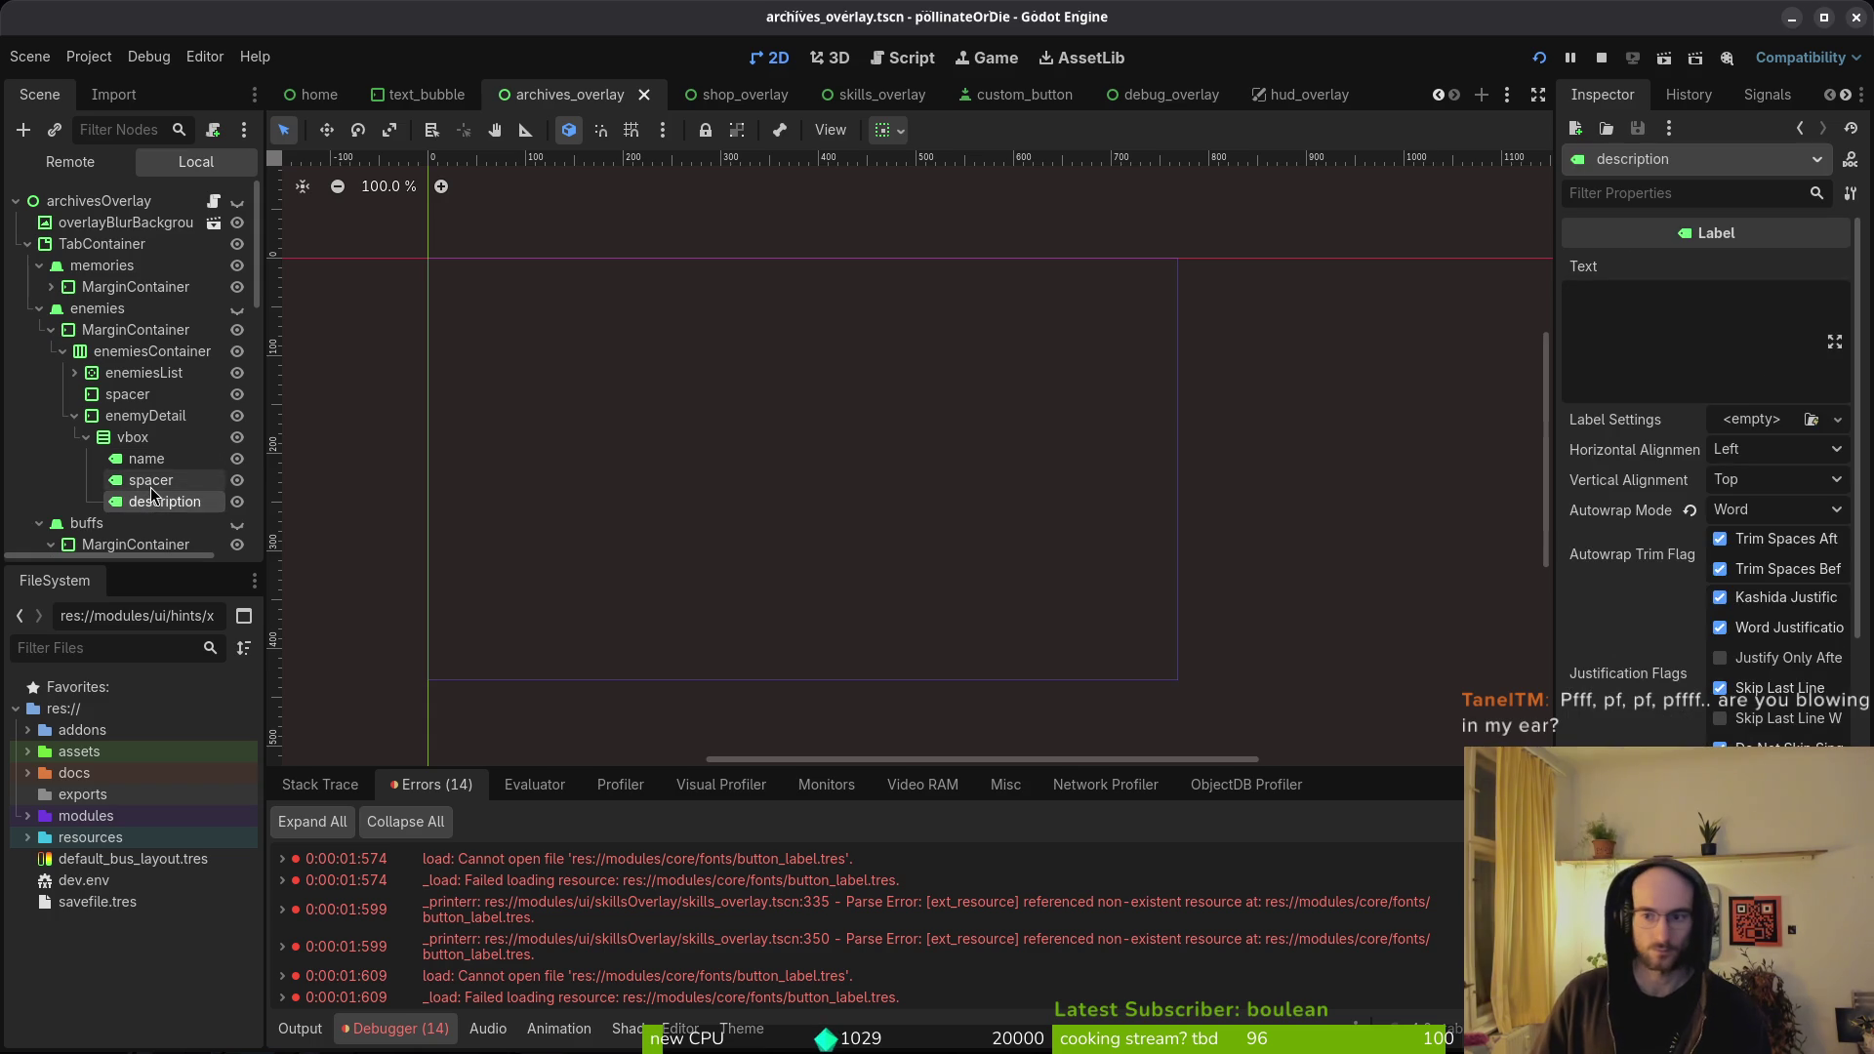
pyautogui.press('Up')
pyautogui.press('Up')
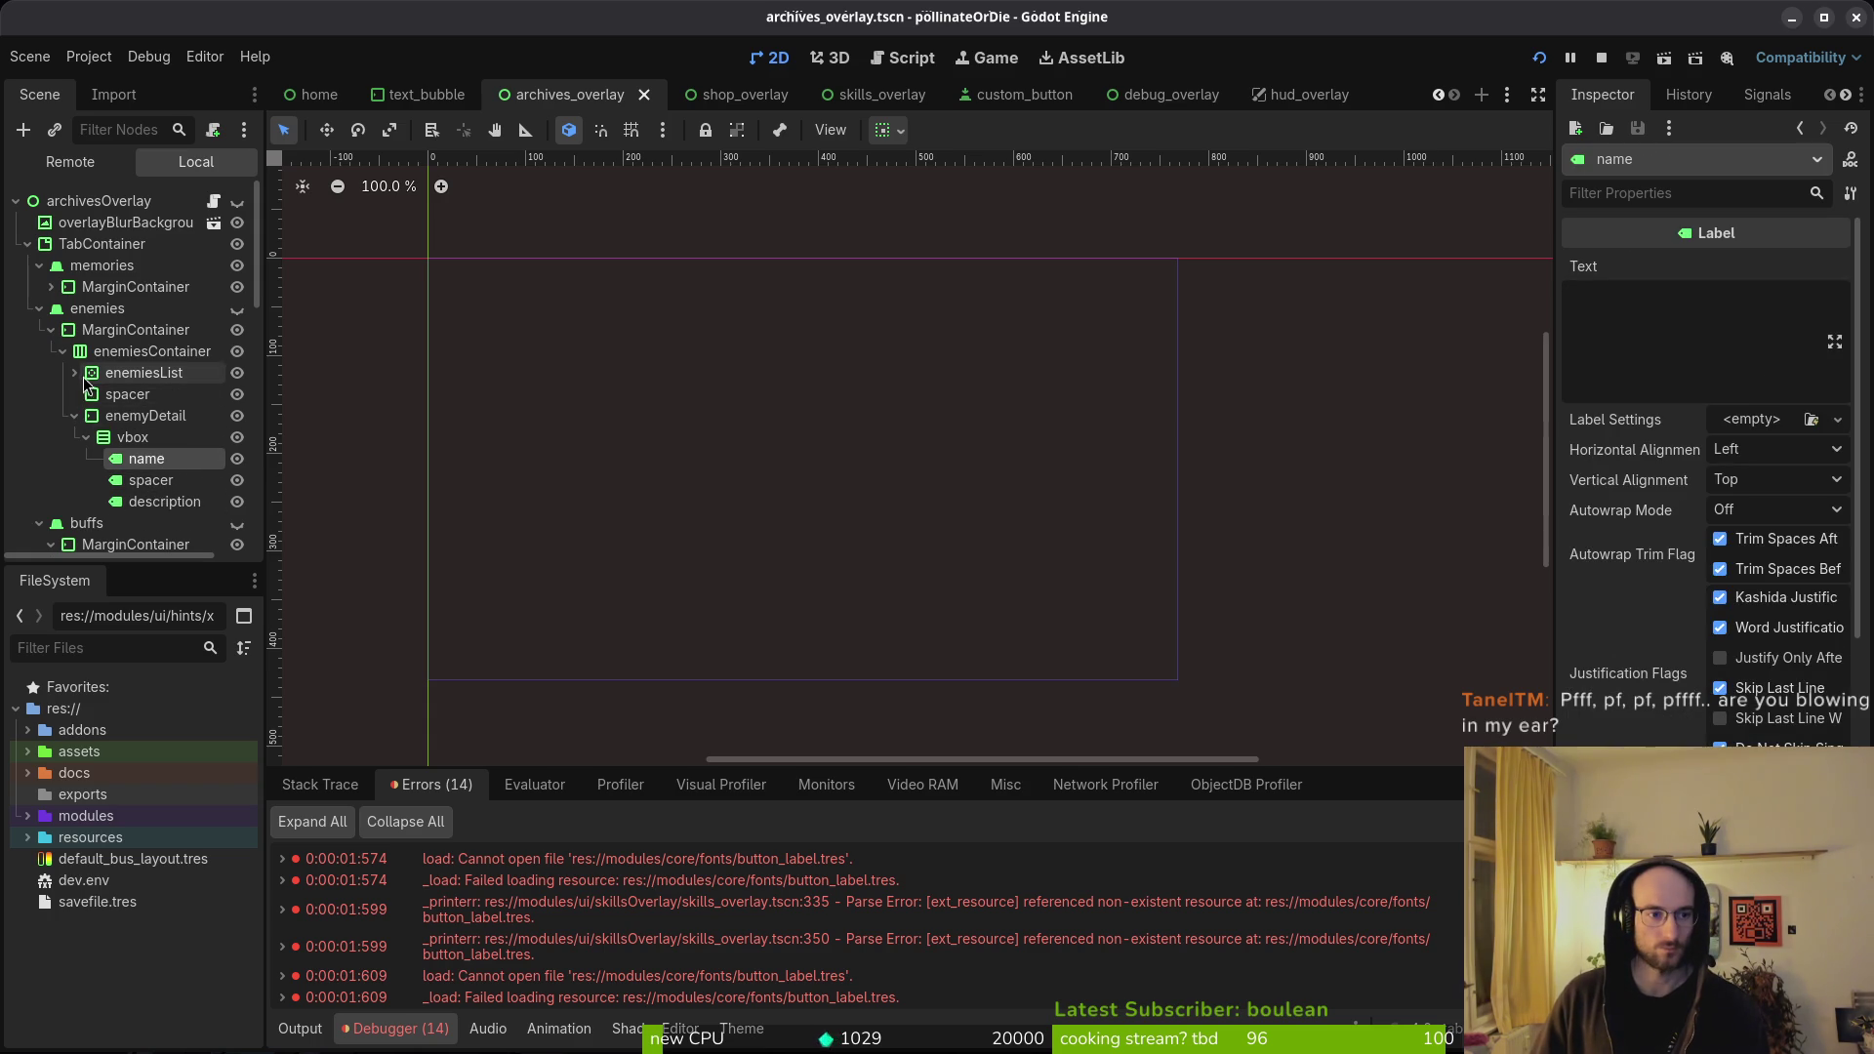
pyautogui.click(74, 373)
pyautogui.click(146, 395)
pyautogui.click(141, 418)
# - Select the noteDetail content label, save archives_overlay, and relaunch the game
pyautogui.click(74, 373)
pyautogui.click(51, 287)
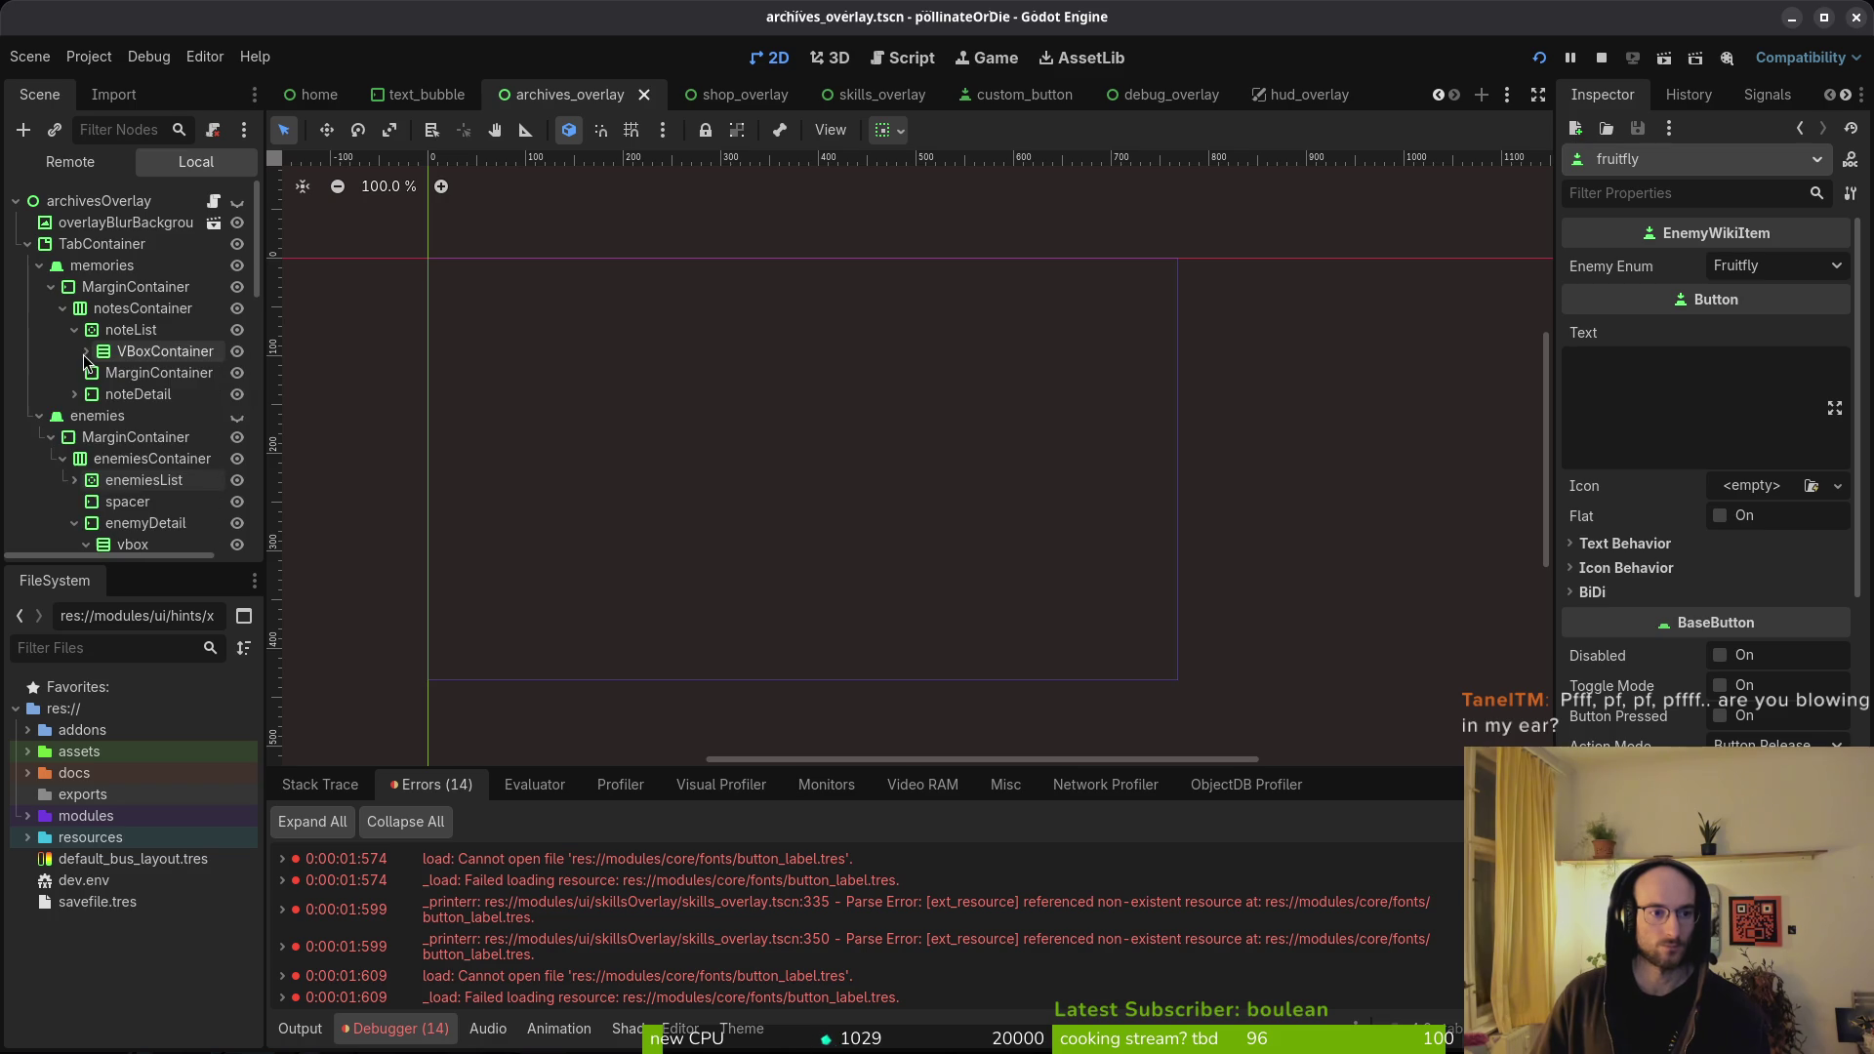
pyautogui.click(74, 394)
pyautogui.click(127, 437)
pyautogui.click(149, 480)
pyautogui.hotkey('ctrl', 's')
pyautogui.click(1601, 57)
pyautogui.click(1540, 57)
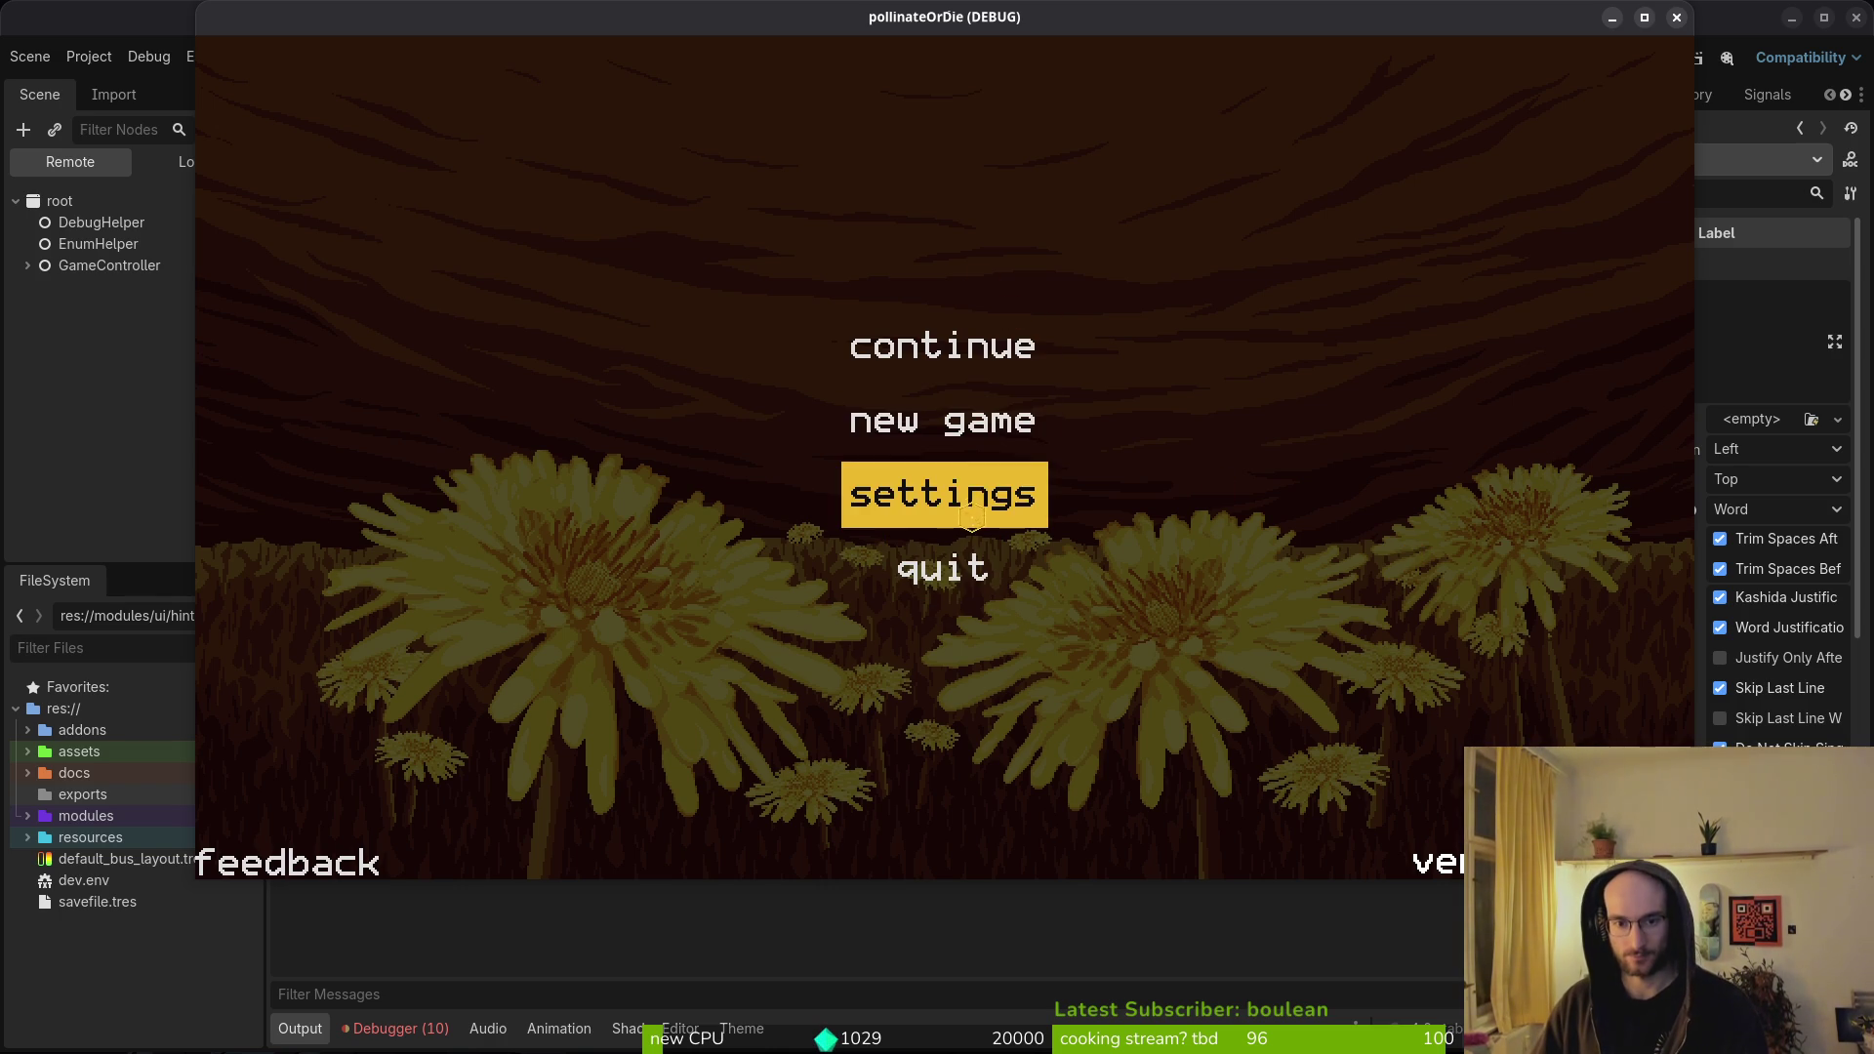
# - Check the remaining font errors in the debugger and open settingsOverlay.tscn
pyautogui.click(419, 1033)
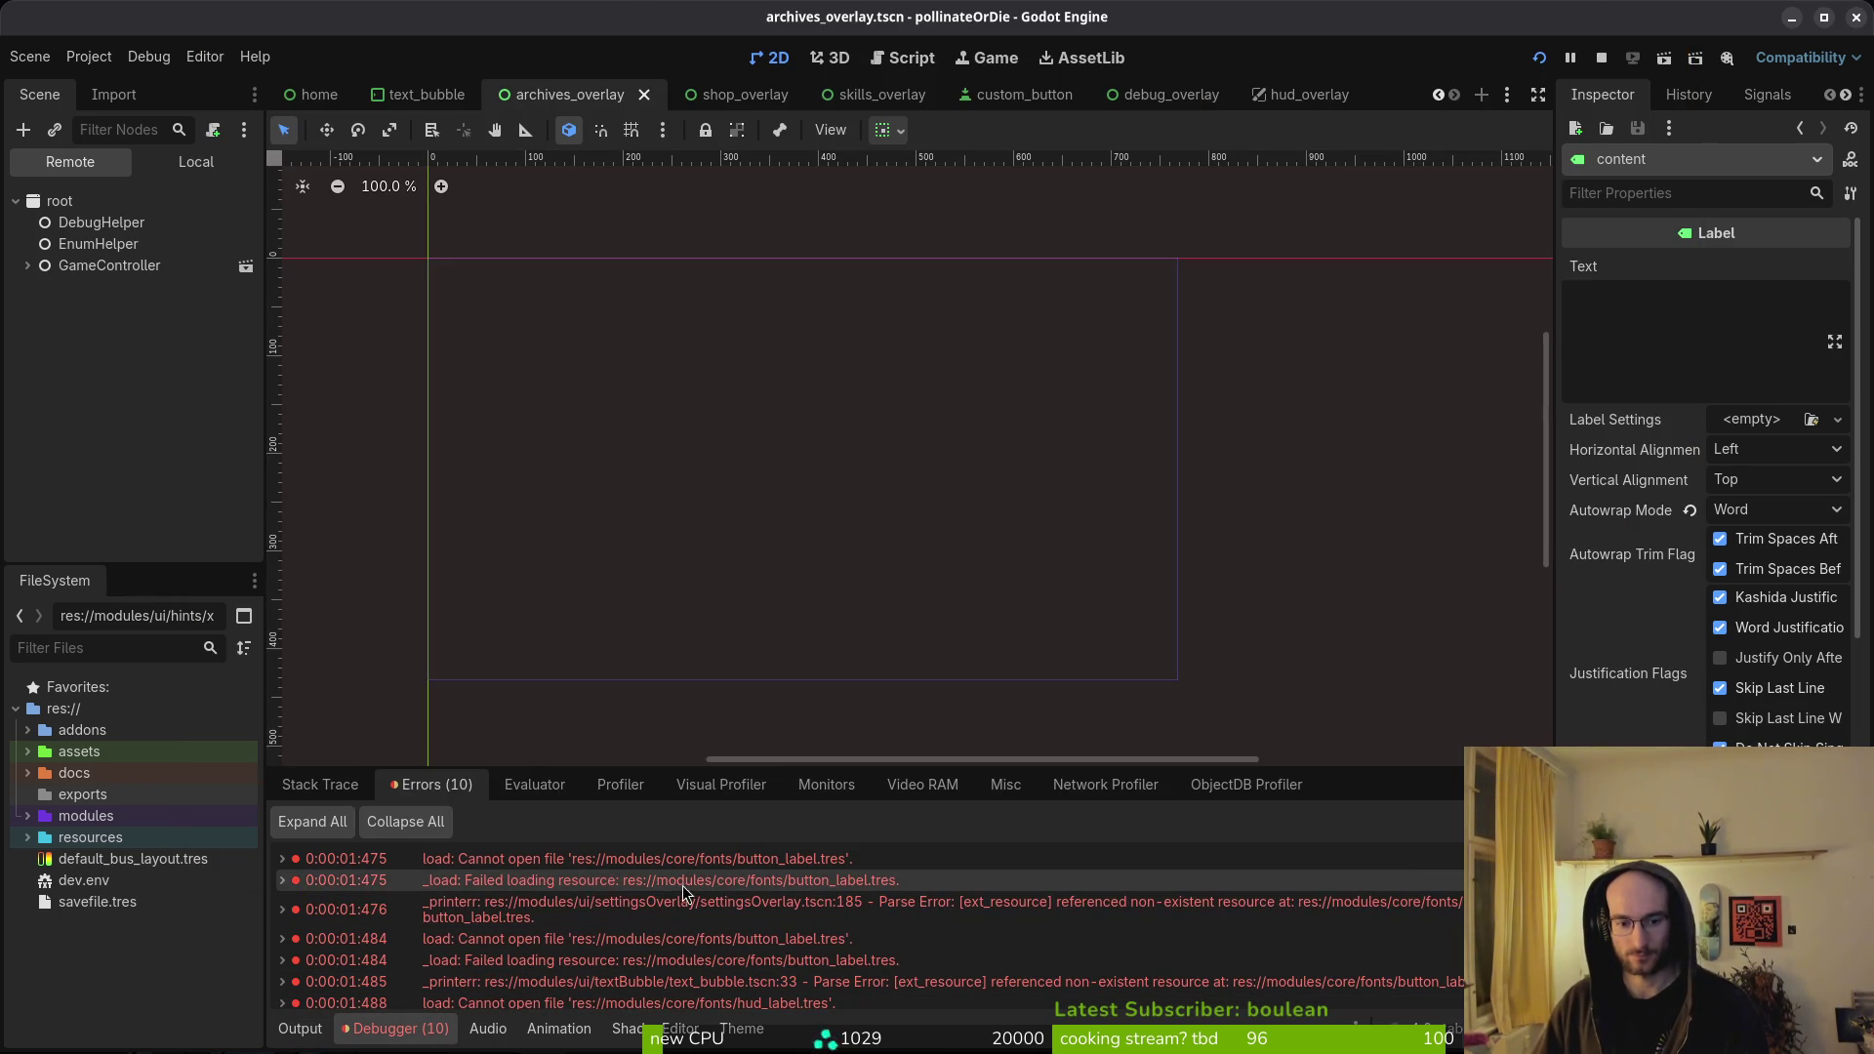
pyautogui.hotkey('shift', 'alt', 'o')
pyautogui.write('sett')
pyautogui.press('Return')
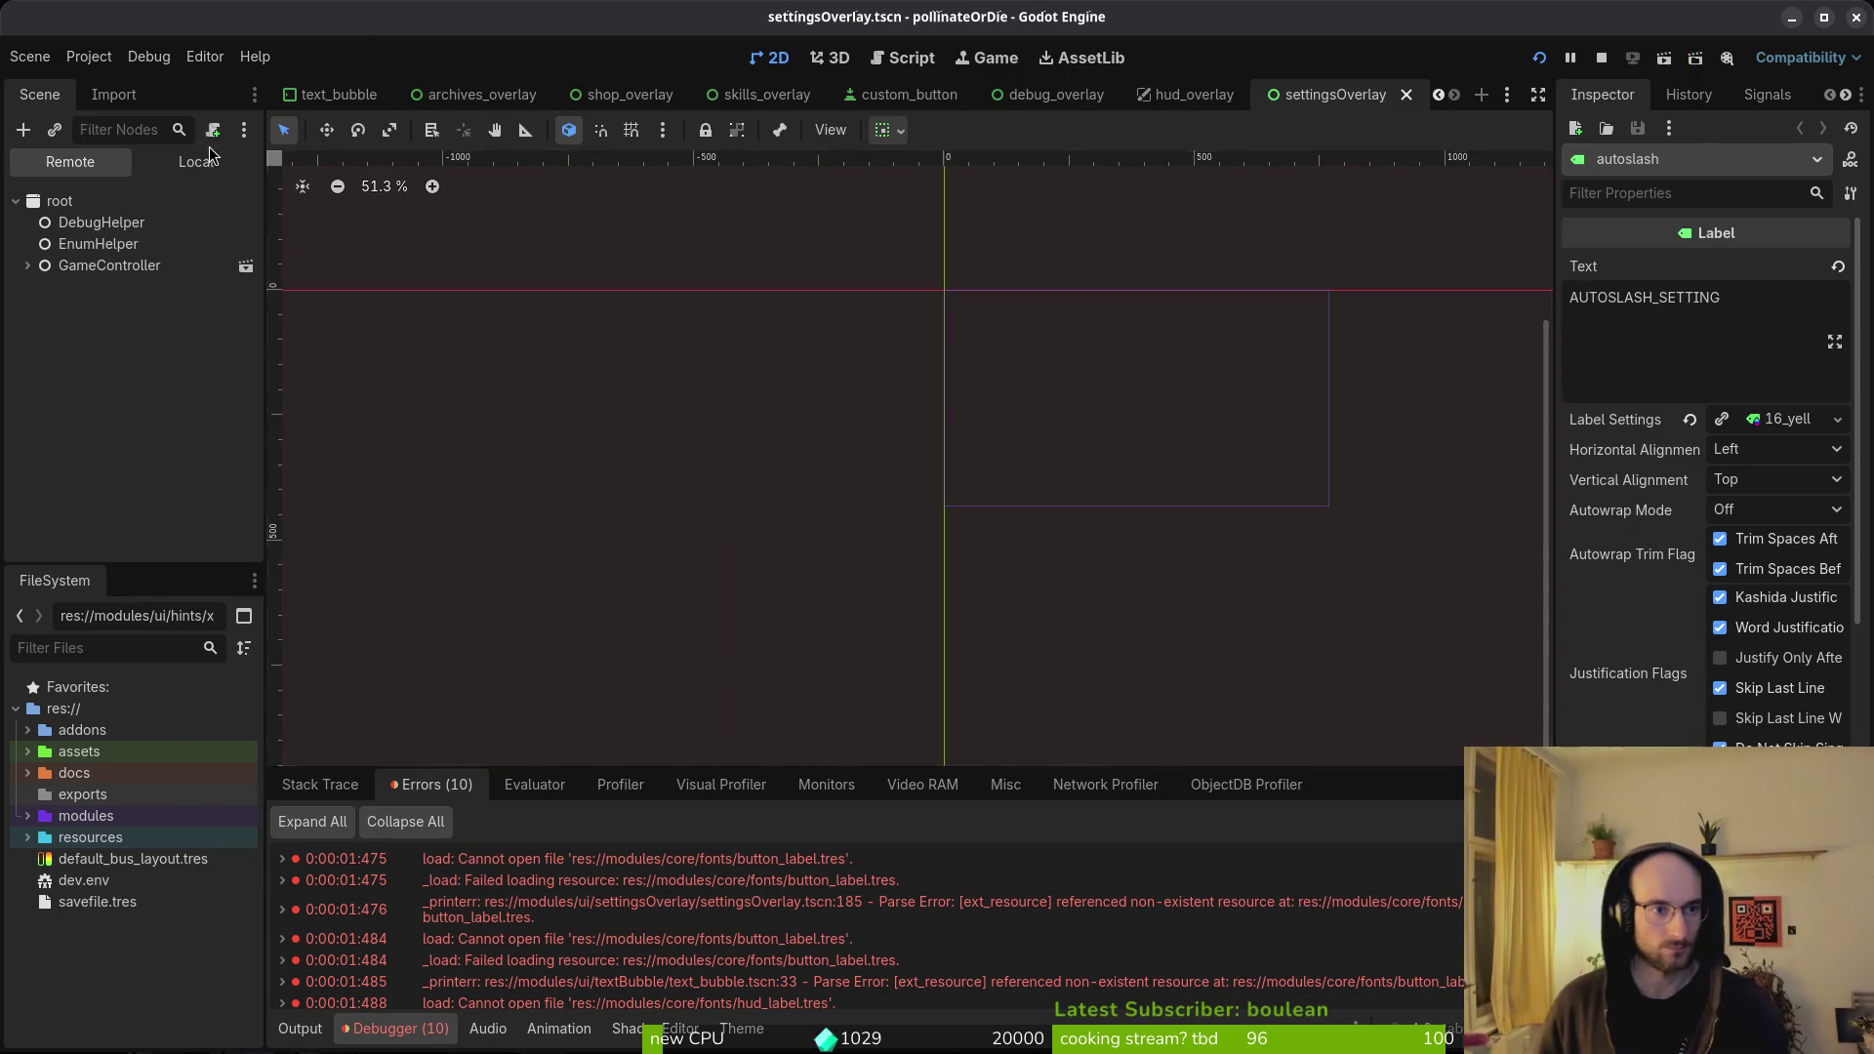
# - In the Local tree, revert the hints UI_CLOSE Label's Label Settings to empty
pyautogui.click(196, 161)
pyautogui.click(144, 398)
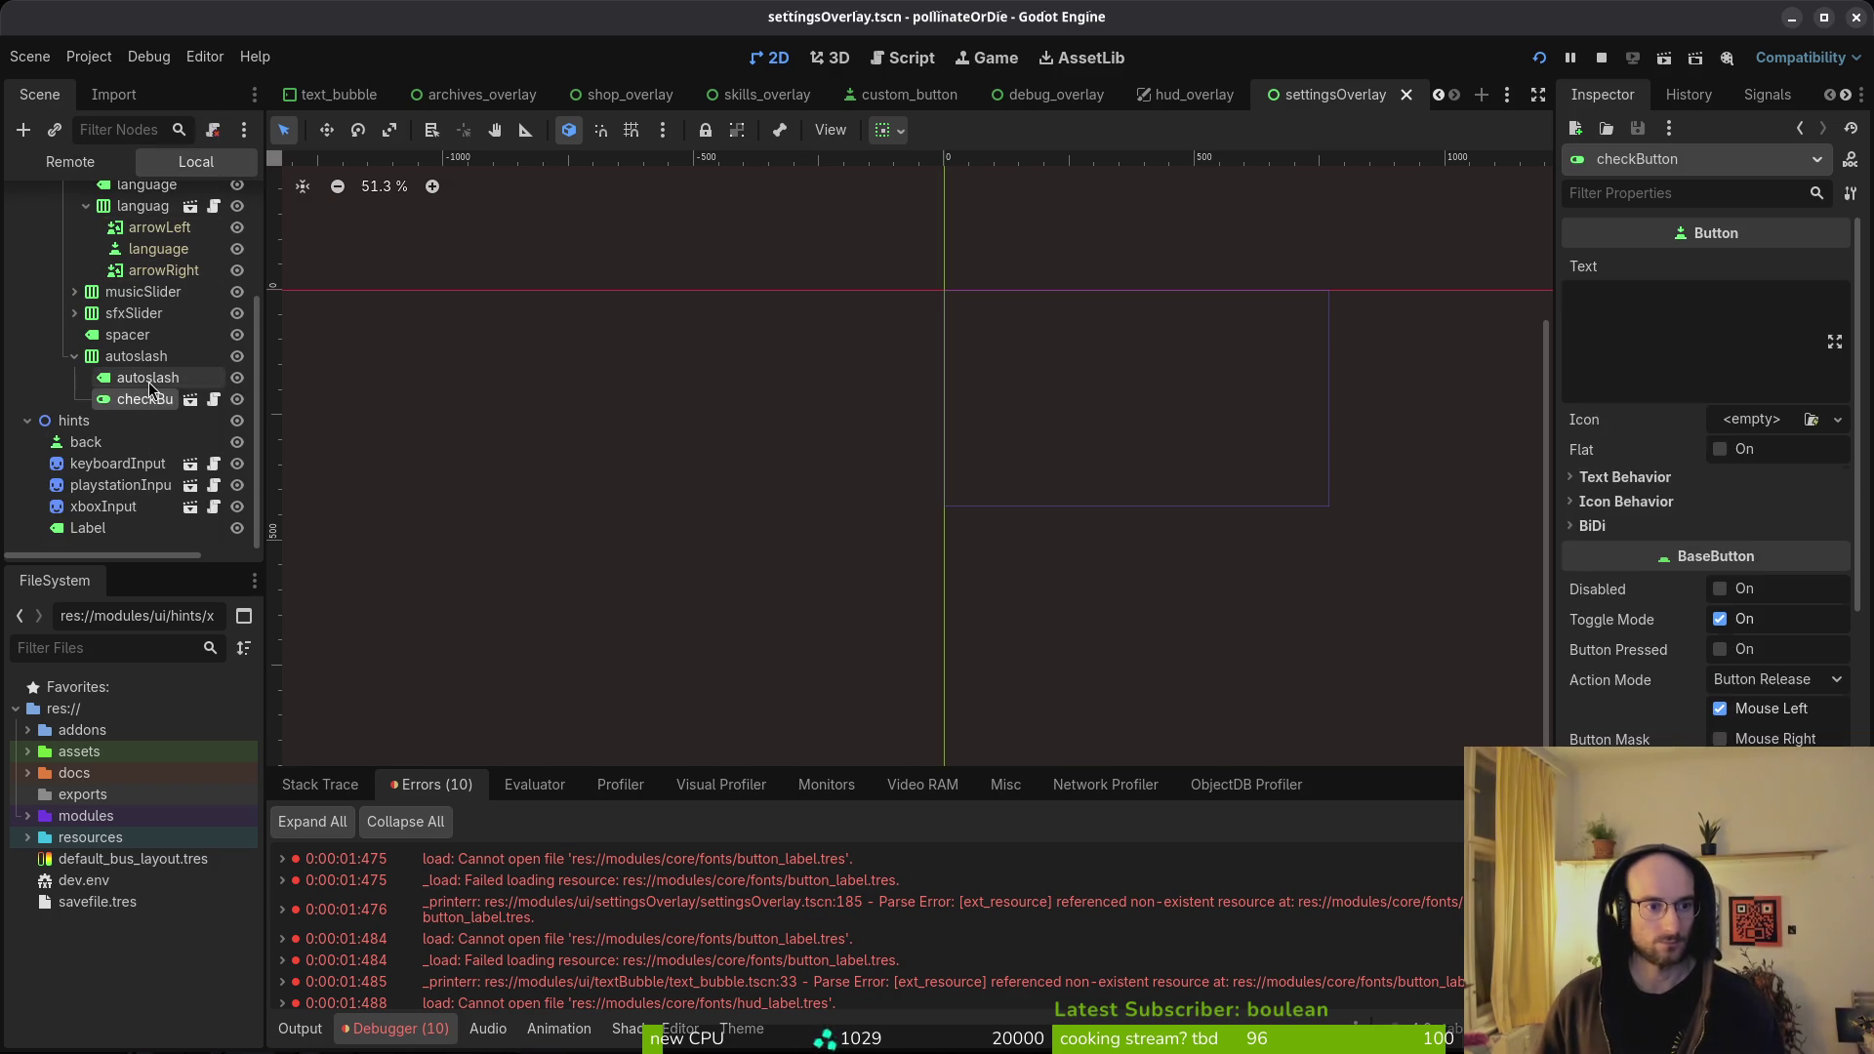
pyautogui.click(147, 377)
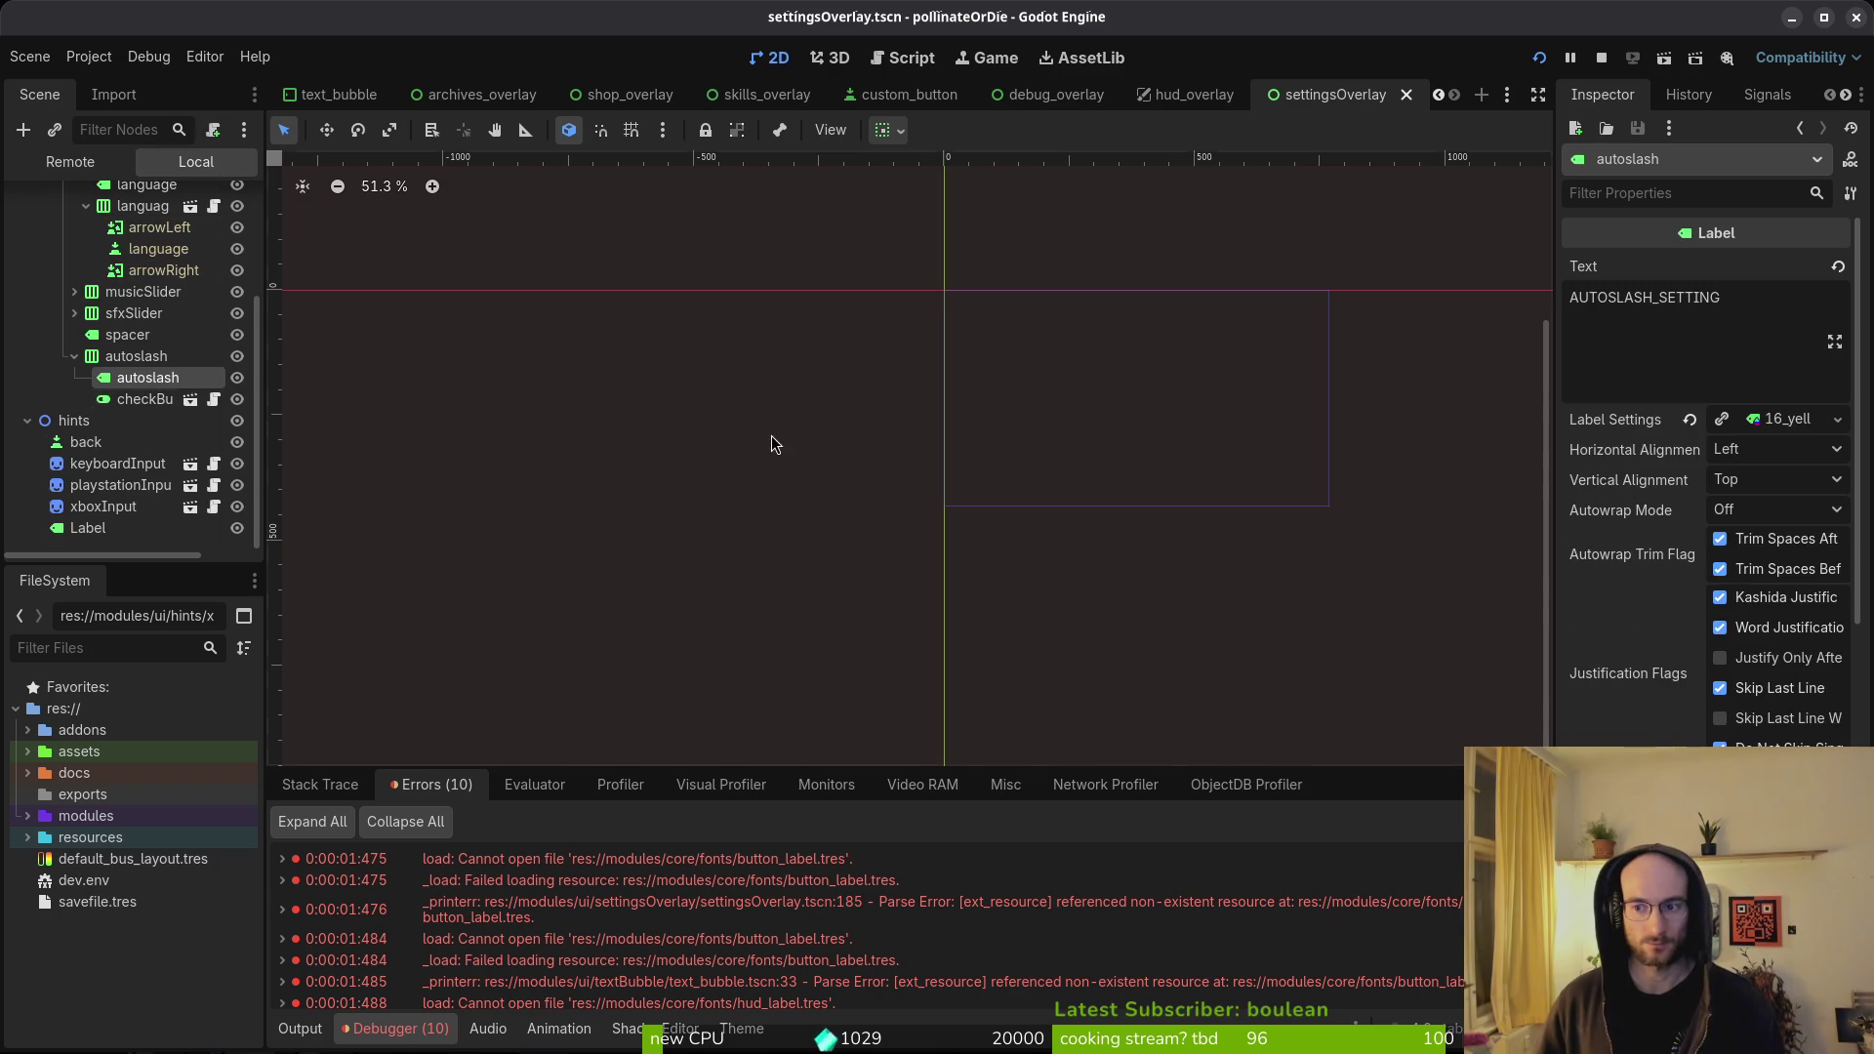
pyautogui.click(135, 528)
pyautogui.click(108, 544)
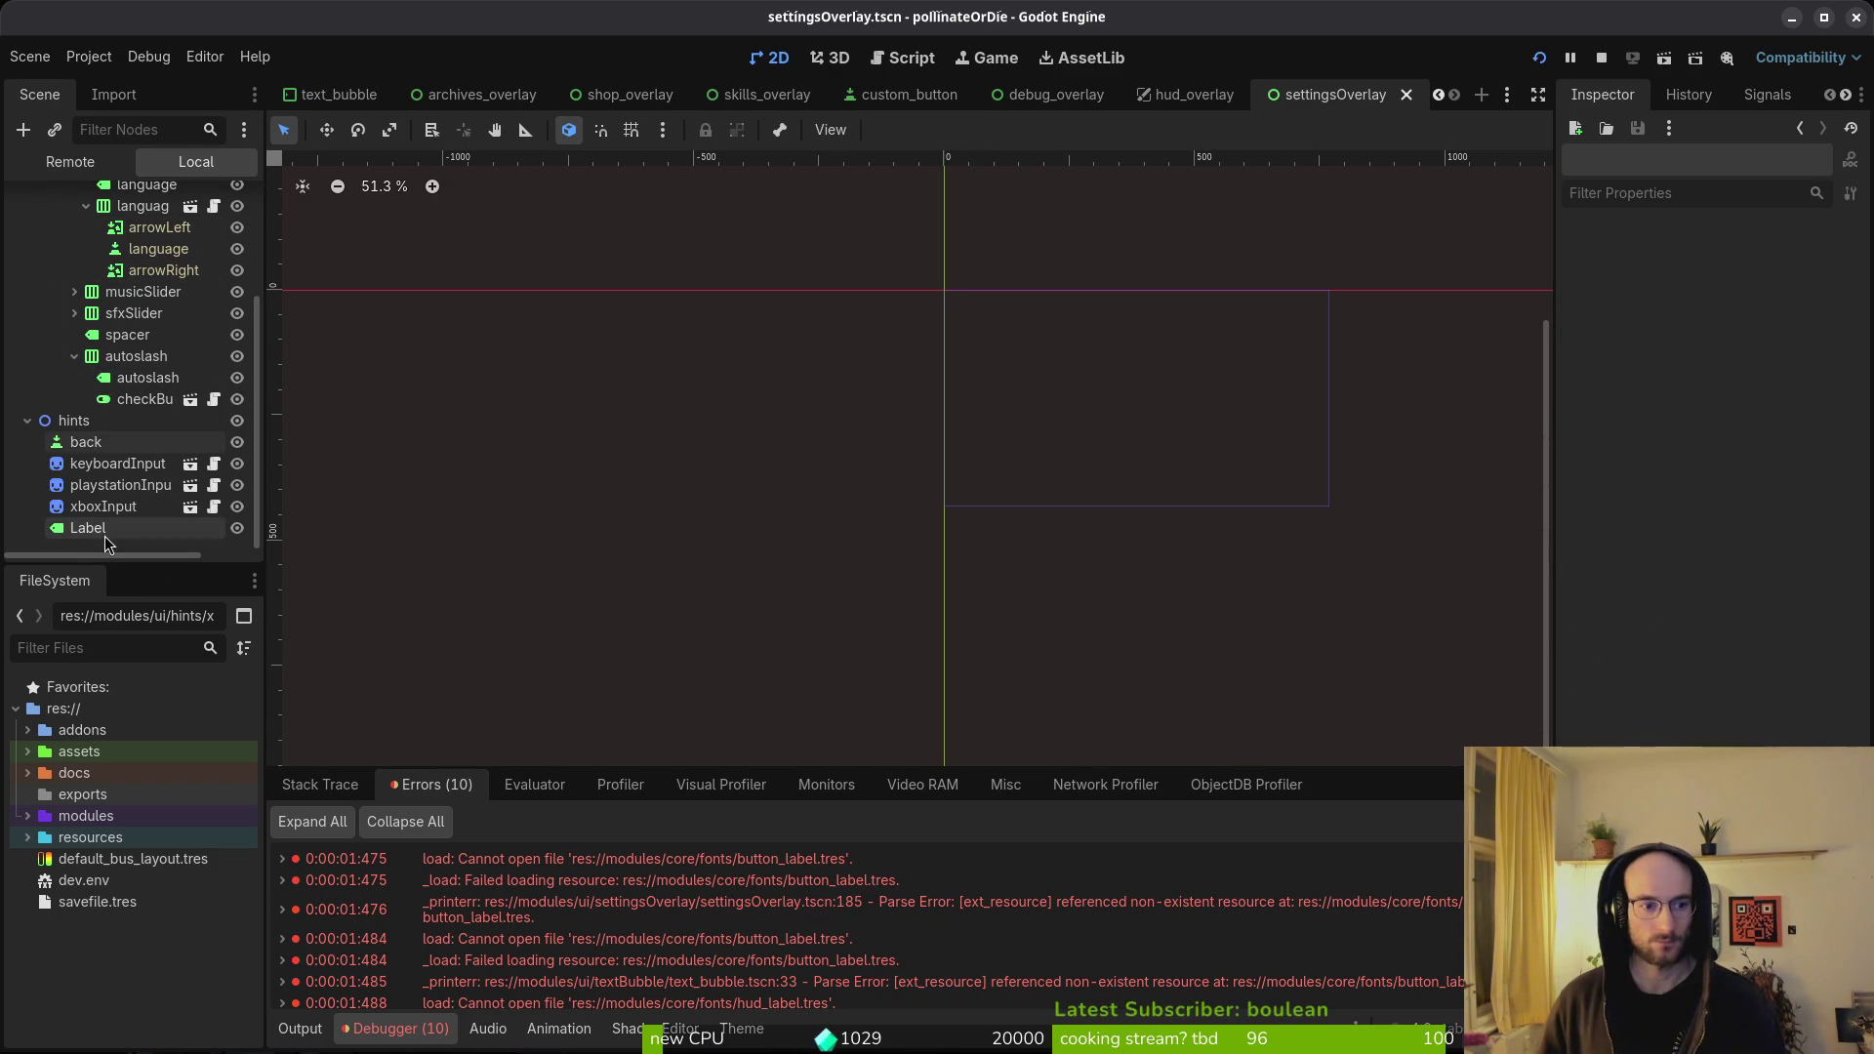
pyautogui.click(108, 532)
pyautogui.click(1692, 419)
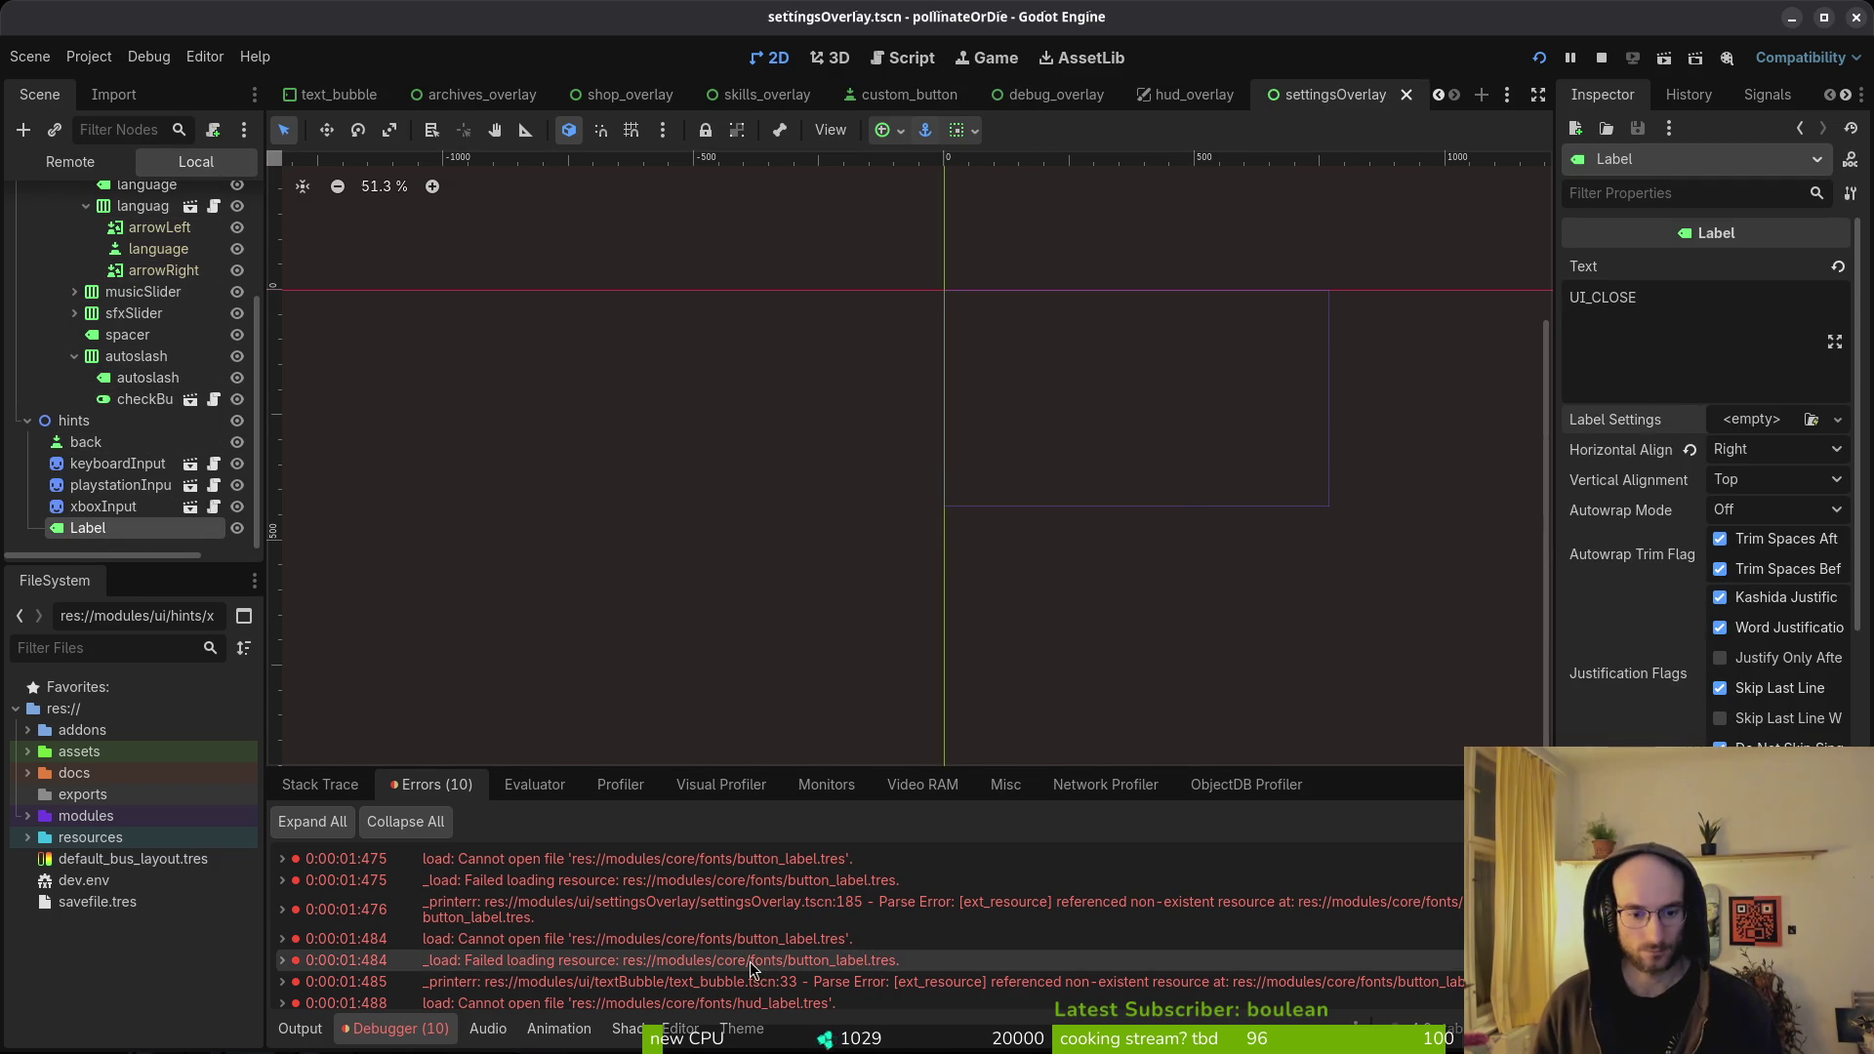
pyautogui.hotkey('alt', 'shift', 'o')
# - Open text_bubble.tscn and revert its Label's button_label settings to empty
pyautogui.write('text_b')
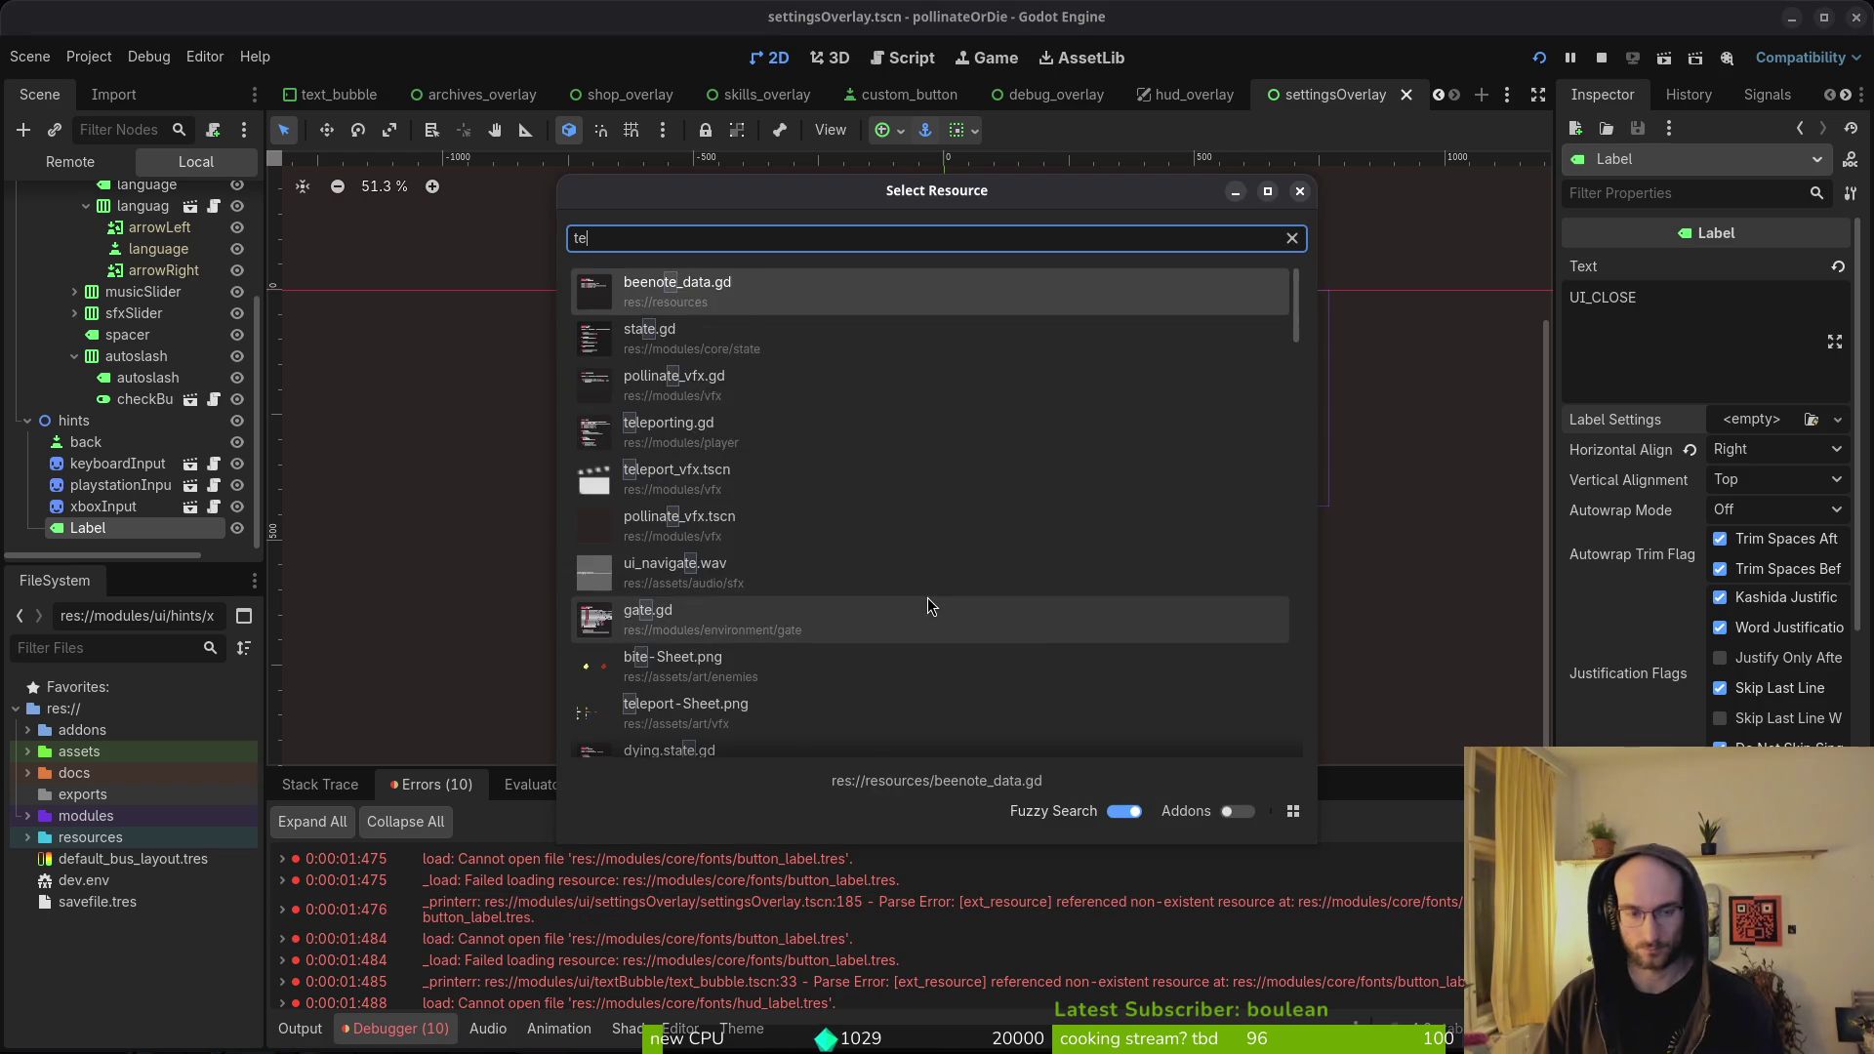
pyautogui.press('Return')
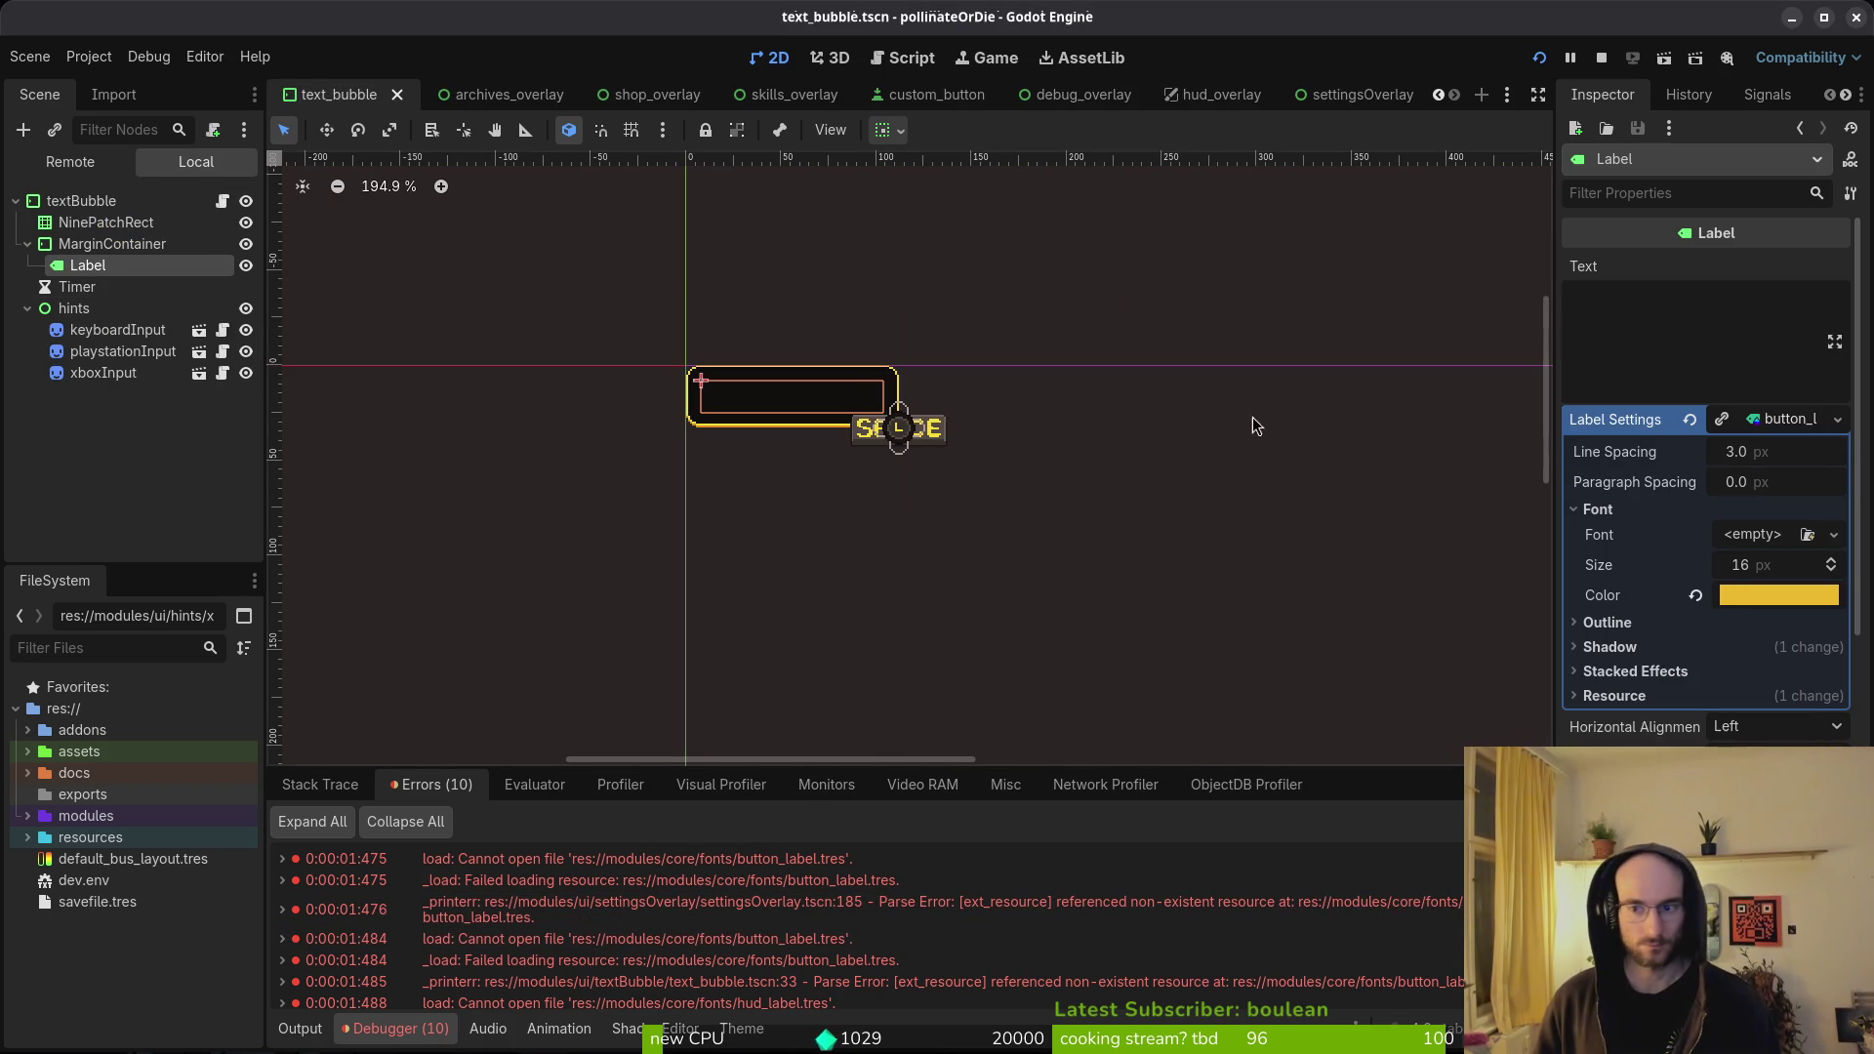
pyautogui.click(1690, 419)
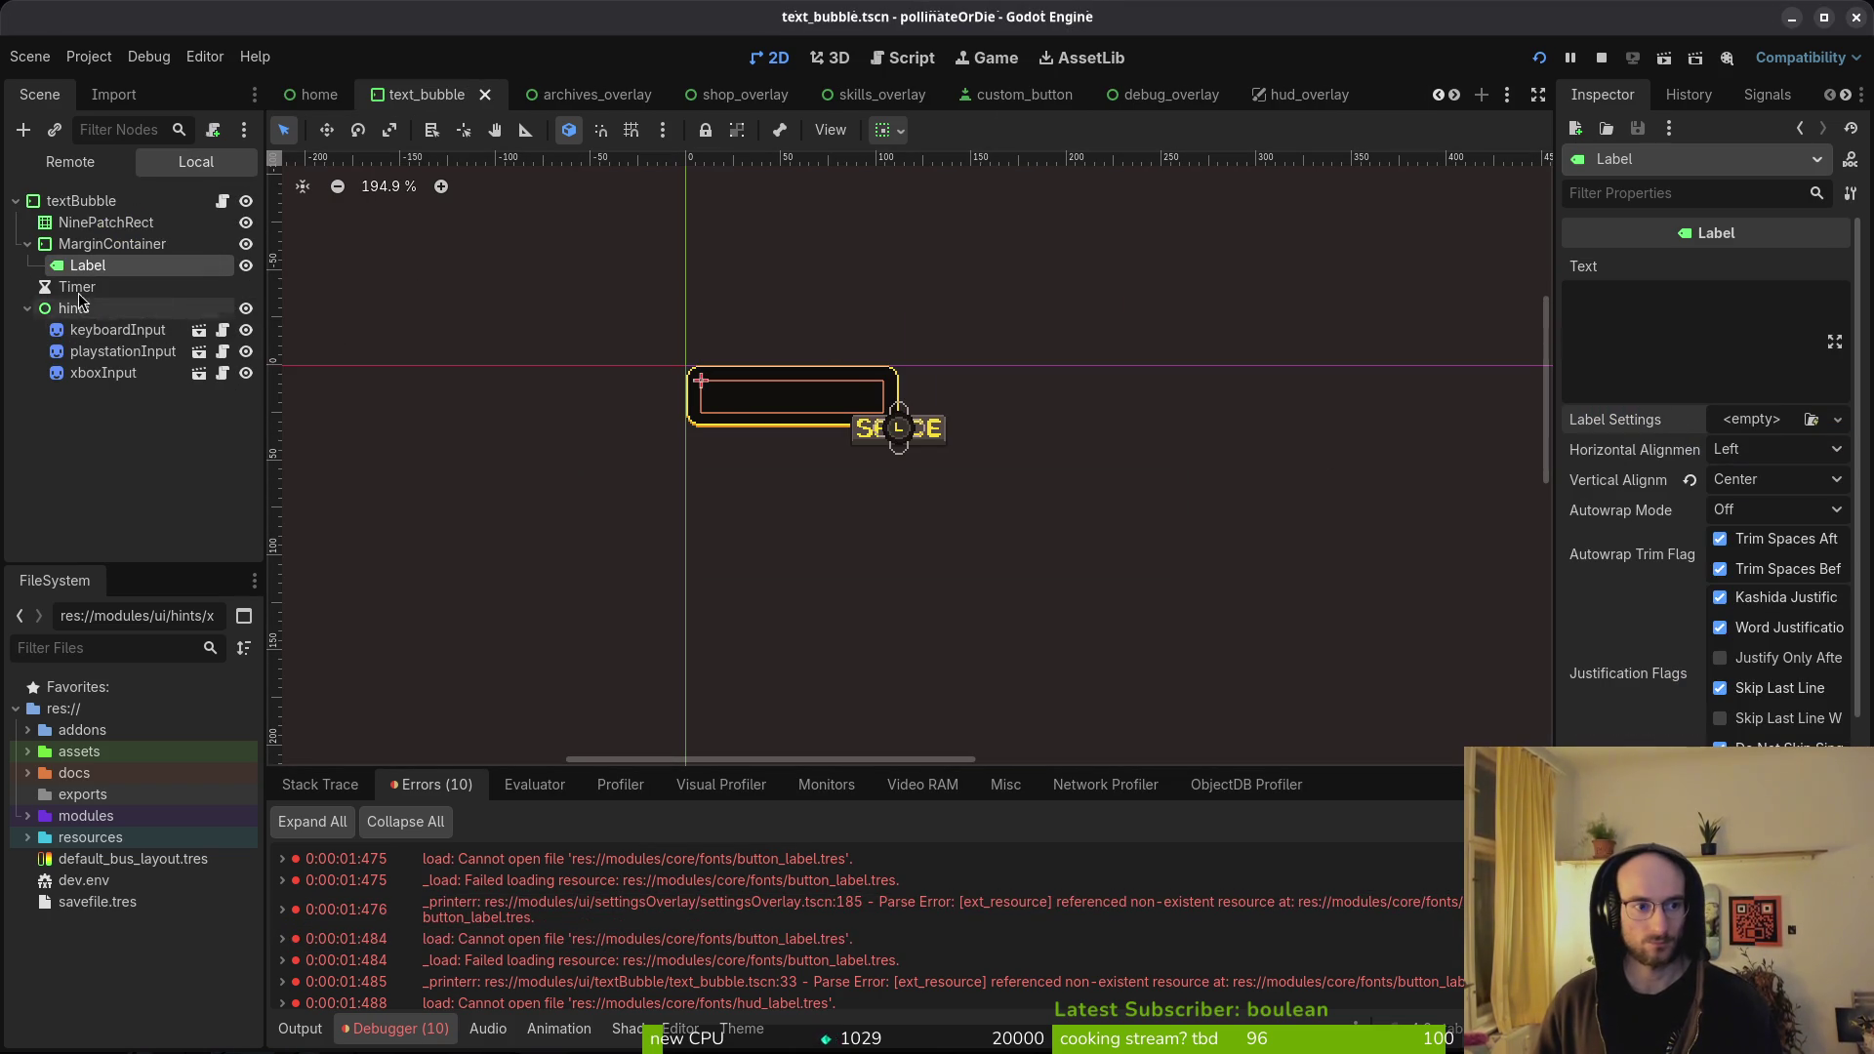
pyautogui.scroll(-2, 928, 923)
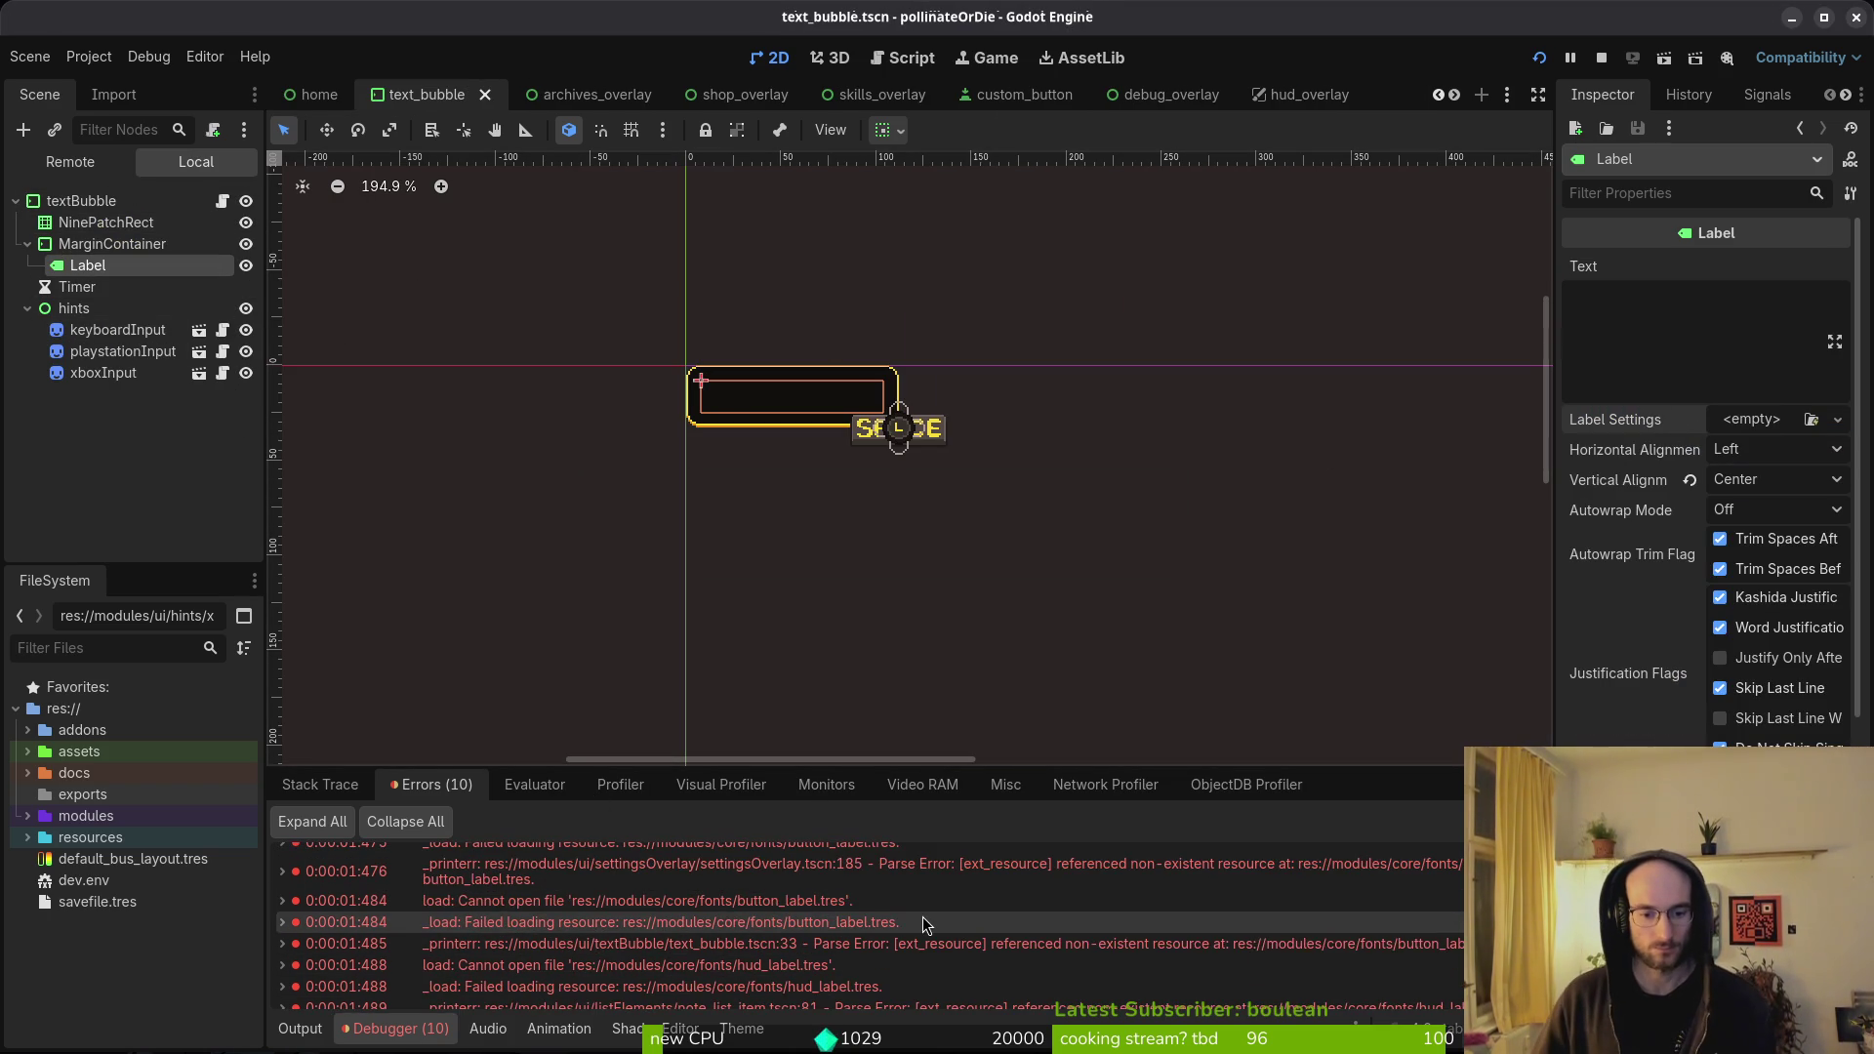
pyautogui.scroll(-2, 923, 952)
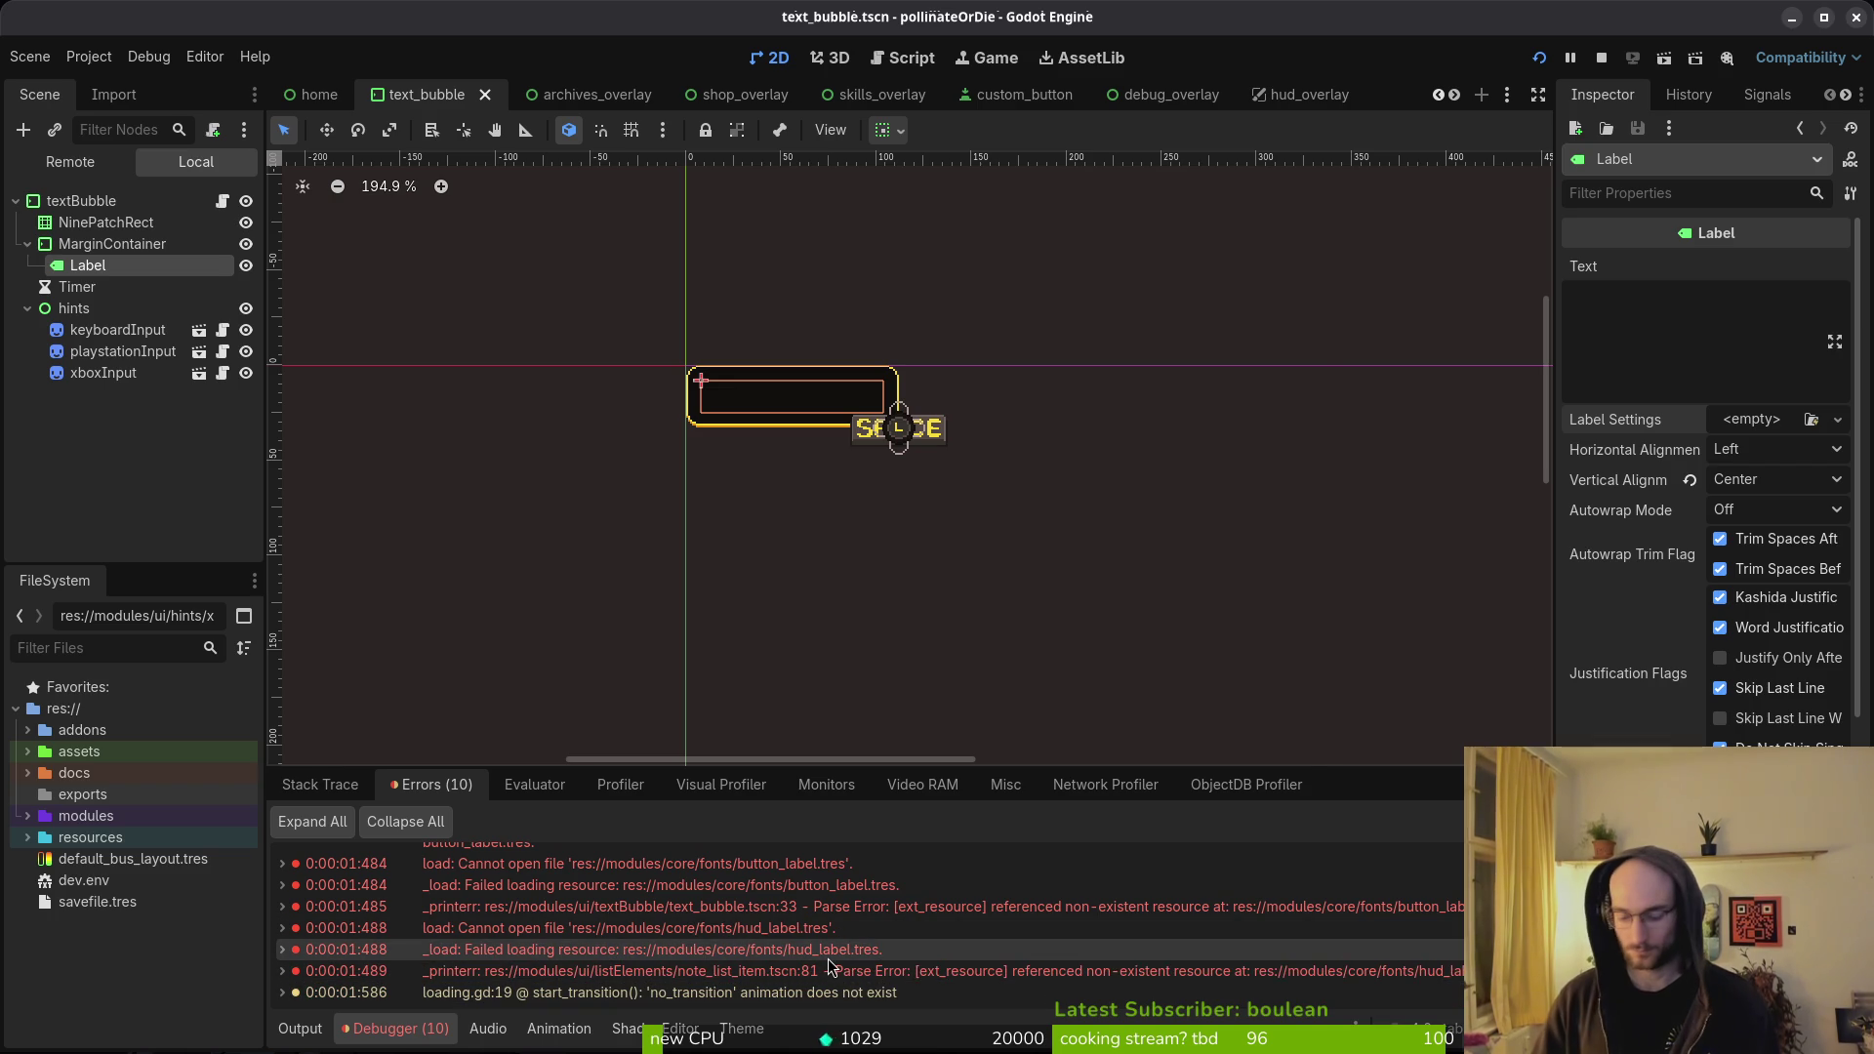
# - Quick-open note_list_item.tscn, which reports the missing hud_label.tres font
pyautogui.hotkey('shift', 'alt', 'o')
pyautogui.write('notelisttet')
pyautogui.press('Return')
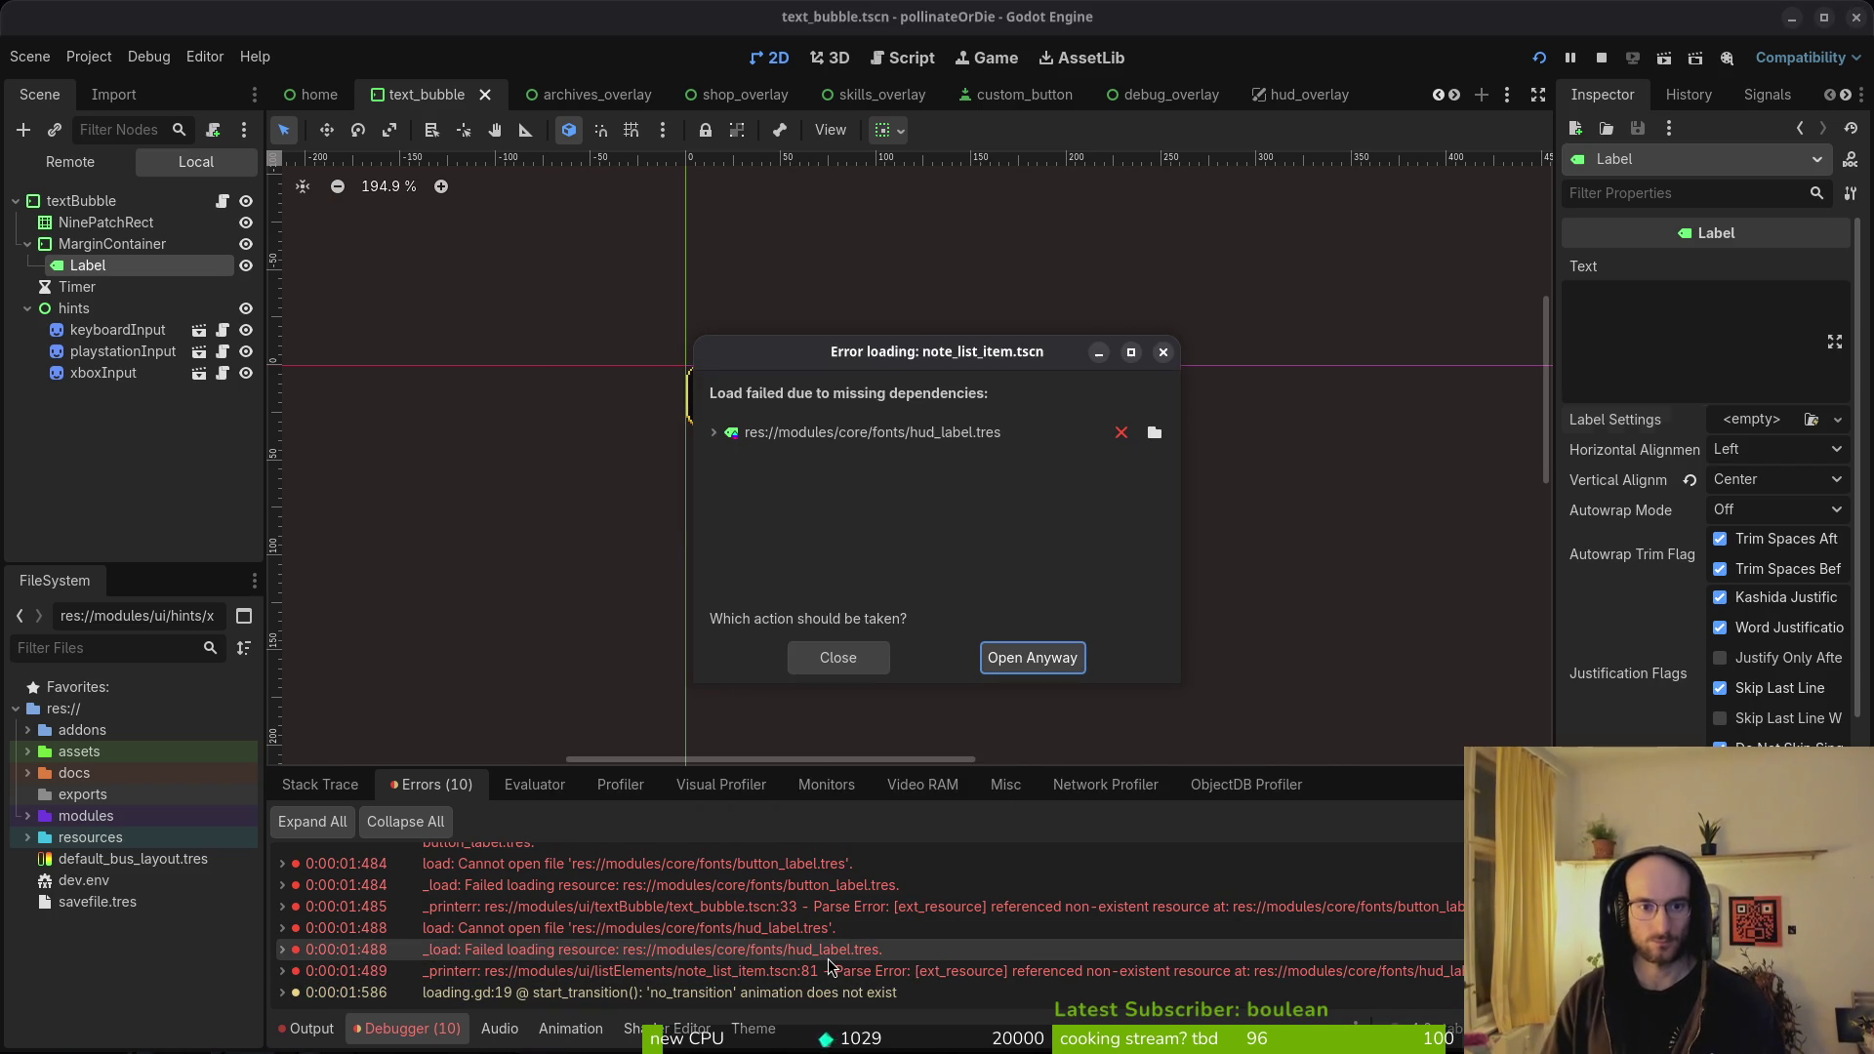
# - Open note_list_item despite the missing hud_label font and save it with its Label selected
pyautogui.click(1029, 653)
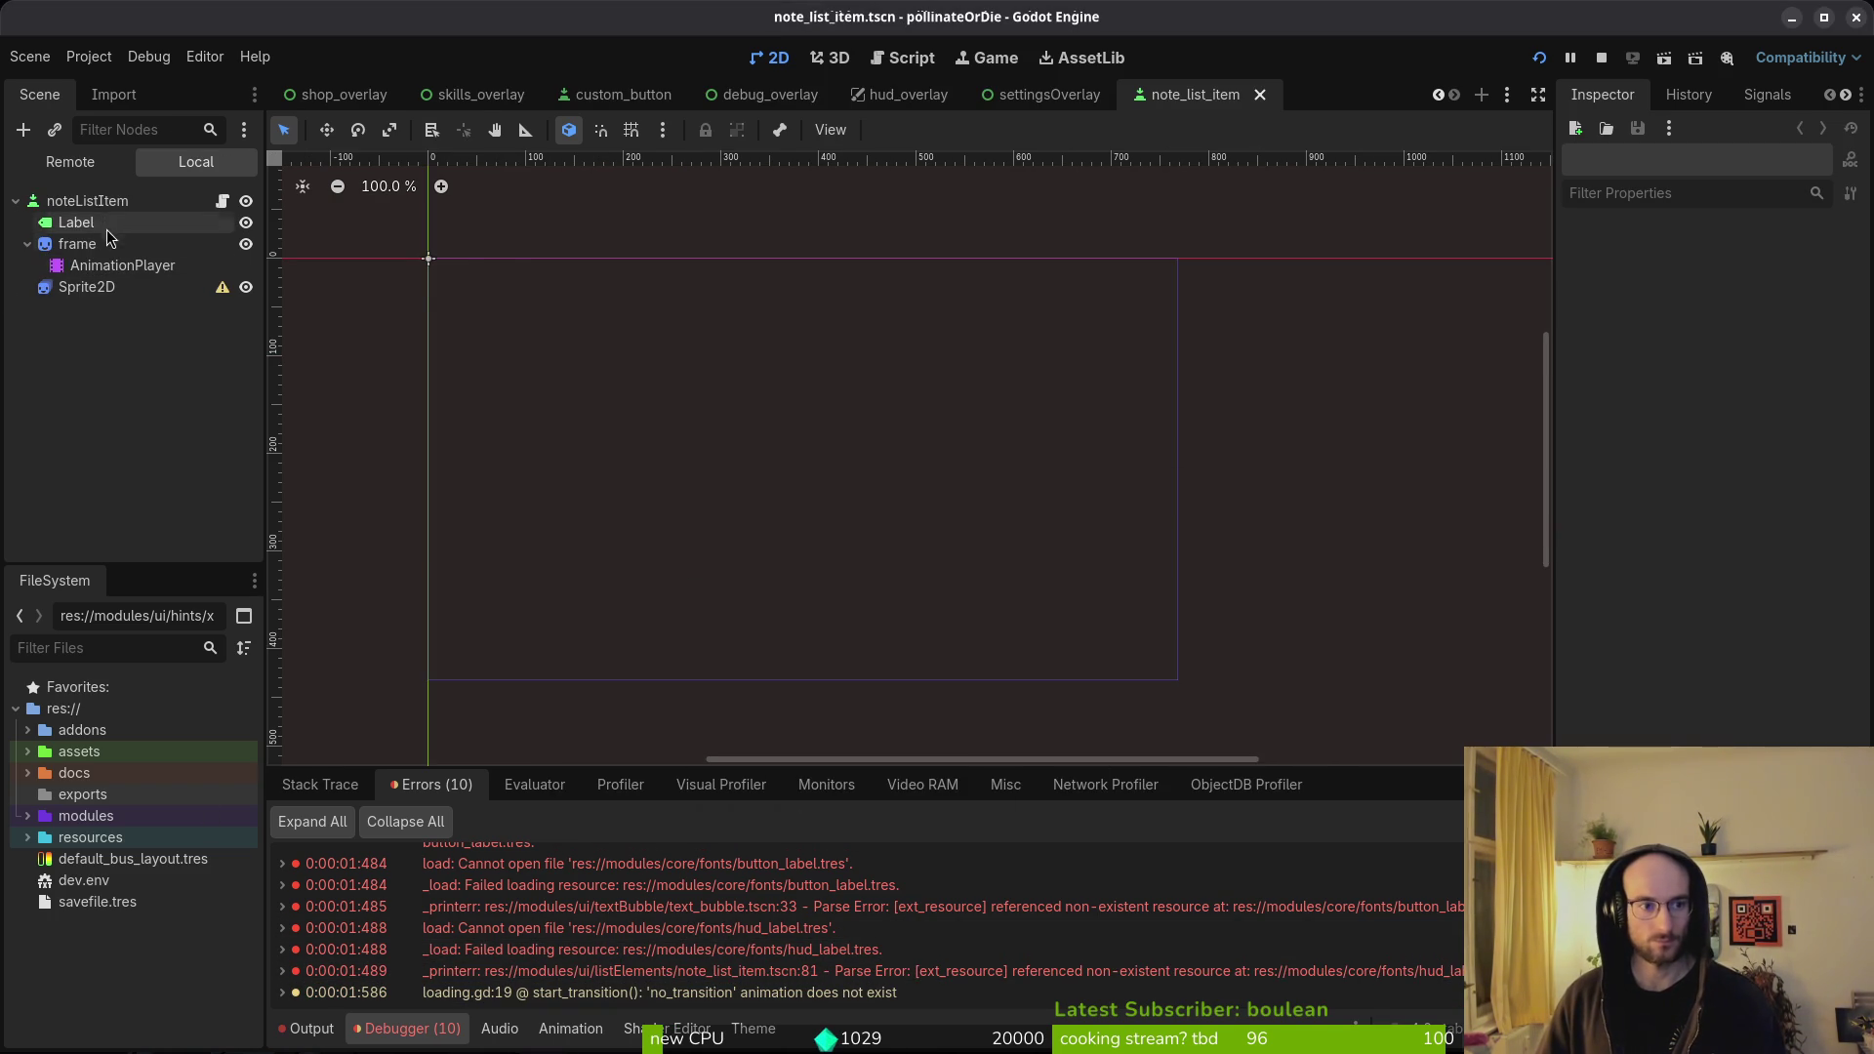
pyautogui.click(76, 222)
pyautogui.hotkey('ctrl', 's')
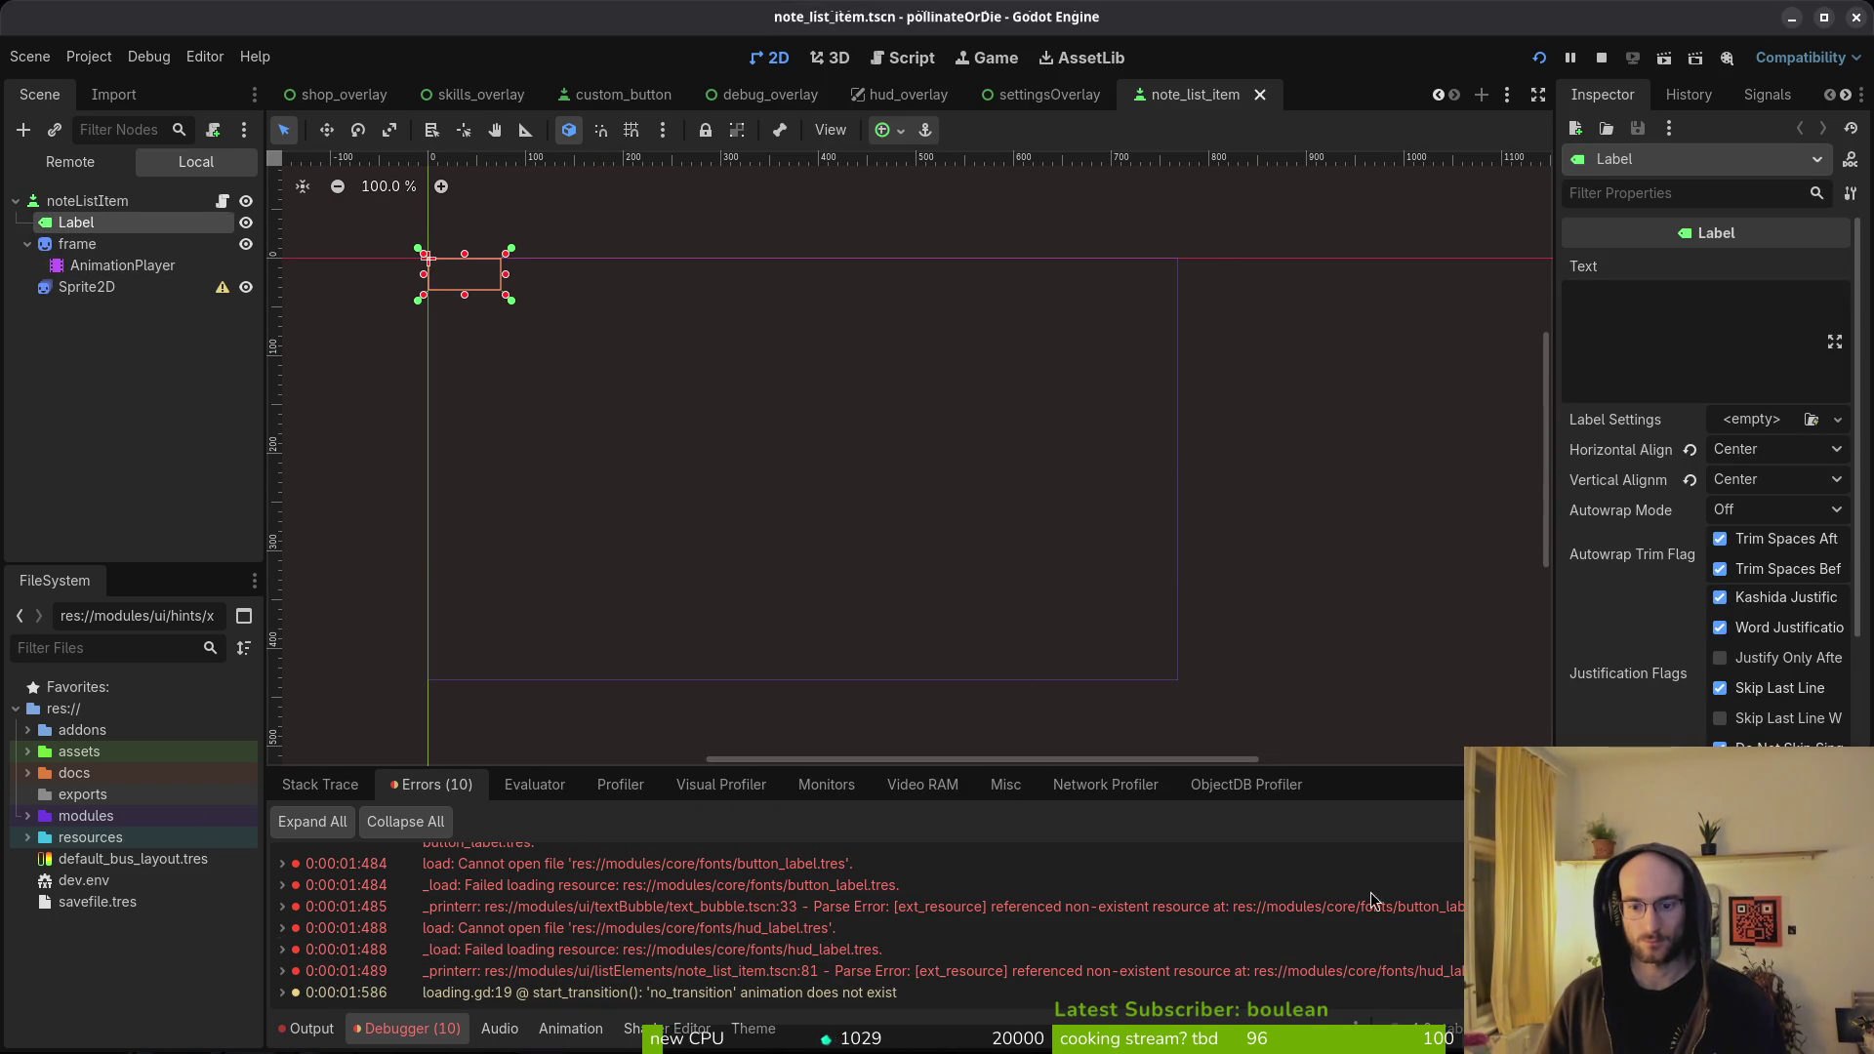
# - Rerun the game and check the stack trace for the null 'hide' error in hud_overlay.gd:28
pyautogui.click(1539, 57)
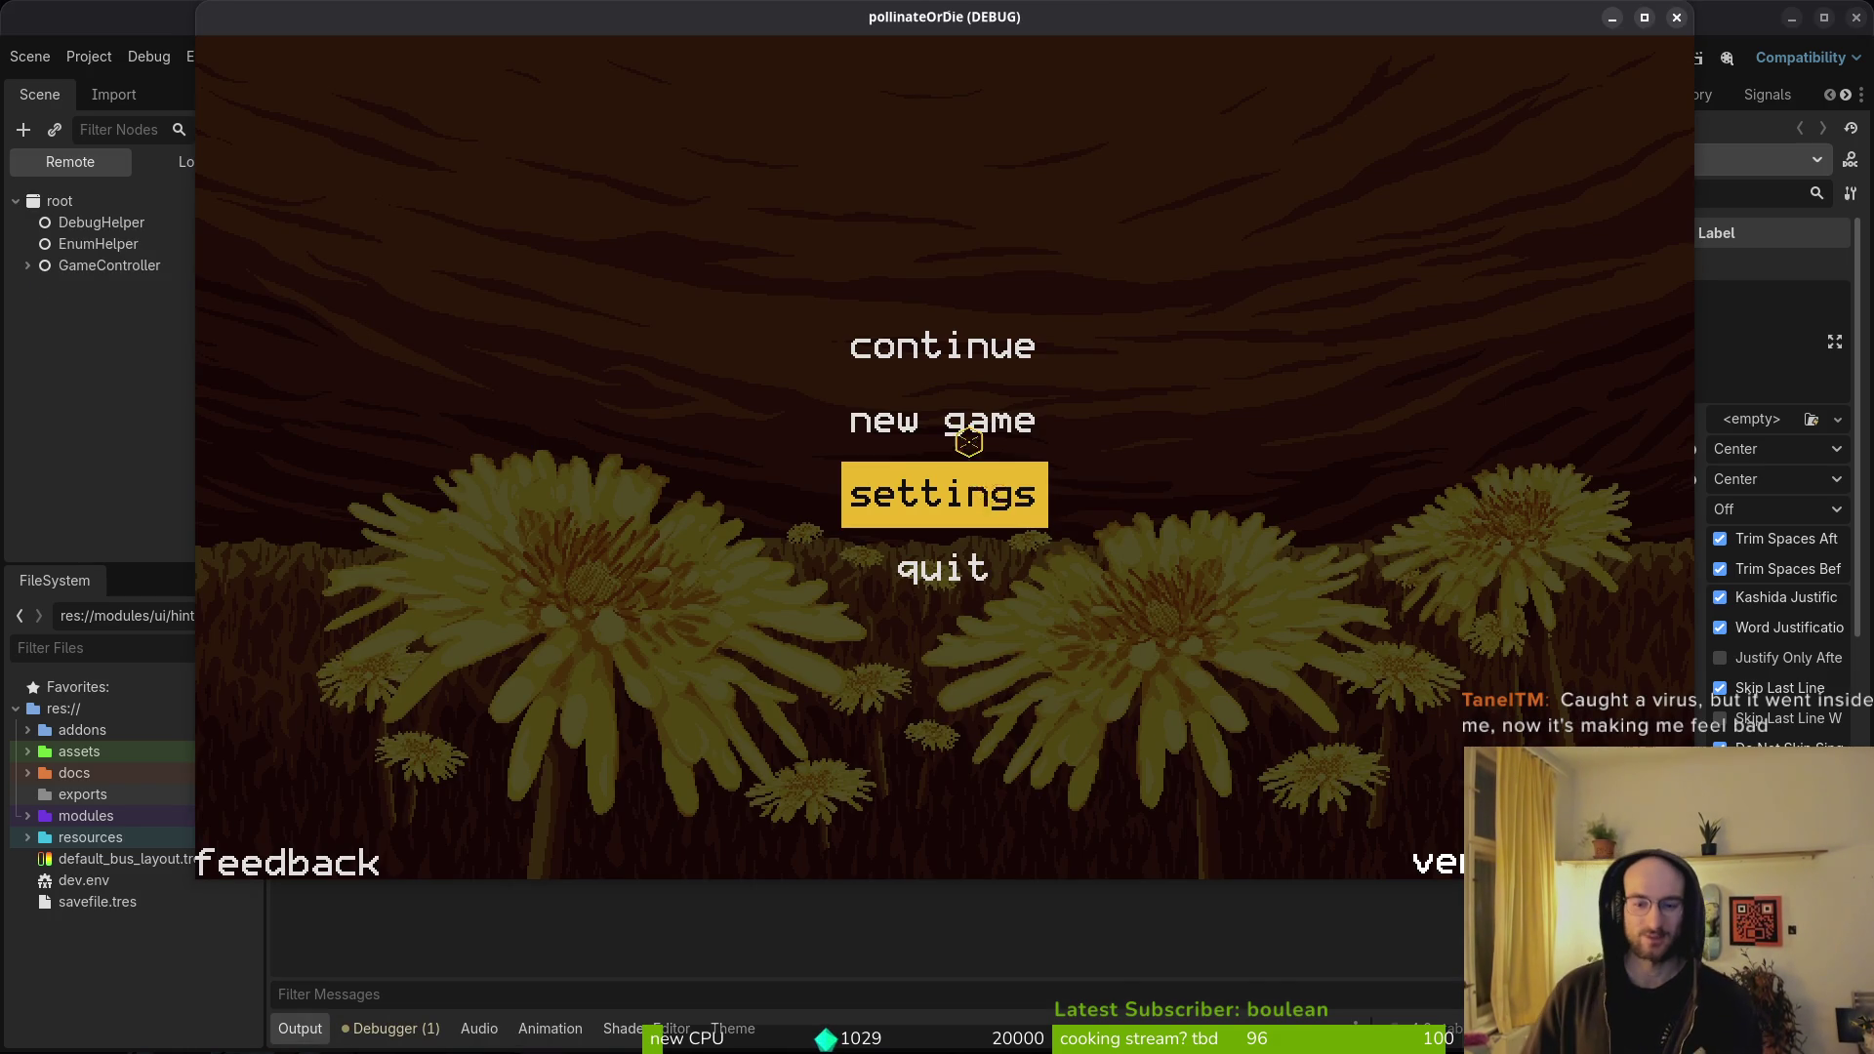
pyautogui.click(396, 1031)
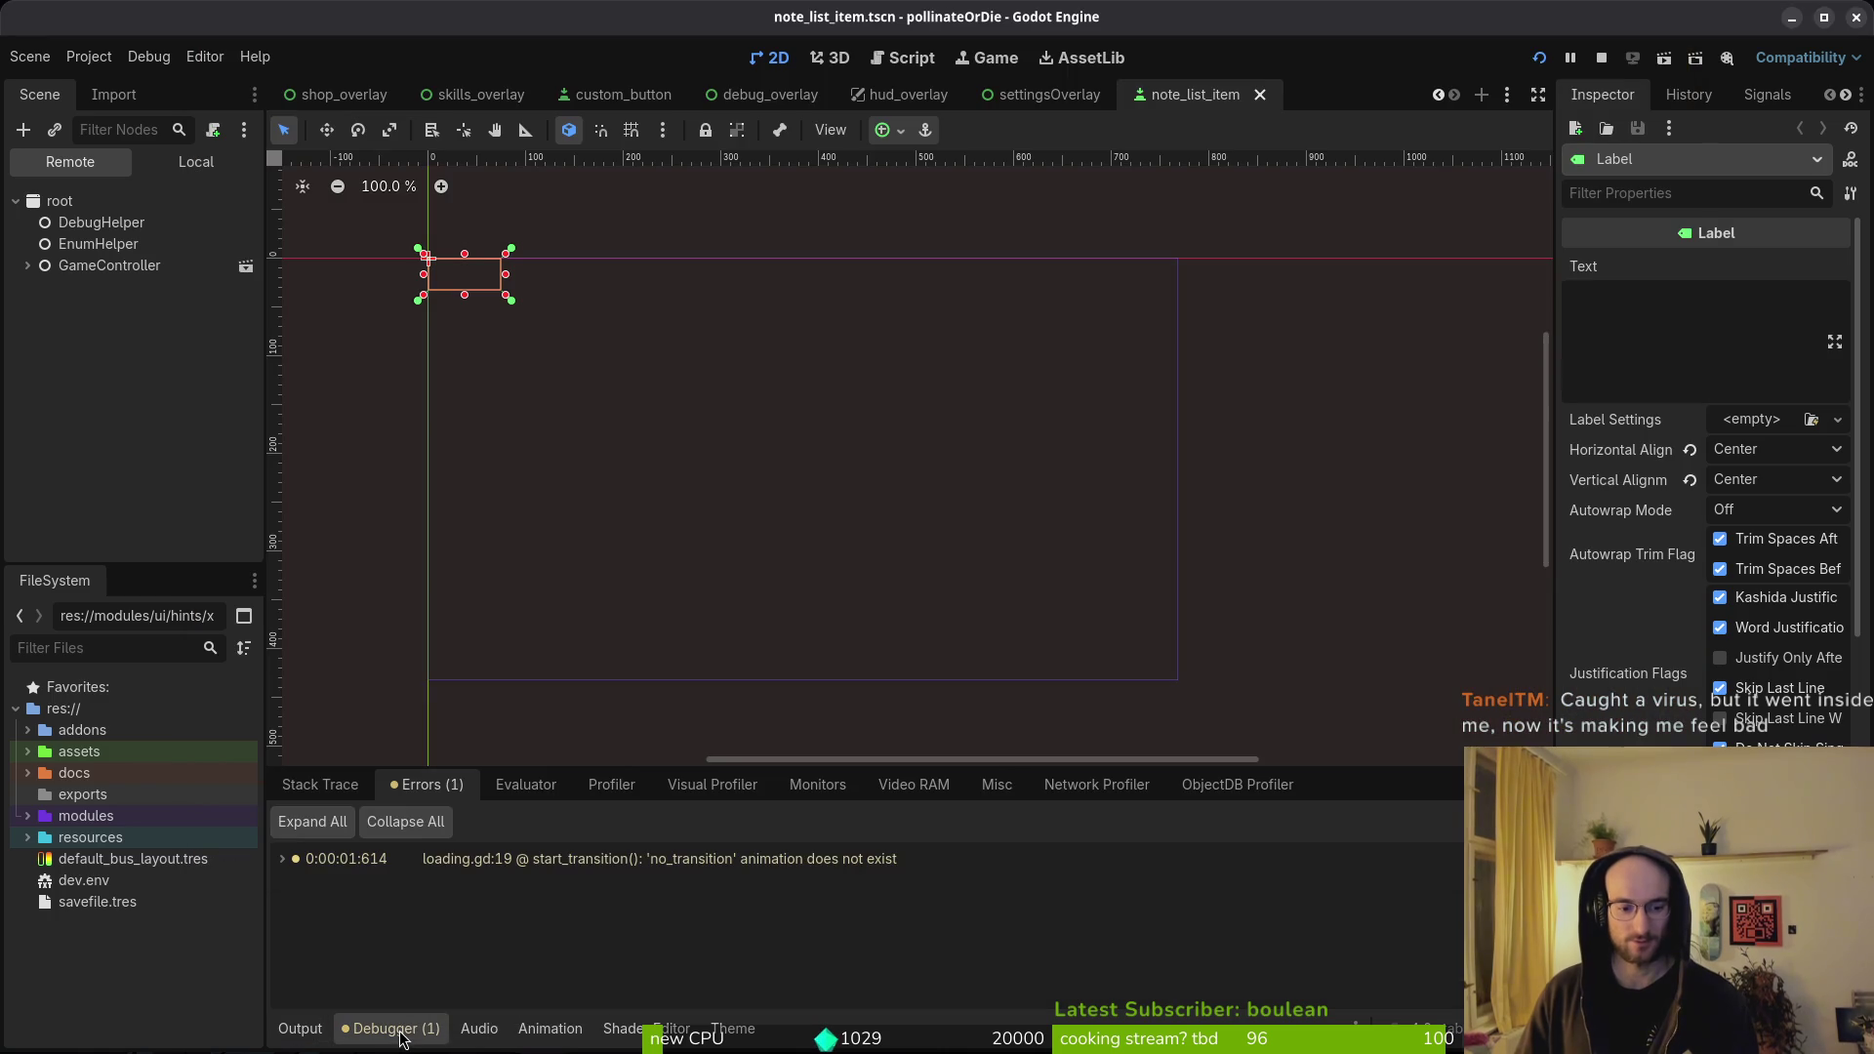
pyautogui.click(323, 787)
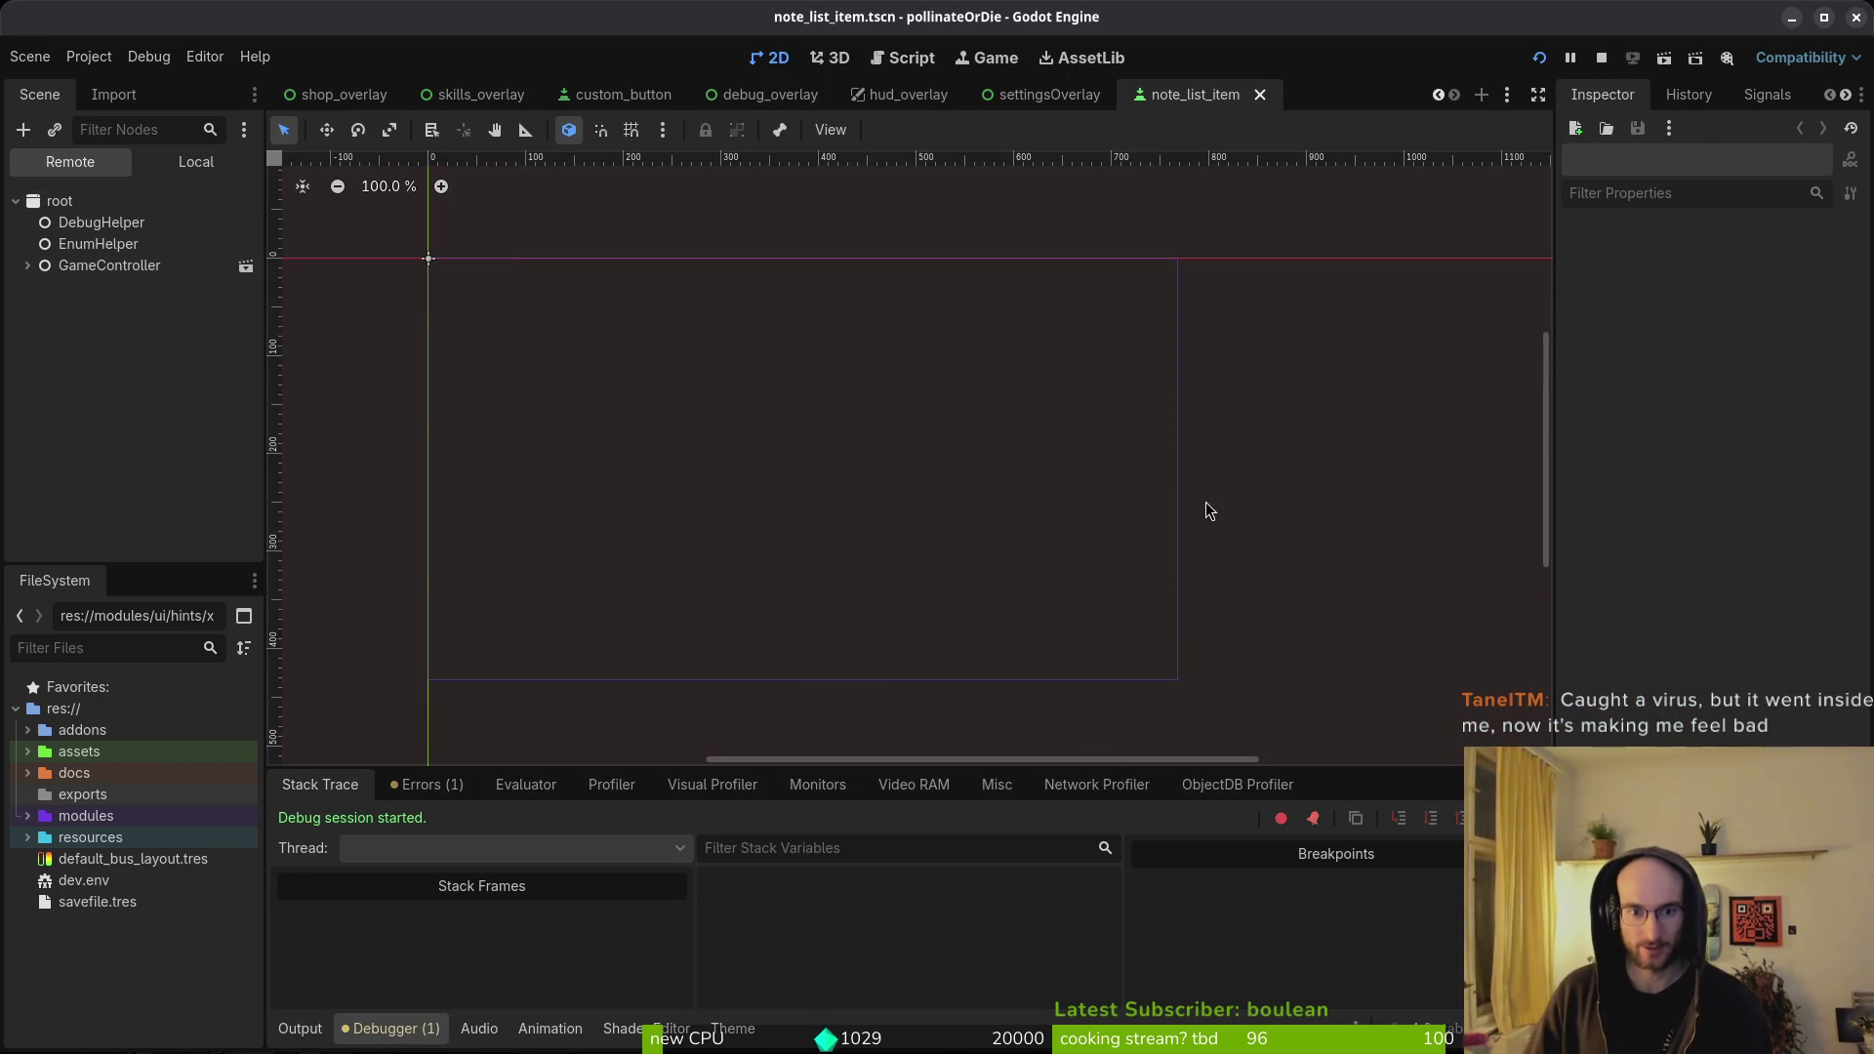
pyautogui.hotkey('alt', 'Tab')
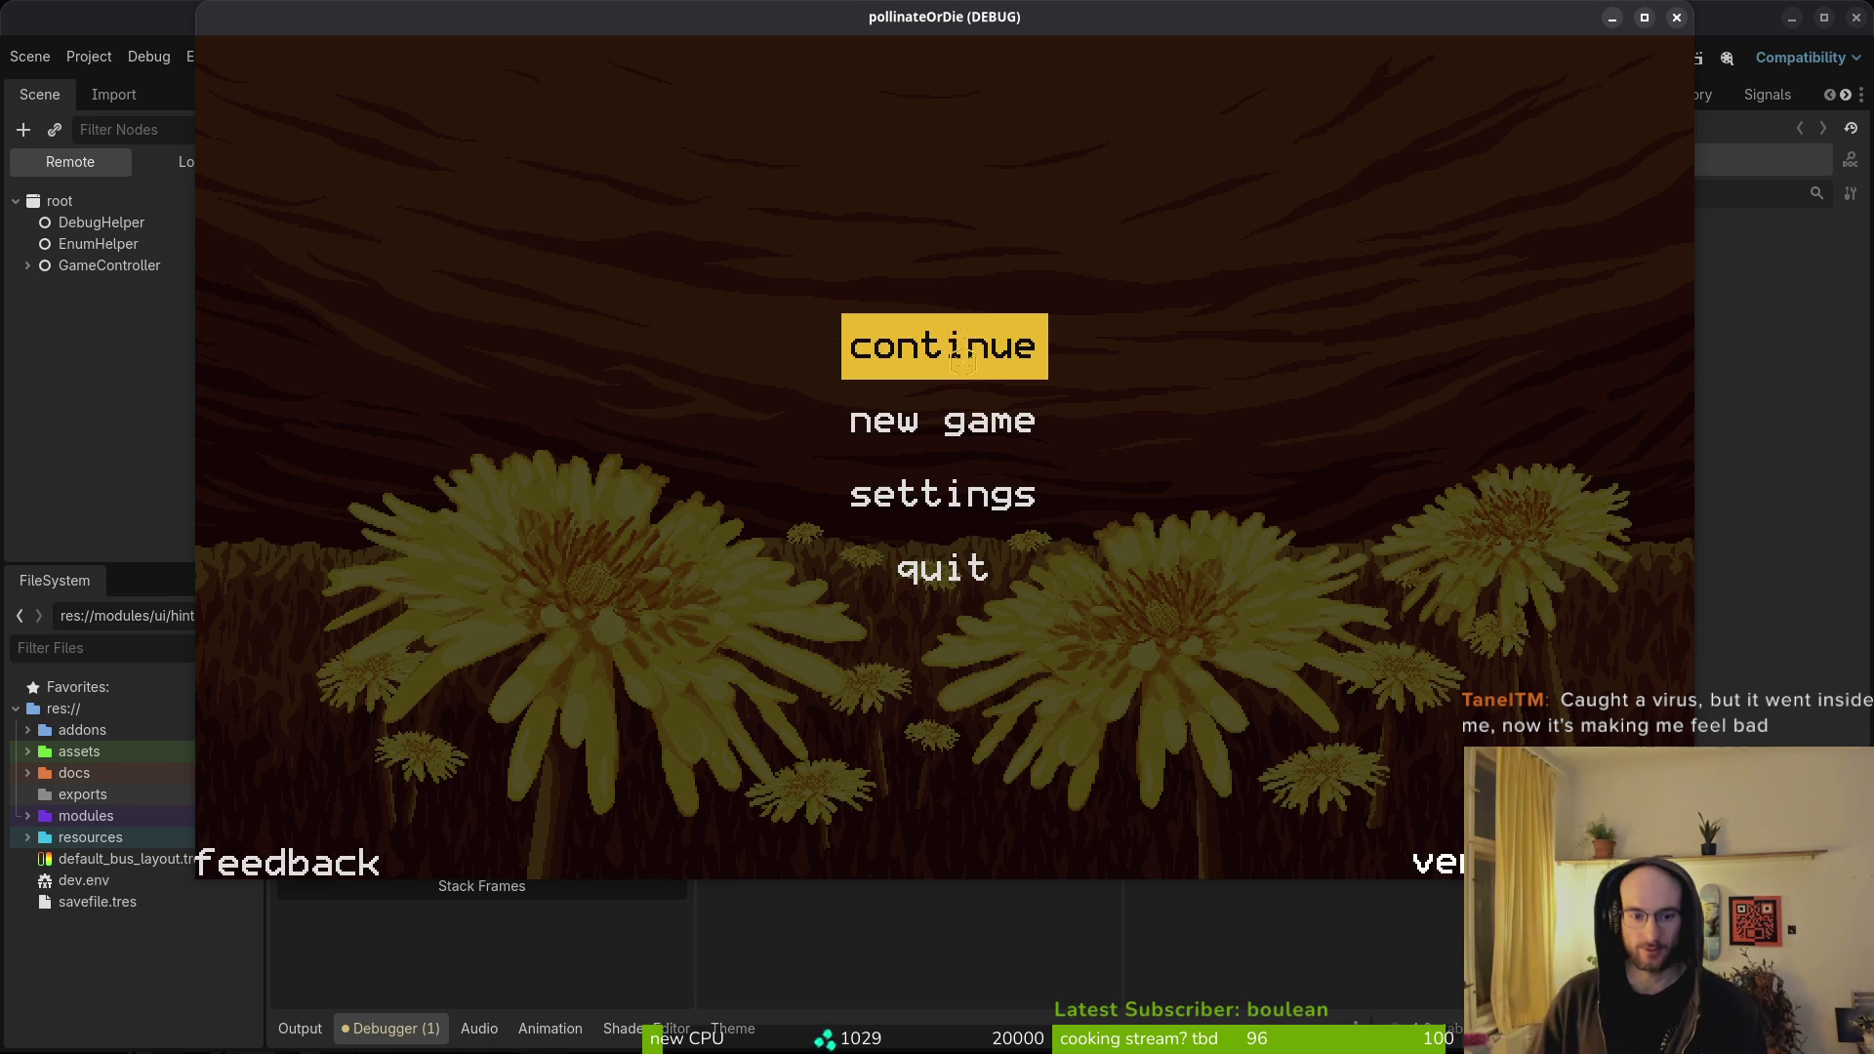
pyautogui.click(977, 495)
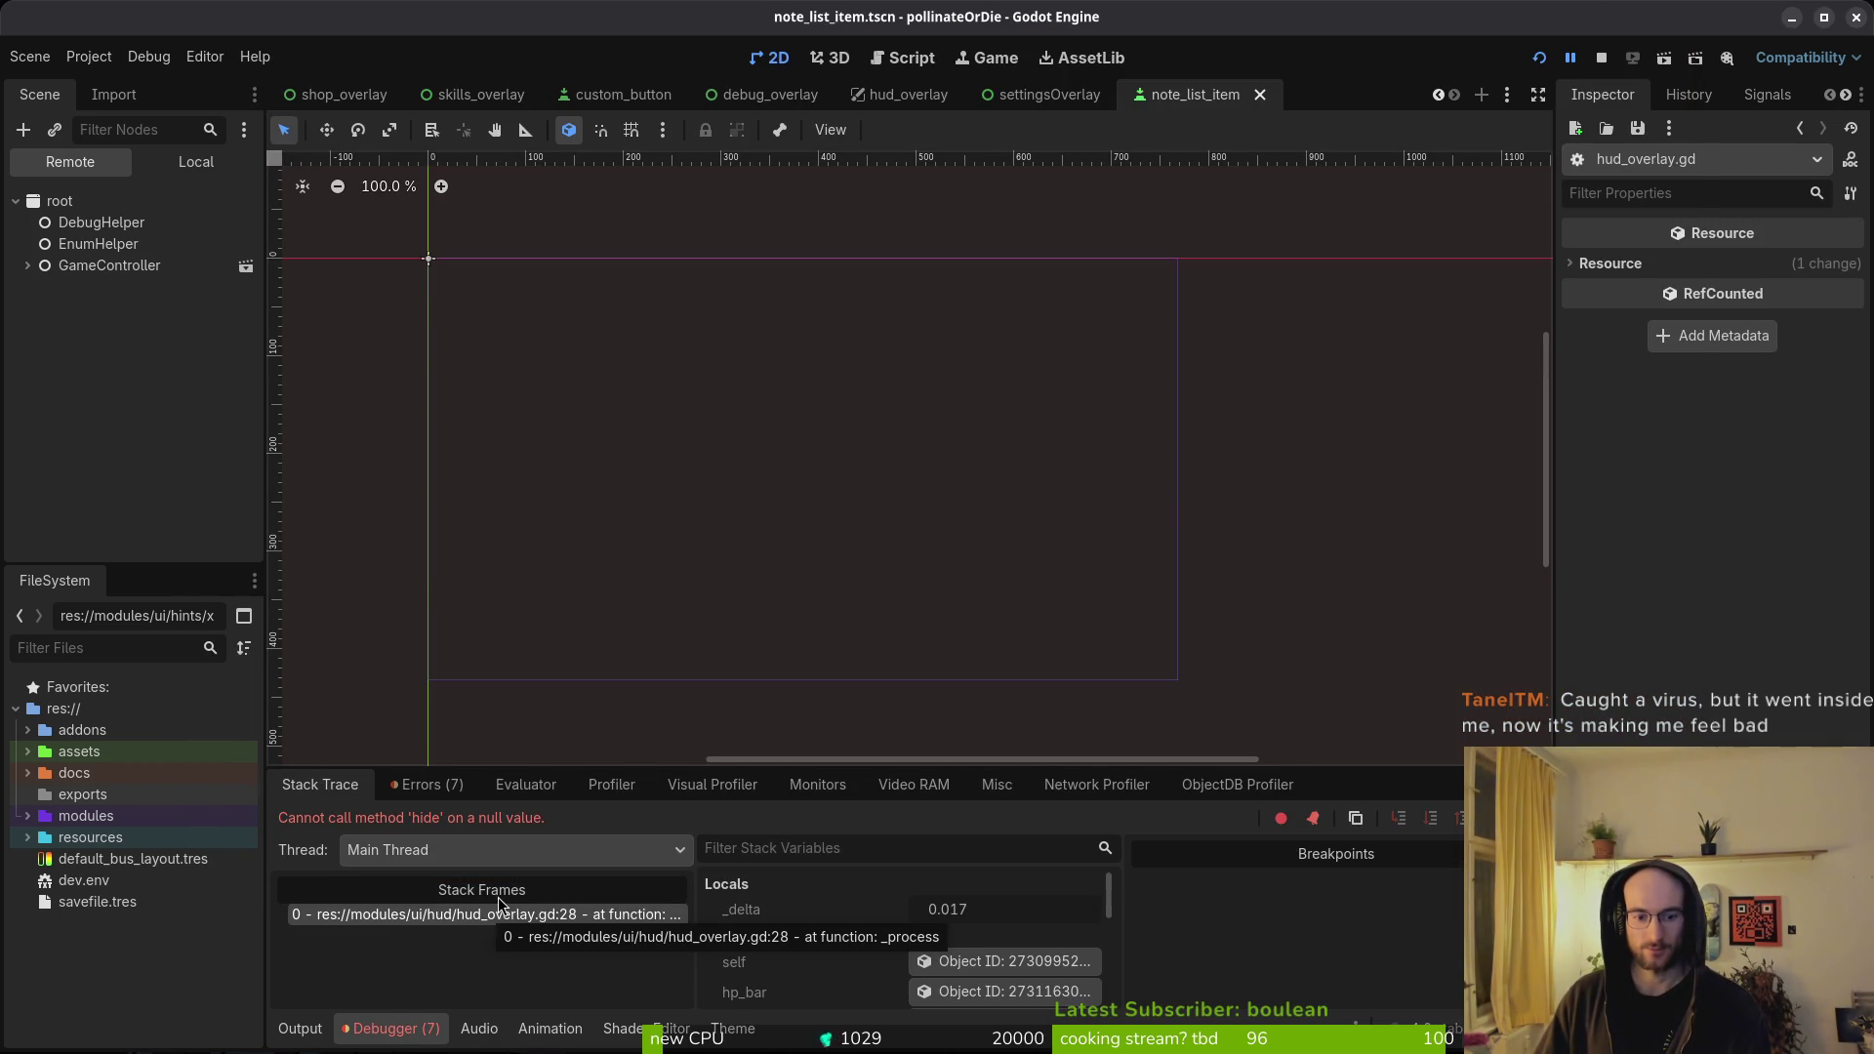
pyautogui.press('F12')
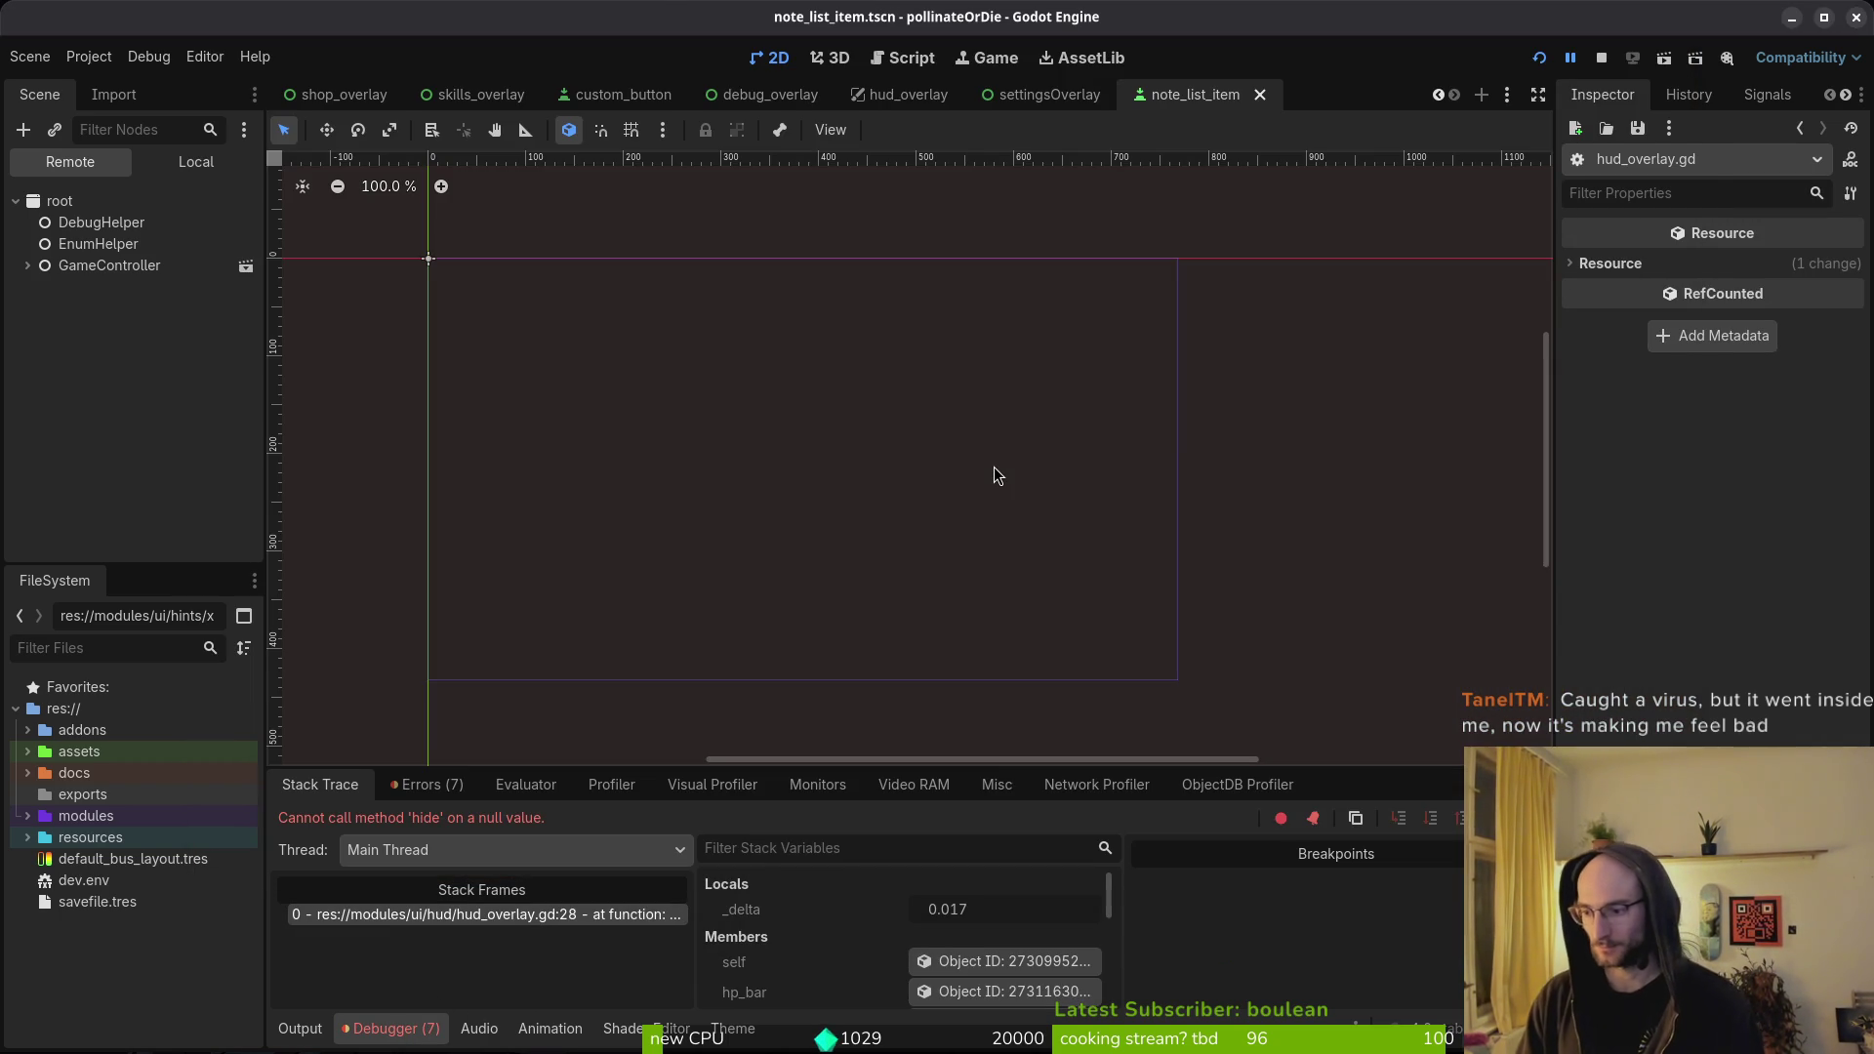
pyautogui.hotkey('alt', 'Tab')
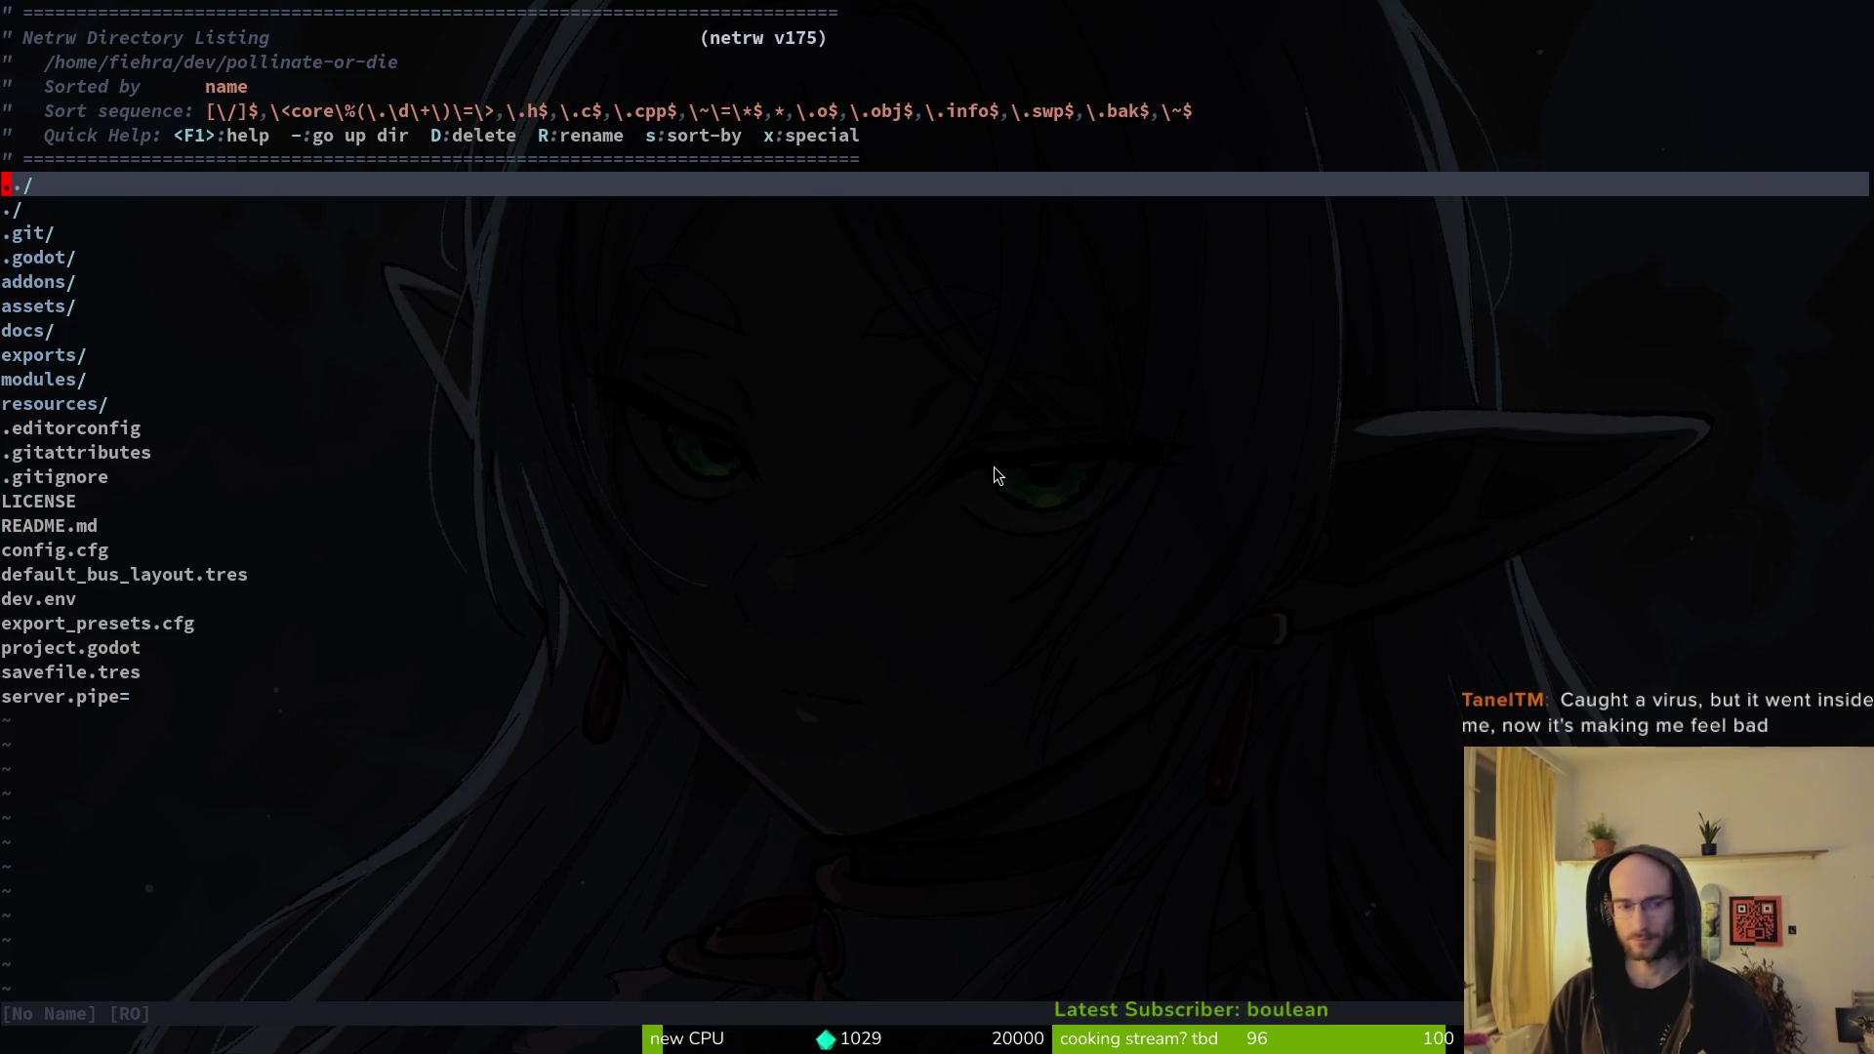
# - Open hud_overlay.gd in Neovim and inspect the else branch in _process
pyautogui.press('space')
pyautogui.press('f')
pyautogui.press('f')
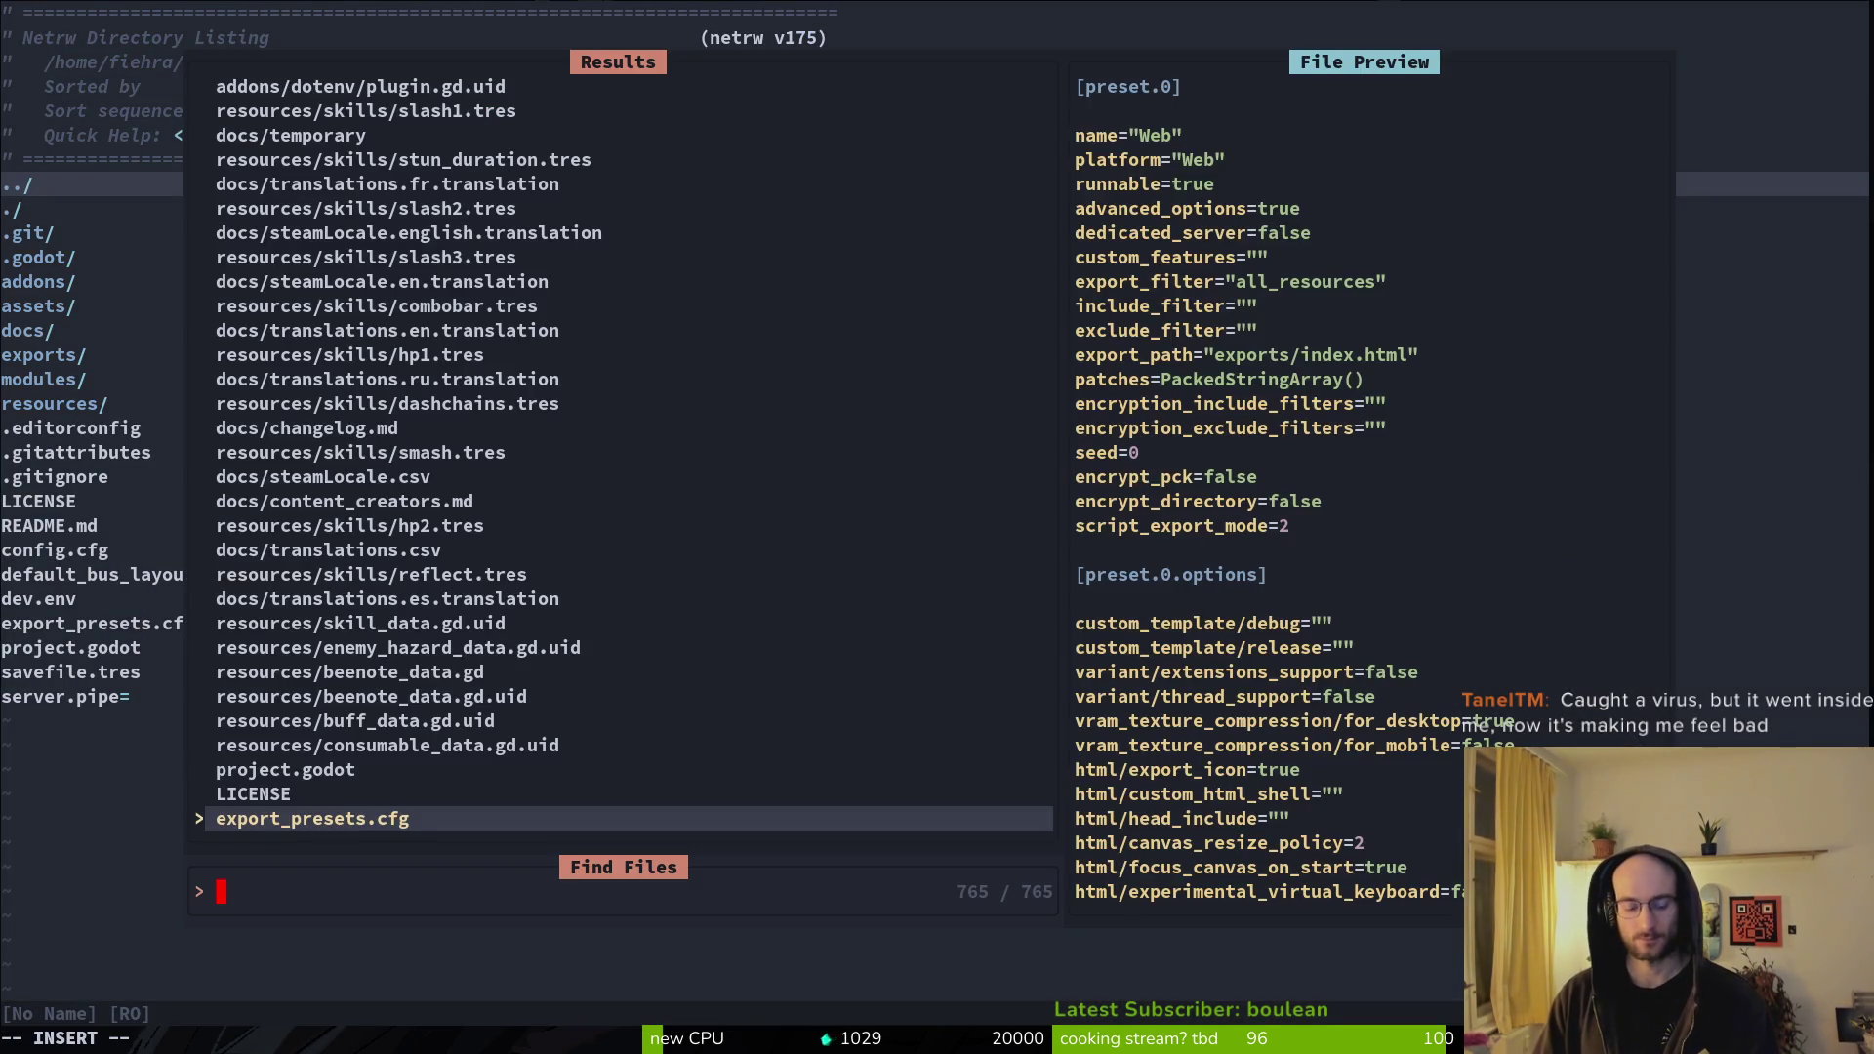
pyautogui.write('hudo')
pyautogui.press('Return')
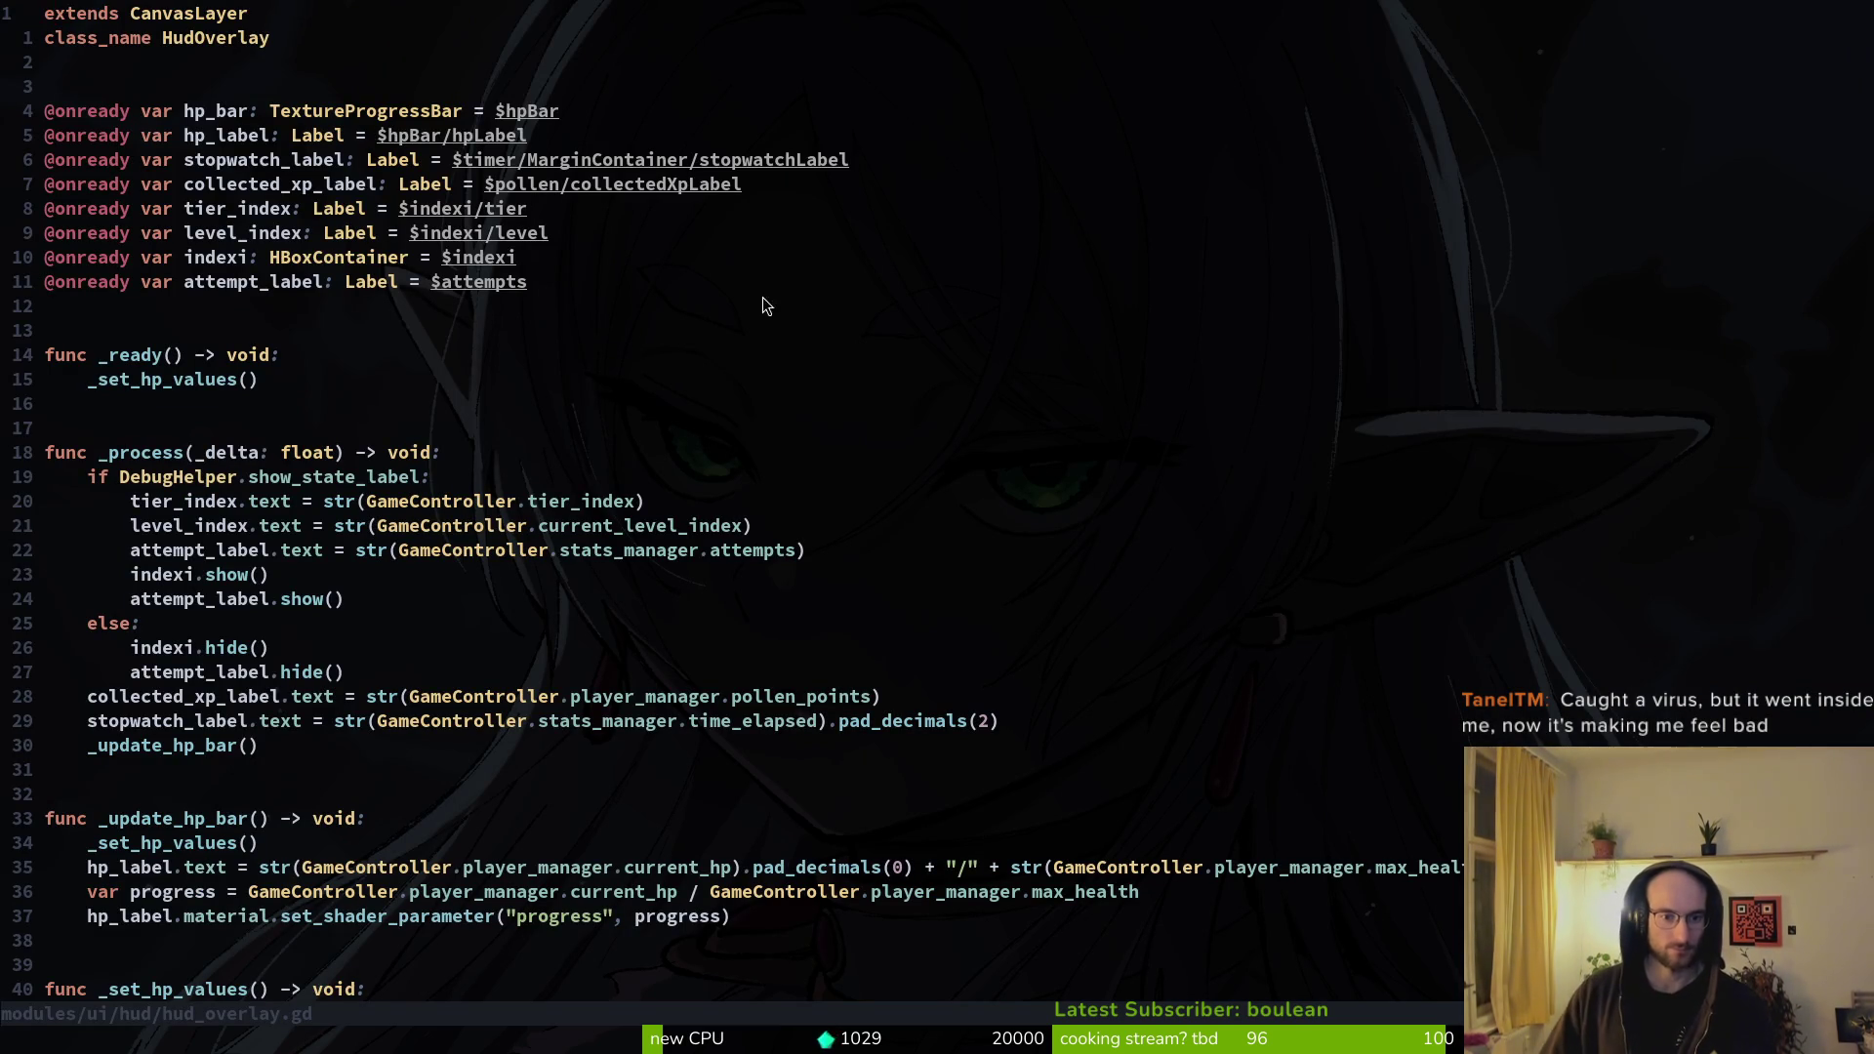
pyautogui.moveTo(46, 623); pyautogui.dragTo(509, 613)
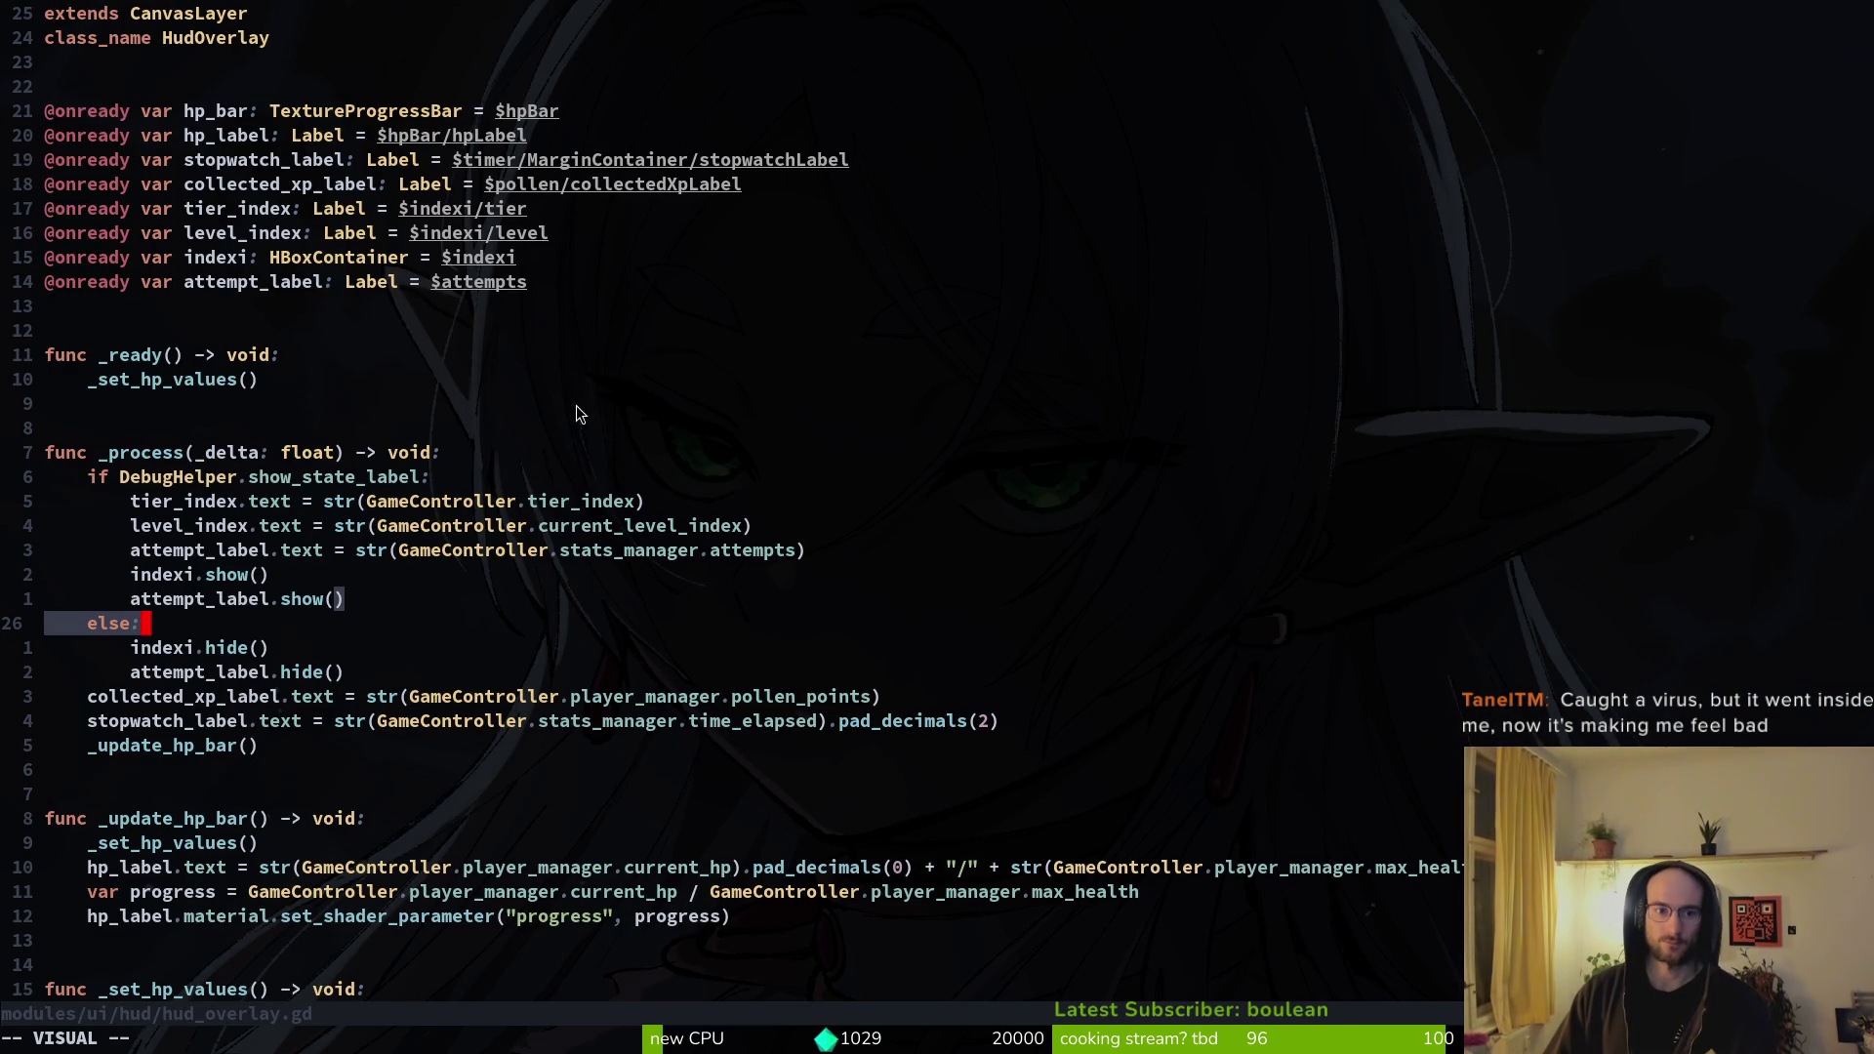
pyautogui.click(436, 452)
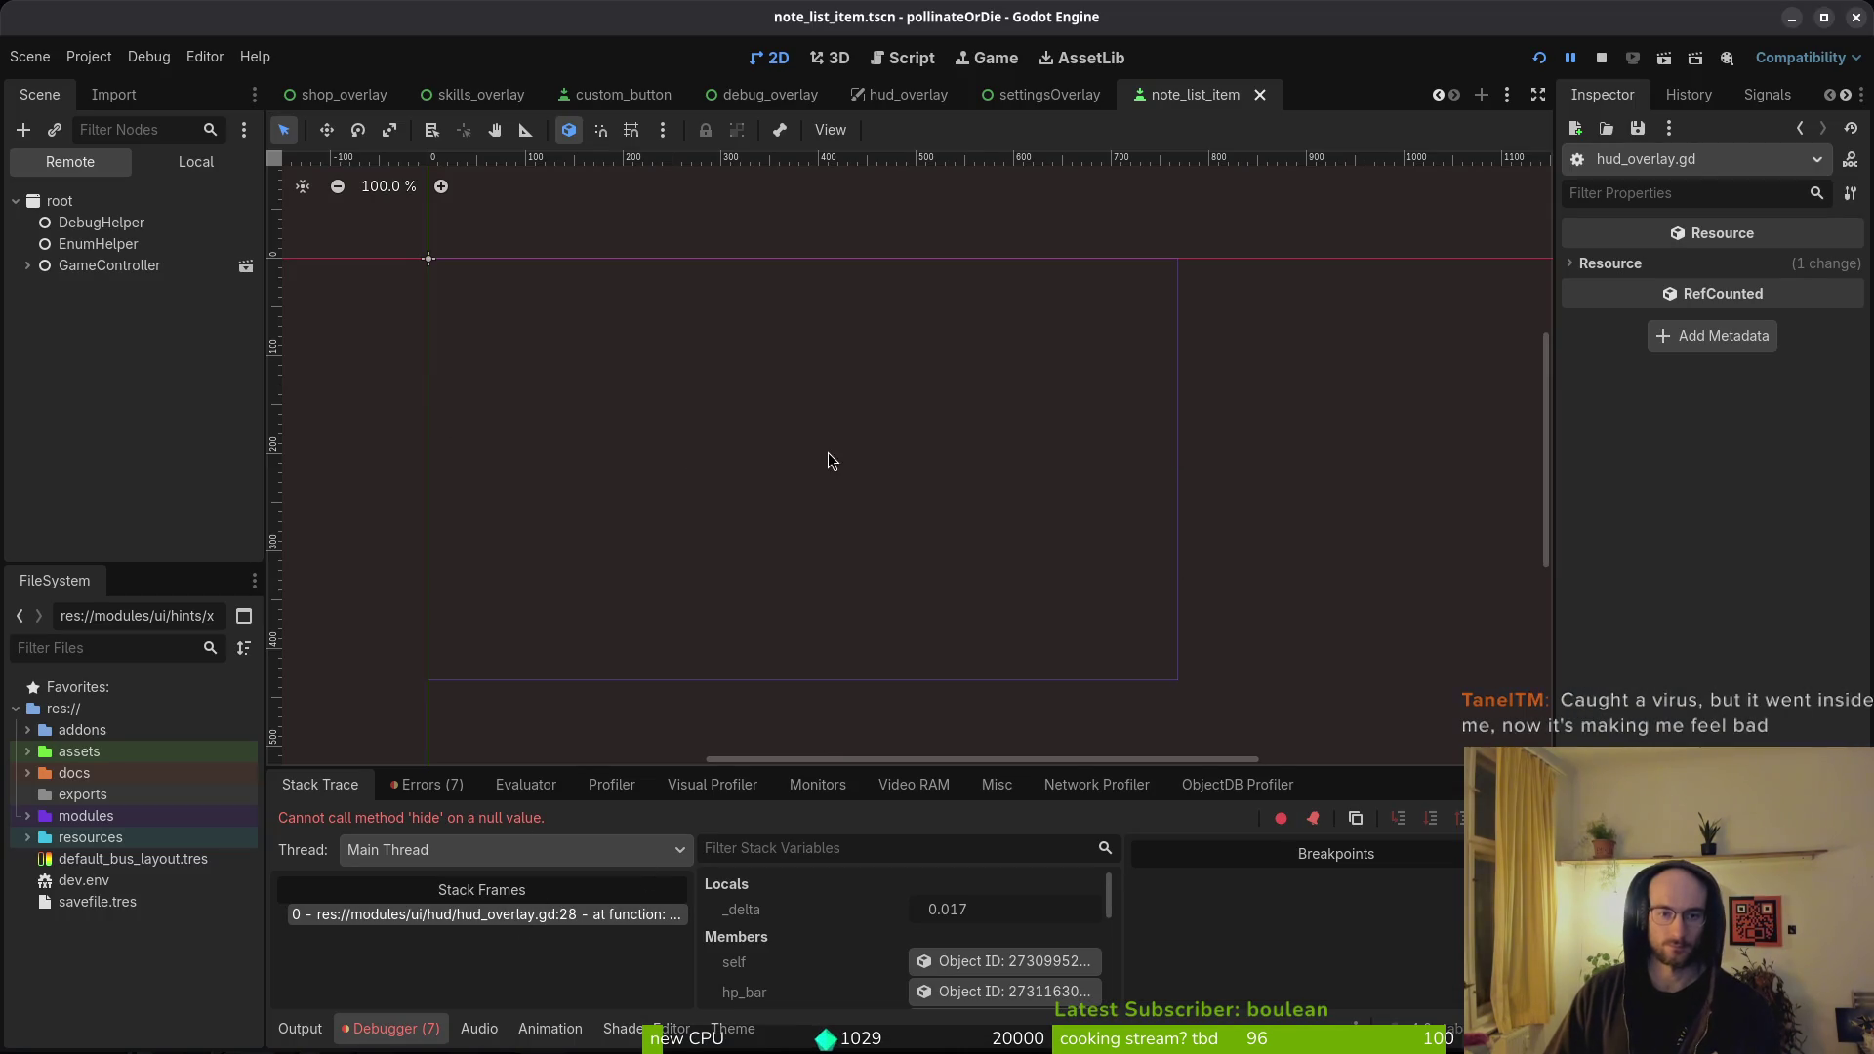
# - Open and save hud_overlay.tscn in Godot, then relaunch the game
pyautogui.hotkey('alt', 'shift', 'o')
pyautogui.write('huove')
pyautogui.press('Down')
pyautogui.press('Return')
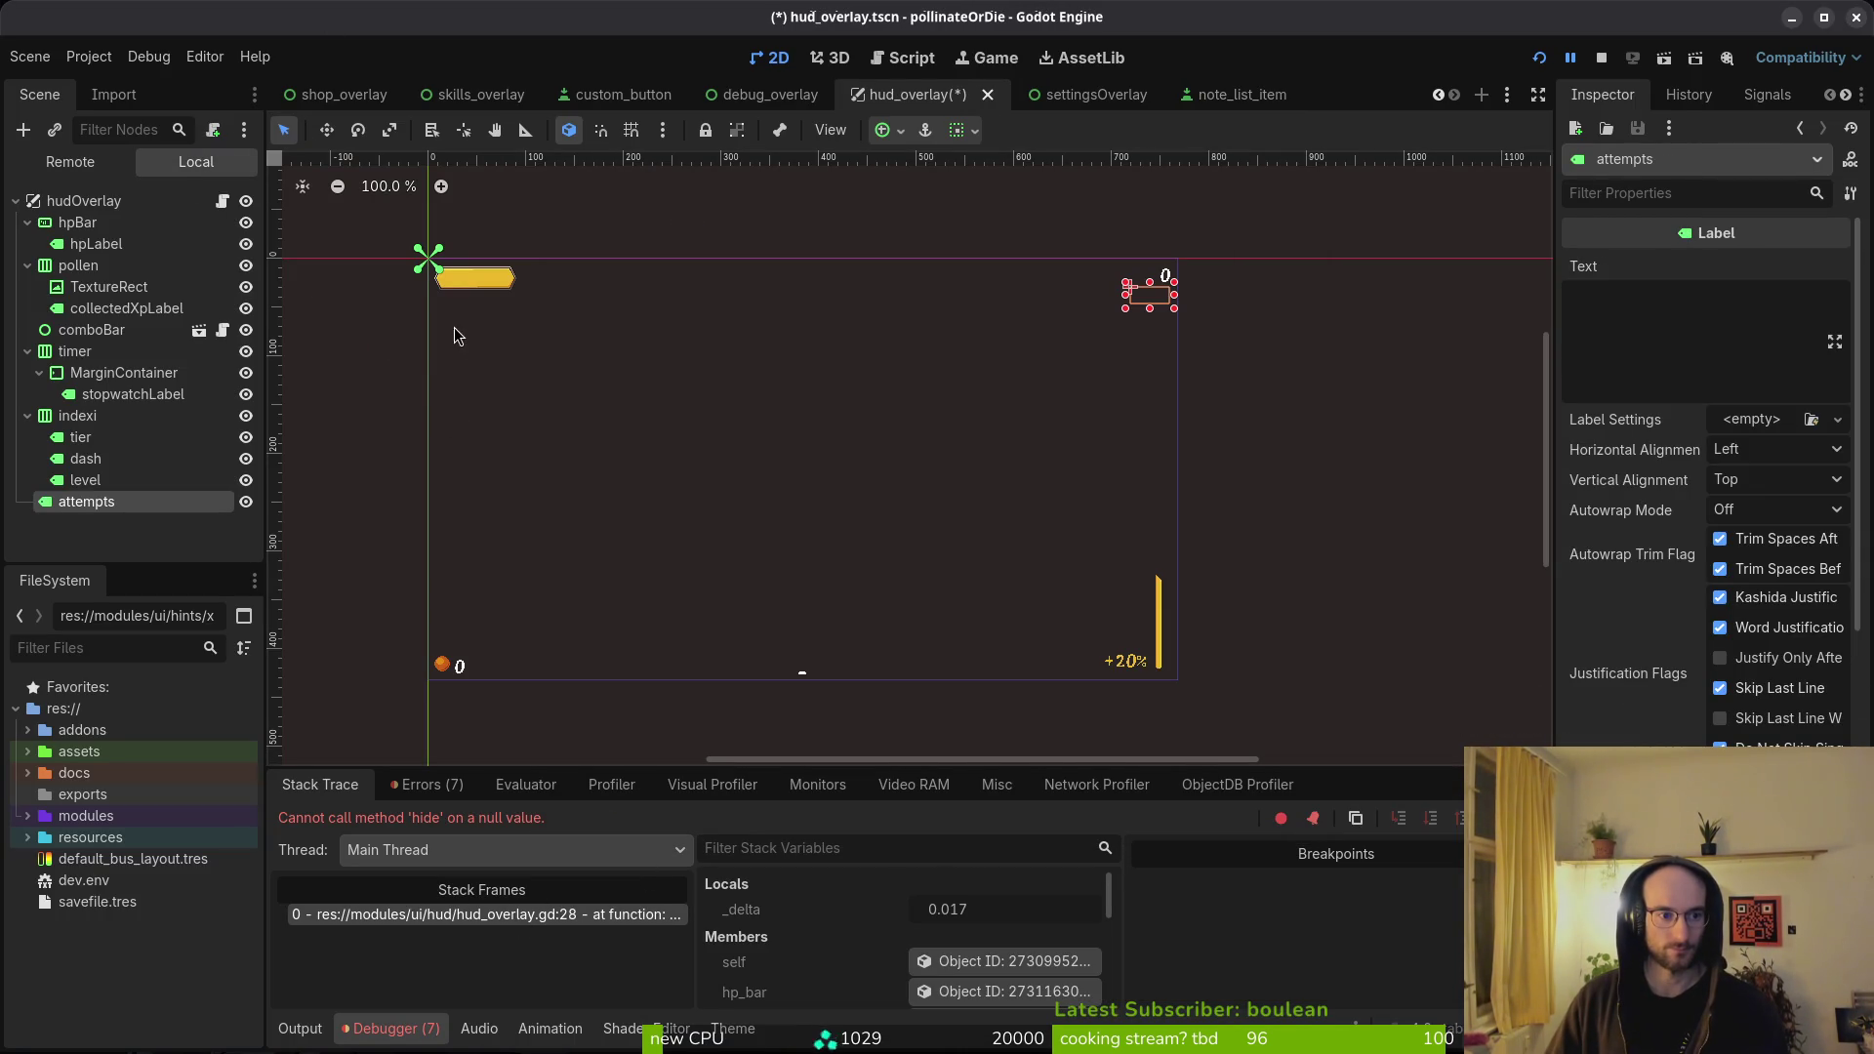
pyautogui.hotkey('ctrl', 's')
pyautogui.hotkey('alt', 'Tab')
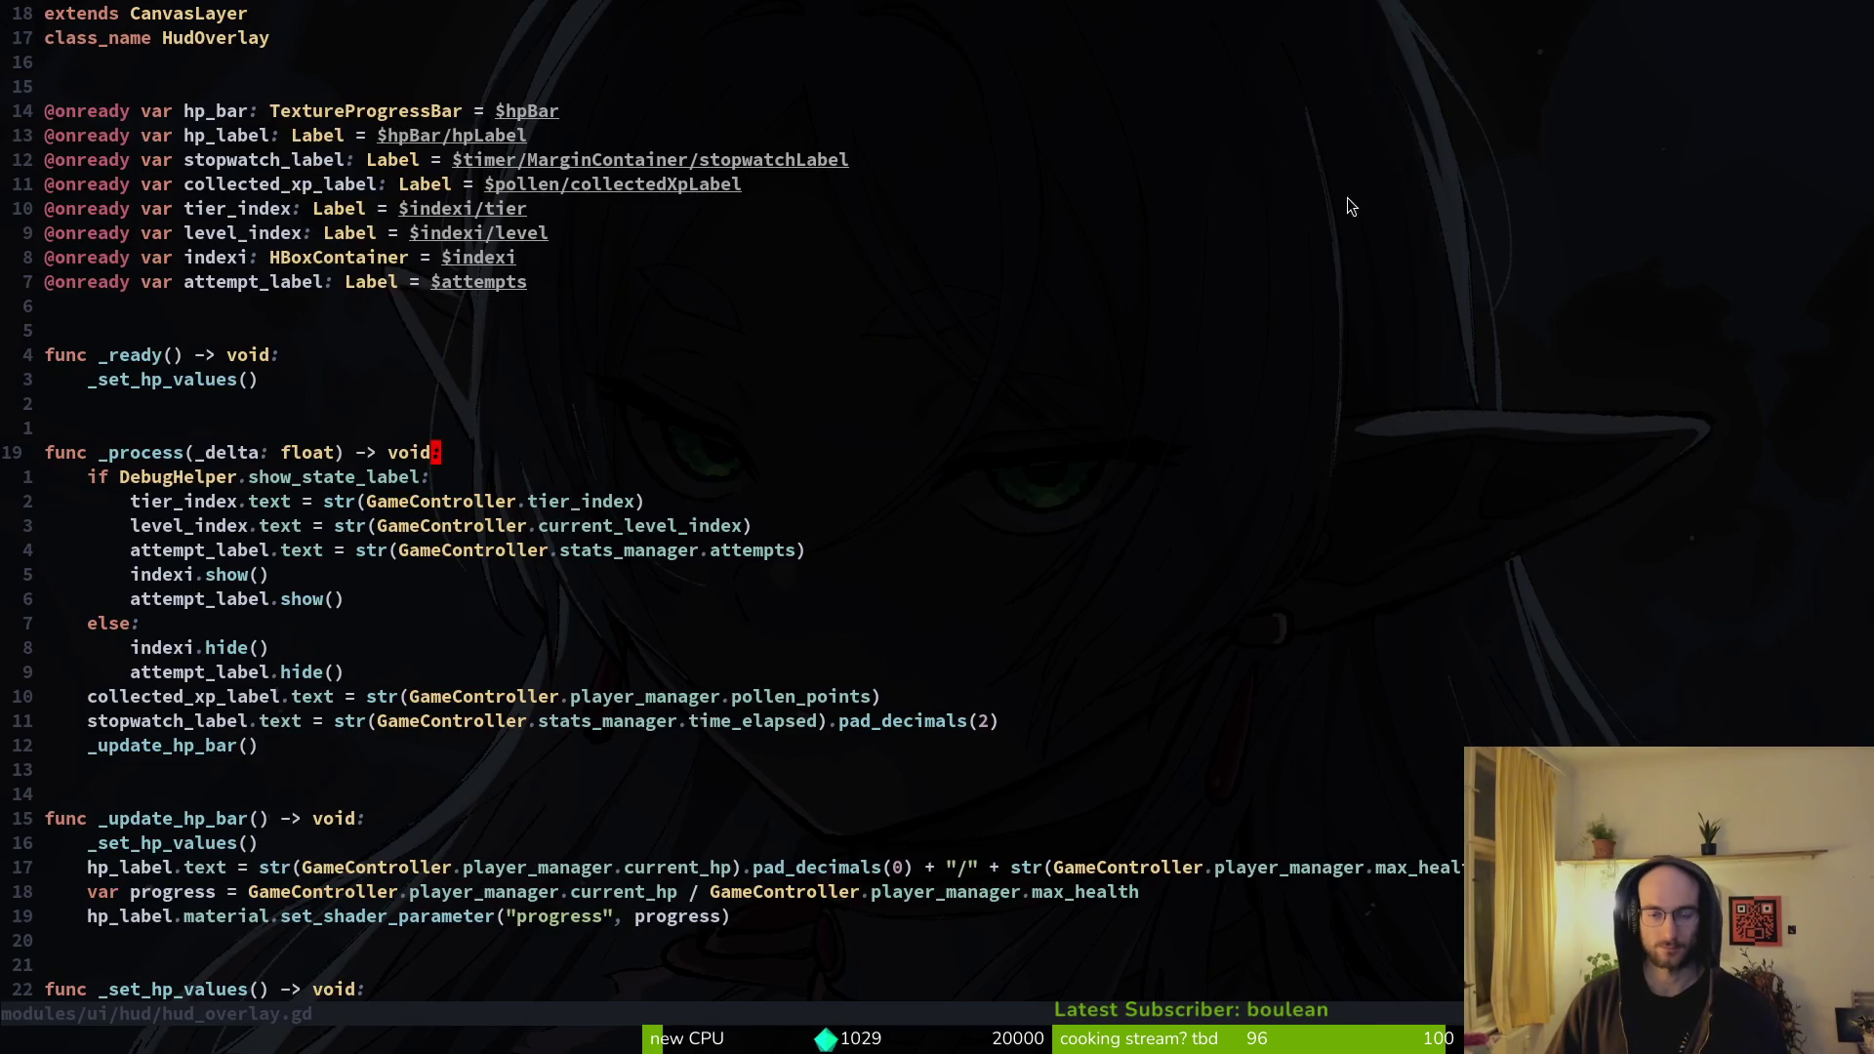
pyautogui.hotkey('alt', 'Tab')
pyautogui.click(1552, 58)
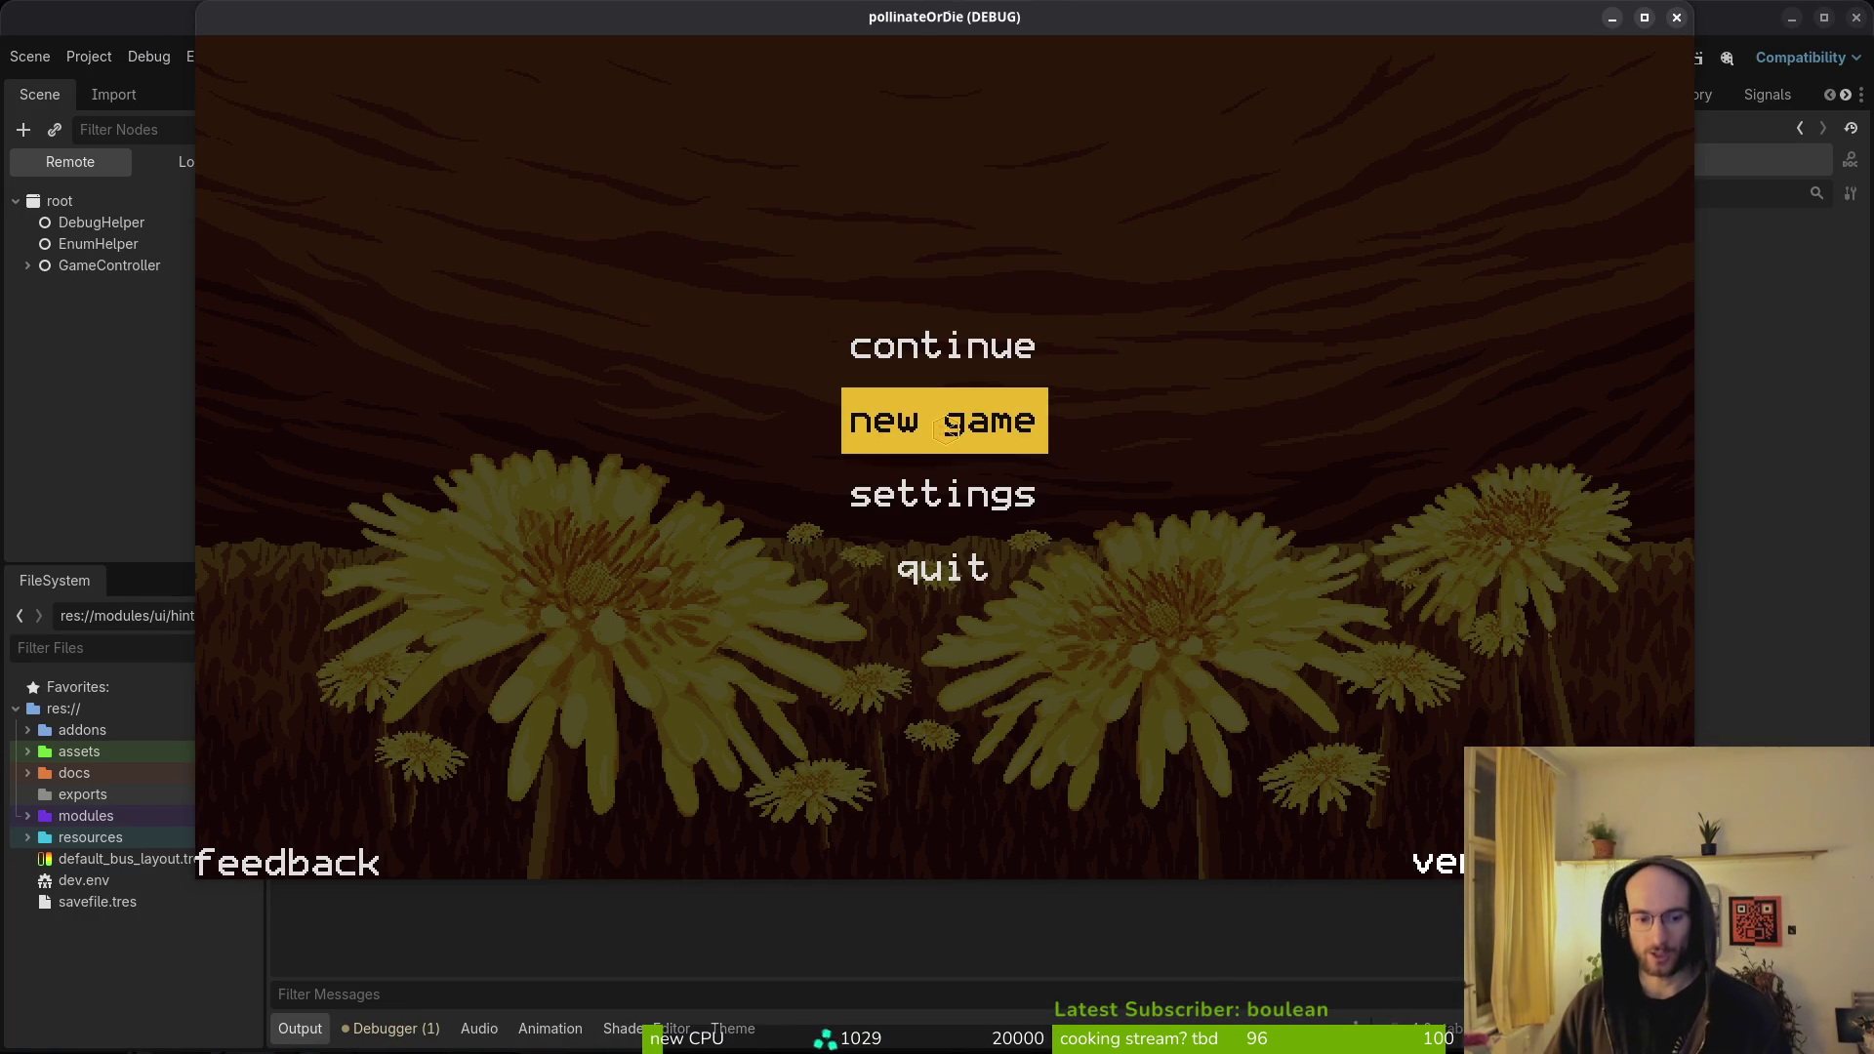
# - Start a new game, fly the bee up and right, then stop with F8 and collapse the timer node
pyautogui.click(952, 422)
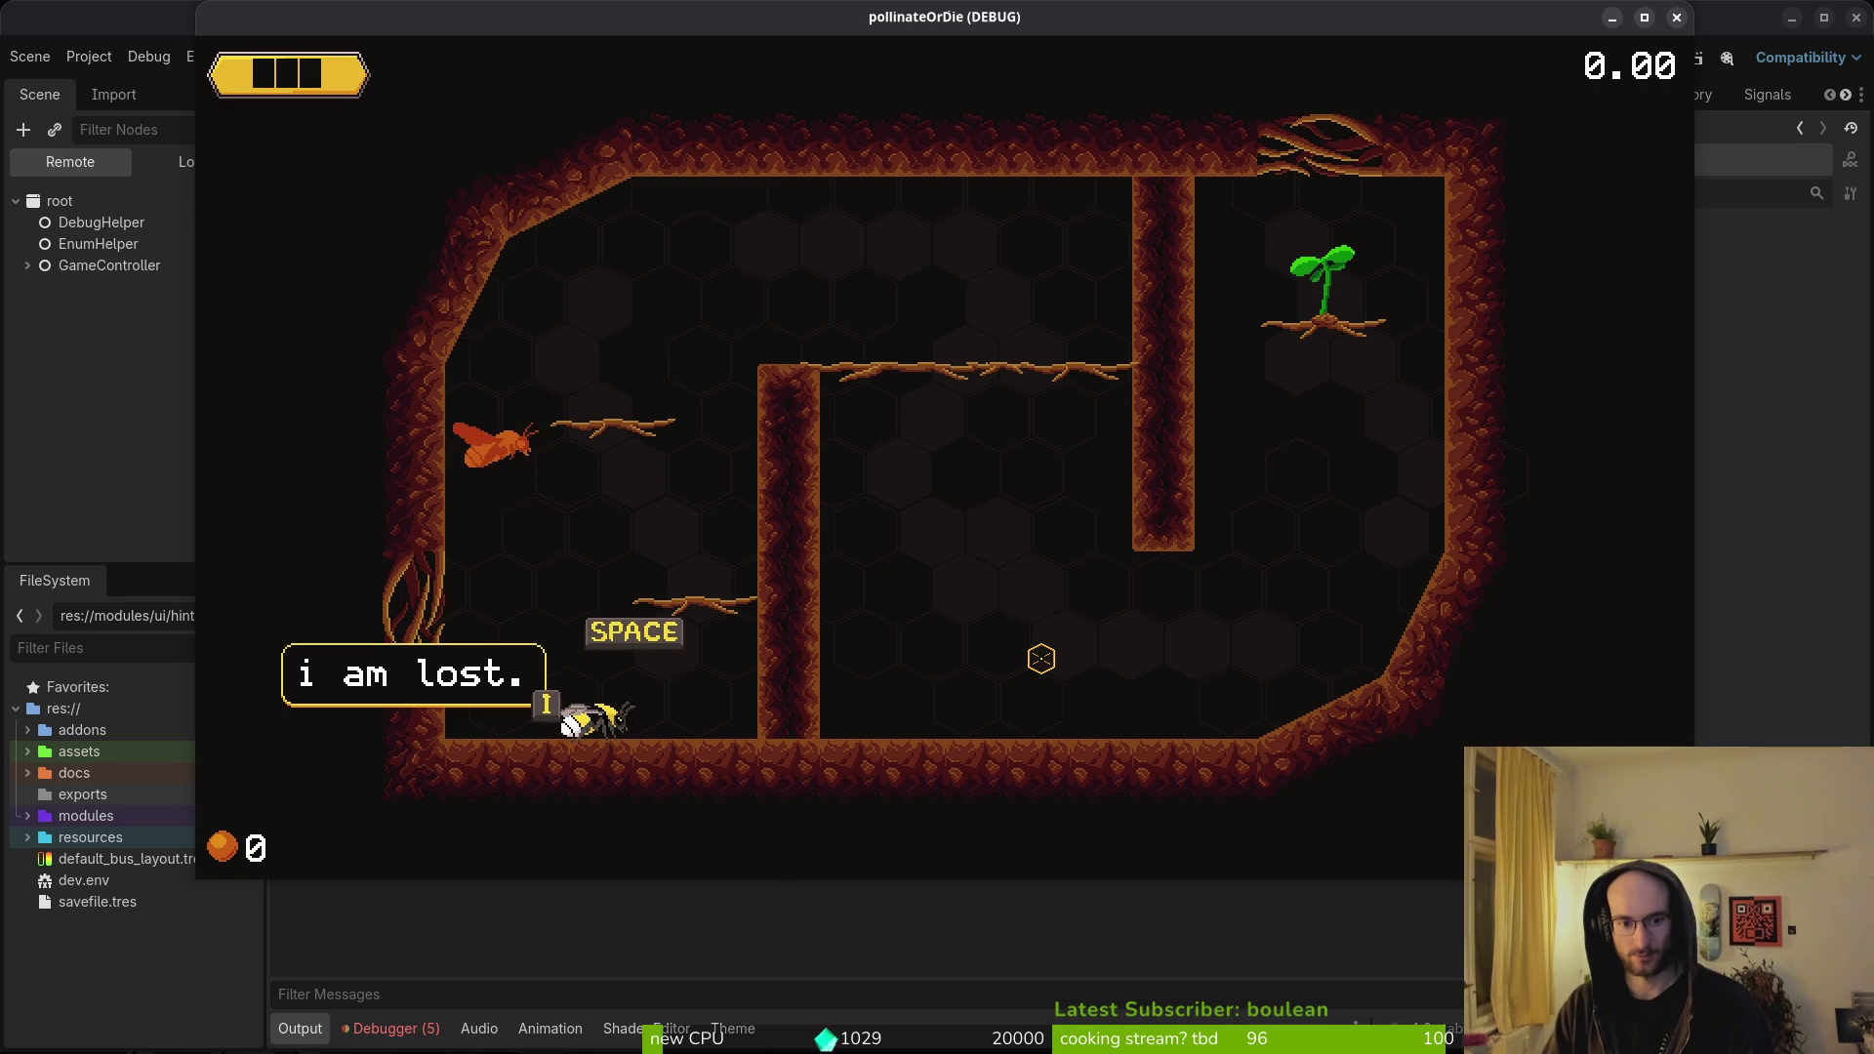
pyautogui.press('space')
pyautogui.press('space')
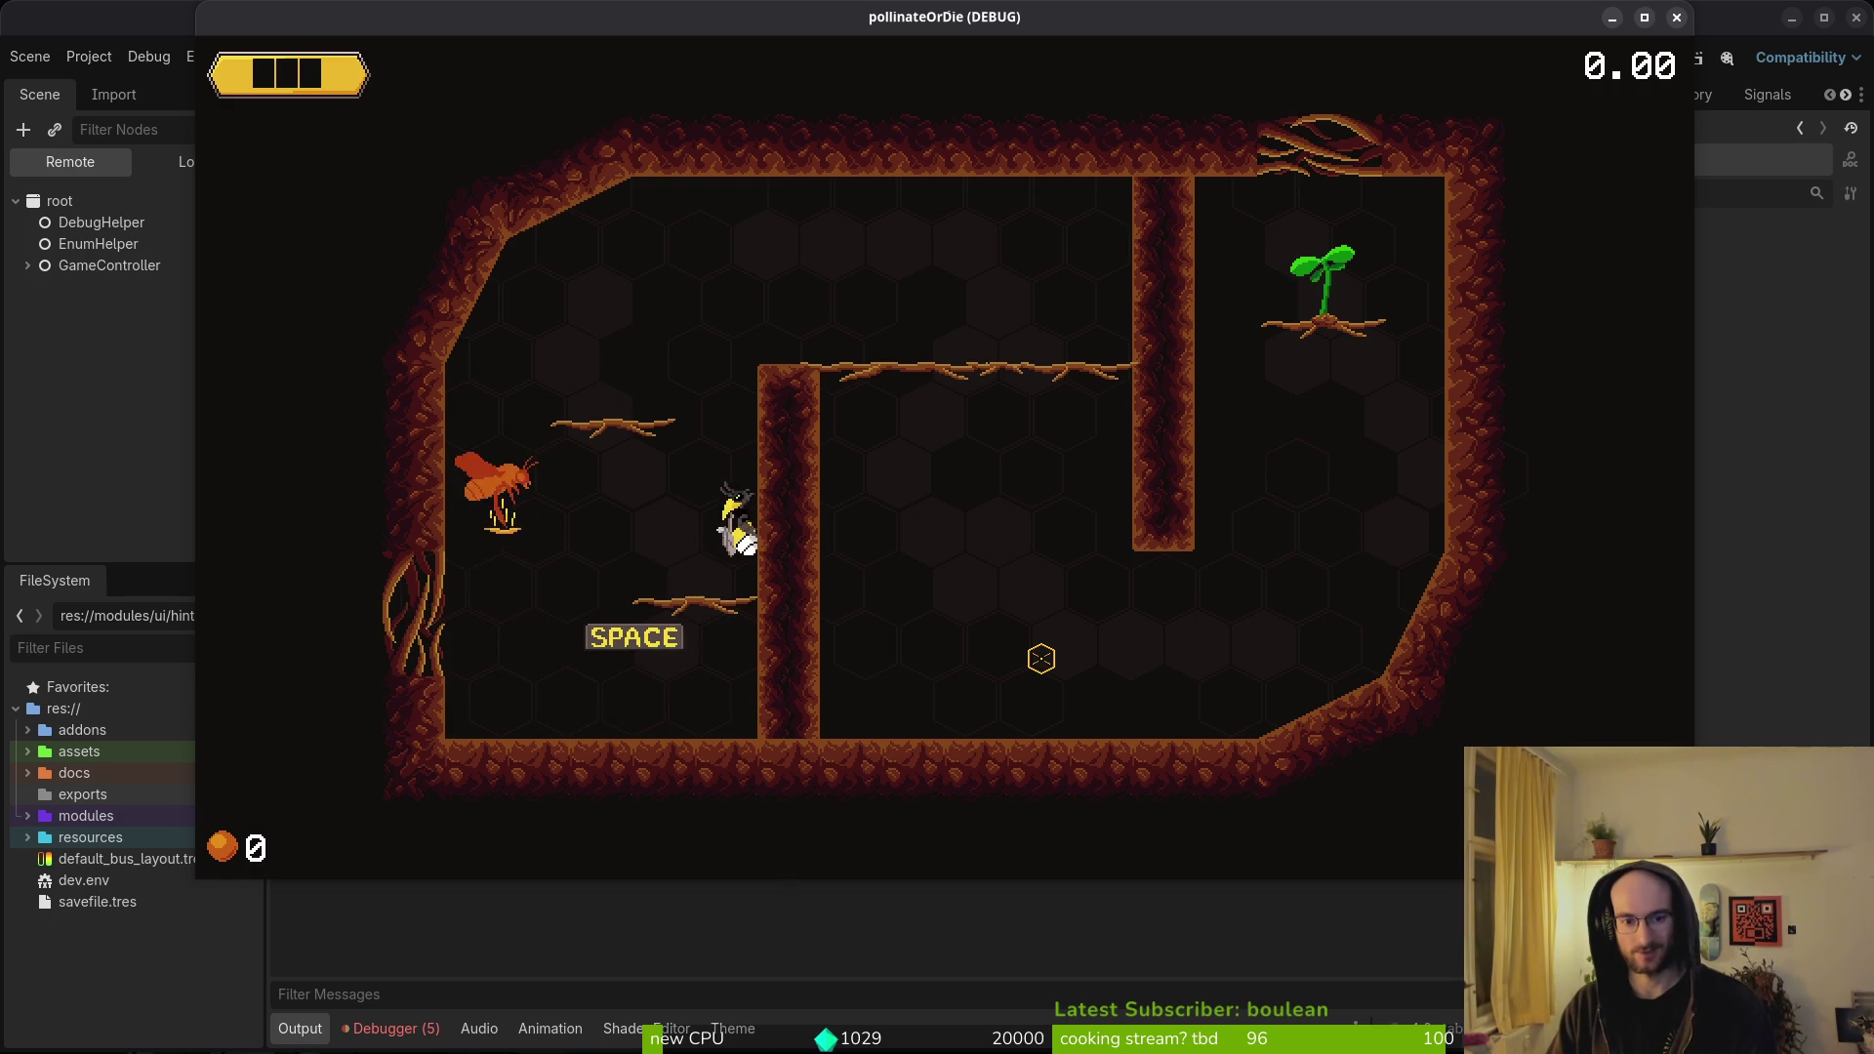
pyautogui.press('Right')
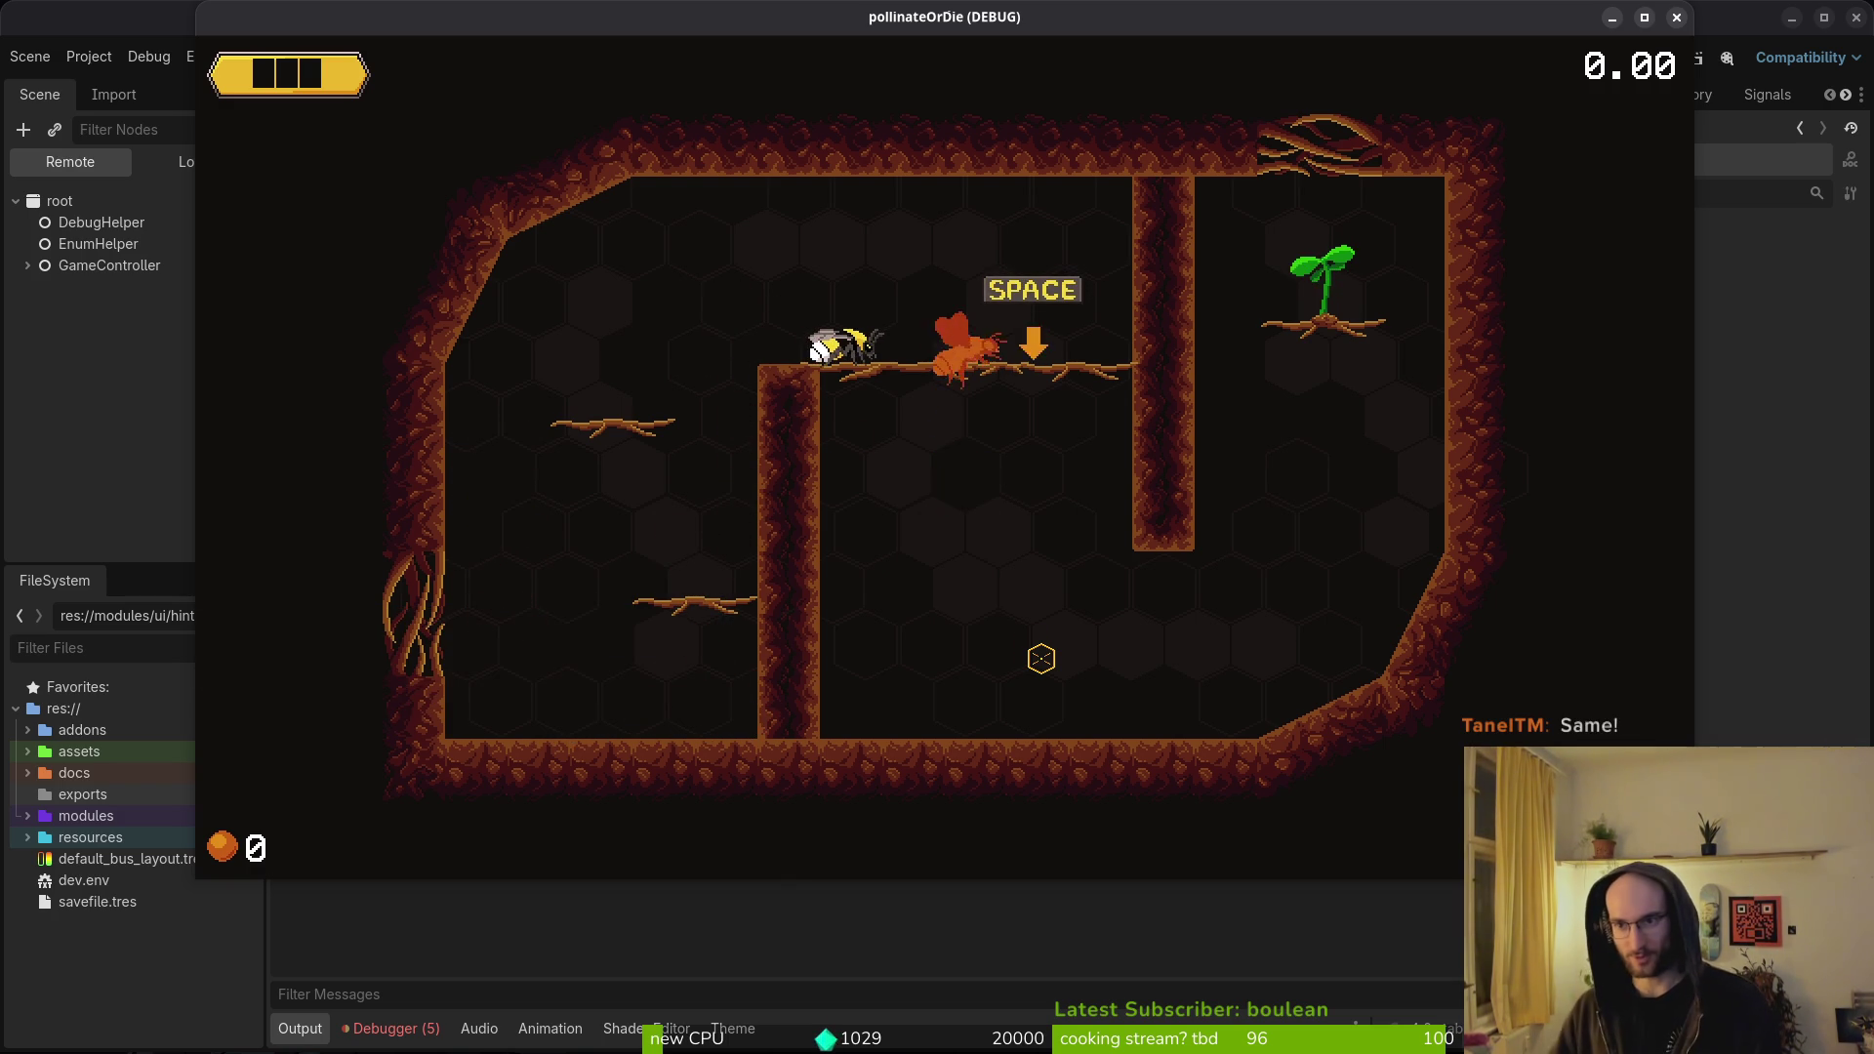
pyautogui.press('F8')
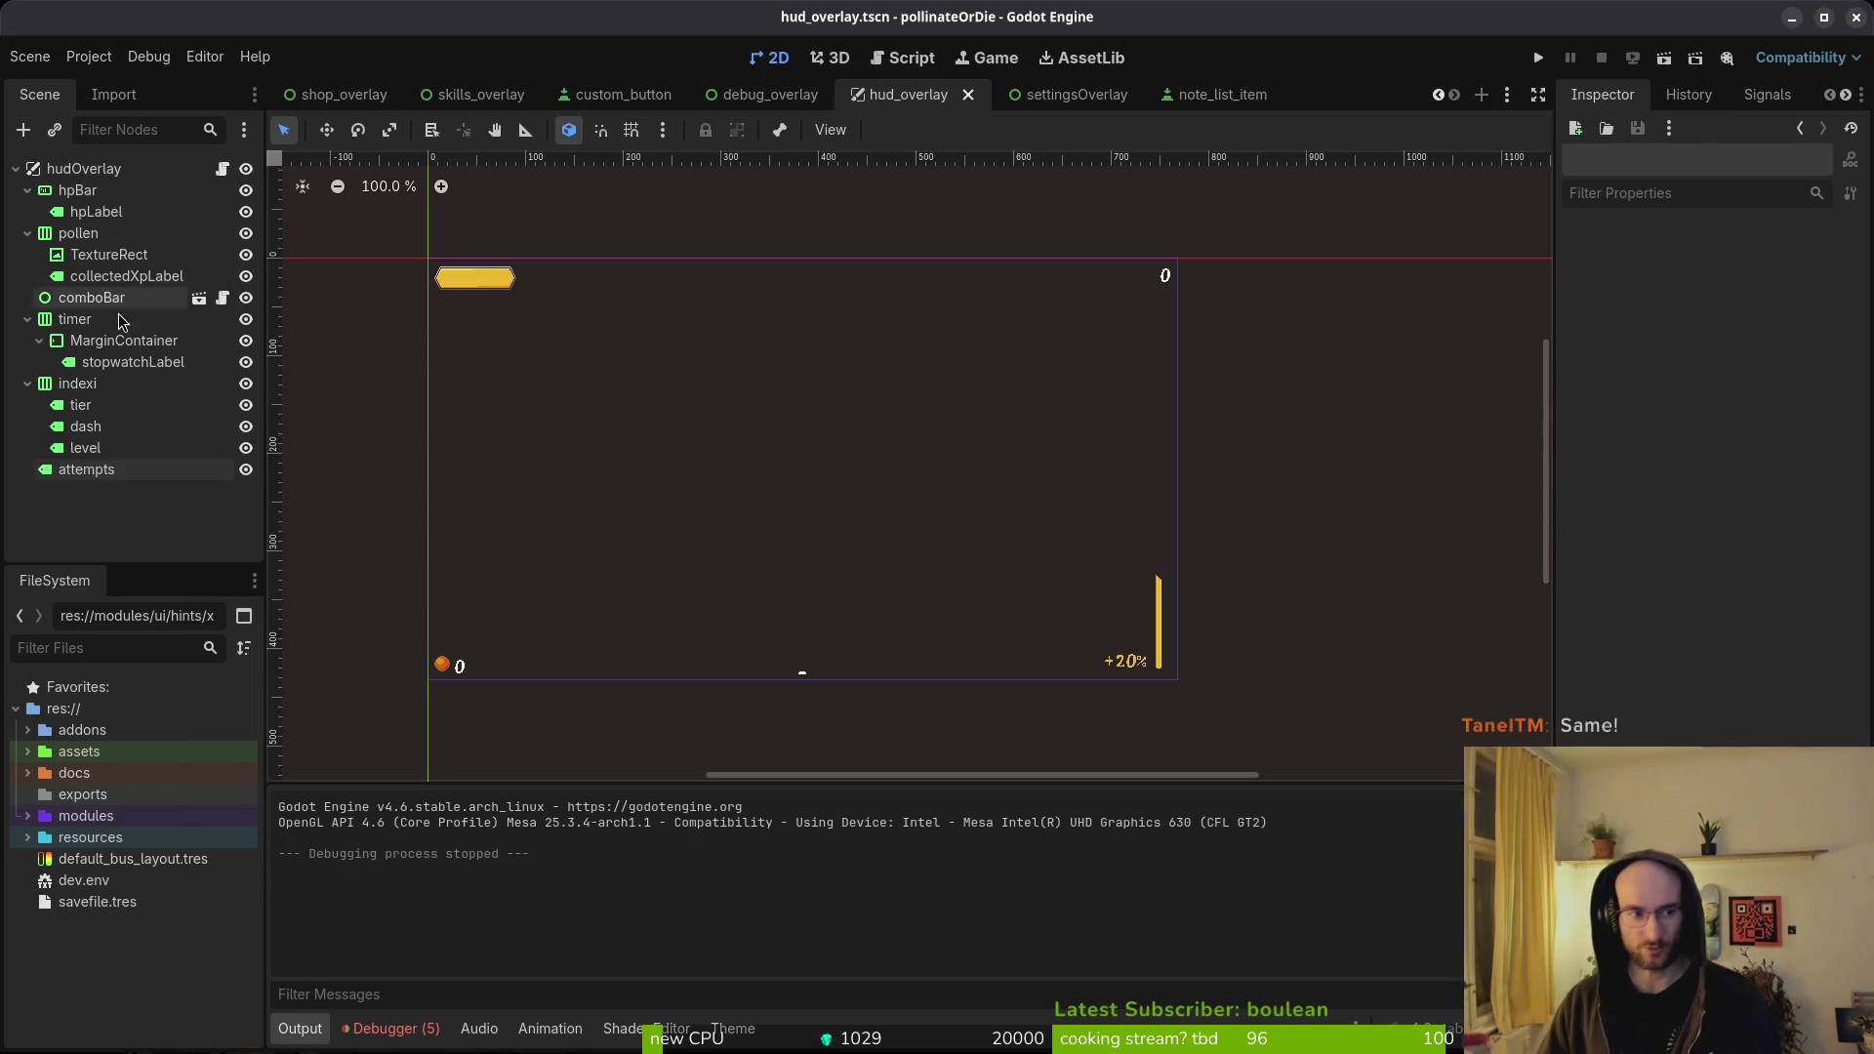
pyautogui.click(27, 320)
# - Collapse the indexi, pollen and hpBar nodes, inspect the attempts label and save hud_overlay
pyautogui.click(27, 341)
pyautogui.click(28, 233)
pyautogui.click(27, 190)
pyautogui.hotkey('ctrl', 's')
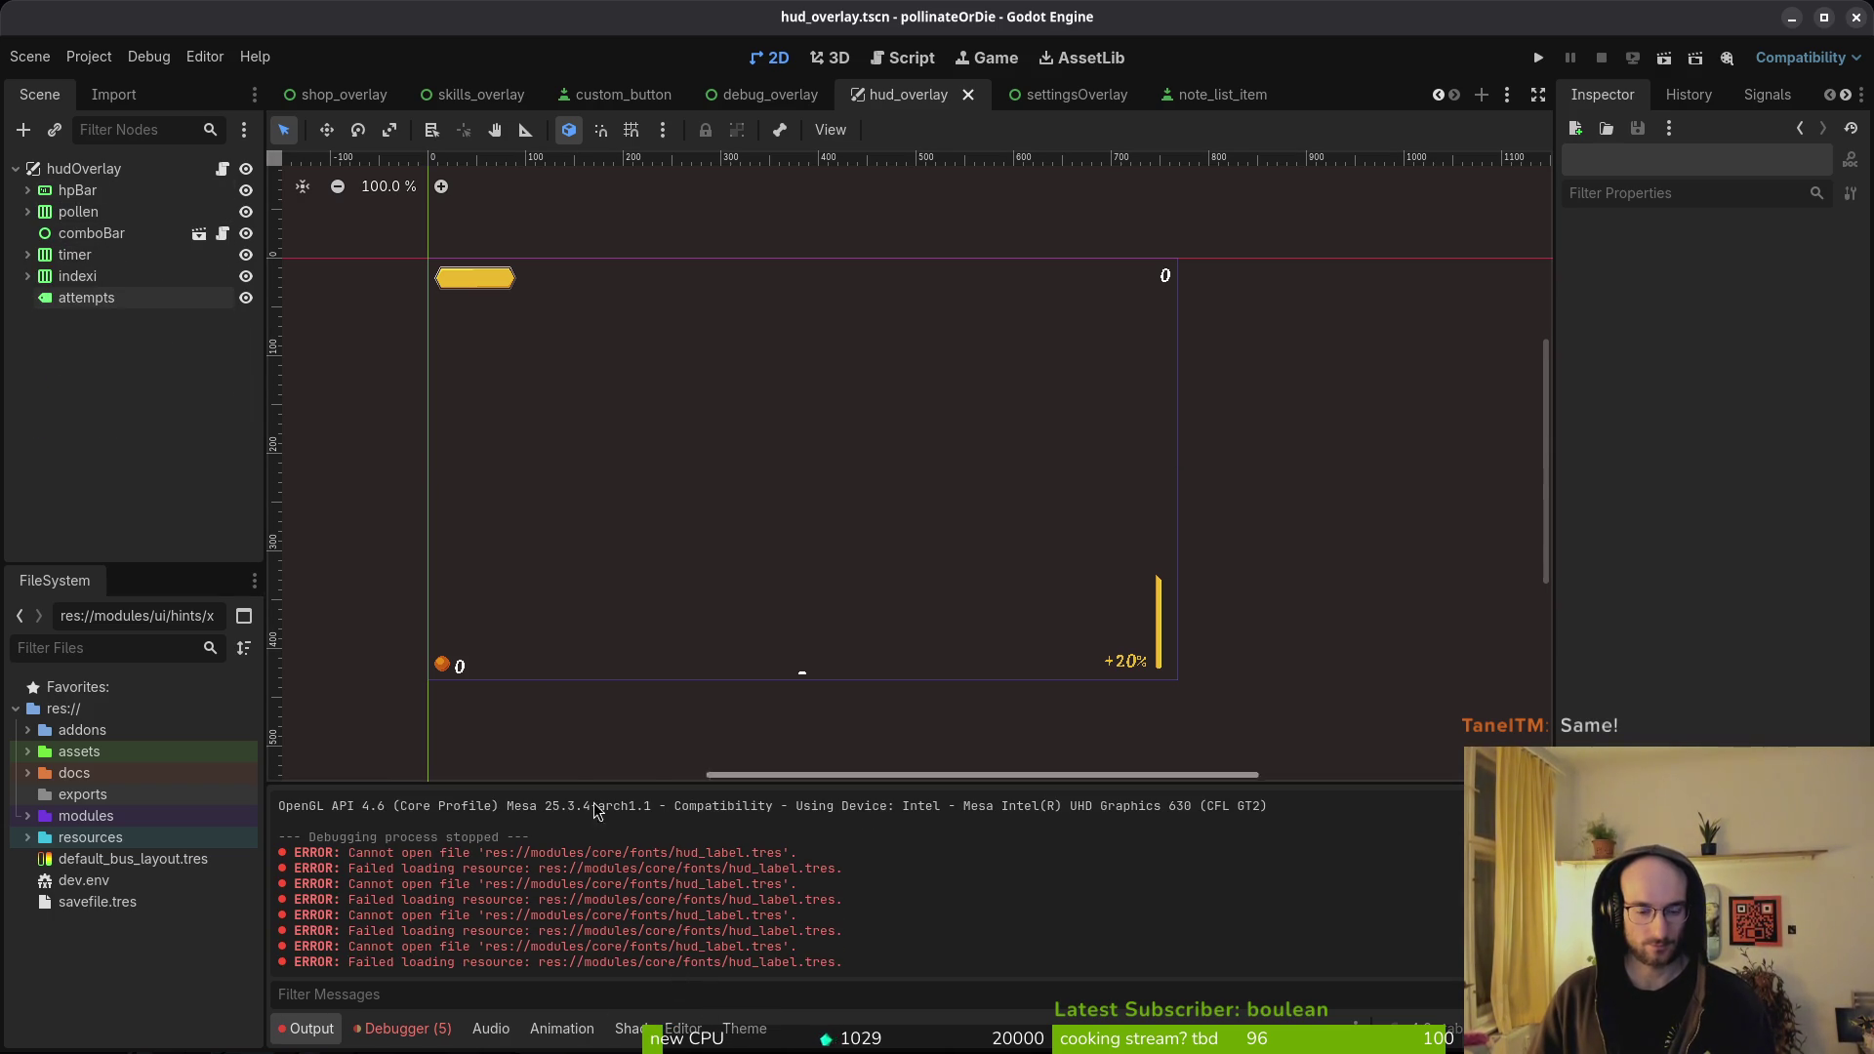
pyautogui.click(52, 302)
pyautogui.hotkey('ctrl', 's')
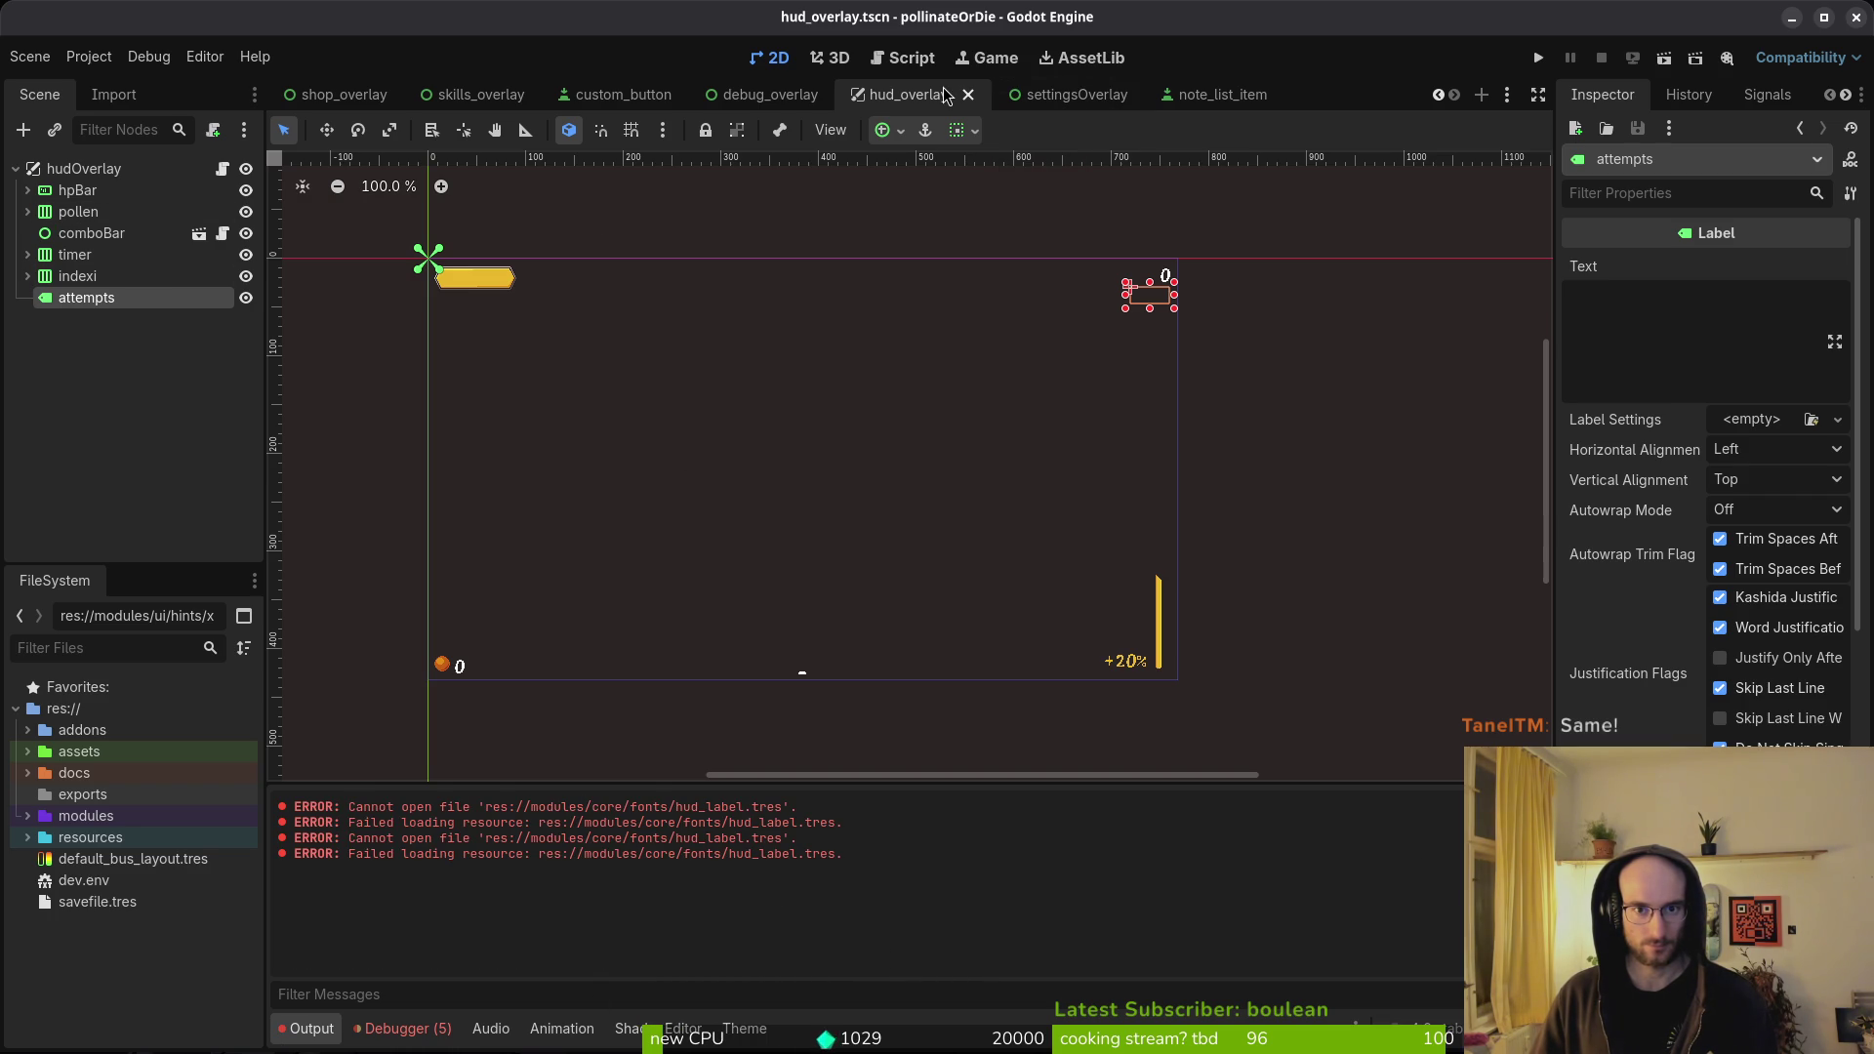
# - Inspect stopwatchLabel, collectedXpLabel and hpLabel, then list the five debugger errors
pyautogui.click(28, 277)
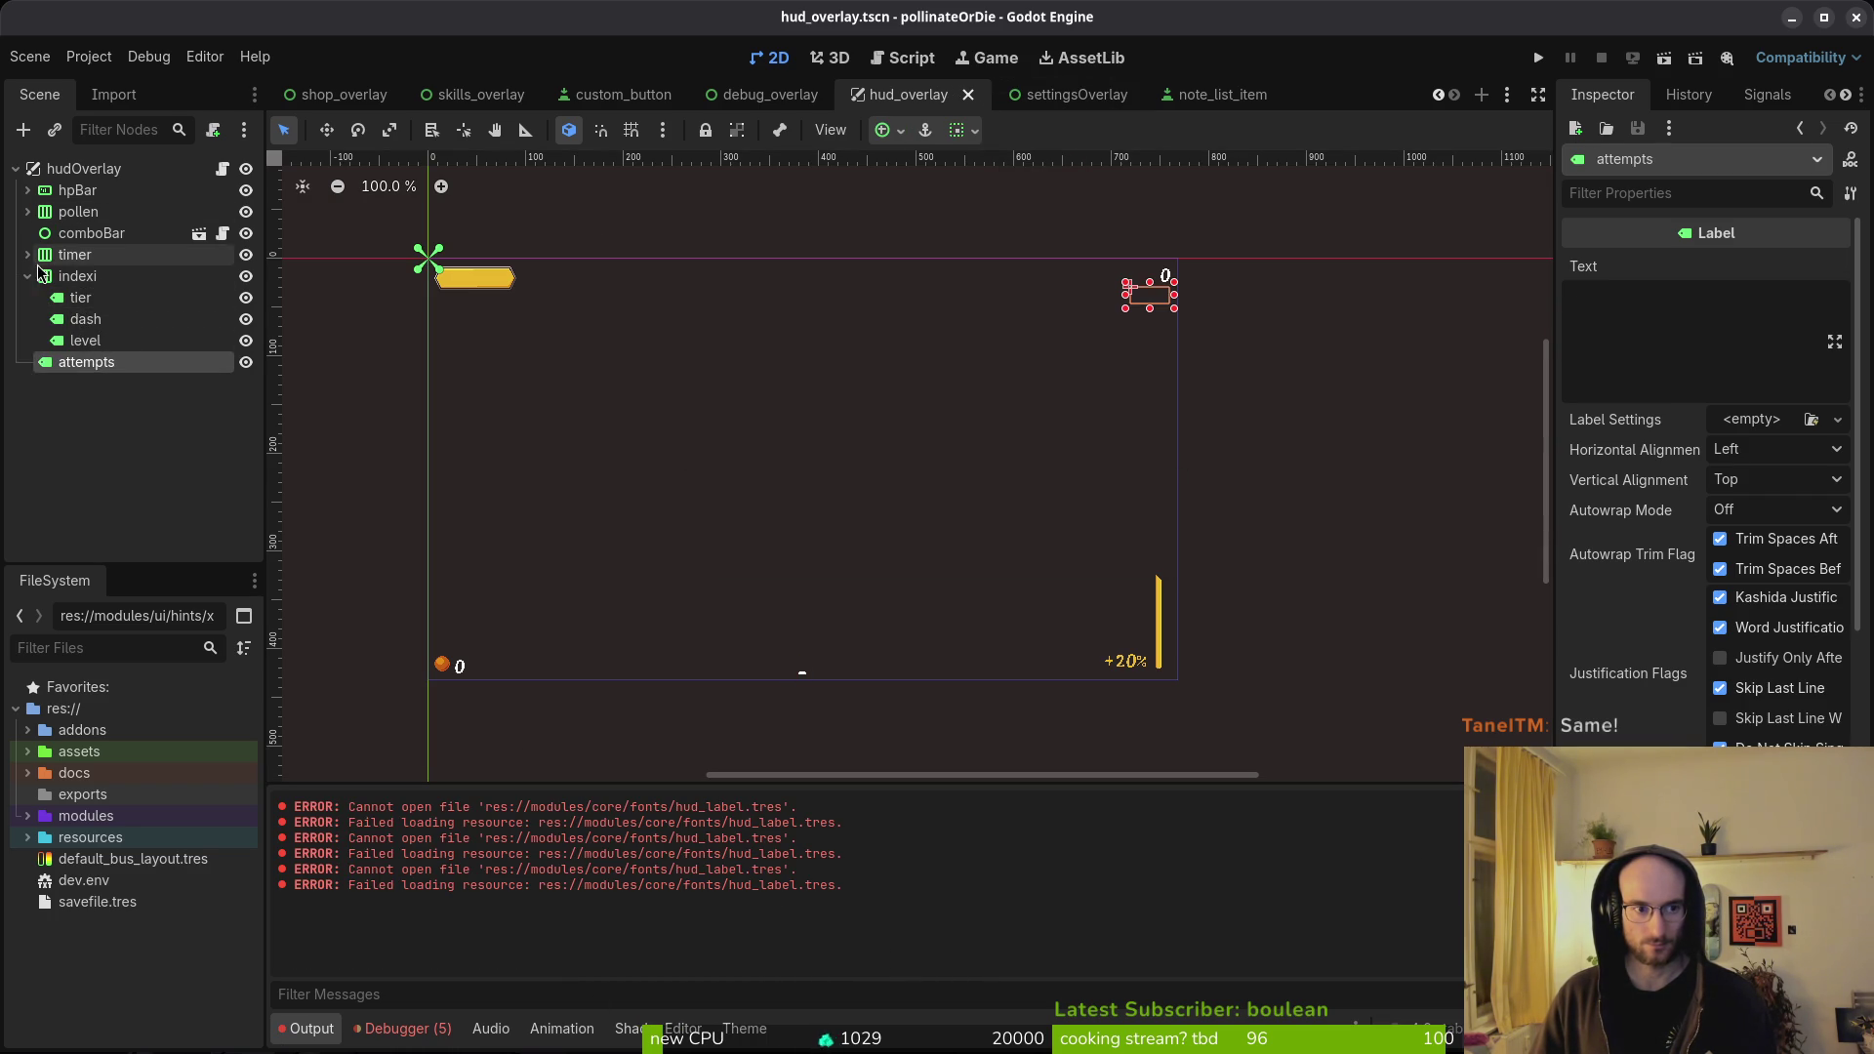
pyautogui.click(27, 255)
pyautogui.click(132, 297)
pyautogui.click(28, 212)
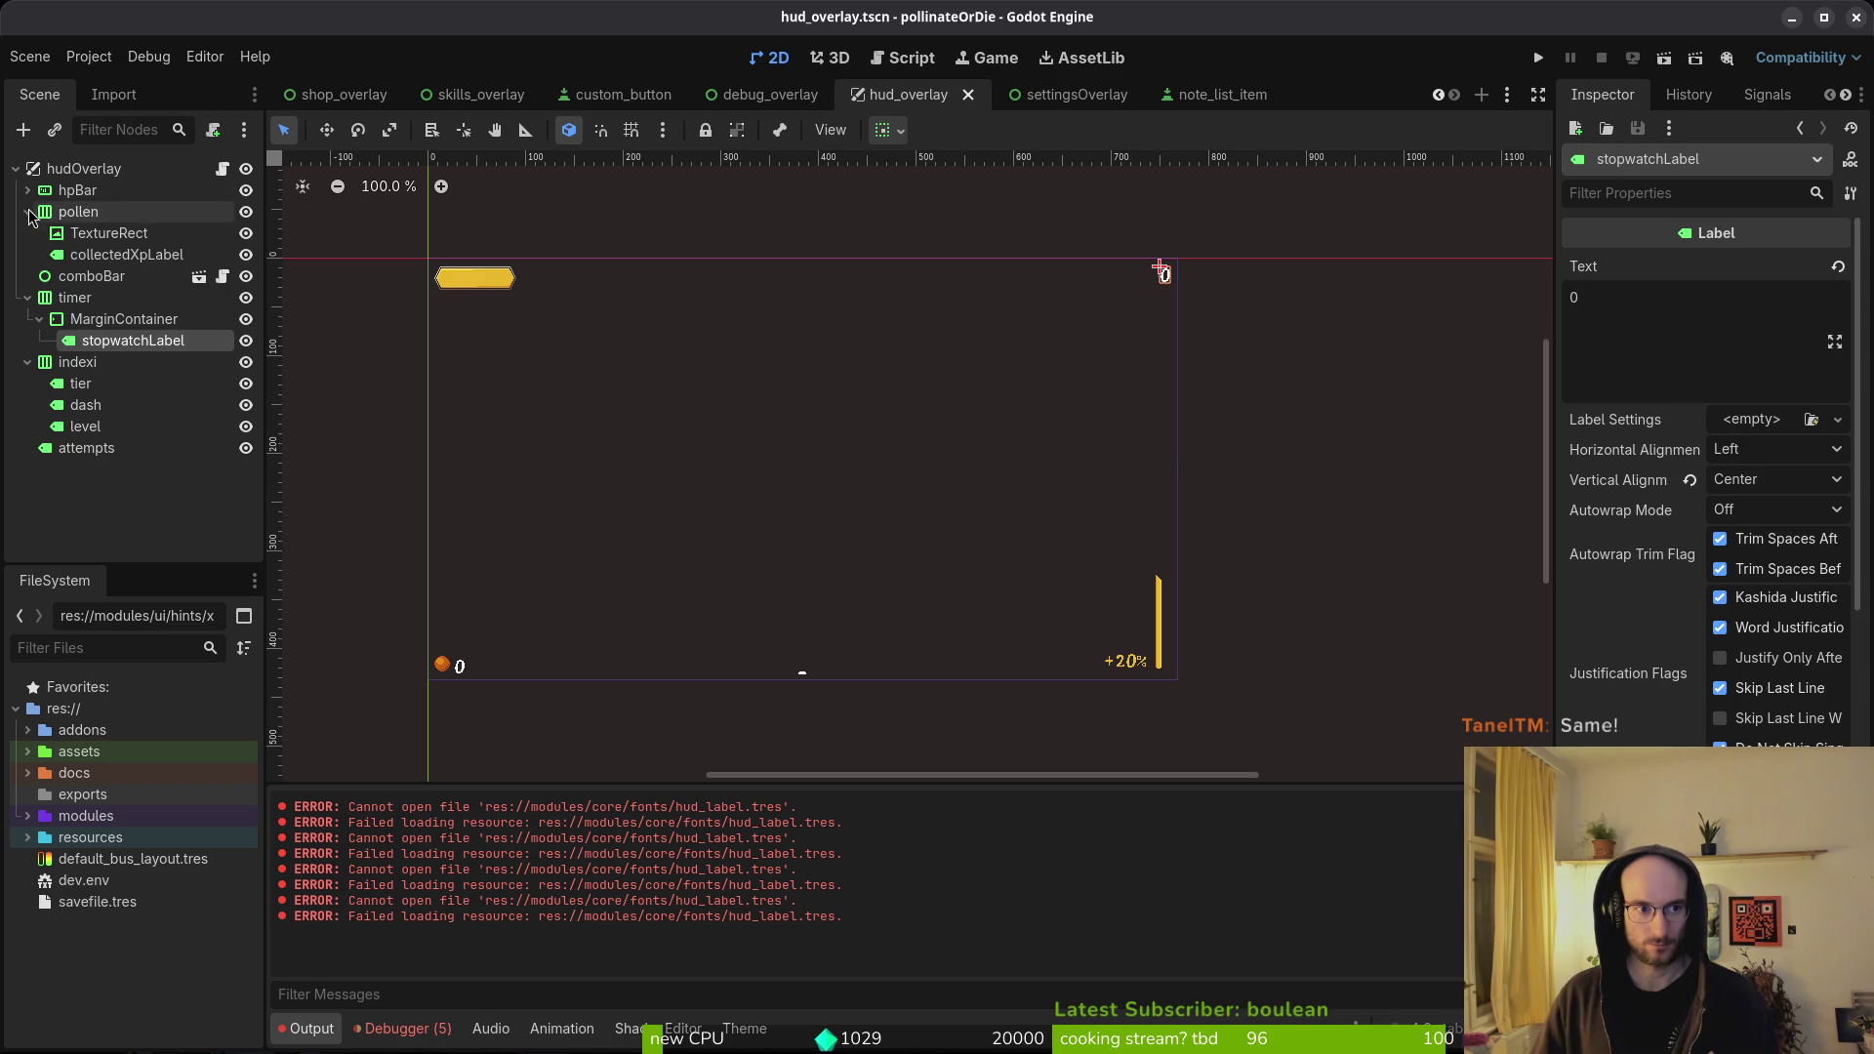
pyautogui.click(86, 255)
pyautogui.click(27, 190)
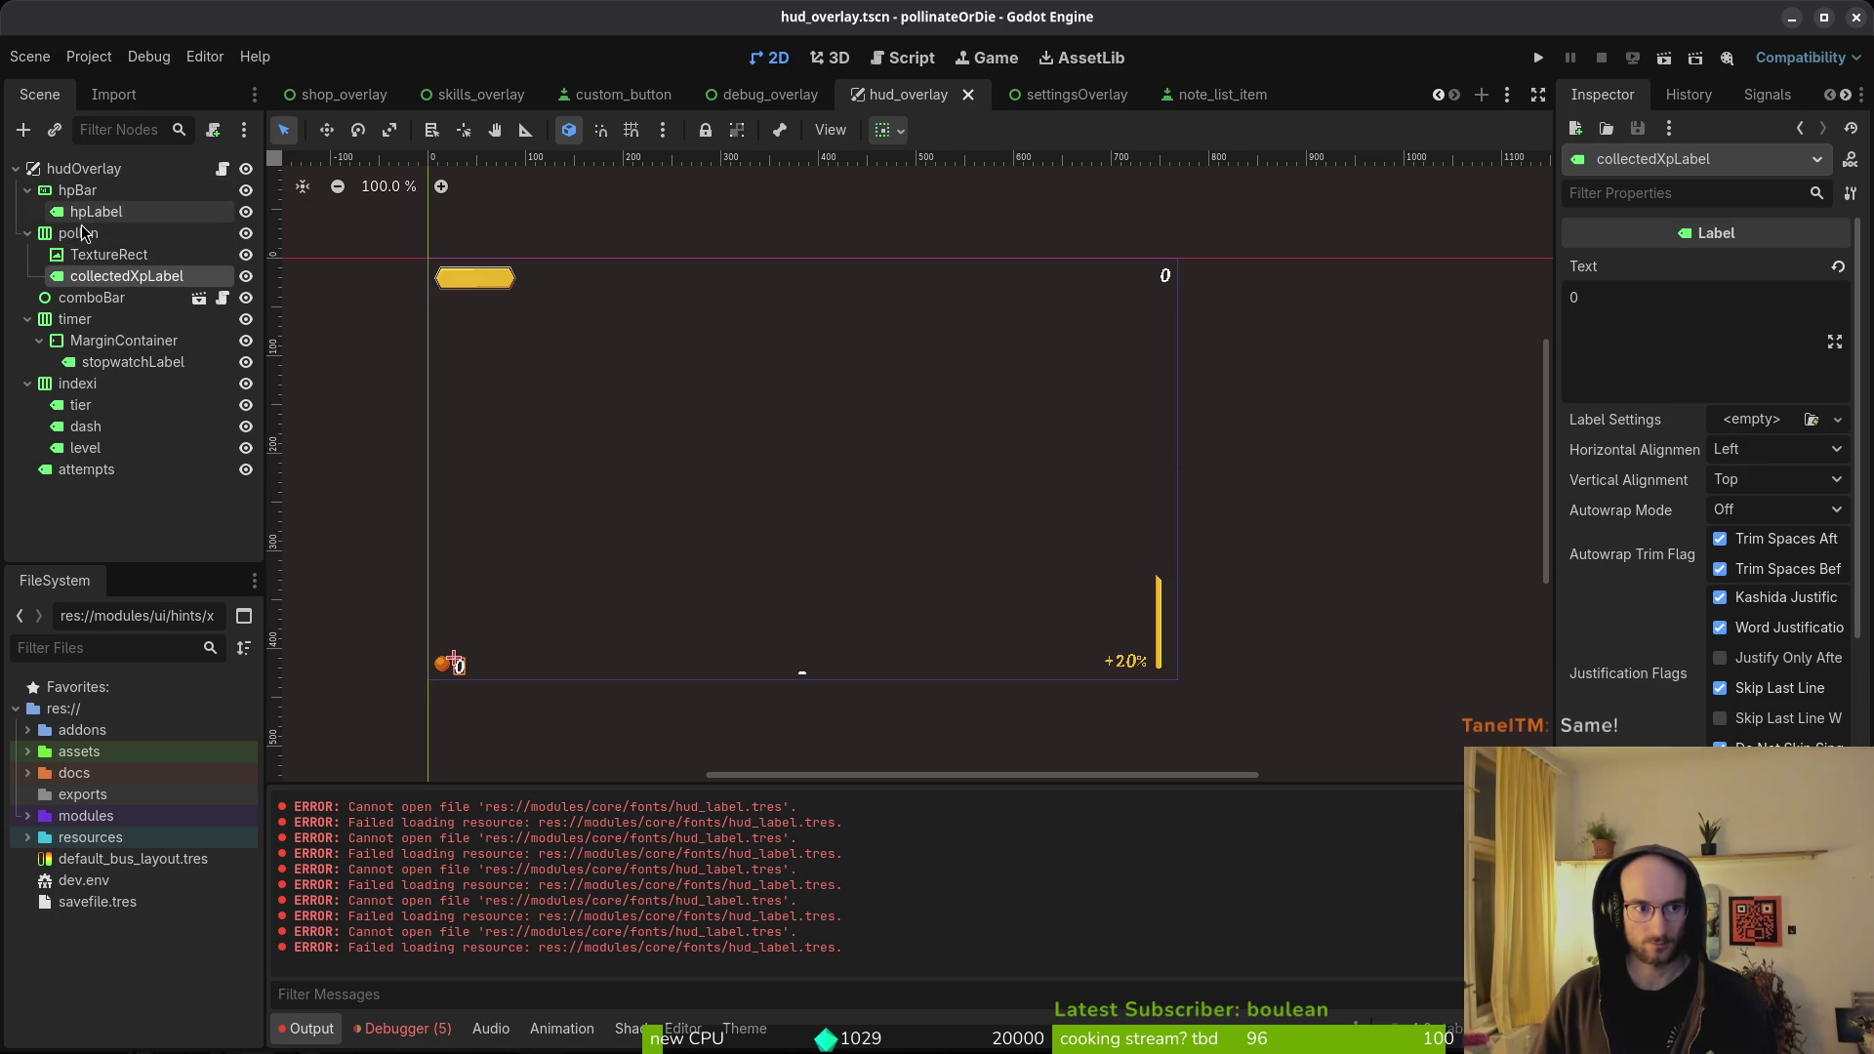
pyautogui.click(96, 212)
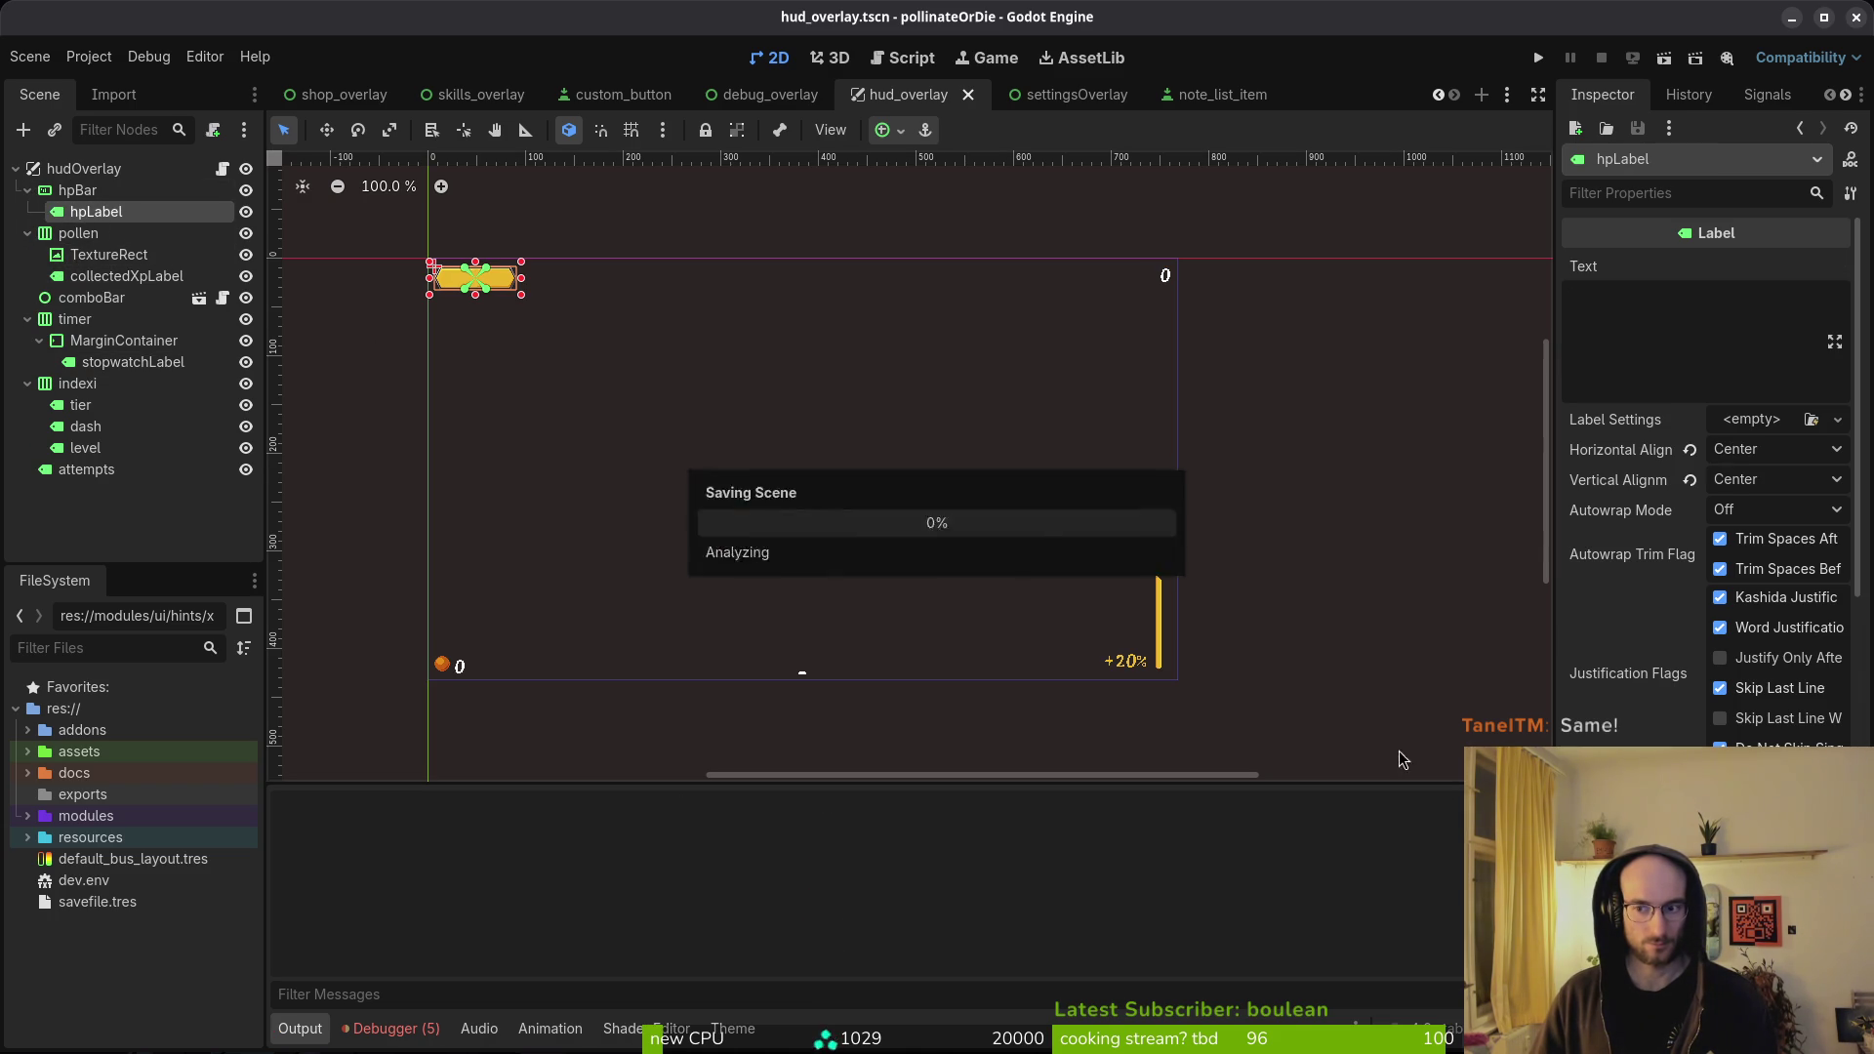
pyautogui.click(441, 1037)
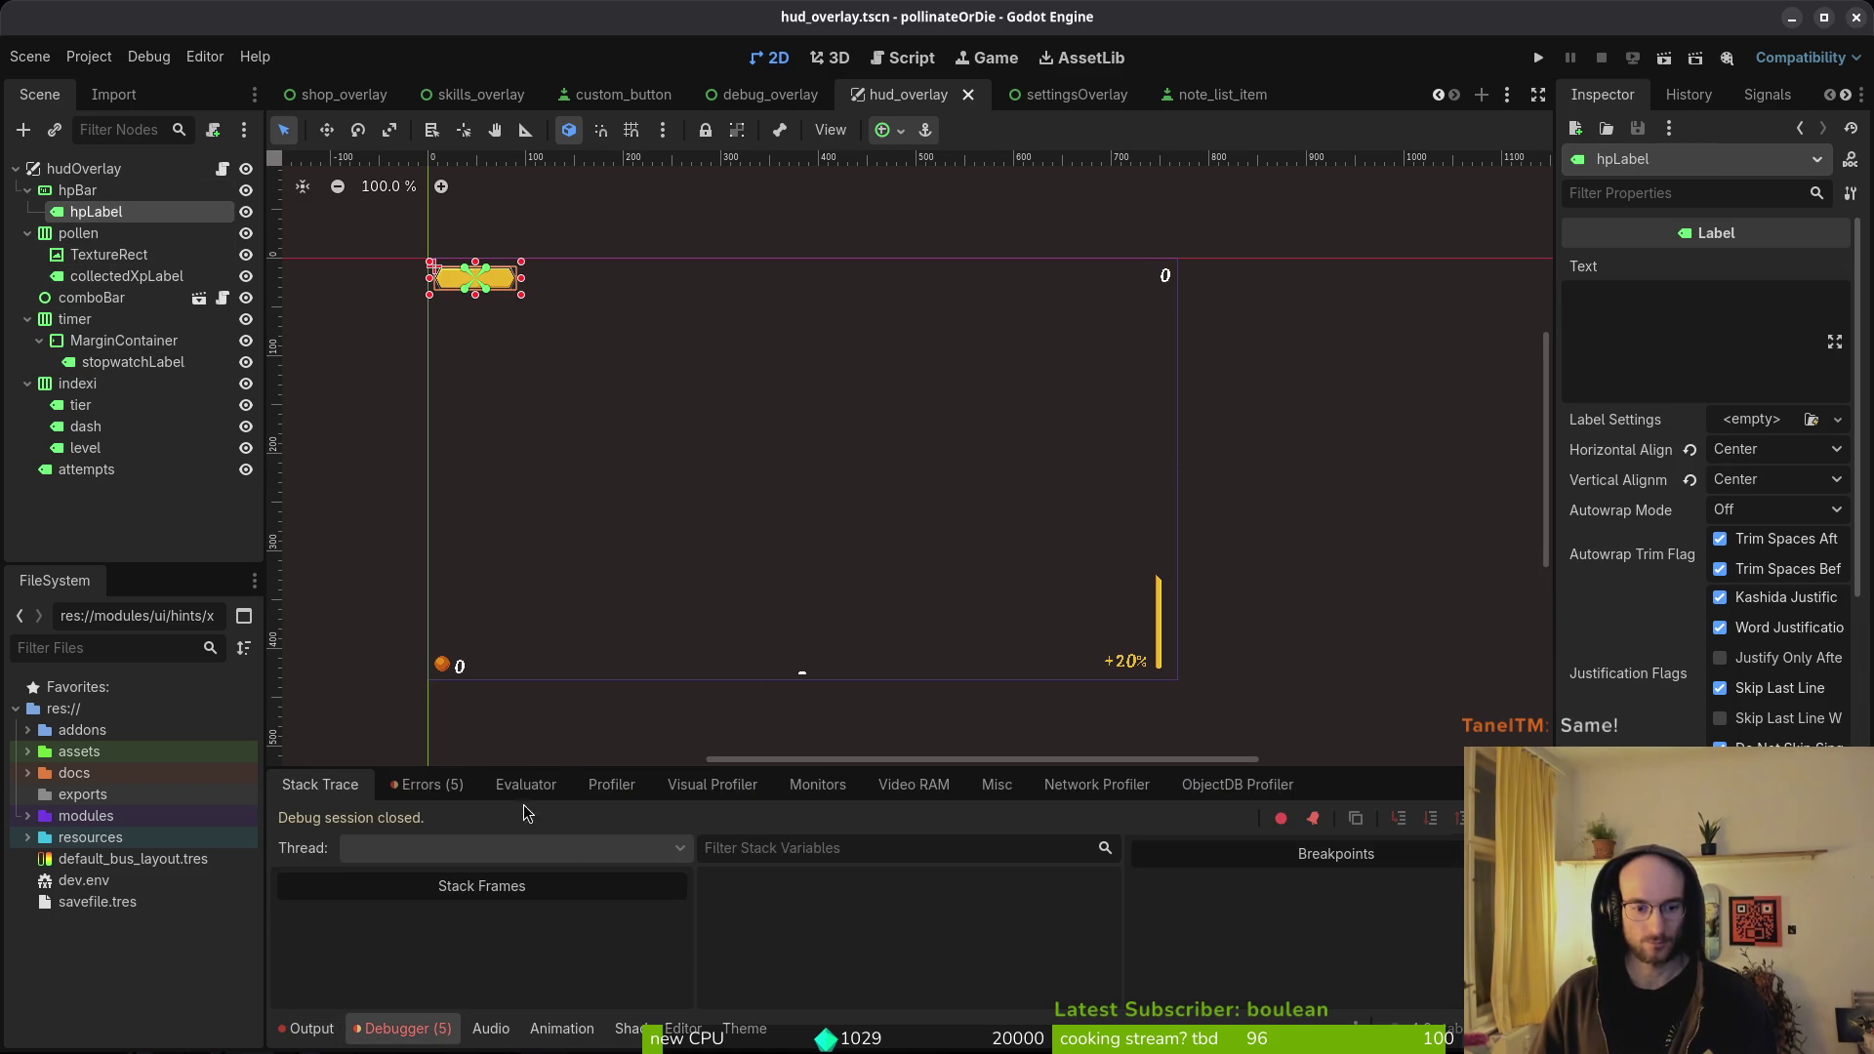
pyautogui.click(400, 786)
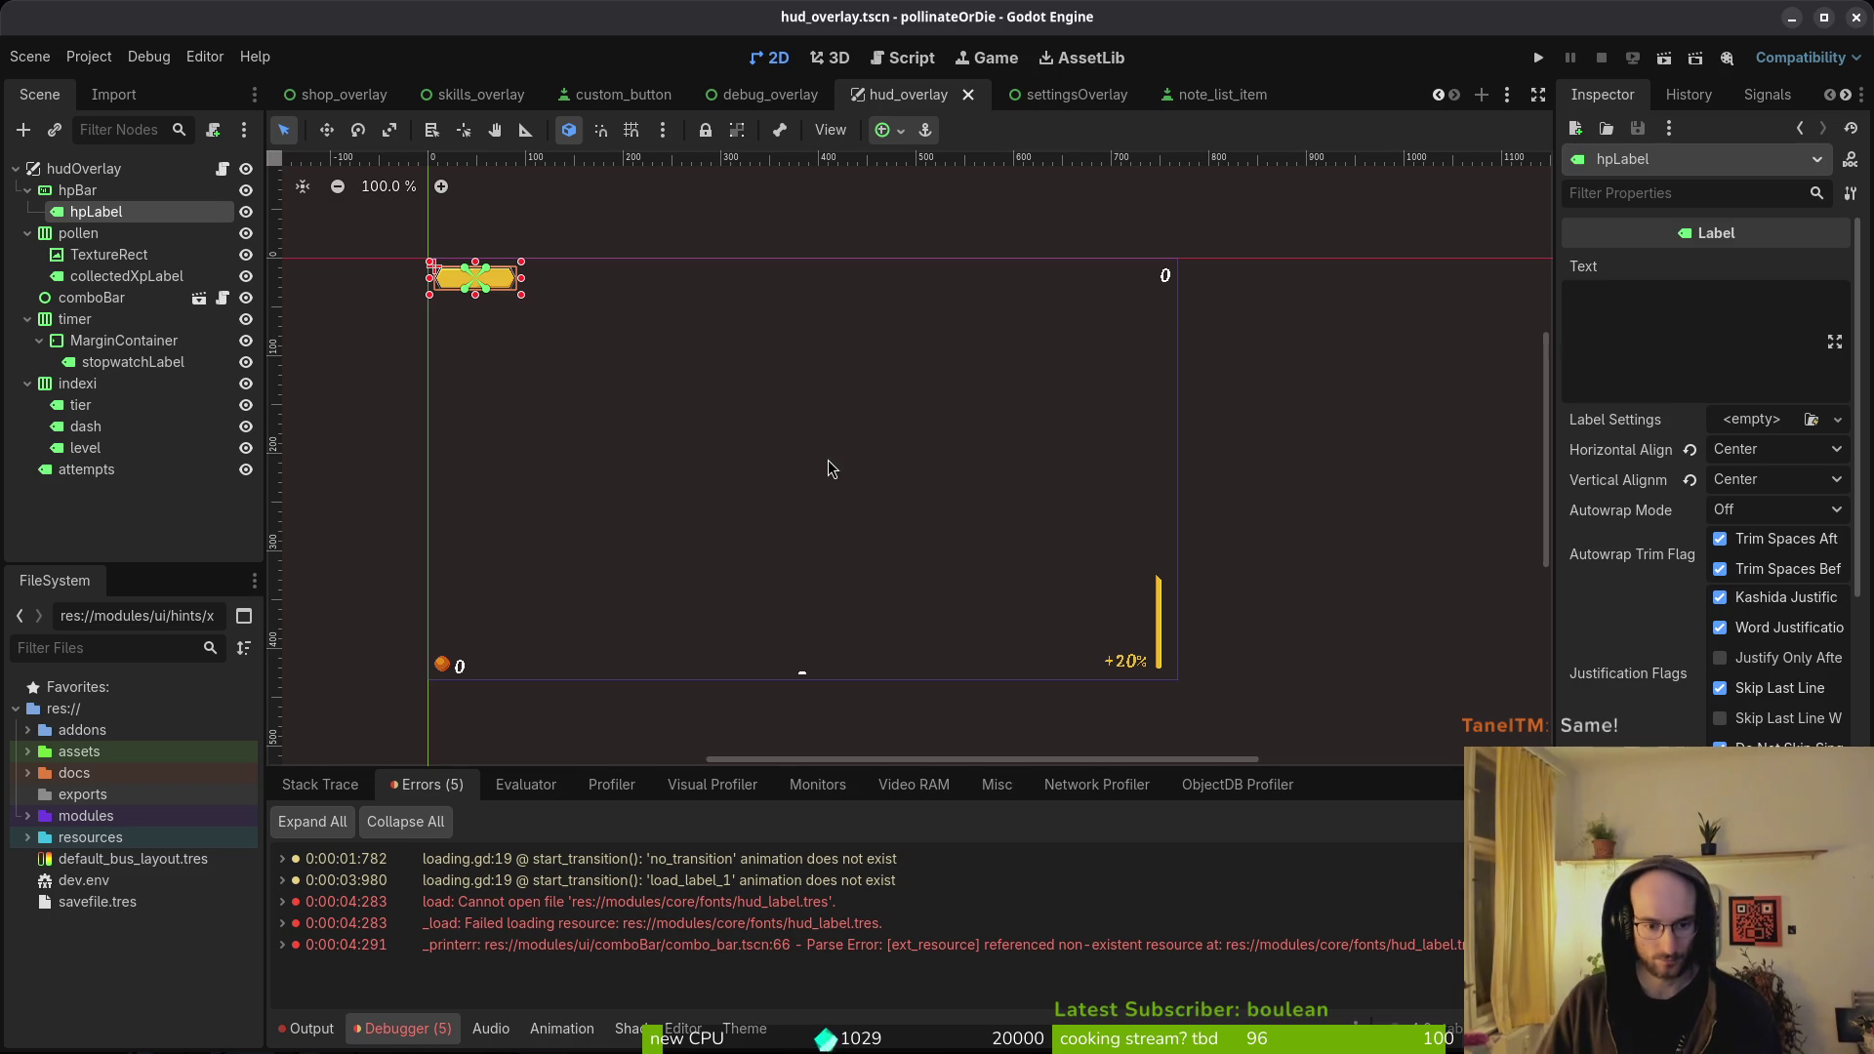
# - Open combo_bar.tscn despite the missing hud_label.tres, select its +20% Label, and run the game
pyautogui.hotkey('shift', 'alt', 'o')
pyautogui.write('combba')
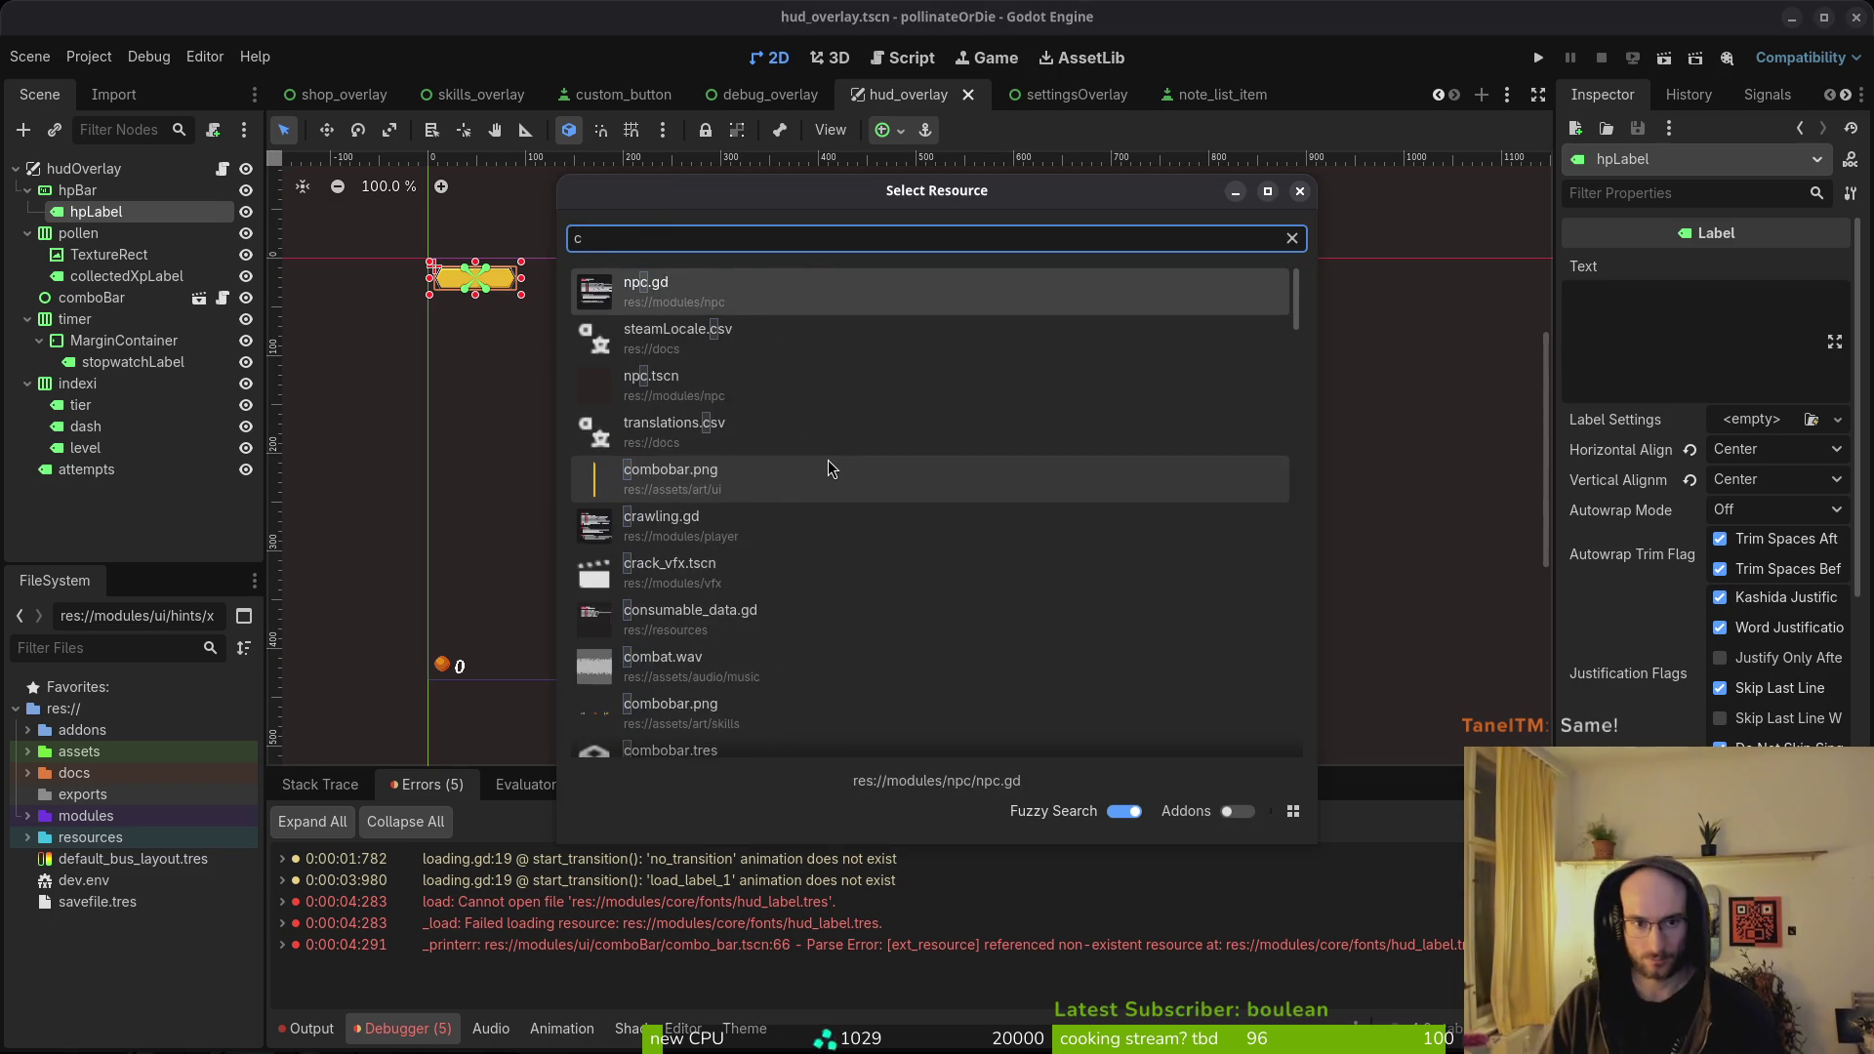
pyautogui.press('Down')
pyautogui.press('Return')
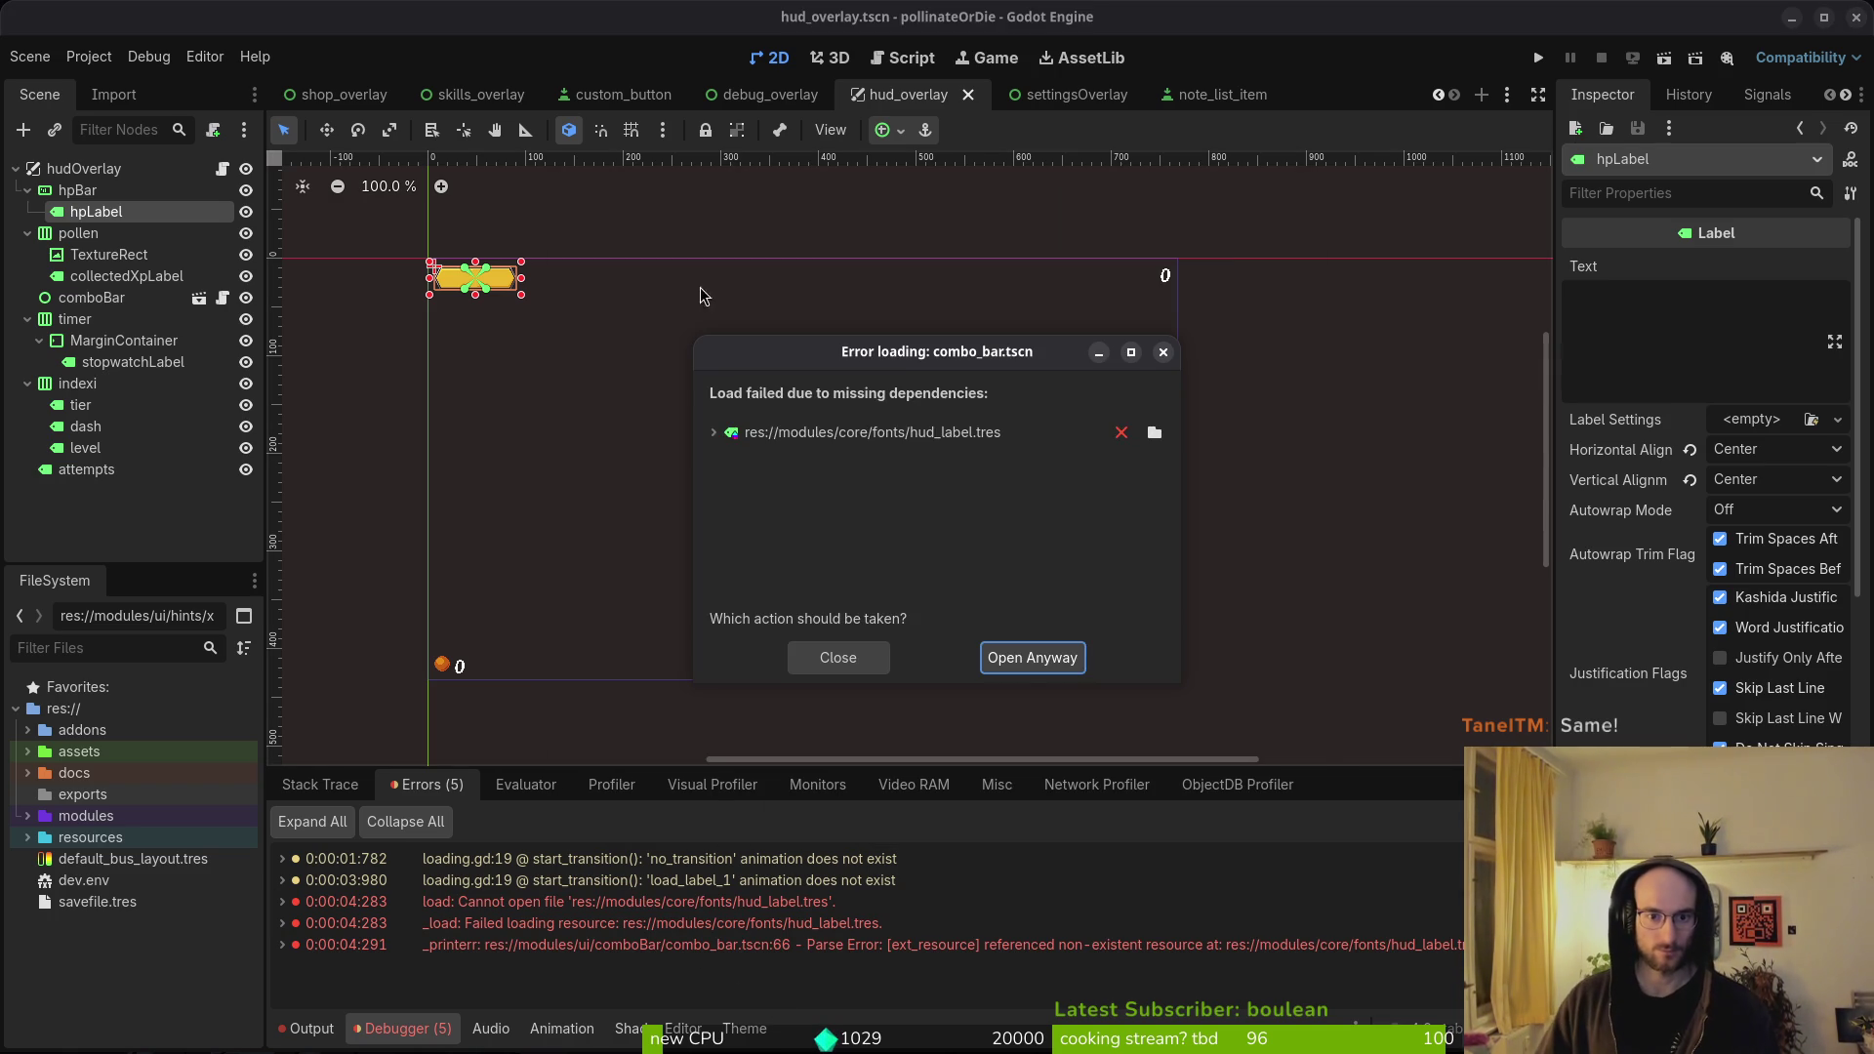
pyautogui.click(1044, 661)
pyautogui.click(78, 190)
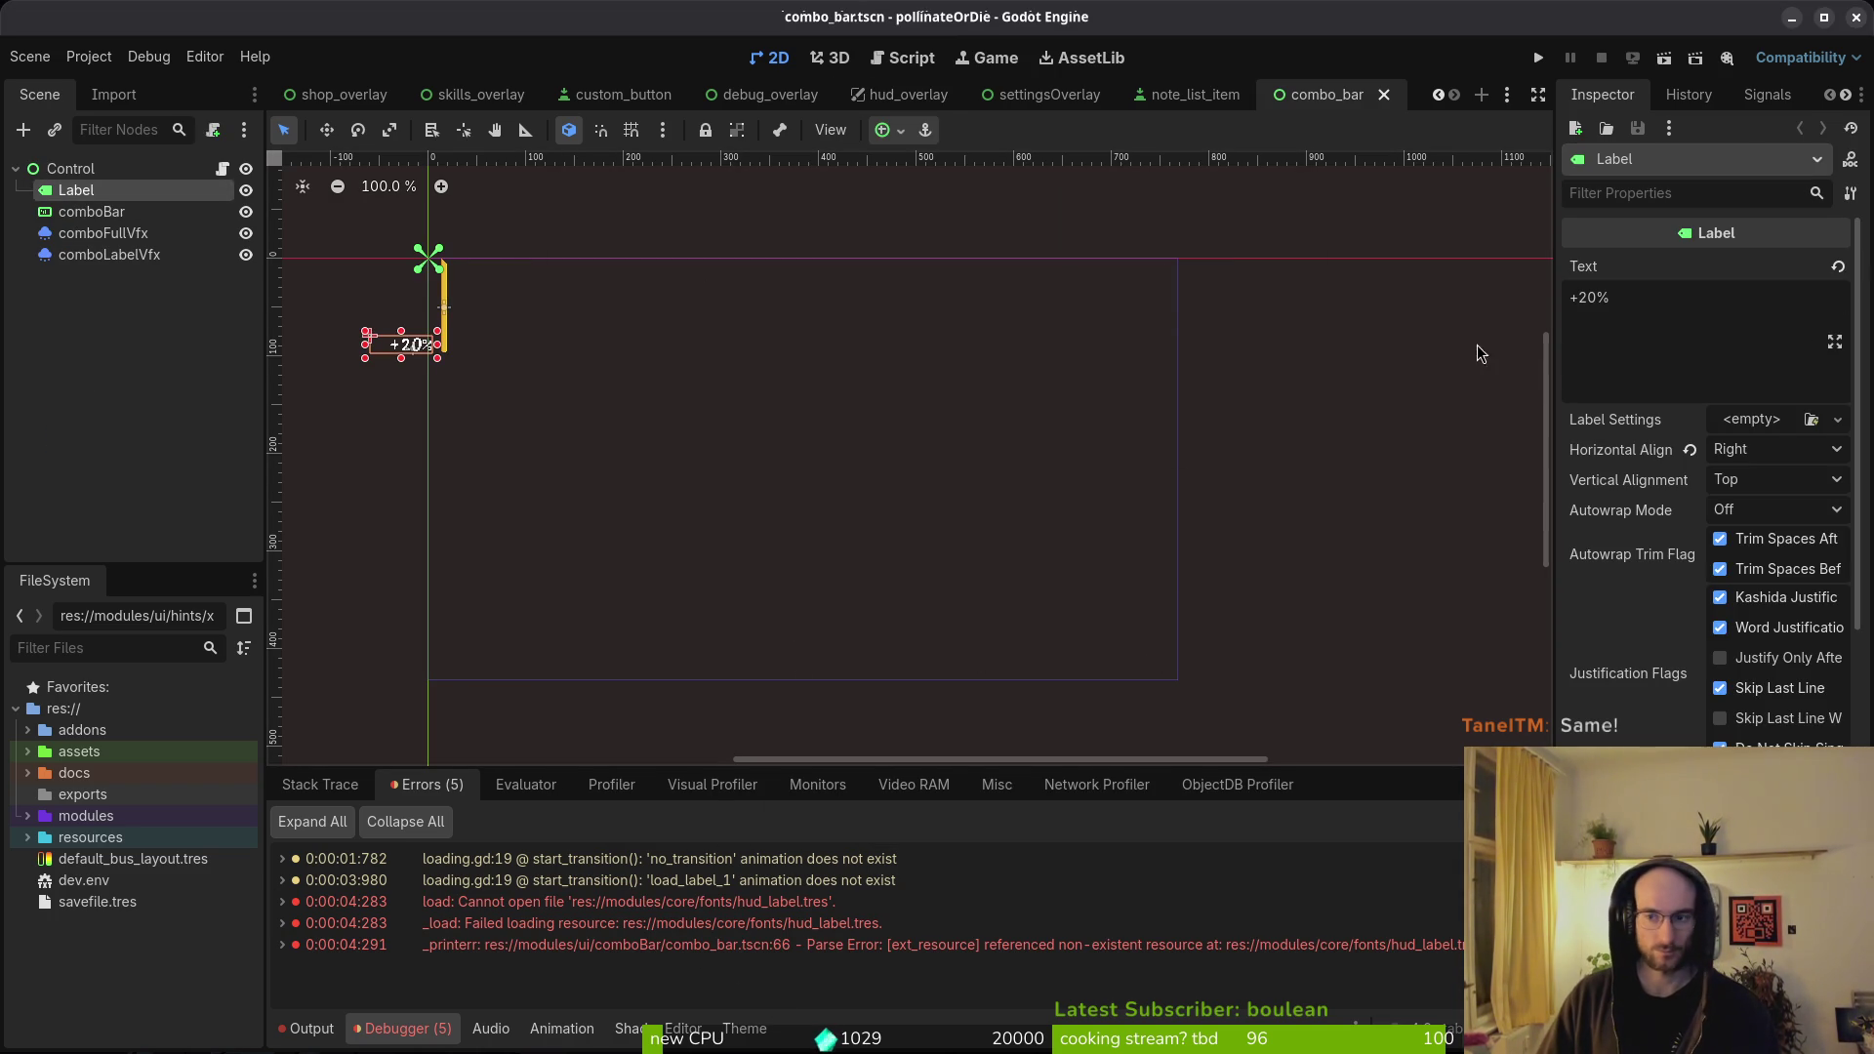
pyautogui.click(1542, 57)
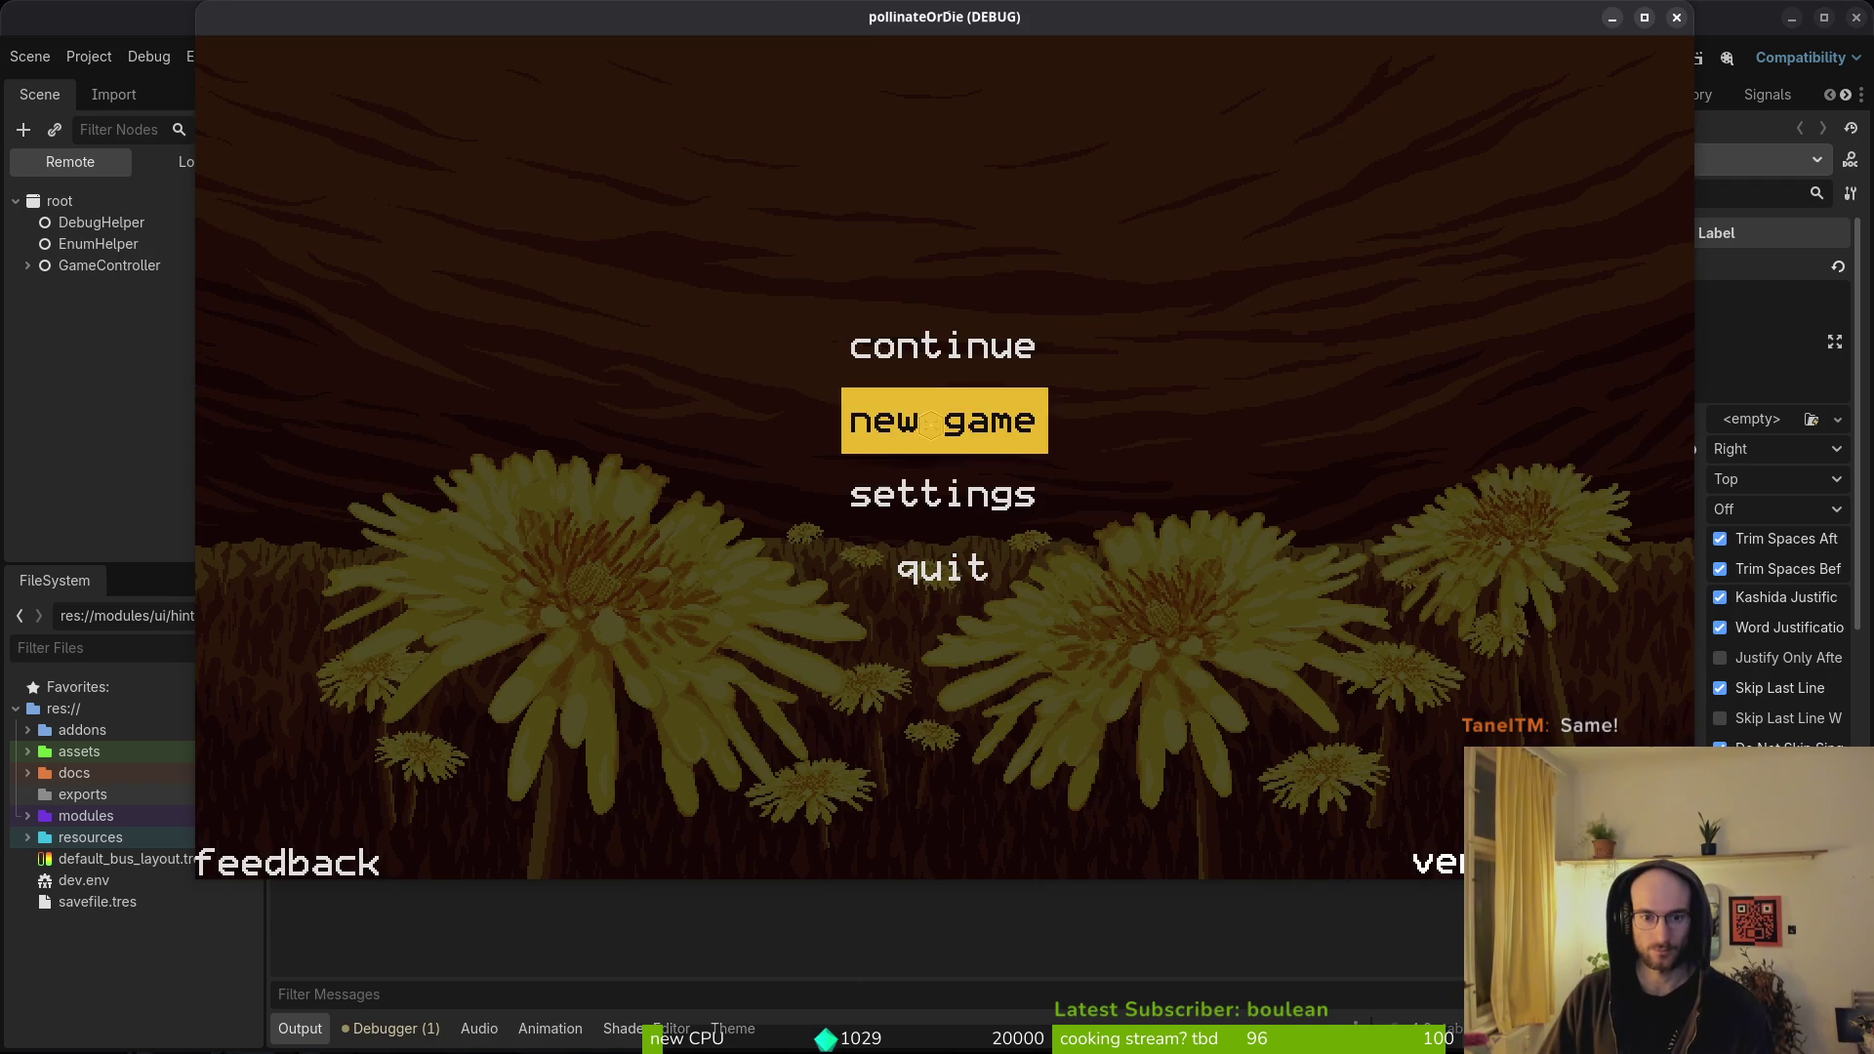
# - Start a new game and fly the bee through the first room up into the next one
pyautogui.click(955, 424)
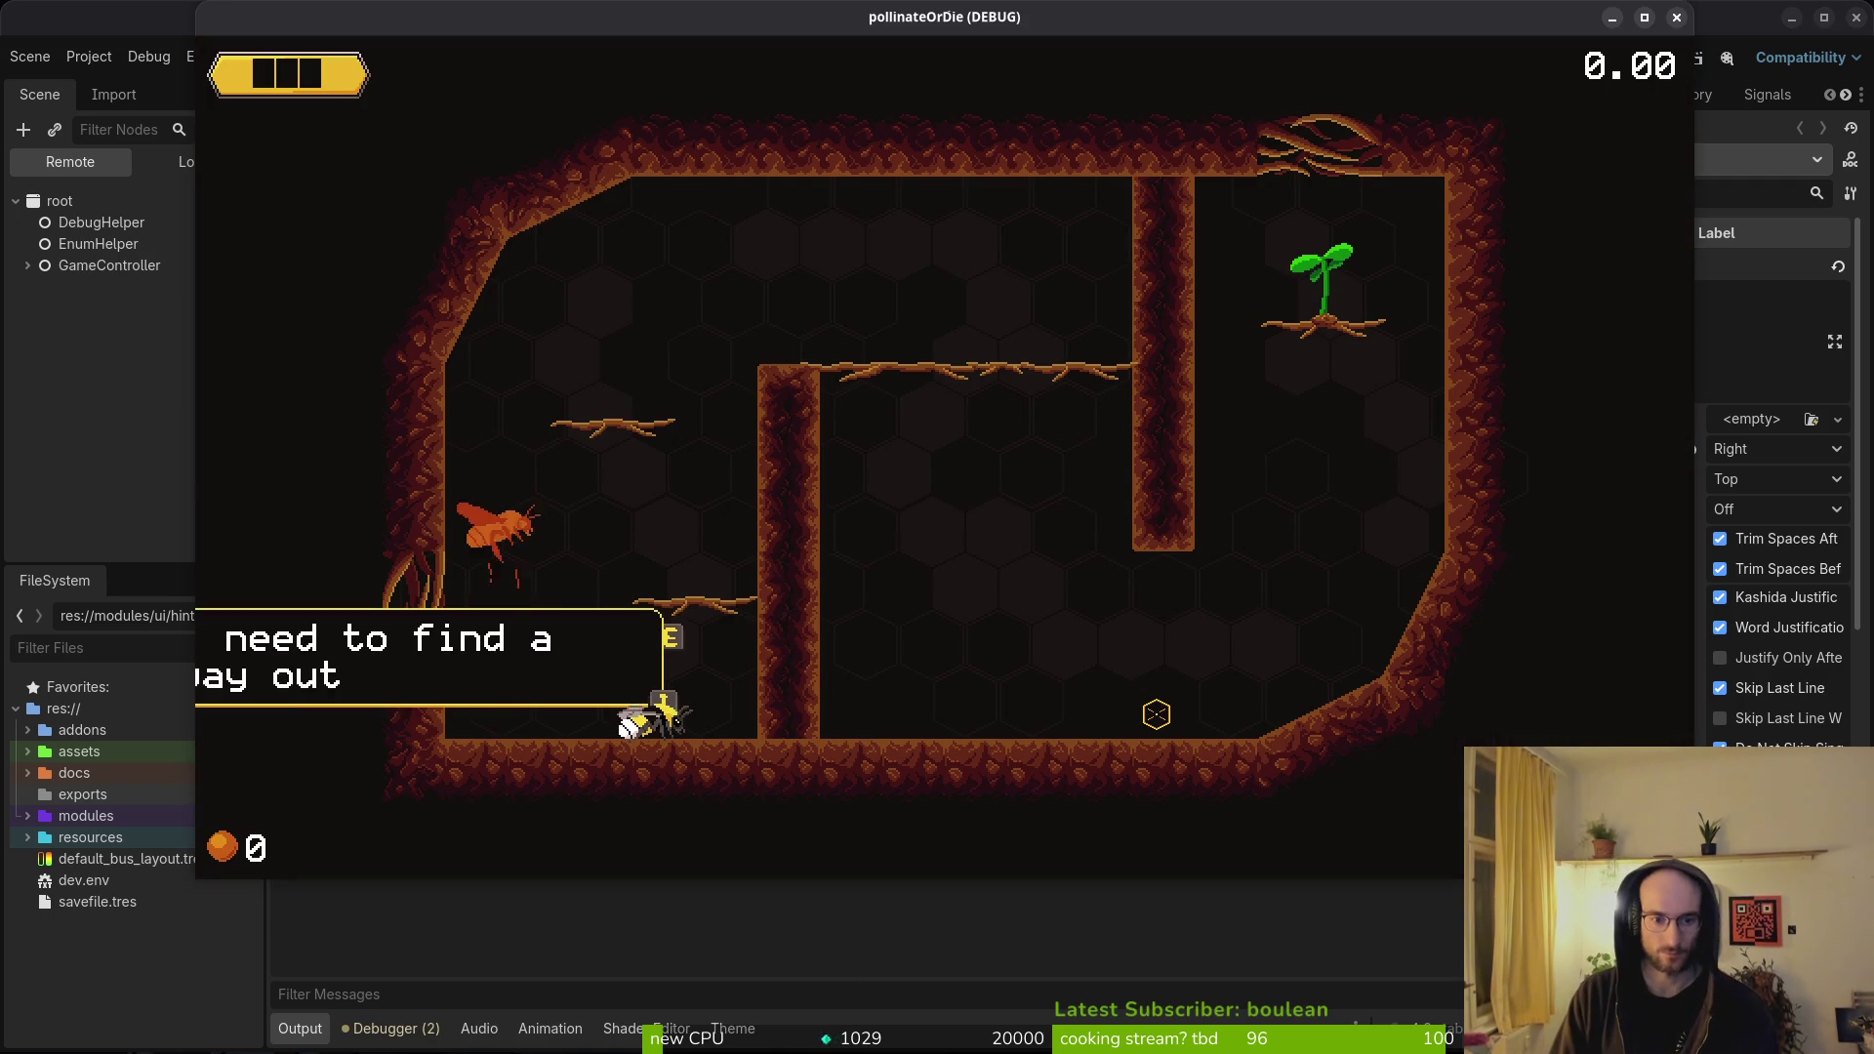
pyautogui.press('space')
pyautogui.press('space')
pyautogui.press('space')
pyautogui.press('Right')
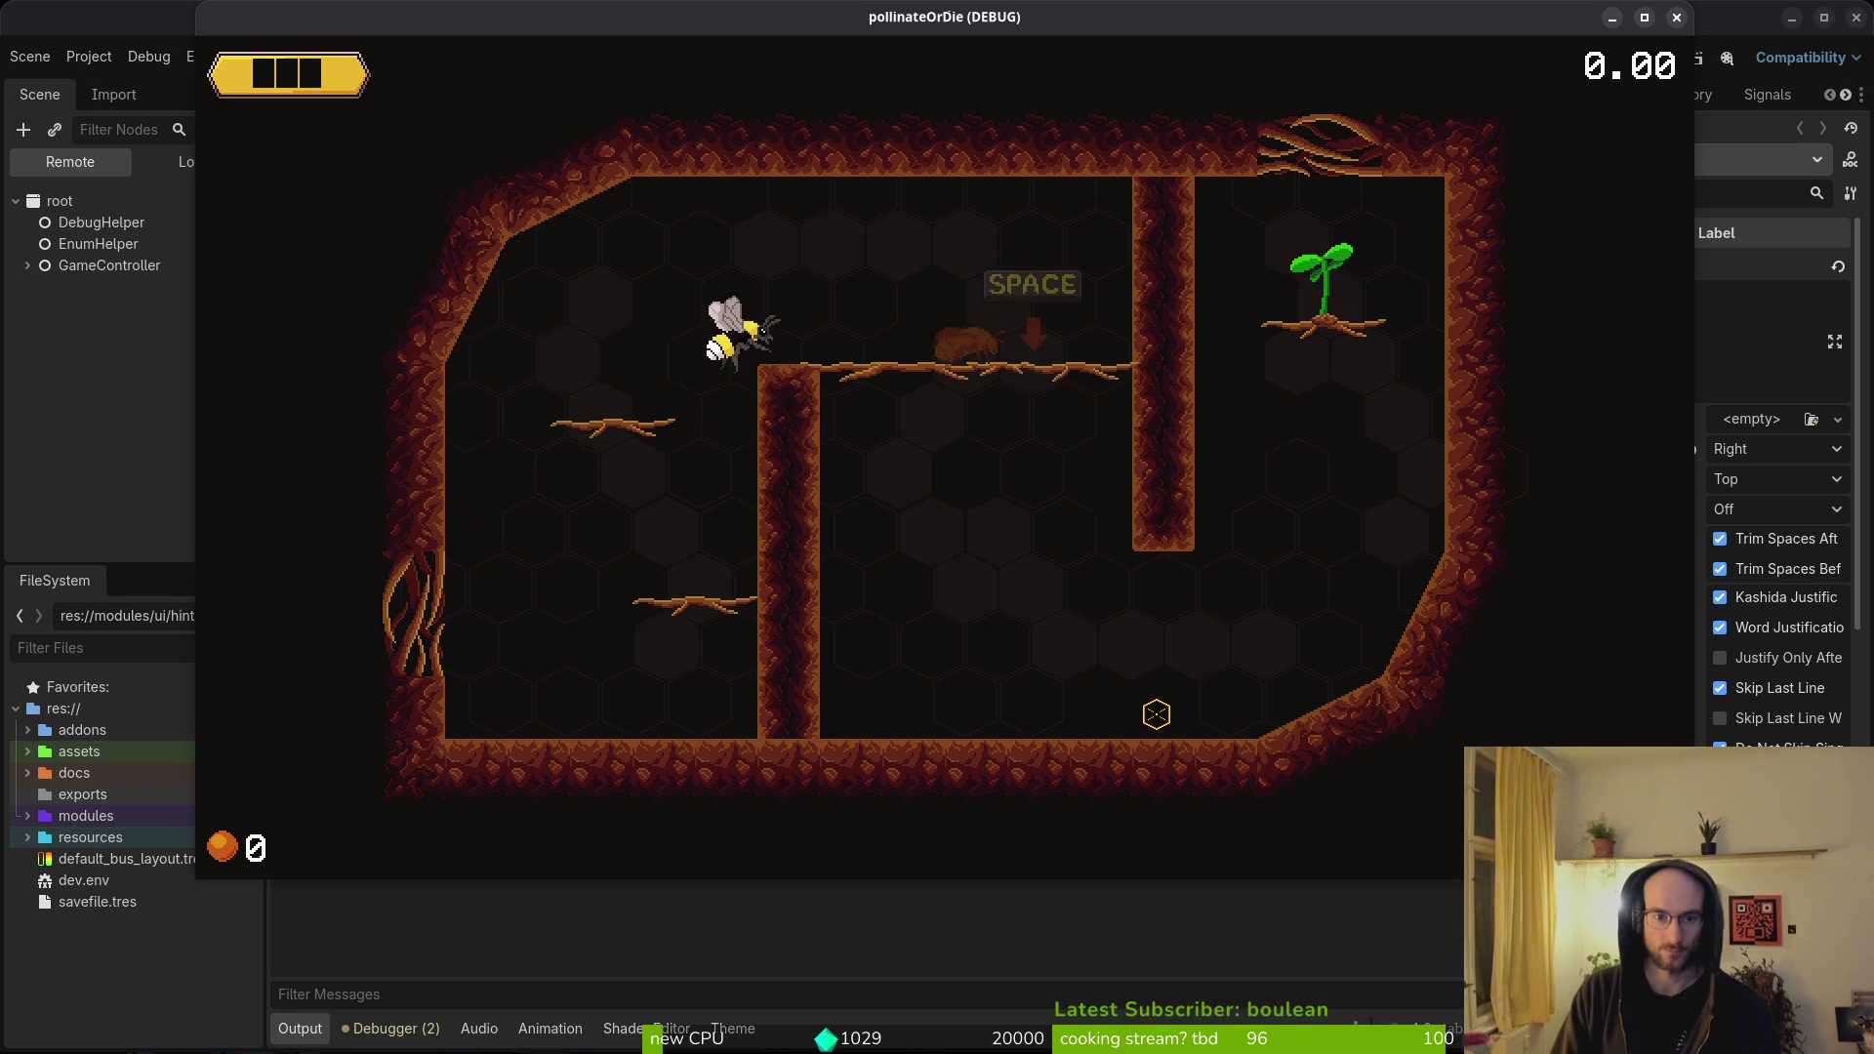
pyautogui.press('Down')
pyautogui.press('Right')
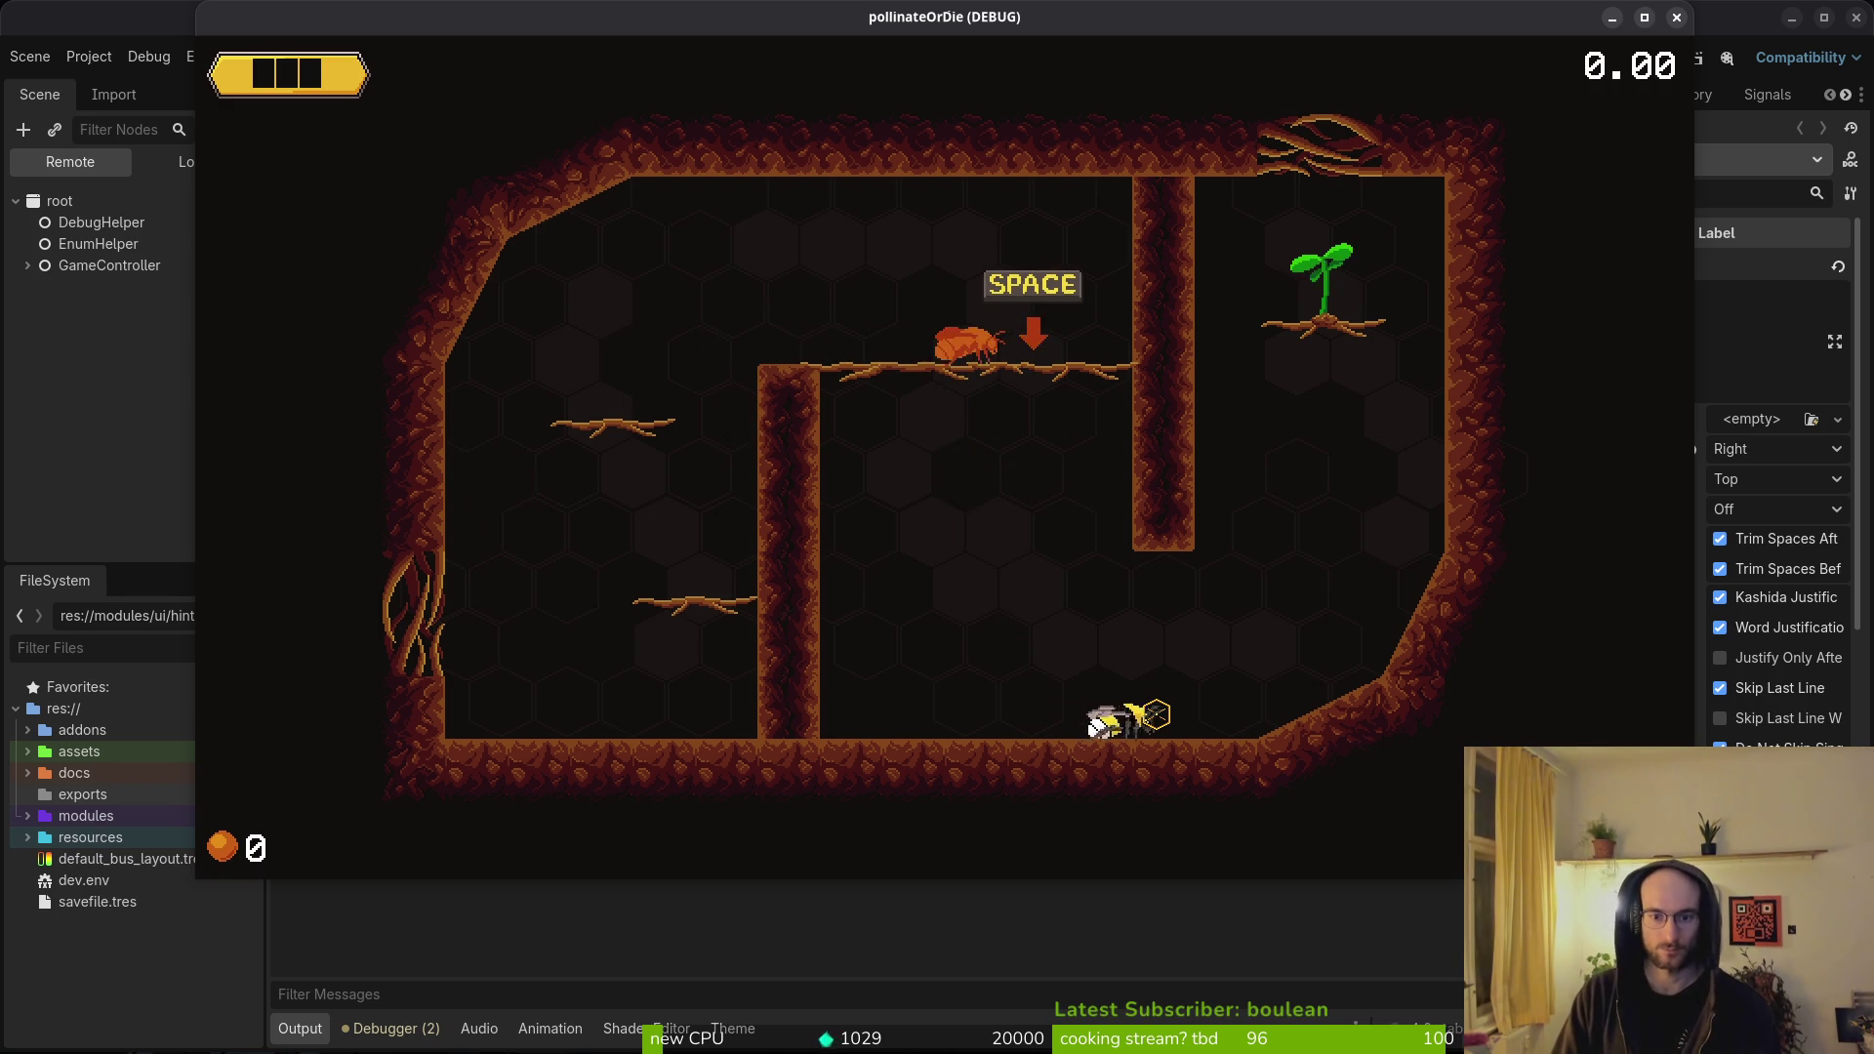
pyautogui.press('space')
pyautogui.press('space')
pyautogui.press('space')
pyautogui.press('Left')
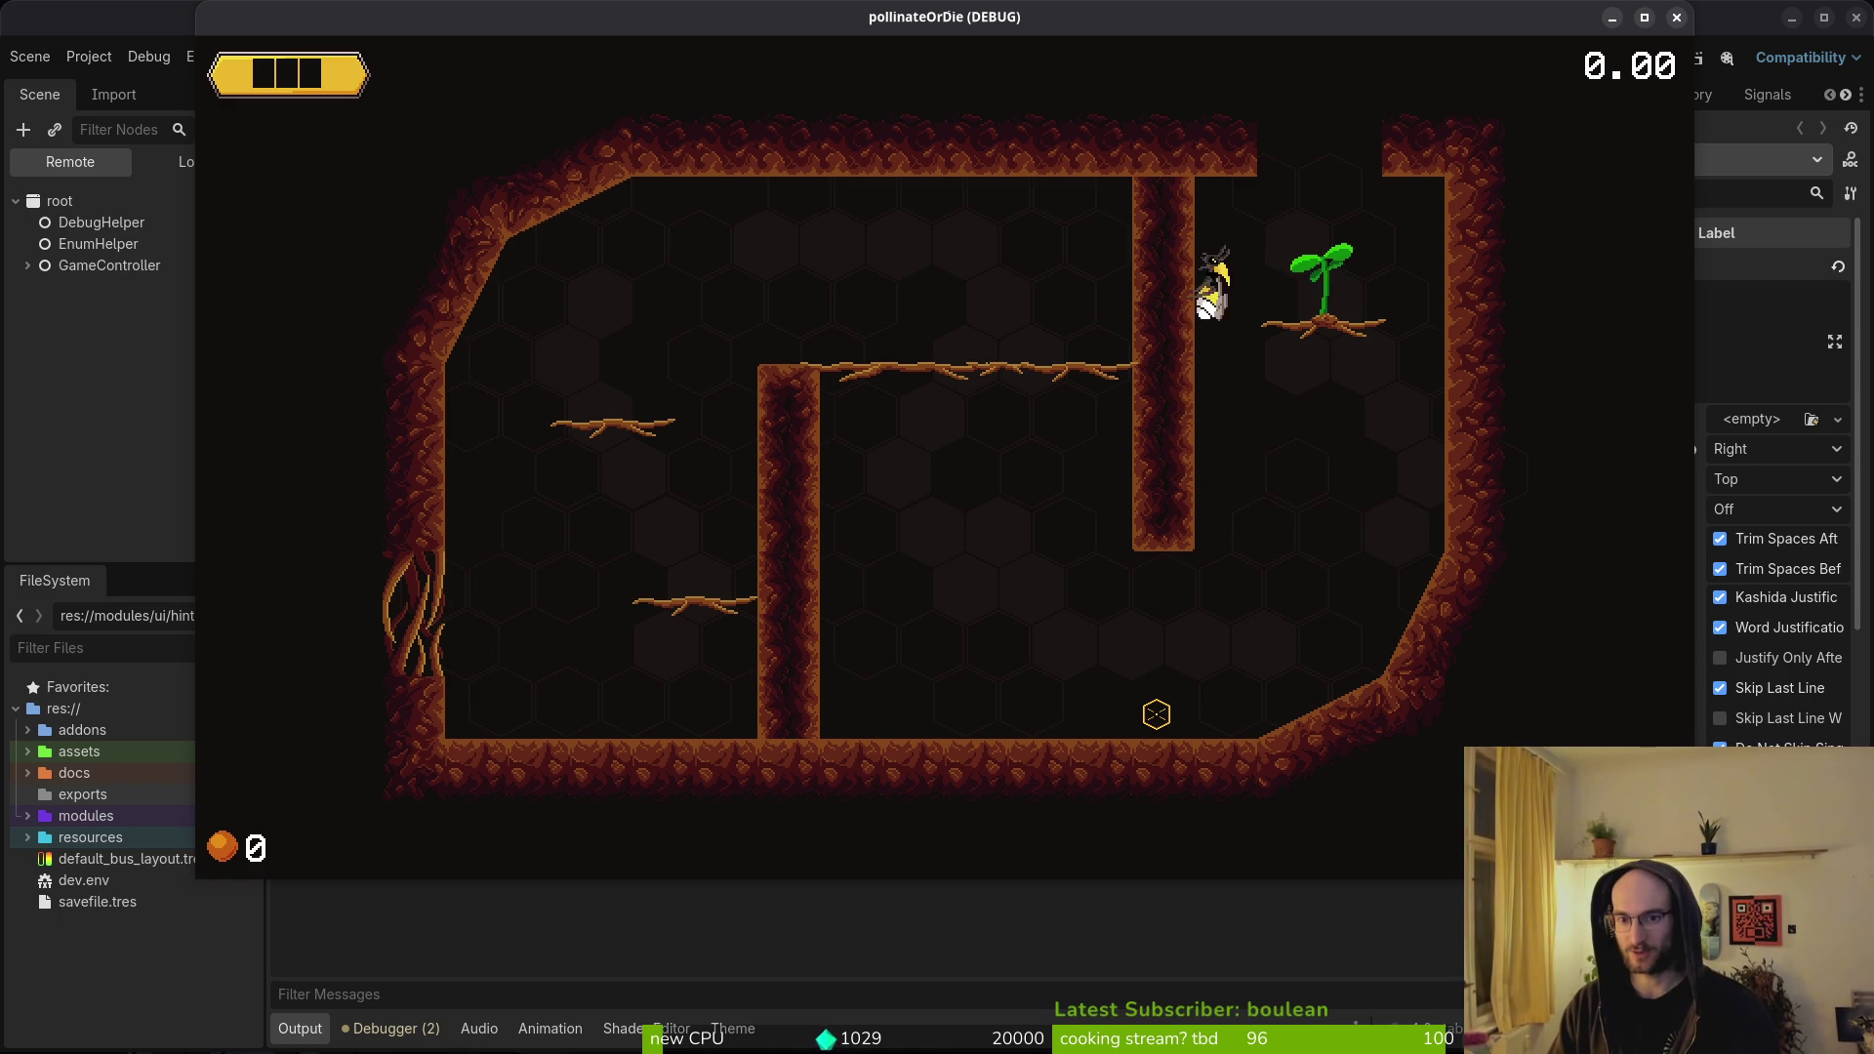
pyautogui.press('space')
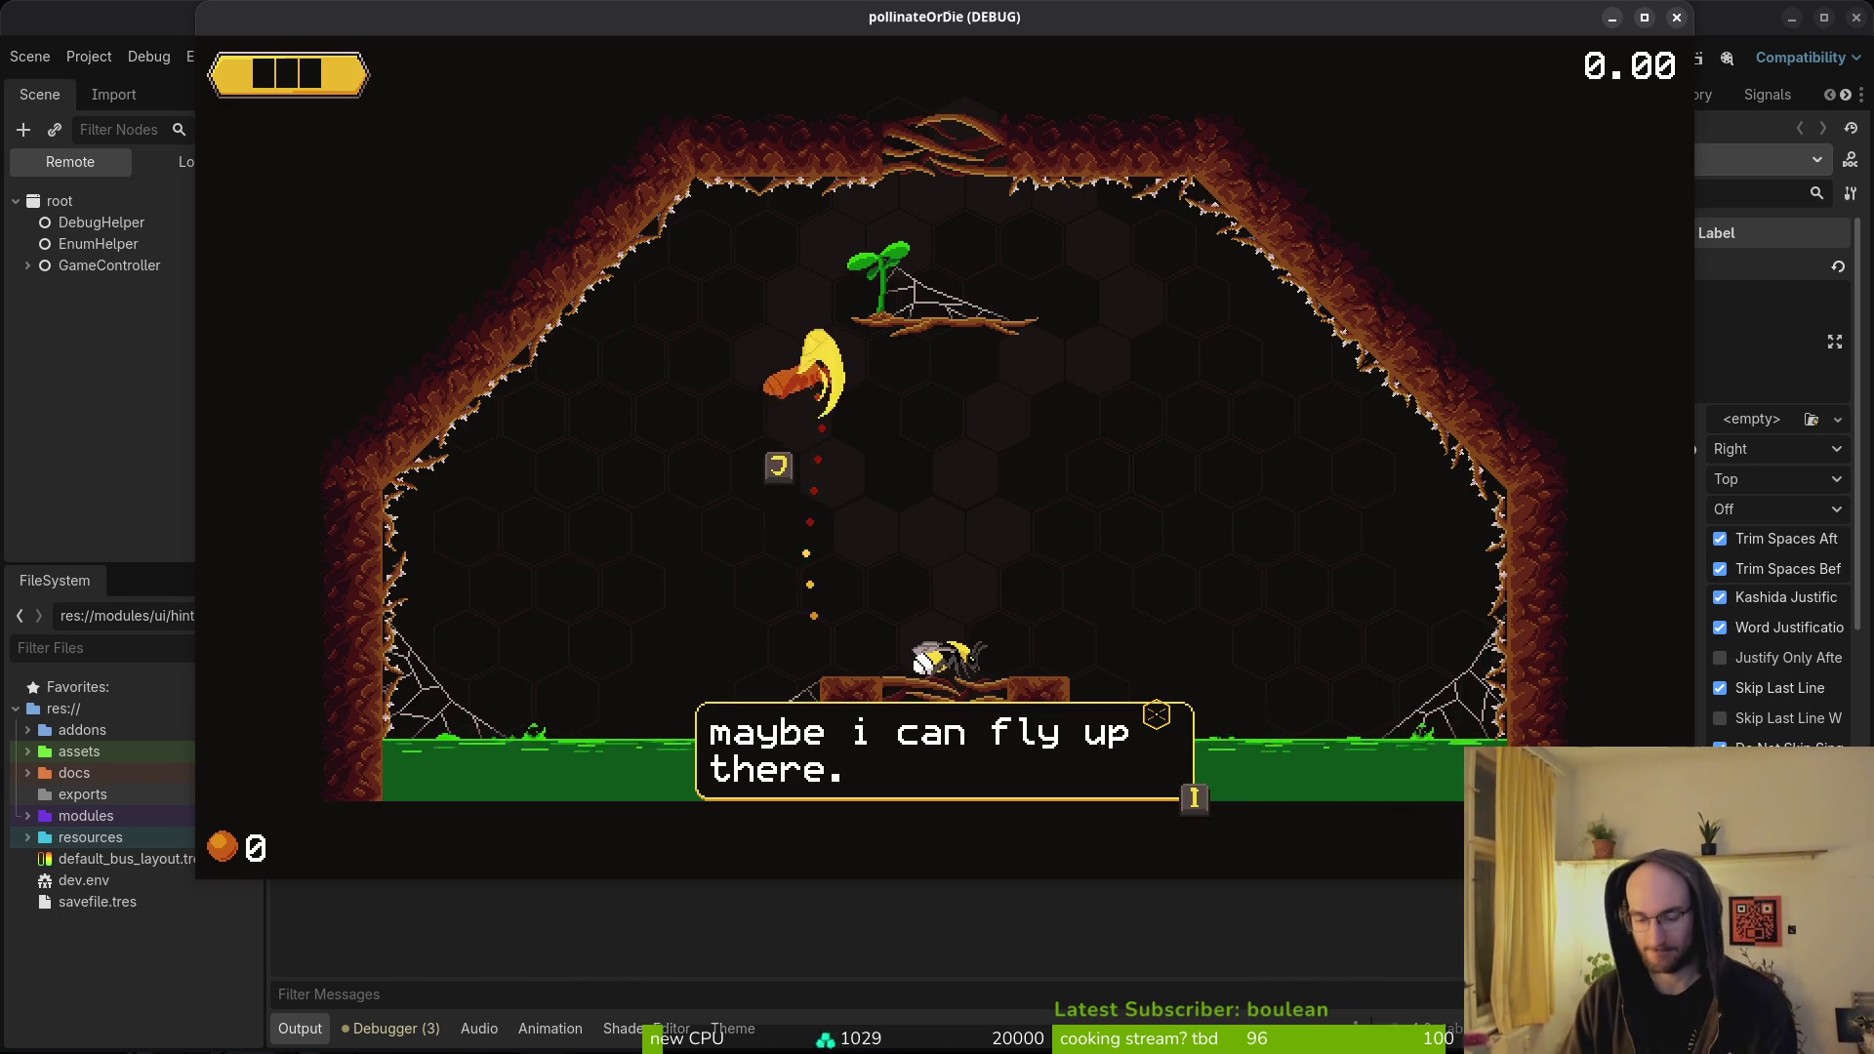
pyautogui.press('space')
pyautogui.press('space')
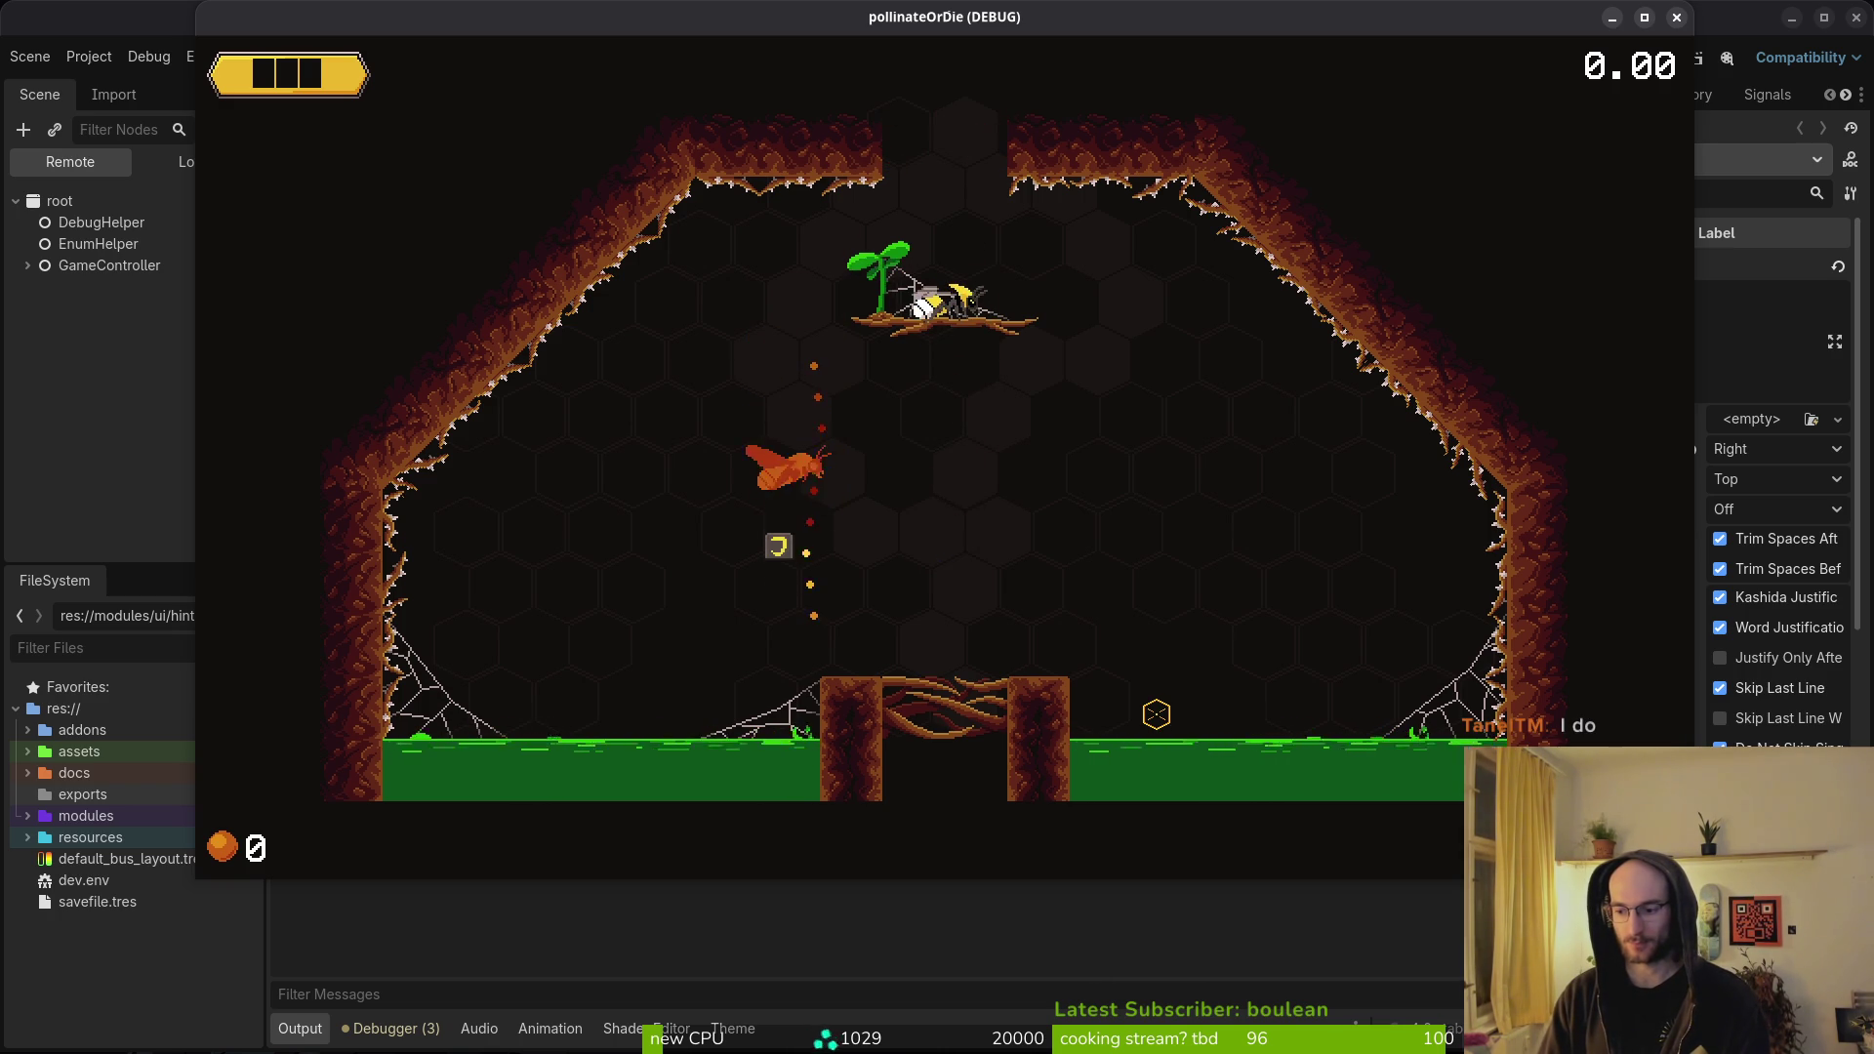
pyautogui.press('space')
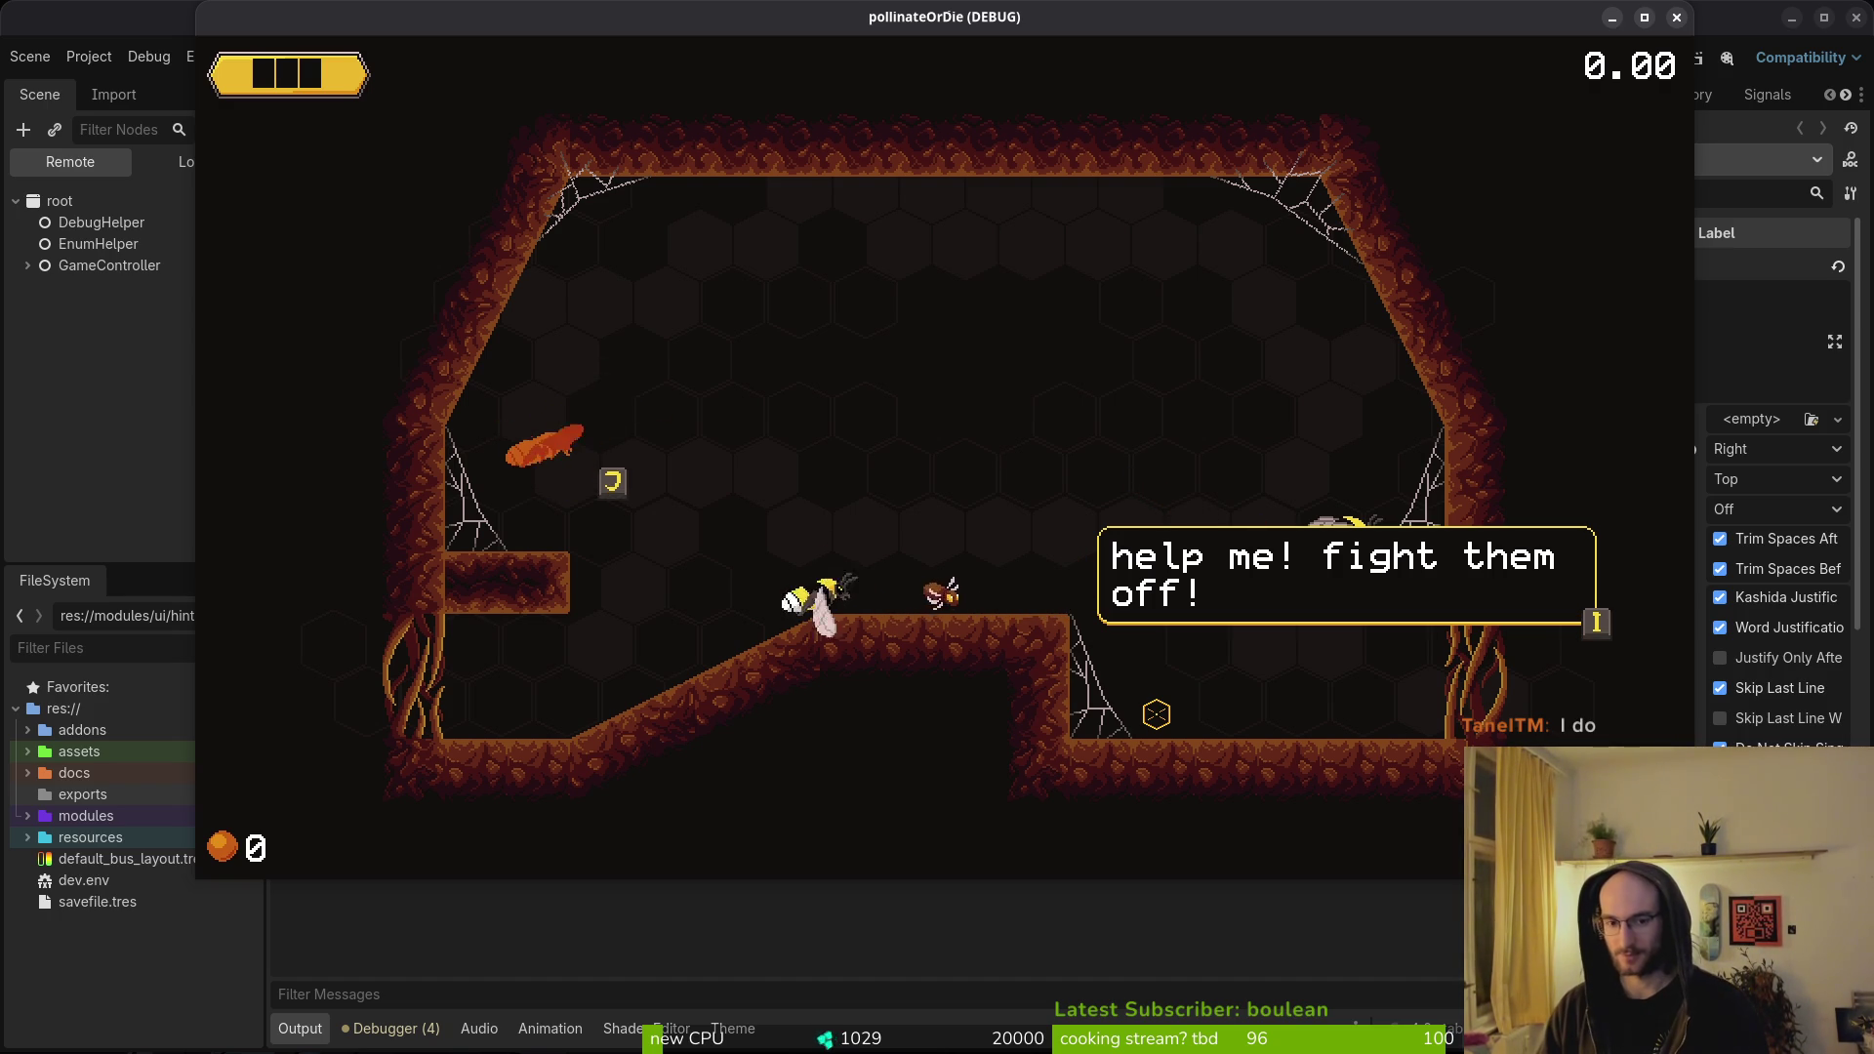
# - Attack the moths and cross the following rooms, collecting pollen toward 10
pyautogui.press('Right')
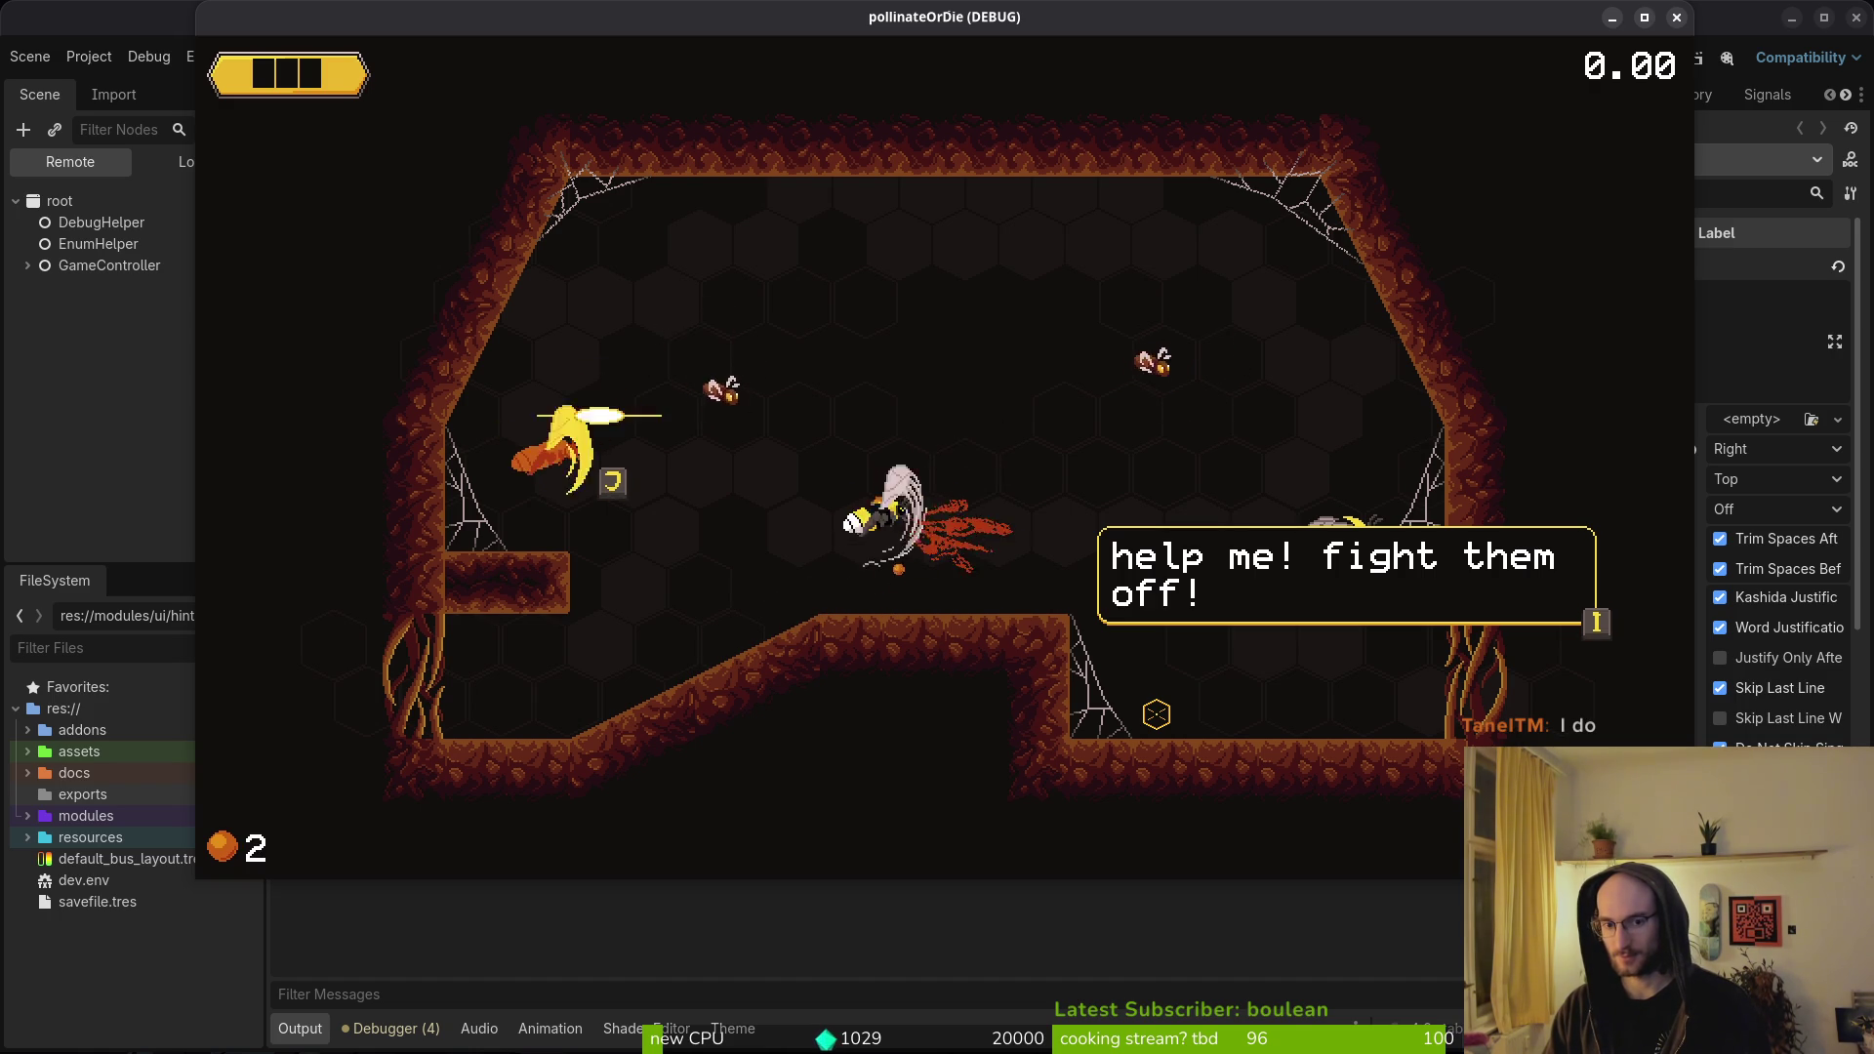
pyautogui.press('Right')
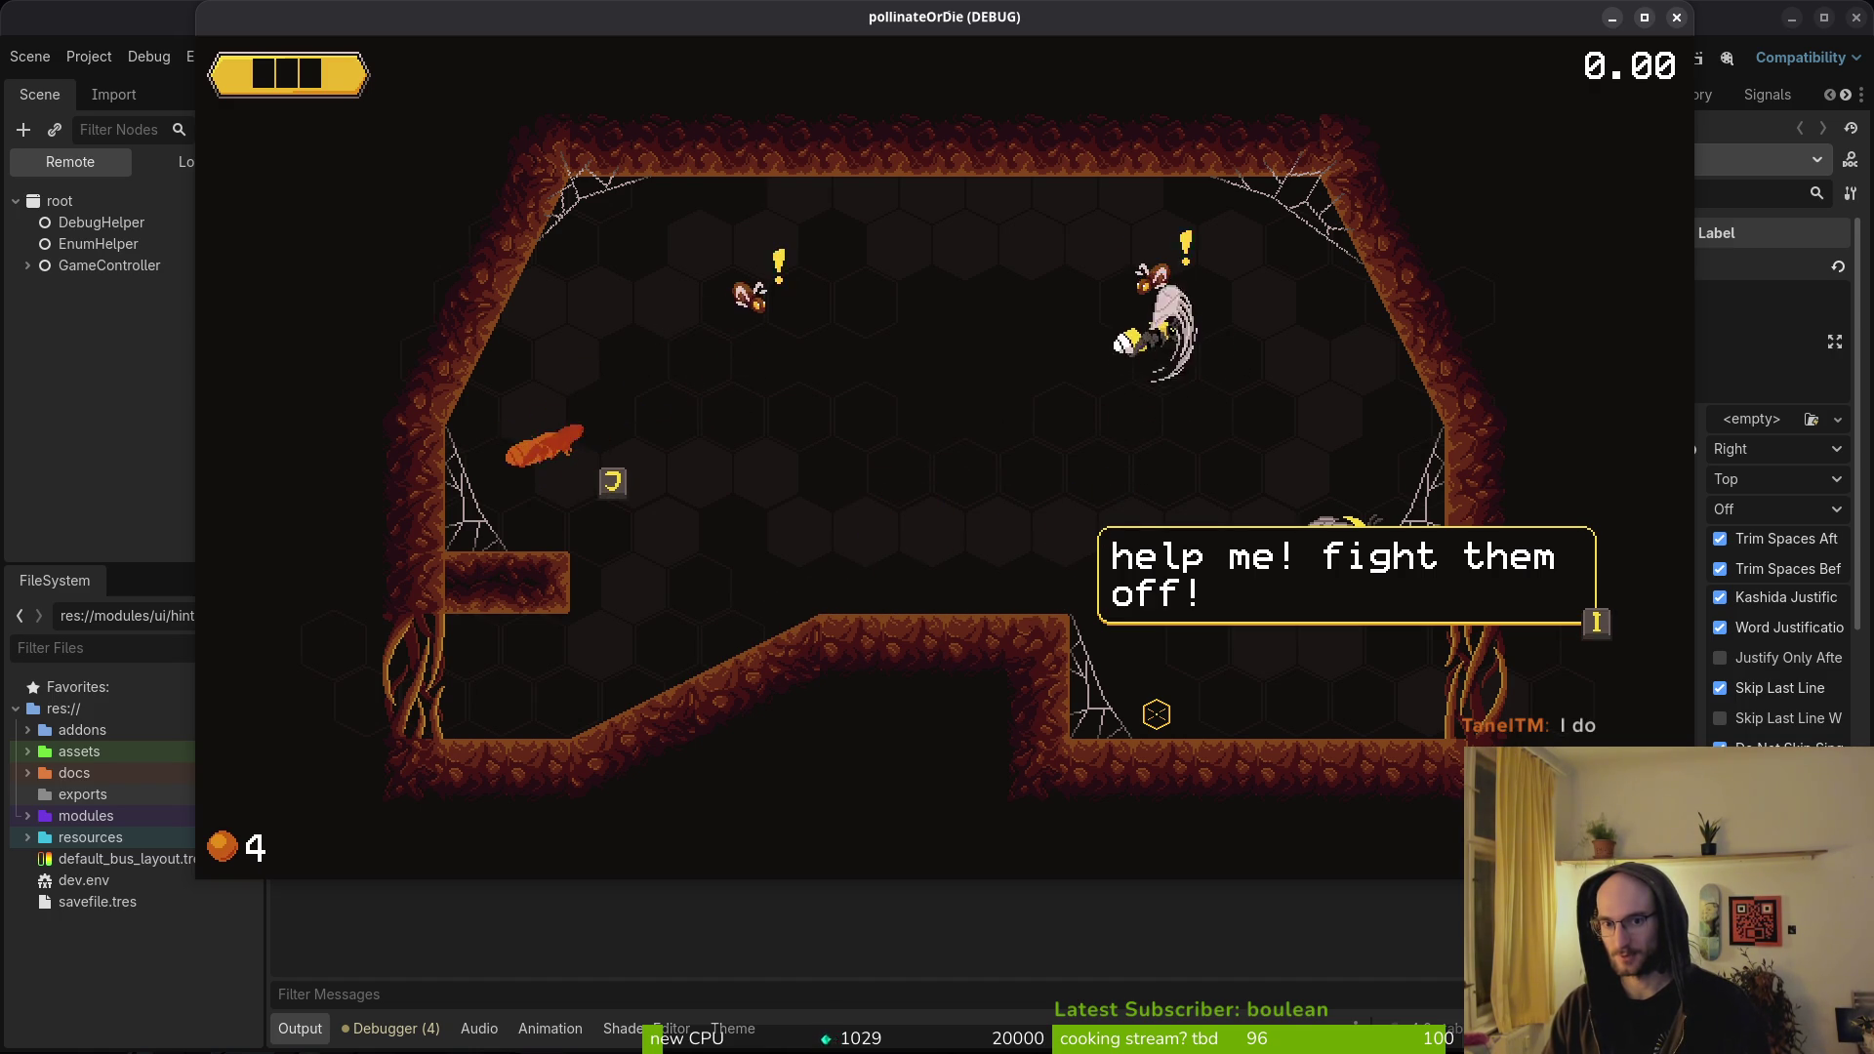
pyautogui.press('Left')
pyautogui.press('Up')
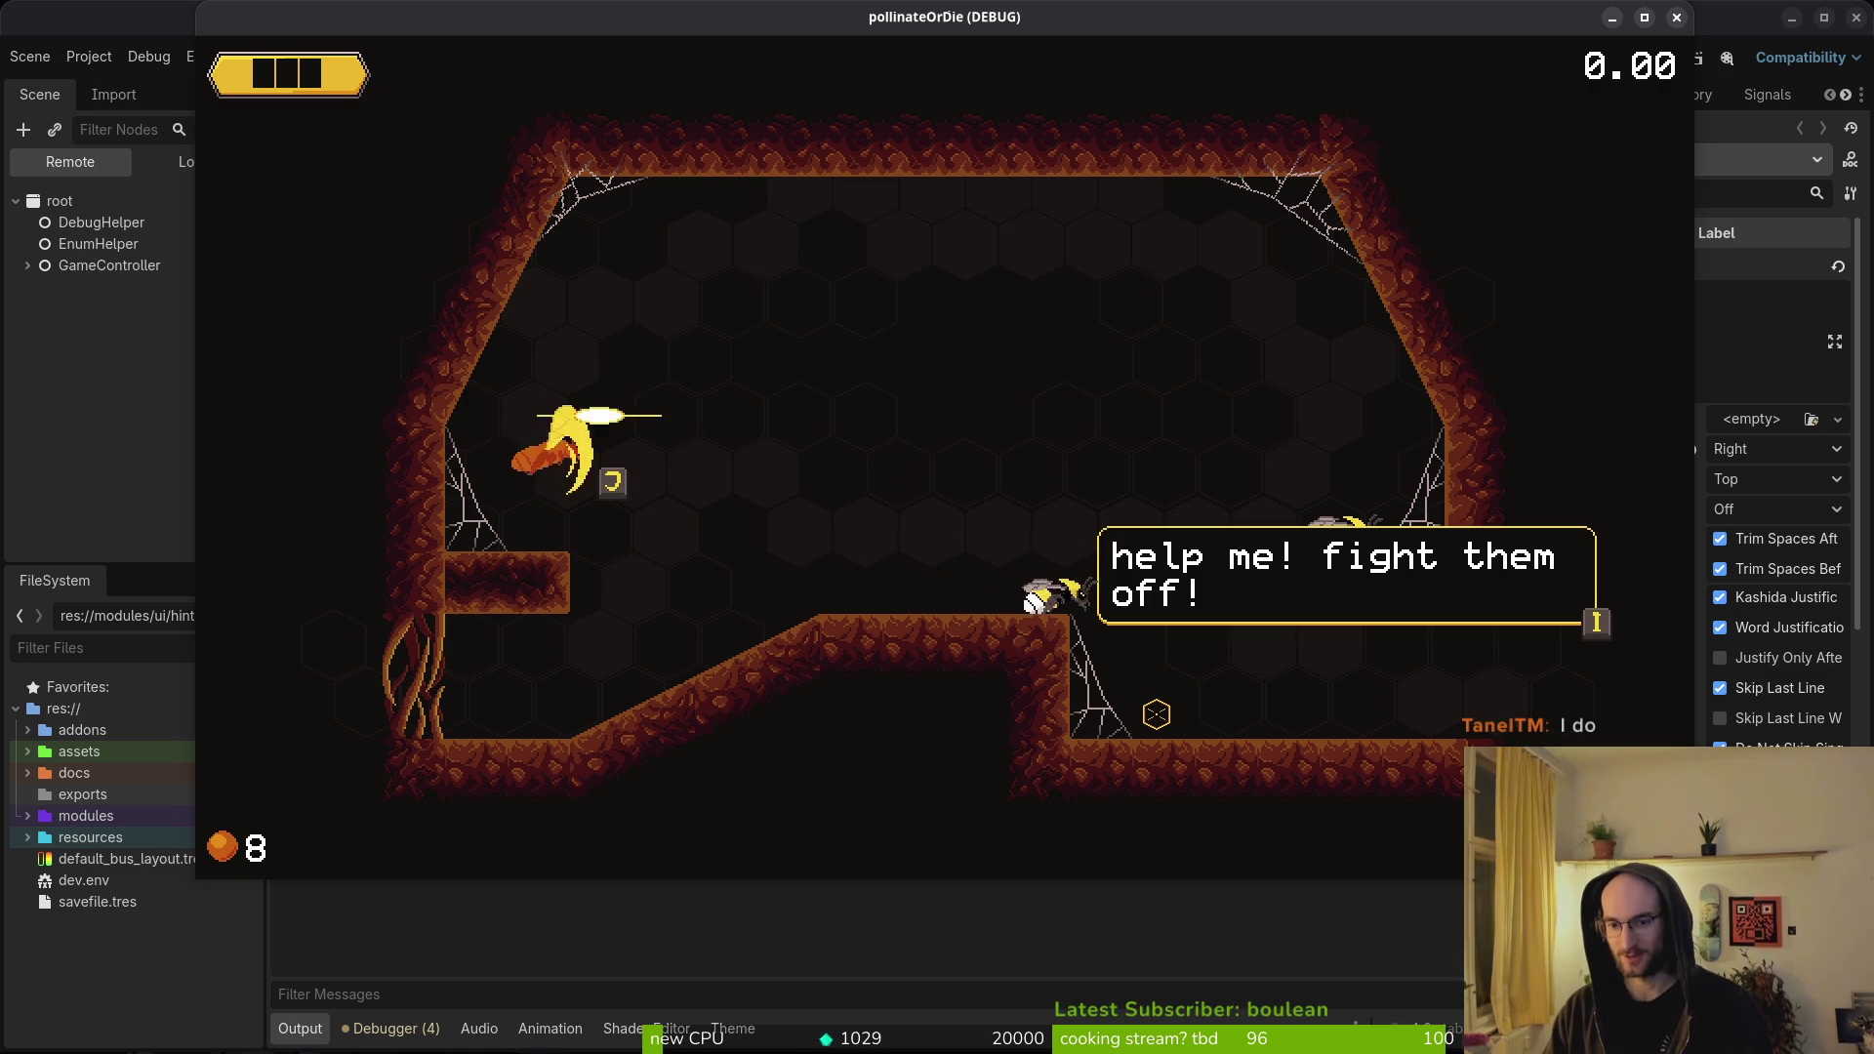
pyautogui.press('Down')
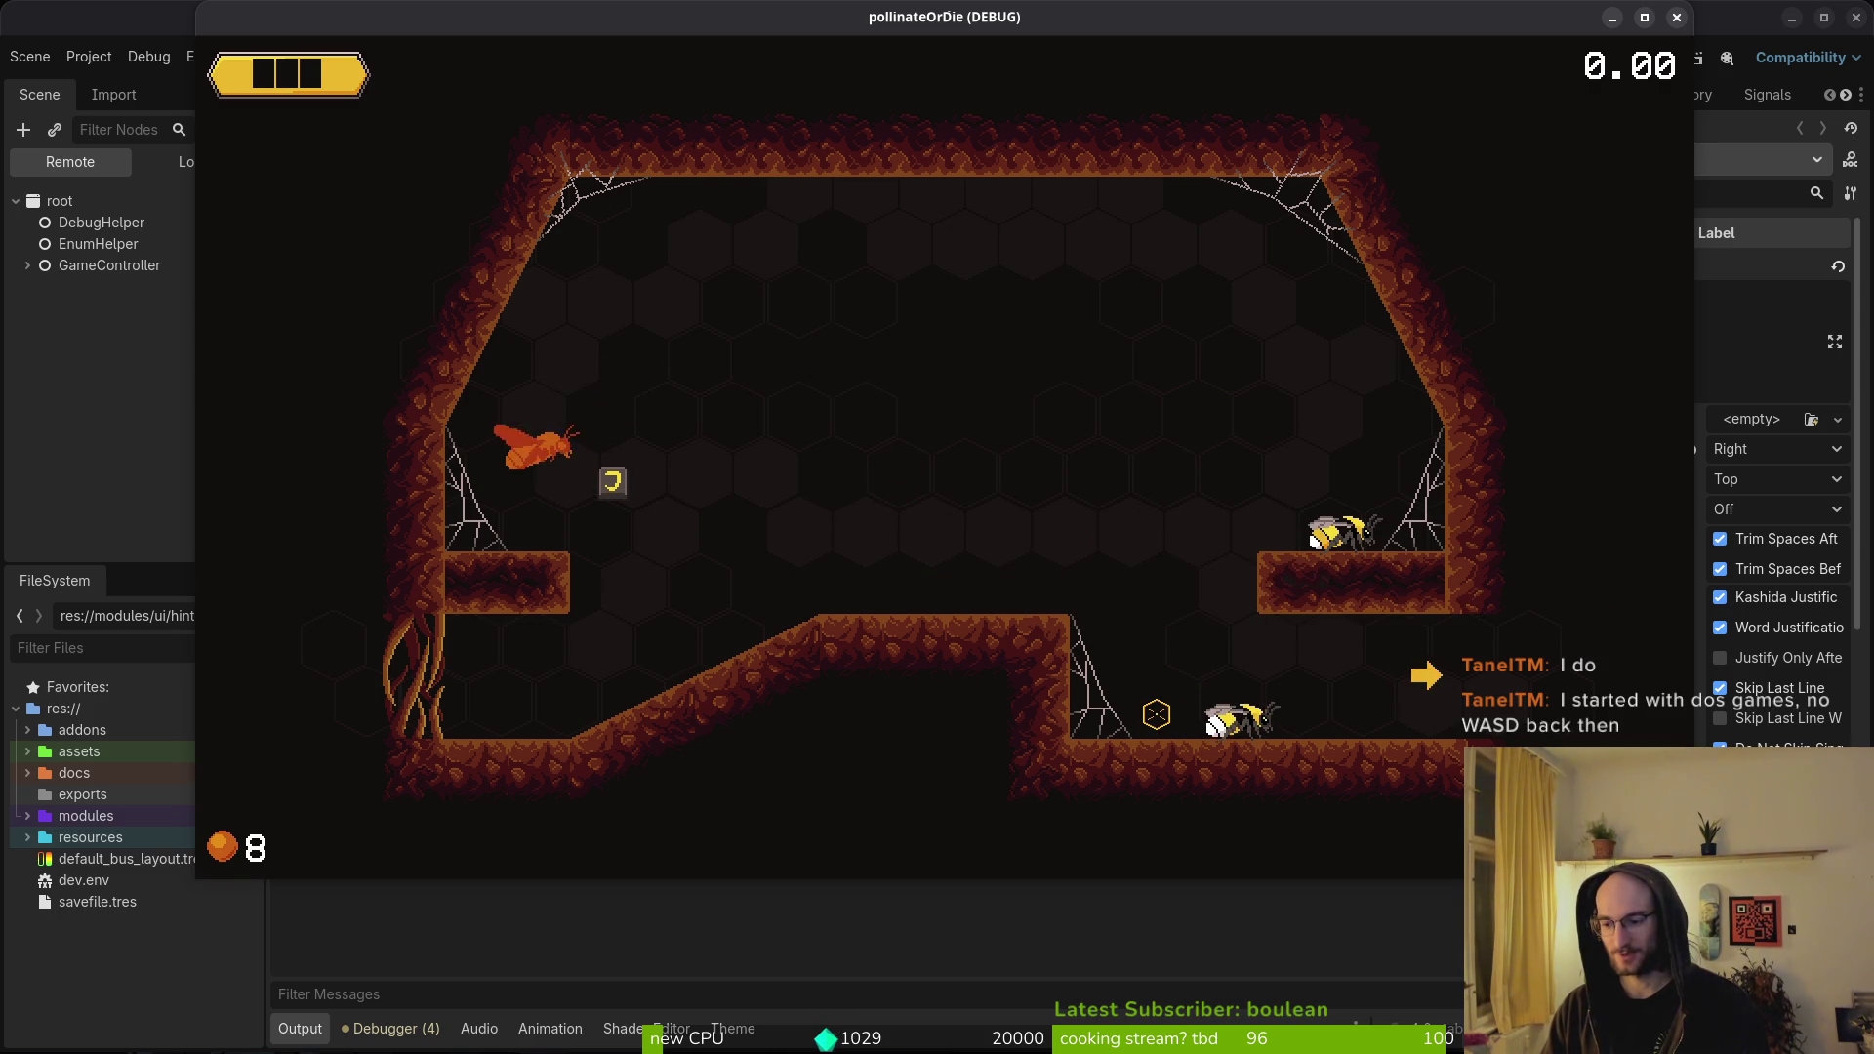
pyautogui.press('Right')
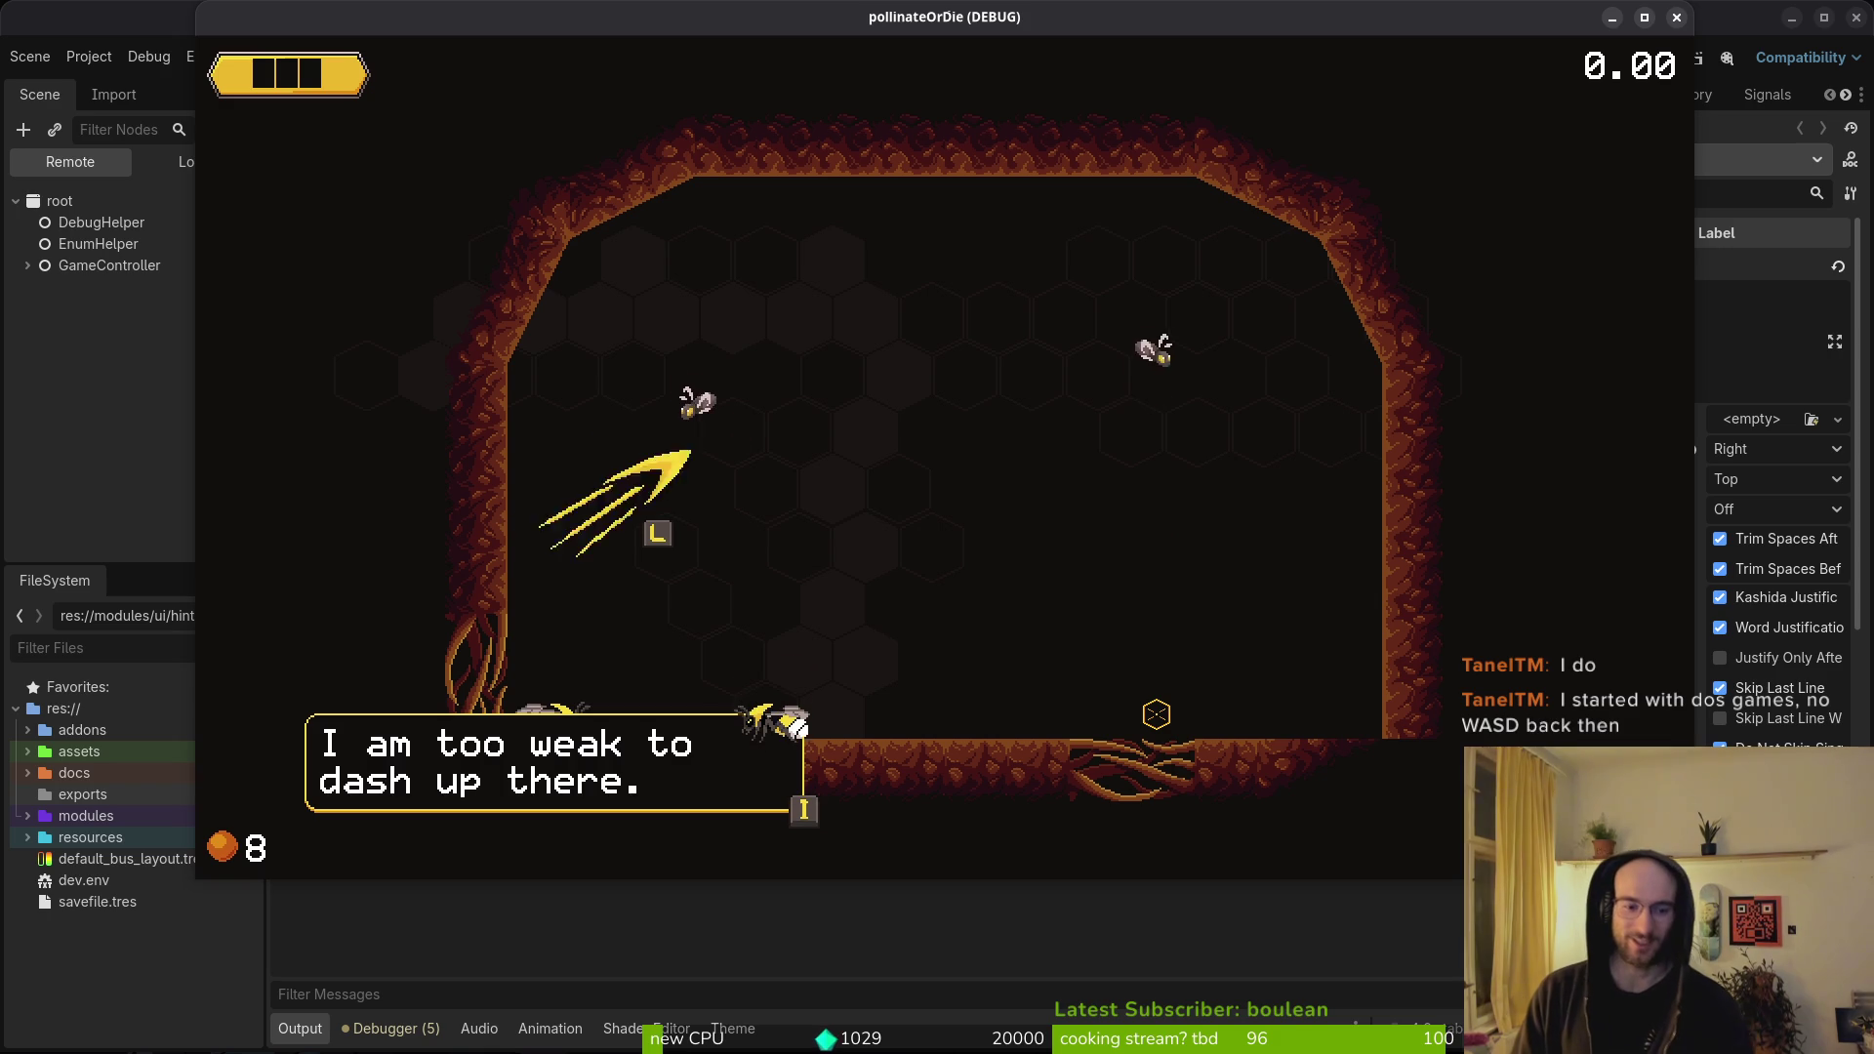
pyautogui.press('Up')
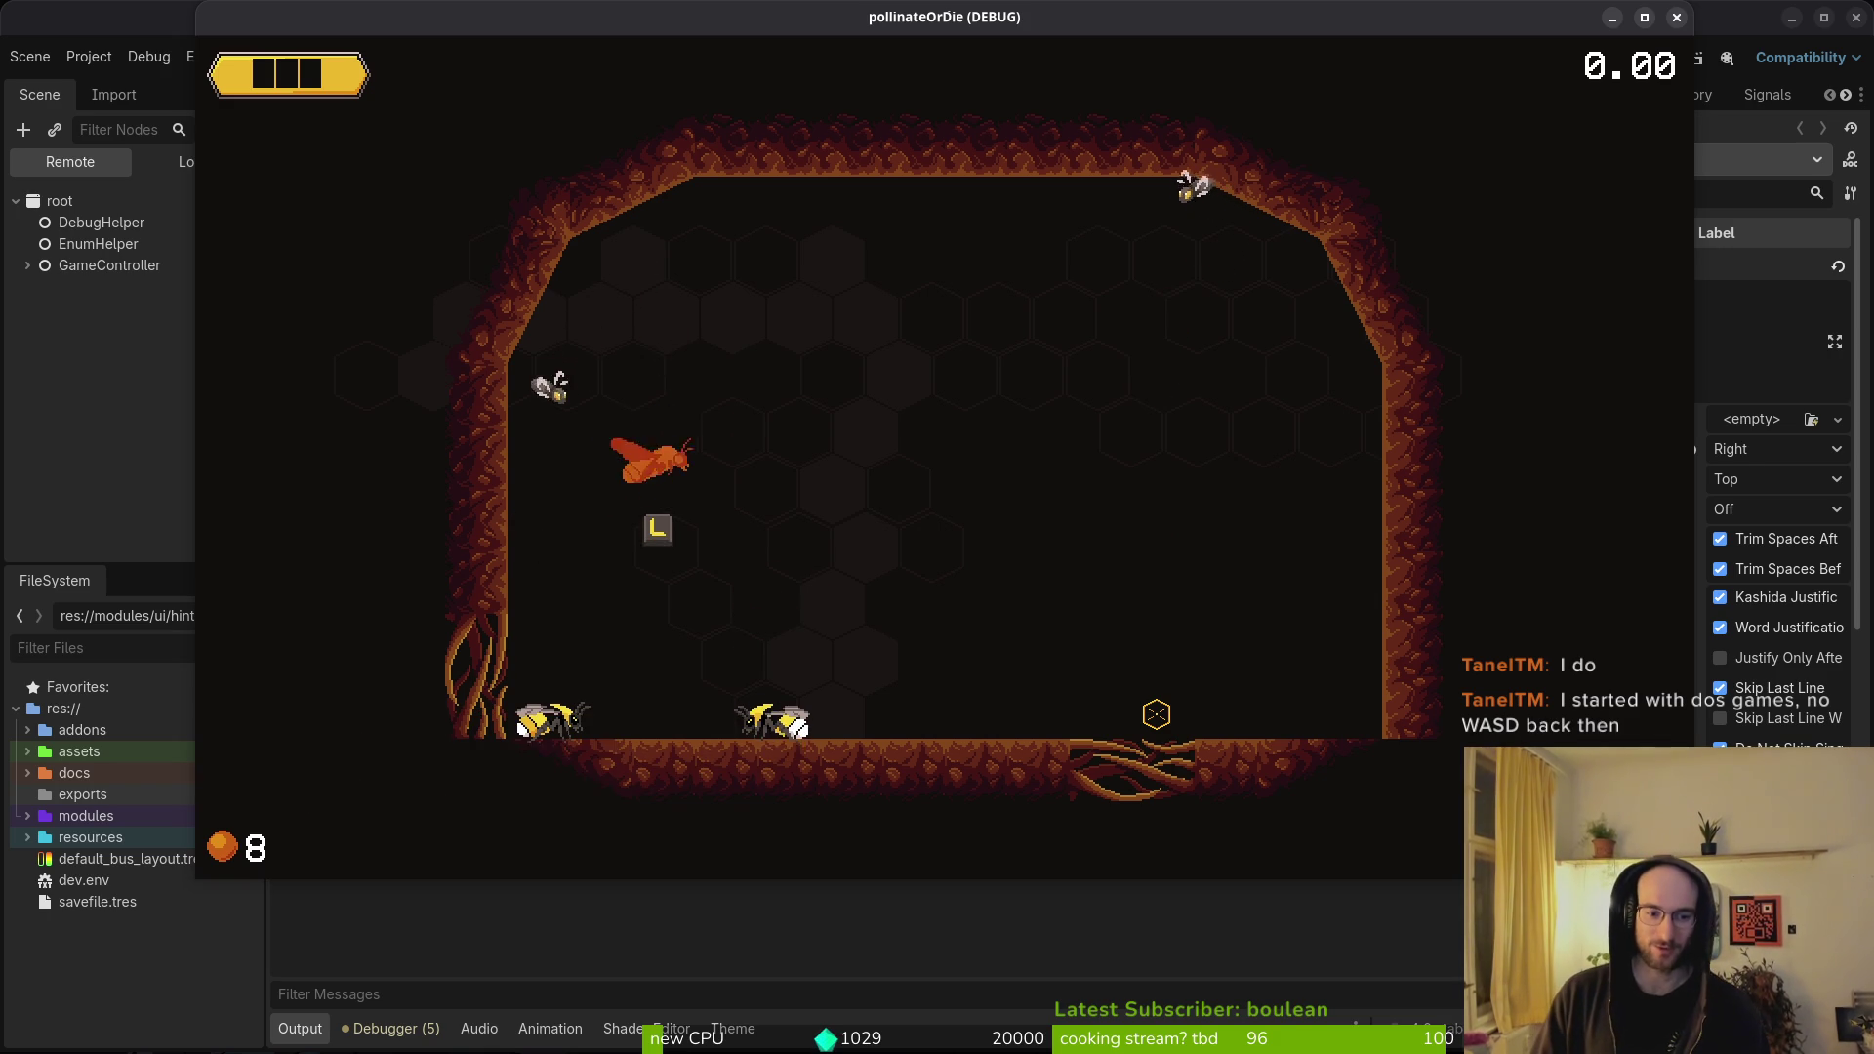
pyautogui.press('Up')
pyautogui.press('Right')
pyautogui.press('Left')
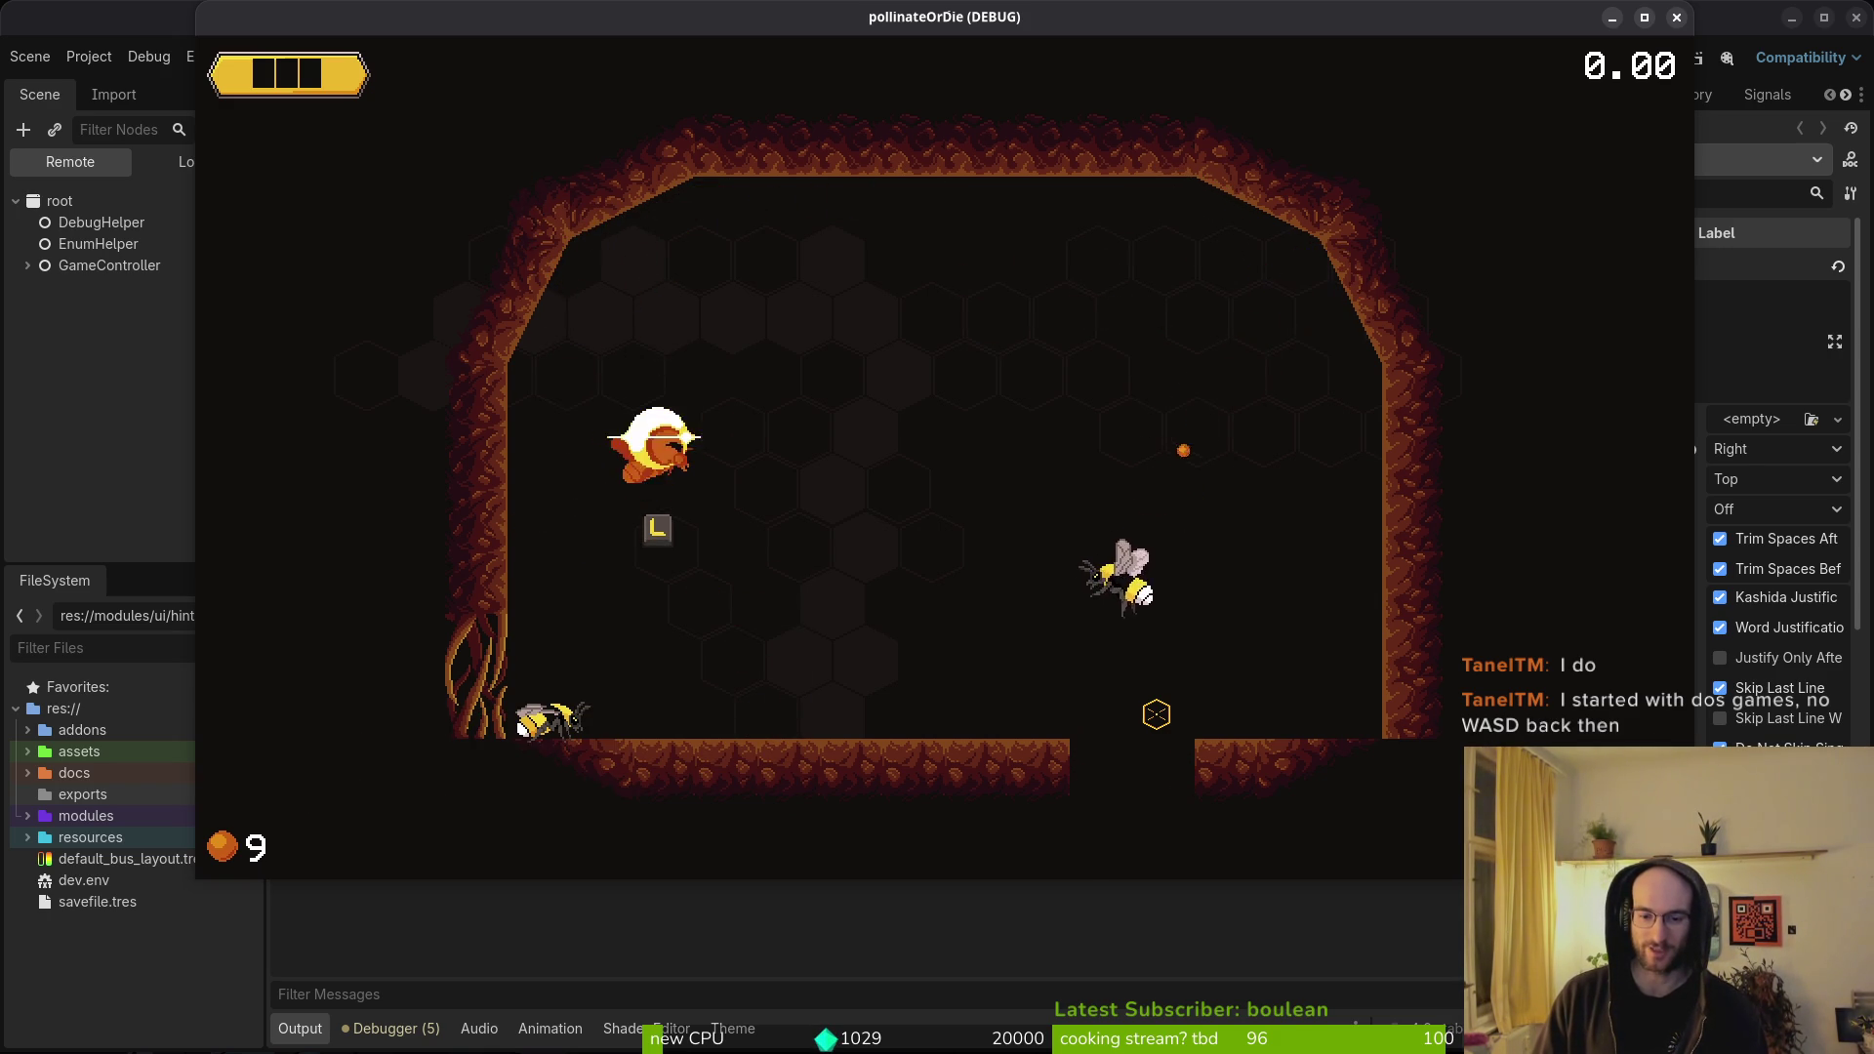
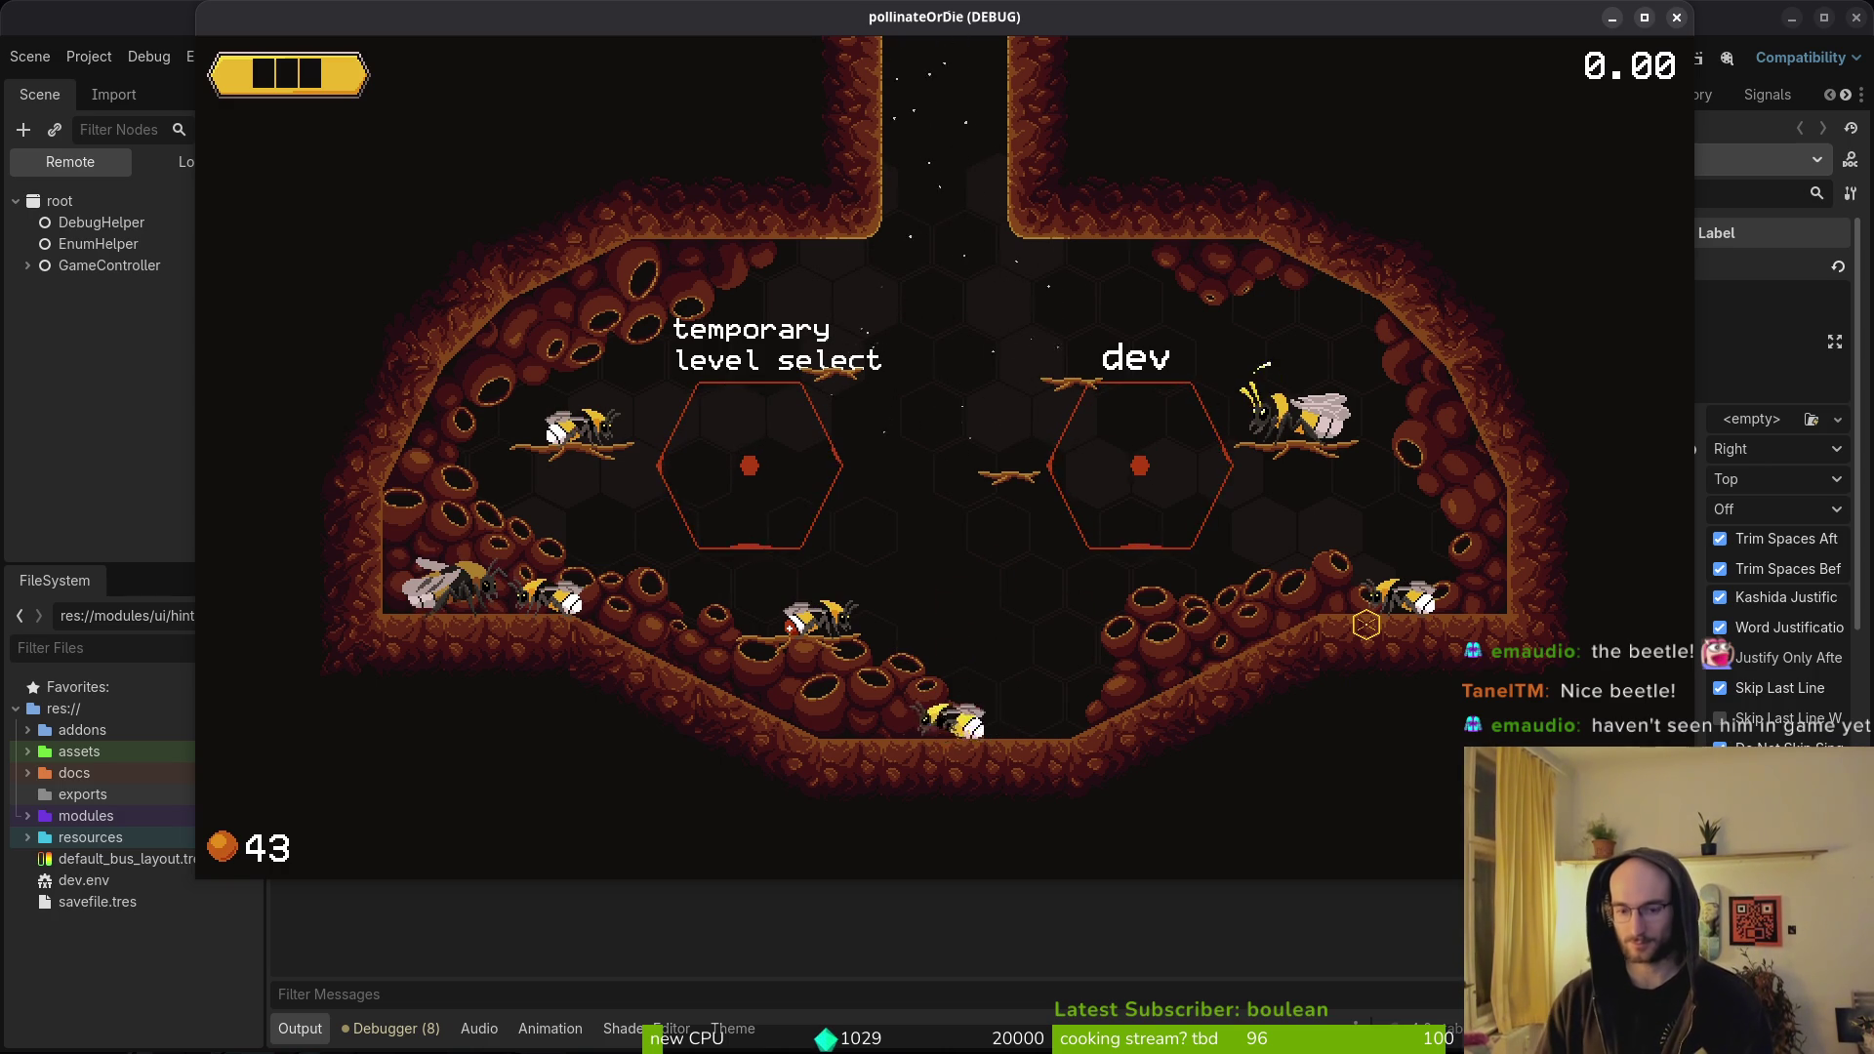
# - Fly the bee up and right onto the perch beside the dev portal, then stop the game
pyautogui.press('space')
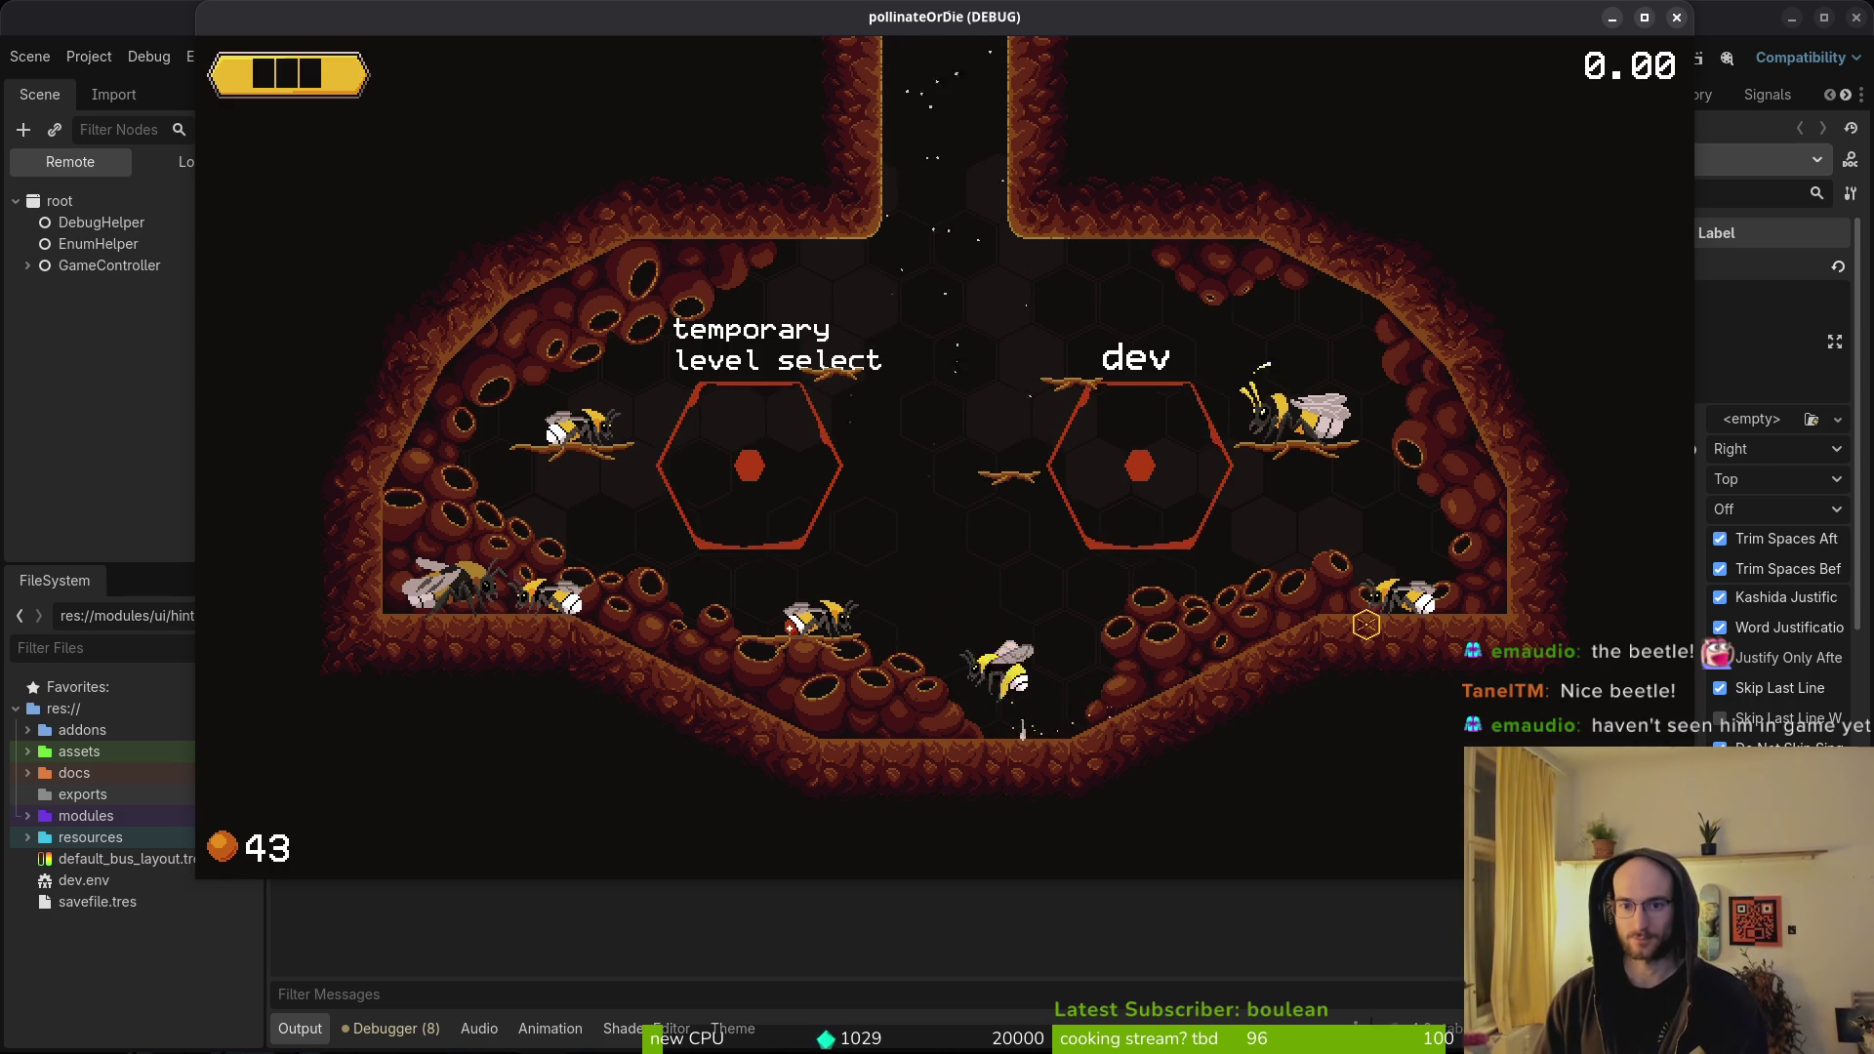
pyautogui.press('Right')
pyautogui.press('space')
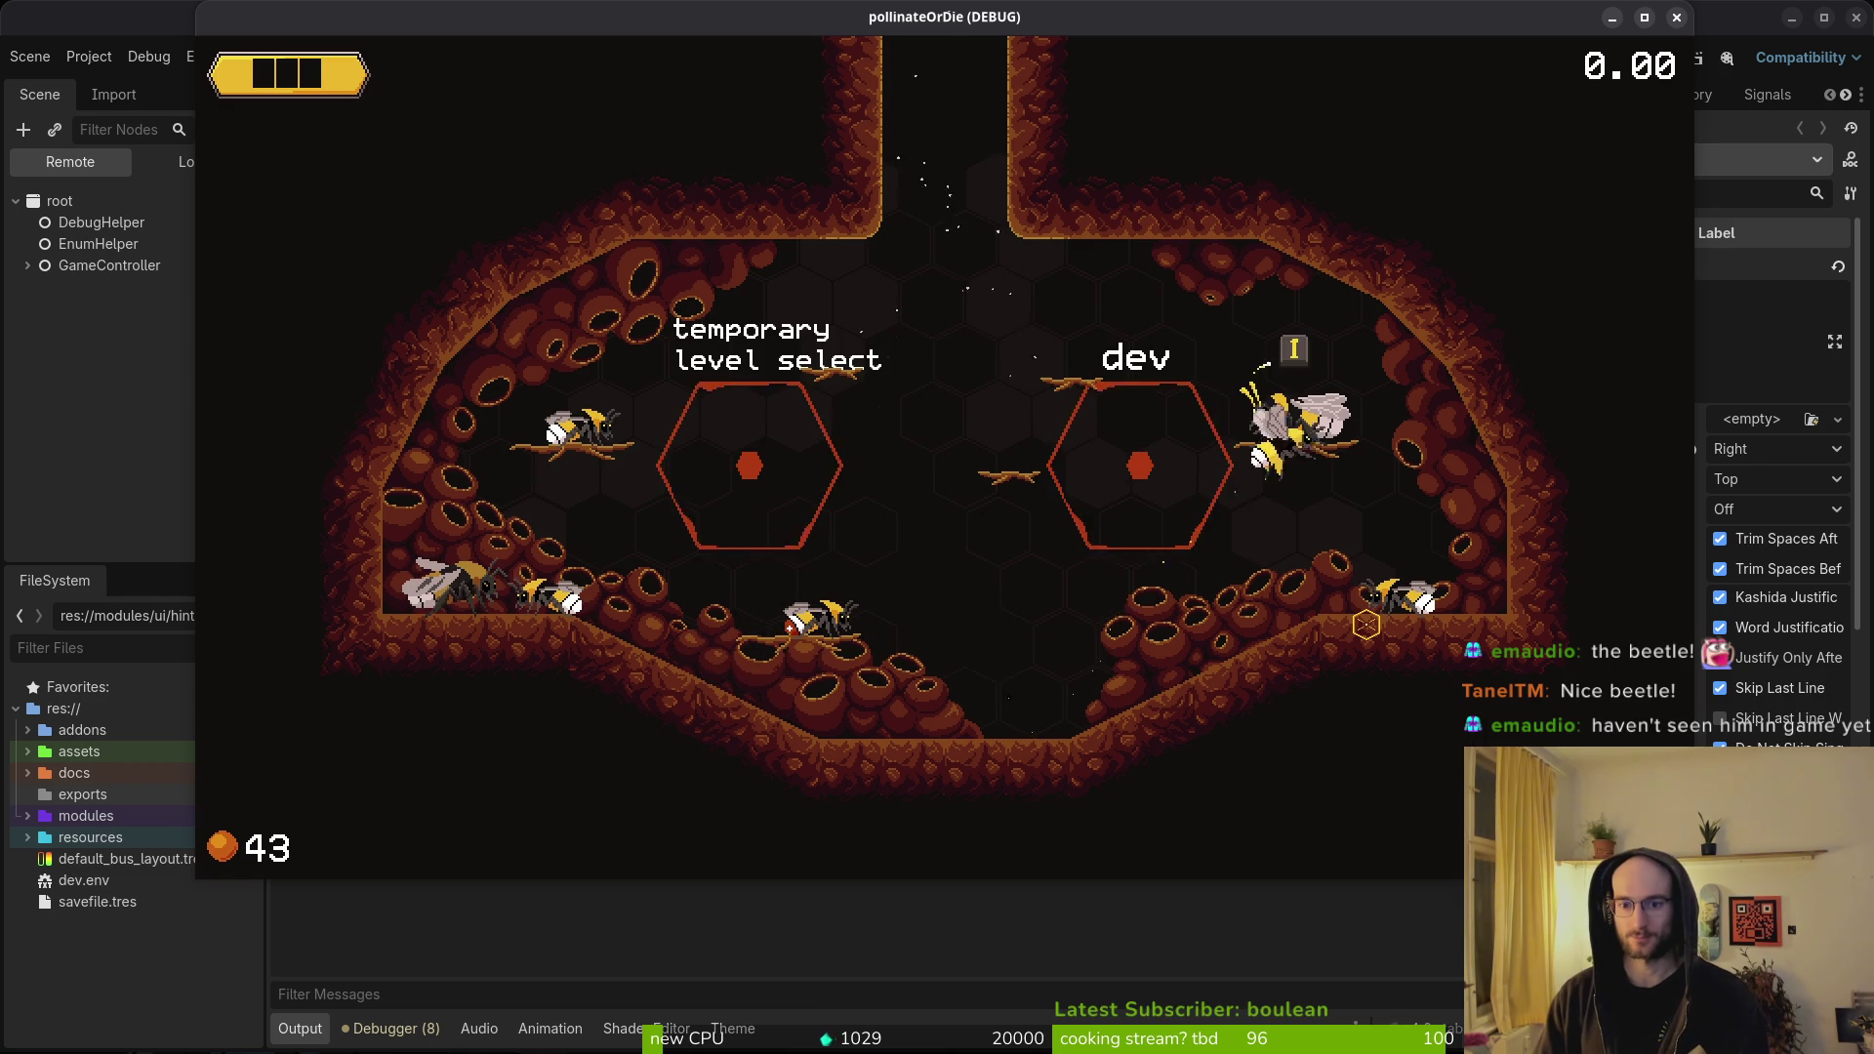
pyautogui.press('Left')
pyautogui.press('space')
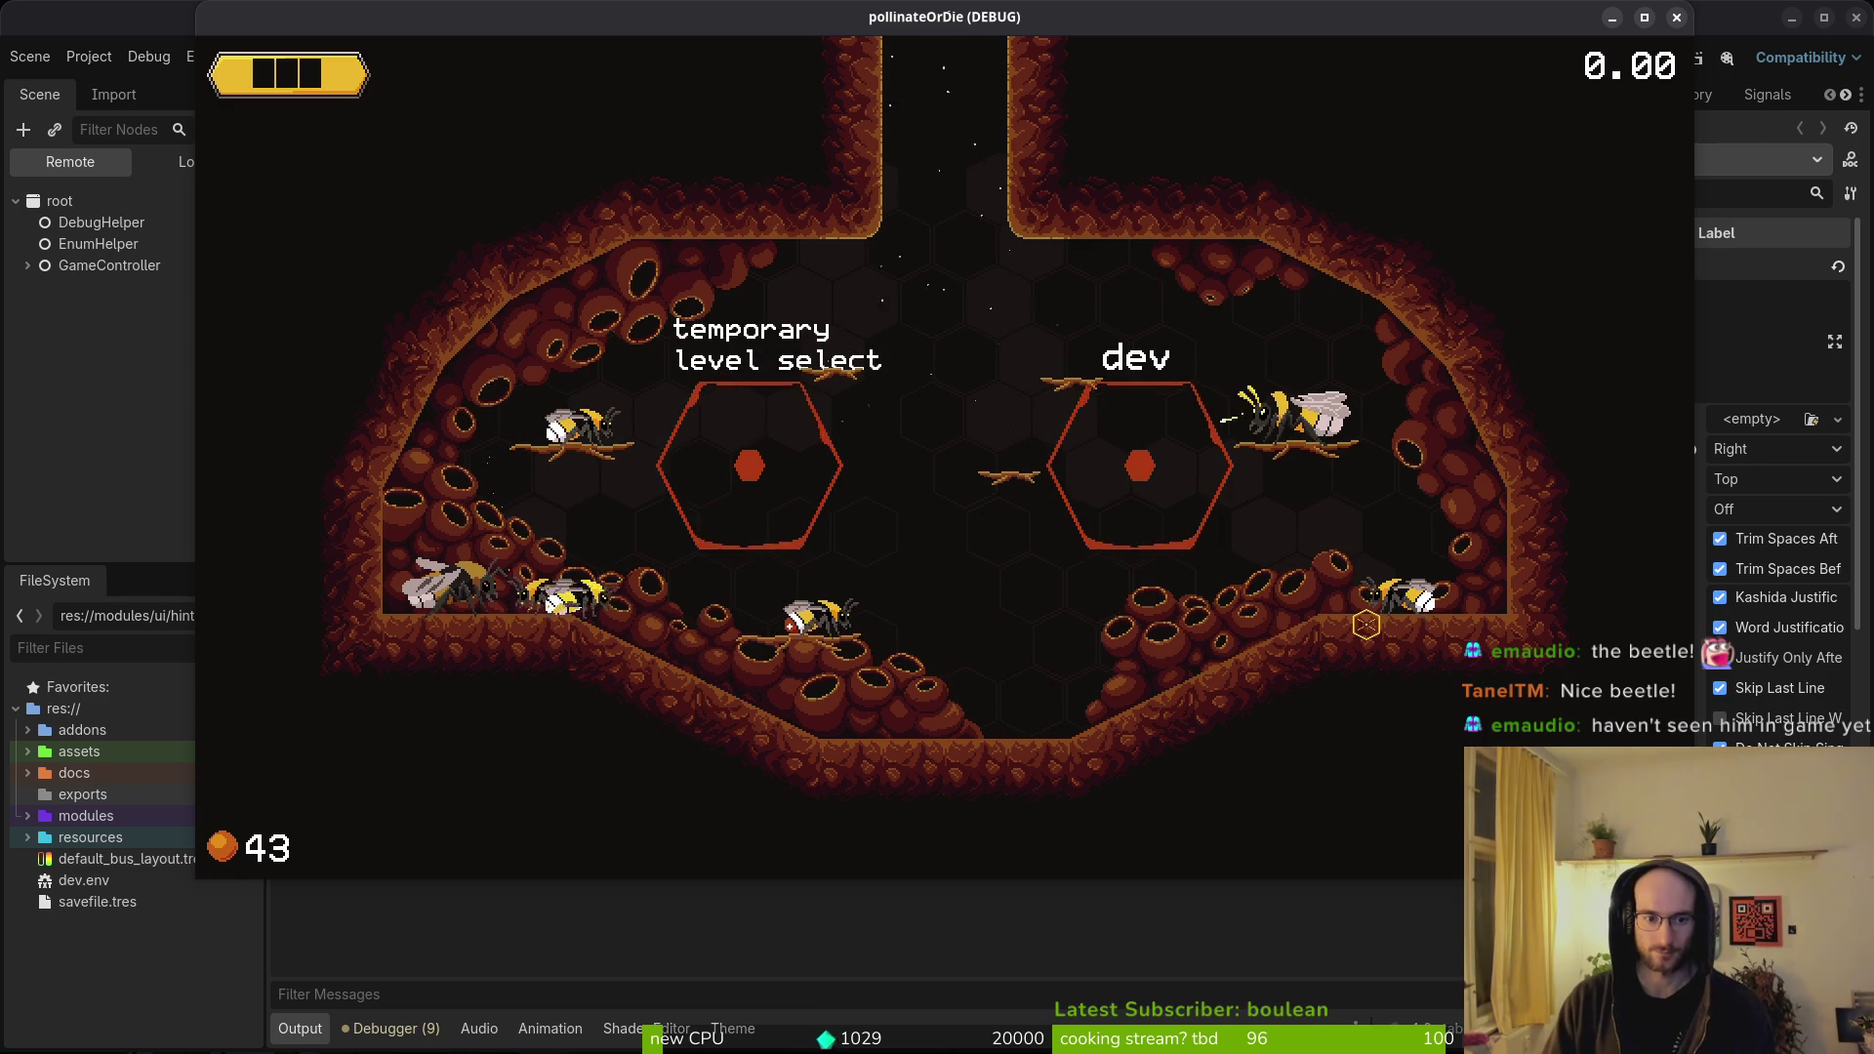
pyautogui.click(1677, 18)
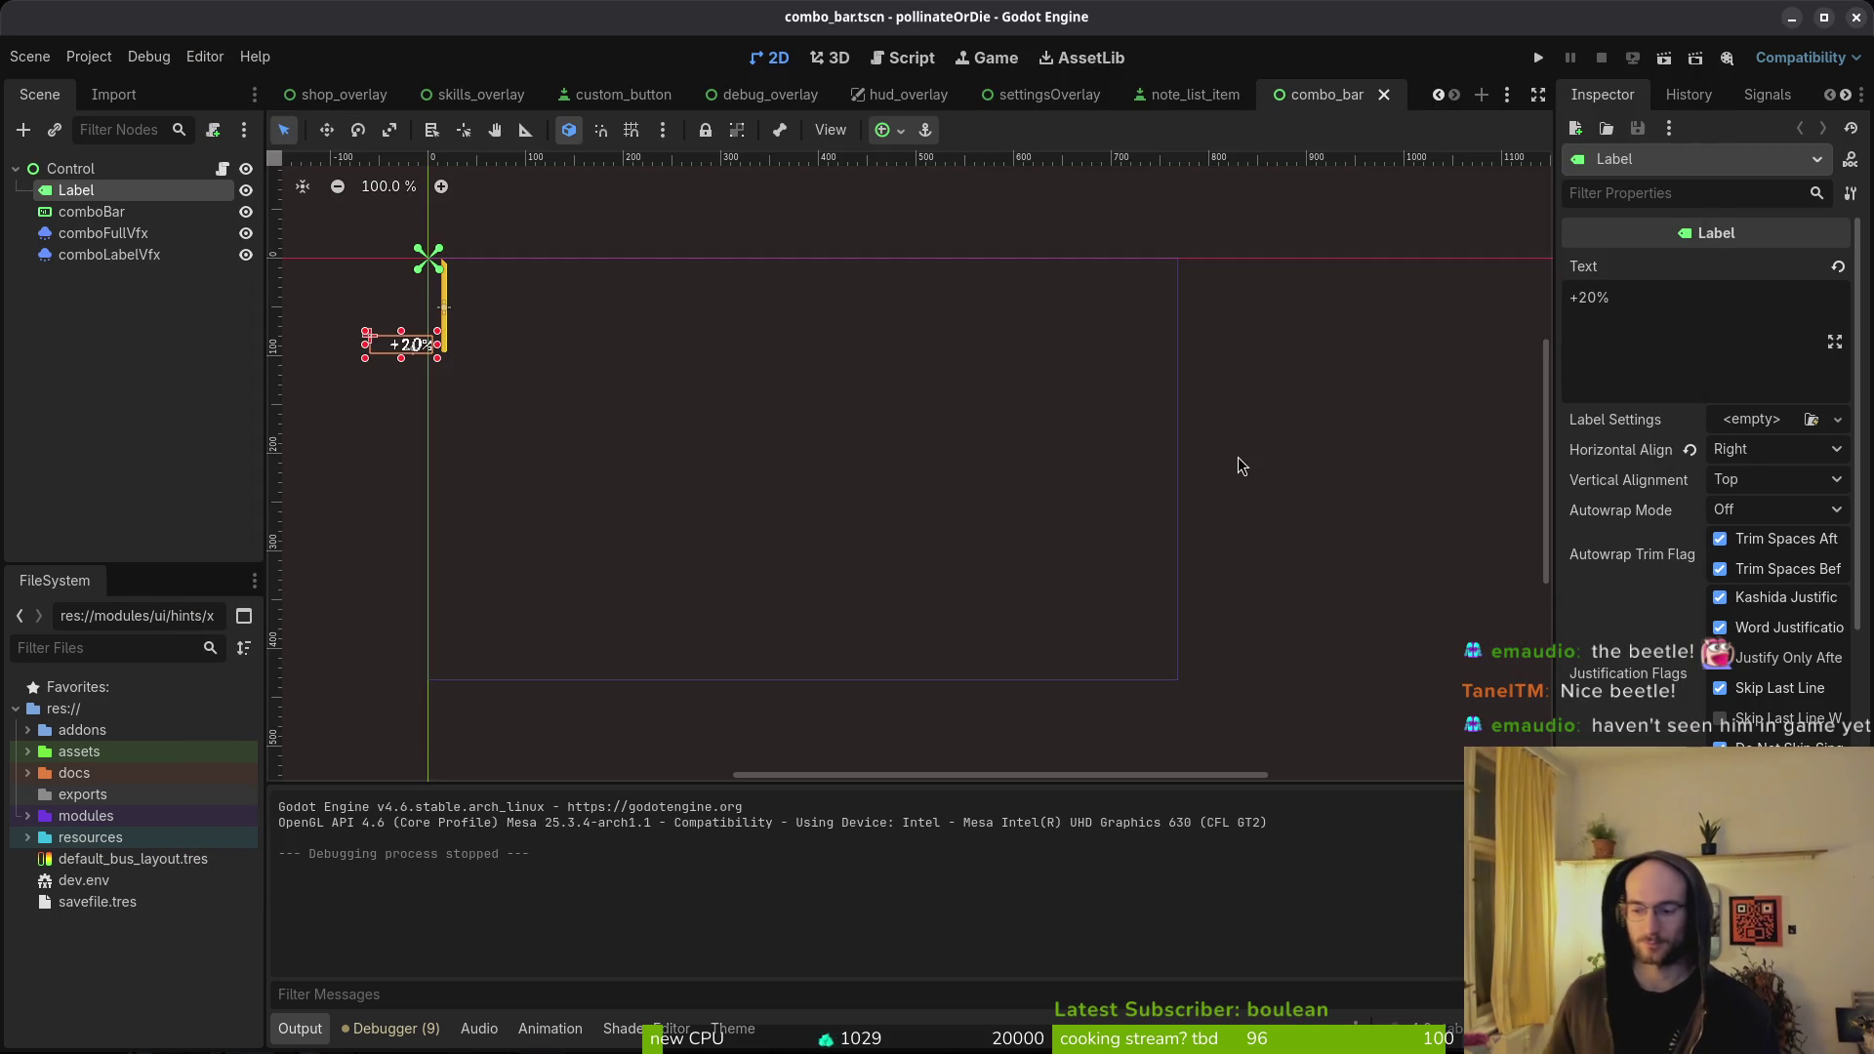
# - Collapse the combo_bar Control node and review the Debugger errors list
pyautogui.click(205, 521)
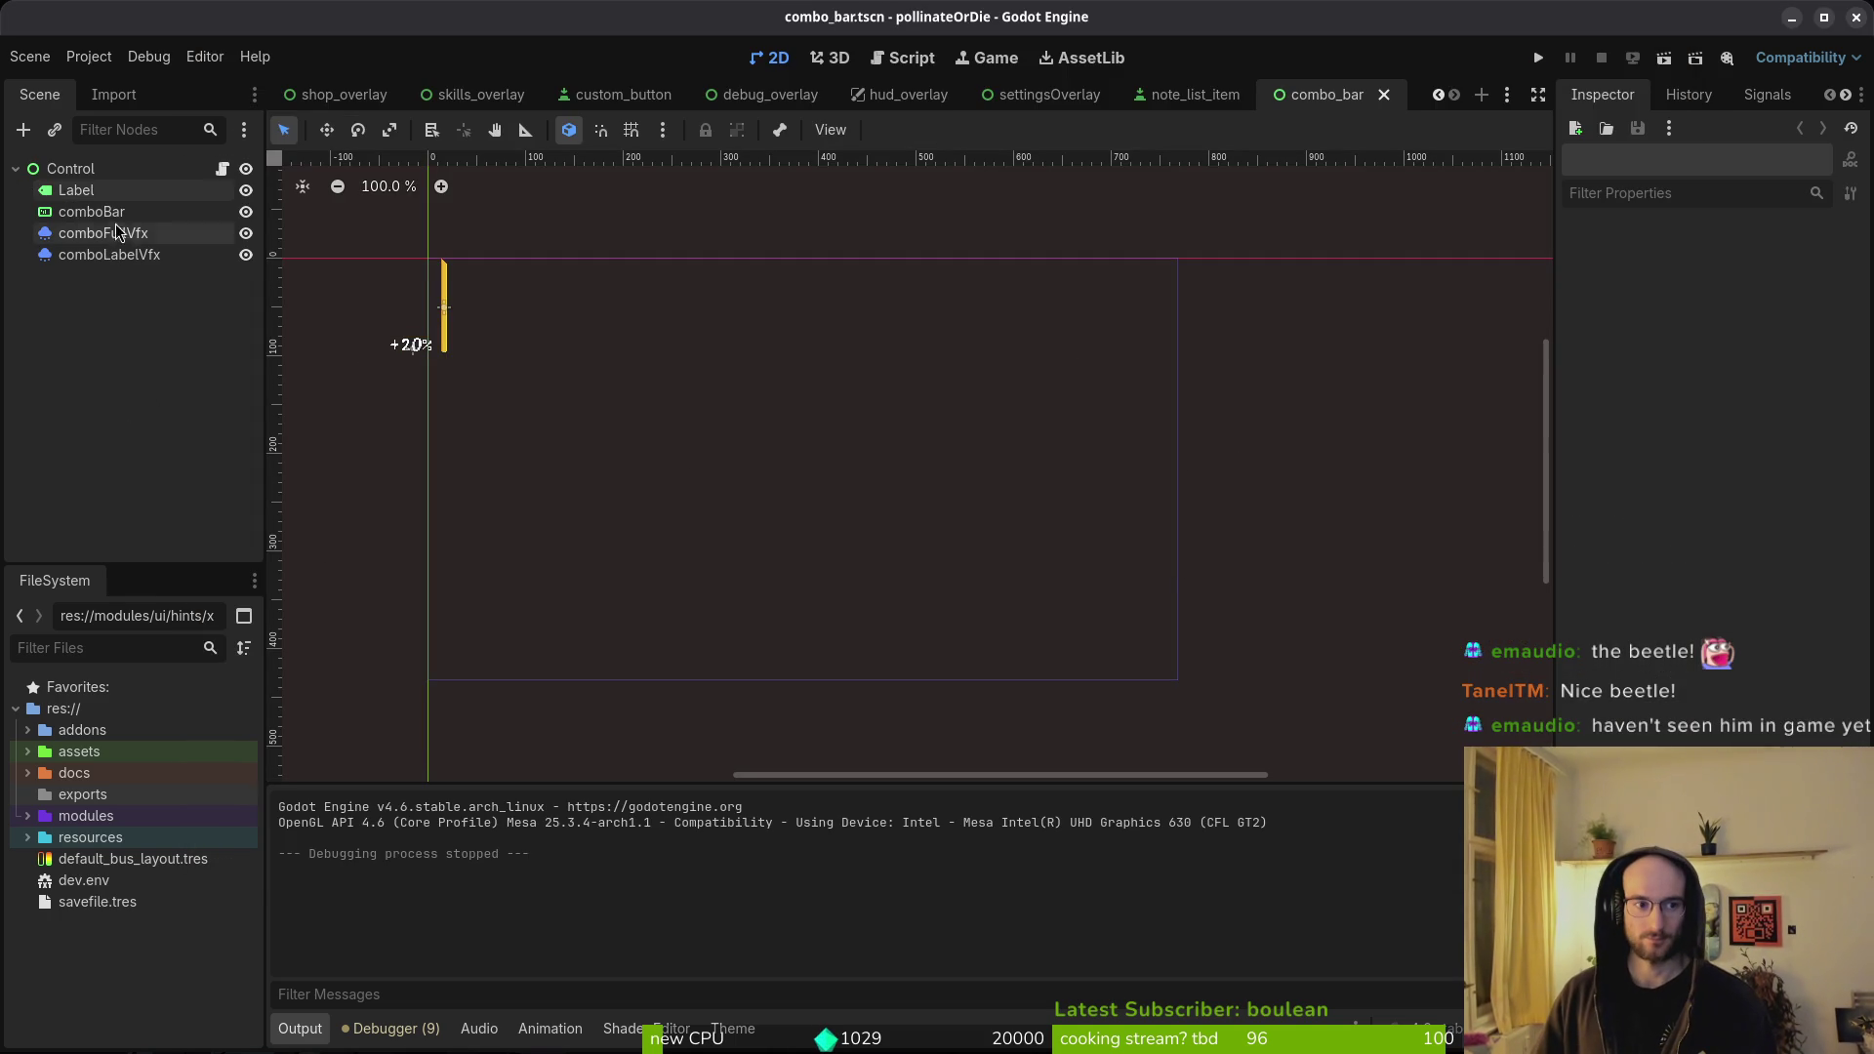
pyautogui.click(16, 168)
pyautogui.click(381, 1037)
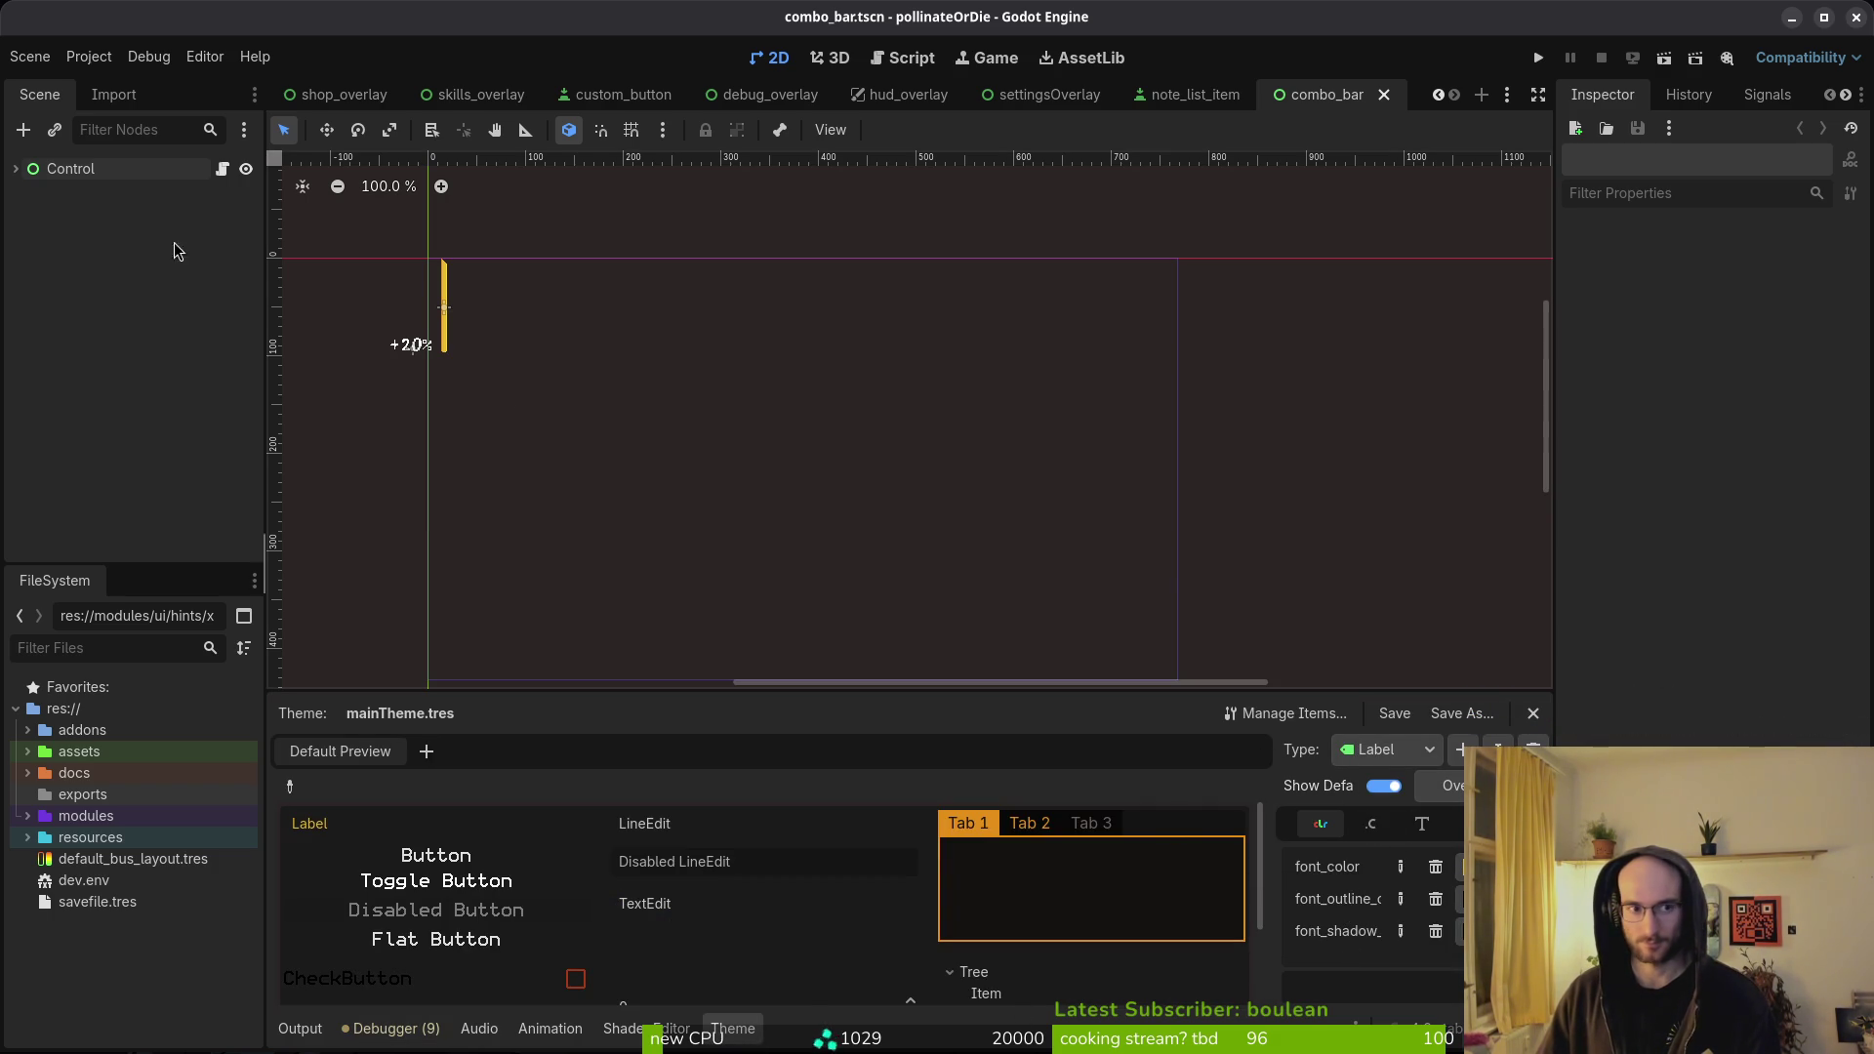
# - Close the shop_overlay, archives_overlay, skills_overlay, text_bubble, home, tutorial_1 and custom_button scene tabs
pyautogui.click(322, 95)
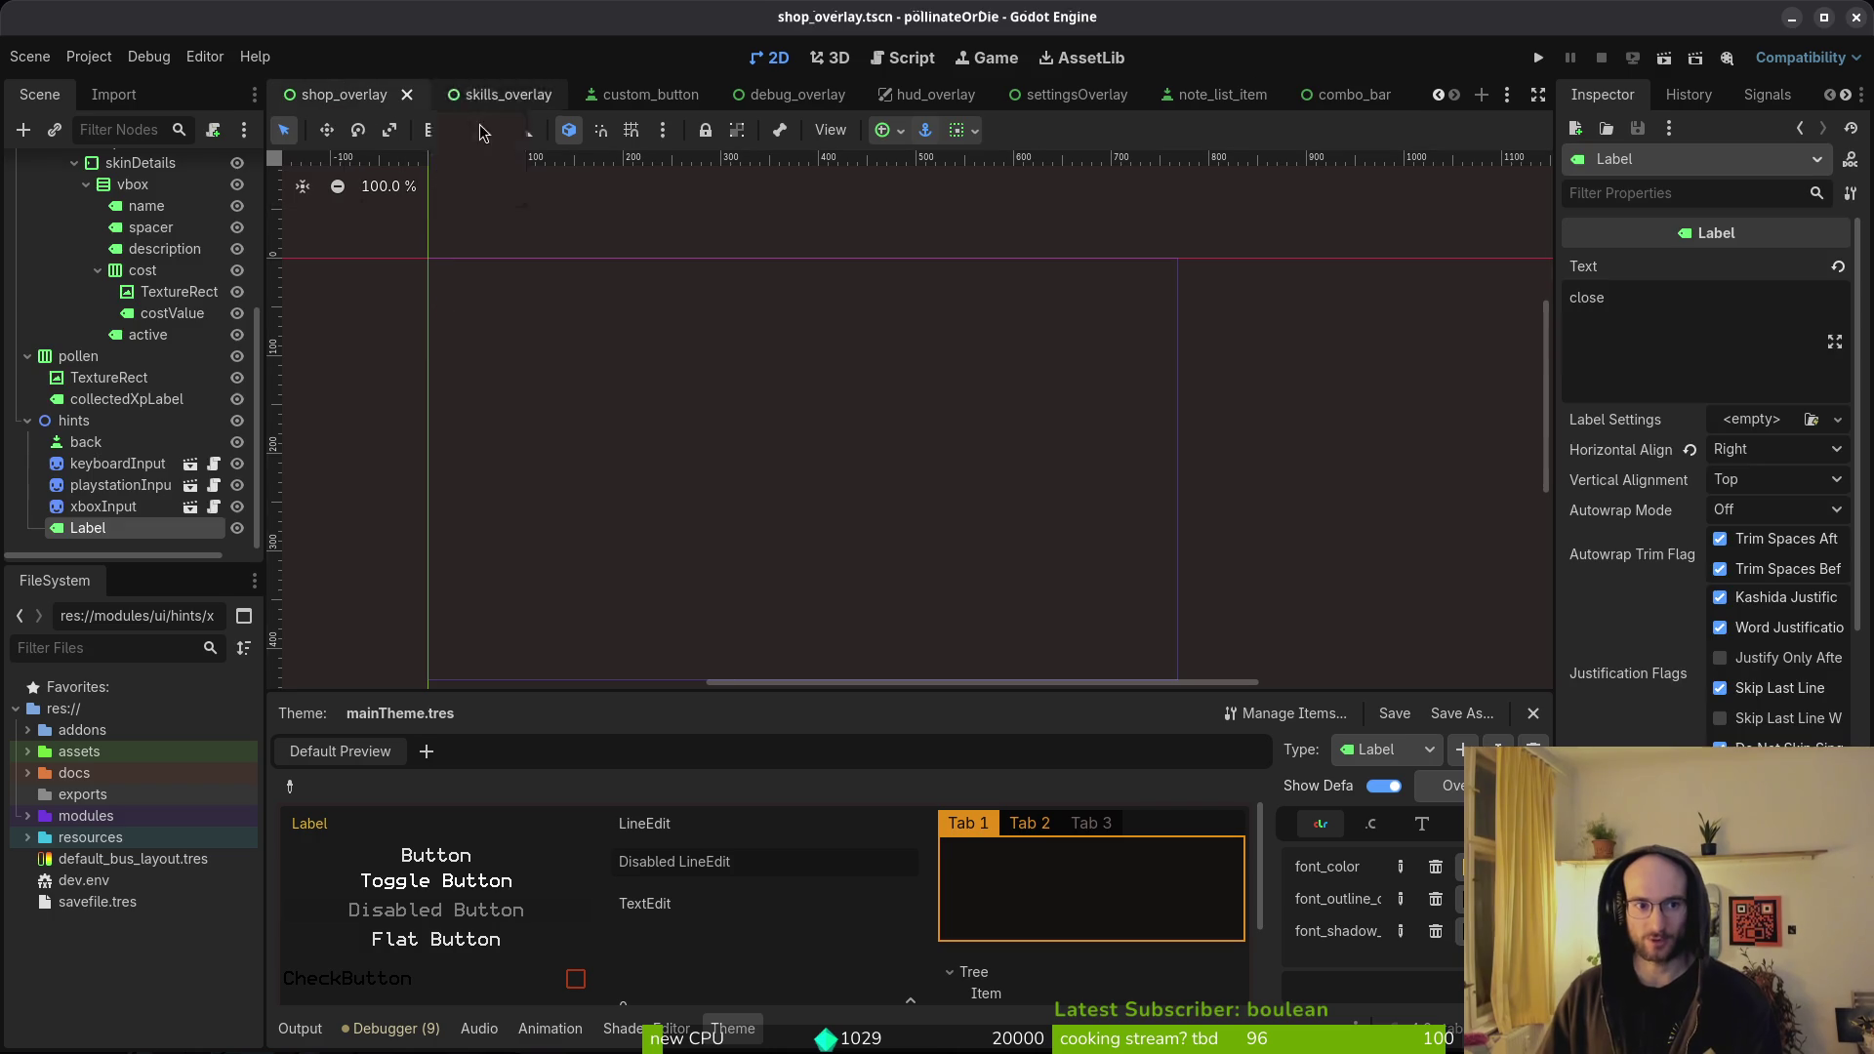
pyautogui.click(407, 94)
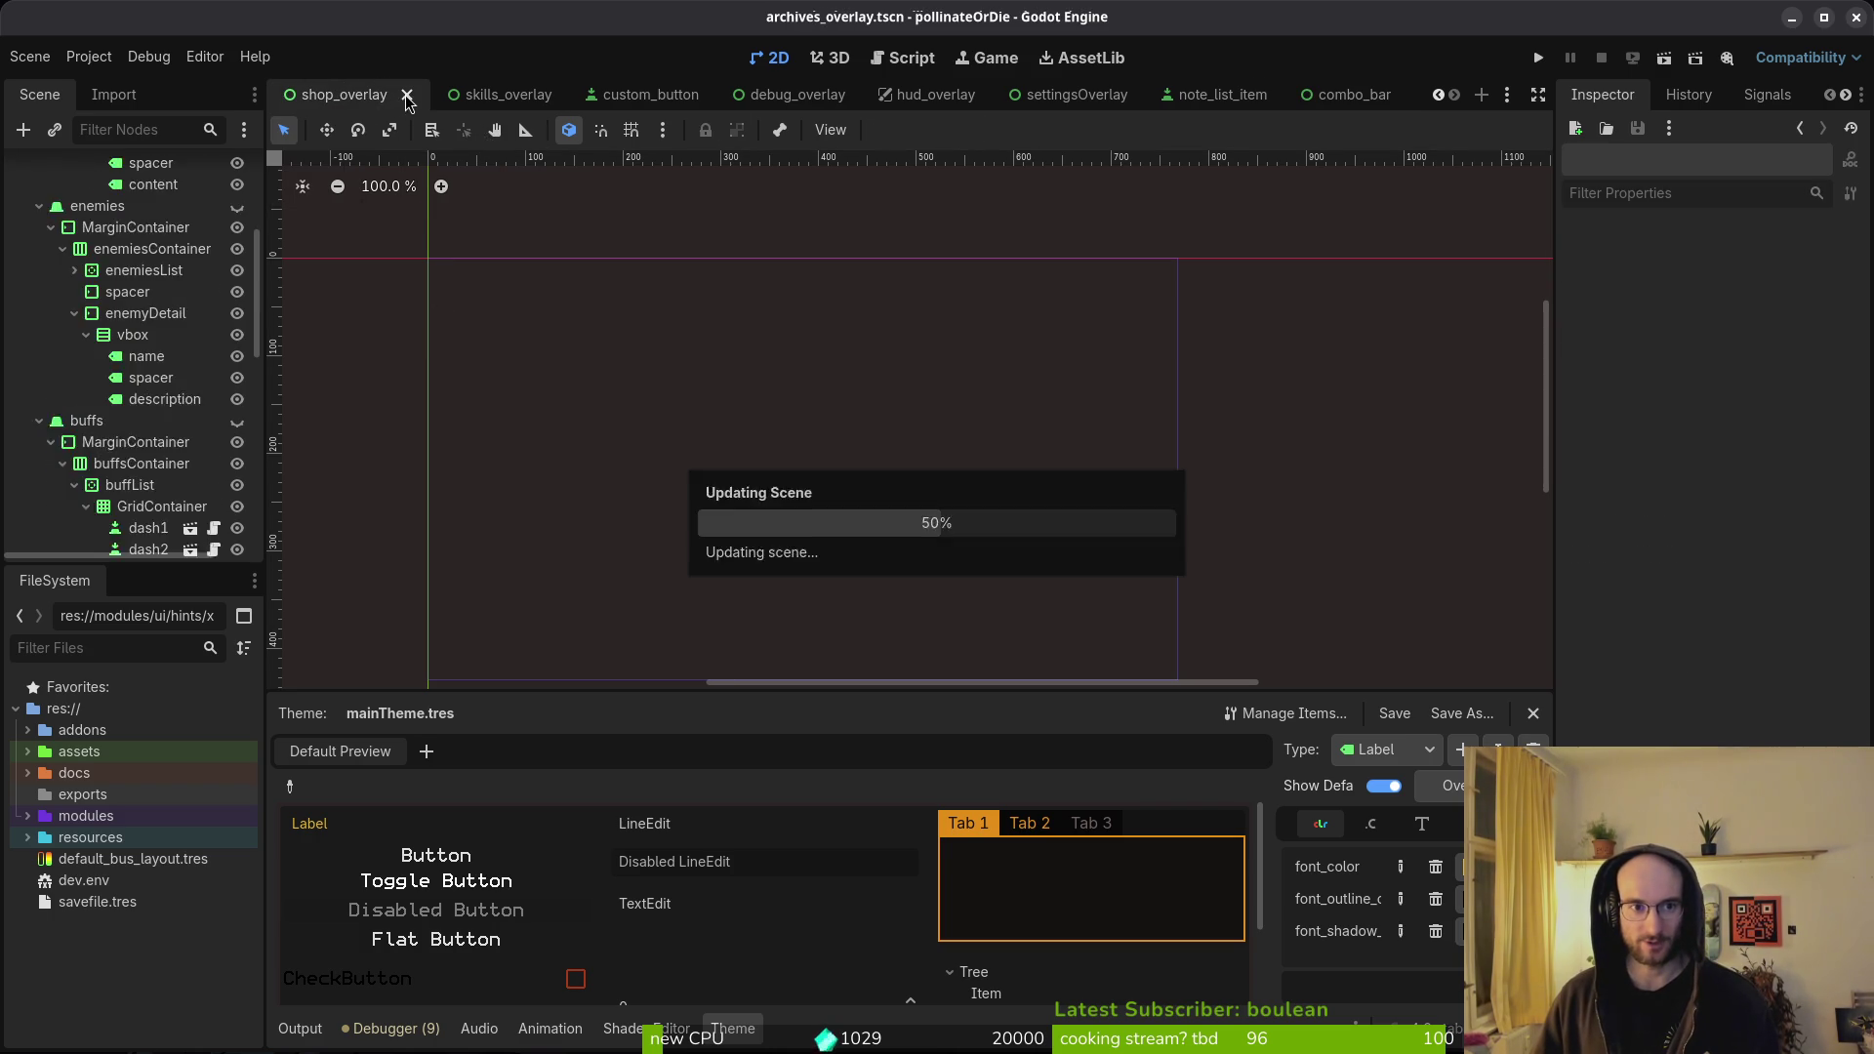
pyautogui.click(429, 97)
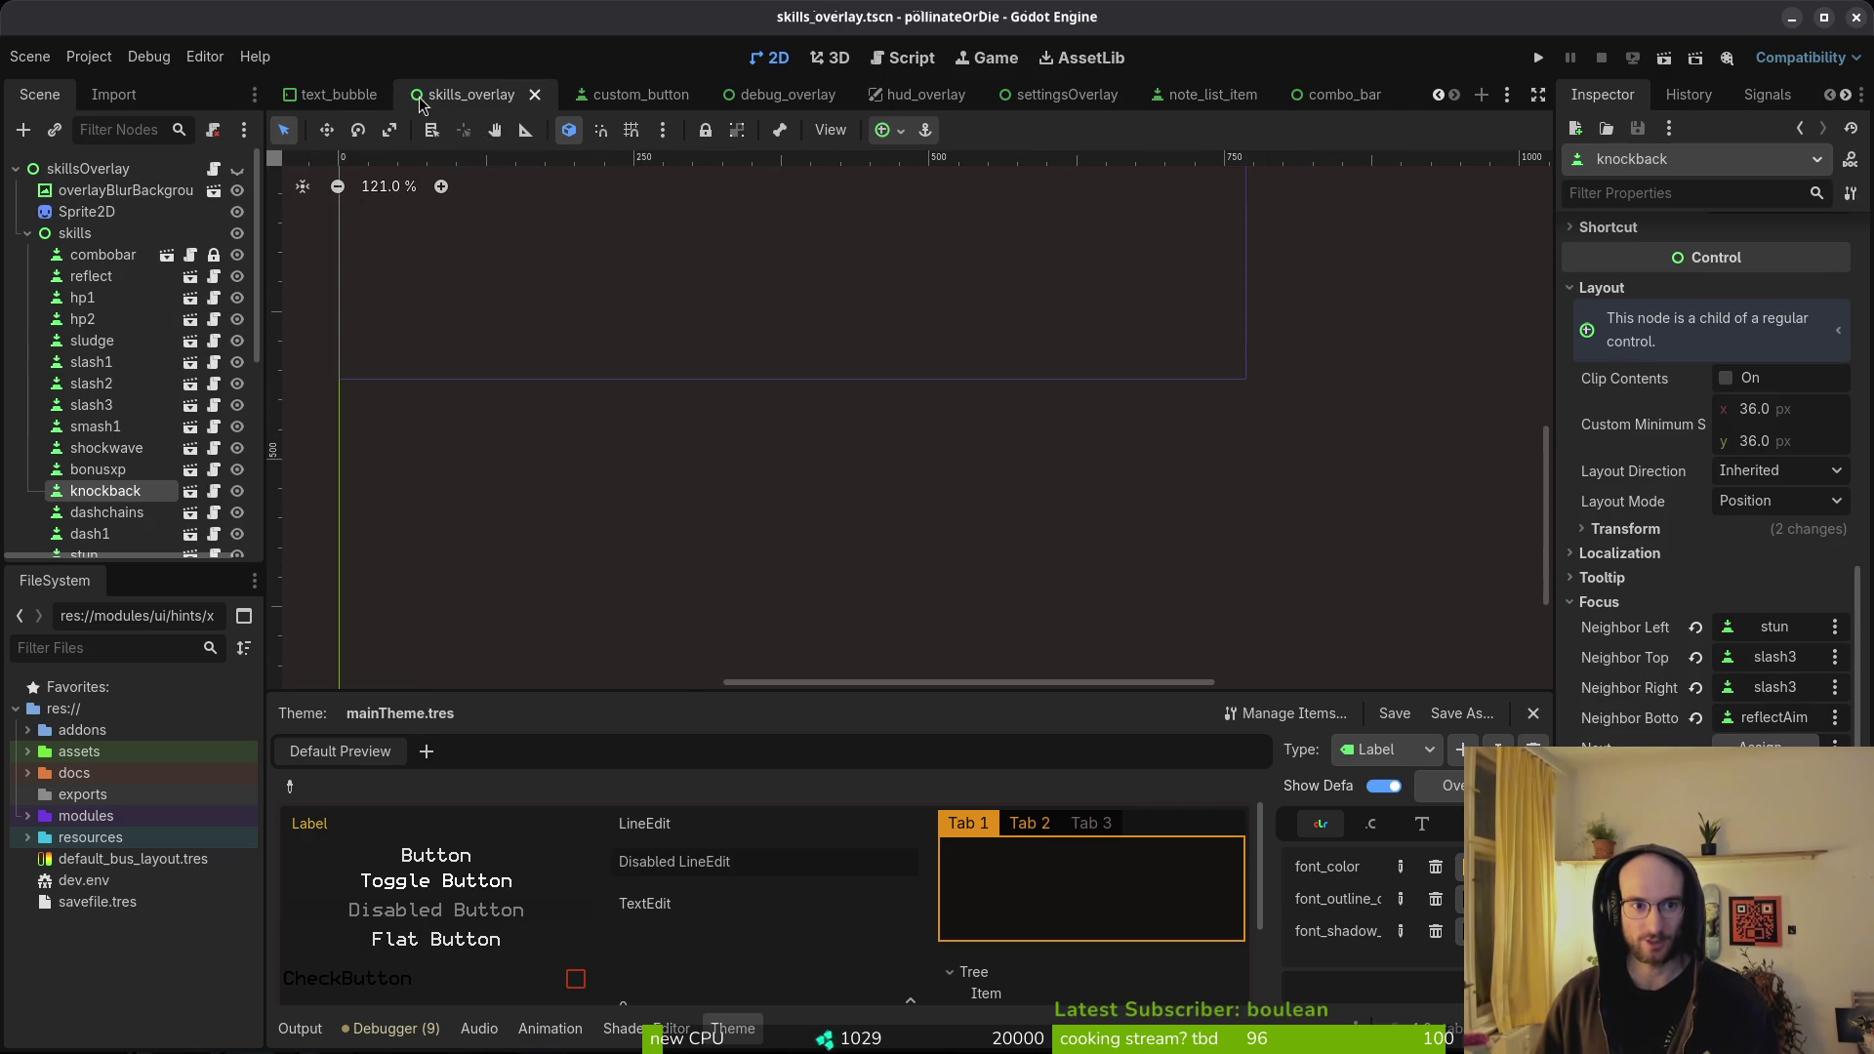
pyautogui.click(535, 97)
pyautogui.click(491, 96)
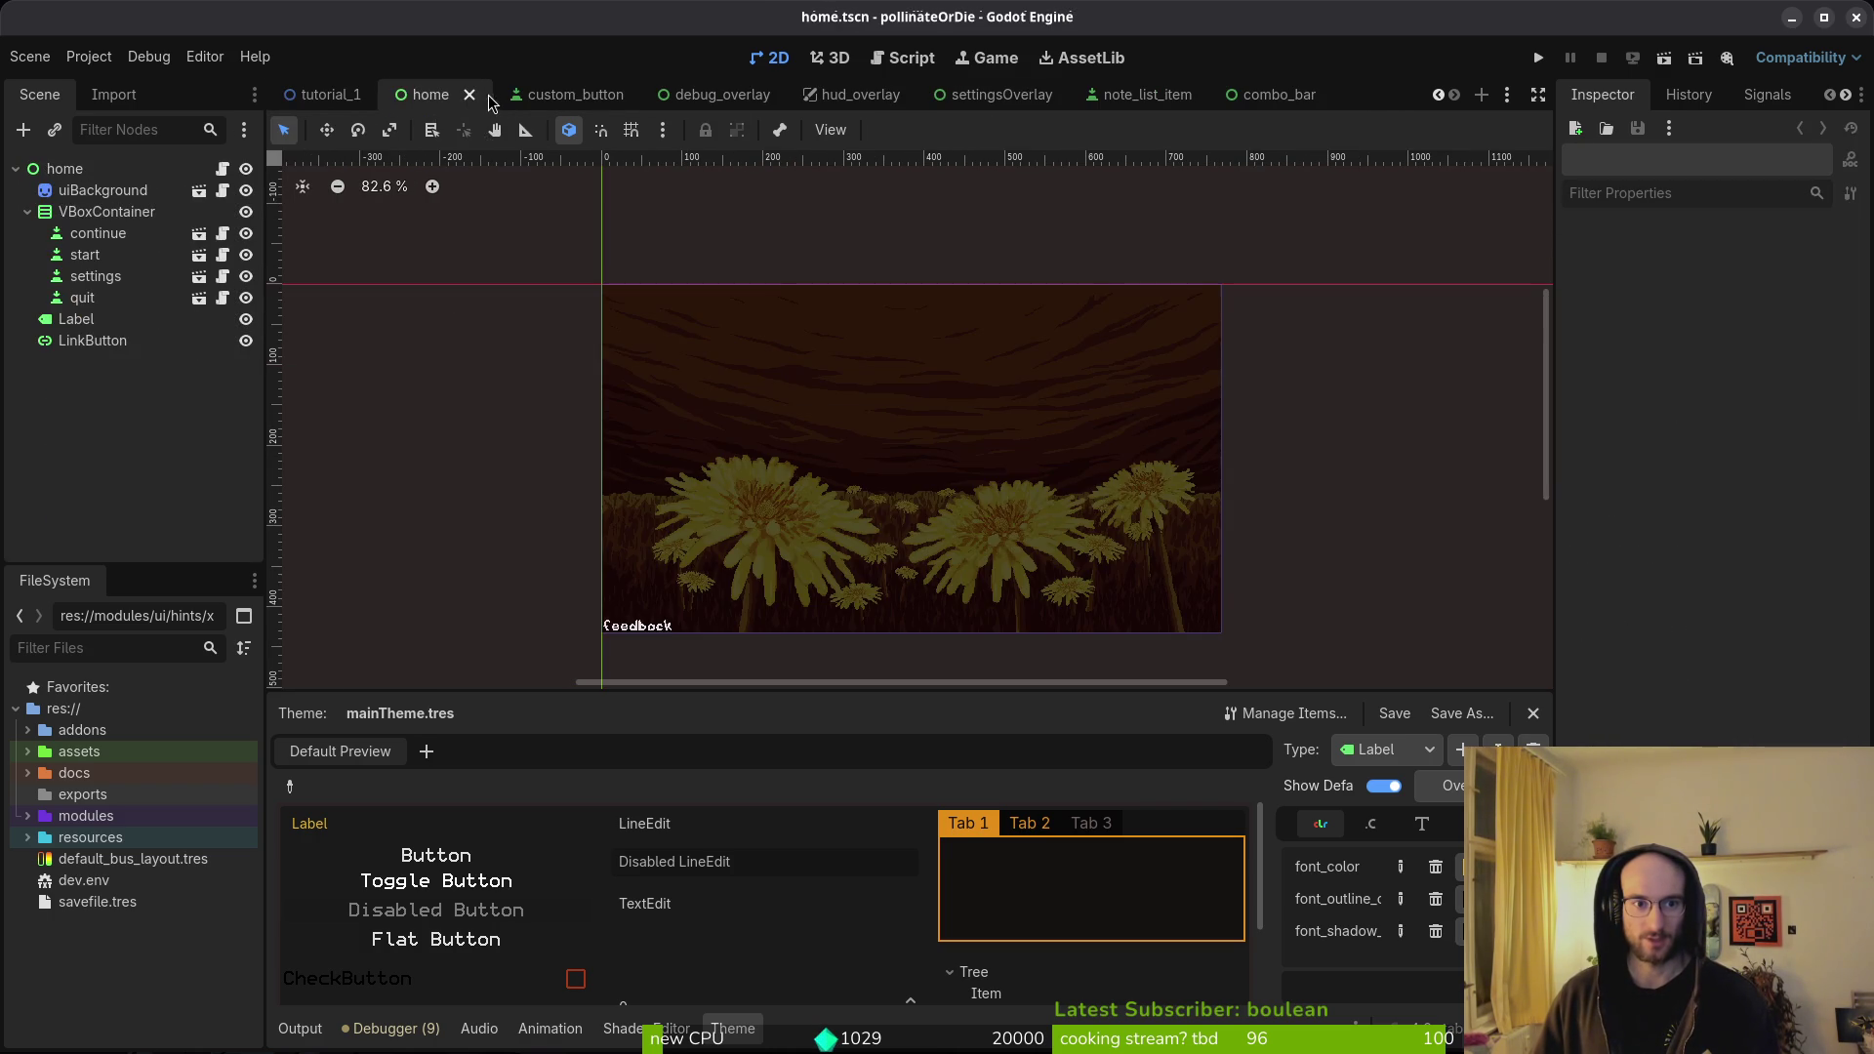
pyautogui.click(484, 96)
pyautogui.click(511, 97)
pyautogui.click(545, 97)
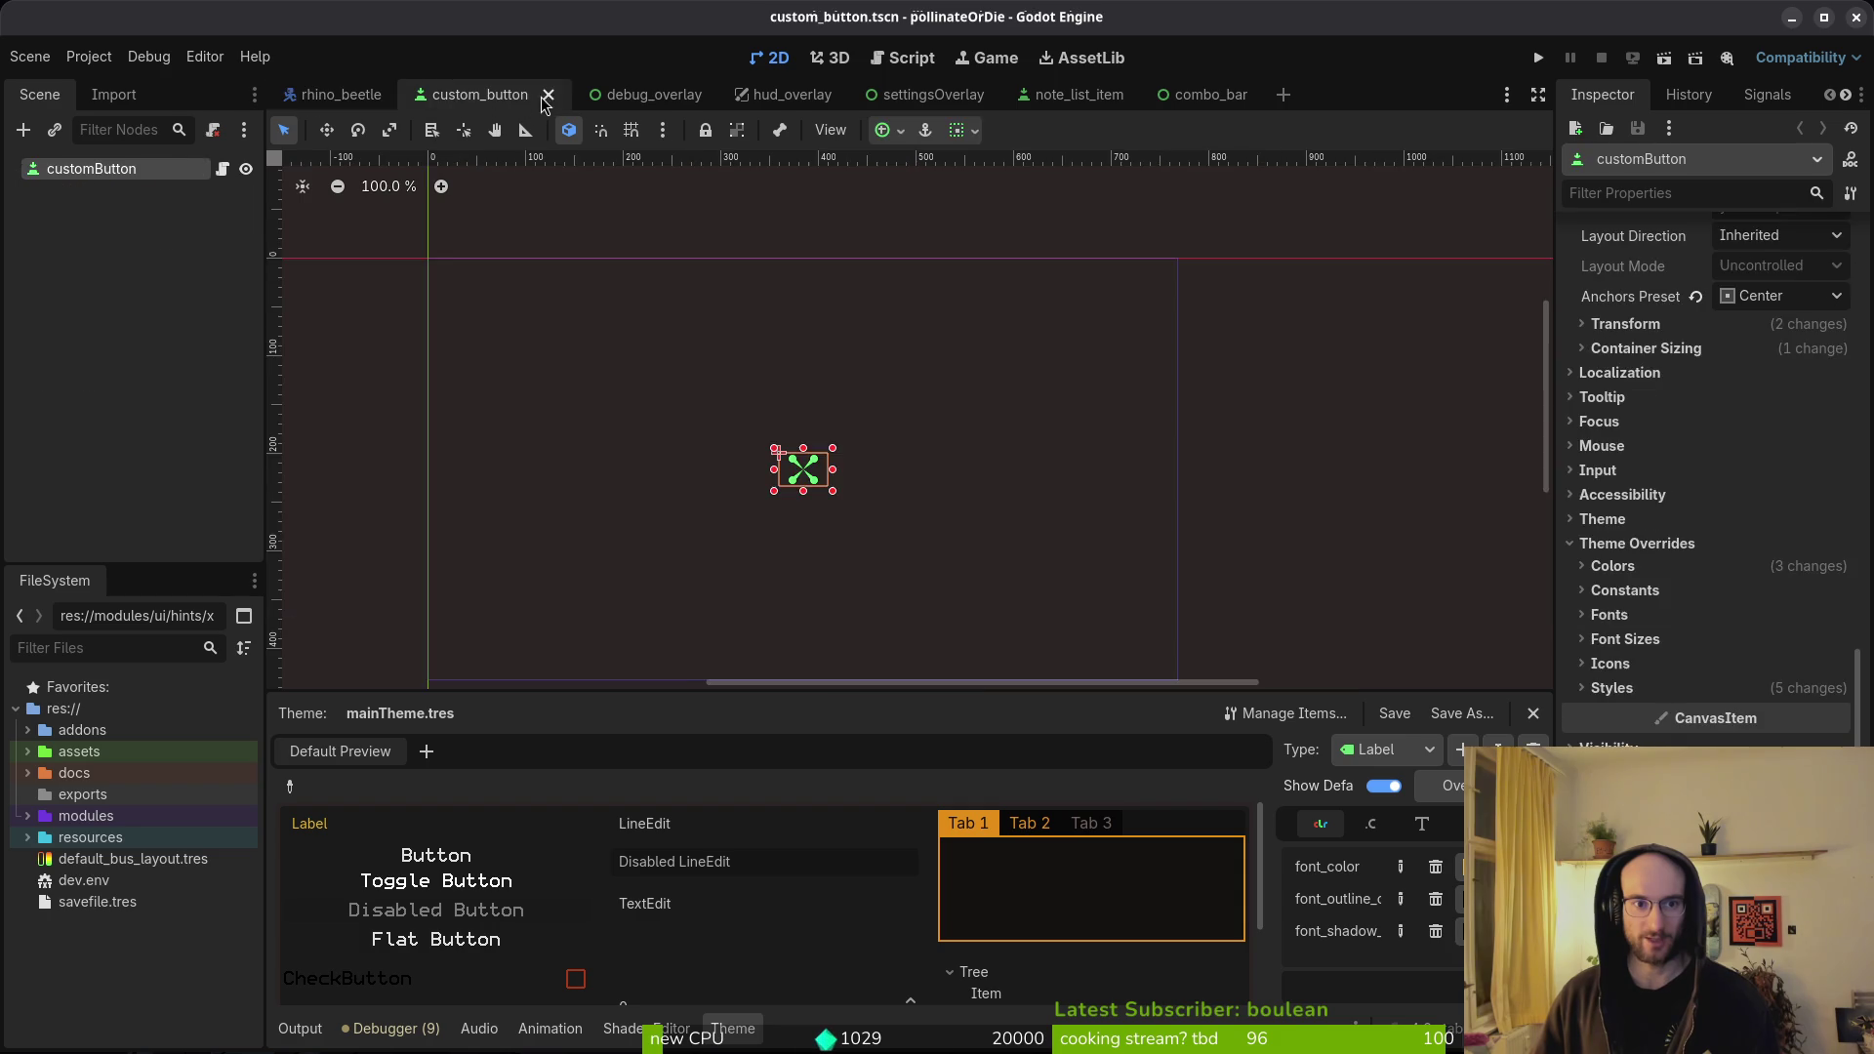
# - Close the debug_overlay, hud_overlay, settingsOverlay, note_list_item and combo_bar tabs with middle-clicks
pyautogui.middleClick(549, 96)
pyautogui.middleClick(541, 95)
pyautogui.middleClick(549, 97)
pyautogui.middleClick(549, 97)
pyautogui.middleClick(544, 100)
# - Quick-open the game.controller.tscn scene by searching 'gamcontr'
pyautogui.hotkey('ctrl', 'shift', 'o')
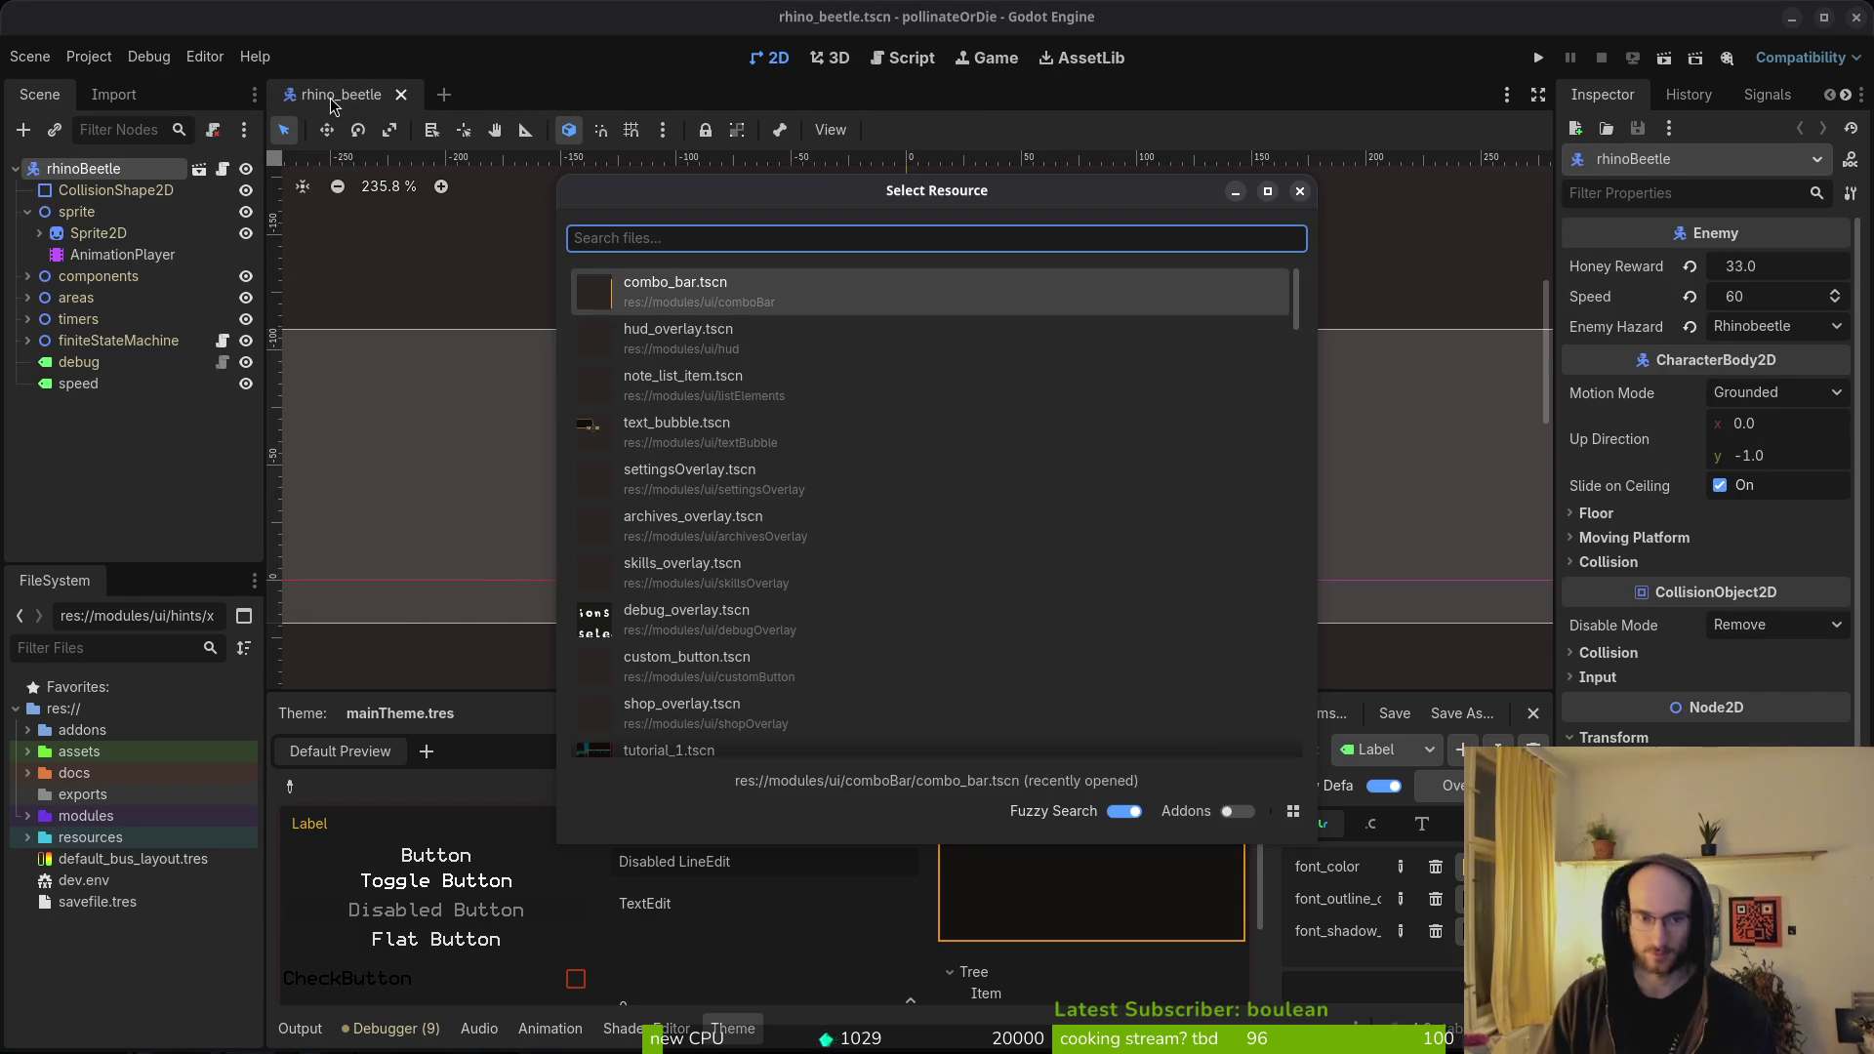
pyautogui.write('gamcontr')
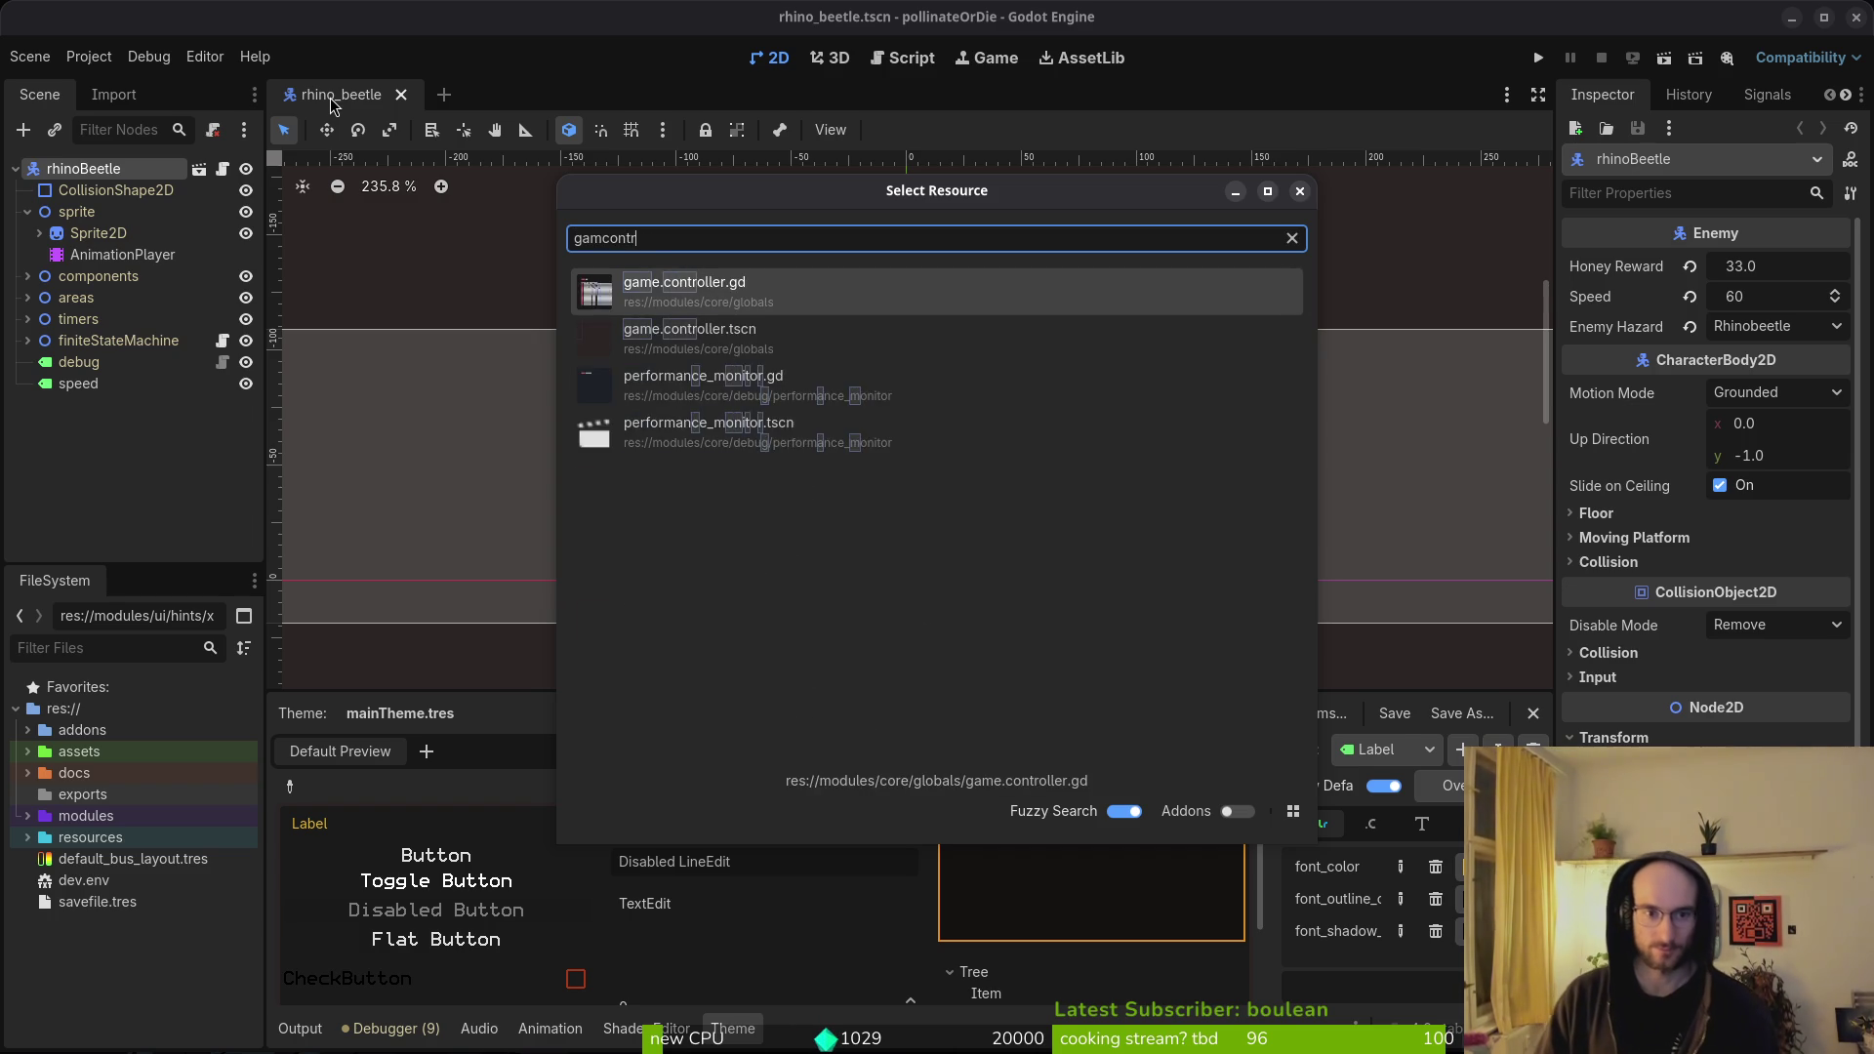
pyautogui.press('Down')
pyautogui.press('Return')
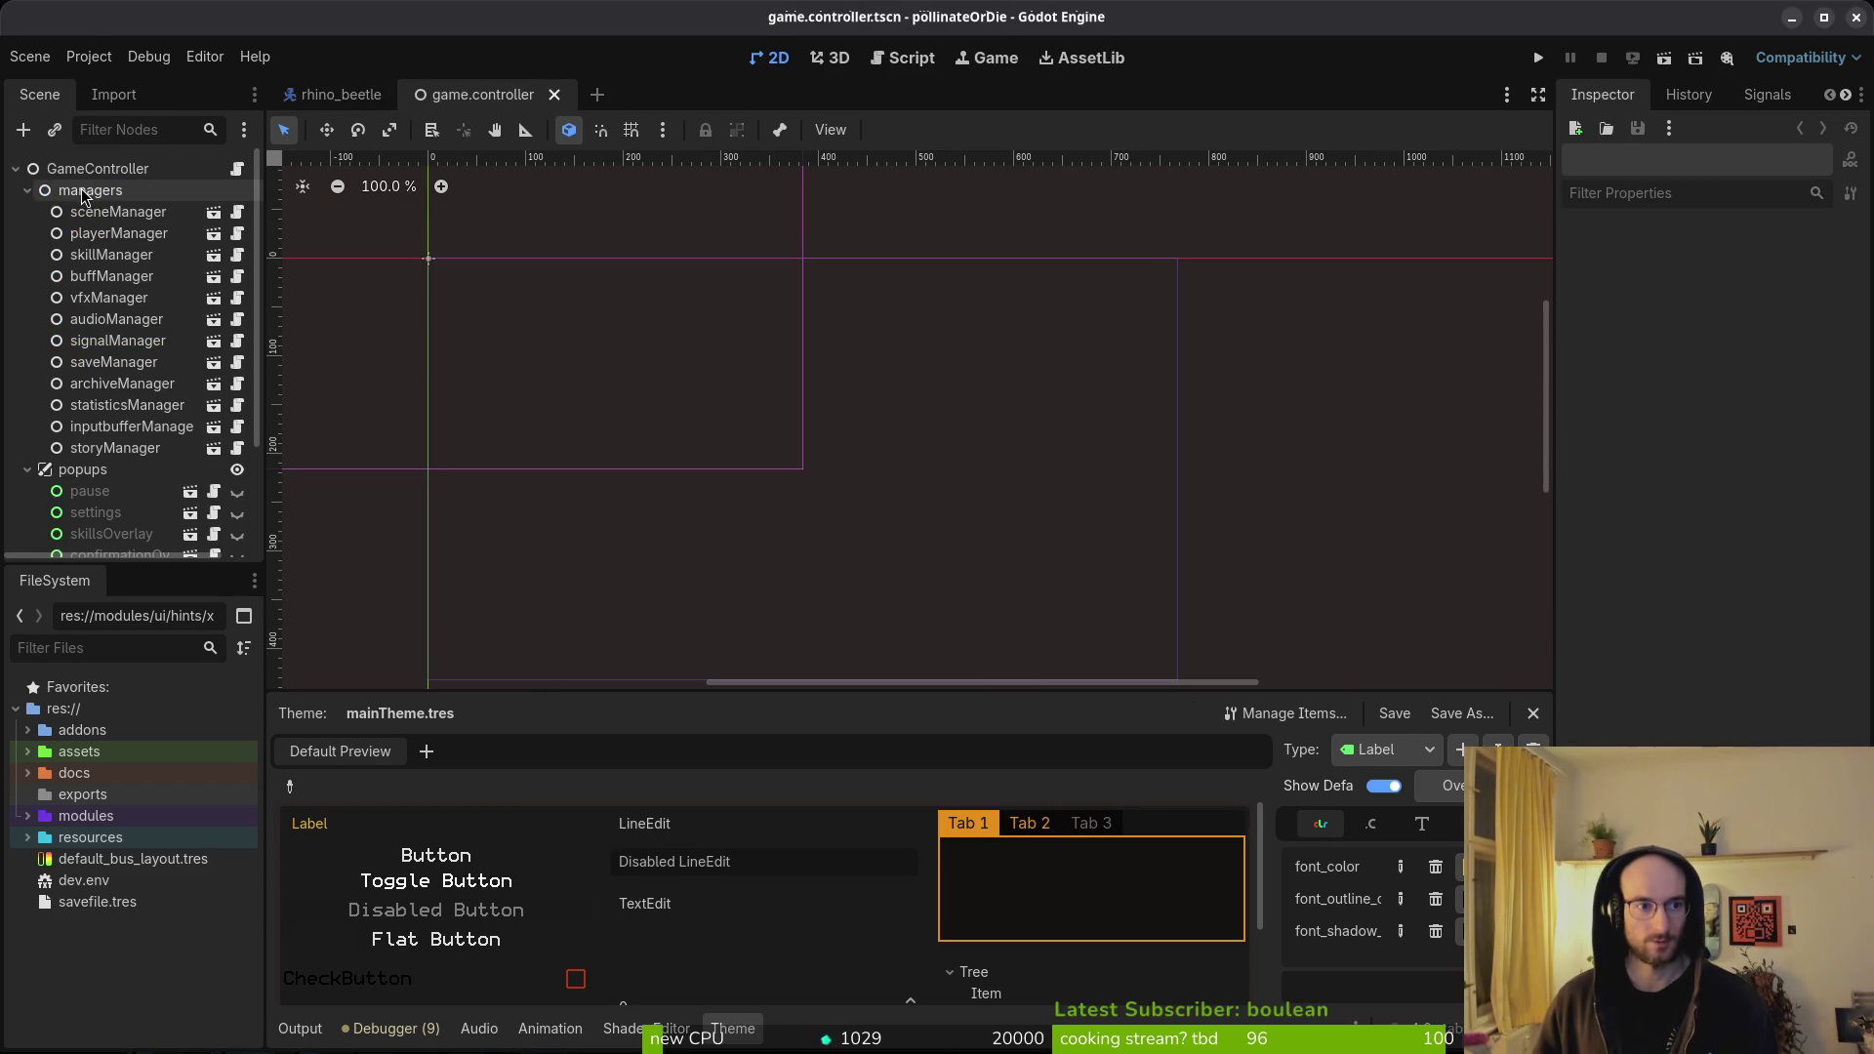
# - Assign mainTheme.tres as the gui node's Theme and run the game
pyautogui.click(92, 168)
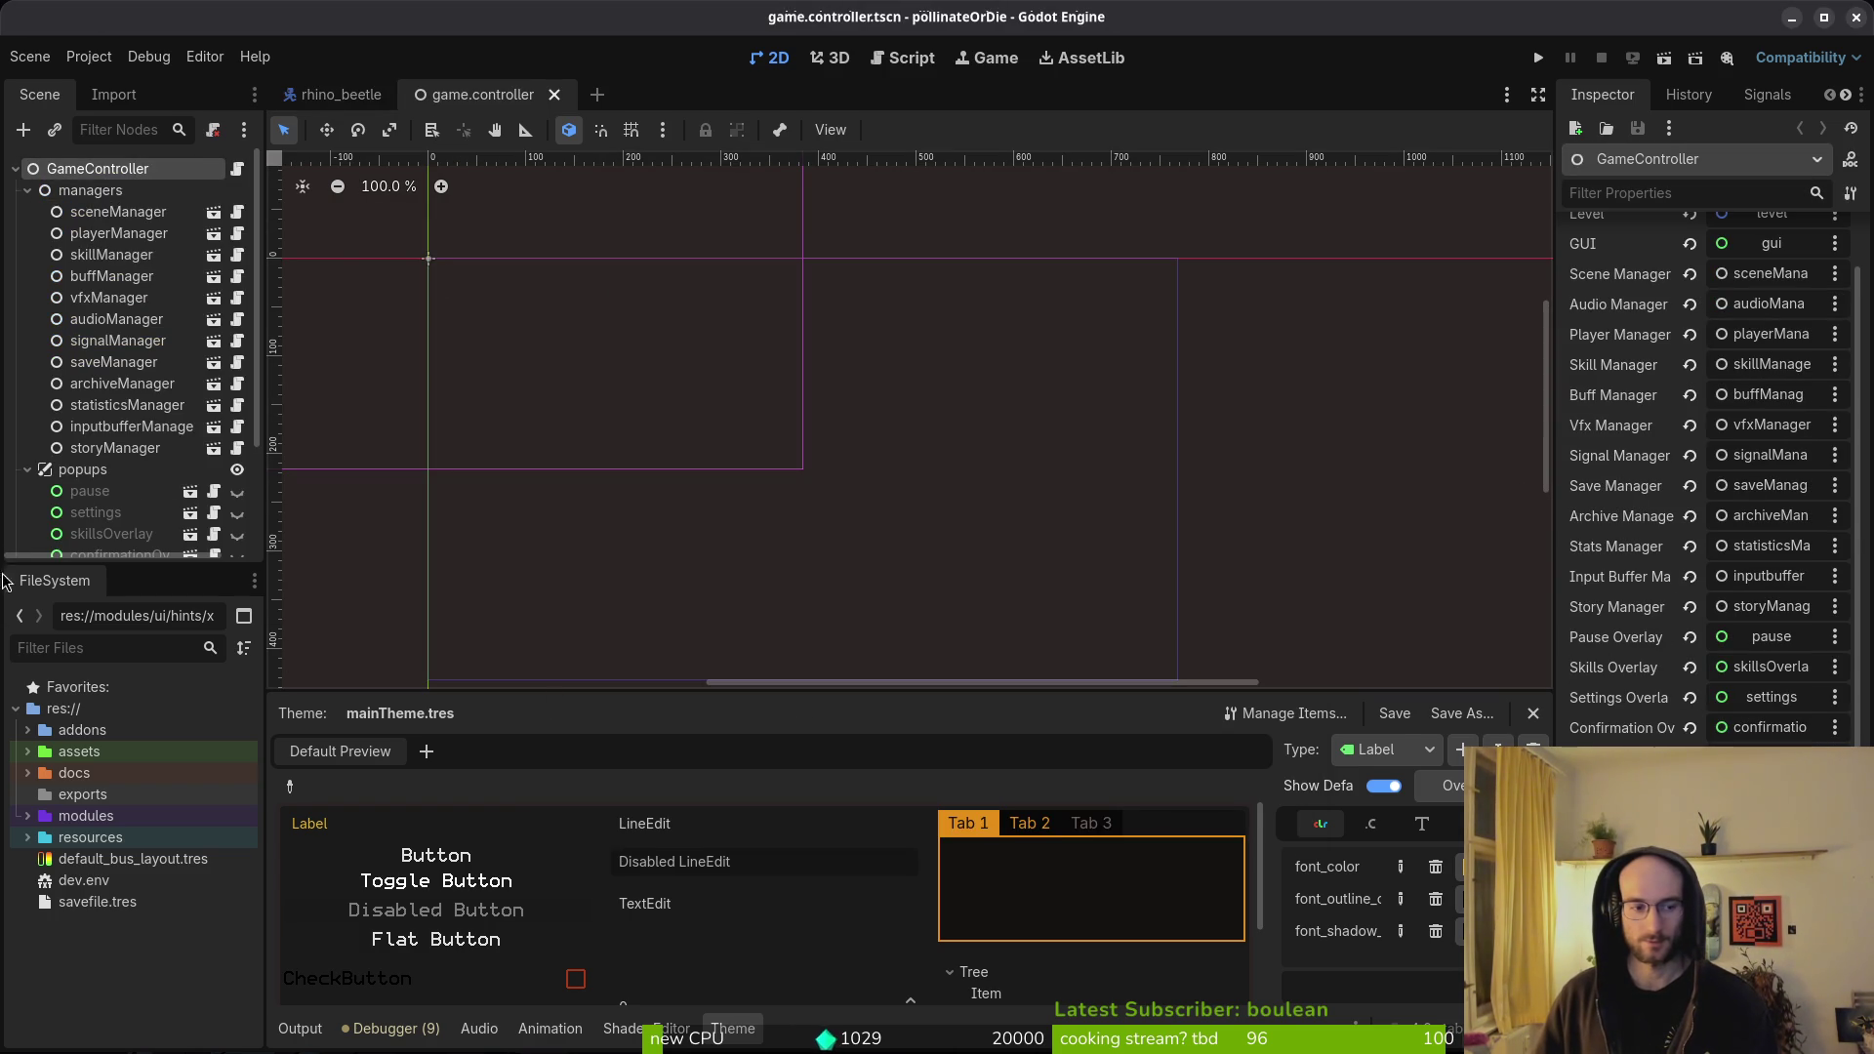
pyautogui.scroll(-3, 88, 488)
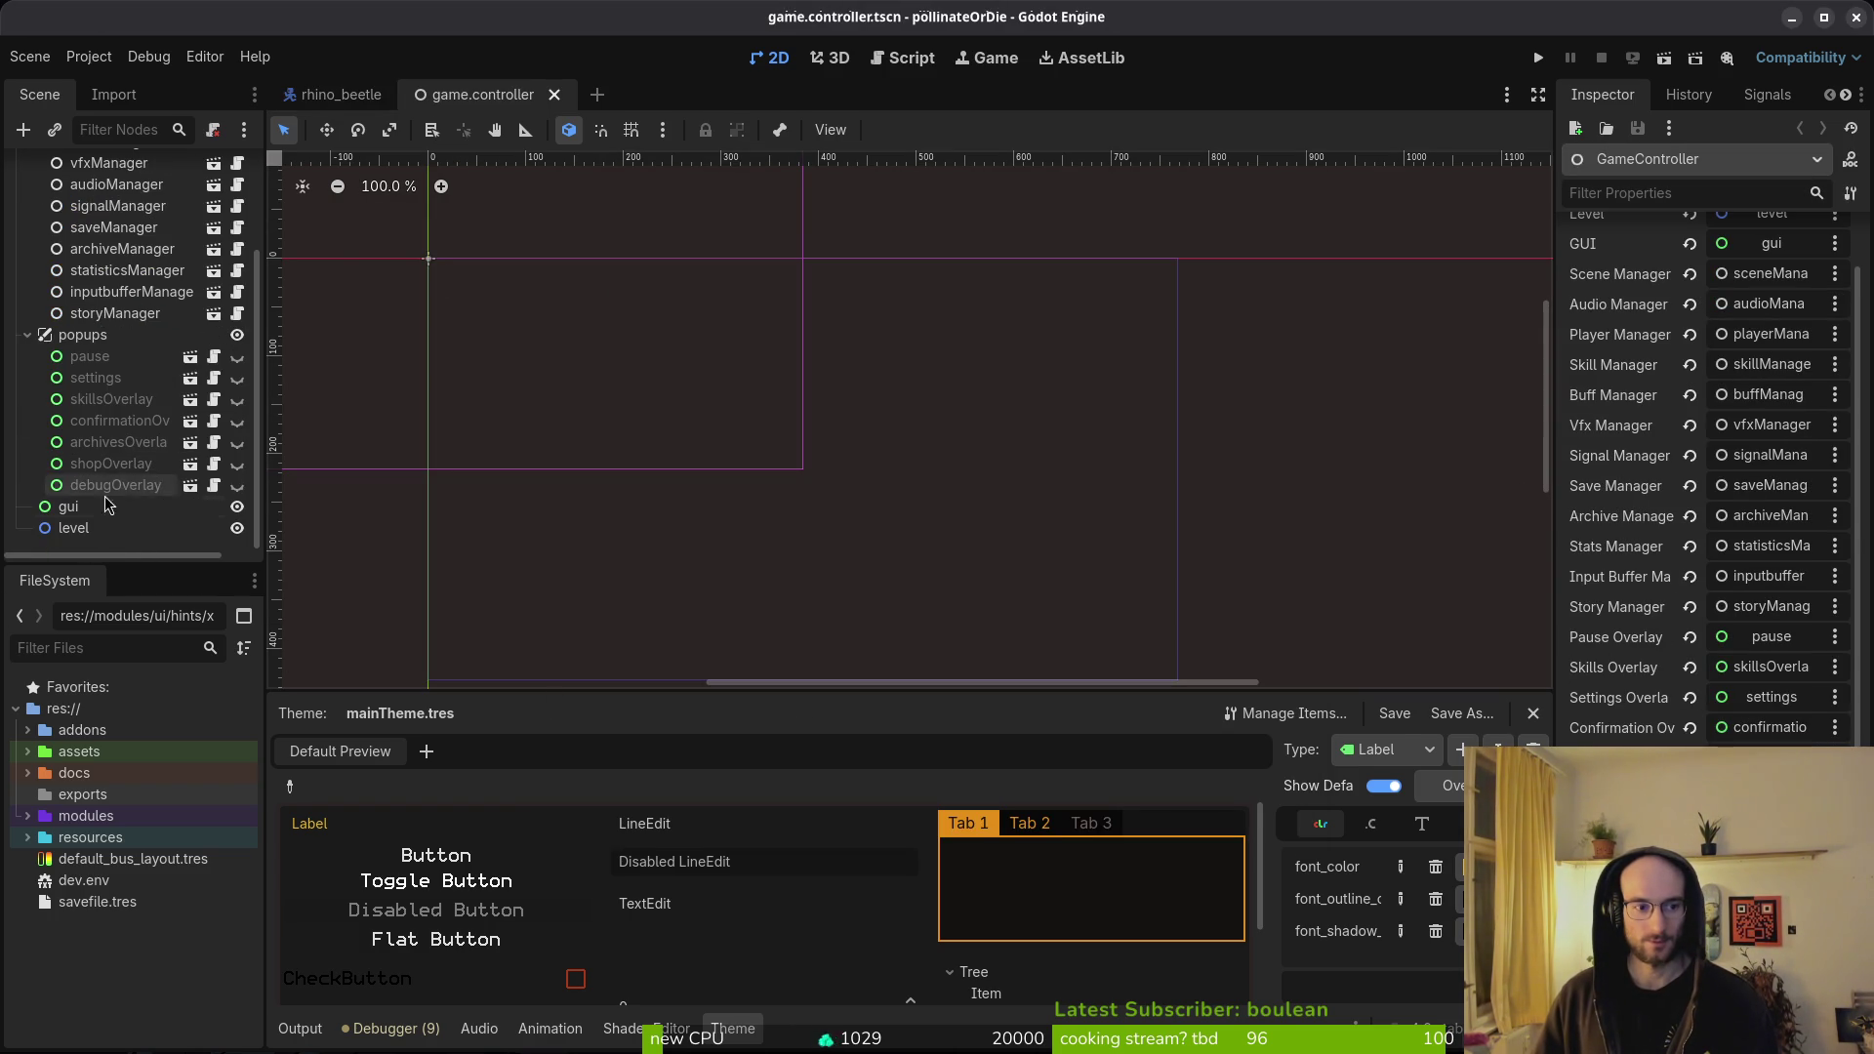
pyautogui.click(113, 341)
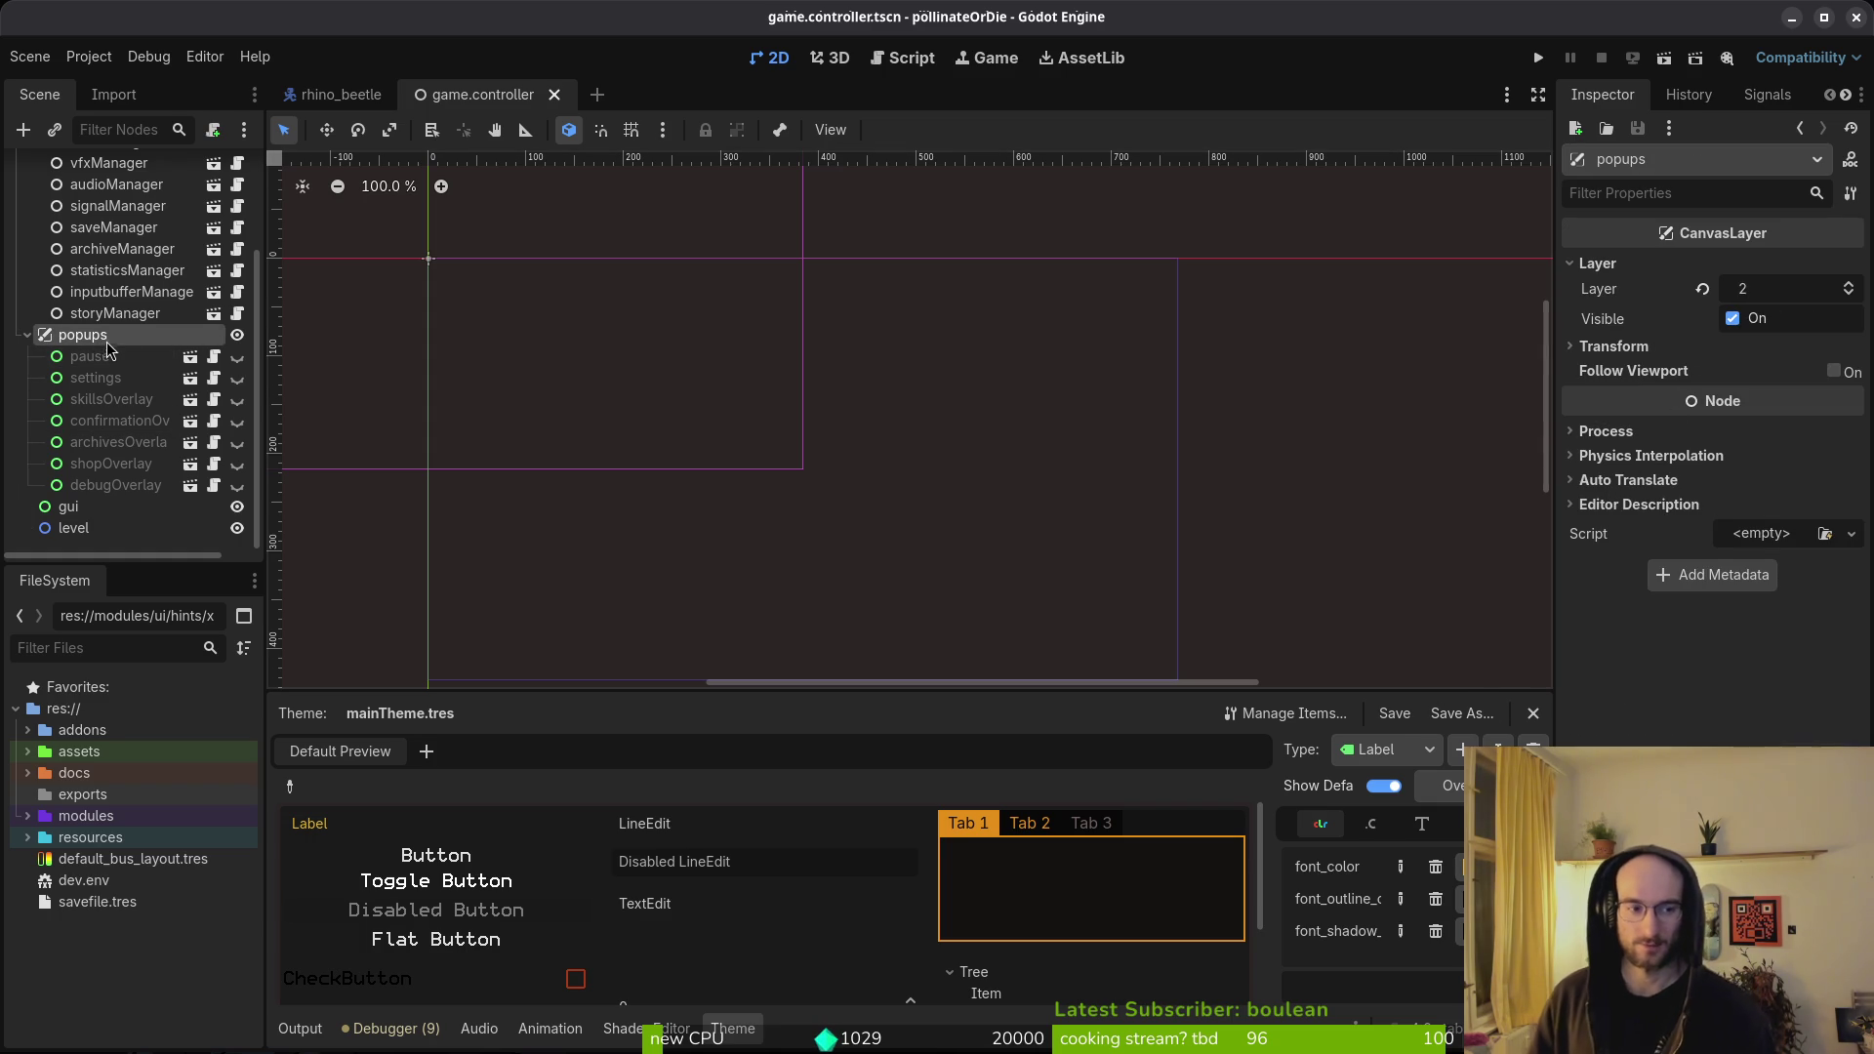
pyautogui.click(78, 507)
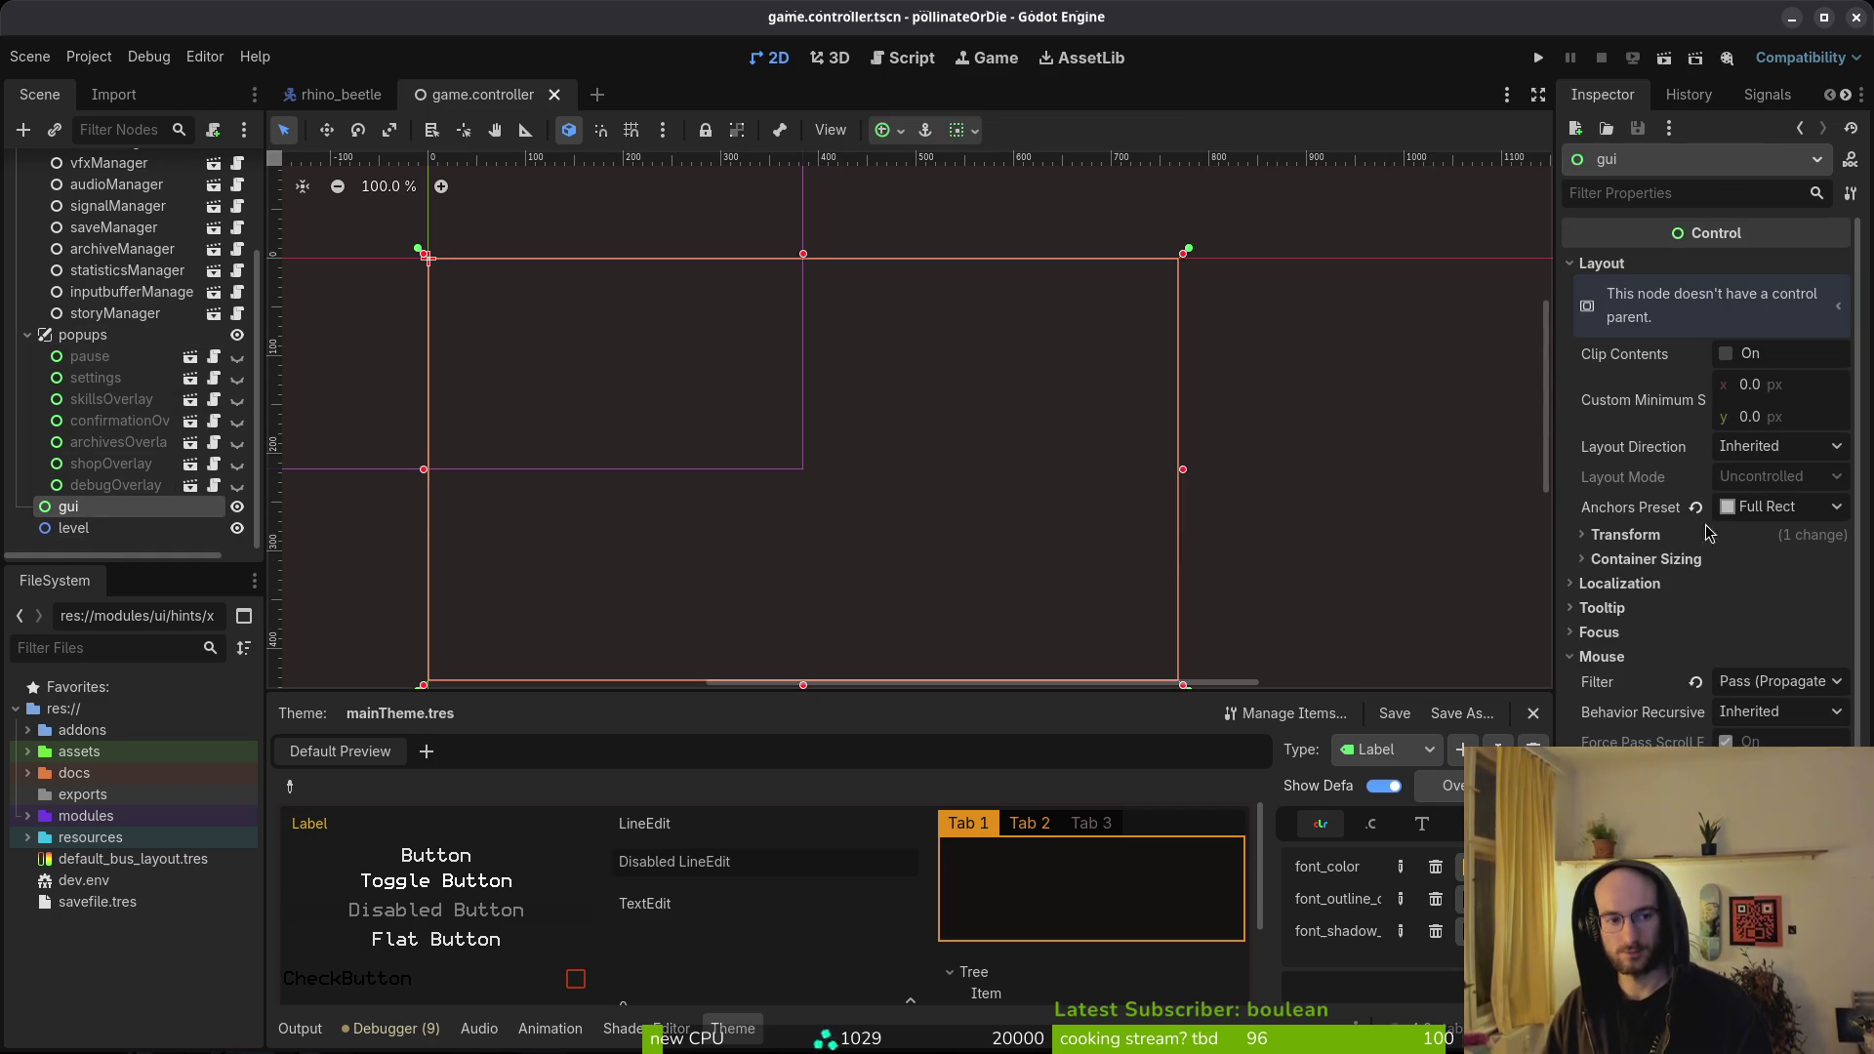
pyautogui.scroll(-3, 1659, 586)
pyautogui.click(1602, 687)
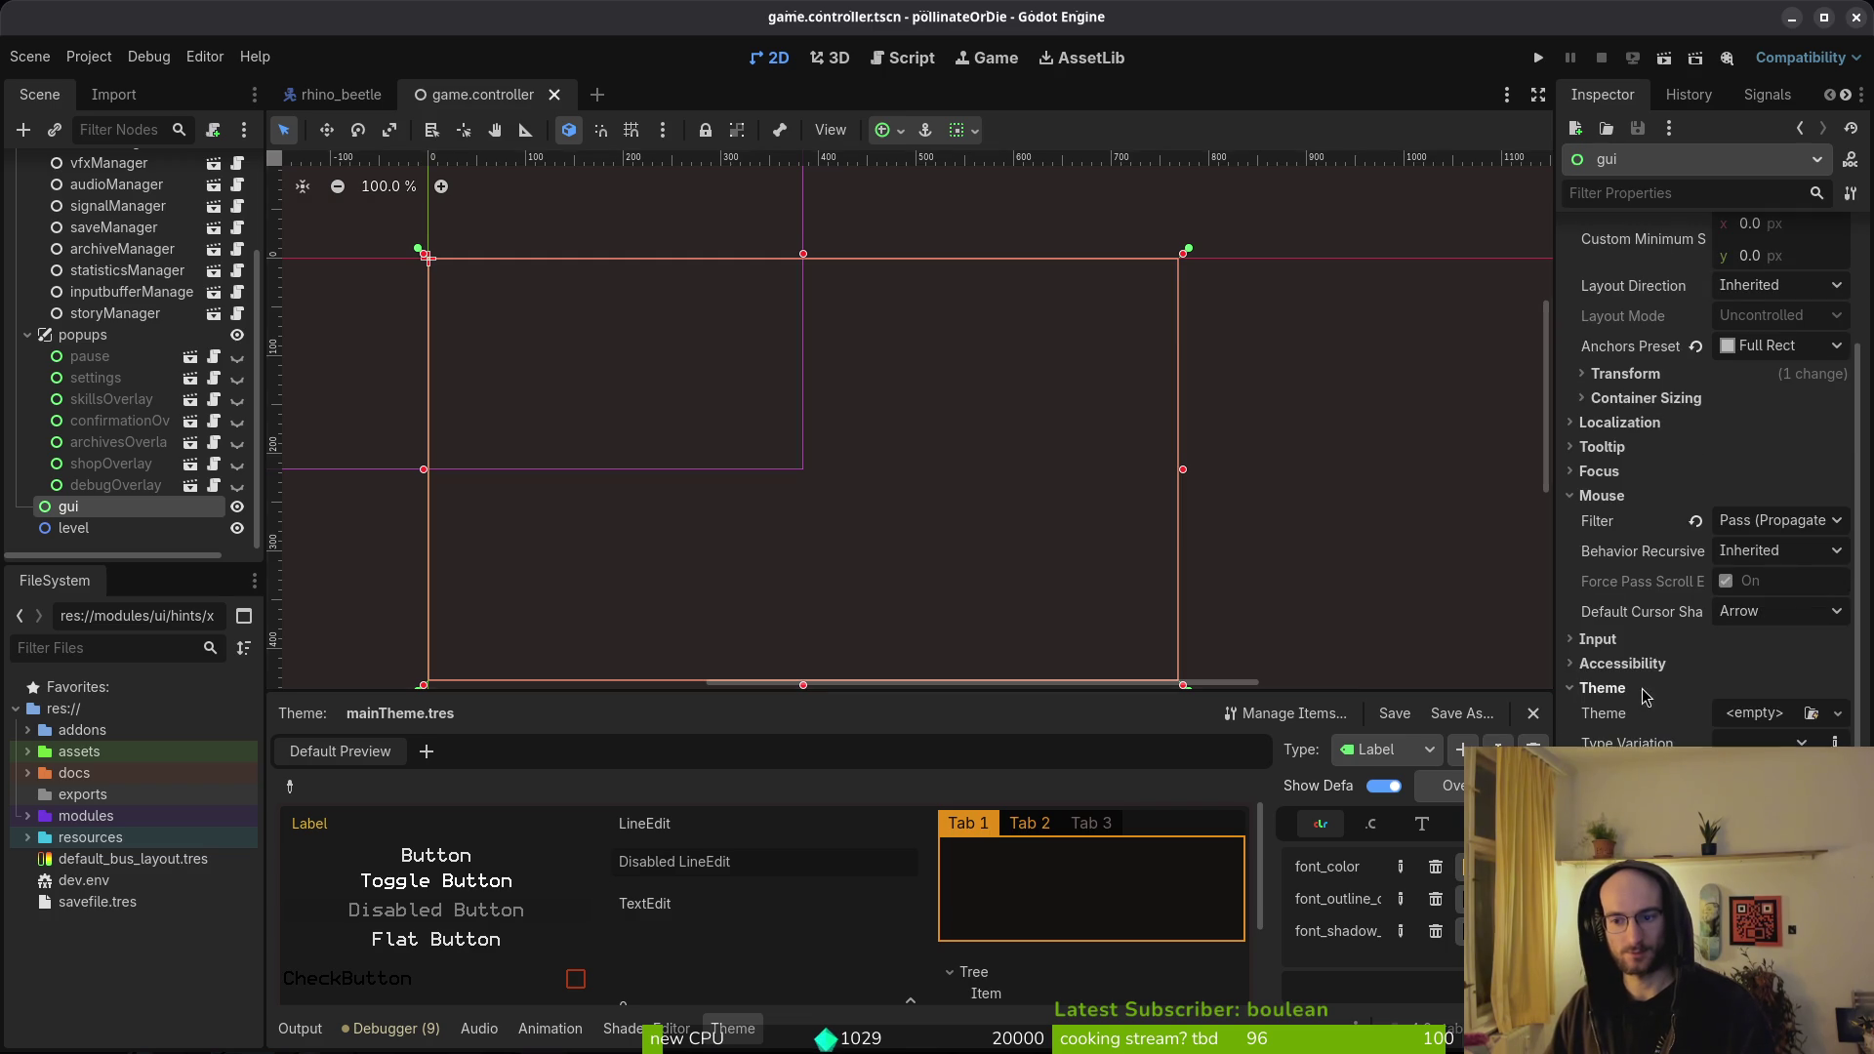
pyautogui.click(1811, 713)
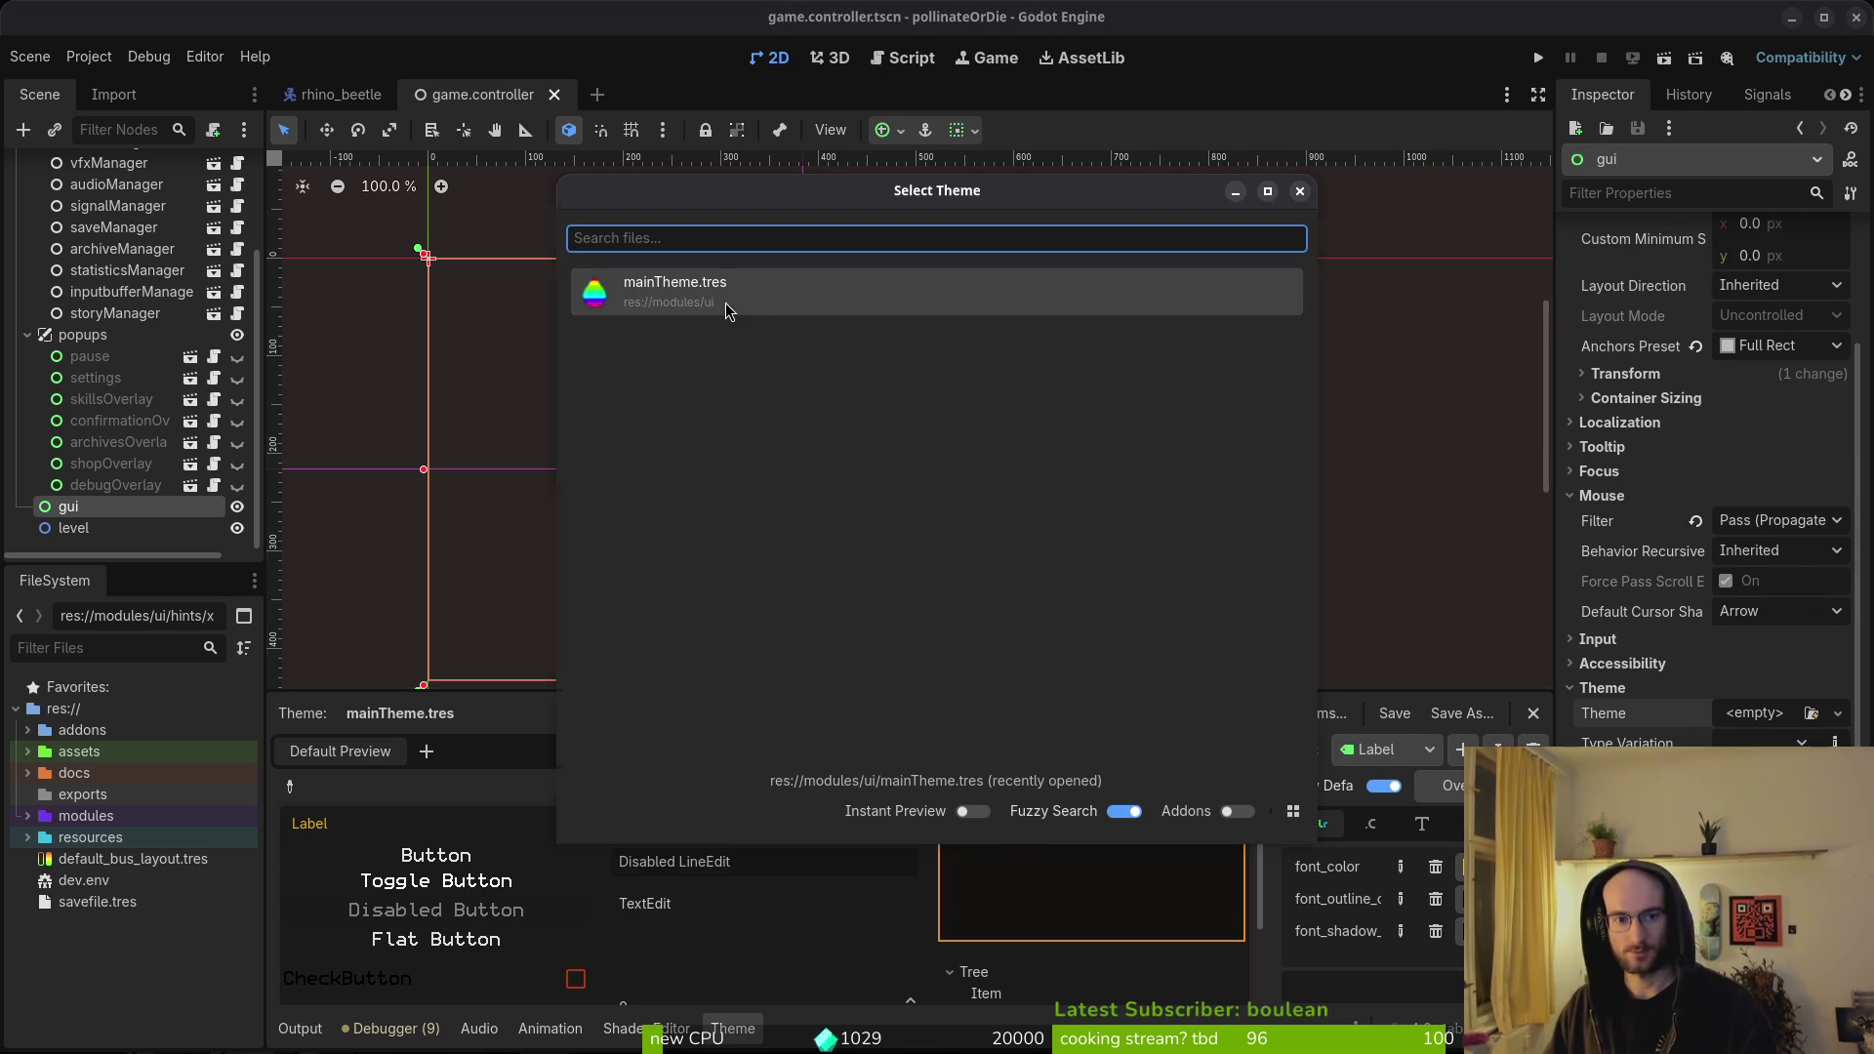
pyautogui.click(726, 310)
pyautogui.click(1539, 57)
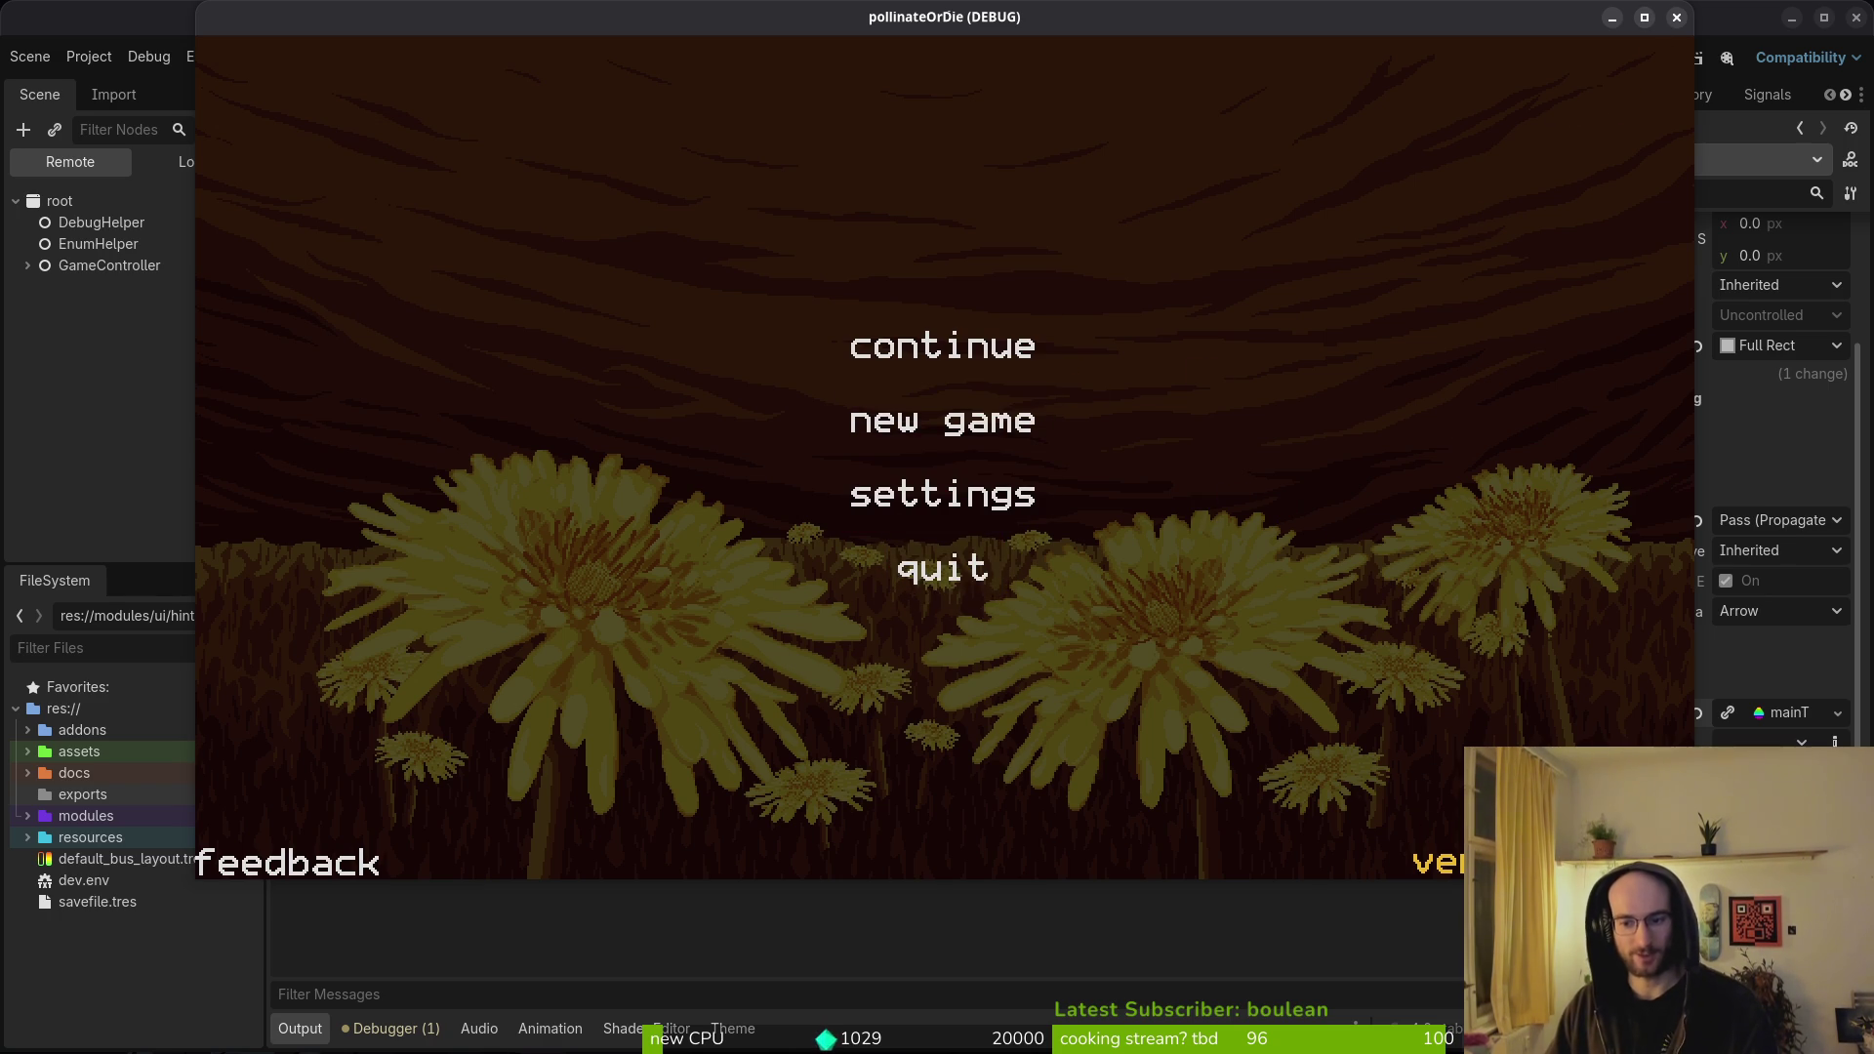
# - Close the pollinateOrDie game window after viewing its themed main menu
pyautogui.click(1677, 17)
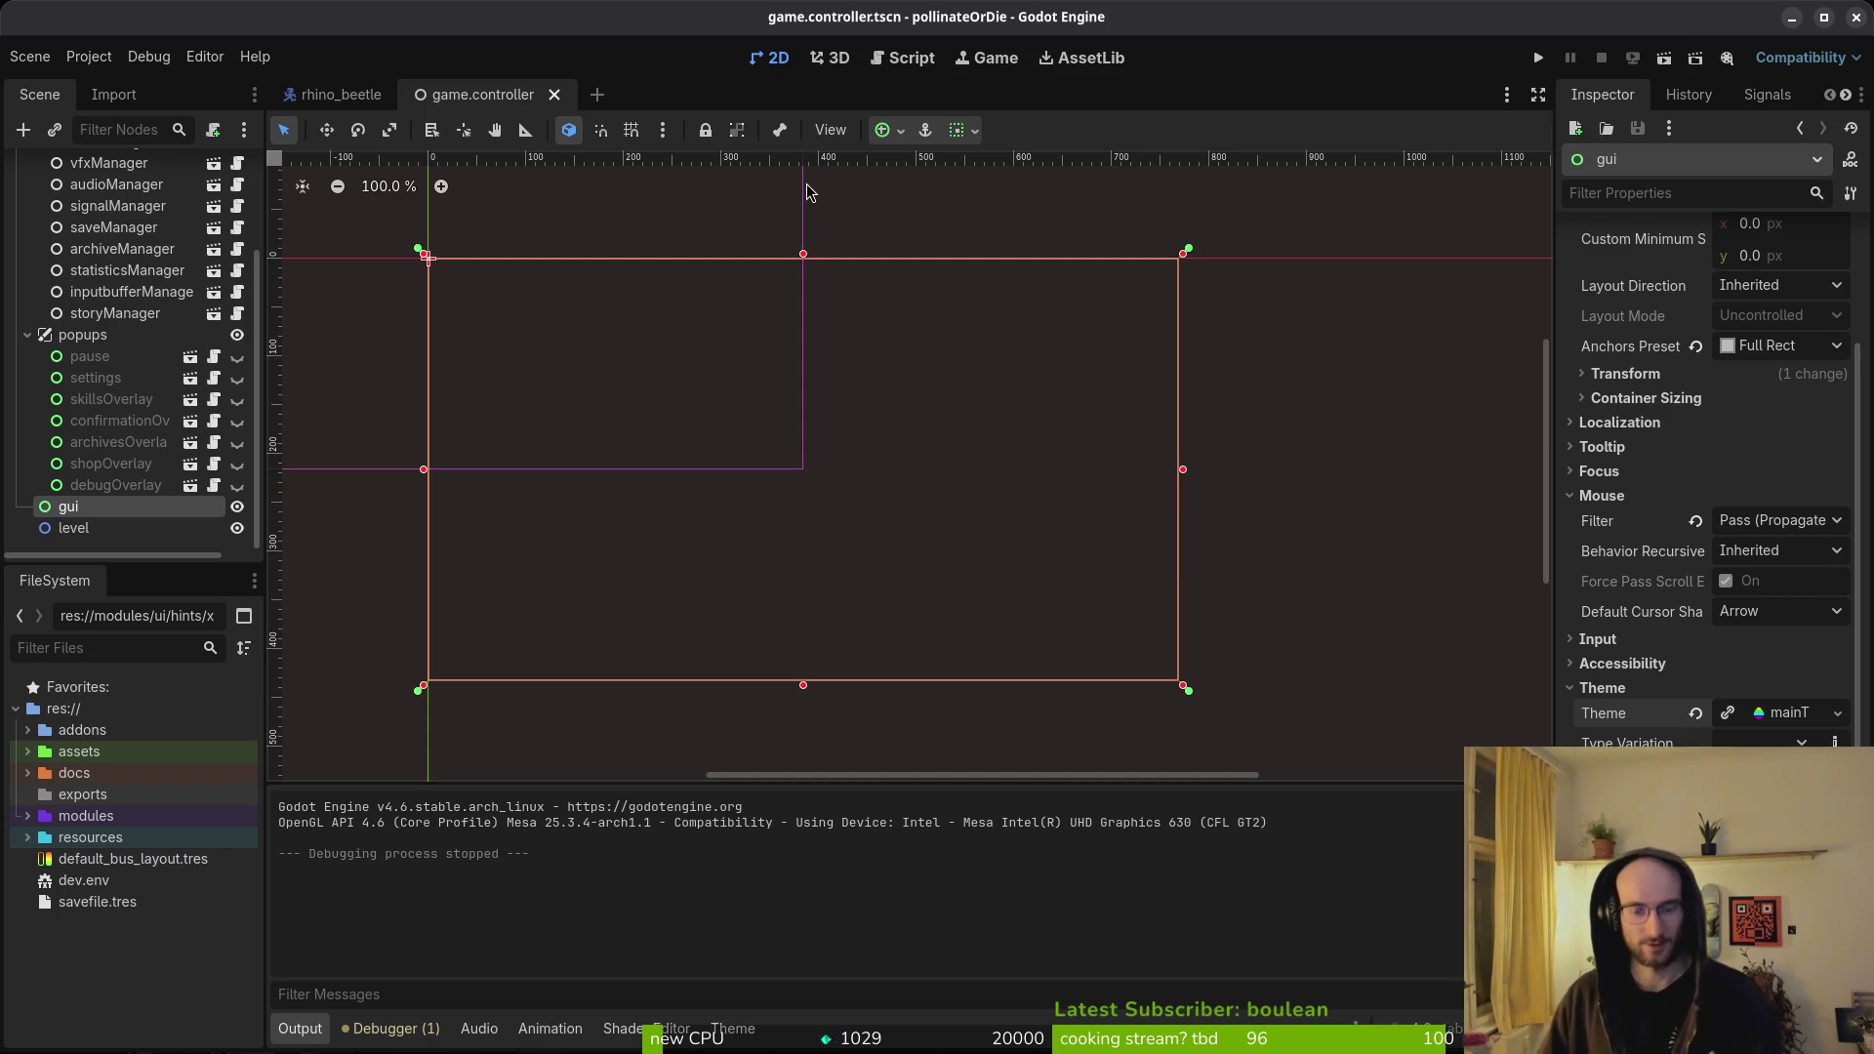
# - Open home.tscn and inspect its Label and feedback LinkButton nodes
pyautogui.hotkey('ctrl', 'shift', 'o')
pyautogui.write('home')
pyautogui.press('Return')
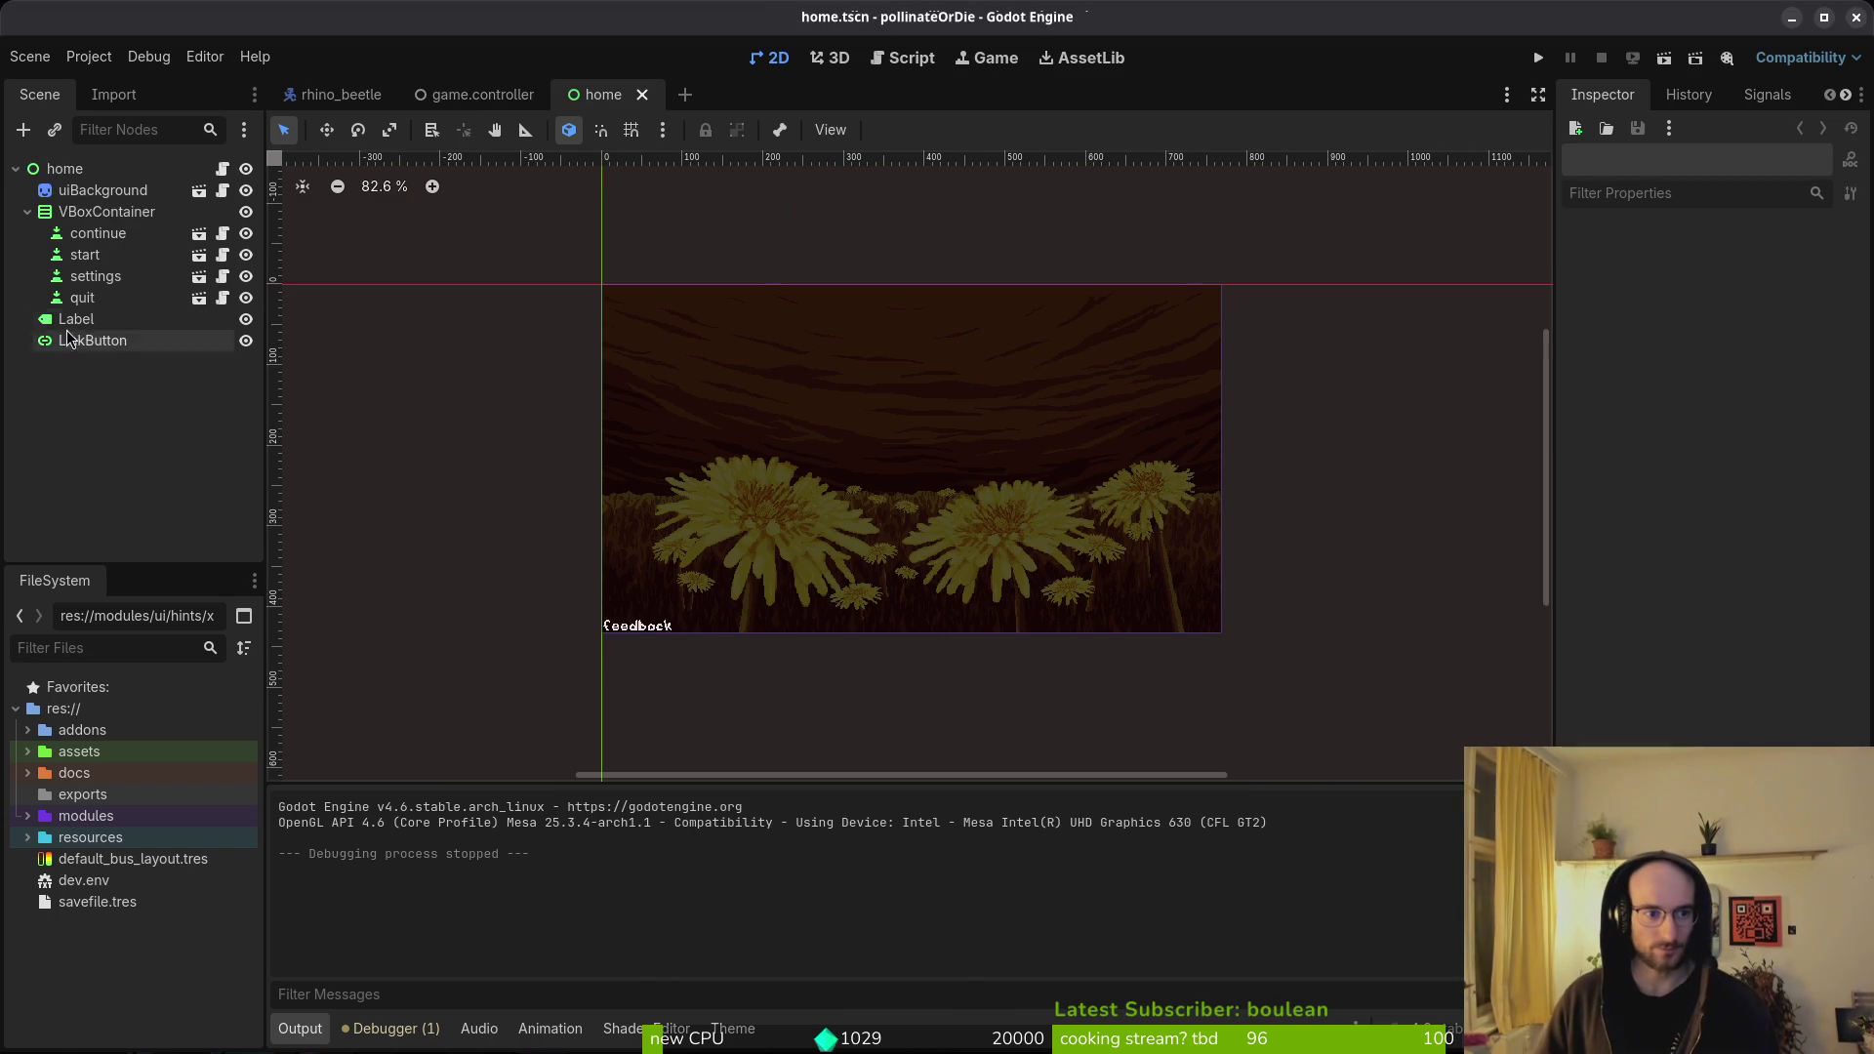
pyautogui.click(76, 319)
pyautogui.click(137, 342)
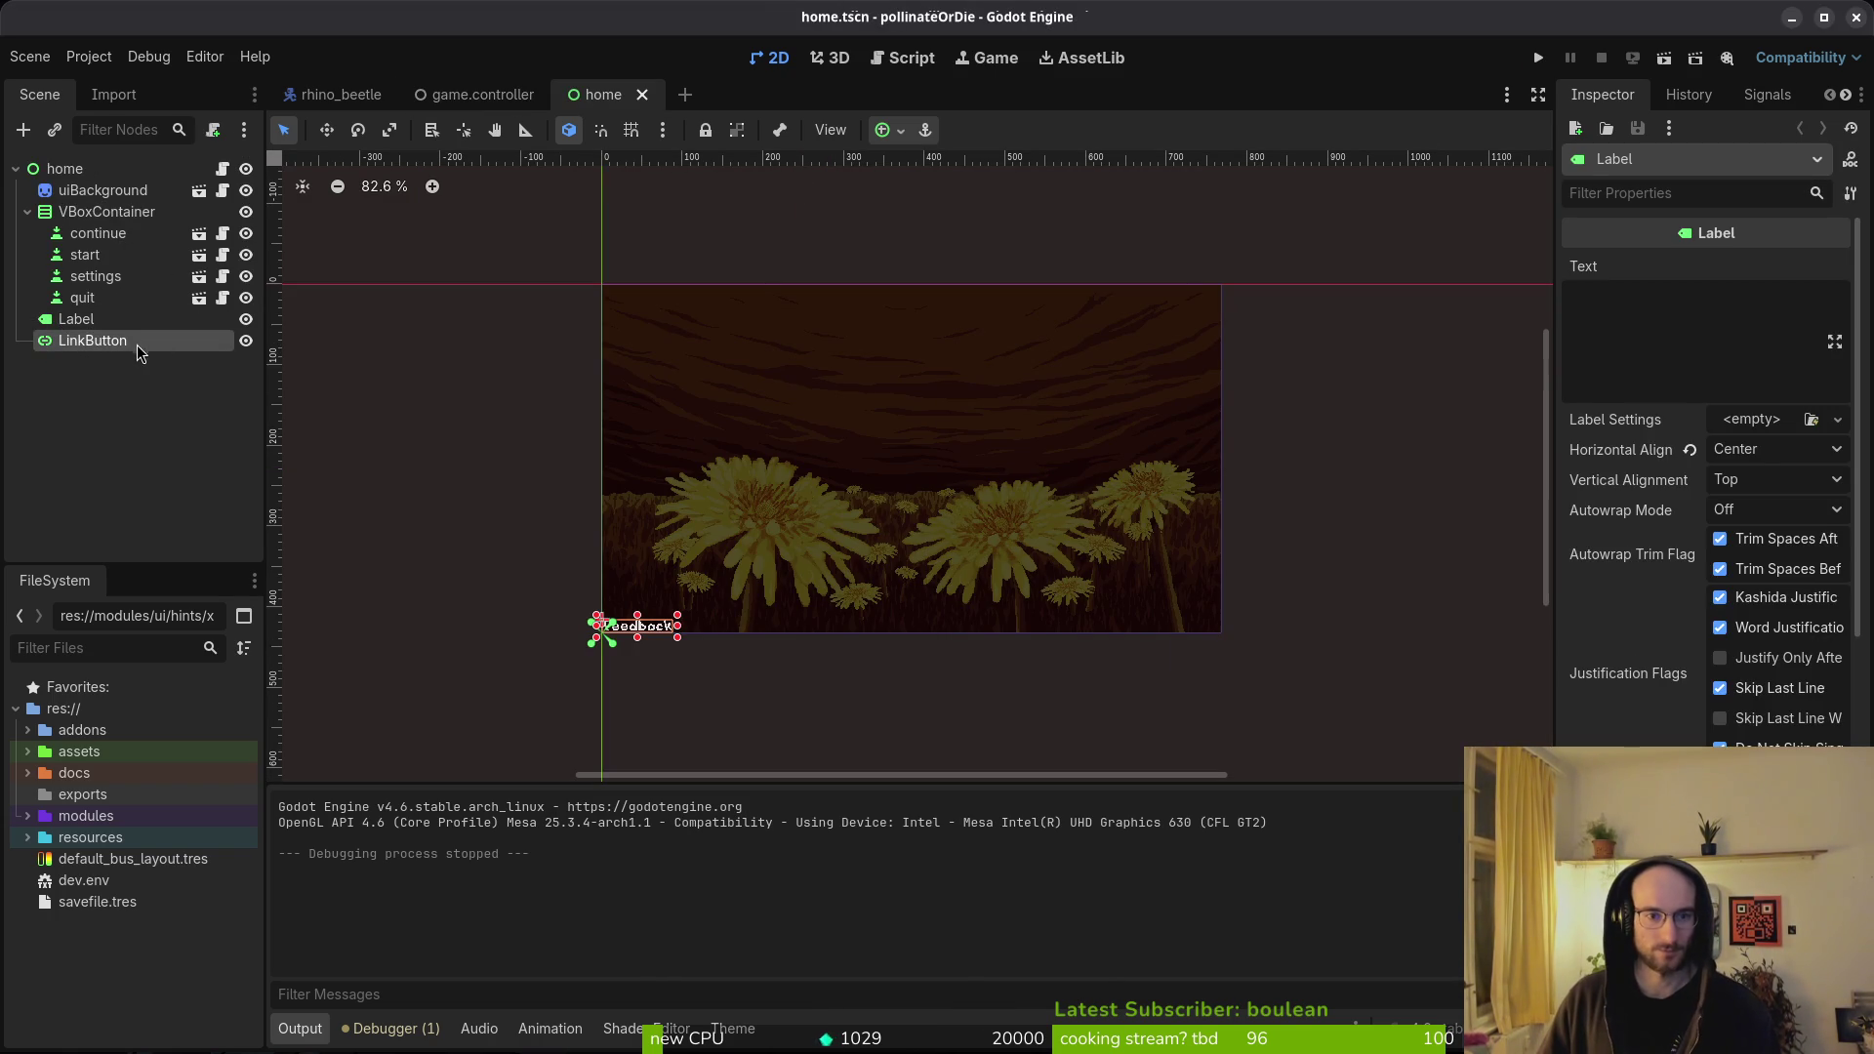
pyautogui.scroll(-5, 1687, 586)
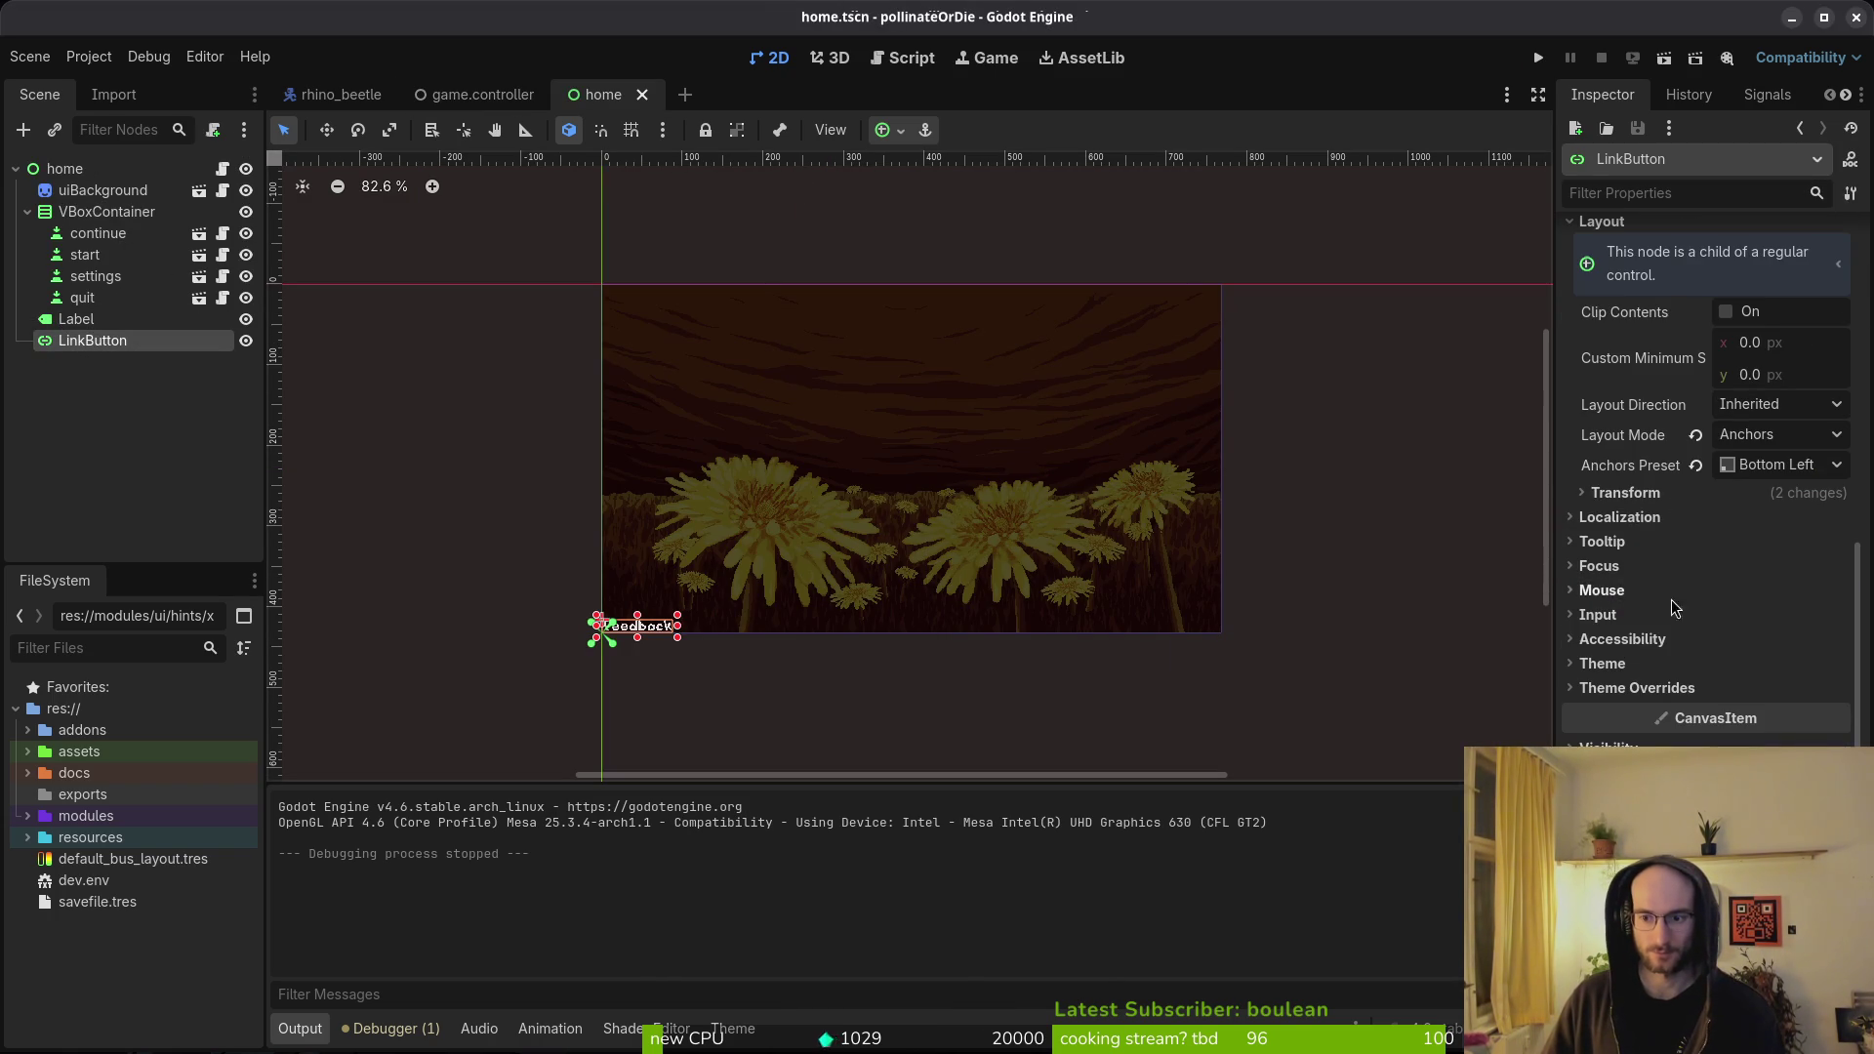
pyautogui.scroll(5, 1683, 578)
pyautogui.click(79, 320)
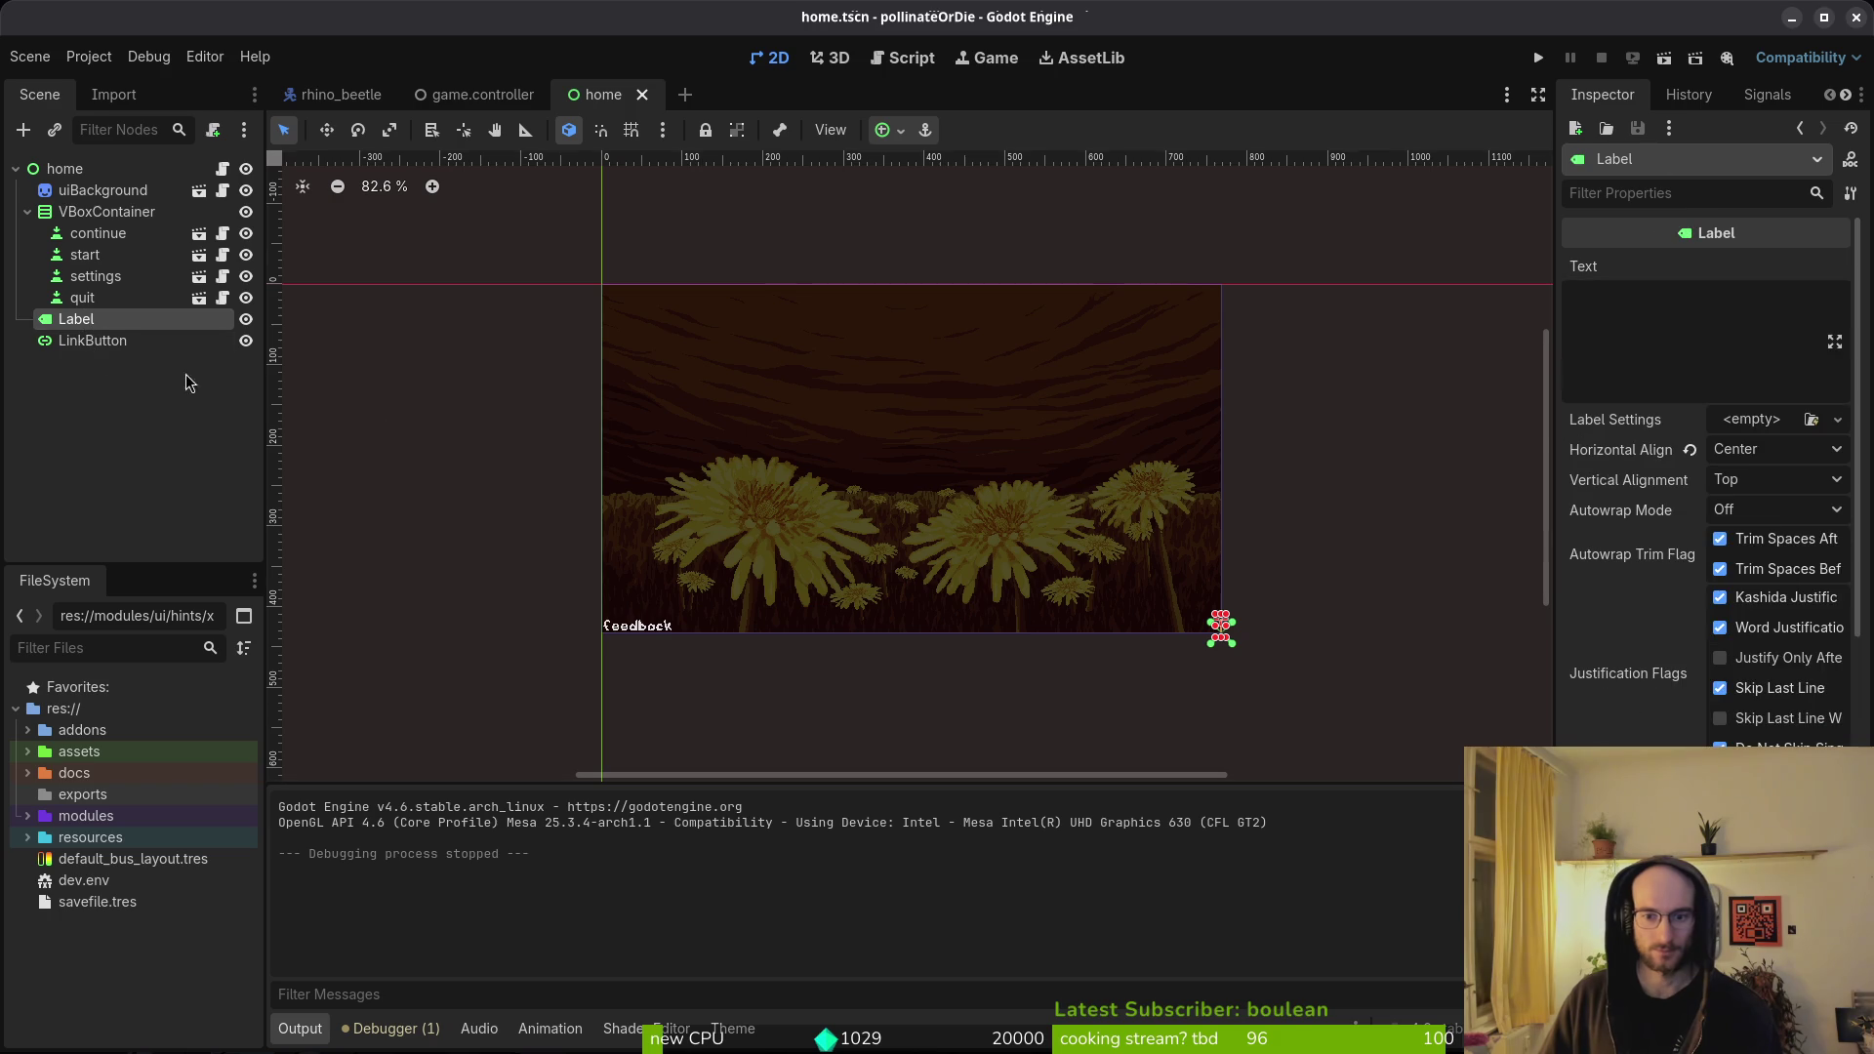
pyautogui.scroll(-5, 1689, 601)
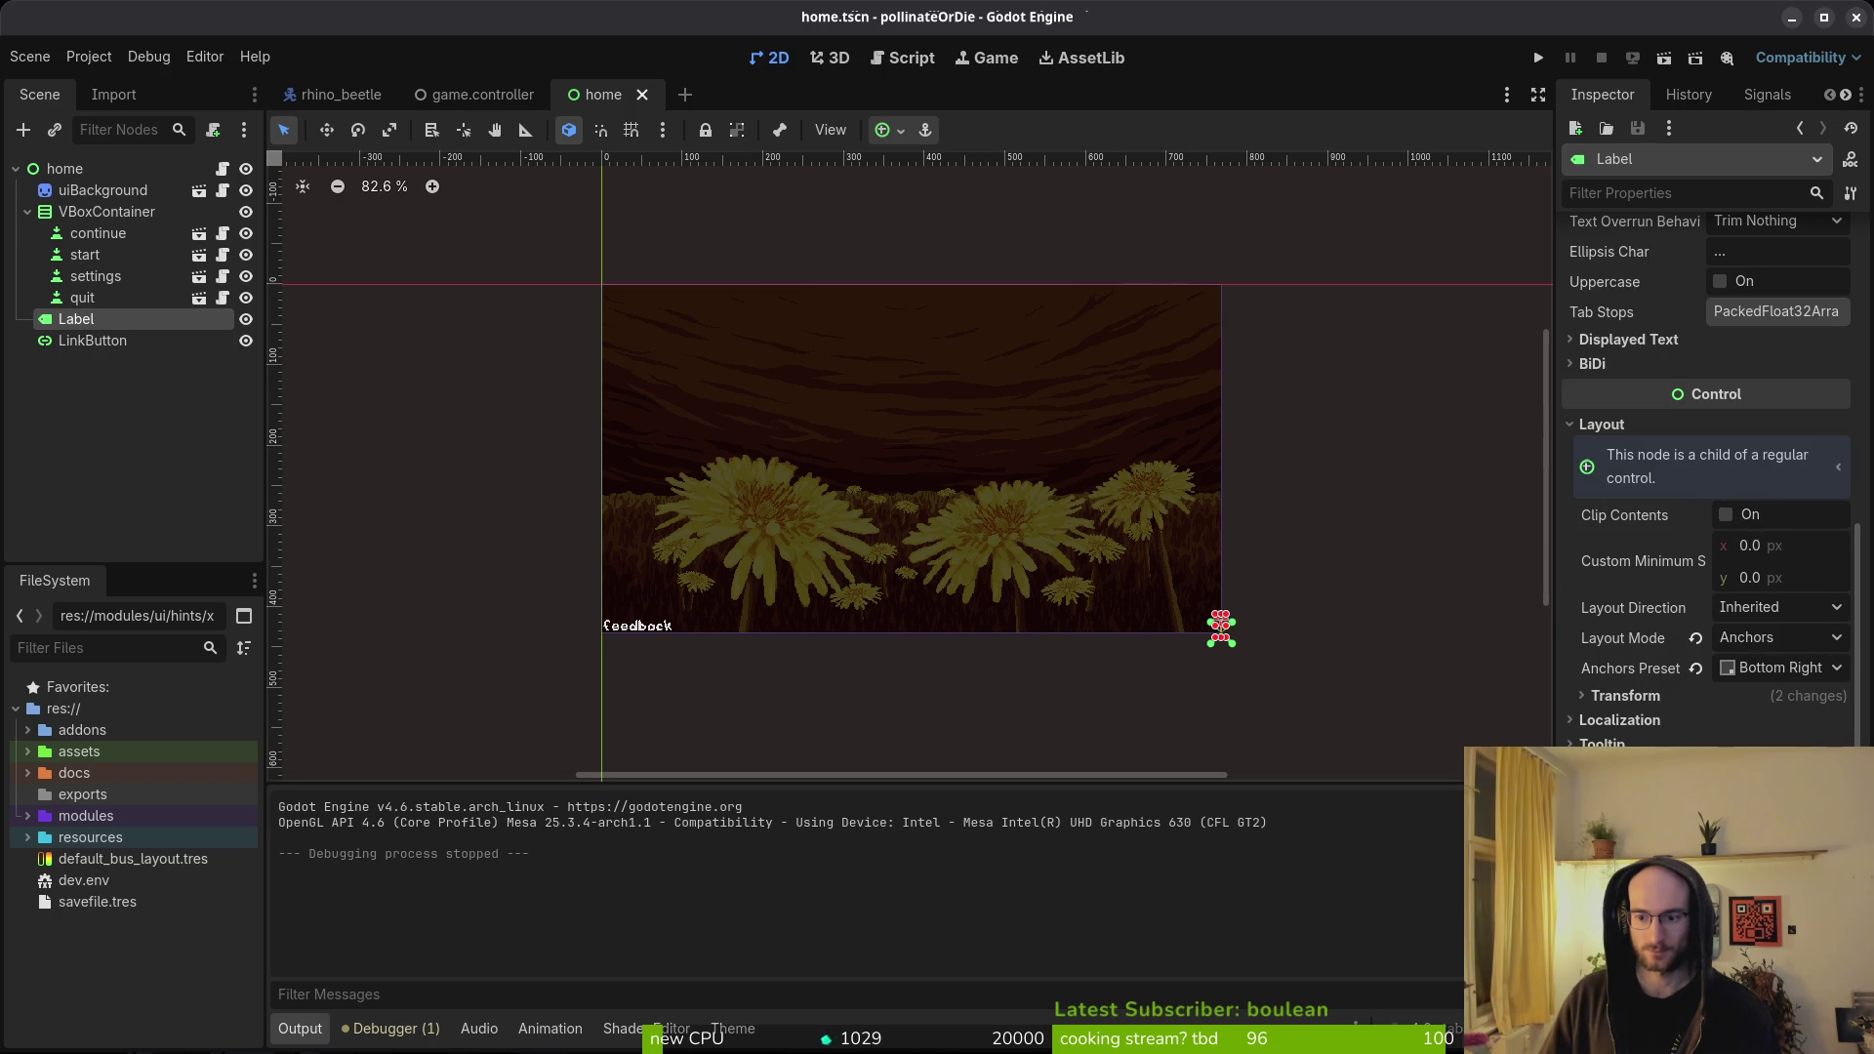
pyautogui.click(83, 341)
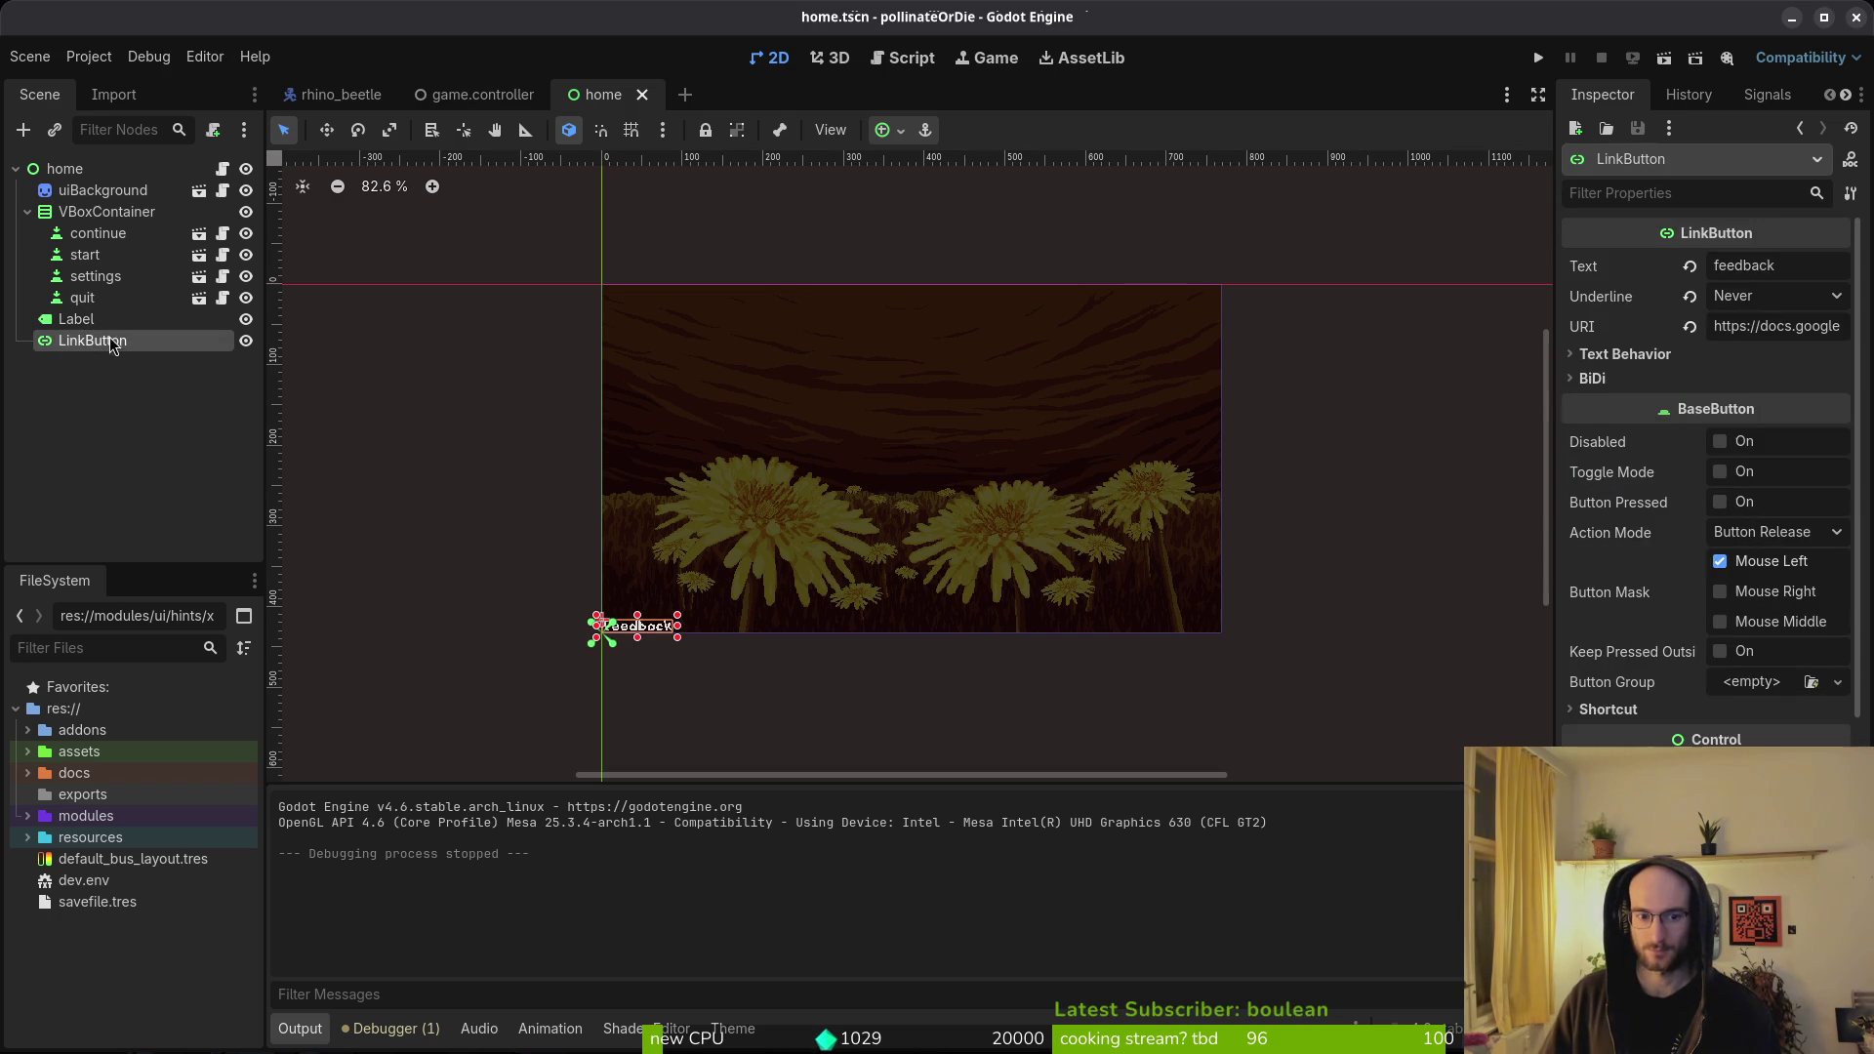
pyautogui.click(92, 312)
# - Save the home scene and test-run the game to see the feedback link
pyautogui.hotkey('alt', 'Tab')
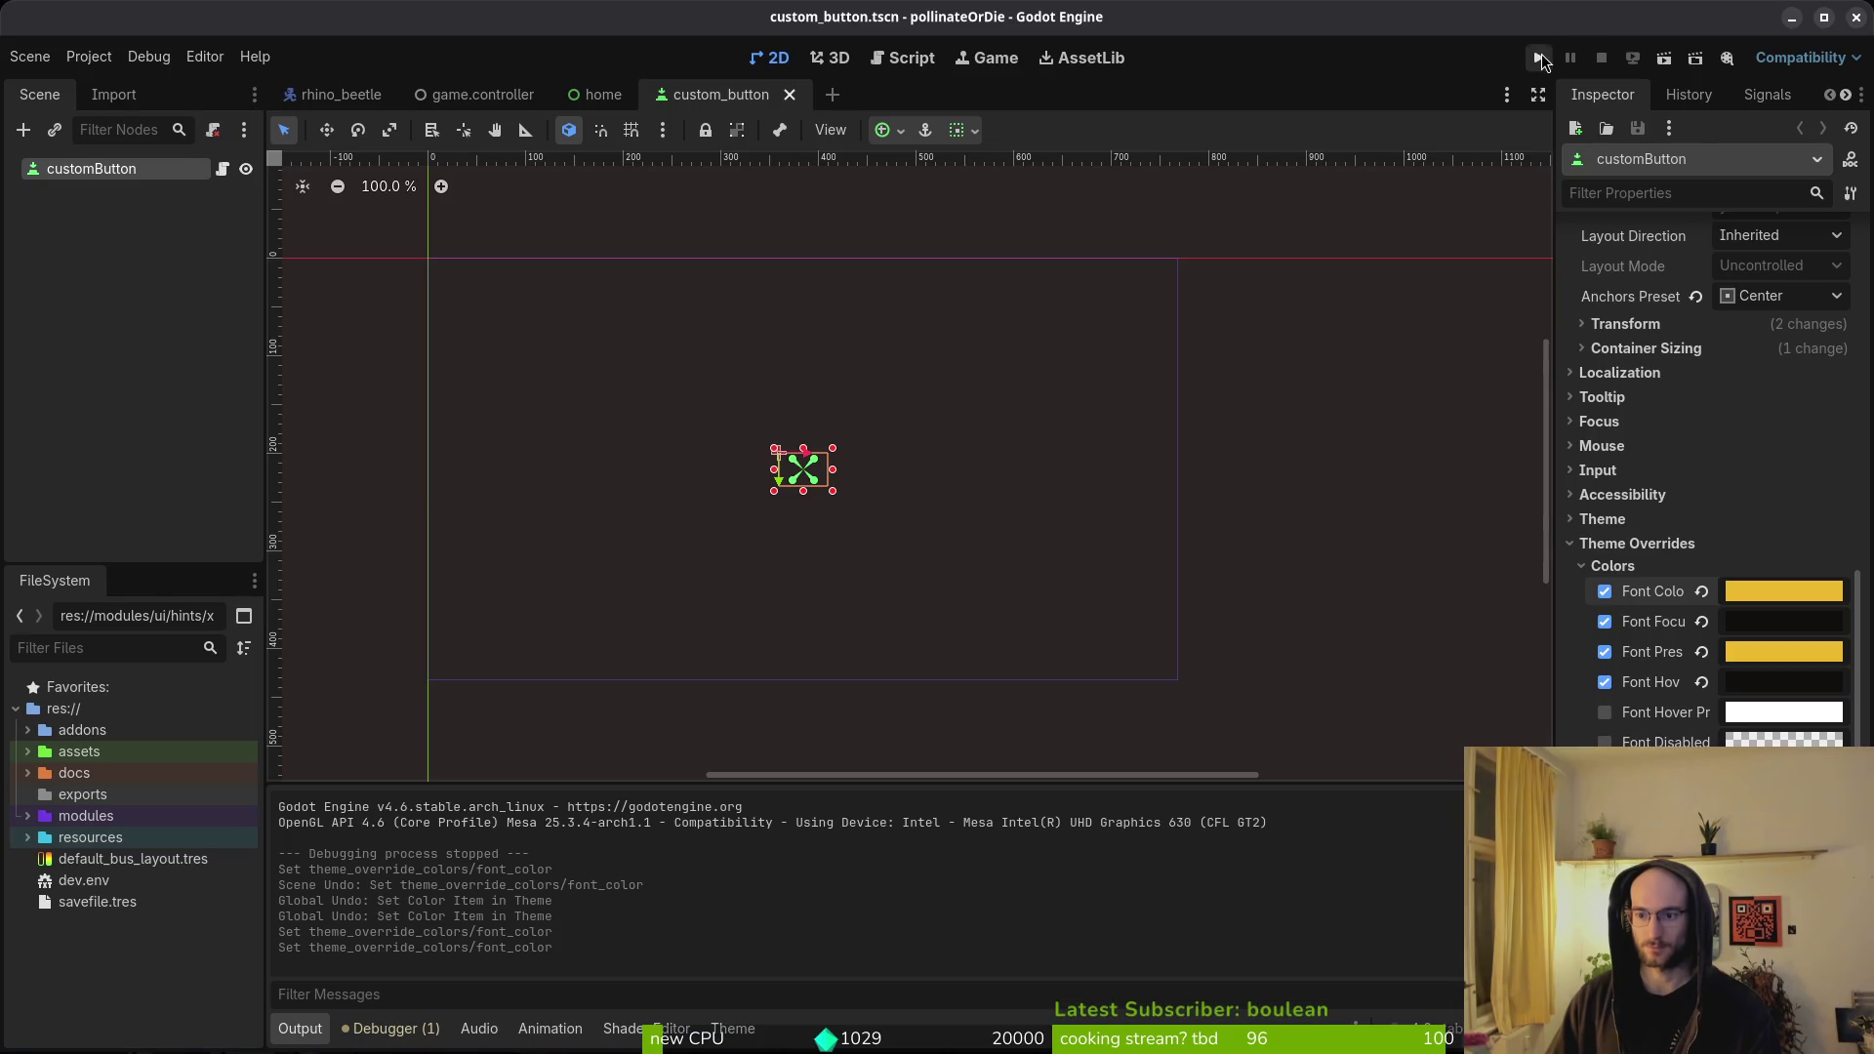
pyautogui.click(1541, 59)
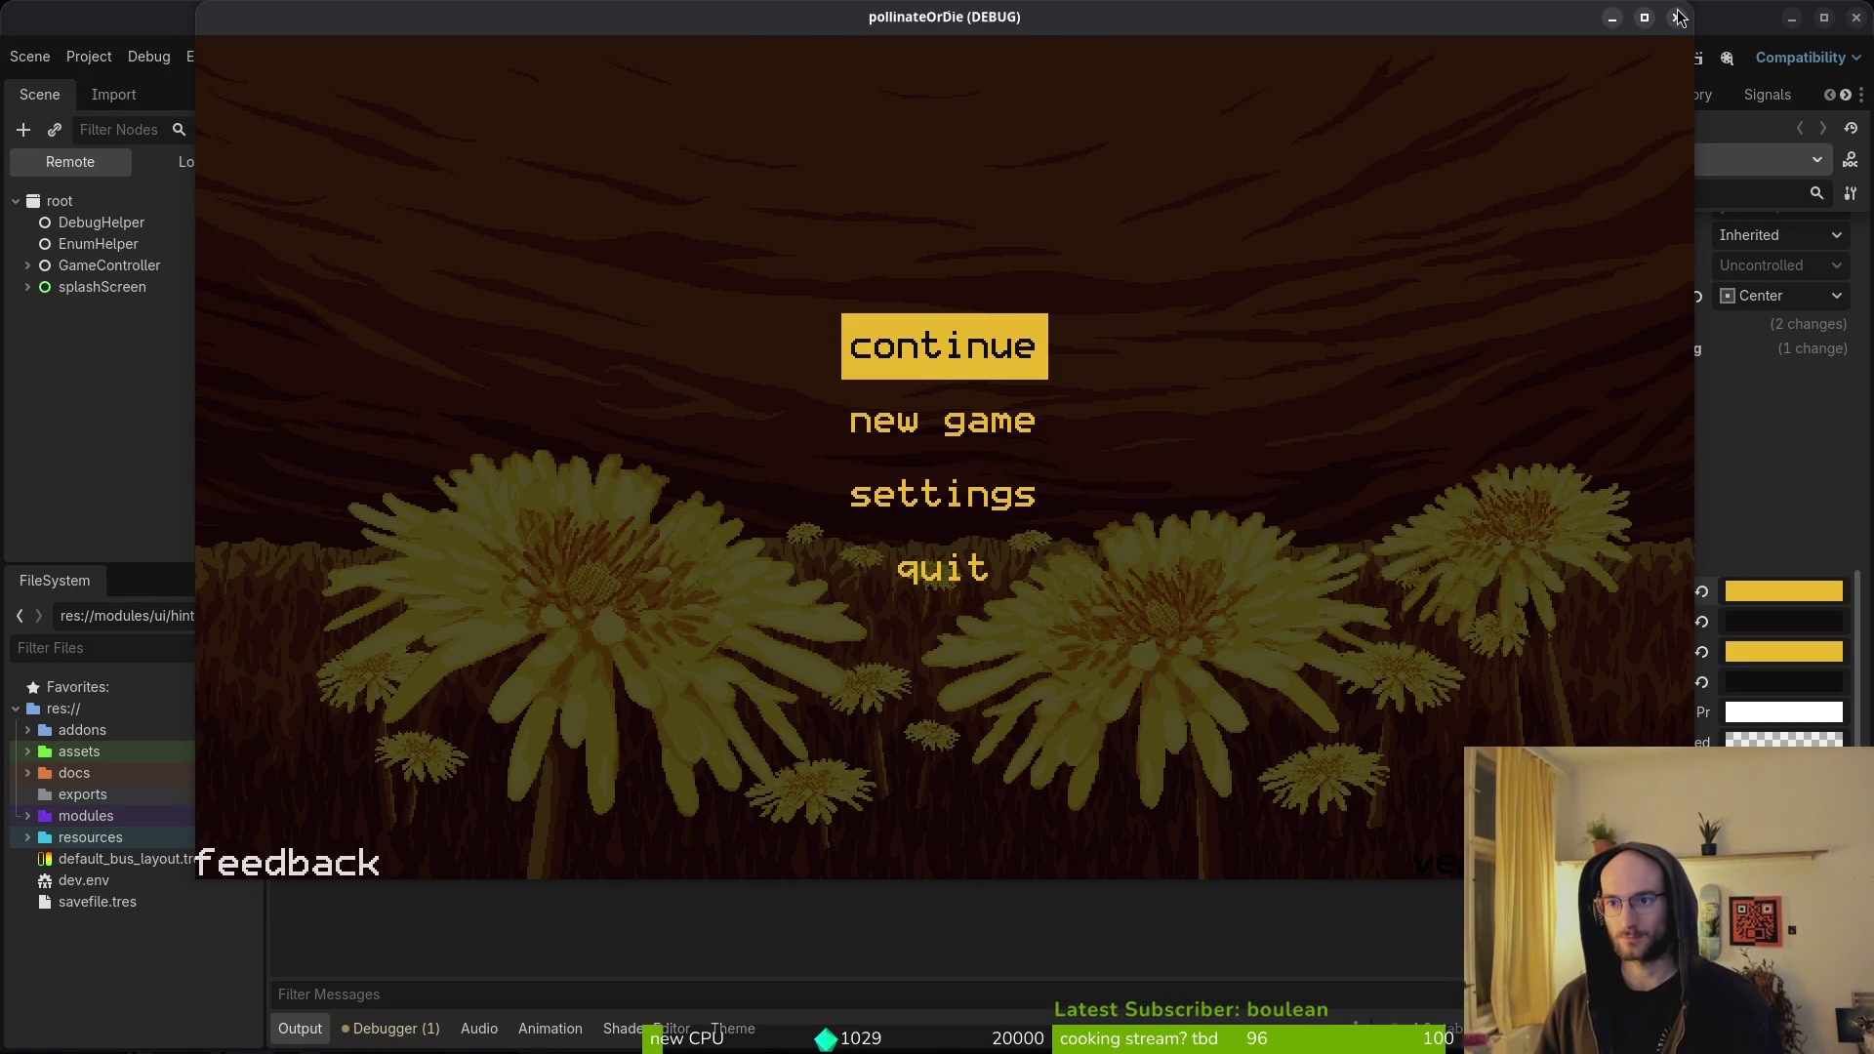
pyautogui.click(1677, 17)
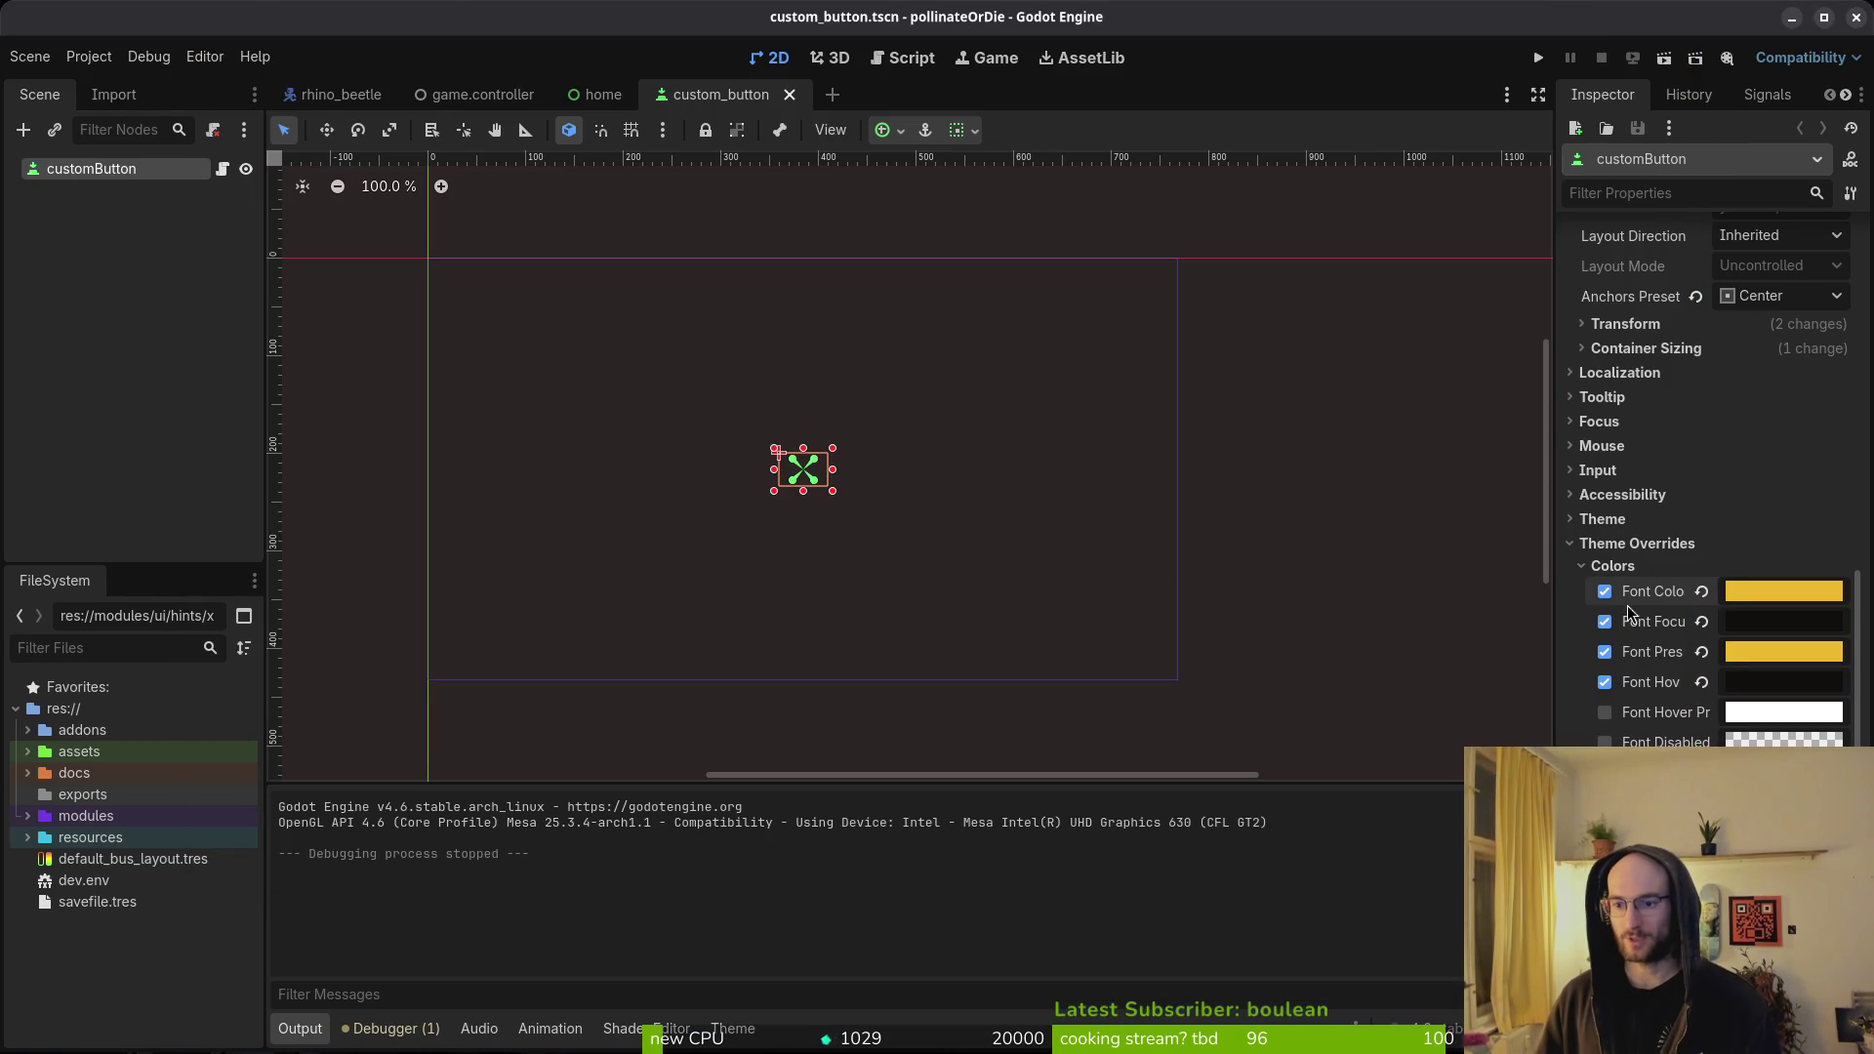
# - Remove the custom button's font, pressed, focus and hover colour overrides and save the scene
pyautogui.click(1700, 594)
pyautogui.click(1702, 652)
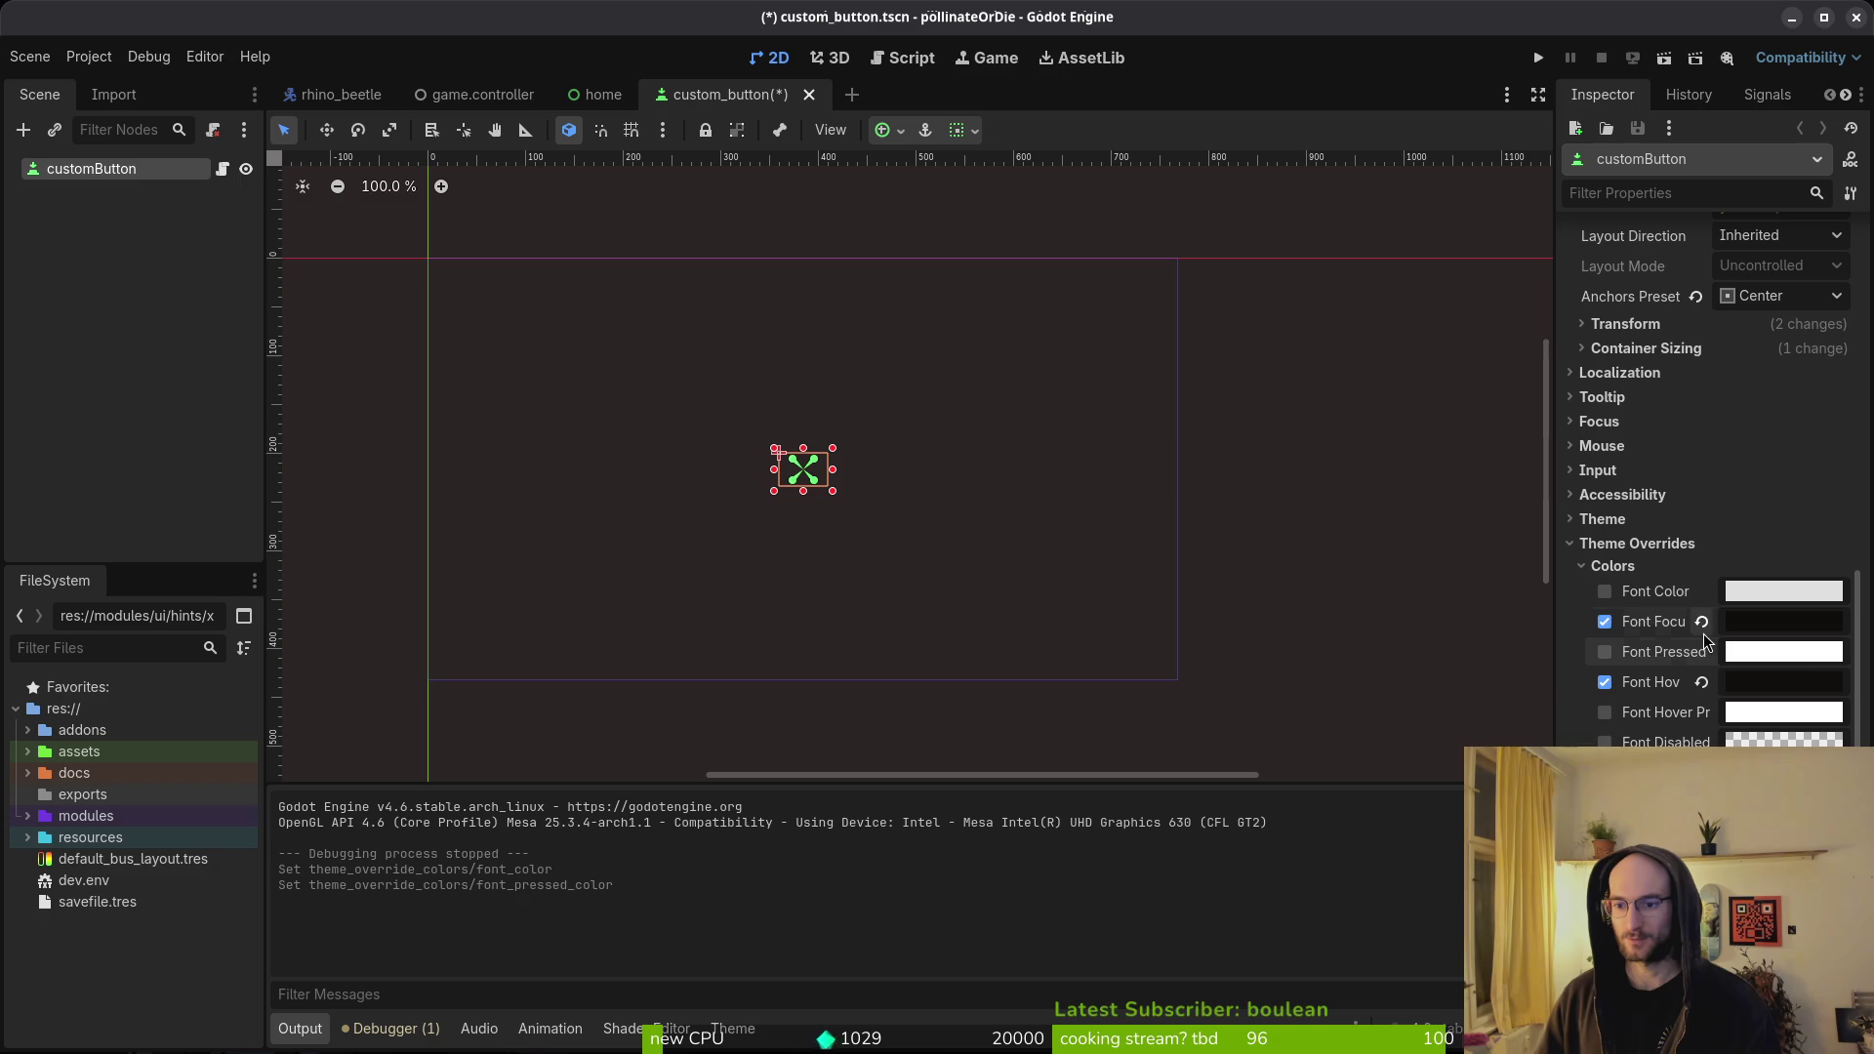
pyautogui.click(1702, 622)
pyautogui.click(1702, 682)
pyautogui.hotkey('ctrl', 's')
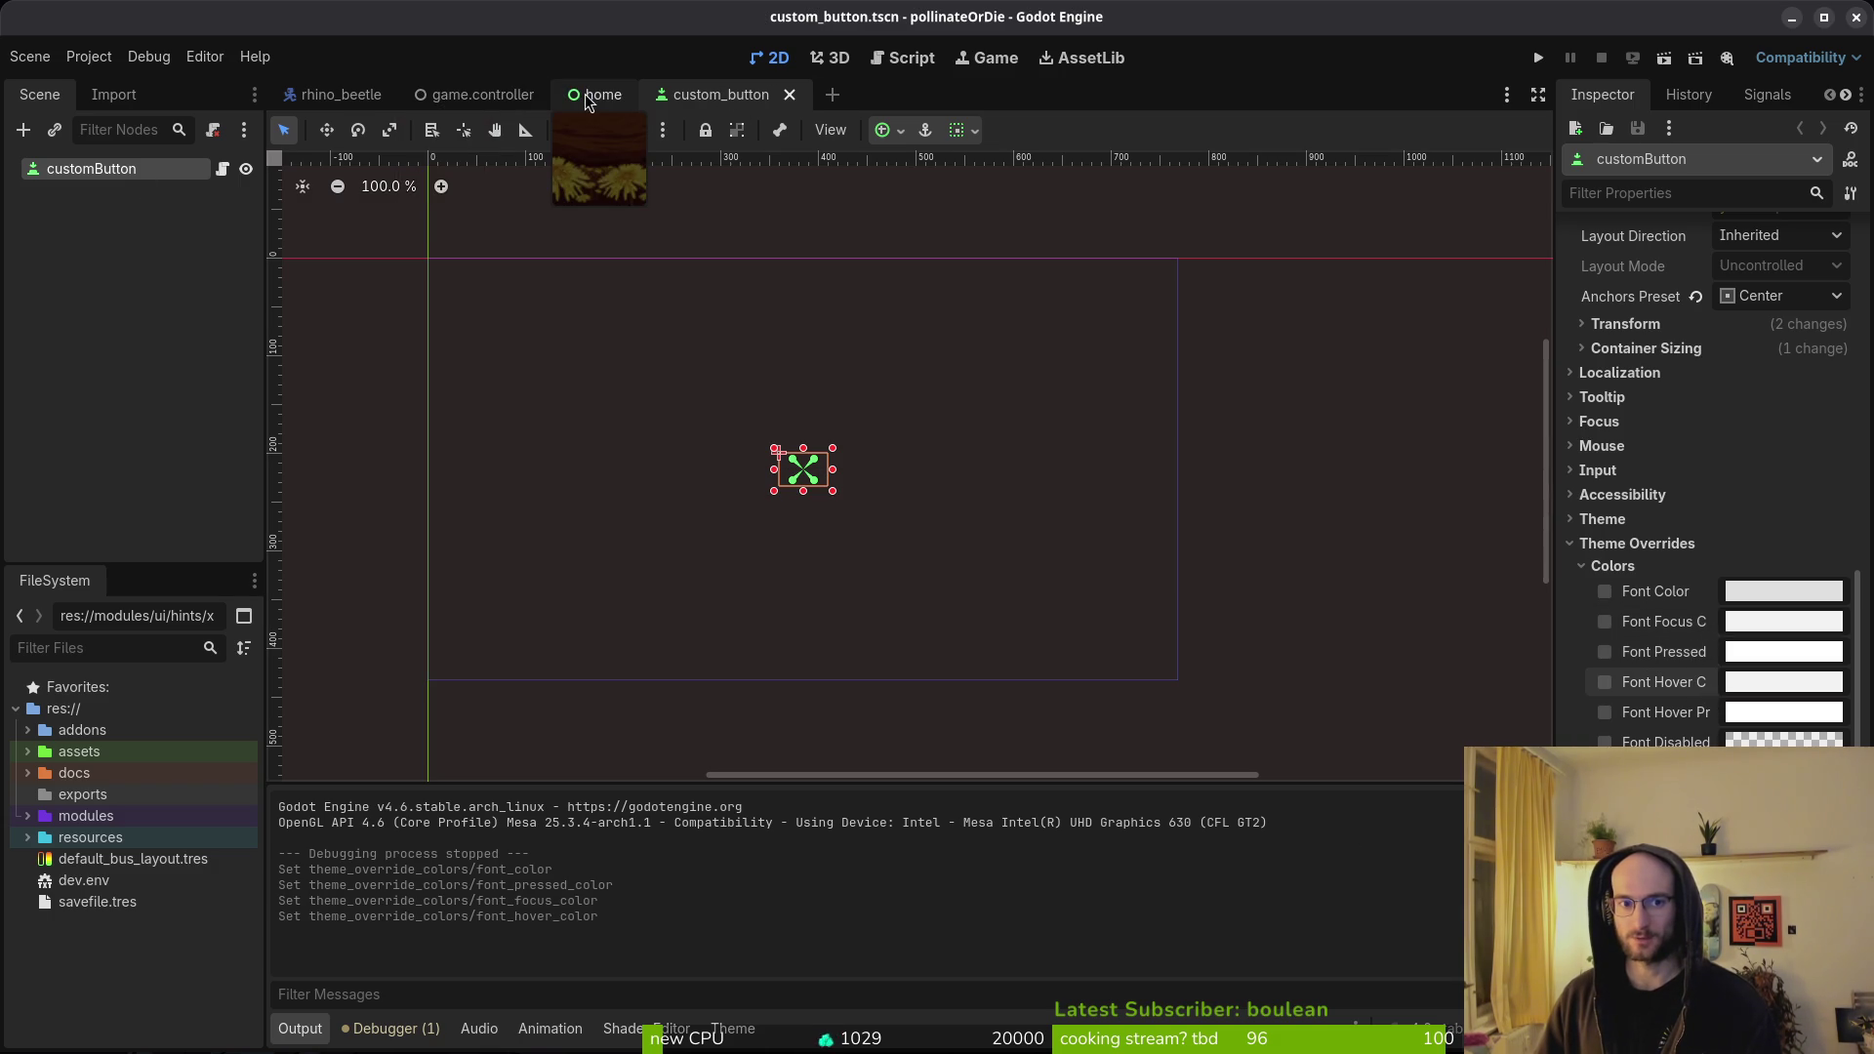
# - In mainTheme.tres, set the Button type's font_color to yellow and save the theme
pyautogui.click(733, 1028)
pyautogui.click(1392, 749)
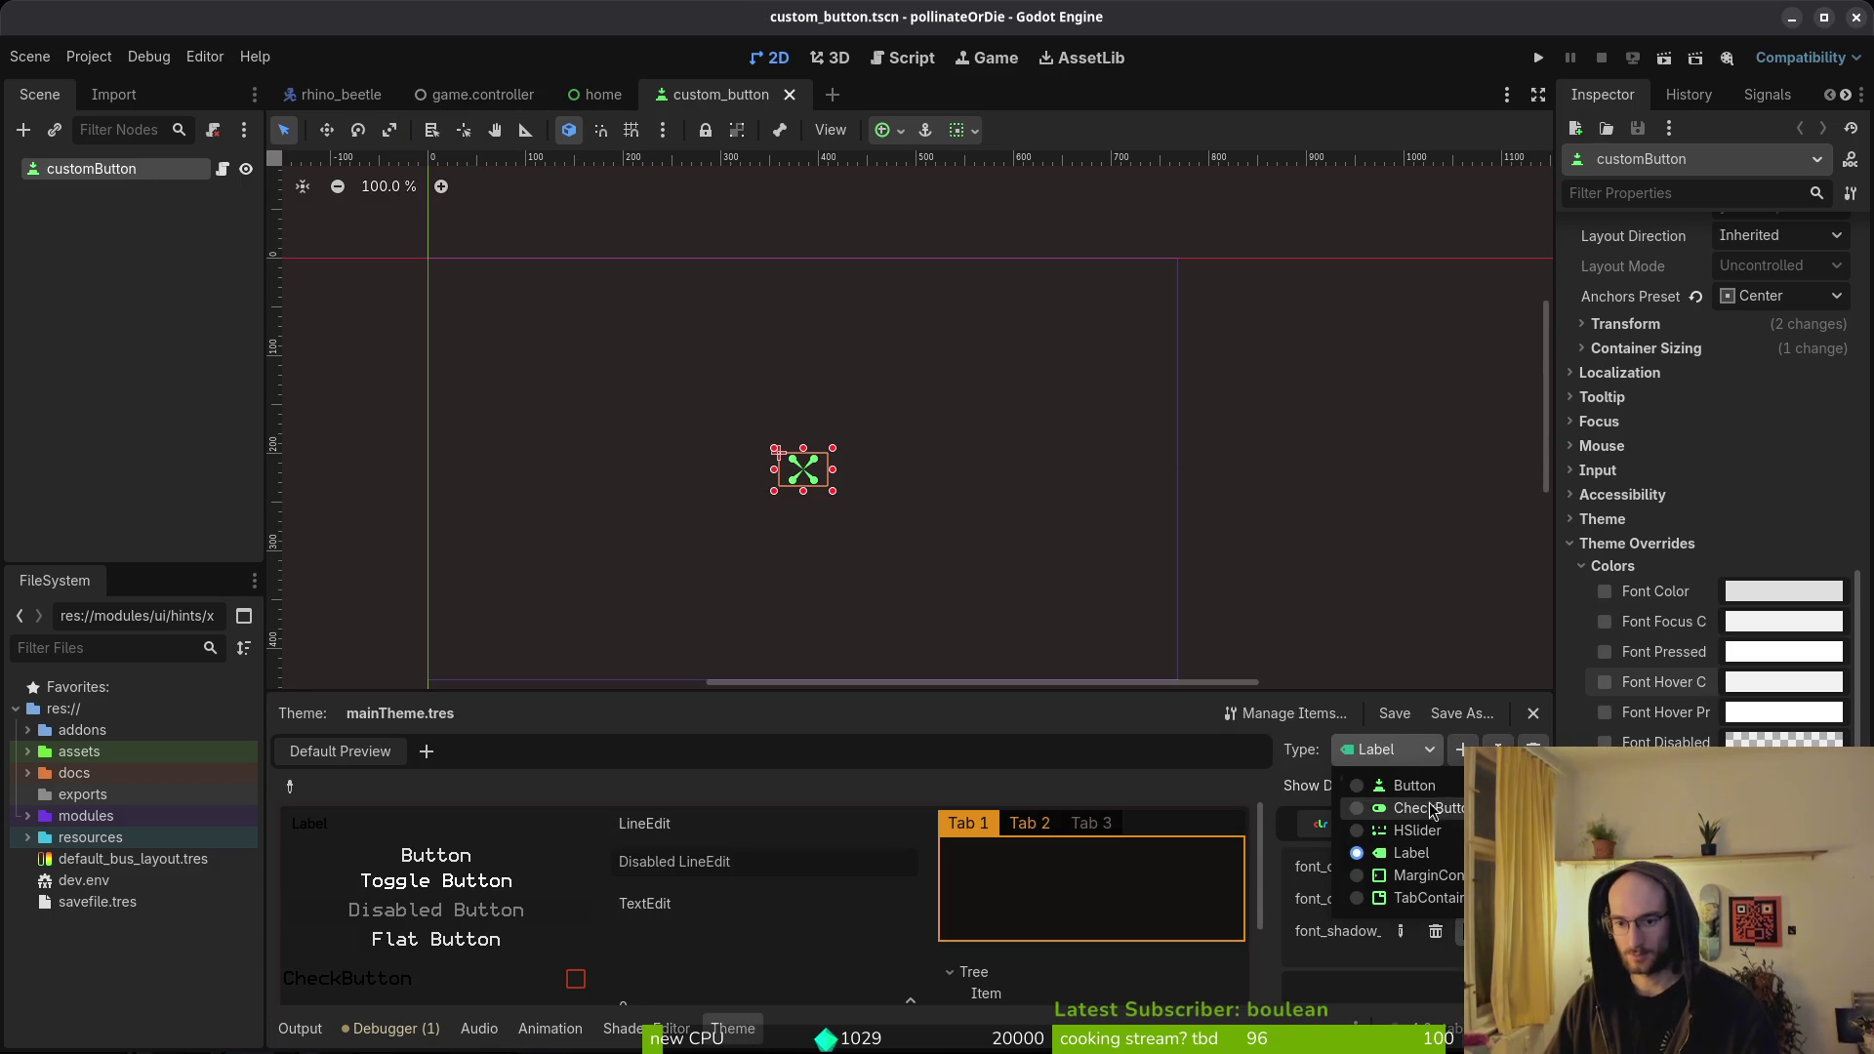
pyautogui.click(1421, 786)
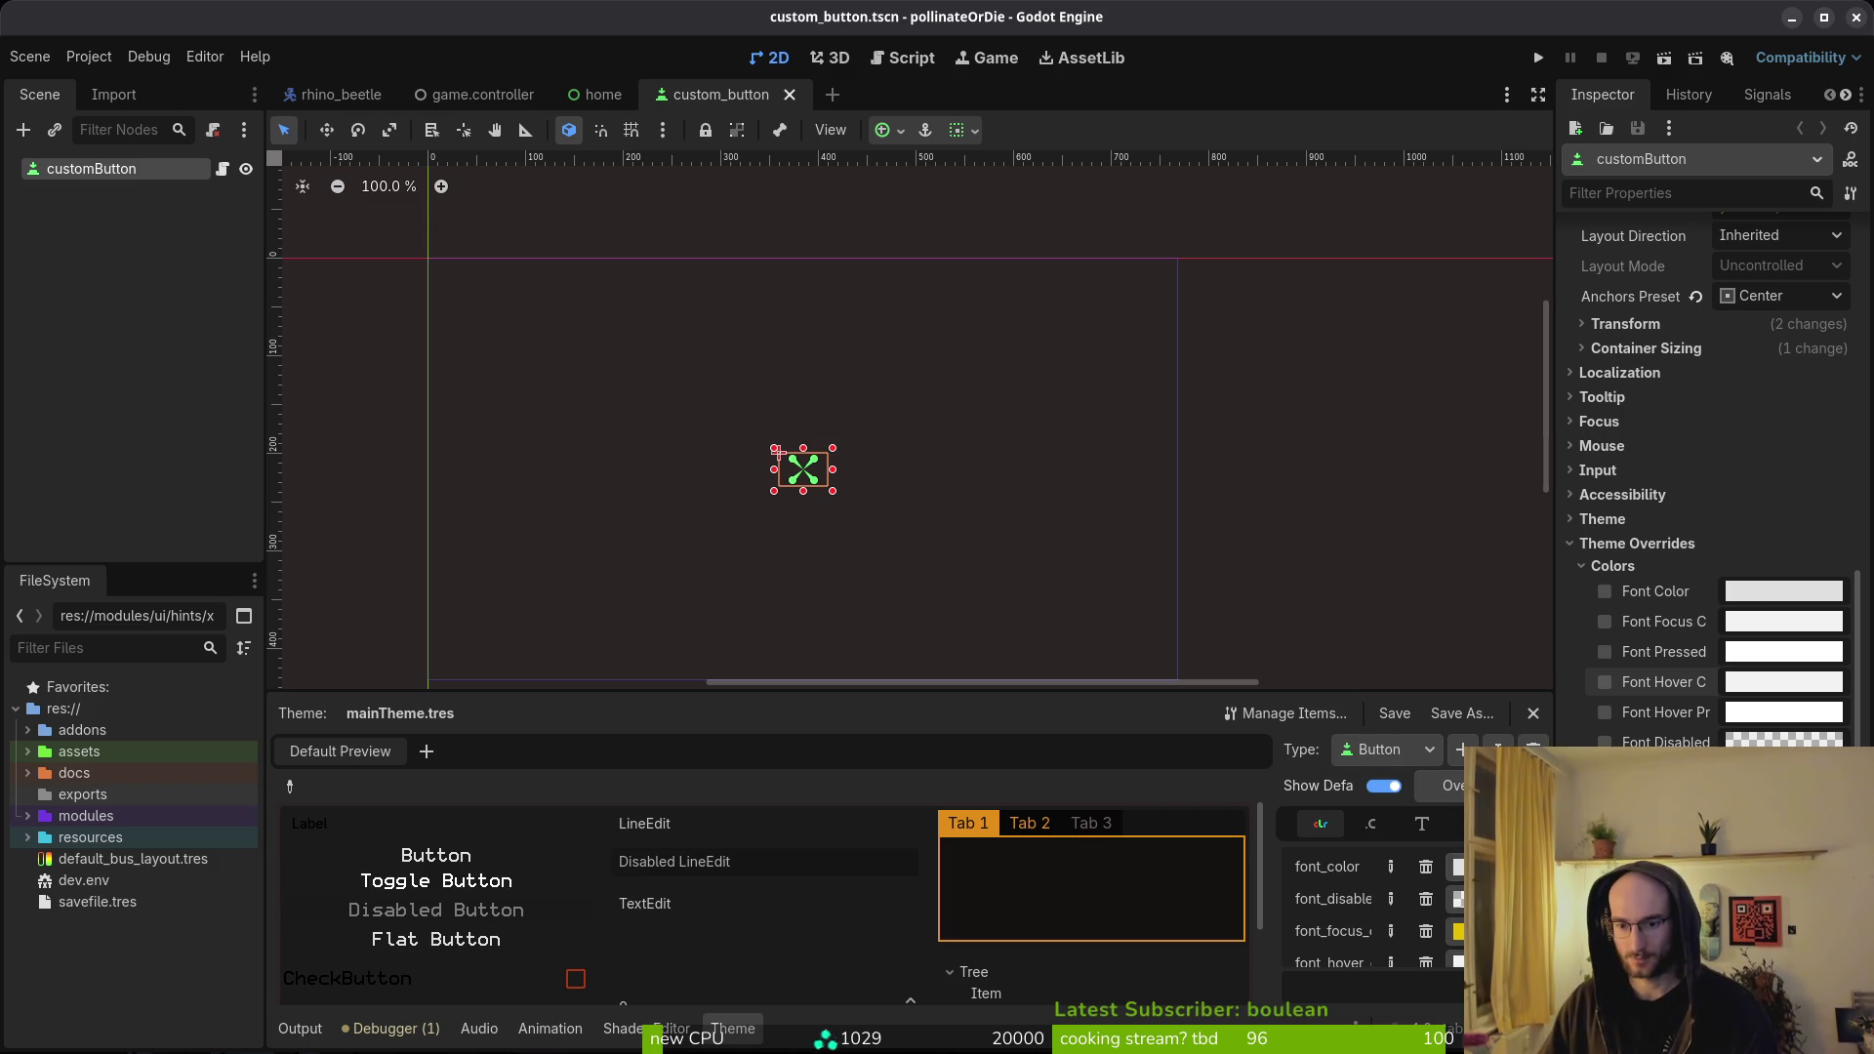
pyautogui.click(1459, 867)
pyautogui.hotkey('ctrl', 'v')
pyautogui.press('Return')
pyautogui.hotkey('ctrl', 's')
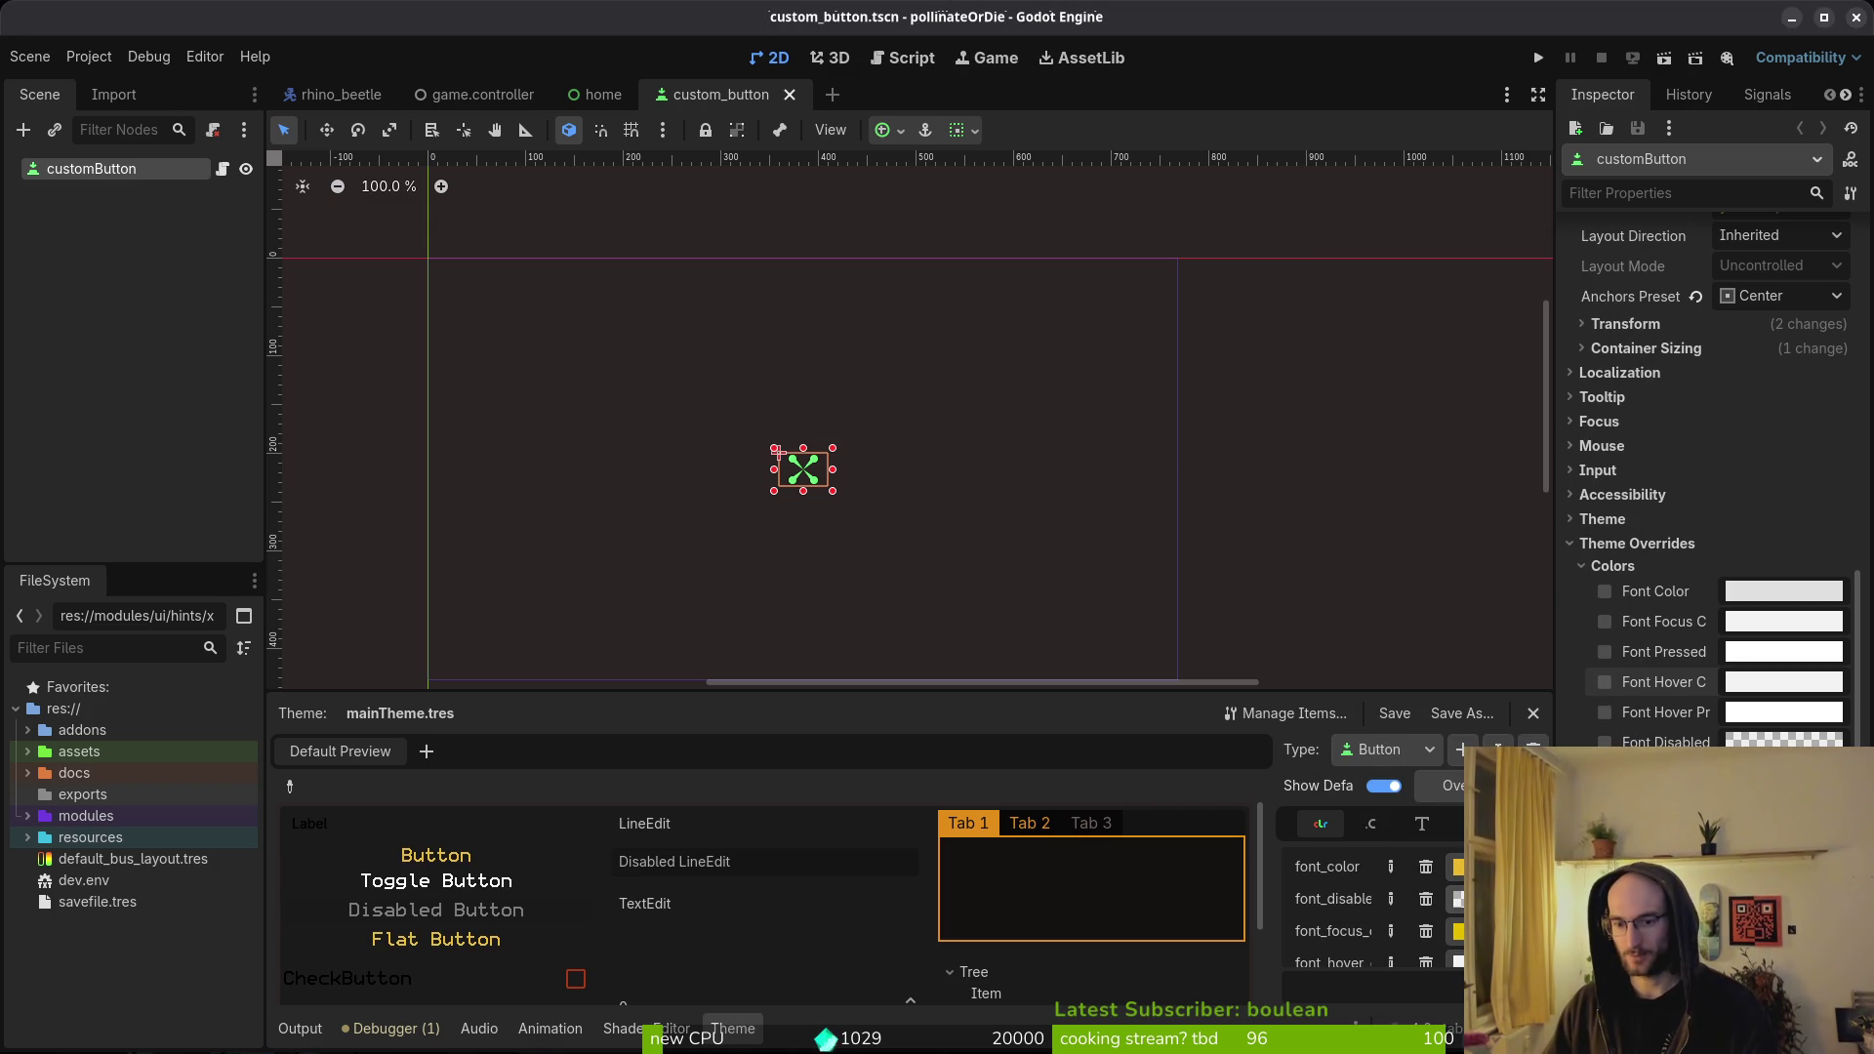
# - Darken another Button font-state colour toward black, then switch over to Aseprite
pyautogui.scroll(-2, 1372, 913)
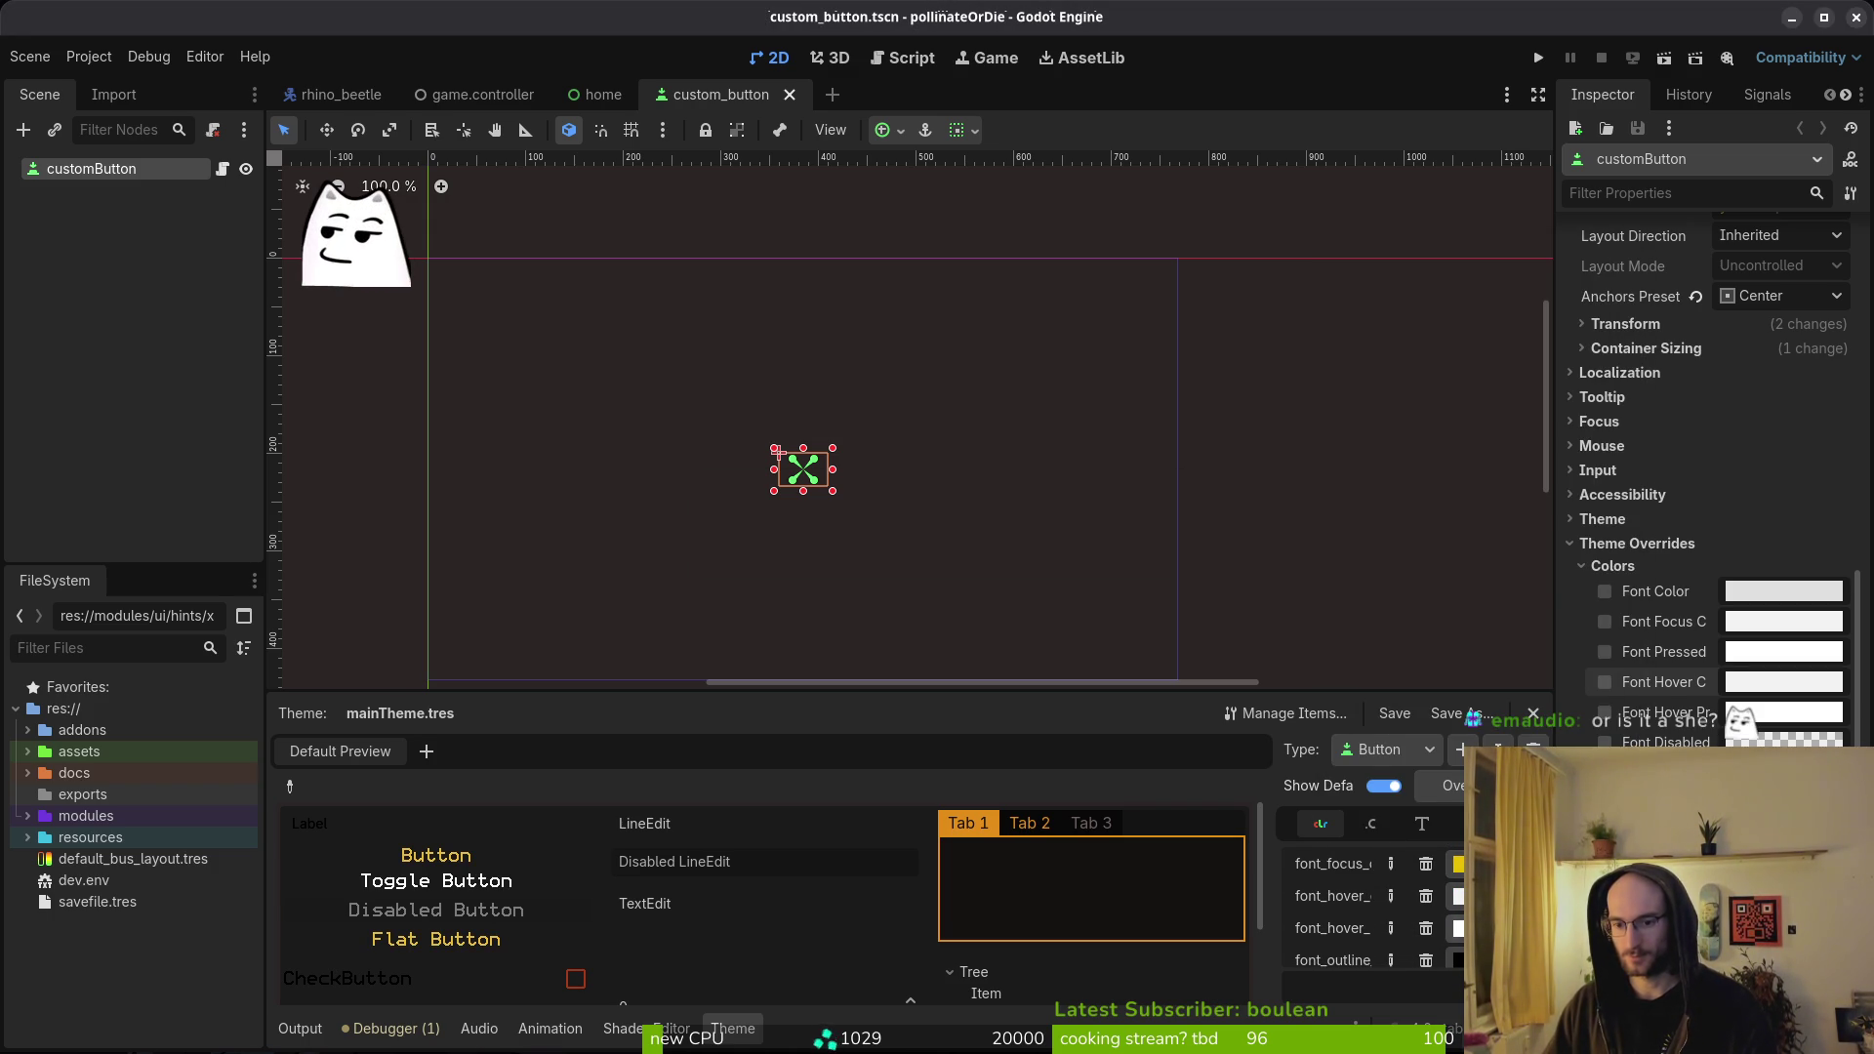
pyautogui.scroll(-1, 1367, 908)
pyautogui.scroll(-1, 1372, 908)
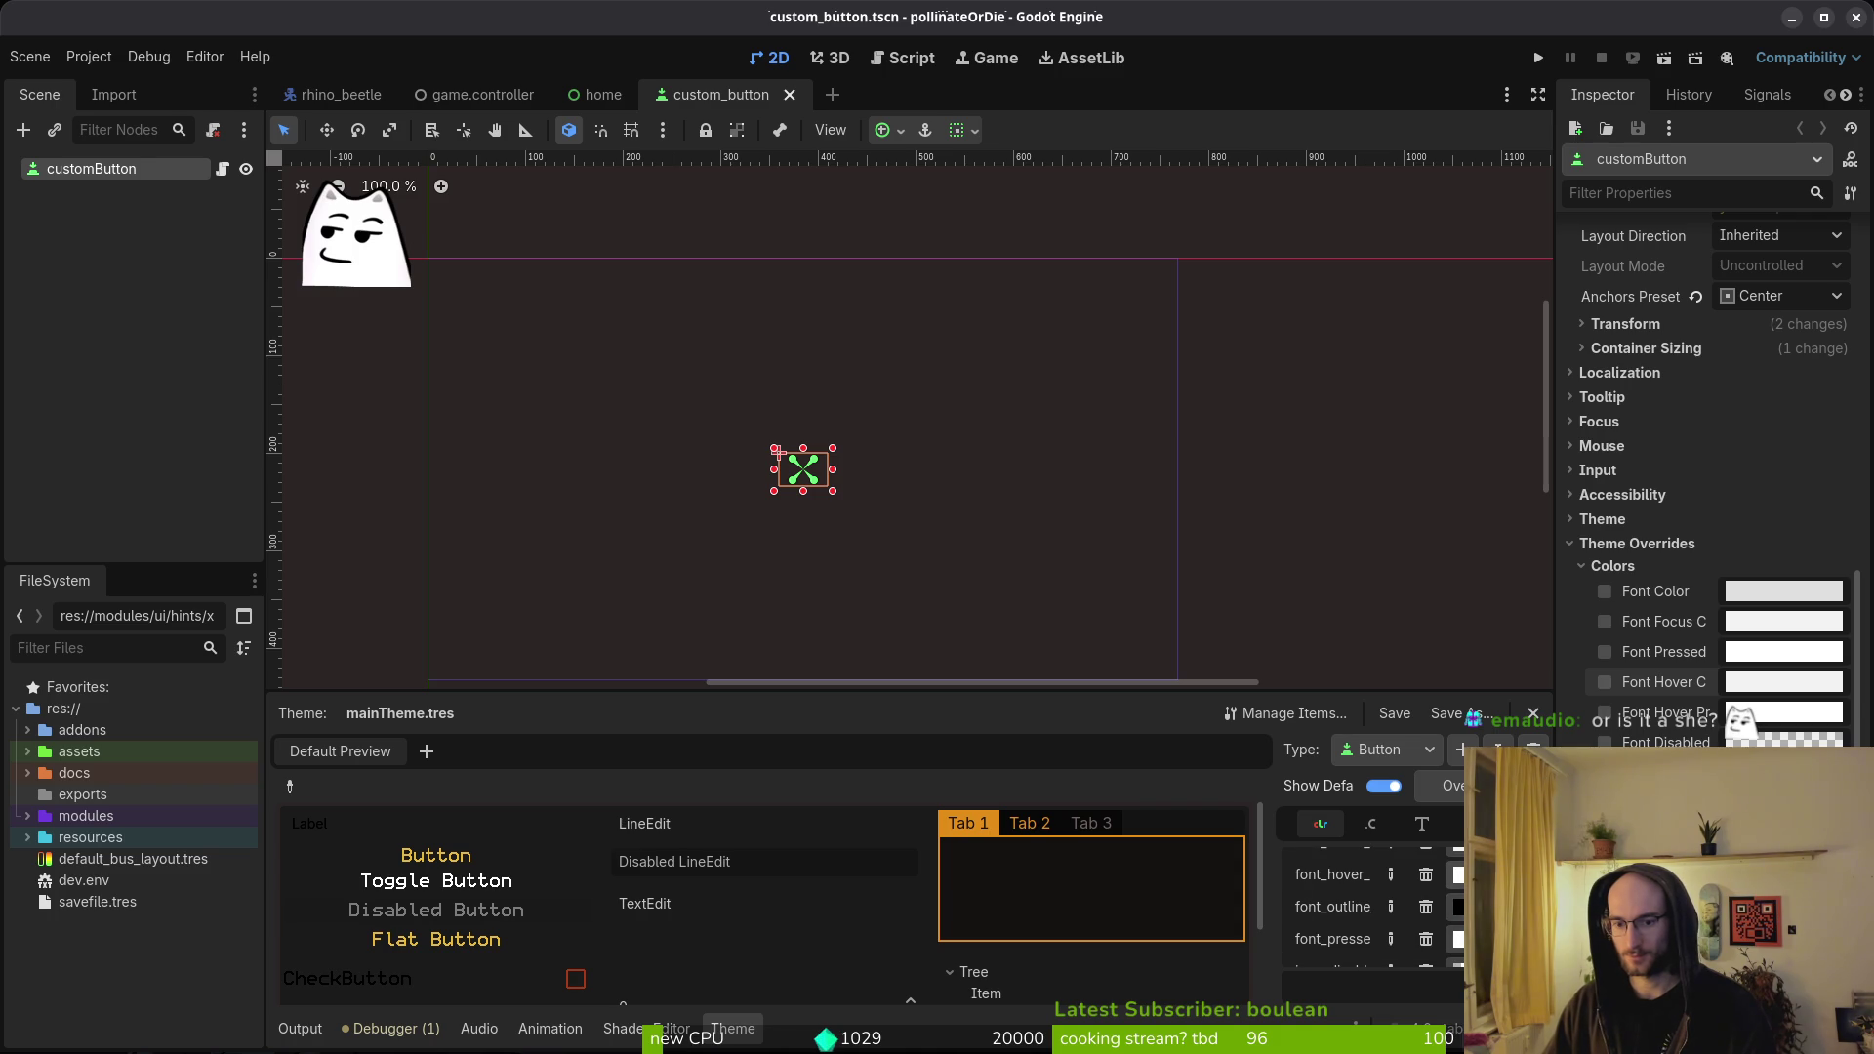
pyautogui.click(1457, 879)
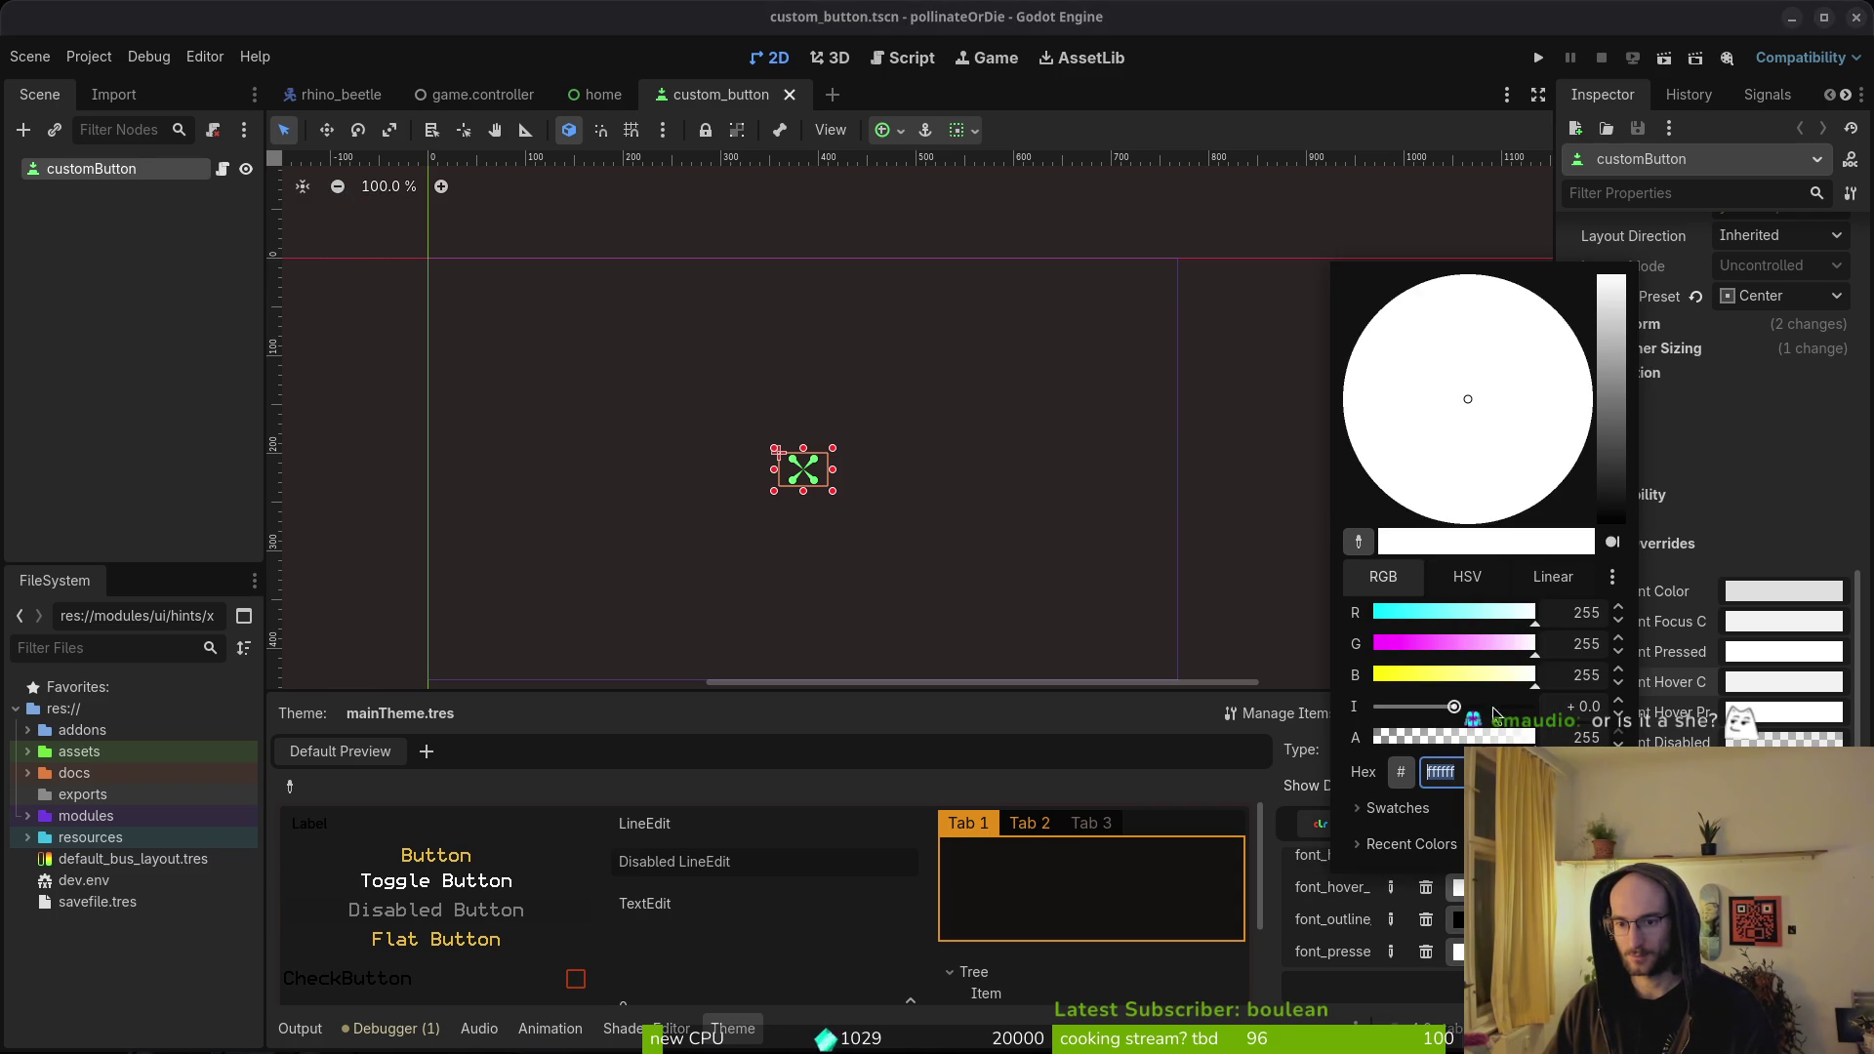
pyautogui.moveTo(1619, 480); pyautogui.dragTo(1623, 532)
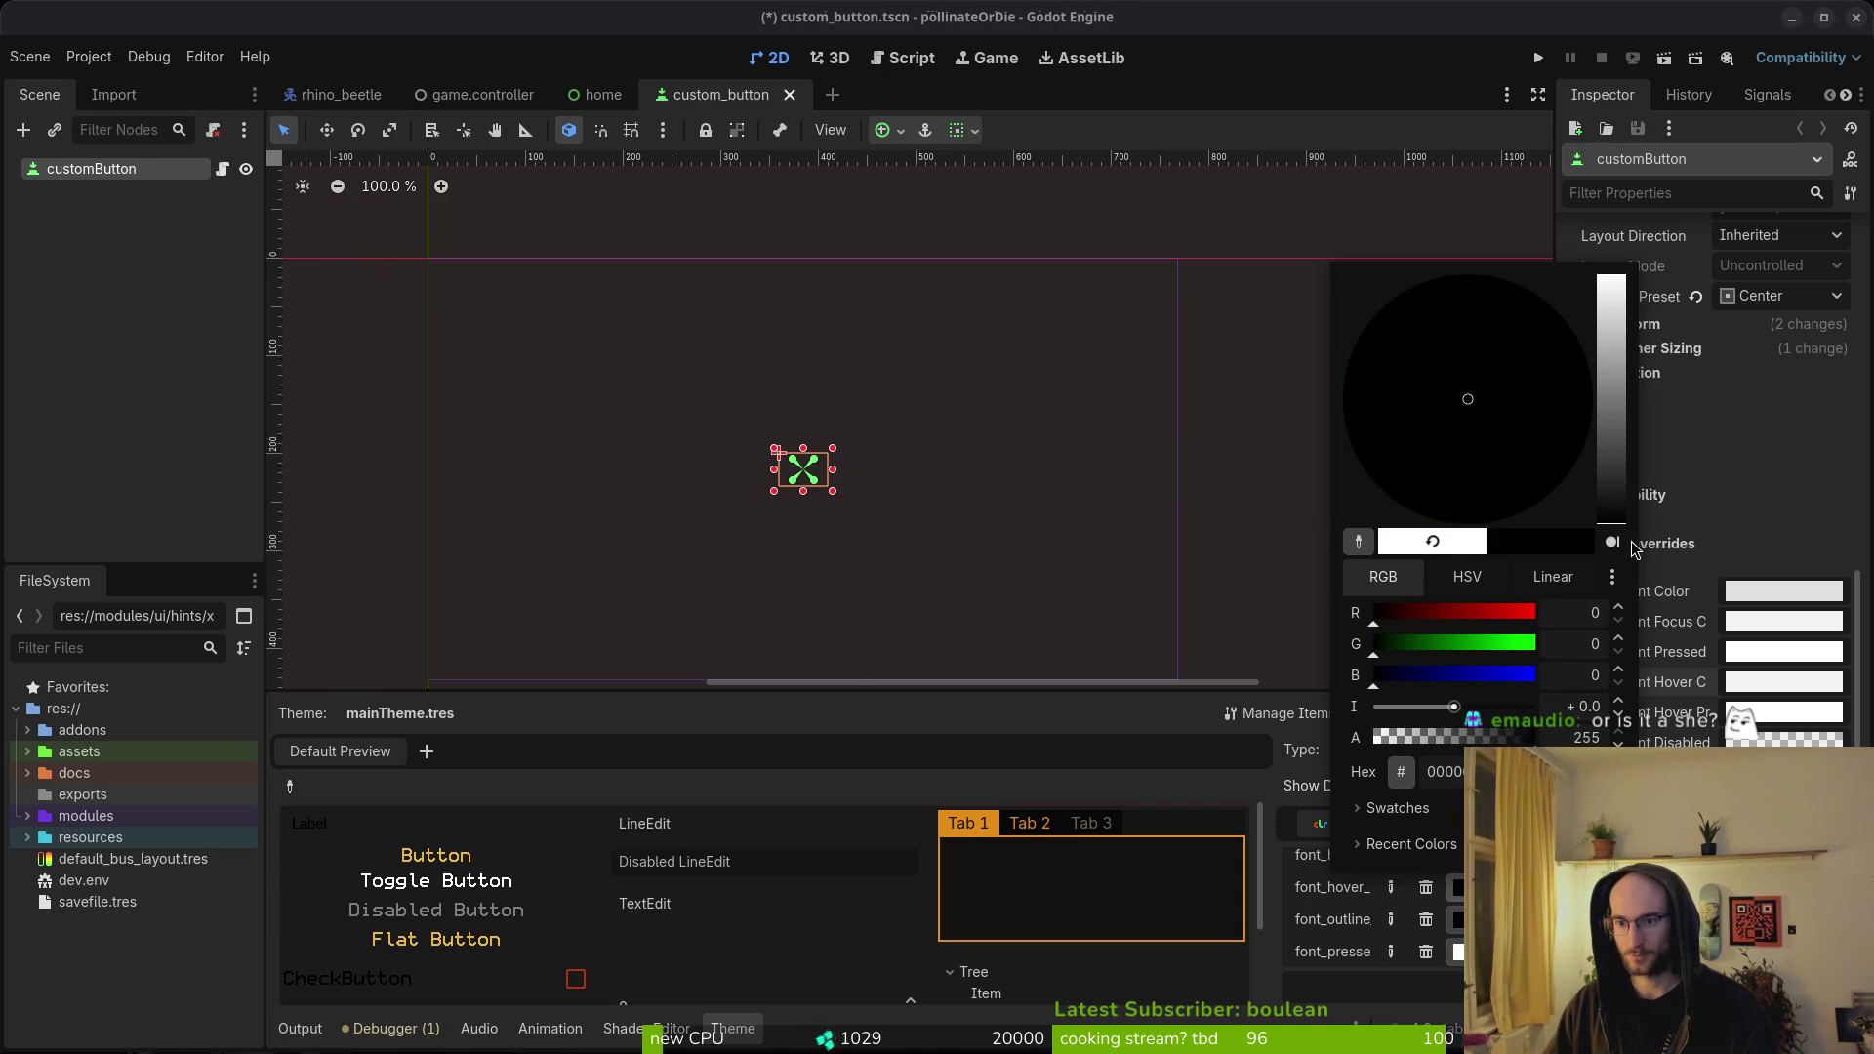
pyautogui.hotkey('ctrl', 'shift', 'v')
pyautogui.write('q')
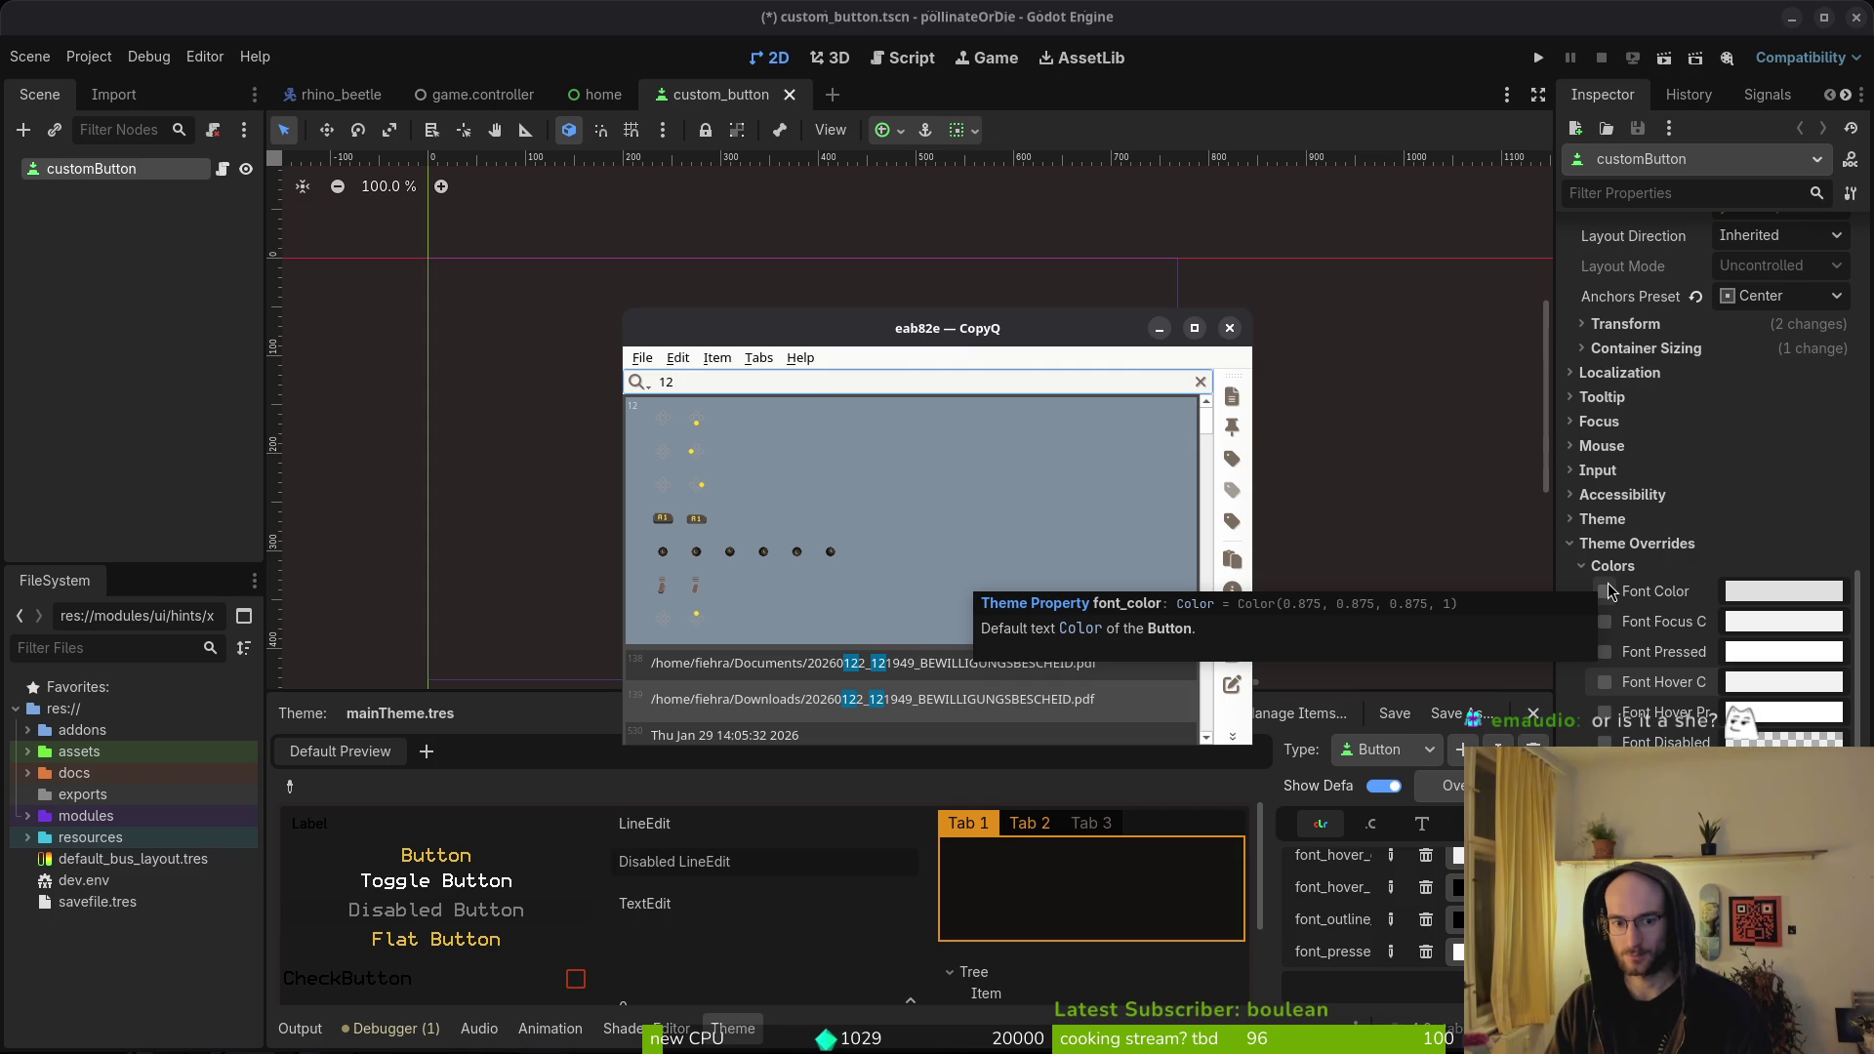
pyautogui.press('Escape')
pyautogui.press('Escape')
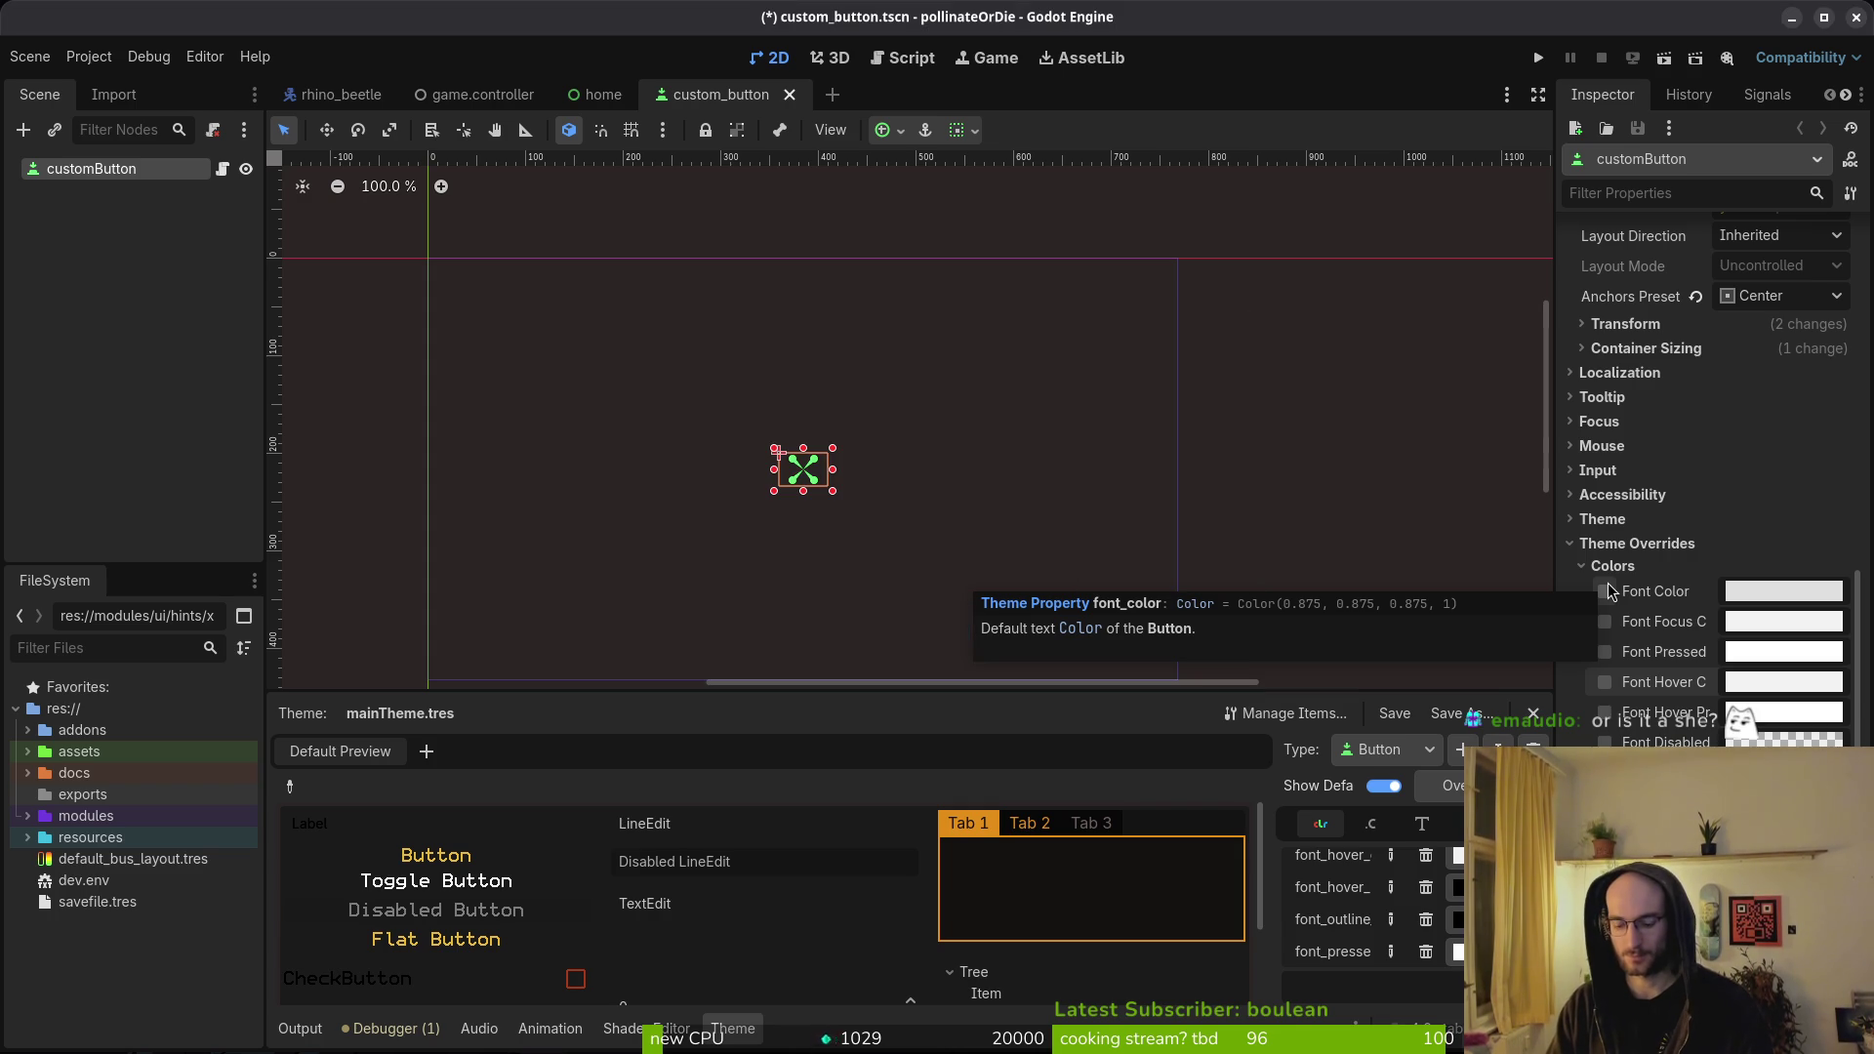
pyautogui.press('super')
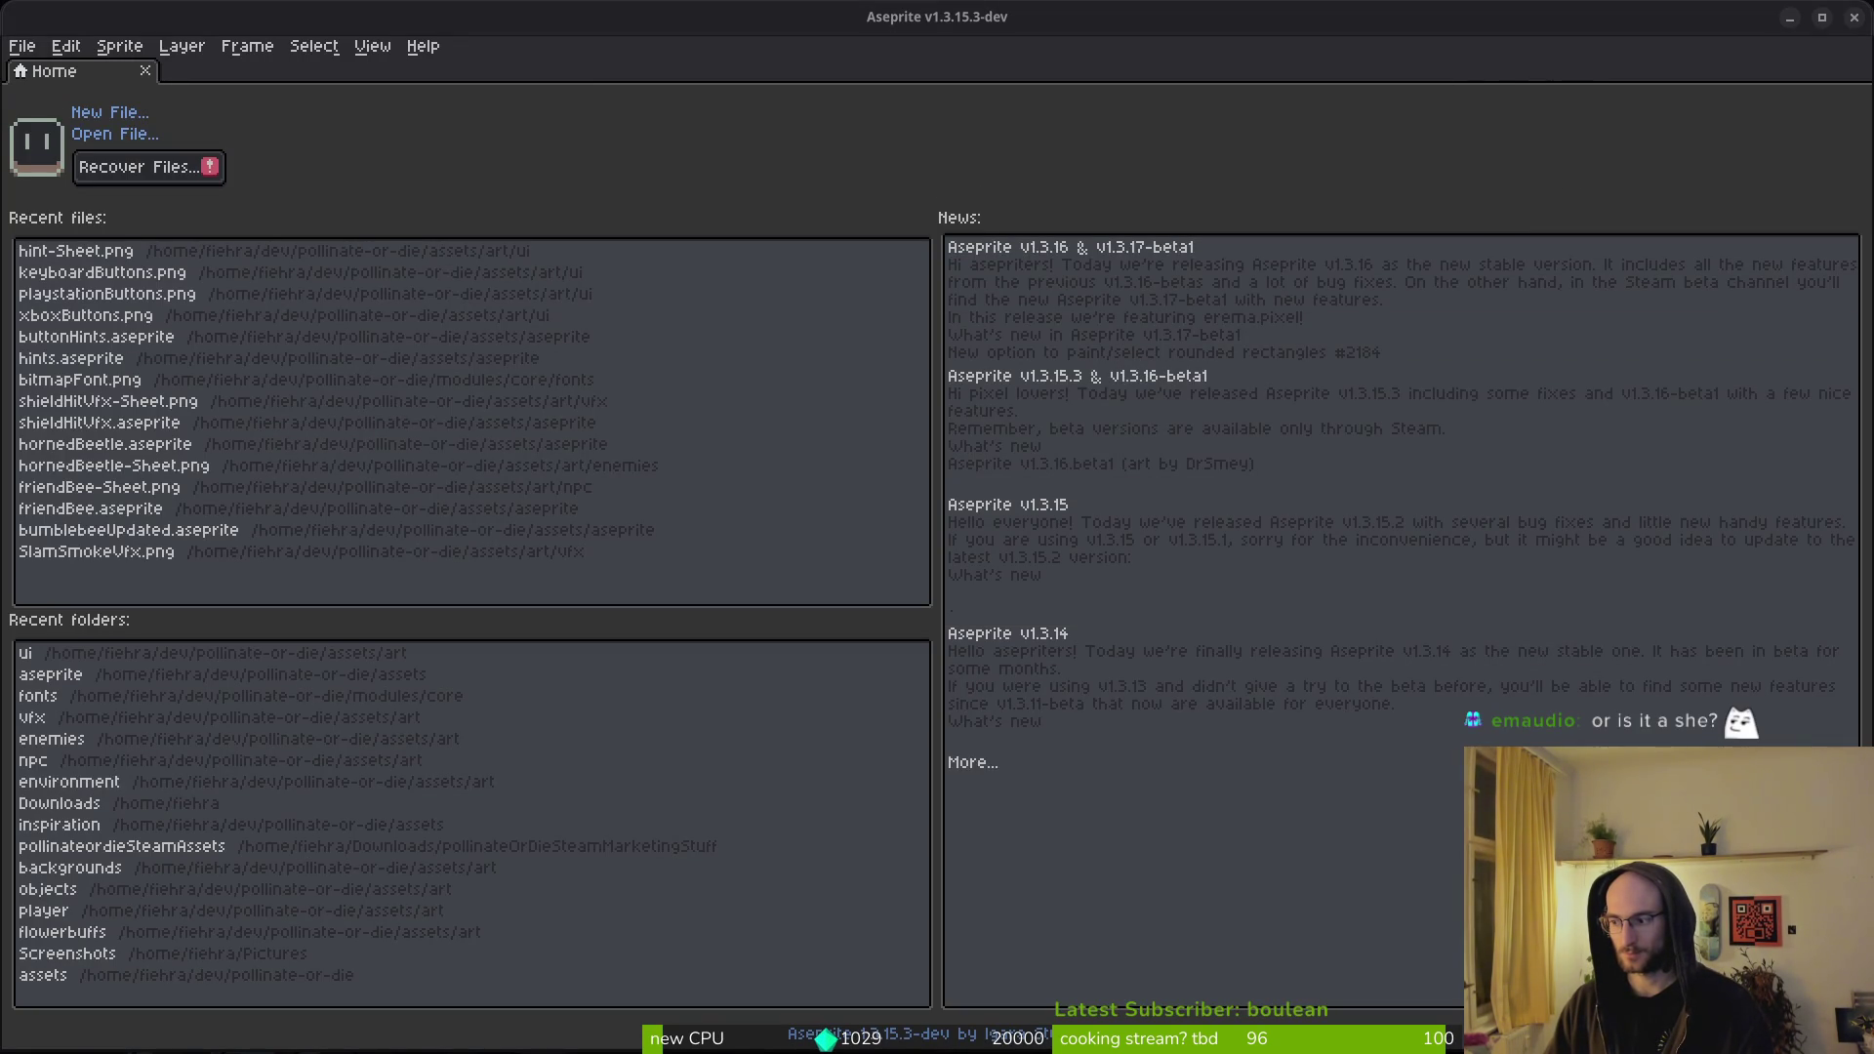
# - Open keyboardButtons.png, load the default palette, and read the dark swatch's 120f0e hex value
pyautogui.click(146, 274)
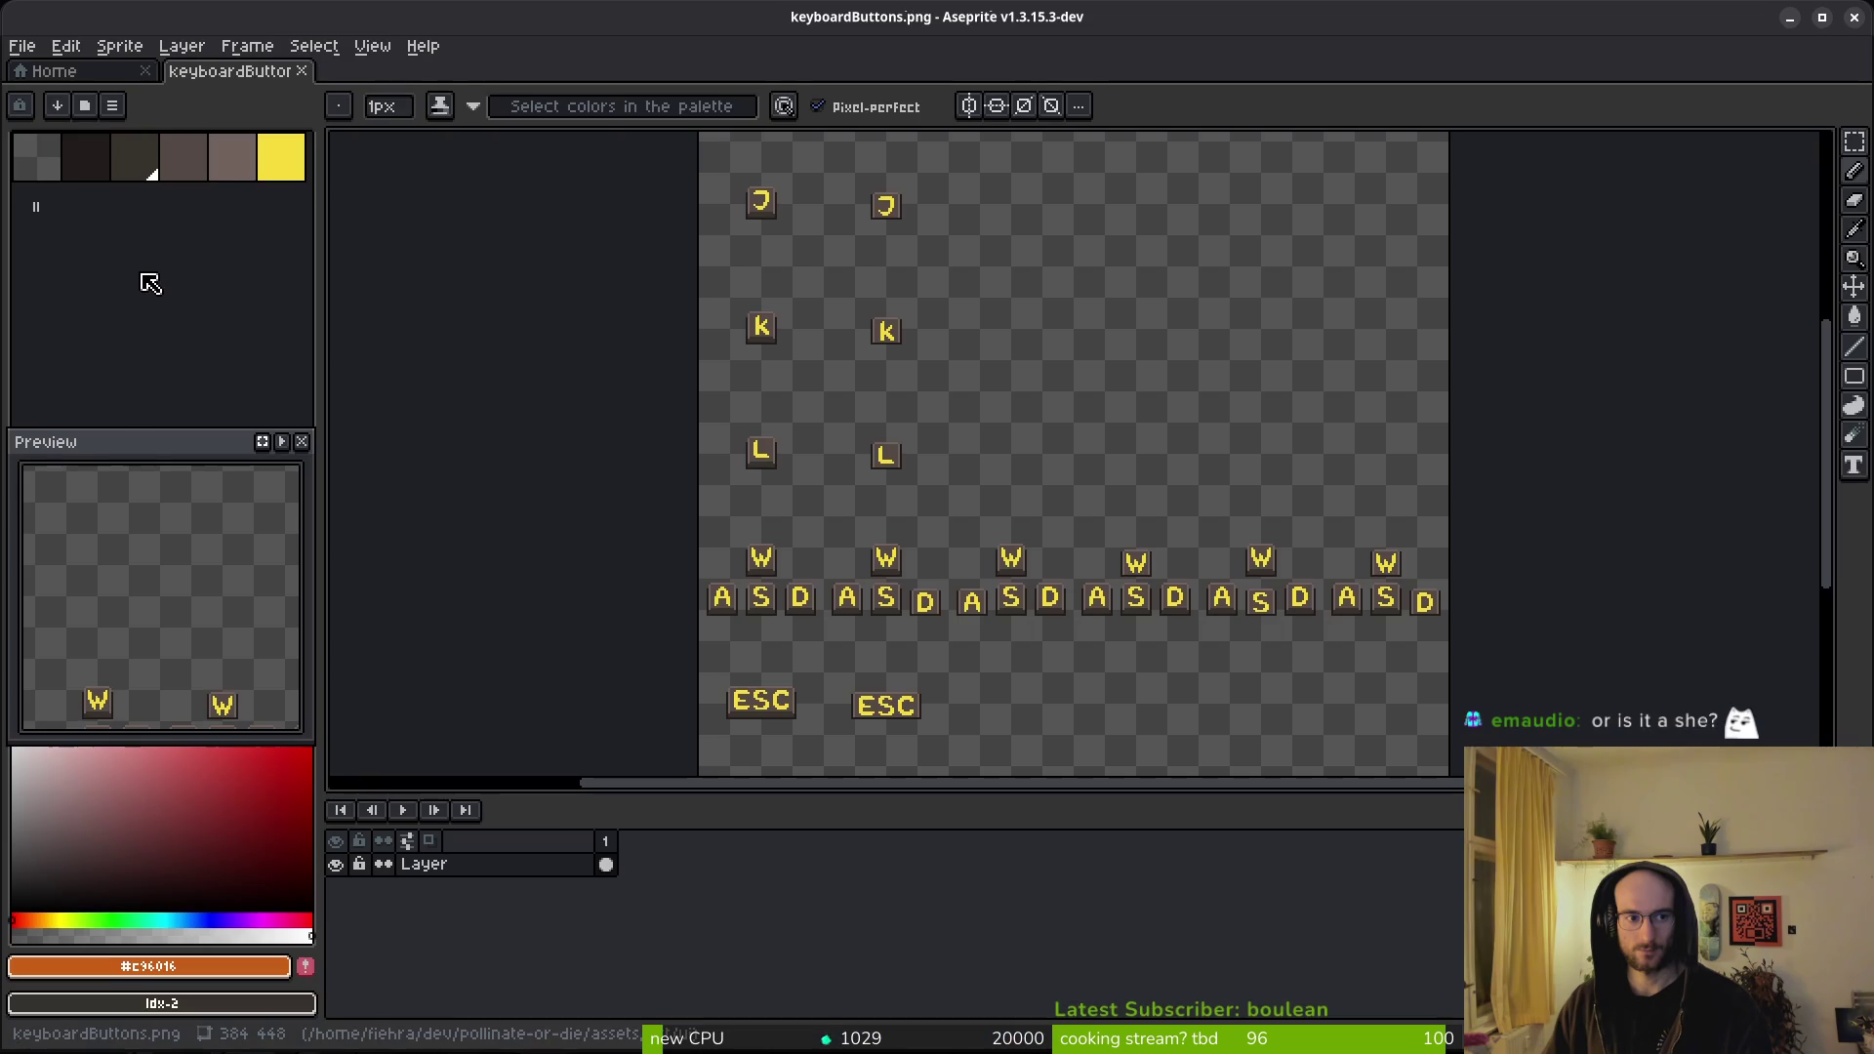
pyautogui.rightClick(152, 157)
pyautogui.click(236, 425)
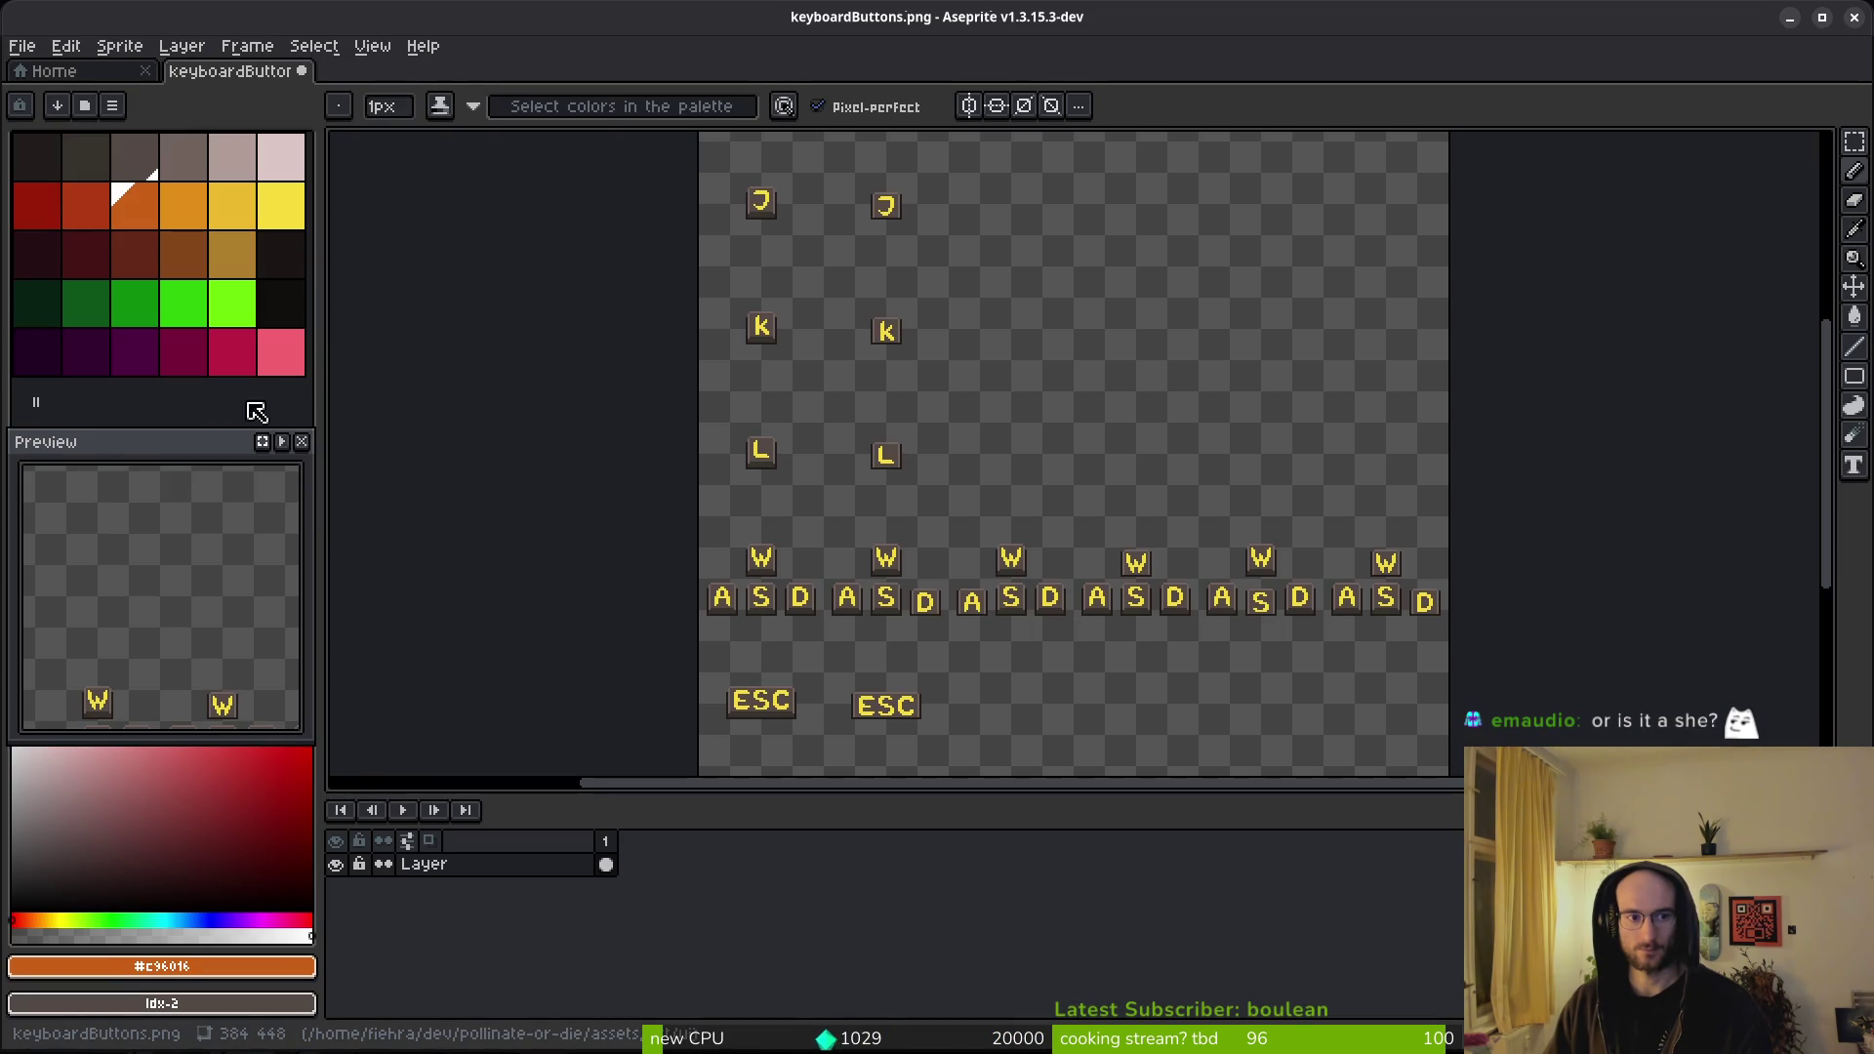
pyautogui.click(281, 303)
pyautogui.doubleClick(281, 303)
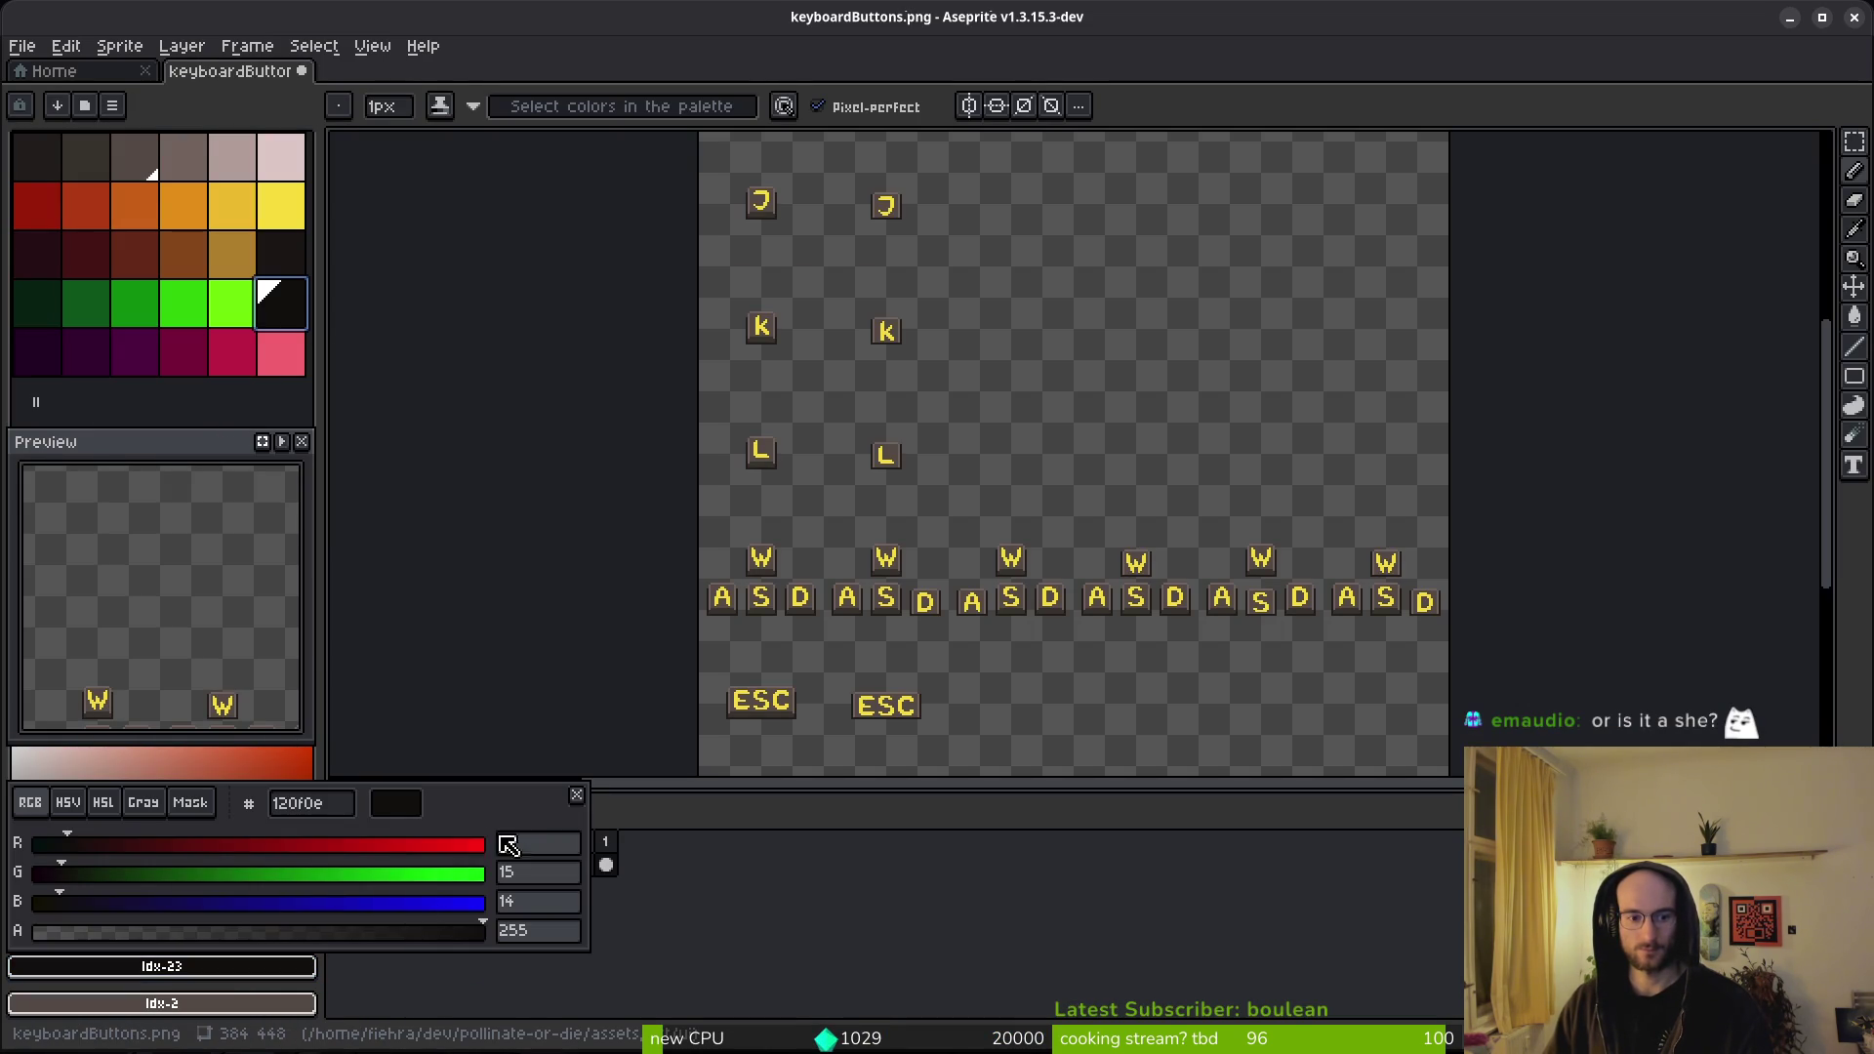
pyautogui.press('i')
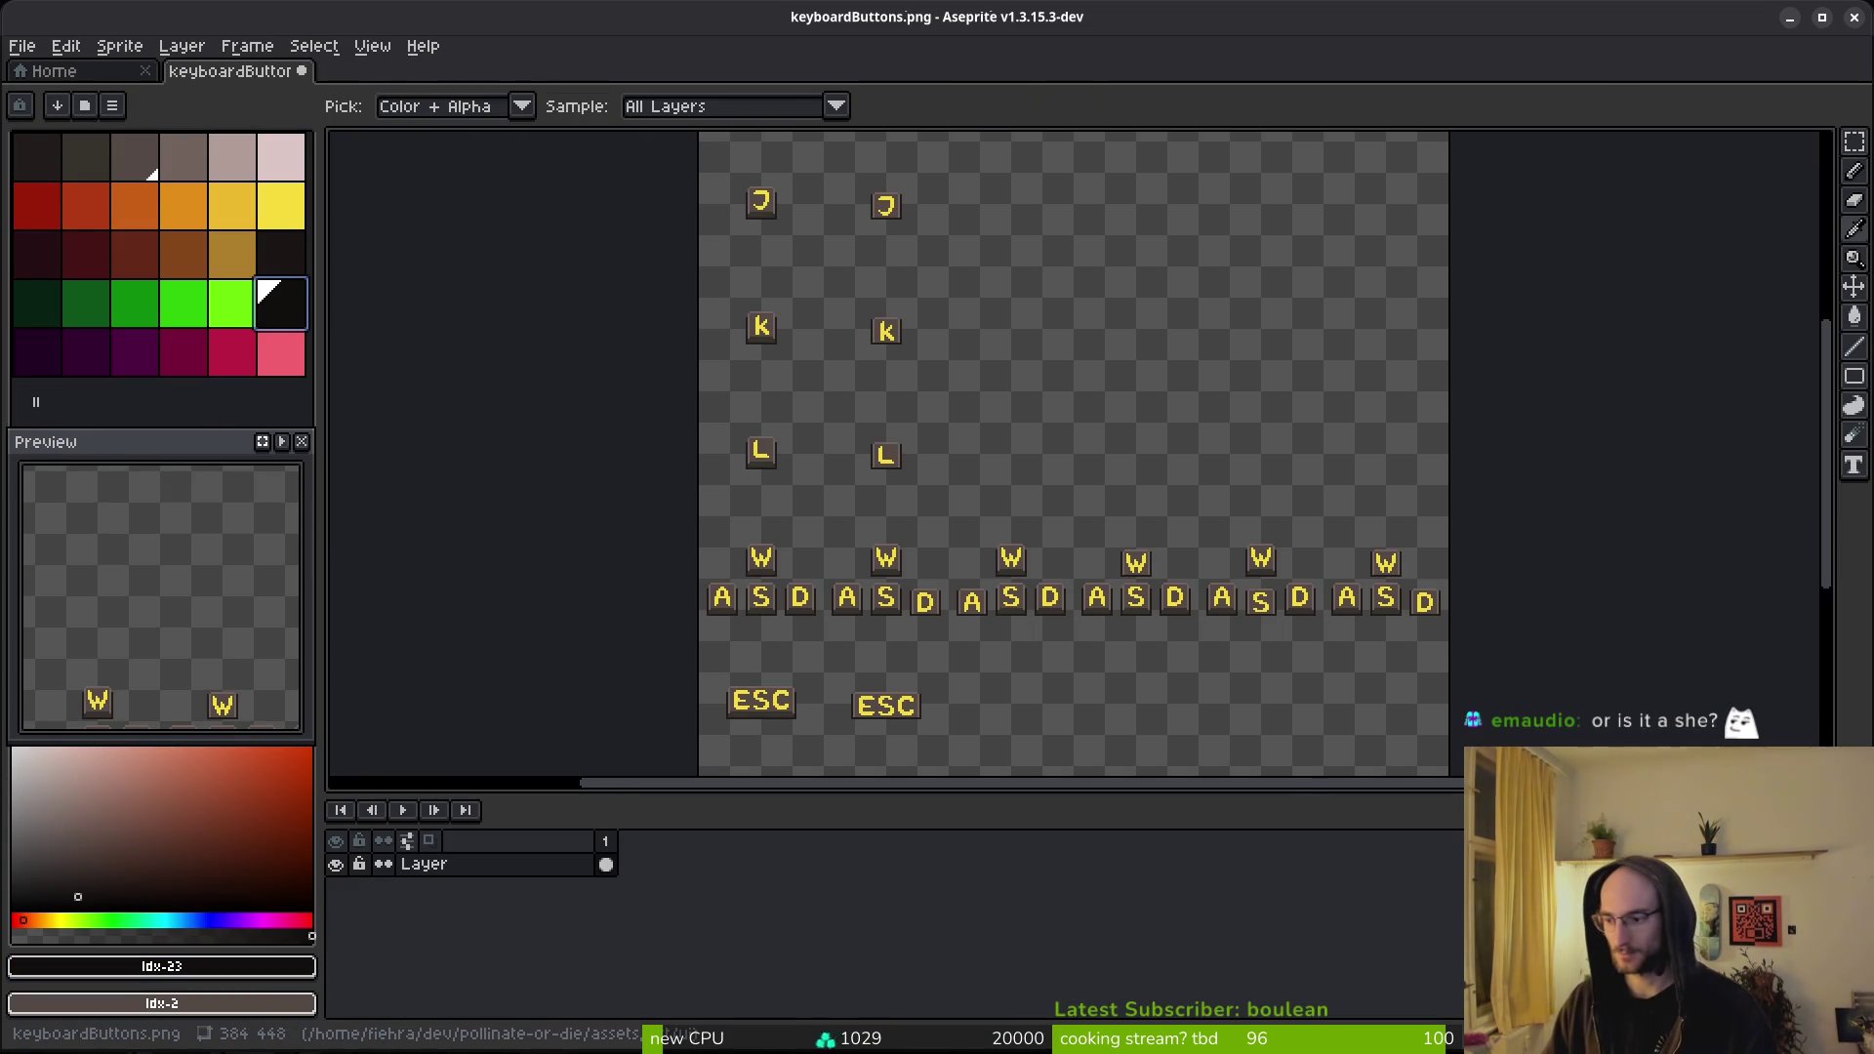
pyautogui.hotkey('alt', 'Tab')
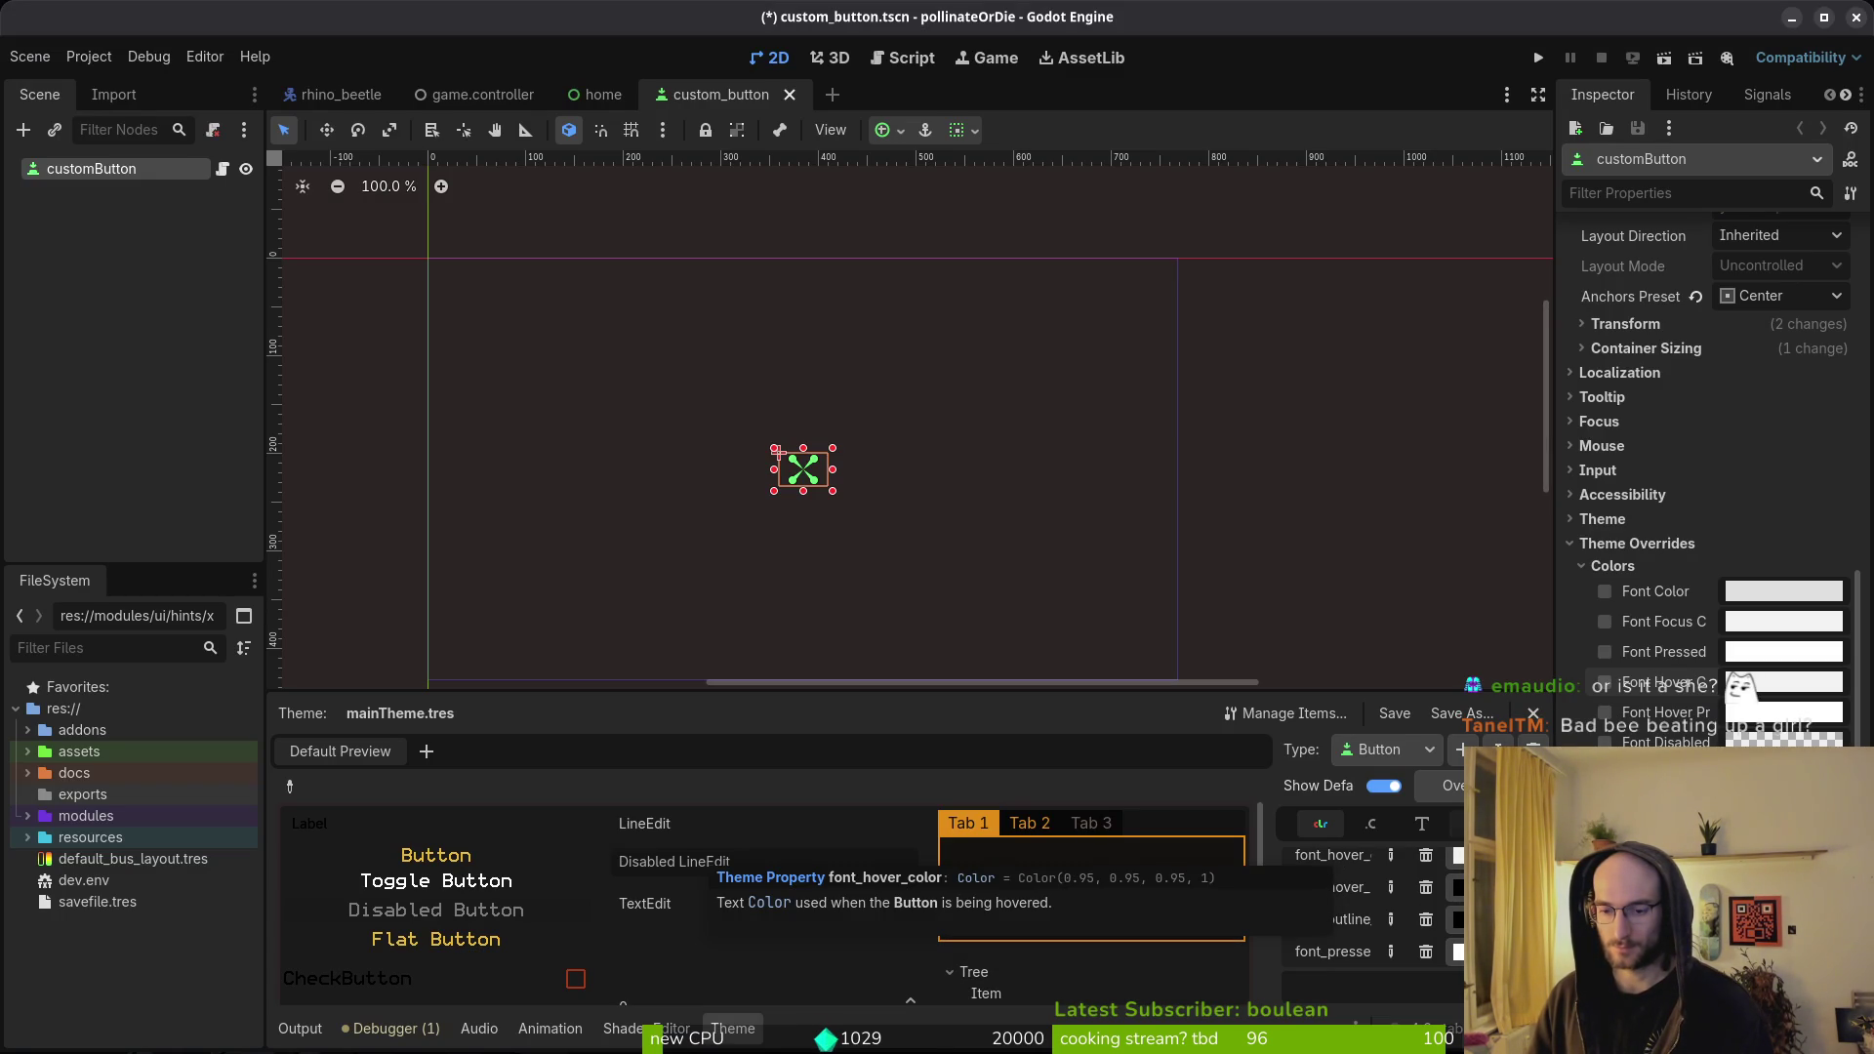
# - Set the Button font_hover_color to dark 120f0e, leaving the outline colour unchanged
pyautogui.click(1456, 856)
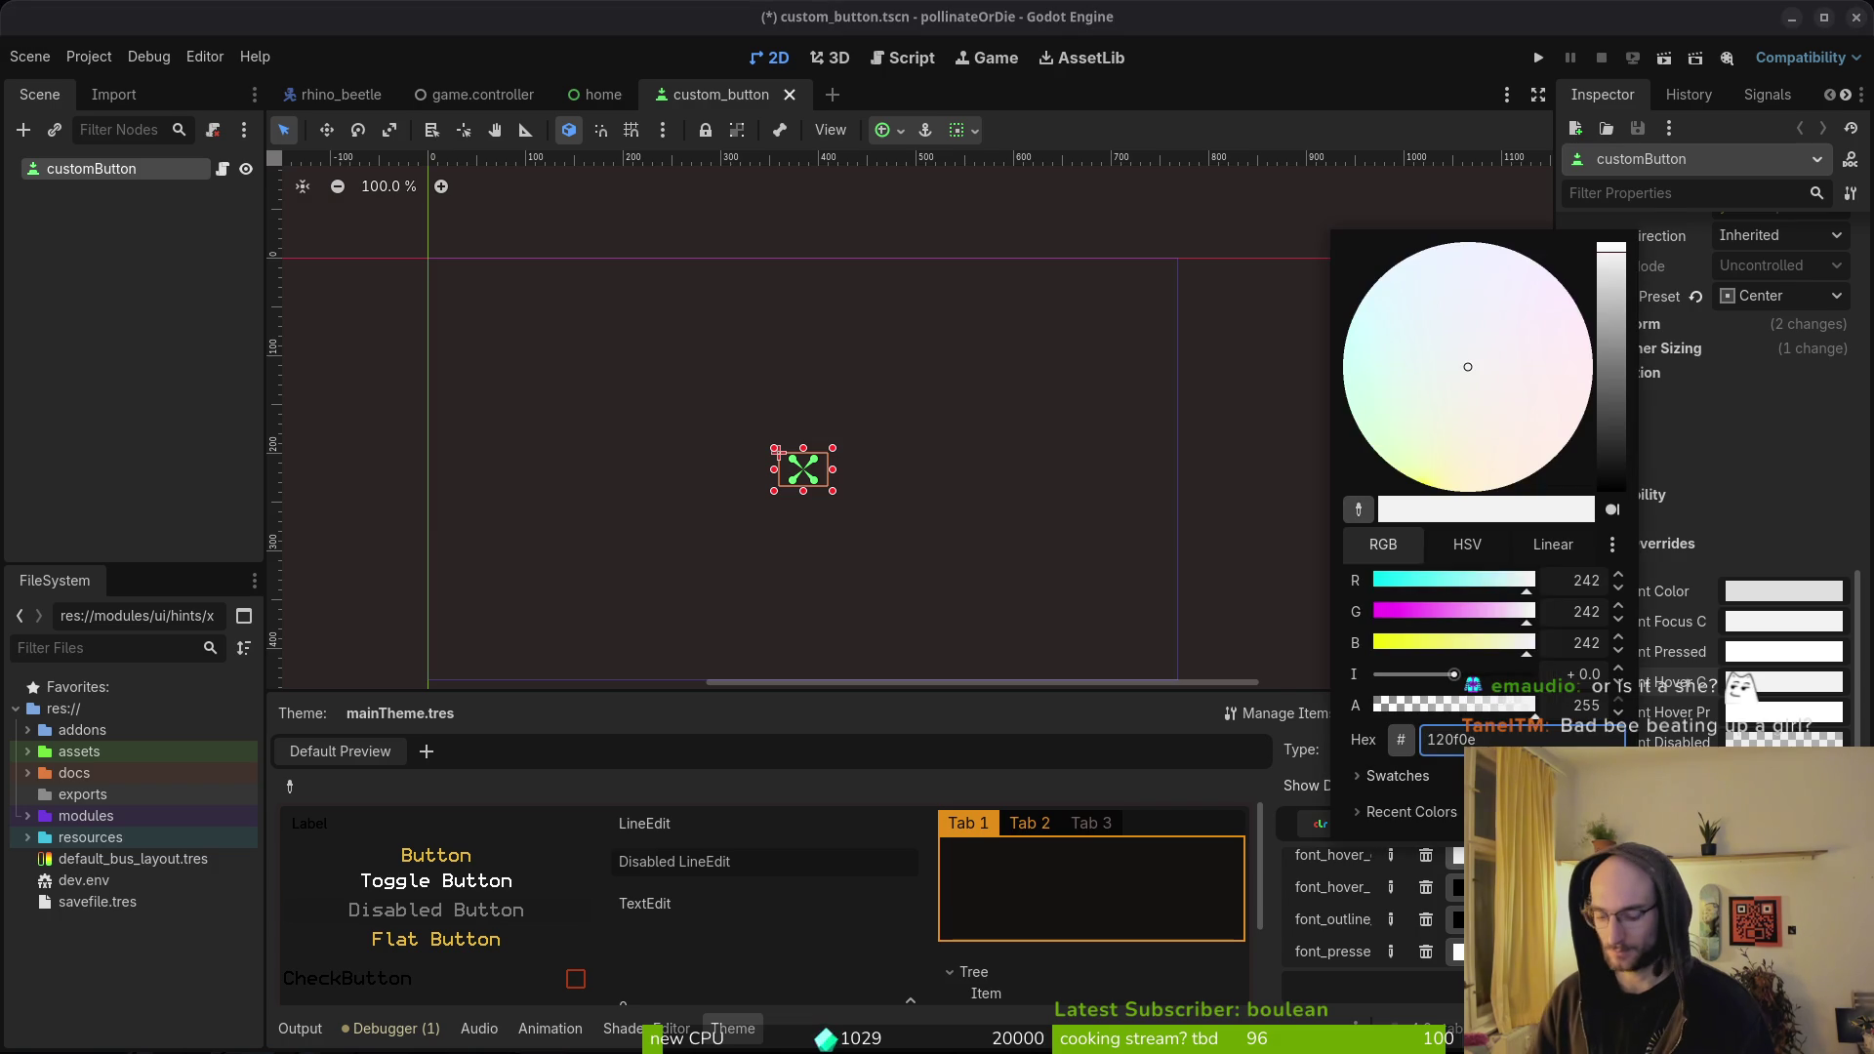
pyautogui.press('Return')
pyautogui.click(1458, 921)
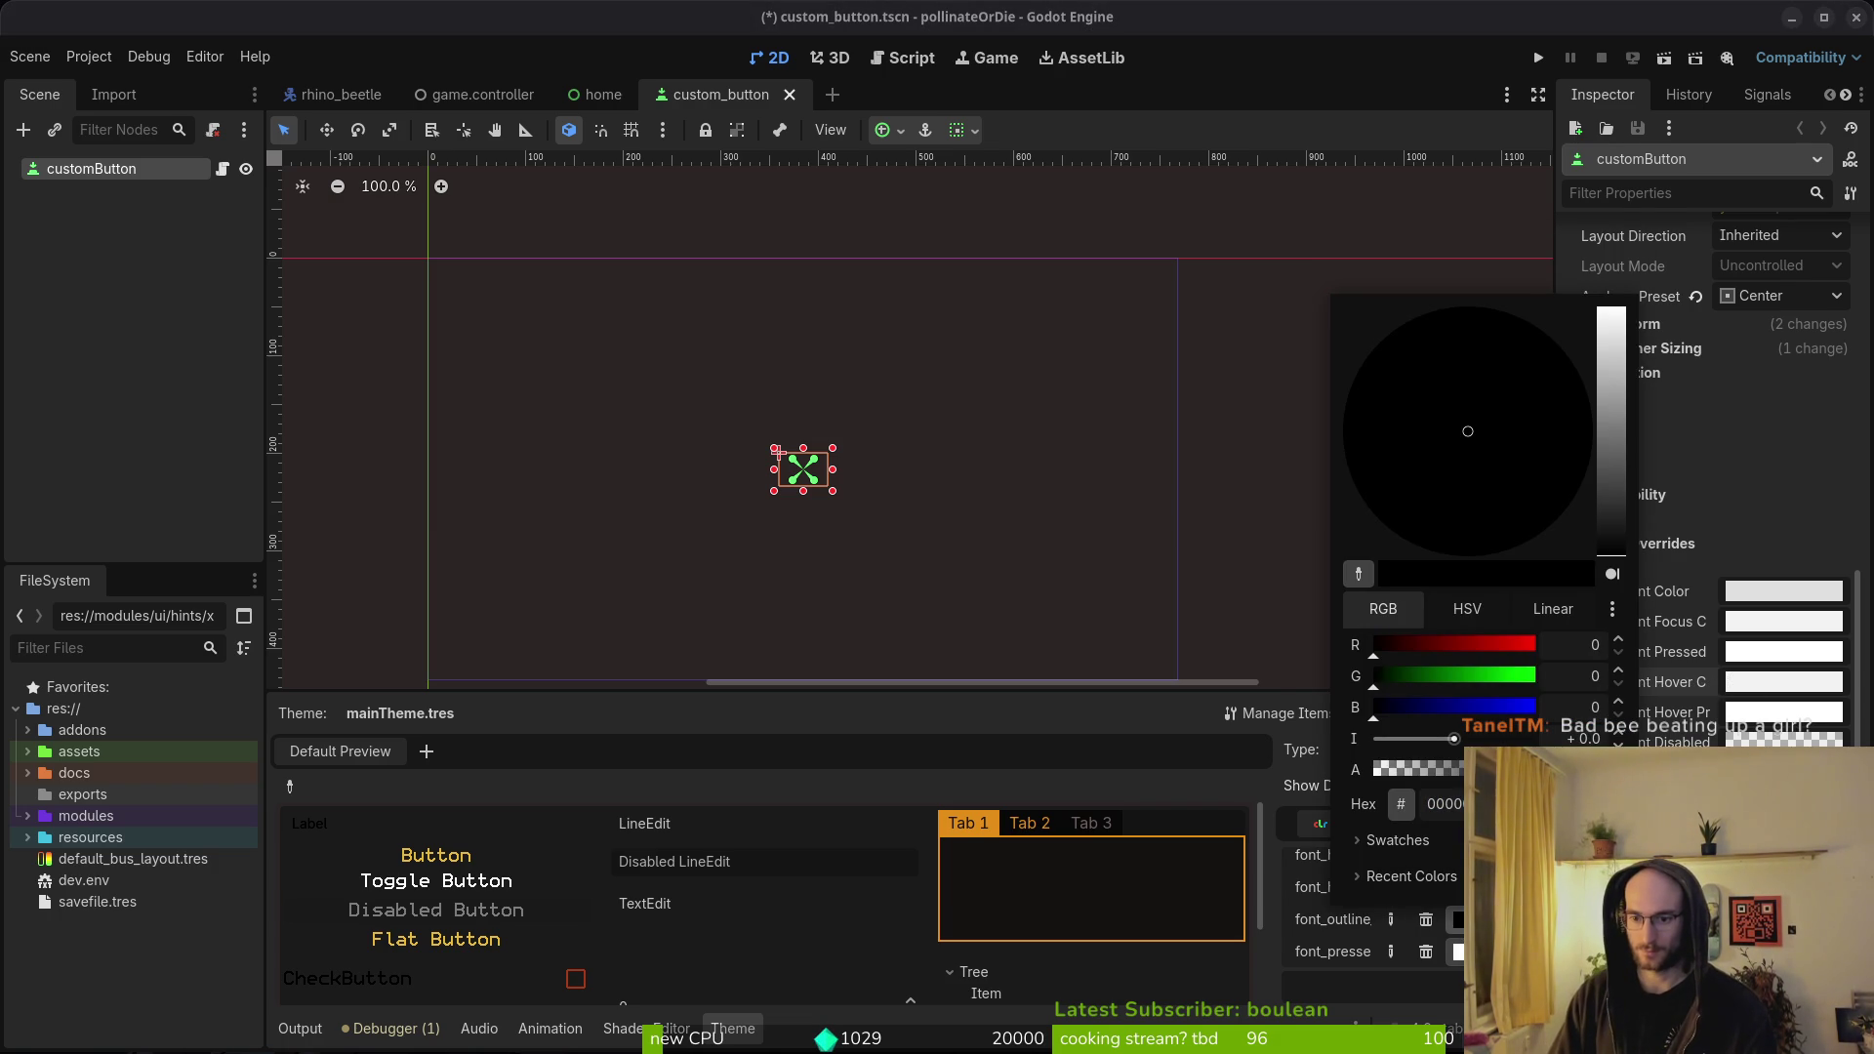
pyautogui.click(1380, 962)
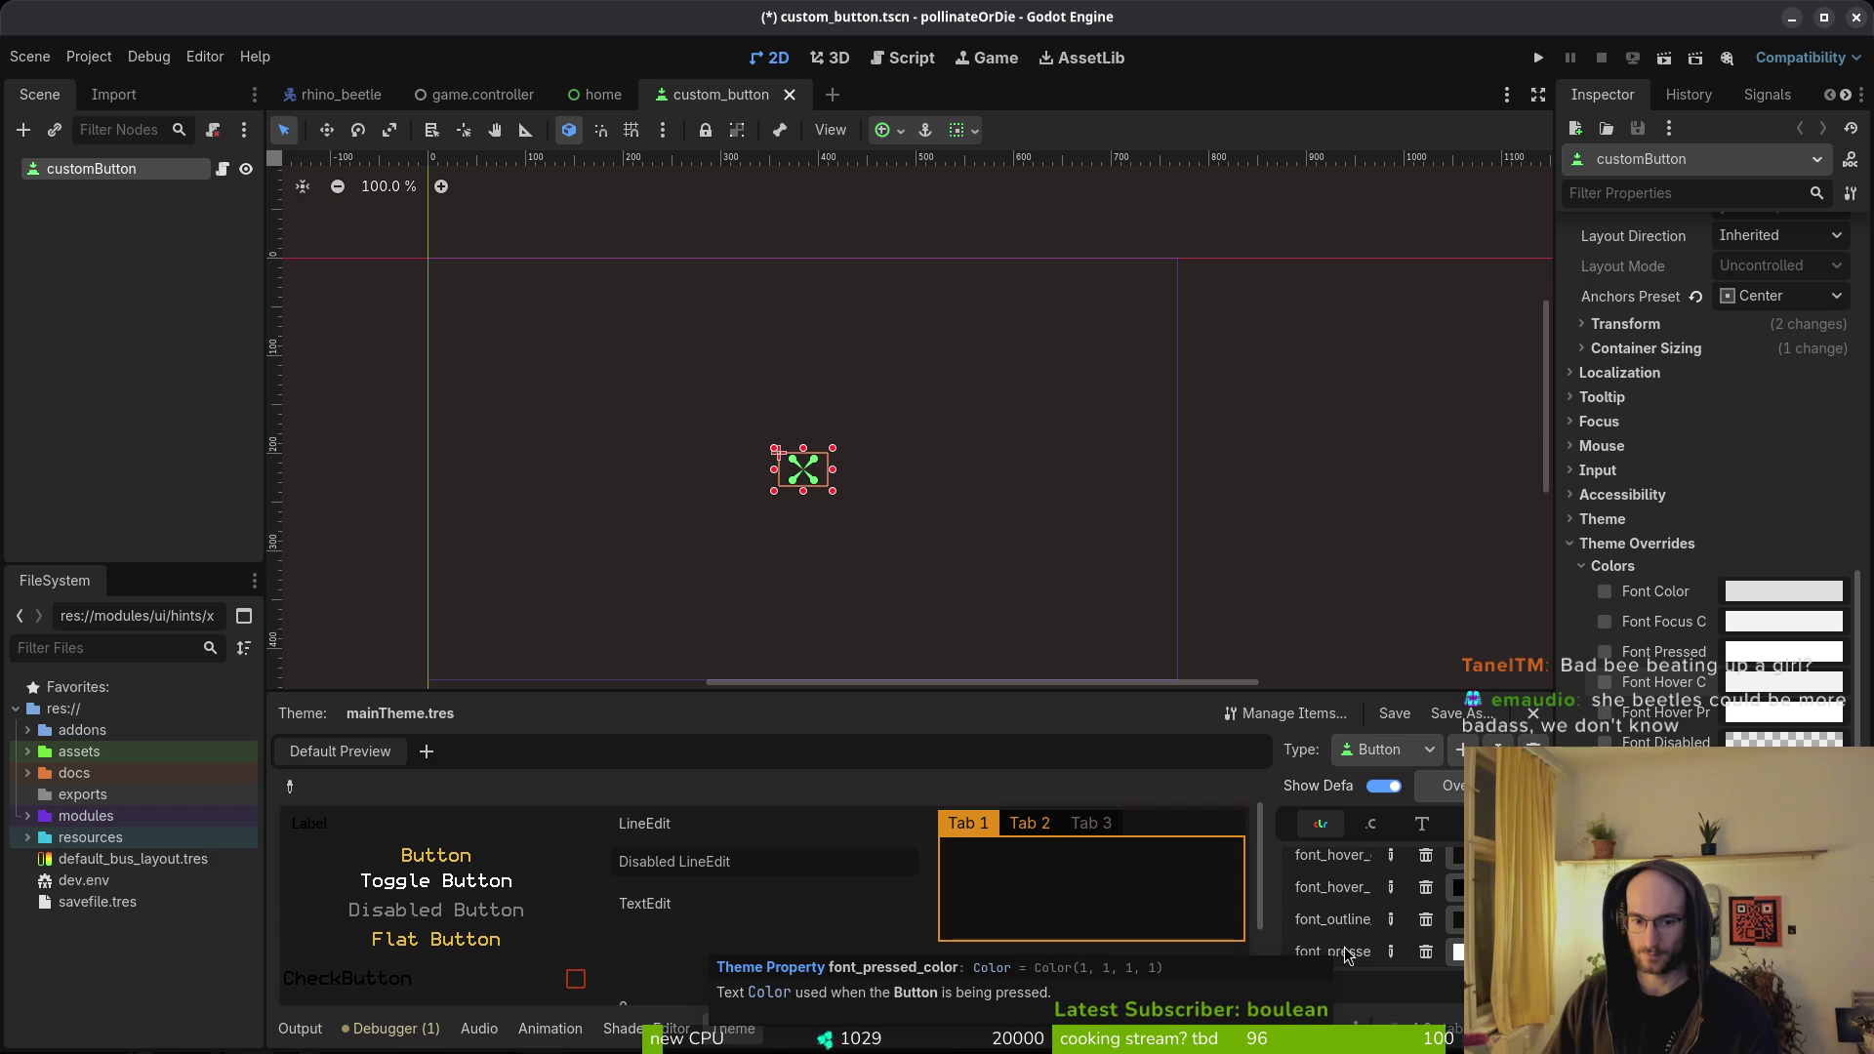
# - Make font_pressed_color and font_focus_color dark 120f0e too, then run the project
pyautogui.click(1454, 952)
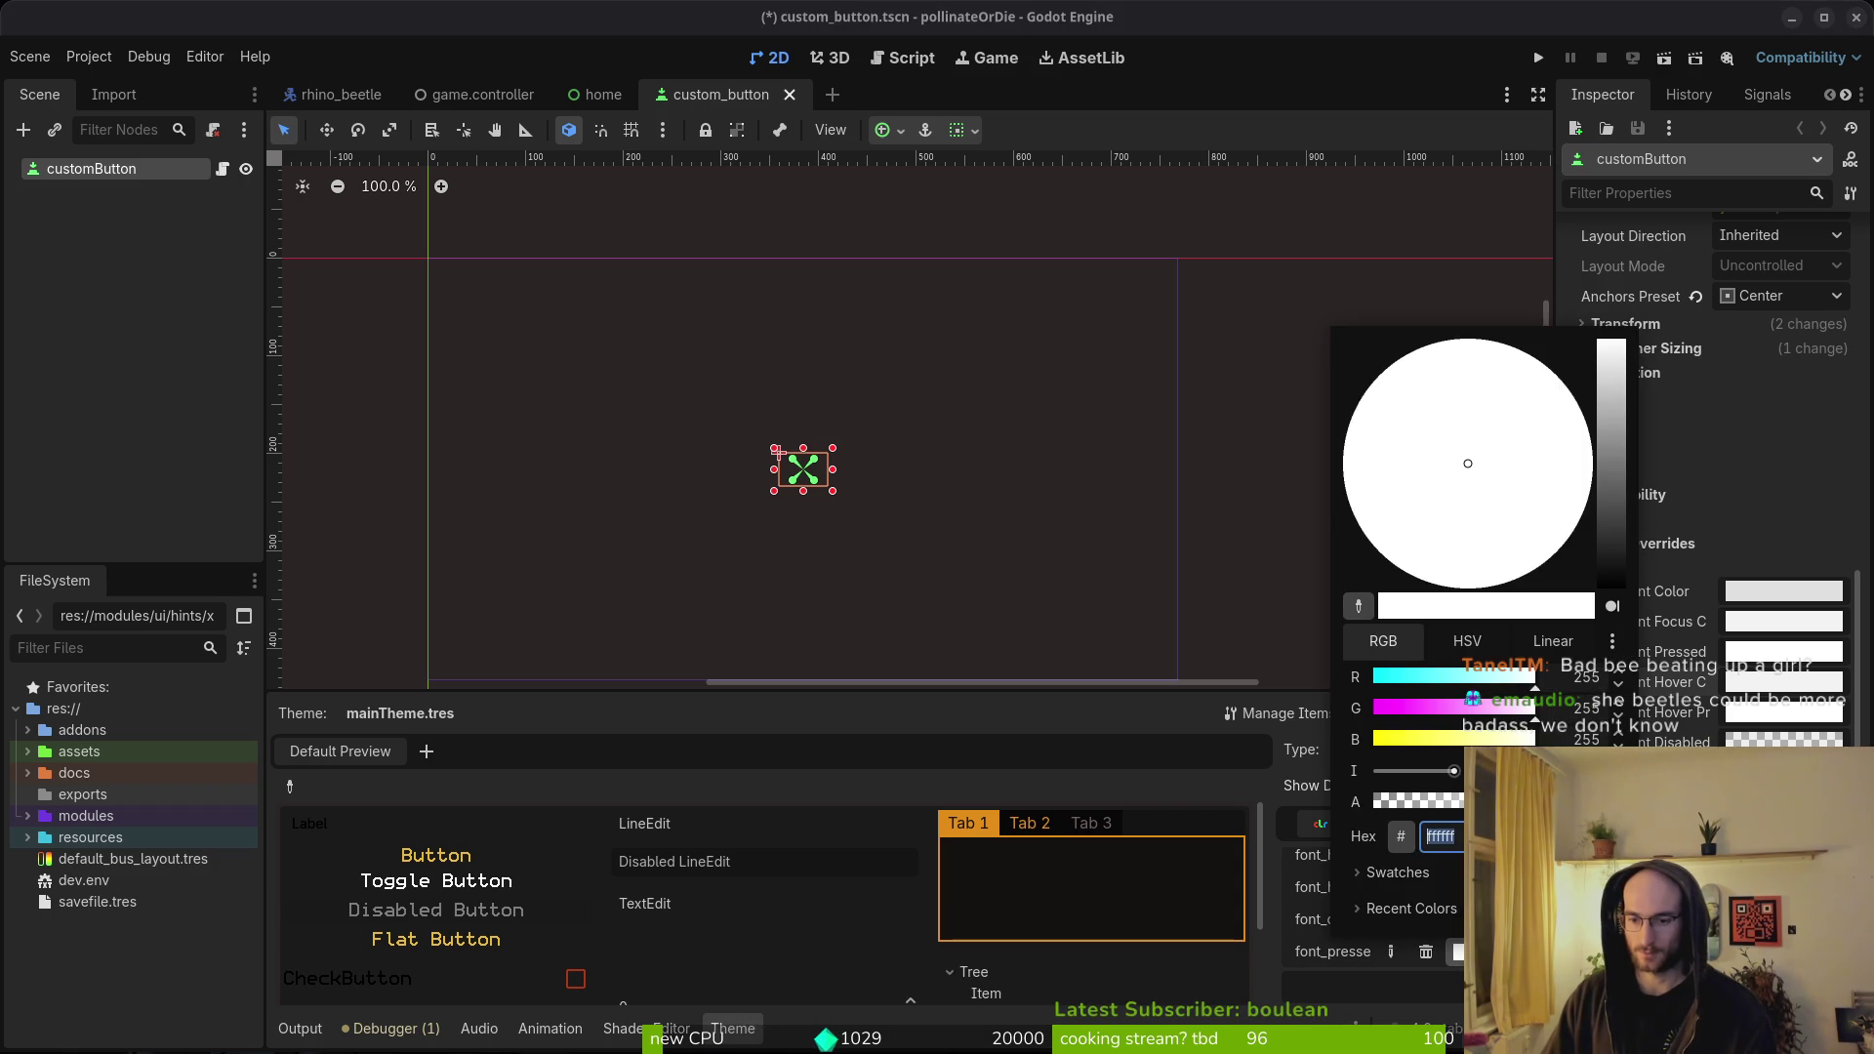
pyautogui.press('Escape')
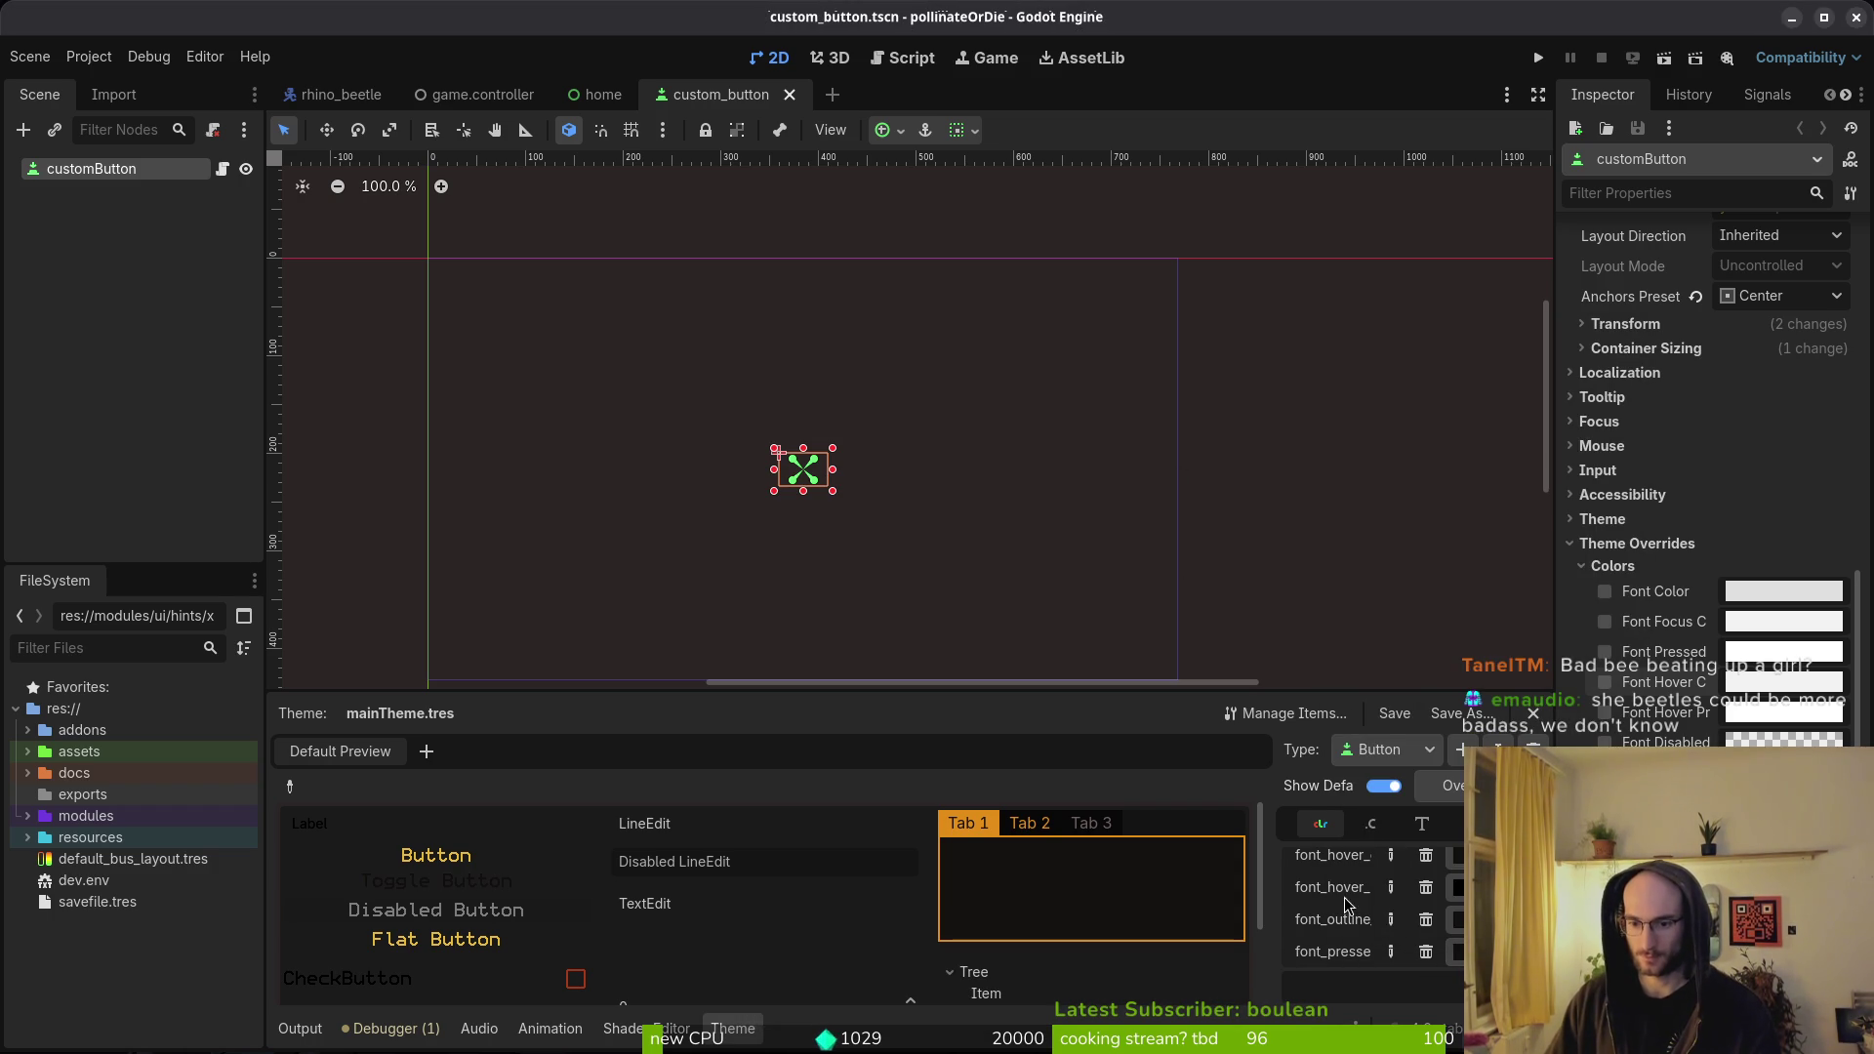
pyautogui.scroll(-2, 1357, 952)
pyautogui.scroll(3, 1387, 927)
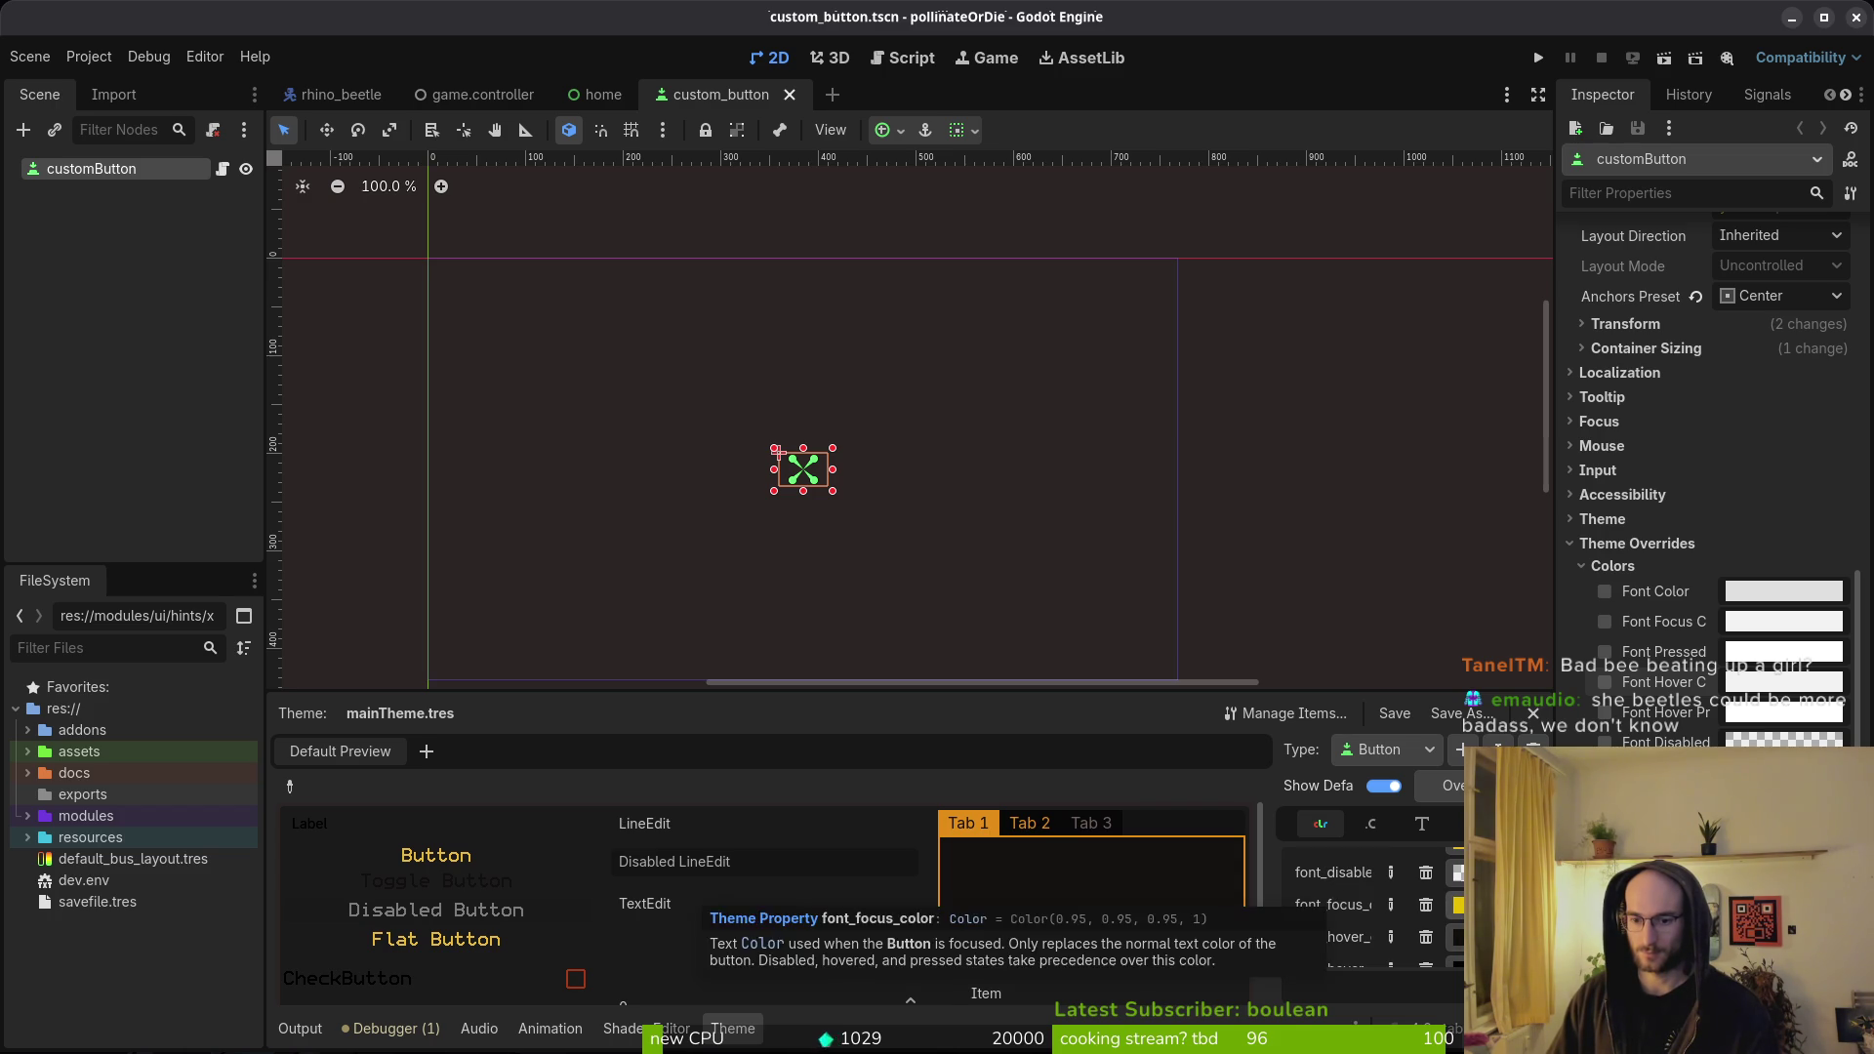
pyautogui.click(1459, 905)
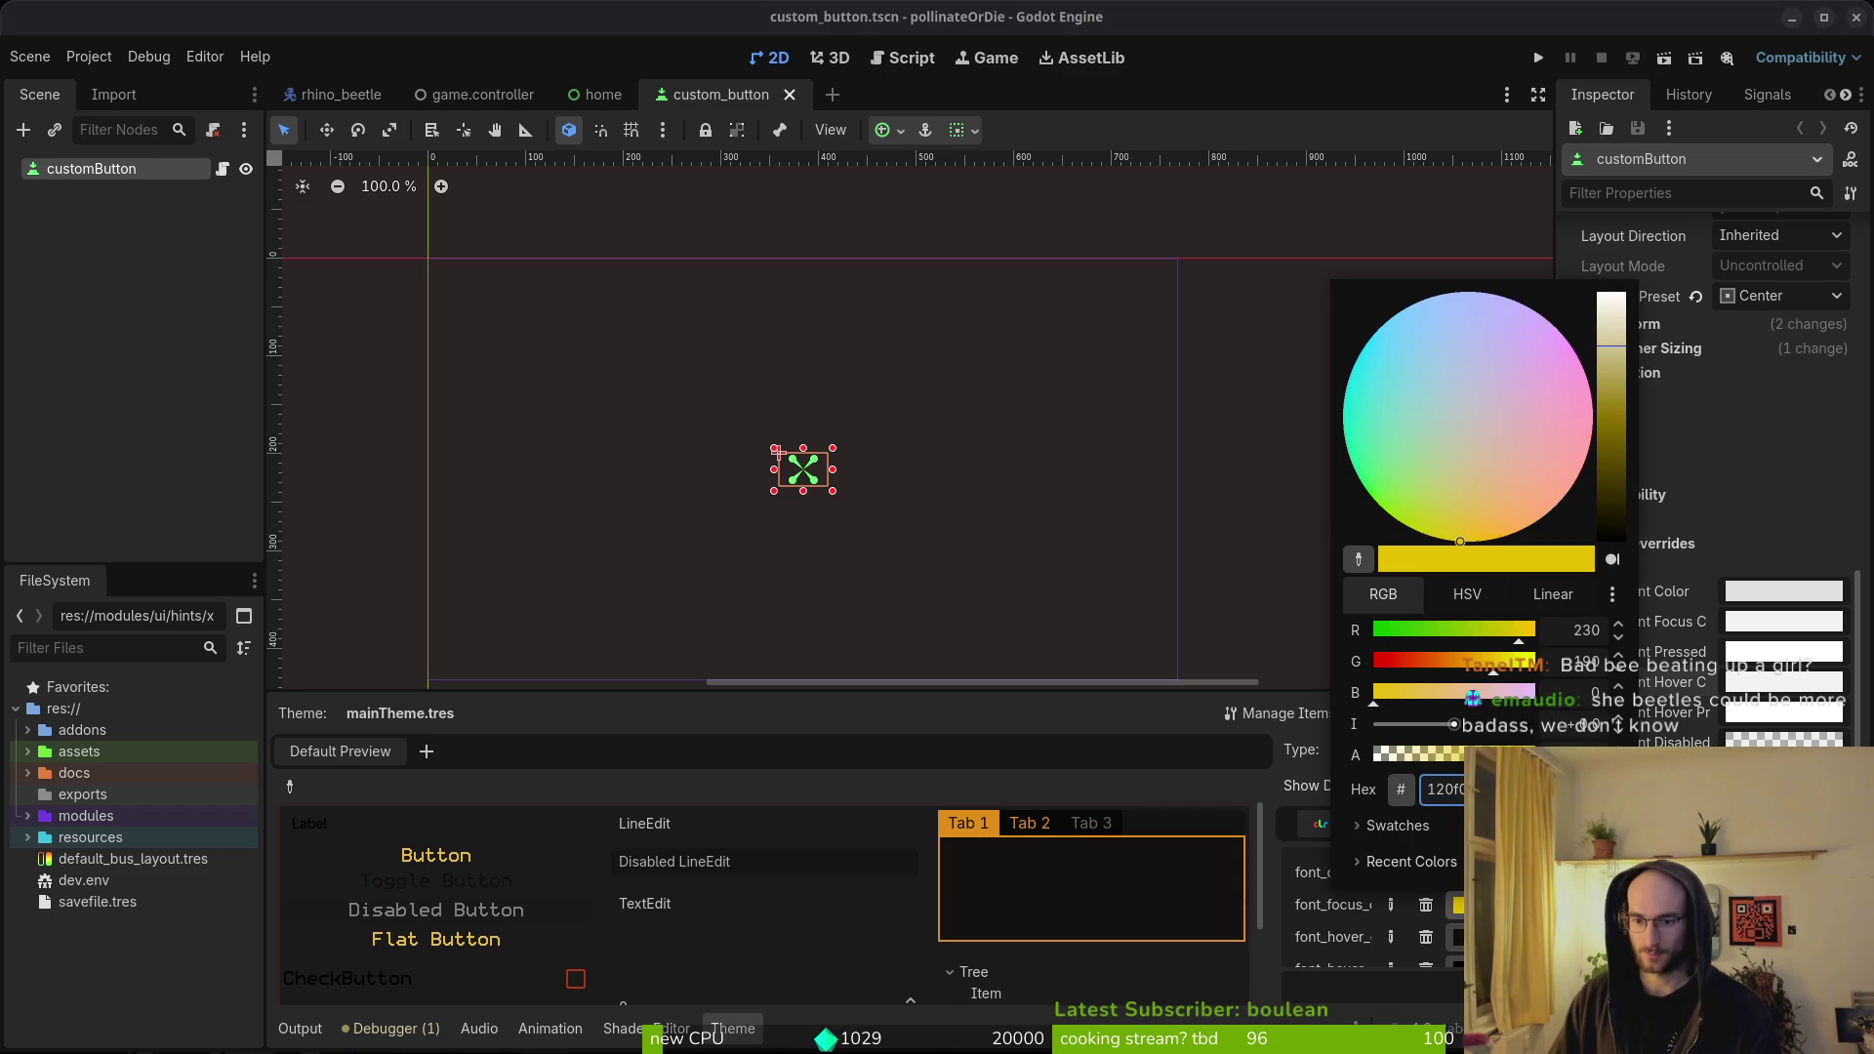
pyautogui.press('Escape')
pyautogui.scroll(1, 1372, 917)
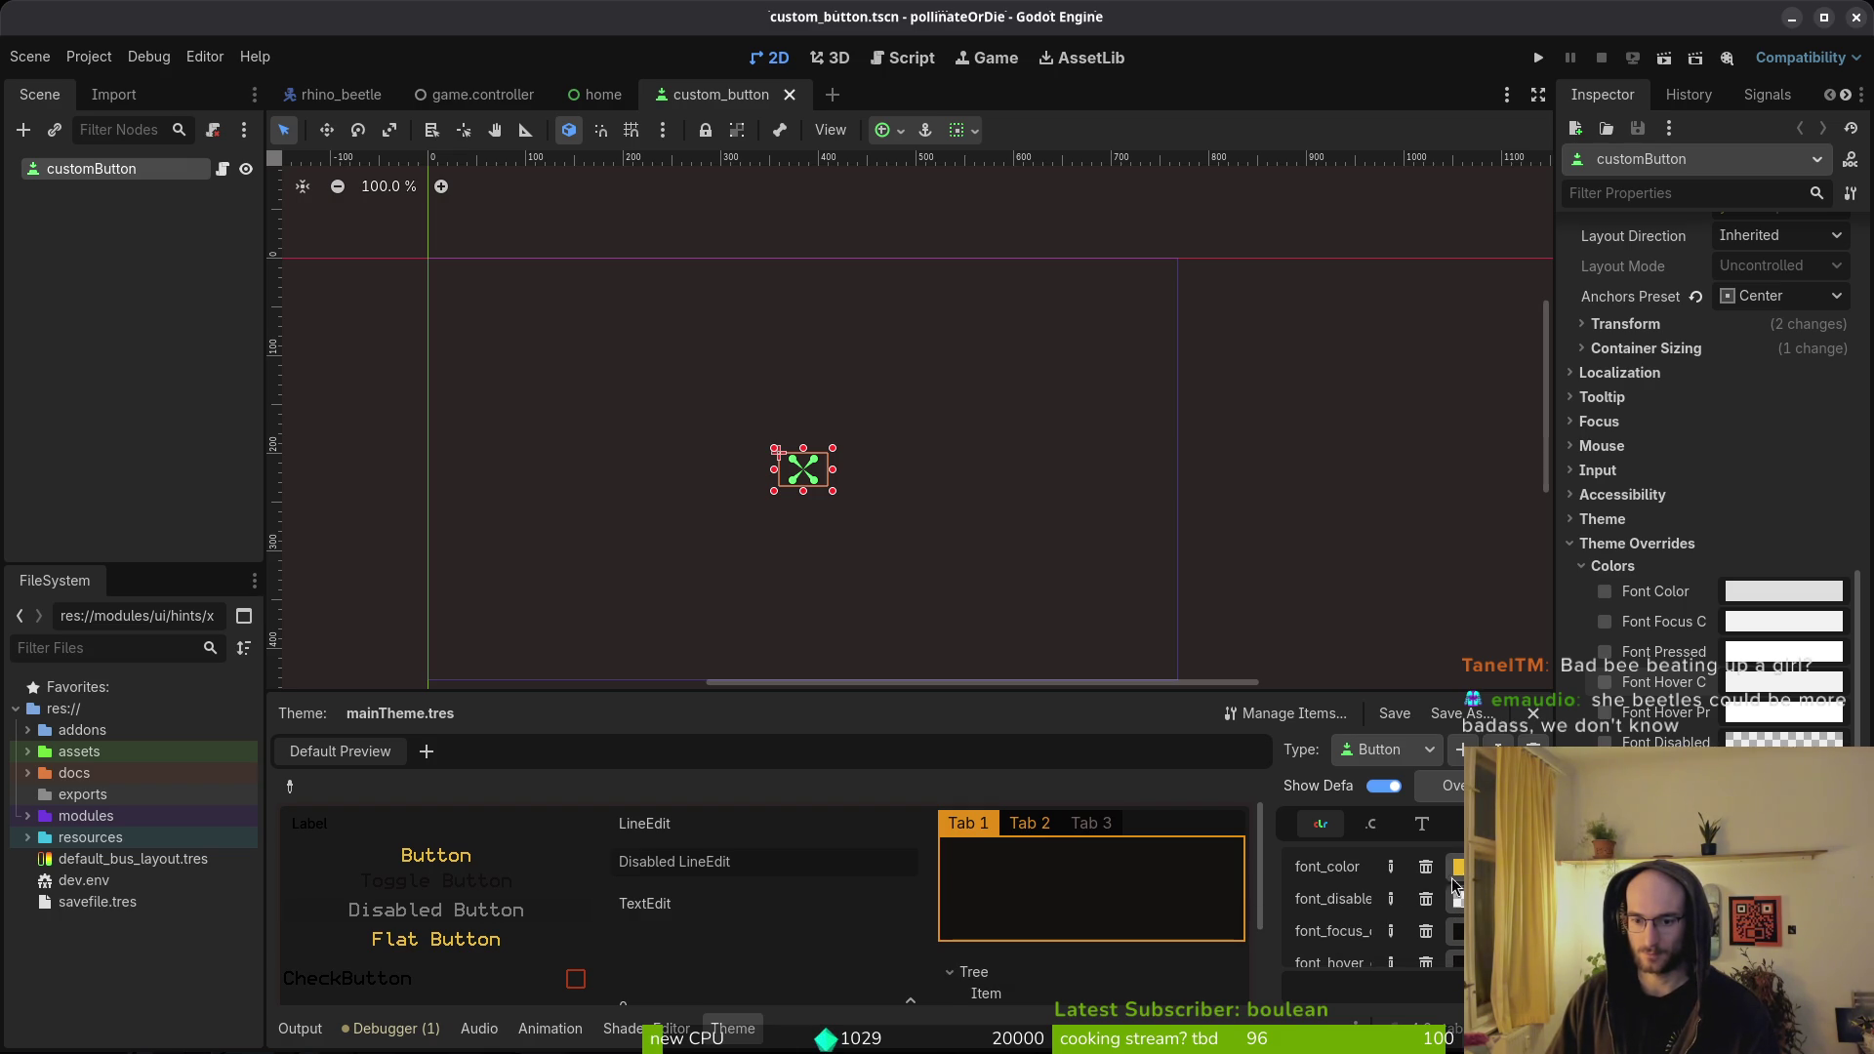
pyautogui.scroll(-6, 1345, 923)
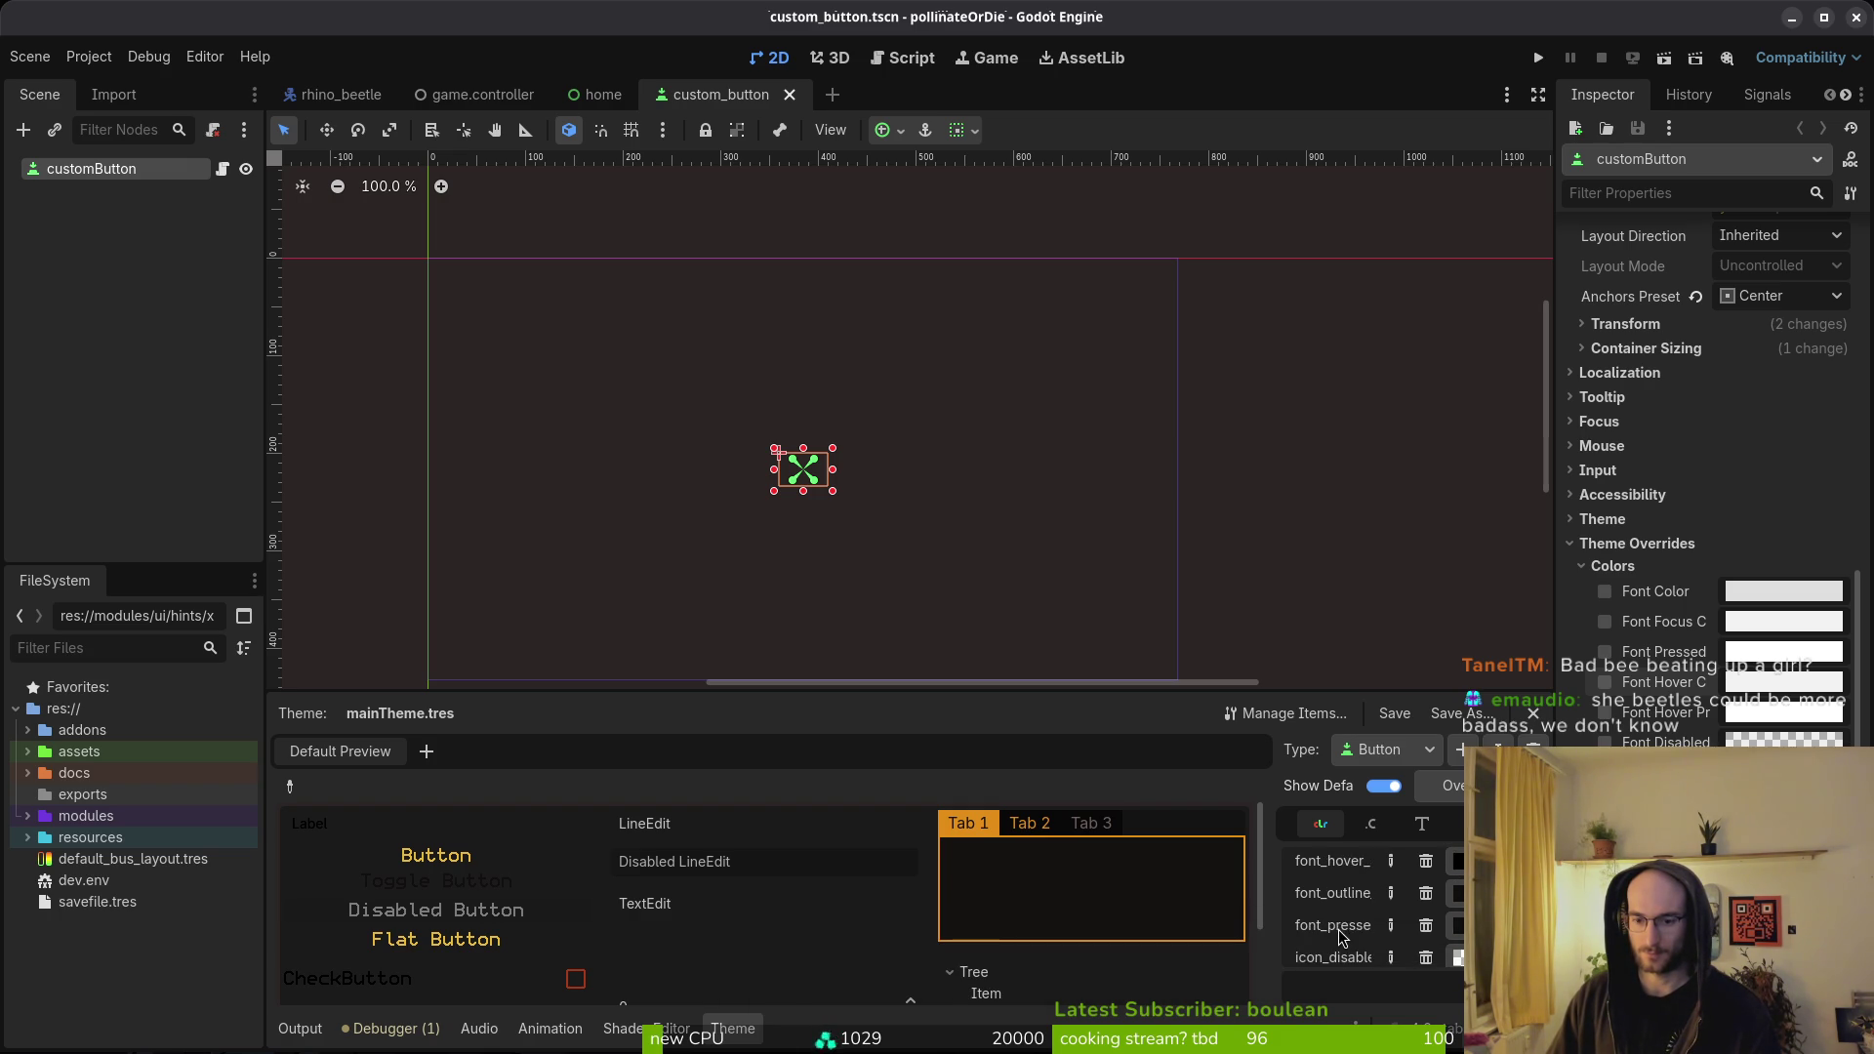
pyautogui.click(1539, 57)
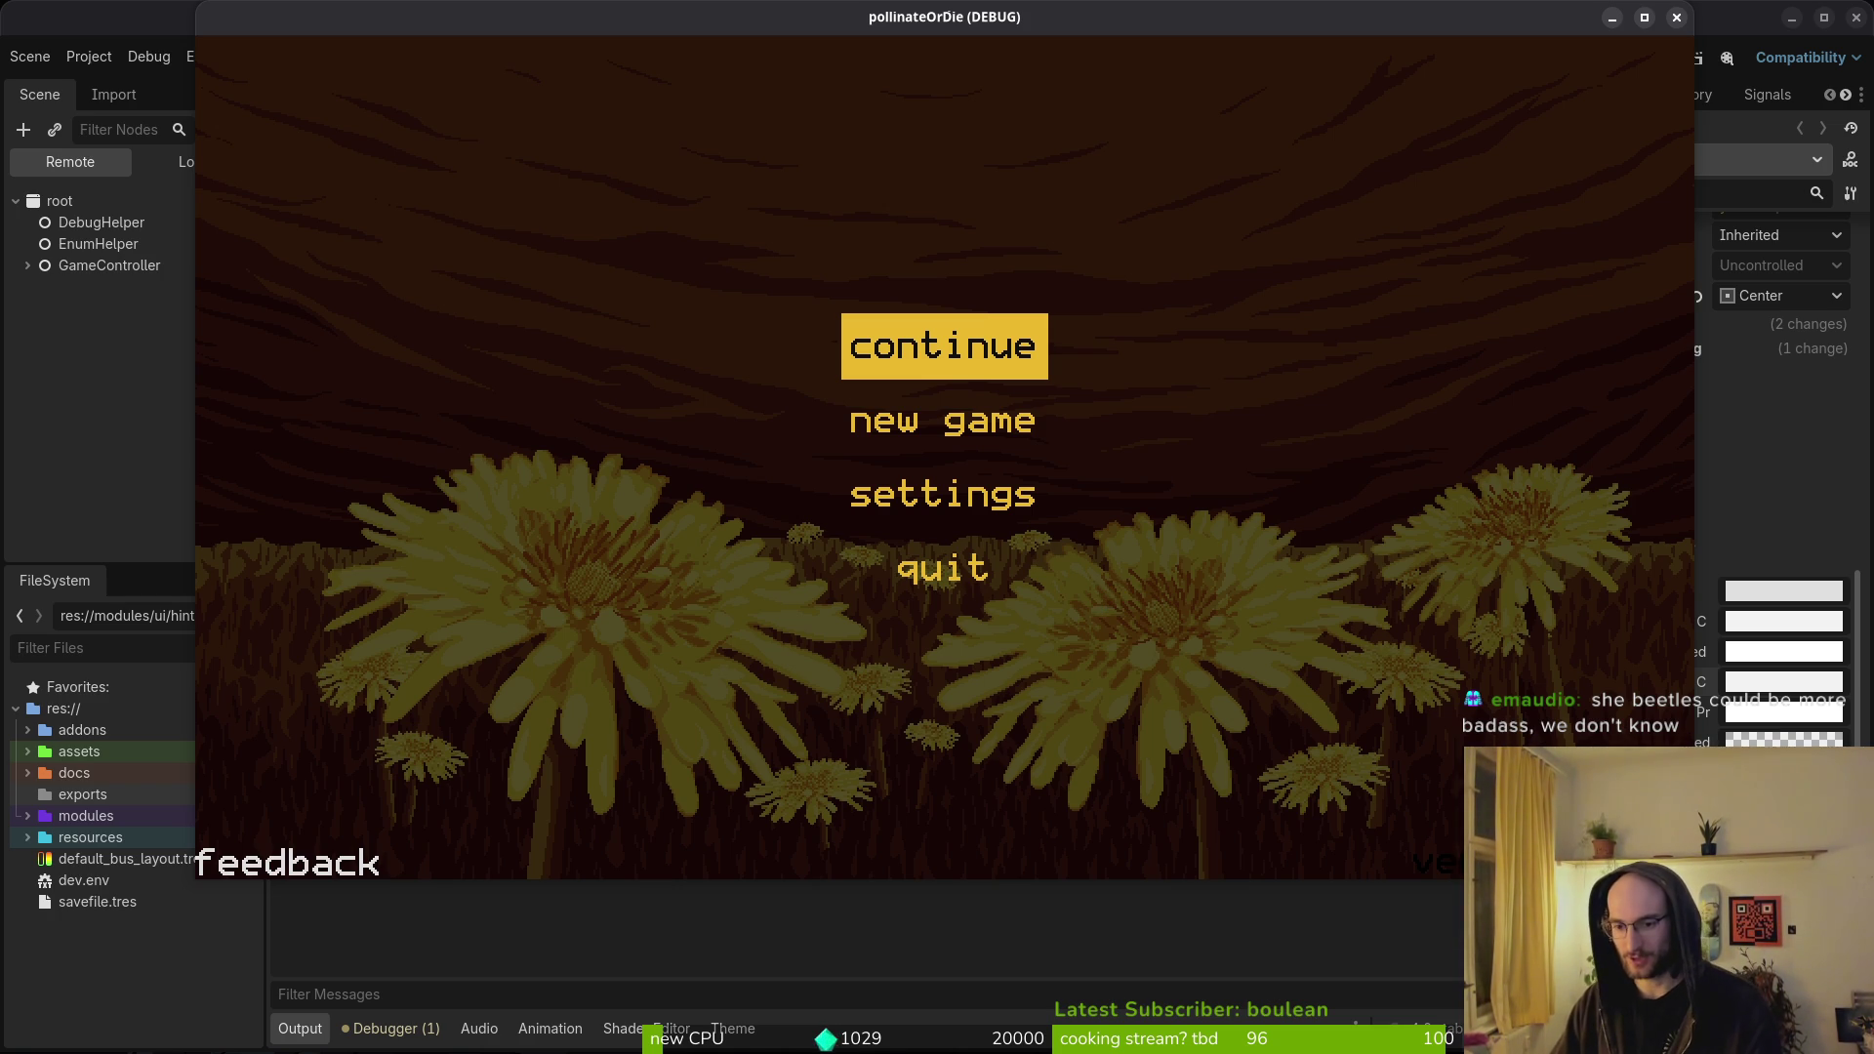
# - Check the continue, new game, settings and quit buttons' new colours, then stop the game with F8
pyautogui.hotkey('alt', 'Tab')
pyautogui.hotkey('alt', 'Tab')
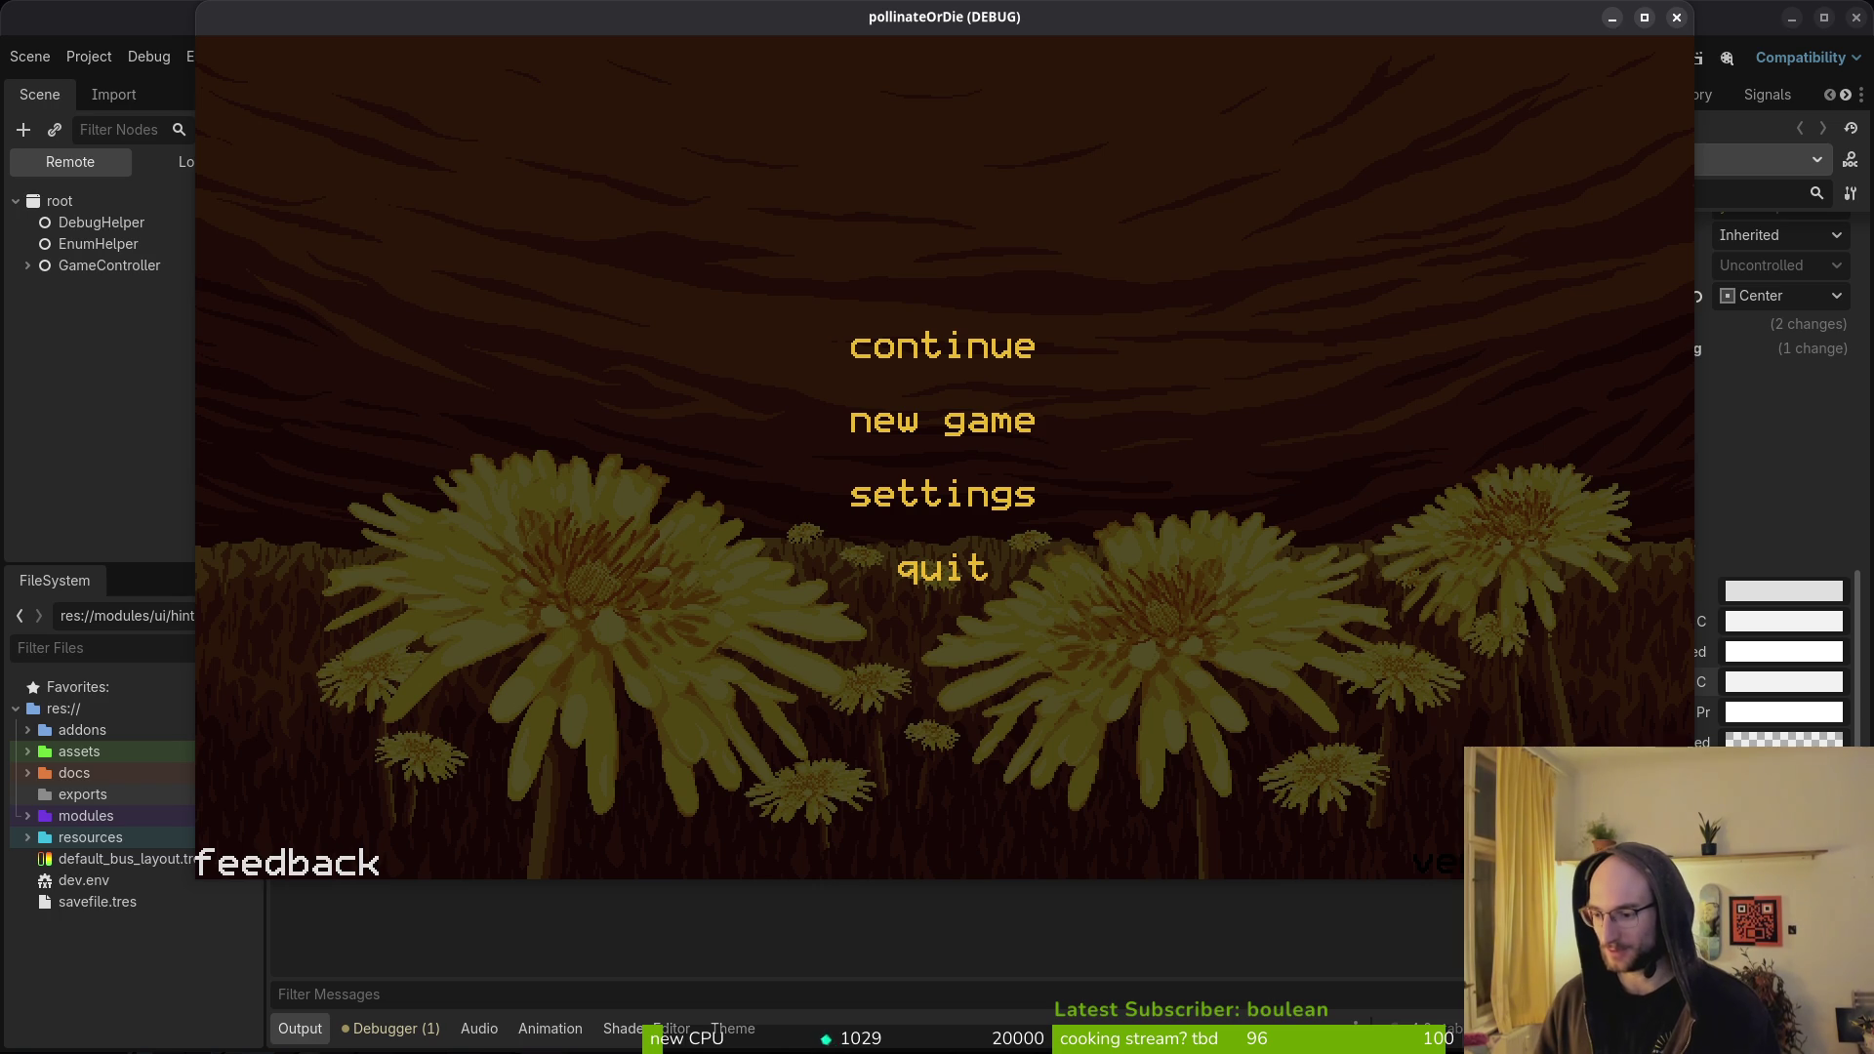
pyautogui.press('F8')
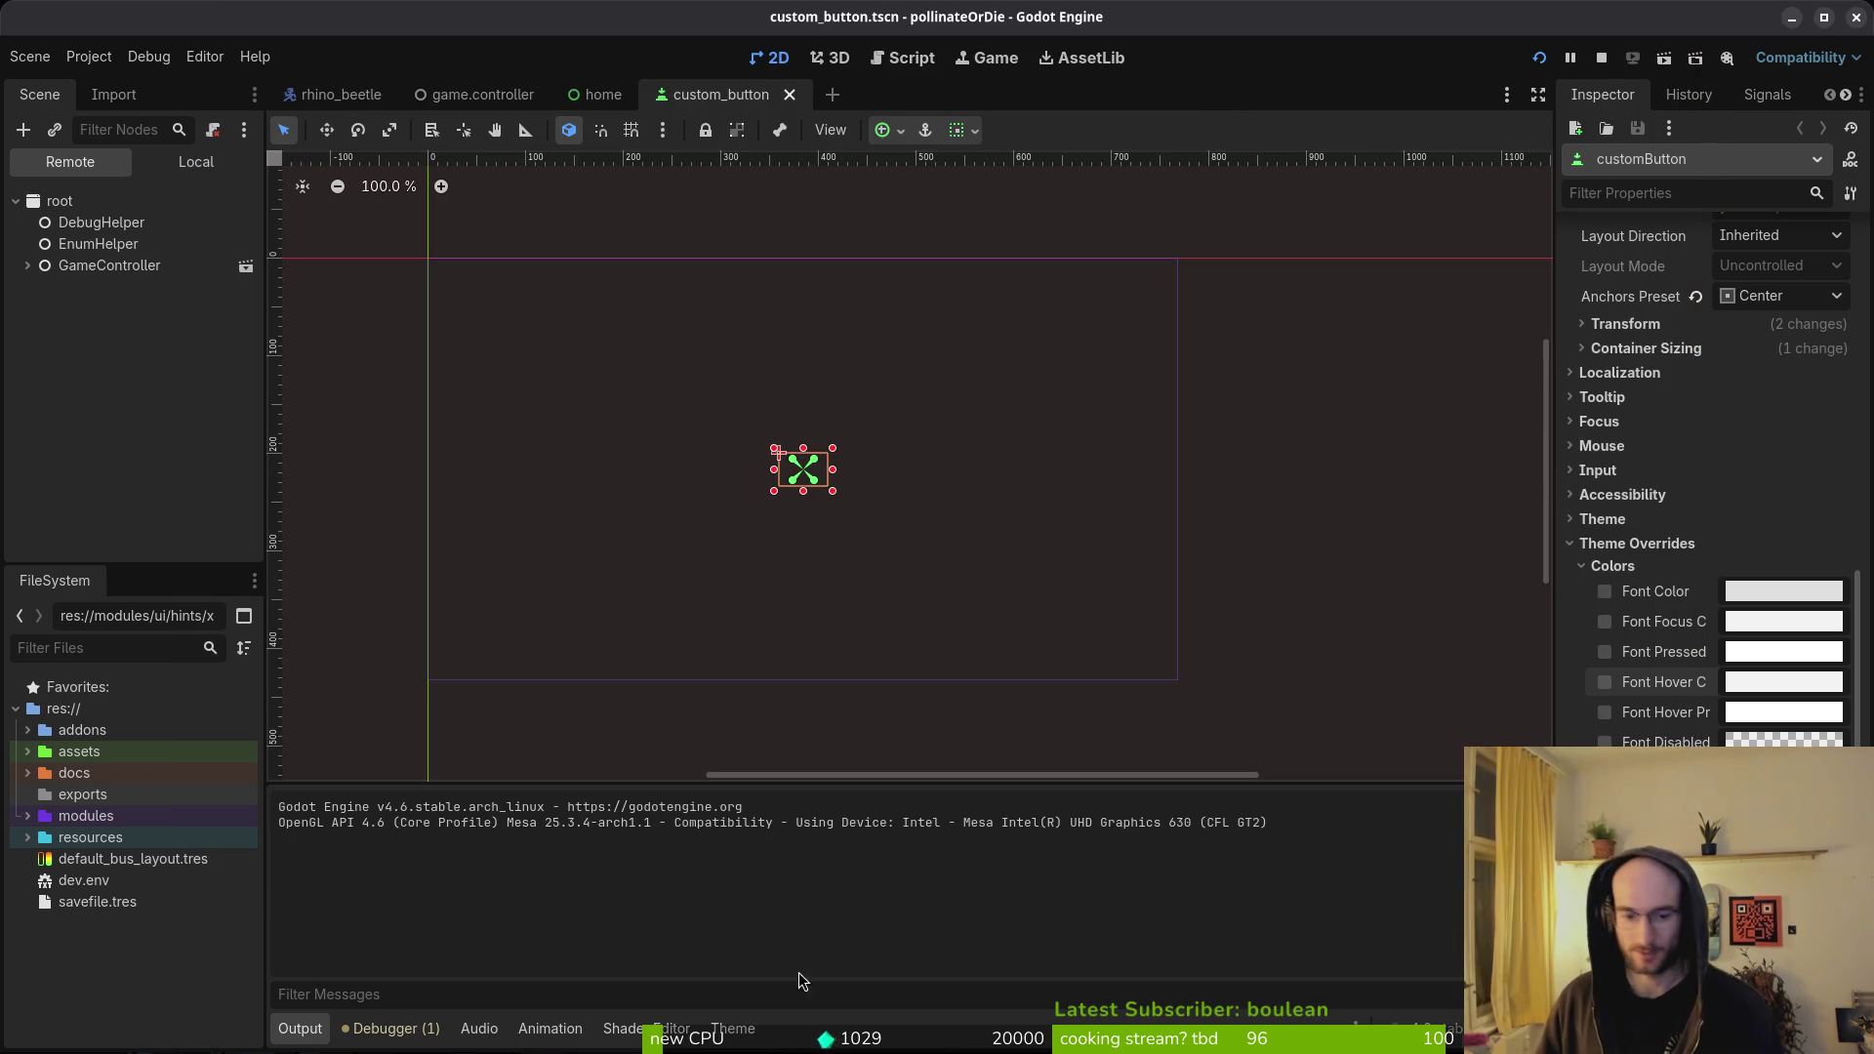
# - Change a Button font colour in mainTheme.tres and remove then re-add font_focus_color
pyautogui.scroll(2, 1347, 879)
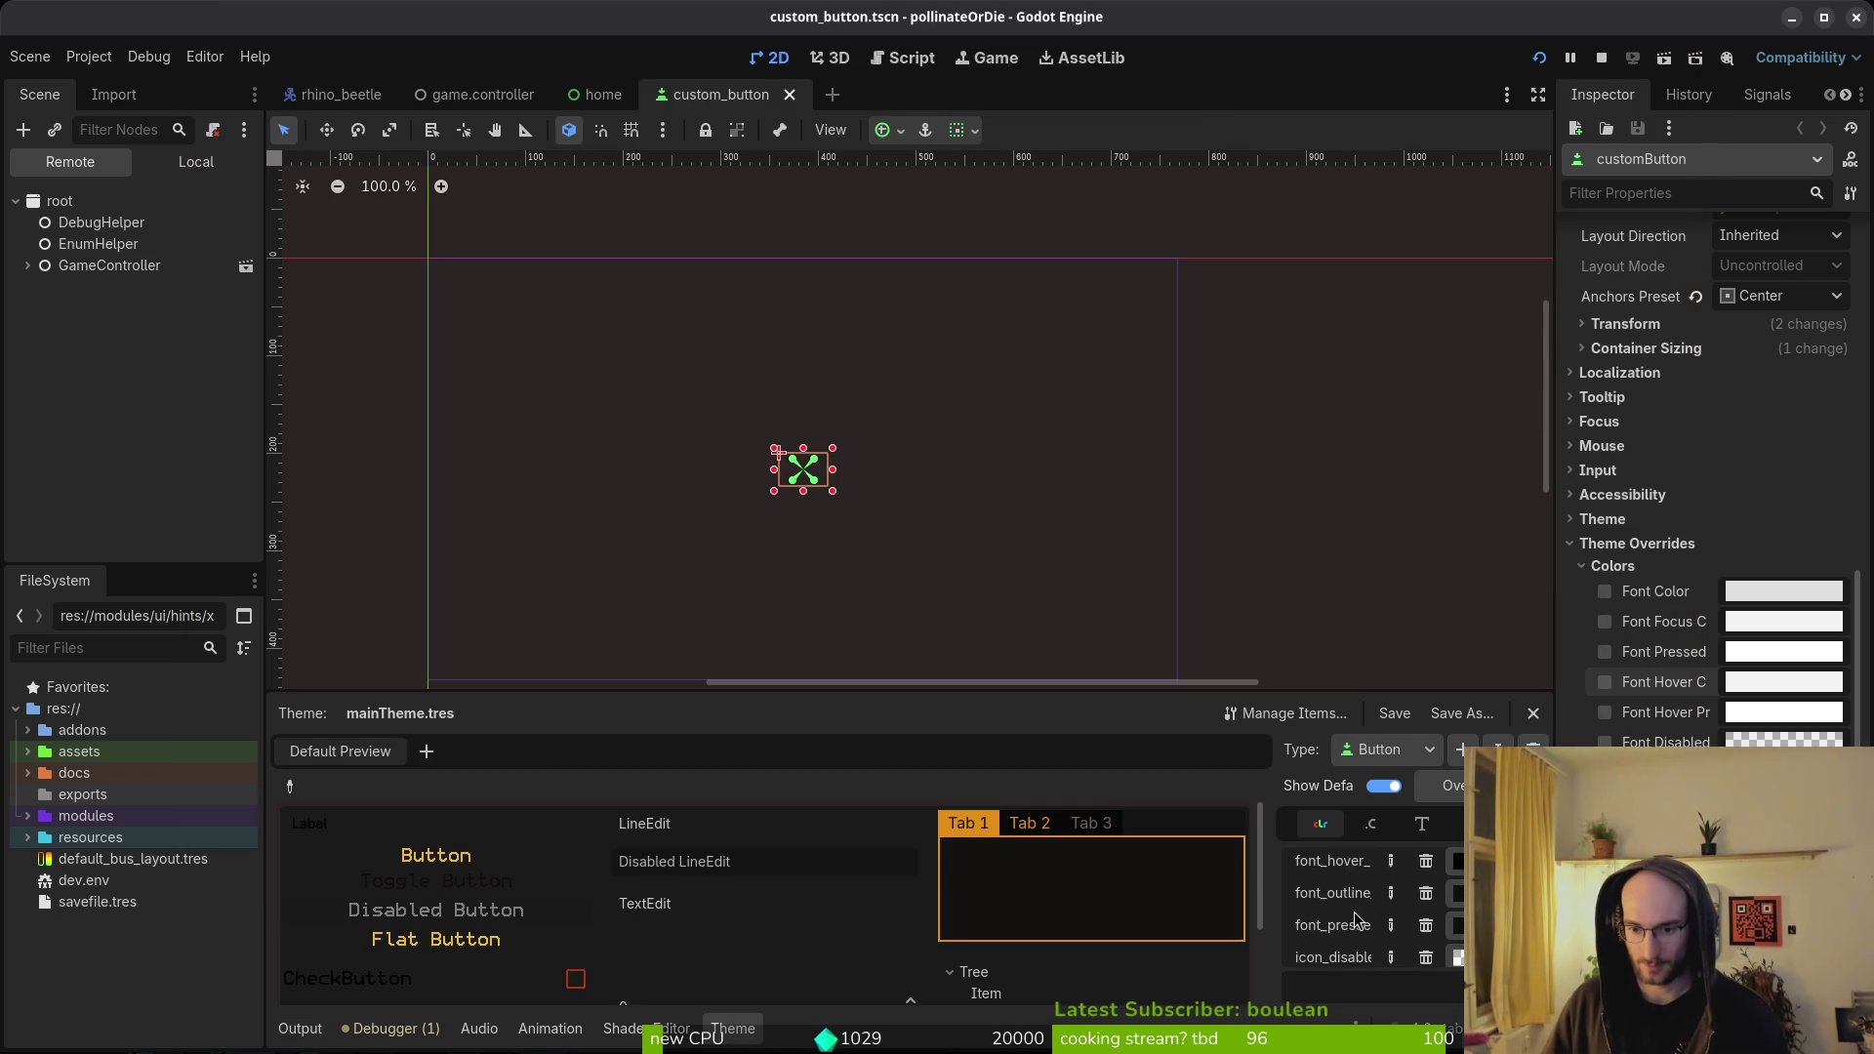
pyautogui.scroll(1, 1345, 898)
pyautogui.scroll(2, 1355, 881)
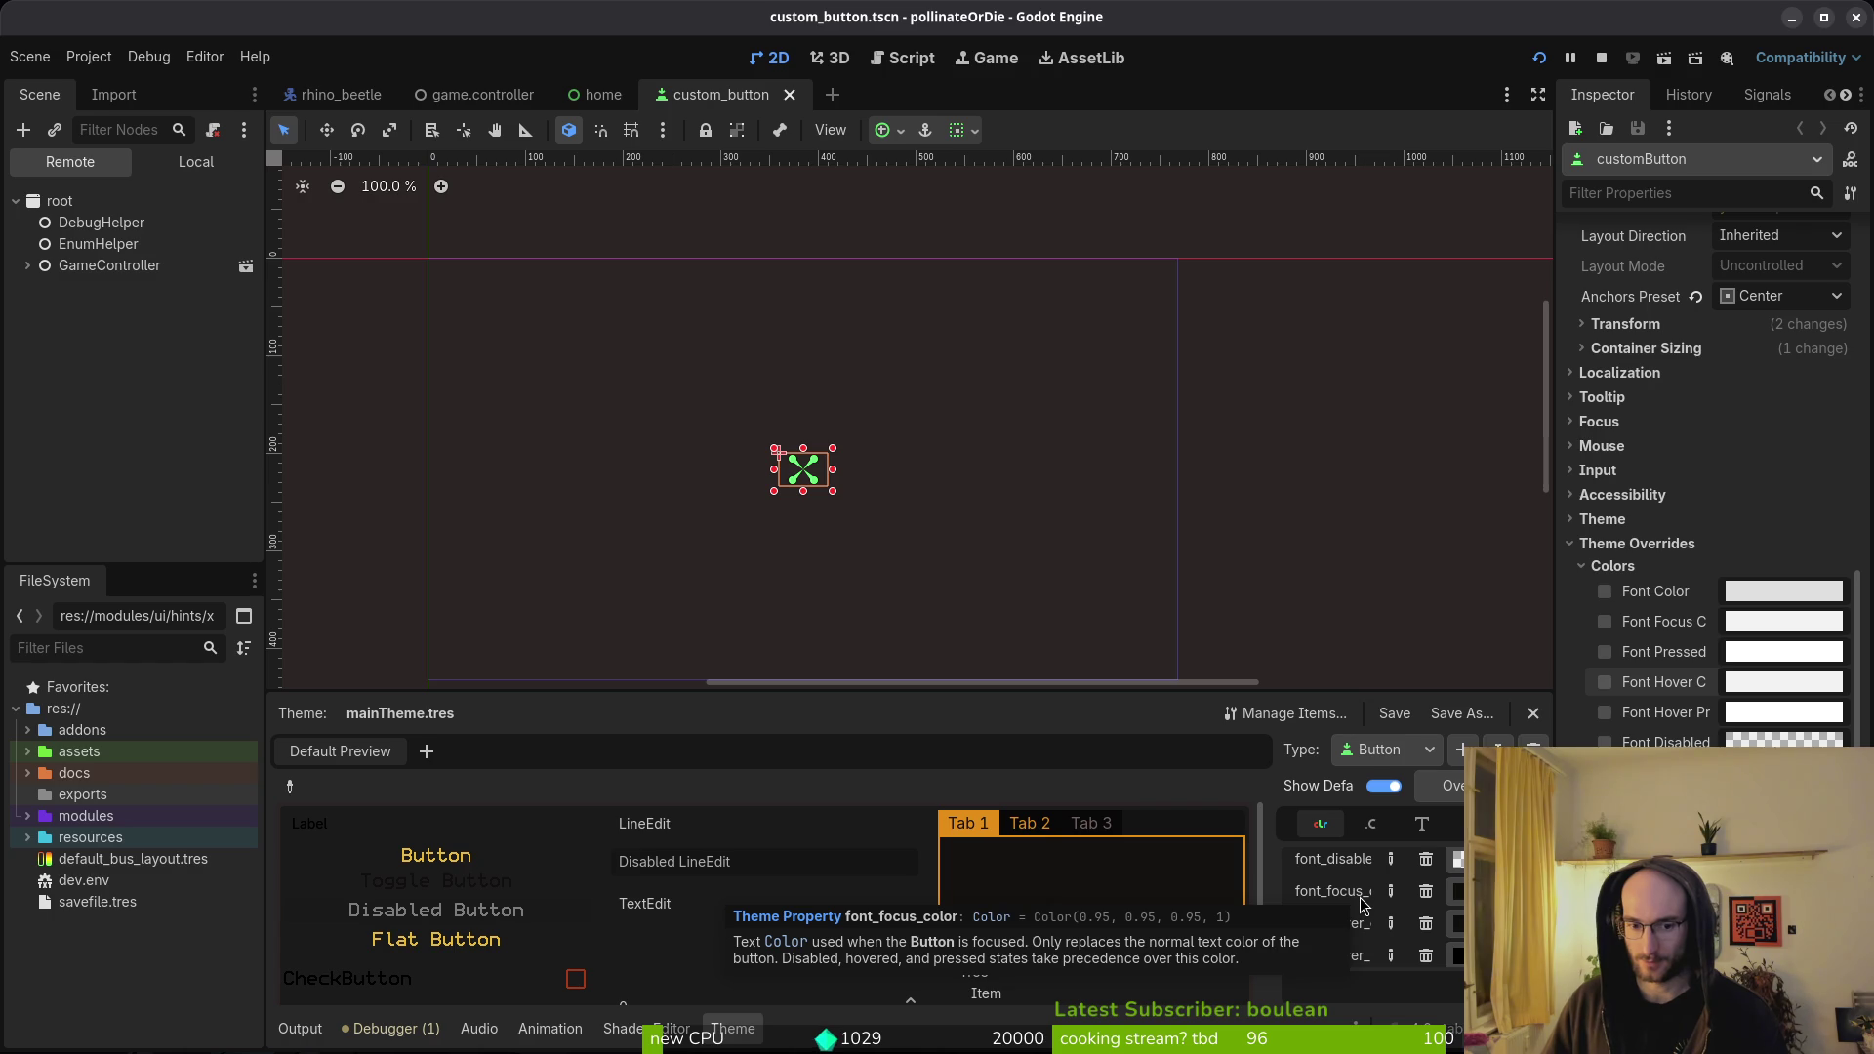
pyautogui.click(1454, 894)
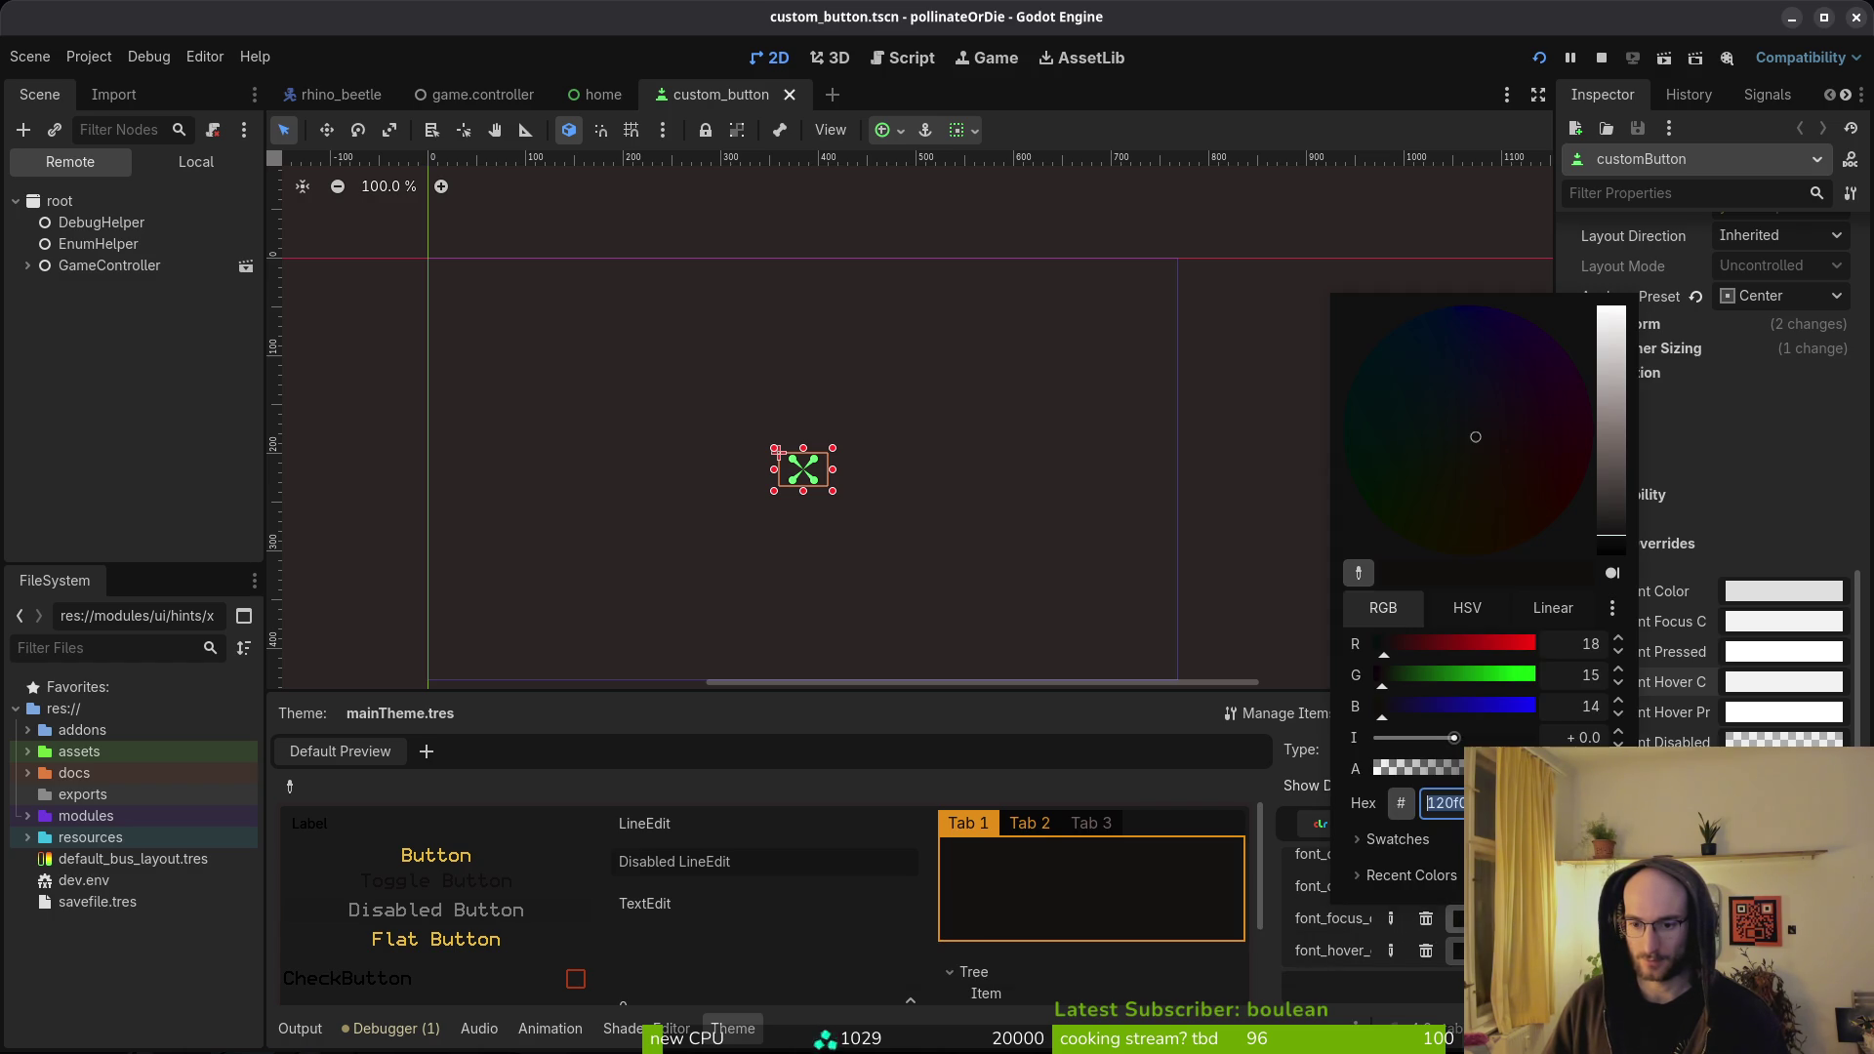
pyautogui.click(1431, 896)
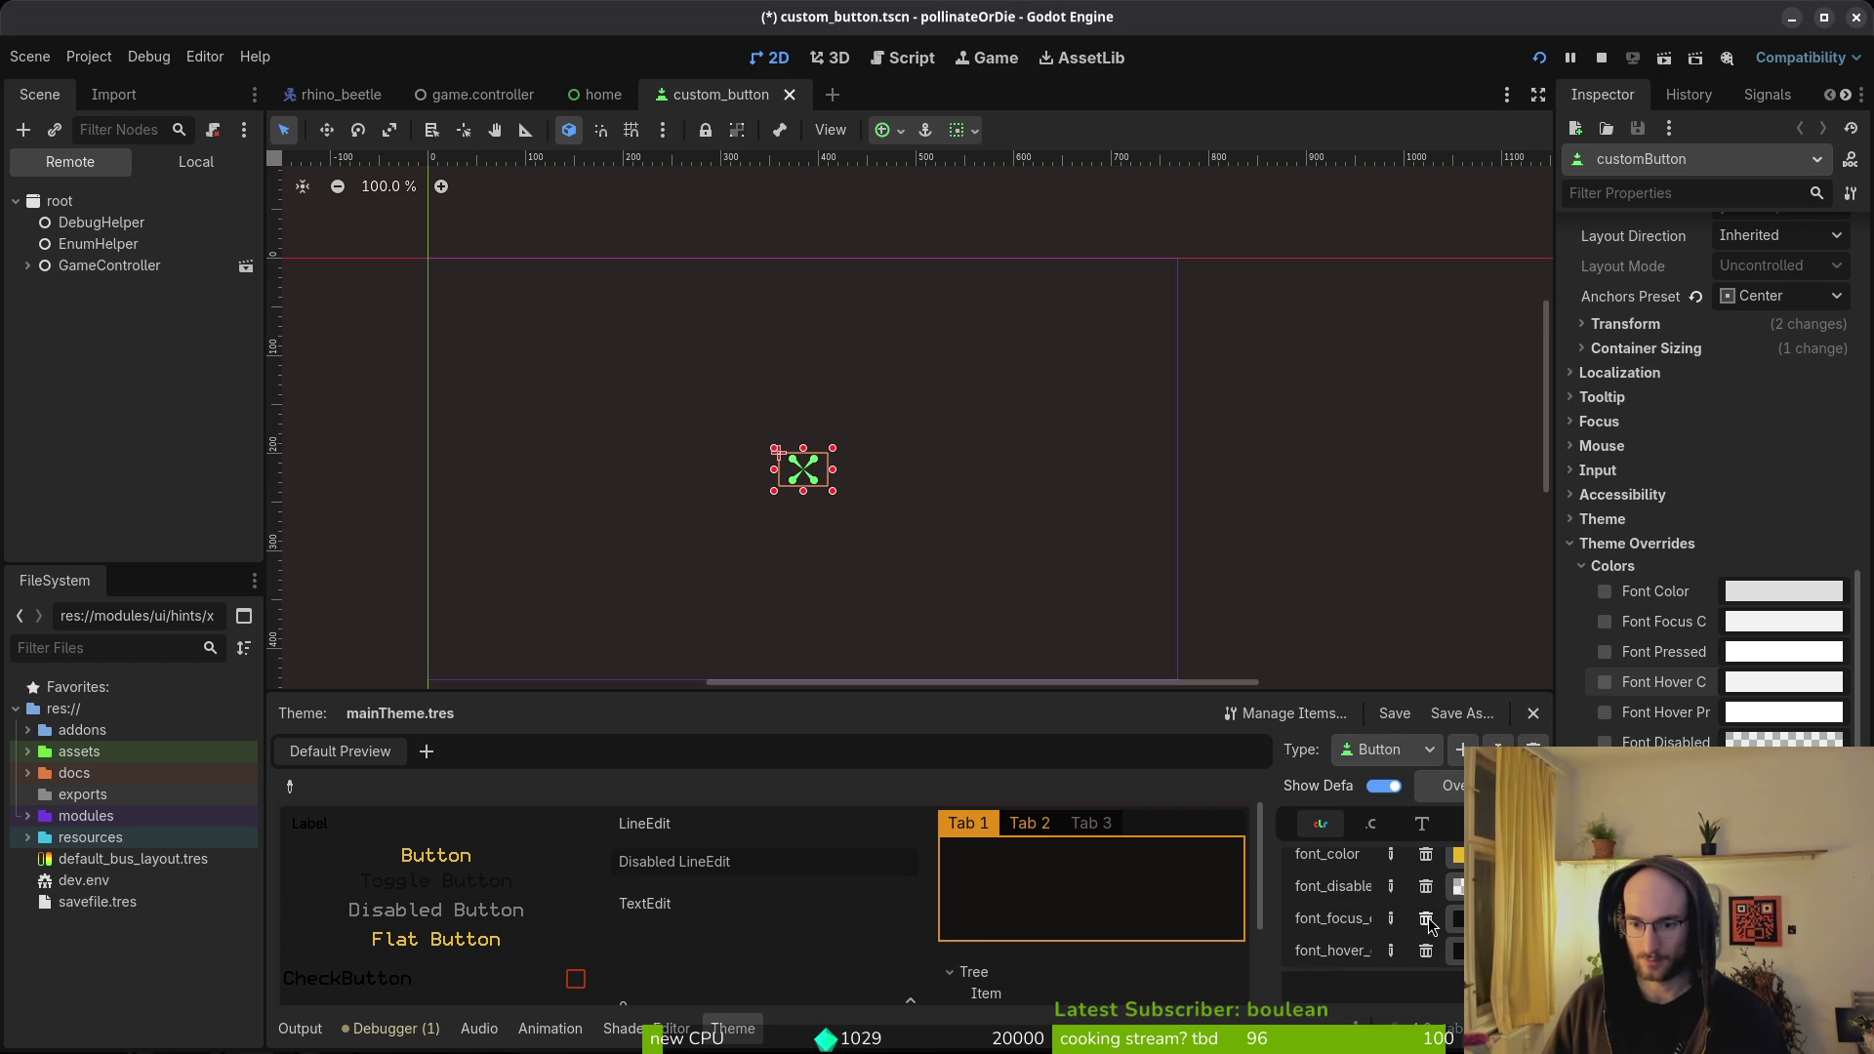
pyautogui.click(1426, 920)
pyautogui.click(1427, 919)
# - Save and rerun the game with F5 to test the buttons, then stop it with F8
pyautogui.press('F5')
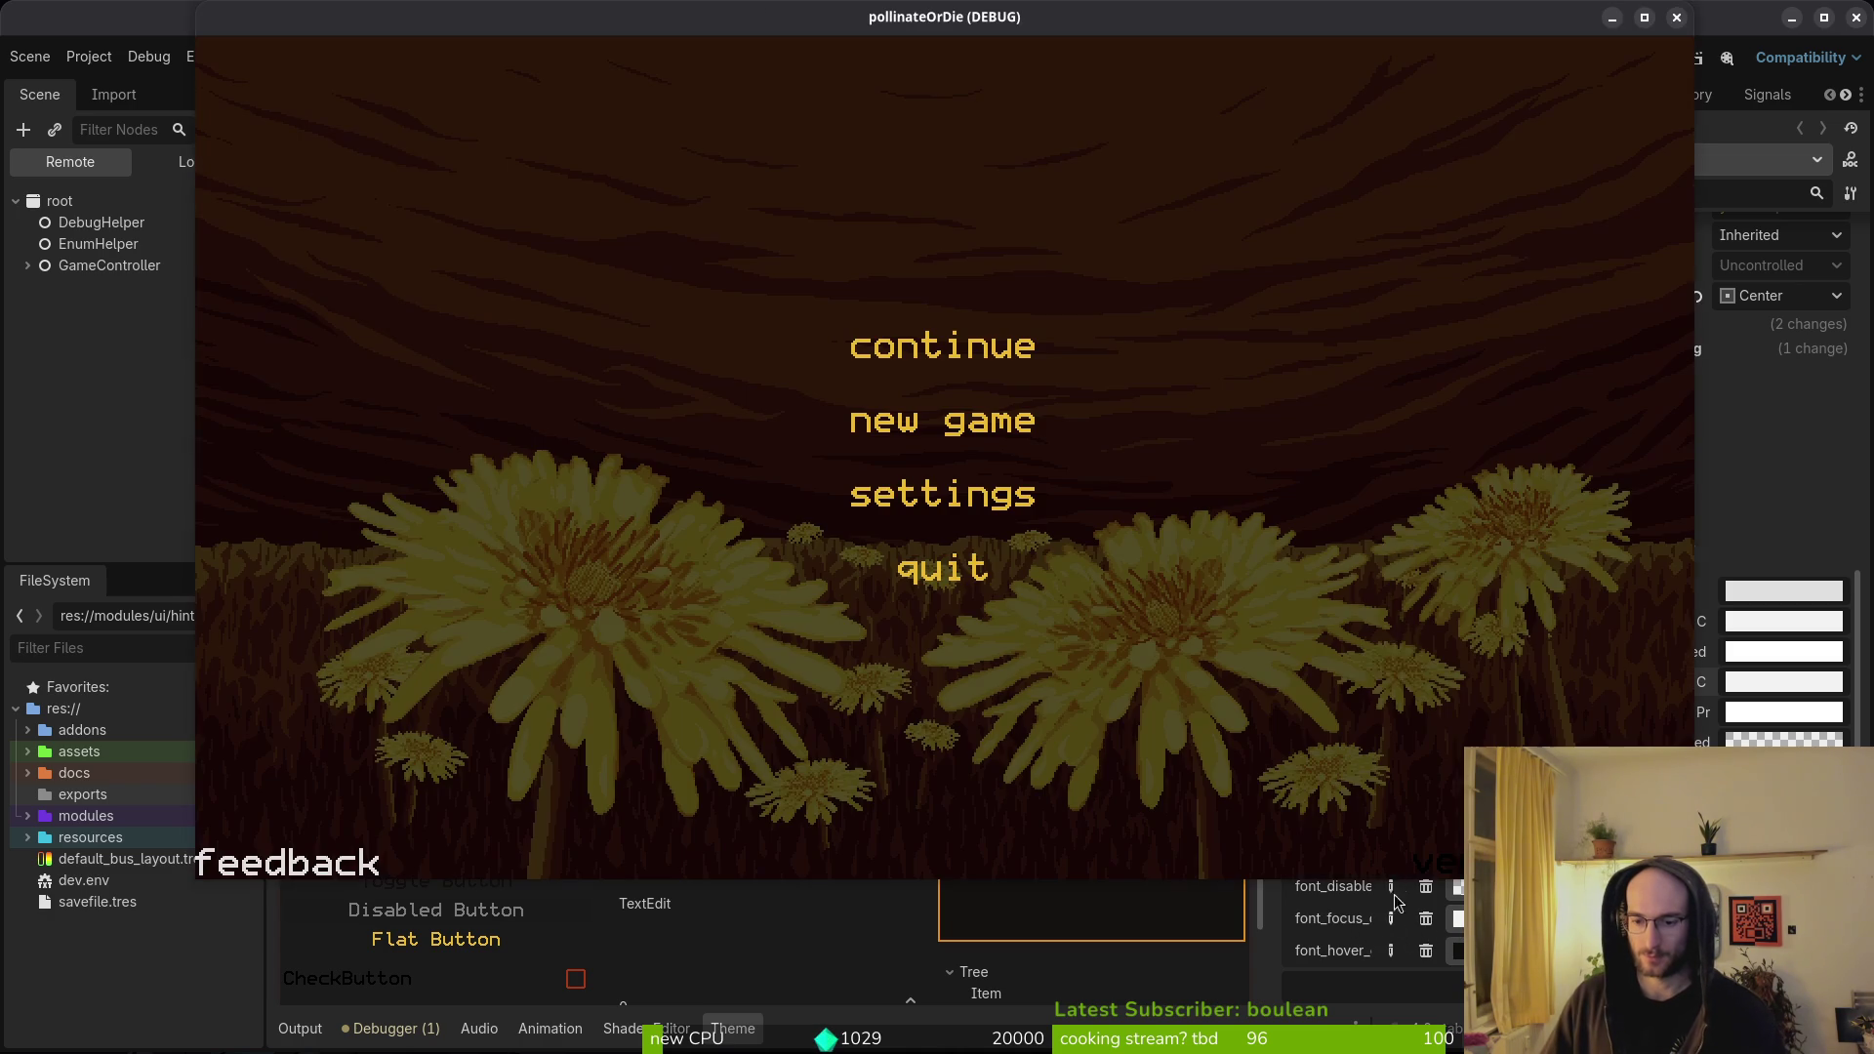
pyautogui.click(1511, 227)
pyautogui.press('F5')
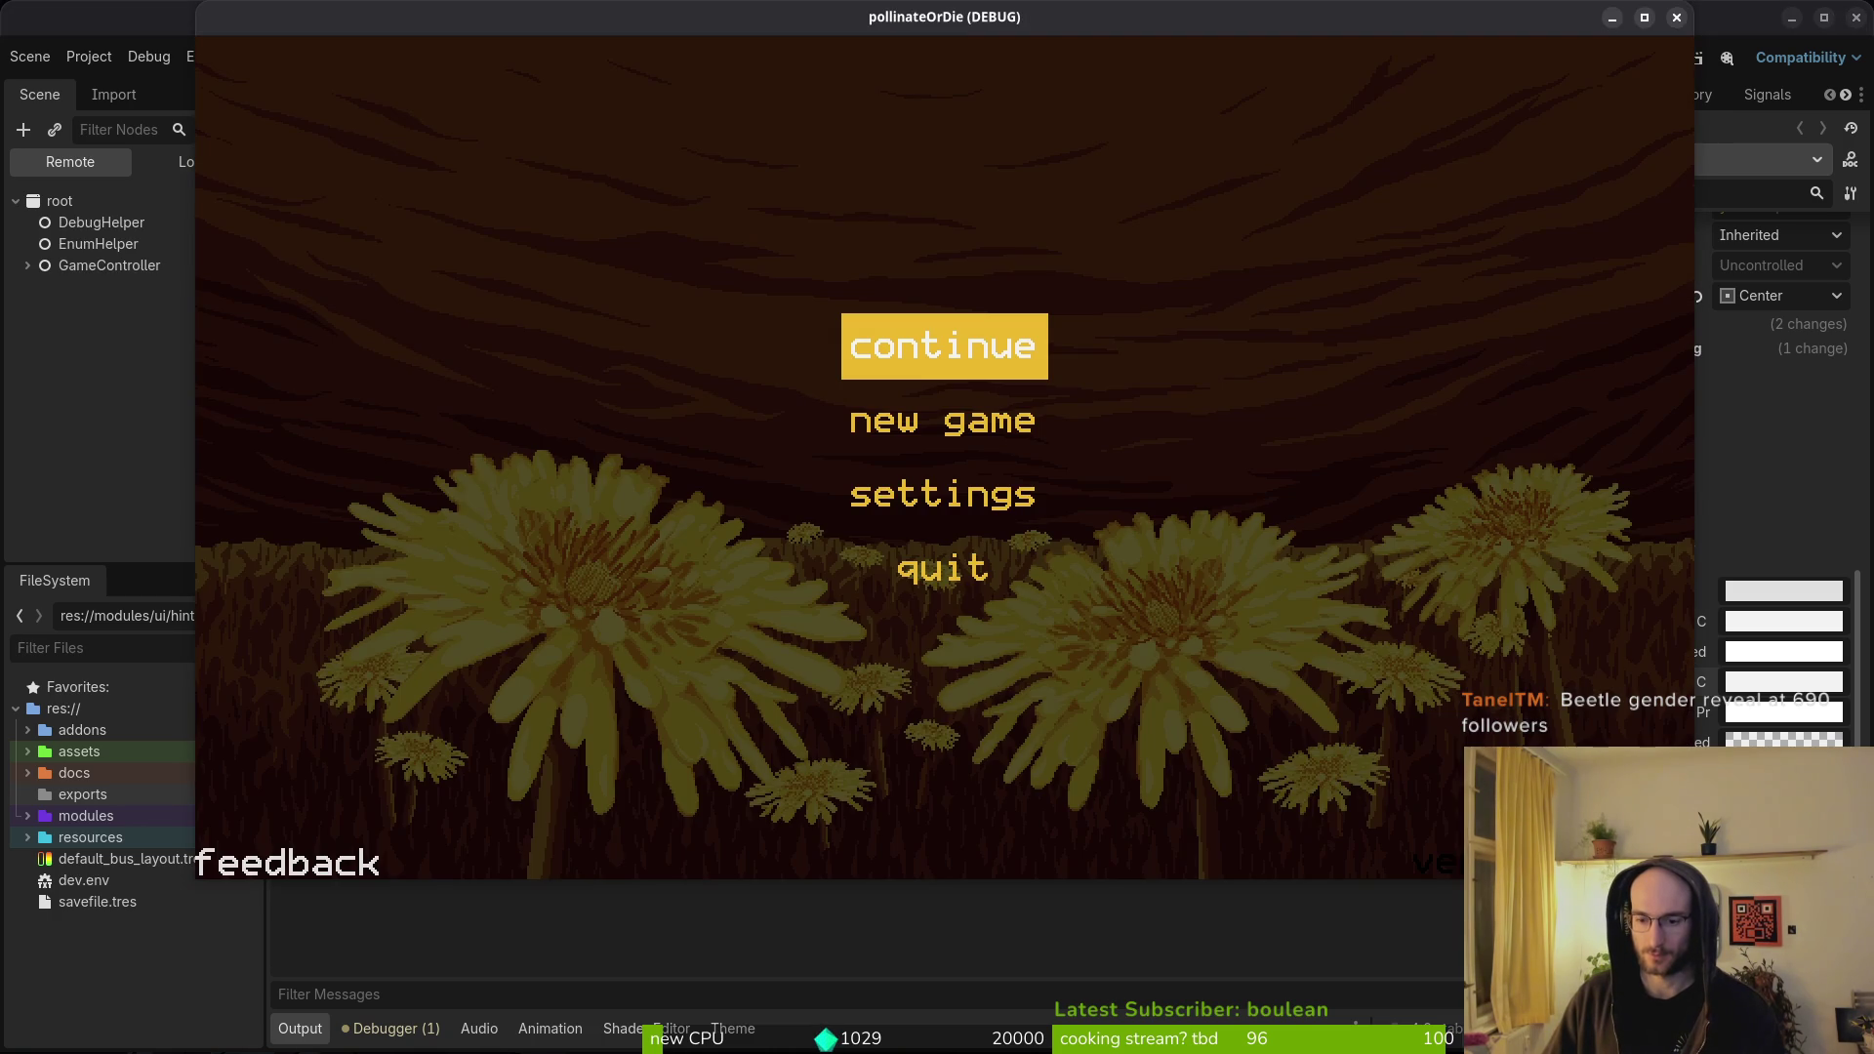
pyautogui.press('F8')
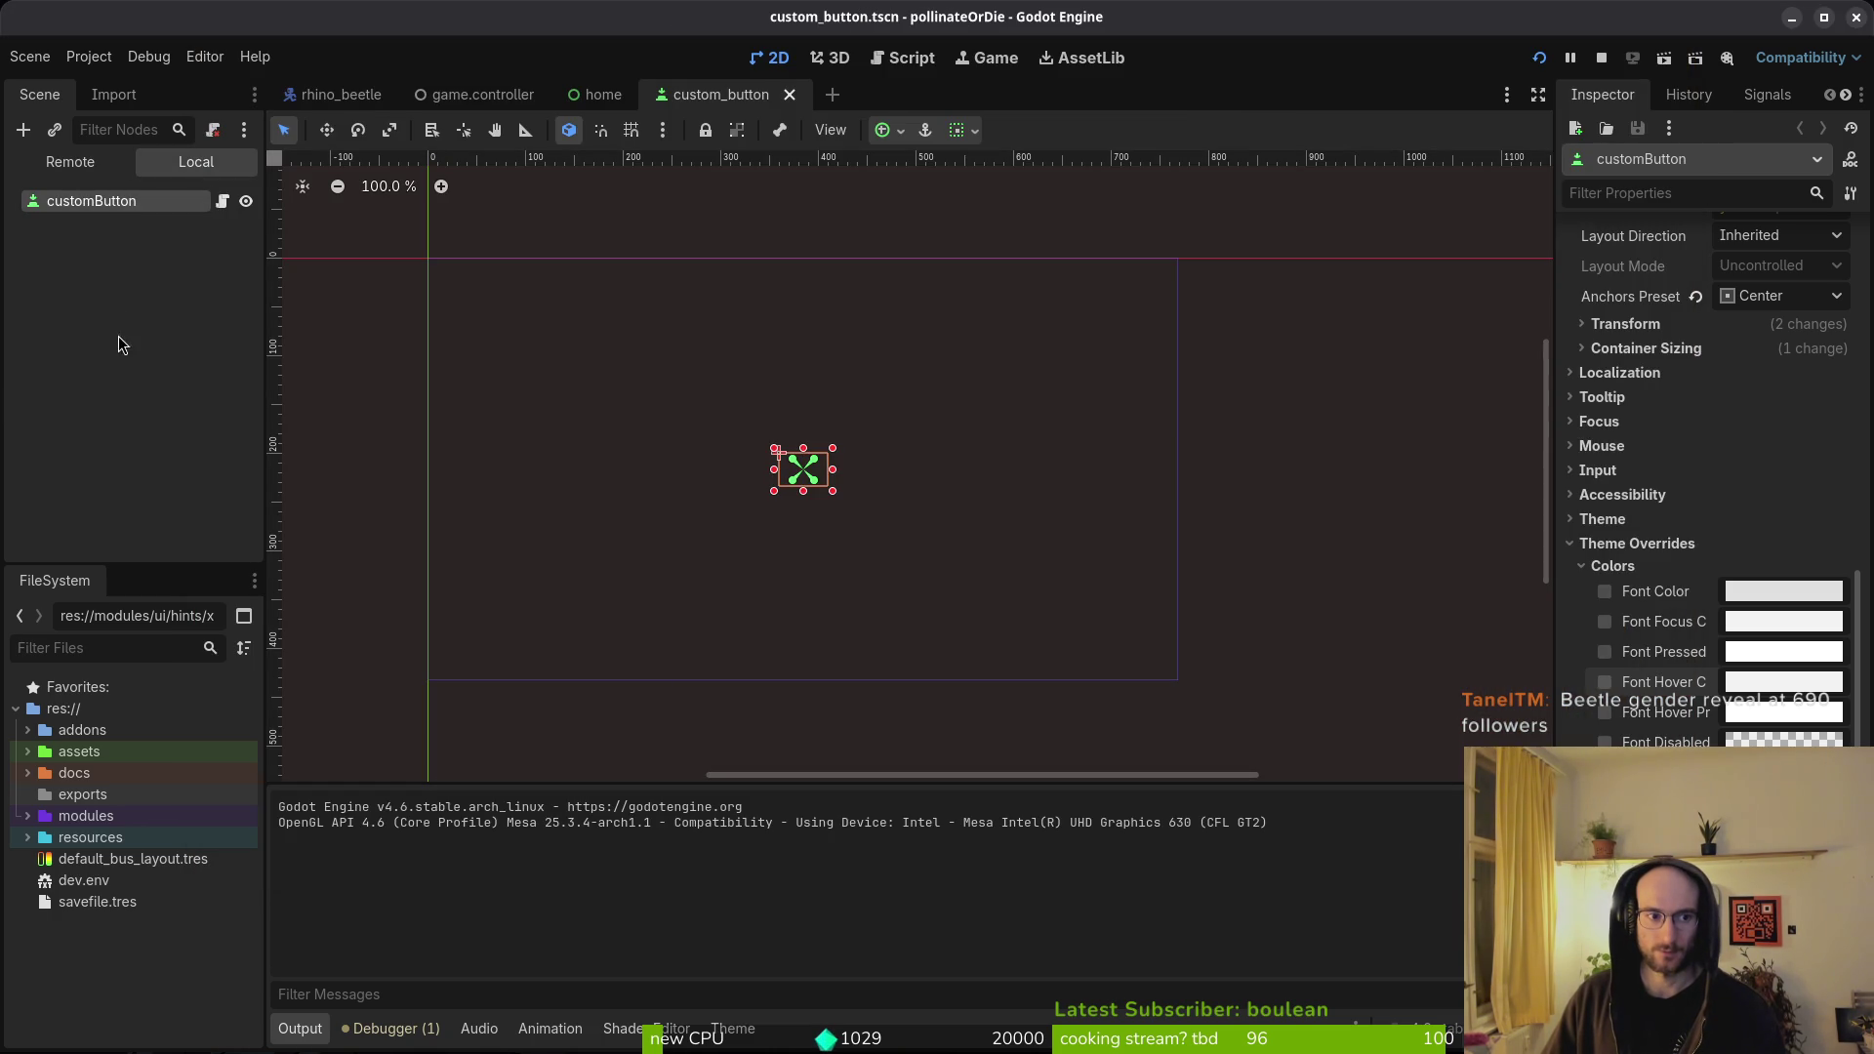
# - Switch to home.tscn and expand LinkButton's Theme Overrides > Colors
pyautogui.click(596, 95)
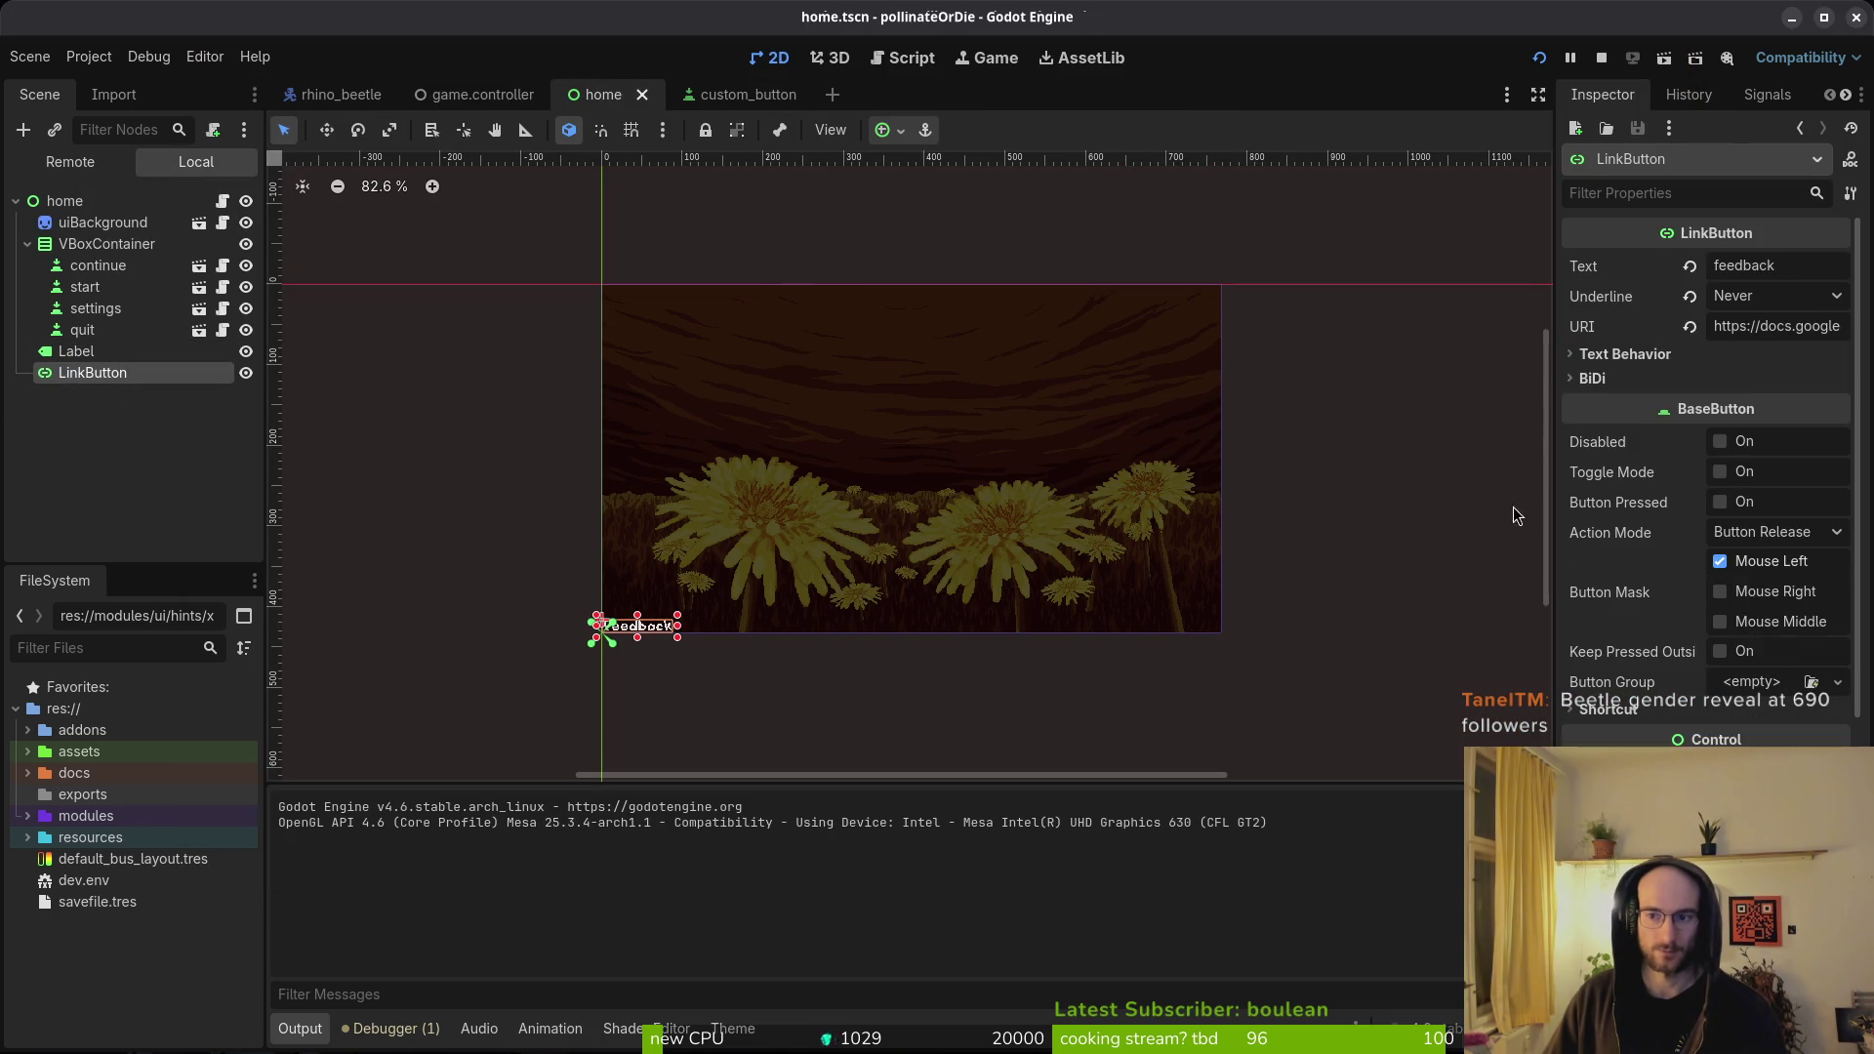
pyautogui.scroll(-10, 1691, 722)
pyautogui.click(1679, 689)
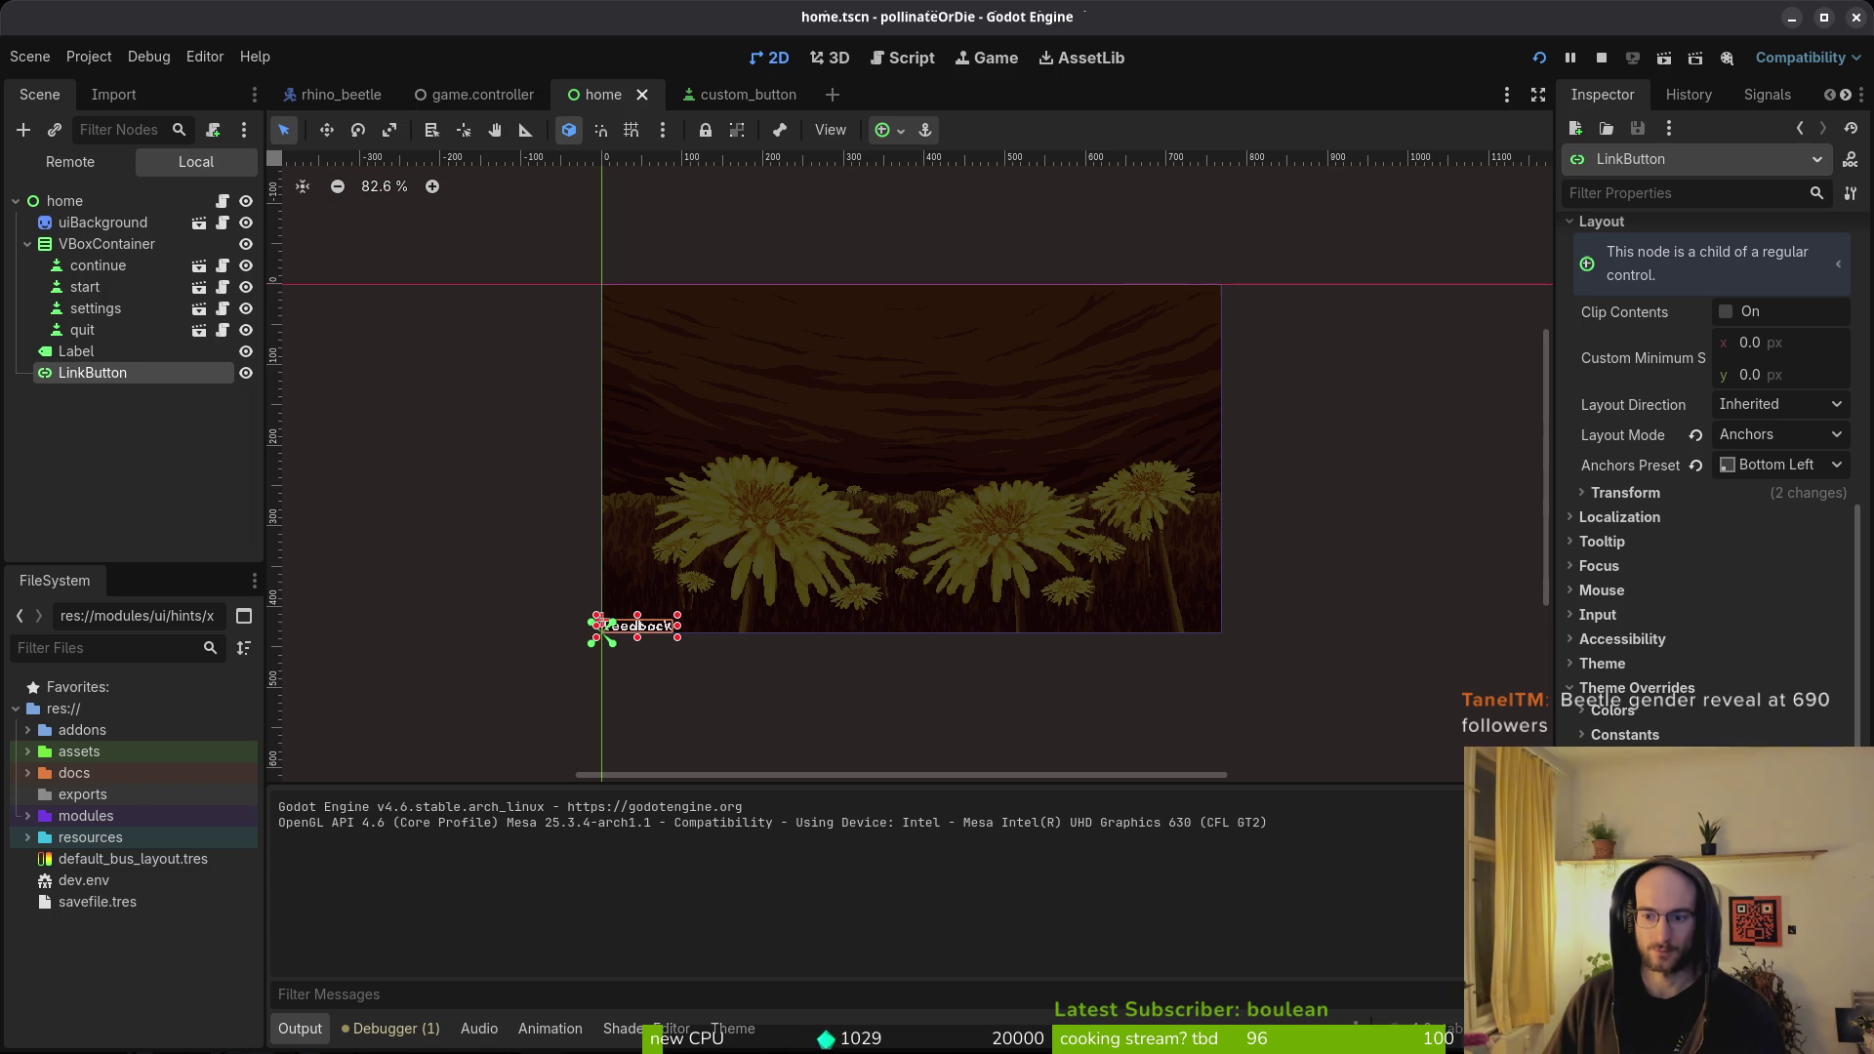
pyautogui.click(1626, 710)
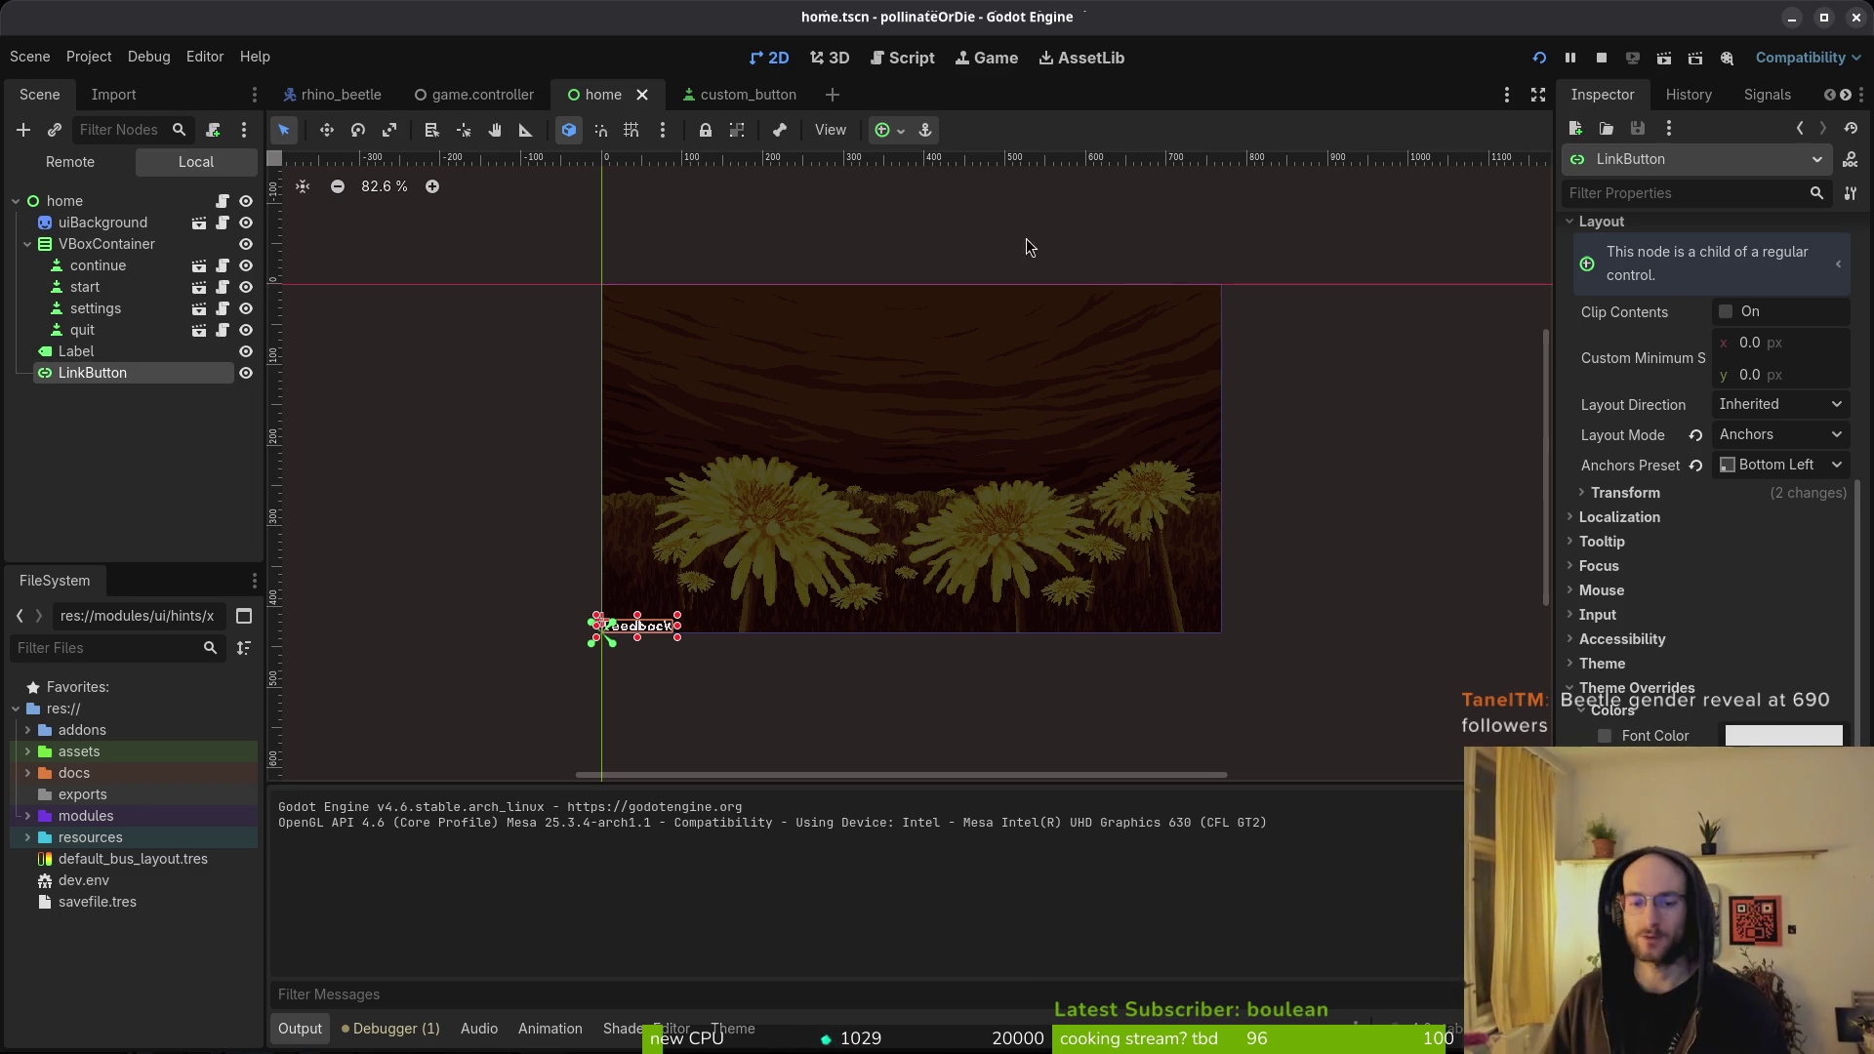
# - Select the feedback Label and review its Layout settings in the Inspector
pyautogui.click(76, 352)
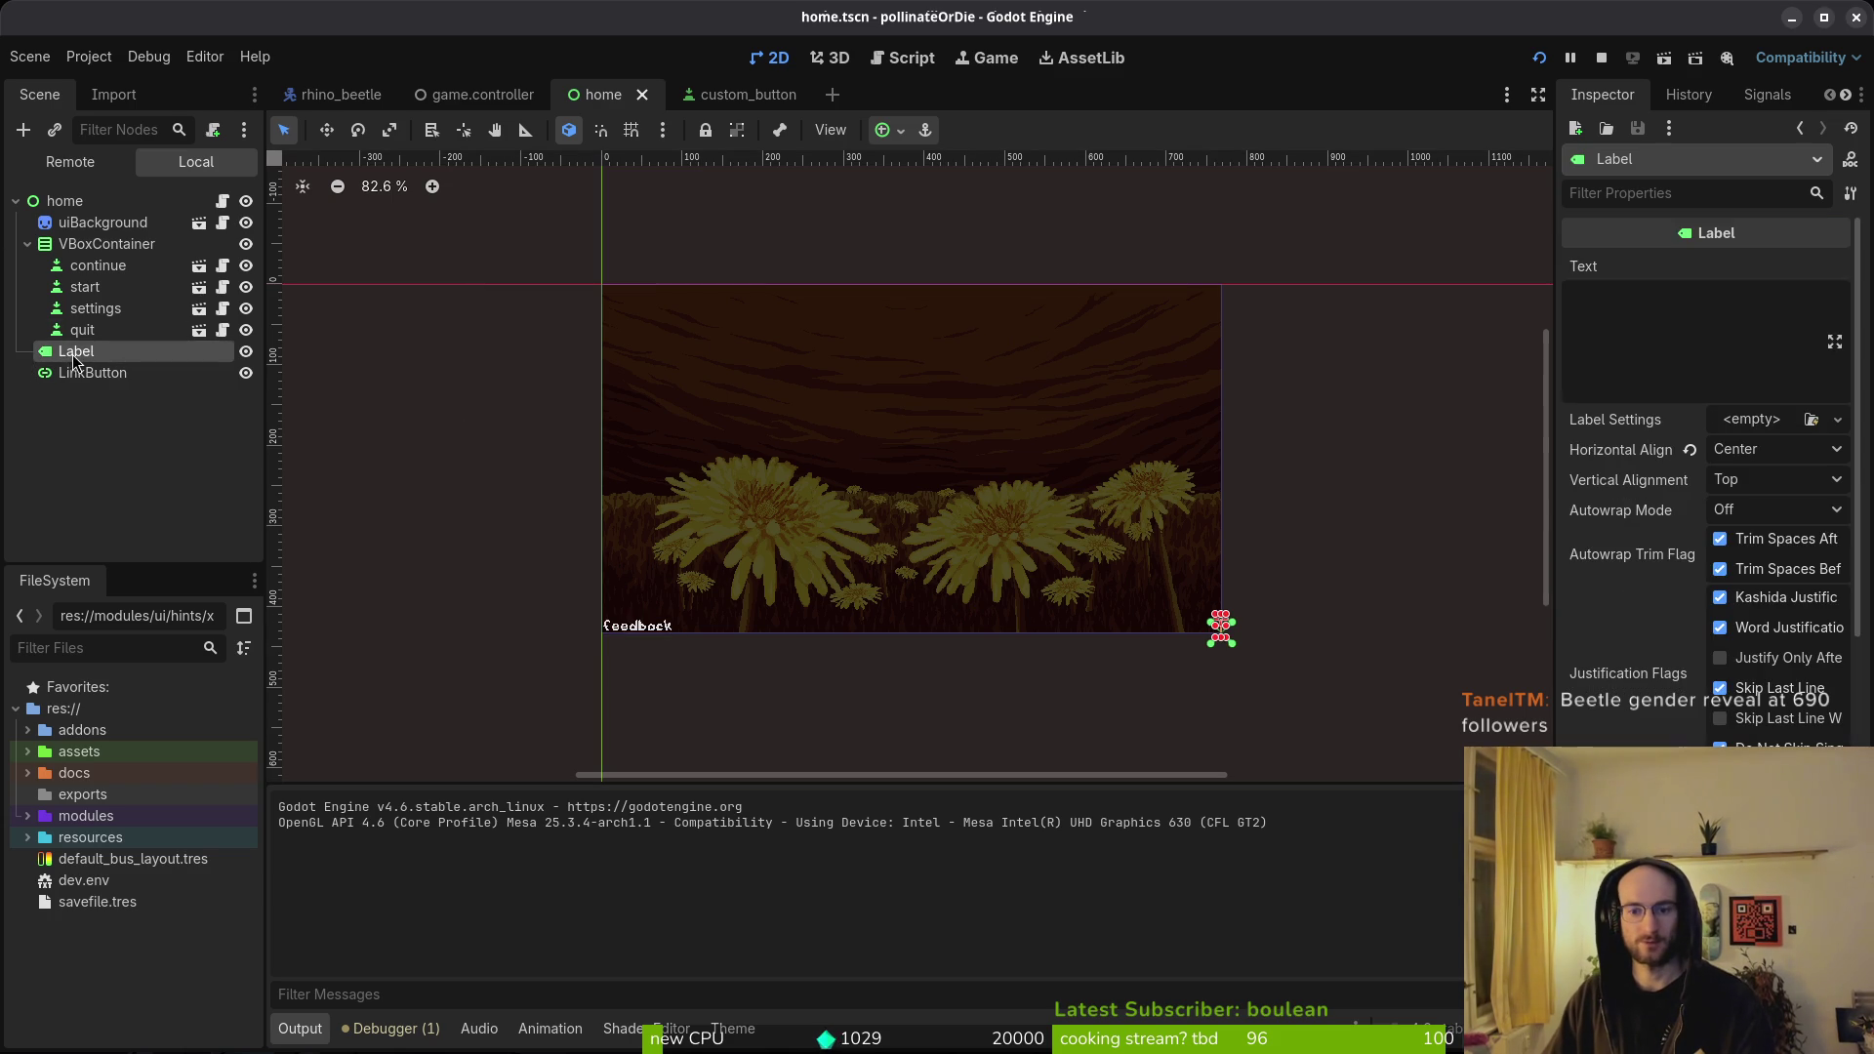
pyautogui.scroll(-2, 1711, 708)
pyautogui.scroll(-8, 1710, 708)
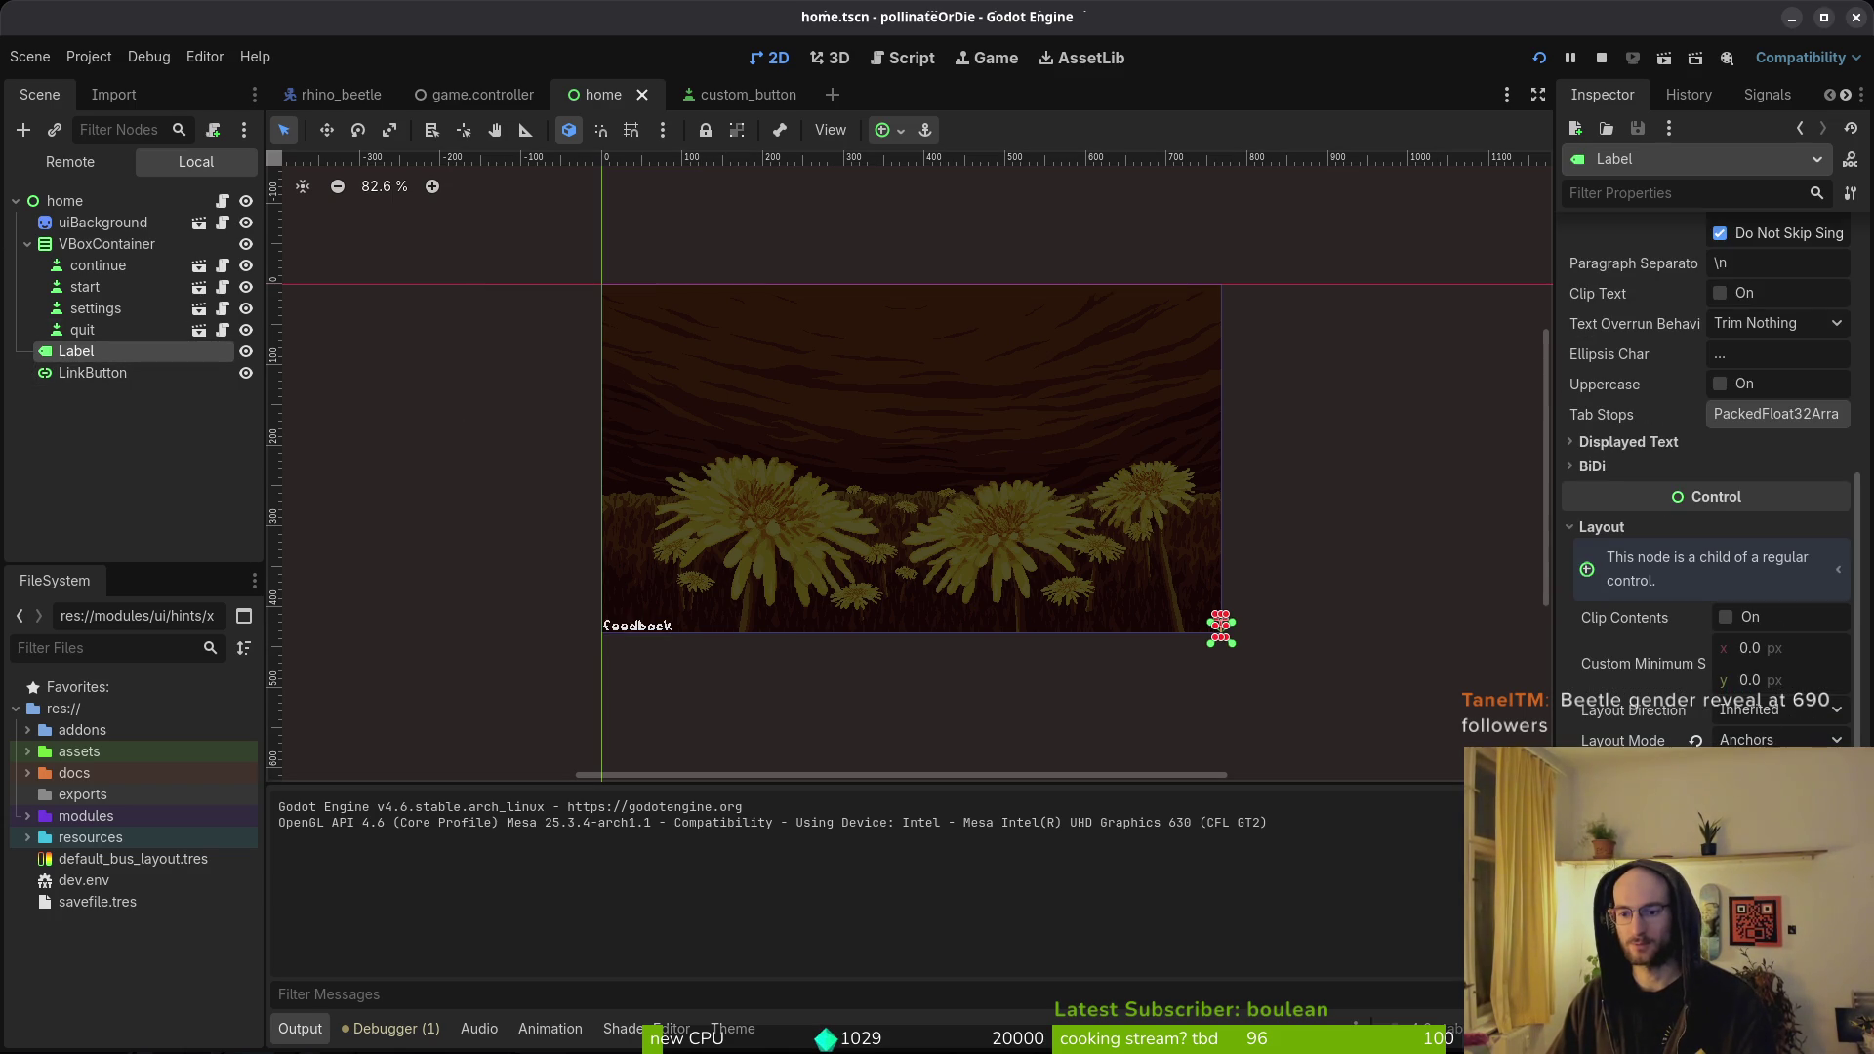
pyautogui.scroll(-6, 1710, 709)
pyautogui.scroll(10, 1711, 708)
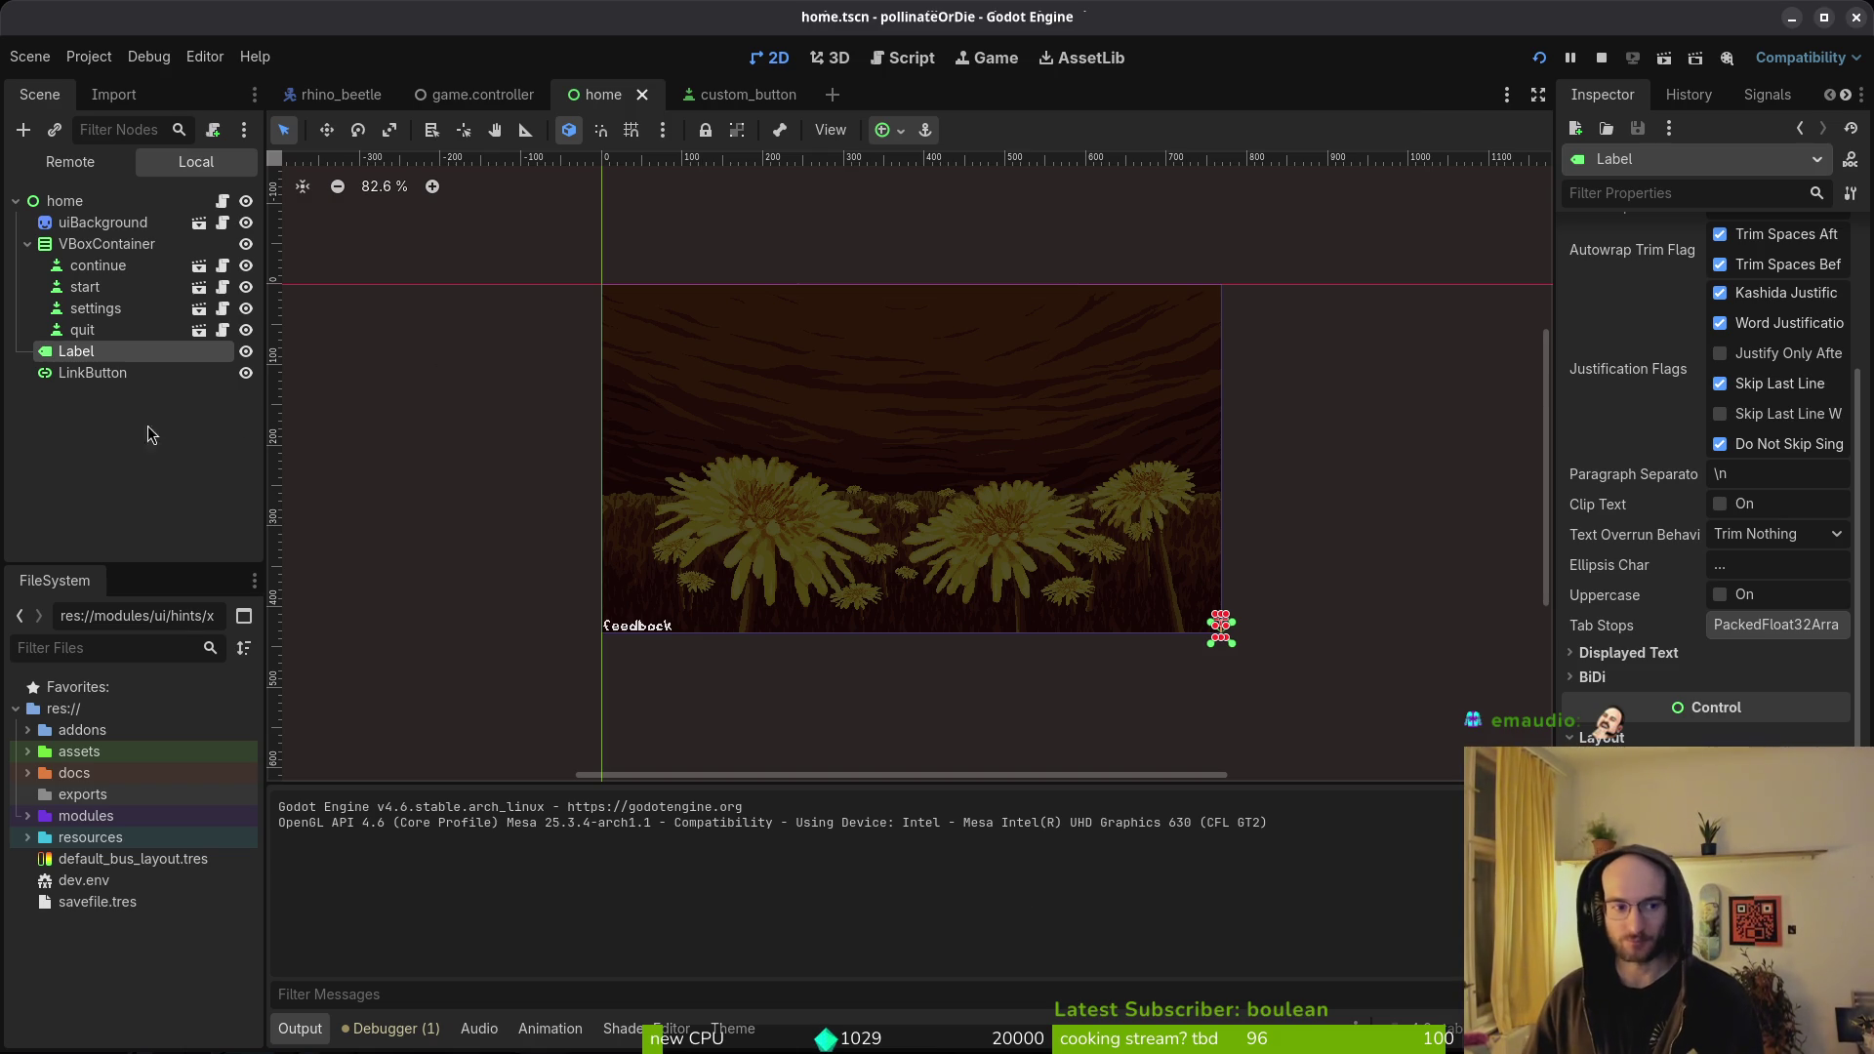
pyautogui.scroll(-3, 971, 576)
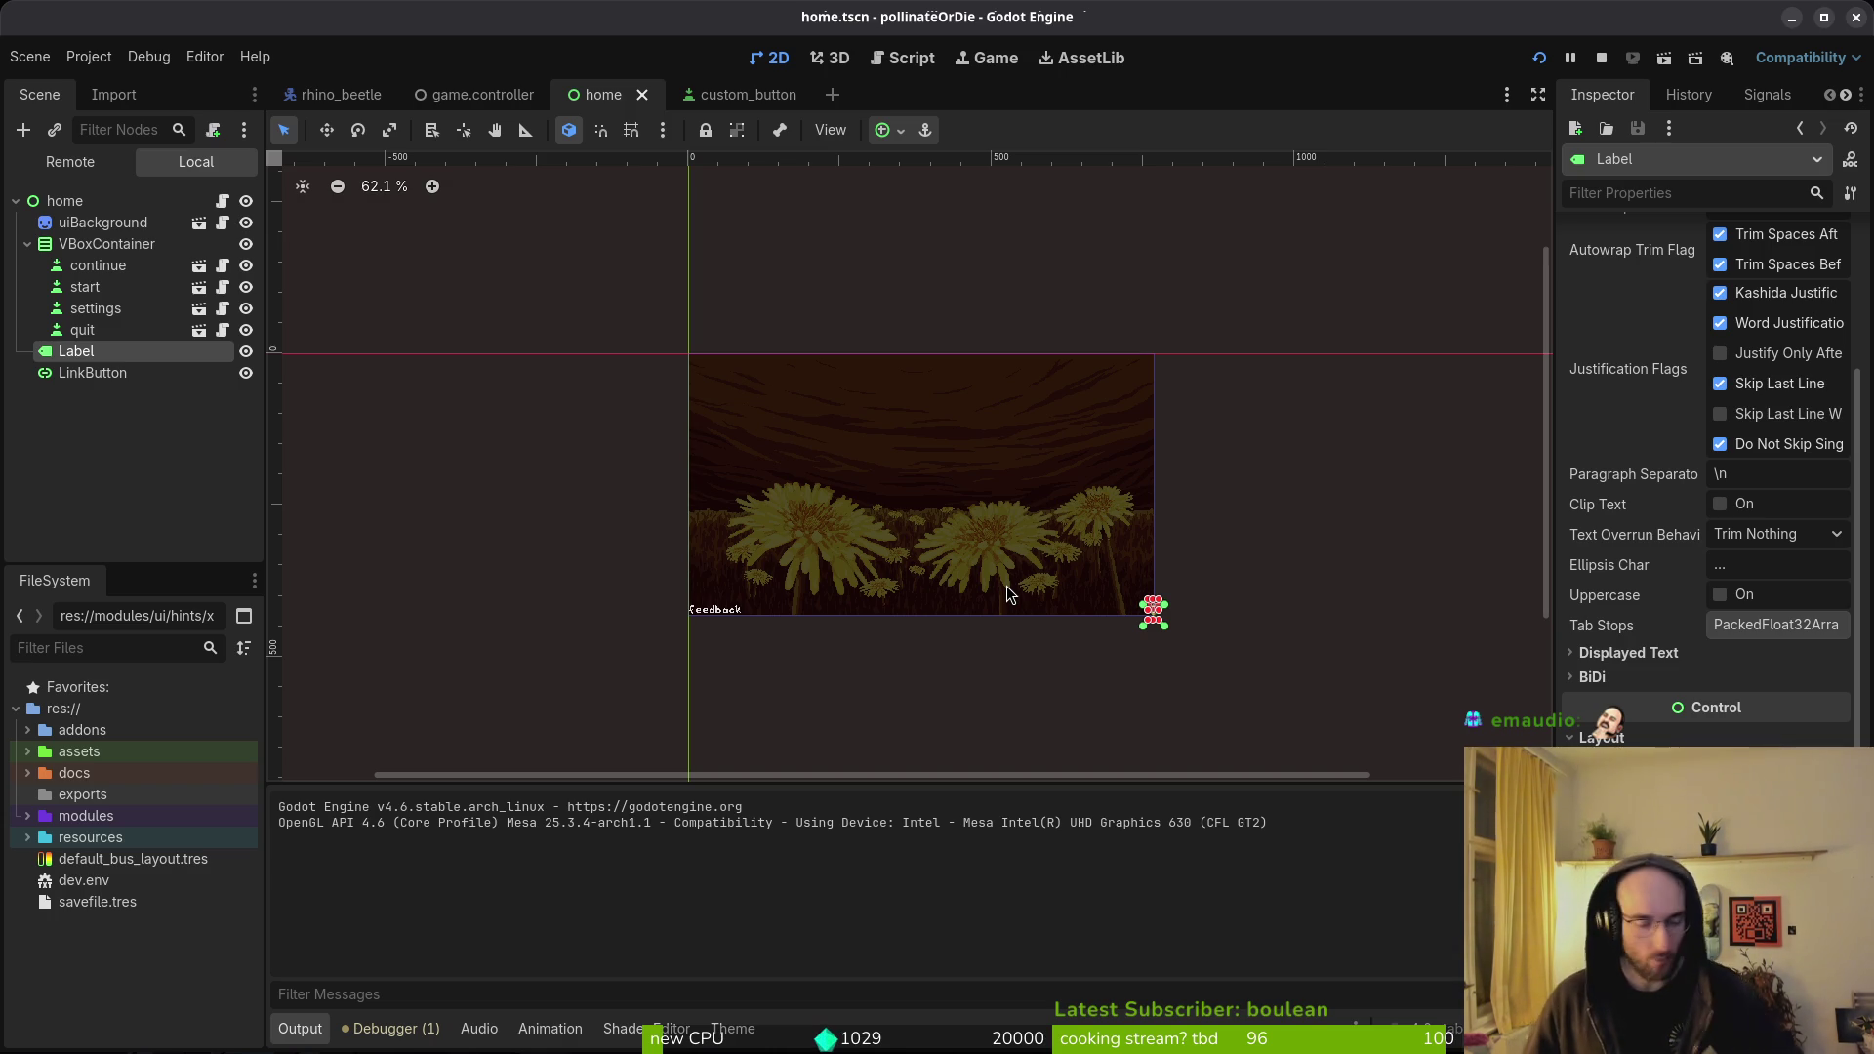
pyautogui.scroll(-3, 1708, 479)
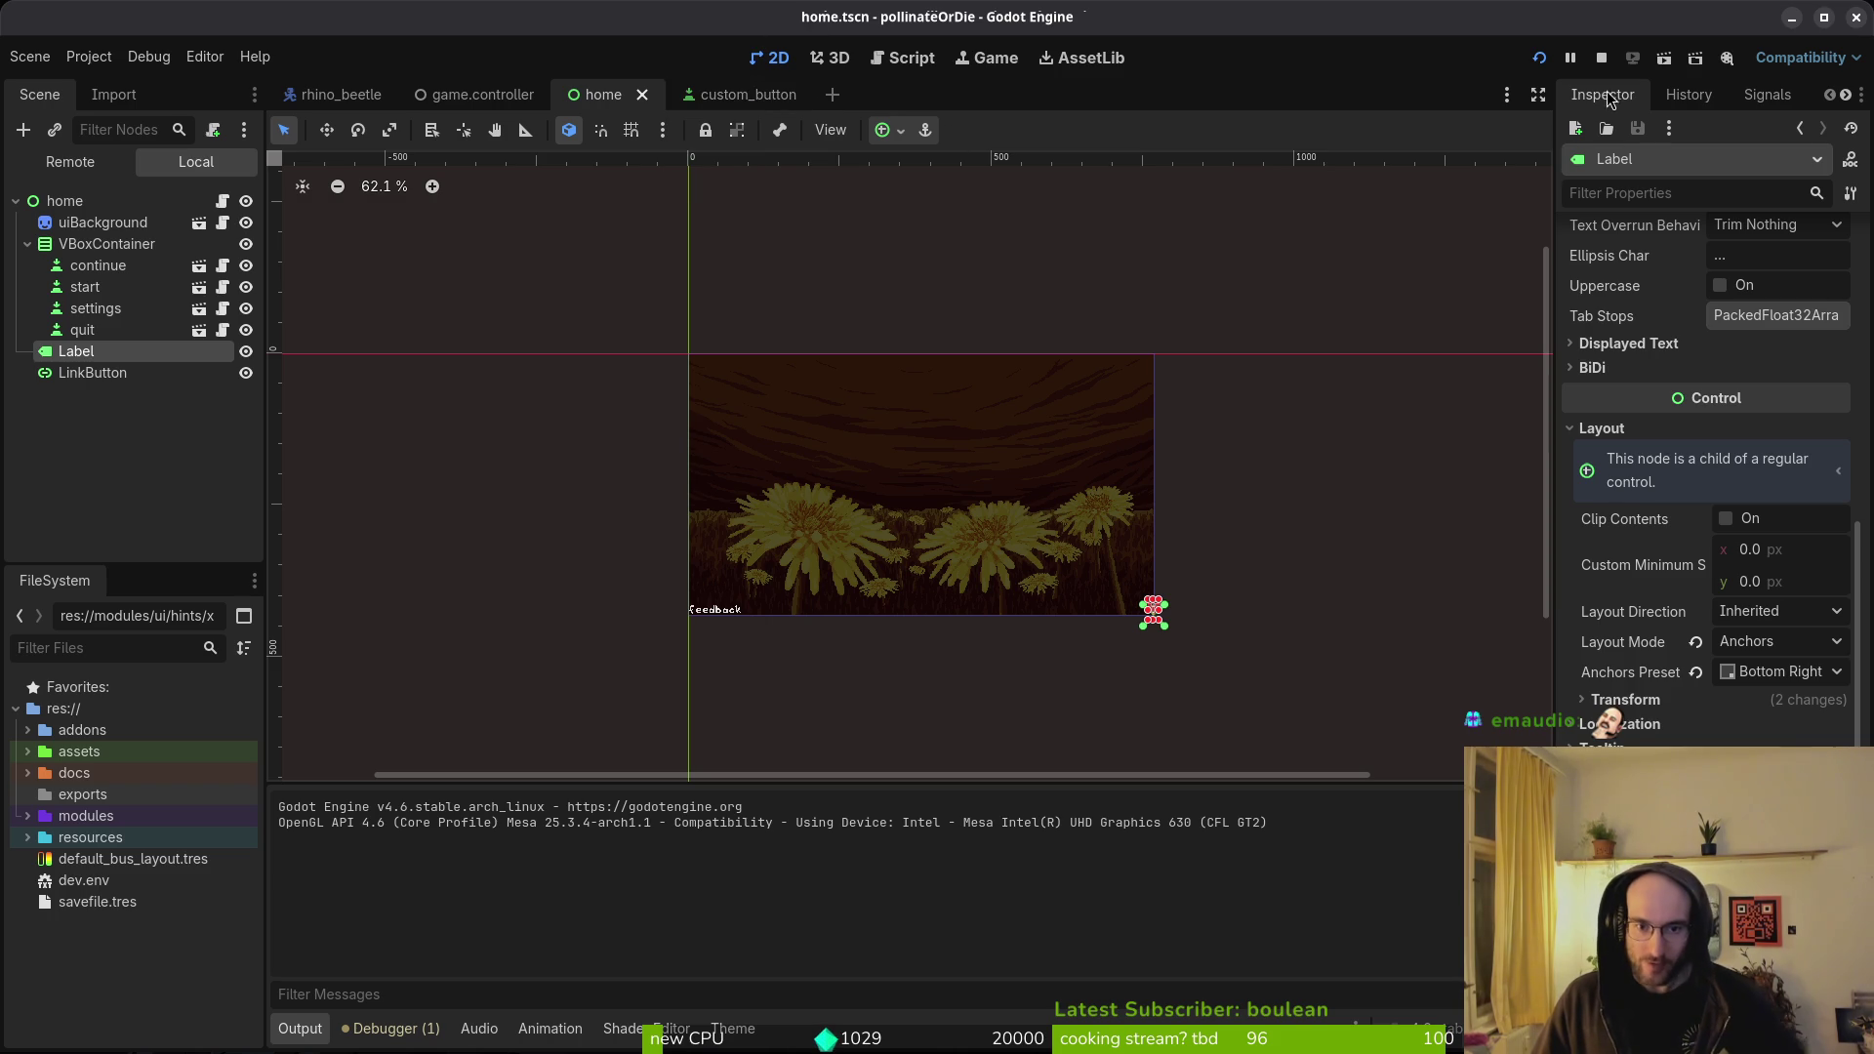
# - Run the game and check its settings panel before returning to the menu
pyautogui.click(1600, 61)
pyautogui.press('F5')
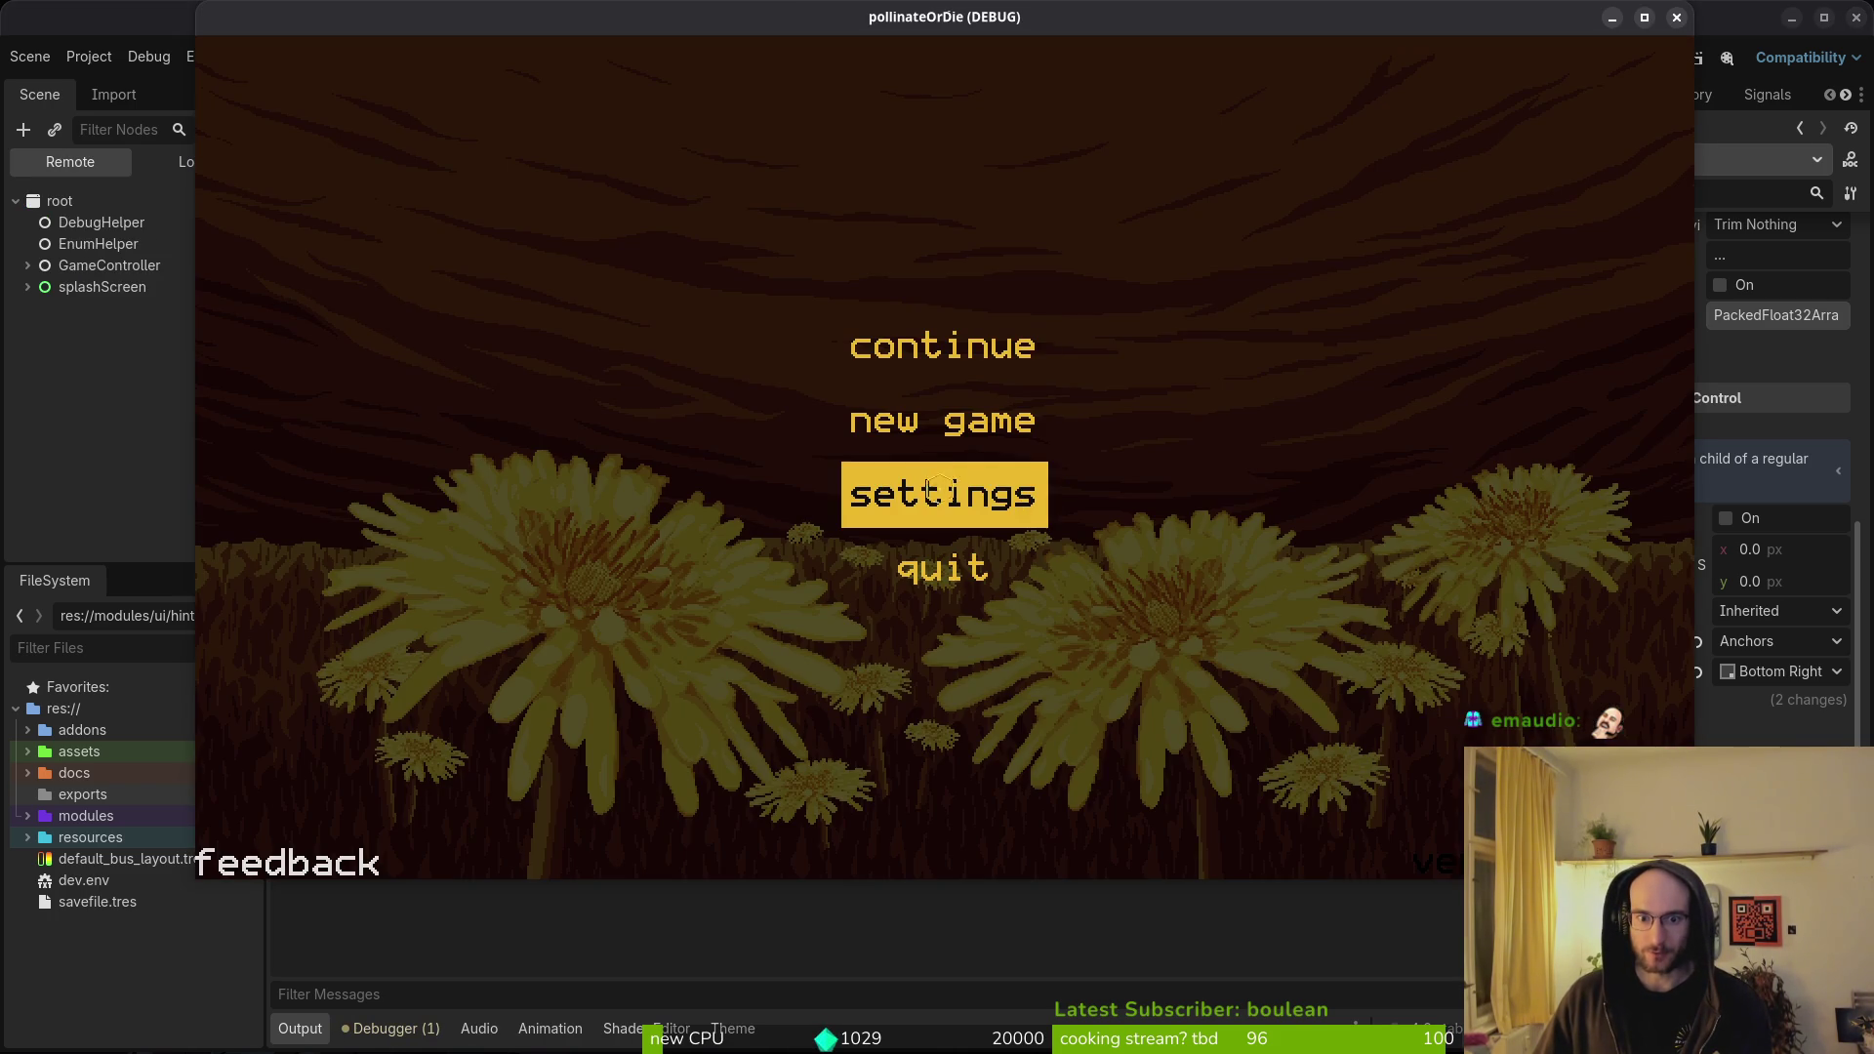
pyautogui.click(941, 491)
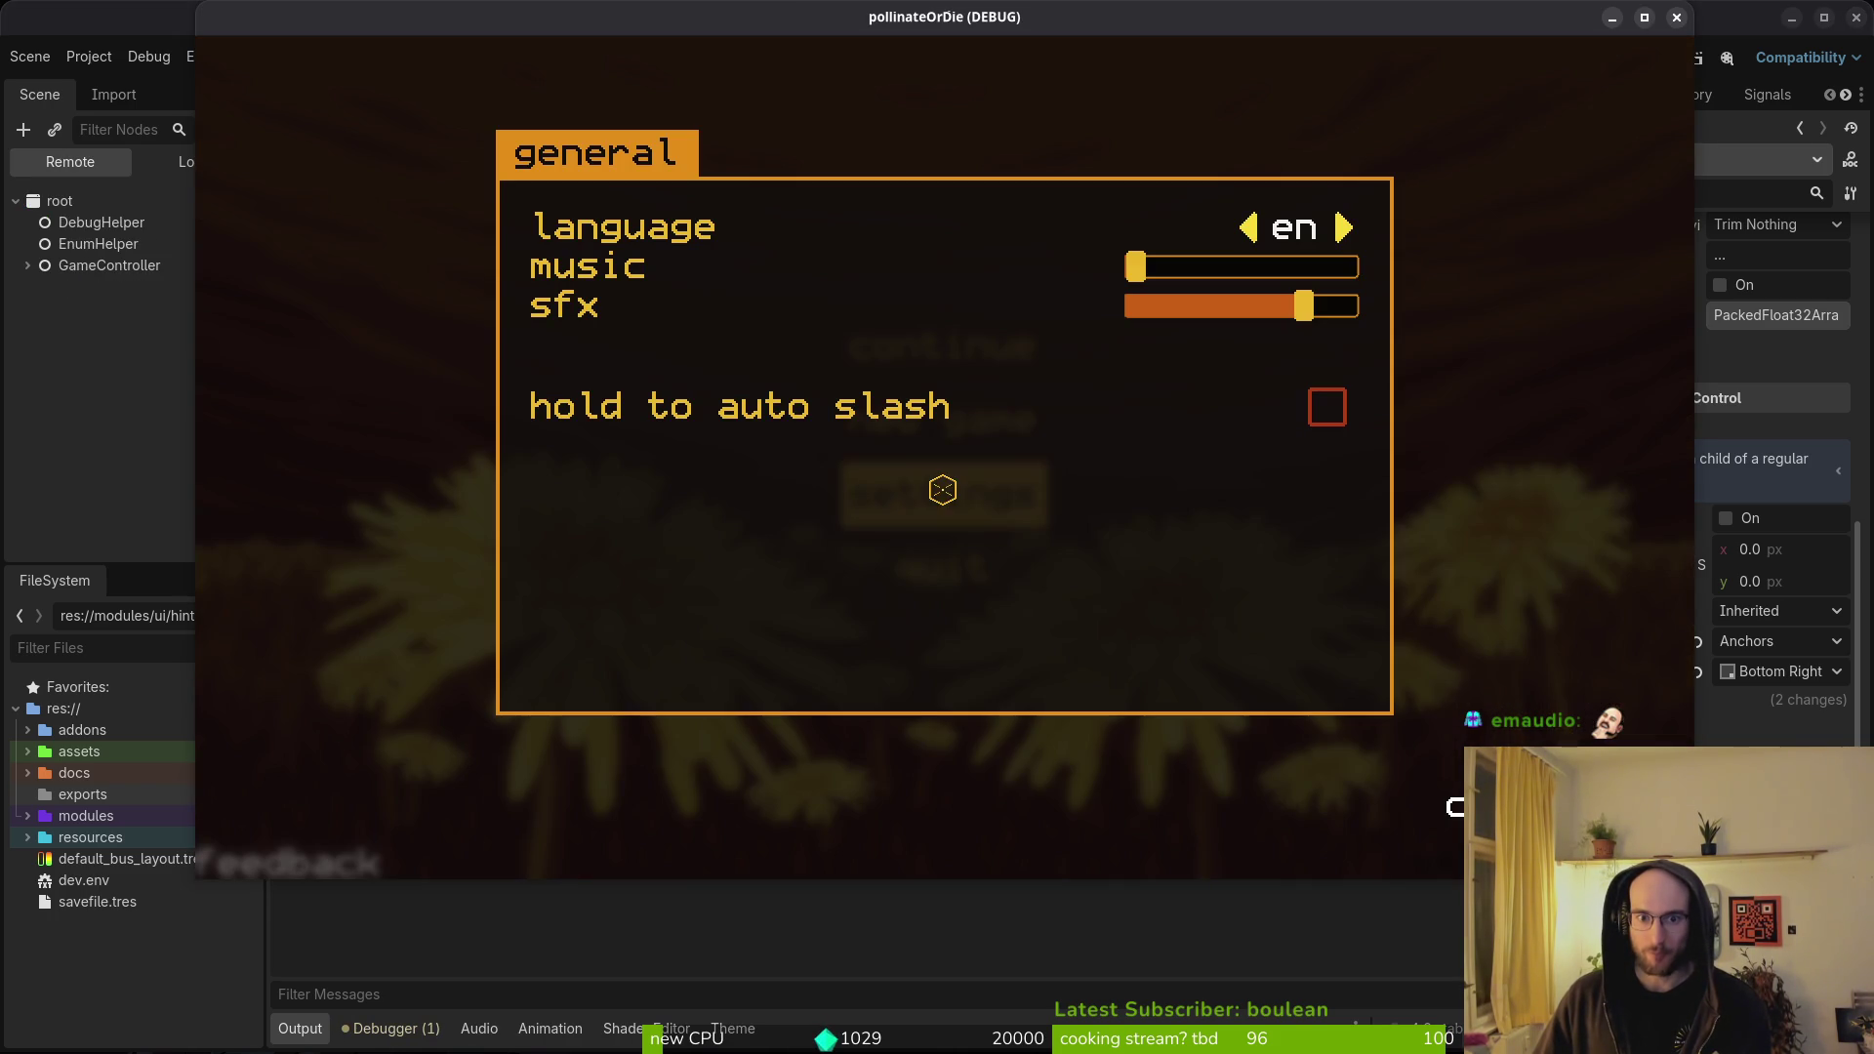
pyautogui.press('Escape')
# - Start a new game, fly toward level select, then quit and stop the run
pyautogui.click(943, 424)
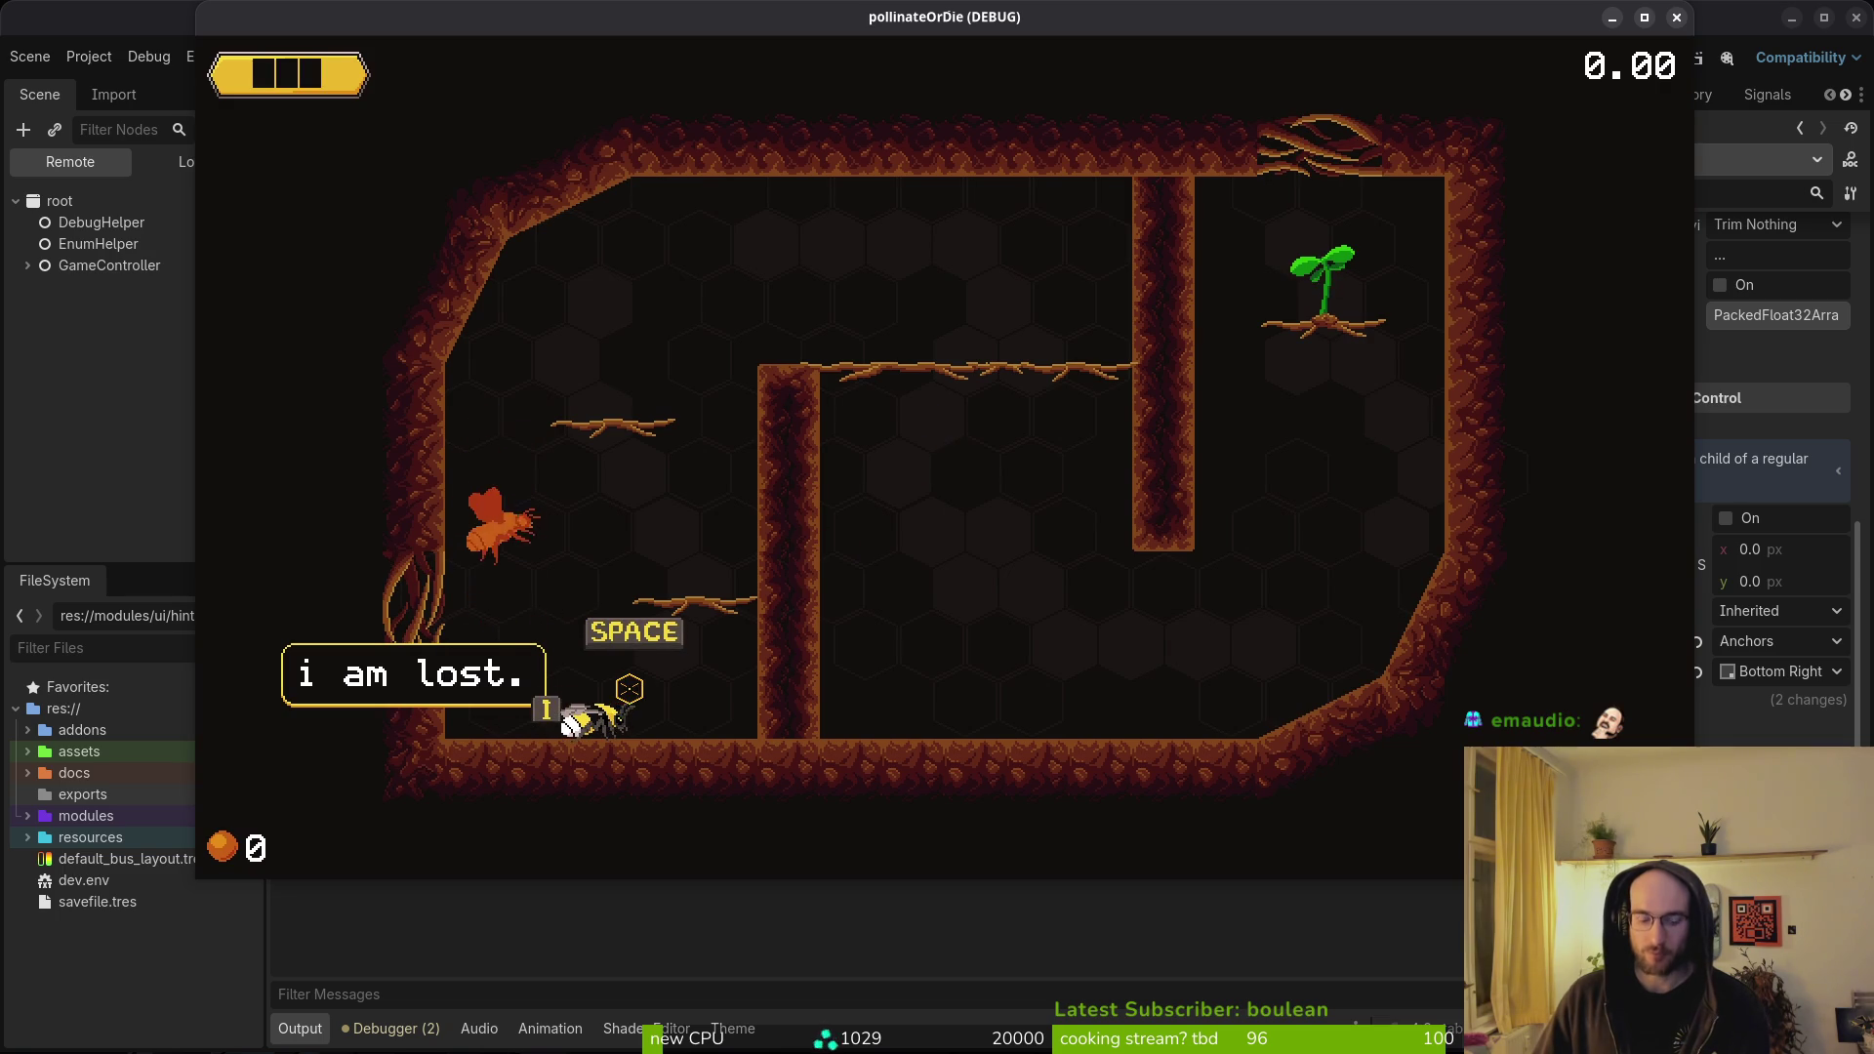
pyautogui.press('space')
pyautogui.press('a')
pyautogui.press('w')
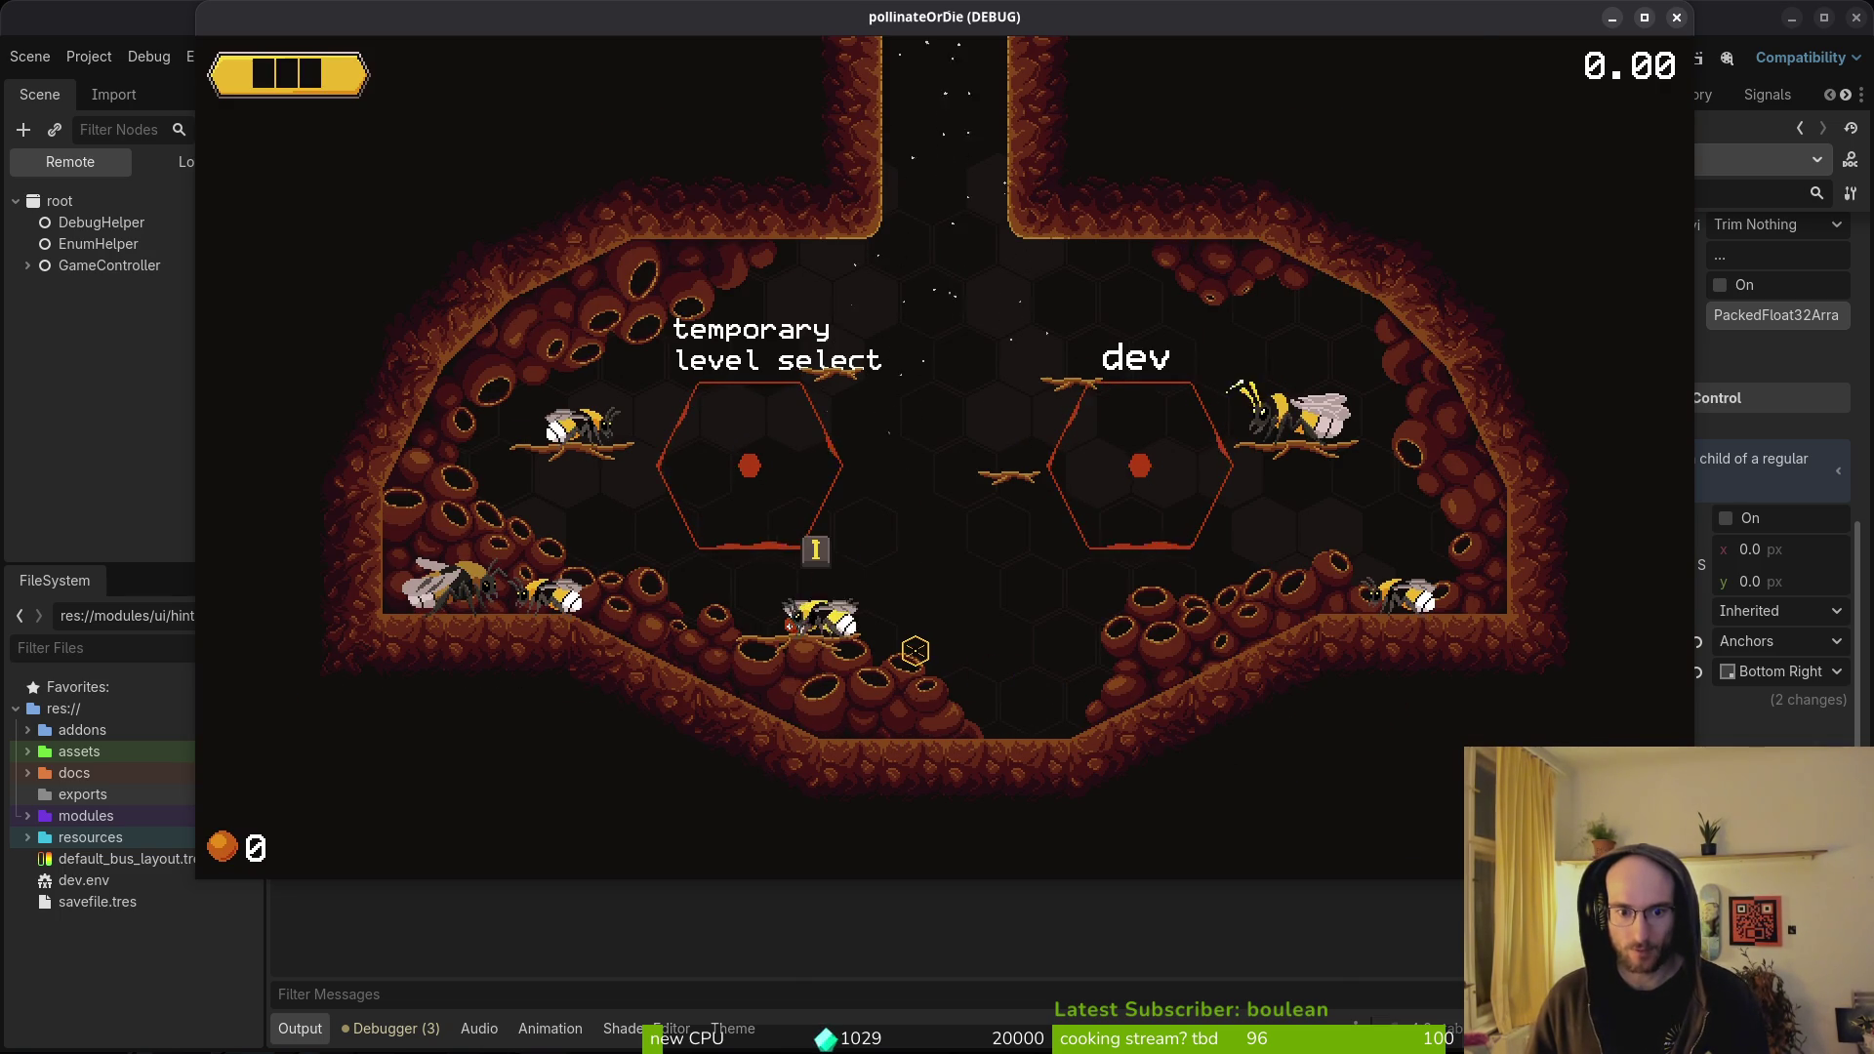
pyautogui.press('i')
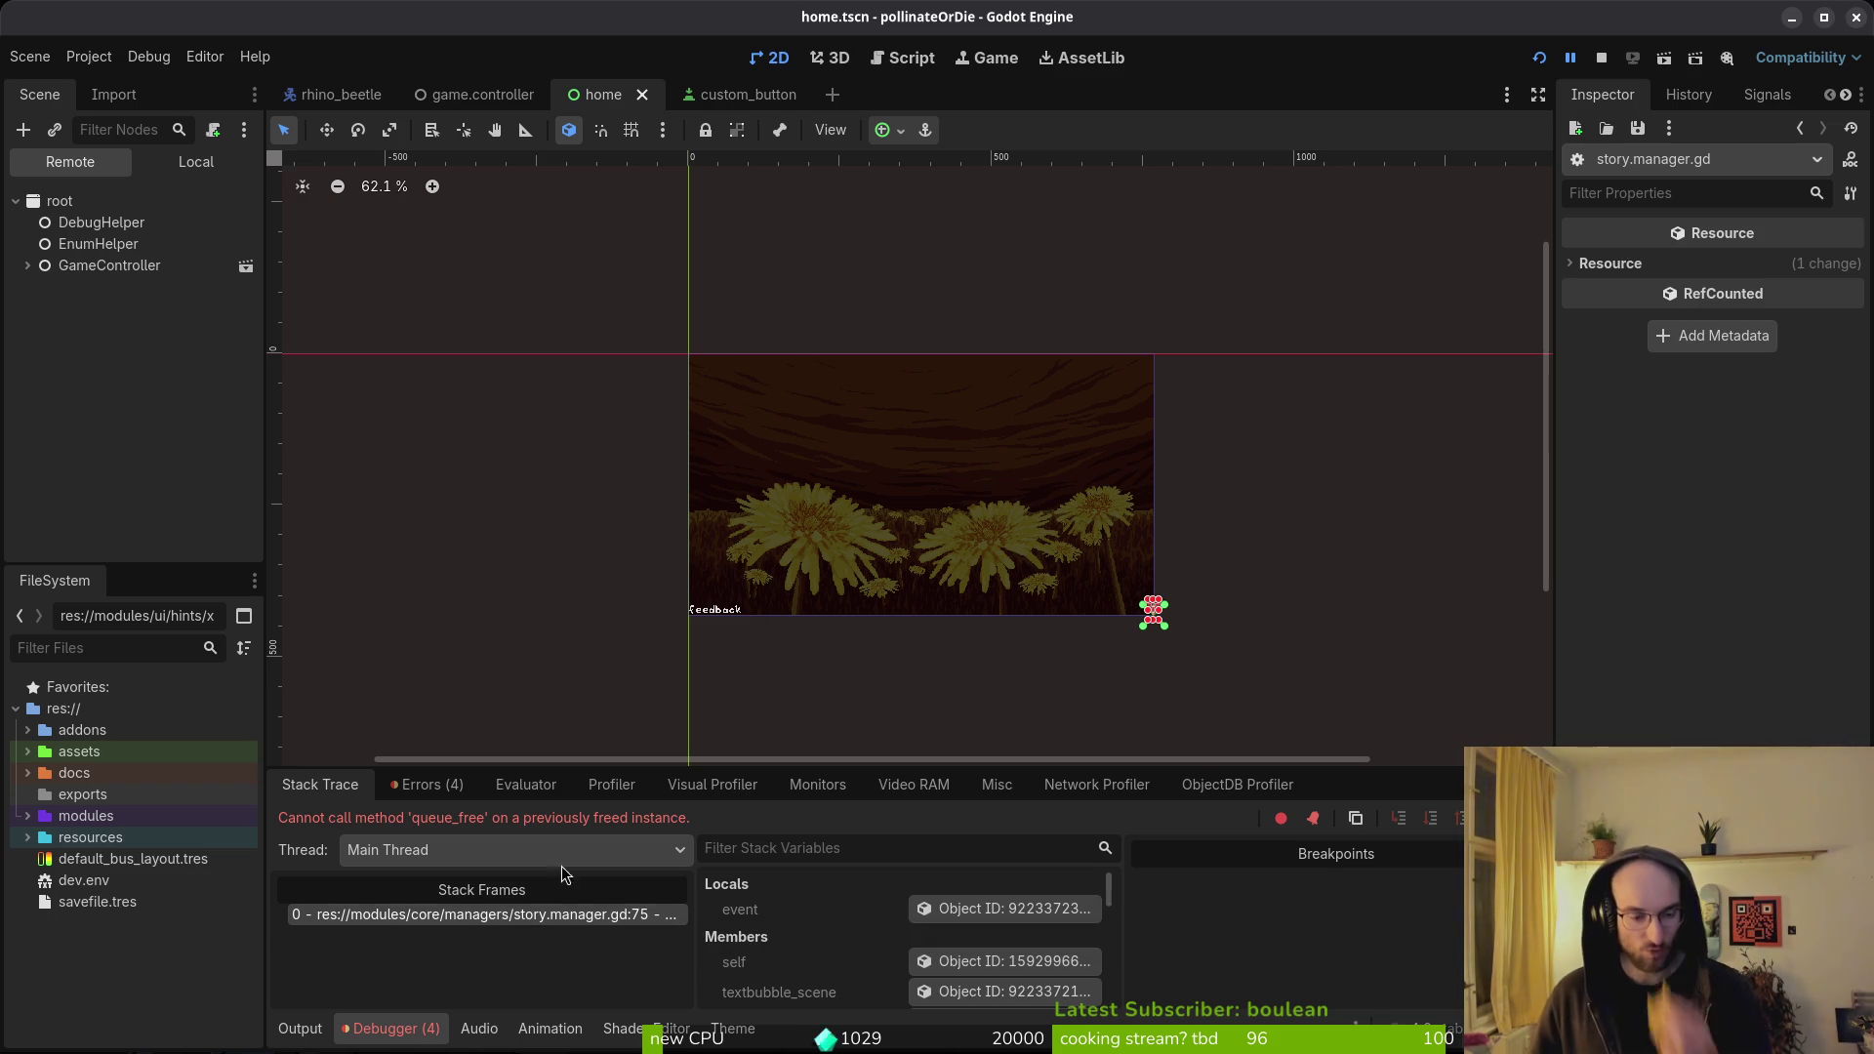
pyautogui.click(1600, 62)
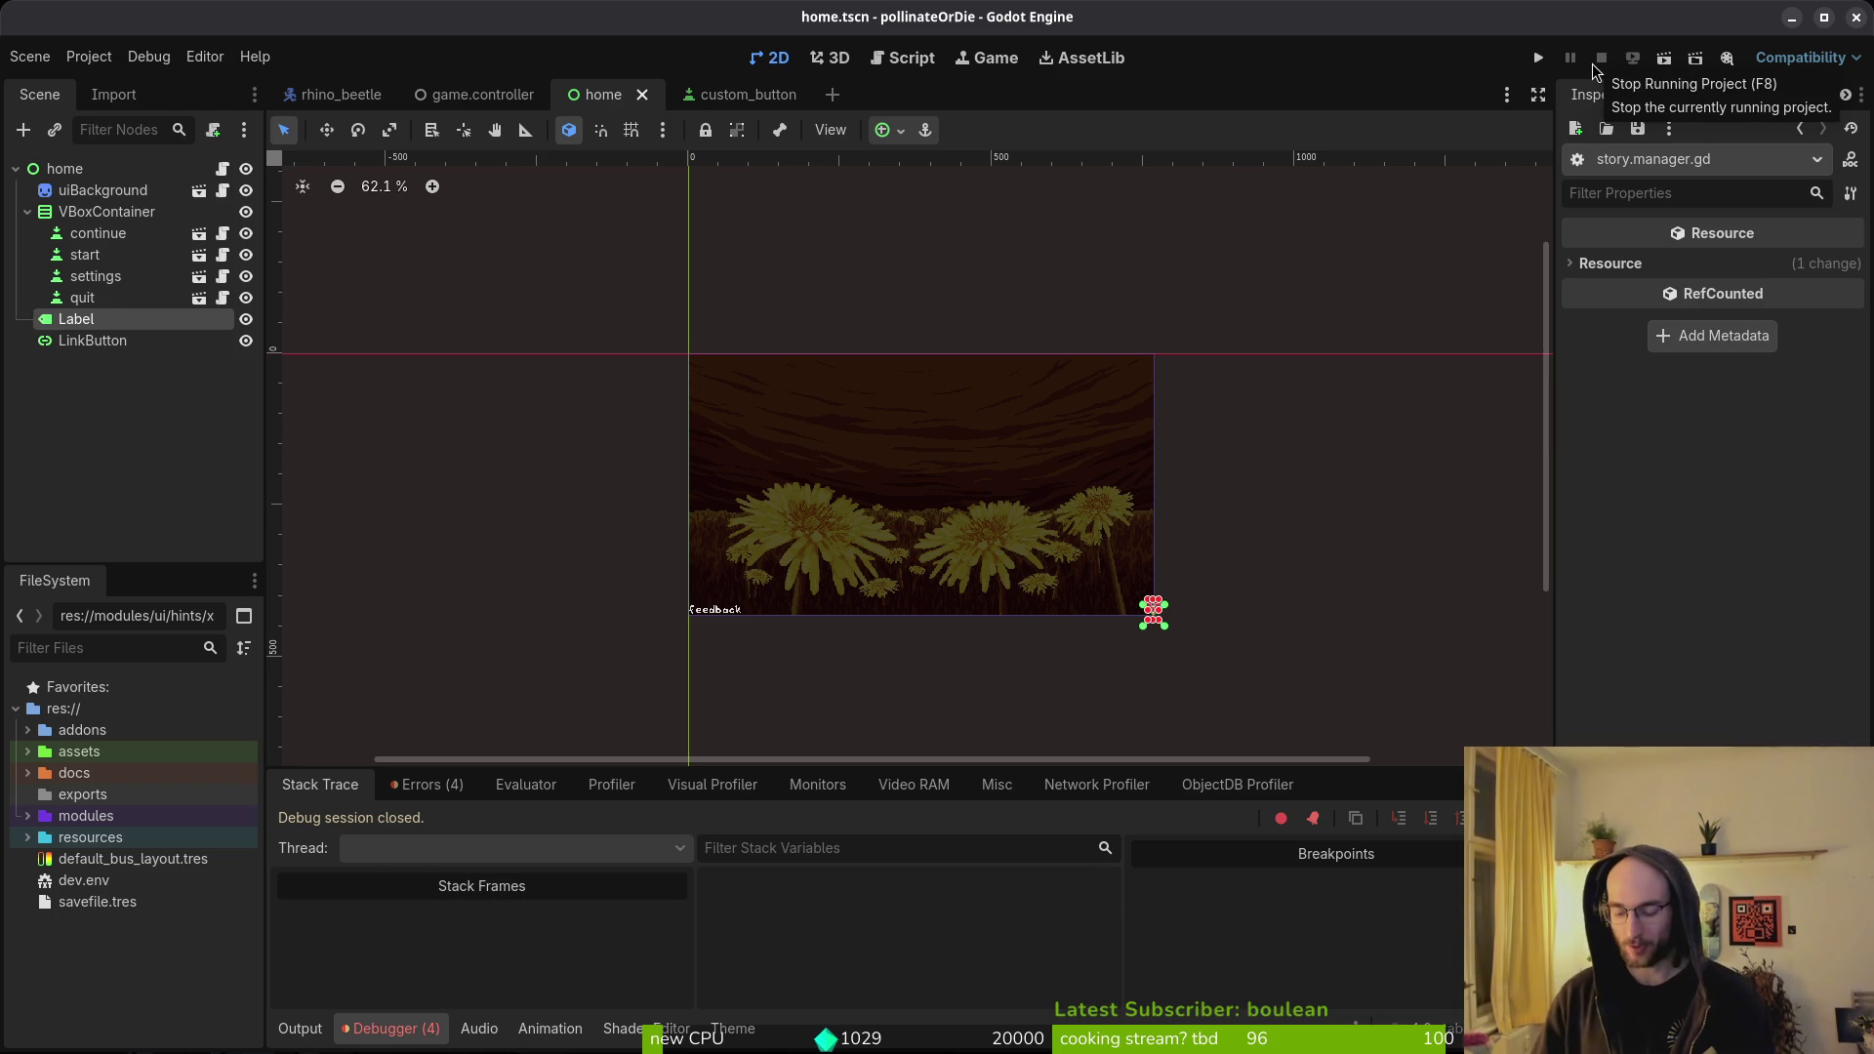
pyautogui.hotkey('alt', 'Tab')
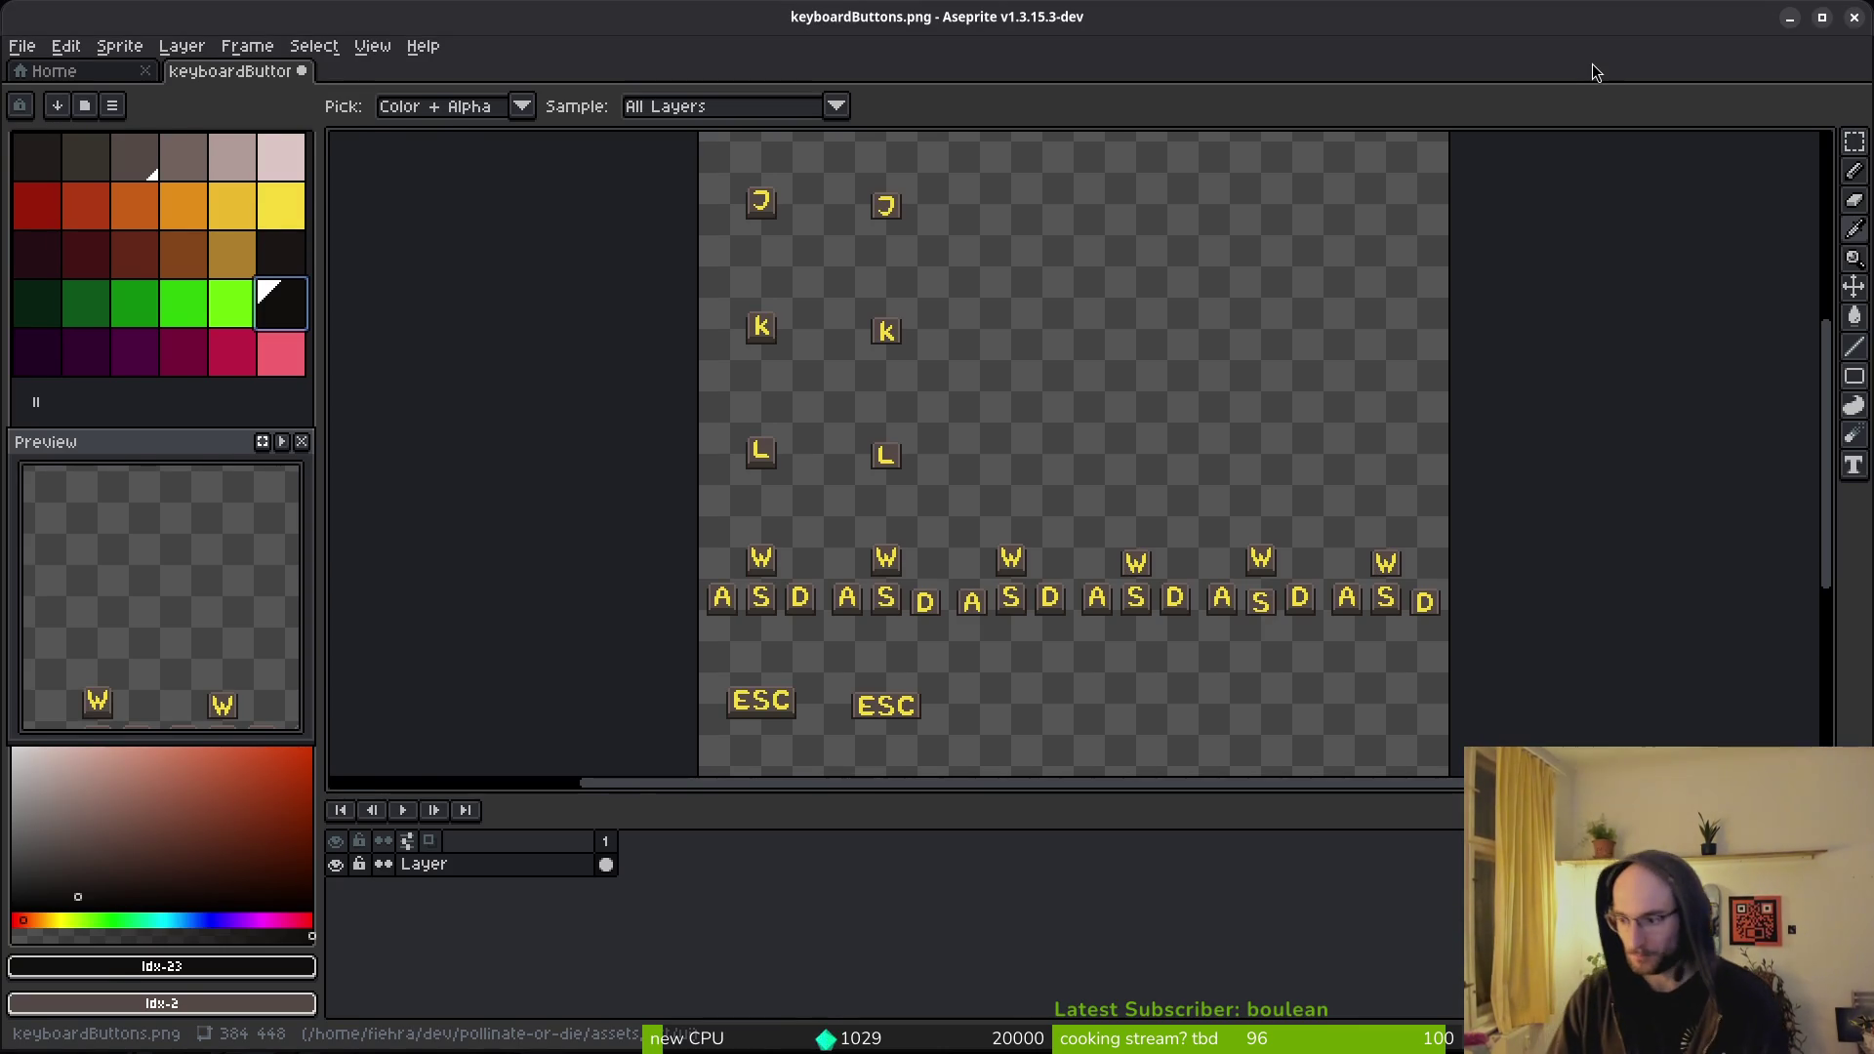
# - Write hud_overlay.gd in Neovim with :w, then return to Godot's theme editor
pyautogui.hotkey('alt', 'Tab')
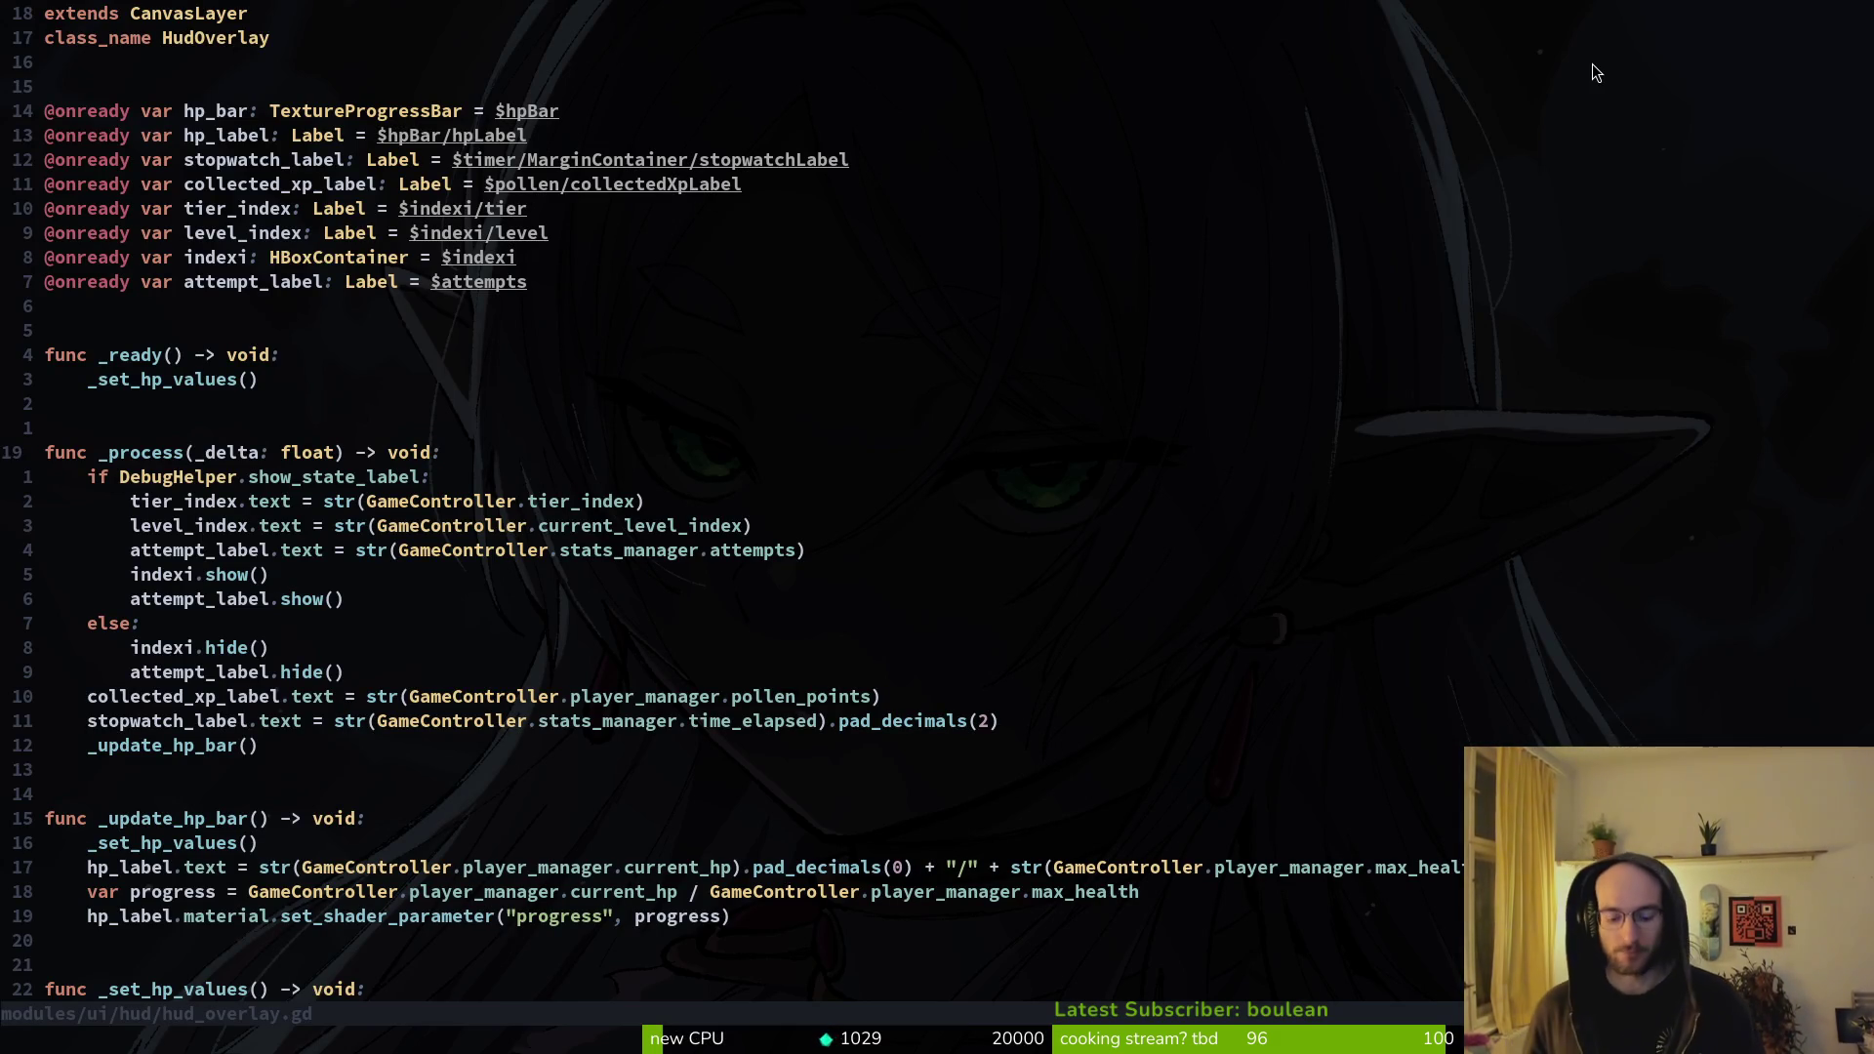
pyautogui.write(':w')
pyautogui.press('Return')
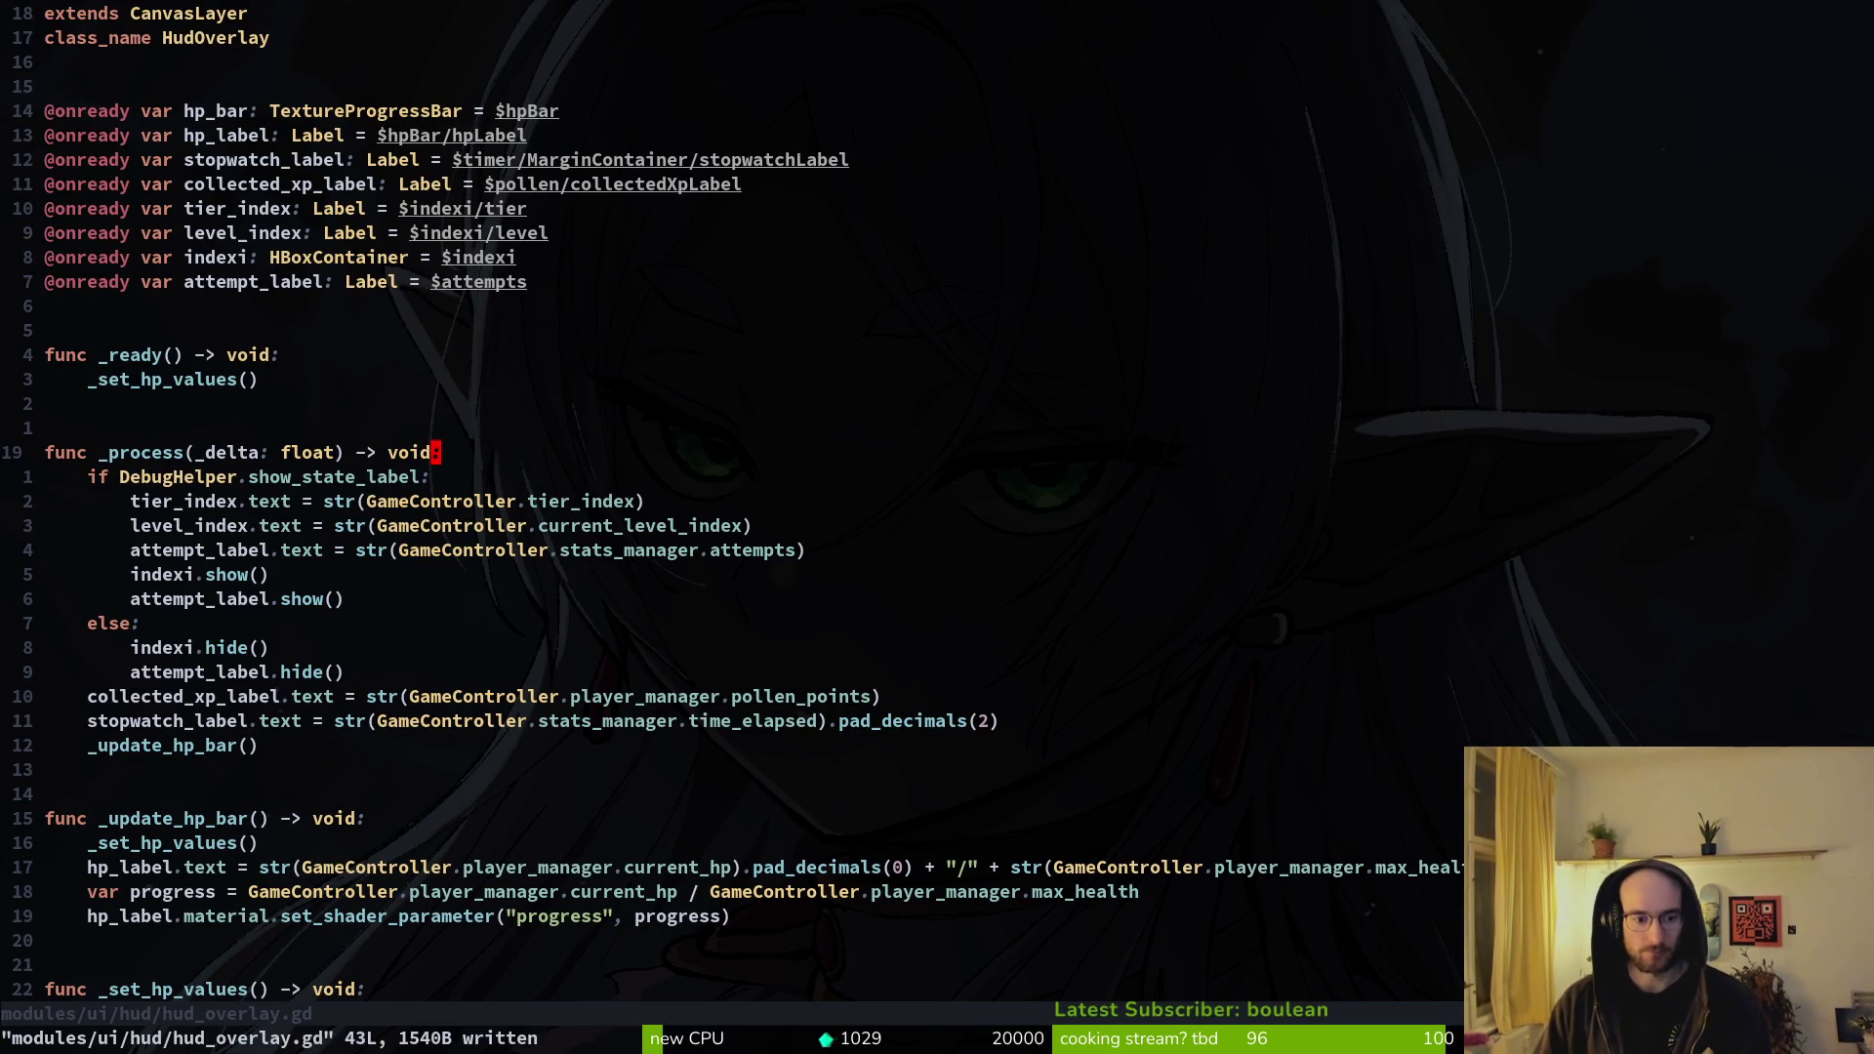
pyautogui.hotkey('alt', 'Tab')
pyautogui.hotkey('alt', 'Tab')
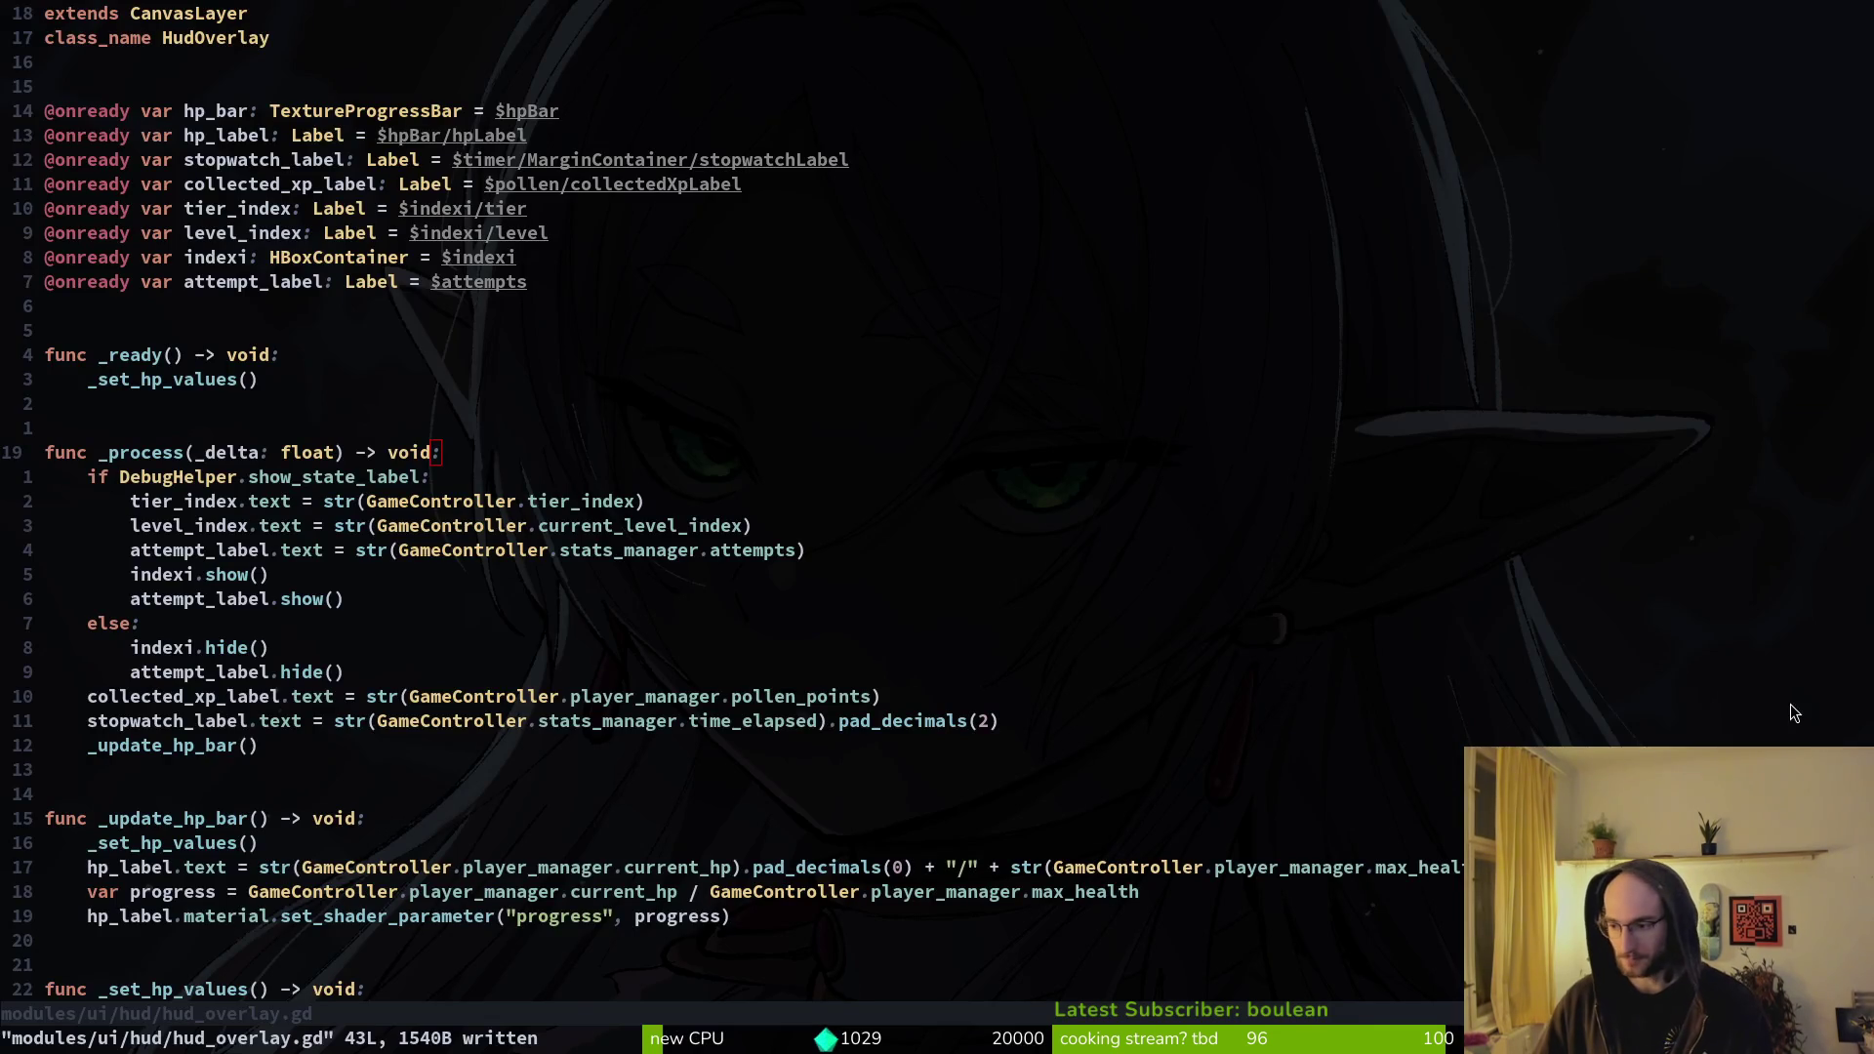
pyautogui.hotkey('alt', 'Tab')
pyautogui.click(730, 1030)
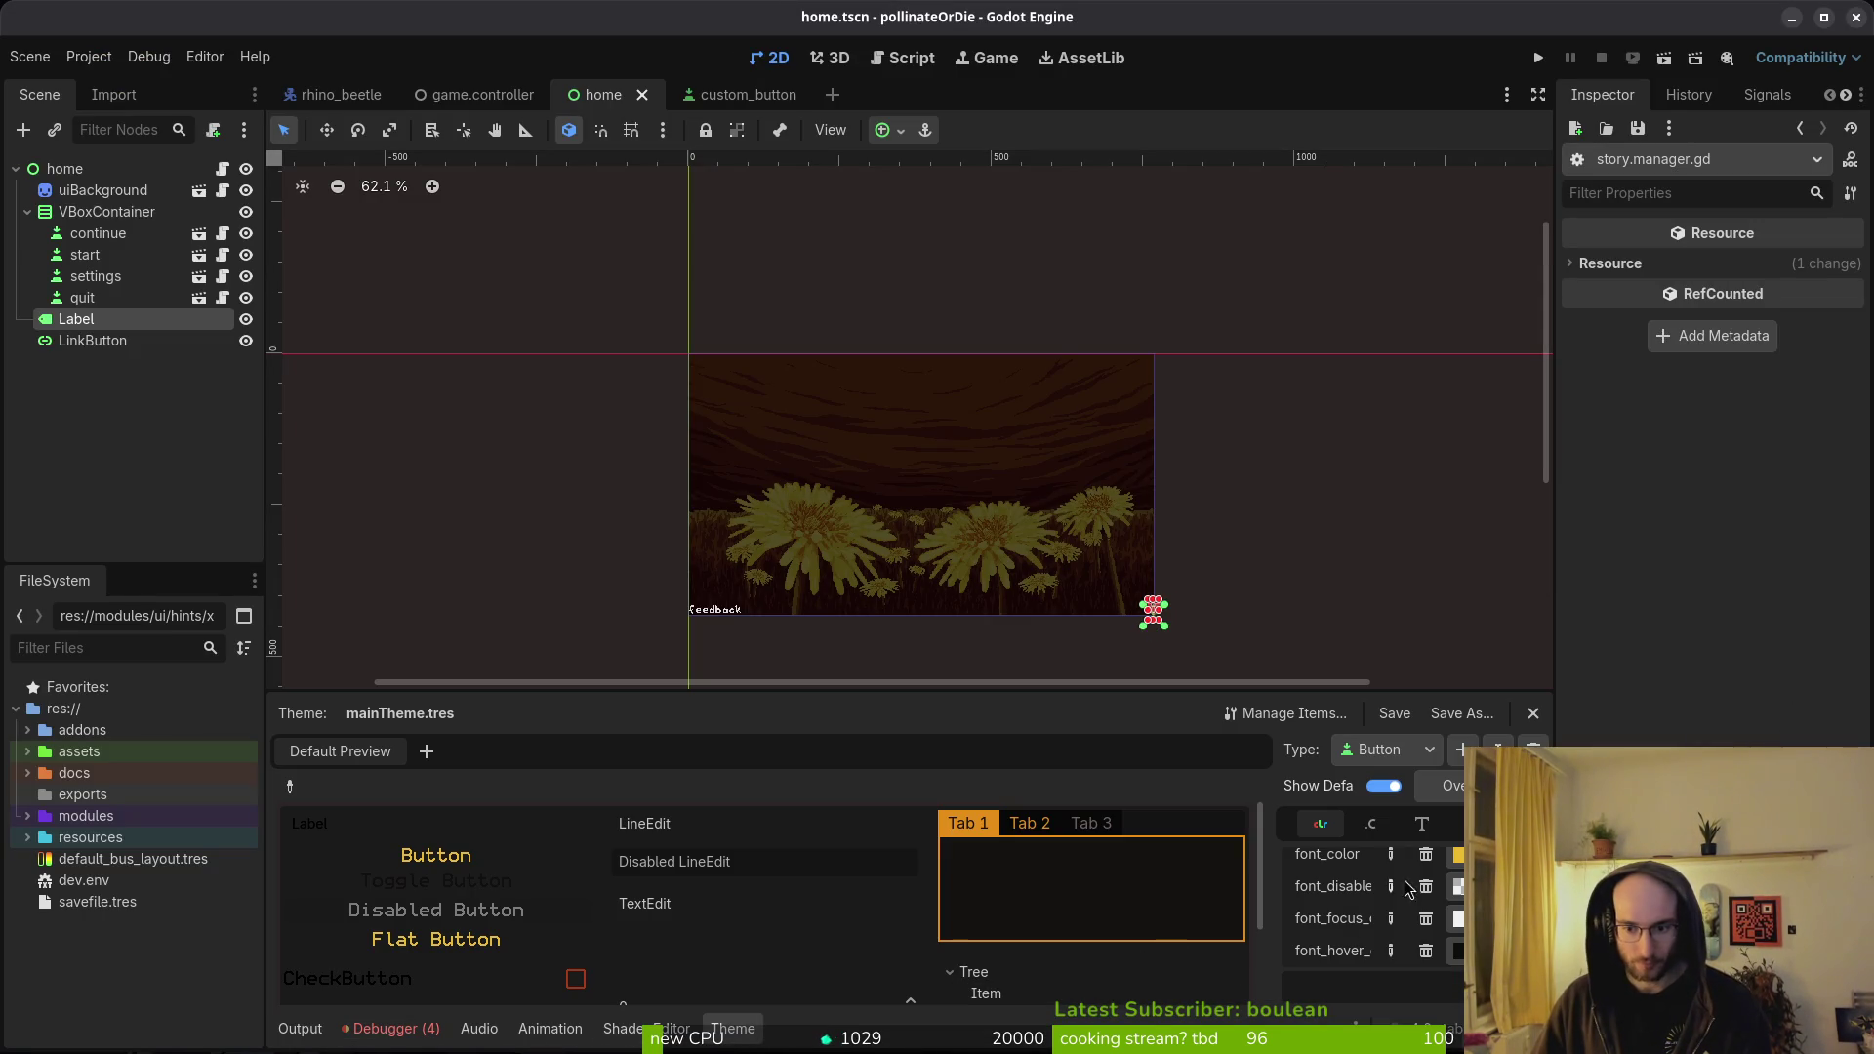
# - Confirm the new font_hover colour item on mainTheme.tres's Button type, leaving it black
pyautogui.scroll(2, 1421, 918)
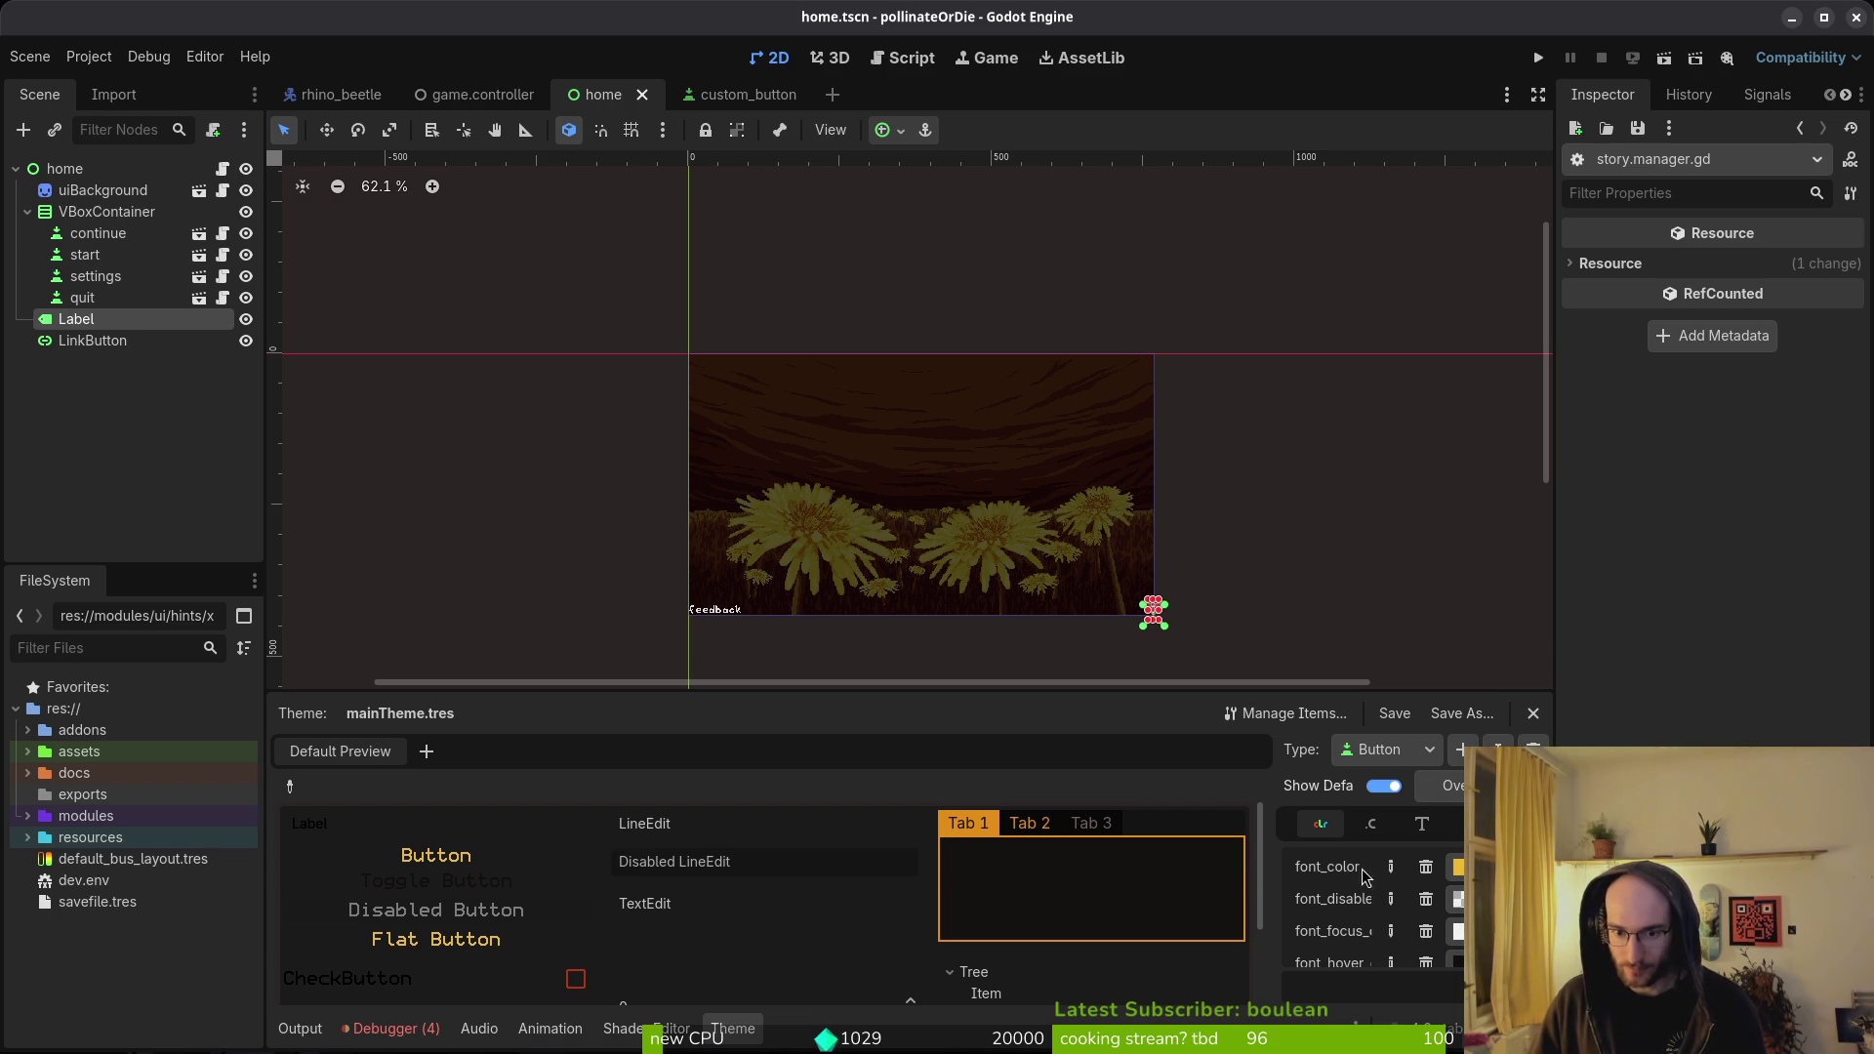
pyautogui.scroll(-2, 1357, 938)
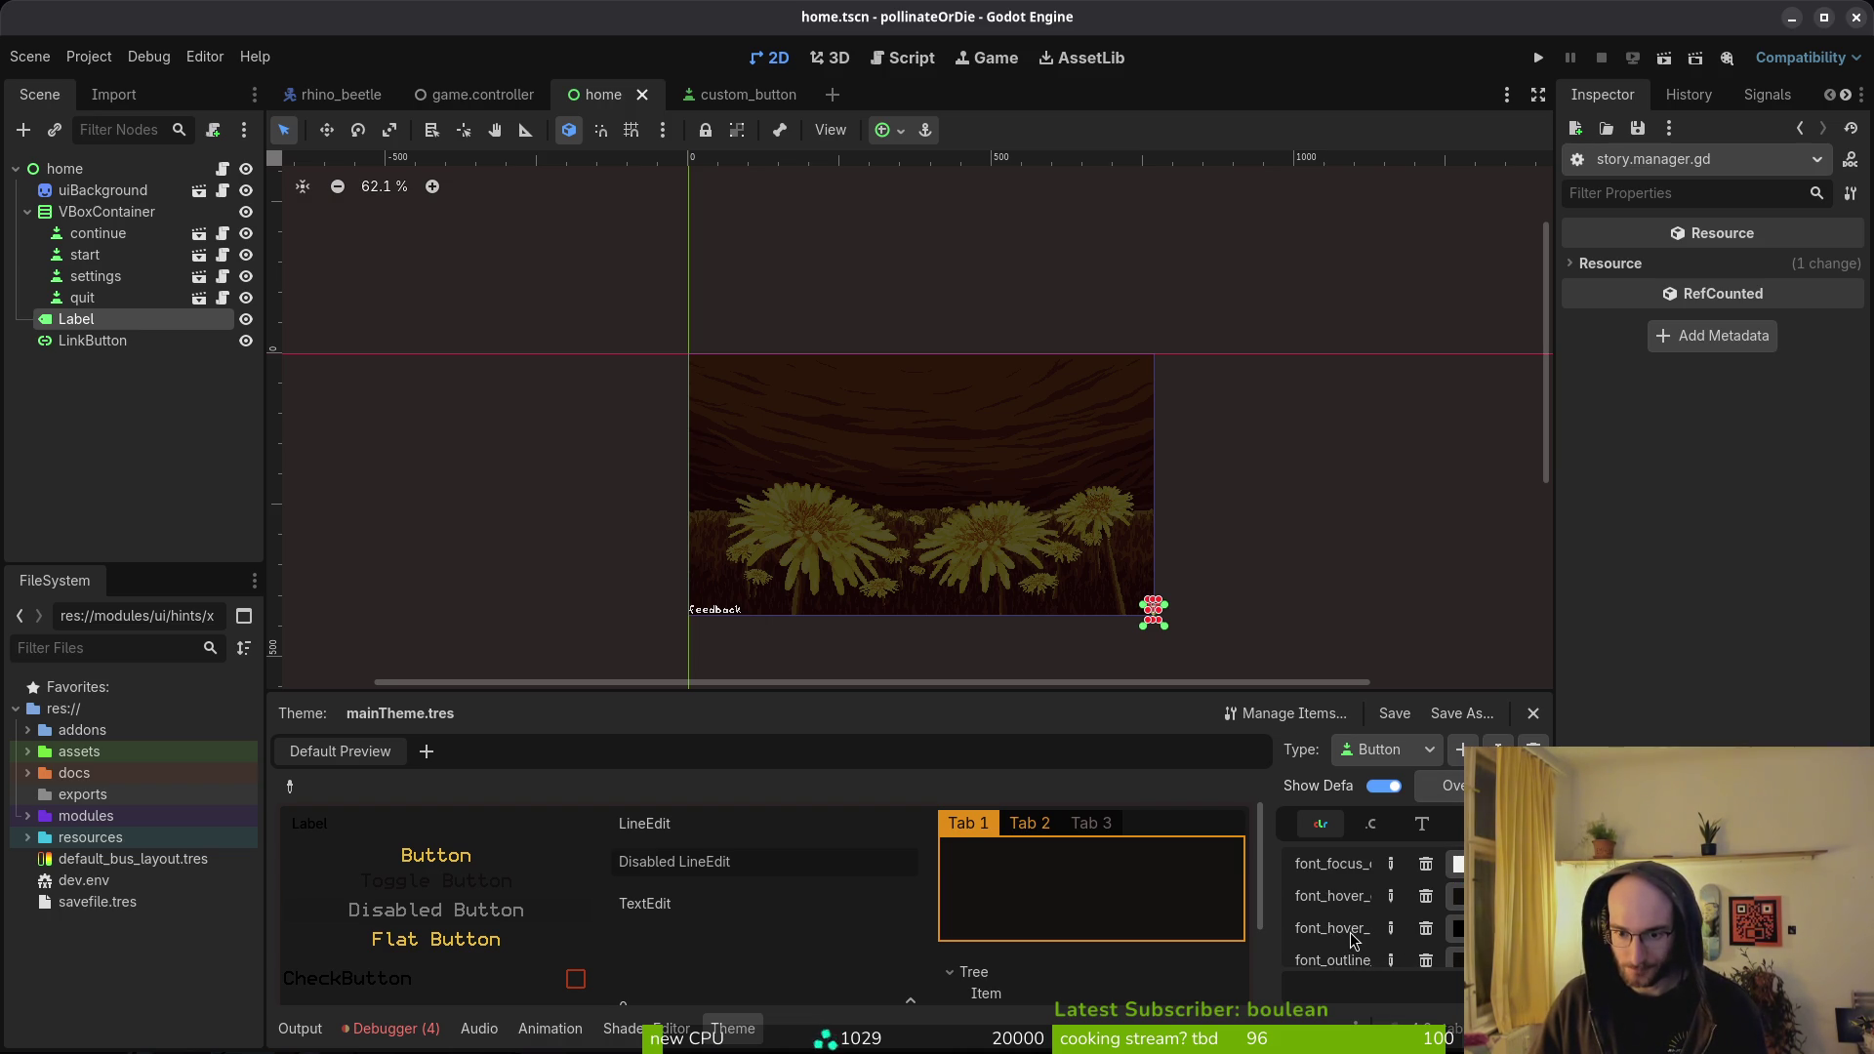
pyautogui.click(1457, 896)
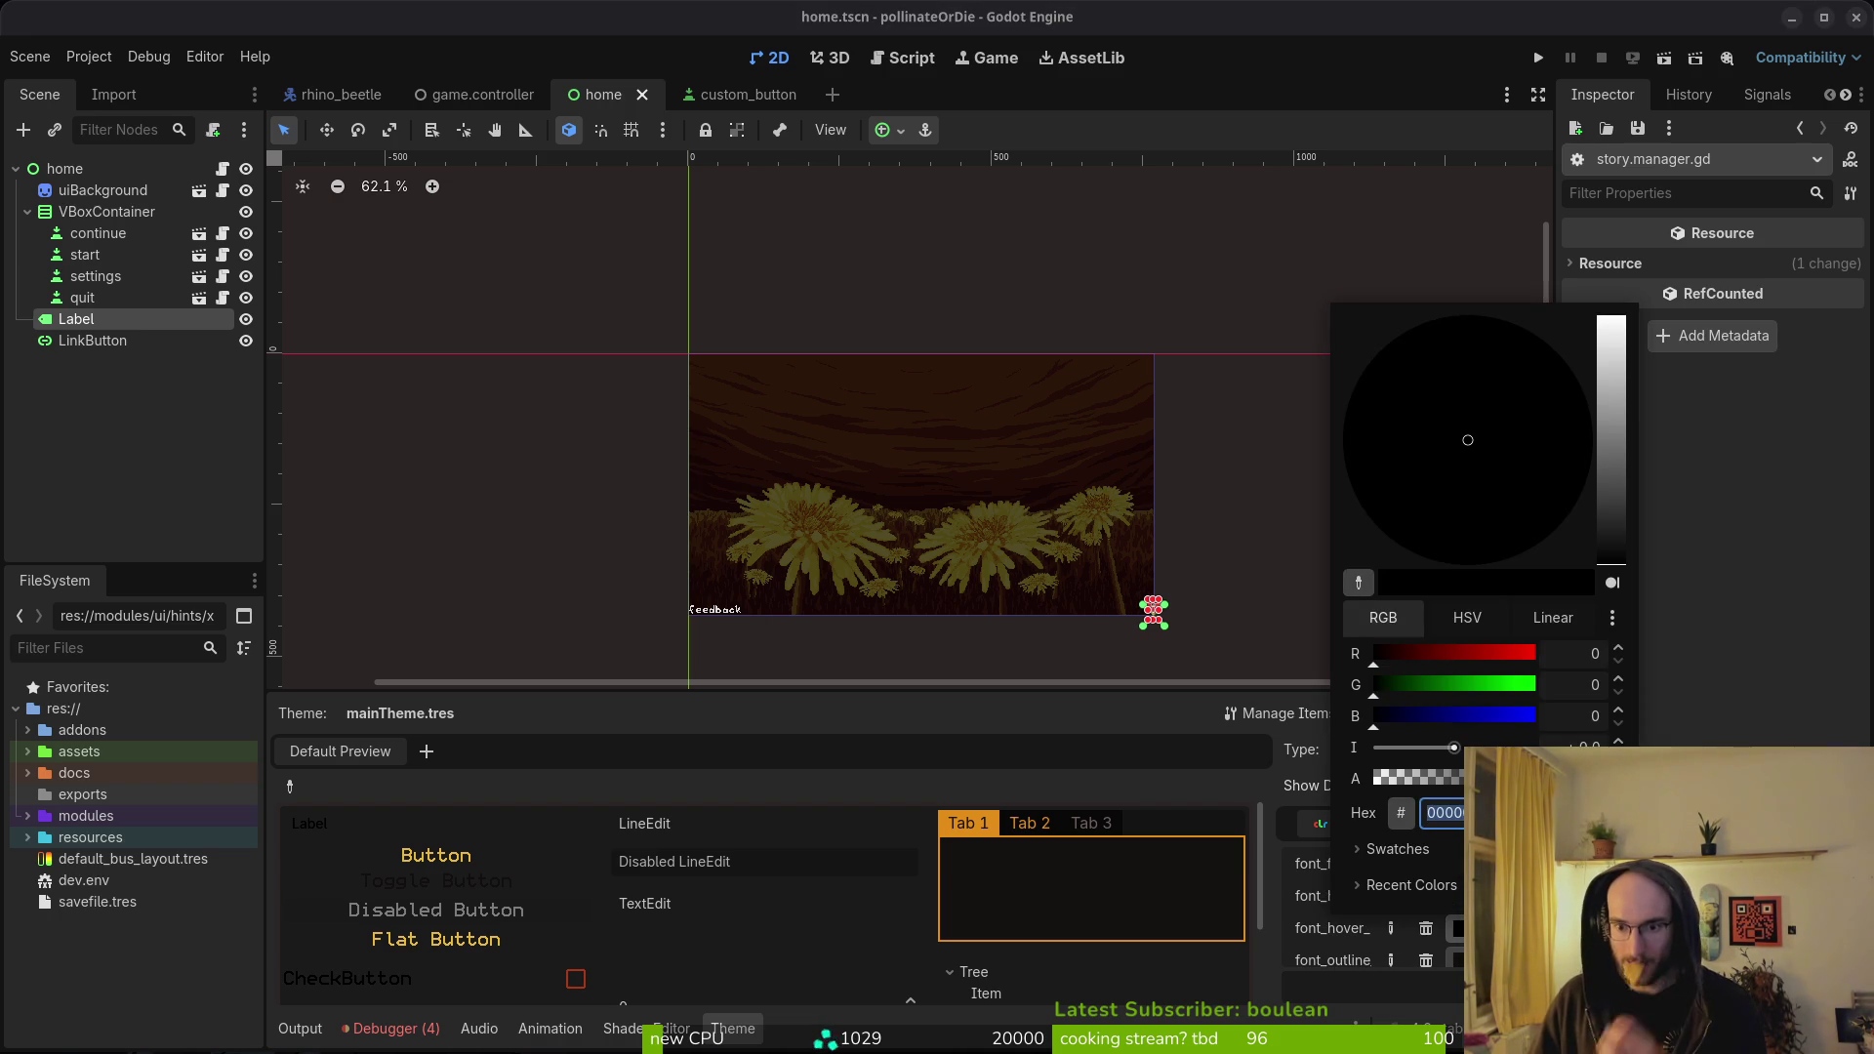
pyautogui.press('Escape')
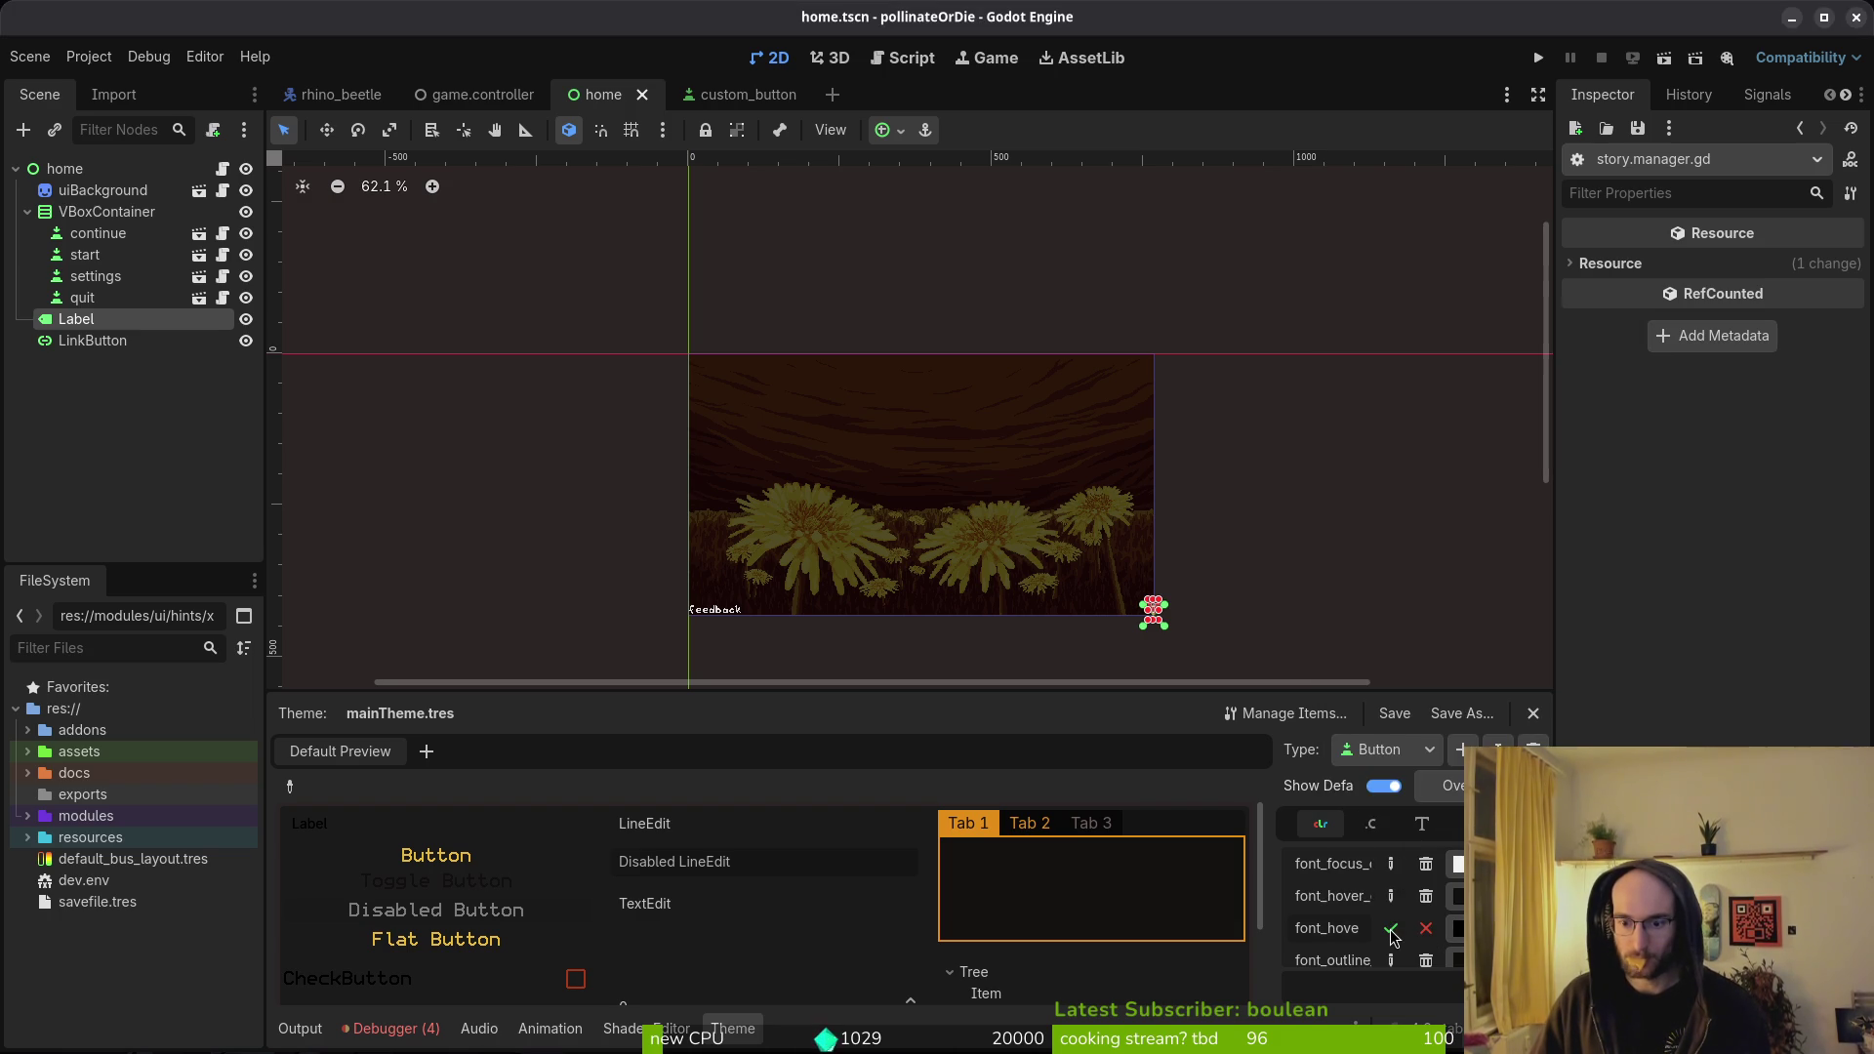
pyautogui.click(1392, 930)
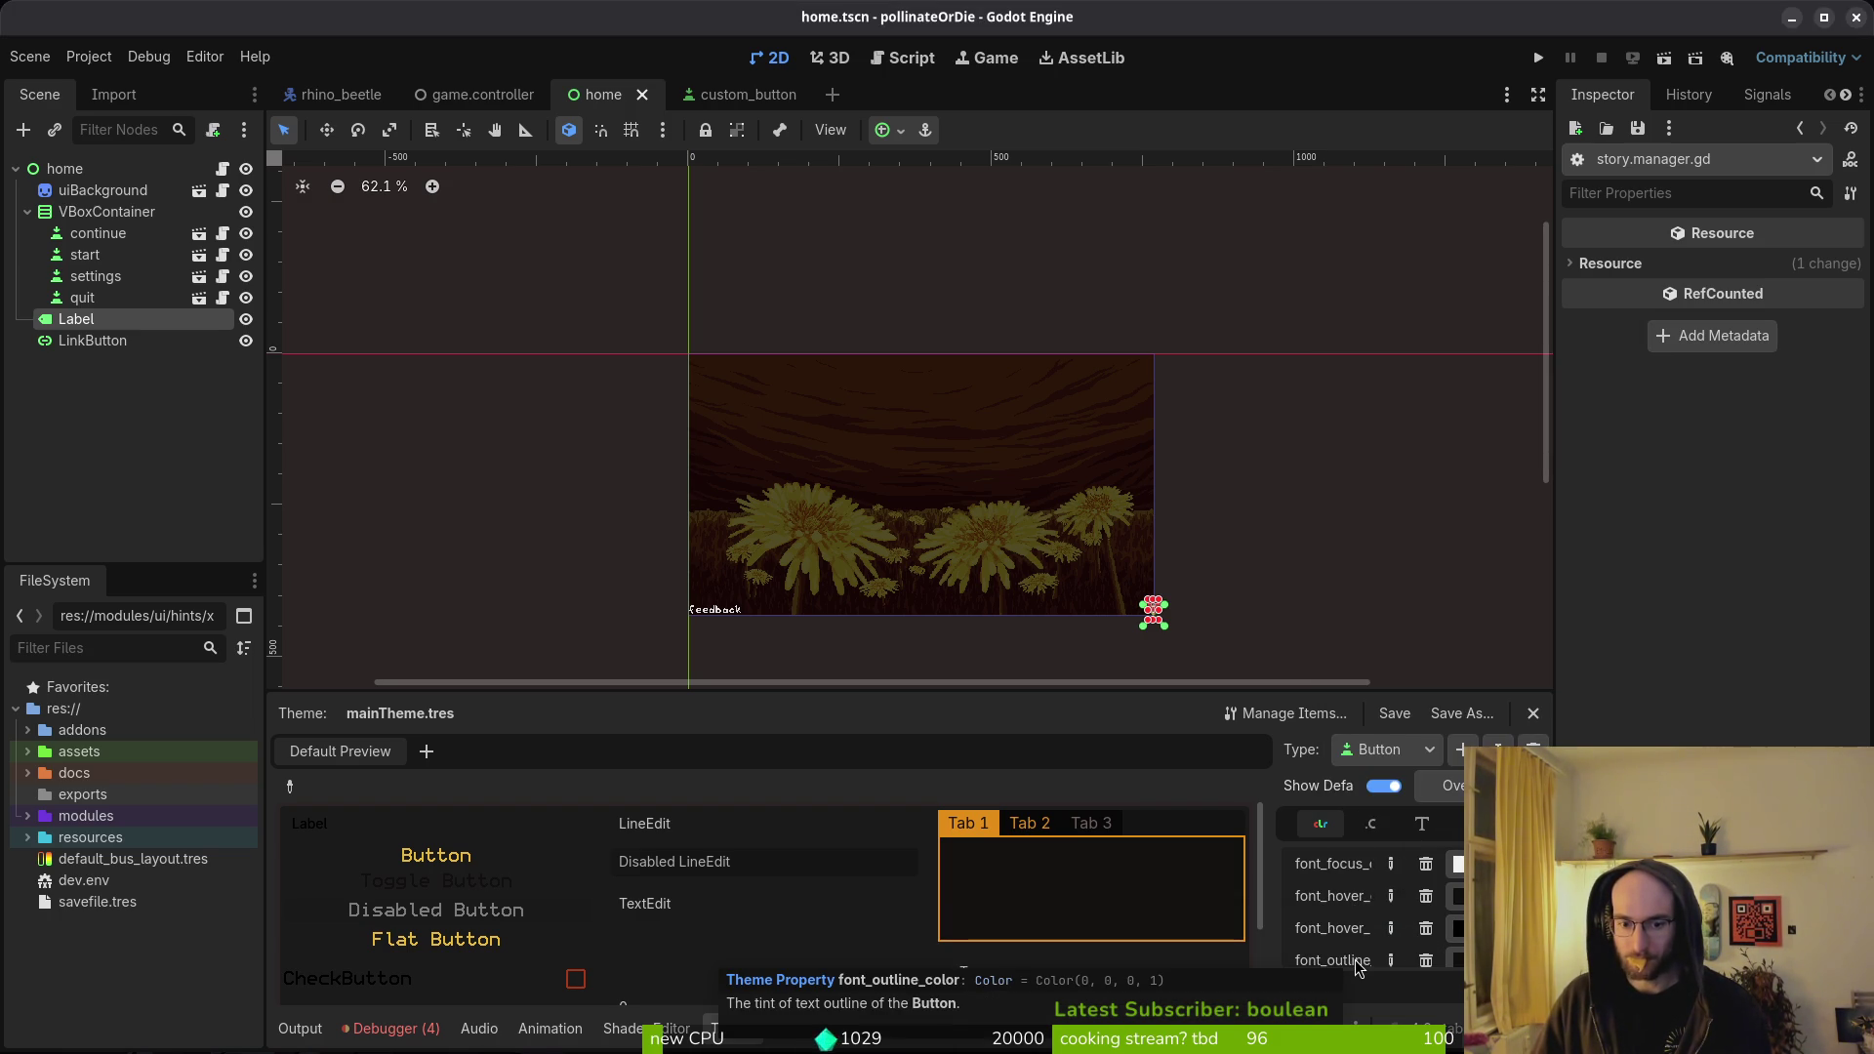
pyautogui.scroll(10, 1138, 609)
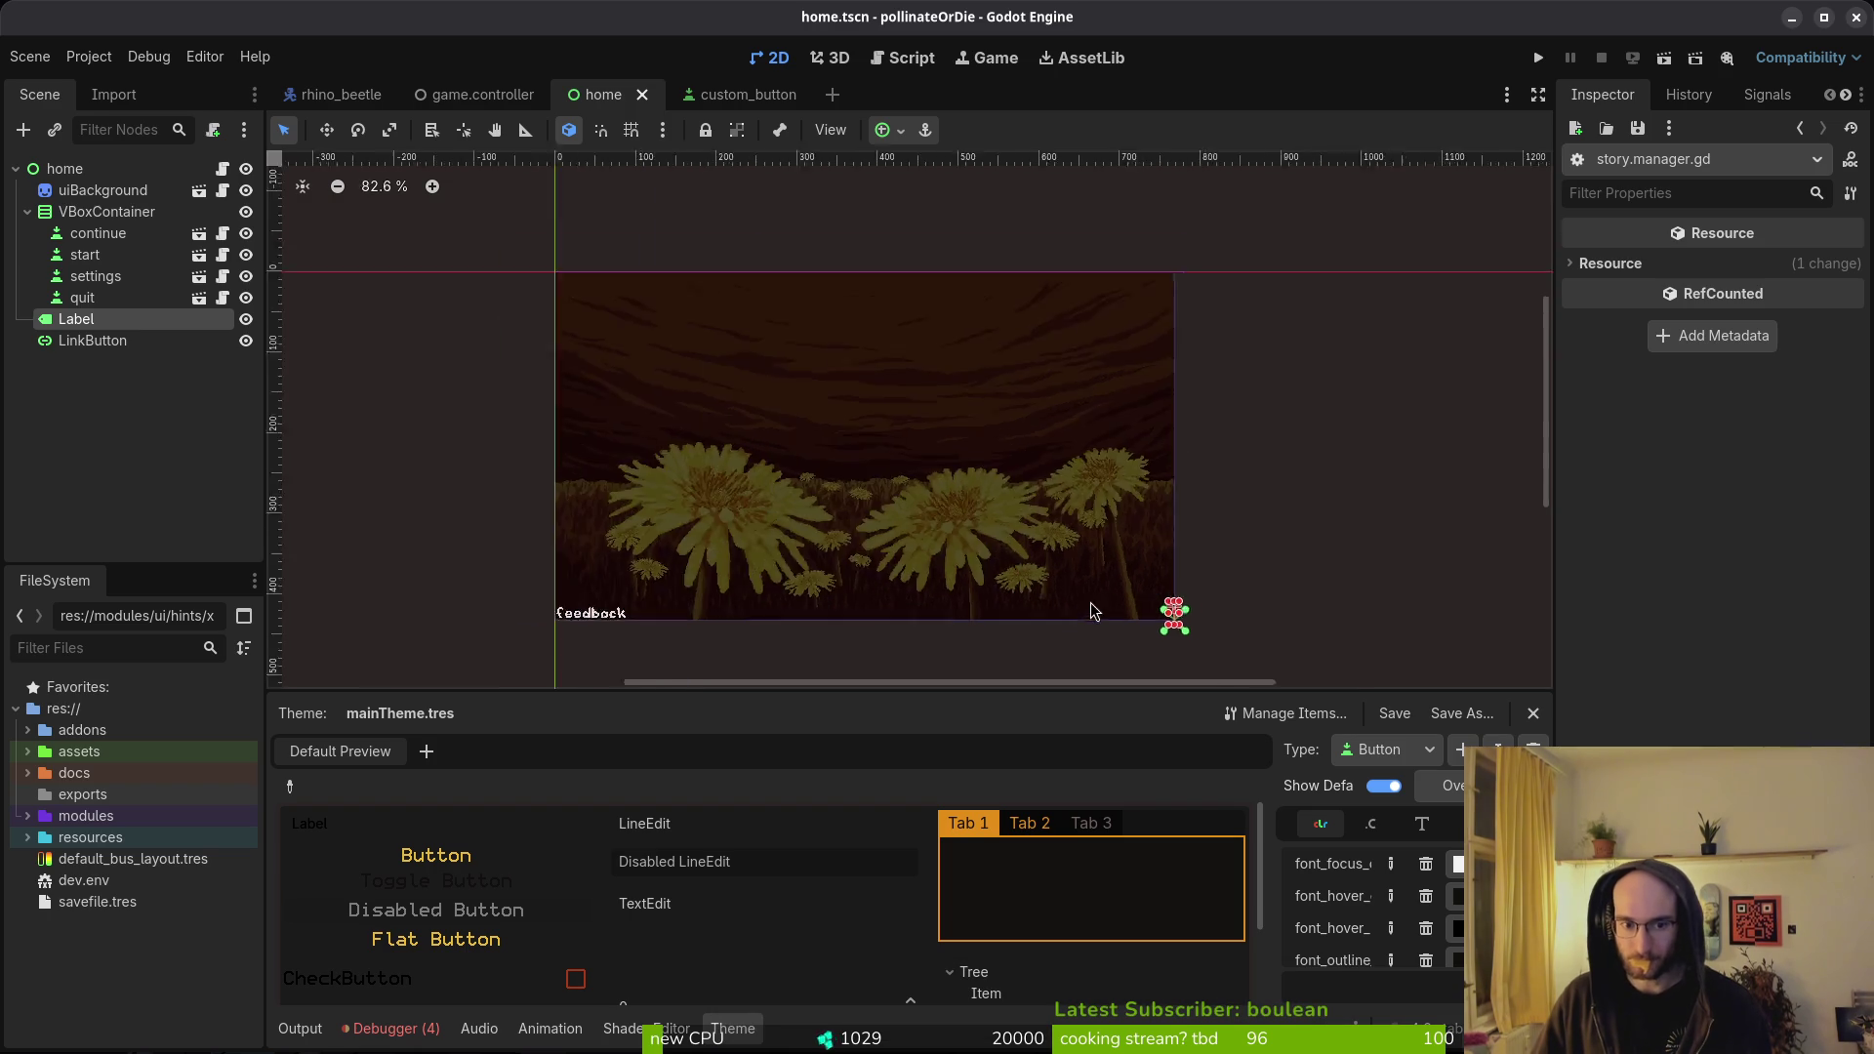
# - Select the Label node and launch the project, then bring the editor forward
pyautogui.click(85, 328)
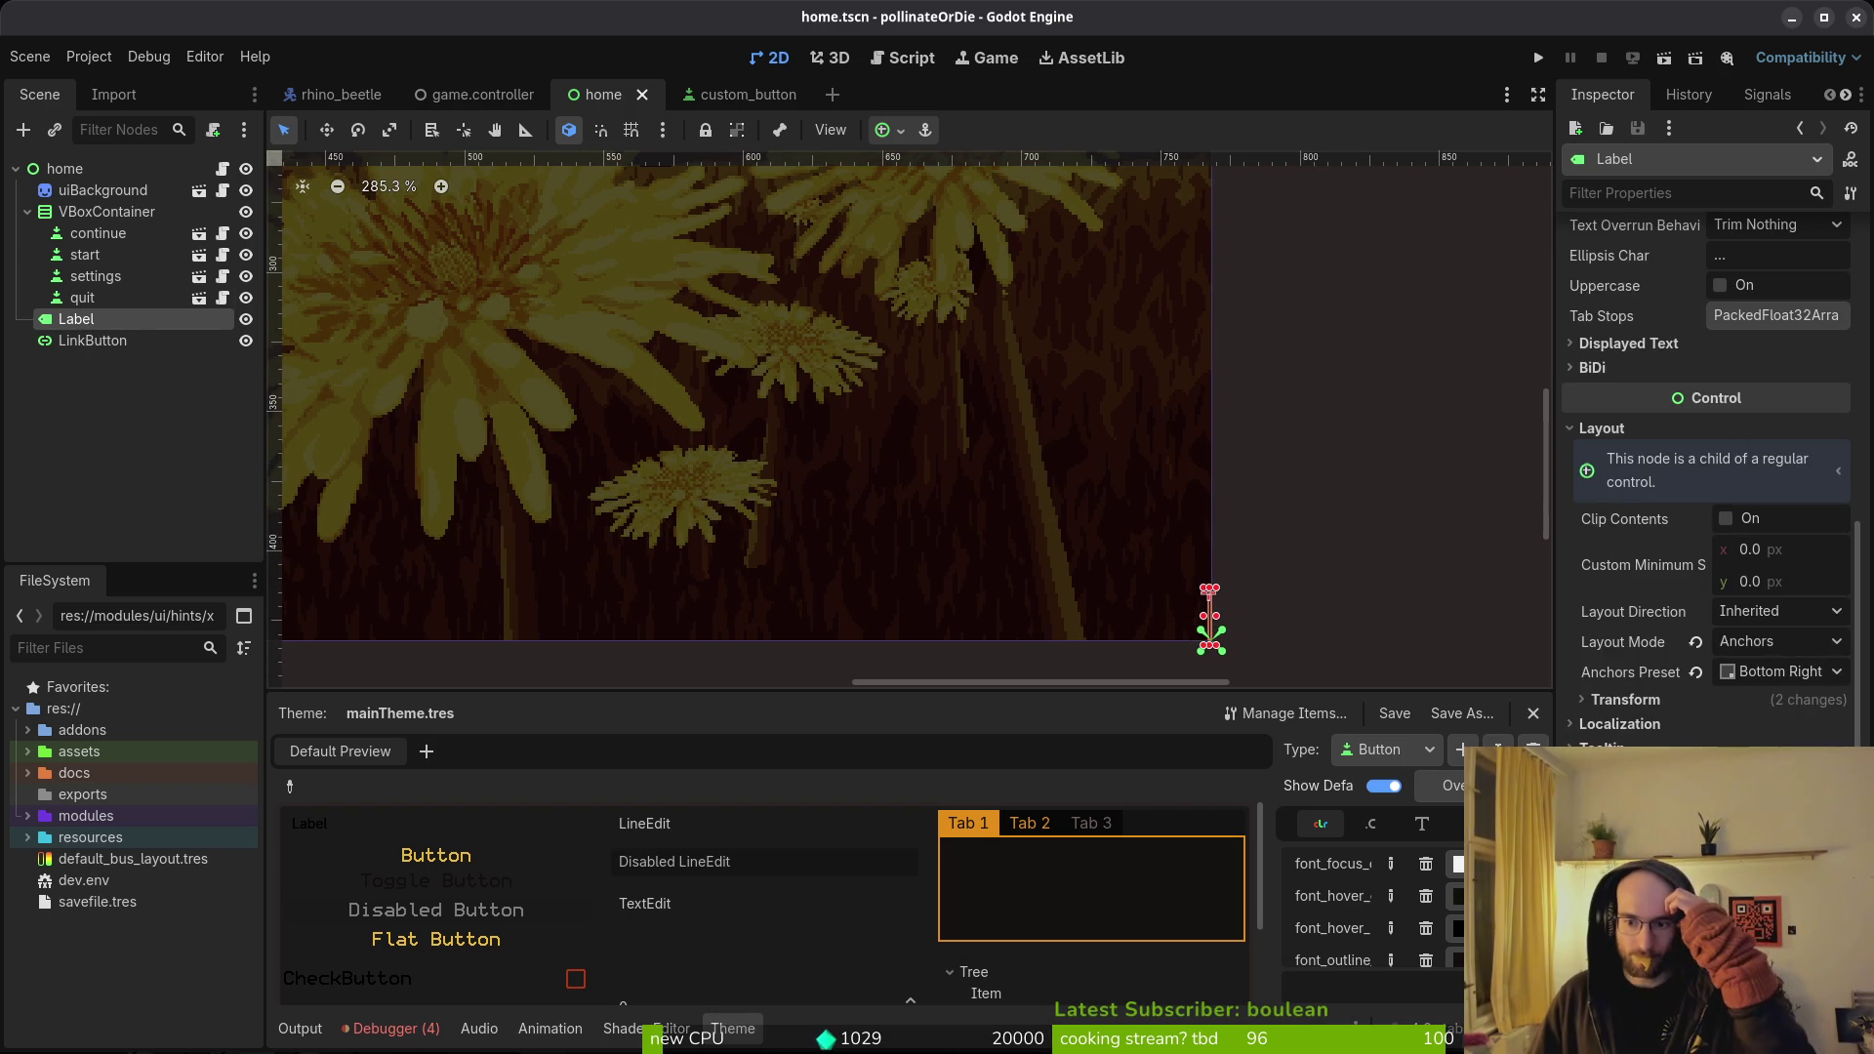
pyautogui.scroll(5, 1748, 673)
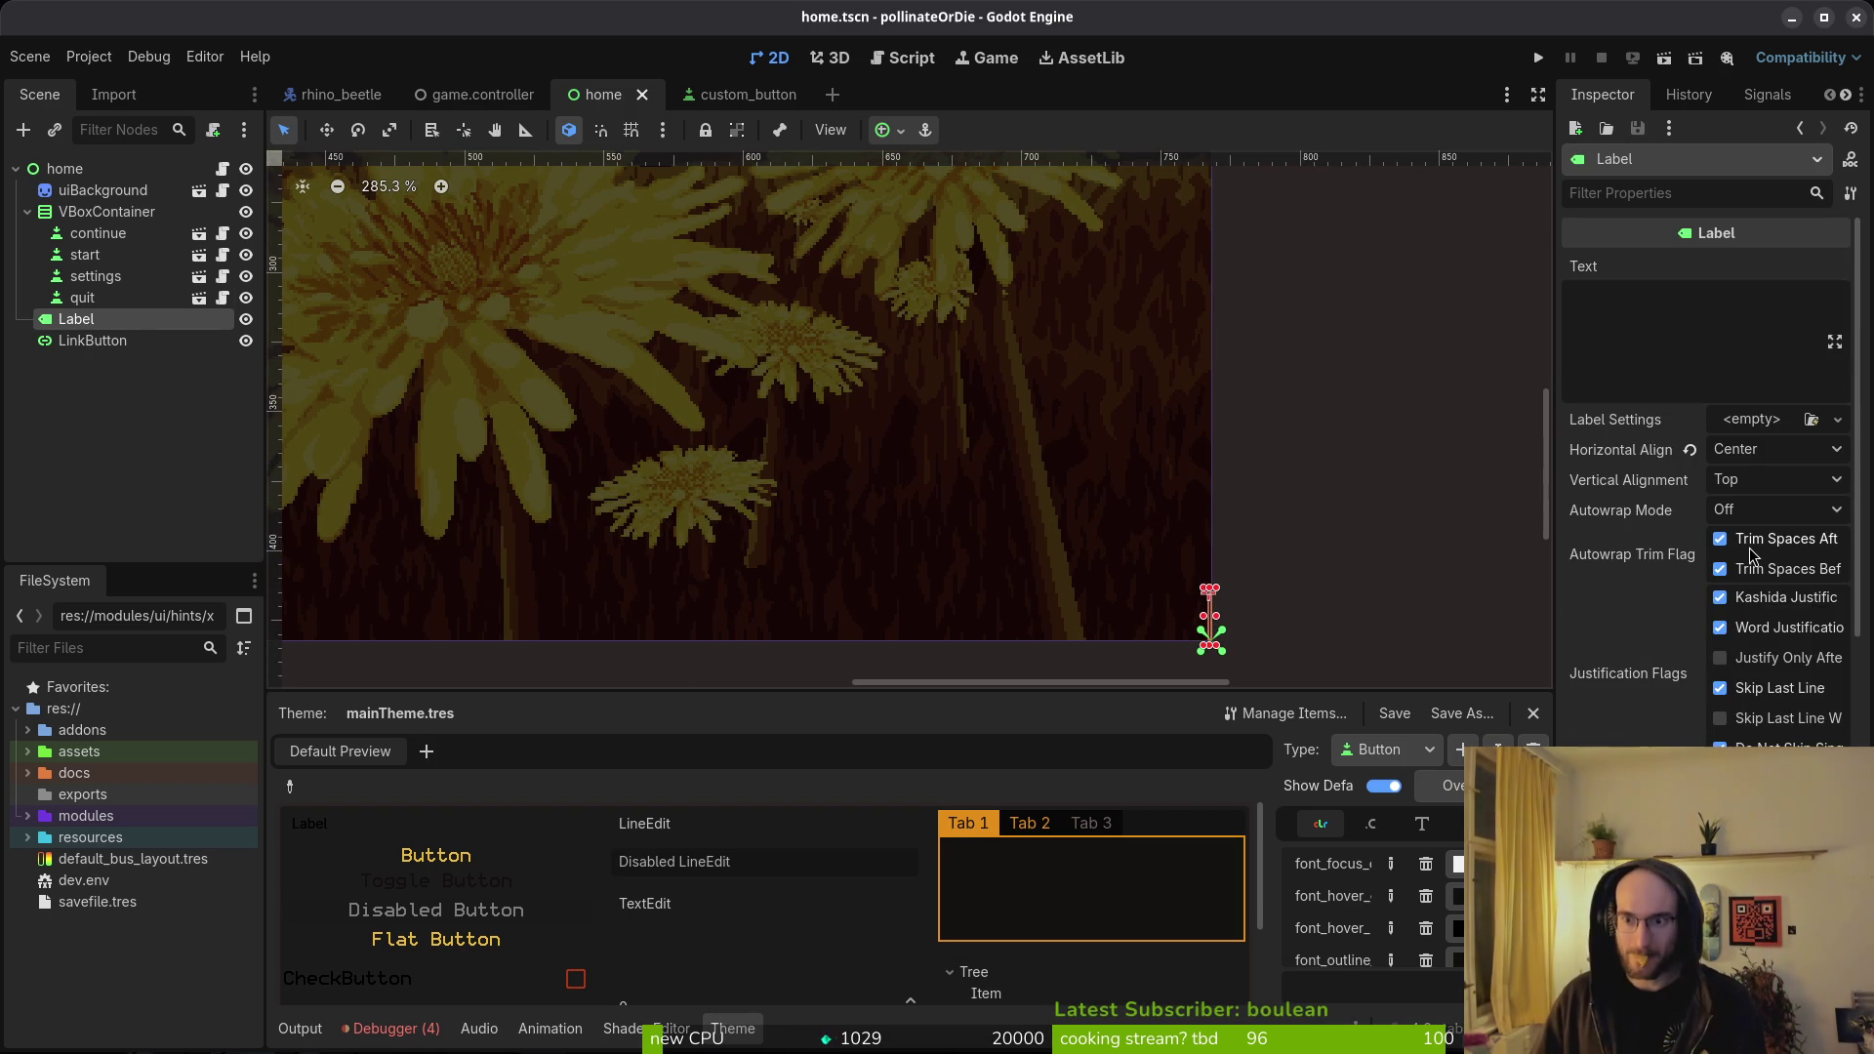
pyautogui.click(1538, 57)
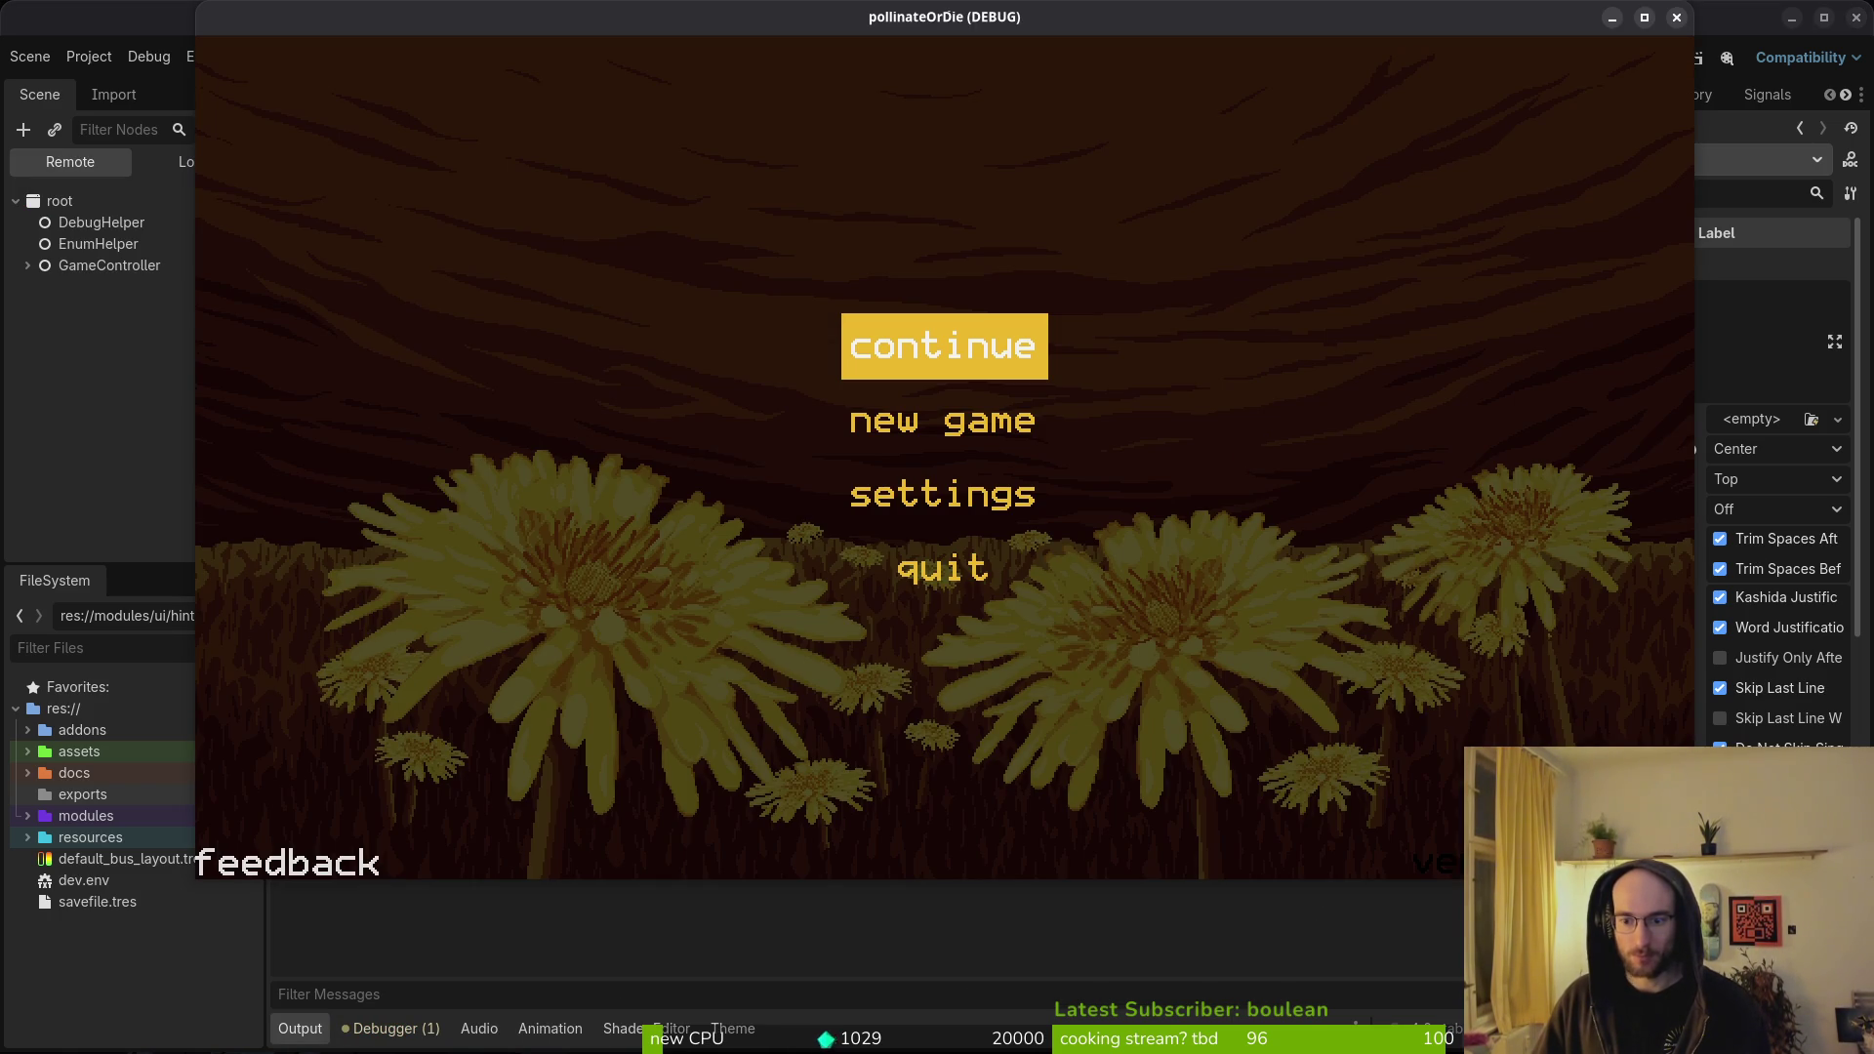
pyautogui.click(152, 186)
# - Inspect Label under GameController > gui > home in the Remote scene tree
pyautogui.click(28, 266)
pyautogui.click(39, 330)
pyautogui.click(52, 353)
pyautogui.click(110, 416)
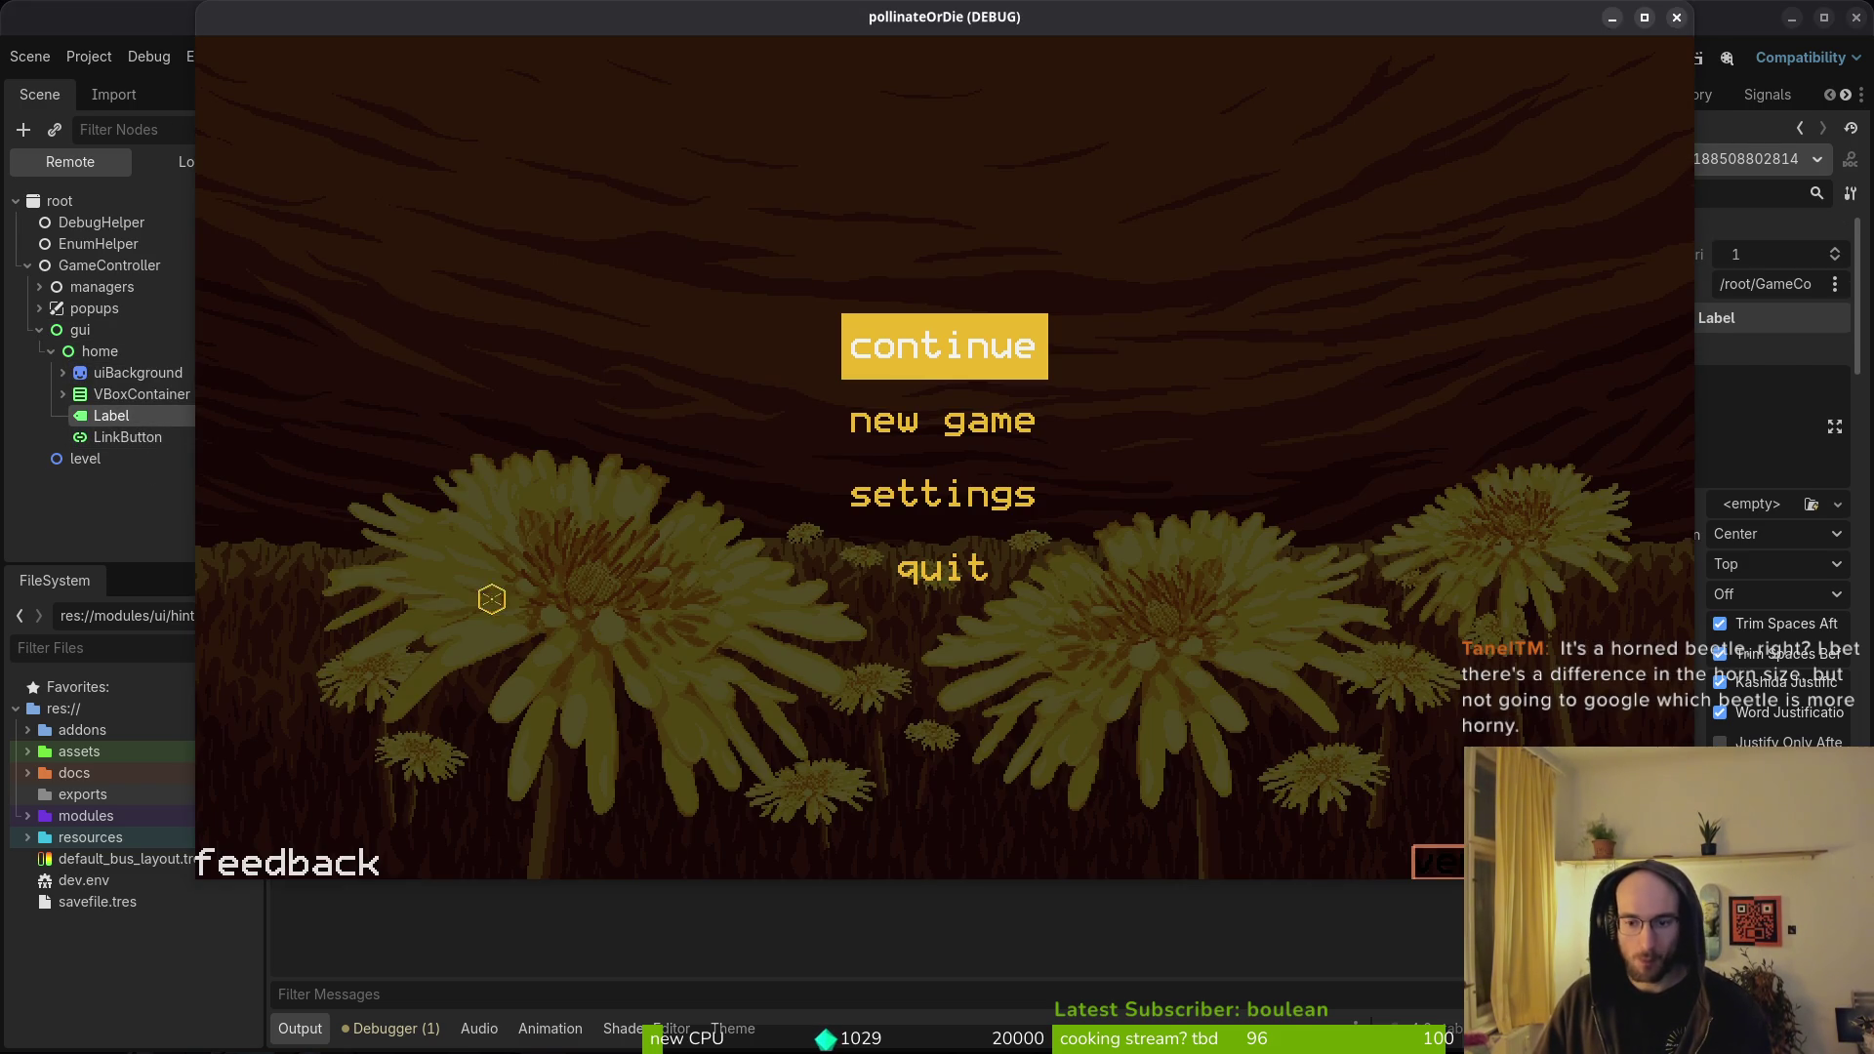
pyautogui.scroll(-5, 1715, 535)
pyautogui.scroll(-15, 1708, 488)
pyautogui.scroll(3, 1709, 469)
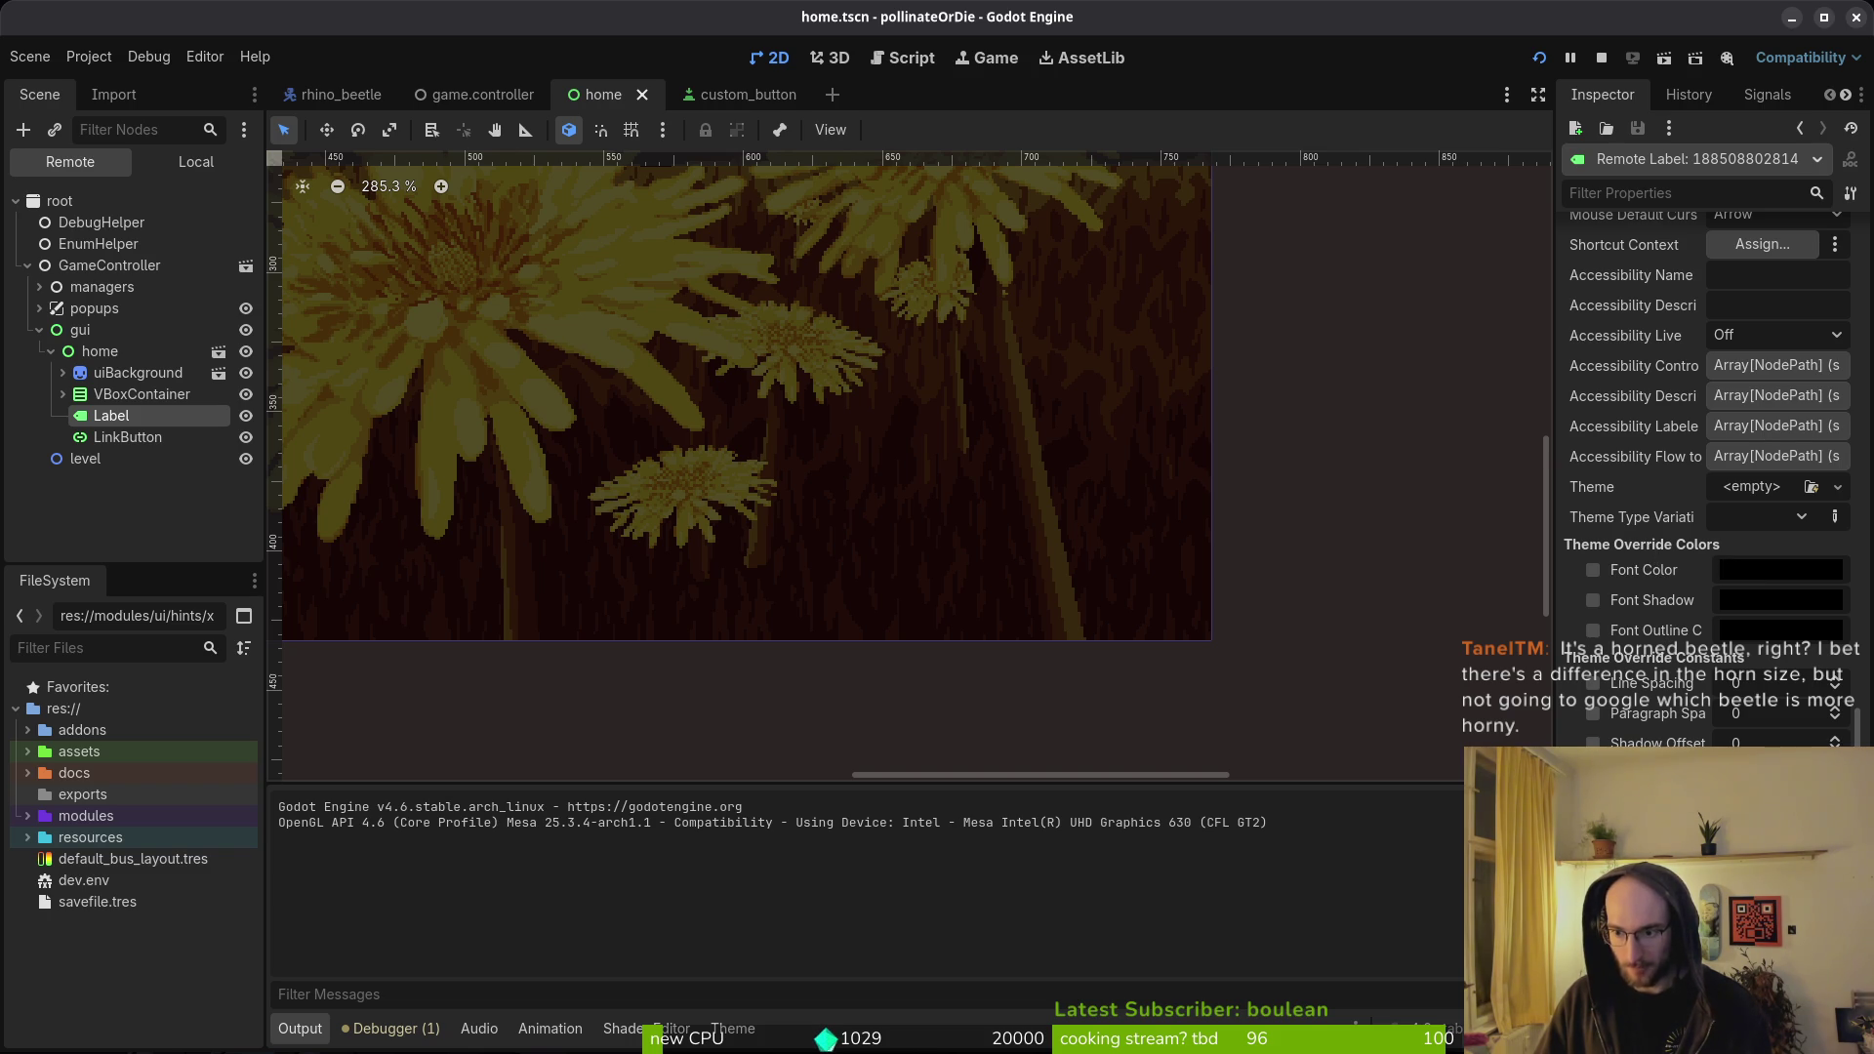
pyautogui.scroll(-8, 1708, 469)
pyautogui.scroll(-5, 1627, 588)
pyautogui.scroll(10, 1637, 653)
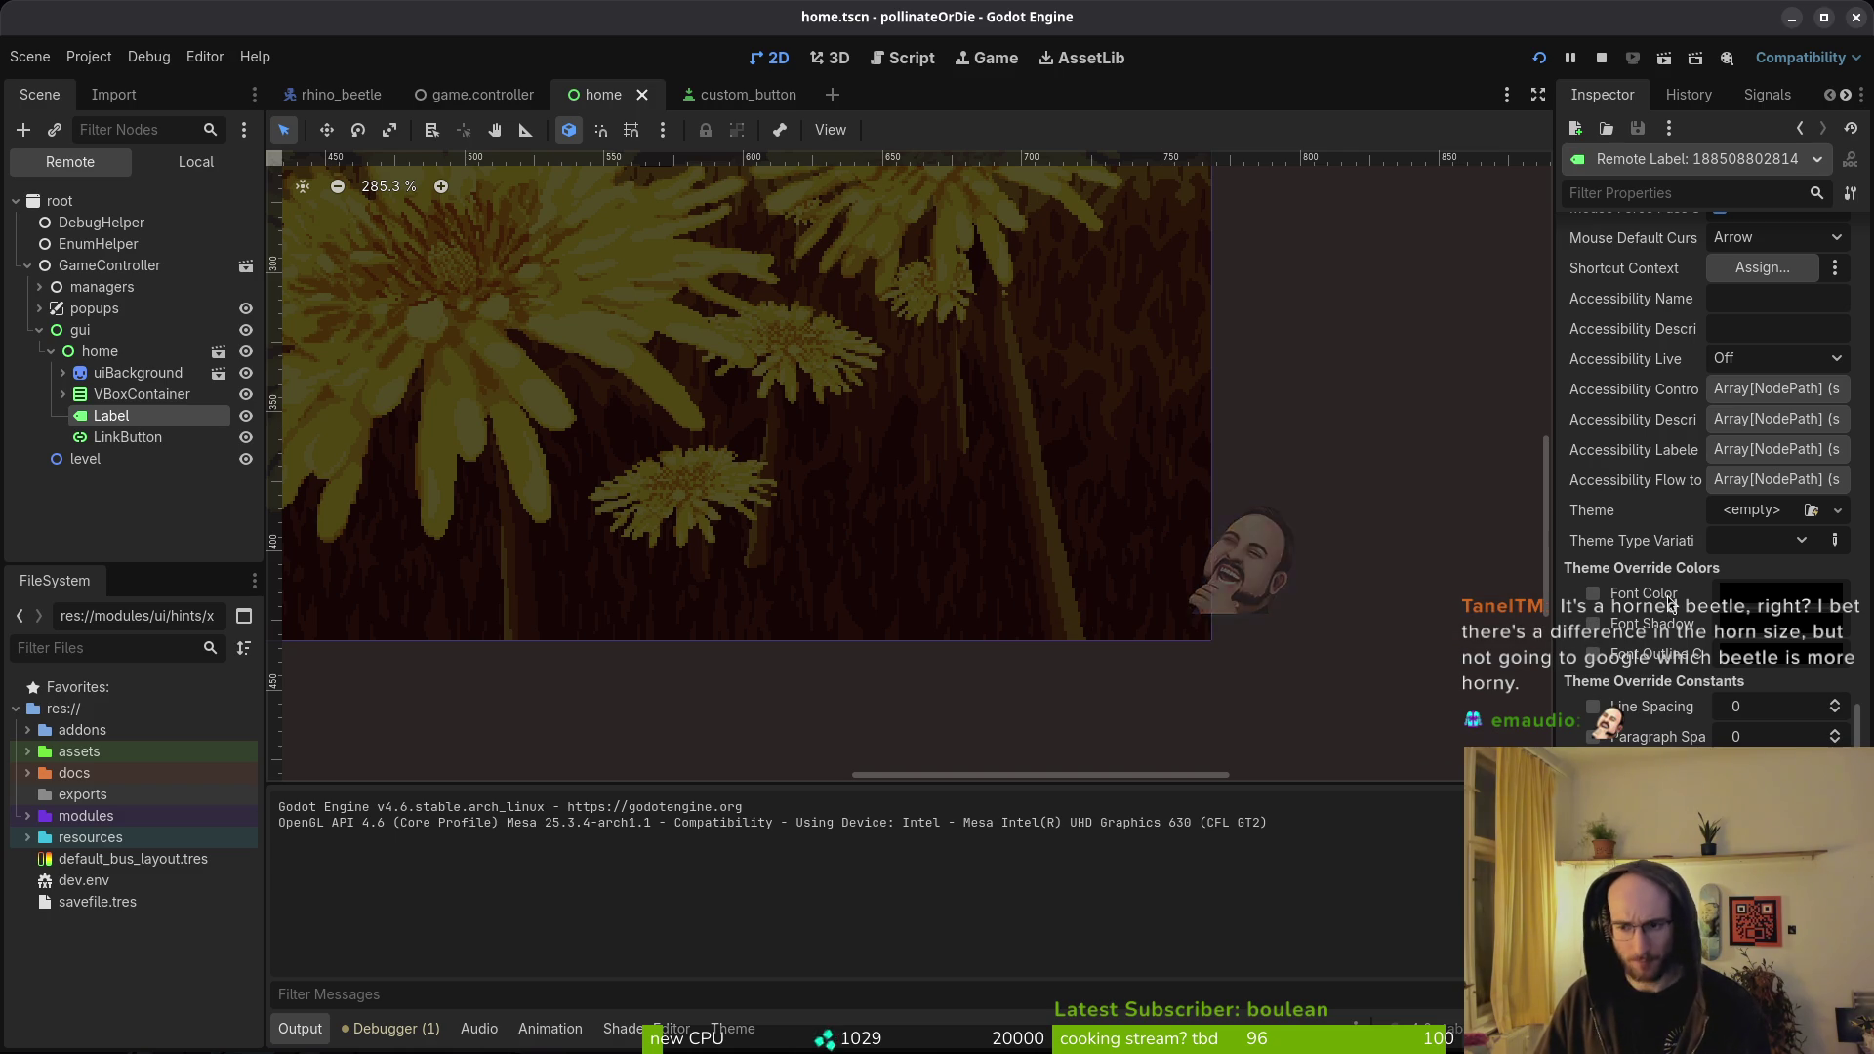
pyautogui.scroll(8, 1660, 601)
pyautogui.scroll(10, 1655, 599)
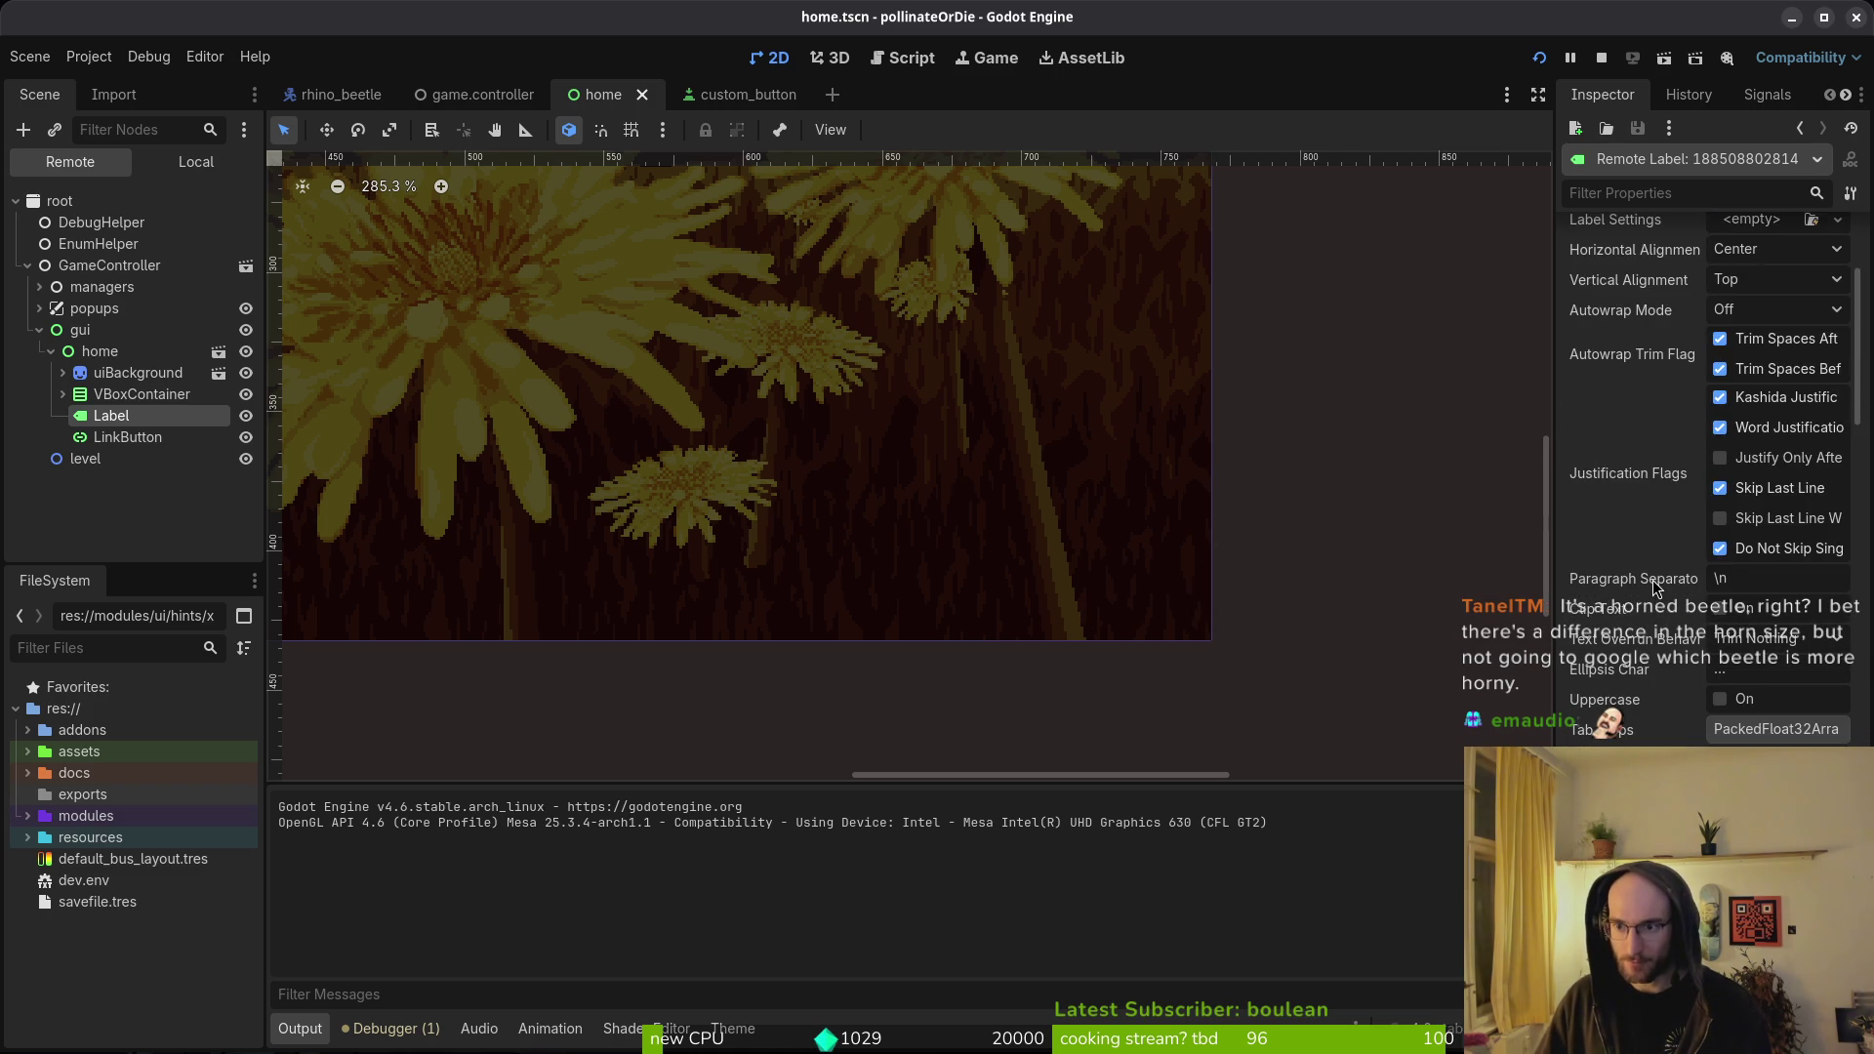
pyautogui.scroll(-4, 1654, 599)
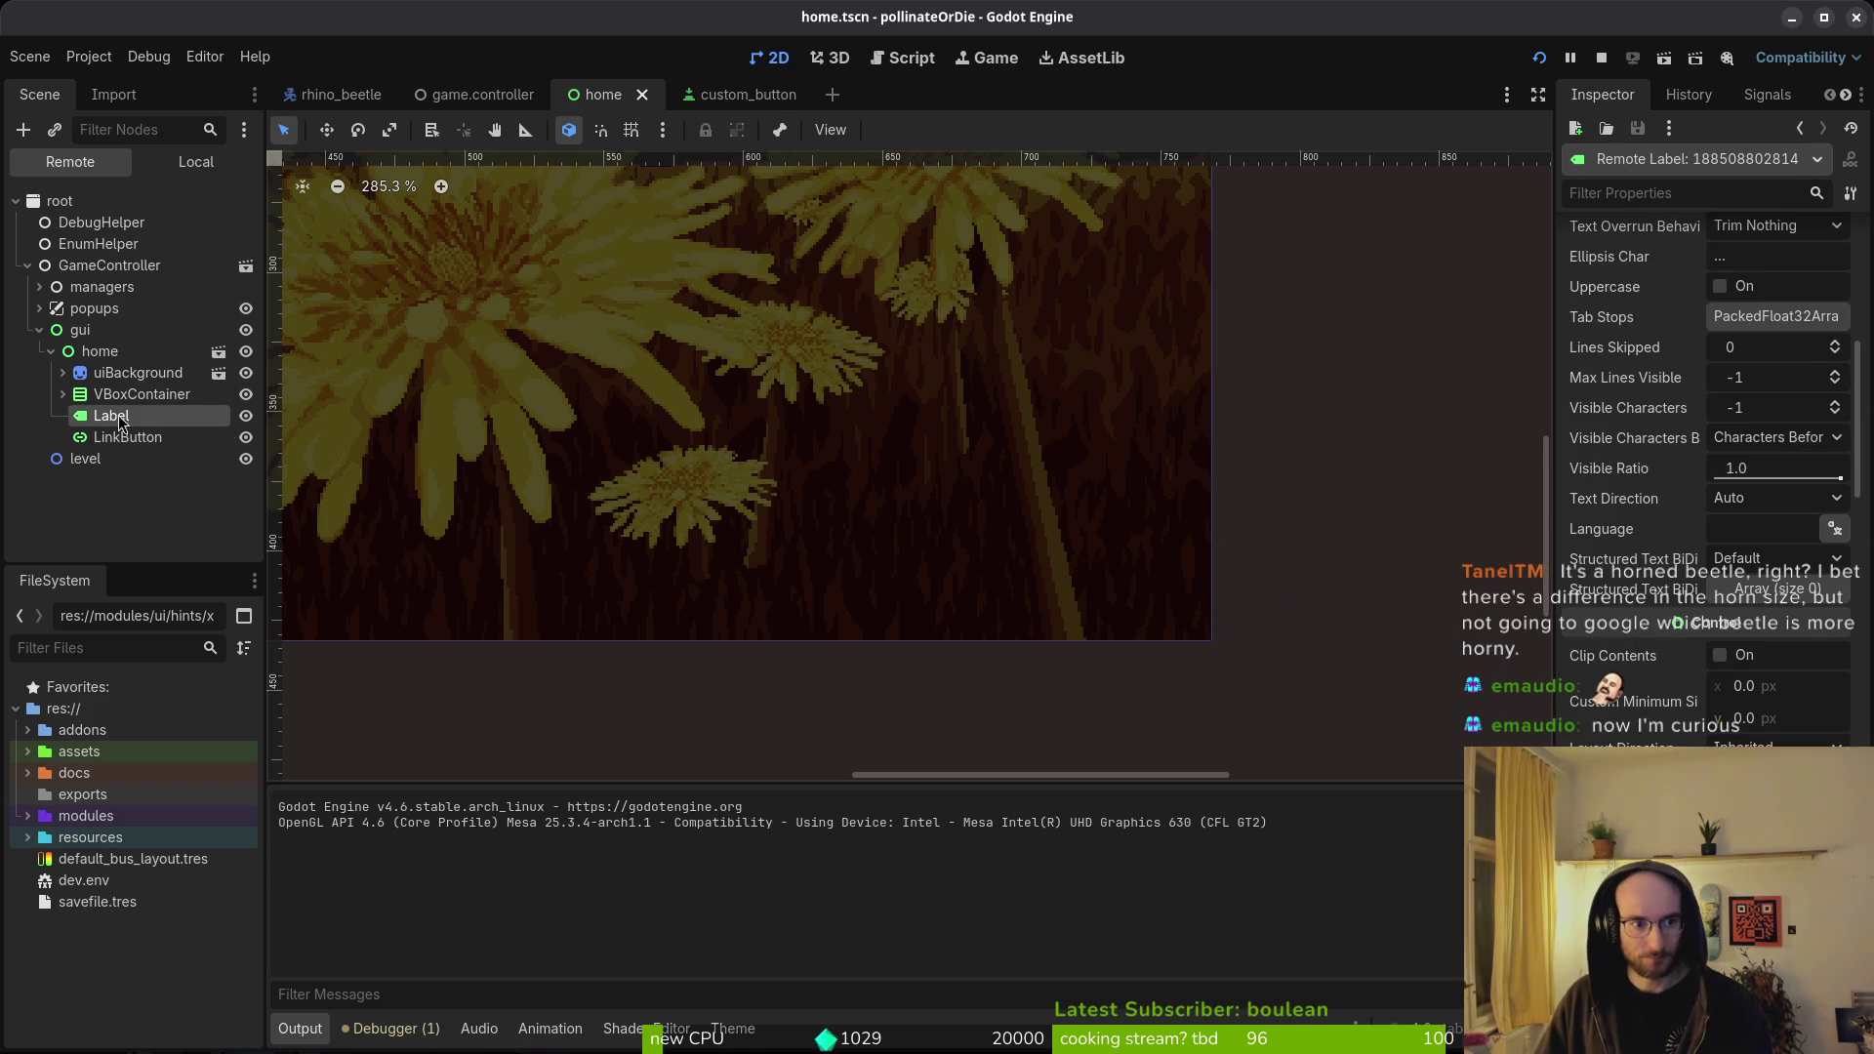
pyautogui.scroll(5, 1697, 630)
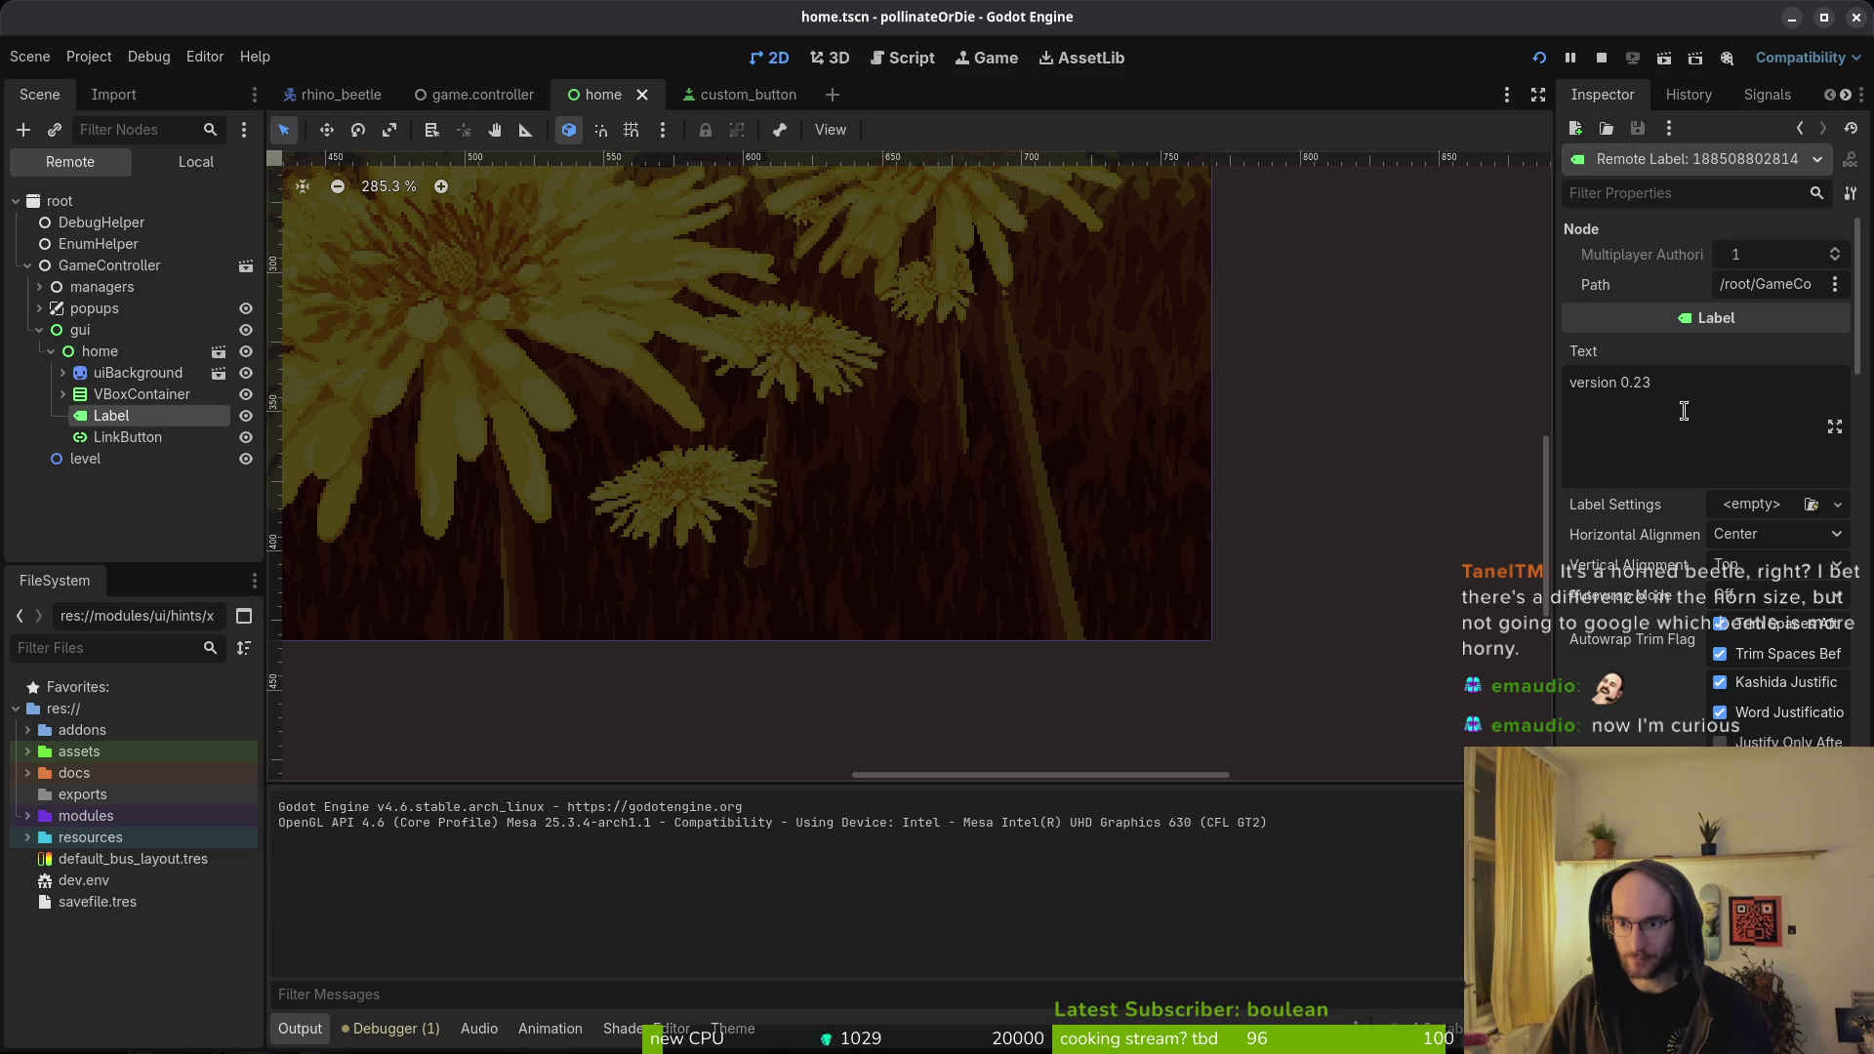
pyautogui.moveTo(1666, 504)
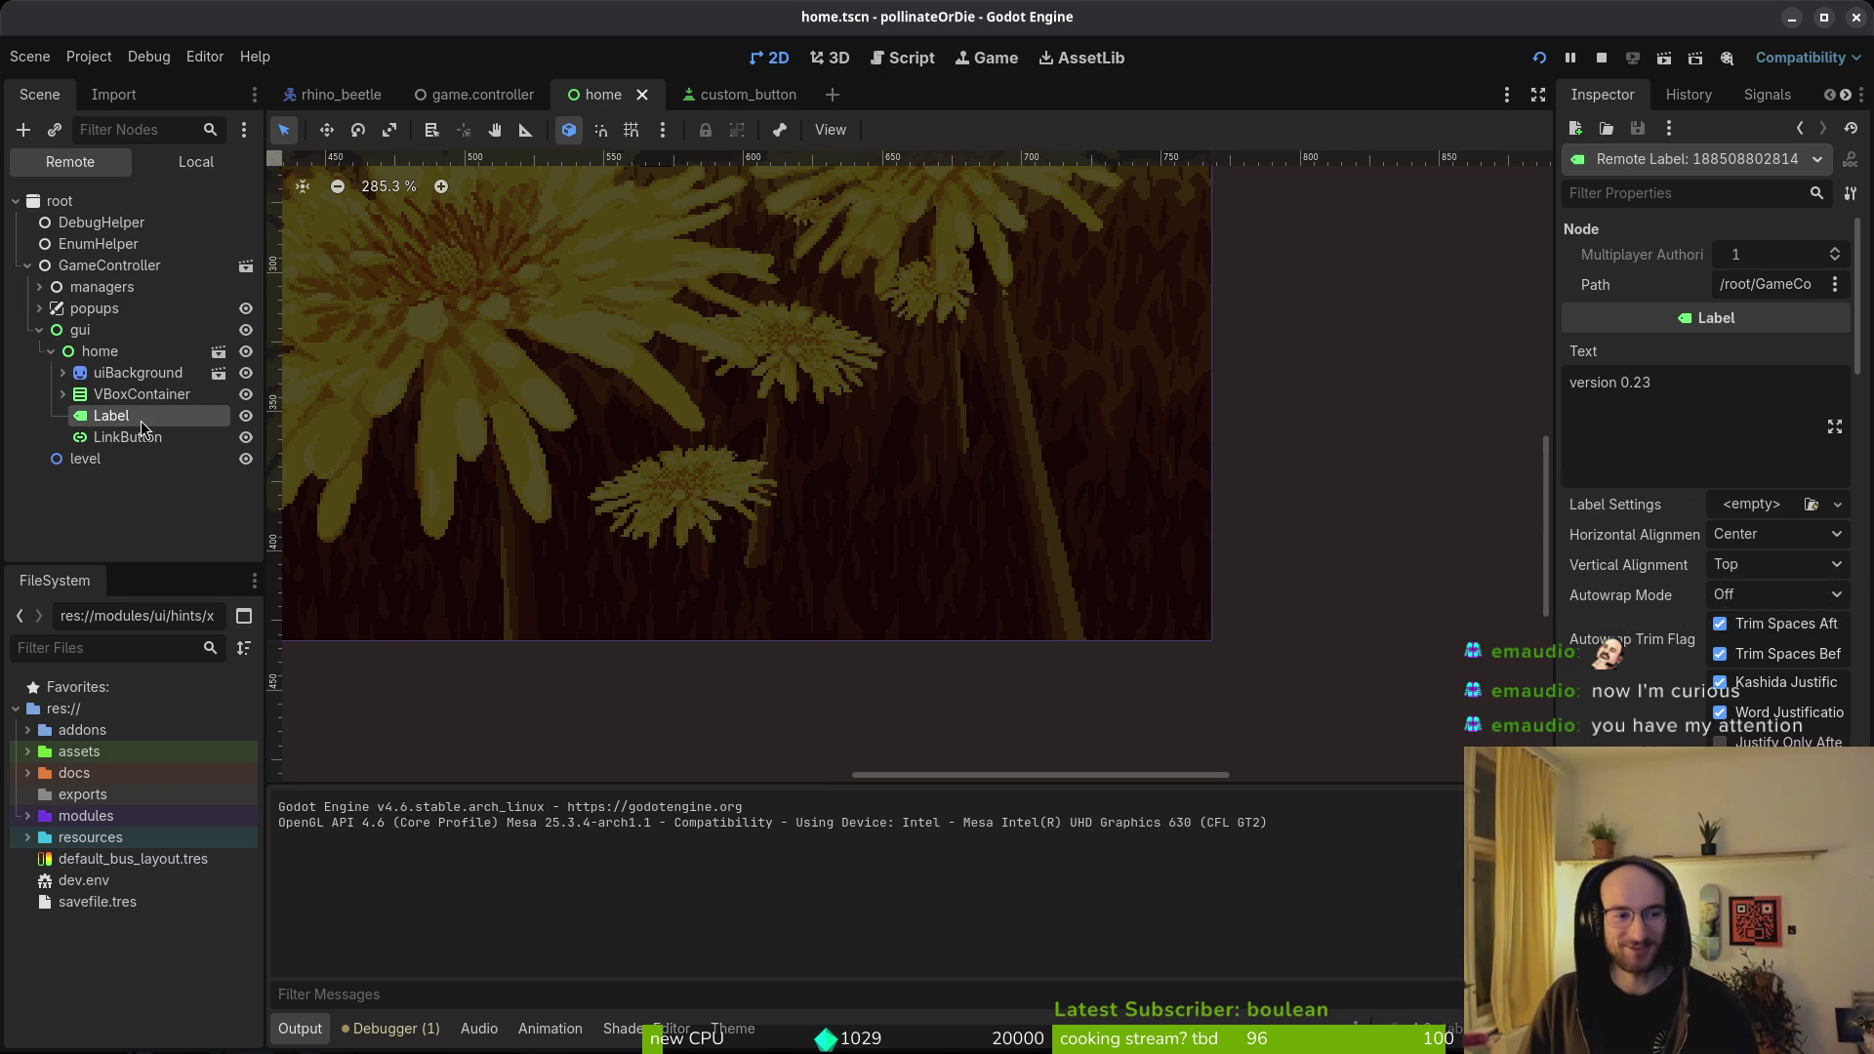
pyautogui.scroll(2, 878, 546)
pyautogui.hscroll(-2, 879, 547)
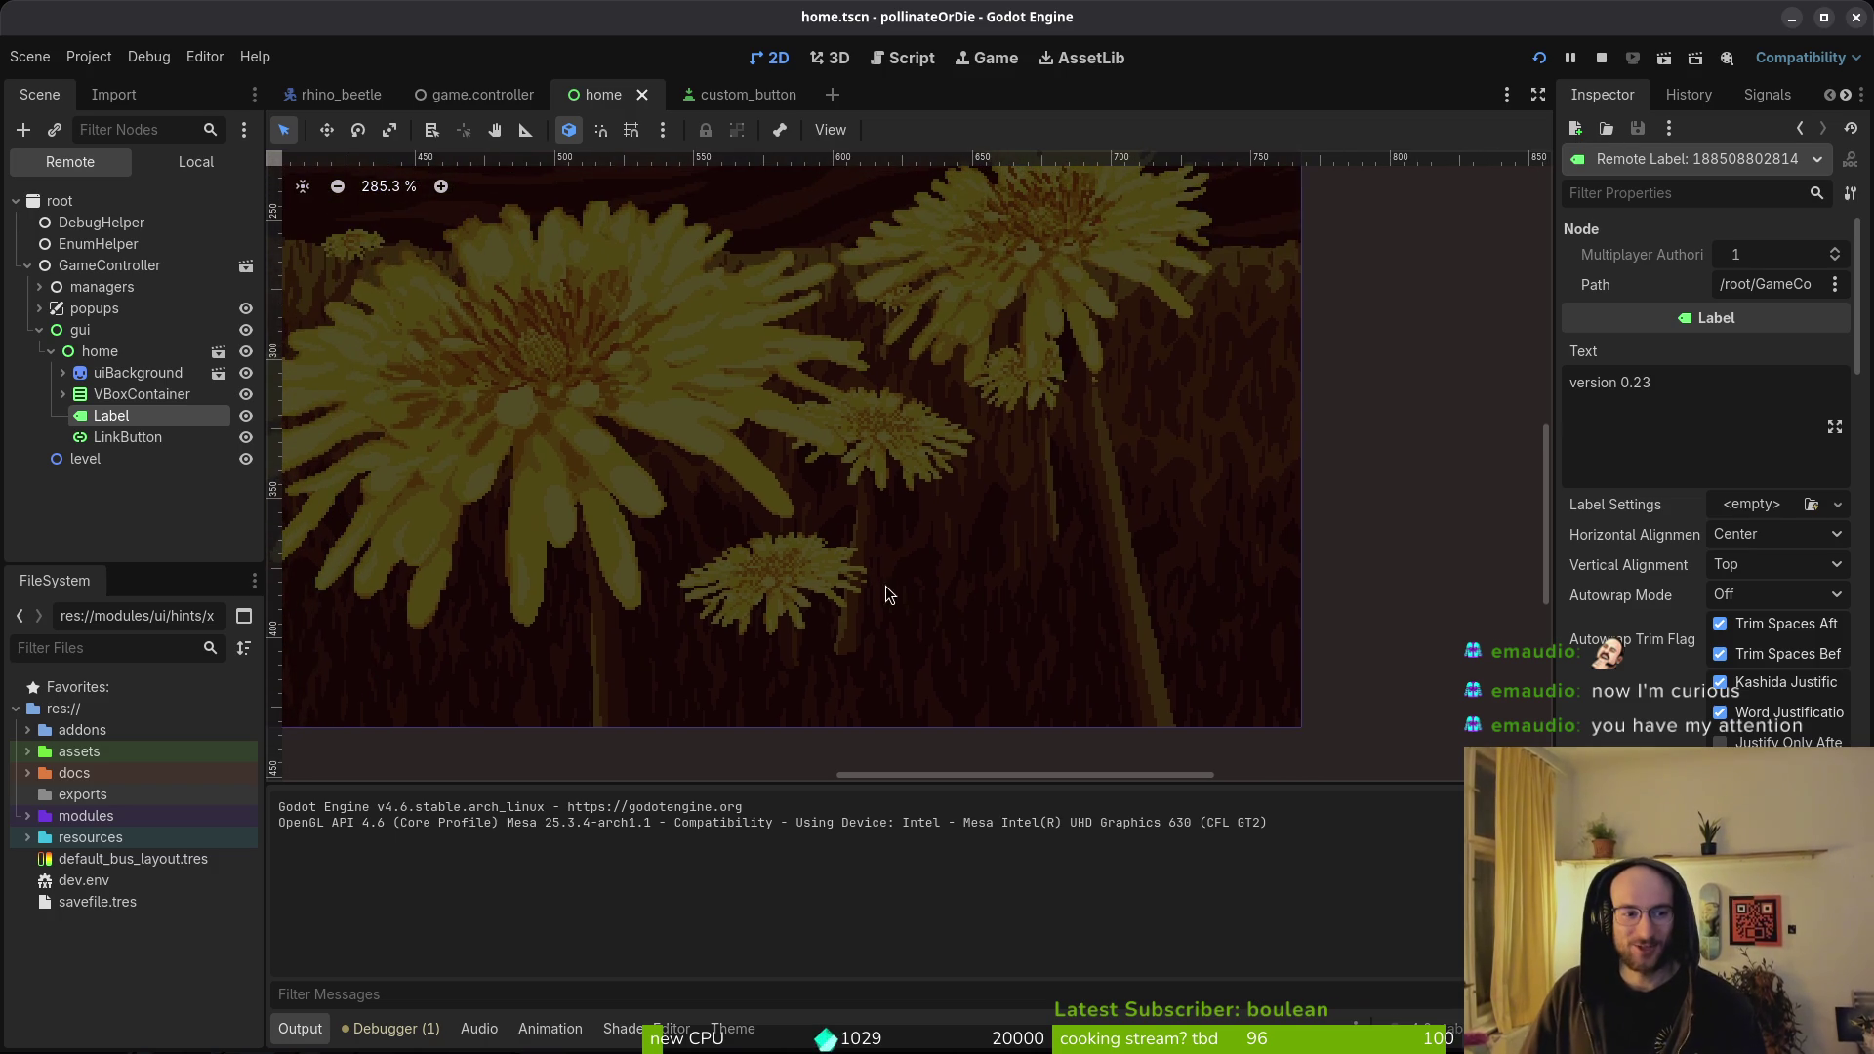
pyautogui.click(128, 437)
pyautogui.scroll(-10, 1694, 683)
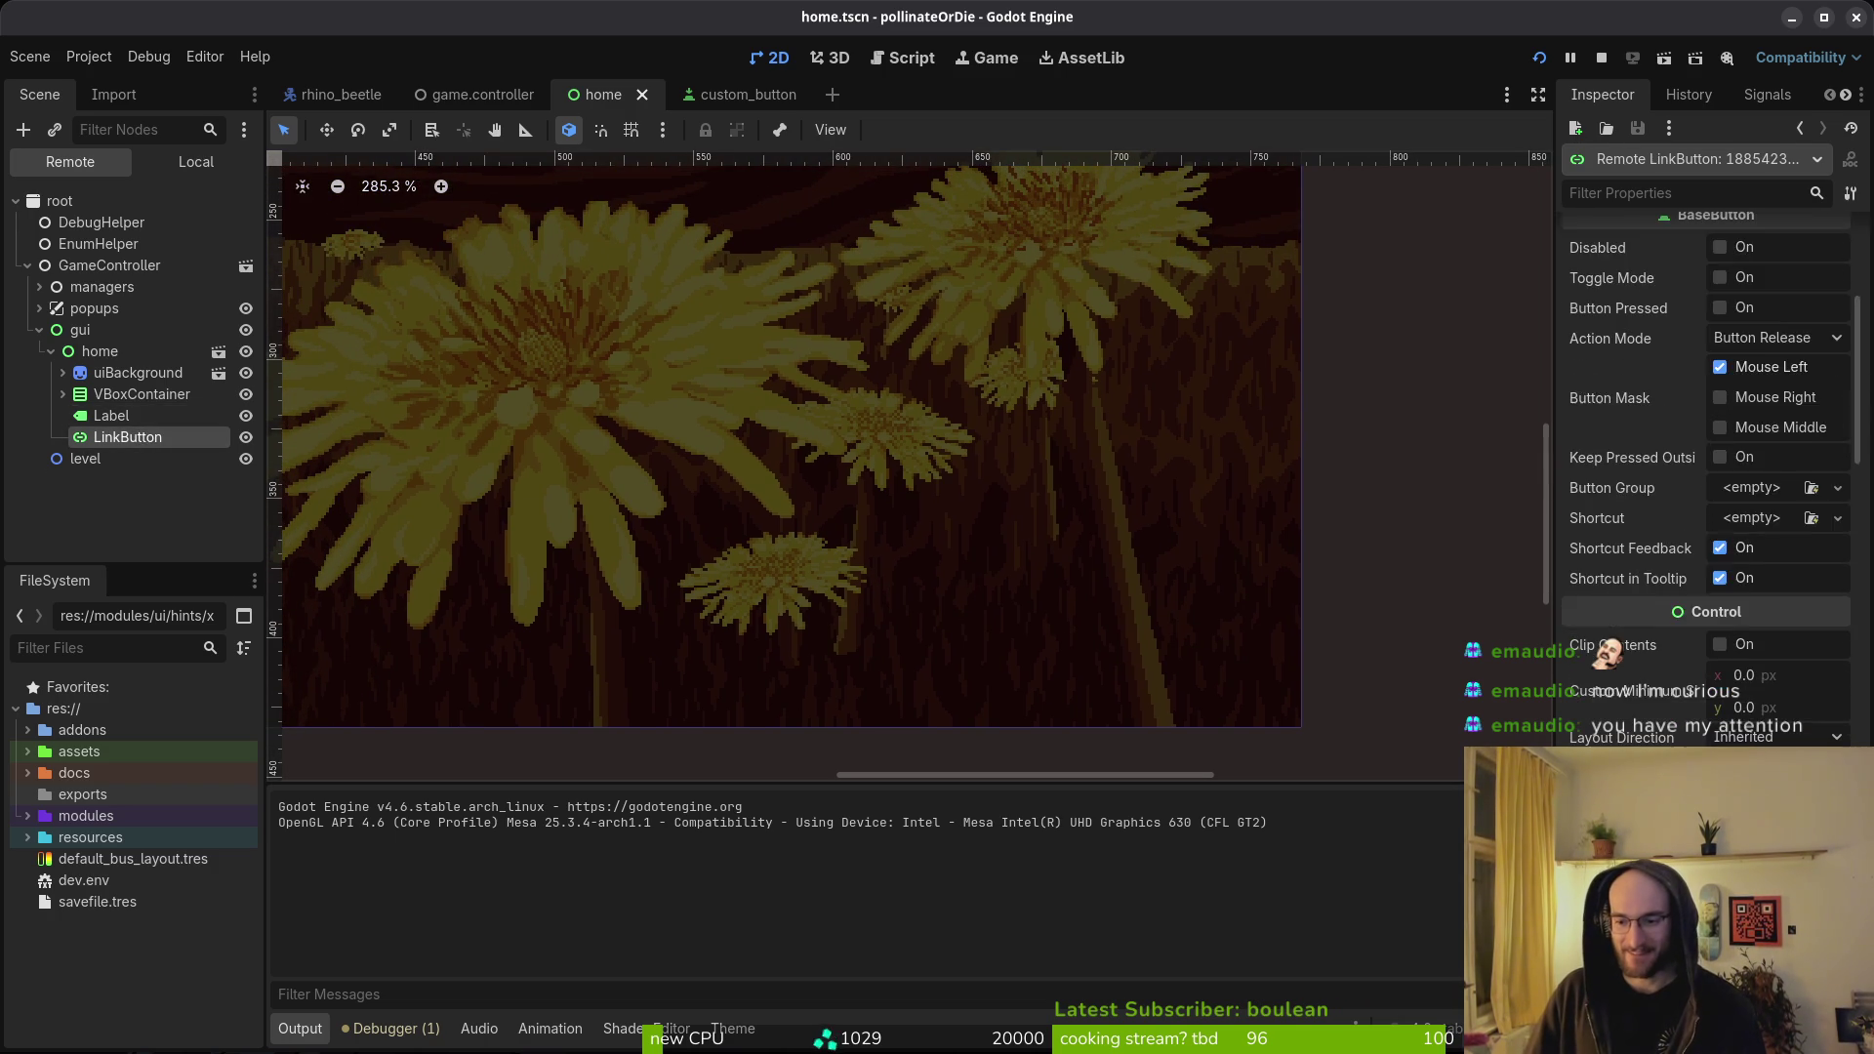
pyautogui.scroll(-15, 1694, 681)
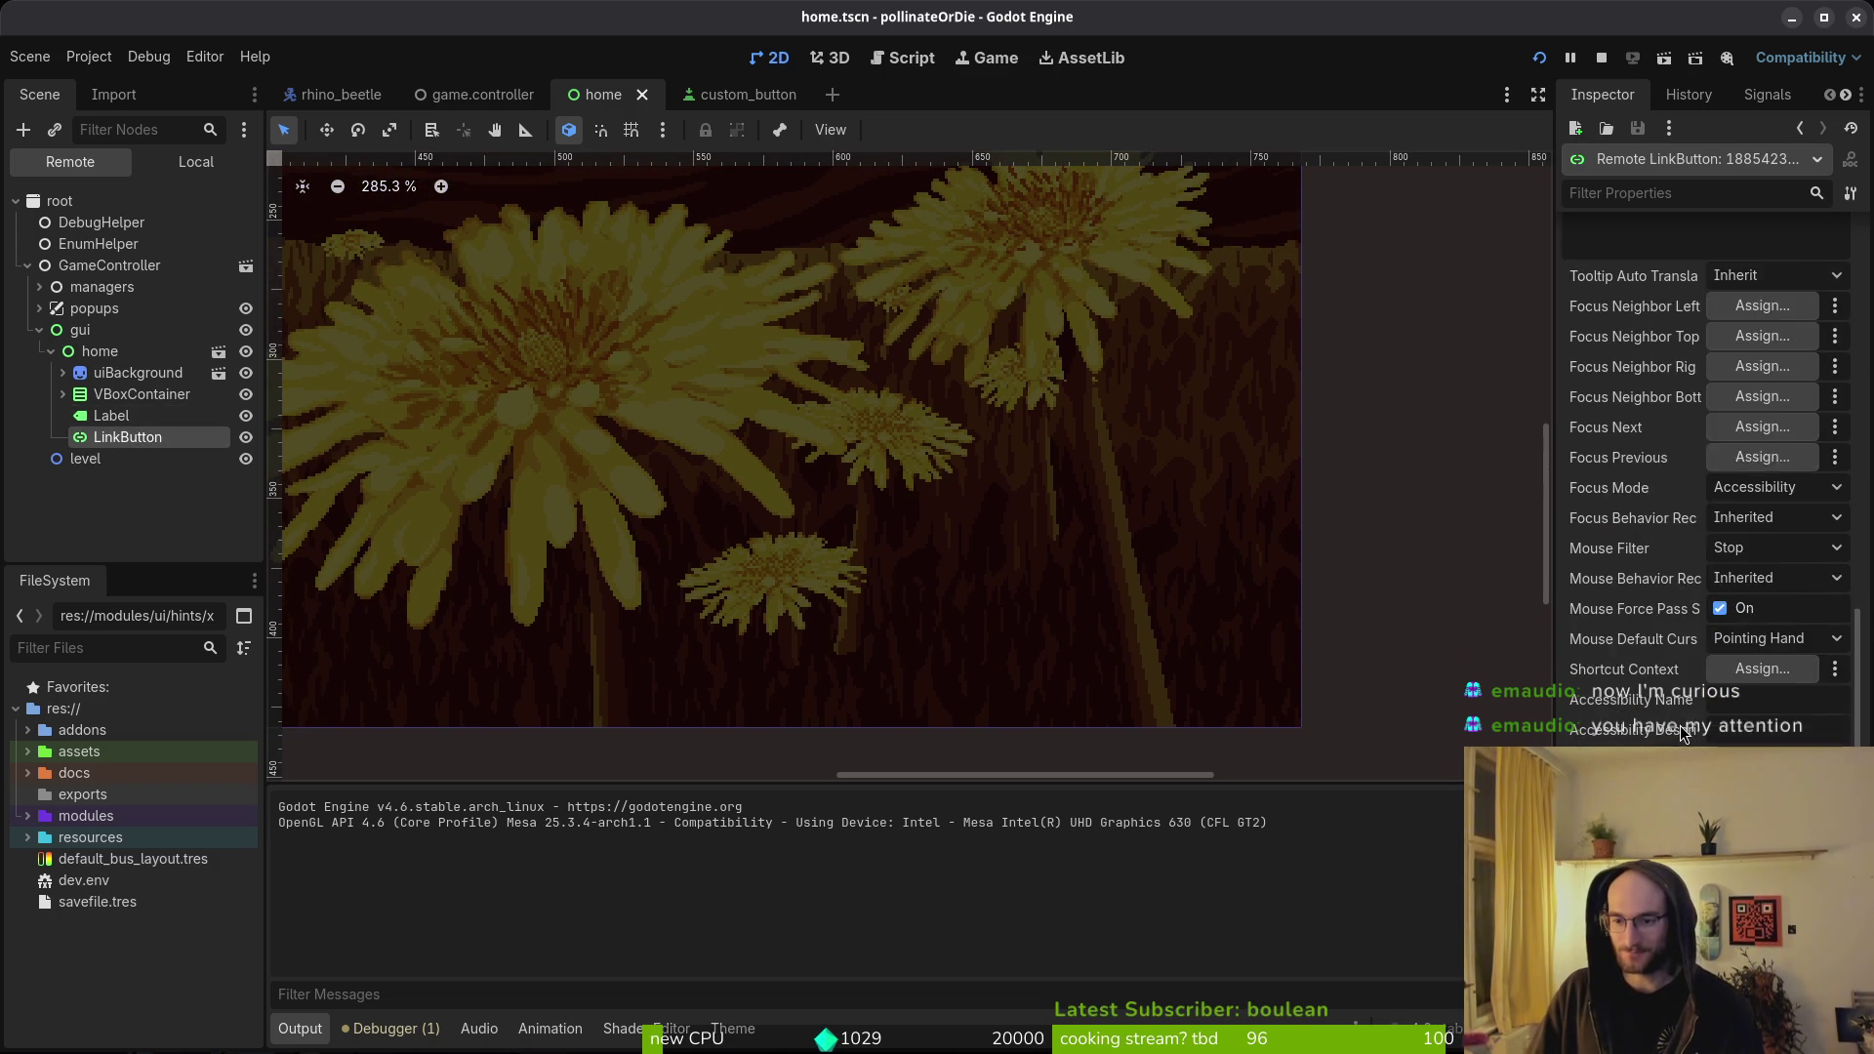
pyautogui.moveTo(1650, 721)
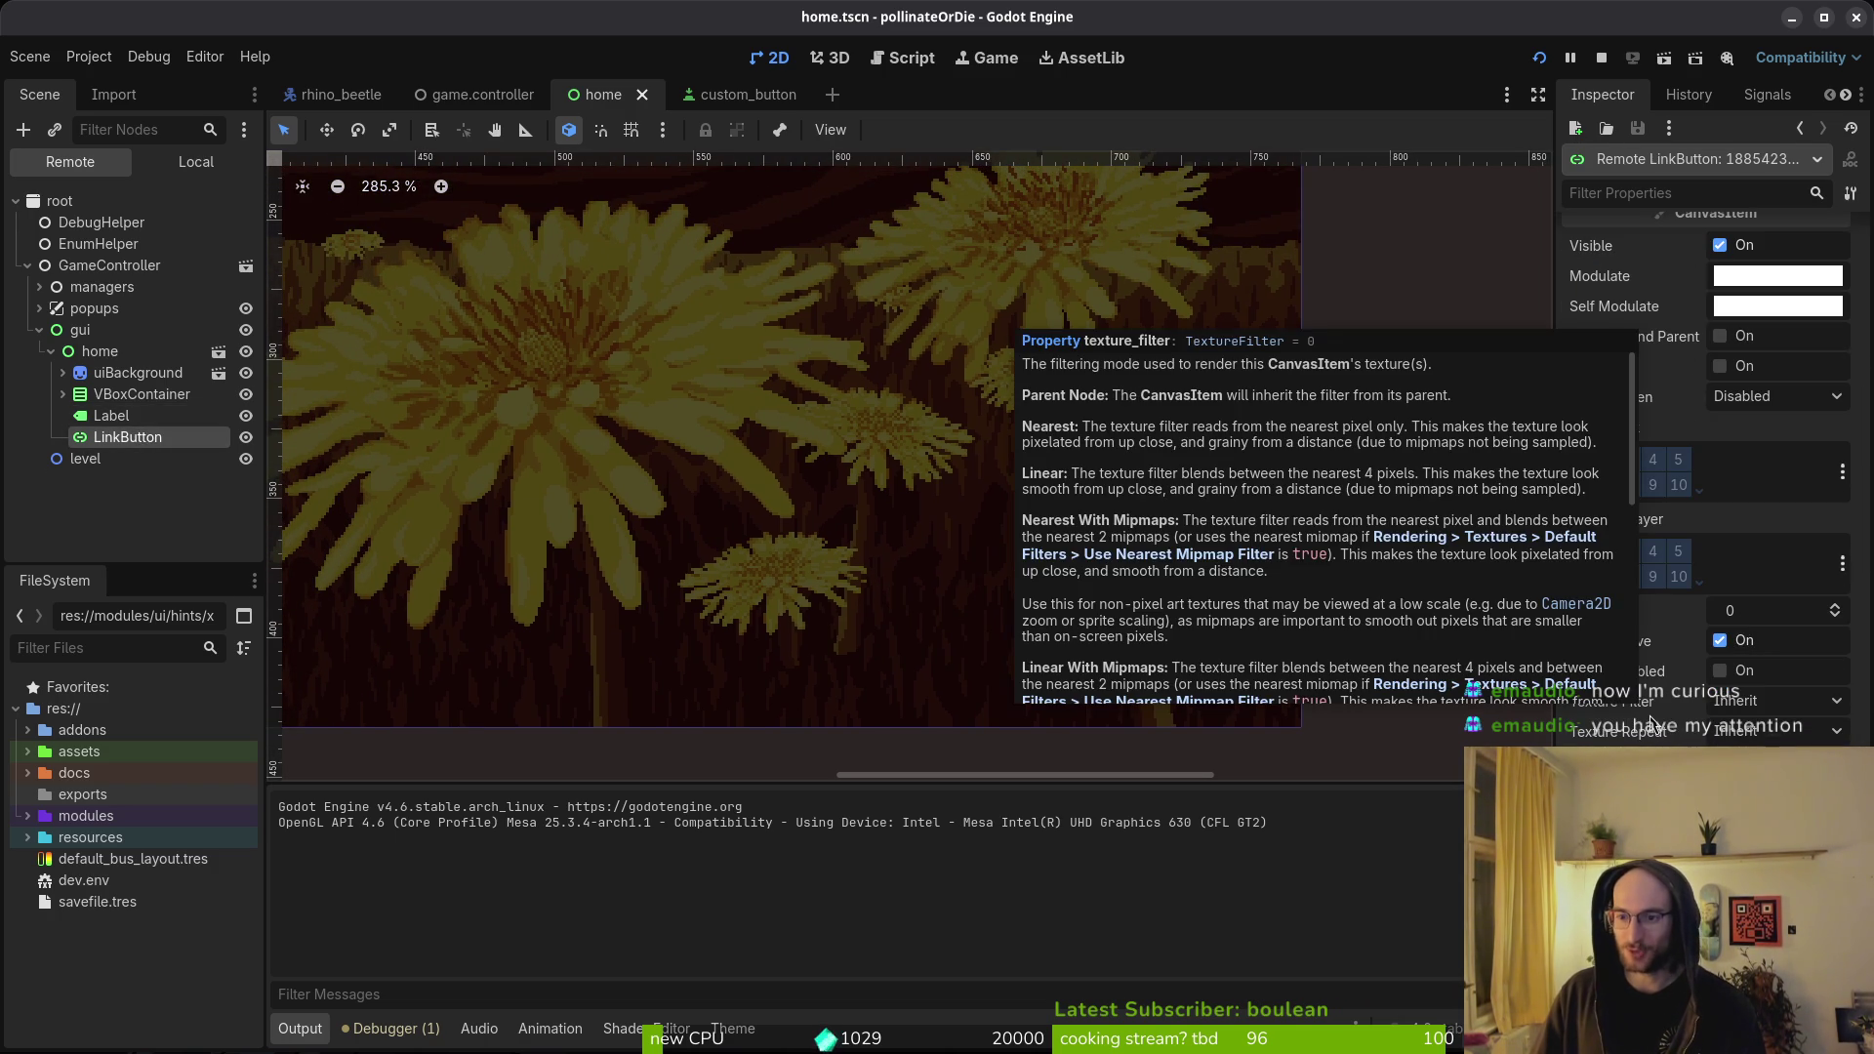
pyautogui.scroll(5, 1793, 603)
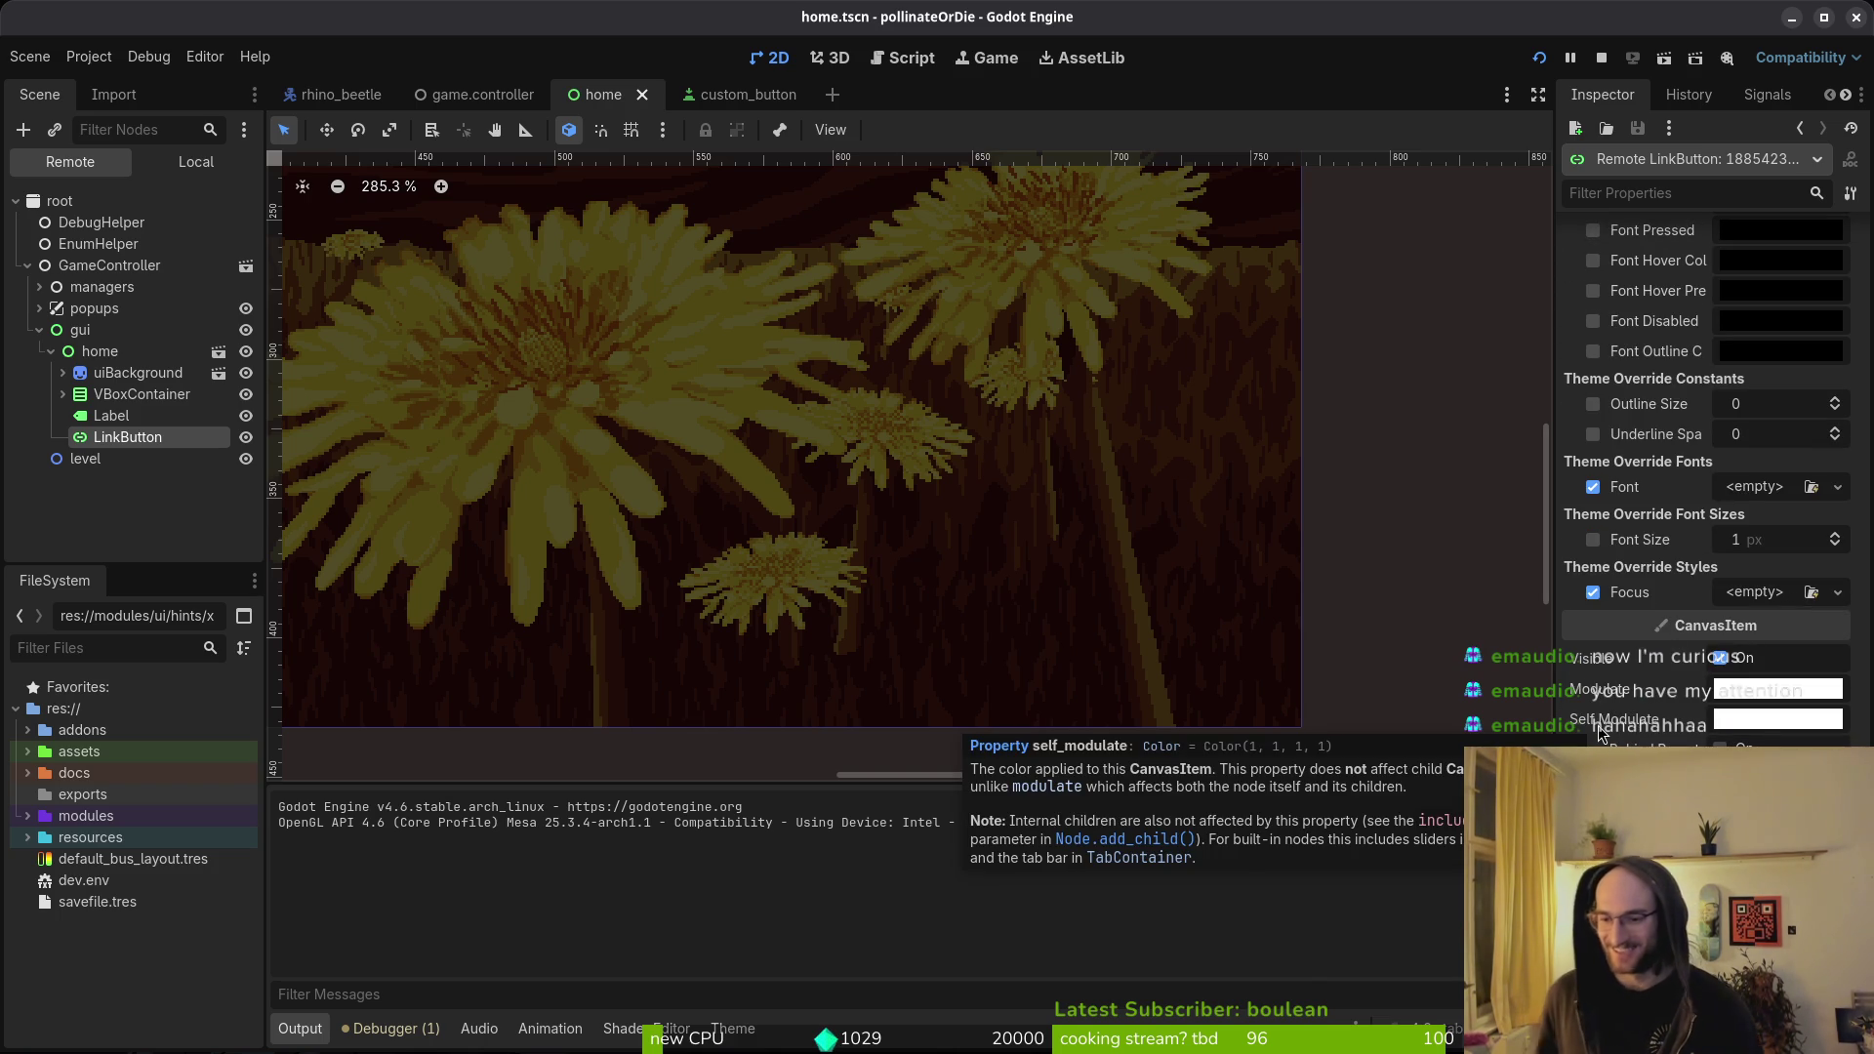
pyautogui.scroll(-5, 1585, 720)
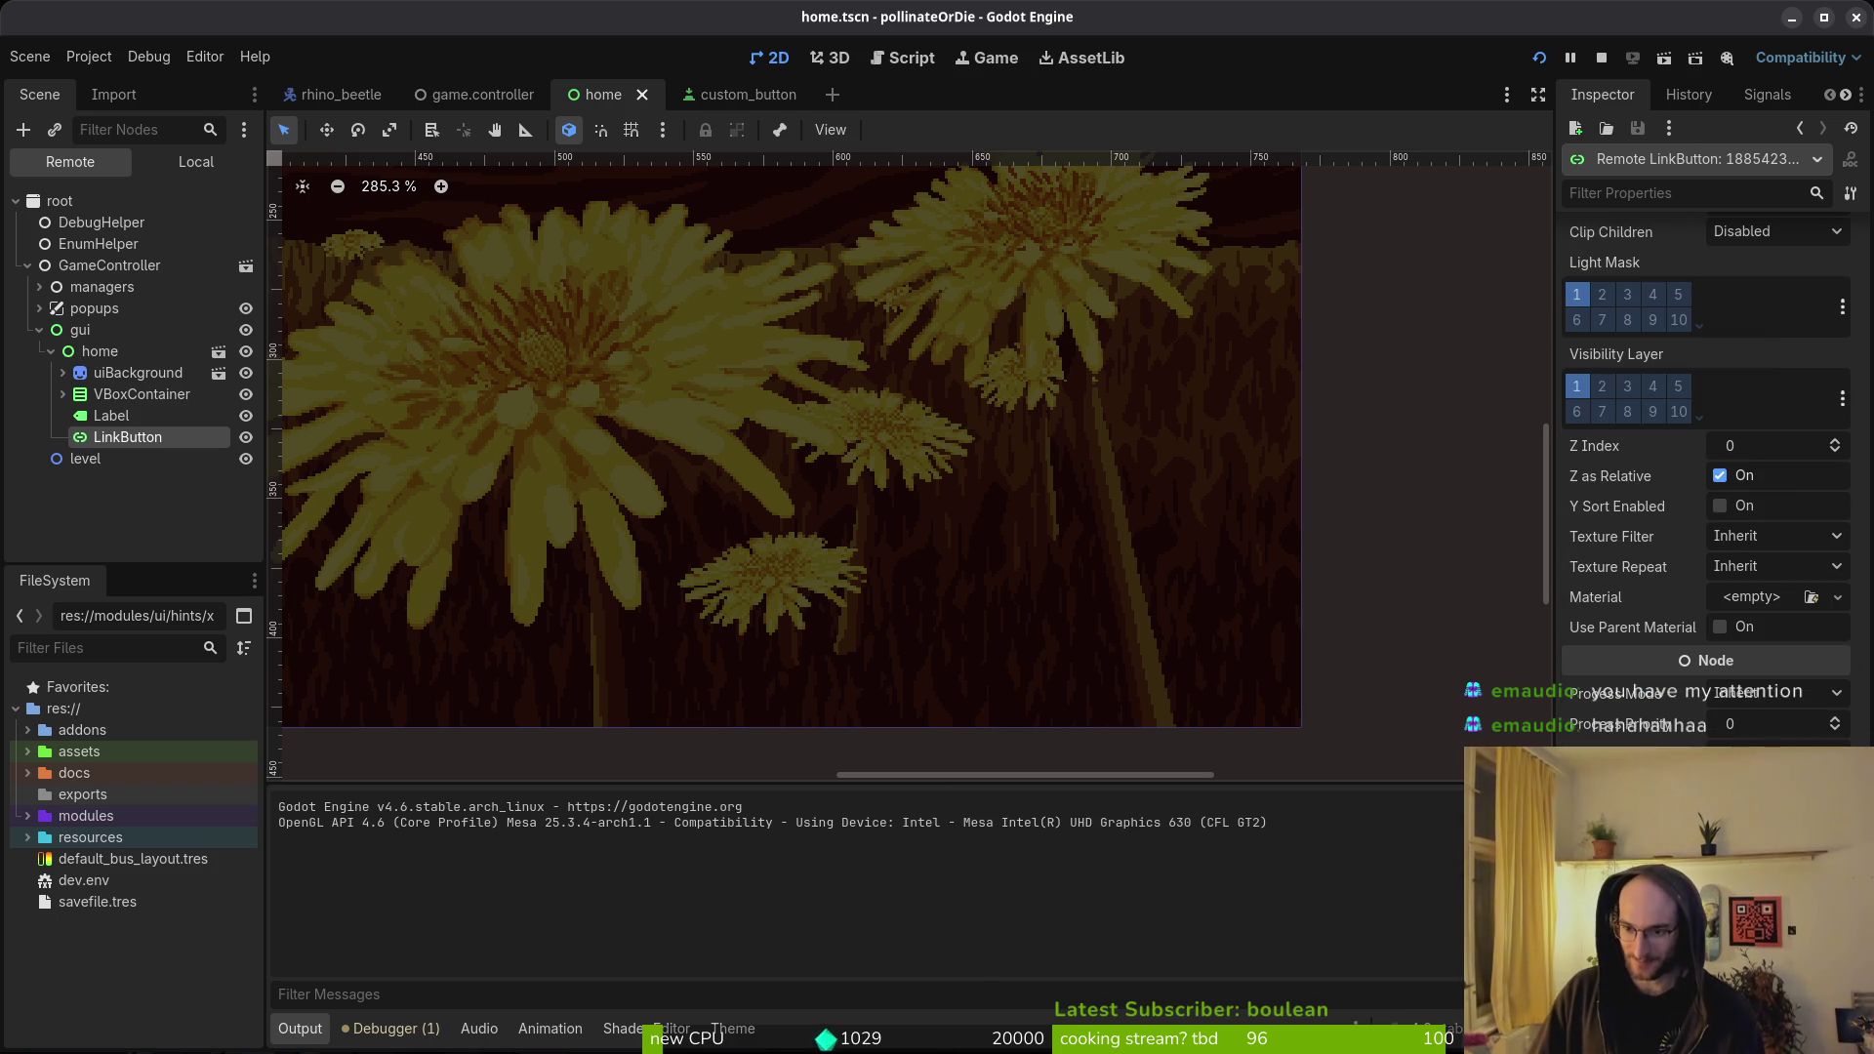
pyautogui.scroll(5, 1707, 482)
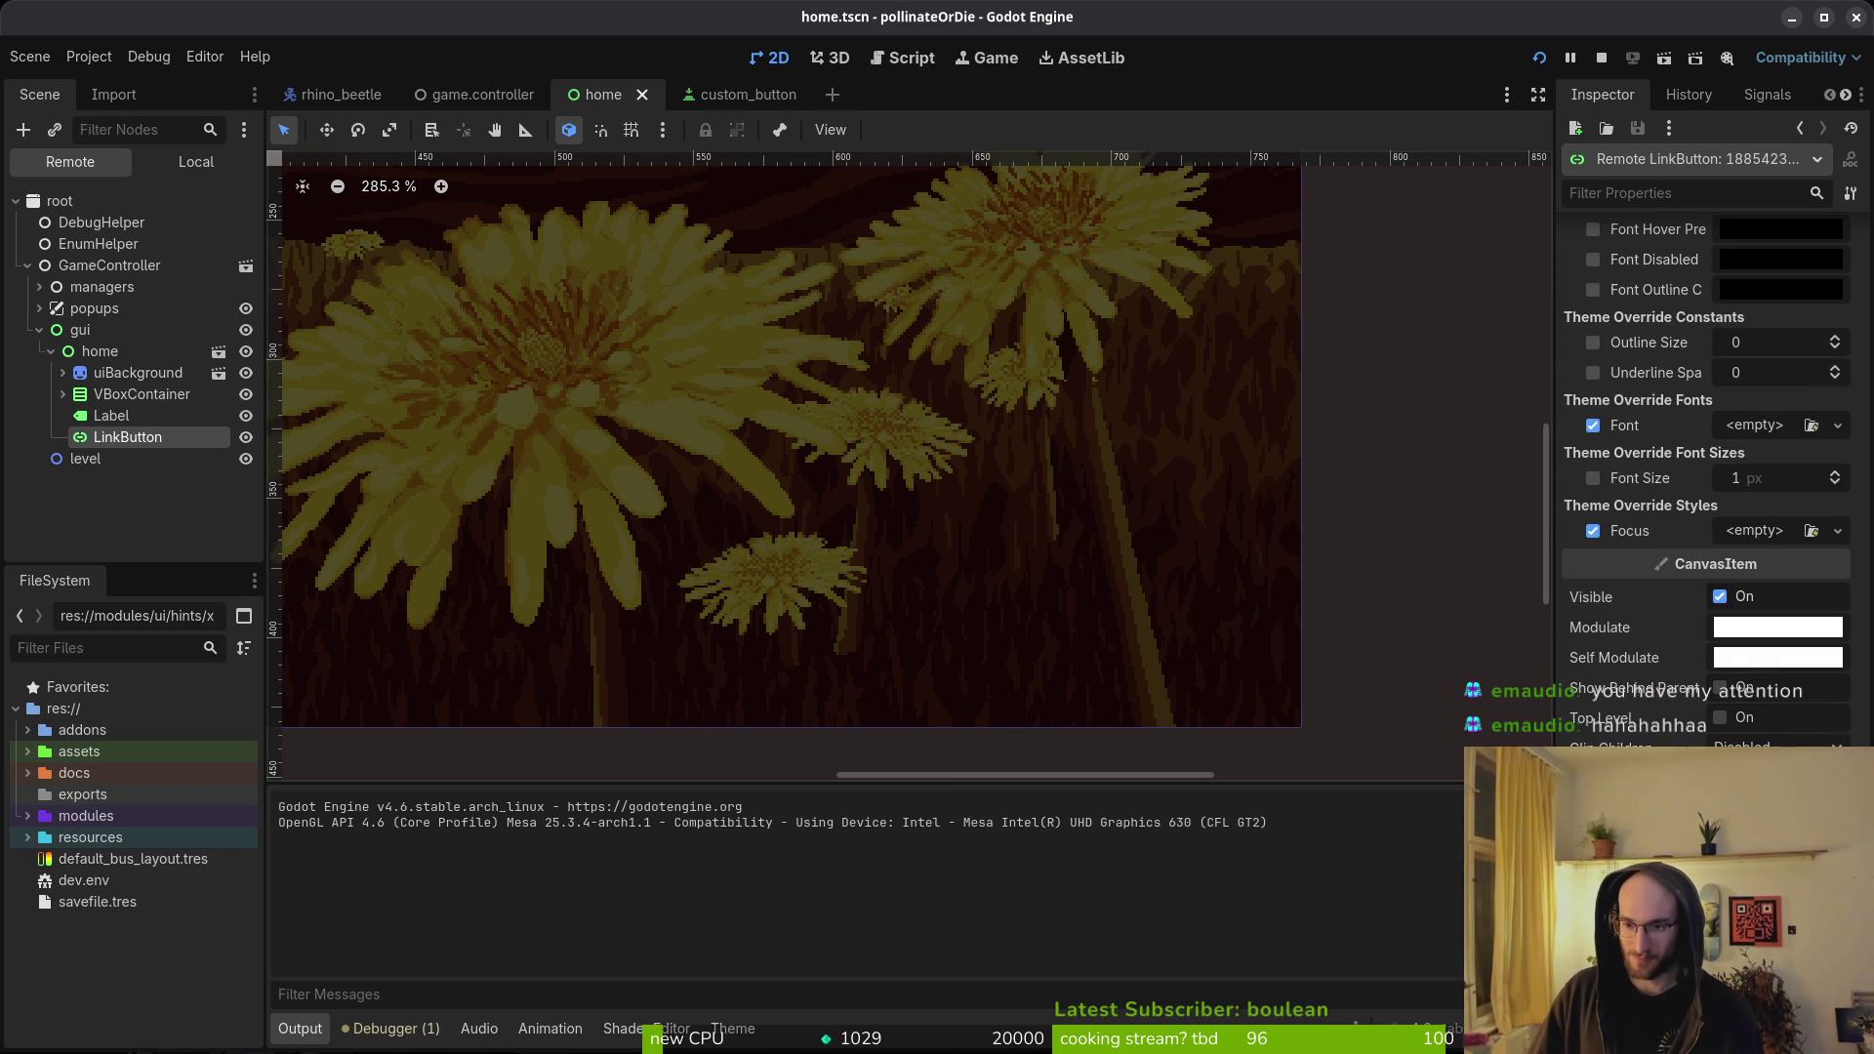
pyautogui.scroll(5, 1655, 739)
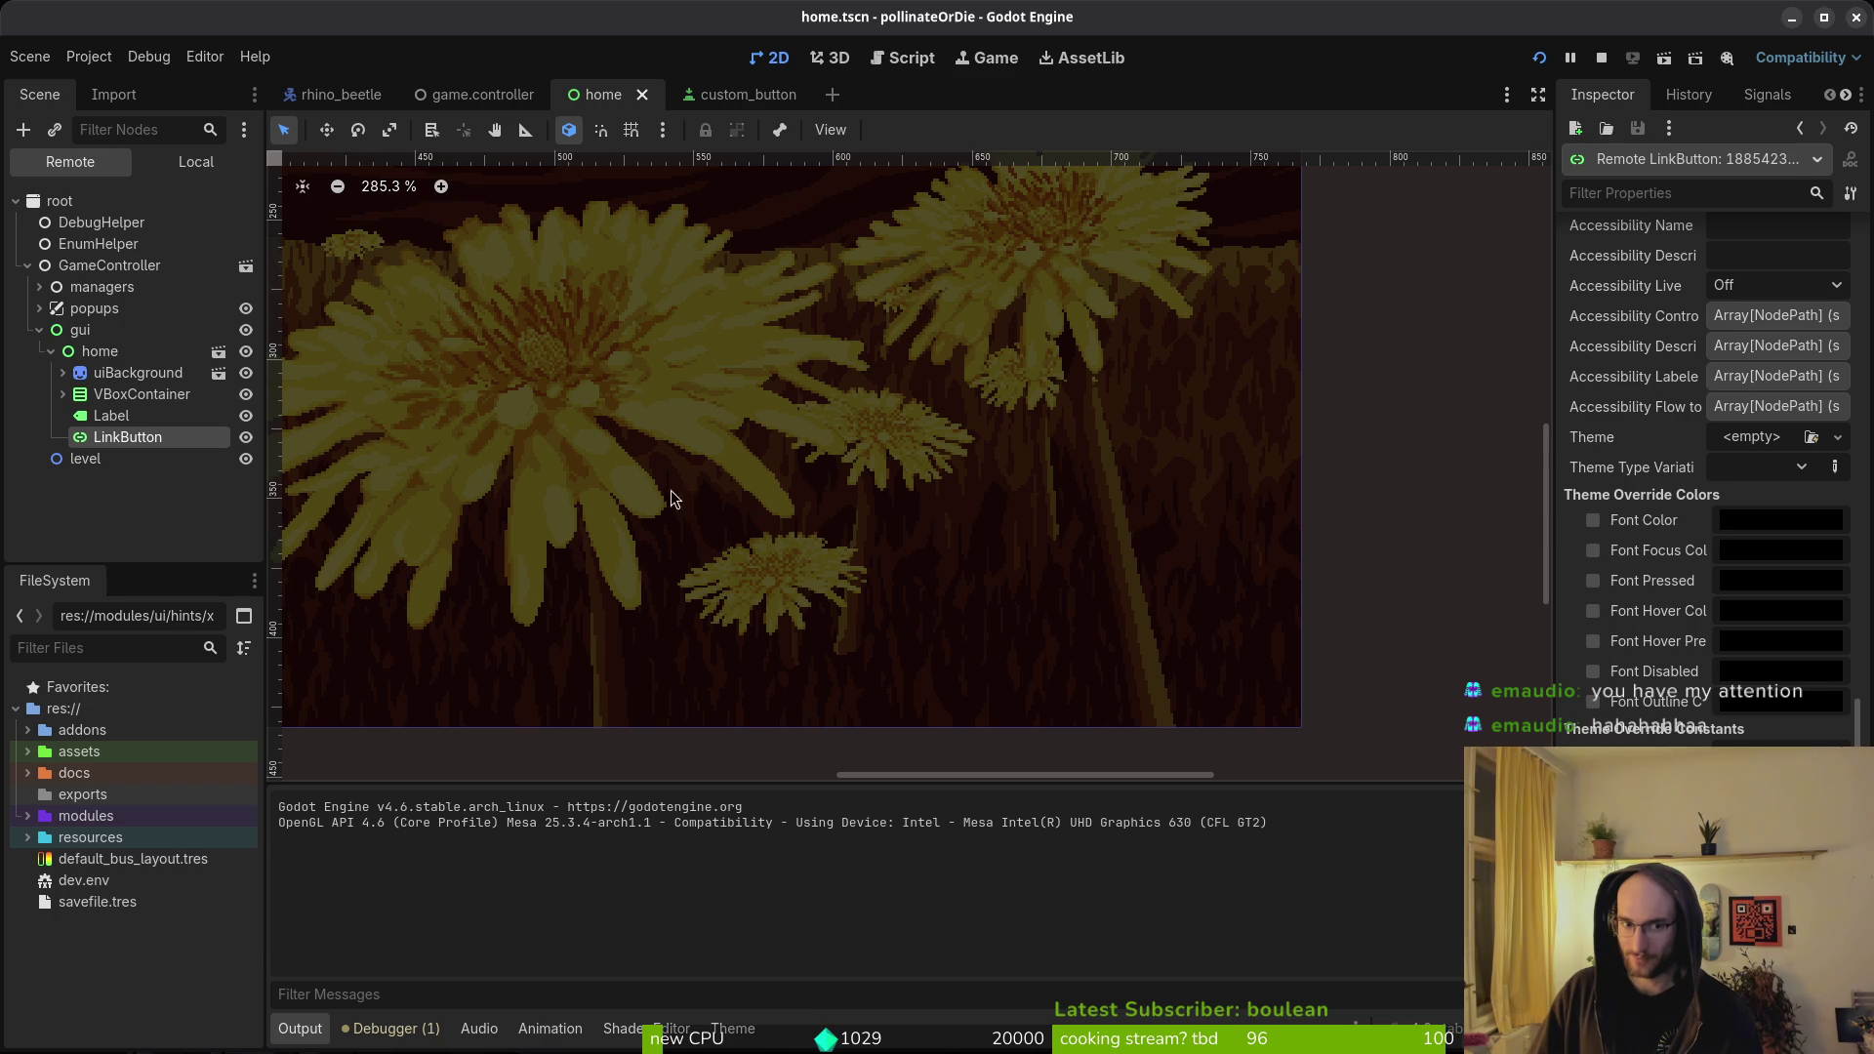
pyautogui.click(103, 416)
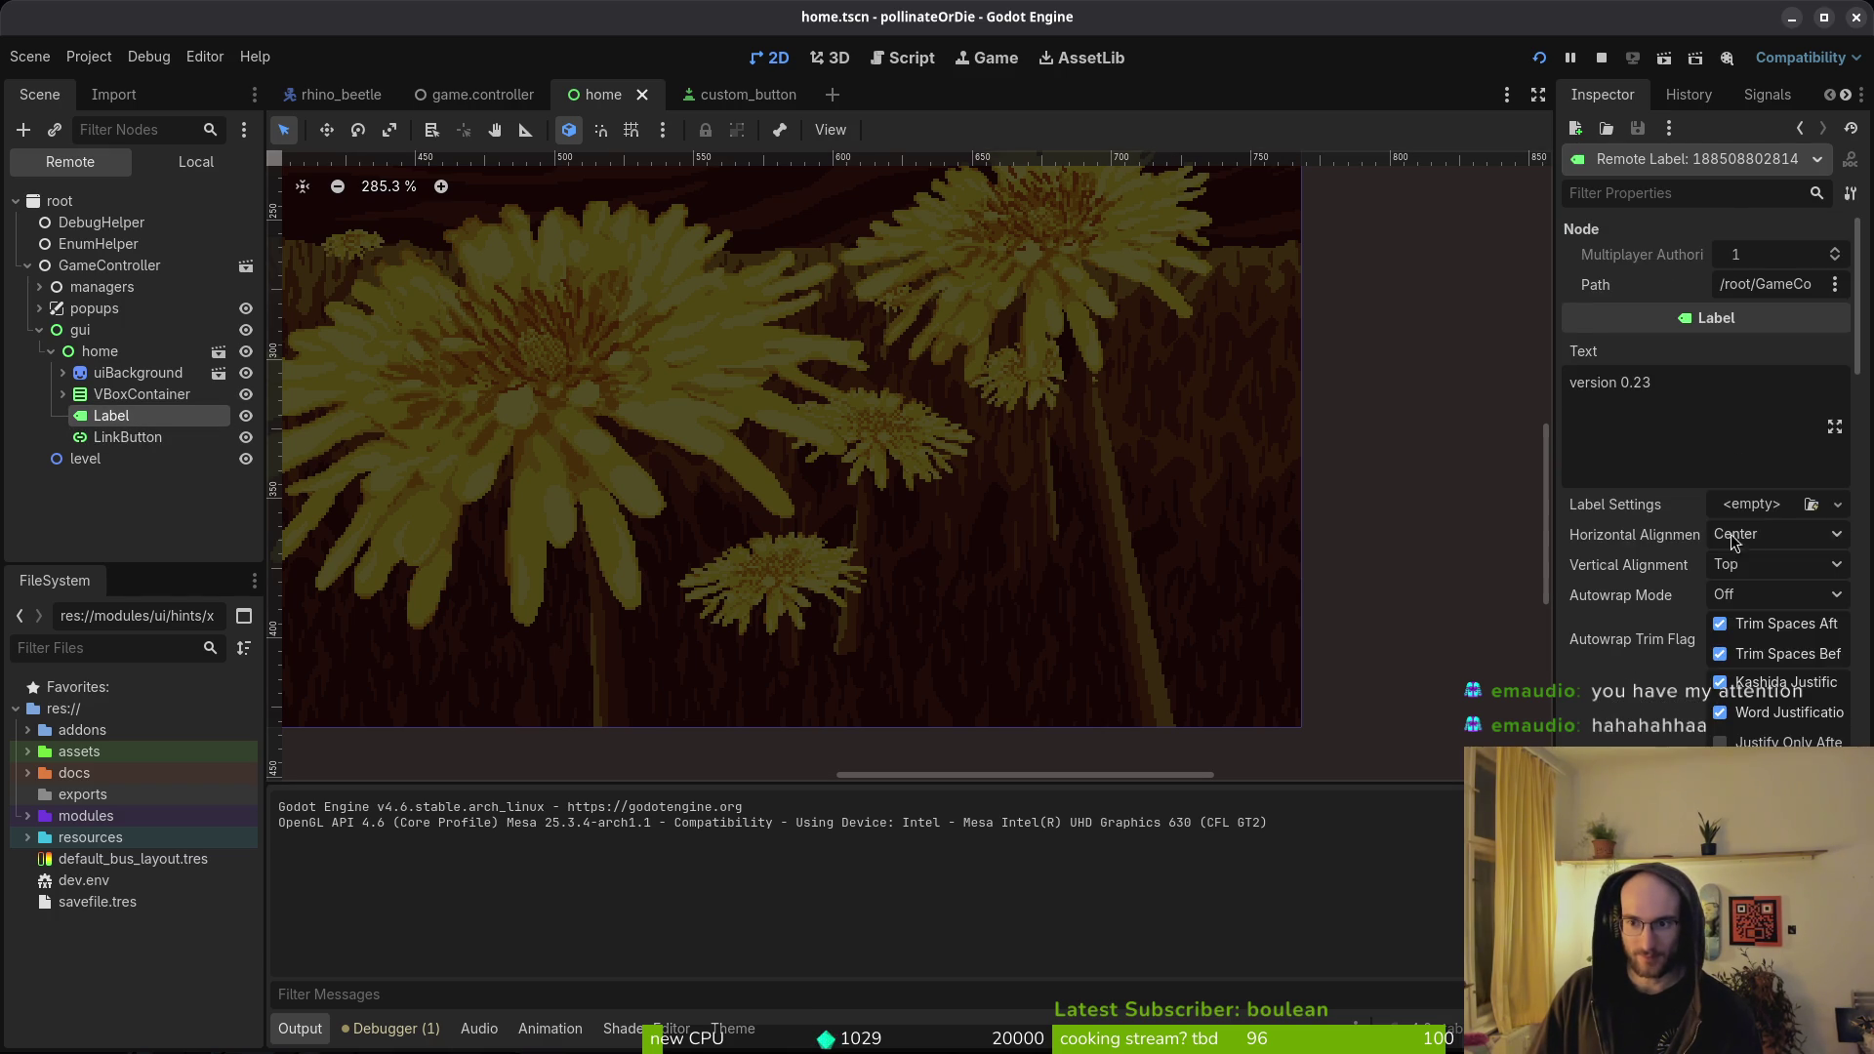
pyautogui.scroll(-5, 1790, 664)
pyautogui.scroll(-5, 1791, 661)
pyautogui.click(732, 1028)
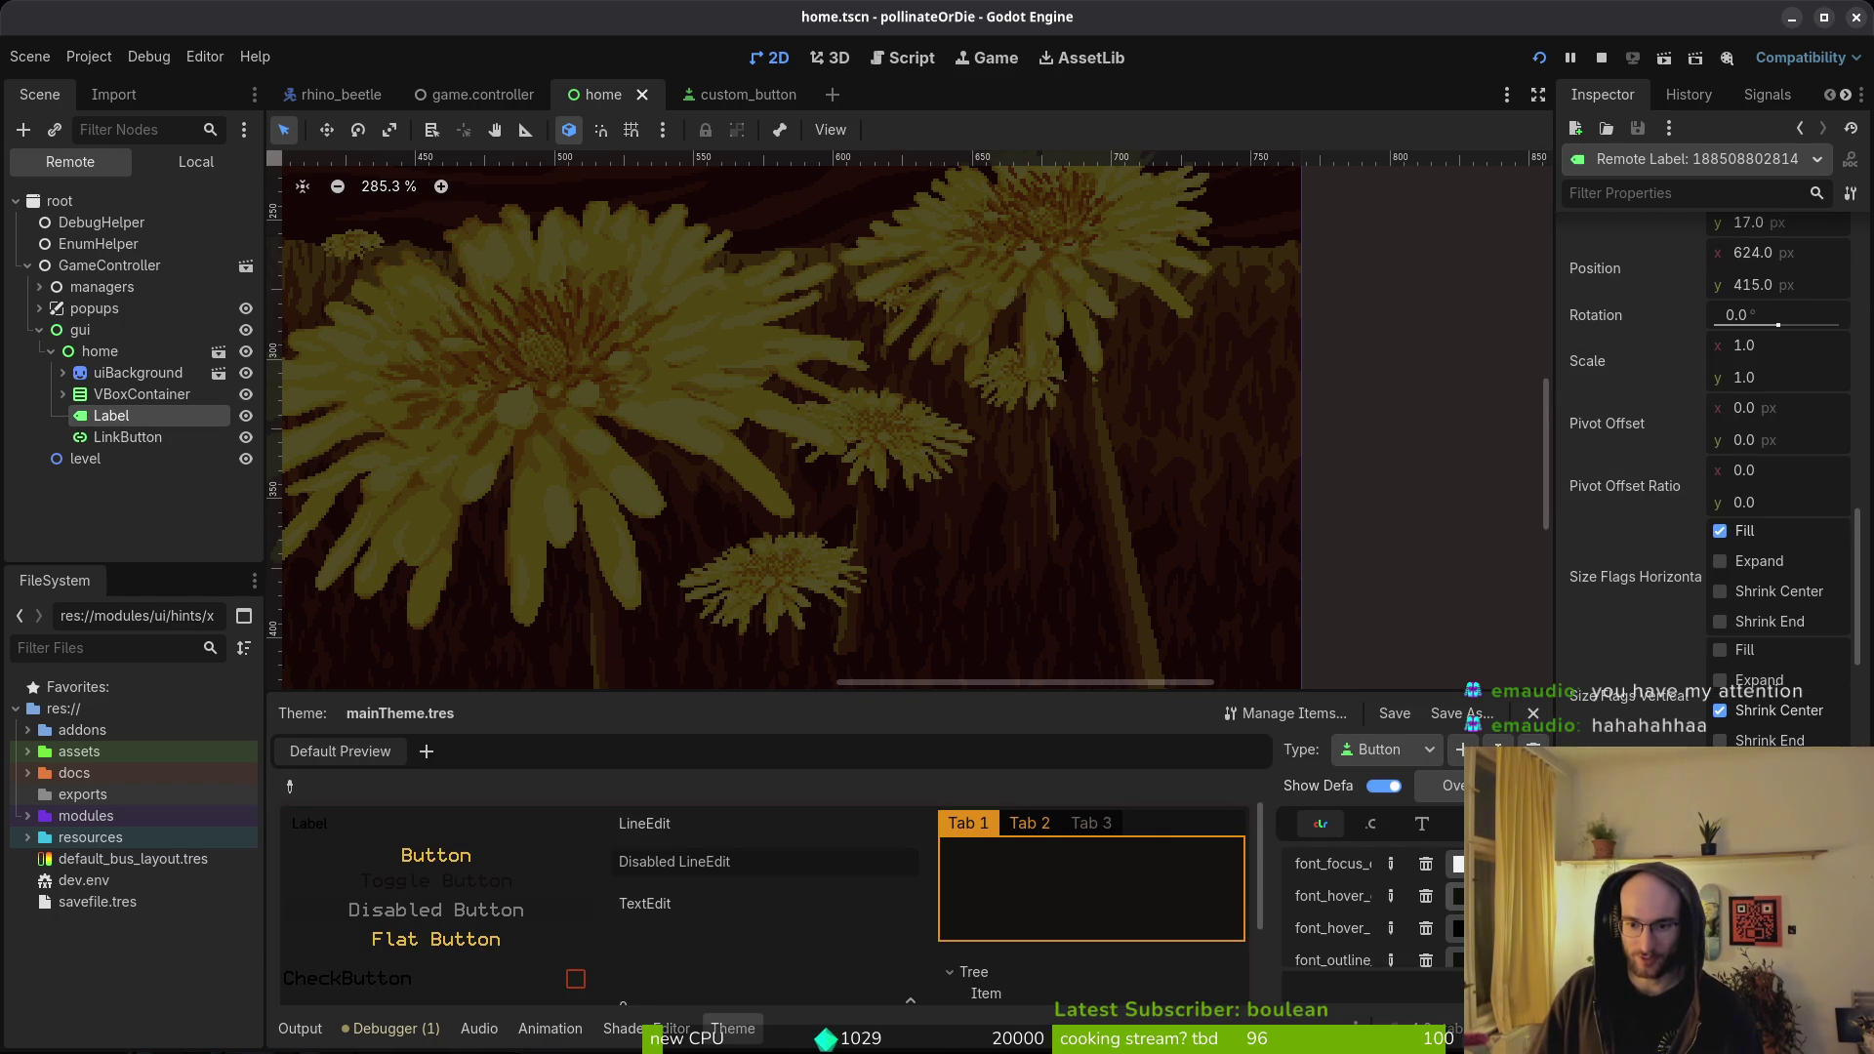
# - Switch the theme Type to Label and back to Button, then edit a font colour from clipboard history
pyautogui.scroll(2, 1386, 918)
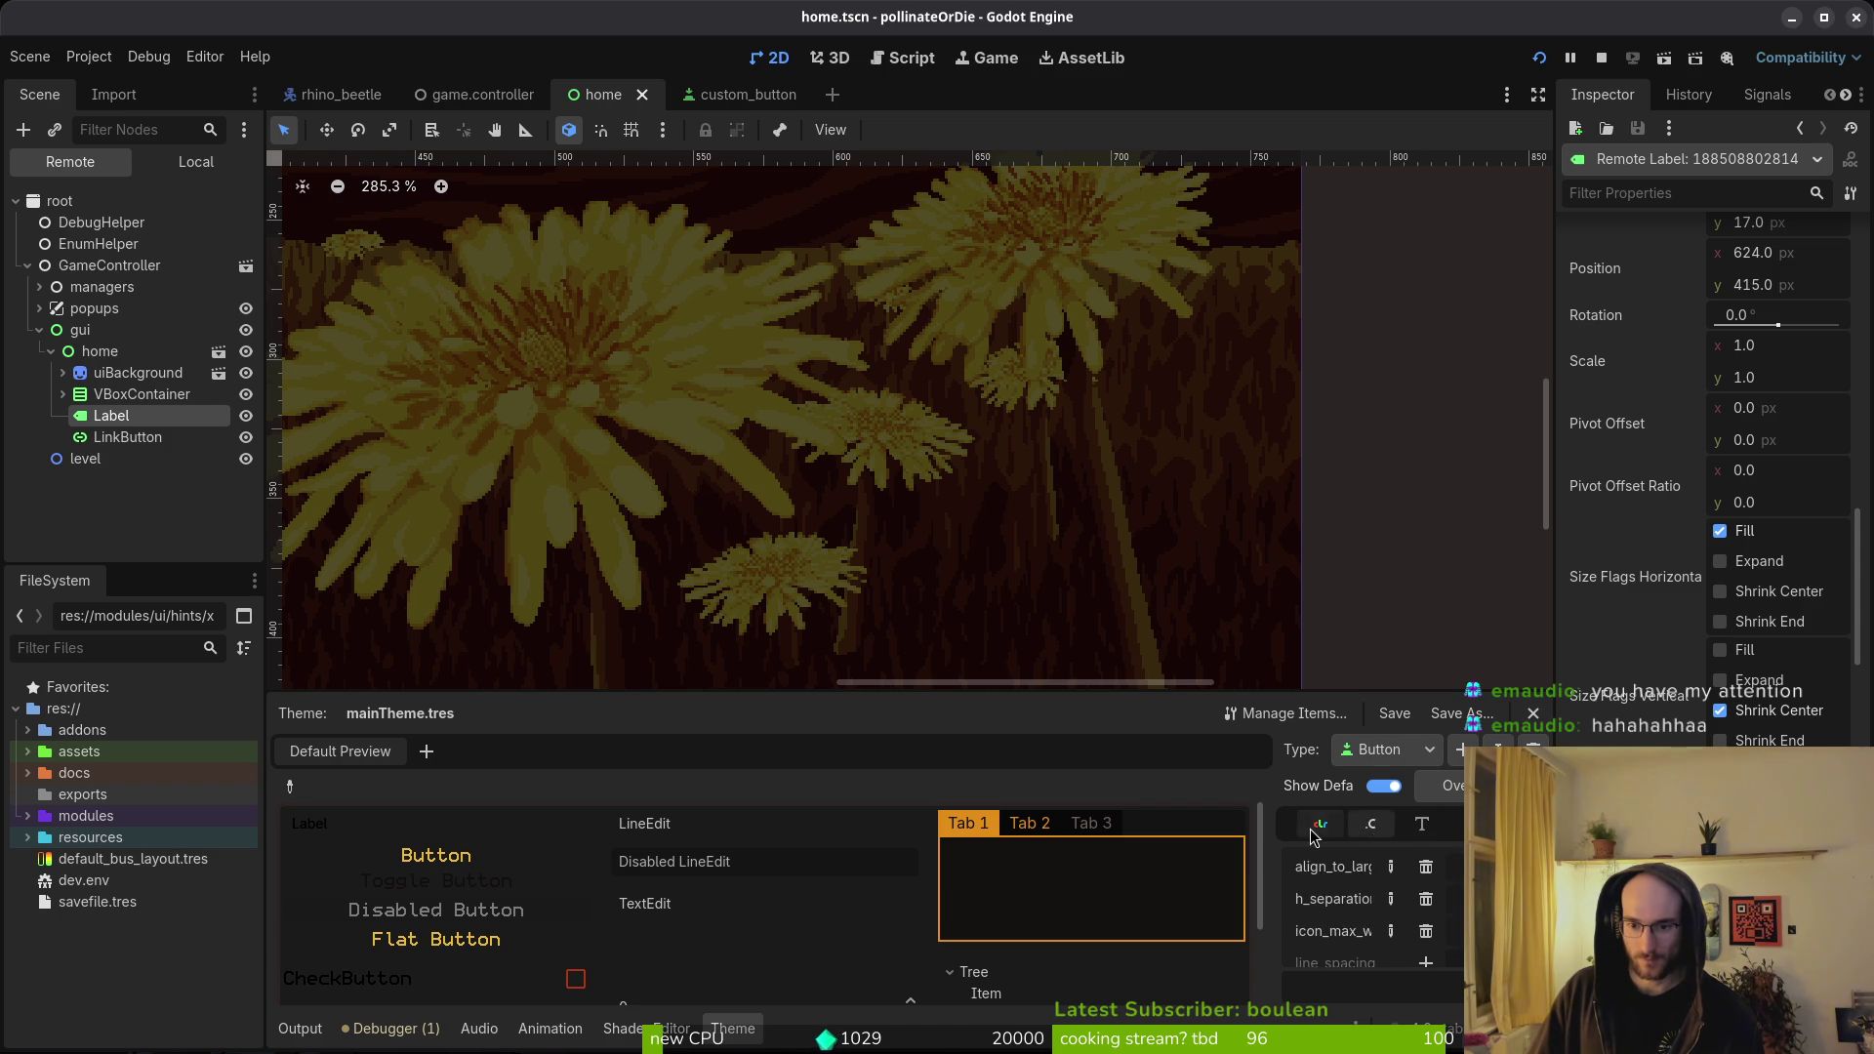
pyautogui.click(1392, 748)
pyautogui.click(1411, 853)
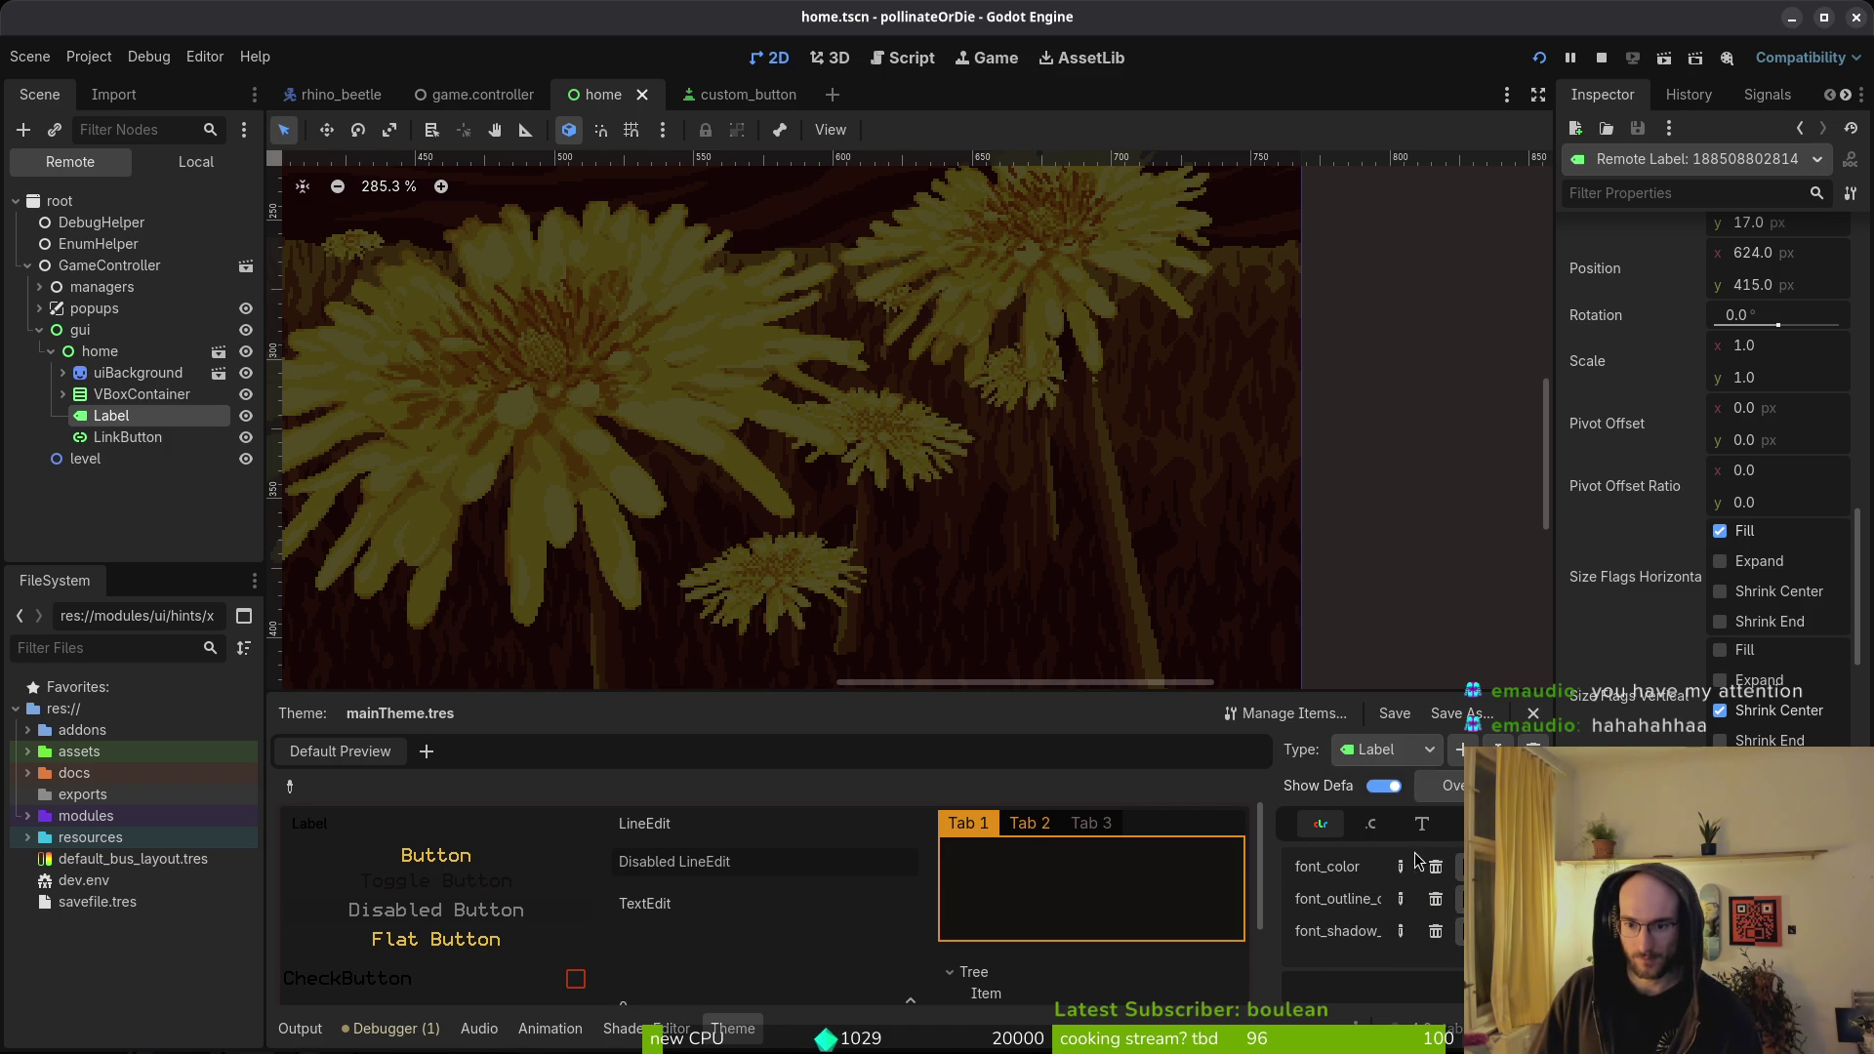
pyautogui.click(1398, 755)
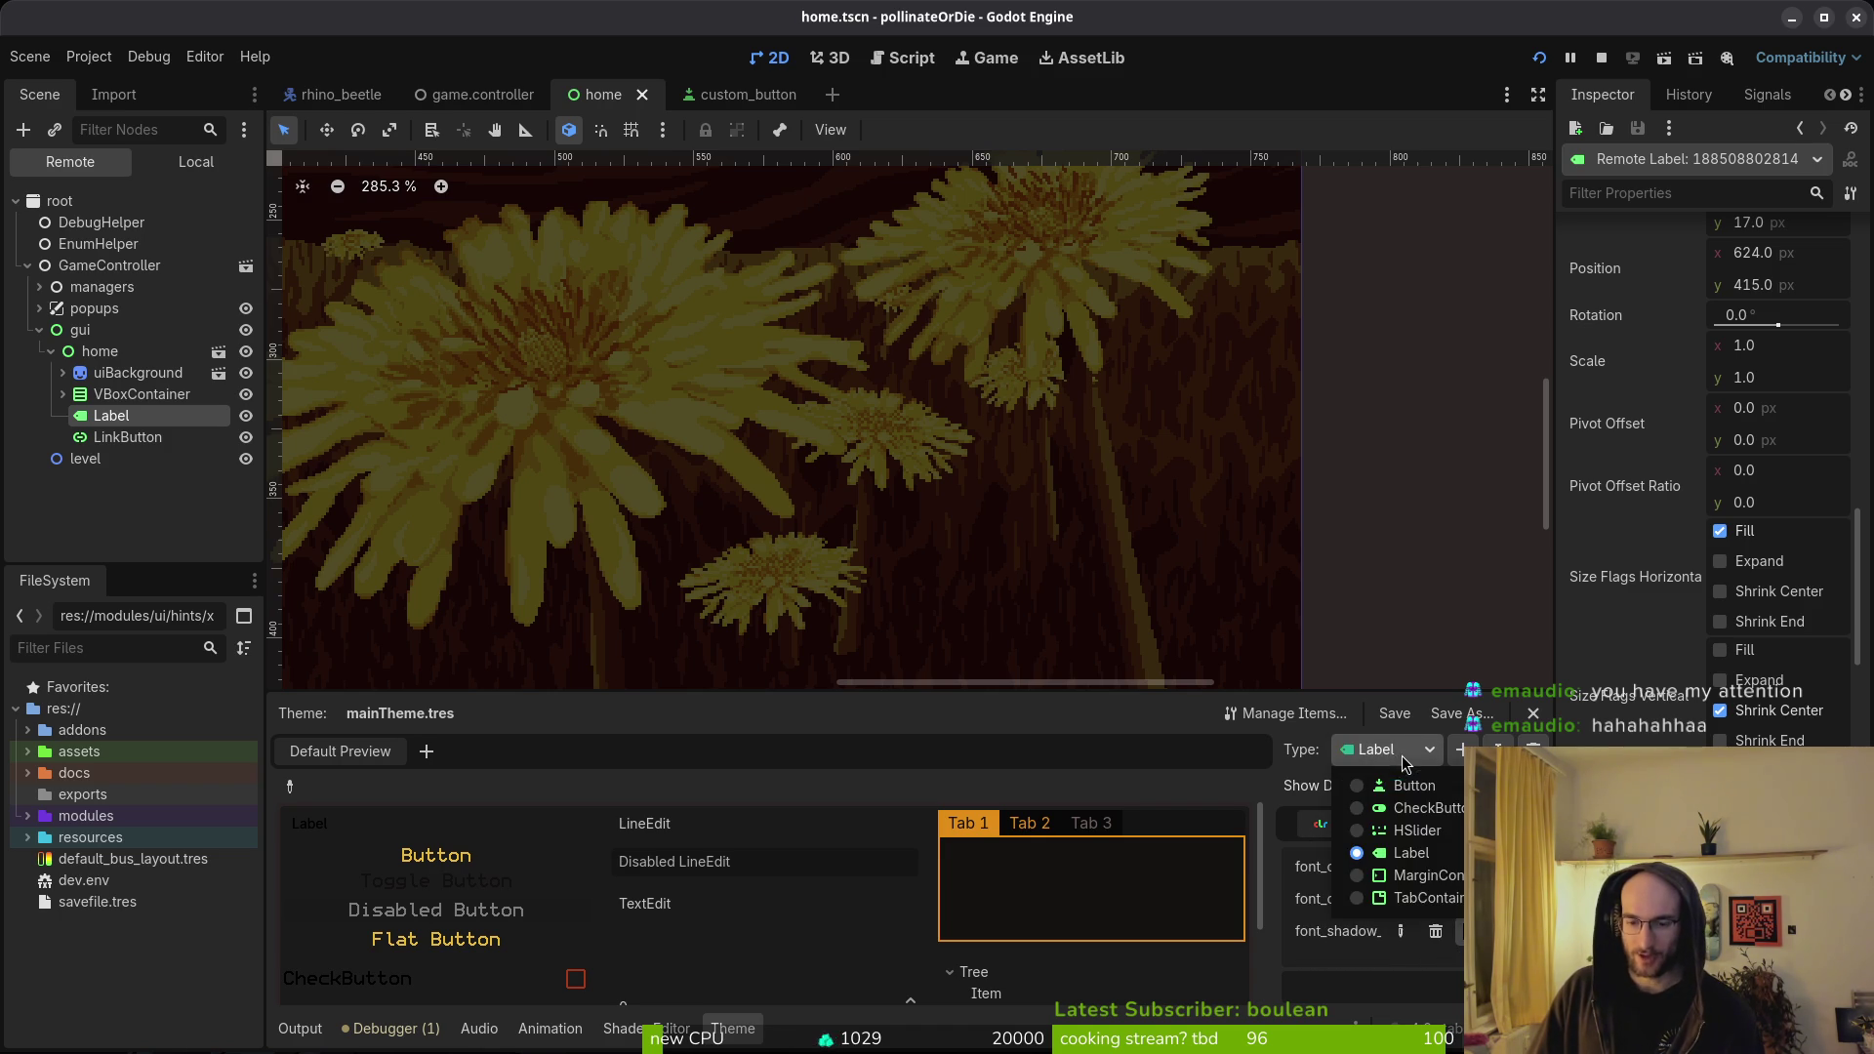
pyautogui.click(1437, 792)
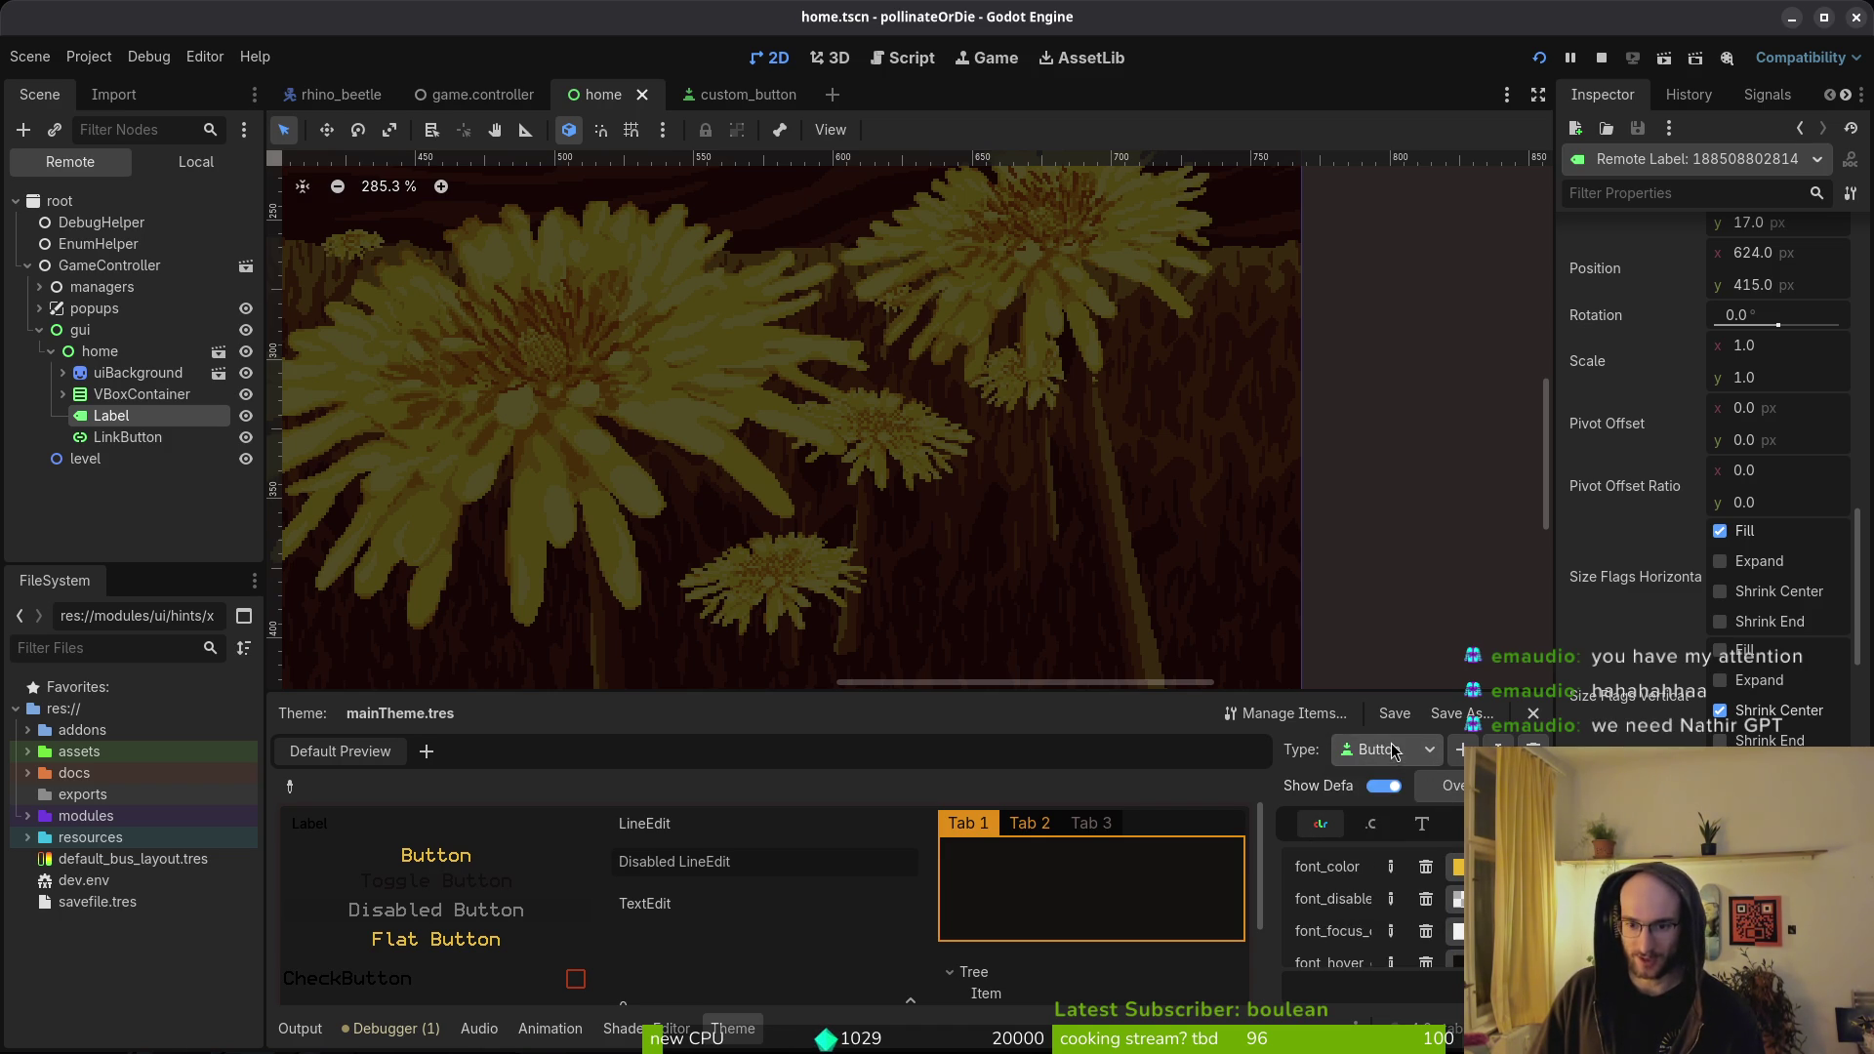
pyautogui.scroll(-3, 1367, 908)
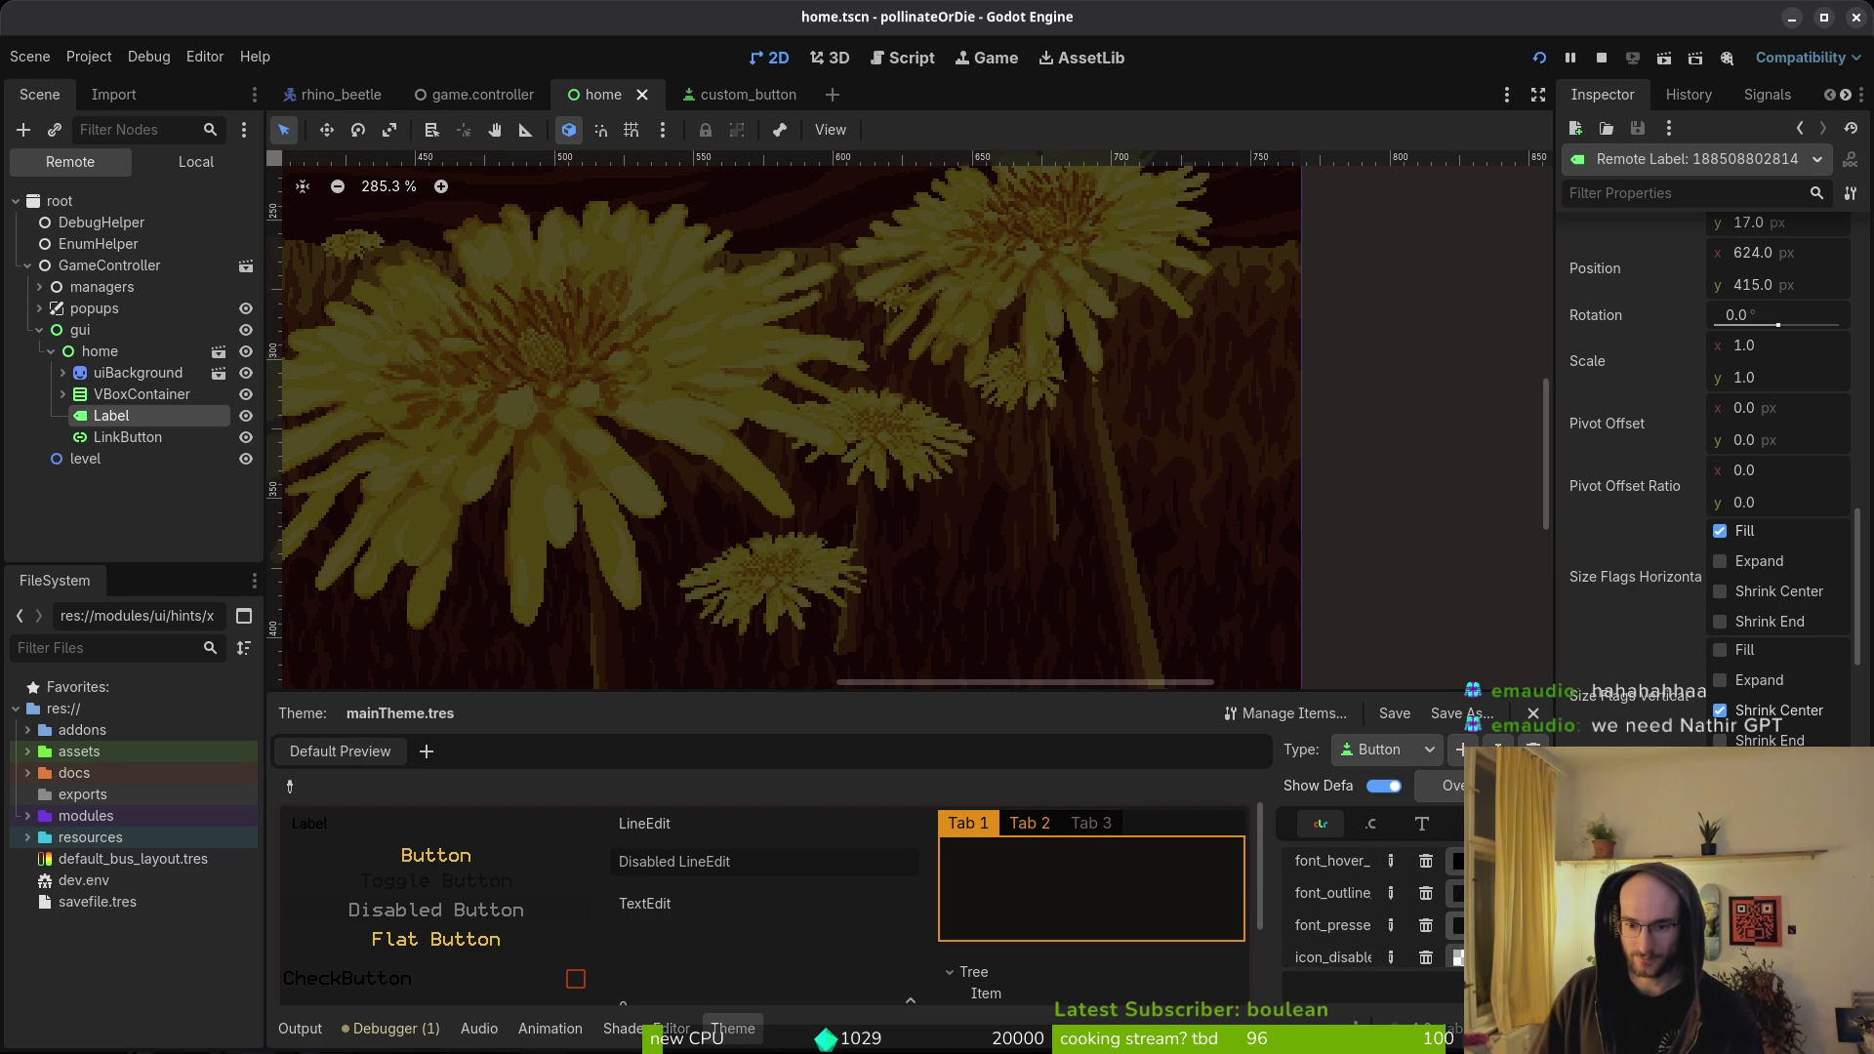
pyautogui.scroll(1, 1460, 952)
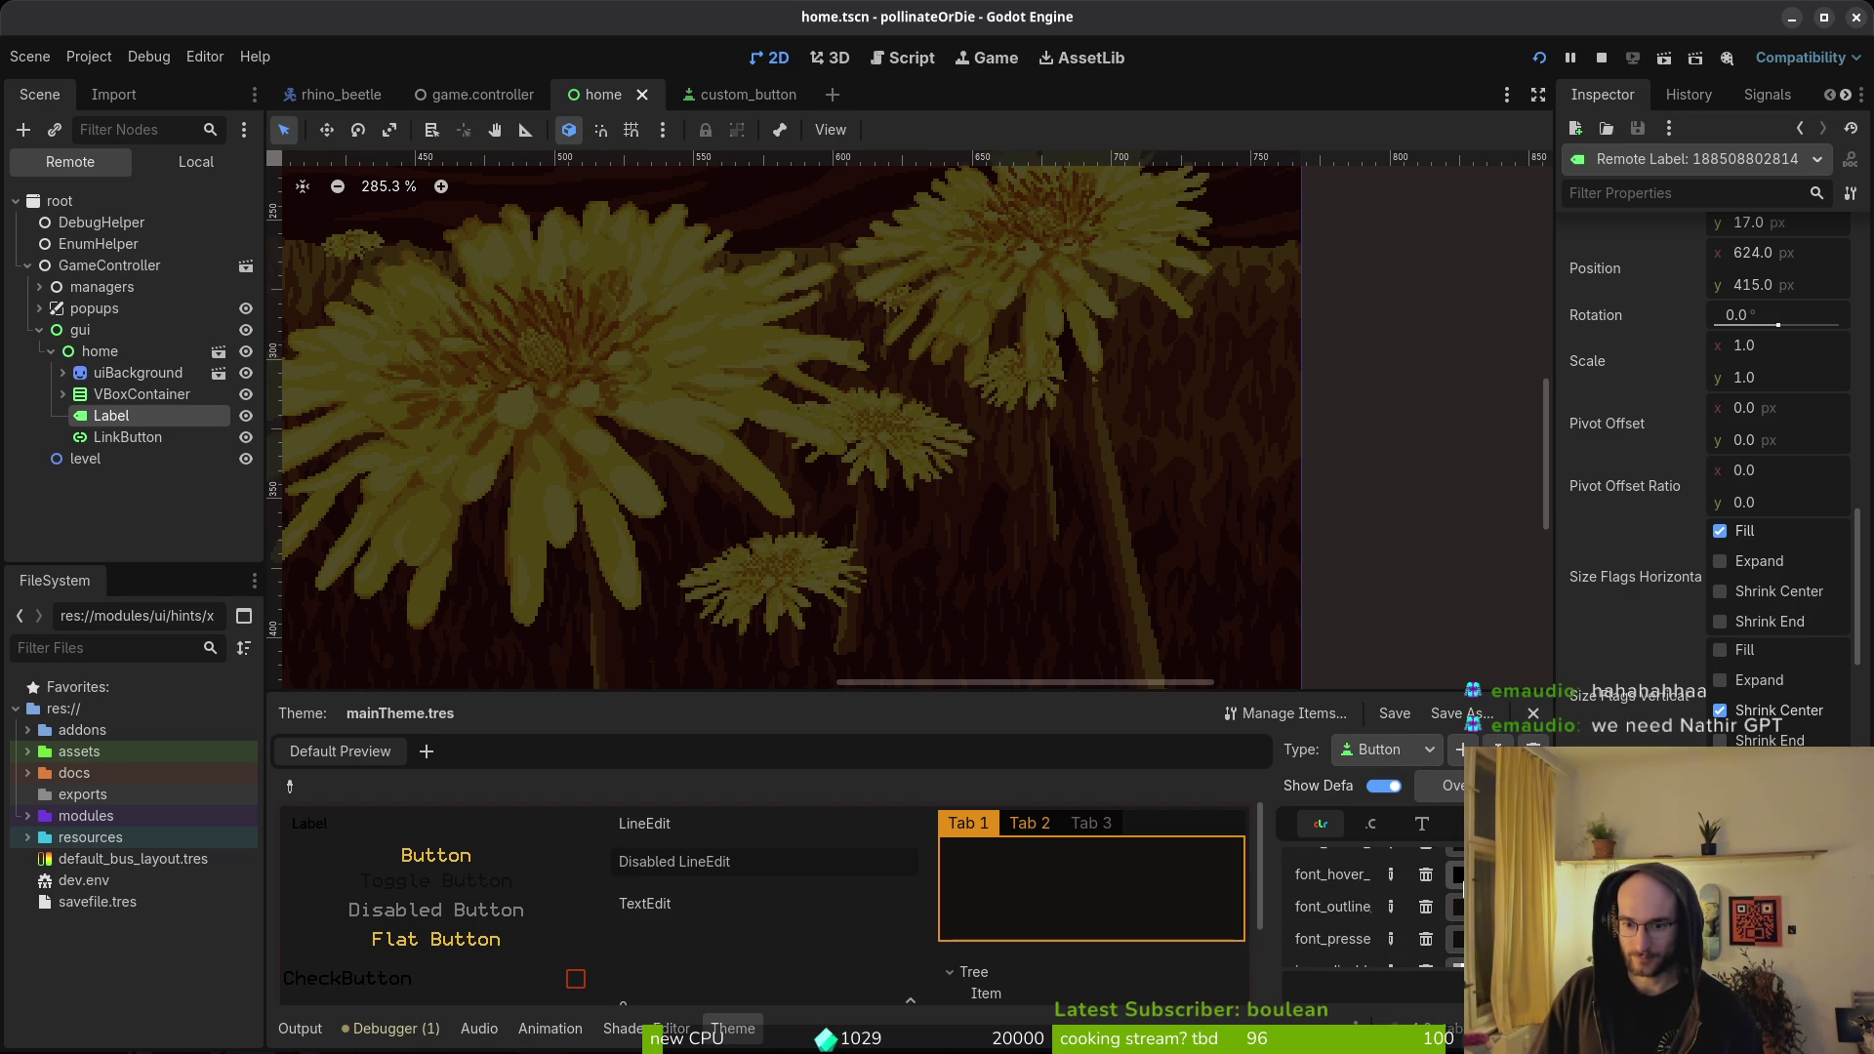
pyautogui.click(1460, 878)
pyautogui.press('super+v')
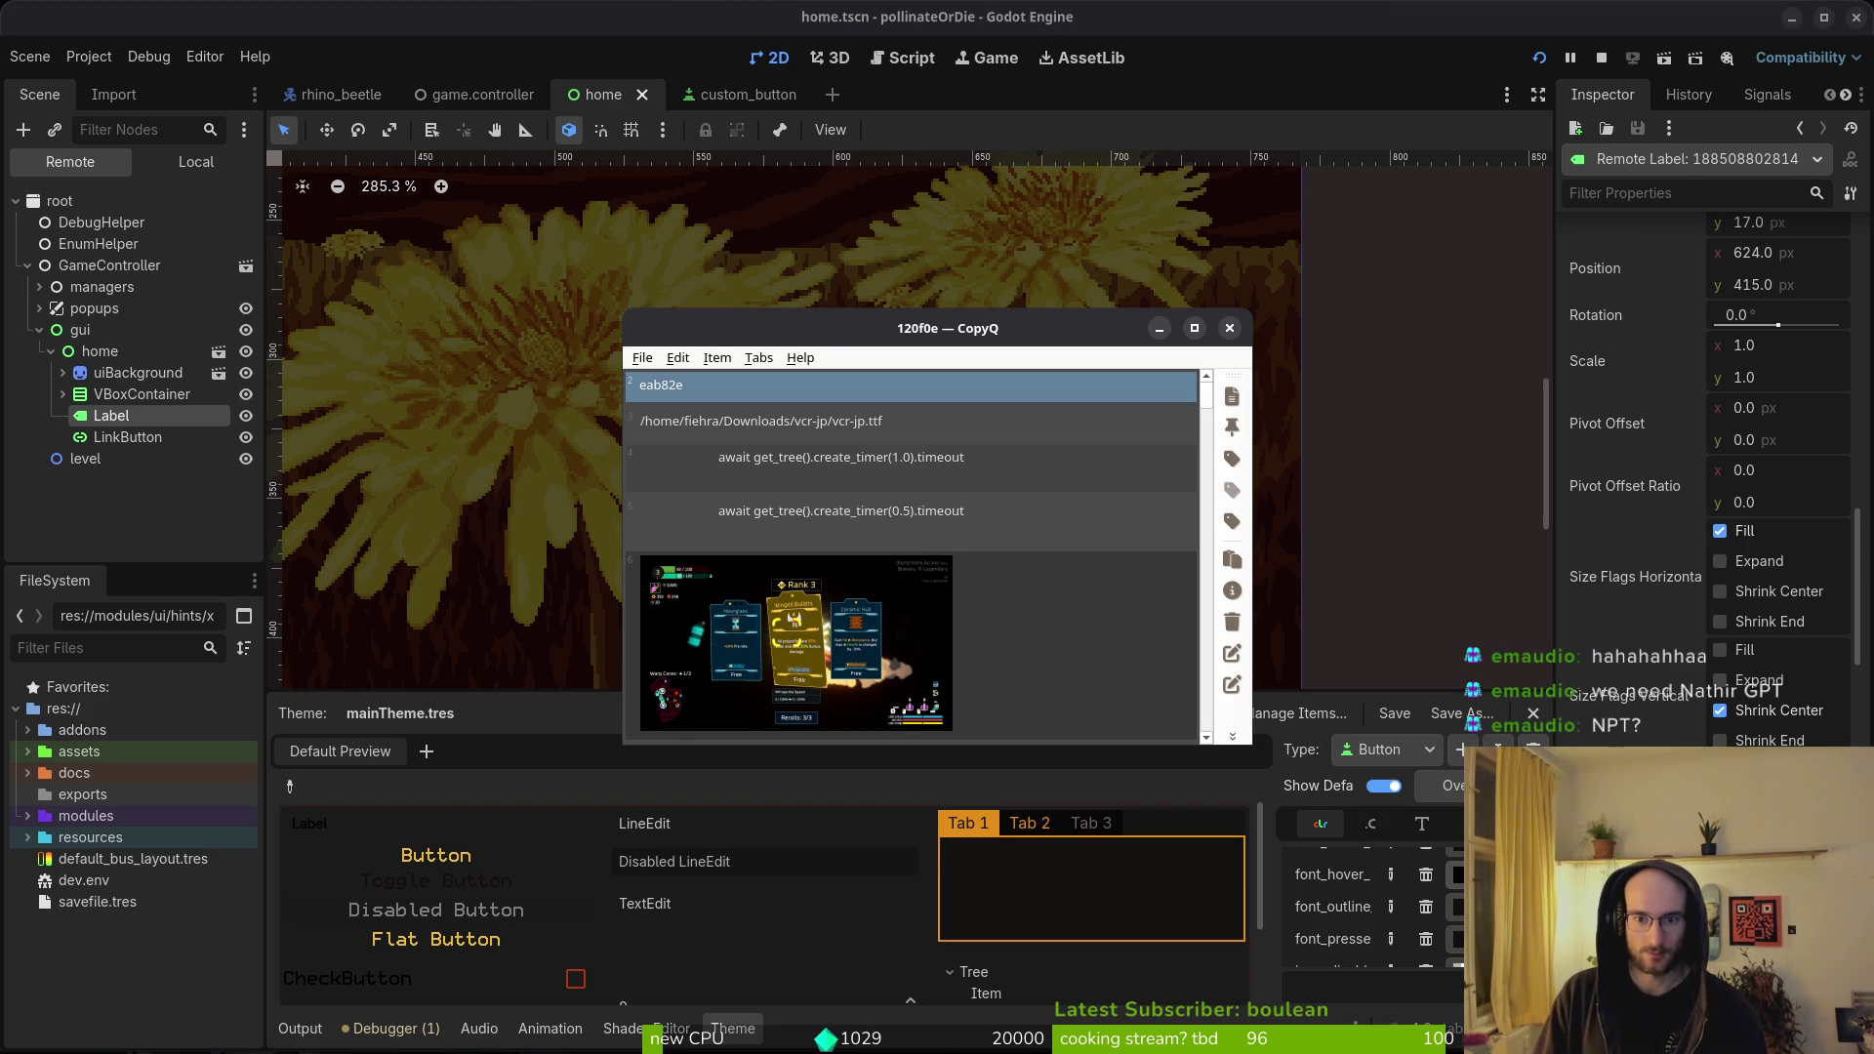
# - Set a Button text colour to 120f0e from clipboard history and save
pyautogui.write('12')
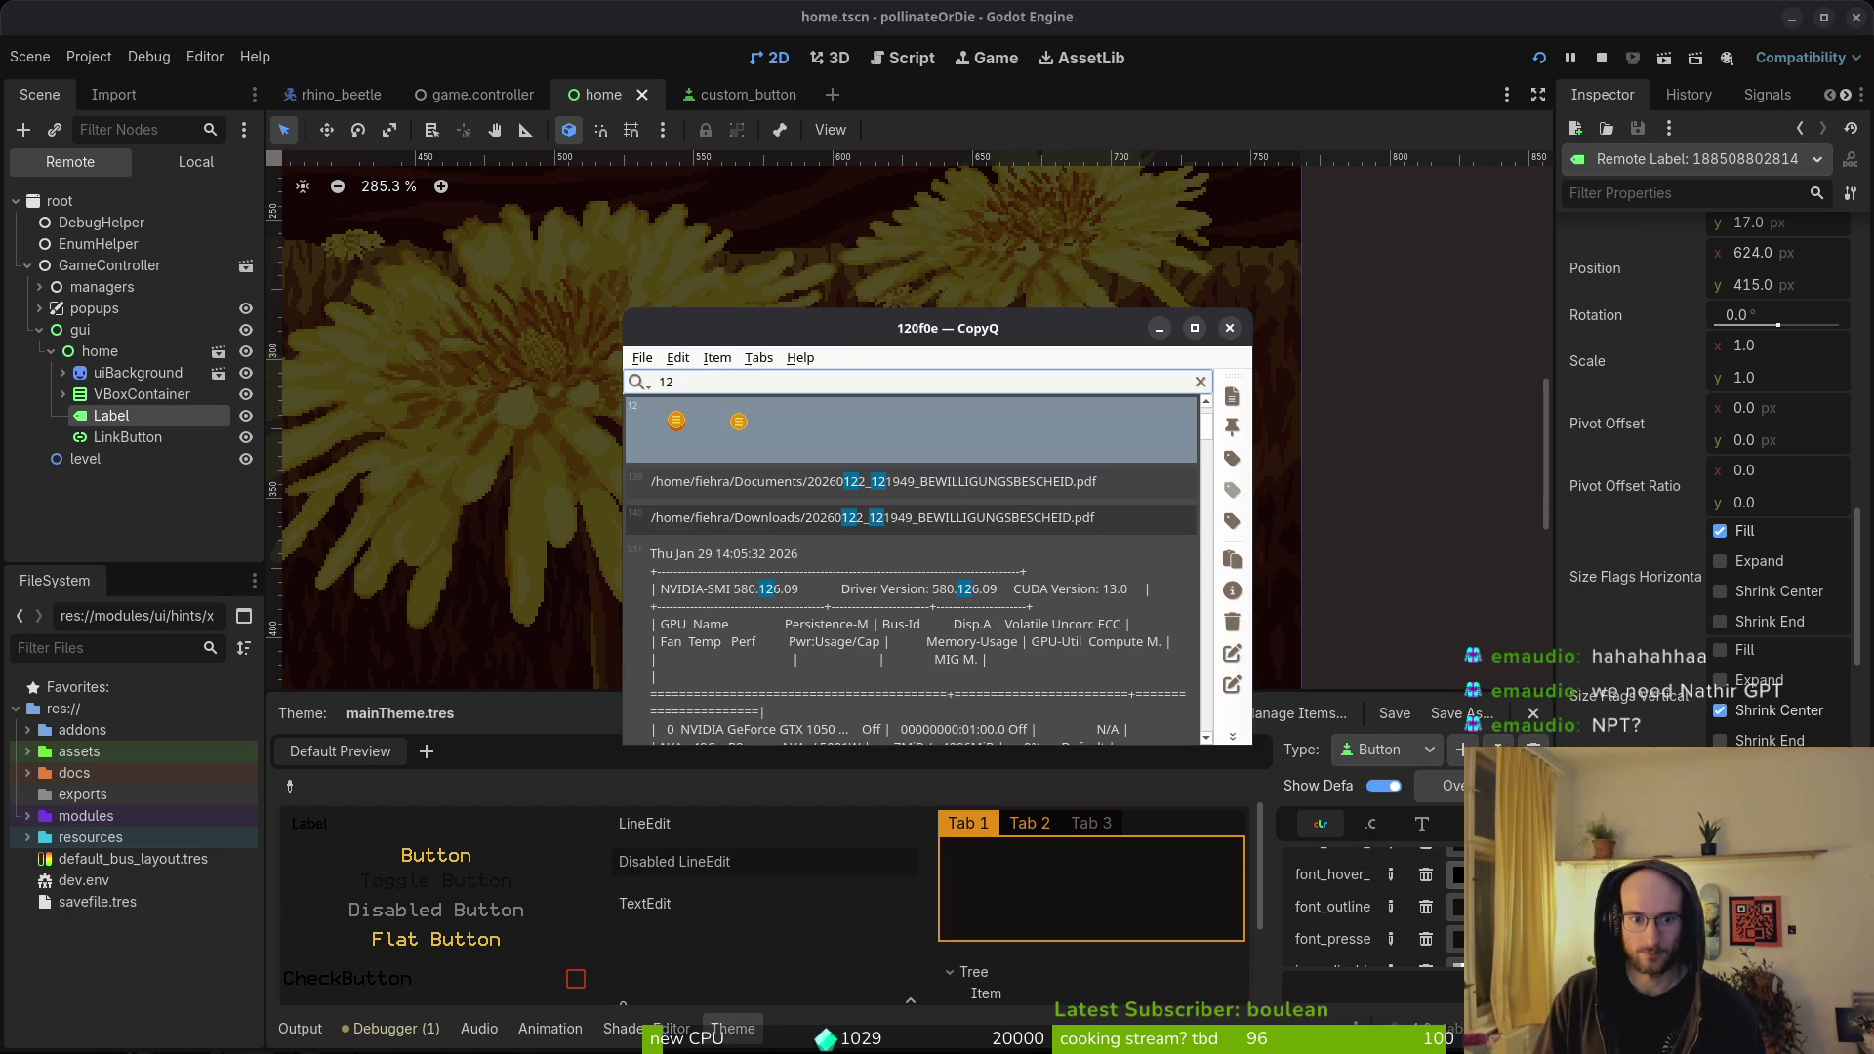
pyautogui.press('Return')
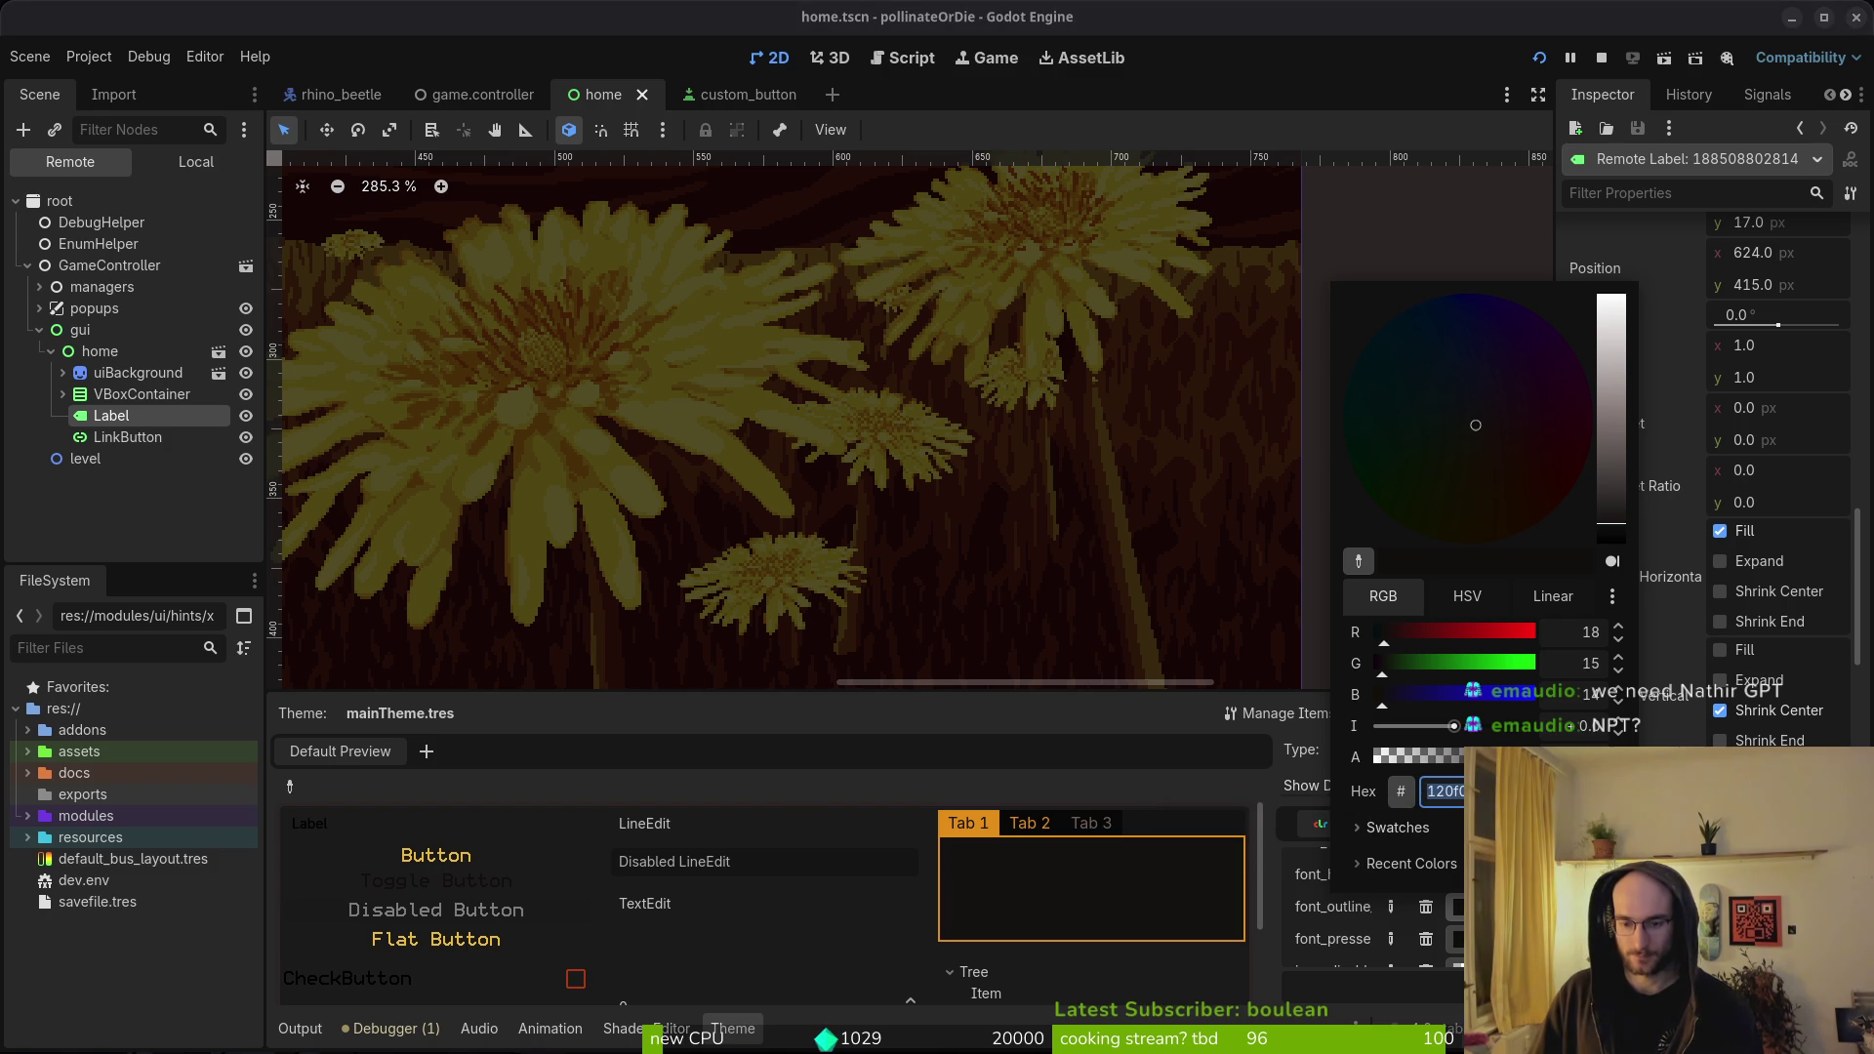
pyautogui.press('Return')
pyautogui.click(1458, 874)
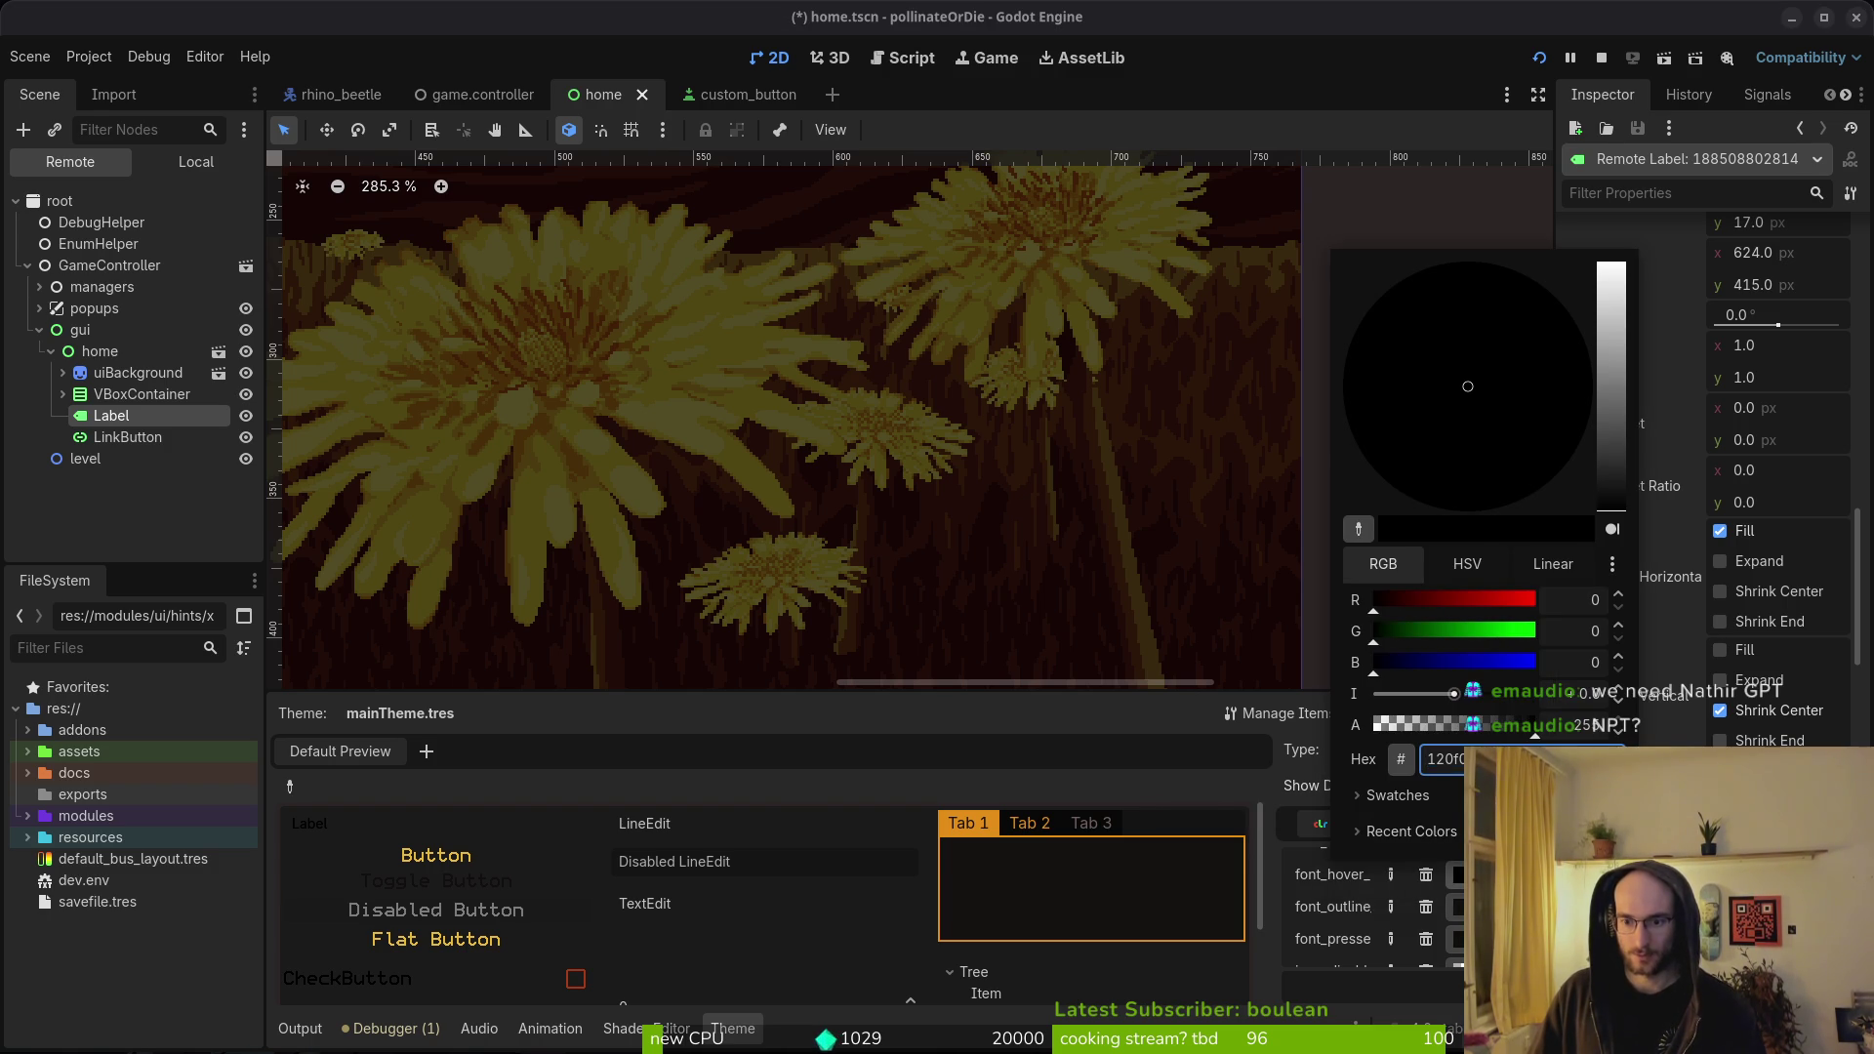
pyautogui.press('Escape')
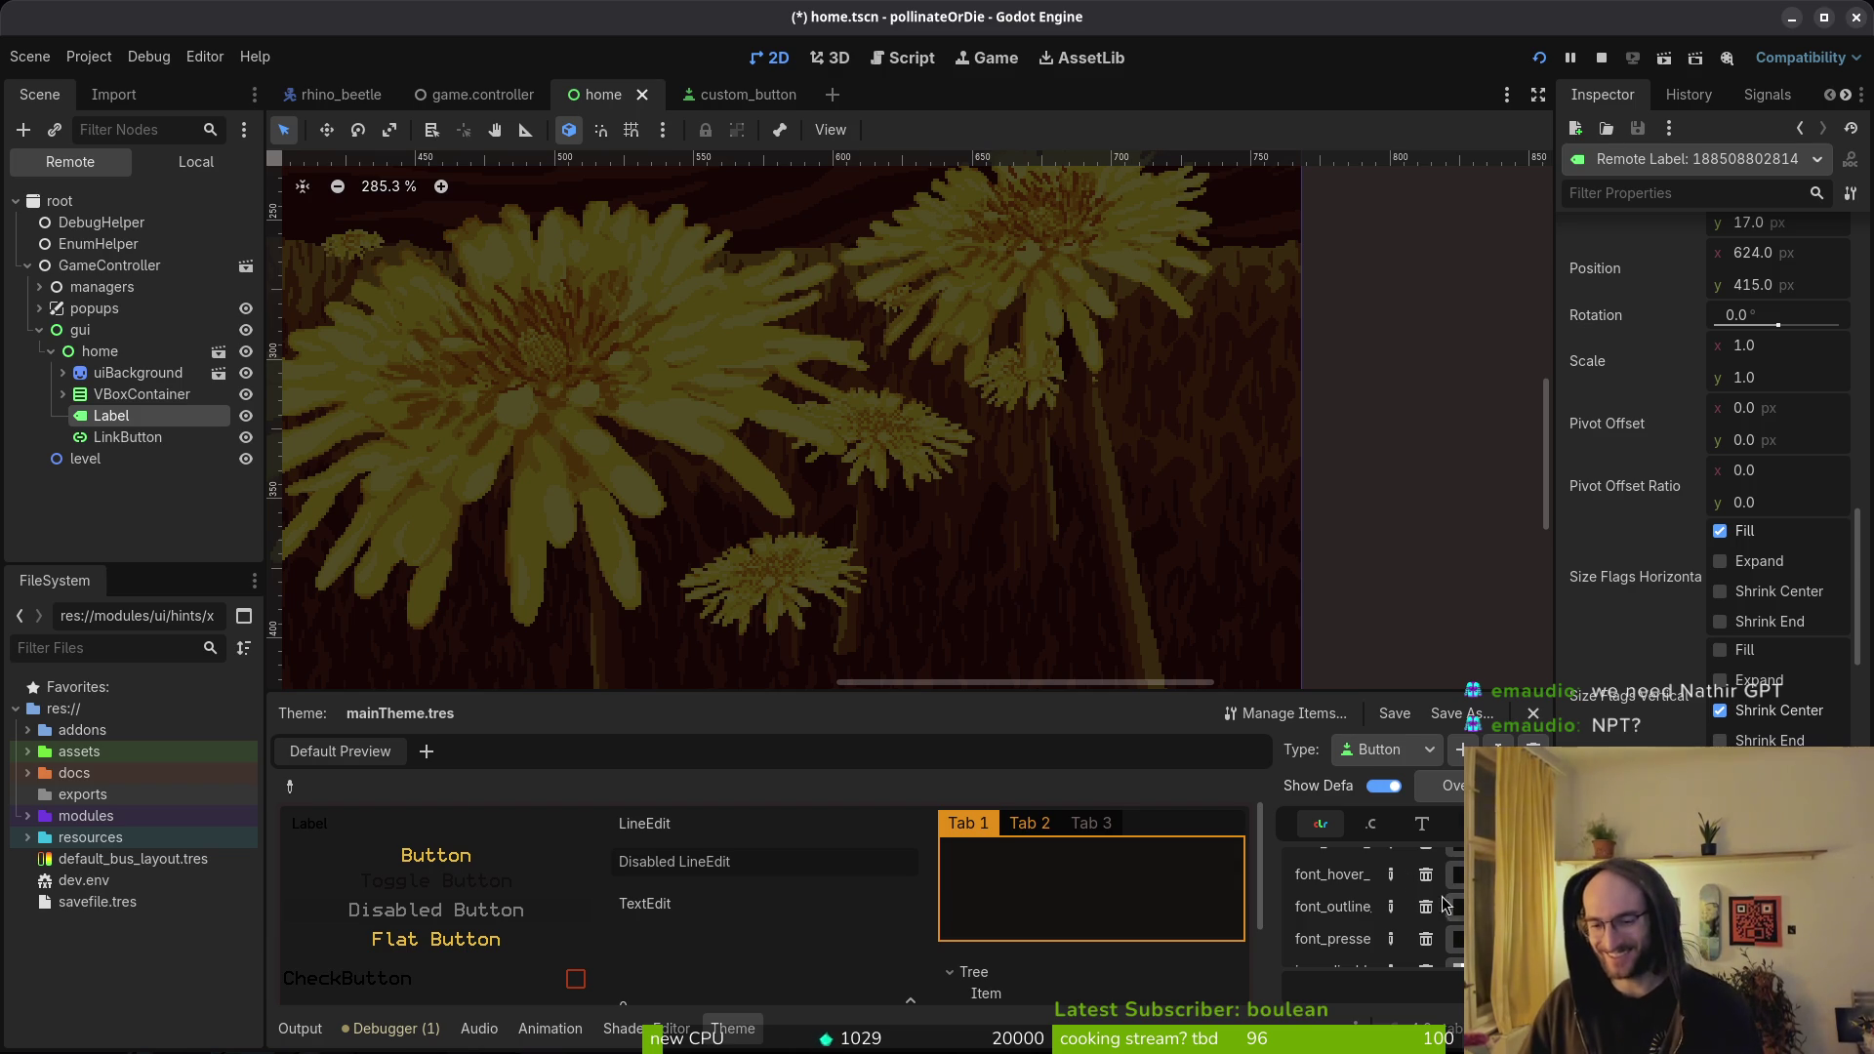
pyautogui.hotkey('ctrl', 's')
# - Switch the theme Type to Label and set its font_color to eab82e
pyautogui.scroll(2, 1367, 918)
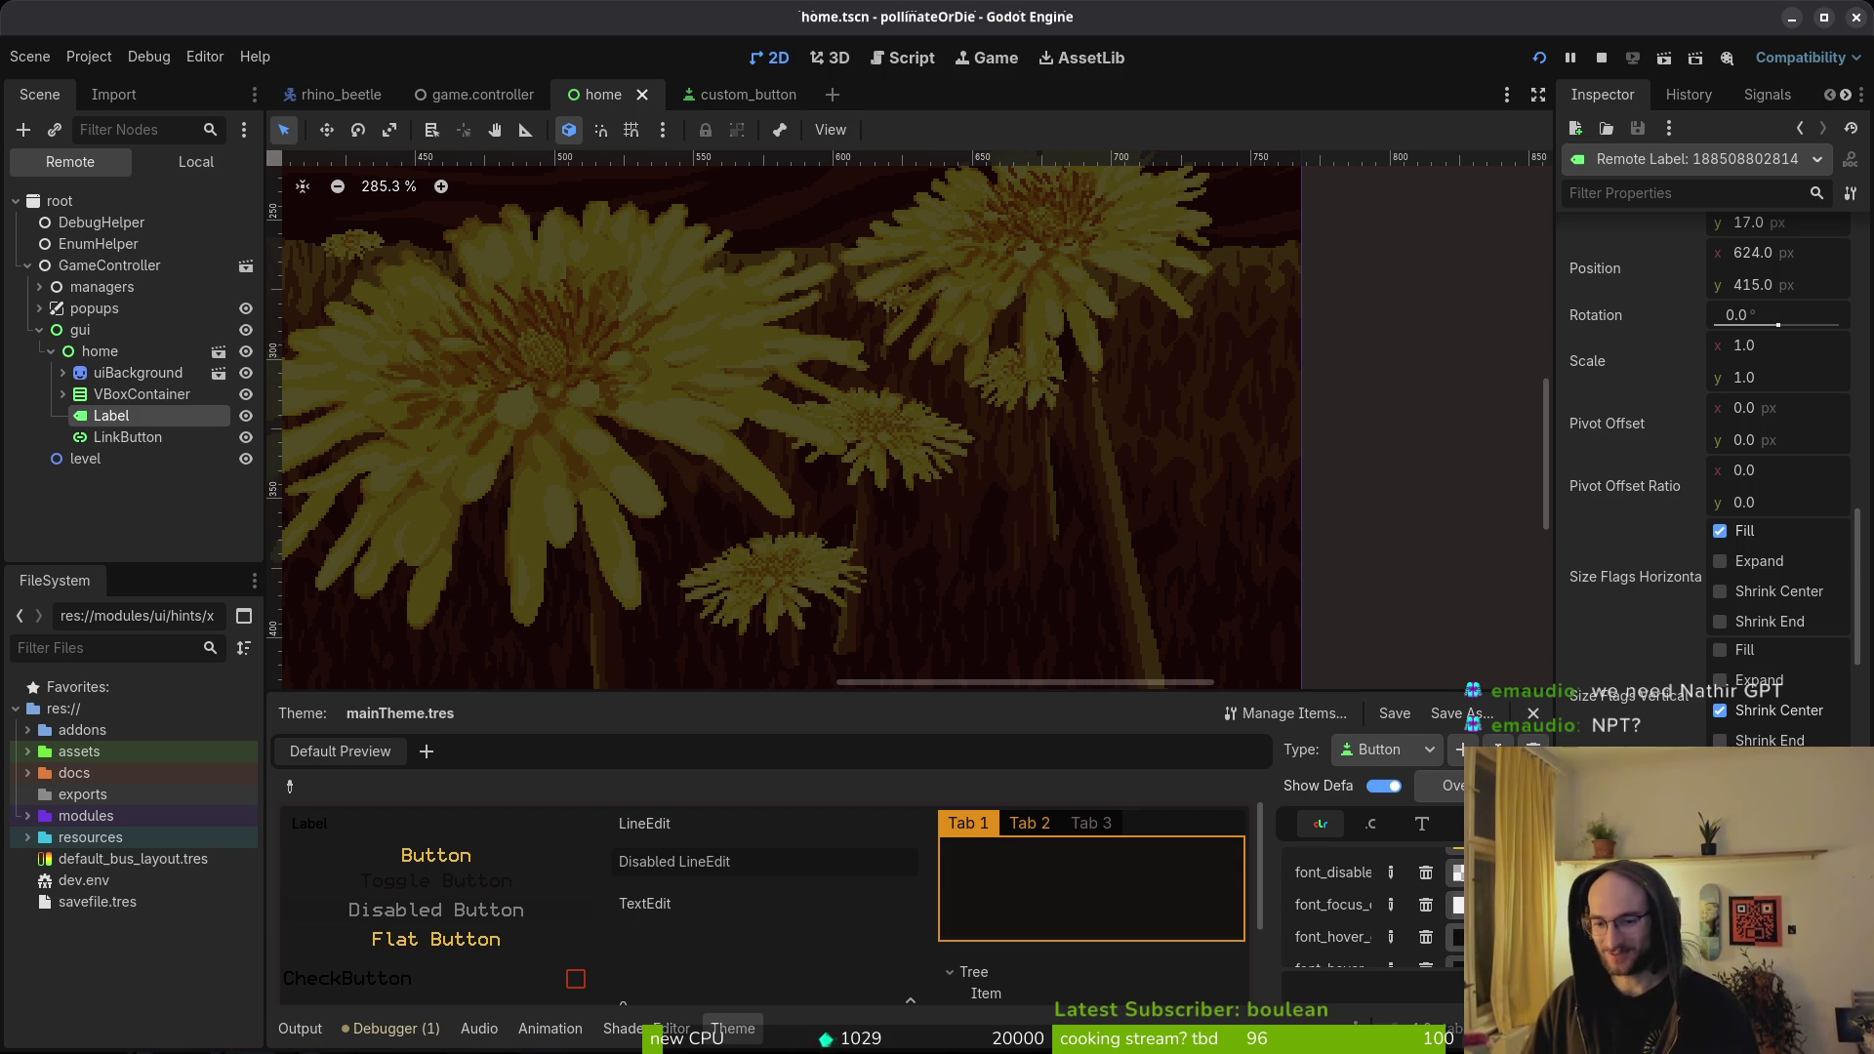
pyautogui.scroll(-1, 1367, 918)
pyautogui.scroll(2, 1333, 918)
pyautogui.click(1414, 754)
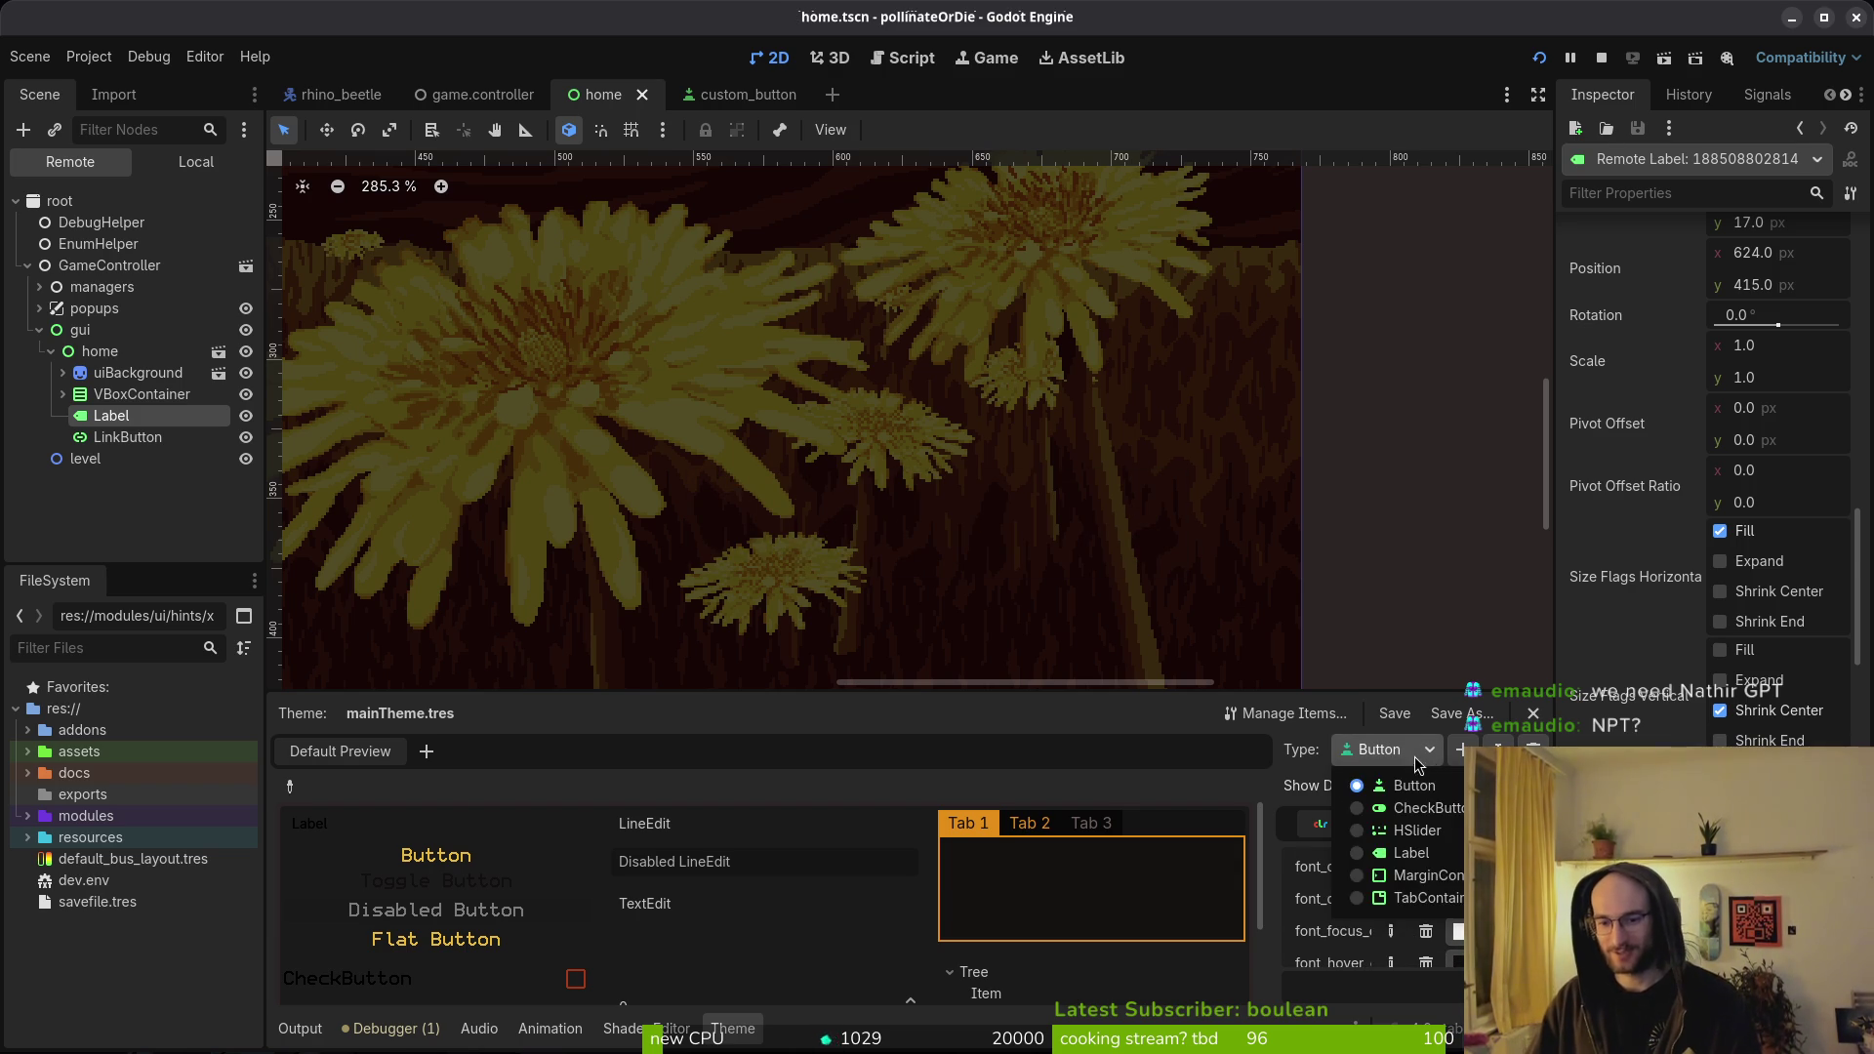
pyautogui.click(1414, 854)
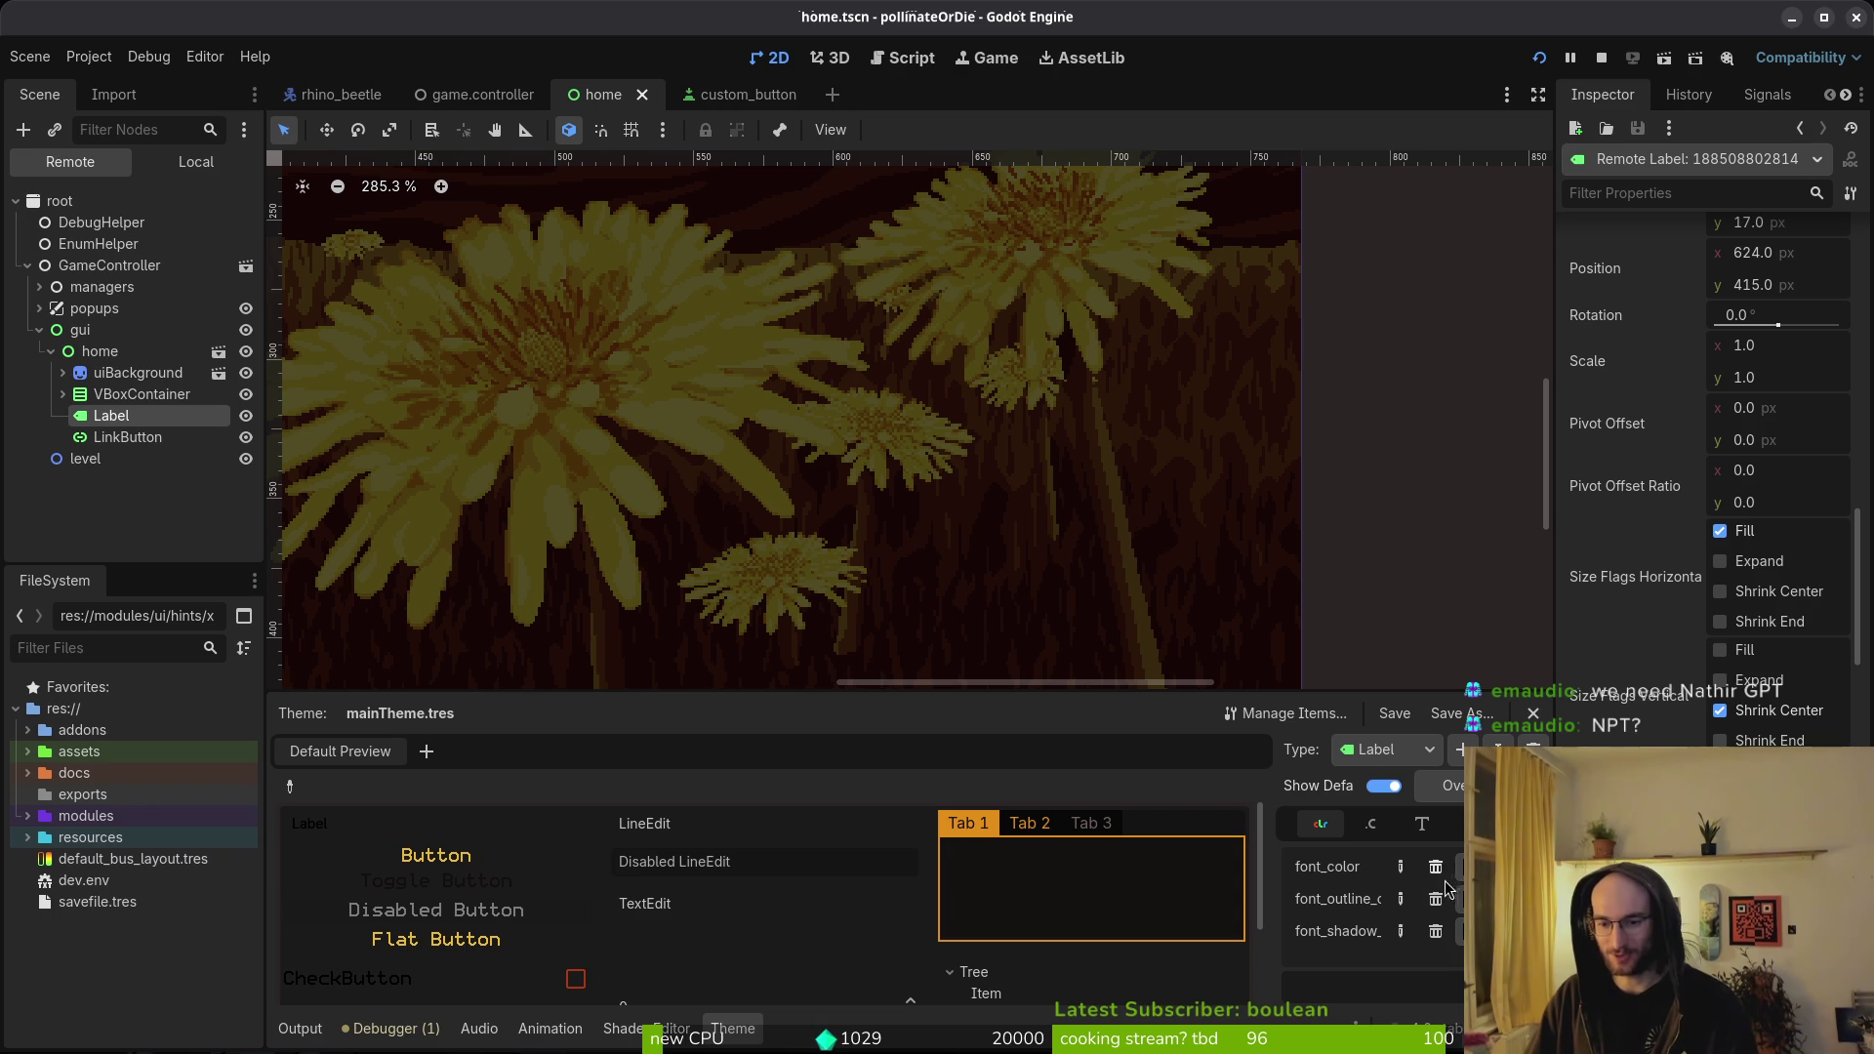
pyautogui.click(1493, 866)
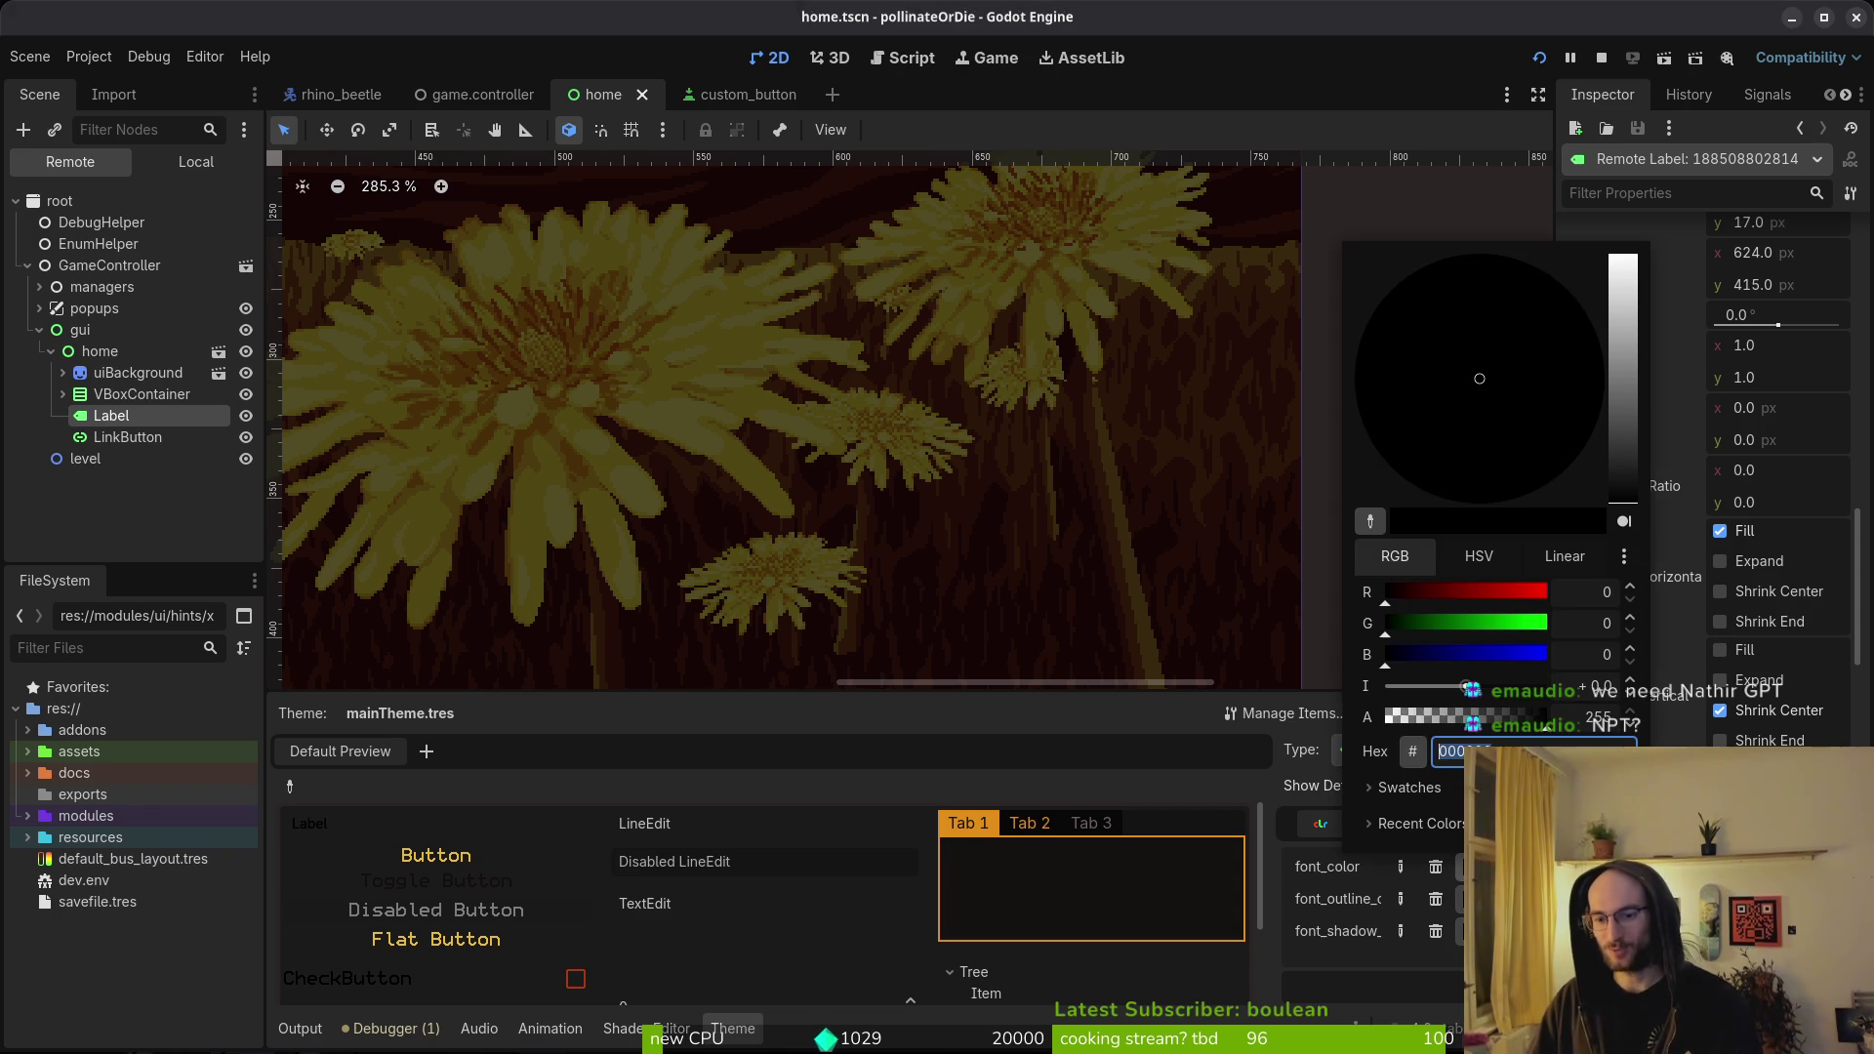
pyautogui.press('super+v')
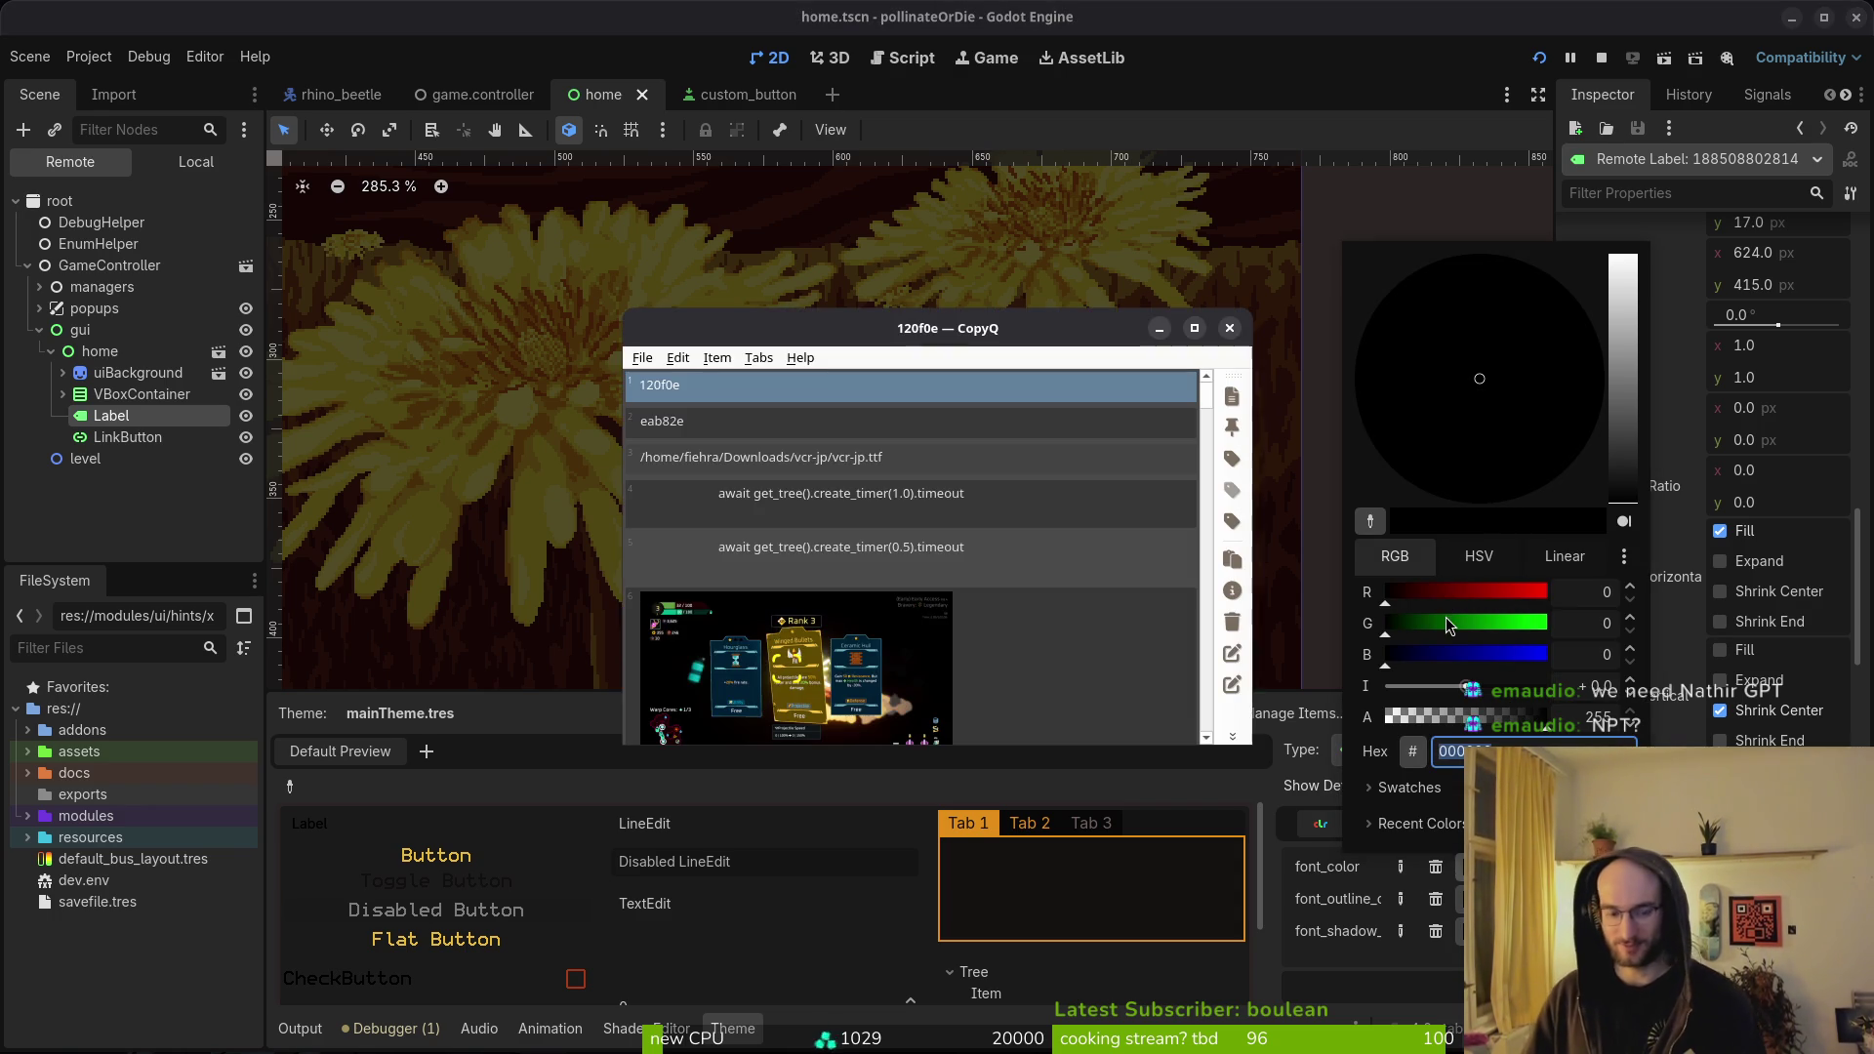
pyautogui.press('Down')
pyautogui.press('Return')
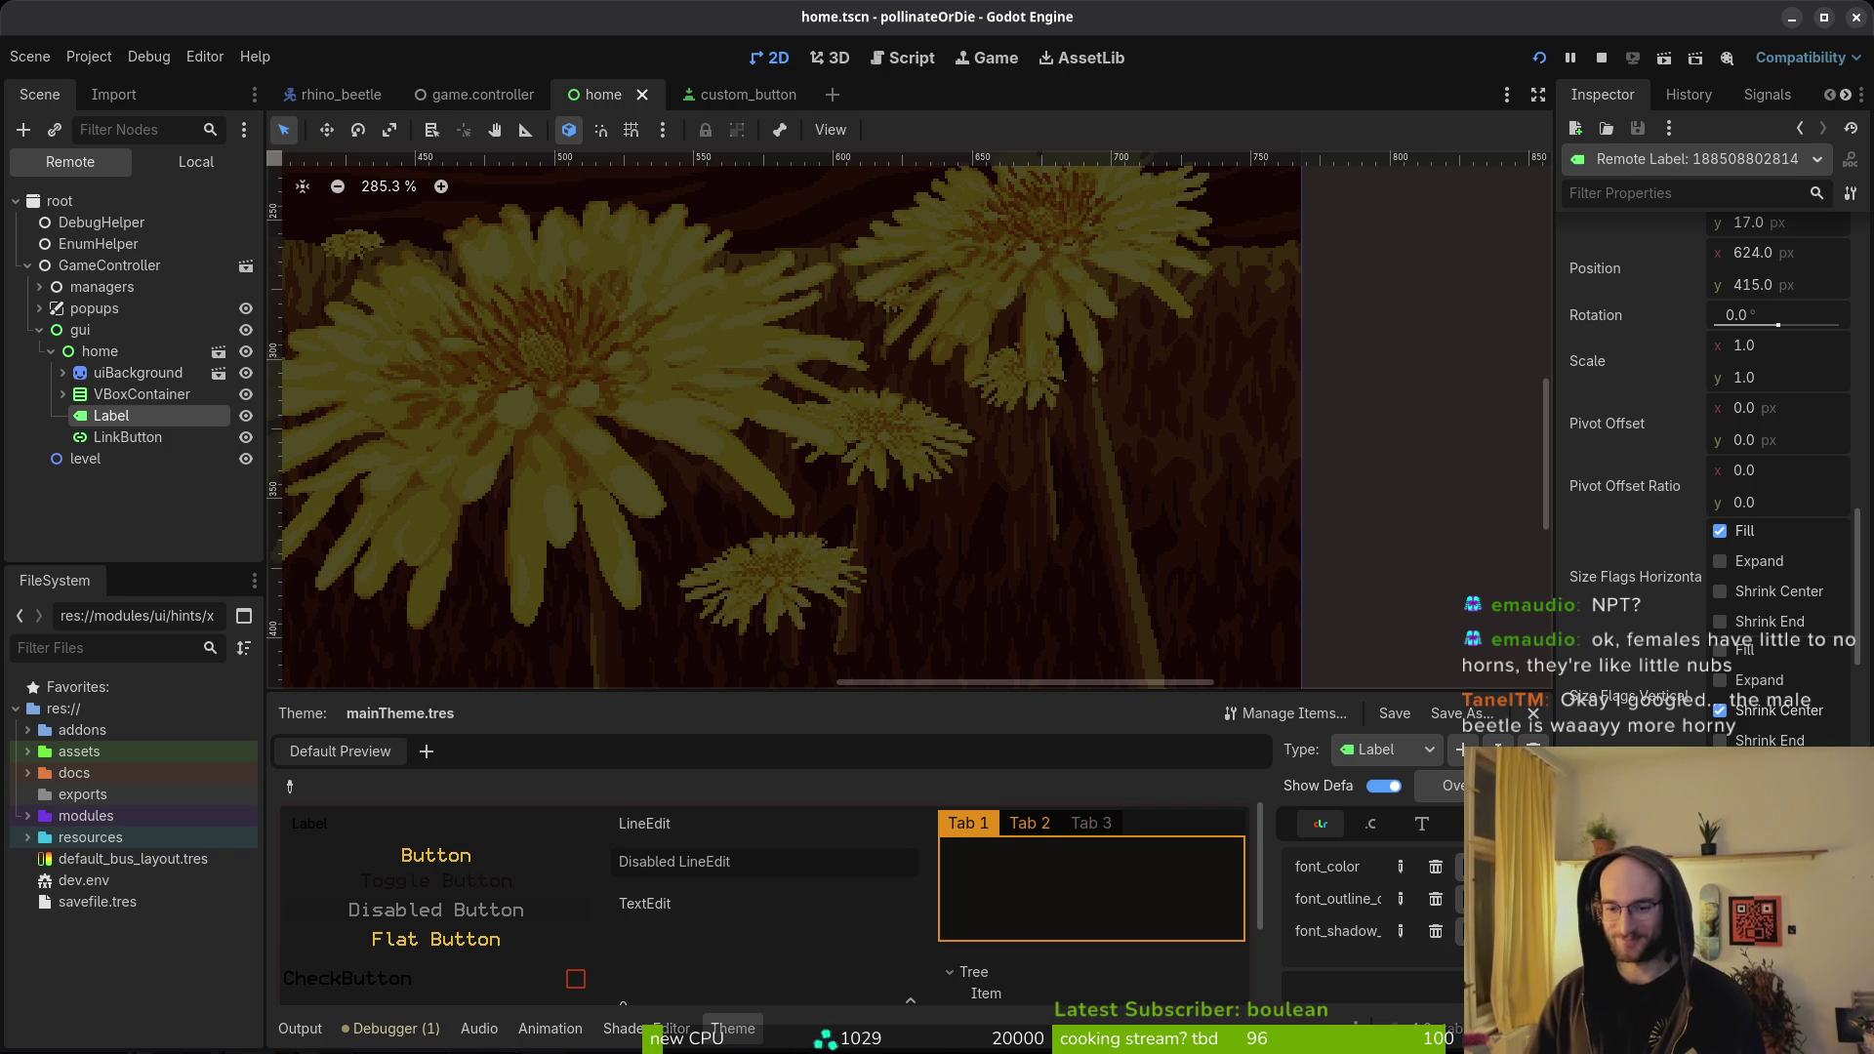
pyautogui.click(1484, 866)
pyautogui.write('V')
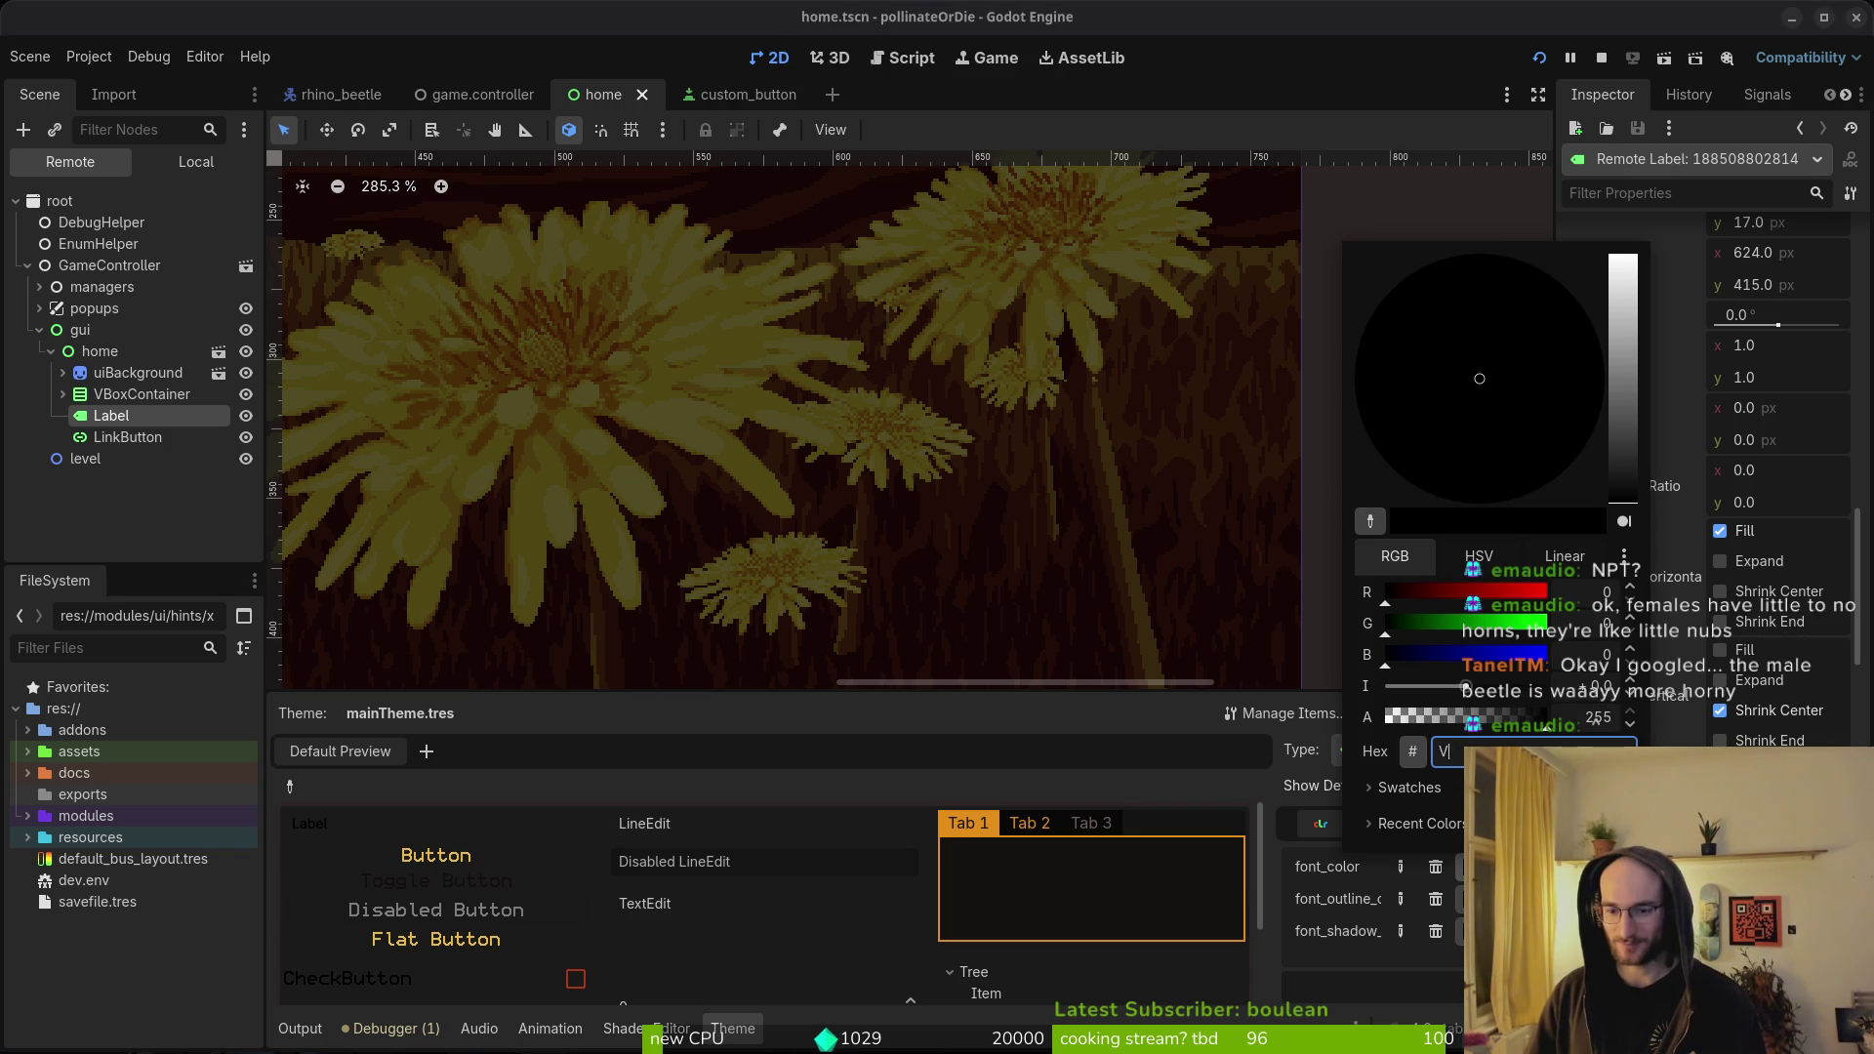
pyautogui.hotkey('ctrl', 'v')
pyautogui.press('Return')
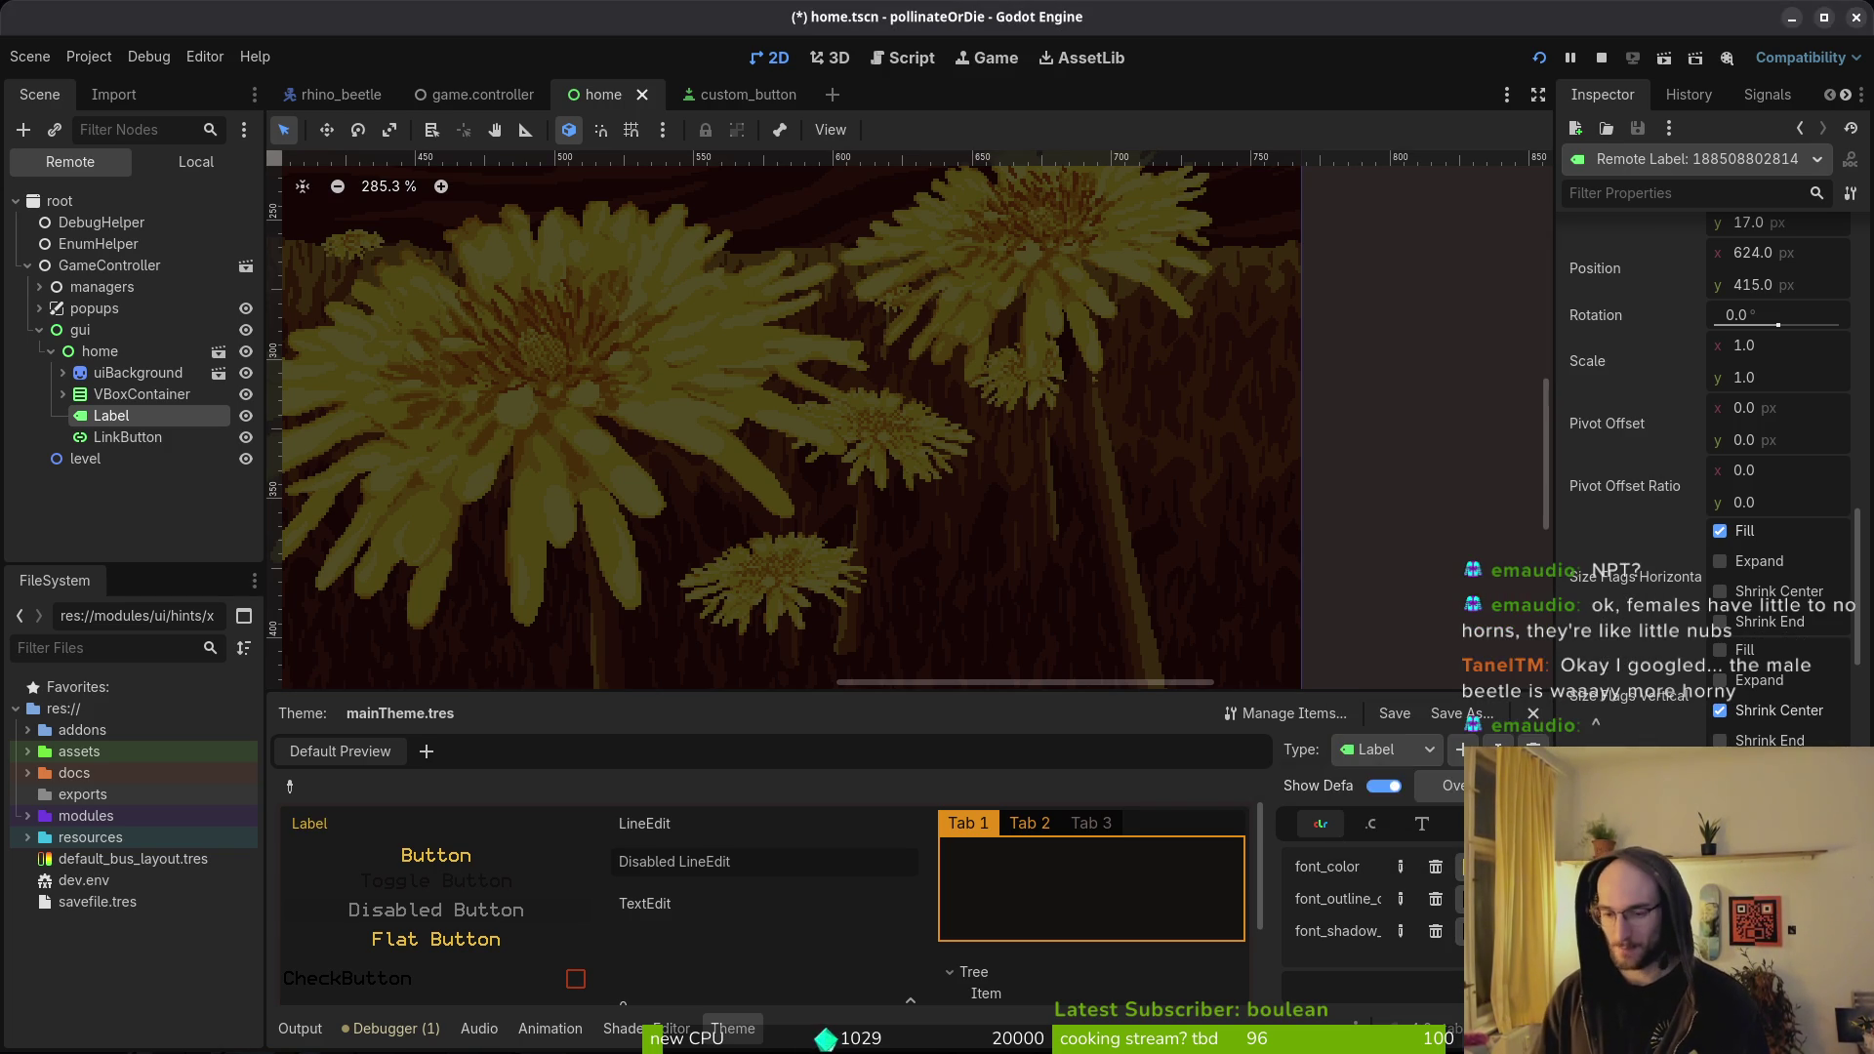
# - Paste eab82e into another Label colour item and save mainTheme.tres
pyautogui.click(1483, 898)
pyautogui.press('Tab')
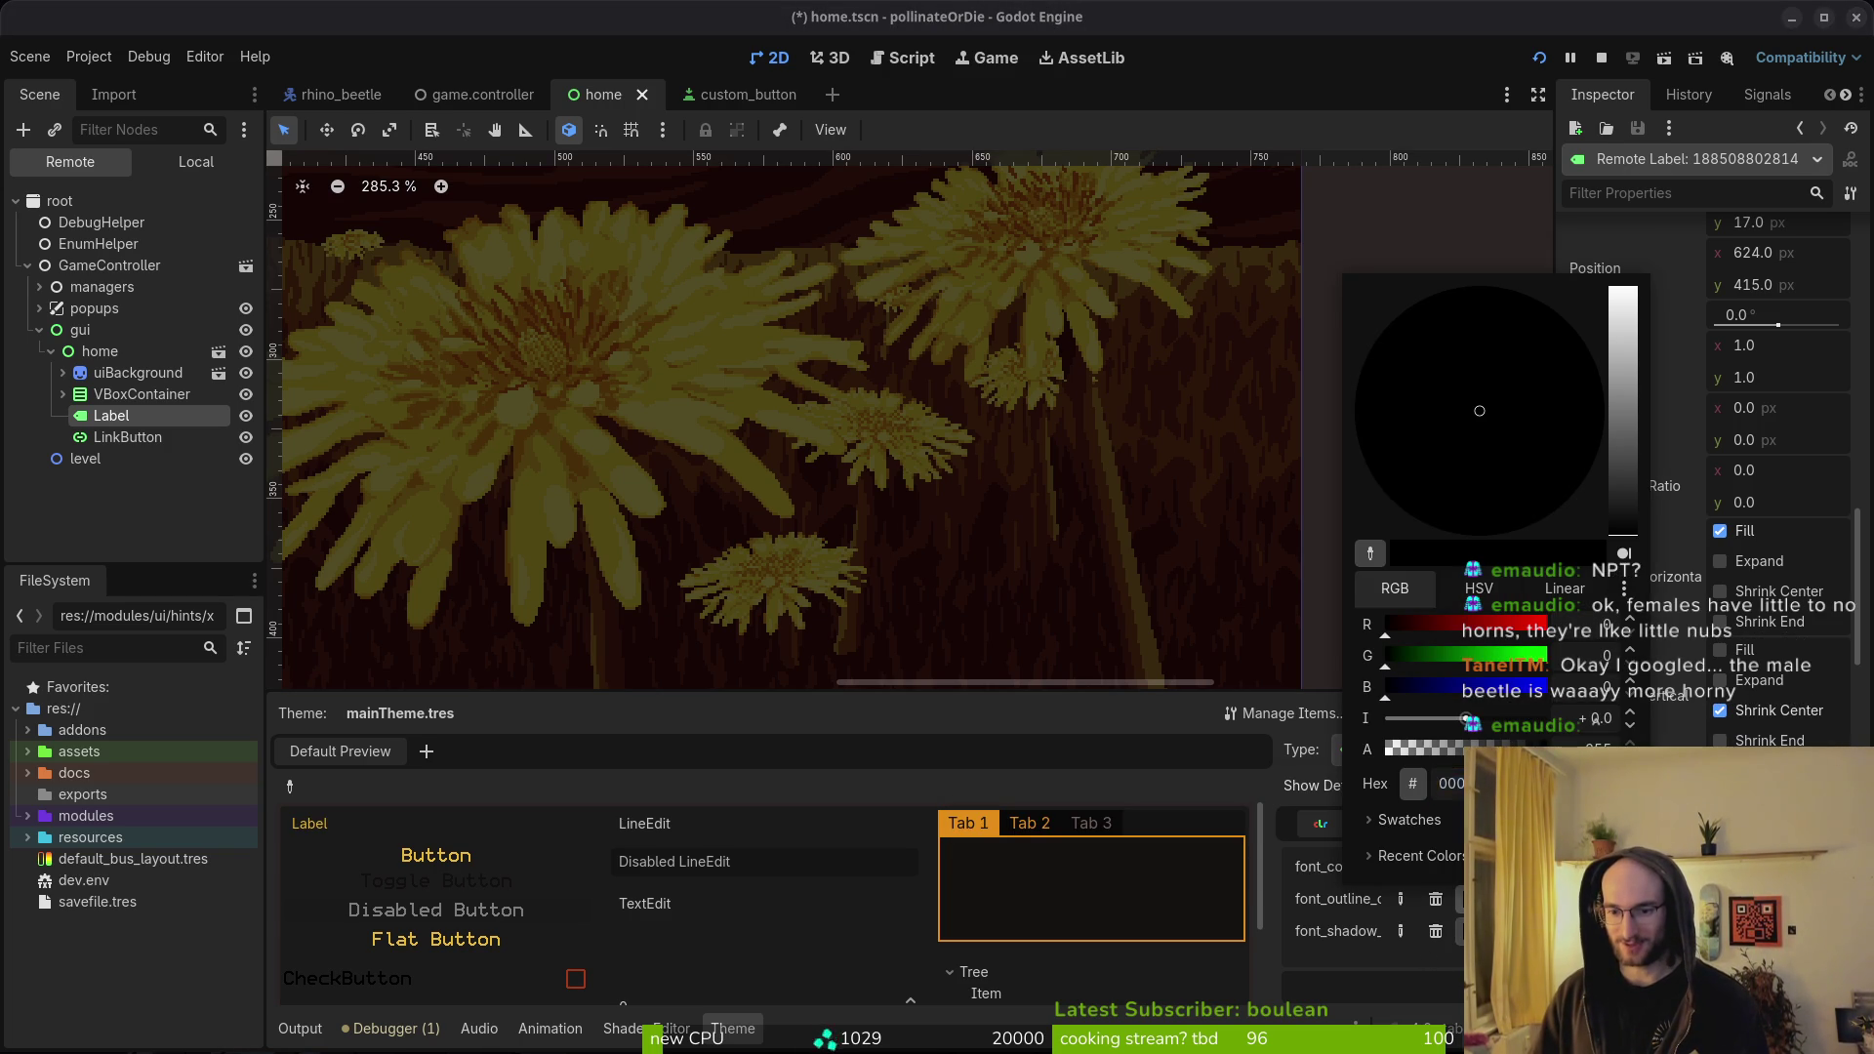
pyautogui.hotkey('ctrl', 'v')
pyautogui.press('Return')
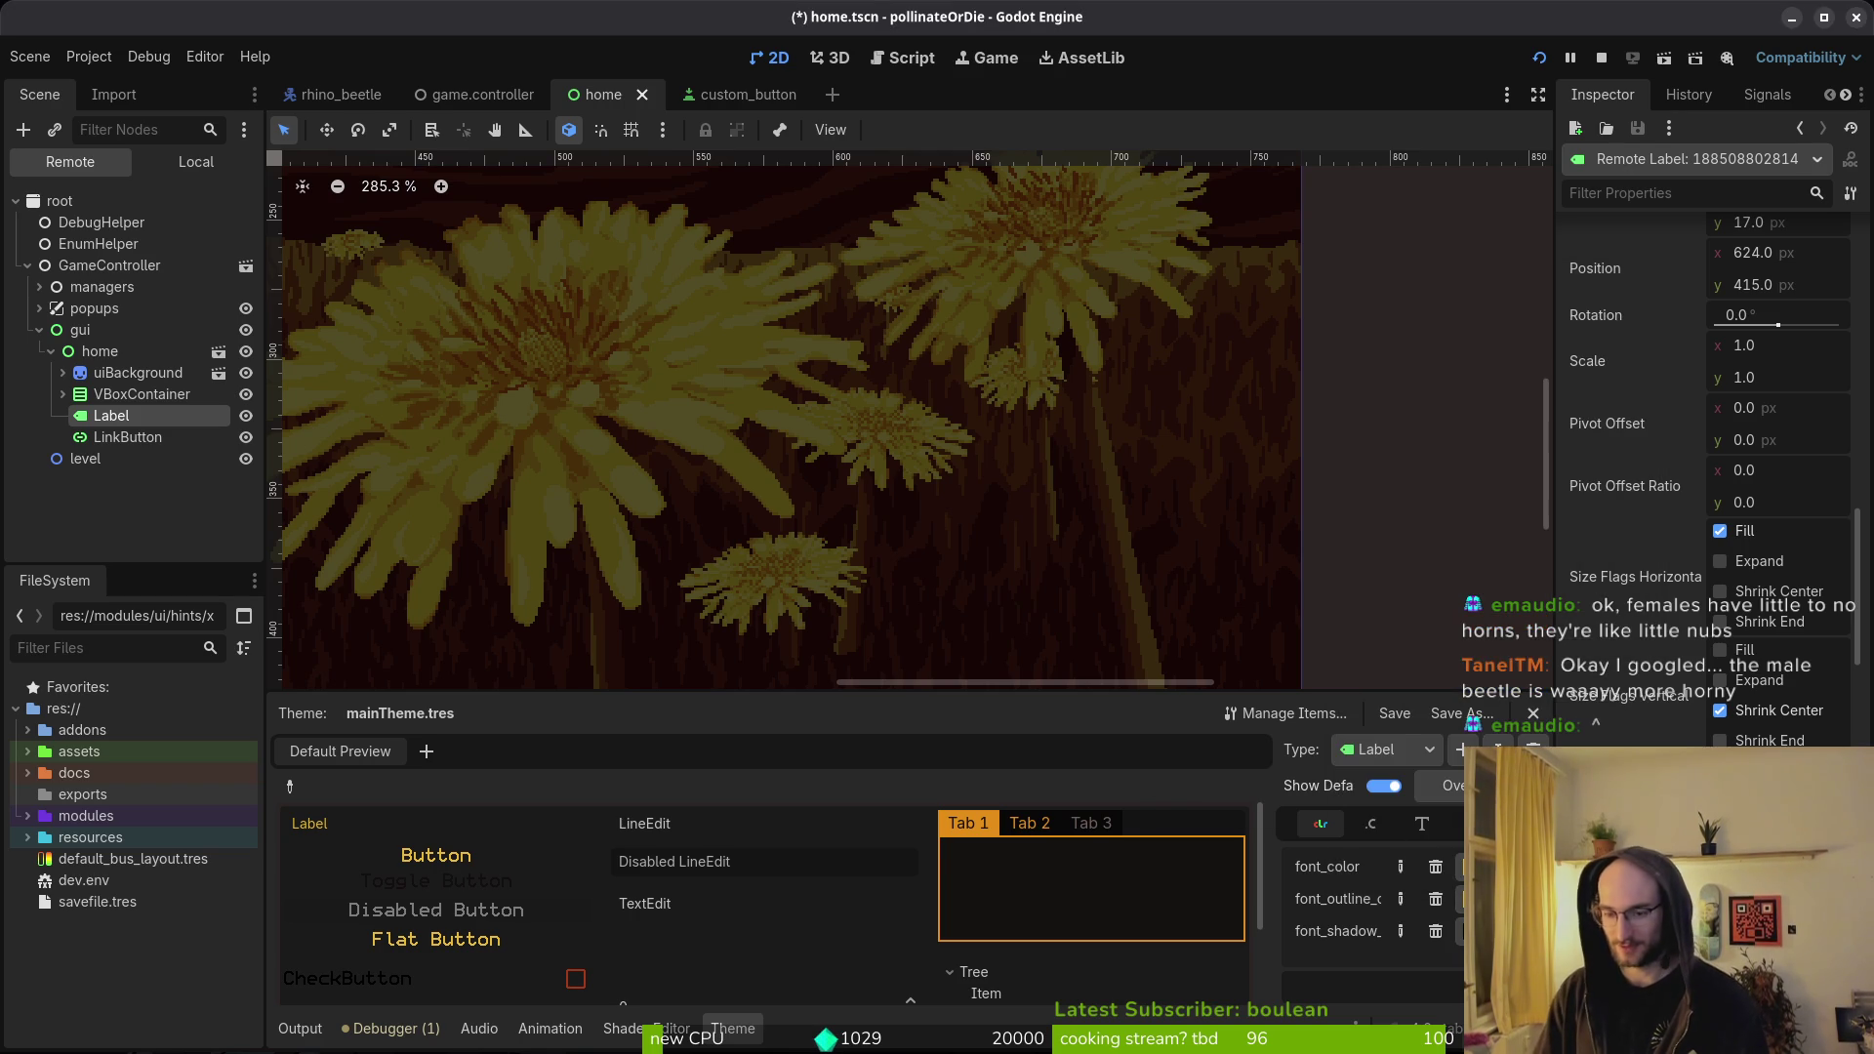
pyautogui.click(1459, 867)
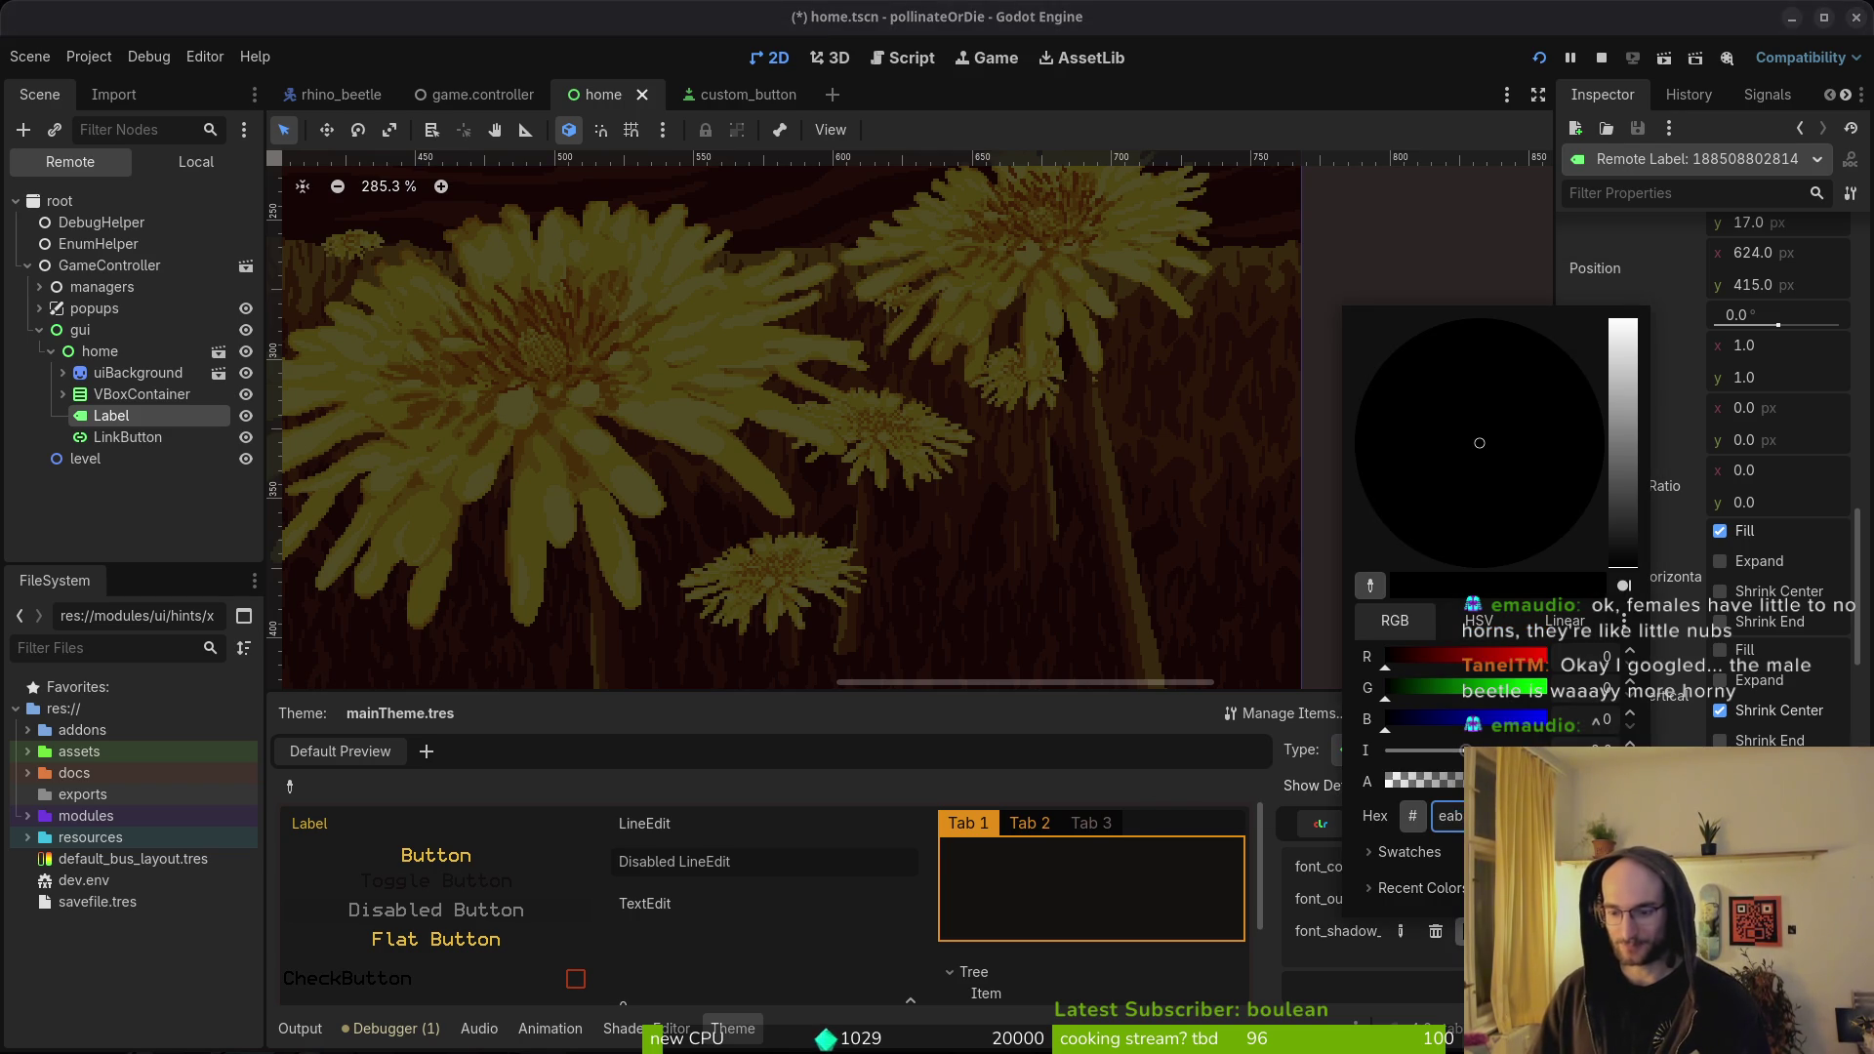
pyautogui.press('Escape')
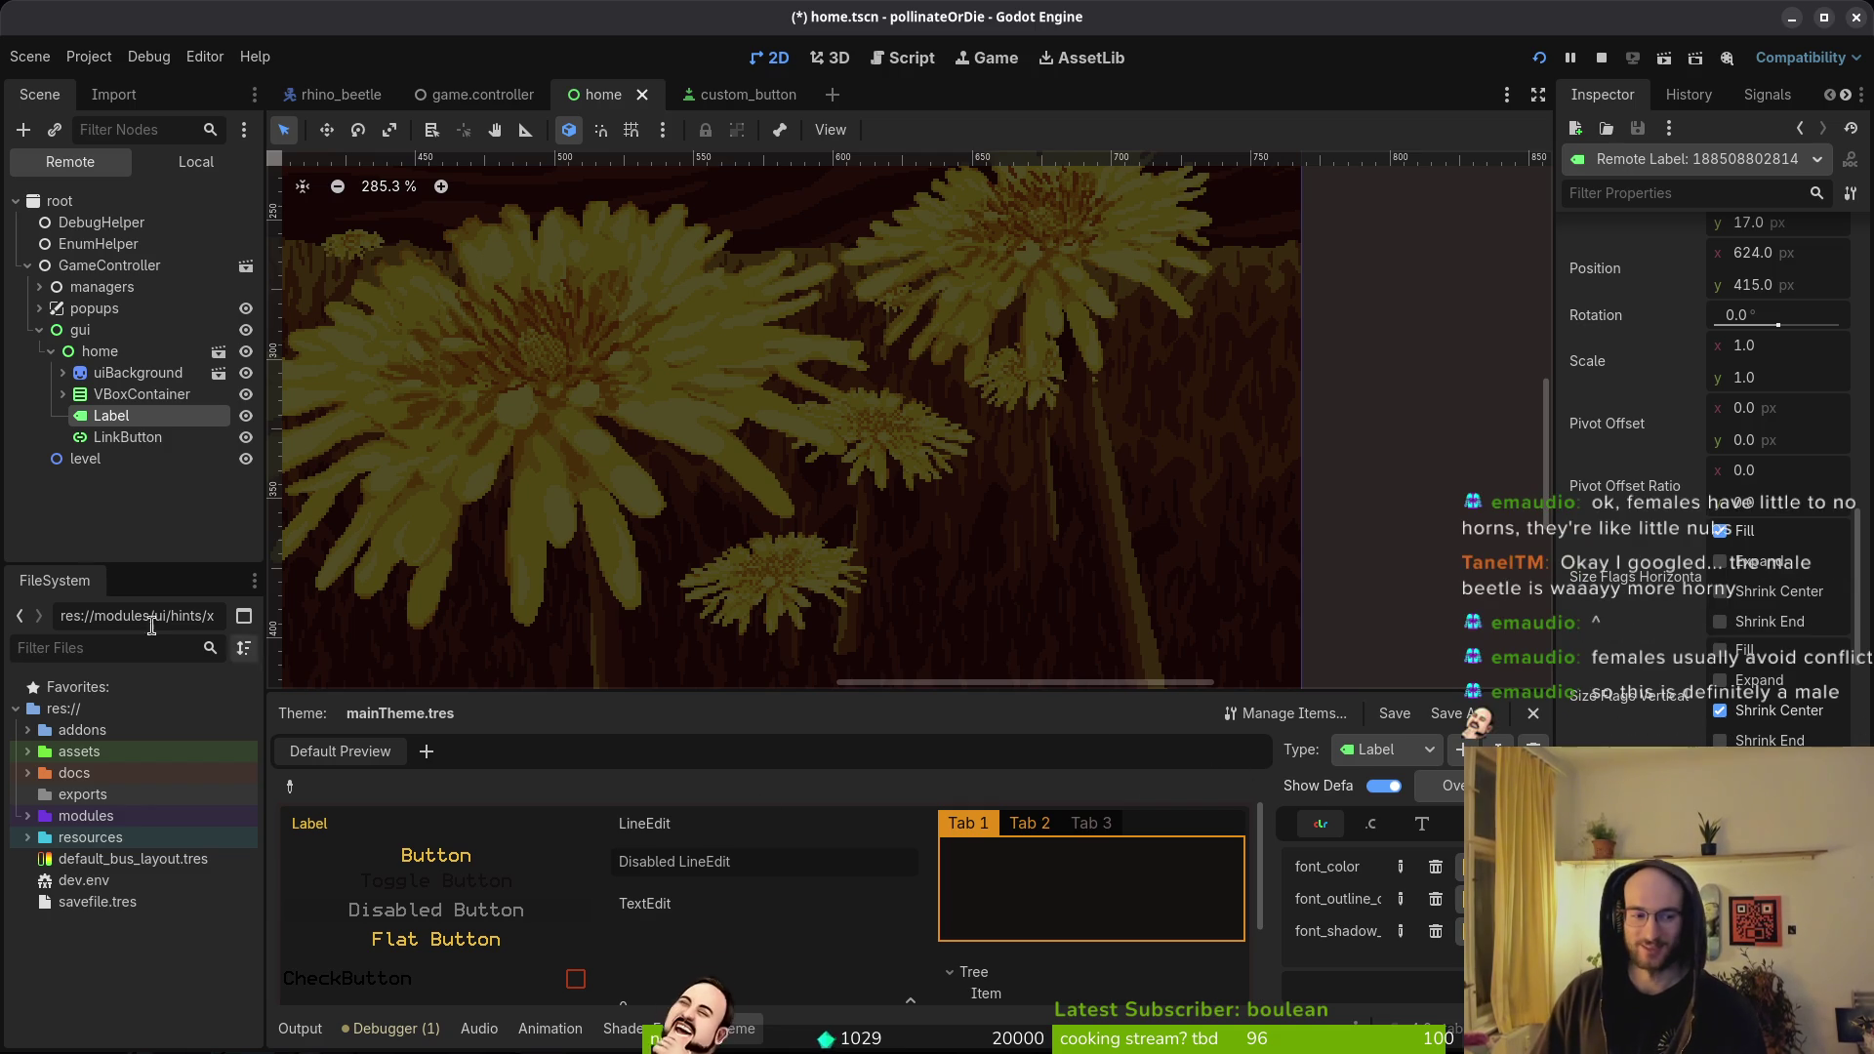
pyautogui.hotkey('ctrl', 's')
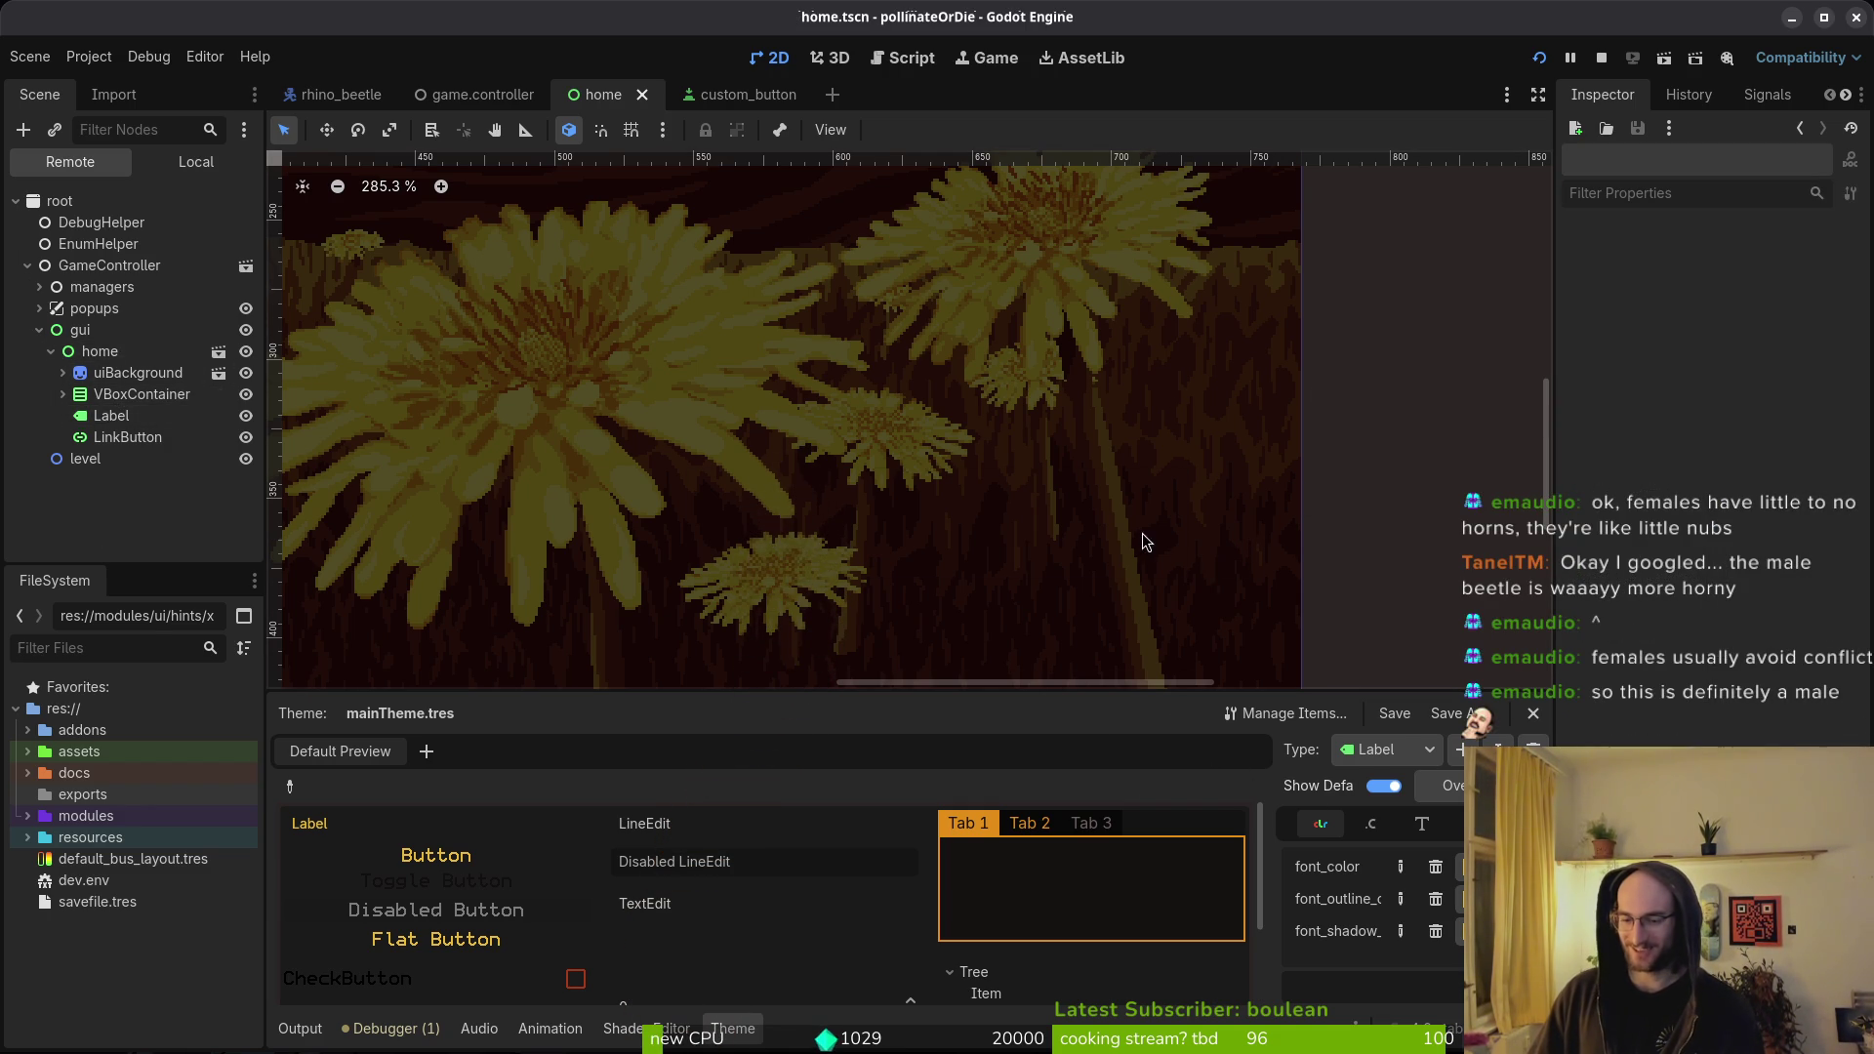
# - Zoom out the canvas, run the game to view the themed menu, then quit it
pyautogui.scroll(-3, 1132, 535)
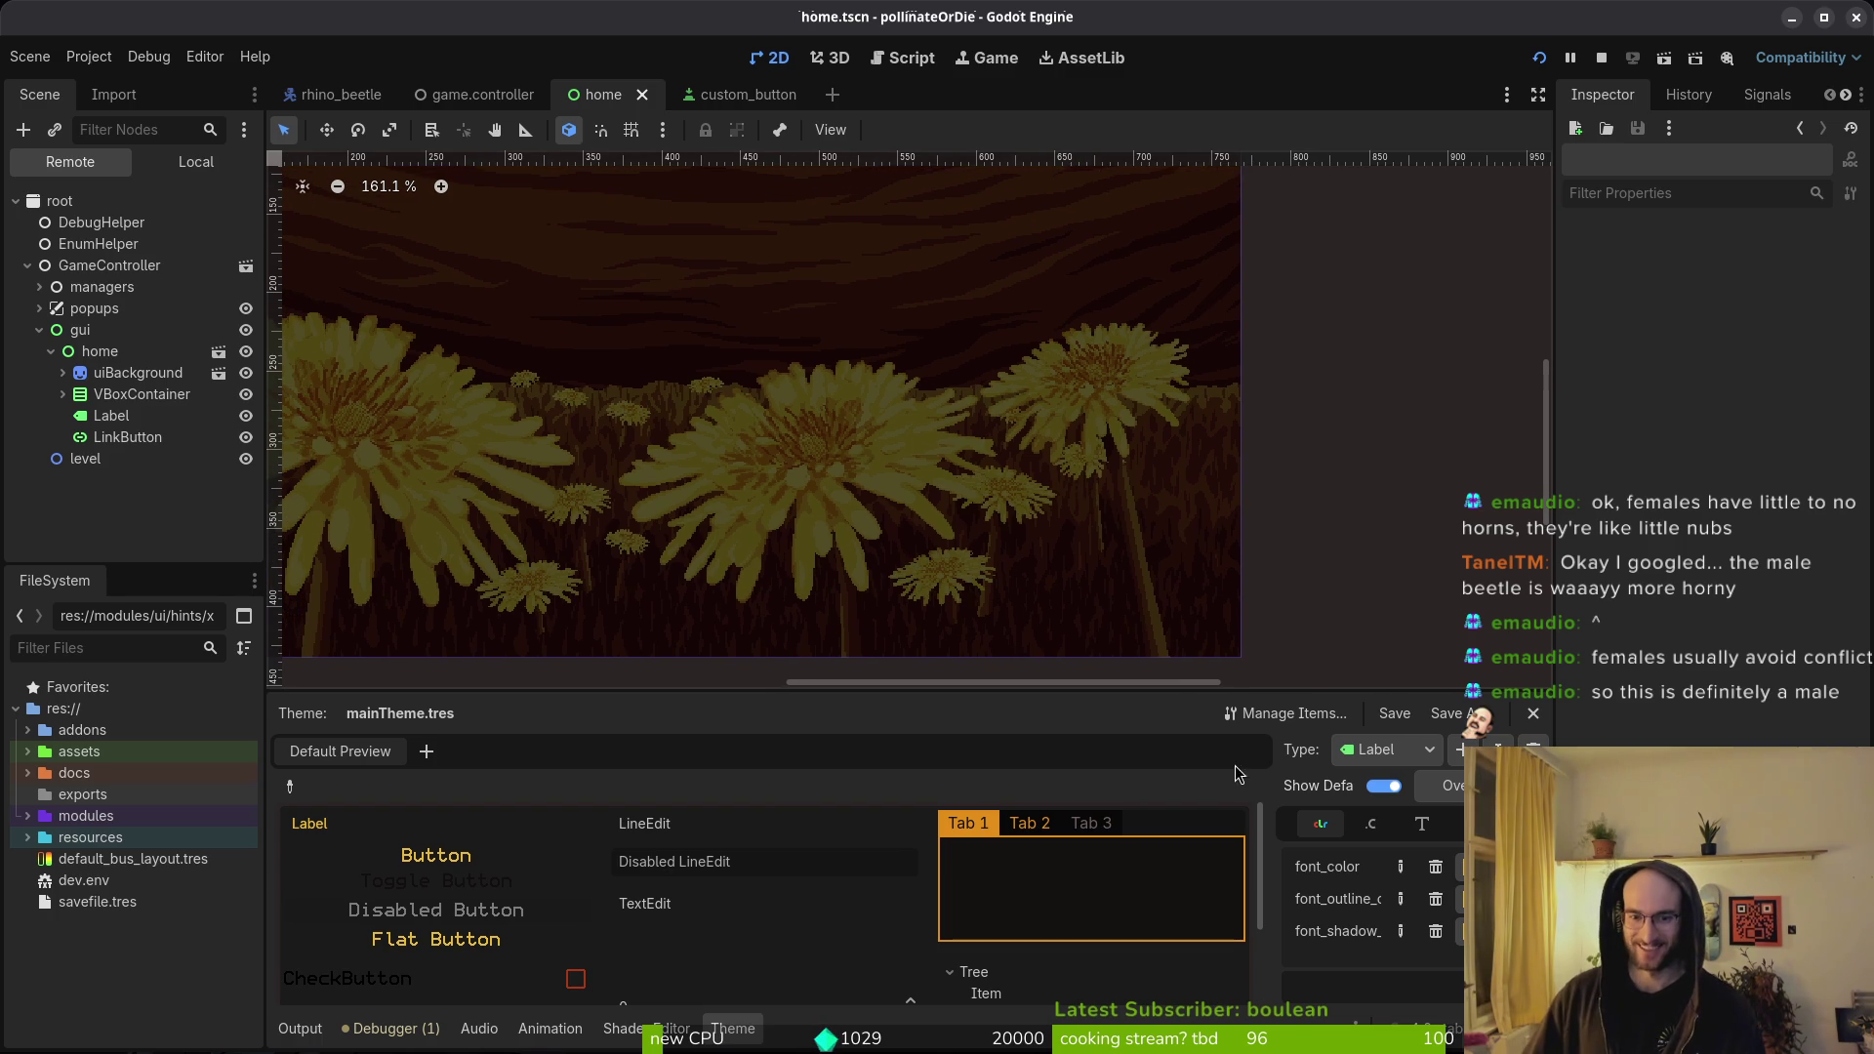
pyautogui.scroll(-2, 864, 498)
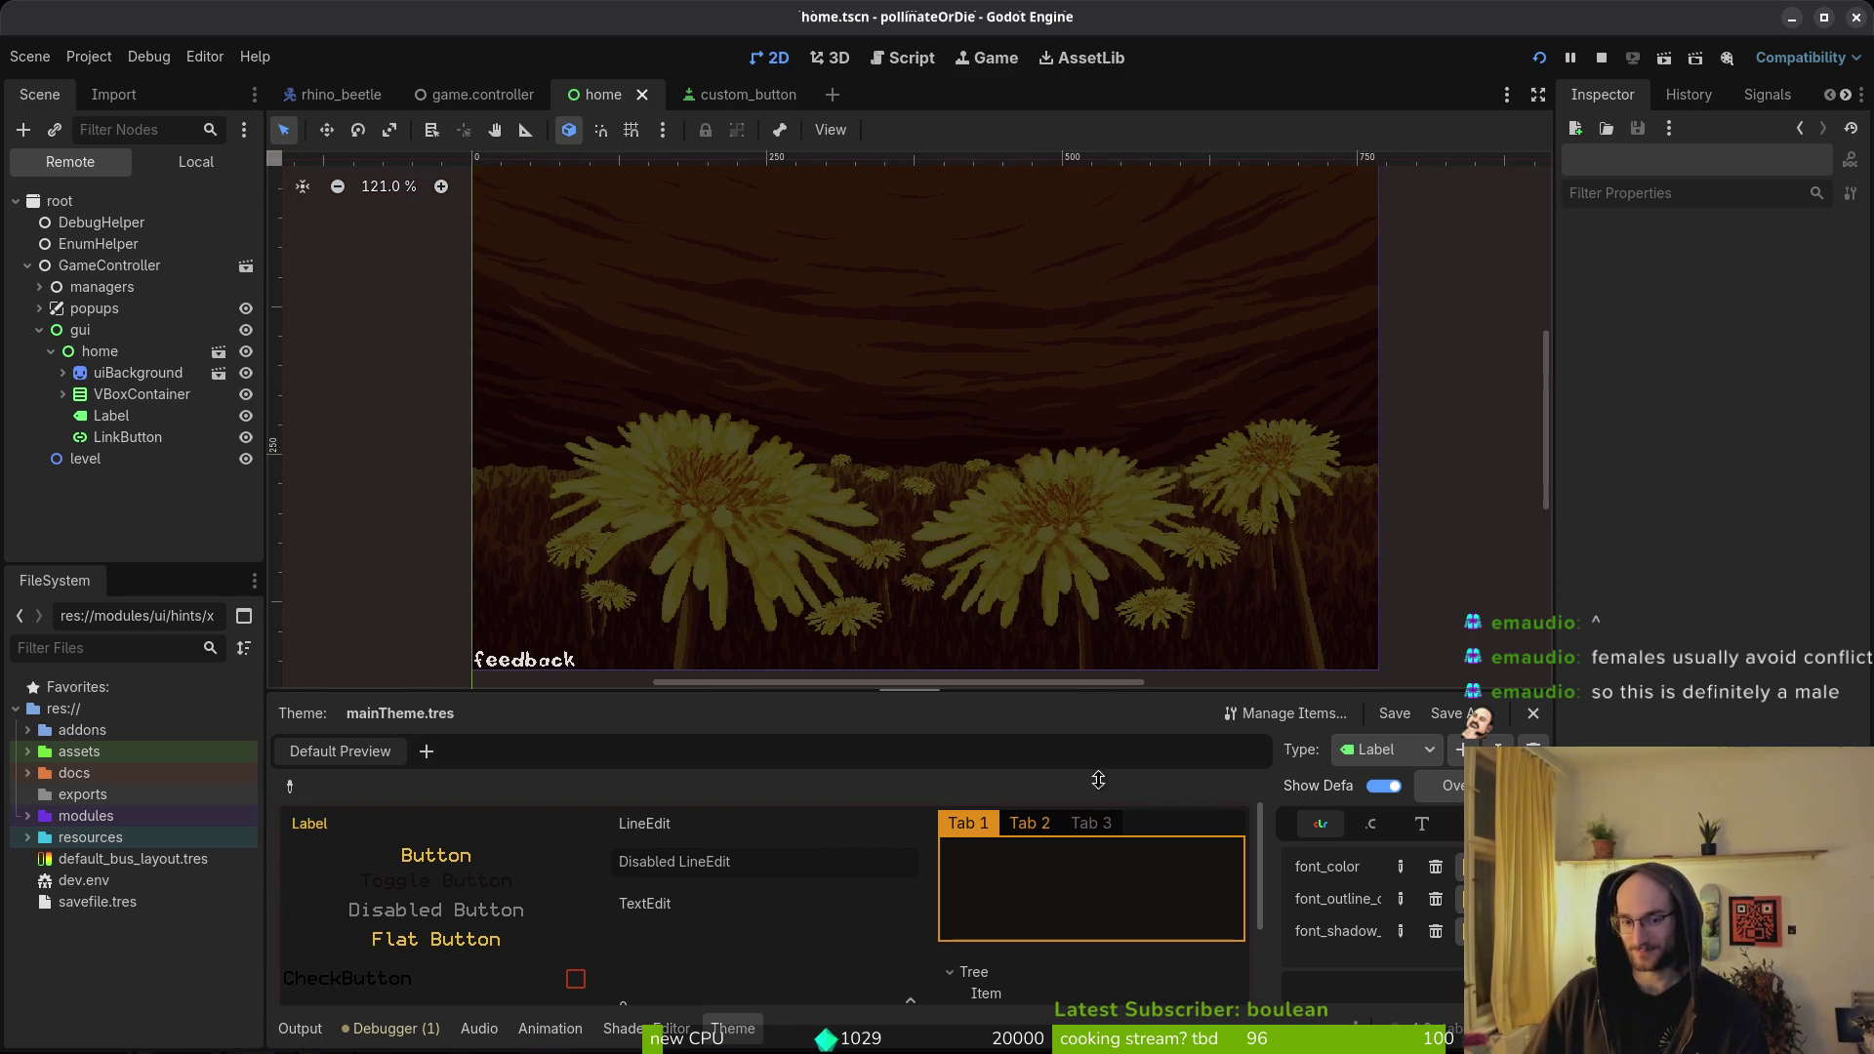
pyautogui.scroll(-3, 1038, 536)
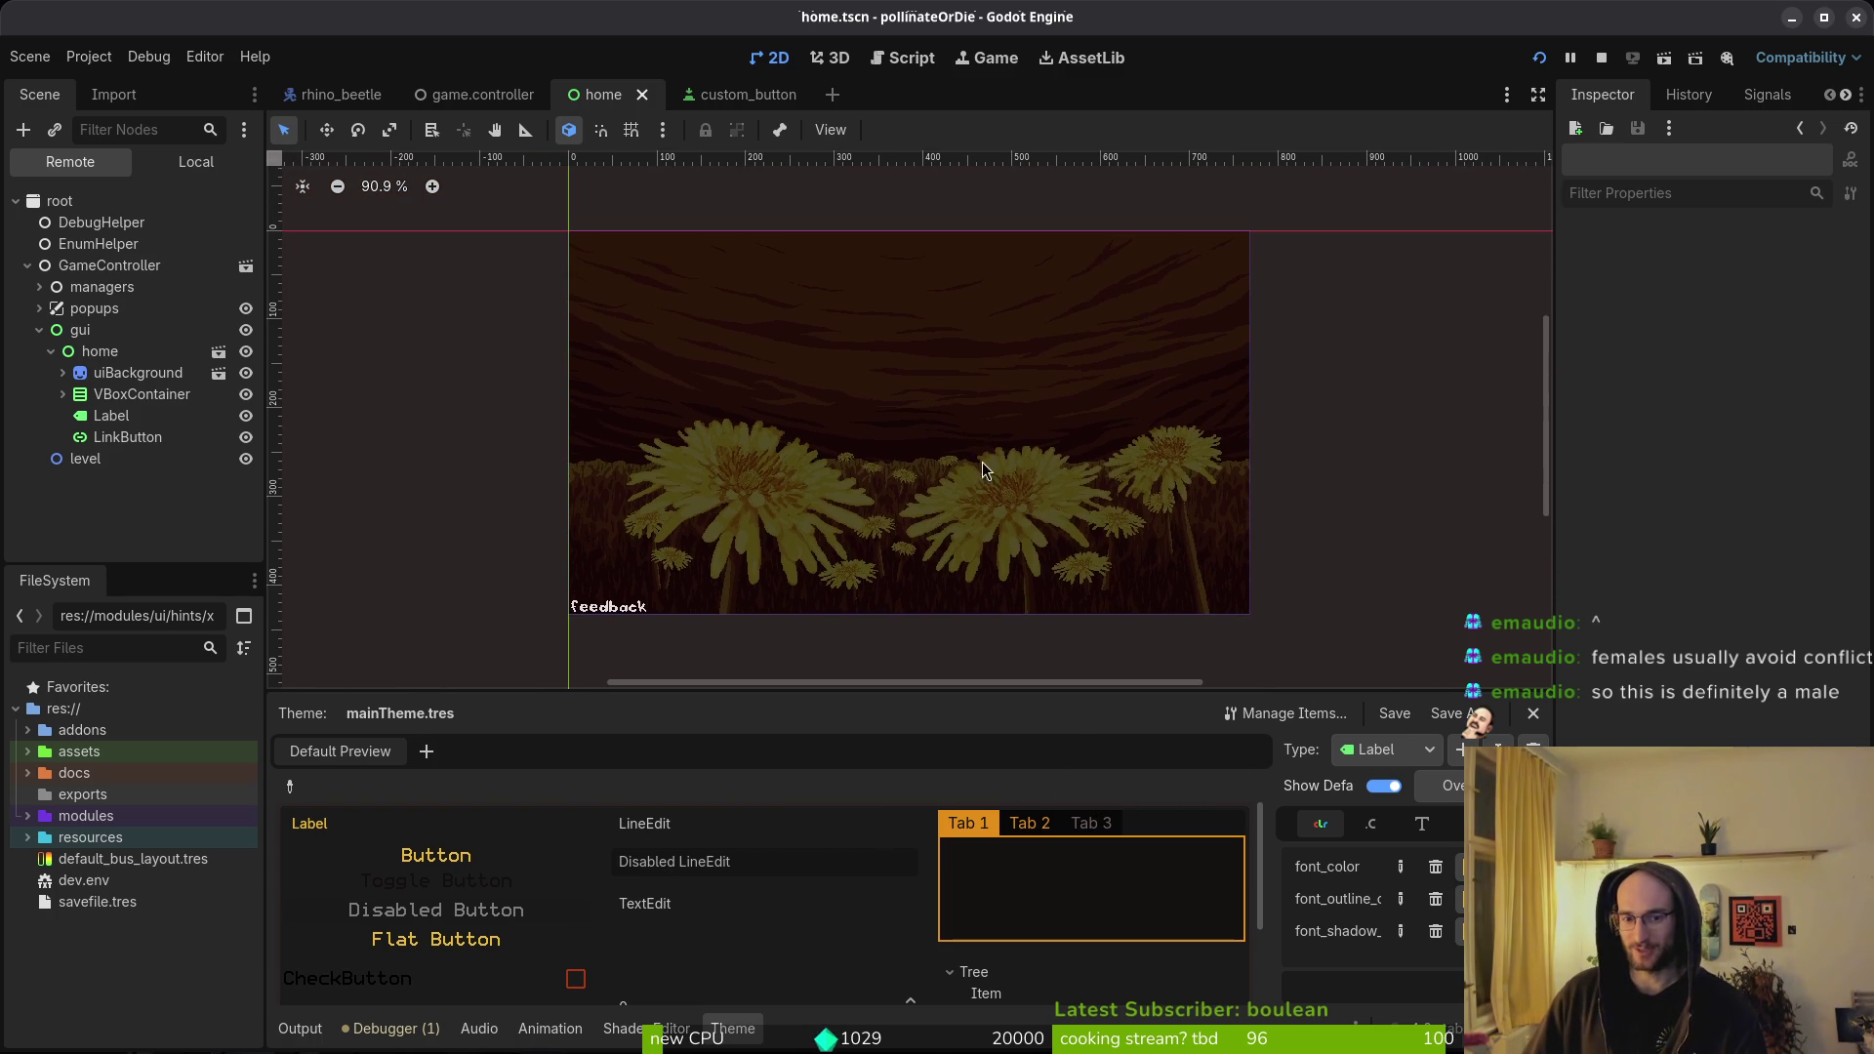
pyautogui.press('F5')
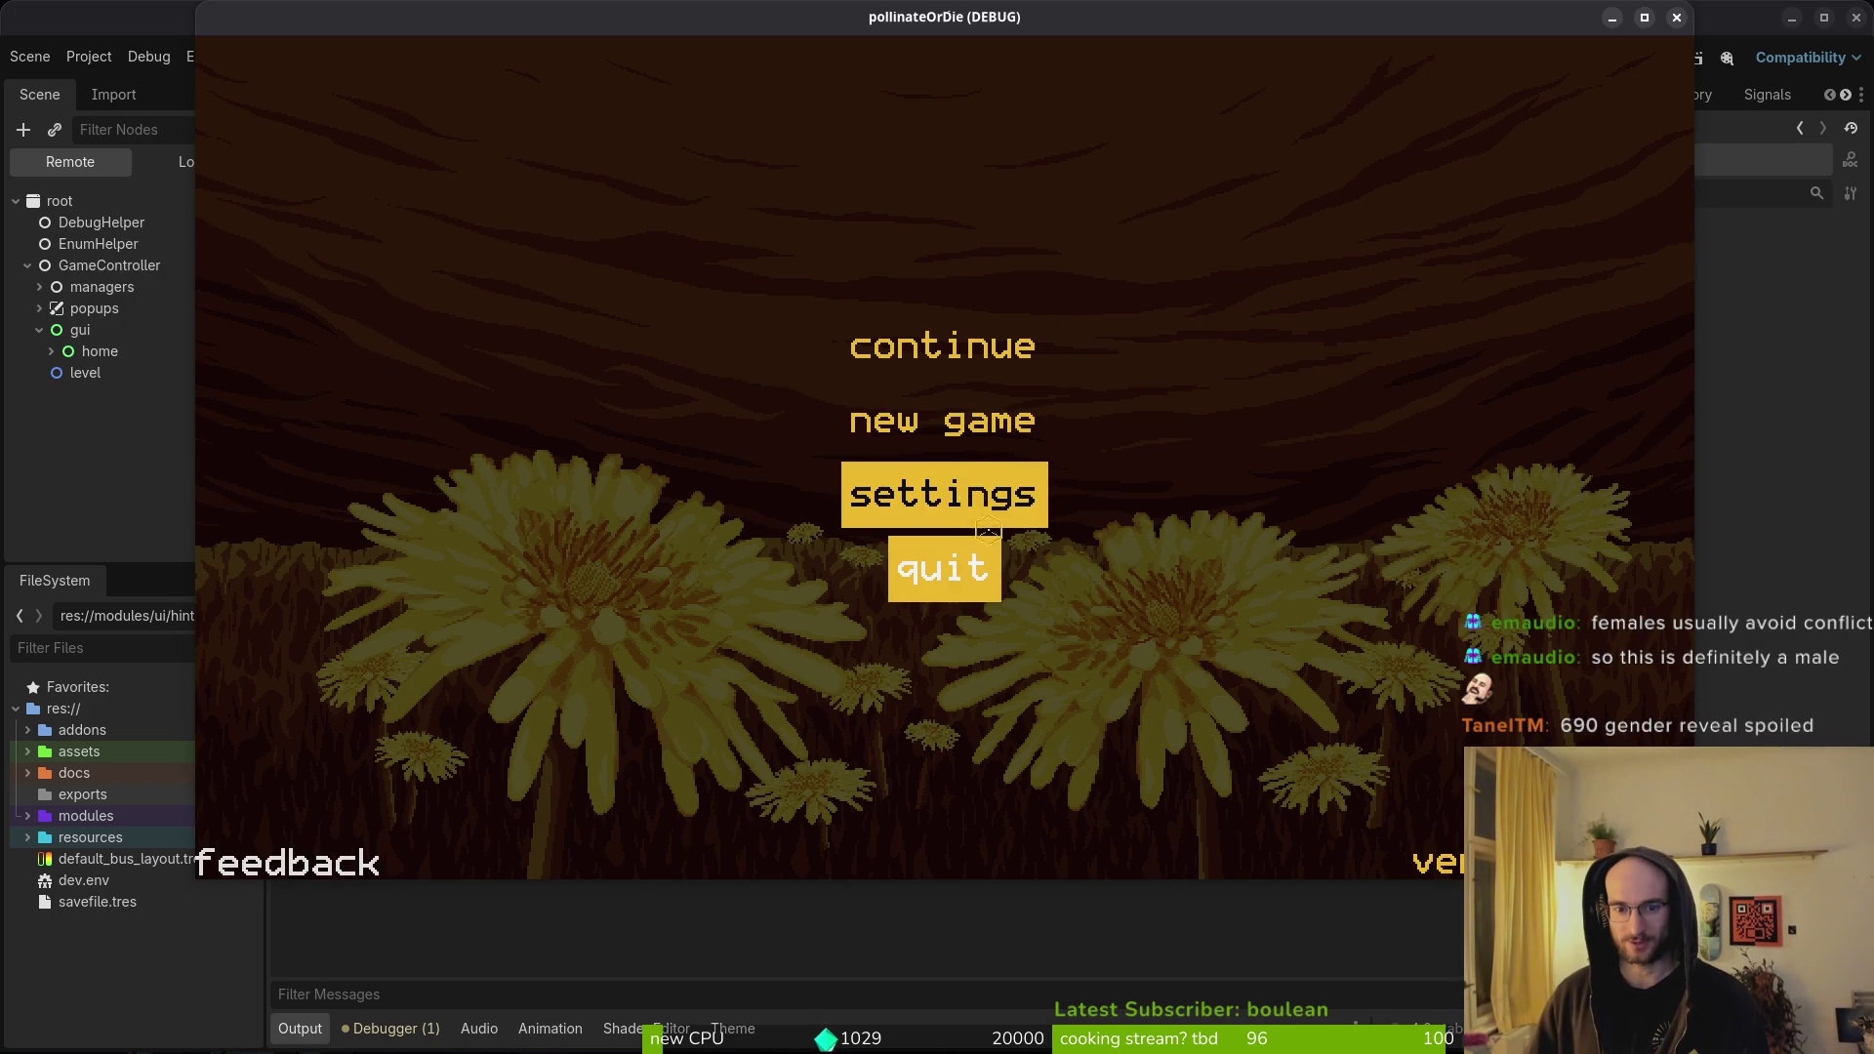
pyautogui.click(943, 569)
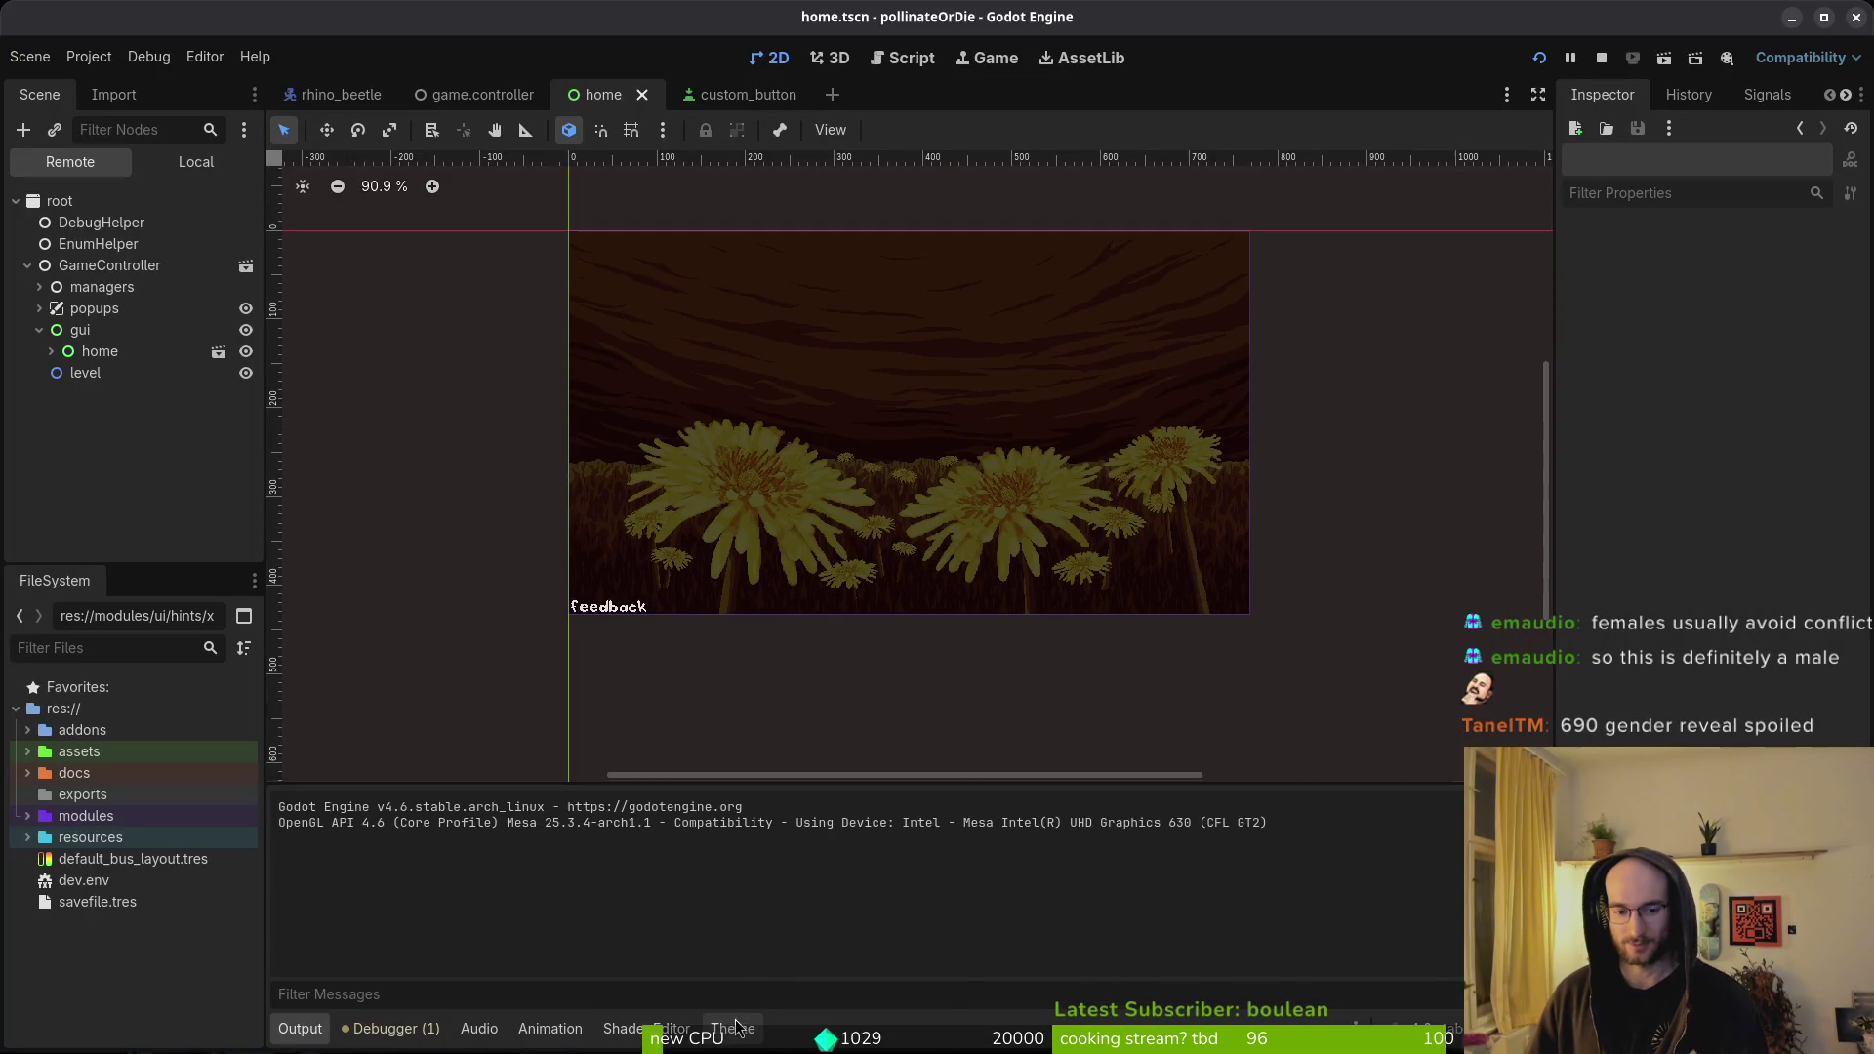
pyautogui.click(732, 1028)
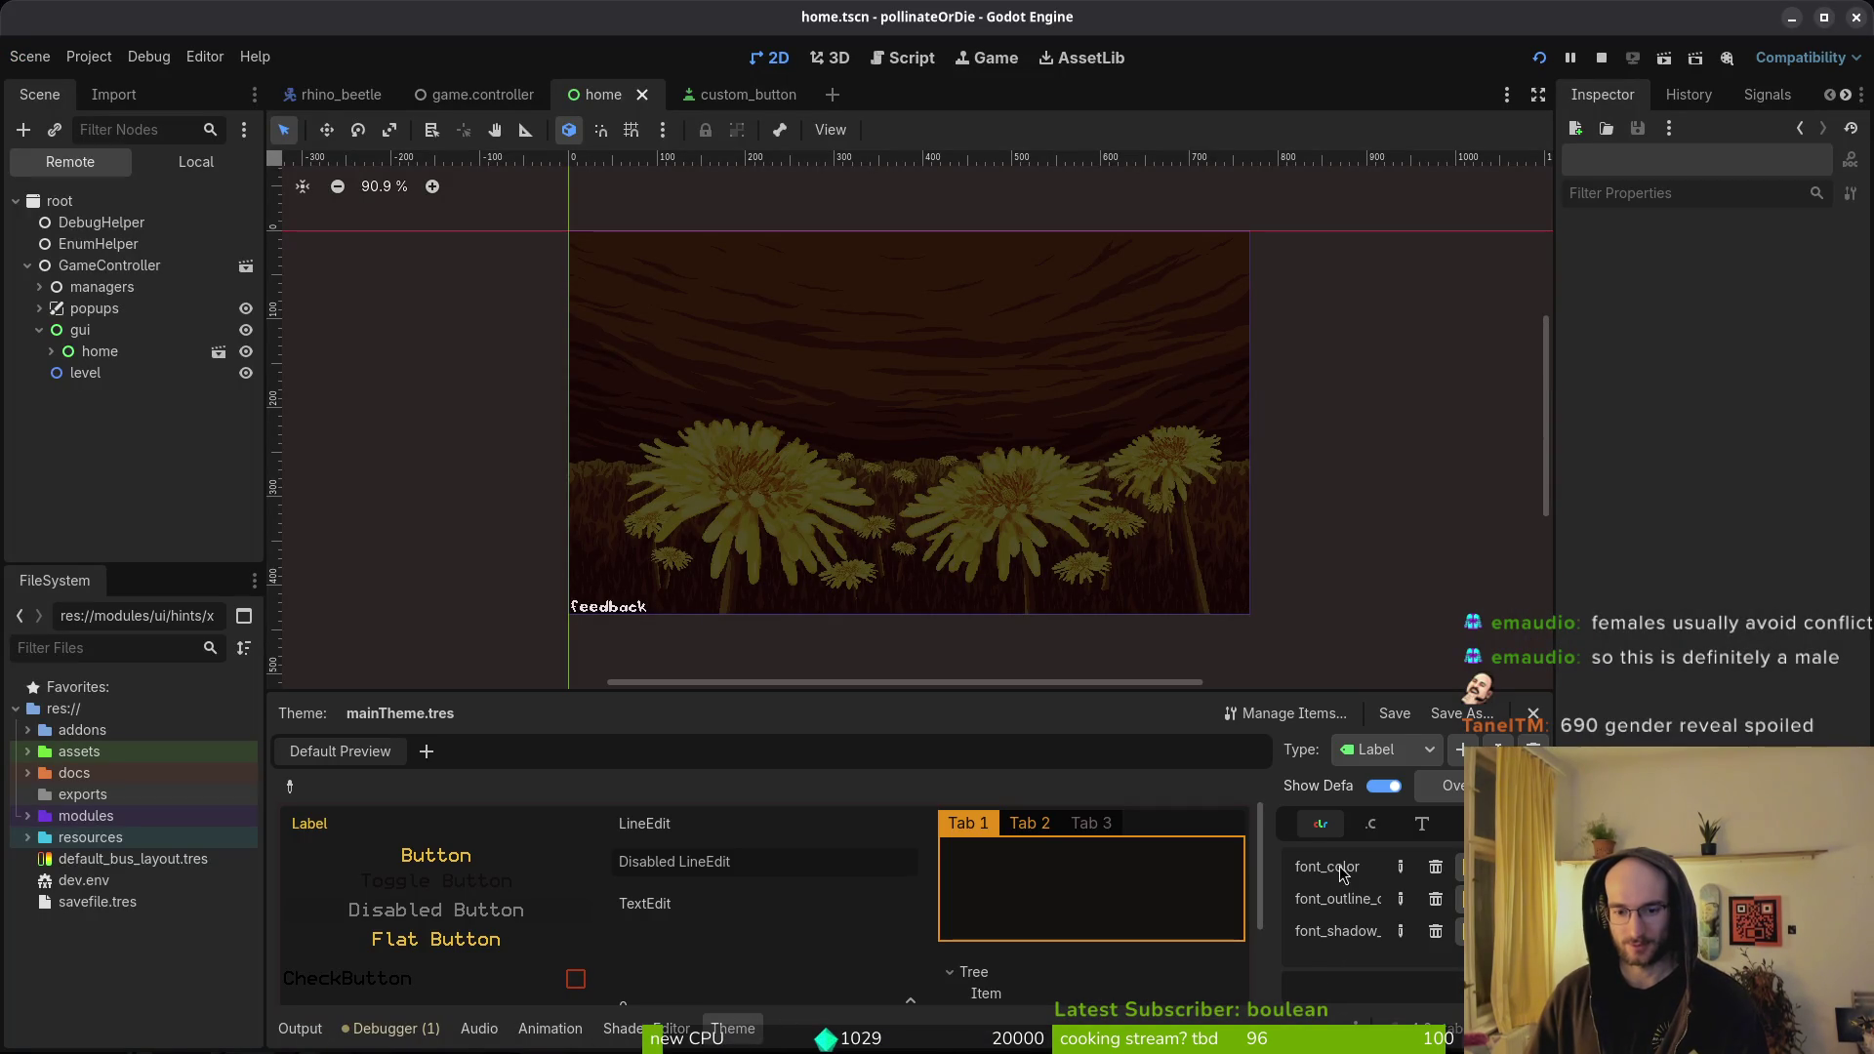
# - Set the Button font_focus colour to dark 120f0e and save
pyautogui.click(1398, 752)
pyautogui.click(1394, 787)
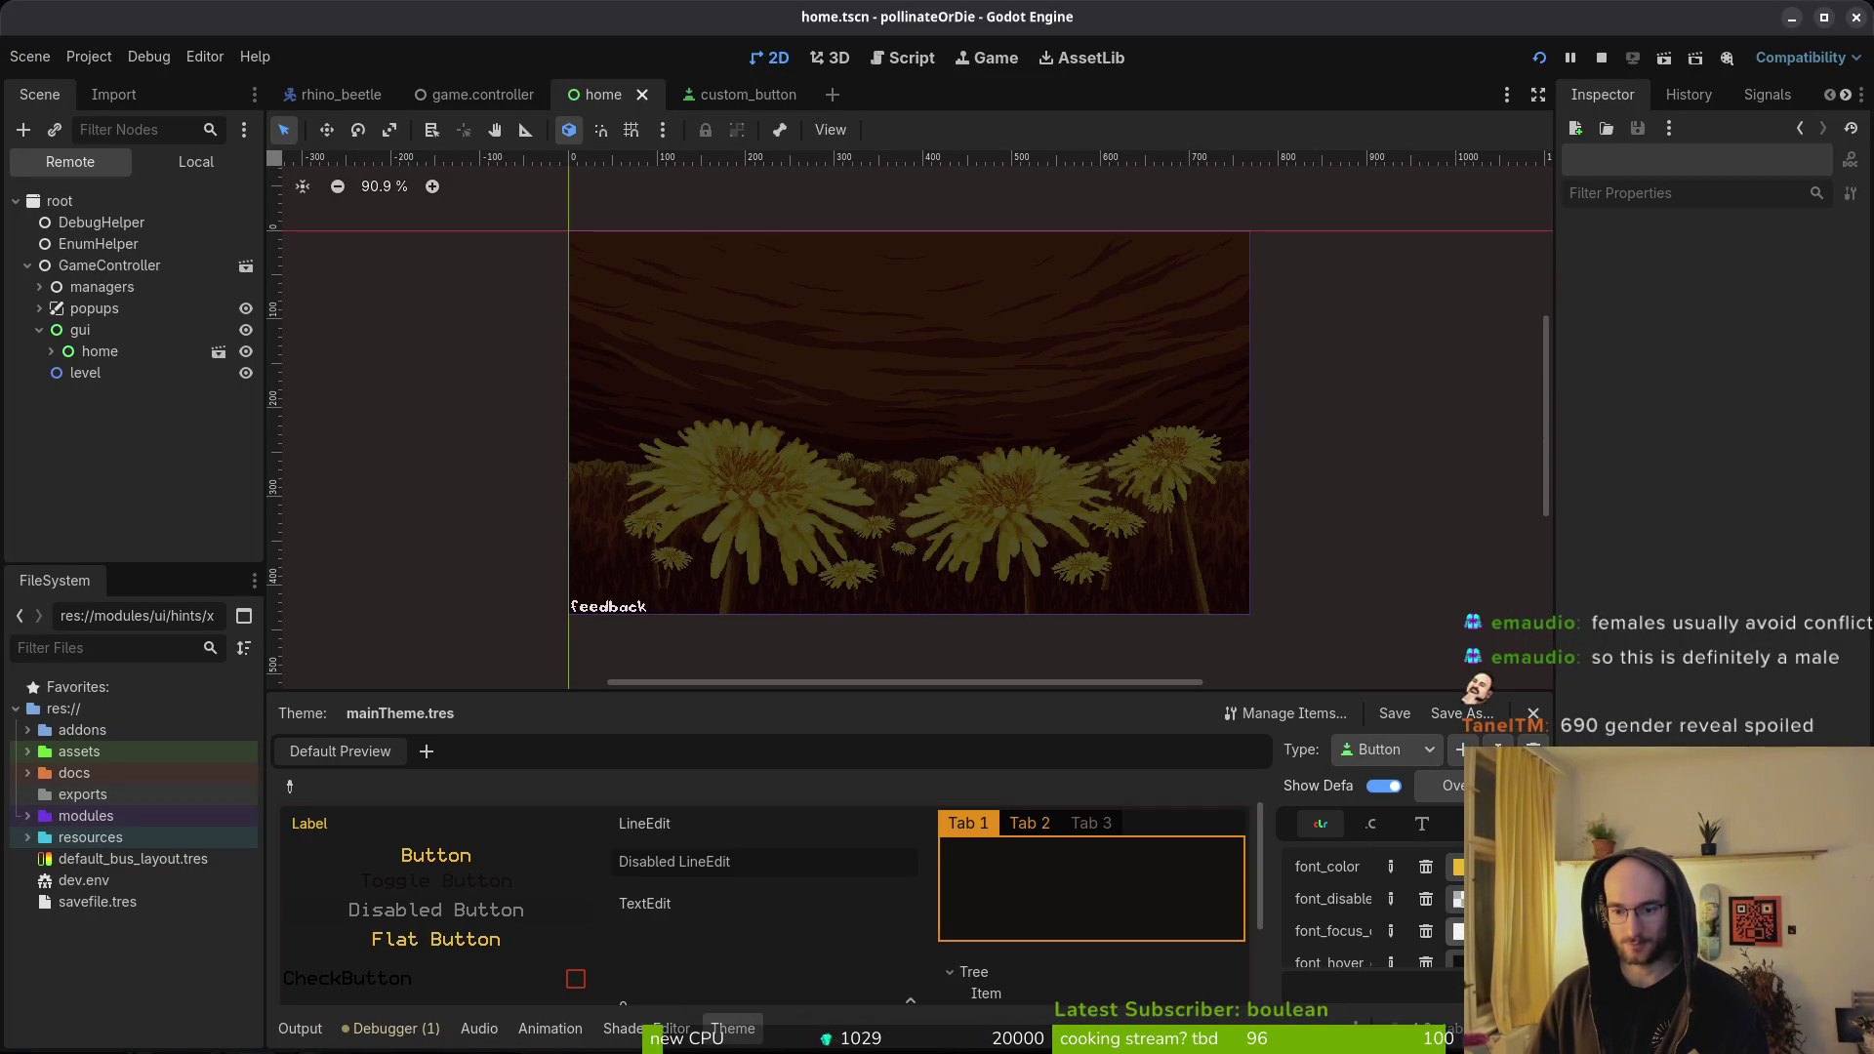
pyautogui.click(1459, 931)
pyautogui.press('super+v')
pyautogui.press('Escape')
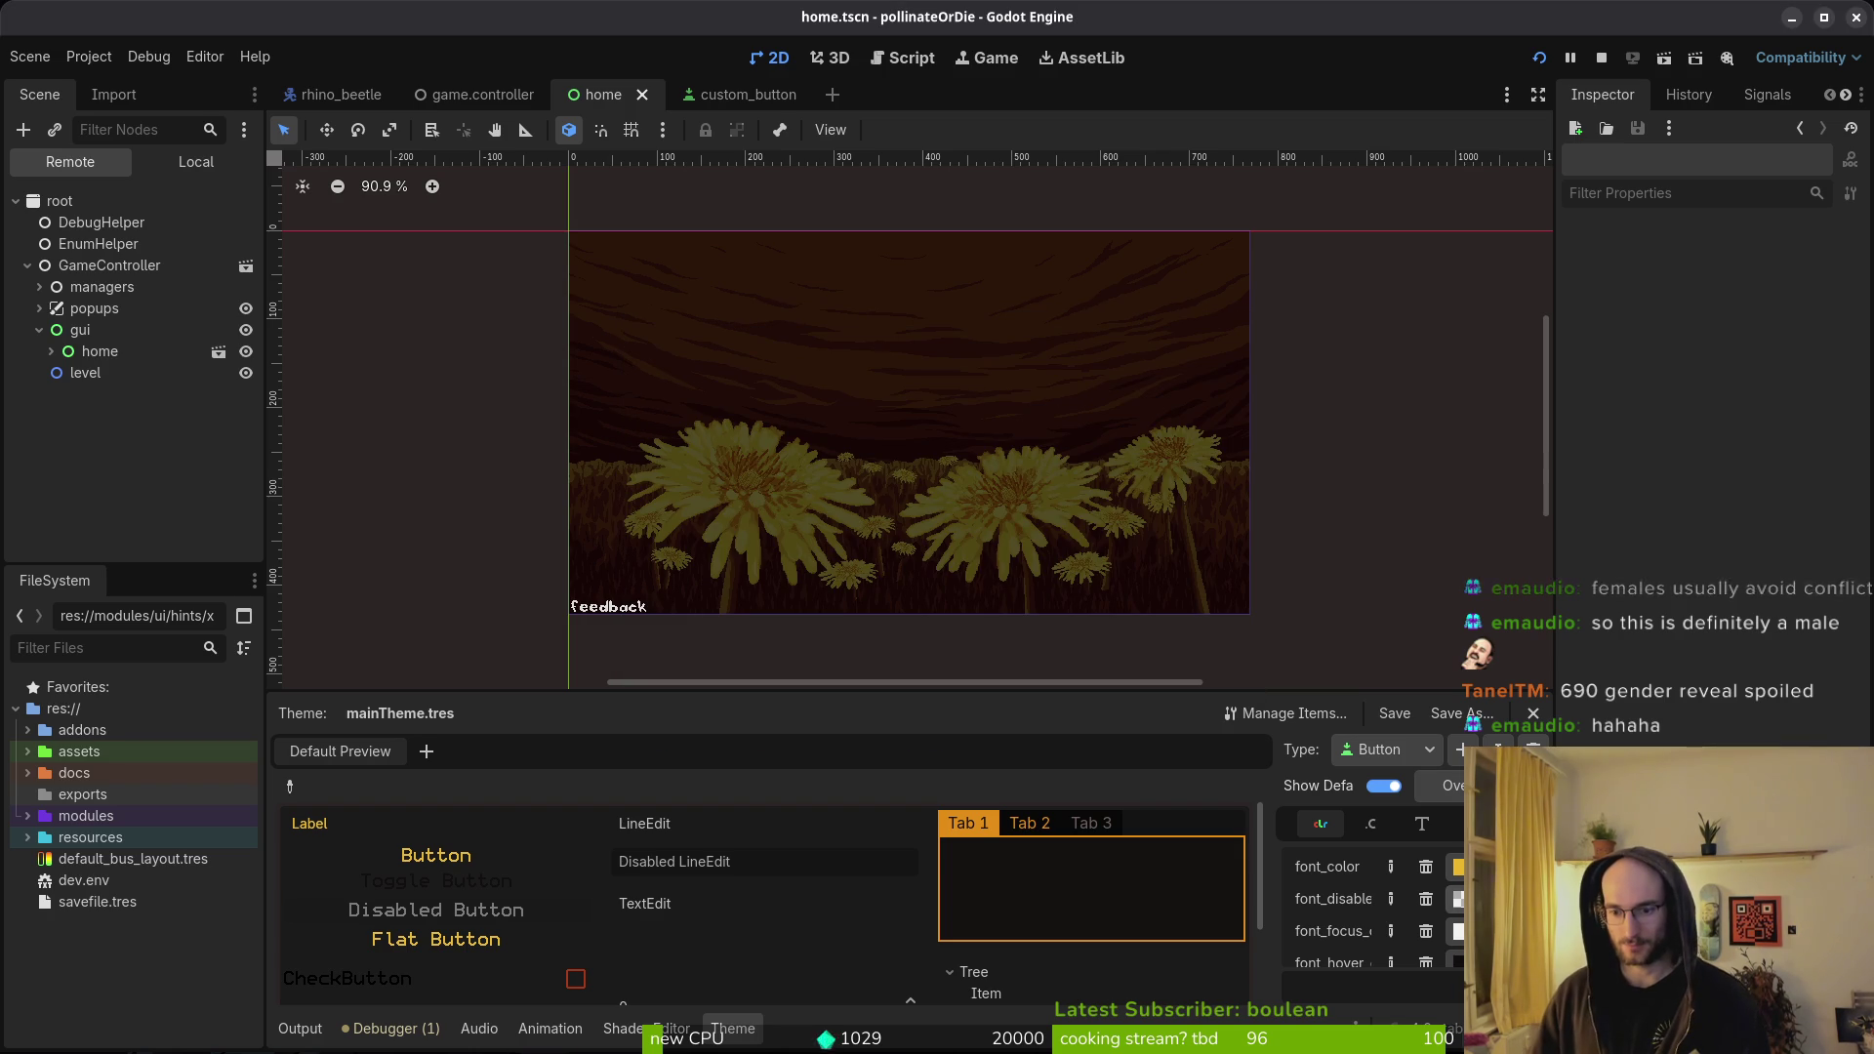
pyautogui.click(1458, 931)
pyautogui.press('Return')
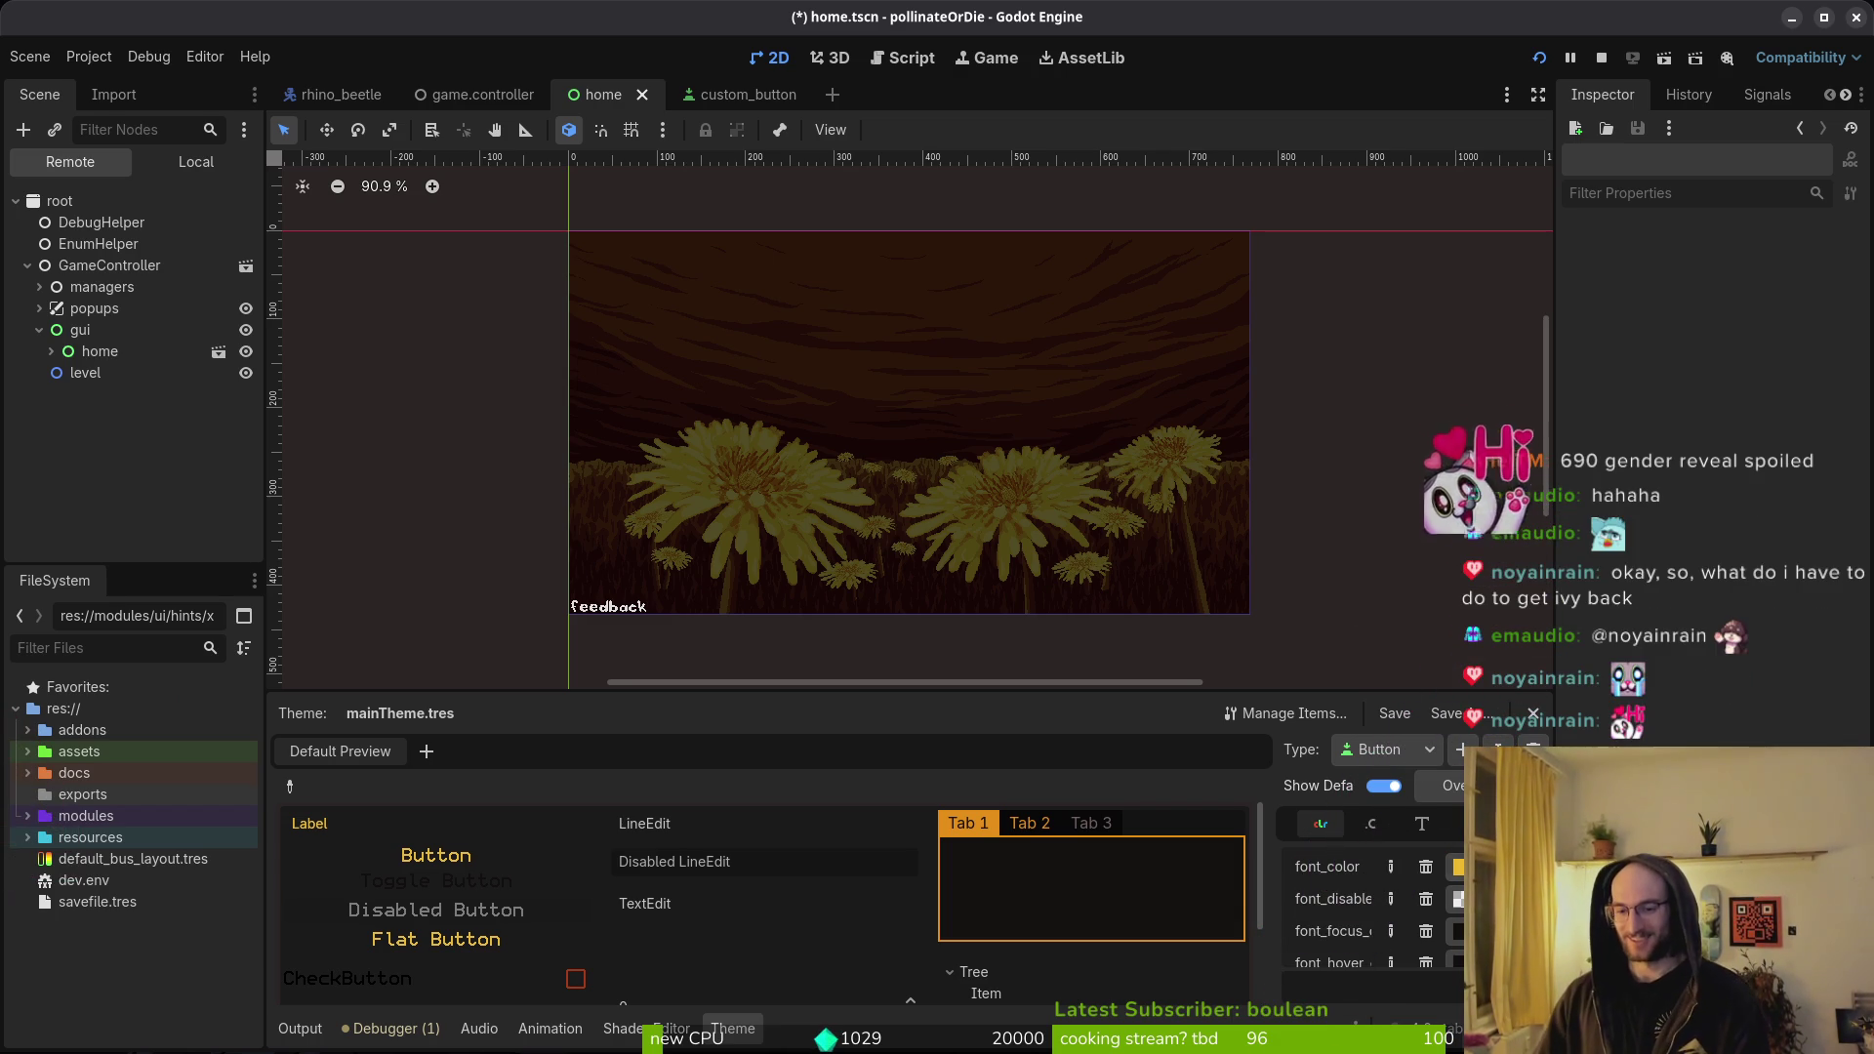
pyautogui.scroll(-3, 1423, 913)
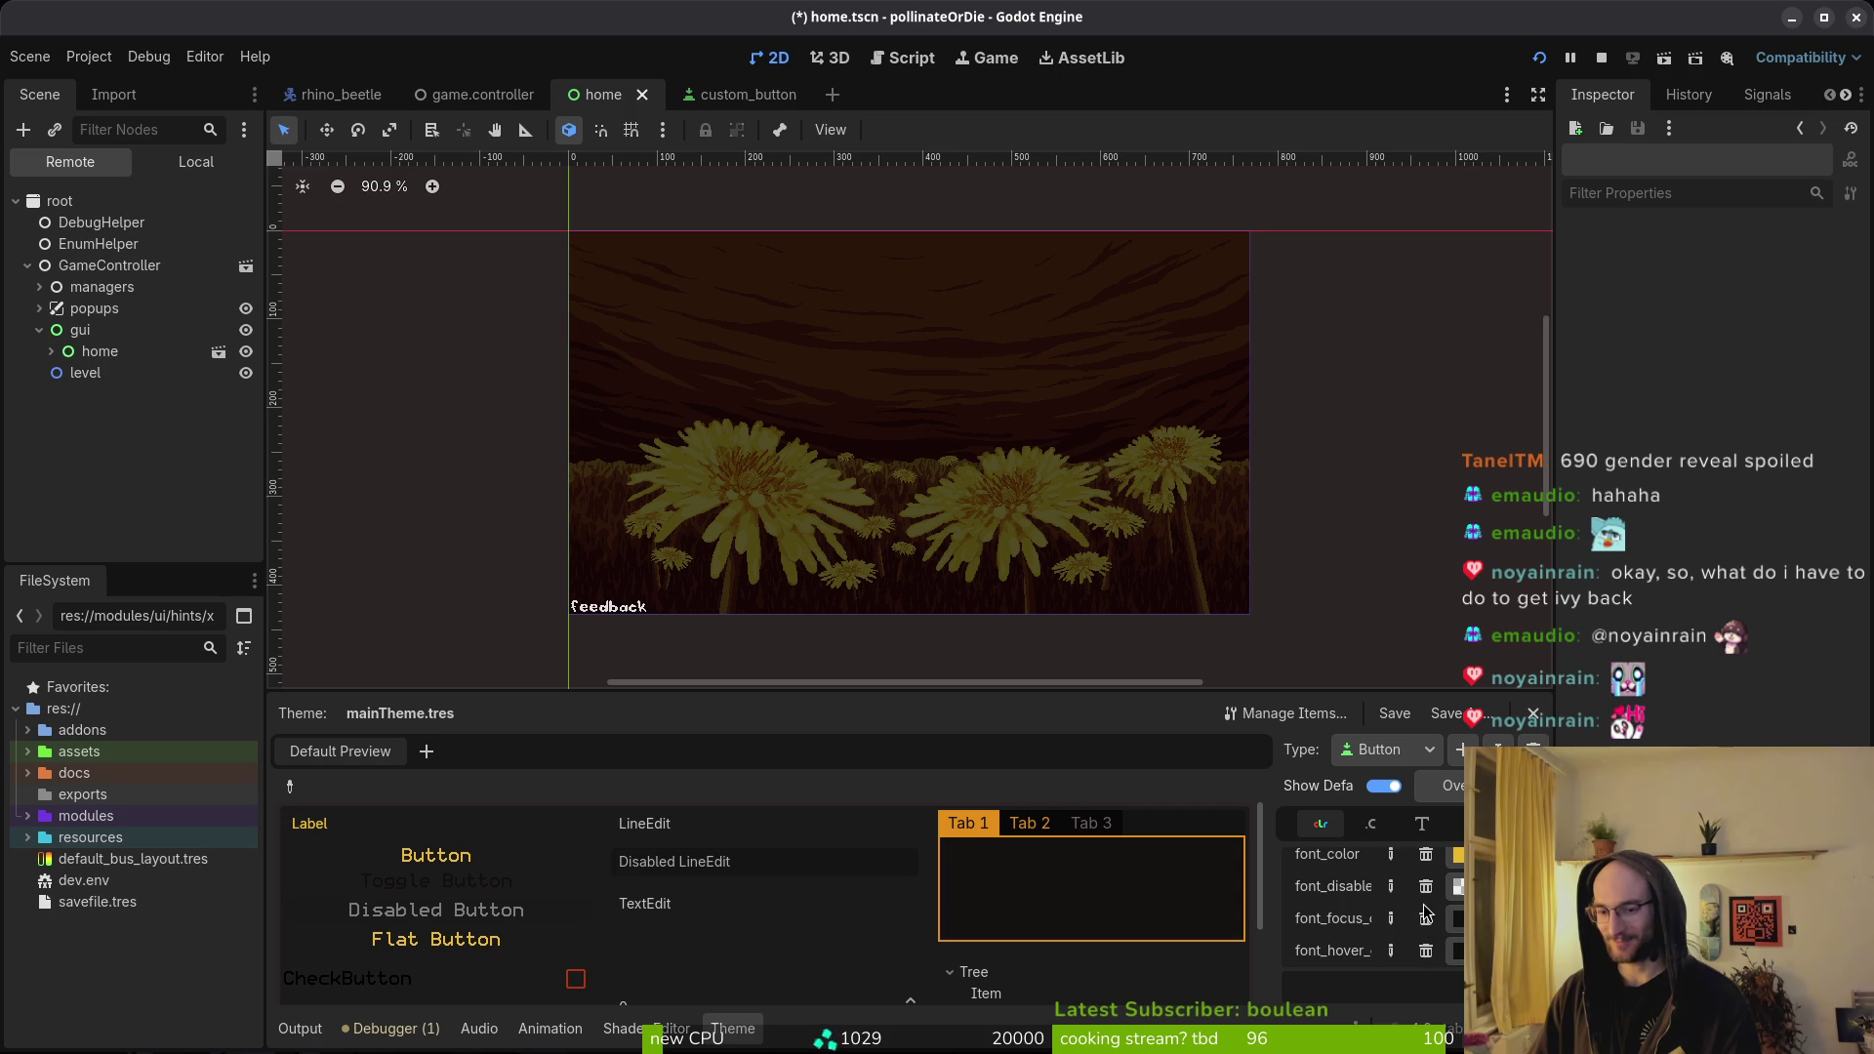
pyautogui.scroll(-5, 1428, 924)
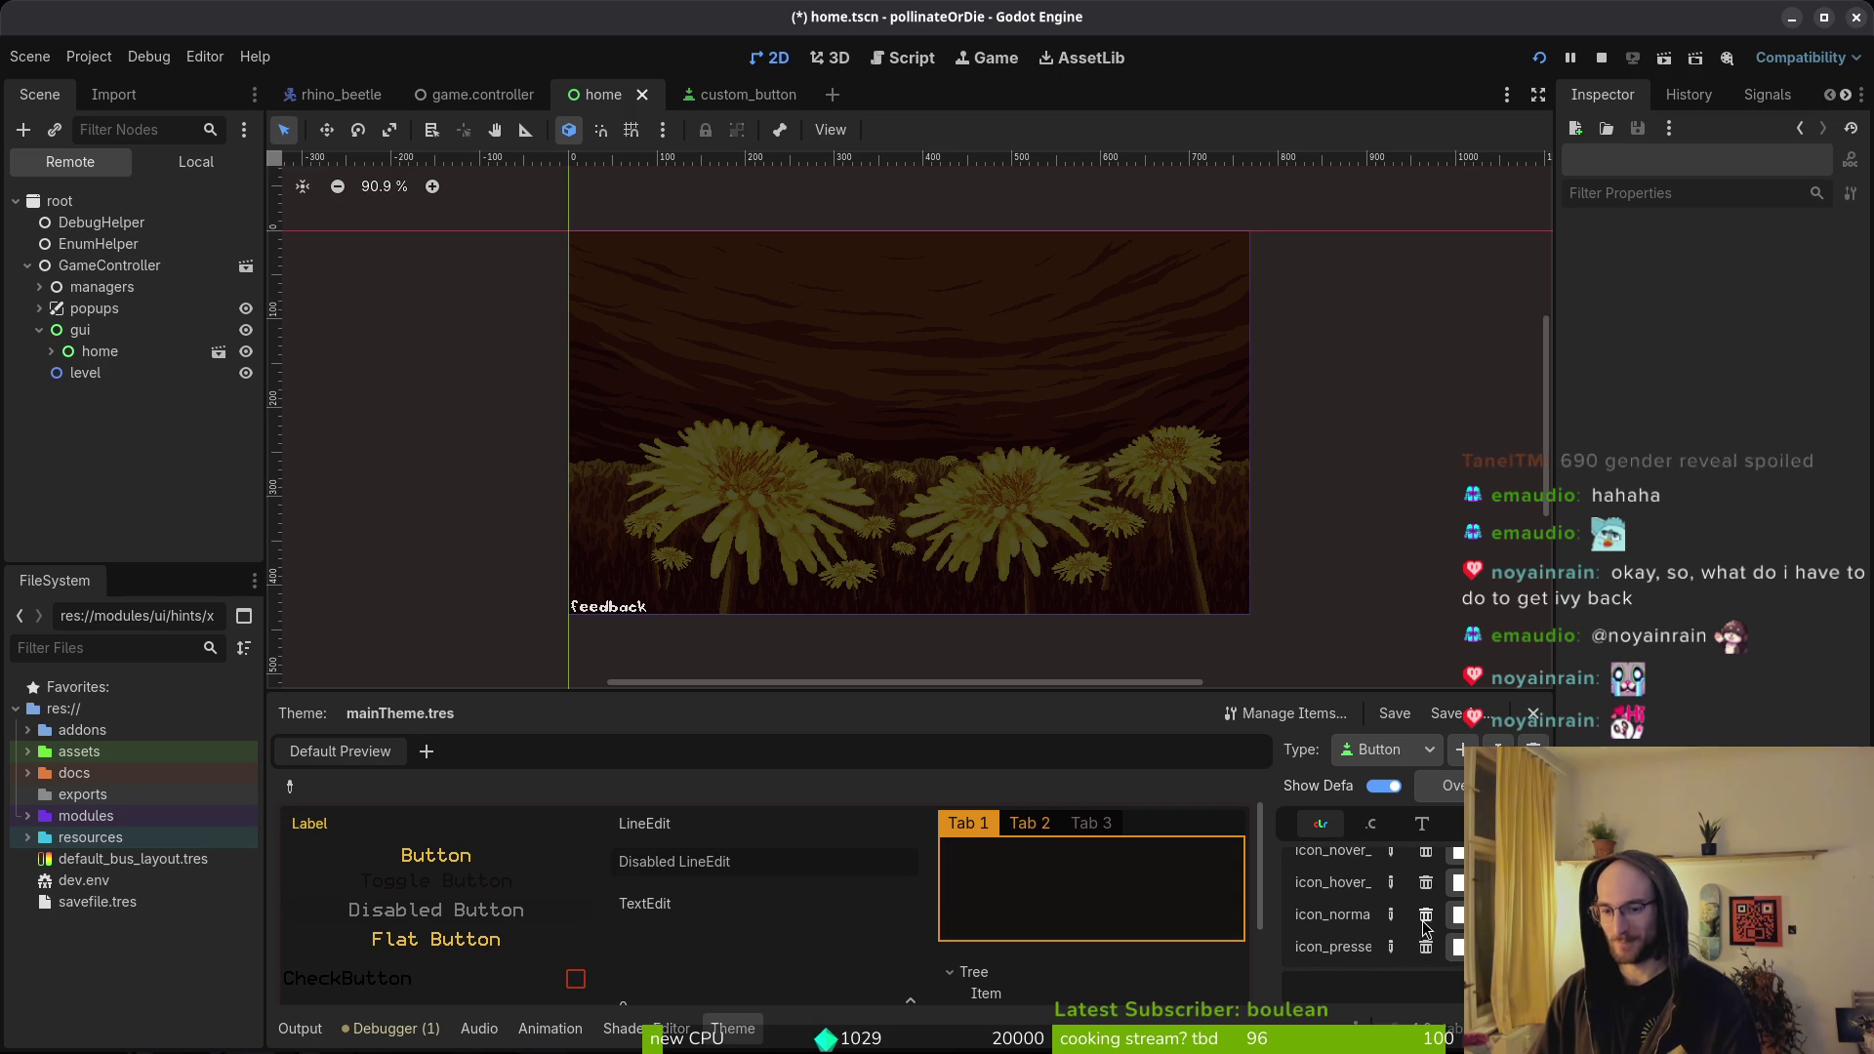
pyautogui.hotkey('ctrl', 's')
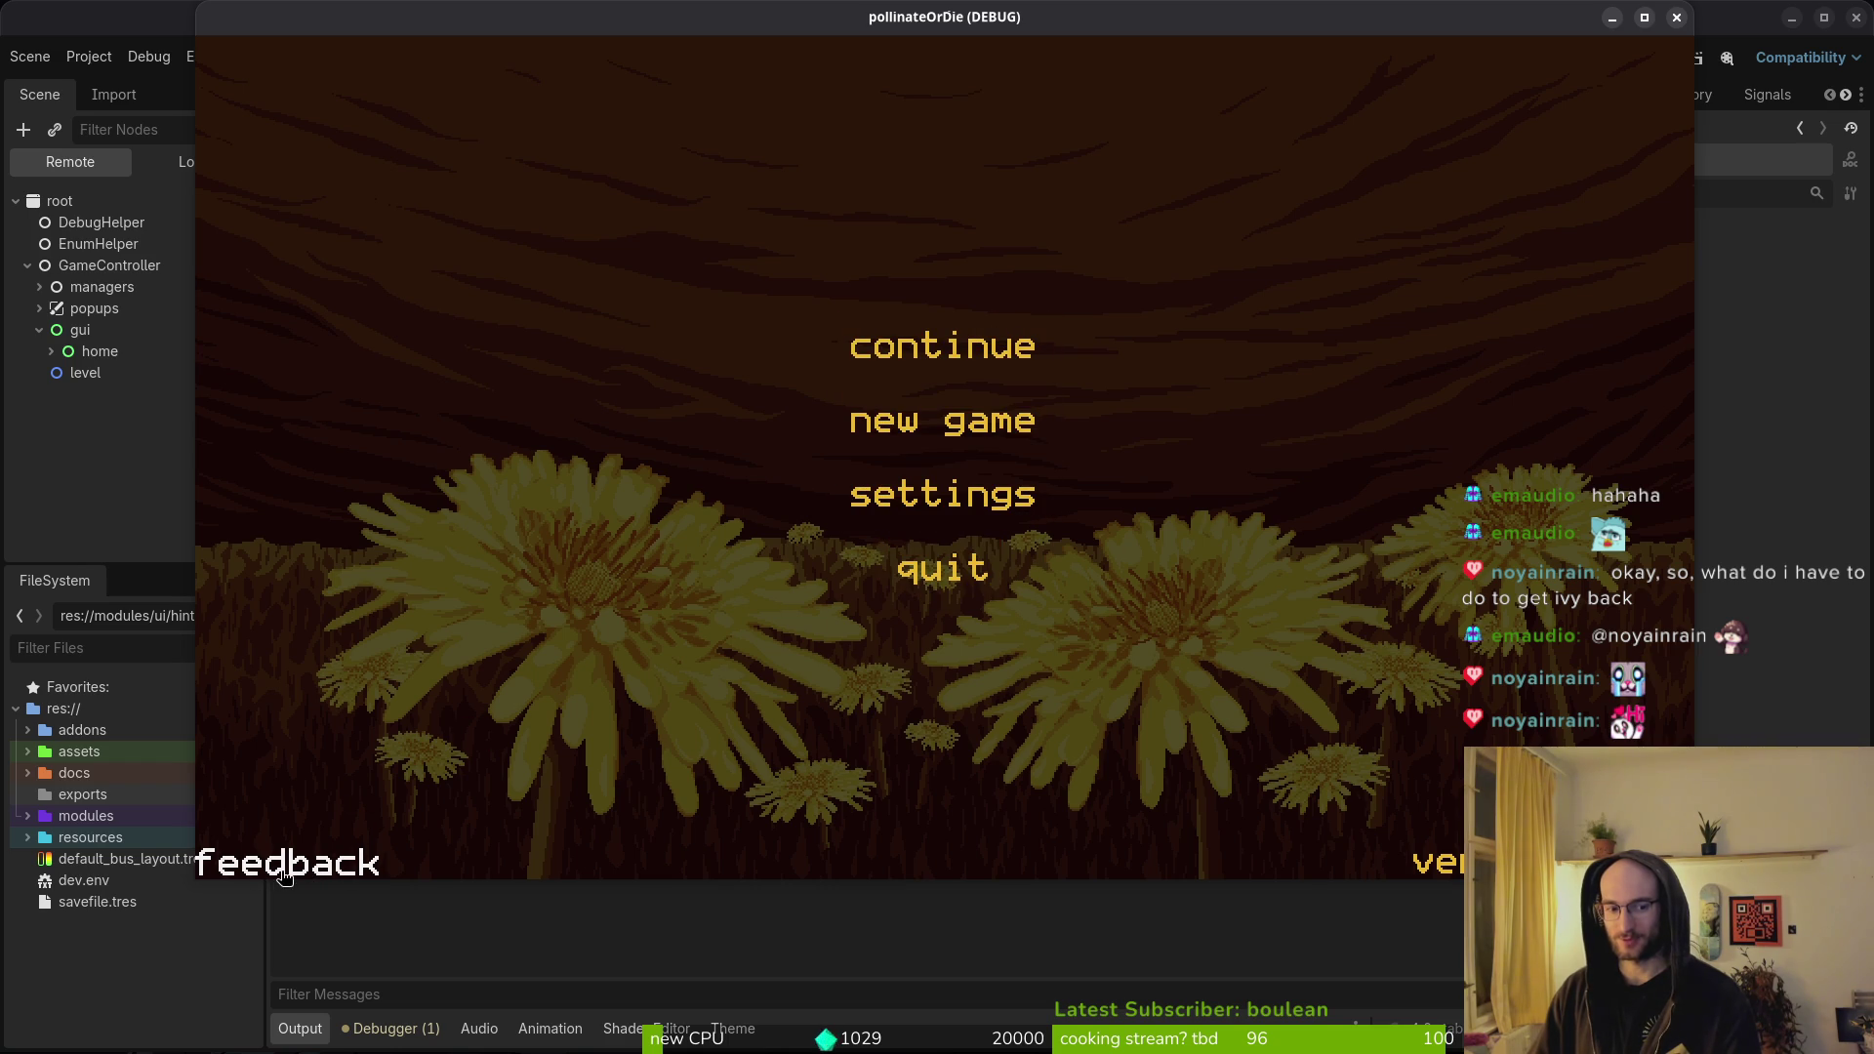
# - Return from the running game to the editor and show home.tscn's Local node tree
pyautogui.click(61, 468)
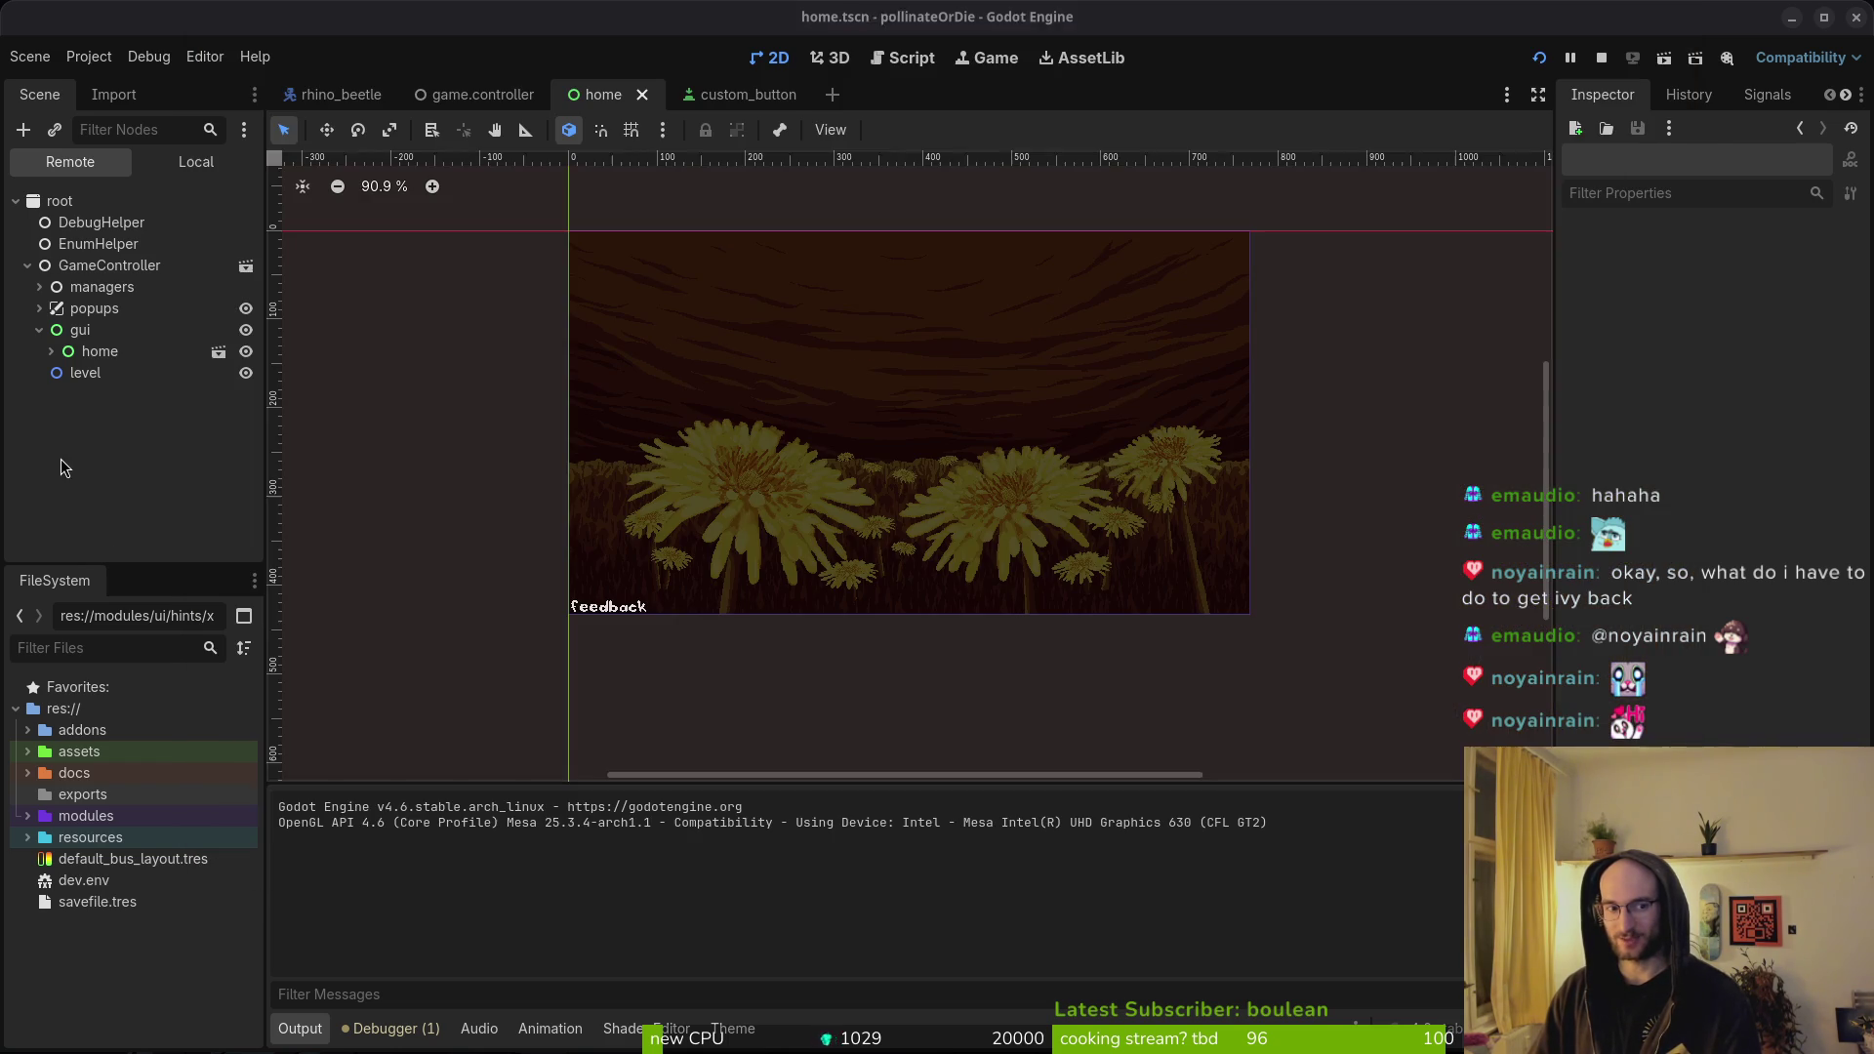
pyautogui.hotkey('alt', 'Tab')
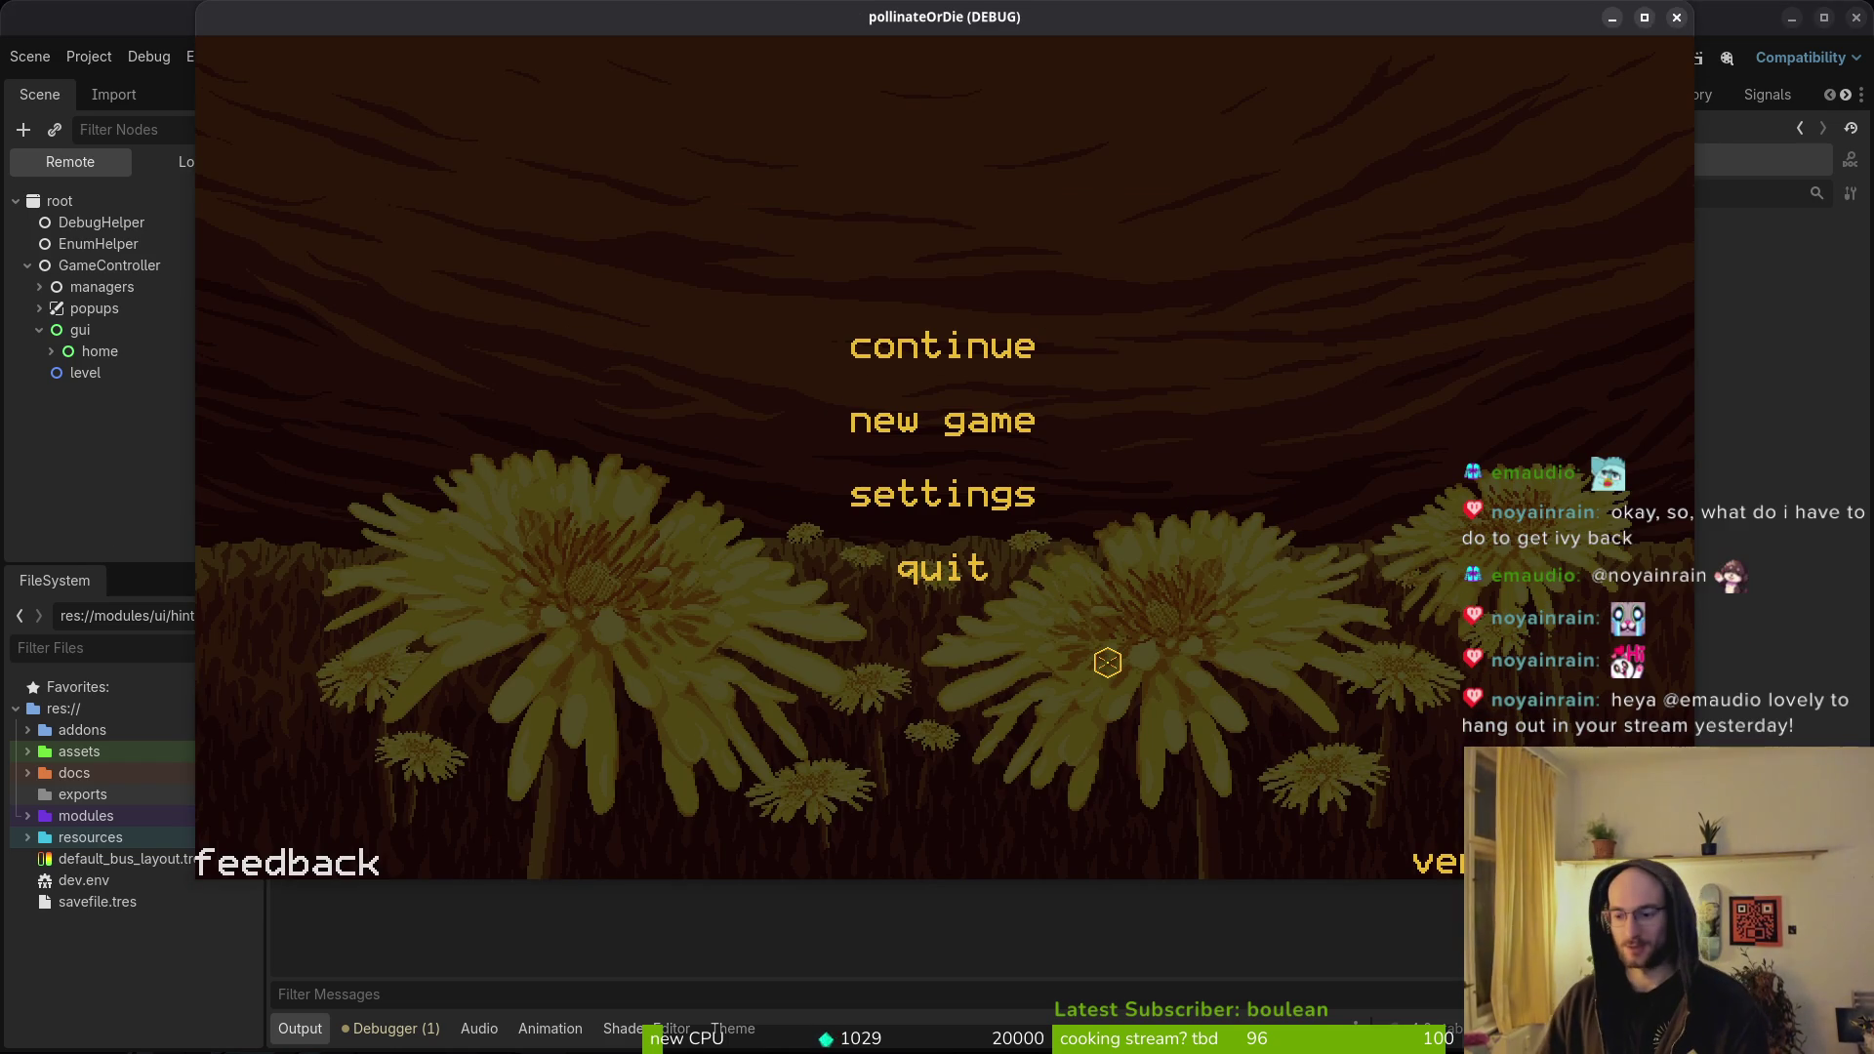
pyautogui.click(24, 564)
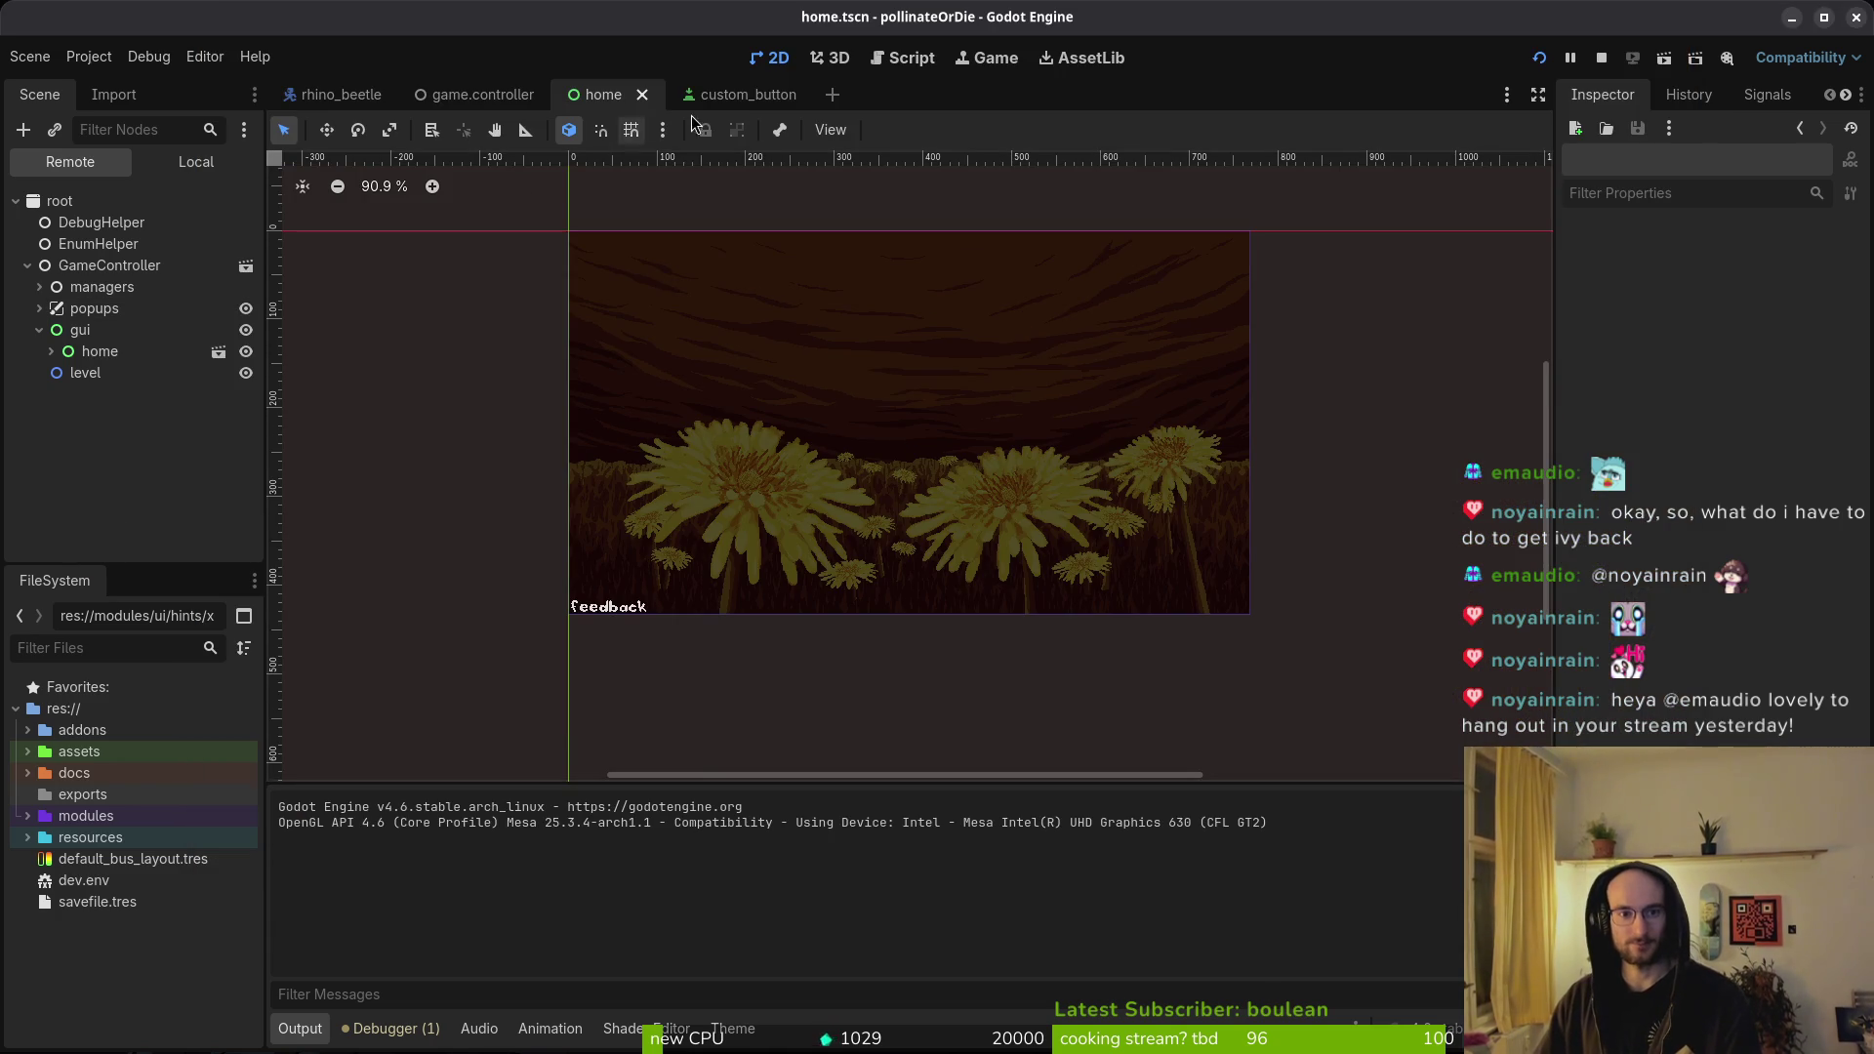
pyautogui.click(195, 161)
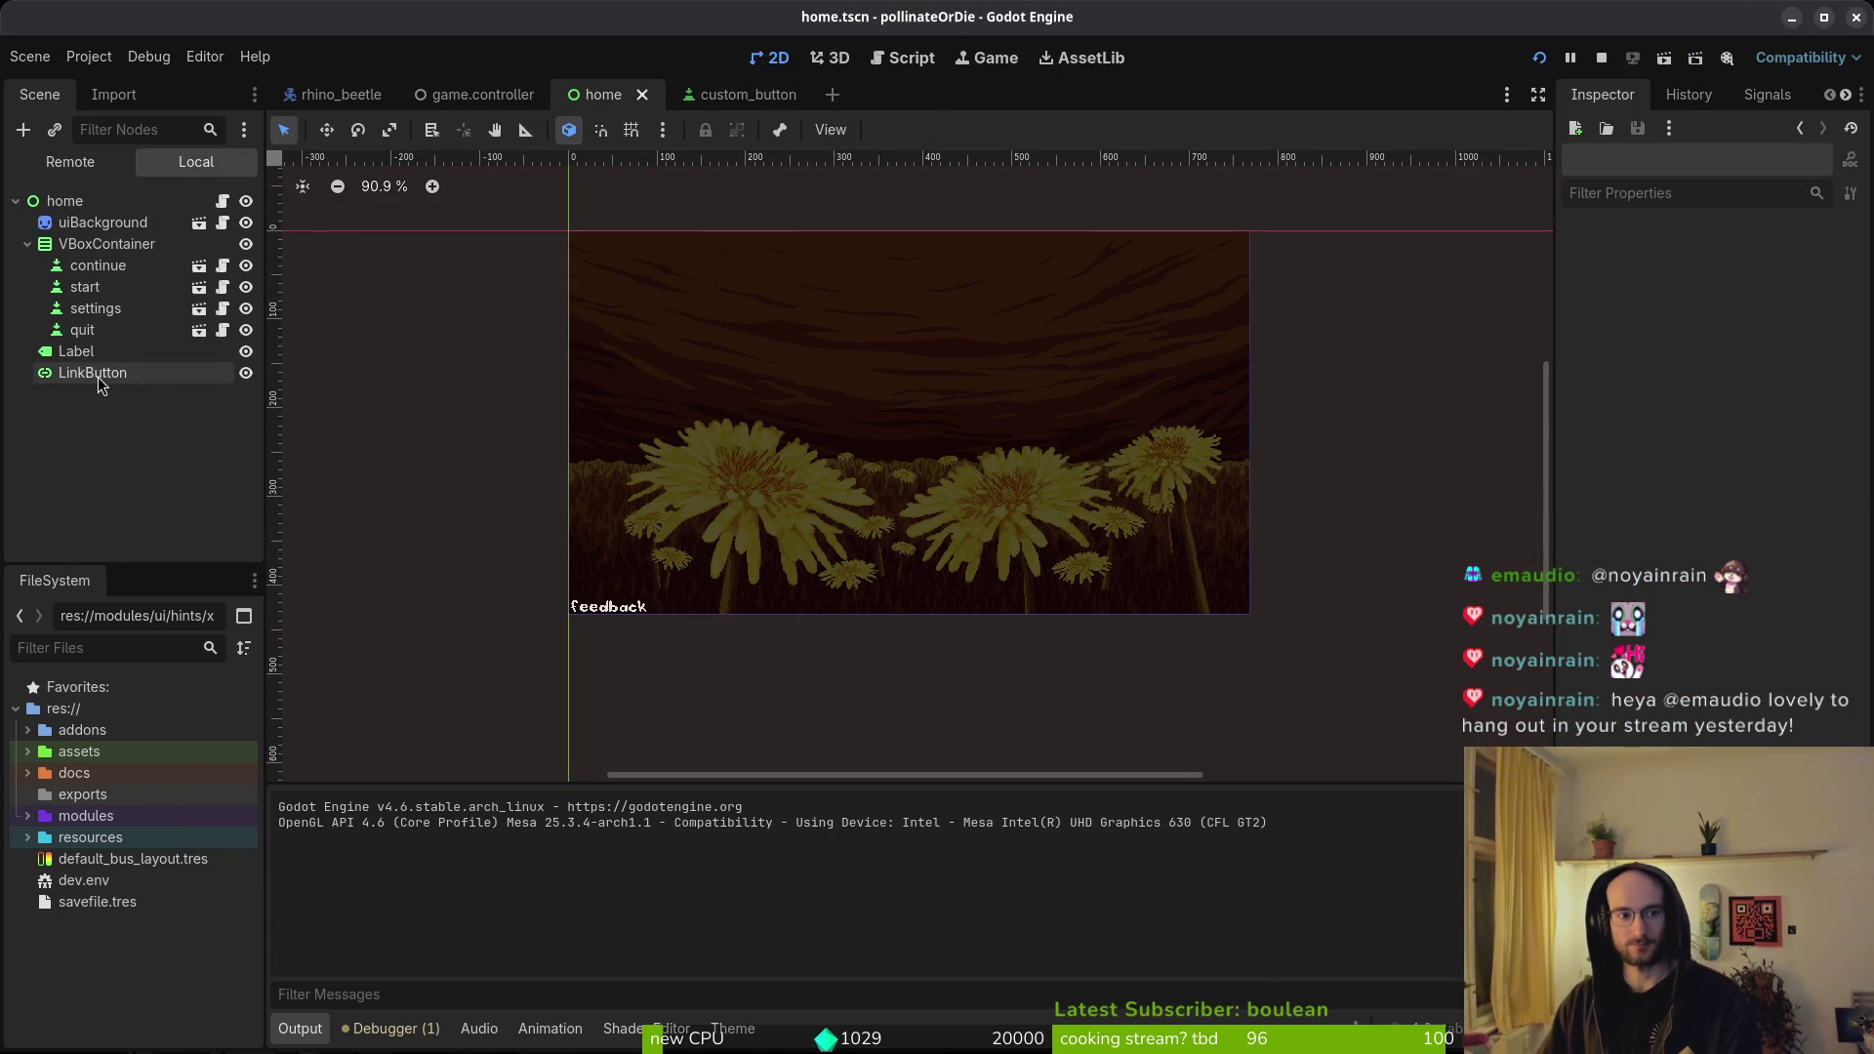
# - Give the feedback LinkButton a yellow eab82e font colour override and run the project
pyautogui.click(92, 373)
pyautogui.click(1784, 734)
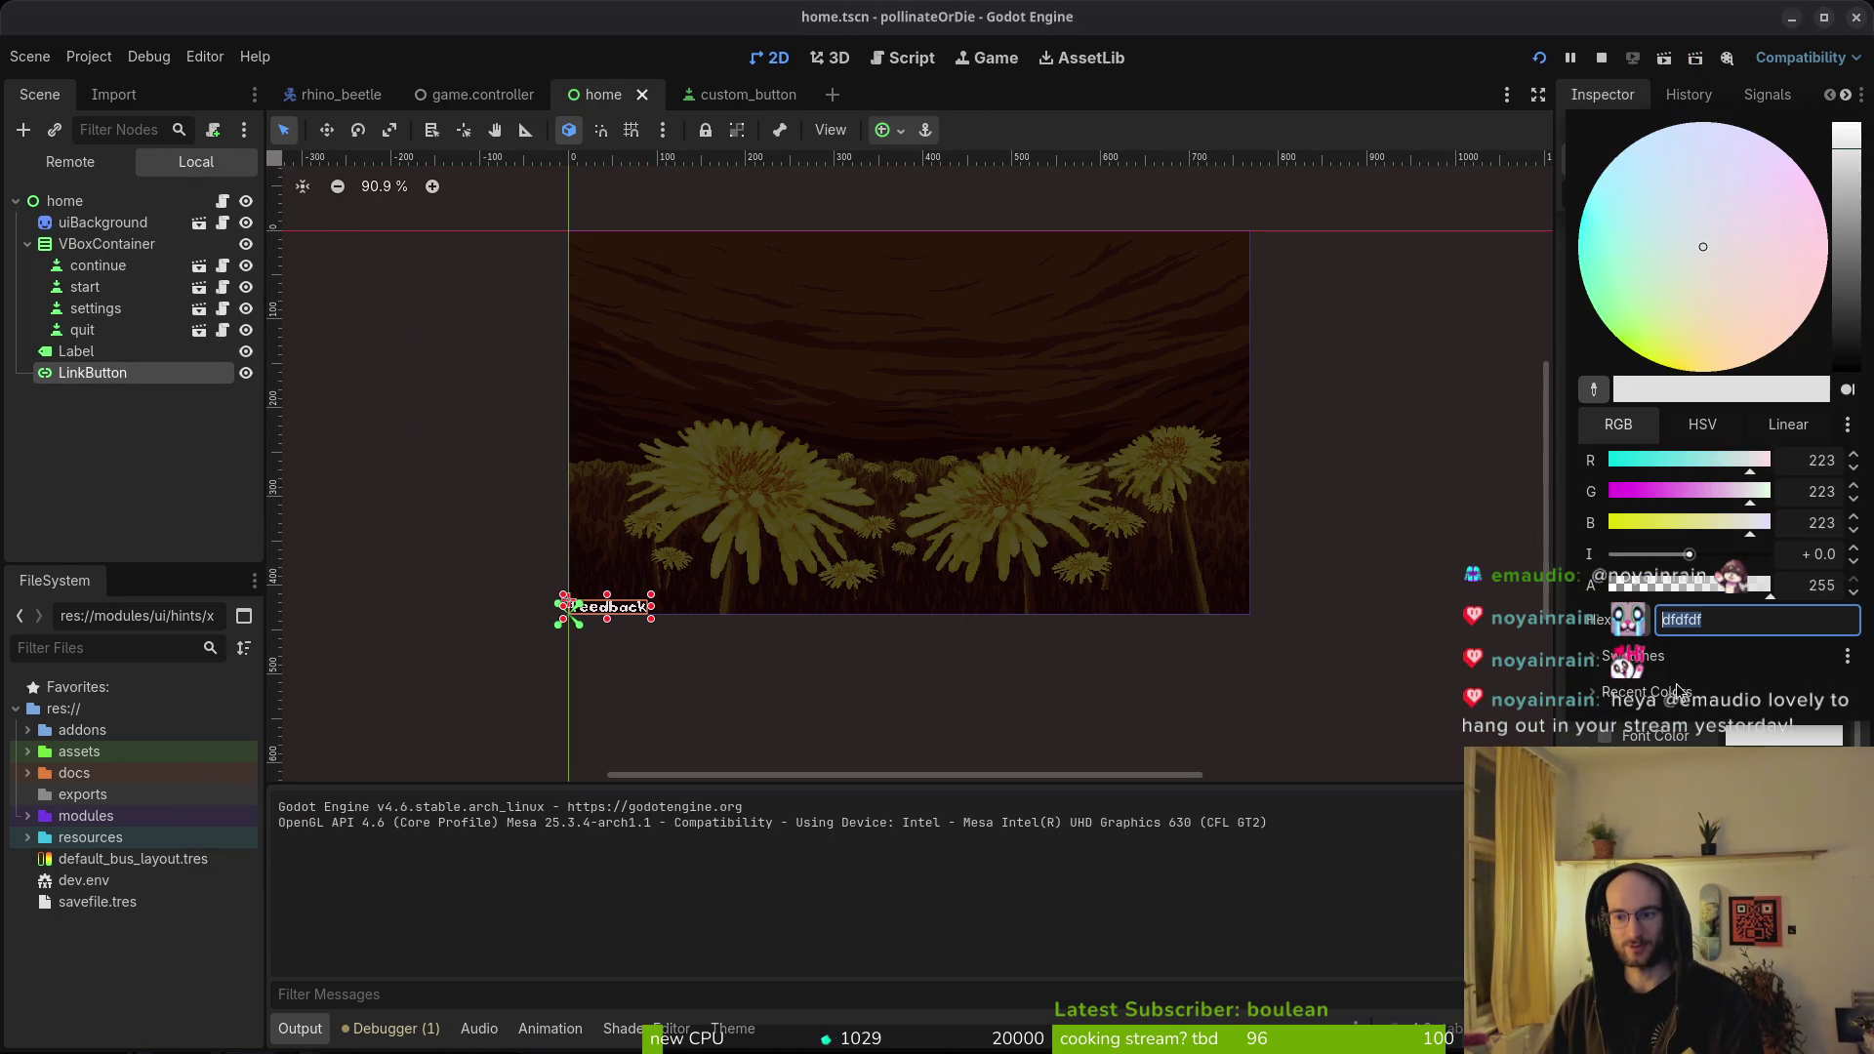
pyautogui.write('120f0e')
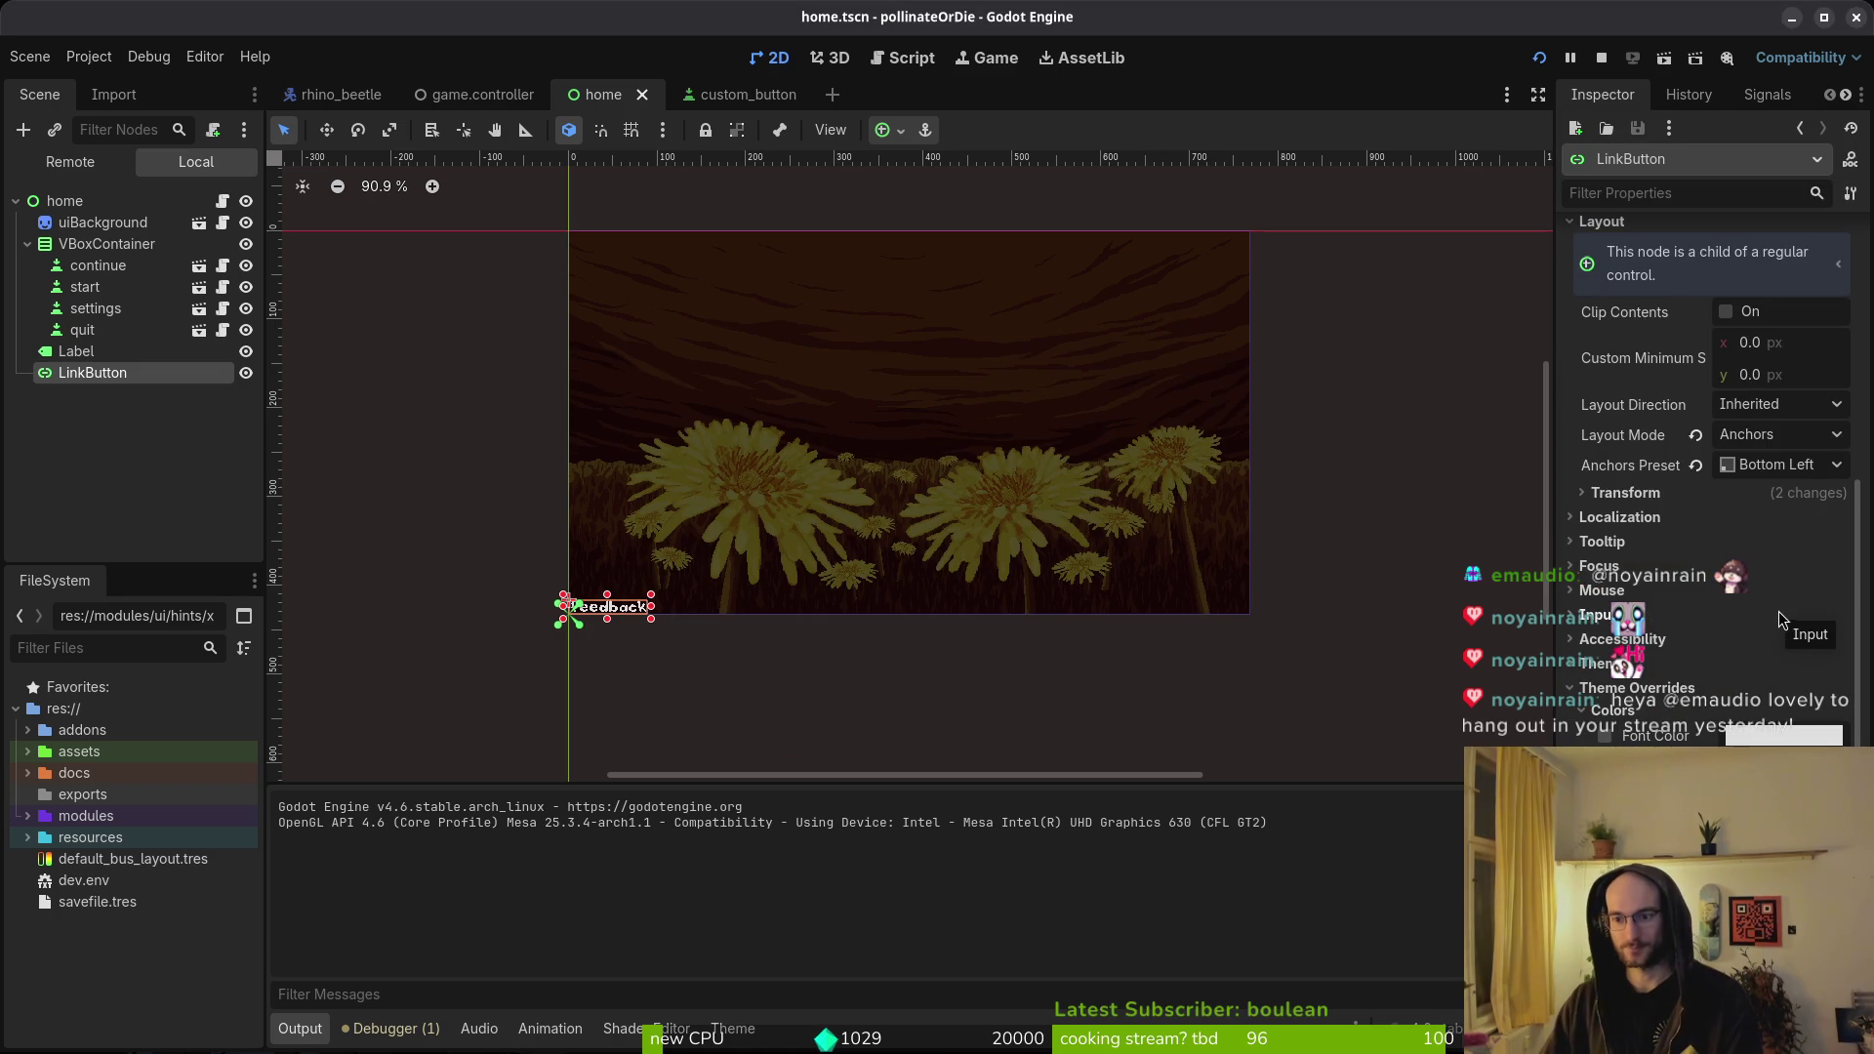
pyautogui.click(1739, 734)
pyautogui.click(1595, 101)
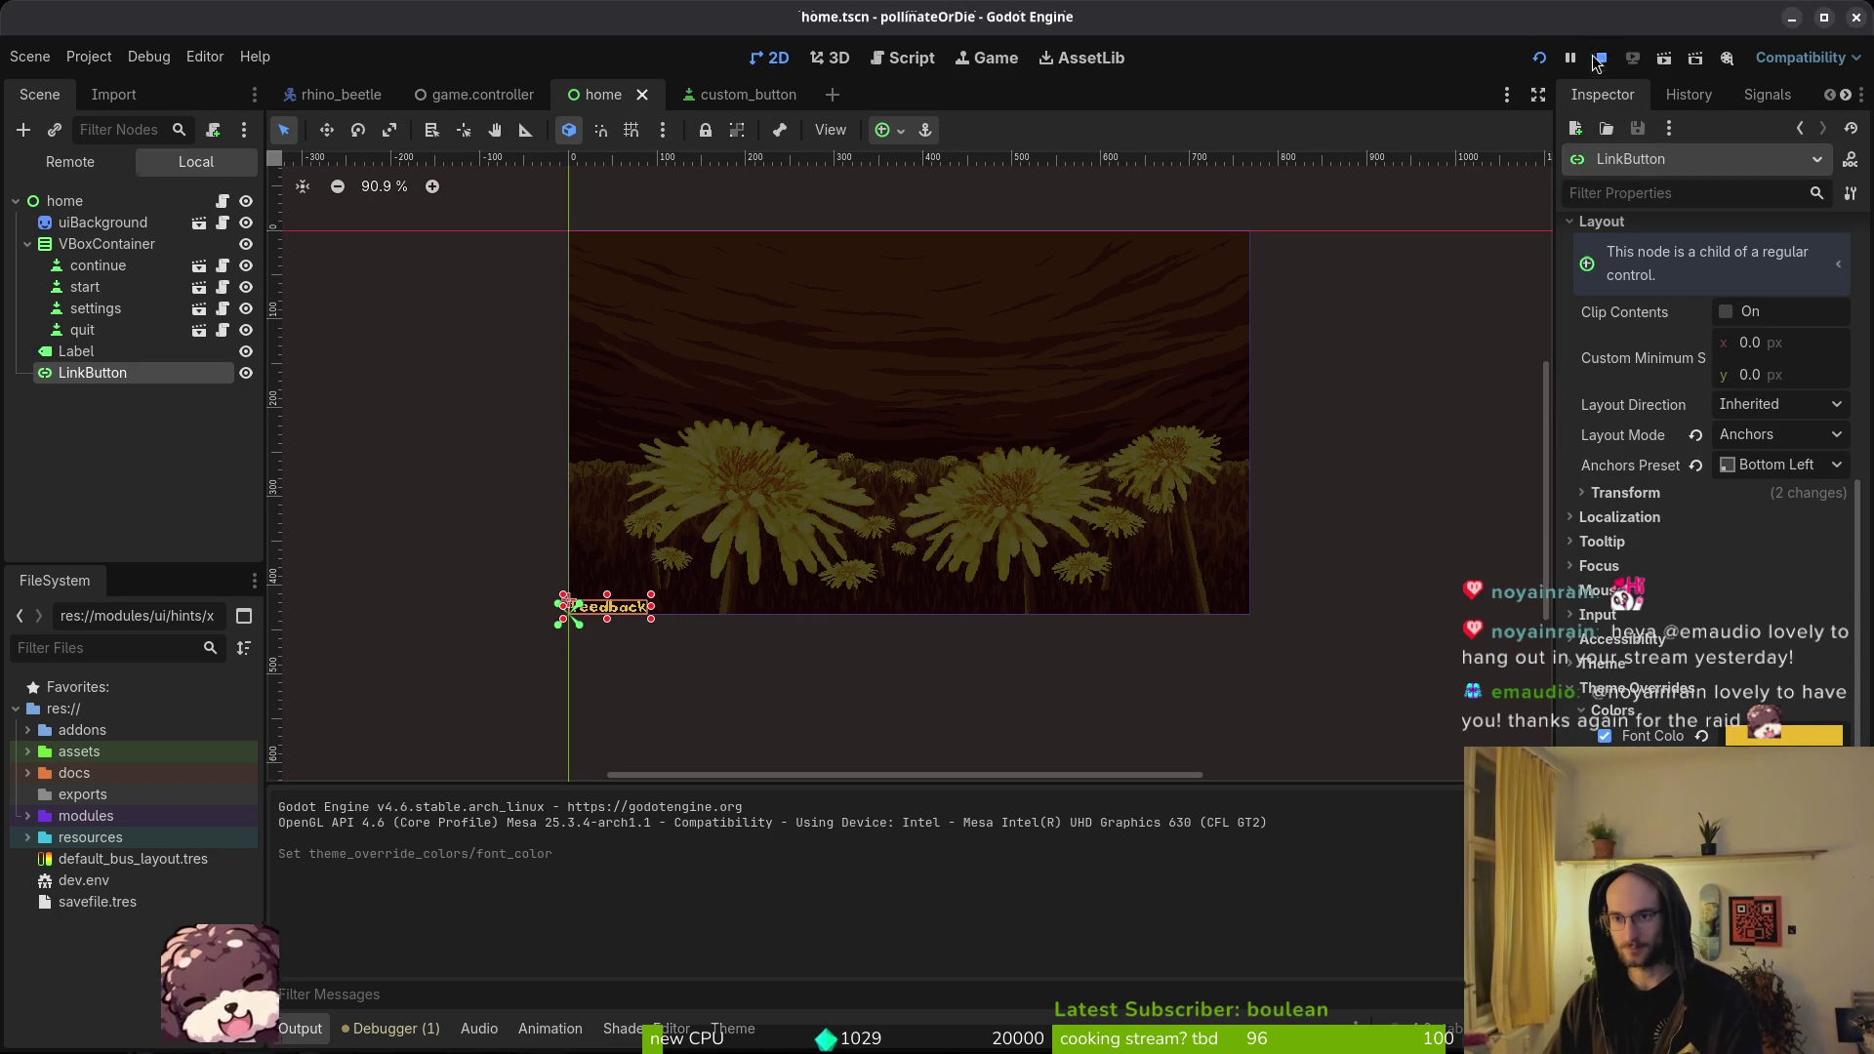
pyautogui.click(1542, 58)
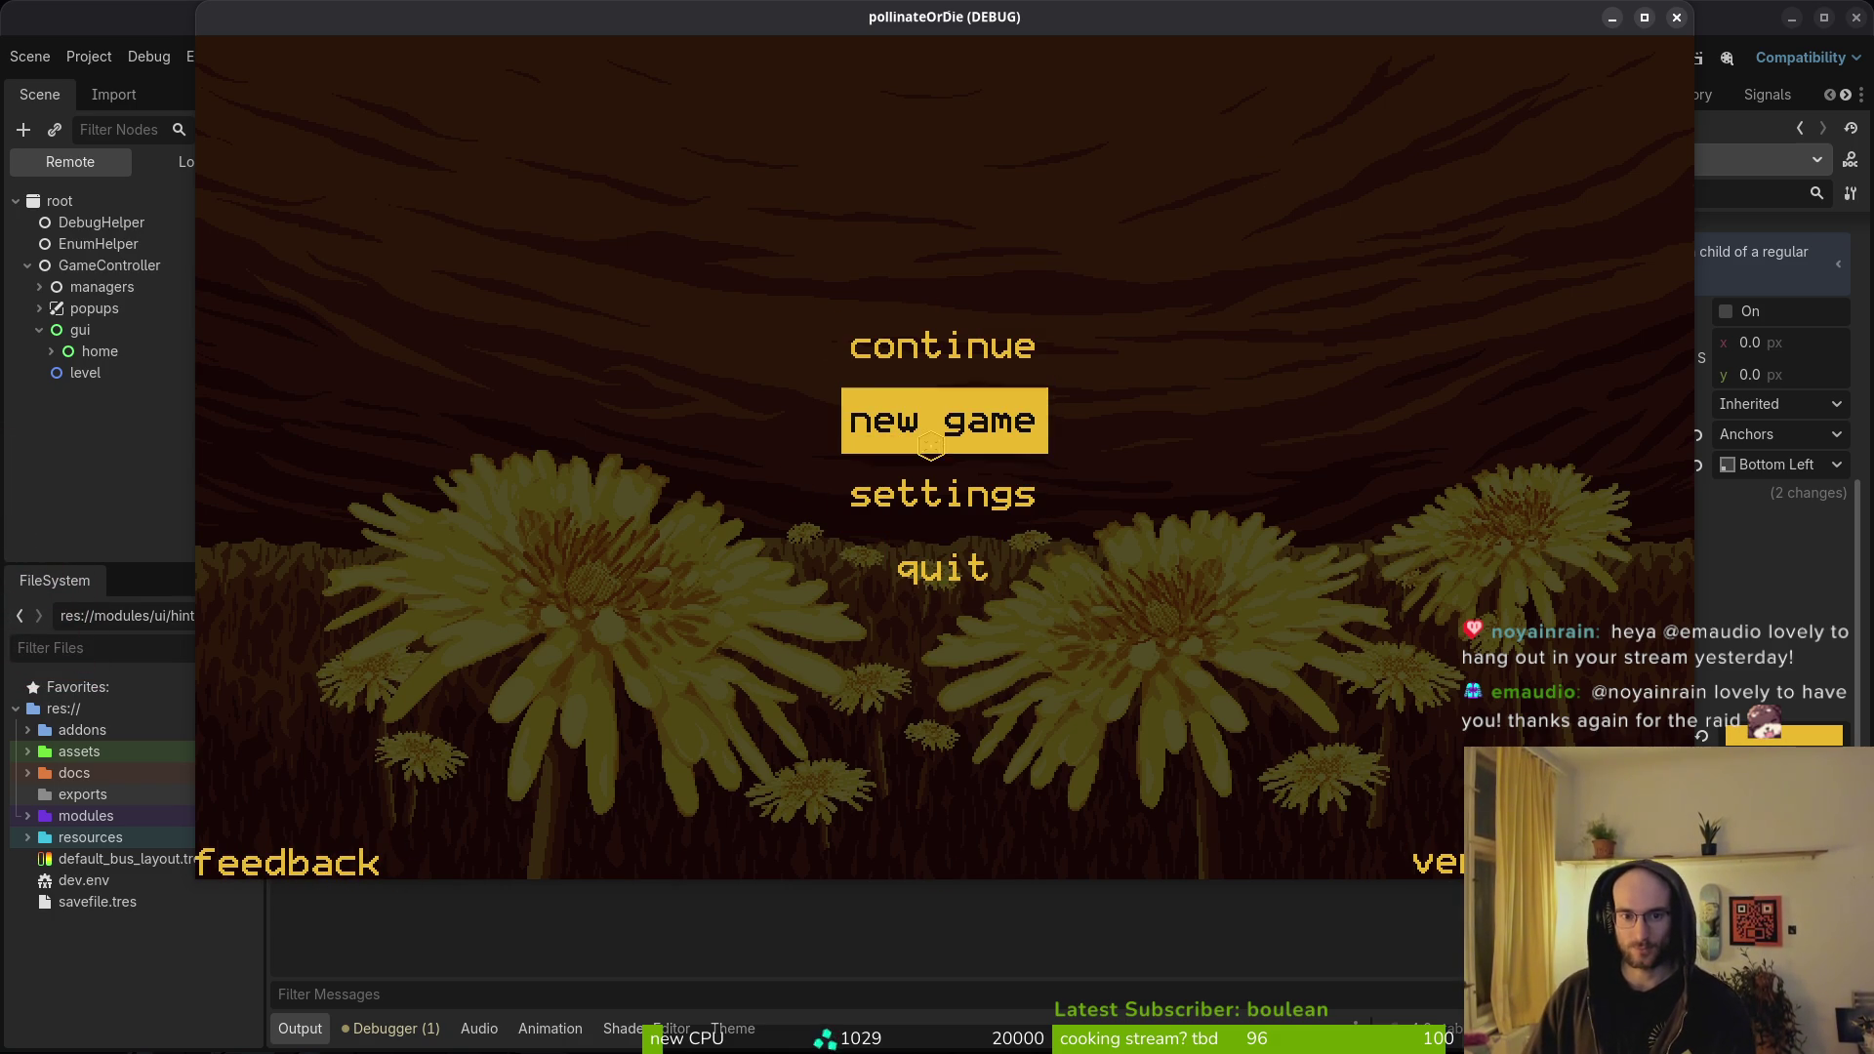
# - Start a new game and browse the skins popup from bumblebee to the locked skin and back, then quit
pyautogui.click(951, 338)
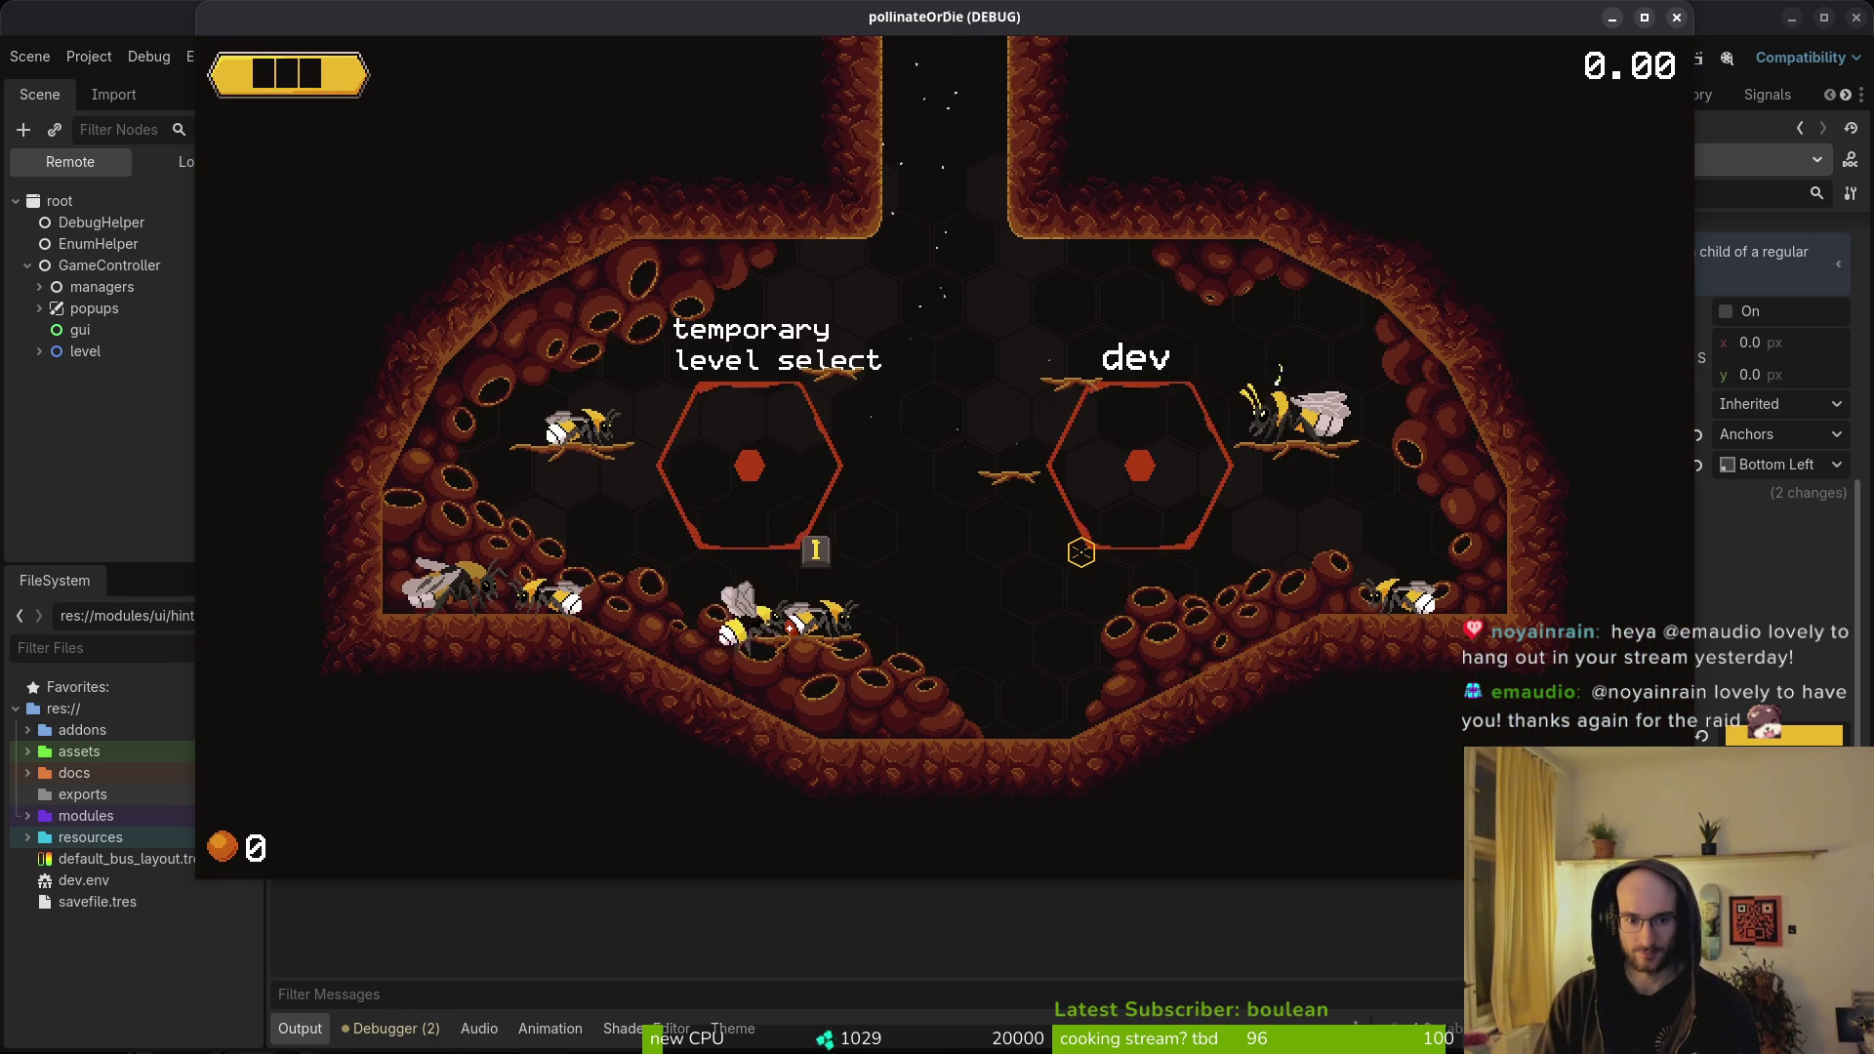
pyautogui.press('i')
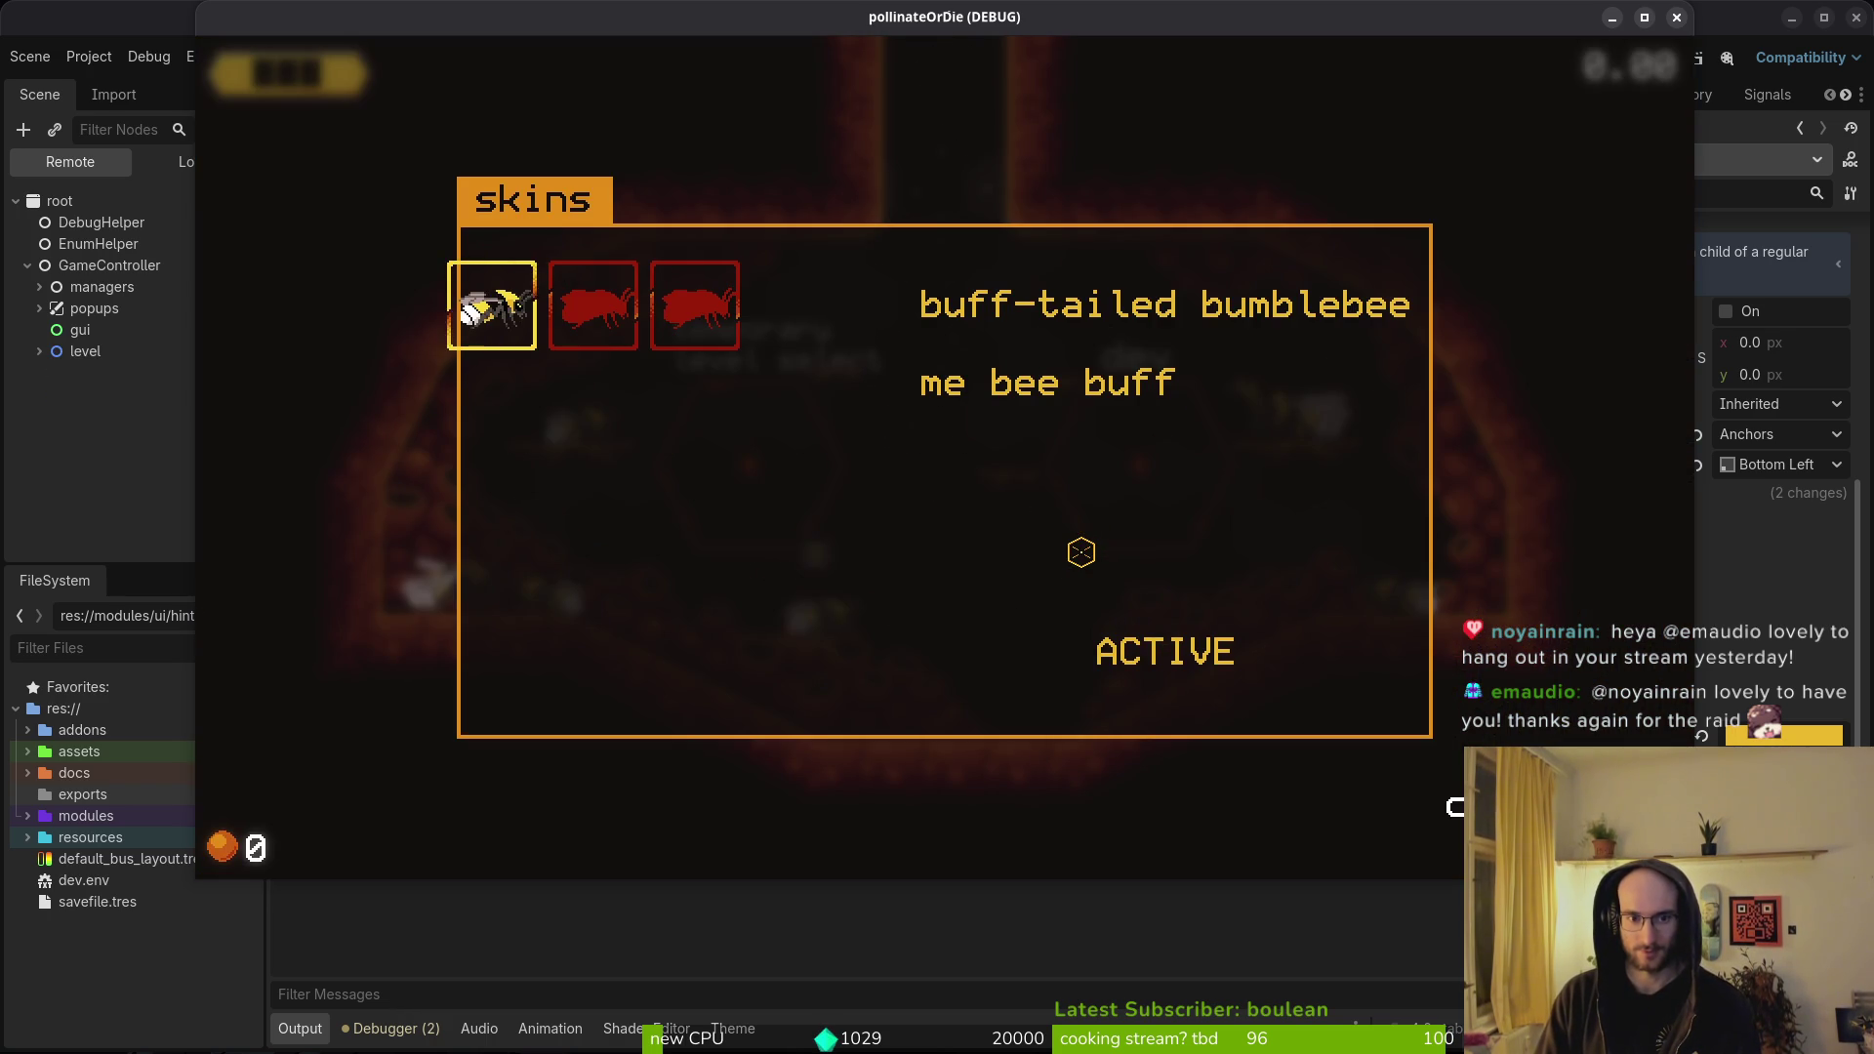
pyautogui.press('Right')
pyautogui.press('Left')
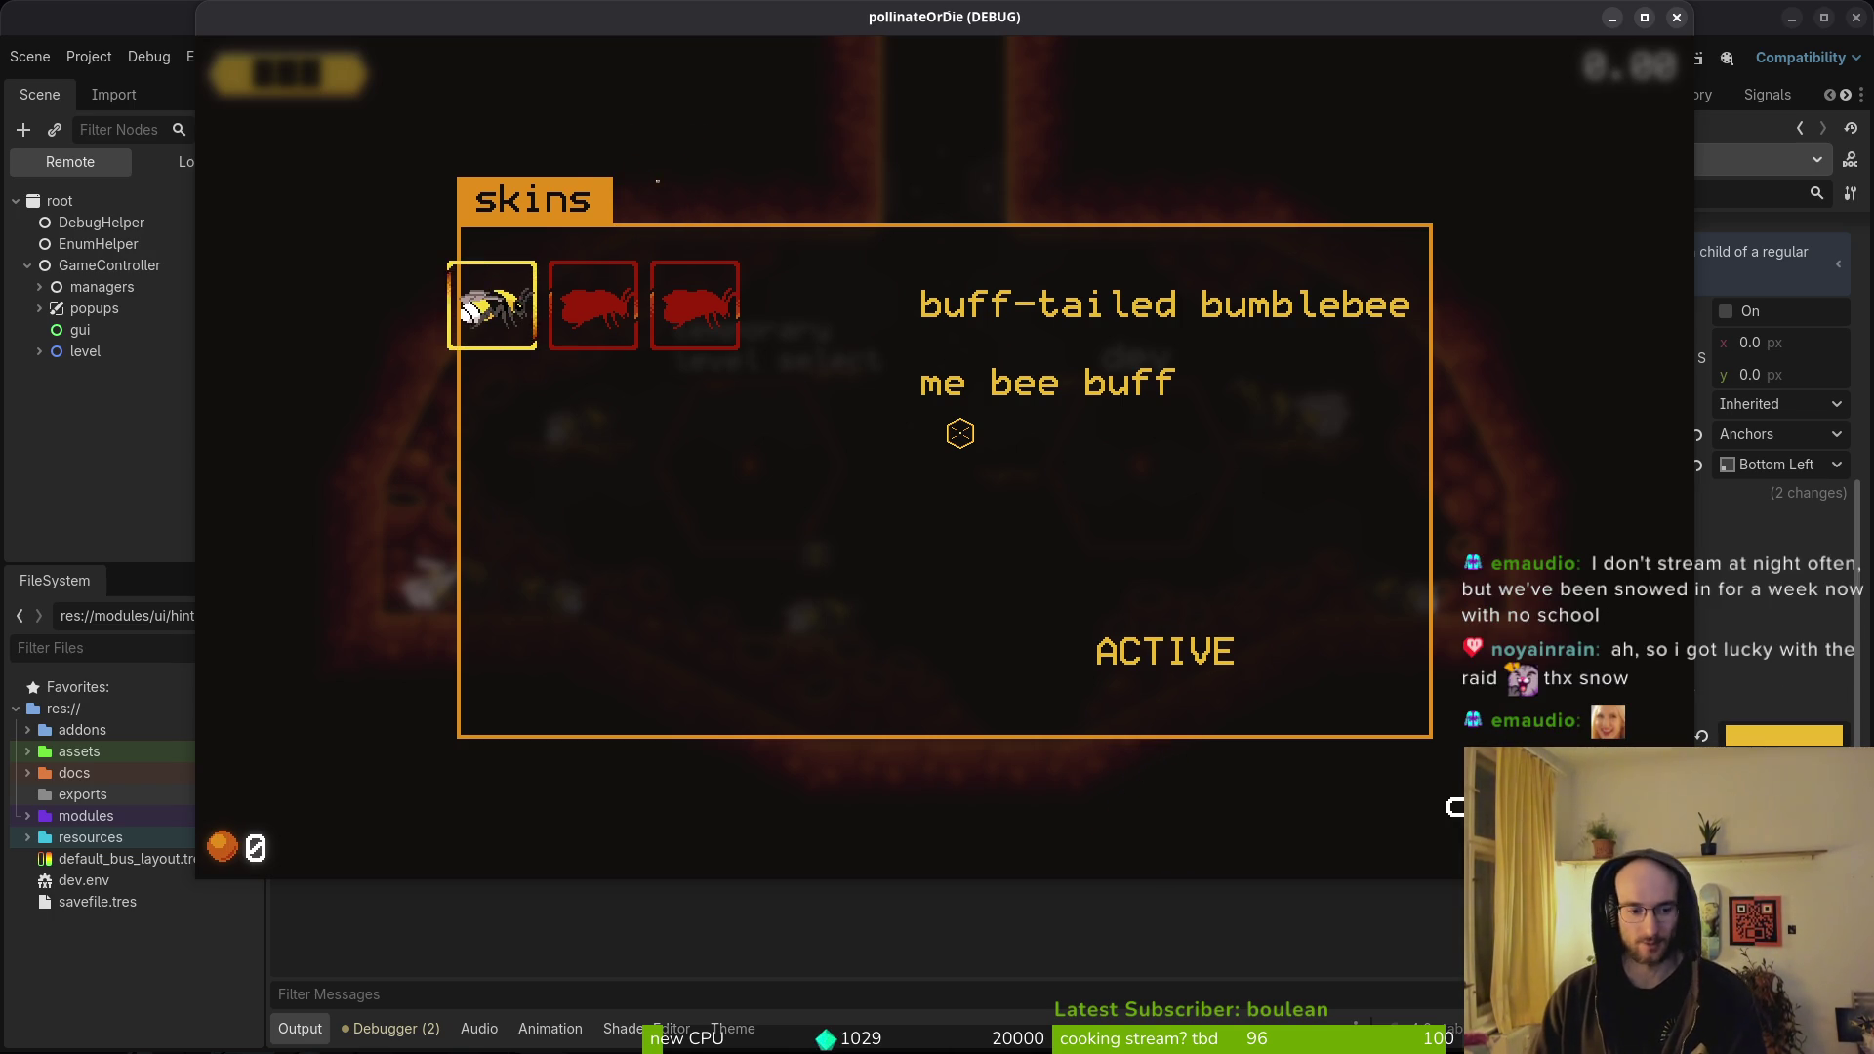
pyautogui.press('Escape')
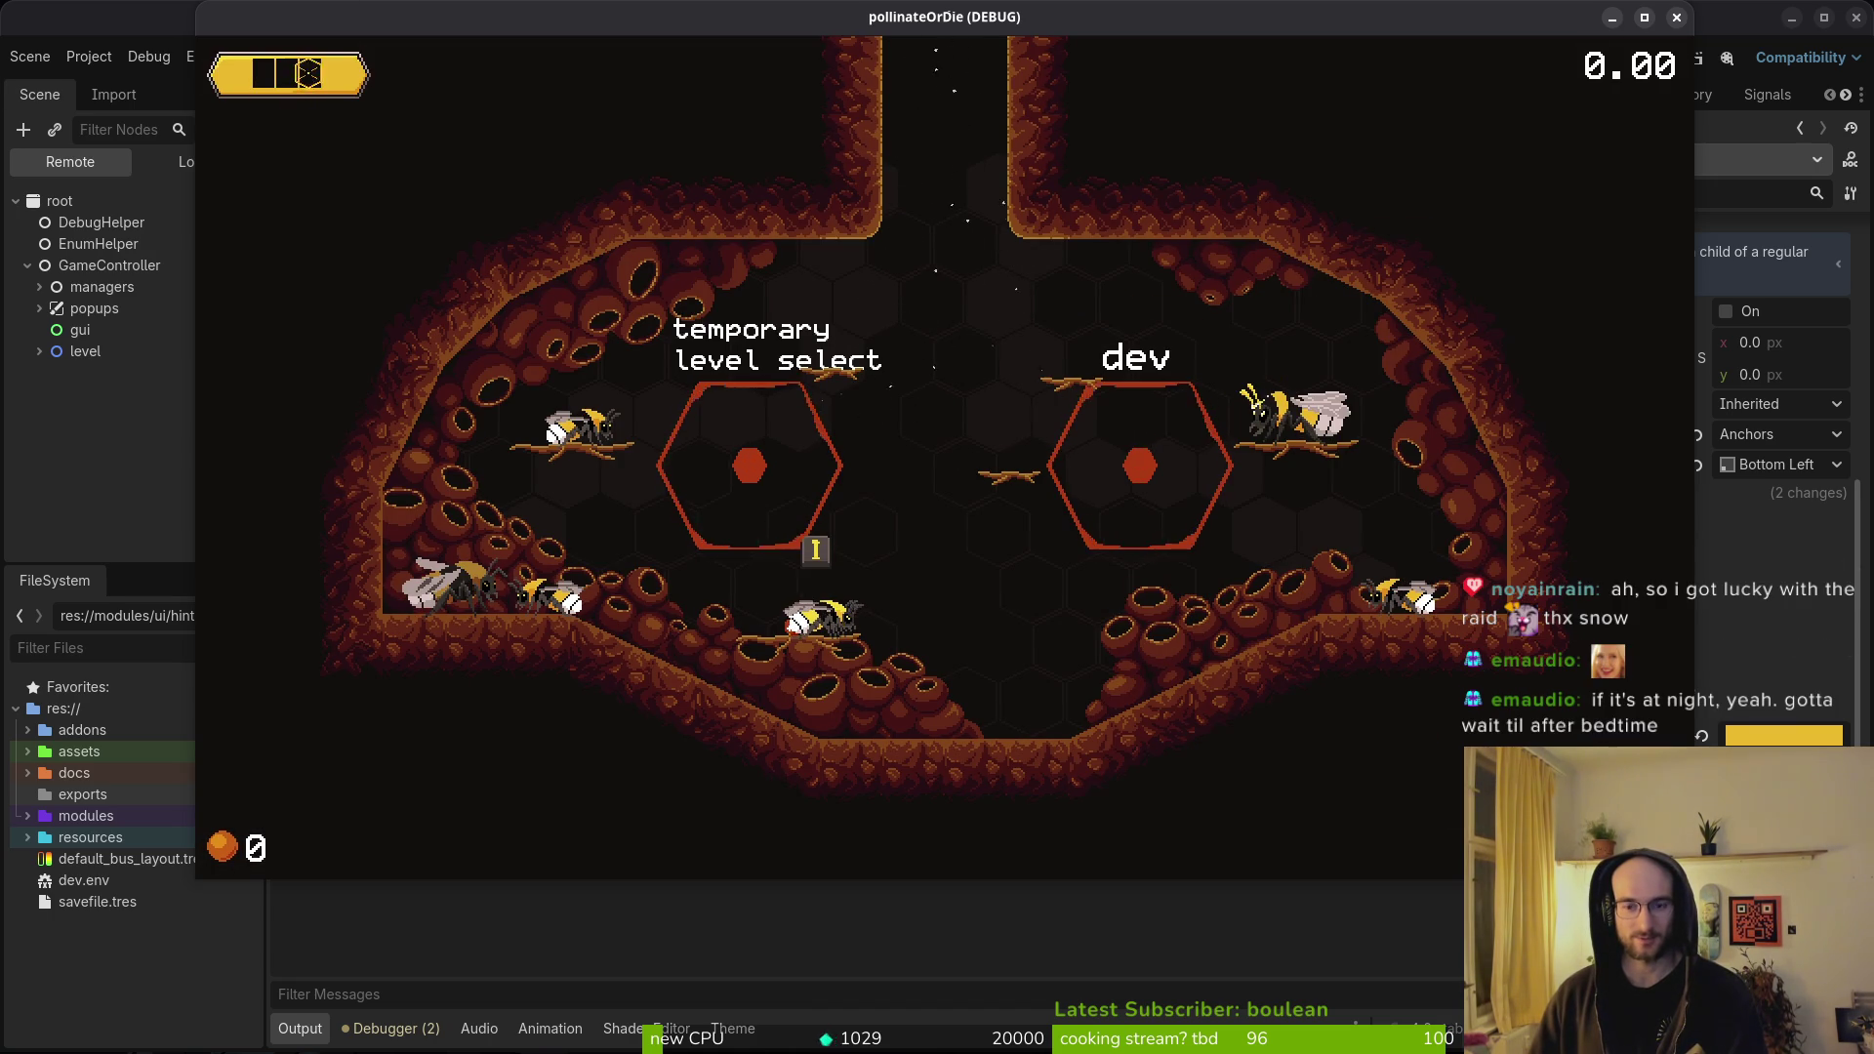
pyautogui.press('F8')
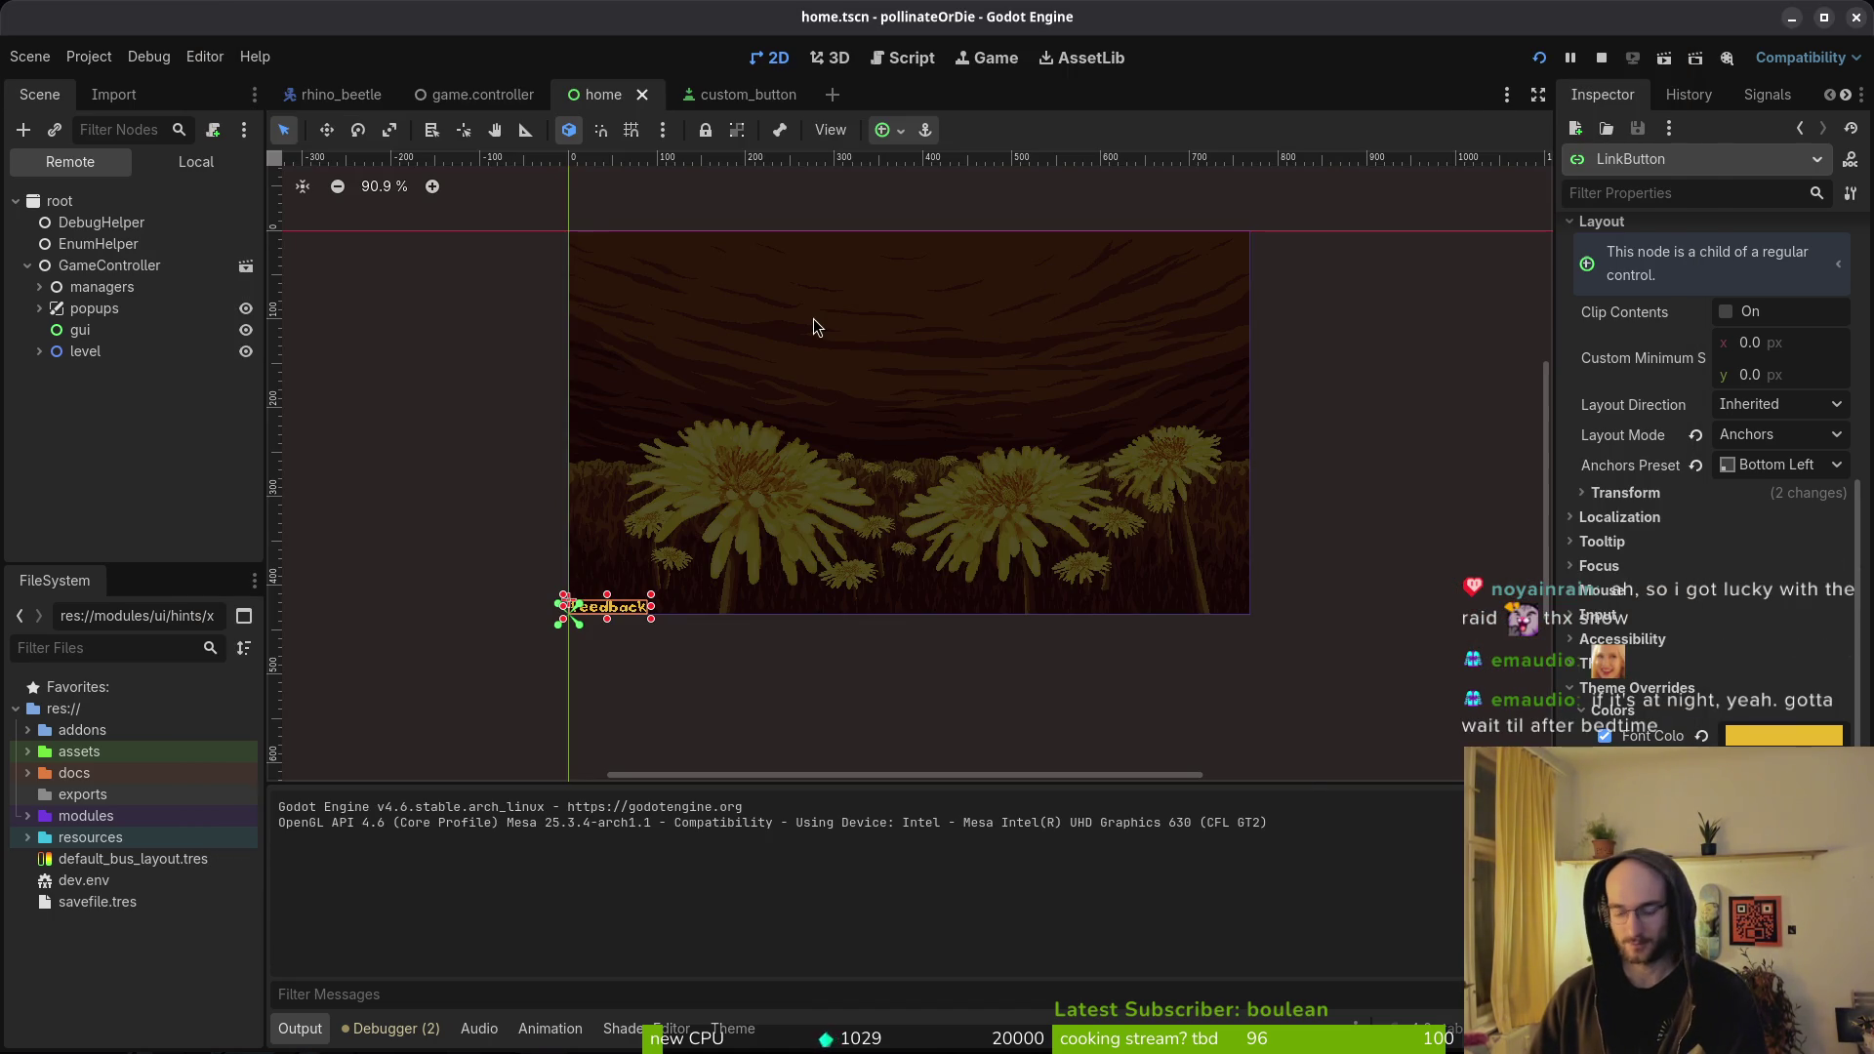
# - Quick-open the hud_overlay.tscn scene
pyautogui.hotkey('alt', 'shift', 'o')
pyautogui.write('jud')
pyautogui.press('BackSpace')
pyautogui.press('BackSpace')
pyautogui.press('BackSpace')
pyautogui.write('hud_overlay')
pyautogui.press('Return')
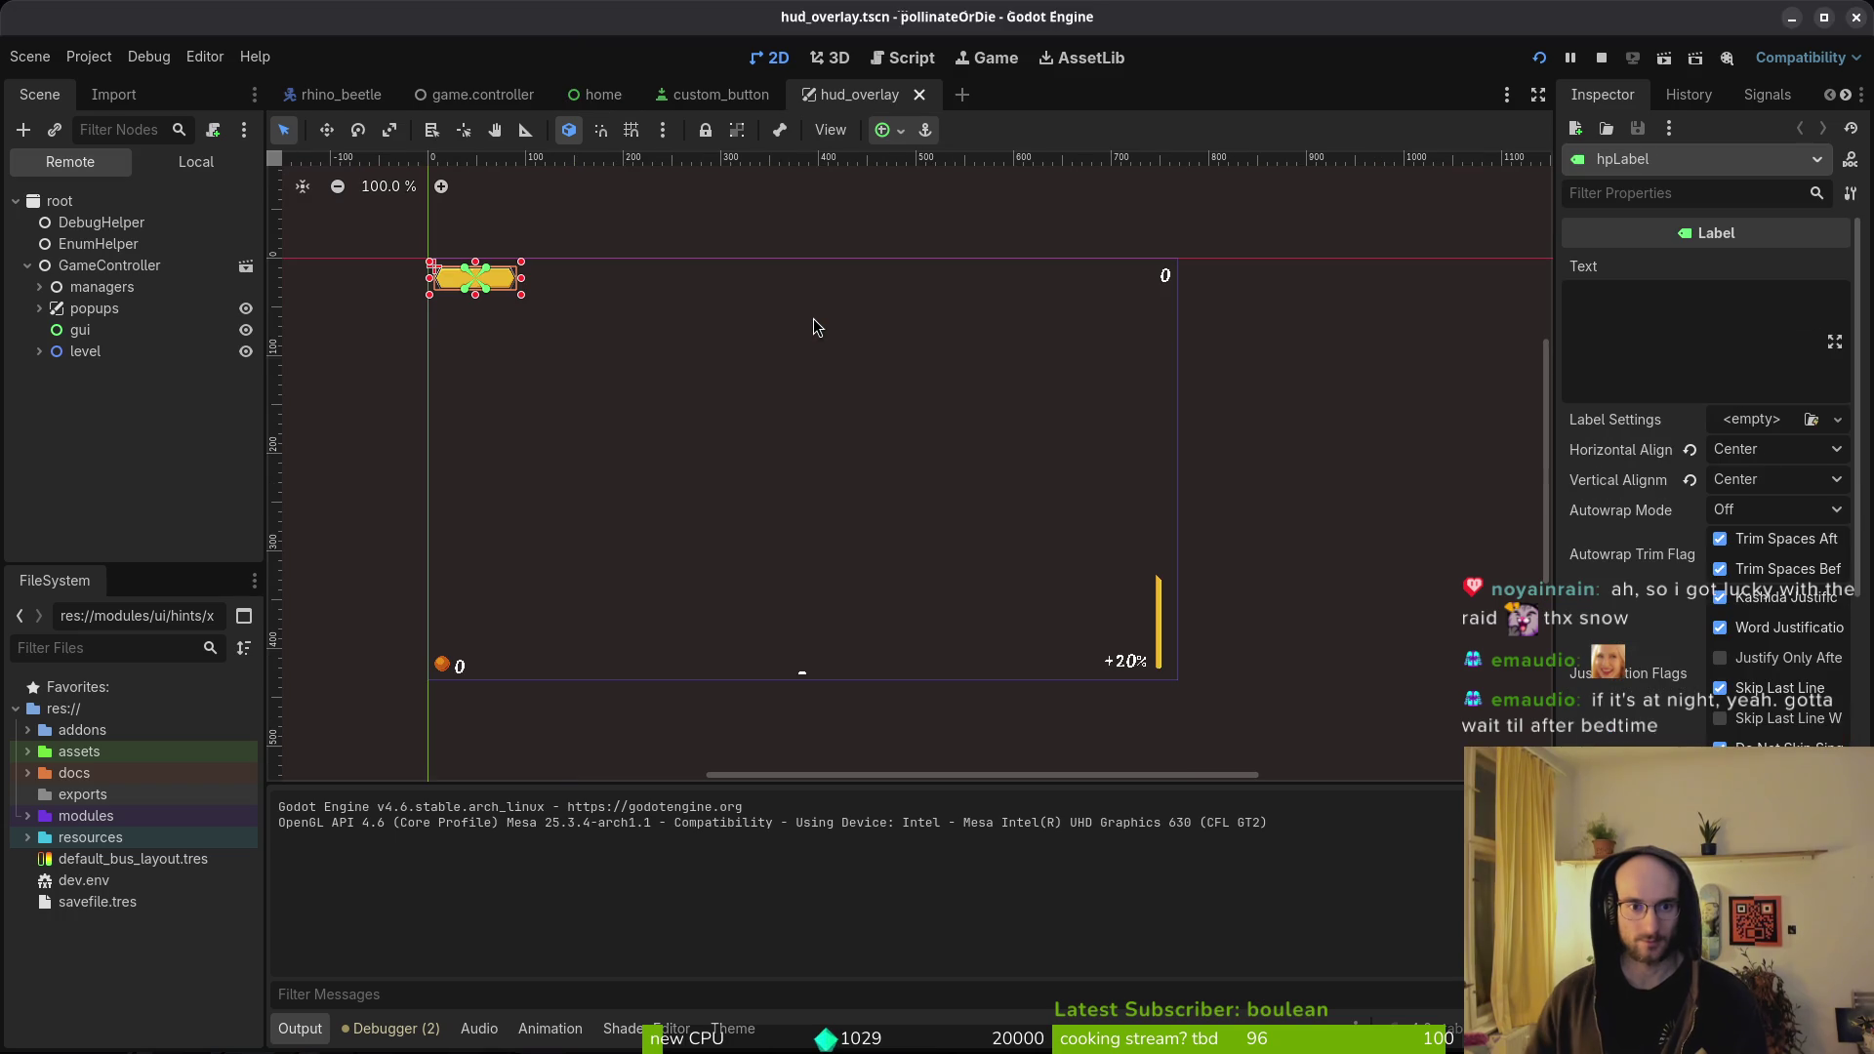
# - In the Local tree, inspect hpBar, then expand hpLabel's Theme Overrides Colors
pyautogui.click(175, 164)
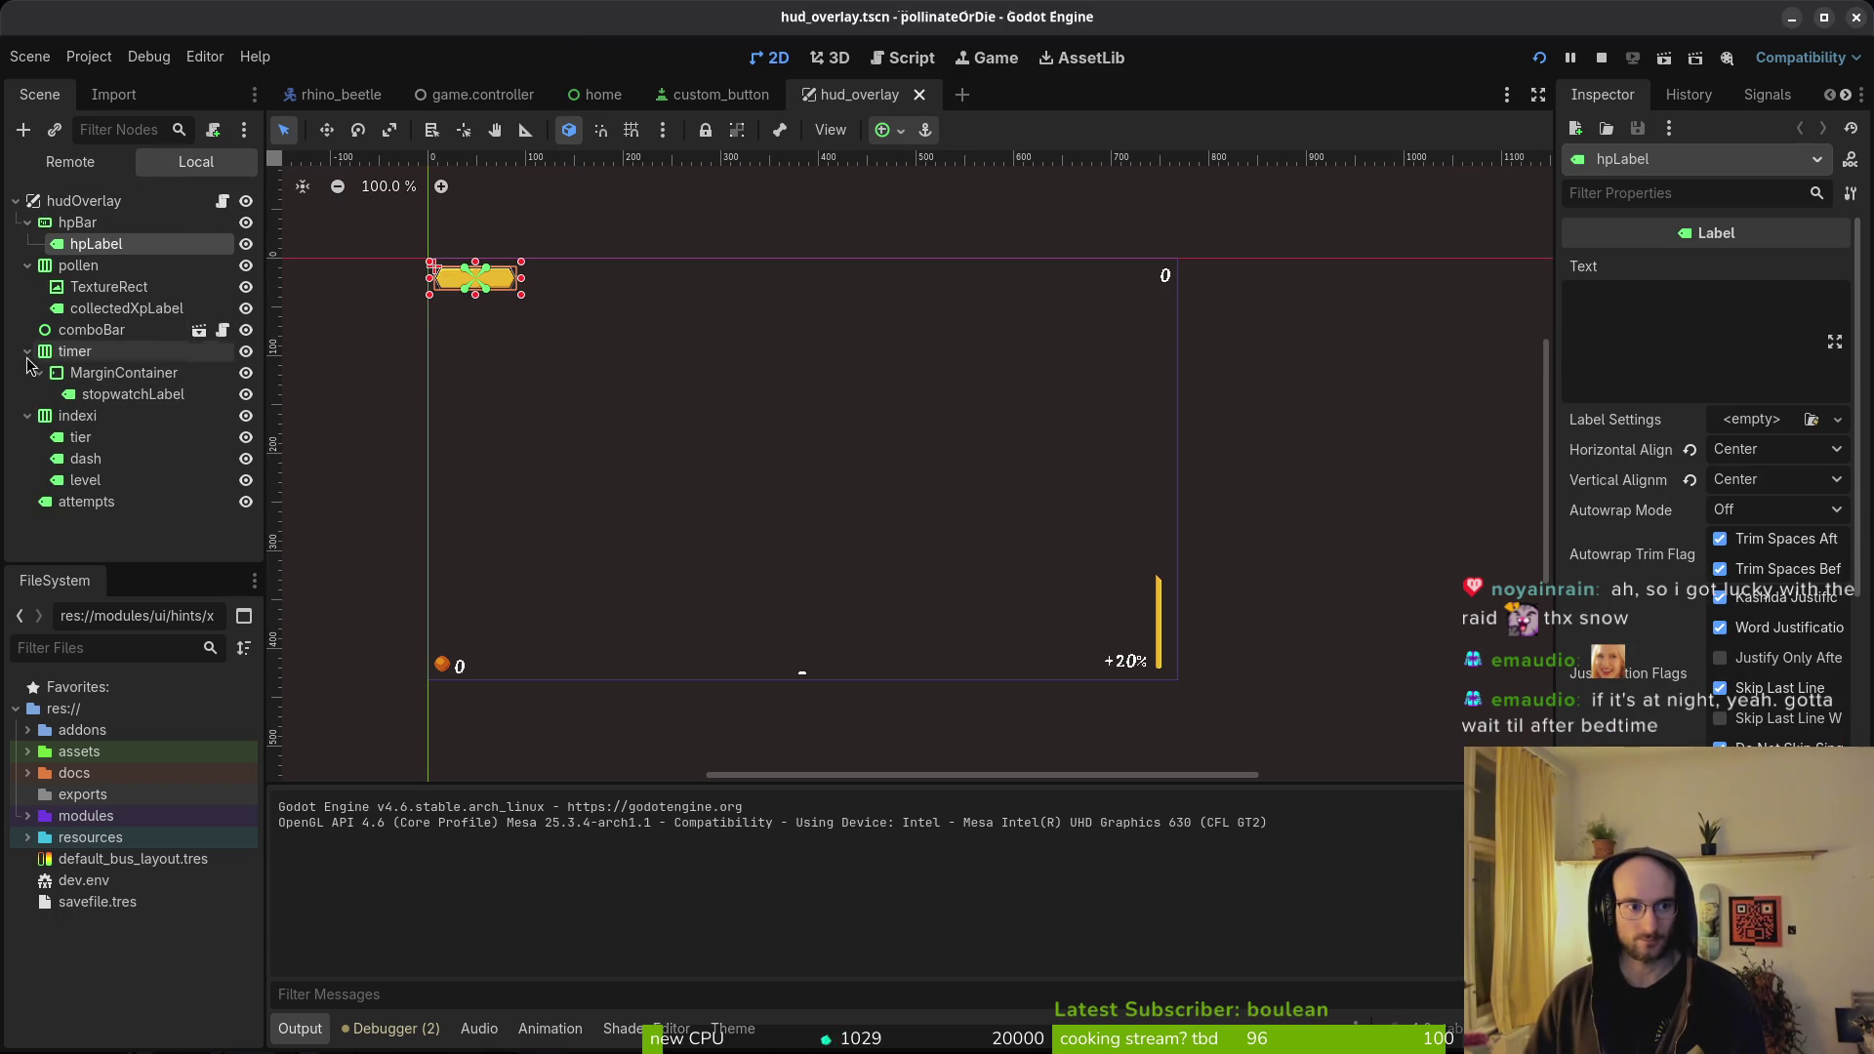
pyautogui.click(87, 228)
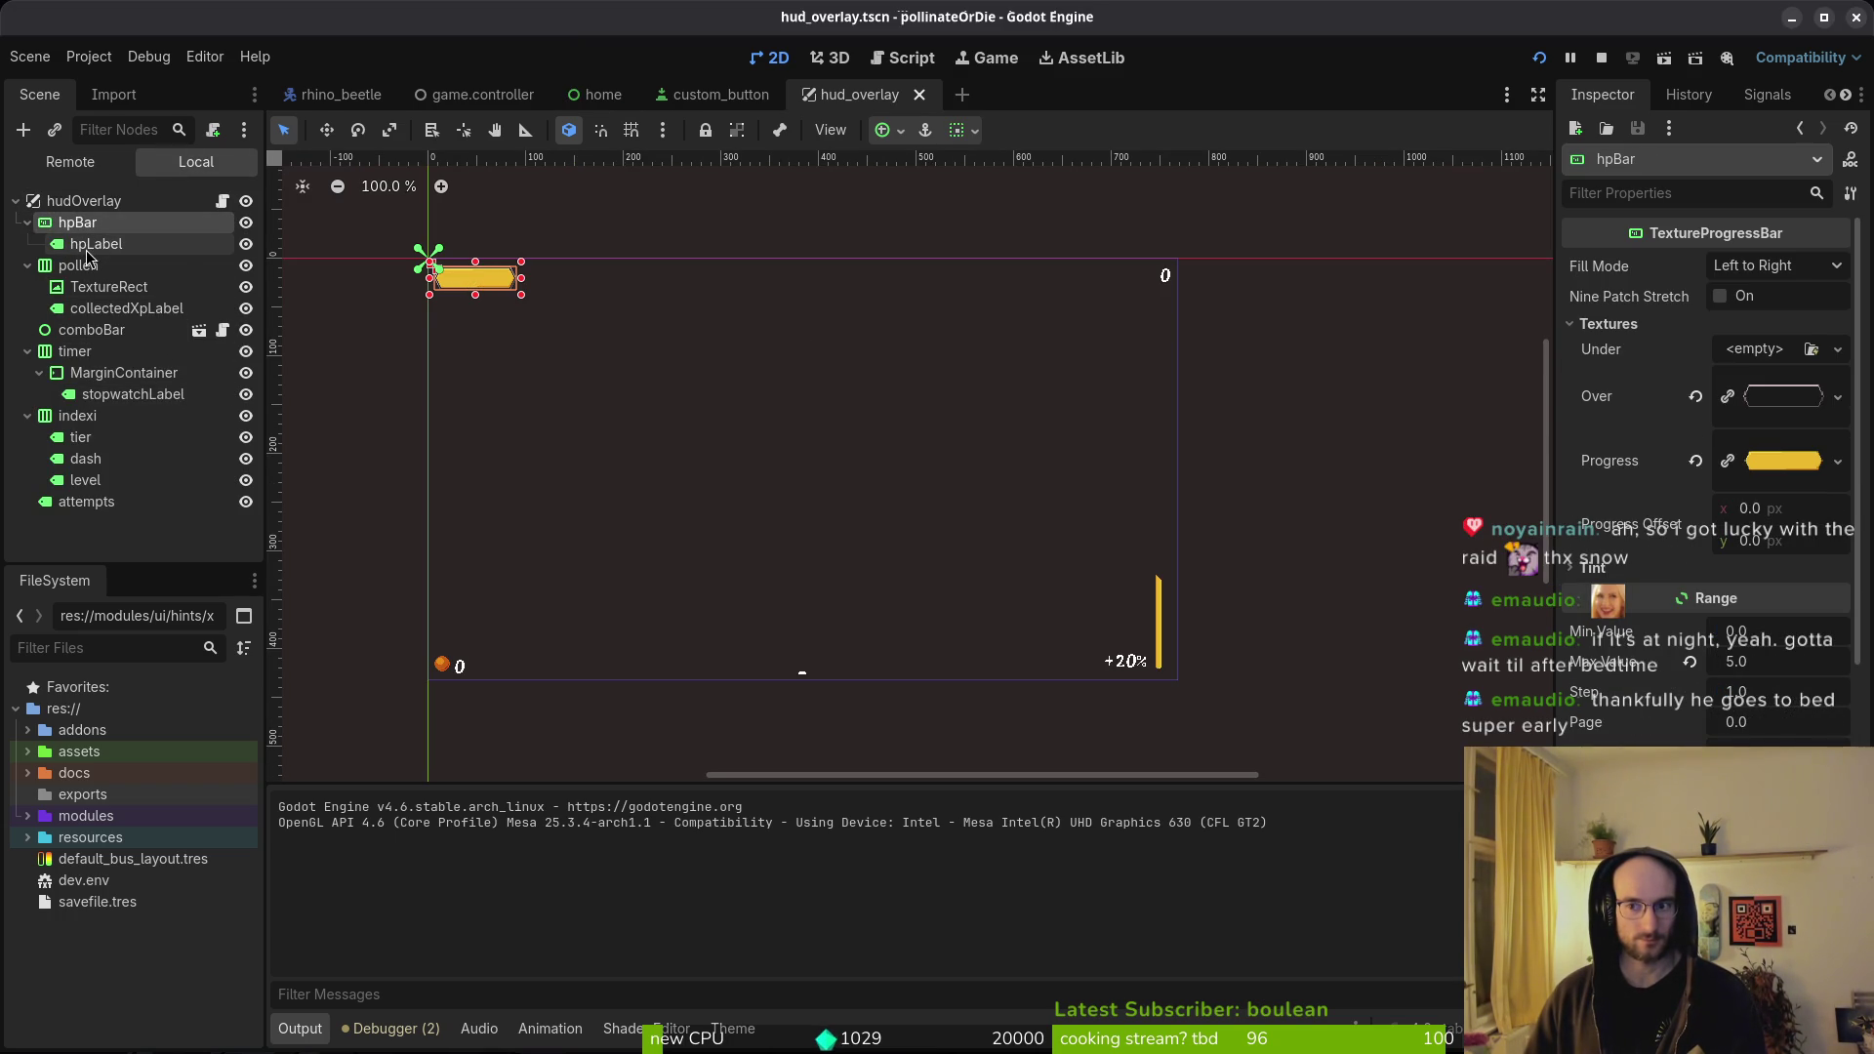
pyautogui.scroll(-5, 1716, 605)
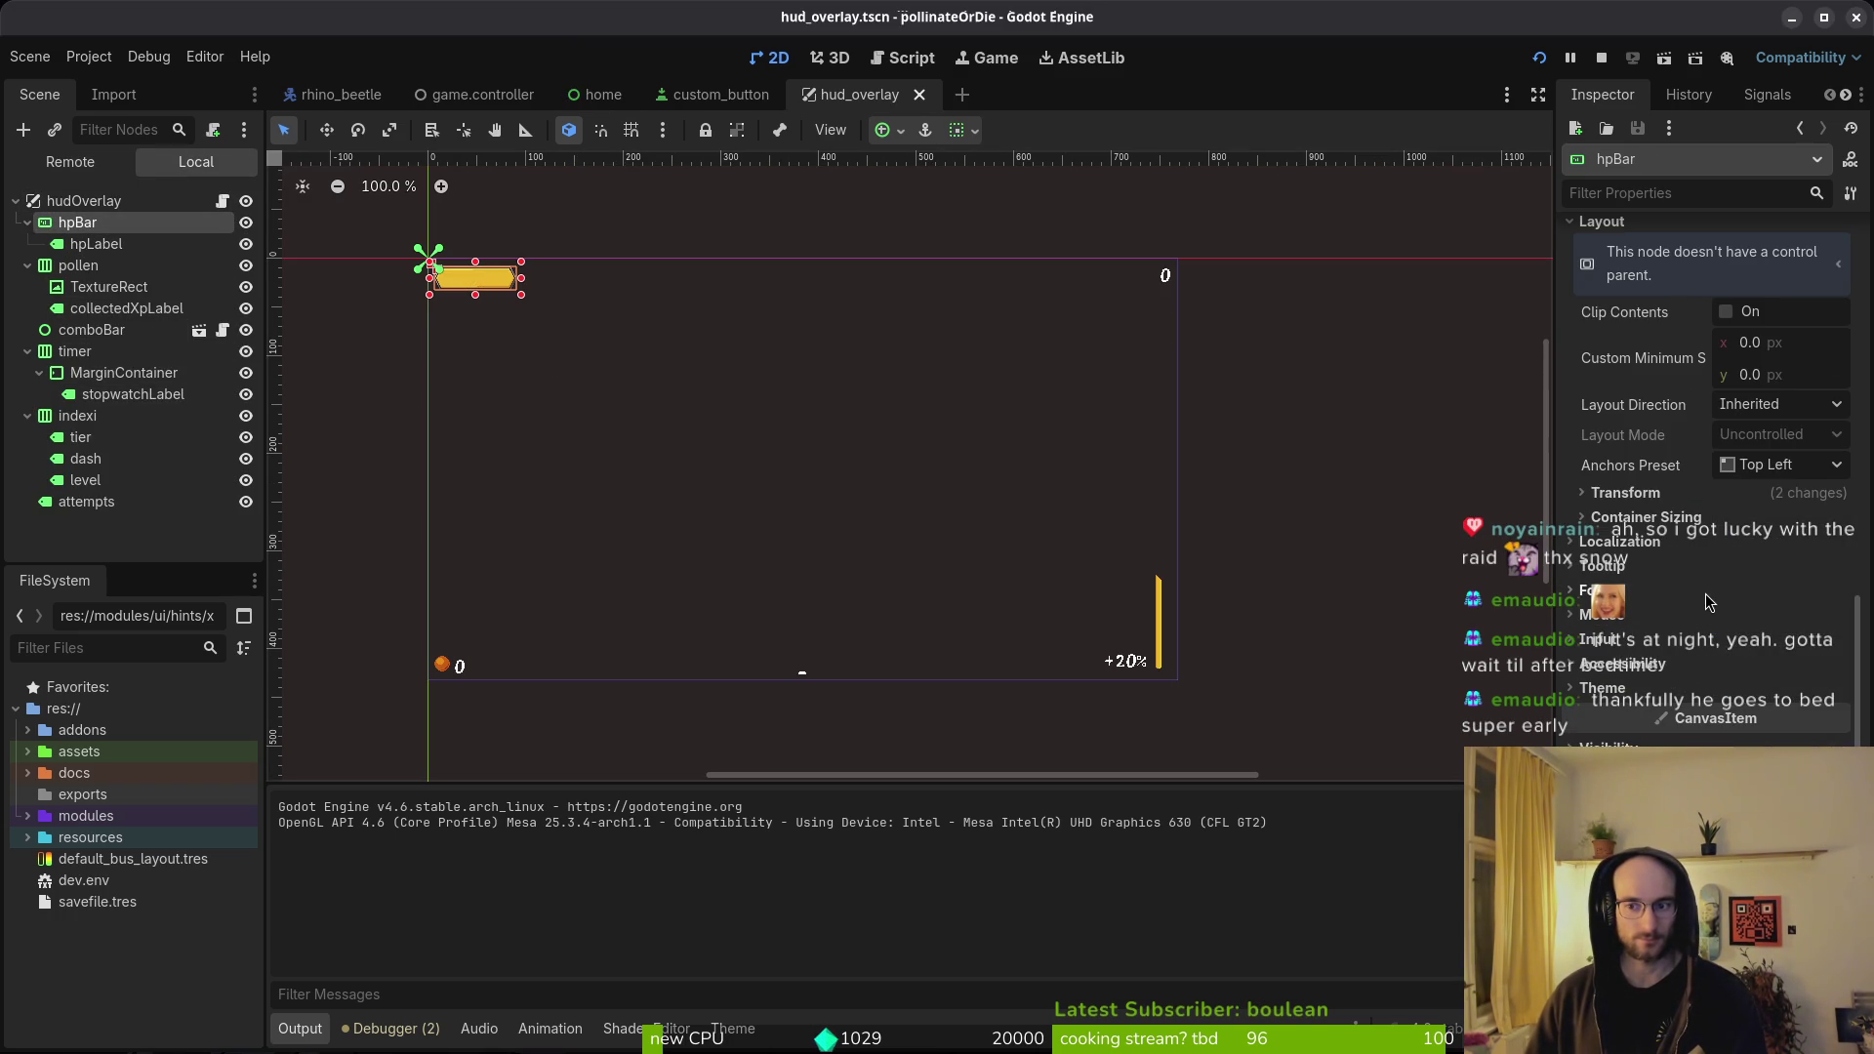
pyautogui.scroll(5, 1714, 600)
pyautogui.click(95, 244)
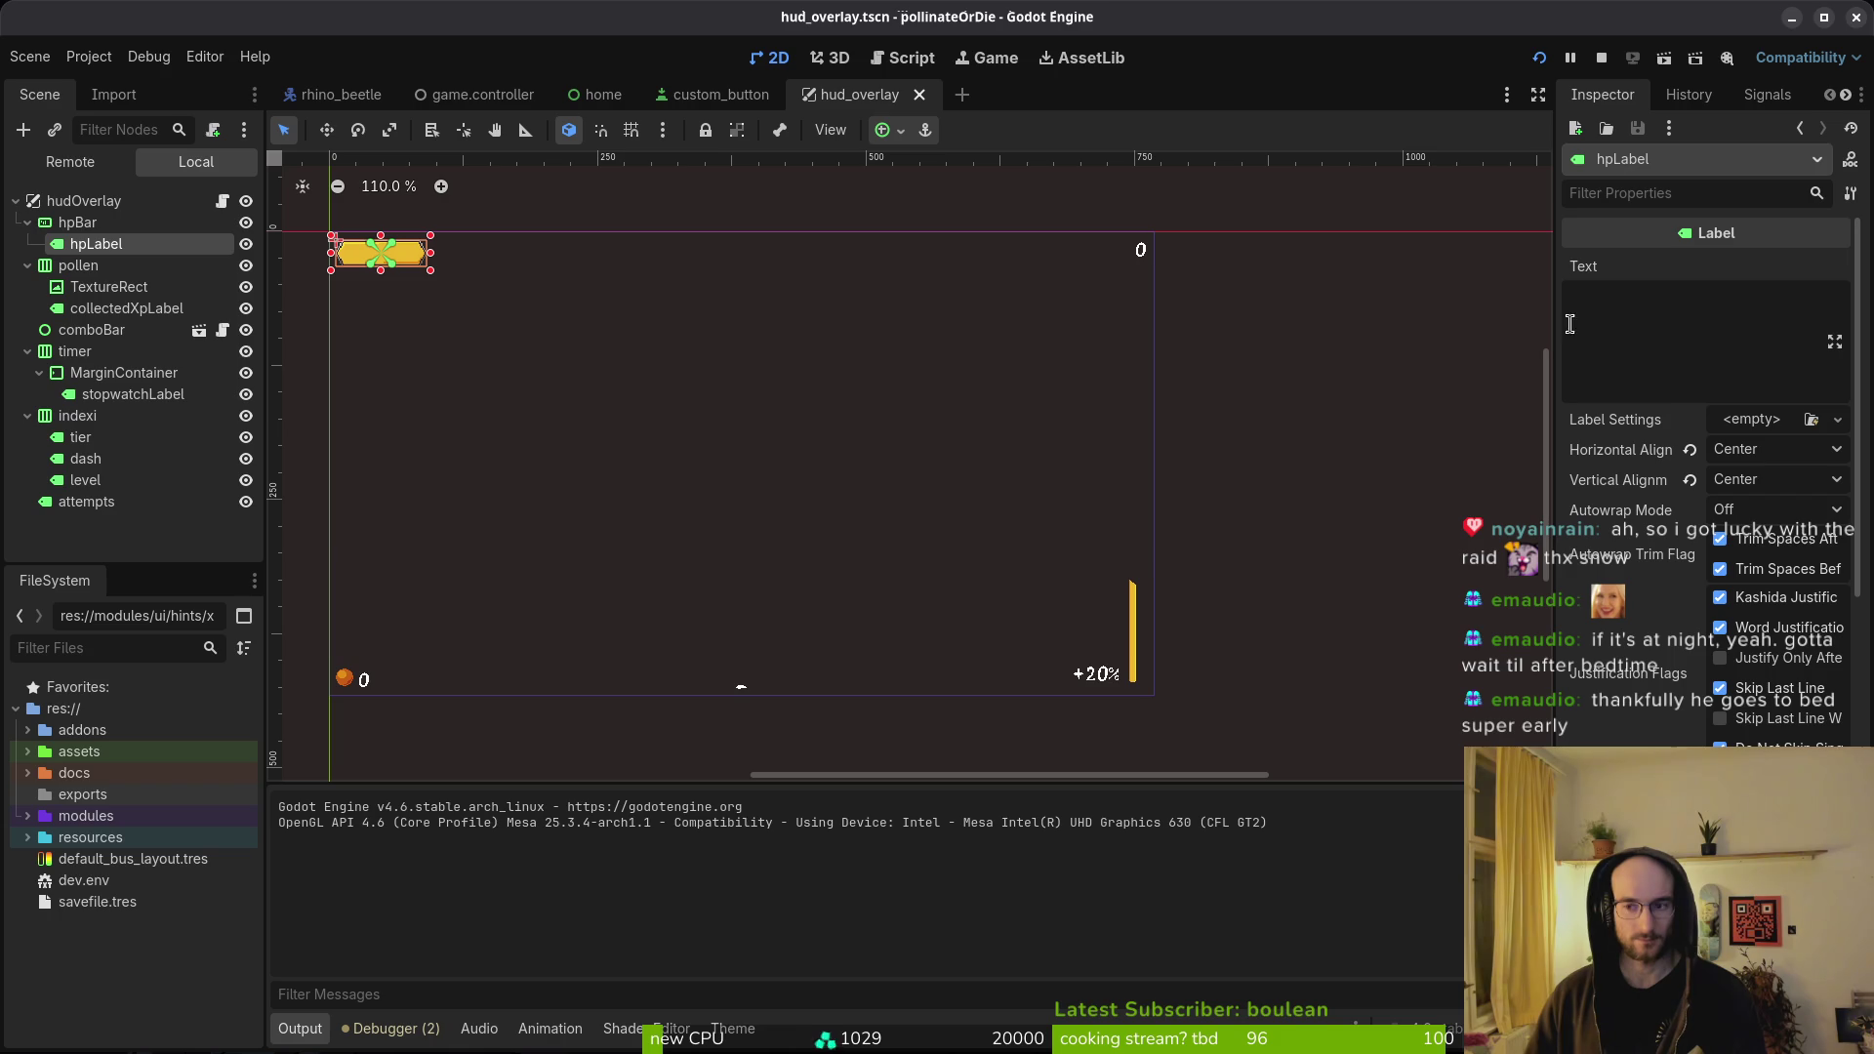
pyautogui.scroll(-6, 1715, 503)
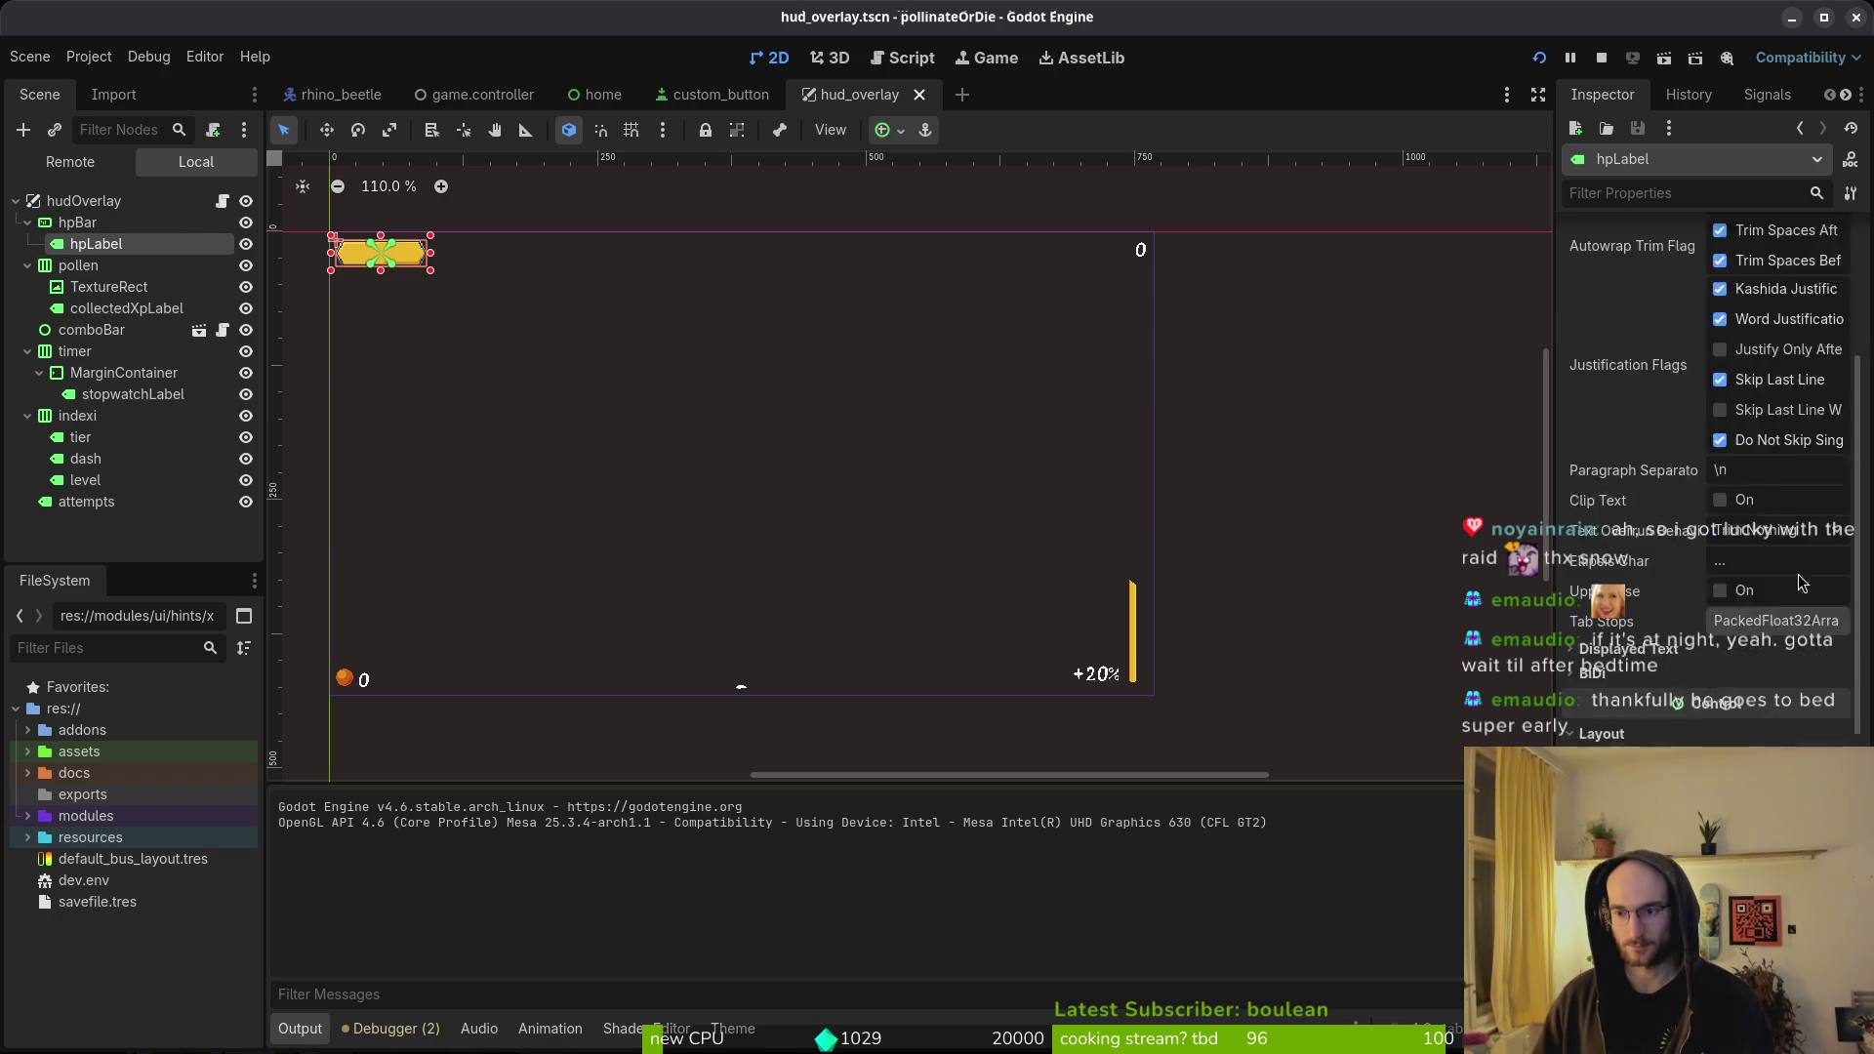
pyautogui.click(1666, 539)
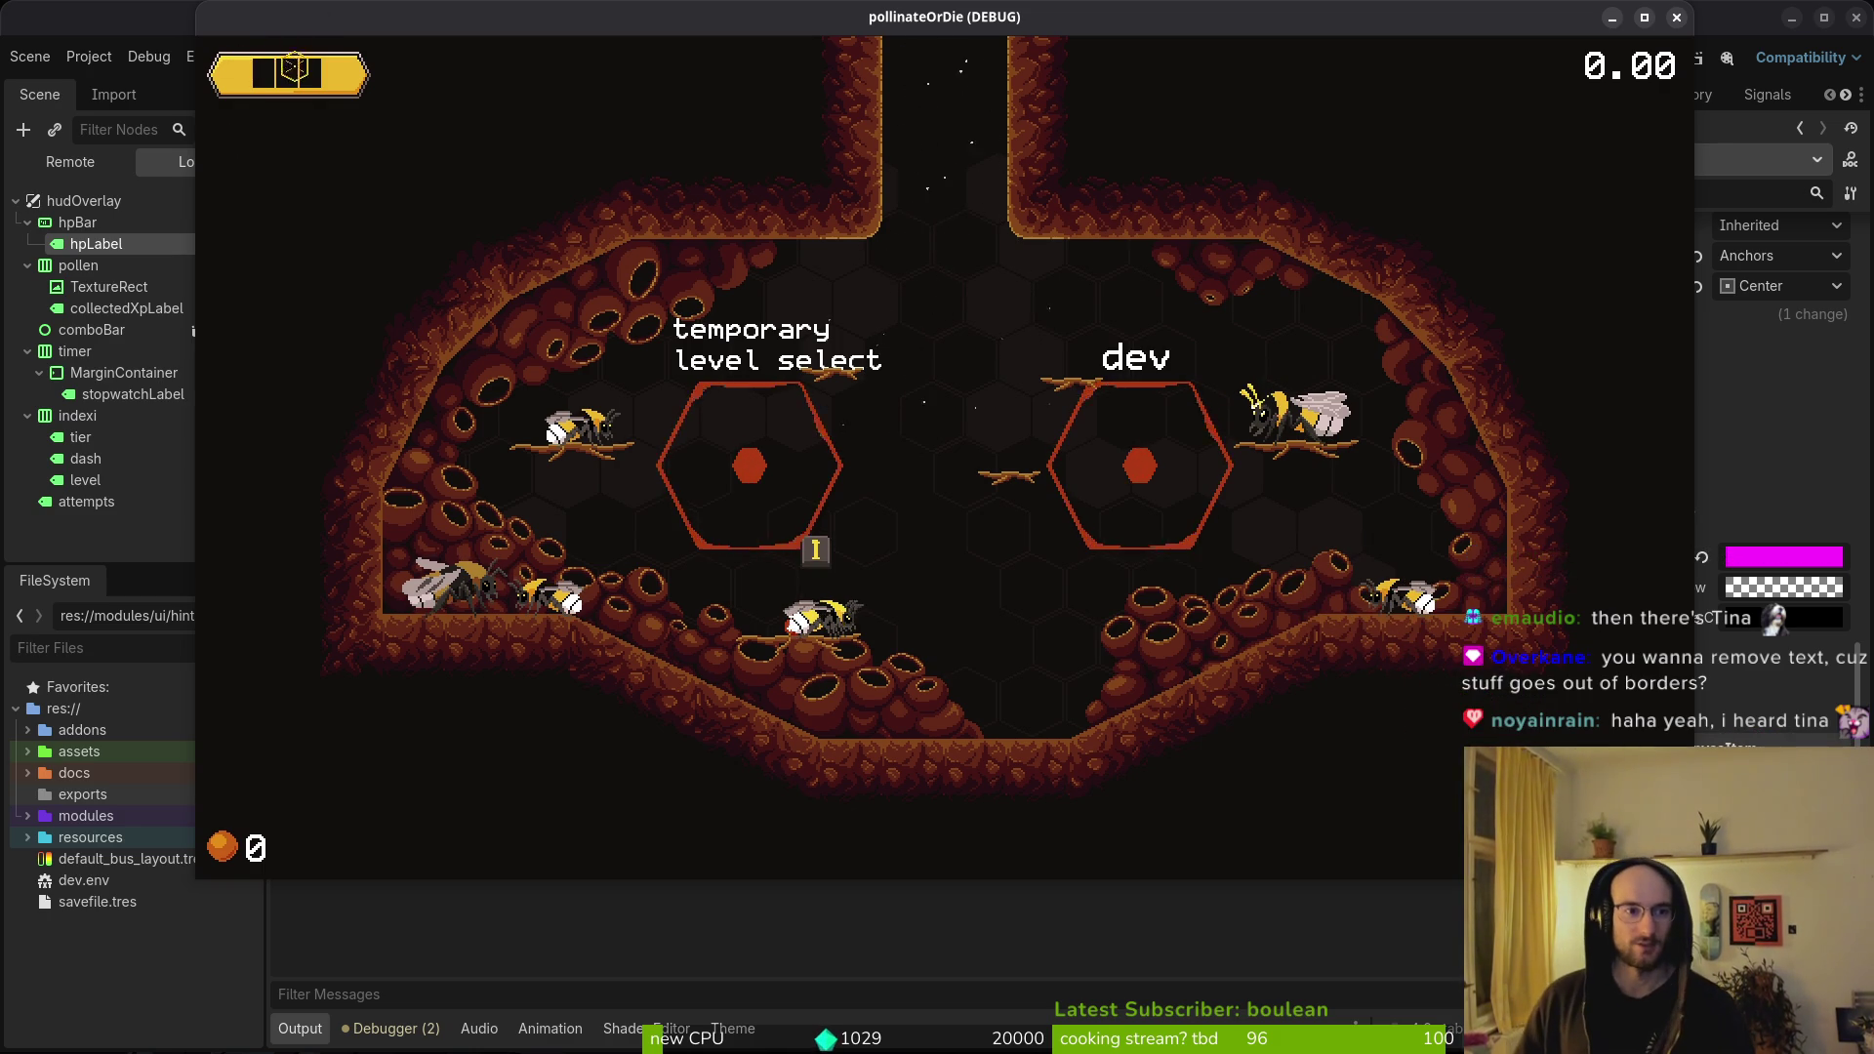
# - Review hpLabel's CanvasItem Material between game runs, then select stopwatchLabel
pyautogui.press('F8')
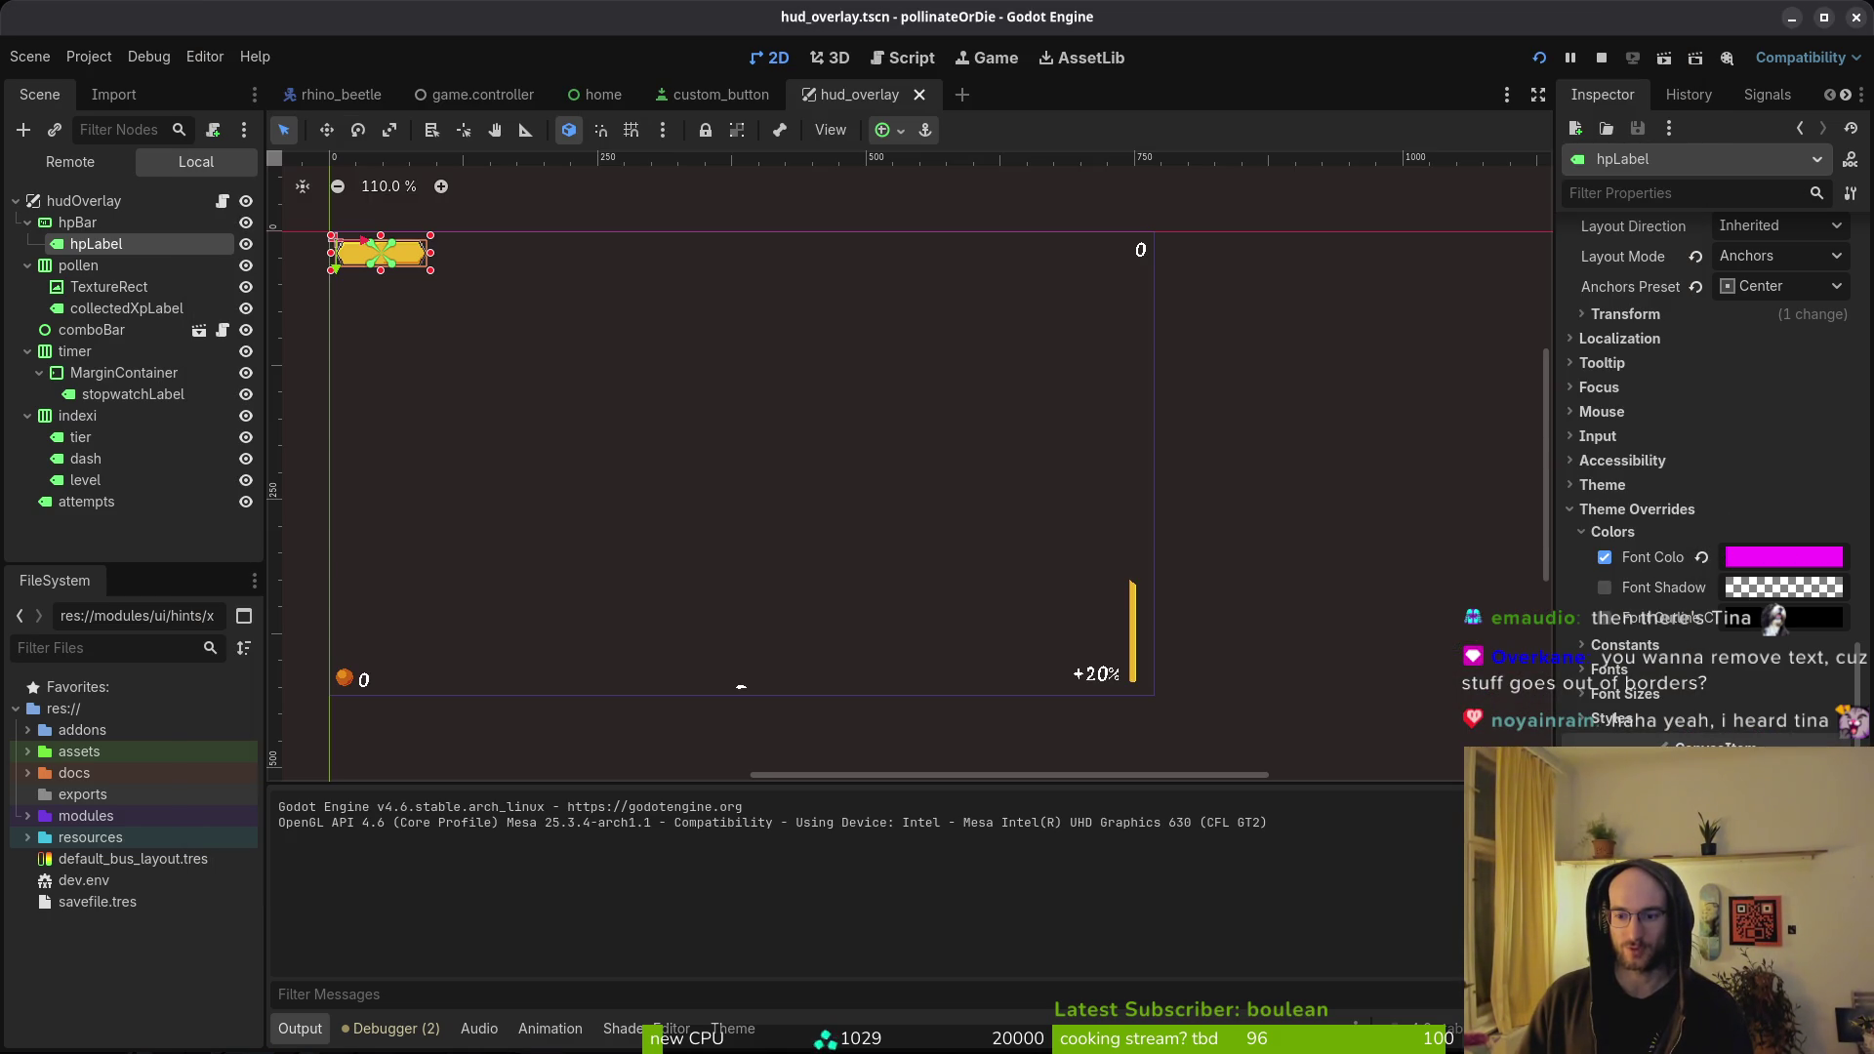
pyautogui.scroll(-5, 1770, 656)
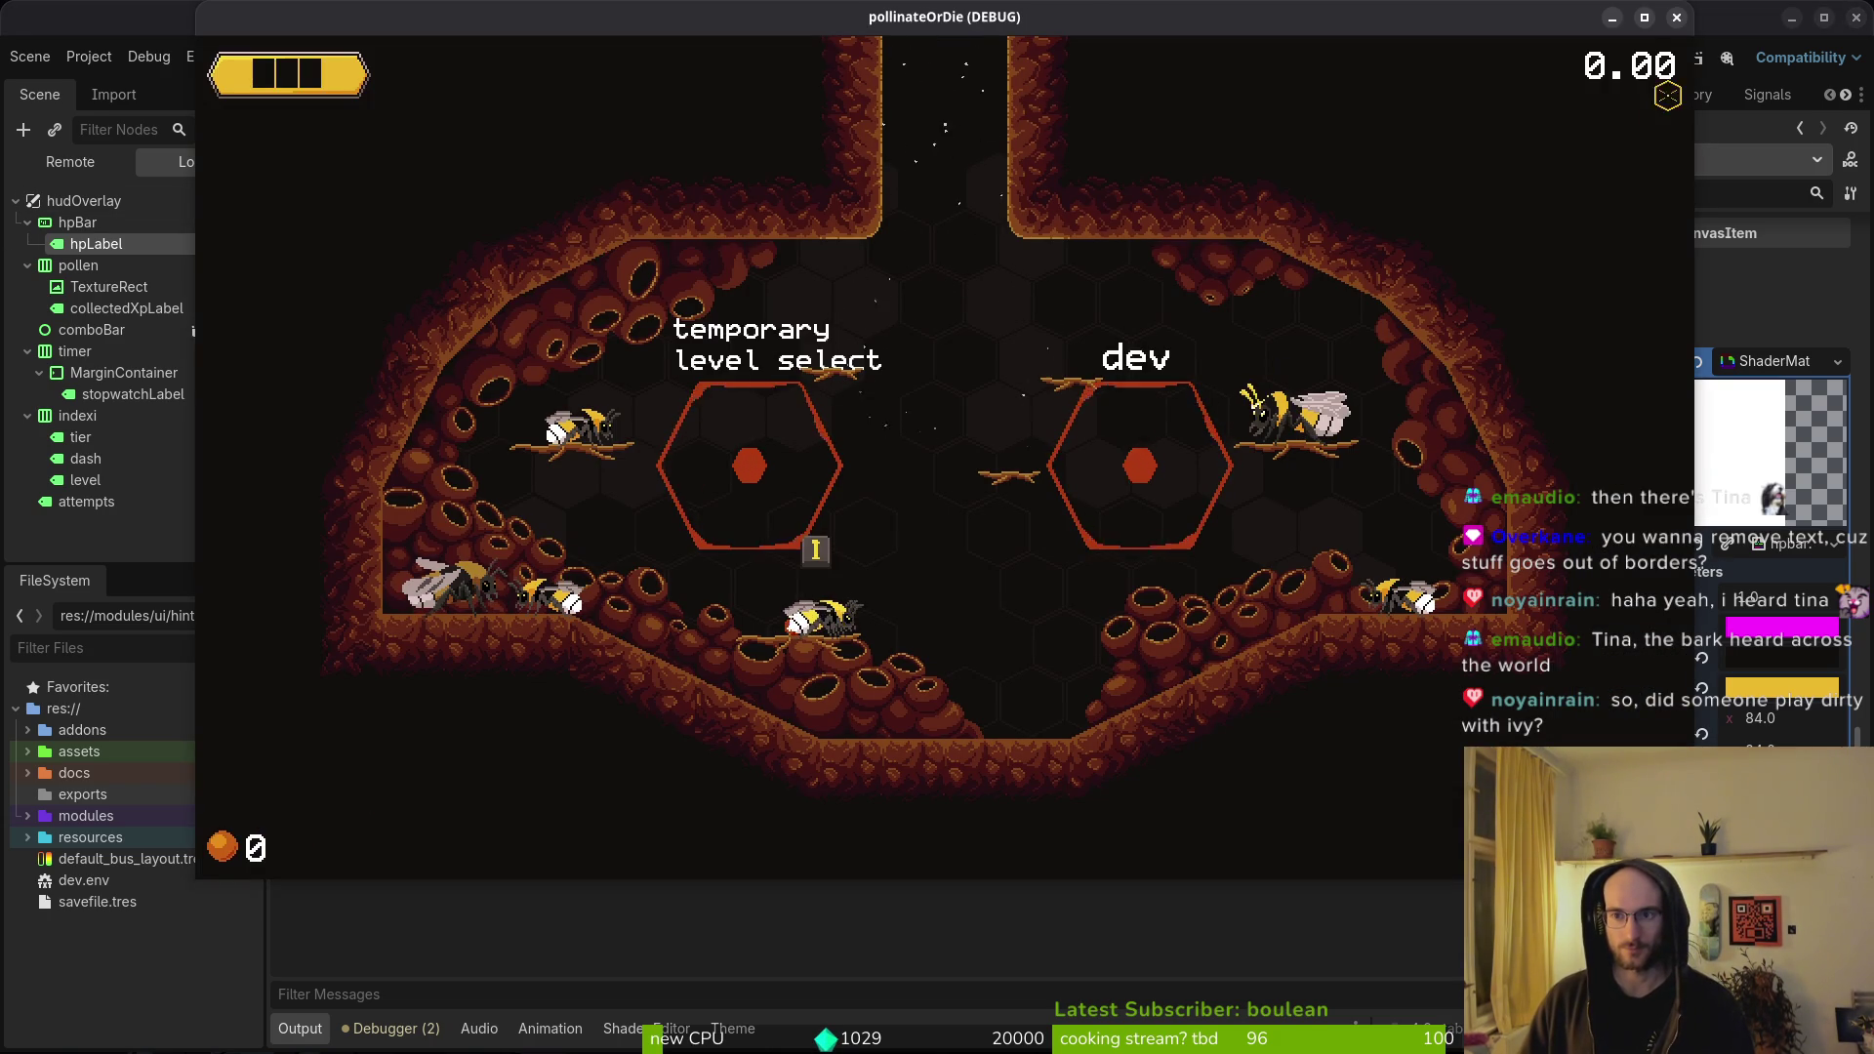
pyautogui.press('F8')
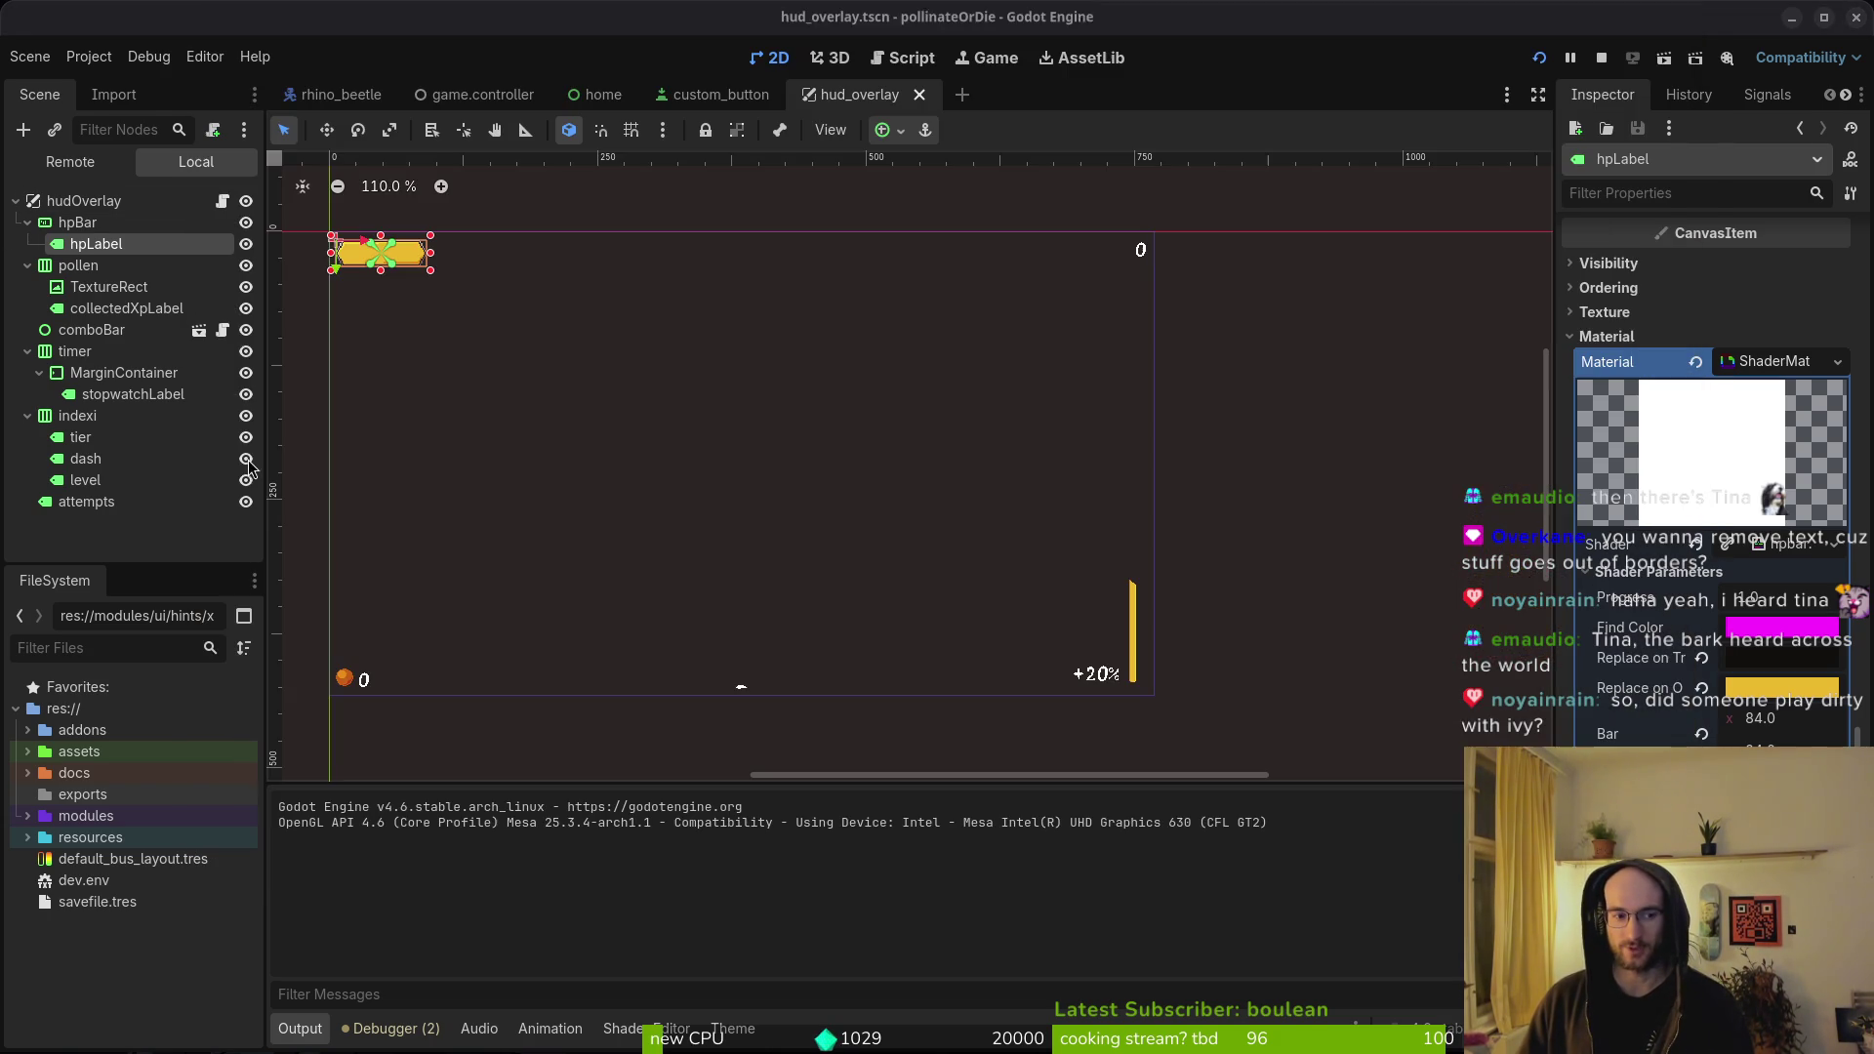
pyautogui.click(133, 393)
pyautogui.scroll(-5, 1775, 573)
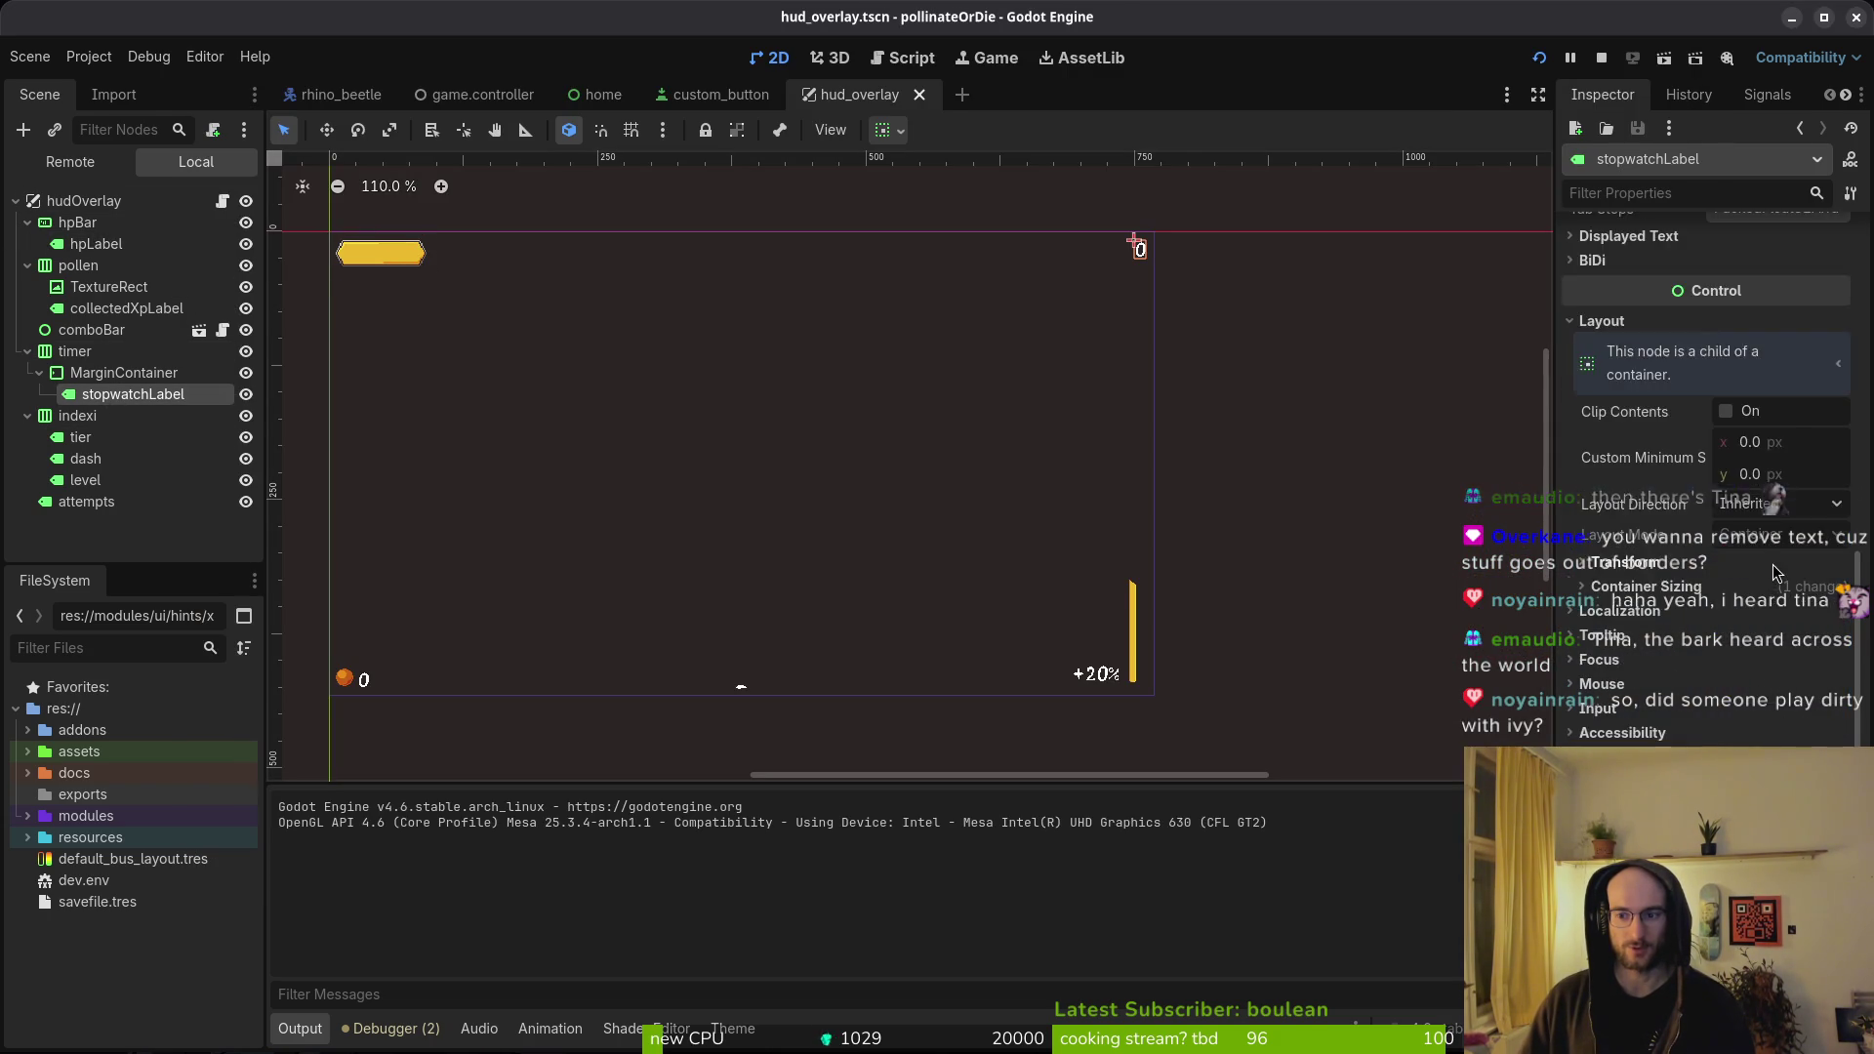
# - Check stopwatchLabel's font size and colour theme overrides
pyautogui.scroll(-4, 1775, 573)
pyautogui.click(1646, 671)
pyautogui.click(1646, 664)
pyautogui.click(1646, 664)
pyautogui.click(1646, 664)
pyautogui.click(1613, 590)
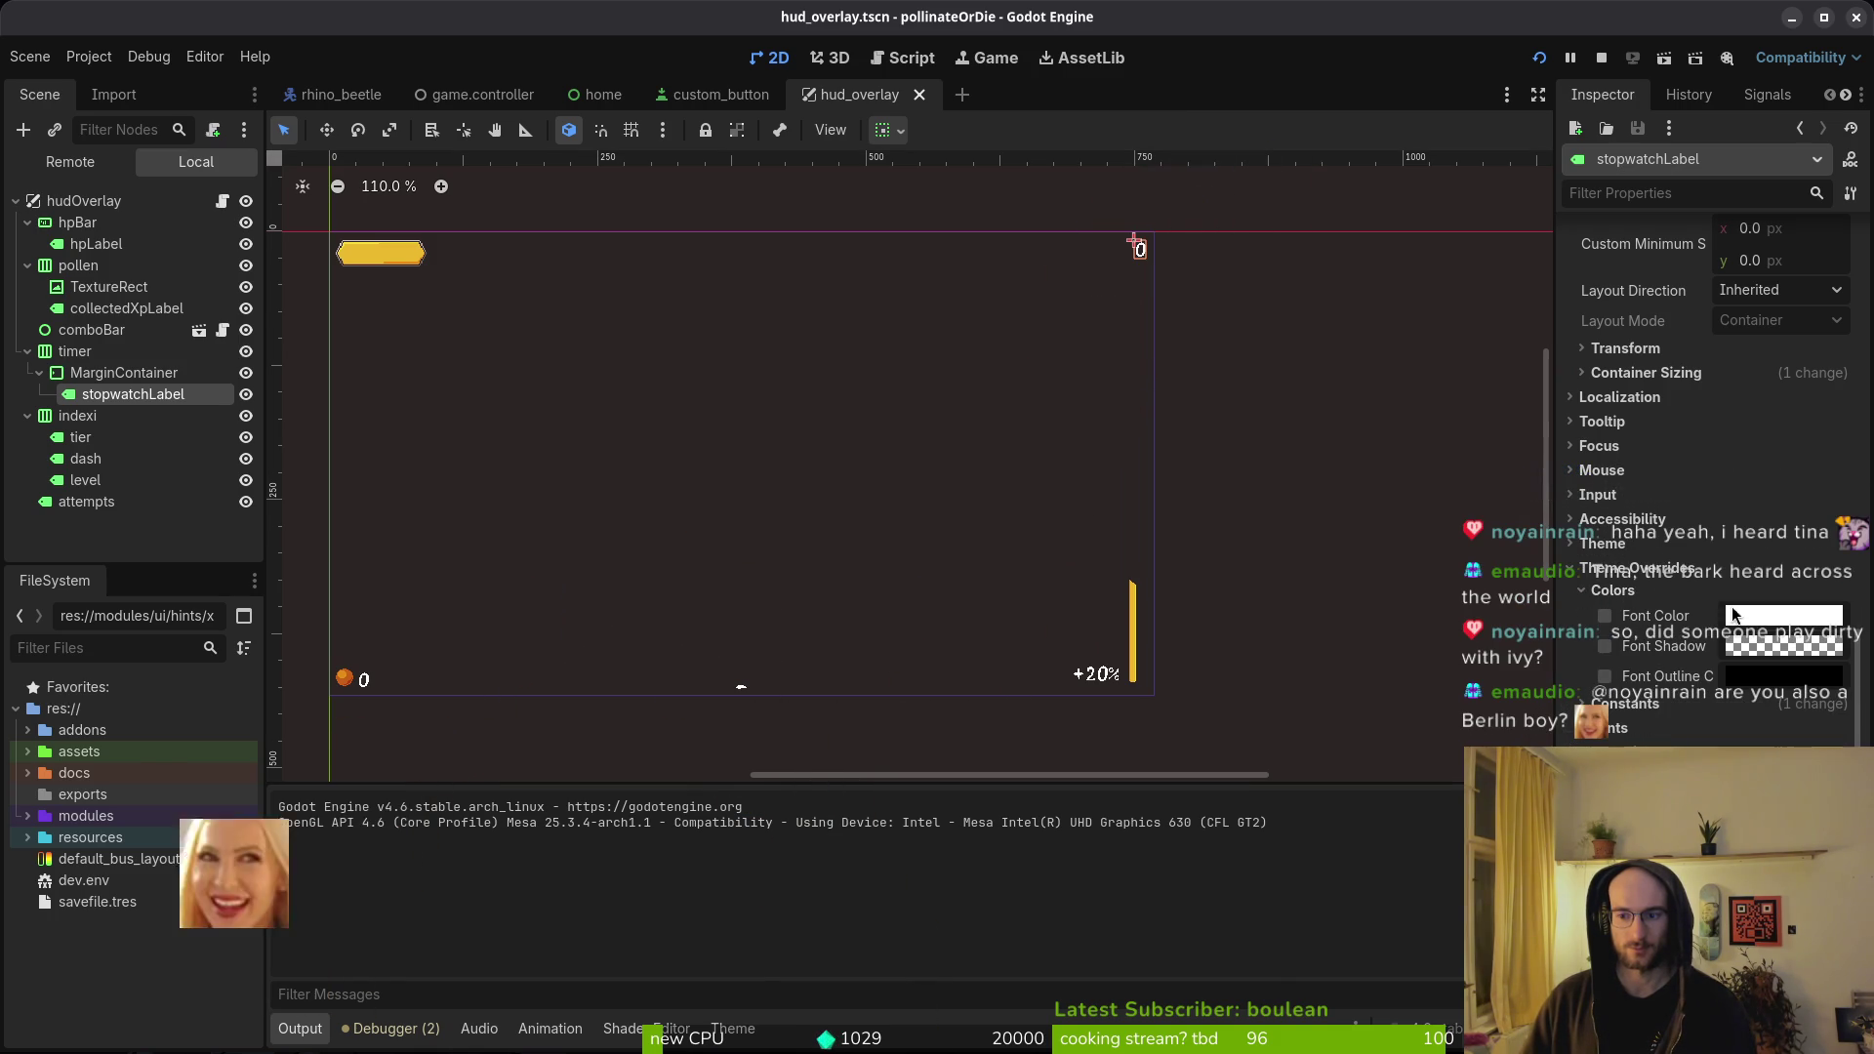
pyautogui.click(1651, 592)
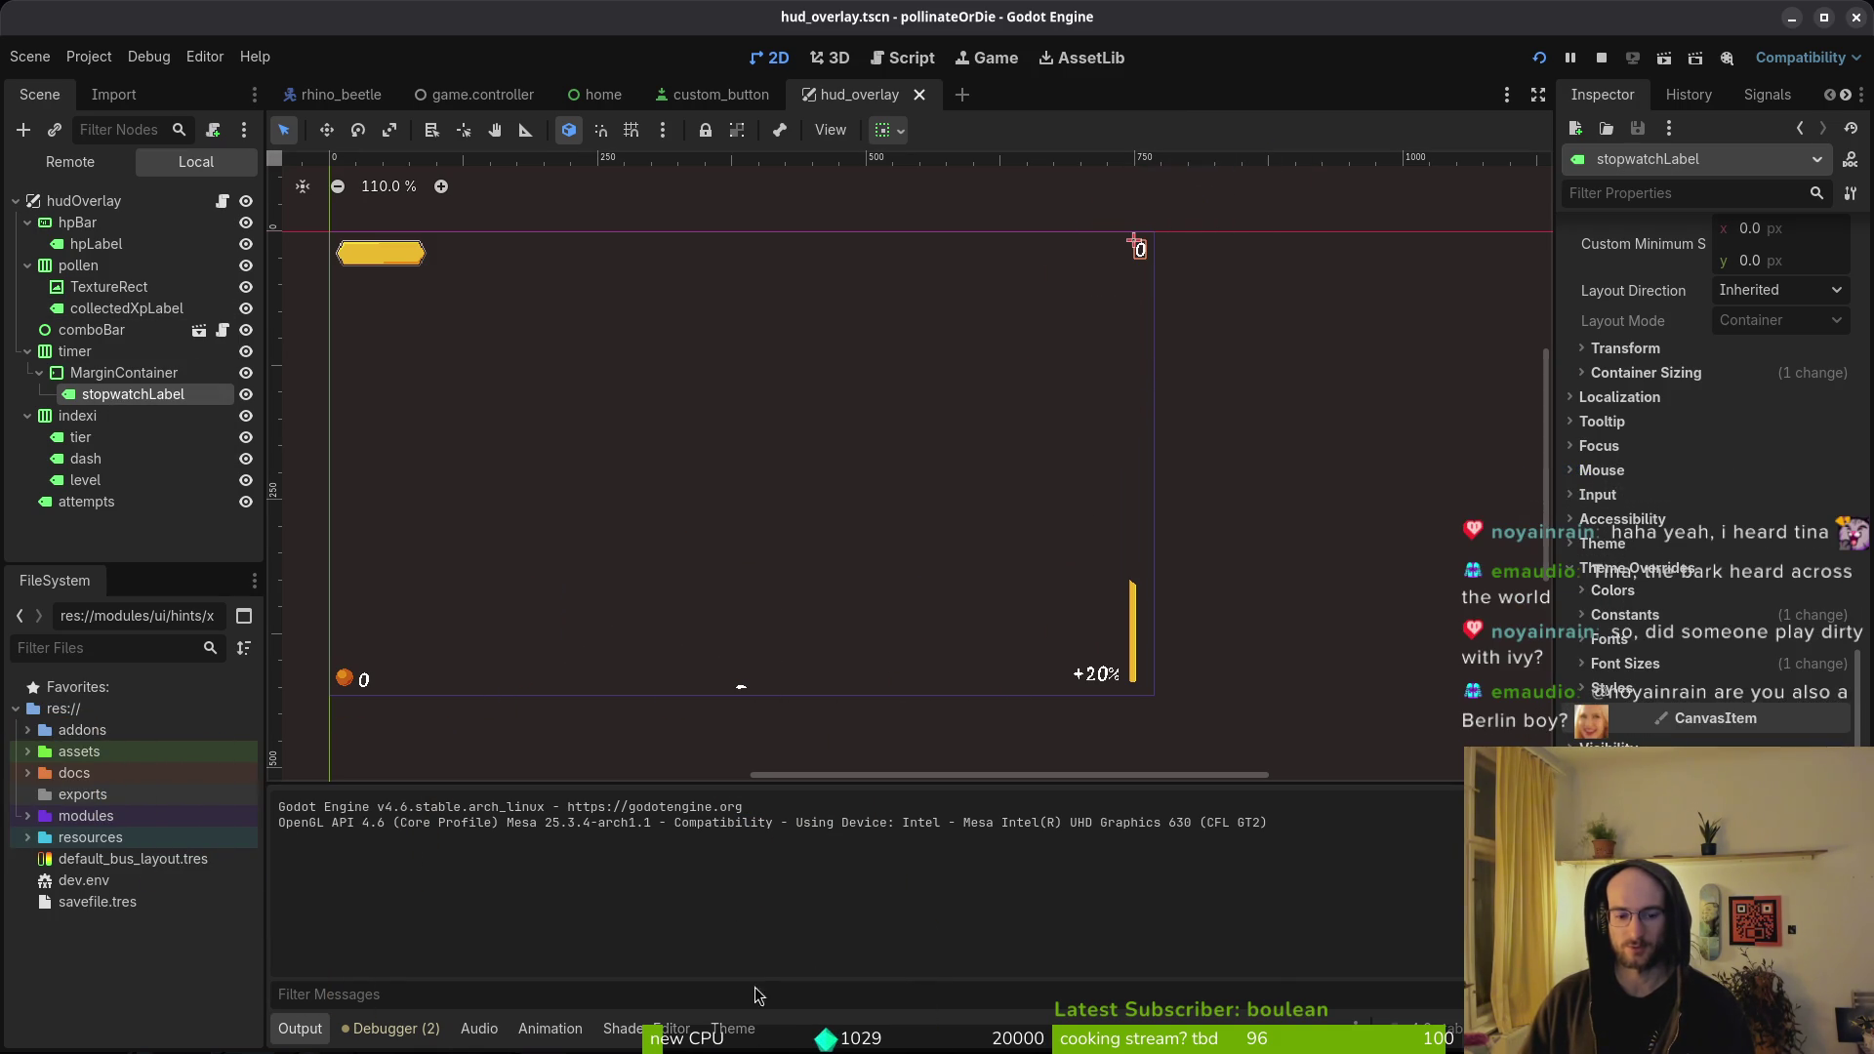
# - In the mainTheme.tres theme editor, compare Label and Button items, then select hudOverlay
pyautogui.click(728, 1028)
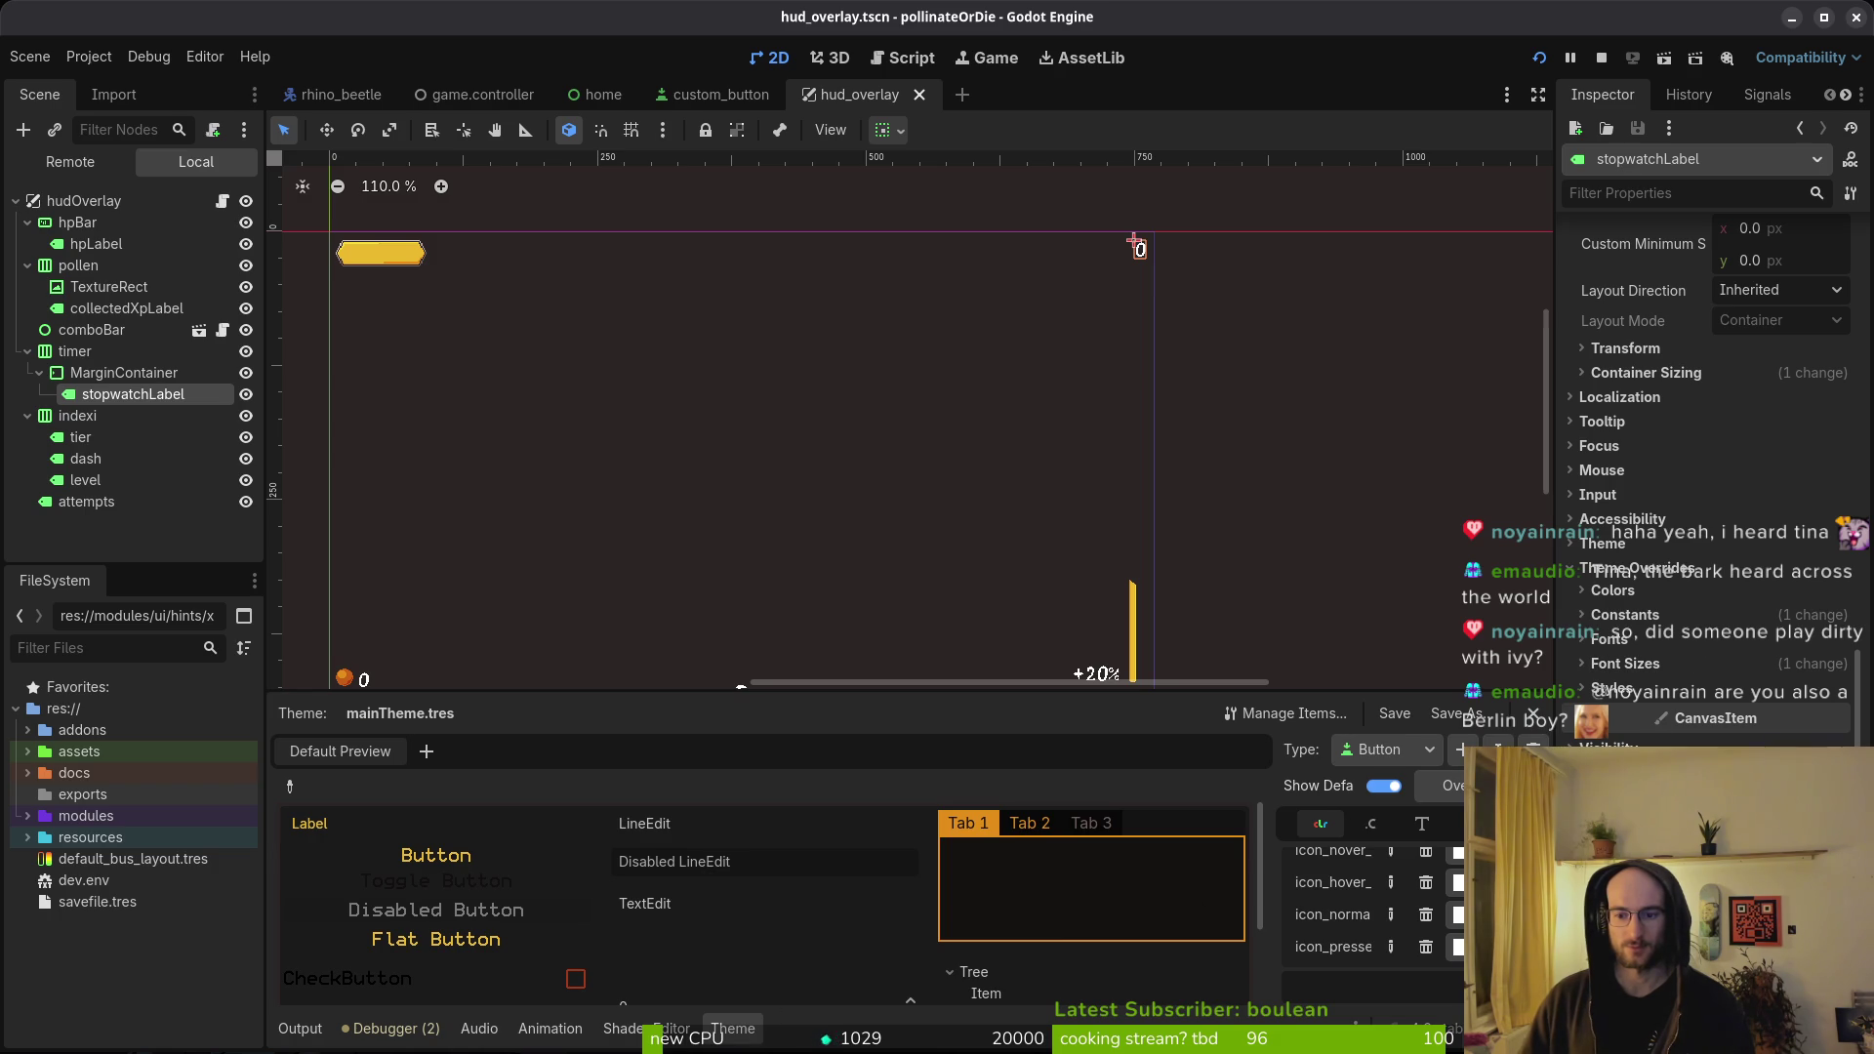
pyautogui.click(1398, 750)
pyautogui.click(1403, 860)
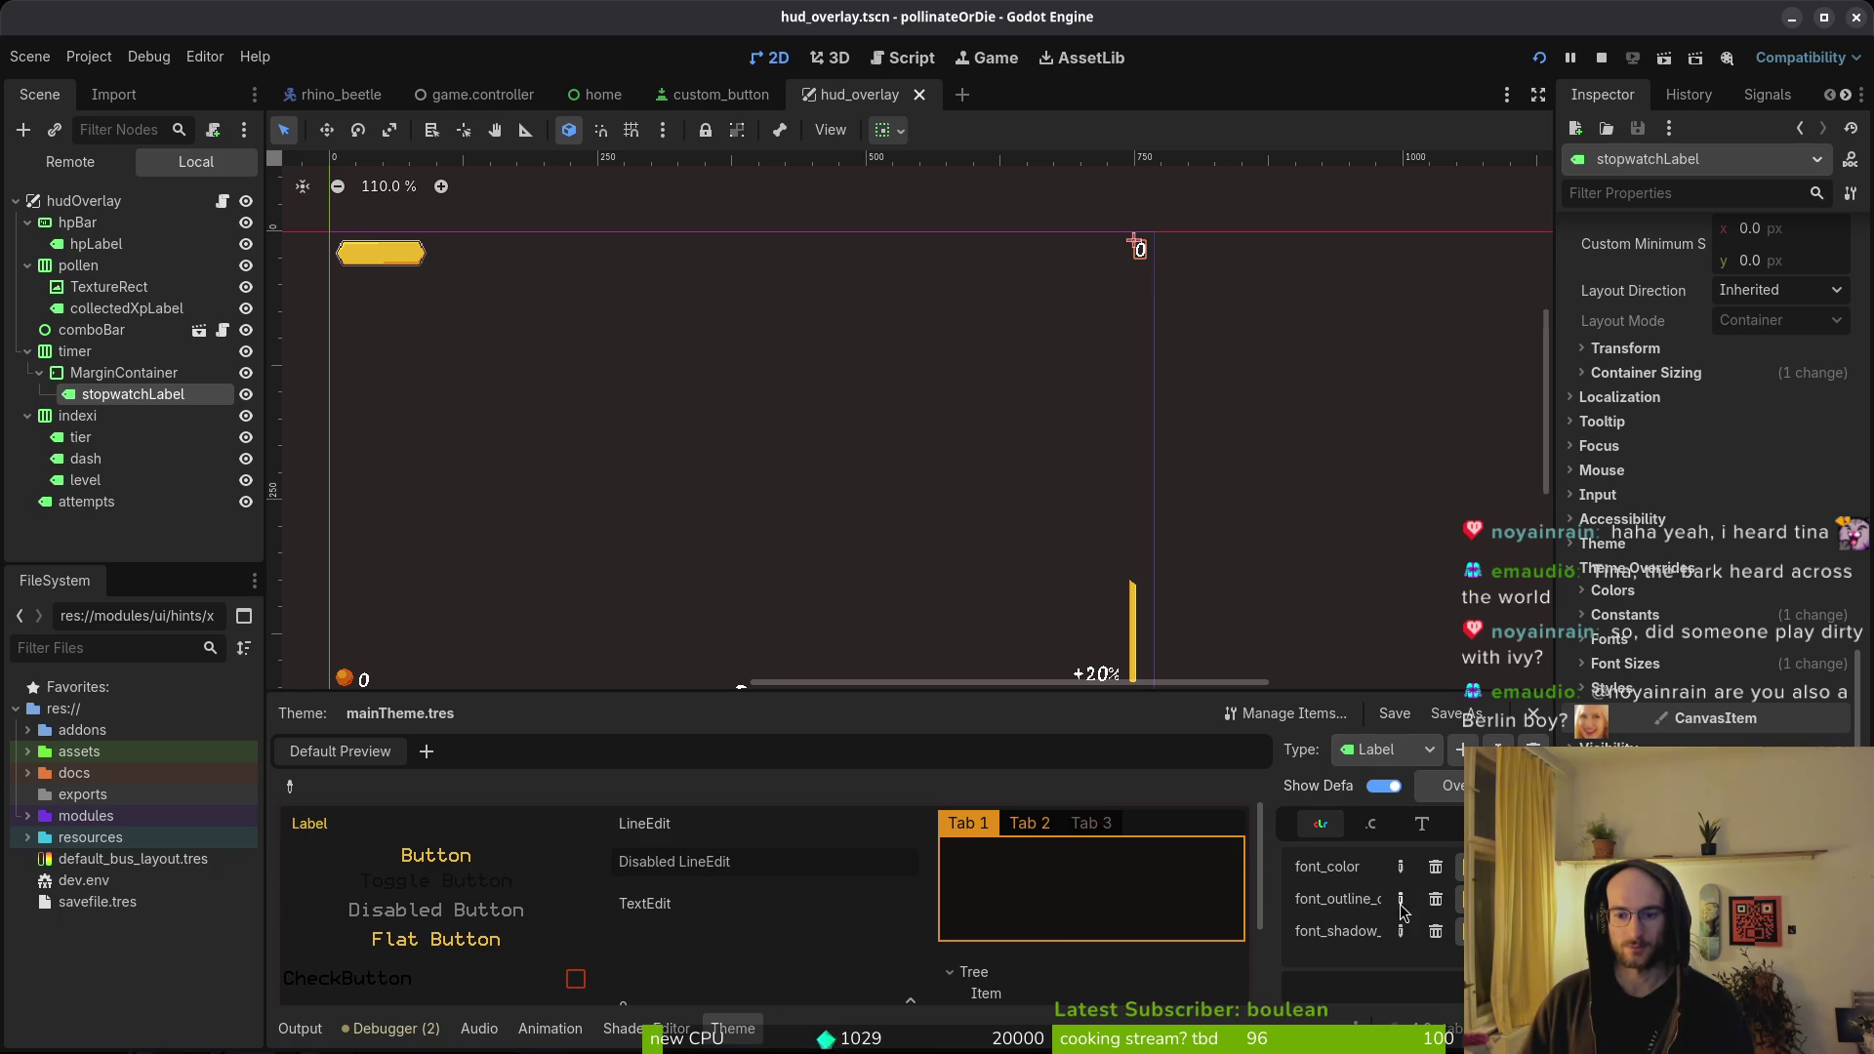
pyautogui.click(1413, 748)
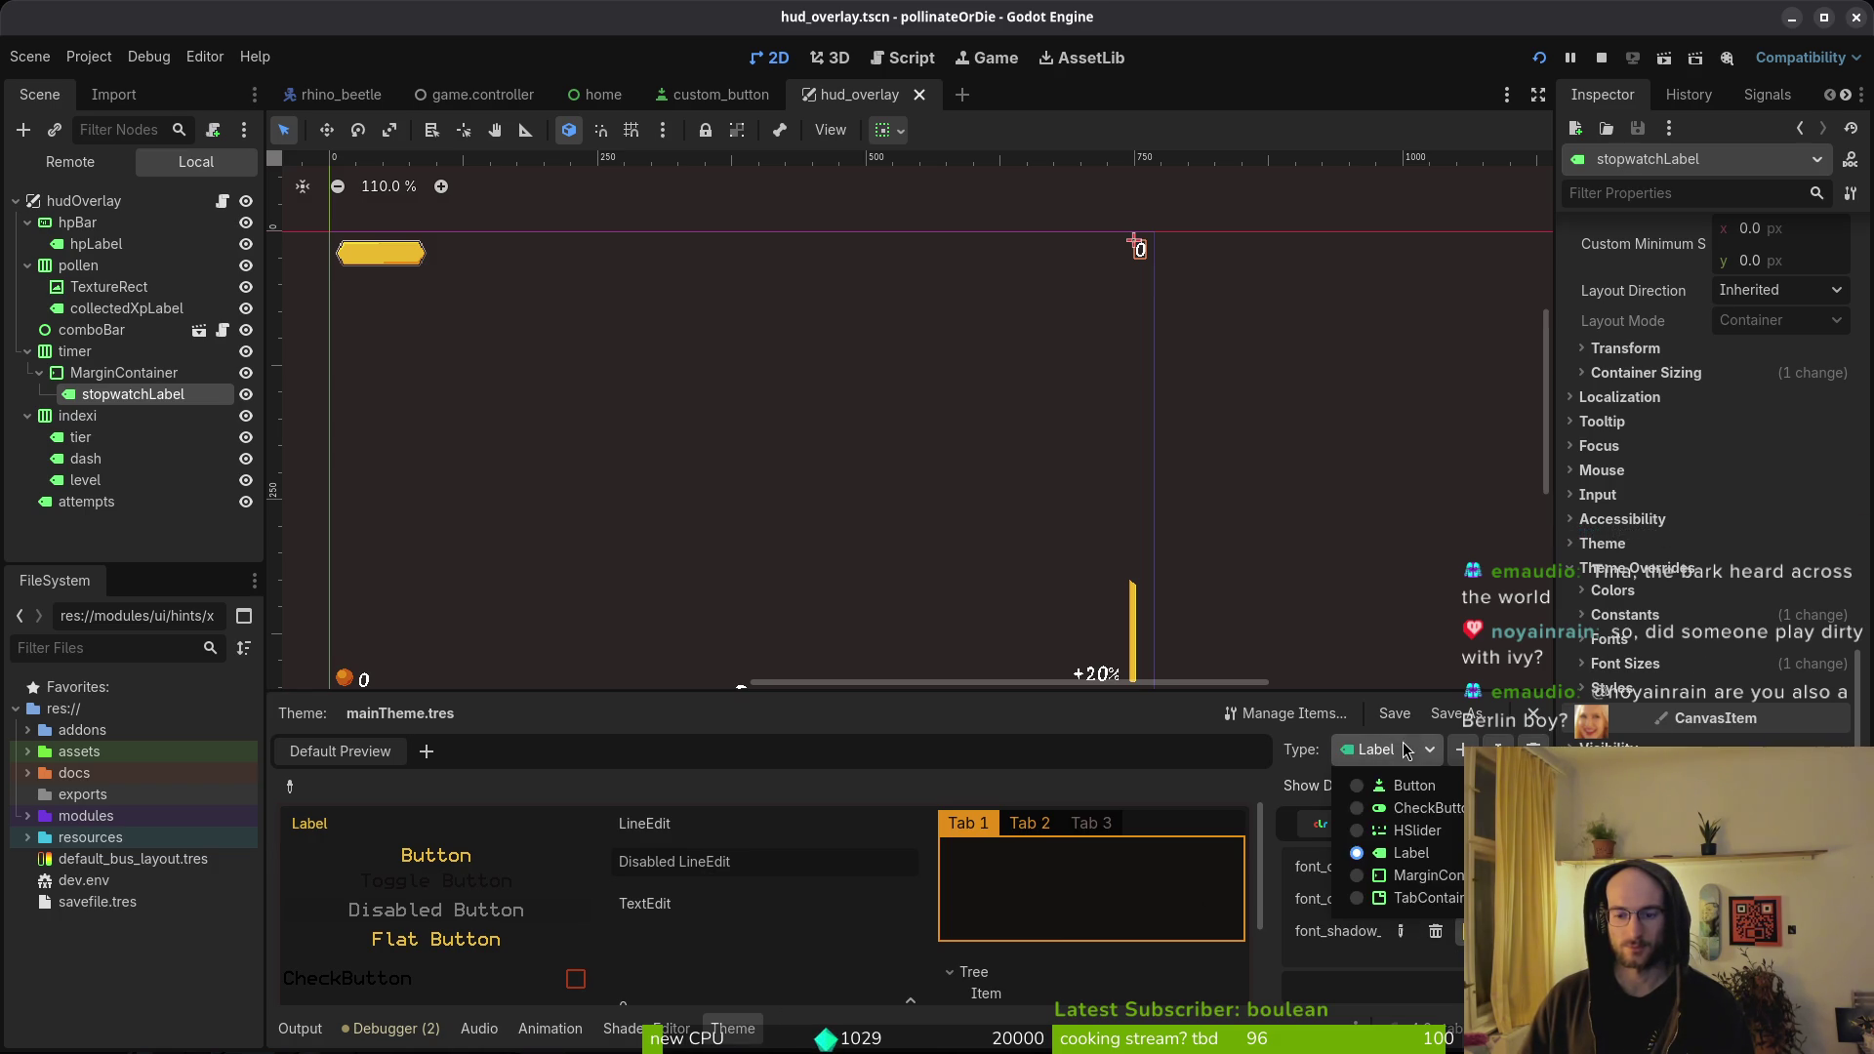
pyautogui.click(1415, 786)
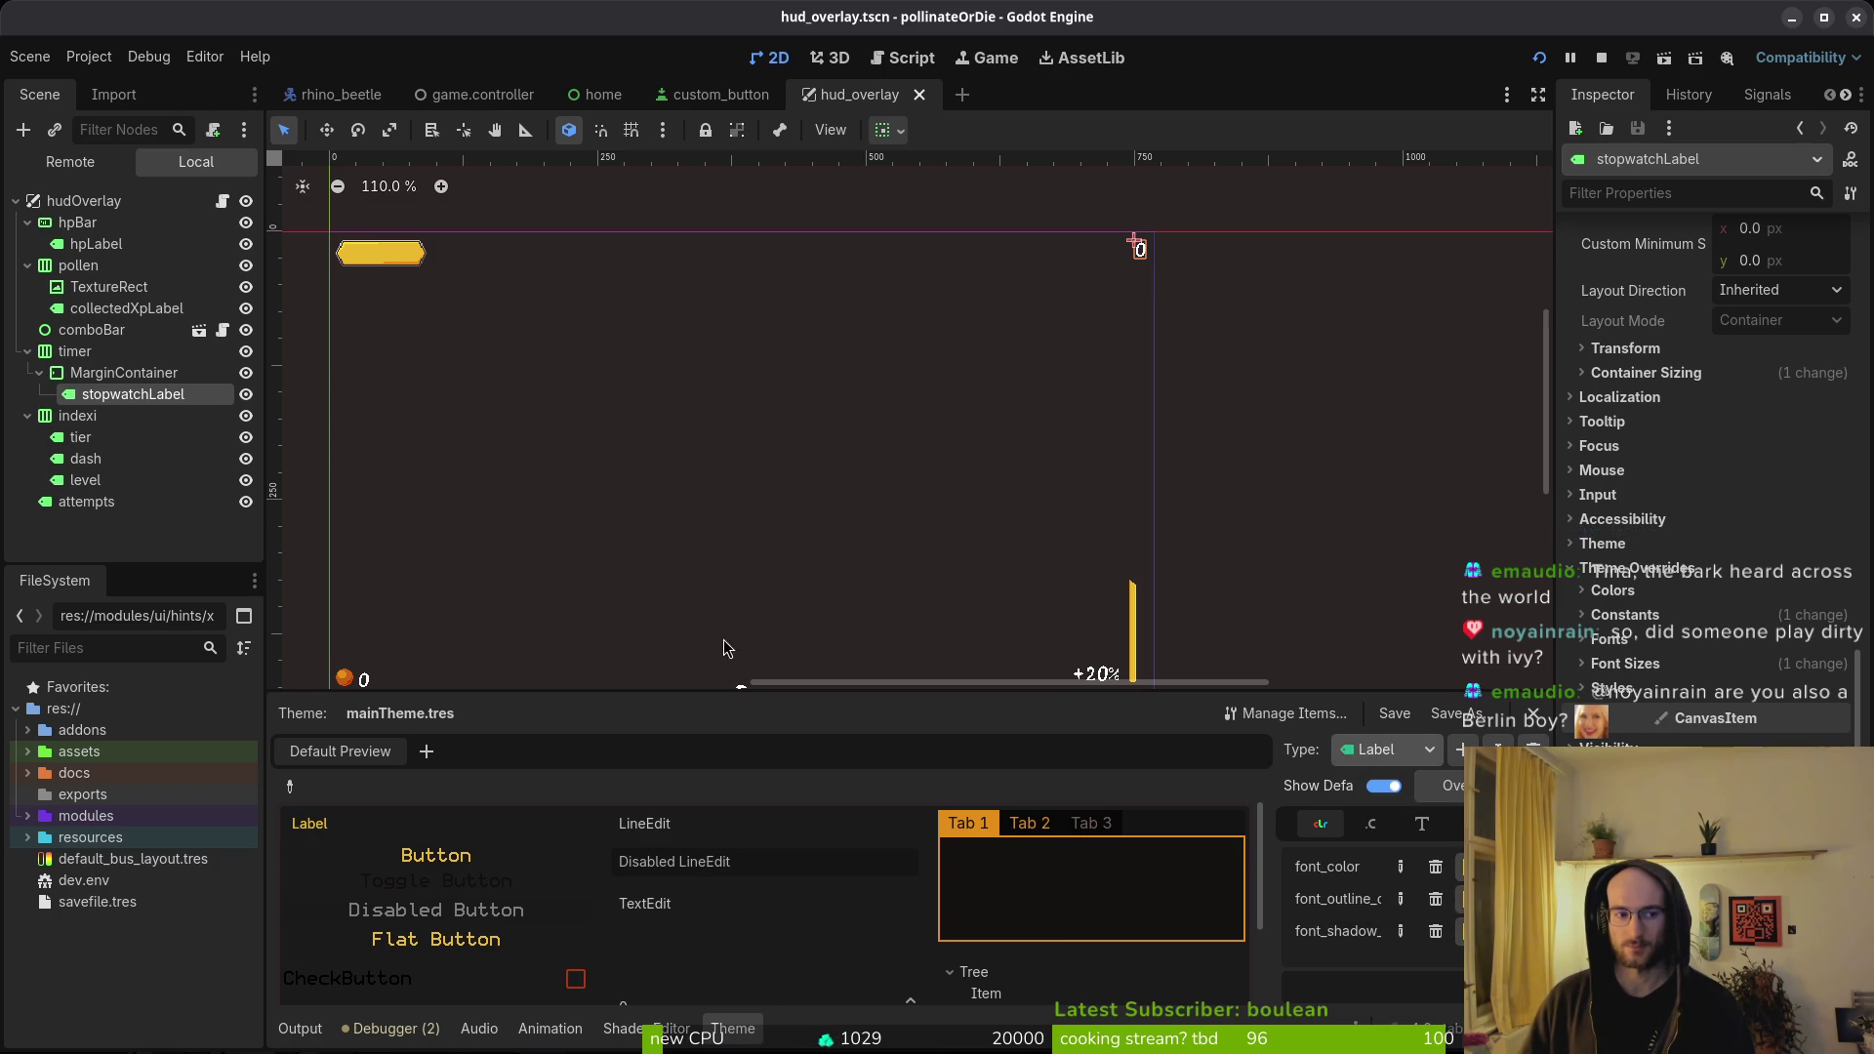
pyautogui.click(98, 243)
pyautogui.click(84, 200)
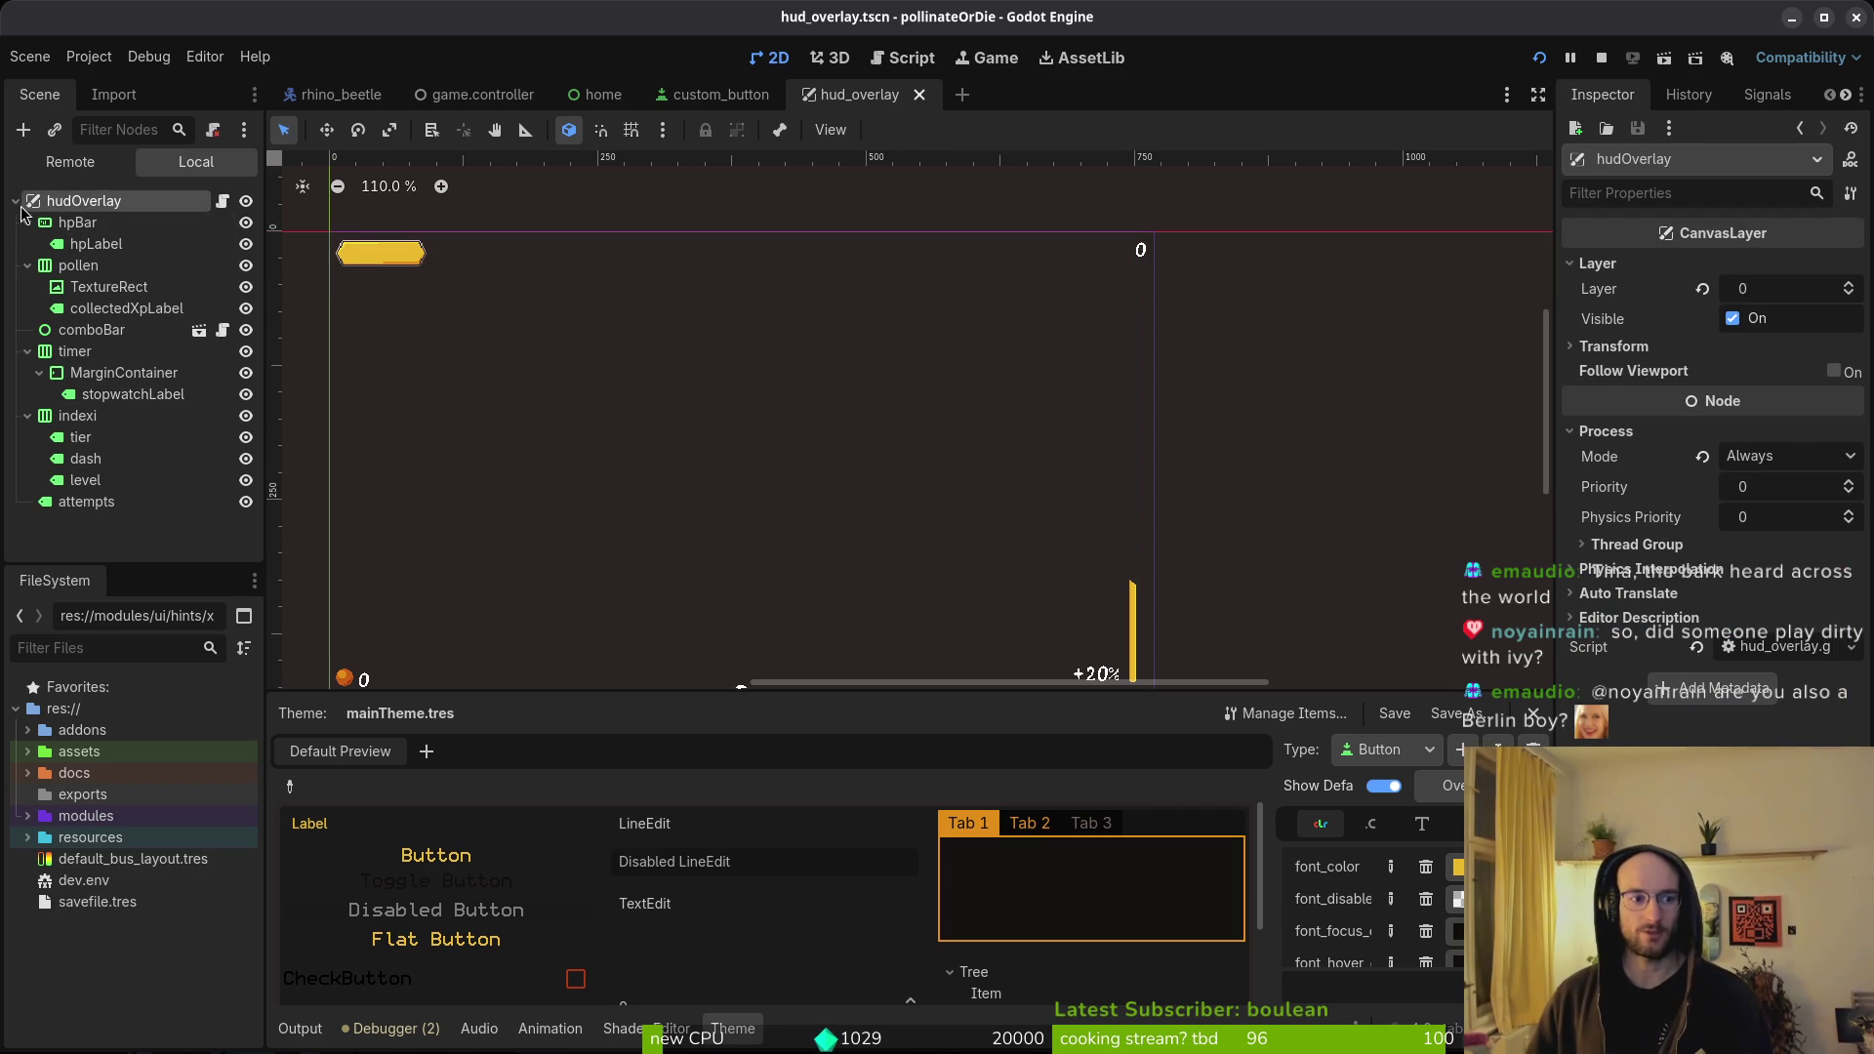
pyautogui.click(478, 98)
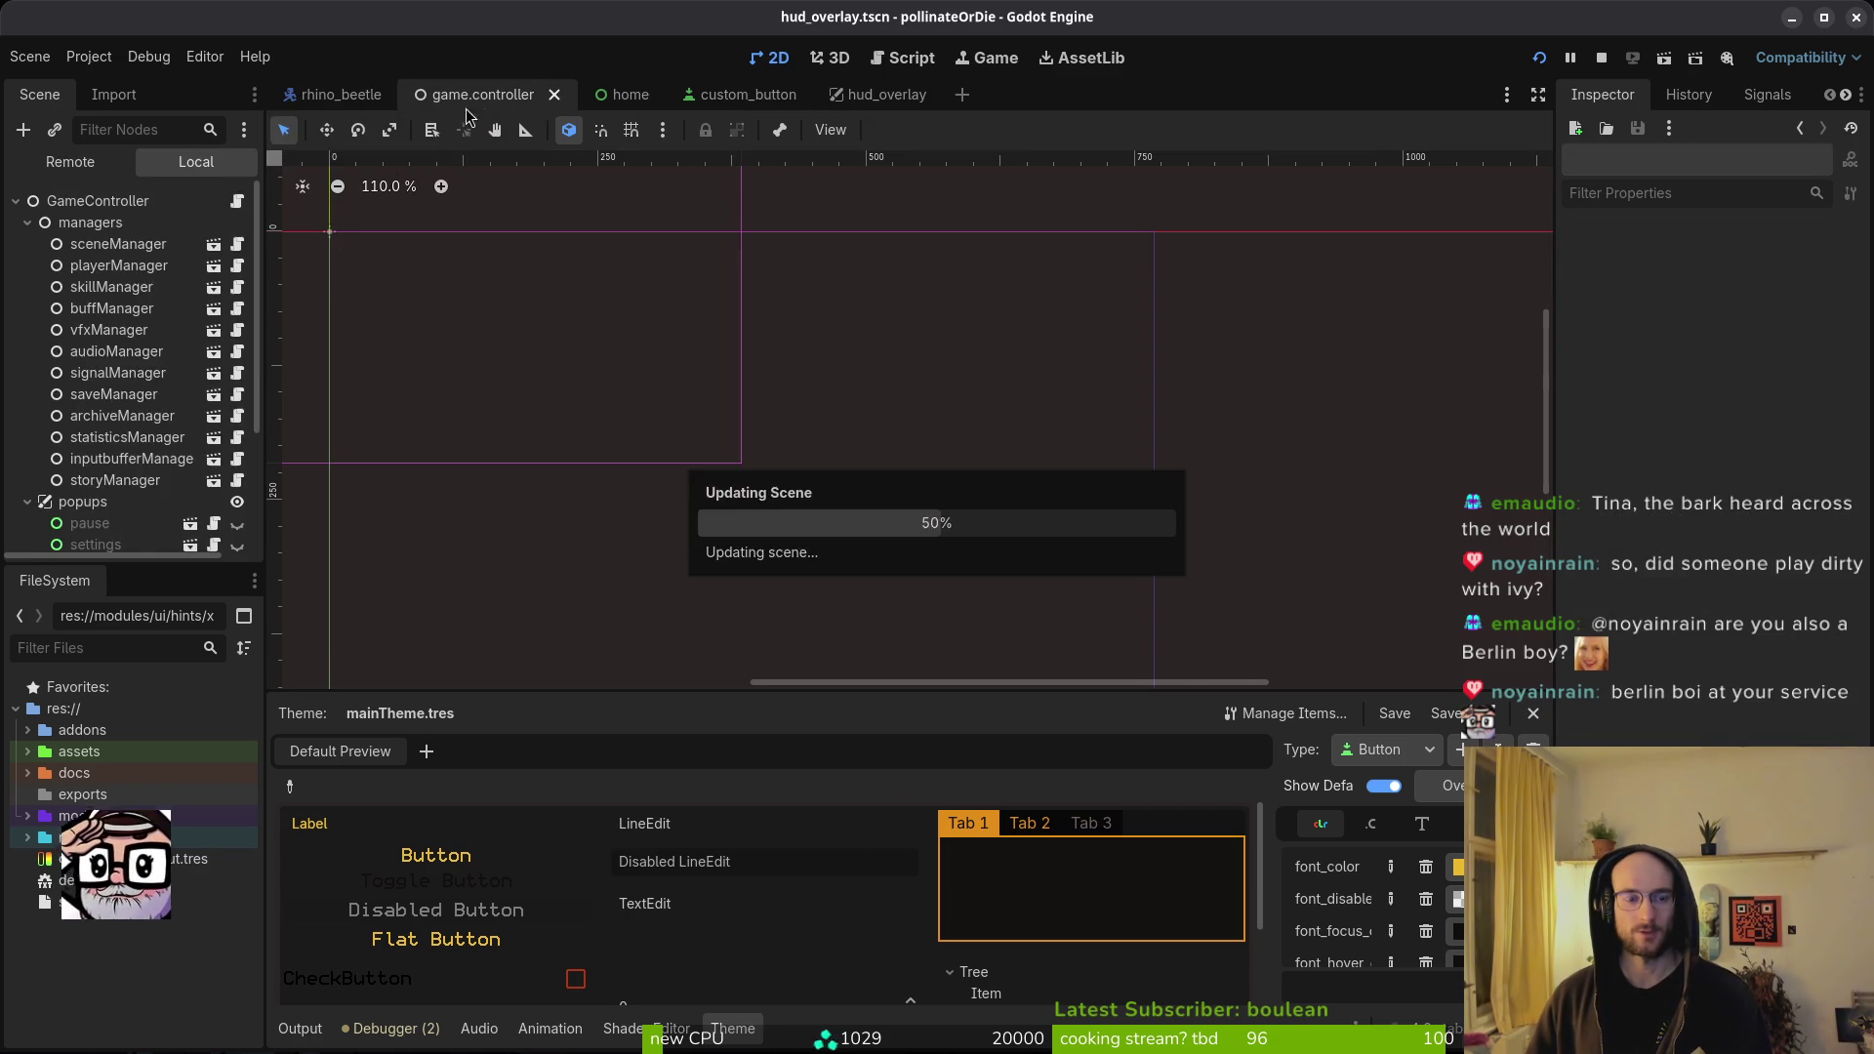
# - Collapse managers, inspect the pause and gui nodes in game.controller, then stop the game
pyautogui.scroll(5, 111, 492)
pyautogui.click(27, 223)
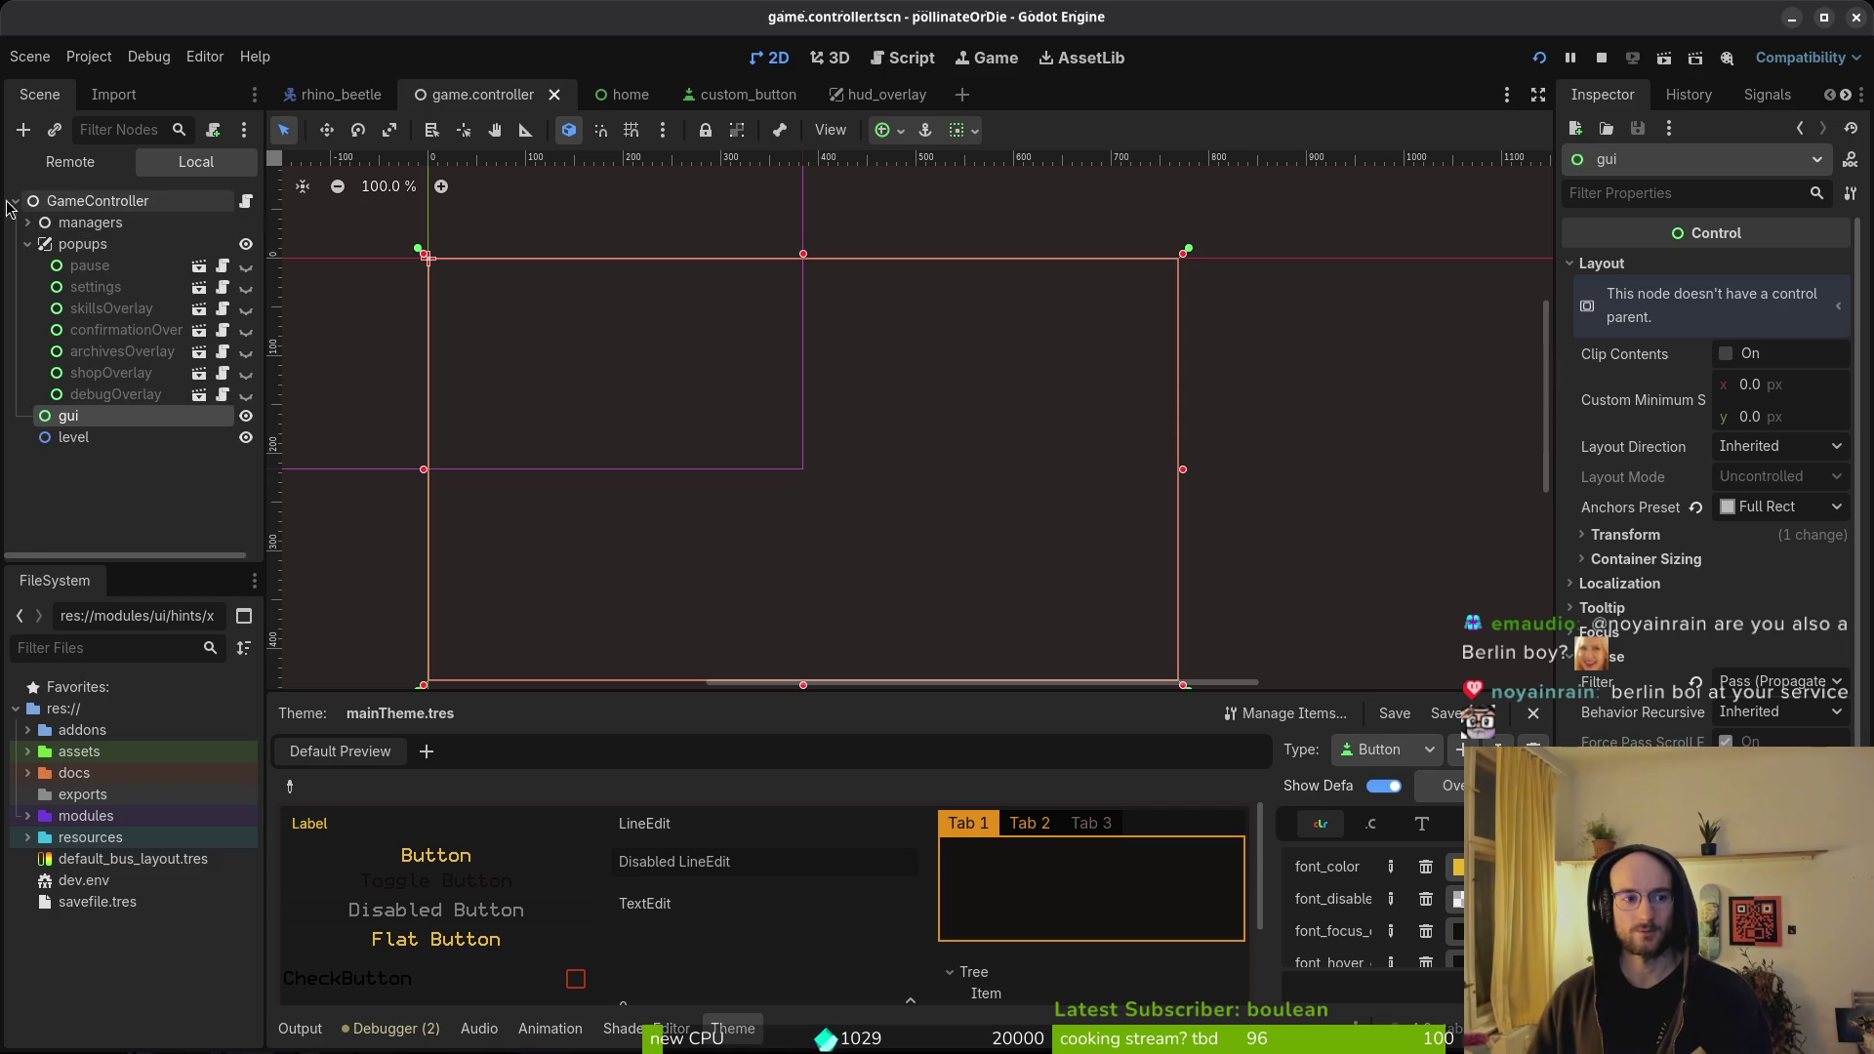
pyautogui.click(61, 264)
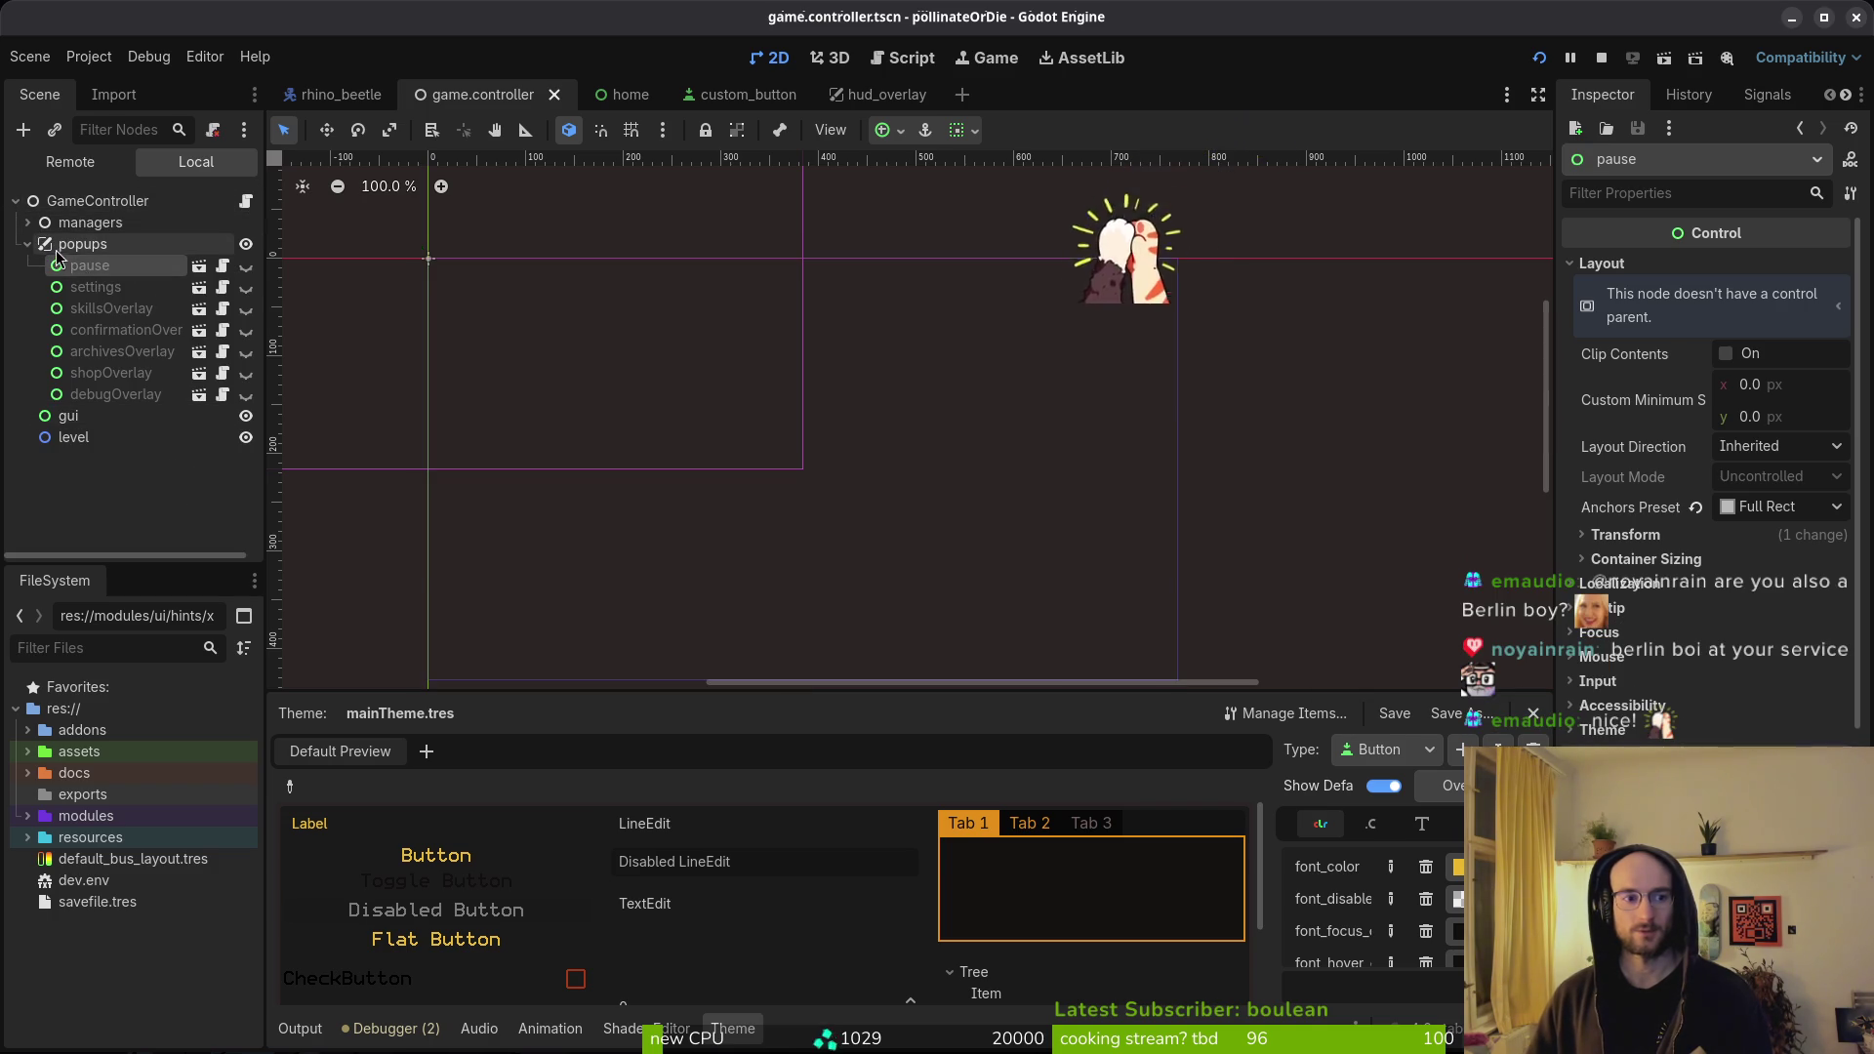
pyautogui.click(89, 418)
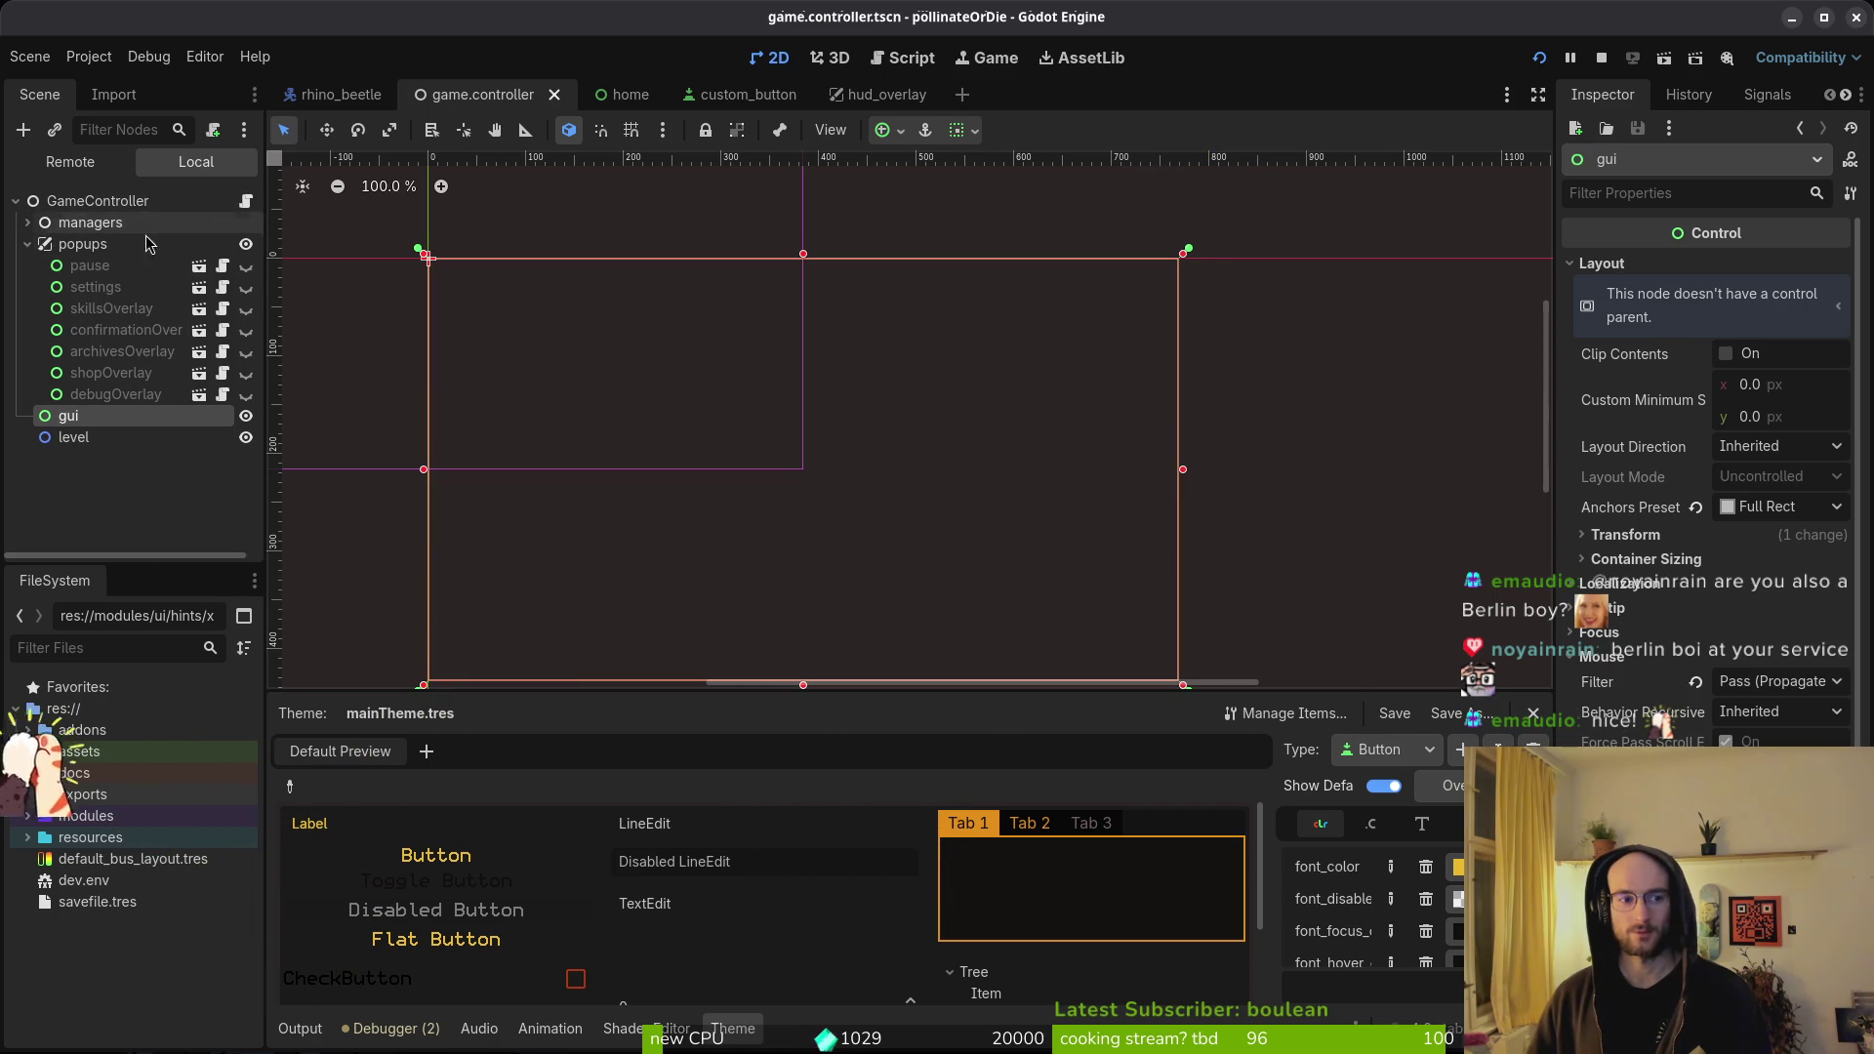
pyautogui.click(1602, 65)
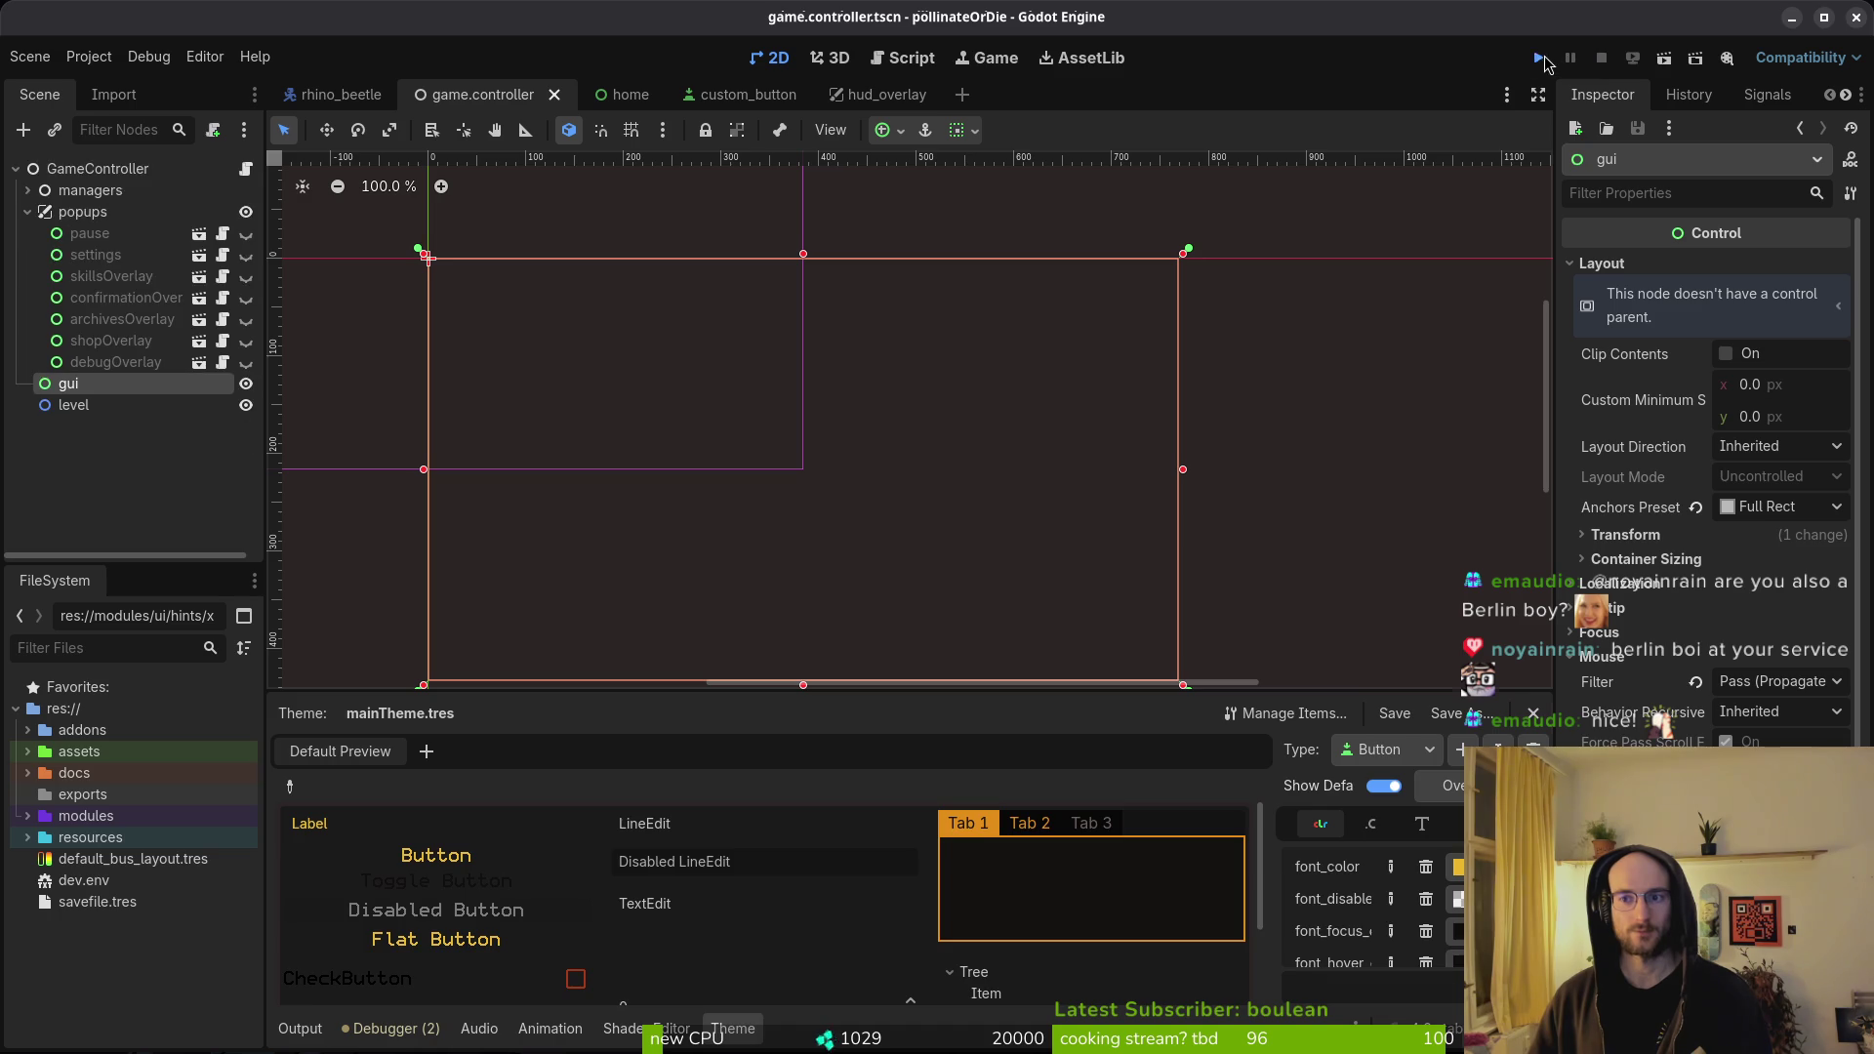
# - Run the game, continue into the hive, check the skins popup and pause menu, then quit
pyautogui.click(1540, 57)
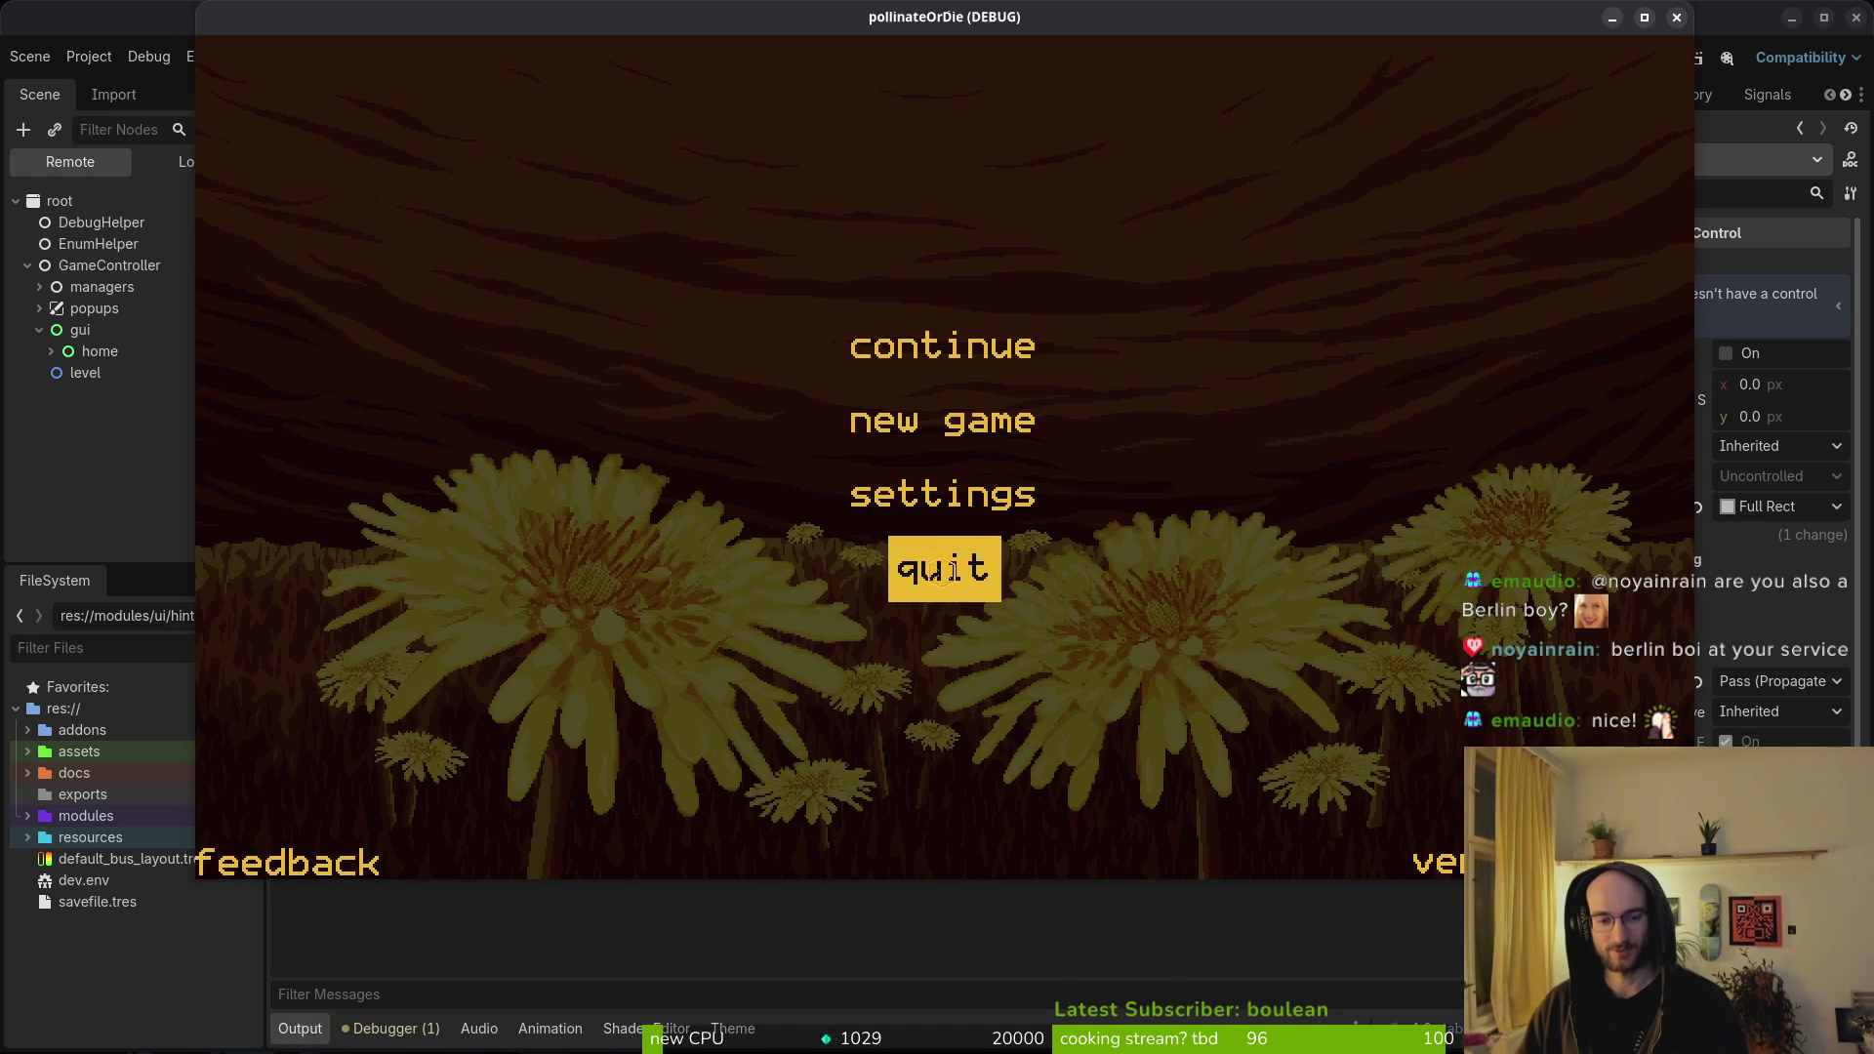
pyautogui.click(864, 361)
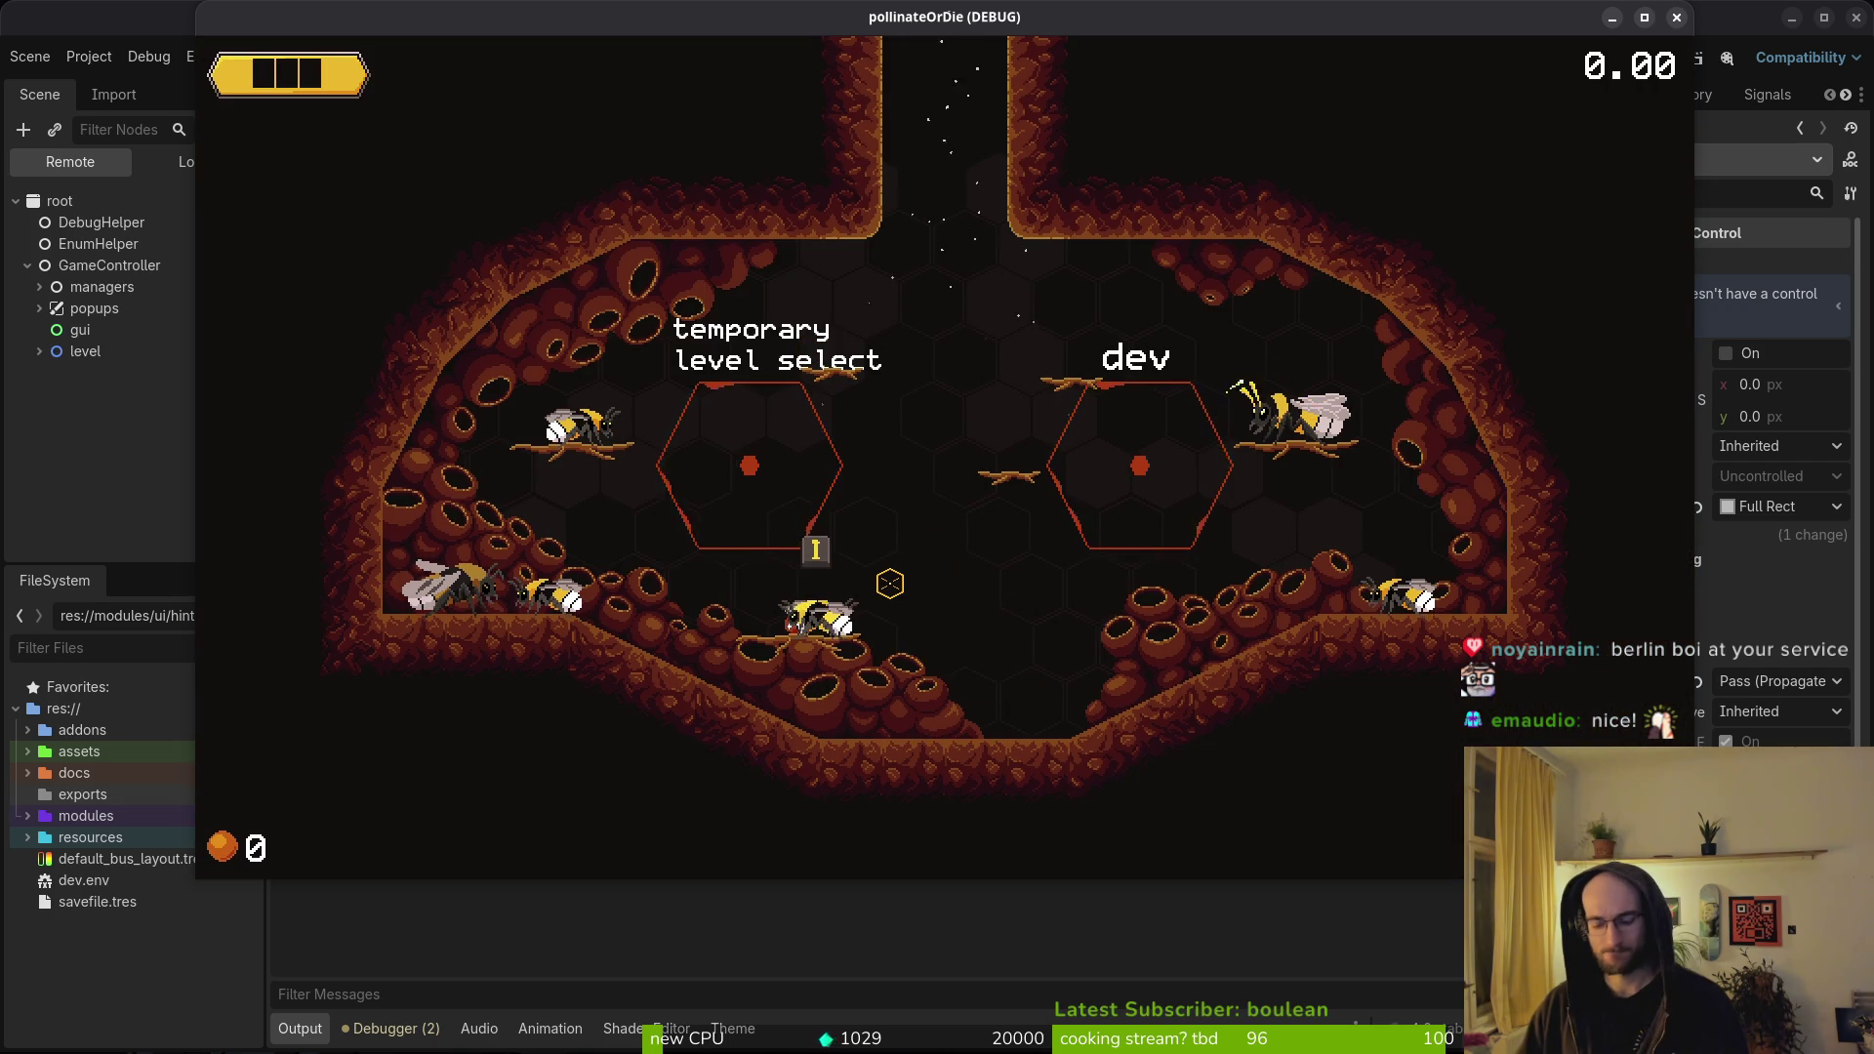
pyautogui.press('i')
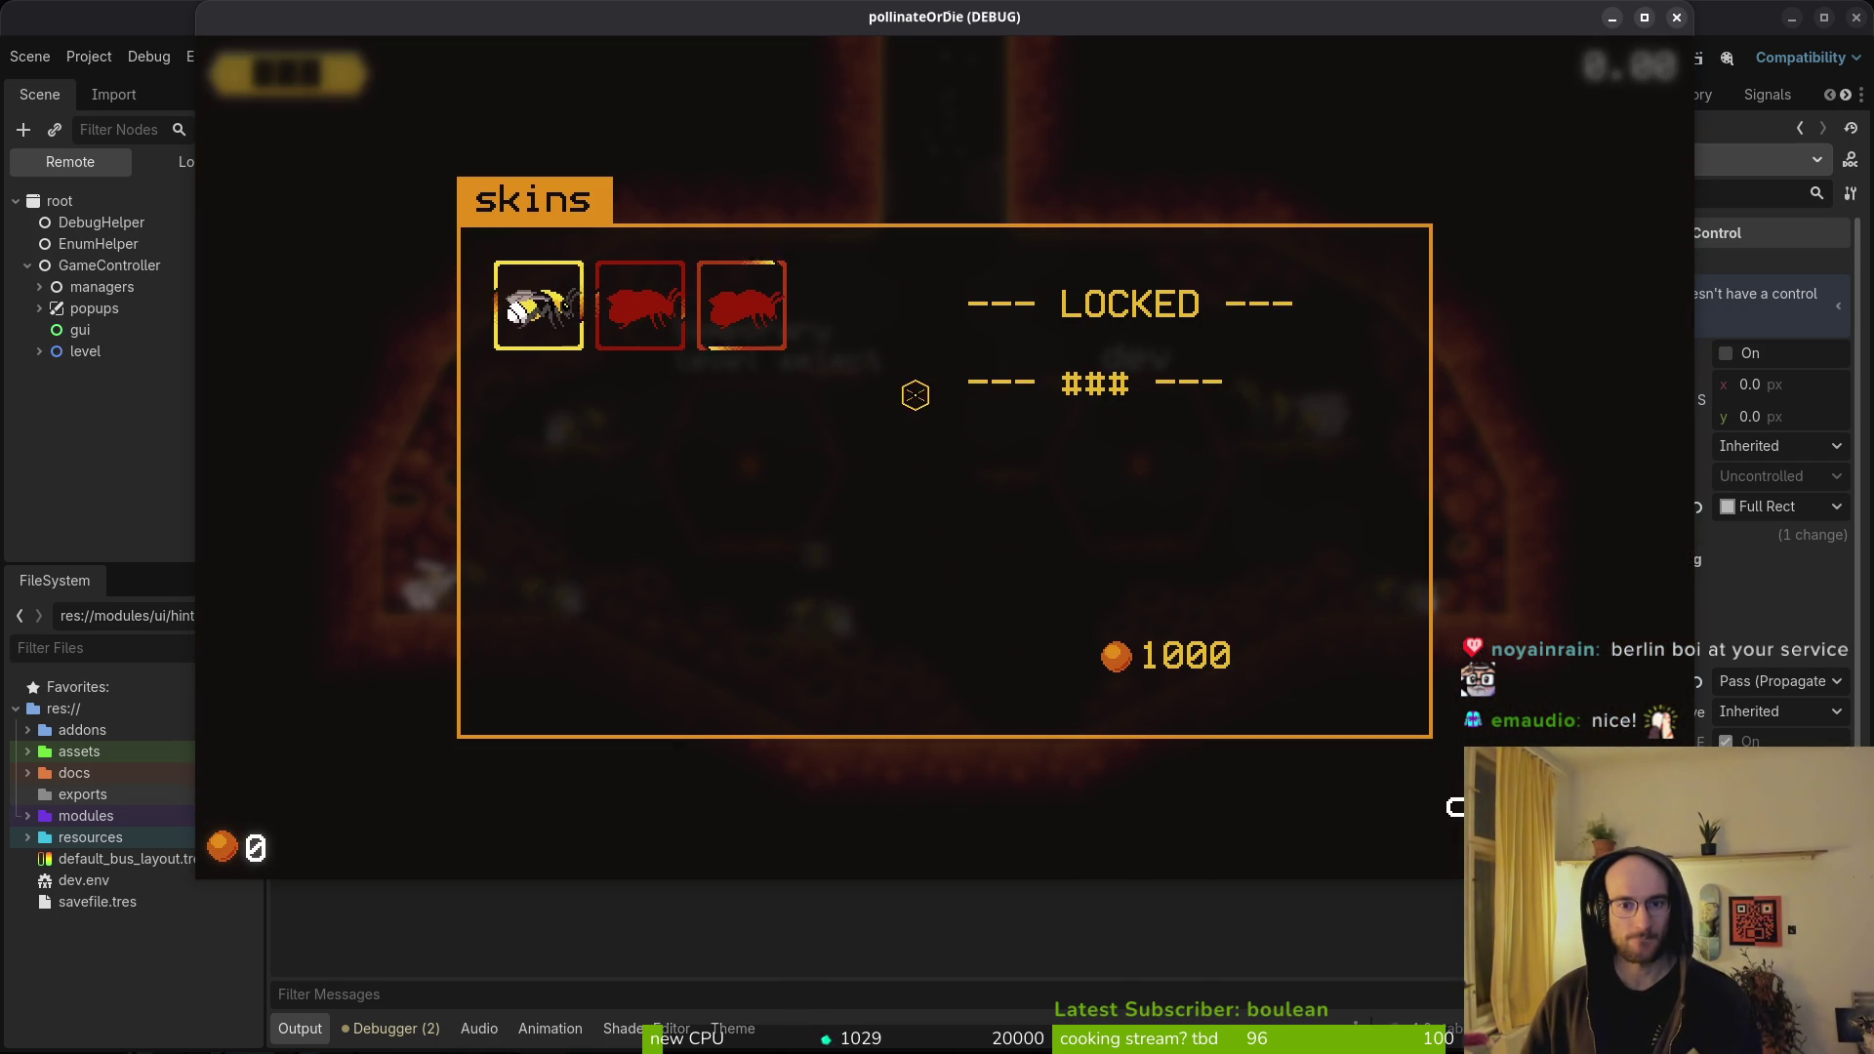
pyautogui.press('Escape')
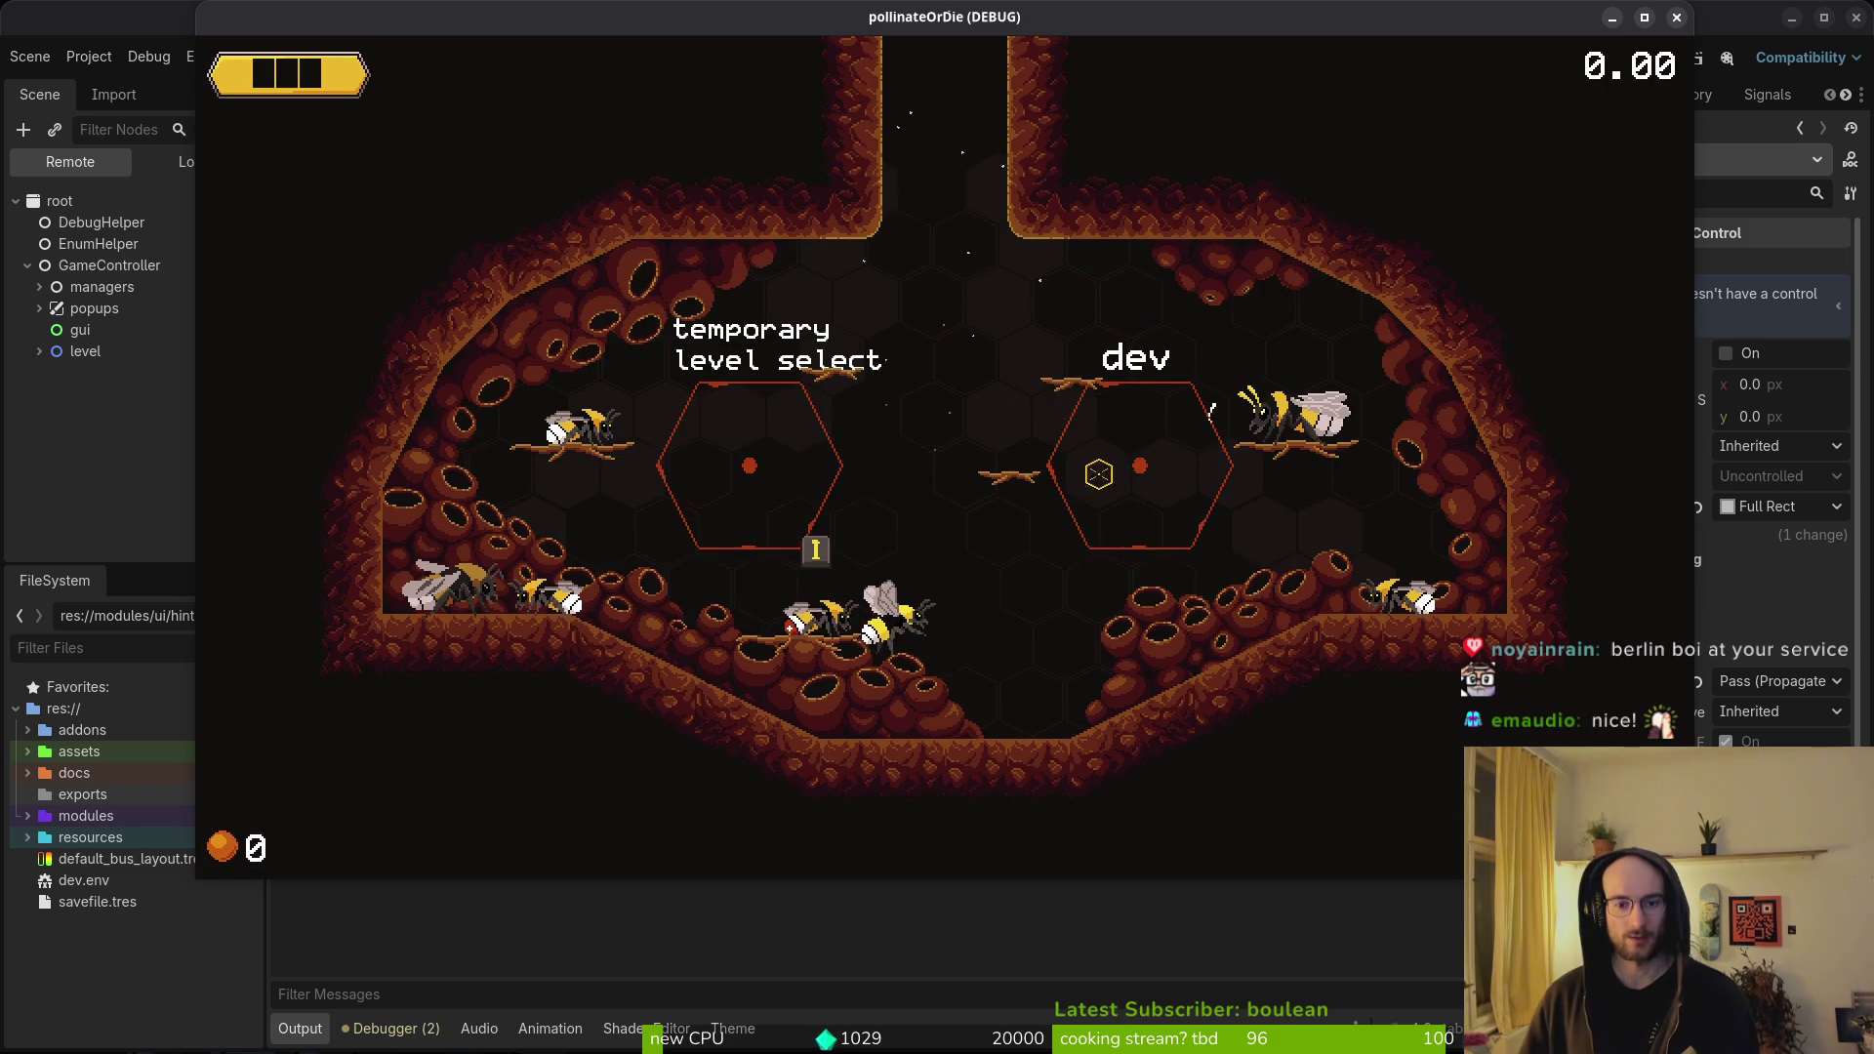
pyautogui.press('Escape')
pyautogui.press('Escape')
pyautogui.press('Escape')
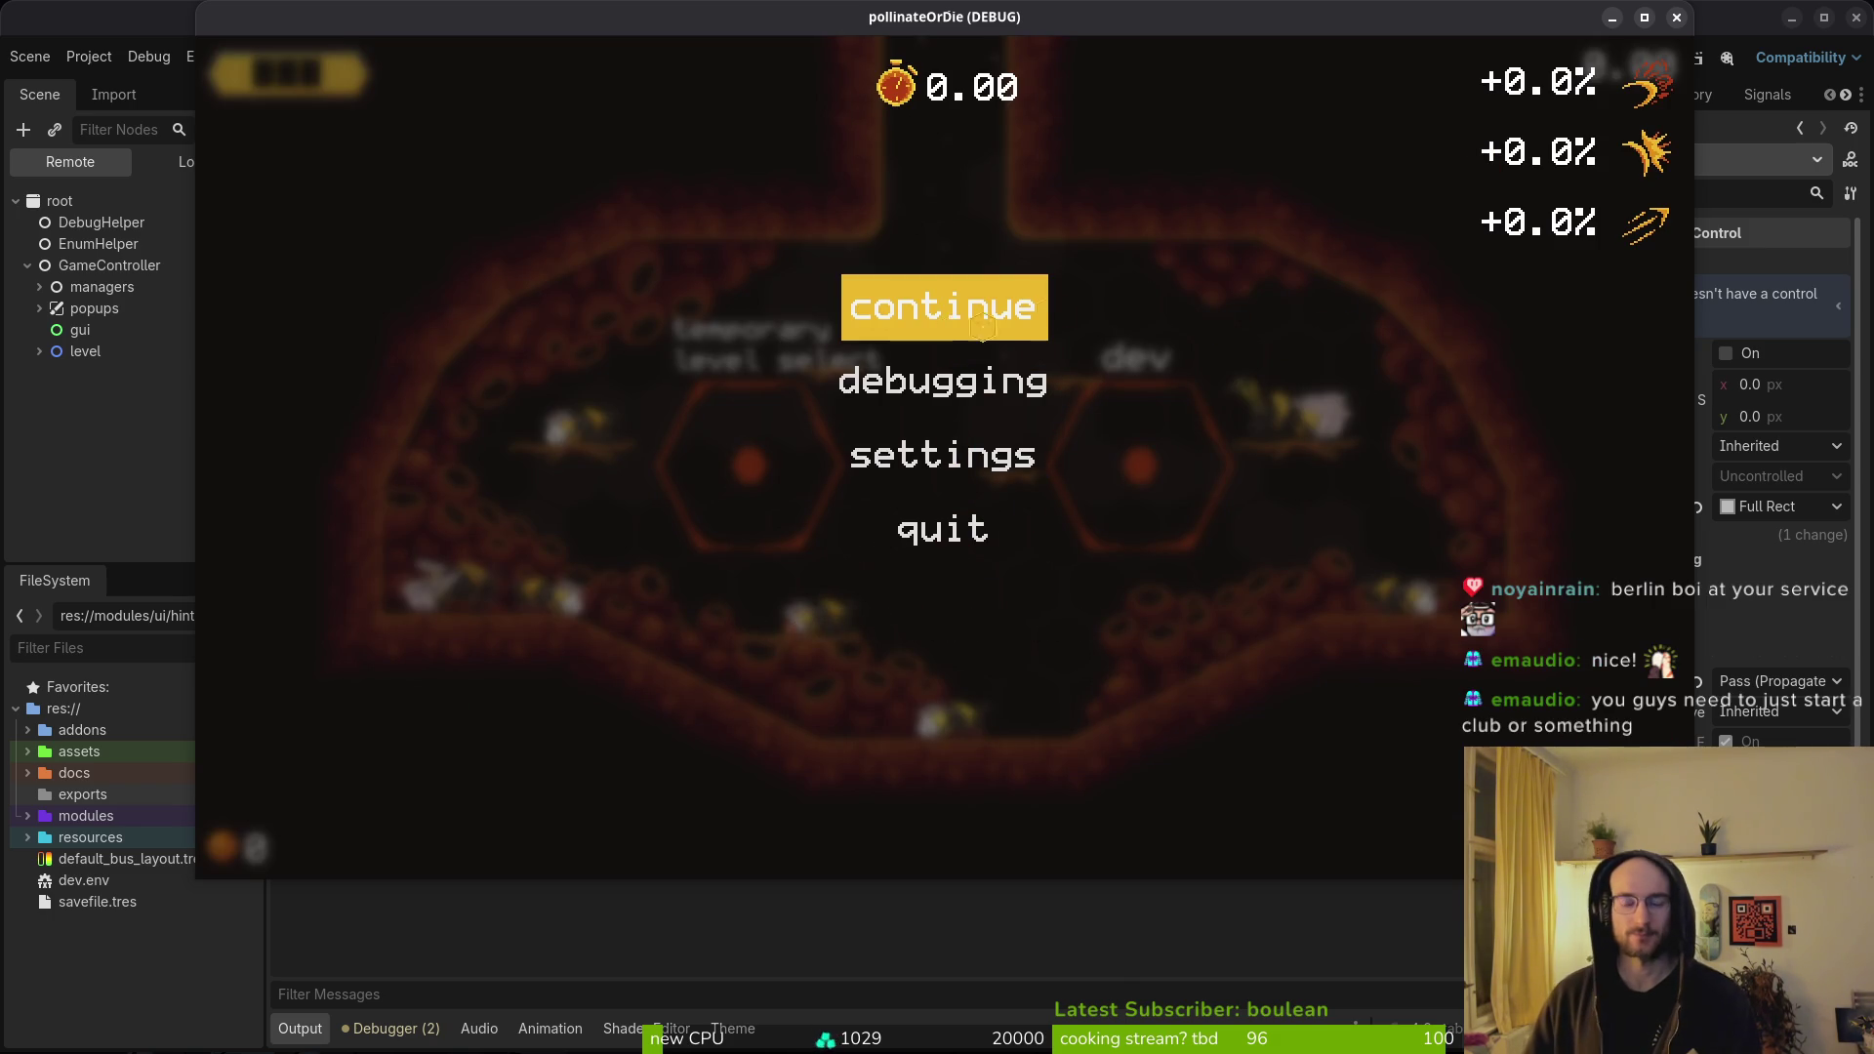
pyautogui.press('Escape')
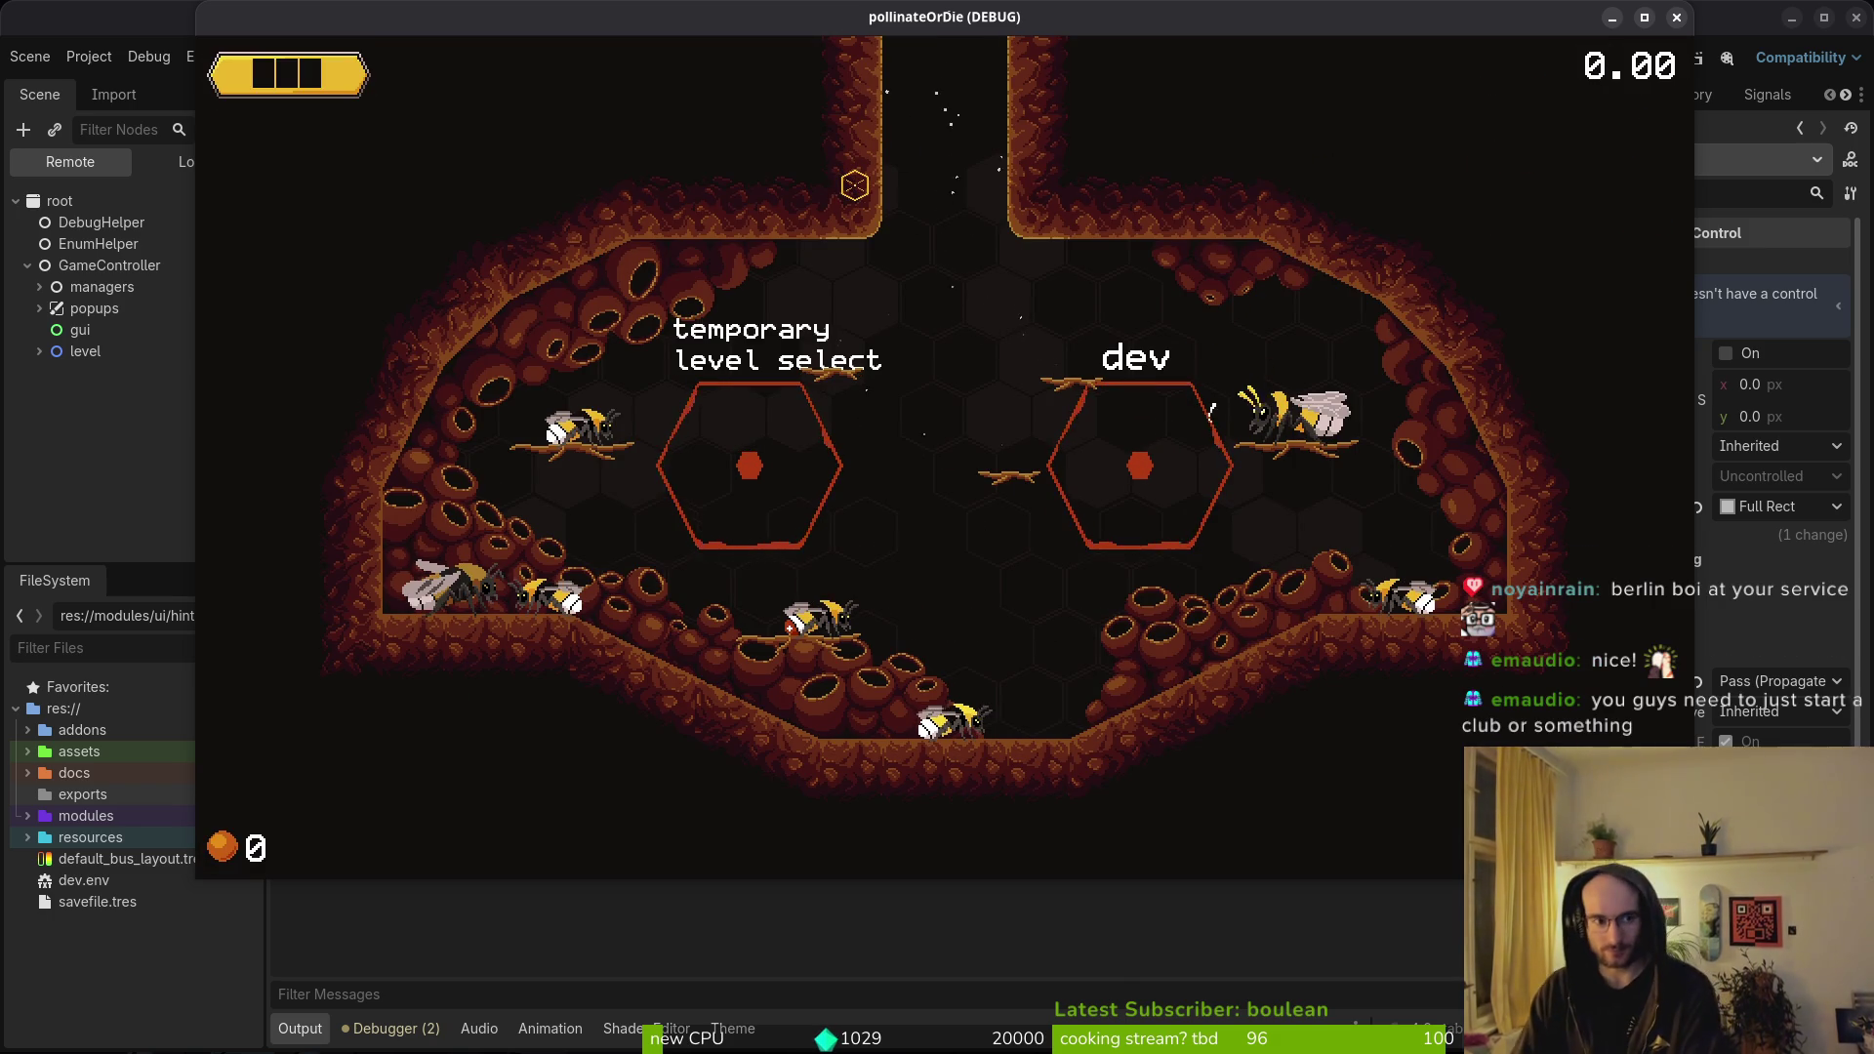
pyautogui.press('F8')
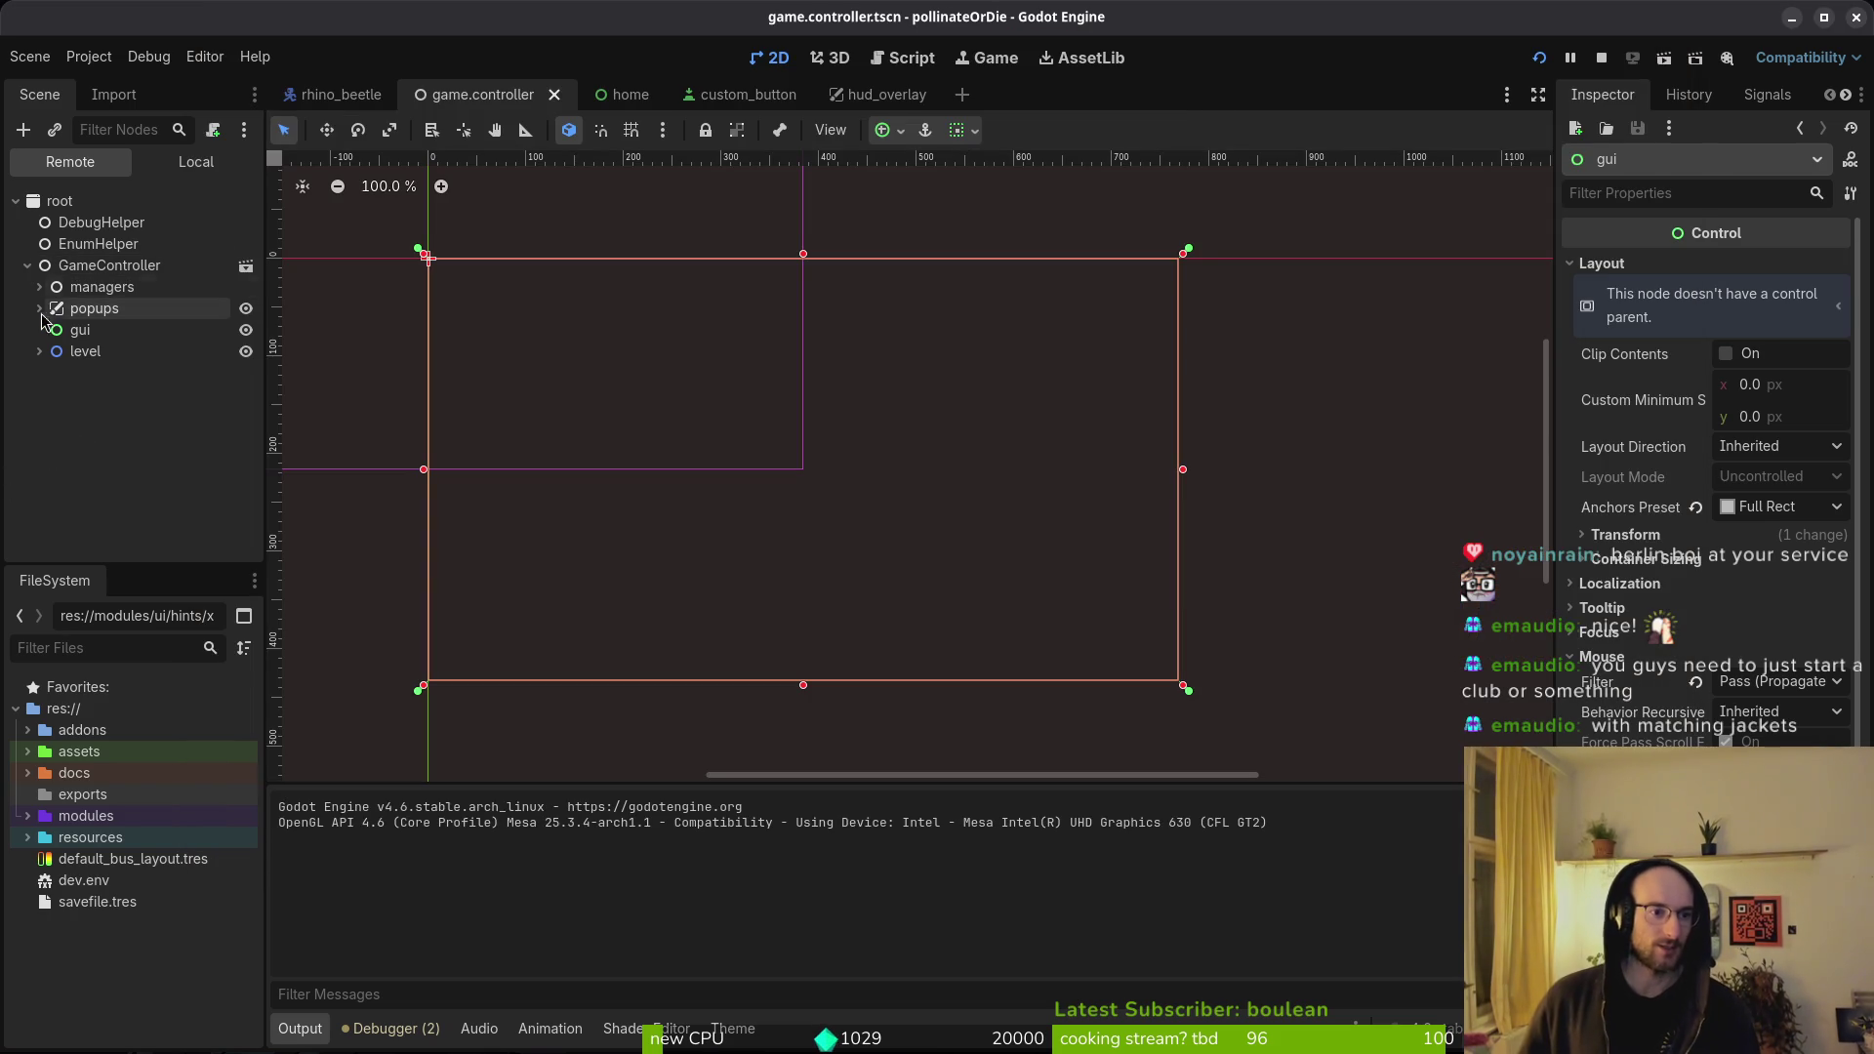
# - Expand popups in the Scene dock and bring up Create New Node with Ctrl+A
pyautogui.click(95, 308)
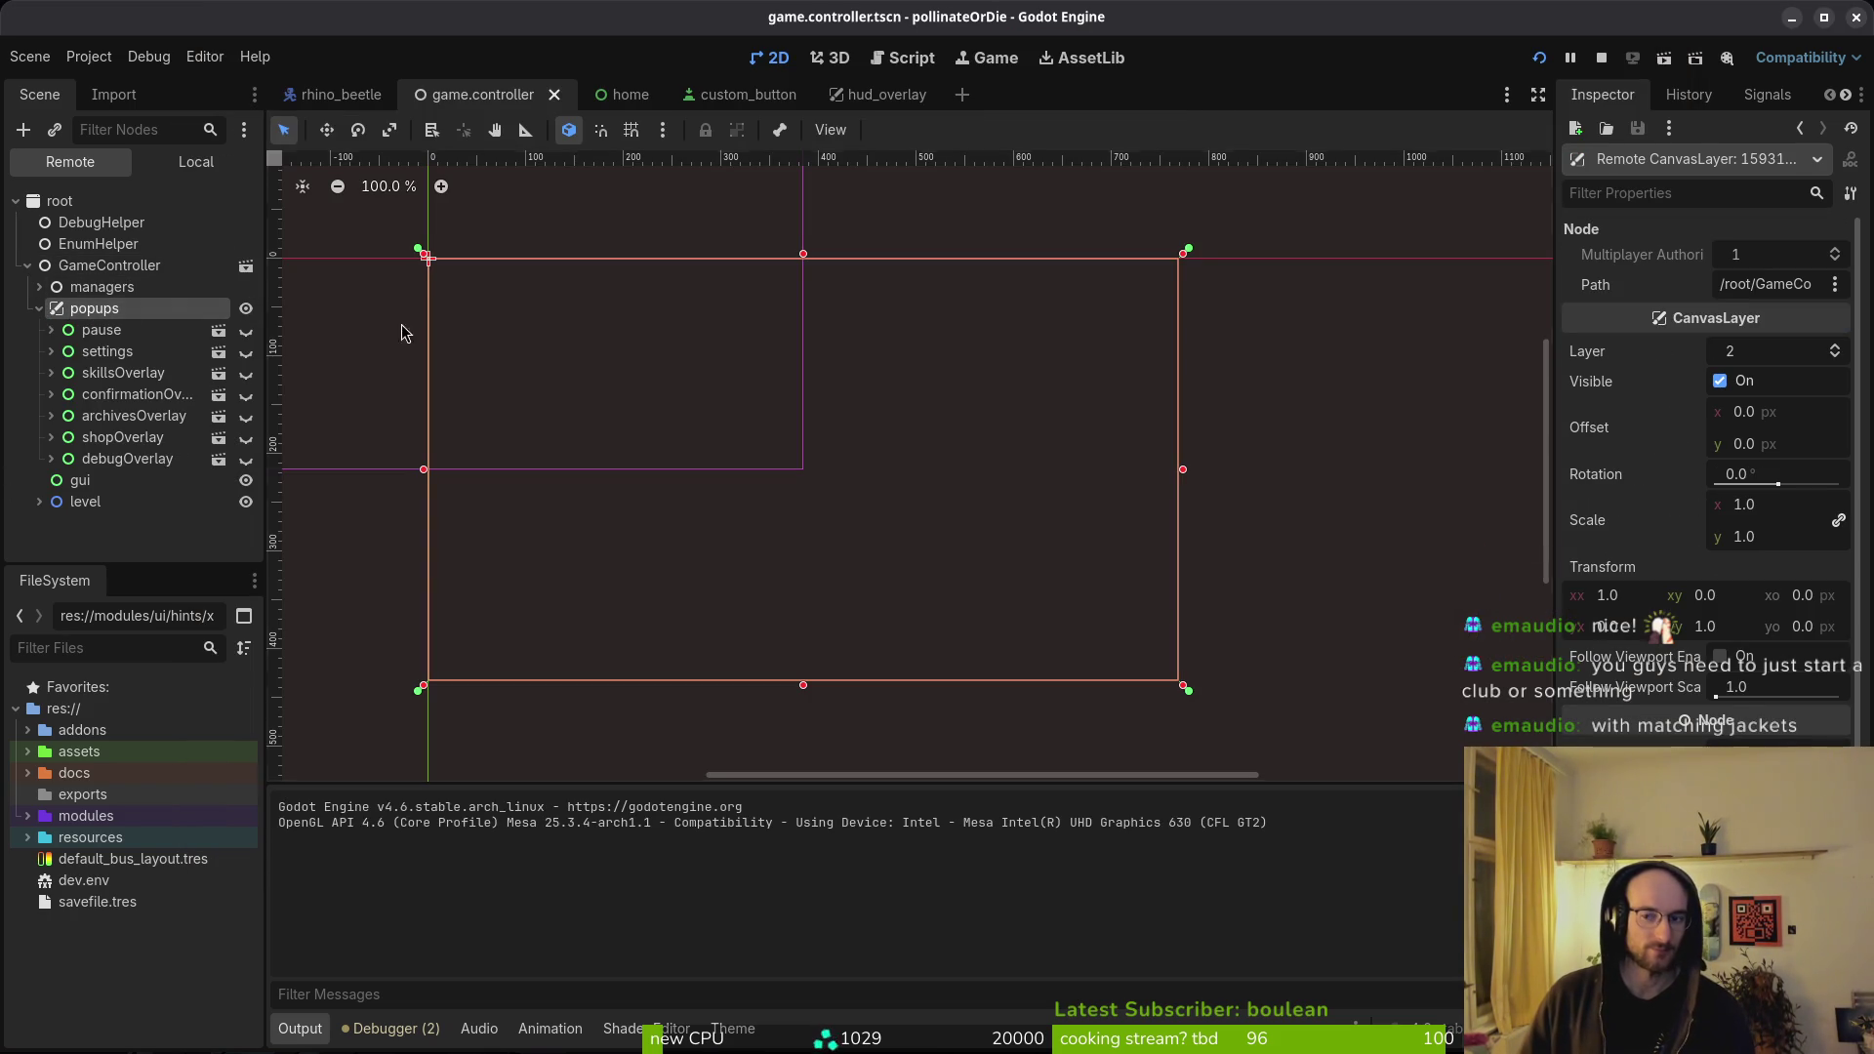
pyautogui.rightClick(86, 314)
pyautogui.press('Escape')
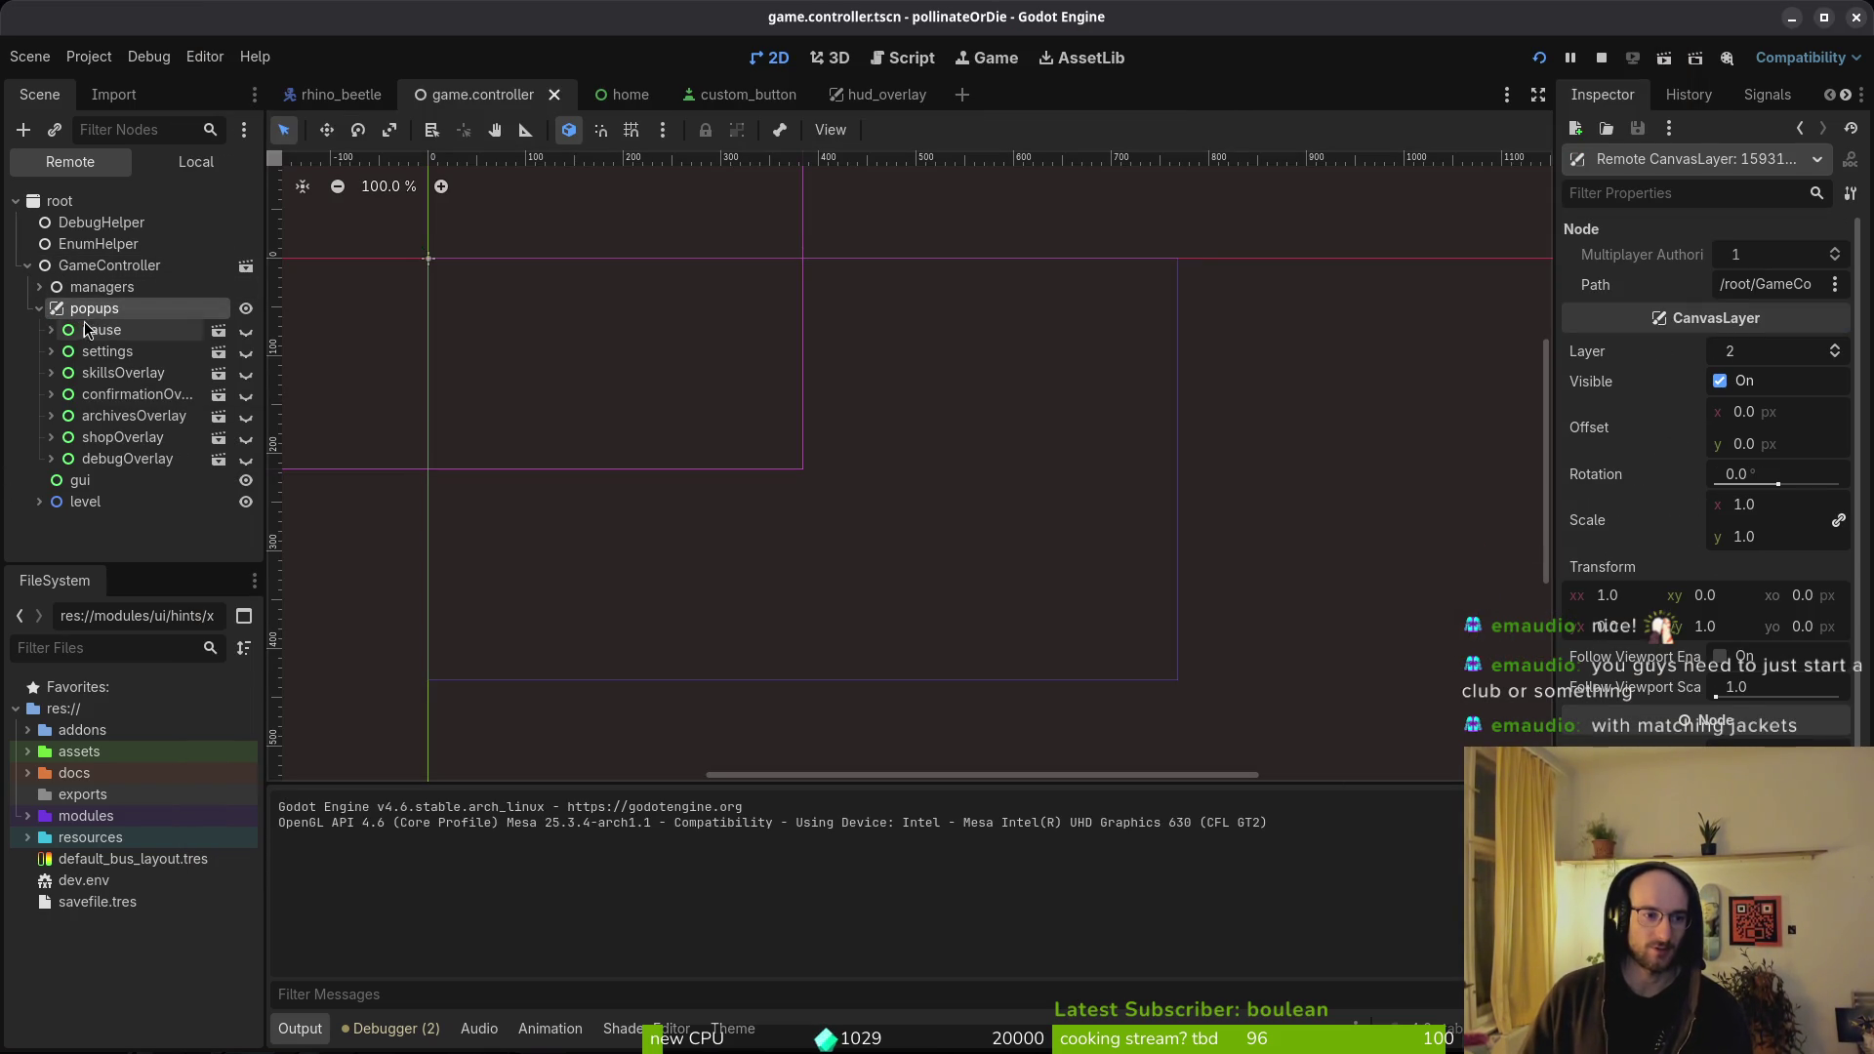
pyautogui.hotkey('ctrl', 'a')
# - Create a Control node and move it inside popups in the Local tree
pyautogui.write('control')
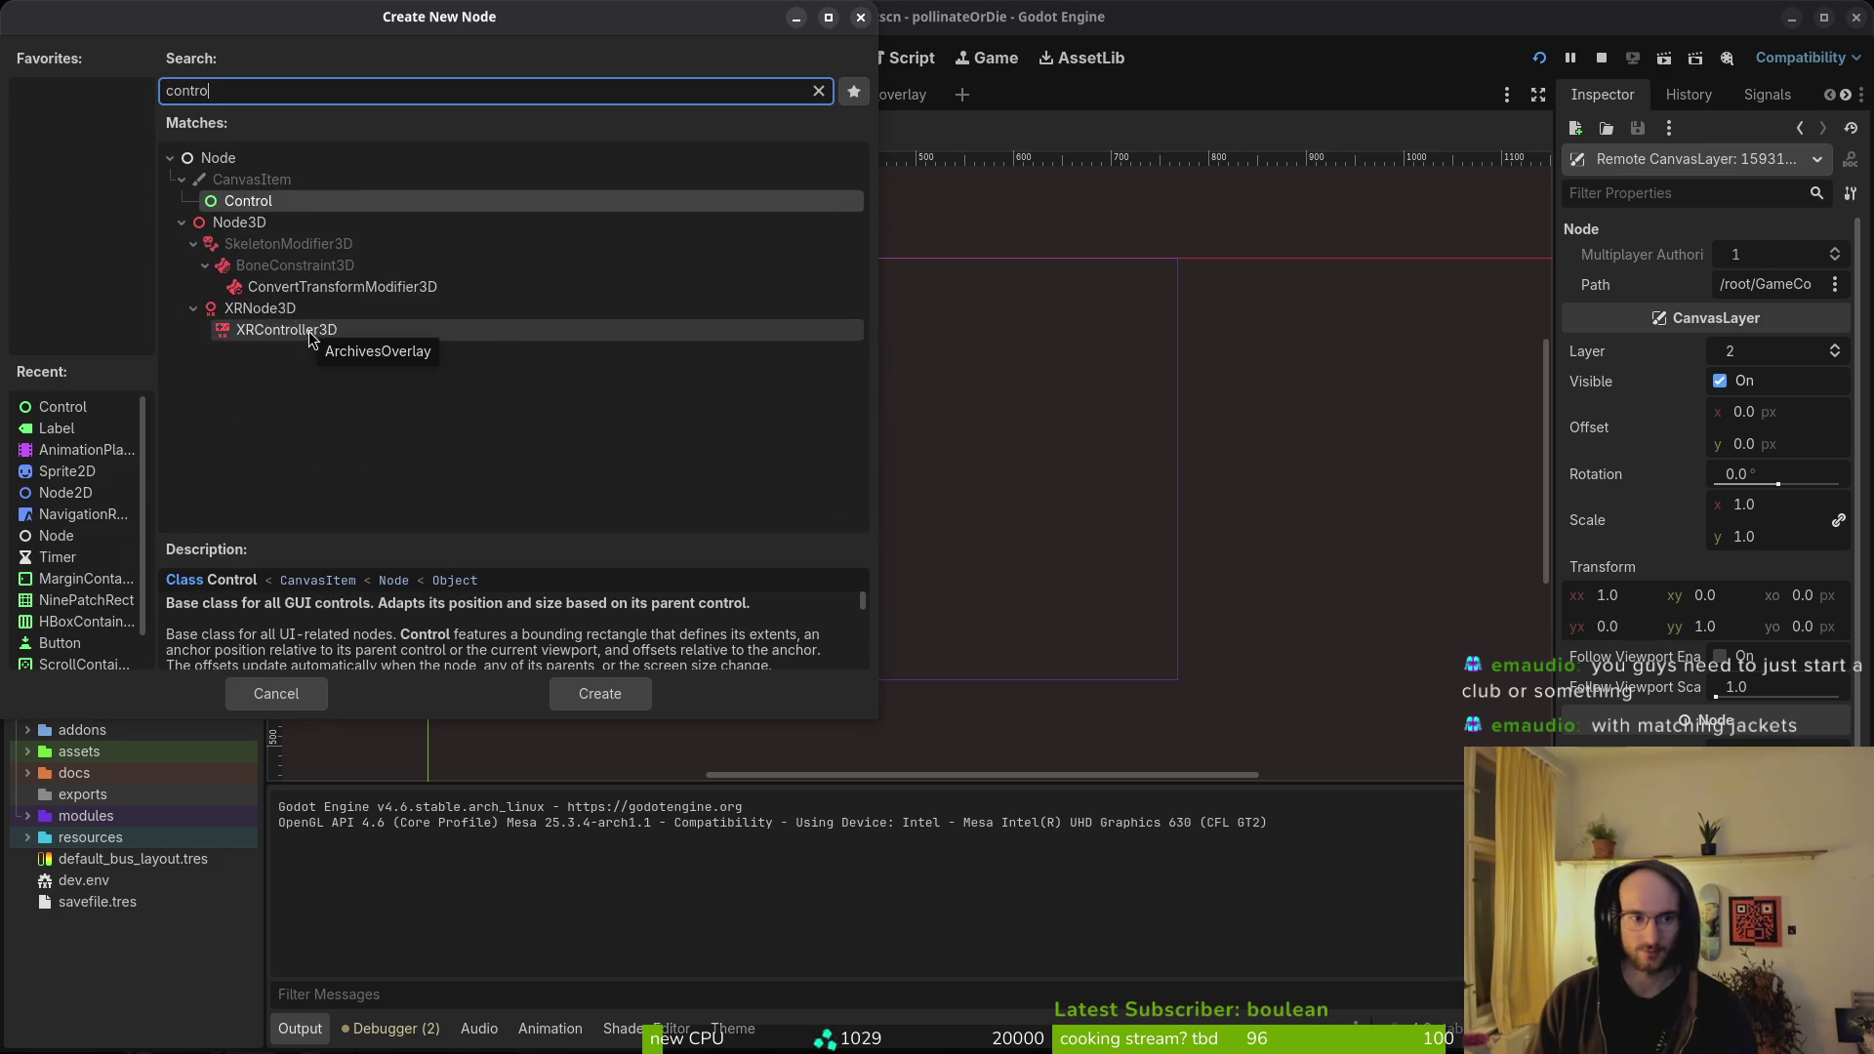
pyautogui.press('Return')
pyautogui.moveTo(94, 523)
pyautogui.mouseDown()
pyautogui.moveTo(98, 315)
pyautogui.moveTo(115, 339)
pyautogui.mouseUp()
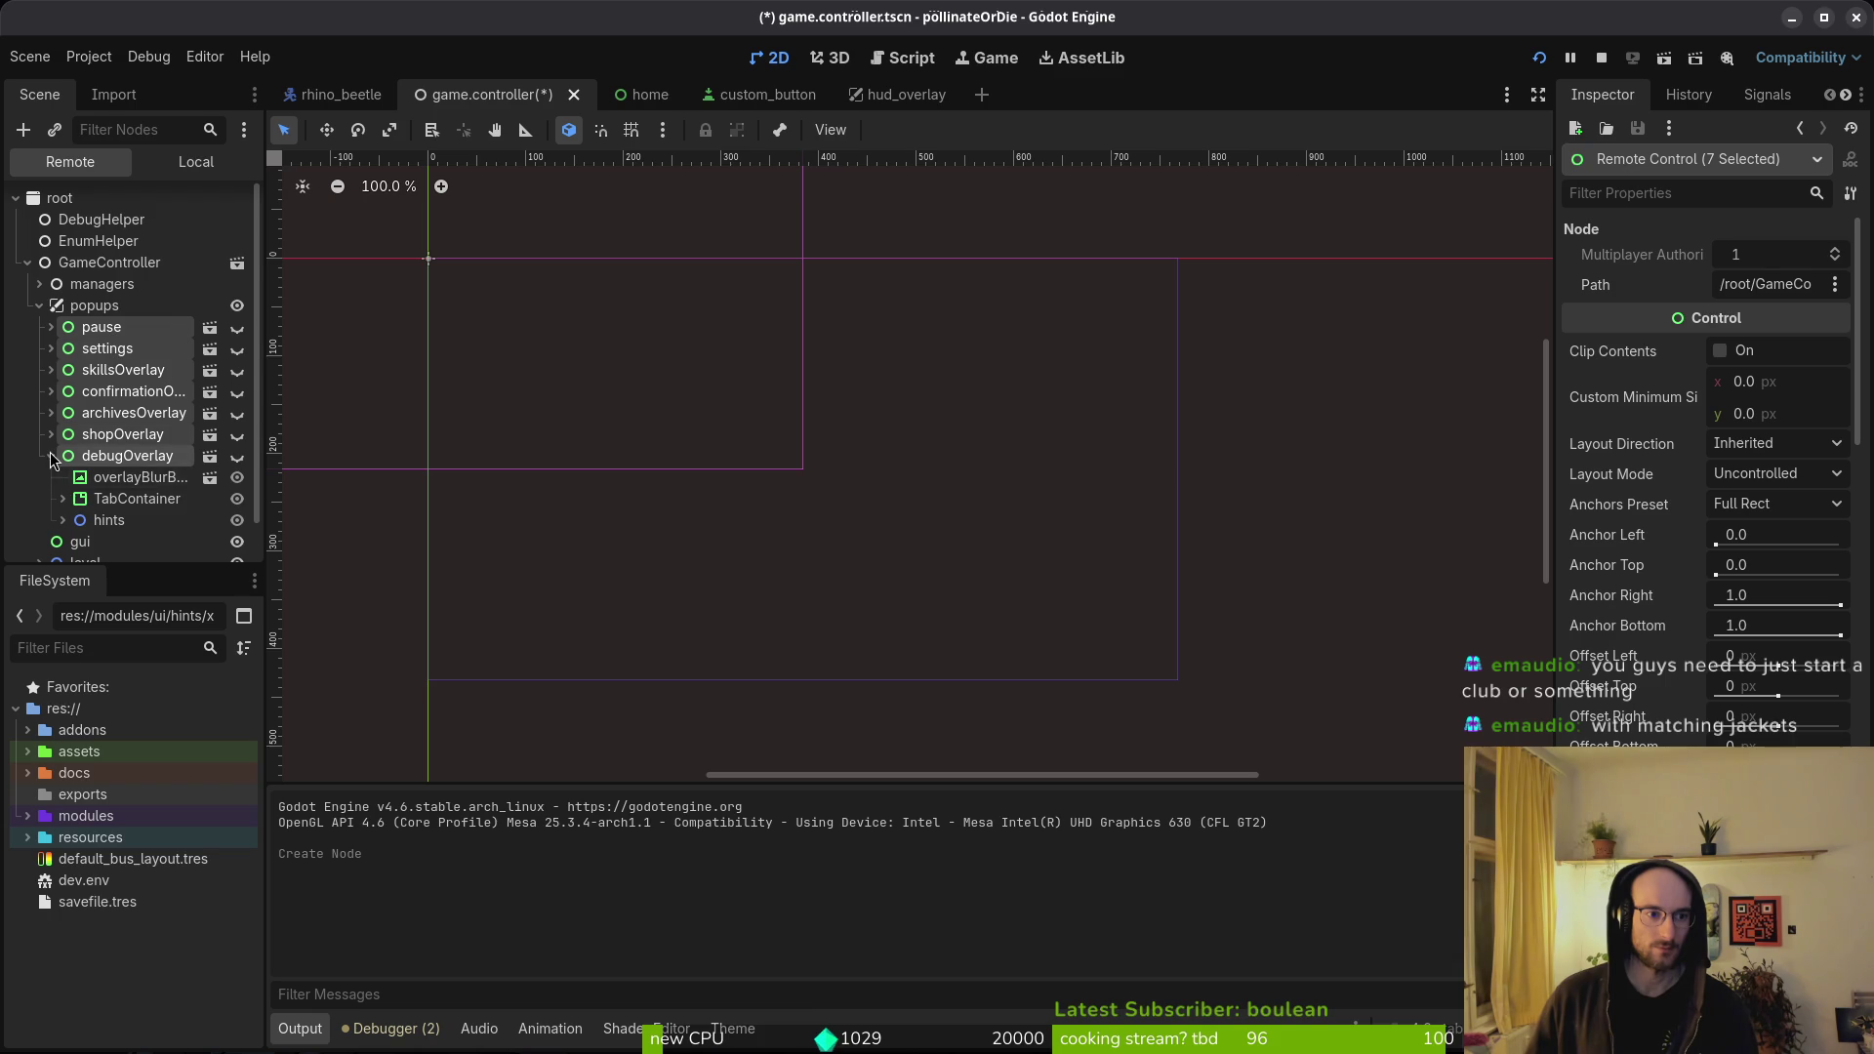
pyautogui.click(51, 456)
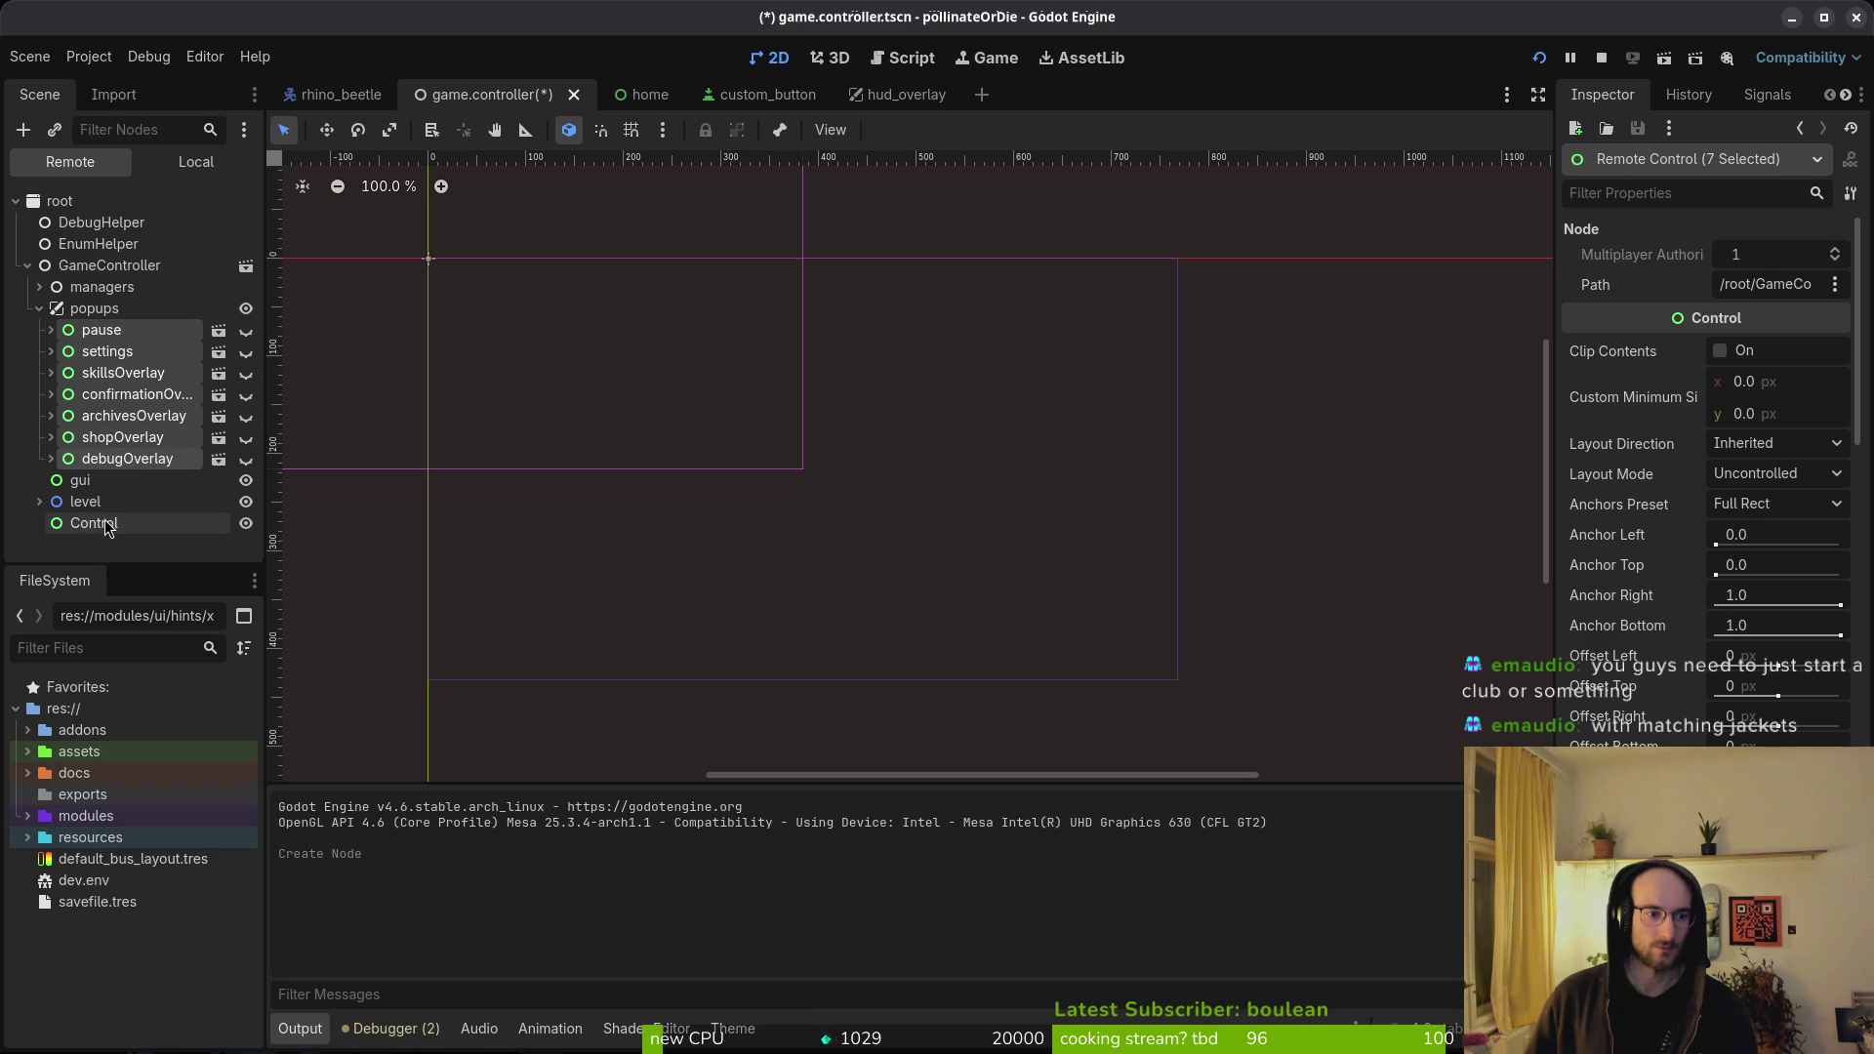
pyautogui.click(196, 161)
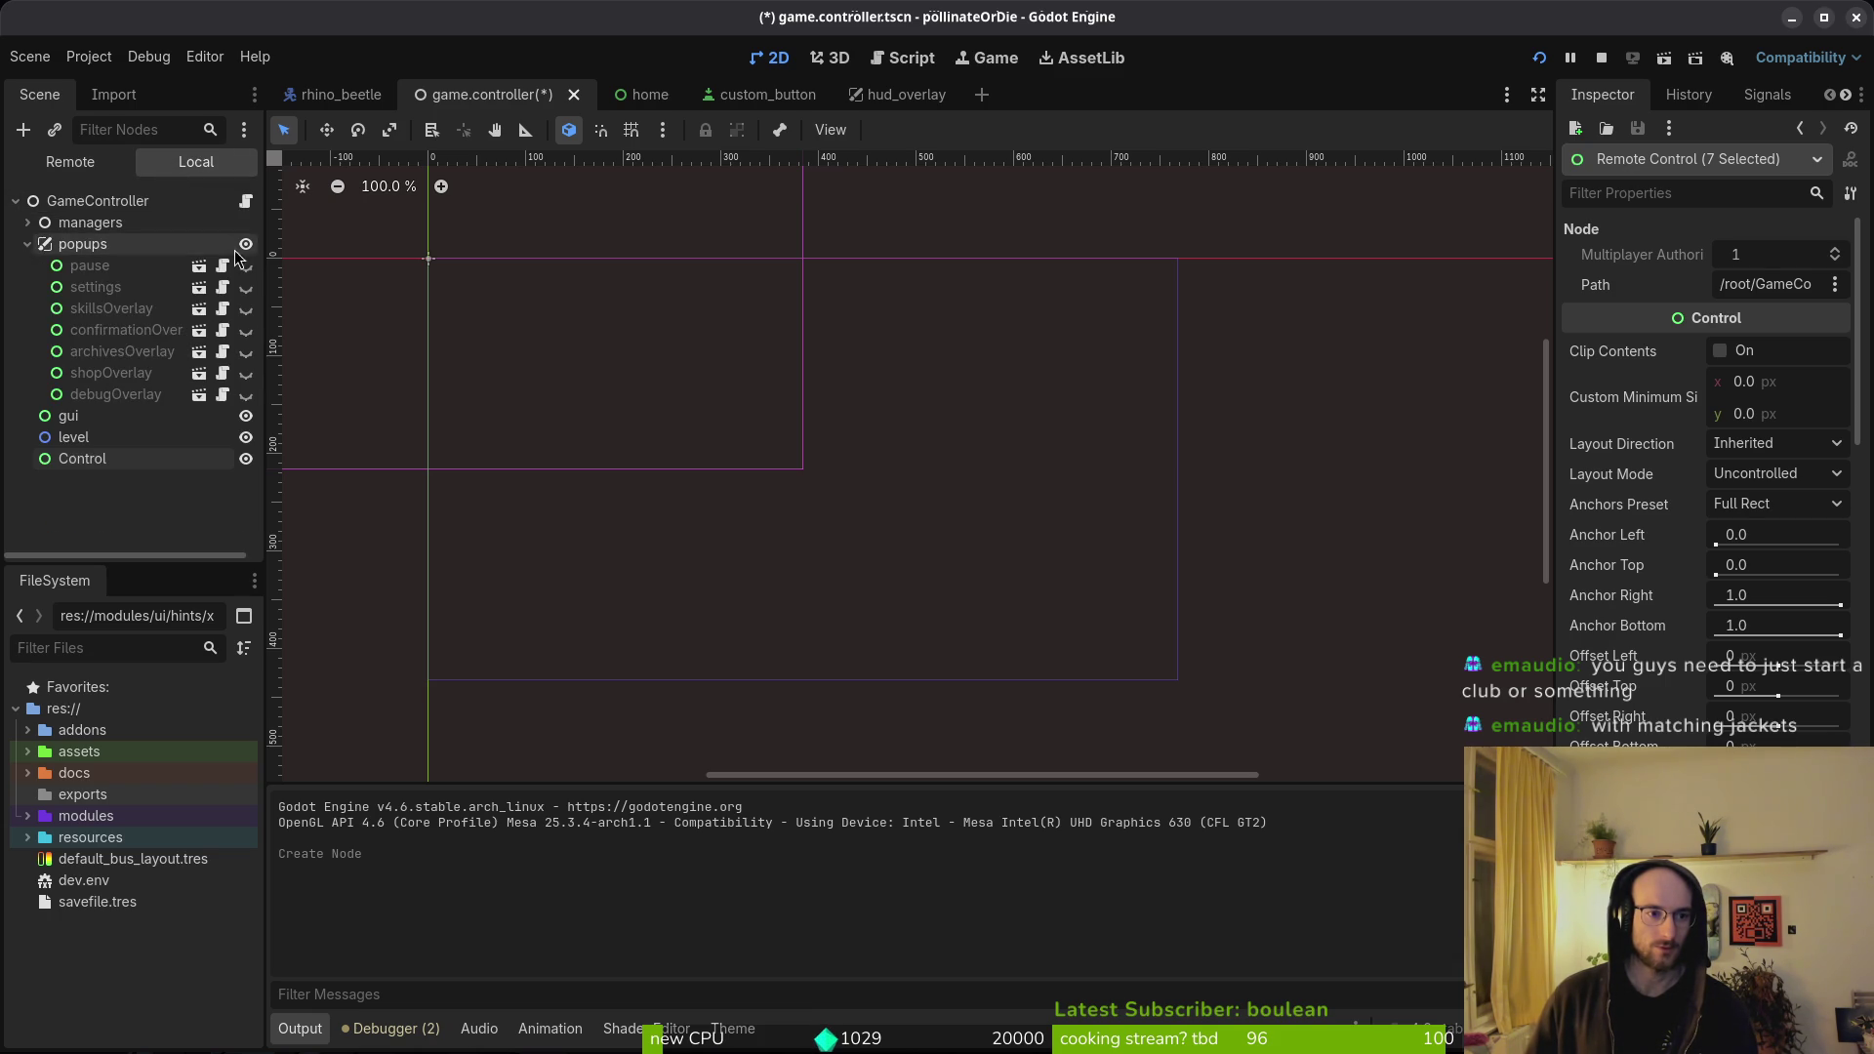
pyautogui.moveTo(82, 459); pyautogui.dragTo(119, 265)
# - Nest the pause through debugOverlay popup overlays under the new Control node
pyautogui.click(107, 286)
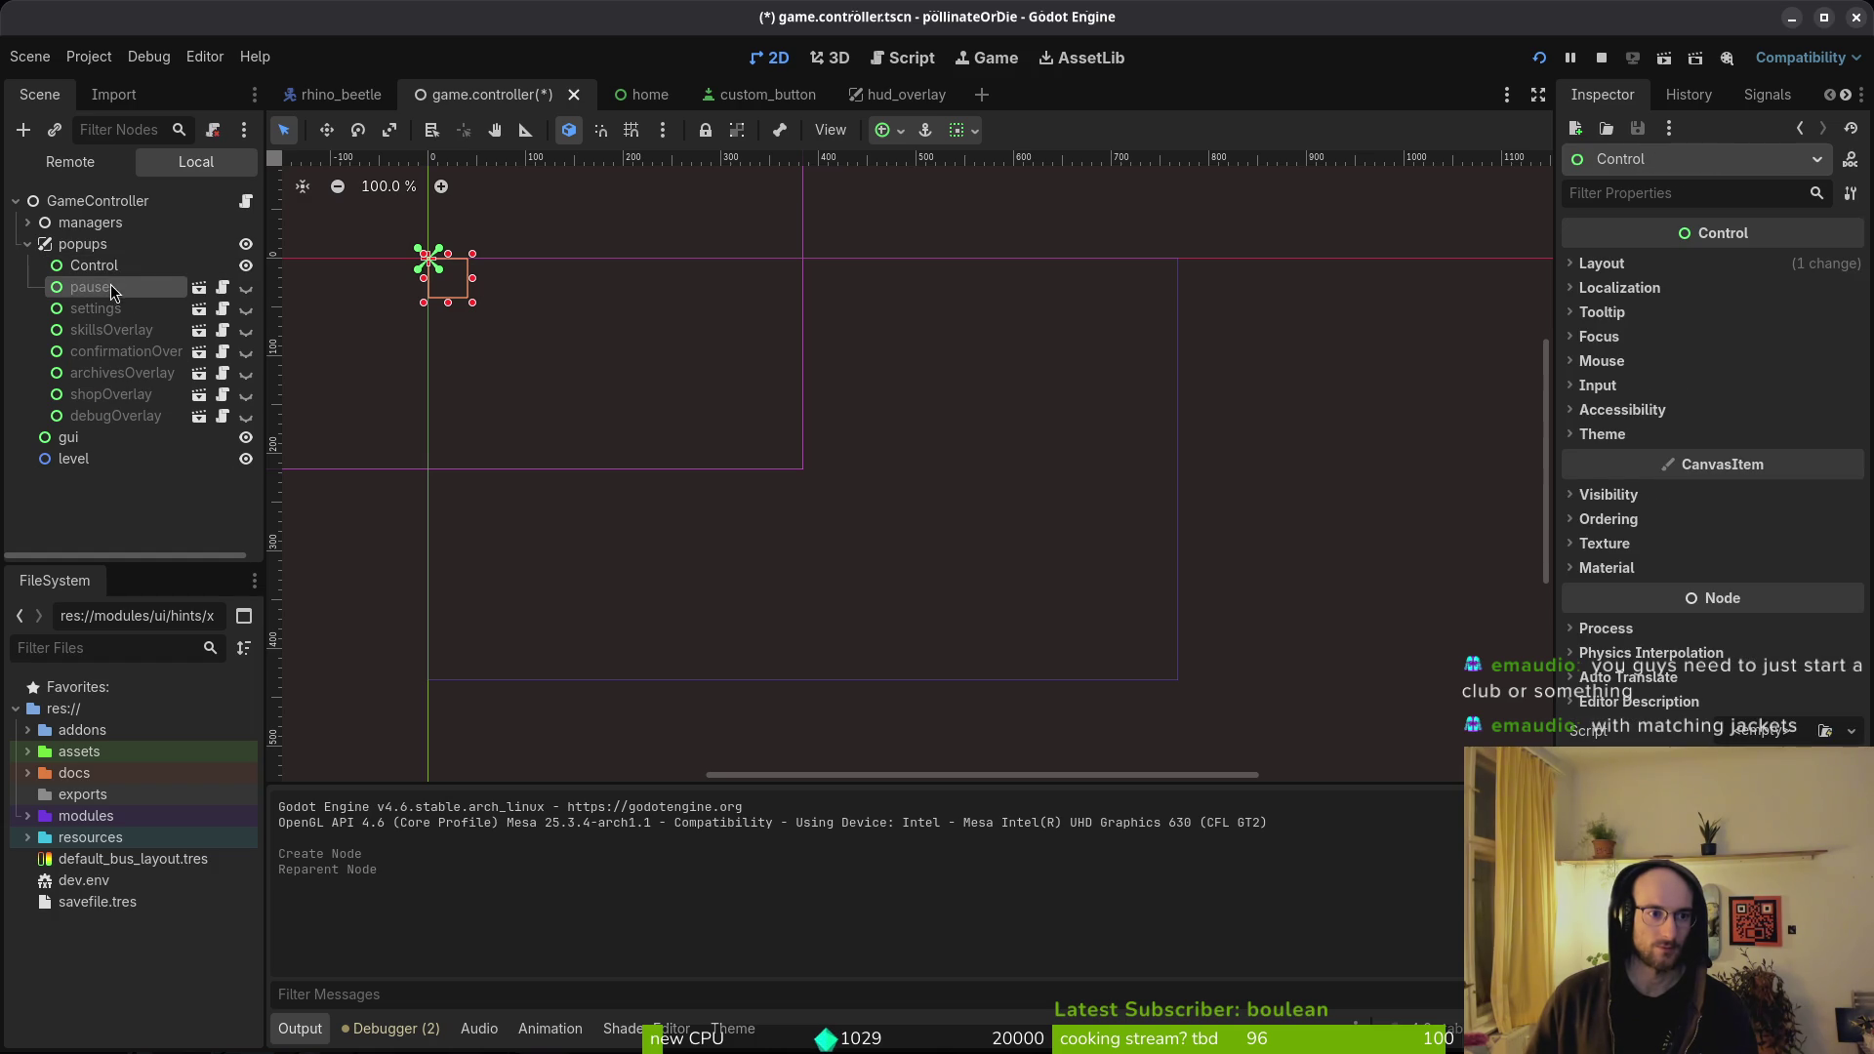
pyautogui.keyDown('shift'); pyautogui.click(114, 426); pyautogui.keyUp('shift')
pyautogui.moveTo(114, 426); pyautogui.dragTo(113, 280)
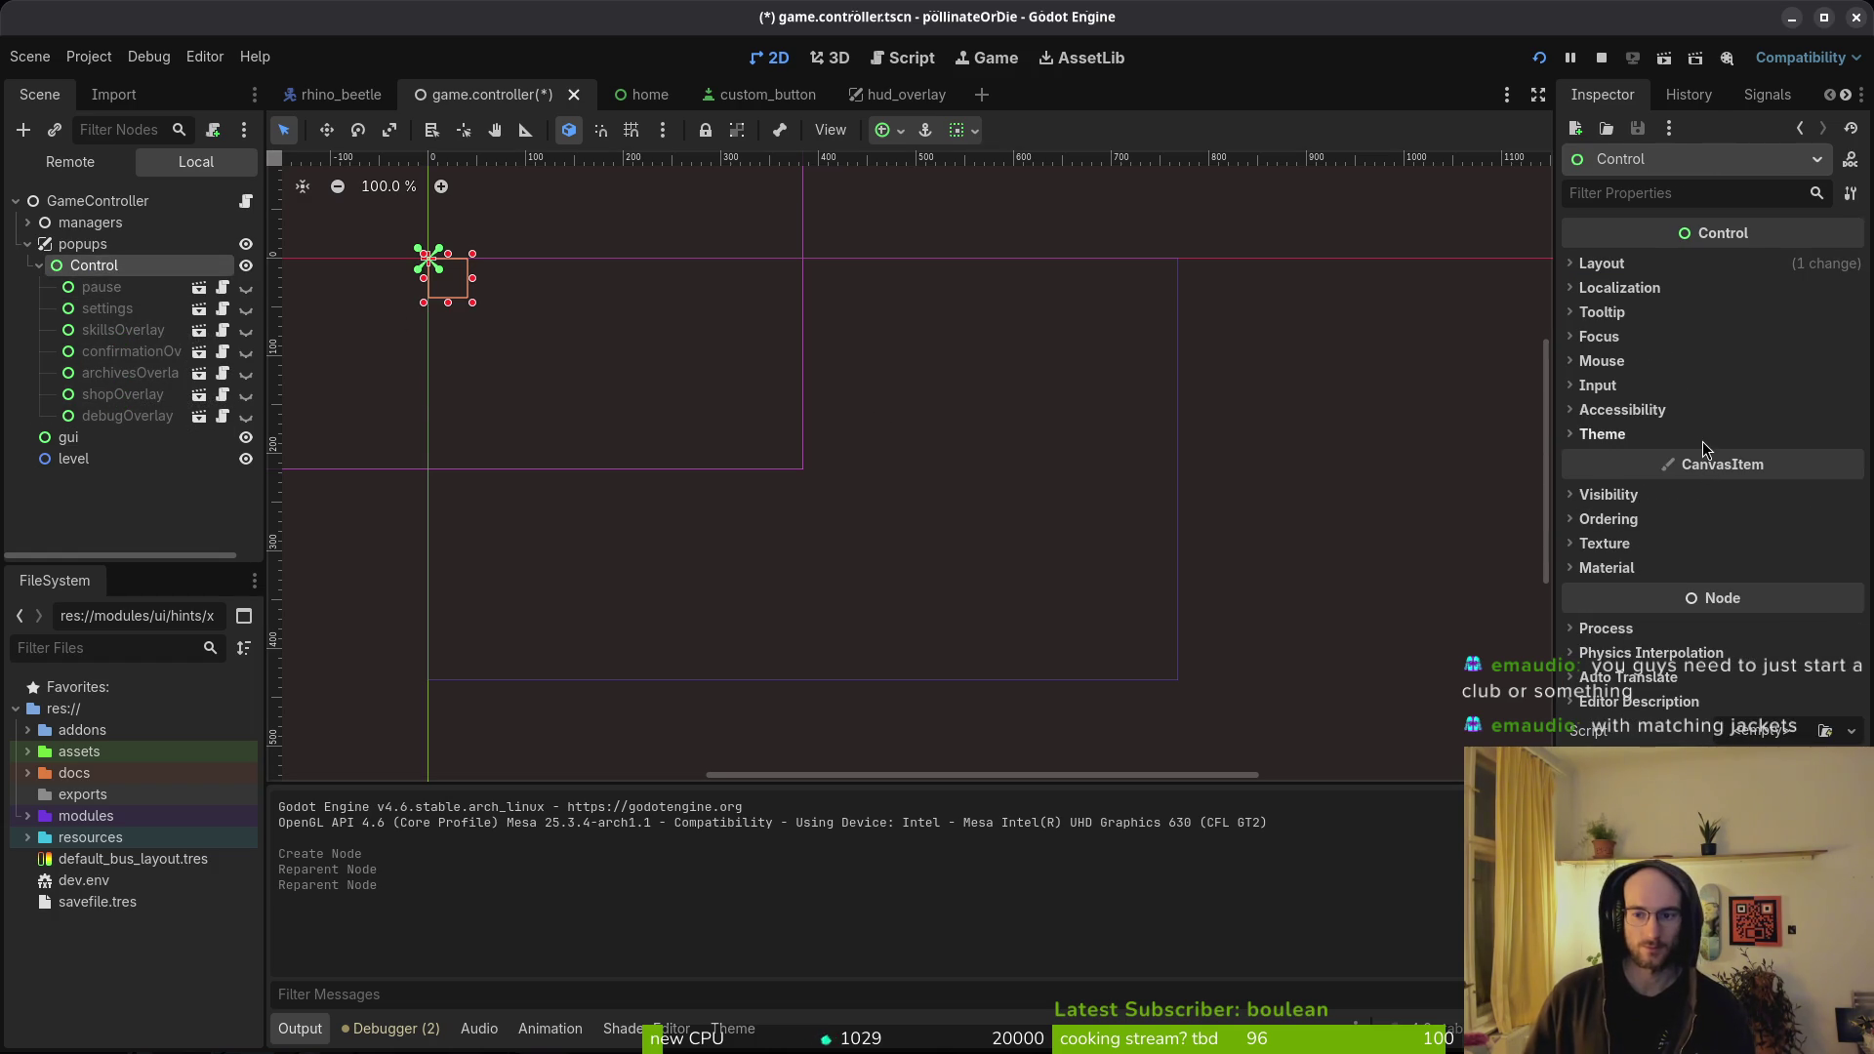
pyautogui.click(1602, 433)
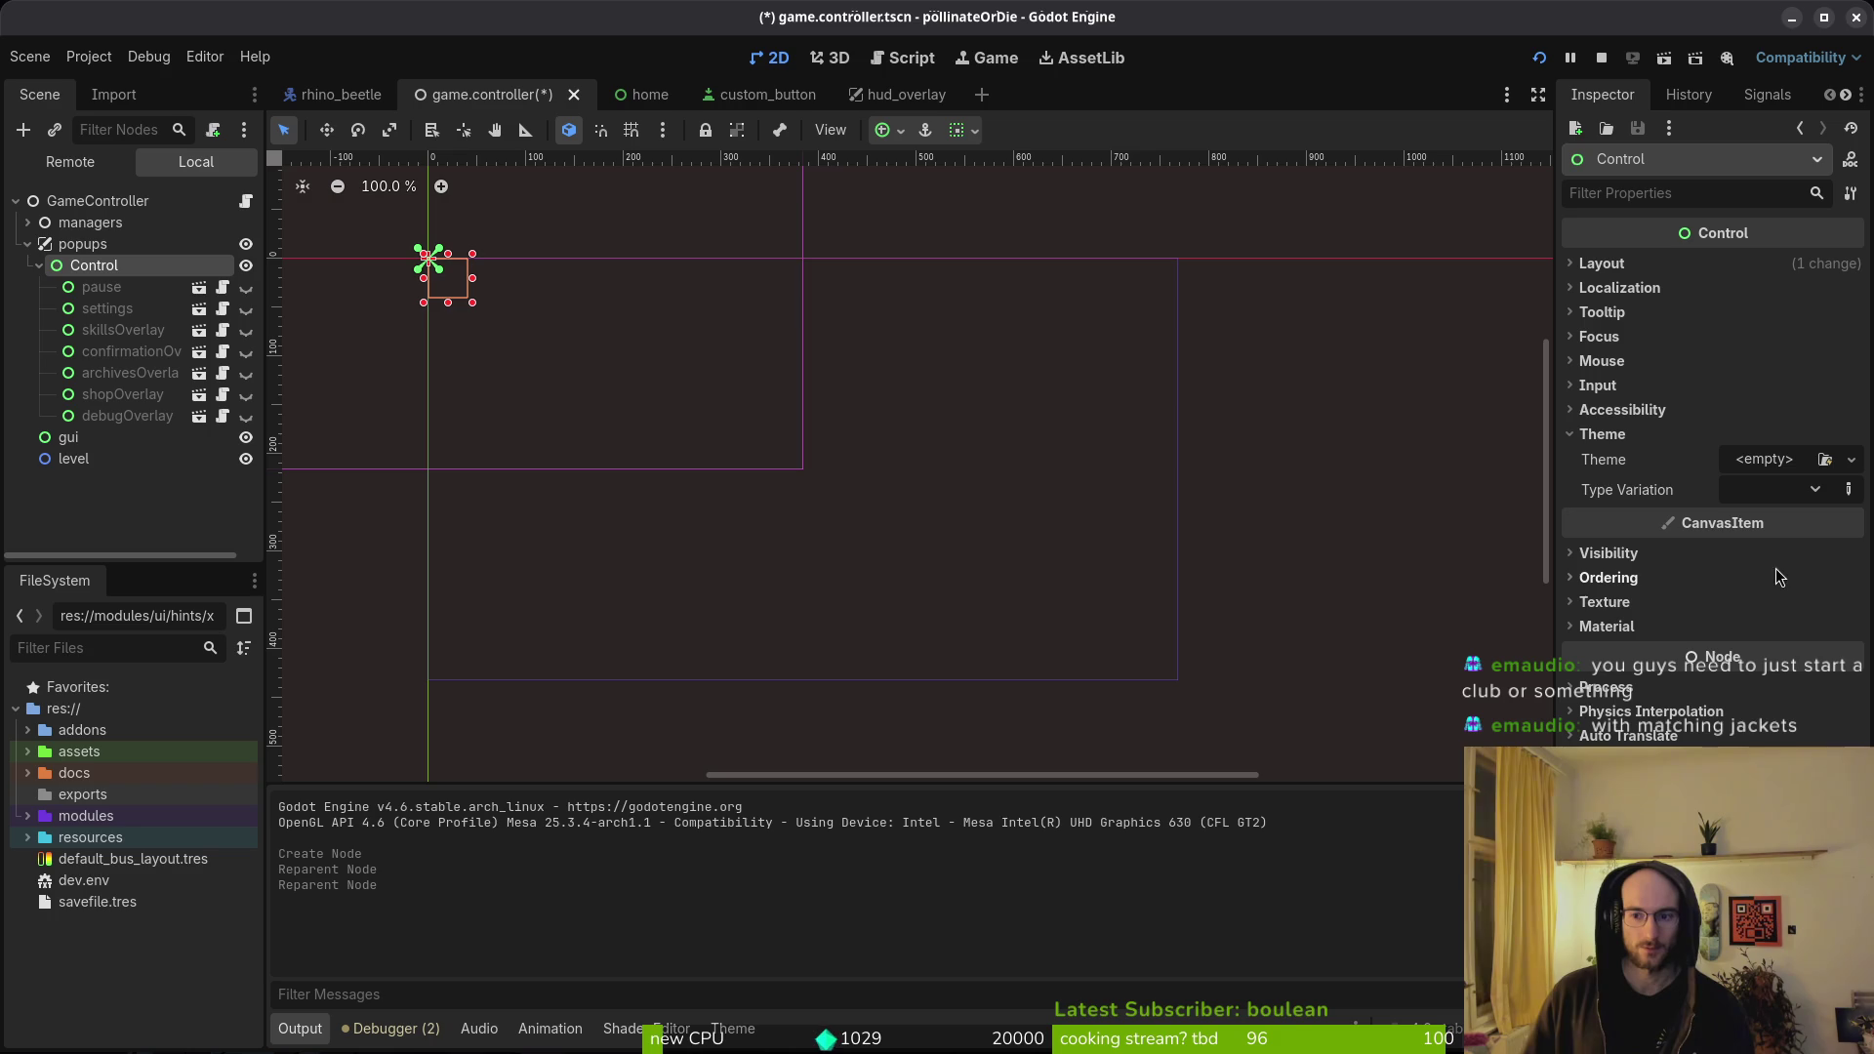
pyautogui.scroll(-4, 308, 370)
pyautogui.click(98, 287)
pyautogui.click(764, 345)
pyautogui.click(1602, 434)
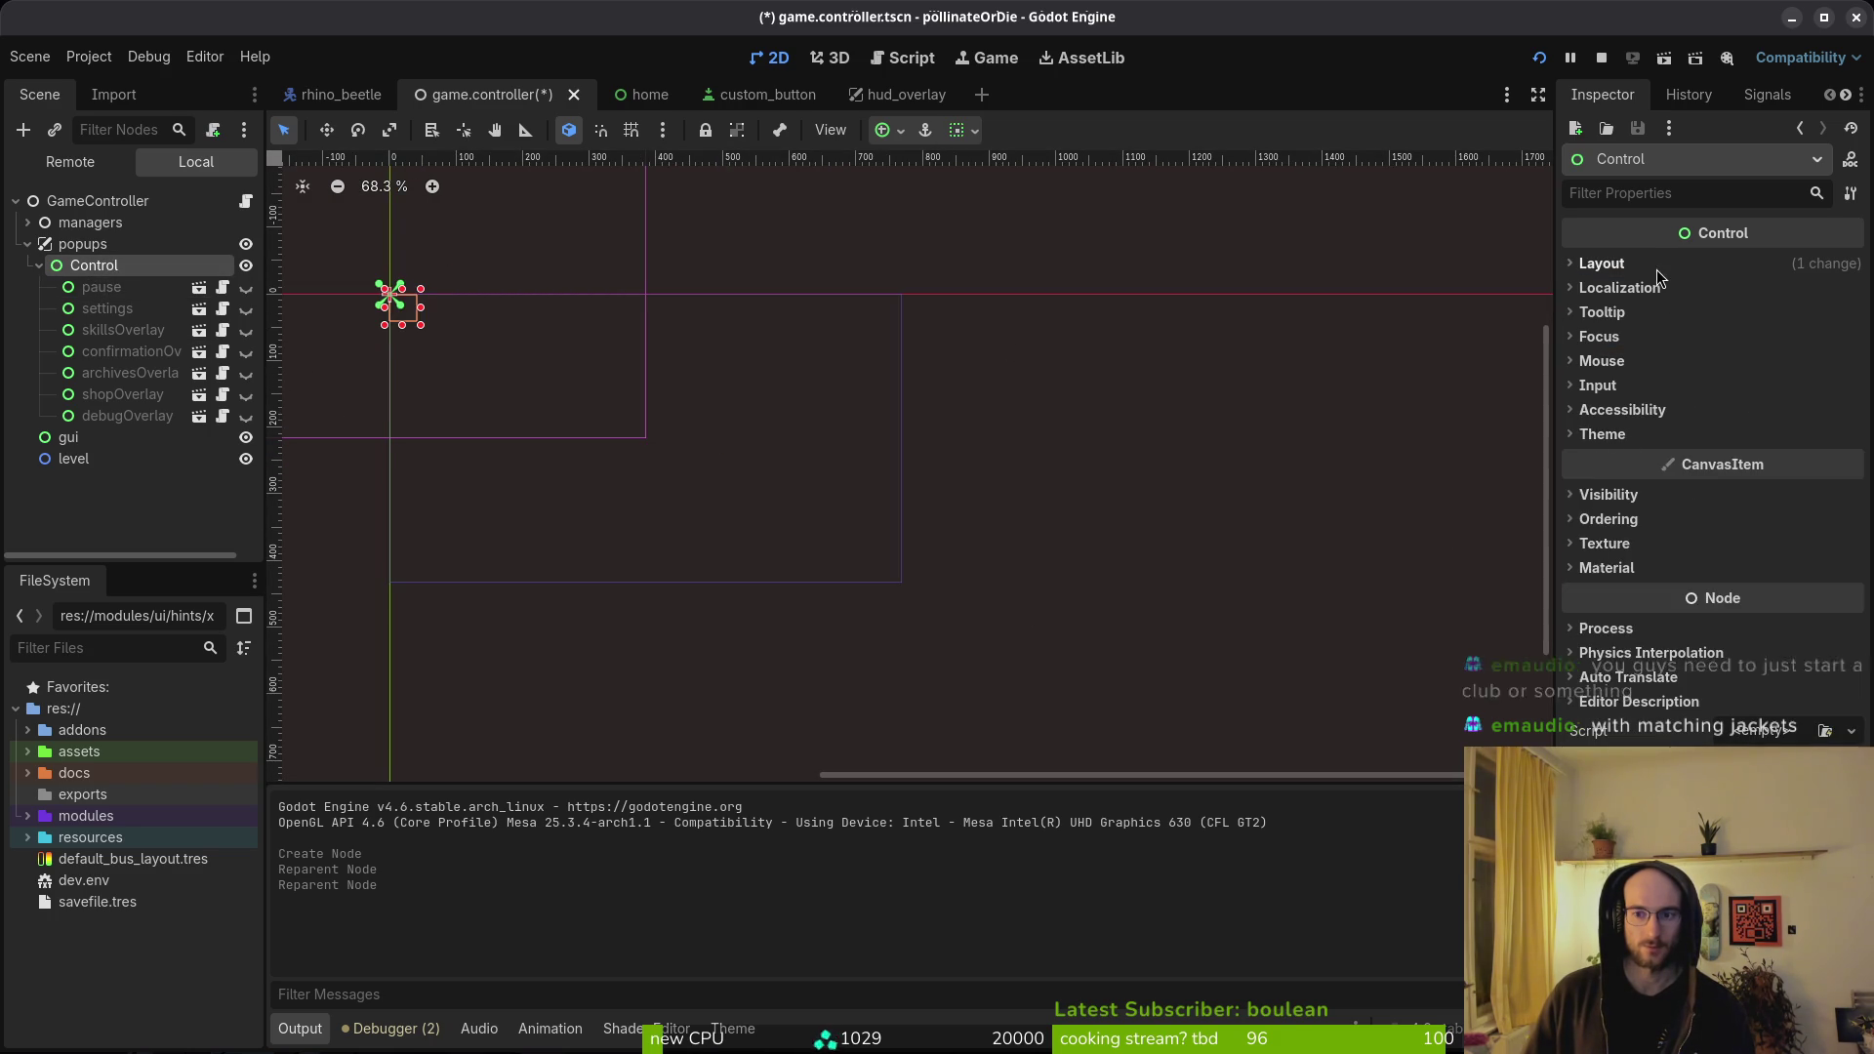
# - Set the Control's anchor preset to Full Rect and theme to mainTheme.tres, then run the game
pyautogui.click(1602, 263)
pyautogui.click(1763, 510)
pyautogui.click(1747, 967)
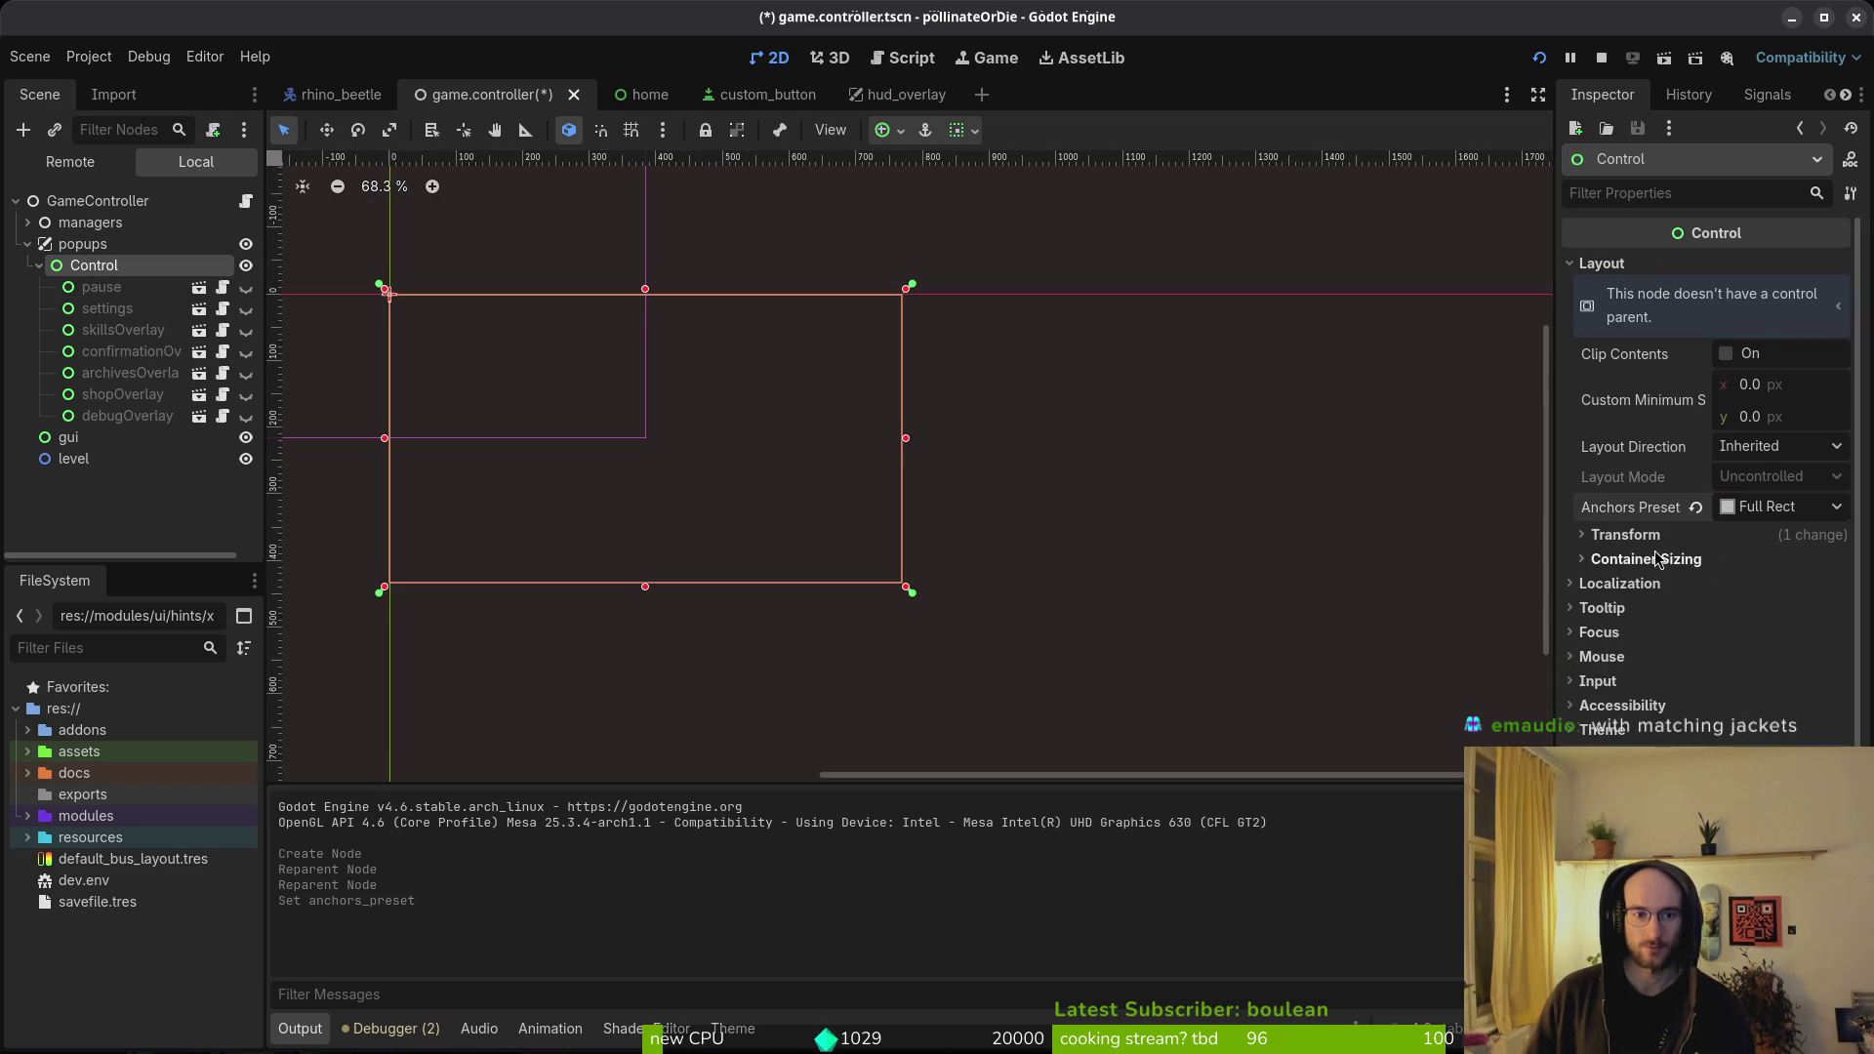
pyautogui.click(1602, 729)
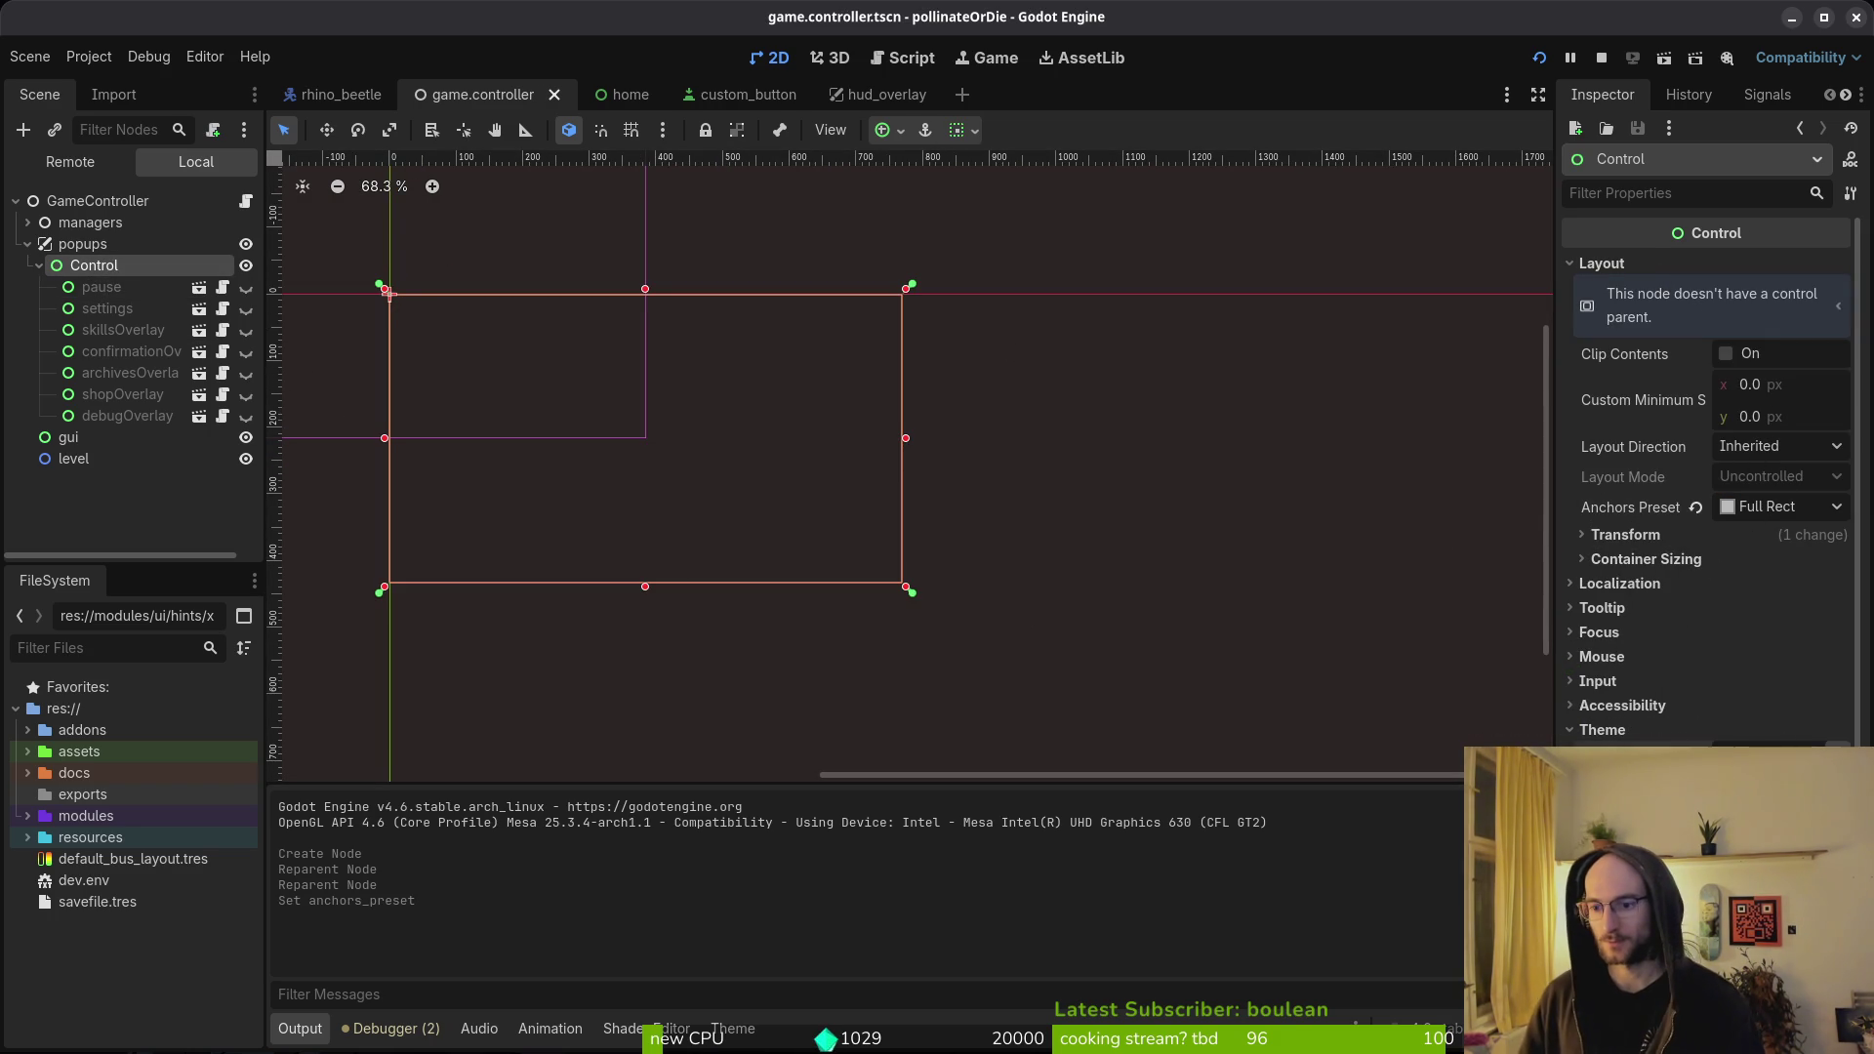
pyautogui.click(1777, 762)
pyautogui.press('Return')
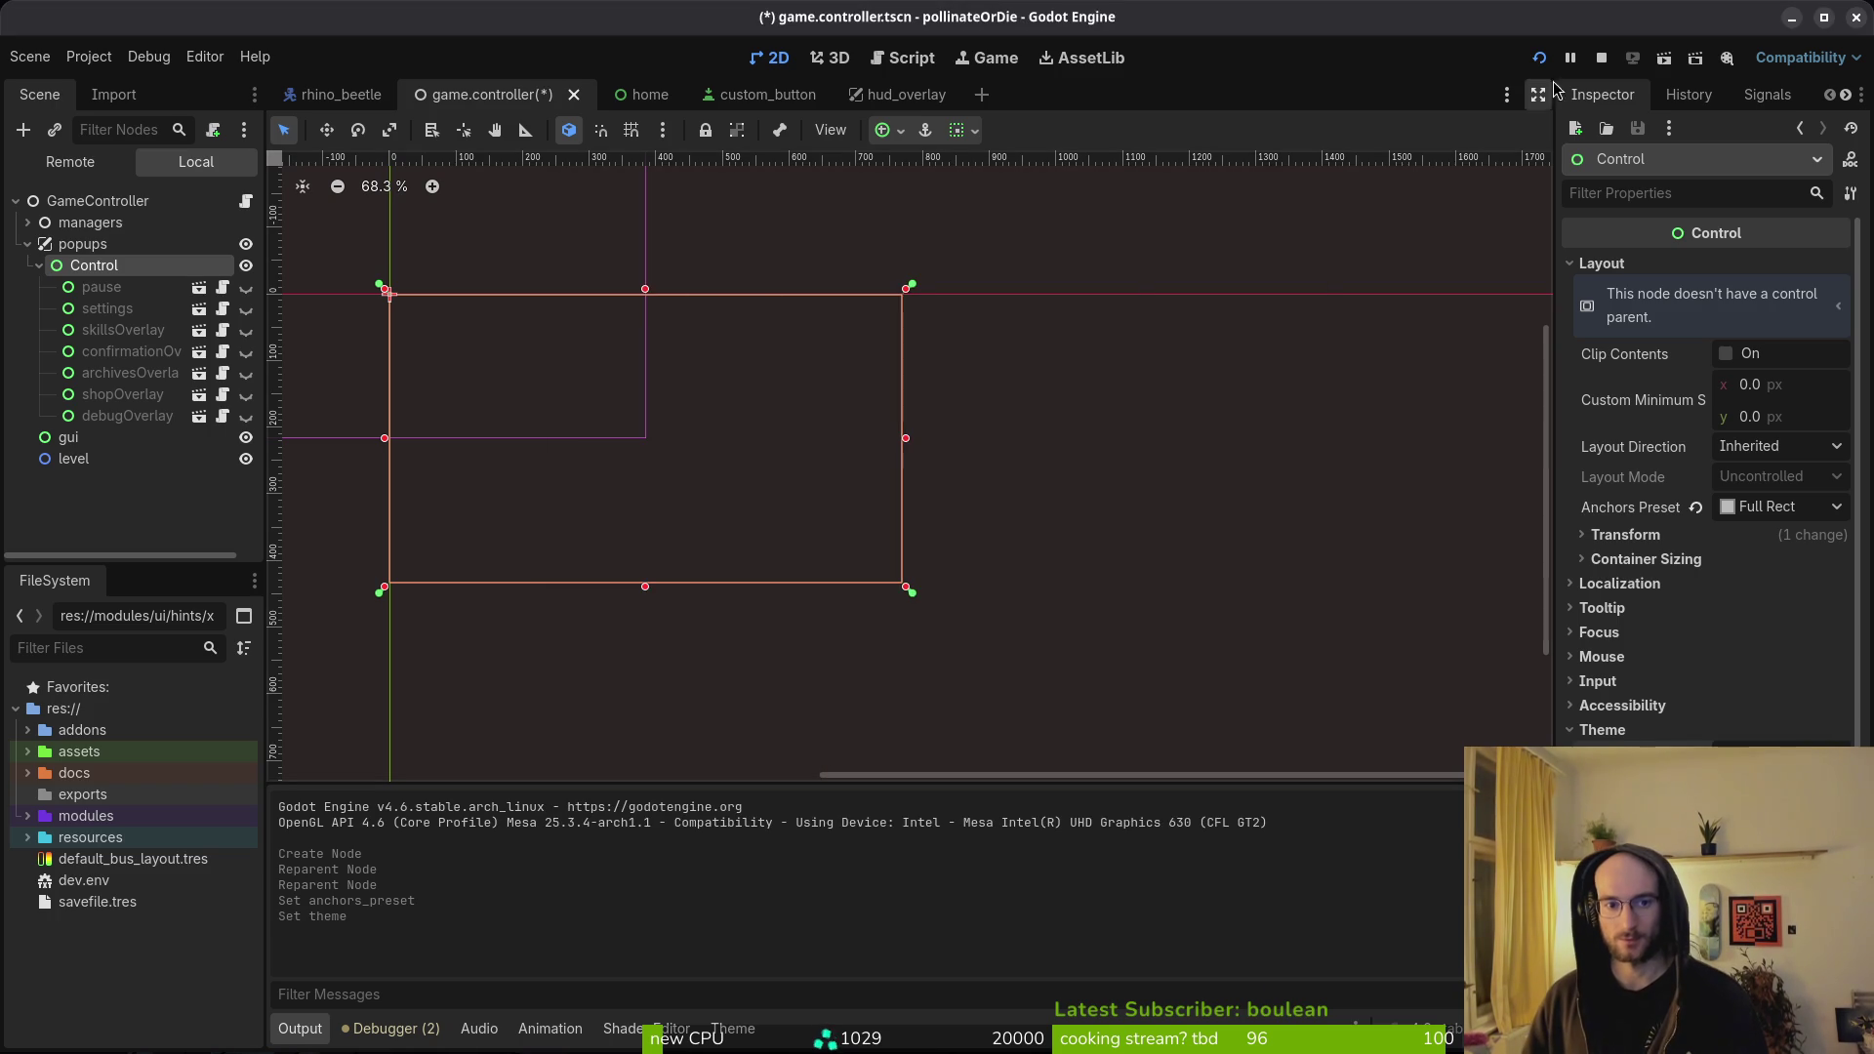
pyautogui.click(1537, 59)
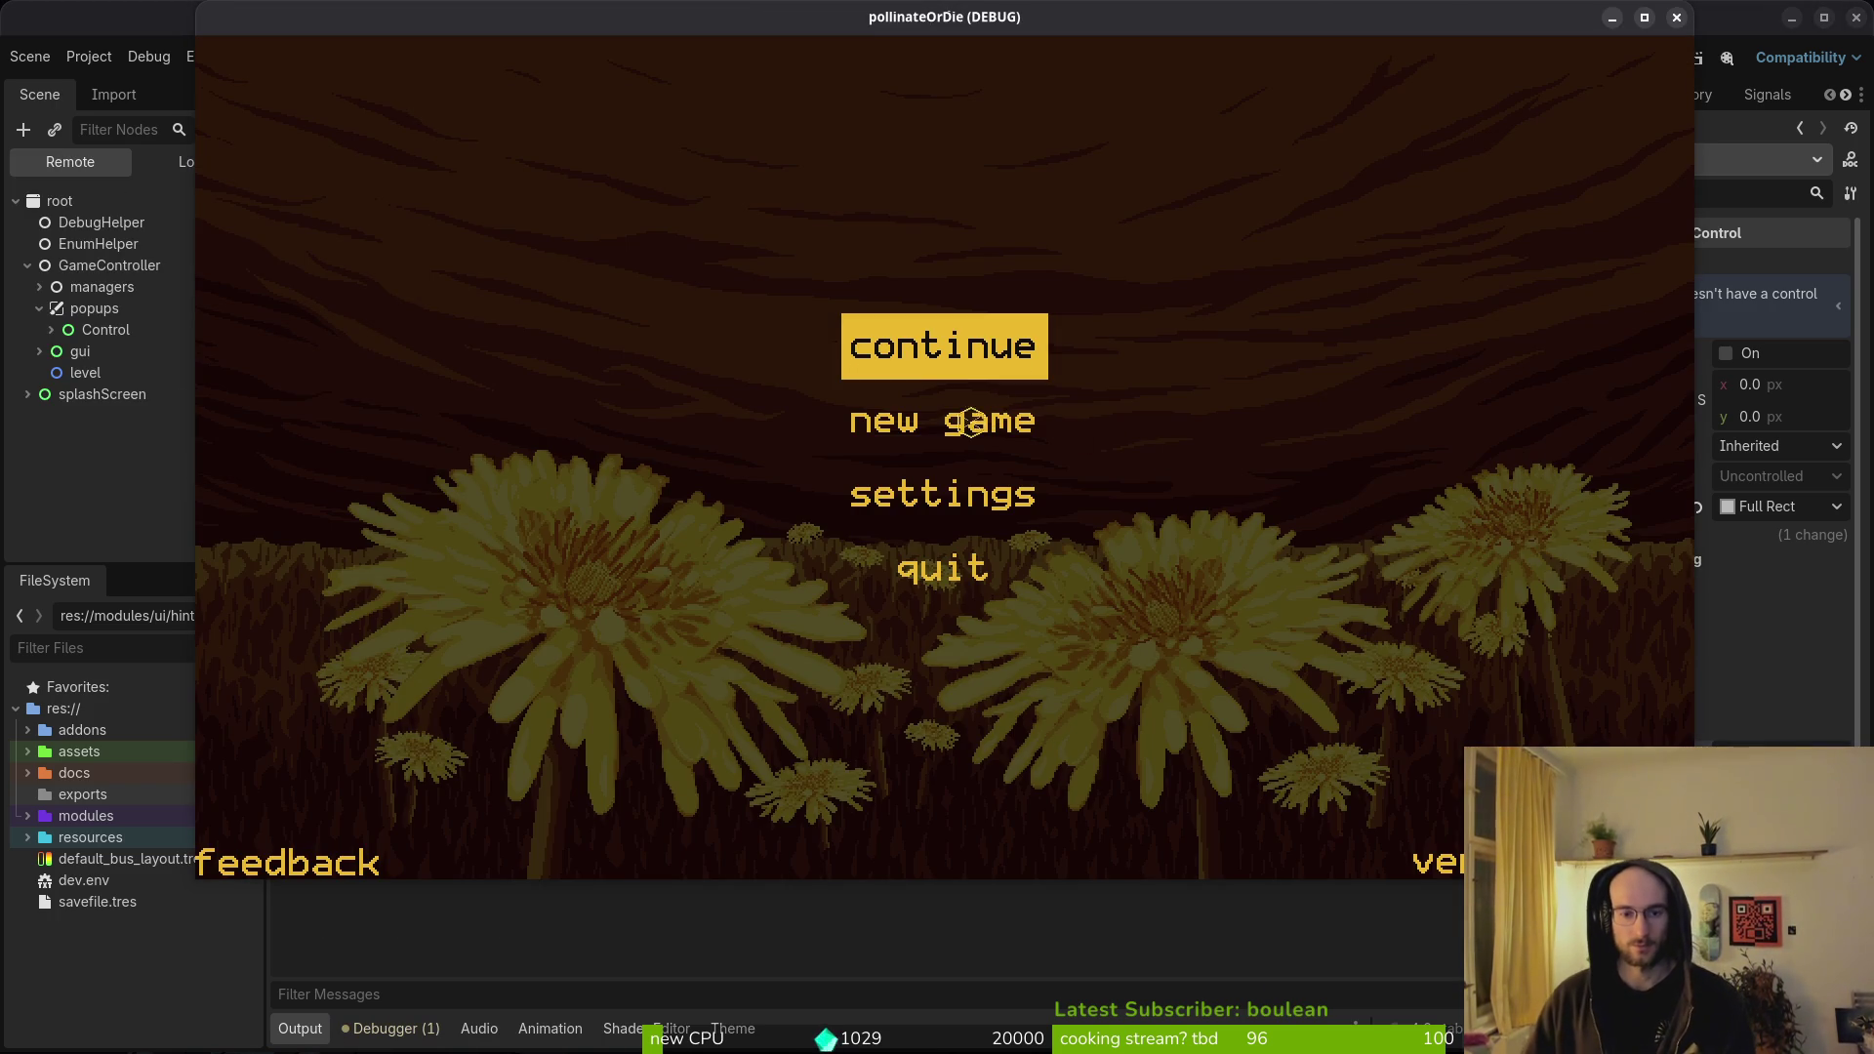
# - Navigate the main menu, open and close settings, then start the game level
pyautogui.press('Down')
pyautogui.press('Down')
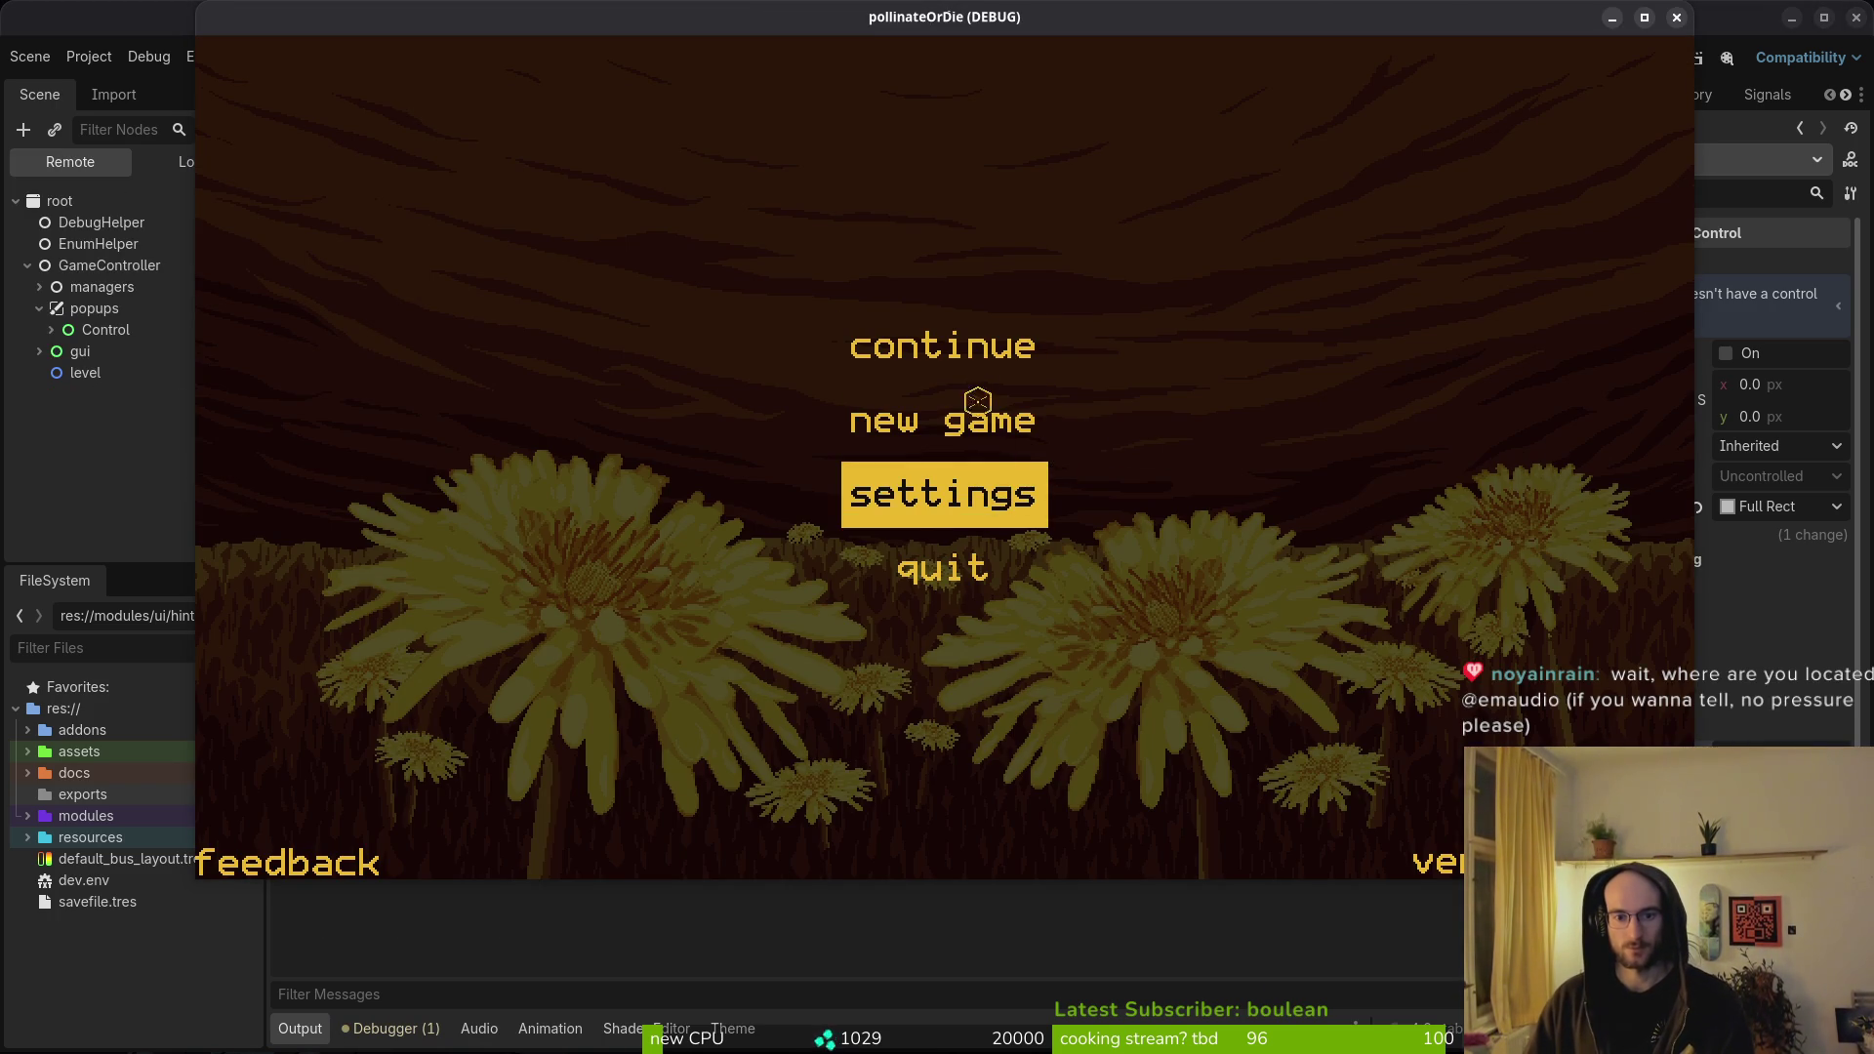
pyautogui.press('Up')
pyautogui.press('Up')
pyautogui.press('Down')
pyautogui.press('Down')
pyautogui.press('Down')
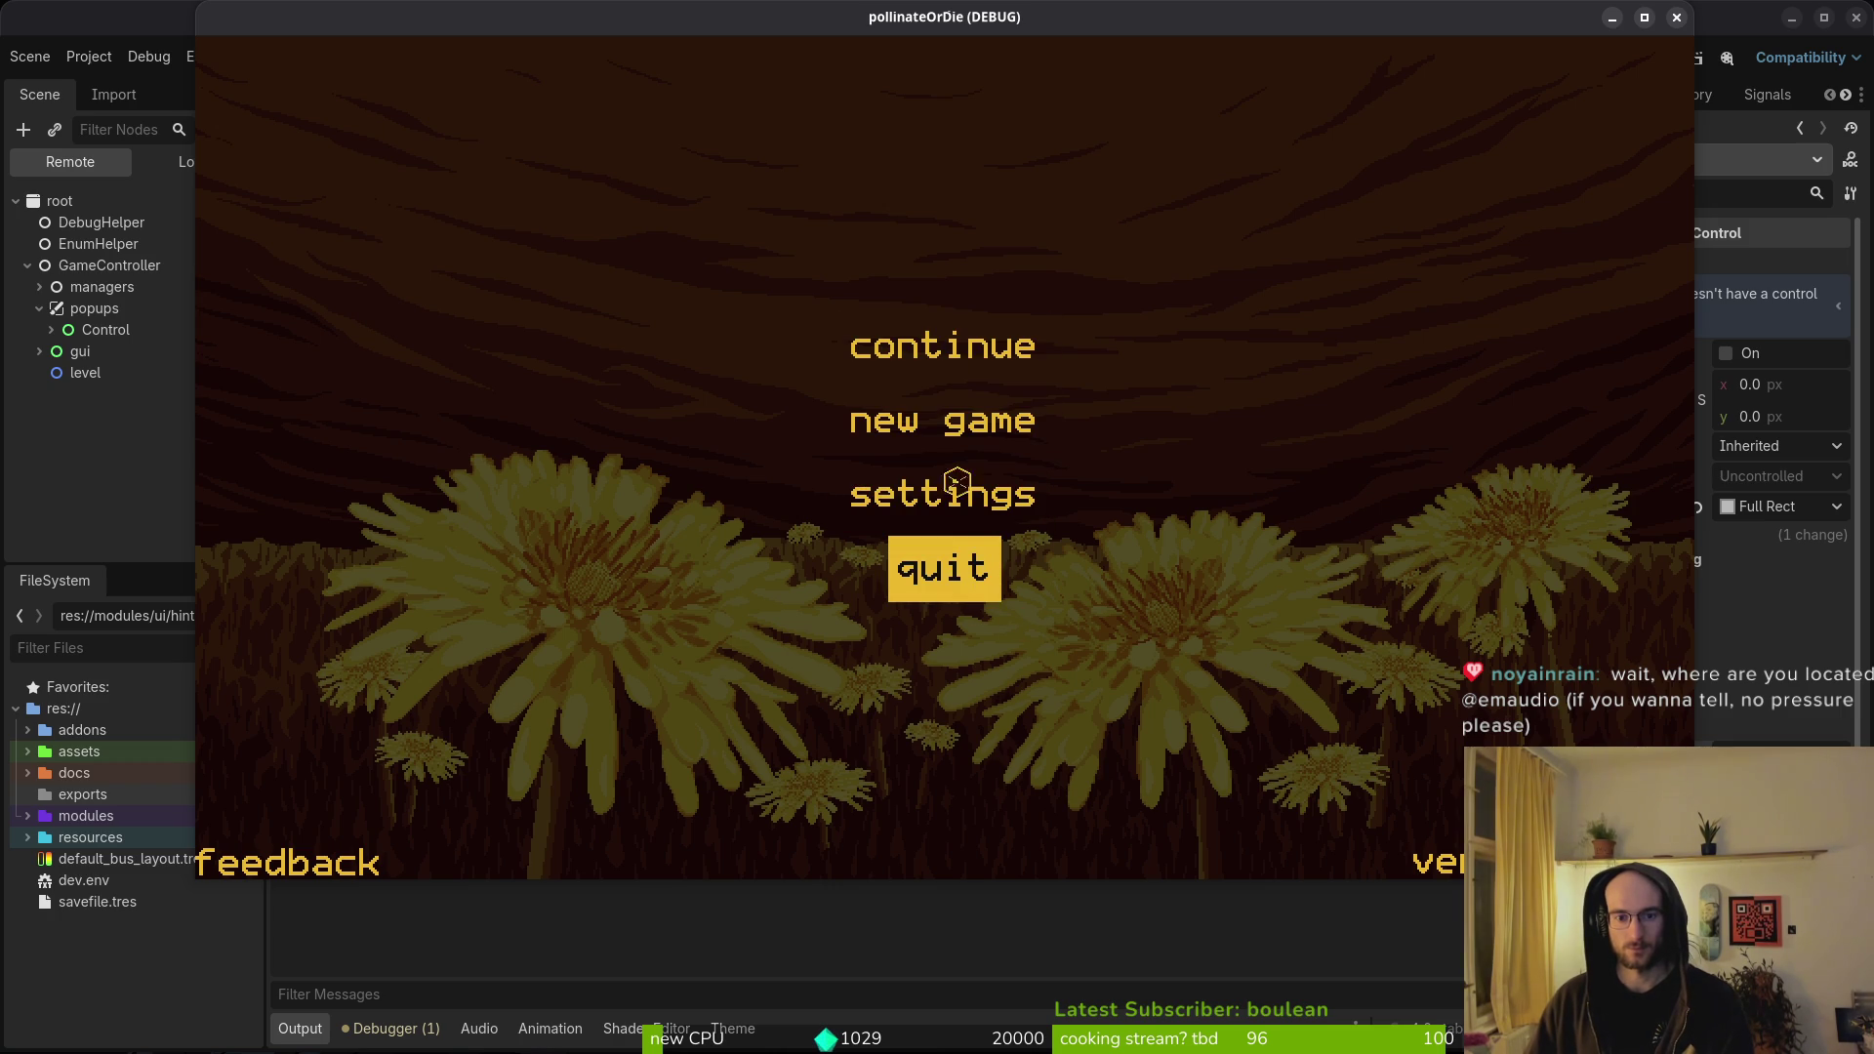
pyautogui.press('Up')
pyautogui.press('Up')
pyautogui.press('Down')
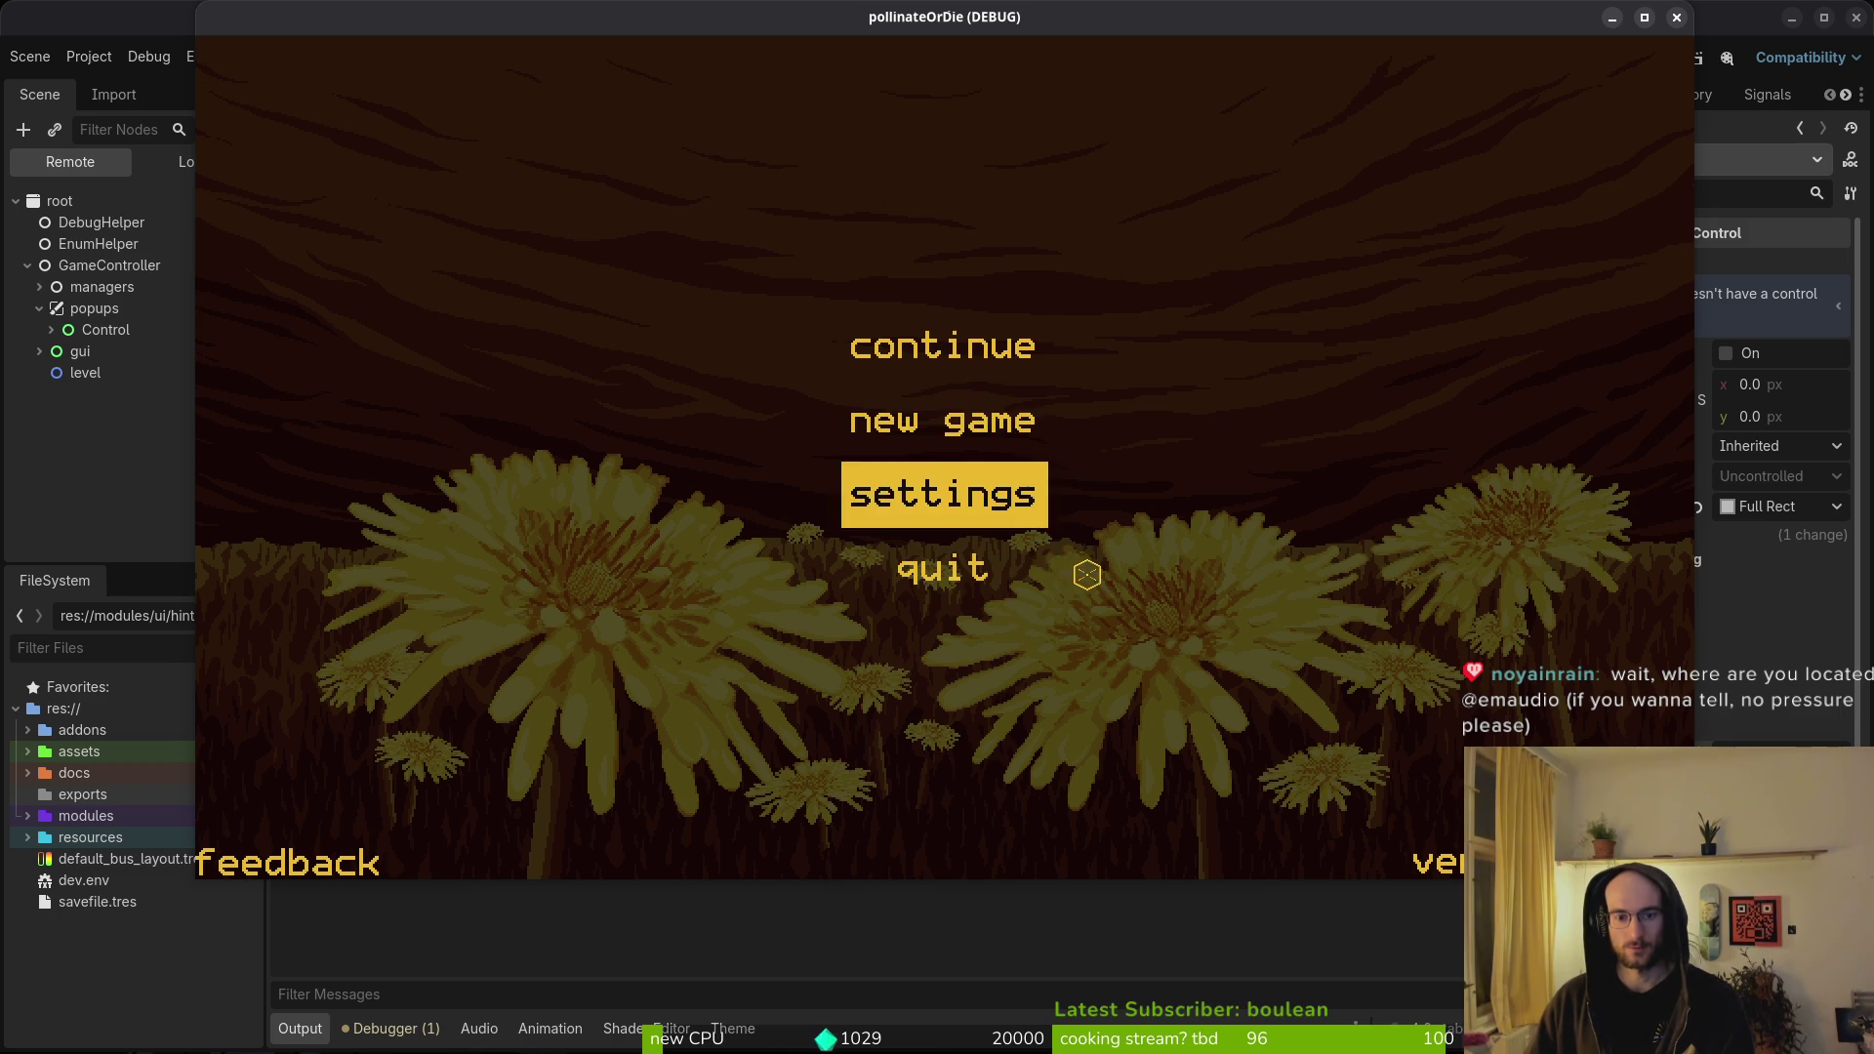
pyautogui.press('Return')
pyautogui.press('Escape')
pyautogui.press('Up')
pyautogui.press('Down')
pyautogui.press('Down')
pyautogui.press('Return')
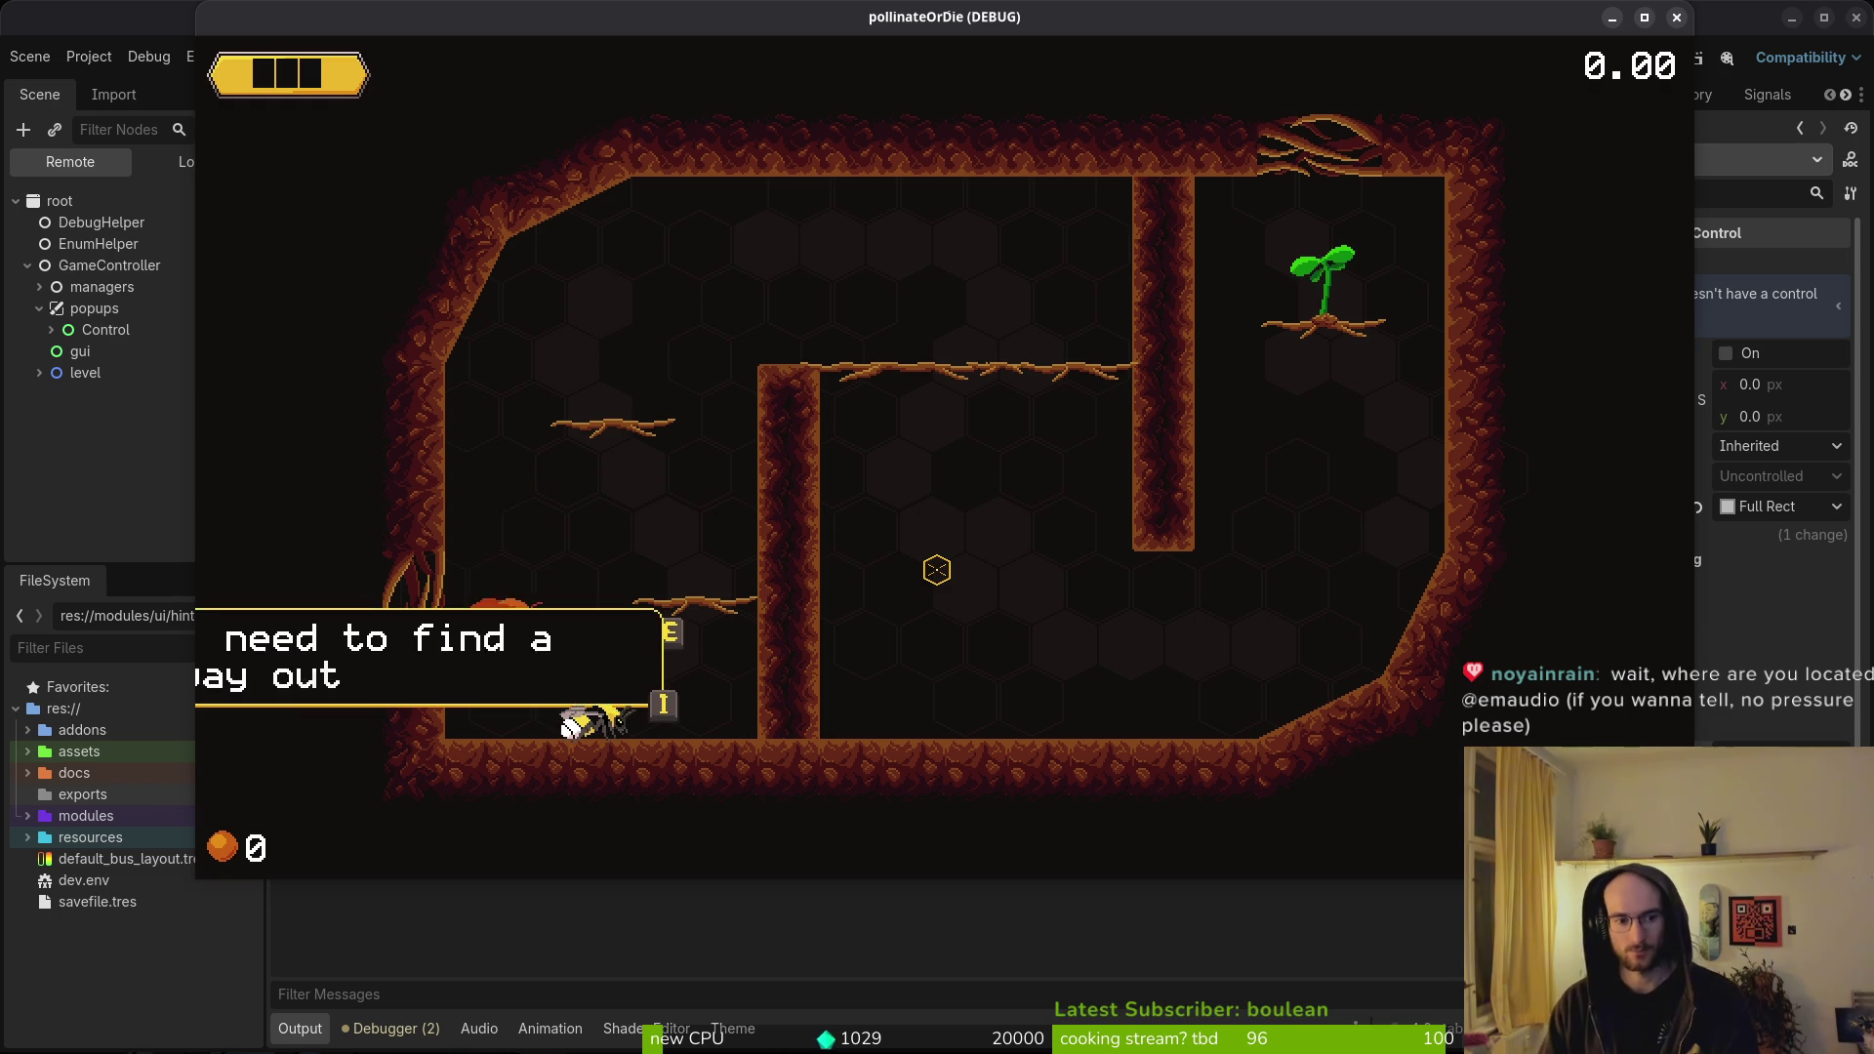
# - Pause, quit to the main menu with confirmation, and close the game window
pyautogui.press('Escape')
pyautogui.press('Down')
pyautogui.press('Down')
pyautogui.press('Down')
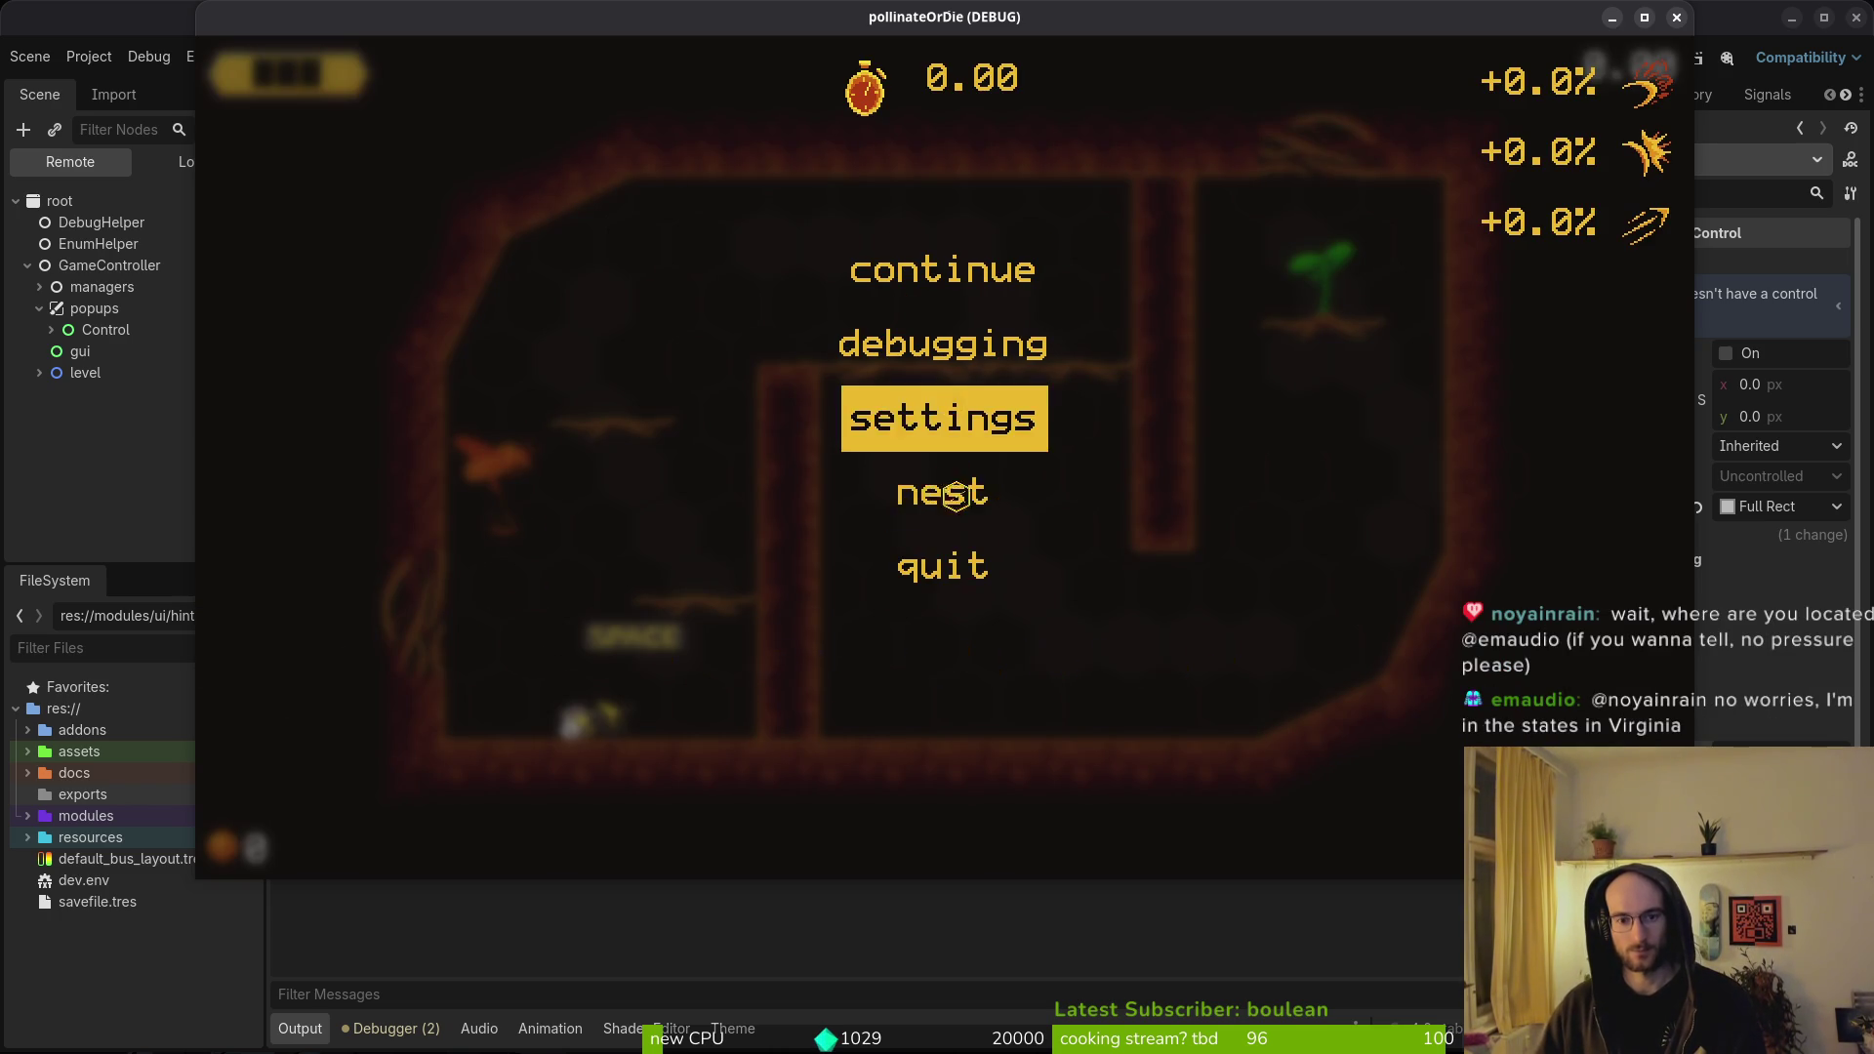
pyautogui.click(903, 556)
pyautogui.click(835, 496)
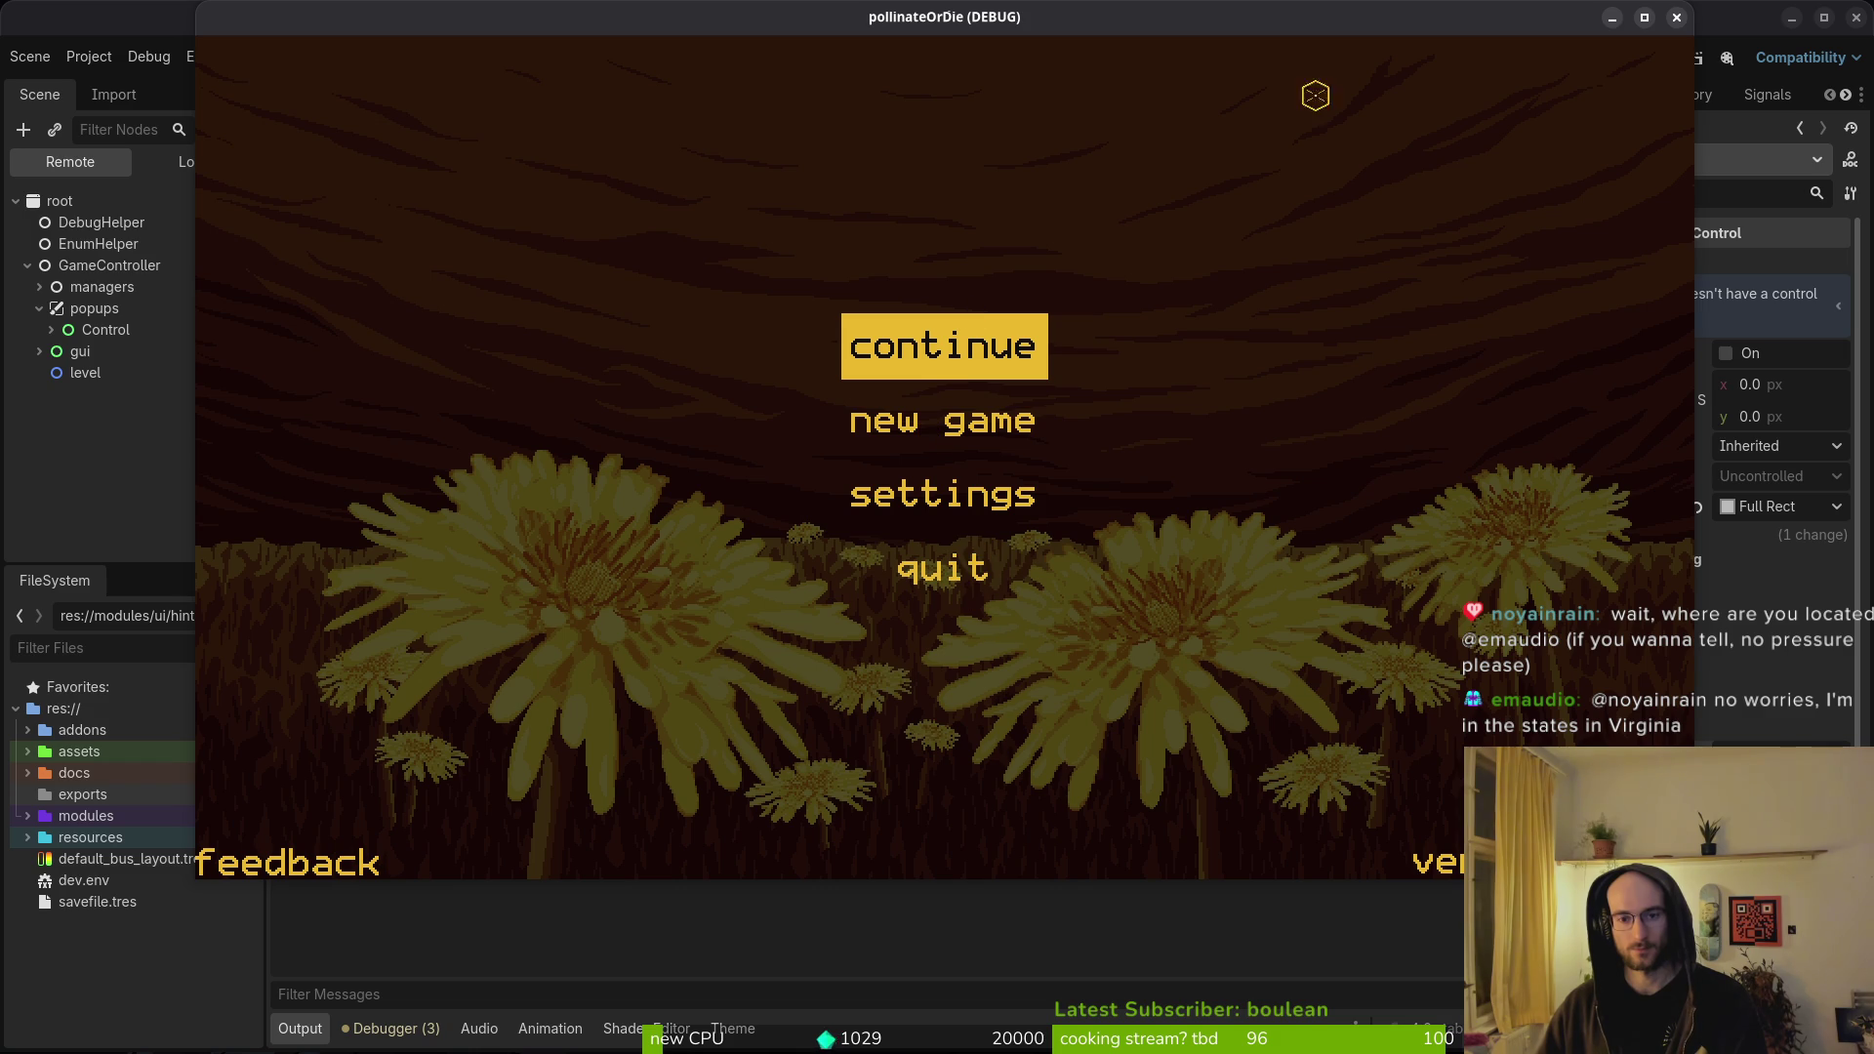
pyautogui.click(1678, 18)
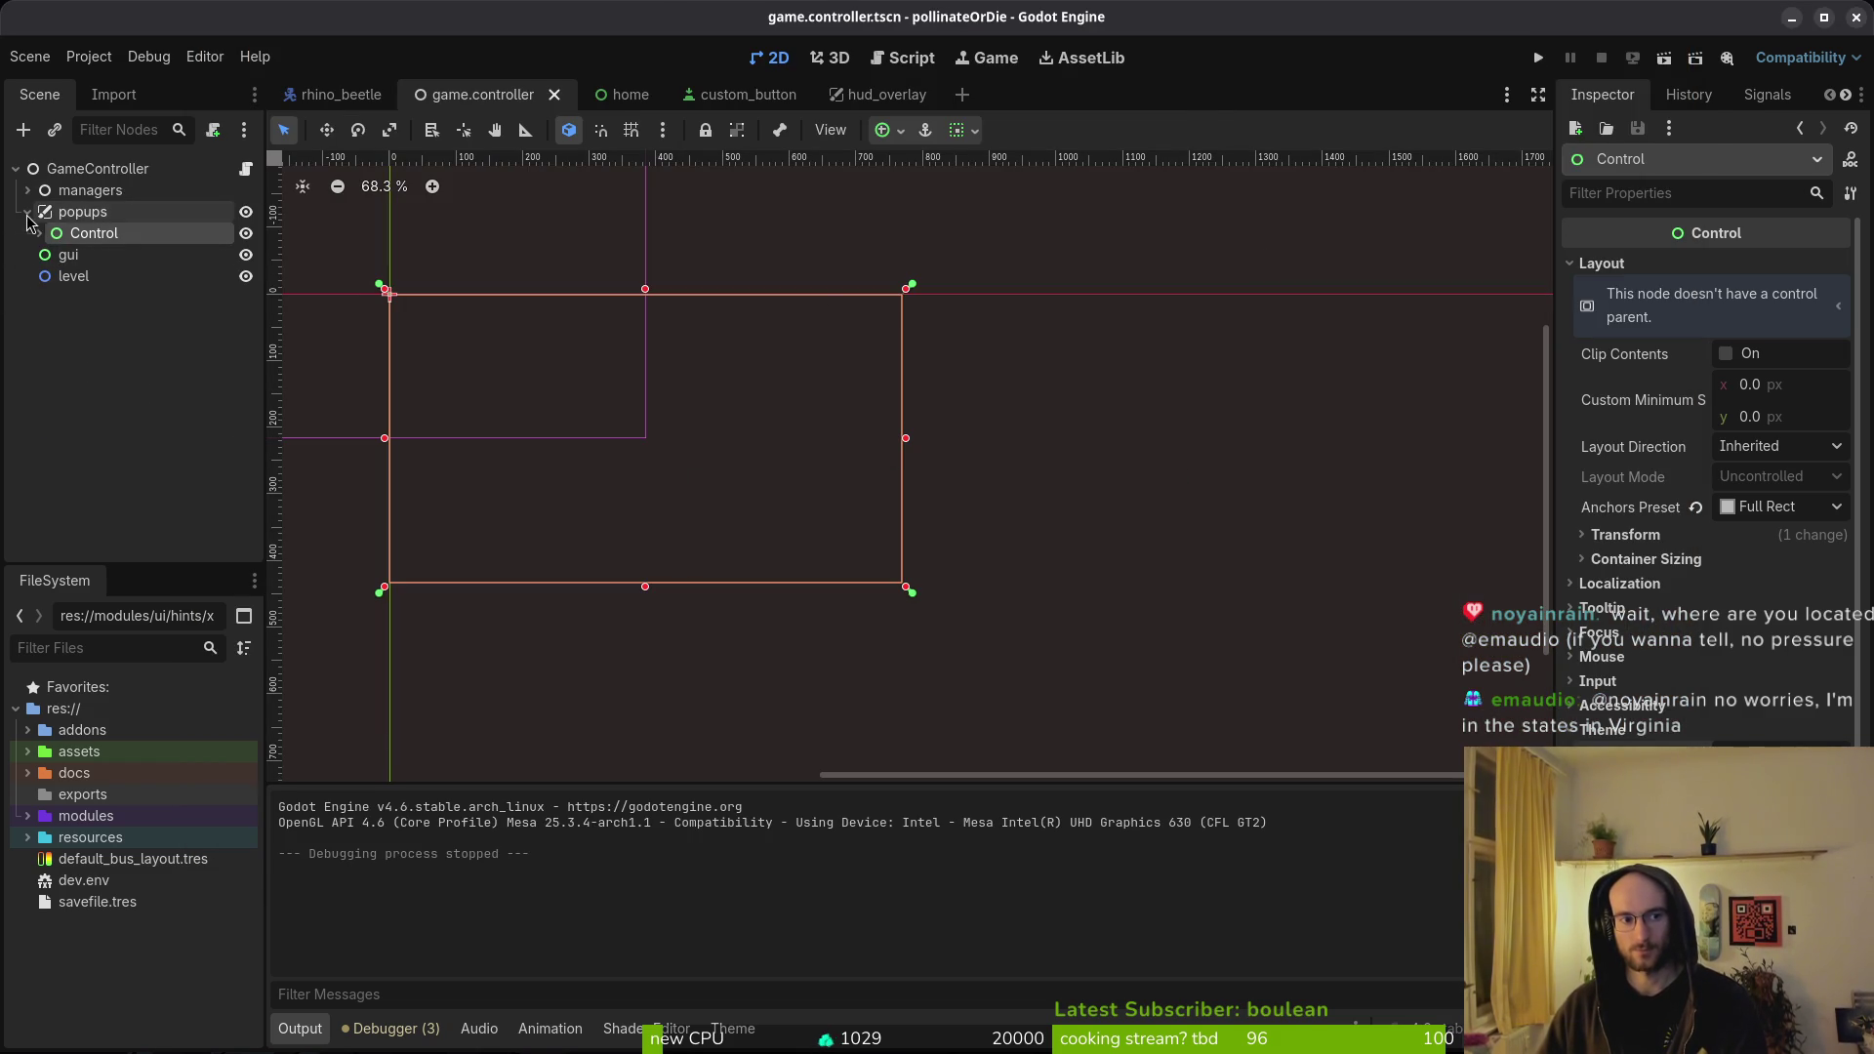
# - Relaunch the game, expand the running popups Control, then undo the mainTheme.tres theme assignment
pyautogui.click(27, 212)
pyautogui.click(1537, 59)
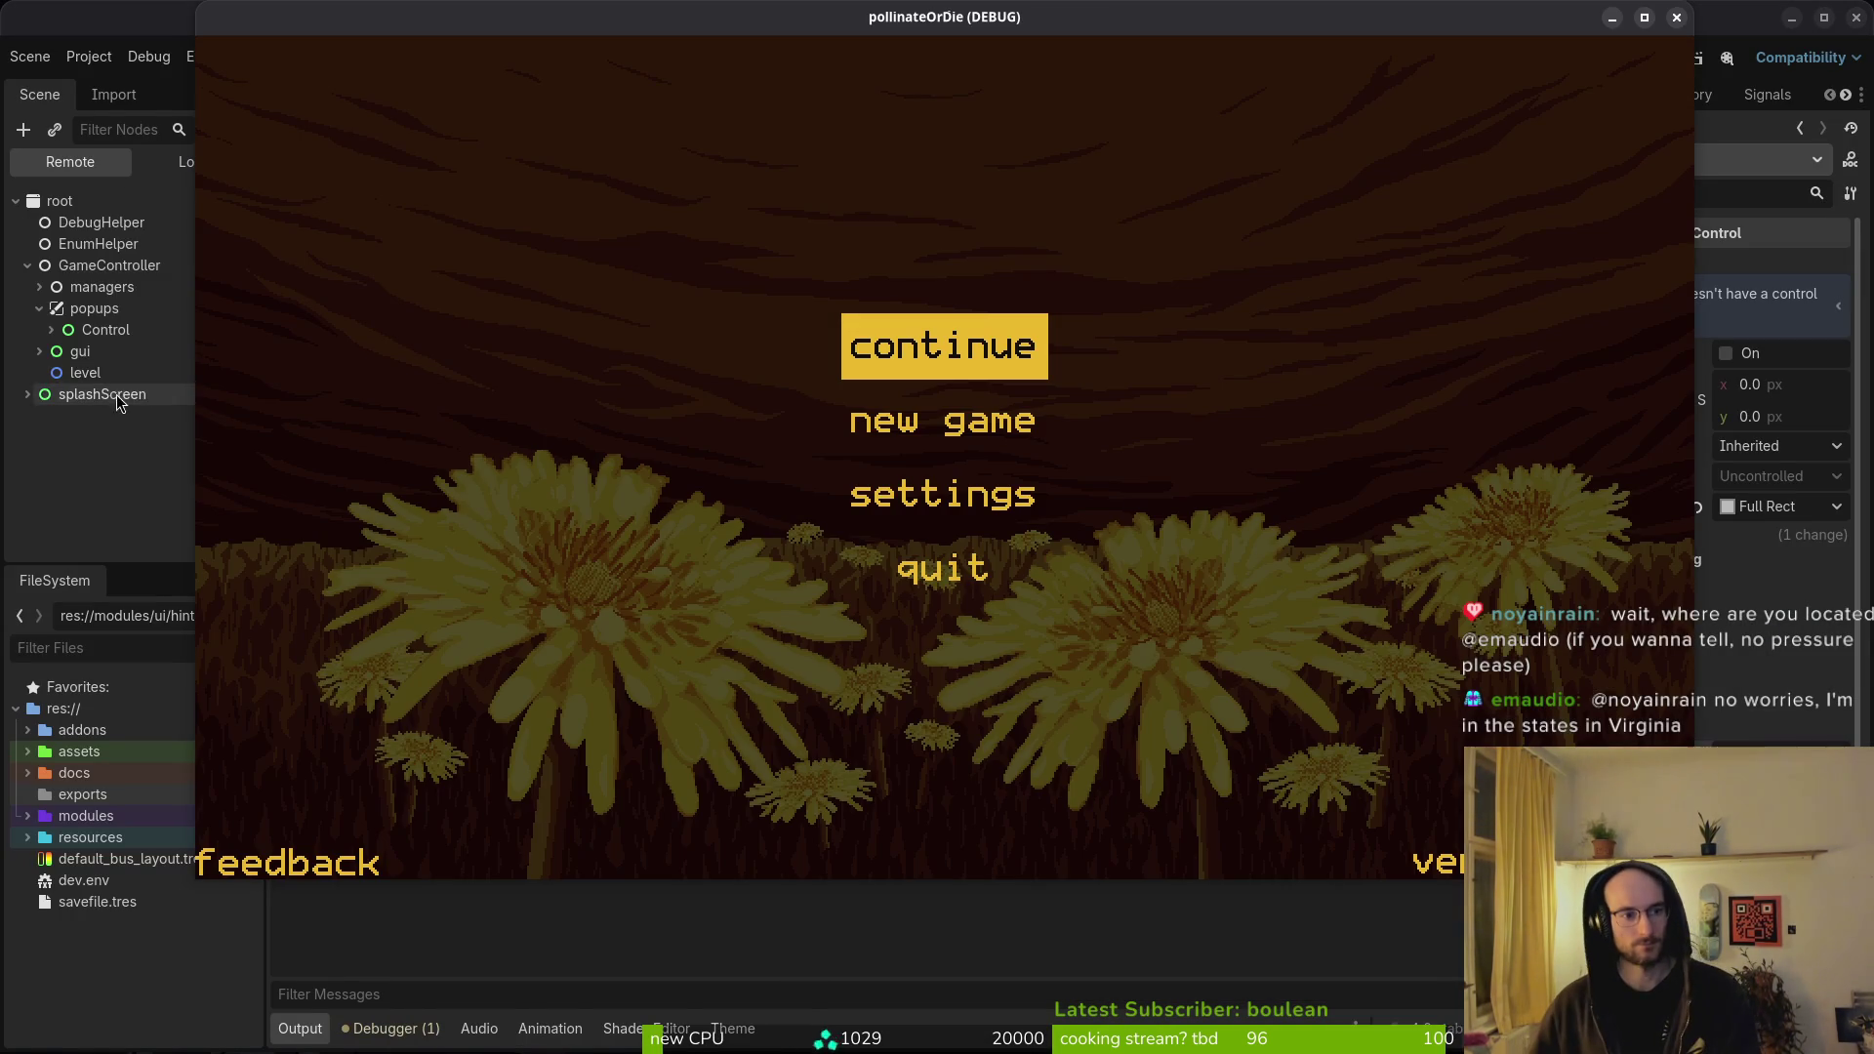
pyautogui.click(51, 334)
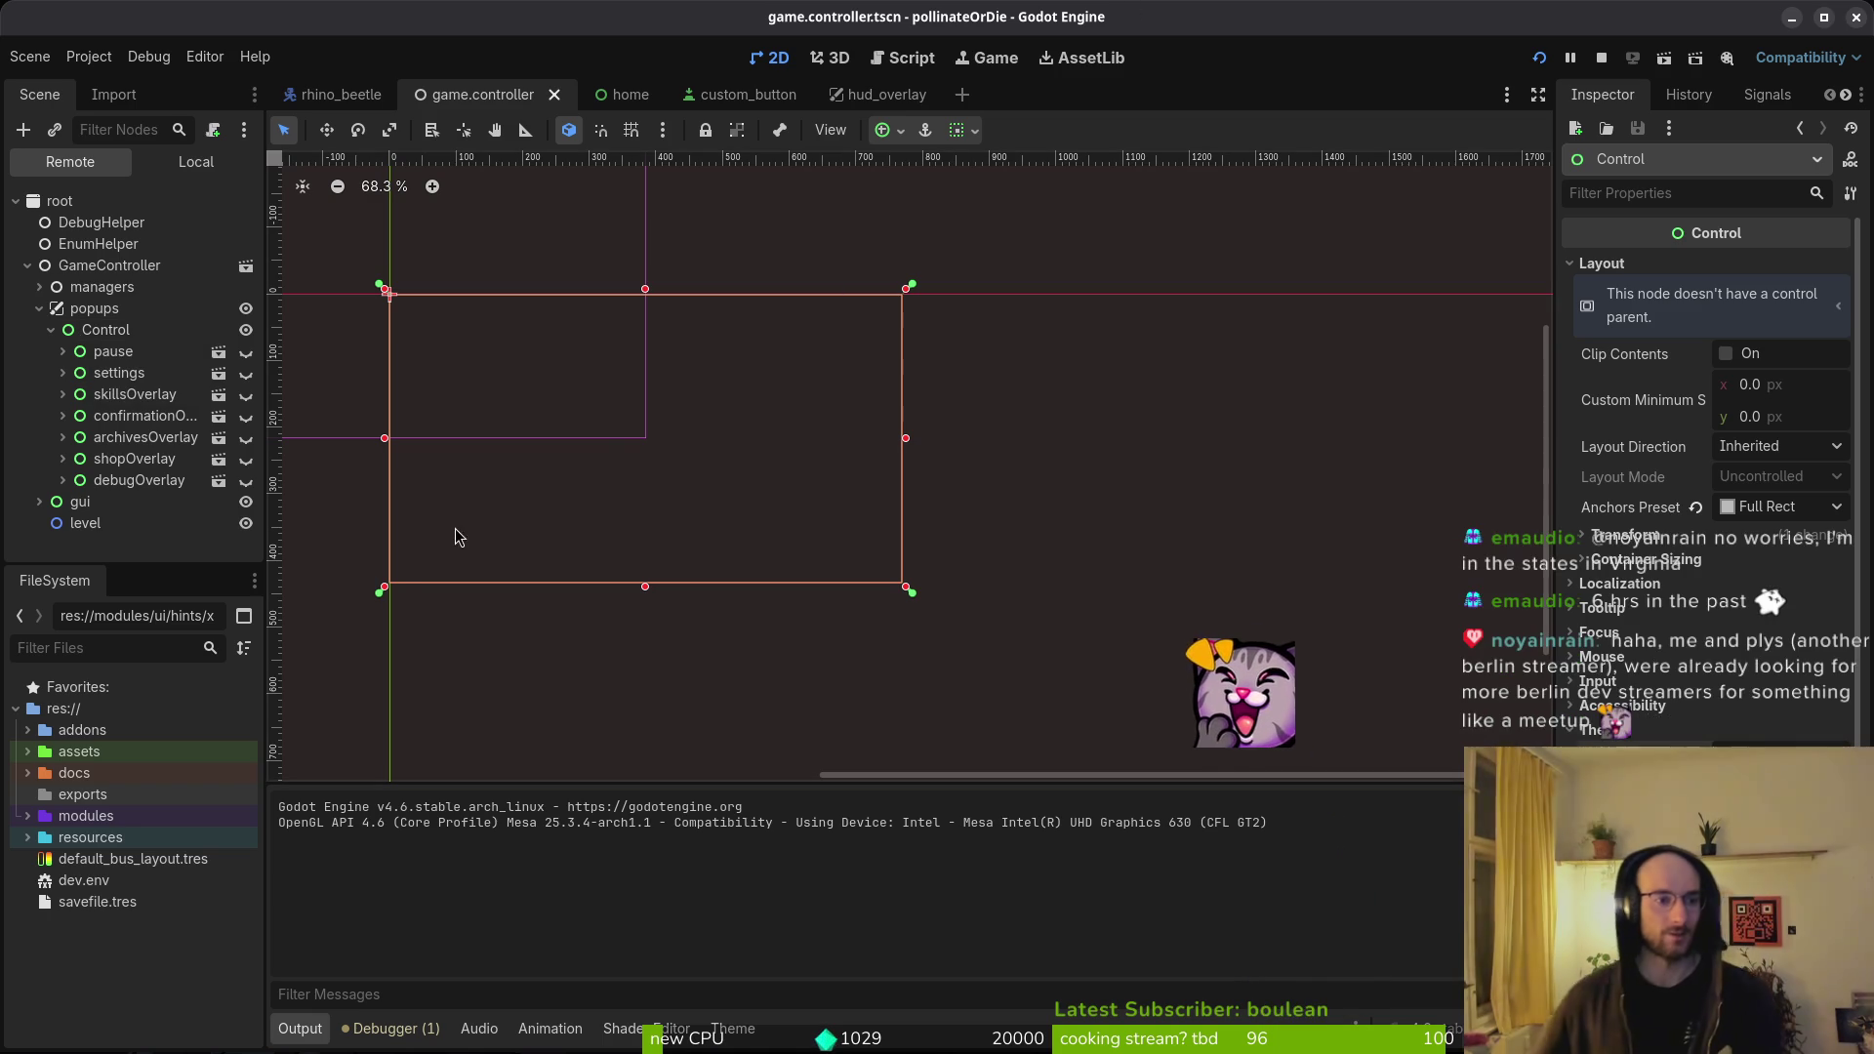
pyautogui.hotkey('ctrl', 'z')
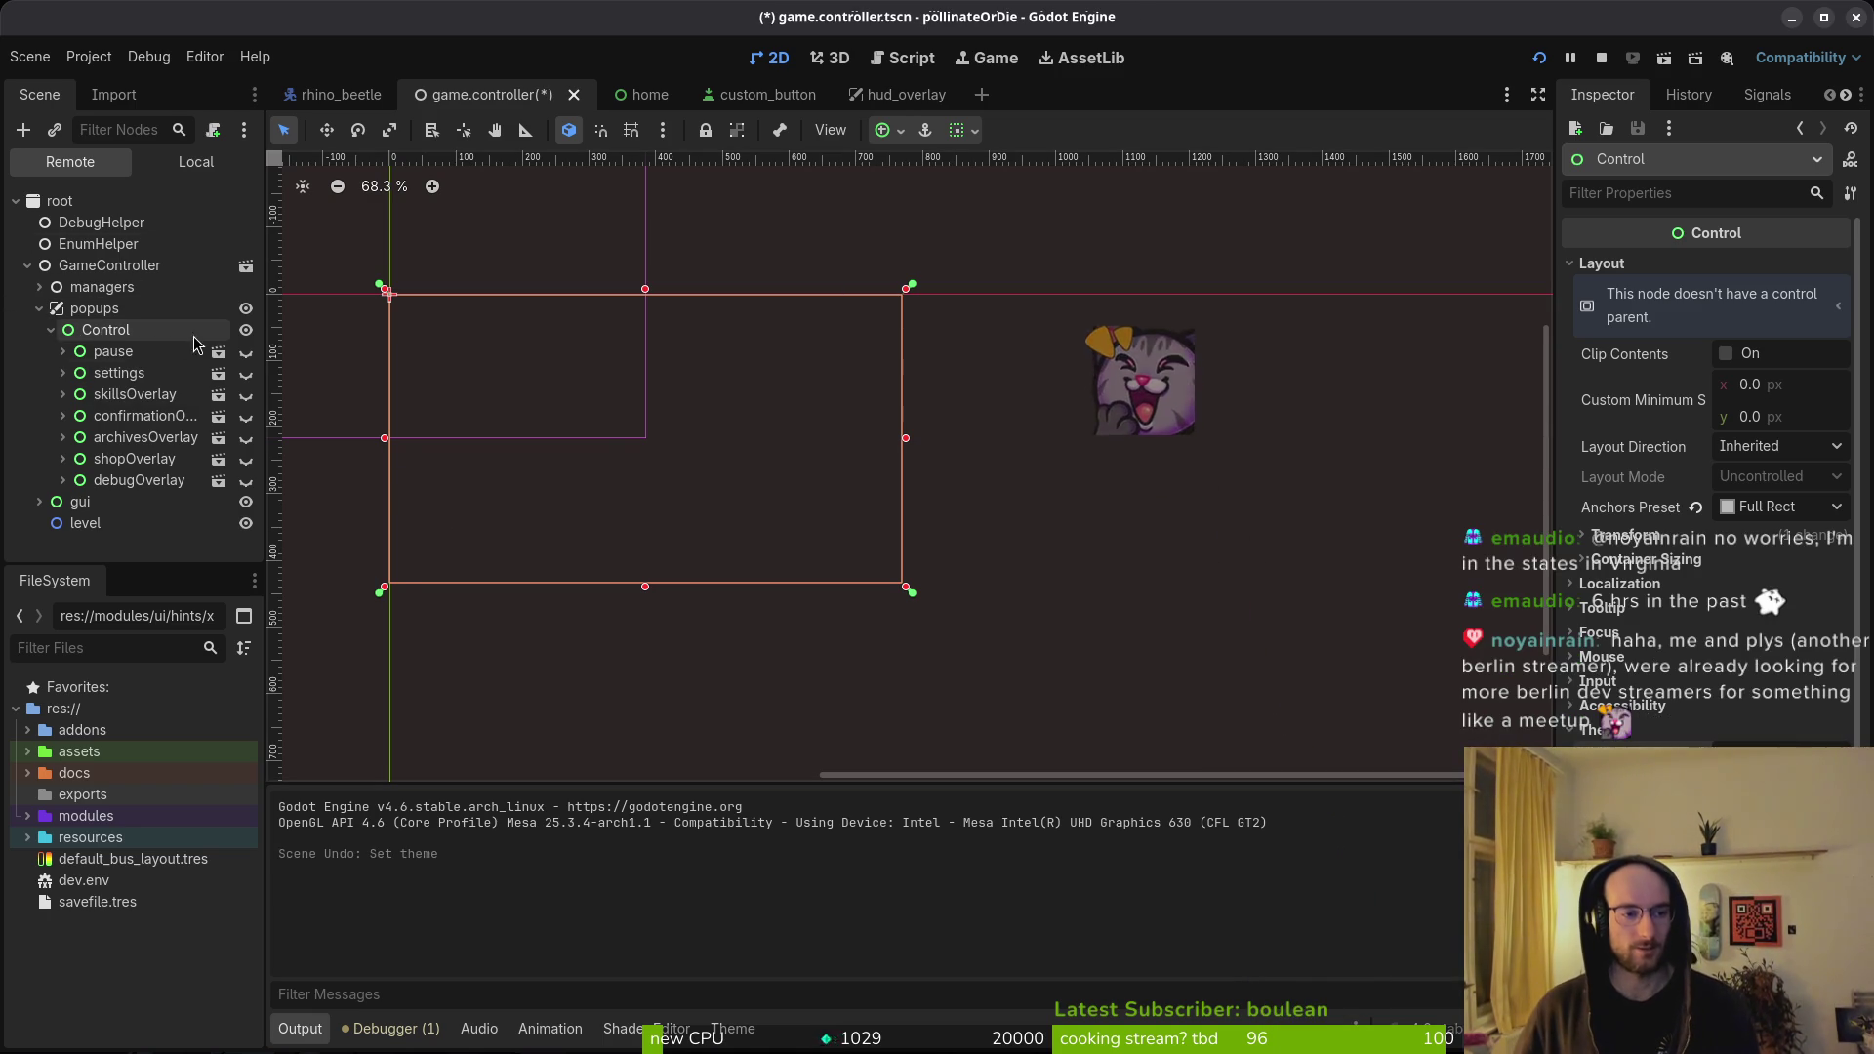
# - In the Local tree, undo the wrapping Control node and save the scene
pyautogui.click(195, 161)
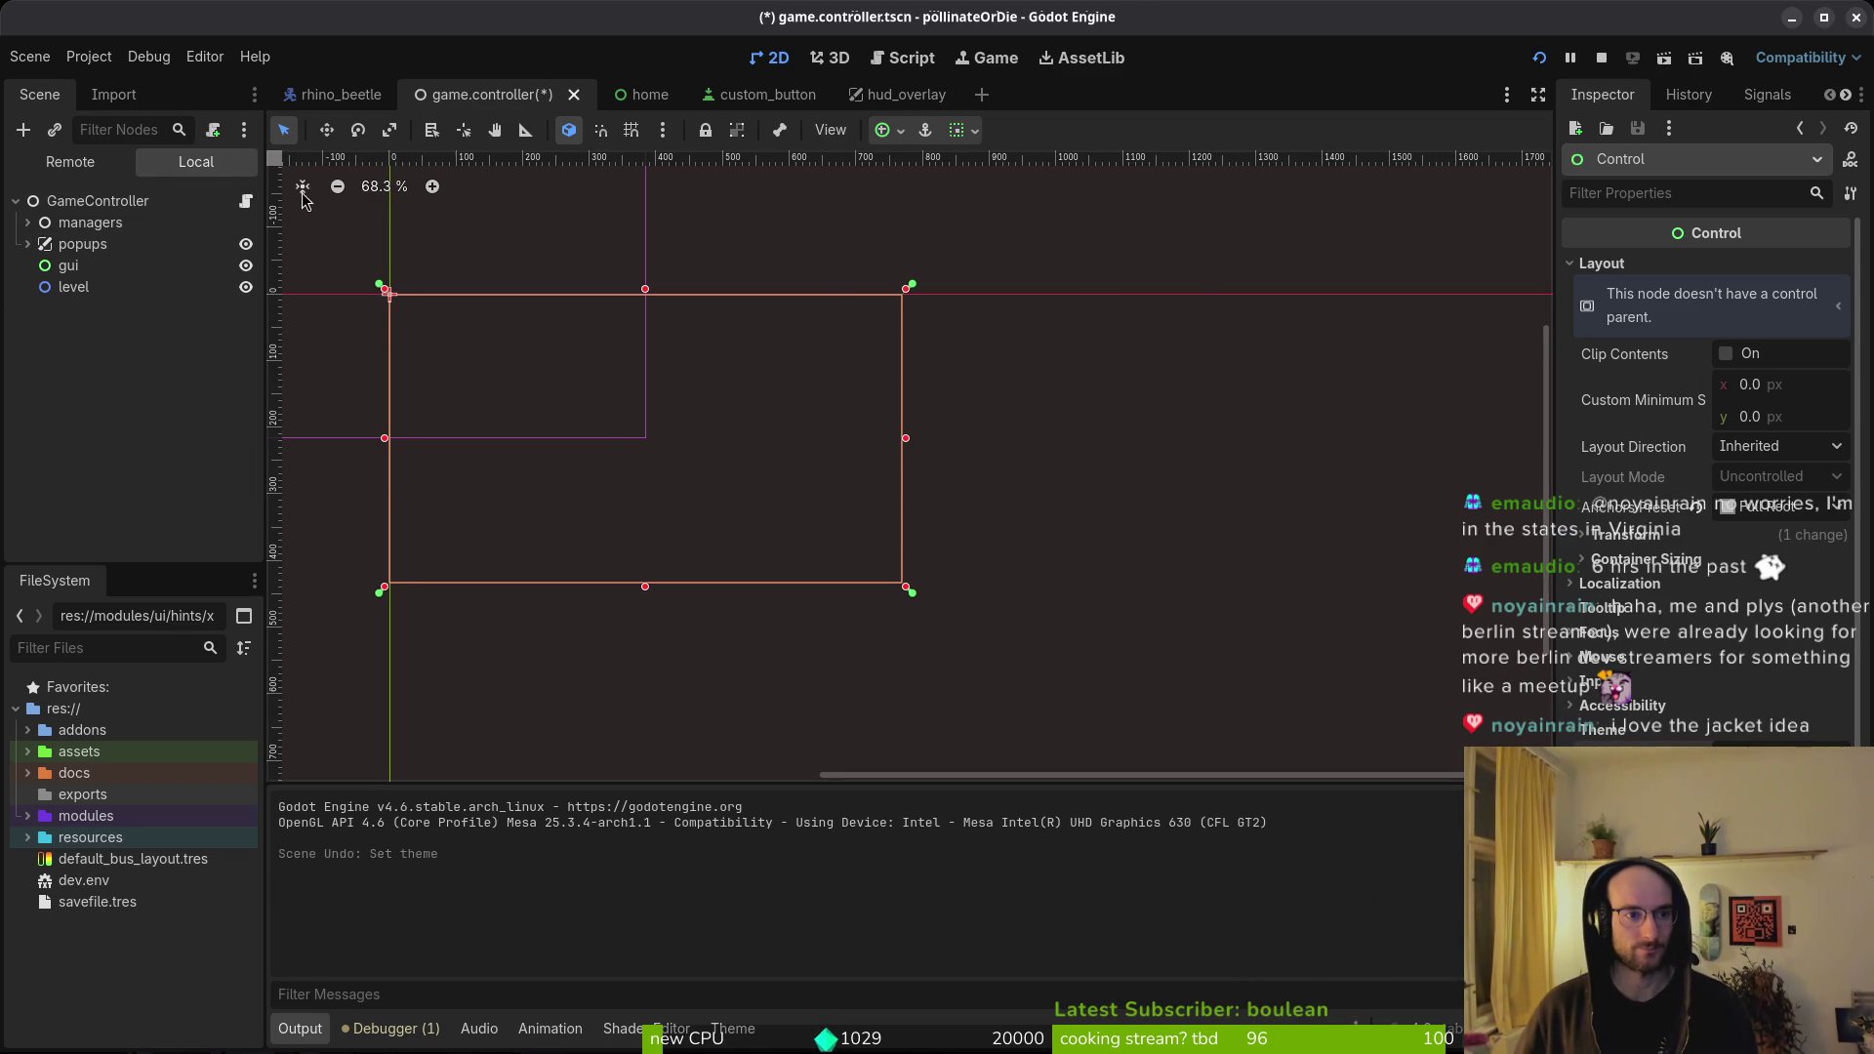
pyautogui.hotkey('ctrl', 'z')
pyautogui.hotkey('ctrl', 'z')
pyautogui.hotkey('ctrl', 'z')
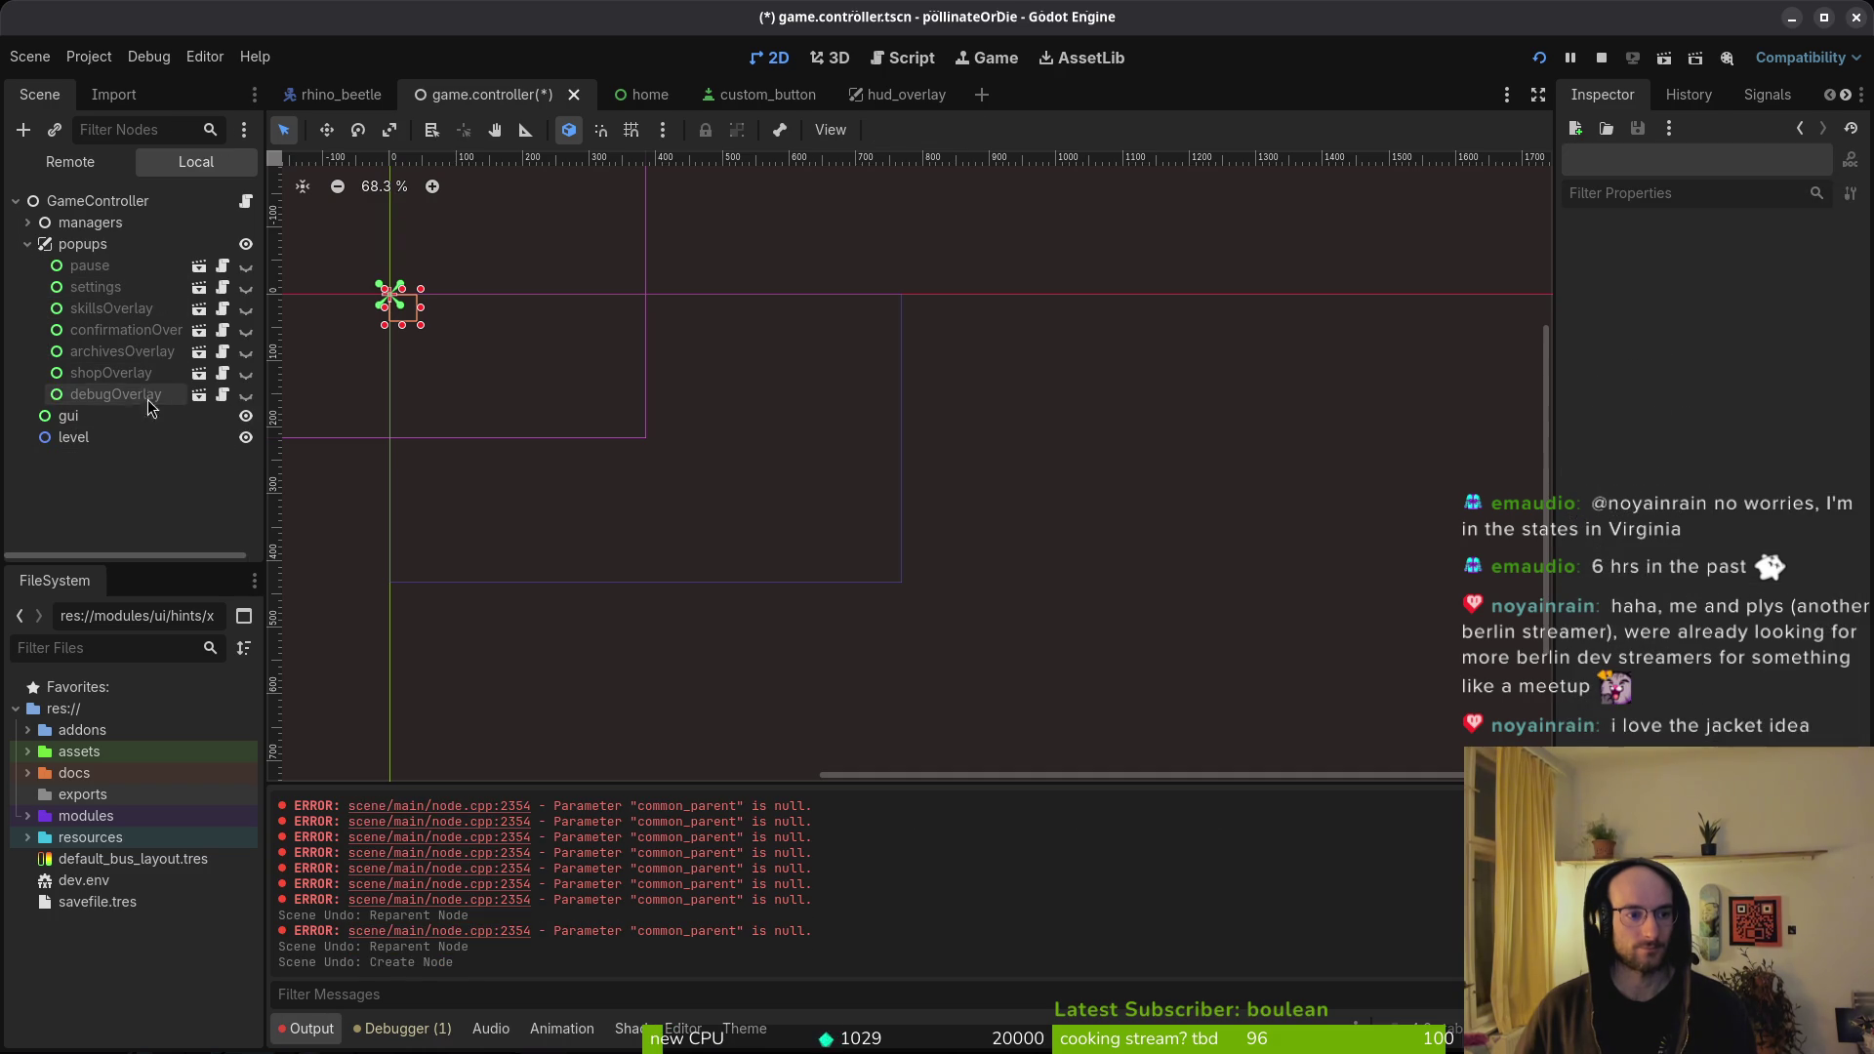
pyautogui.hotkey('ctrl', 's')
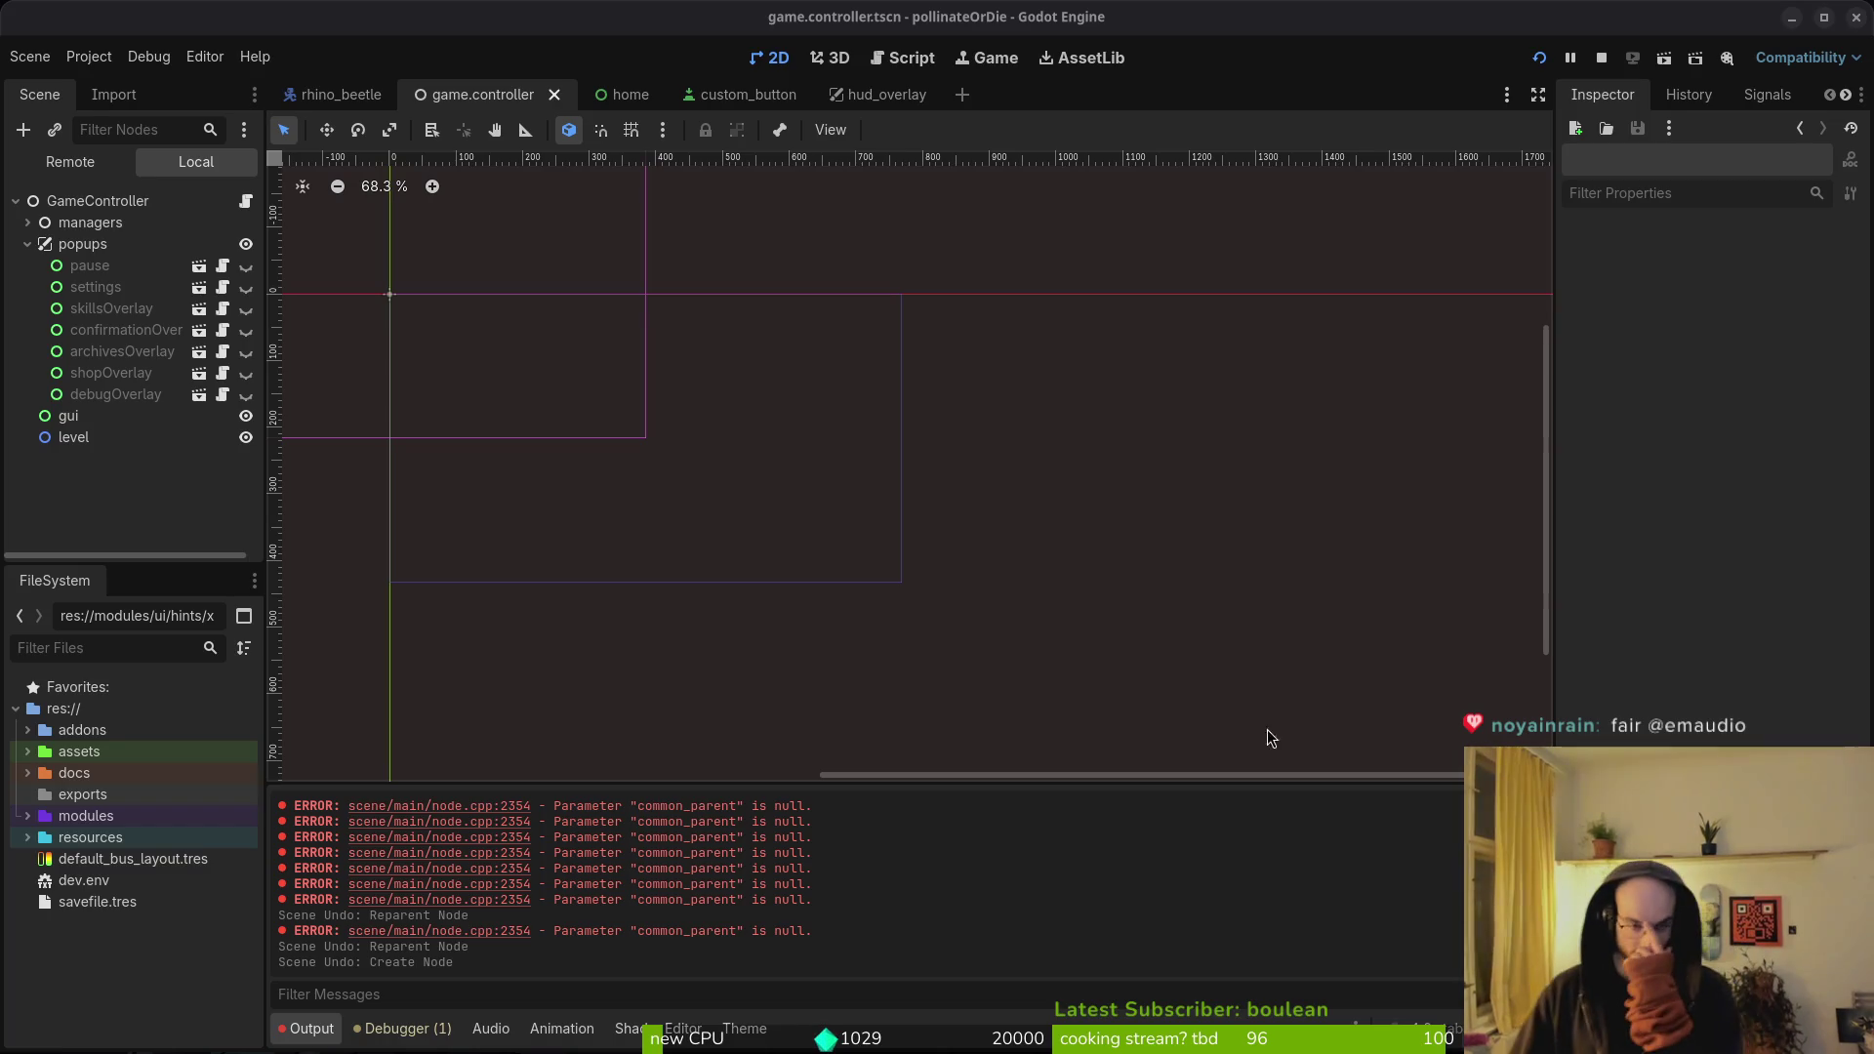
# - Apply mainTheme.tres as the pause overlay's theme
pyautogui.click(109, 201)
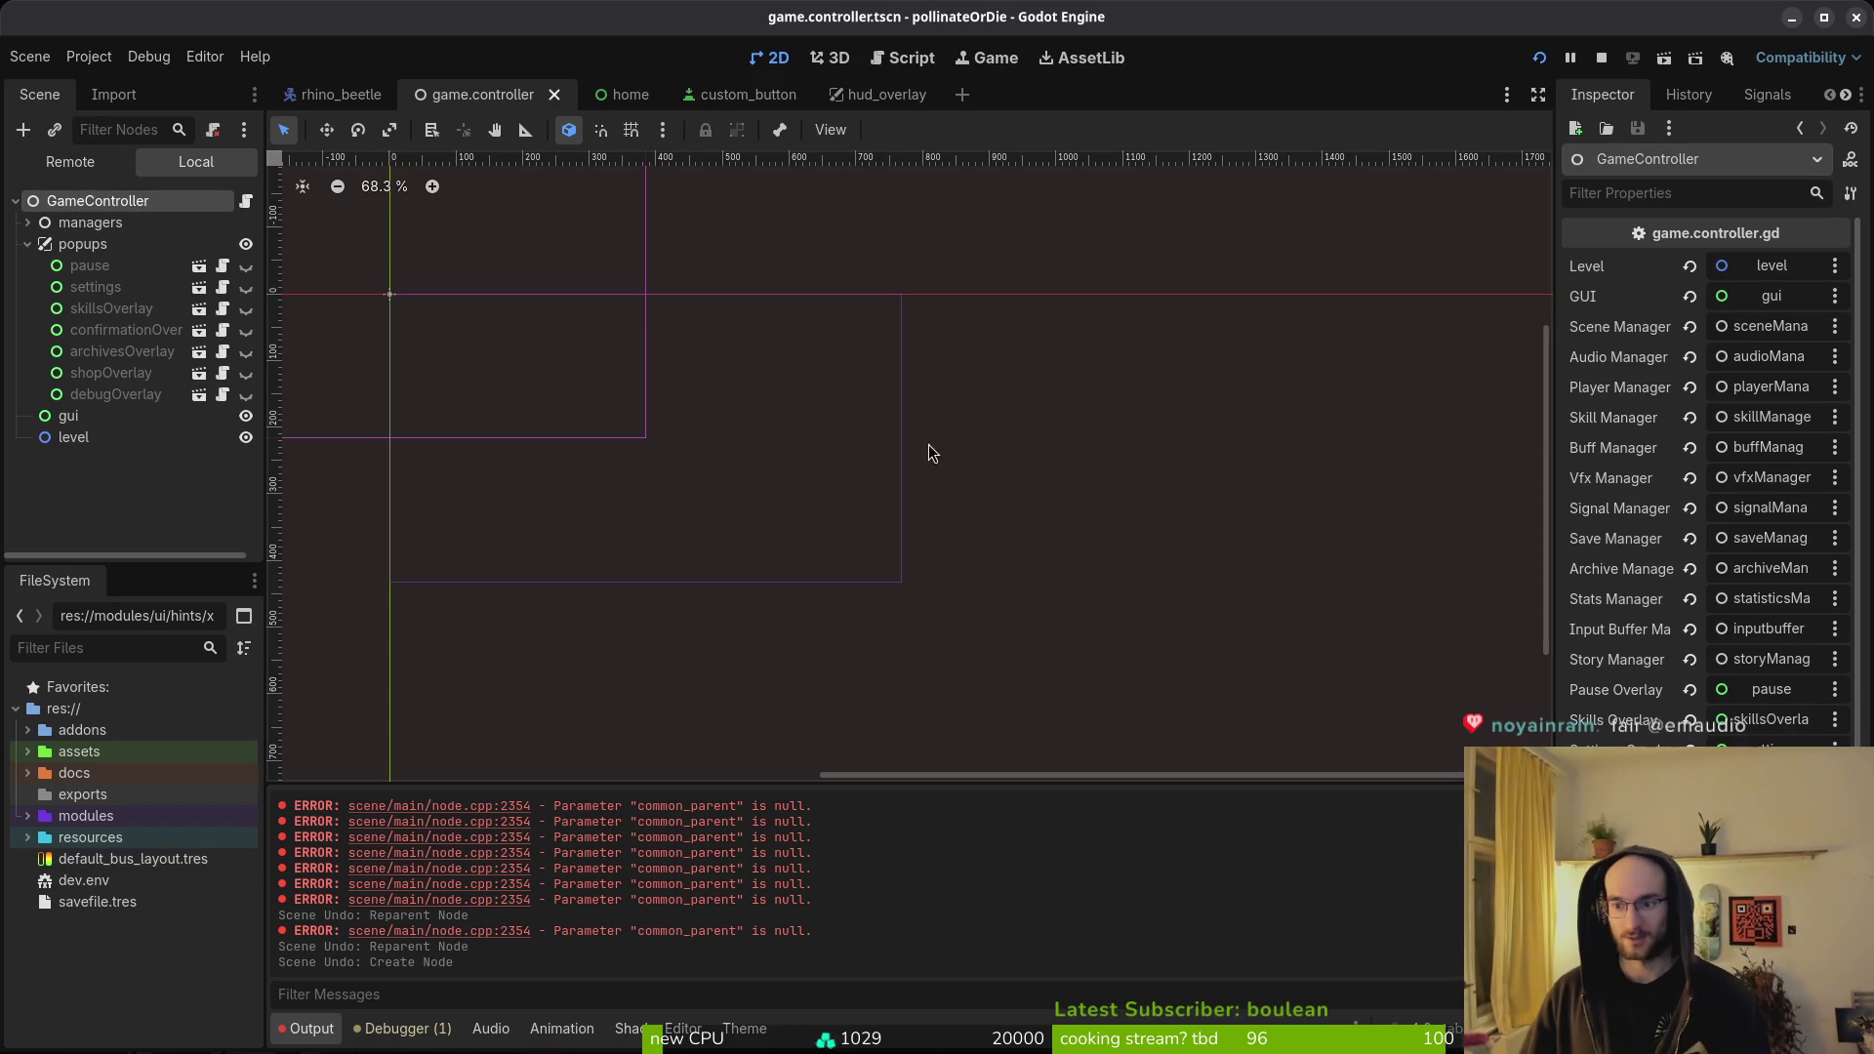
pyautogui.click(98, 245)
pyautogui.click(88, 222)
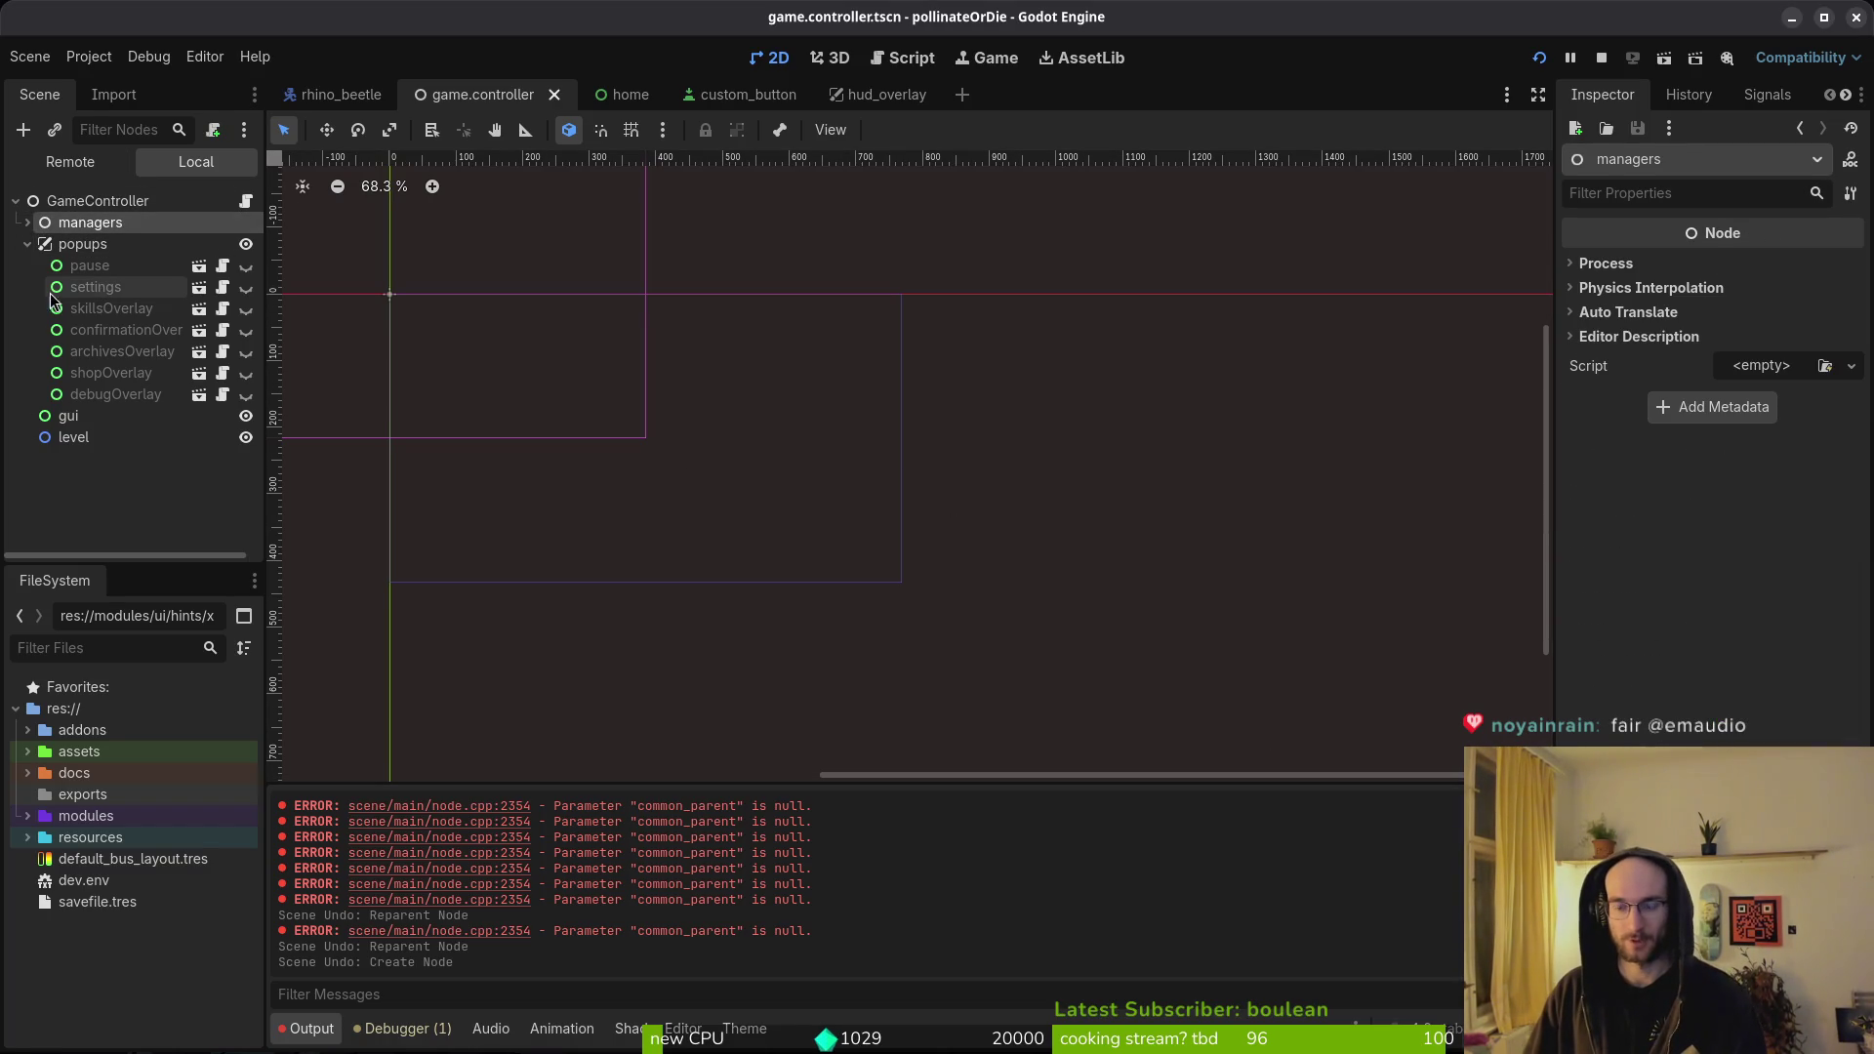
pyautogui.click(84, 416)
pyautogui.click(87, 437)
pyautogui.click(90, 266)
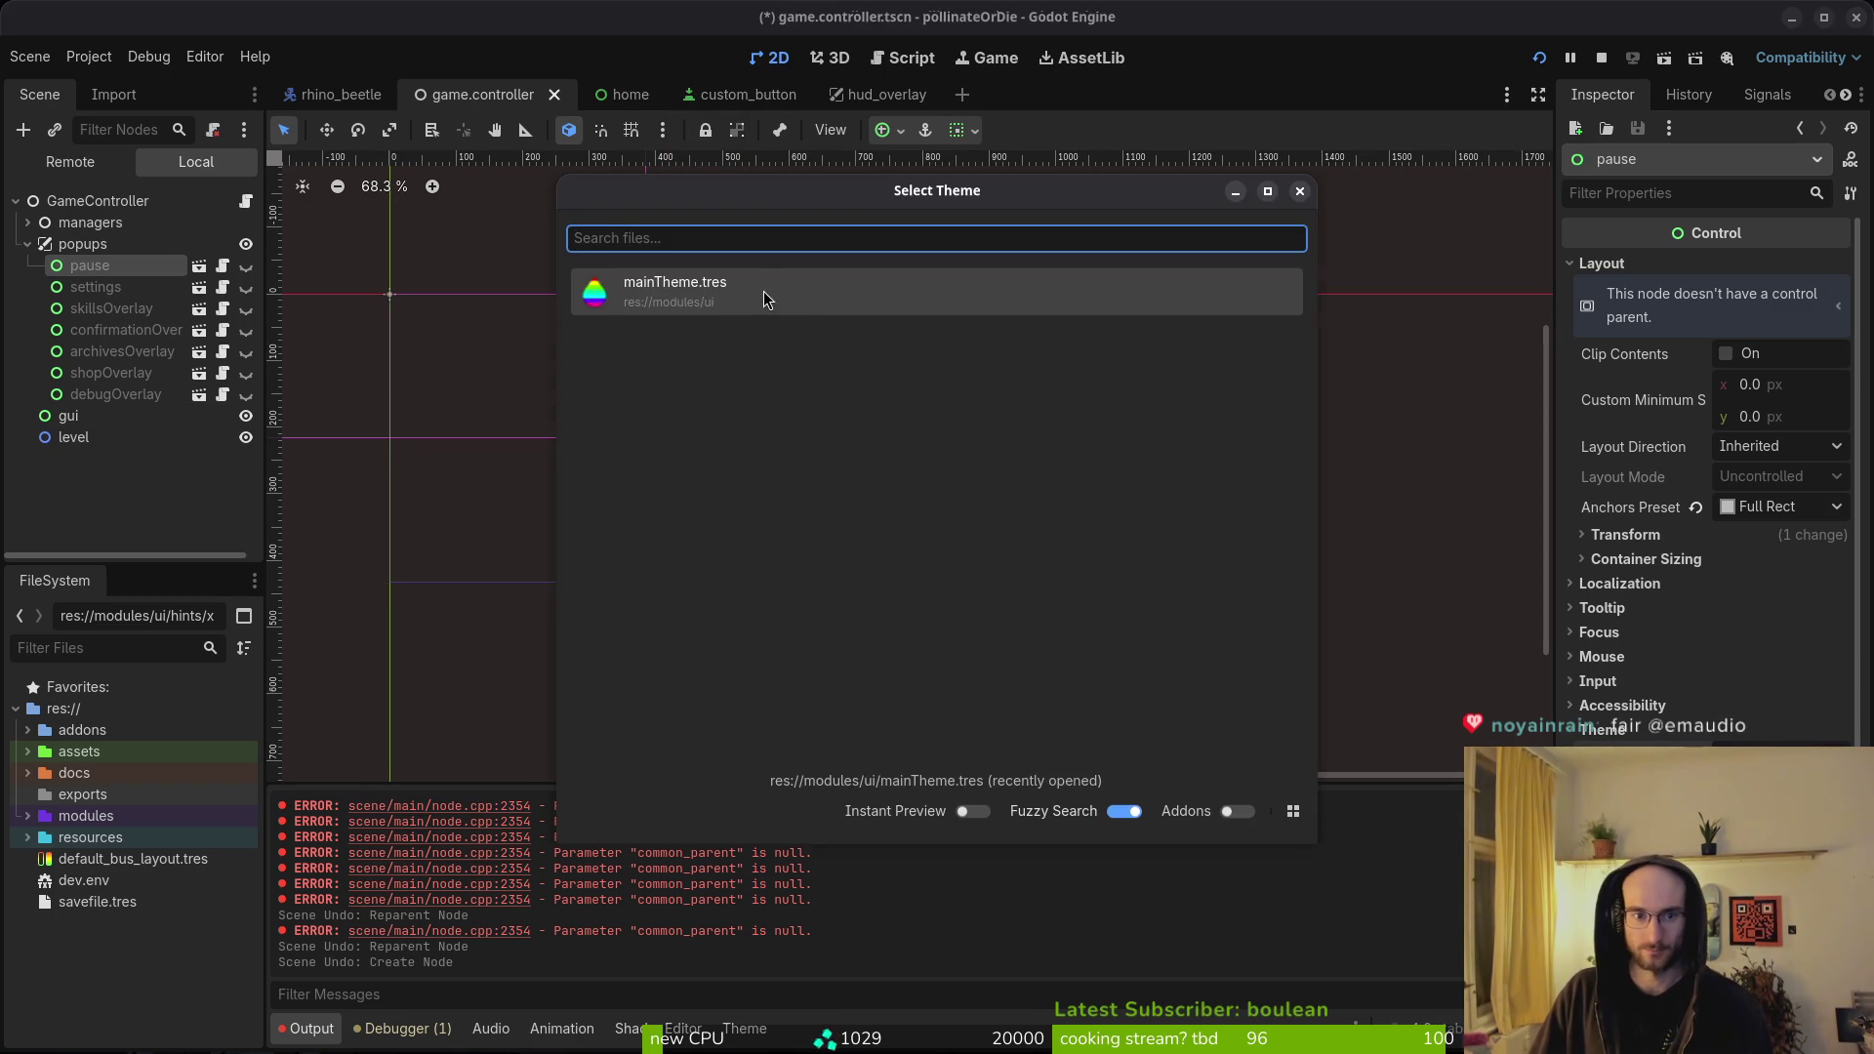
pyautogui.doubleClick(765, 293)
# - Give the settings and skillsOverlay nodes mainTheme.tres, then save
pyautogui.click(87, 290)
pyautogui.scroll(-5, 1629, 597)
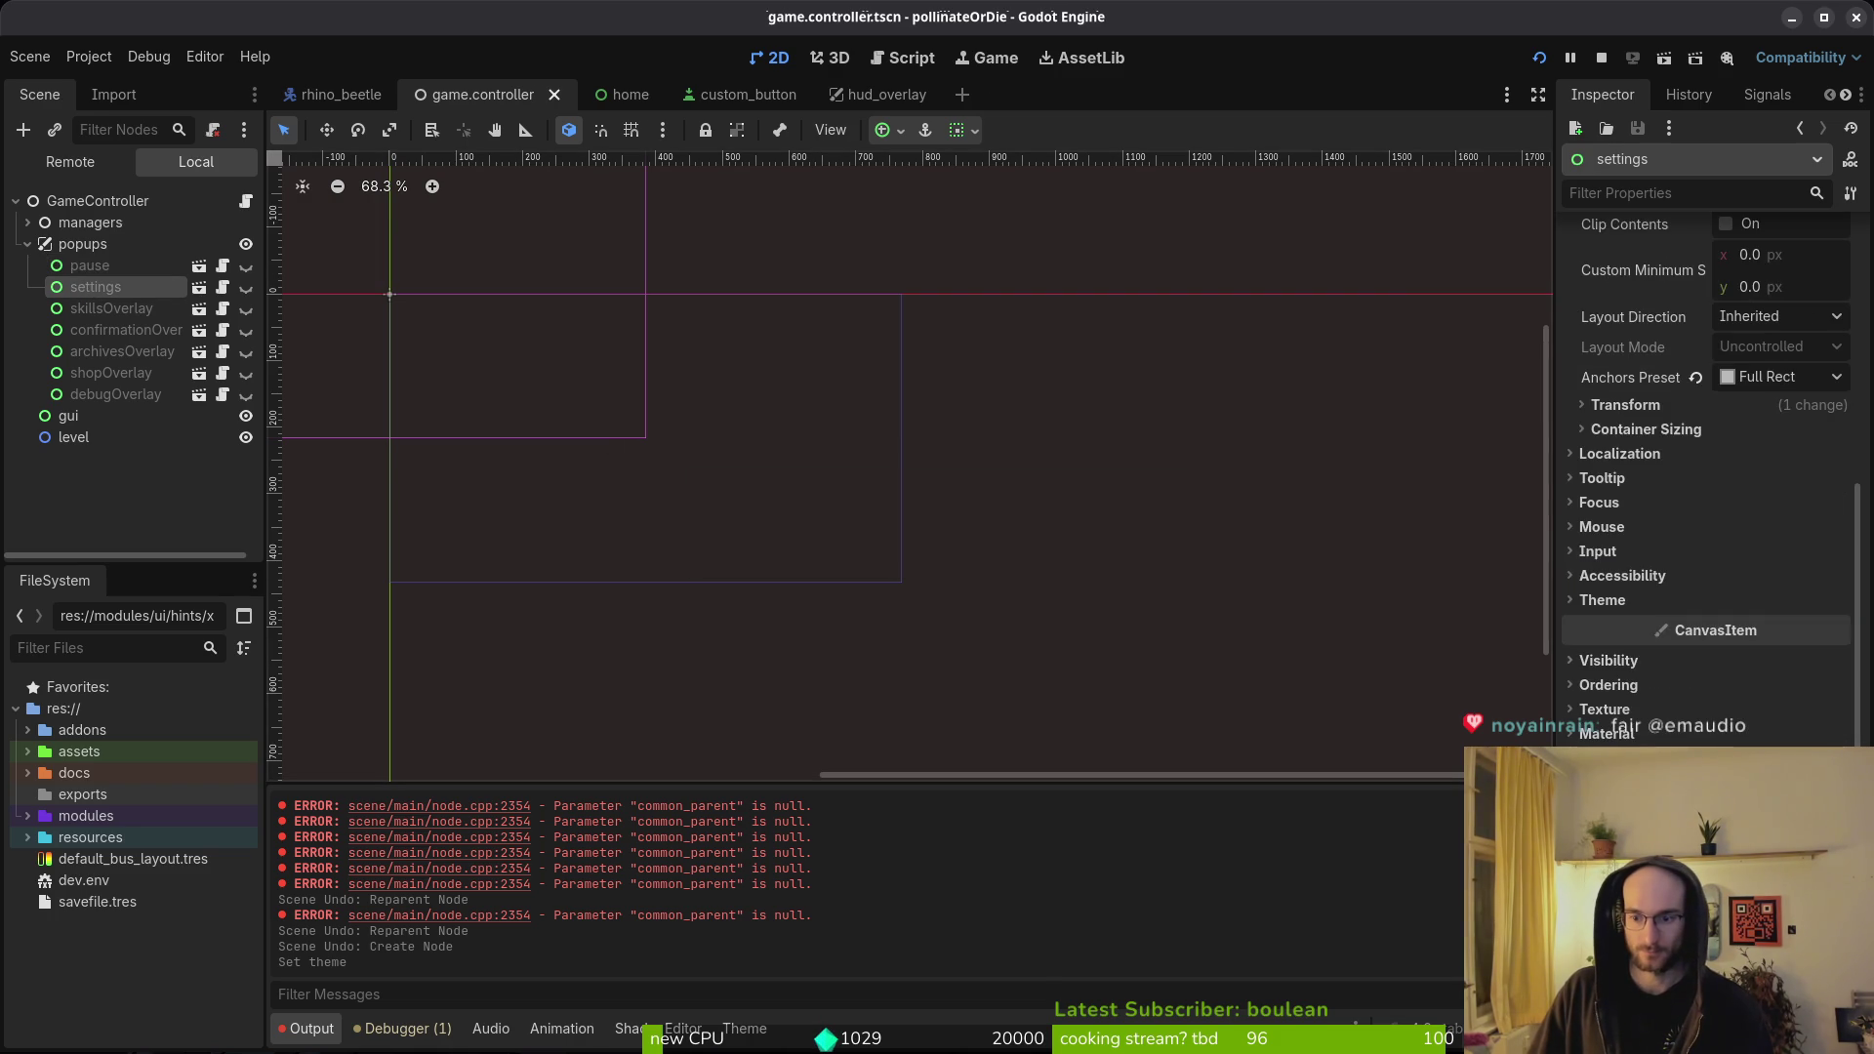
pyautogui.click(1630, 599)
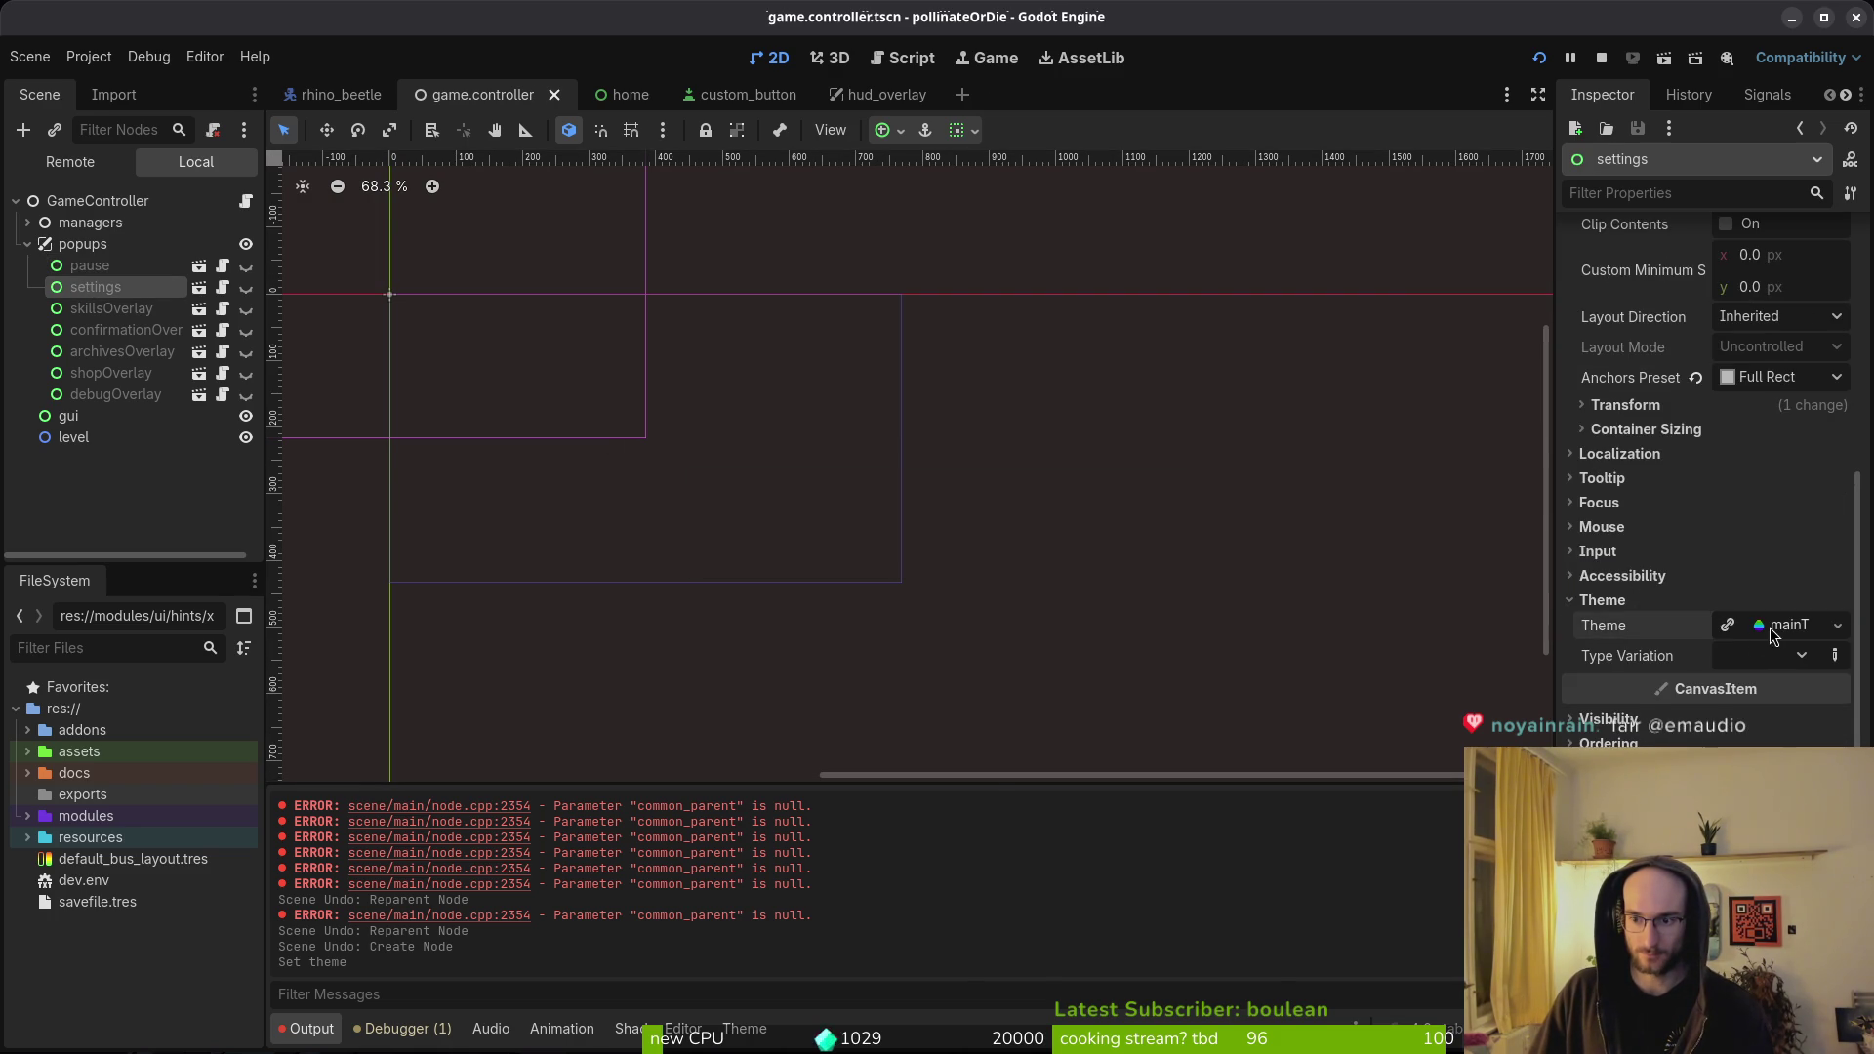
pyautogui.click(1772, 630)
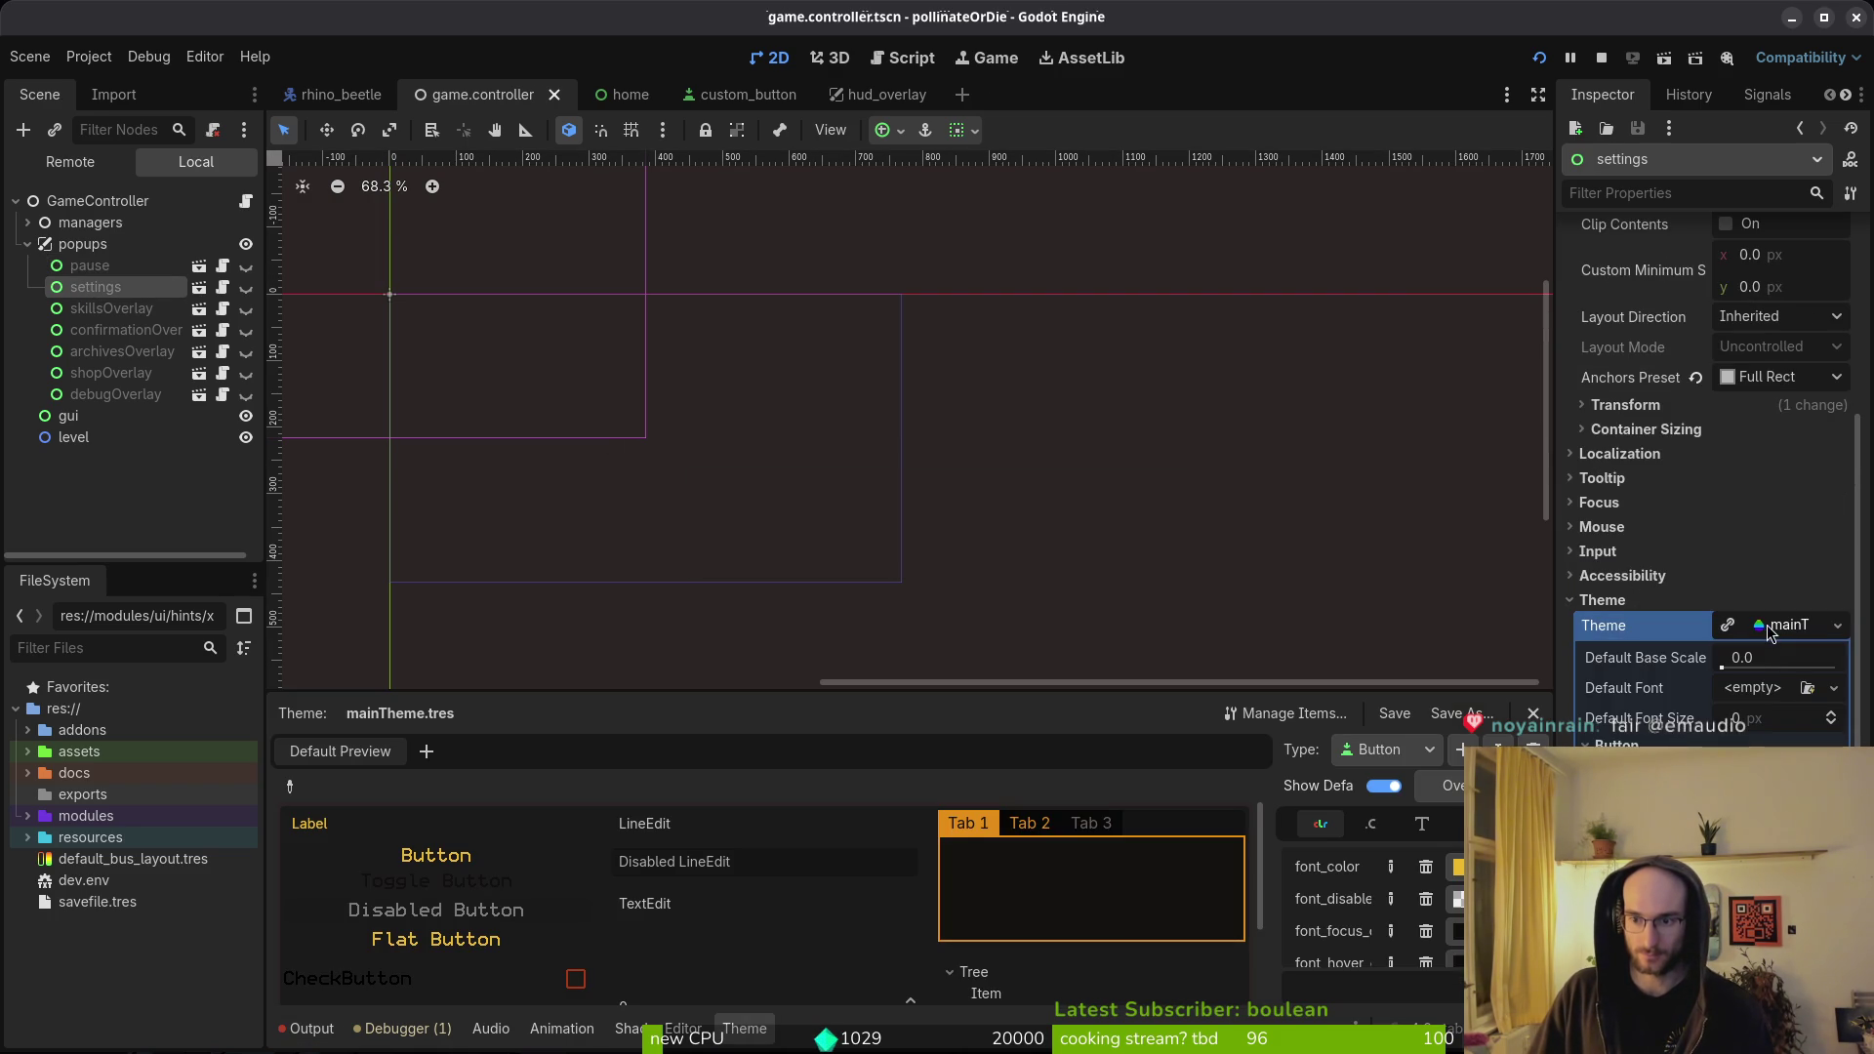
pyautogui.click(111, 309)
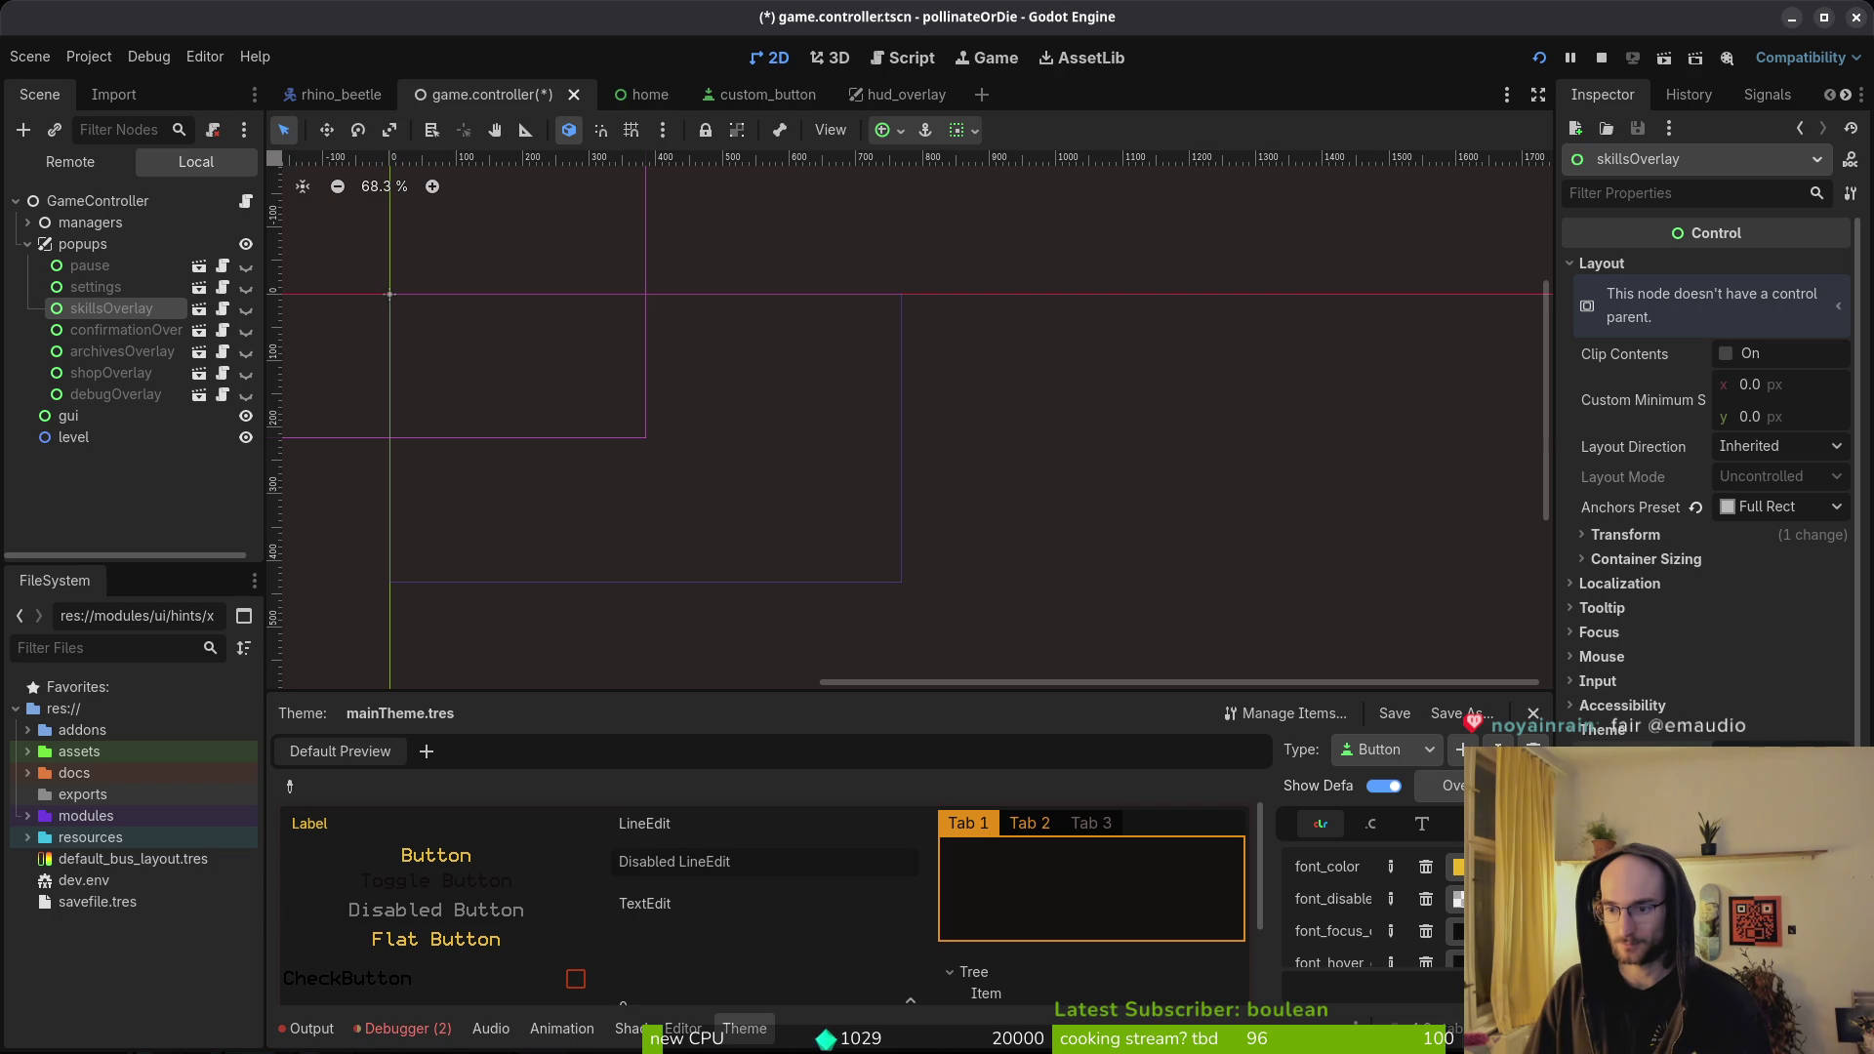
pyautogui.hotkey('ctrl', 's')
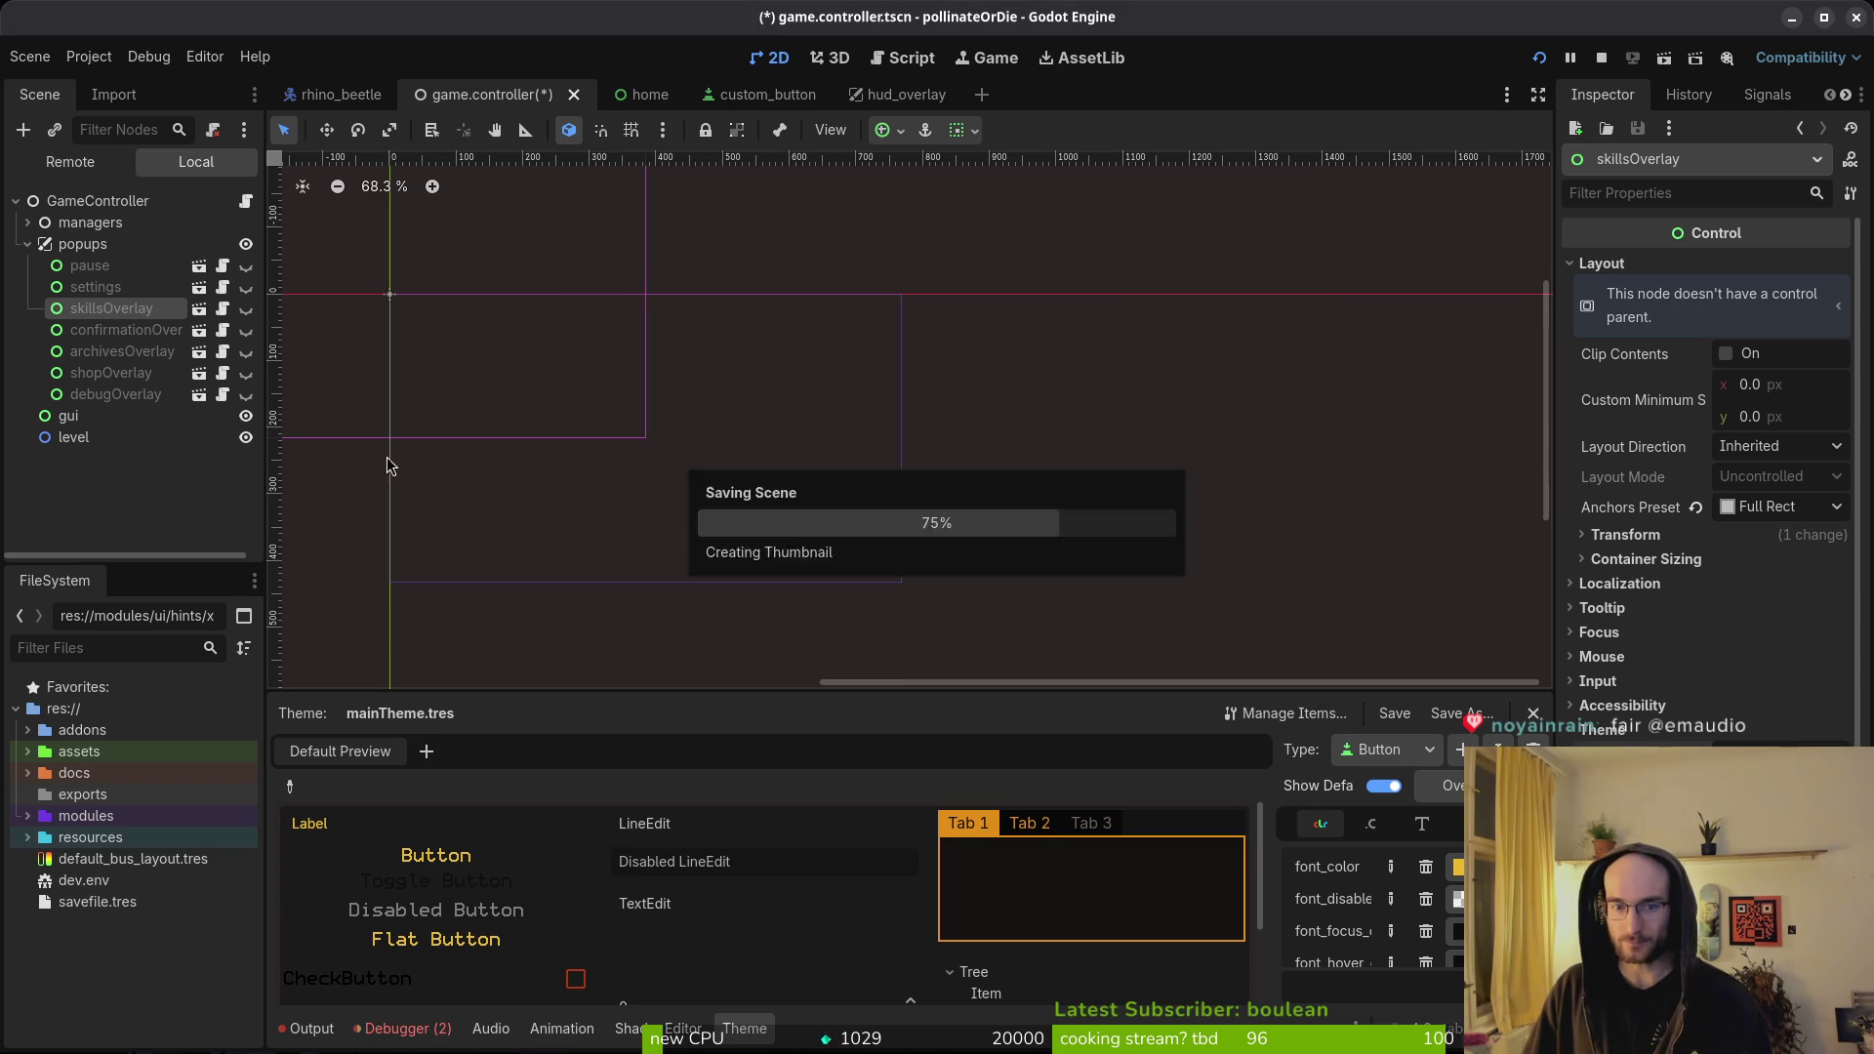
# - Set confirmationOverlay's theme to mainTheme.tres and save
pyautogui.click(94, 287)
pyautogui.click(108, 330)
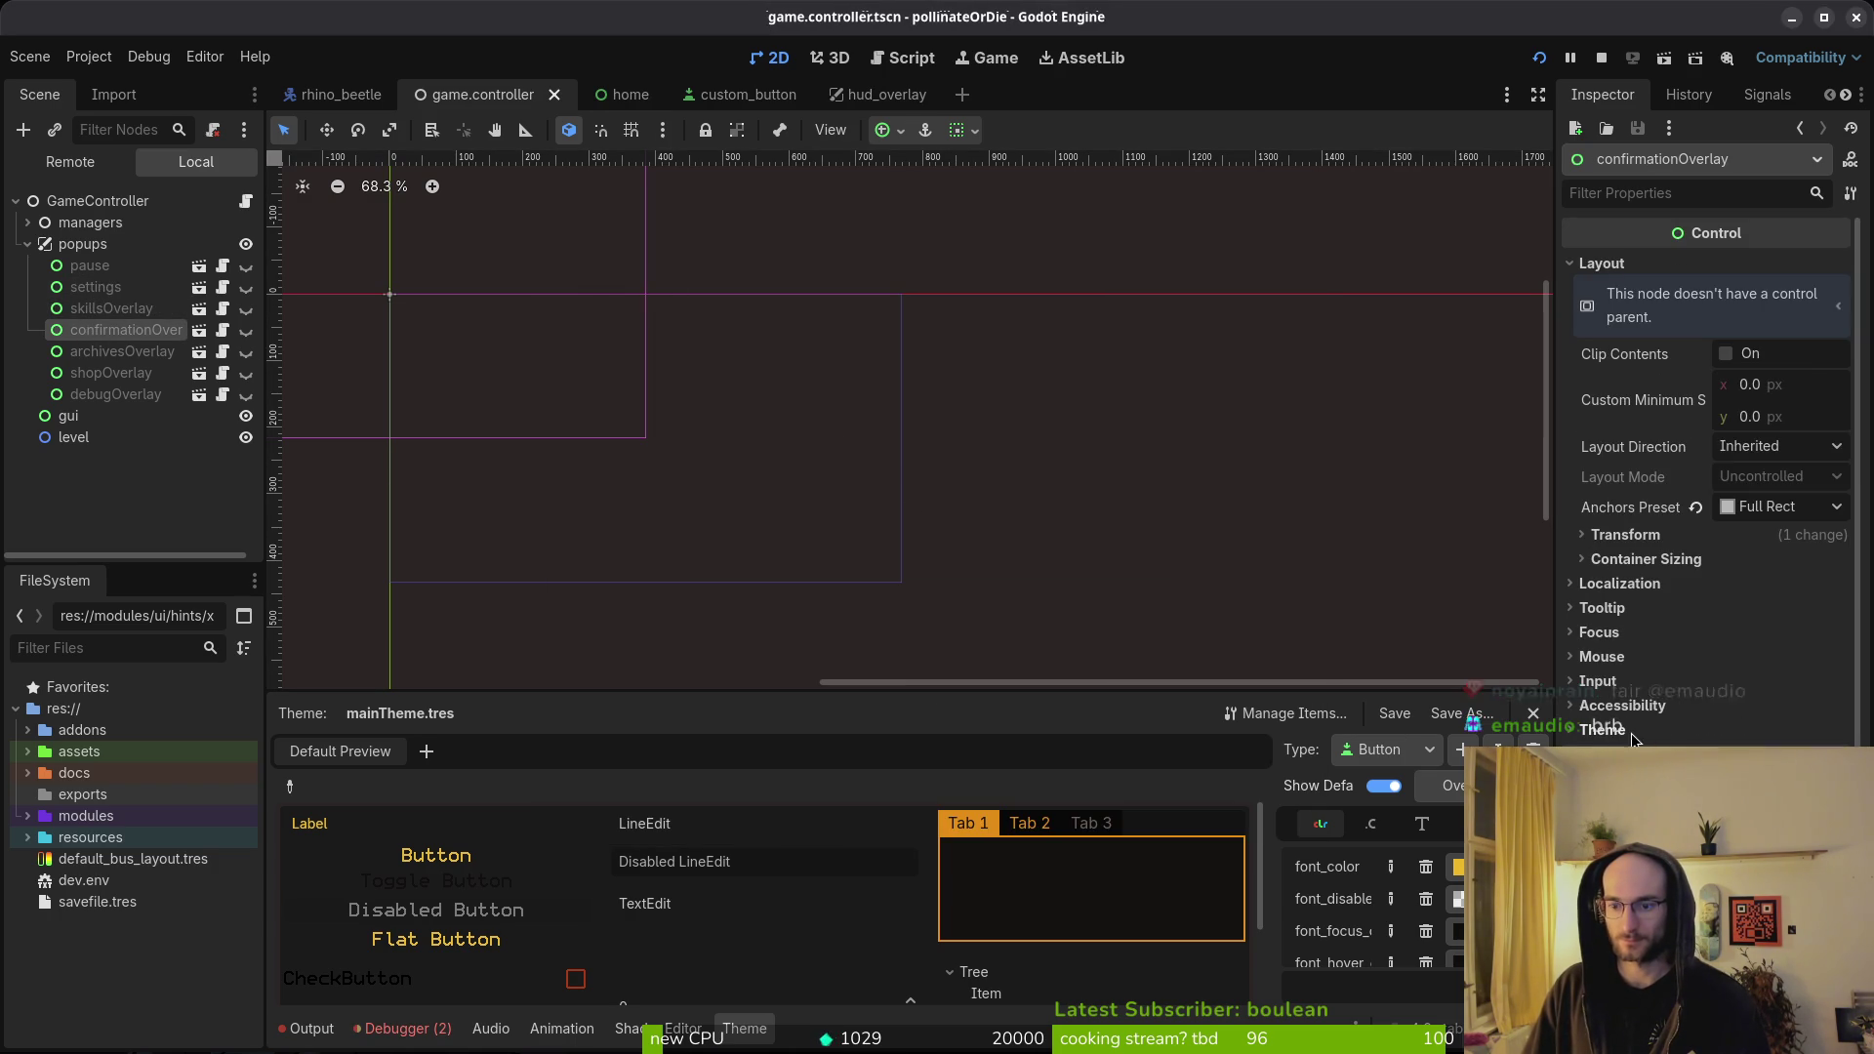
pyautogui.scroll(-3, 1708, 488)
pyautogui.scroll(3, 1708, 488)
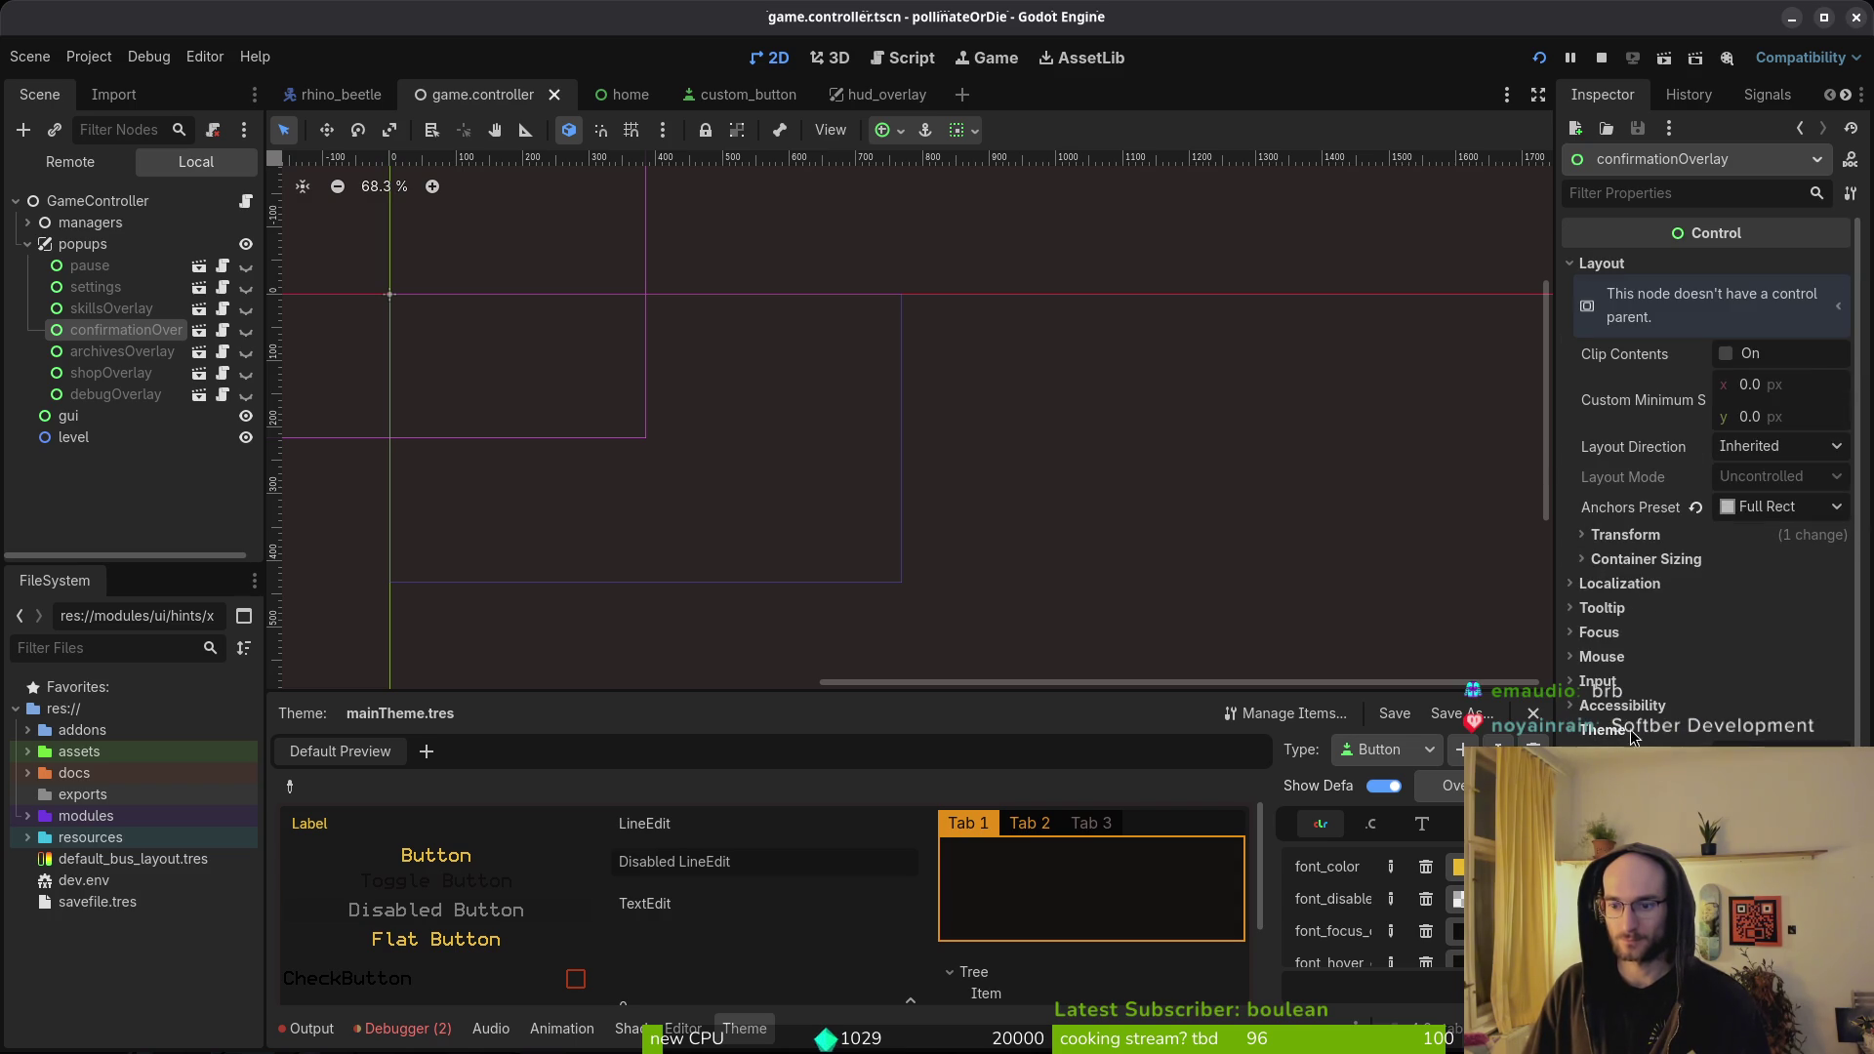
pyautogui.click(1738, 781)
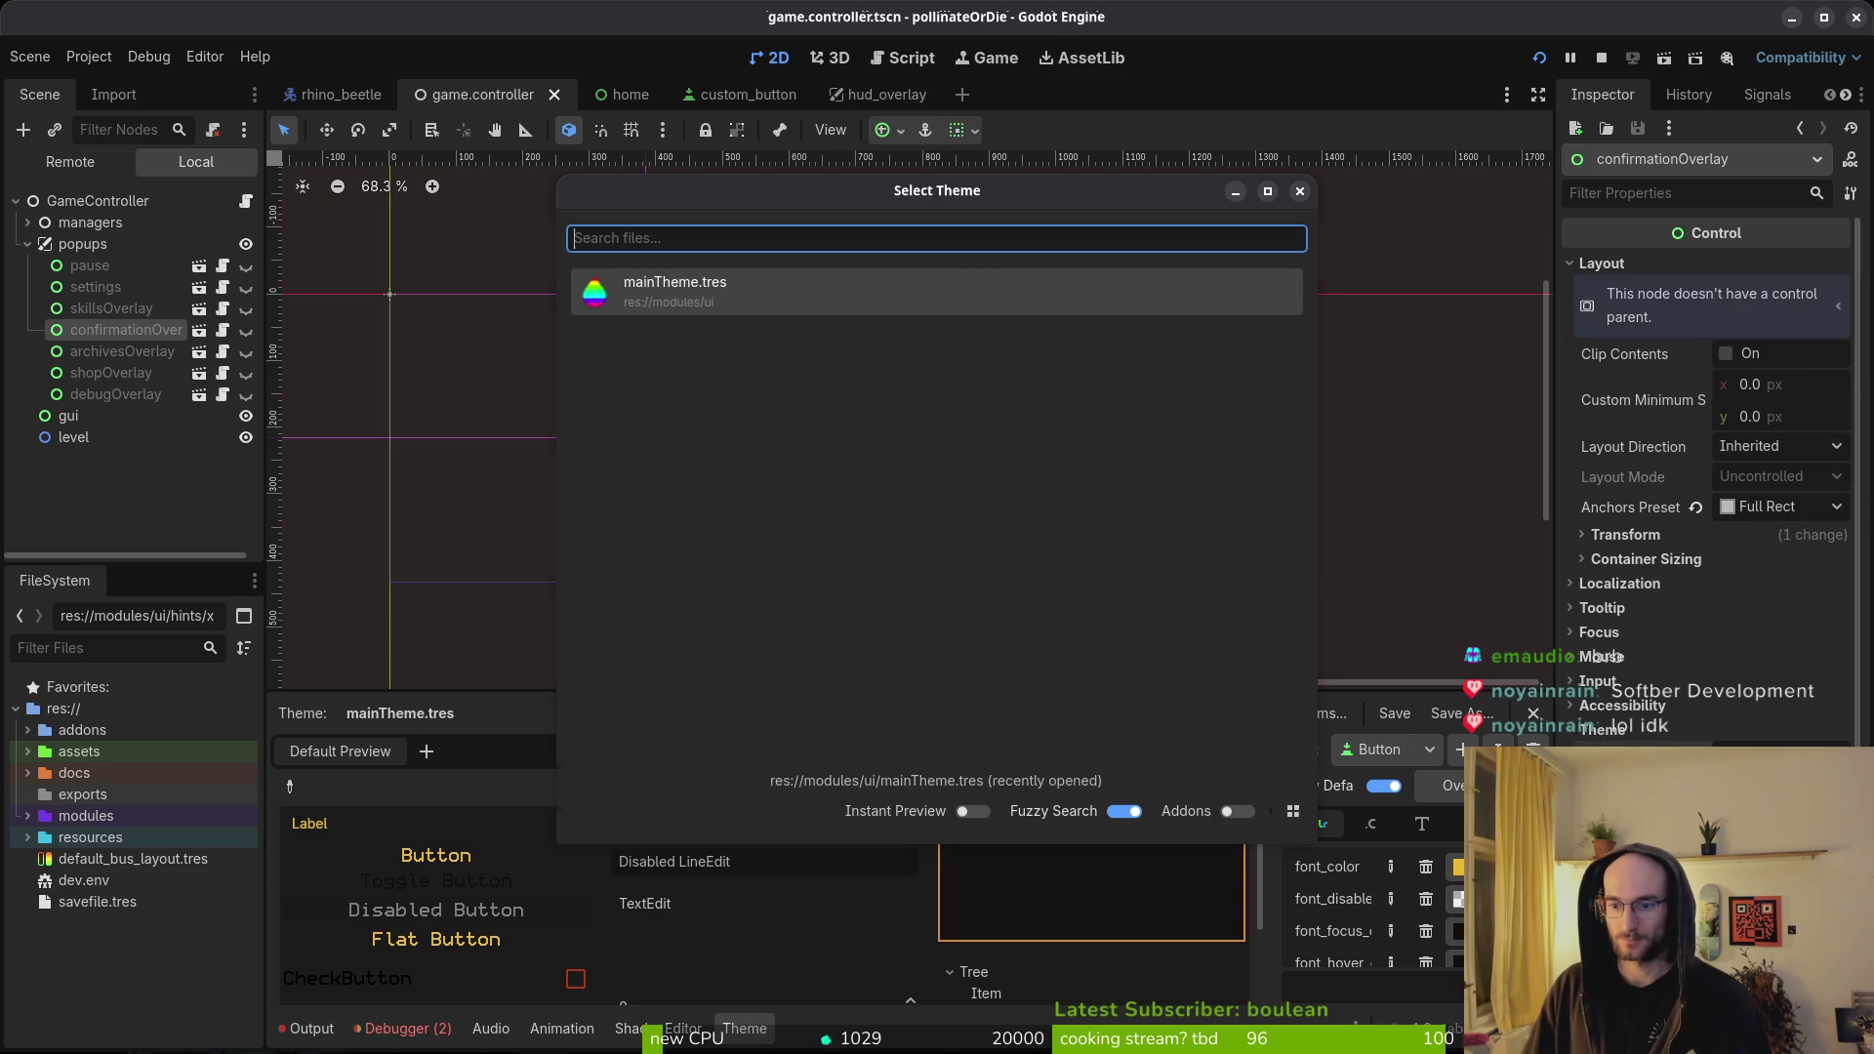
pyautogui.click(660, 288)
pyautogui.hotkey('ctrl', 's')
# - Load mainTheme.tres as archivesOverlay's theme and save
pyautogui.press('Down')
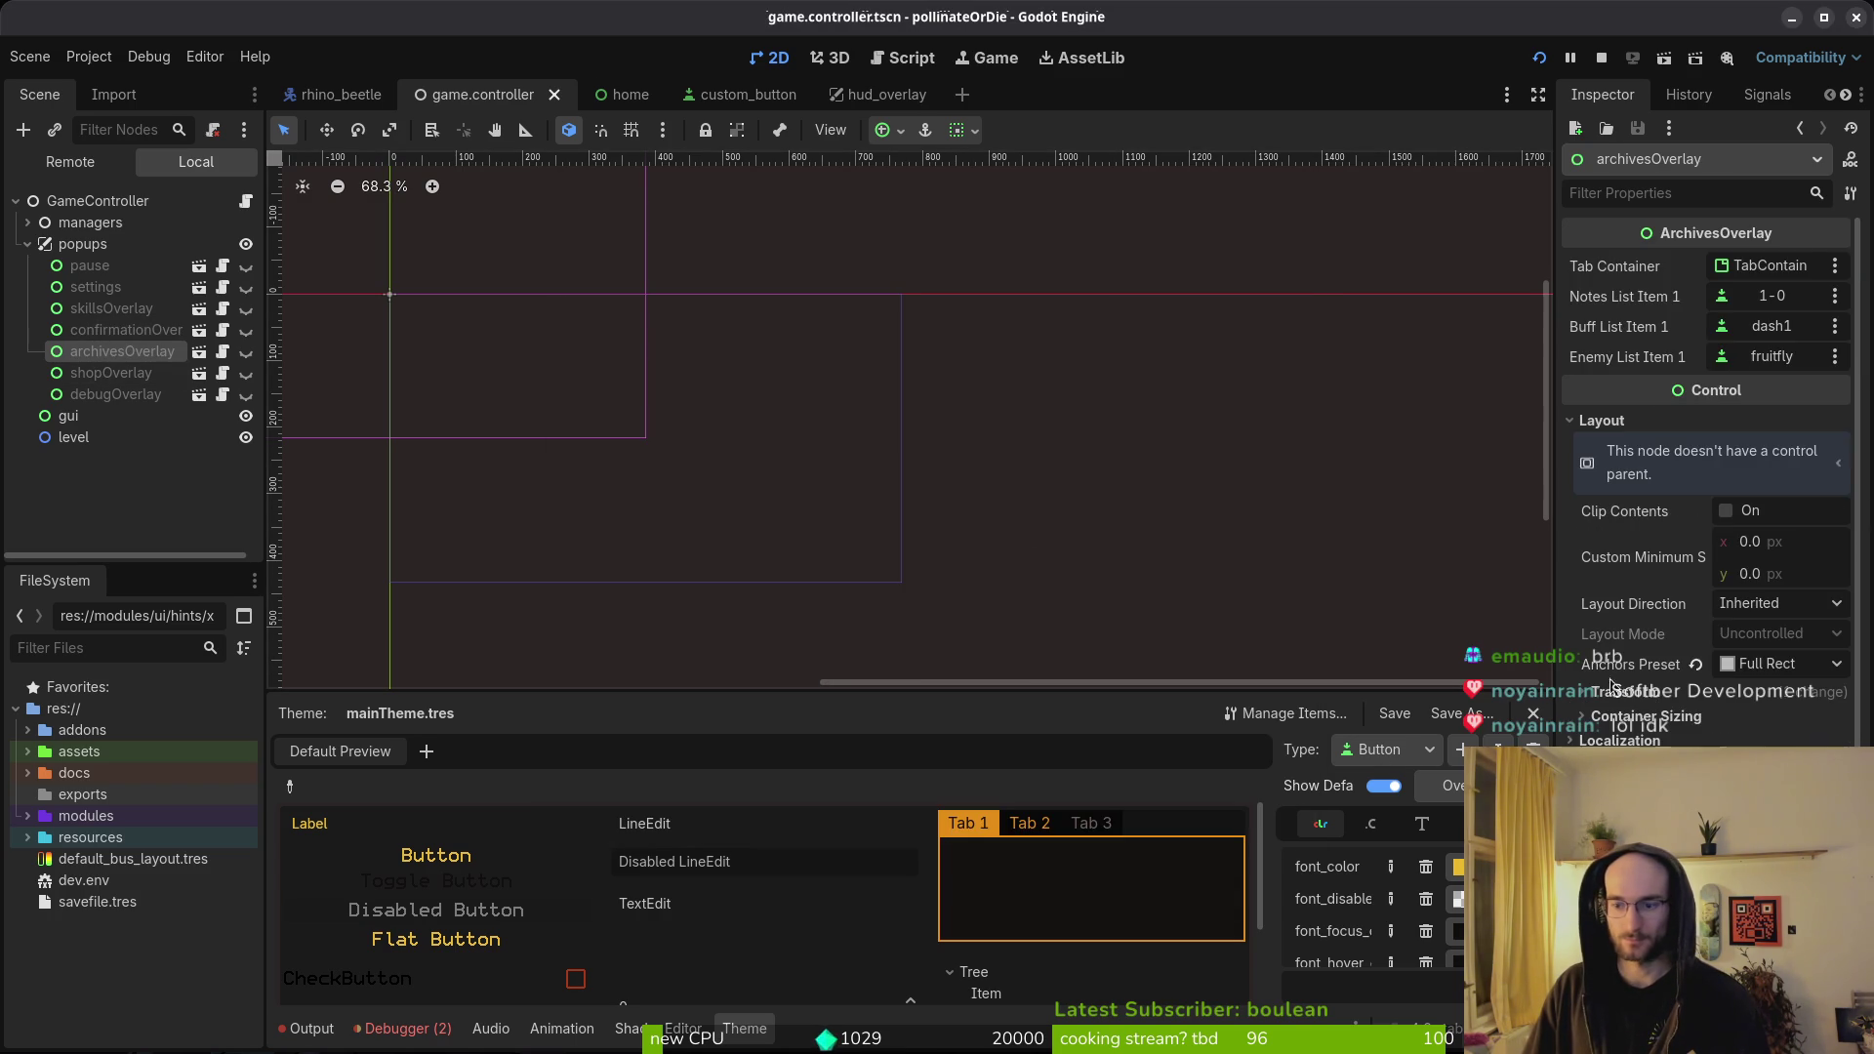
pyautogui.click(1601, 421)
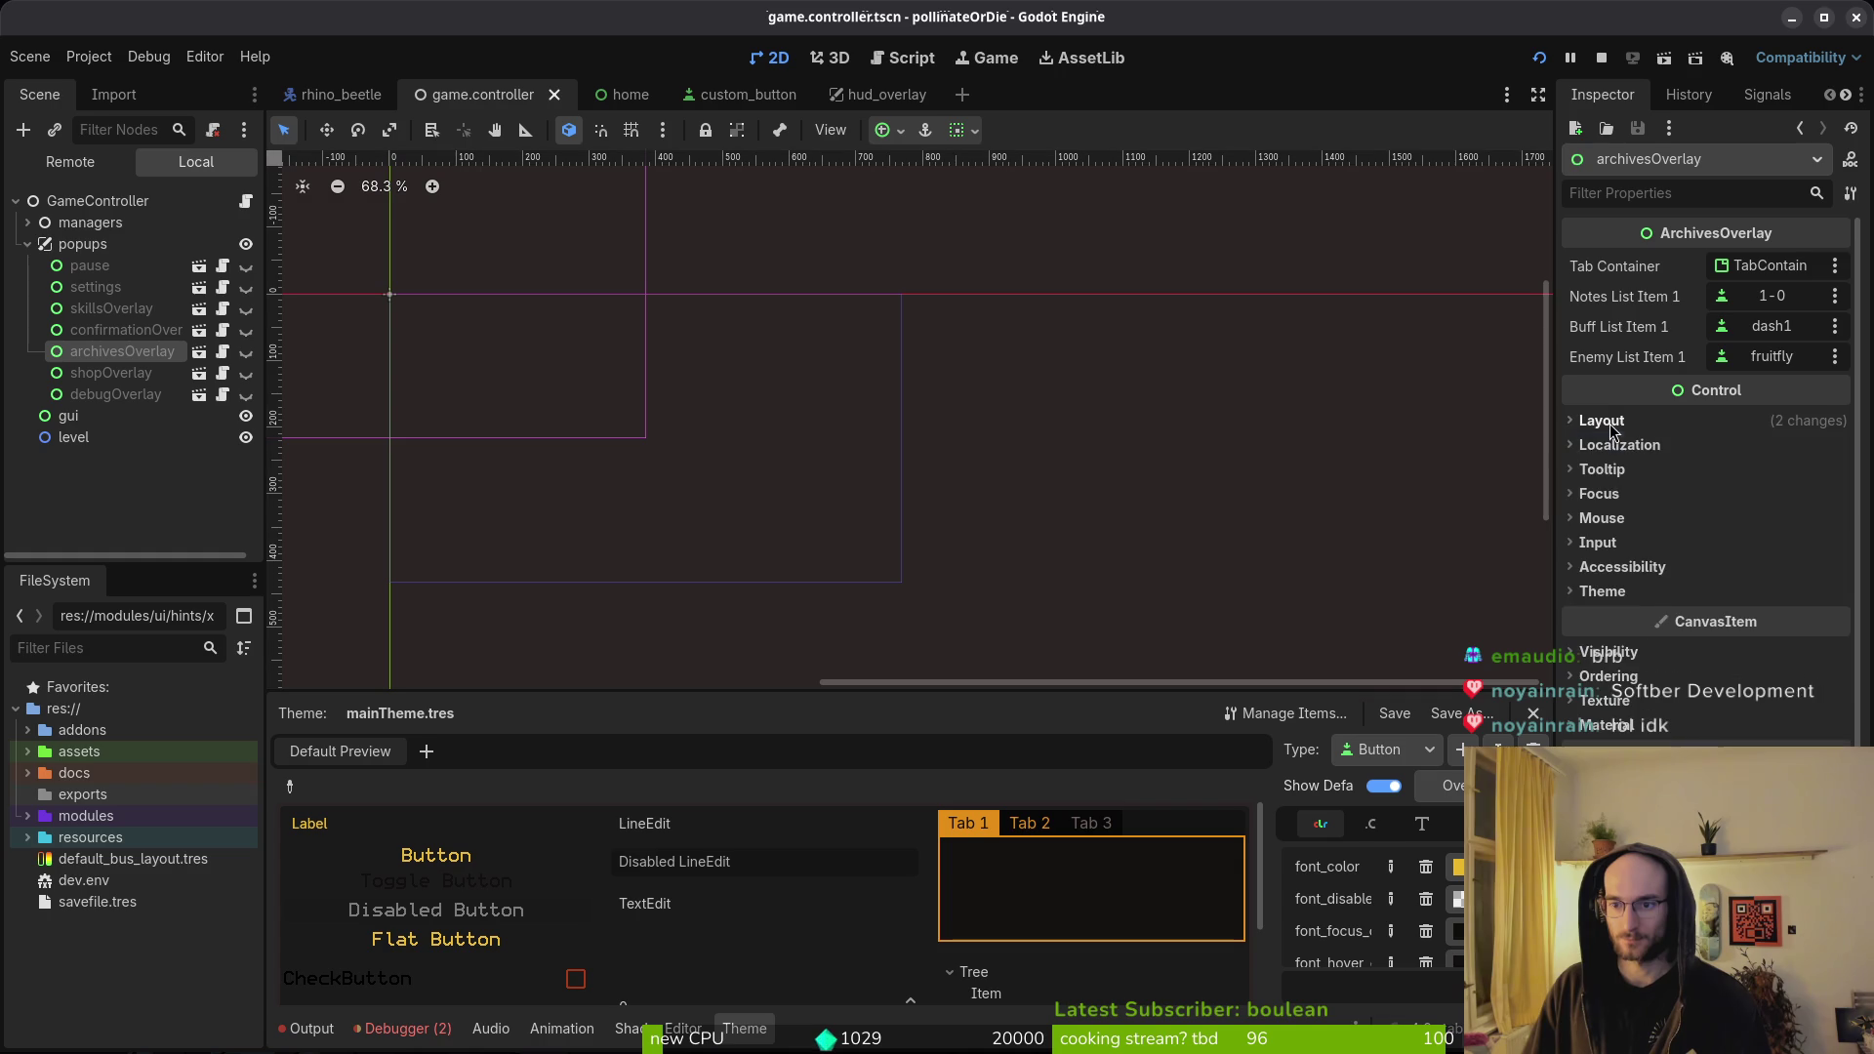
pyautogui.click(1602, 591)
pyautogui.click(1733, 618)
pyautogui.click(1741, 705)
pyautogui.click(707, 312)
pyautogui.hotkey('ctrl', 's')
# - Assign mainTheme.tres to shopOverlay and debugOverlay and save
pyautogui.press('Down')
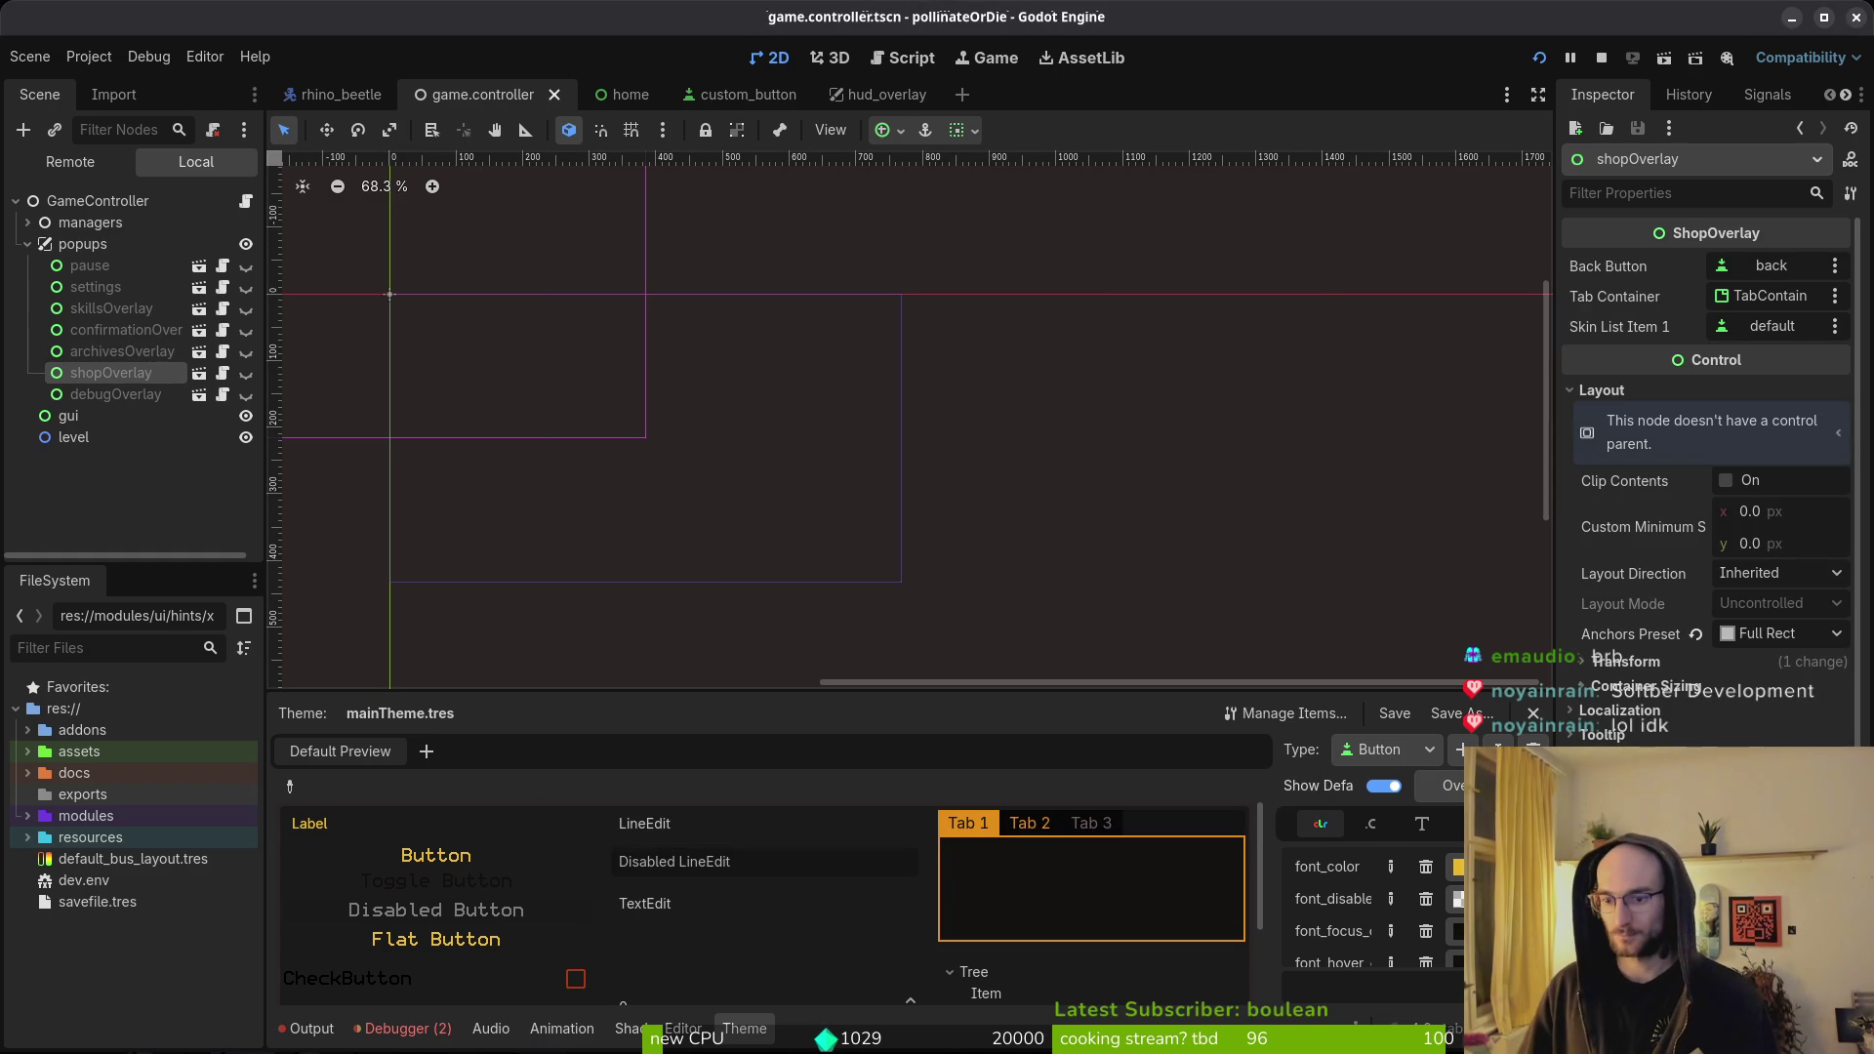
pyautogui.hotkey('ctrl', 'o')
pyautogui.press('Escape')
pyautogui.click(654, 300)
pyautogui.press('Down')
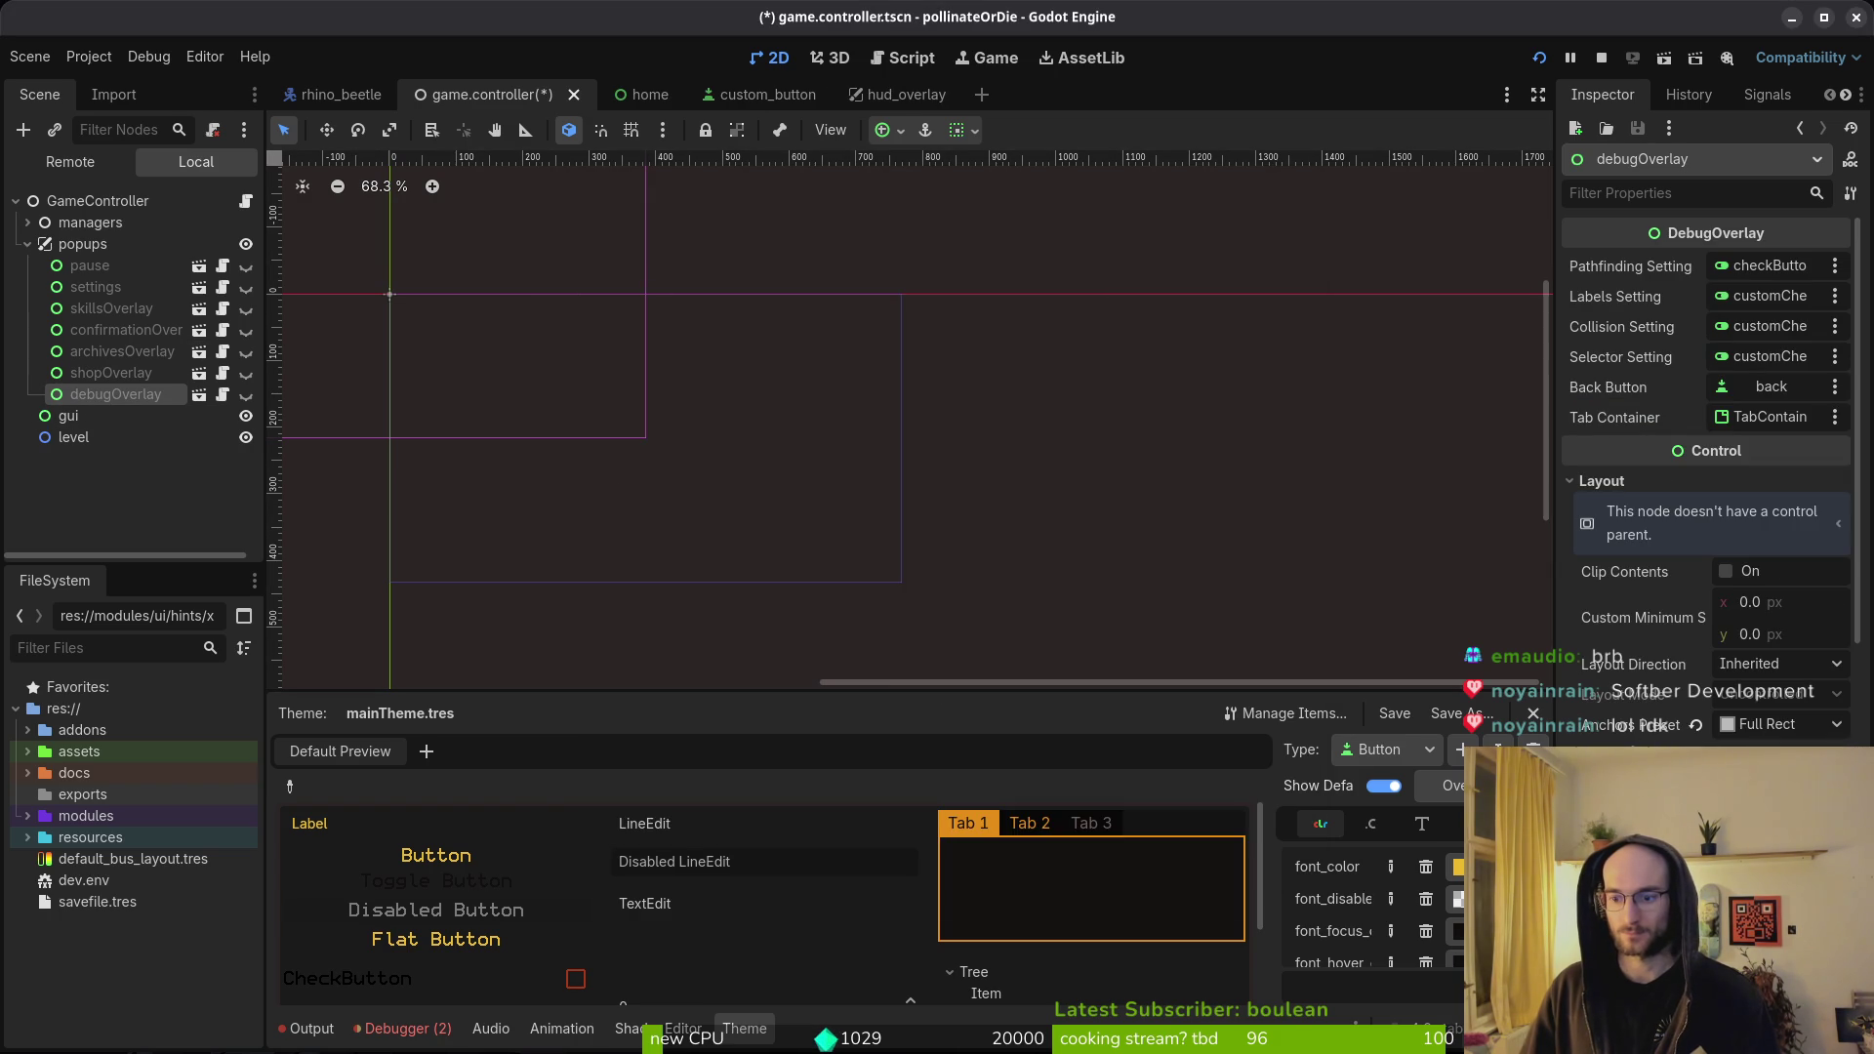
pyautogui.hotkey('ctrl', 's')
pyautogui.press('Return')
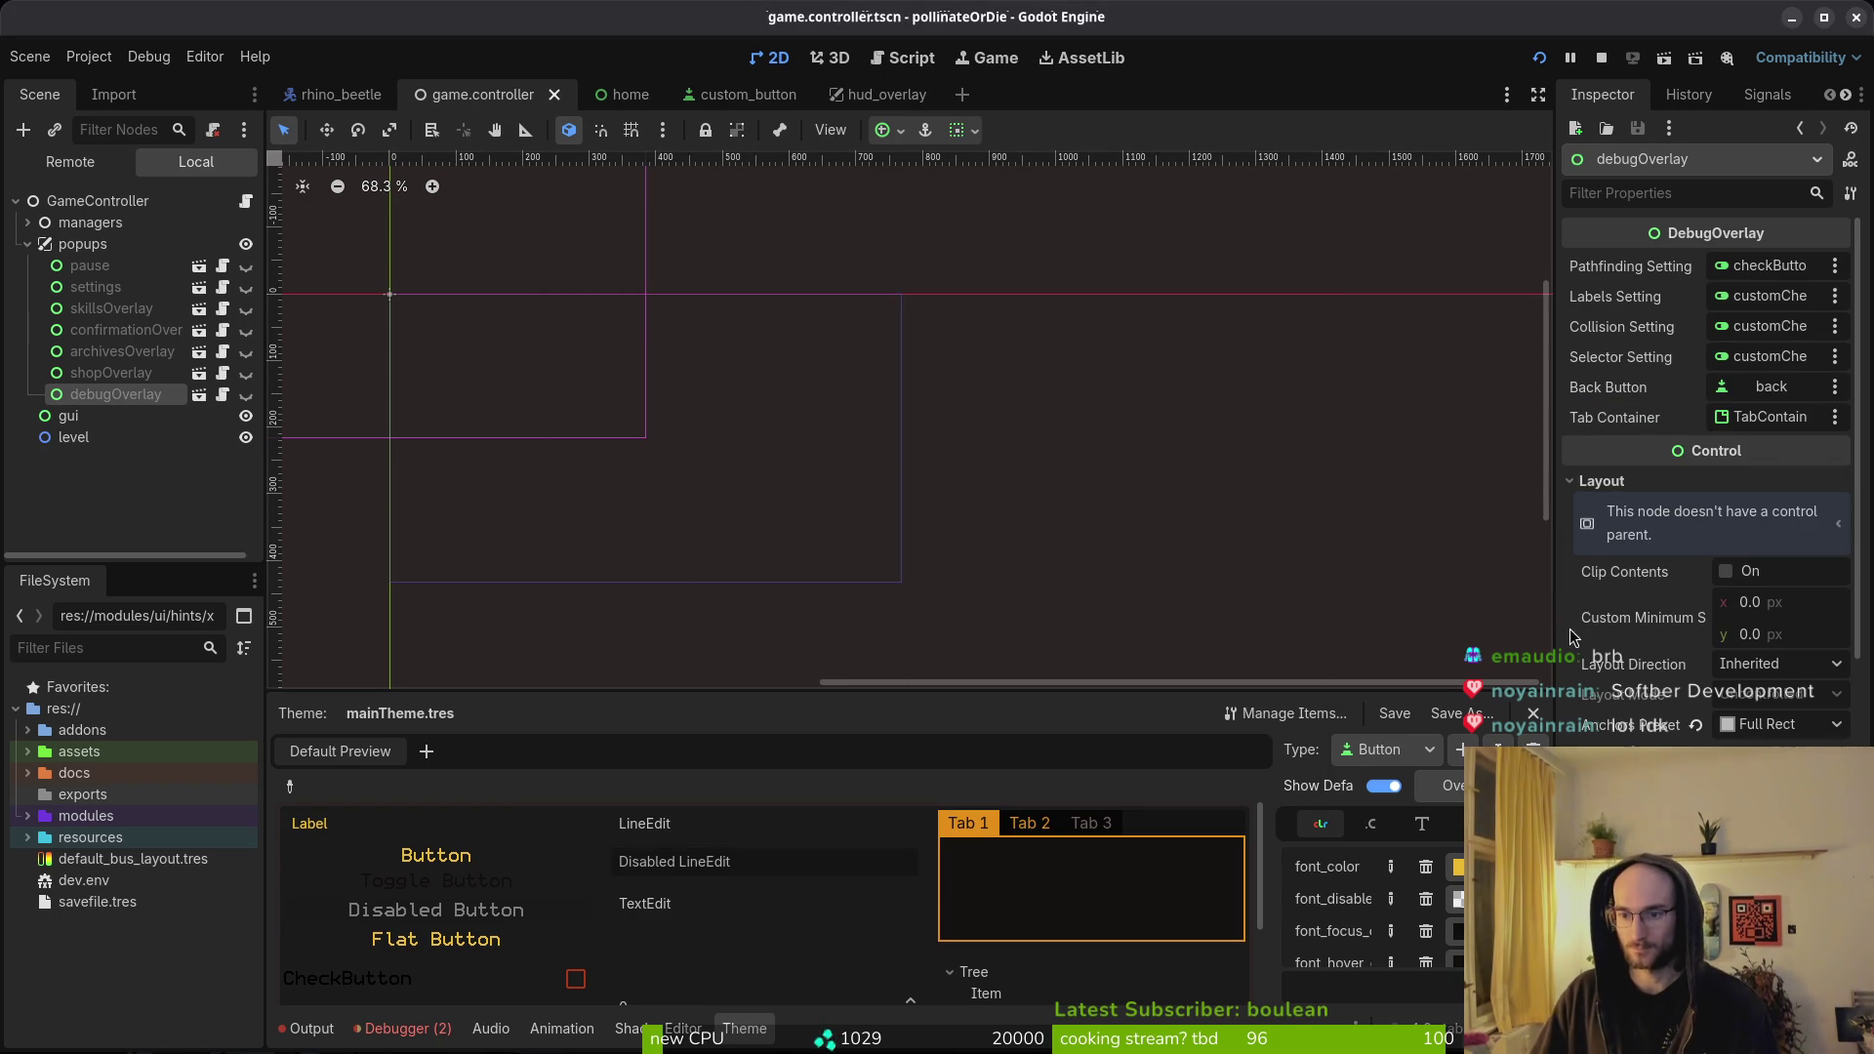
# - Verify shopOverlay's theme, save the scene, and run the game to test the popups
pyautogui.click(1602, 481)
pyautogui.click(134, 378)
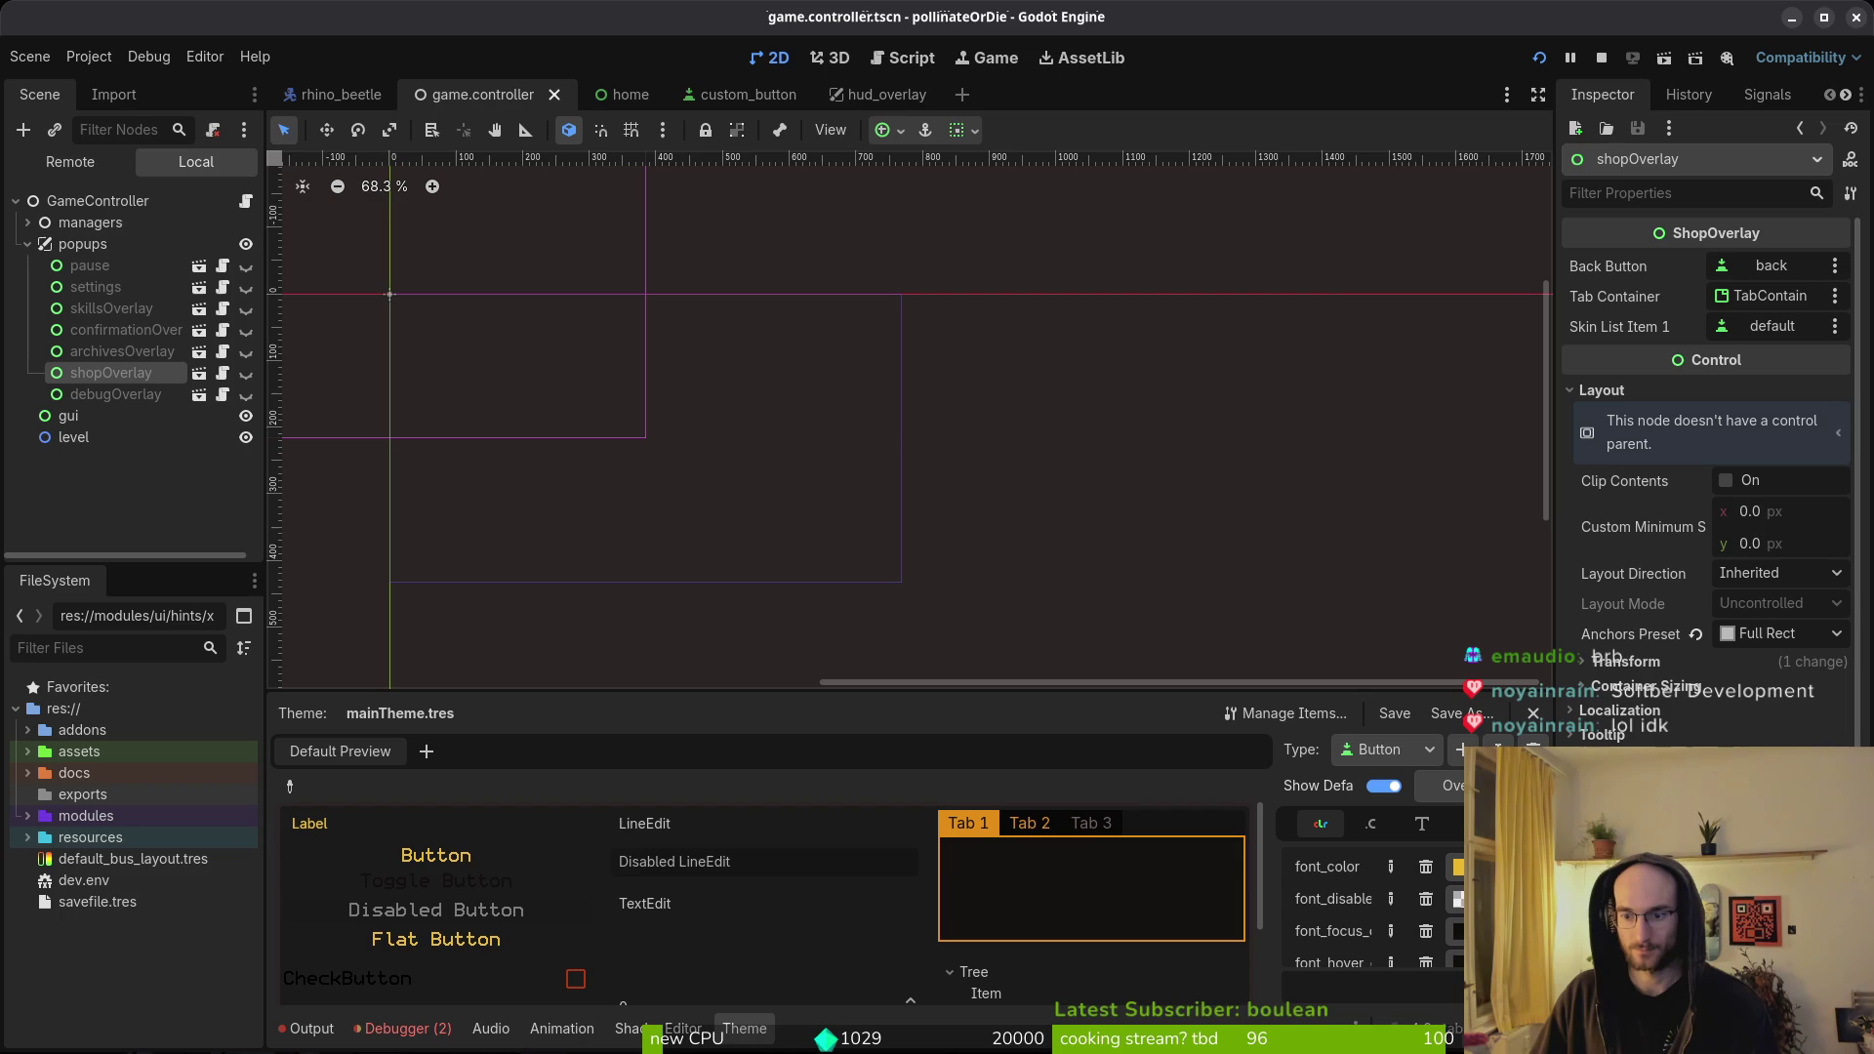
pyautogui.click(1606, 394)
pyautogui.hotkey('ctrl', 's')
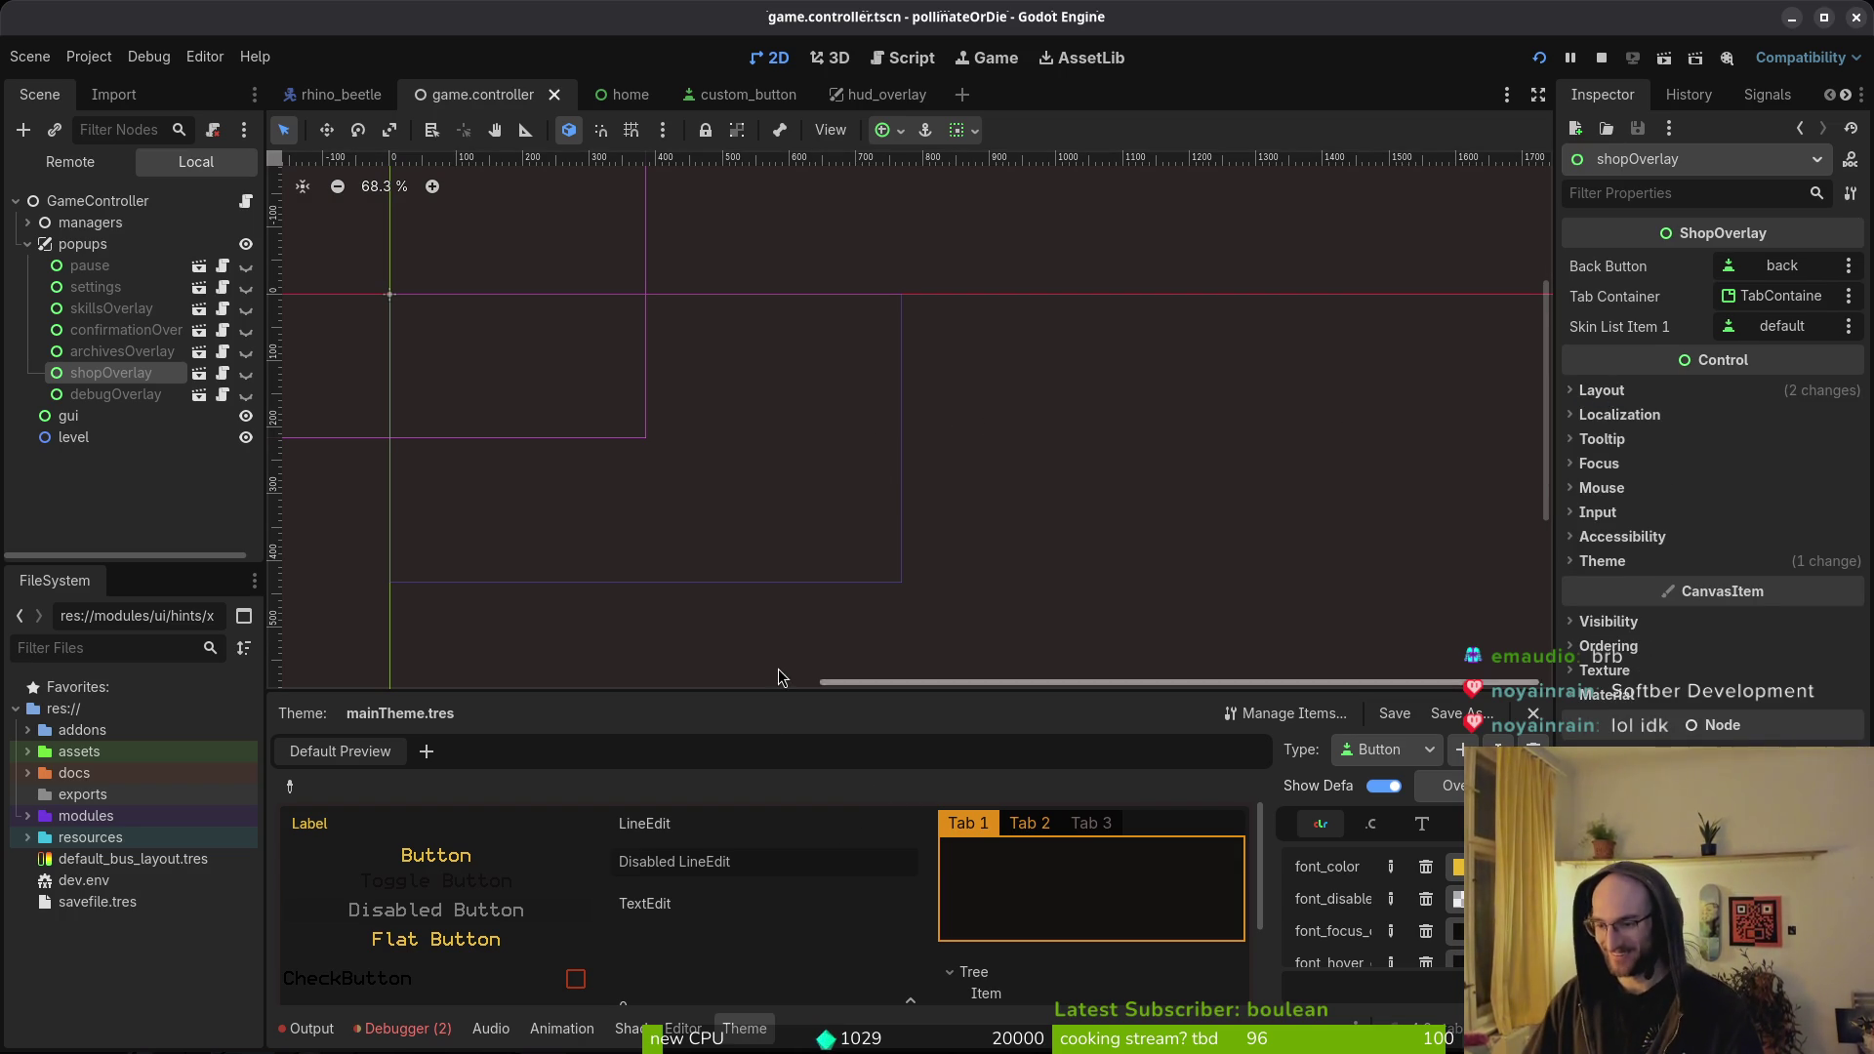
pyautogui.click(27, 244)
pyautogui.click(1539, 57)
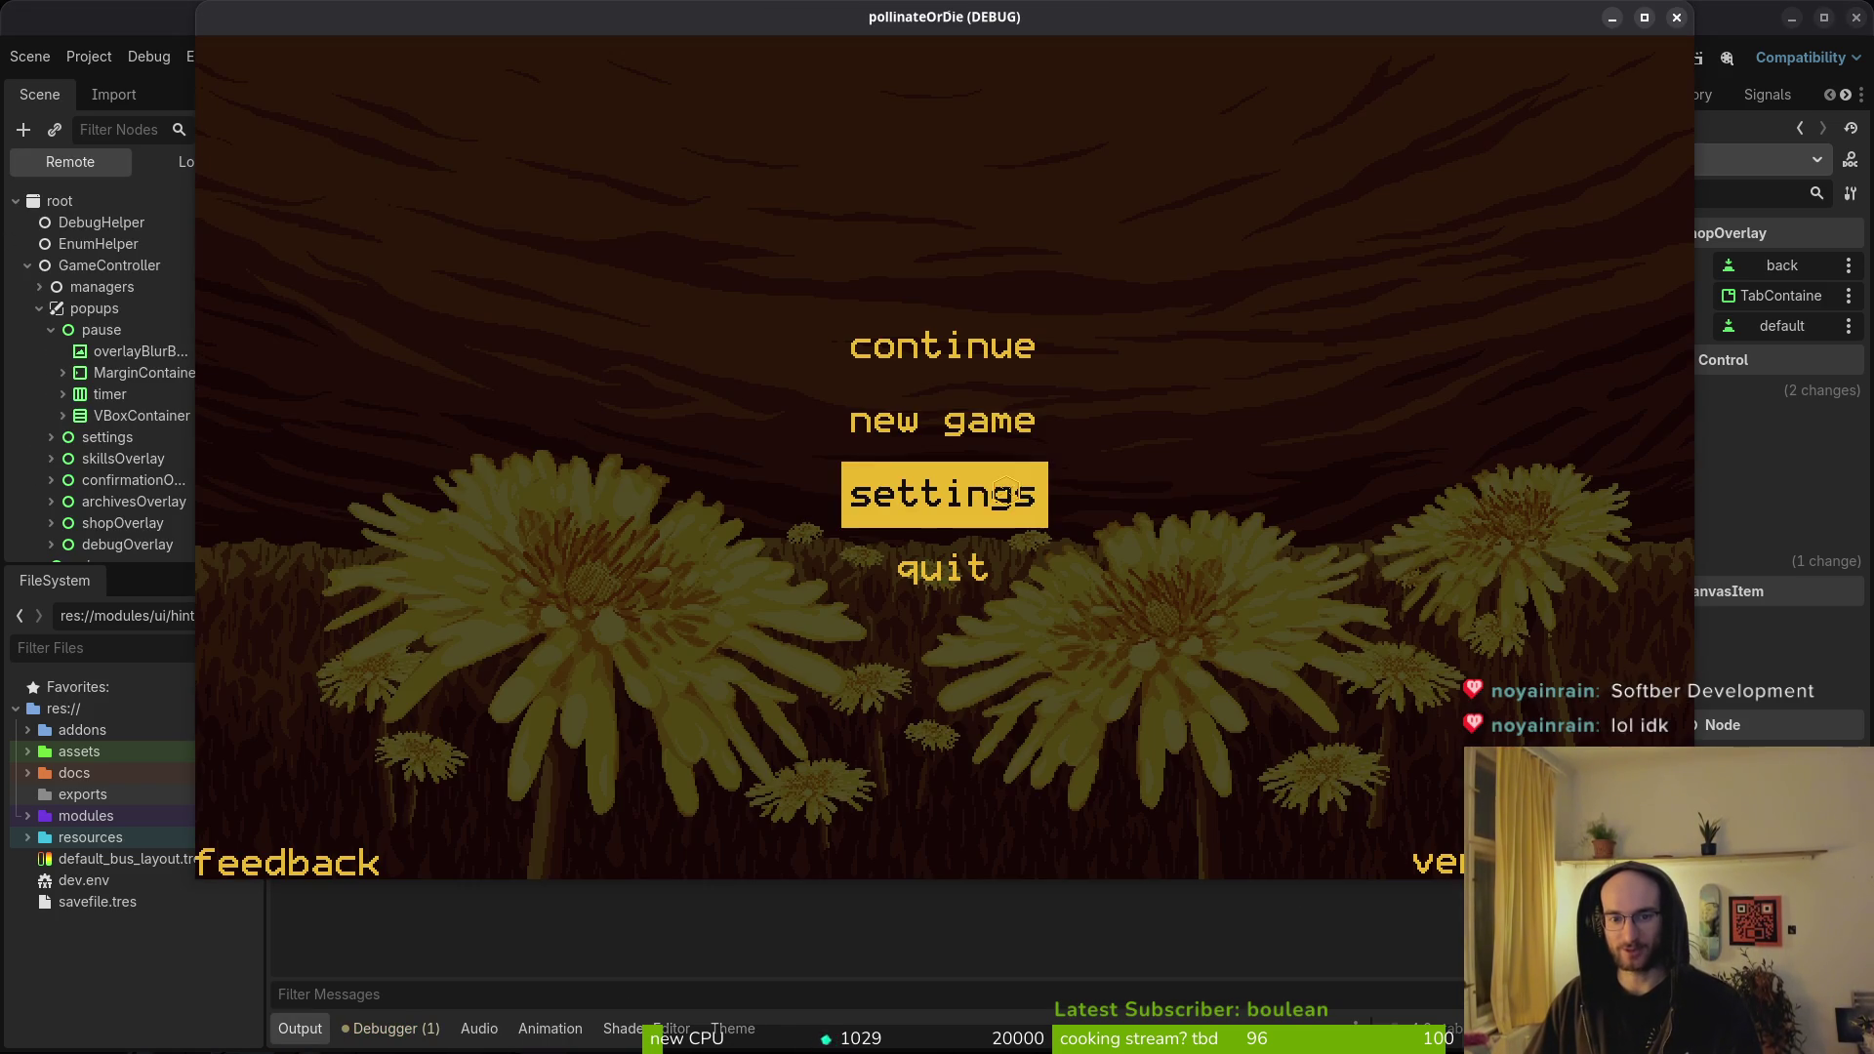
# - Check the in-game settings and start a new game, then stop the run with F8
pyautogui.click(962, 495)
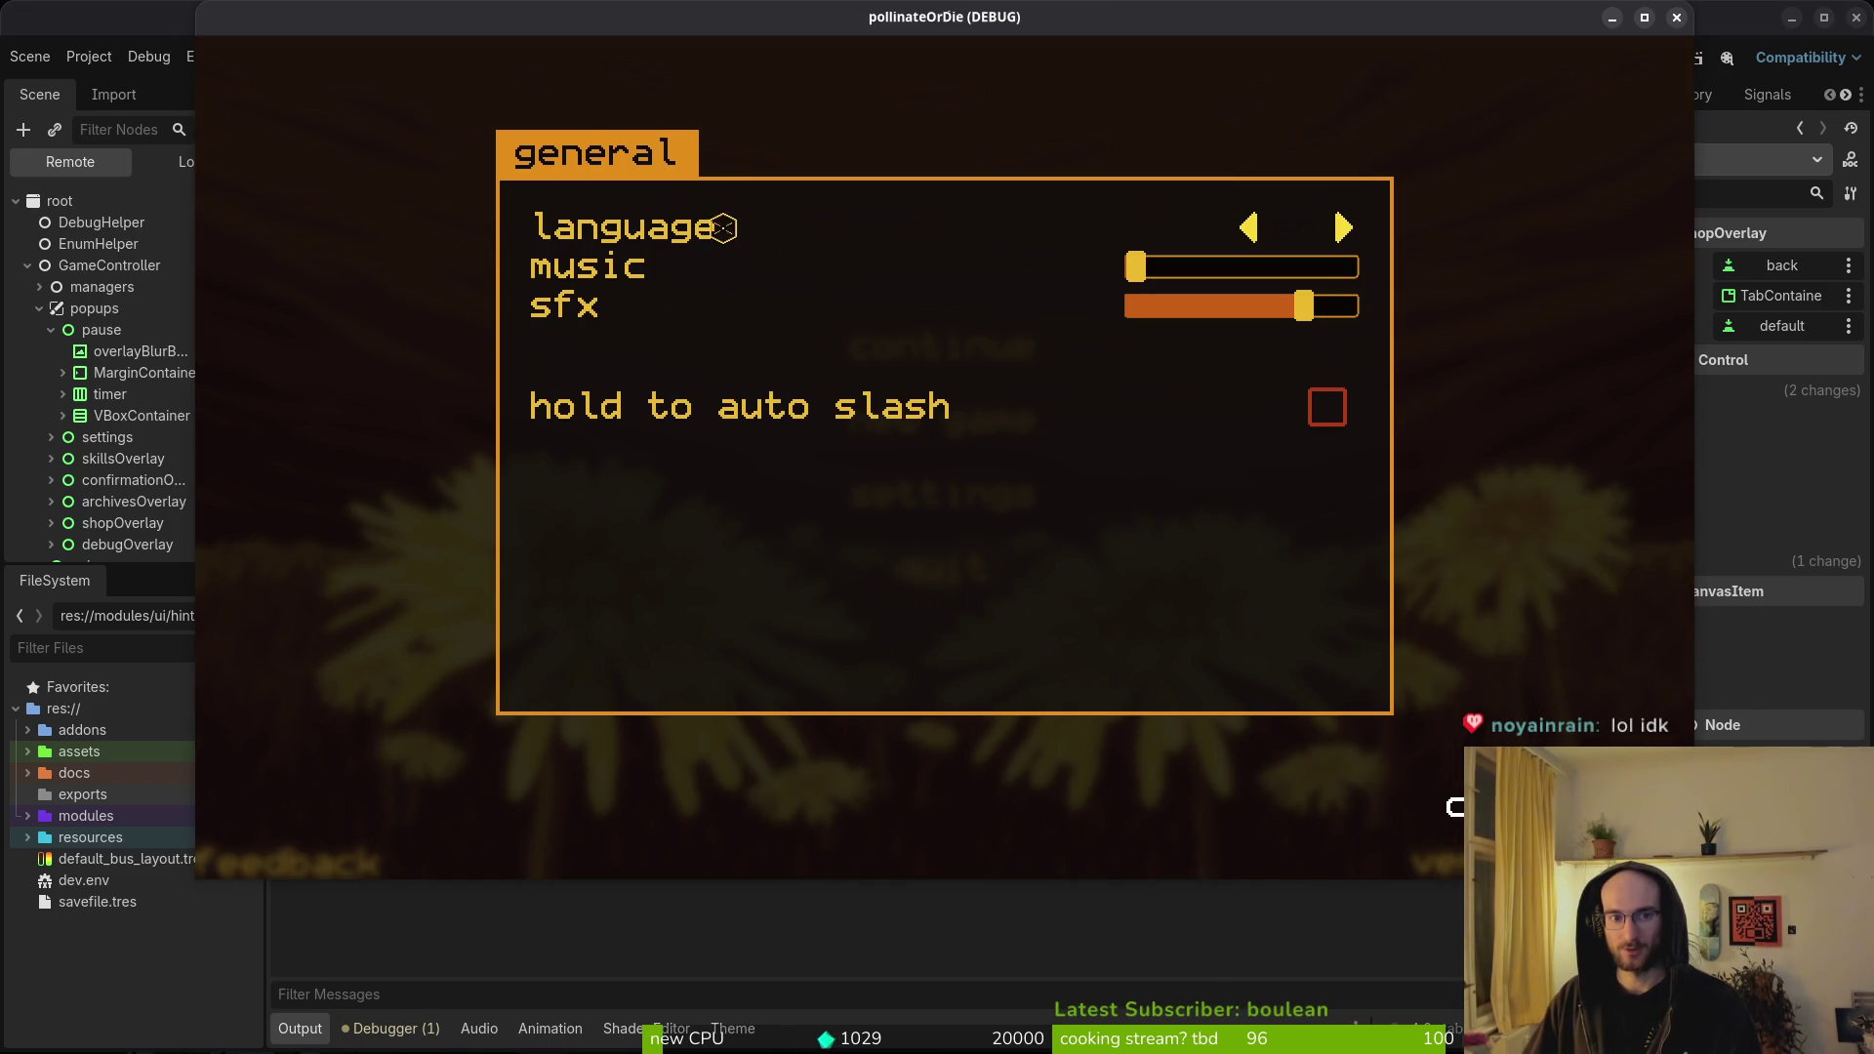
pyautogui.press('Escape')
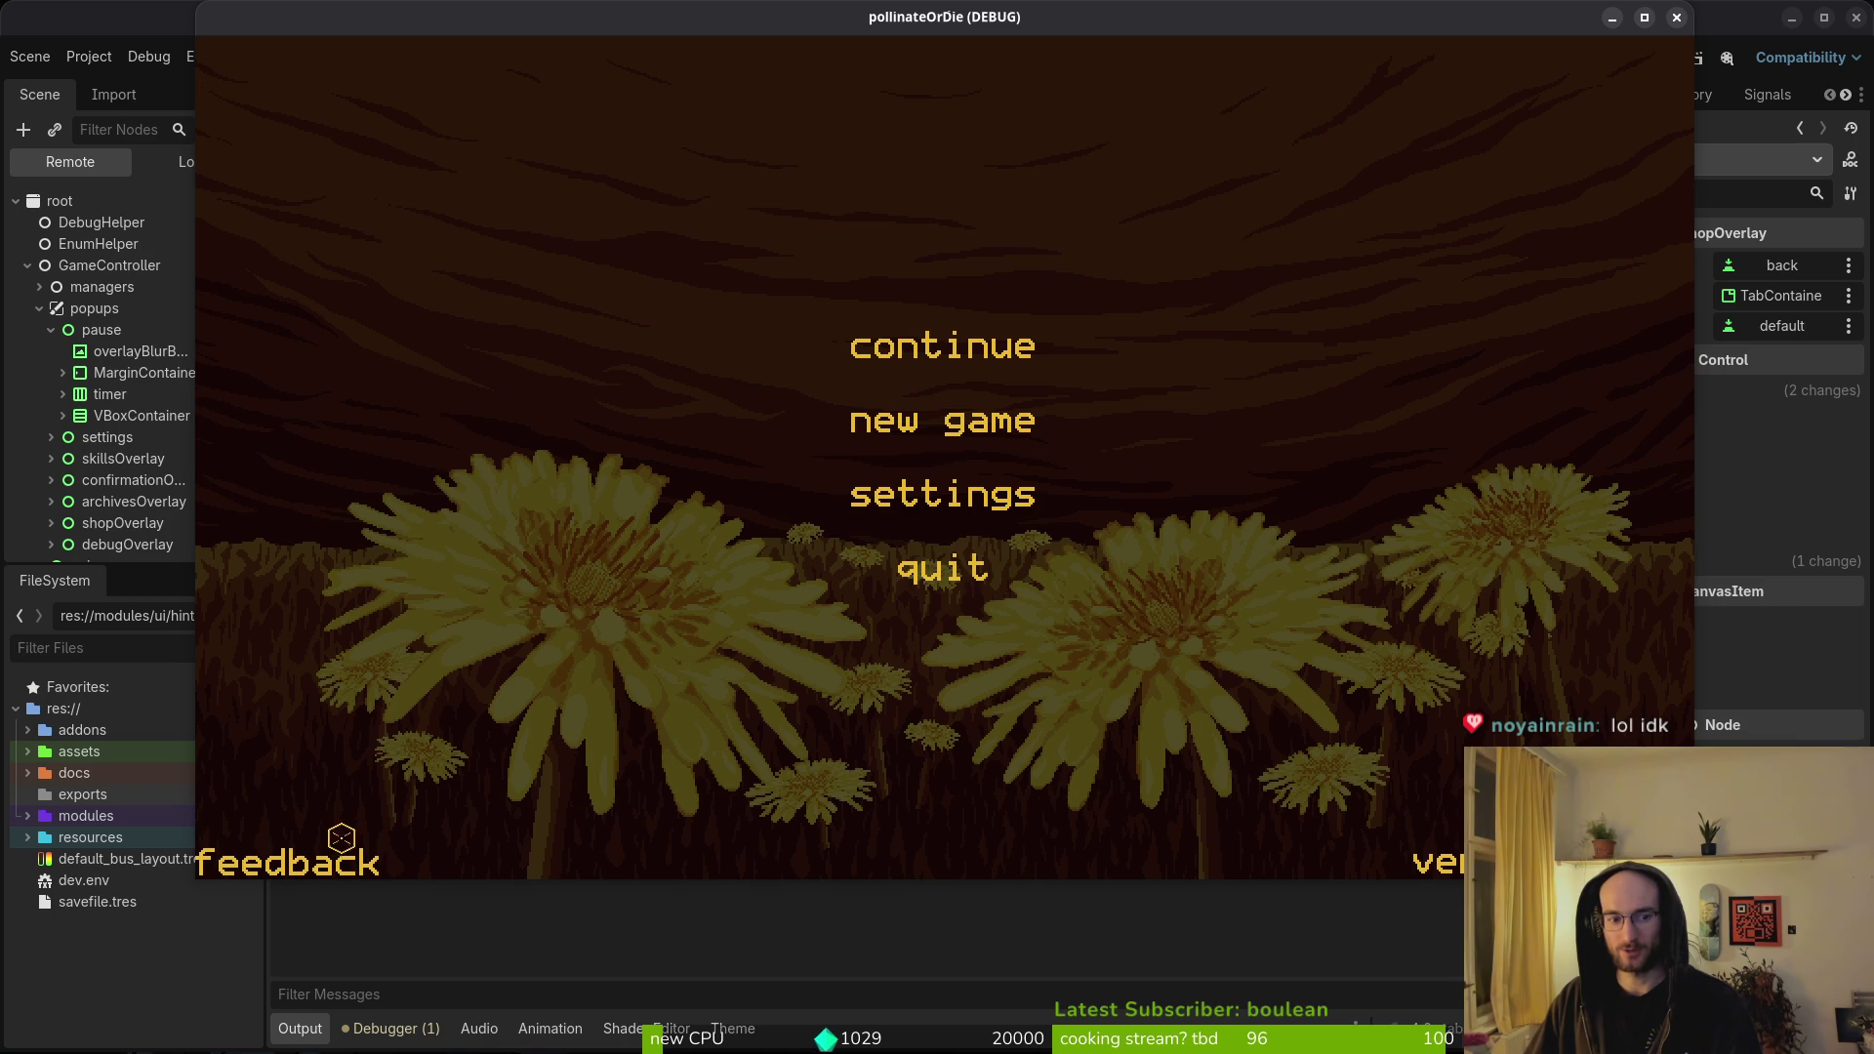
pyautogui.click(1055, 402)
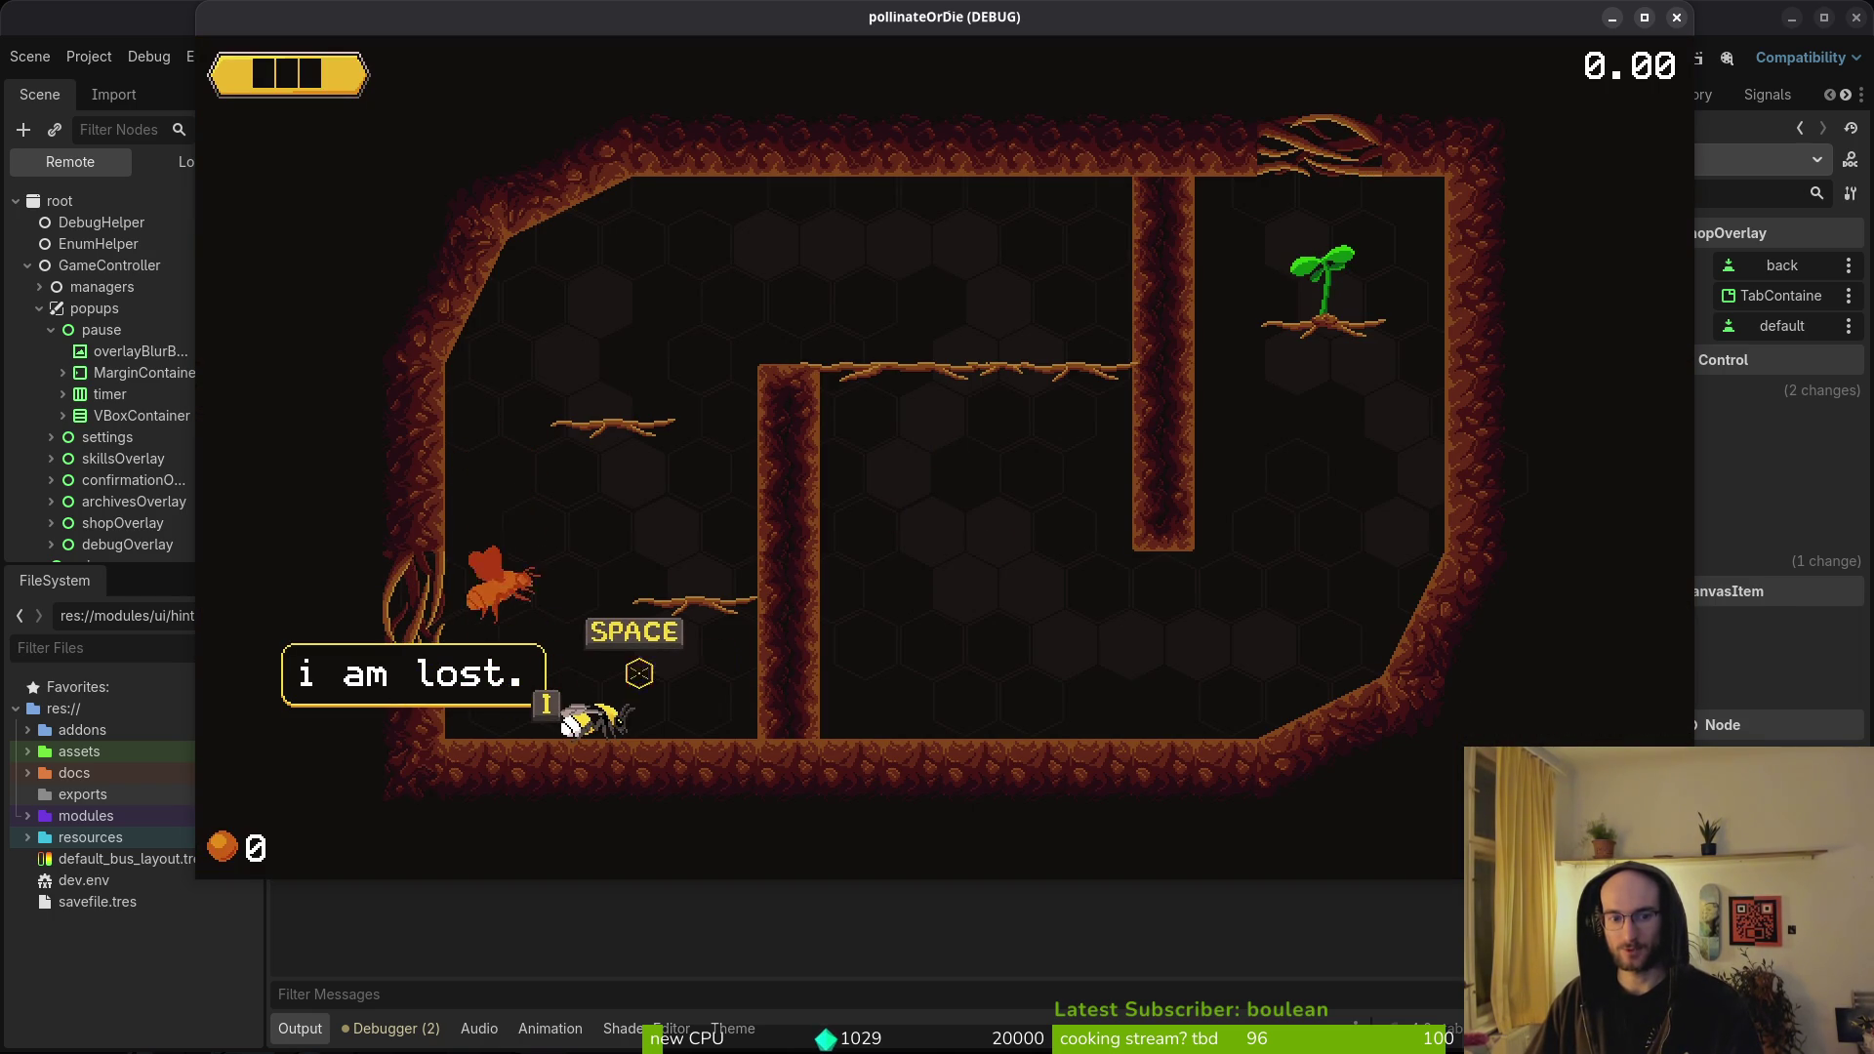
pyautogui.press('F8')
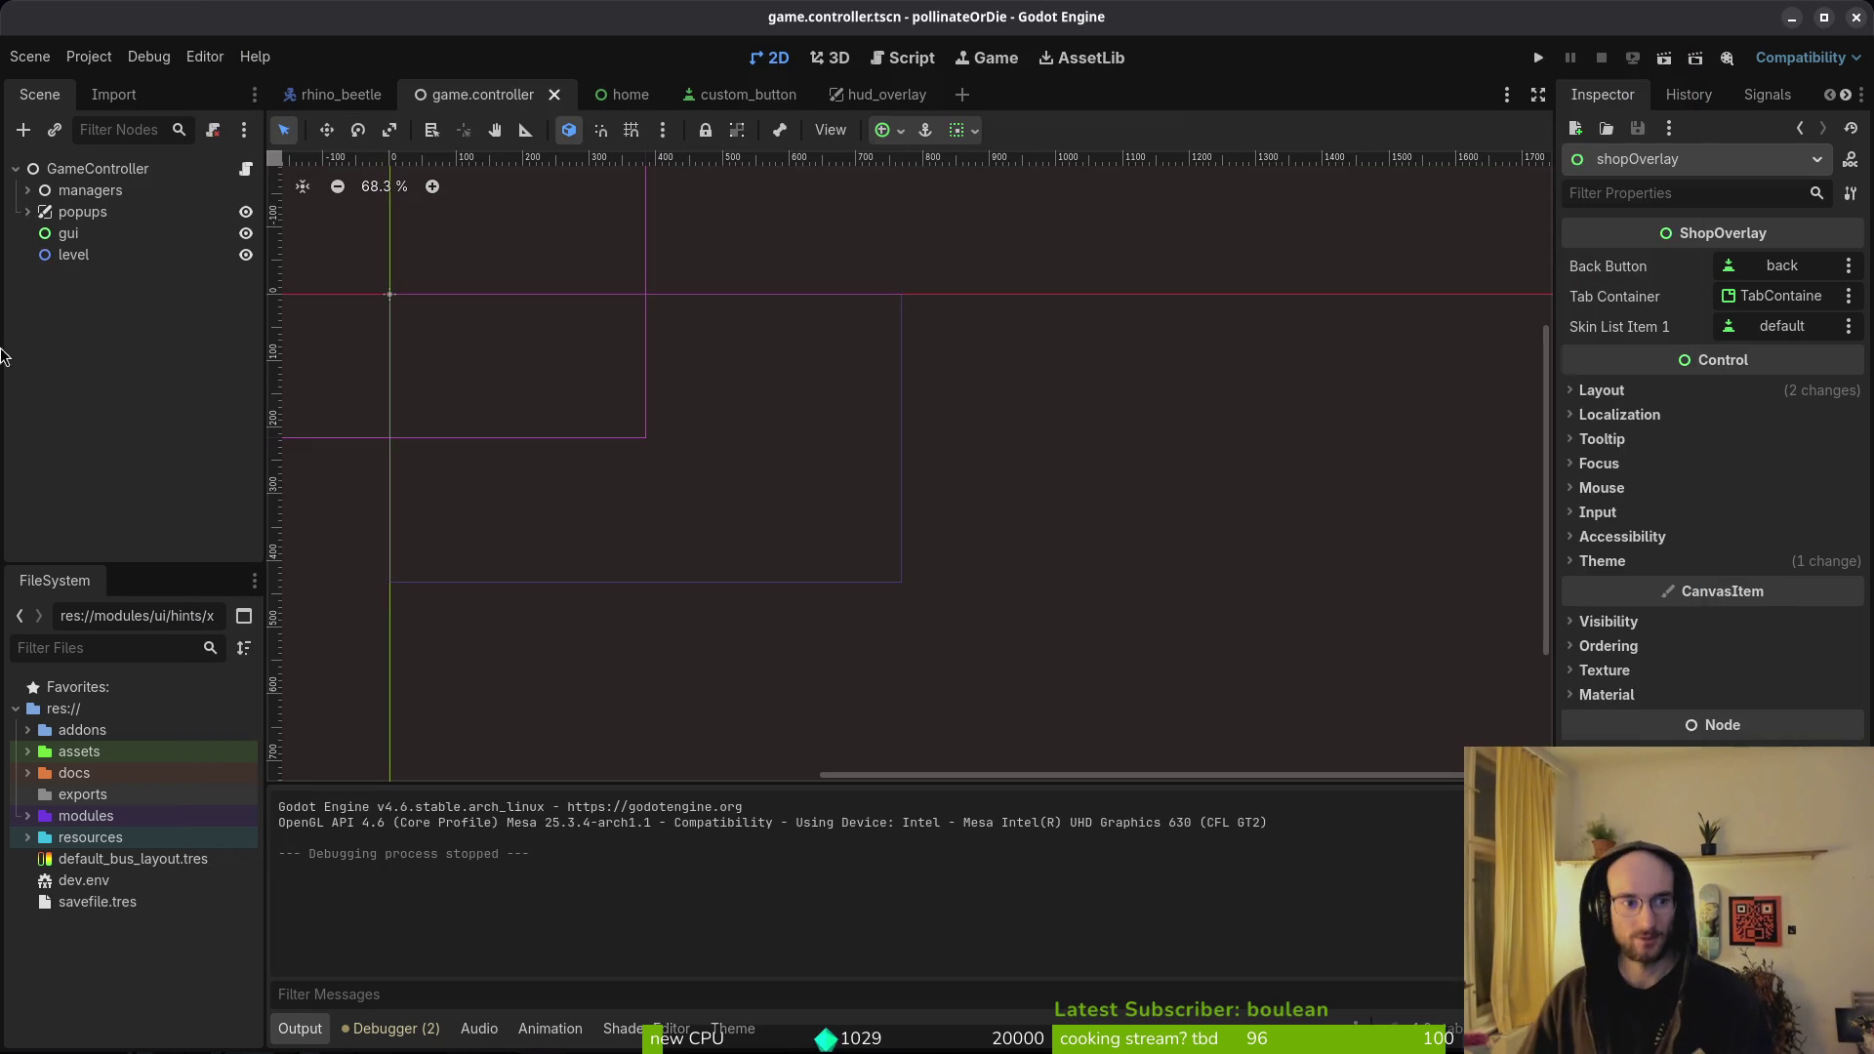
# - Save the game controller scene, then open player.tscn and select its hud_canvas node
pyautogui.click(27, 213)
pyautogui.click(27, 212)
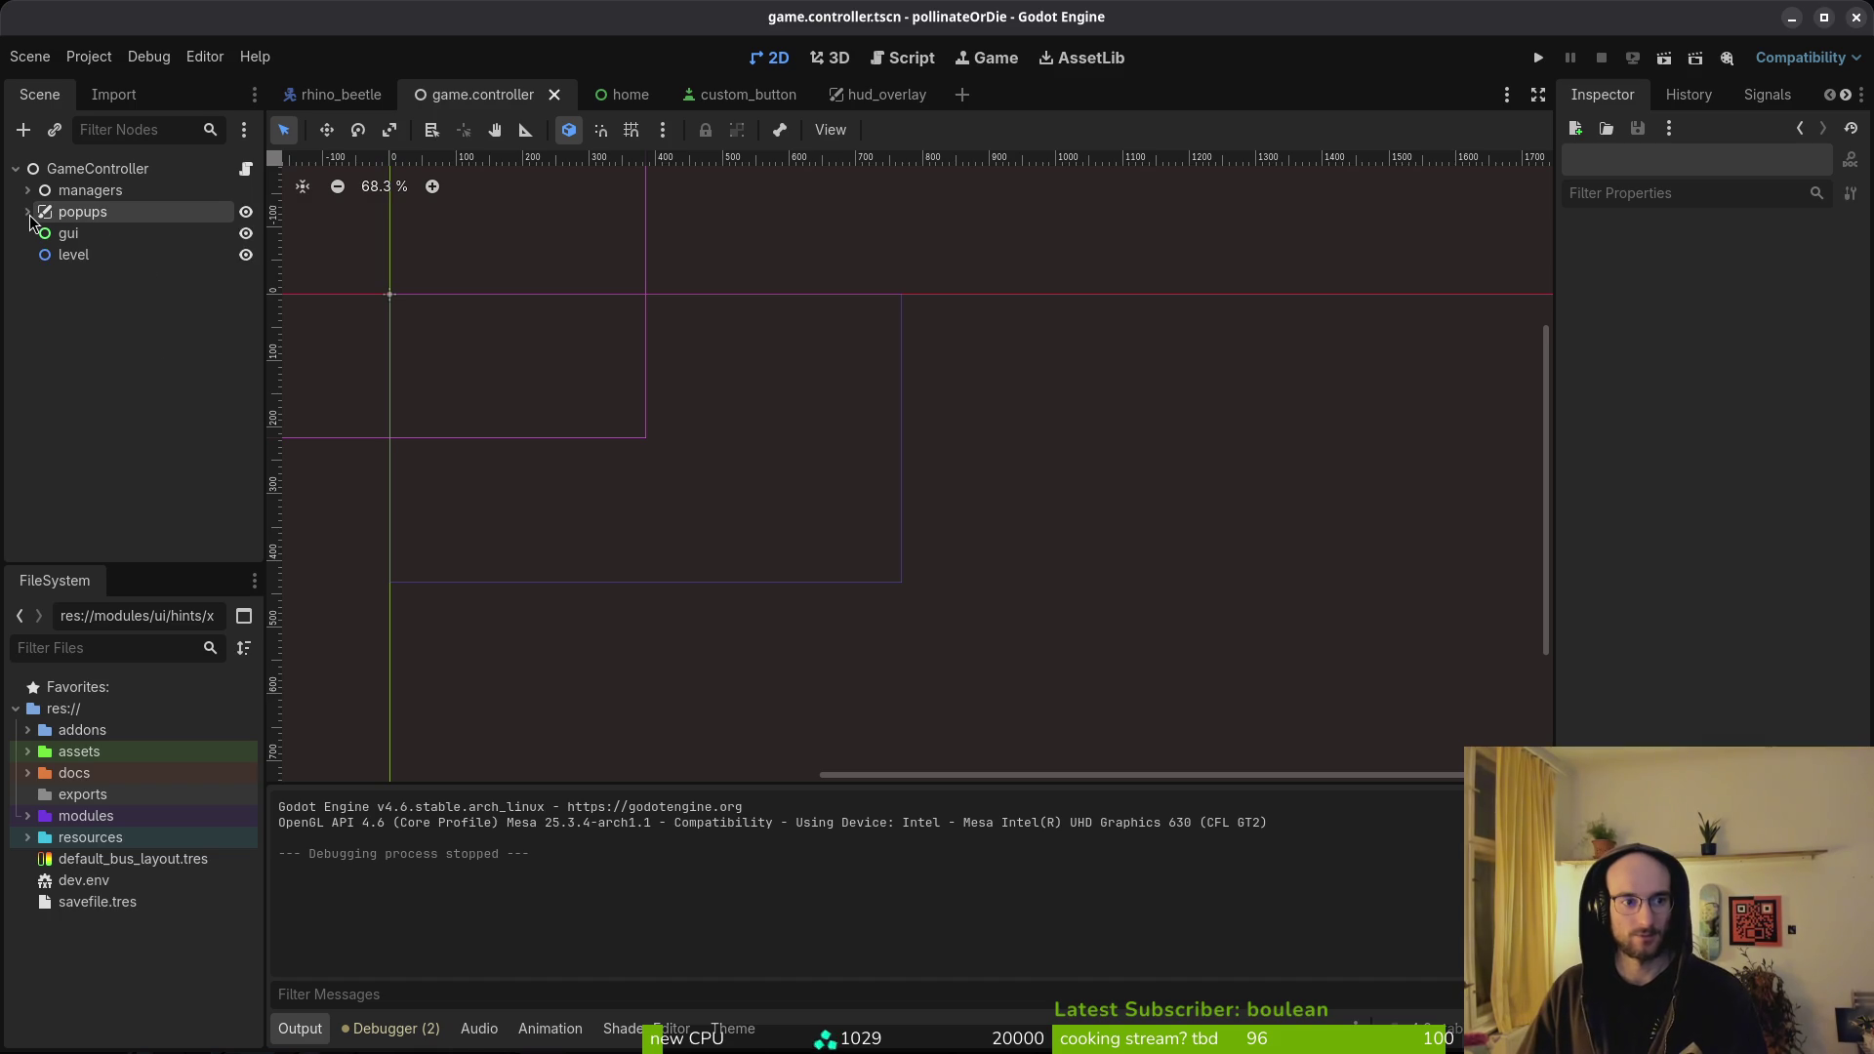
pyautogui.hotkey('ctrl', 's')
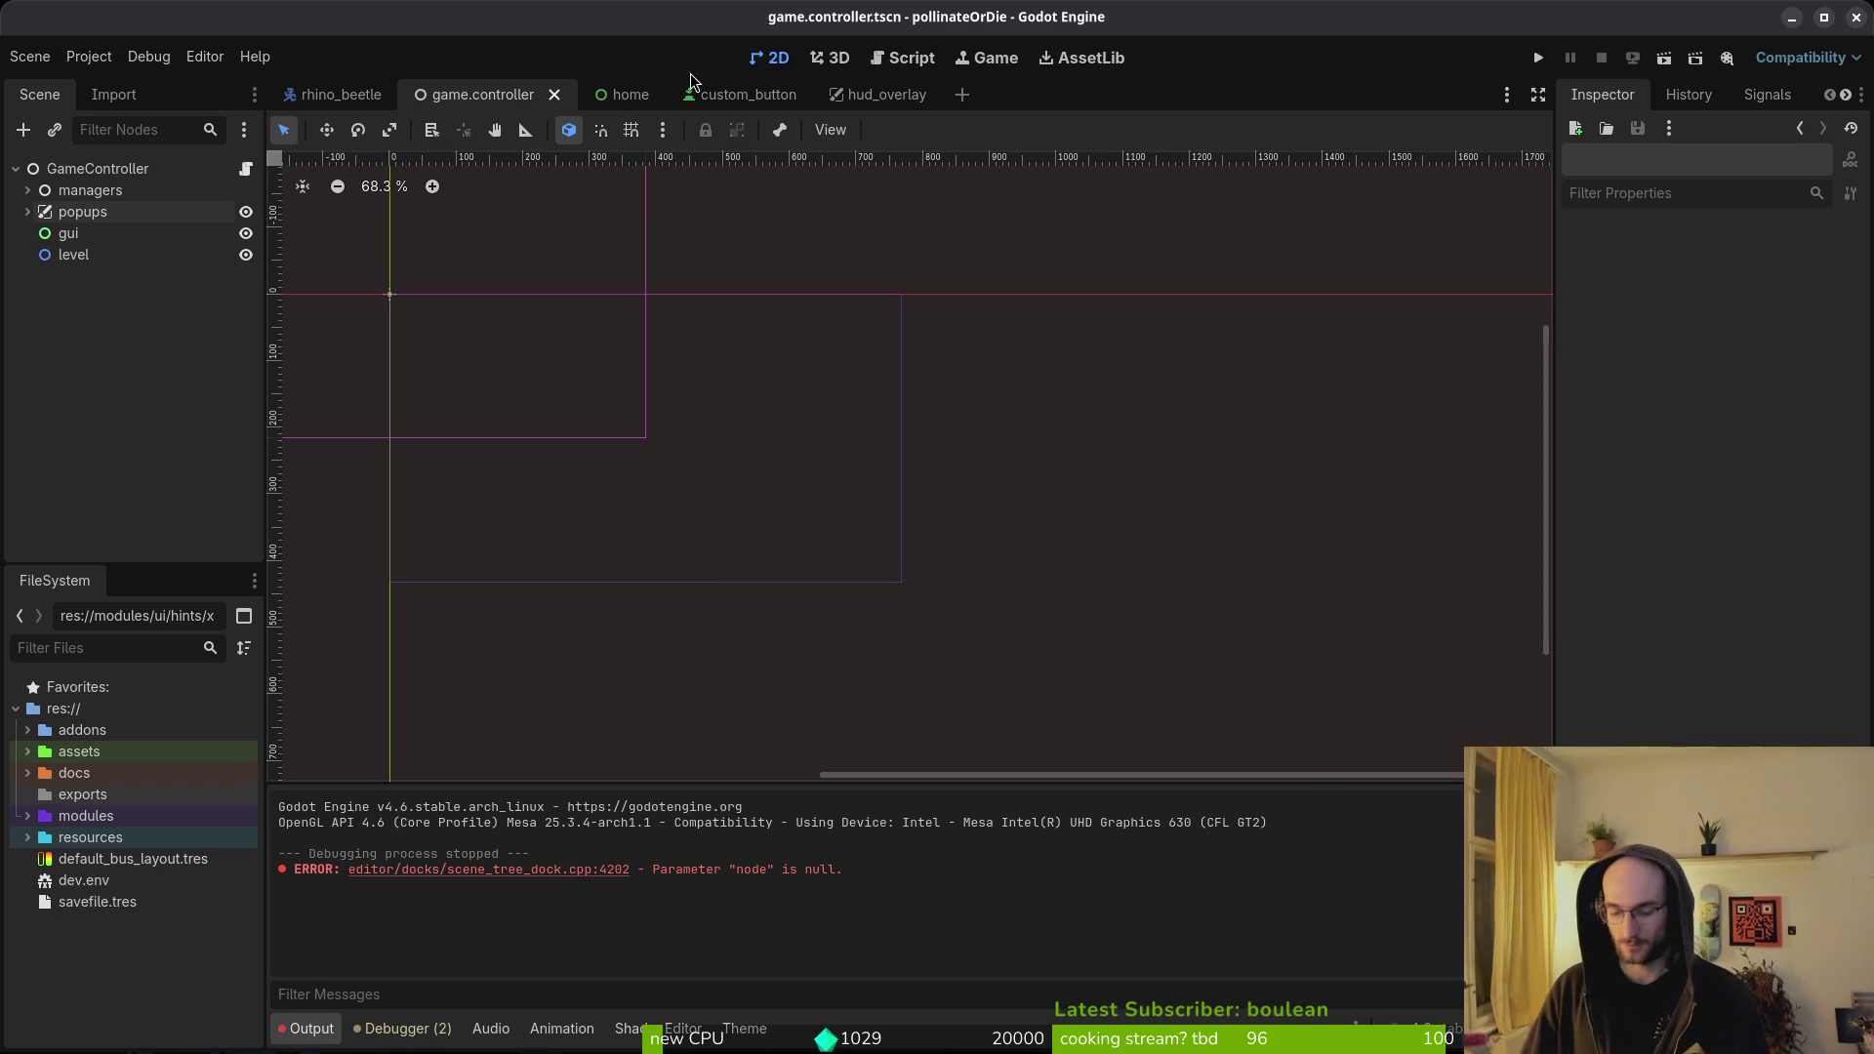
pyautogui.hotkey('ctrl', 'shift', 'o')
pyautogui.write('player')
pyautogui.press('Return')
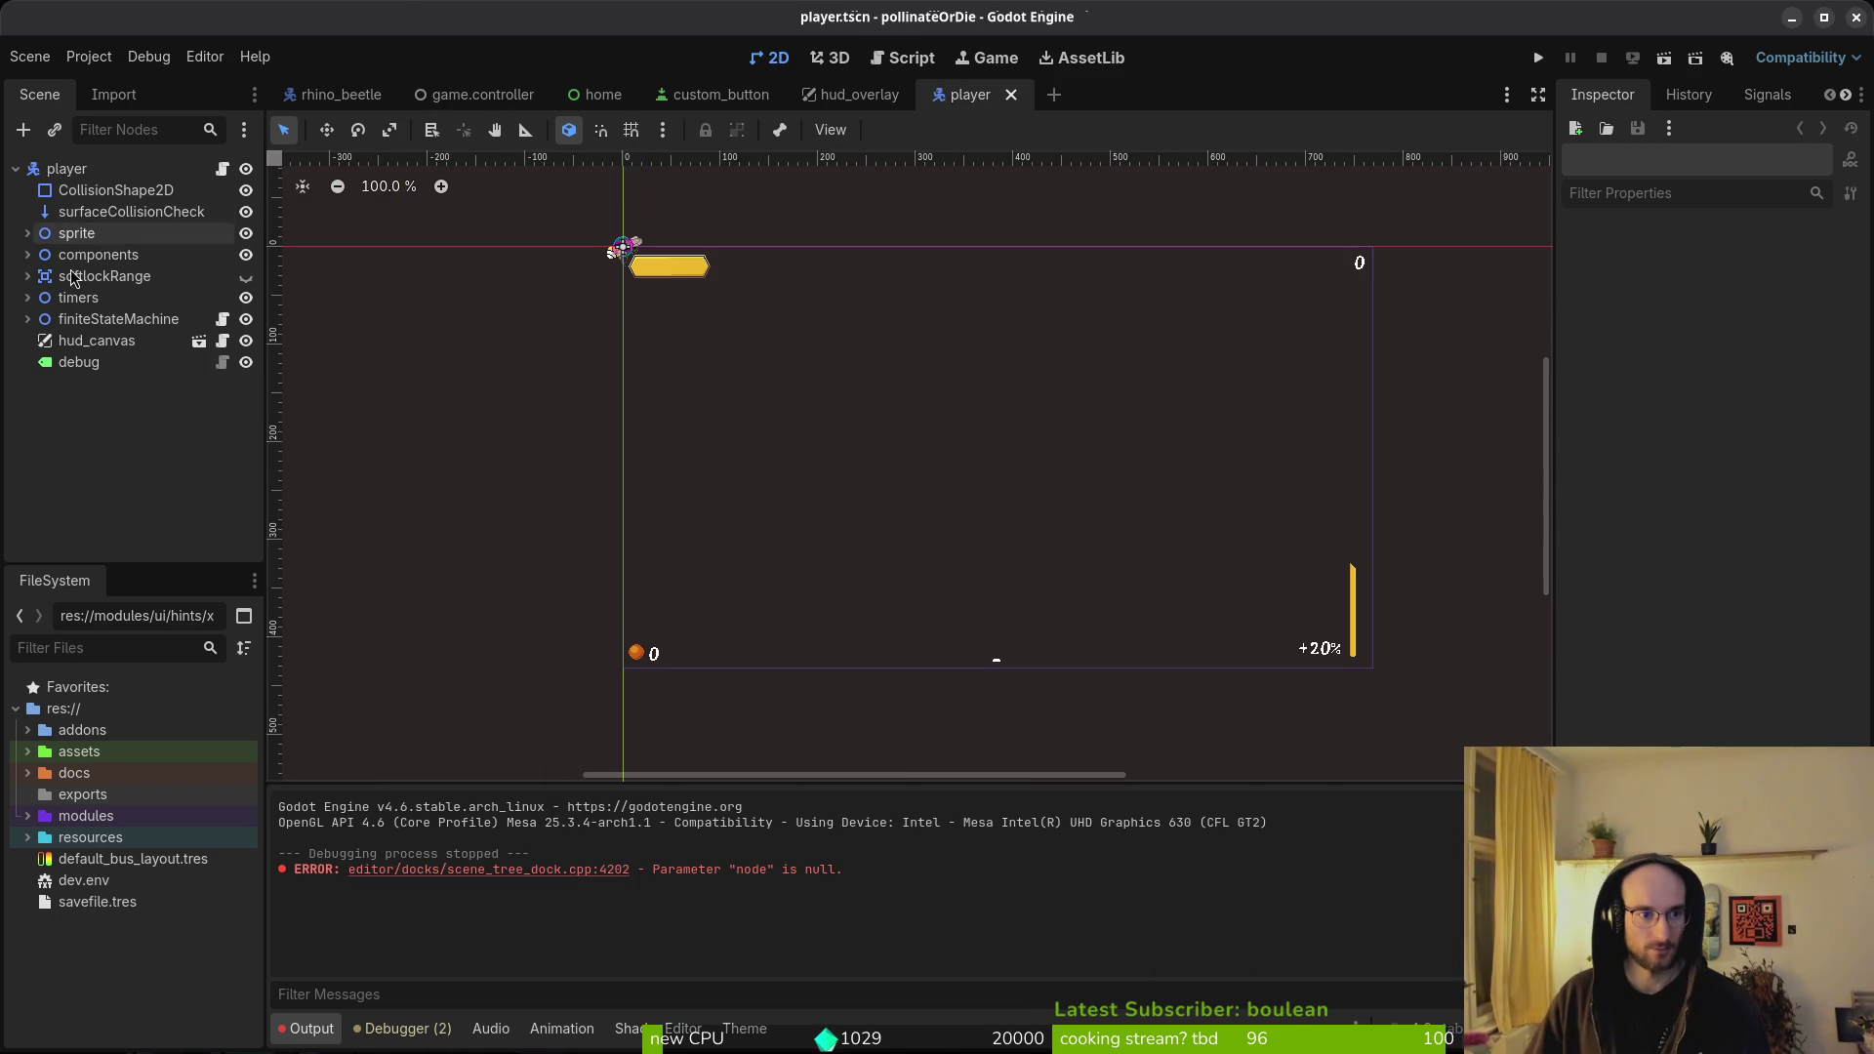
pyautogui.click(97, 341)
pyautogui.hotkey('ctrl', 's')
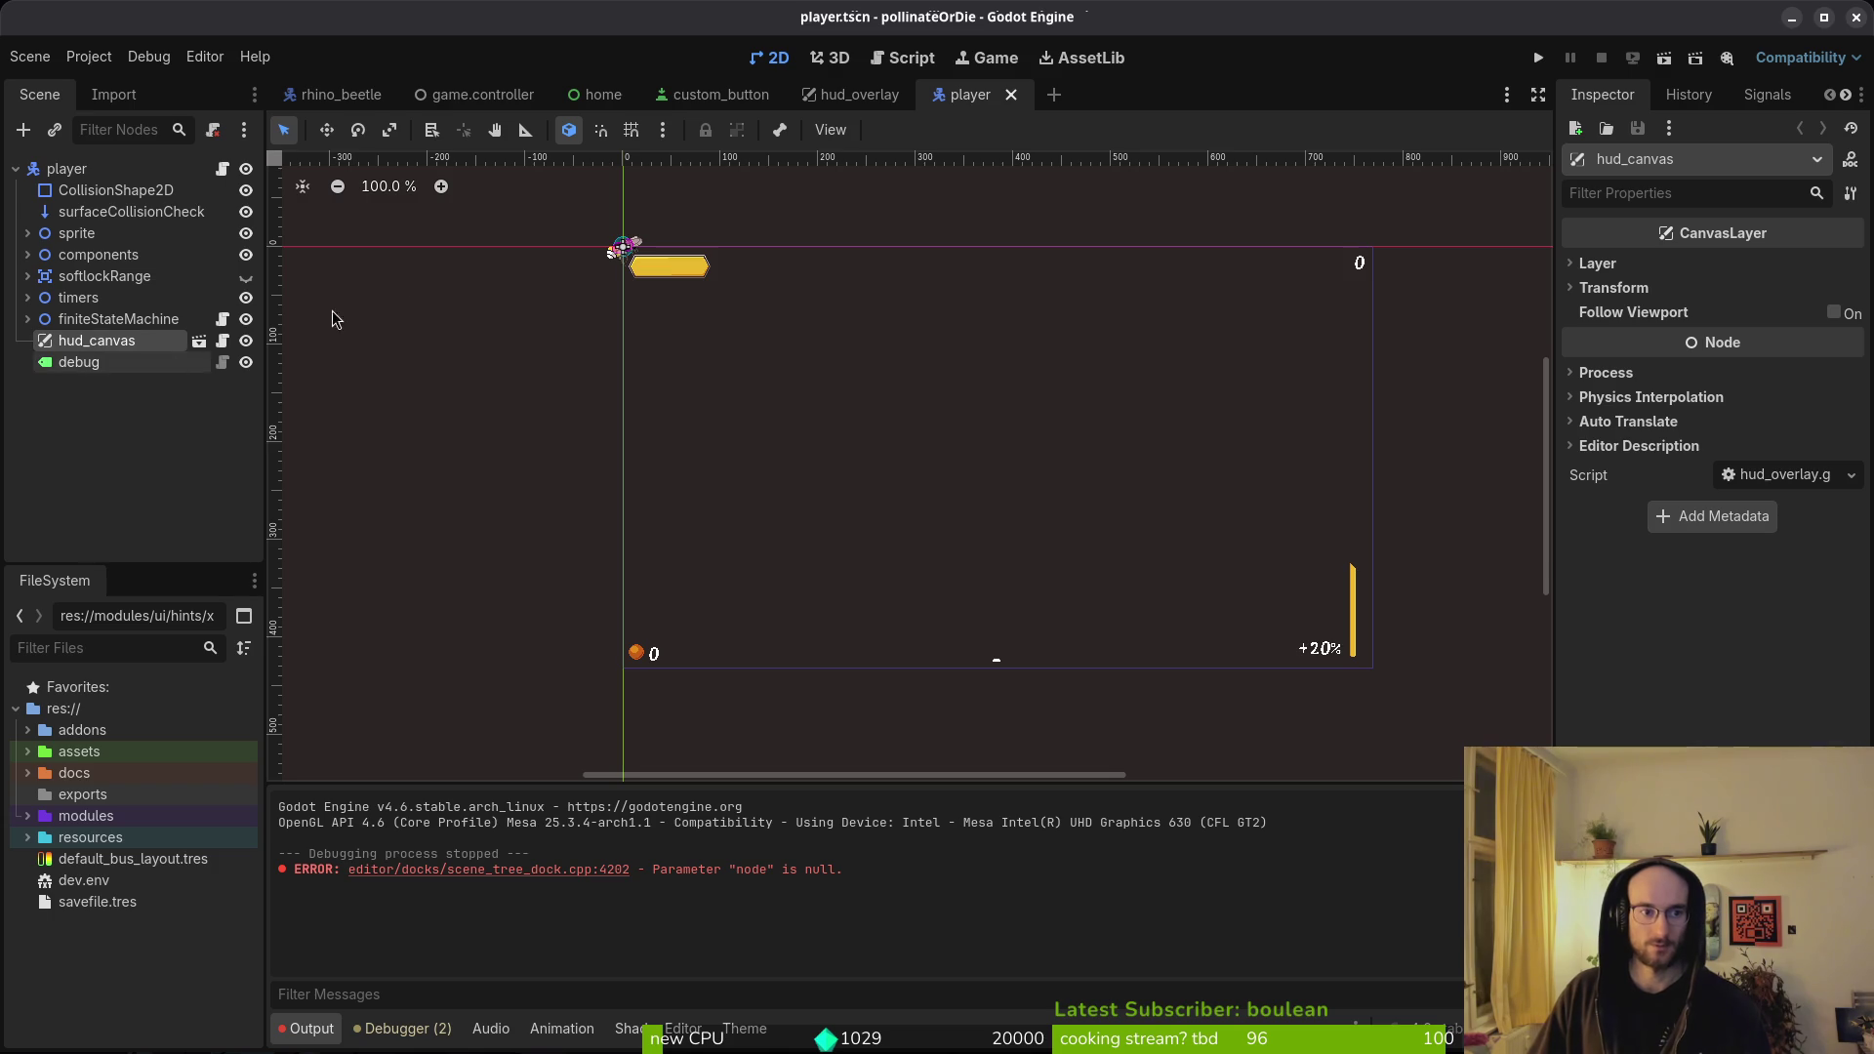
# - Quick-open the hud_overlay.tscn scene after a failed hud_canvas search
pyautogui.hotkey('ctrl', 'shift', 'o')
pyautogui.write('hud_canv')
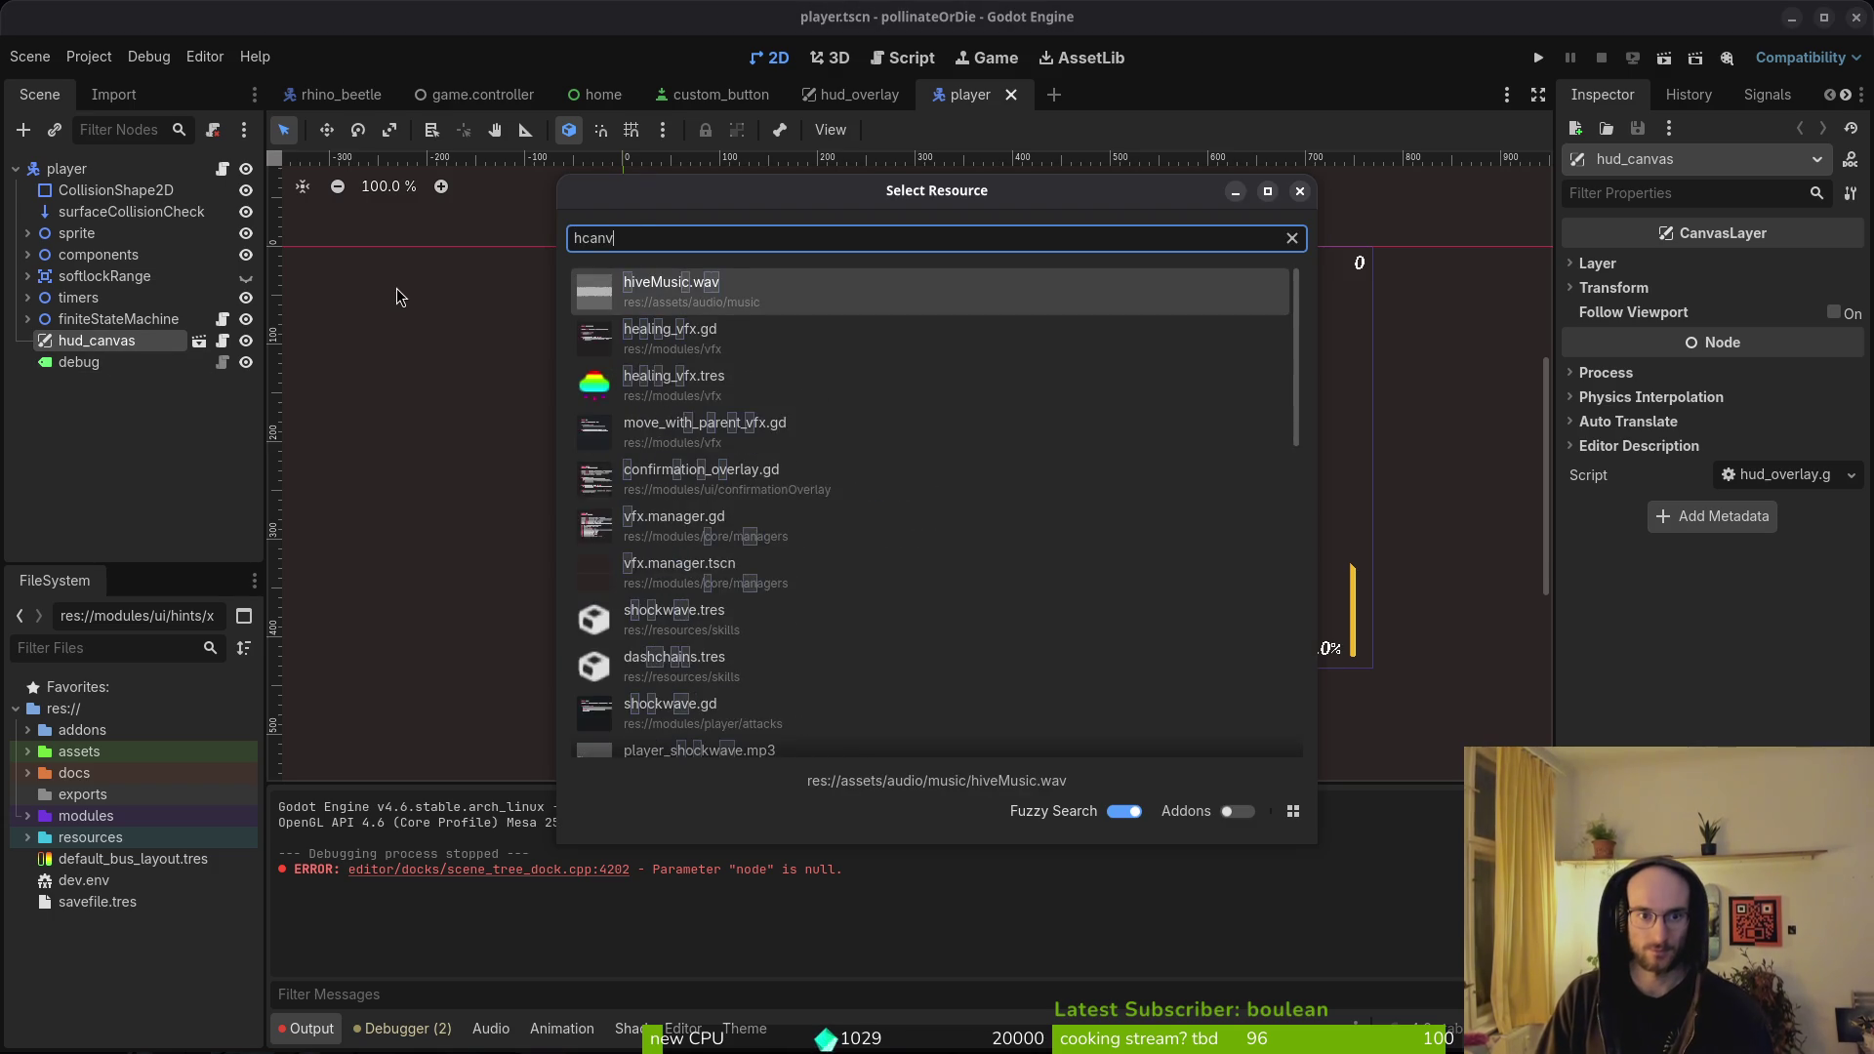
pyautogui.write('as')
pyautogui.press('Escape')
pyautogui.hotkey('ctrl', 'shift', 'o')
pyautogui.press('Escape')
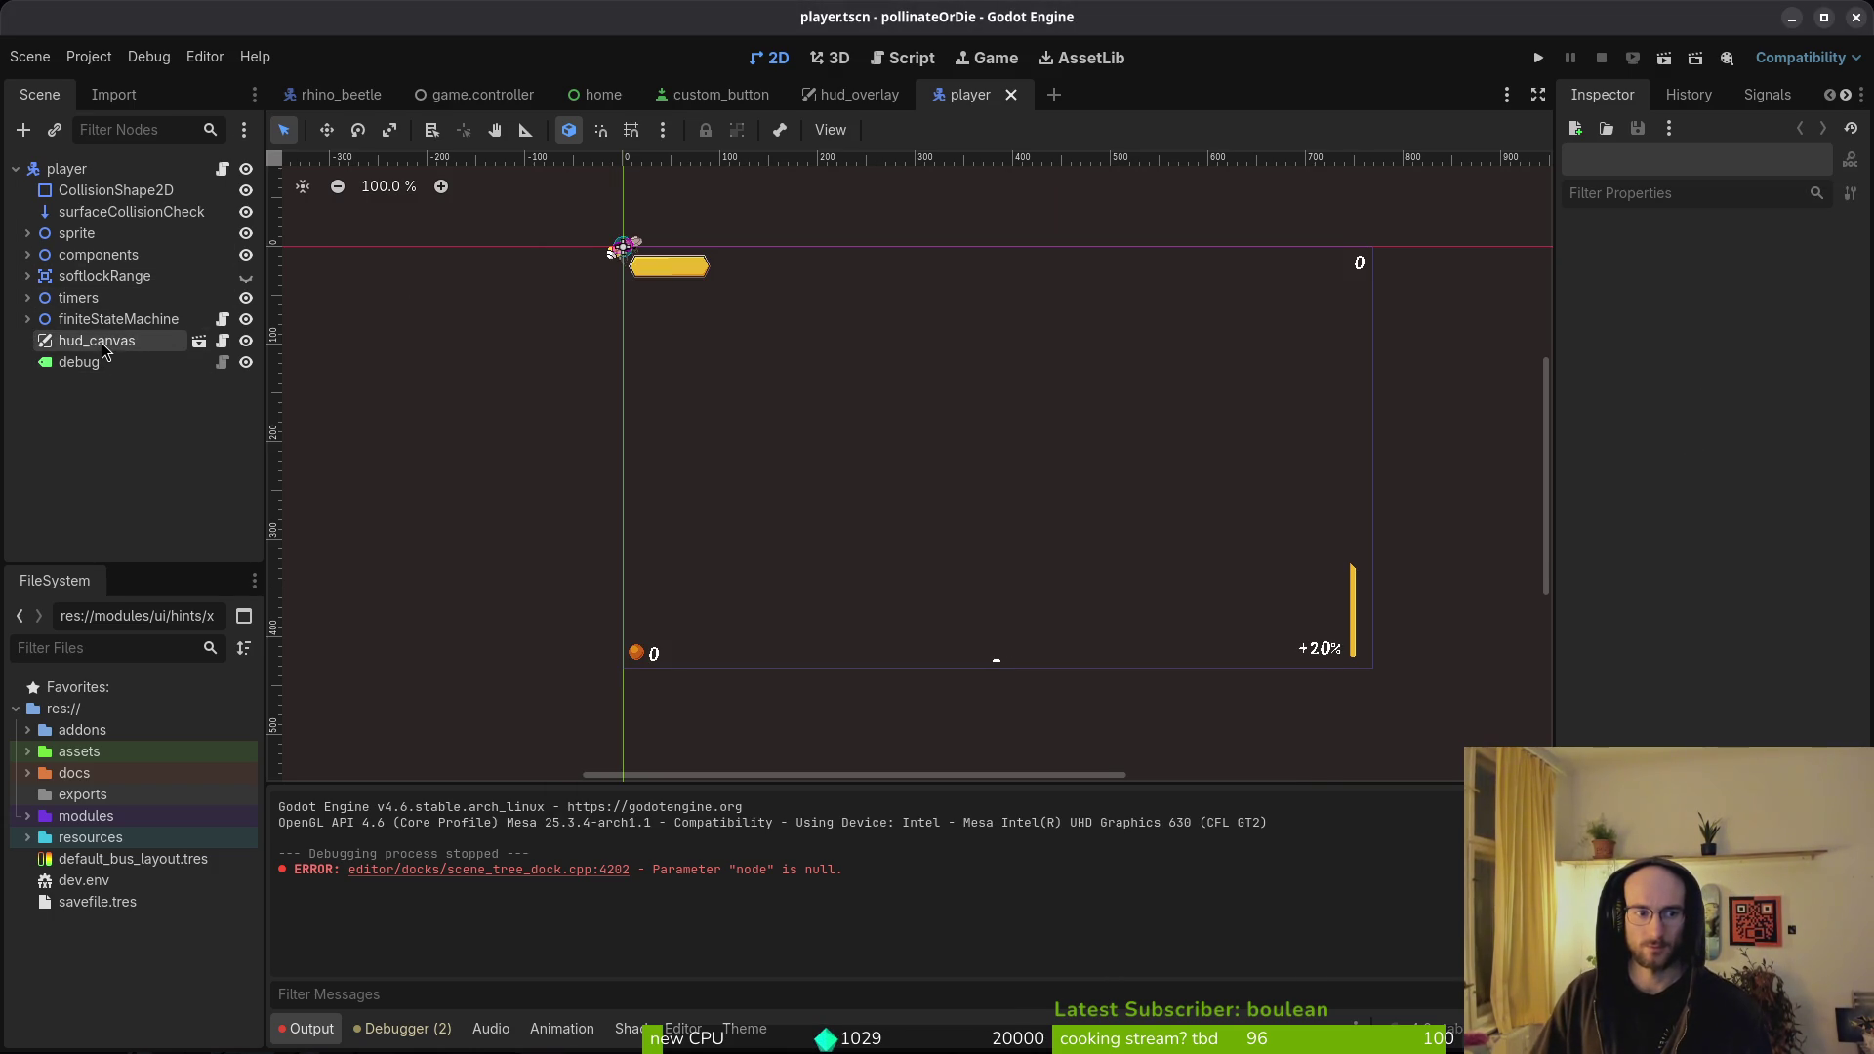
pyautogui.moveTo(103, 351)
pyautogui.hotkey('ctrl', 'shift', 'o')
pyautogui.write('huover')
pyautogui.press('Down')
pyautogui.press('Return')
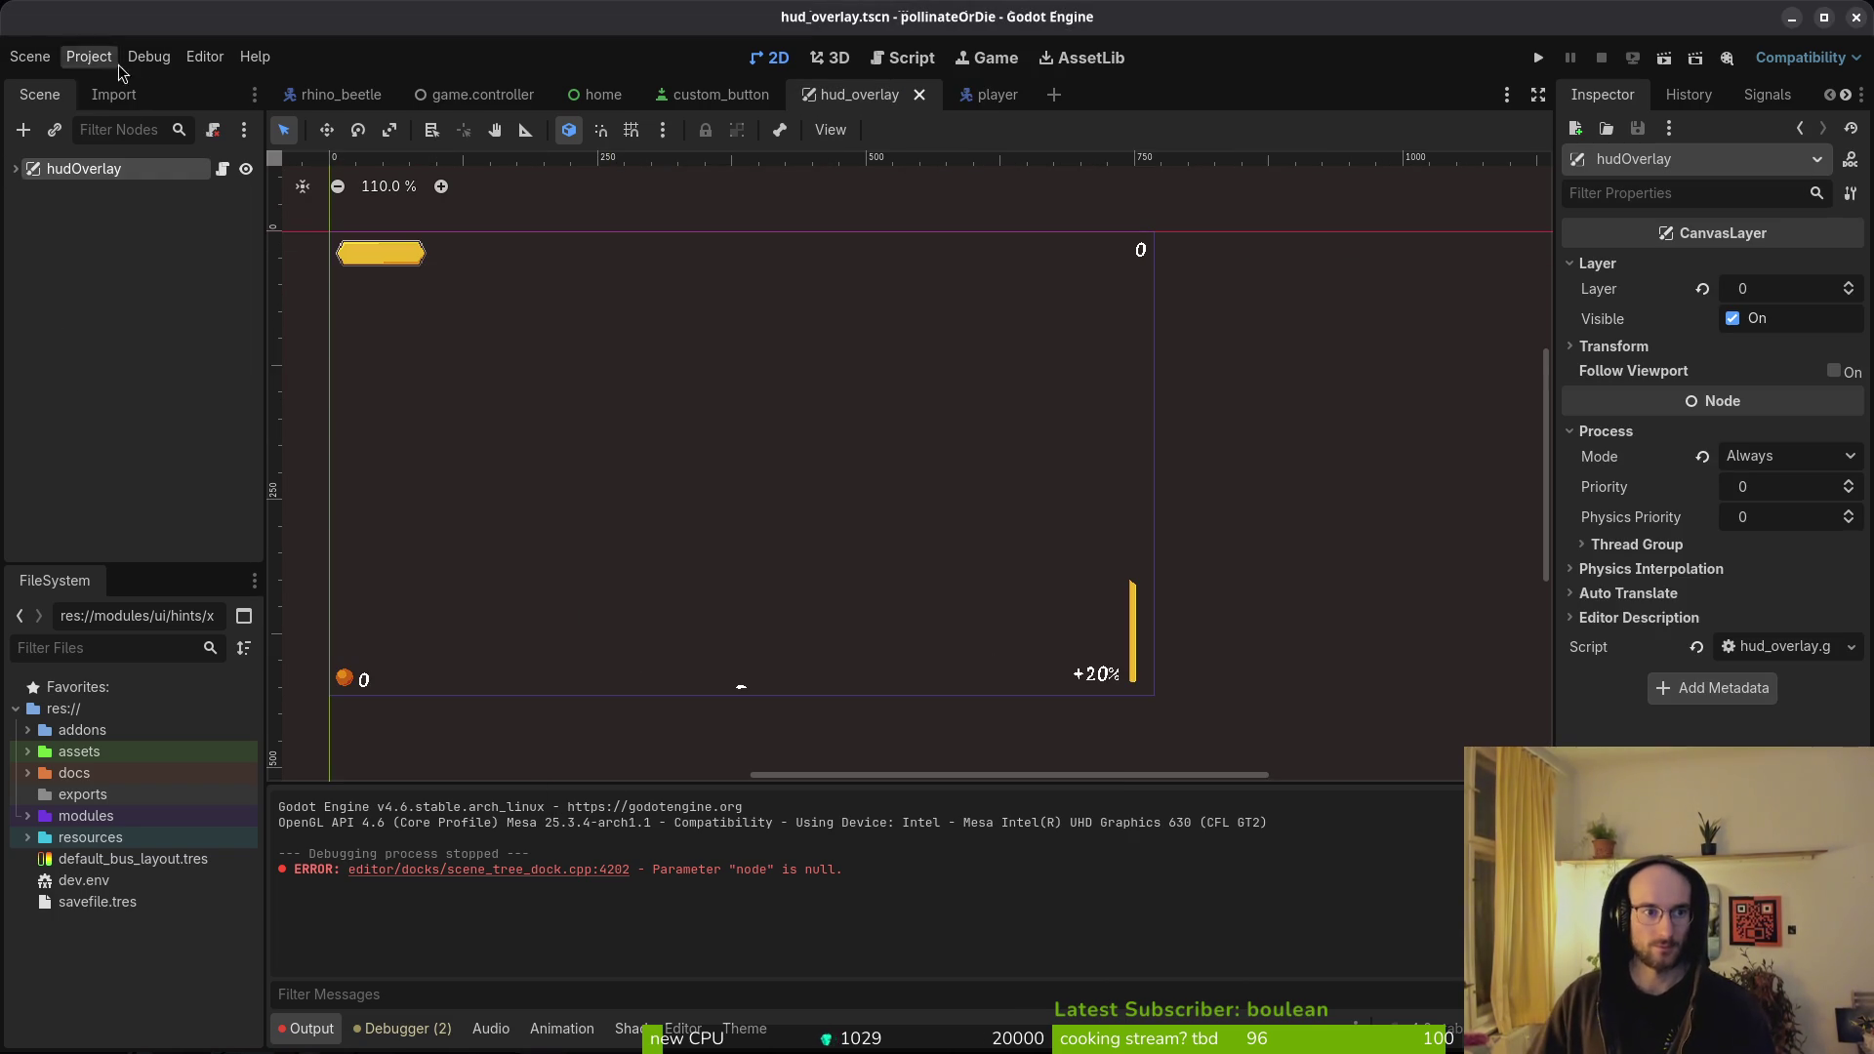
# - Return to the player scene tab and inspect its hud_canvas node
pyautogui.click(15, 170)
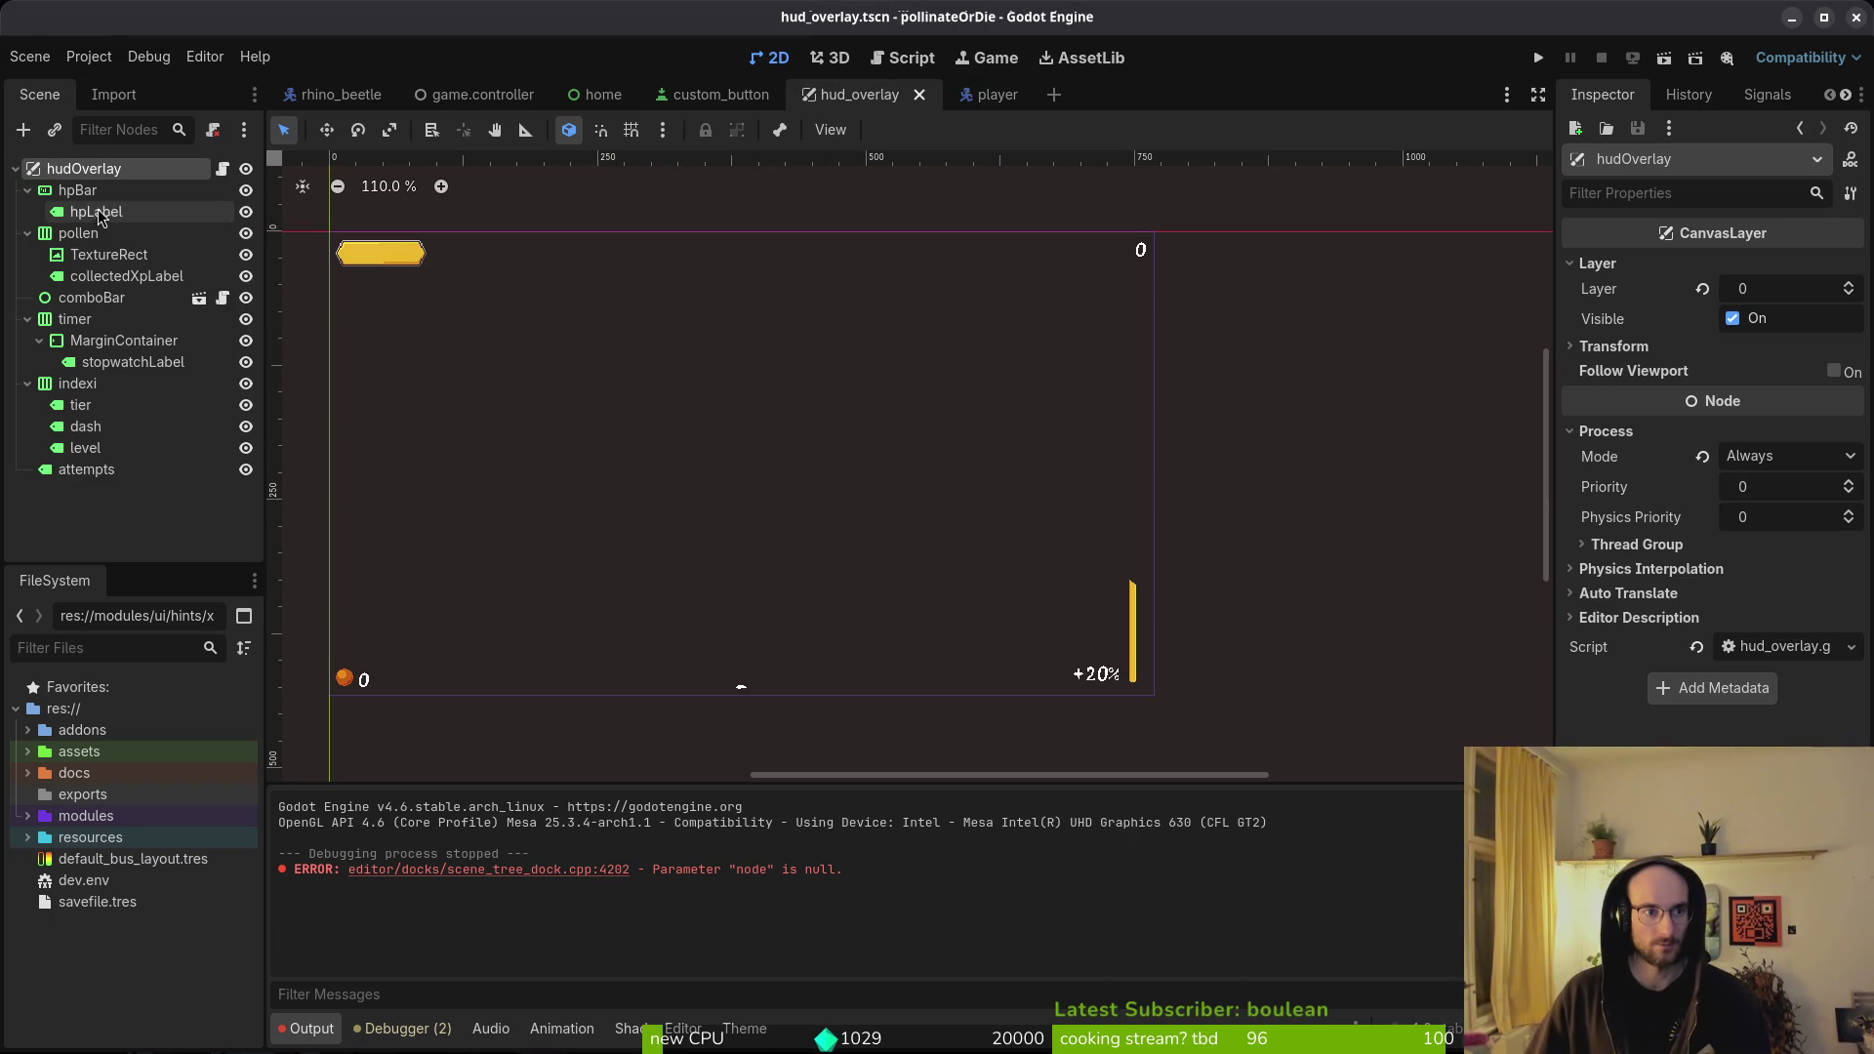
pyautogui.click(597, 97)
pyautogui.click(879, 98)
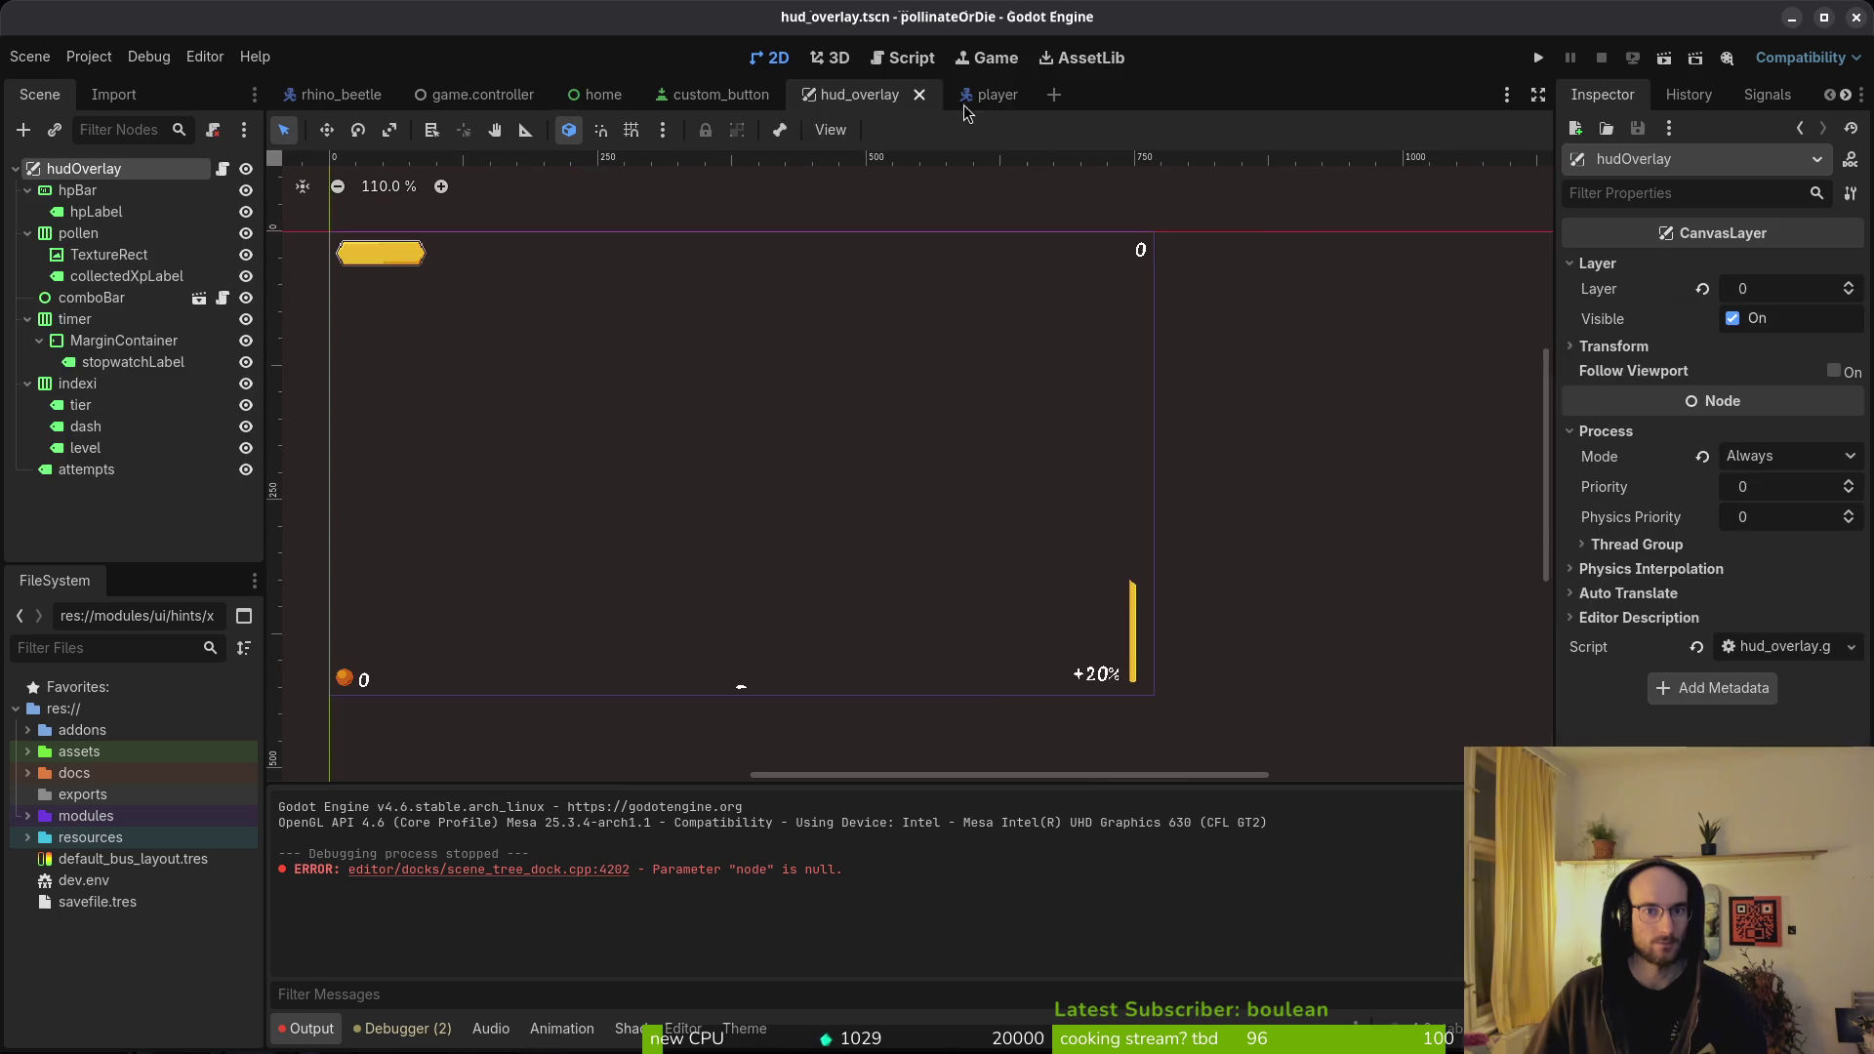
pyautogui.click(988, 95)
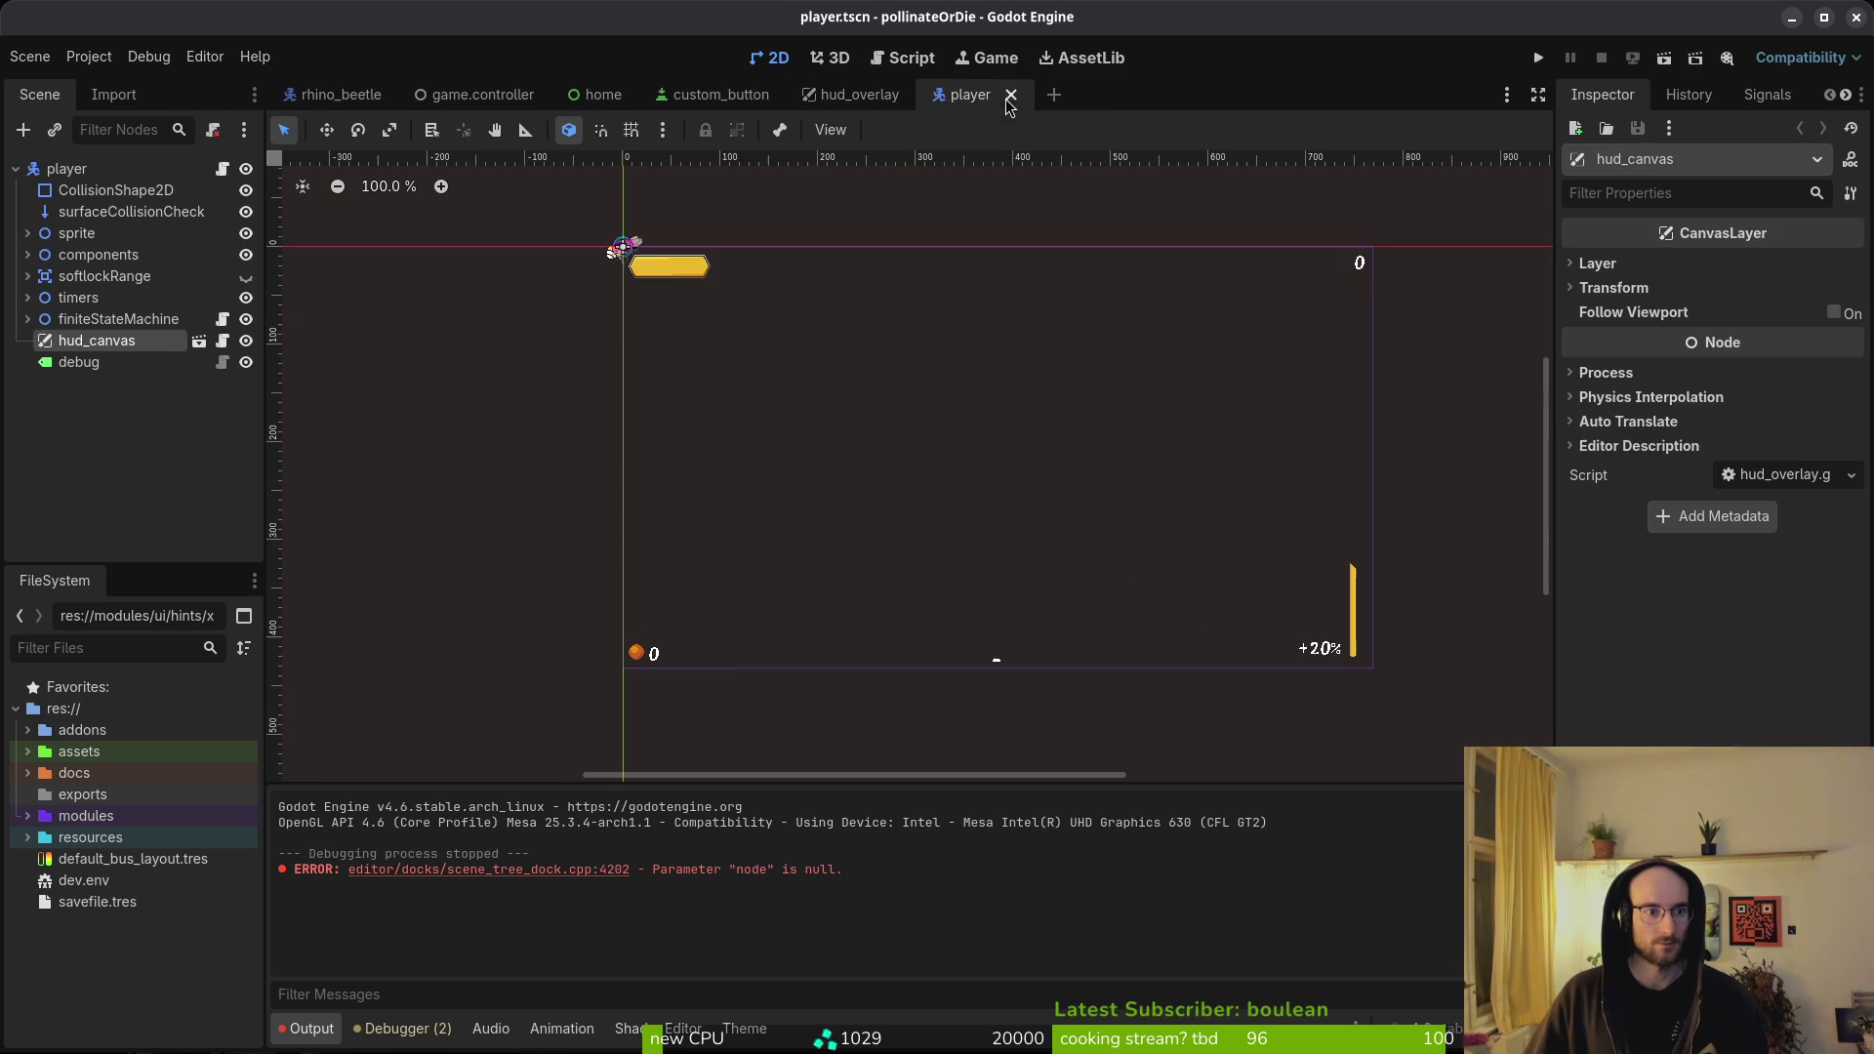
pyautogui.rightClick(98, 348)
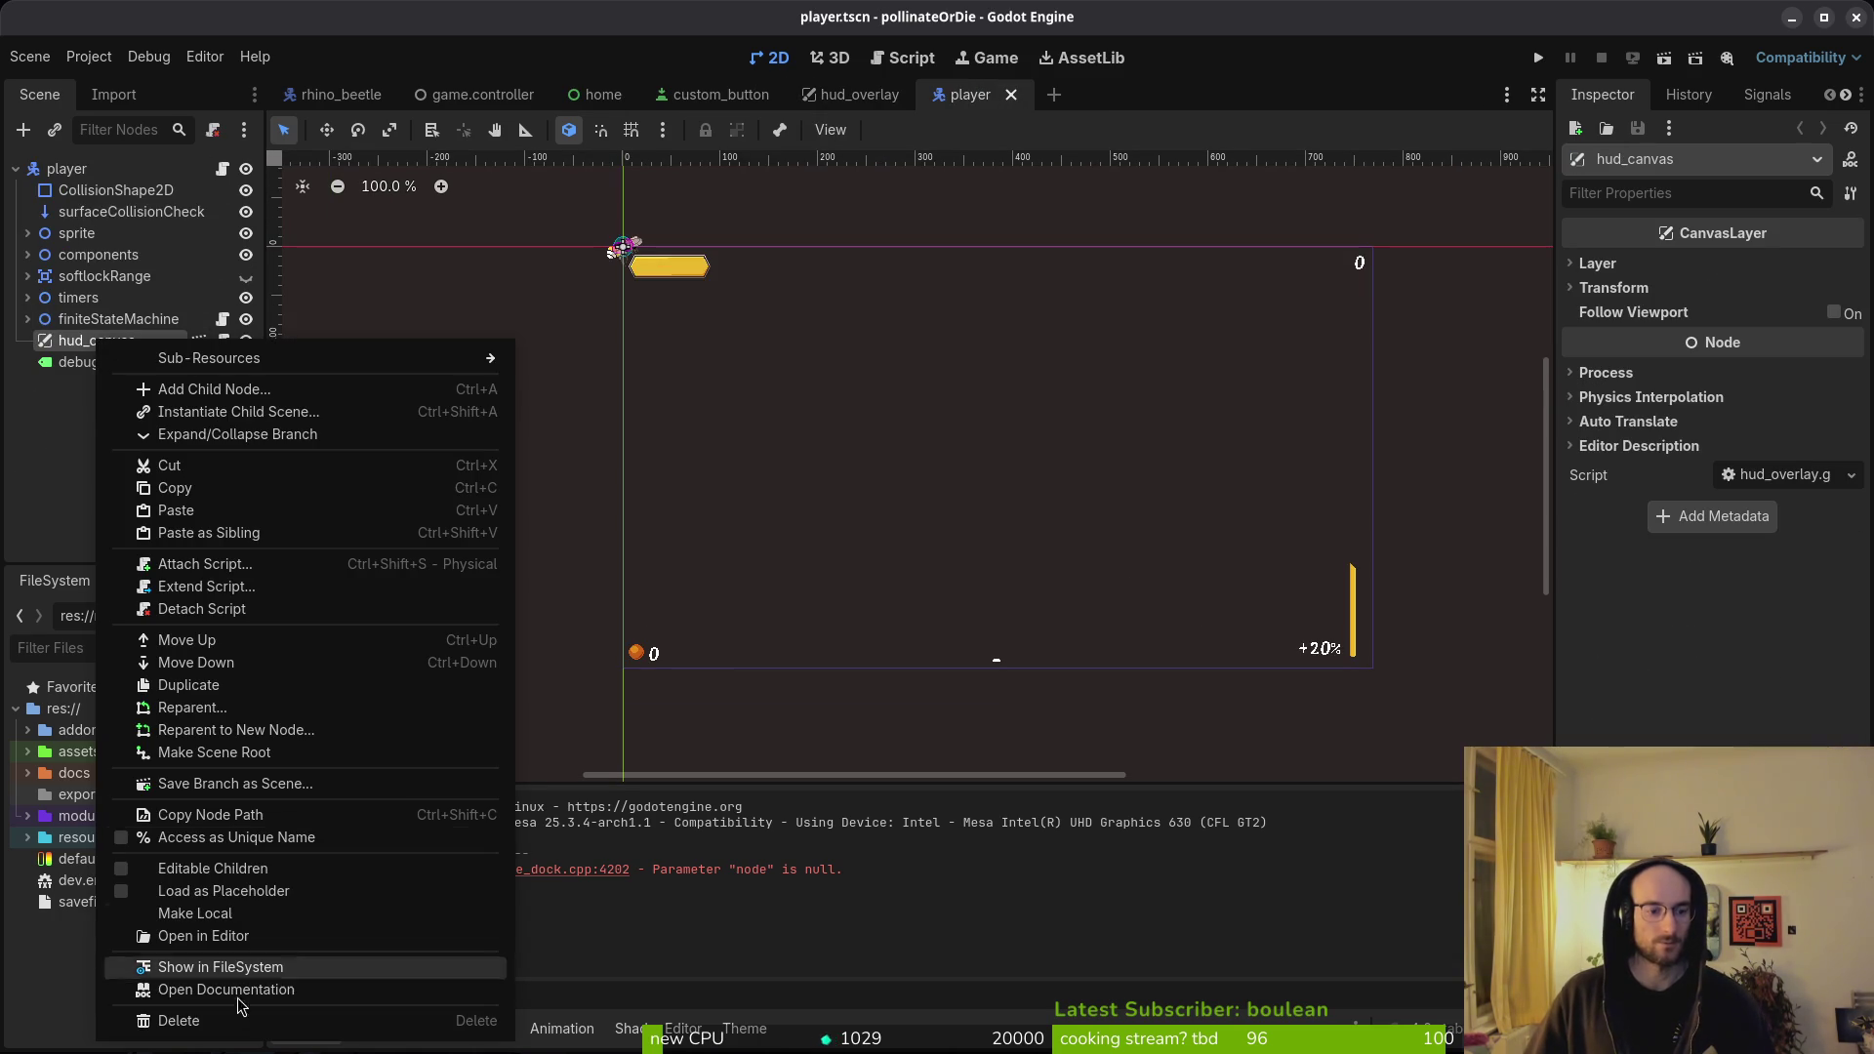
pyautogui.press('Escape')
pyautogui.click(118, 319)
pyautogui.click(97, 341)
pyautogui.doubleClick(96, 341)
pyautogui.press('Escape')
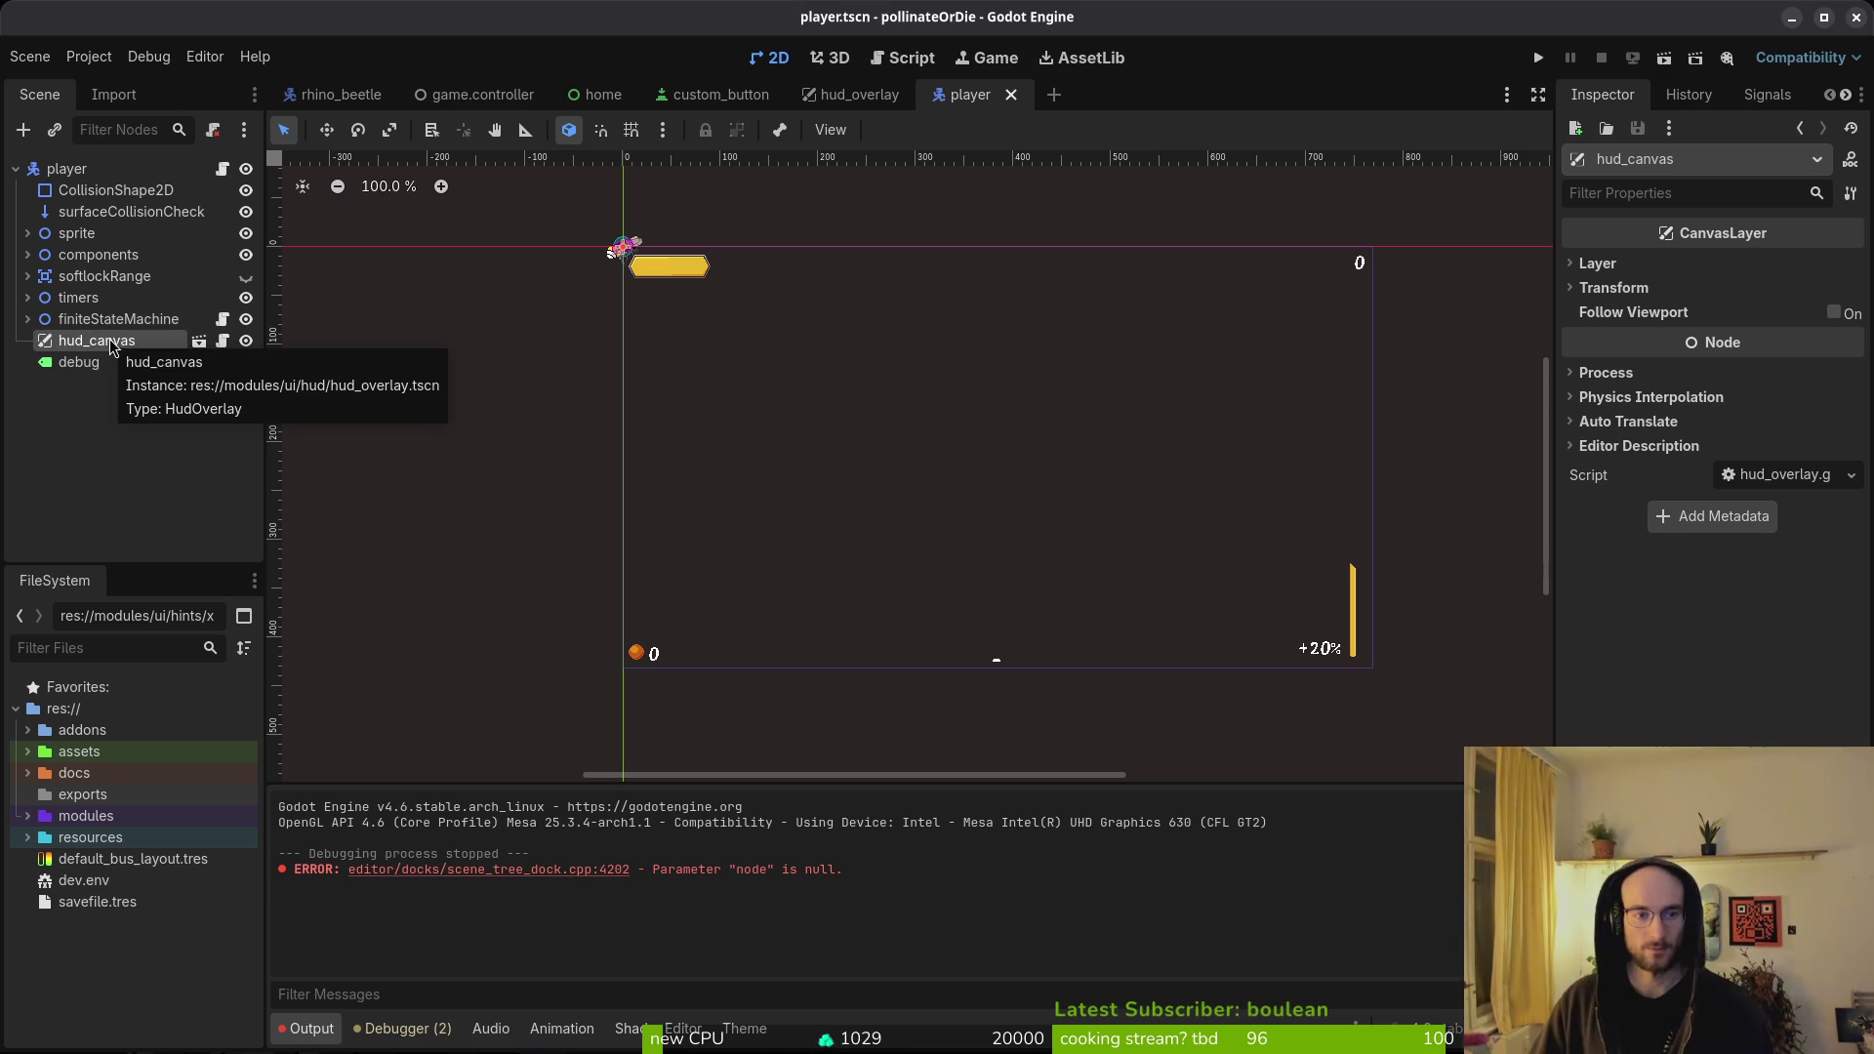
# - Open player.gd in the code editor, then come back to Godot
pyautogui.hotkey('alt', 'Tab')
pyautogui.write('player.gd')
pyautogui.press('Return')
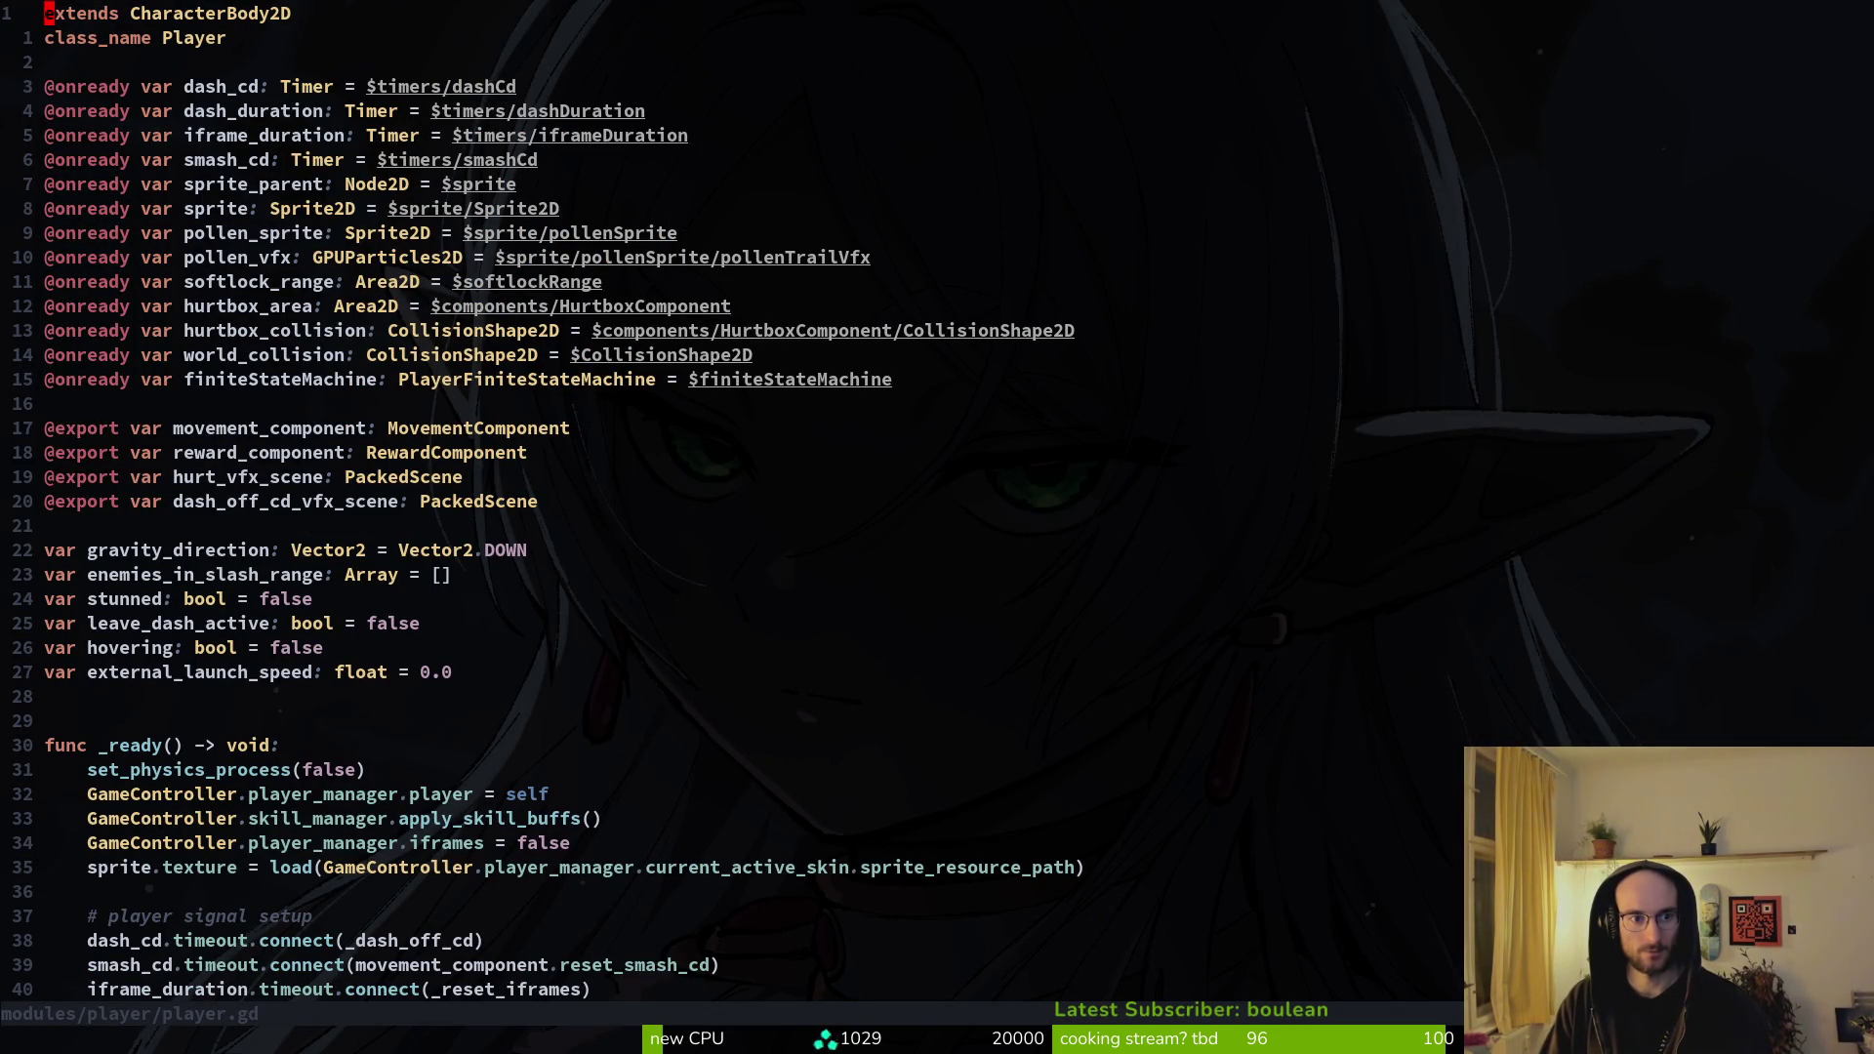
pyautogui.hotkey('alt', 'Tab')
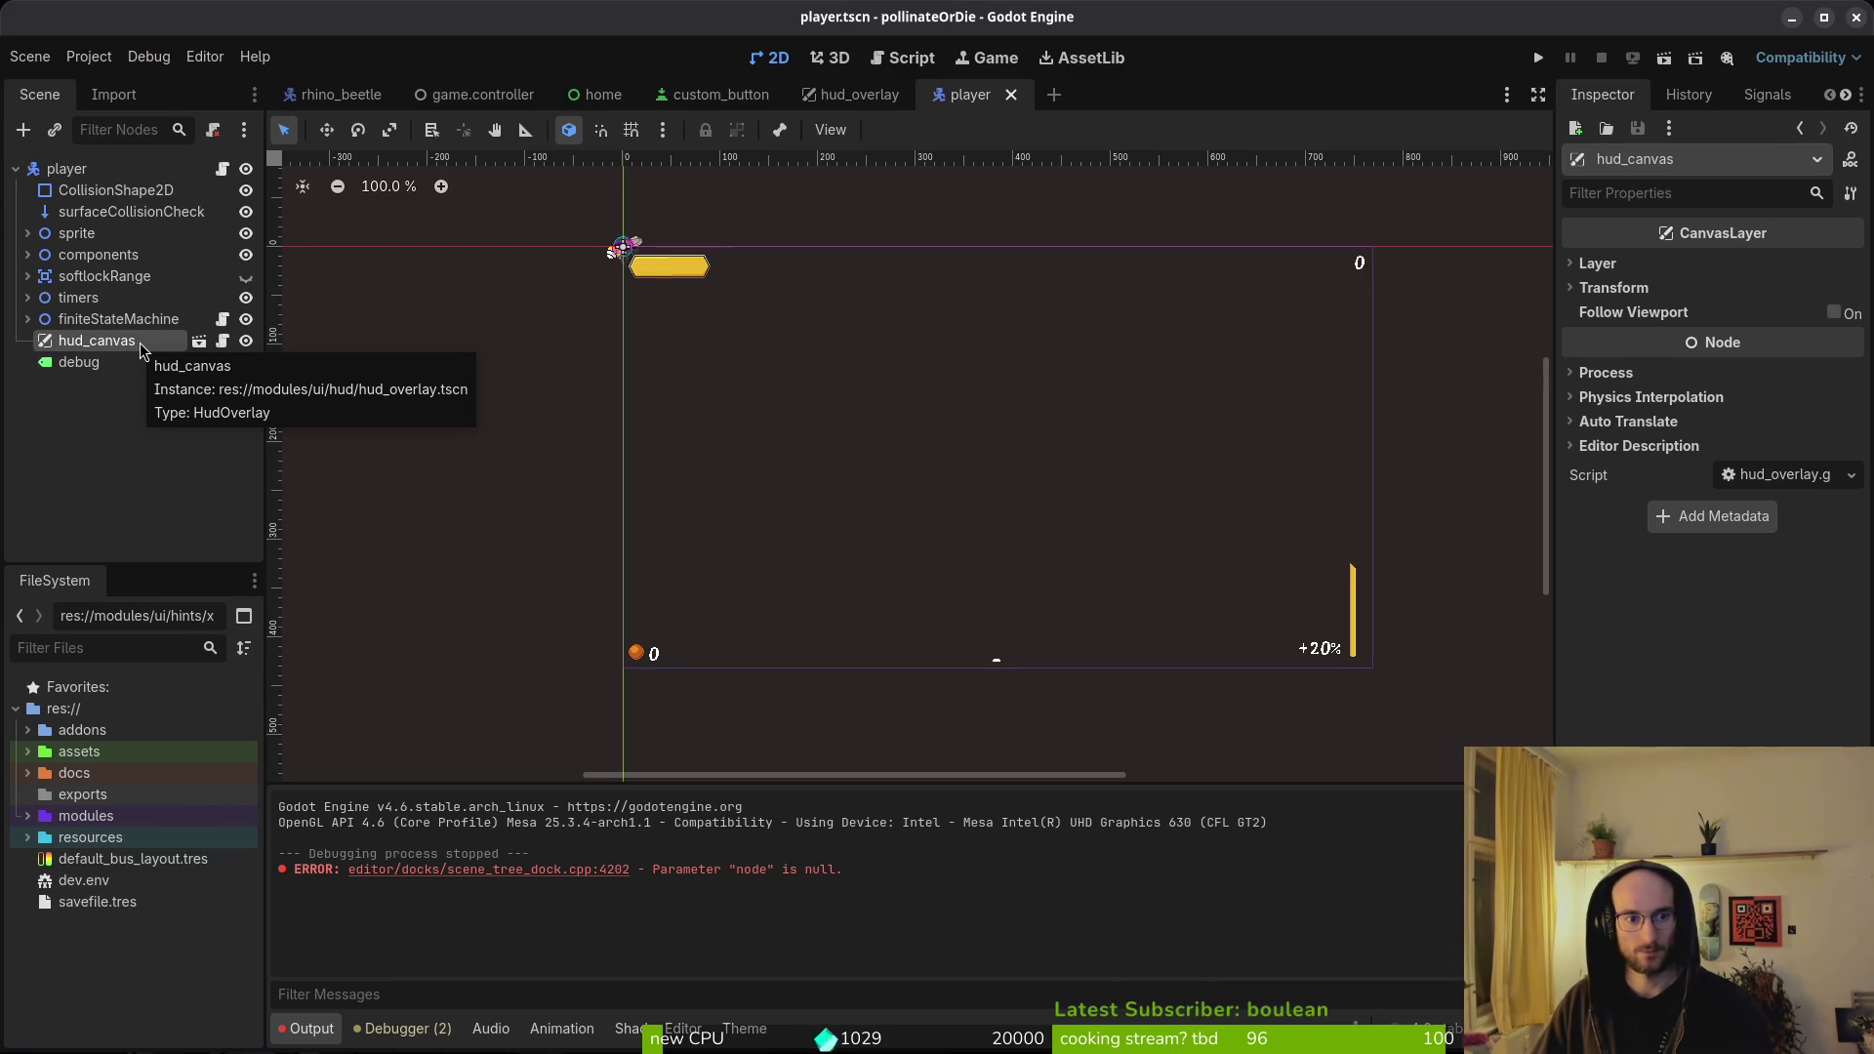
# - Rename hud_canvas to hud_overlay, save player.tscn, and relaunch the game
pyautogui.rightClick(143, 351)
pyautogui.doubleClick(139, 340)
pyautogui.write('h')
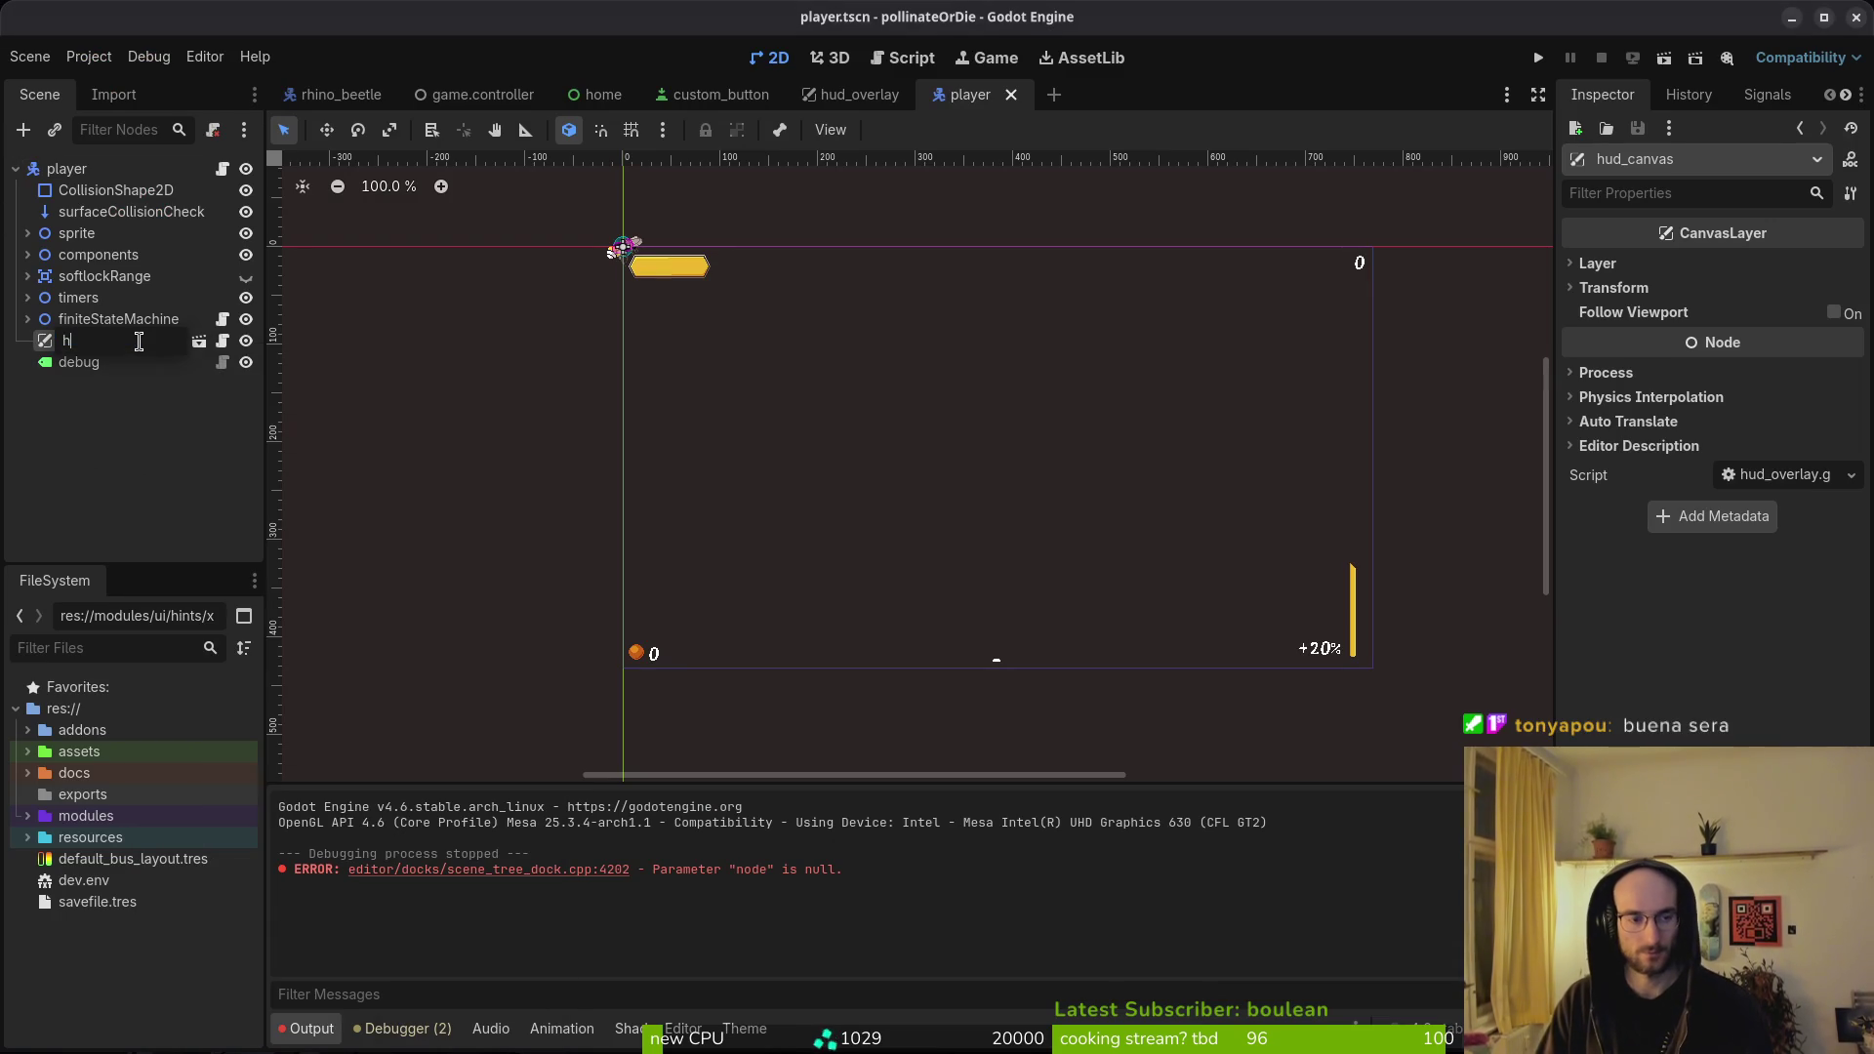
pyautogui.write('ud_overlay')
pyautogui.press('Return')
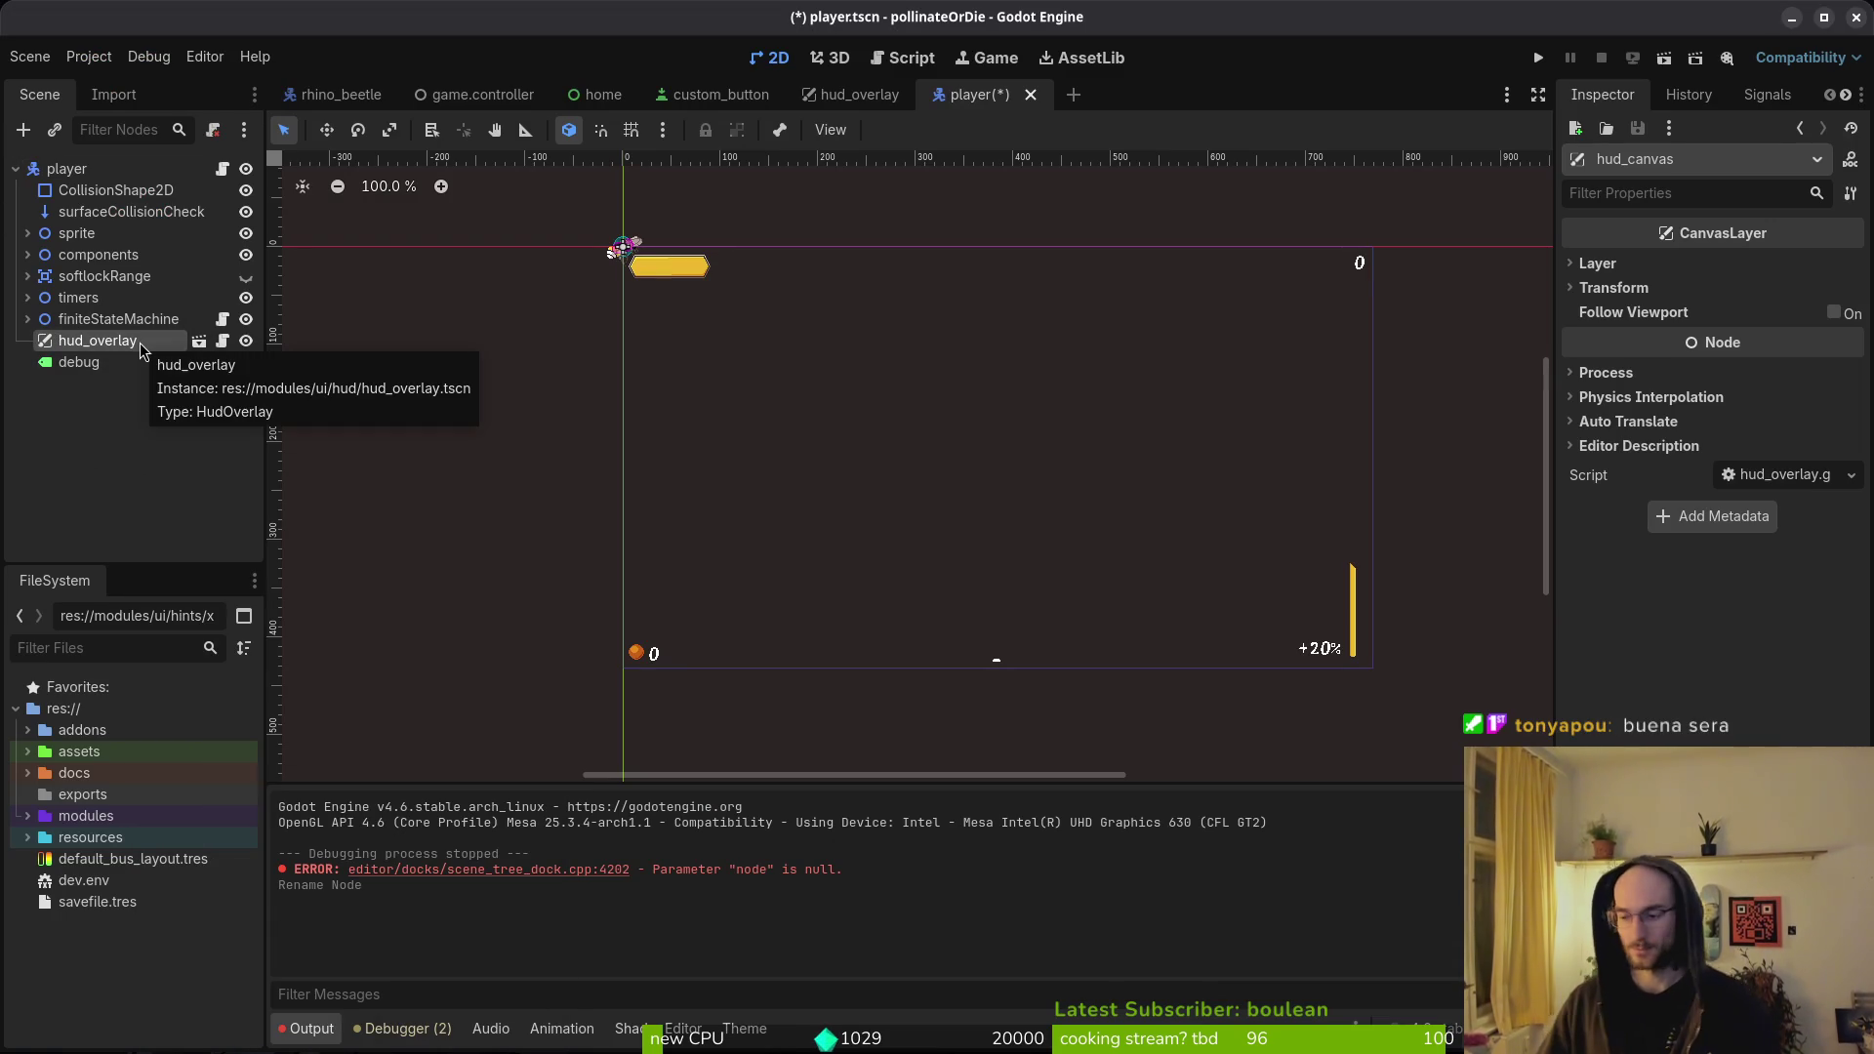
pyautogui.hotkey('ctrl', 's')
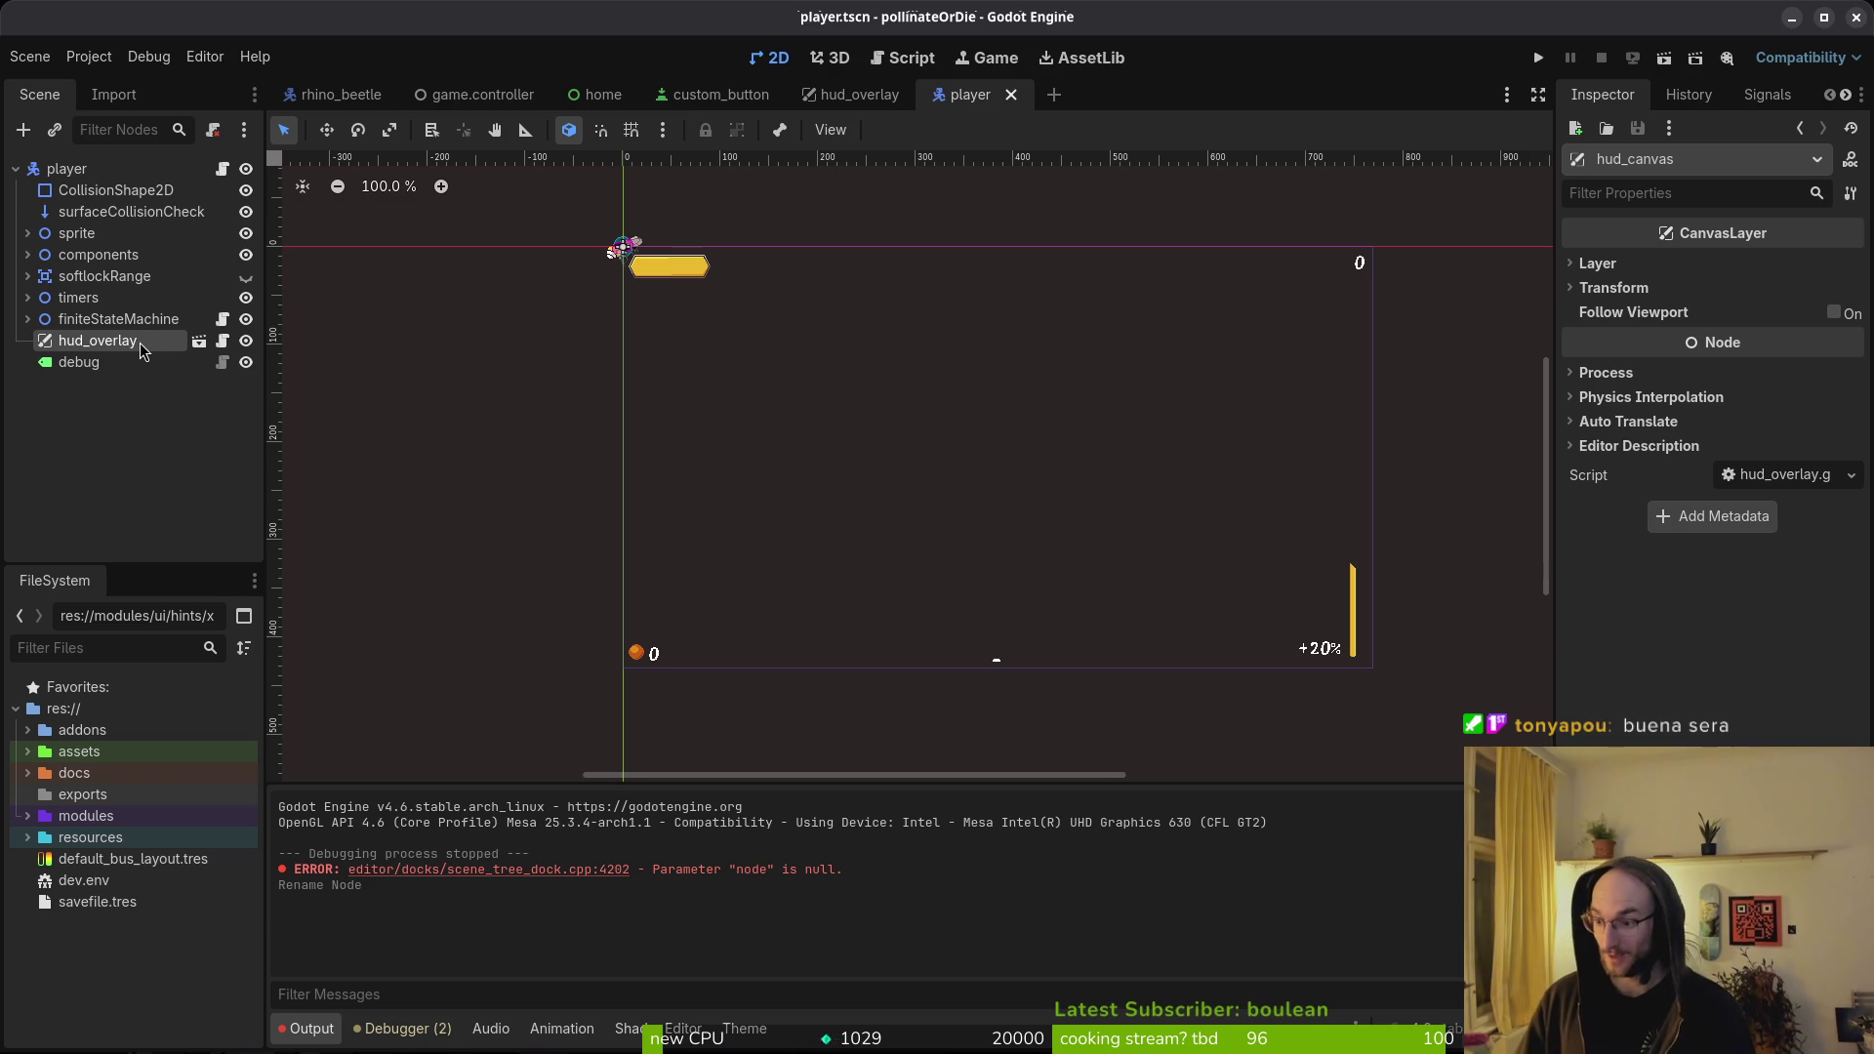
pyautogui.click(1541, 60)
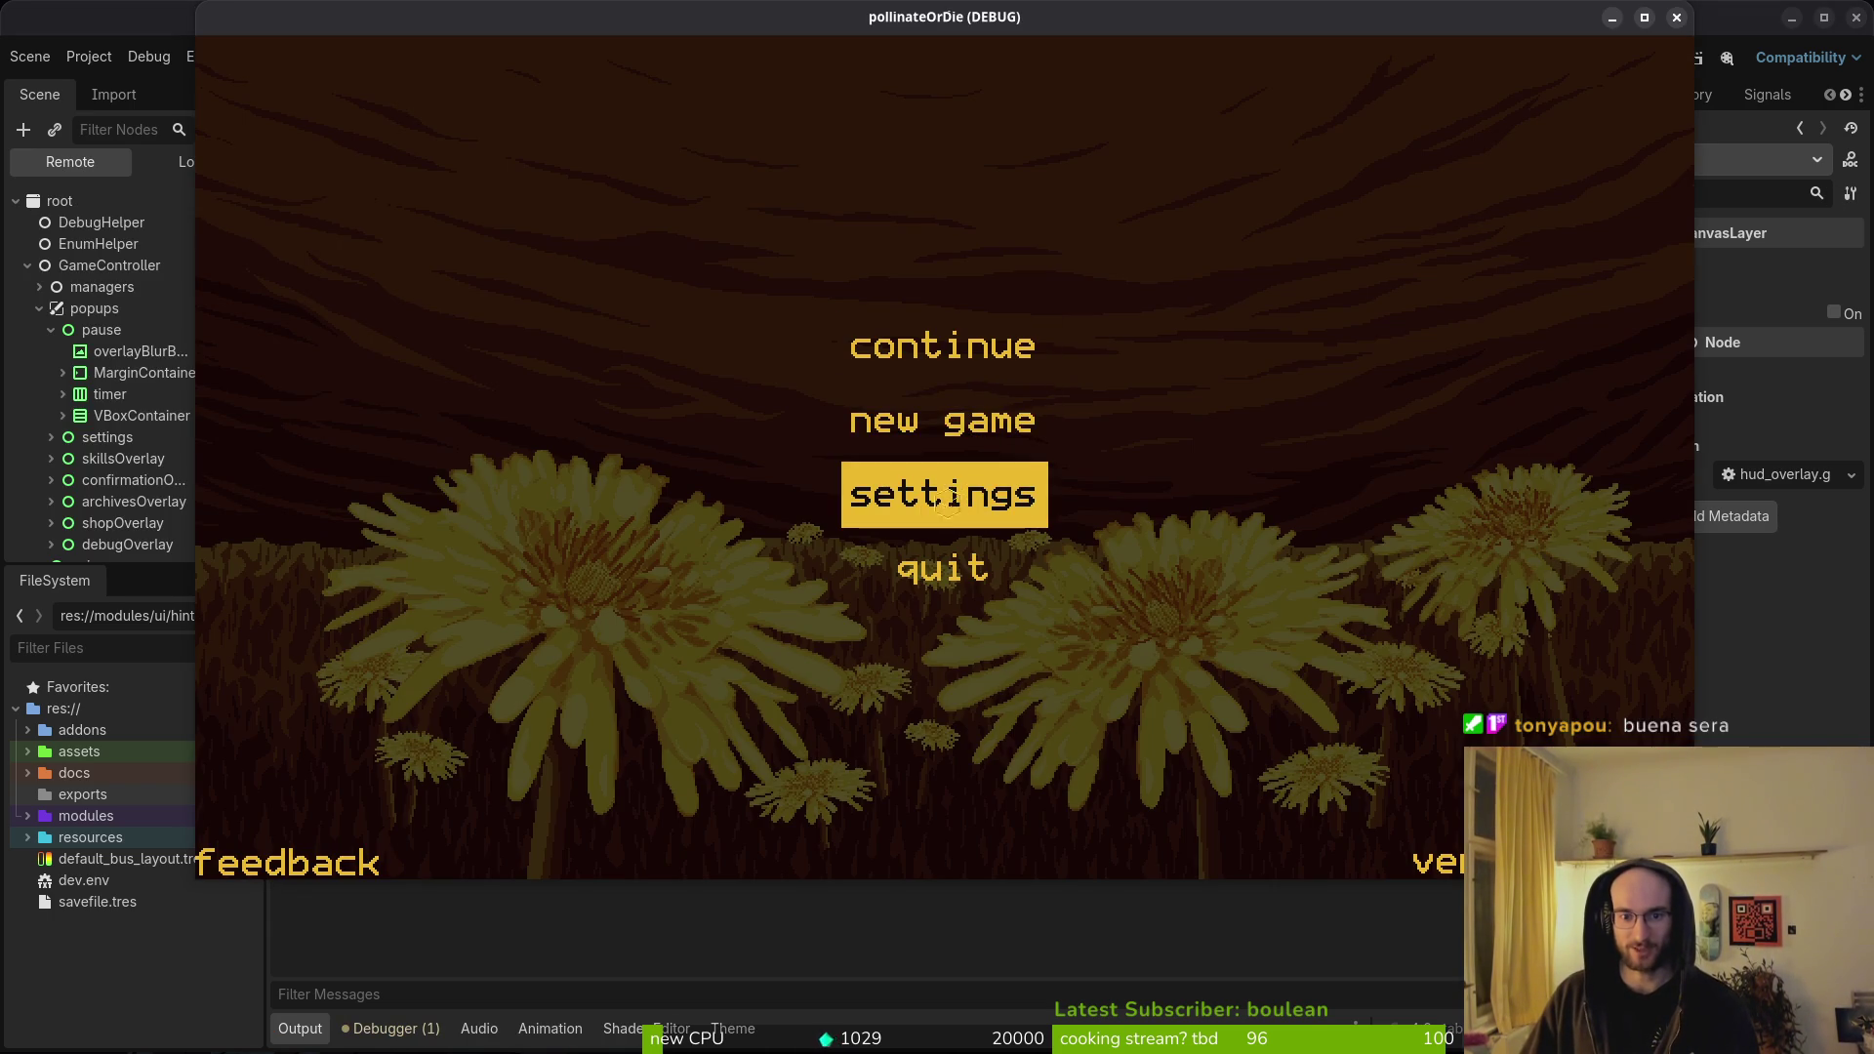
# - In settings, cycle the game language through Spanish, French and Russian
pyautogui.click(940, 501)
pyautogui.click(1342, 227)
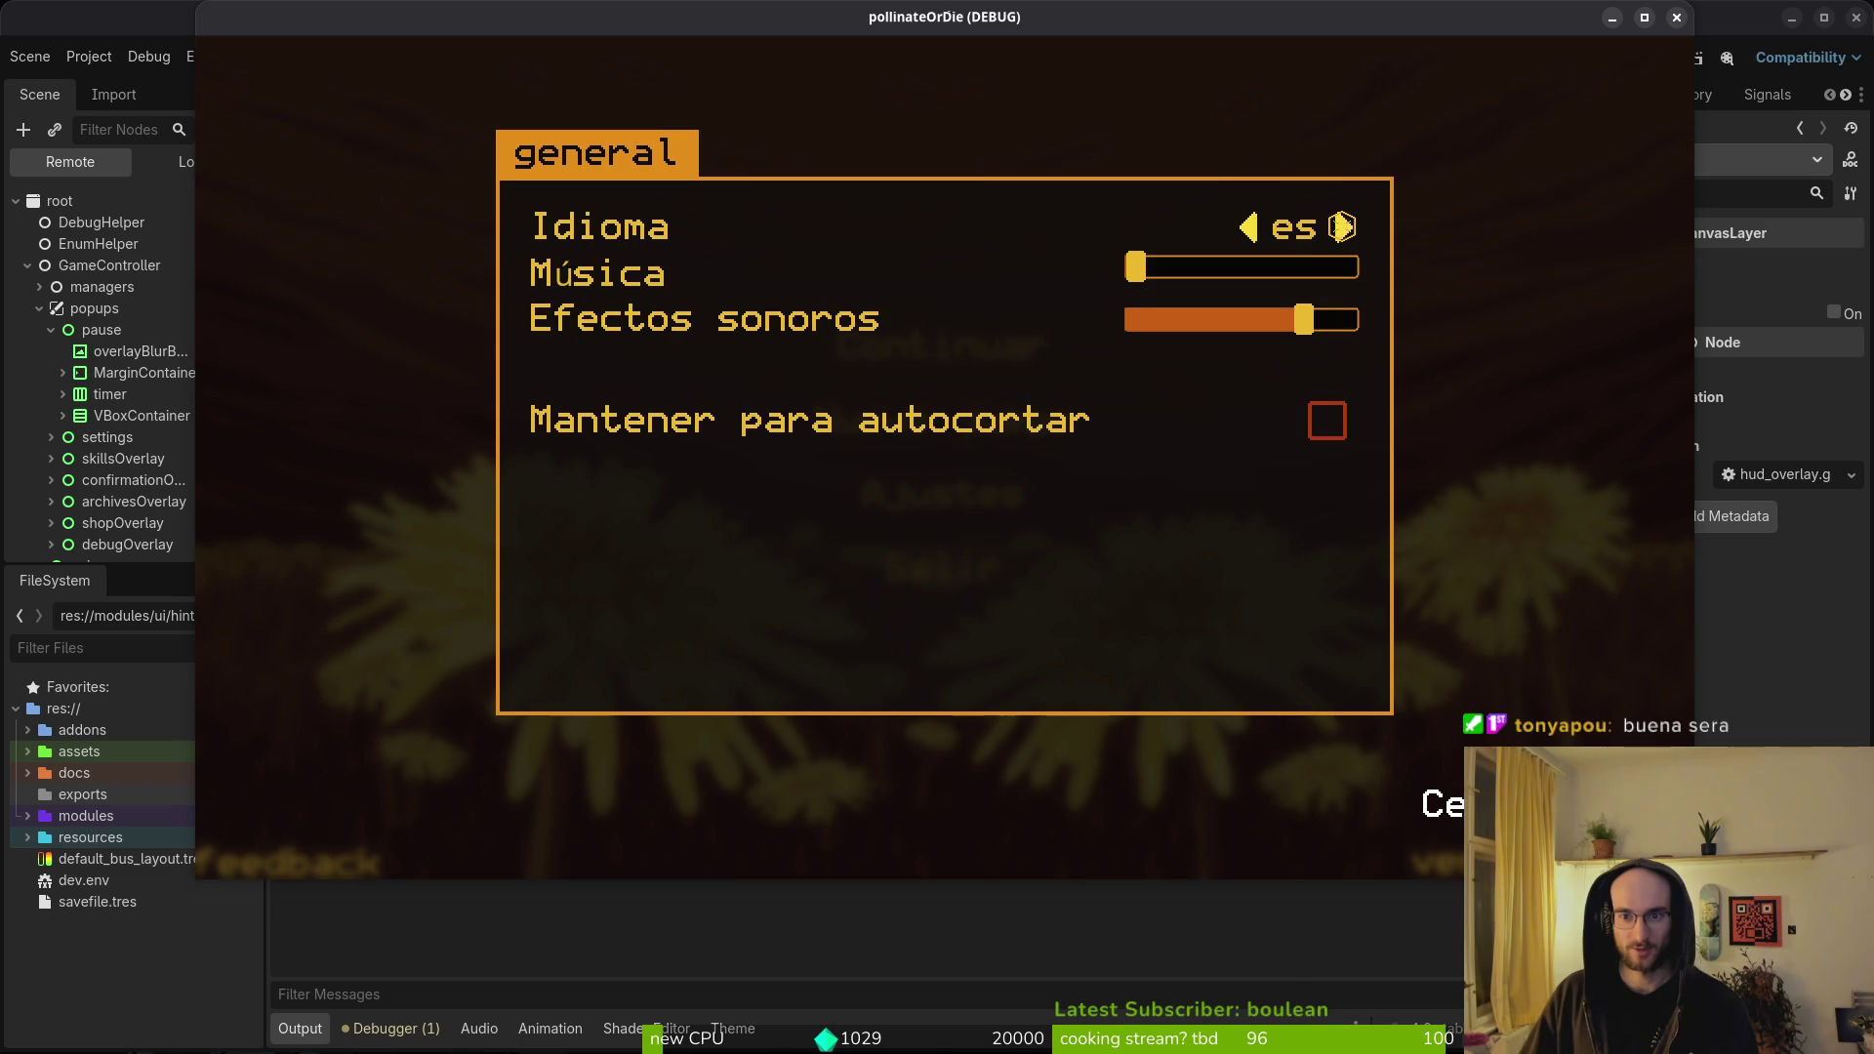
pyautogui.click(1341, 227)
pyautogui.click(1249, 228)
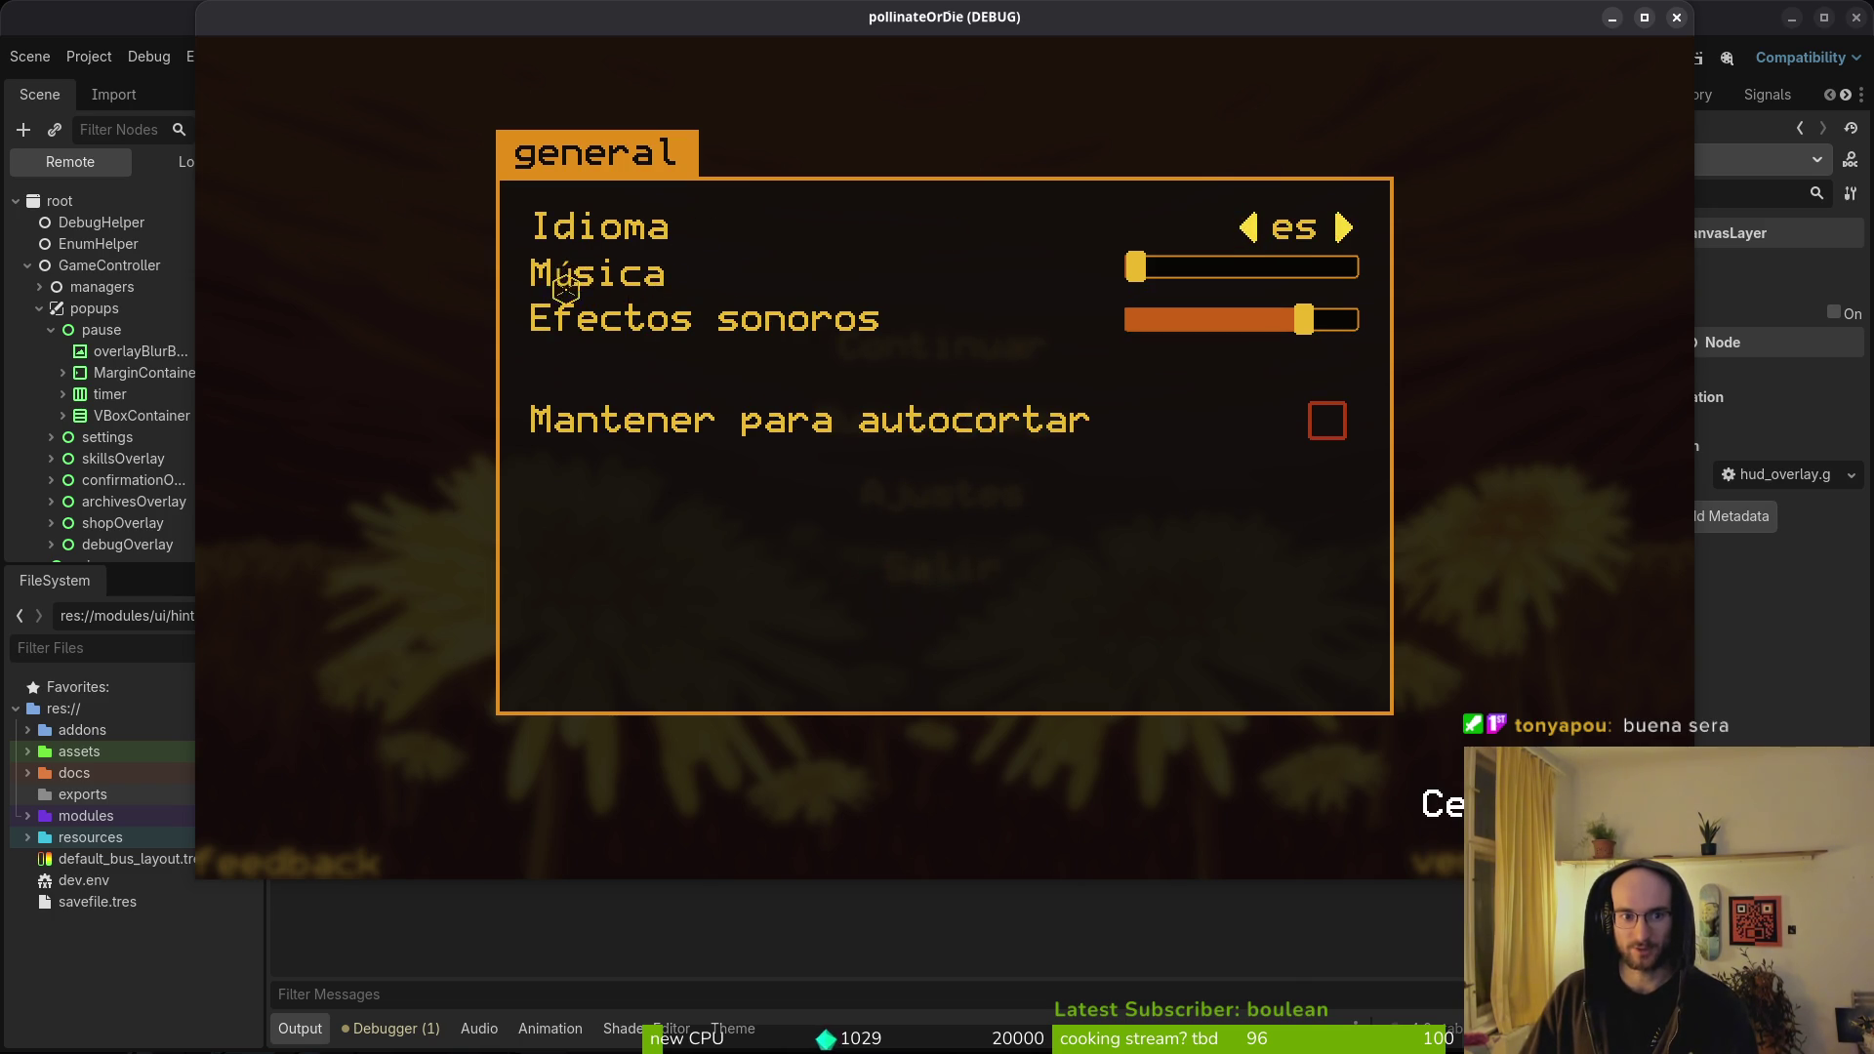
pyautogui.click(1344, 228)
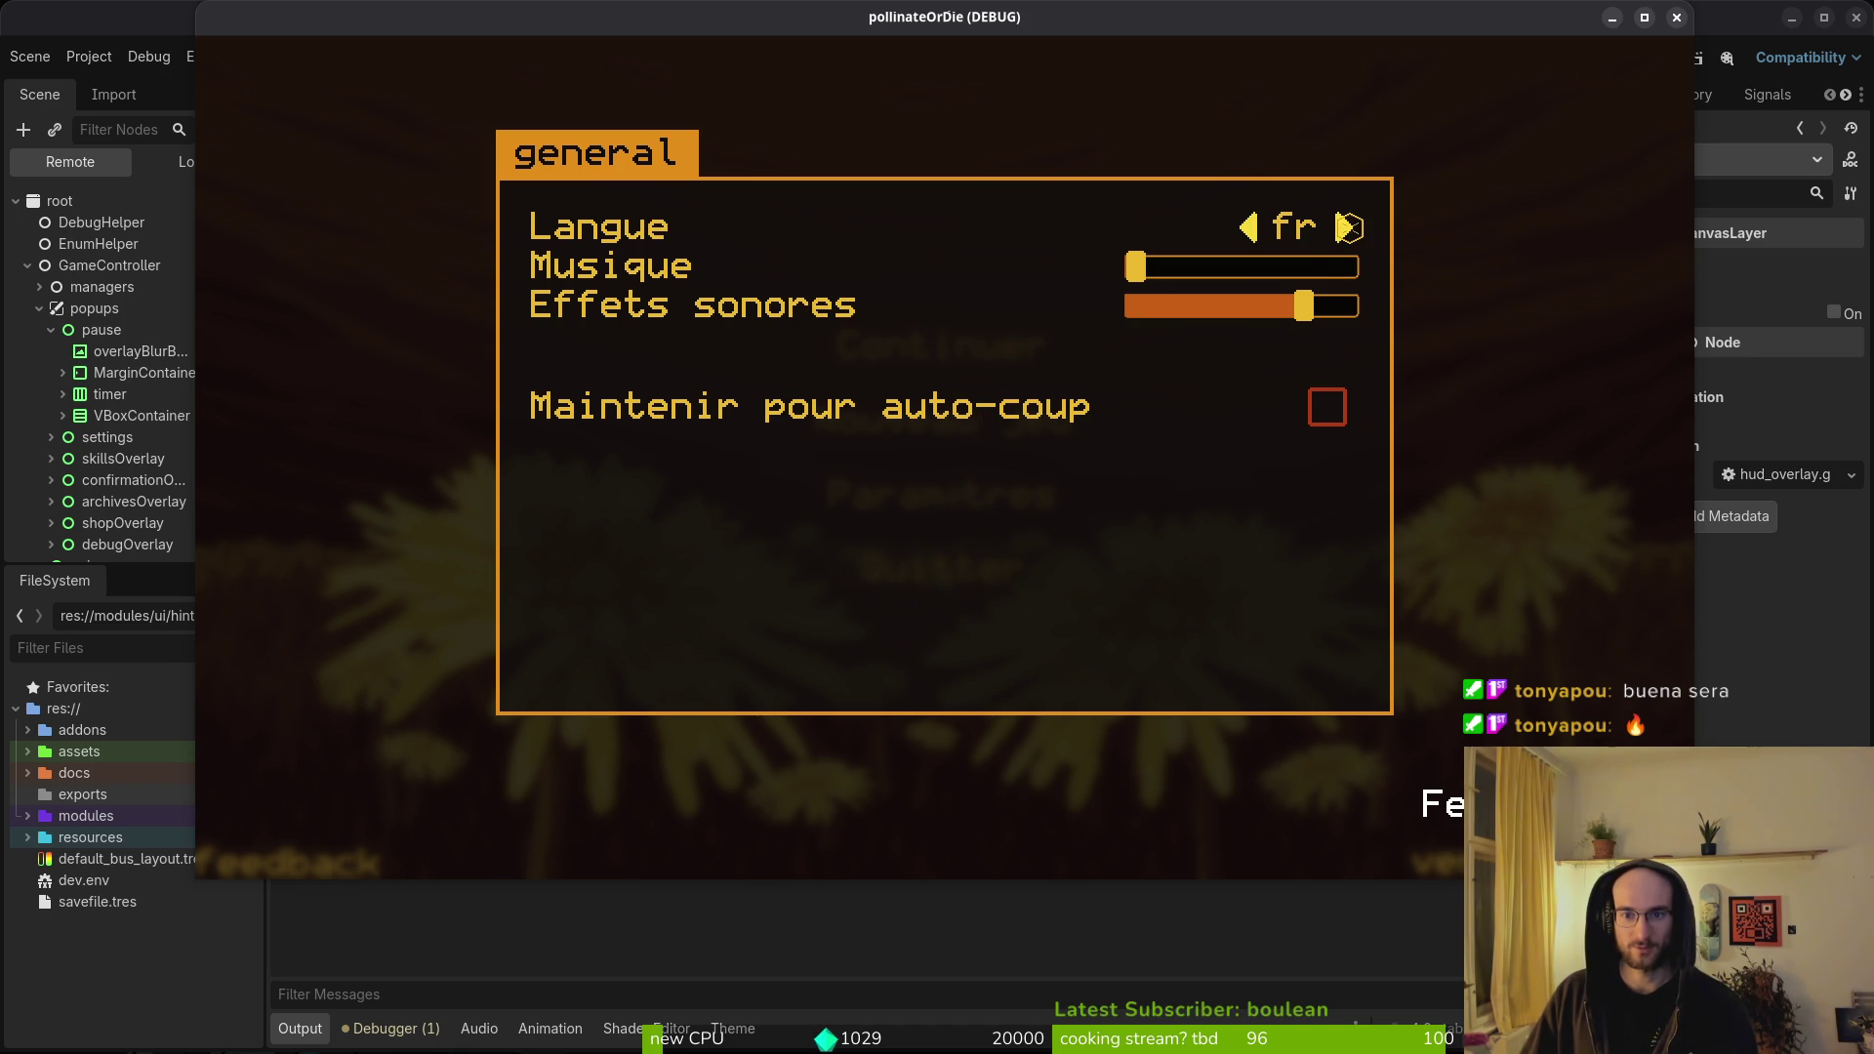
pyautogui.click(1346, 228)
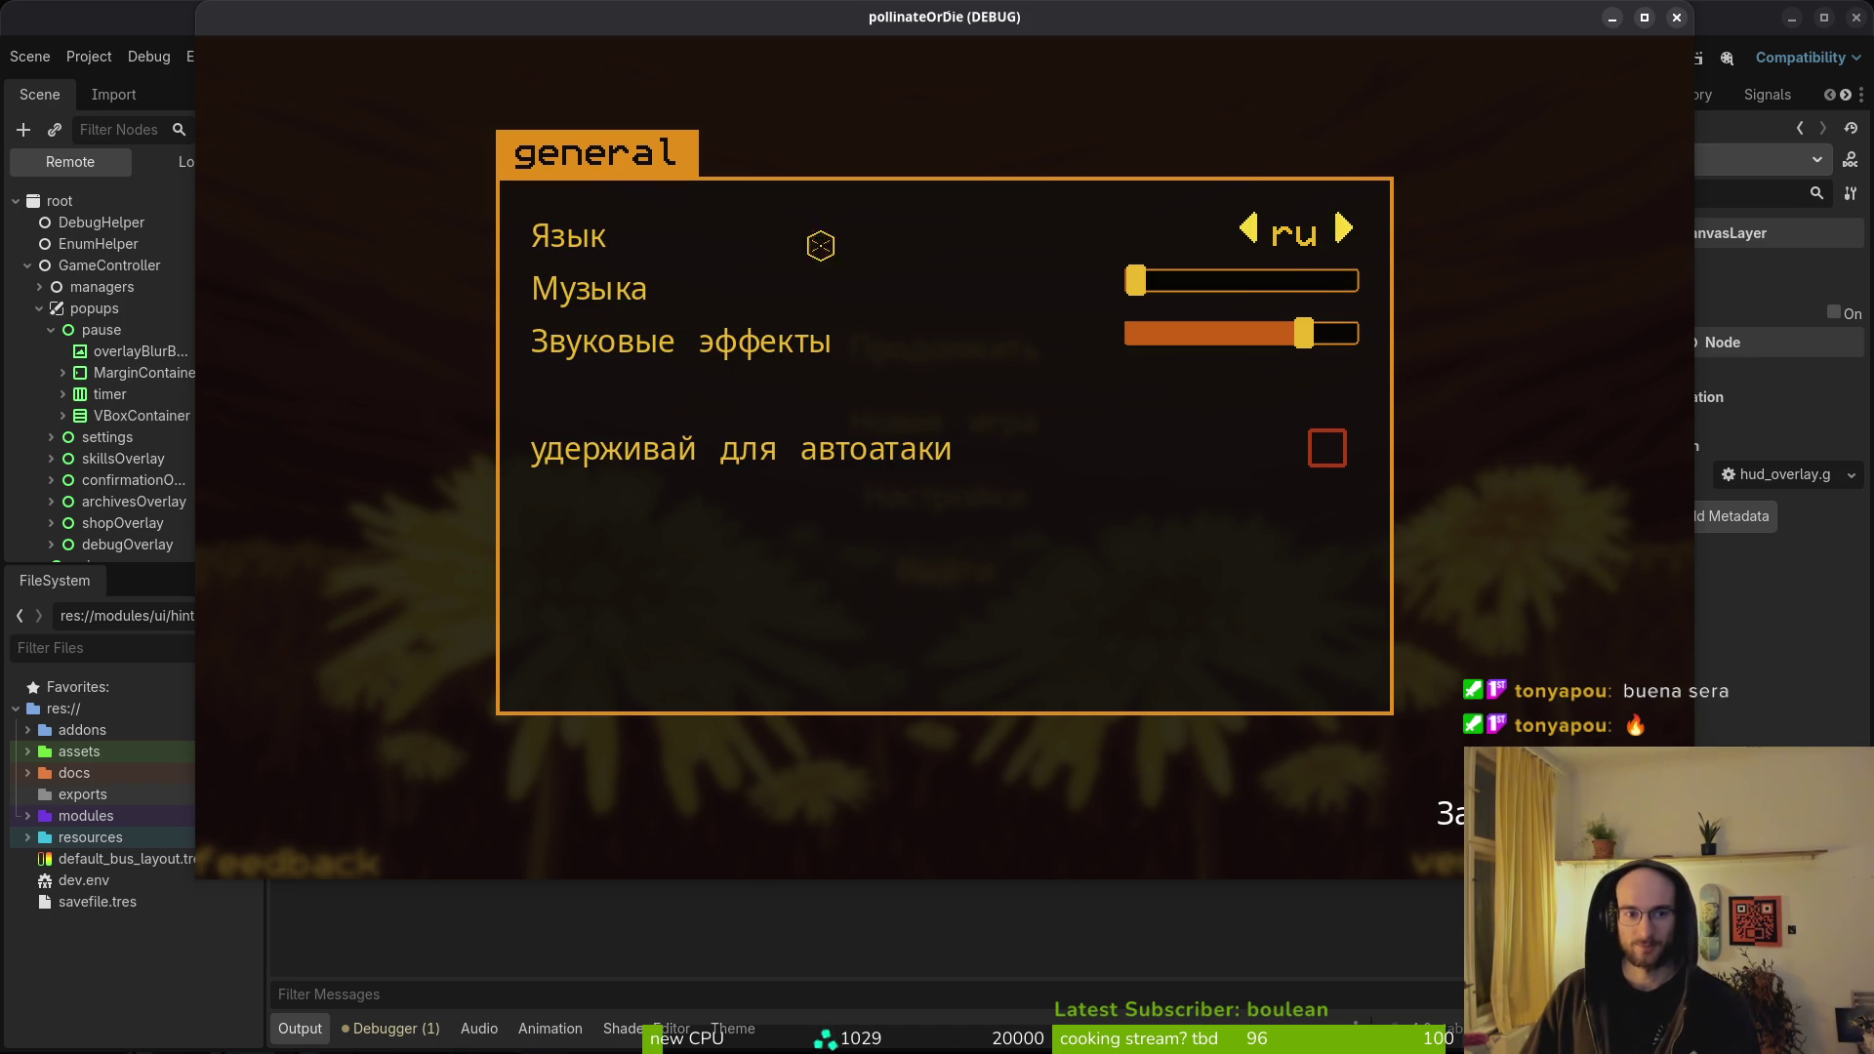
pyautogui.click(1398, 465)
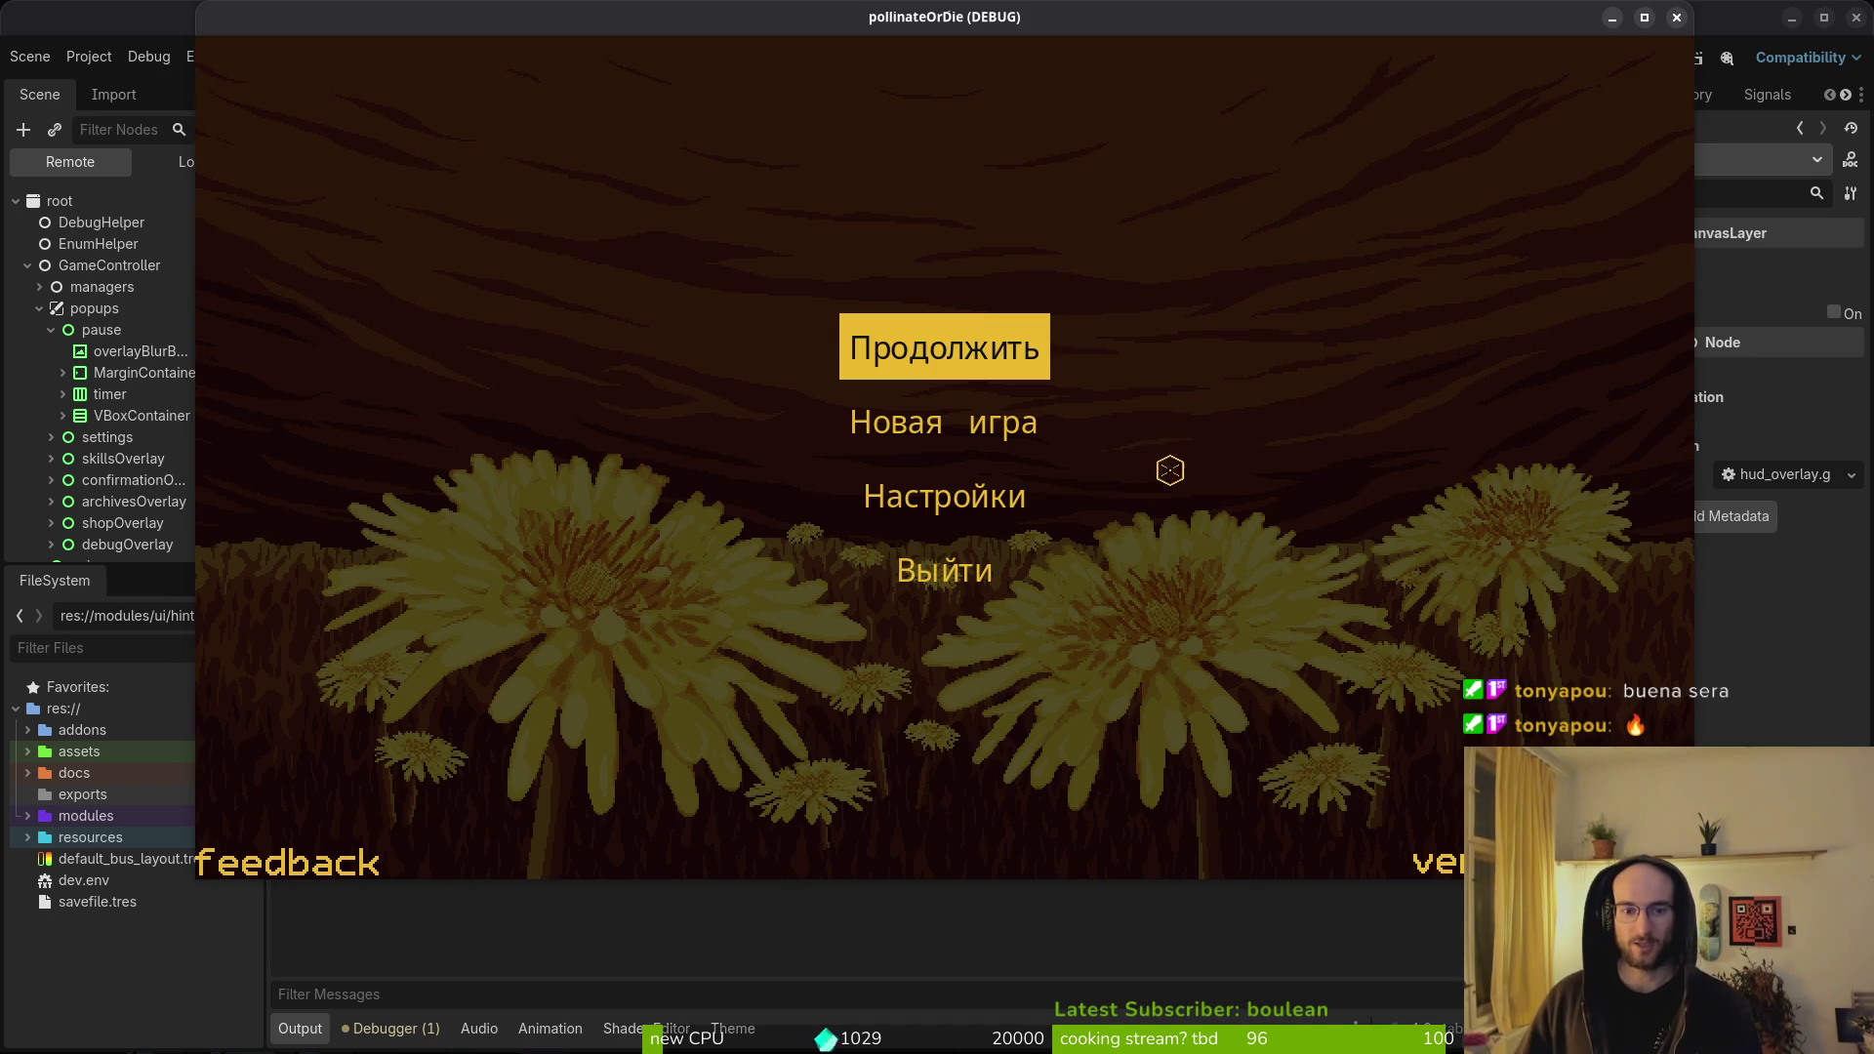
# - Switch the language back to English and start a new game
pyautogui.click(936, 505)
pyautogui.click(1351, 230)
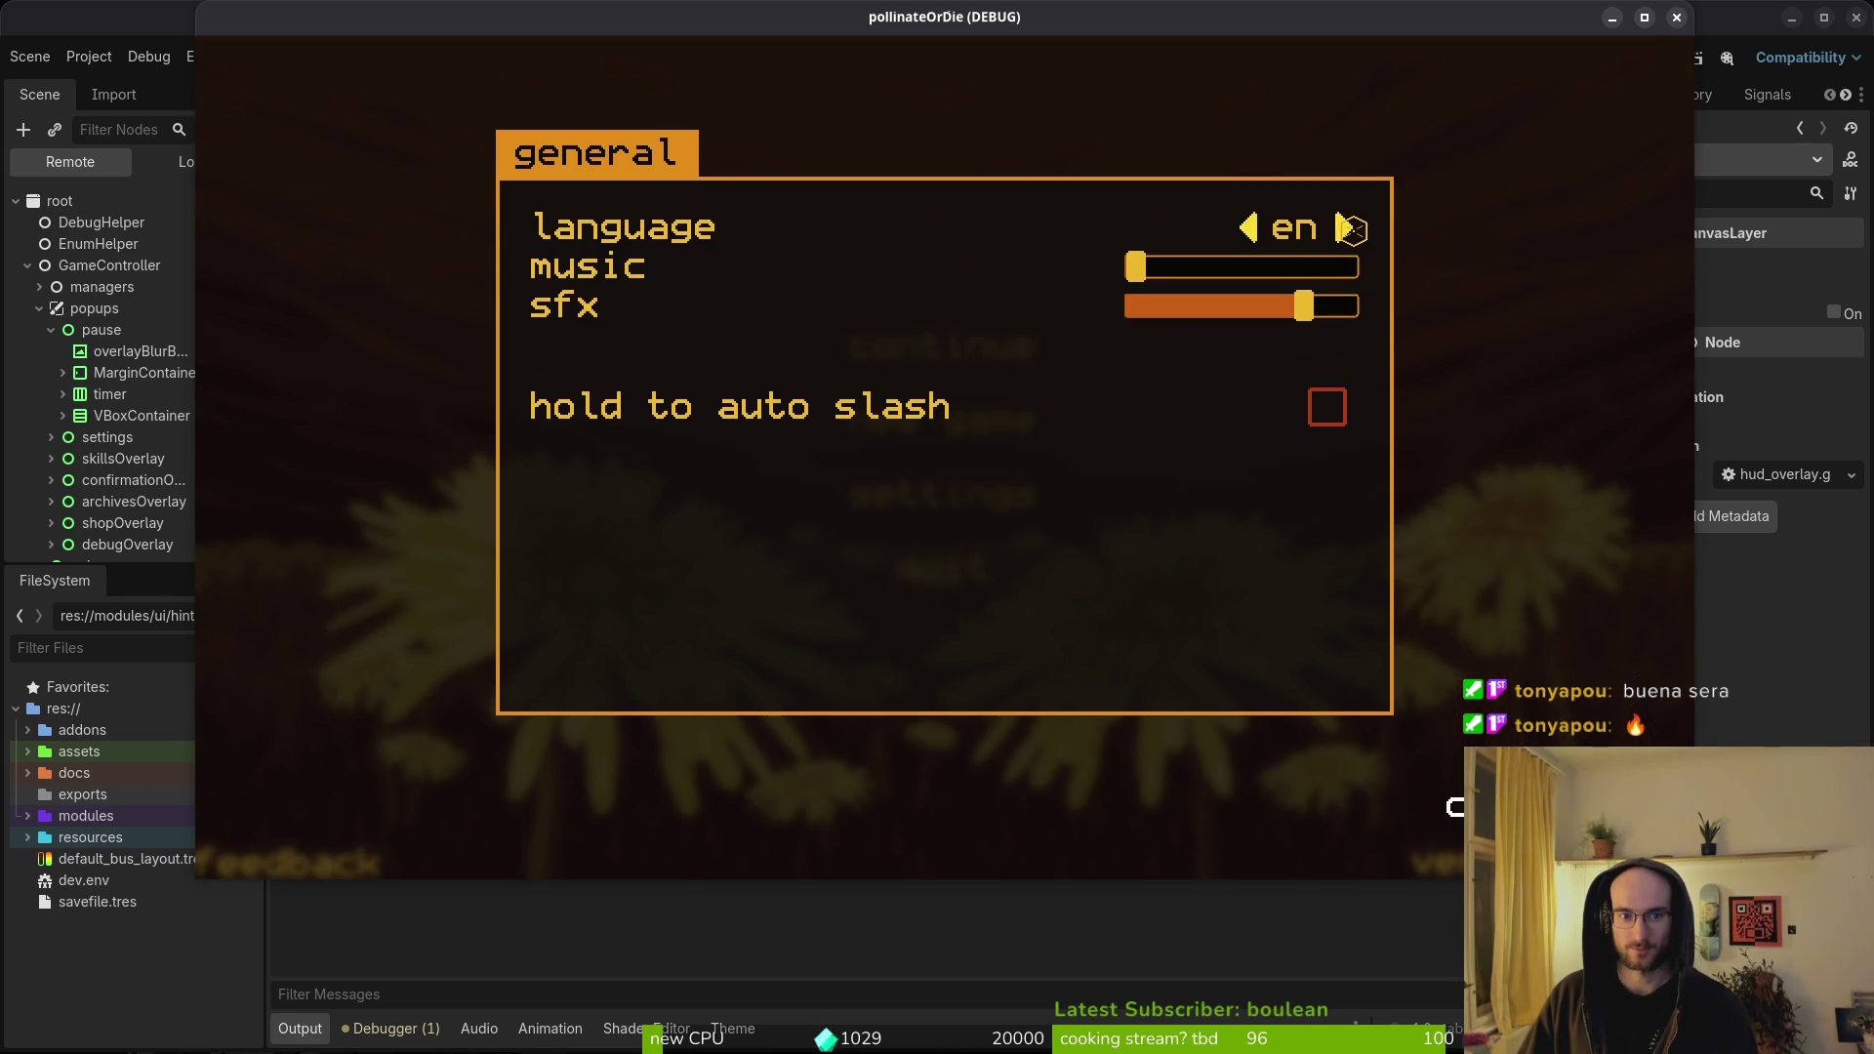
pyautogui.press('Escape')
pyautogui.press('Down')
pyautogui.press('Down')
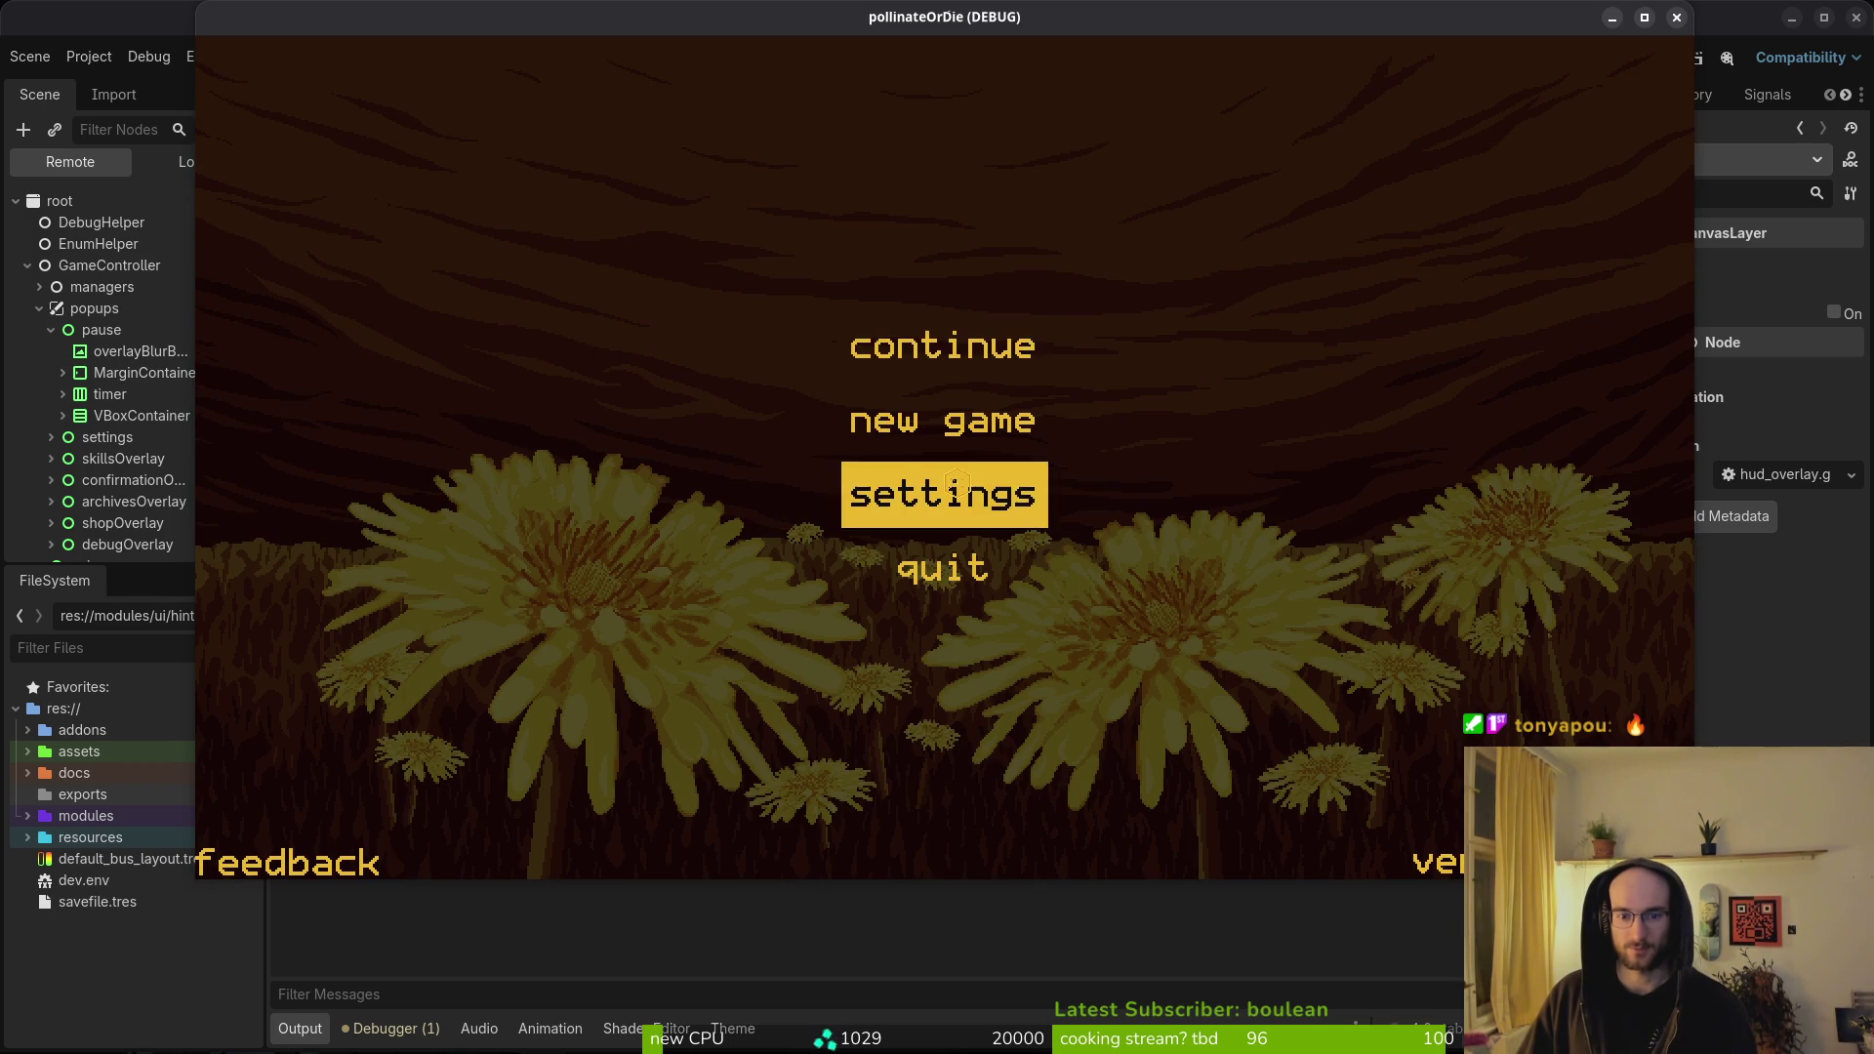
pyautogui.press('Return')
pyautogui.press('Escape')
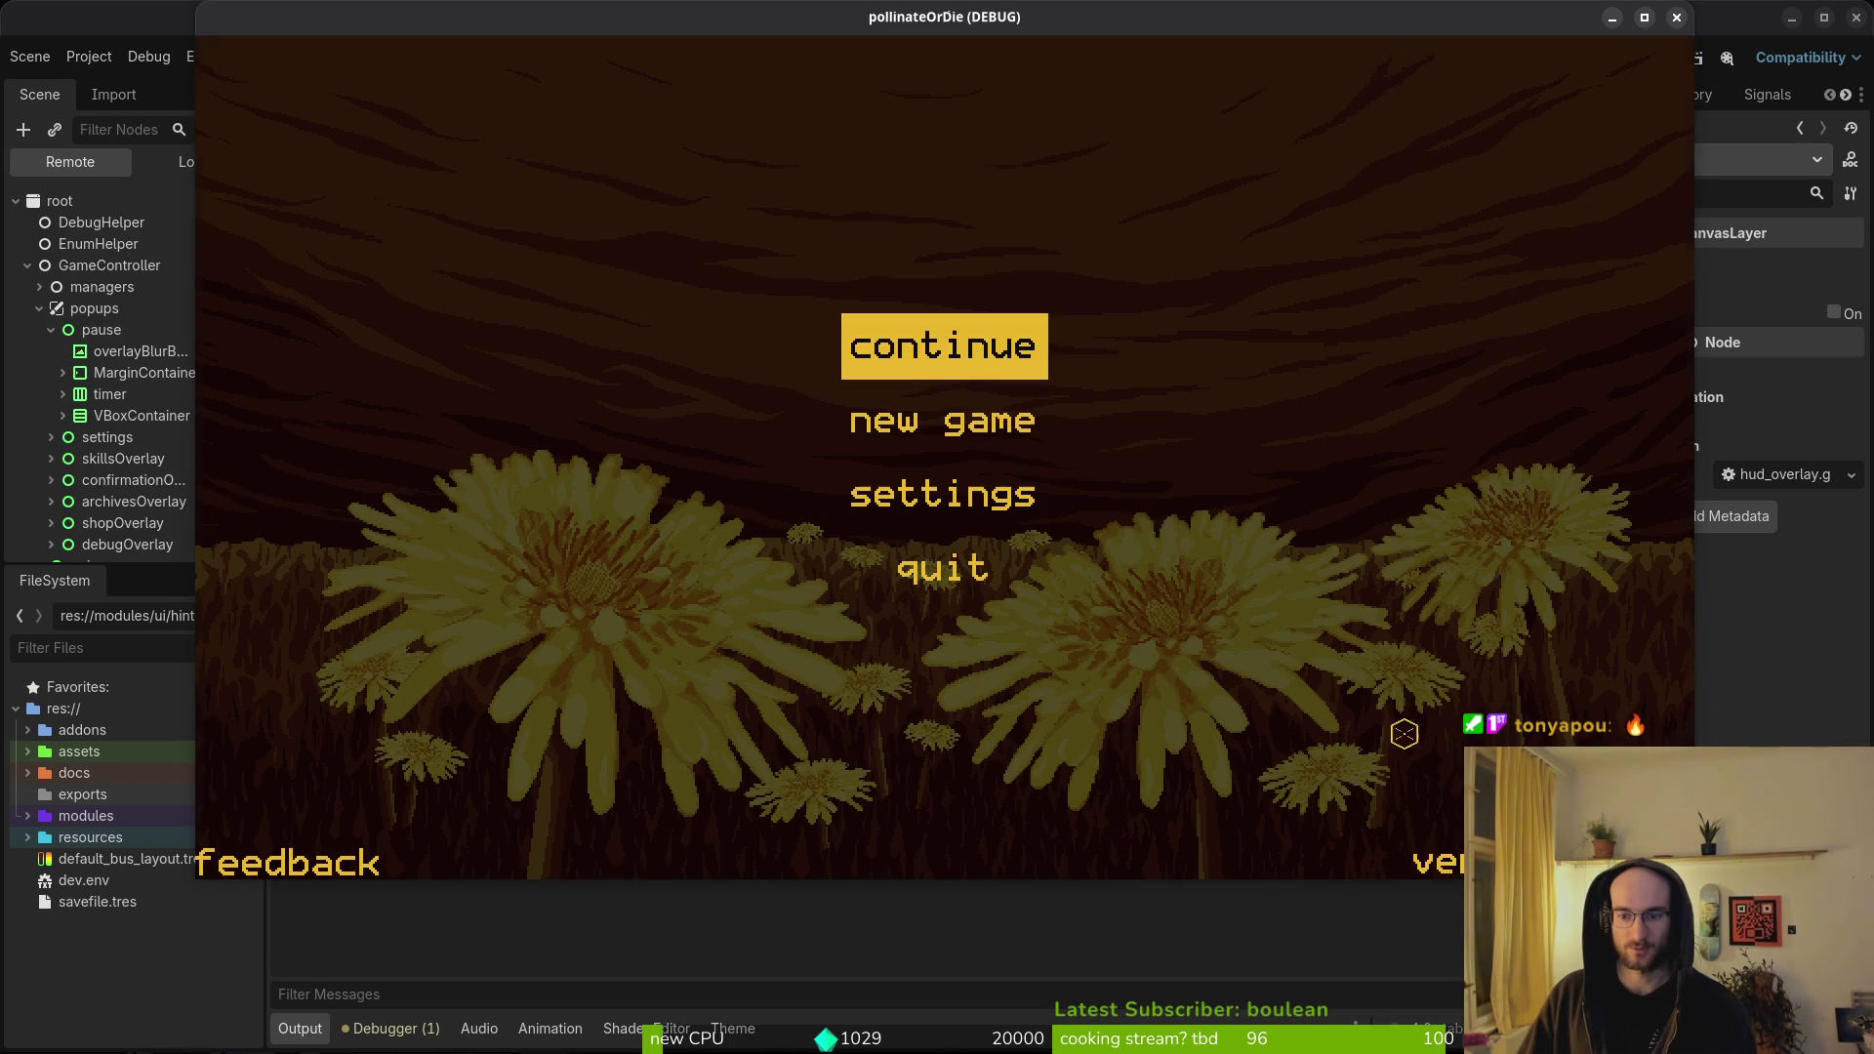
pyautogui.click(891, 425)
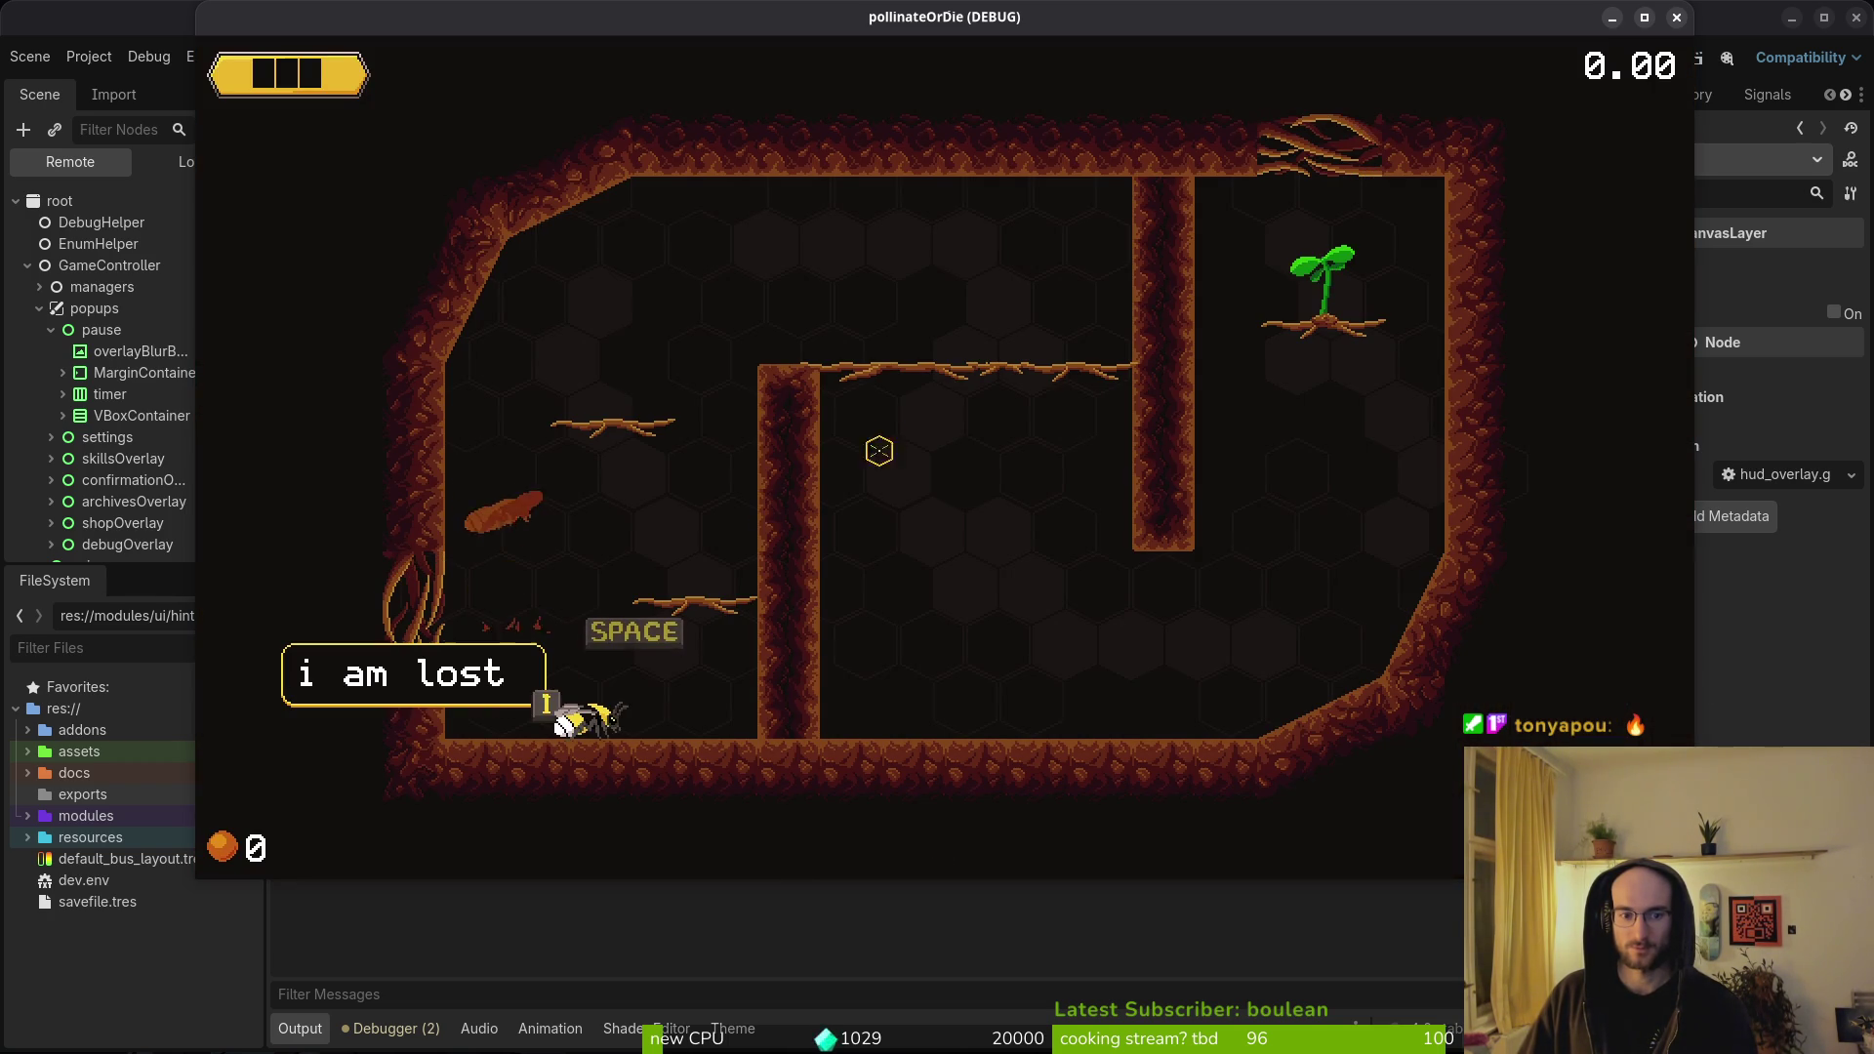
# - Skip the intro, open the pause menu, then stop the debug session
pyautogui.press('space')
pyautogui.press('Escape')
pyautogui.press('Escape')
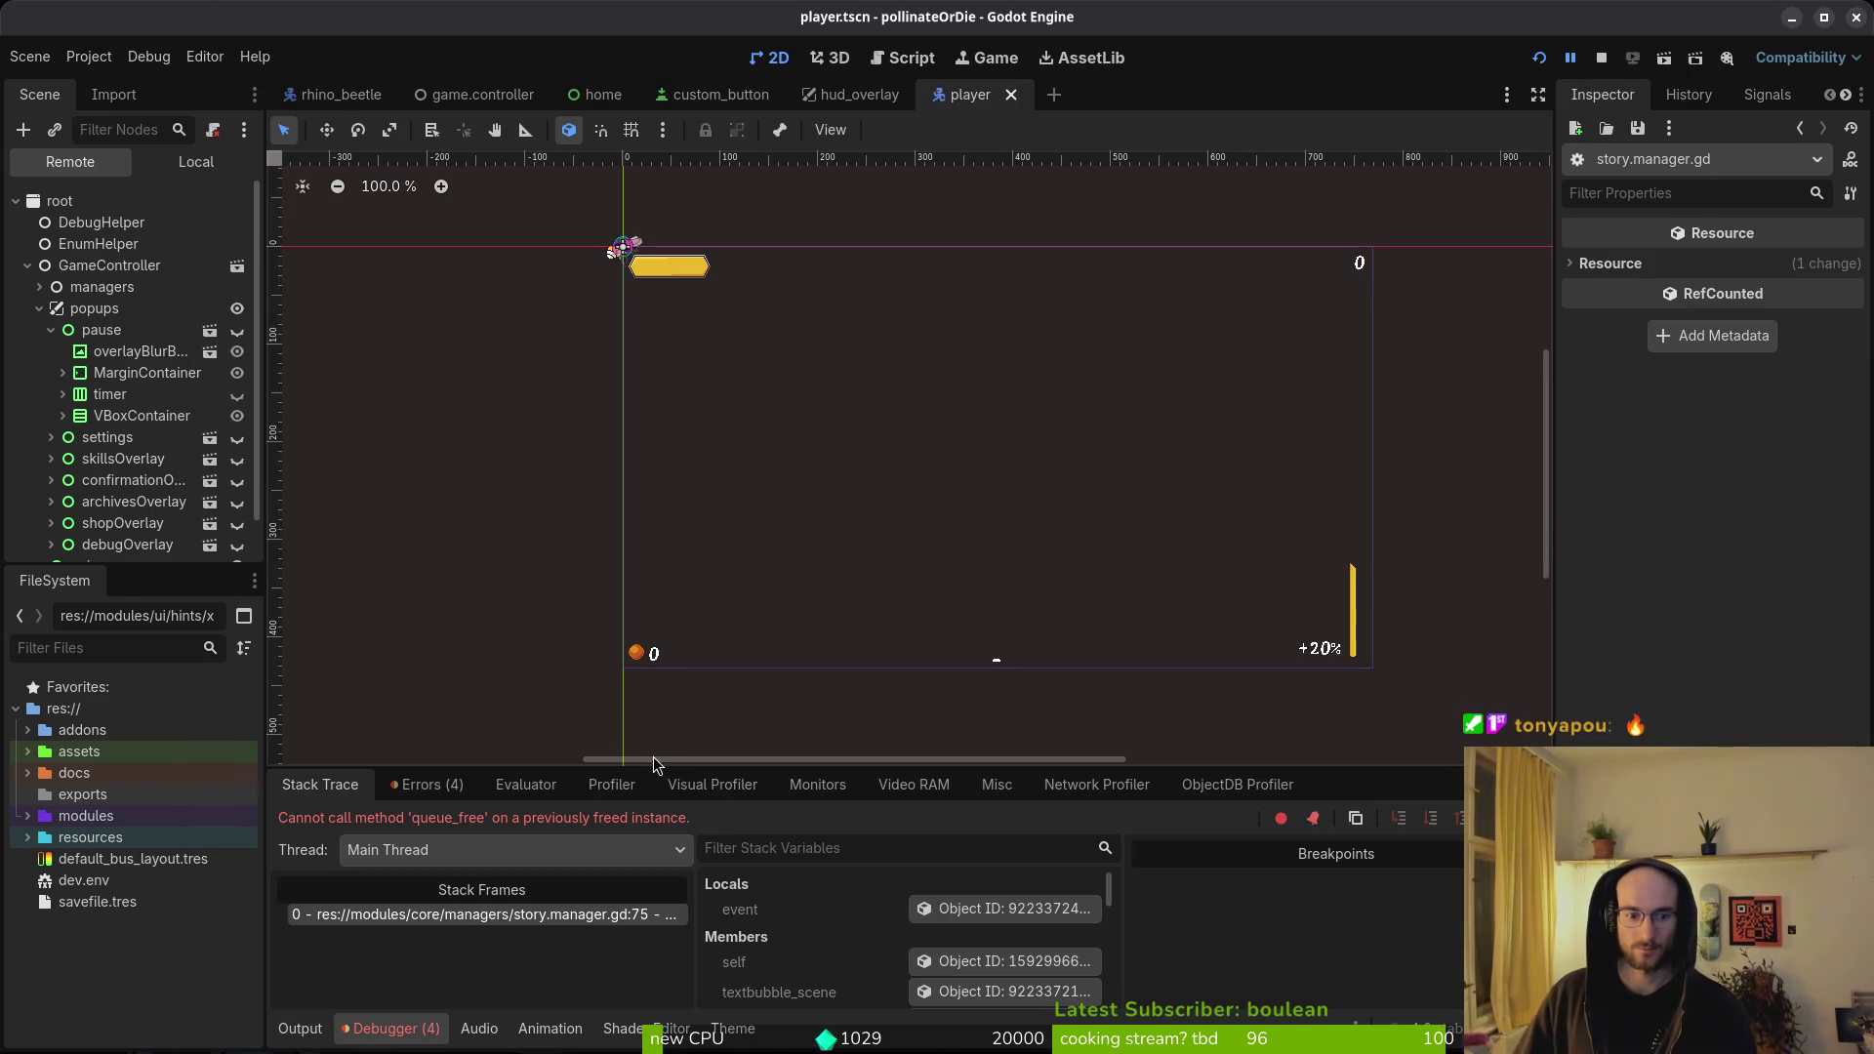
pyautogui.hotkey('alt', 'Tab')
pyautogui.hotkey('alt', 'Tab')
pyautogui.hotkey('alt', 'Tab')
pyautogui.hotkey('alt', 'Tab')
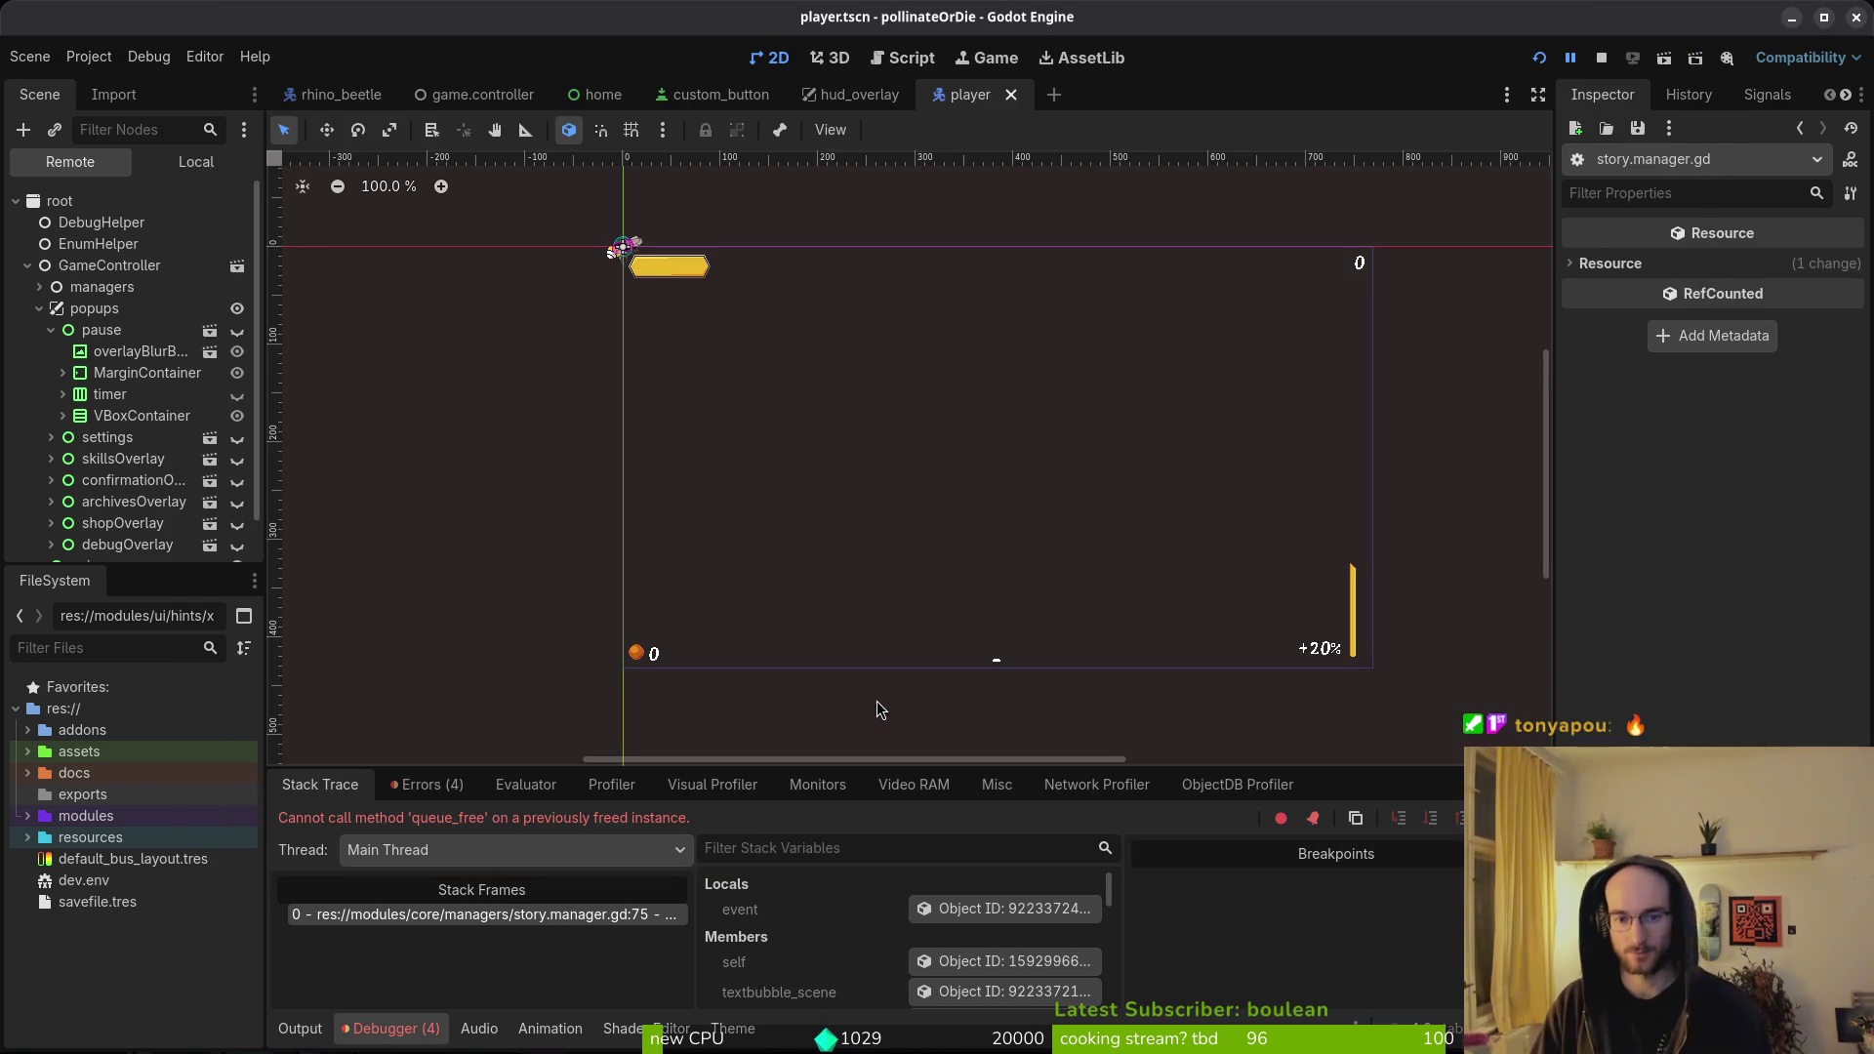
pyautogui.click(1603, 60)
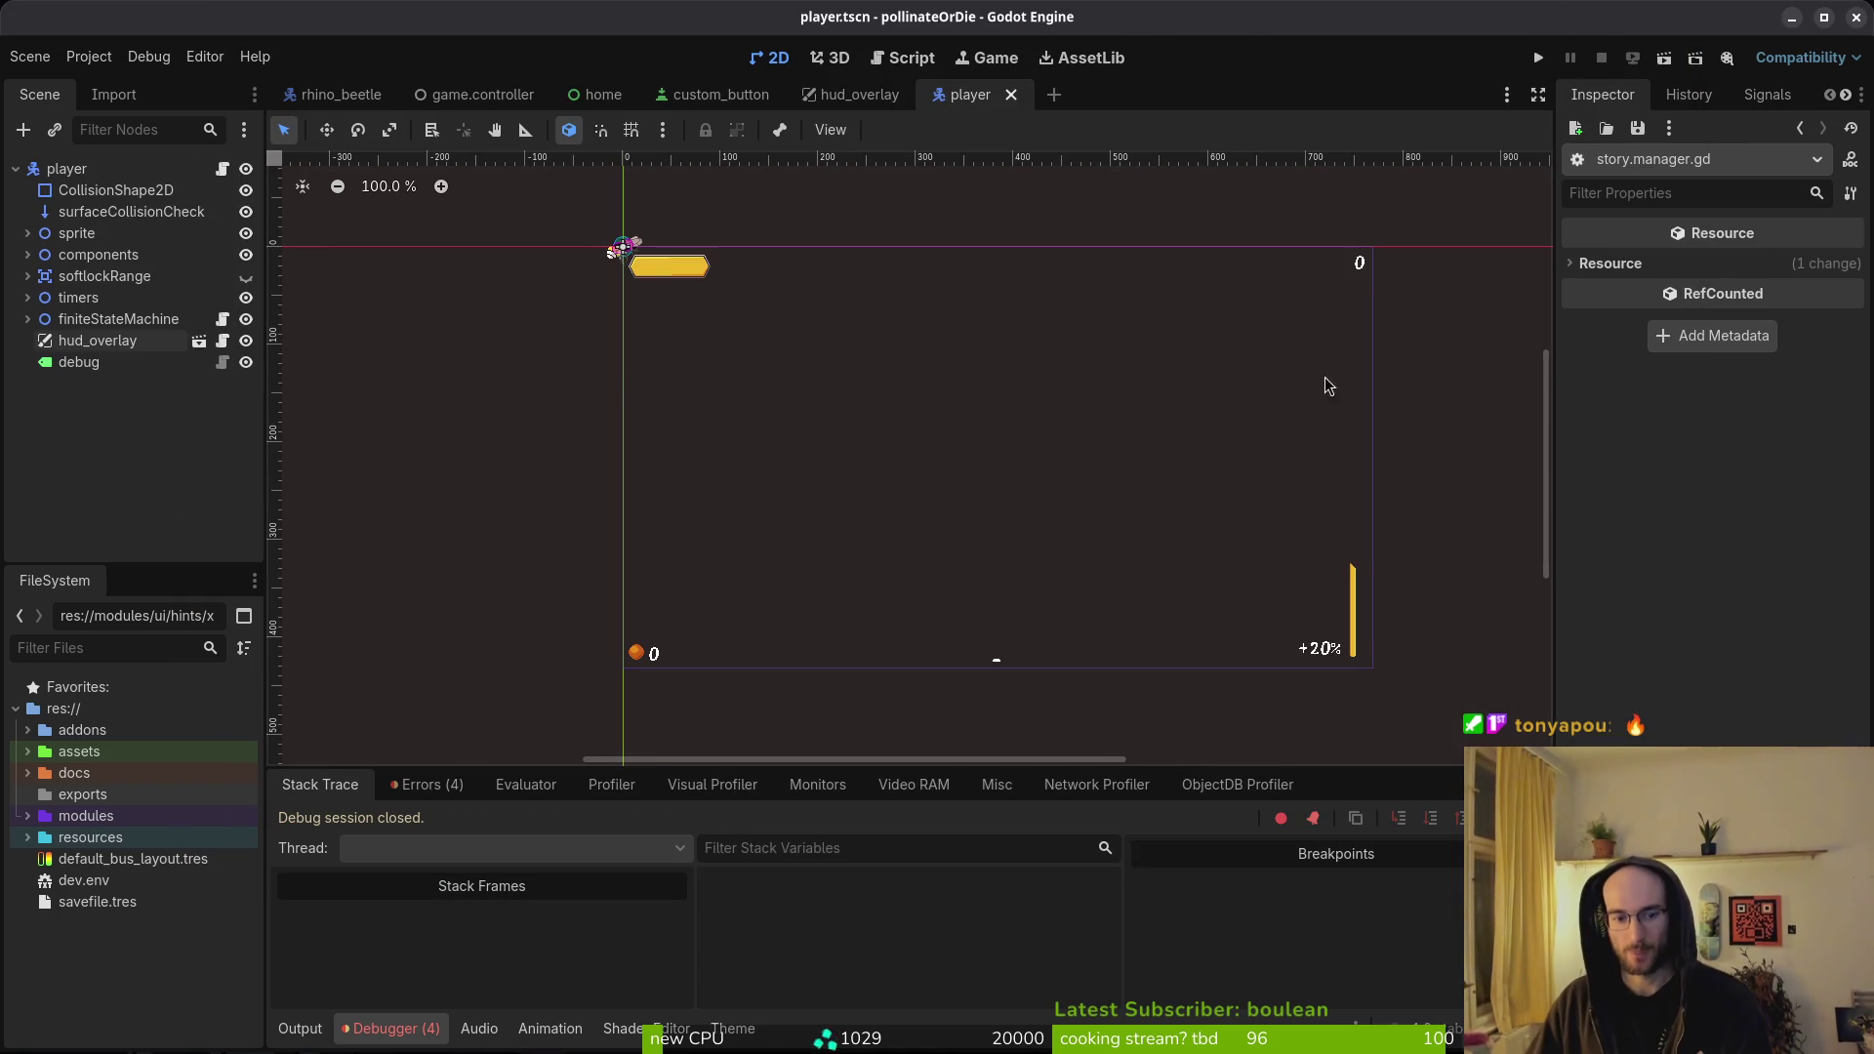
# - Show the Debugger's Errors list, including the queue_free error
pyautogui.click(408, 1037)
pyautogui.click(410, 1029)
pyautogui.click(427, 785)
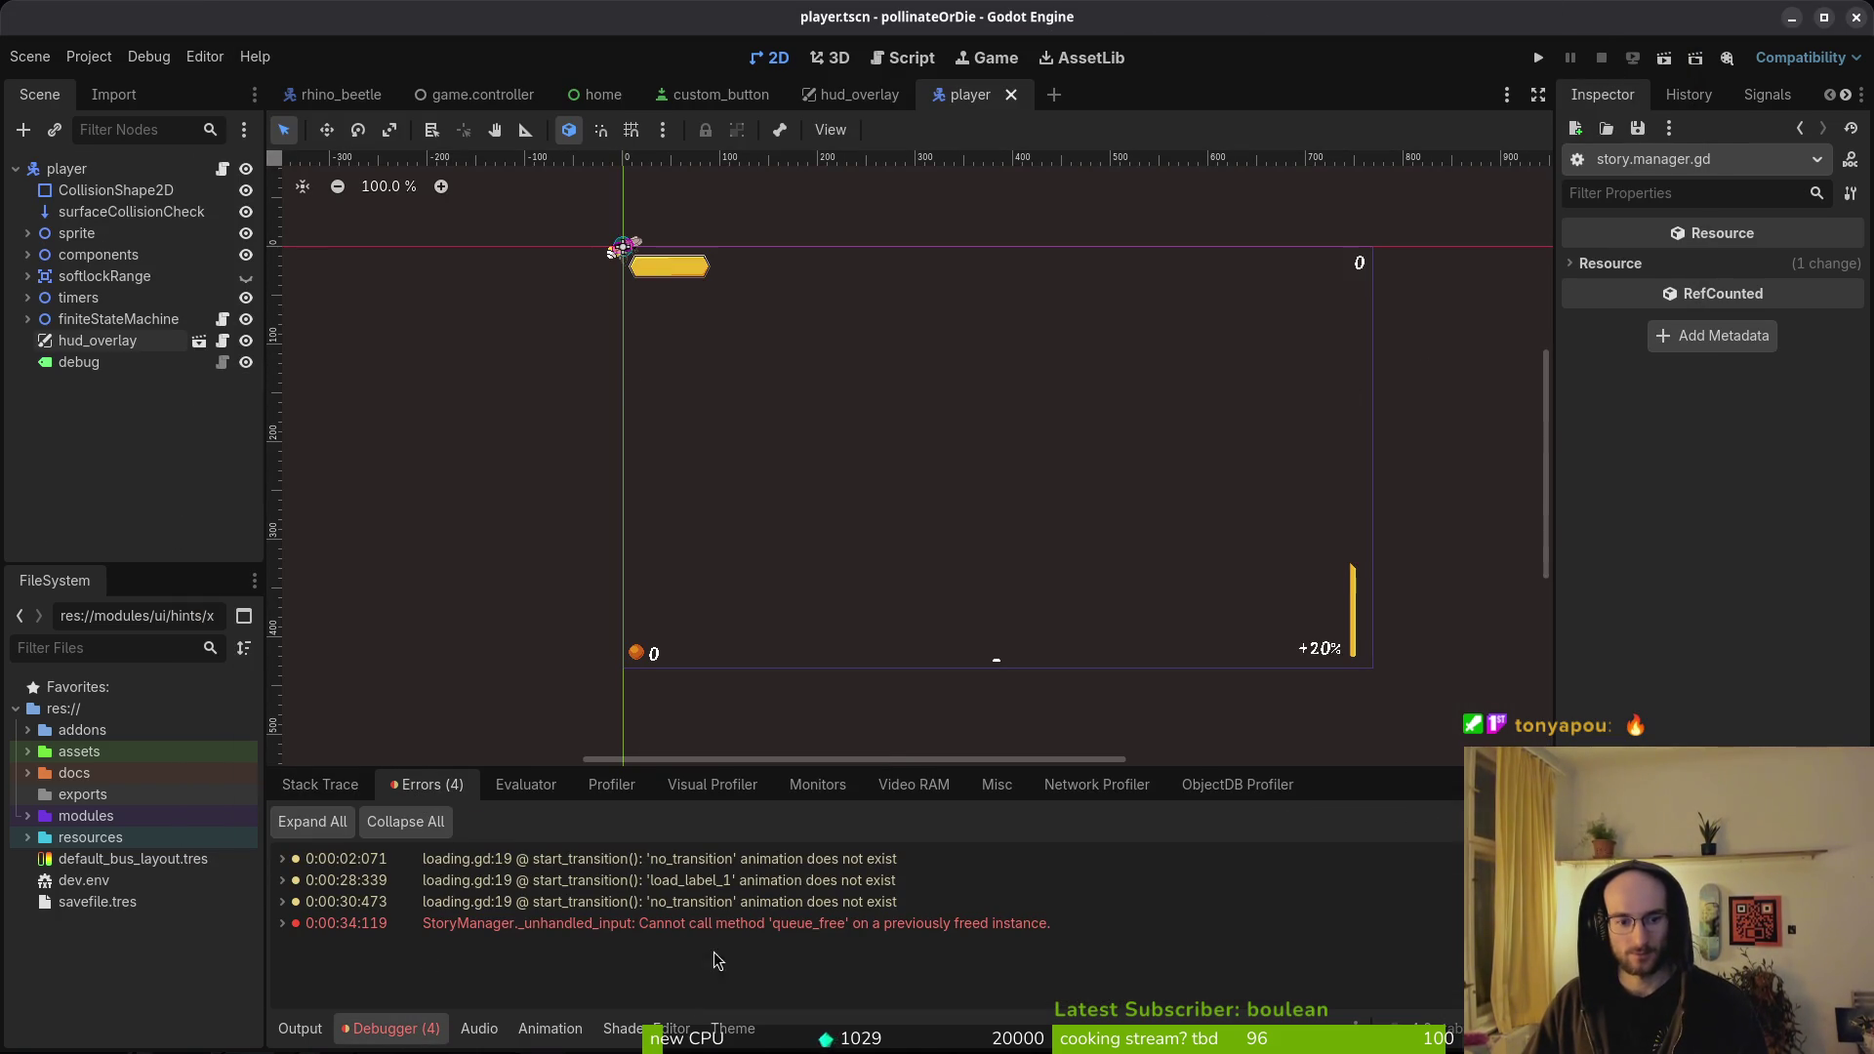
pyautogui.hotkey('alt', 'Tab')
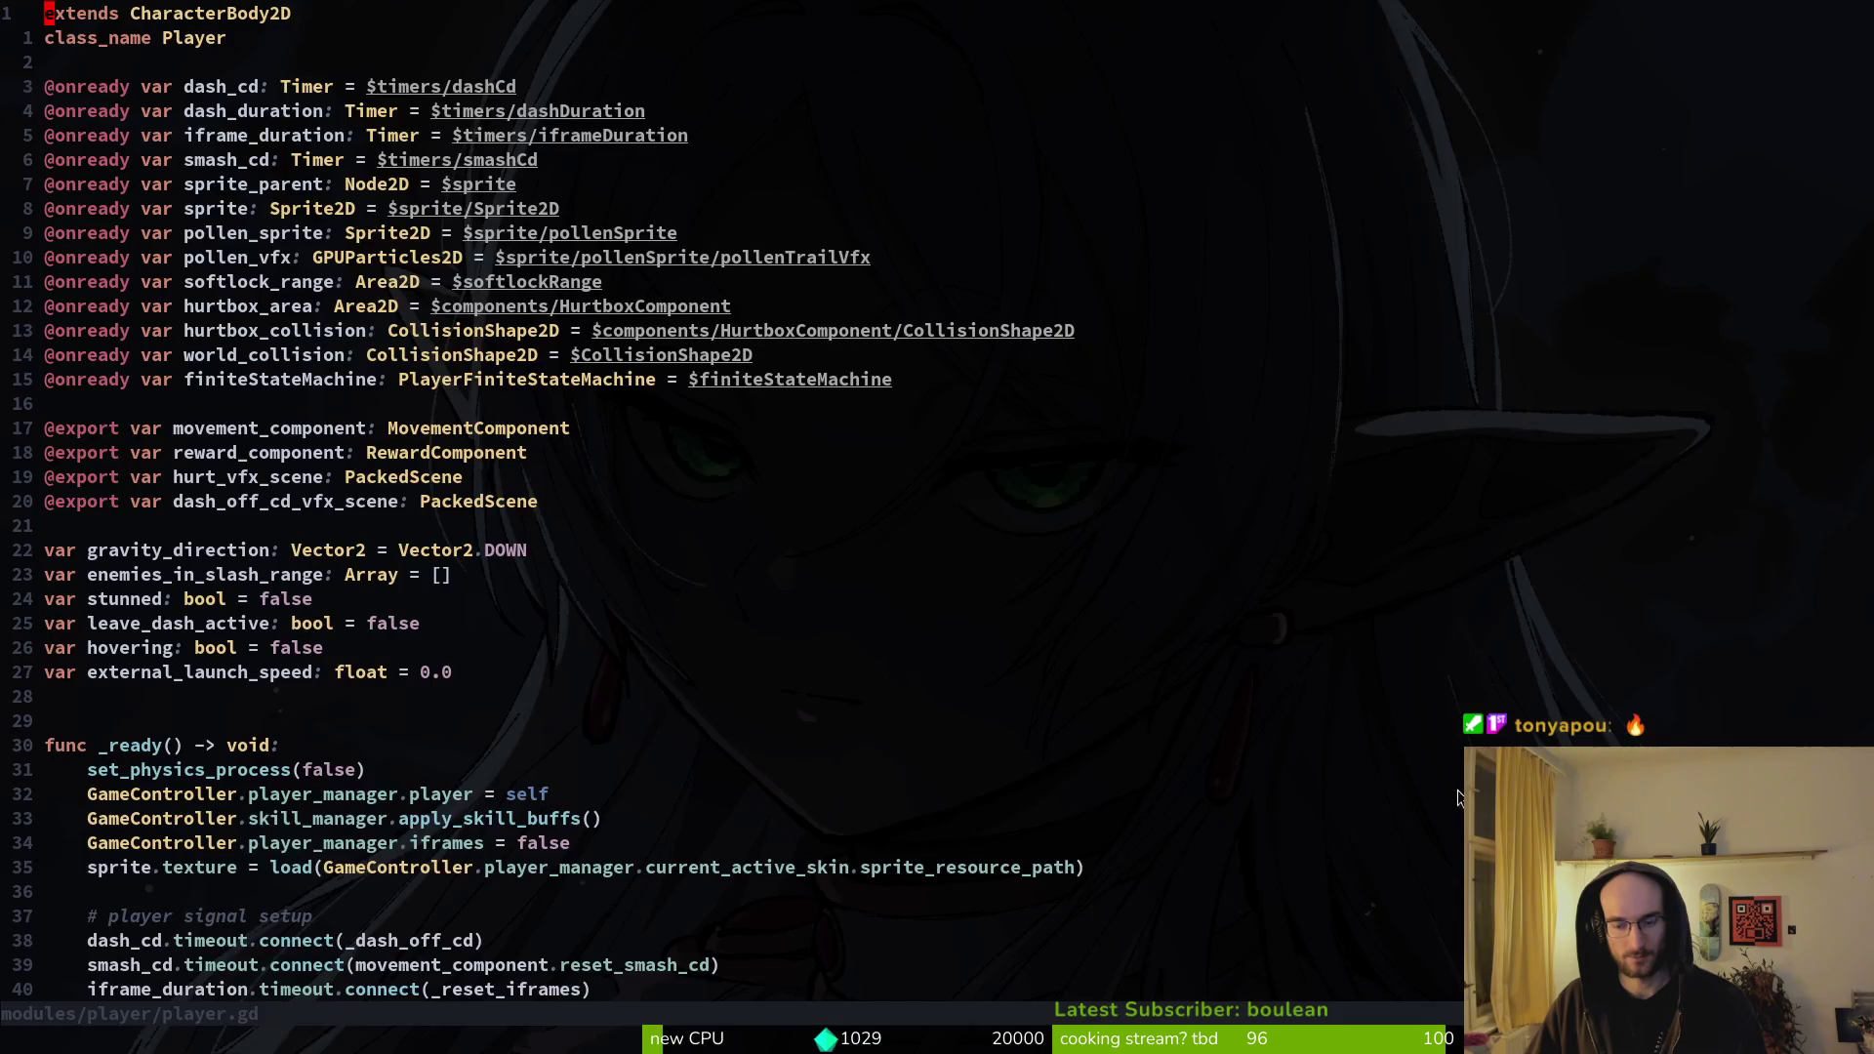
# - Find and open story.manager.gd in Neovim, then relaunch the game from Godot
pyautogui.press('space')
pyautogui.press('f')
pyautogui.press('f')
pyautogui.write('stomana')
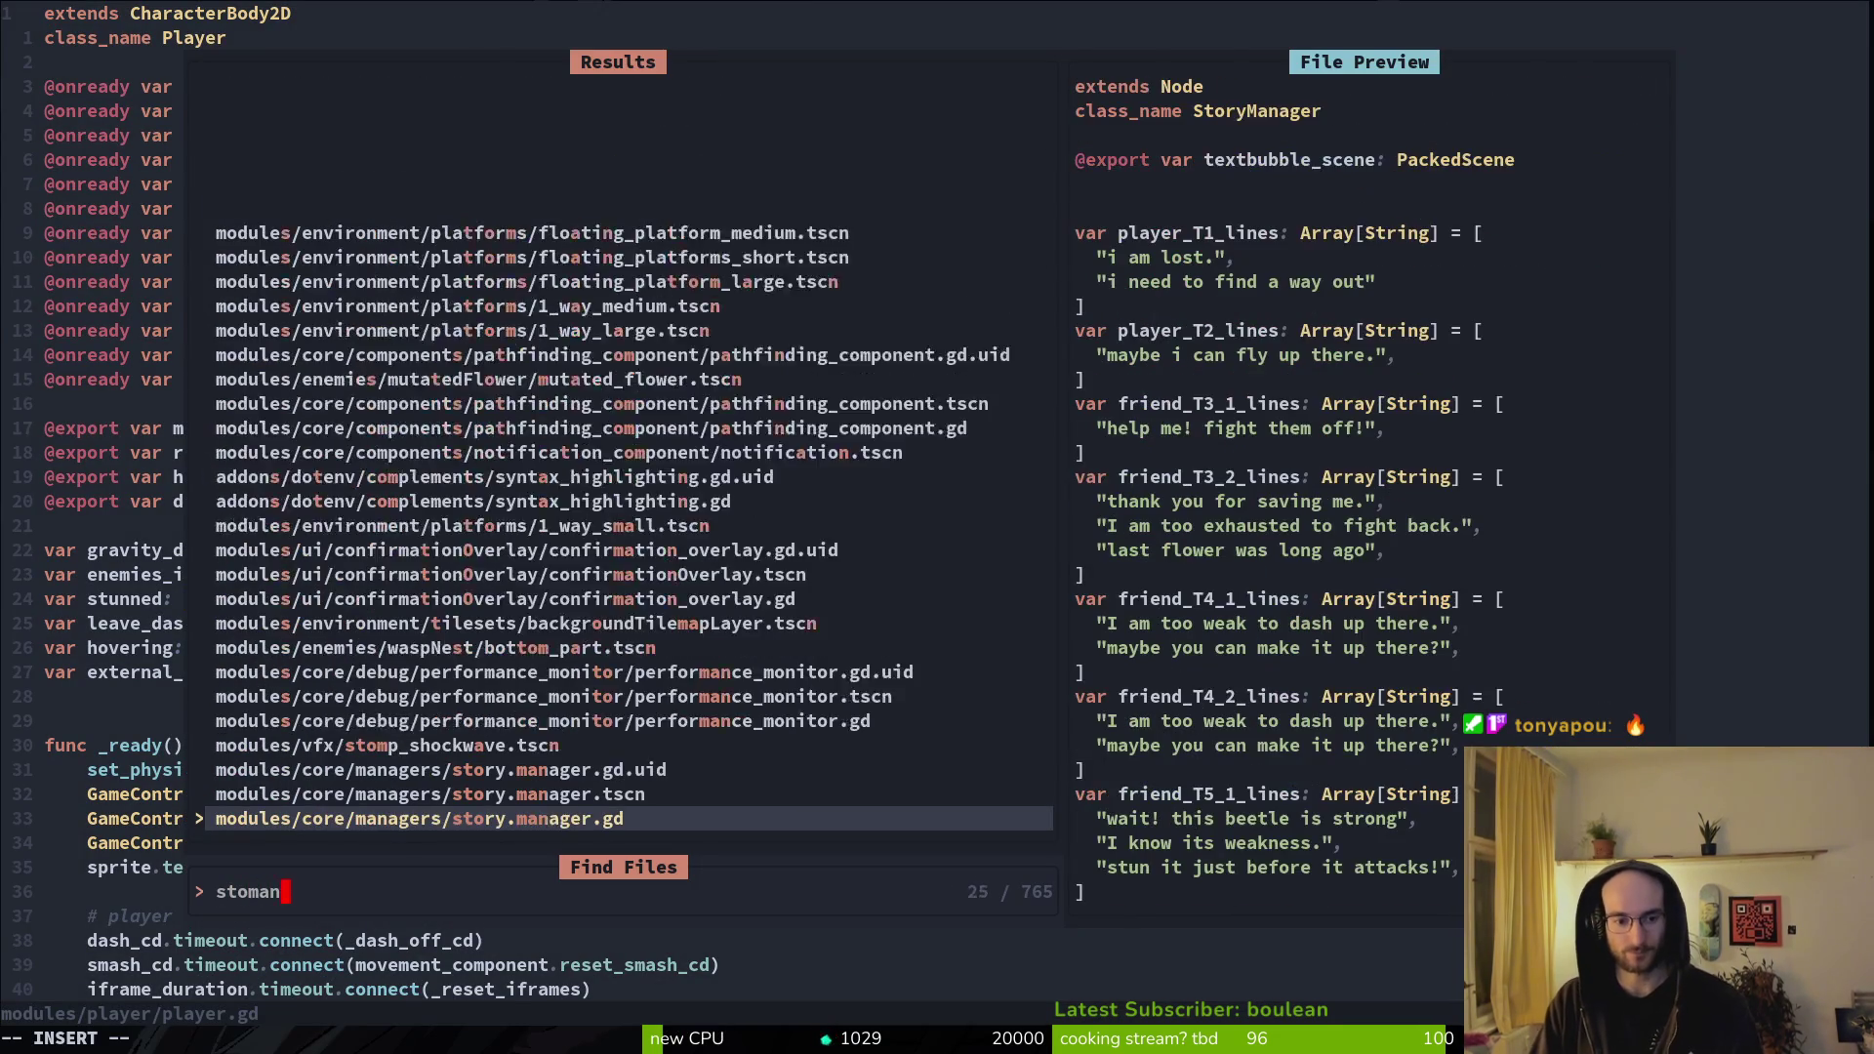
pyautogui.press('Return')
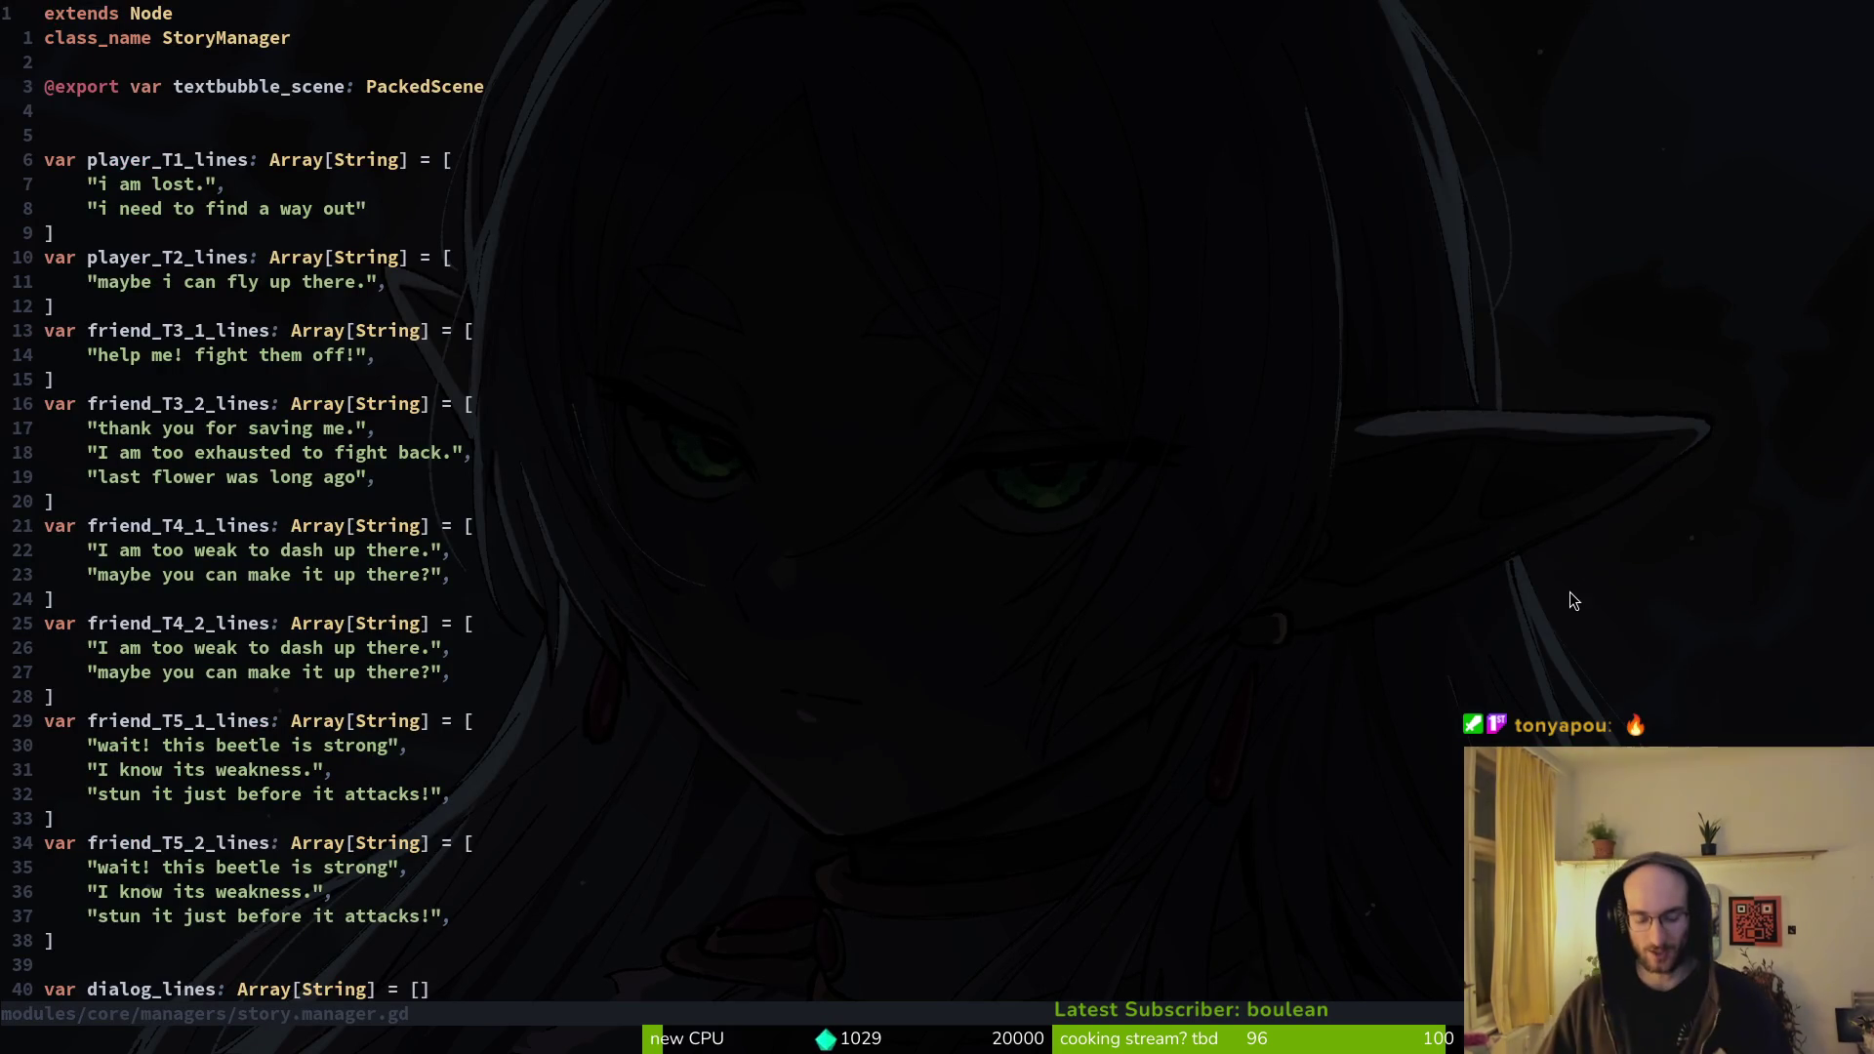
pyautogui.hotkey('alt', 'Tab')
pyautogui.click(1549, 64)
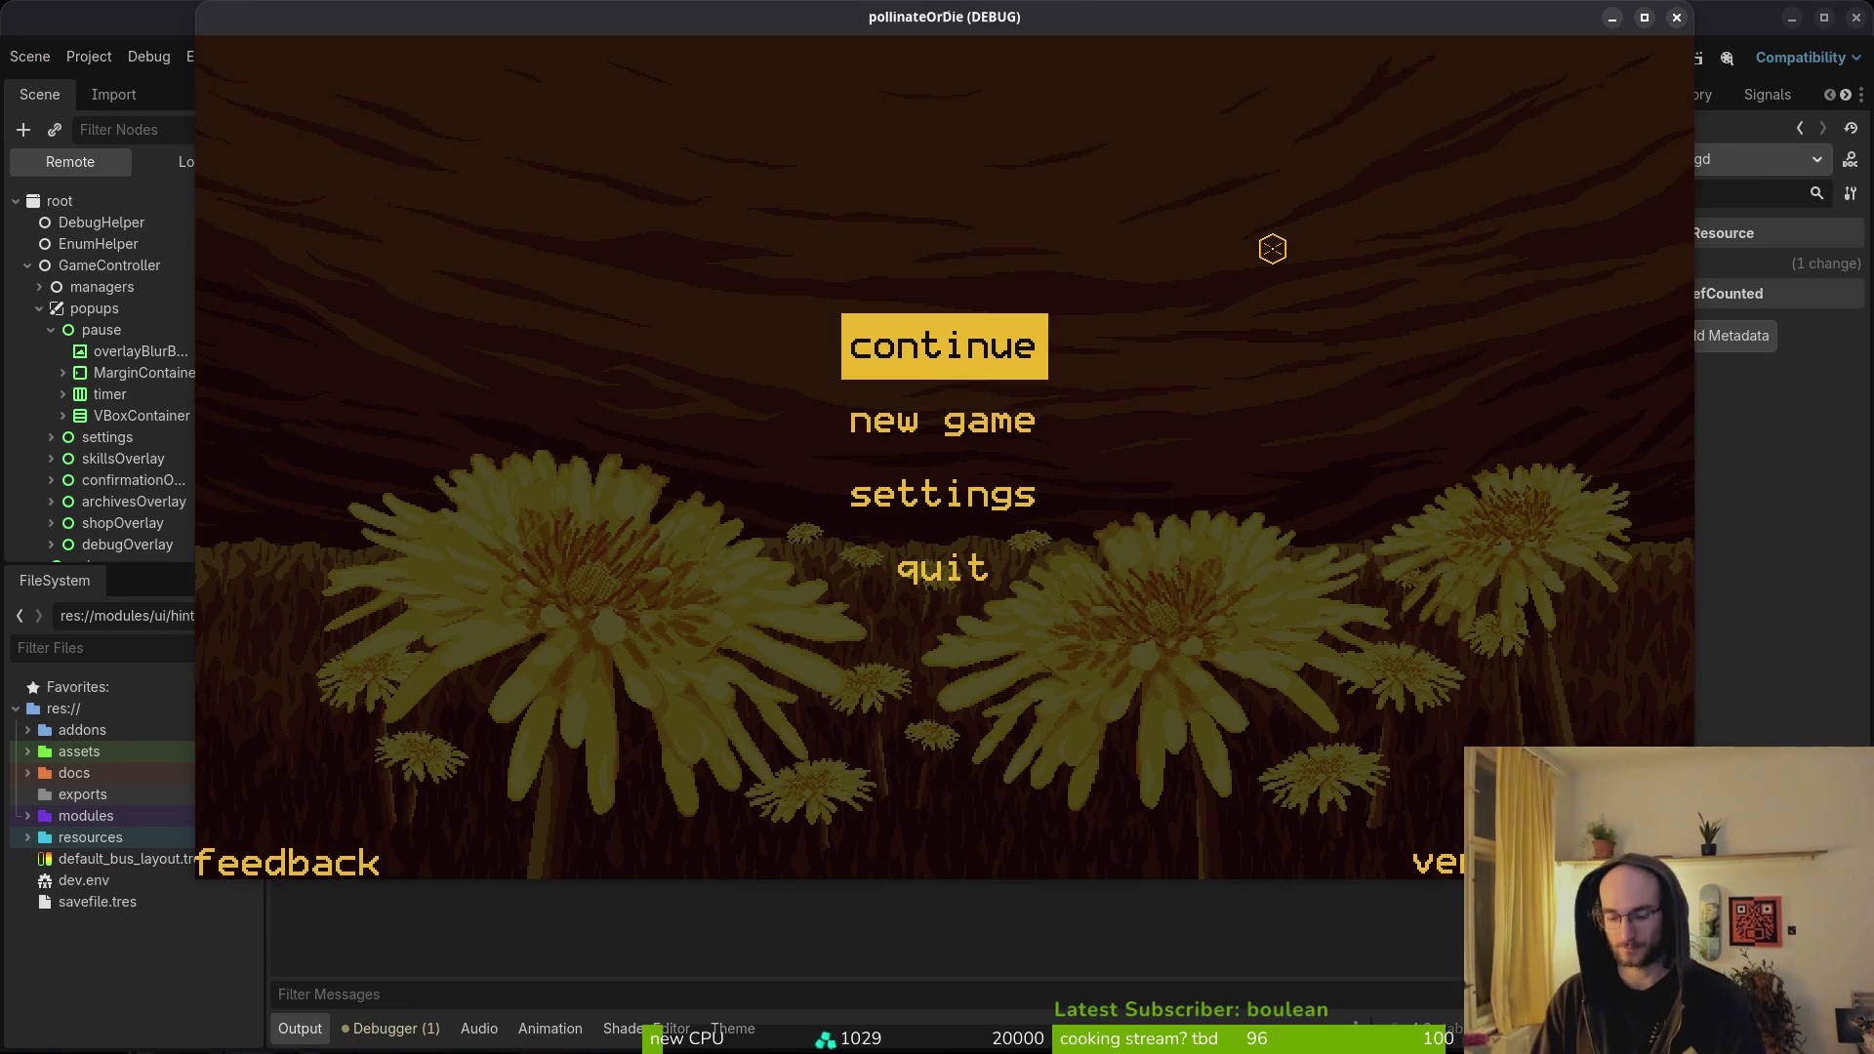
# - Start a new game from the main menu and skip through the opening dialogue
pyautogui.press('Down')
pyautogui.press('Up')
pyautogui.press('Down')
pyautogui.press('Return')
pyautogui.press('space')
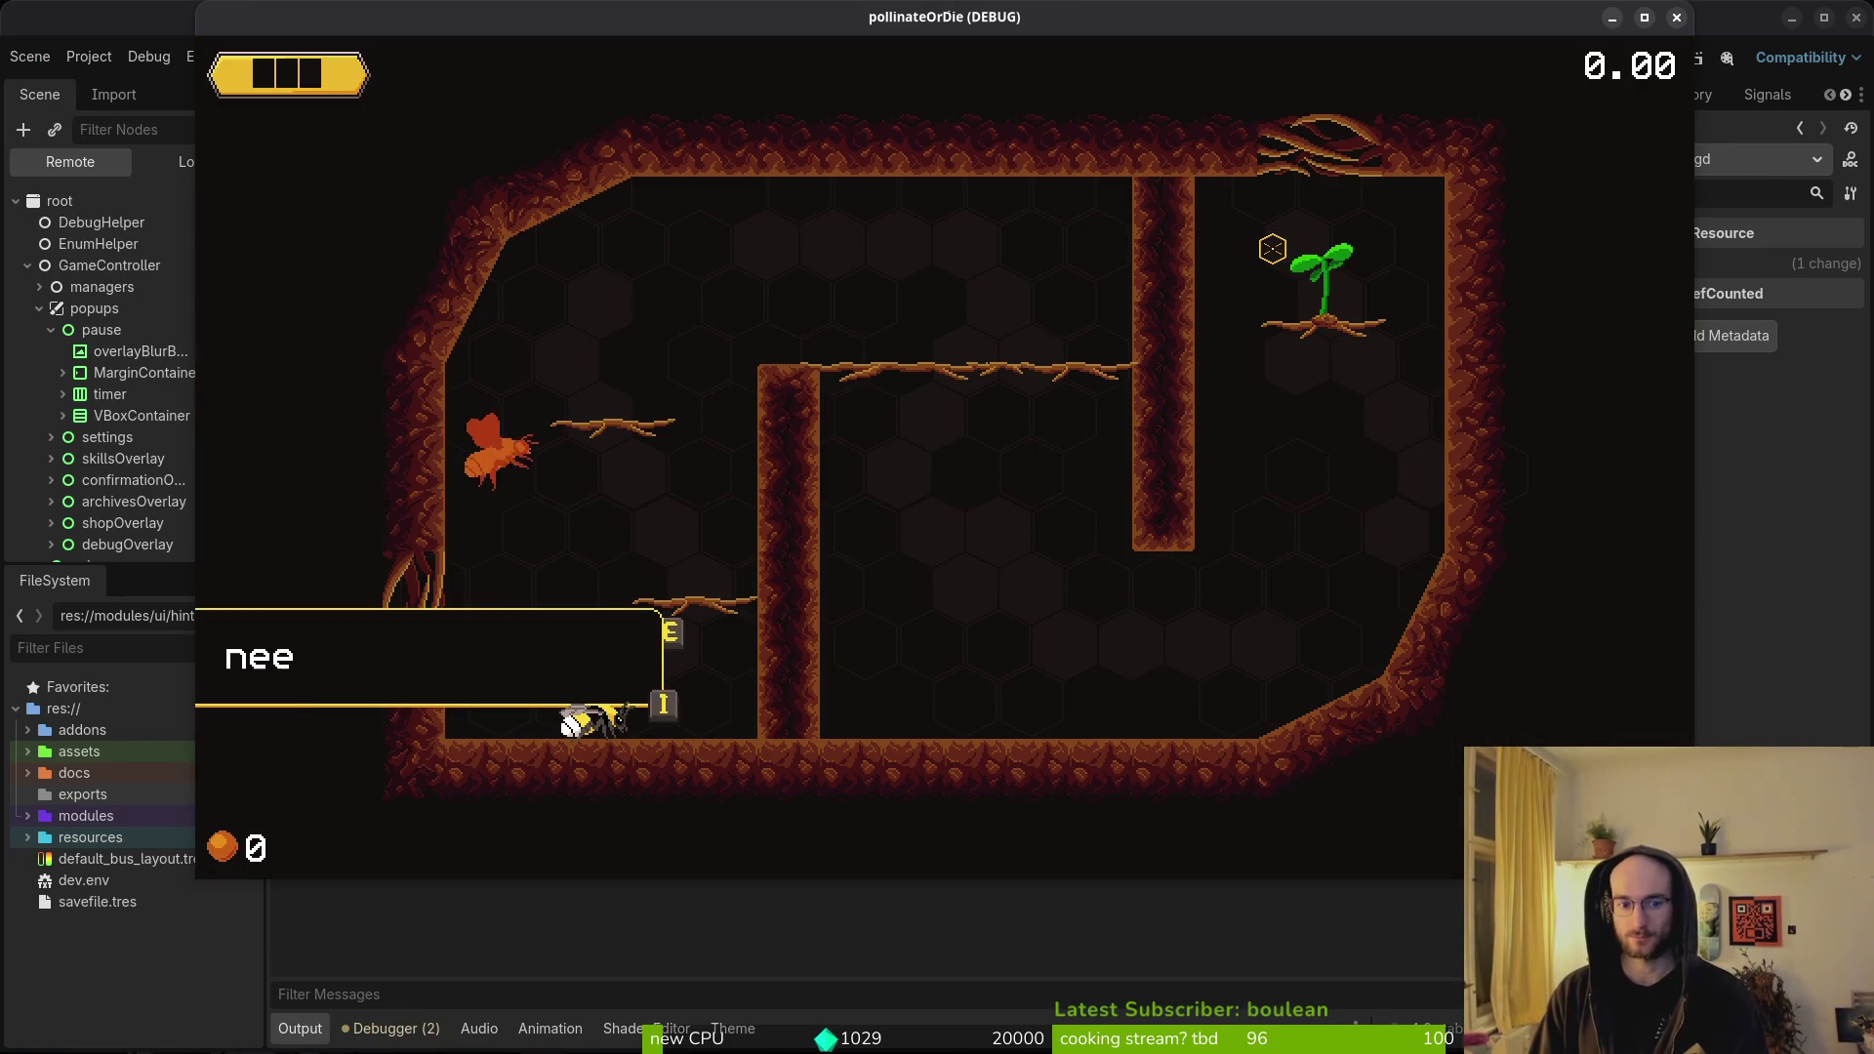
pyautogui.press('space')
pyautogui.press('space')
# - Go to the hub and check the skins overlay, browsing to a locked skin before closing it
pyautogui.press('Left')
pyautogui.press('i')
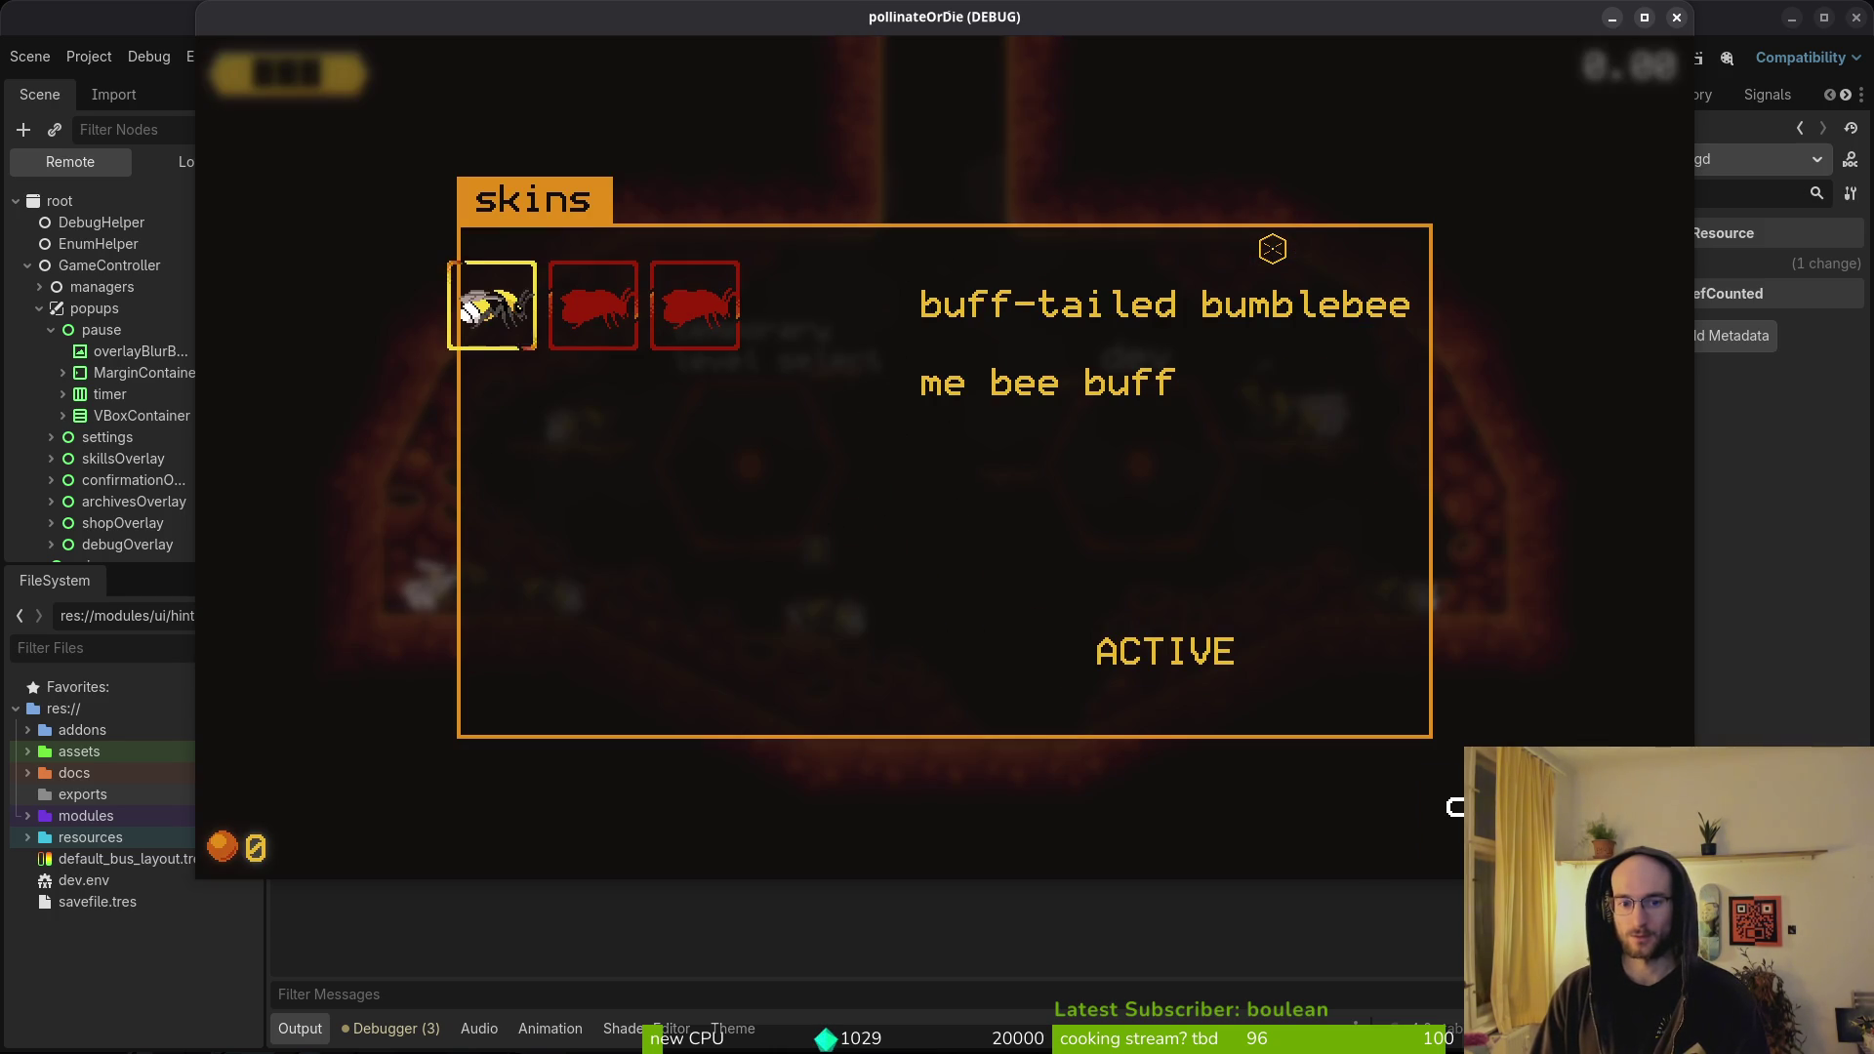
pyautogui.press('Right')
pyautogui.press('Right')
pyautogui.press('Right')
pyautogui.press('Right')
pyautogui.press('Escape')
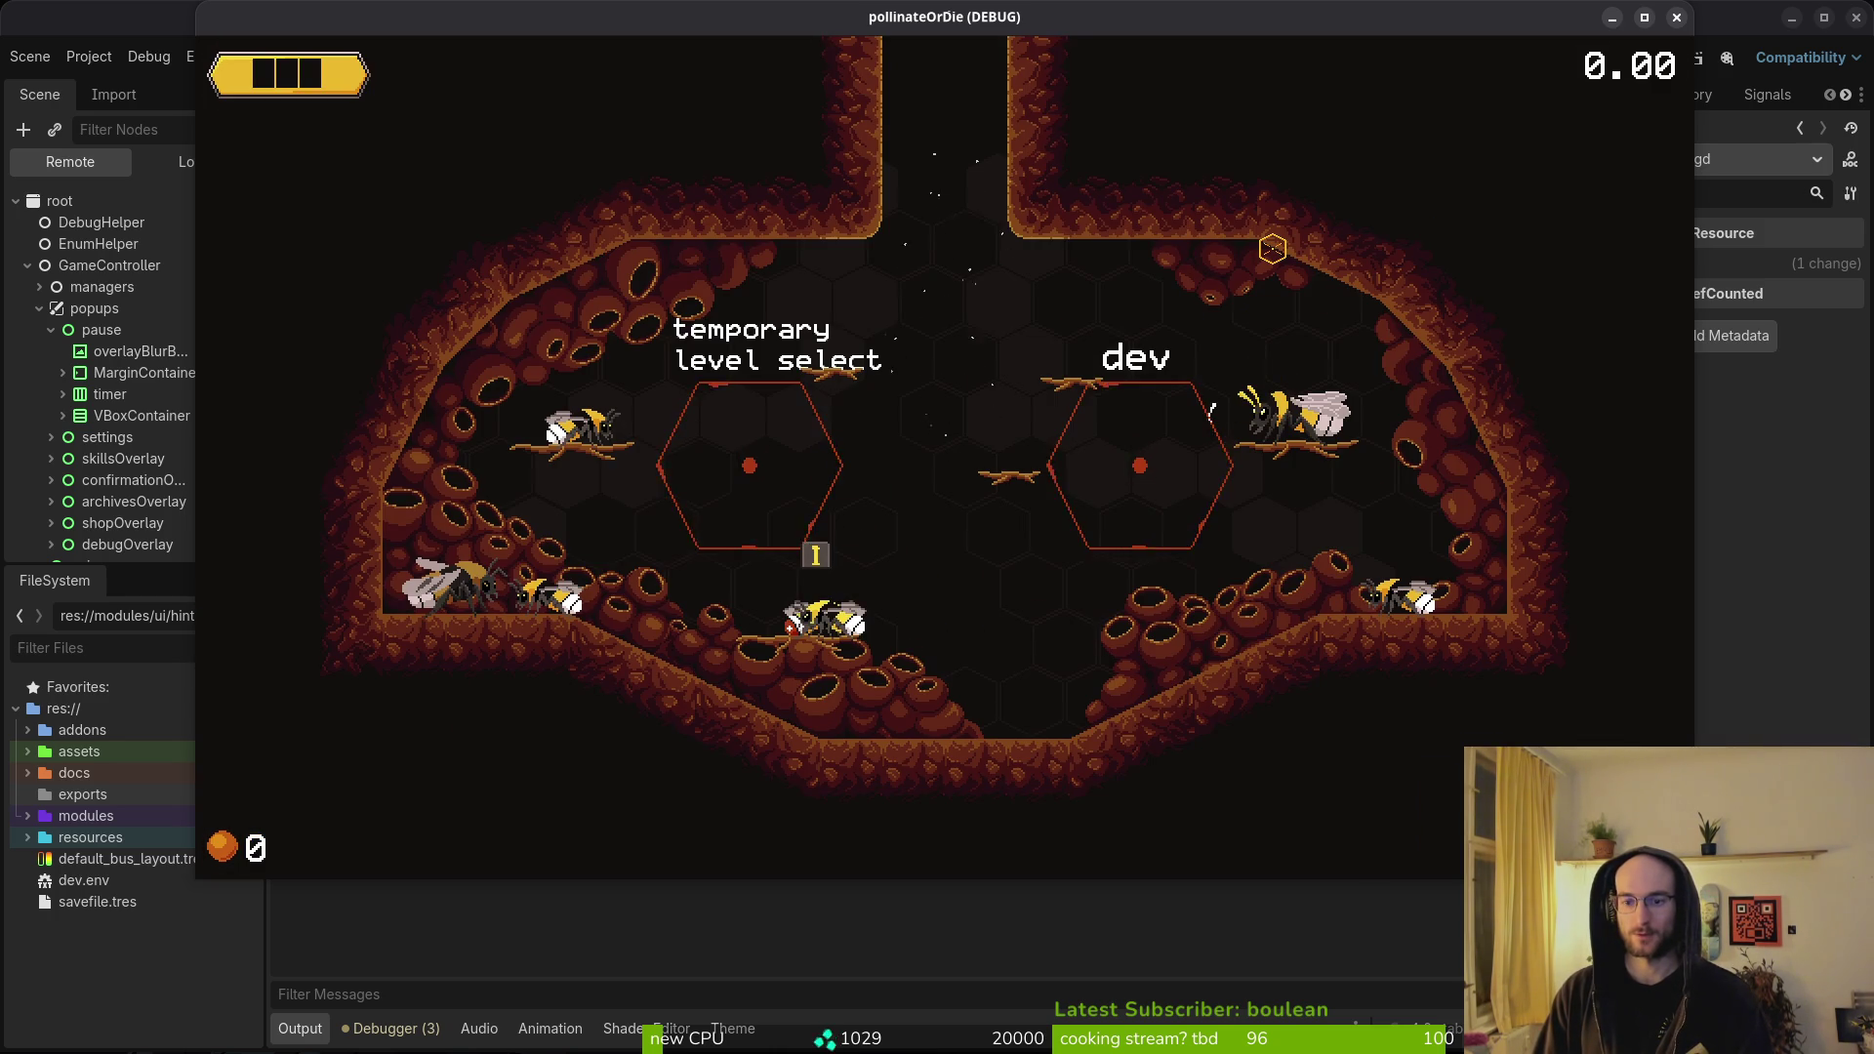
# - Check the pause menu's settings and debugging panels, then resume gameplay
pyautogui.press('Escape')
pyautogui.press('Down')
pyautogui.press('Down')
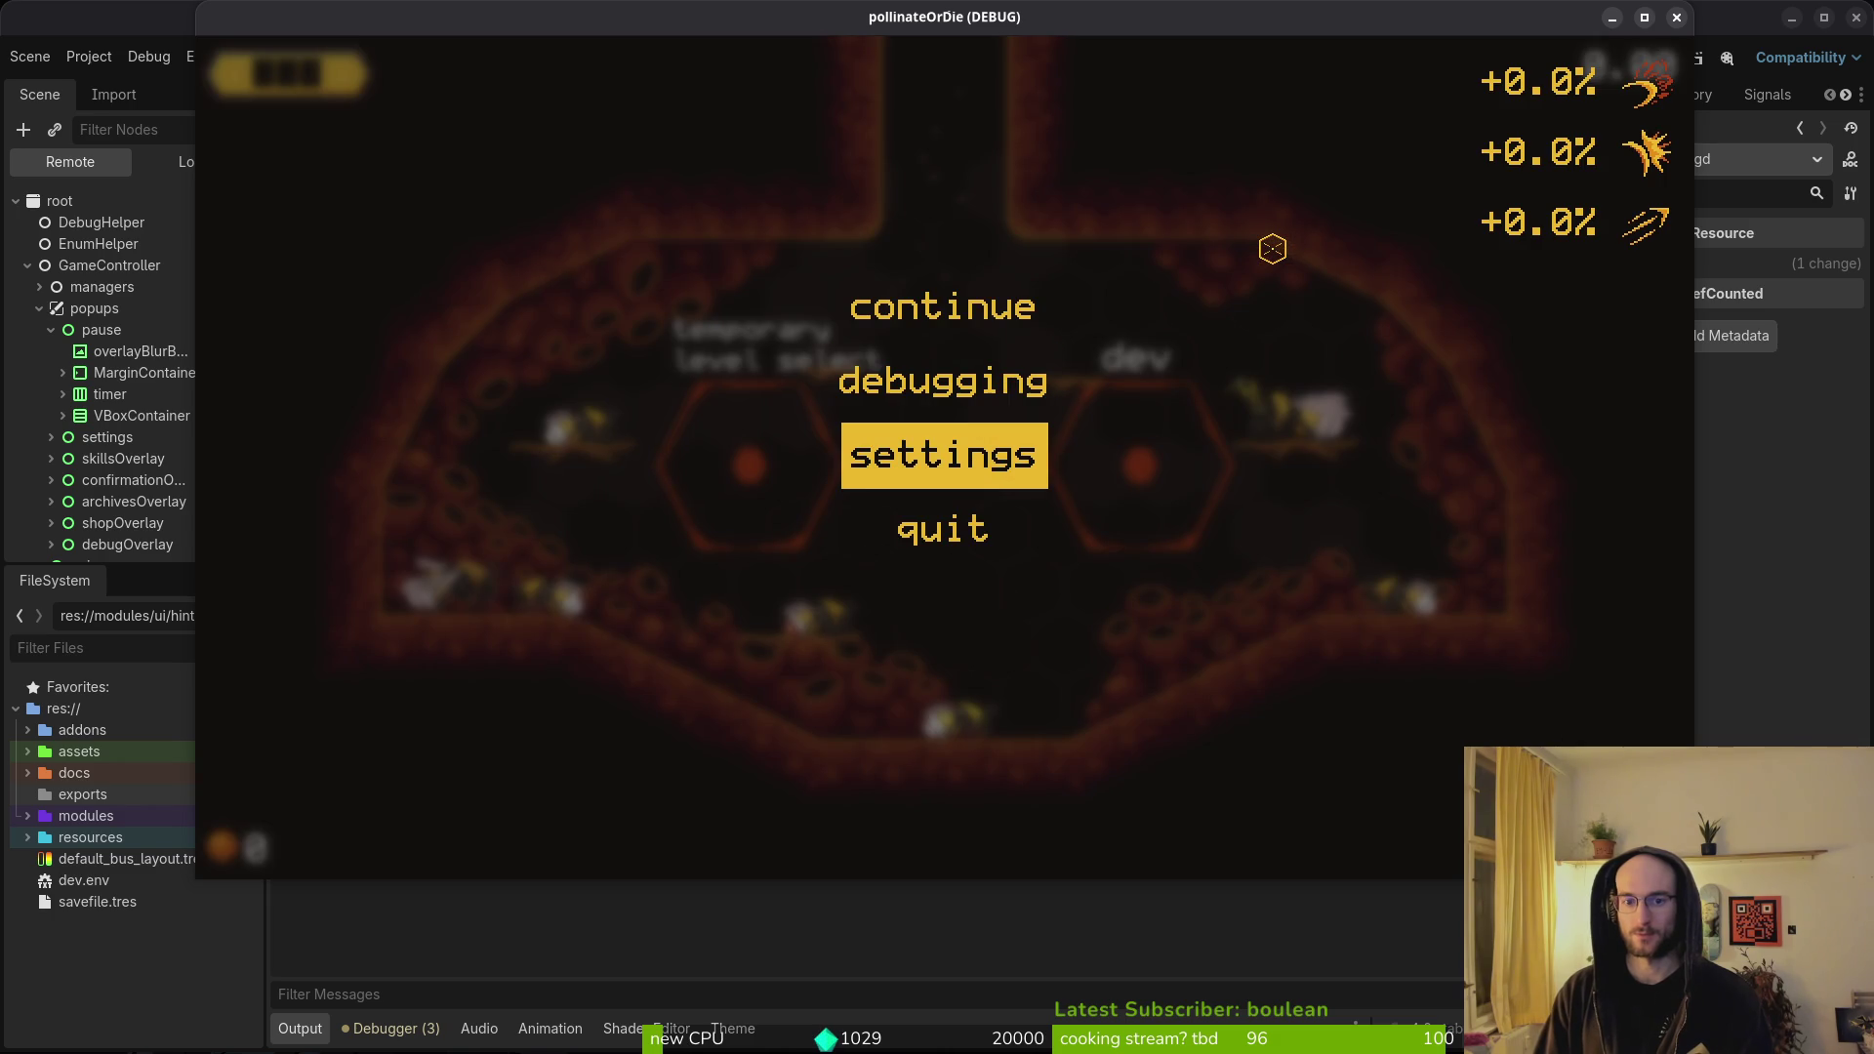
pyautogui.press('Return')
pyautogui.press('Escape')
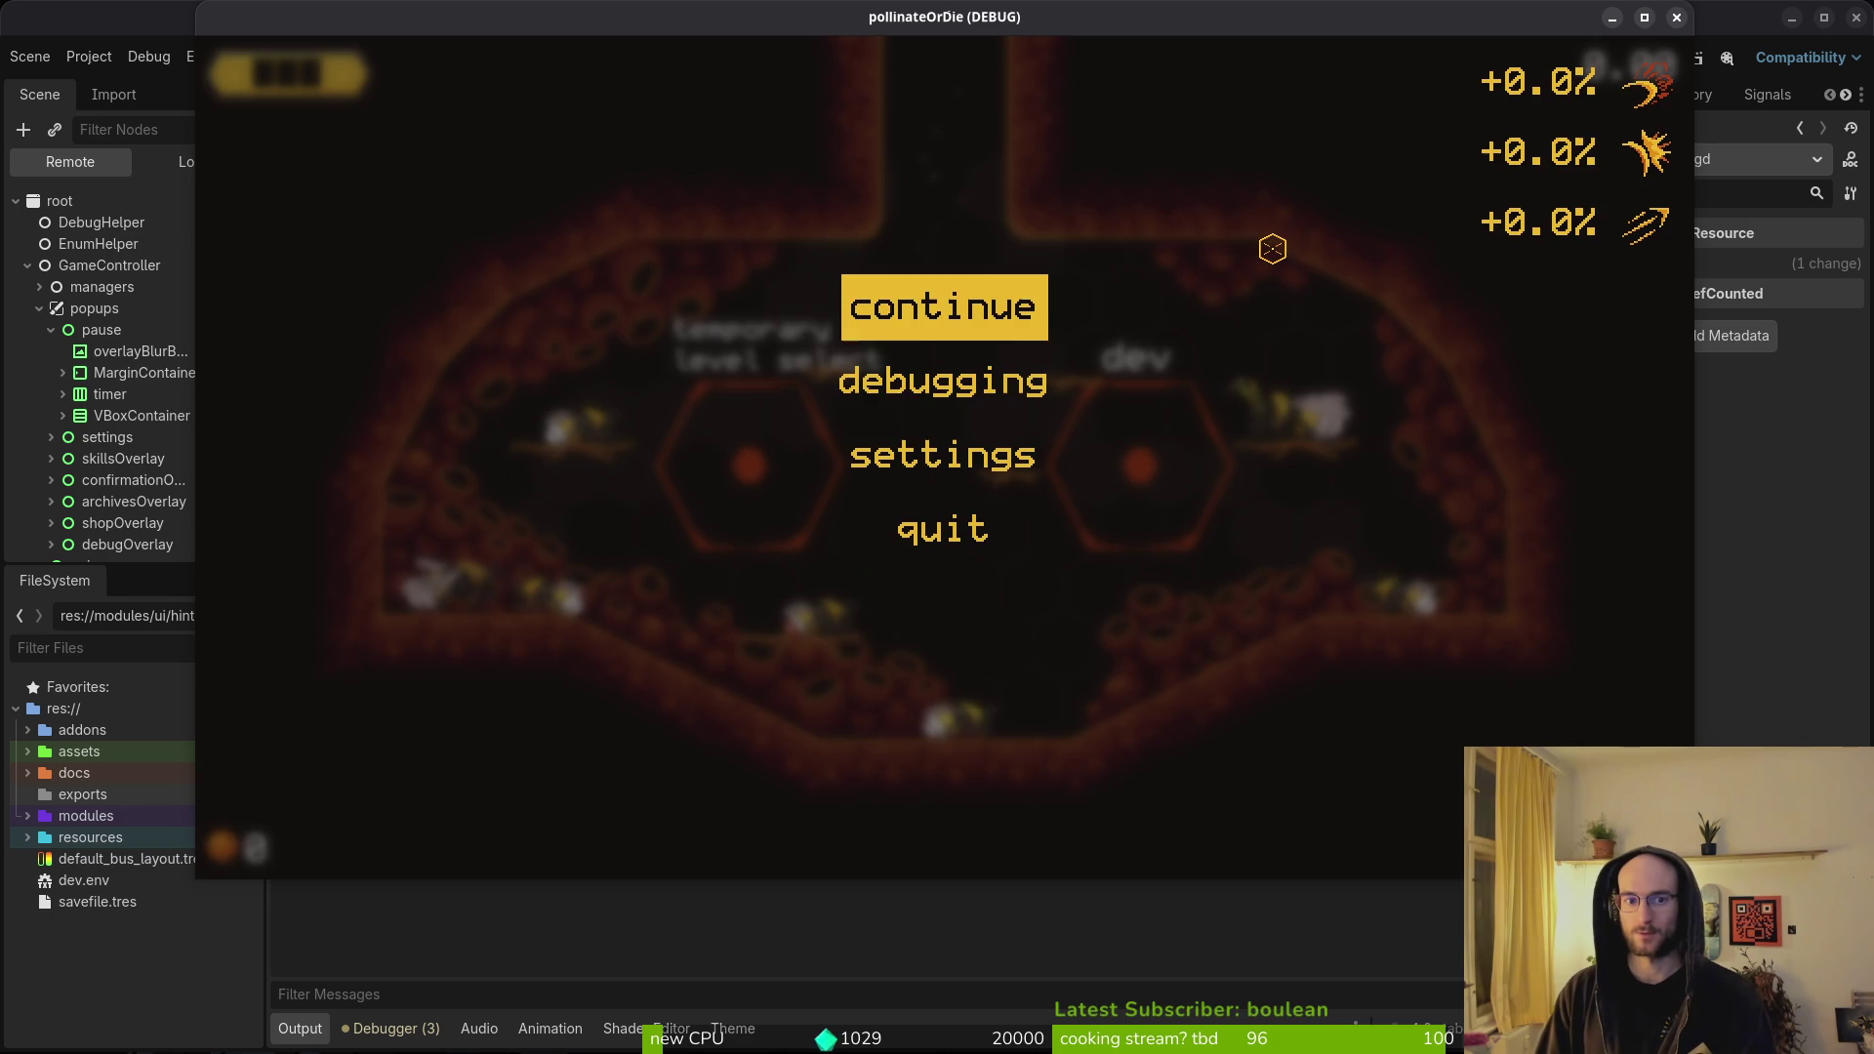
pyautogui.press('Down')
pyautogui.press('Down')
pyautogui.press('Up')
pyautogui.press('Return')
pyautogui.press('Escape')
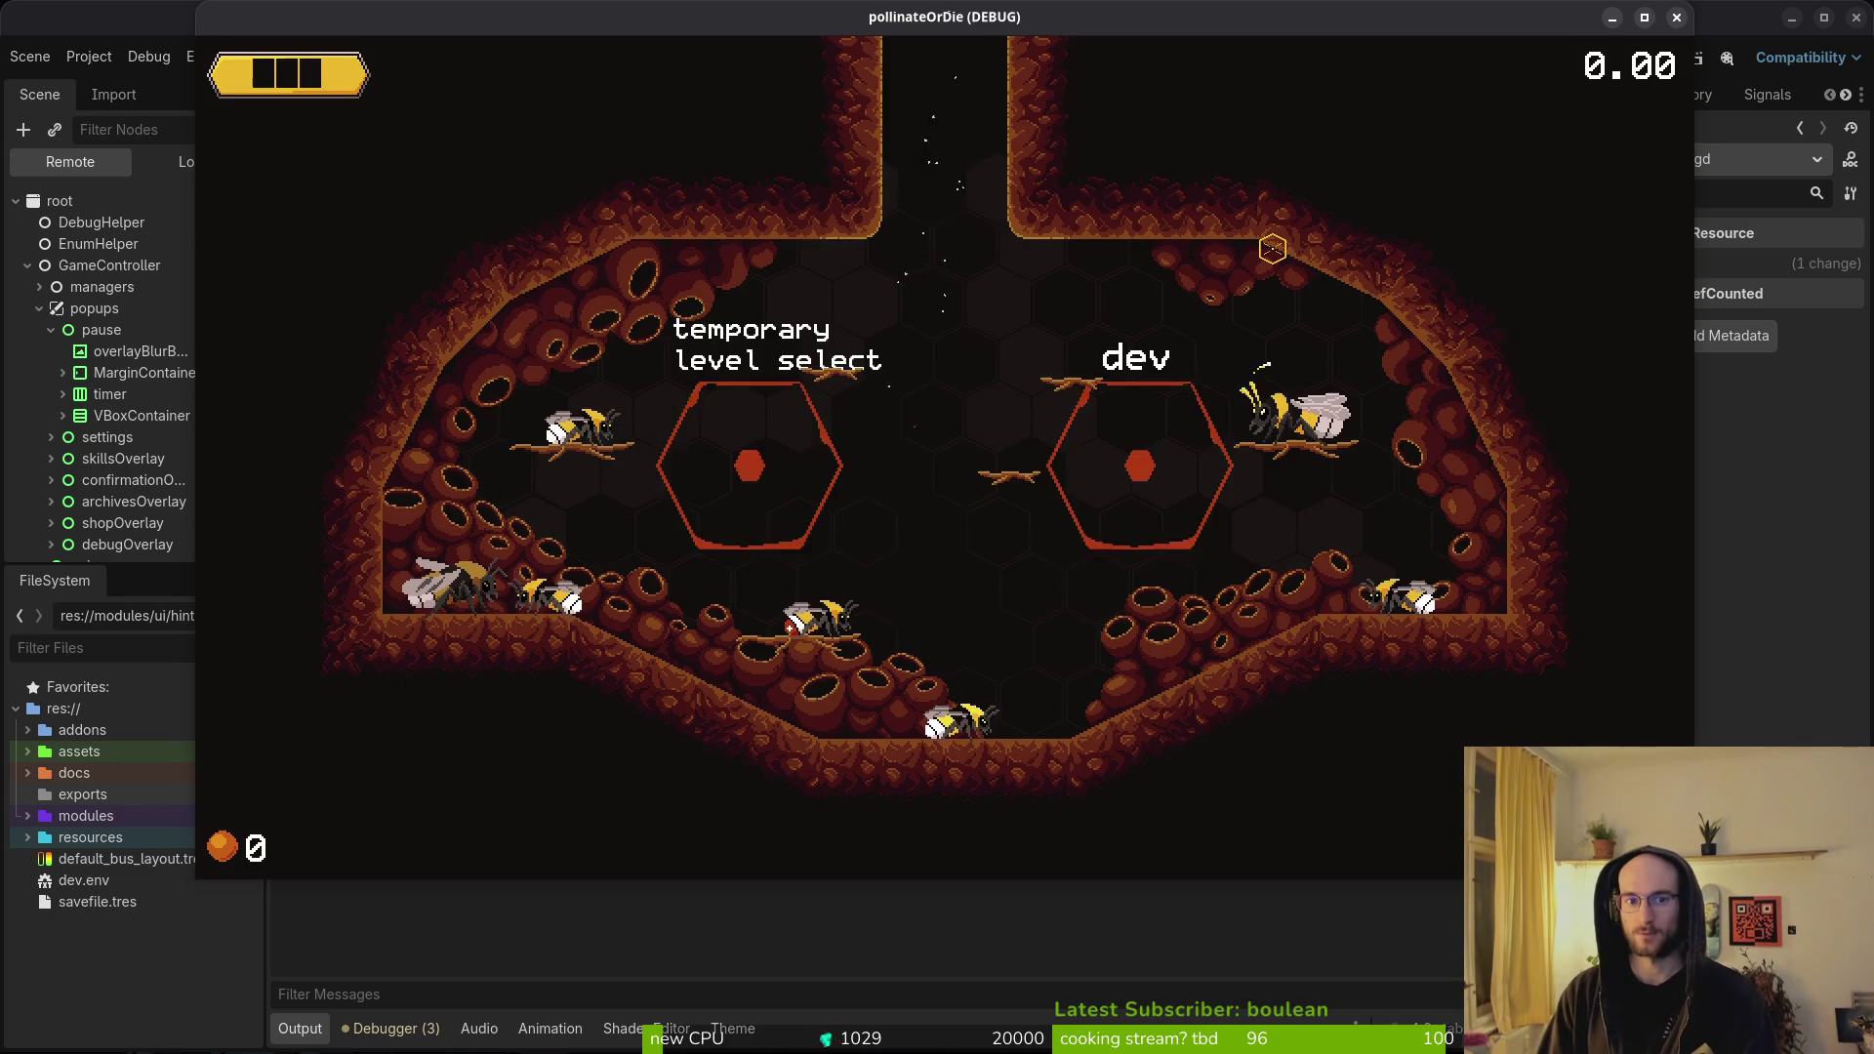
# - Fly the bee around the hub, then quit to the main menu through the quit confirmation
pyautogui.press('space')
pyautogui.press('d')
pyautogui.press('space')
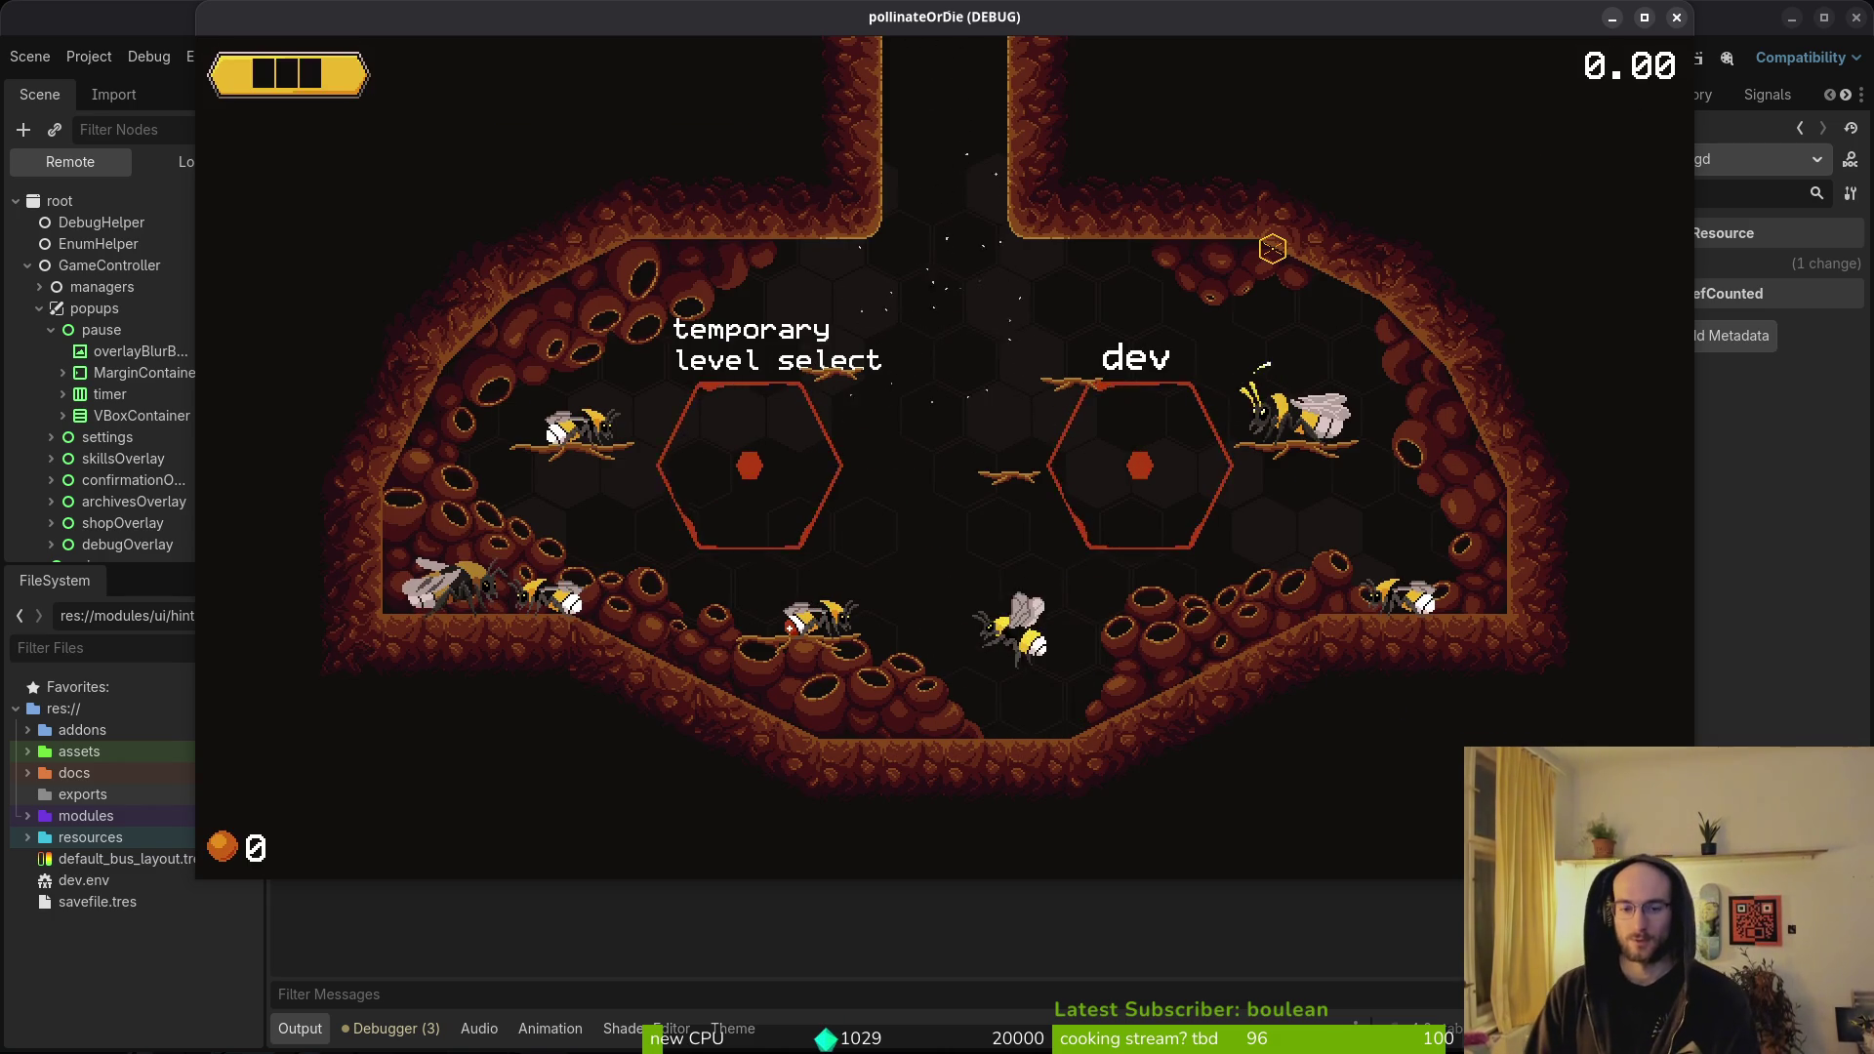
pyautogui.press('Escape')
pyautogui.press('Down')
pyautogui.press('Down')
pyautogui.press('Down')
pyautogui.press('Return')
pyautogui.press('Left')
pyautogui.press('Return')
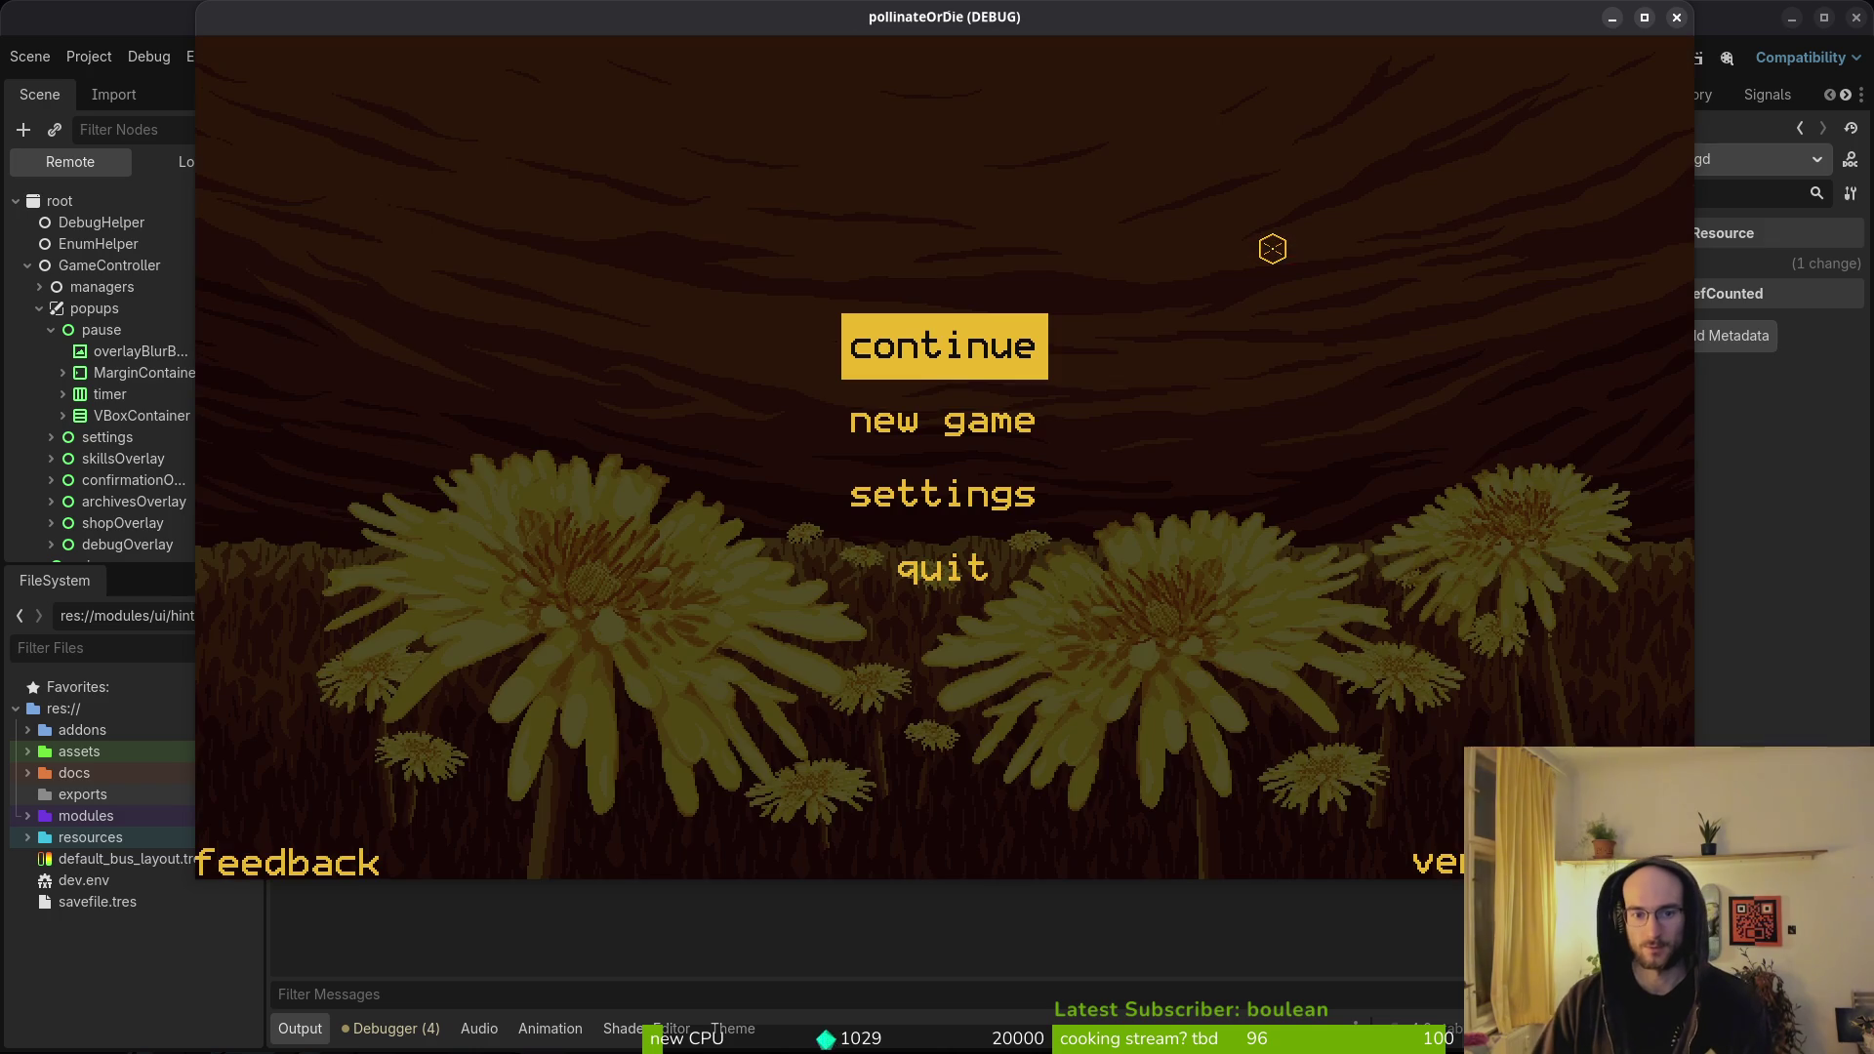
# - Continue the saved game into the hive hub, then return to the editor and collapse the popups node
pyautogui.press('Down')
pyautogui.press('Down')
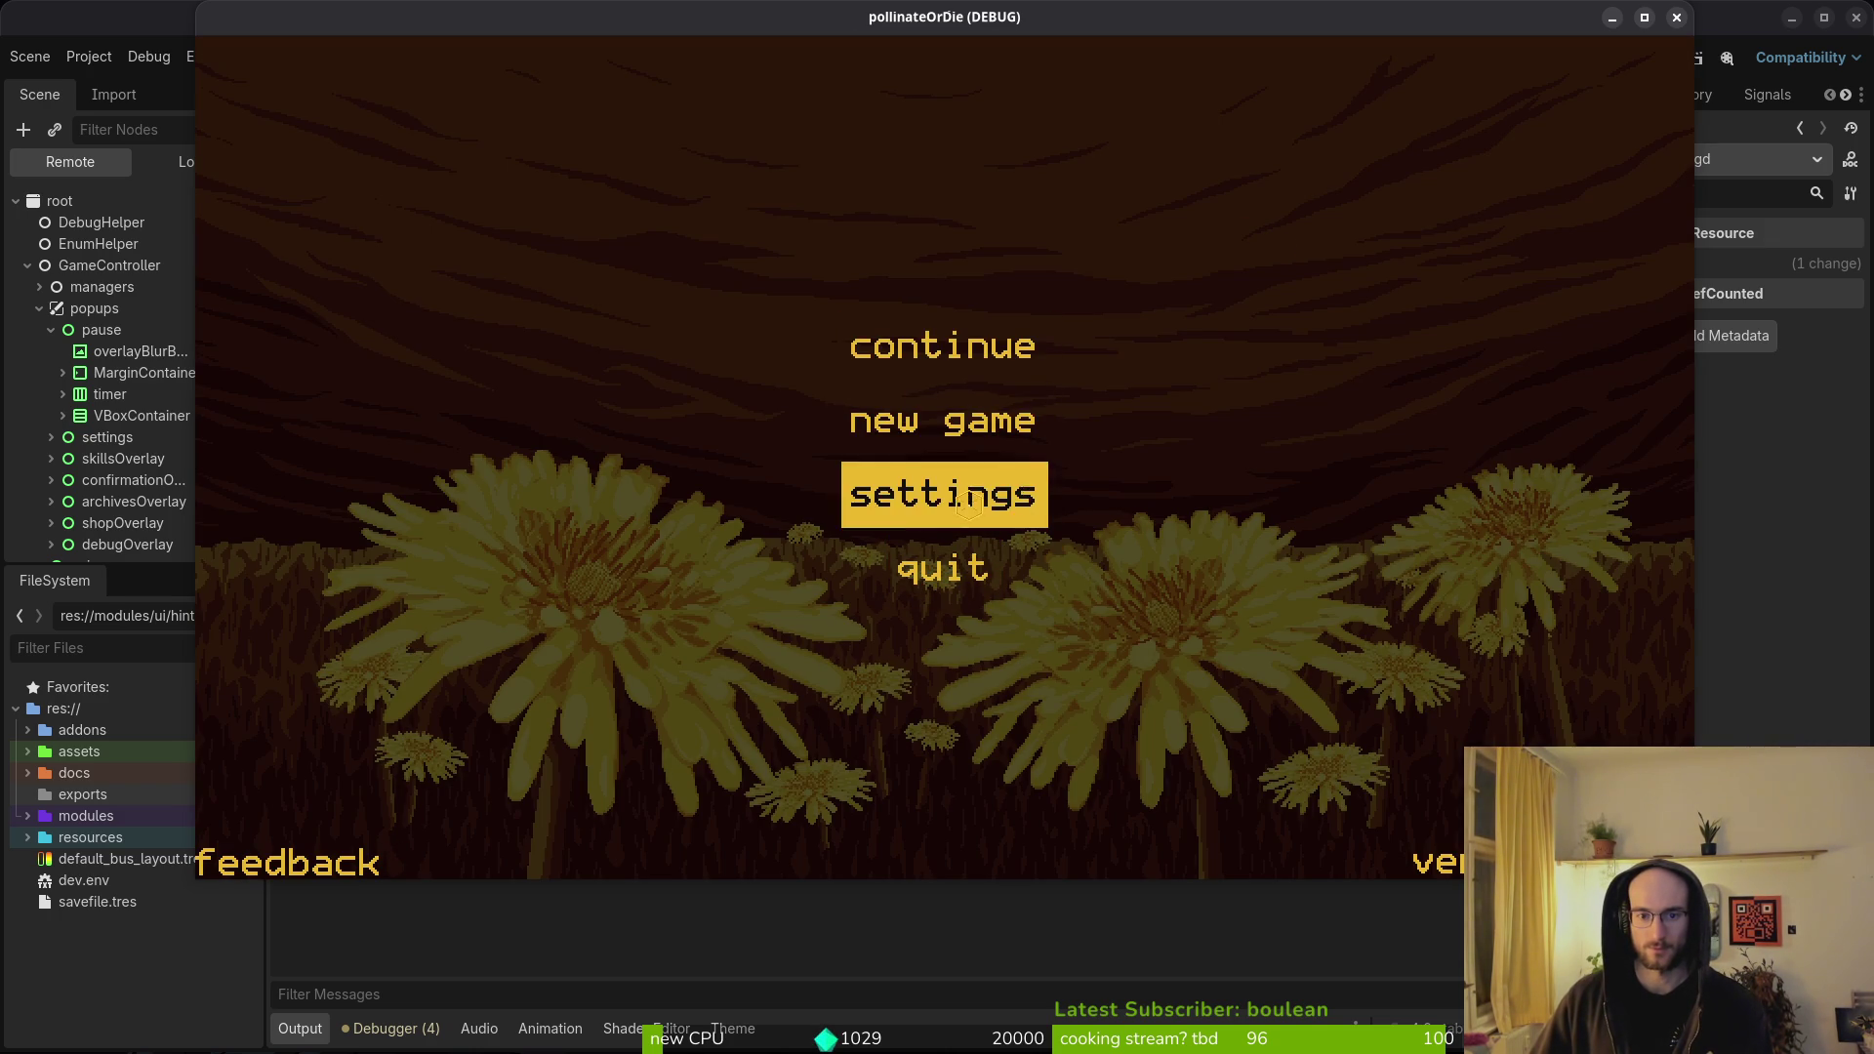
pyautogui.click(955, 344)
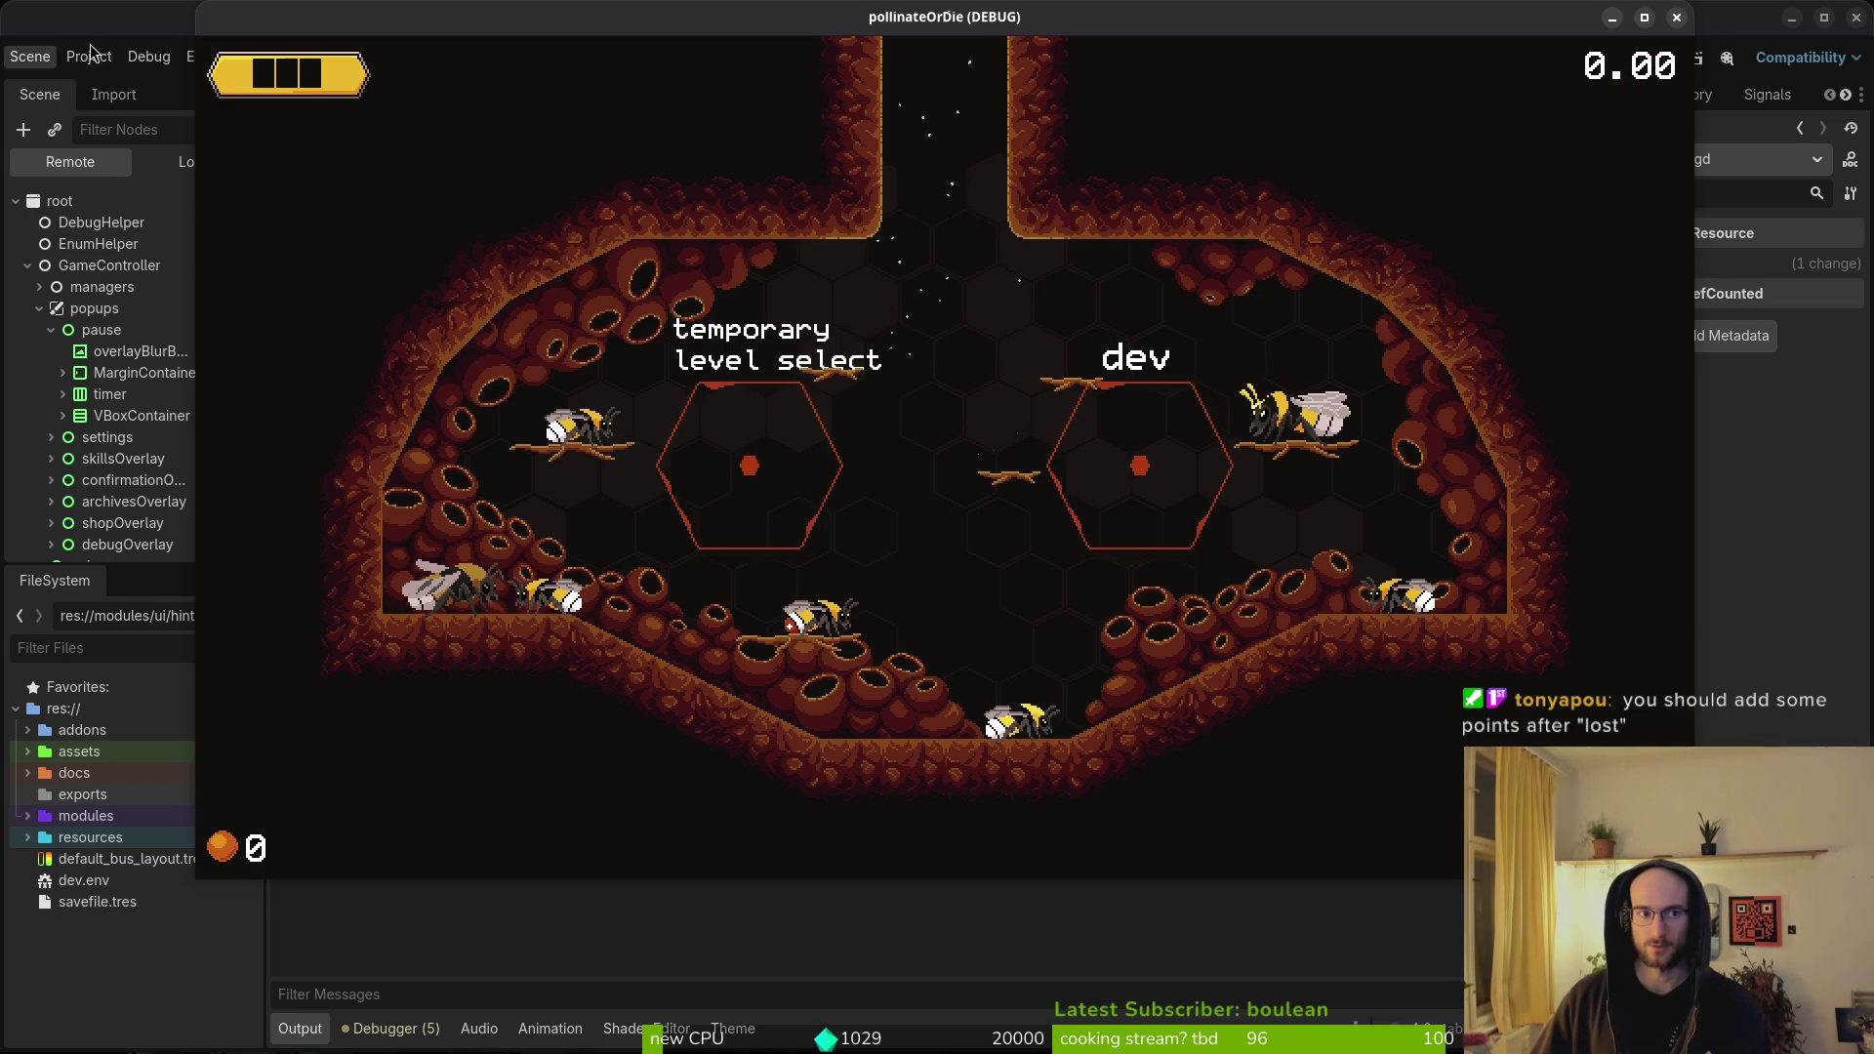
pyautogui.click(98, 391)
pyautogui.click(39, 308)
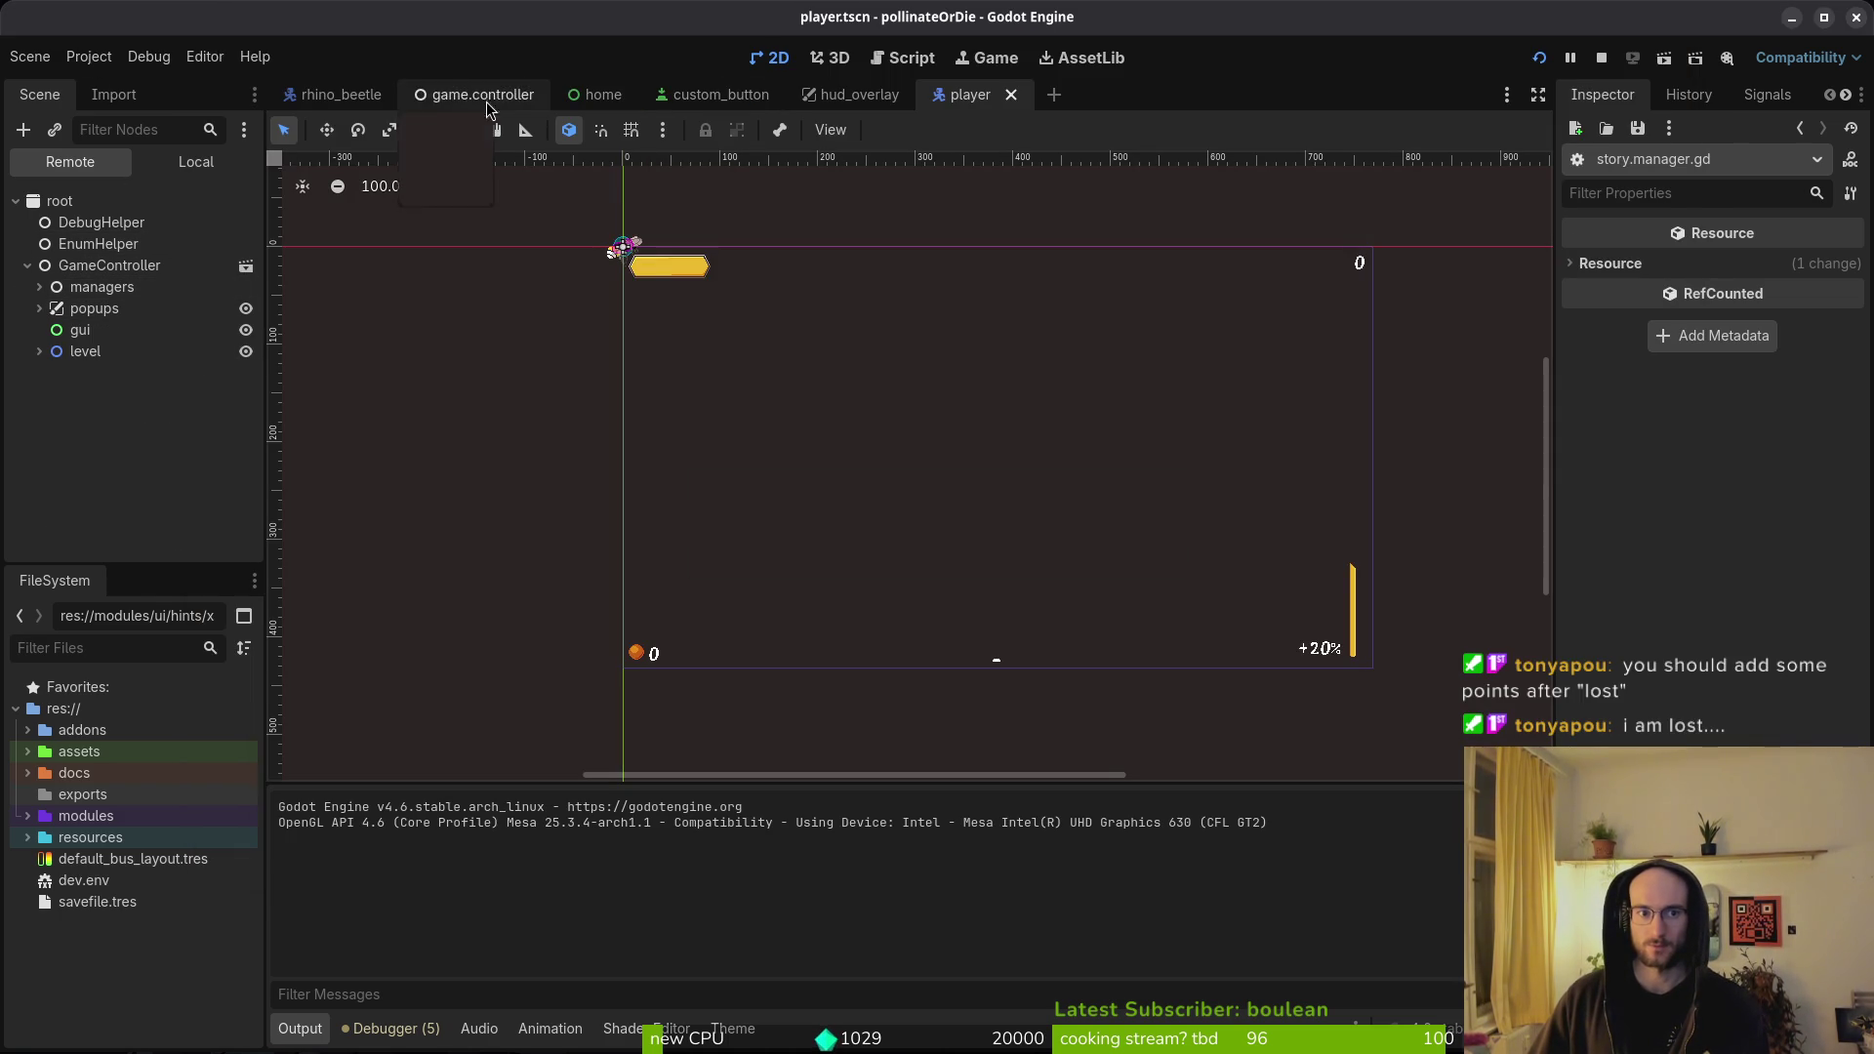
# - Inspect the running gui node, then select gui in the local game.controller scene tree
pyautogui.click(78, 330)
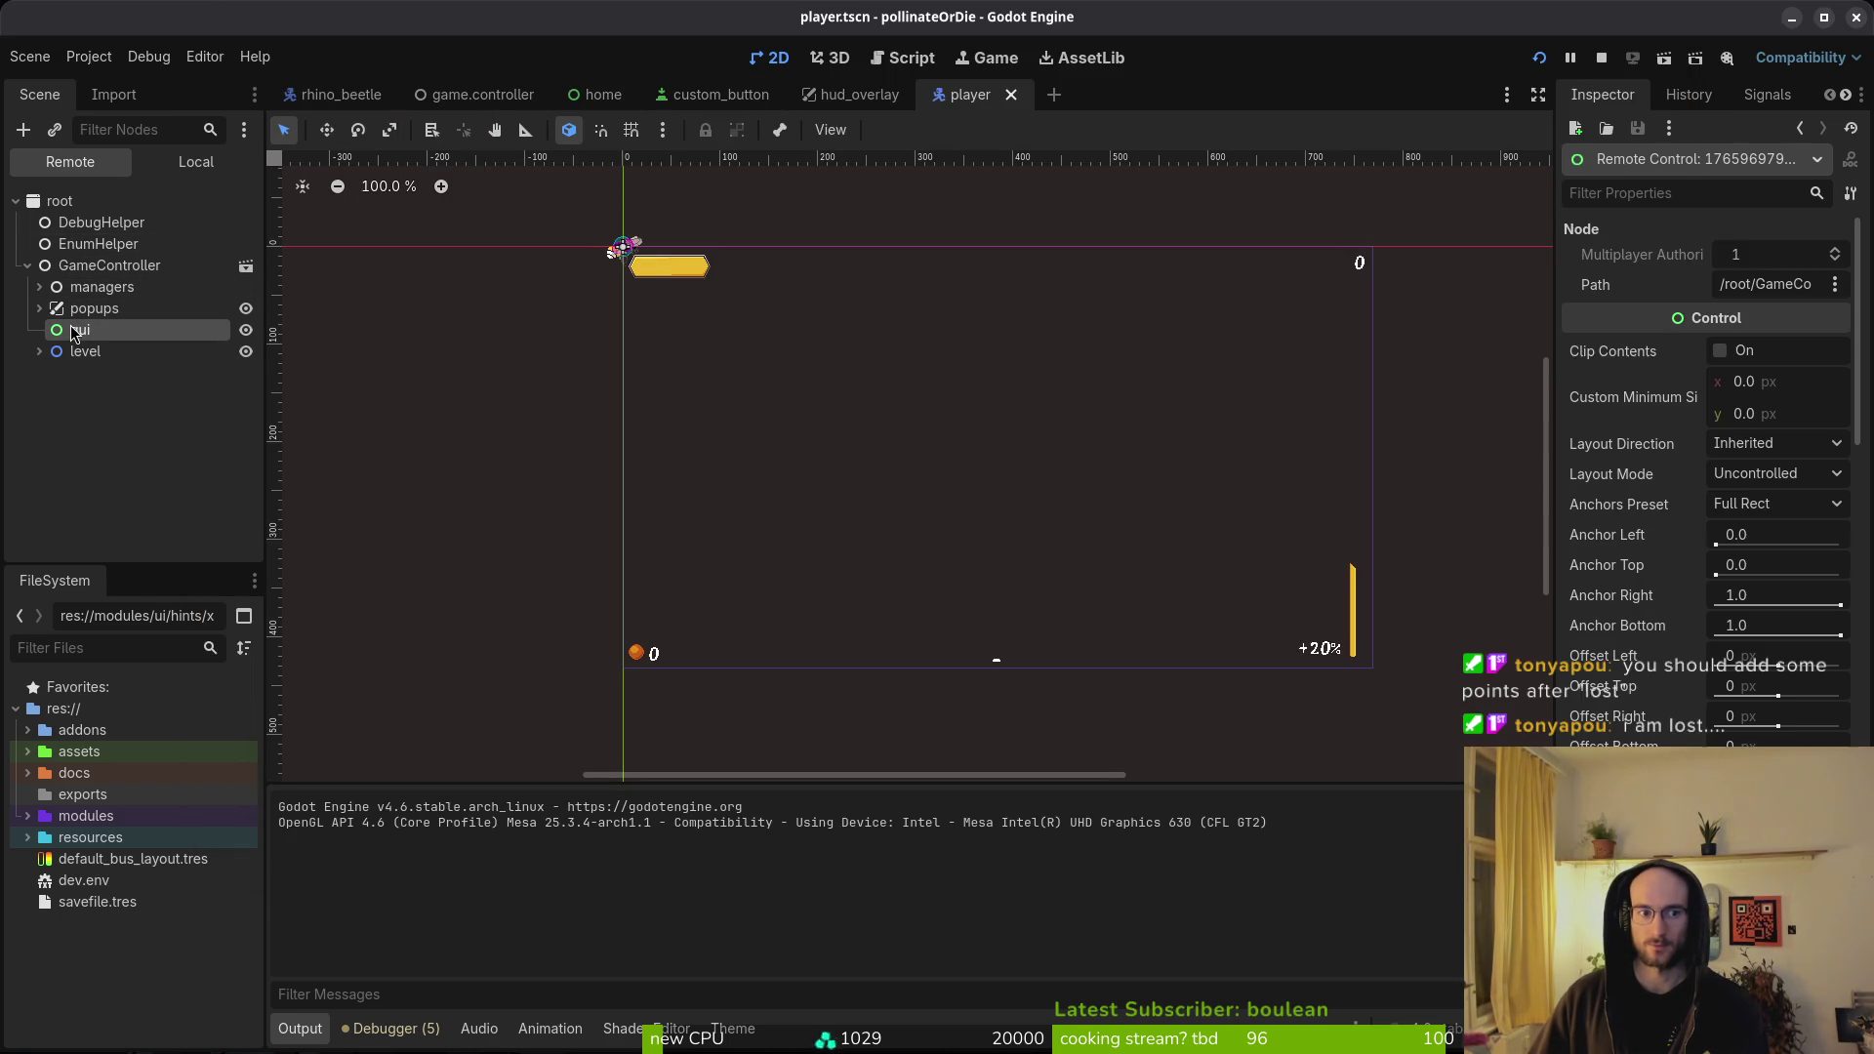
pyautogui.click(195, 161)
pyautogui.click(83, 394)
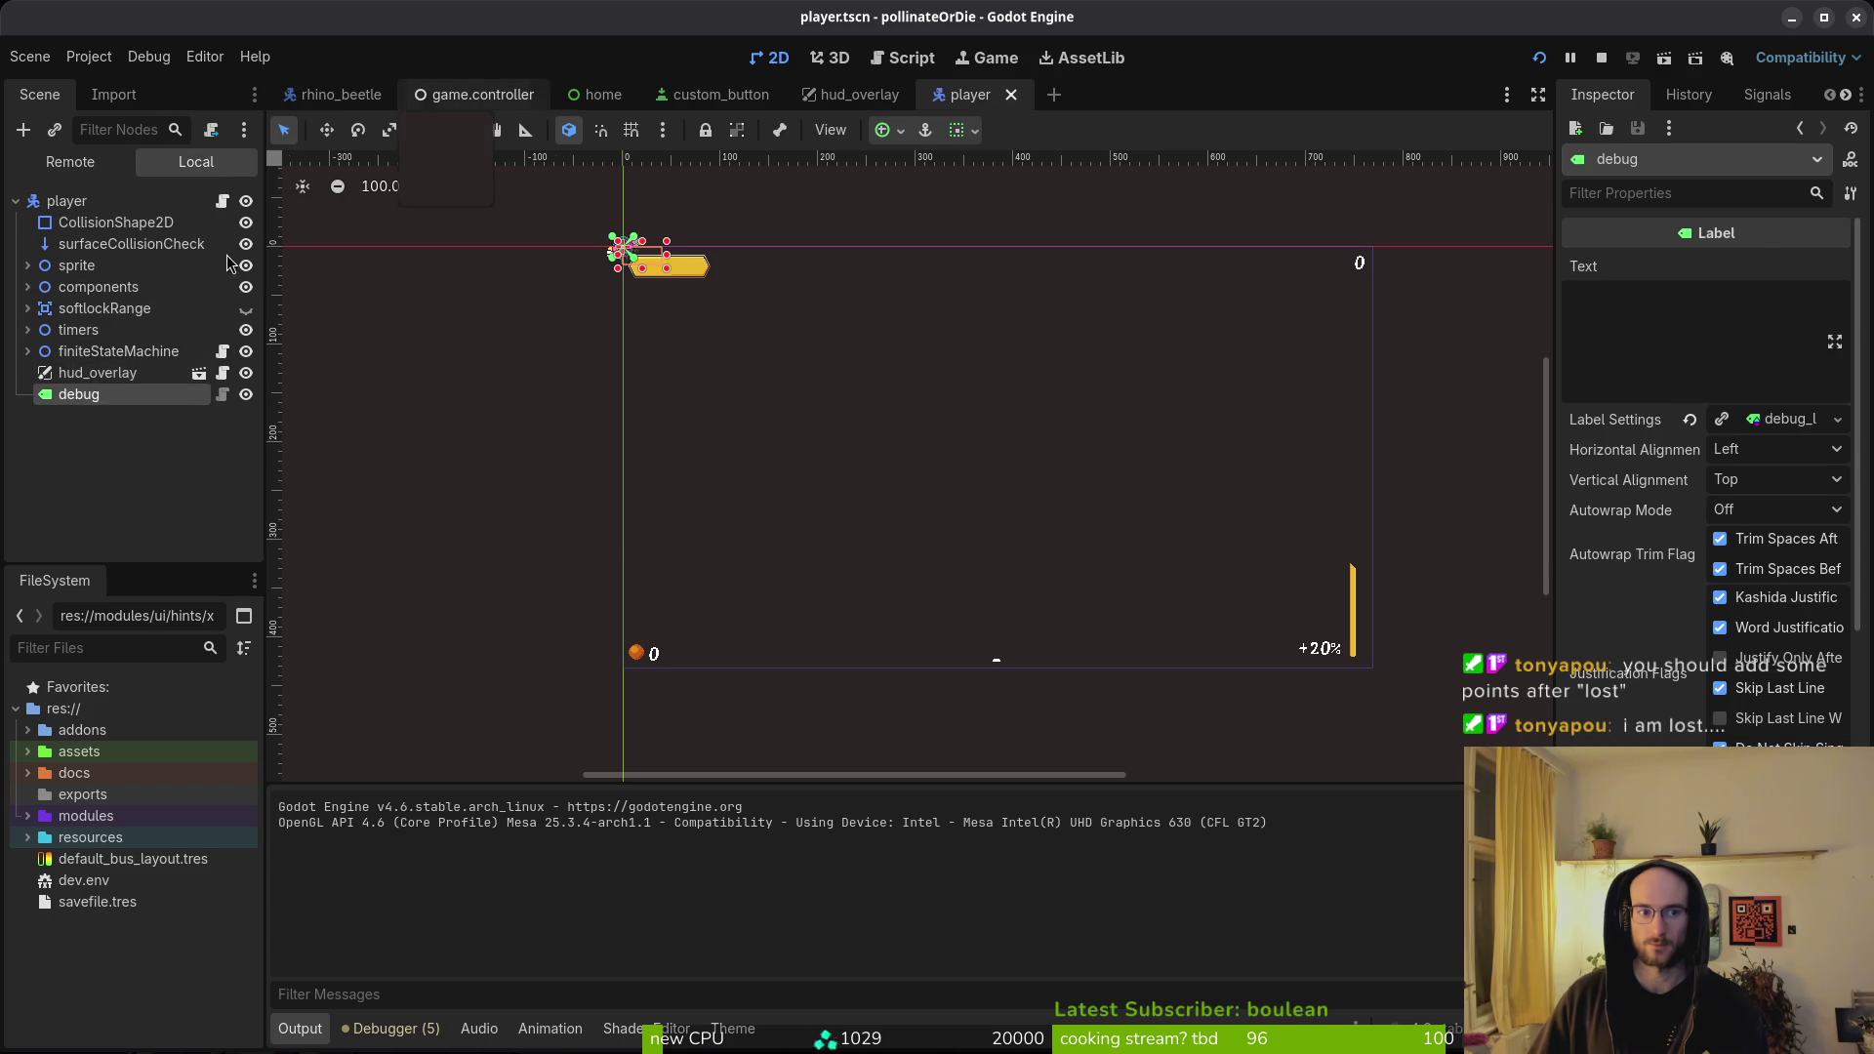
pyautogui.click(470, 95)
pyautogui.click(95, 415)
# - Review the gui node's Layout and Theme properties in the Inspector and fold the Layout section
pyautogui.scroll(-5, 1715, 699)
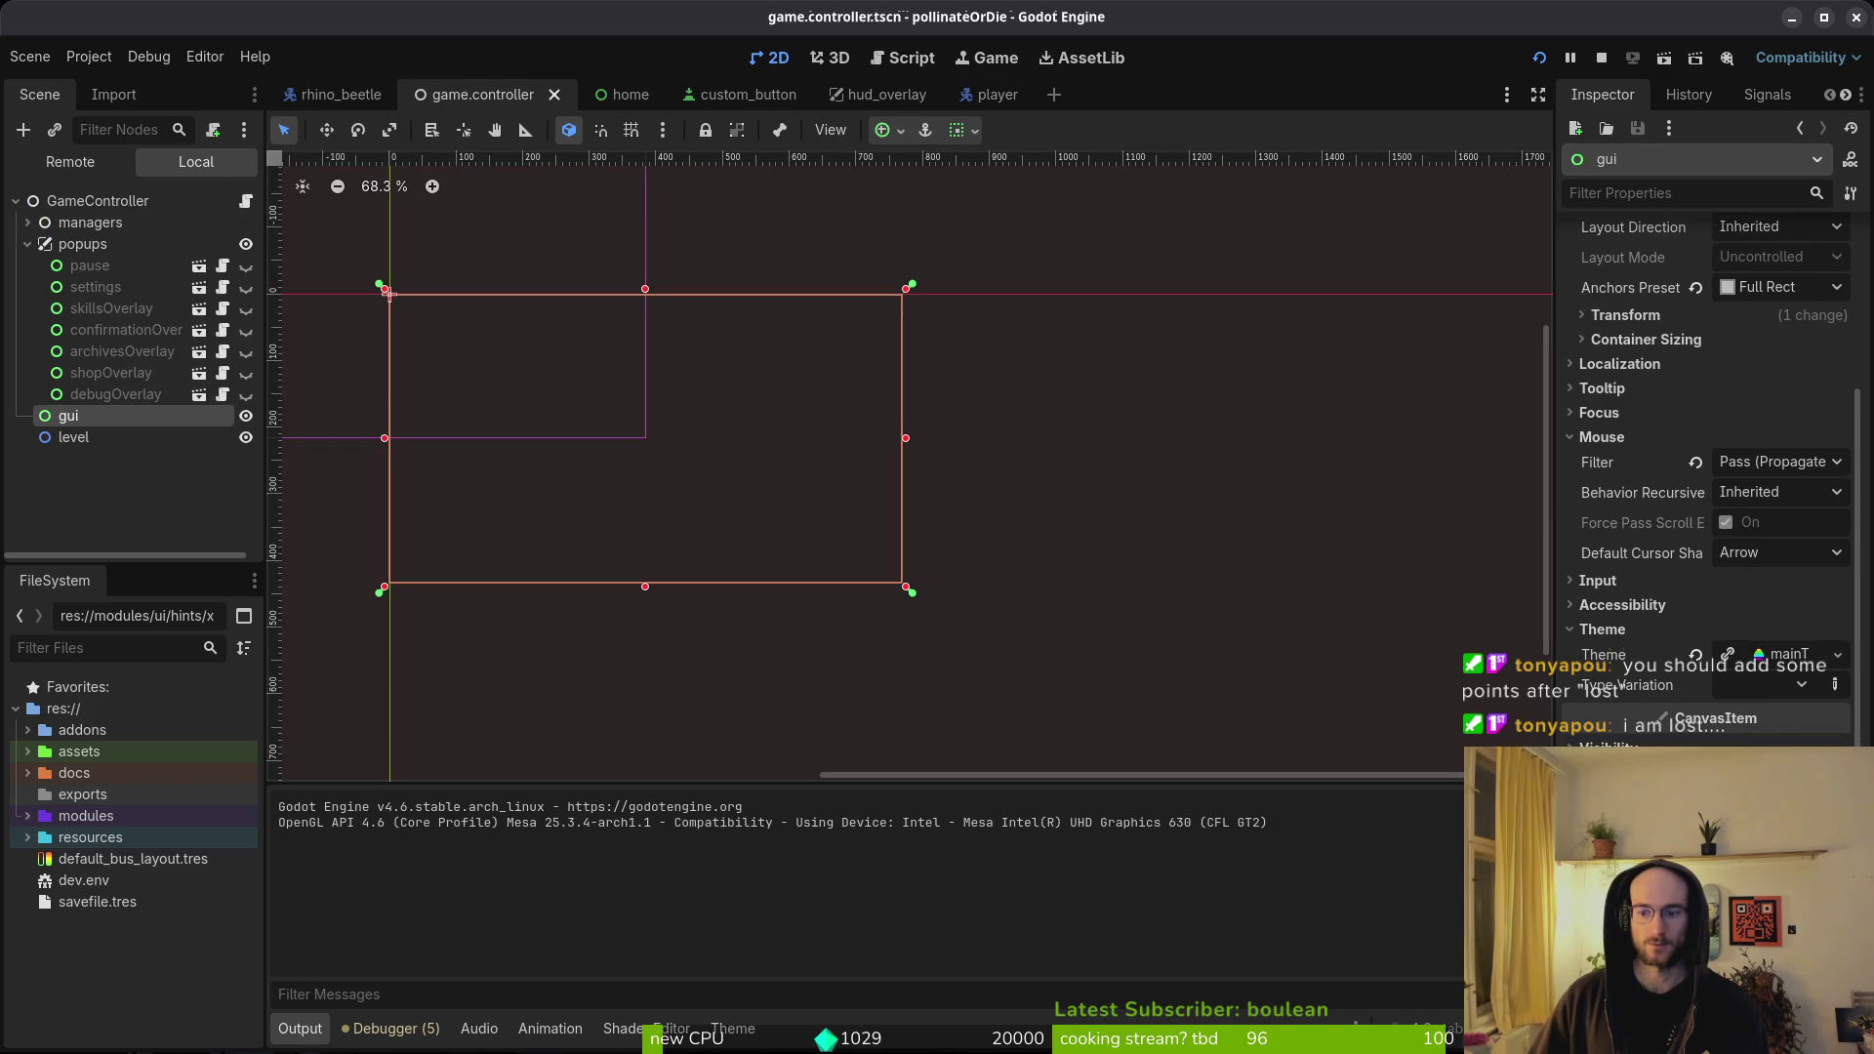
pyautogui.scroll(5, 1626, 644)
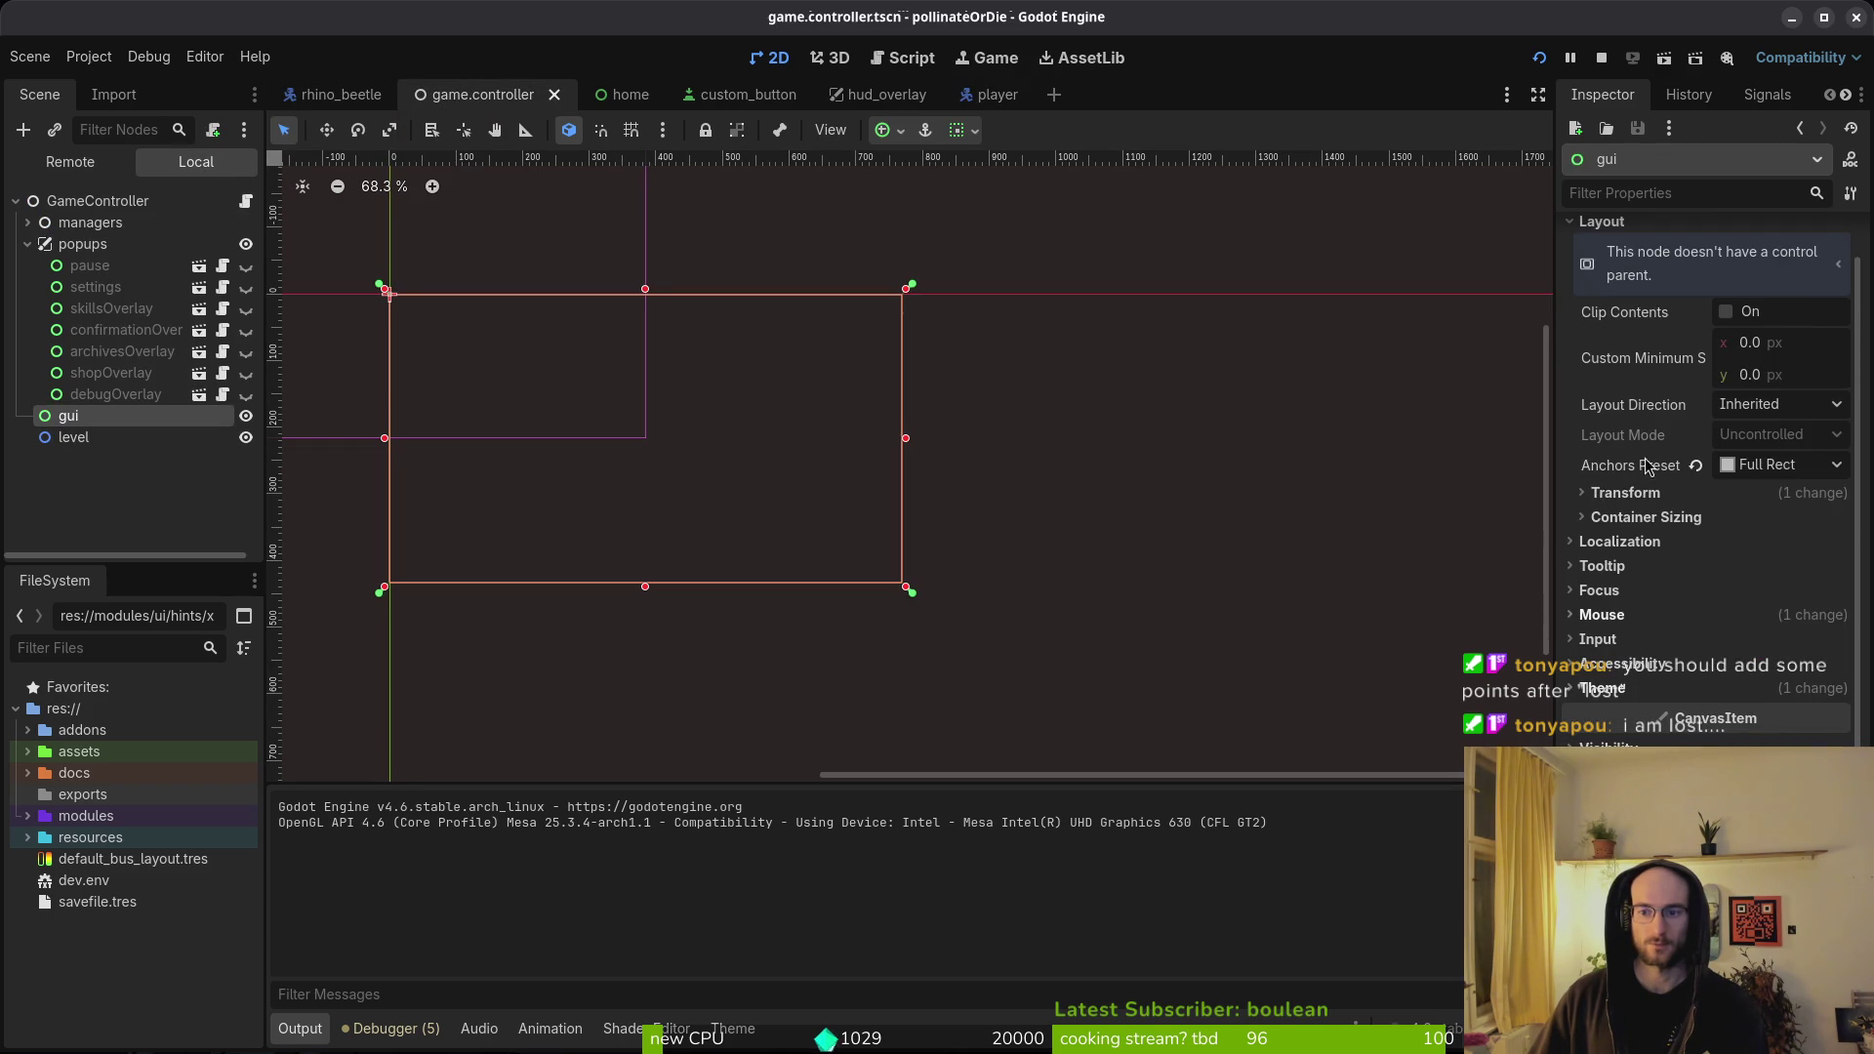
pyautogui.click(1602, 264)
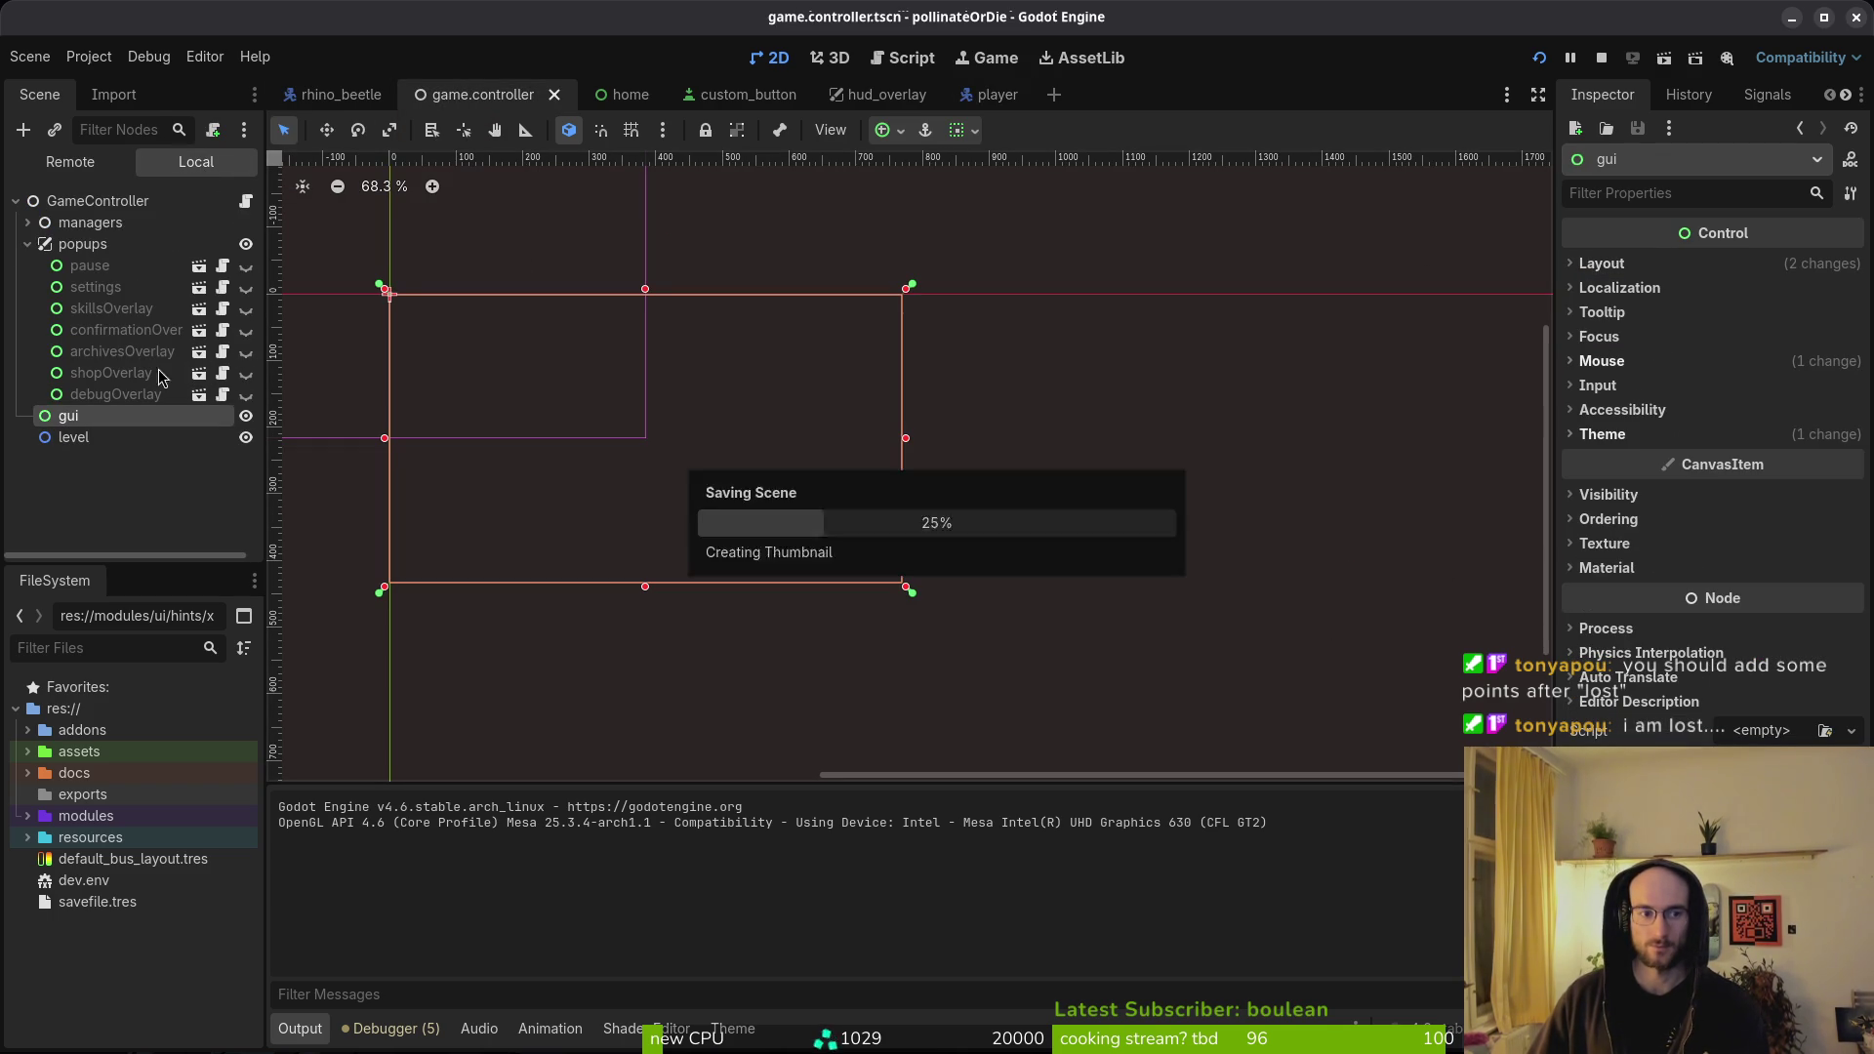
pyautogui.click(874, 95)
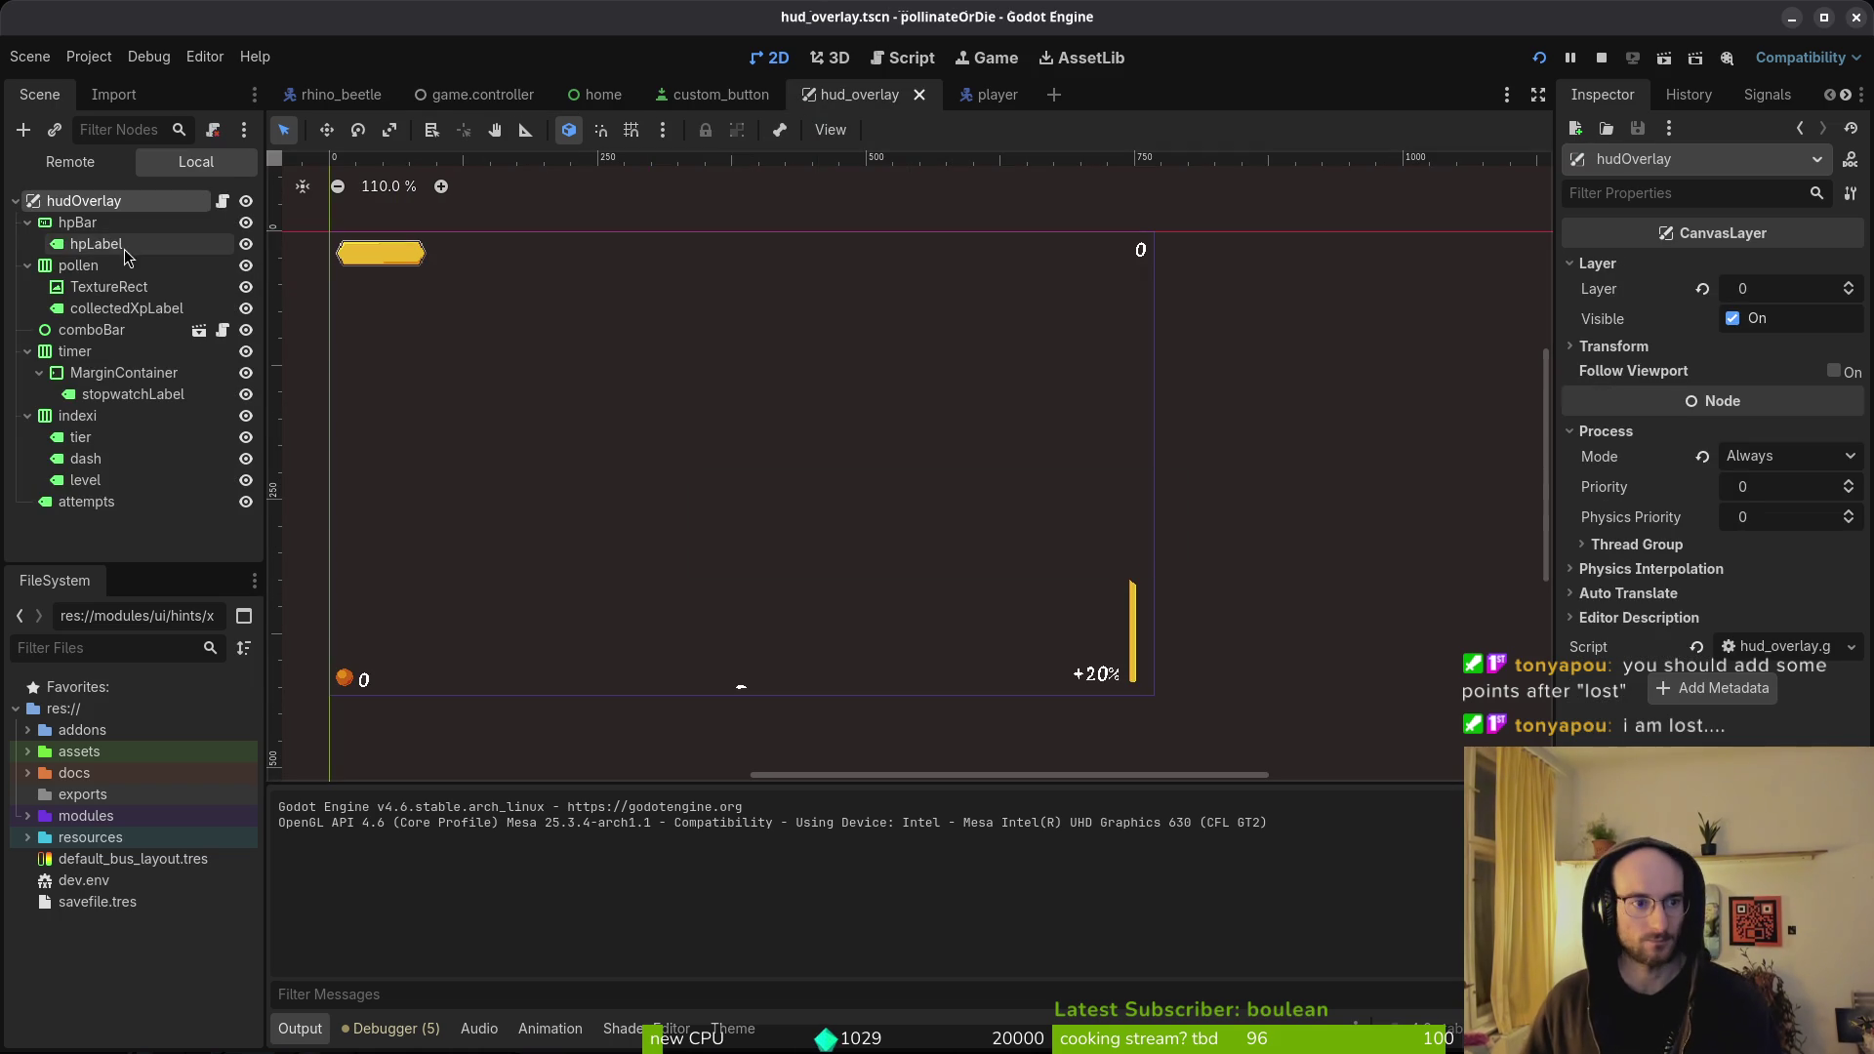
# - Collapse the pollen, timer and indexi branches in hud_overlay and clear the node selection
pyautogui.click(29, 244)
pyautogui.click(28, 287)
pyautogui.click(27, 309)
pyautogui.click(67, 354)
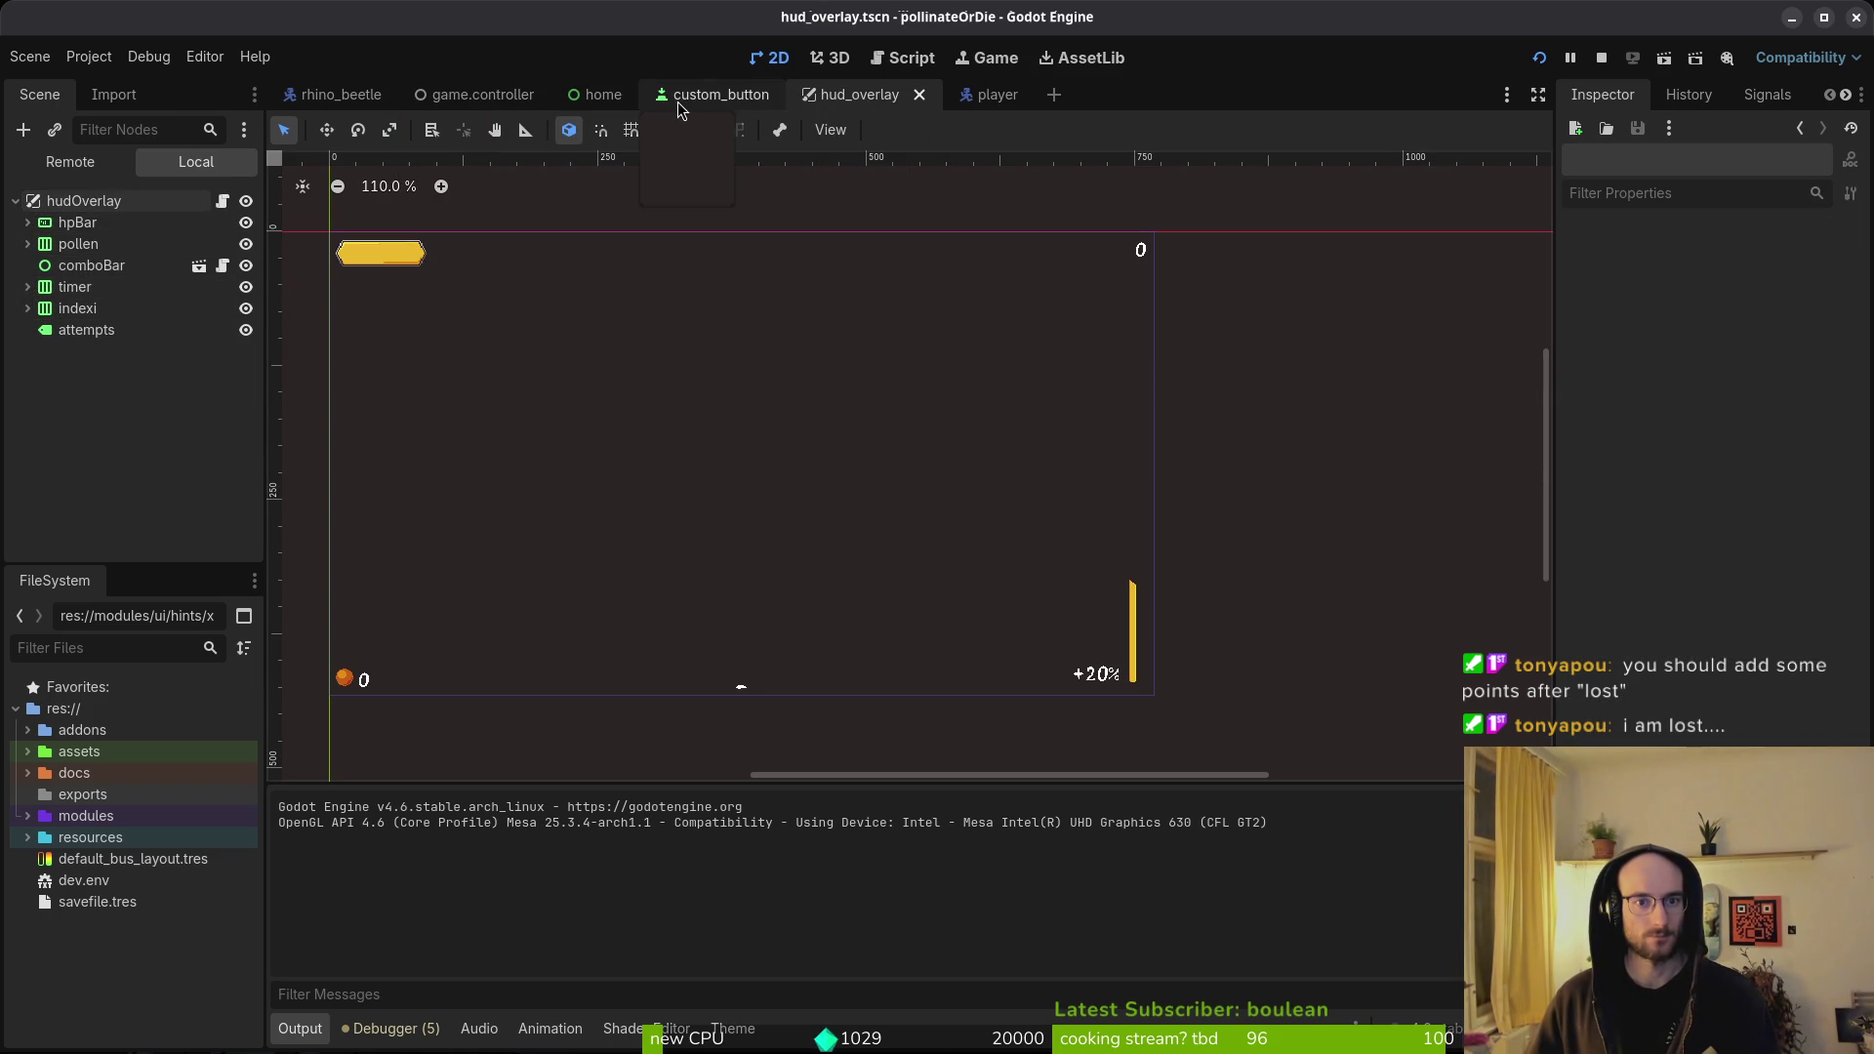
pyautogui.hotkey('ctrl', 'Tab')
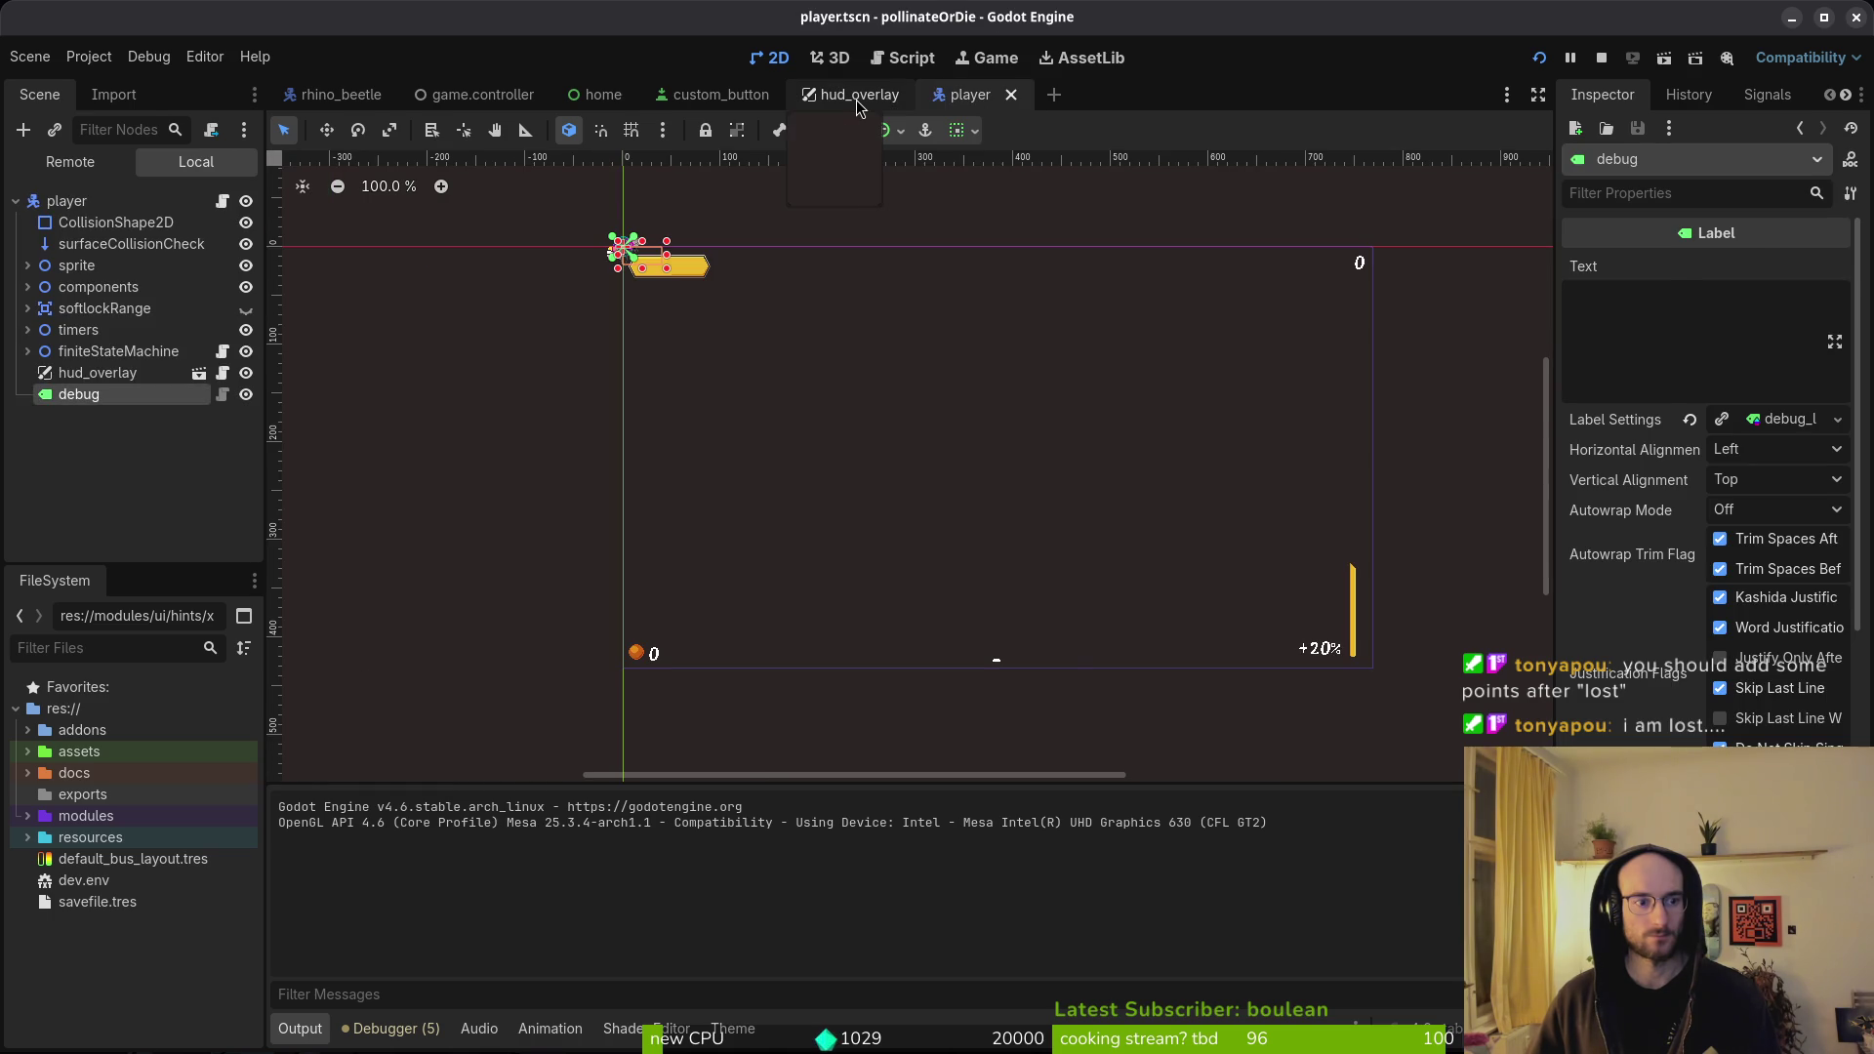
pyautogui.click(858, 100)
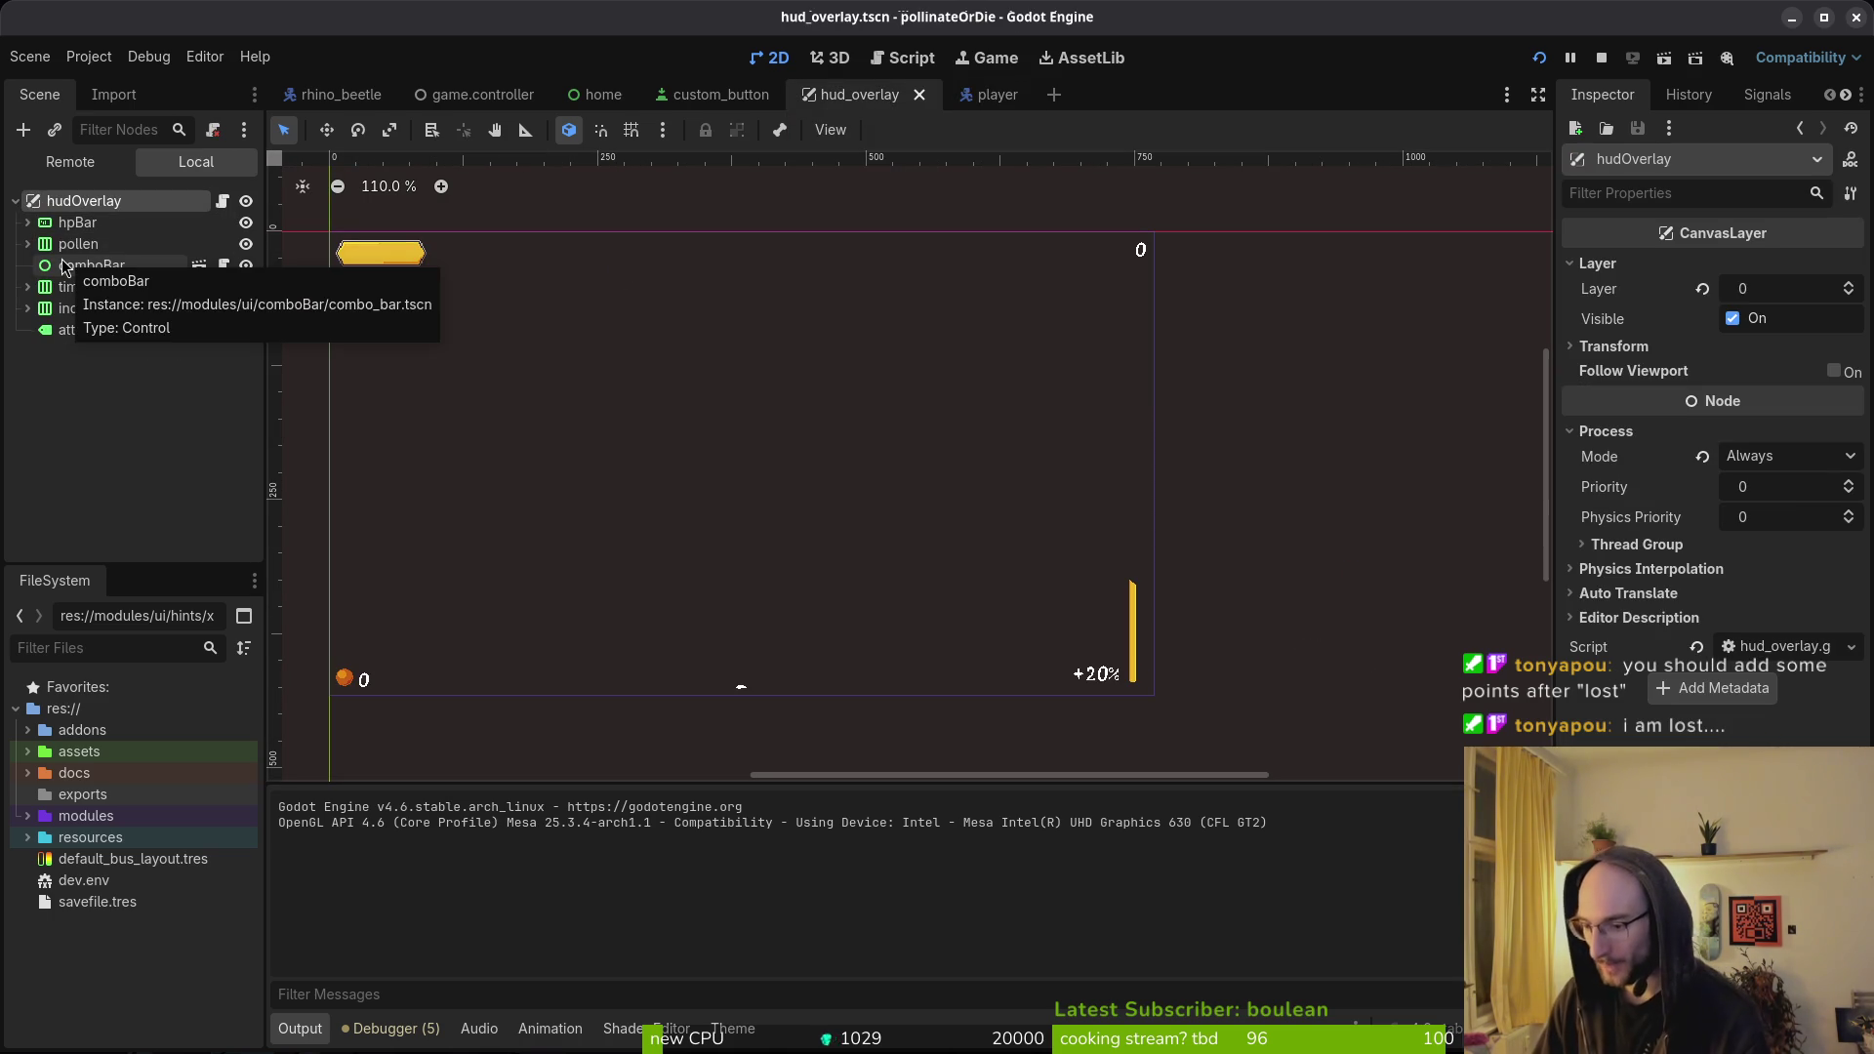
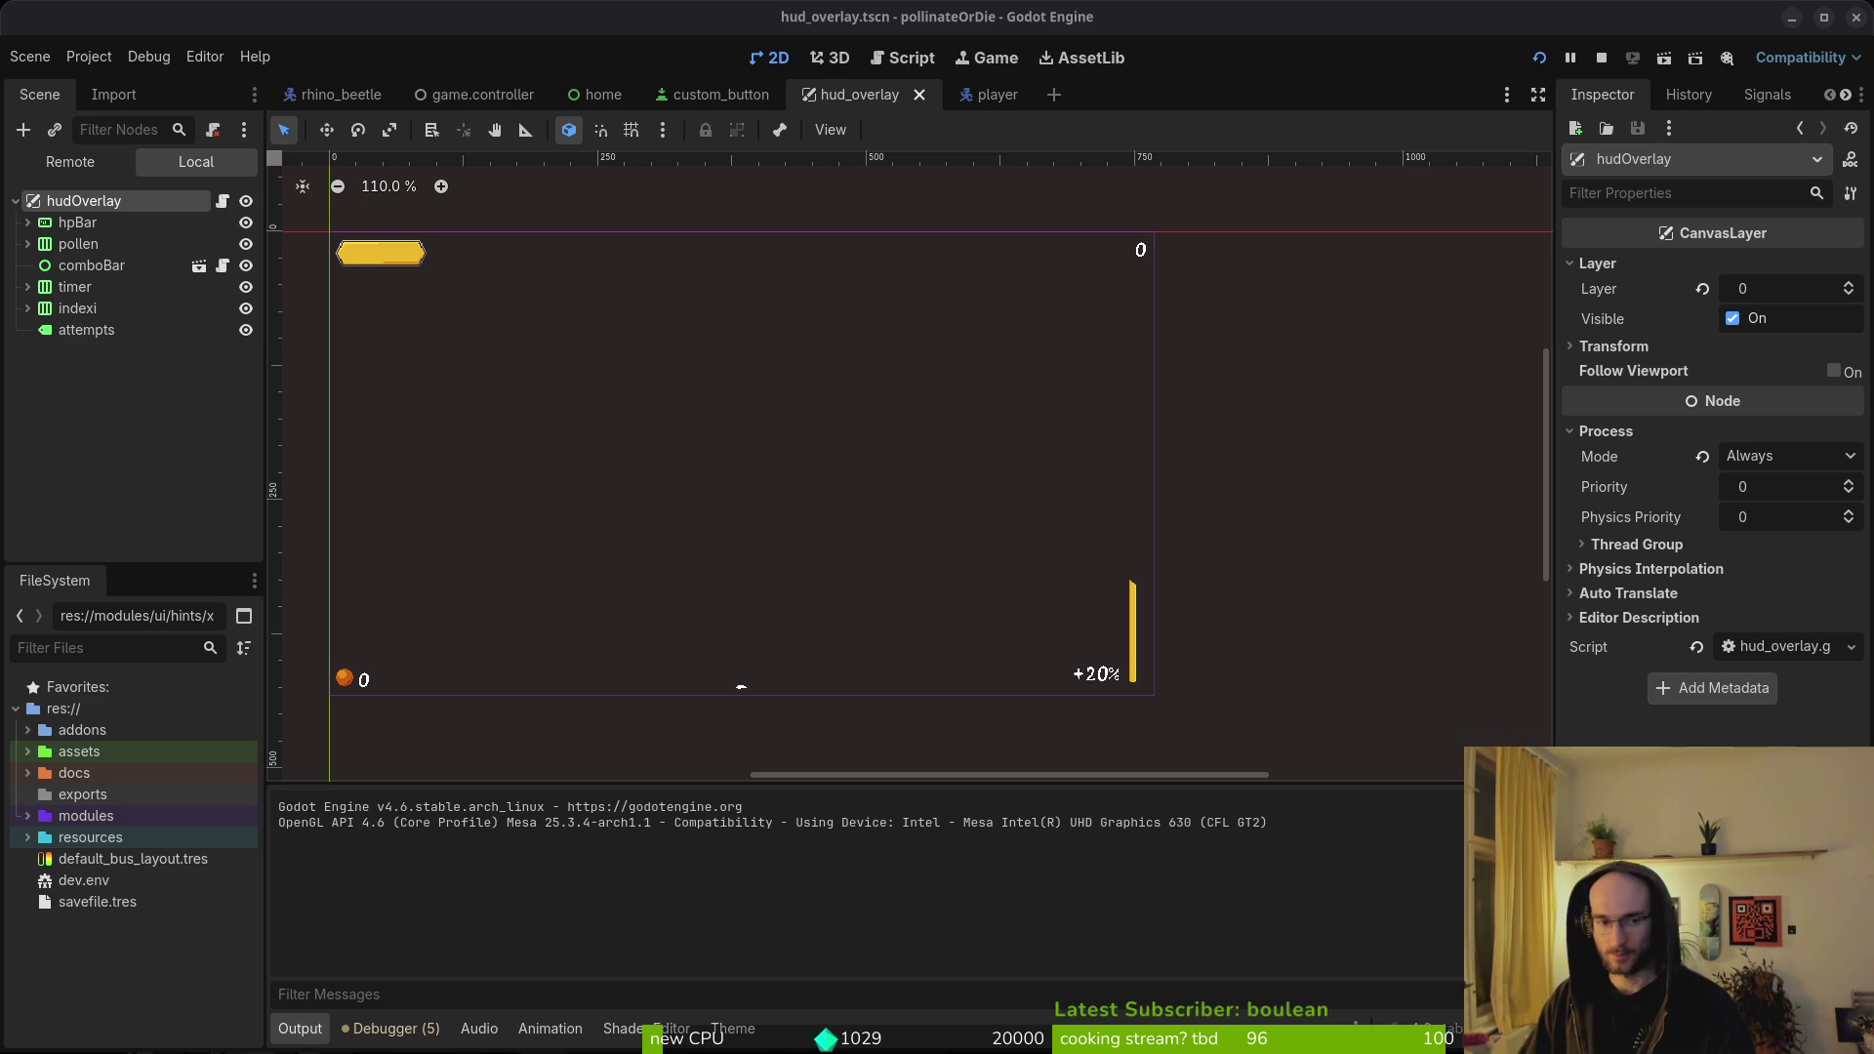
# - Deselect hudOverlay in Godot and cycle windows past the browser to Aseprite's keyboardButtons.png
pyautogui.click(81, 424)
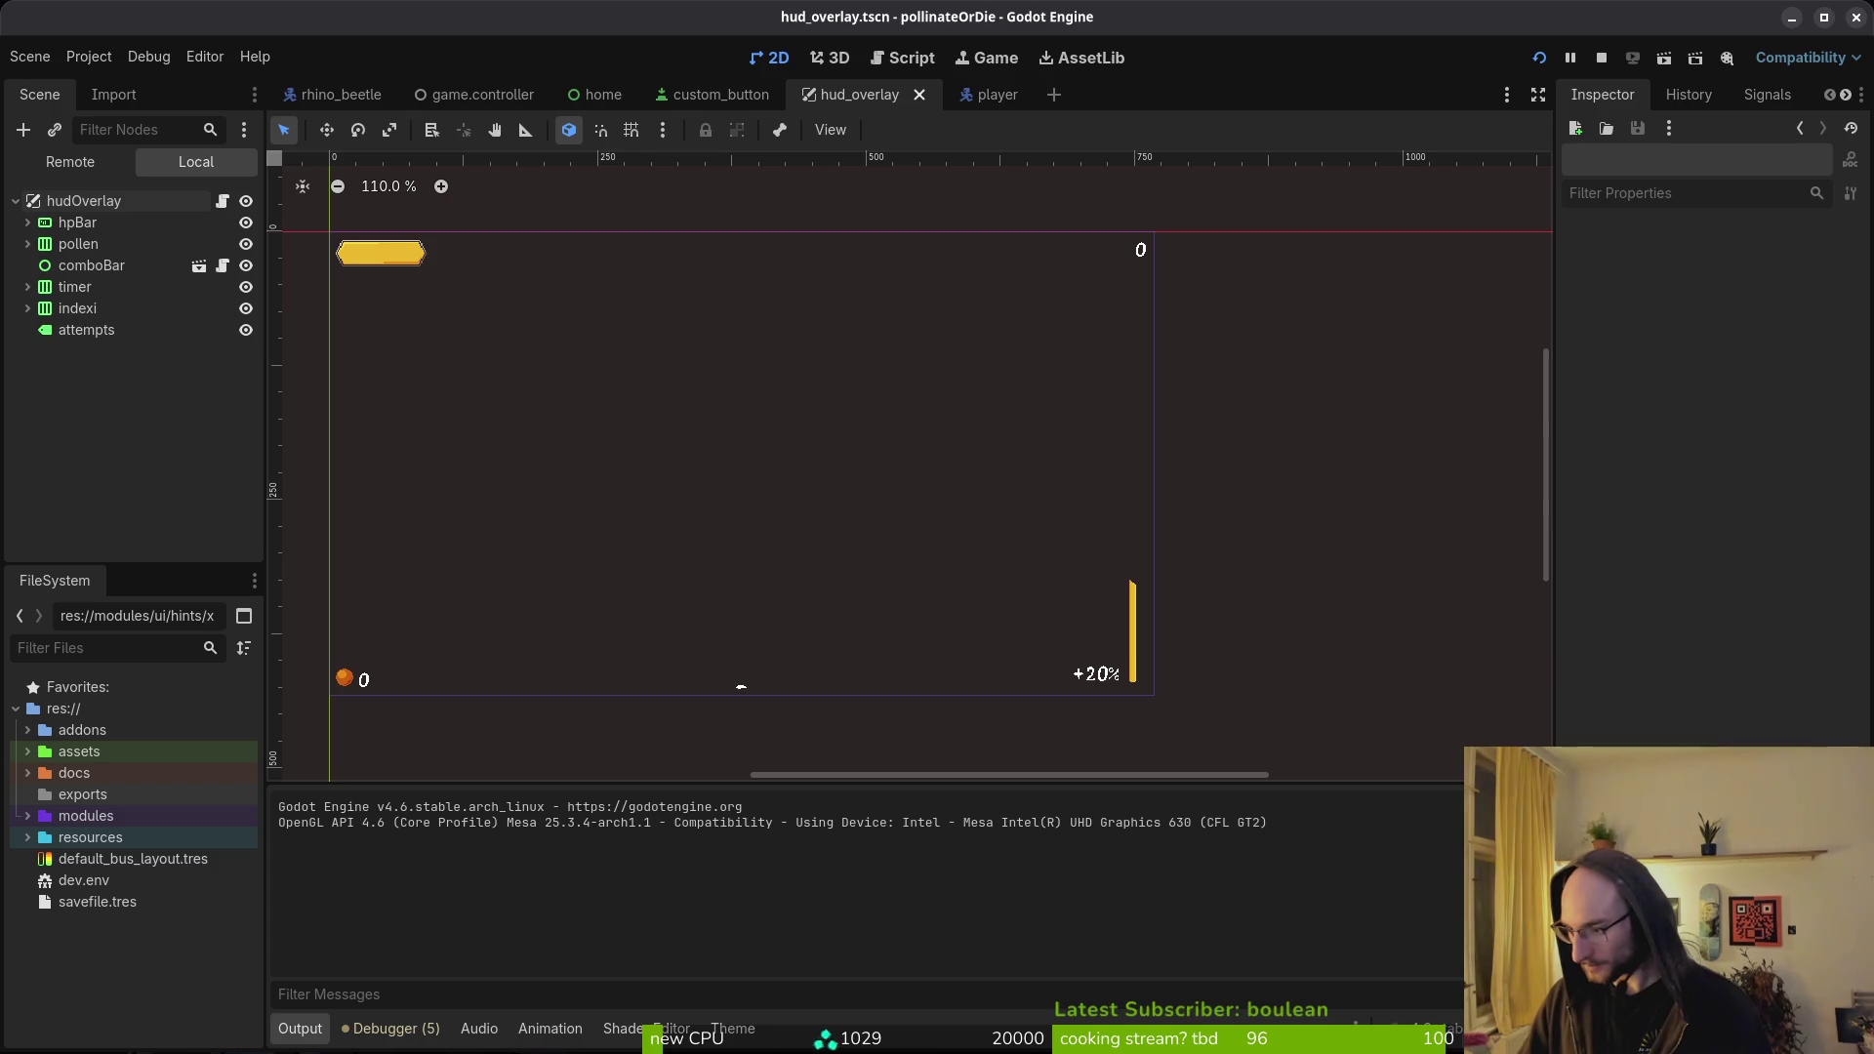
pyautogui.hotkey('alt', 'Tab')
pyautogui.hotkey('alt', 'Left')
pyautogui.hotkey('alt', 'Tab')
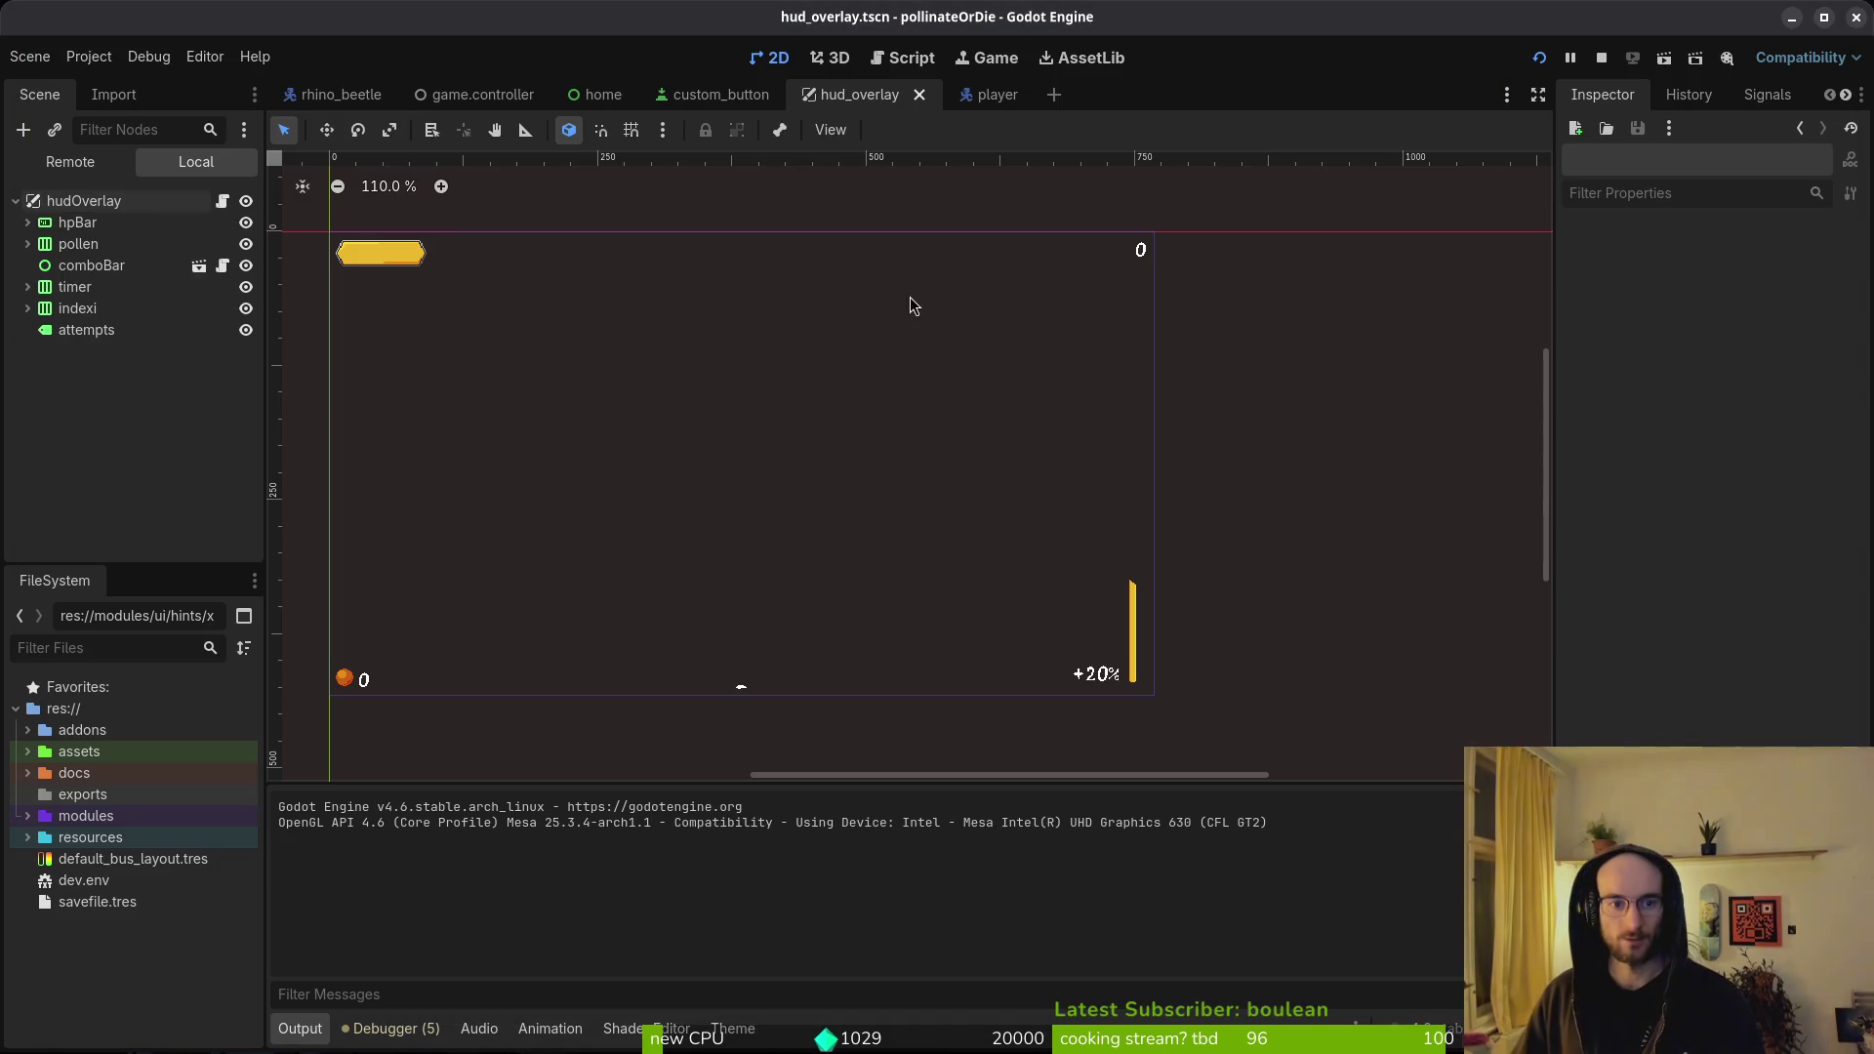
pyautogui.hotkey('alt', 'Tab')
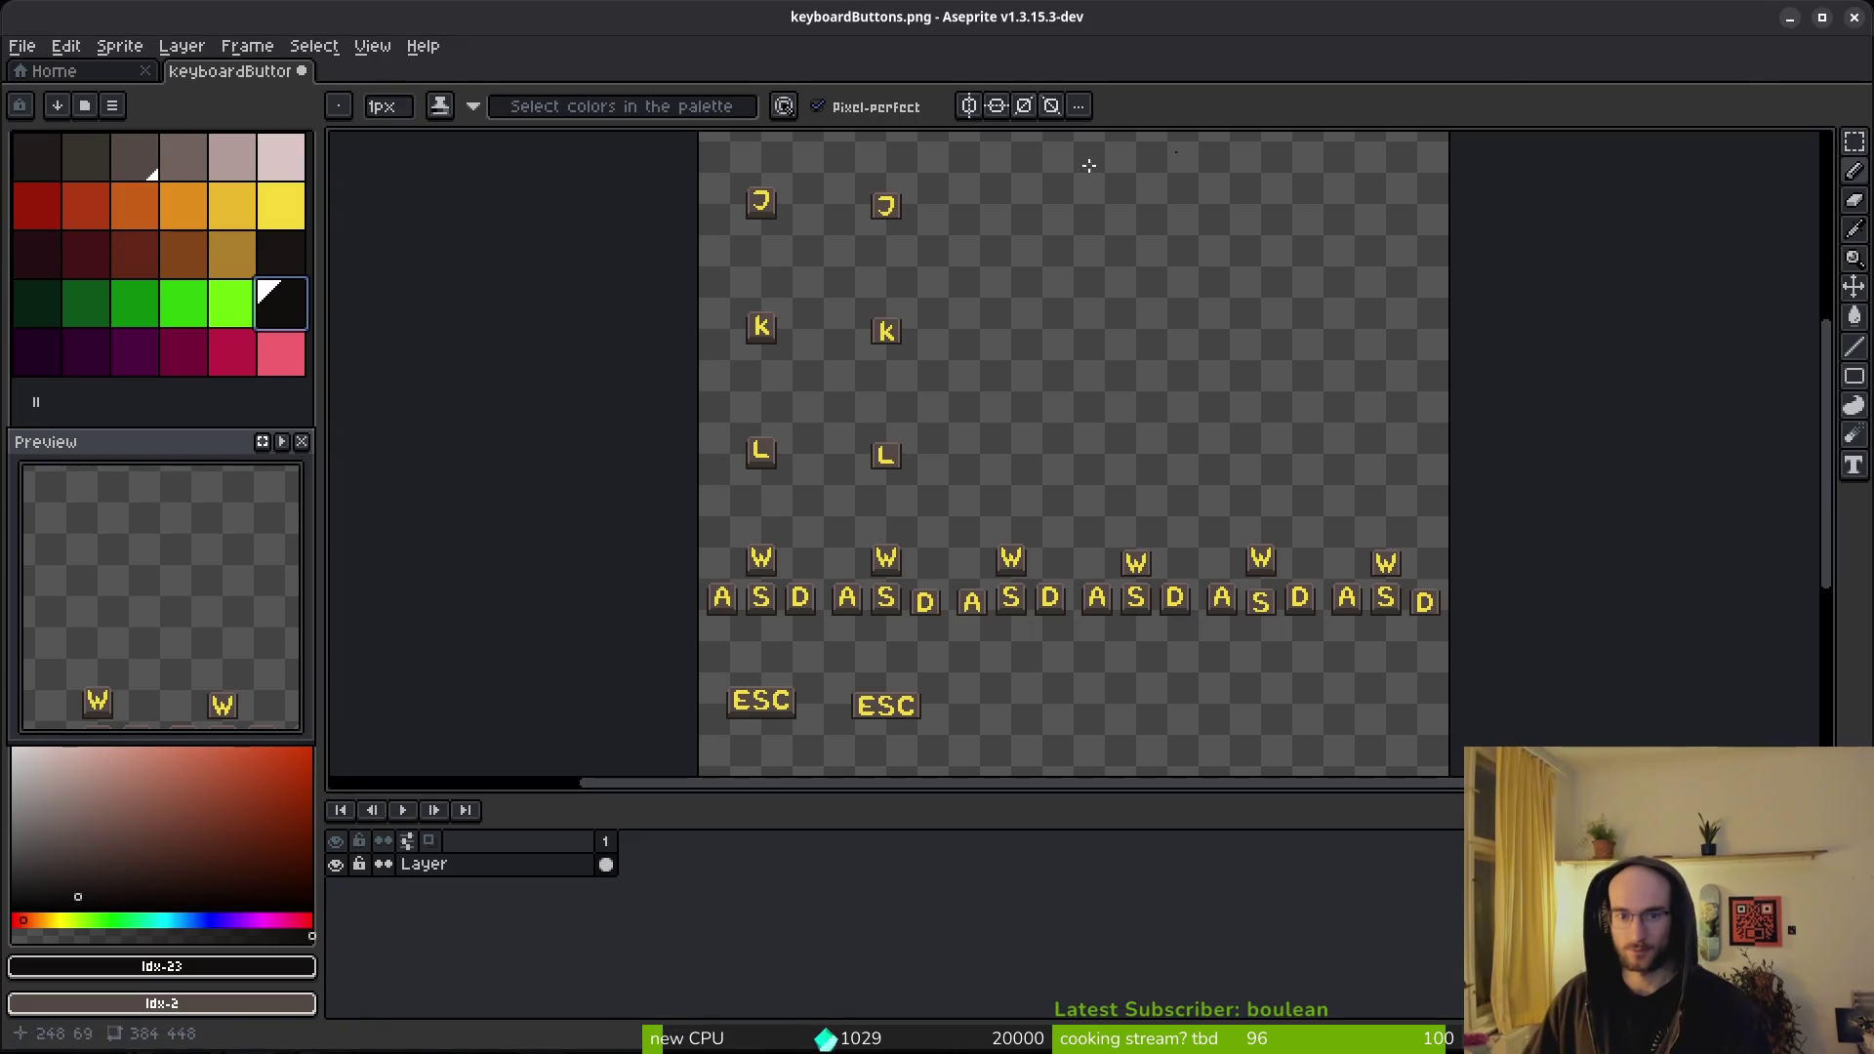
# - Quit Aseprite, cancelling the first save prompt before closing it for good
pyautogui.click(1853, 18)
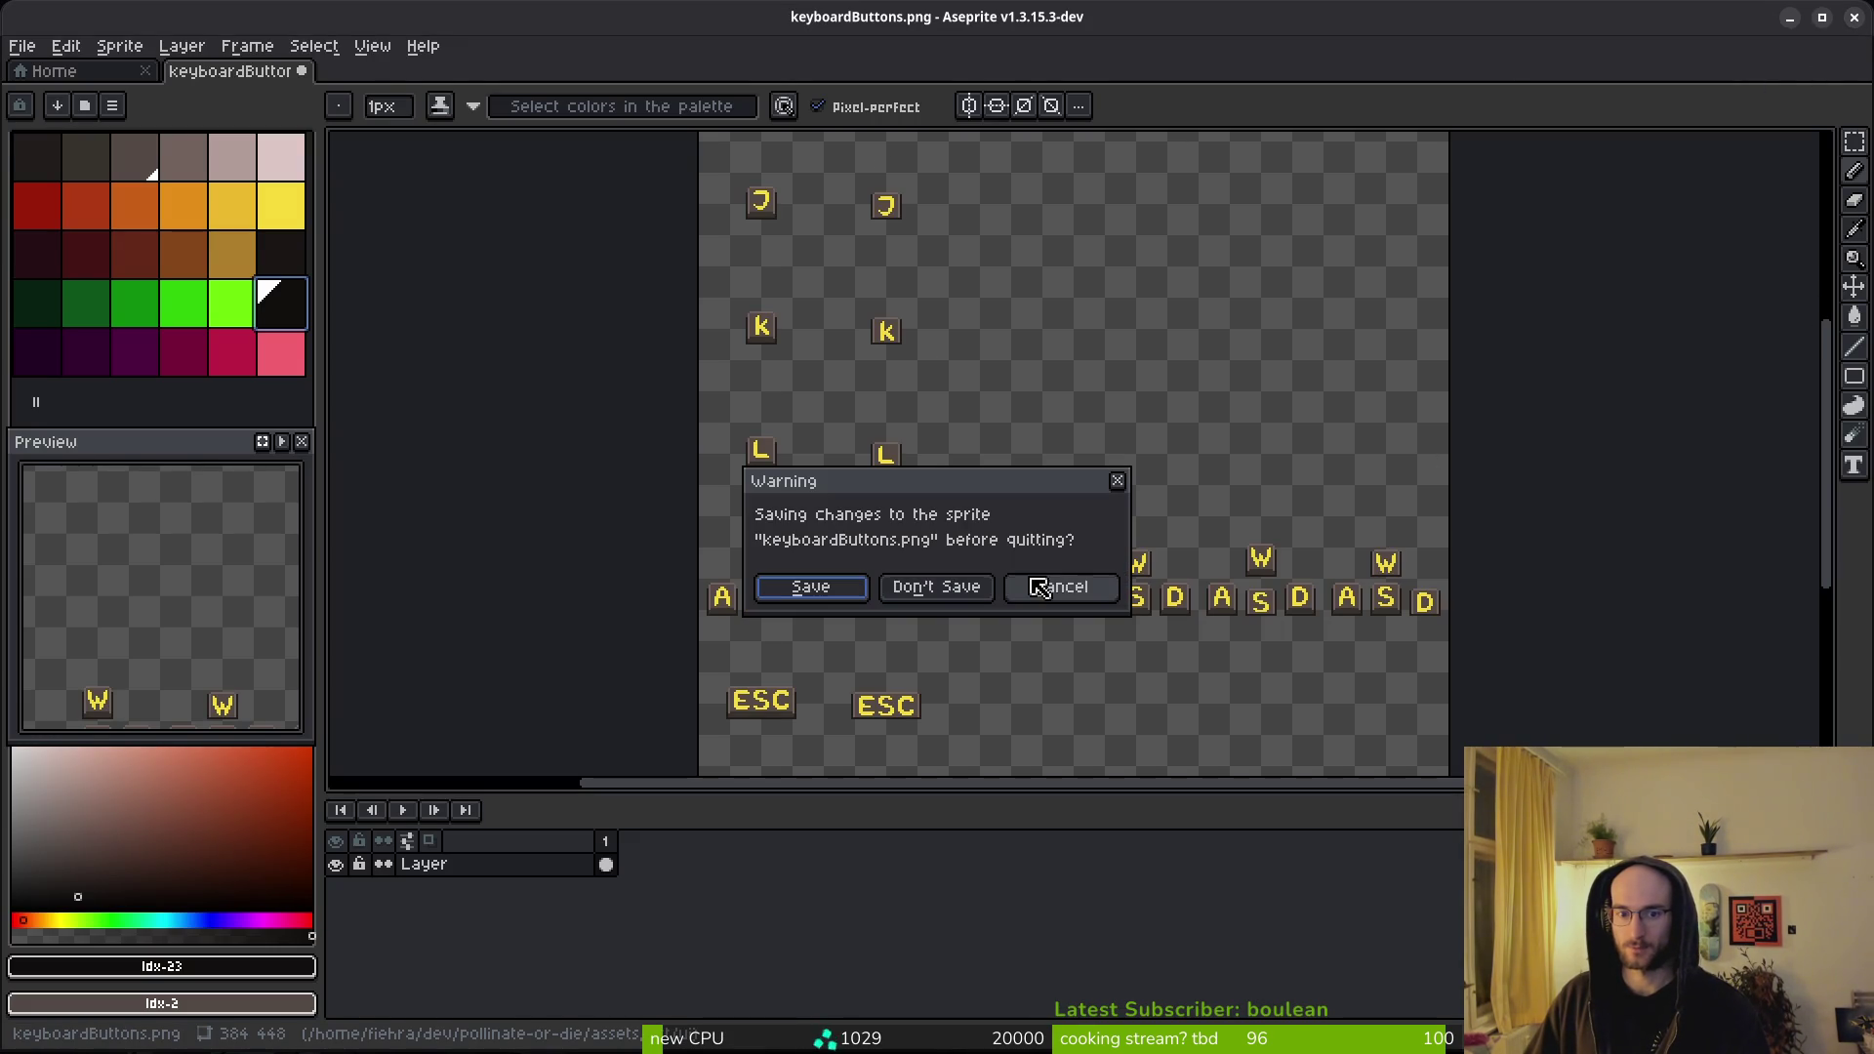
pyautogui.click(1060, 589)
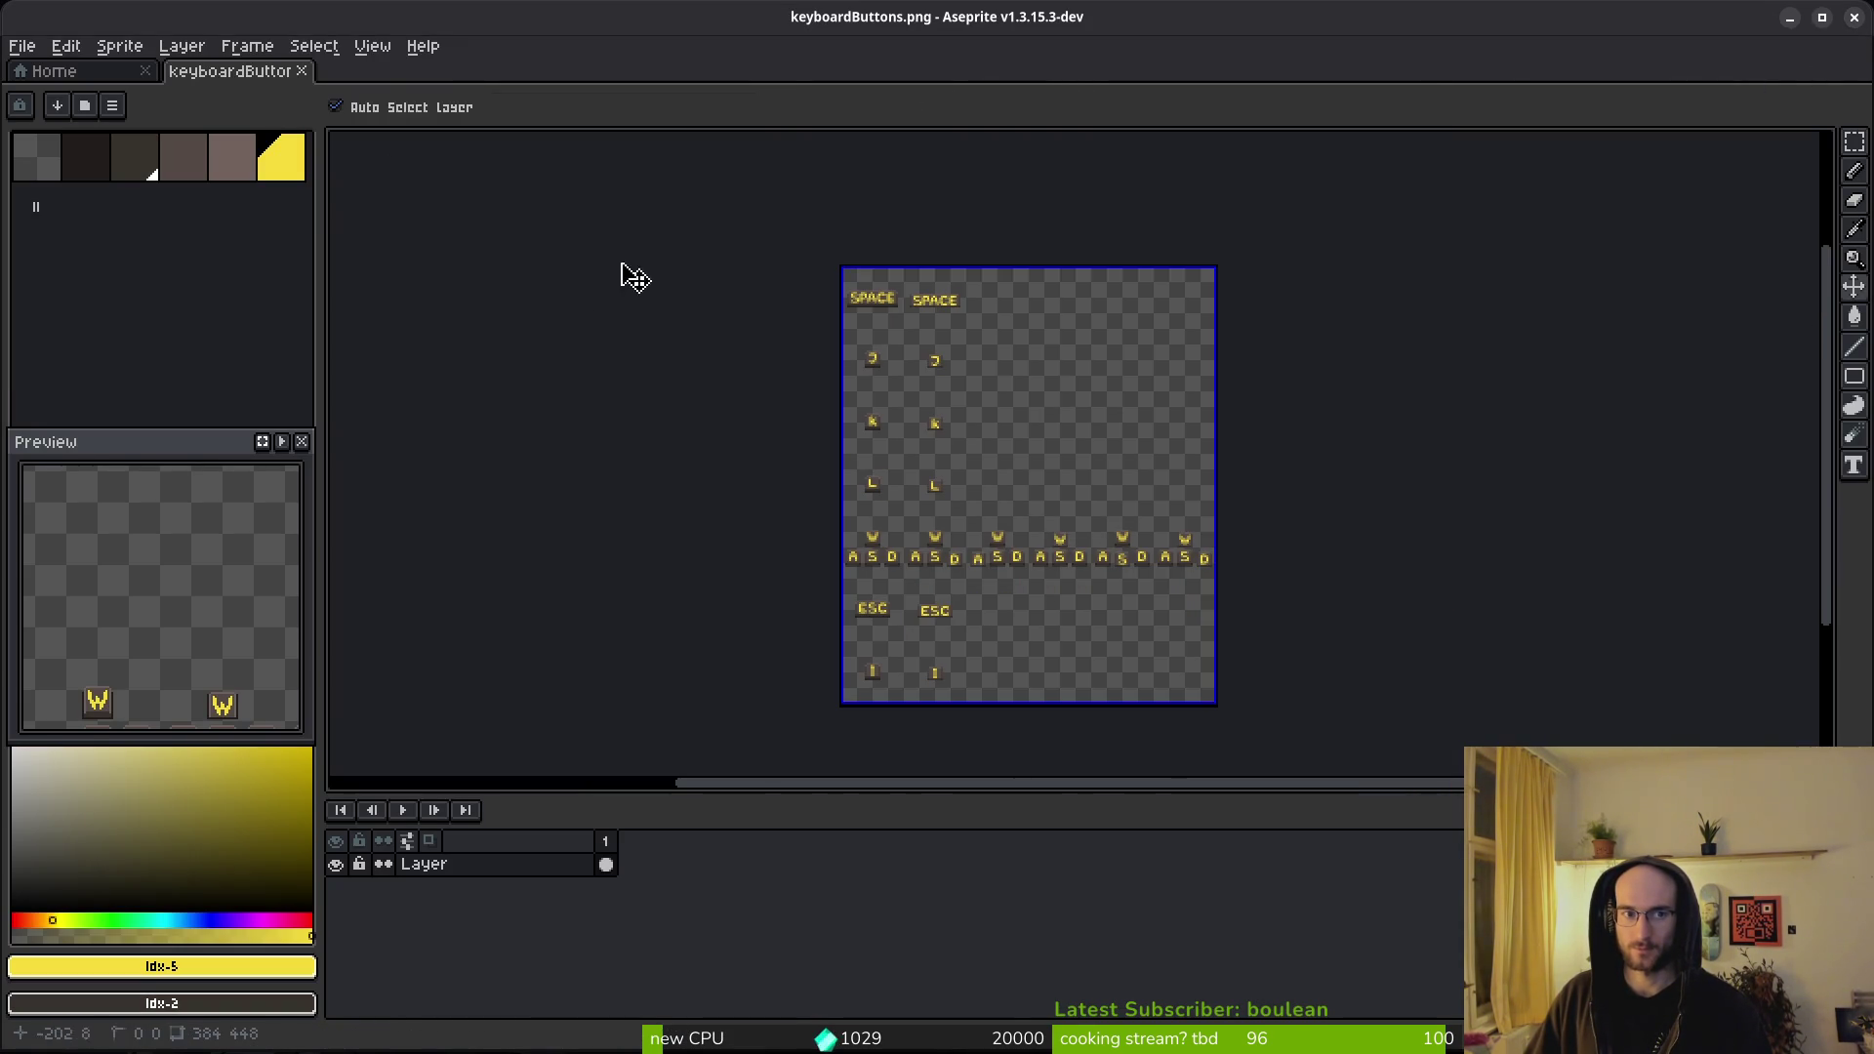
pyautogui.click(1858, 19)
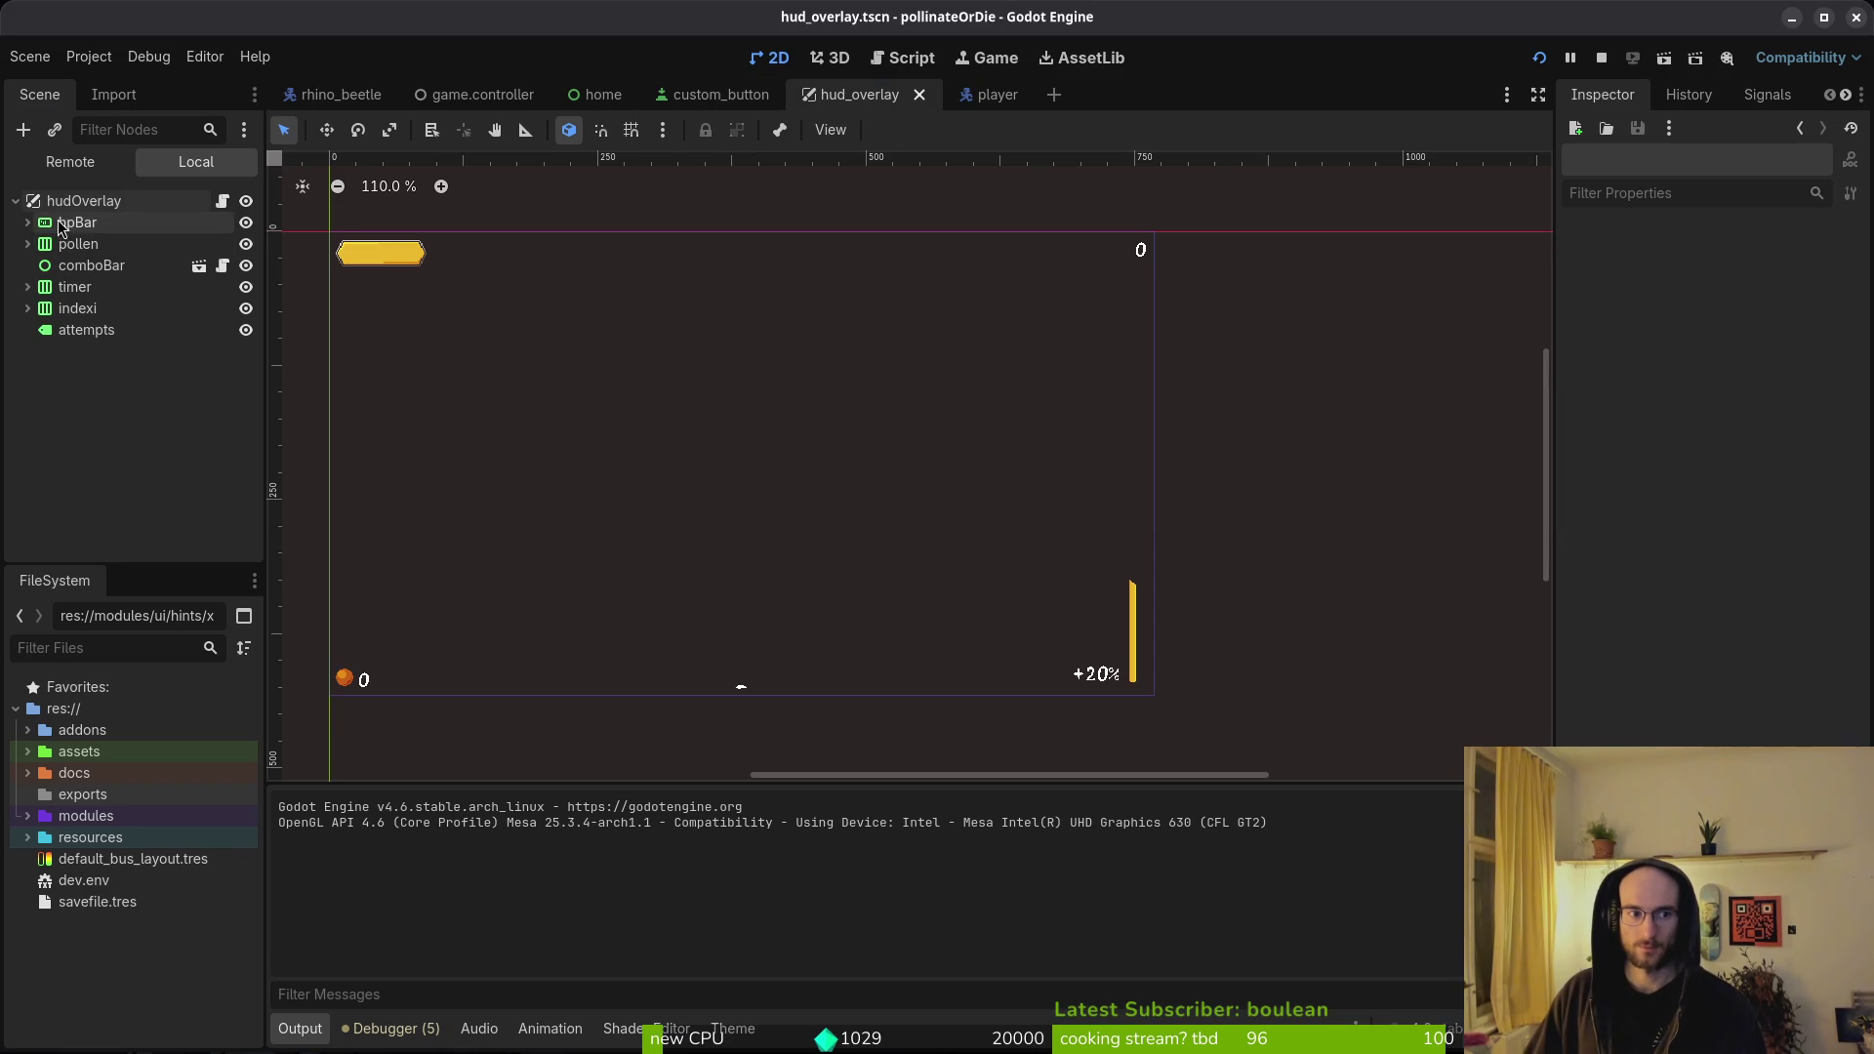
# - Select and then deselect the attempts label node in Godot's Scene tree
pyautogui.click(68, 333)
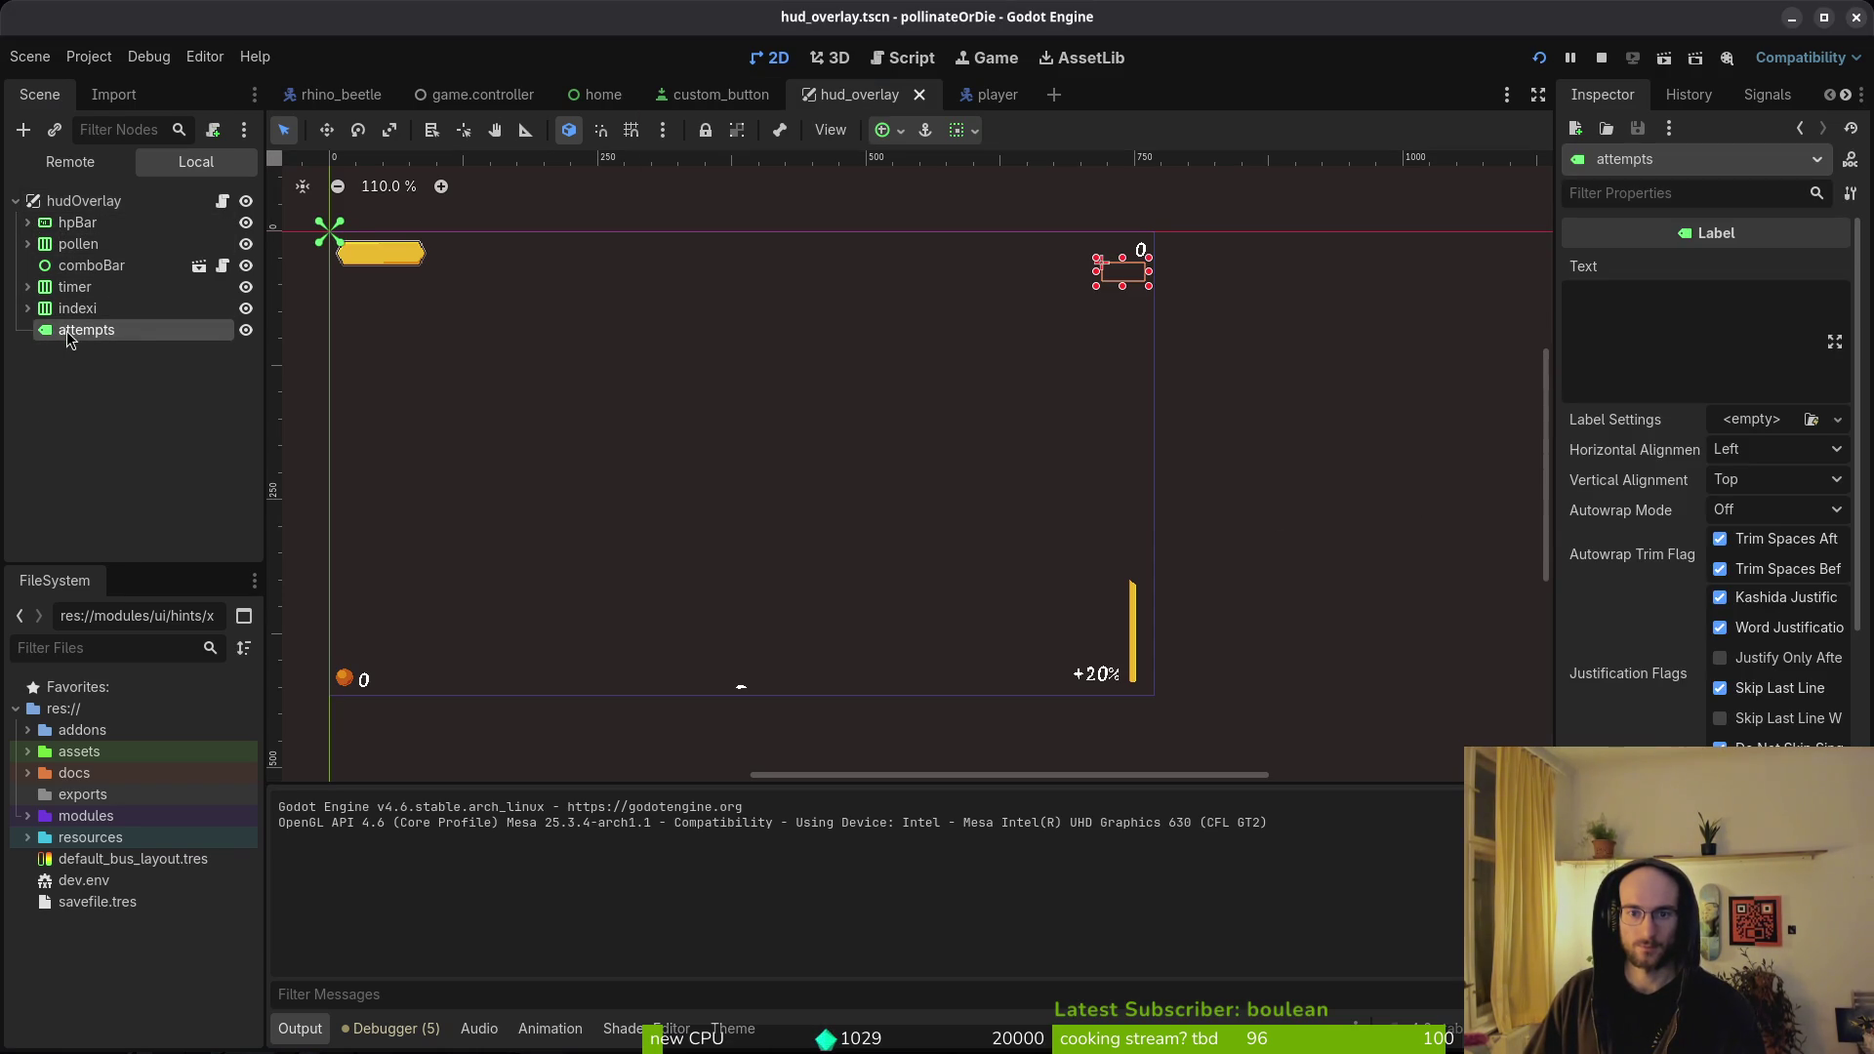
pyautogui.press('Escape')
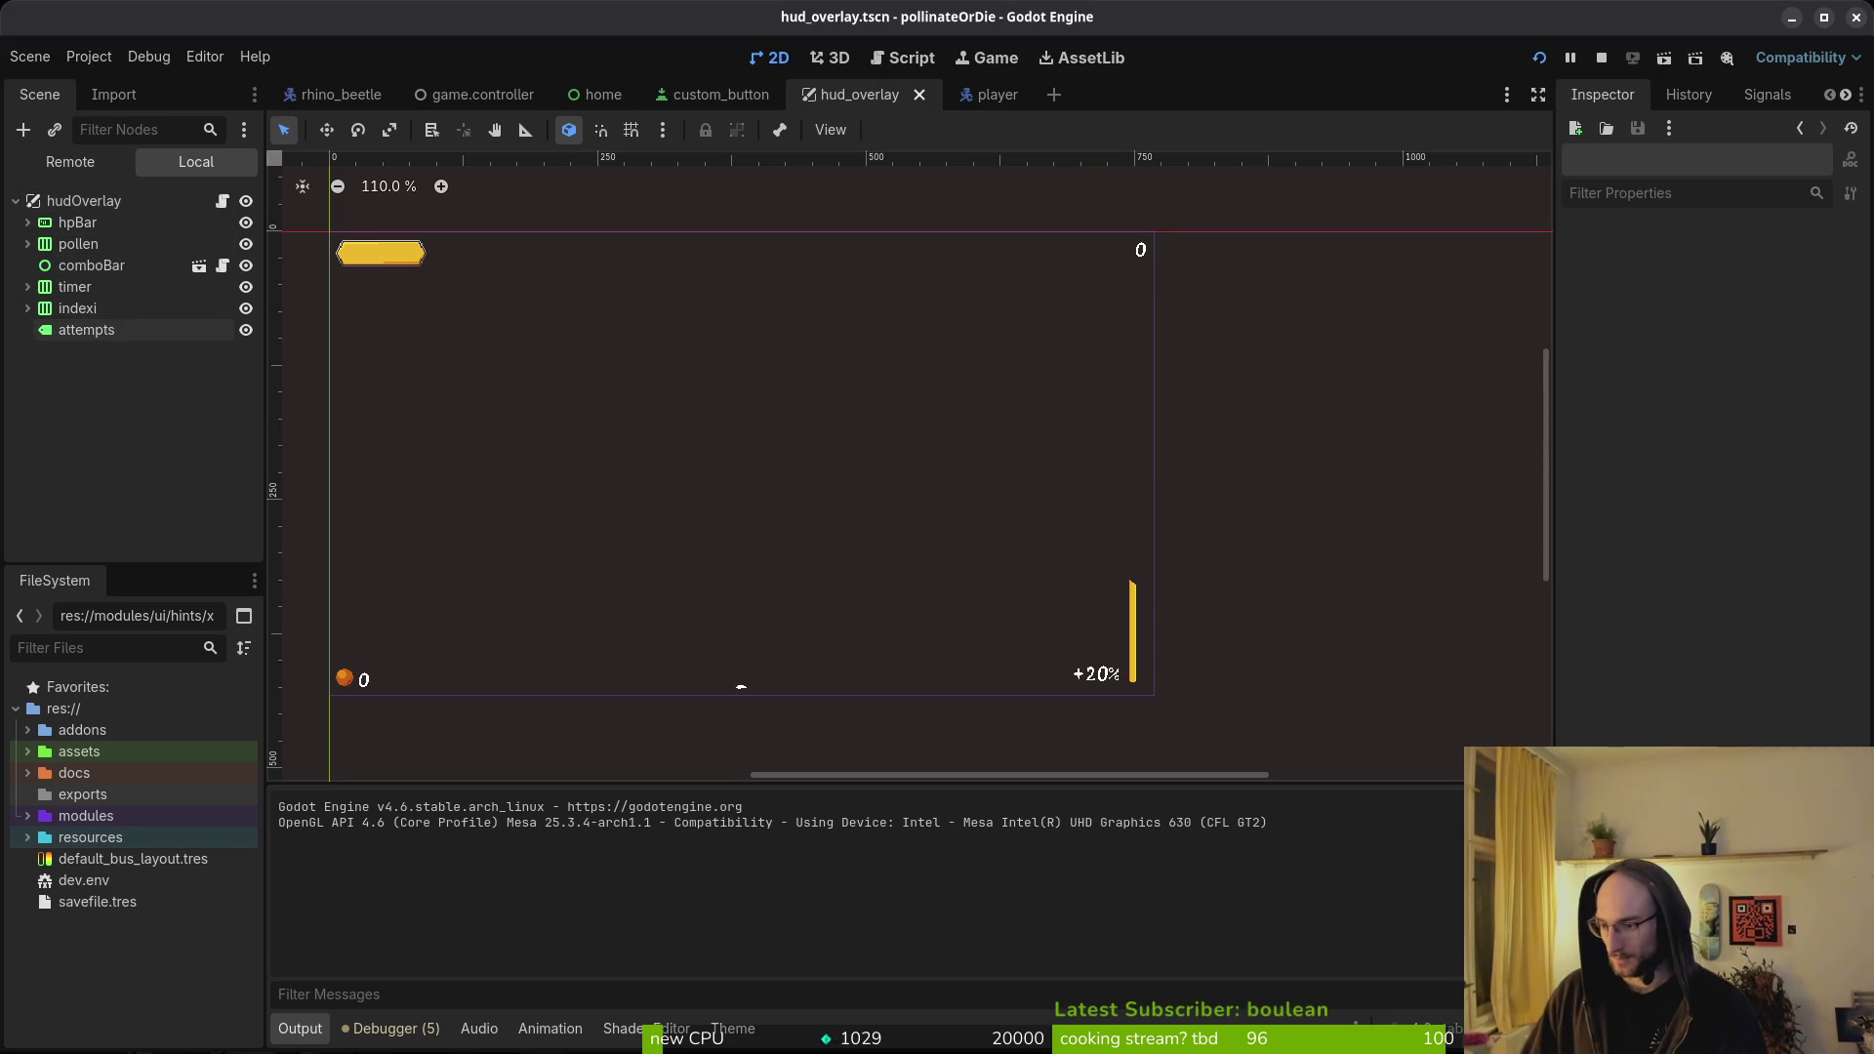
pyautogui.hotkey('alt', 'Tab')
# - Edit line 8 of story.manager.gd to read "i am lost..." and save with :w
pyautogui.press('space')
pyautogui.press('f')
pyautogui.press('f')
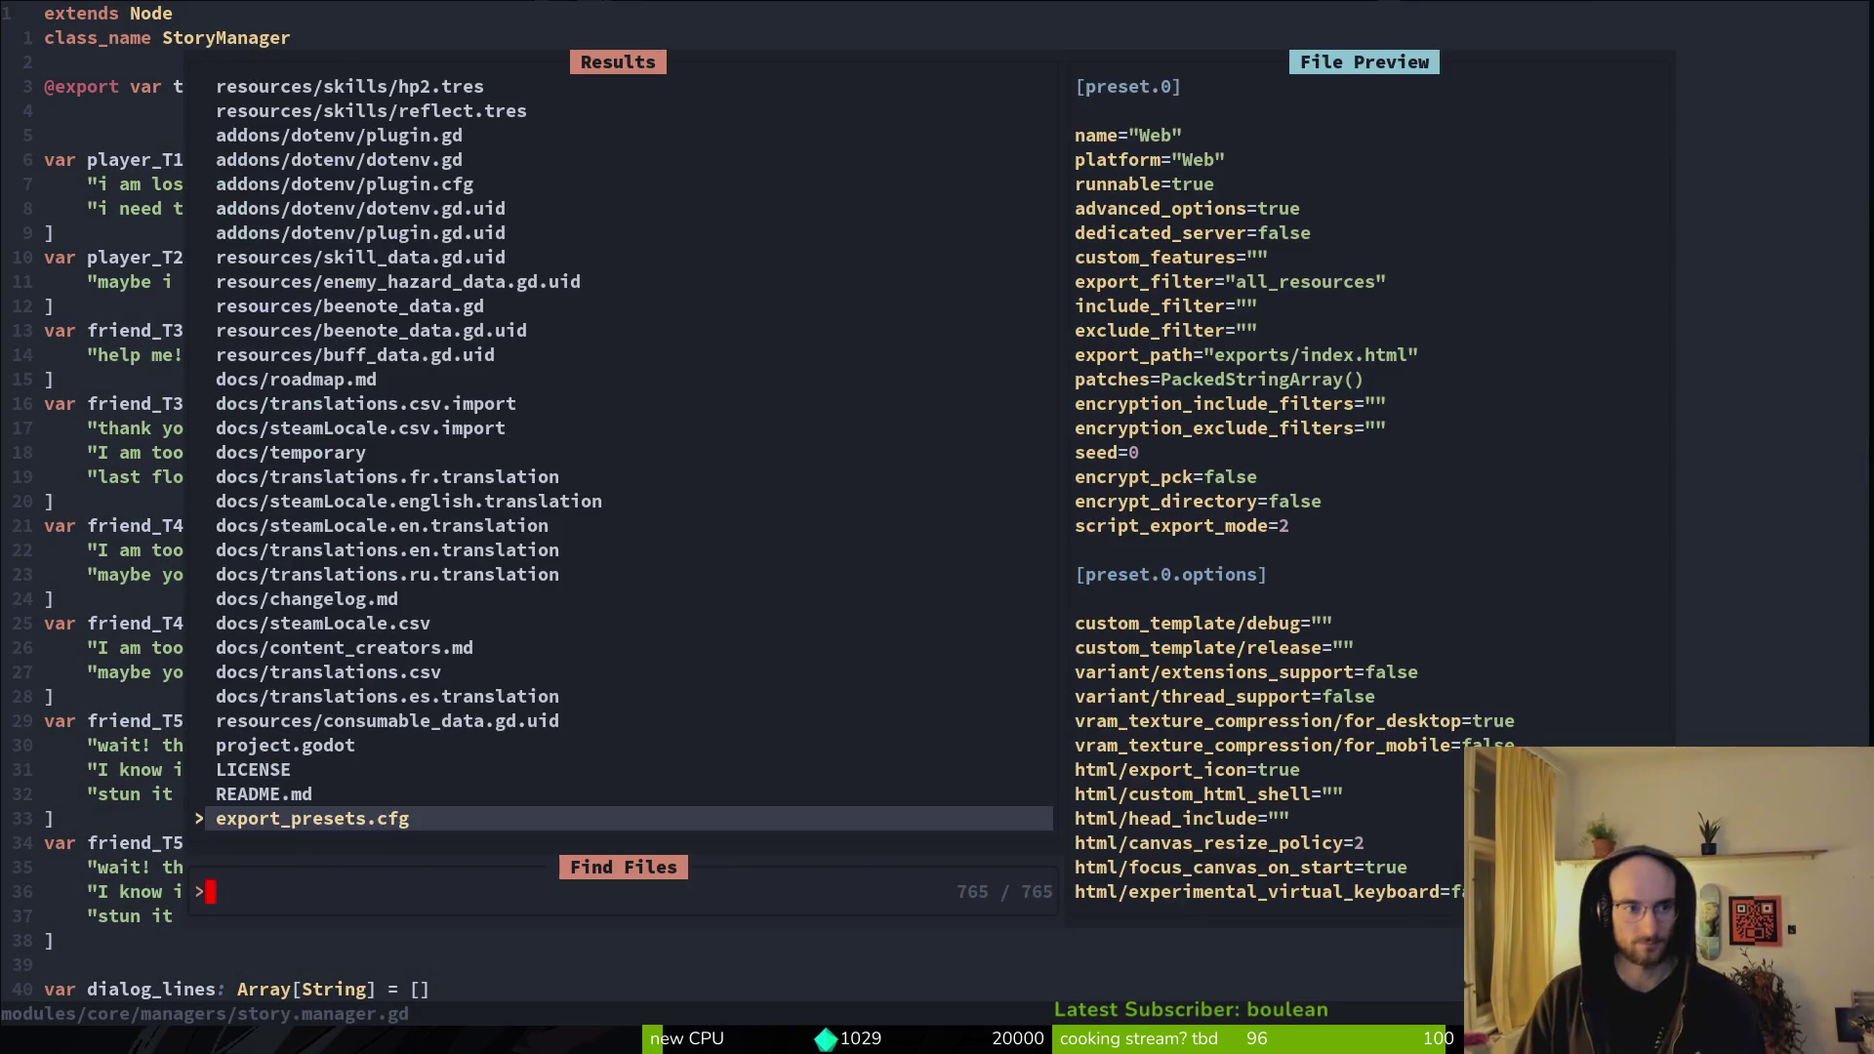
pyautogui.press('Escape')
pyautogui.press('j')
pyautogui.press('j')
pyautogui.press('j')
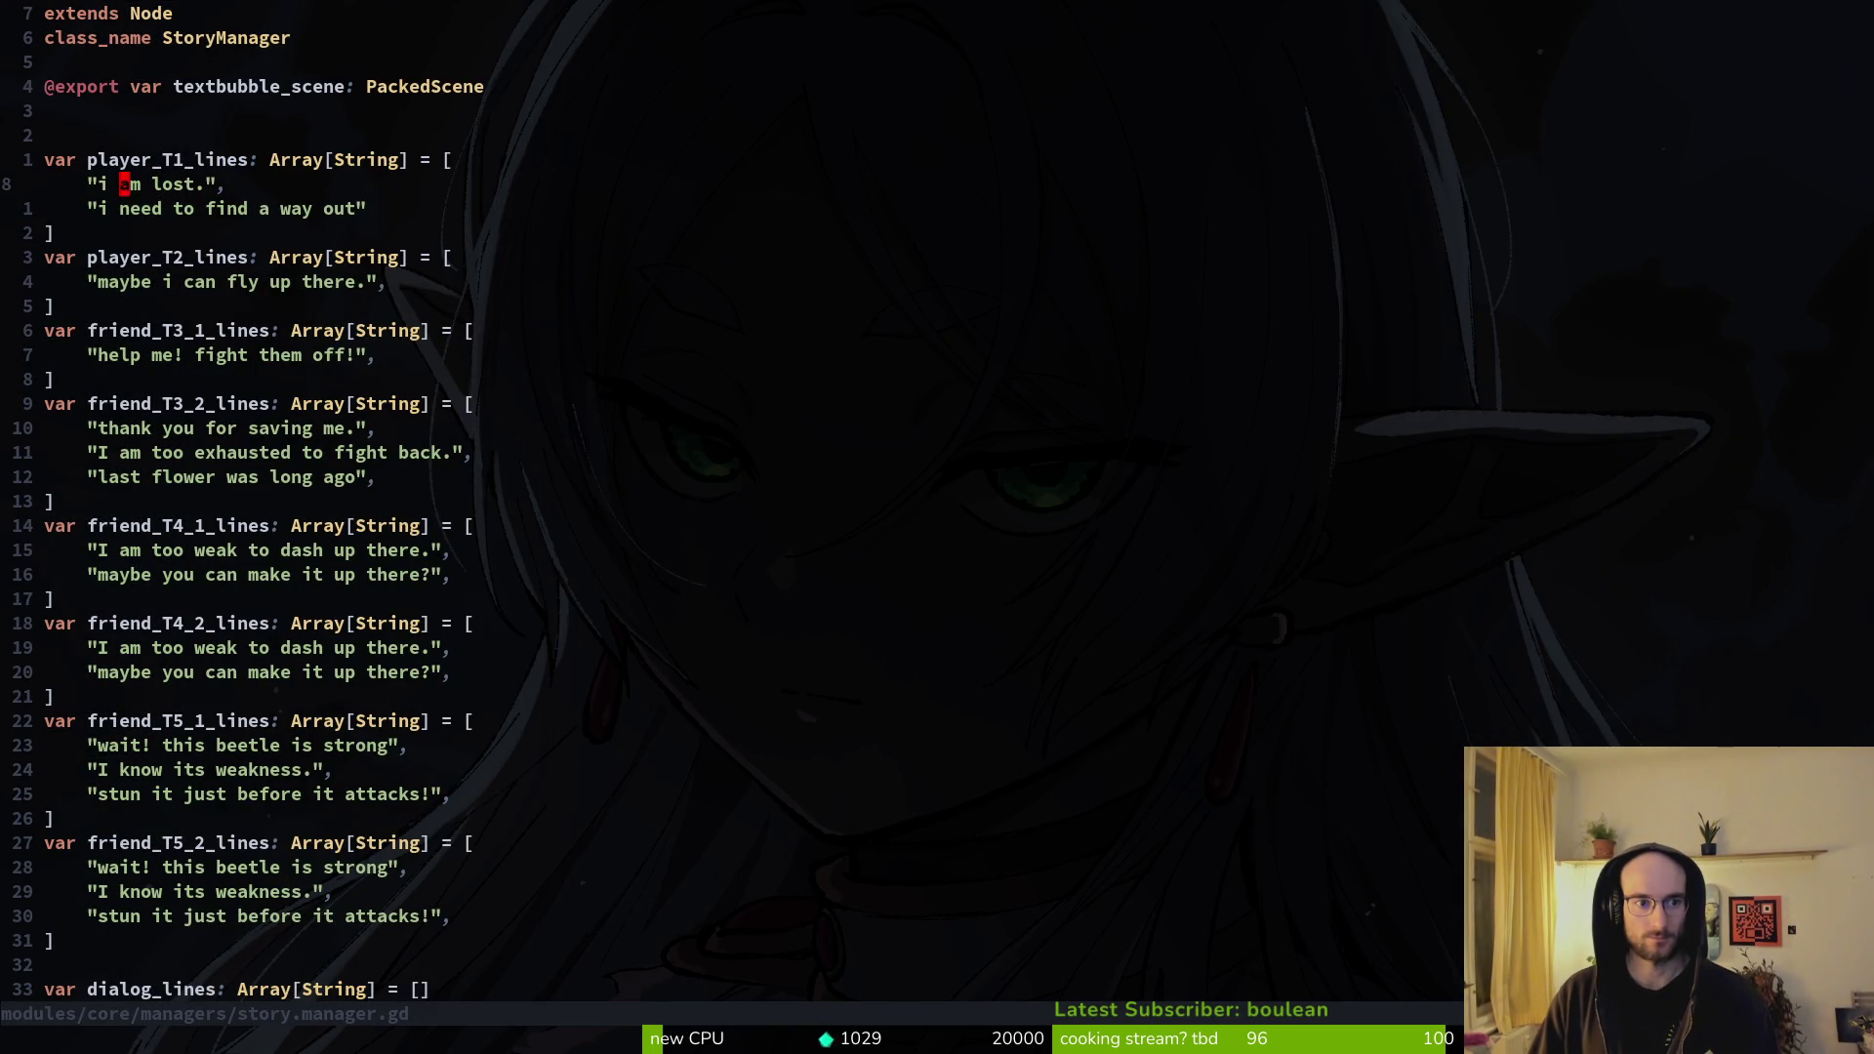
pyautogui.write(':w')
pyautogui.press('Return')
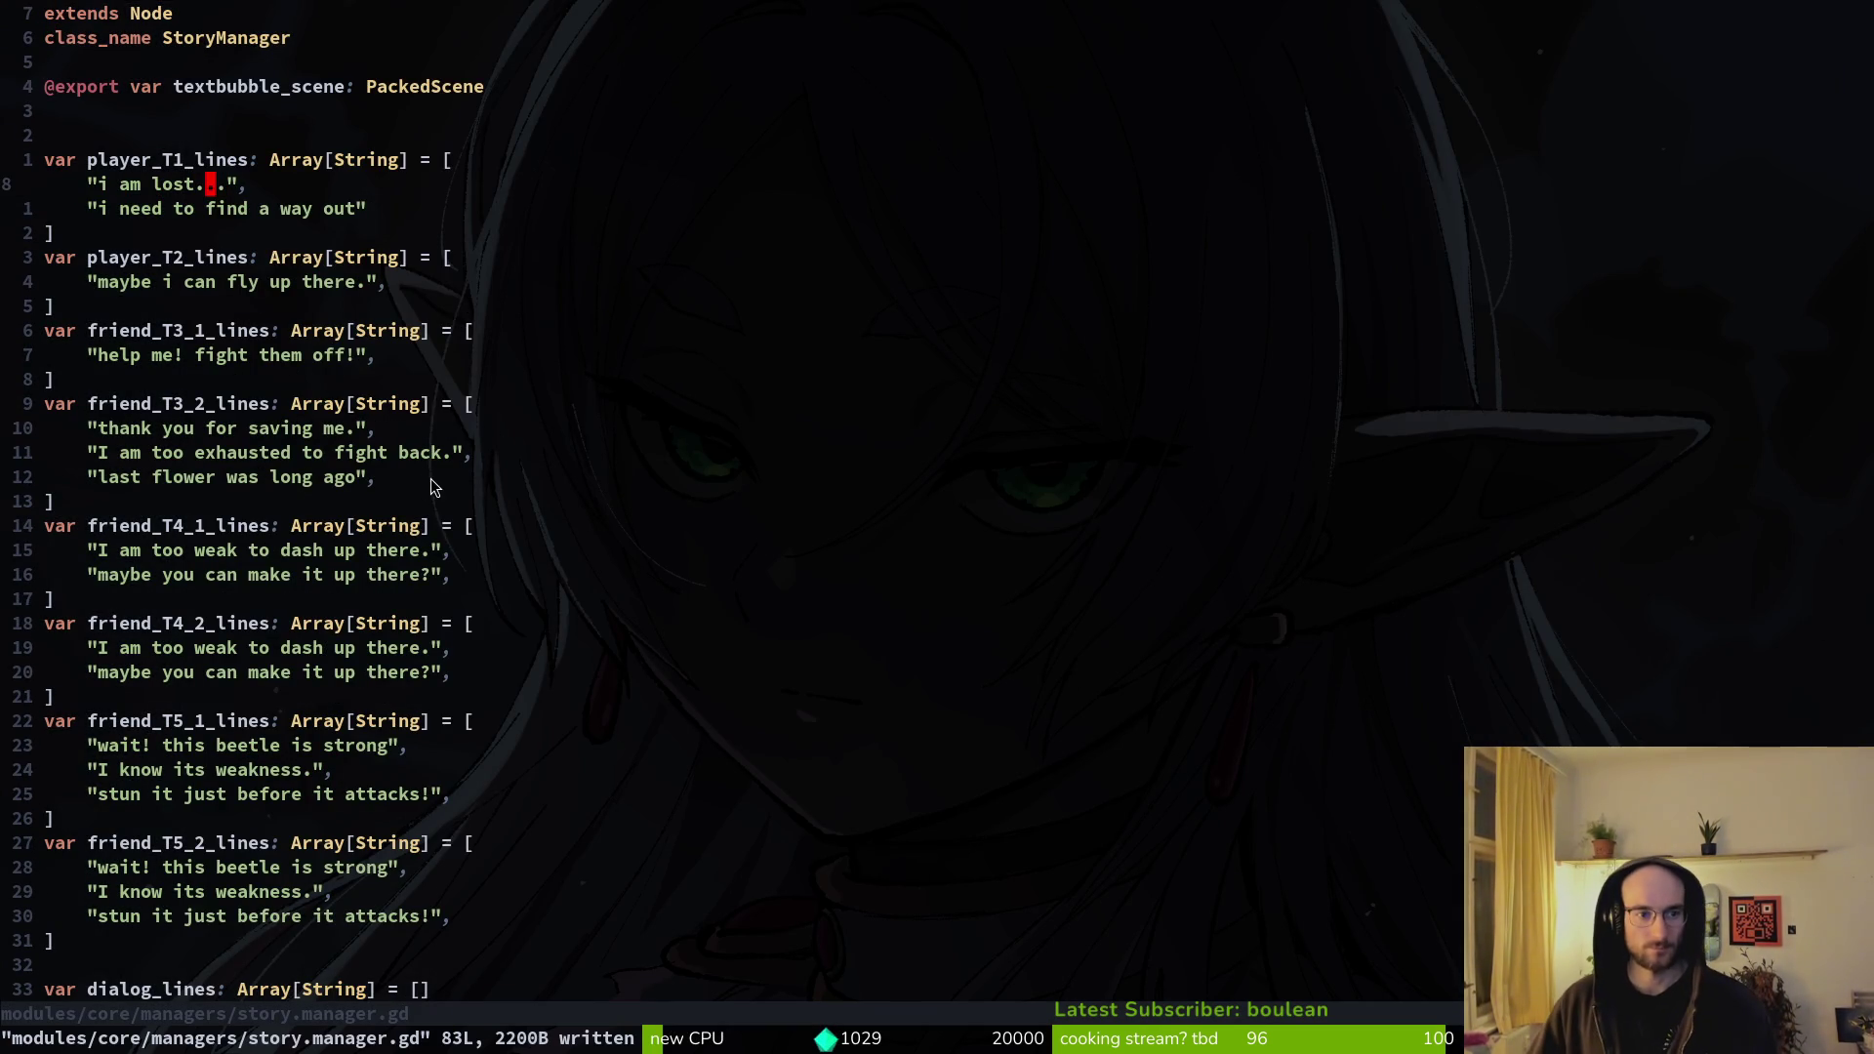
pyautogui.hotkey('alt', 'Tab')
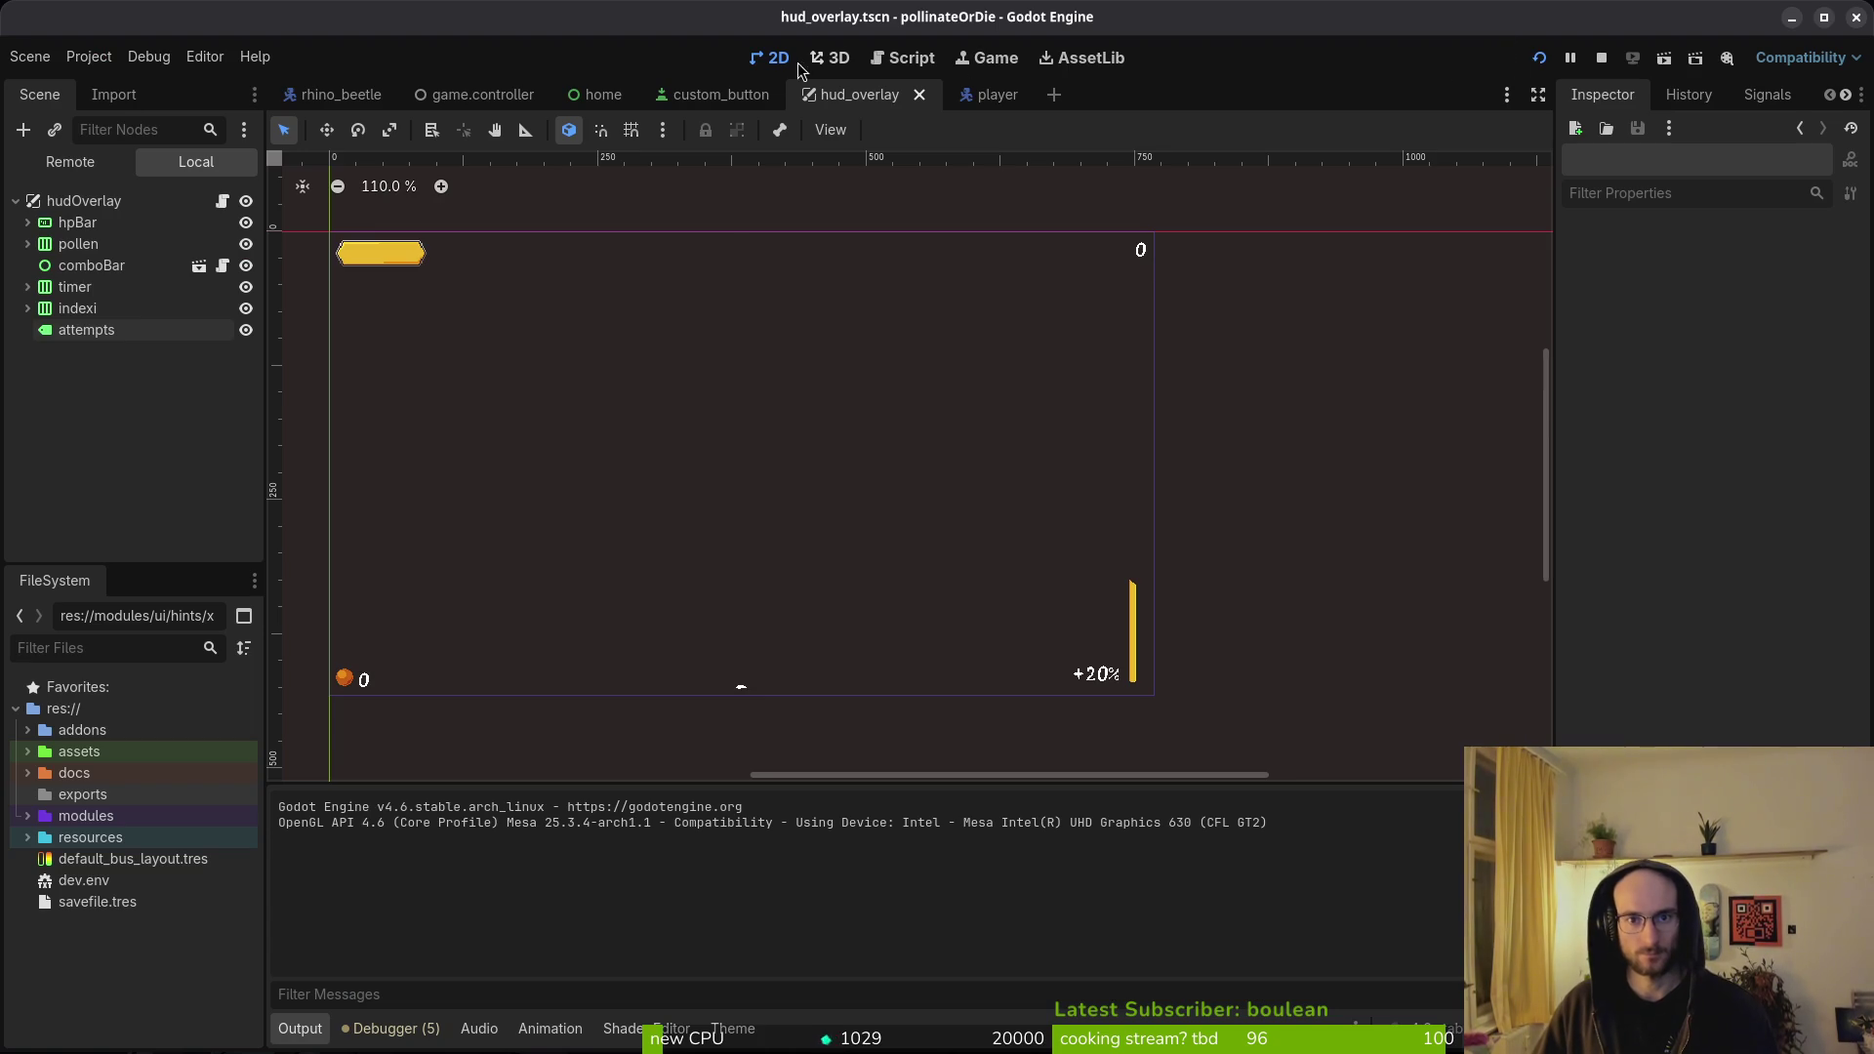
# - Quick-open the text_bubble.tscn scene
pyautogui.hotkey('alt', 'shift', 'o')
pyautogui.write('tebutts')
pyautogui.press('BackSpace')
pyautogui.press('BackSpace')
pyautogui.press('BackSpace')
pyautogui.write('bble')
pyautogui.press('Return')
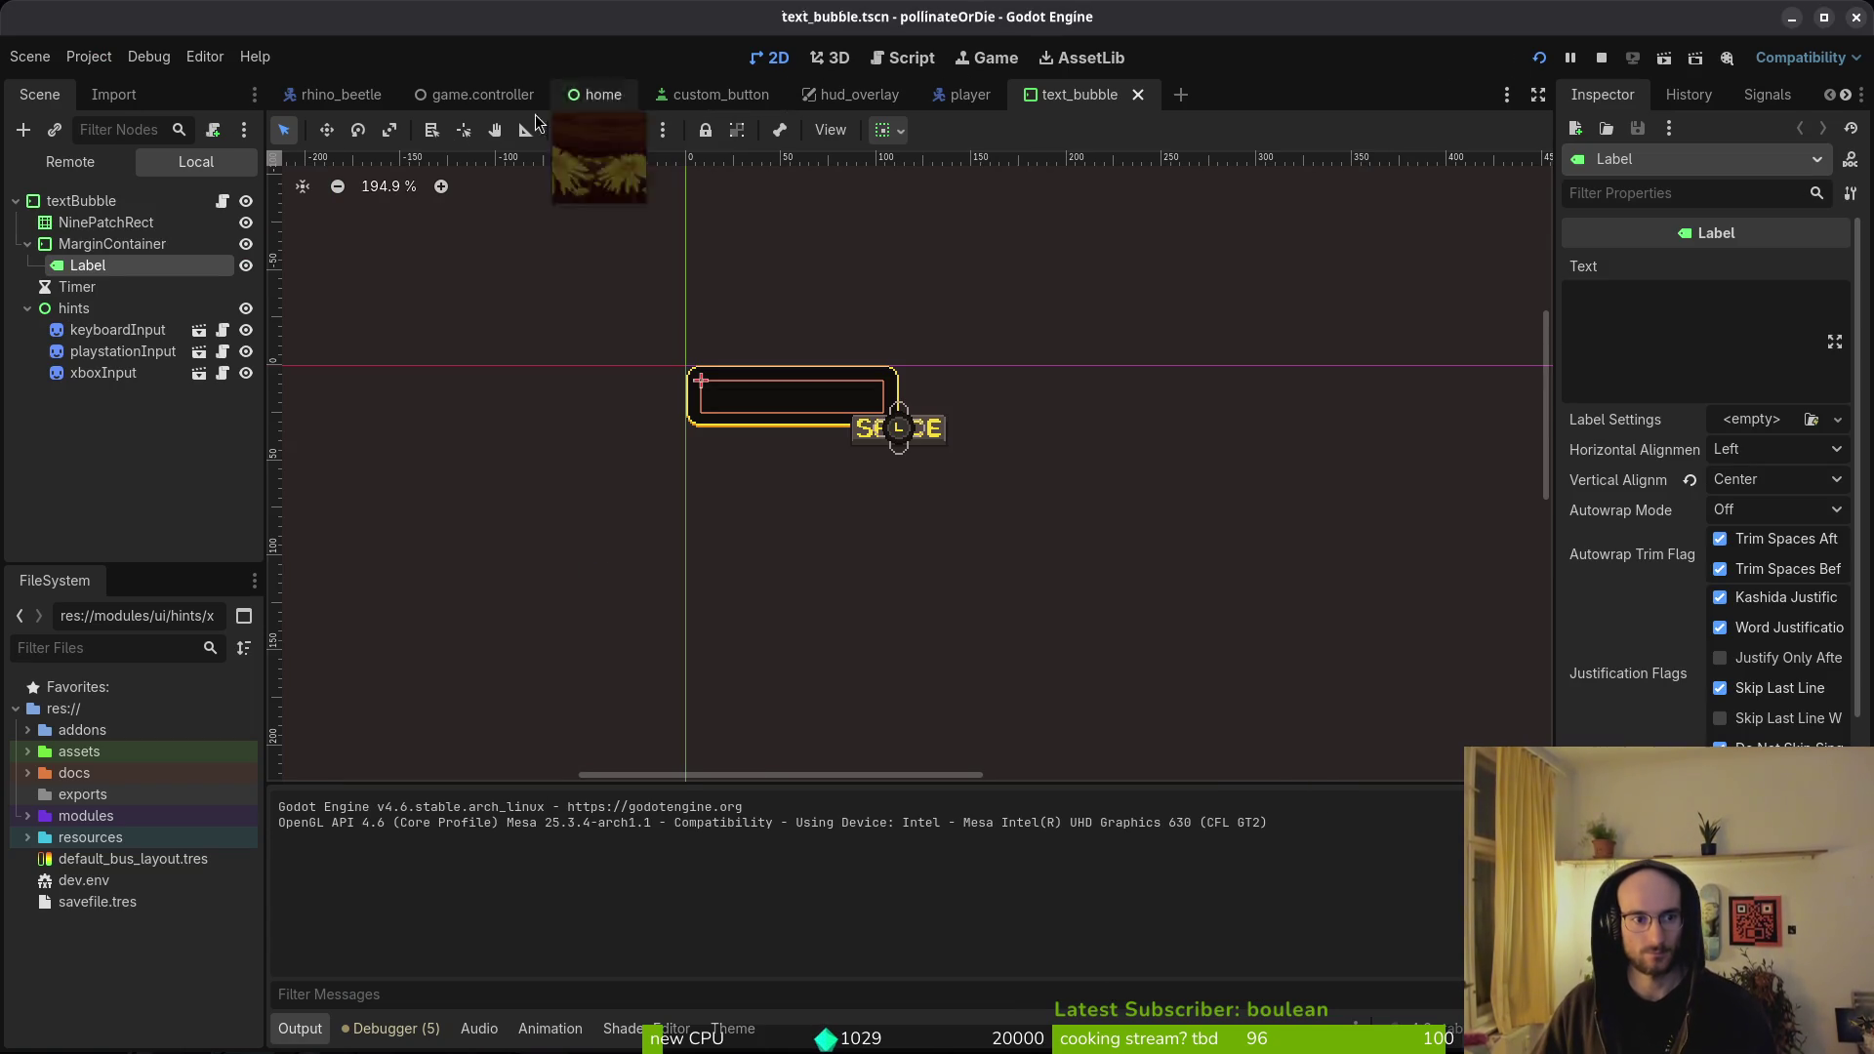
# - Assign a theme resource to the textBubble root node's Theme property
pyautogui.click(27, 244)
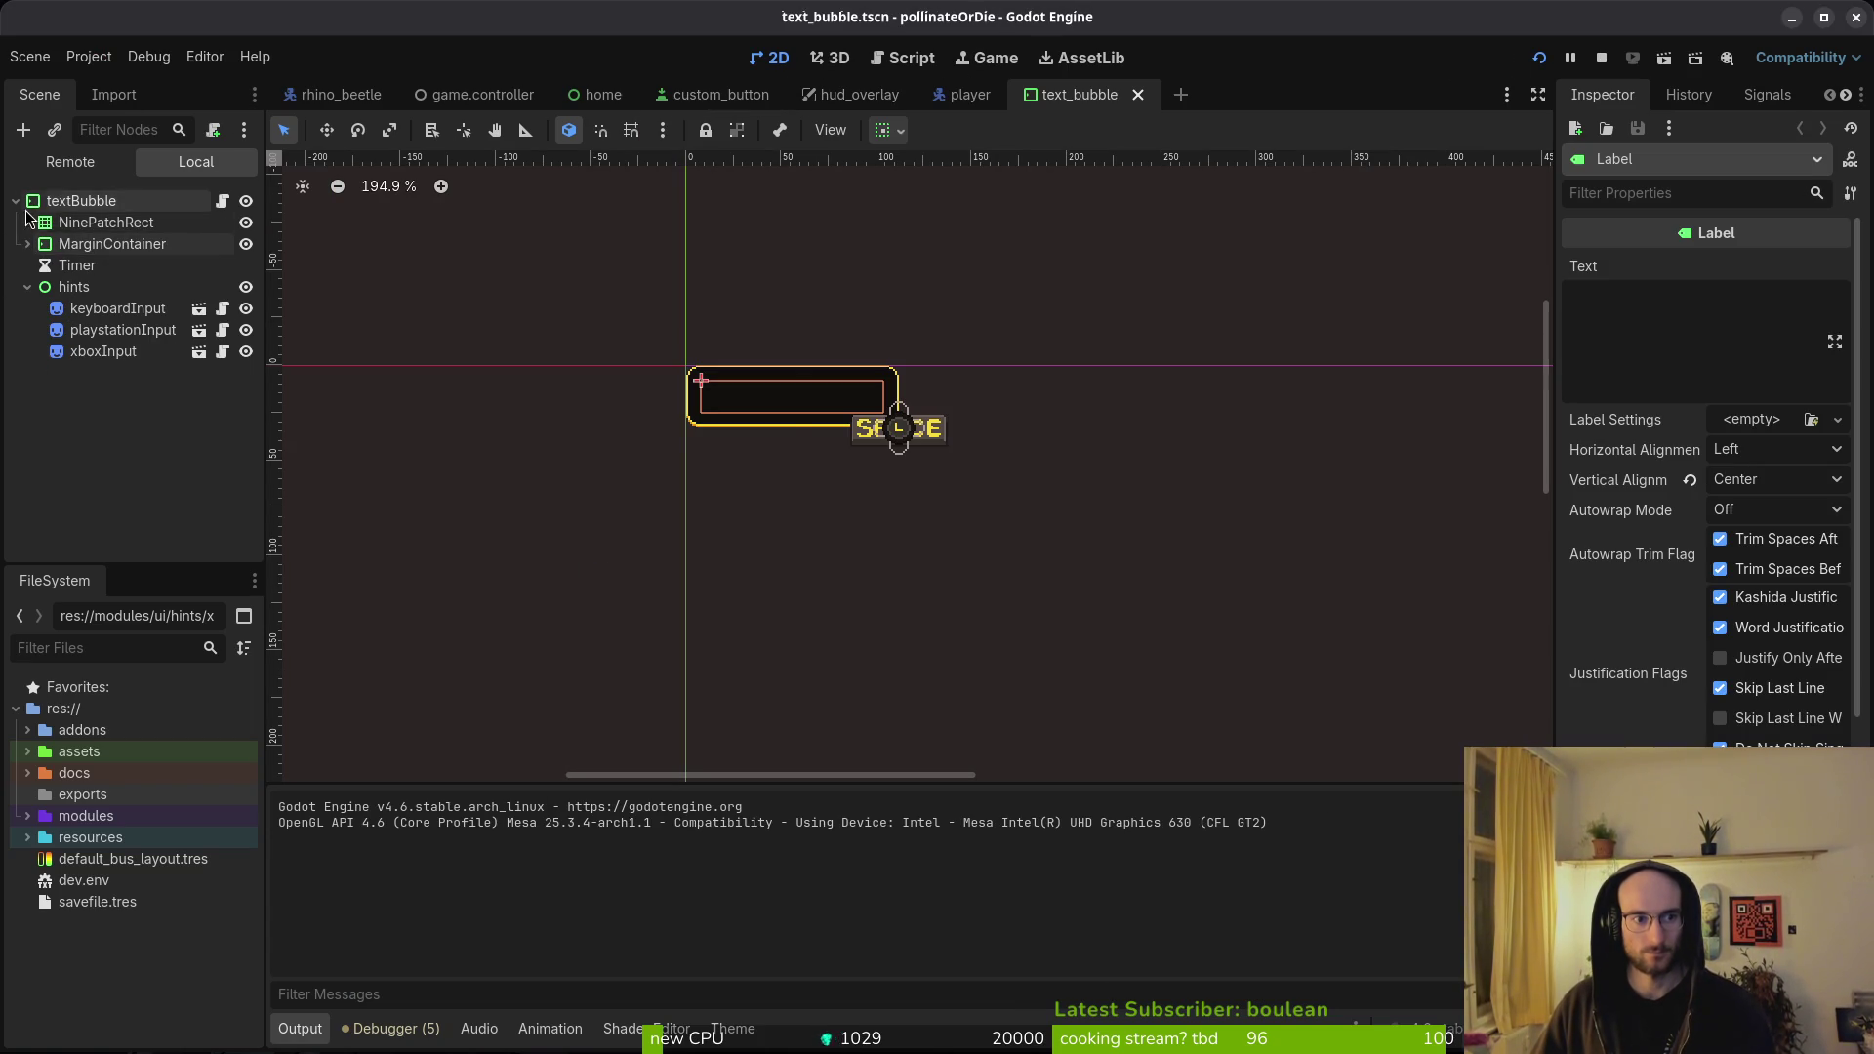
pyautogui.click(78, 201)
pyautogui.click(1640, 734)
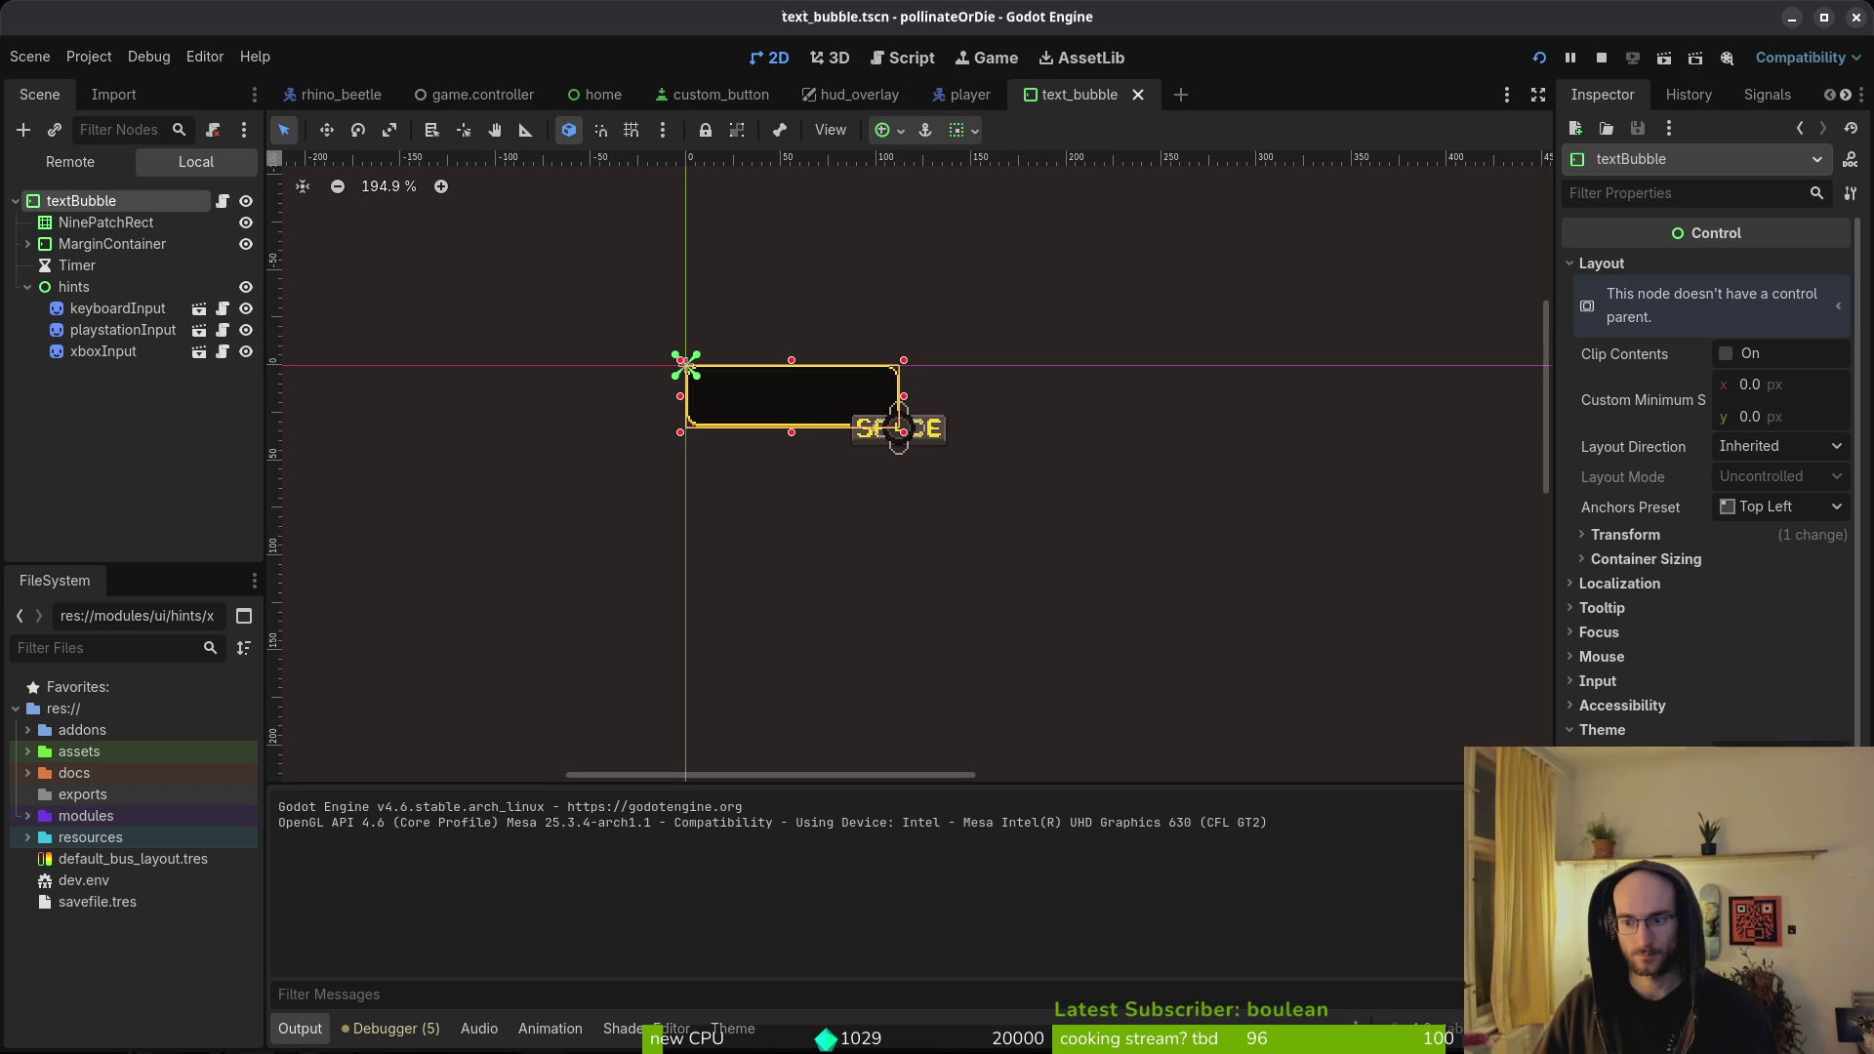
pyautogui.click(1757, 771)
pyautogui.doubleClick(641, 297)
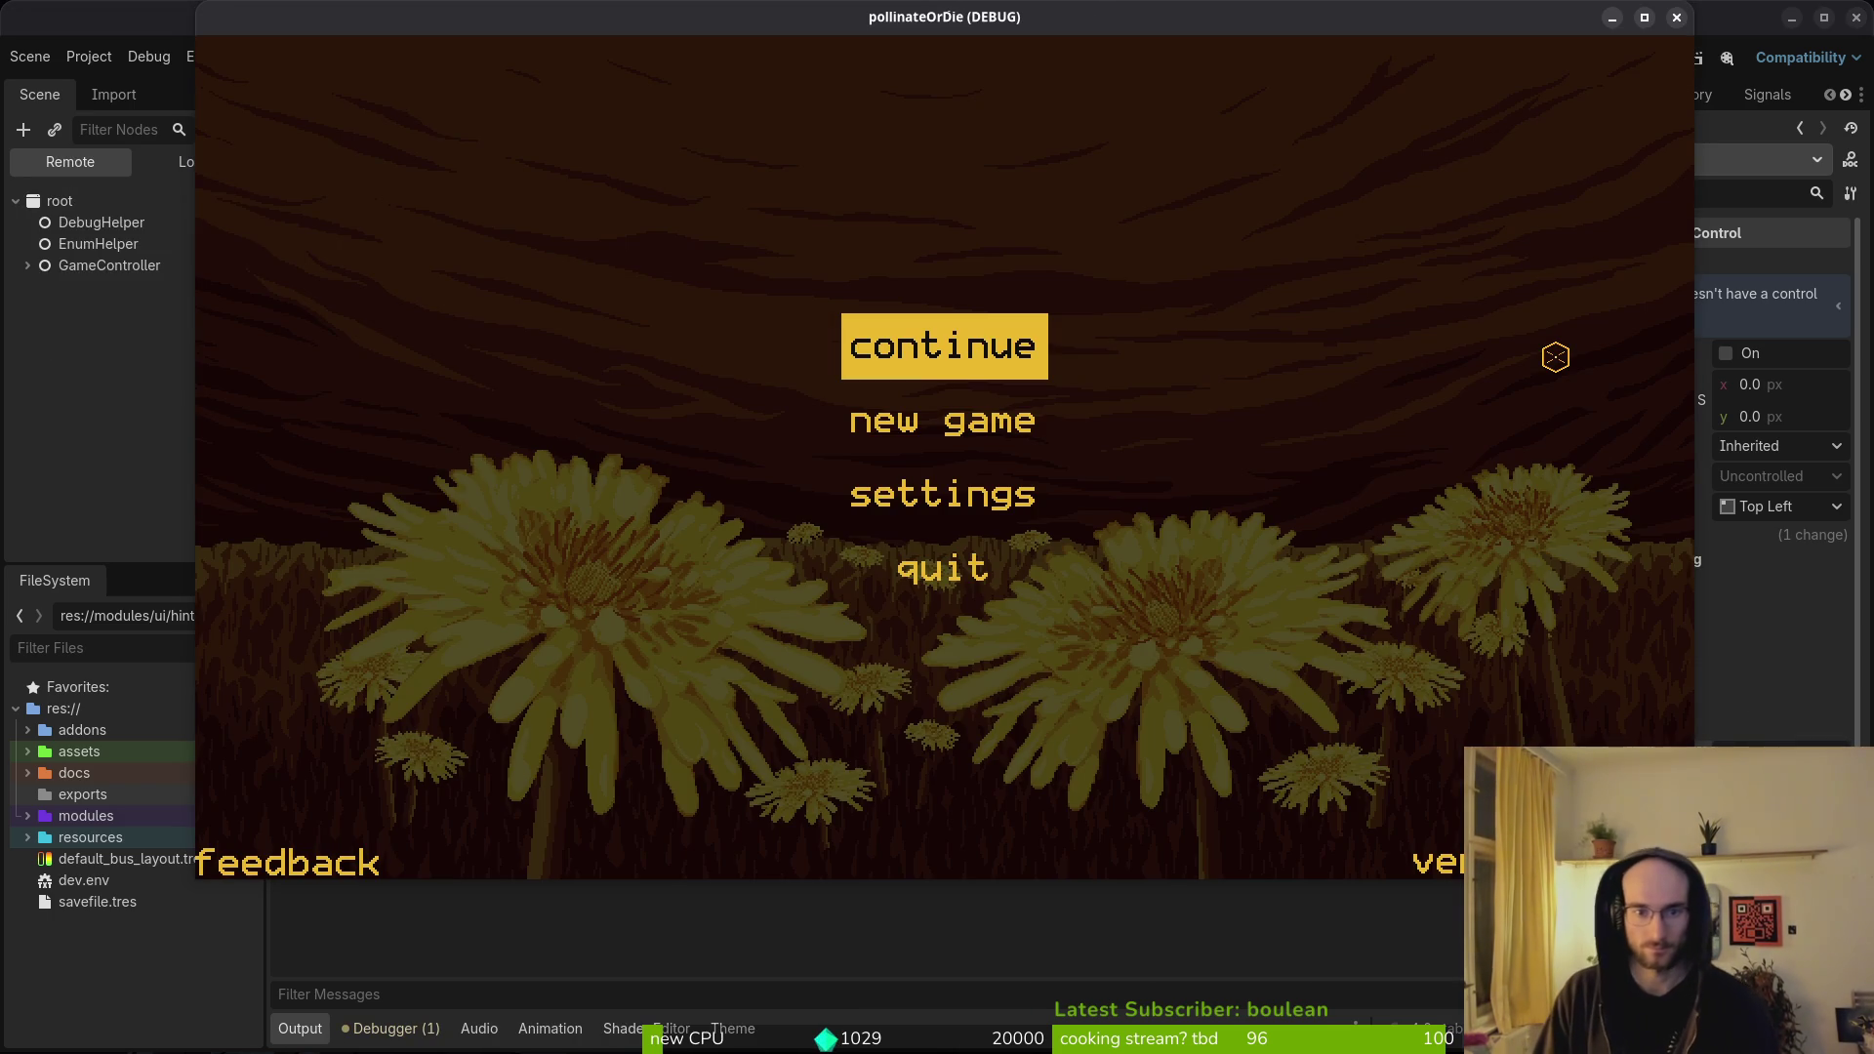
# - Start a new game to view the speech bubble and SPACE hint, then close it with F8
pyautogui.press('Down')
pyautogui.press('Return')
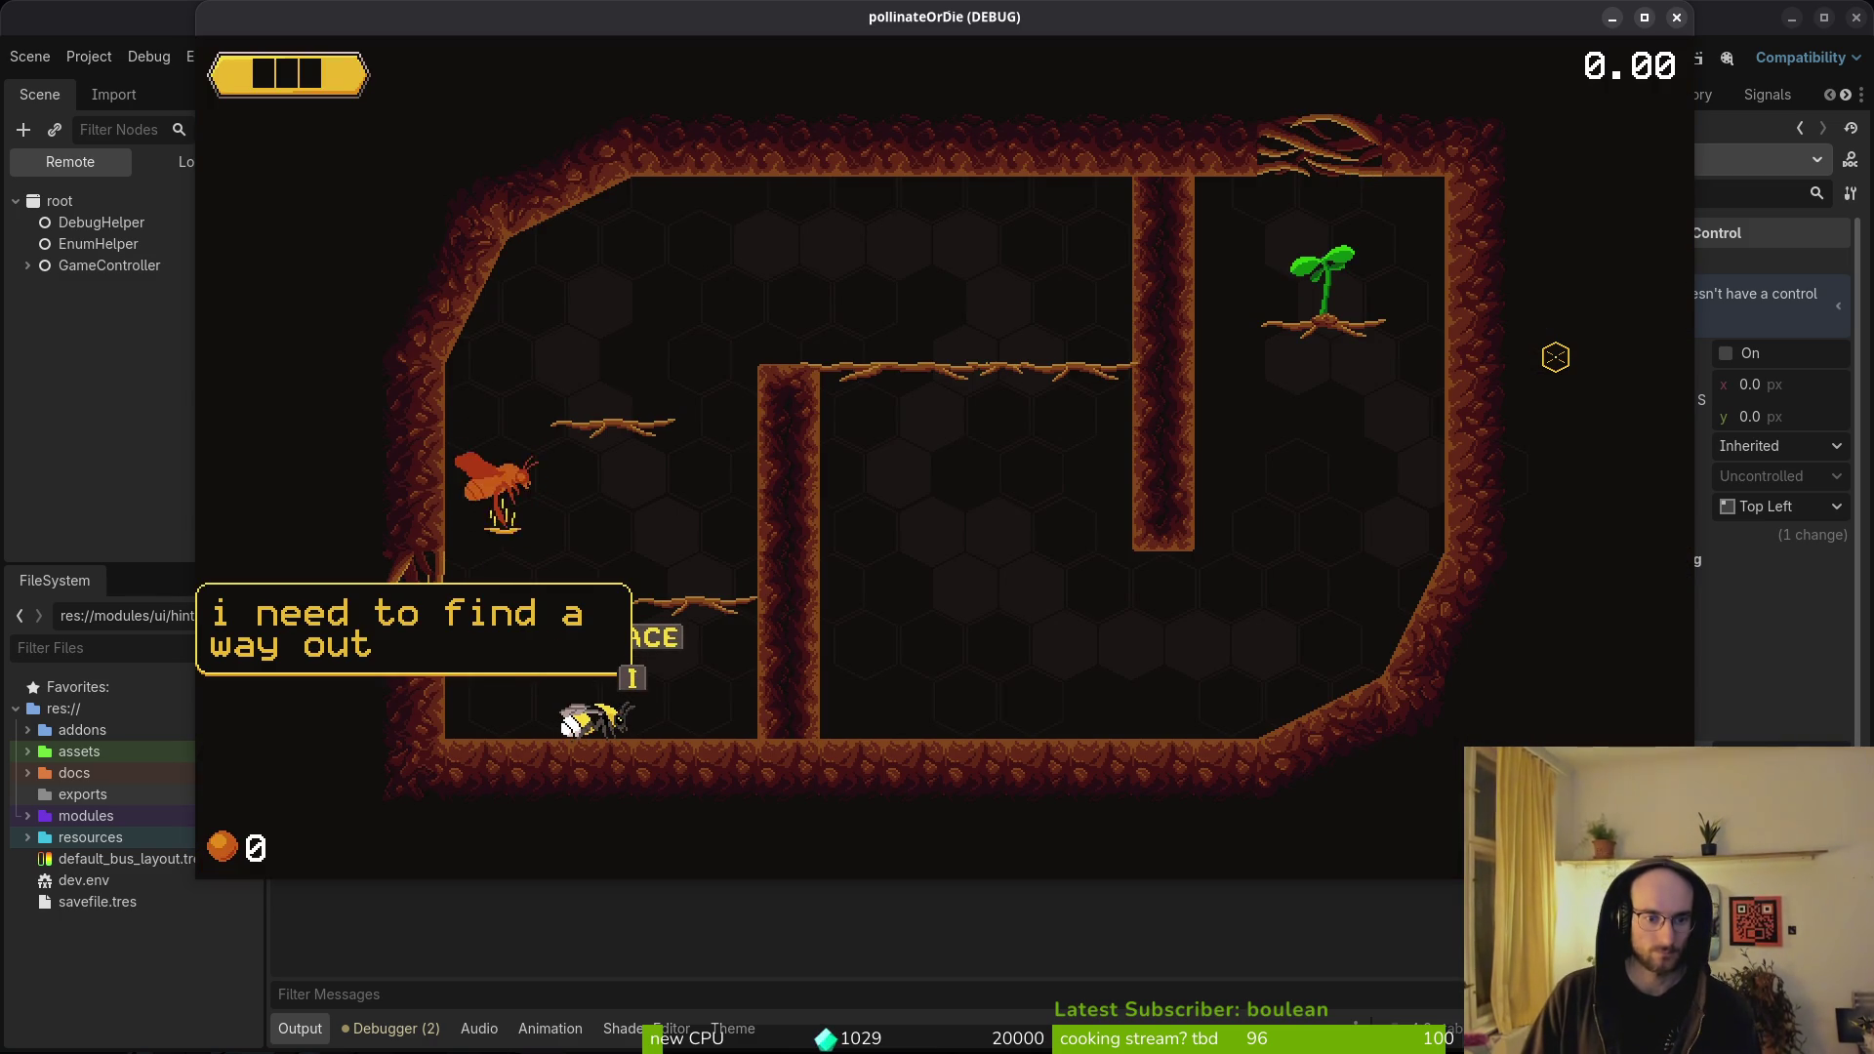
pyautogui.press('F8')
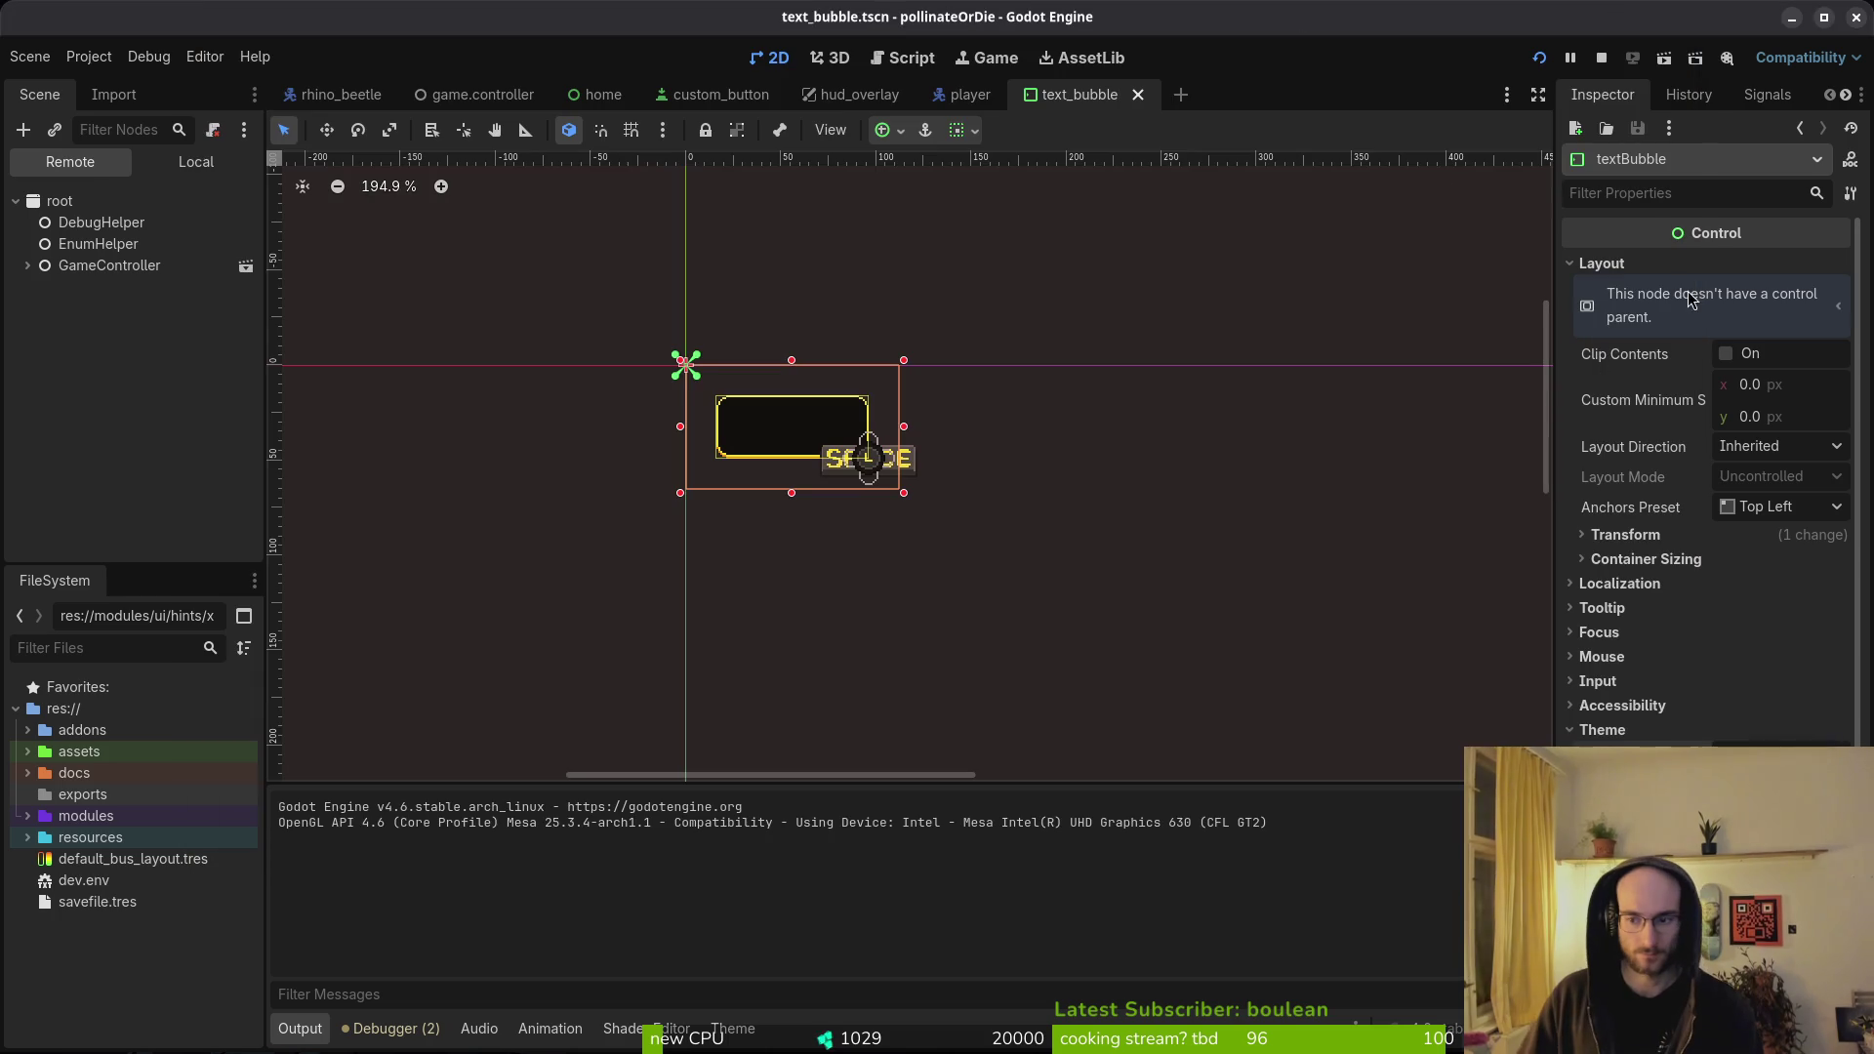
# - Show the font_size entry for Button in the mainTheme.tres theme editor
pyautogui.click(1373, 826)
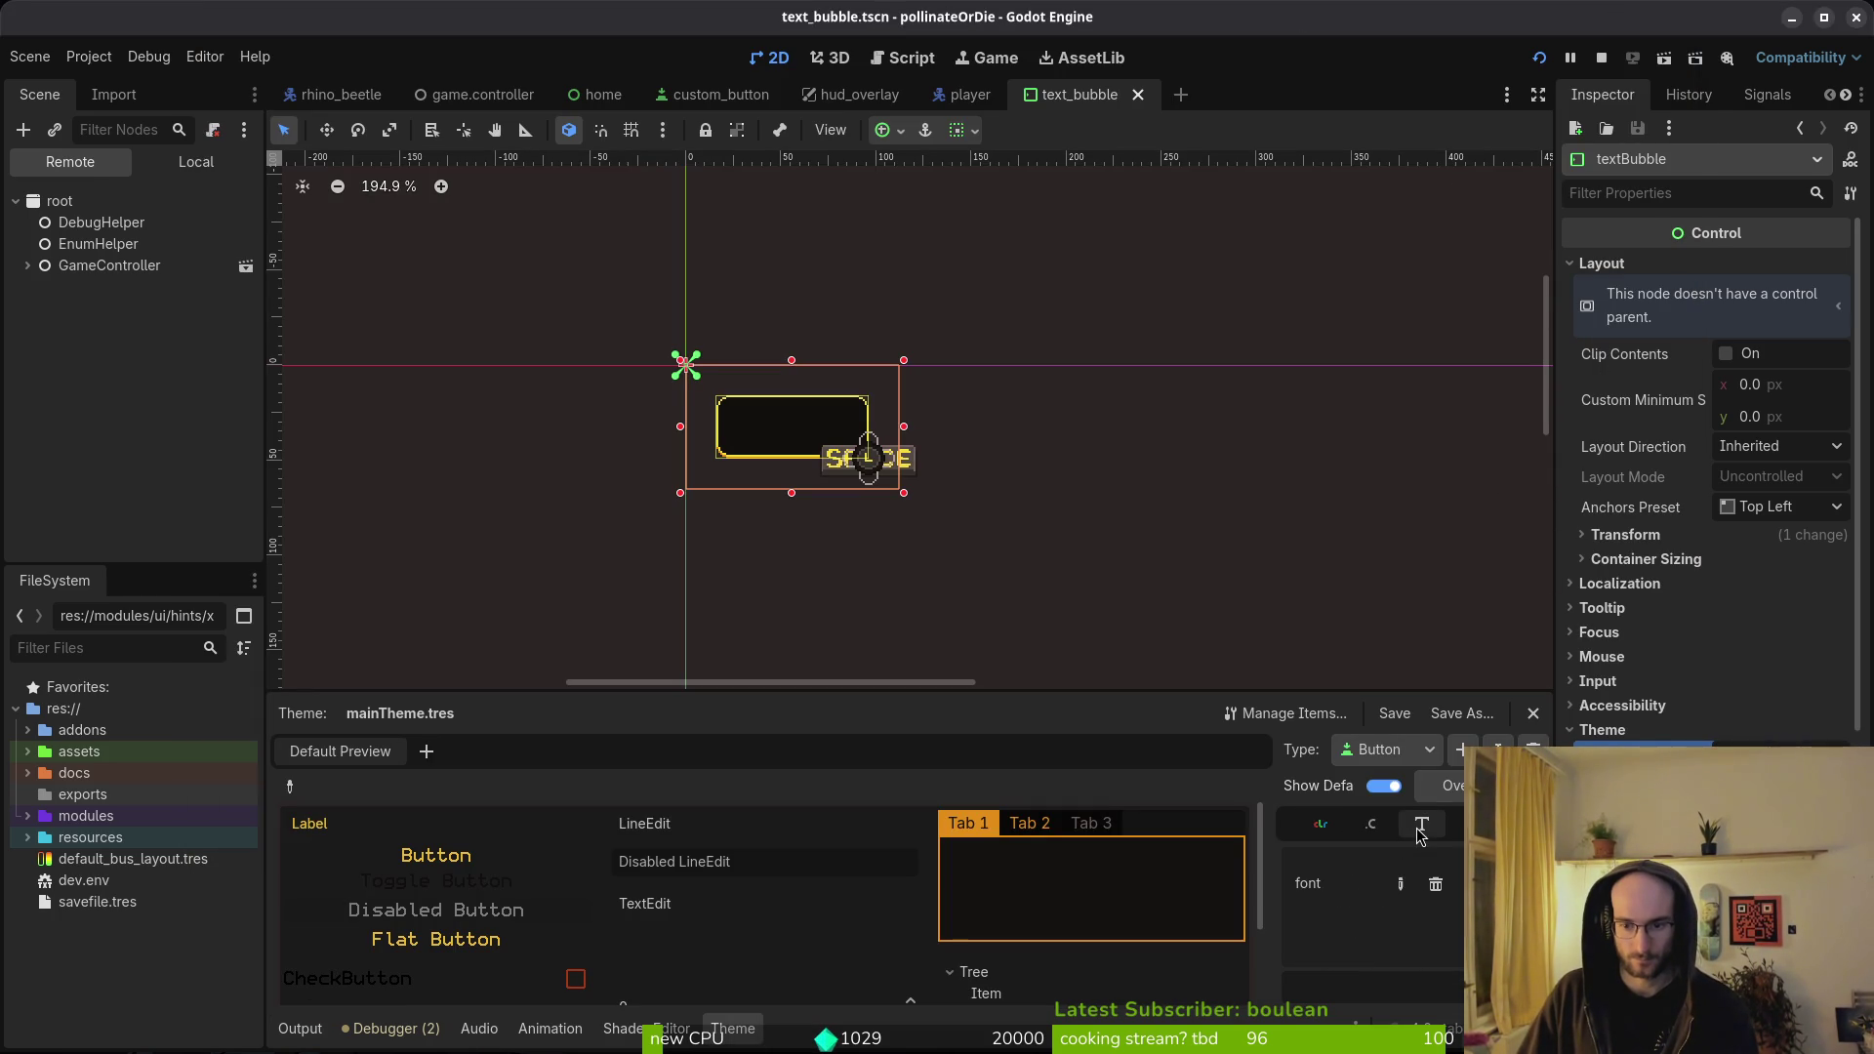
pyautogui.click(1372, 826)
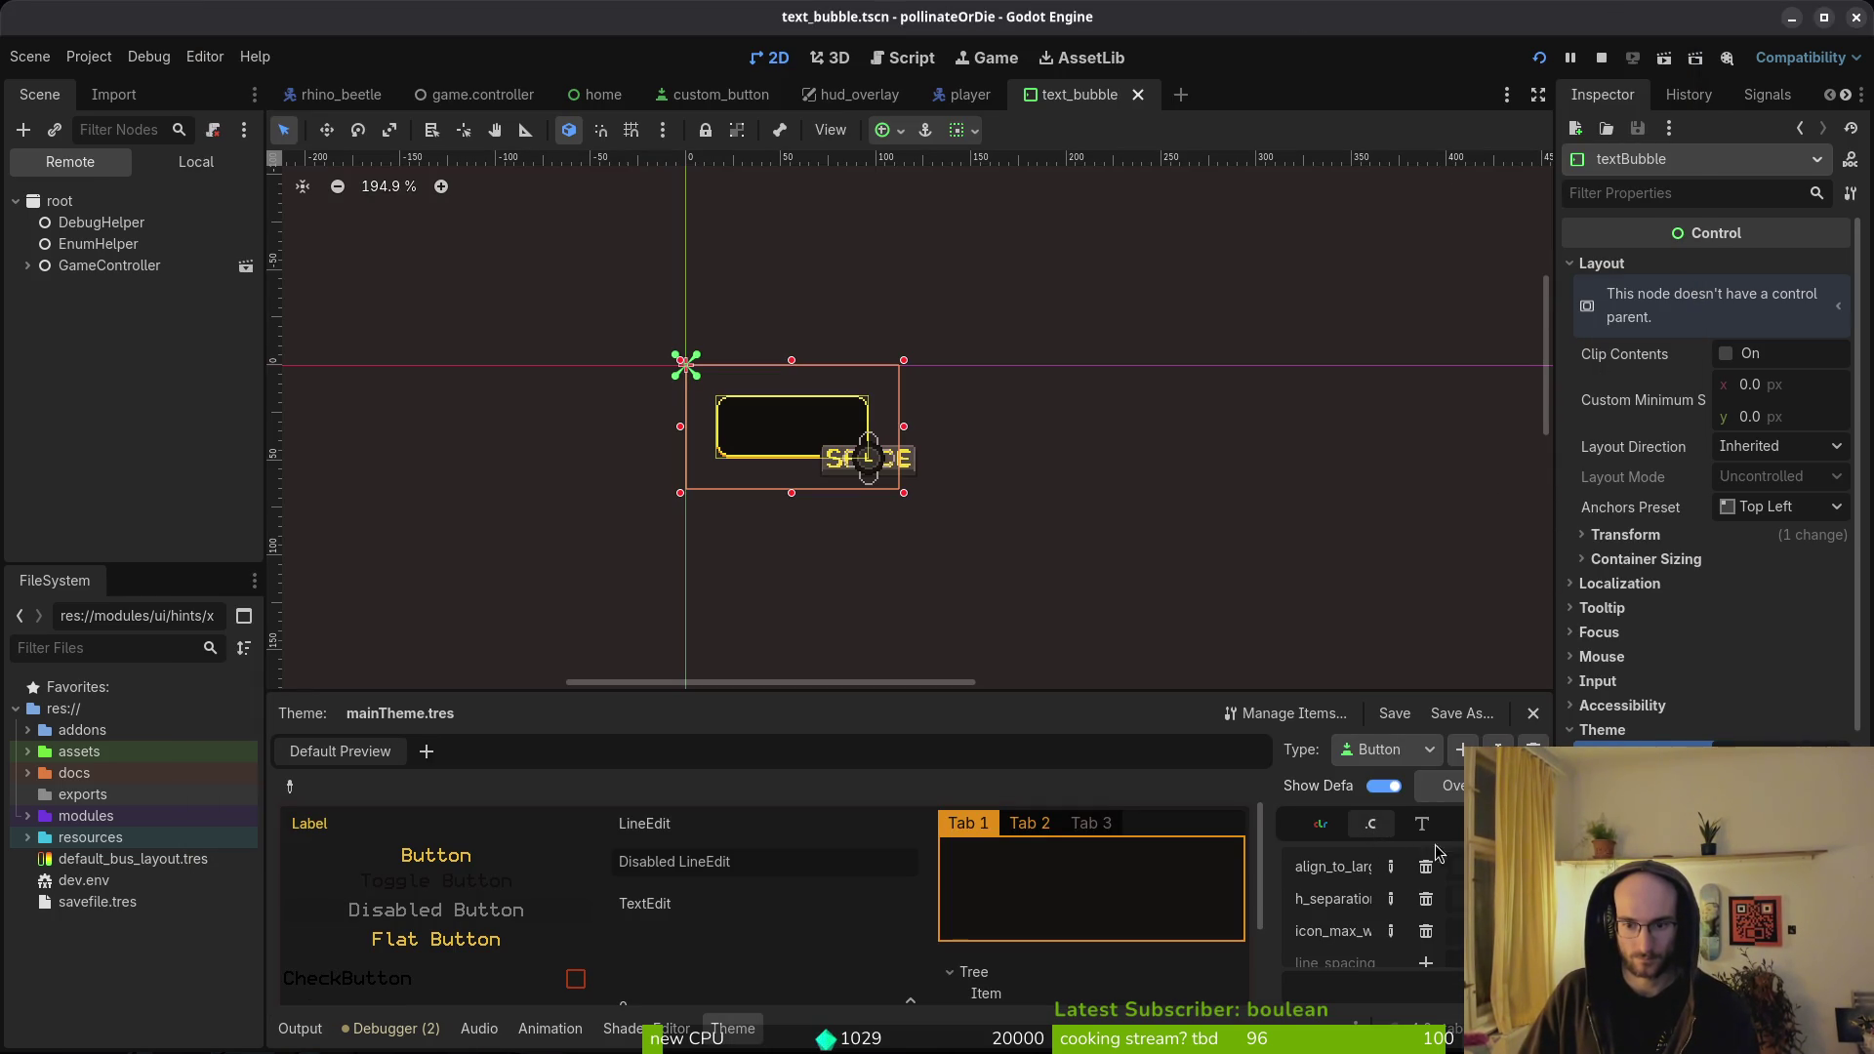
pyautogui.moveTo(1338, 902)
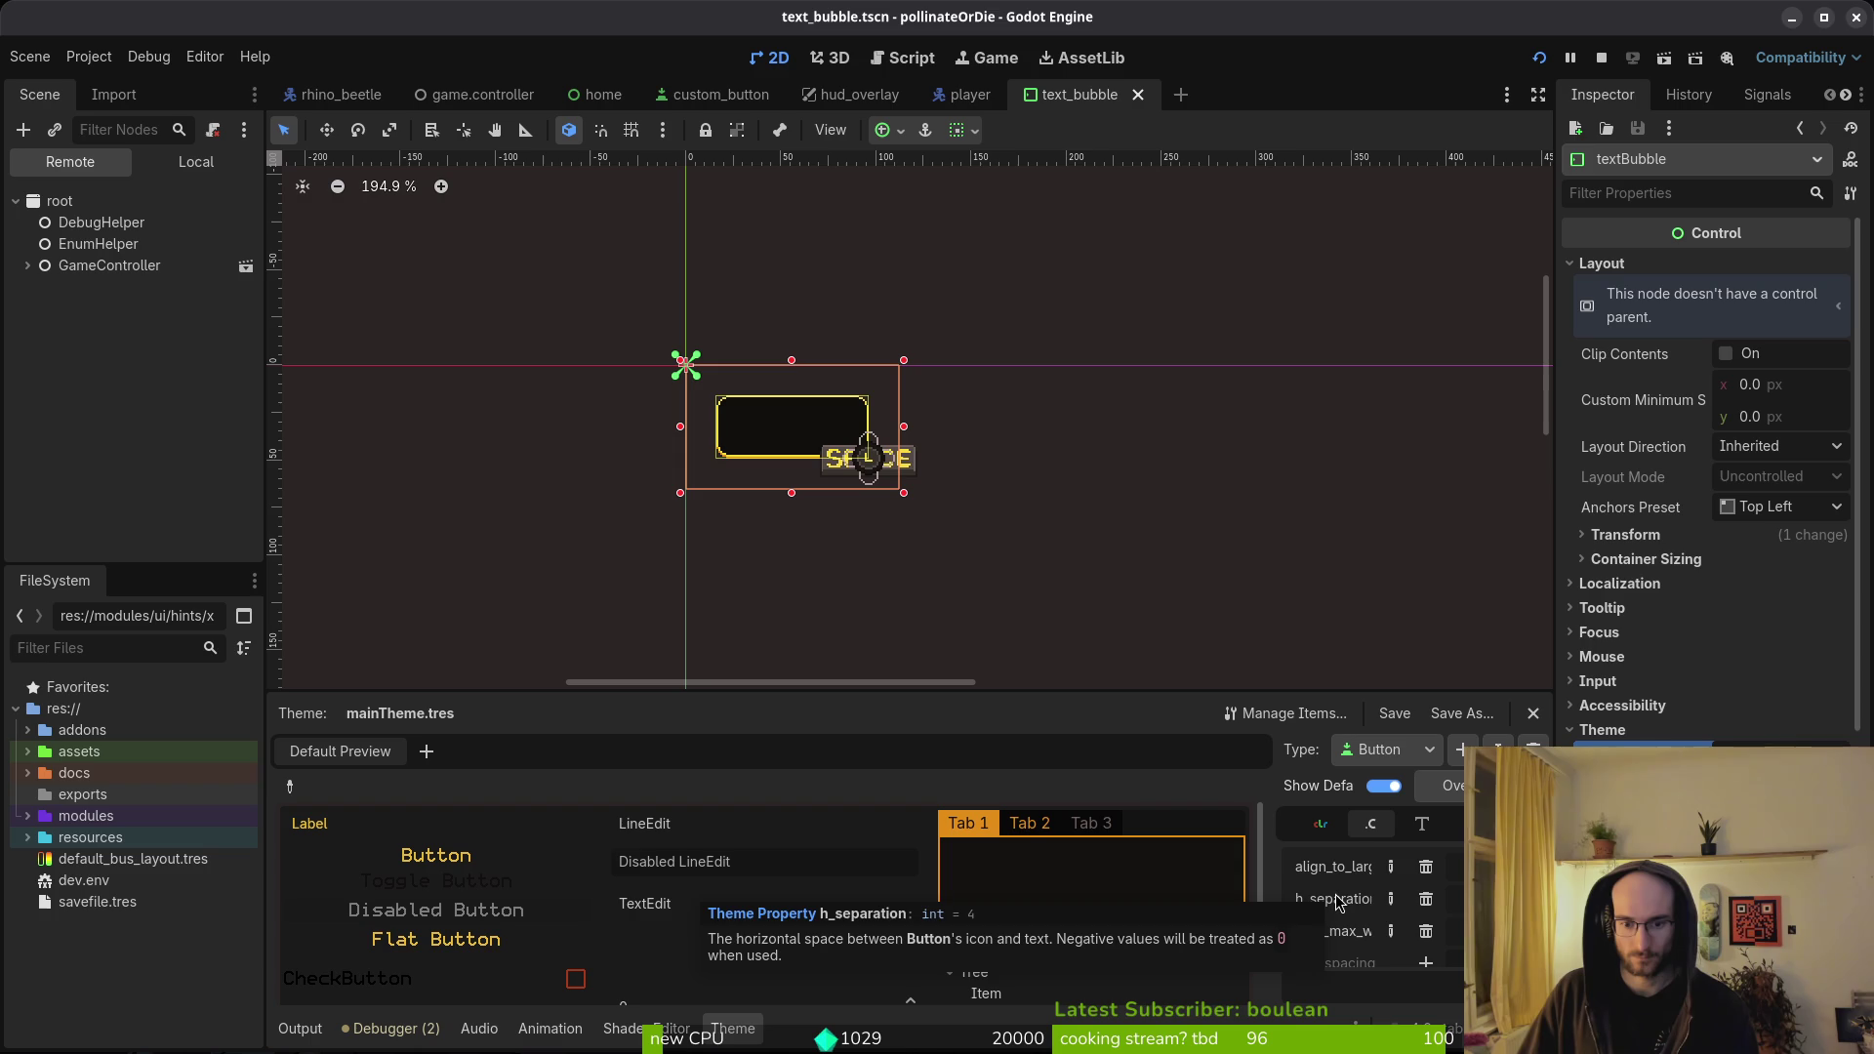
pyautogui.click(1452, 826)
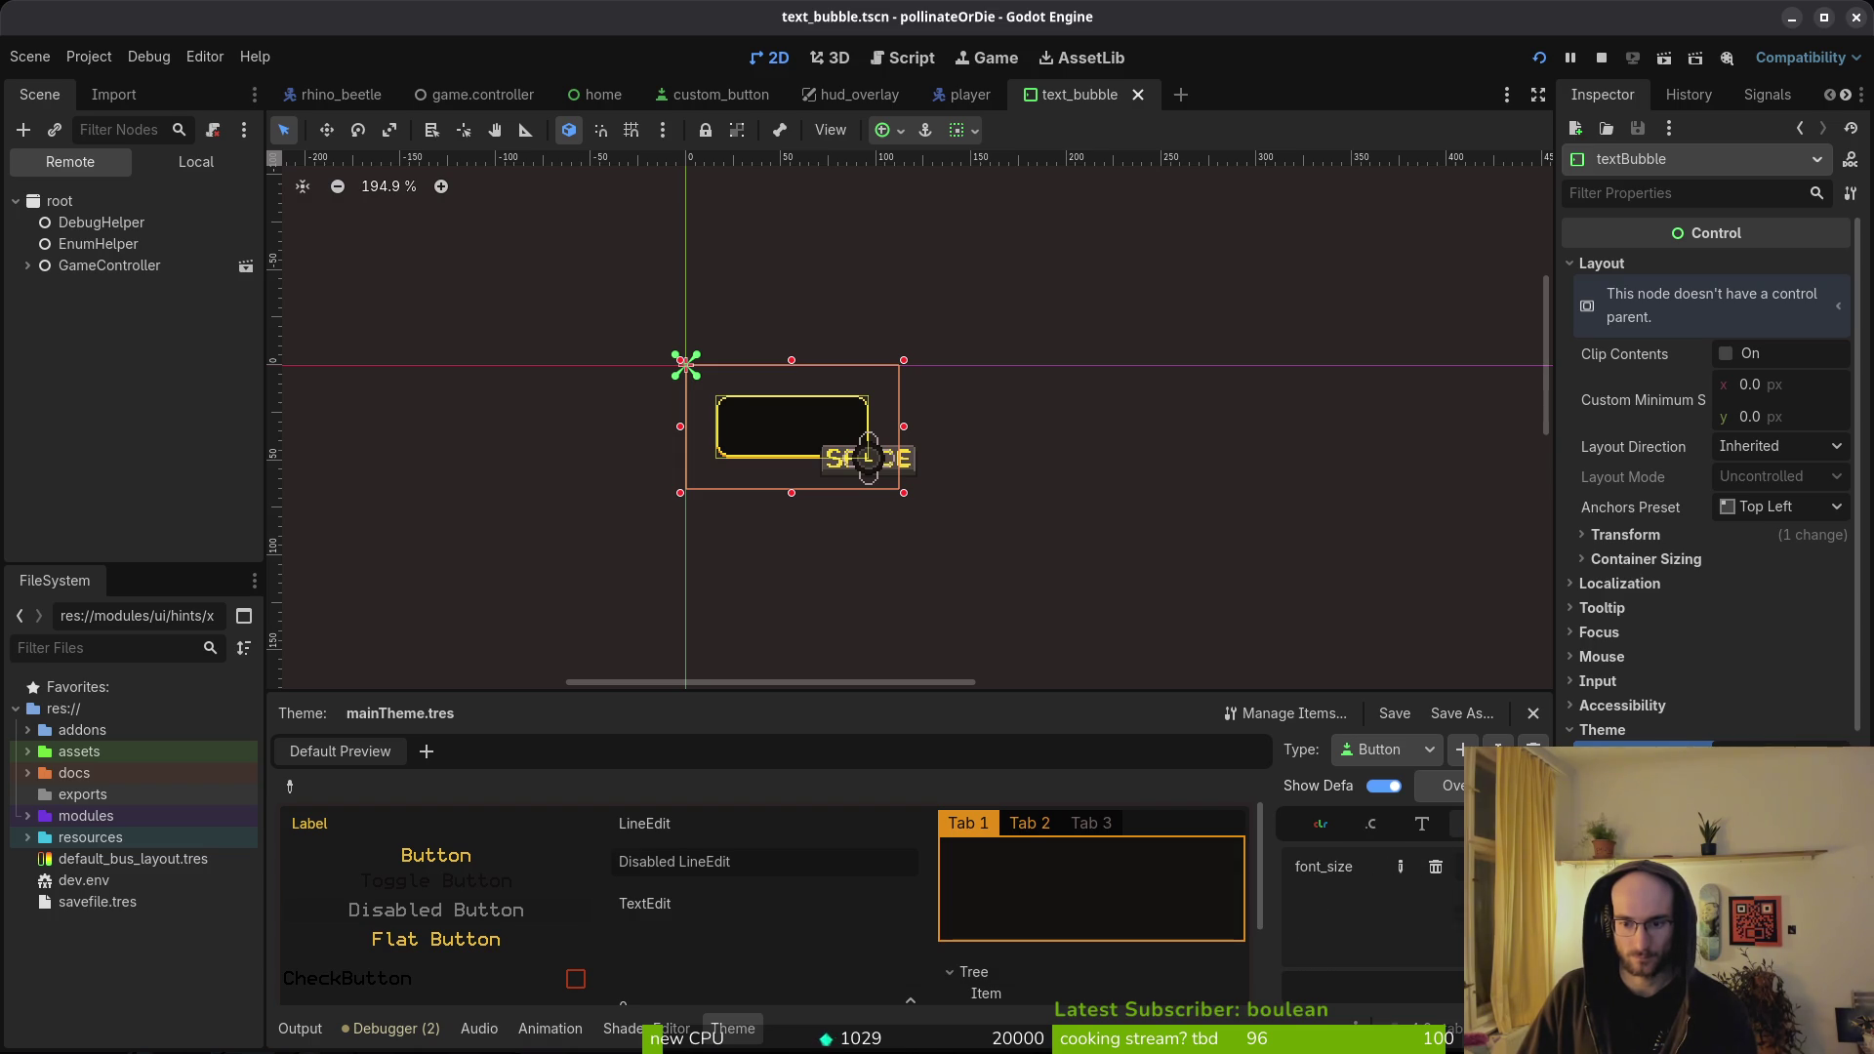
# - Adjust the Button font_size, then restart the game to test it
pyautogui.scroll(-5, 1523, 867)
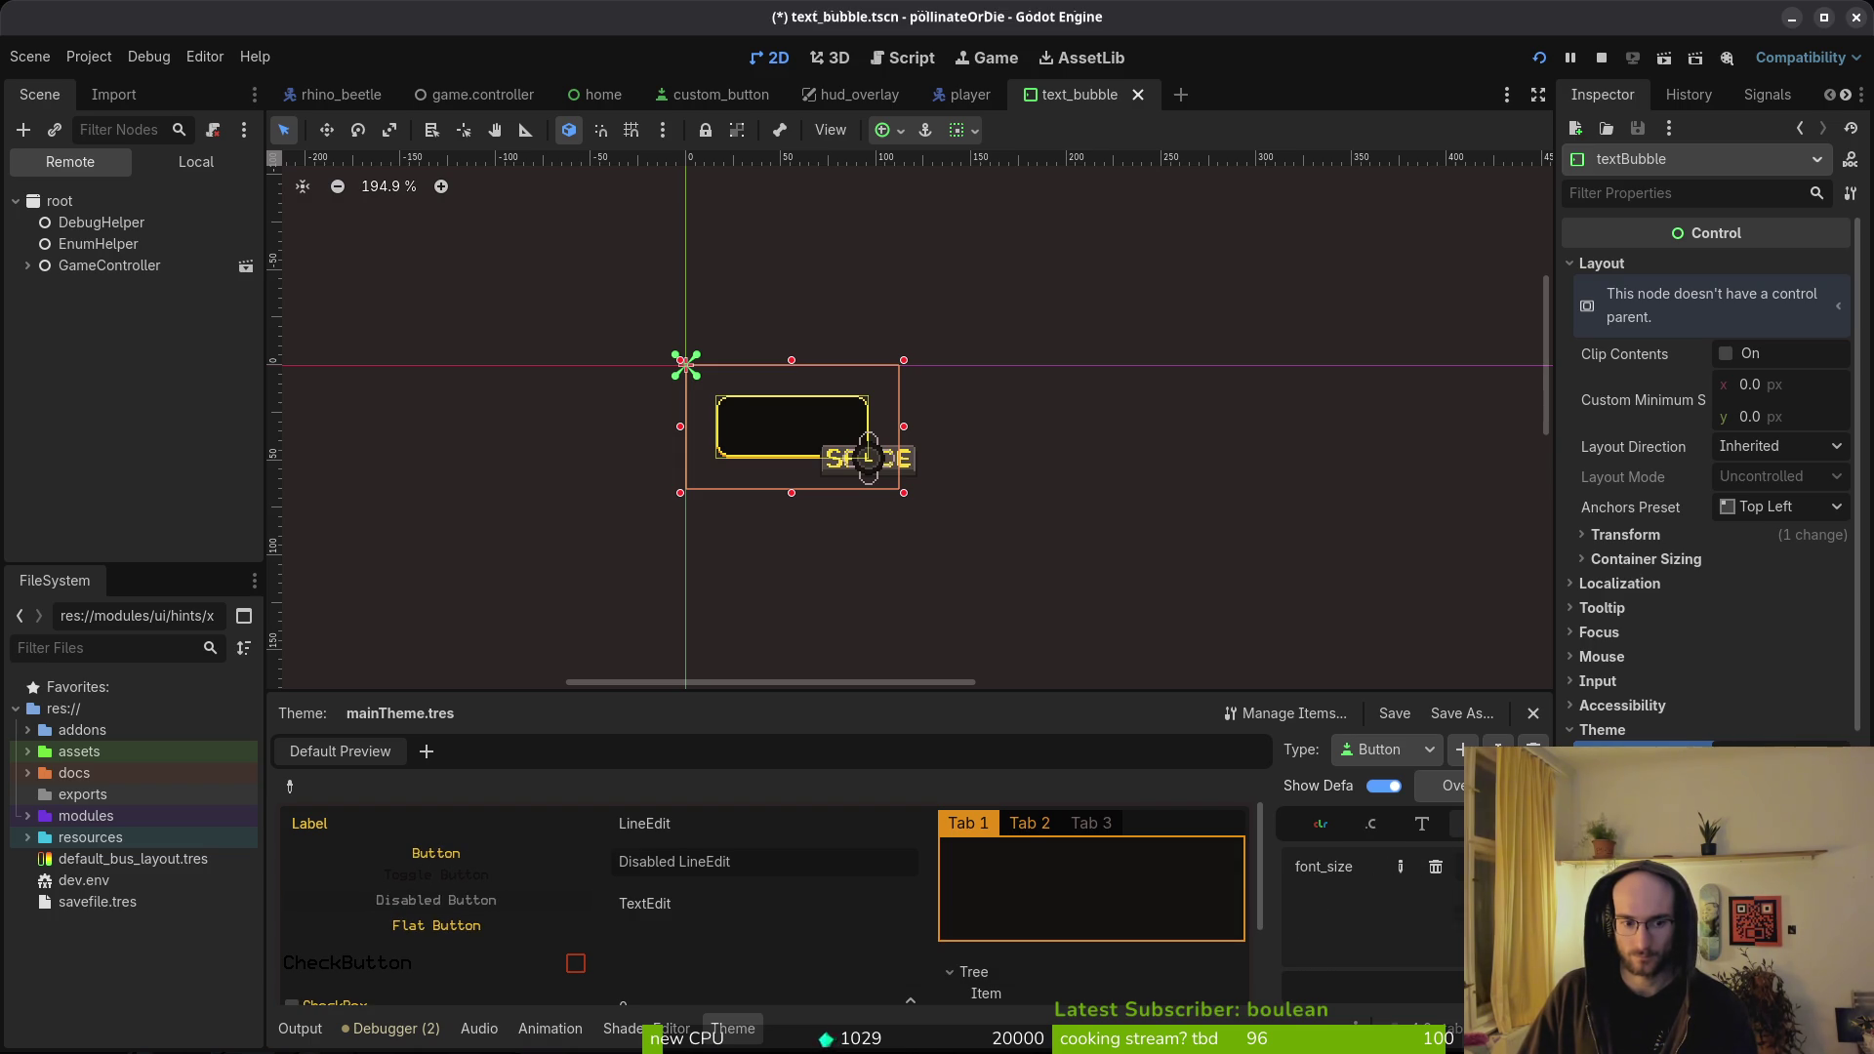
pyautogui.scroll(10, 1523, 867)
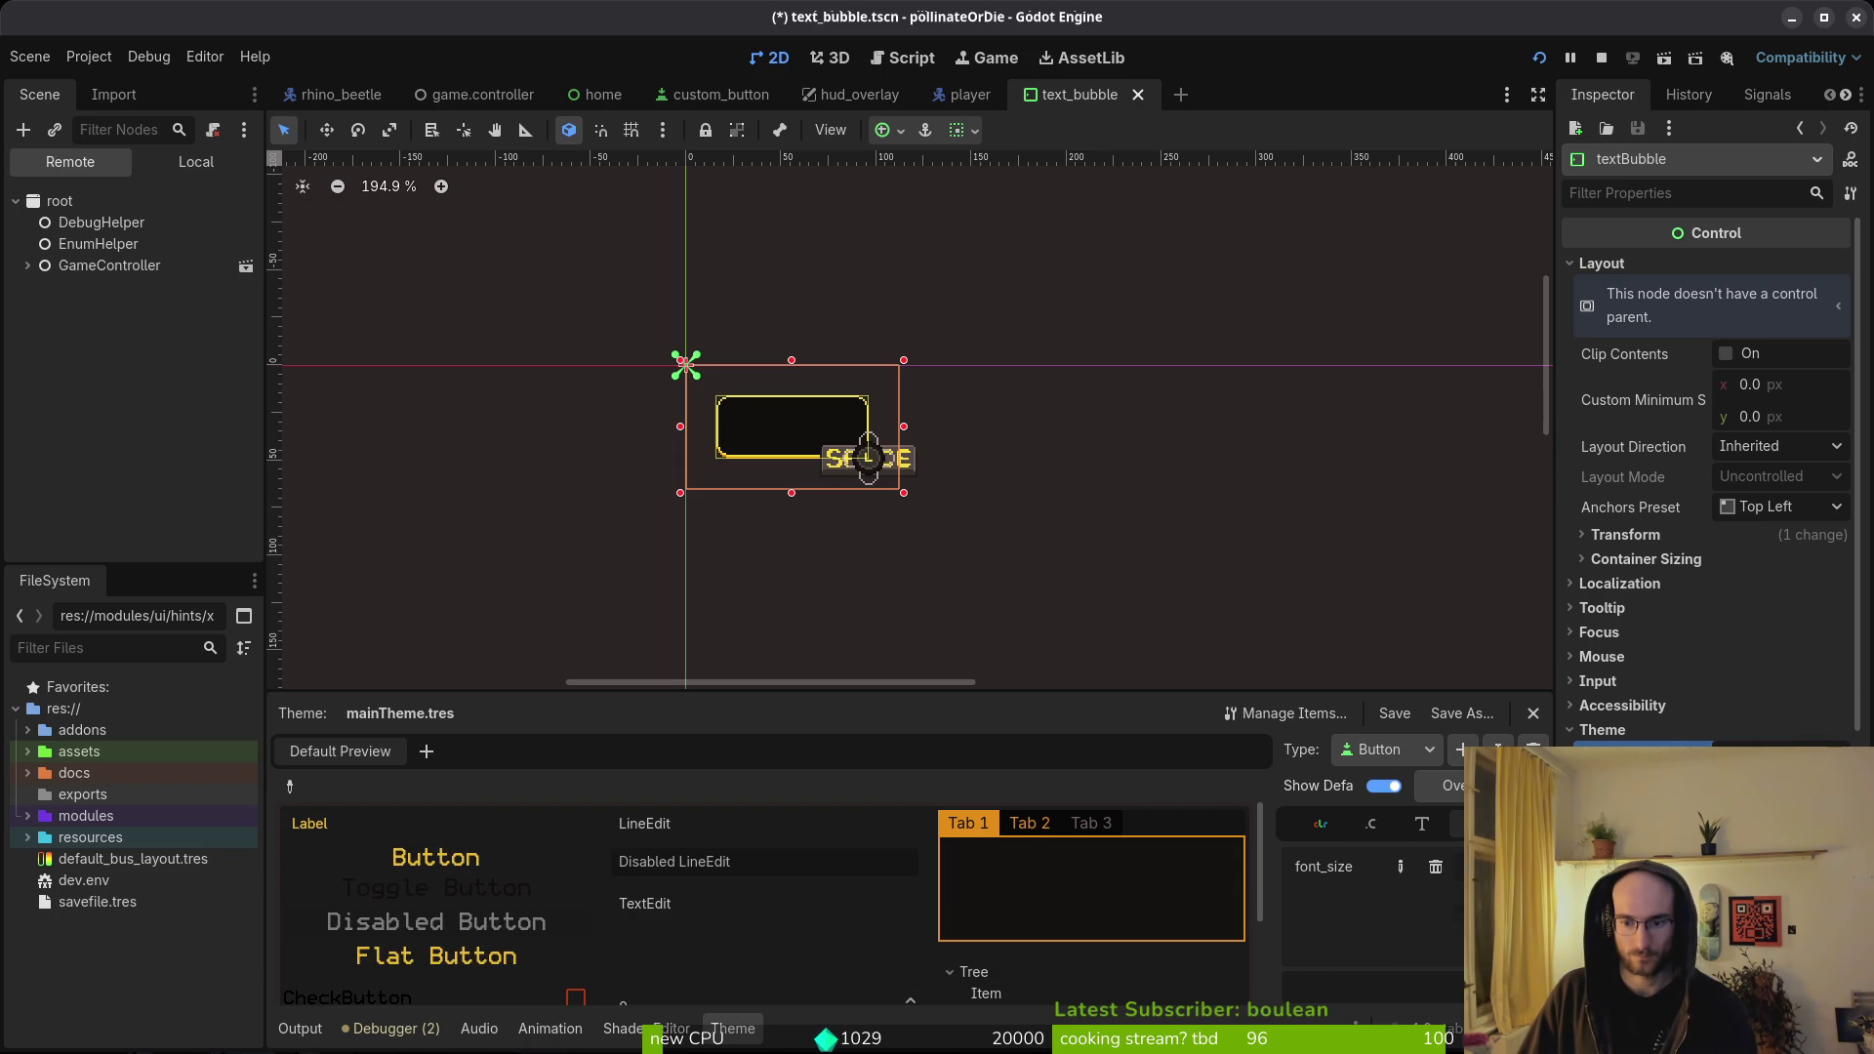
pyautogui.scroll(2, 1523, 867)
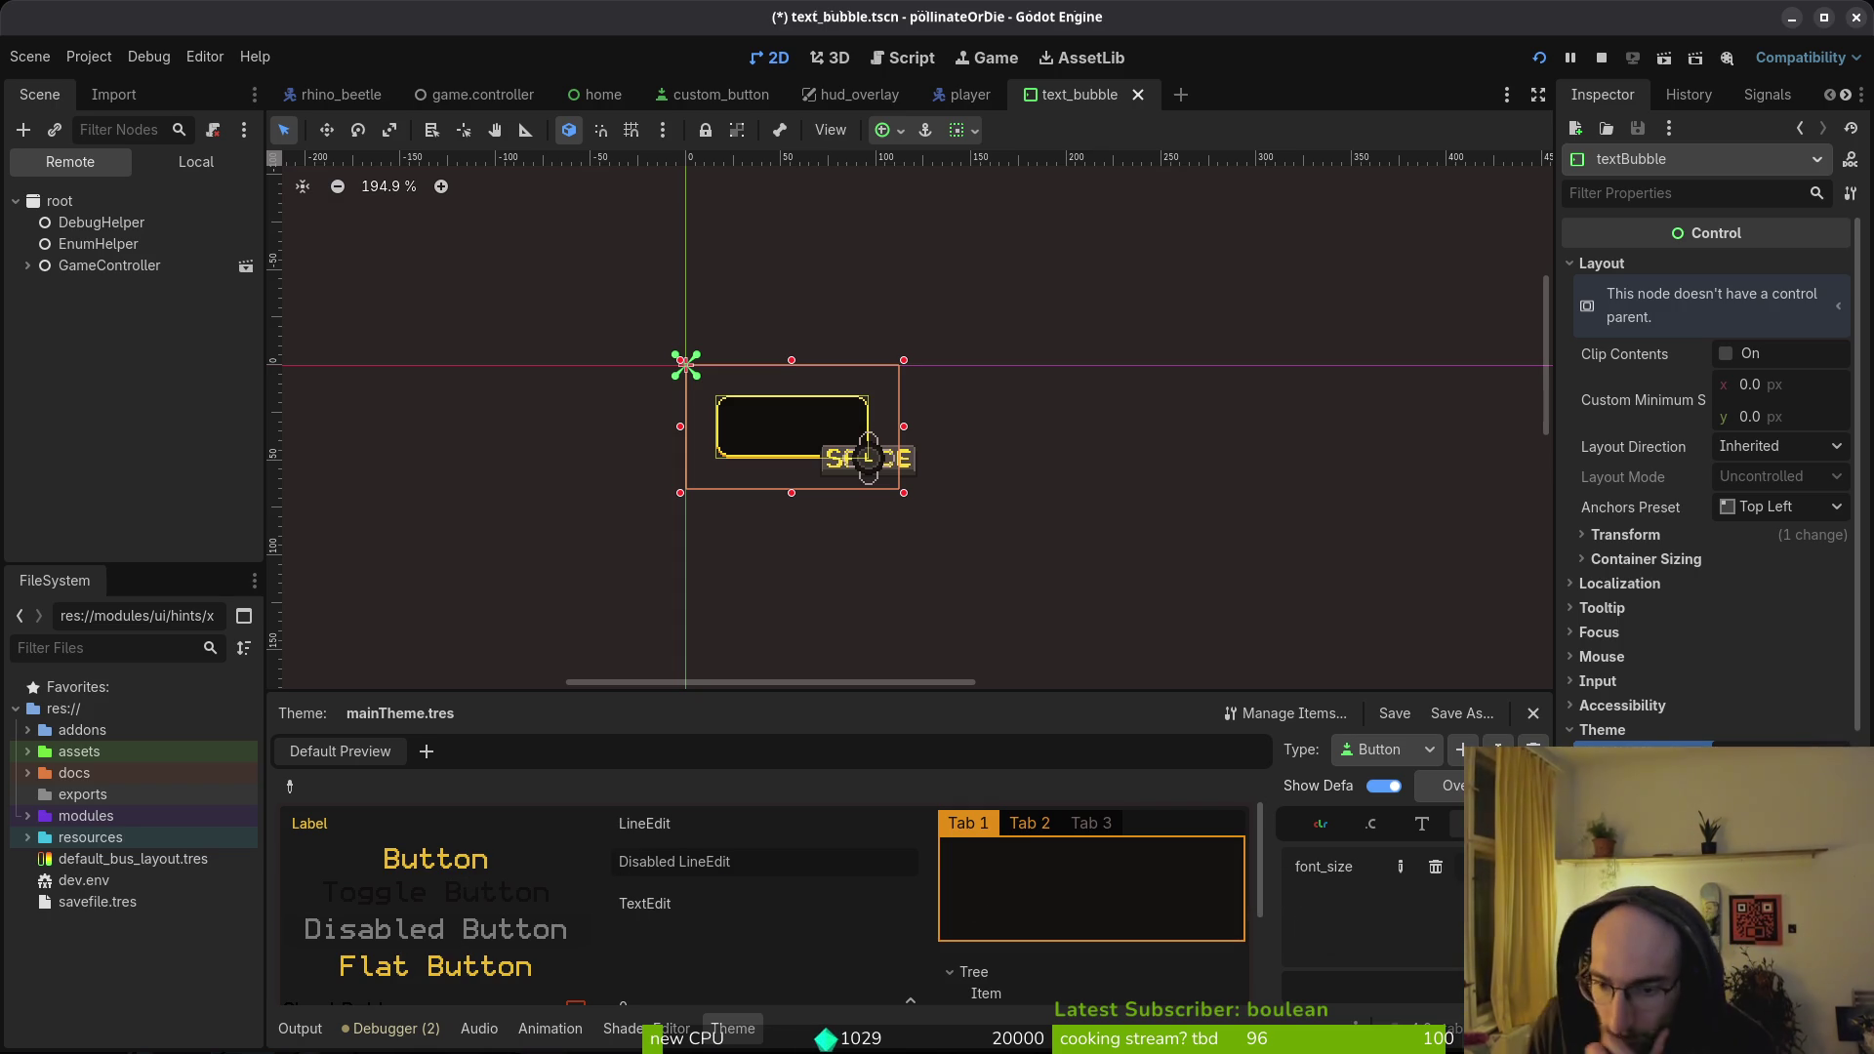
pyautogui.scroll(-3, 1523, 867)
pyautogui.scroll(-4, 1523, 867)
pyautogui.scroll(2, 1523, 866)
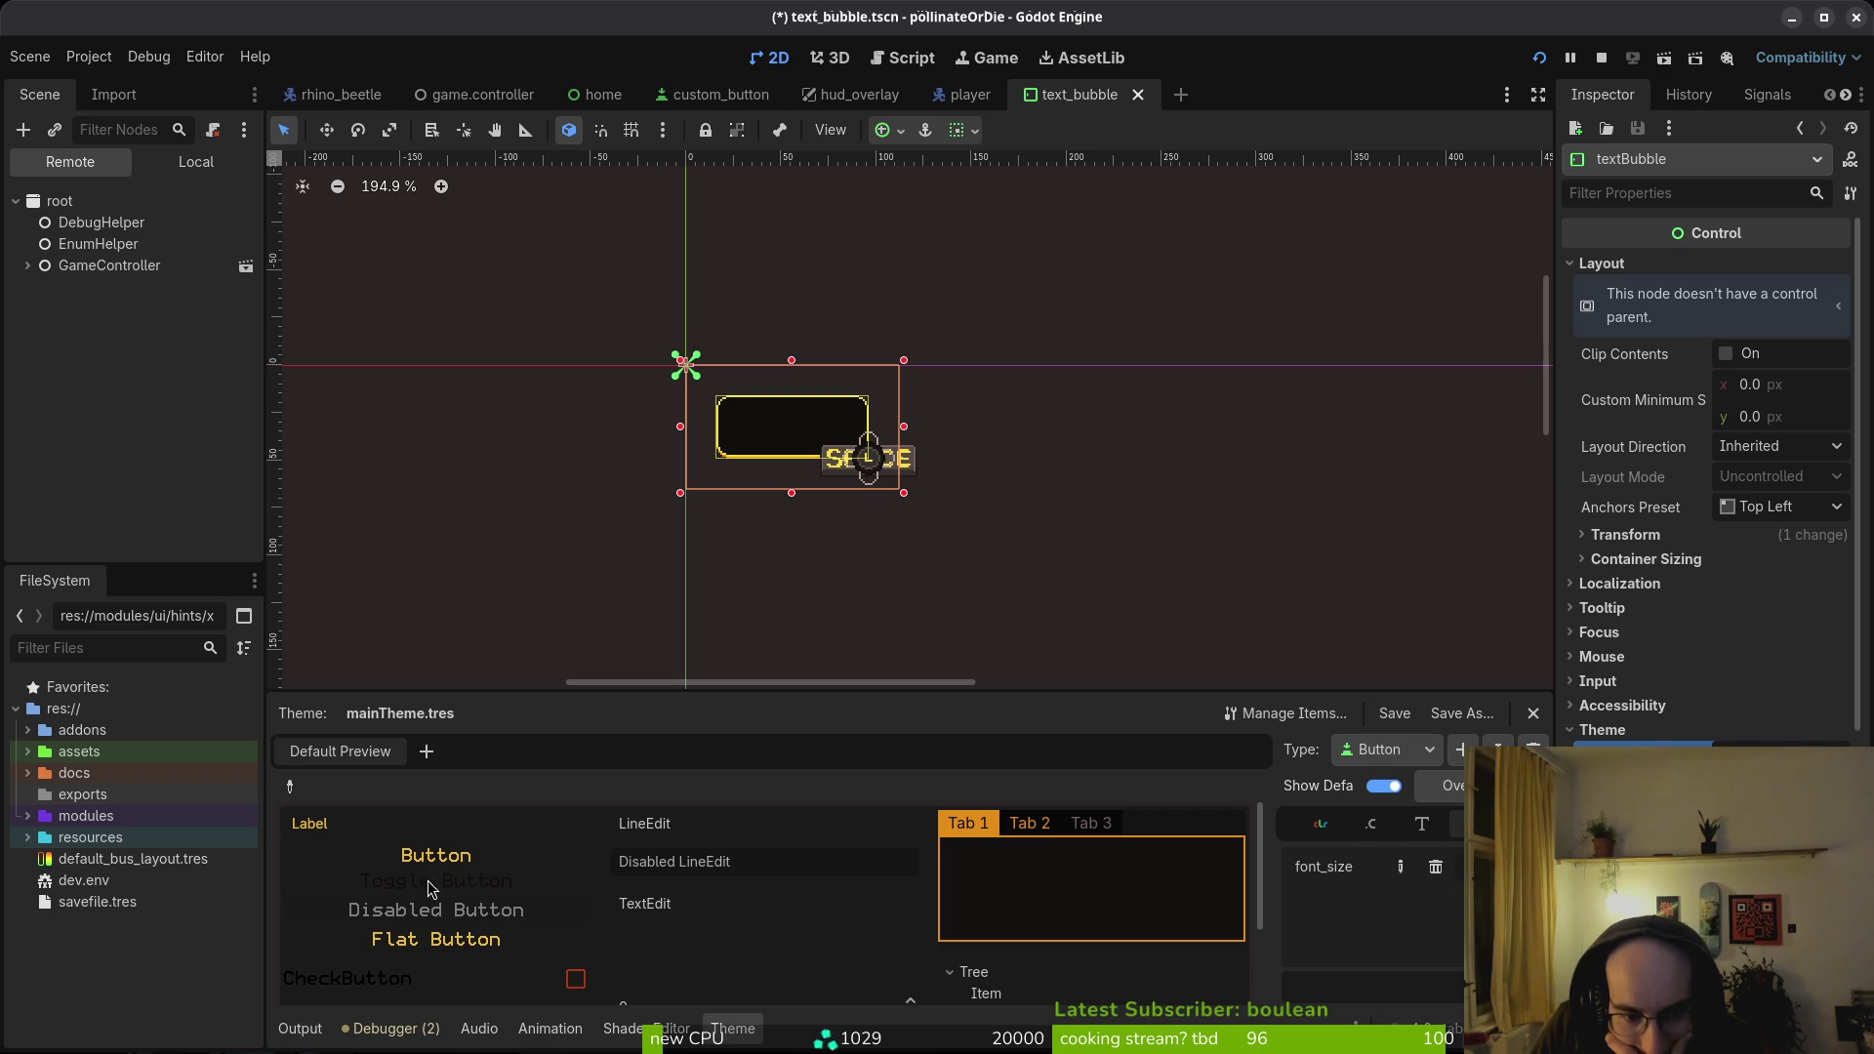
pyautogui.click(1597, 58)
pyautogui.press('F5')
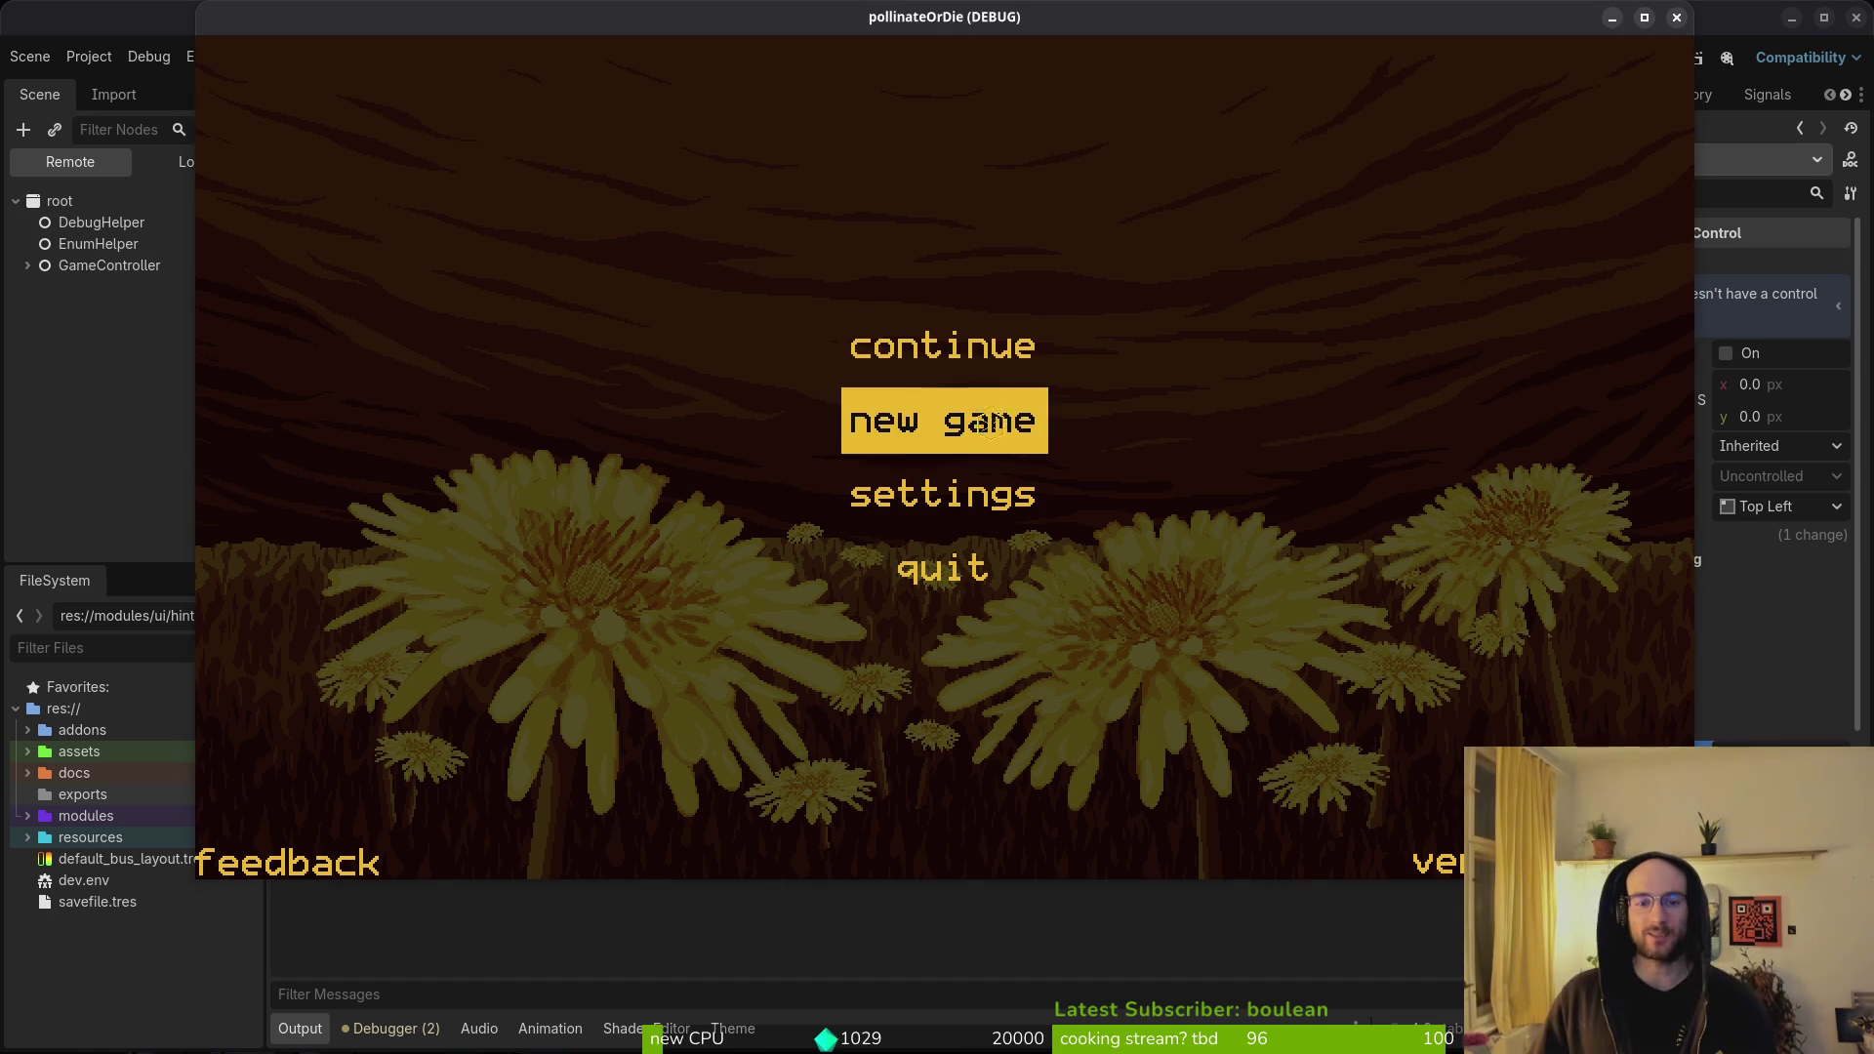
# - Choose new game from the pollinateOrDie main menu
pyautogui.click(994, 419)
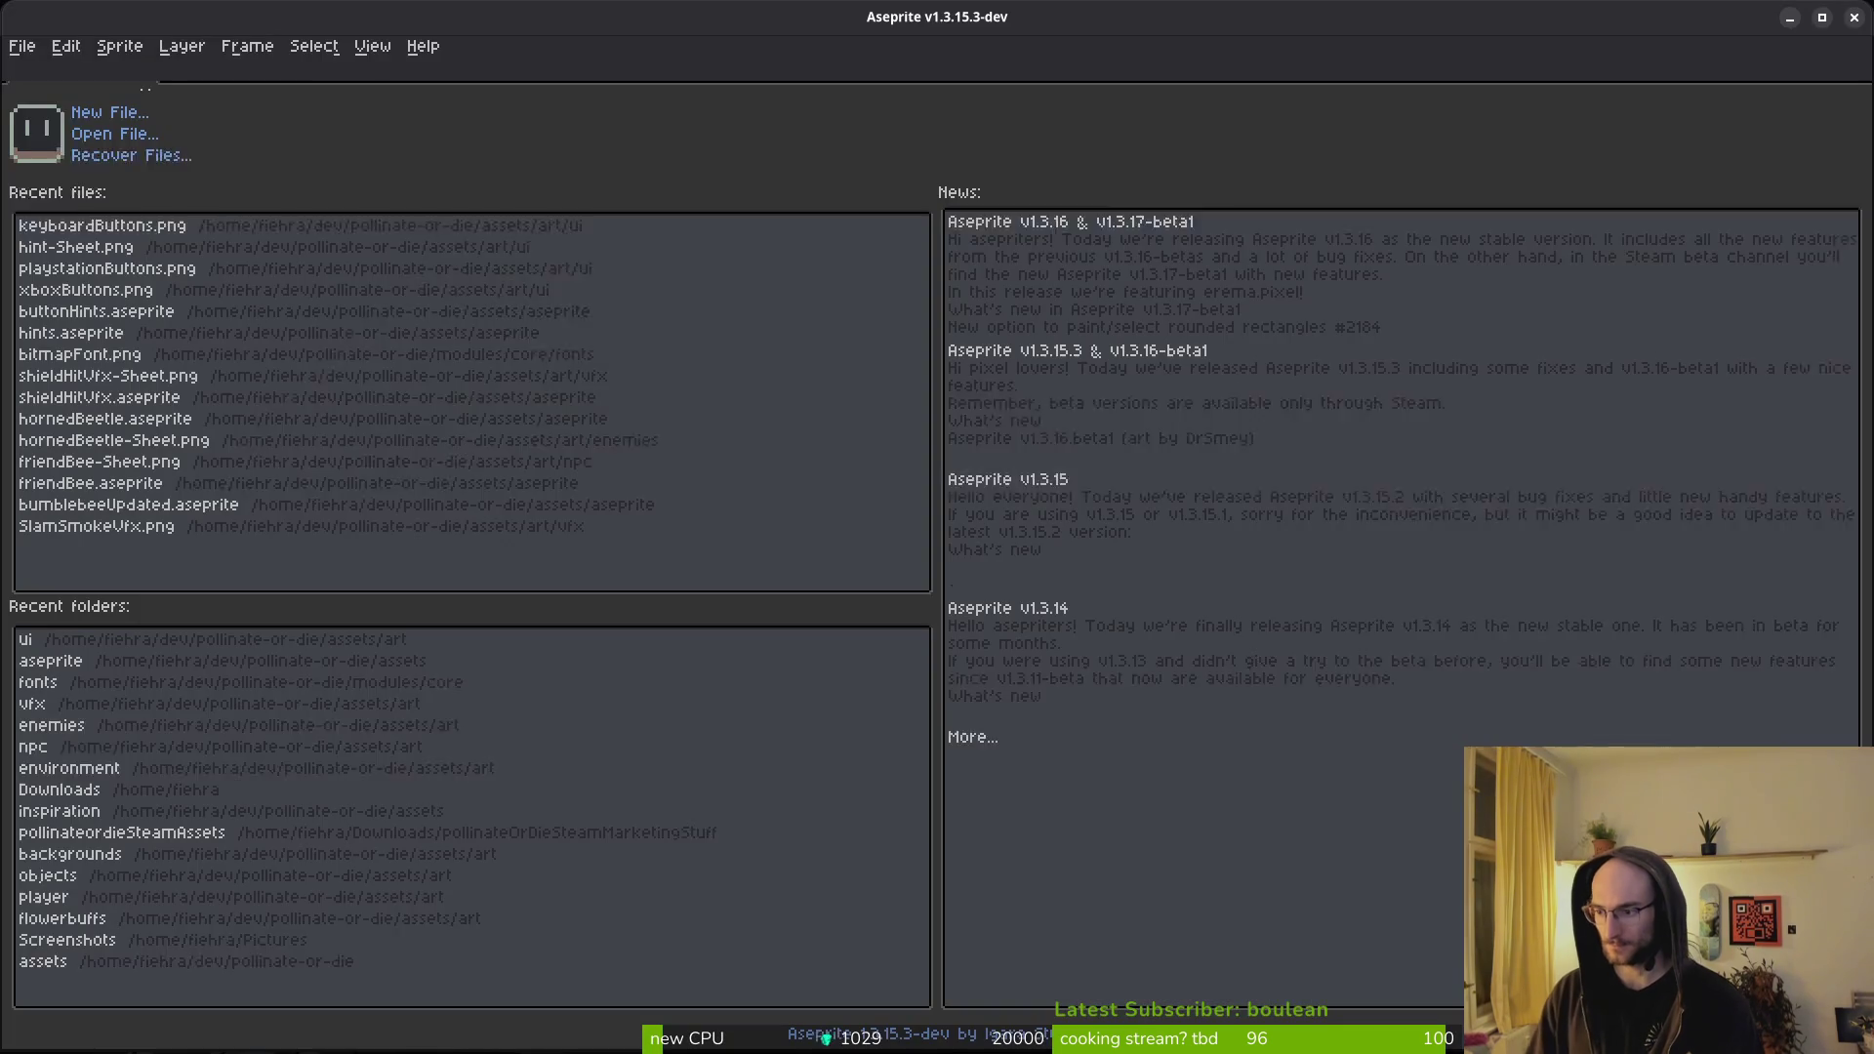
# - Look over keyboardButtons.png, then open playstationButtons.png from the recent files
pyautogui.click(138, 252)
pyautogui.scroll(-3, 850, 598)
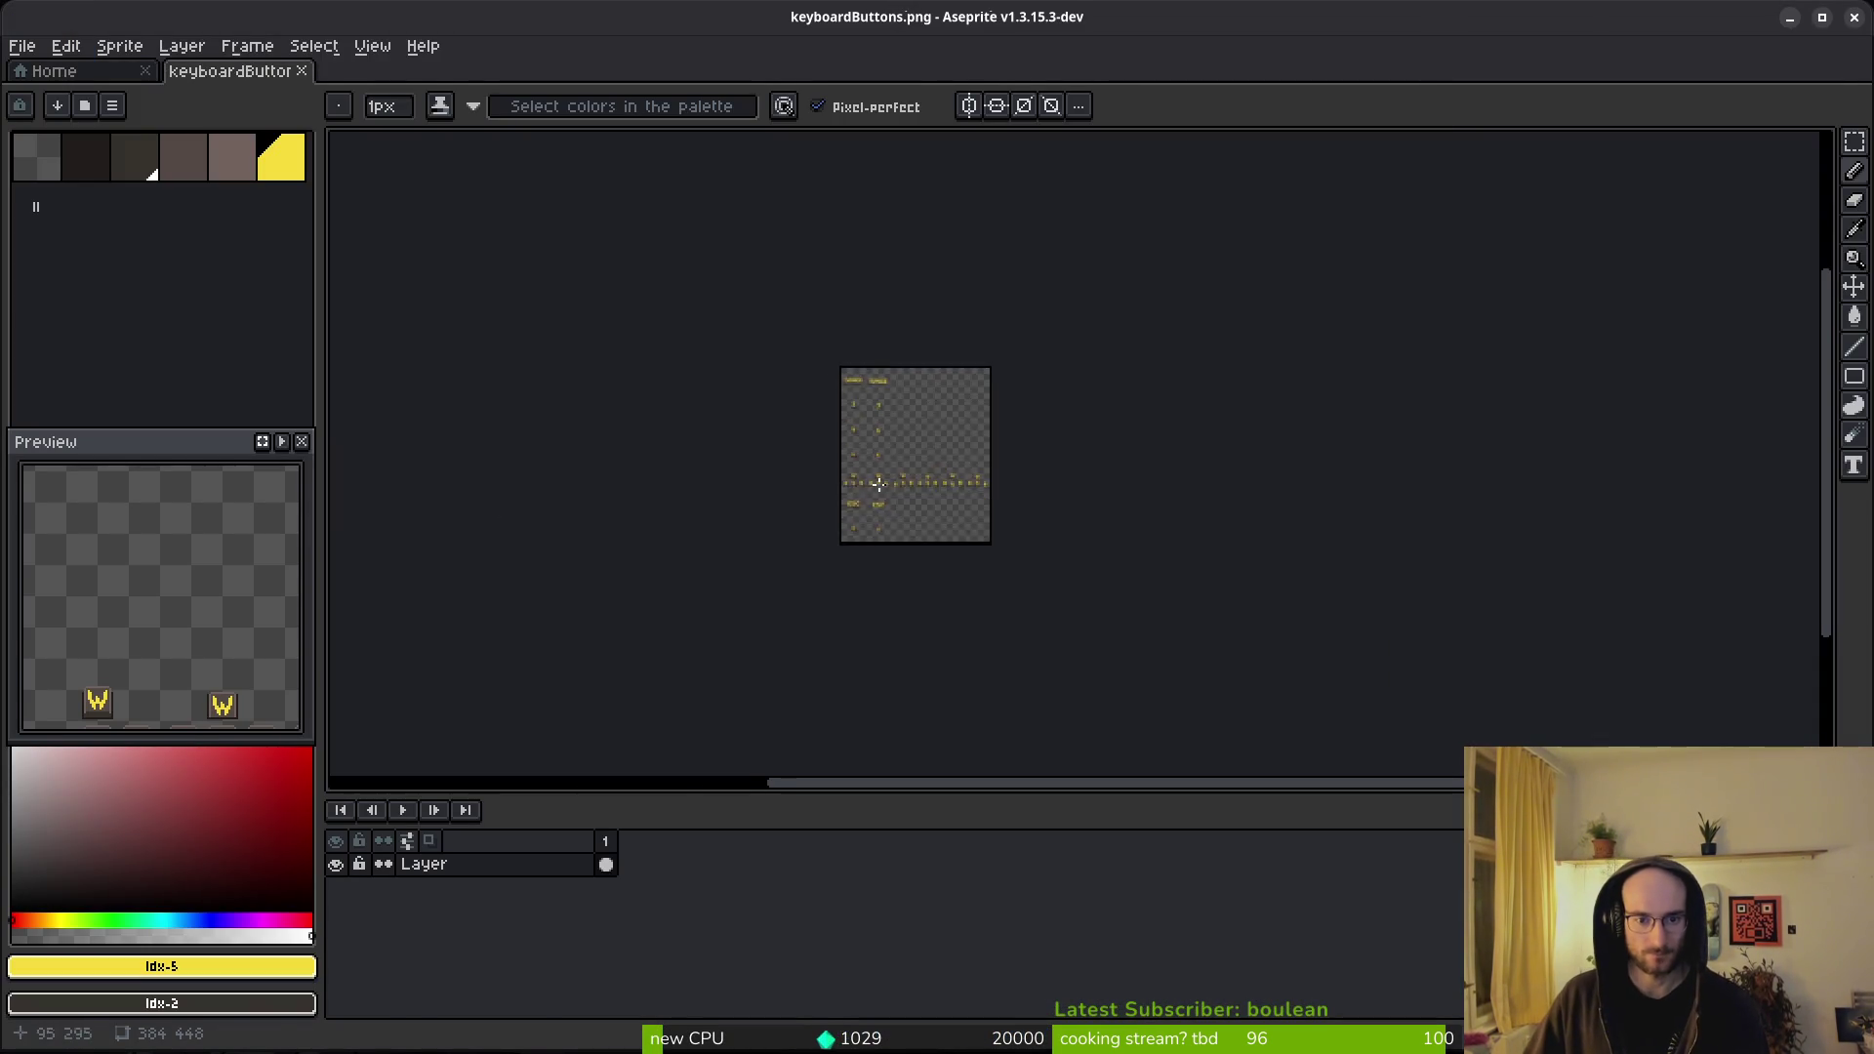
pyautogui.scroll(3, 927, 449)
pyautogui.click(54, 70)
pyautogui.click(88, 293)
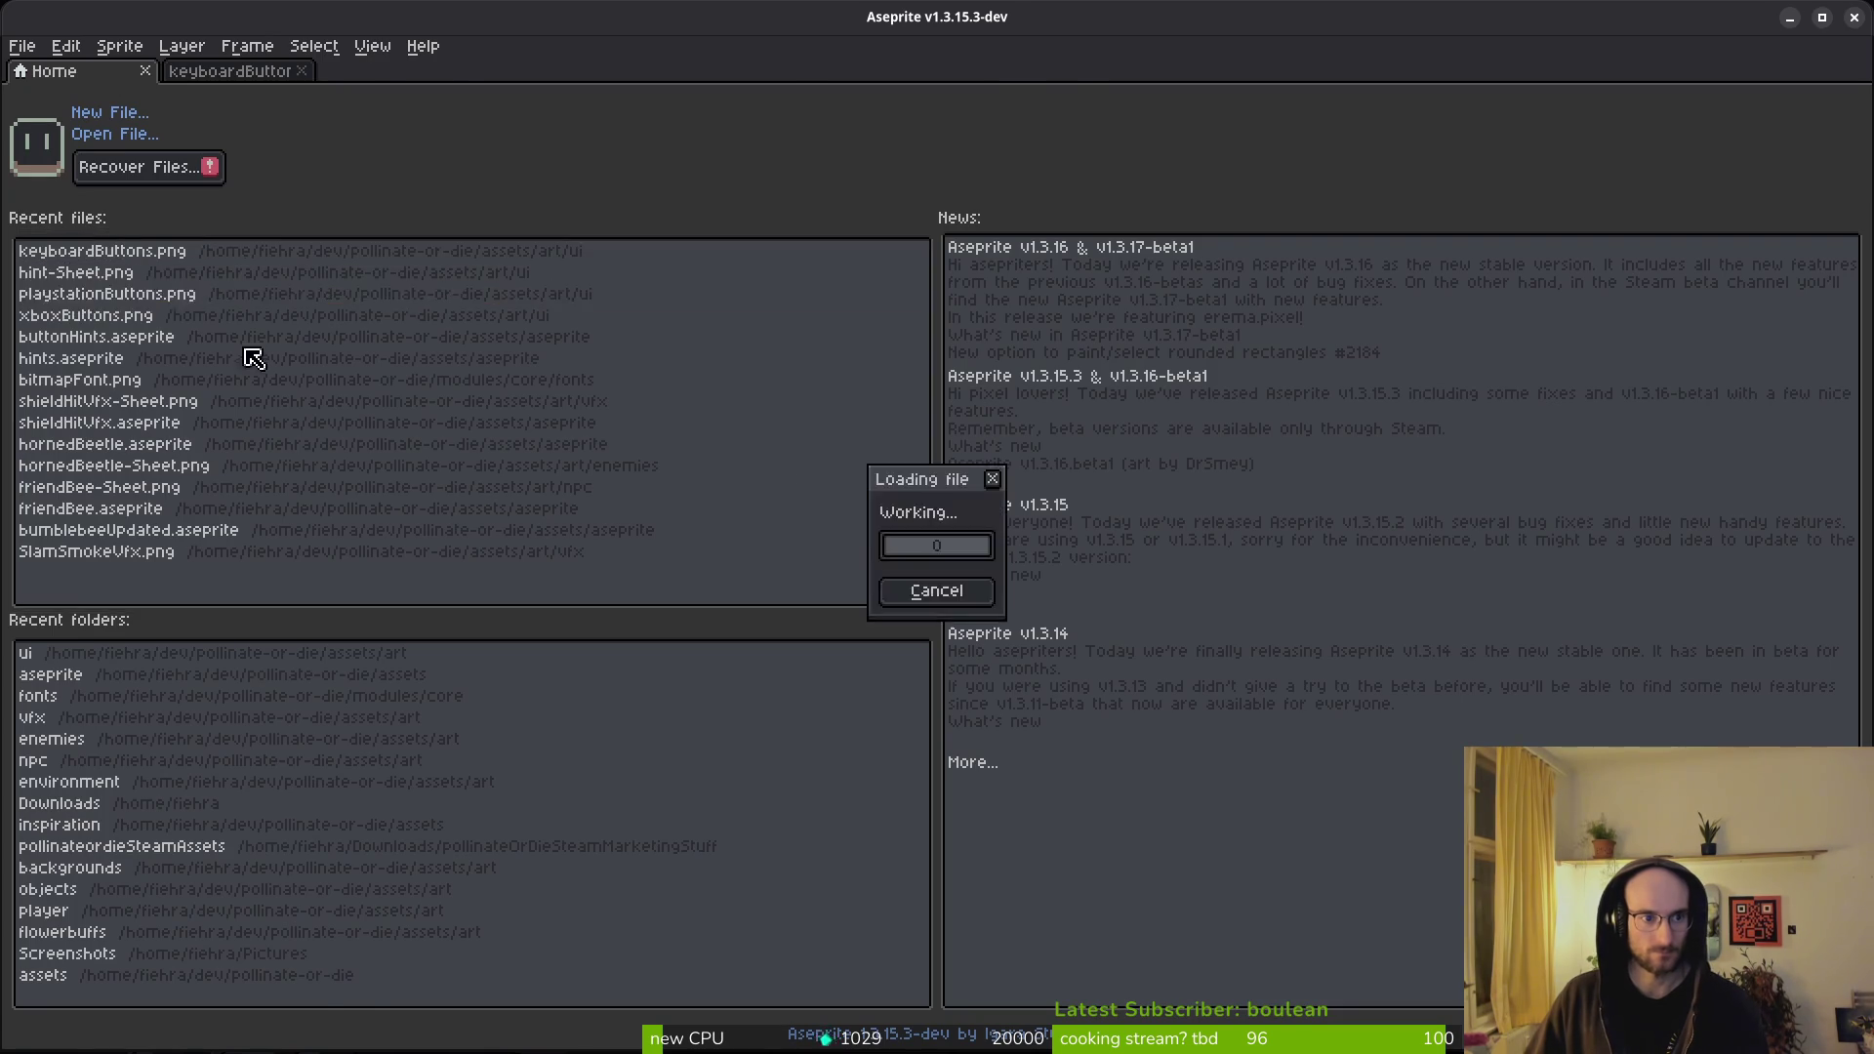
pyautogui.scroll(-3, 805, 342)
pyautogui.scroll(3, 806, 343)
pyautogui.scroll(-5, 858, 565)
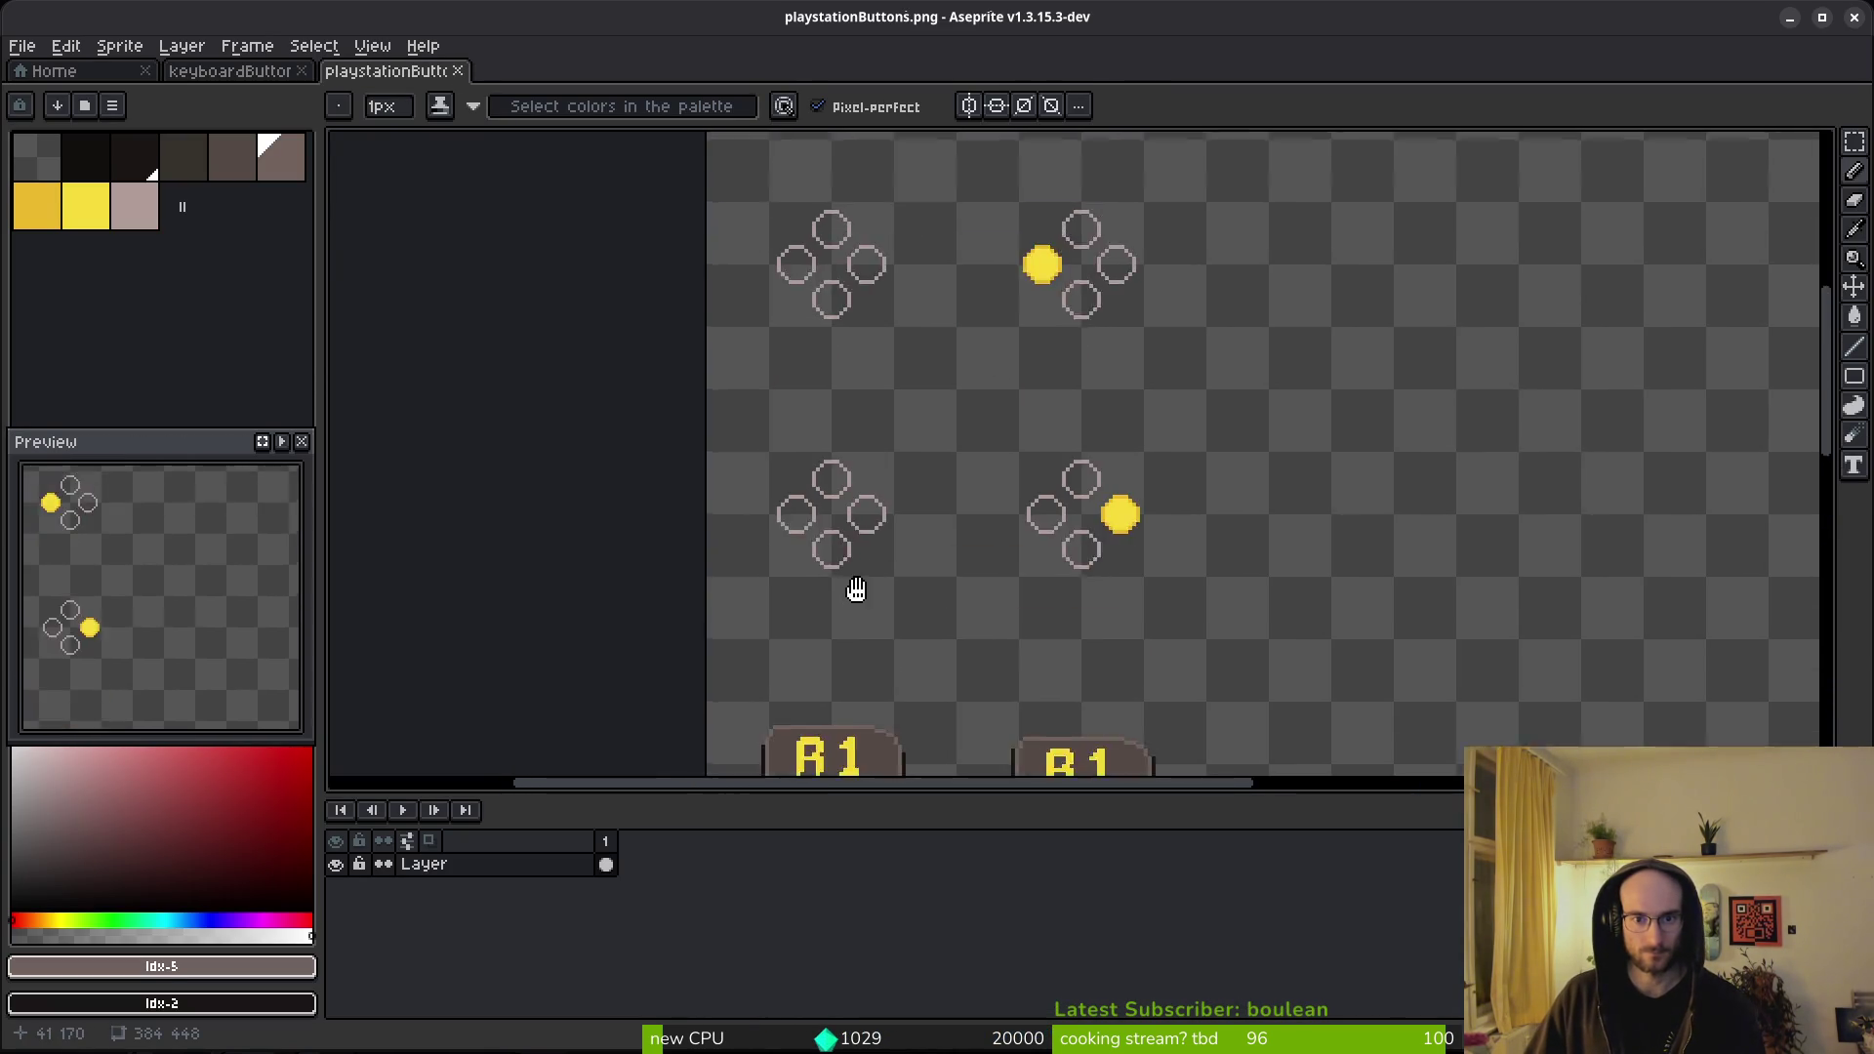
pyautogui.scroll(5, 807, 413)
pyautogui.scroll(2, 807, 414)
pyautogui.scroll(1, 807, 414)
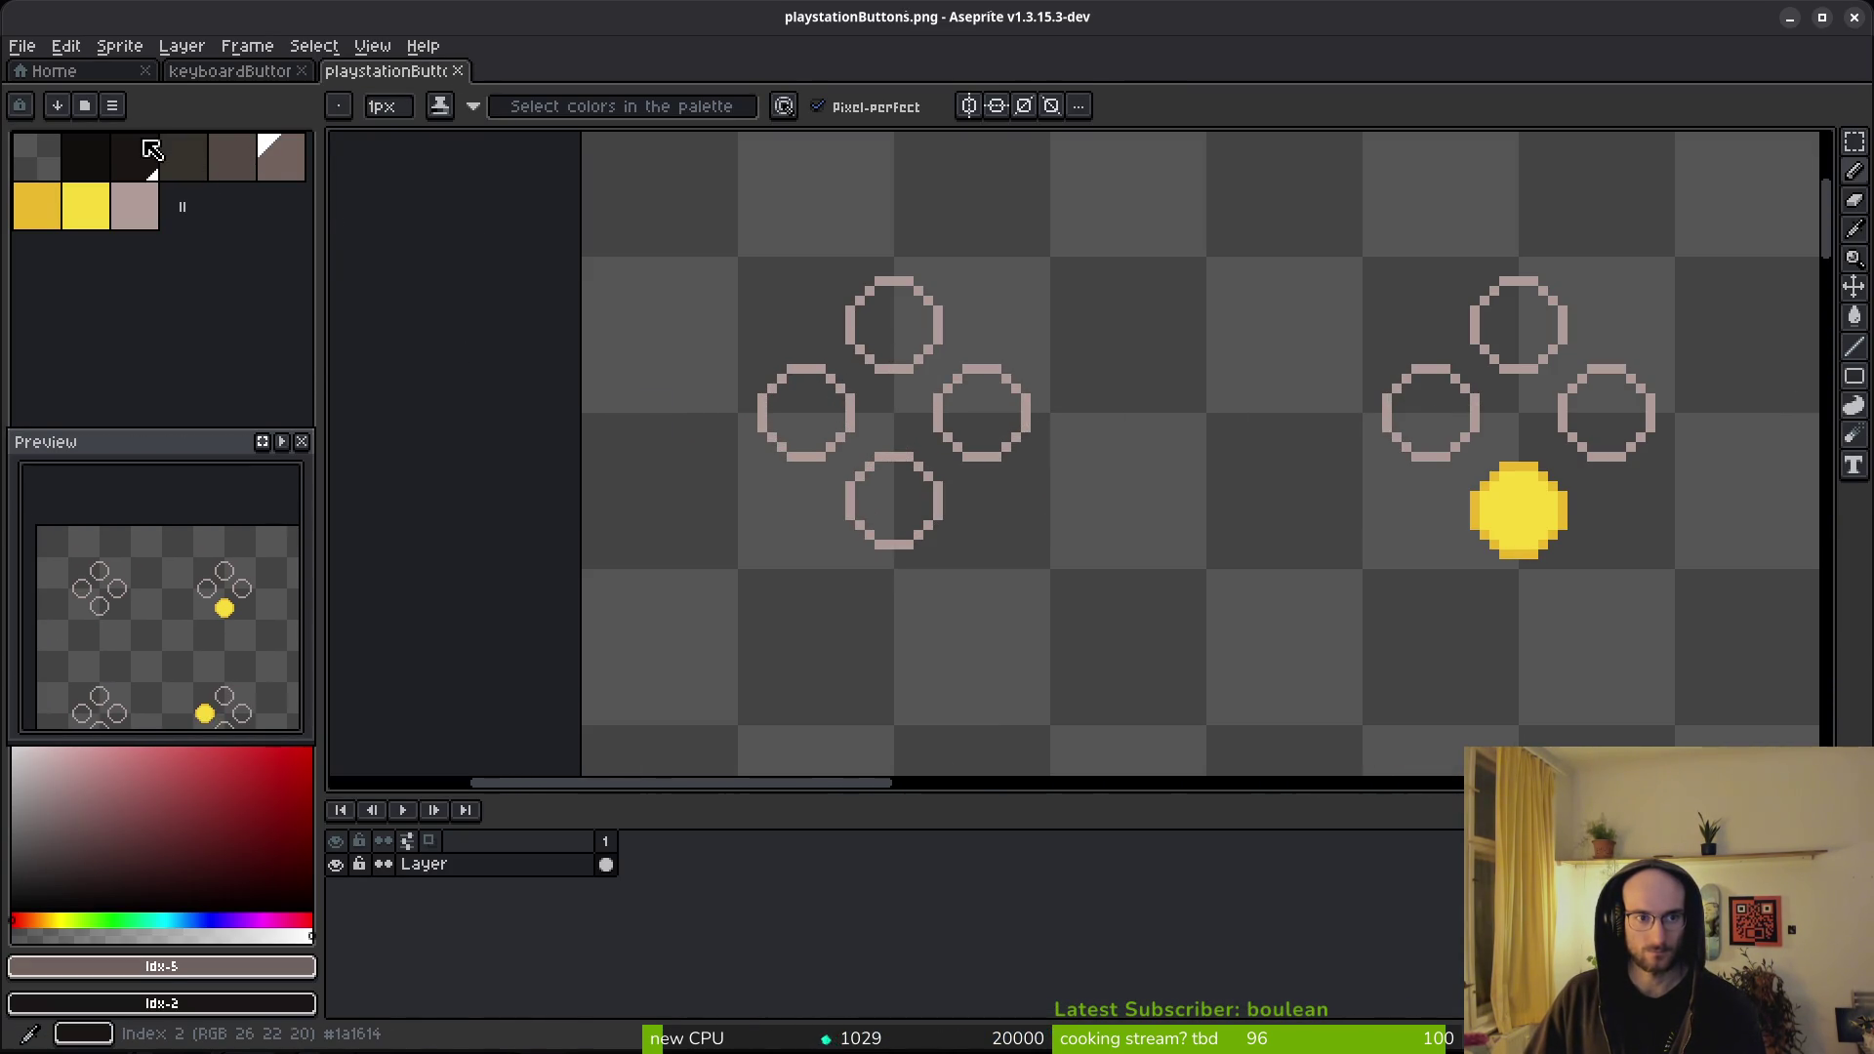
# - Paint Bucket-fill the first d-pad's four circles and the second d-pad's top, left and right circles dark
pyautogui.press('g')
pyautogui.click(908, 329)
pyautogui.hotkey('ctrl', 'z')
pyautogui.click(906, 324)
pyautogui.click(980, 406)
pyautogui.click(893, 503)
pyautogui.click(815, 422)
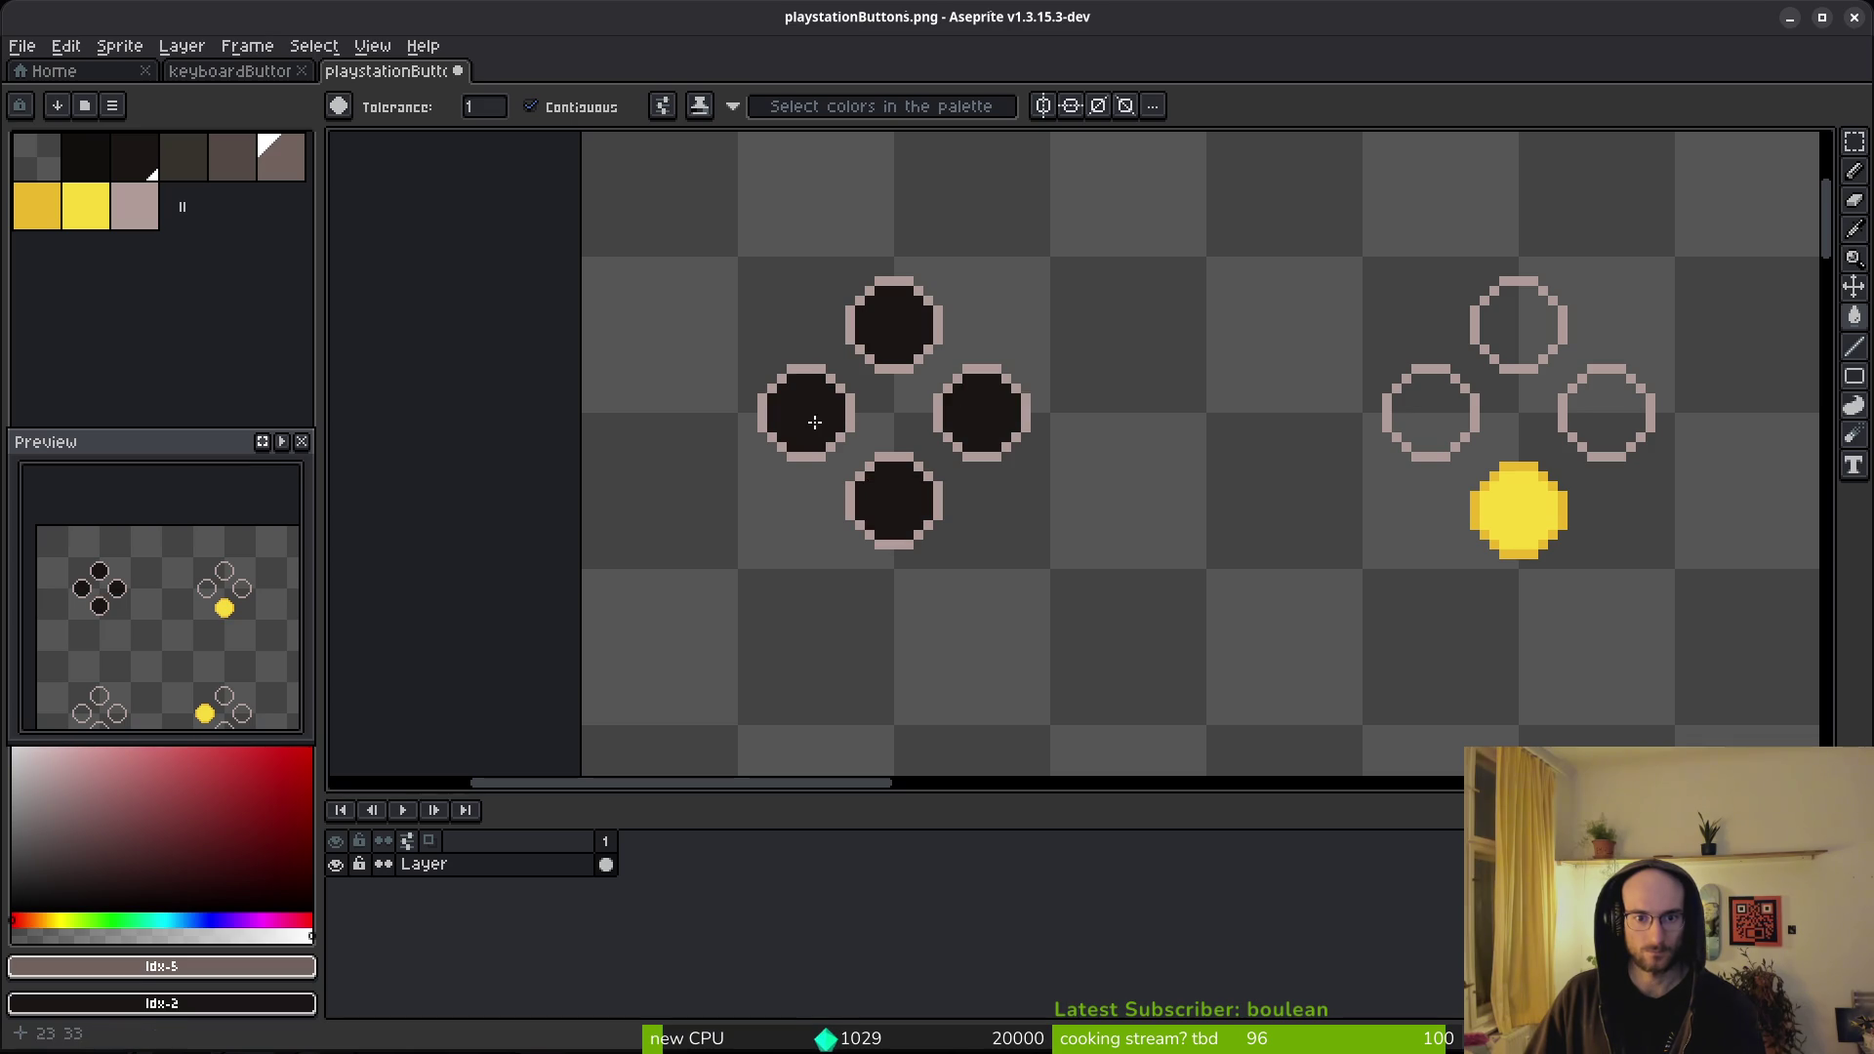
pyautogui.click(1498, 353)
pyautogui.click(1426, 414)
pyautogui.click(1611, 414)
# - Fill the next d-pad's bottom, right, top and left circles and the lower d-pad's top circle dark
pyautogui.scroll(-3, 1371, 552)
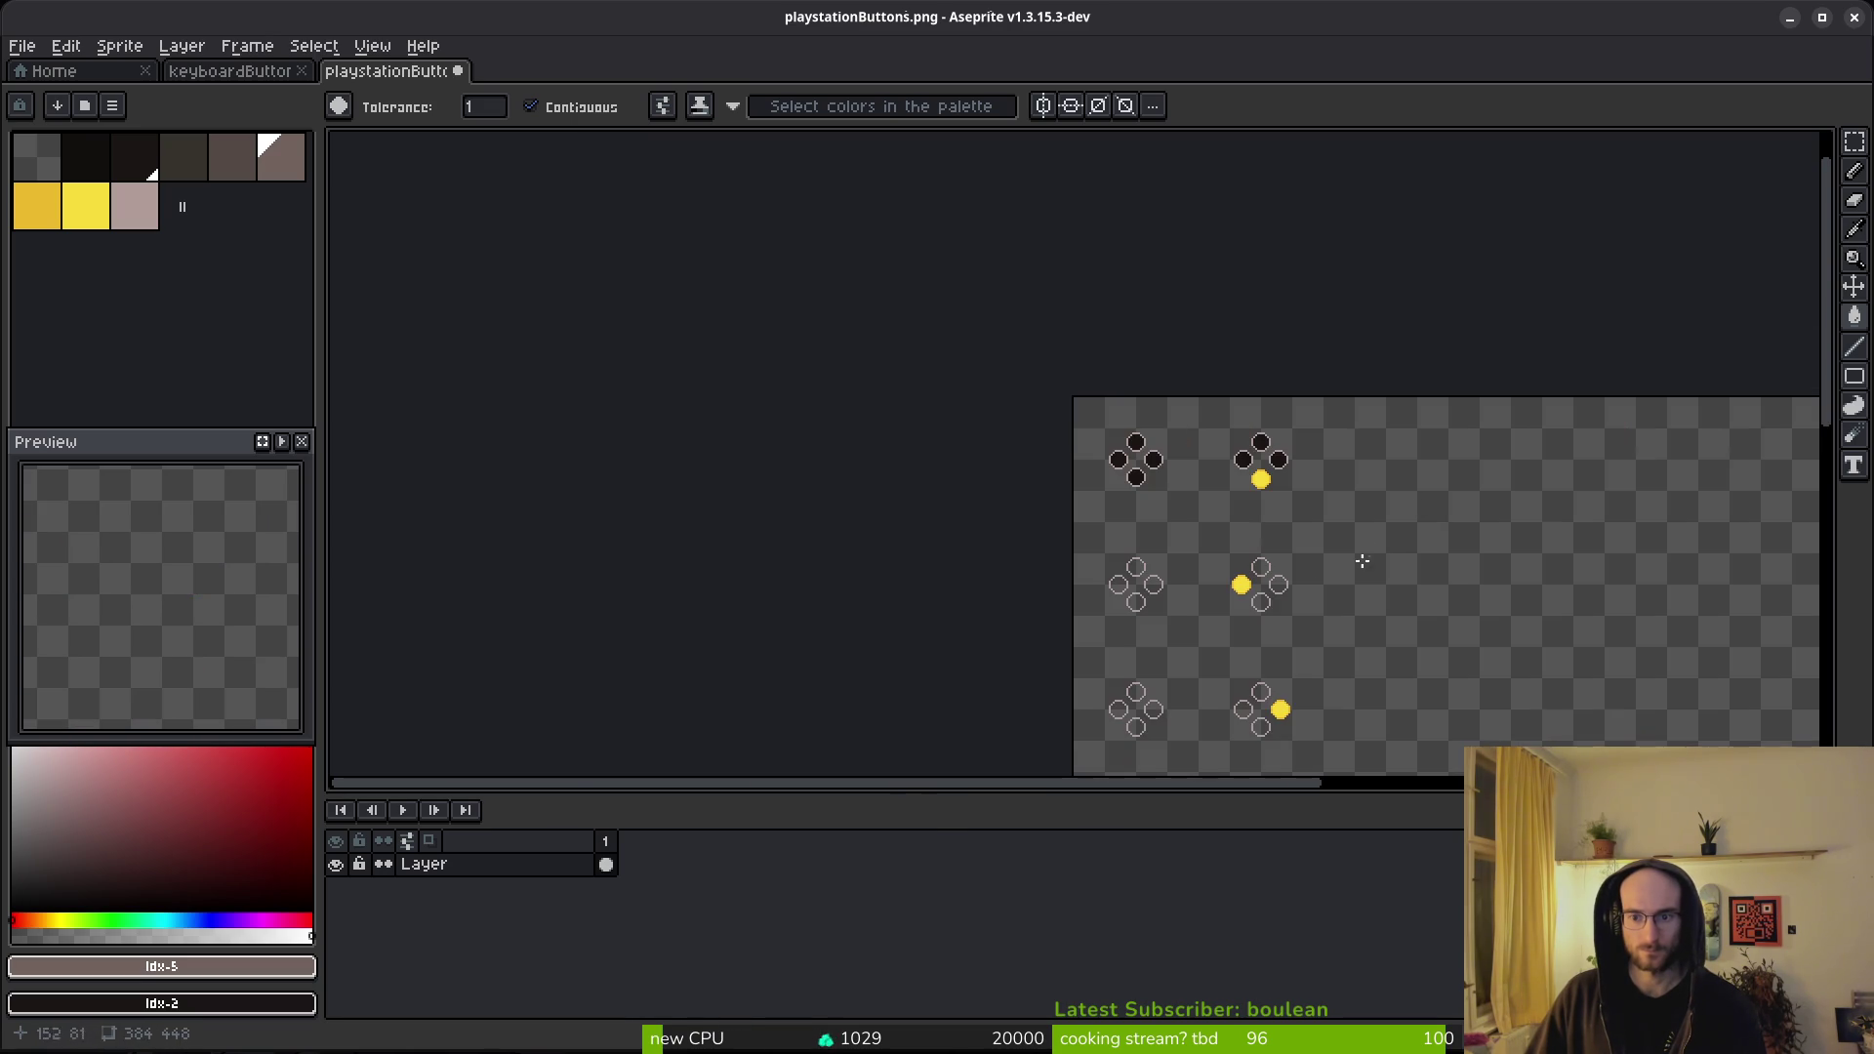
pyautogui.scroll(2, 1167, 578)
pyautogui.scroll(-3, 1098, 349)
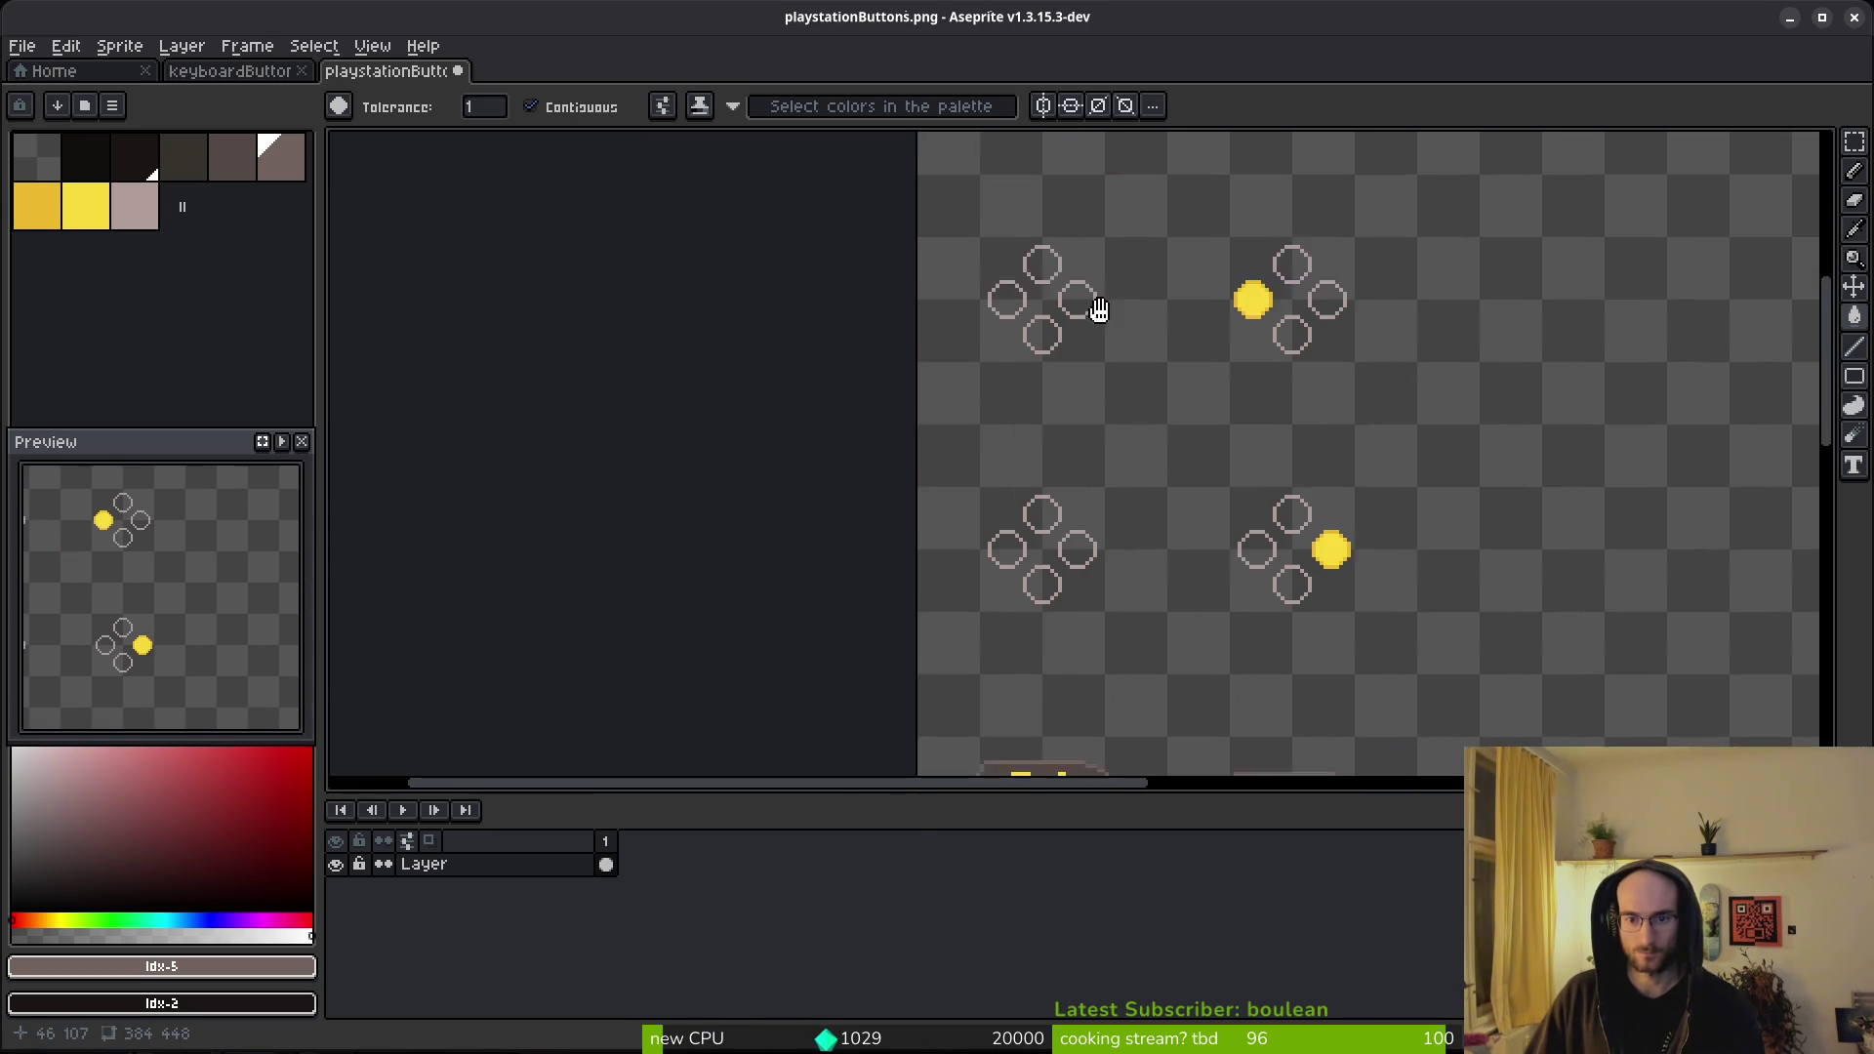
pyautogui.scroll(-1, 1084, 337)
pyautogui.scroll(1, 1098, 317)
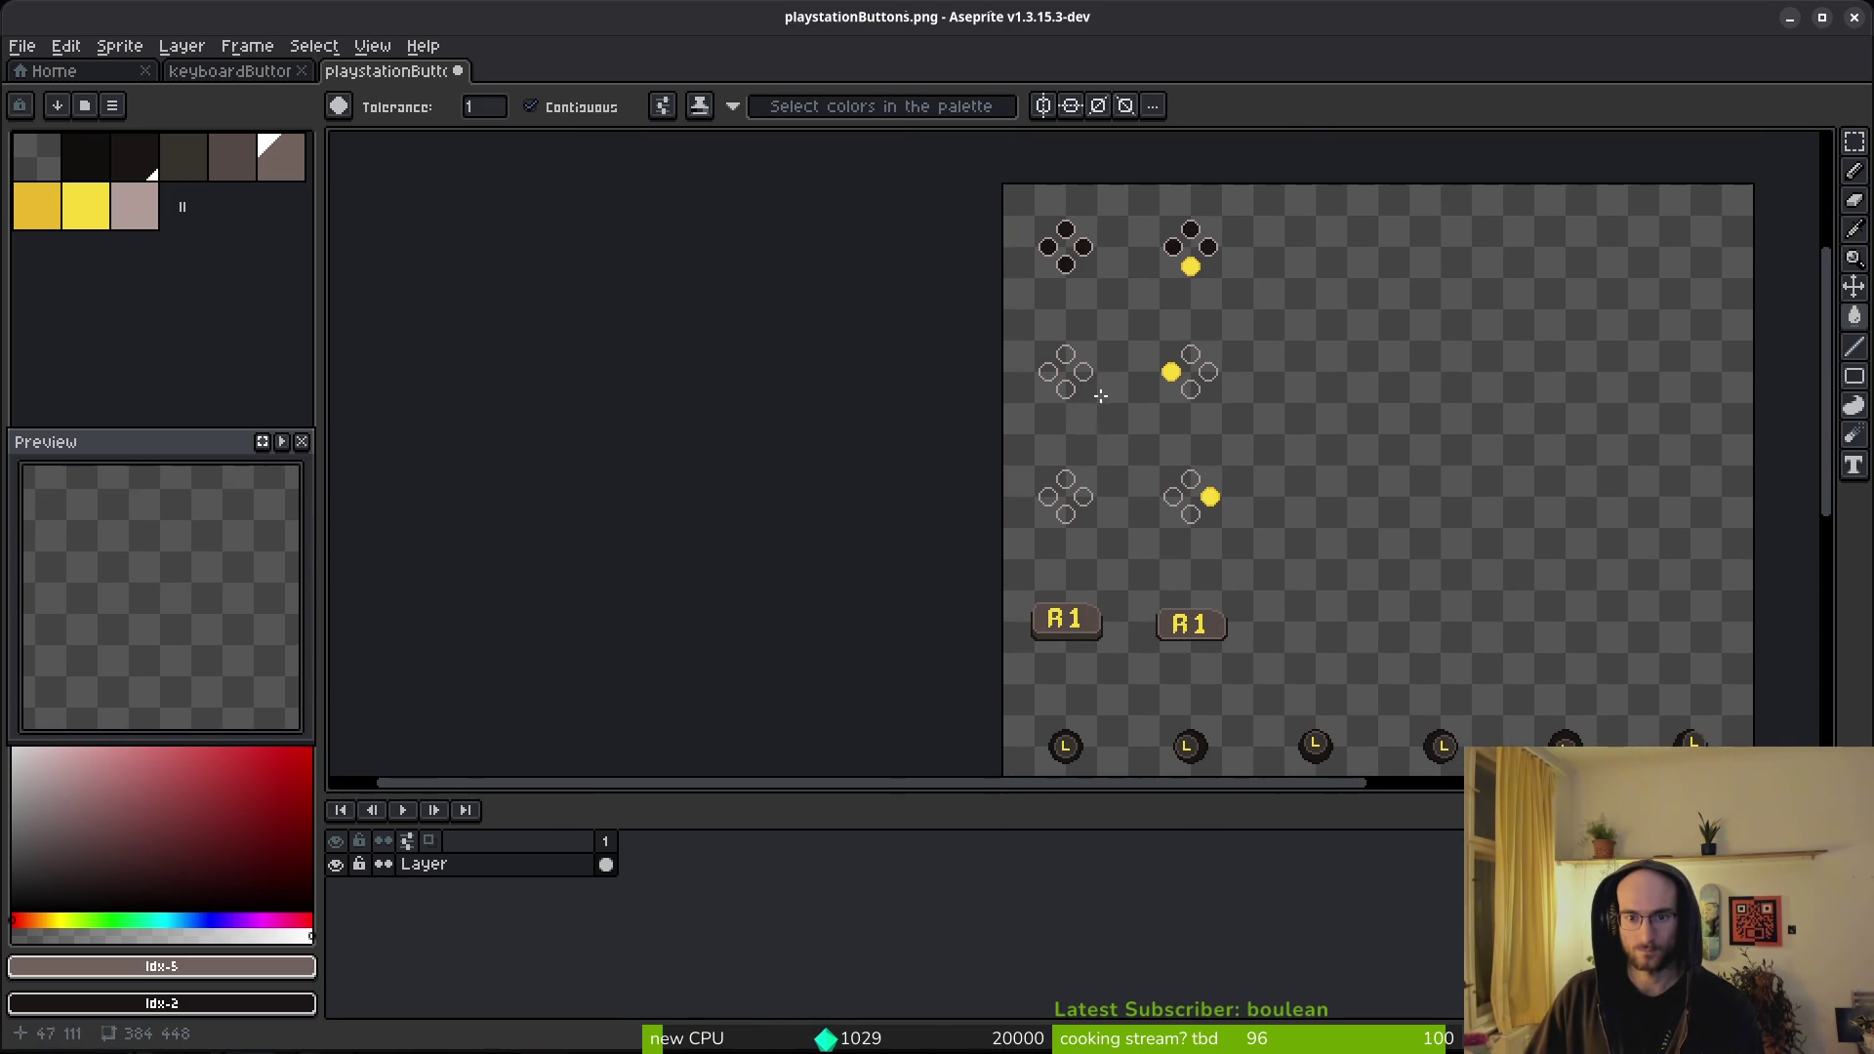
pyautogui.scroll(3, 1096, 405)
pyautogui.click(963, 369)
pyautogui.click(1032, 299)
pyautogui.click(962, 228)
pyautogui.click(894, 299)
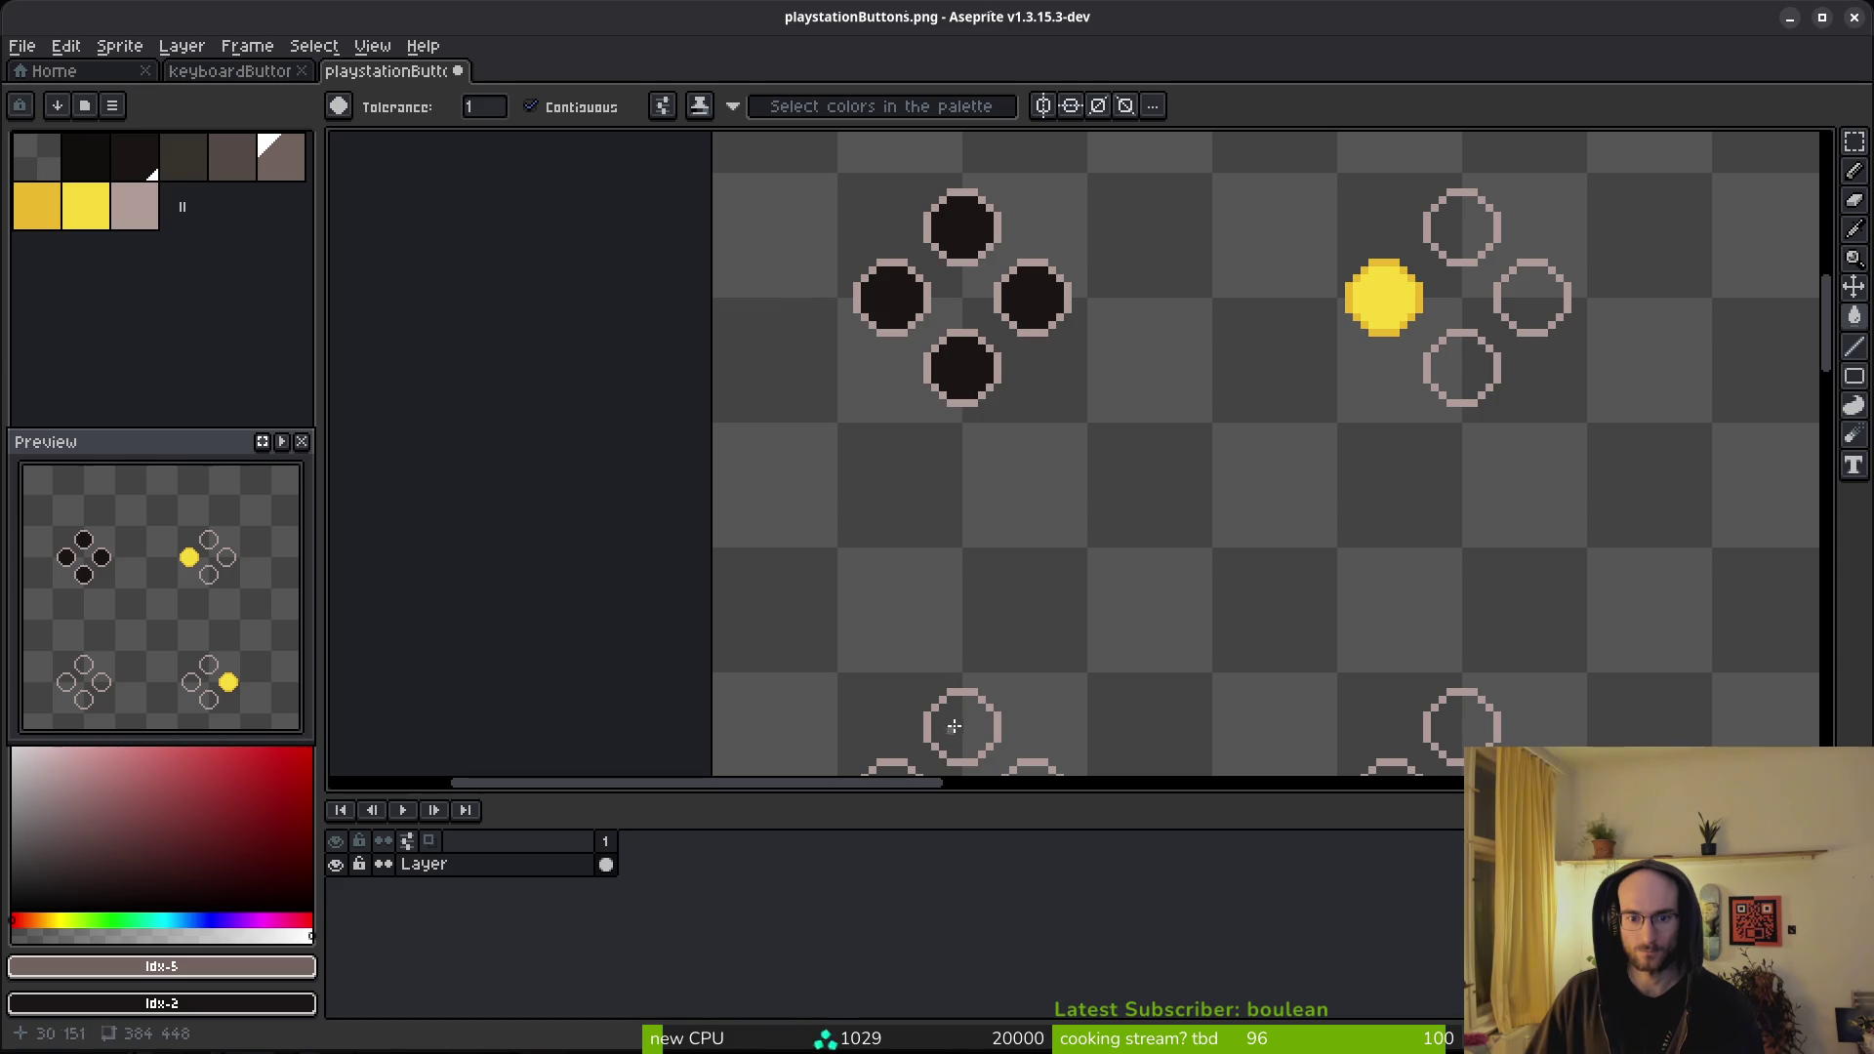
pyautogui.click(954, 734)
# - Fill the top, left and bottom circles of the d-pad beside the yellow right button dark
pyautogui.scroll(-3, 1055, 647)
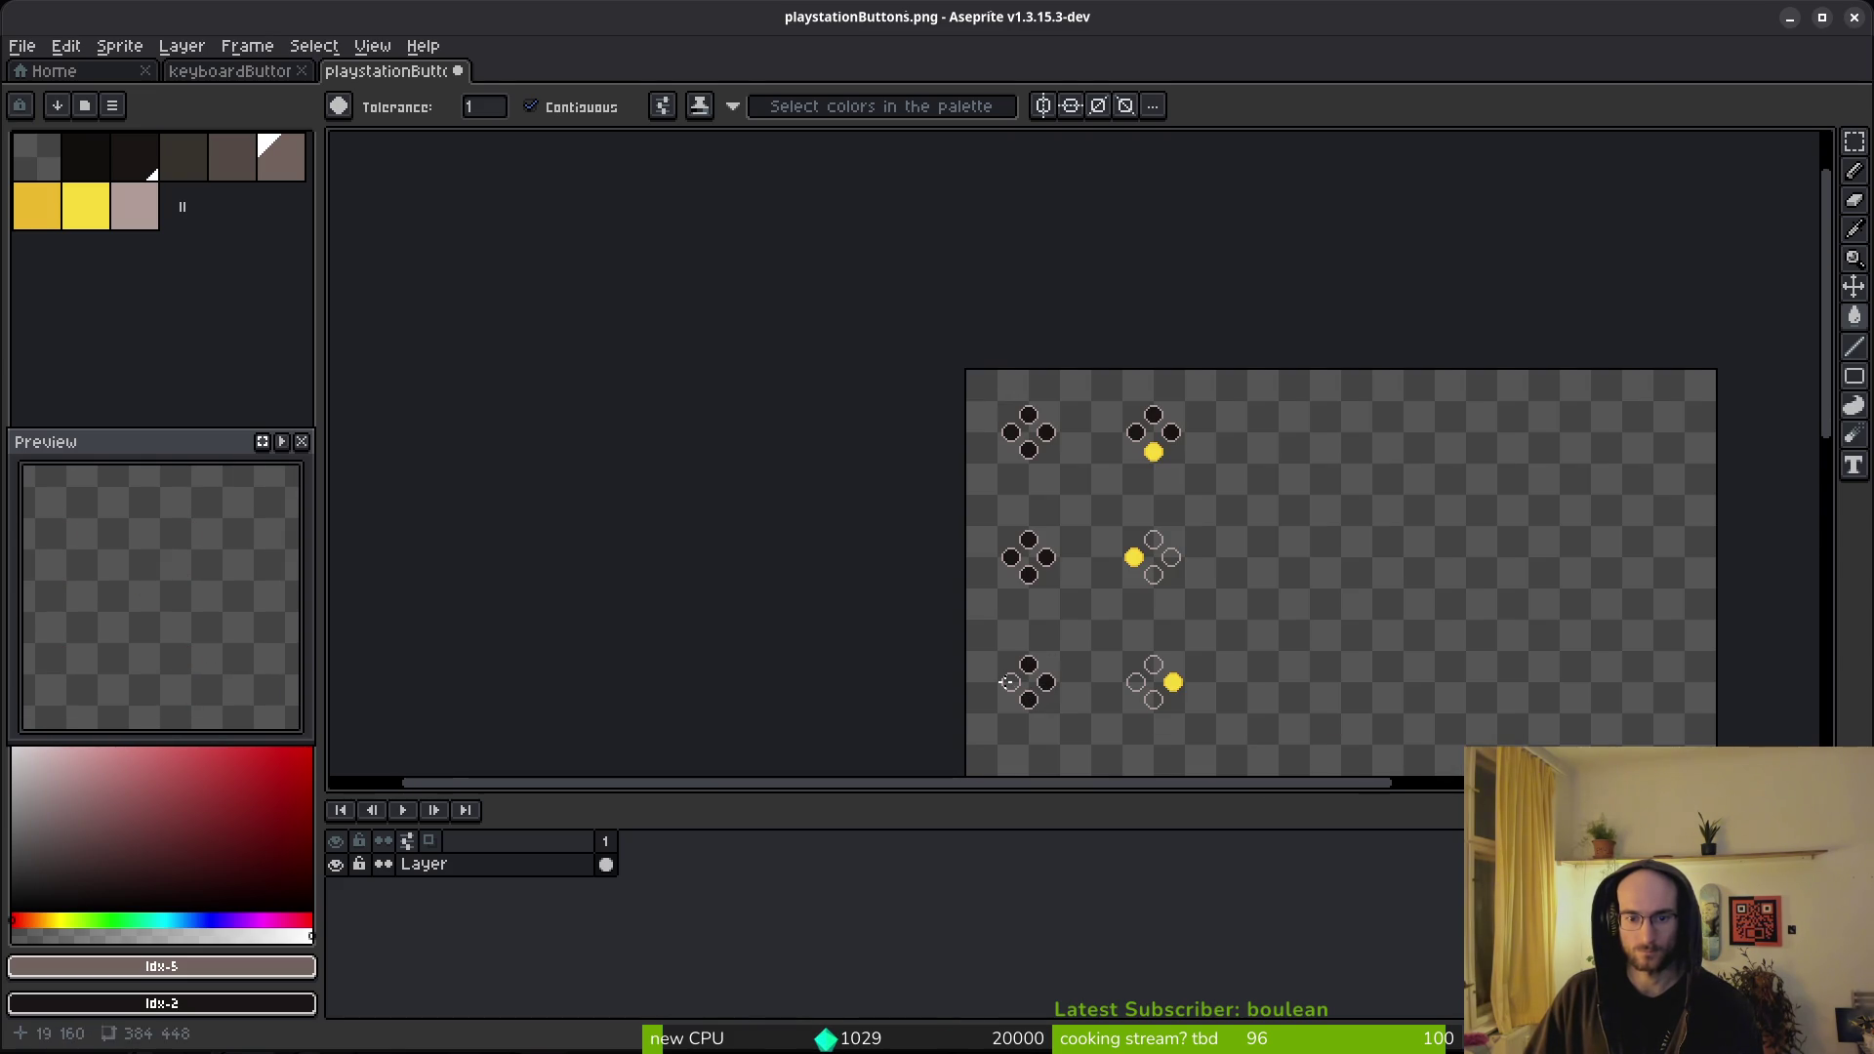
pyautogui.scroll(2, 1154, 539)
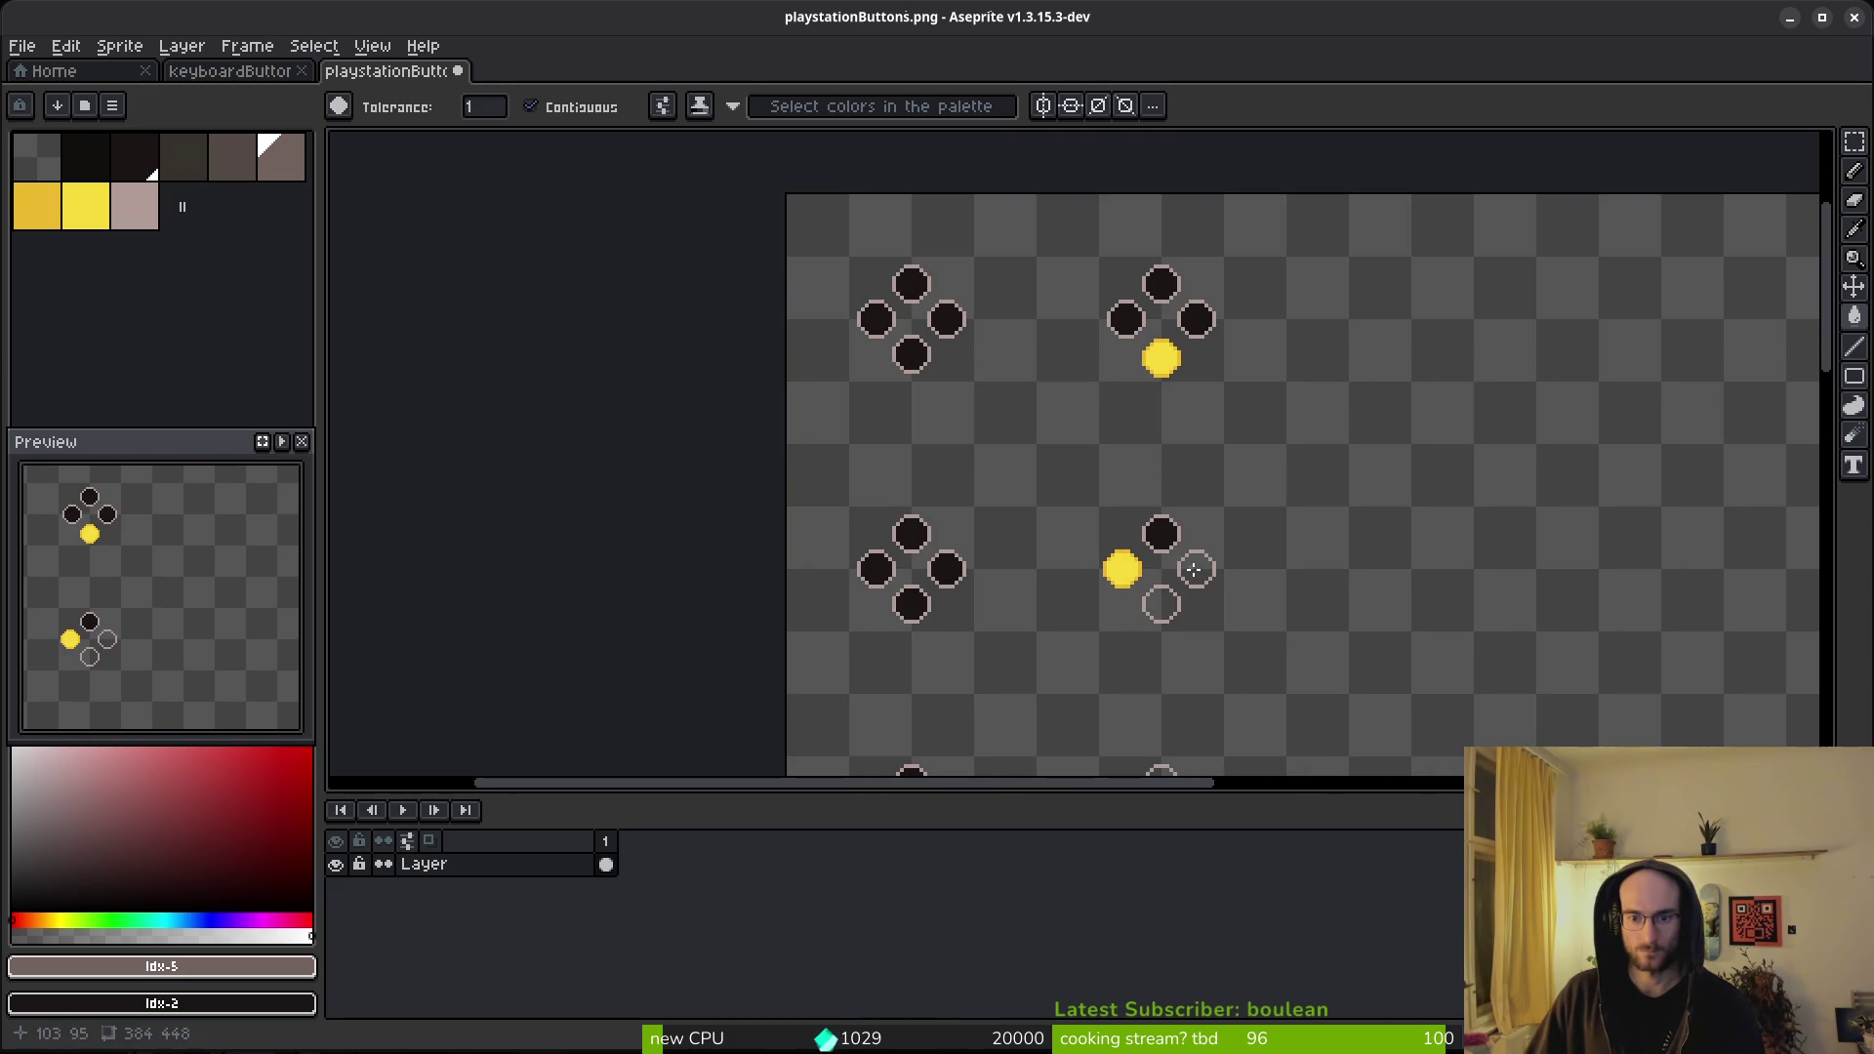
pyautogui.scroll(-4, 1159, 608)
pyautogui.scroll(3, 1193, 703)
pyautogui.scroll(1, 1210, 390)
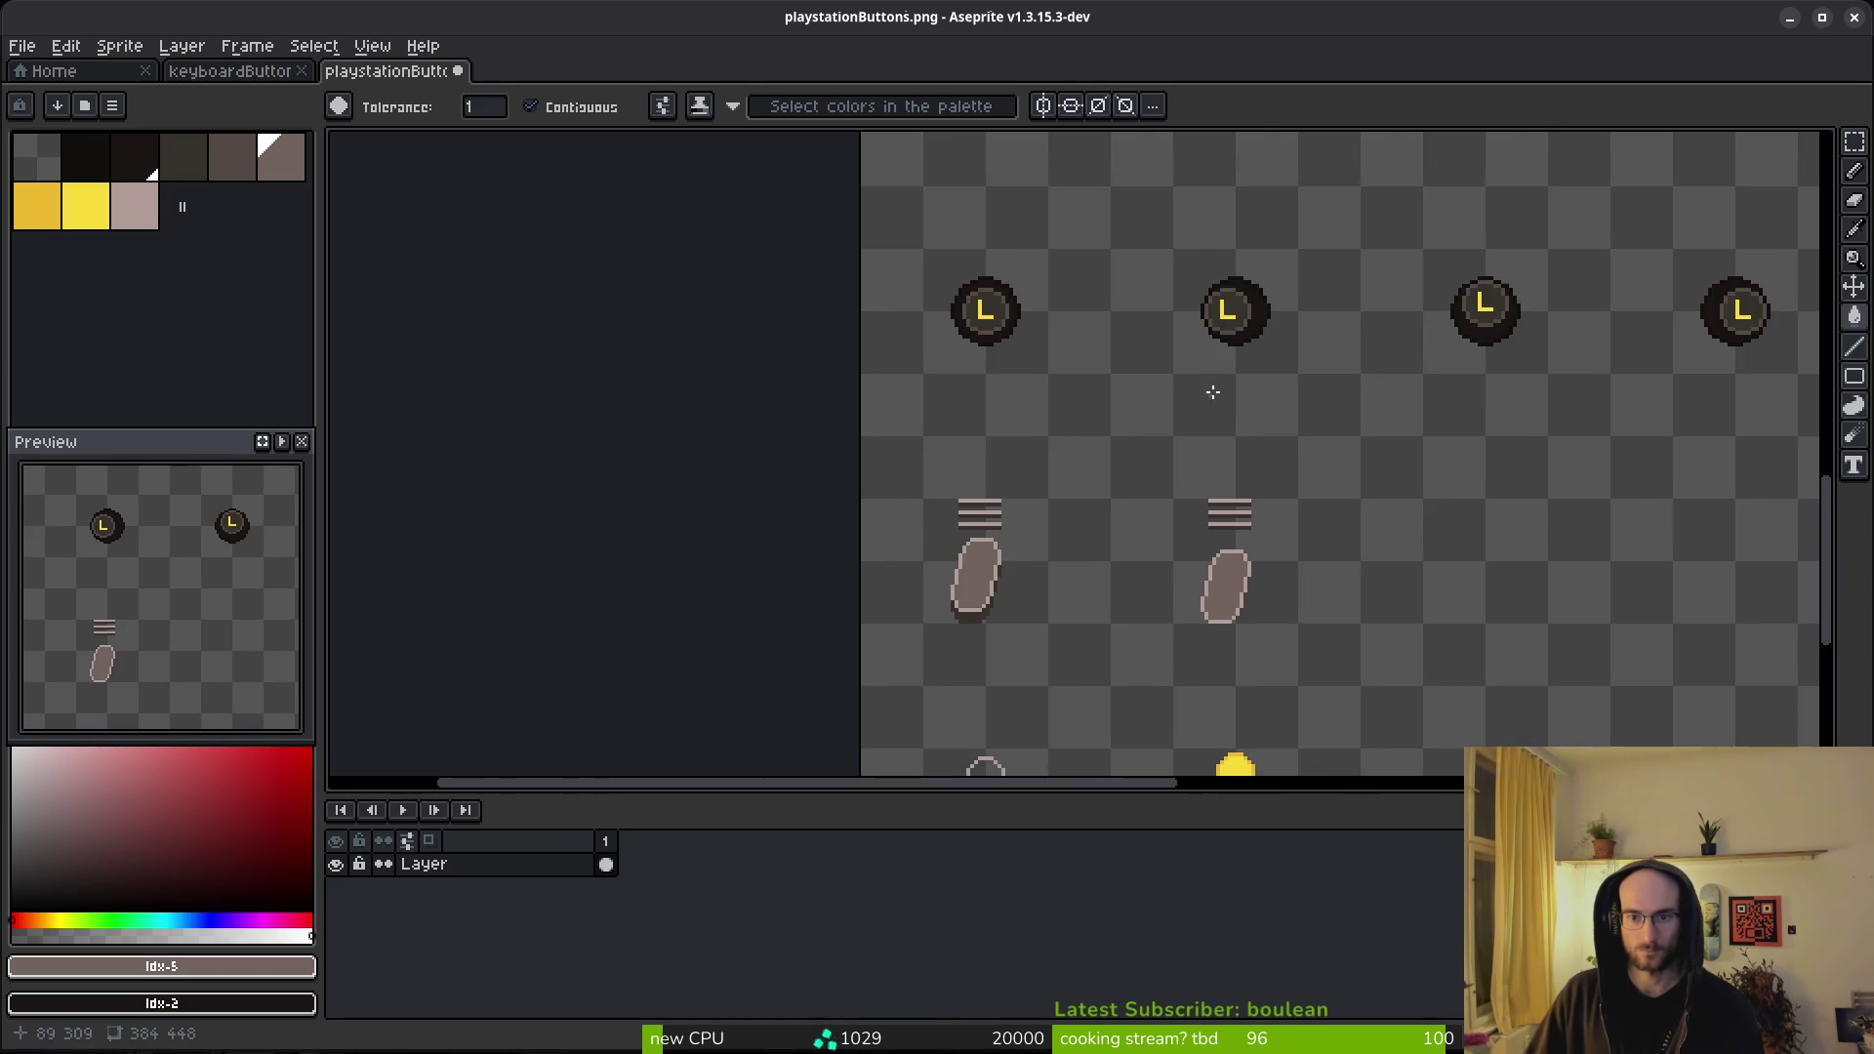
pyautogui.scroll(-1, 1210, 283)
pyautogui.scroll(5, 1200, 391)
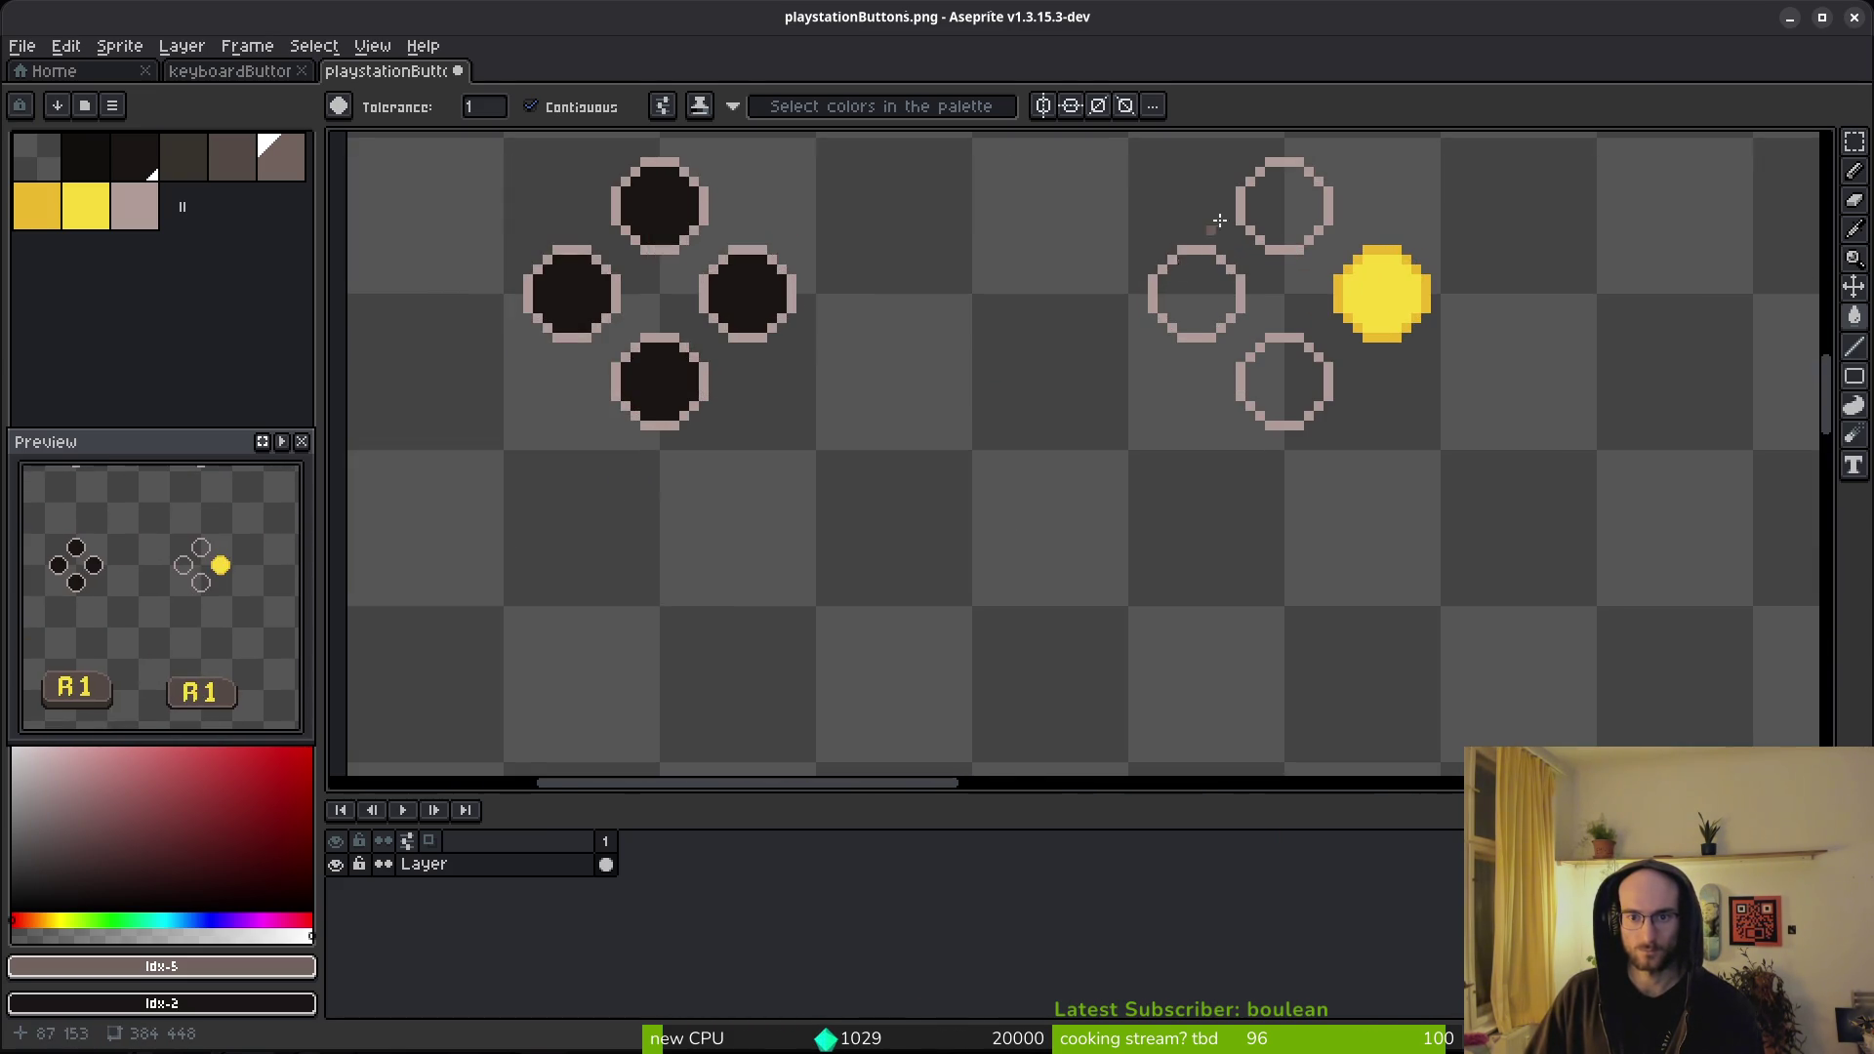
pyautogui.click(1284, 205)
pyautogui.click(1196, 293)
pyautogui.click(1298, 400)
# - Fill the bottom-left d-pad's top and right circles and the bottom-right d-pad's right and bottom circles dark
pyautogui.scroll(-5, 1227, 538)
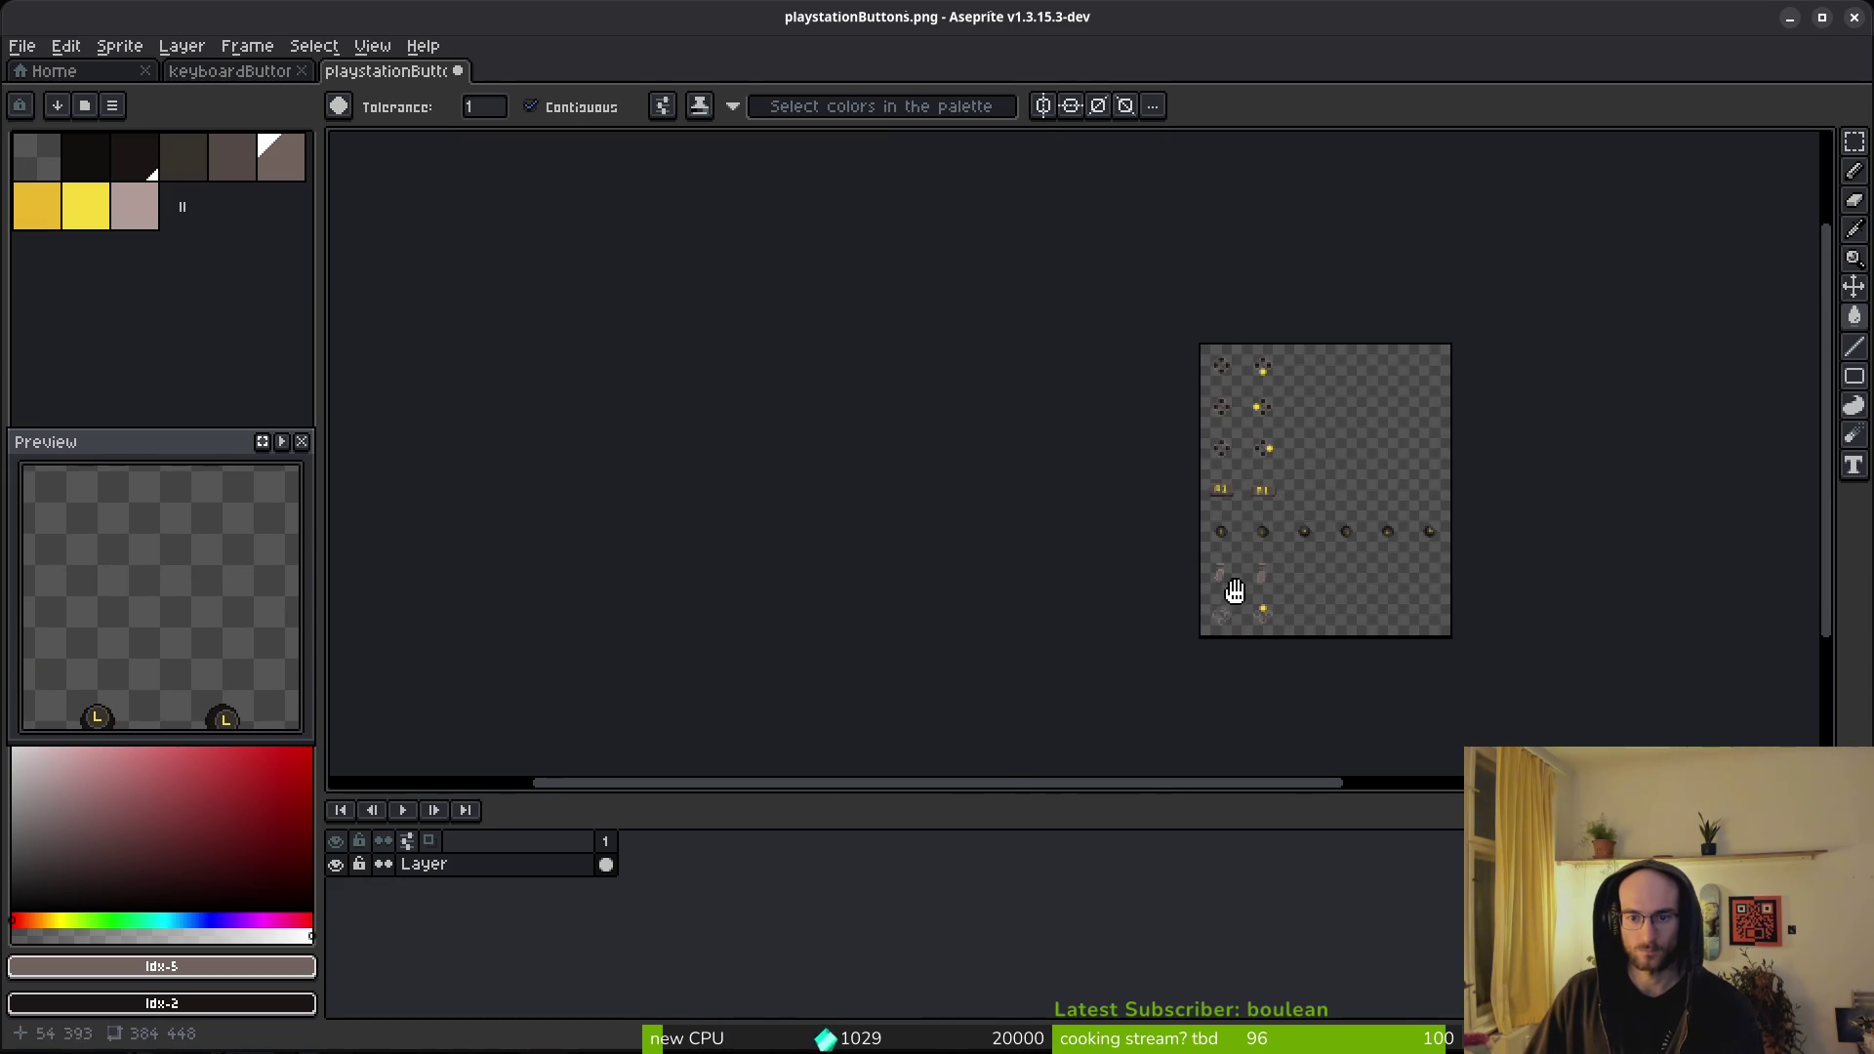
pyautogui.scroll(5, 1228, 531)
pyautogui.click(942, 381)
pyautogui.click(1003, 428)
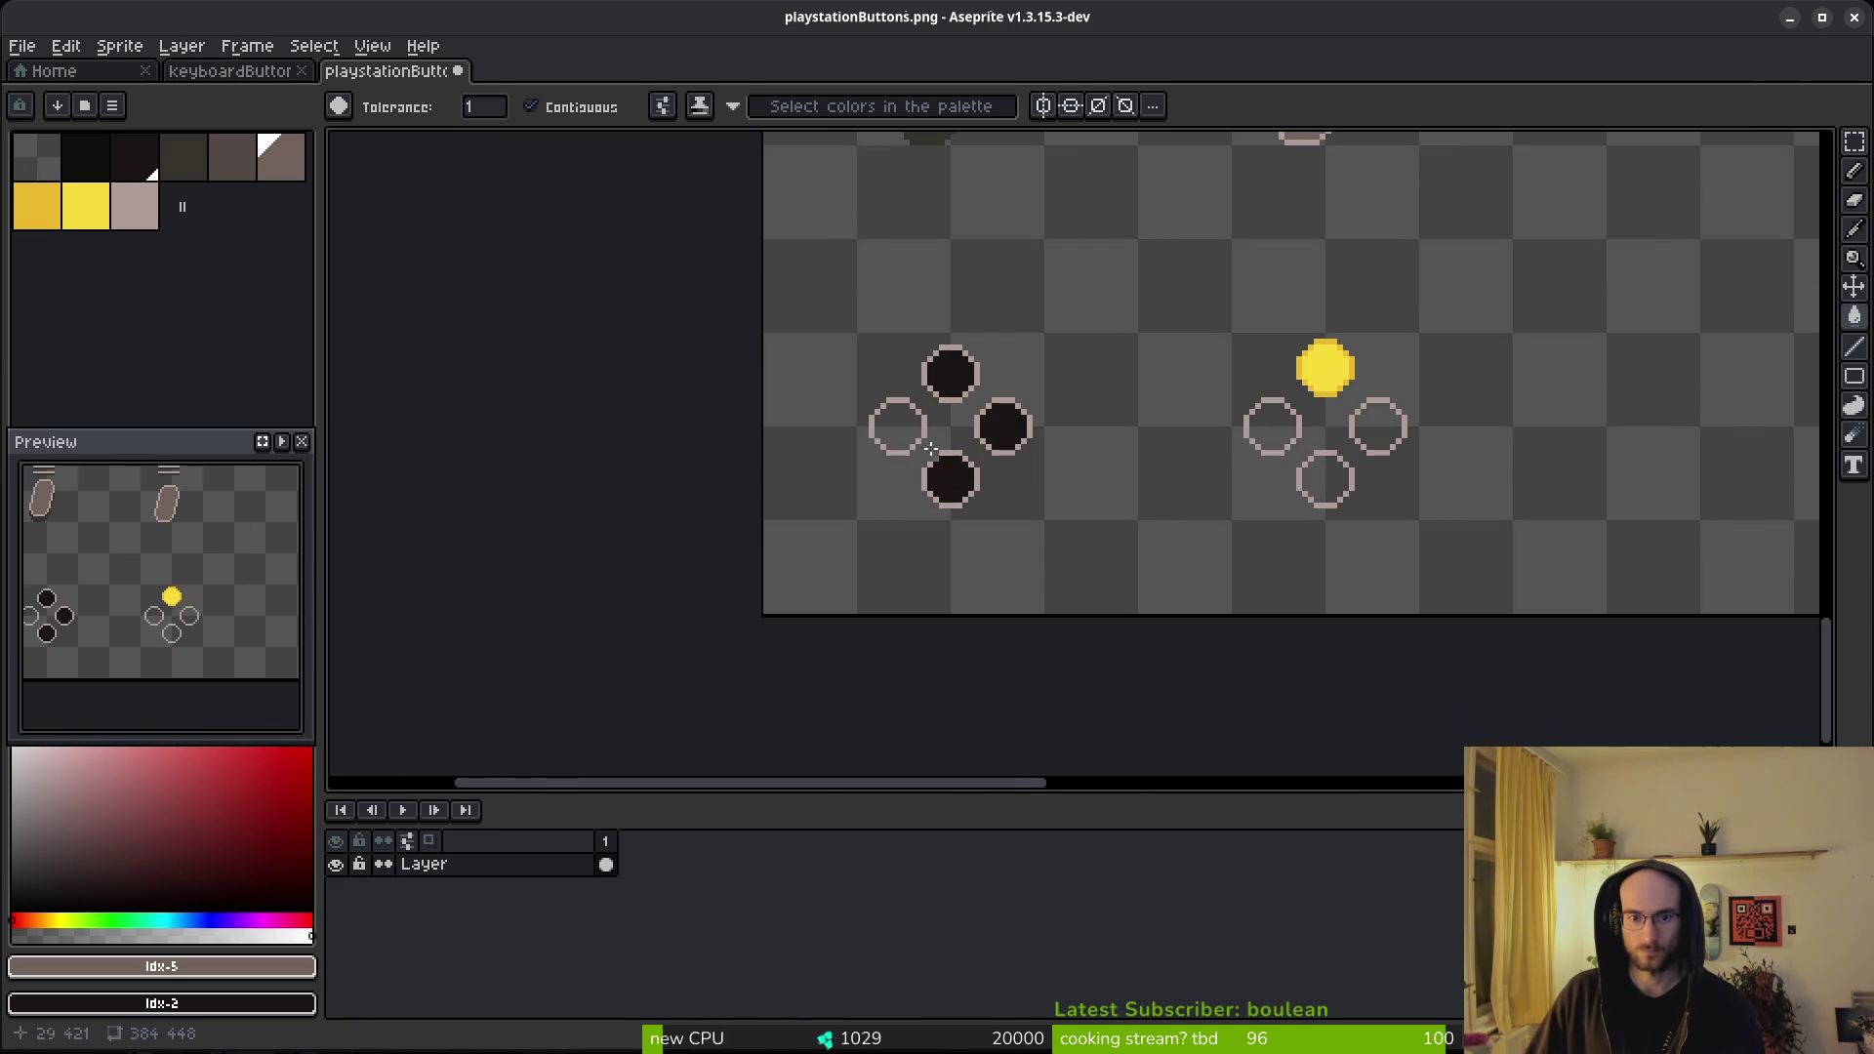
pyautogui.click(1356, 431)
pyautogui.click(1347, 476)
# - Save playstationButtons.png and return to the Home screen
pyautogui.hotkey('ctrl', 's')
pyautogui.scroll(-5, 1184, 400)
pyautogui.hotkey('ctrl', 'a')
pyautogui.hotkey('ctrl', 'd')
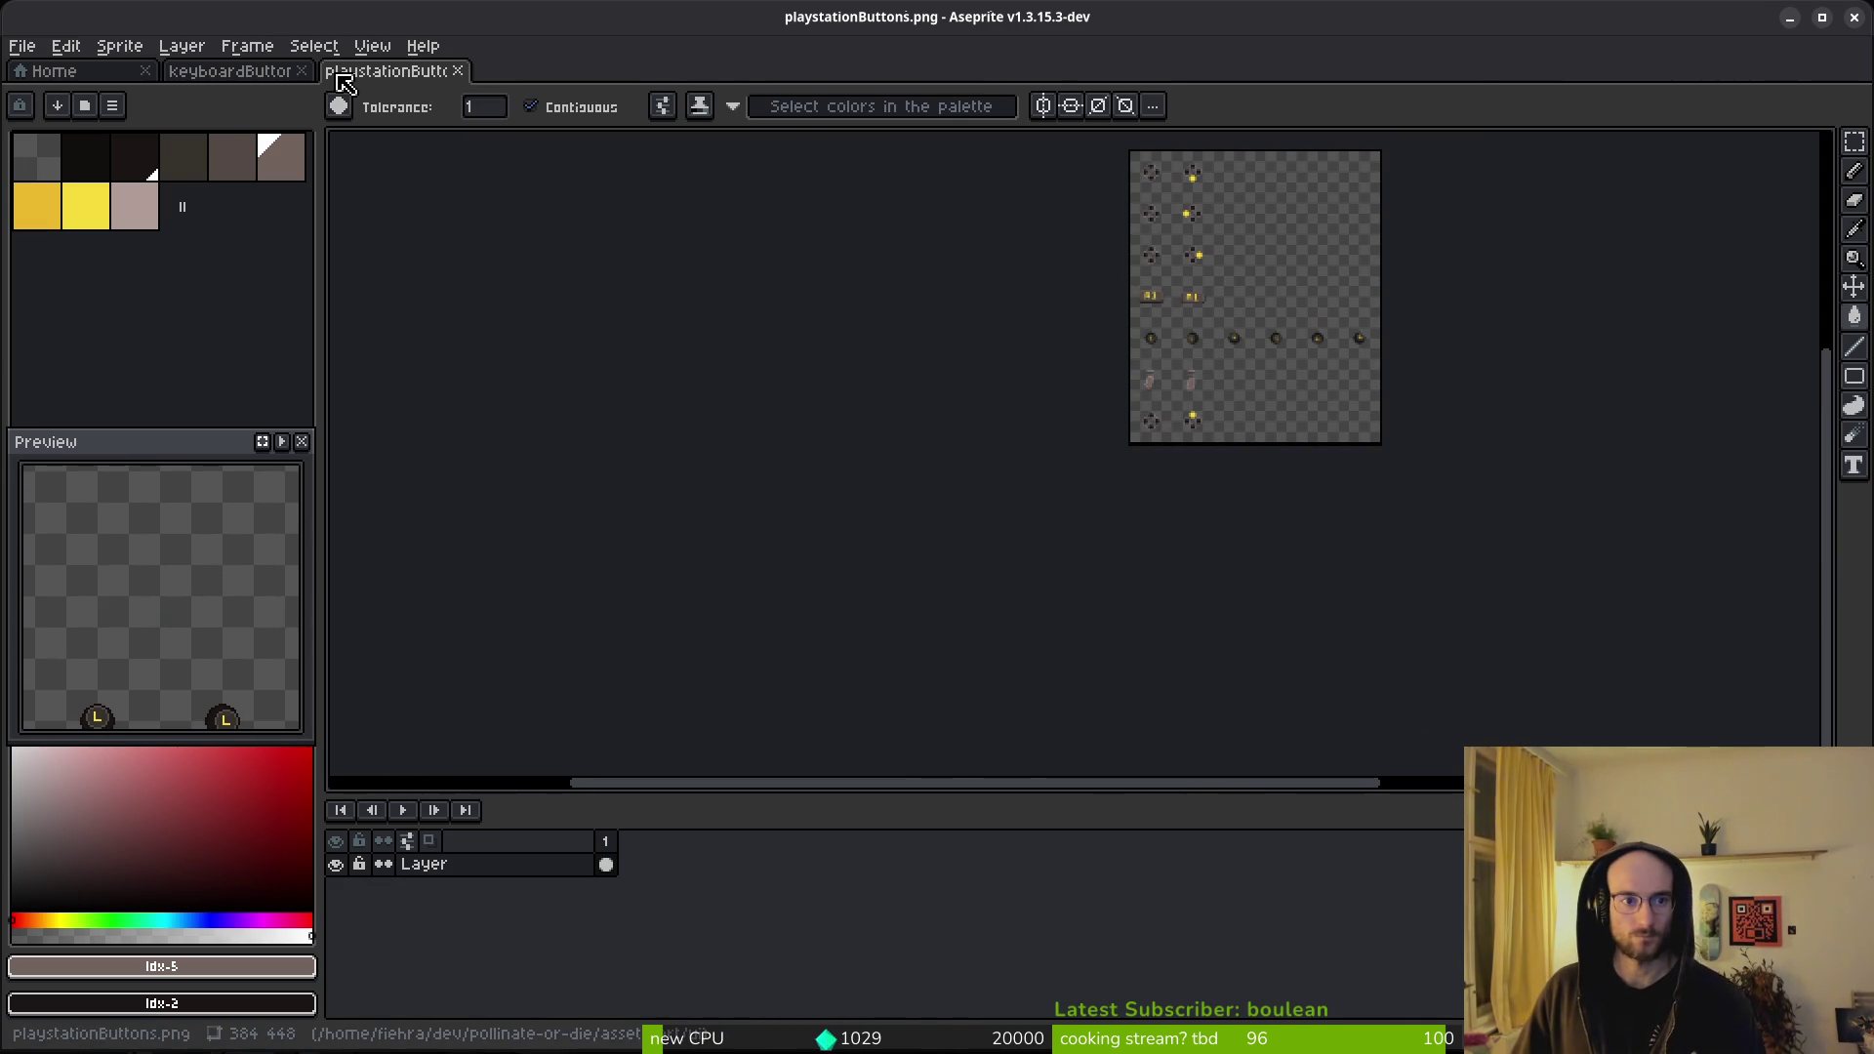
pyautogui.click(235, 70)
pyautogui.click(114, 77)
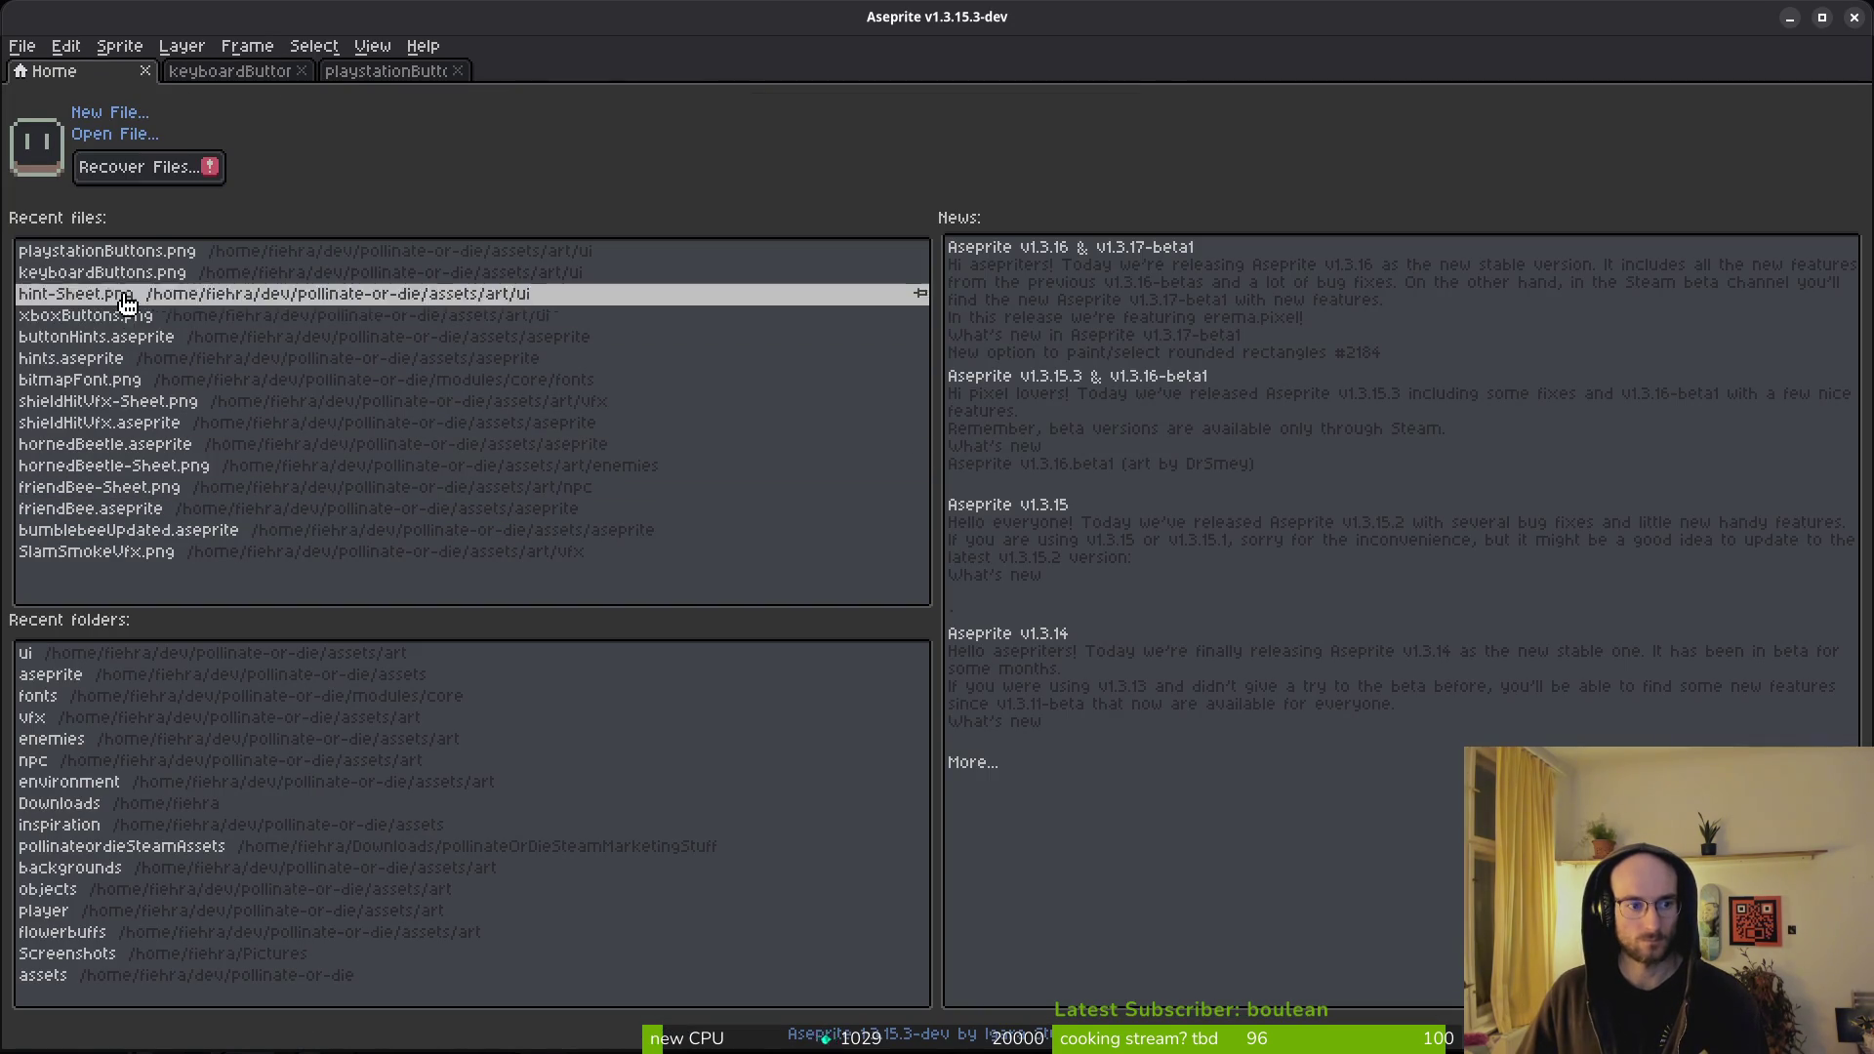
# - Open xboxButtons.png from the recent files
pyautogui.click(97, 315)
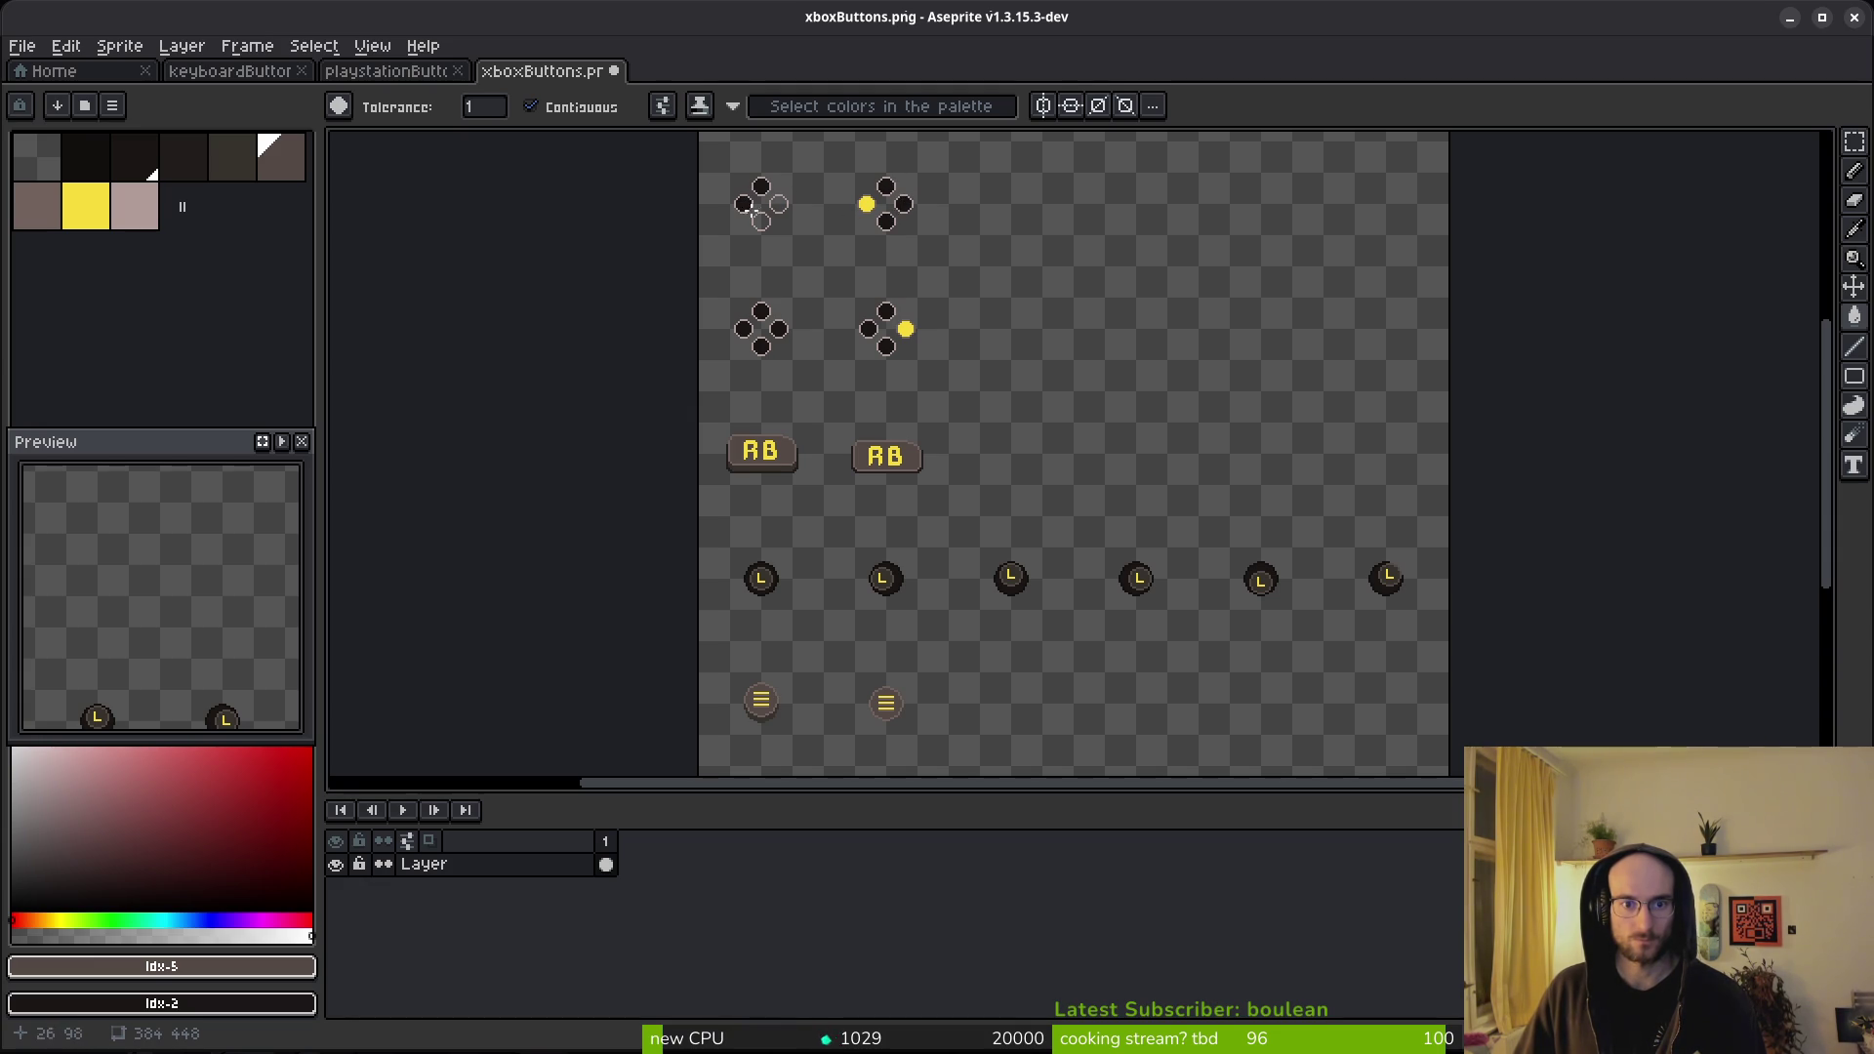
pyautogui.scroll(-3, 878, 586)
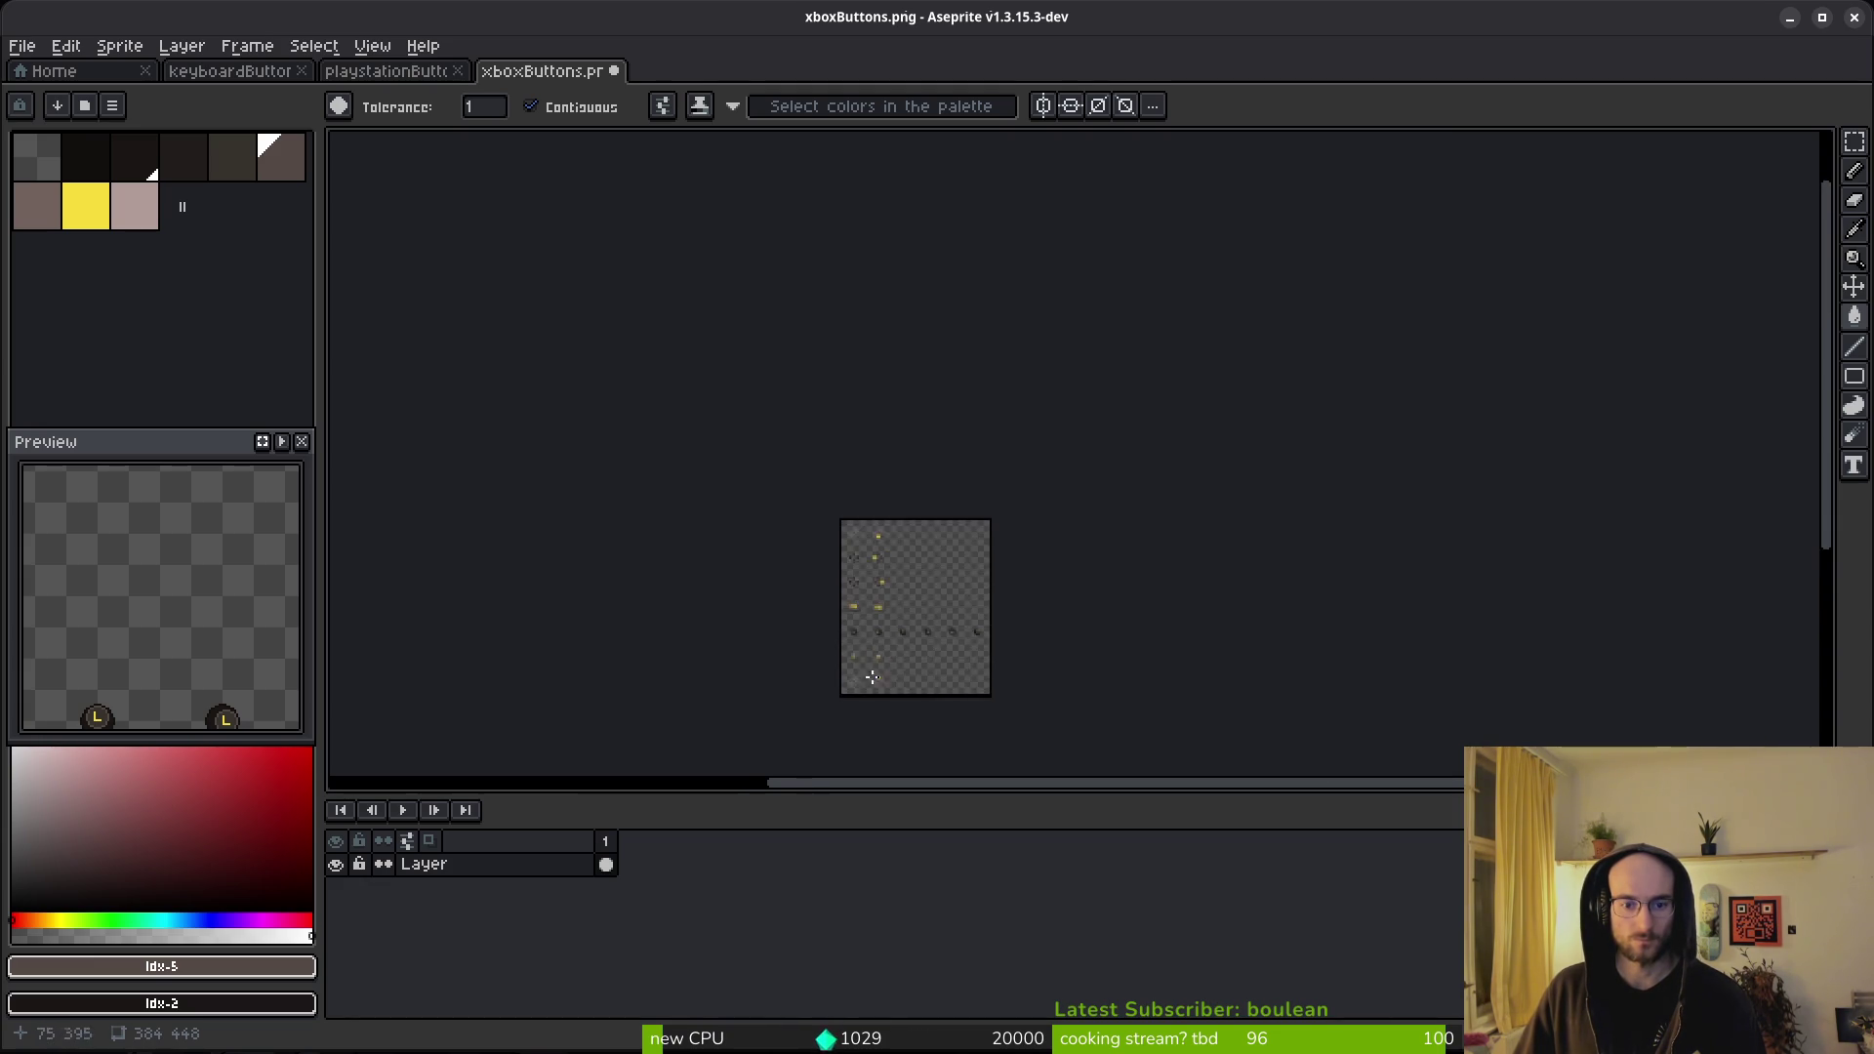
pyautogui.scroll(5, 881, 680)
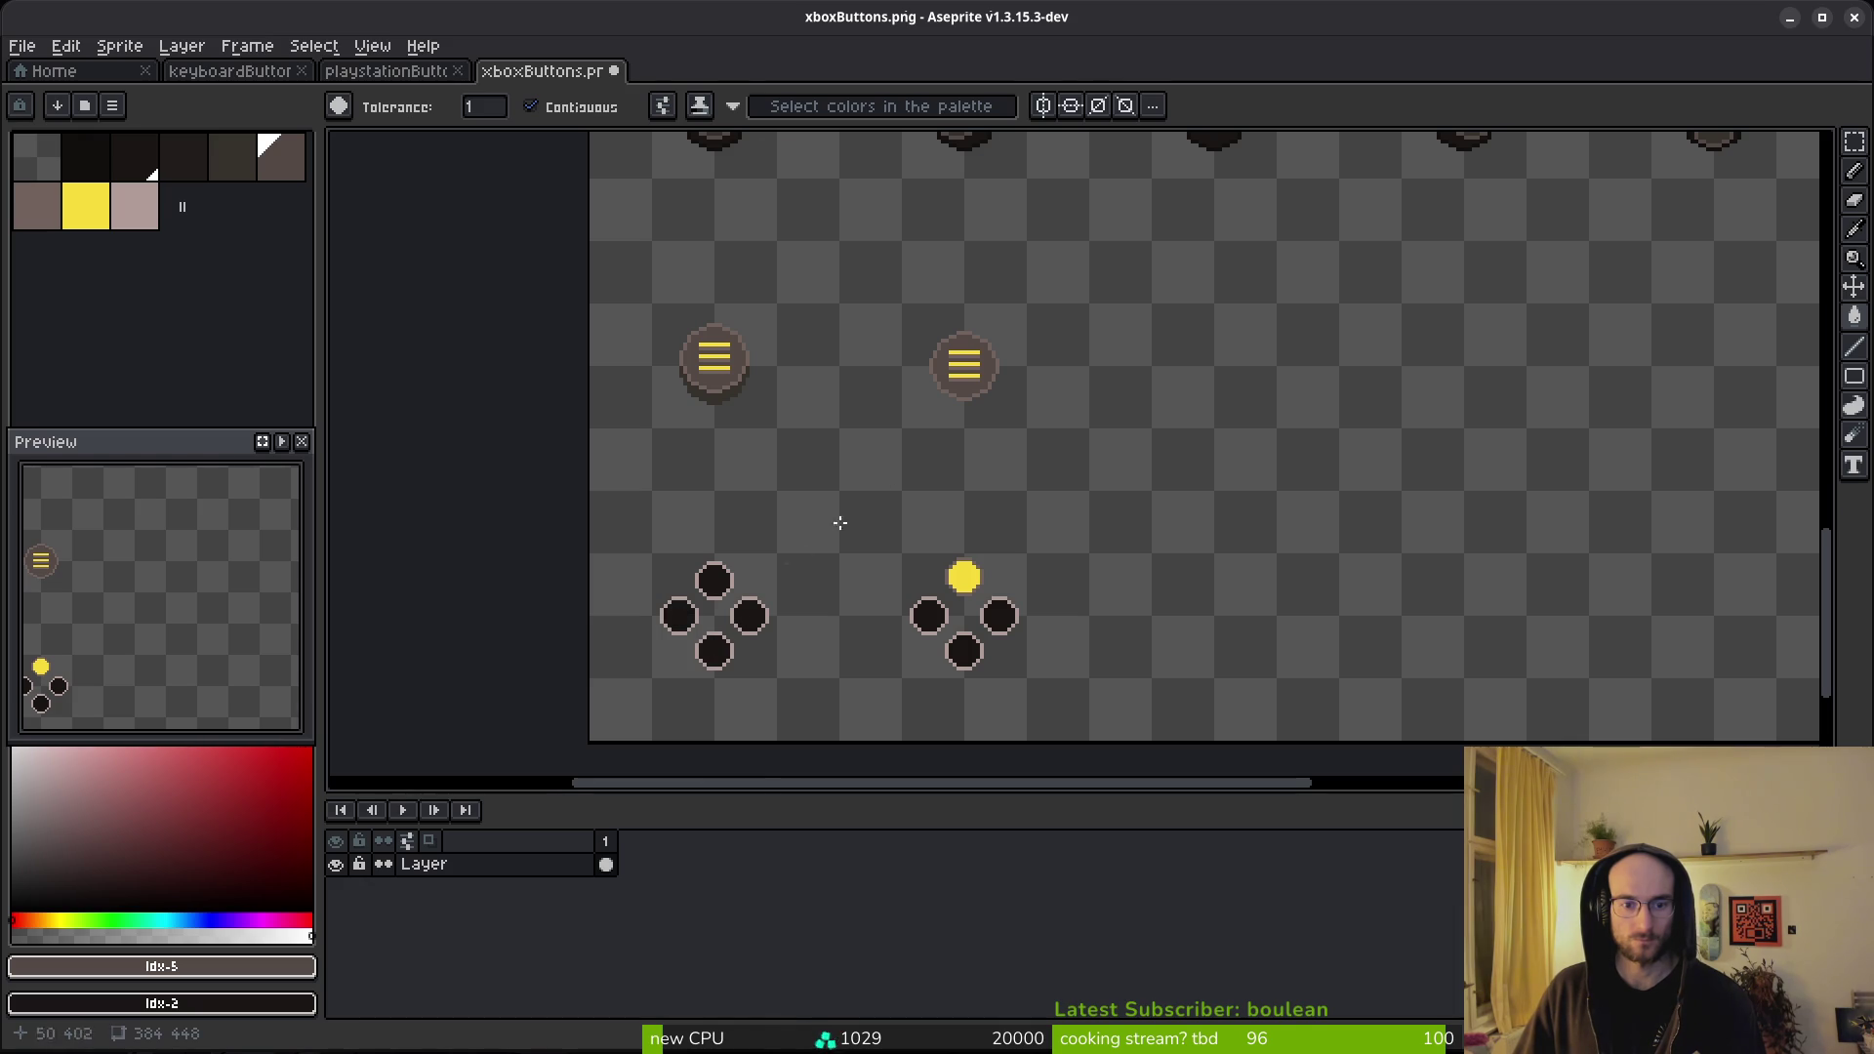
pyautogui.scroll(-4, 840, 489)
pyautogui.scroll(5, 907, 318)
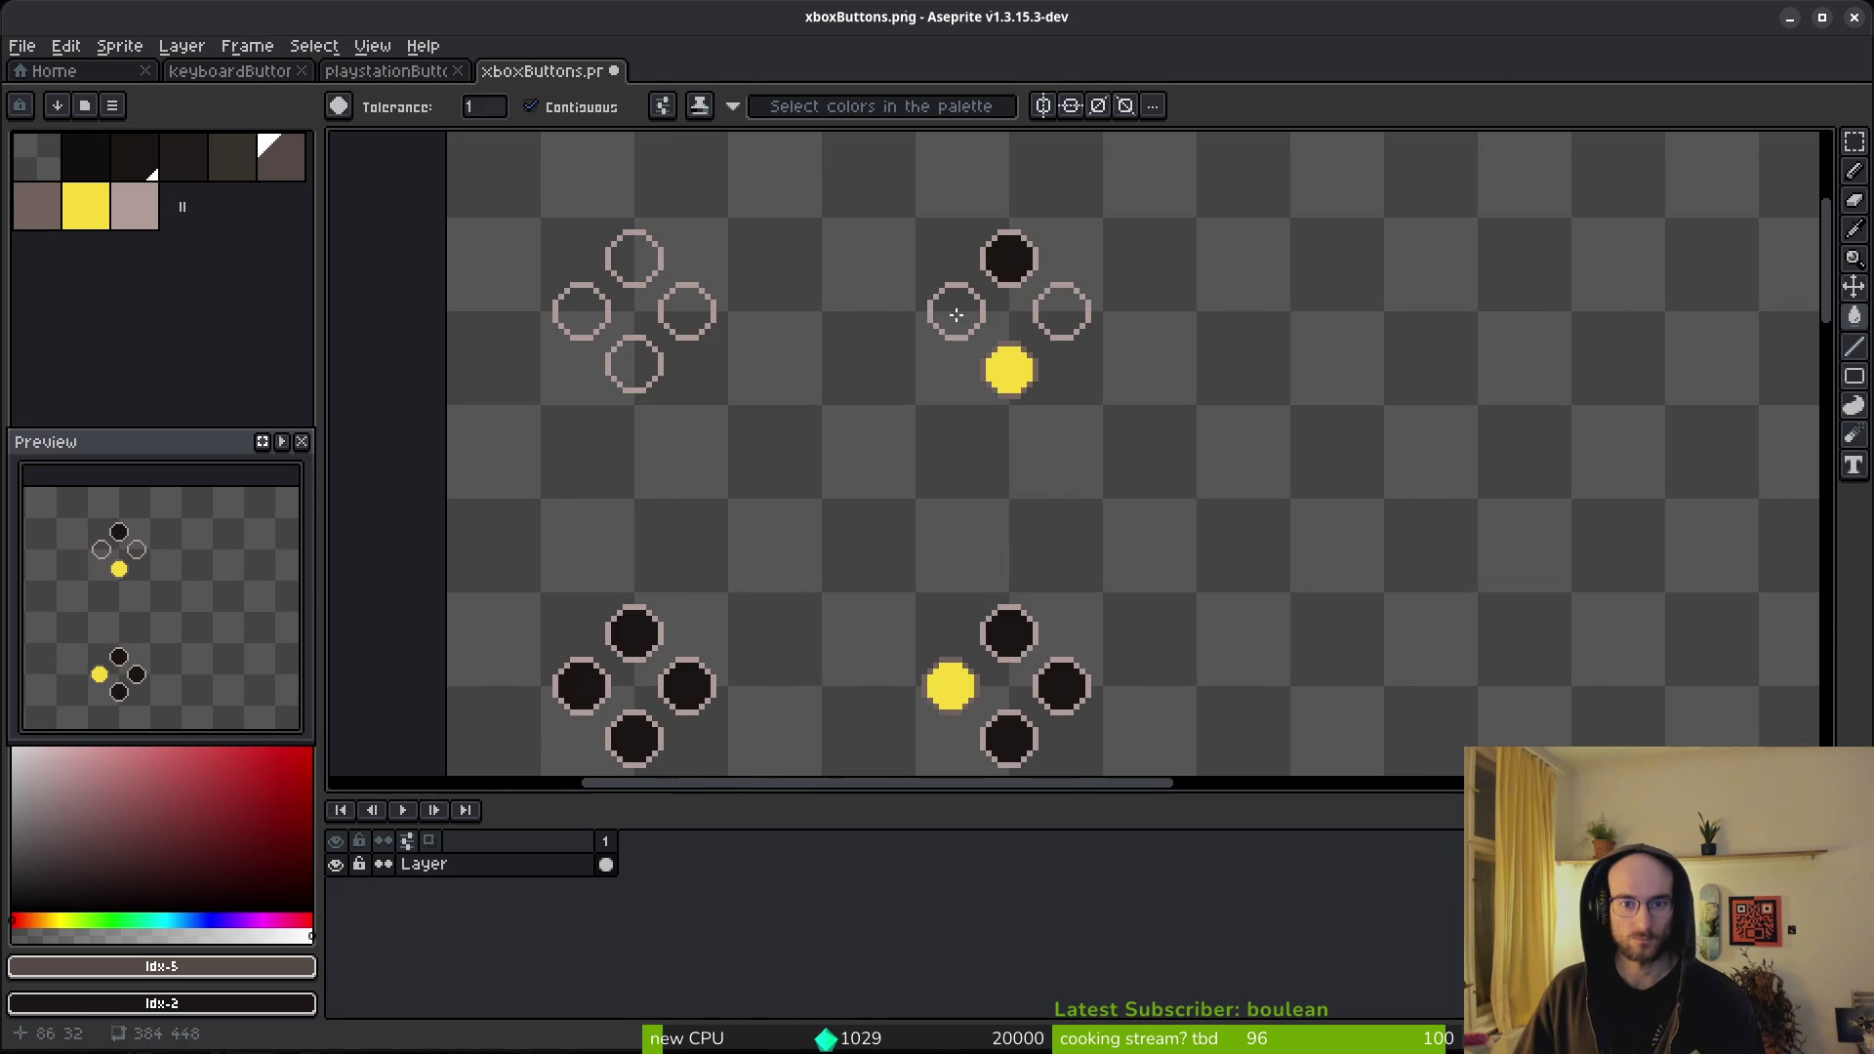
# - Fill the upper-right d-pad's left and right circles and the upper-left's last hollow circle dark, then save
pyautogui.click(957, 314)
pyautogui.click(1062, 323)
pyautogui.click(637, 361)
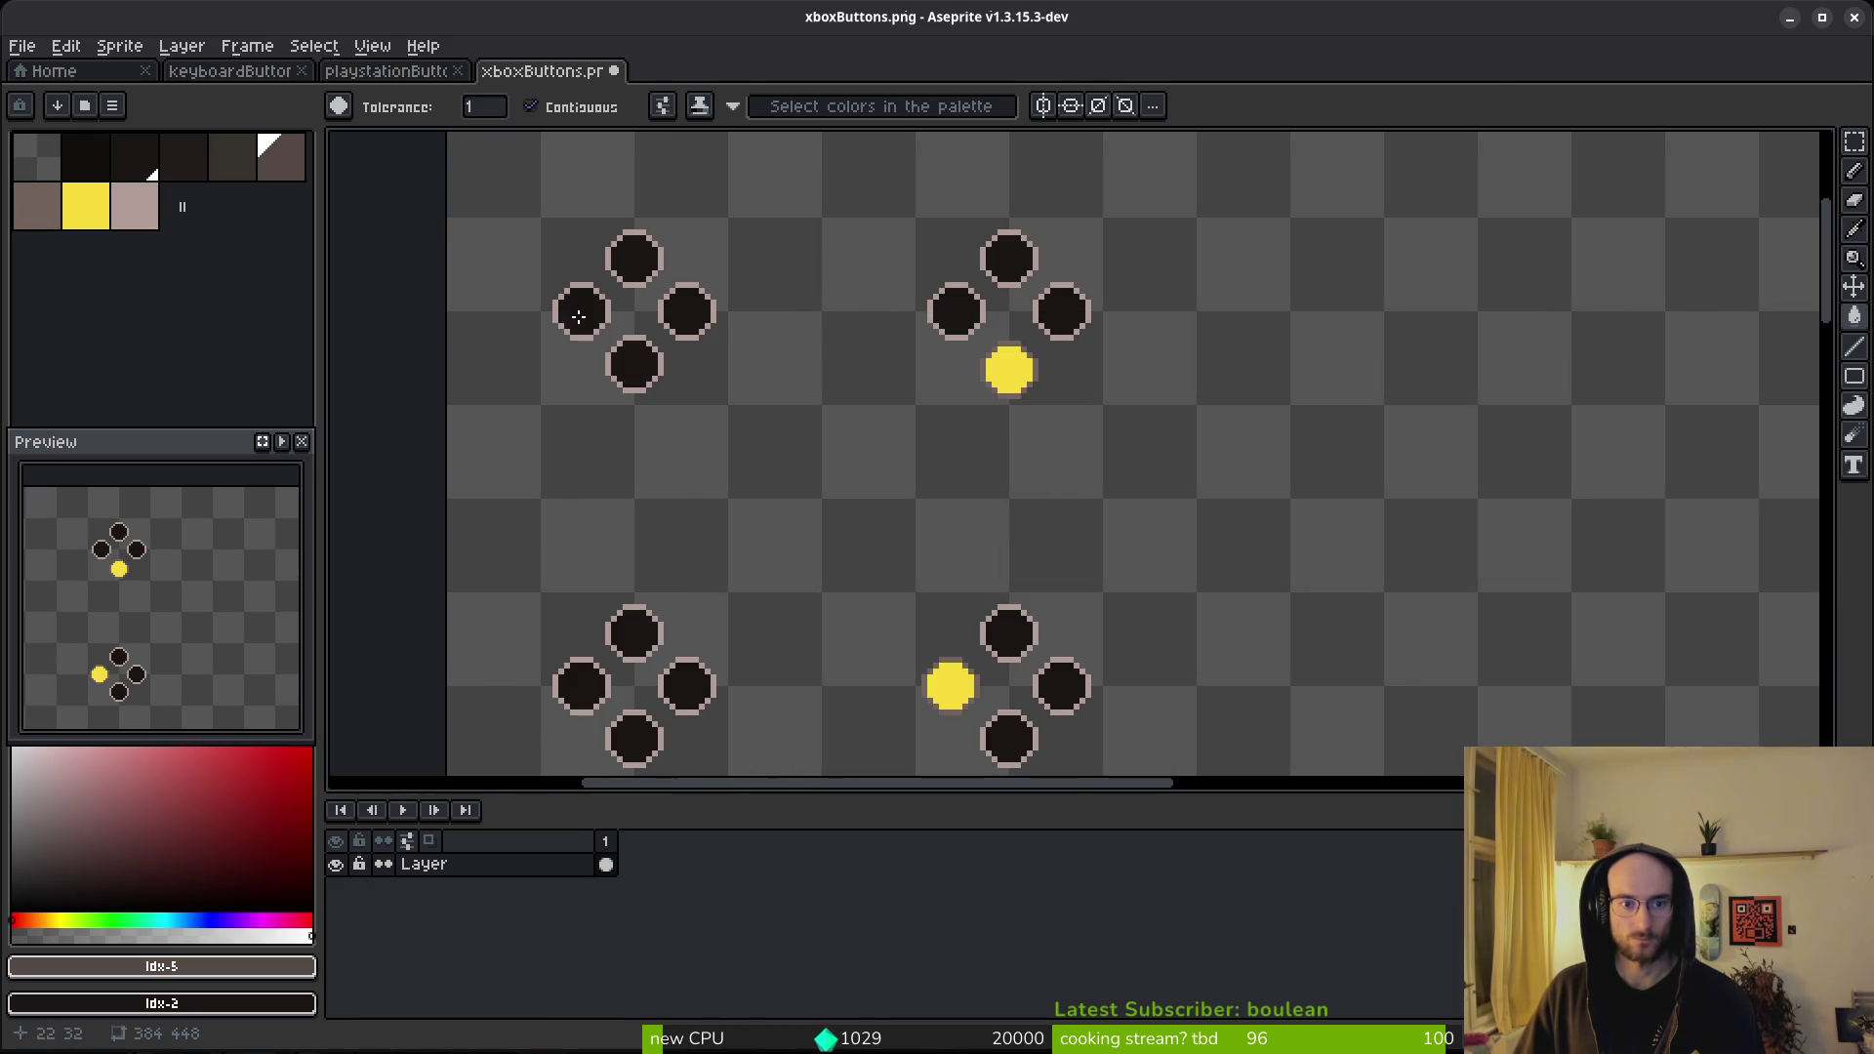
pyautogui.scroll(-5, 972, 502)
pyautogui.hotkey('ctrl', 's')
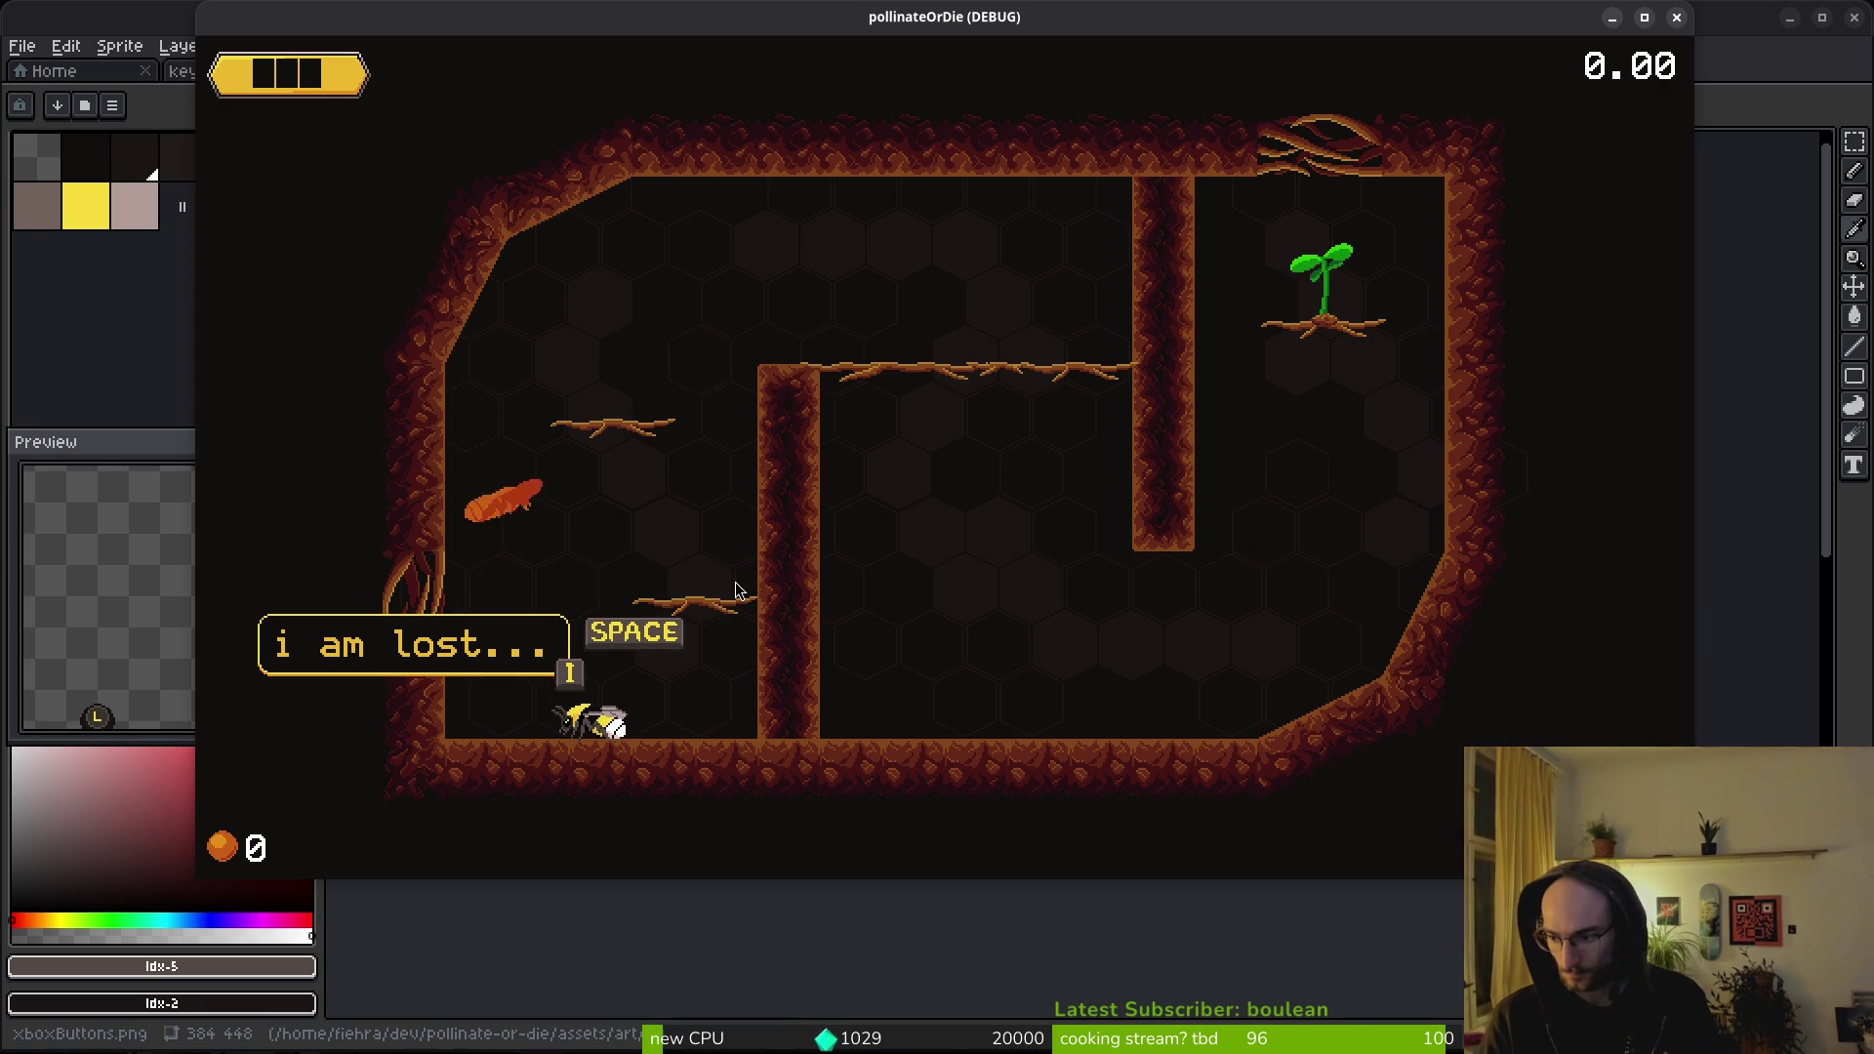
# - Let Godot reimport the sprites, move the bee right to check the hints, stop the game, and return to Aseprite
pyautogui.hotkey('alt', 'Tab')
pyautogui.hotkey('alt', 'Tab')
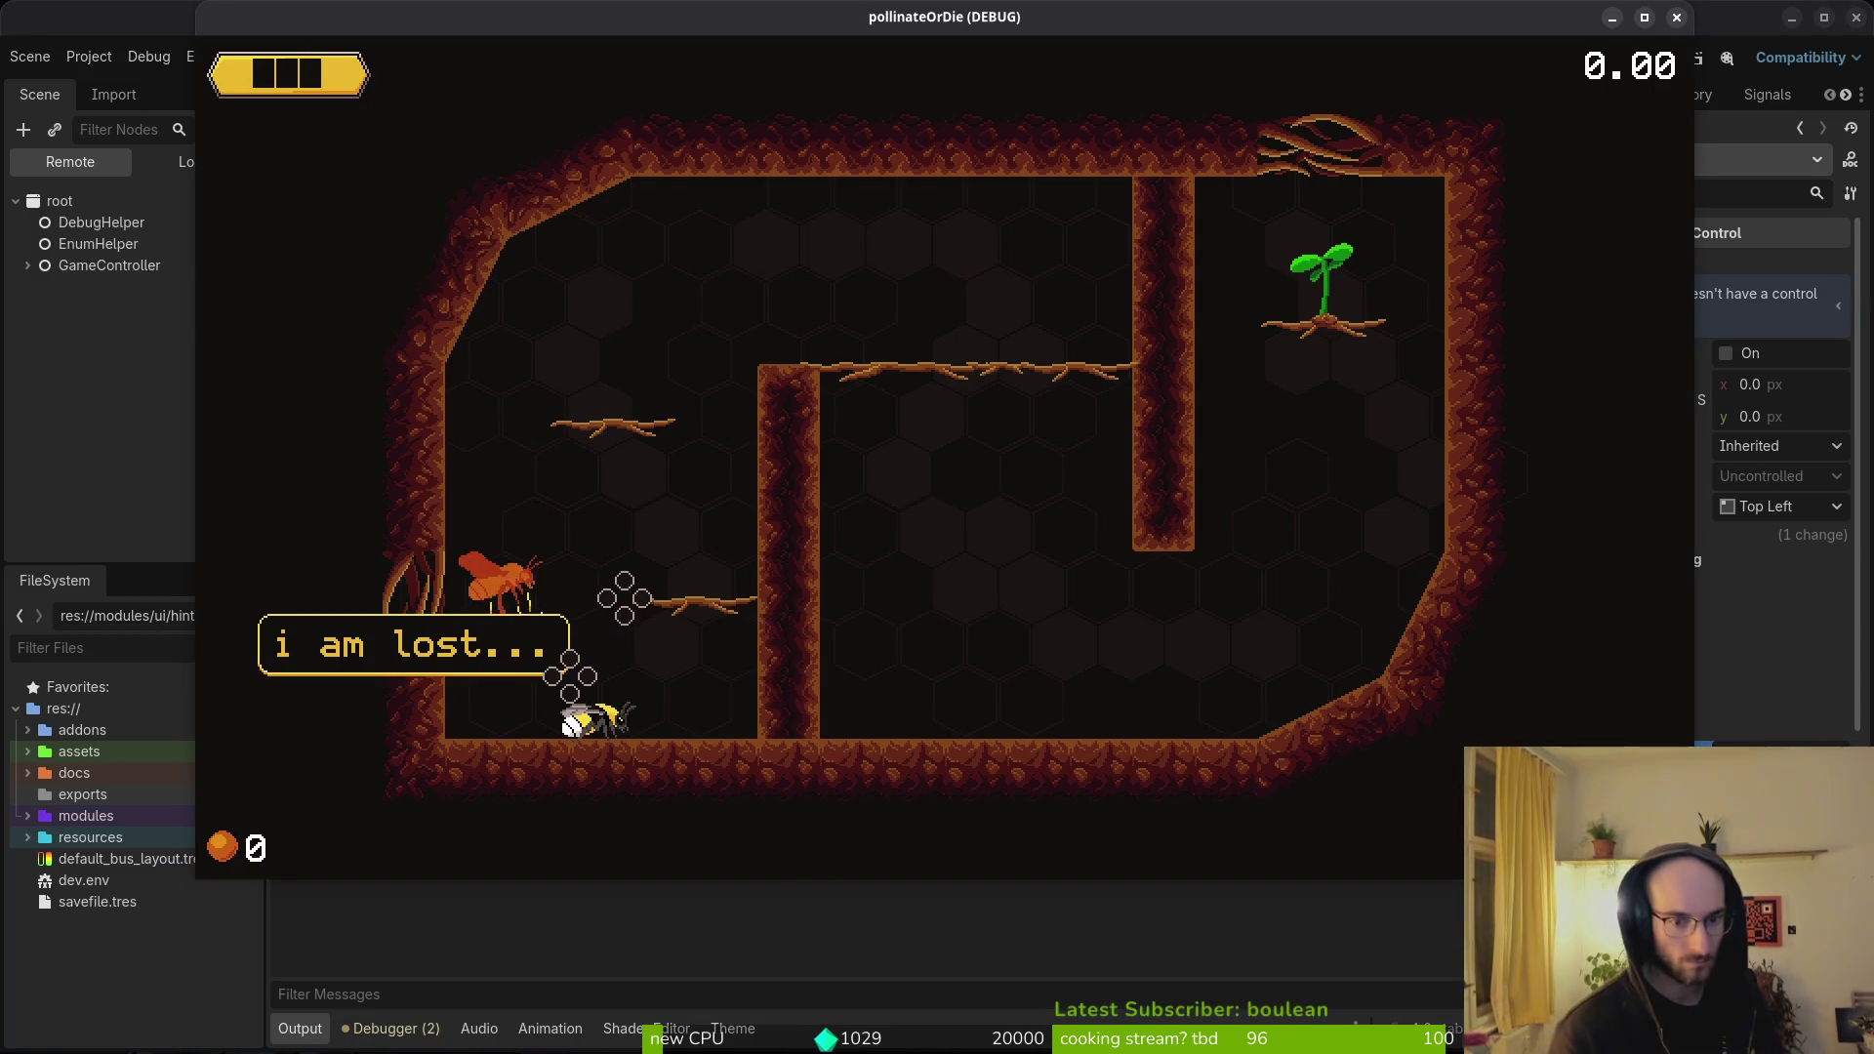
pyautogui.press('Right')
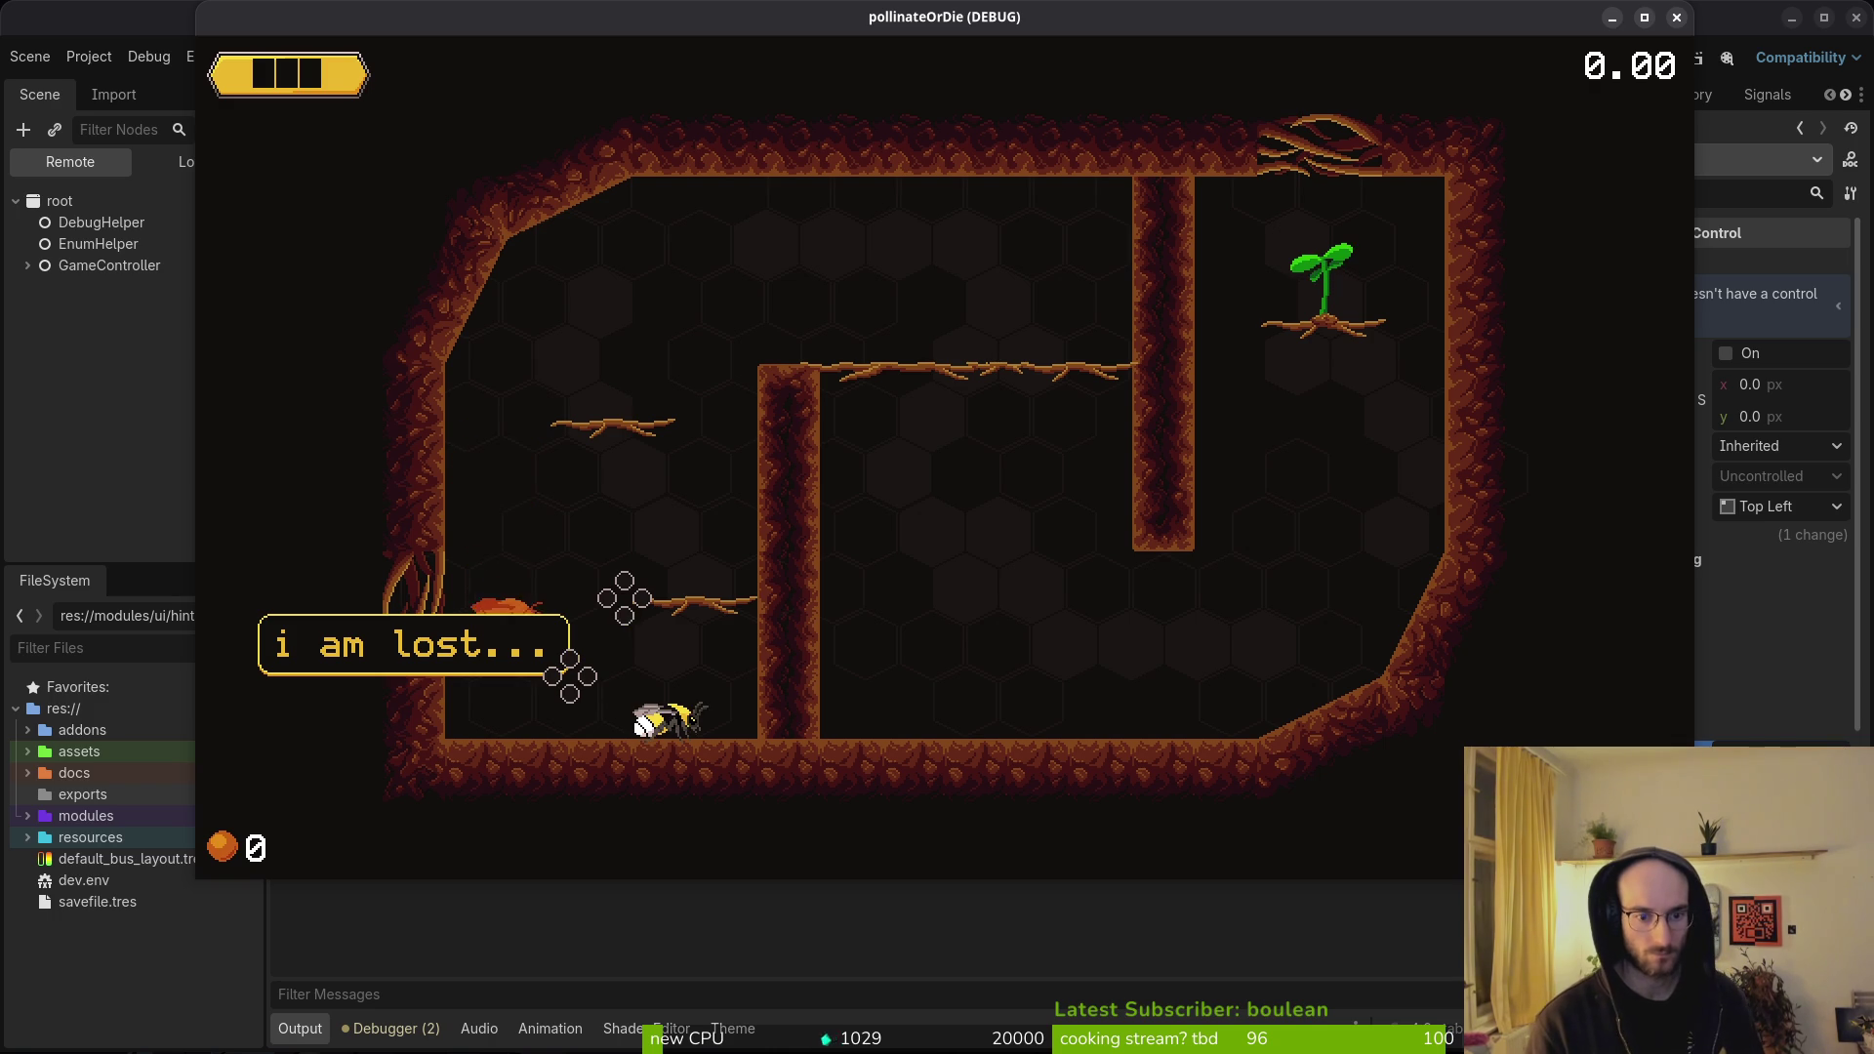
pyautogui.press('F8')
pyautogui.hotkey('alt', 'Tab')
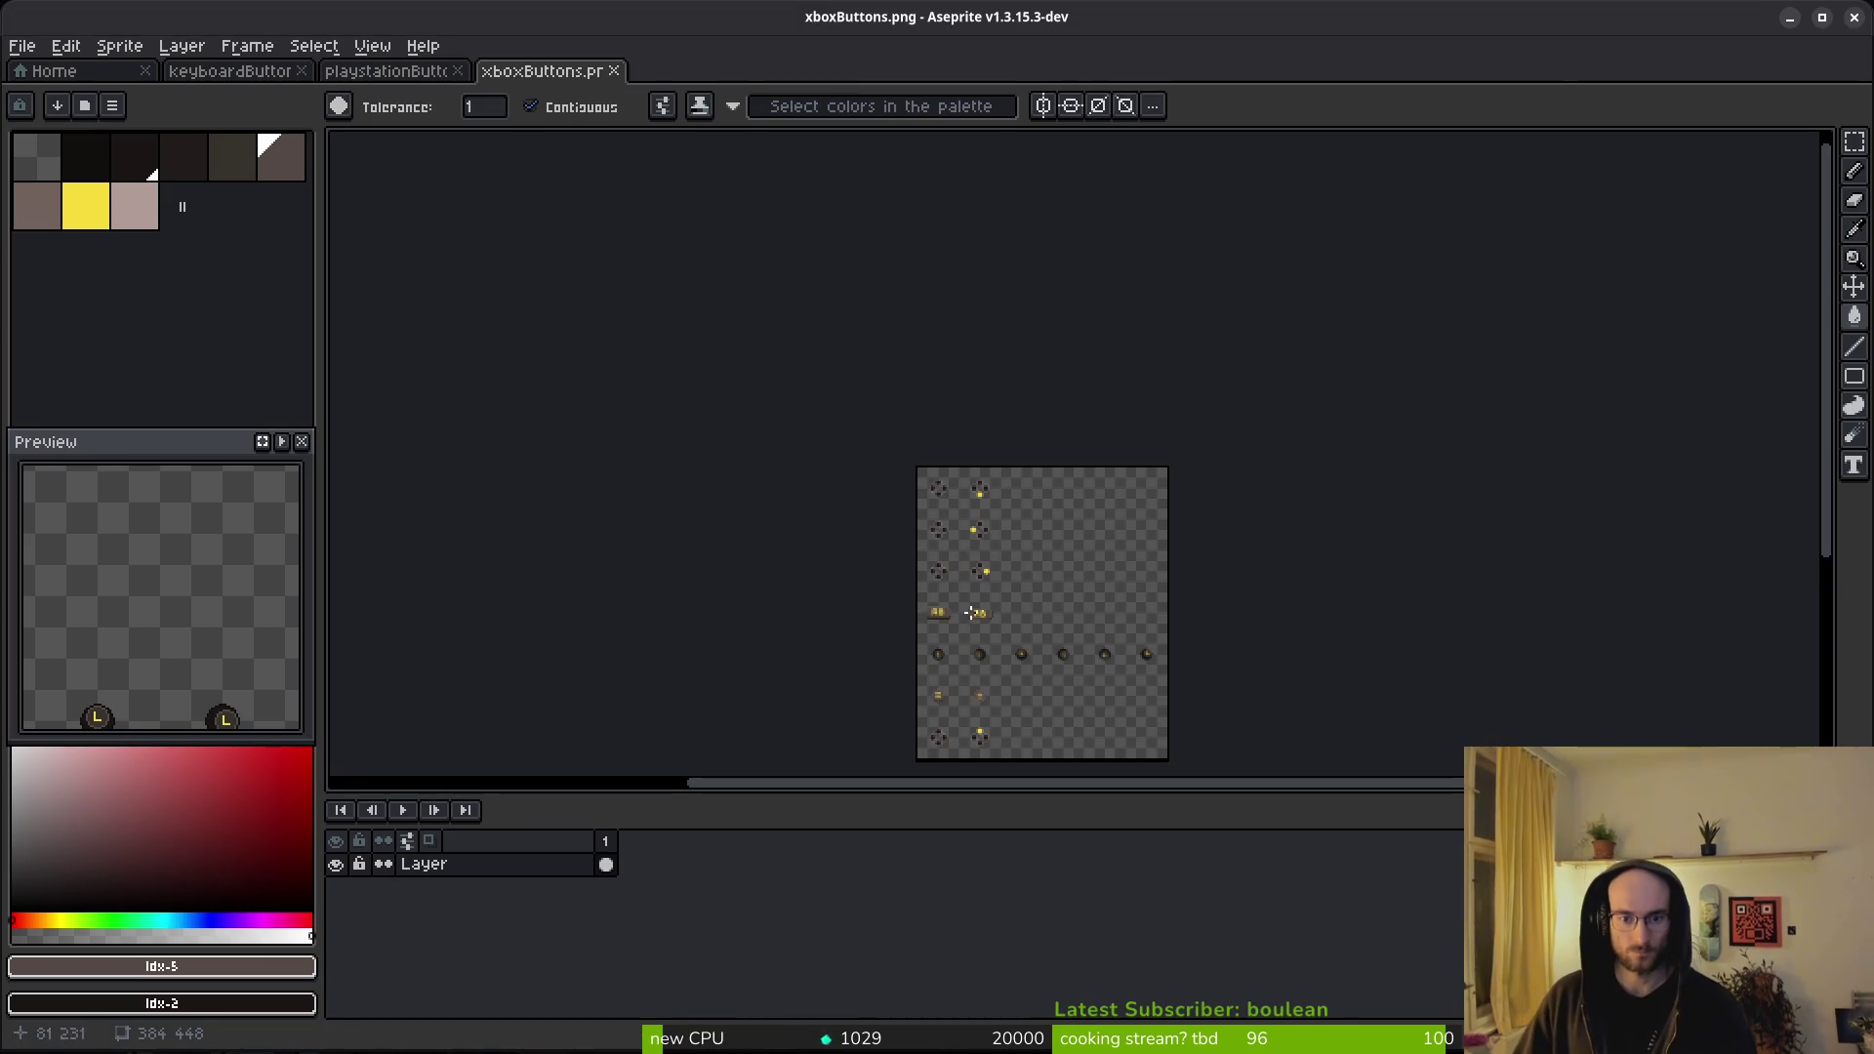
# - Replace the buttons' light outline colour with golden yellow from the default palette
pyautogui.scroll(5, 969, 623)
pyautogui.scroll(-2, 983, 500)
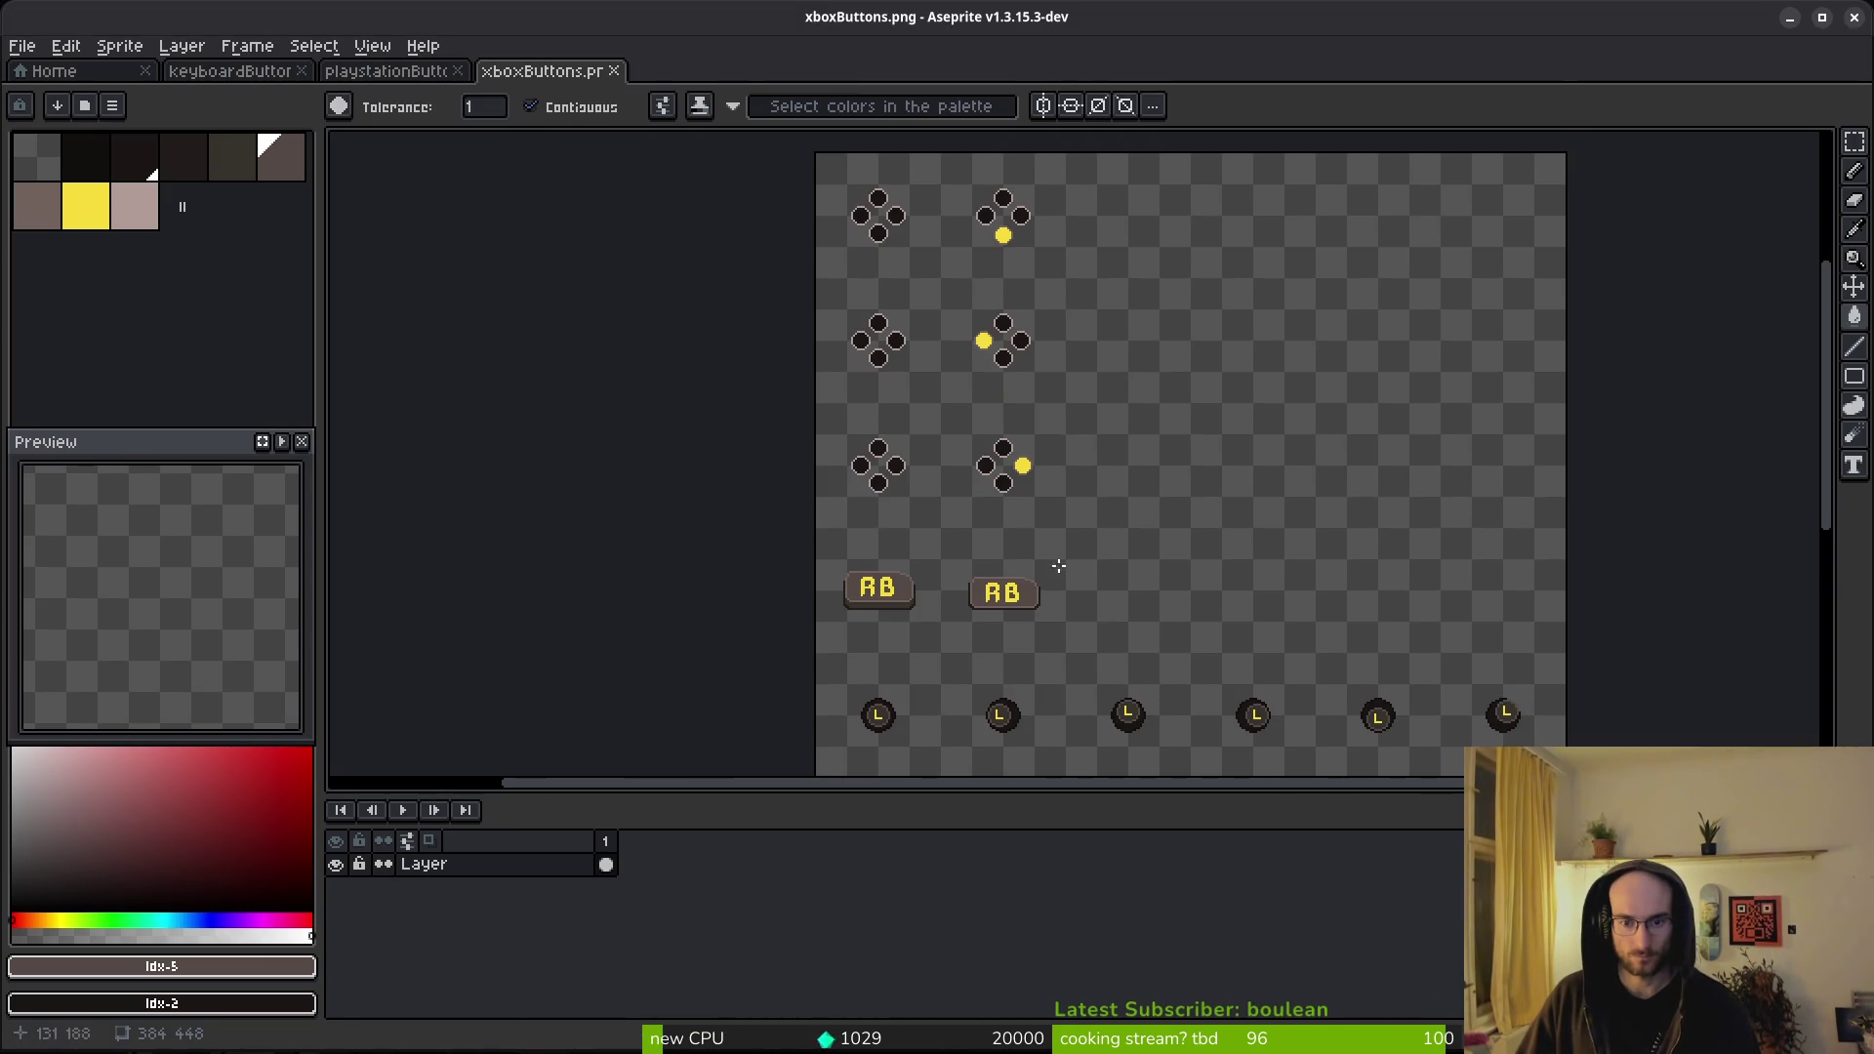
pyautogui.scroll(-5, 1072, 510)
pyautogui.scroll(2, 1046, 668)
pyautogui.scroll(-5, 1097, 507)
pyautogui.scroll(-1, 1080, 497)
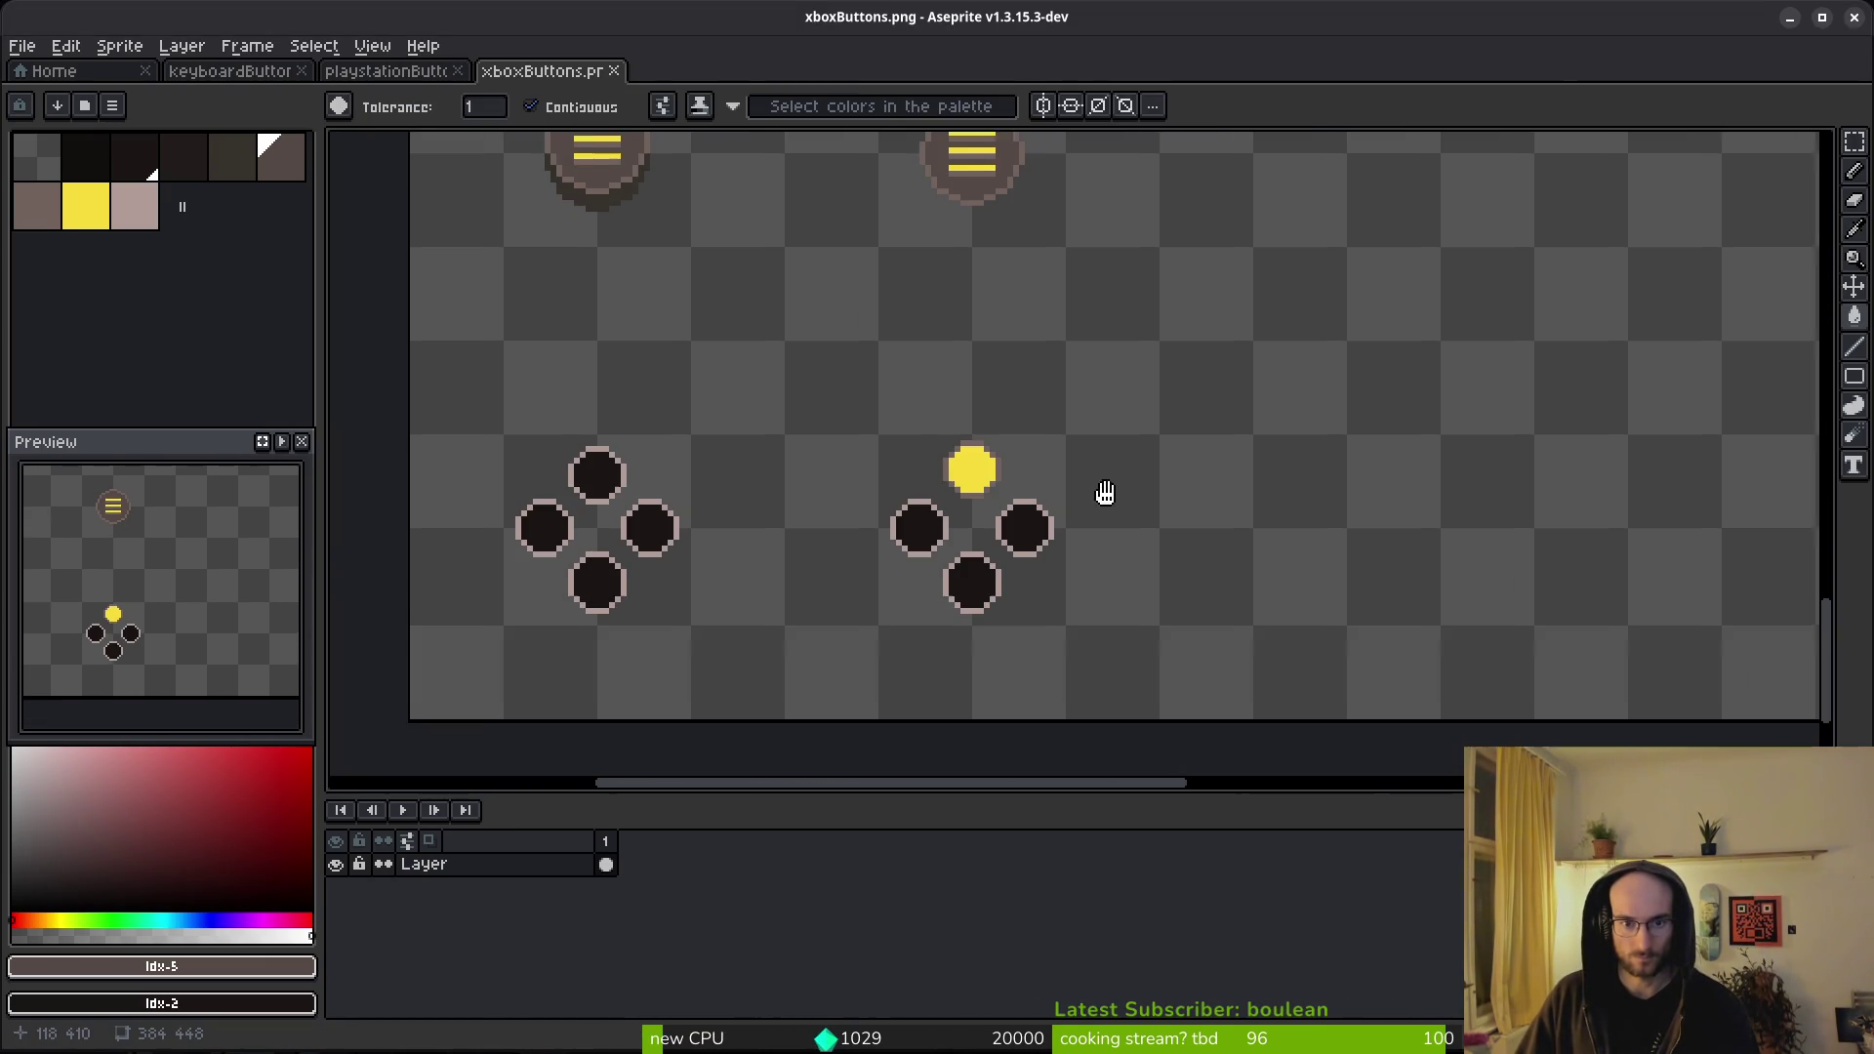
pyautogui.scroll(4, 1027, 458)
pyautogui.press('i')
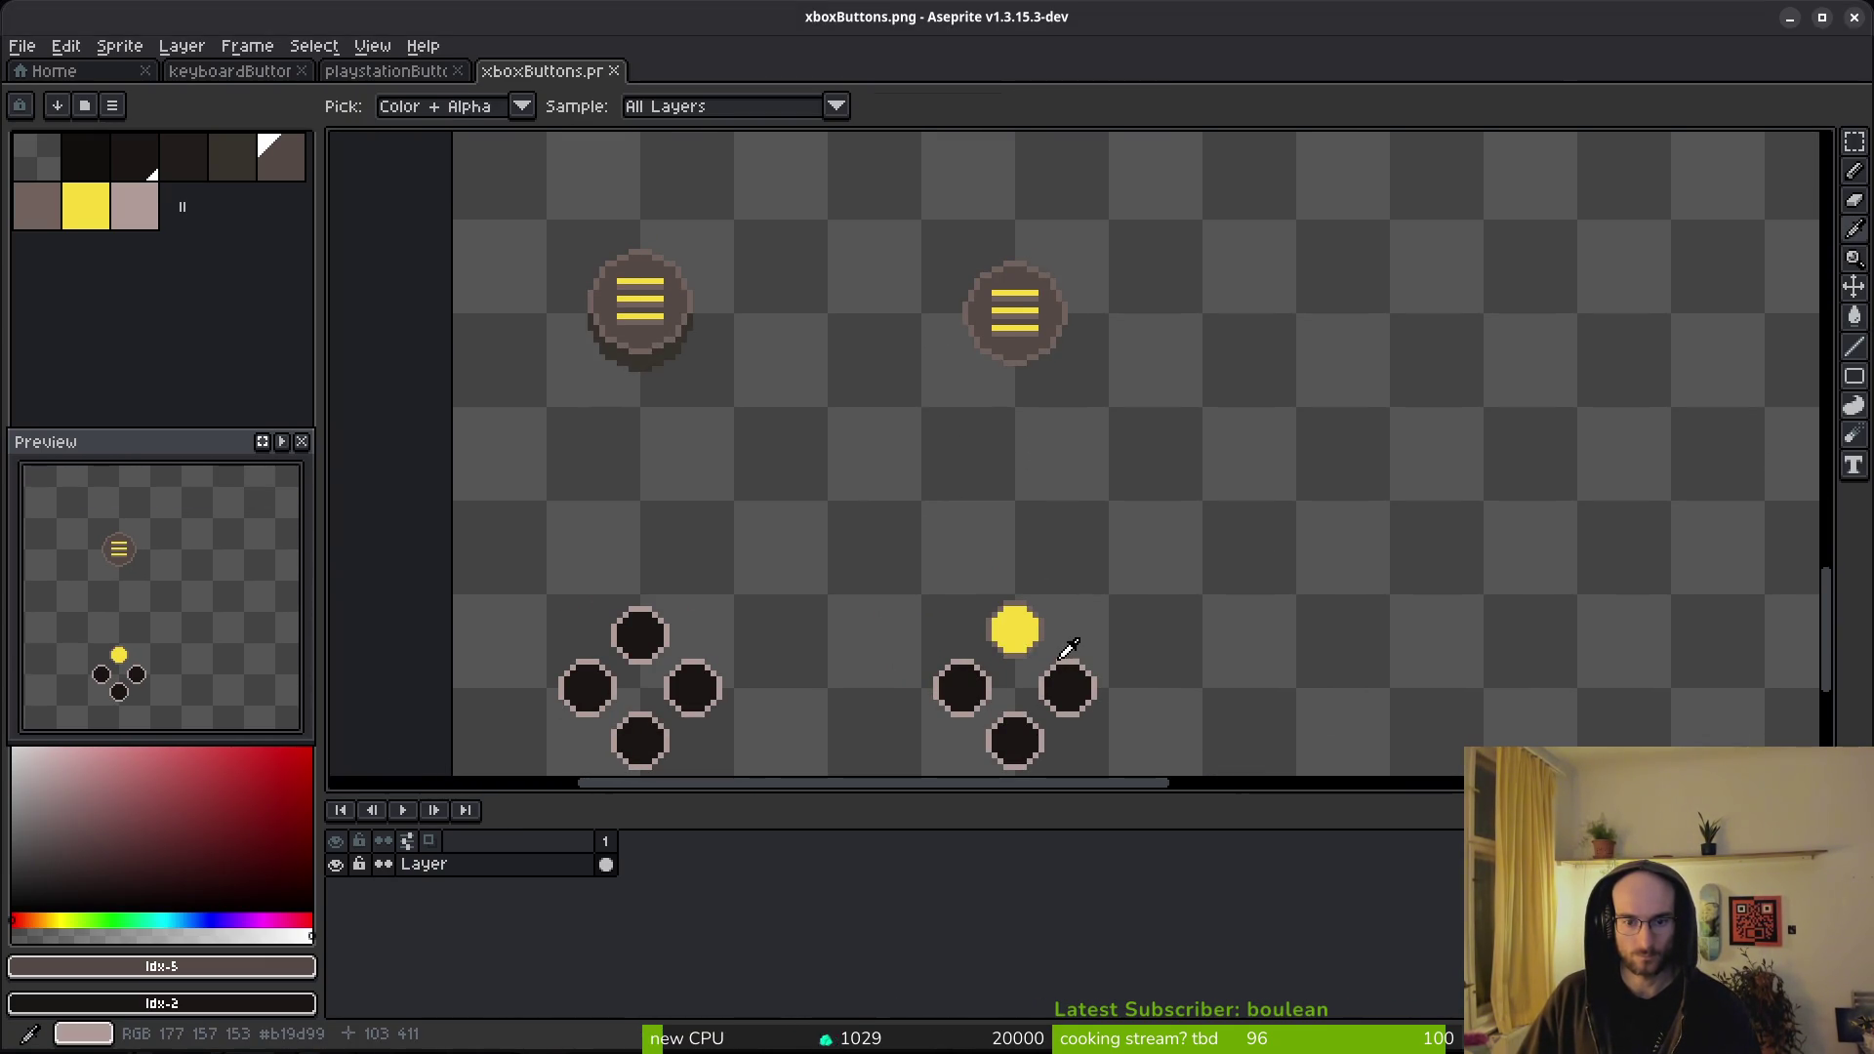
pyautogui.click(1044, 632)
pyautogui.press('w')
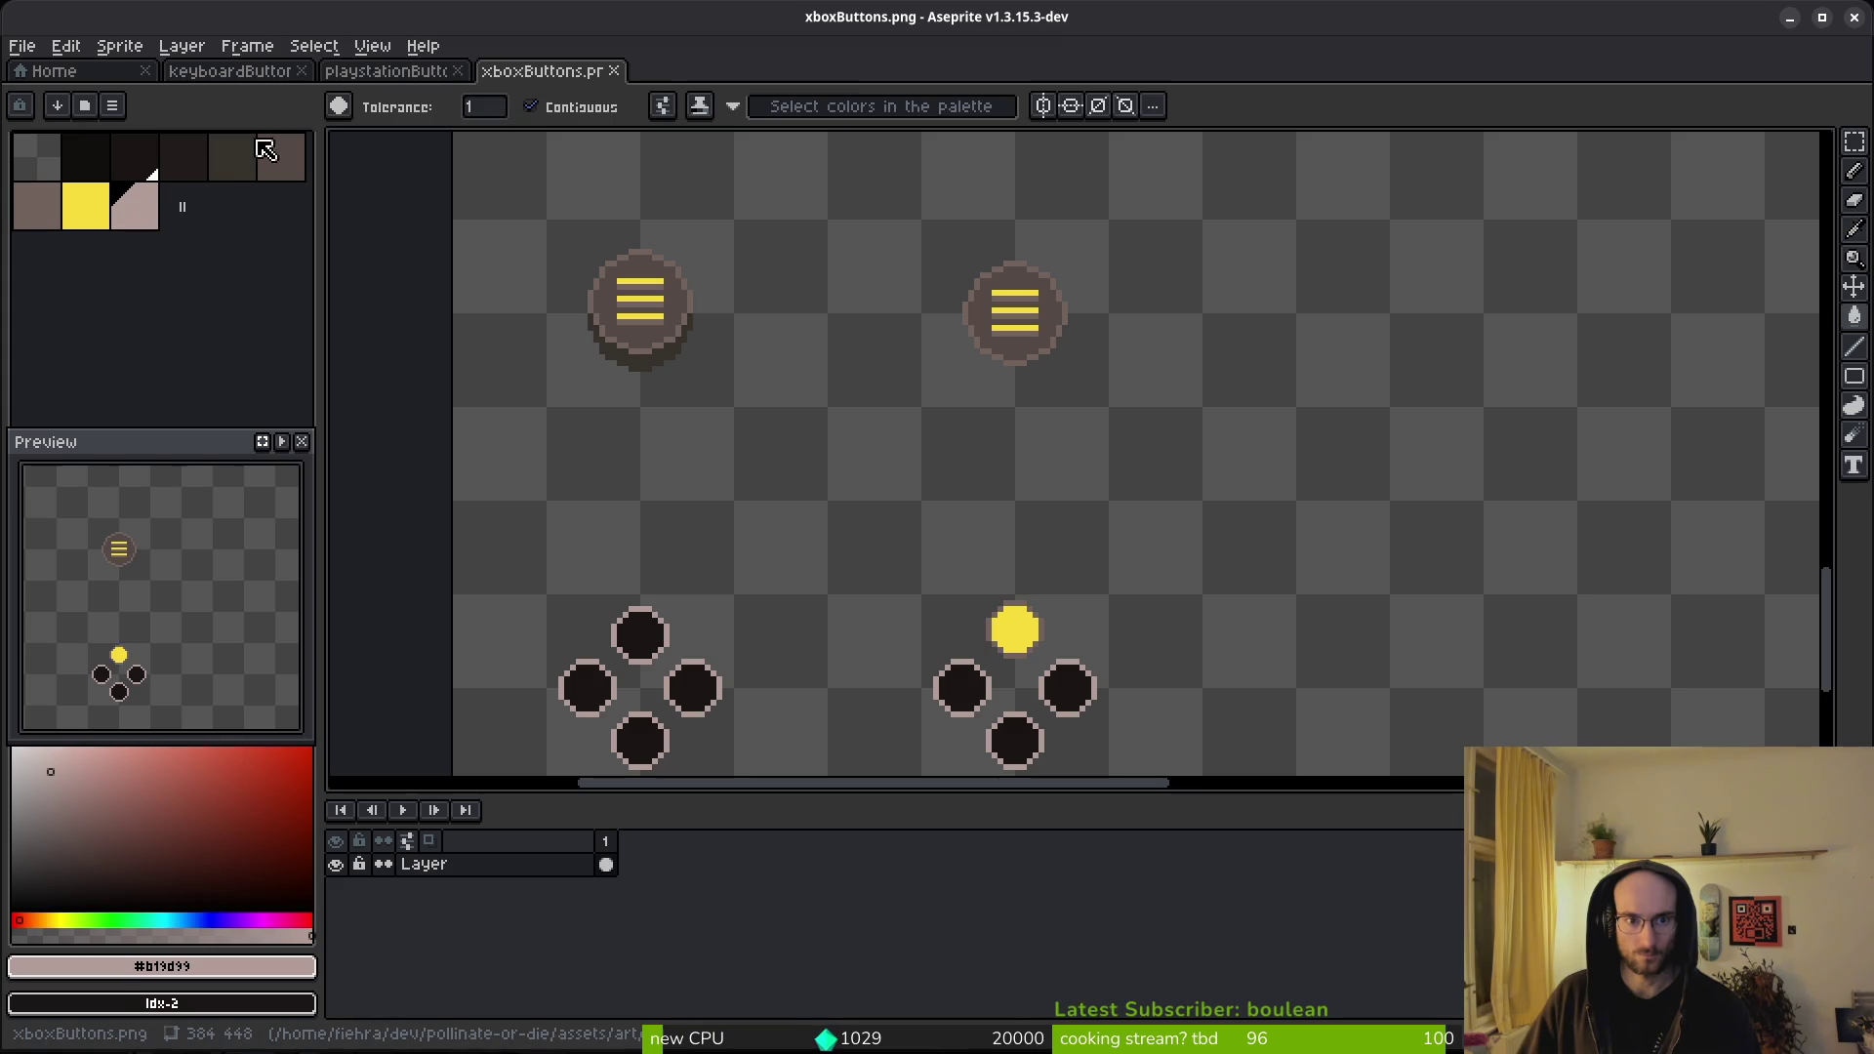
pyautogui.click(111, 106)
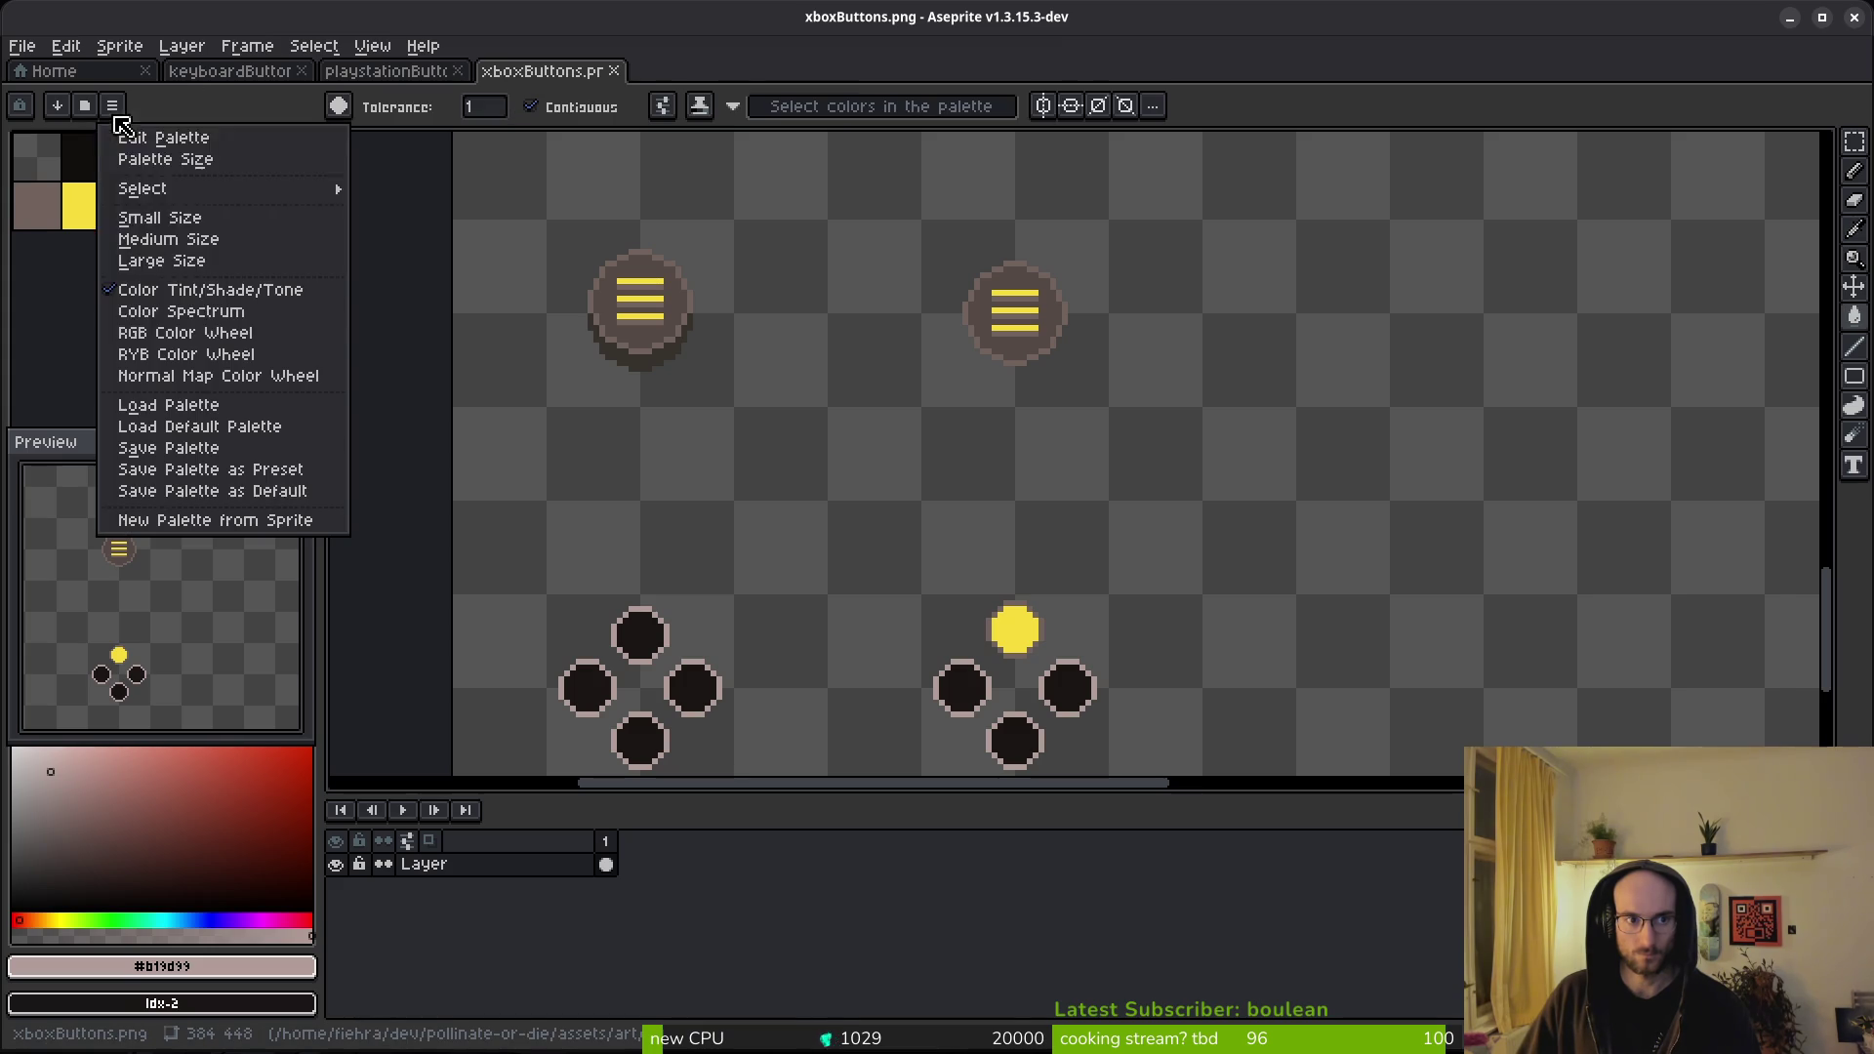
pyautogui.click(251, 427)
pyautogui.rightClick(251, 211)
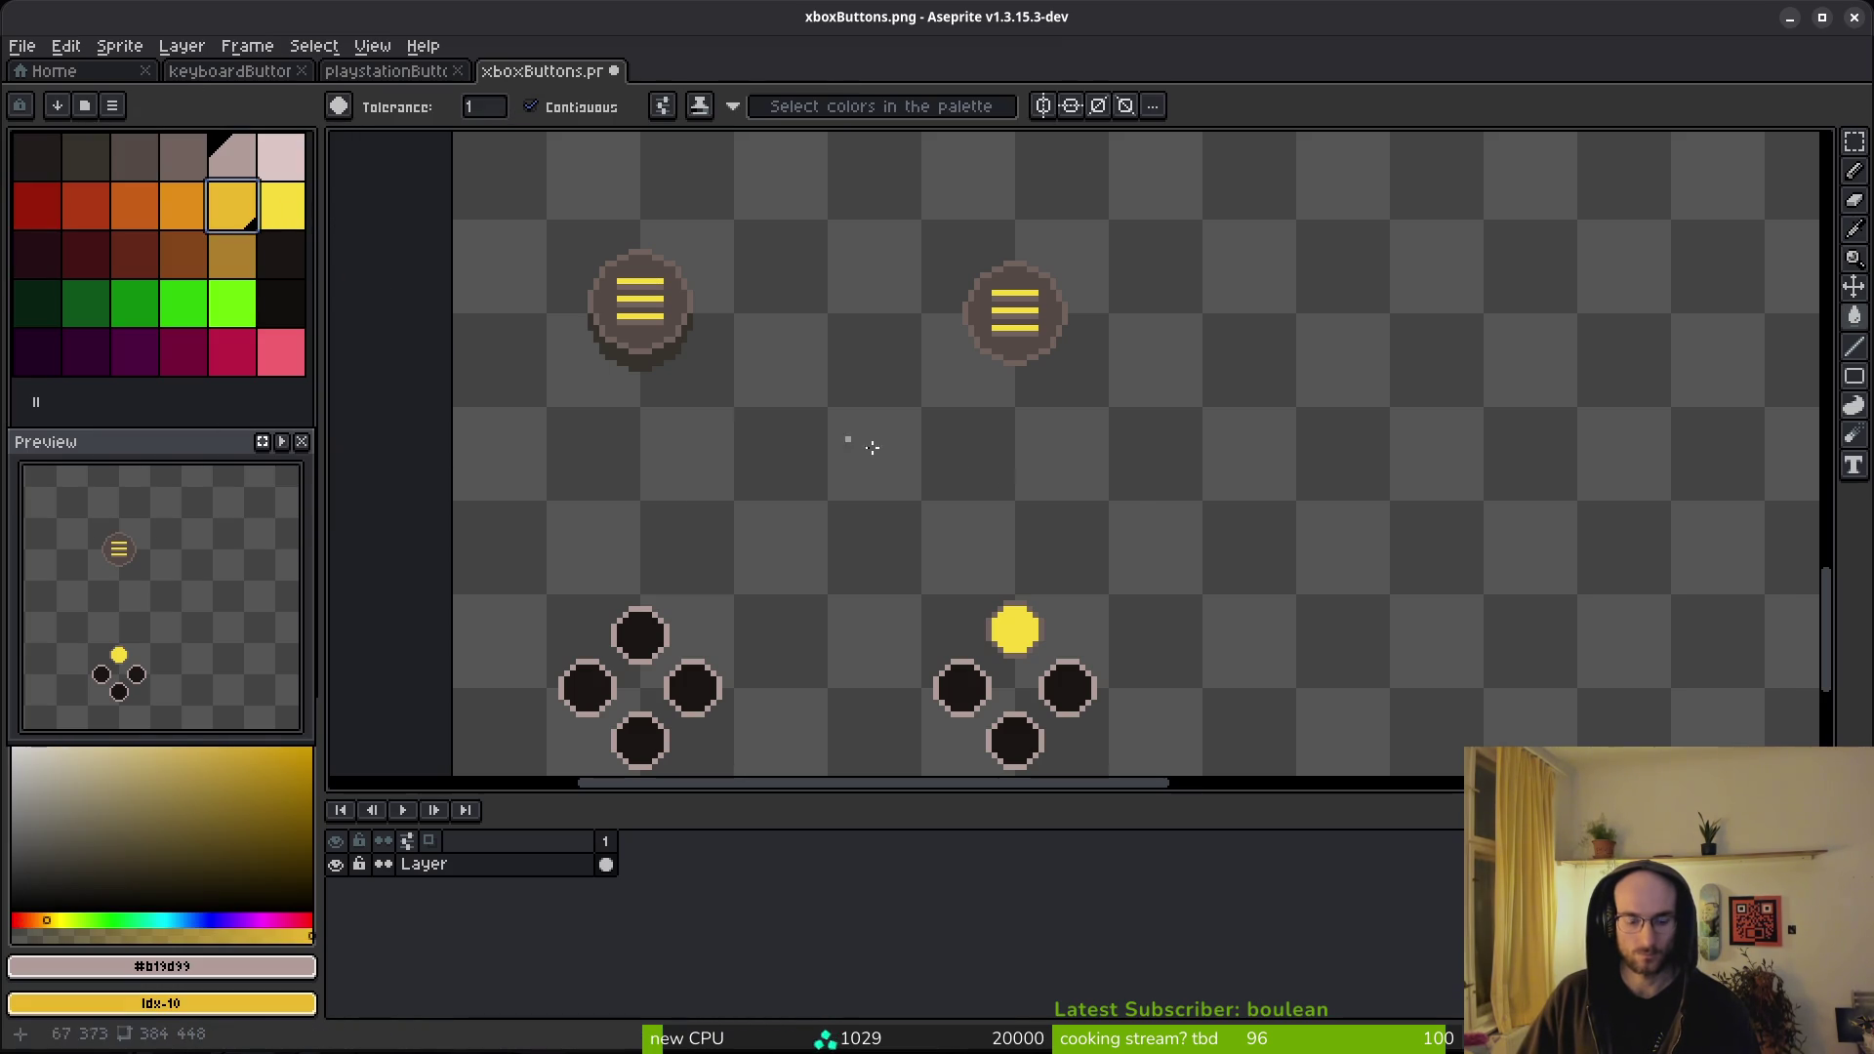
pyautogui.hotkey('shift', 'r')
pyautogui.press('Return')
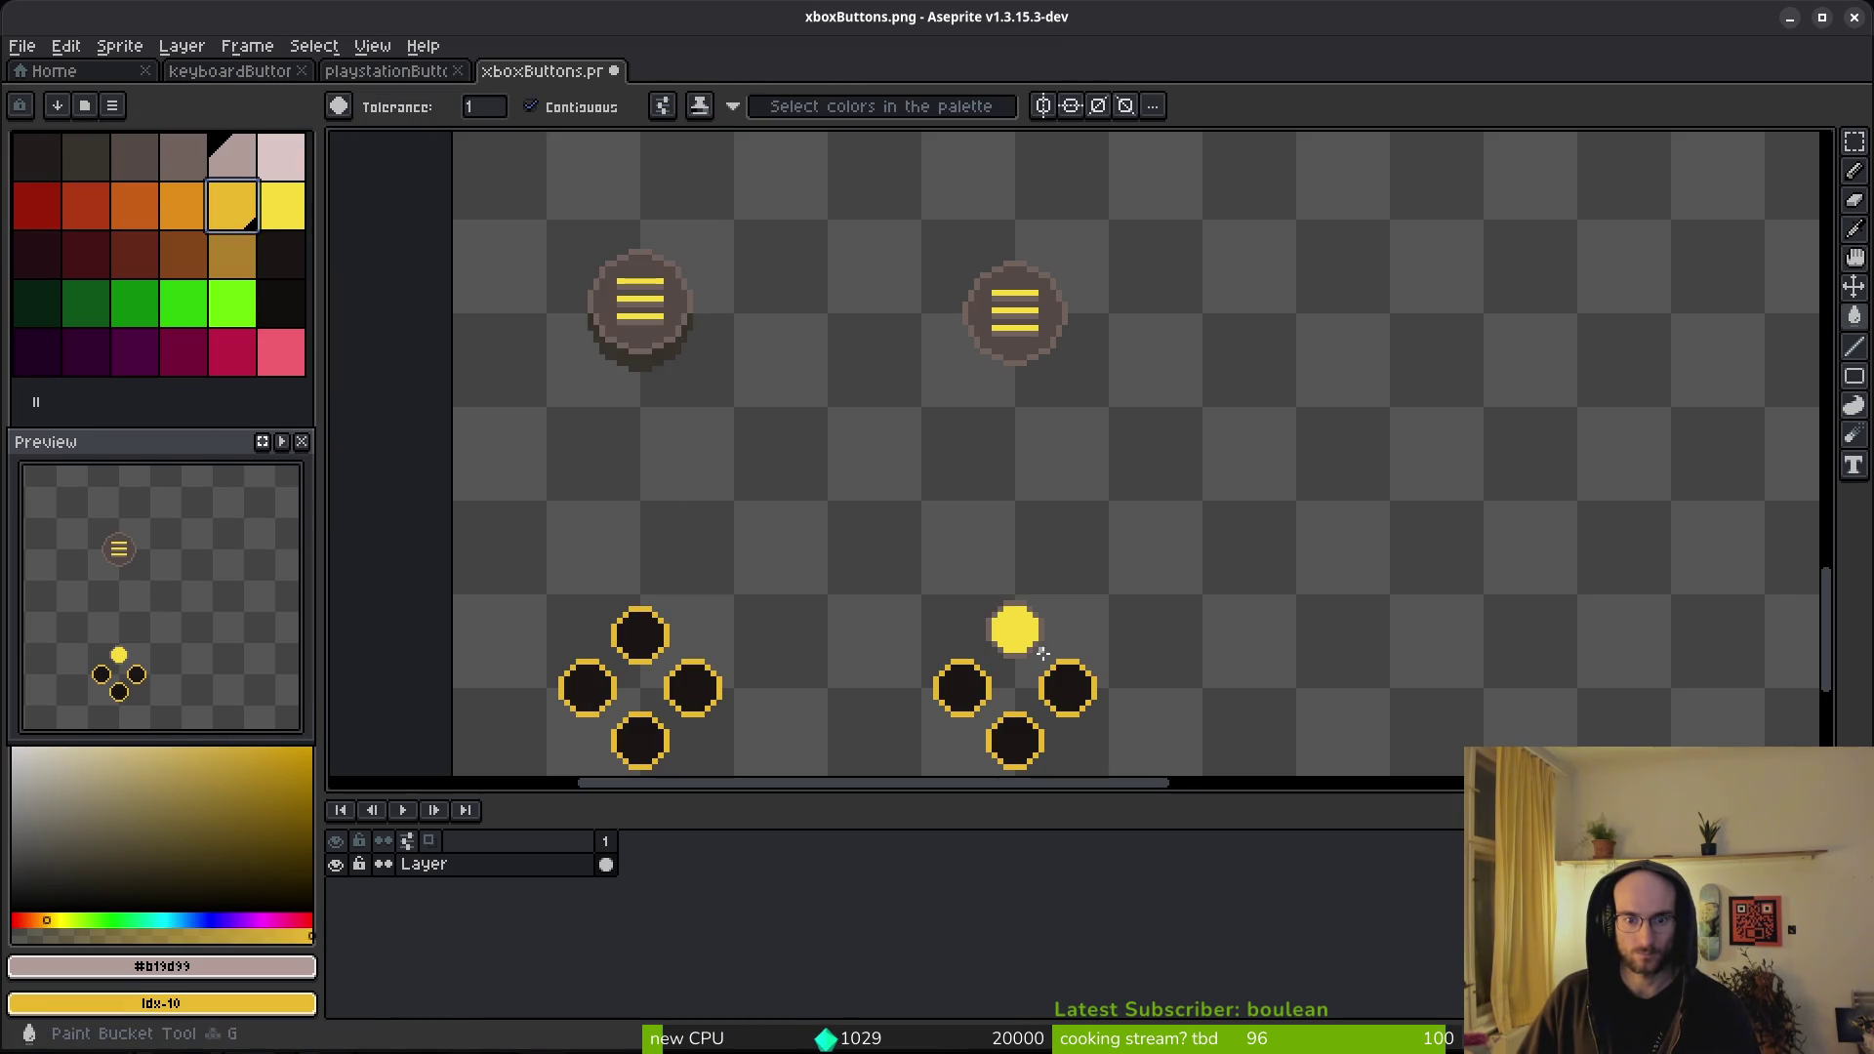
# - Sample the dot outline's brownish colour, then abandon replacing it
pyautogui.scroll(2, 1035, 630)
pyautogui.press('i')
pyautogui.click(1062, 622)
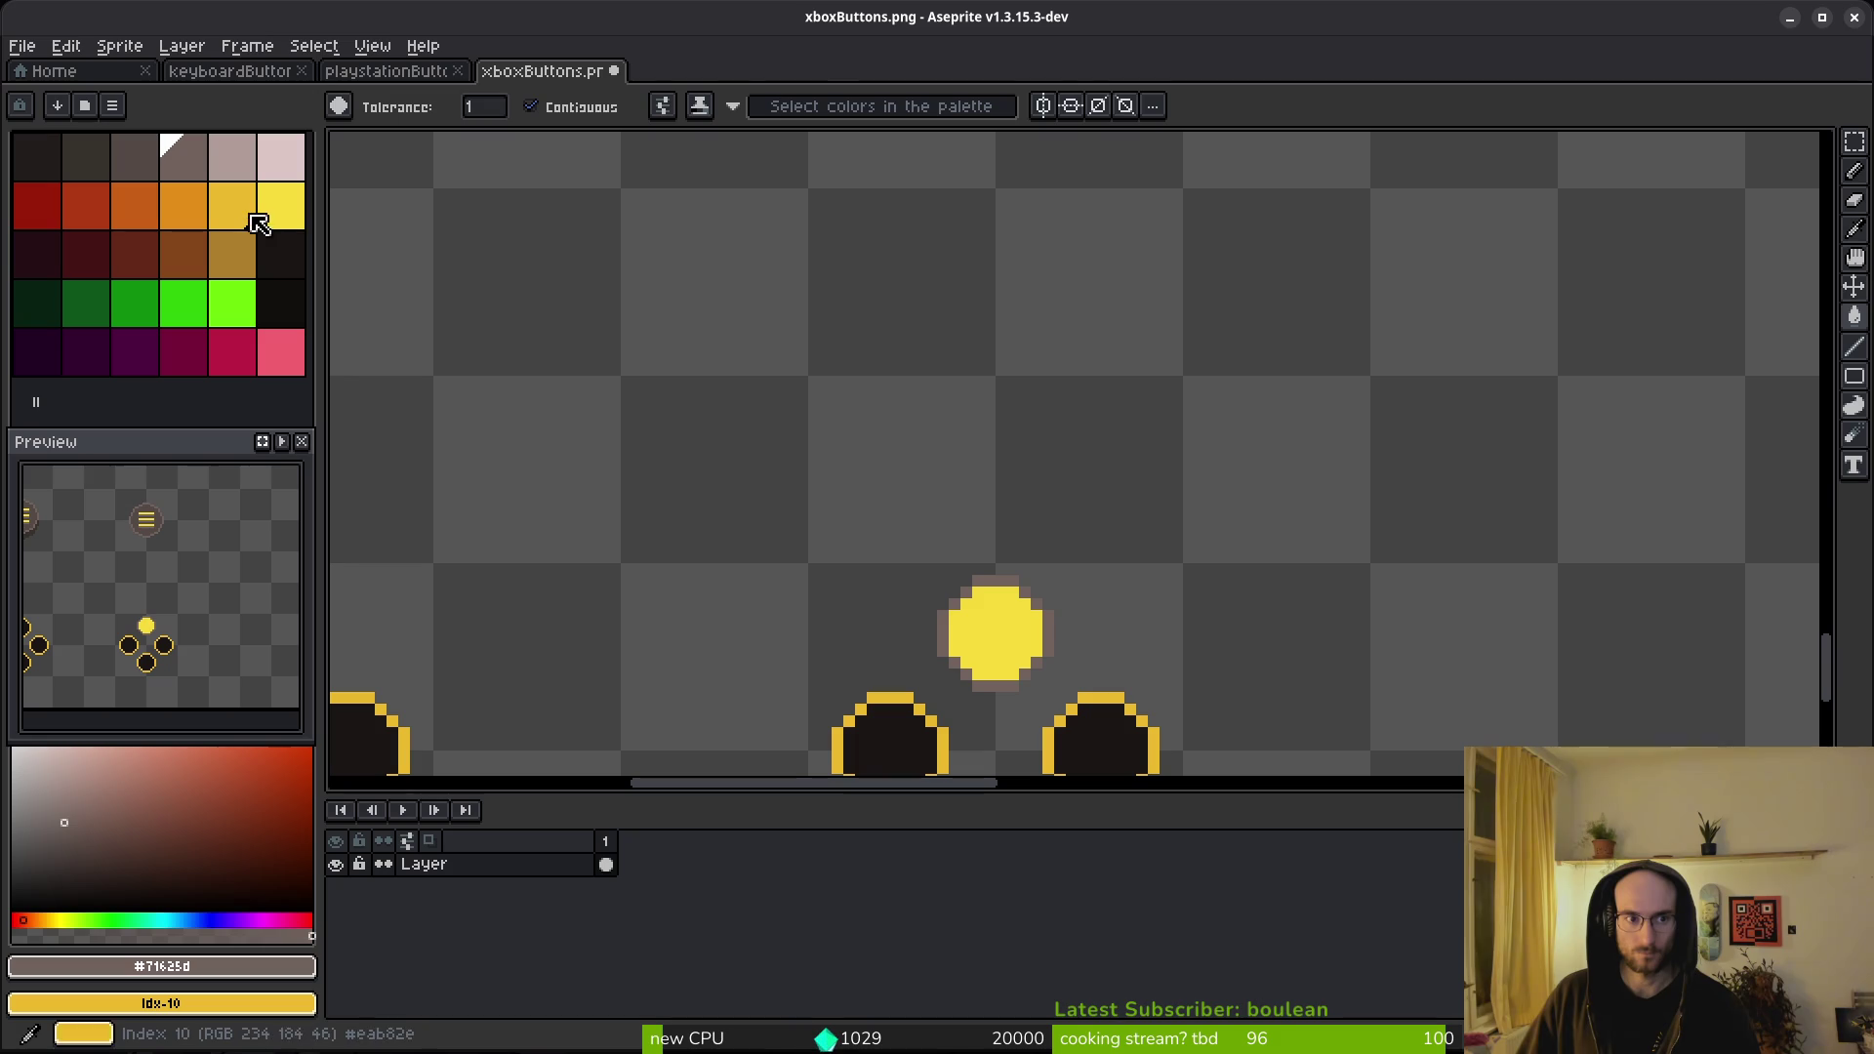
pyautogui.hotkey('shift', 'r')
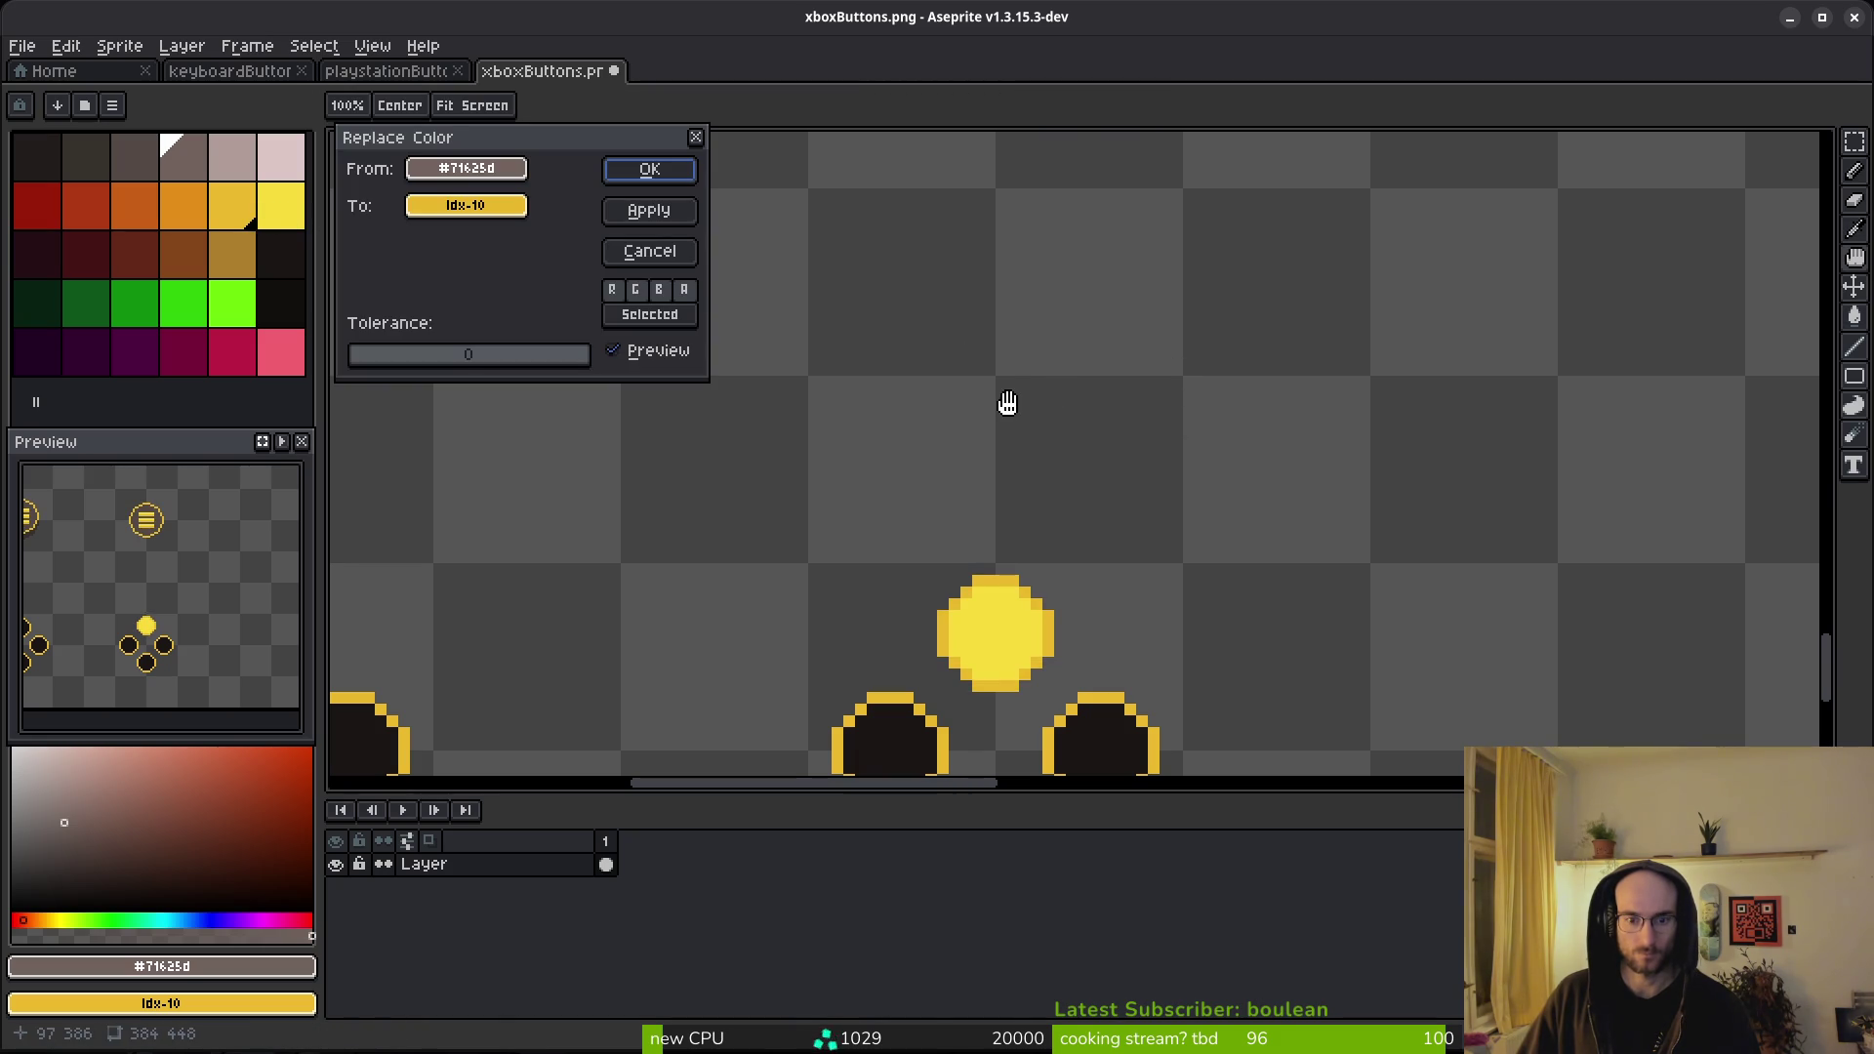
pyautogui.scroll(-5, 1007, 403)
pyautogui.press('Escape')
pyautogui.scroll(3, 1006, 430)
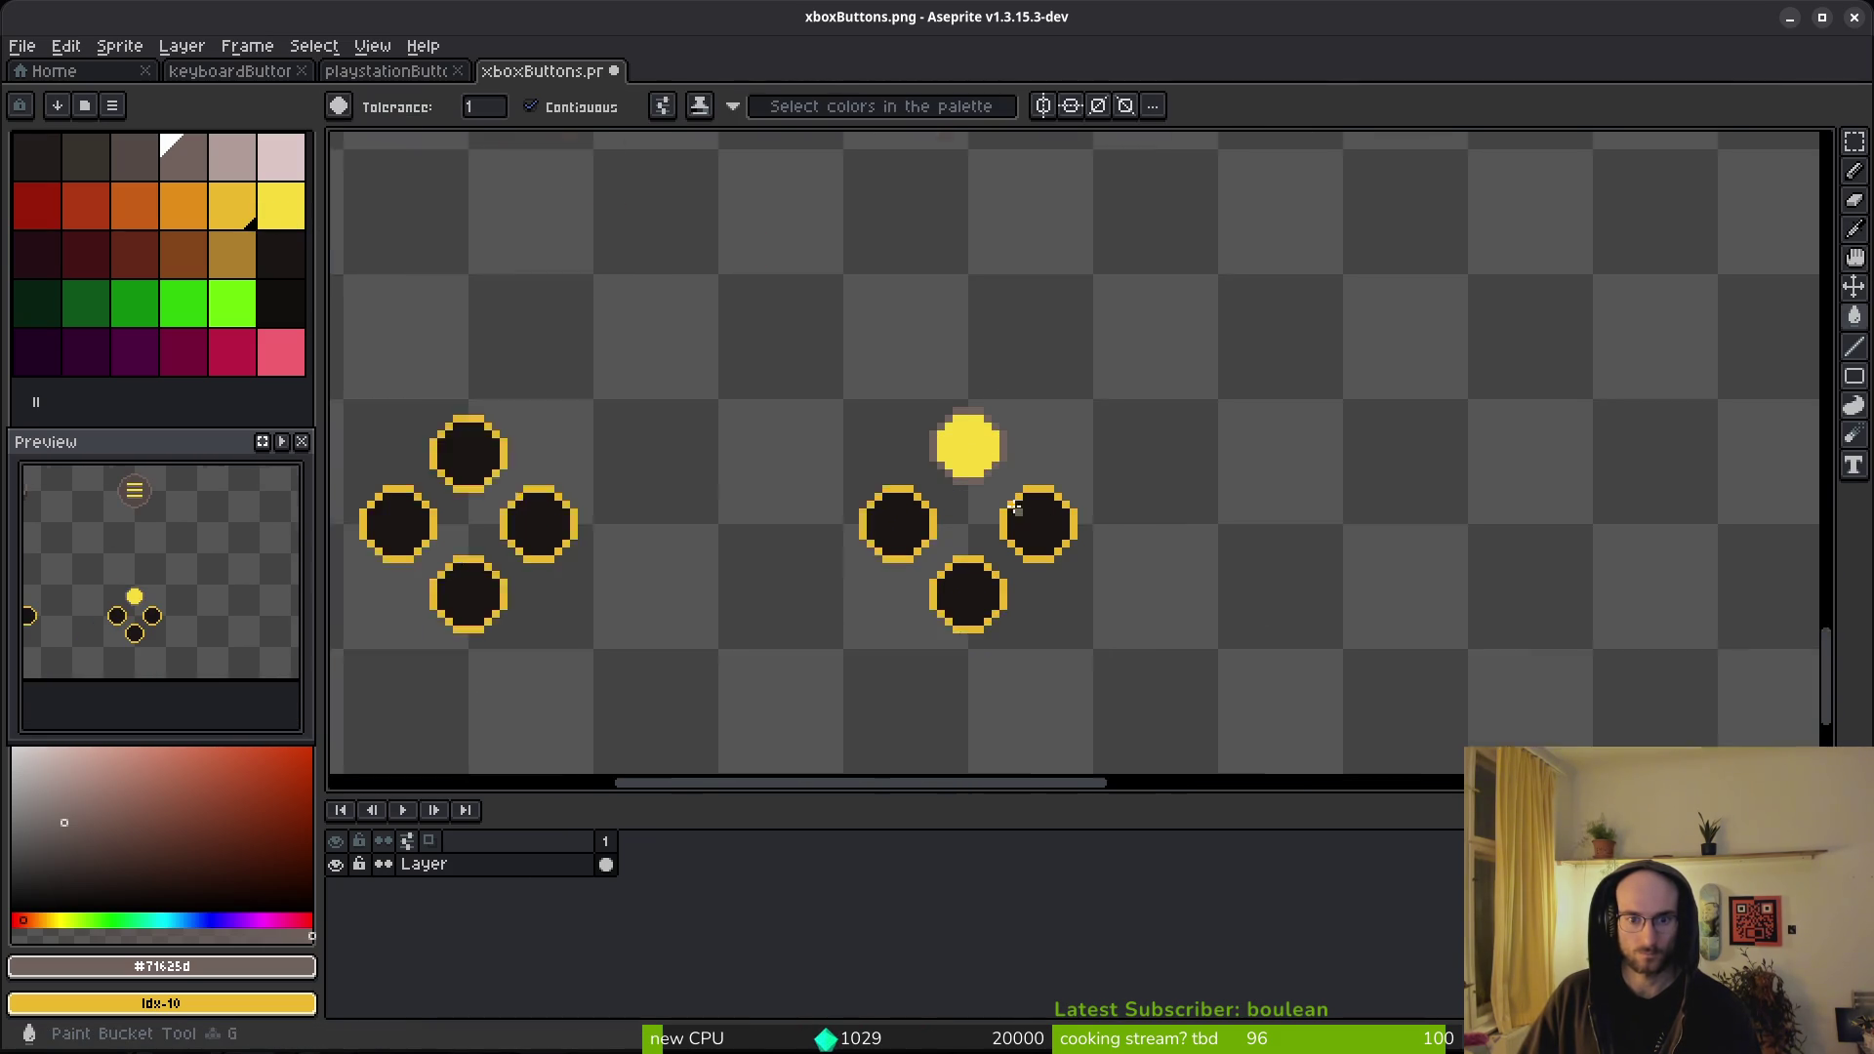
# - Replace the dot's bright yellow #f7db3b with the golden yellow #eab82e
pyautogui.press('i')
pyautogui.click(994, 438)
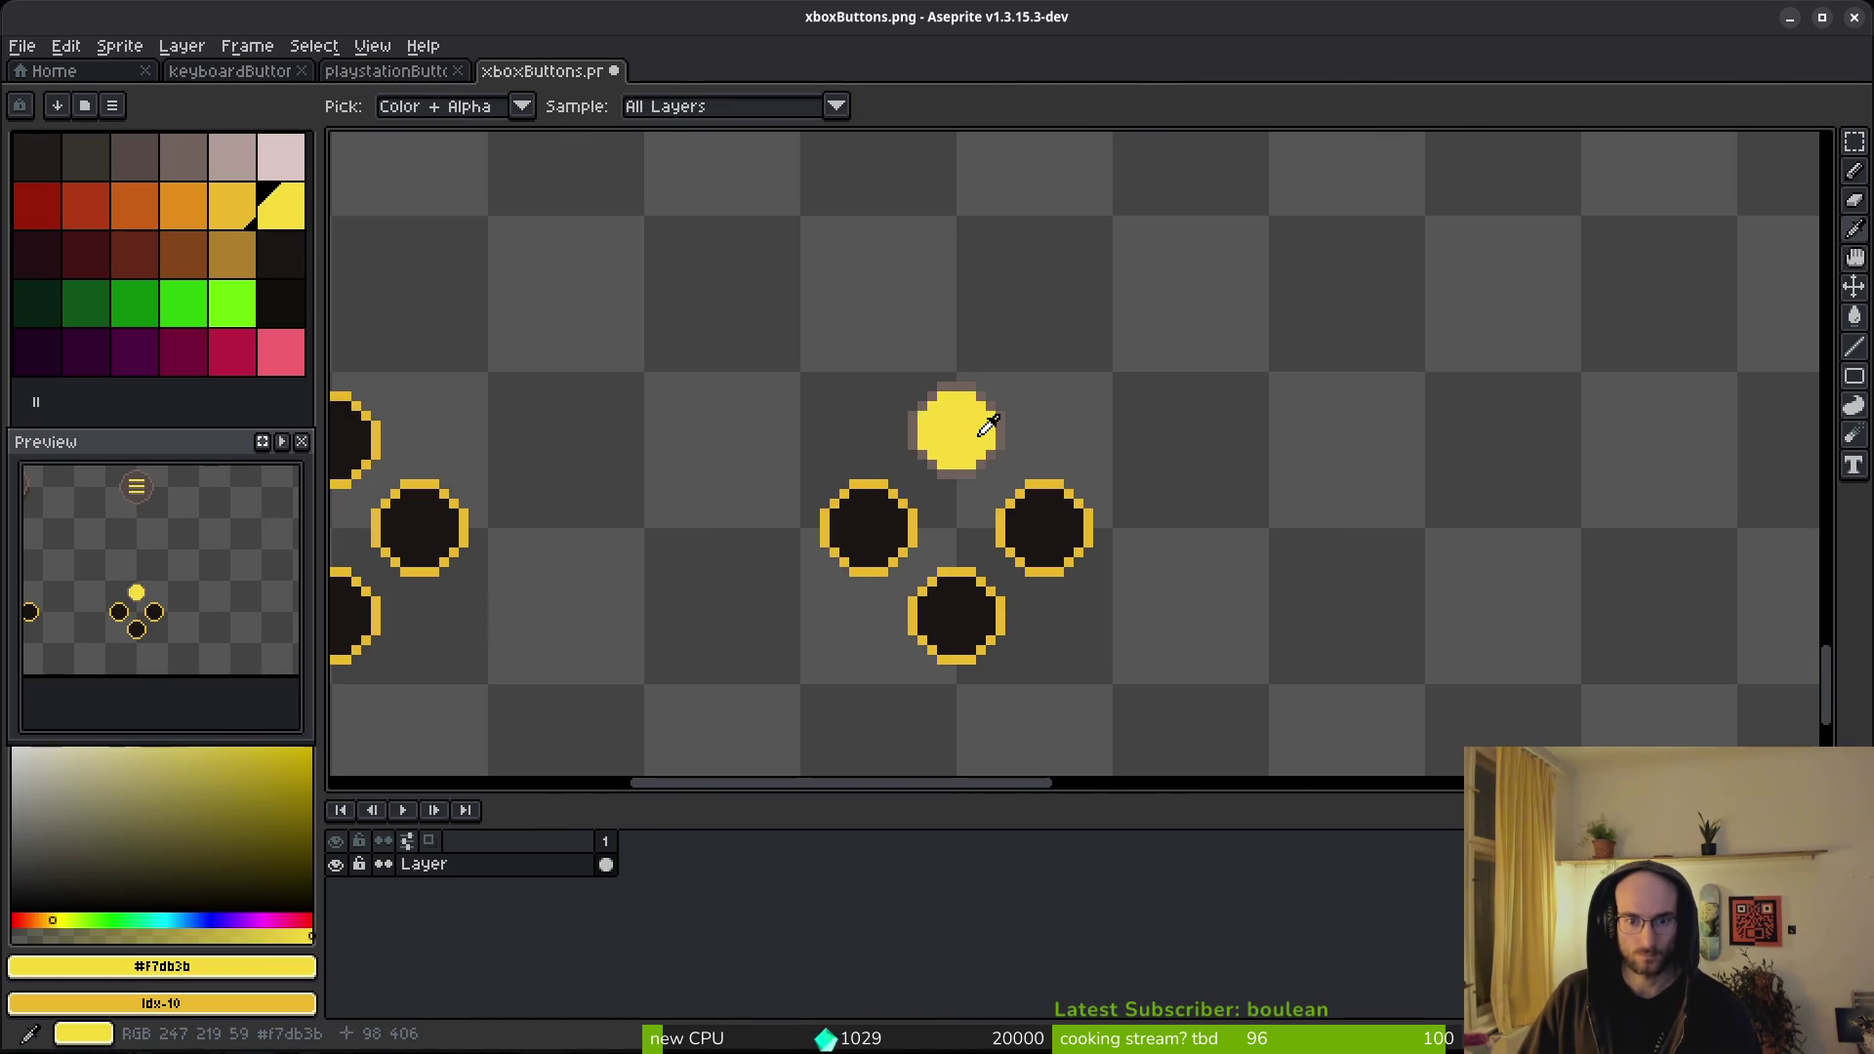
pyautogui.rightClick(1059, 479)
pyautogui.hotkey('shift', 'r')
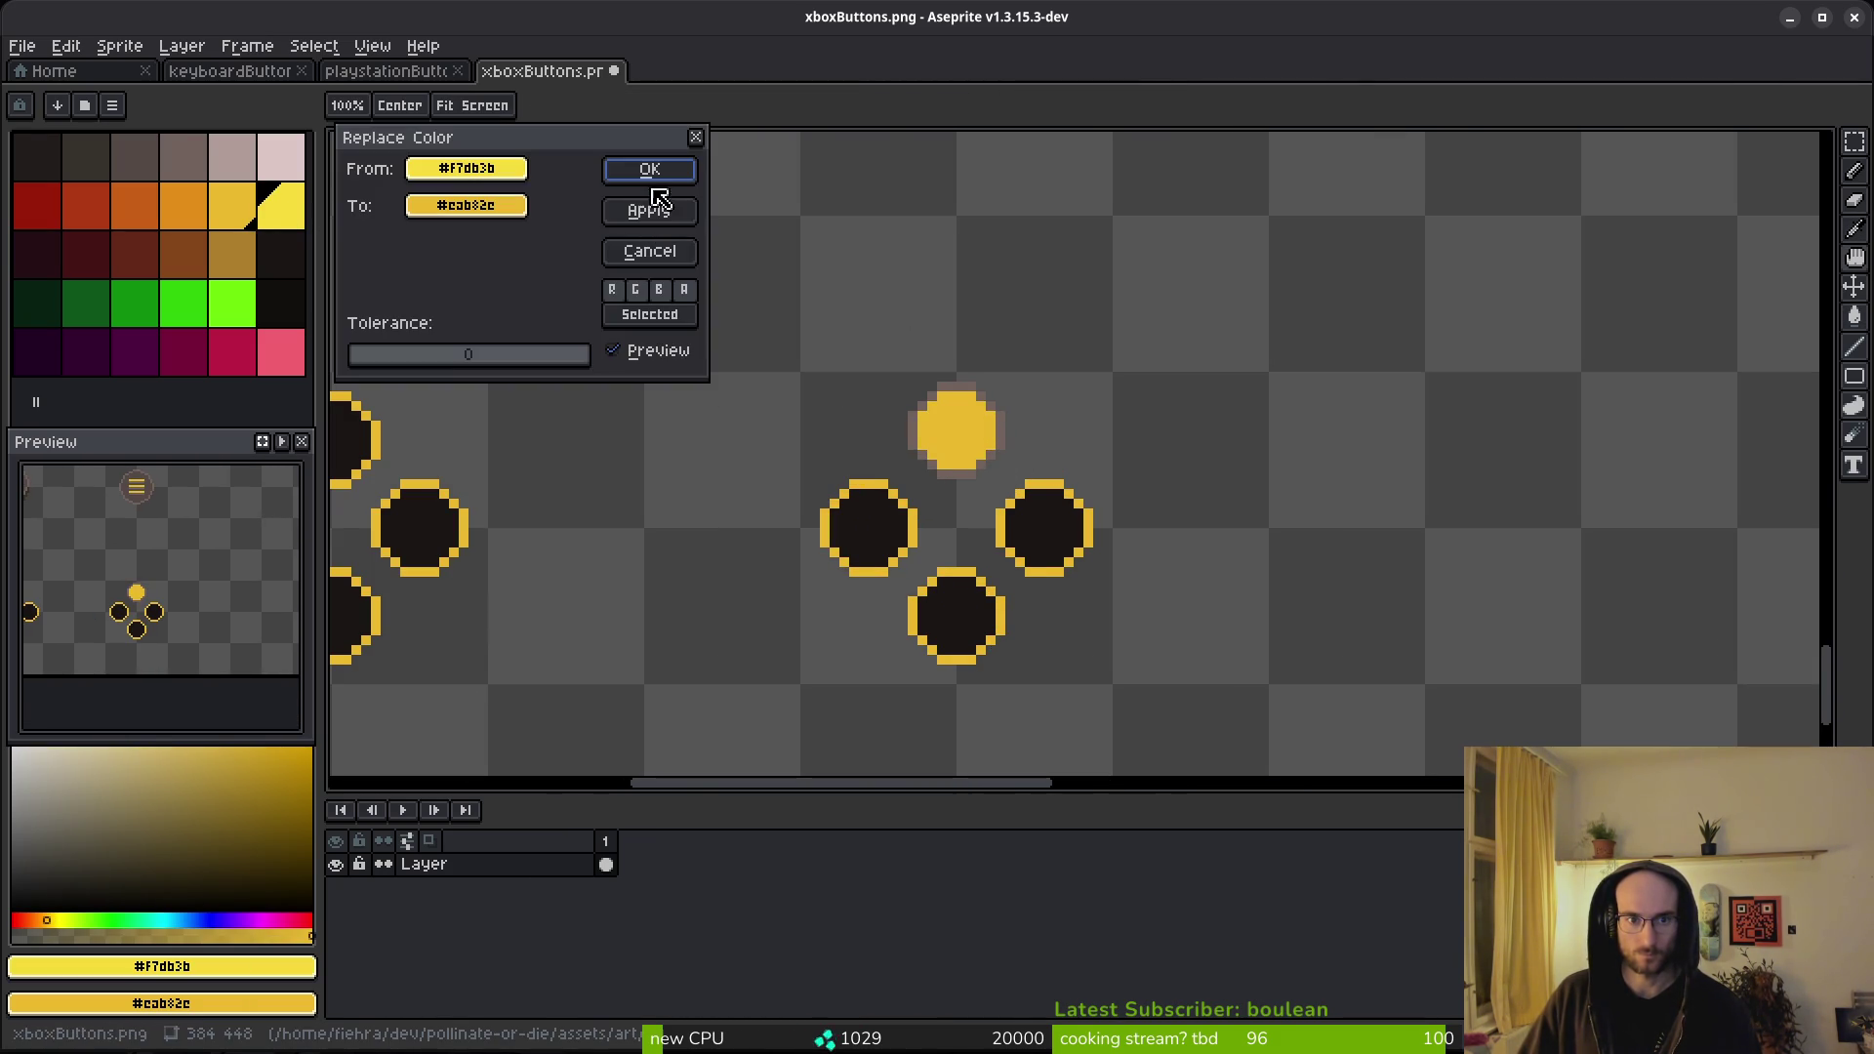
pyautogui.click(645, 172)
# - Ready the Paint Bucket with the dot outline's brown colour sampled
pyautogui.press('g')
pyautogui.scroll(3, 976, 478)
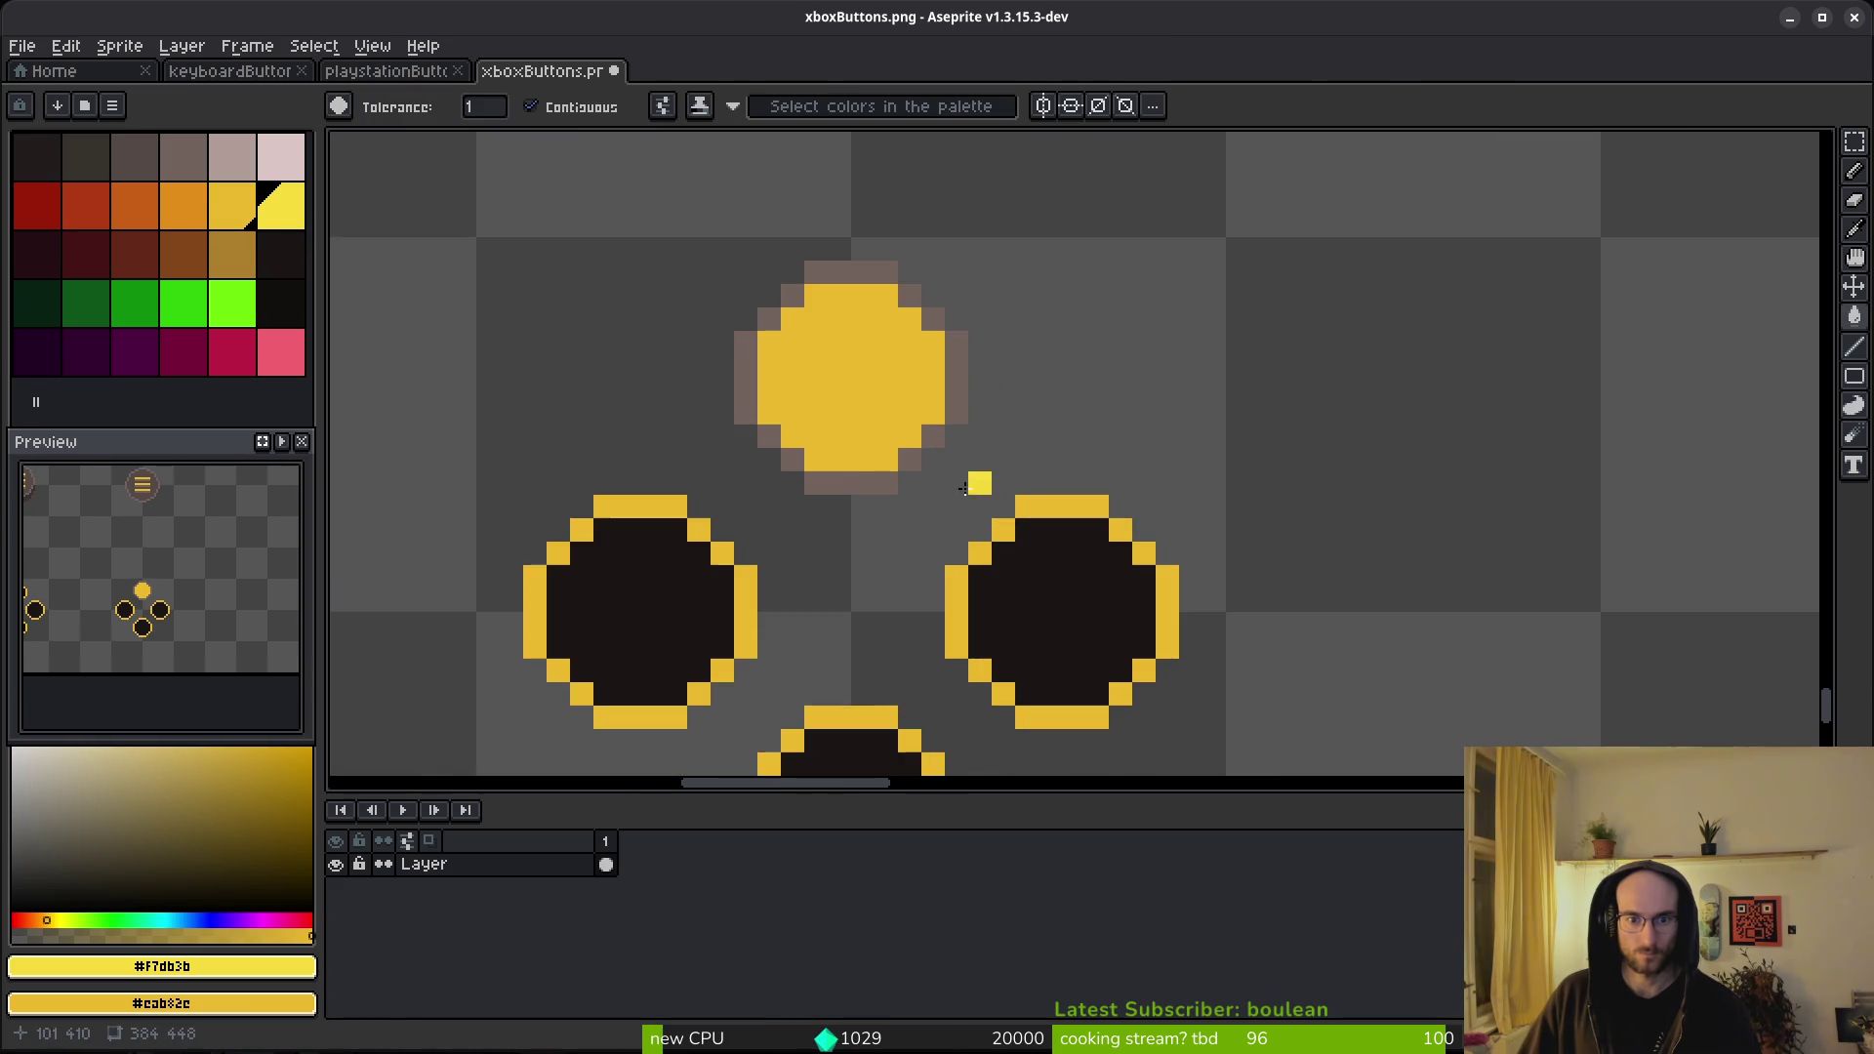
pyautogui.press('i')
pyautogui.click(885, 471)
pyautogui.press('g')
pyautogui.scroll(-6, 917, 488)
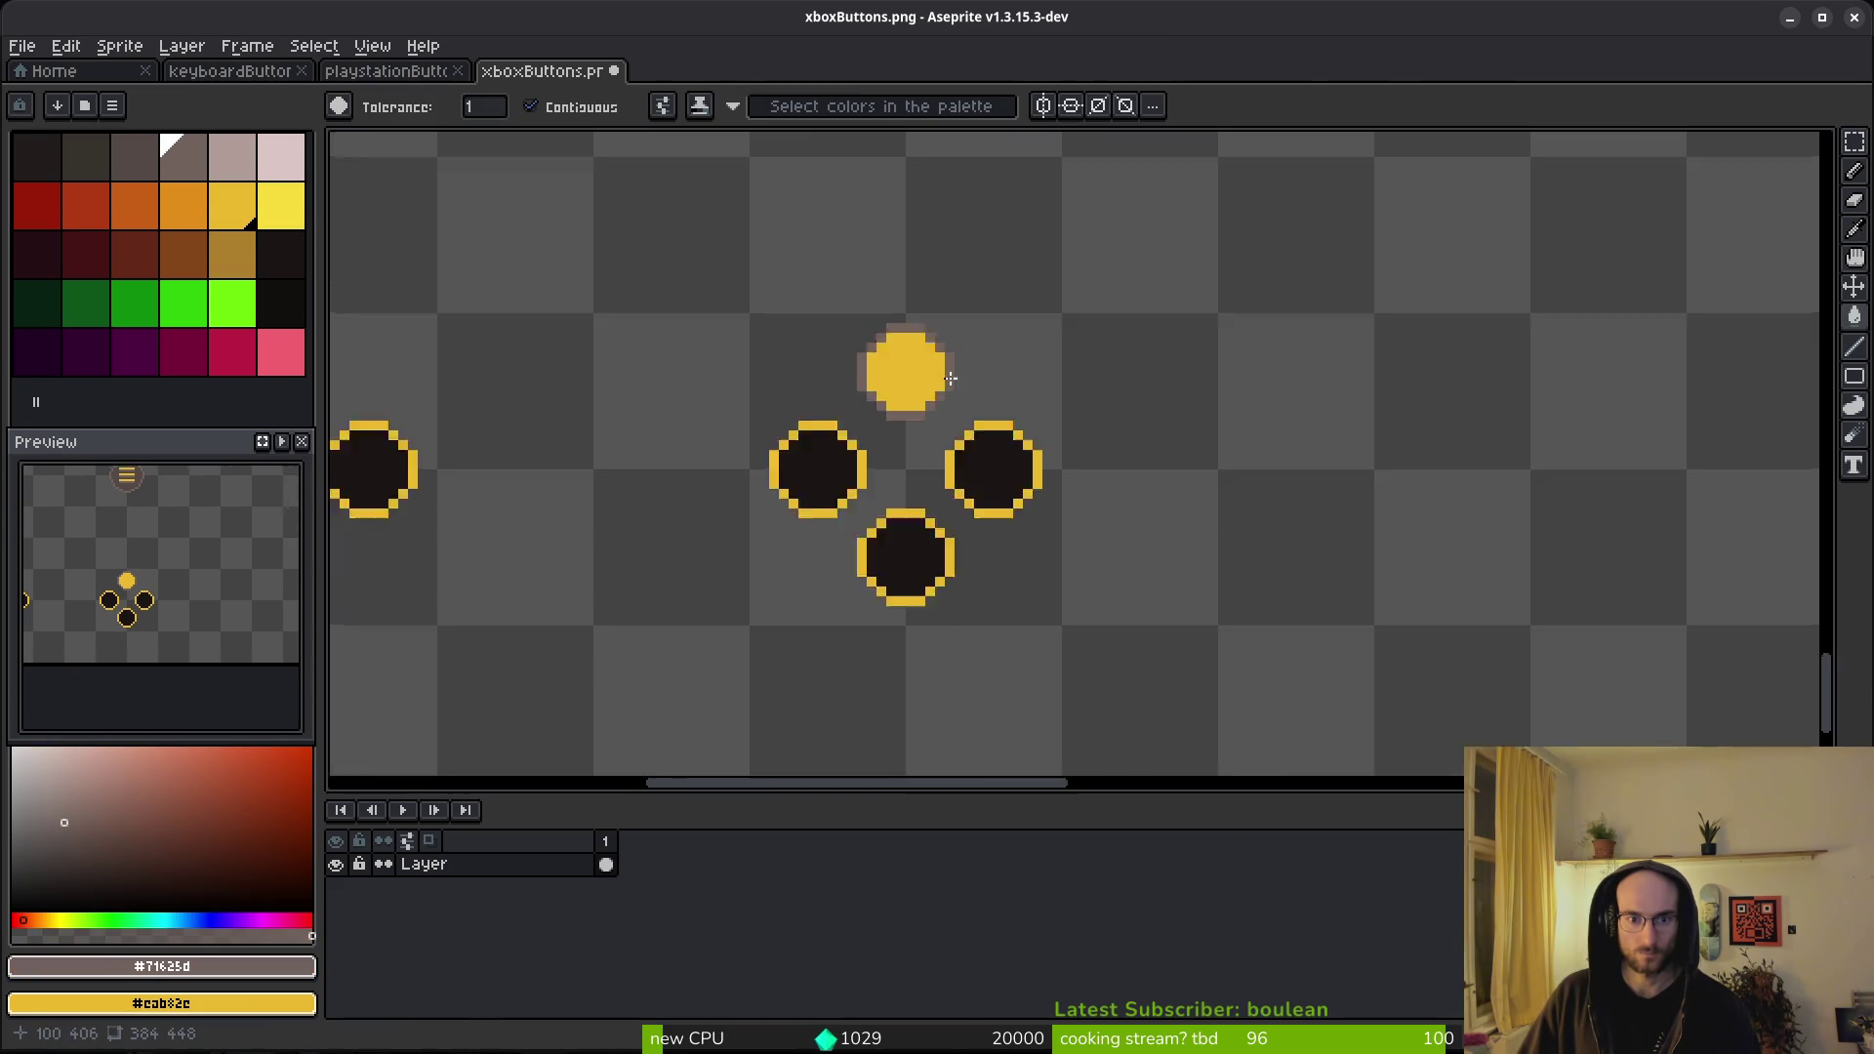
# - Try replacing the brown outlines with golden, then bright yellow, cancelling both attempts
pyautogui.hotkey('shift', 'r')
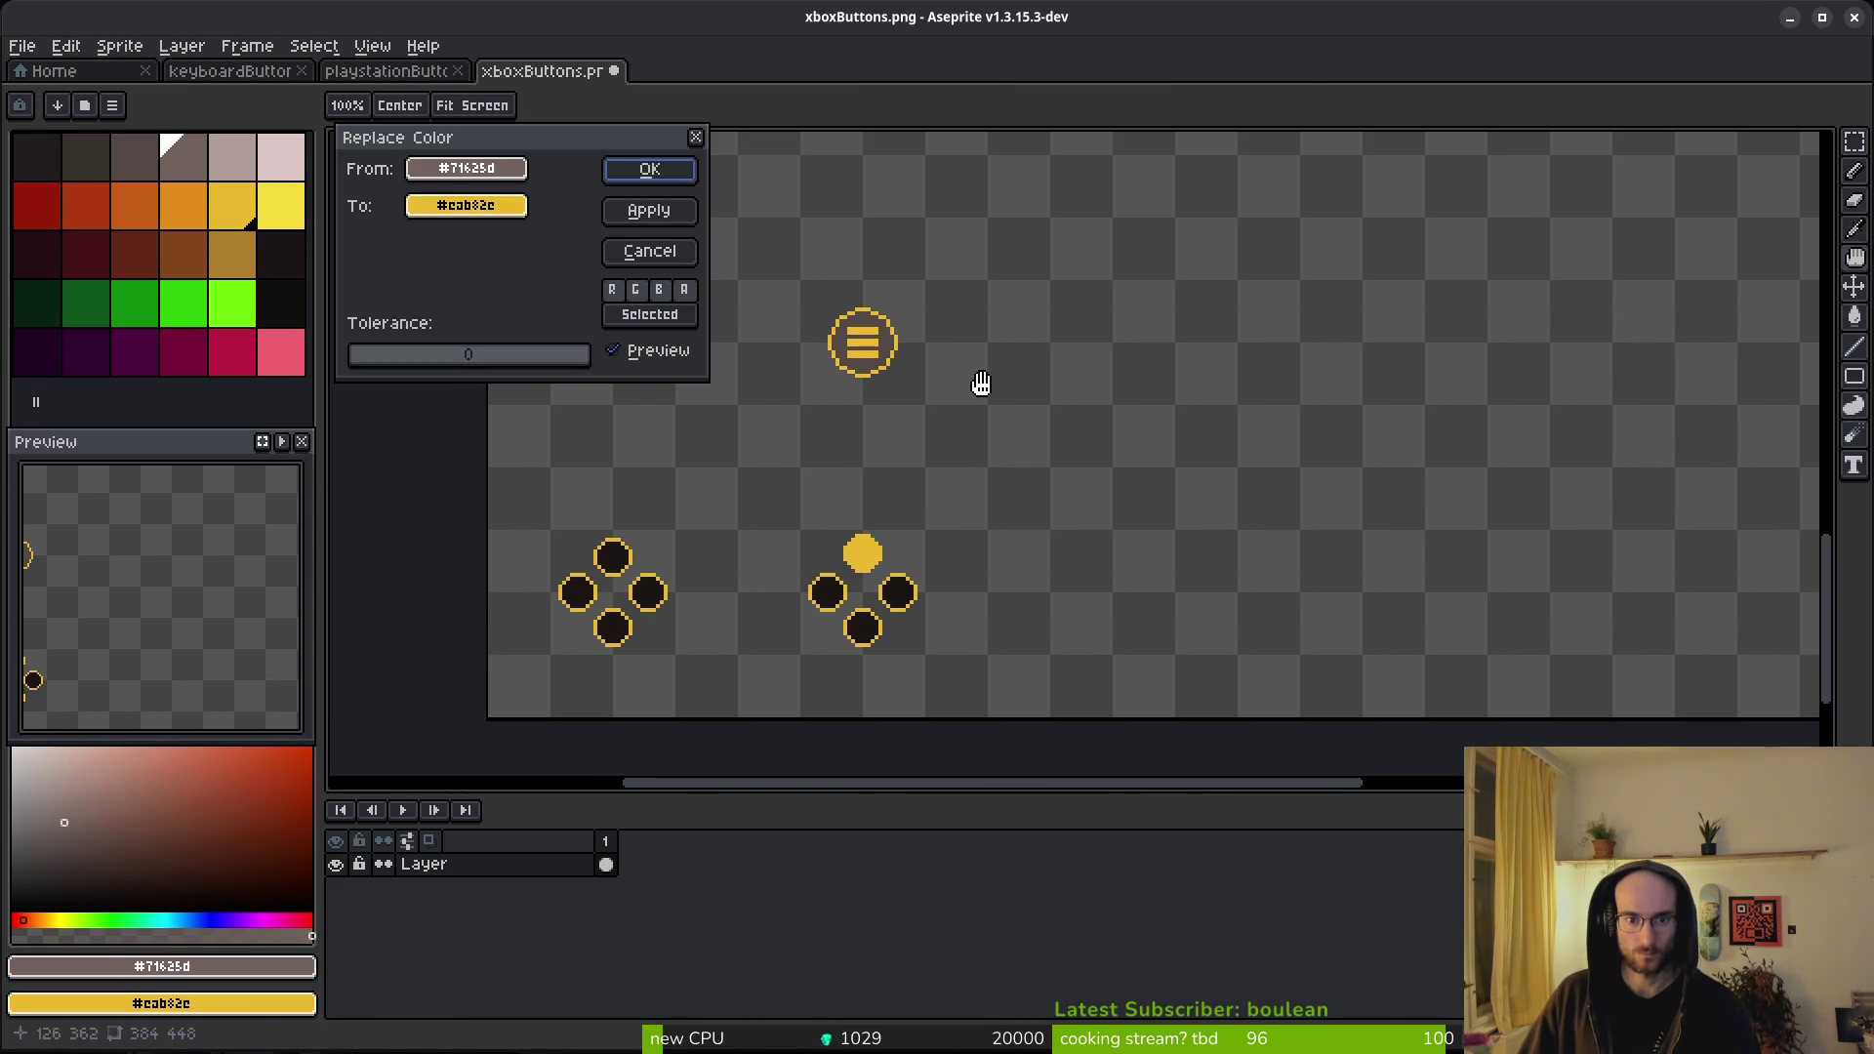
pyautogui.moveTo(981, 384); pyautogui.dragTo(1005, 498)
pyautogui.scroll(-4, 1016, 531)
pyautogui.scroll(5, 1012, 536)
pyautogui.press('Escape')
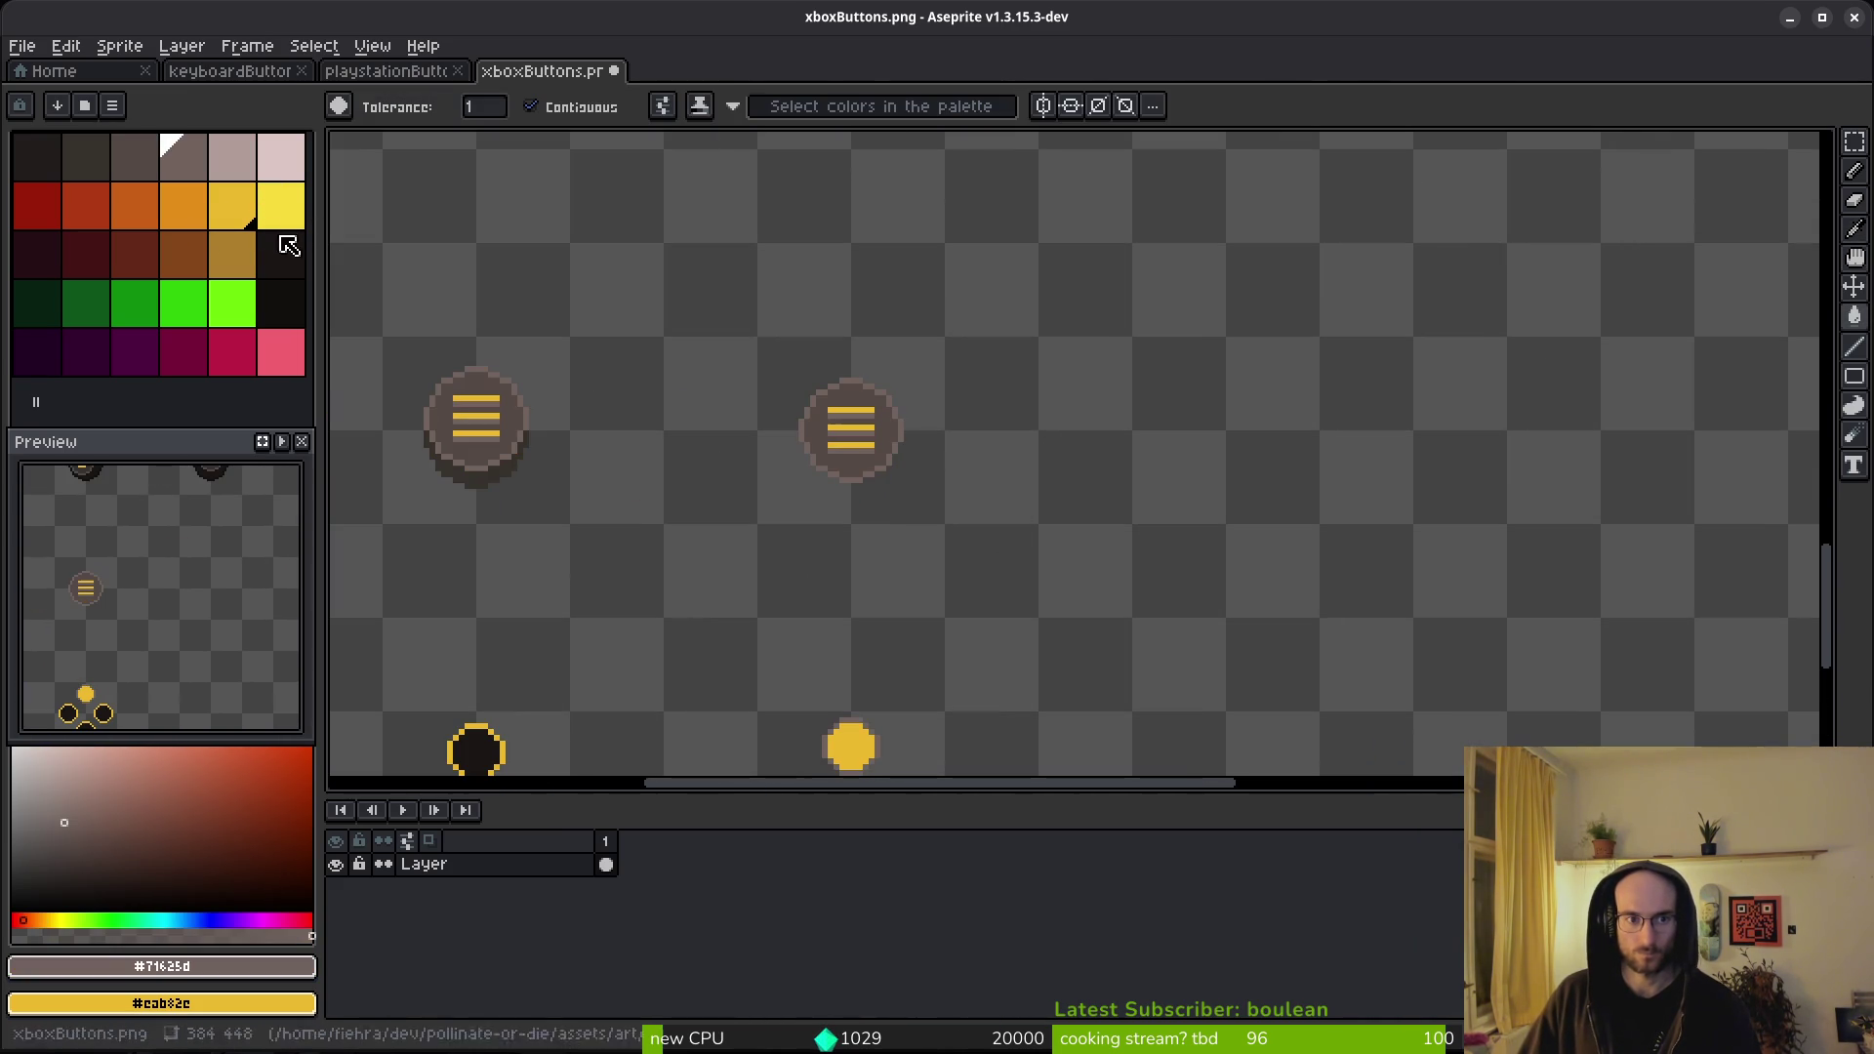
pyautogui.rightClick(282, 205)
pyautogui.hotkey('shift', 'r')
pyautogui.scroll(-6, 996, 426)
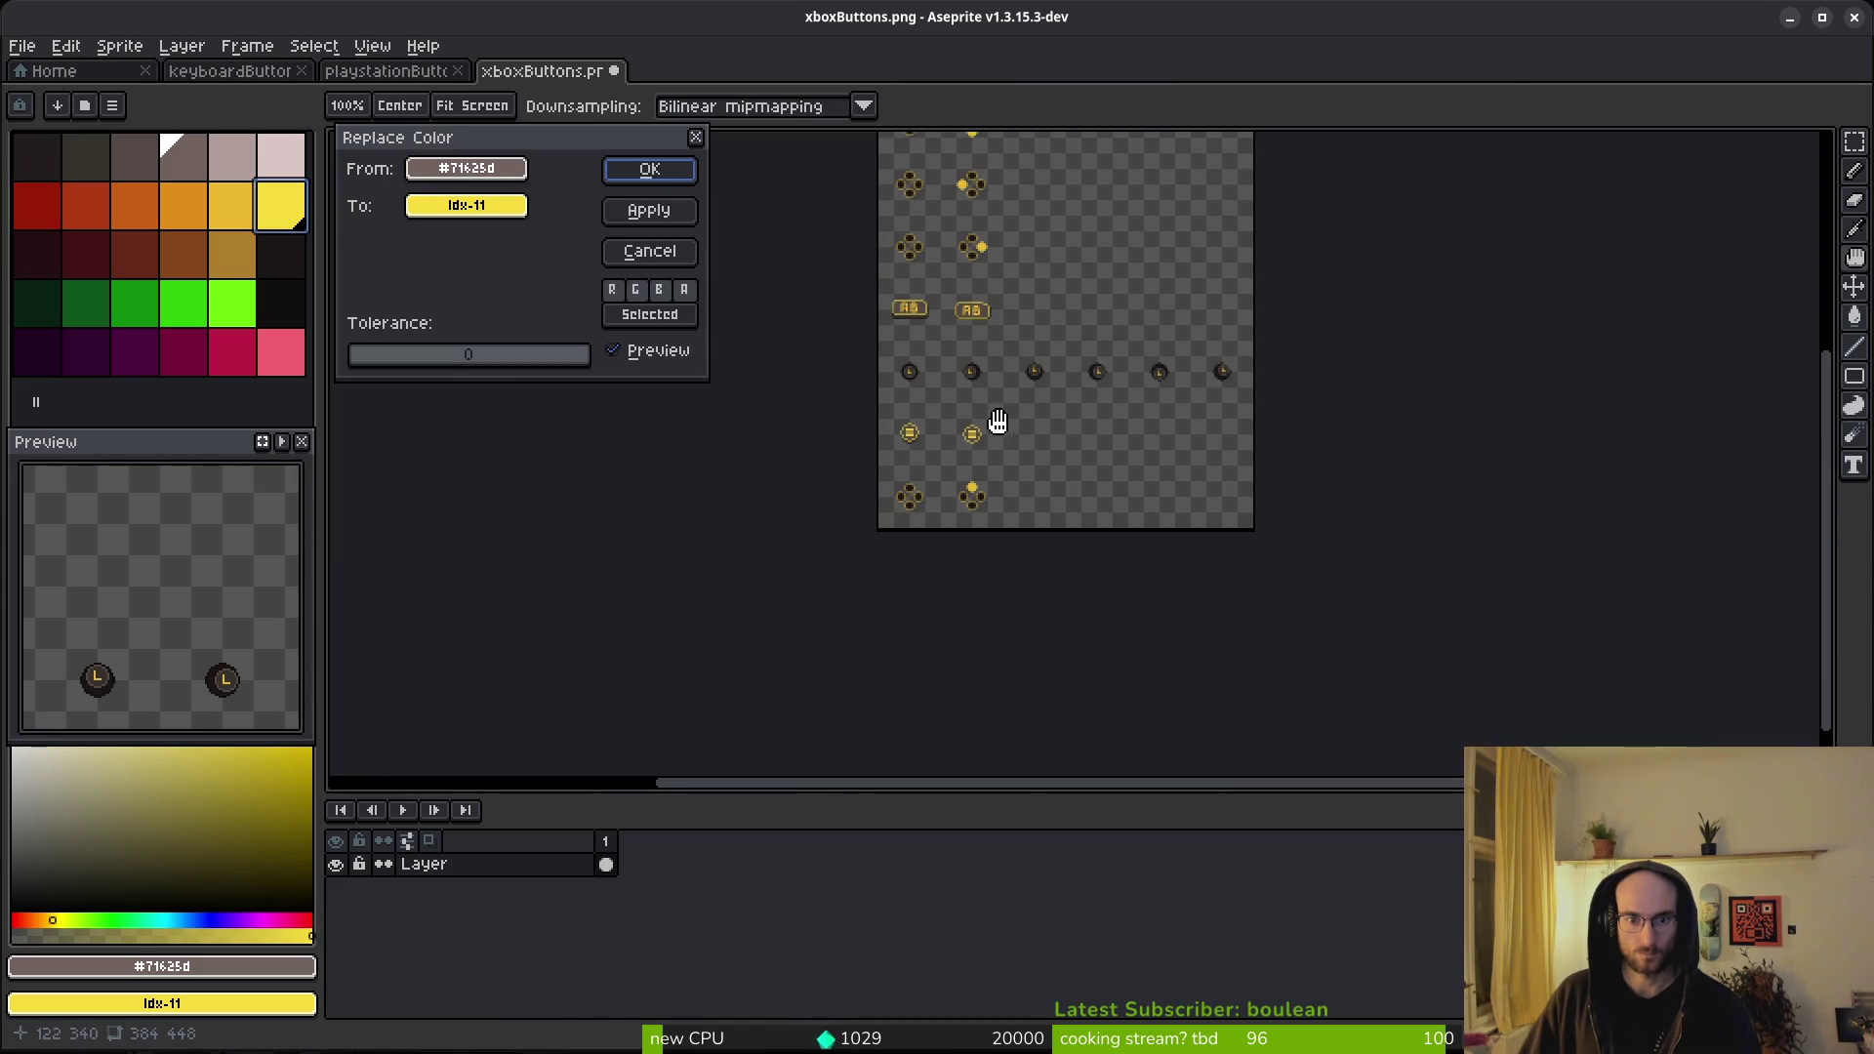
pyautogui.scroll(4, 995, 448)
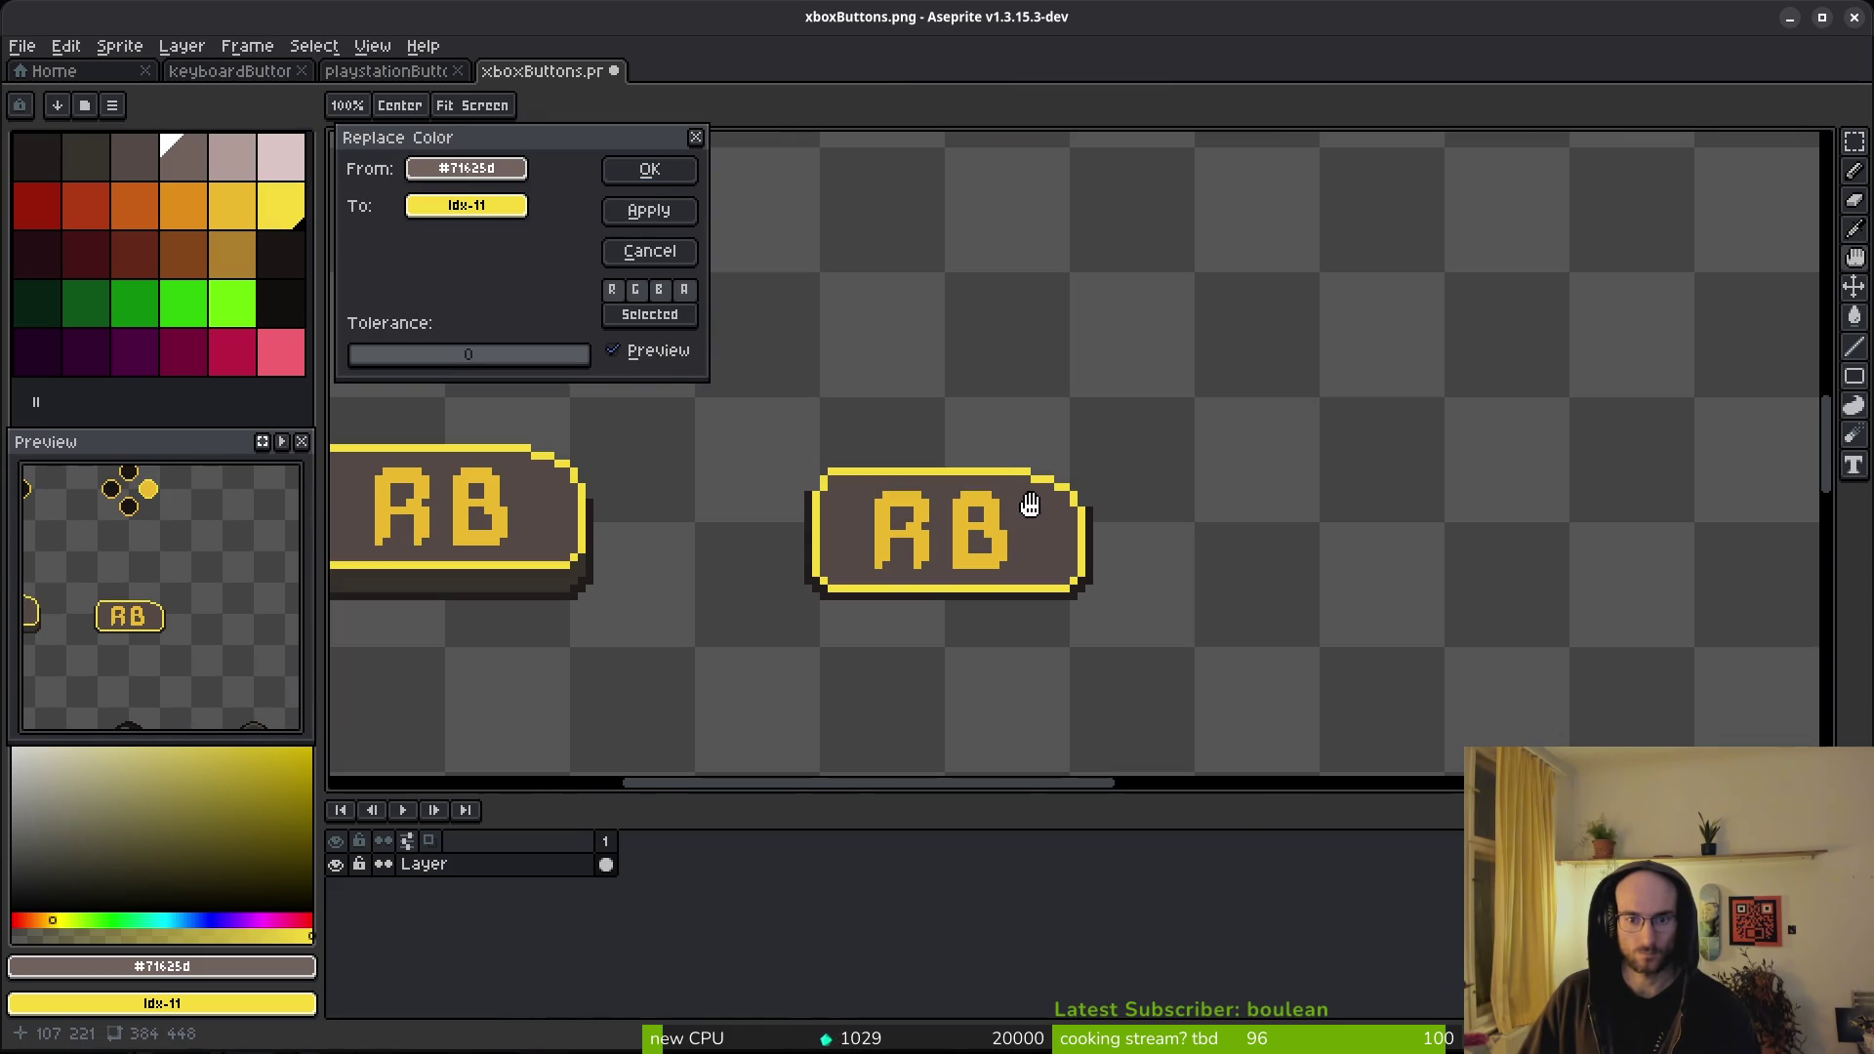
pyautogui.press('Escape')
pyautogui.scroll(-4, 1001, 507)
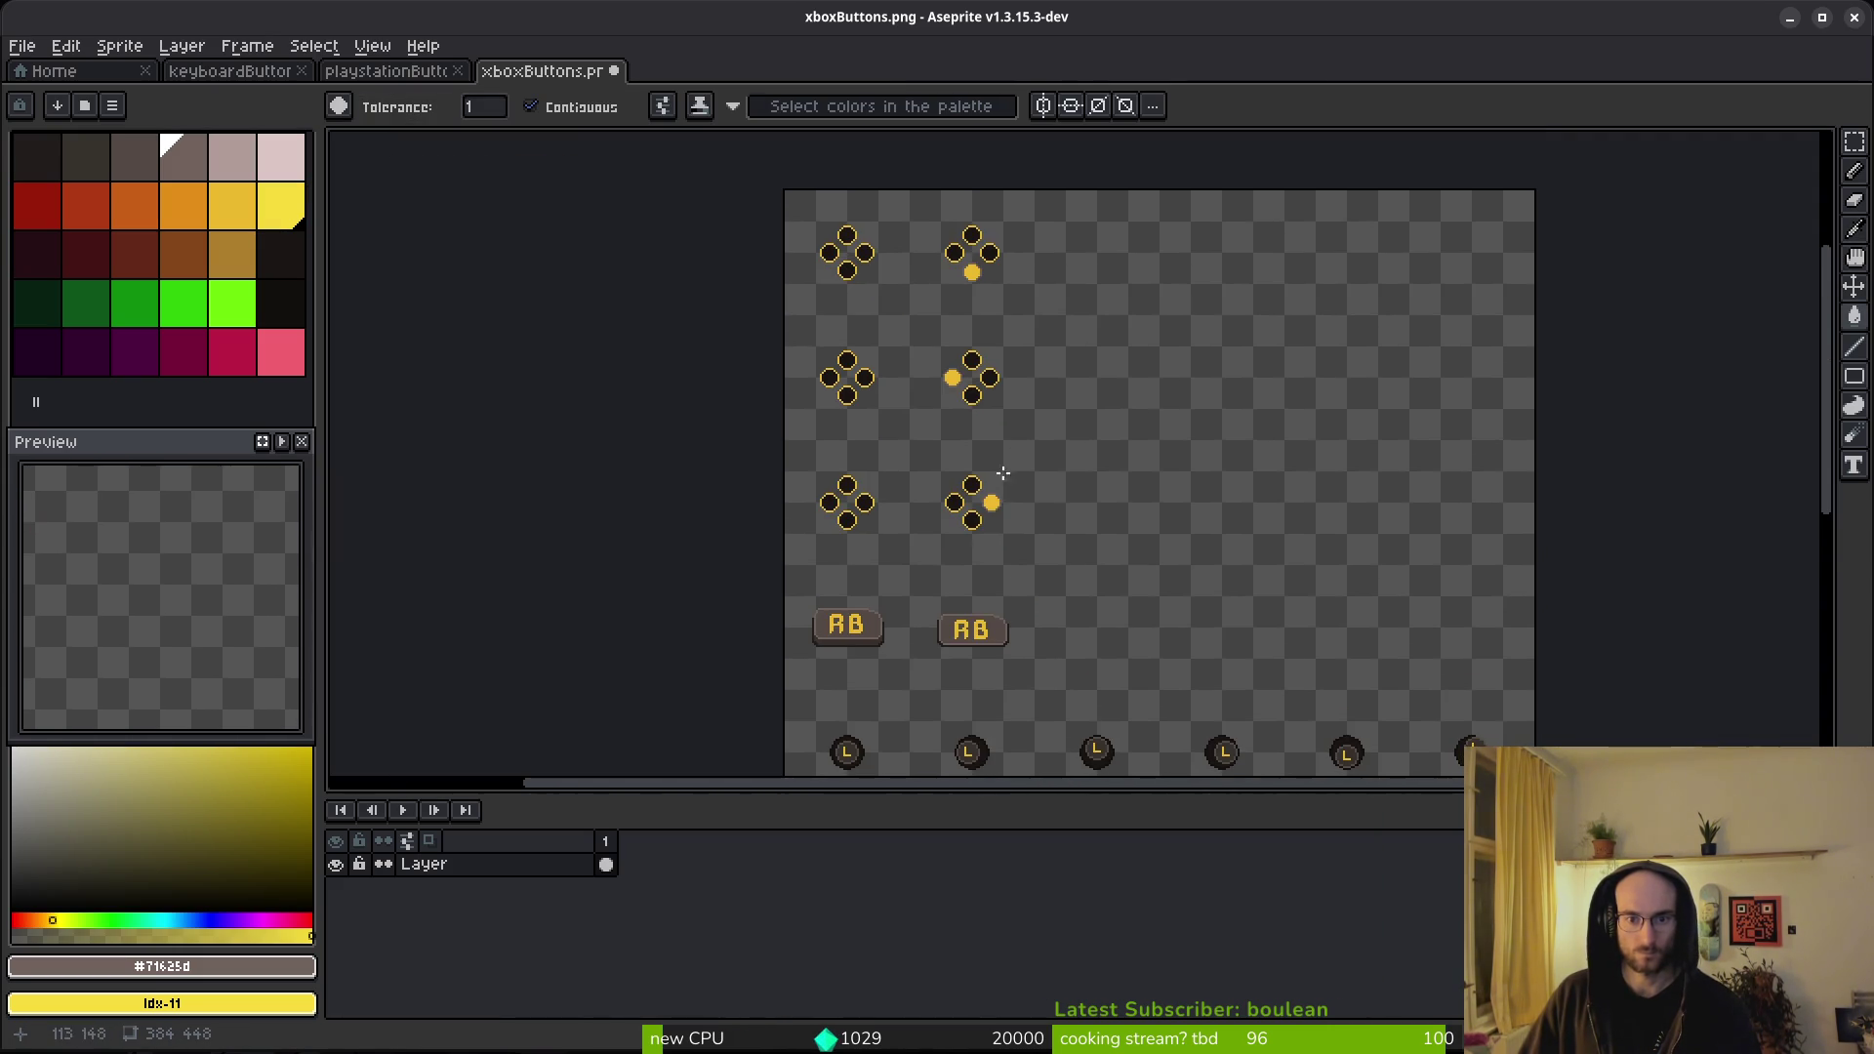
pyautogui.scroll(5, 982, 431)
pyautogui.scroll(-5, 961, 437)
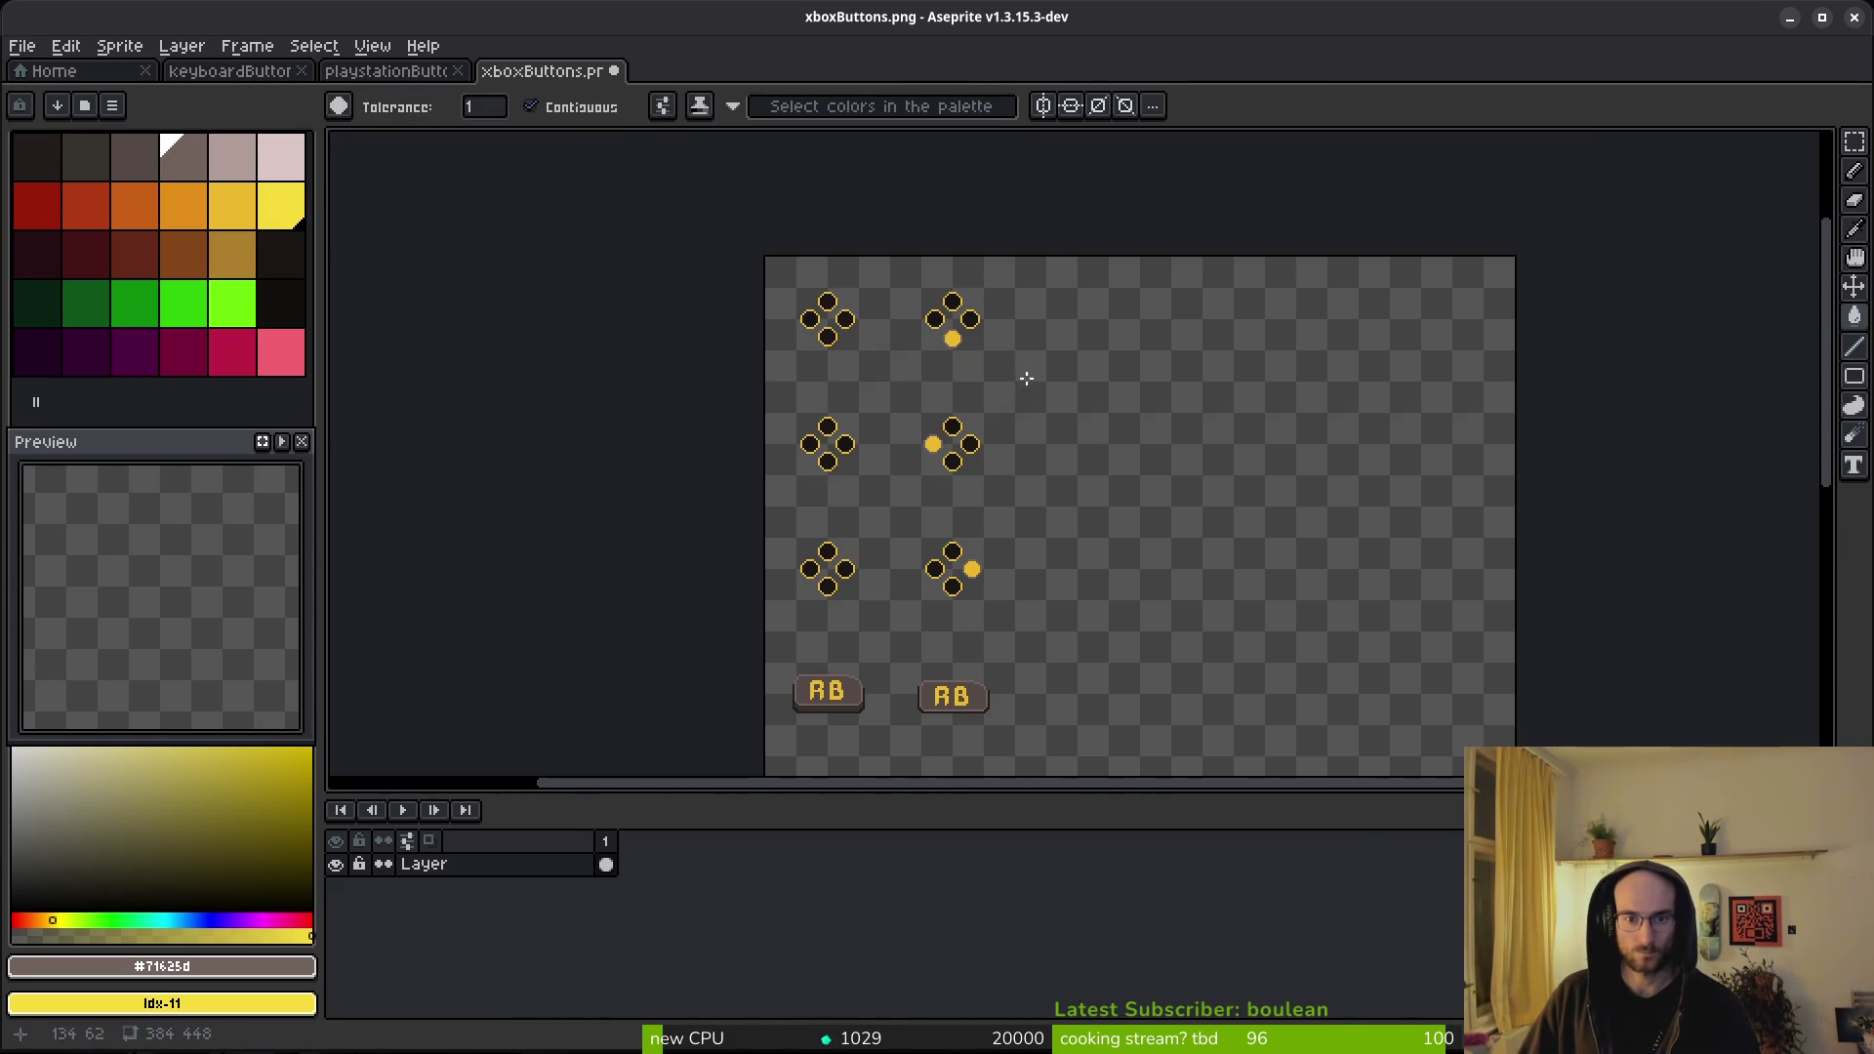
# - Lasso the d-pad sprites and replace their brown rims #71625d with Idx-11 yellow
pyautogui.press('q')
pyautogui.moveTo(1070, 592); pyautogui.dragTo(849, 309)
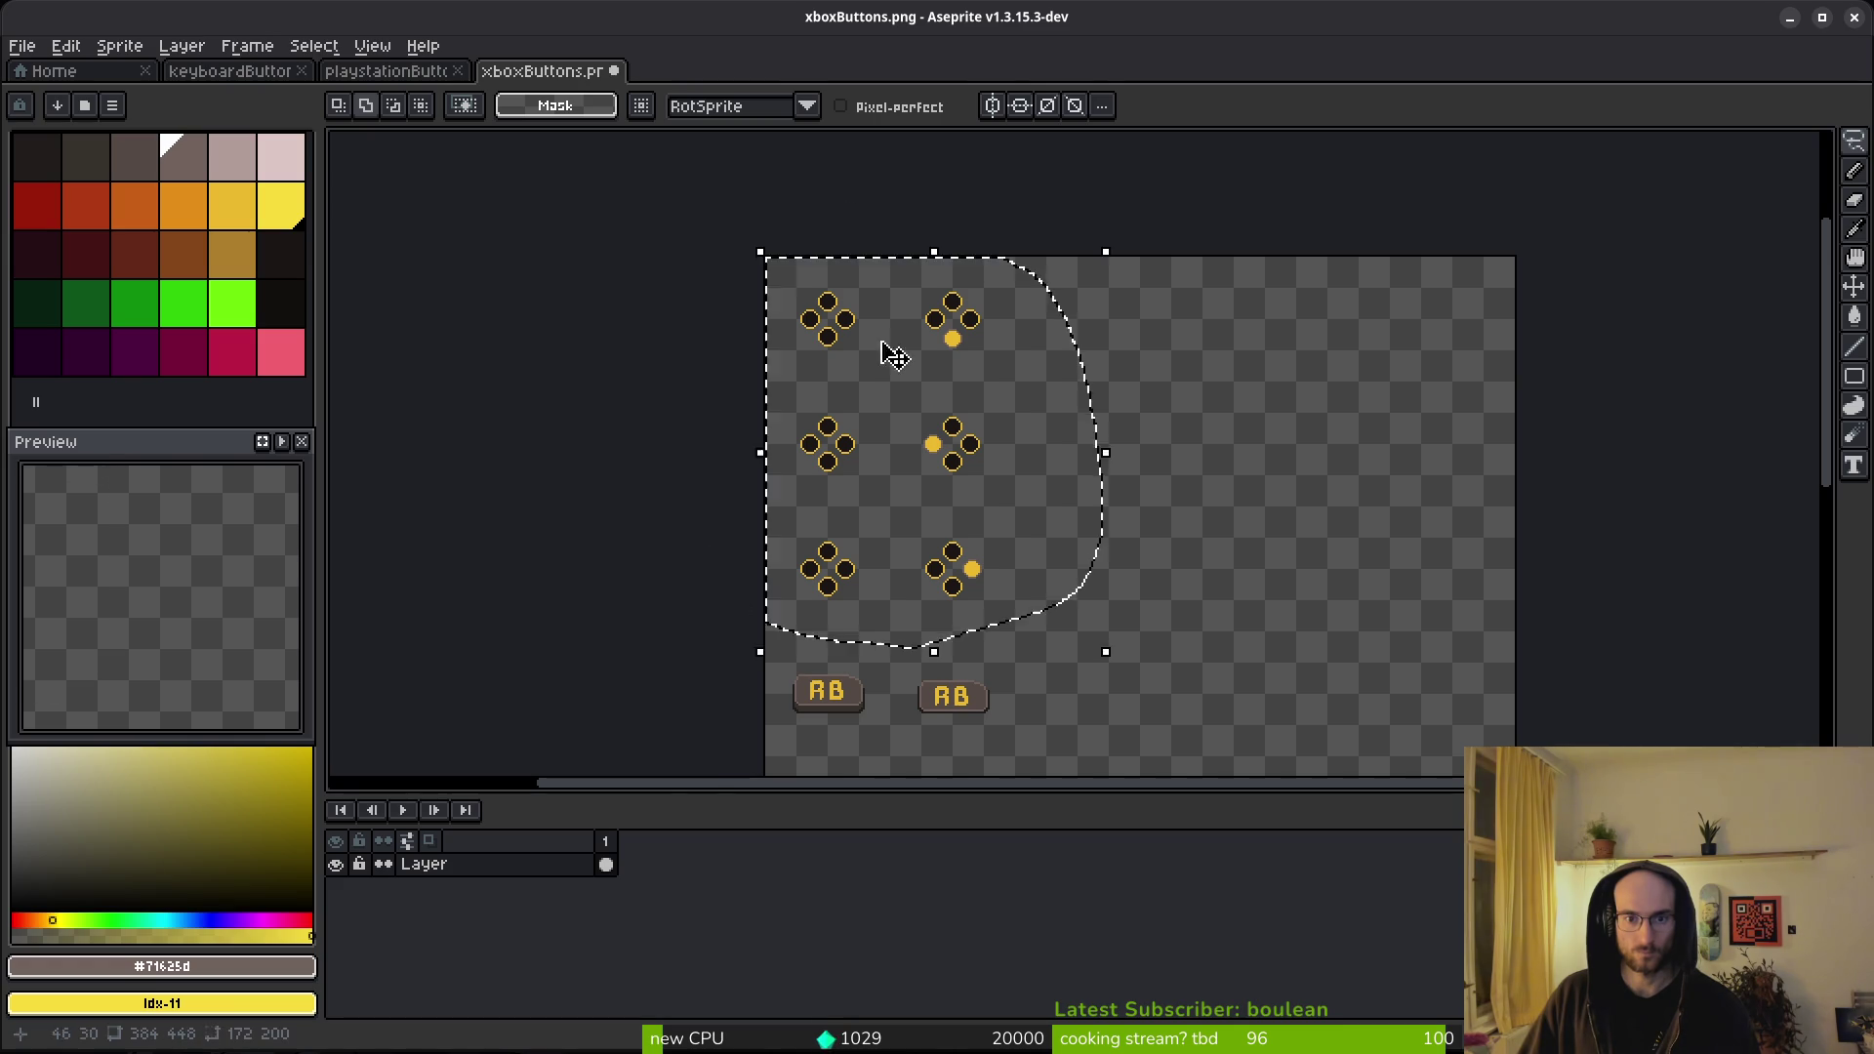
pyautogui.scroll(-3, 899, 566)
pyautogui.scroll(3, 958, 648)
pyautogui.moveTo(1011, 598)
pyautogui.mouseDown()
pyautogui.moveTo(711, 631)
pyautogui.moveTo(975, 546)
pyautogui.mouseUp()
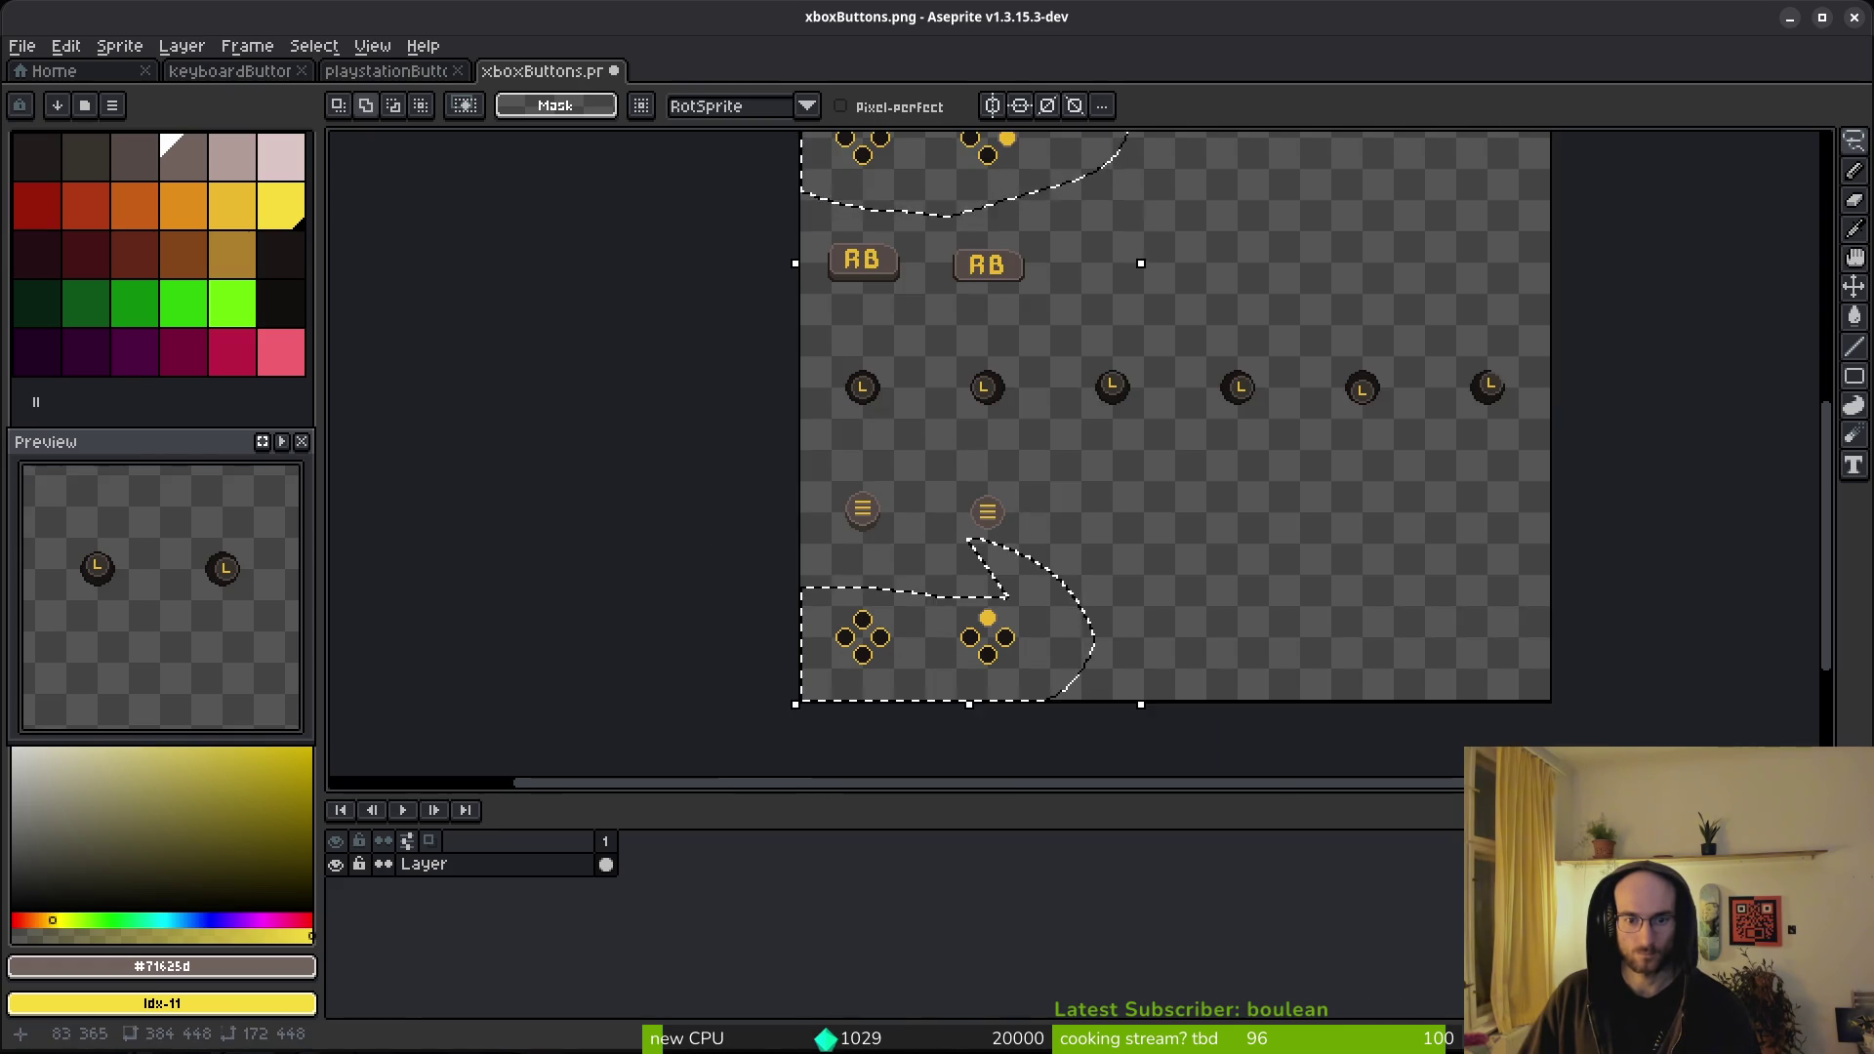
pyautogui.scroll(4, 1004, 619)
pyautogui.press('i')
pyautogui.press('h')
pyautogui.hotkey('shift', 'r')
pyautogui.click(649, 172)
pyautogui.scroll(-5, 1067, 586)
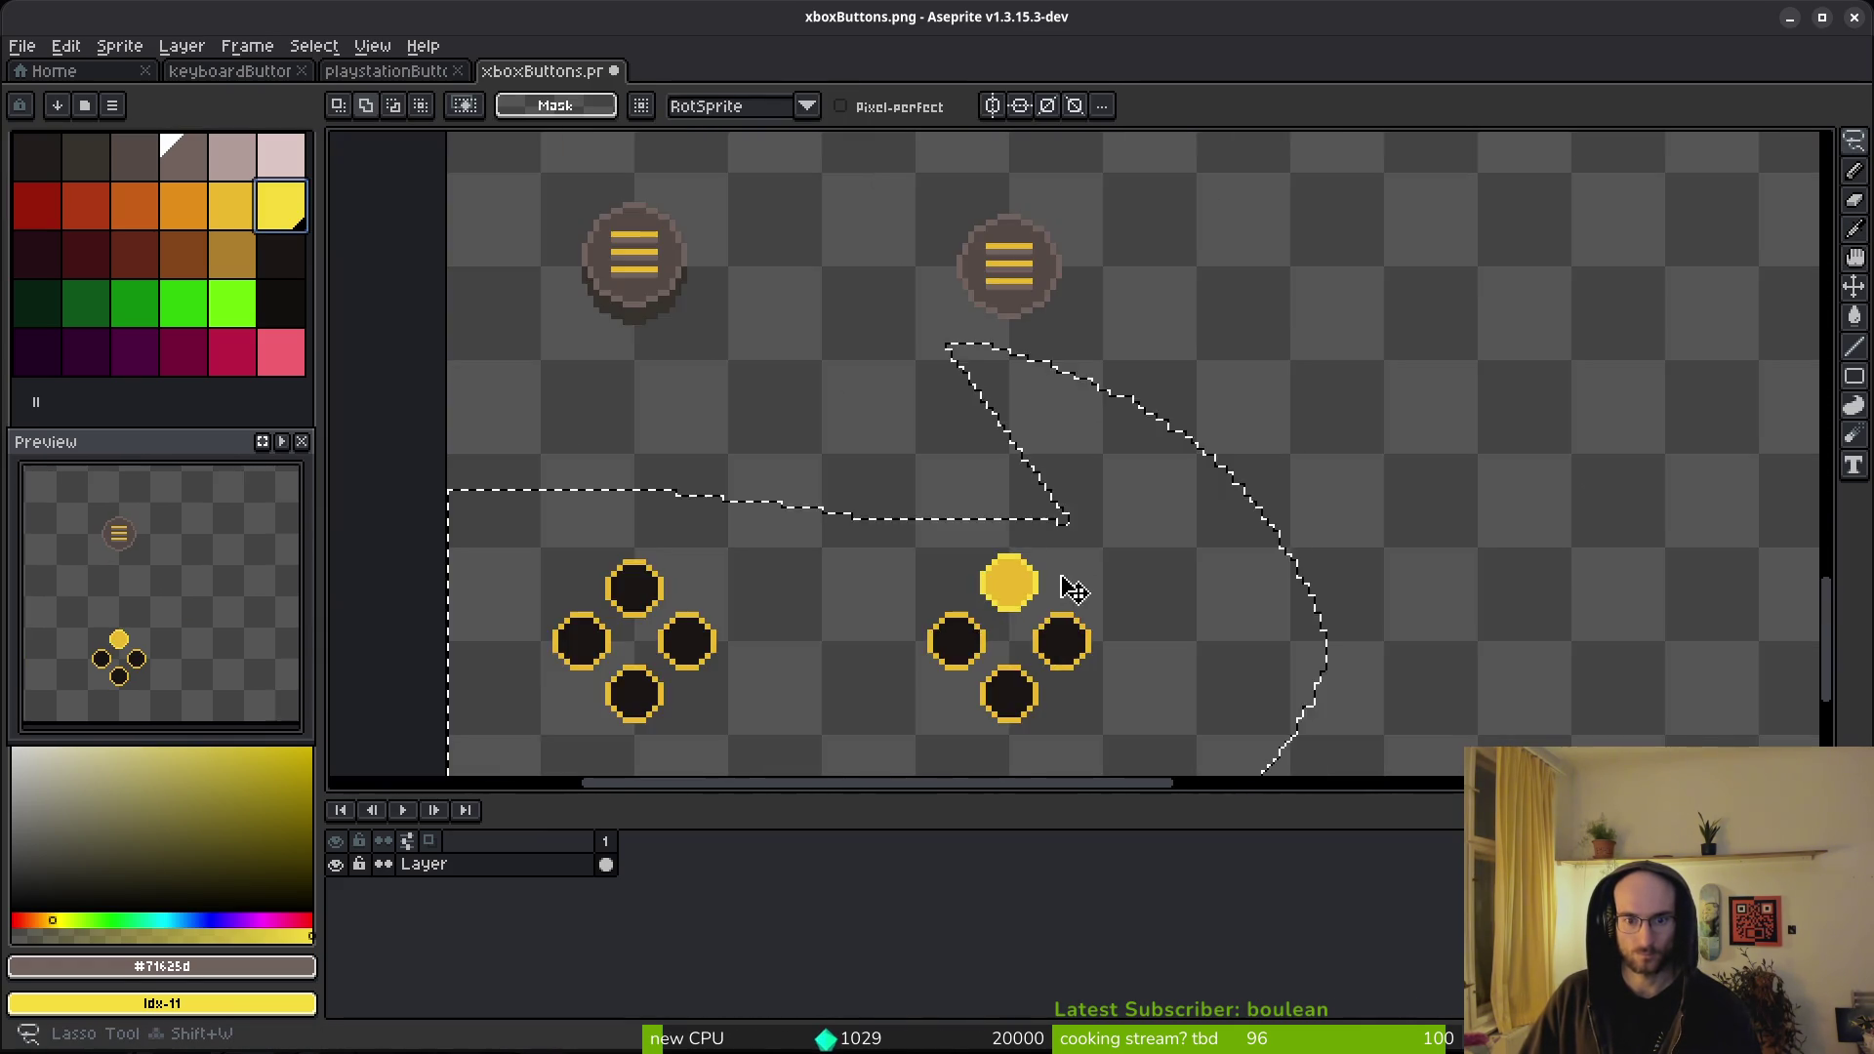
pyautogui.scroll(2, 1072, 339)
pyautogui.scroll(-2, 1071, 420)
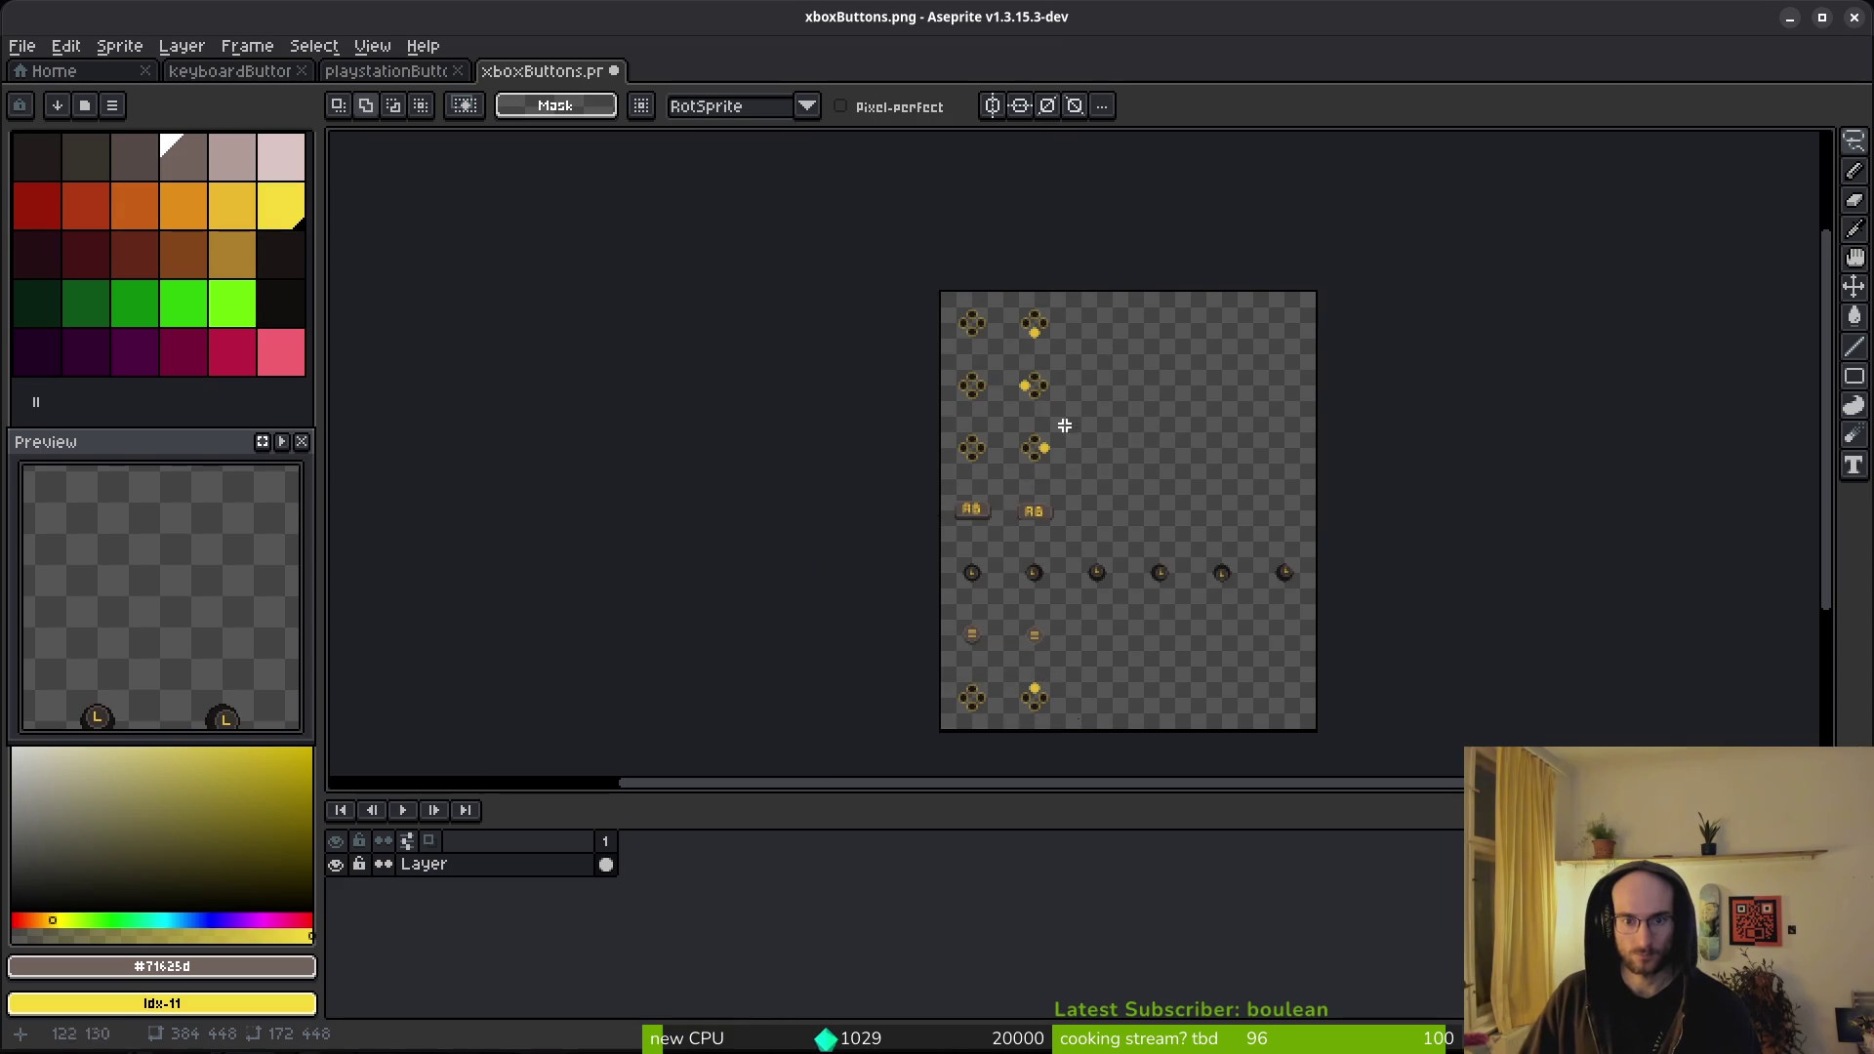
pyautogui.hotkey('ctrl', 'd')
# - Paint Bucket the RB hint's R and B letters with the bright yellow
pyautogui.scroll(2, 1054, 547)
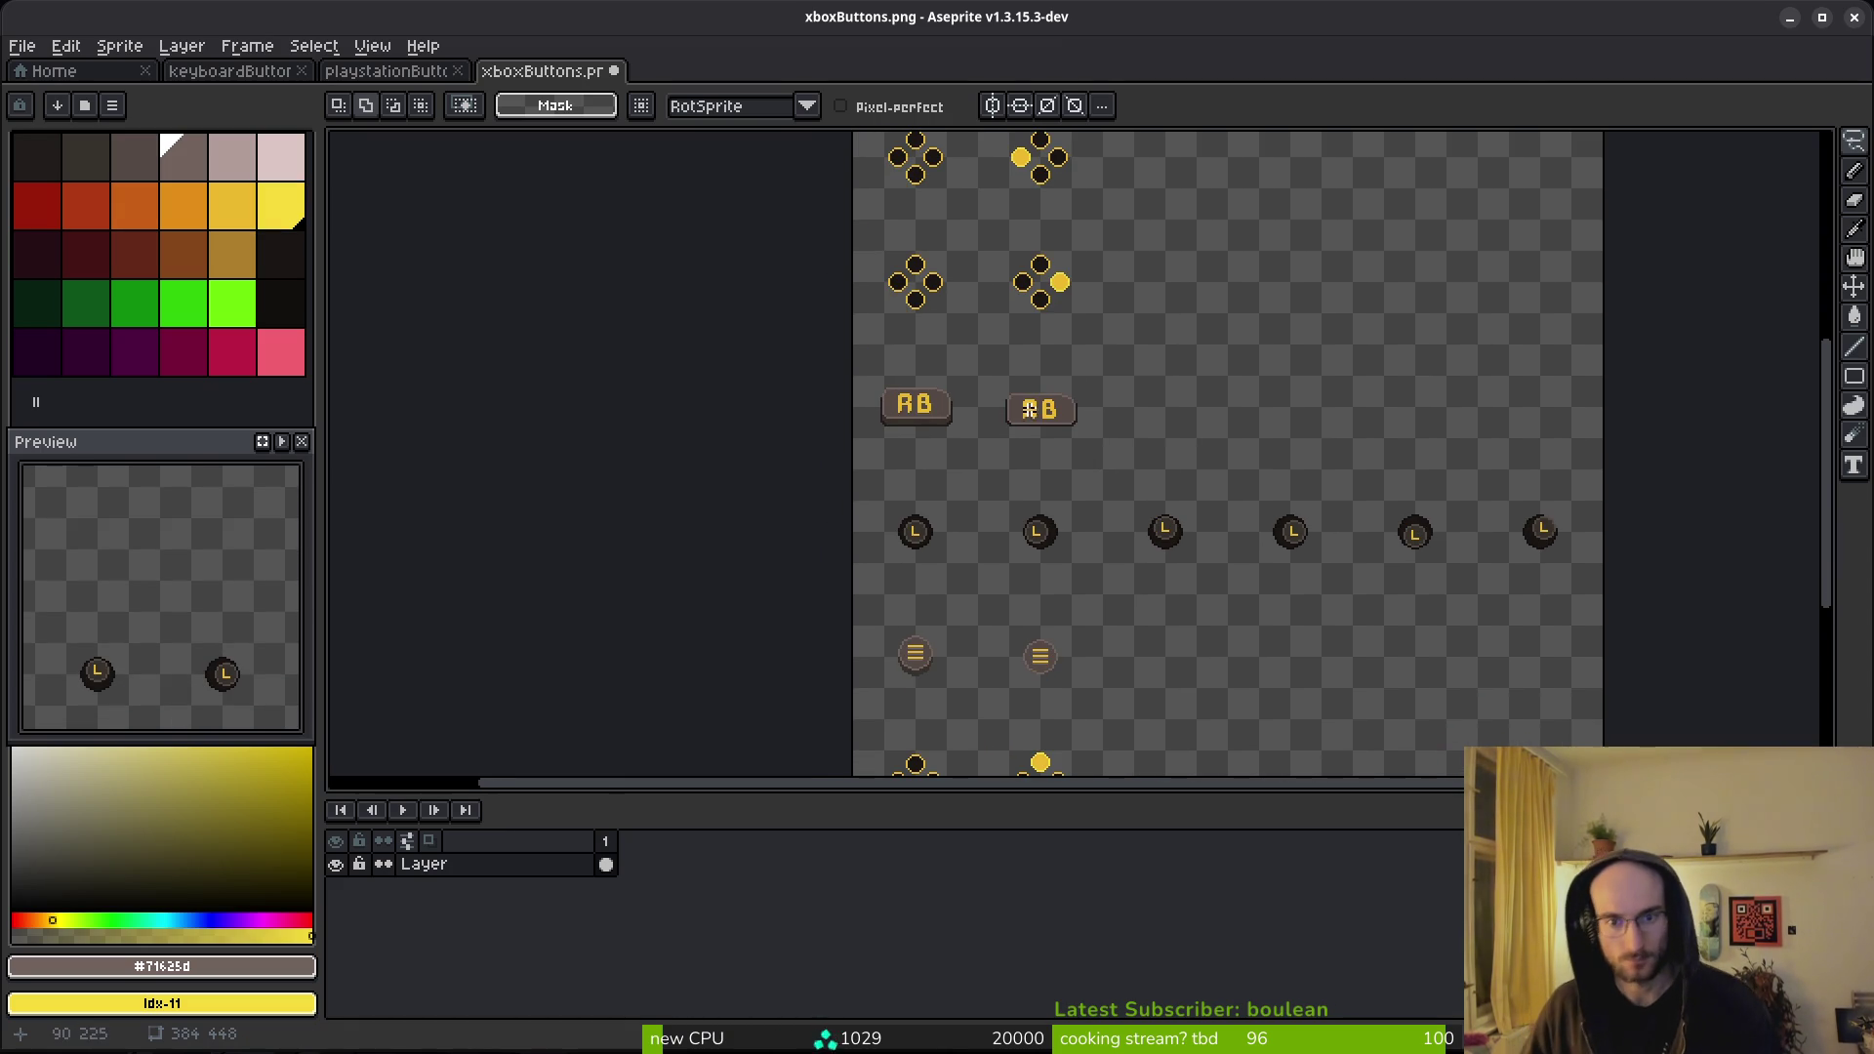
pyautogui.scroll(4, 1045, 421)
pyautogui.scroll(-1, 1046, 406)
pyautogui.scroll(1, 1046, 385)
pyautogui.click(278, 205)
pyautogui.press('g')
pyautogui.scroll(2, 1044, 322)
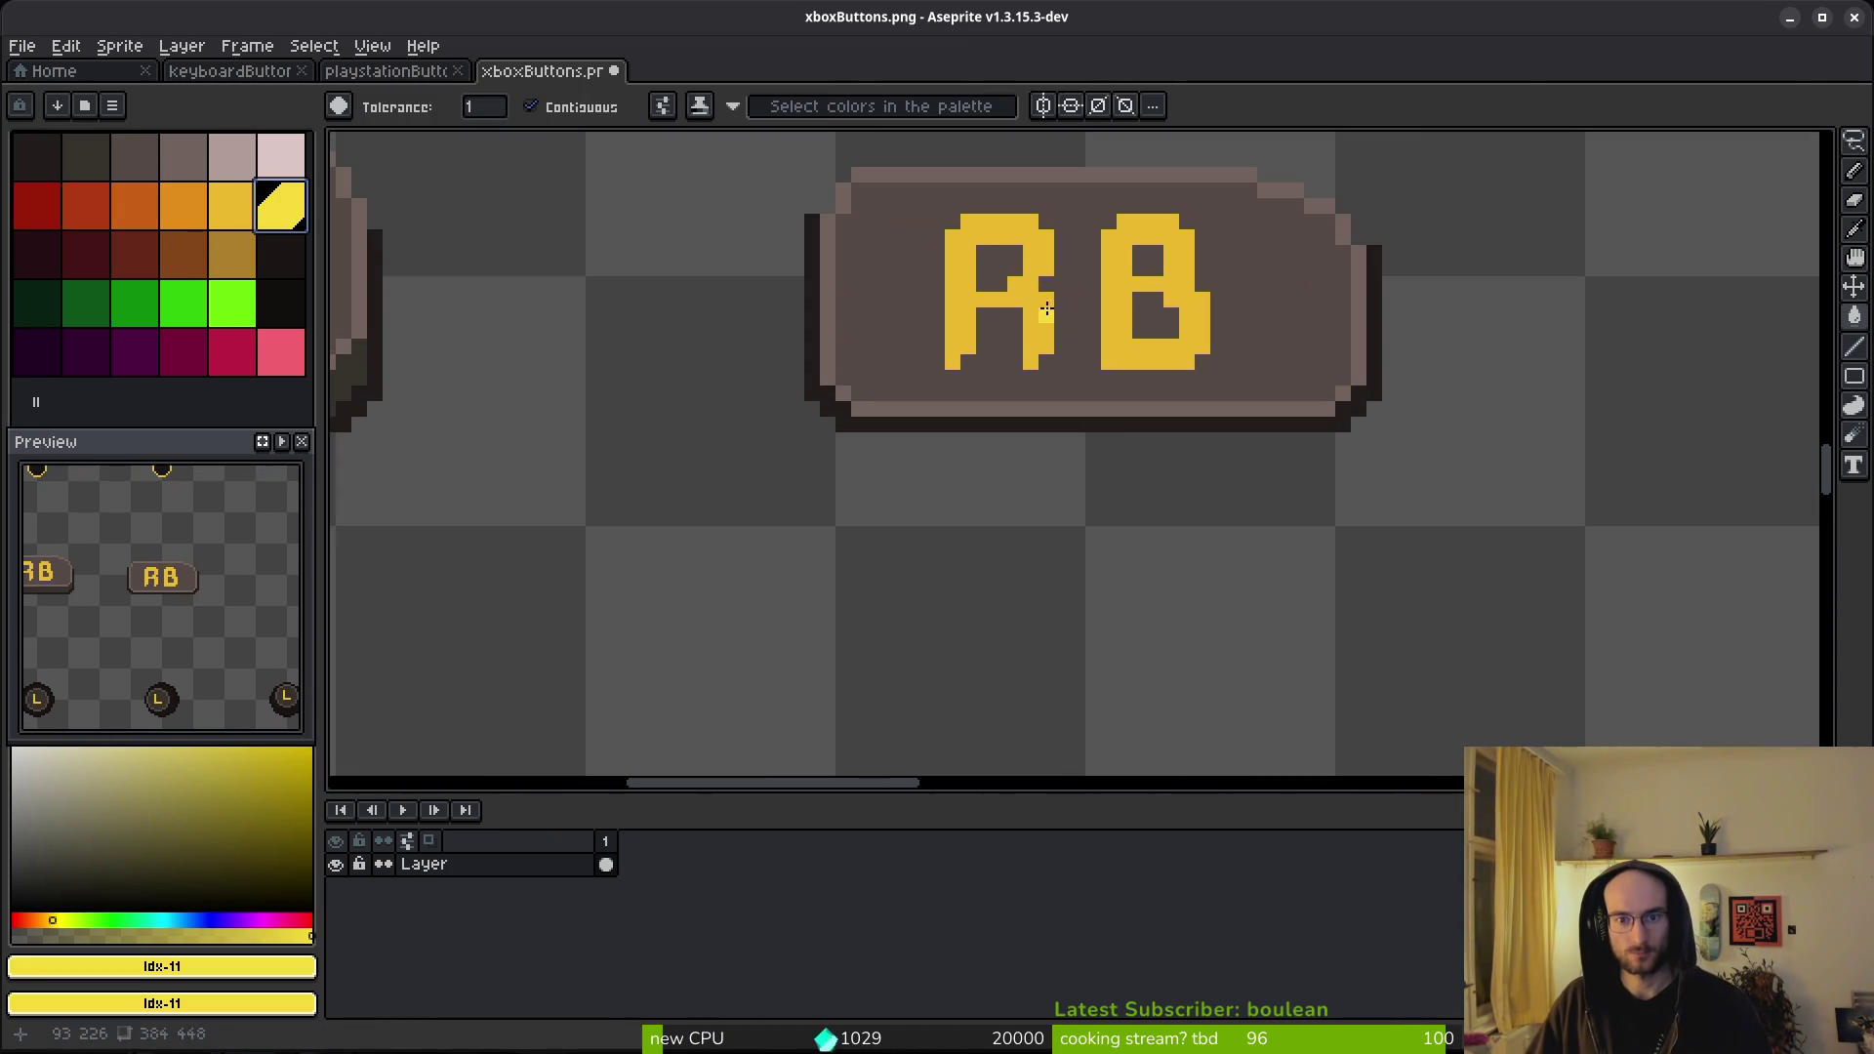
pyautogui.click(1045, 322)
pyautogui.click(1139, 313)
pyautogui.scroll(-3, 1134, 438)
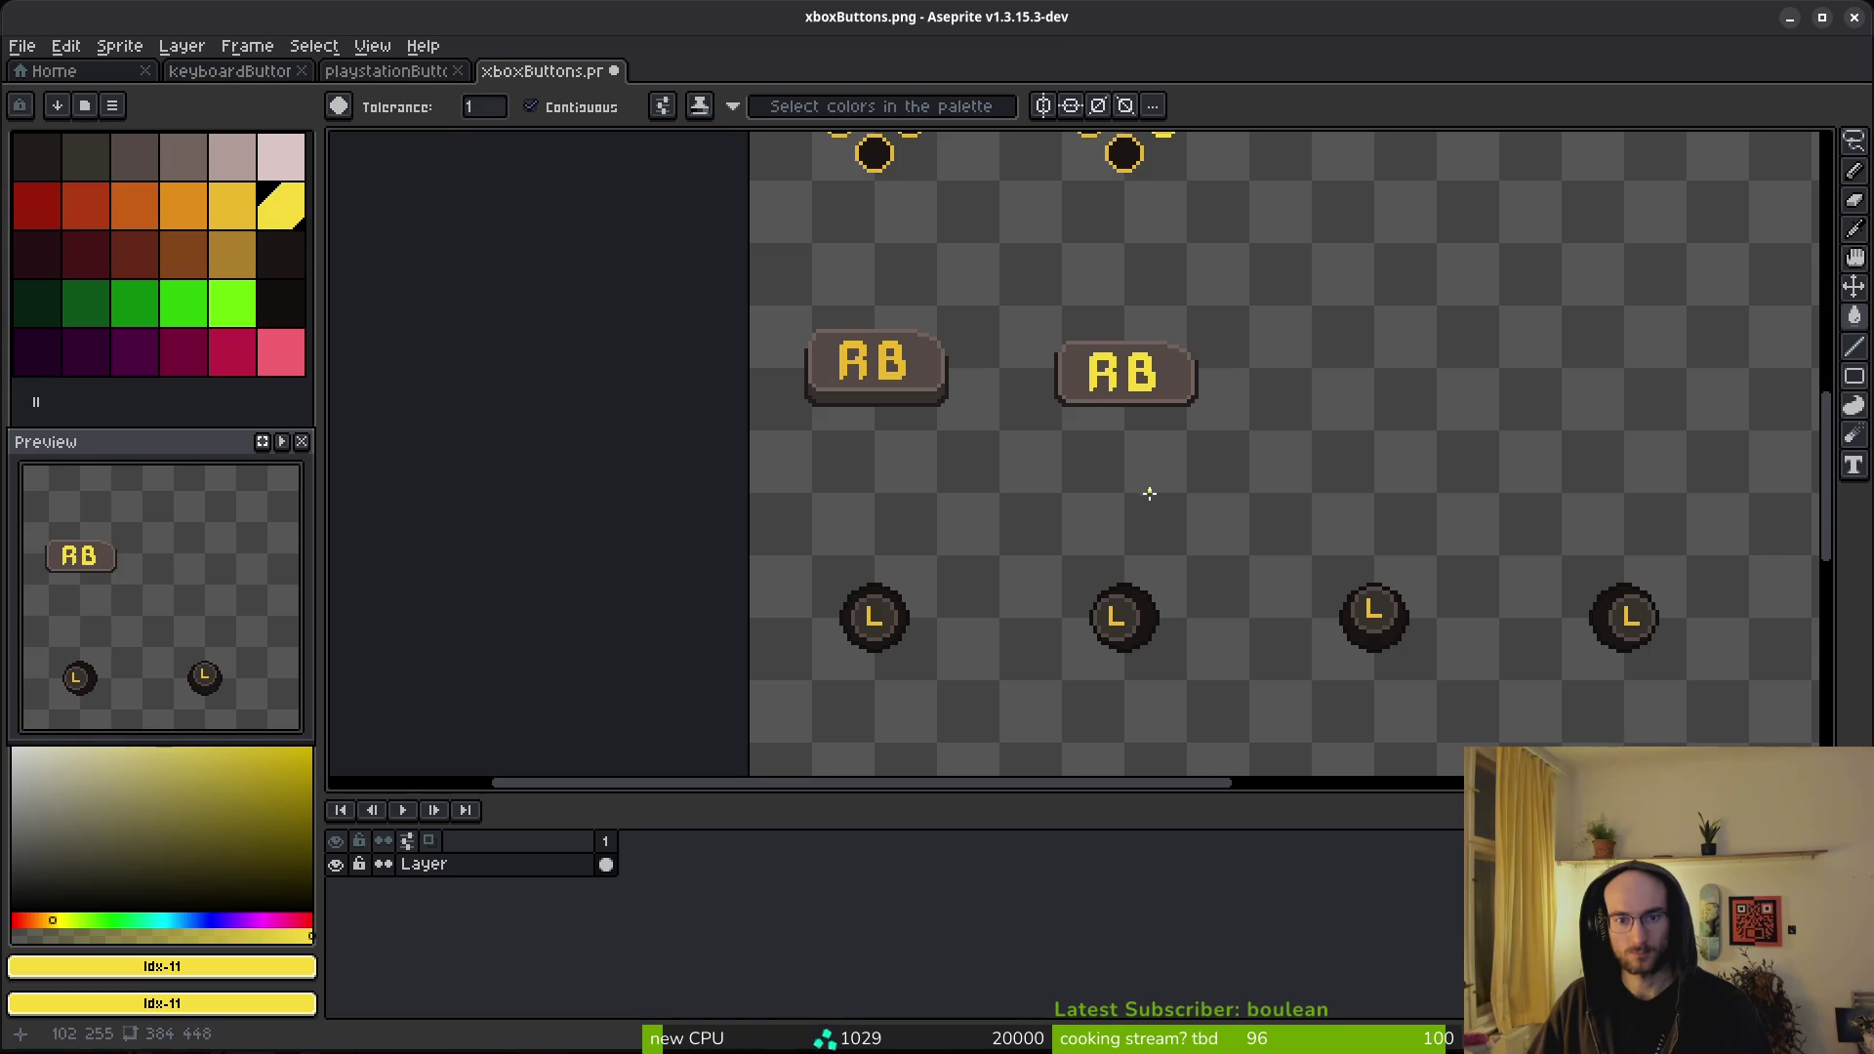
pyautogui.scroll(-3, 1142, 514)
pyautogui.scroll(2, 1135, 537)
pyautogui.scroll(3, 1191, 301)
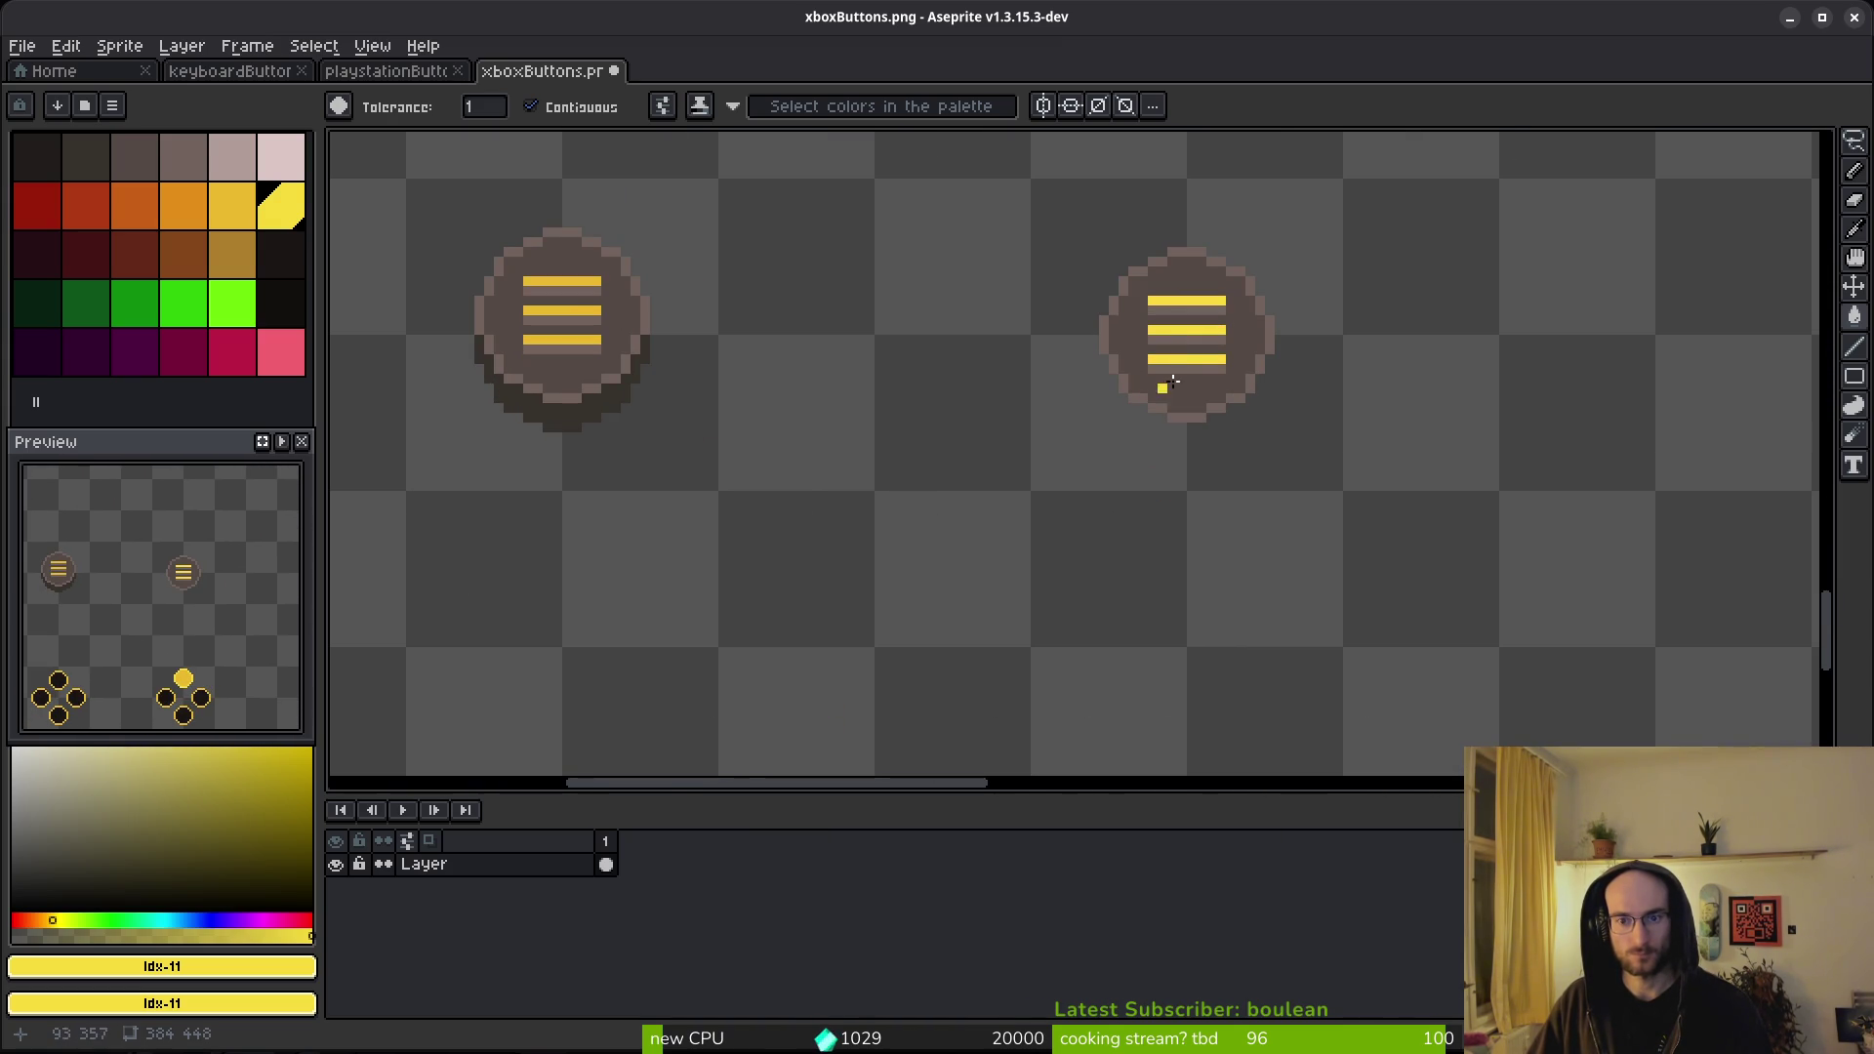
# - Fill the light bands under the right menu button's three bars with its dark shadow colour
pyautogui.scroll(2, 1150, 388)
pyautogui.moveTo(586, 314); pyautogui.dragTo(972, 468)
pyautogui.keyDown('alt'); pyautogui.click(955, 640); pyautogui.keyUp('alt')
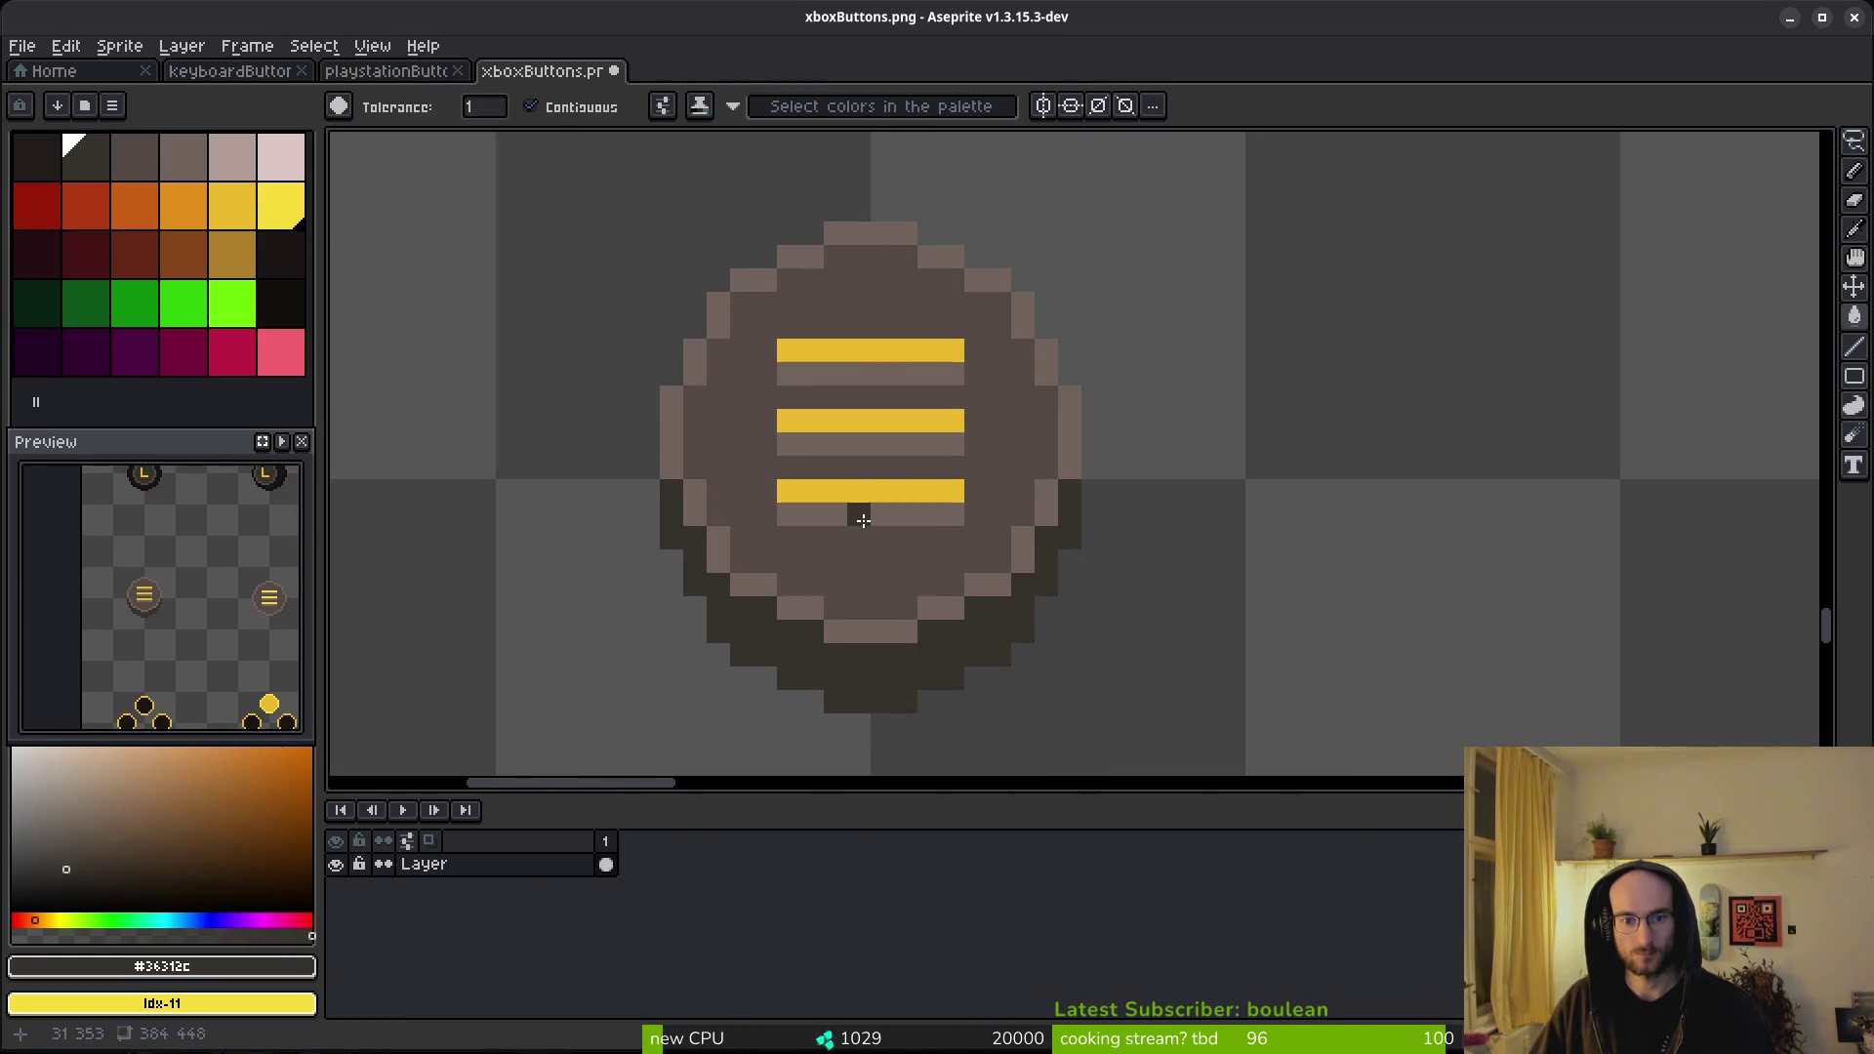
pyautogui.click(861, 518)
pyautogui.click(879, 444)
pyautogui.click(879, 374)
pyautogui.scroll(-2, 1187, 545)
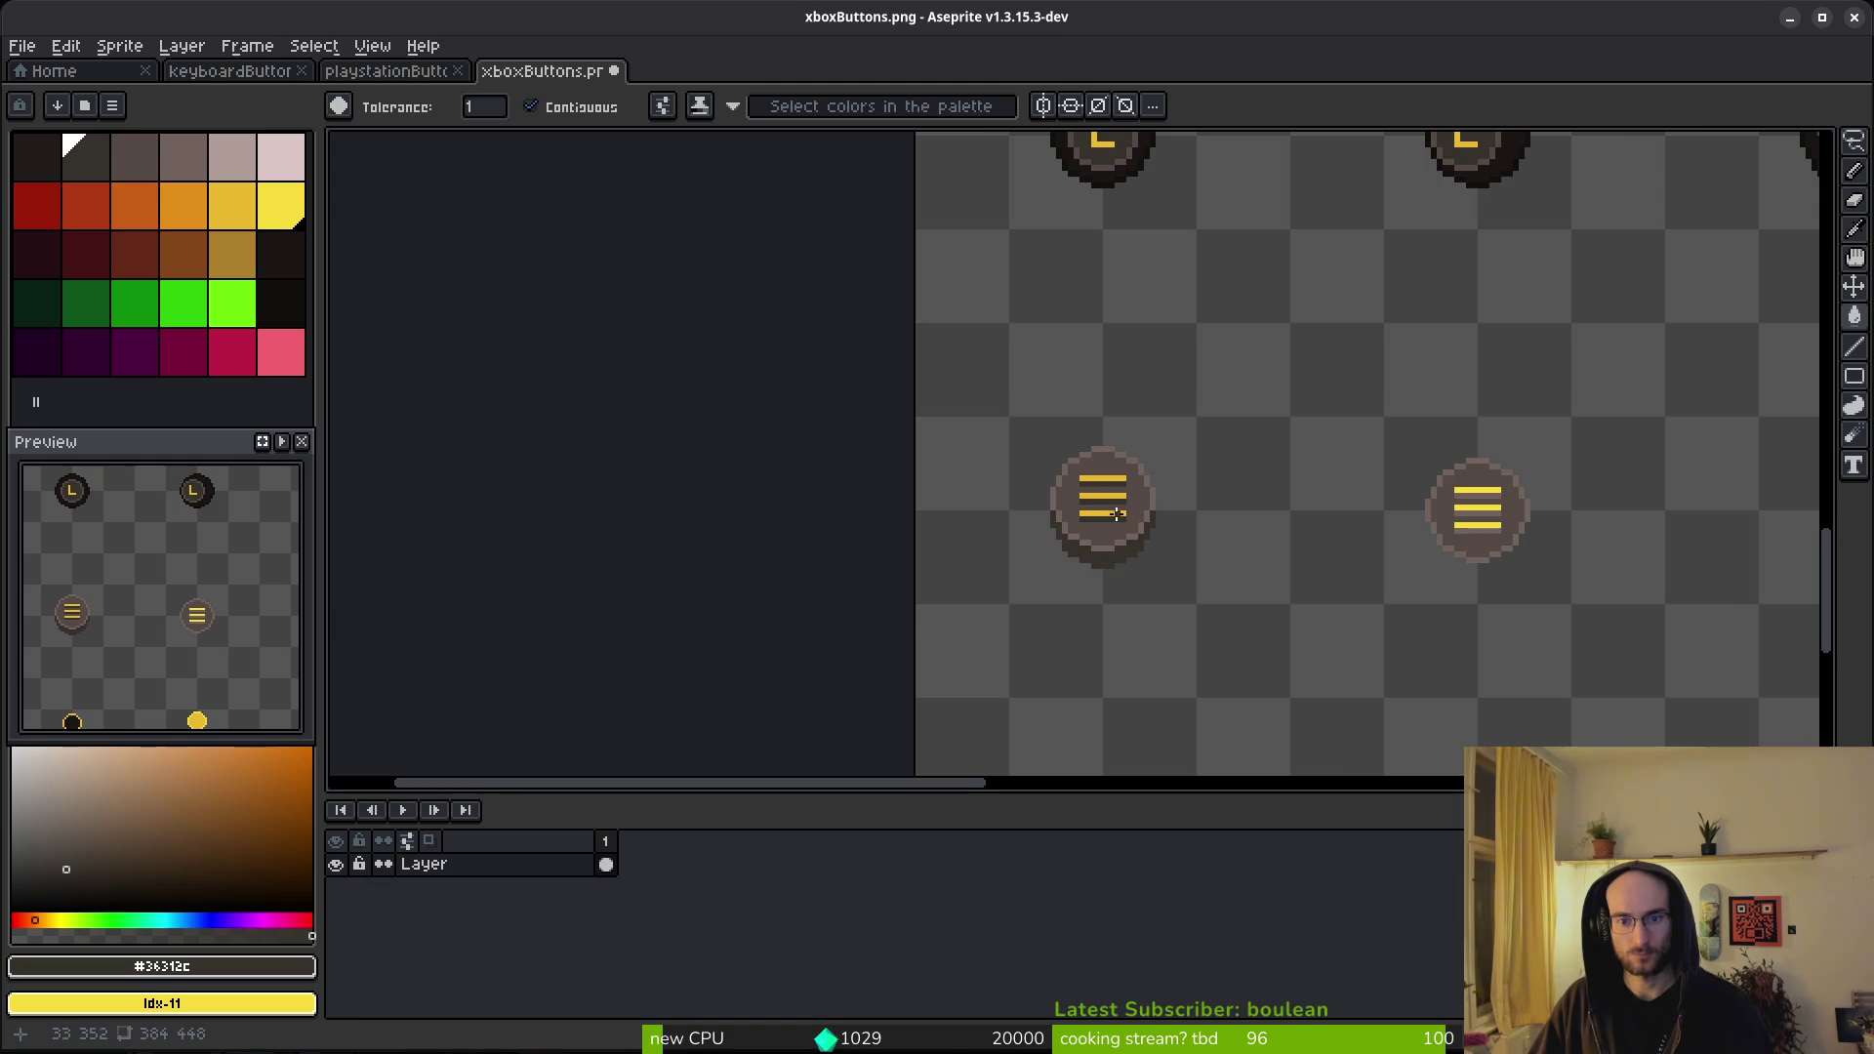
pyautogui.scroll(3, 1114, 514)
pyautogui.scroll(-3, 1243, 534)
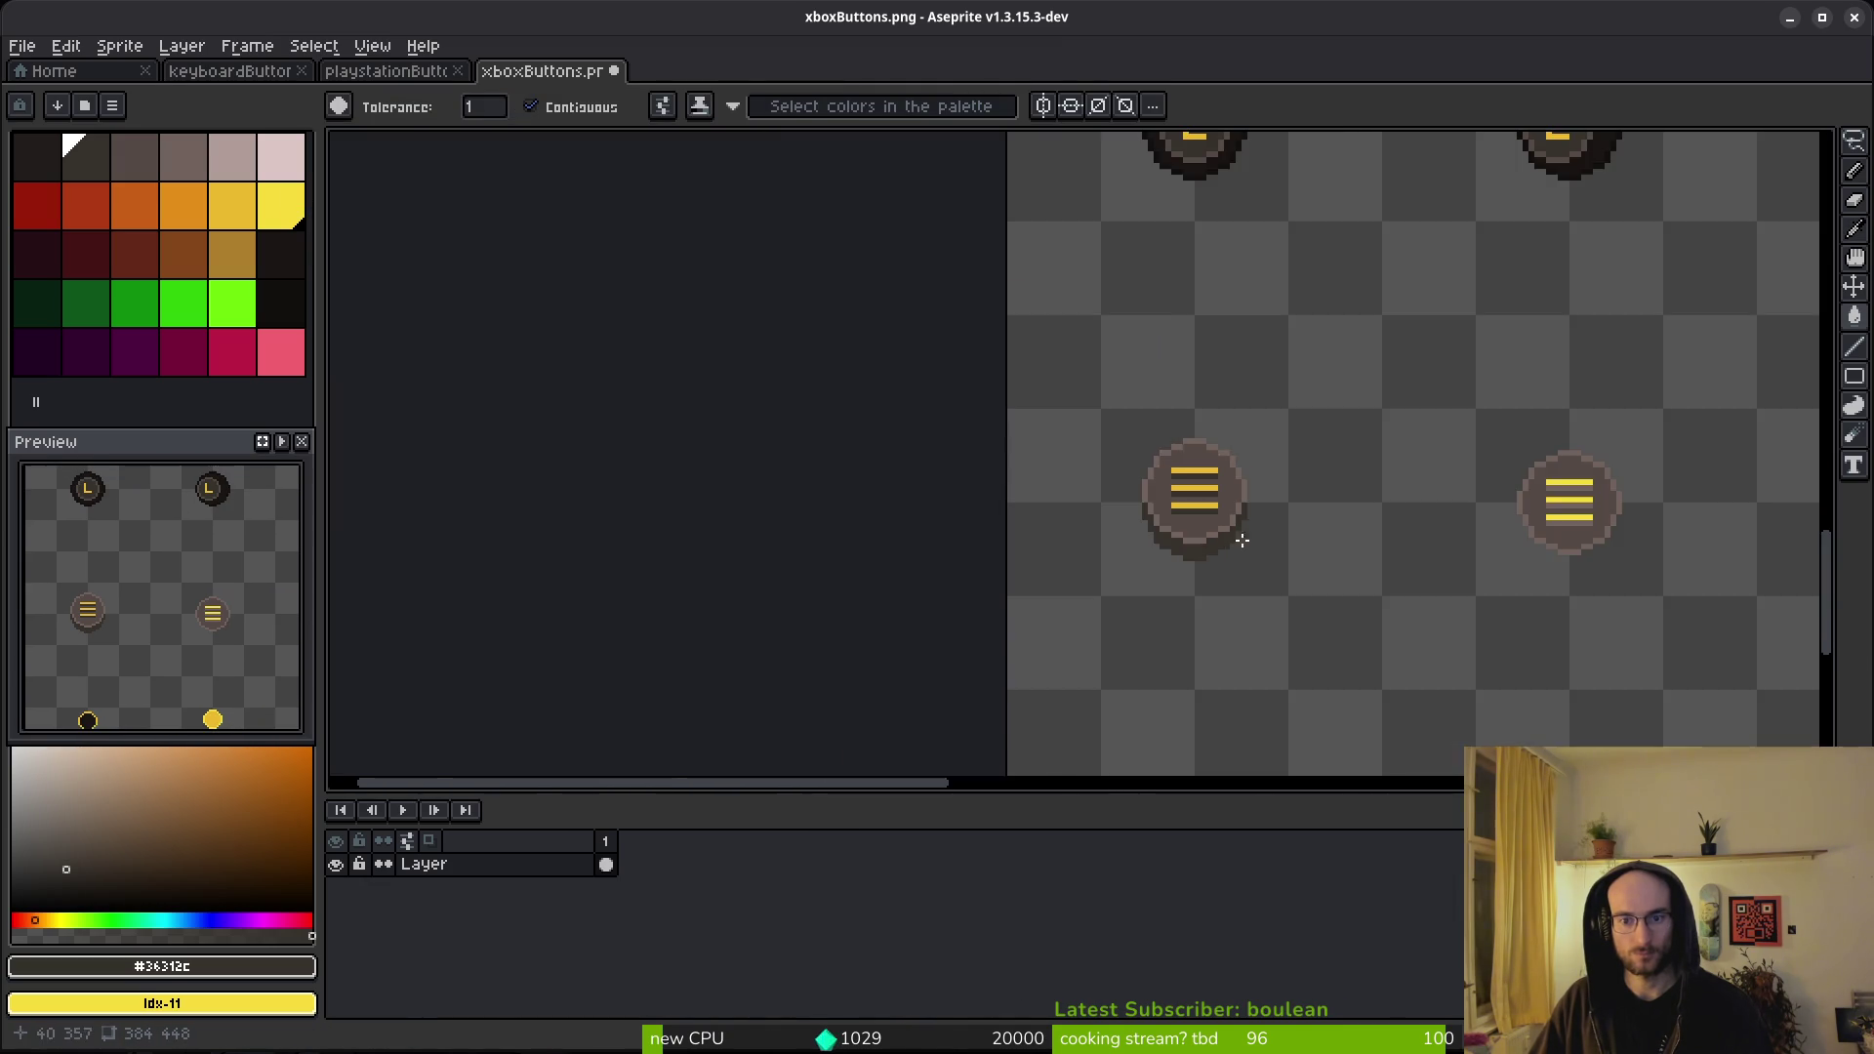
pyautogui.scroll(-3, 1243, 534)
pyautogui.scroll(4, 1184, 550)
pyautogui.scroll(-2, 1111, 565)
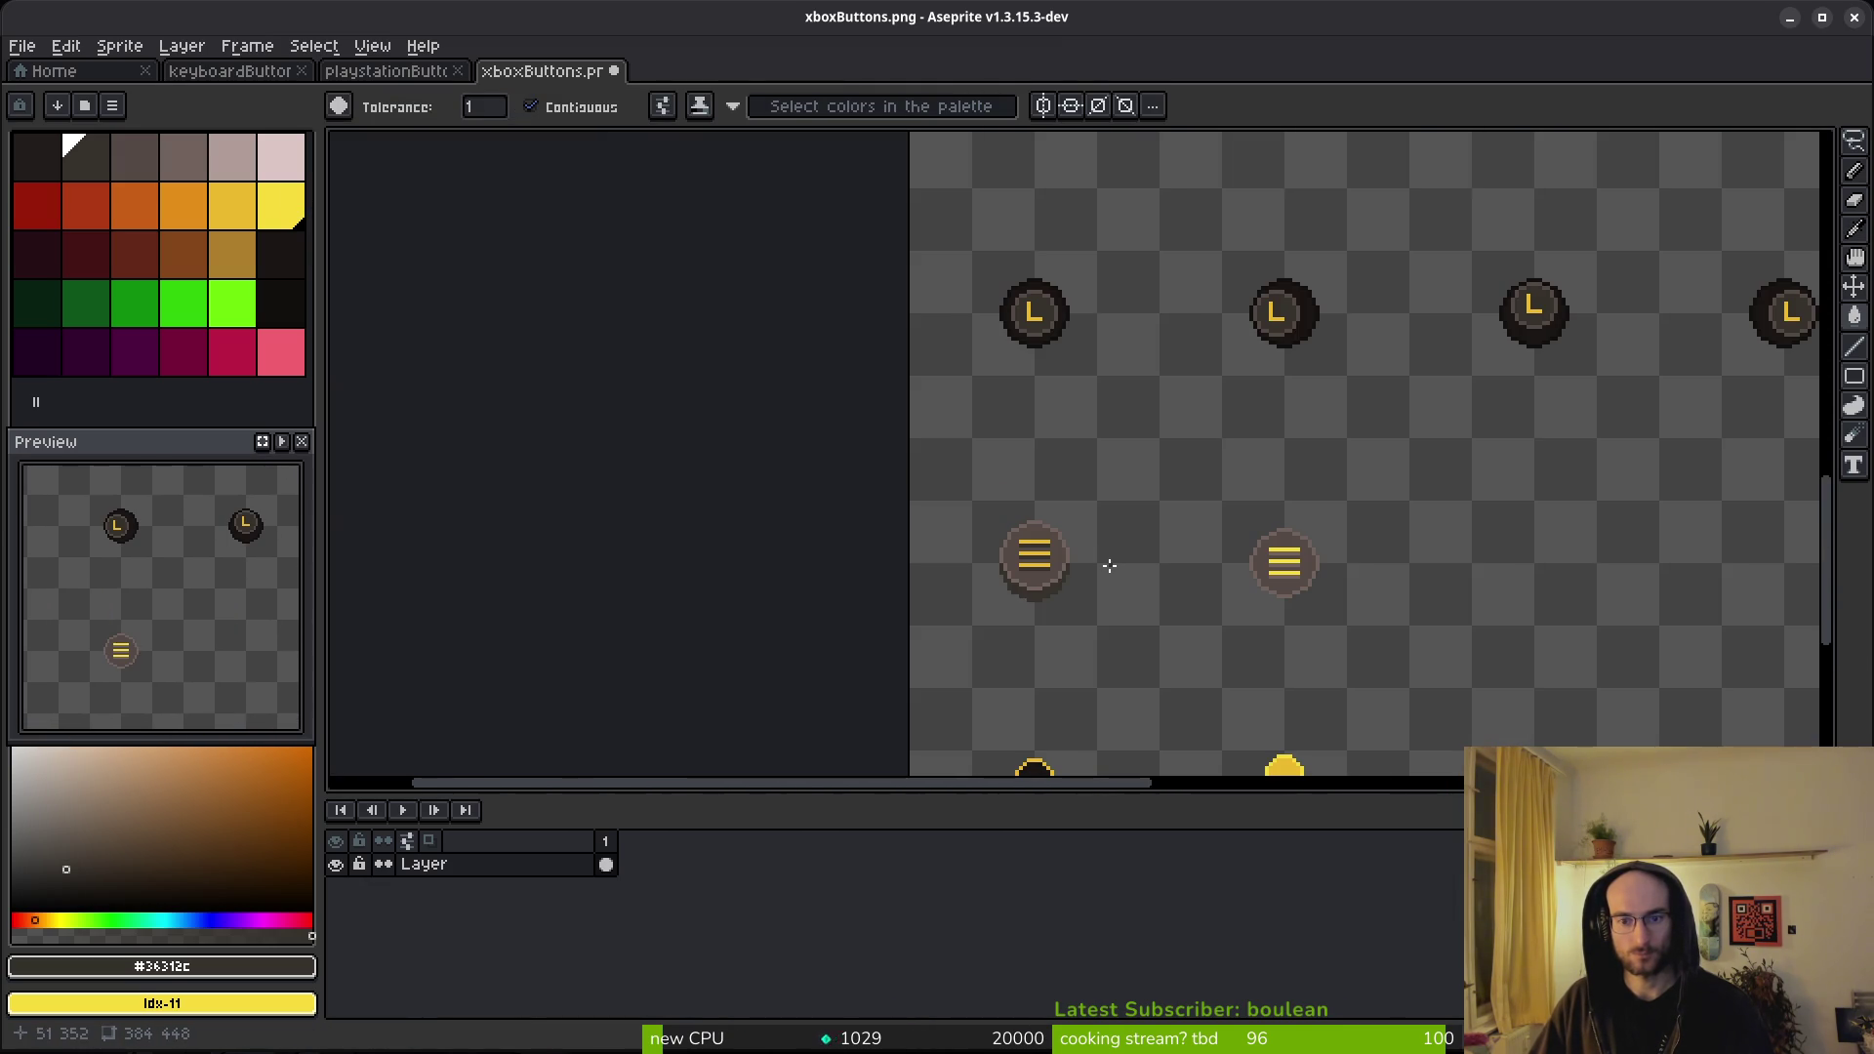
# - Fill the other menu button's three bands with its body colour
pyautogui.moveTo(1143, 593); pyautogui.dragTo(1036, 557)
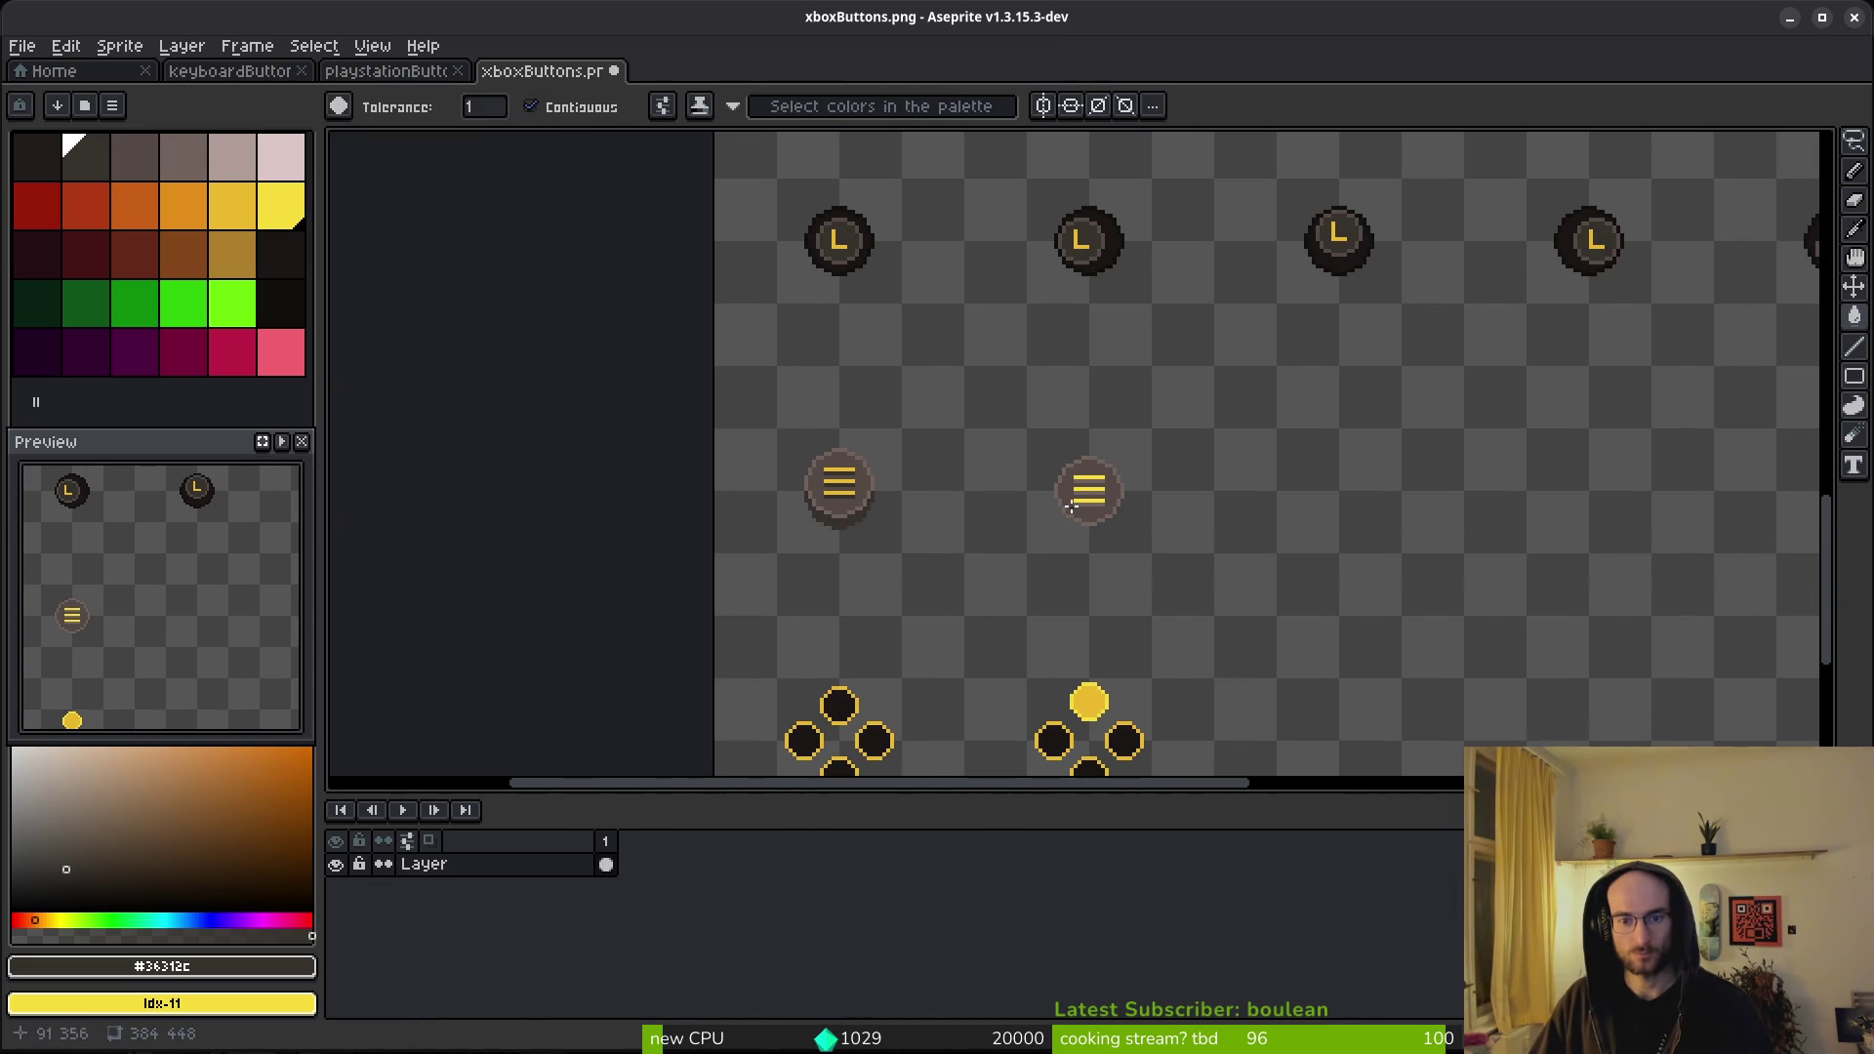
pyautogui.scroll(3, 1078, 512)
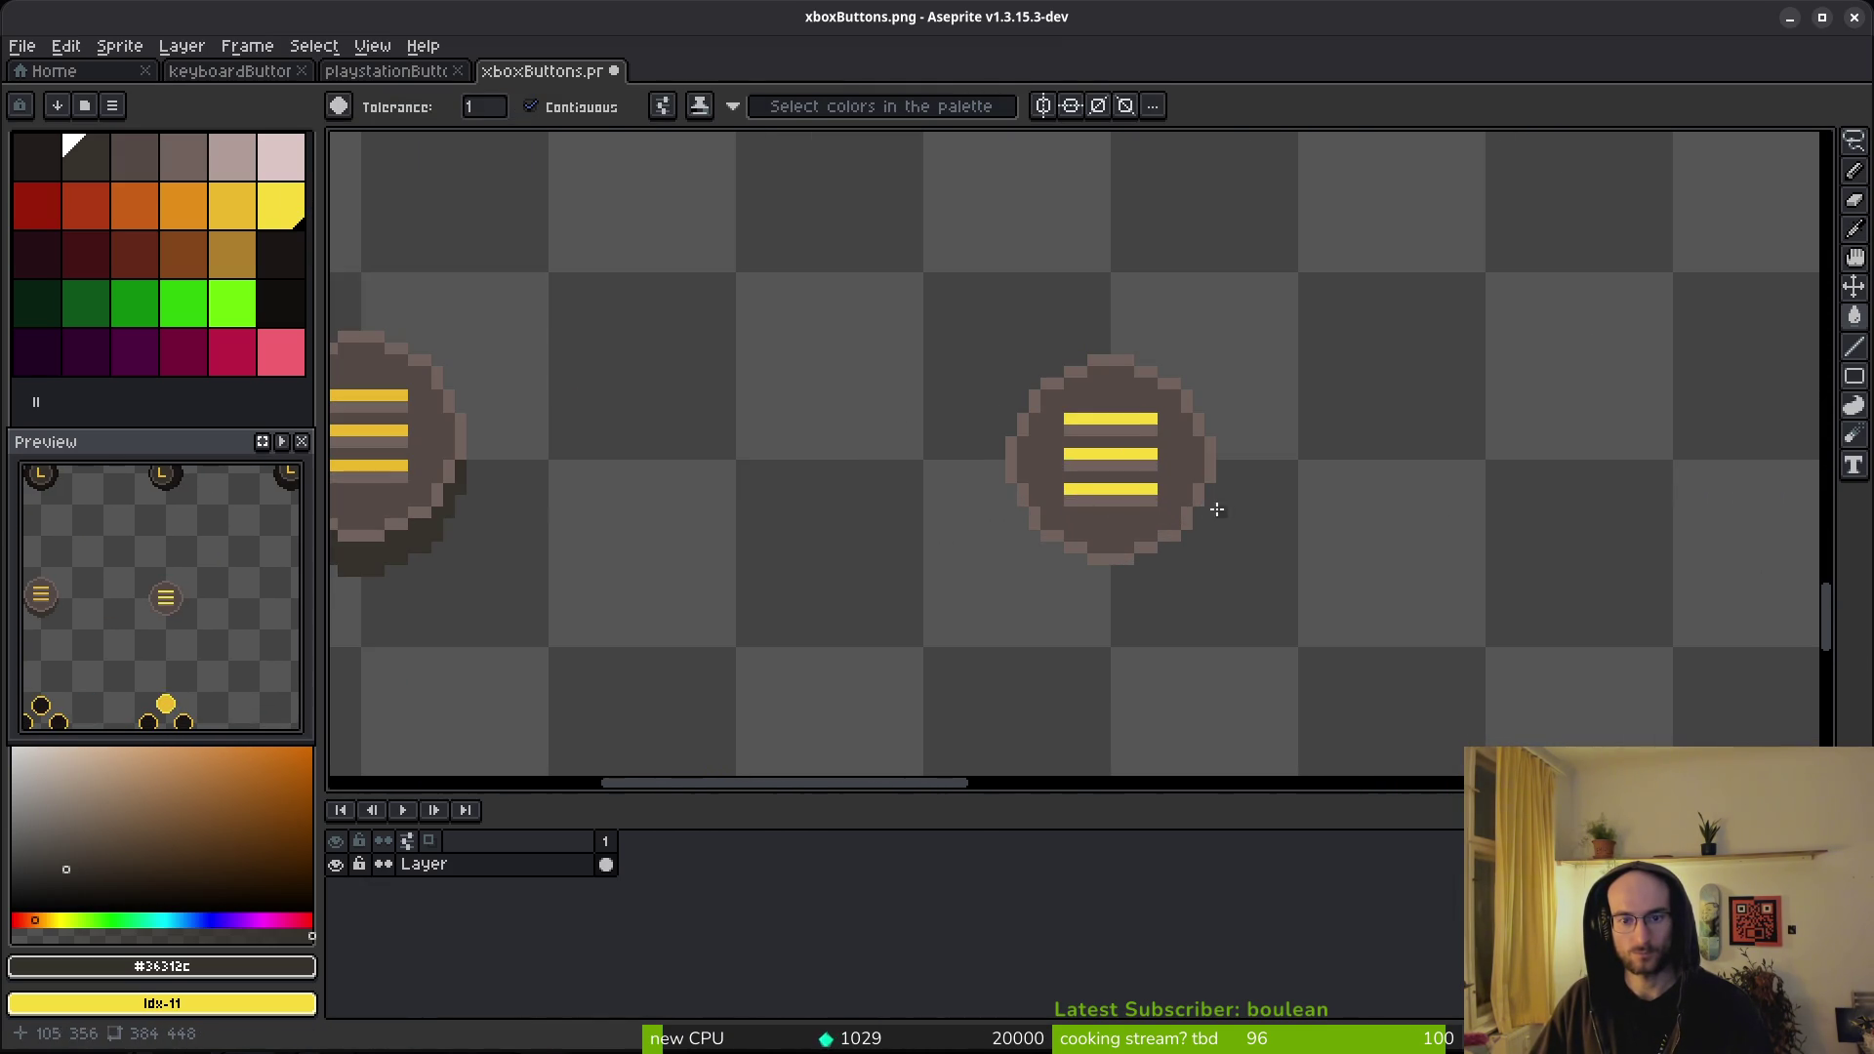
pyautogui.scroll(-3, 1217, 509)
pyautogui.scroll(4, 965, 512)
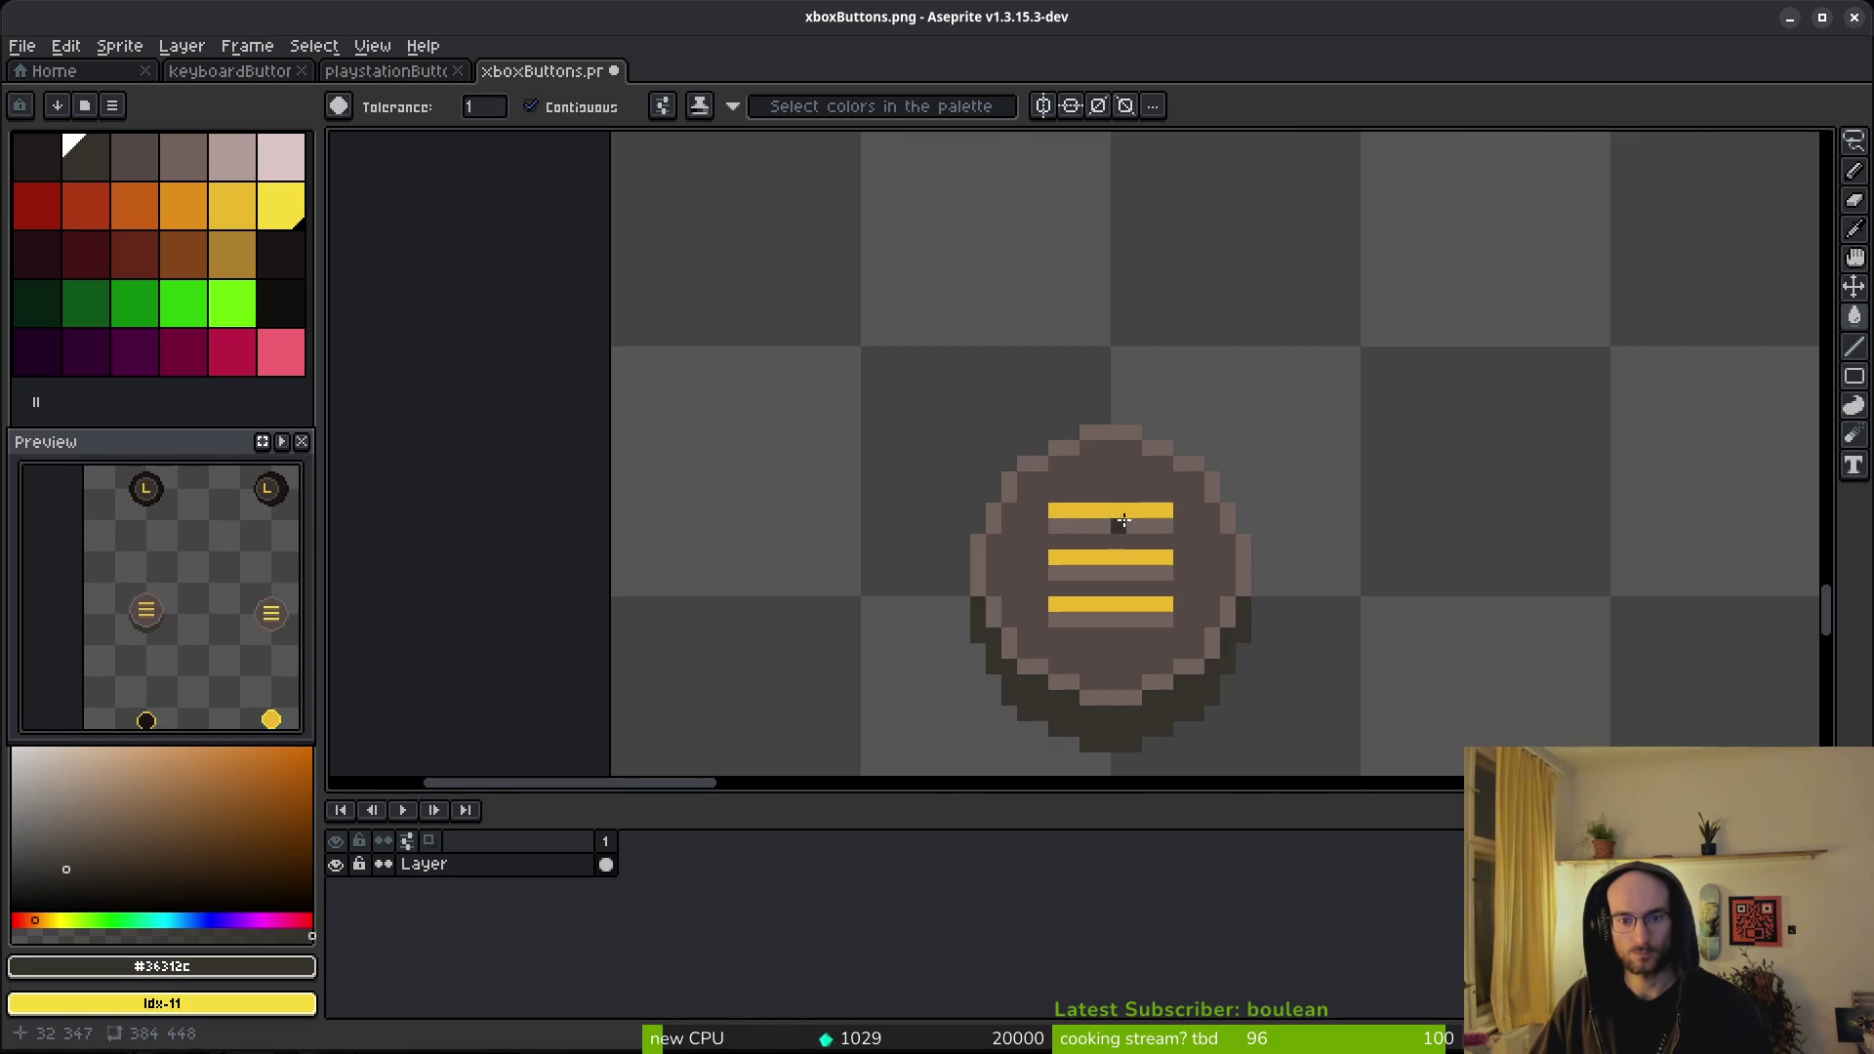
pyautogui.keyDown('alt'); pyautogui.click(1123, 489); pyautogui.keyUp('alt')
pyautogui.click(1101, 527)
pyautogui.click(1135, 621)
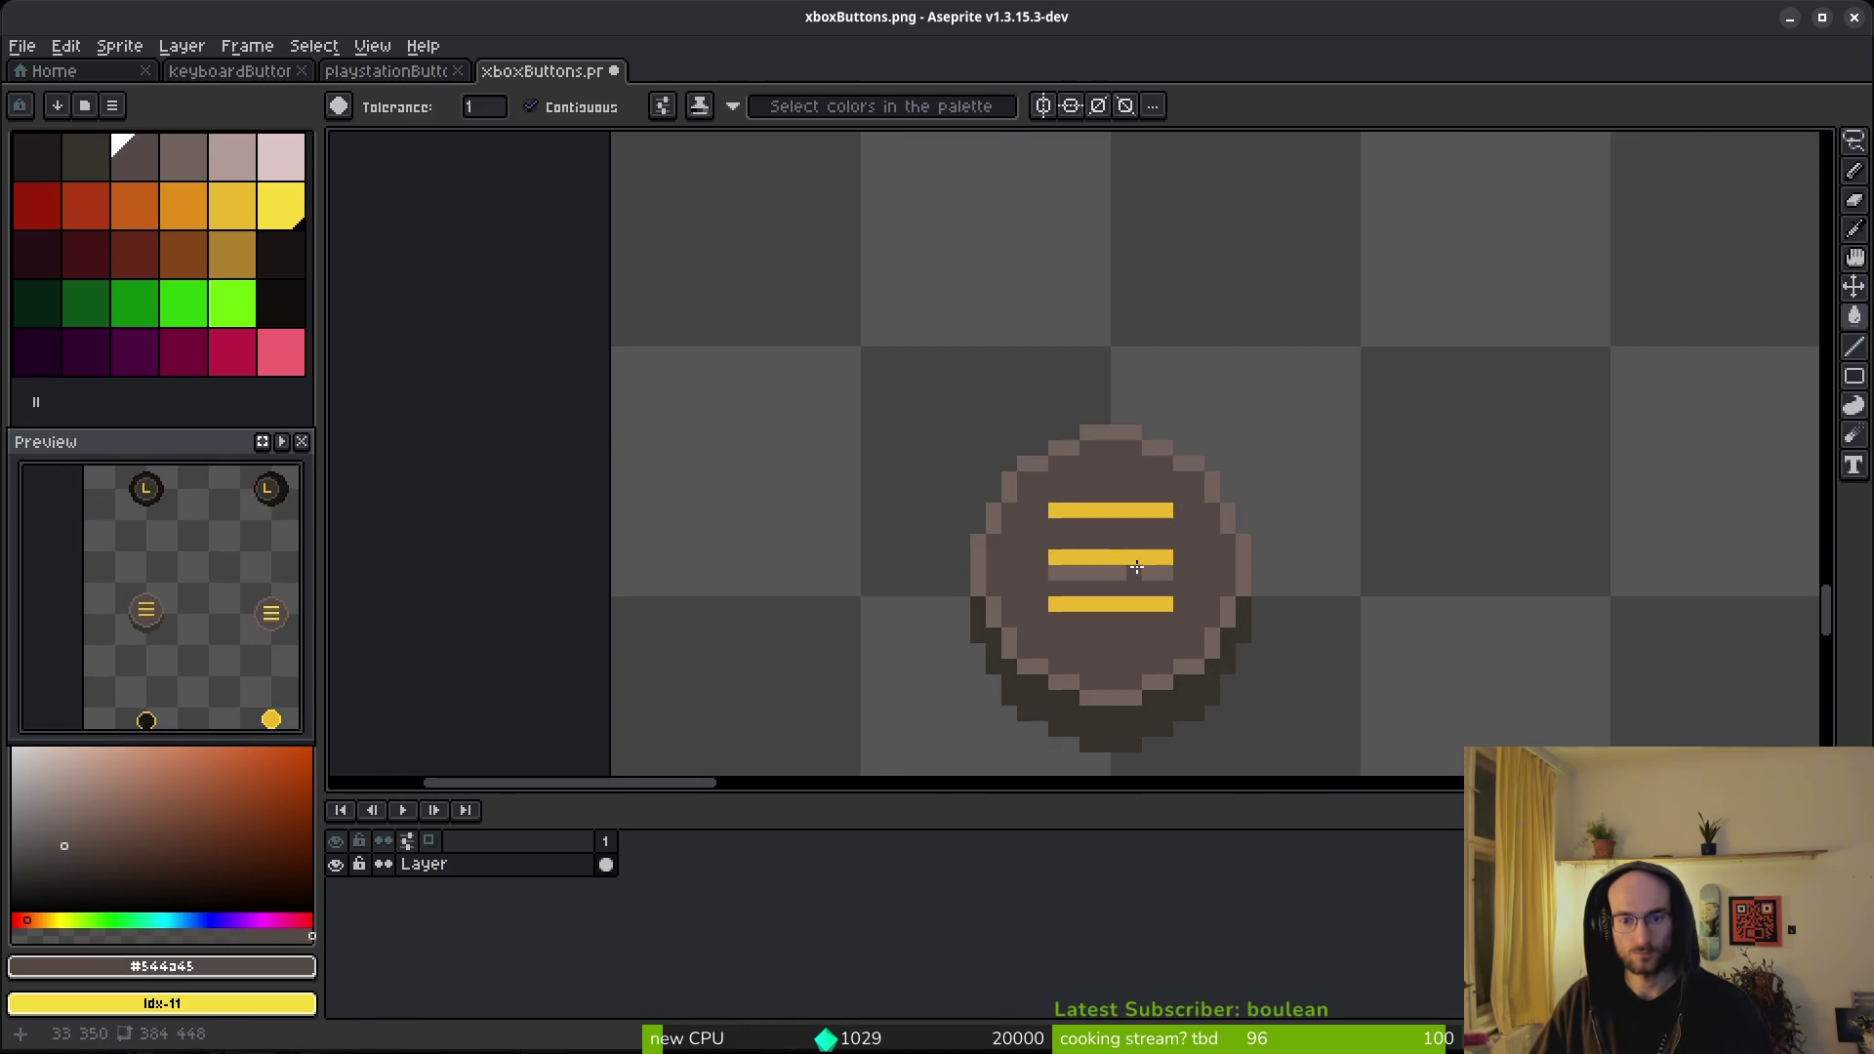
pyautogui.click(1134, 572)
pyautogui.scroll(-1, 1245, 602)
pyautogui.scroll(-1, 1245, 603)
pyautogui.scroll(2, 1604, 612)
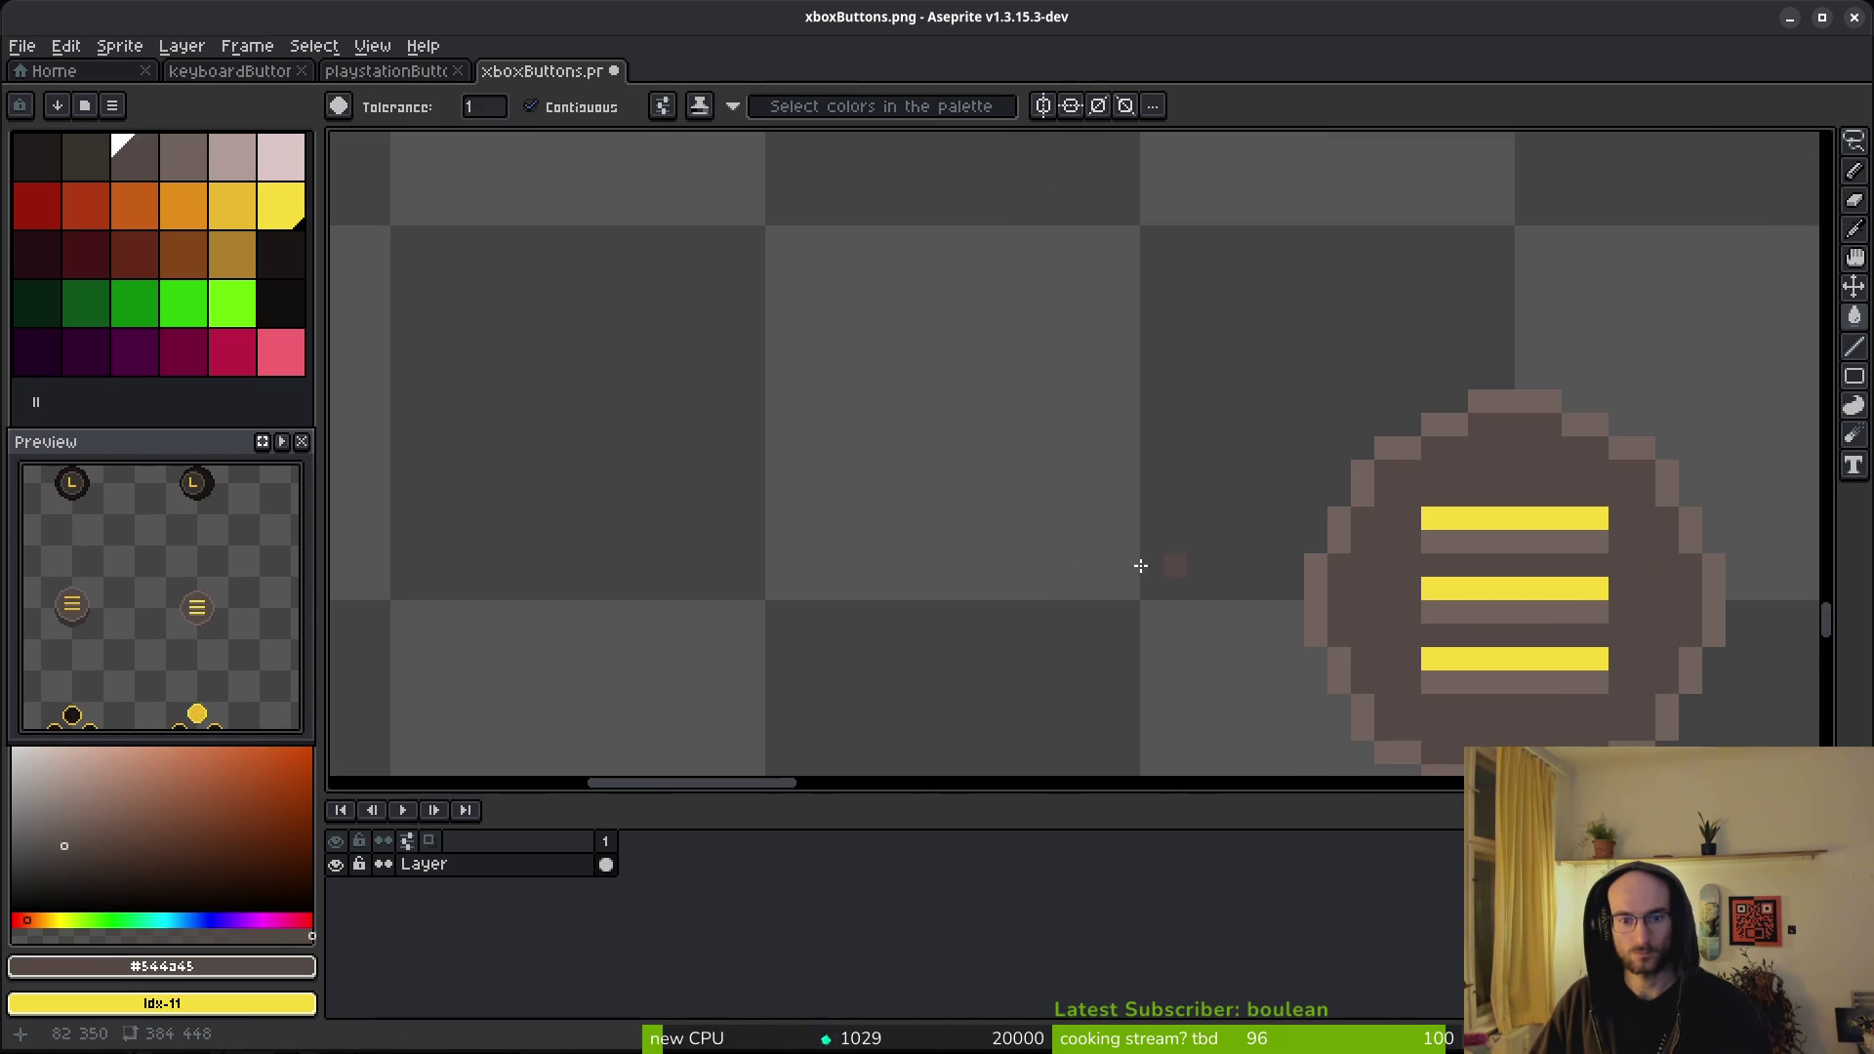
pyautogui.scroll(-2, 1005, 566)
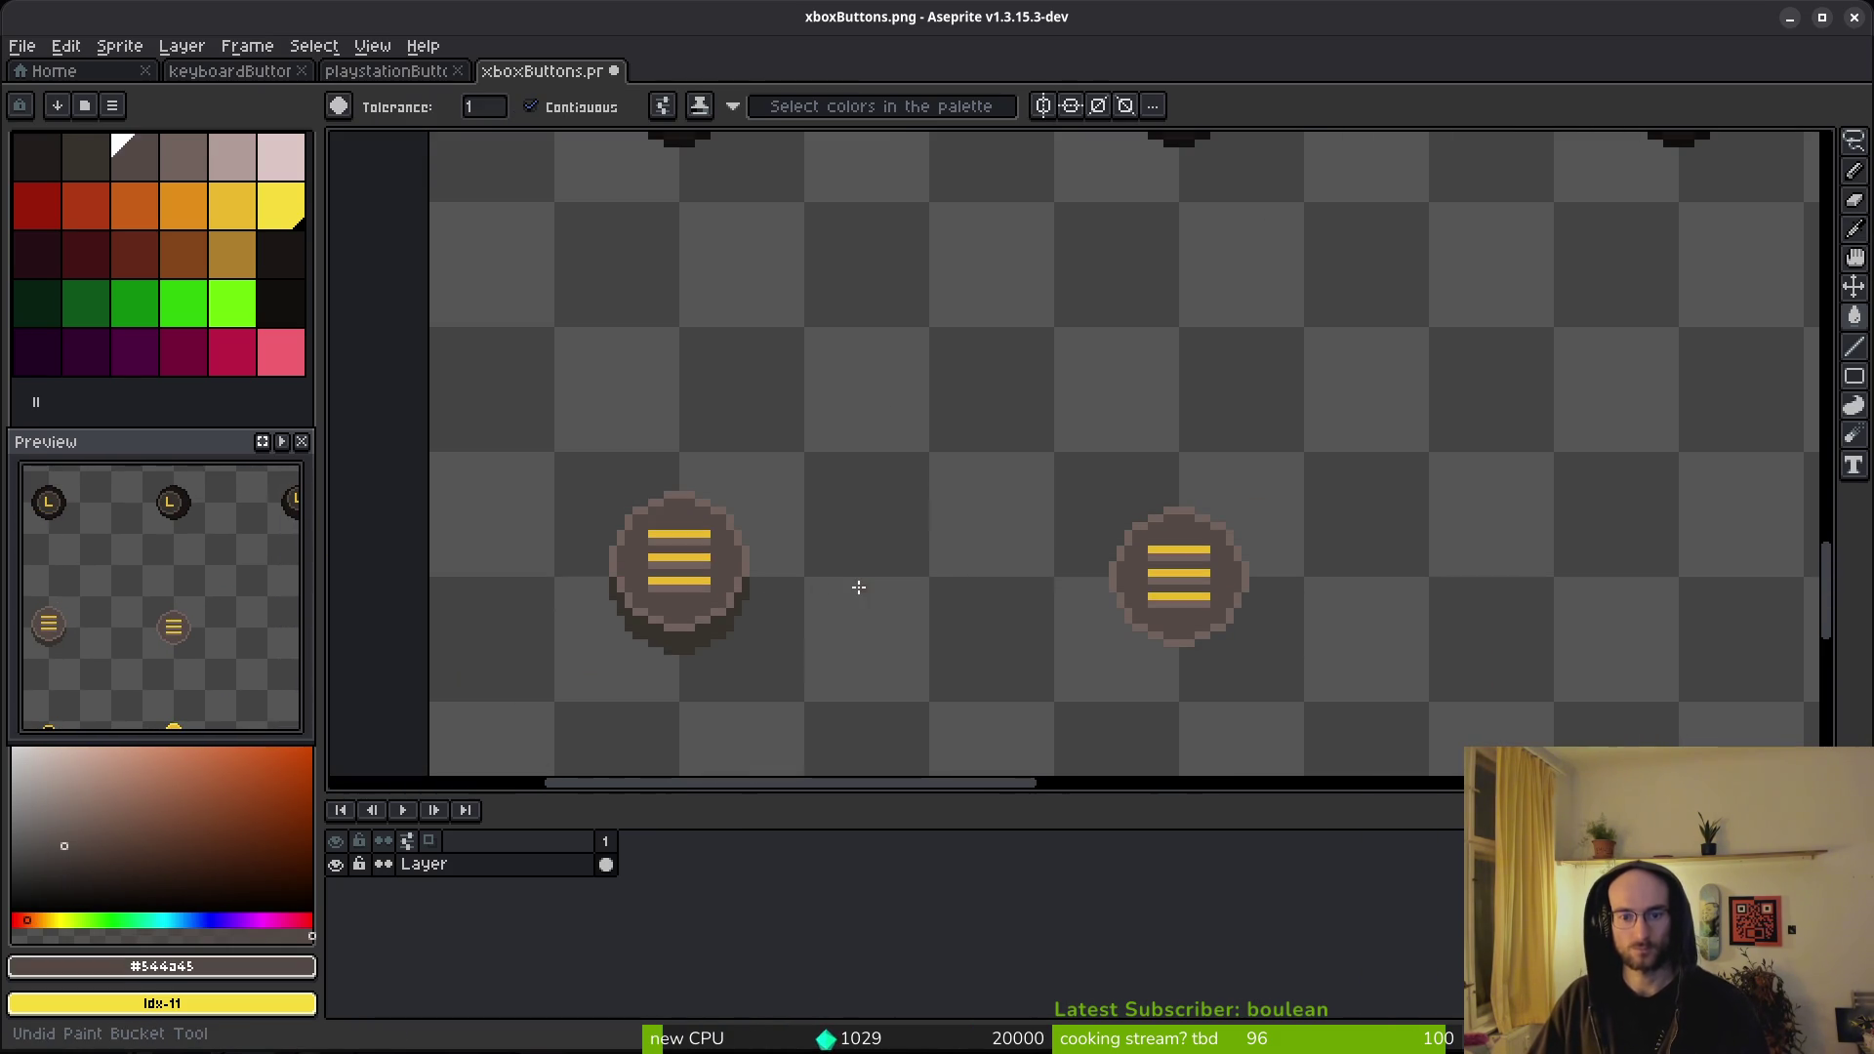
pyautogui.scroll(-5, 908, 552)
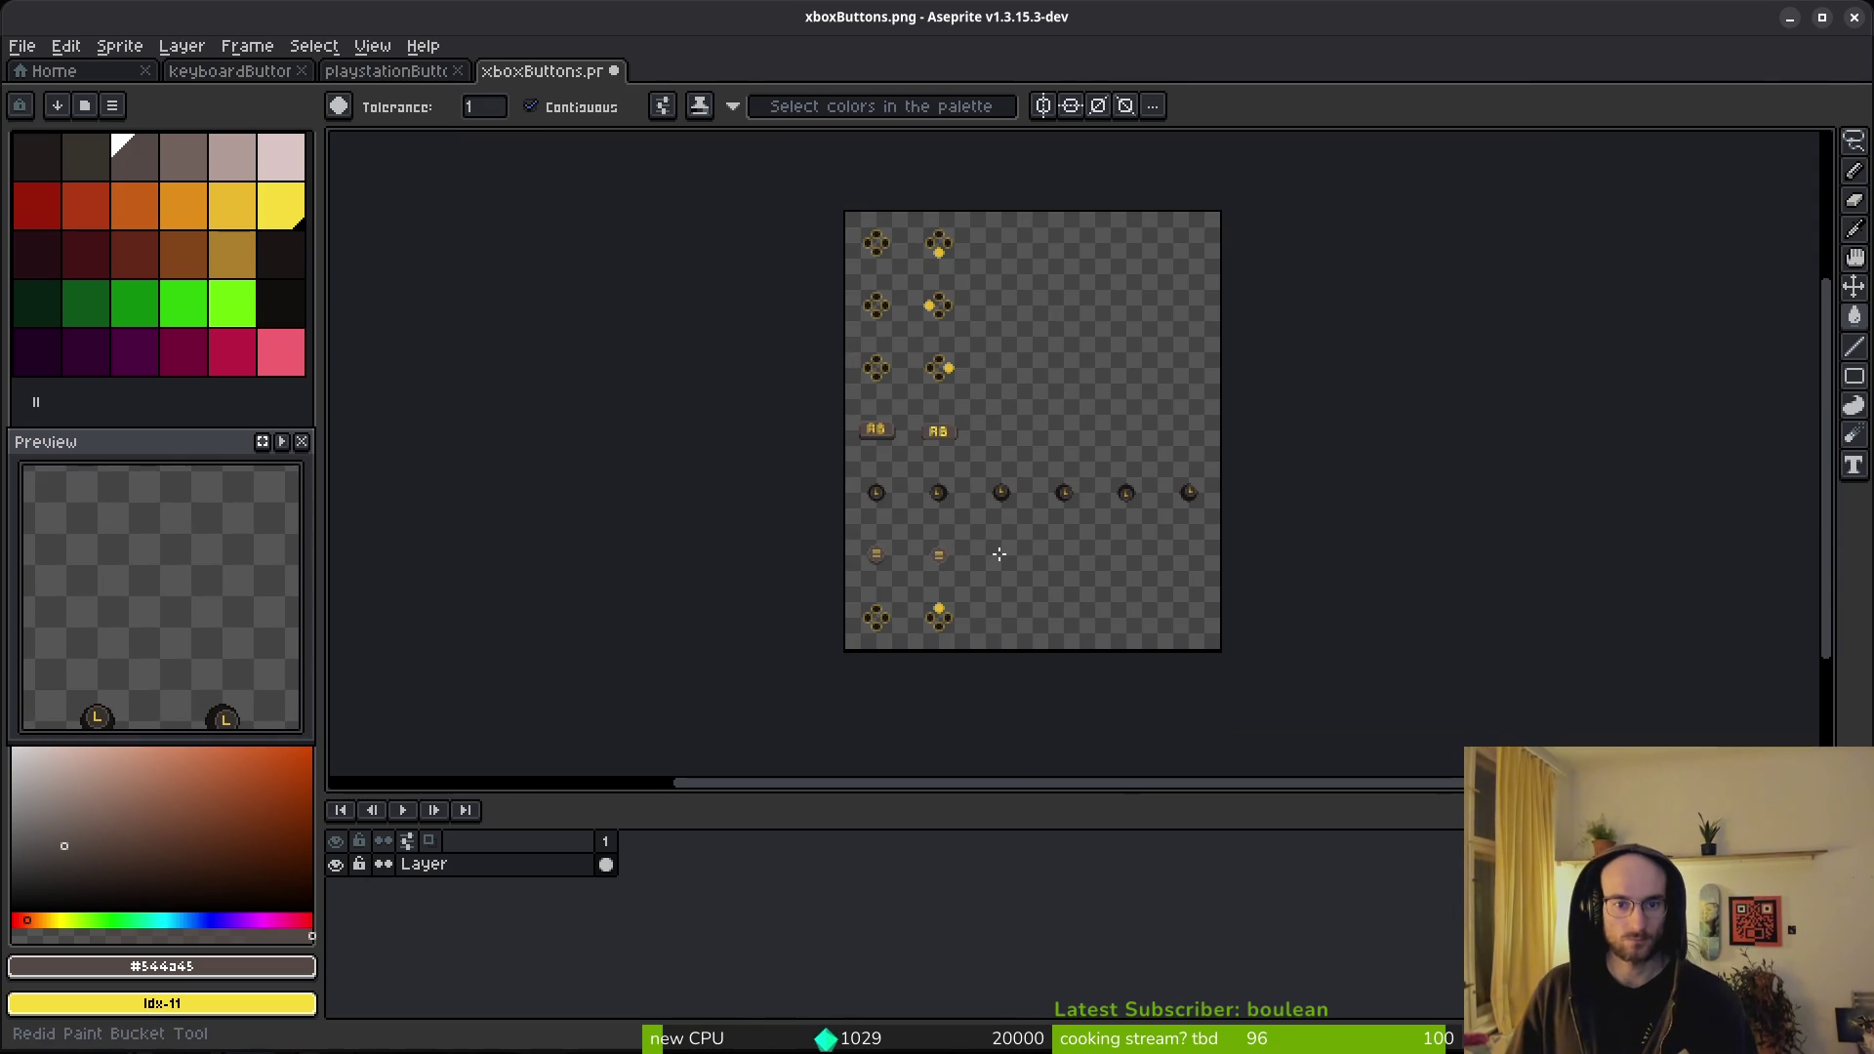
pyautogui.scroll(6, 941, 555)
pyautogui.scroll(-2, 691, 579)
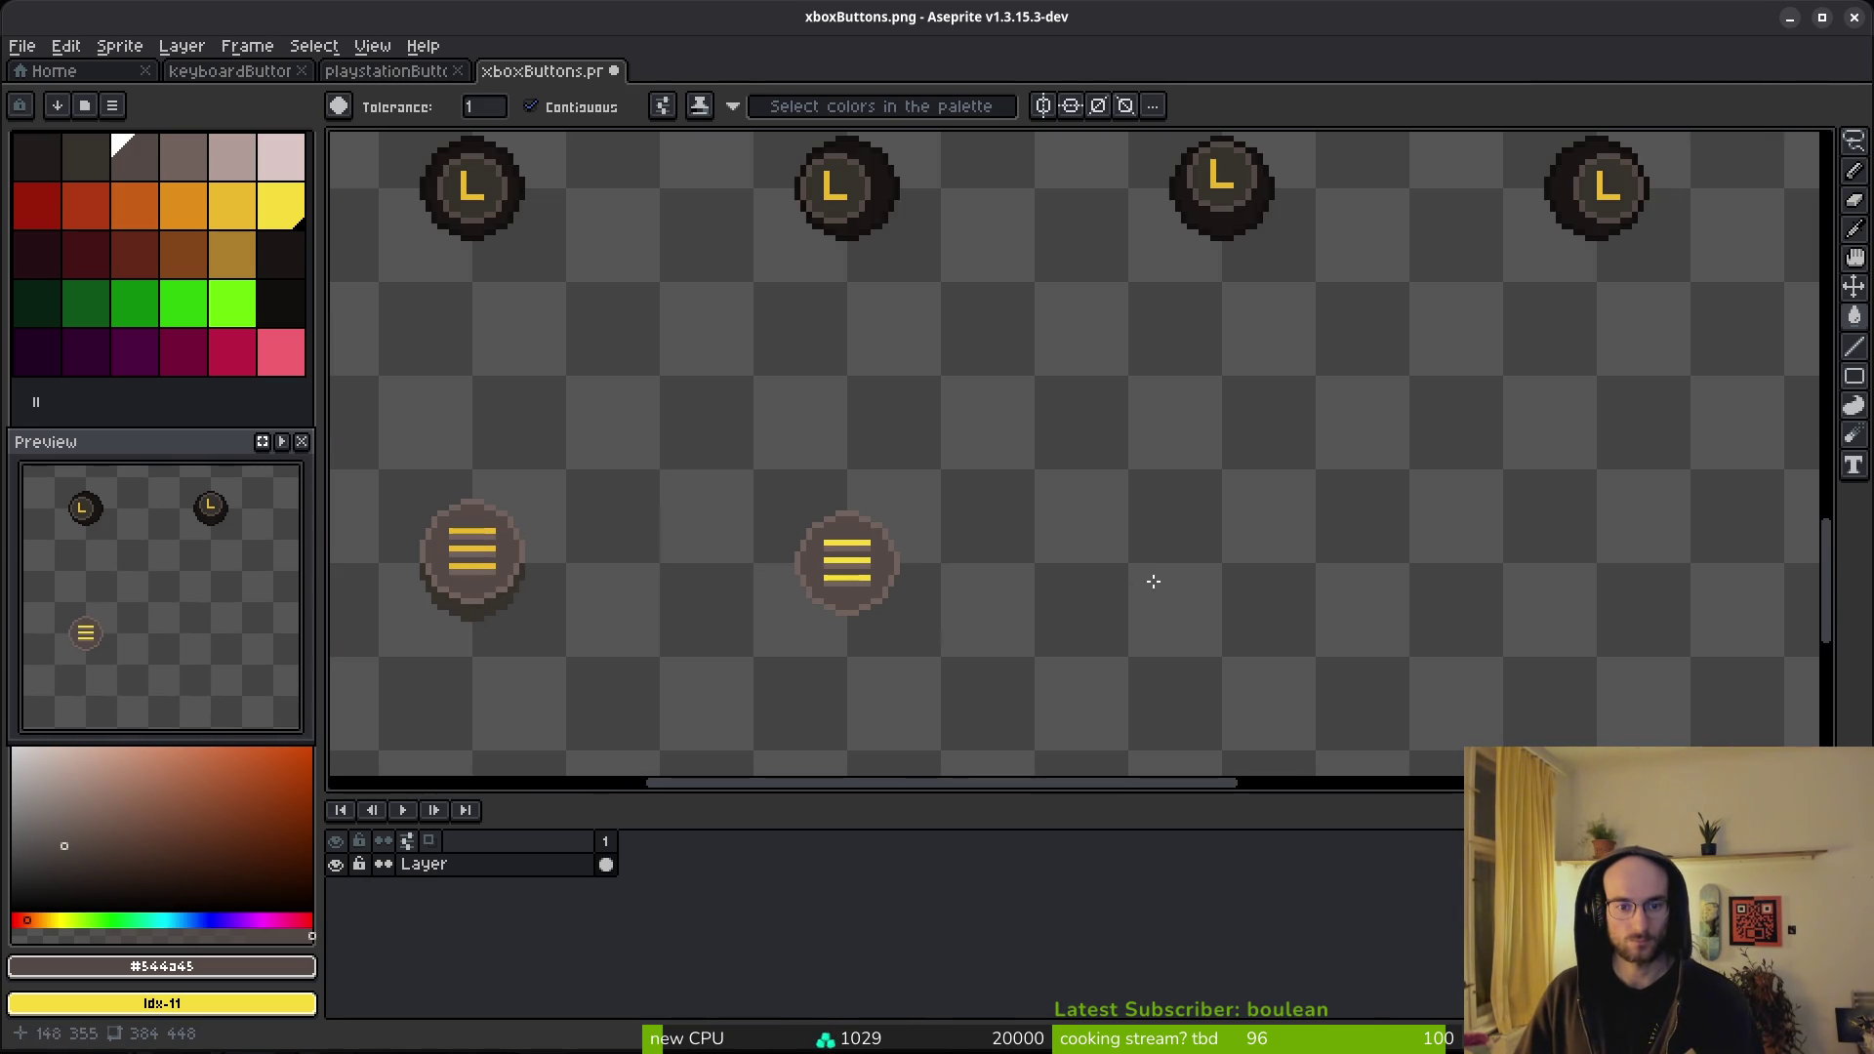
pyautogui.scroll(3, 739, 579)
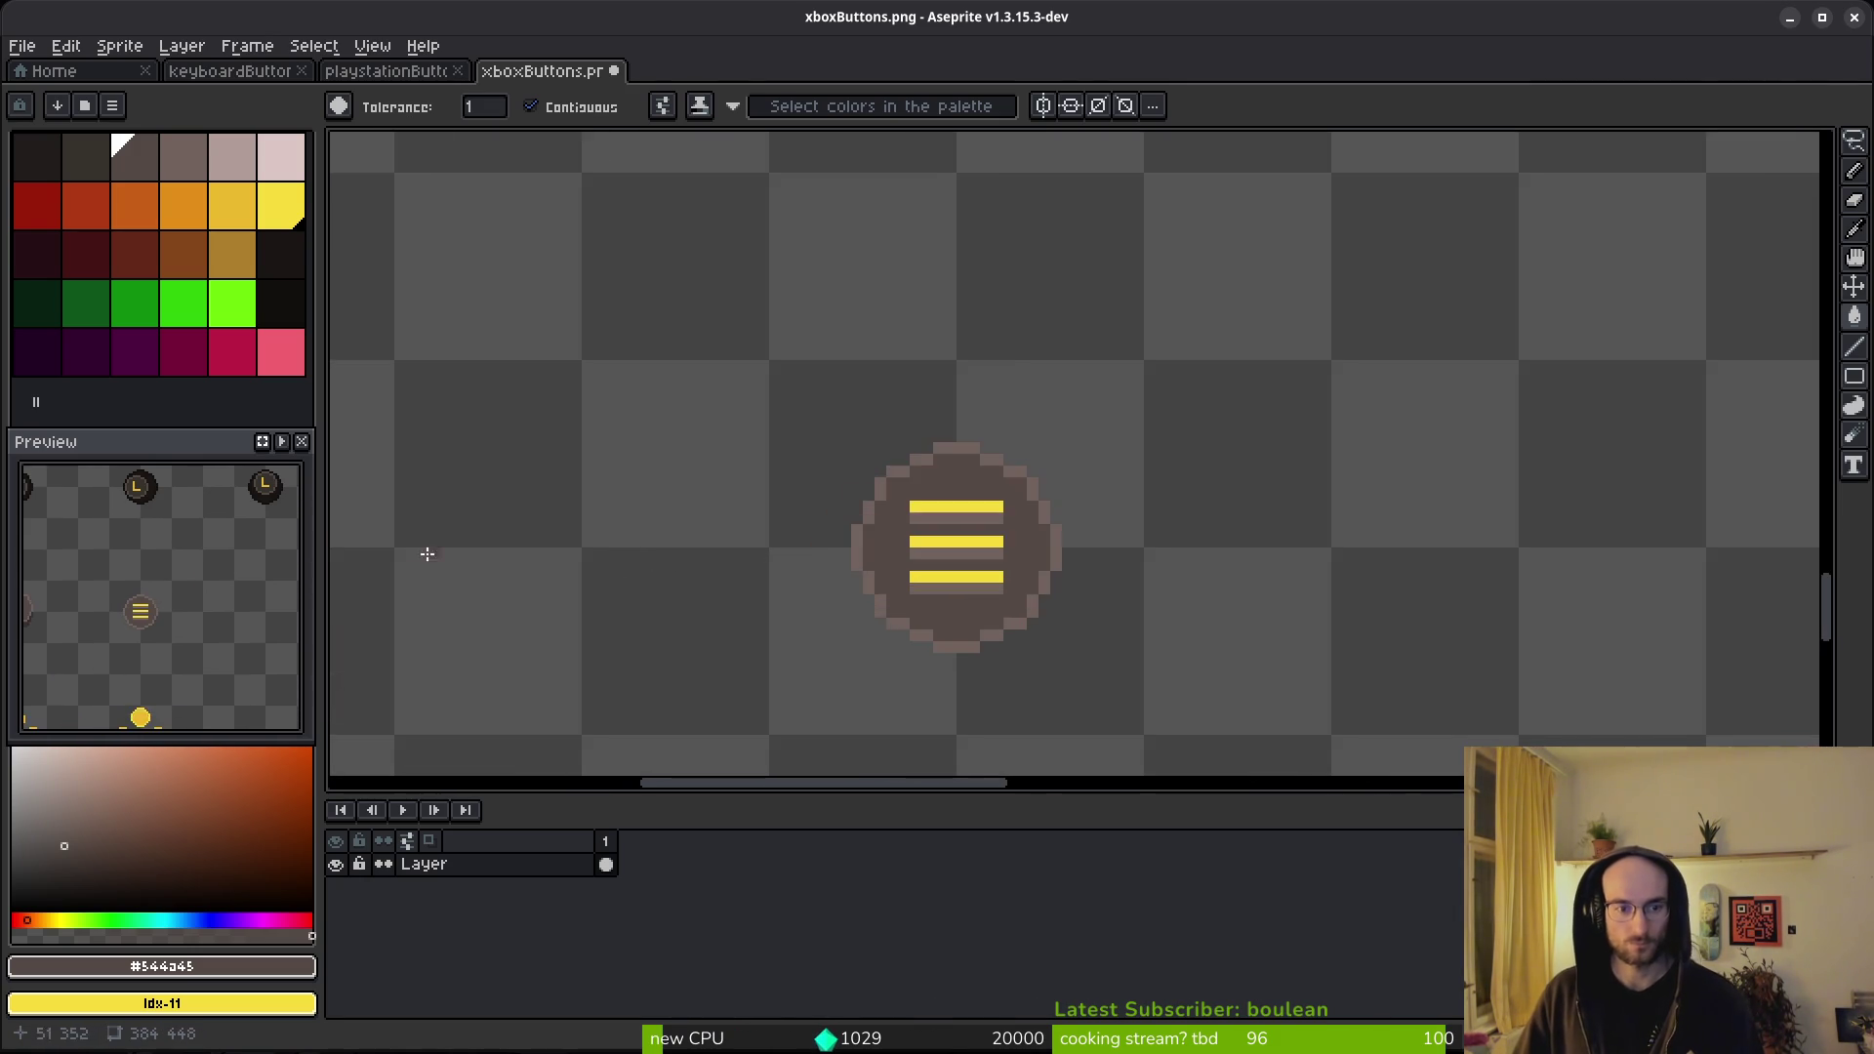
pyautogui.moveTo(436, 548); pyautogui.dragTo(1096, 523)
pyautogui.scroll(1, 1020, 510)
pyautogui.hscroll(3, 904, 498)
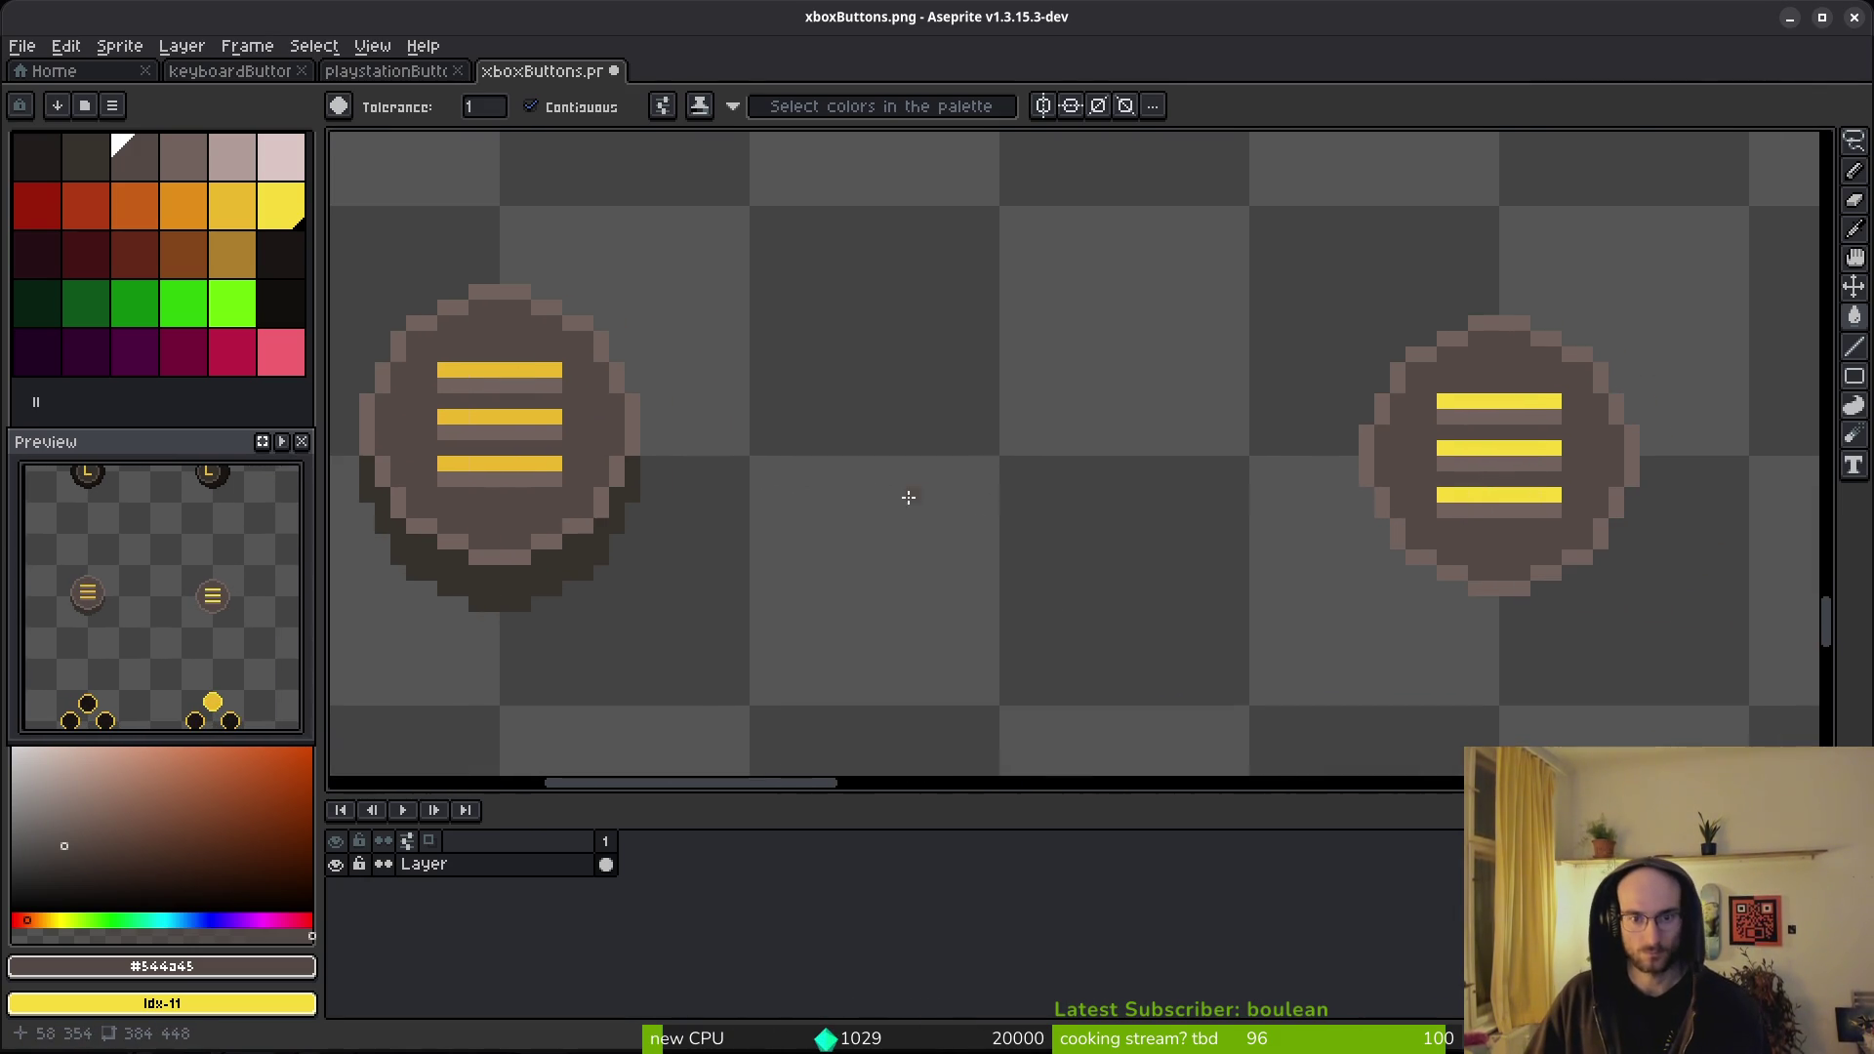
pyautogui.scroll(-4, 1404, 524)
pyautogui.scroll(5, 1273, 522)
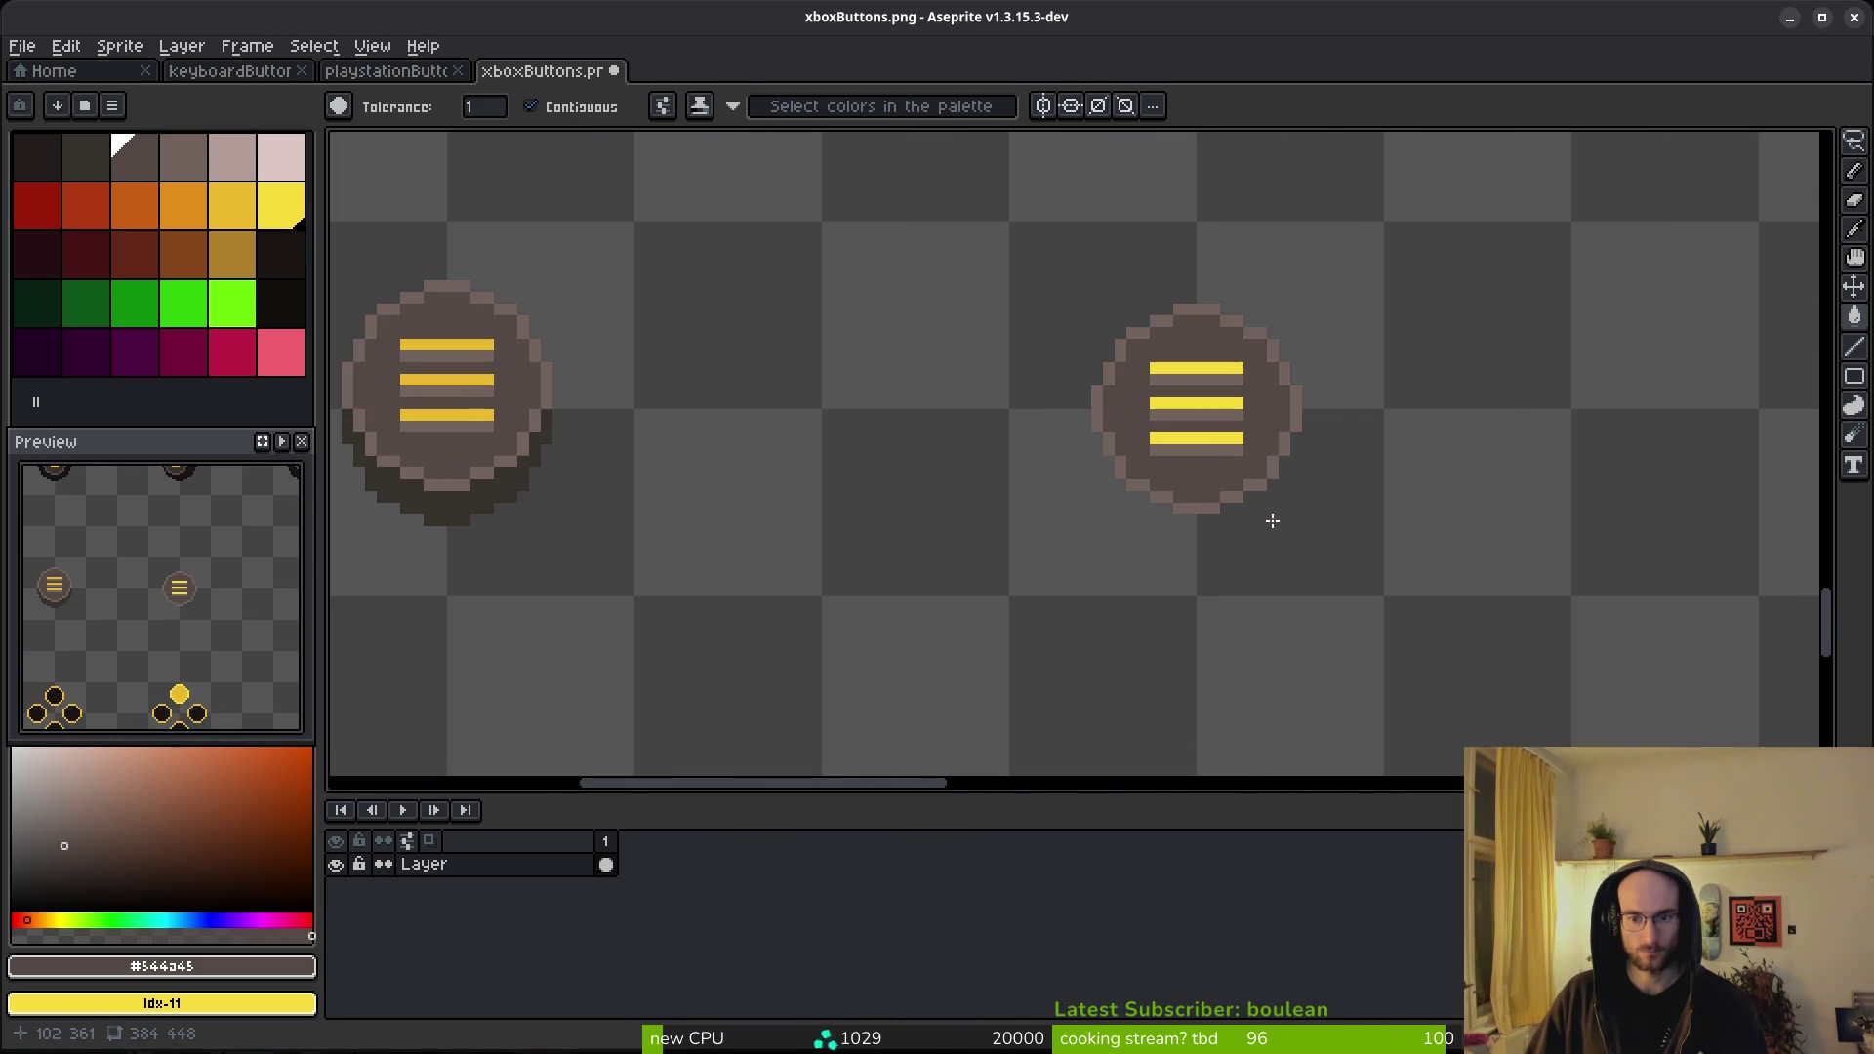
# - Lasso both menu buttons and sample the brown ring and yellow bar colours, then deselect
pyautogui.press('i')
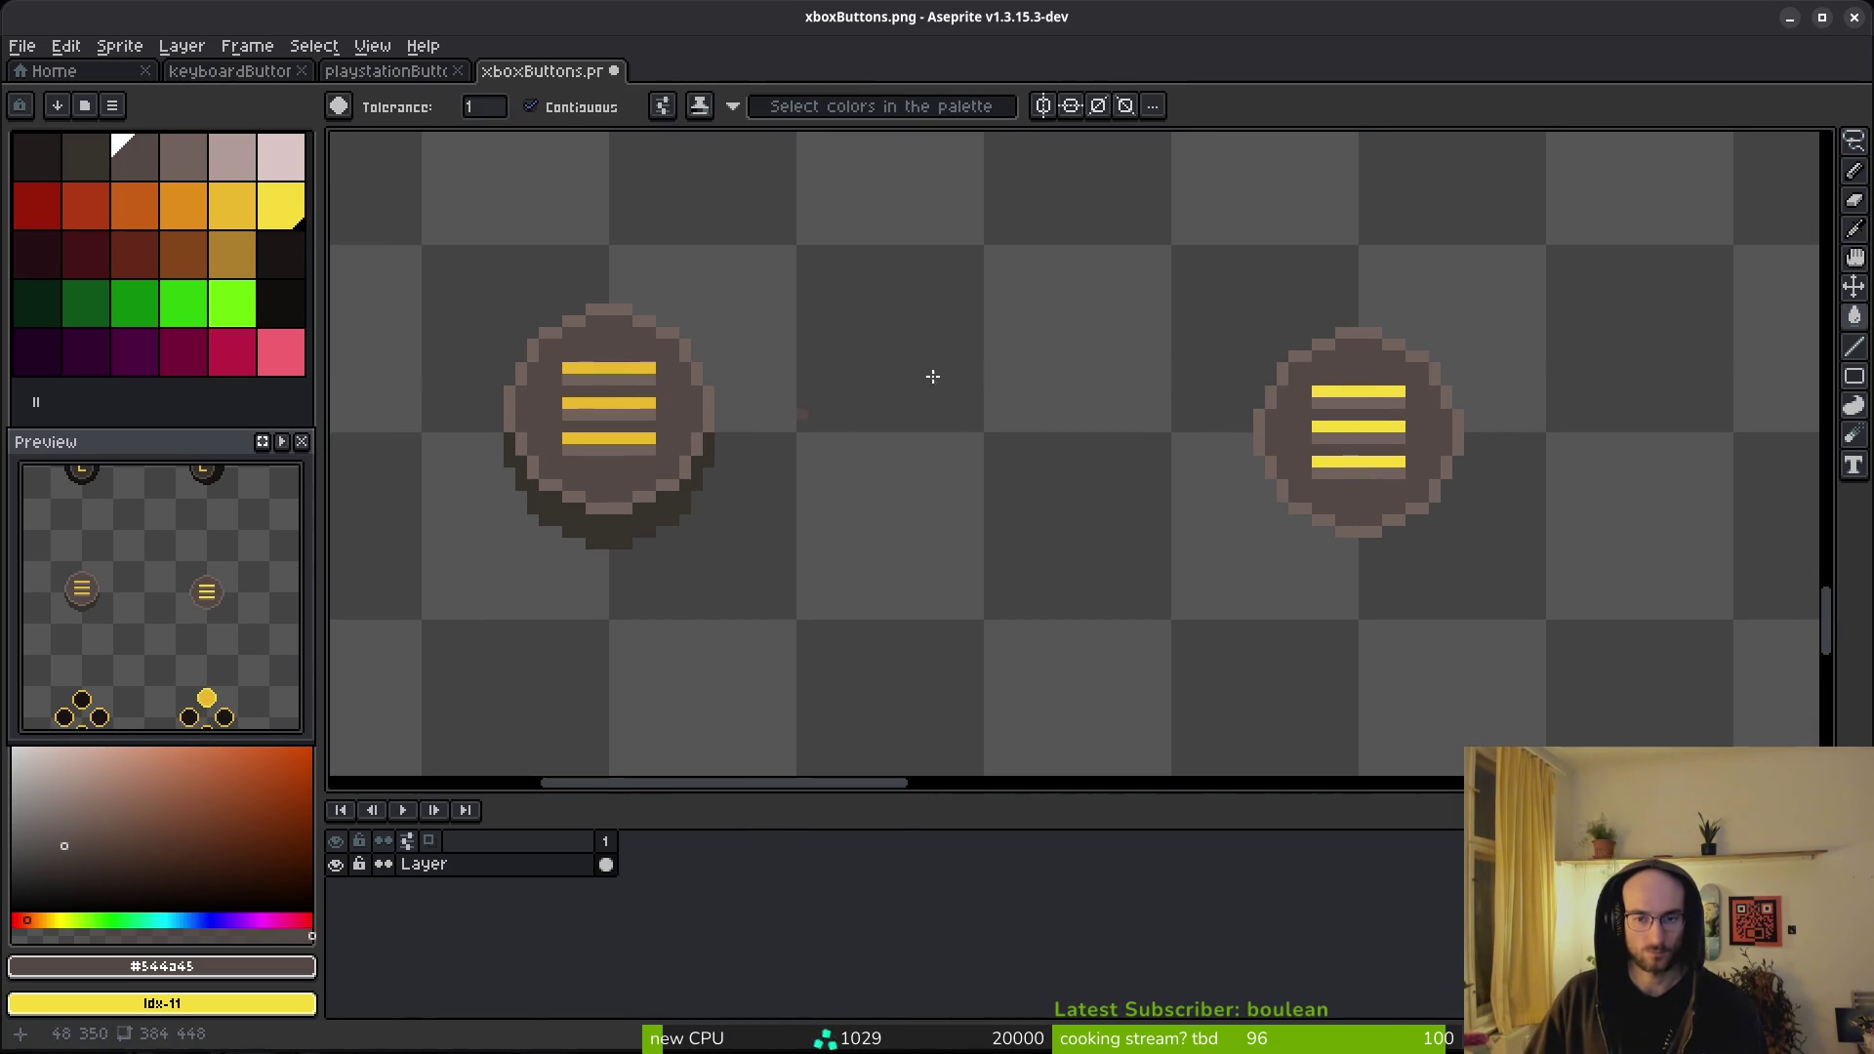
pyautogui.press('q')
pyautogui.moveTo(1347, 180)
pyautogui.mouseDown()
pyautogui.moveTo(347, 293)
pyautogui.moveTo(1539, 377)
pyautogui.moveTo(1548, 314)
pyautogui.mouseUp()
pyautogui.press('i')
pyautogui.click(674, 352)
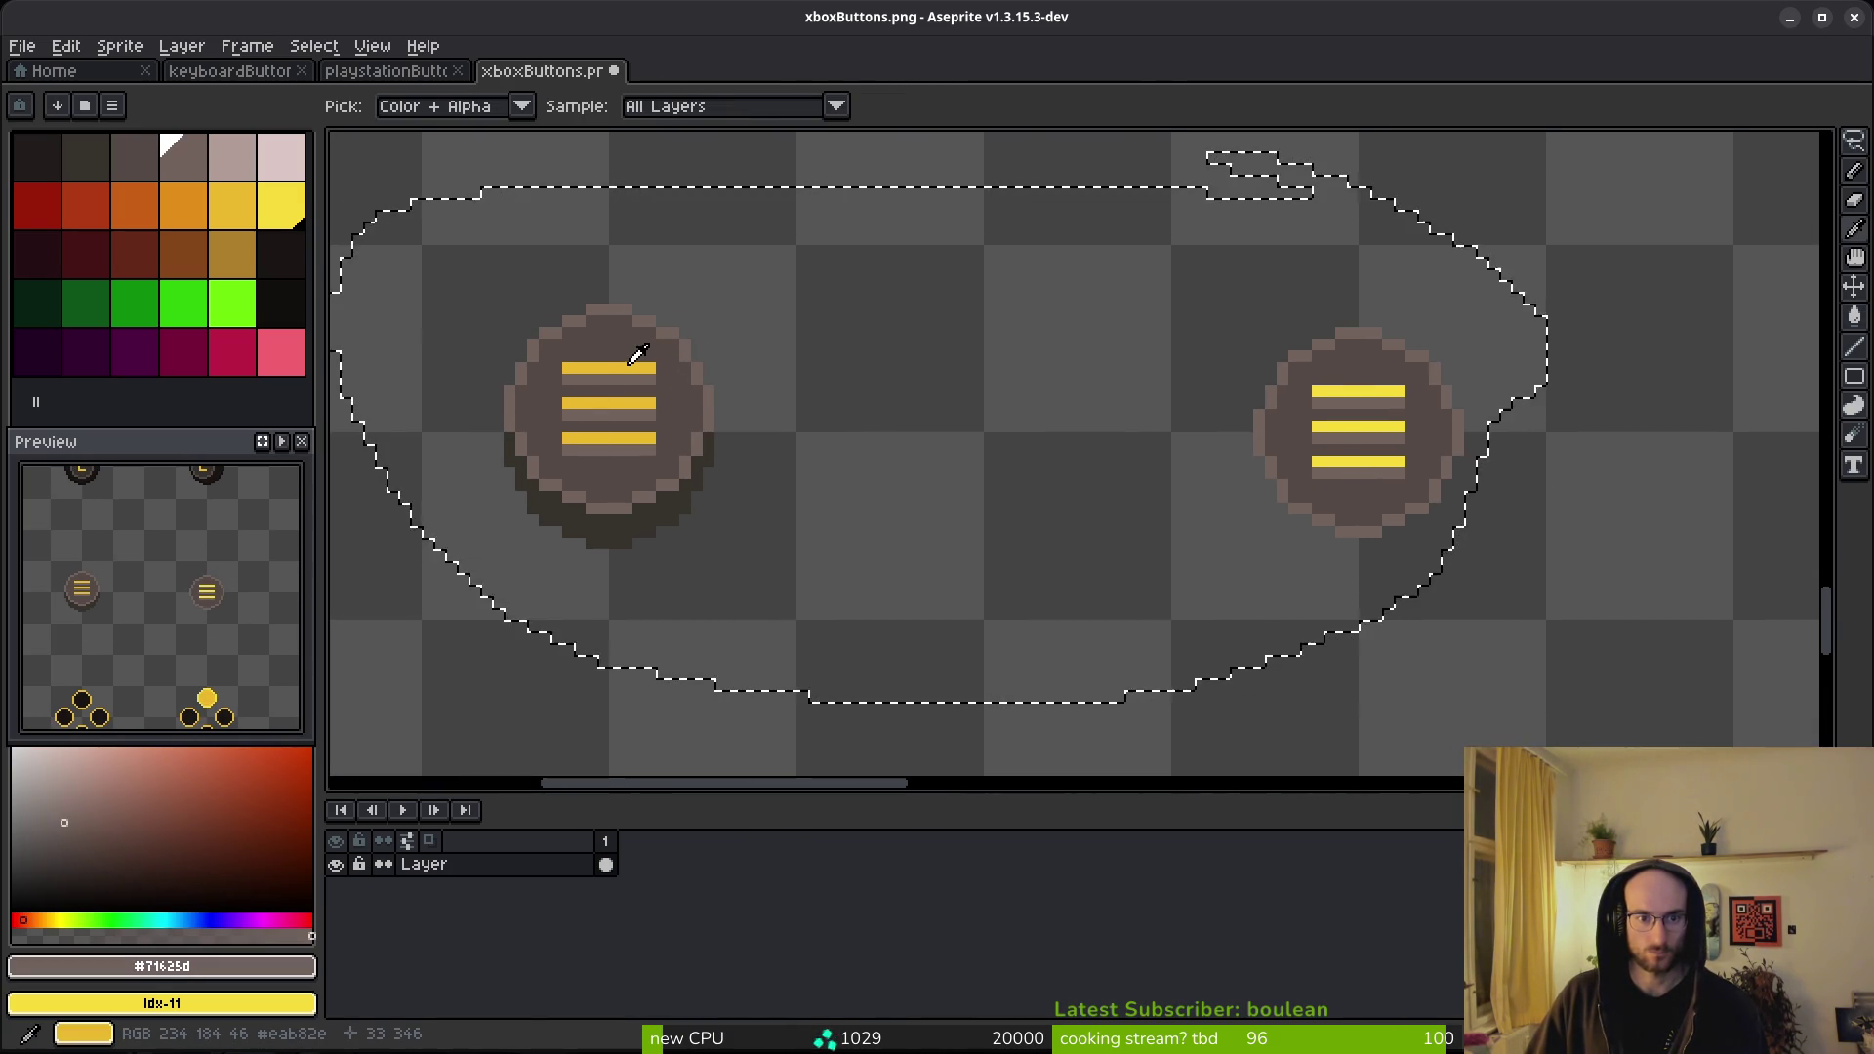
pyautogui.rightClick(630, 366)
pyautogui.hotkey('shift', 'r')
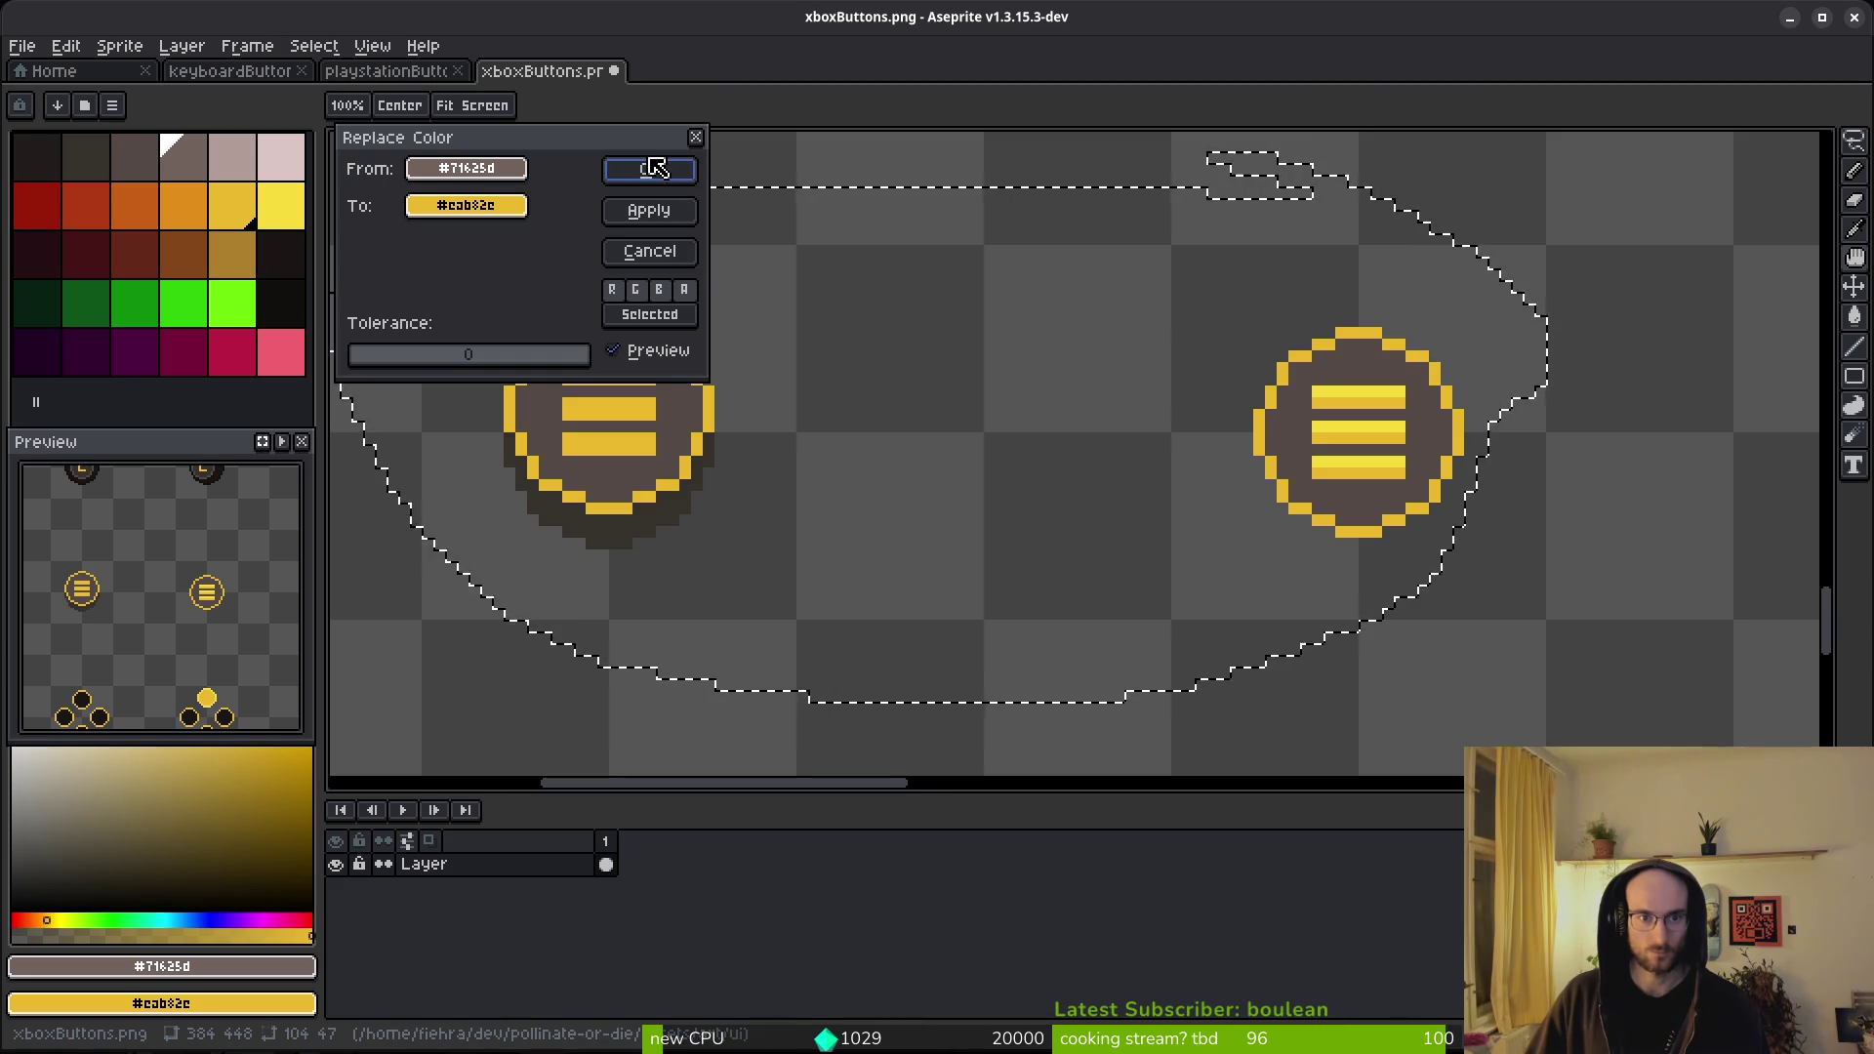
pyautogui.press('Escape')
pyautogui.press('q')
pyautogui.hotkey('ctrl', 'd')
# - Flood-fill the left button's three light bar stripes with the dark brown disc colour
pyautogui.scroll(3, 577, 290)
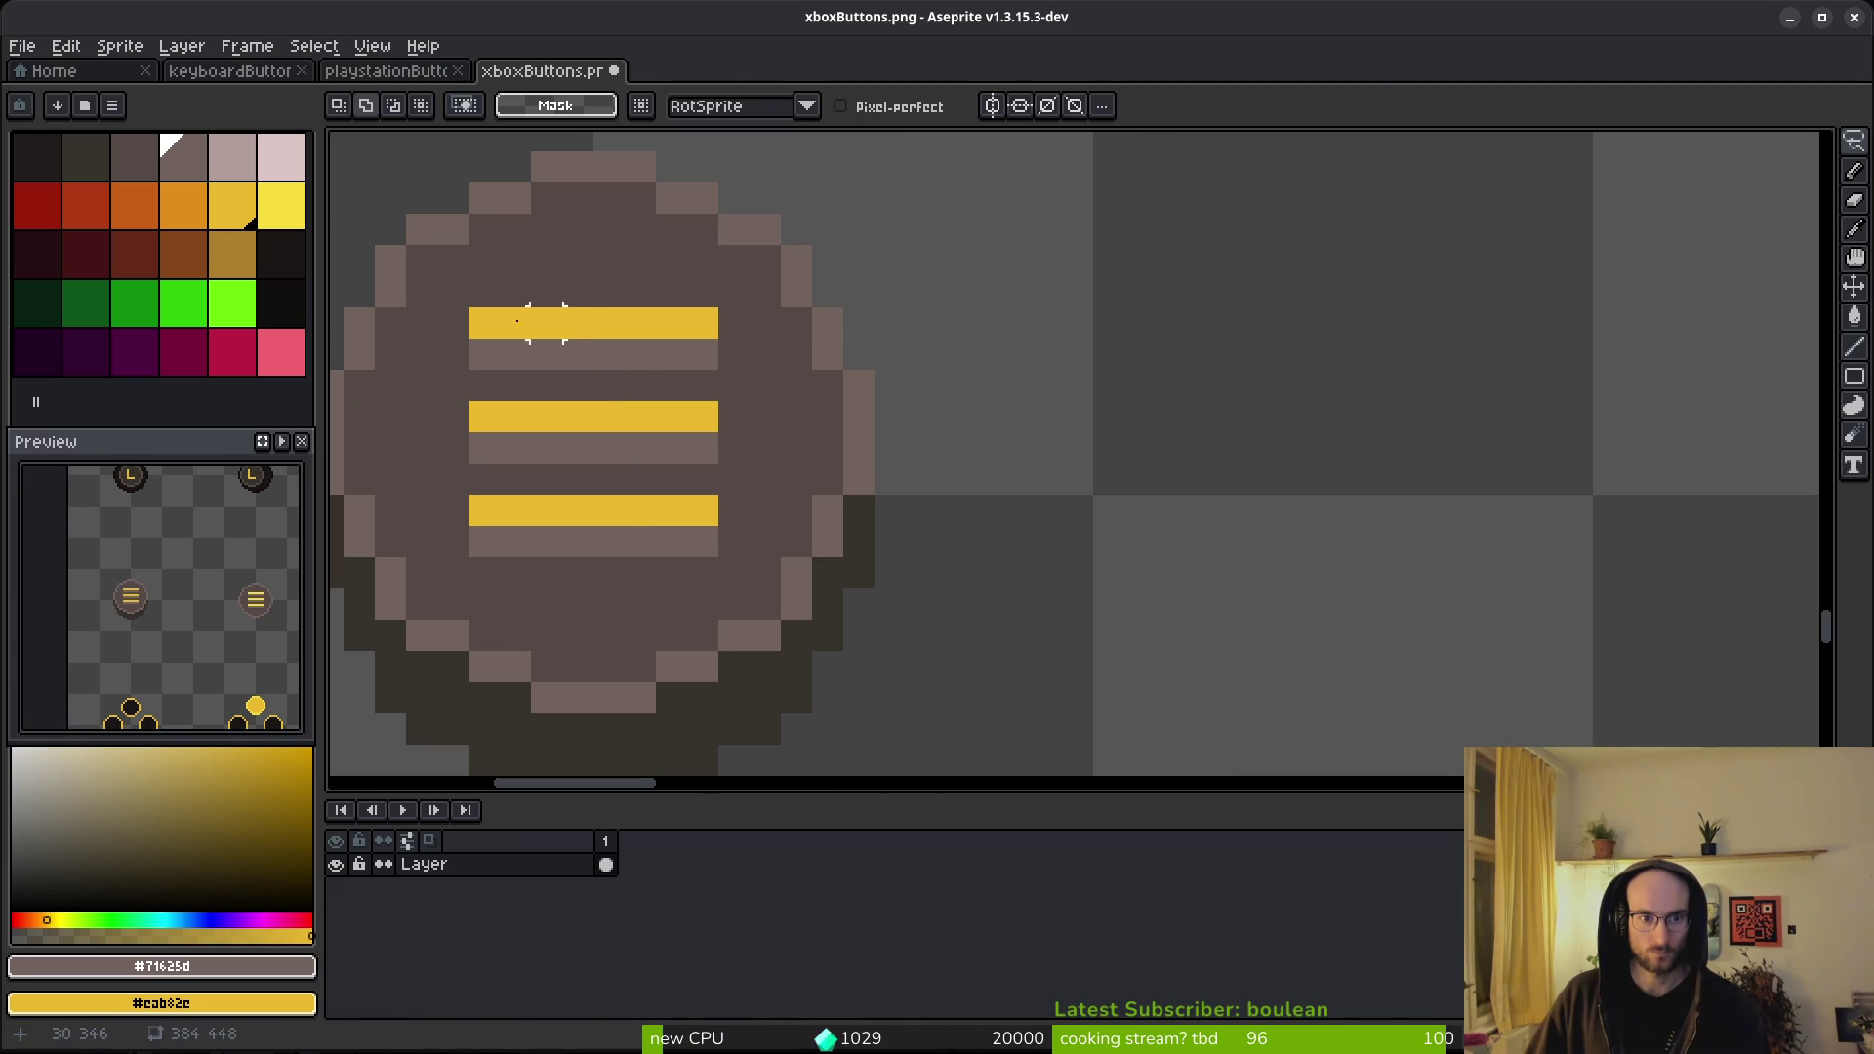
pyautogui.press('g')
pyautogui.keyDown('alt'); pyautogui.click(734, 386); pyautogui.keyUp('alt')
pyautogui.click(673, 355)
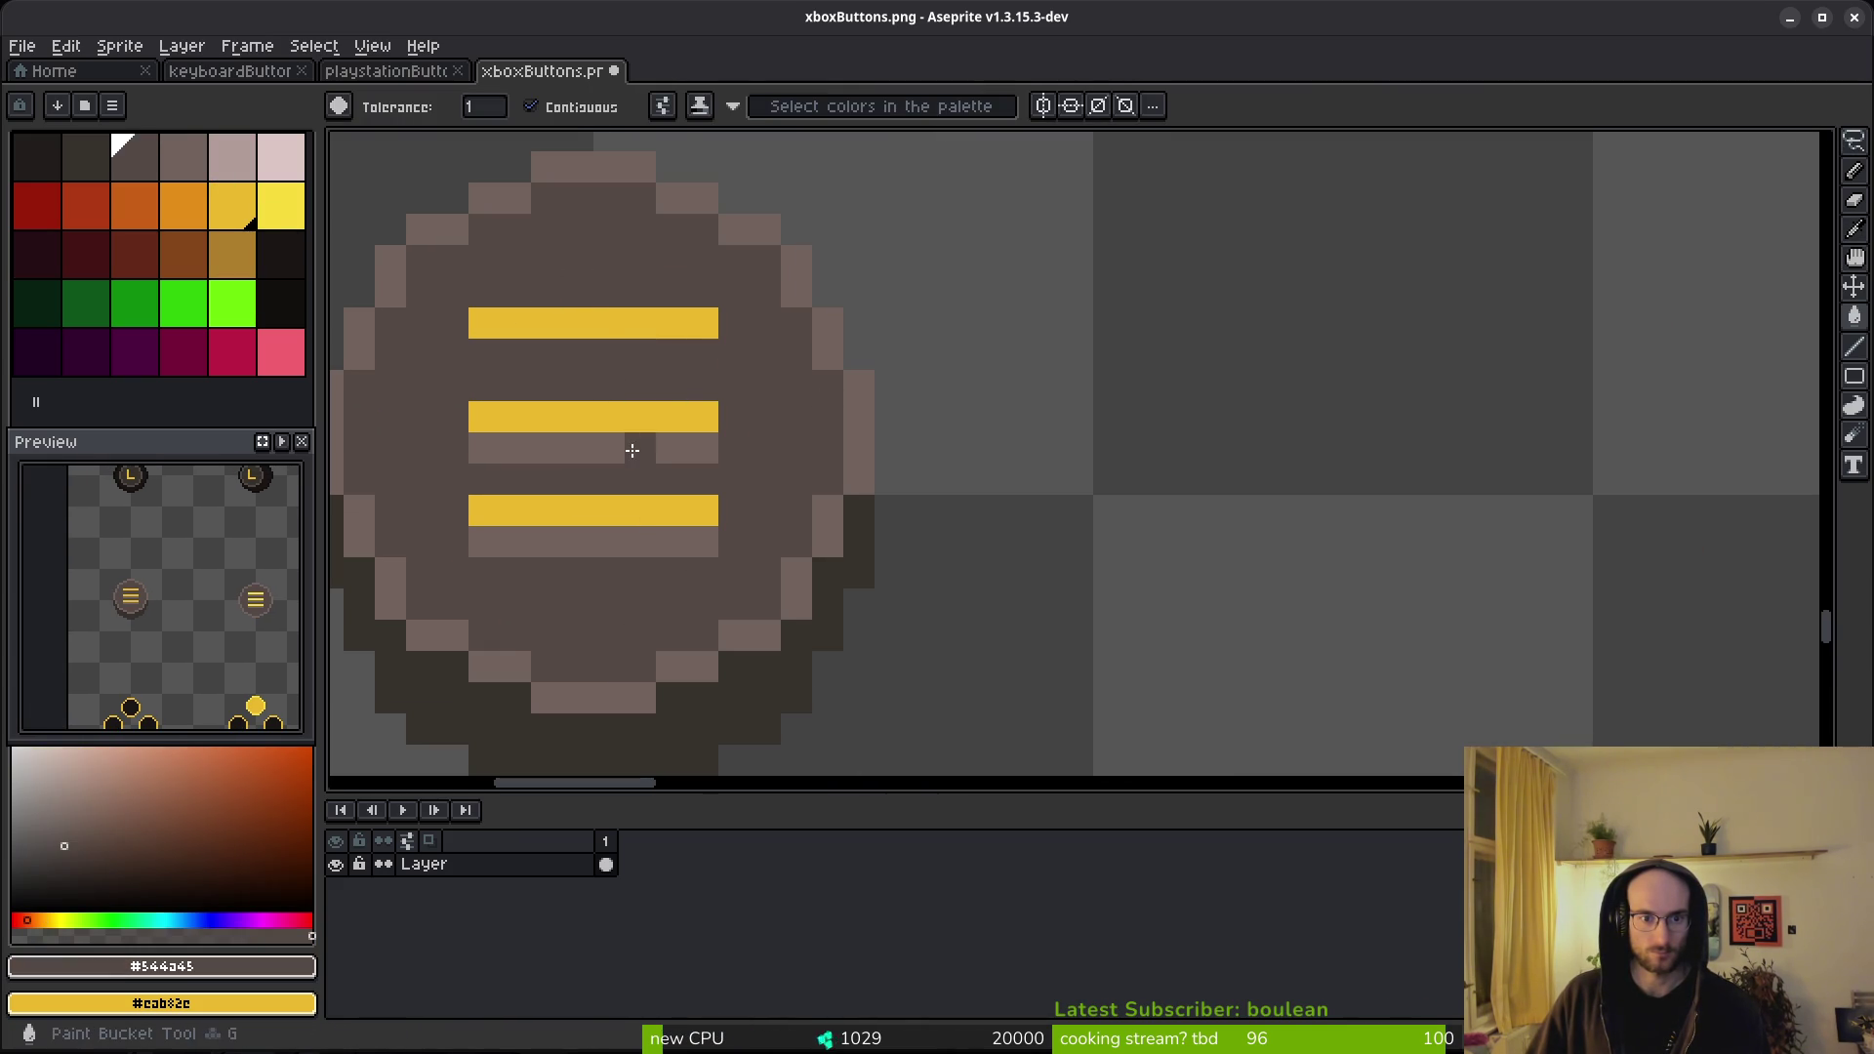
pyautogui.click(644, 449)
pyautogui.click(642, 542)
pyautogui.scroll(-3, 950, 527)
pyautogui.scroll(-2, 950, 526)
# - Turn both menu buttons' brown rings yellow with Replace Color
pyautogui.press('q')
pyautogui.moveTo(1455, 302)
pyautogui.mouseDown()
pyautogui.moveTo(586, 573)
pyautogui.moveTo(1640, 435)
pyautogui.moveTo(1450, 304)
pyautogui.mouseUp()
pyautogui.keyDown('alt'); pyautogui.click(878, 449); pyautogui.keyUp('alt')
pyautogui.hotkey('shift', 'r')
pyautogui.press('Return')
pyautogui.hotkey('ctrl', 'd')
# - Fill the right button's three light stripes with the dark brown disc colour
pyautogui.scroll(1, 1470, 478)
pyautogui.press('e')
pyautogui.scroll(1, 1468, 485)
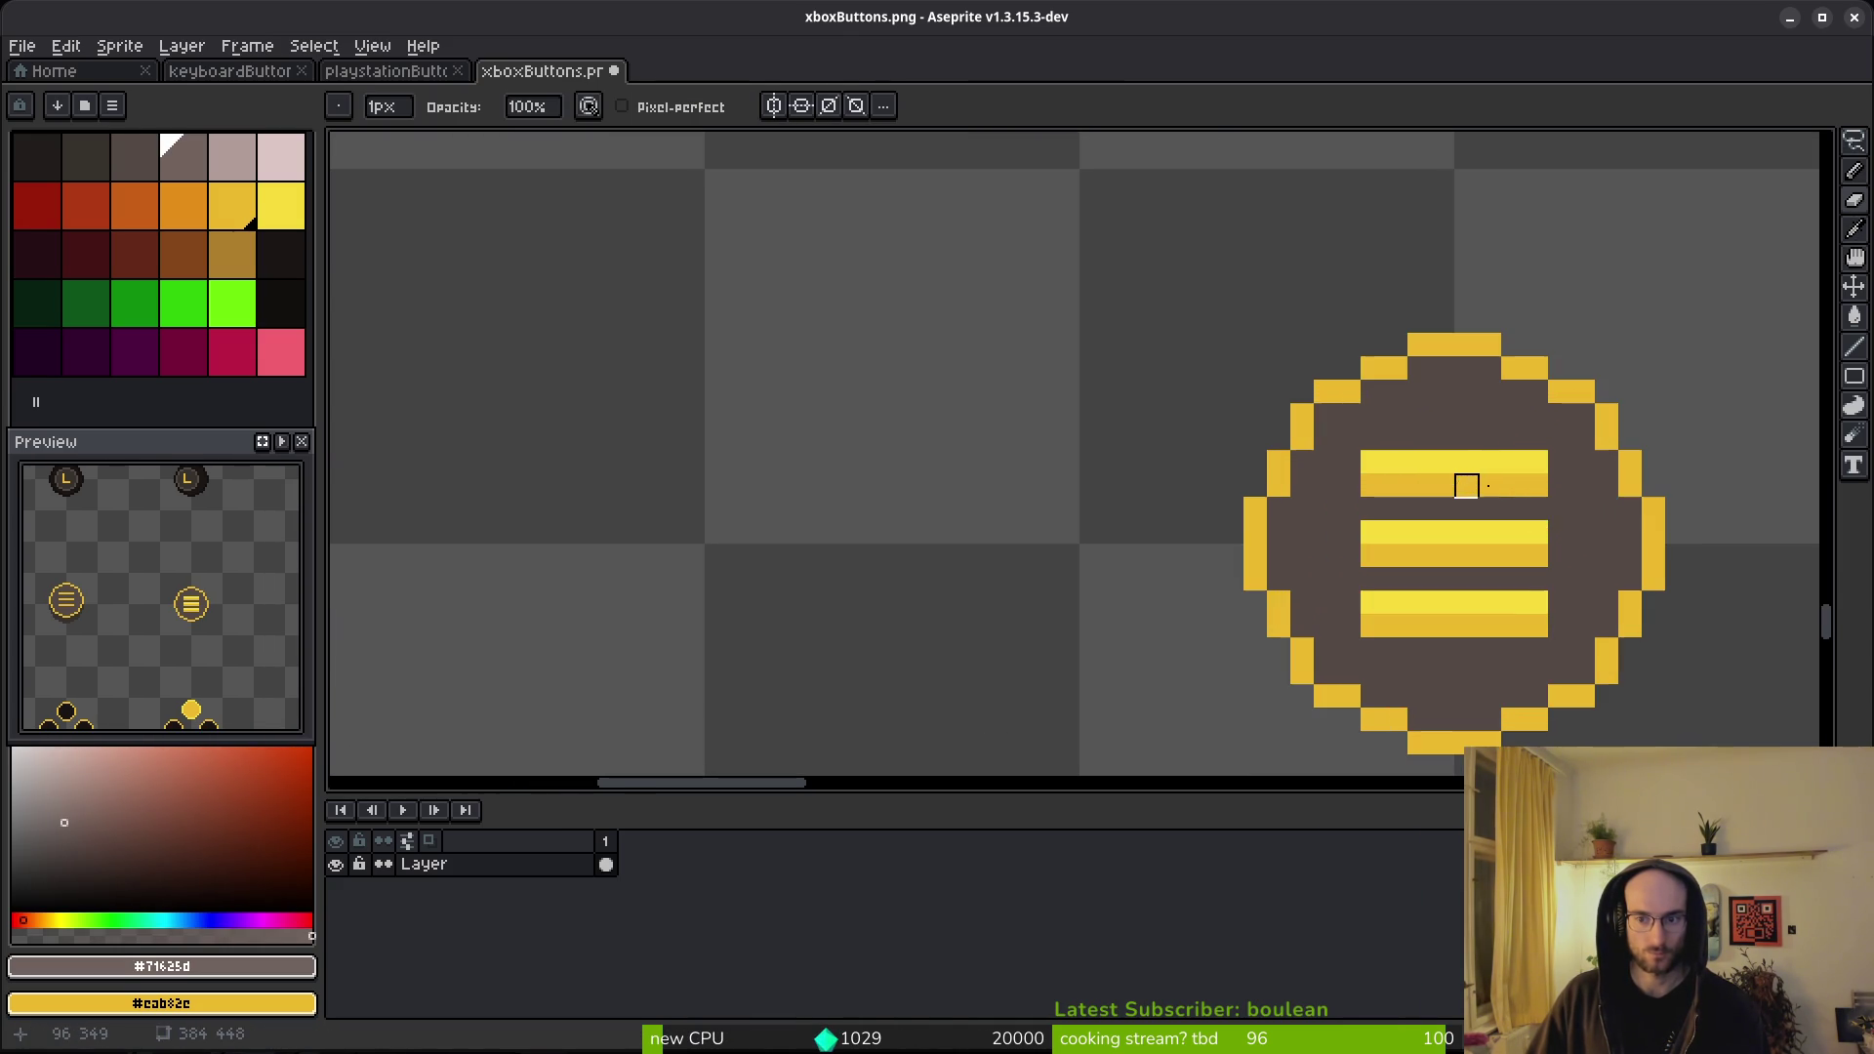
pyautogui.keyDown('alt'); pyautogui.click(1602, 523); pyautogui.keyUp('alt')
pyautogui.press('g')
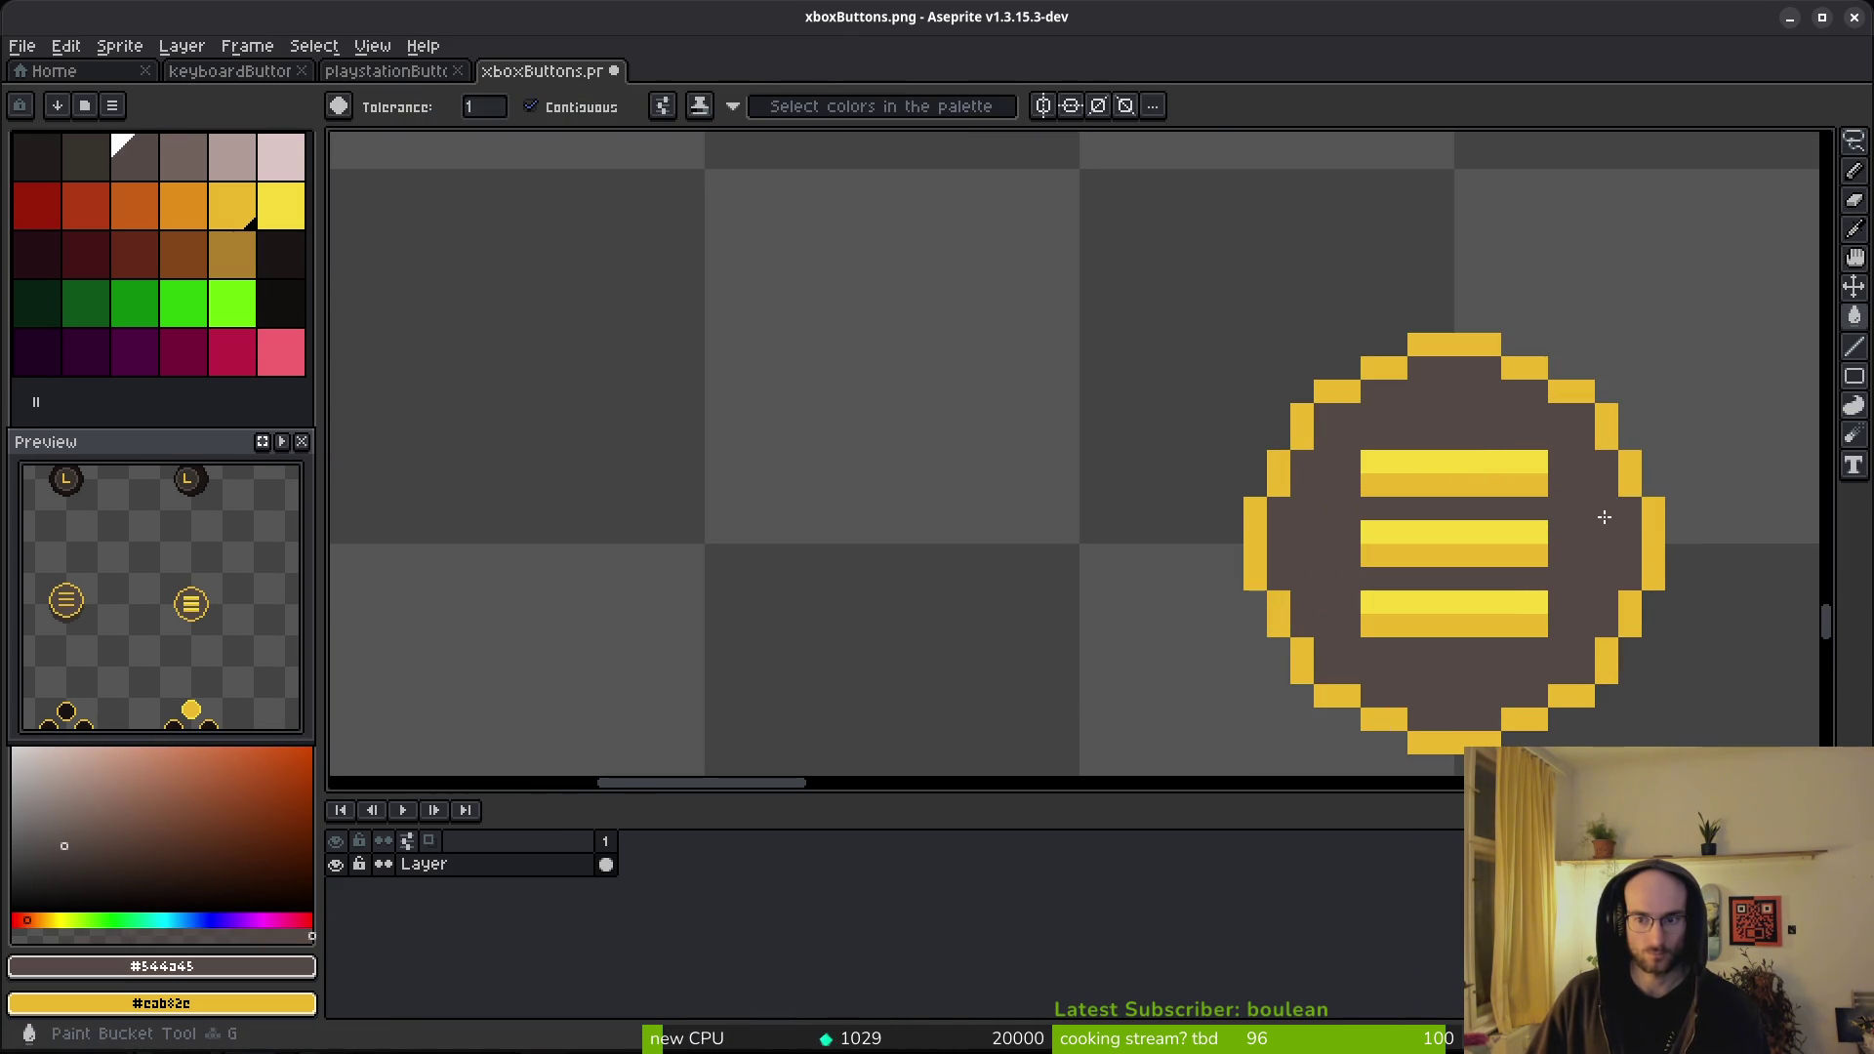
pyautogui.click(1497, 485)
pyautogui.click(1508, 550)
pyautogui.click(1499, 625)
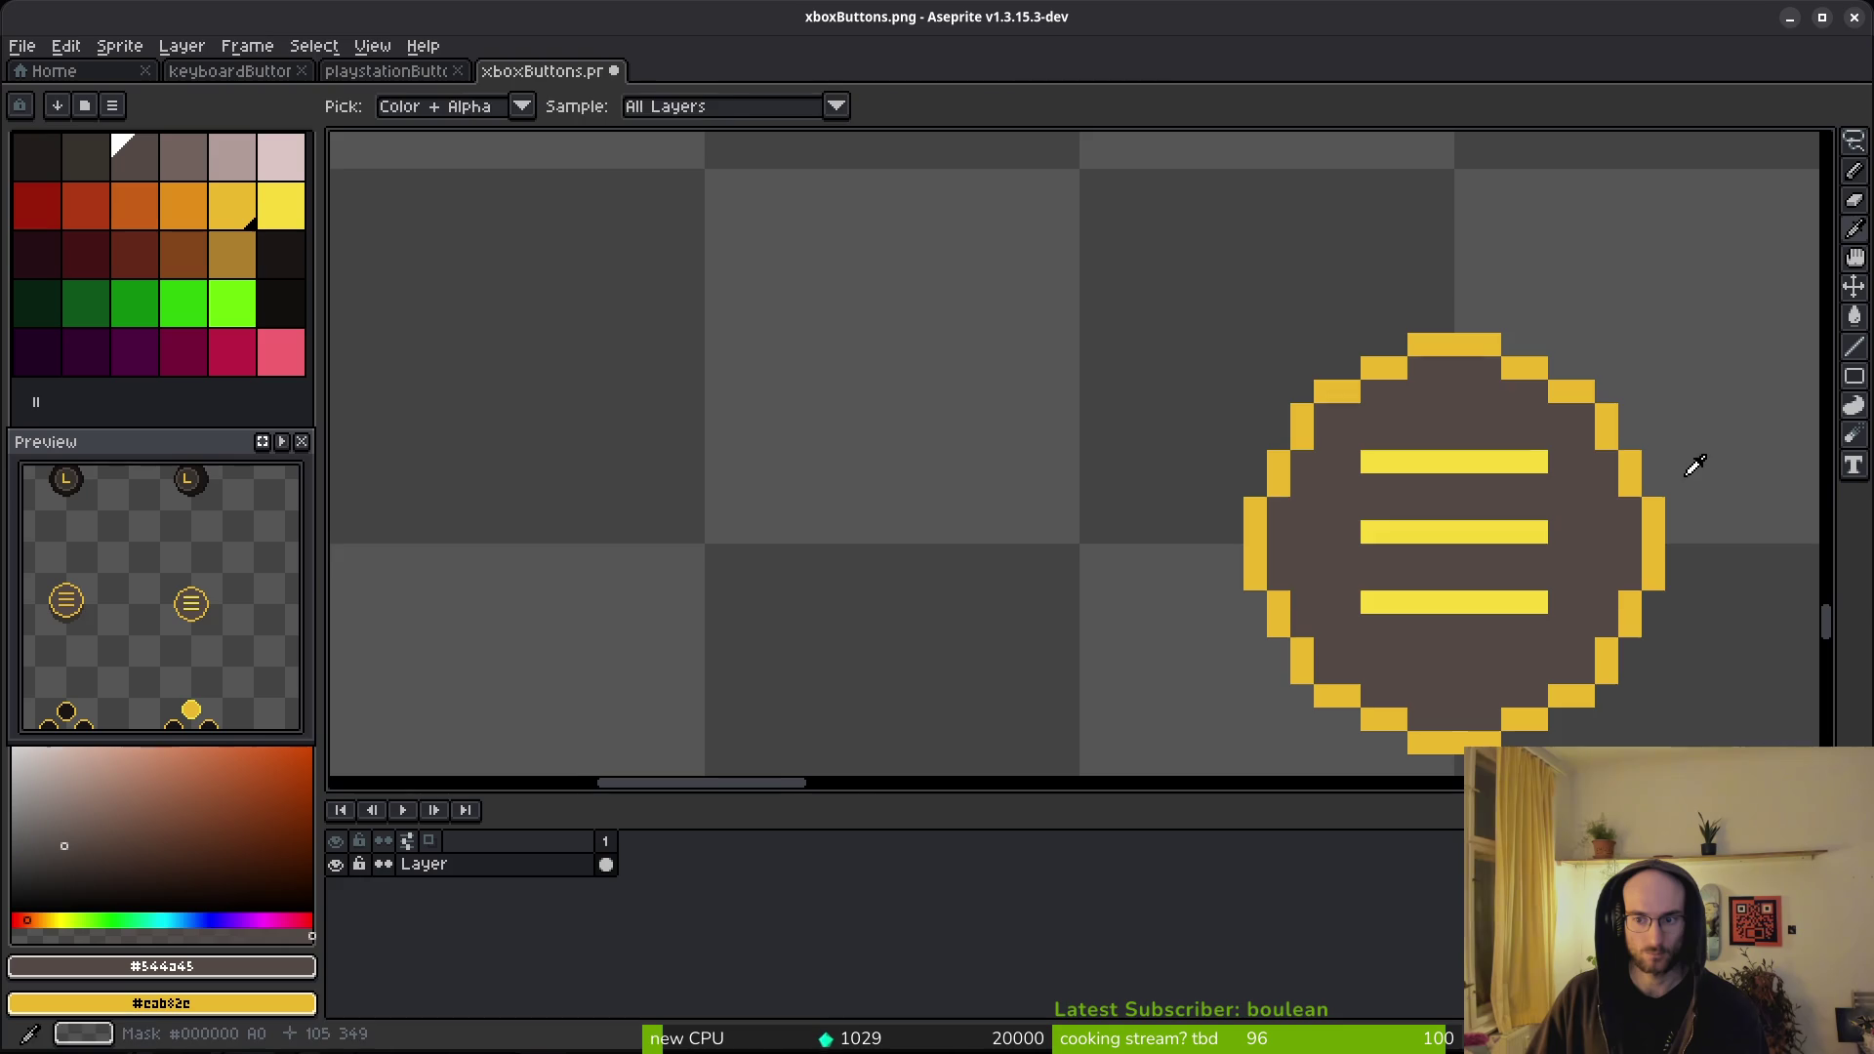
pyautogui.hscroll(5, 1385, 518)
pyautogui.scroll(-2, 1322, 227)
# - Replace the right button's bar yellow with a brighter yellow and save xboxButtons.png
pyautogui.hotkey('shift', 'w')
pyautogui.moveTo(1322, 224)
pyautogui.mouseDown()
pyautogui.moveTo(1461, 389)
pyautogui.moveTo(1250, 356)
pyautogui.mouseUp()
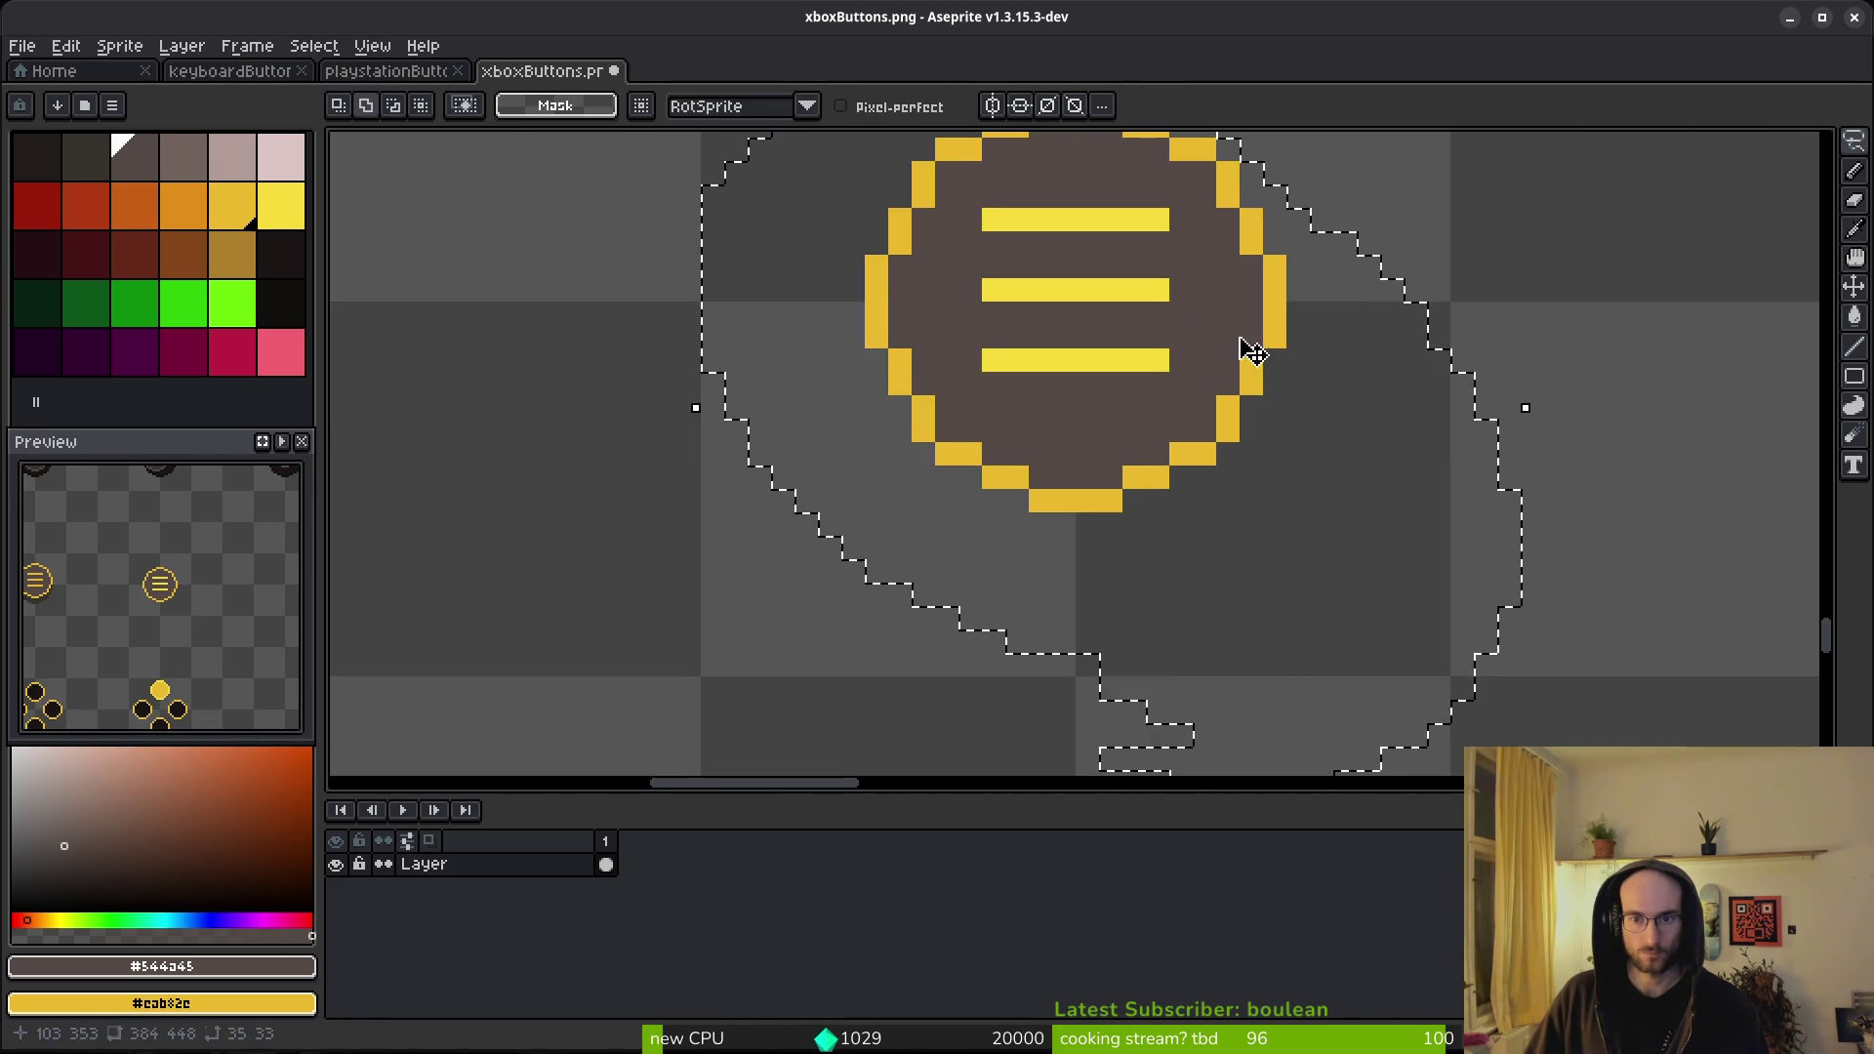
pyautogui.scroll(2, 1034, 502)
pyautogui.press('alt')
pyautogui.click(1119, 356)
pyautogui.rightClick(1050, 430)
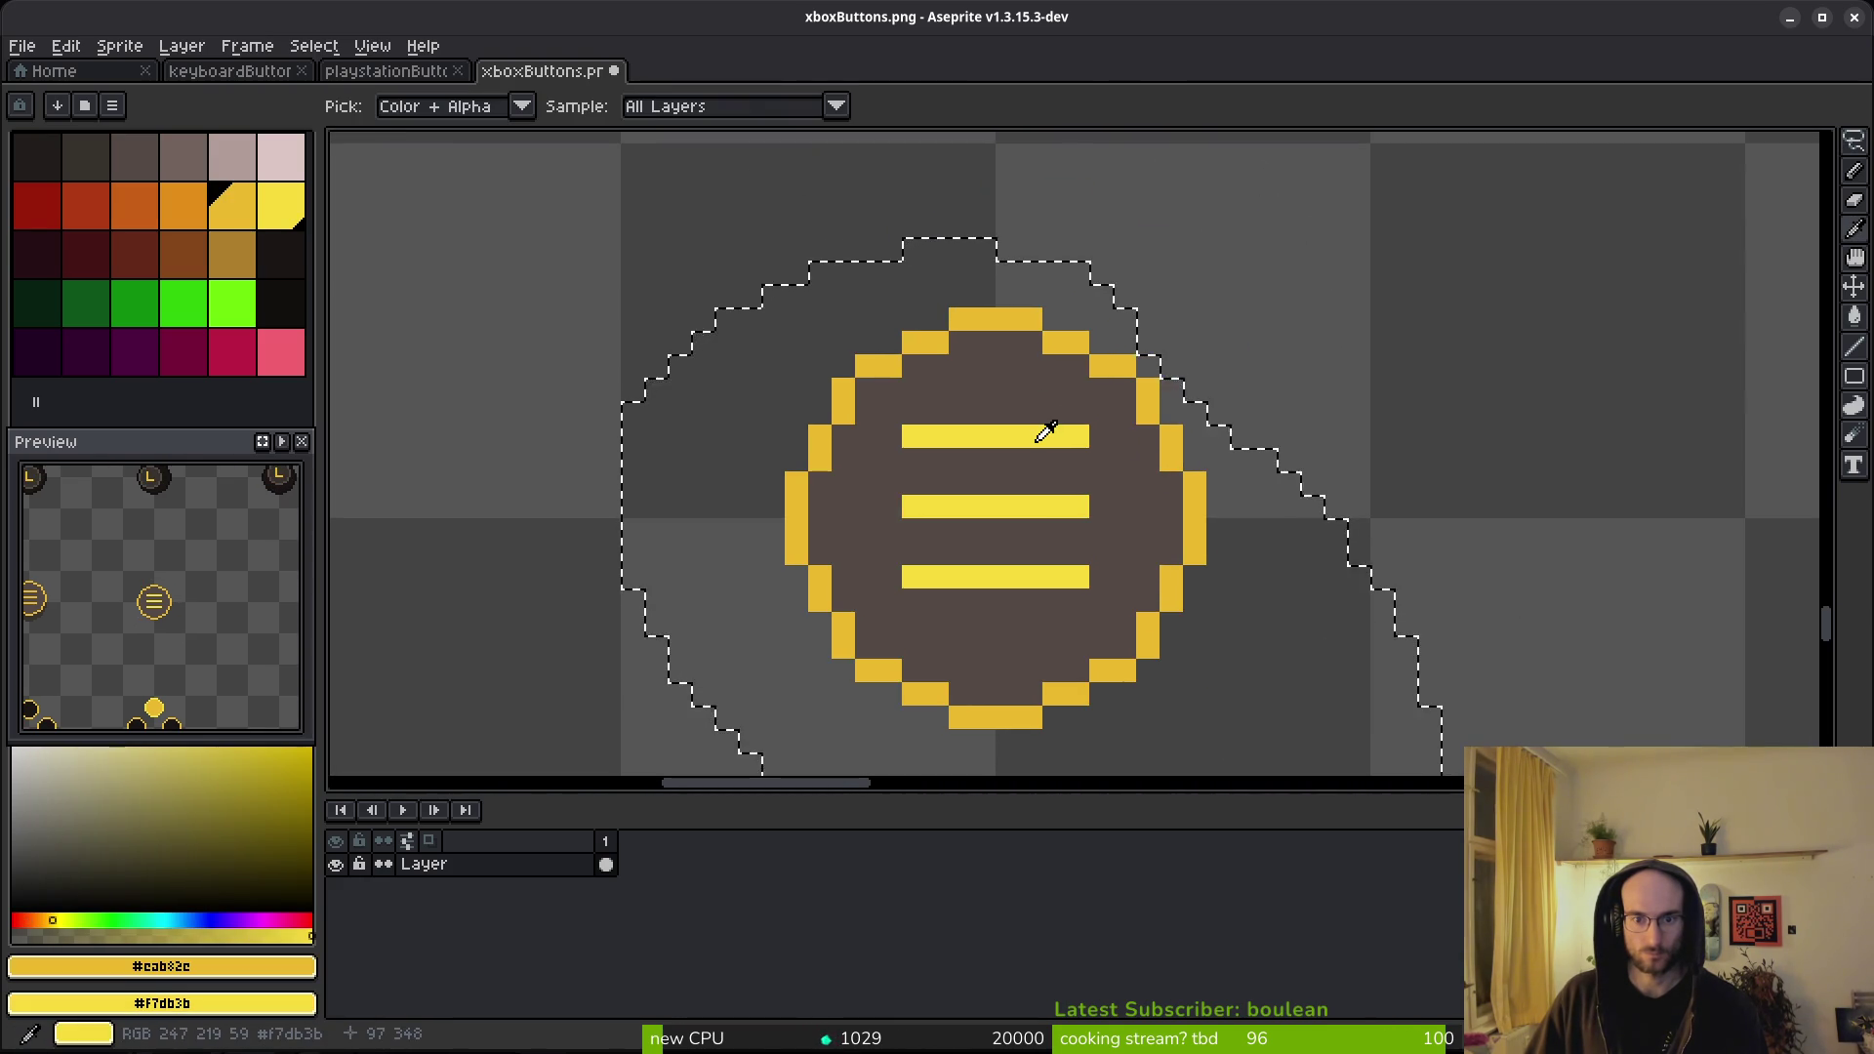
pyautogui.hotkey('shift', 'r')
pyautogui.click(678, 174)
pyautogui.hotkey('ctrl', 's')
pyautogui.scroll(-4, 1054, 431)
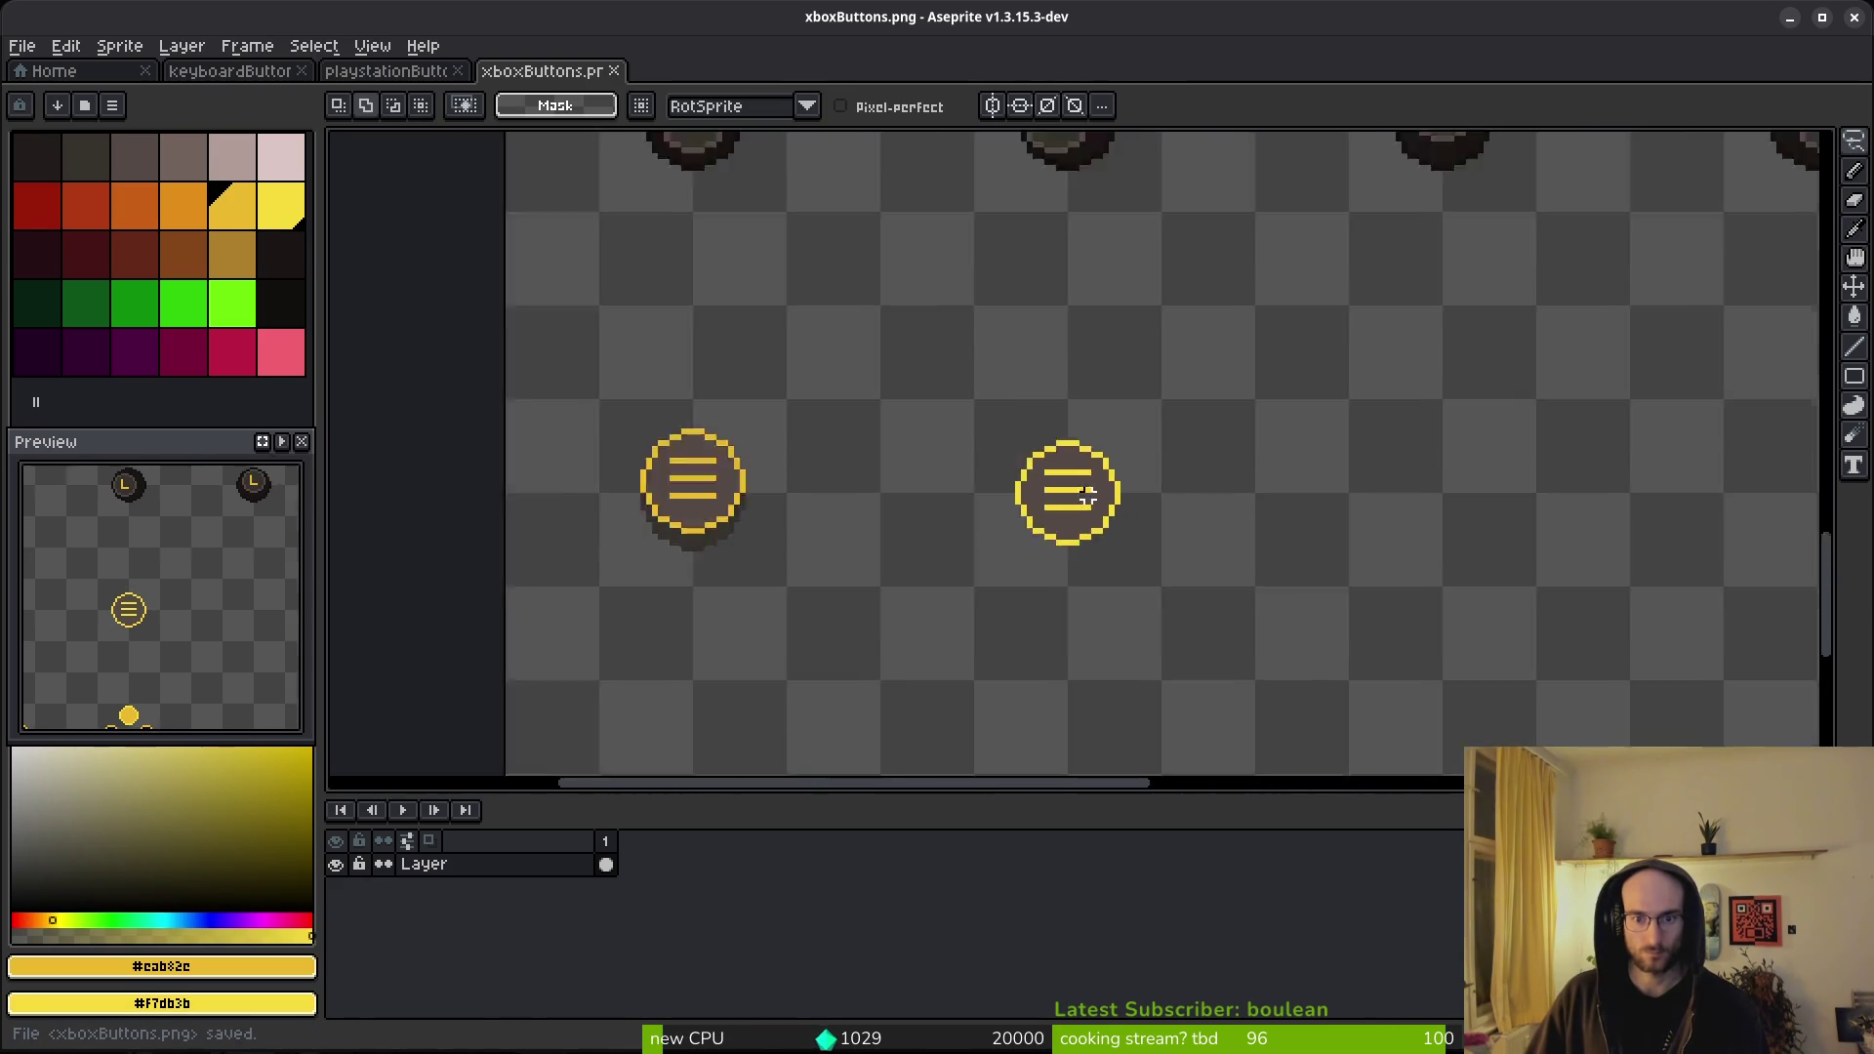
# - Lasso both menu buttons and replace their yellow rings with the palette brown
pyautogui.scroll(2, 1033, 521)
pyautogui.scroll(1, 962, 507)
pyautogui.scroll(-2, 957, 521)
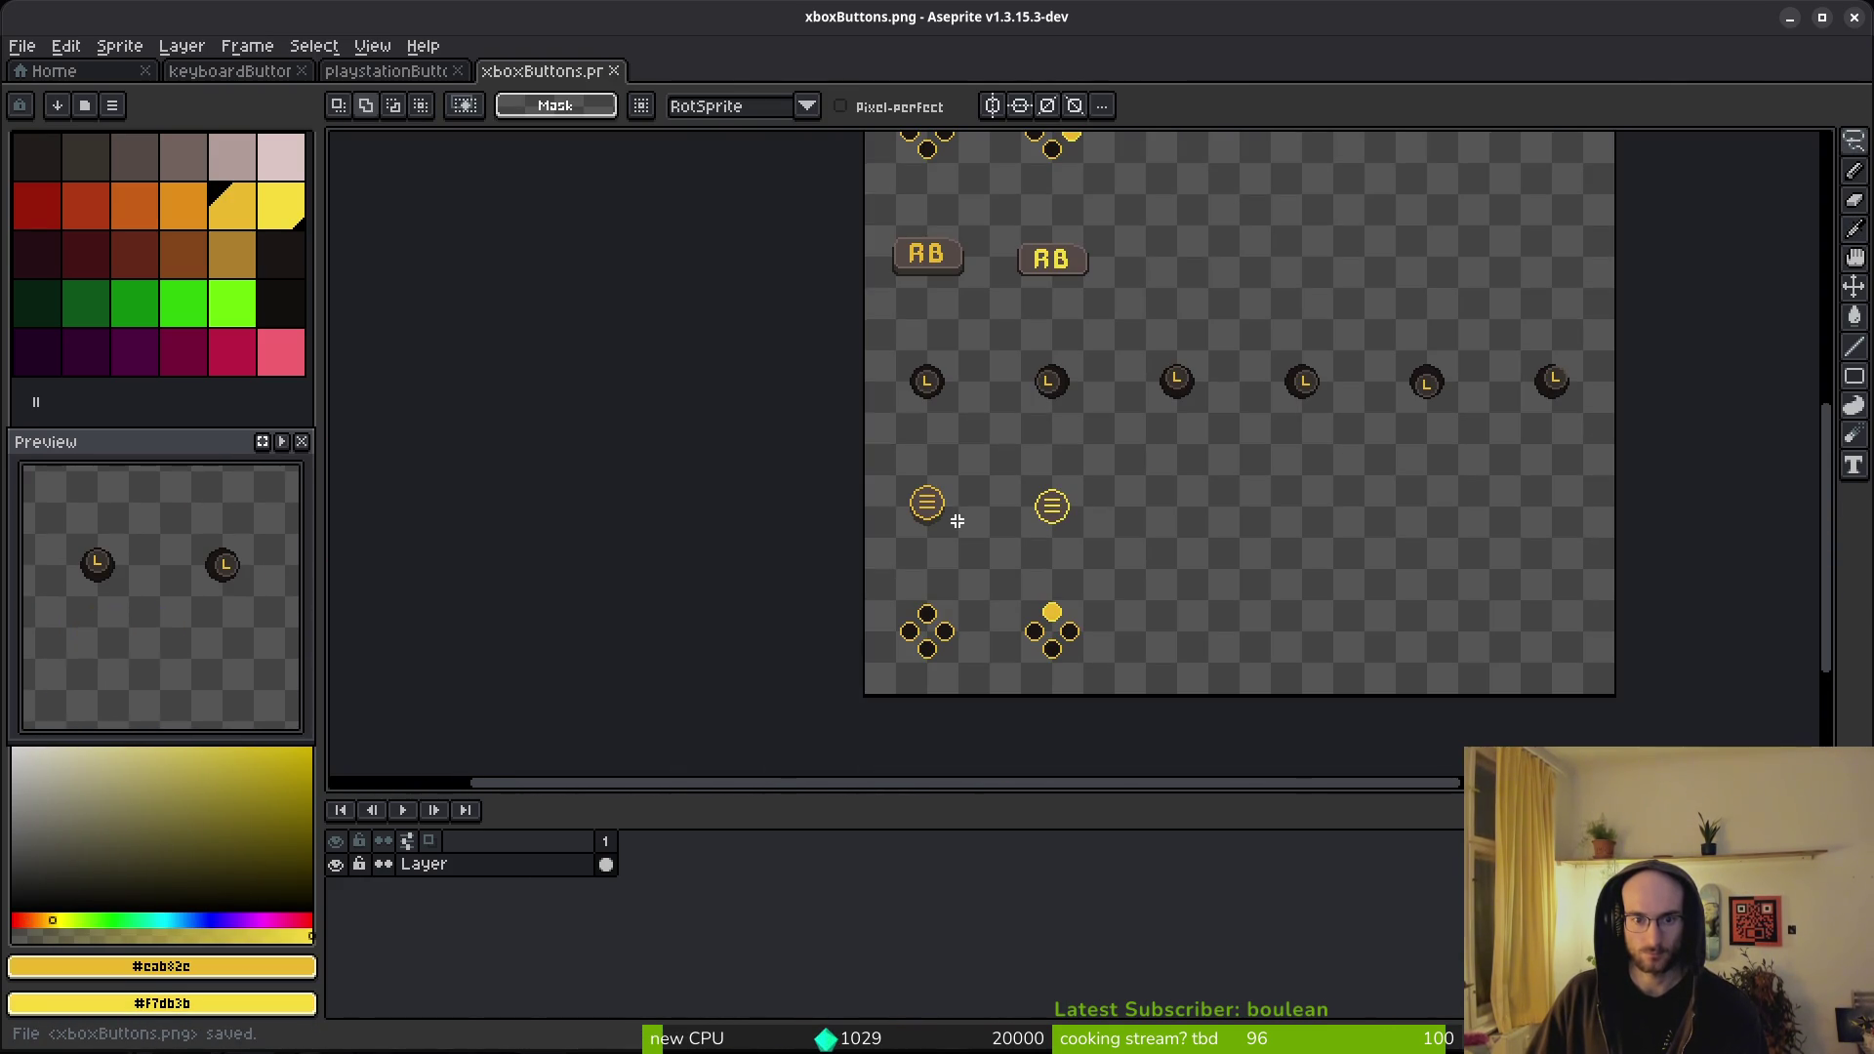
pyautogui.scroll(1, 983, 474)
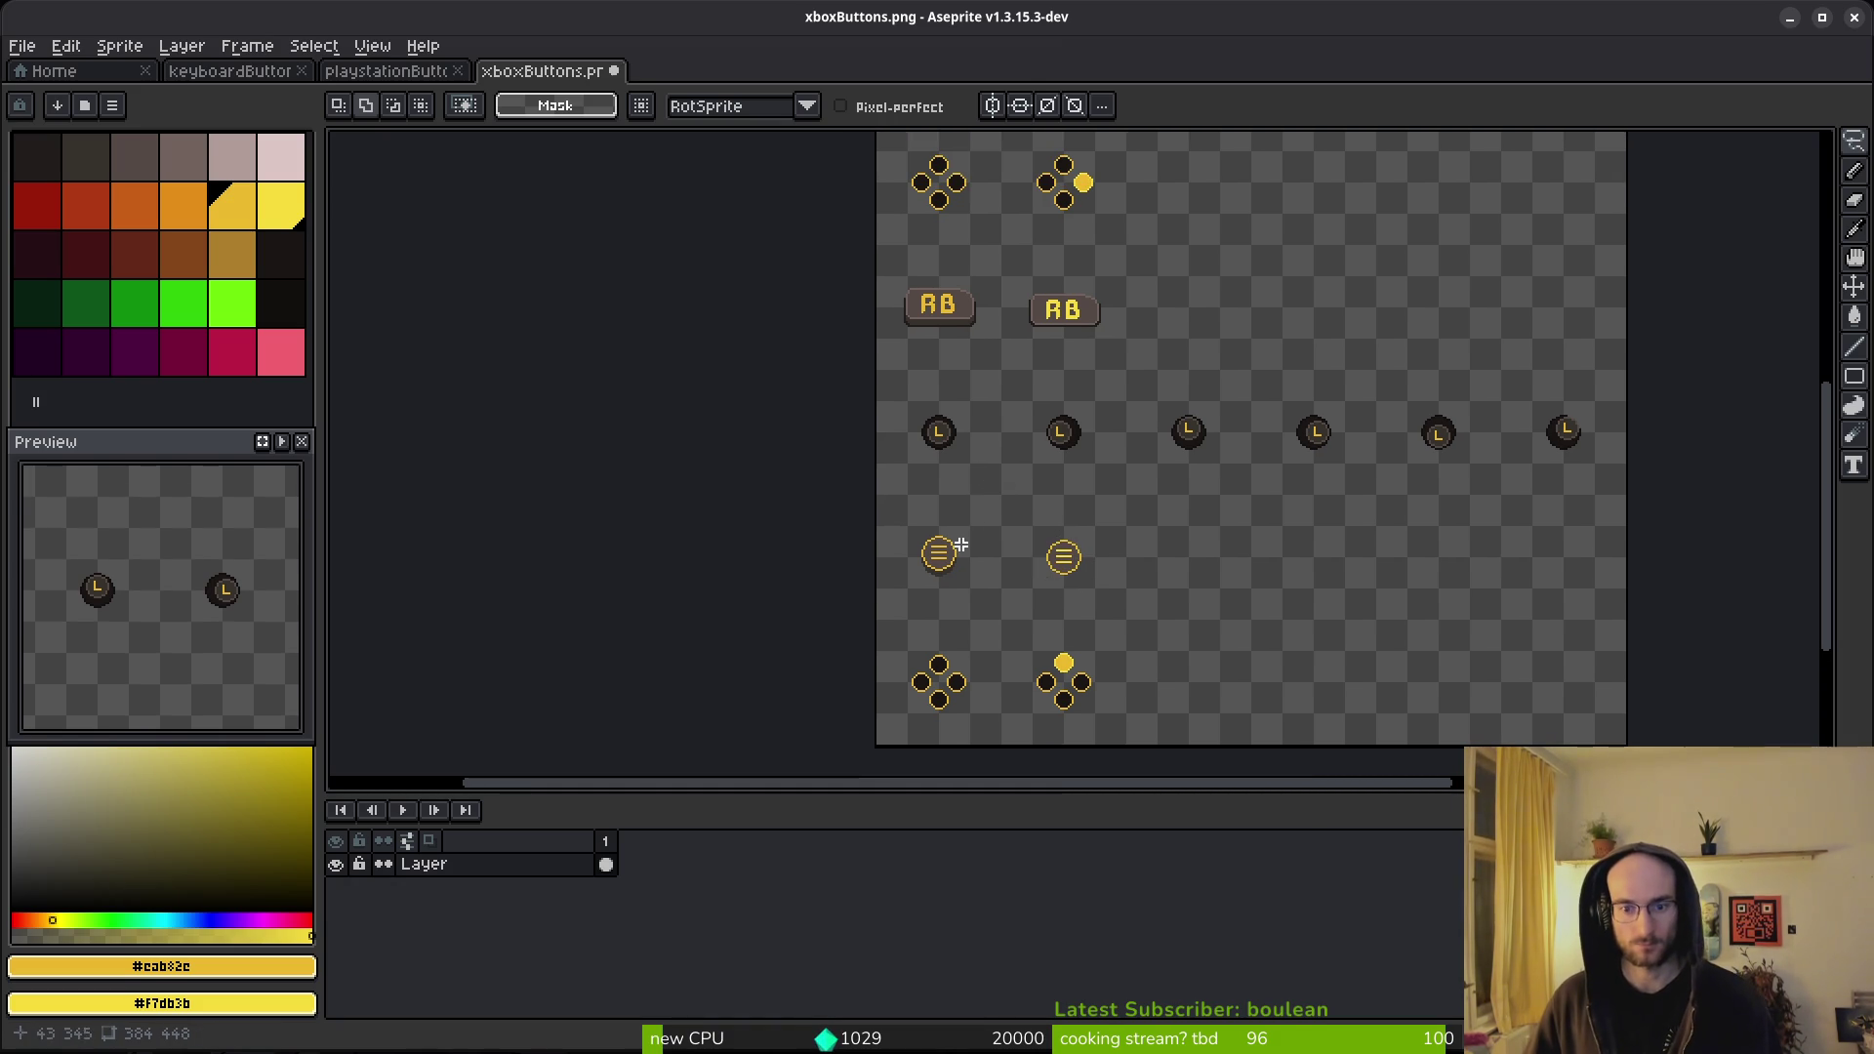
pyautogui.scroll(3, 975, 555)
pyautogui.hotkey('ctrl', 'd')
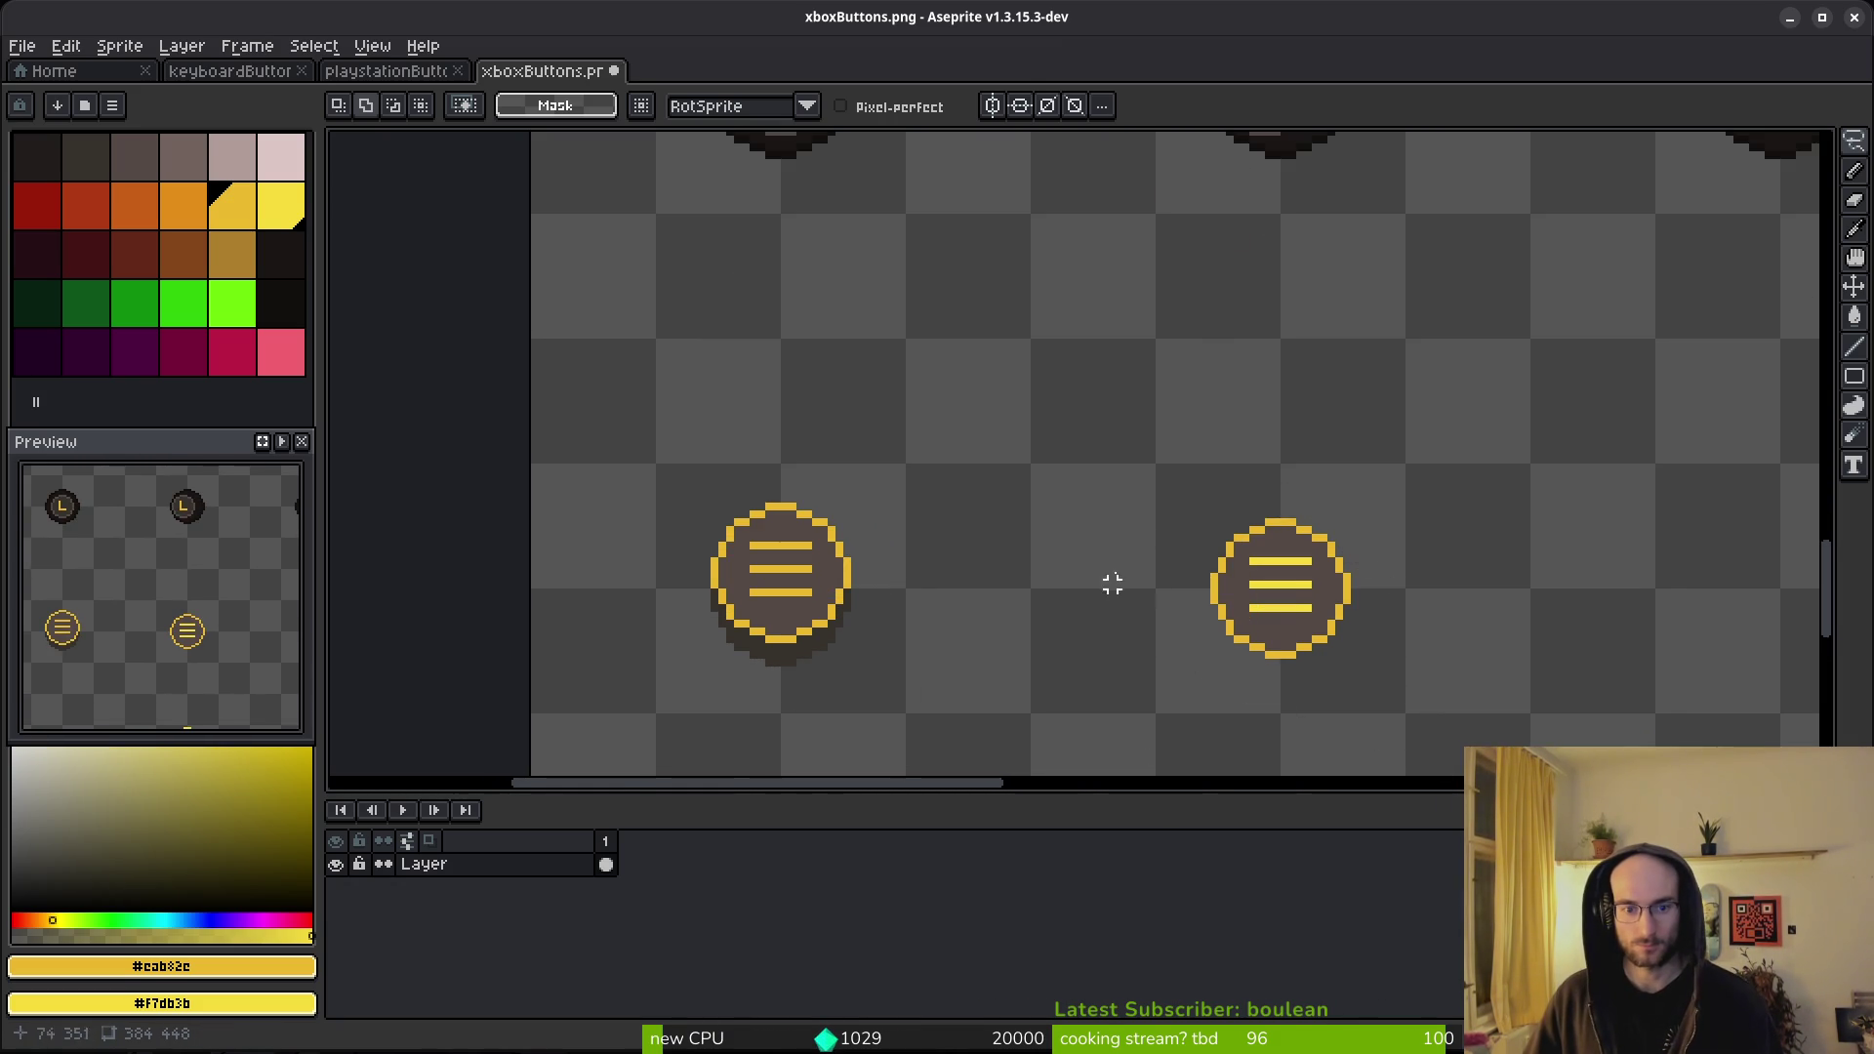
pyautogui.scroll(1, 1318, 457)
pyautogui.moveTo(1159, 280); pyautogui.dragTo(628, 395)
pyautogui.hotkey('ctrl', 'd')
pyautogui.moveTo(786, 289)
pyautogui.mouseDown()
pyautogui.moveTo(1046, 699)
pyautogui.moveTo(645, 283)
pyautogui.mouseUp()
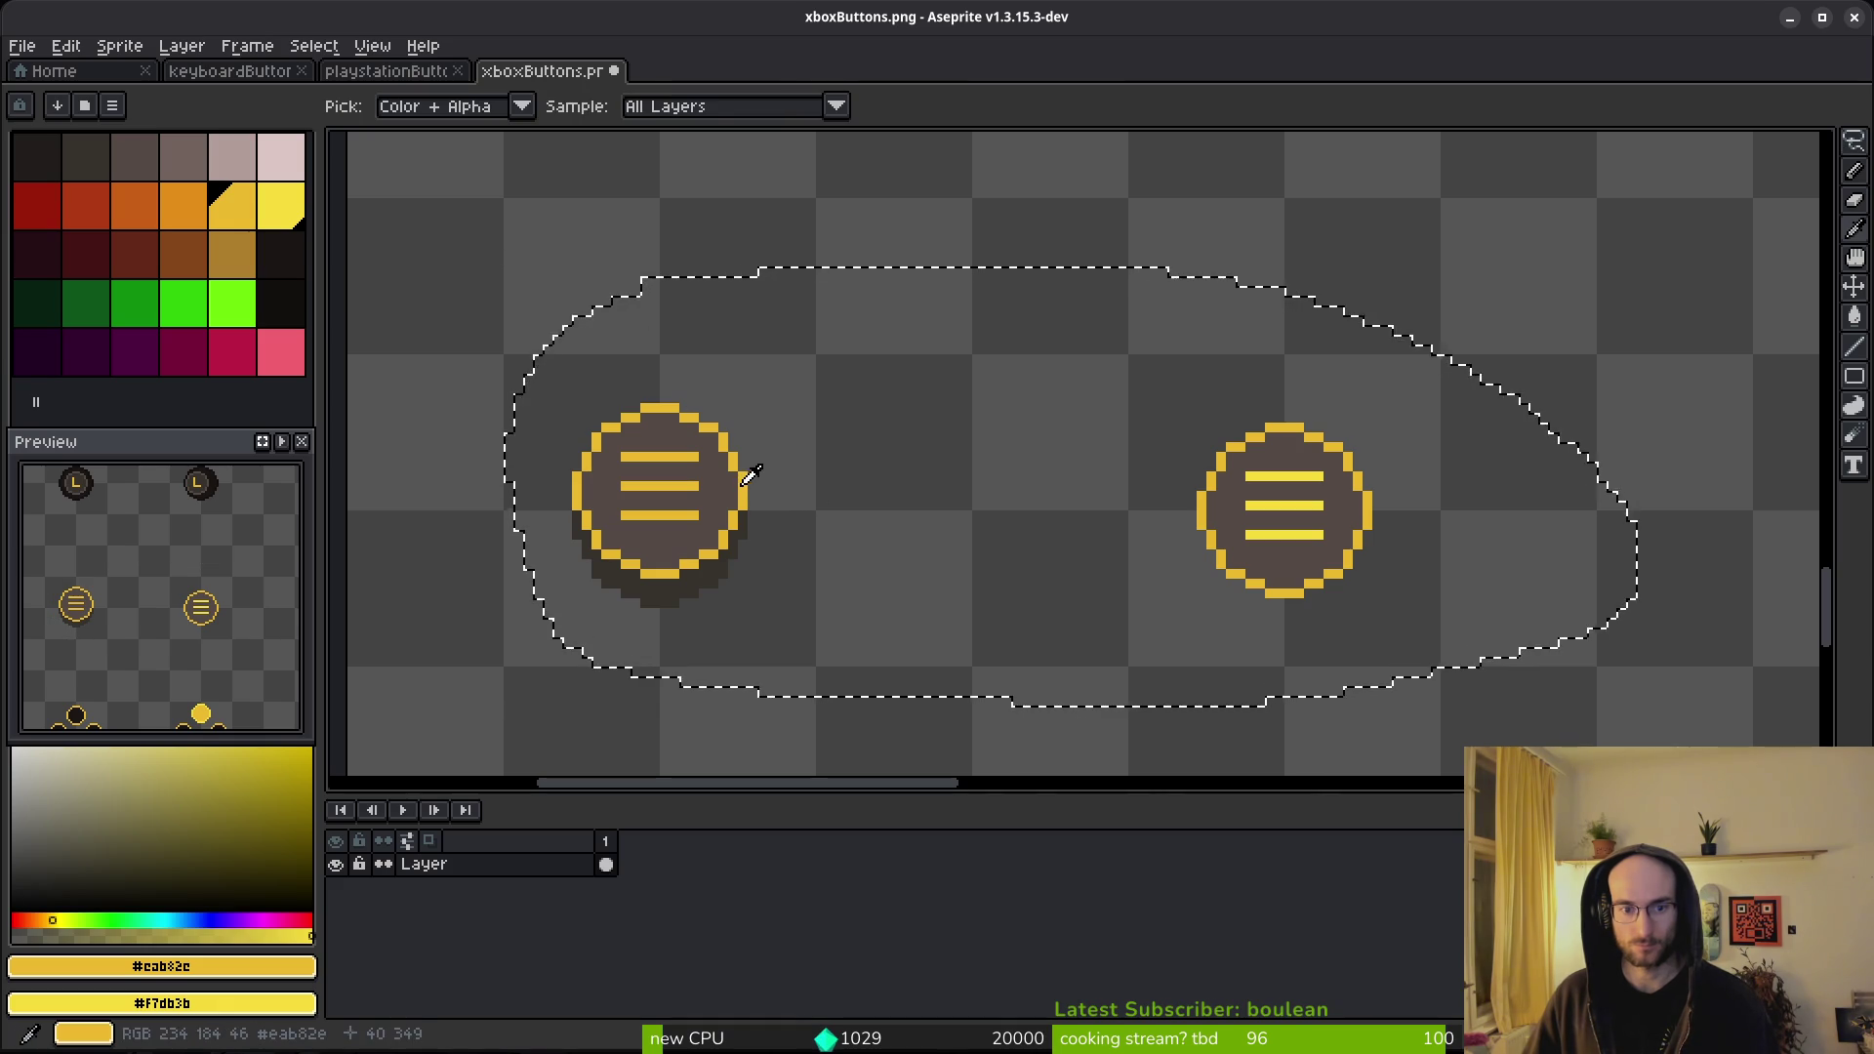
pyautogui.rightClick(186, 170)
pyautogui.hotkey('shift', 'r')
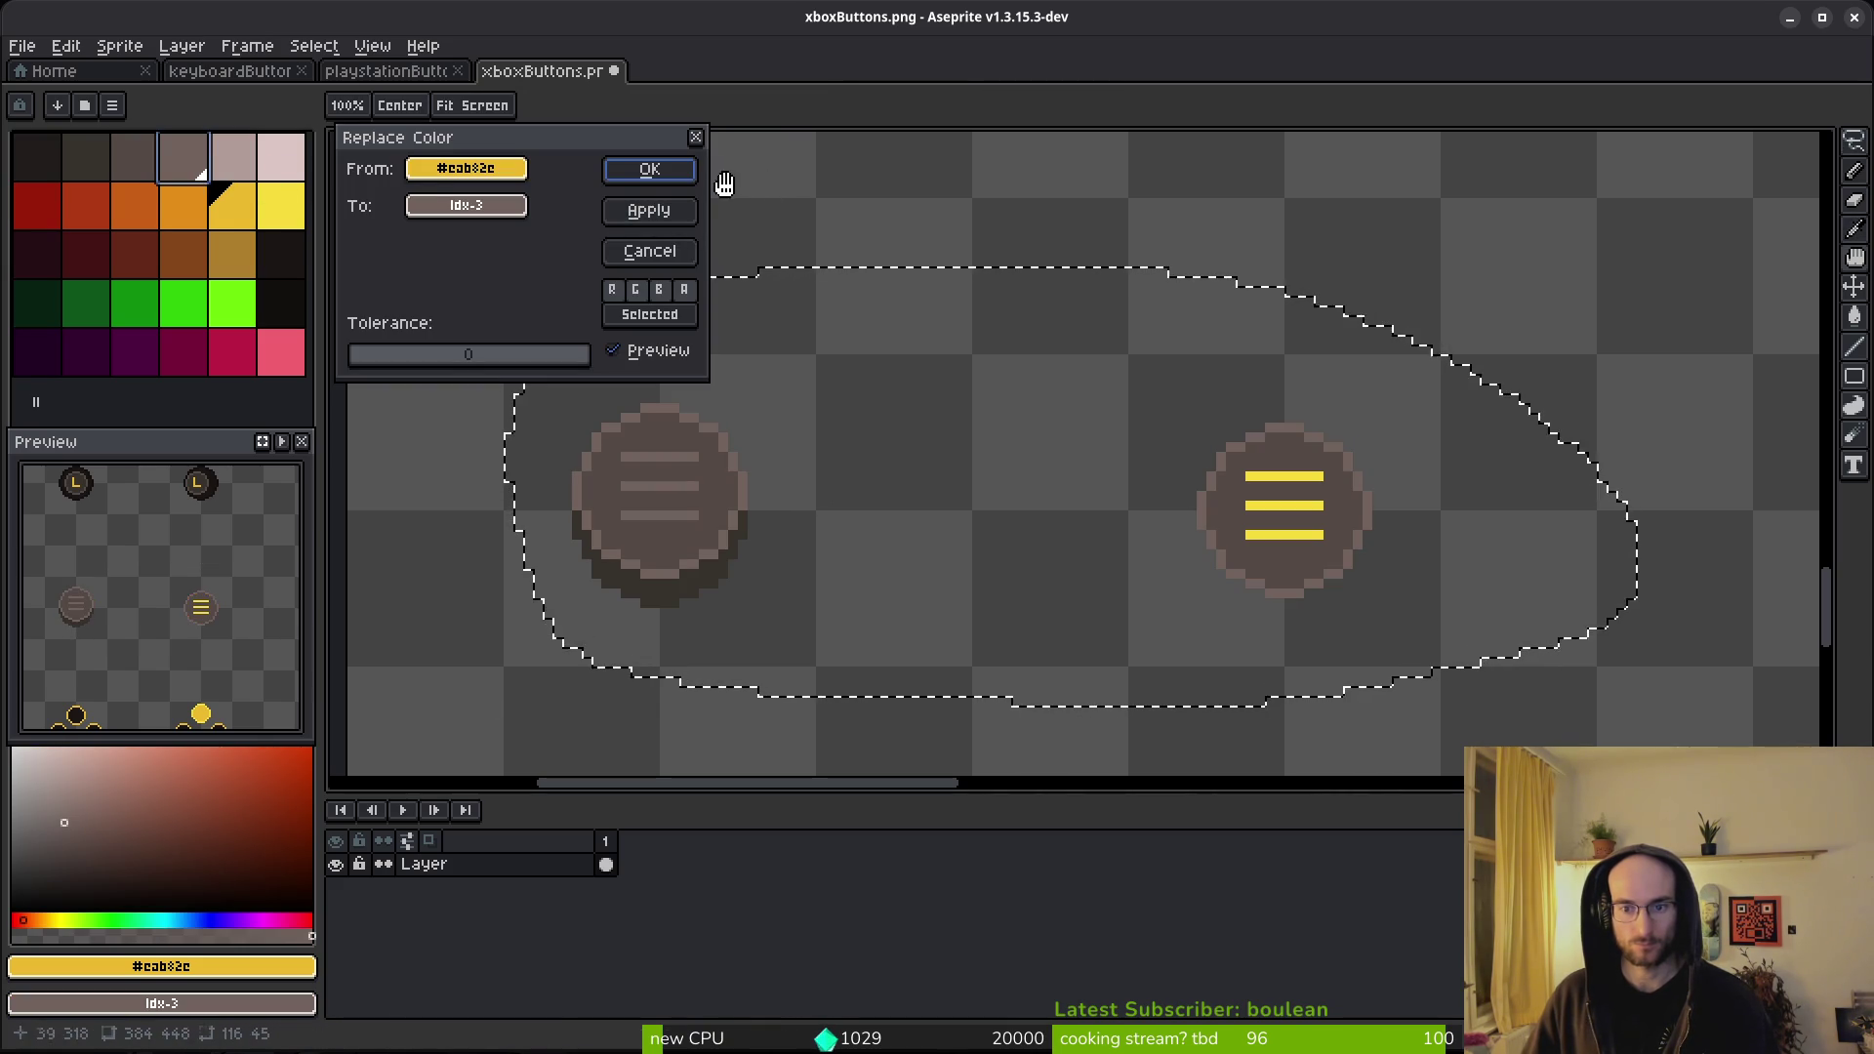
pyautogui.click(640, 171)
pyautogui.hotkey('ctrl', 'd')
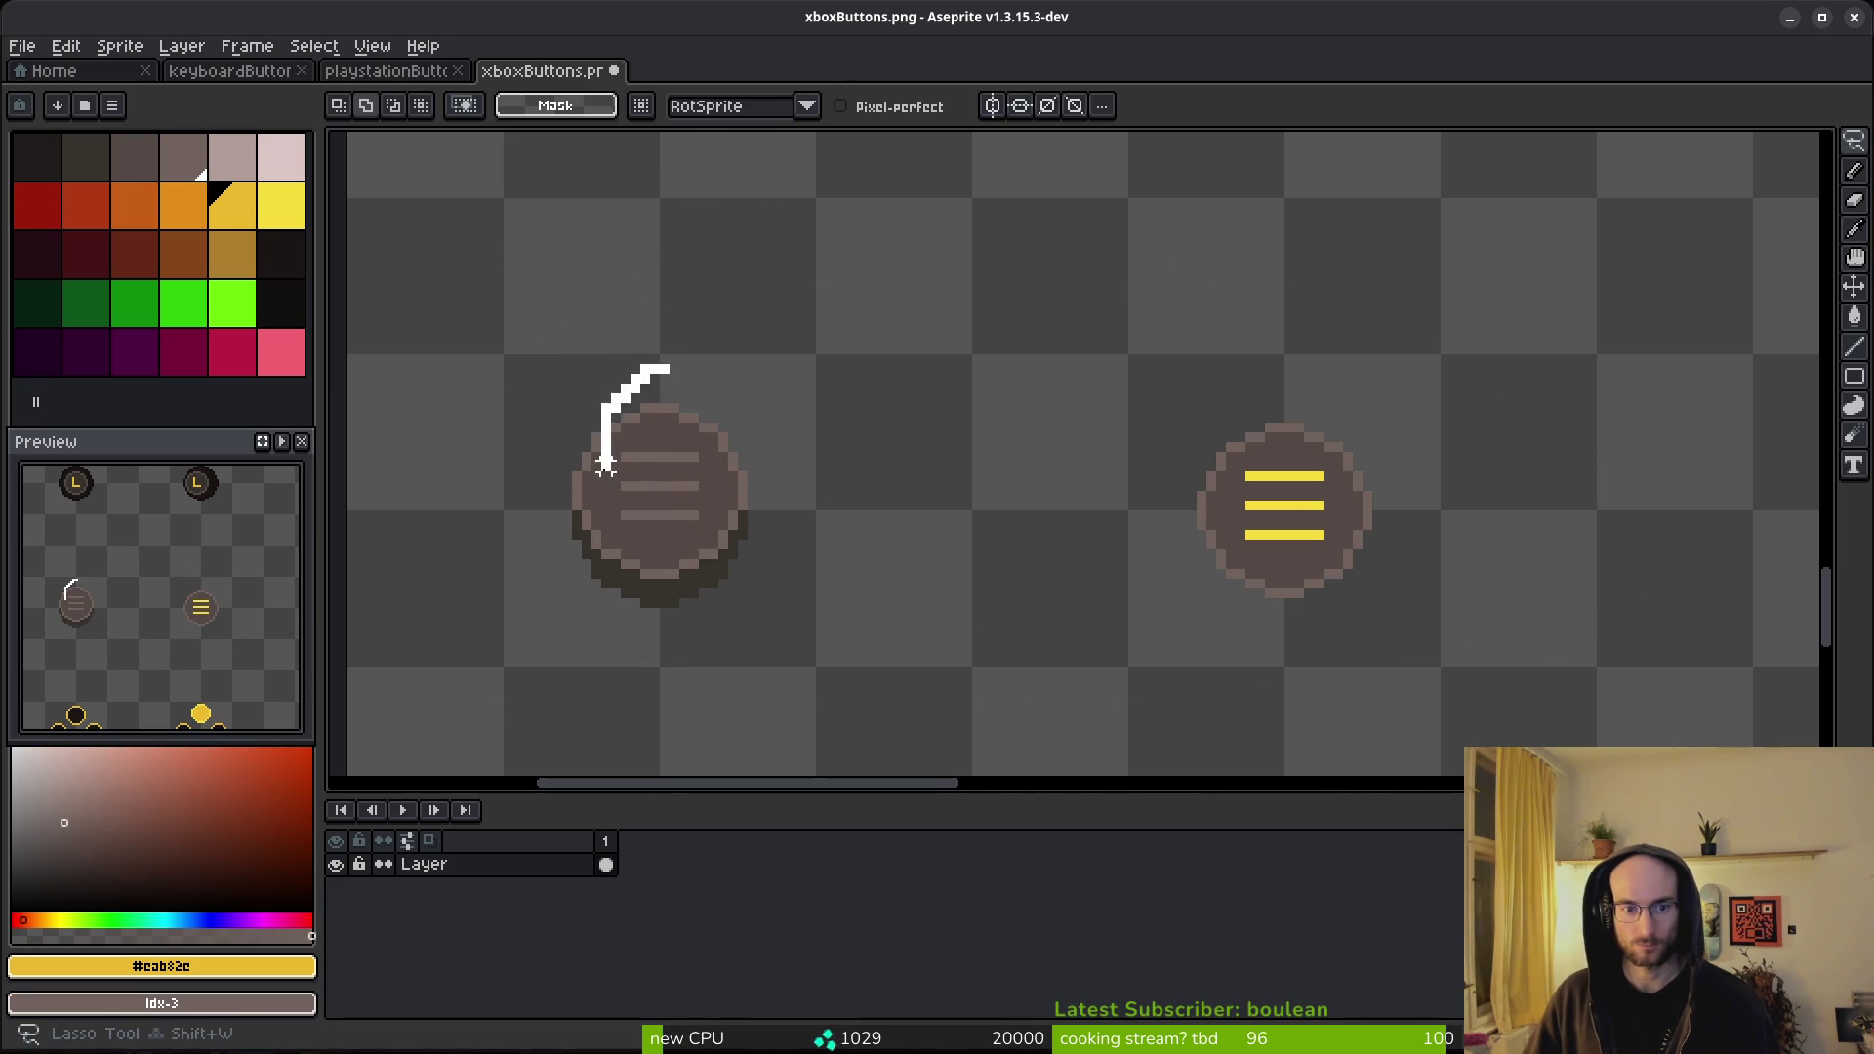
# - Recolour the left button's brown bars yellow with Replace Color
pyautogui.moveTo(605, 467); pyautogui.dragTo(610, 467)
pyautogui.scroll(4, 667, 474)
pyautogui.moveTo(672, 412)
pyautogui.mouseDown()
pyautogui.moveTo(496, 498)
pyautogui.moveTo(693, 613)
pyautogui.moveTo(695, 400)
pyautogui.mouseUp()
pyautogui.press('i')
pyautogui.click(527, 420)
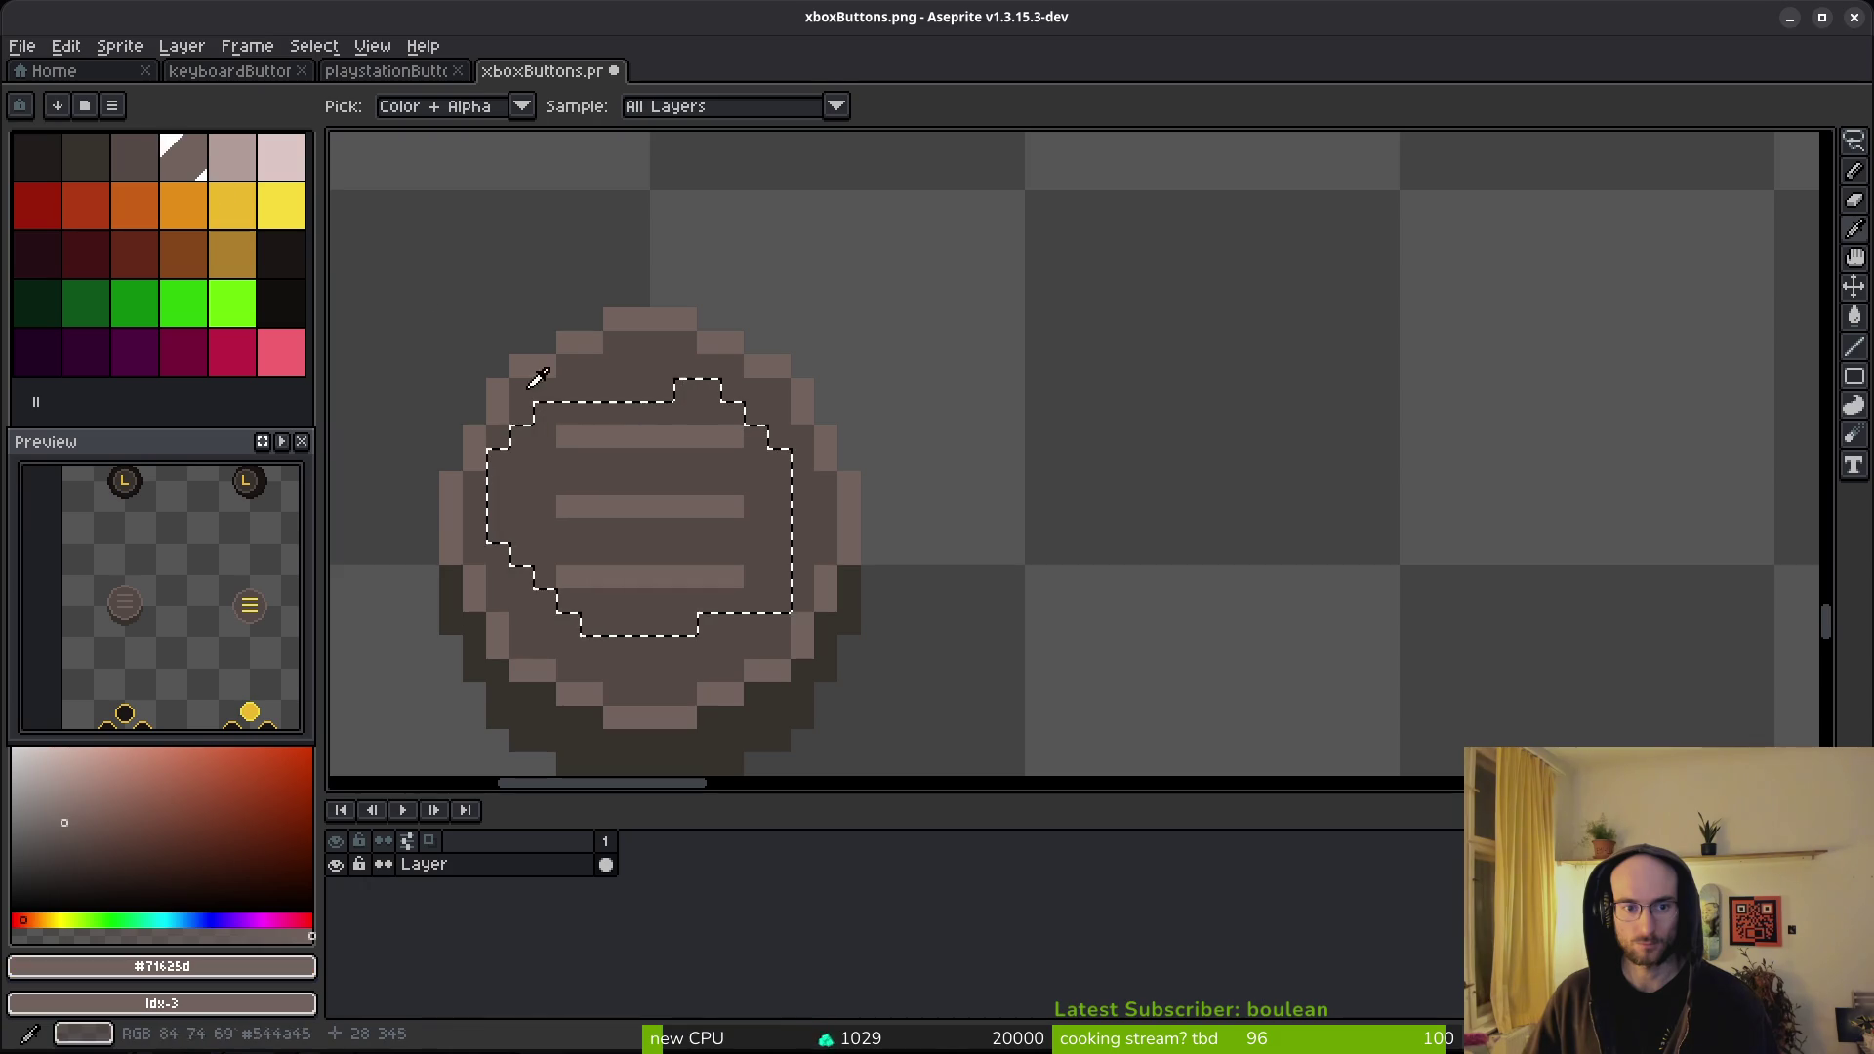
pyautogui.rightClick(255, 214)
pyautogui.hotkey('shift', 'r')
pyautogui.click(630, 170)
# - Look over the RB, L and other sprites, save xboxButtons.png, and move to playstationButtons
pyautogui.hotkey('shift', 'w')
pyautogui.scroll(-4, 1240, 498)
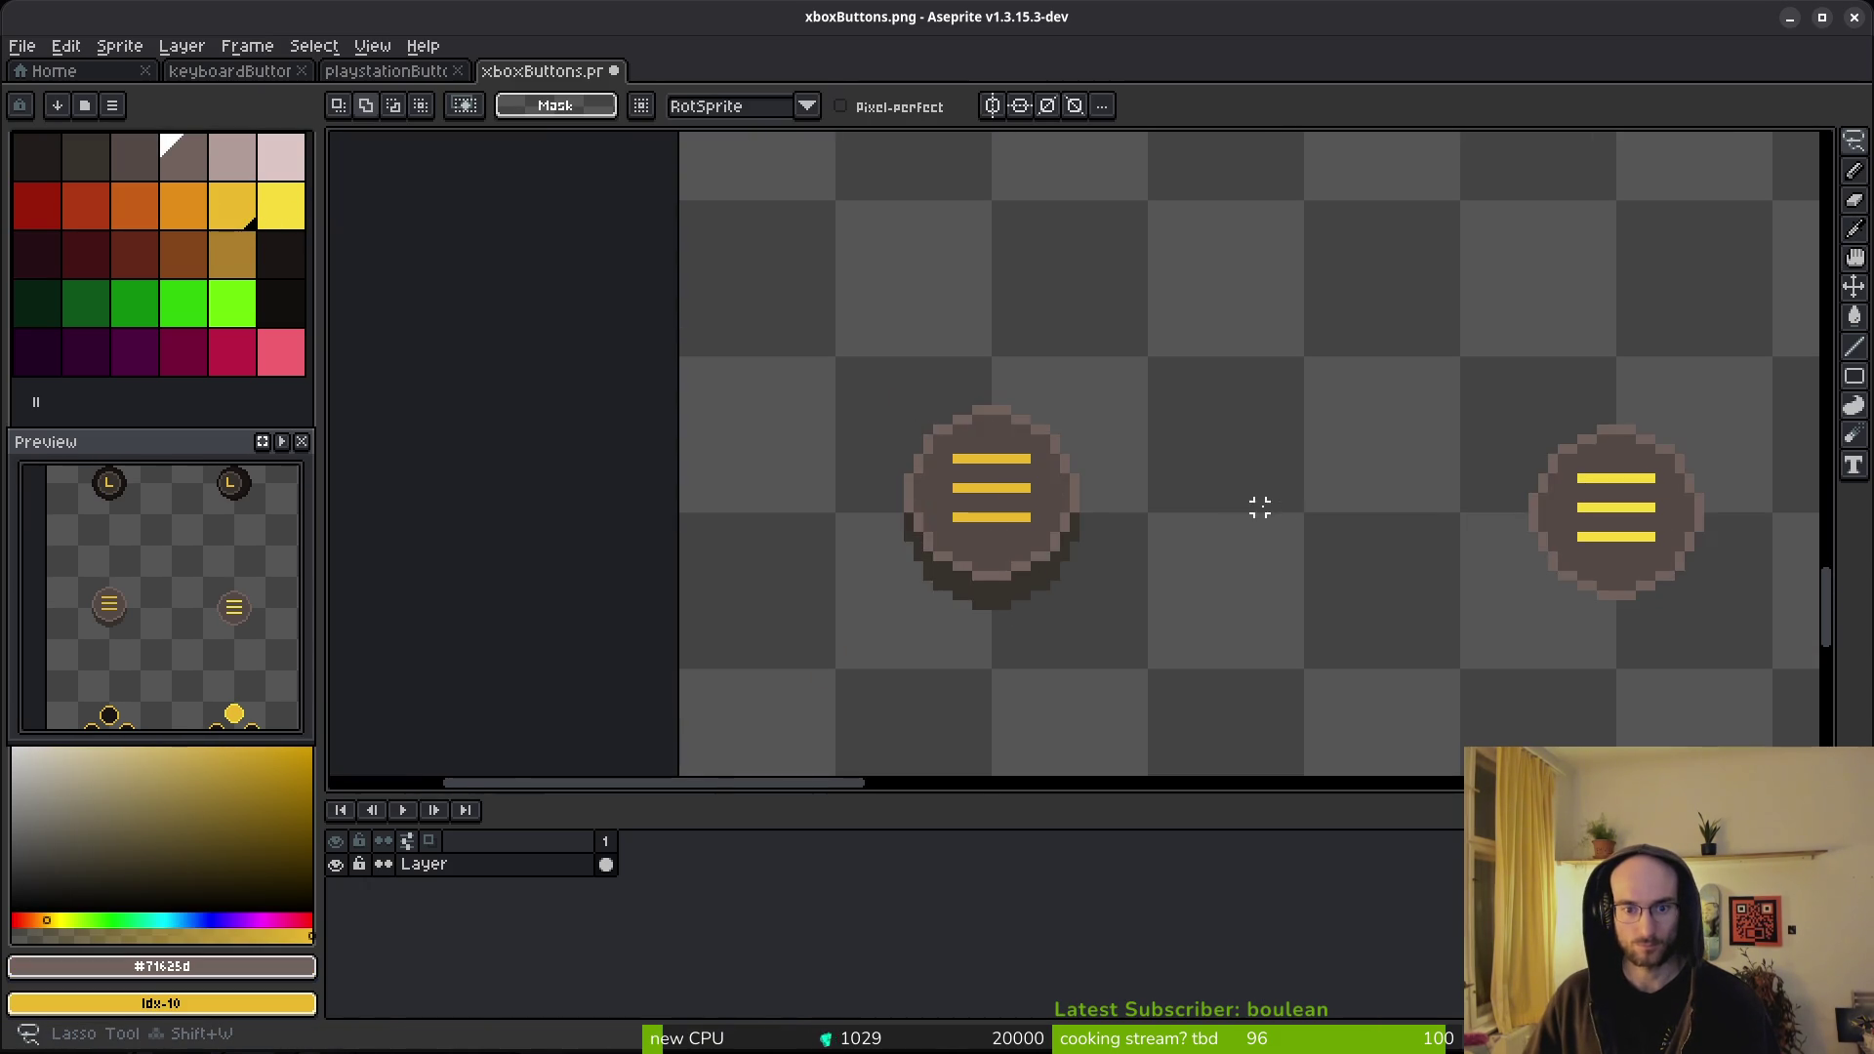
pyautogui.hotkey('ctrl', 'd')
pyautogui.scroll(-5, 1245, 508)
pyautogui.scroll(4, 1259, 547)
pyautogui.scroll(-1, 1264, 553)
pyautogui.moveTo(1274, 474); pyautogui.dragTo(1165, 634)
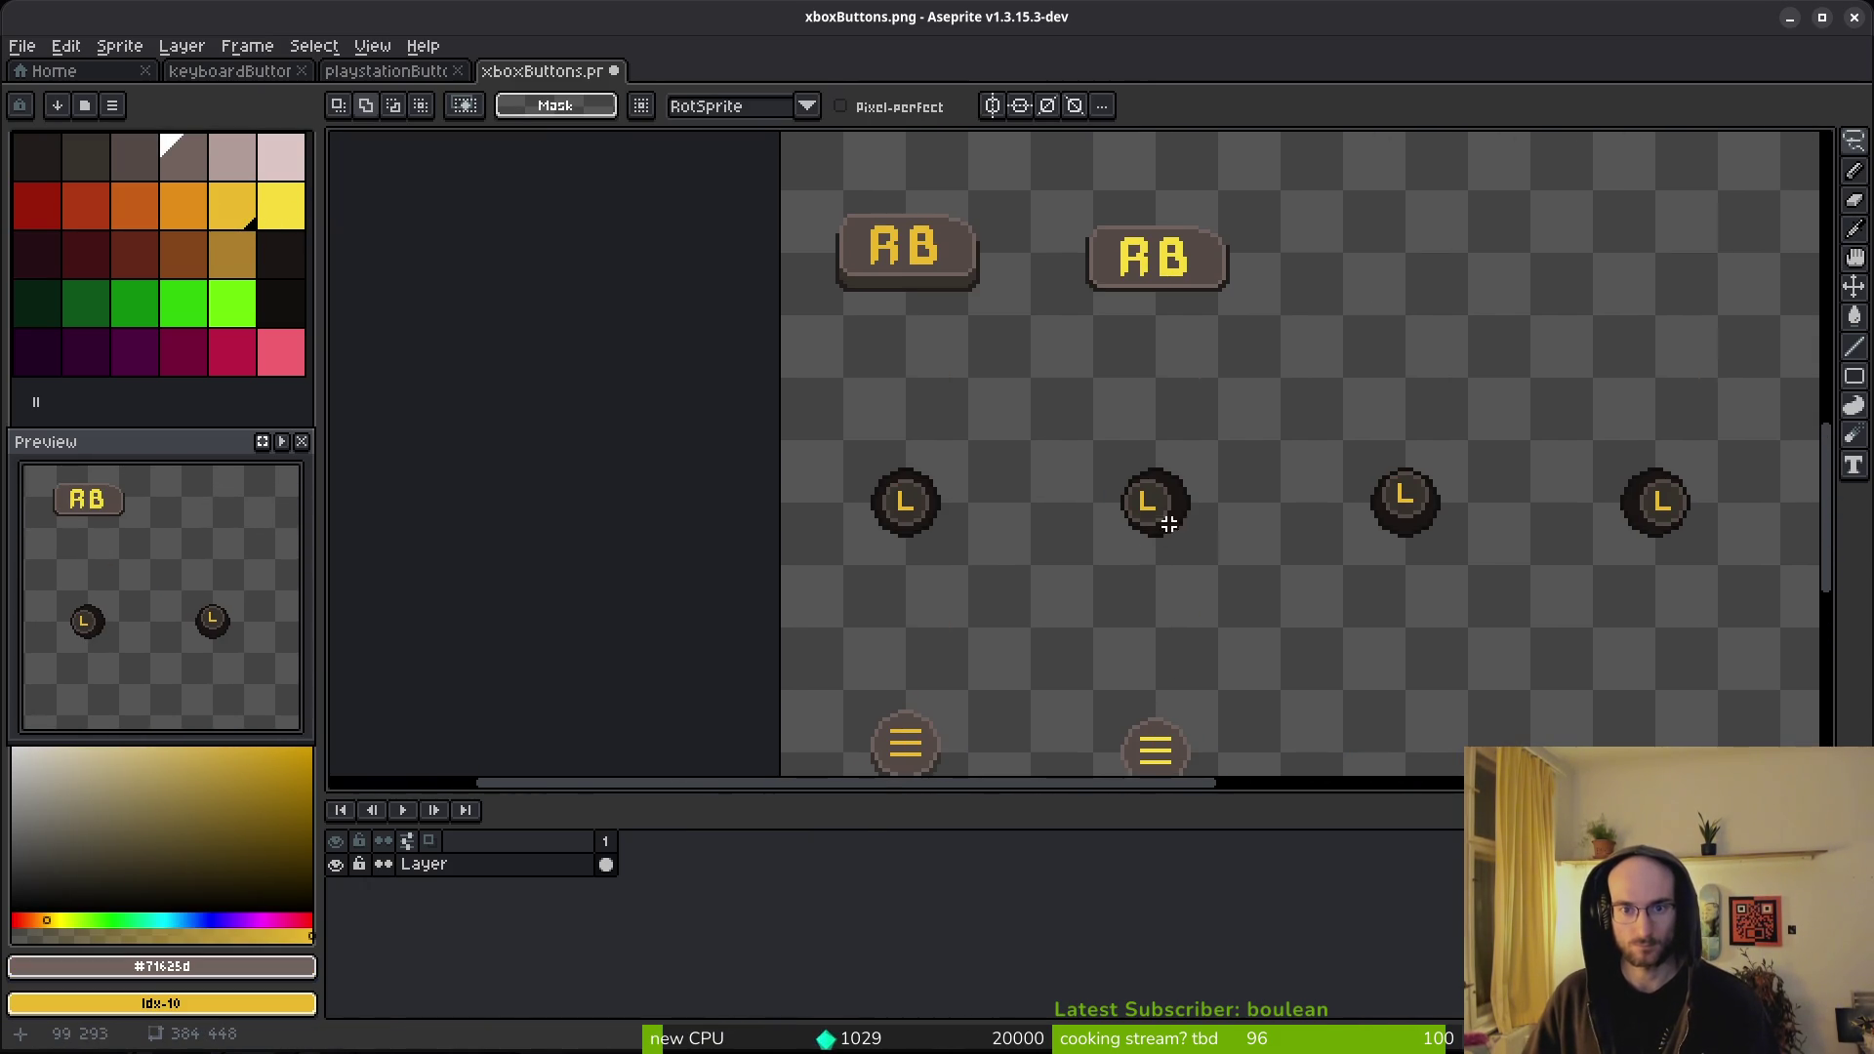
pyautogui.scroll(-1, 1217, 574)
pyautogui.moveTo(1262, 591)
pyautogui.mouseDown()
pyautogui.moveTo(1153, 438)
pyautogui.moveTo(1019, 602)
pyautogui.mouseUp()
pyautogui.hotkey('ctrl', 's')
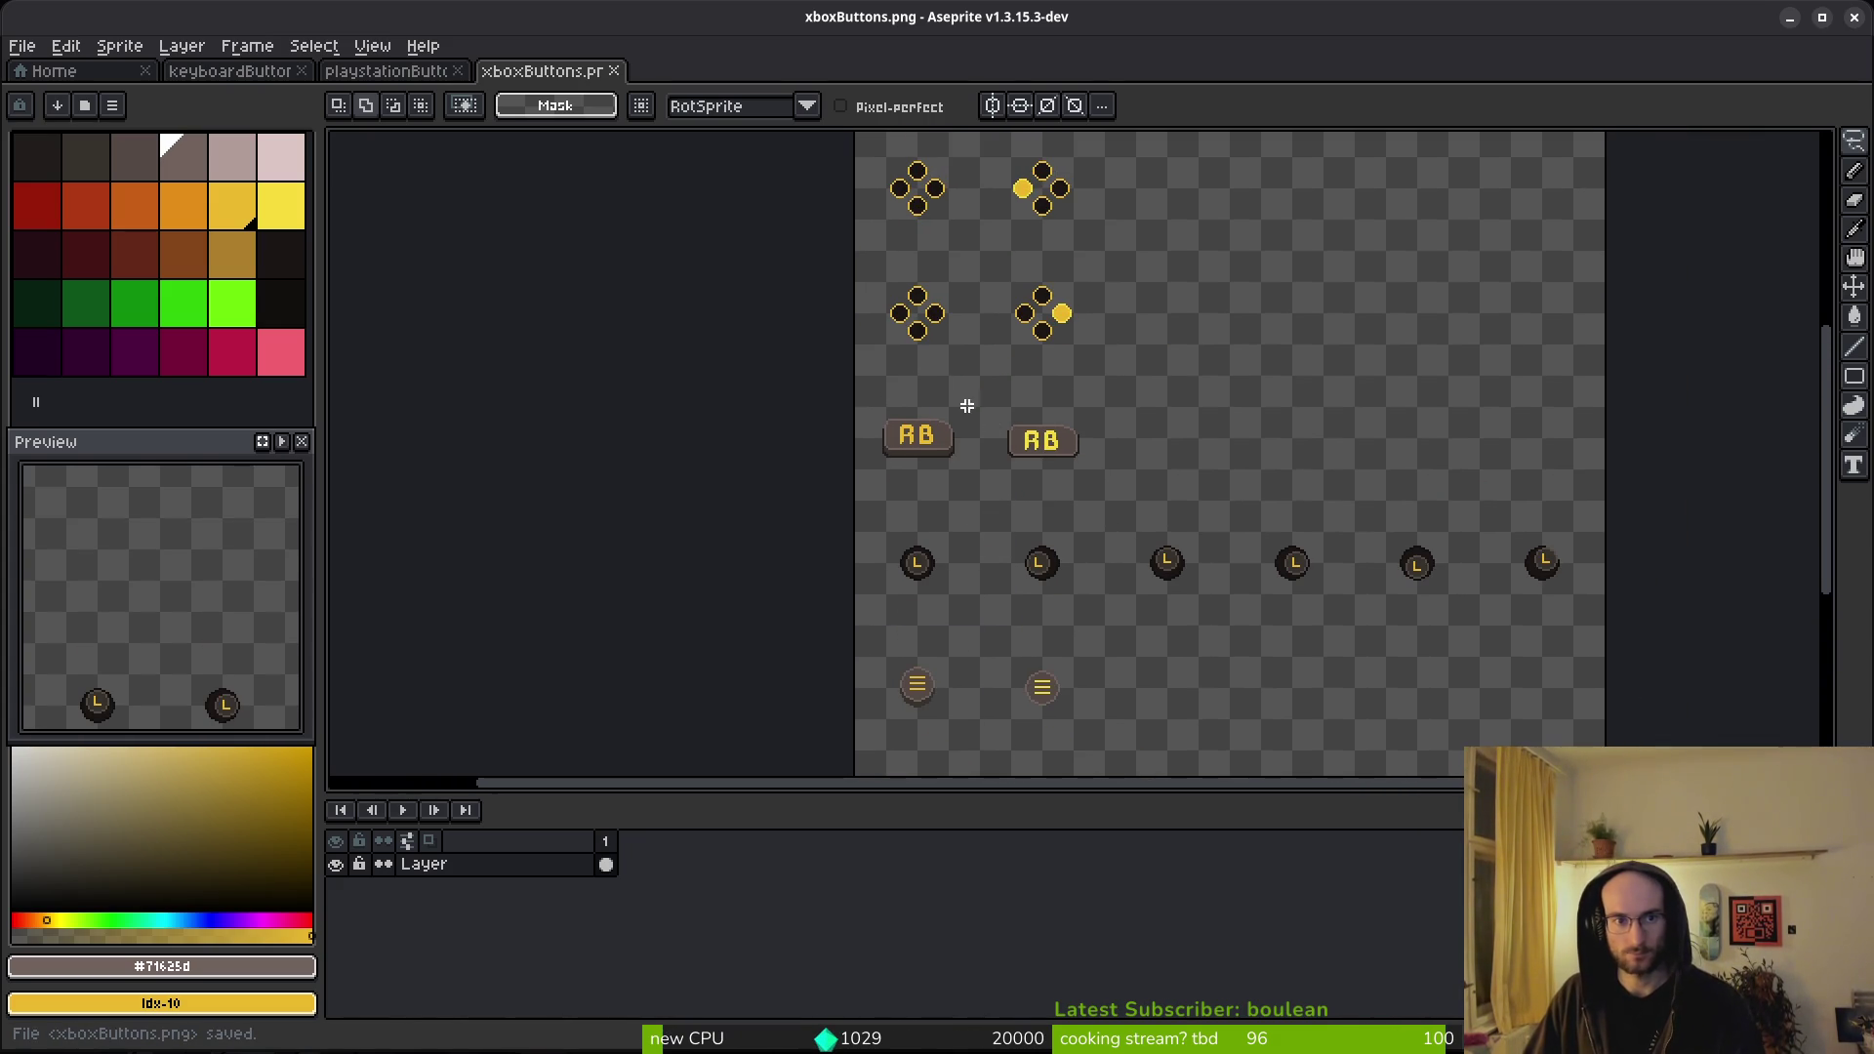
pyautogui.click(385, 71)
# - Paste the copied menu-button icons from xboxButtons into playstationButtons and save it
pyautogui.scroll(3, 1247, 402)
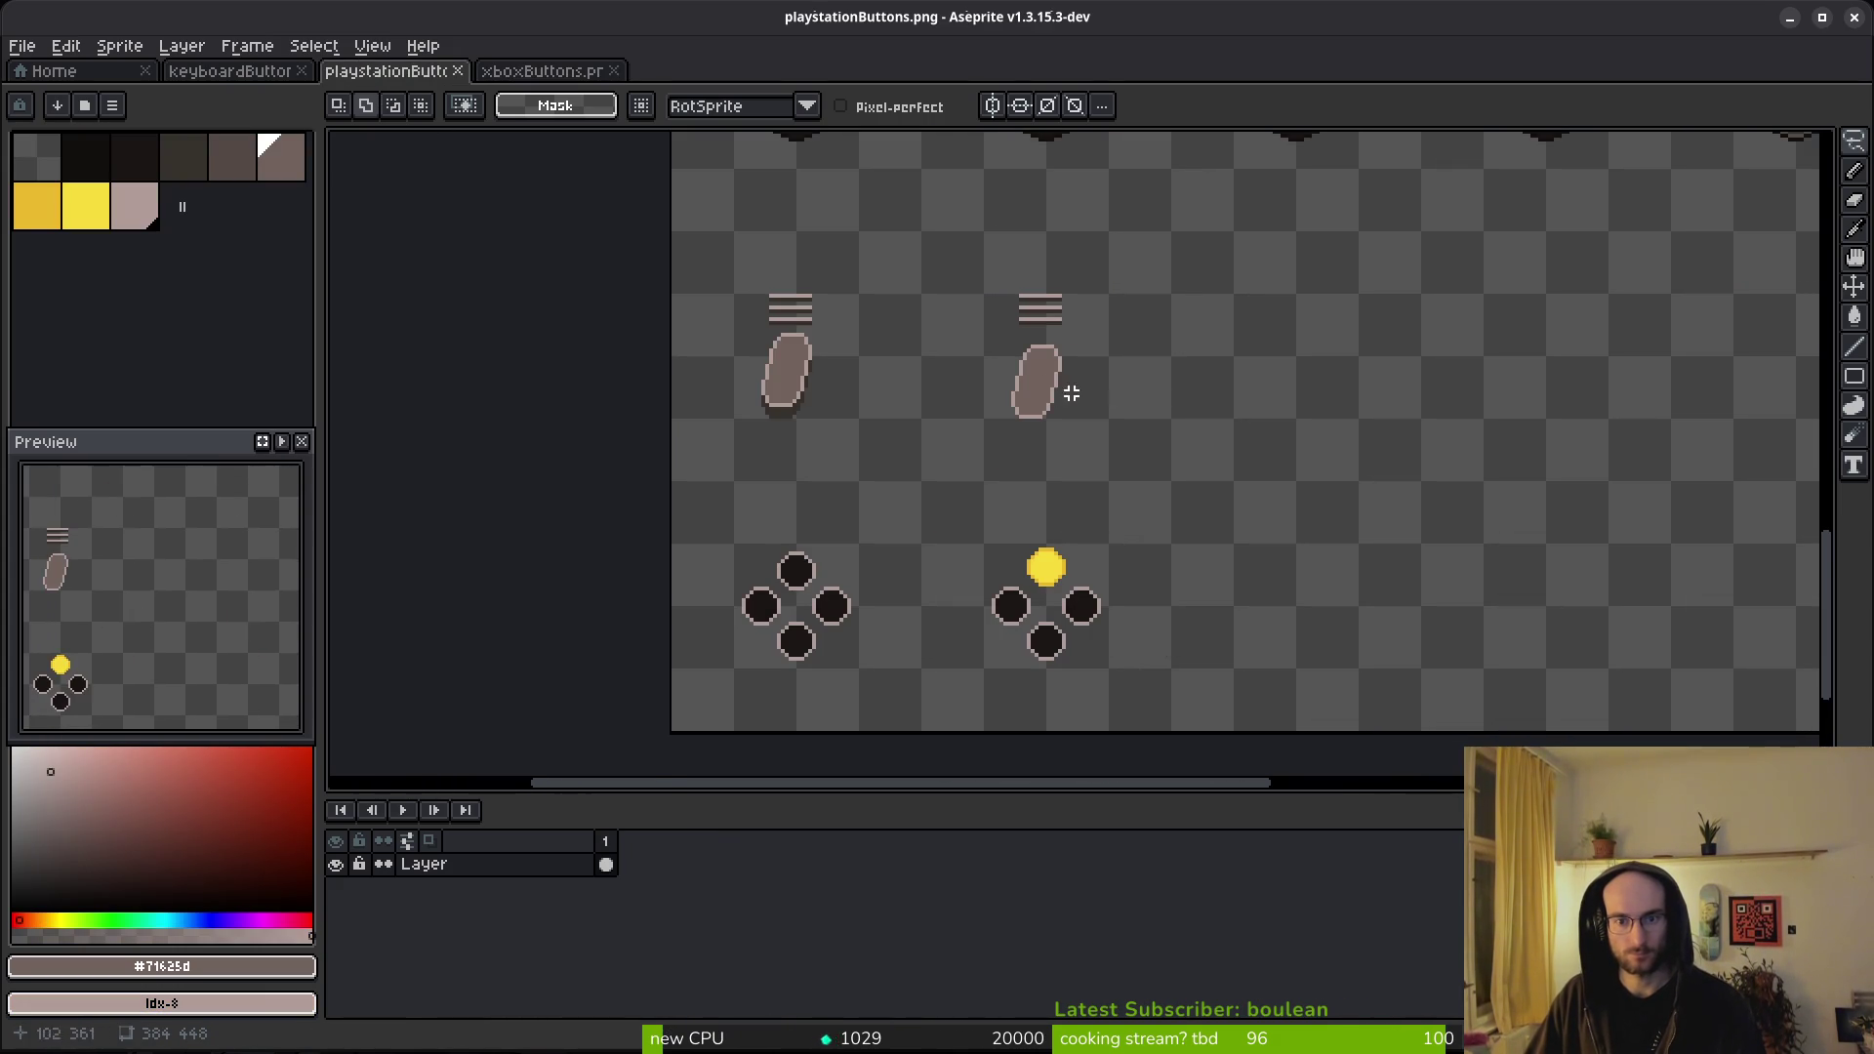
pyautogui.moveTo(959, 394); pyautogui.dragTo(1054, 536)
pyautogui.scroll(-3, 1058, 515)
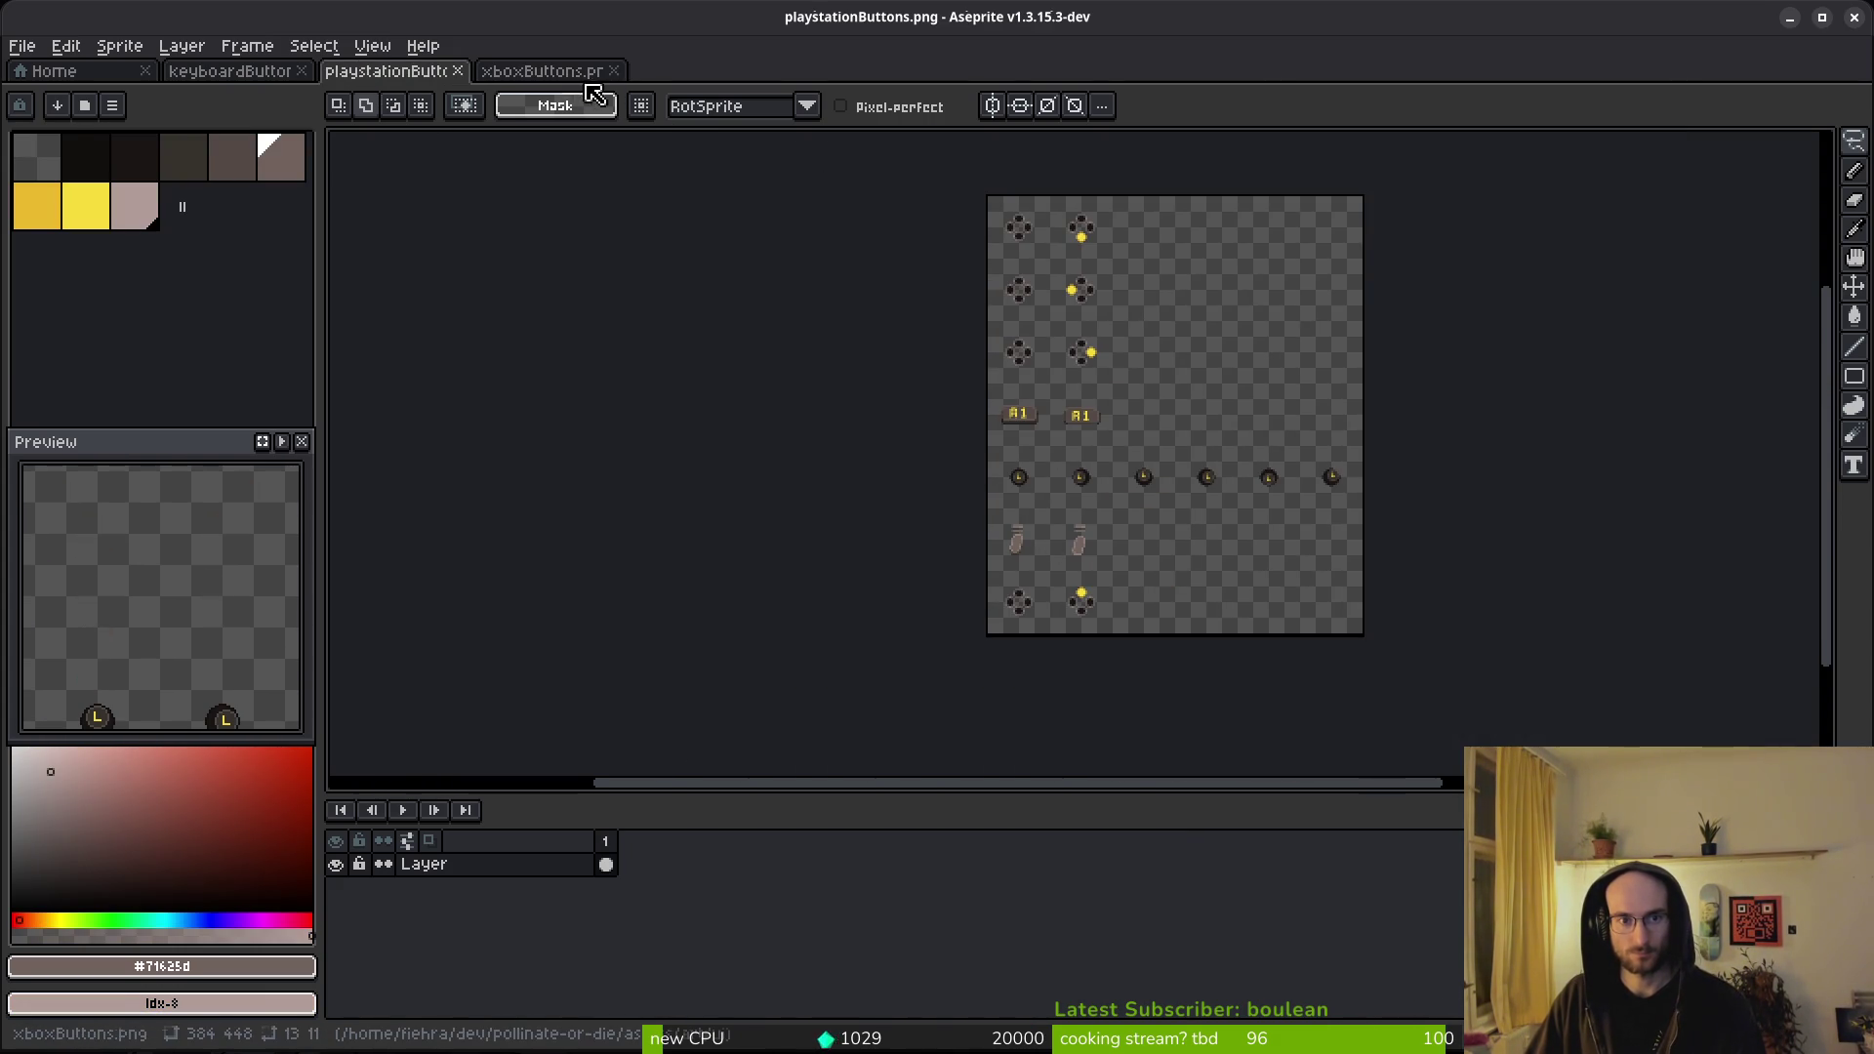
pyautogui.click(591, 74)
pyautogui.scroll(-1, 1089, 402)
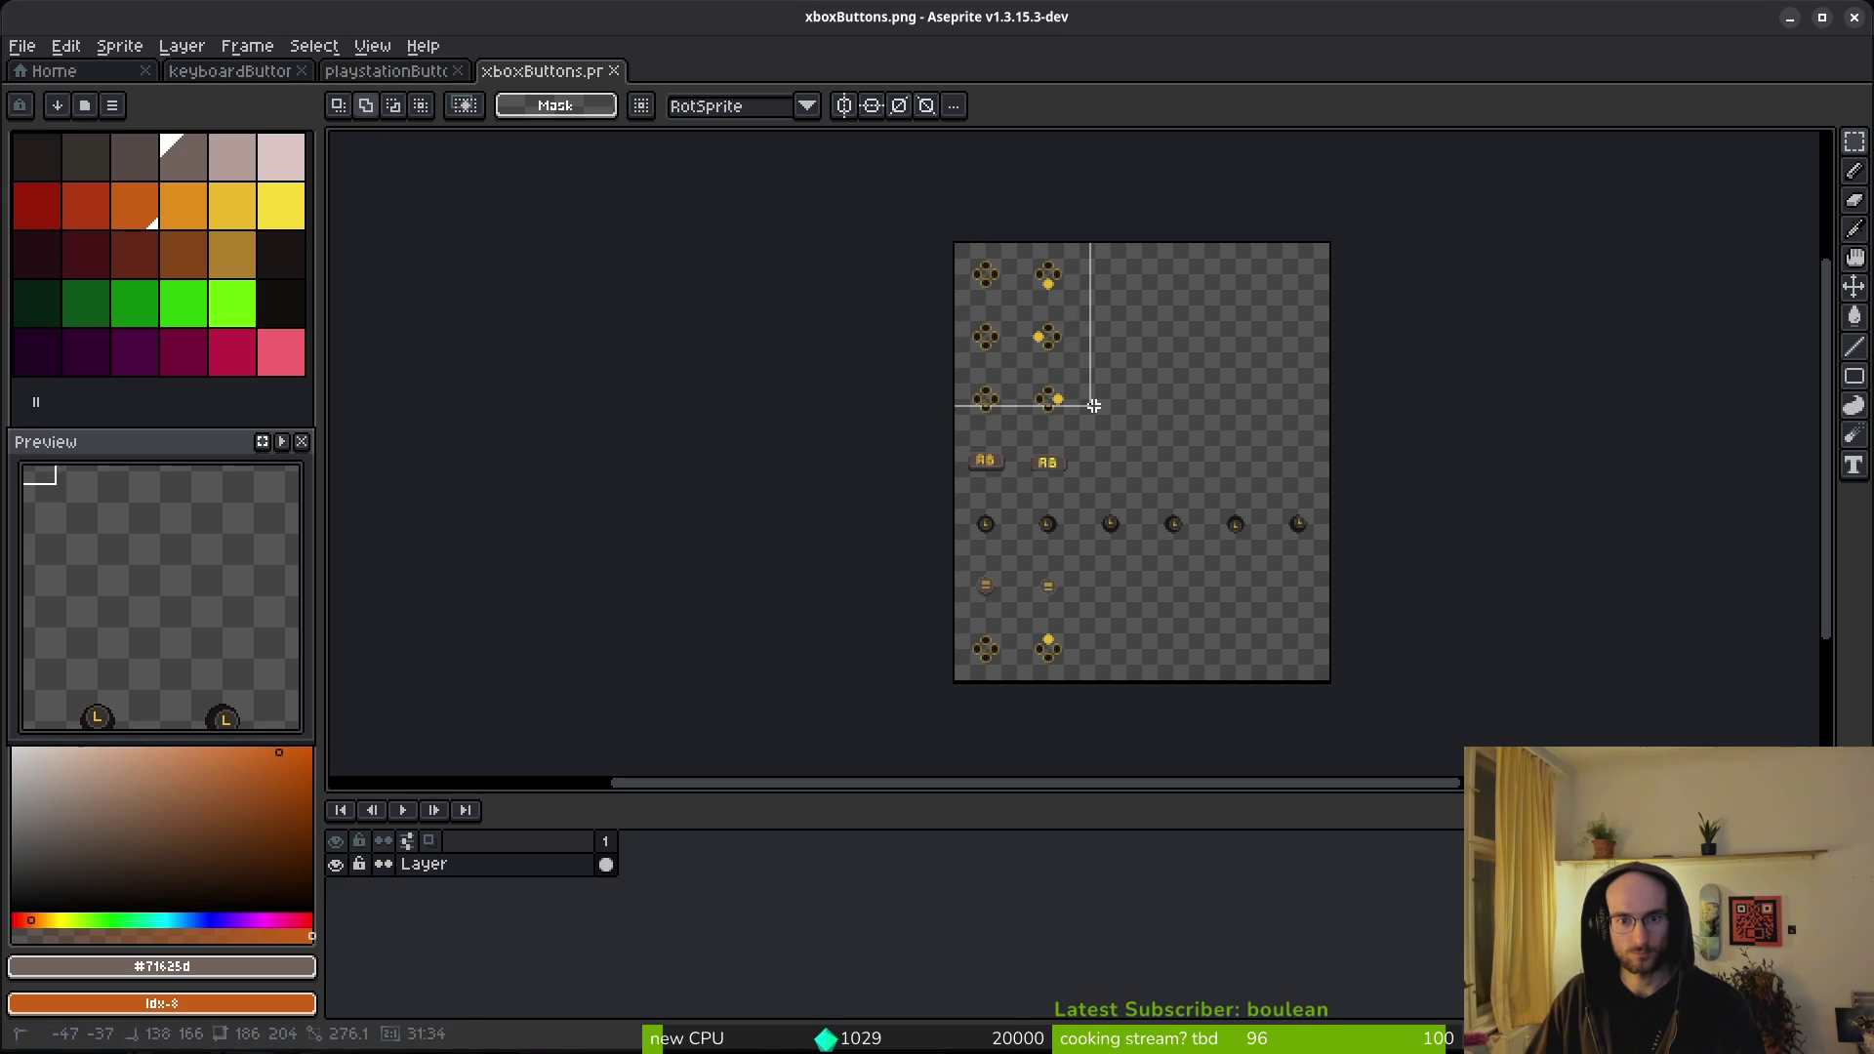
pyautogui.moveTo(1100, 443); pyautogui.dragTo(1104, 445)
pyautogui.moveTo(954, 613); pyautogui.dragTo(1055, 678)
pyautogui.click(386, 70)
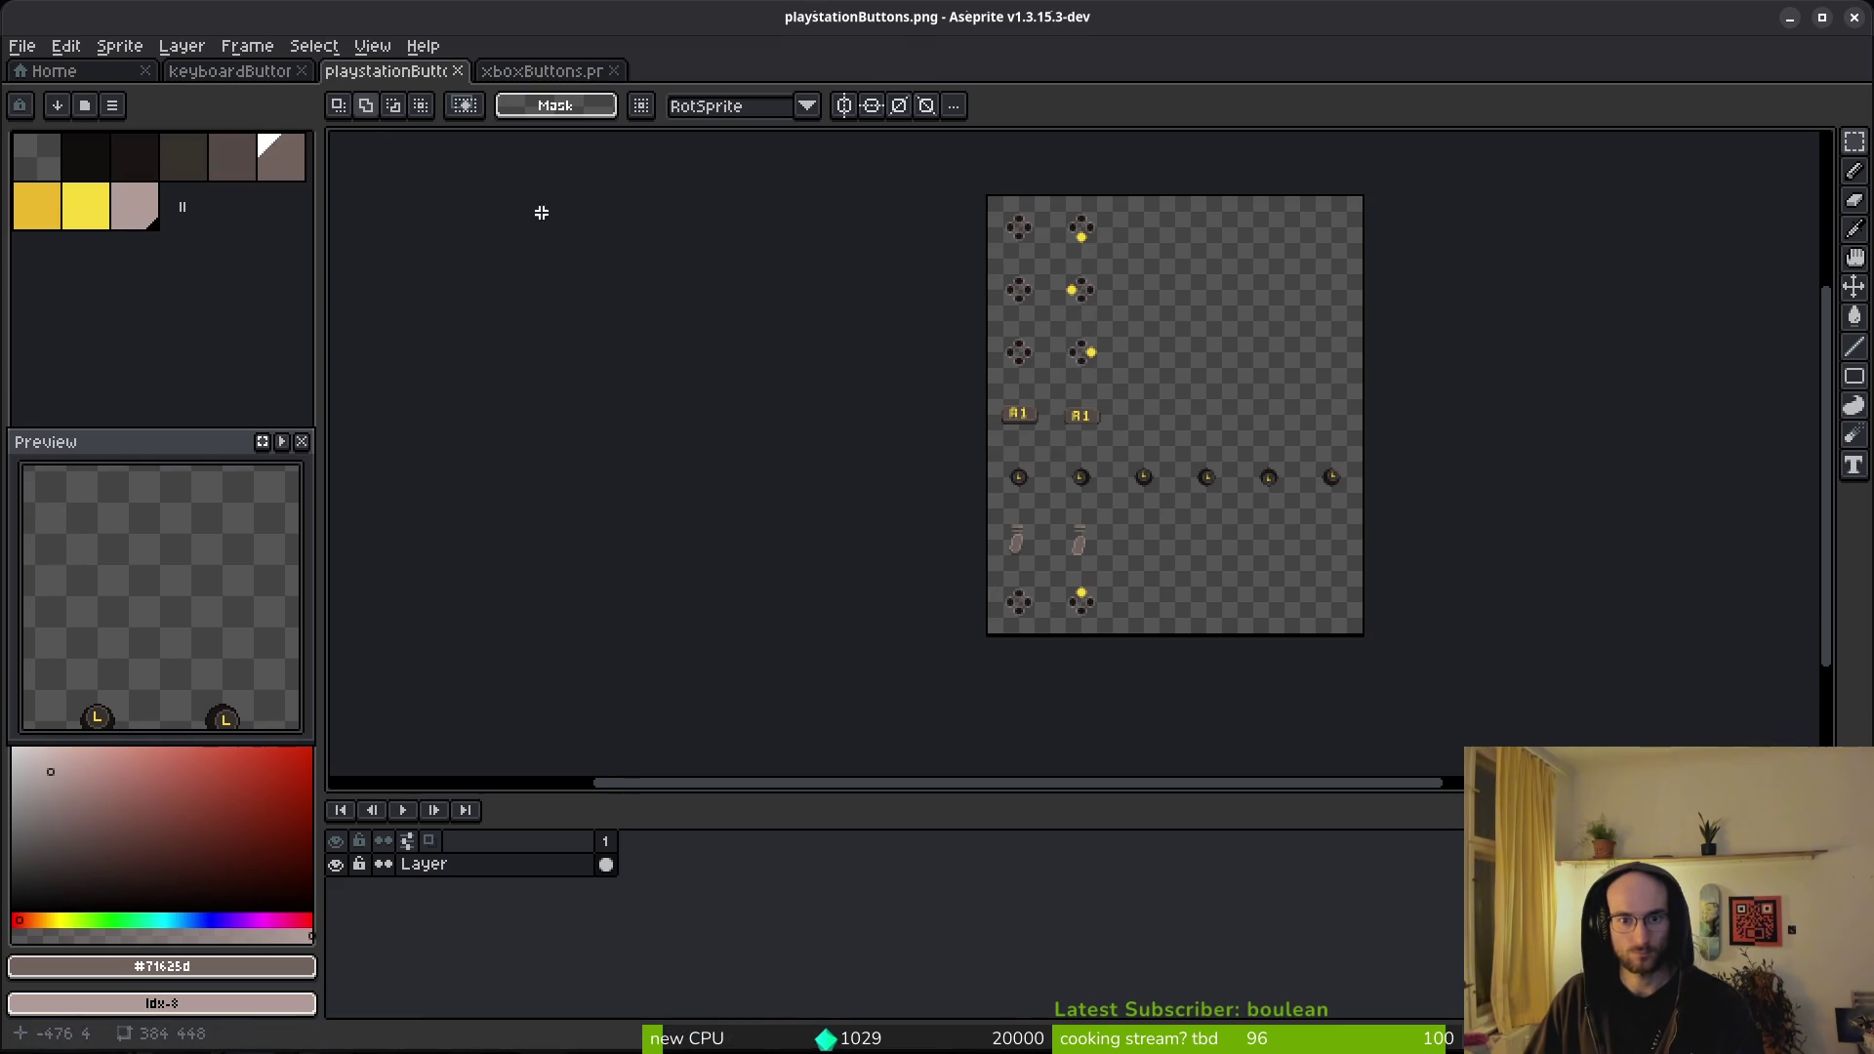
pyautogui.hotkey('ctrl', 'v')
pyautogui.hotkey('ctrl', 's')
# - Compare the playstationButtons trigger rows with xboxButtons and save playstationButtons.png
pyautogui.scroll(3, 1065, 430)
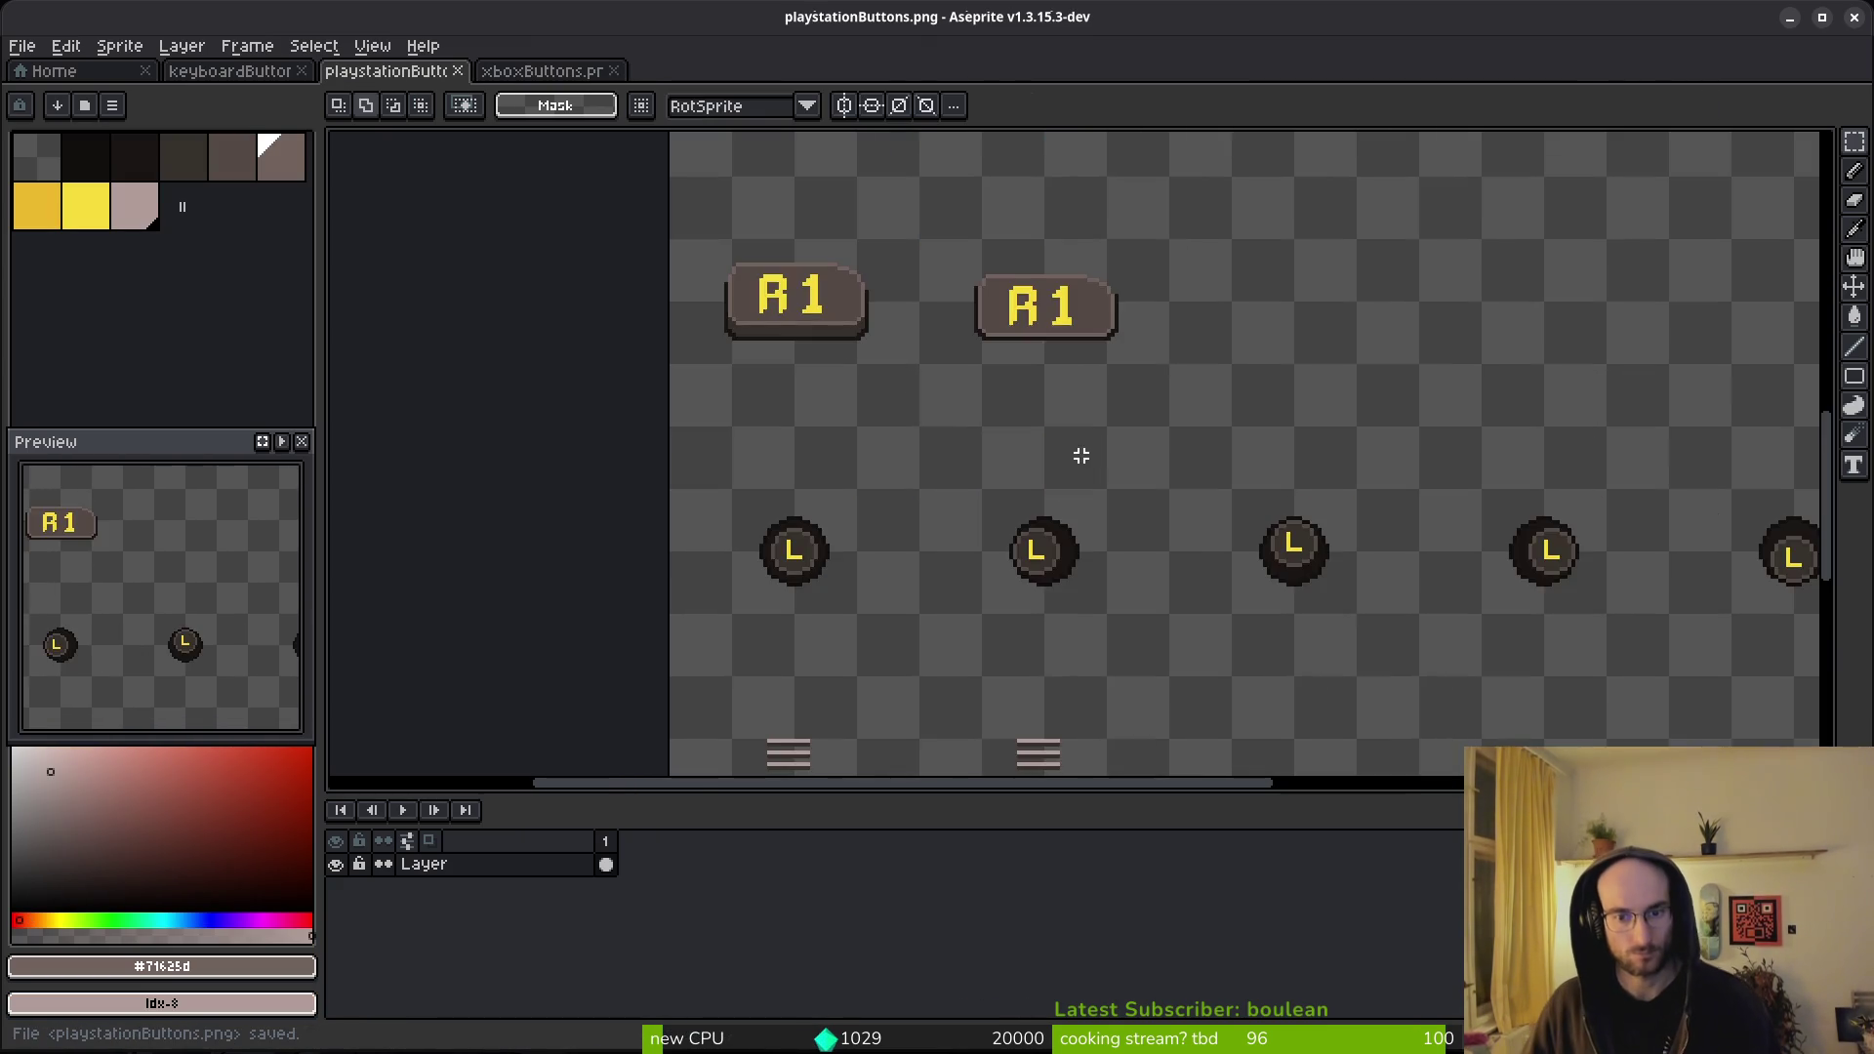
pyautogui.scroll(-2, 1079, 452)
pyautogui.scroll(4, 1016, 499)
pyautogui.scroll(-2, 922, 528)
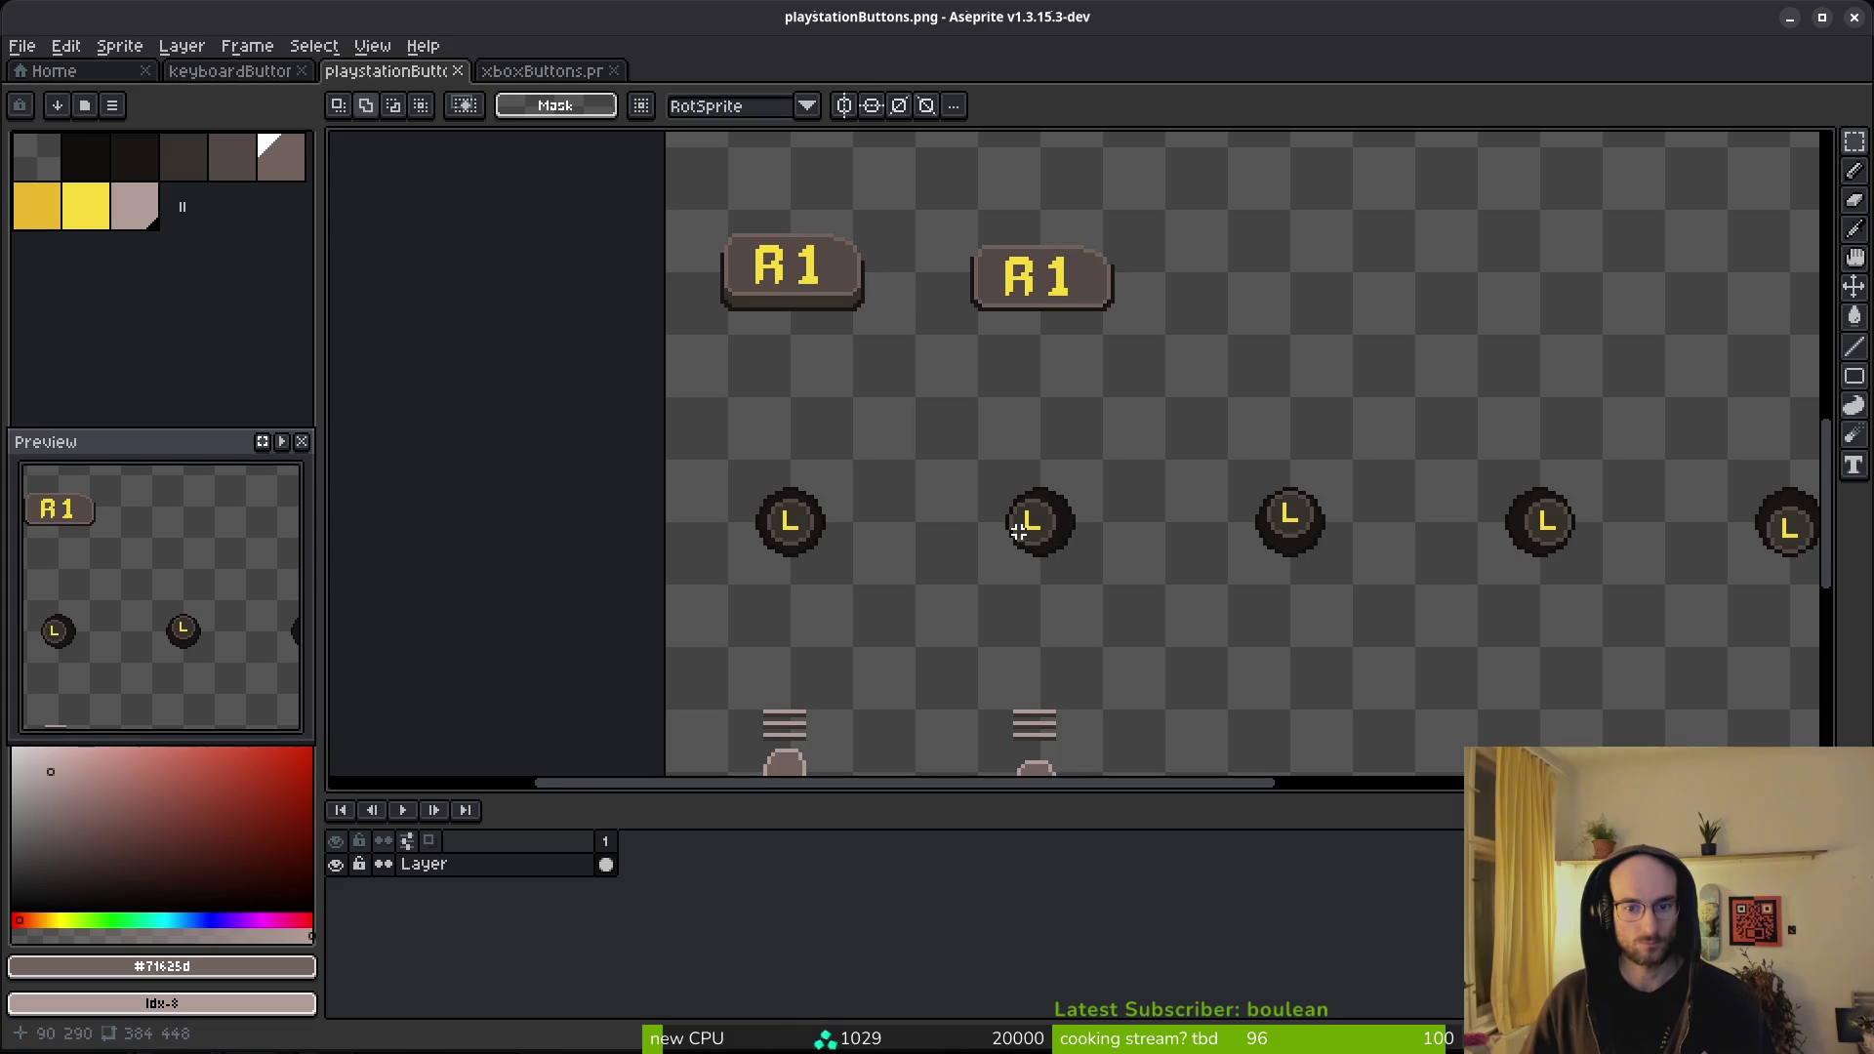
pyautogui.scroll(1, 931, 526)
pyautogui.moveTo(979, 580); pyautogui.dragTo(1052, 335)
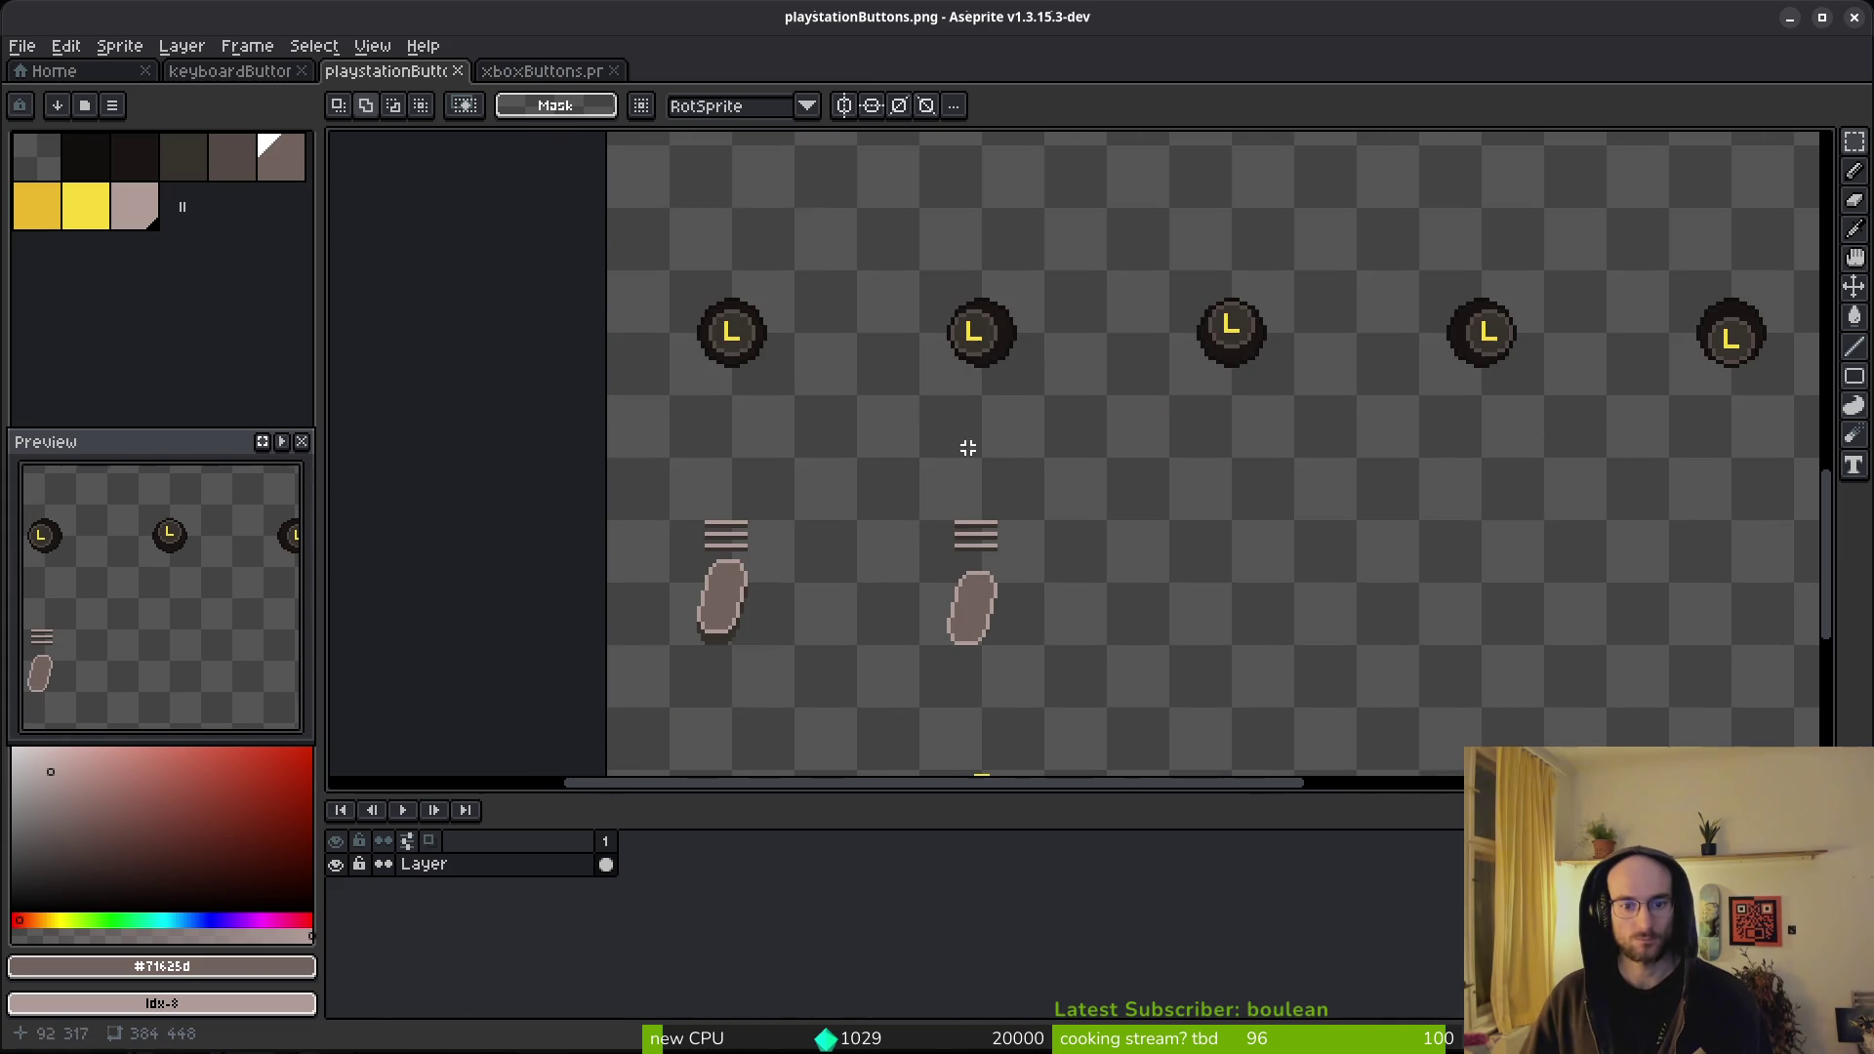
pyautogui.click(508, 71)
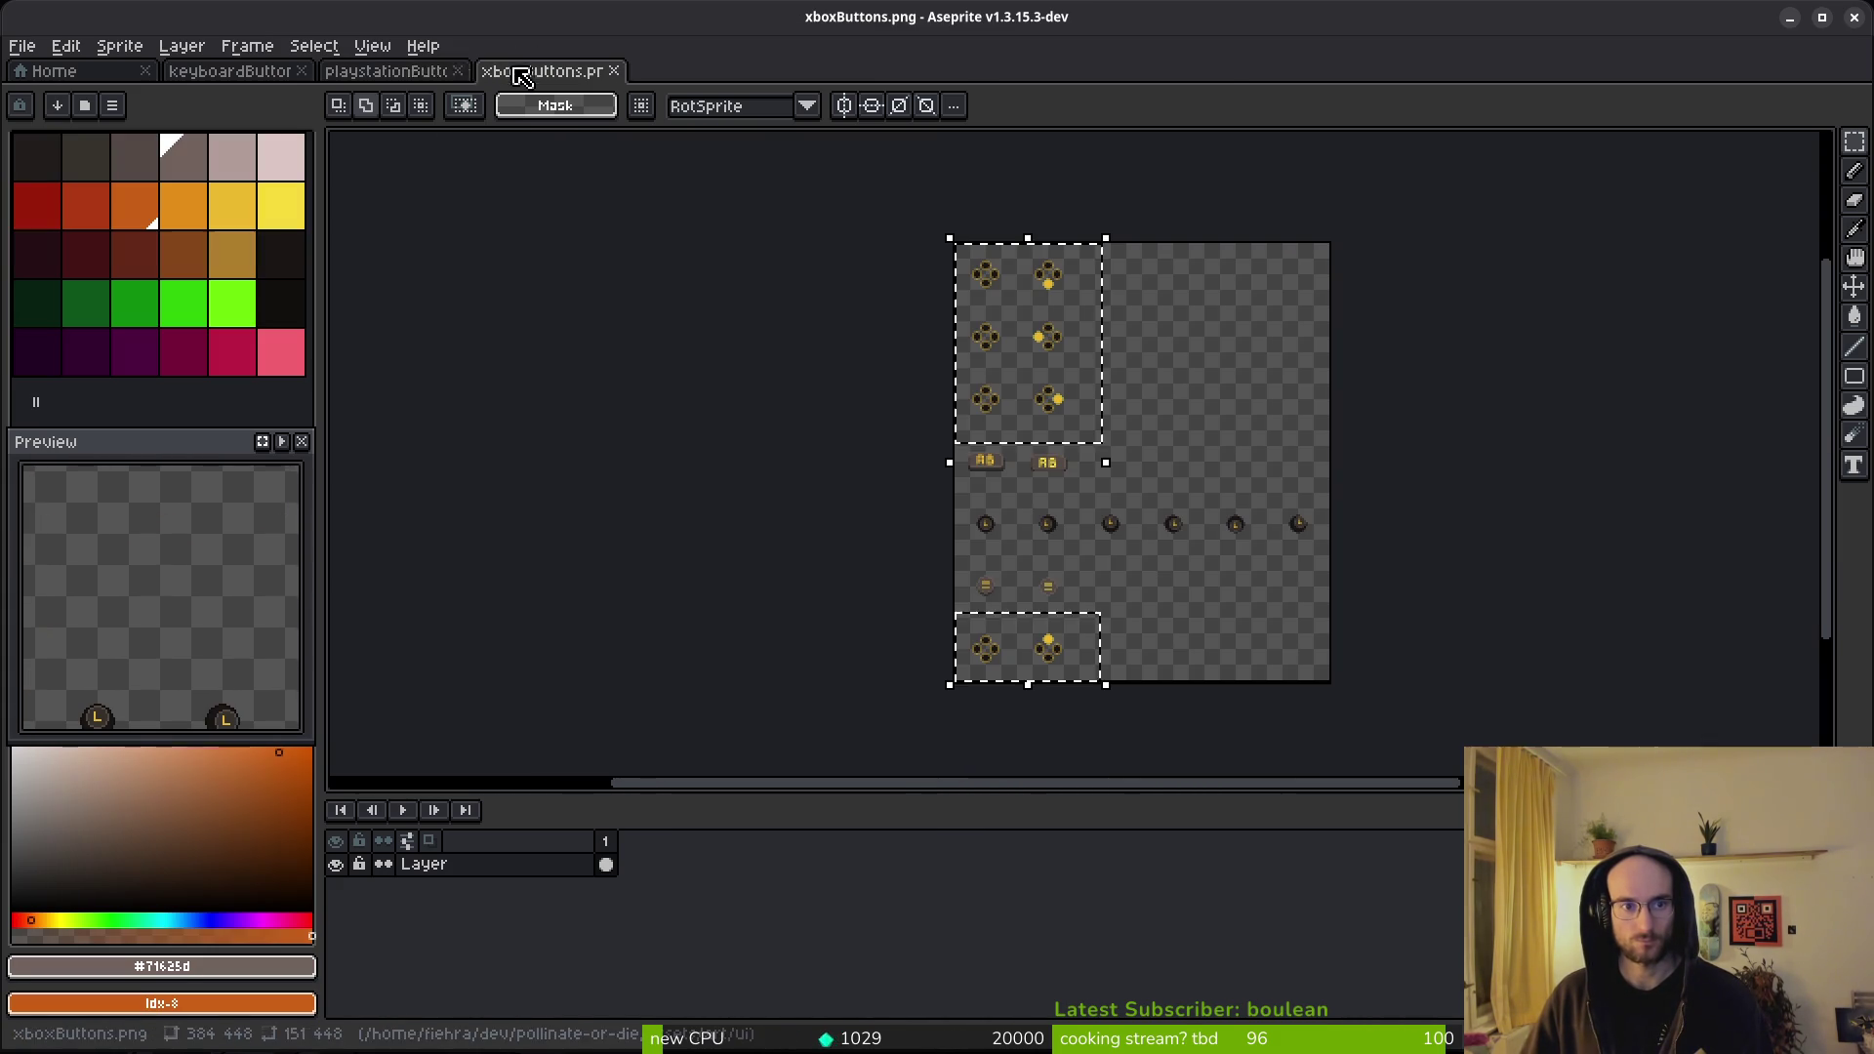
pyautogui.click(415, 78)
pyautogui.scroll(3, 1009, 623)
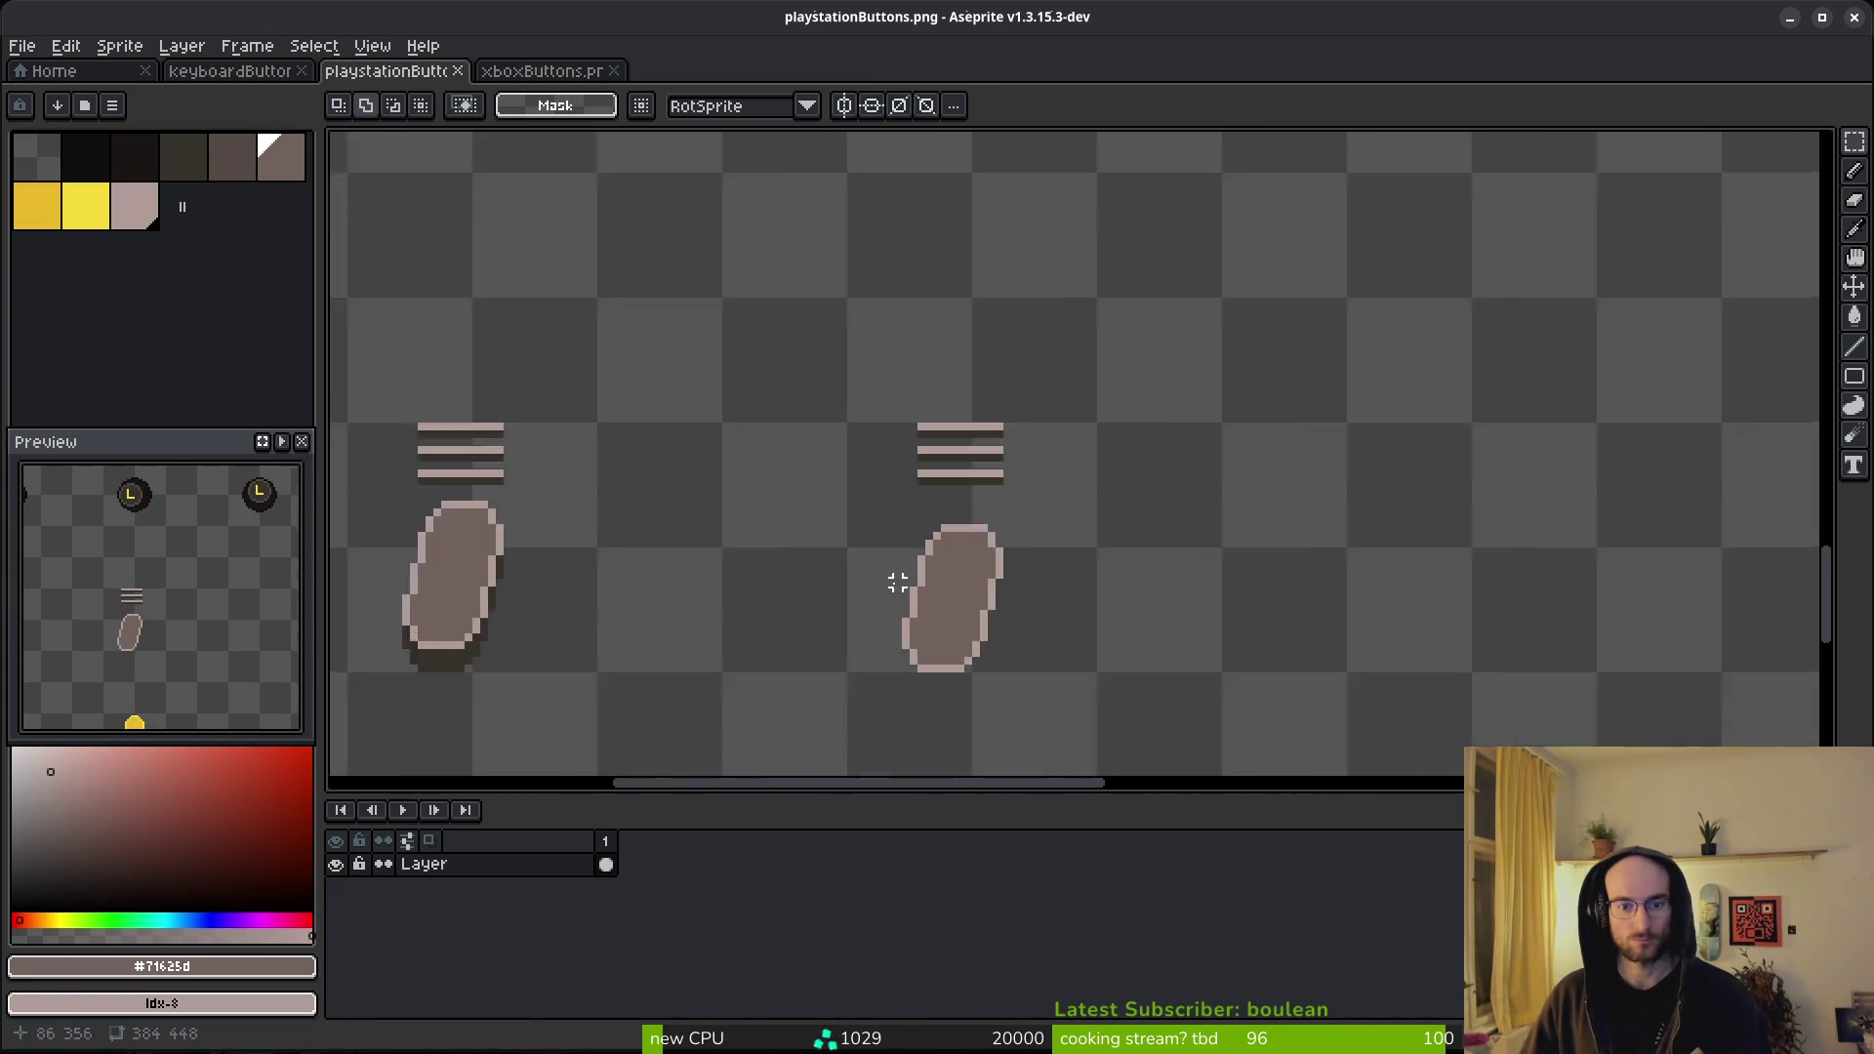
pyautogui.scroll(-3, 1088, 381)
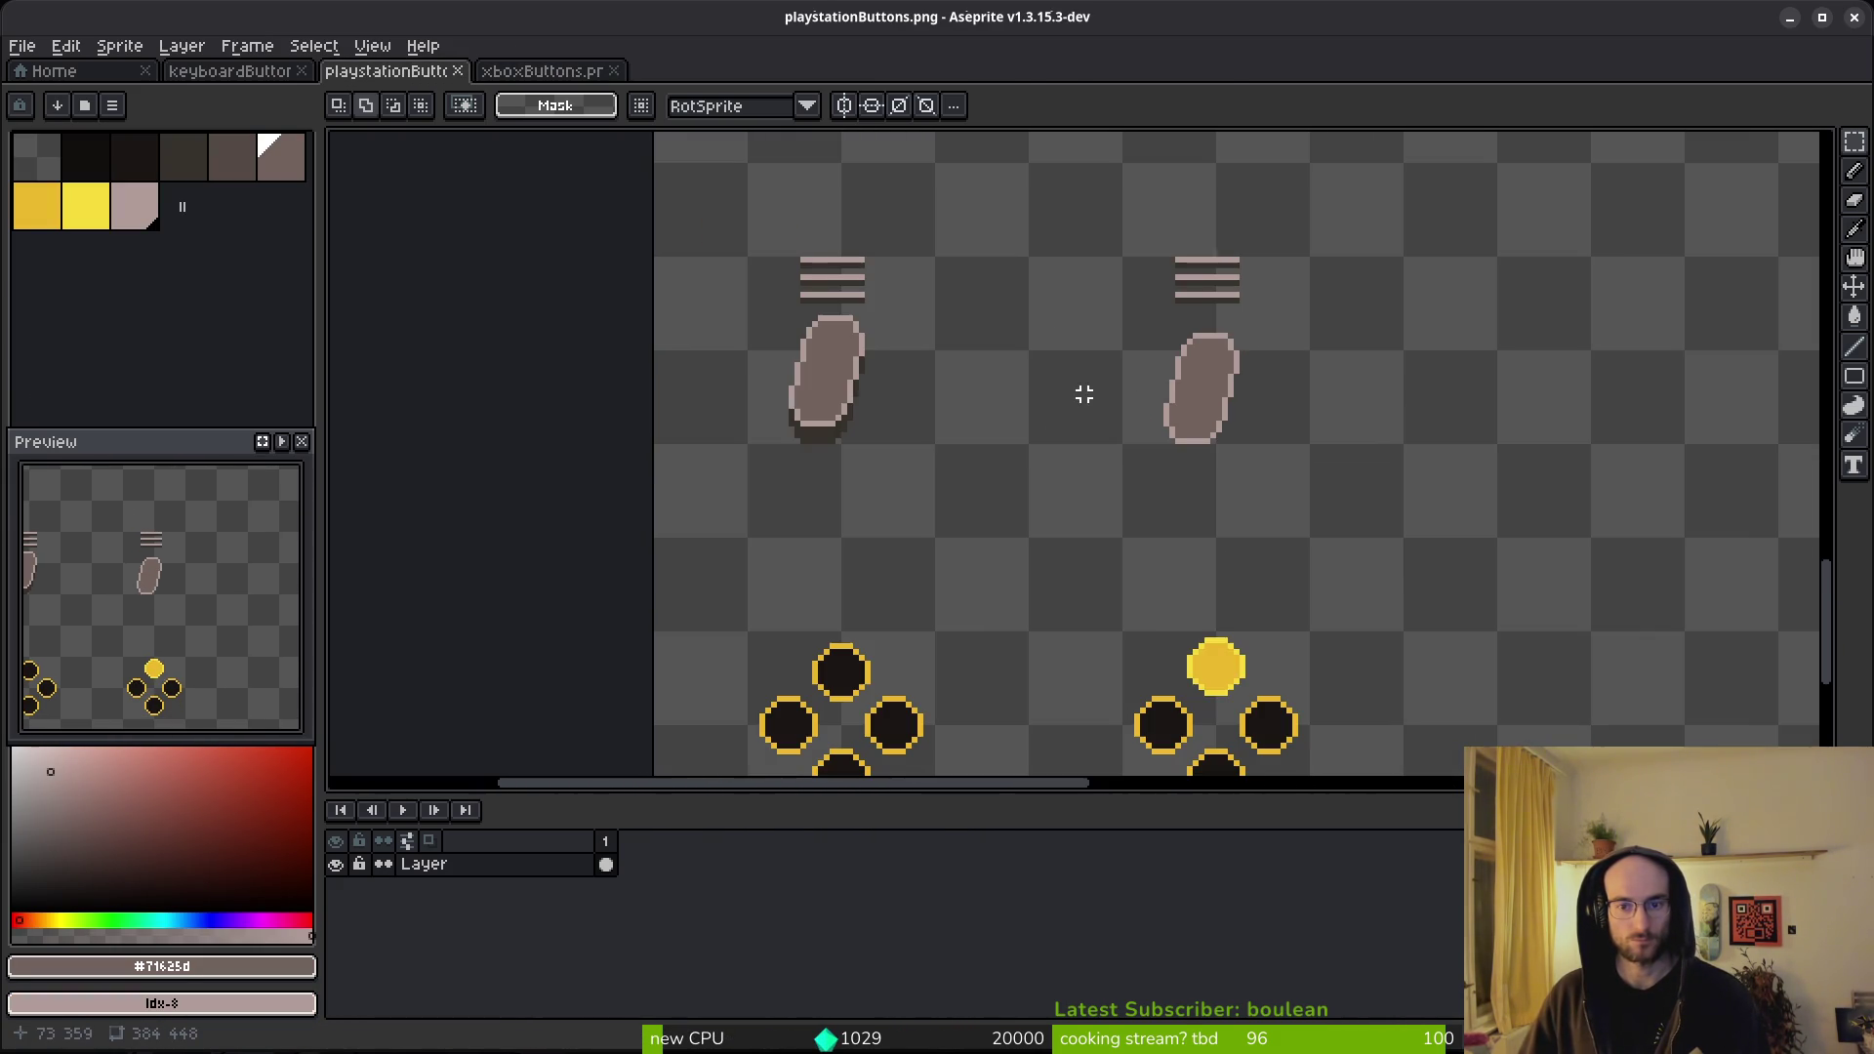
pyautogui.scroll(-1, 1061, 389)
pyautogui.hotkey('ctrl', 's')
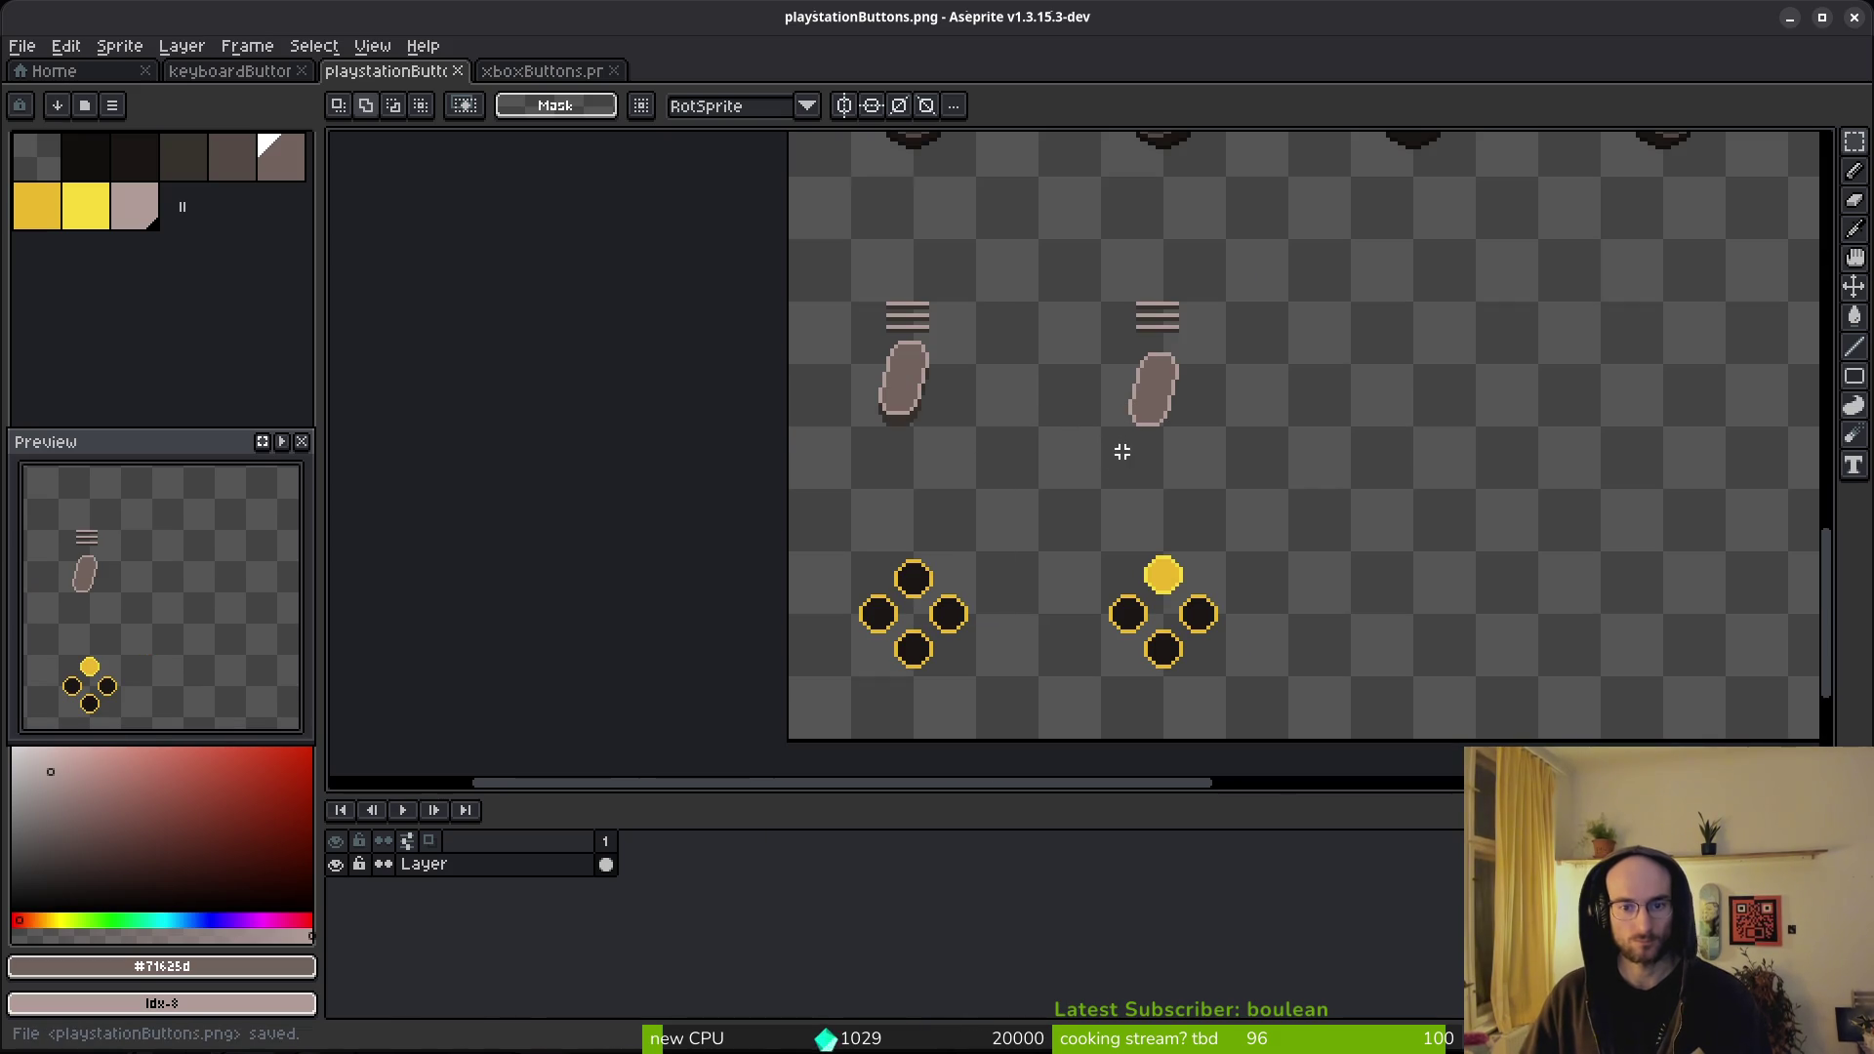
pyautogui.scroll(-3, 1122, 444)
pyautogui.scroll(4, 998, 453)
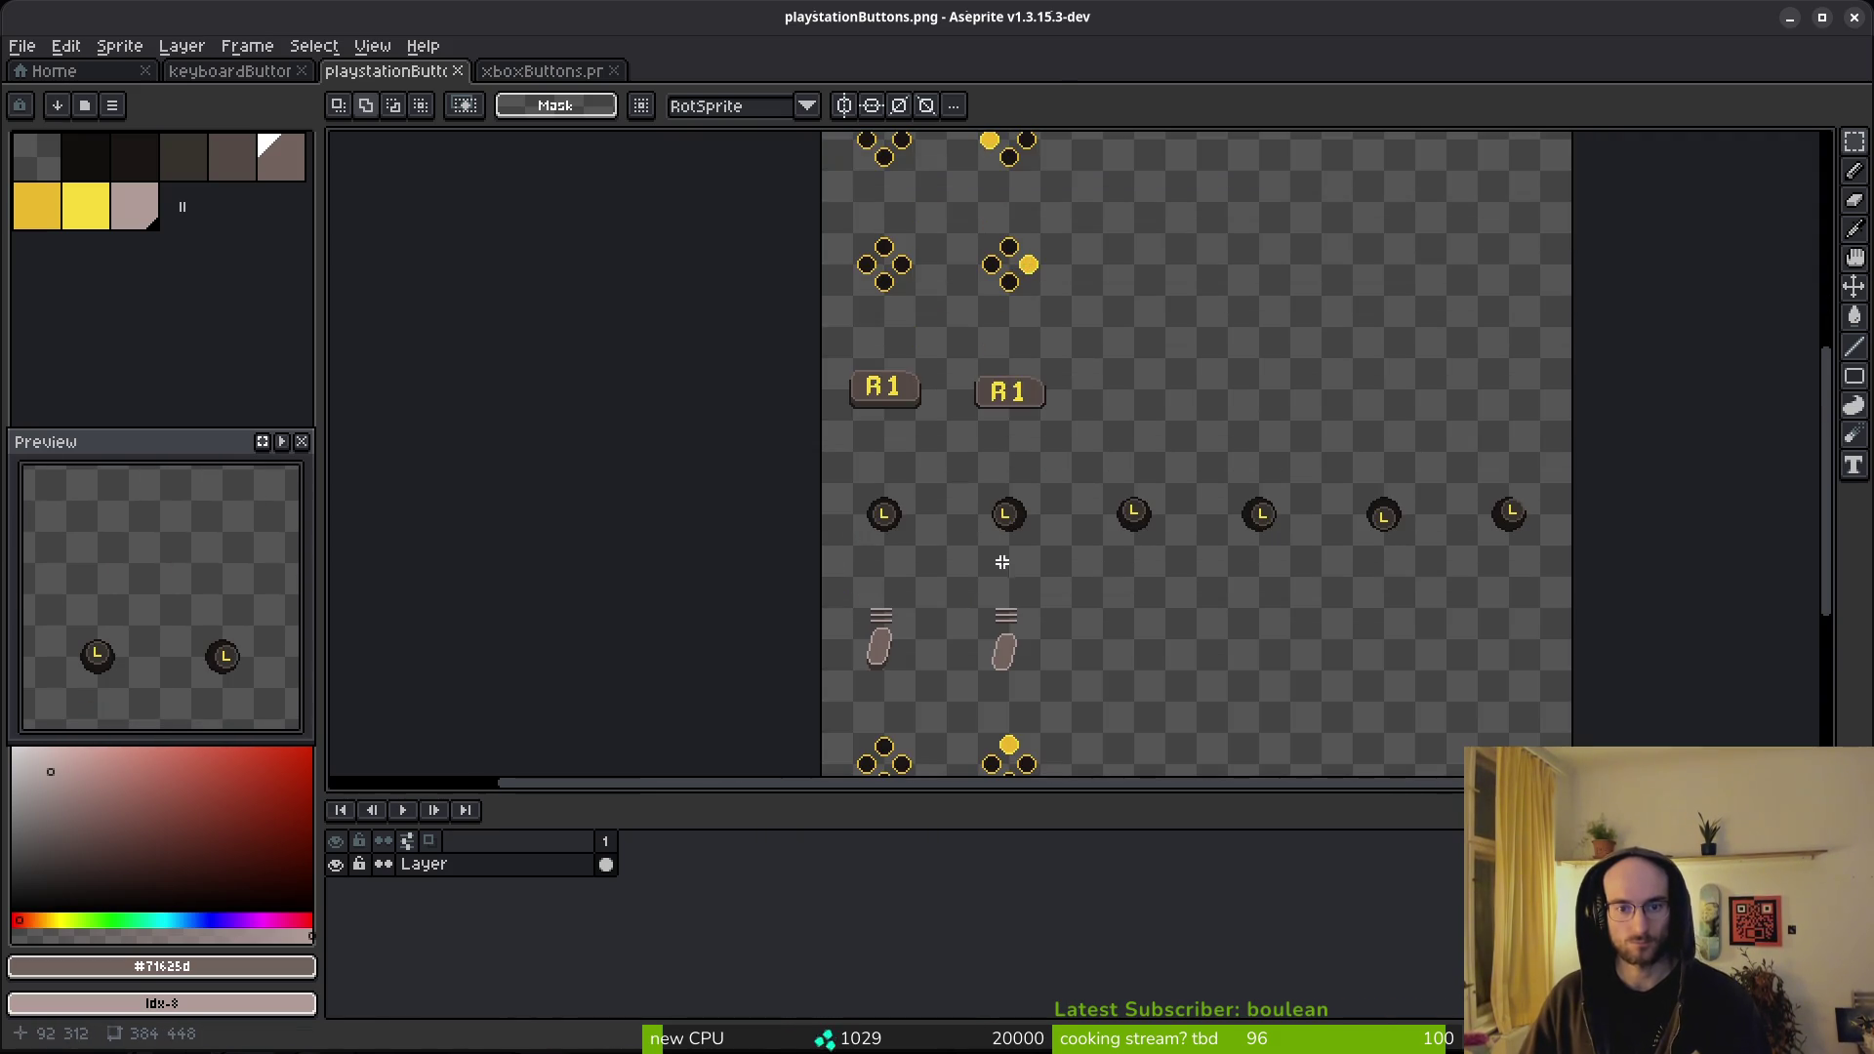
pyautogui.scroll(1, 1059, 426)
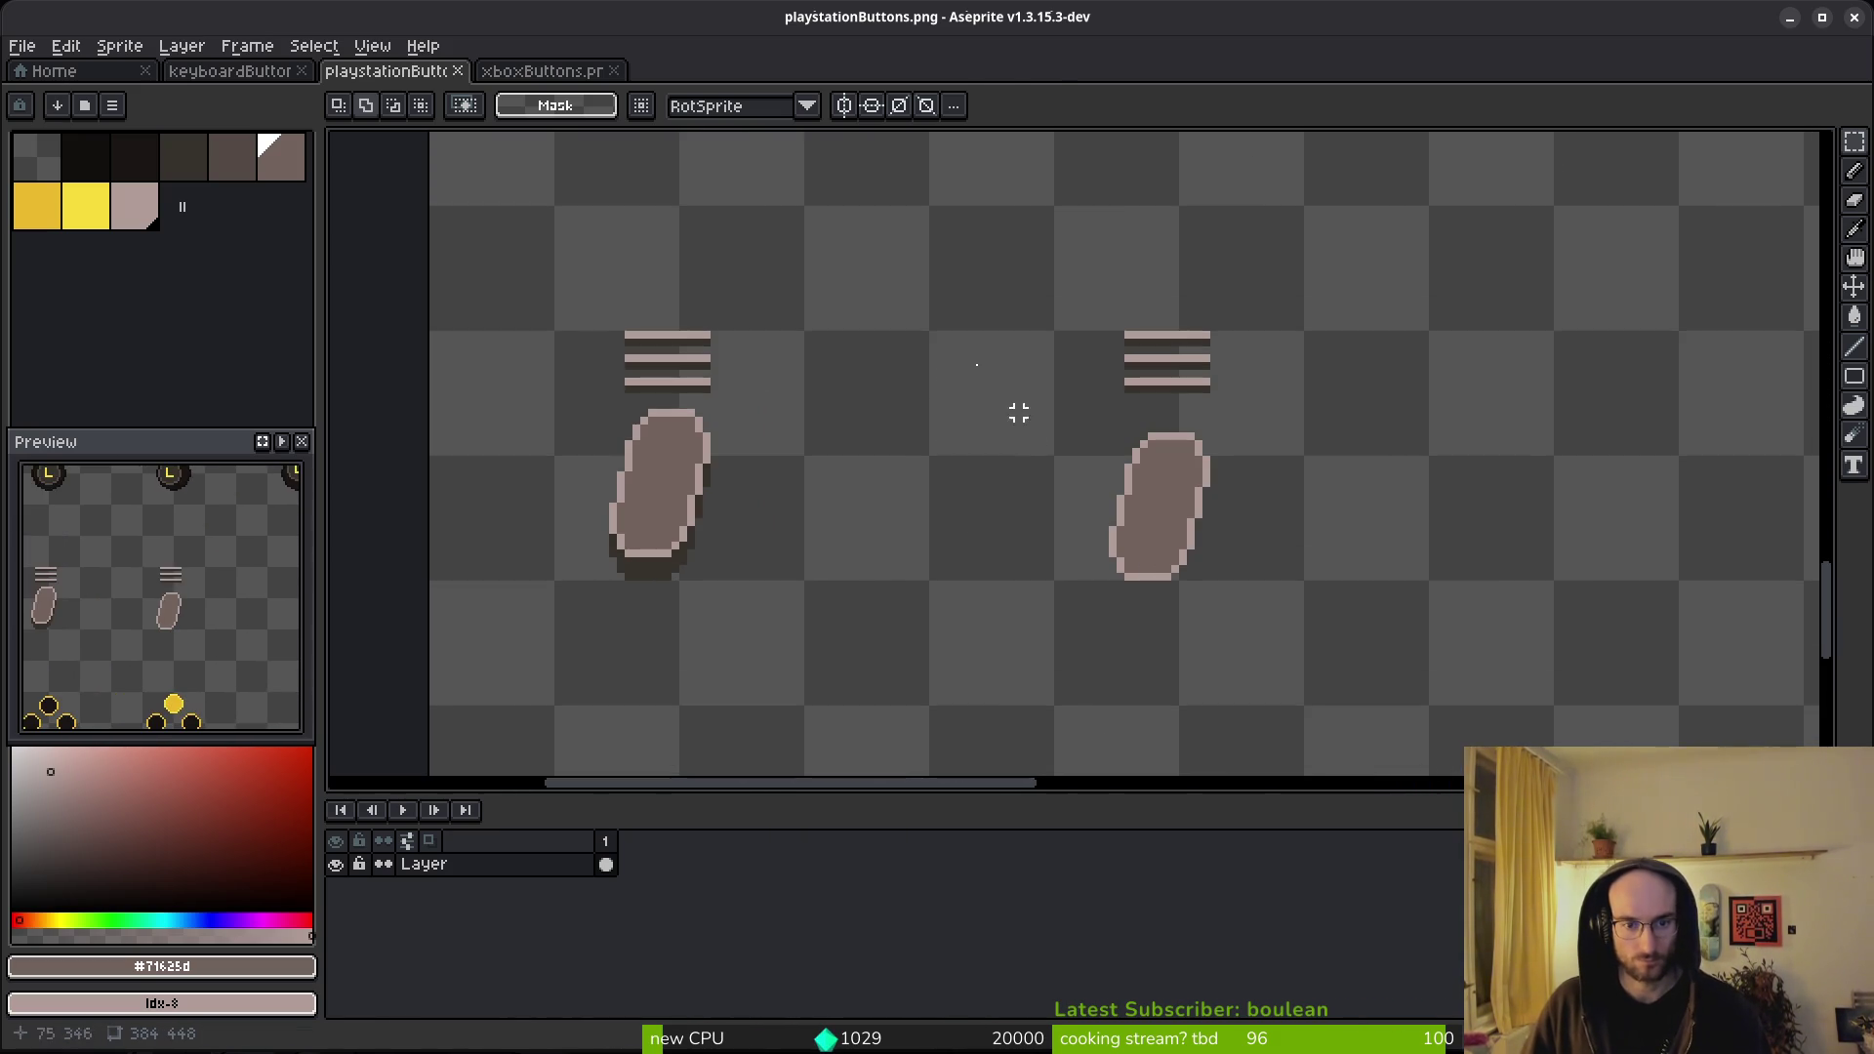
pyautogui.scroll(-3, 976, 390)
# - Replace the triggers' pale pink #b19d99 with highlight yellow #eab82e
pyautogui.press('i')
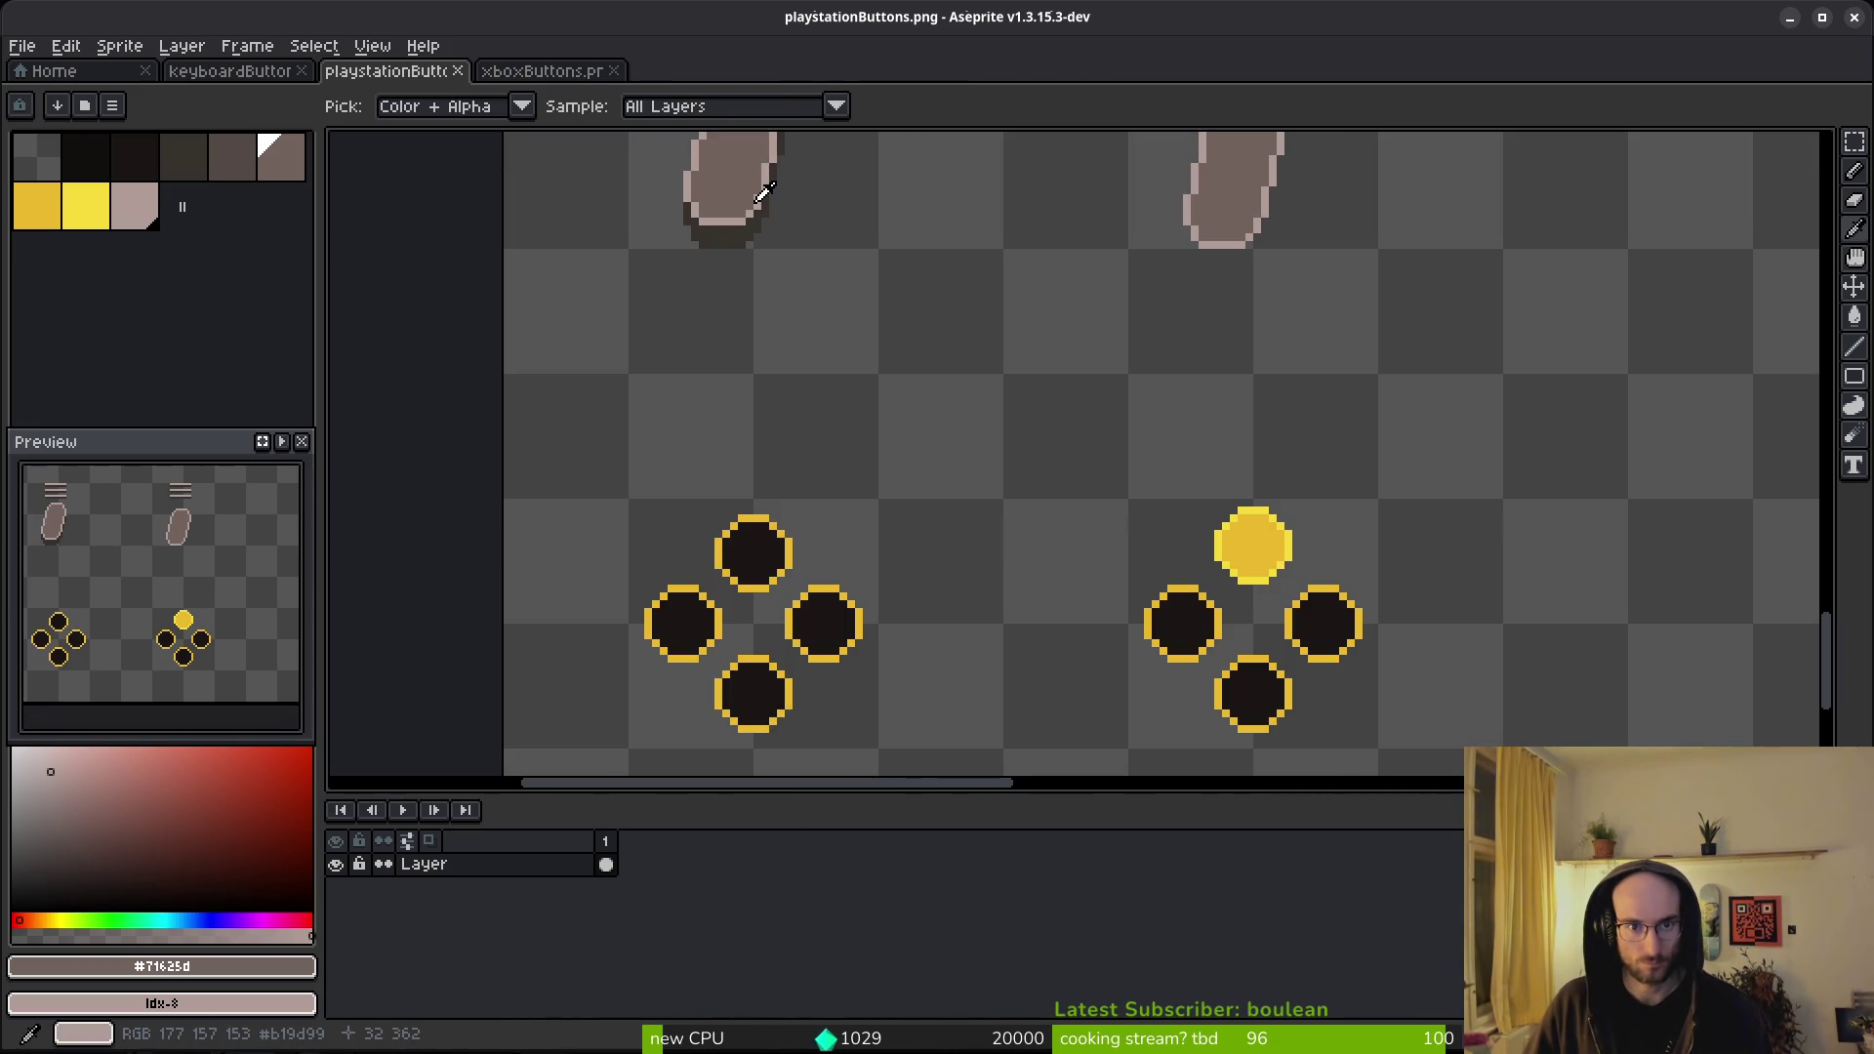
pyautogui.click(762, 196)
pyautogui.rightClick(759, 513)
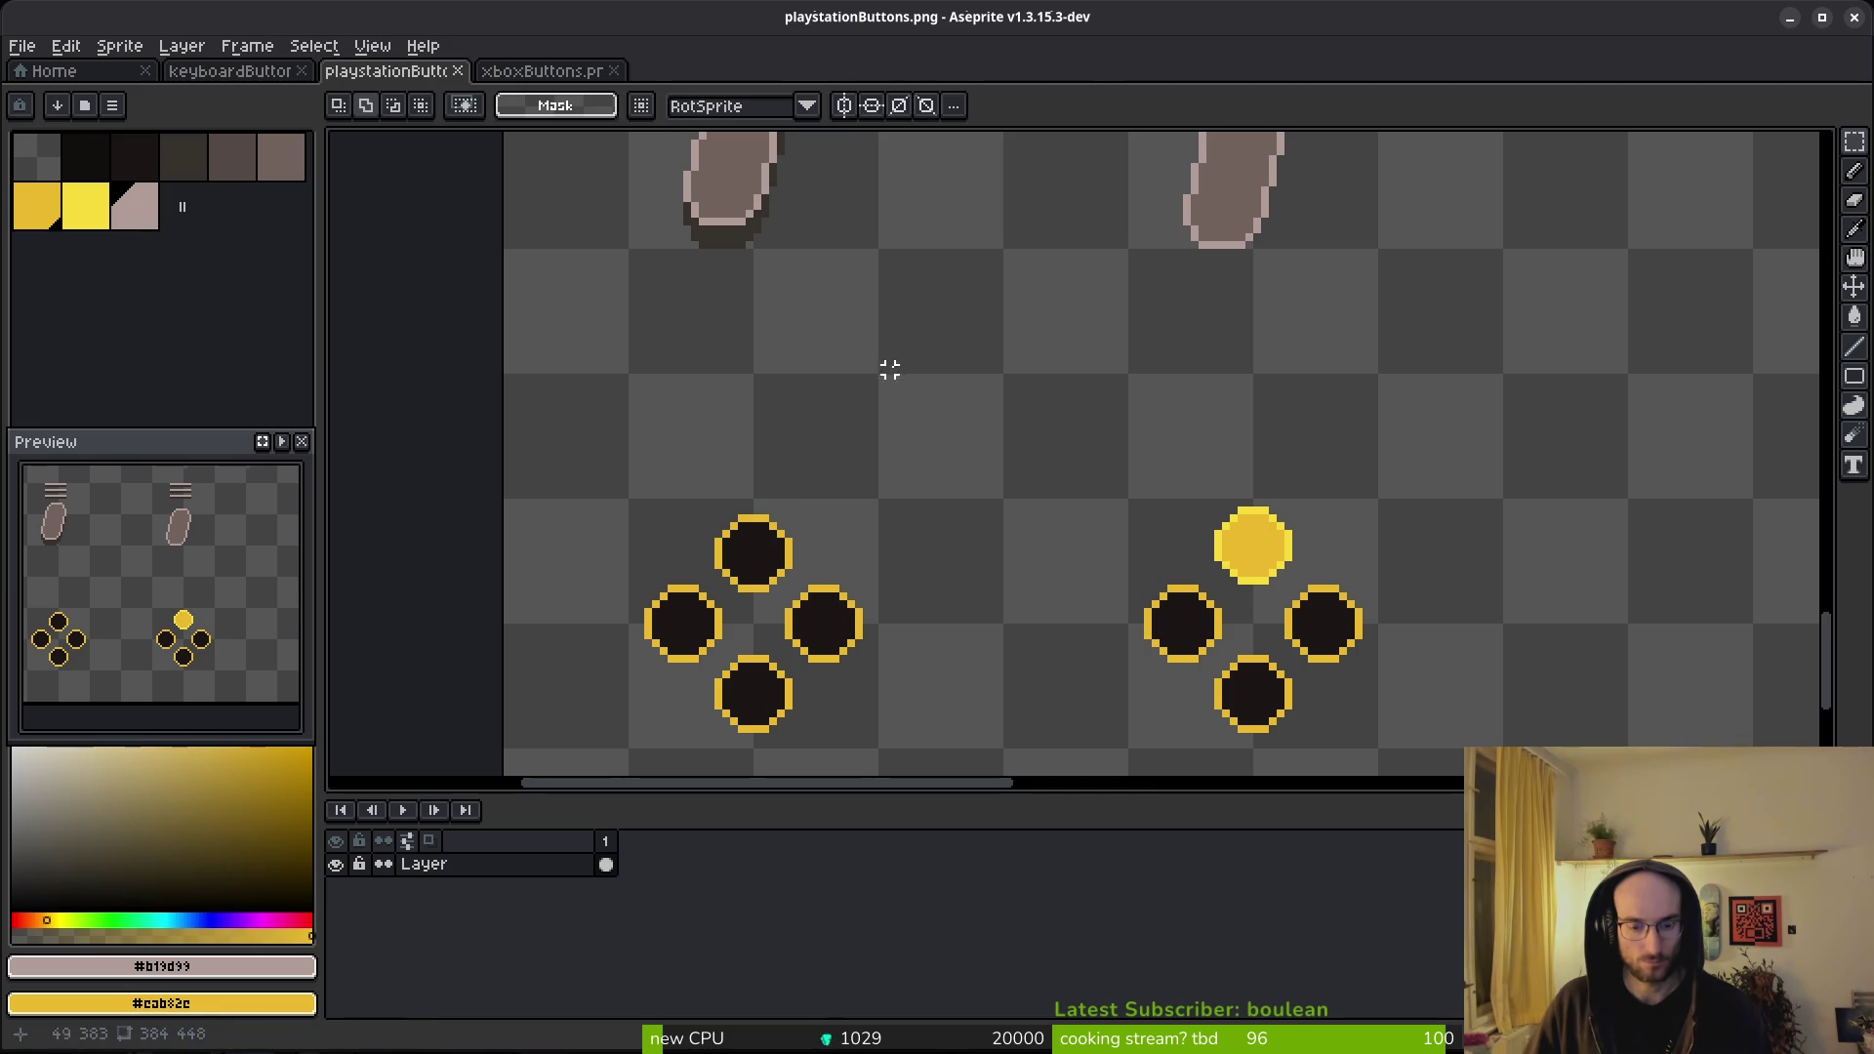
pyautogui.moveTo(879, 377); pyautogui.dragTo(982, 598)
pyautogui.hotkey('shift', 'r')
pyautogui.click(649, 169)
pyautogui.press('m')
pyautogui.scroll(-6, 1065, 562)
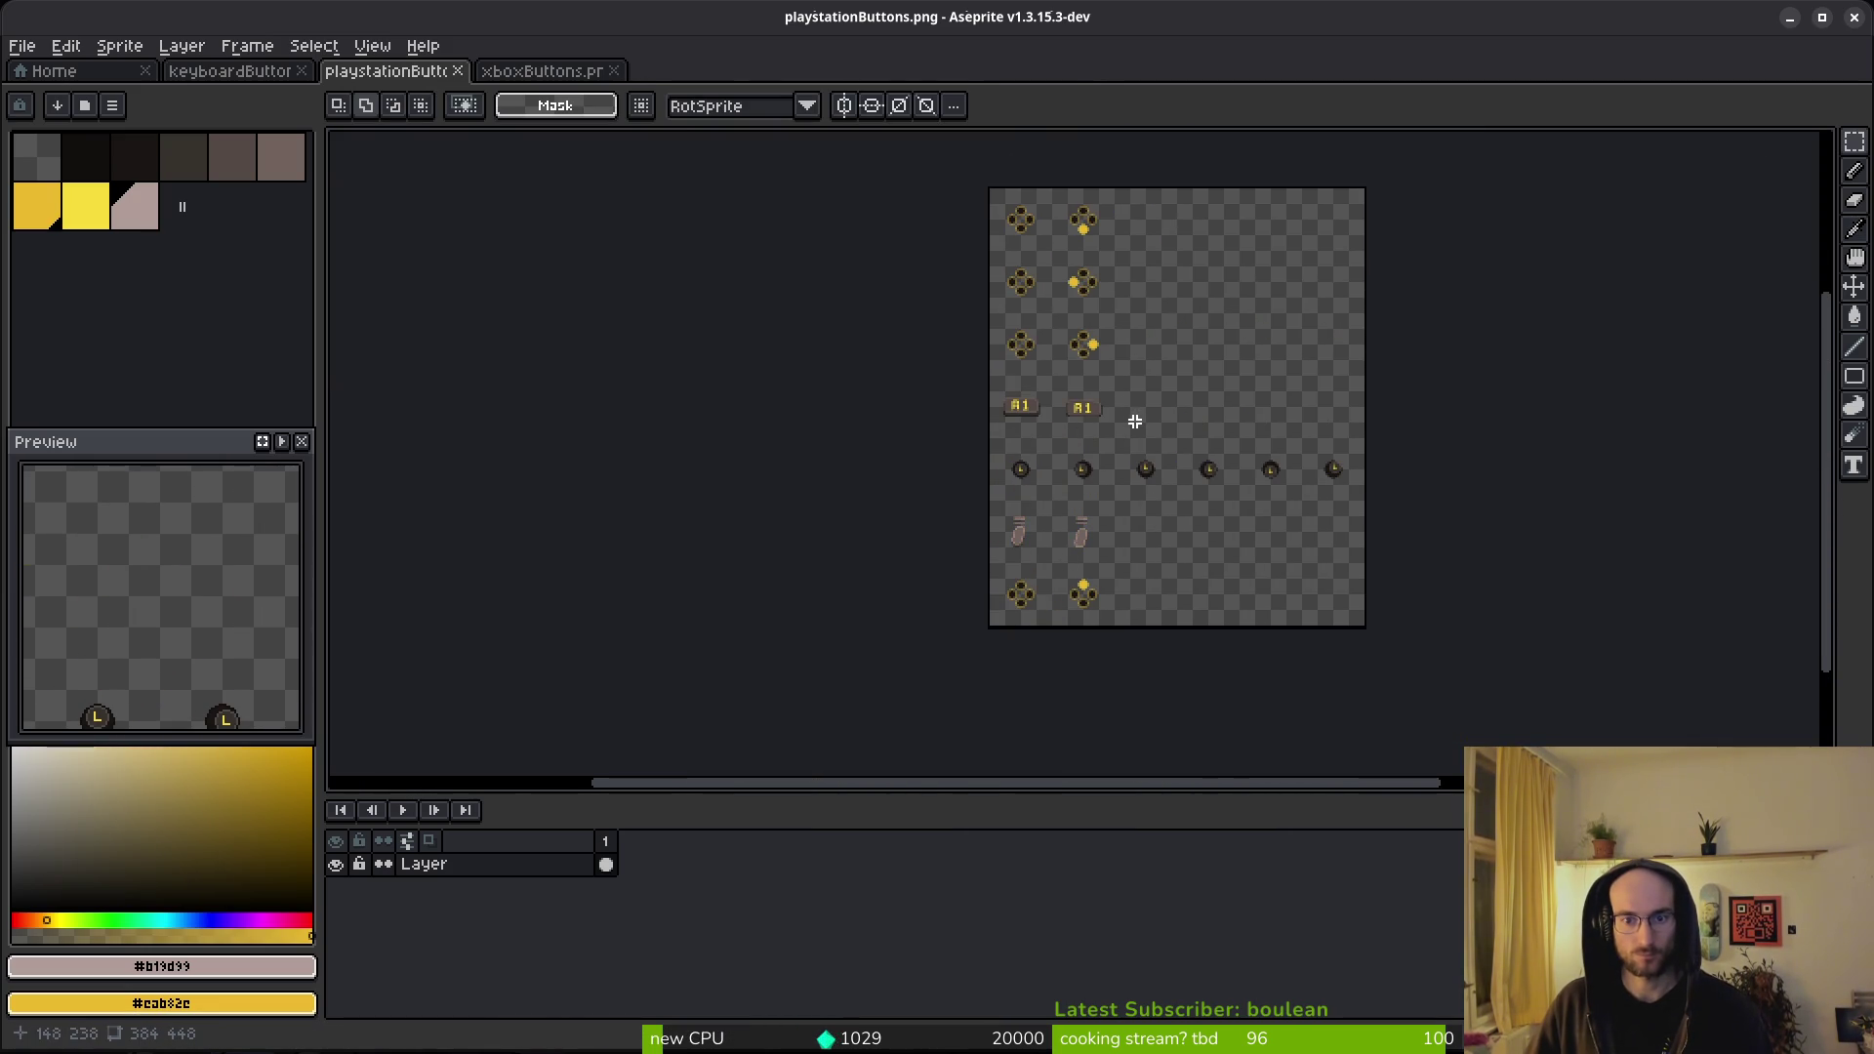
# - Check the result against xboxButtons, then lasso the right trigger sprite
pyautogui.click(537, 70)
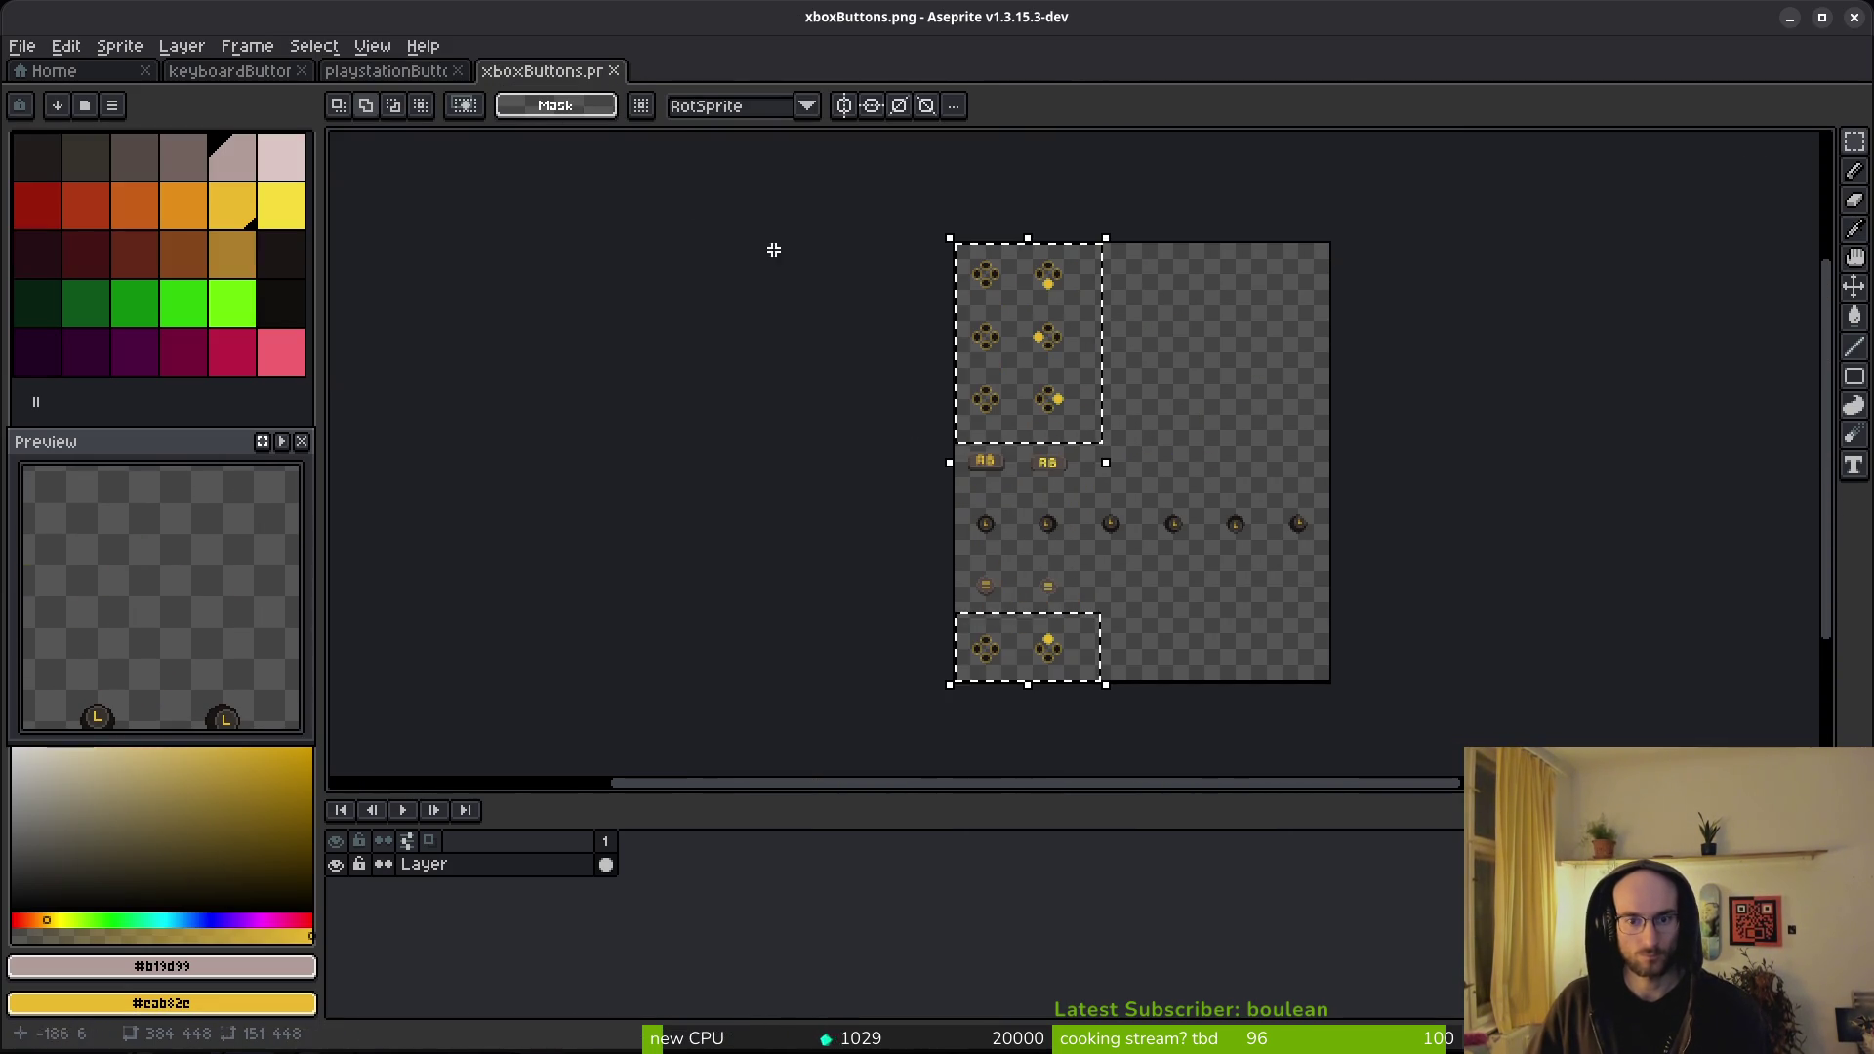
pyautogui.scroll(4, 1076, 567)
pyautogui.hotkey('ctrl', 'shift', 'Tab')
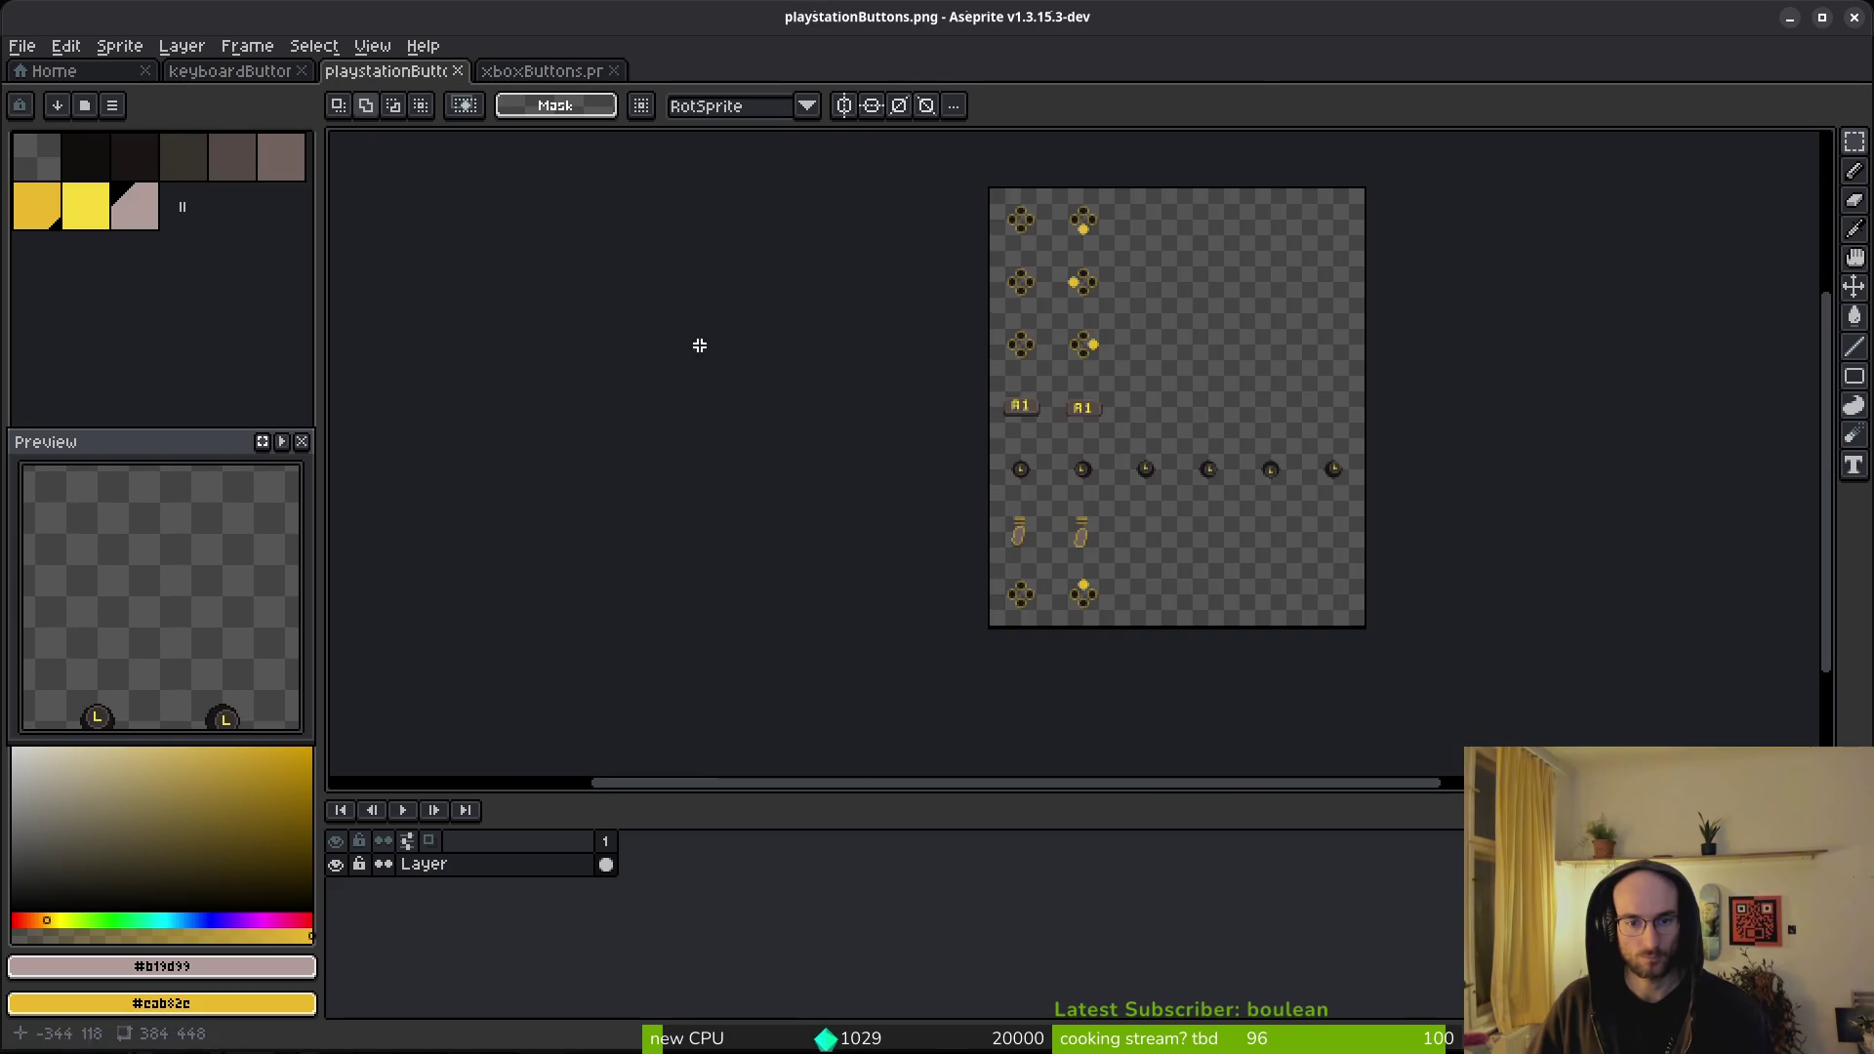
pyautogui.scroll(4, 1059, 569)
pyautogui.scroll(-3, 1134, 418)
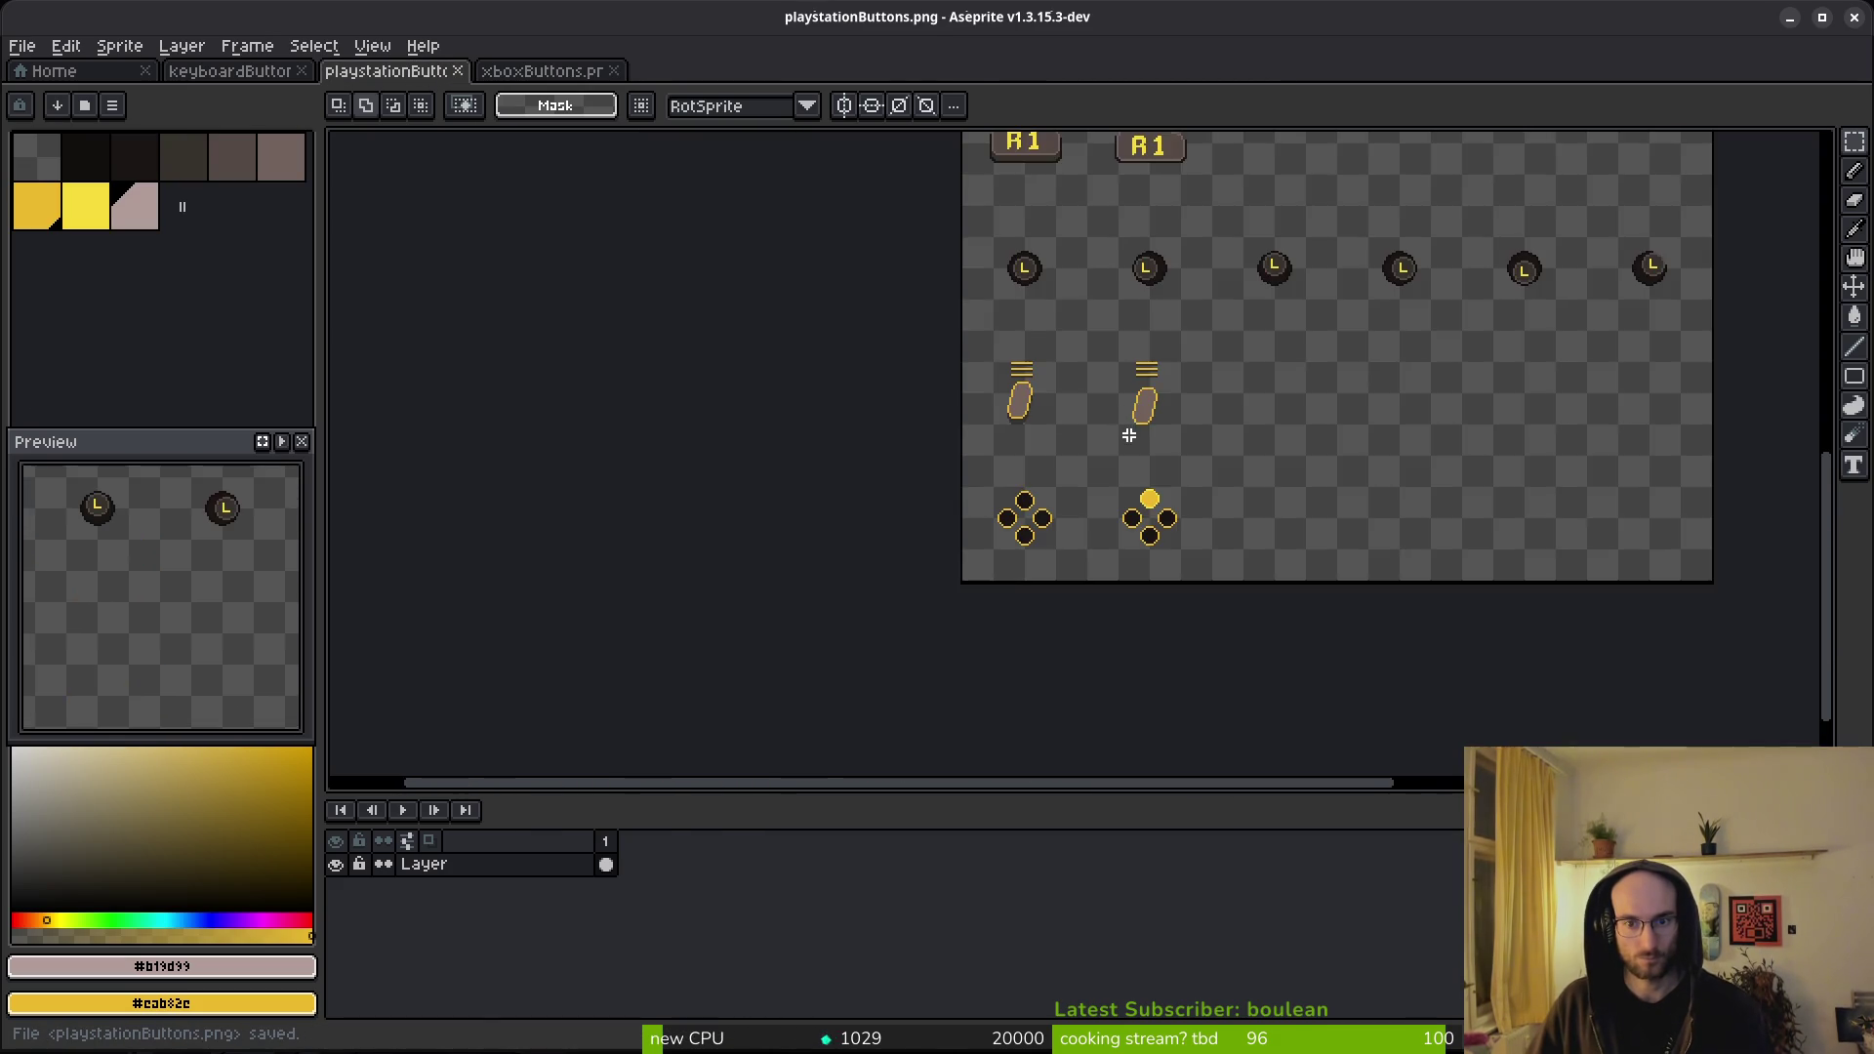
pyautogui.scroll(4, 1128, 418)
pyautogui.scroll(1, 1152, 379)
pyautogui.press('q')
pyautogui.moveTo(1143, 304)
pyautogui.mouseDown()
pyautogui.moveTo(1006, 440)
pyautogui.moveTo(1287, 420)
pyautogui.moveTo(1260, 361)
pyautogui.mouseUp()
# - Replace the d-pad's yellow #eab82e with brighter #f7db3b and save playstationButtons
pyautogui.moveTo(1247, 518); pyautogui.dragTo(1075, 334)
pyautogui.press('i')
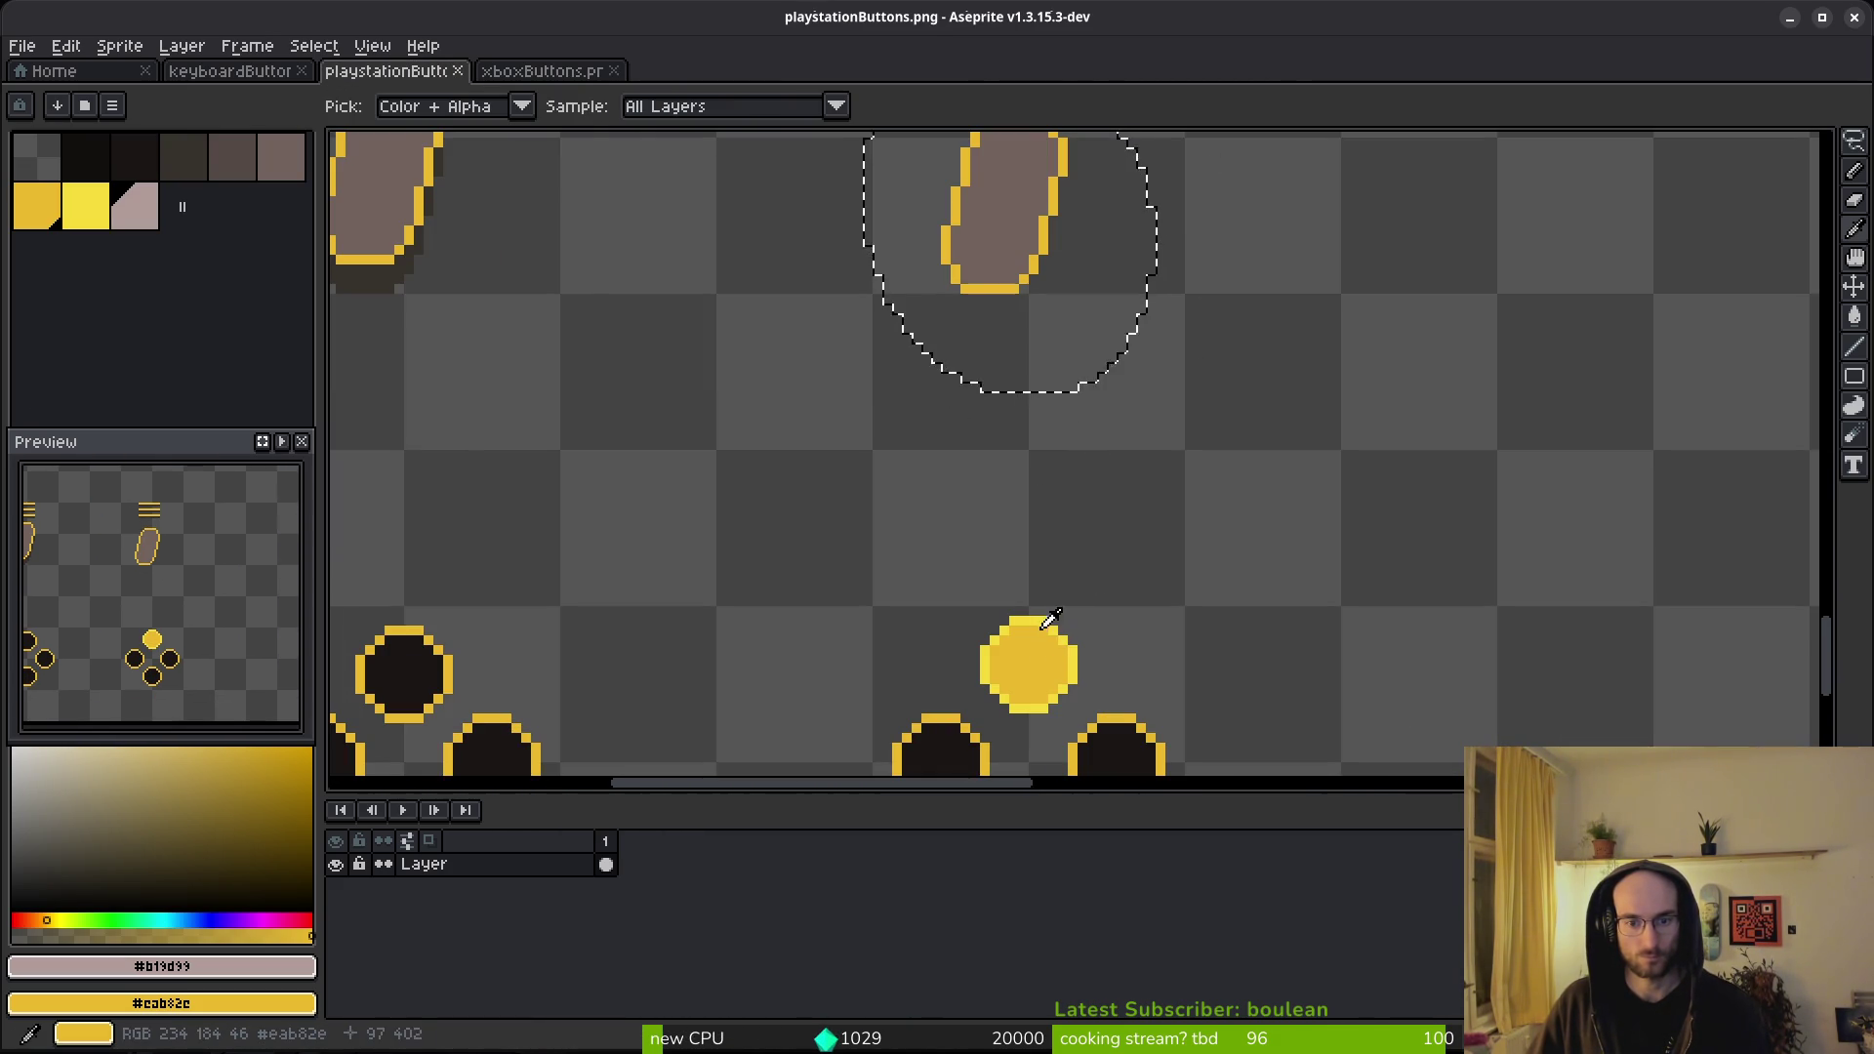
pyautogui.click(977, 287)
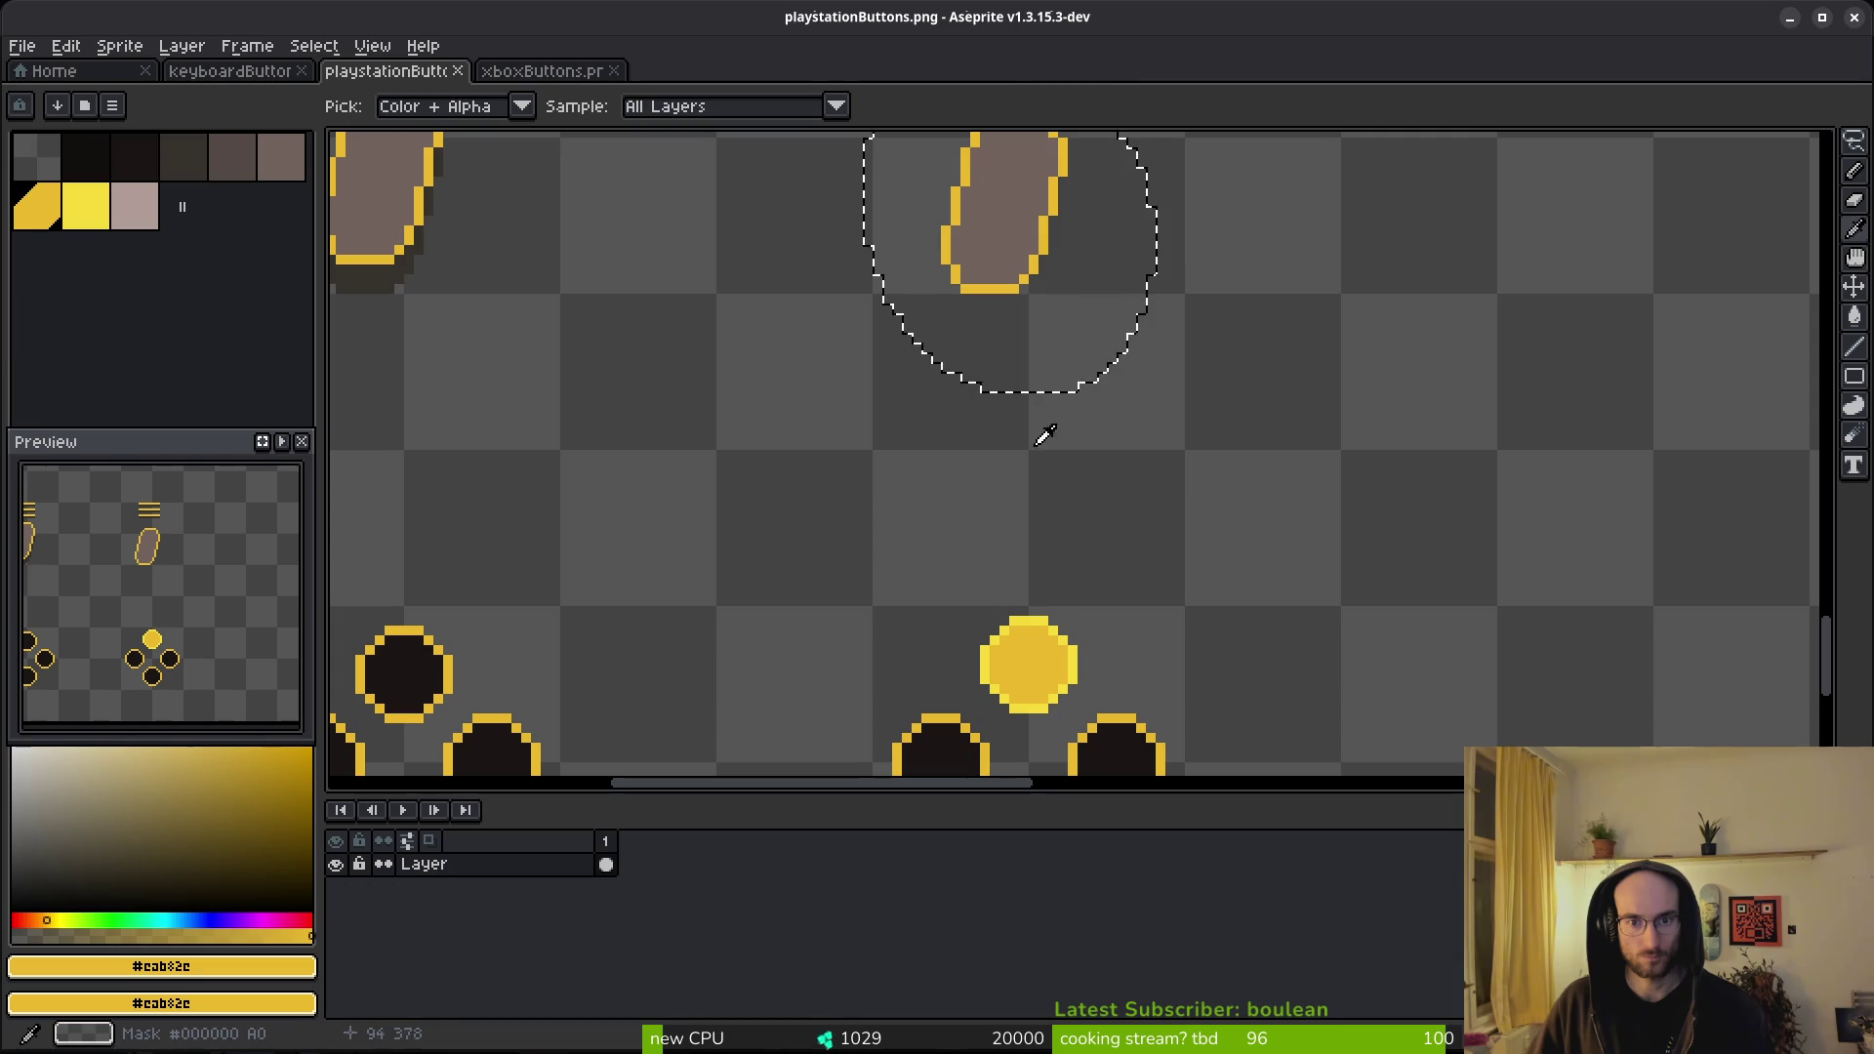
pyautogui.rightClick(1040, 611)
pyautogui.hotkey('shift', 'r')
pyautogui.click(654, 166)
pyautogui.hotkey('shift', 'w')
pyautogui.scroll(-2, 1061, 479)
pyautogui.hotkey('ctrl', 's')
# - Start replacing the triggers' grey #71625d with yellow #eab82e, then cancel it
pyautogui.scroll(1, 1050, 396)
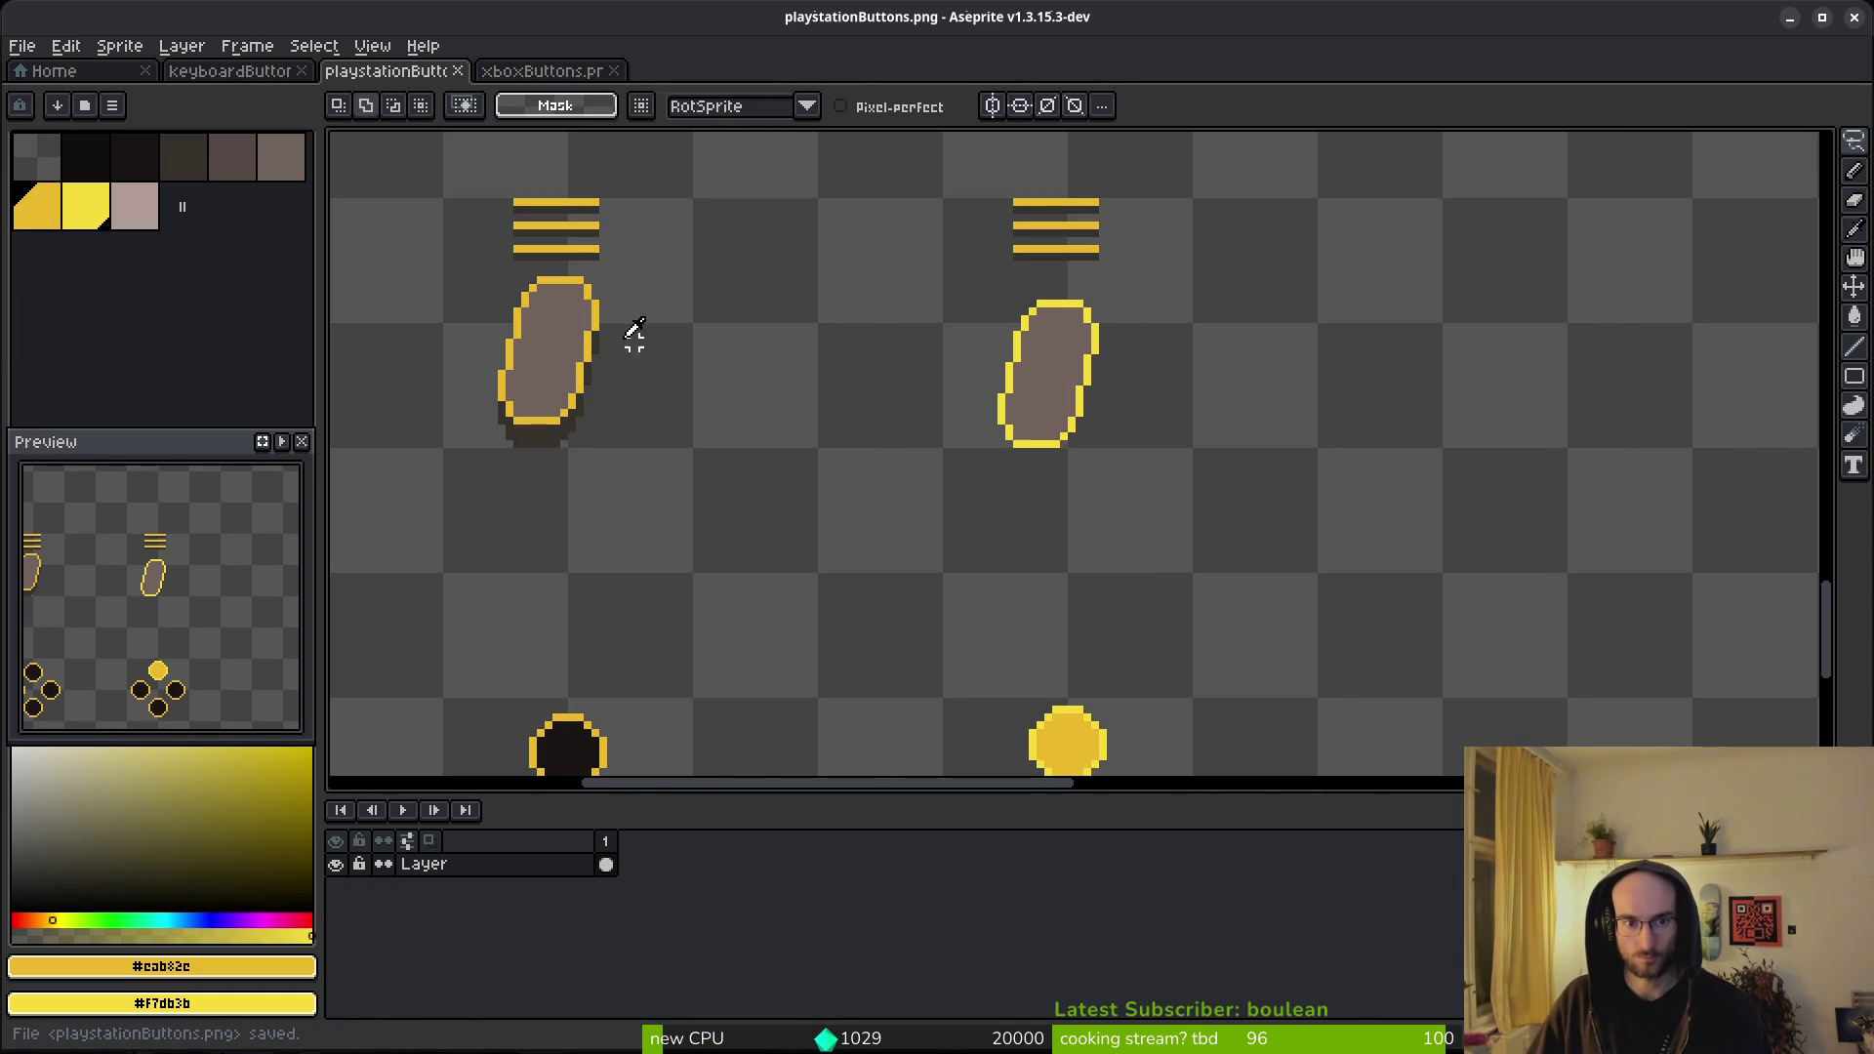
pyautogui.press('i')
pyautogui.click(1050, 381)
pyautogui.rightClick(1063, 215)
pyautogui.hotkey('shift', 'r')
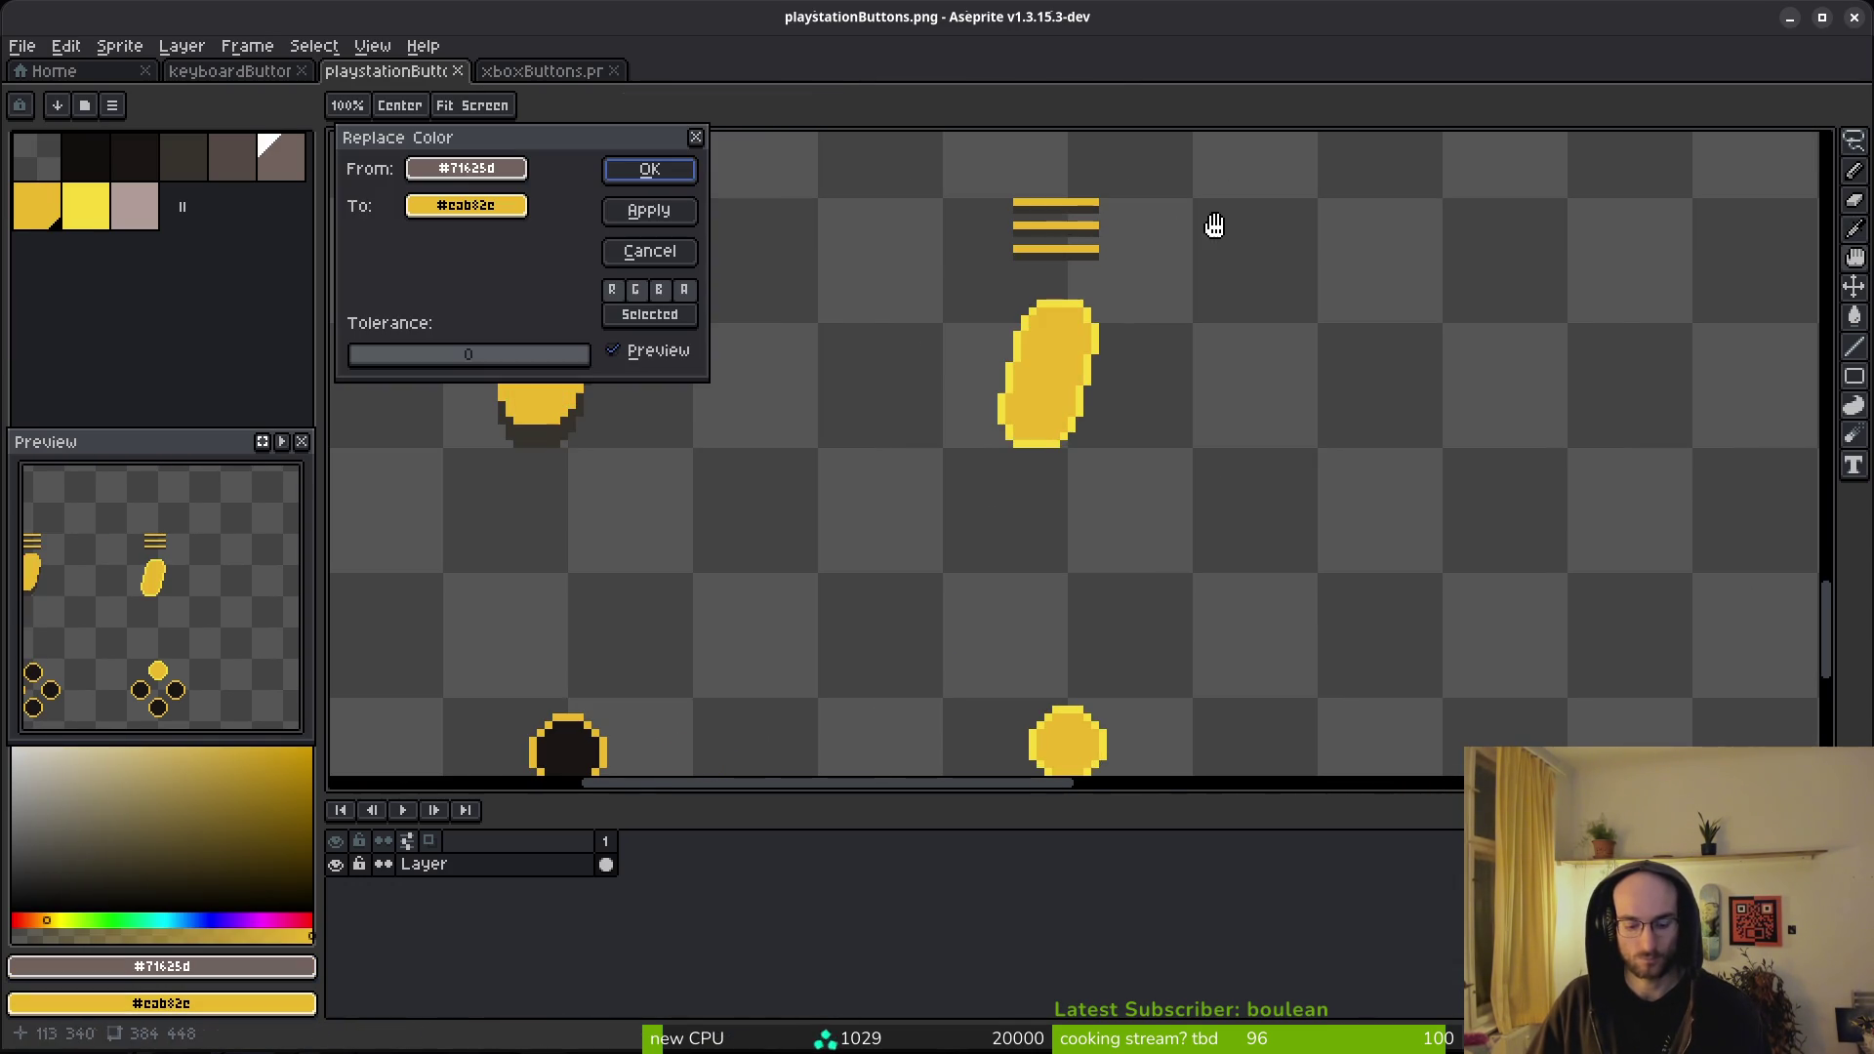
pyautogui.click(653, 166)
pyautogui.hotkey('shift', 'w')
pyautogui.scroll(-2, 1052, 451)
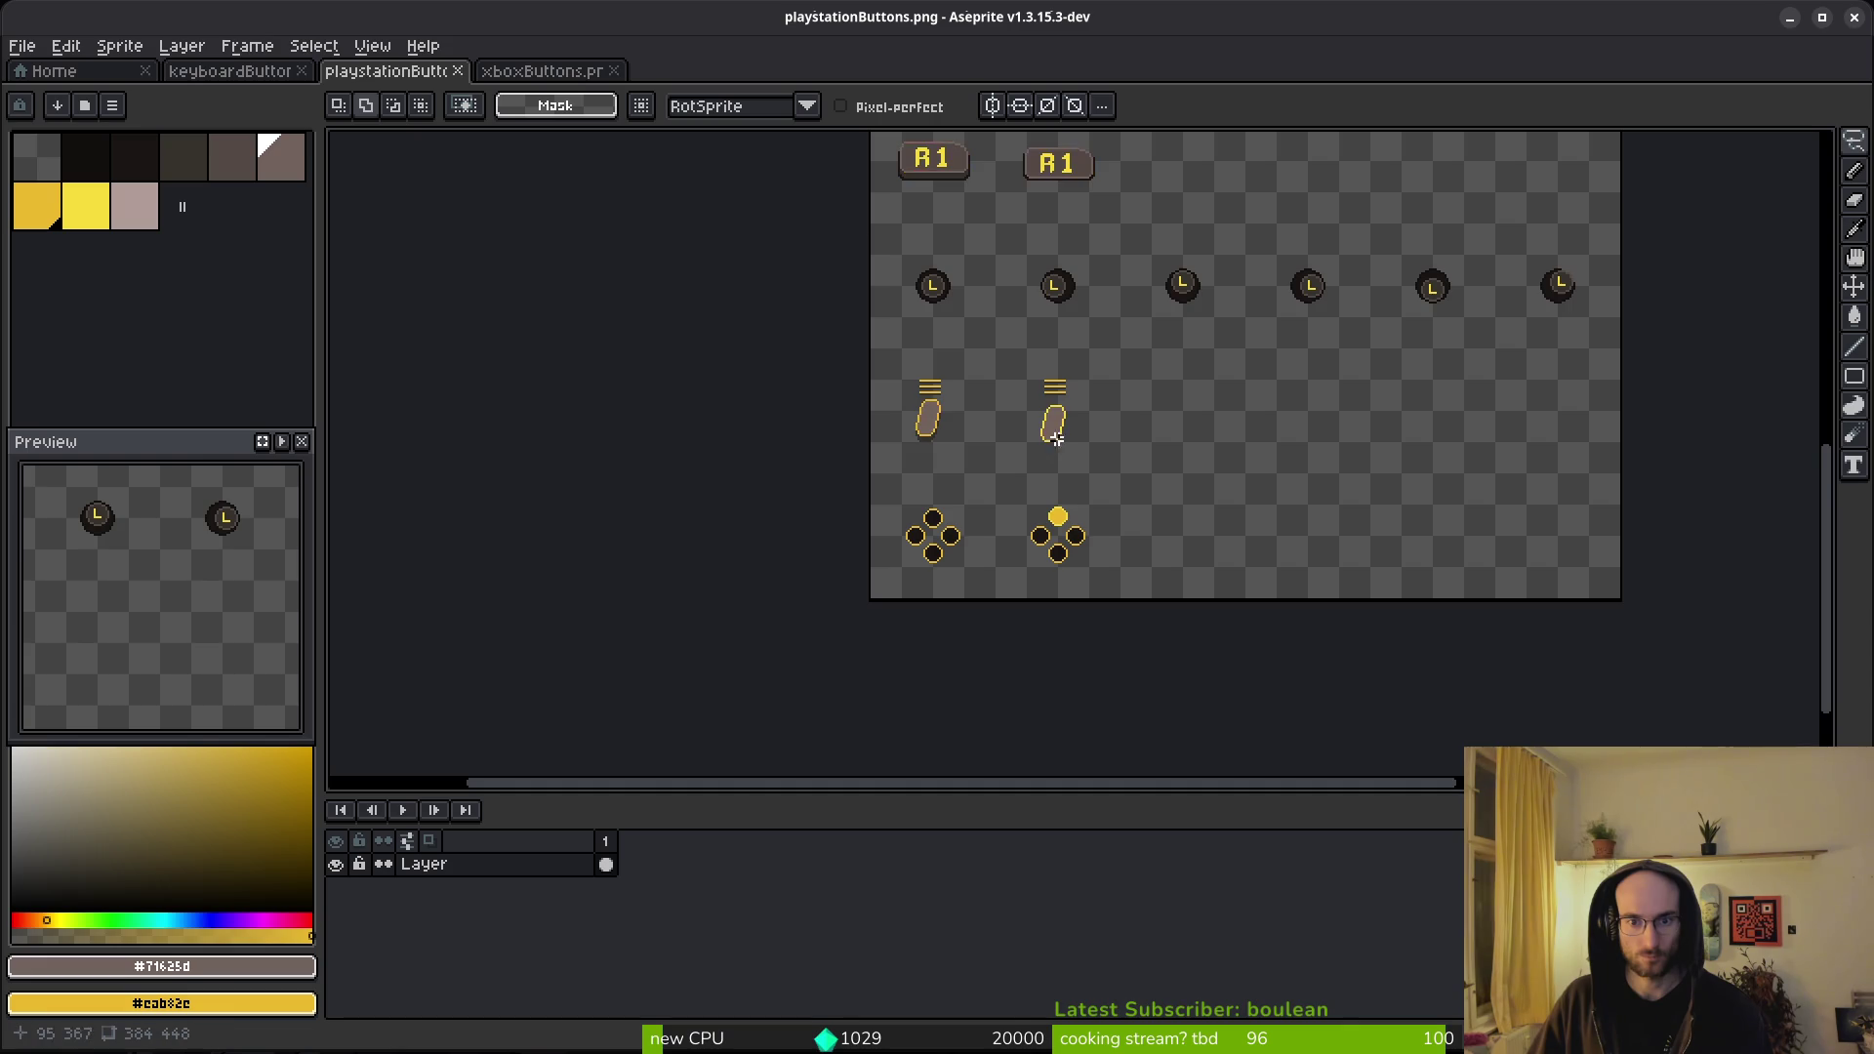
pyautogui.scroll(3, 1057, 439)
# - Lasso the right trigger and replace its grey fill with yellow #eab82e
pyautogui.moveTo(971, 268)
pyautogui.mouseDown()
pyautogui.moveTo(1074, 210)
pyautogui.moveTo(1090, 232)
pyautogui.mouseUp()
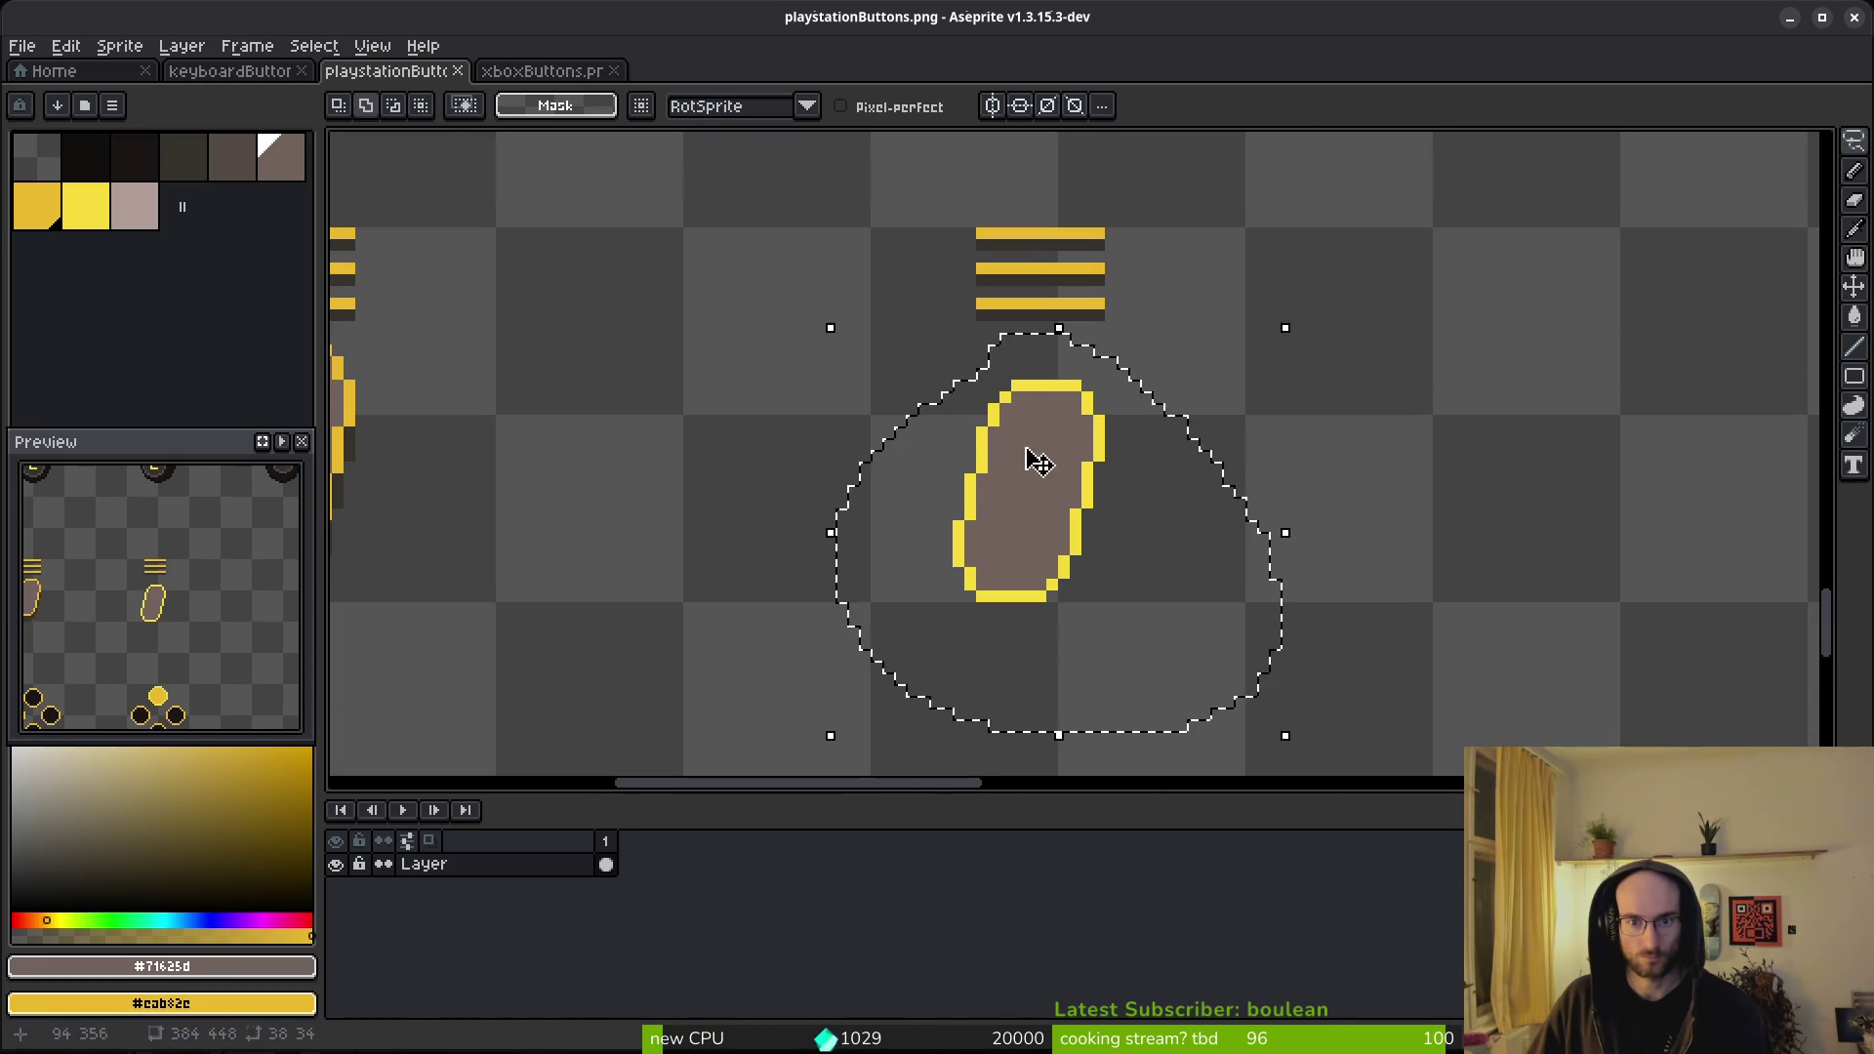
pyautogui.press('i')
pyautogui.hotkey('shift', 'r')
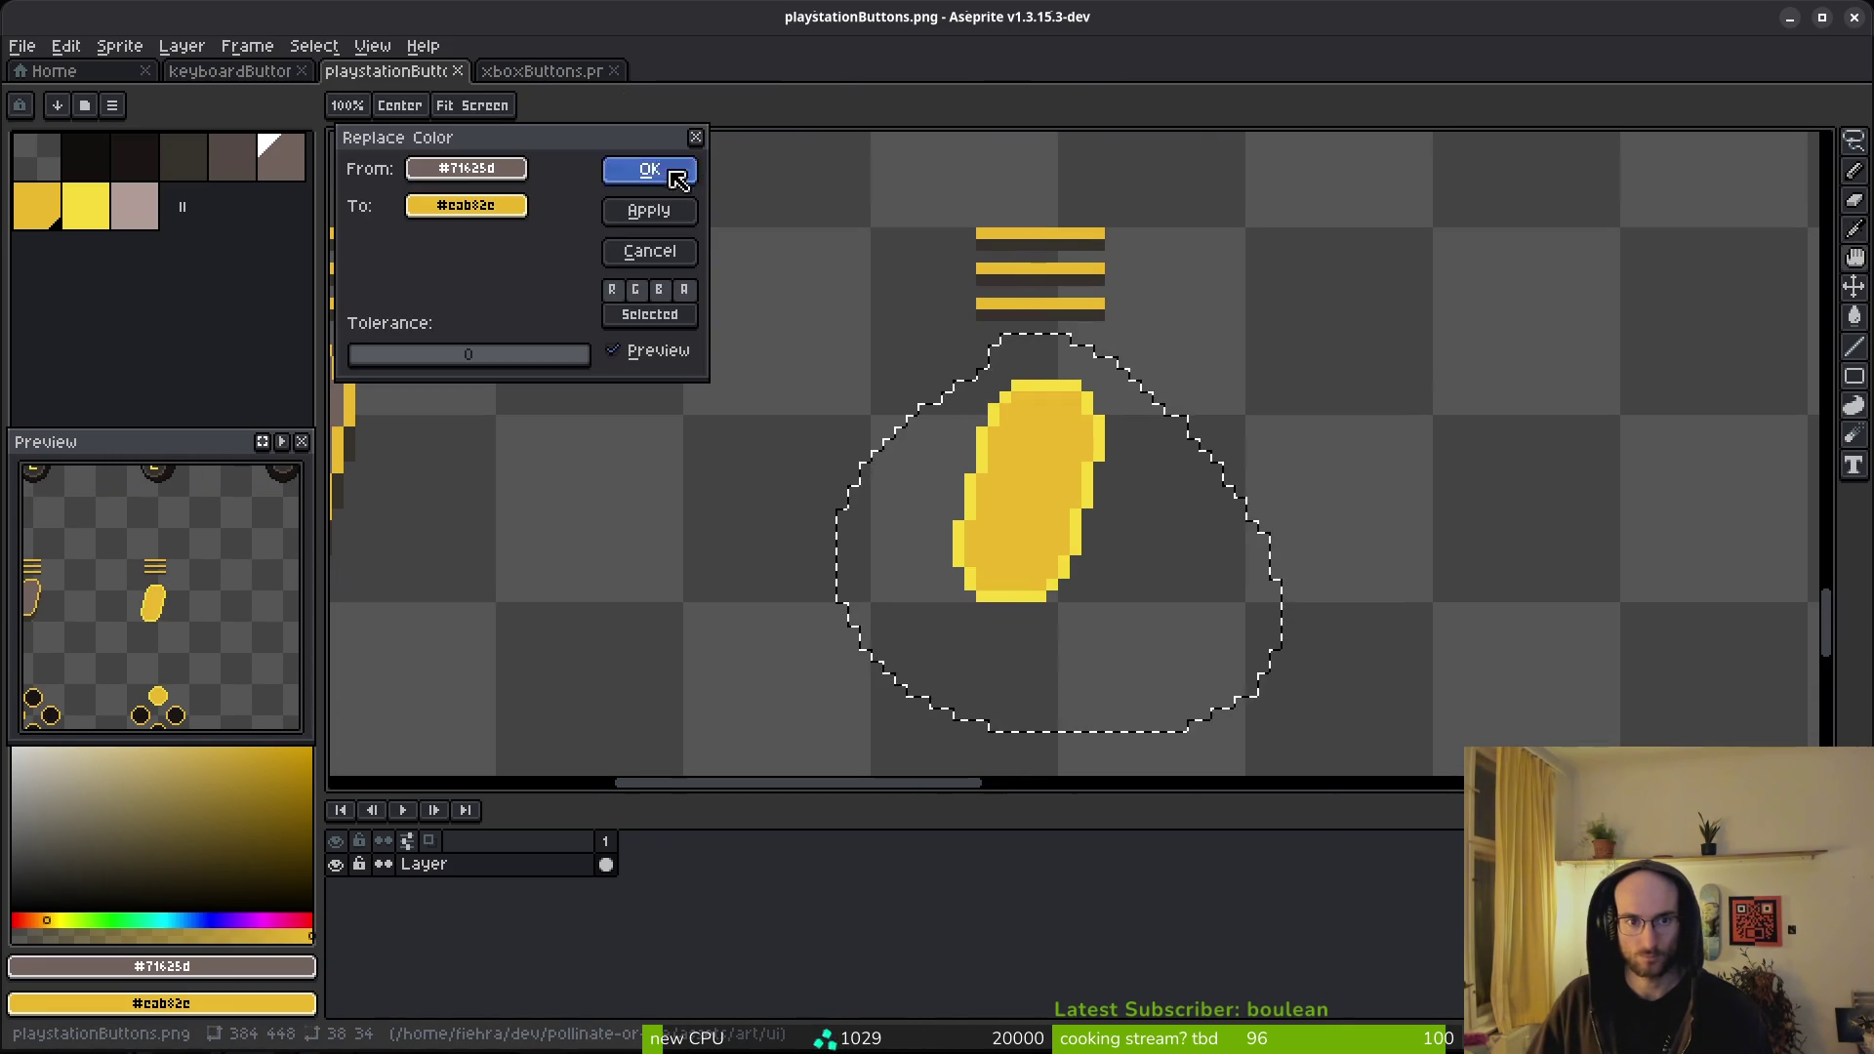
pyautogui.click(670, 172)
pyautogui.hotkey('shift', 'w')
pyautogui.scroll(-2, 1098, 472)
pyautogui.scroll(-2, 960, 521)
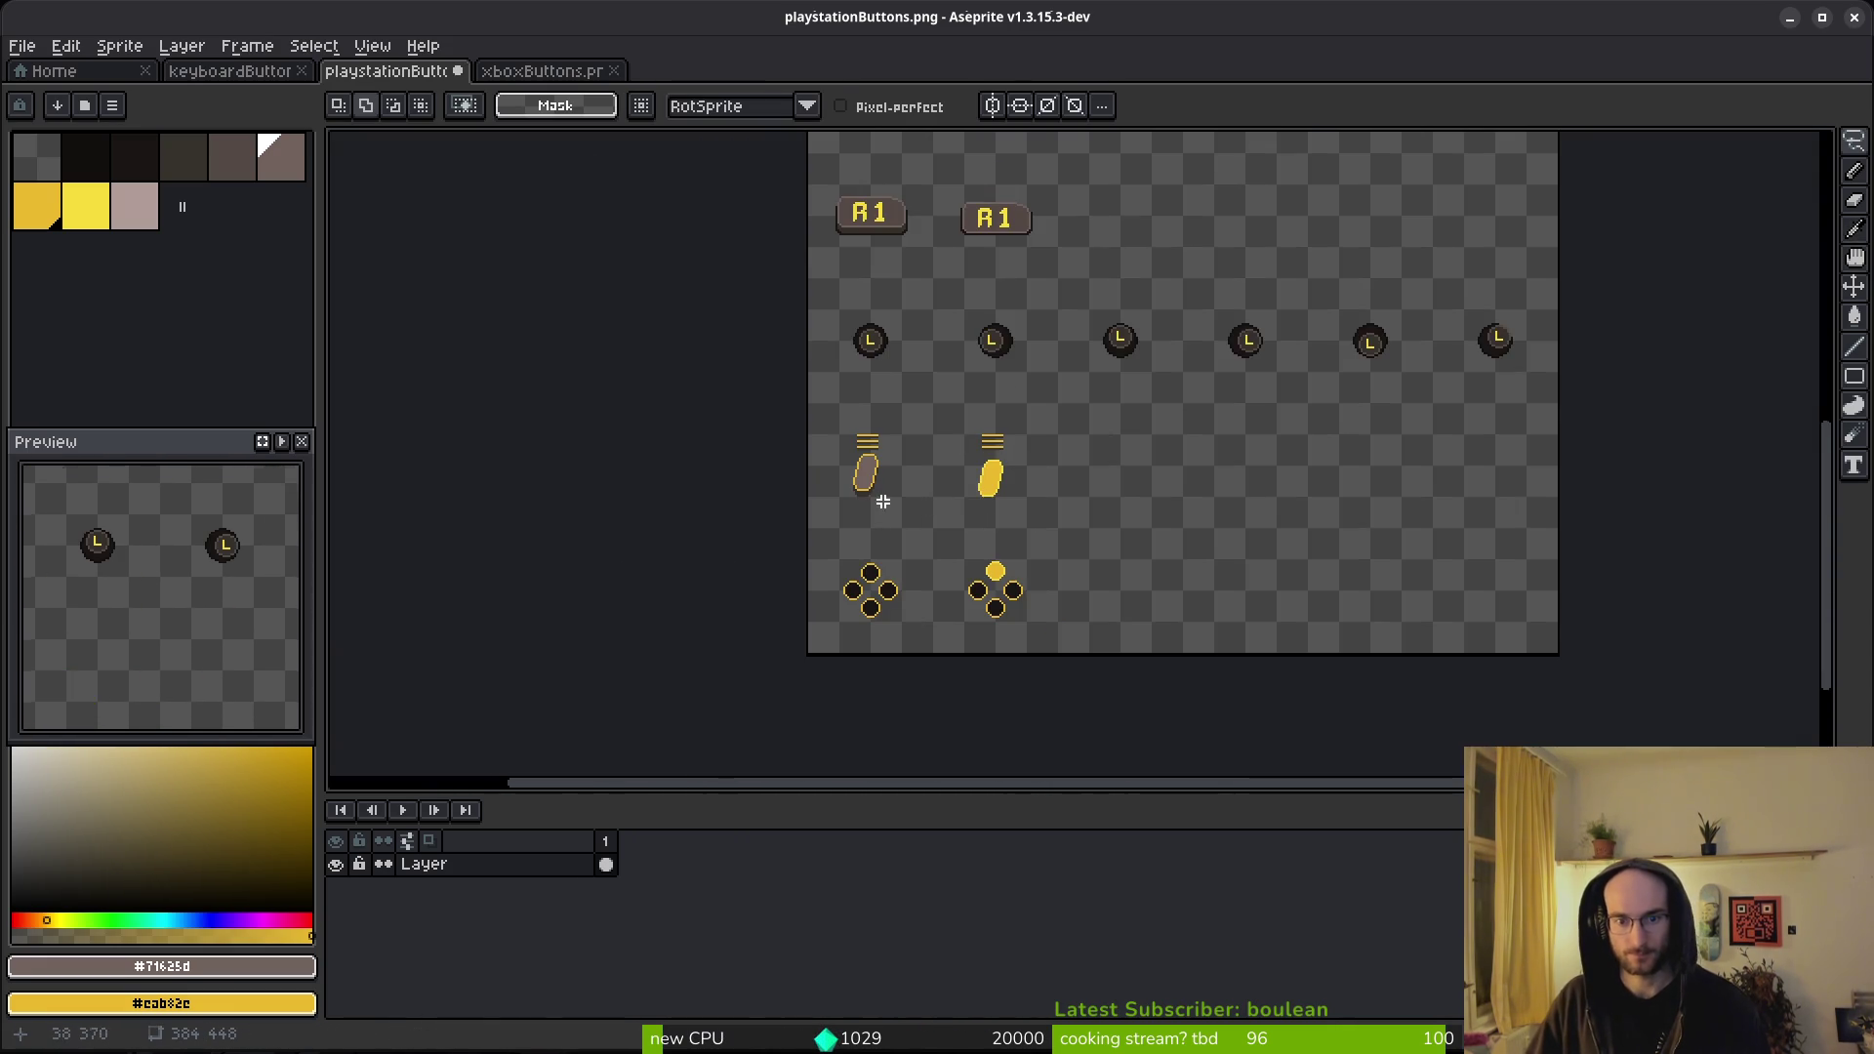
pyautogui.scroll(4, 883, 501)
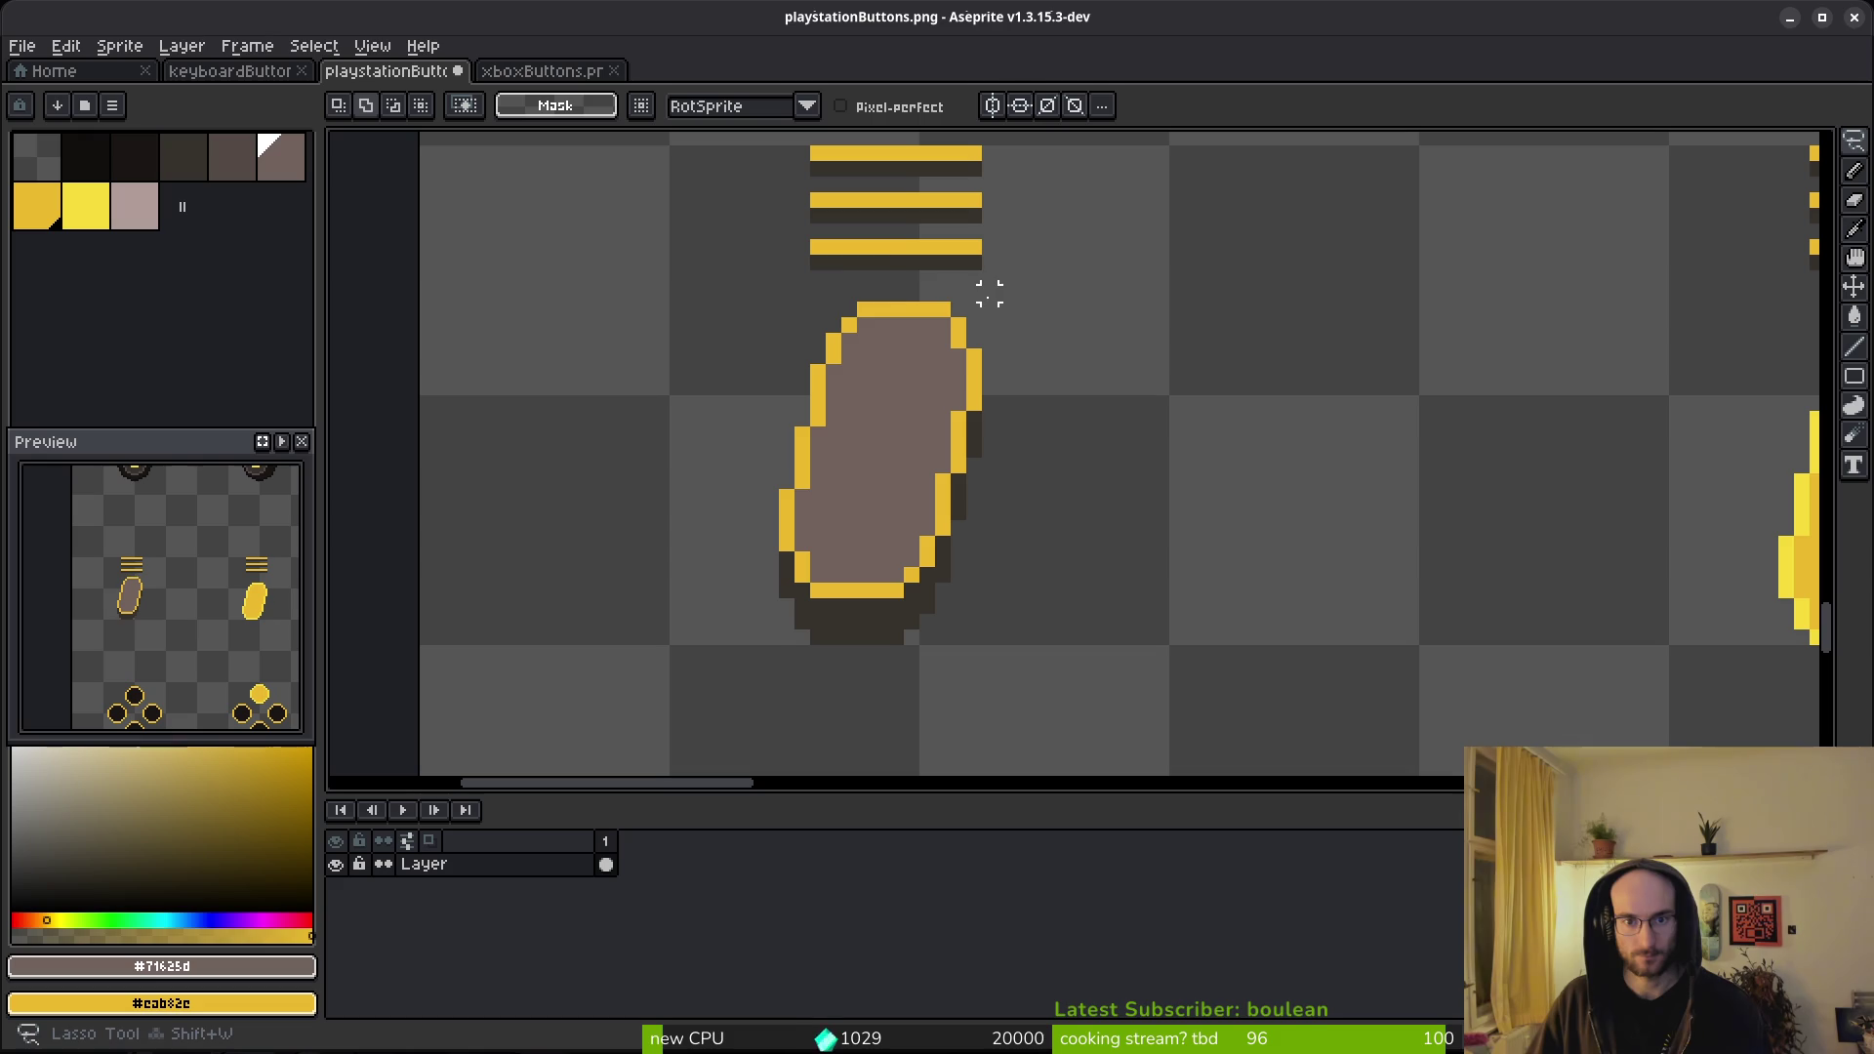
# - Lasso the left trigger and its stripes, picking its yellow #eab82e outline colour
pyautogui.moveTo(989, 293)
pyautogui.mouseDown()
pyautogui.moveTo(747, 610)
pyautogui.moveTo(1005, 293)
pyautogui.moveTo(957, 310)
pyautogui.mouseUp()
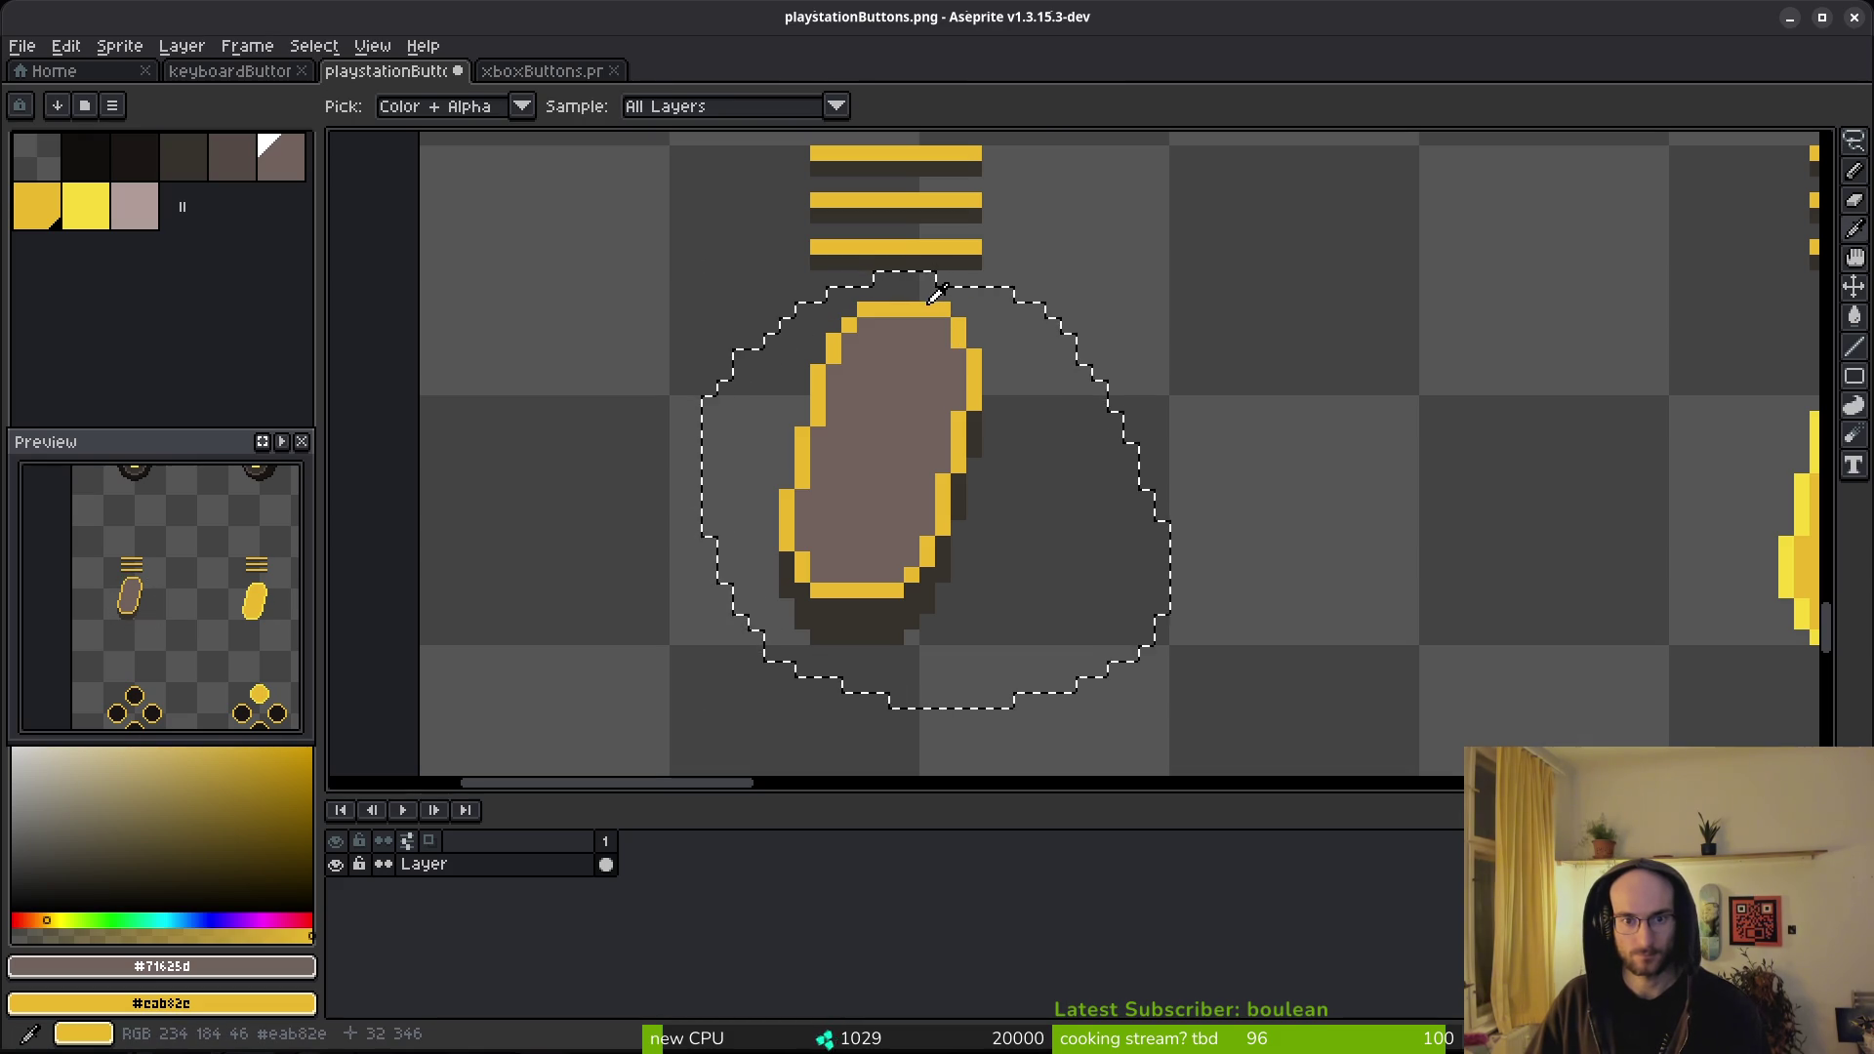
pyautogui.keyDown('alt'); pyautogui.click(933, 301); pyautogui.keyUp('alt')
pyautogui.hotkey('ctrl', 'd')
pyautogui.scroll(-1, 1016, 244)
pyautogui.moveTo(811, 249)
pyautogui.mouseDown()
pyautogui.moveTo(1025, 188)
pyautogui.moveTo(1074, 198)
pyautogui.mouseUp()
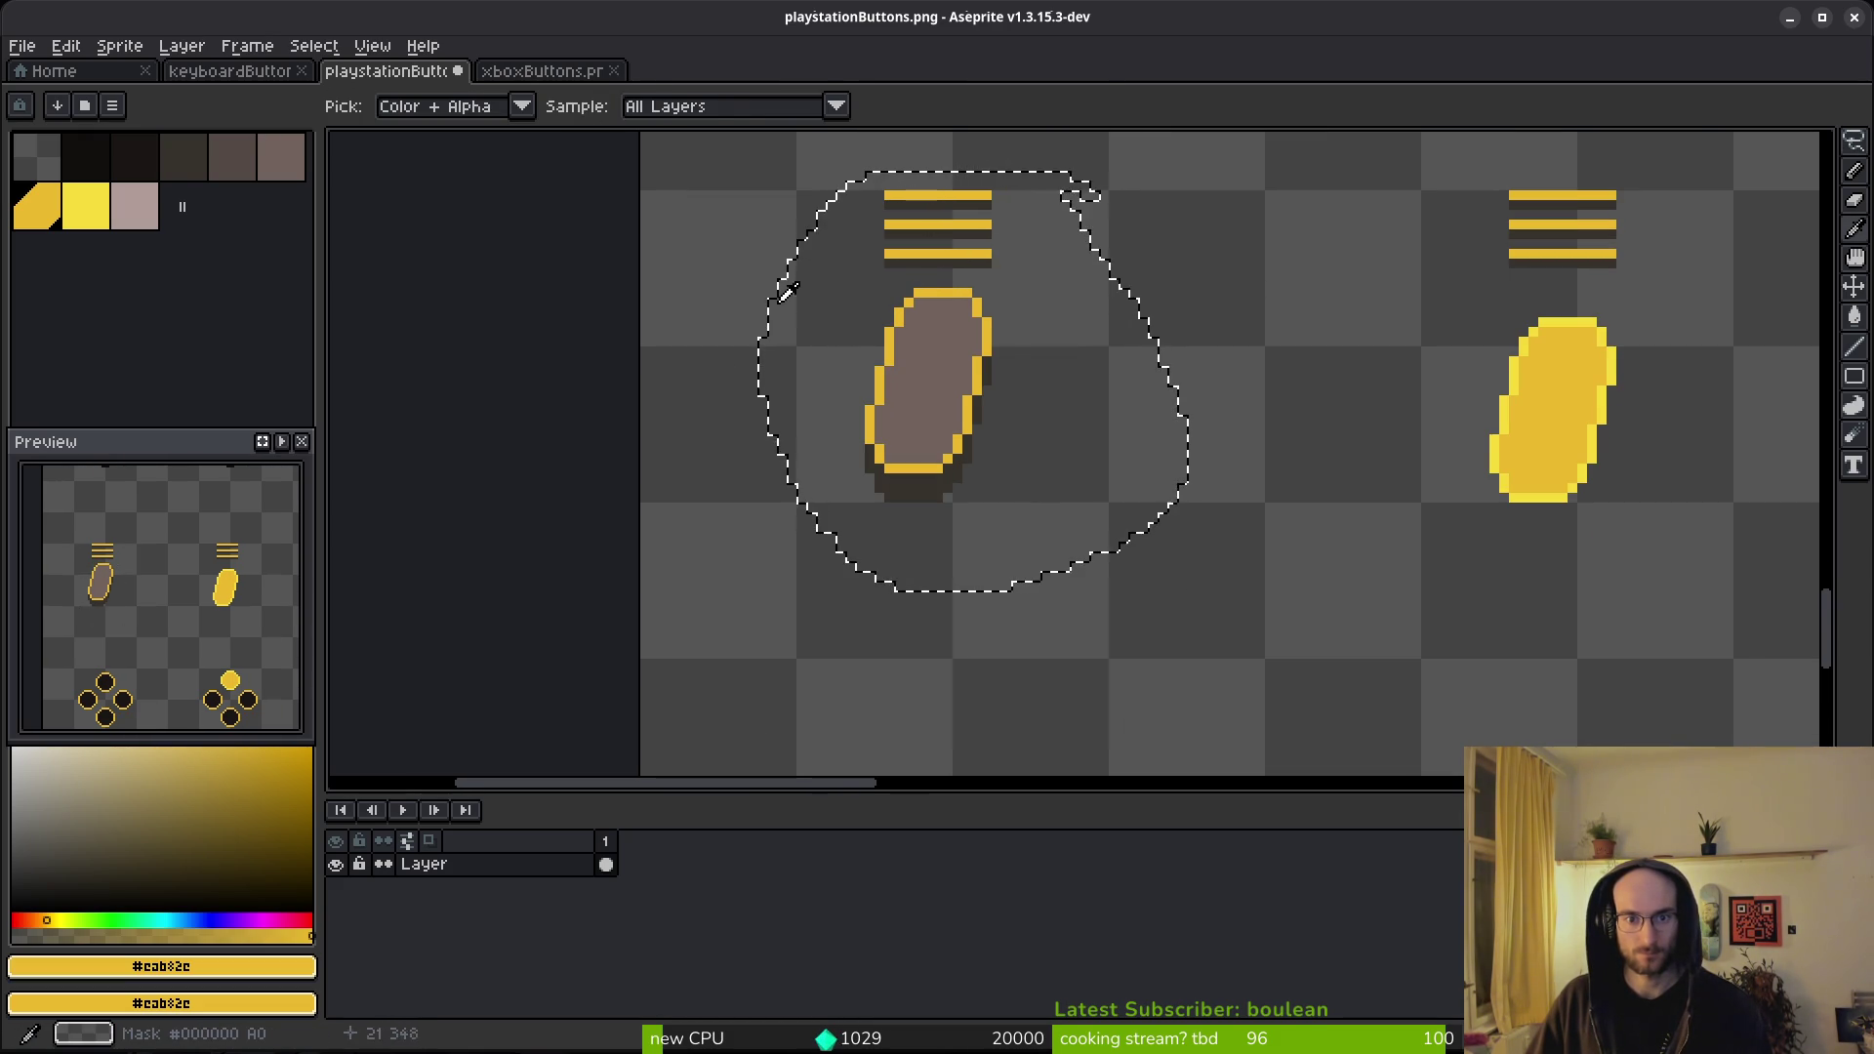
pyautogui.rightClick(291, 173)
pyautogui.hotkey('shift', 'r')
pyautogui.press('Escape')
# - Replace the left trigger's yellow outline and stripes with pale pink, then deselect
pyautogui.rightClick(141, 223)
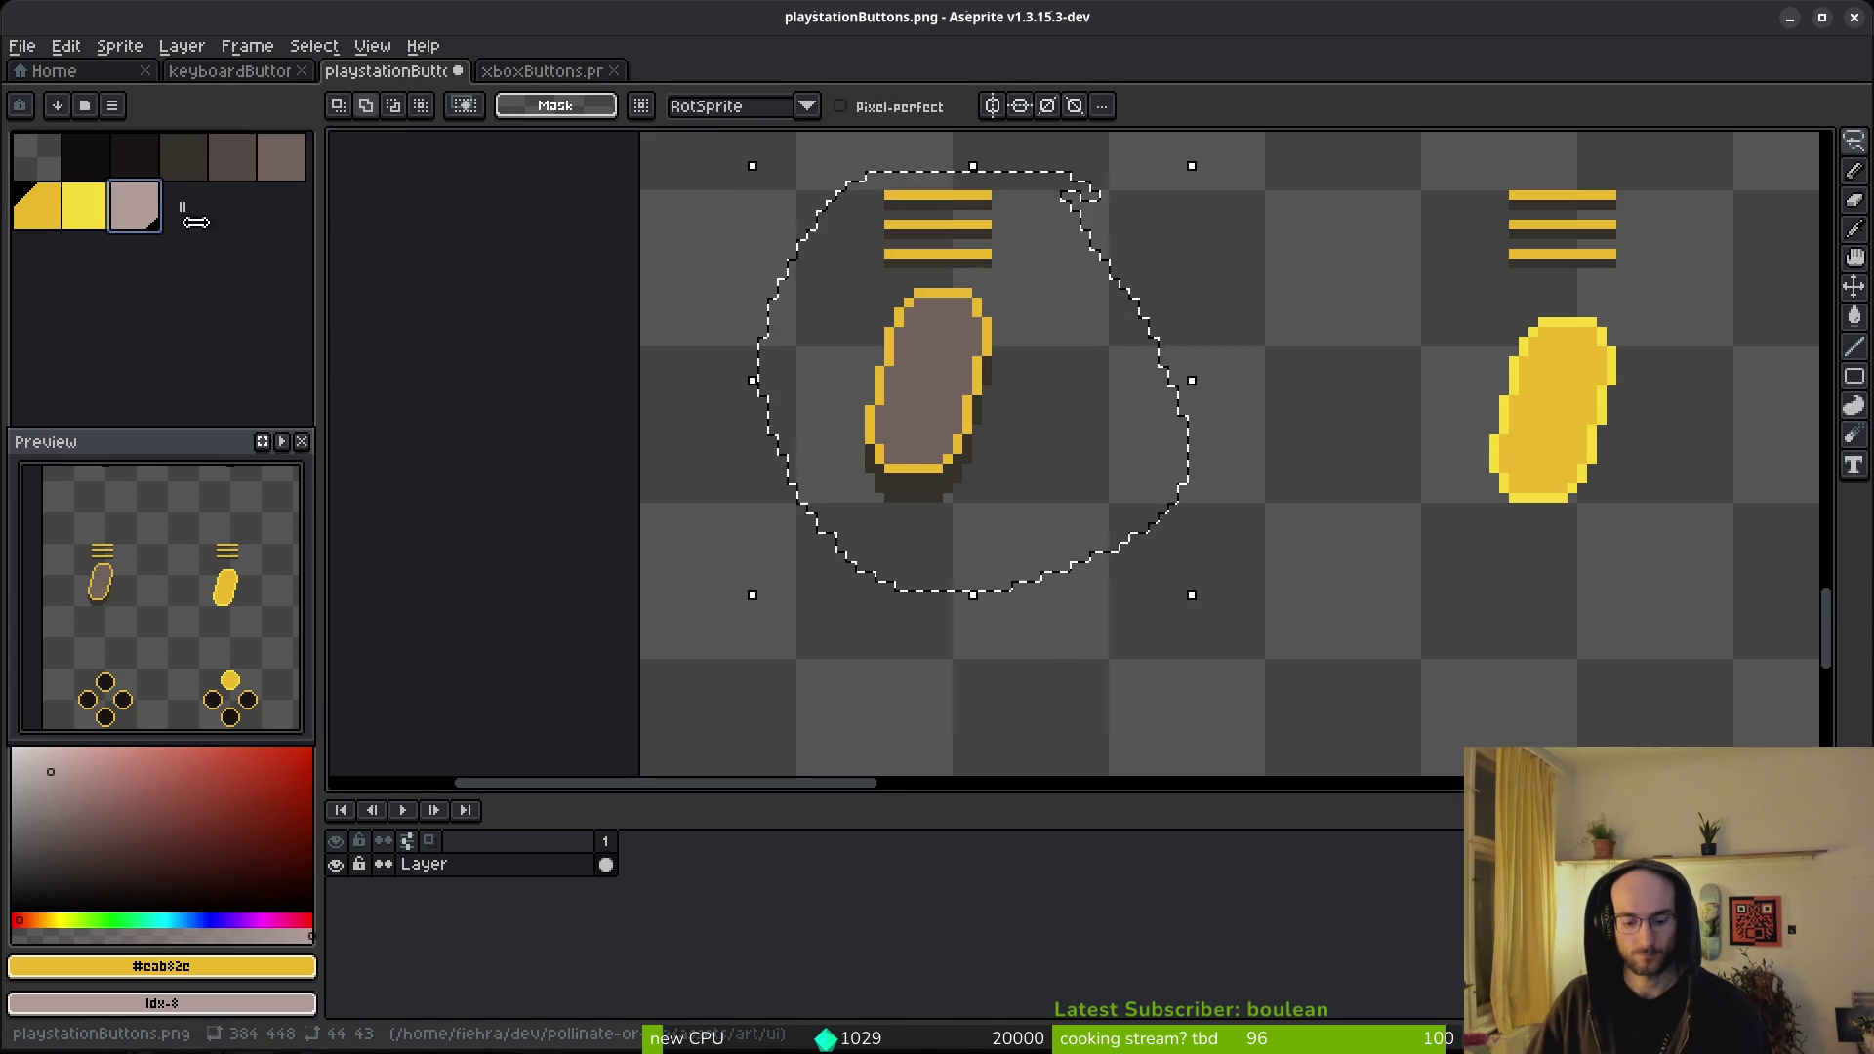
pyautogui.hotkey('shift', 'r')
pyautogui.click(650, 168)
pyautogui.hotkey('ctrl', 'd')
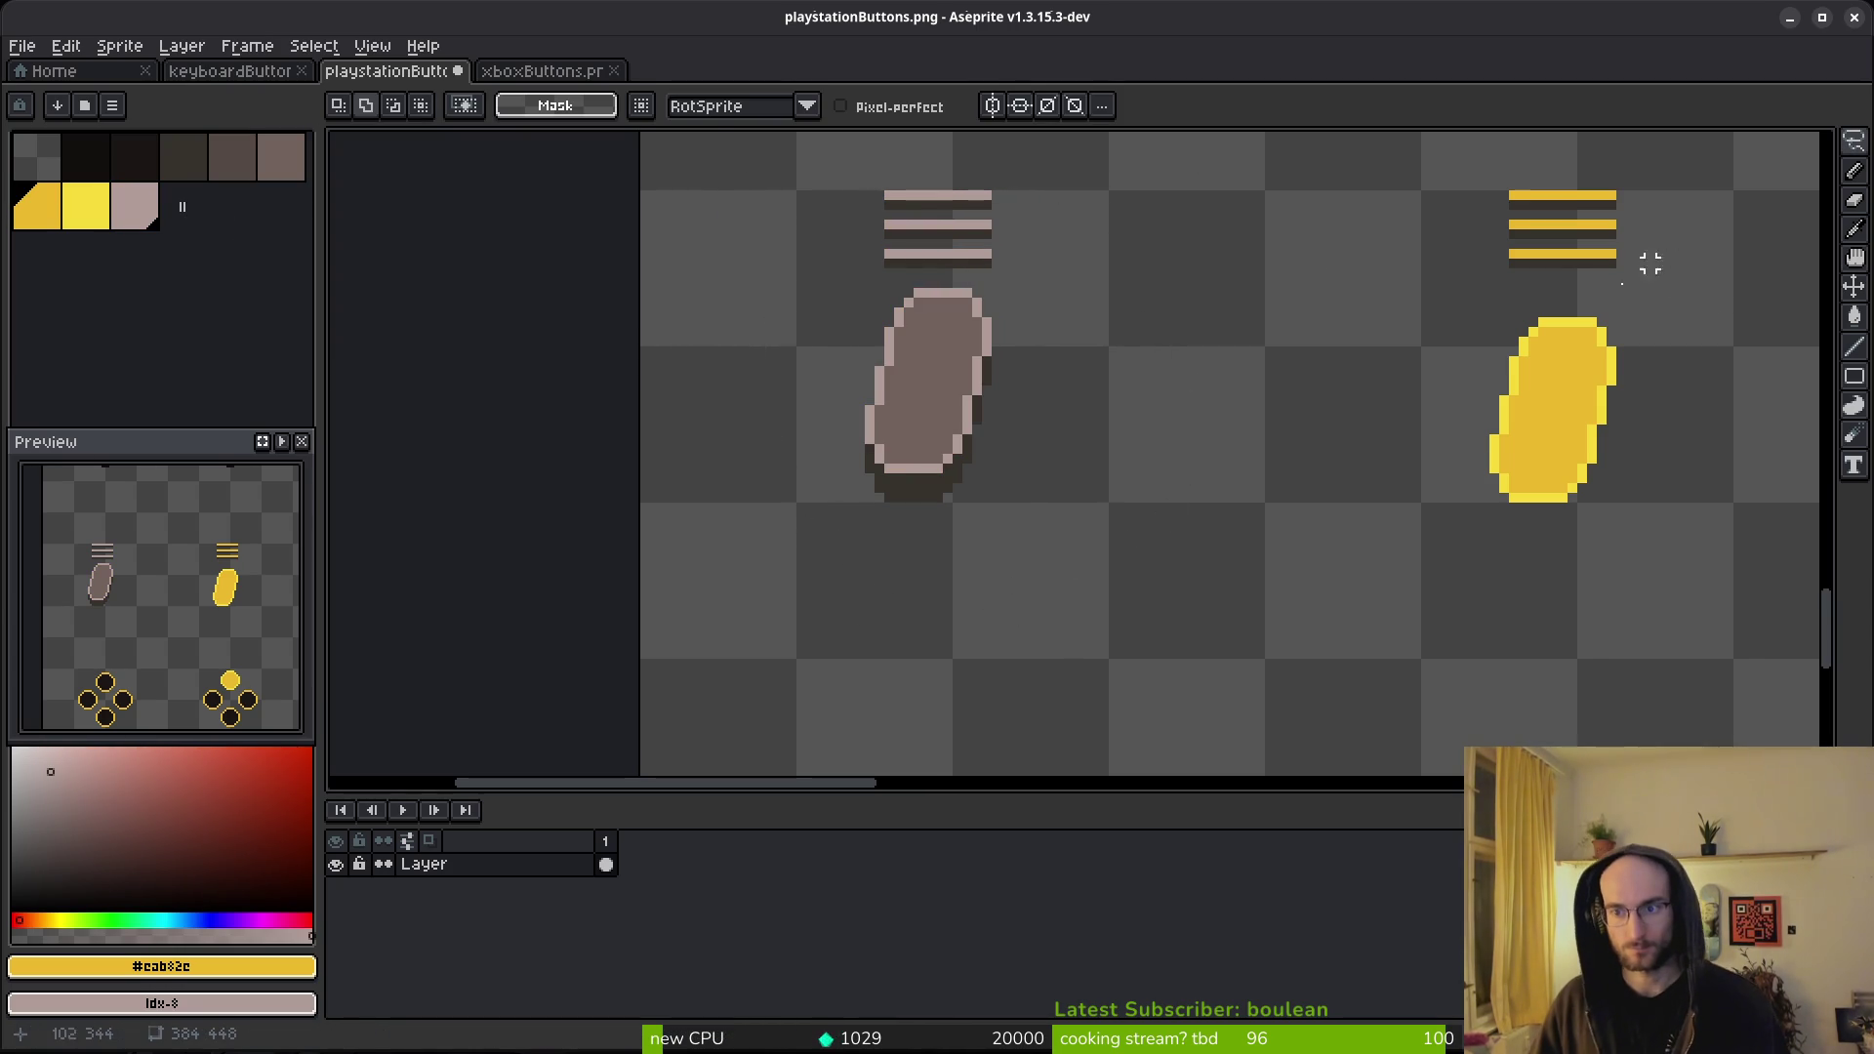
pyautogui.scroll(2, 1563, 242)
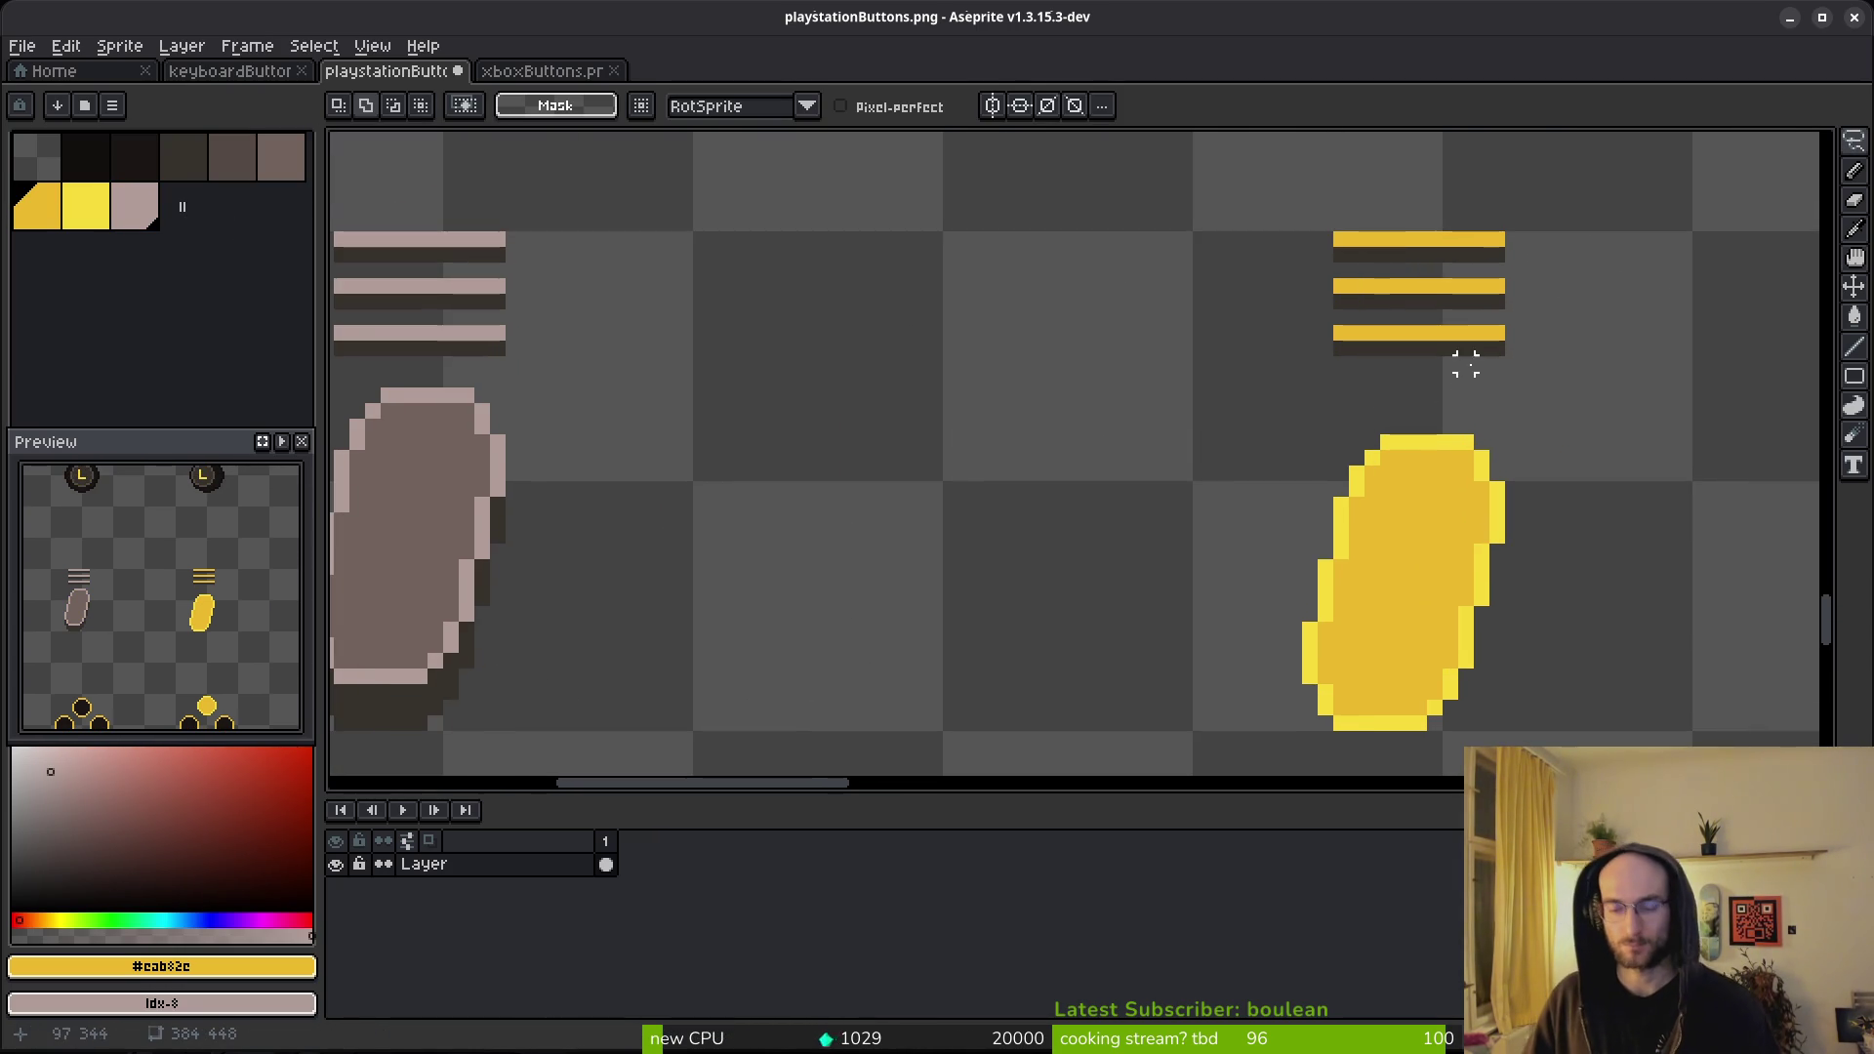
pyautogui.scroll(-2, 1322, 377)
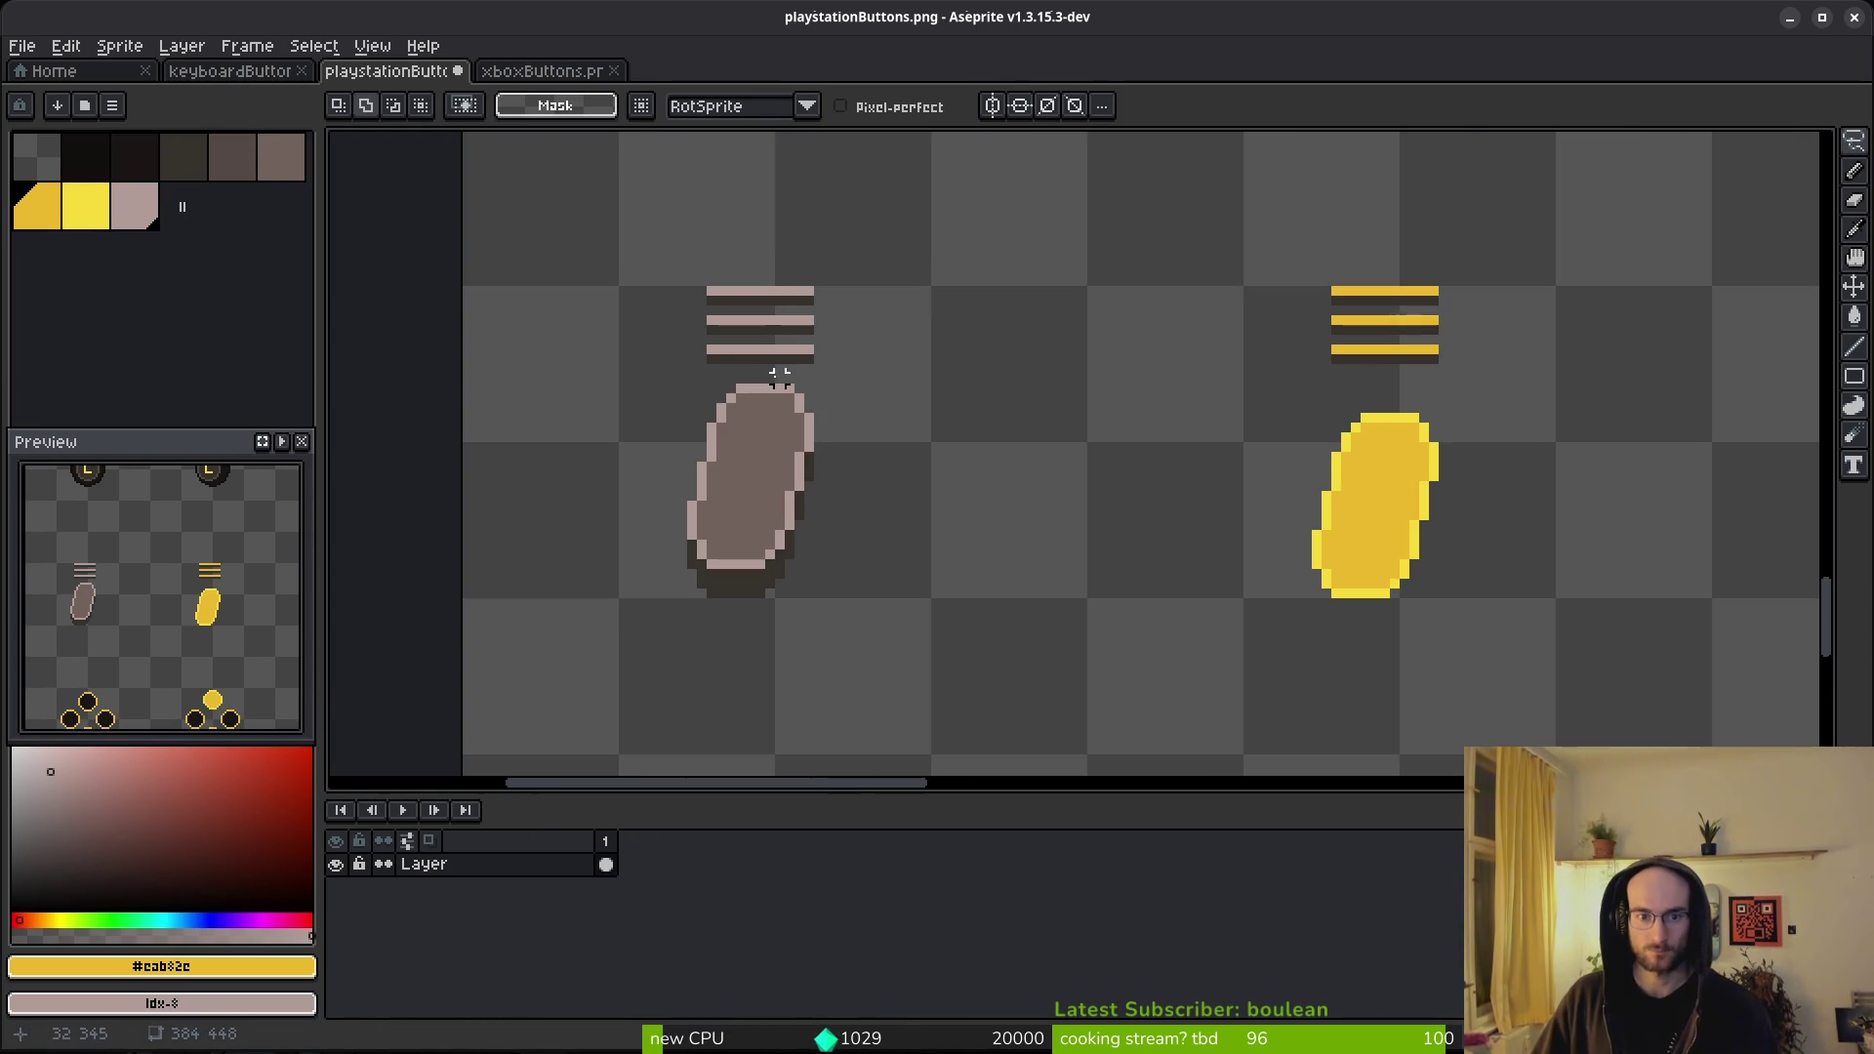
pyautogui.scroll(1, 779, 376)
pyautogui.keyDown('alt'); pyautogui.click(758, 423); pyautogui.keyUp('alt')
# - Flood-fill the grey hamburger's third and second shadow bars with brown
pyautogui.press('g')
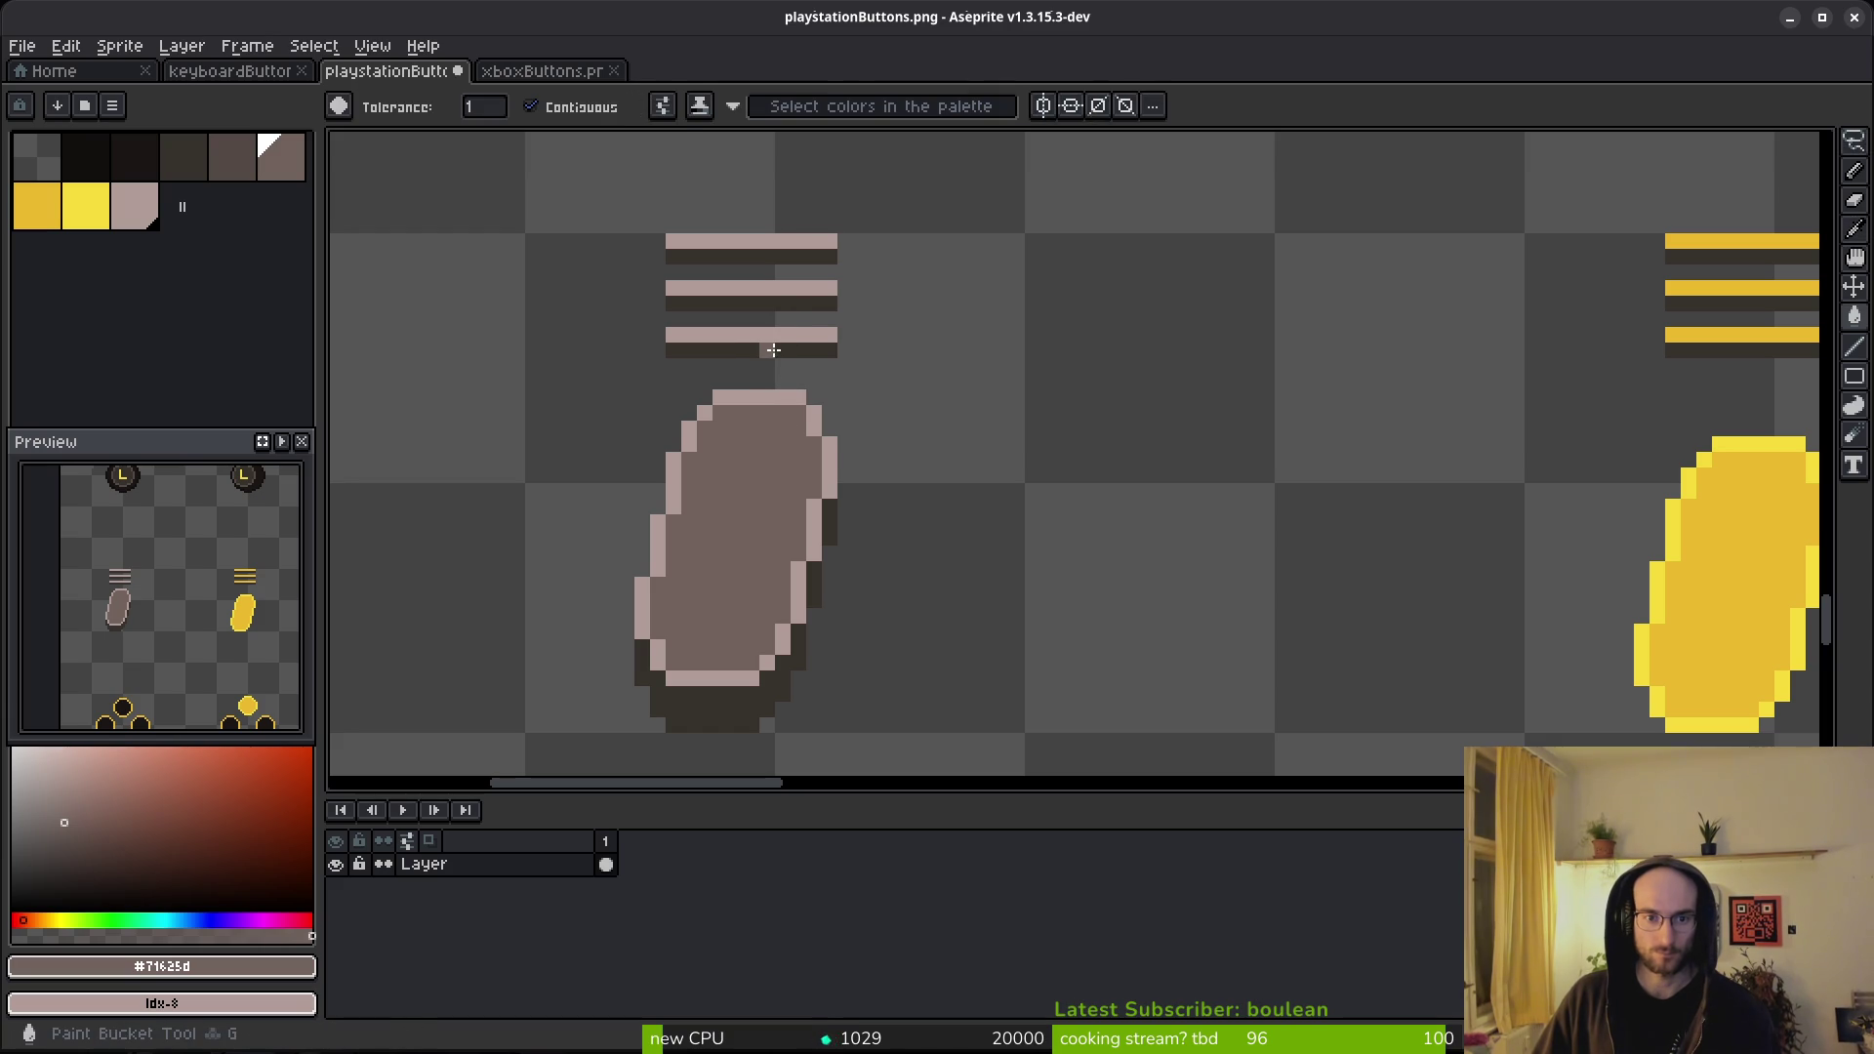
pyautogui.scroll(-5, 994, 406)
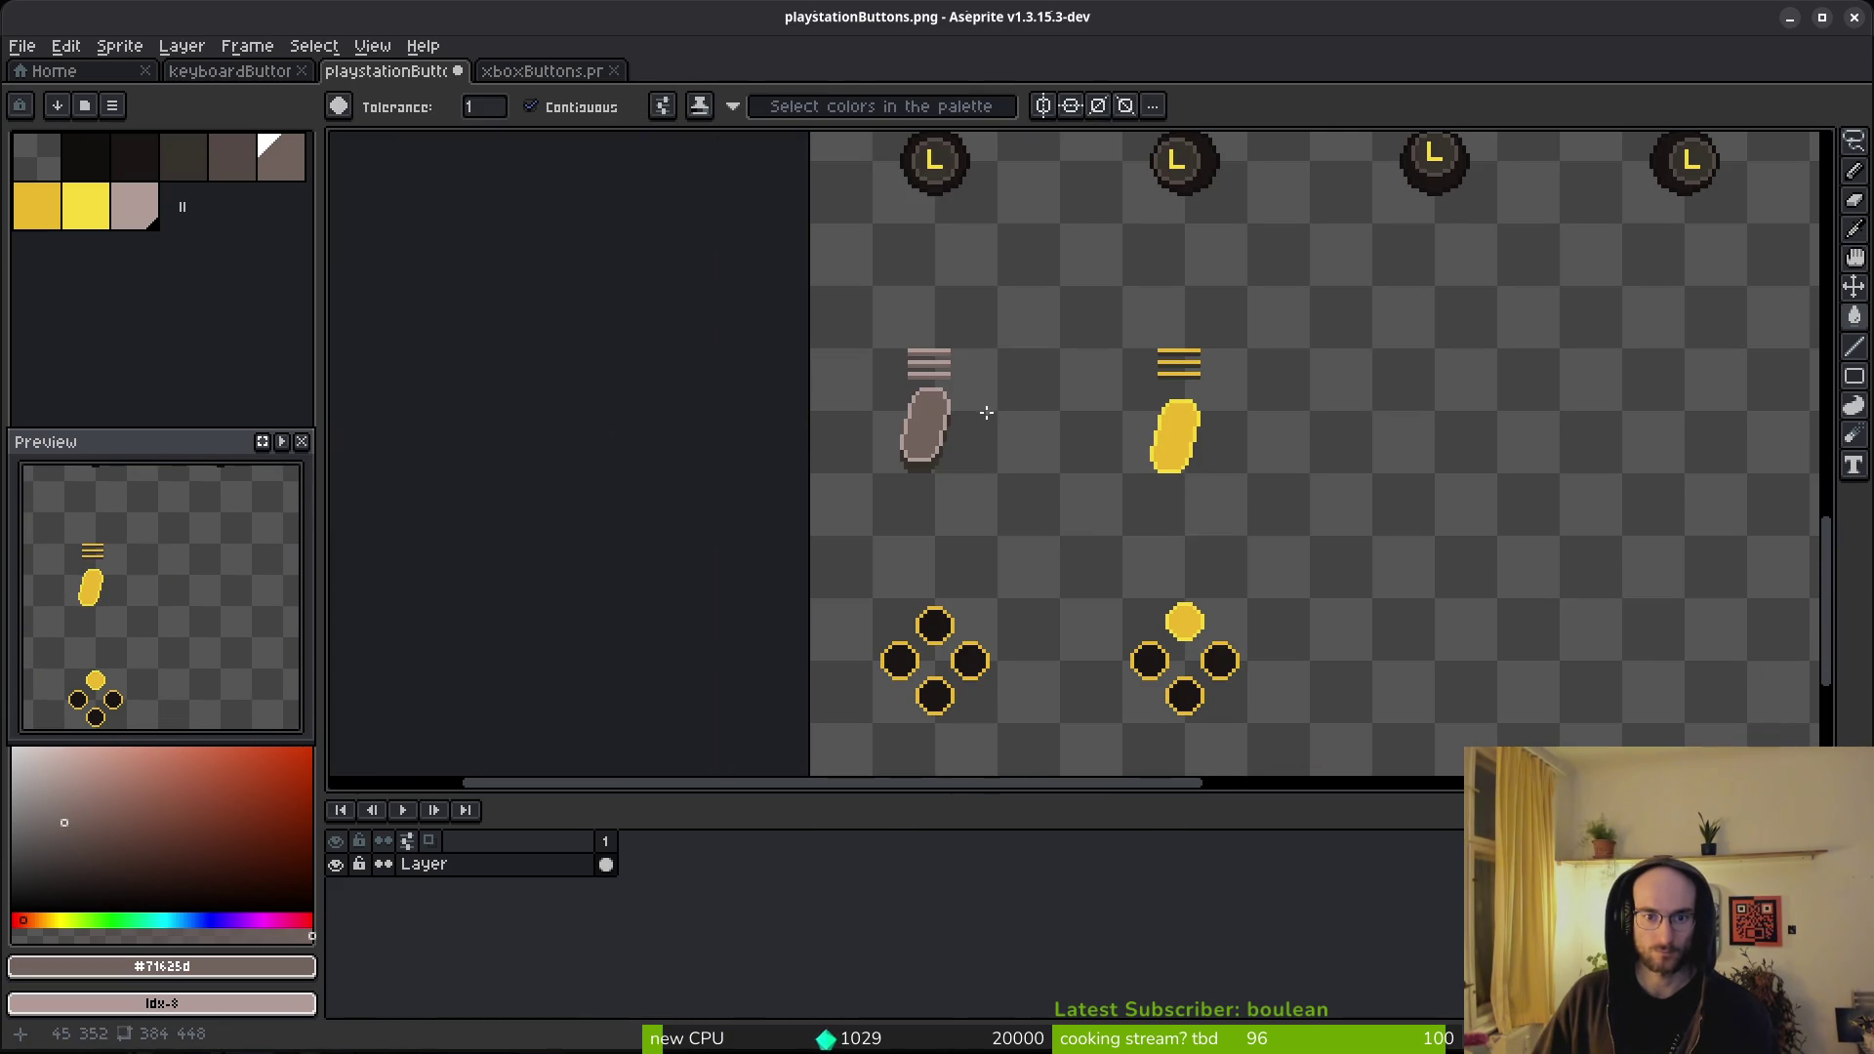
pyautogui.scroll(-2, 986, 413)
pyautogui.scroll(1, 979, 416)
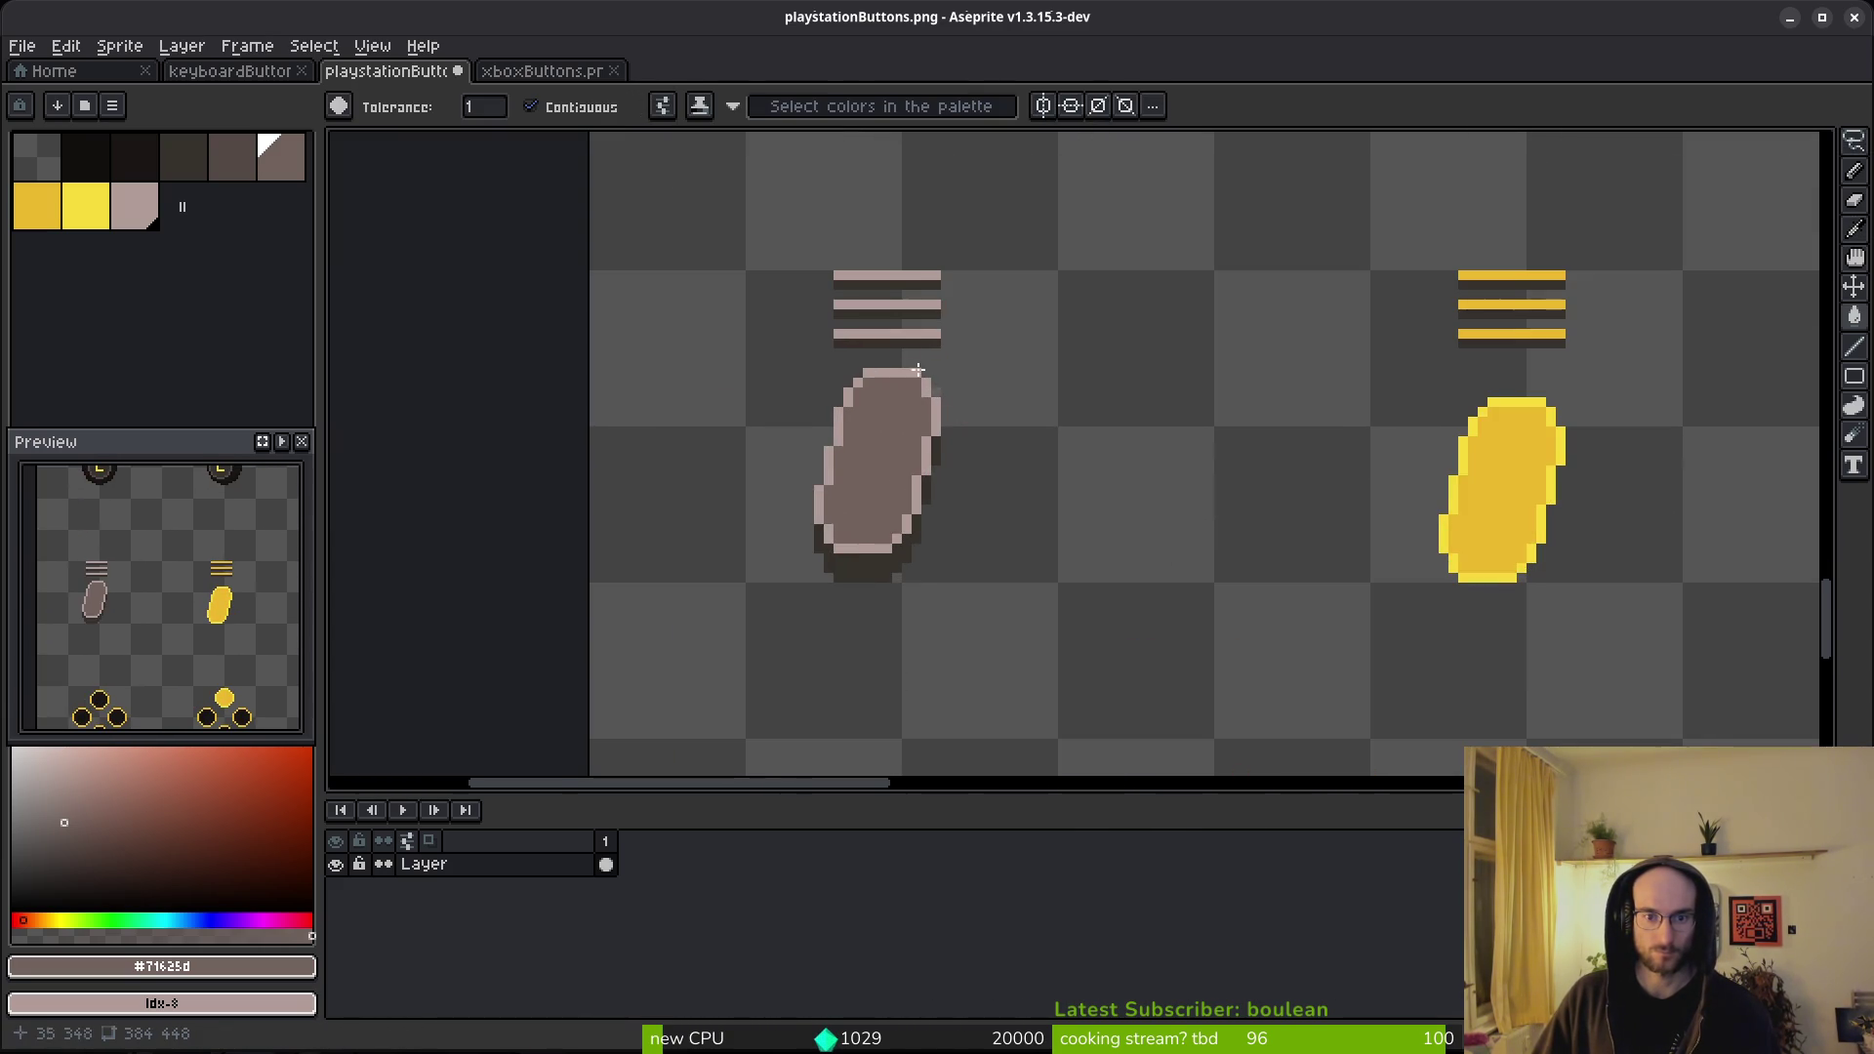
pyautogui.scroll(3, 381, 197)
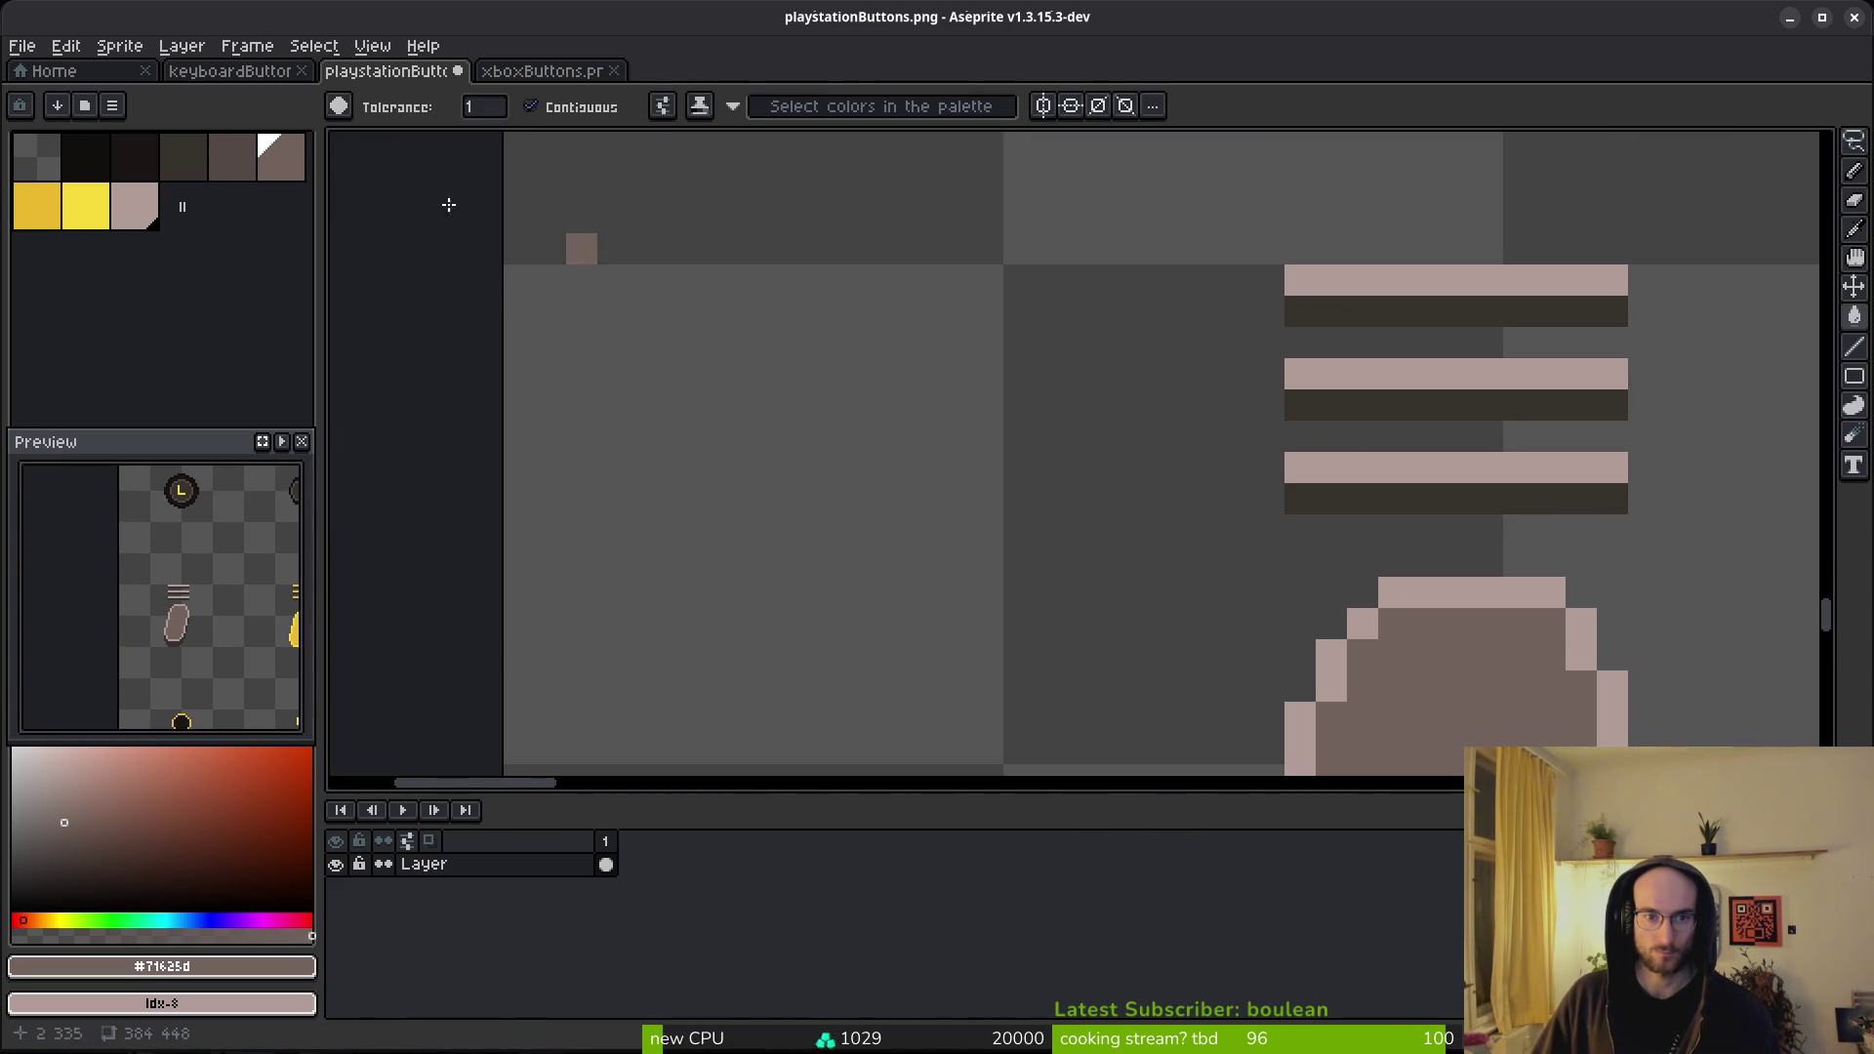
pyautogui.click(1455, 498)
pyautogui.click(297, 172)
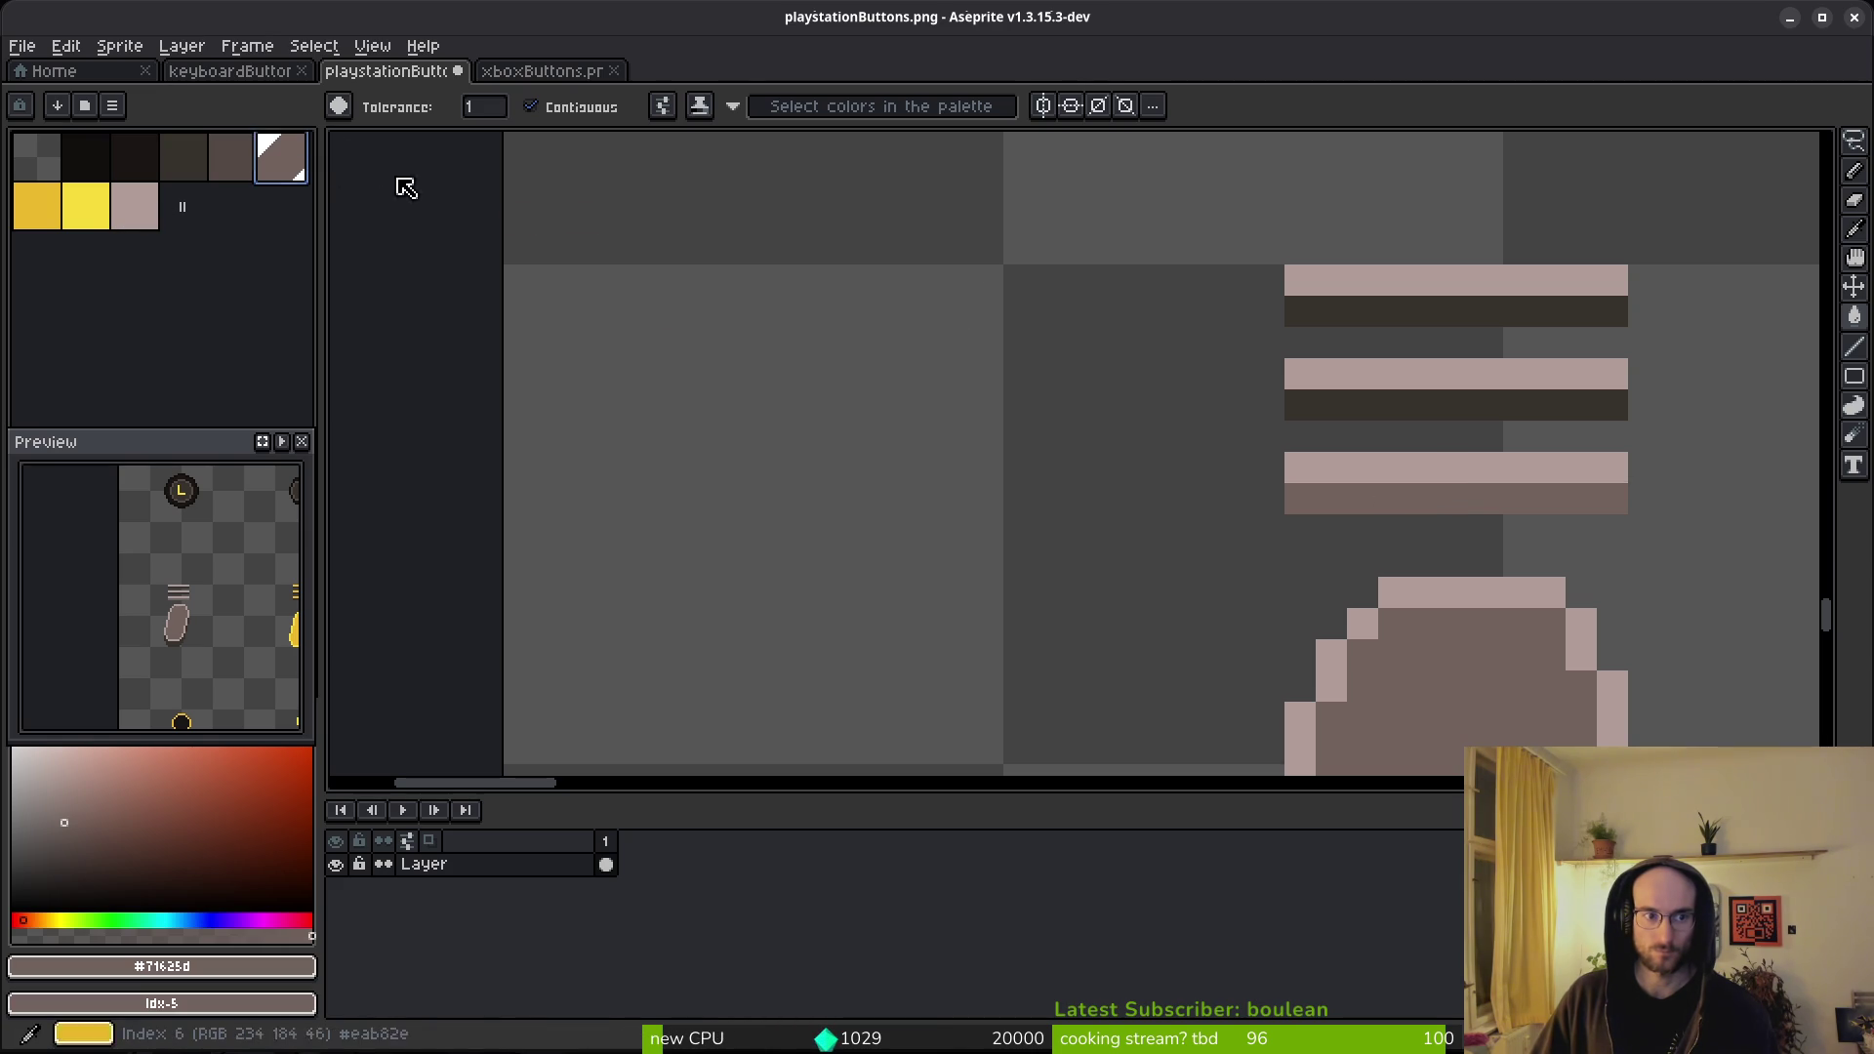
pyautogui.click(1511, 415)
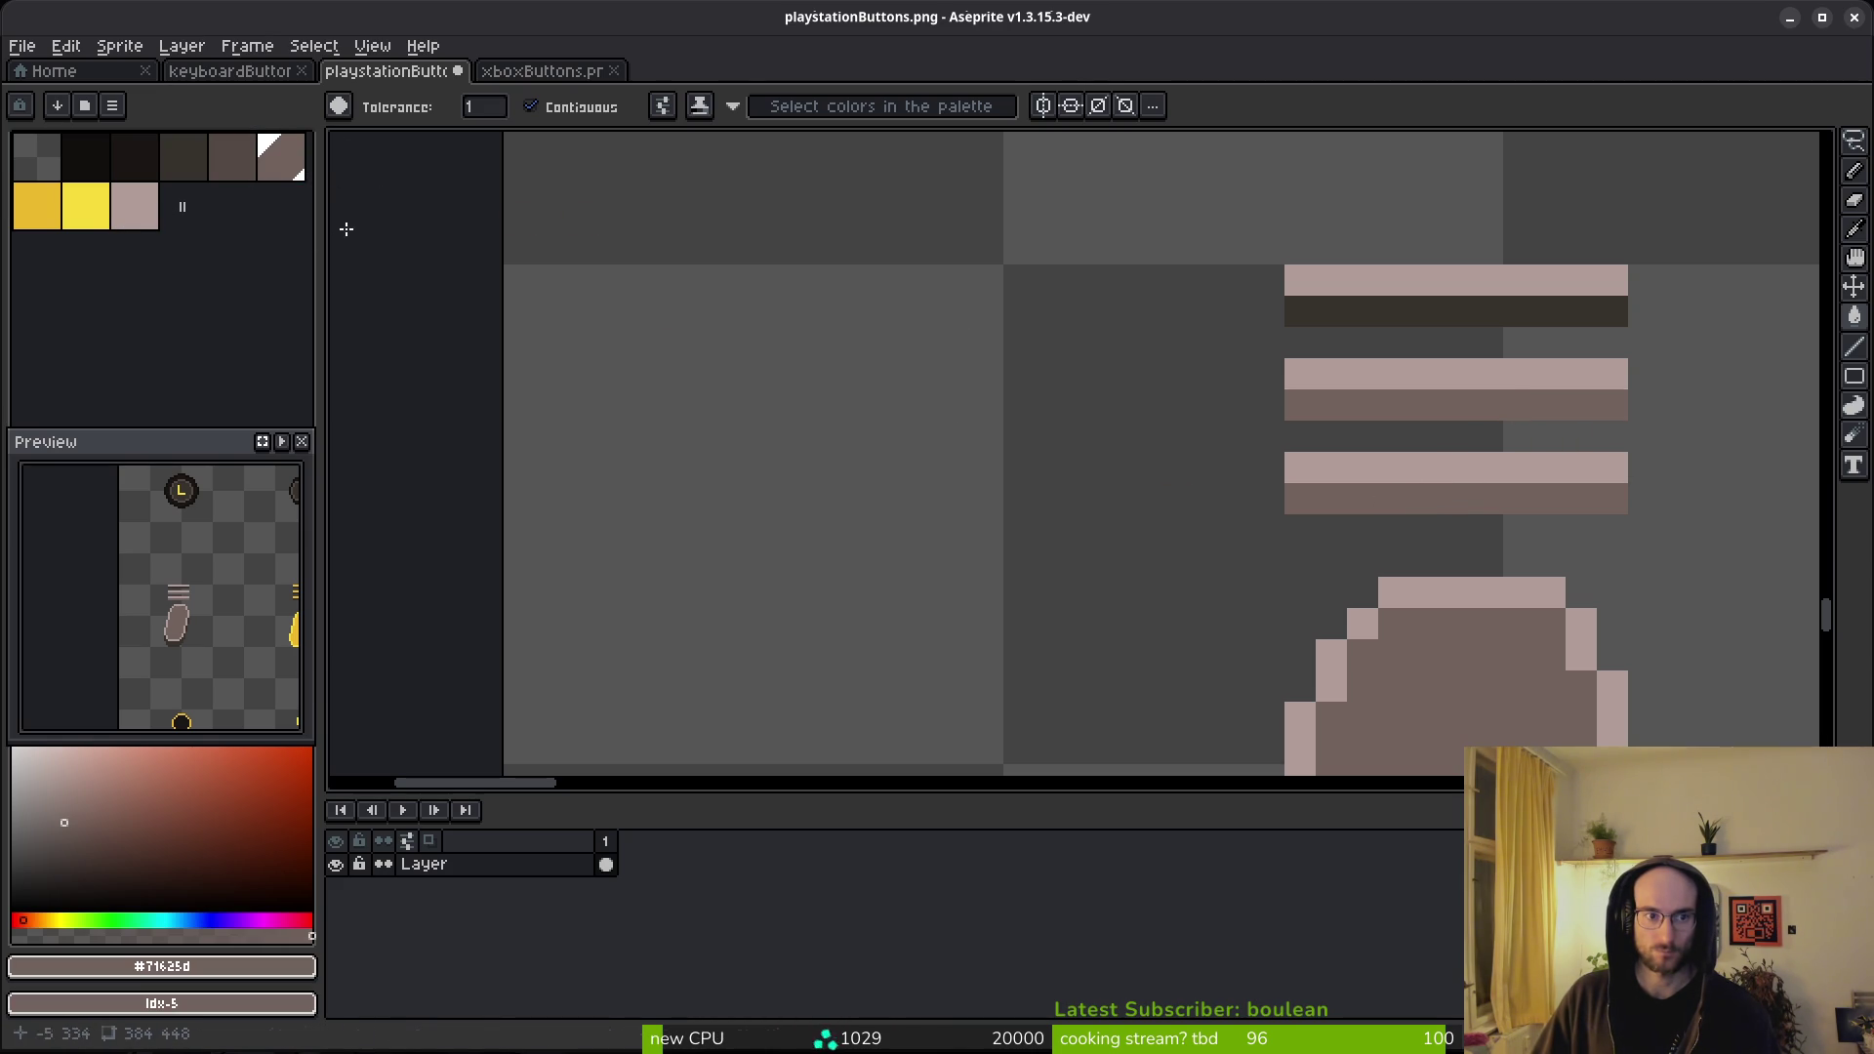
# - Recolour the grey hamburger's top, second and third shadow bars a darker brown
pyautogui.click(135, 215)
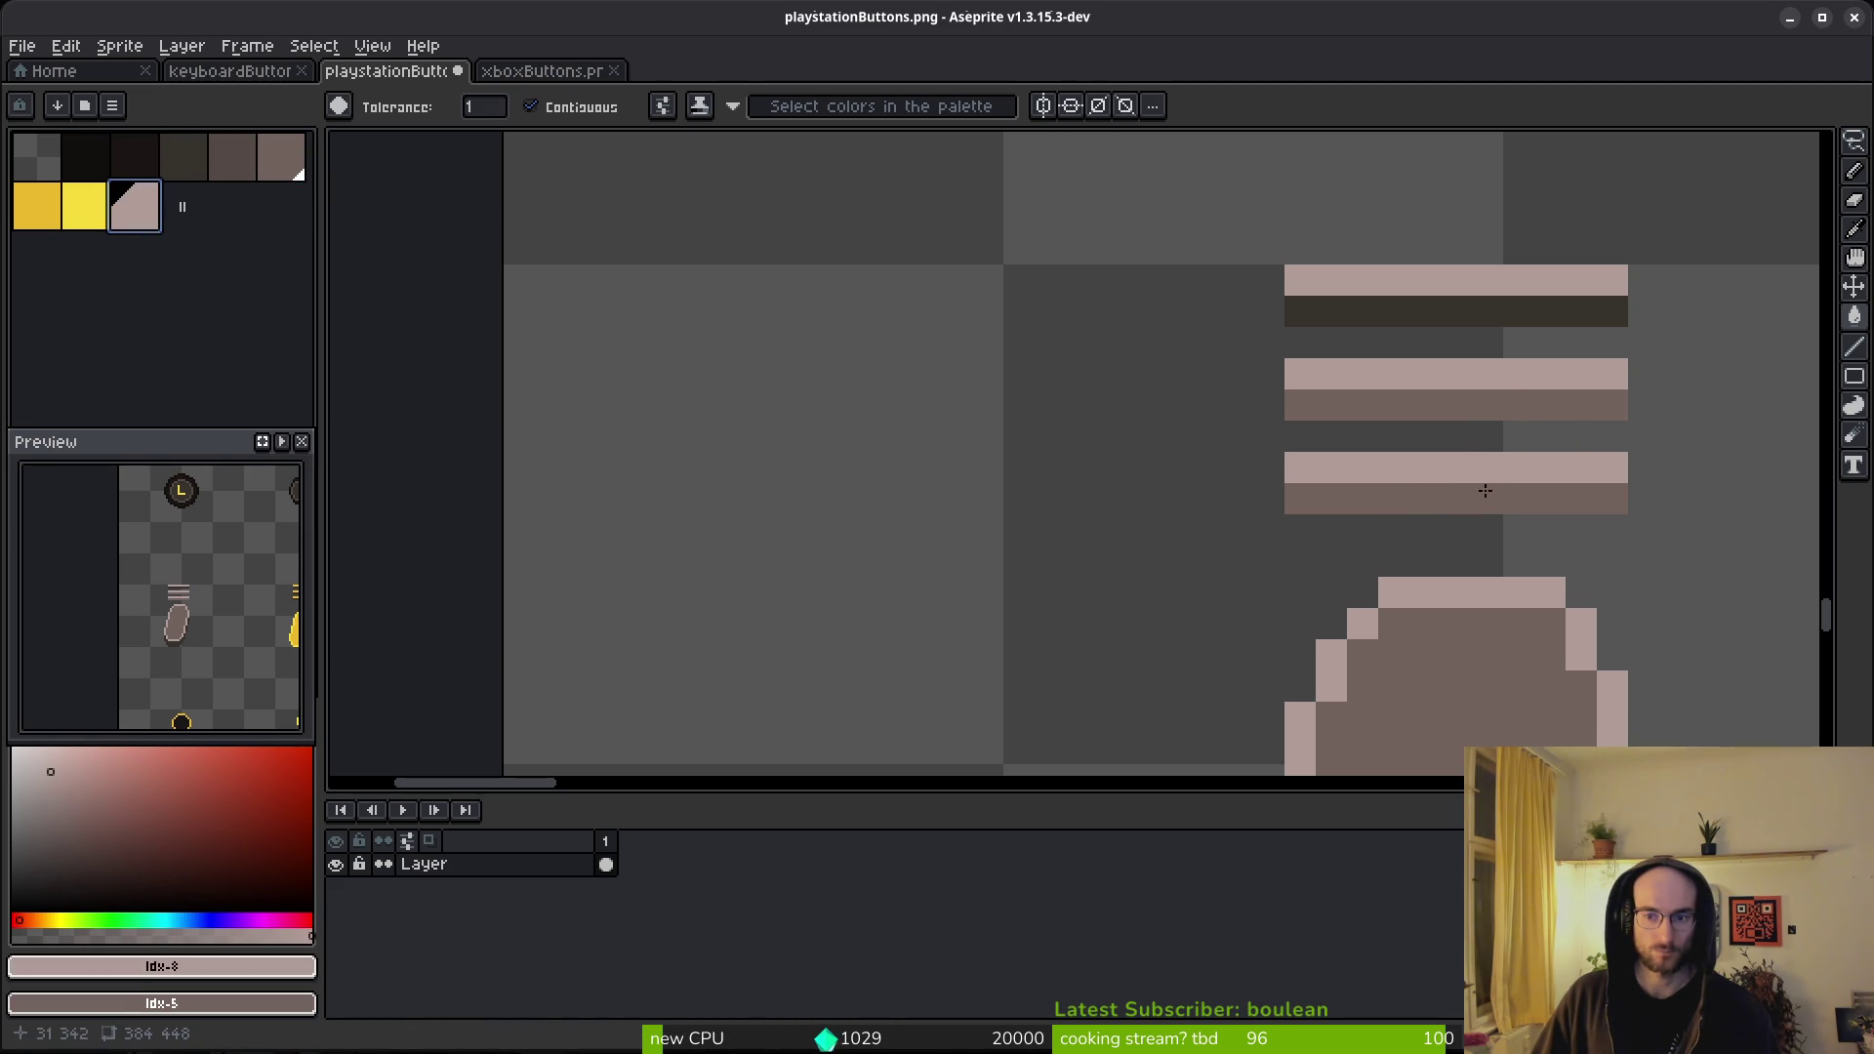
pyautogui.click(232, 166)
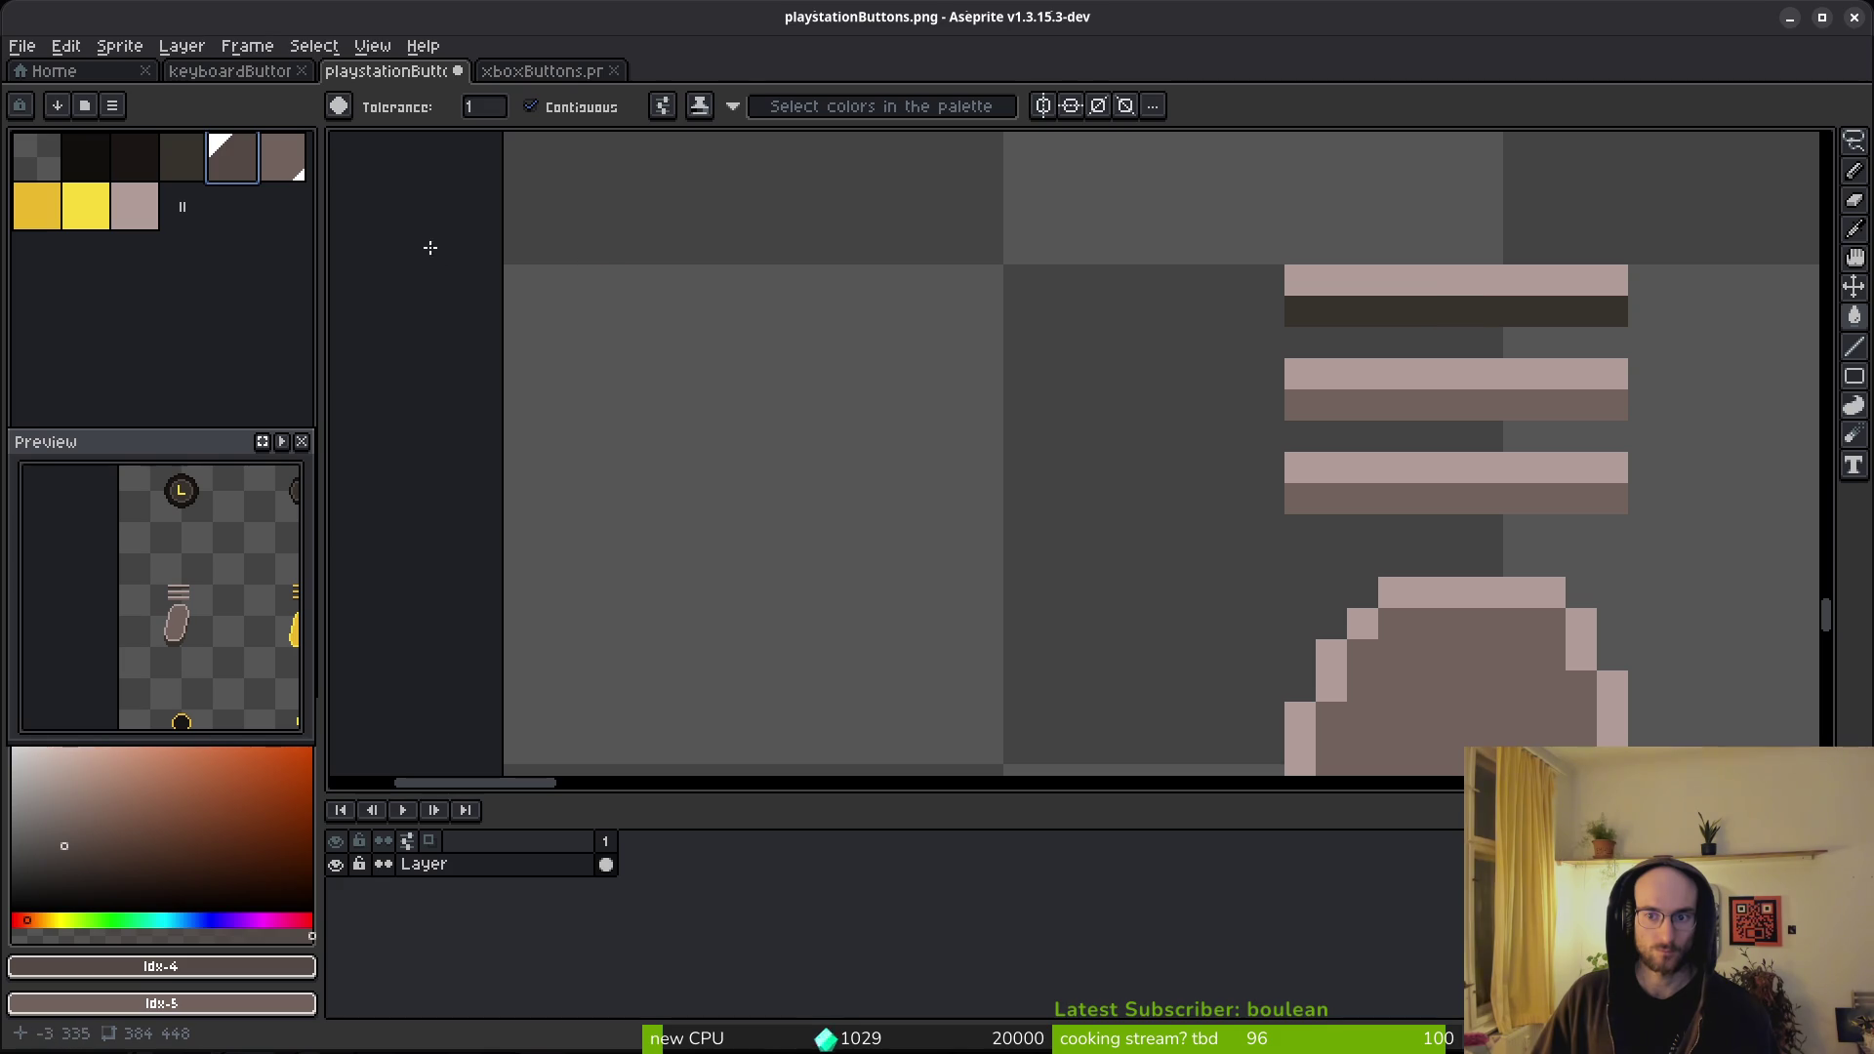
pyautogui.click(1309, 410)
pyautogui.click(1334, 498)
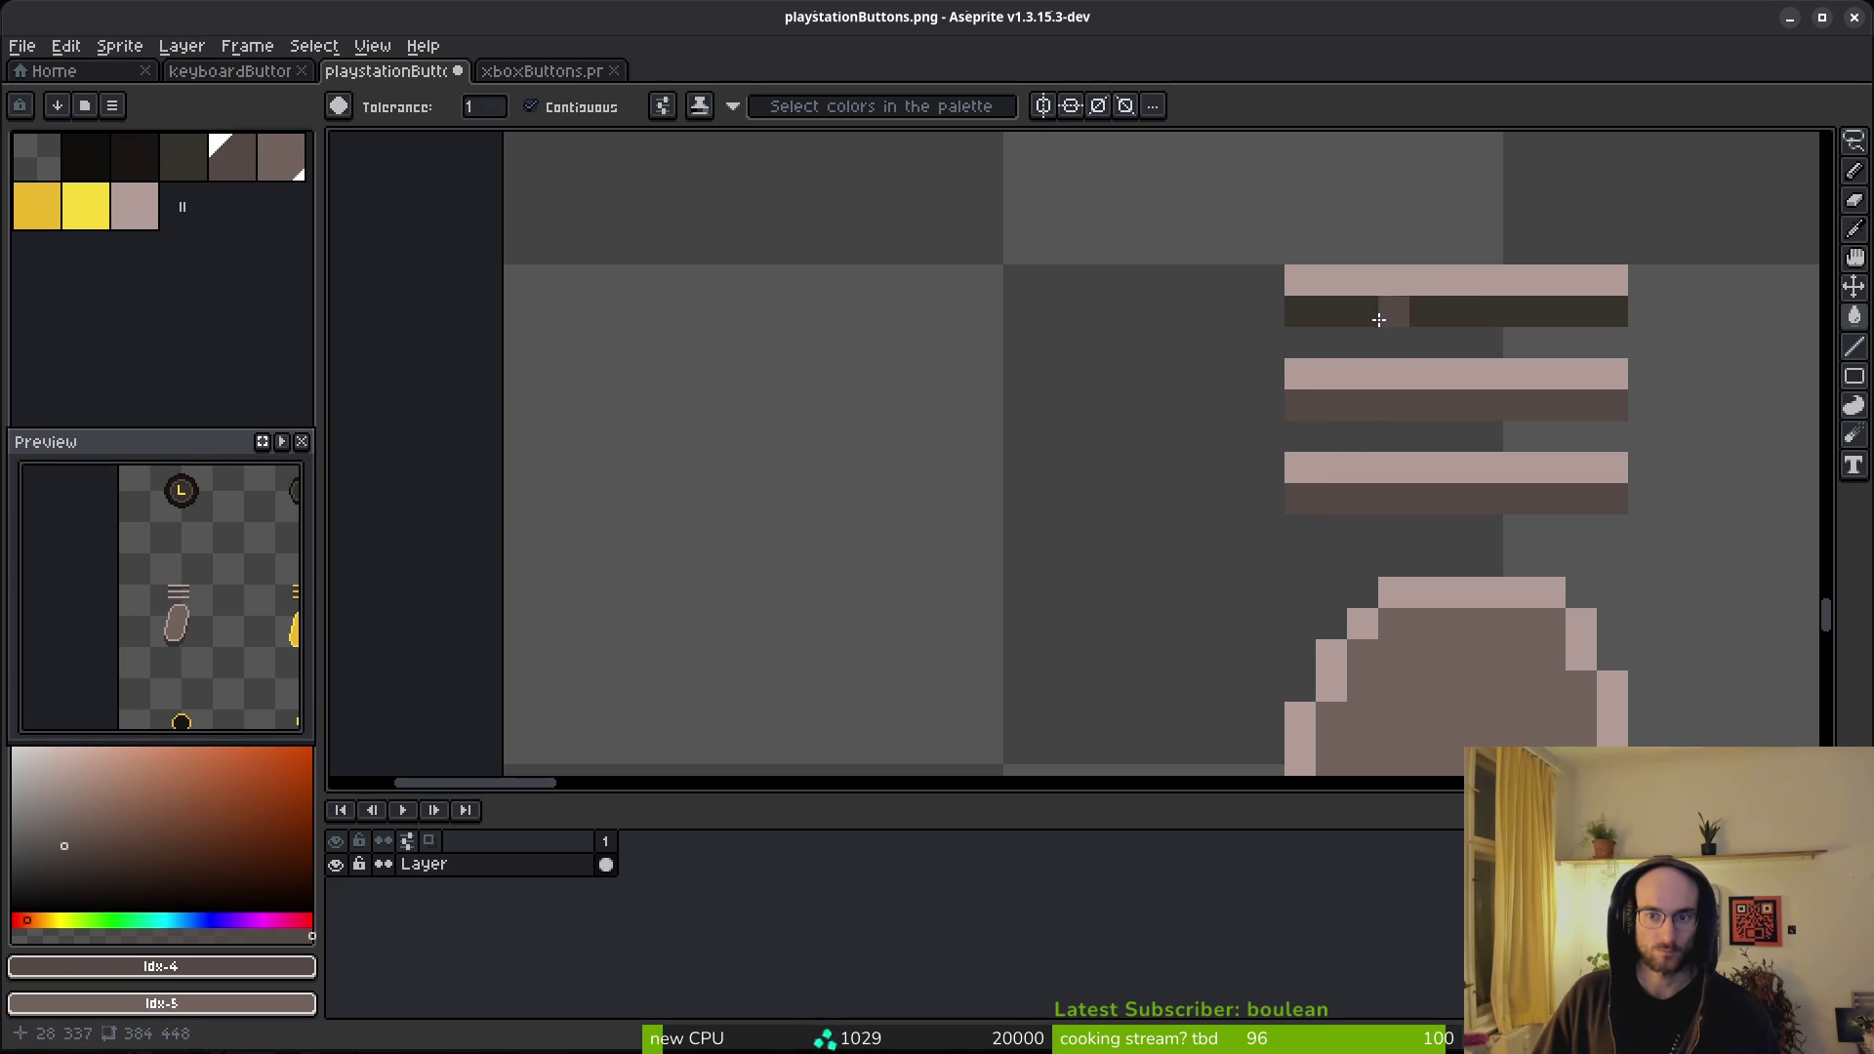
pyautogui.click(1378, 320)
pyautogui.scroll(-4, 1489, 445)
# - Fill the yellow hamburger's shadow bars with lighter brown, undoing an accidental background fill
pyautogui.moveTo(1371, 447); pyautogui.dragTo(888, 388)
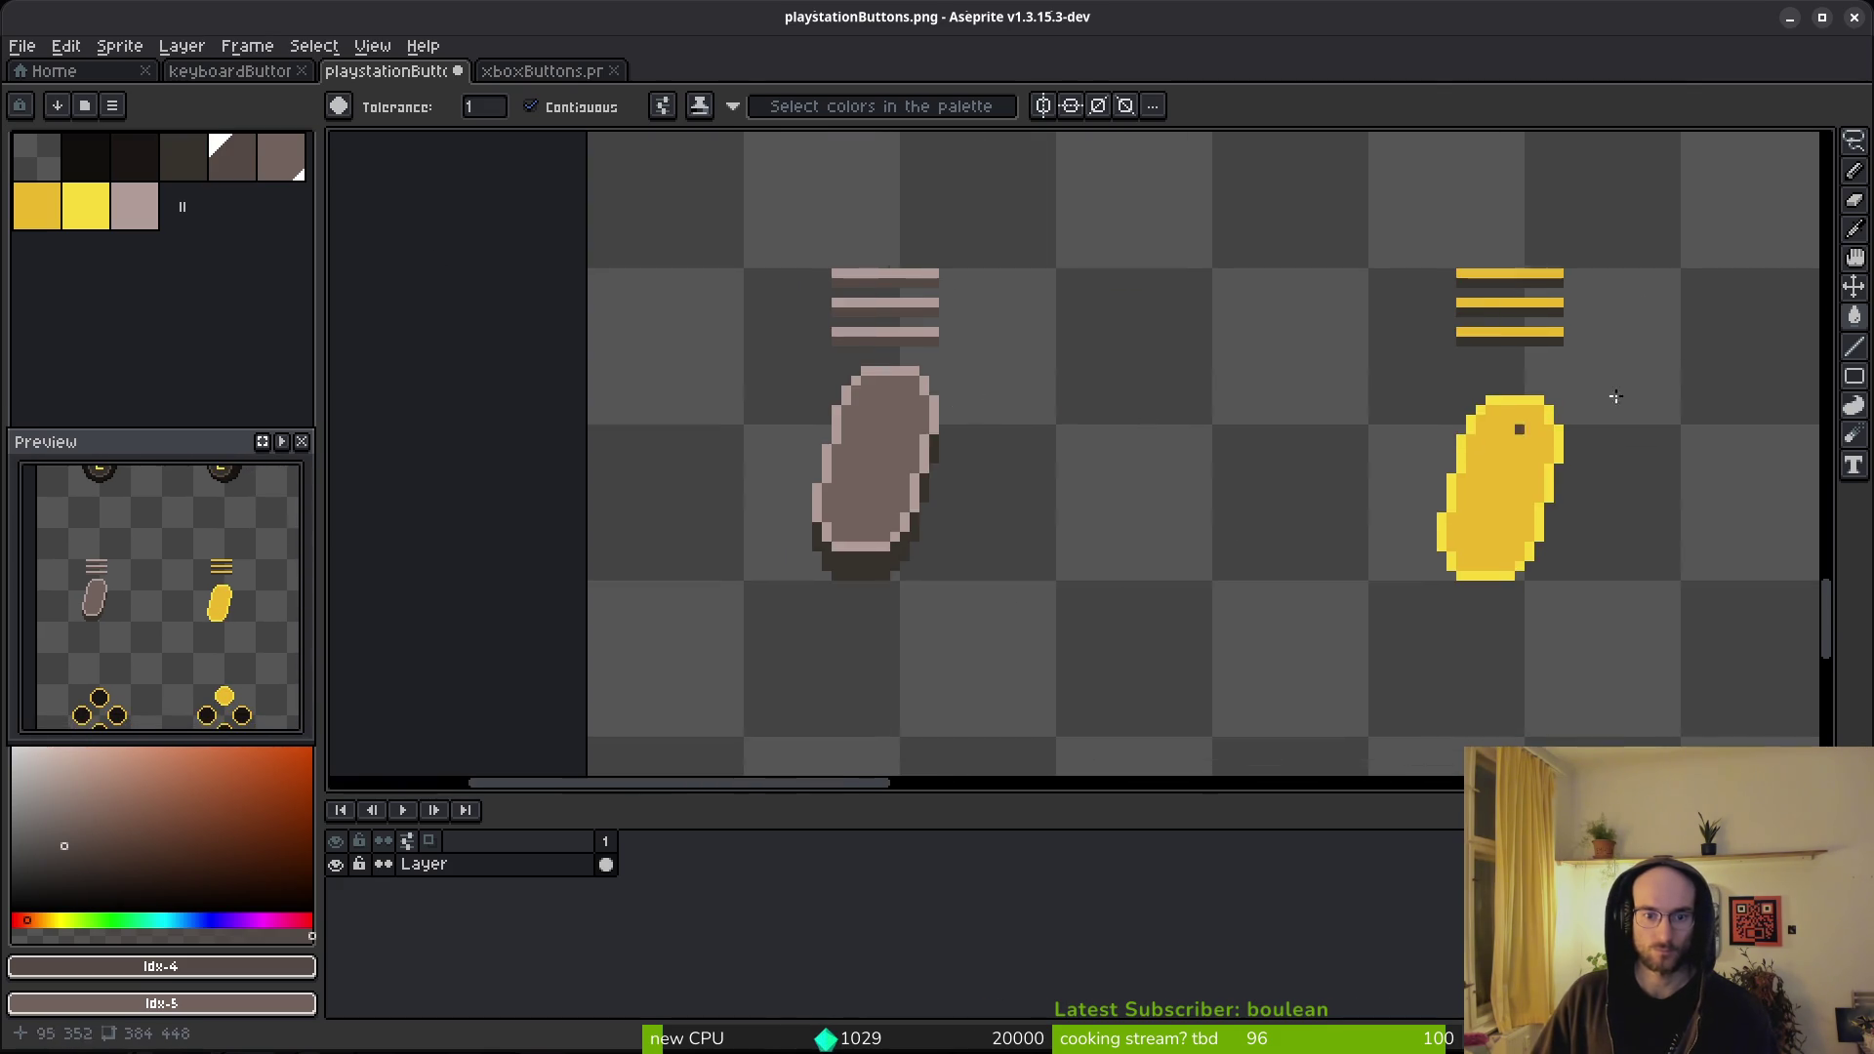
pyautogui.scroll(3, 1475, 338)
pyautogui.click(1437, 401)
pyautogui.click(1424, 325)
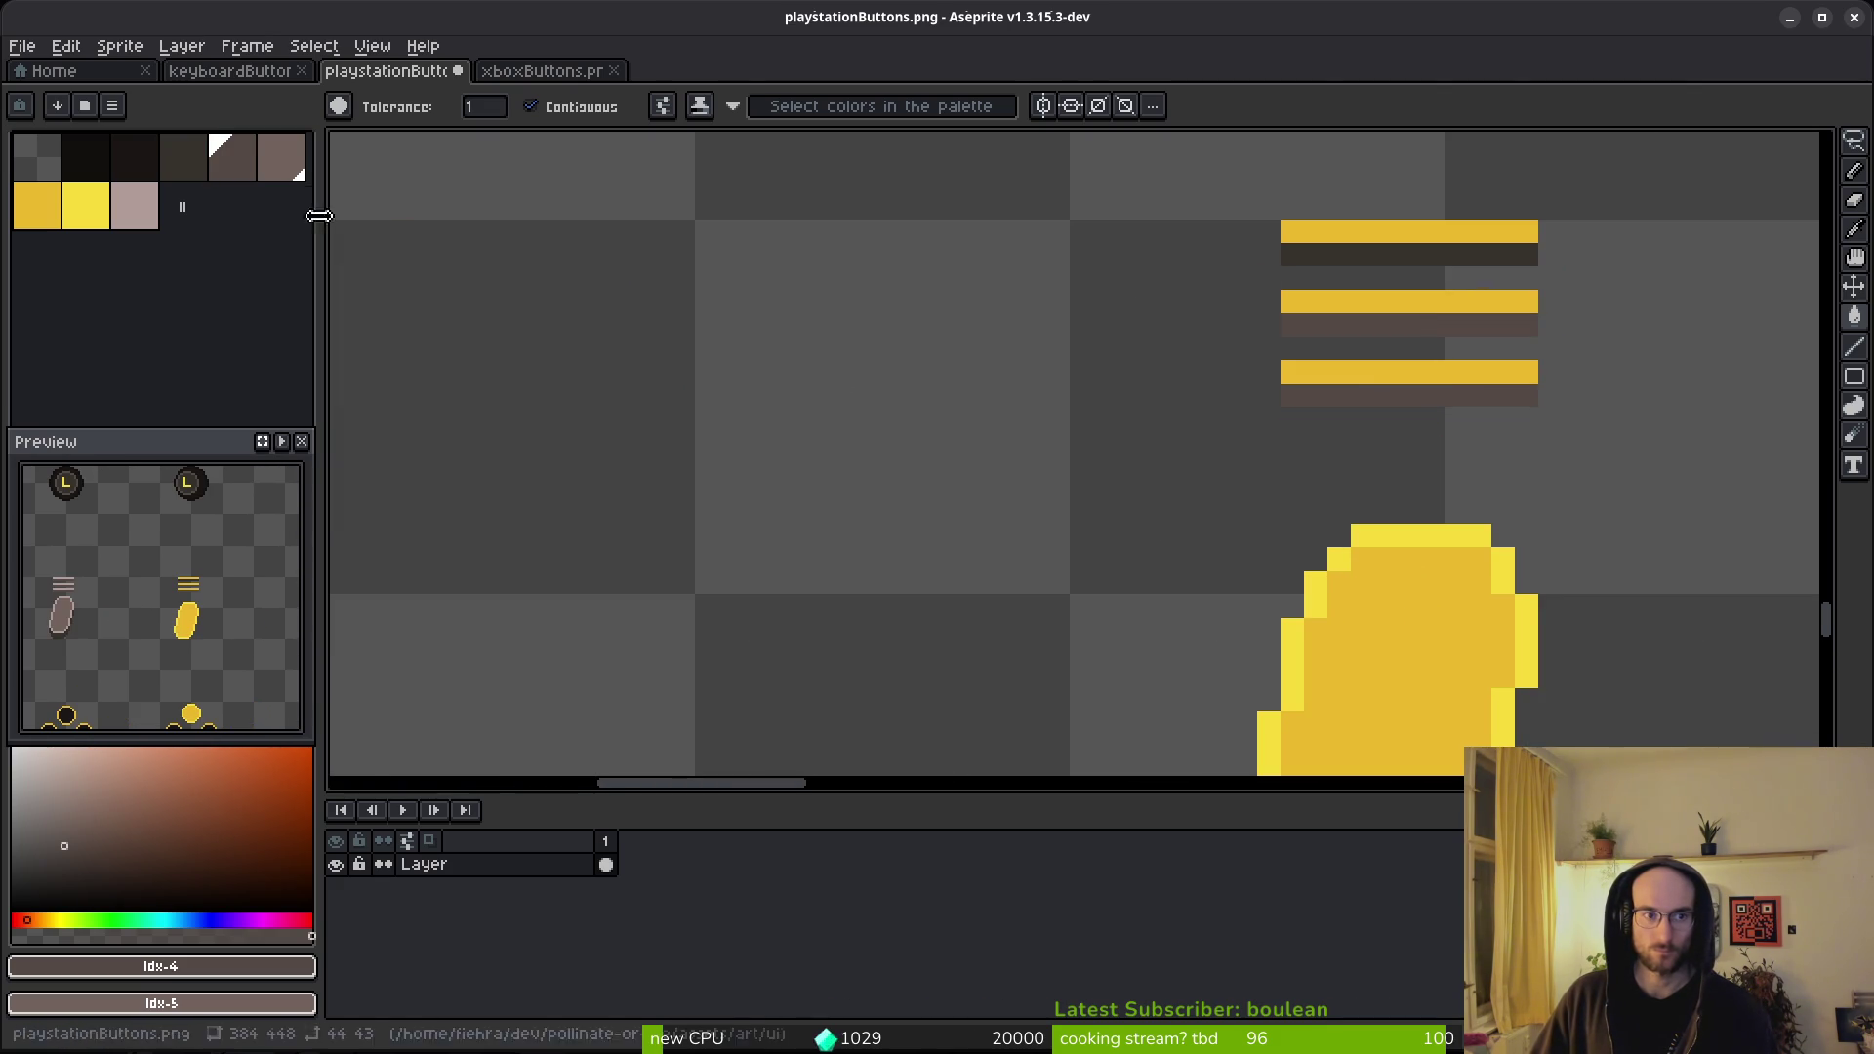
pyautogui.click(281, 156)
pyautogui.click(1503, 396)
pyautogui.click(1473, 388)
pyautogui.click(1431, 325)
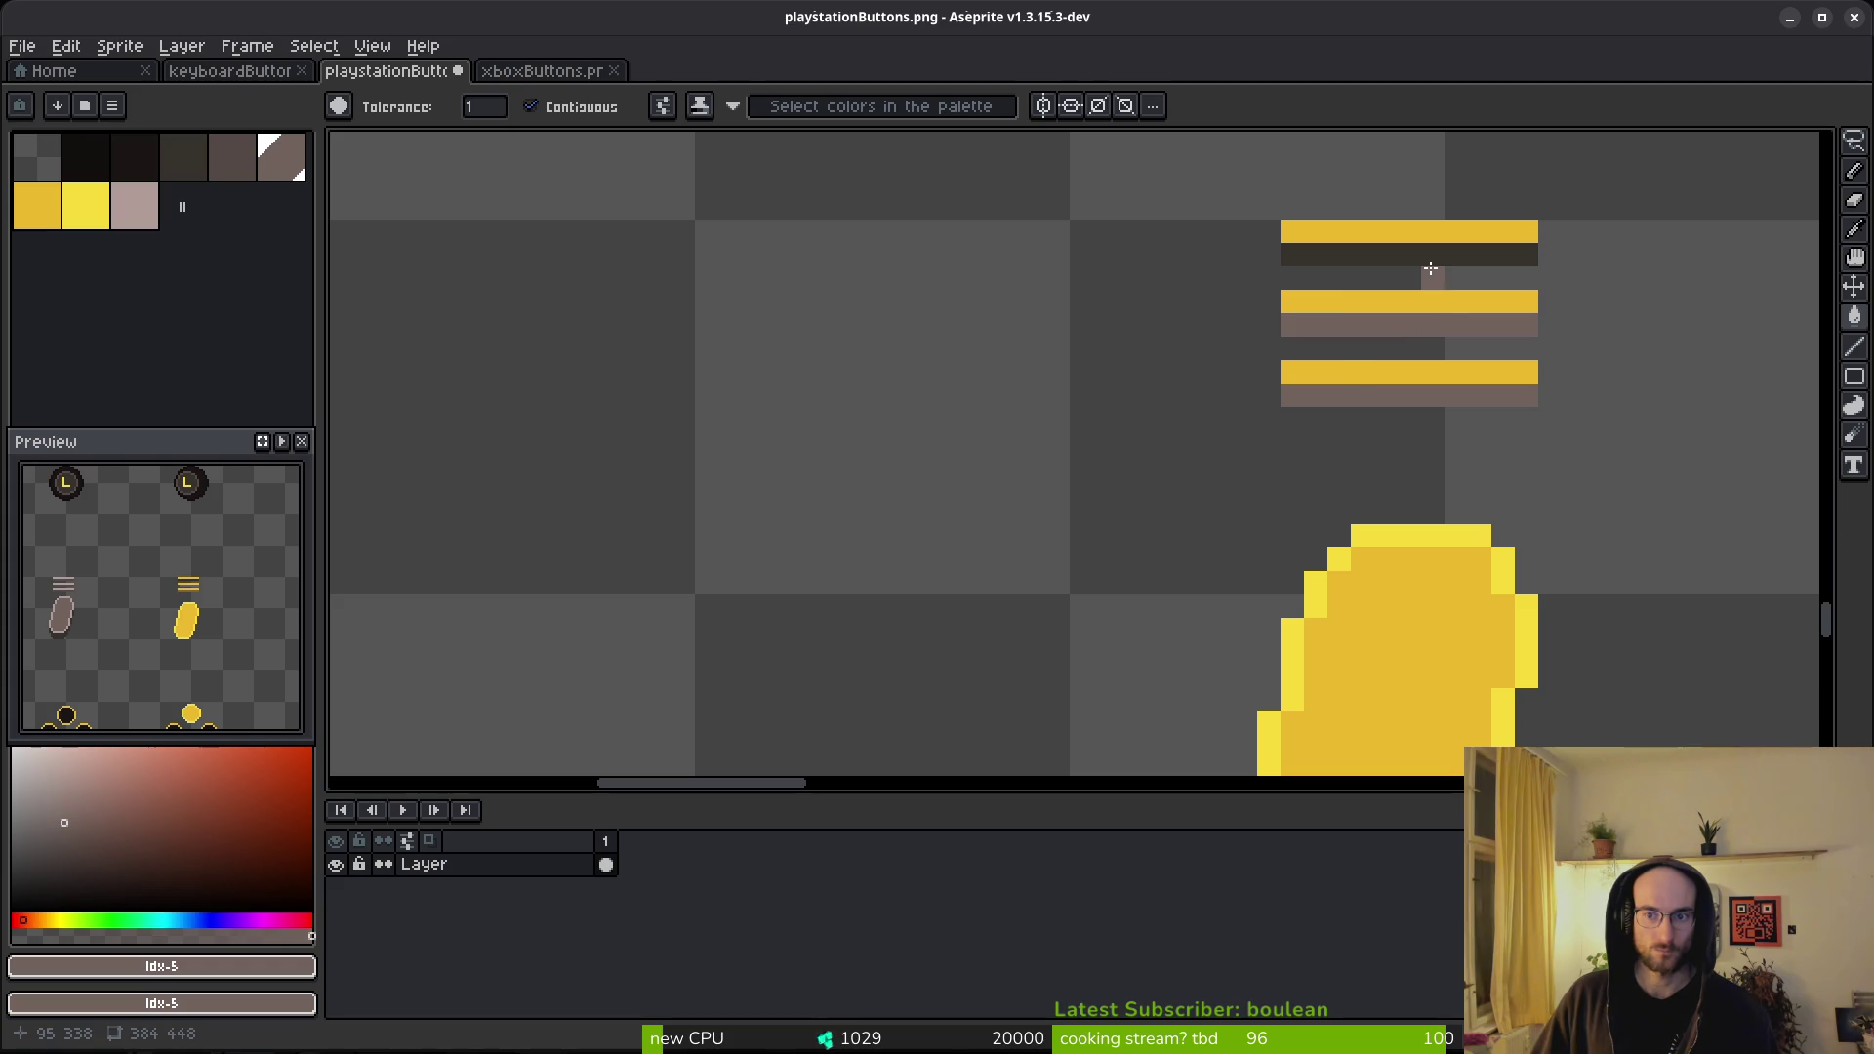
pyautogui.click(1427, 277)
pyautogui.hotkey('ctrl', 'z')
pyautogui.hotkey('ctrl', 'z')
# - Sample the sprite's light and darker yellows, then undo a stray yellow pixel
pyautogui.scroll(-2, 1432, 257)
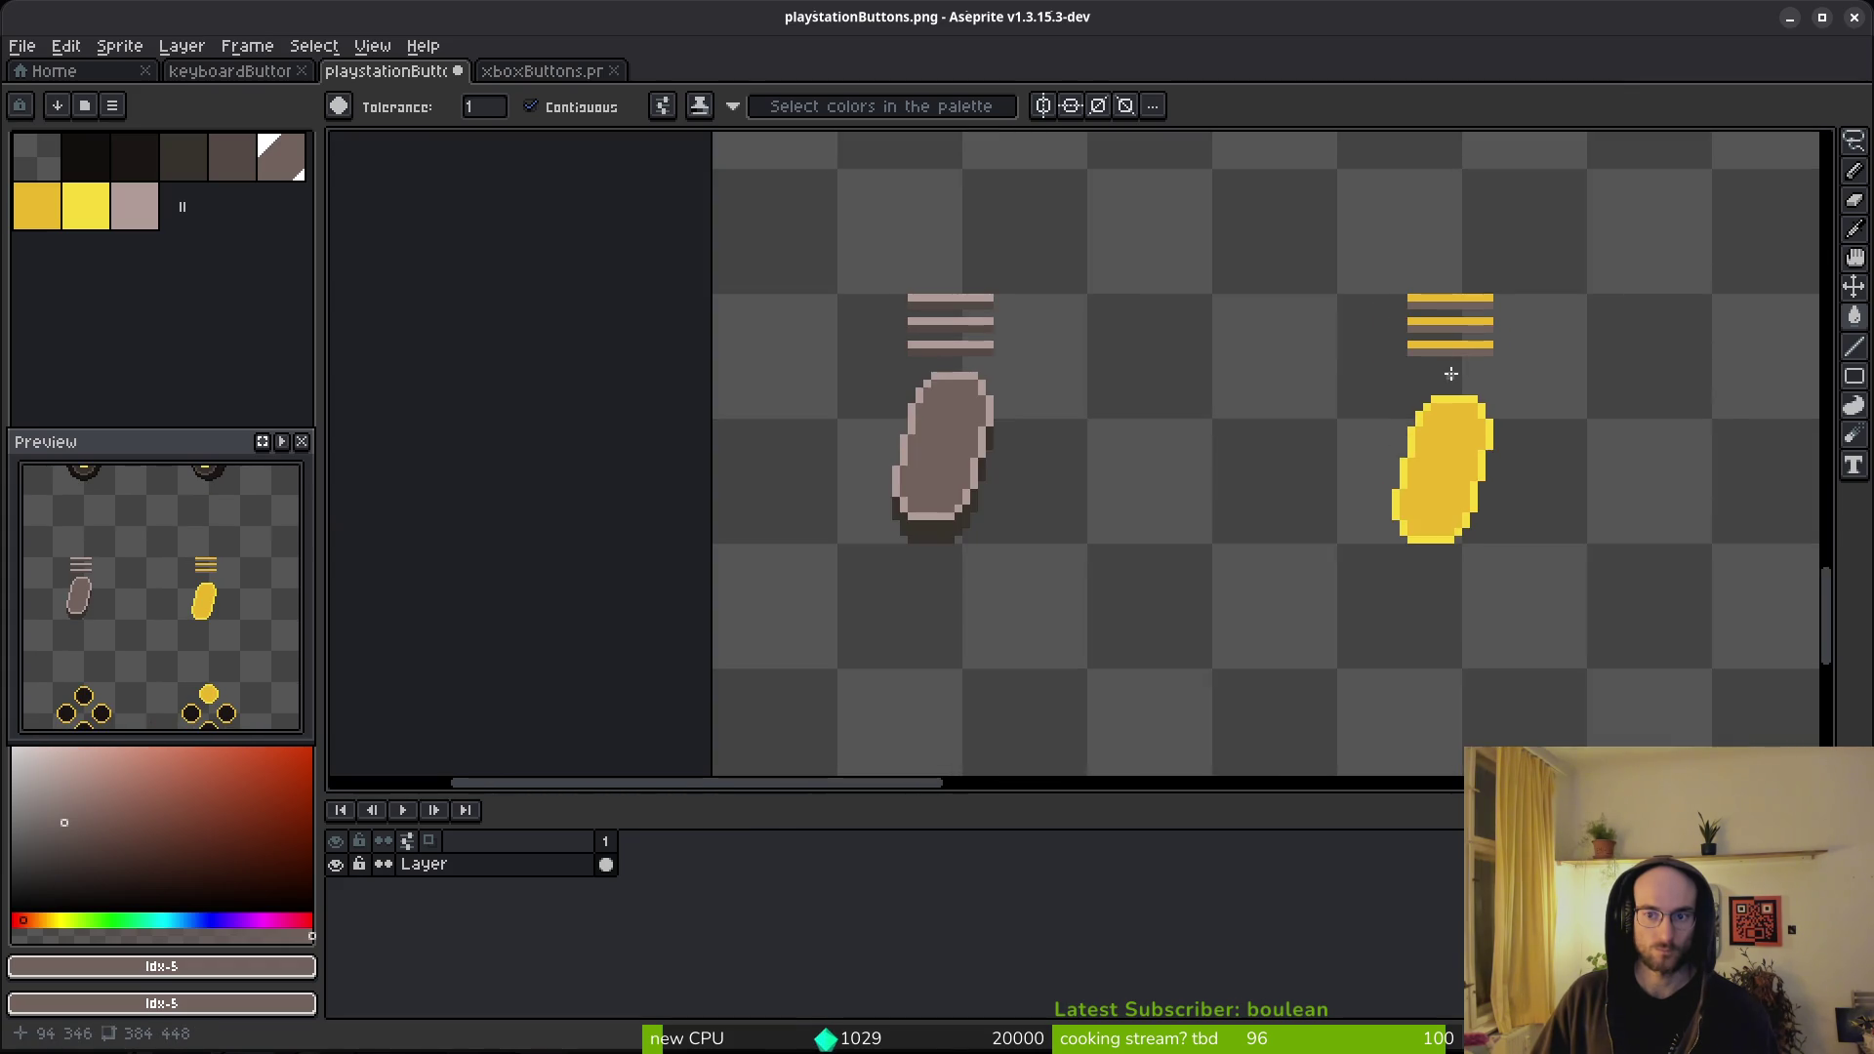
pyautogui.keyDown('alt'); pyautogui.click(1469, 410); pyautogui.keyUp('alt')
pyautogui.scroll(1, 1466, 276)
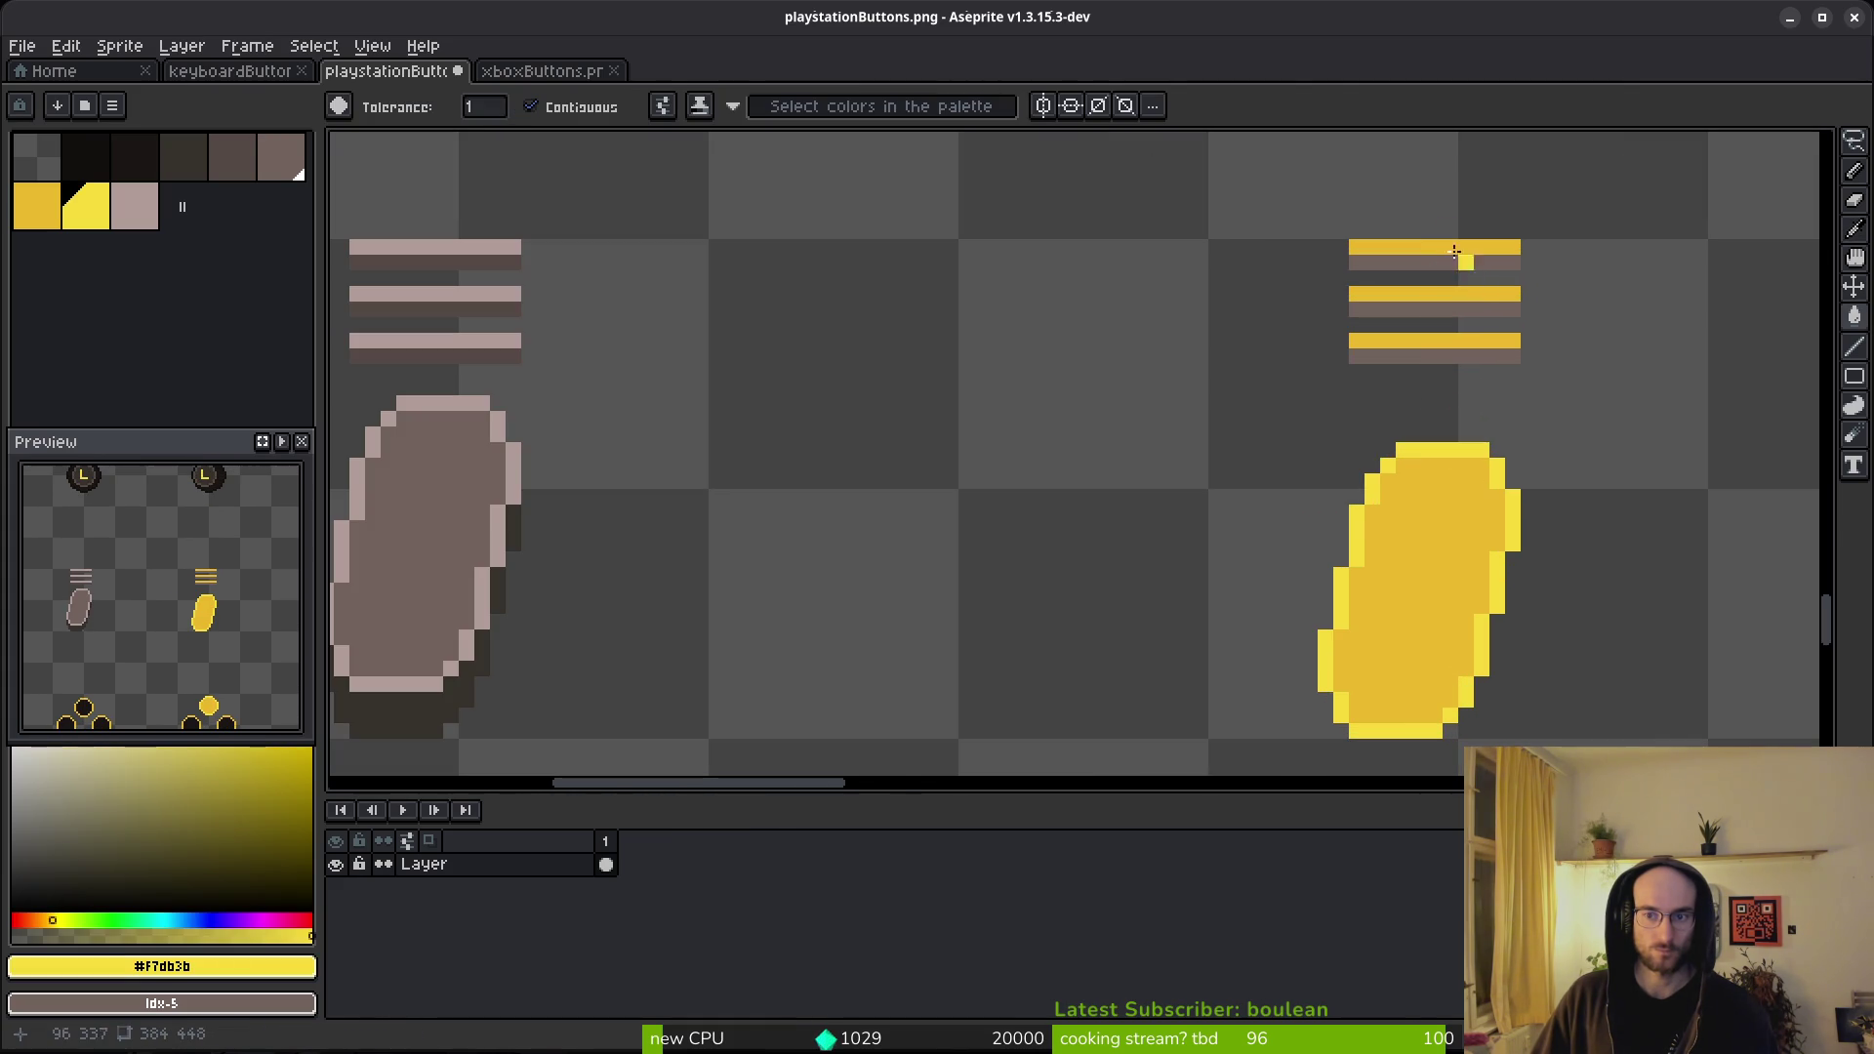
pyautogui.keyDown('alt'); pyautogui.click(1474, 473); pyautogui.keyUp('alt')
pyautogui.click(1422, 354)
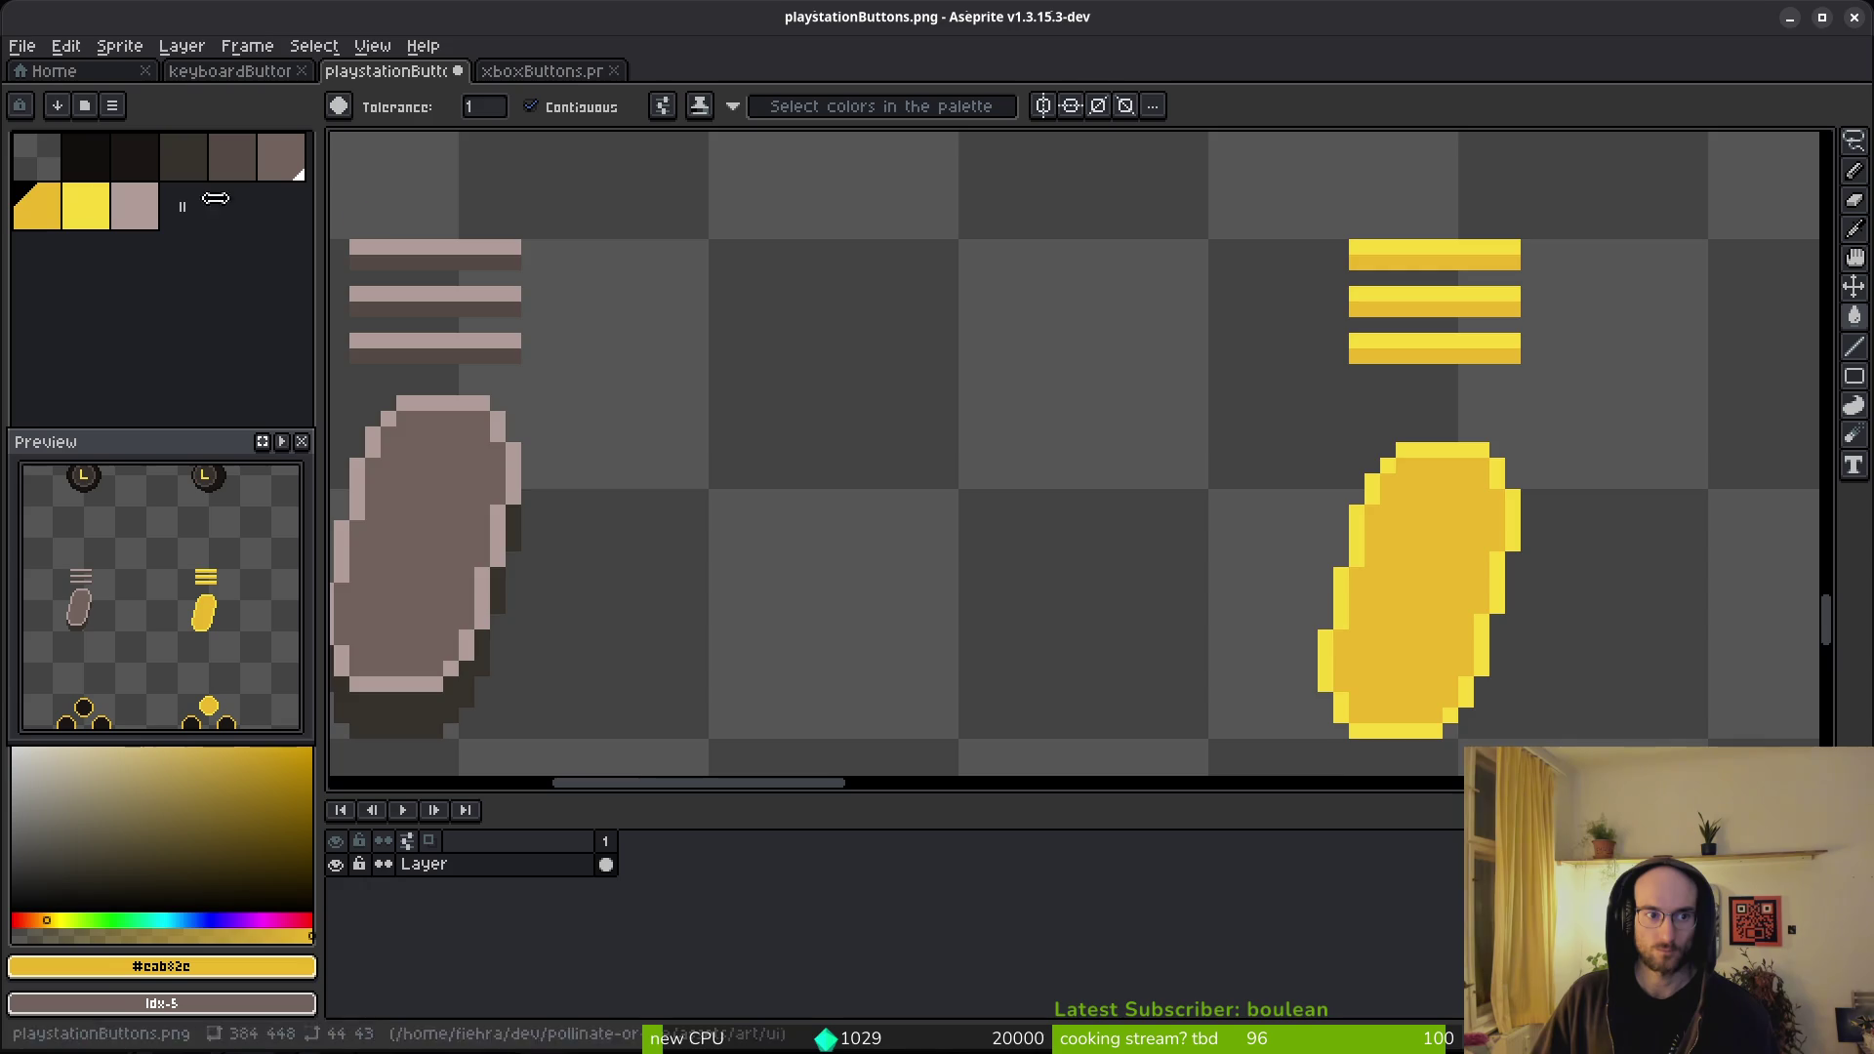
pyautogui.scroll(-1, 1061, 403)
pyautogui.scroll(-4, 934, 346)
pyautogui.hotkey('ctrl', 'z')
pyautogui.scroll(3, 1393, 448)
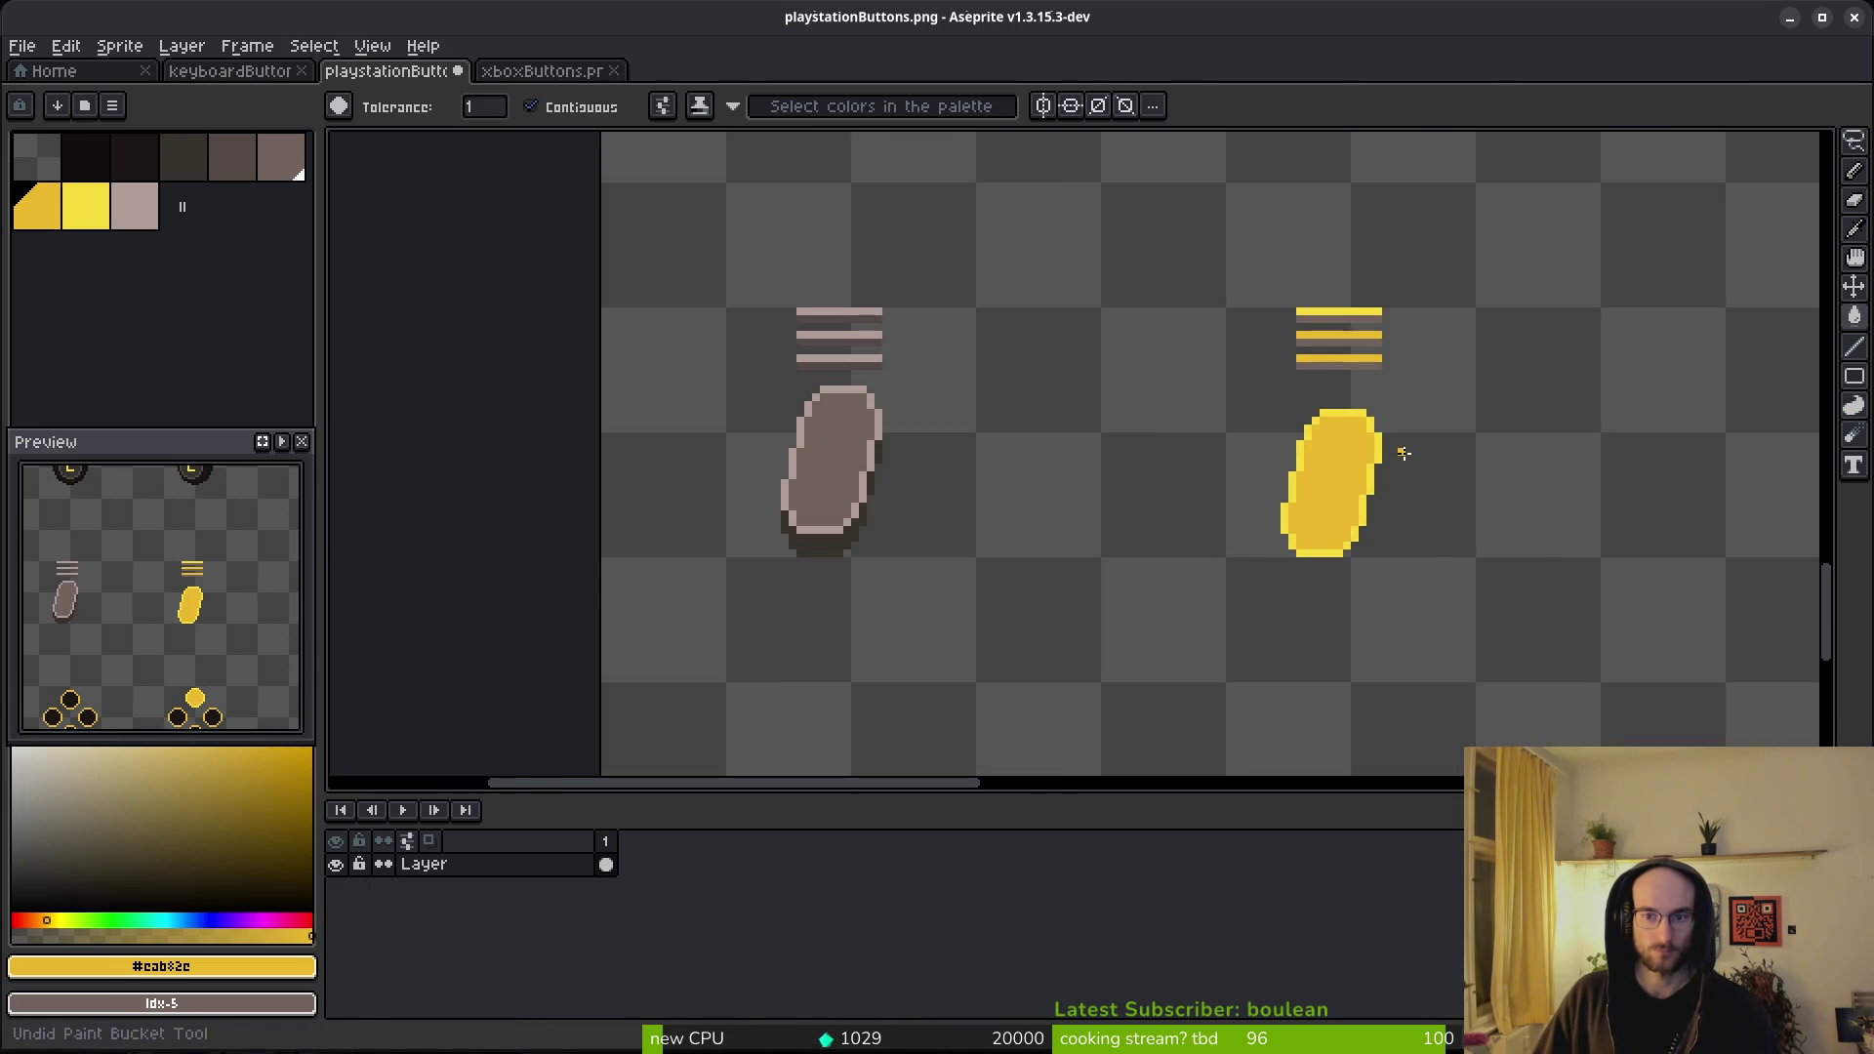
pyautogui.scroll(-3, 1403, 453)
pyautogui.scroll(2, 1369, 468)
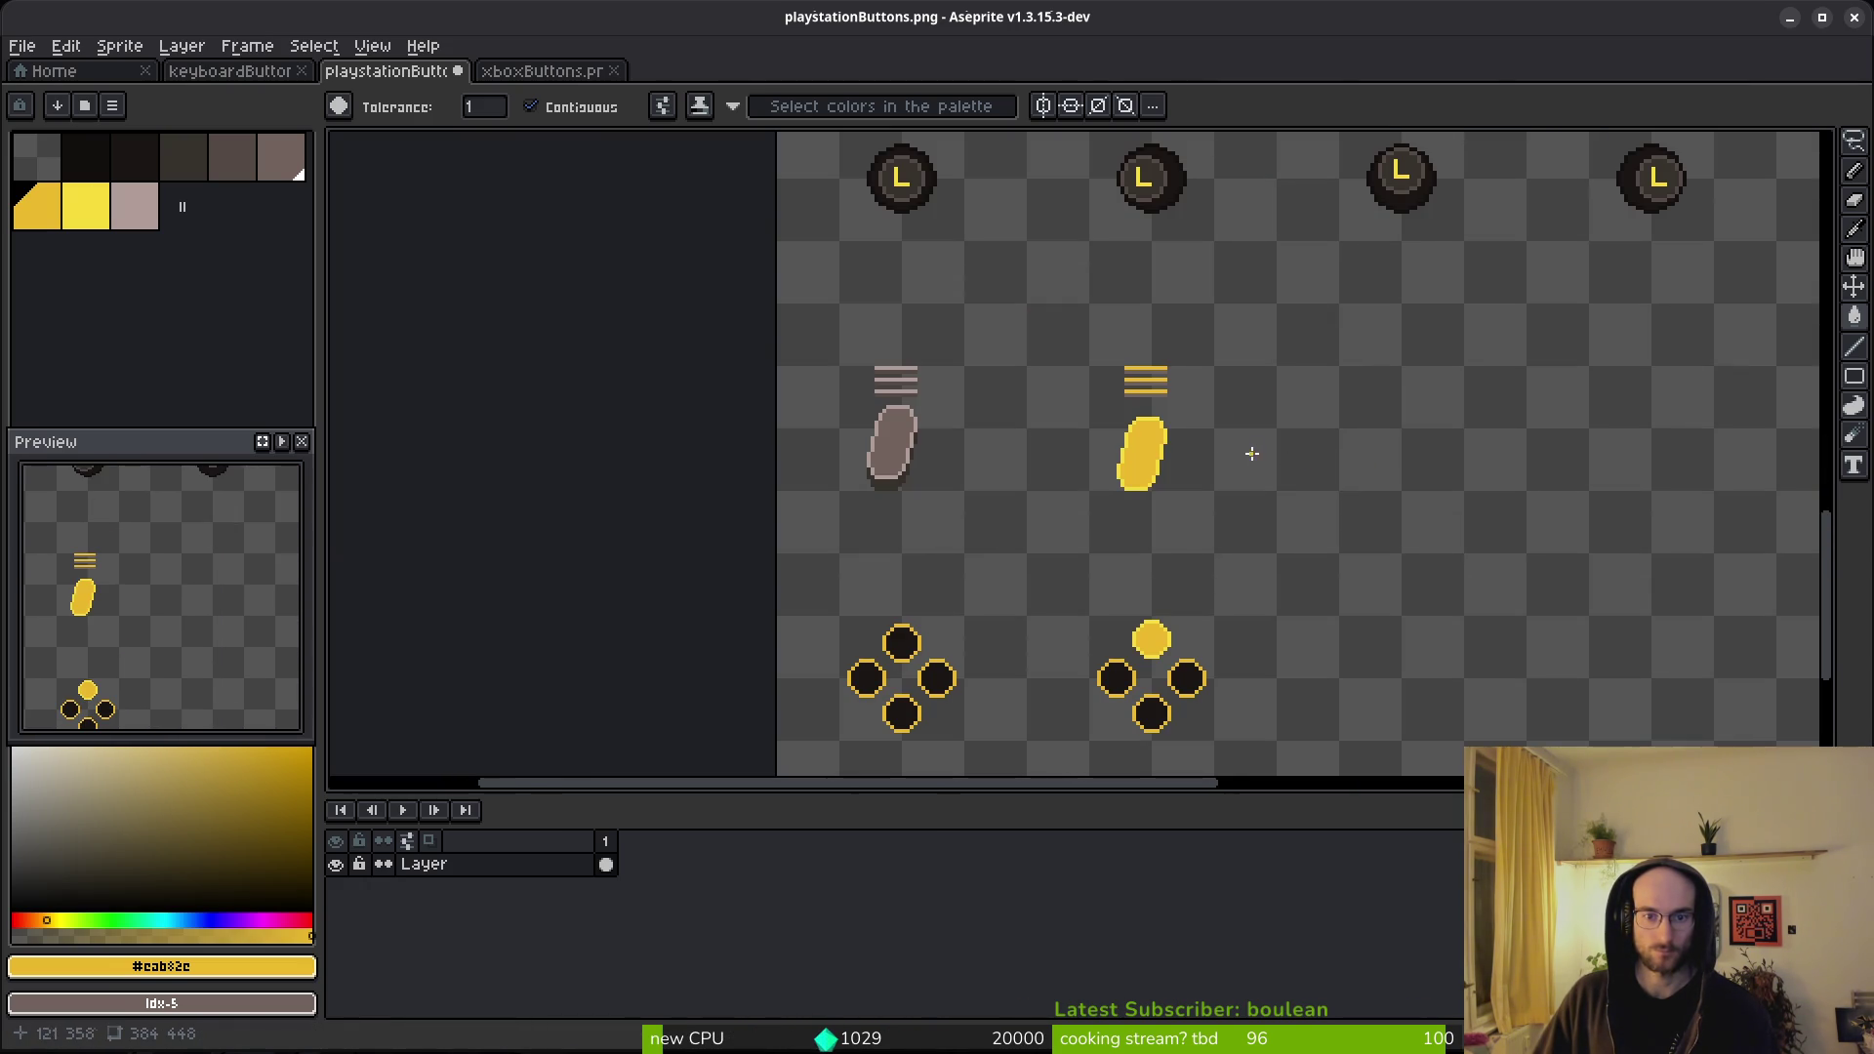
pyautogui.scroll(3, 1095, 371)
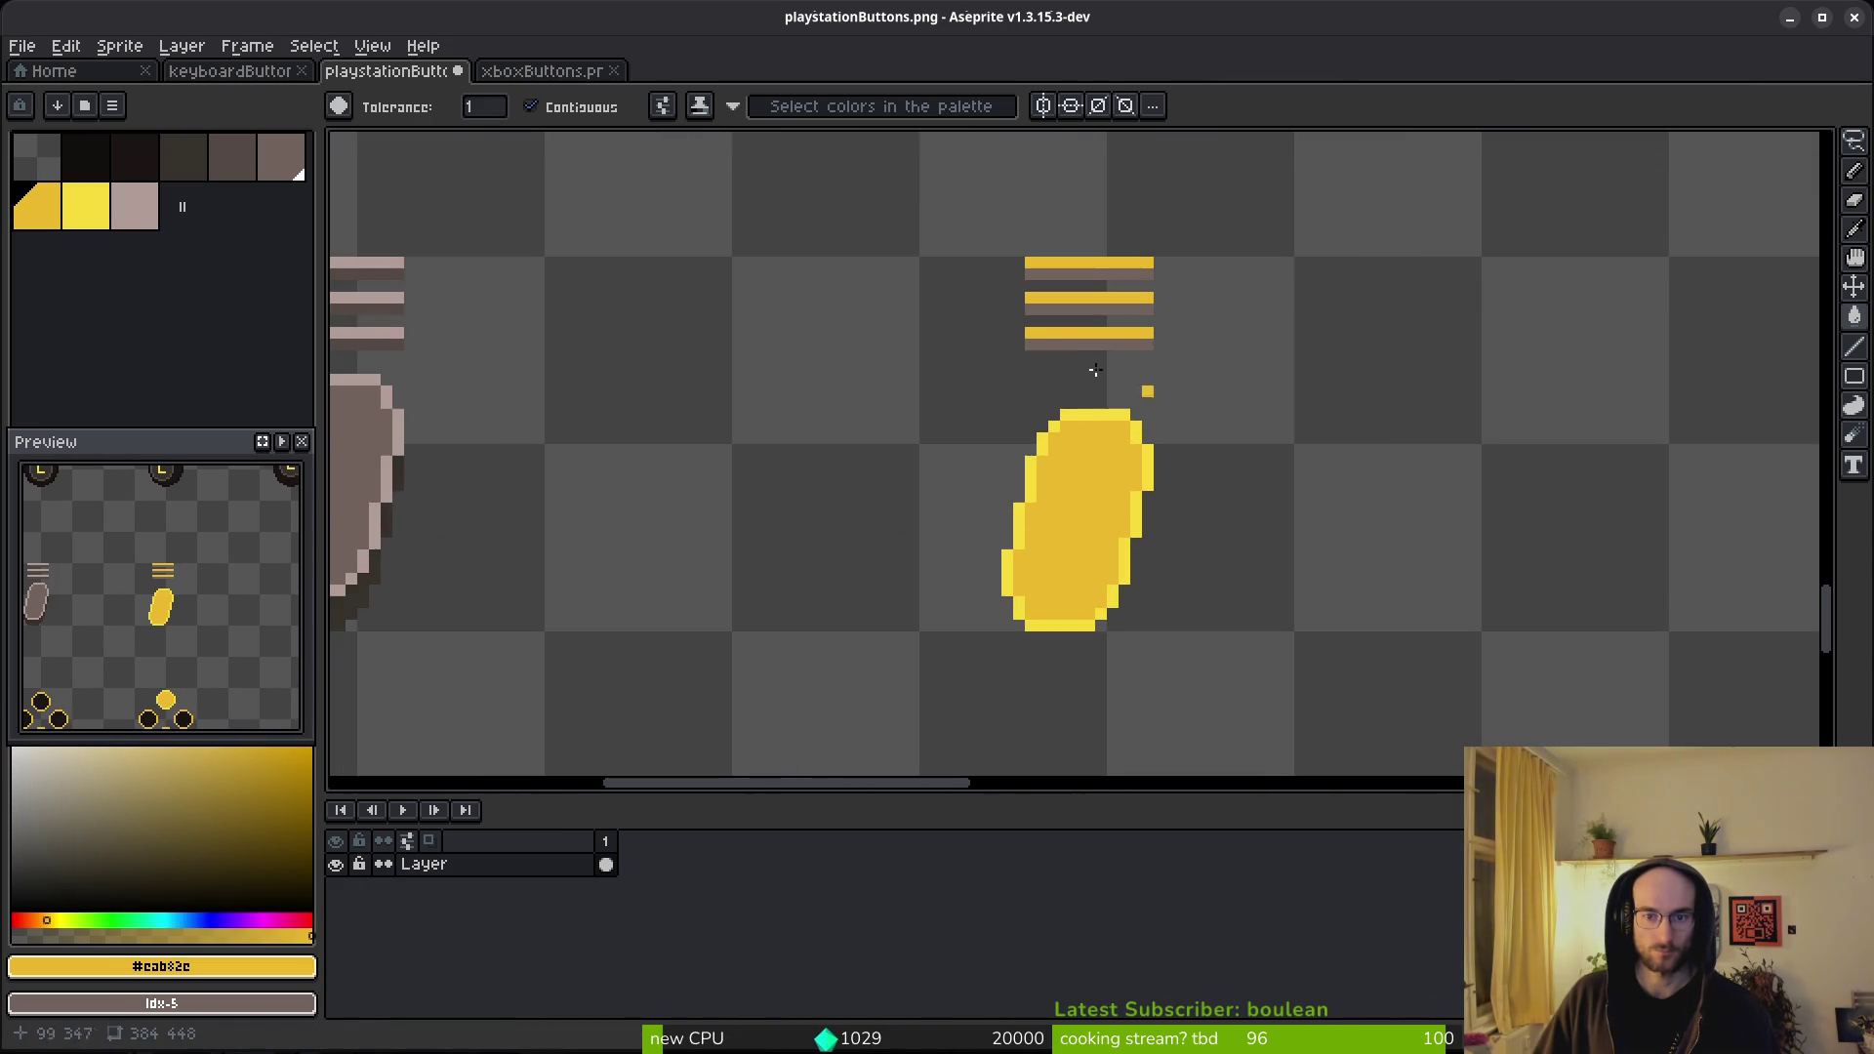
# - Load the default palette from the palette options menu
pyautogui.click(111, 106)
pyautogui.click(235, 421)
pyautogui.press('Escape')
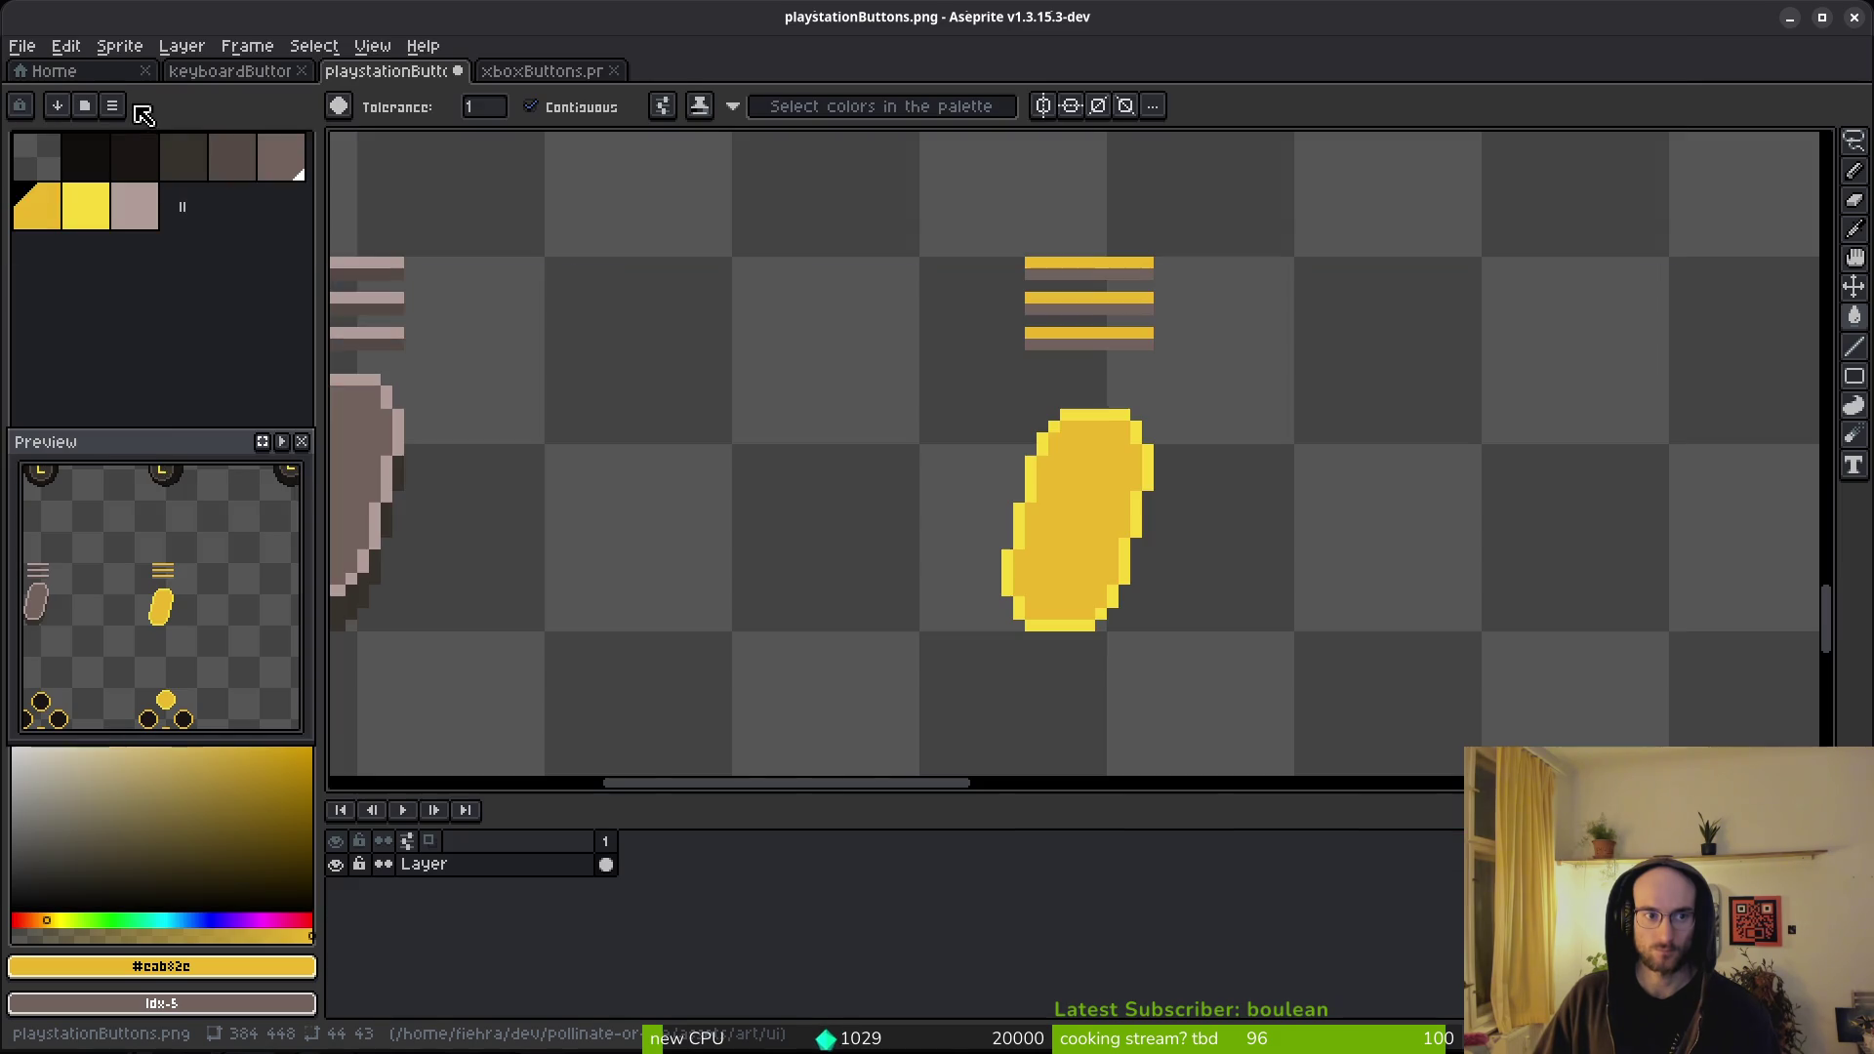
pyautogui.click(111, 105)
pyautogui.click(235, 423)
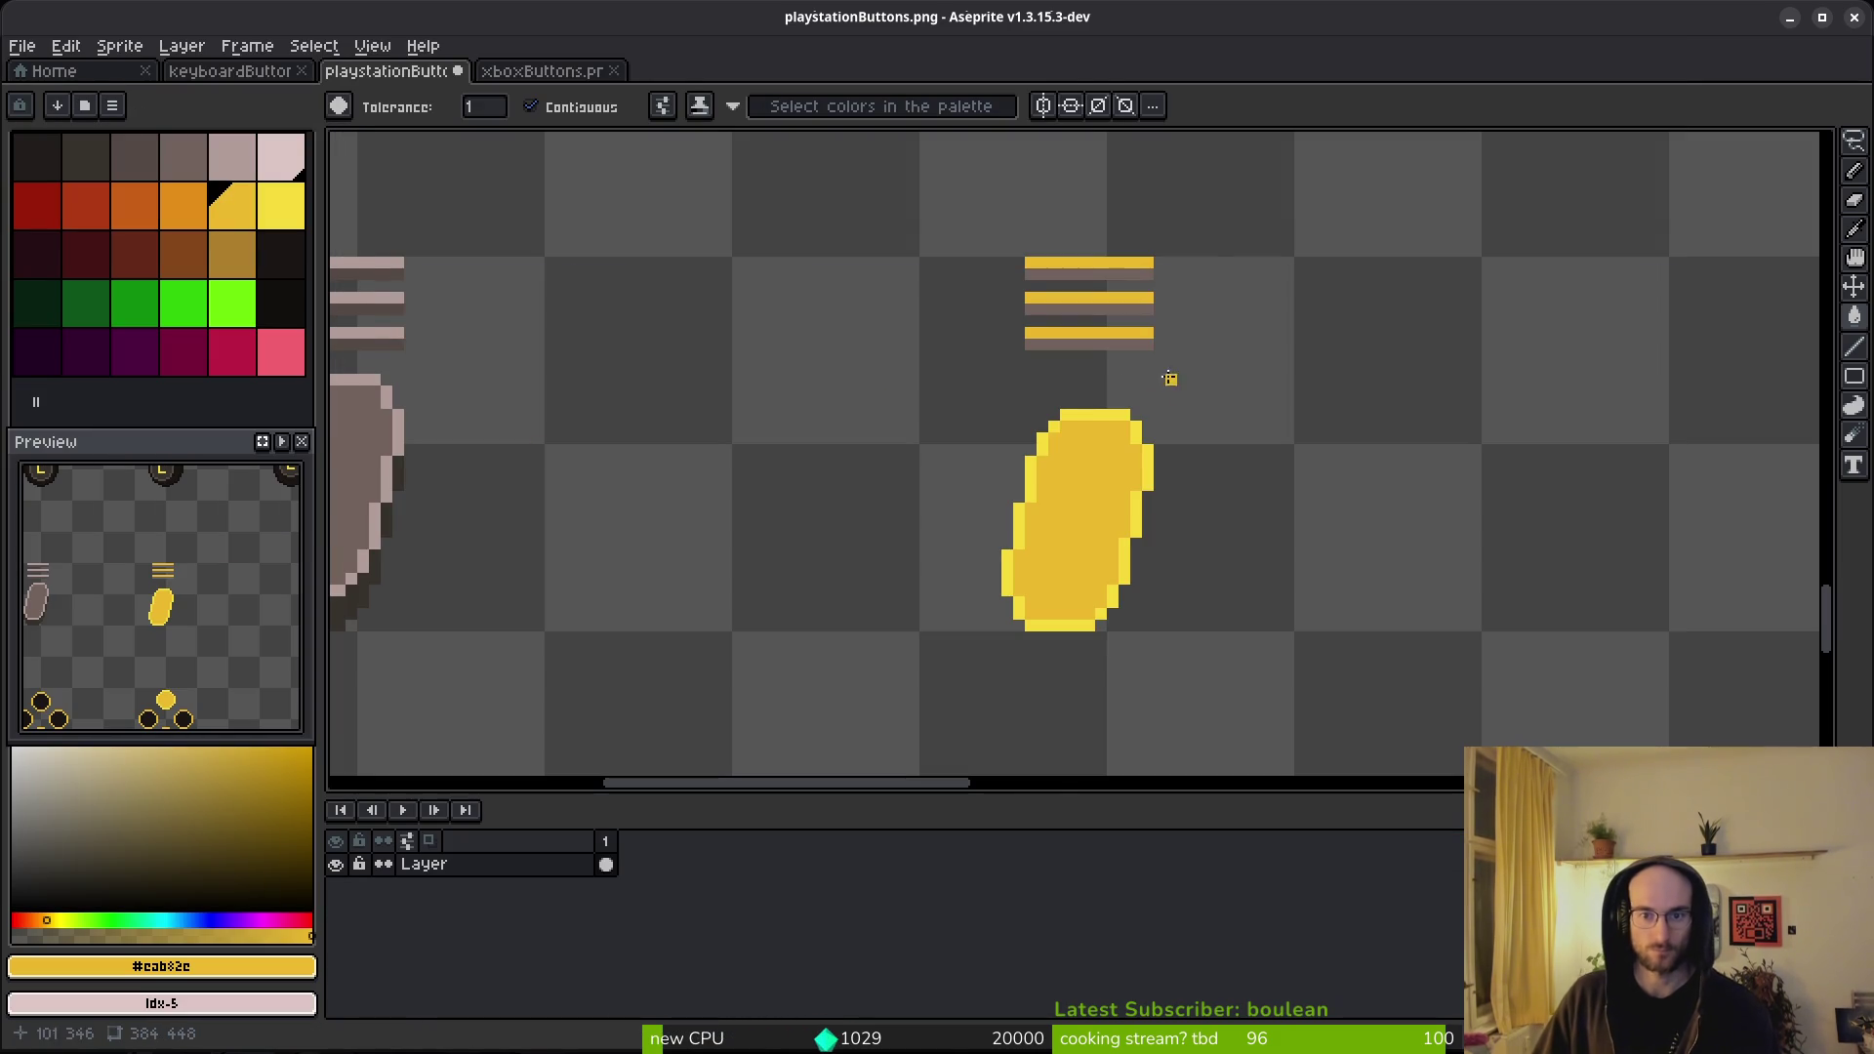
pyautogui.scroll(-3, 1039, 479)
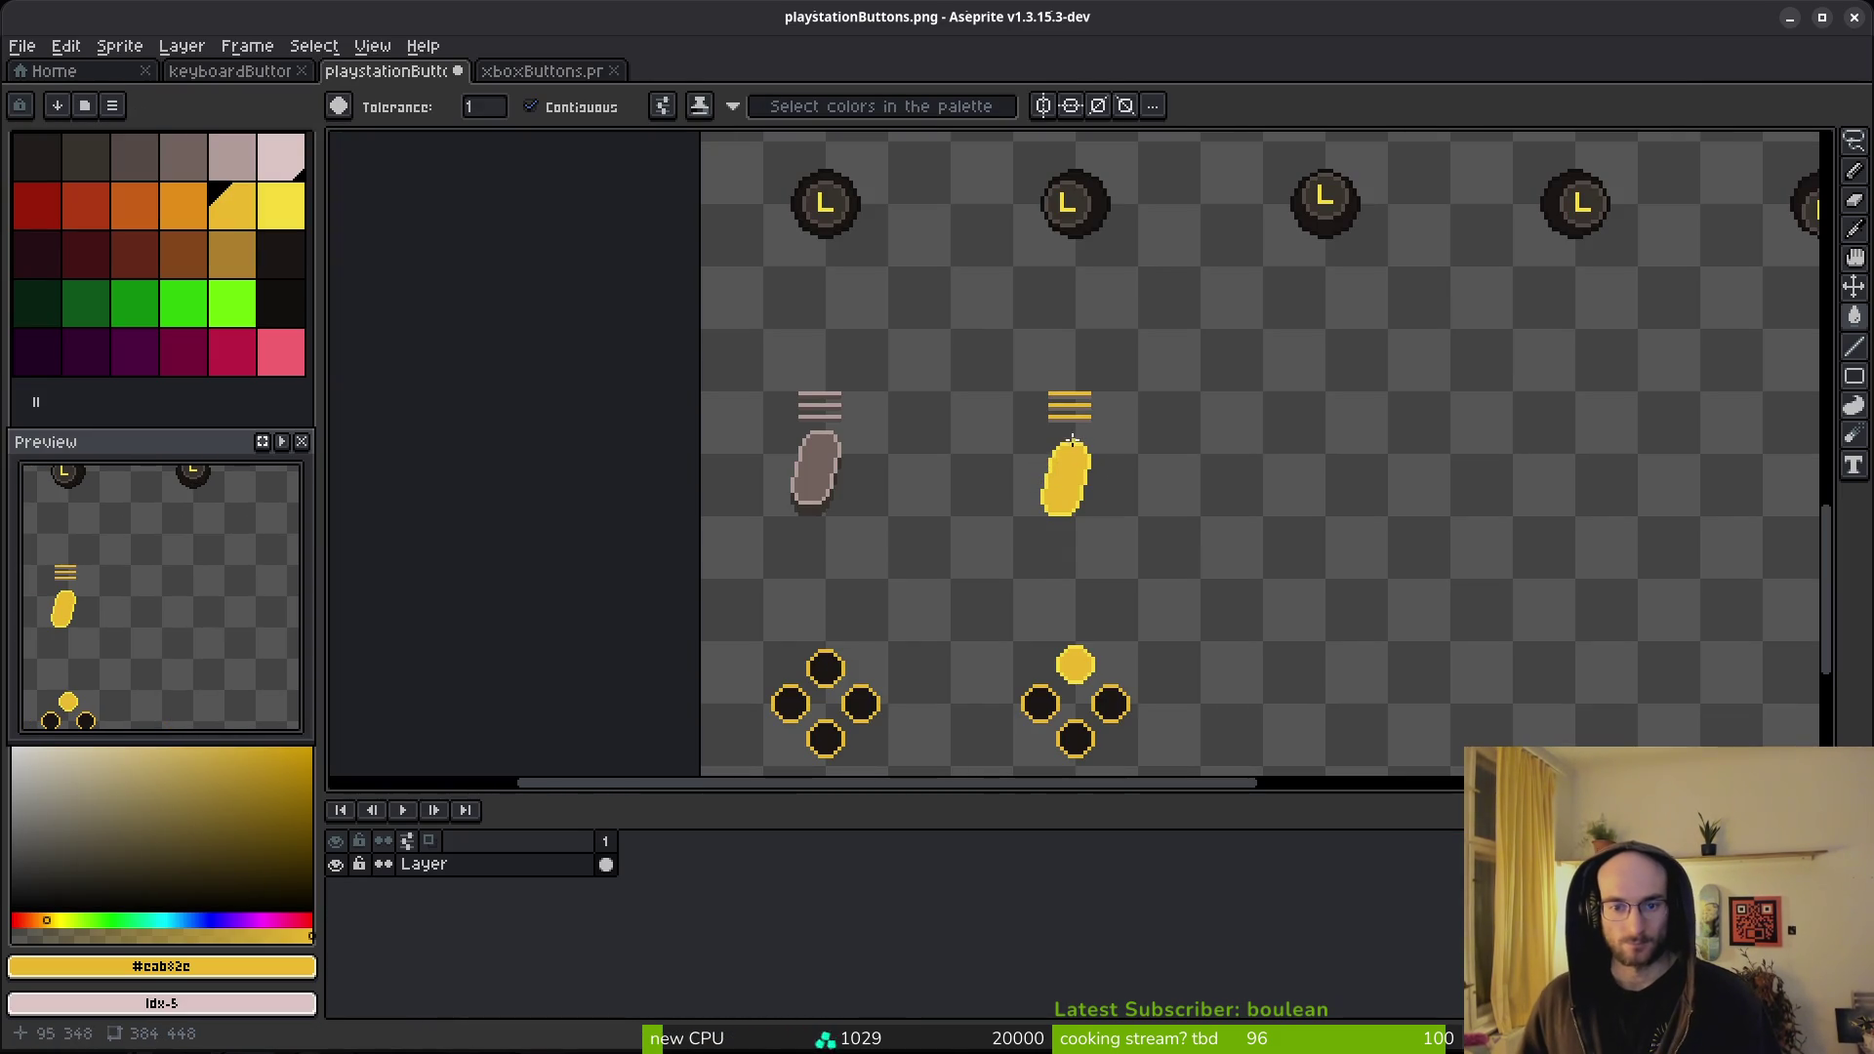
pyautogui.scroll(-2, 1037, 479)
pyautogui.scroll(4, 1074, 468)
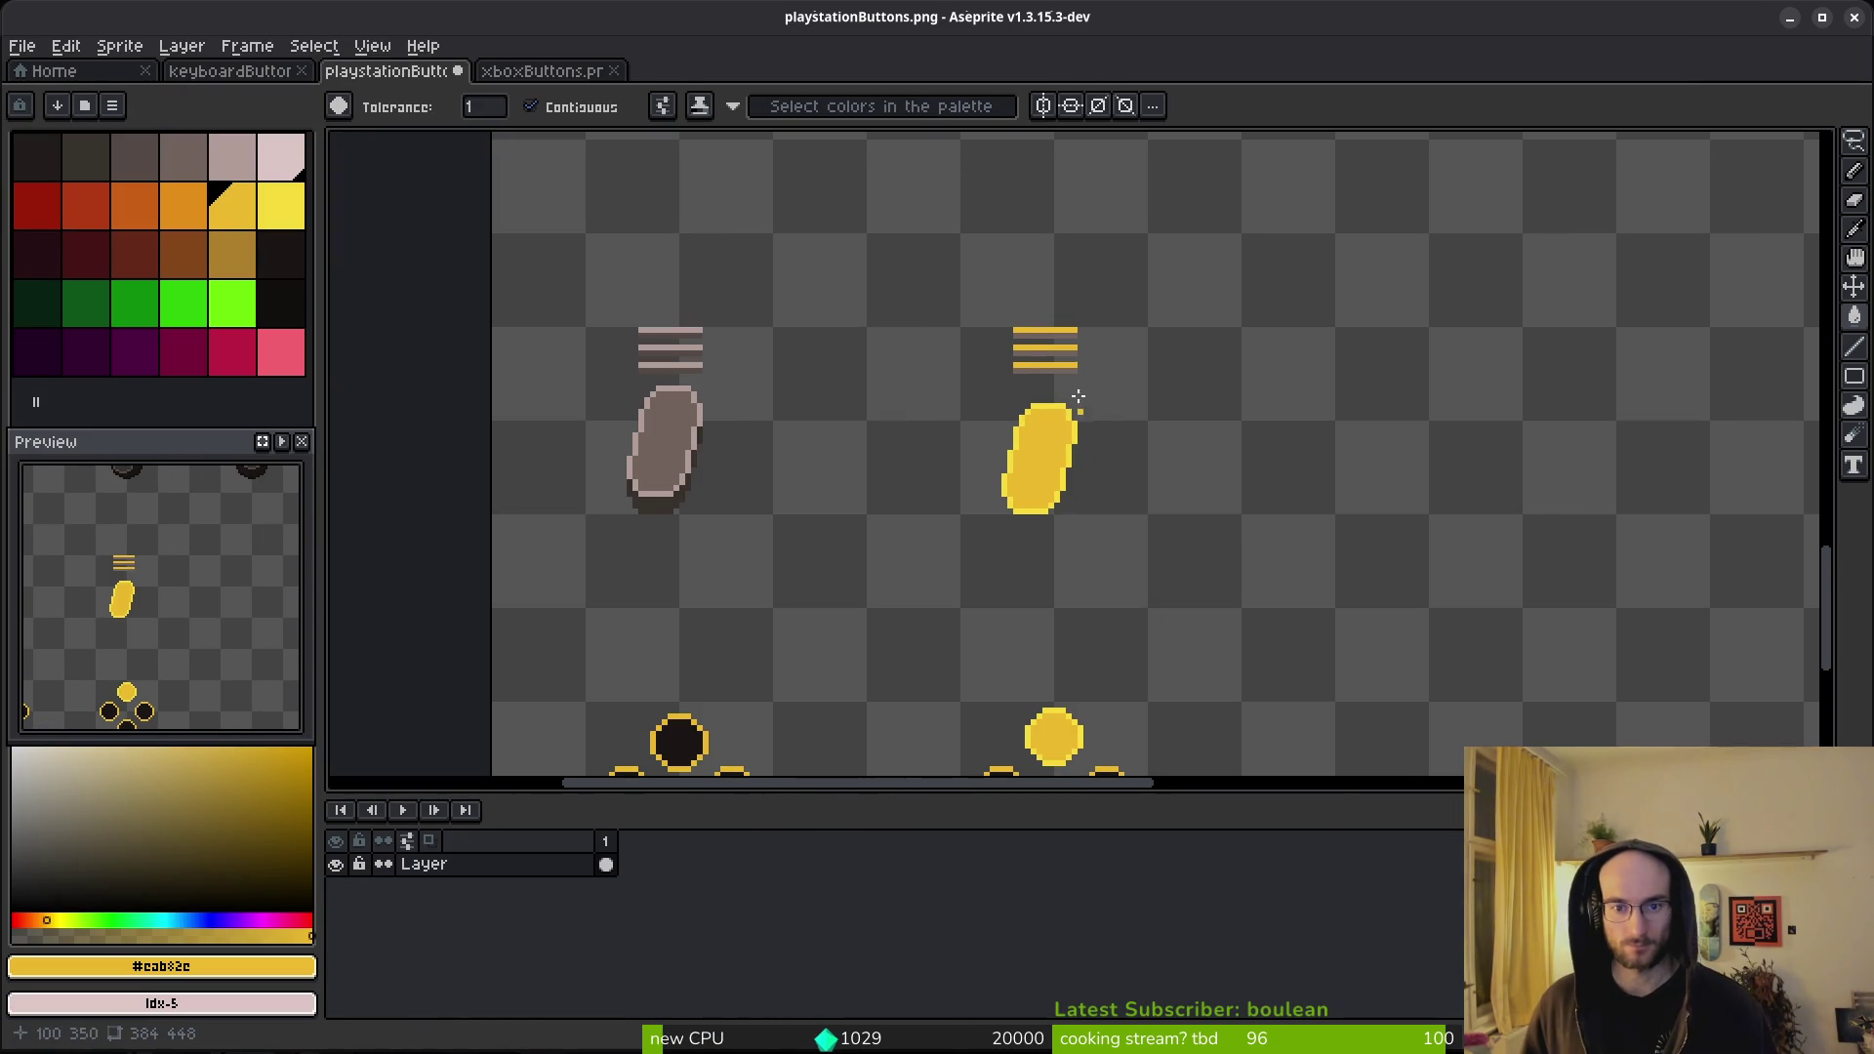
pyautogui.scroll(2, 1081, 403)
# - Sample dark brown #544a45 and fill the middle shadow bar with it
pyautogui.press('i')
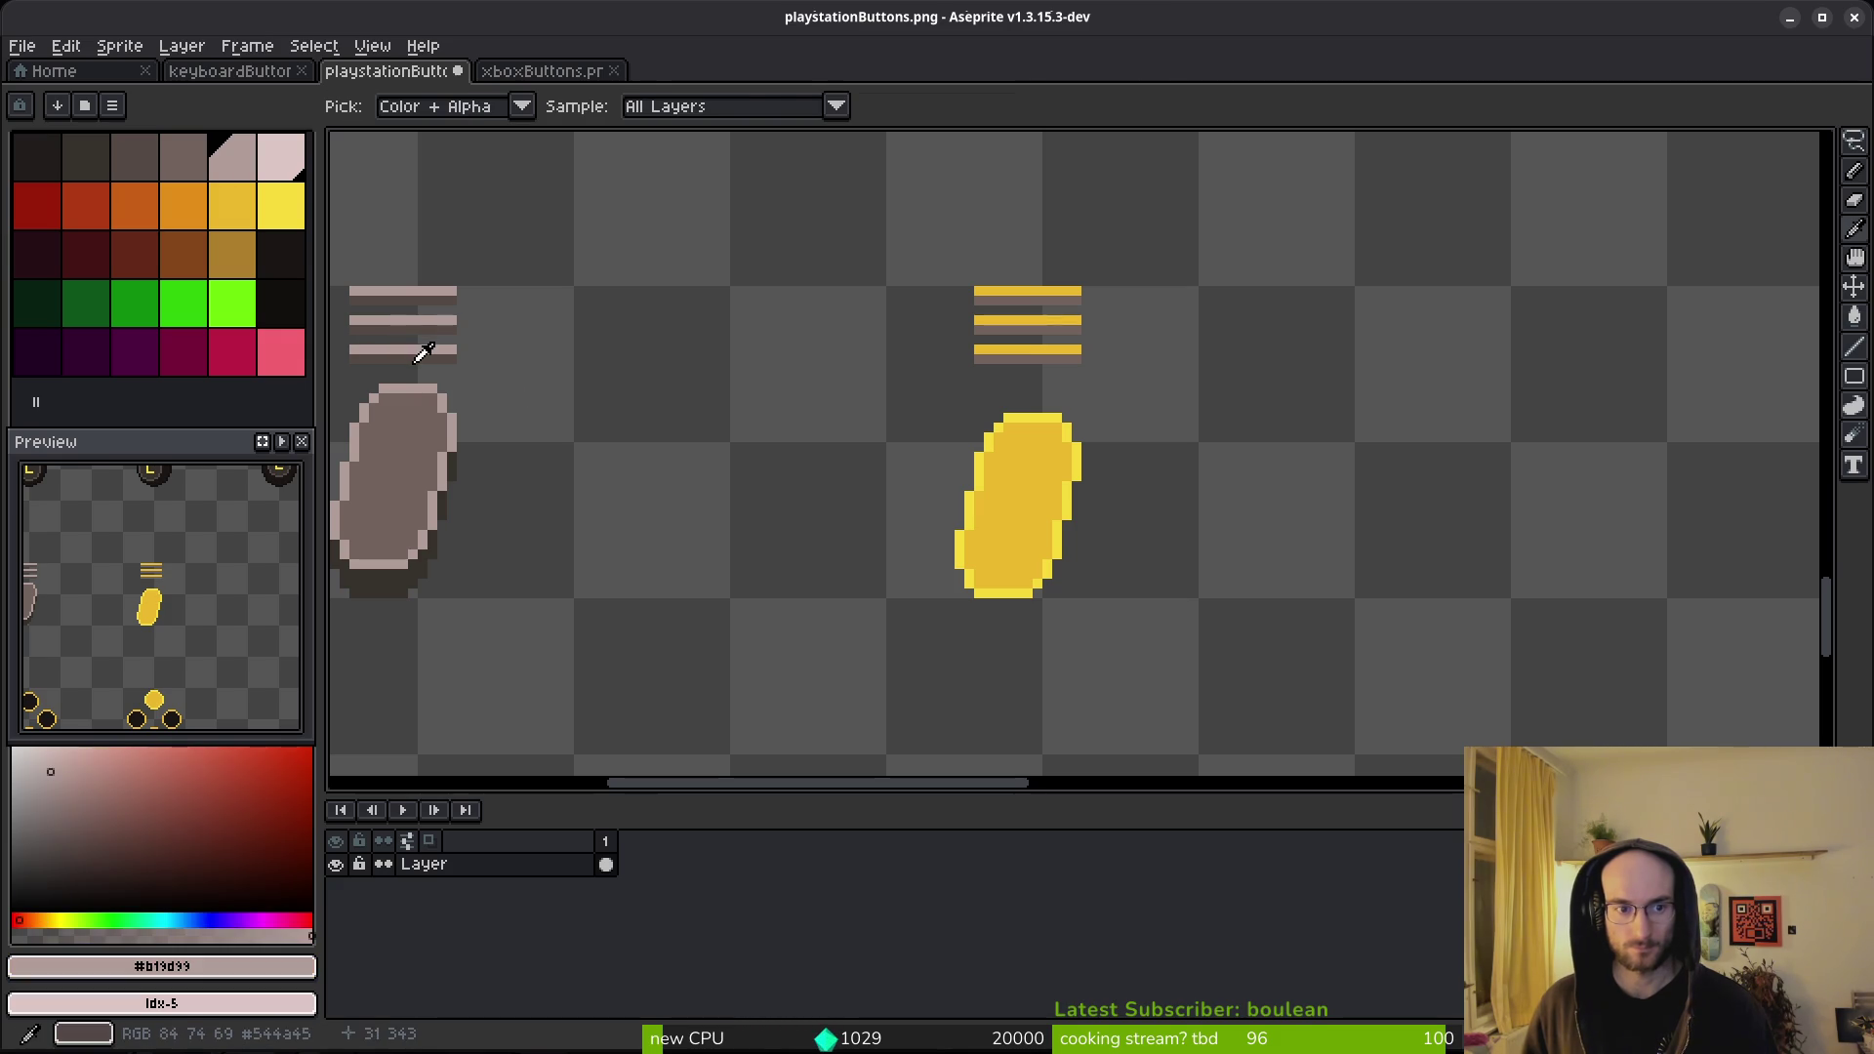
pyautogui.rightClick(422, 353)
pyautogui.press('w')
pyautogui.scroll(2, 1101, 338)
pyautogui.rightClick(1124, 271)
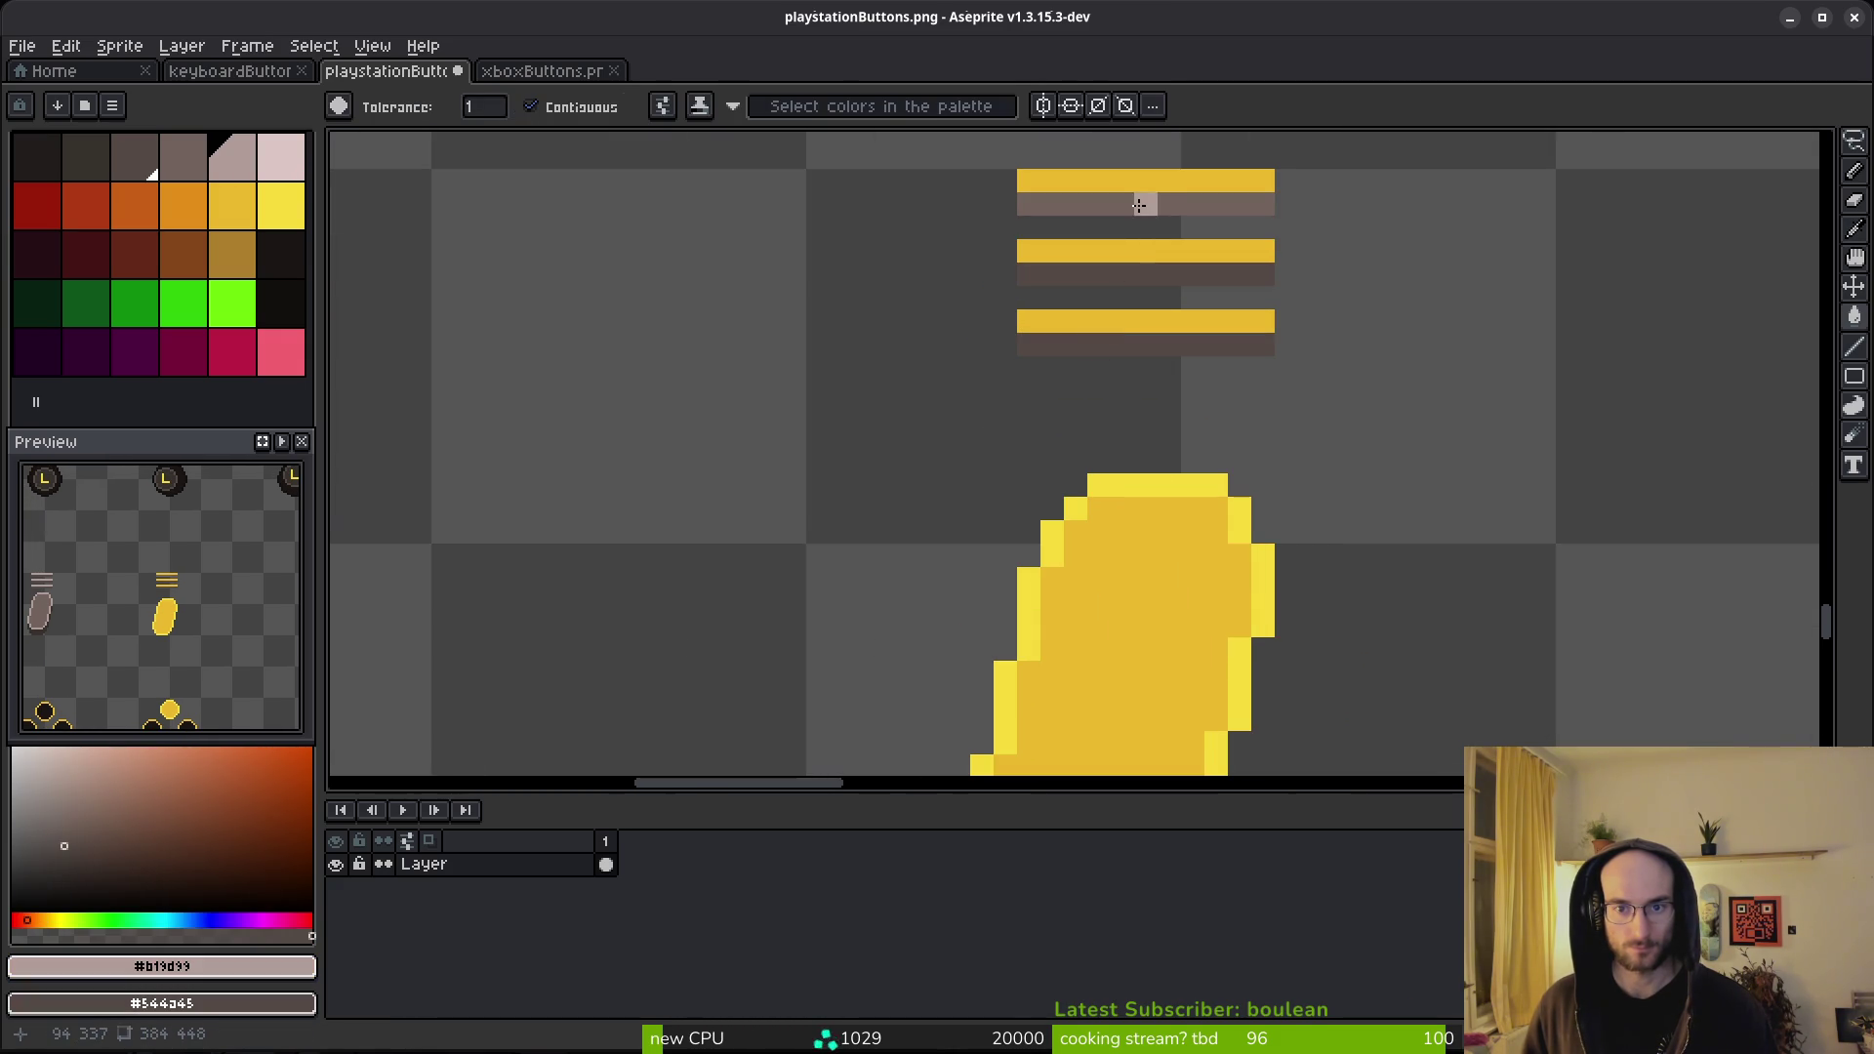
pyautogui.scroll(-5, 1132, 327)
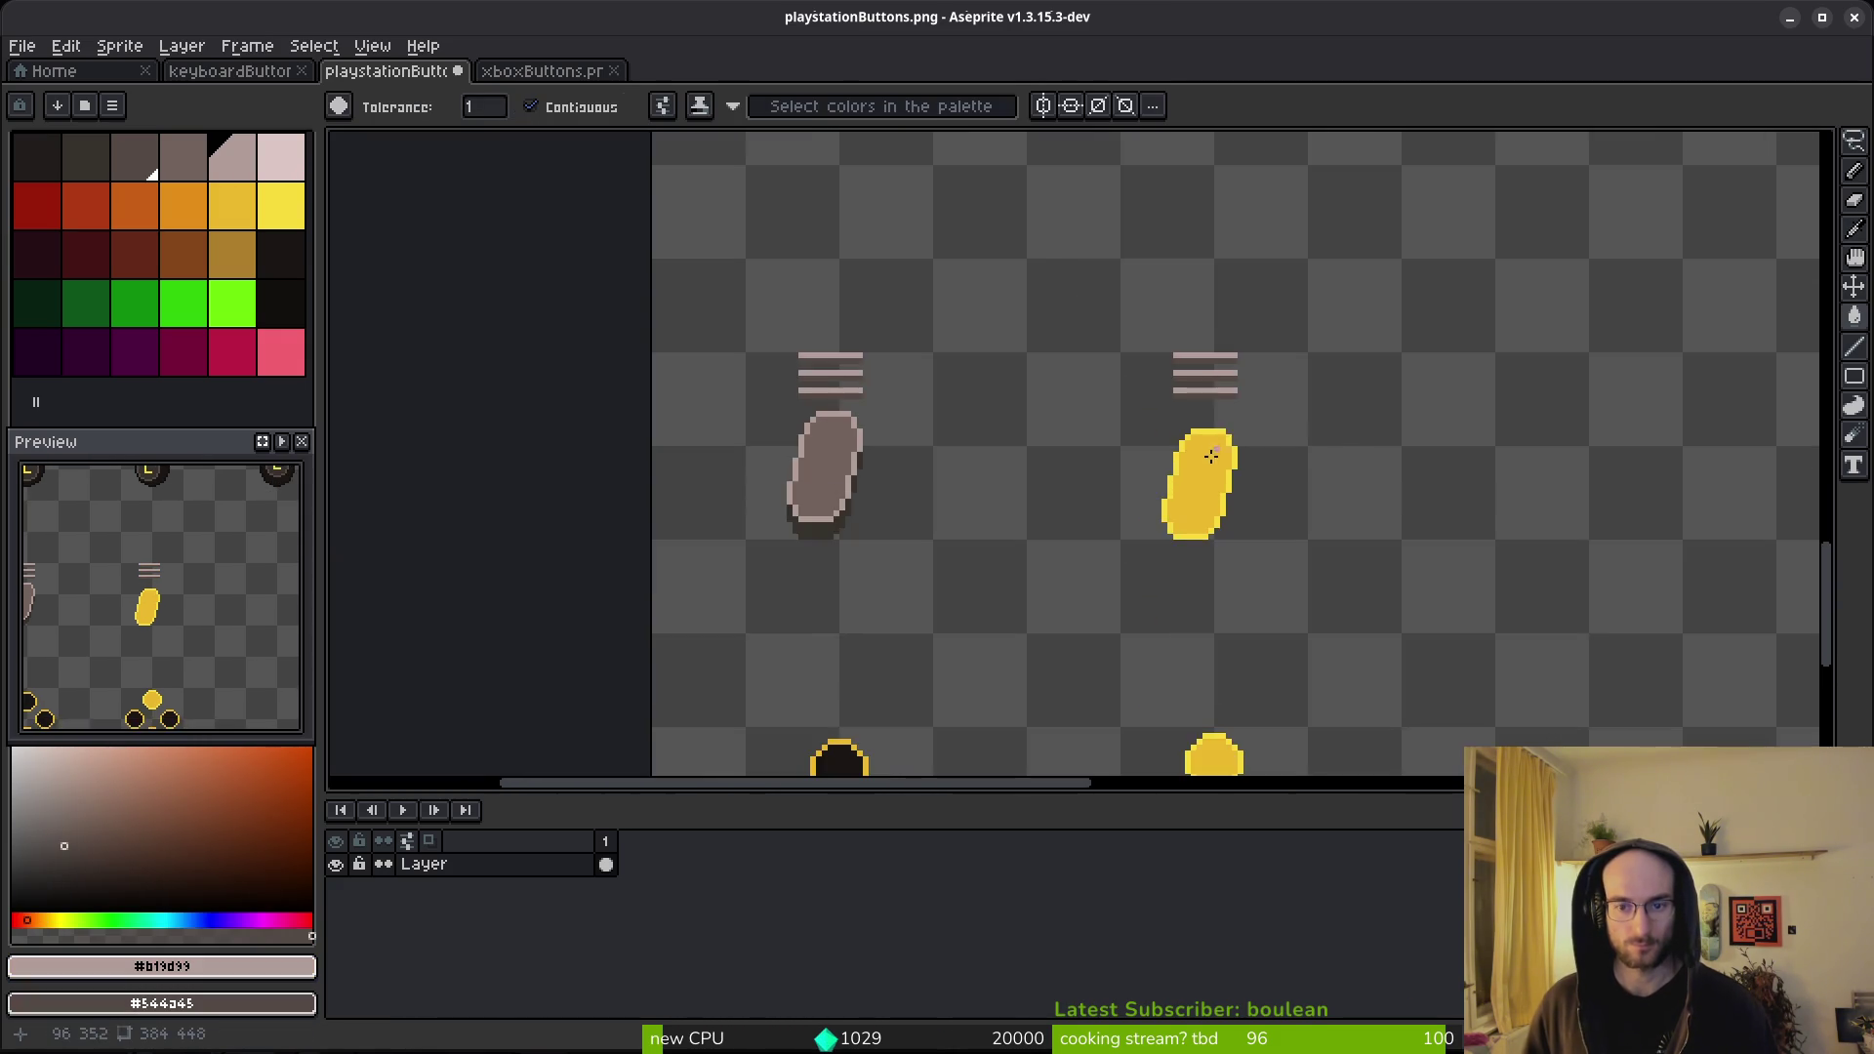
pyautogui.scroll(5, 1224, 493)
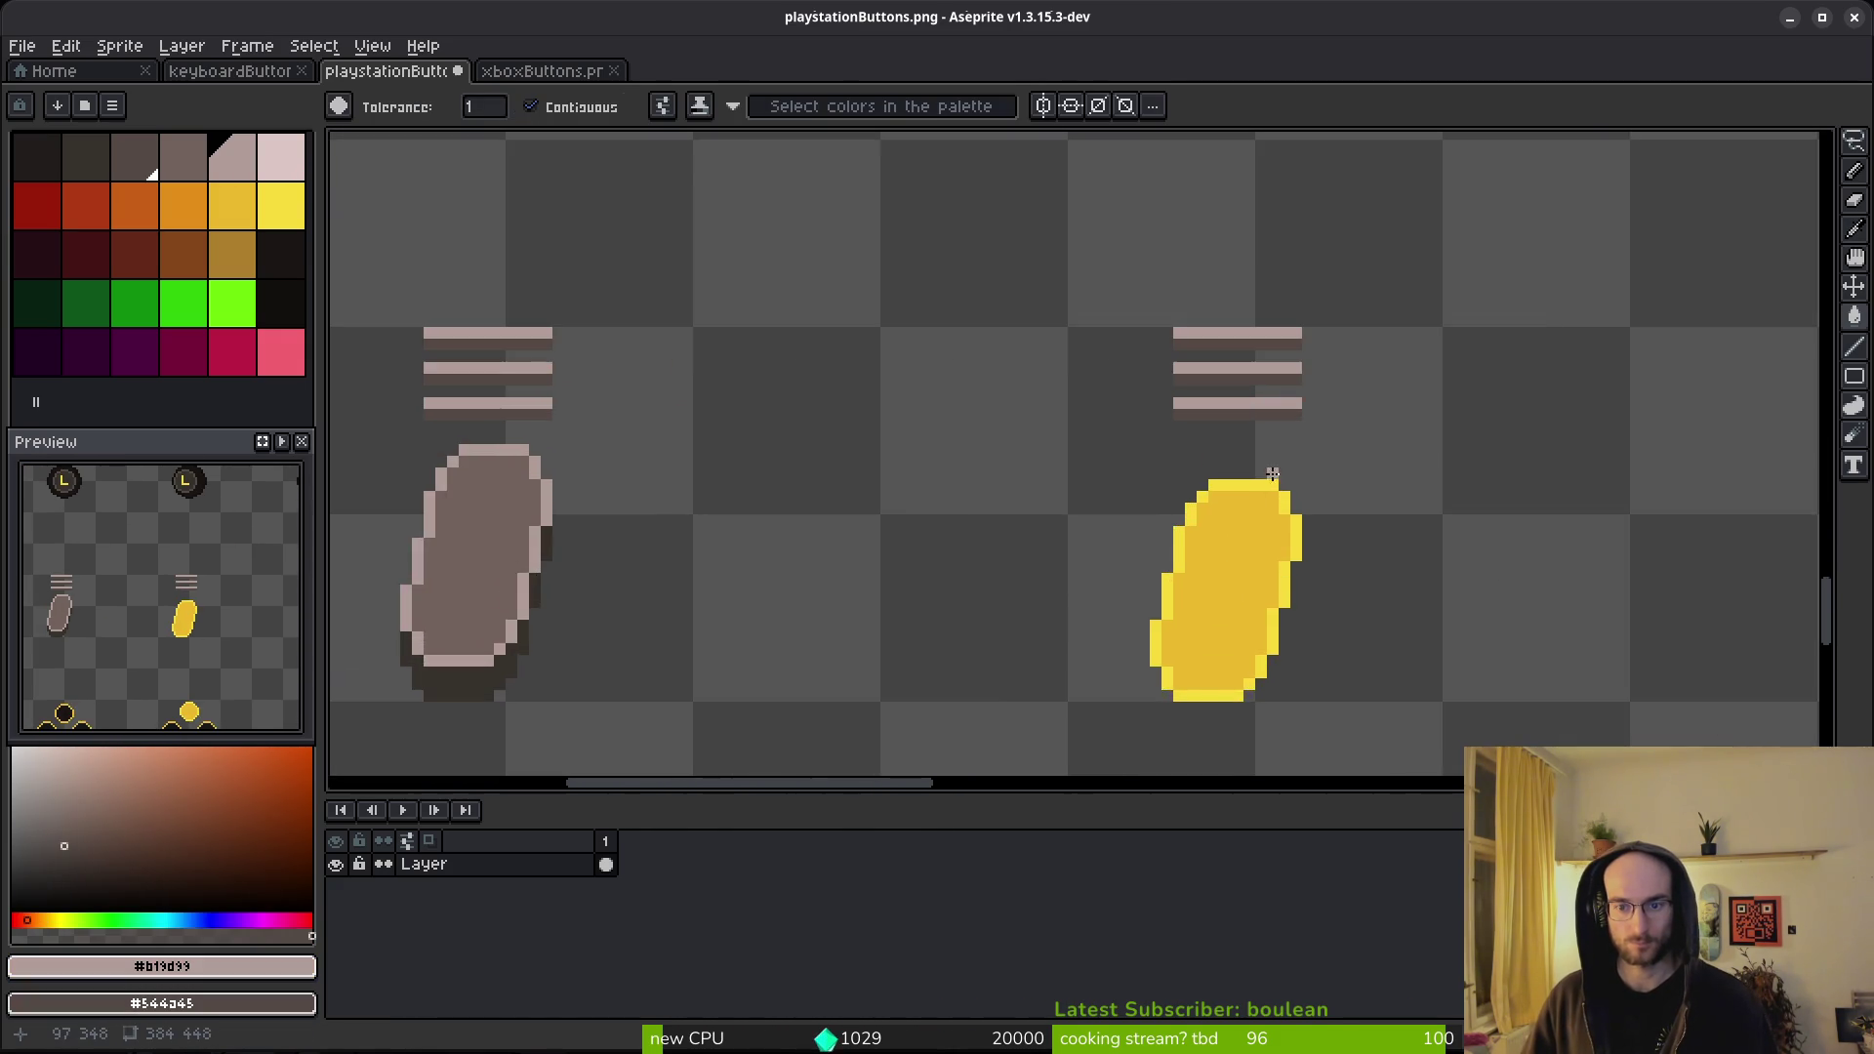
# - Fill the three hamburger stripes bright yellow #f7db3b and their shadow stripes orange
pyautogui.keyDown('alt'); pyautogui.click(1206, 578); pyautogui.keyUp('alt')
pyautogui.click(1197, 173)
pyautogui.click(1197, 267)
pyautogui.click(1196, 360)
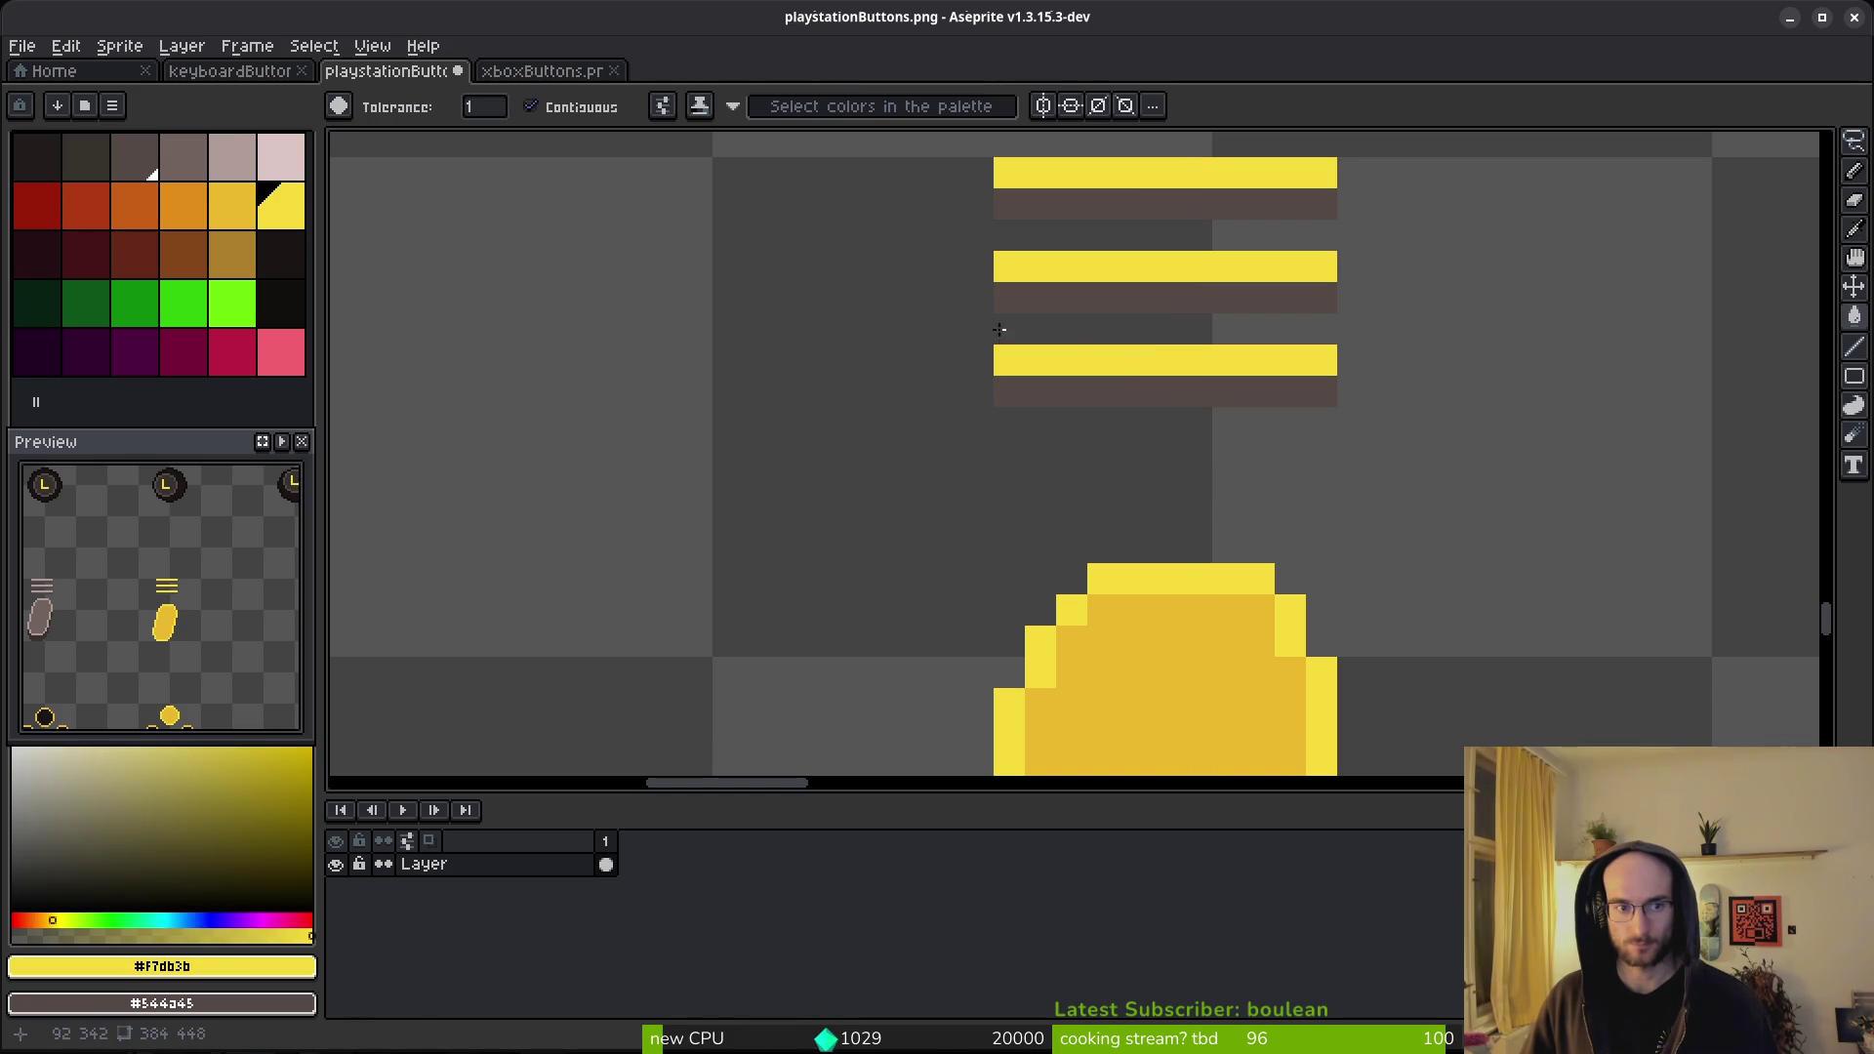
pyautogui.rightClick(204, 213)
pyautogui.rightClick(1134, 203)
pyautogui.rightClick(1138, 298)
pyautogui.rightClick(1134, 390)
# - Refill the pill interior with the darker yellow shade
pyautogui.scroll(-3, 1191, 485)
pyautogui.rightClick(1176, 485)
pyautogui.scroll(-5, 1177, 488)
pyautogui.scroll(2, 1215, 508)
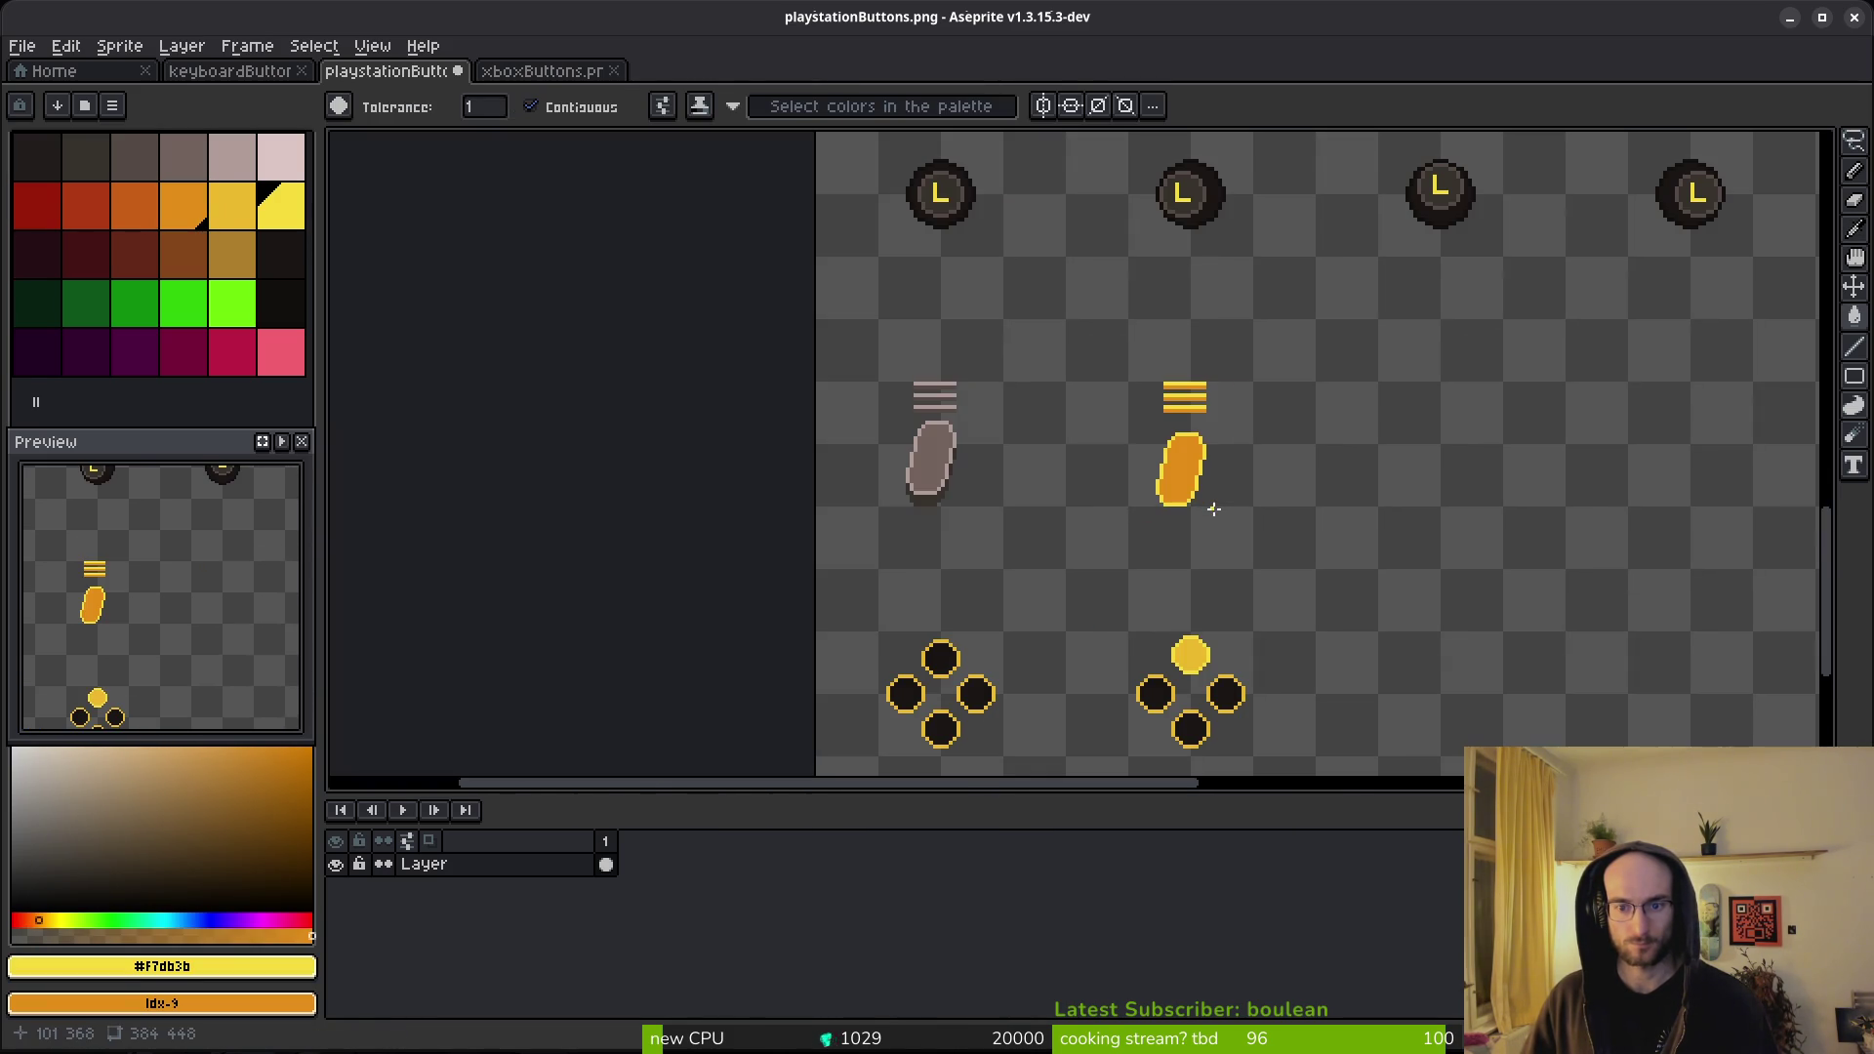
pyautogui.scroll(2, 1211, 507)
pyautogui.click(1183, 442)
pyautogui.press('[')
pyautogui.click(1182, 442)
# - Pick the grey-brown #71625d shade and save playstationButtons.png
pyautogui.scroll(2, 1184, 313)
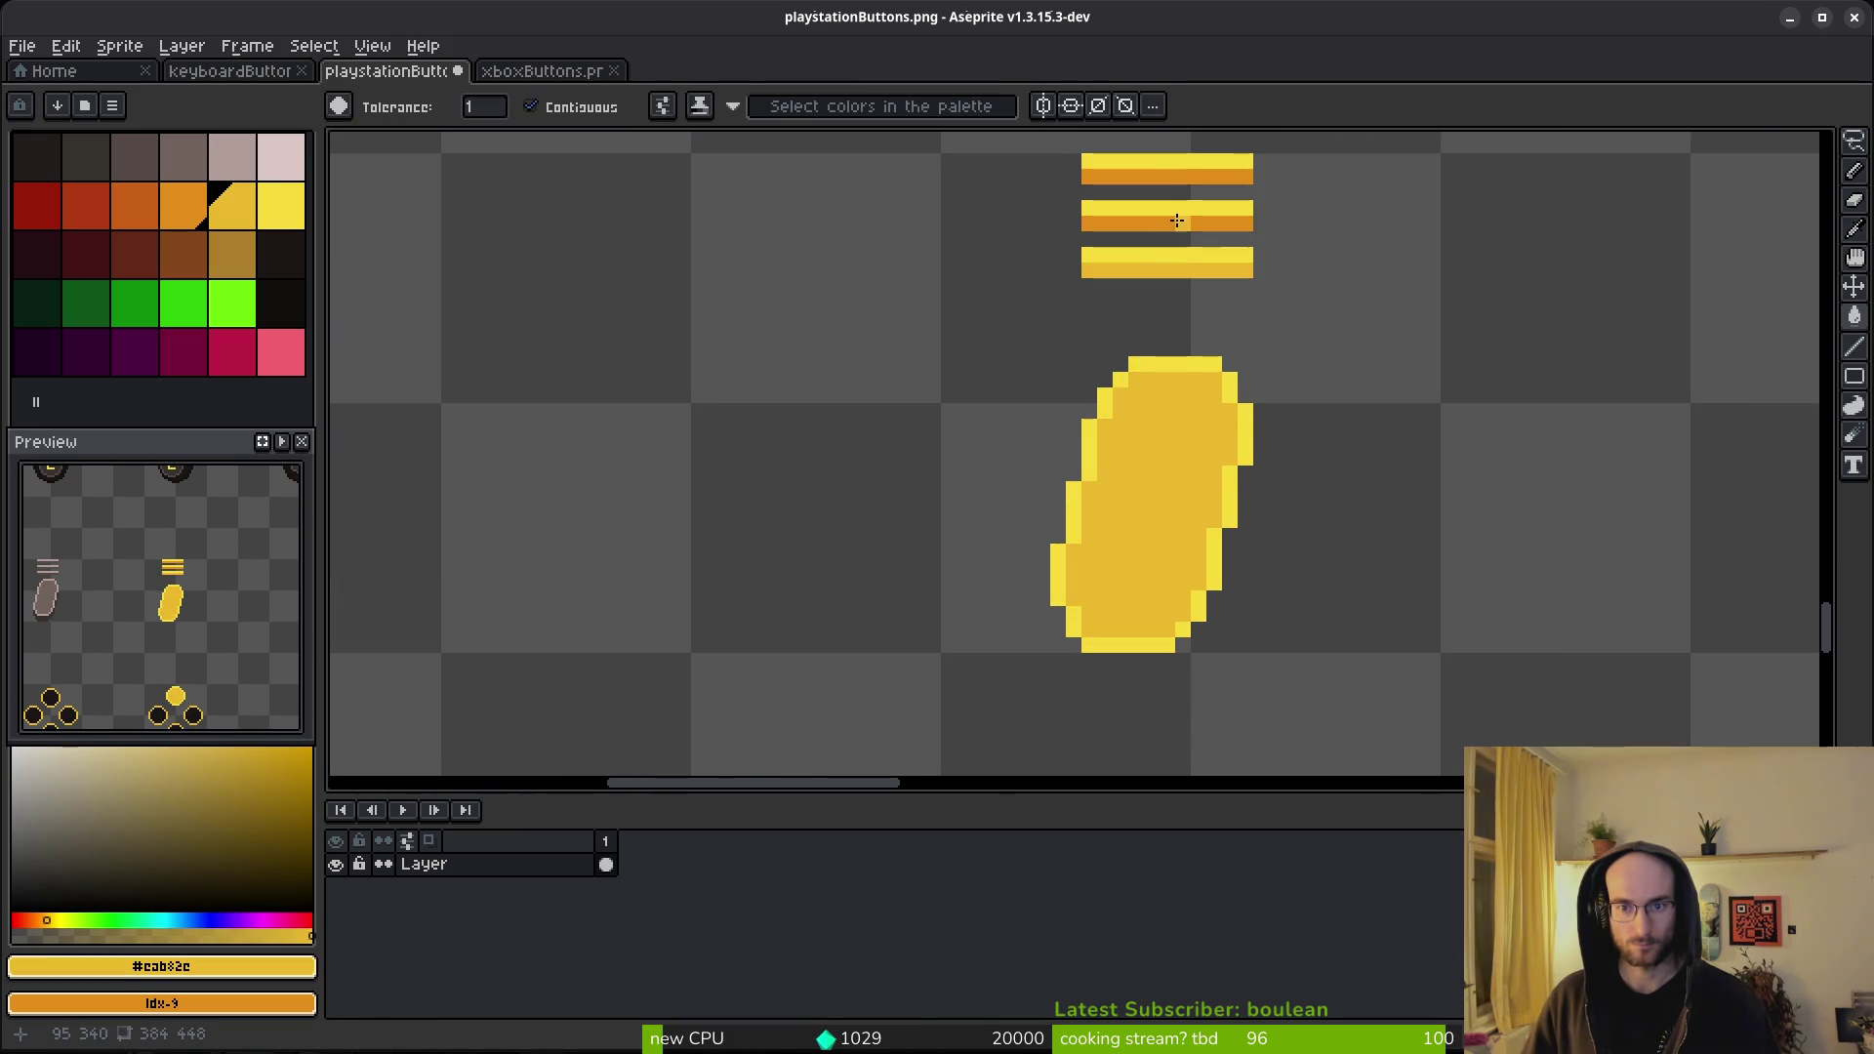
pyautogui.scroll(-2, 1179, 181)
pyautogui.scroll(3, 813, 361)
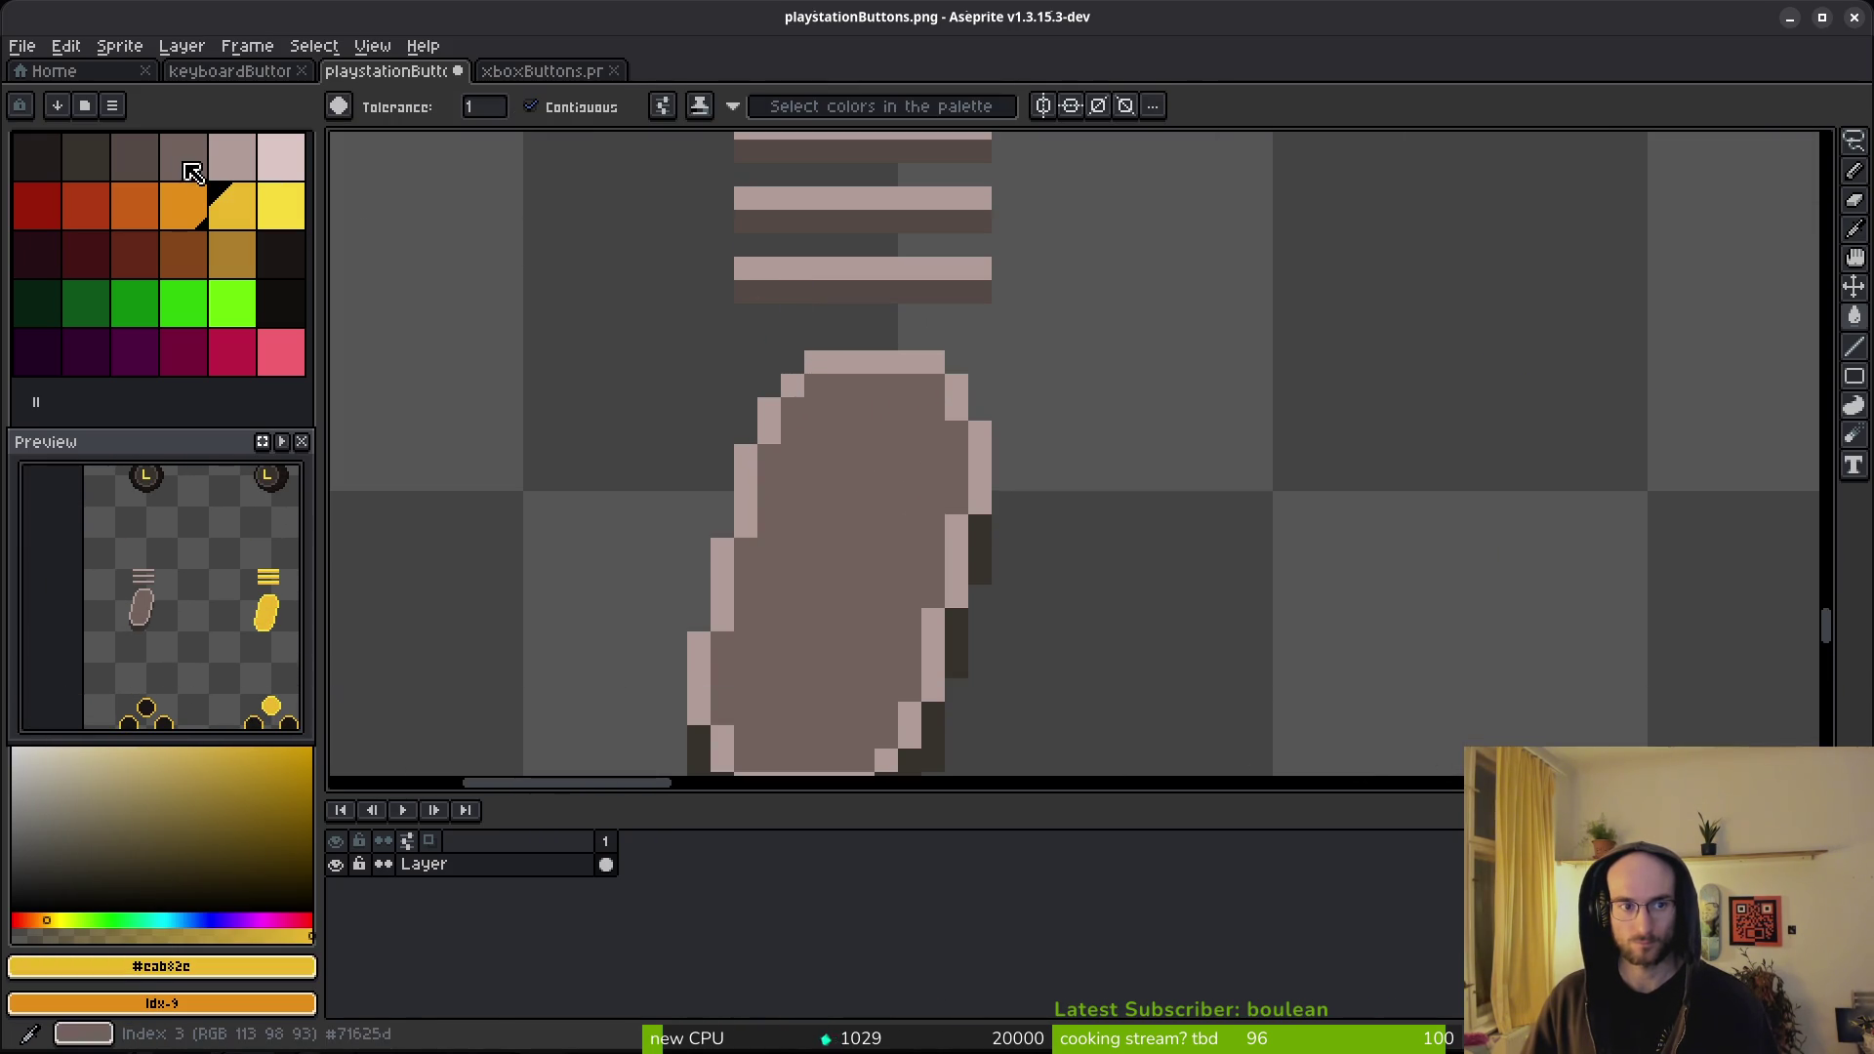
pyautogui.keyDown('alt'); pyautogui.click(899, 398); pyautogui.keyUp('alt')
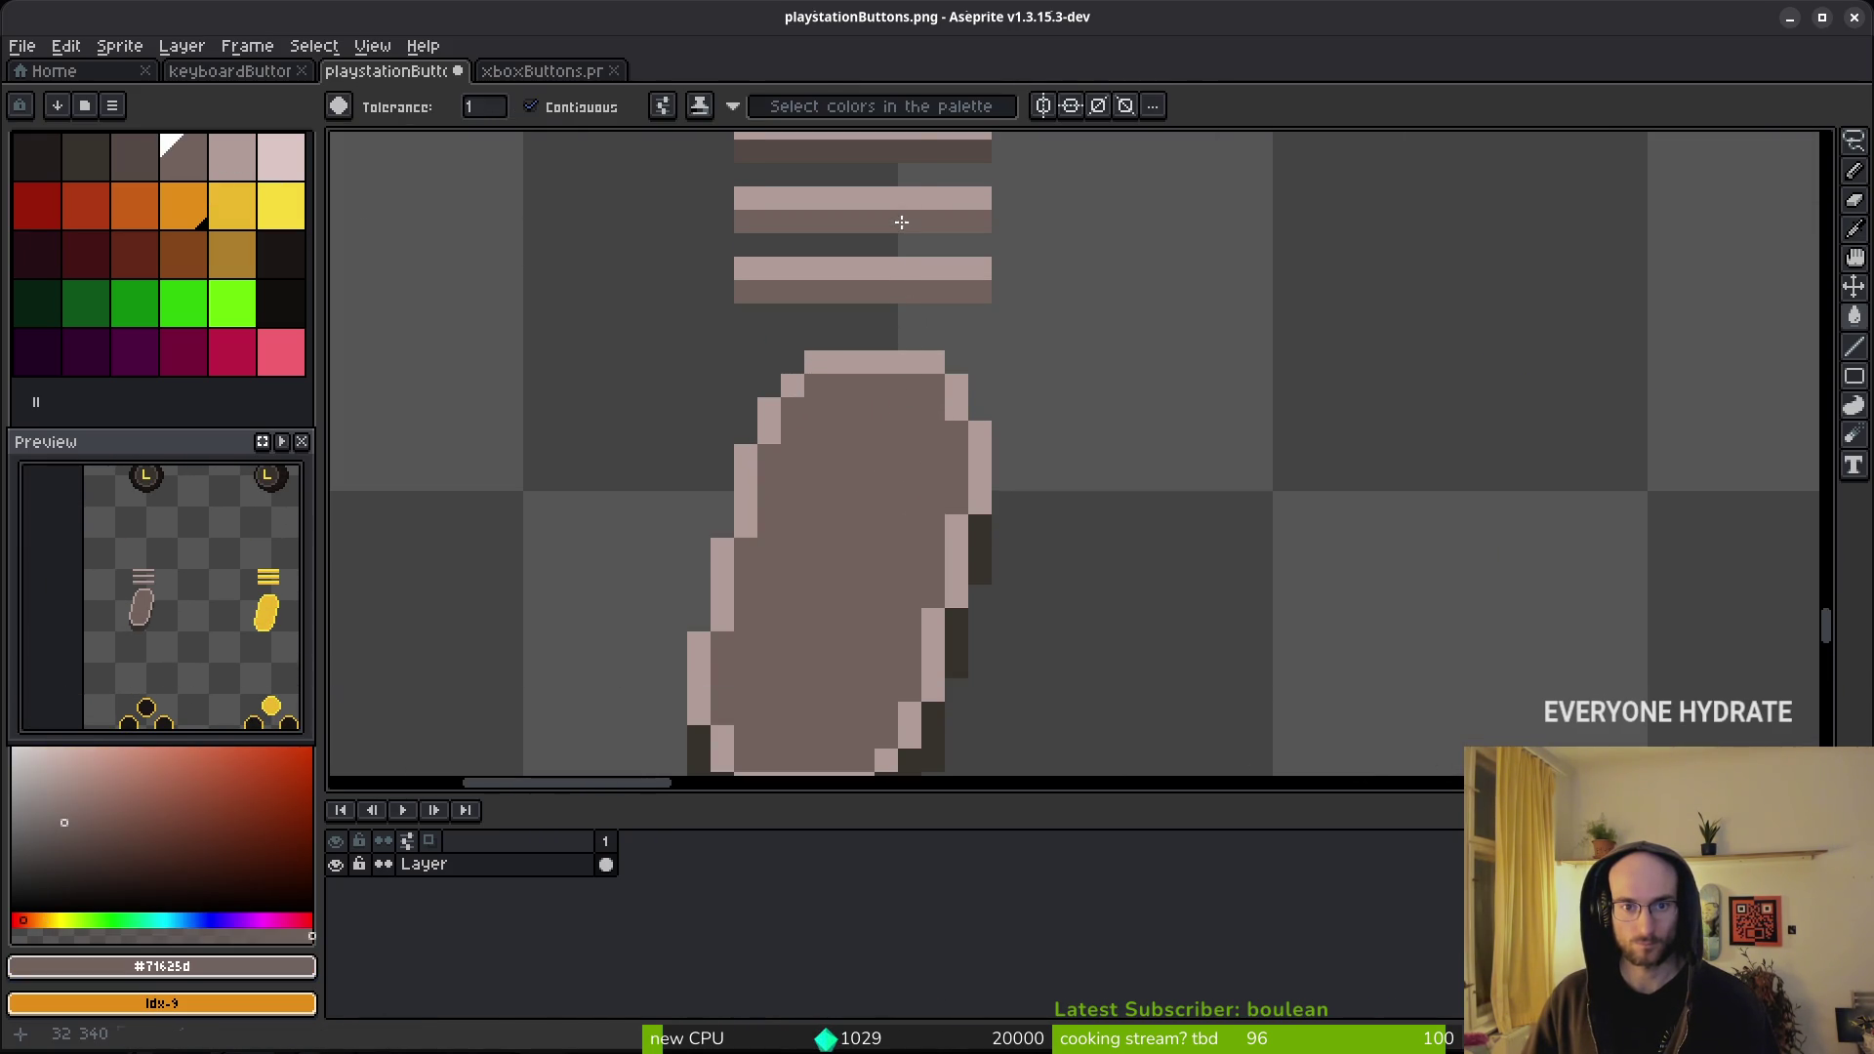
pyautogui.scroll(-4, 1075, 284)
pyautogui.hotkey('ctrl', 's')
pyautogui.scroll(-2, 1080, 398)
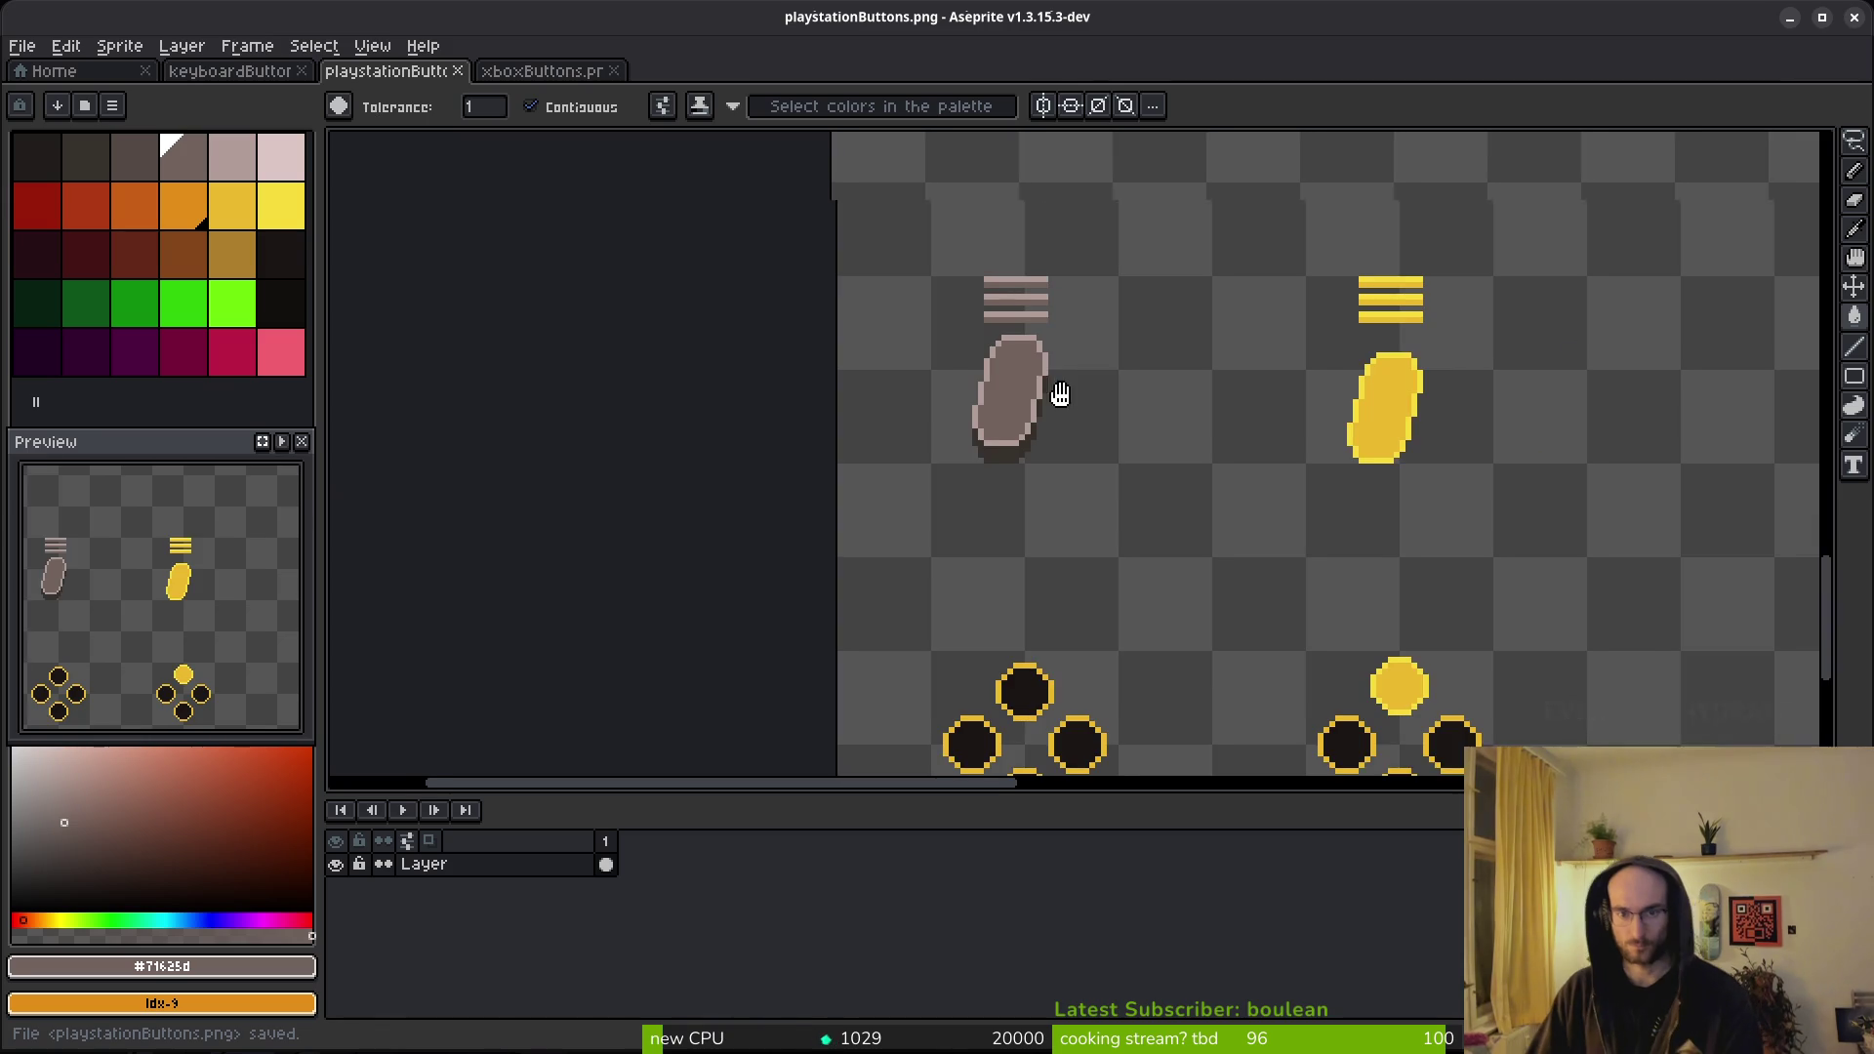
pyautogui.hotkey('ctrl', 's')
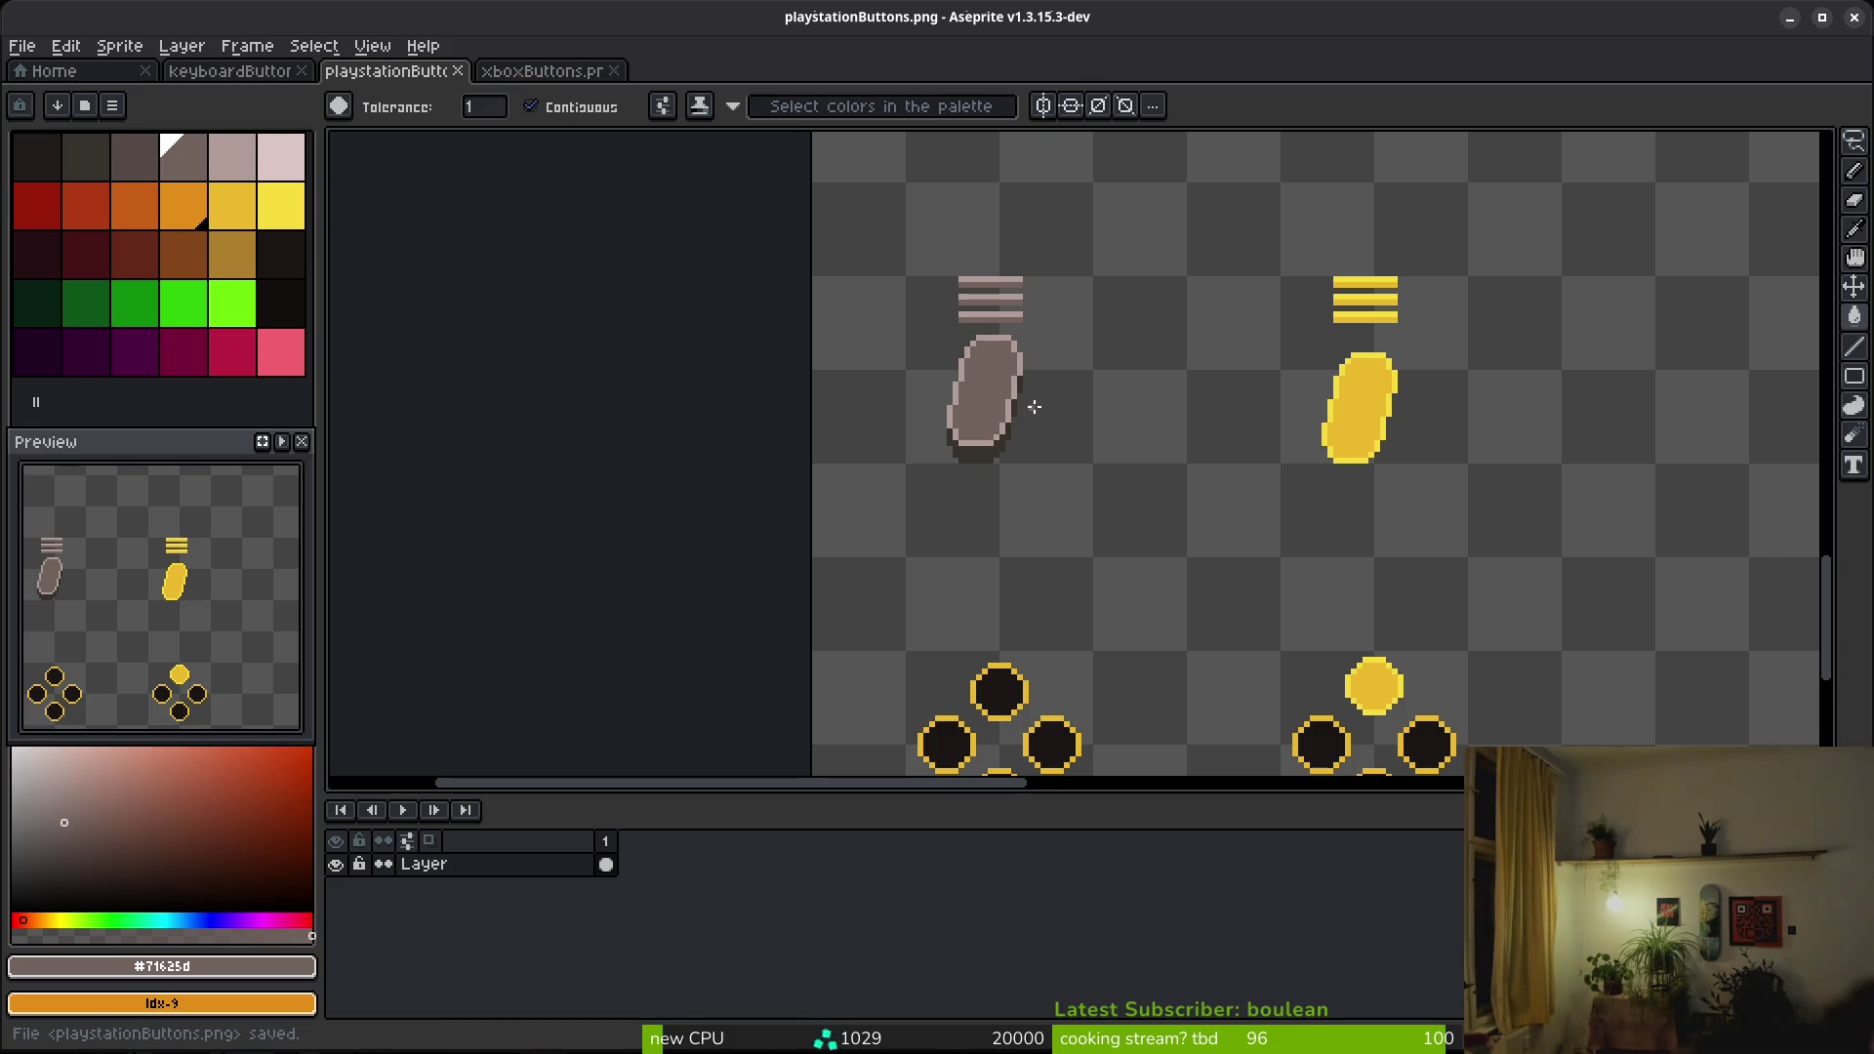
pyautogui.scroll(-8, 1223, 466)
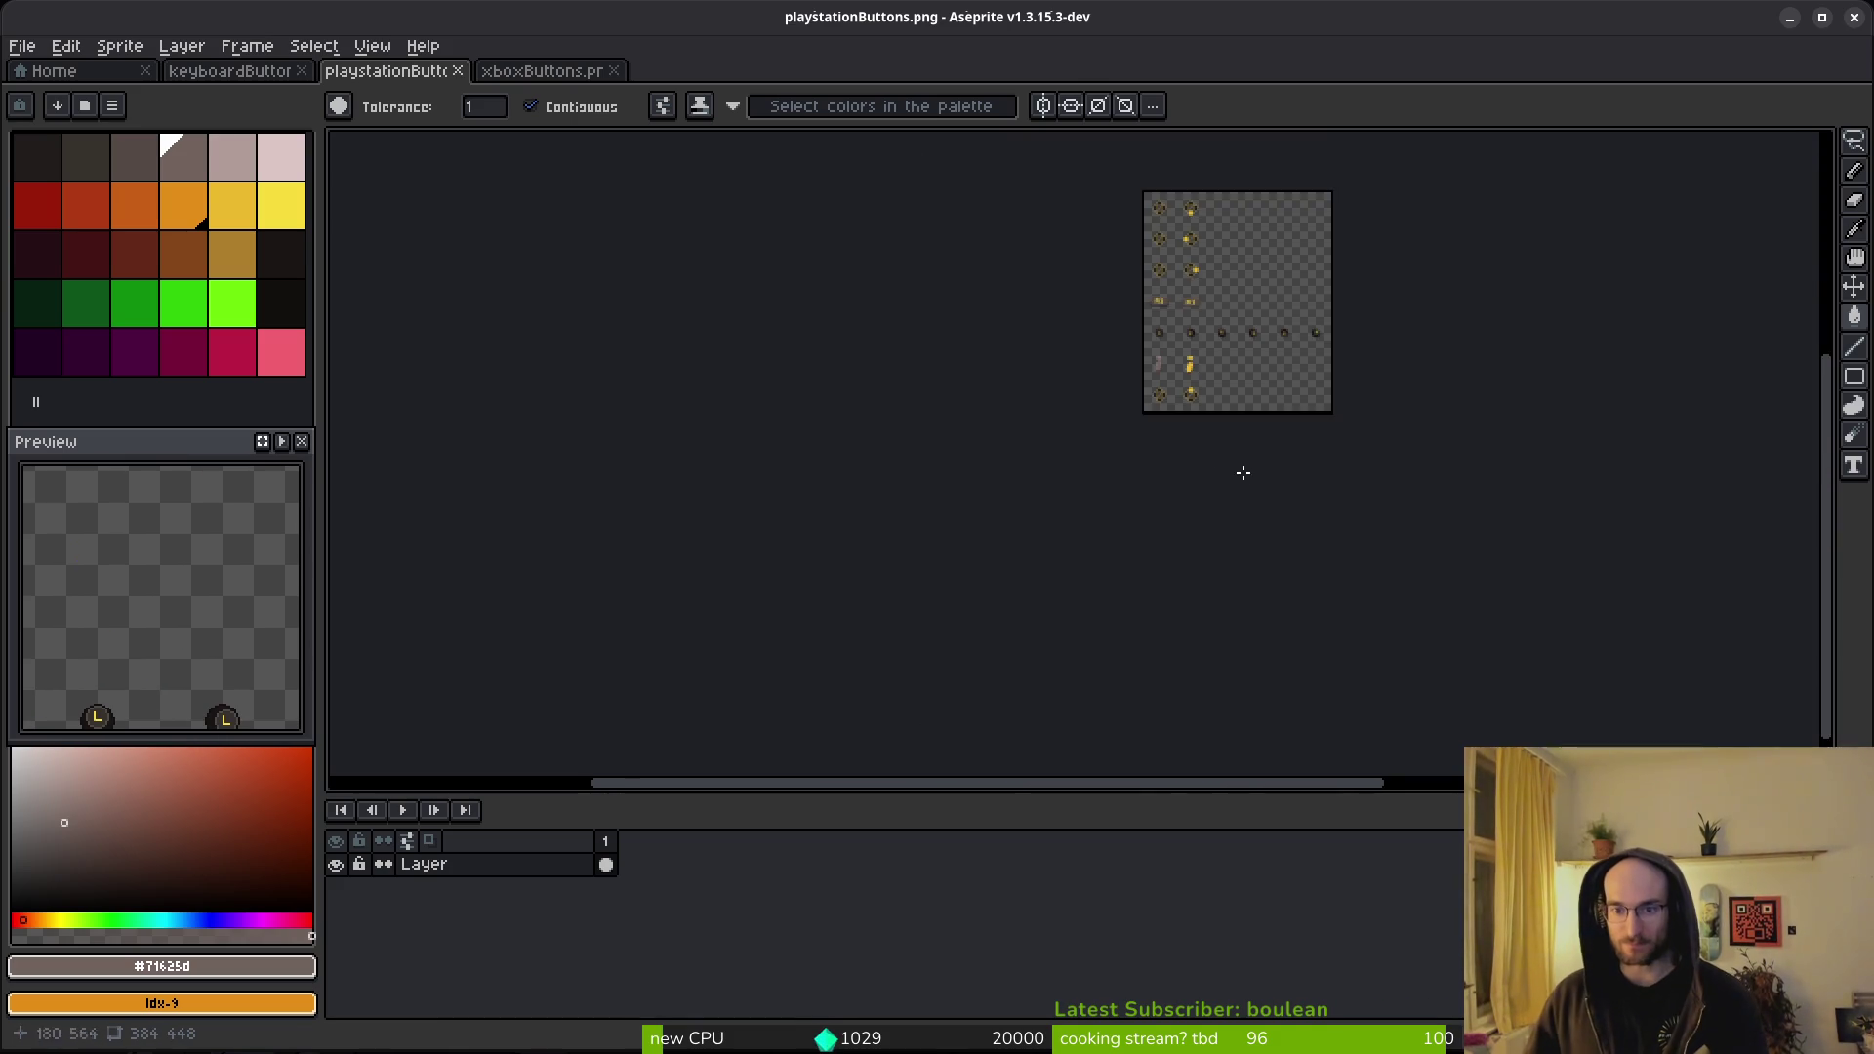
# - Check the xboxButtons sheet, return to playstationButtons, and choose yellow as the drawing colour
pyautogui.press('v')
pyautogui.scroll(3, 1172, 488)
pyautogui.press('w')
pyautogui.click(537, 77)
pyautogui.scroll(-3, 1095, 471)
pyautogui.scroll(3, 1095, 471)
pyautogui.click(391, 72)
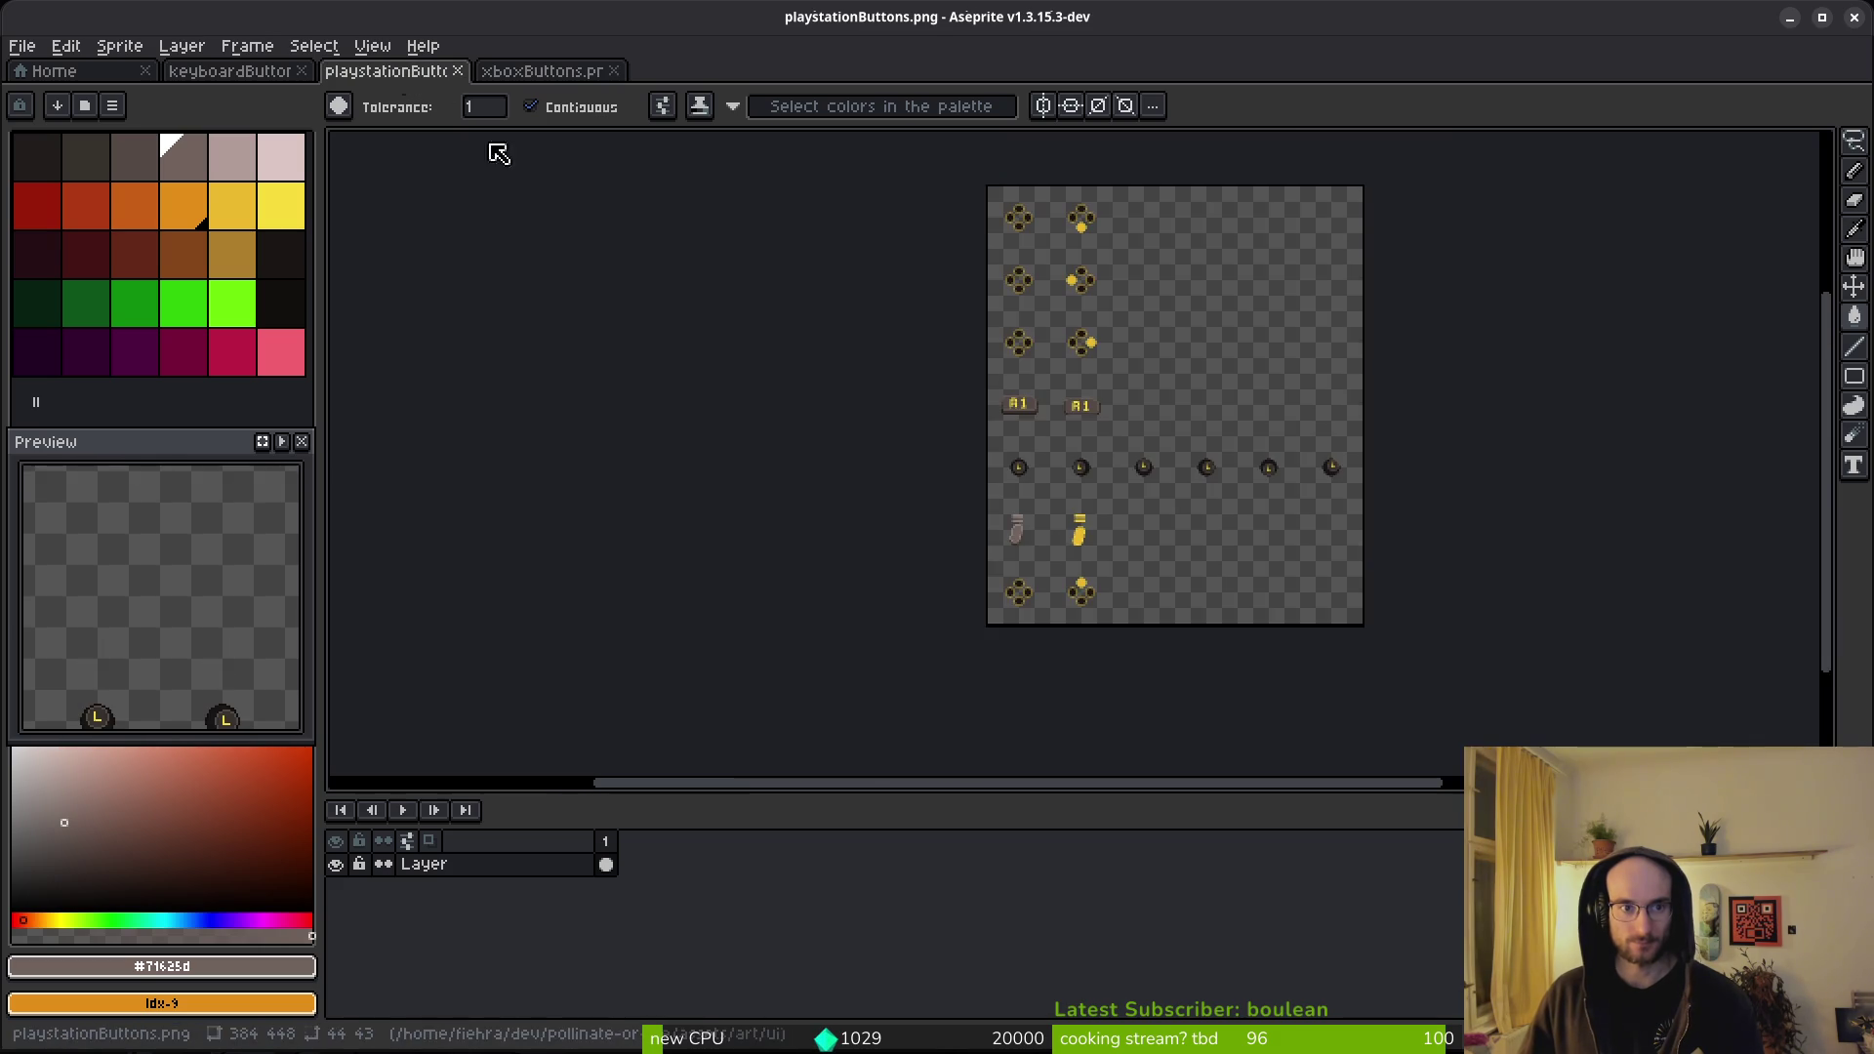
pyautogui.scroll(5, 1071, 410)
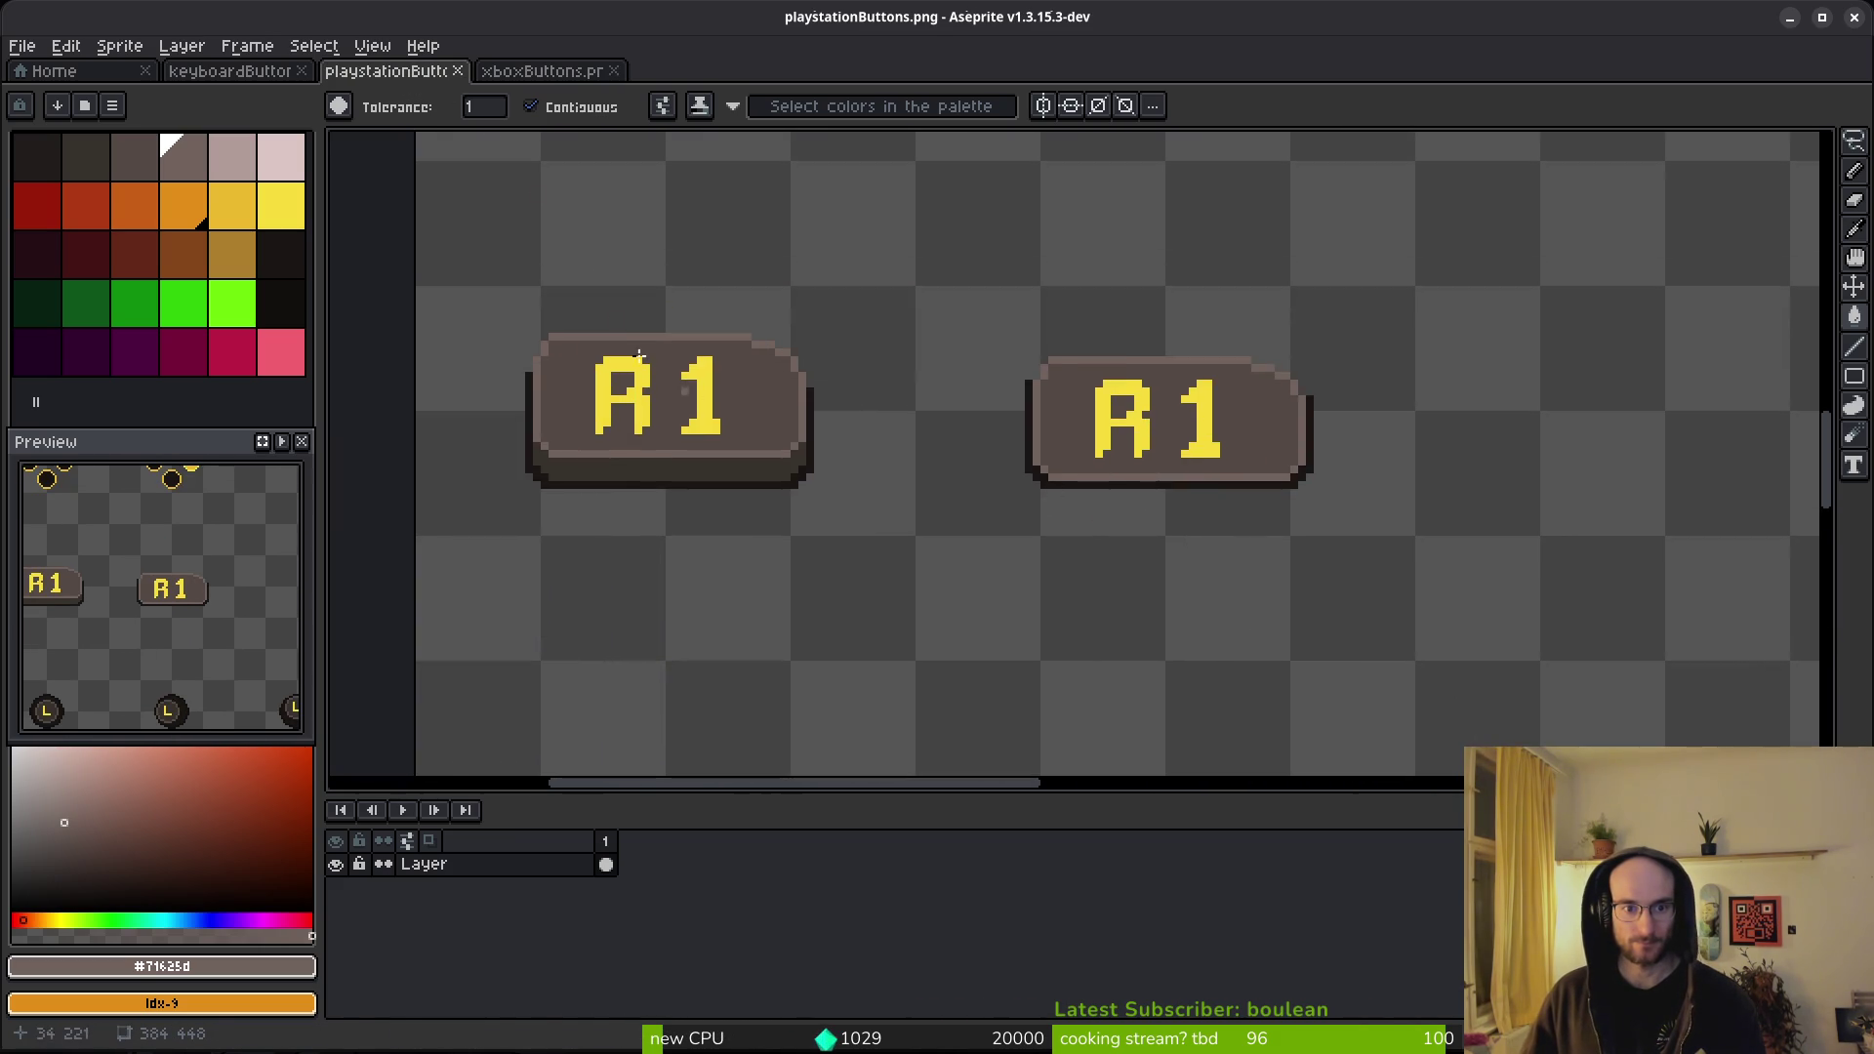
pyautogui.click(246, 220)
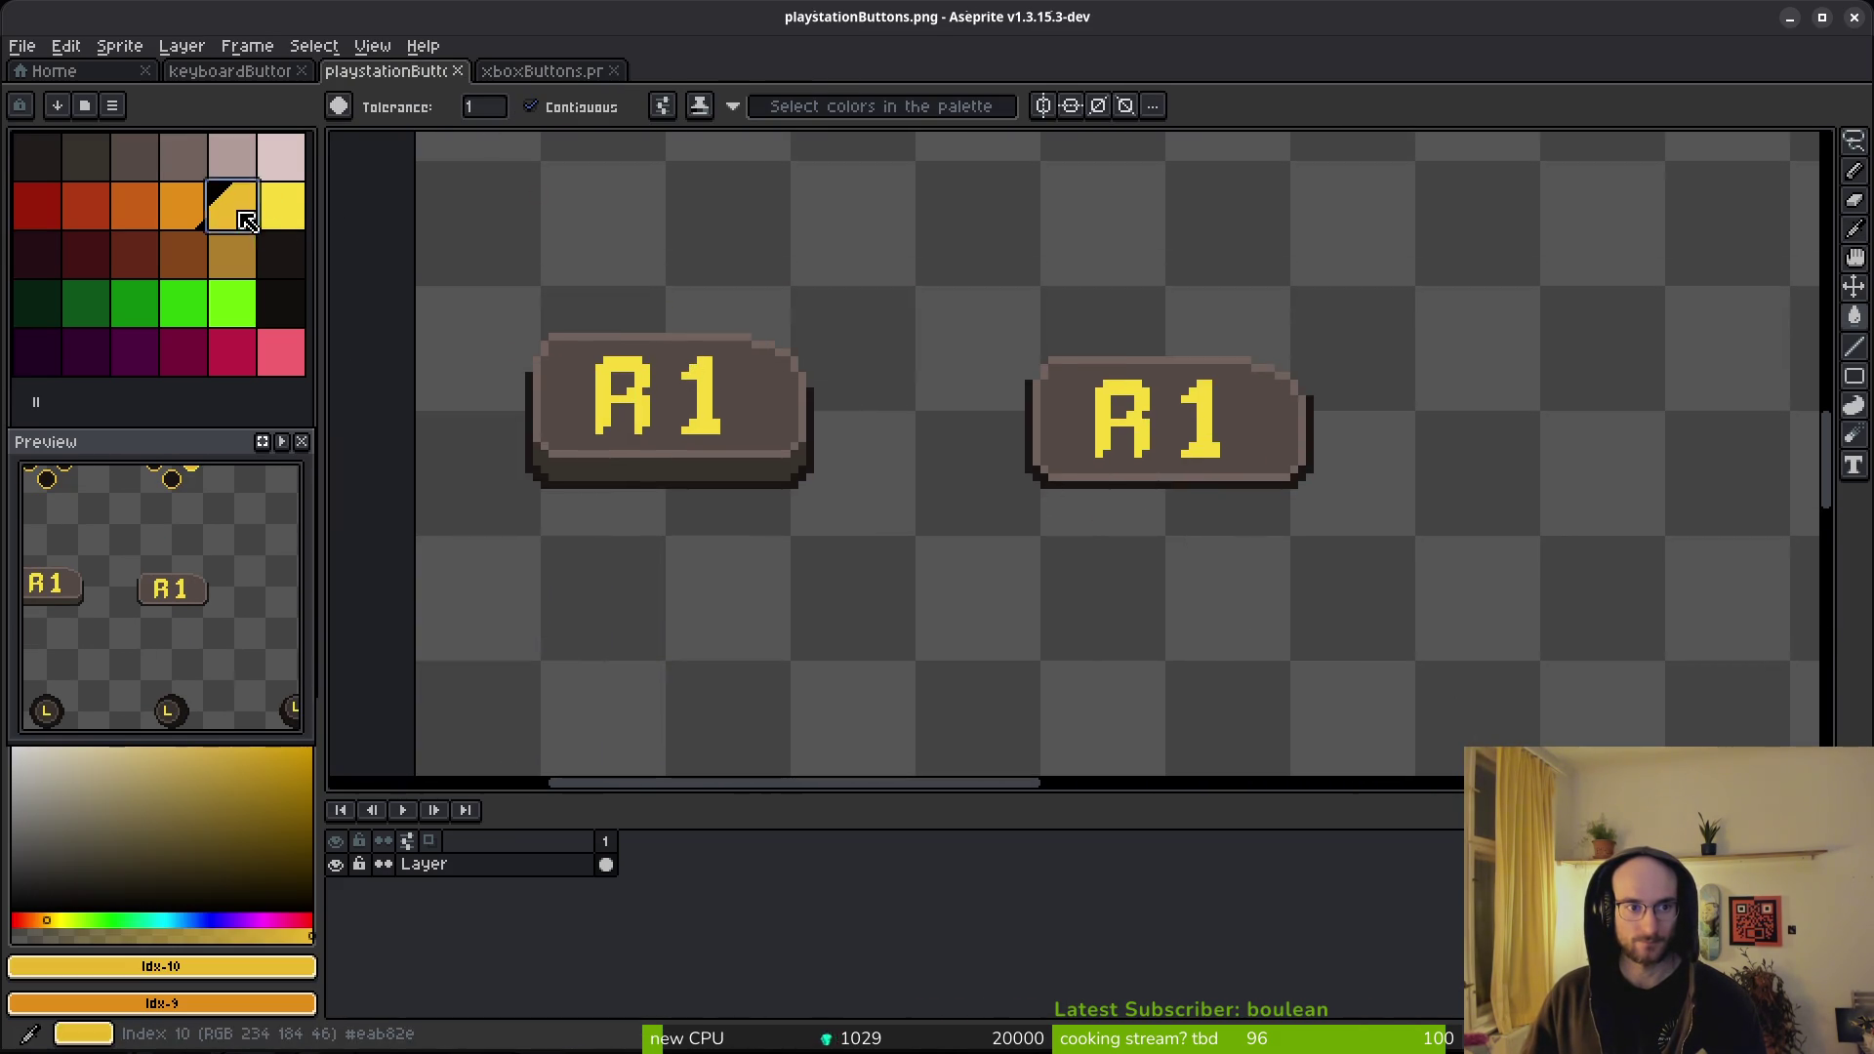
pyautogui.scroll(-4, 736, 406)
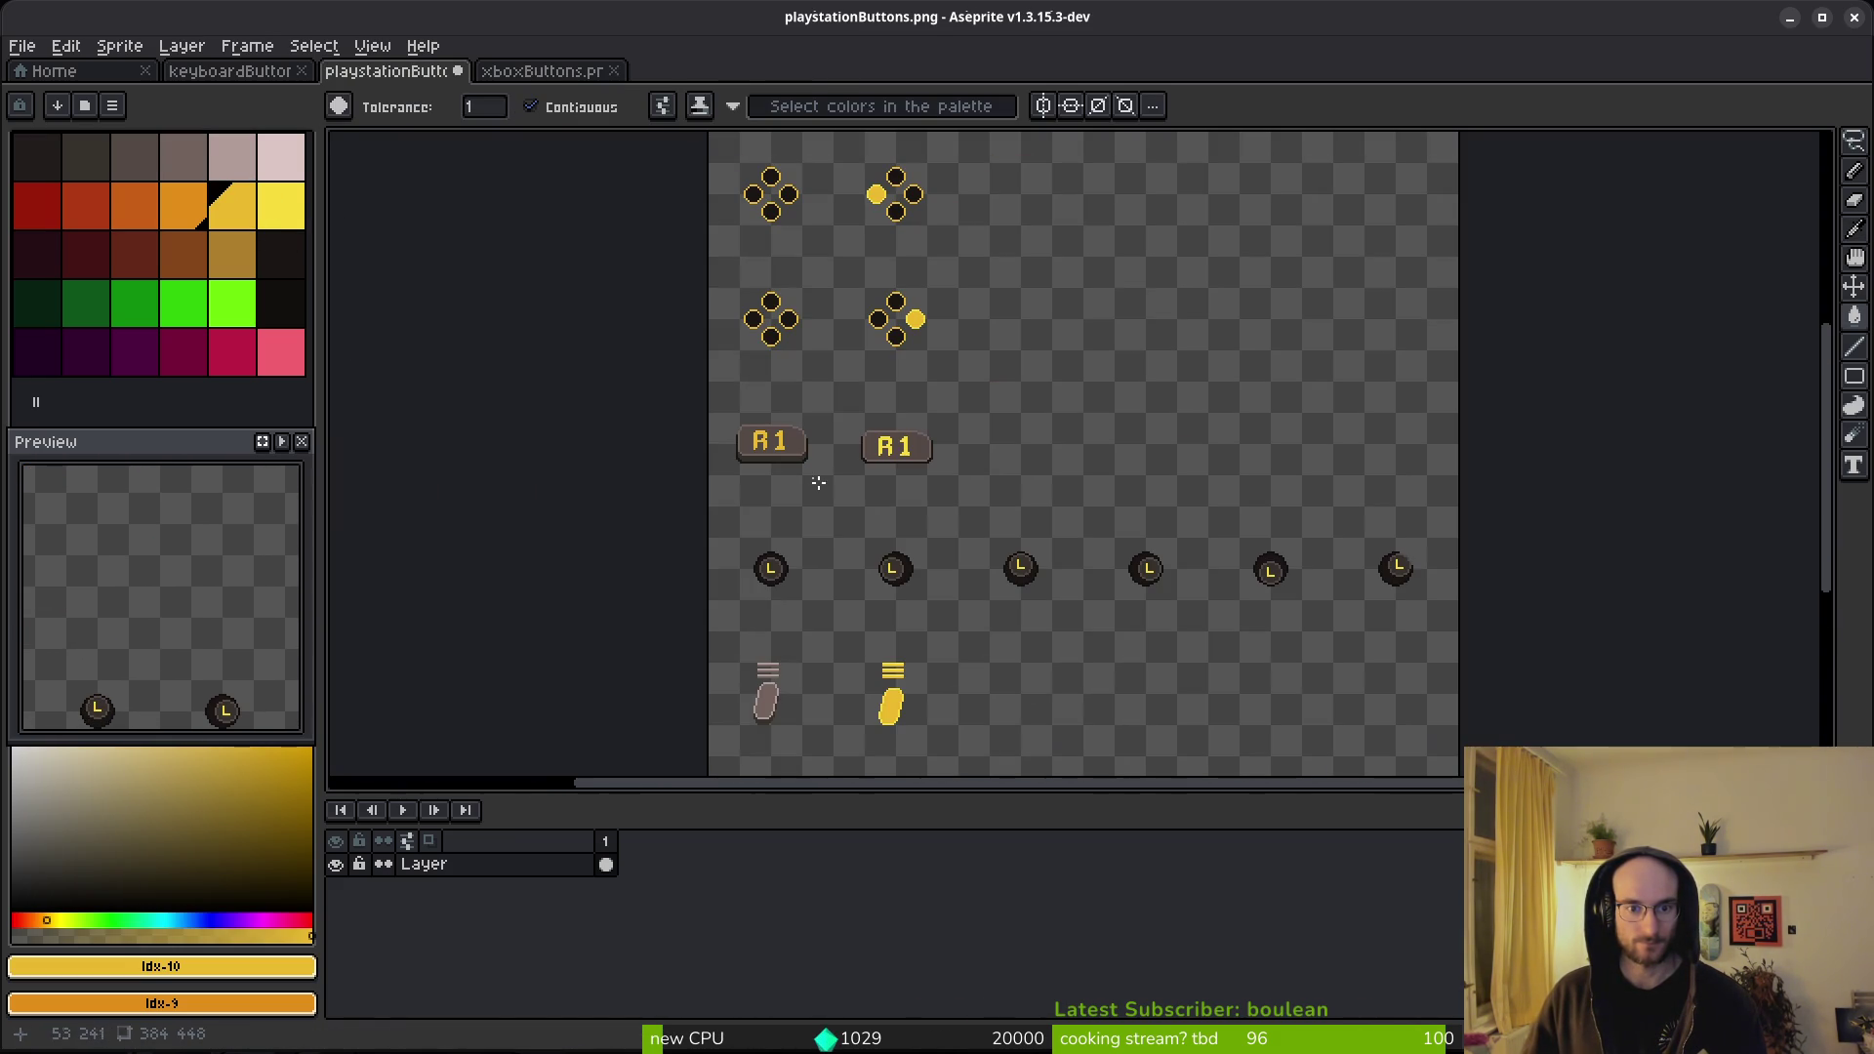
# - Compare the Xbox and PlayStation sheets, then save the edited button sheets
pyautogui.click(544, 76)
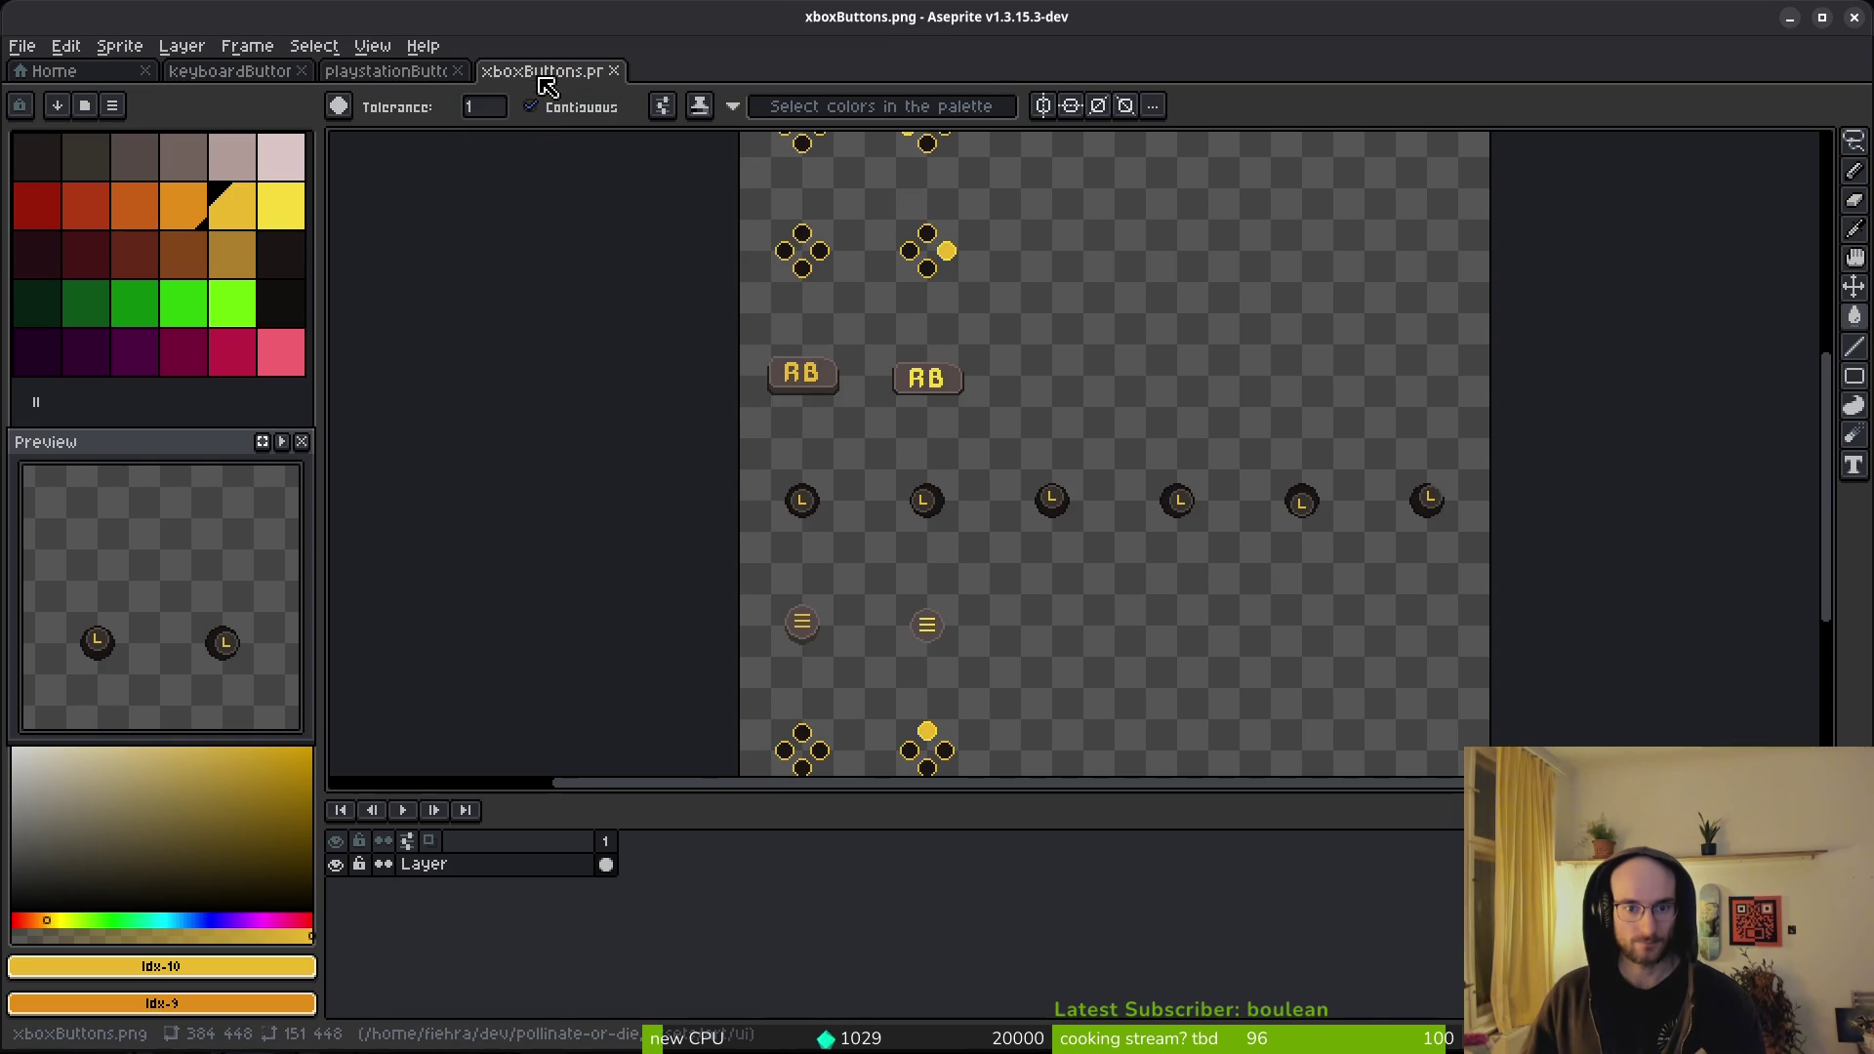
pyautogui.click(393, 87)
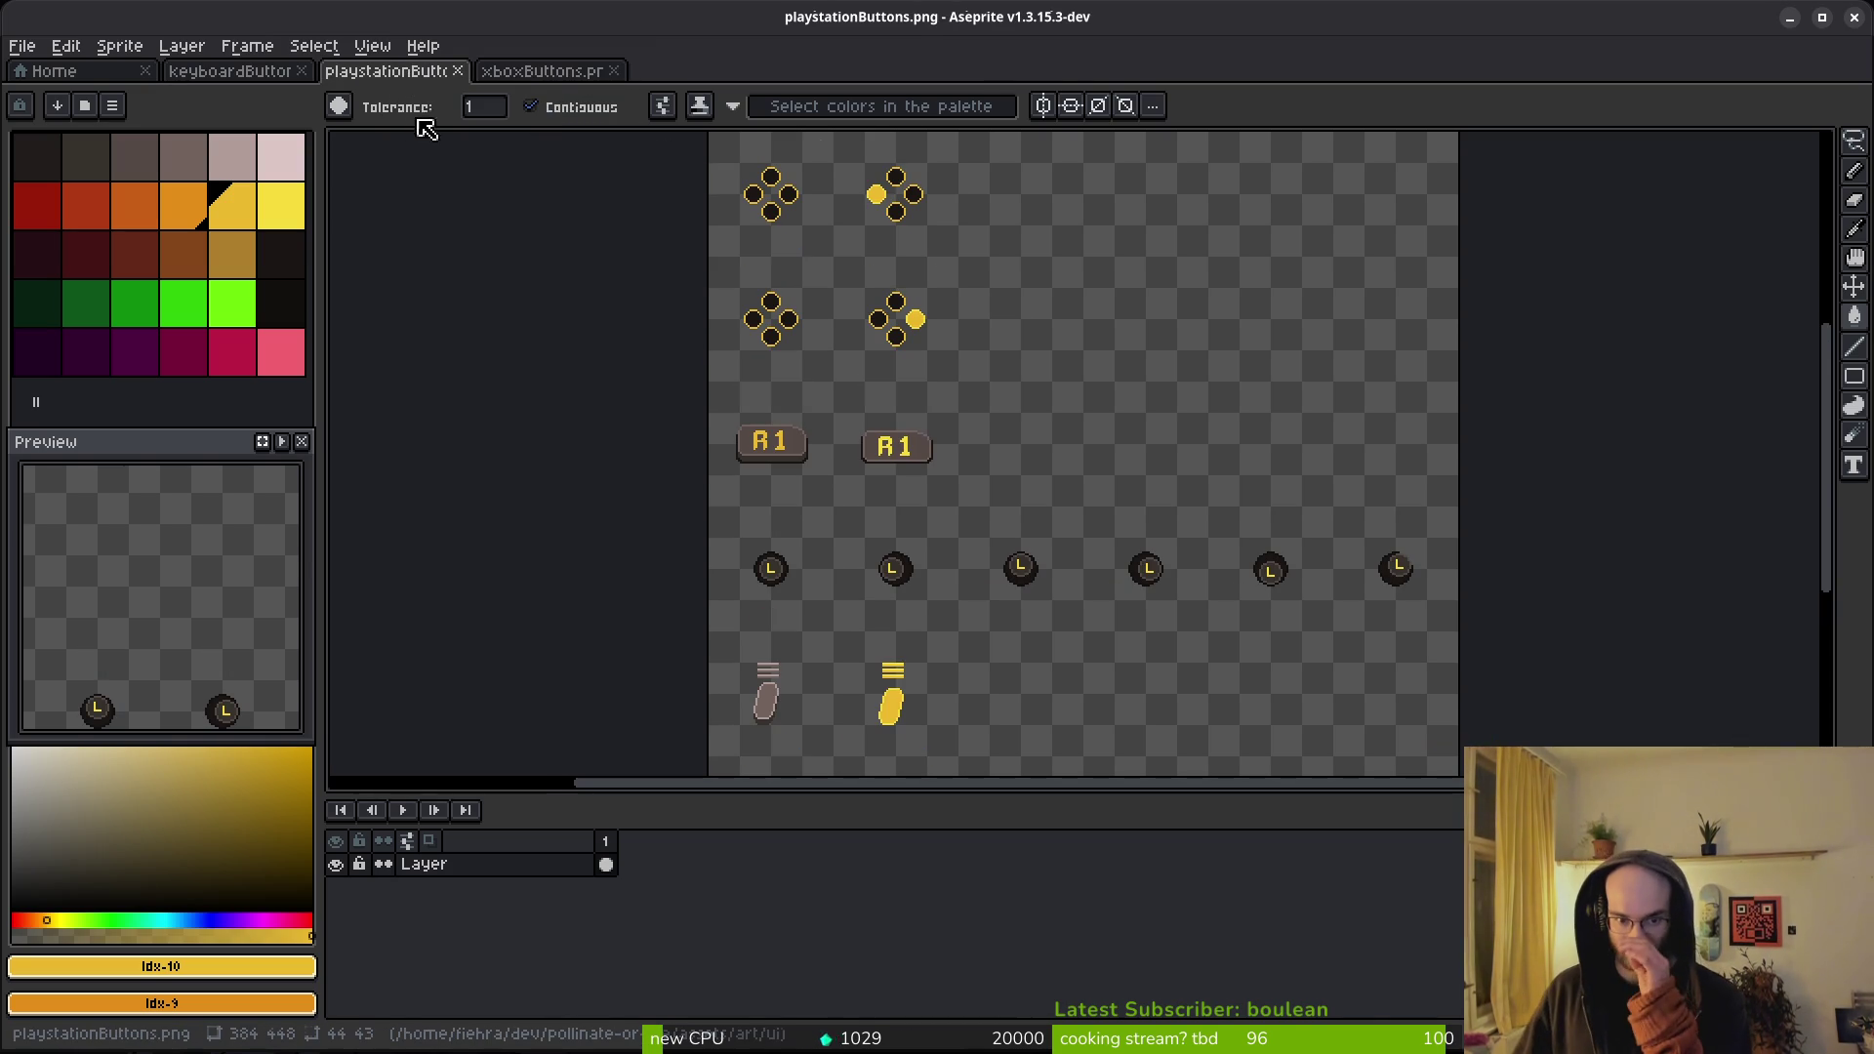
pyautogui.click(528, 79)
pyautogui.scroll(-1, 710, 348)
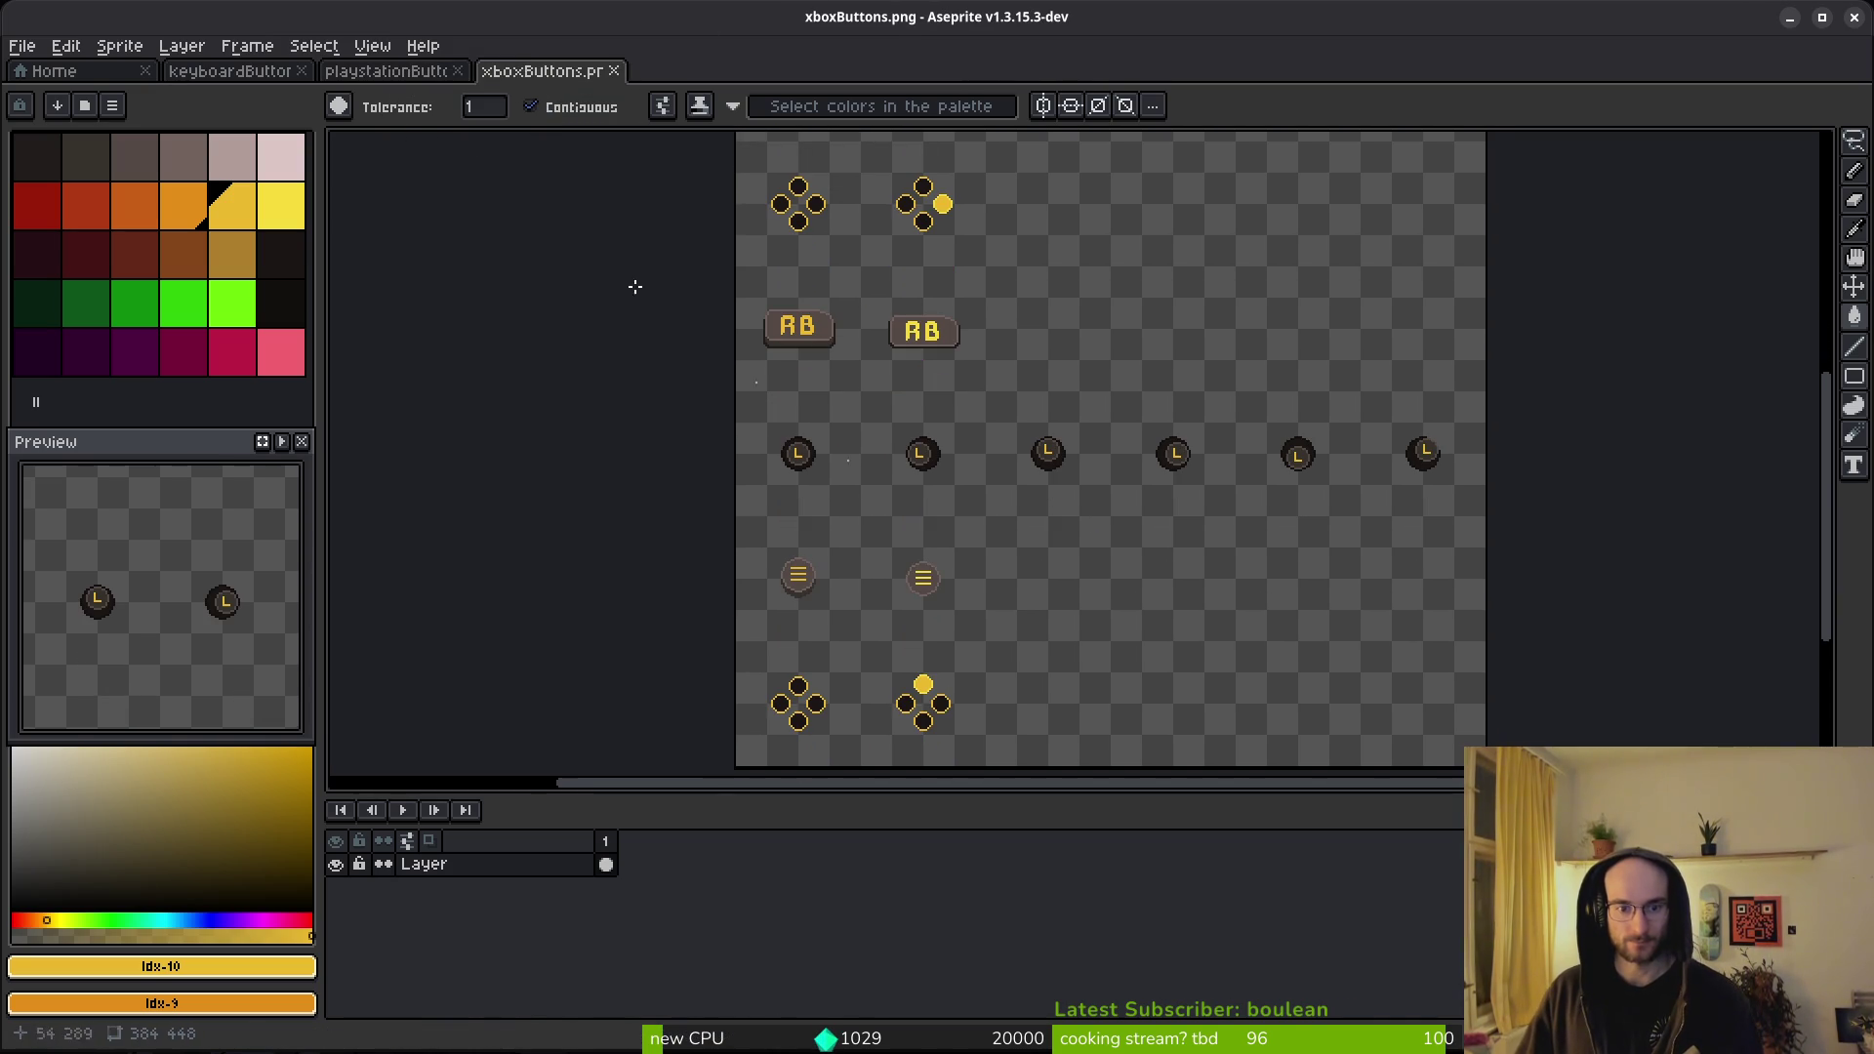
pyautogui.click(383, 76)
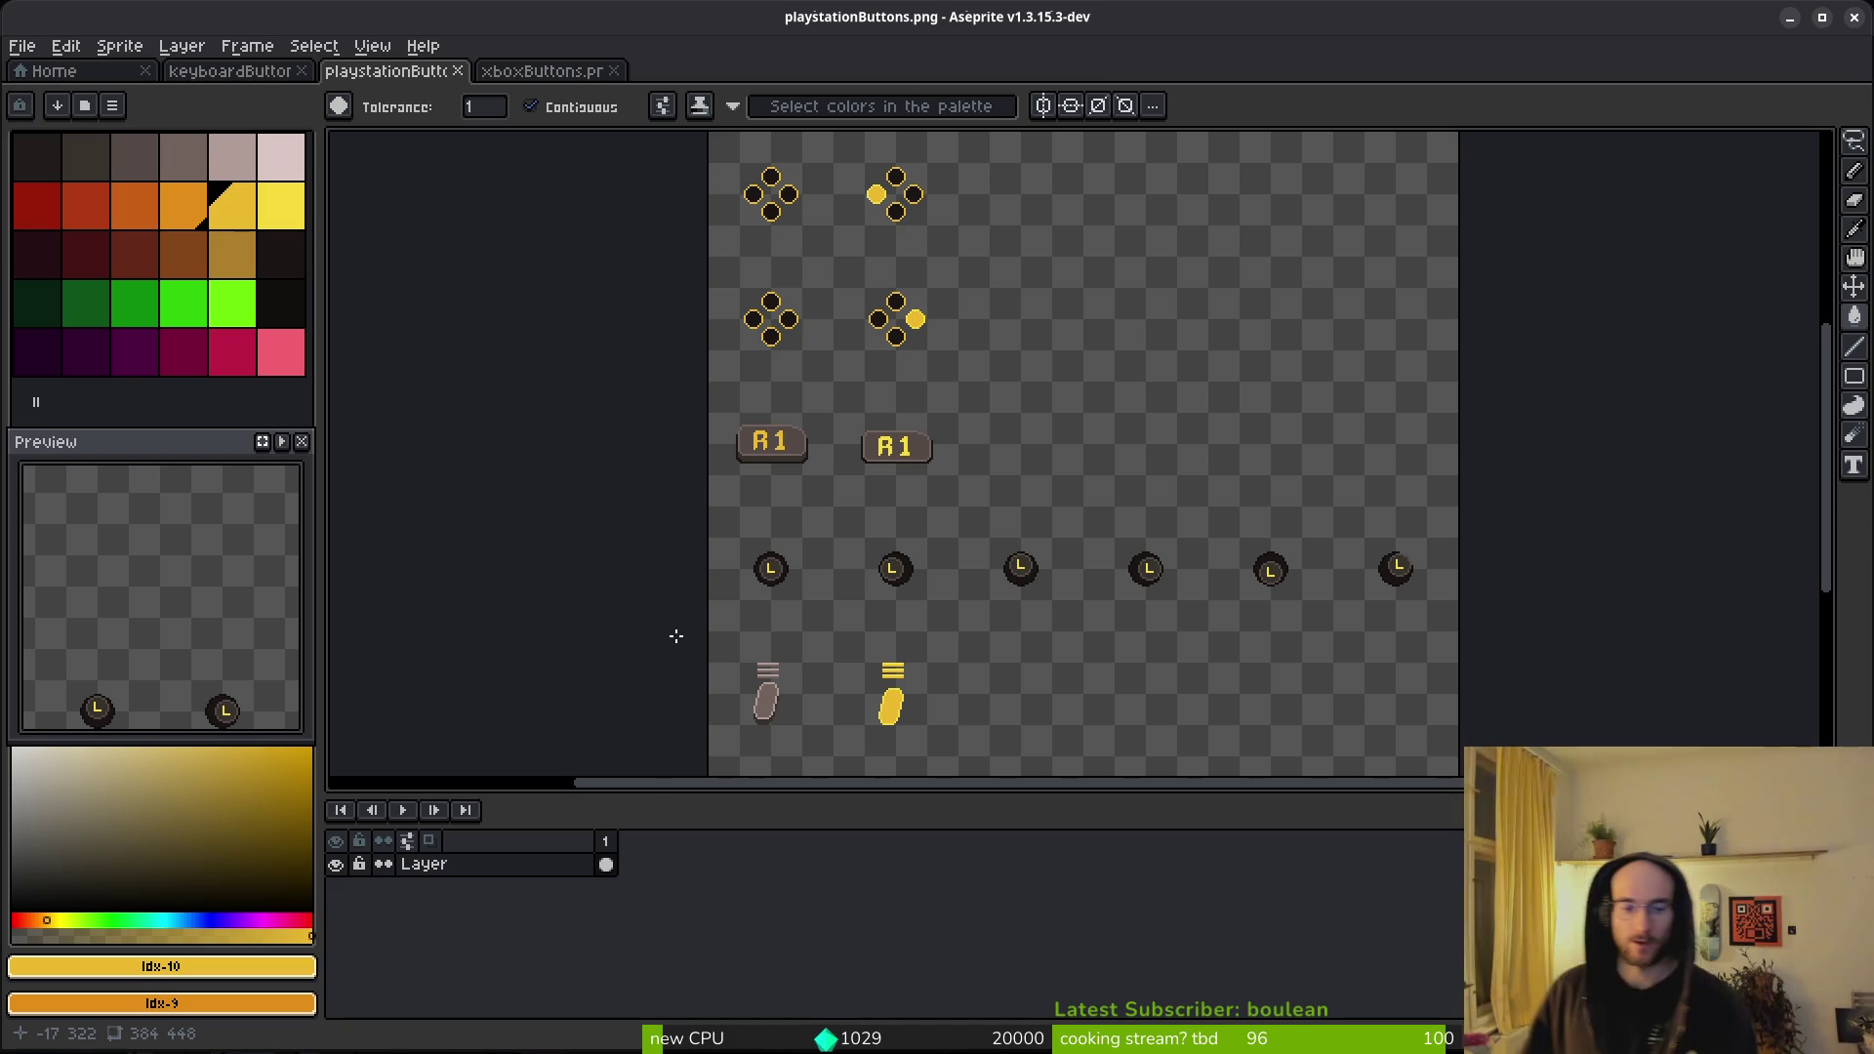
pyautogui.scroll(-2, 951, 495)
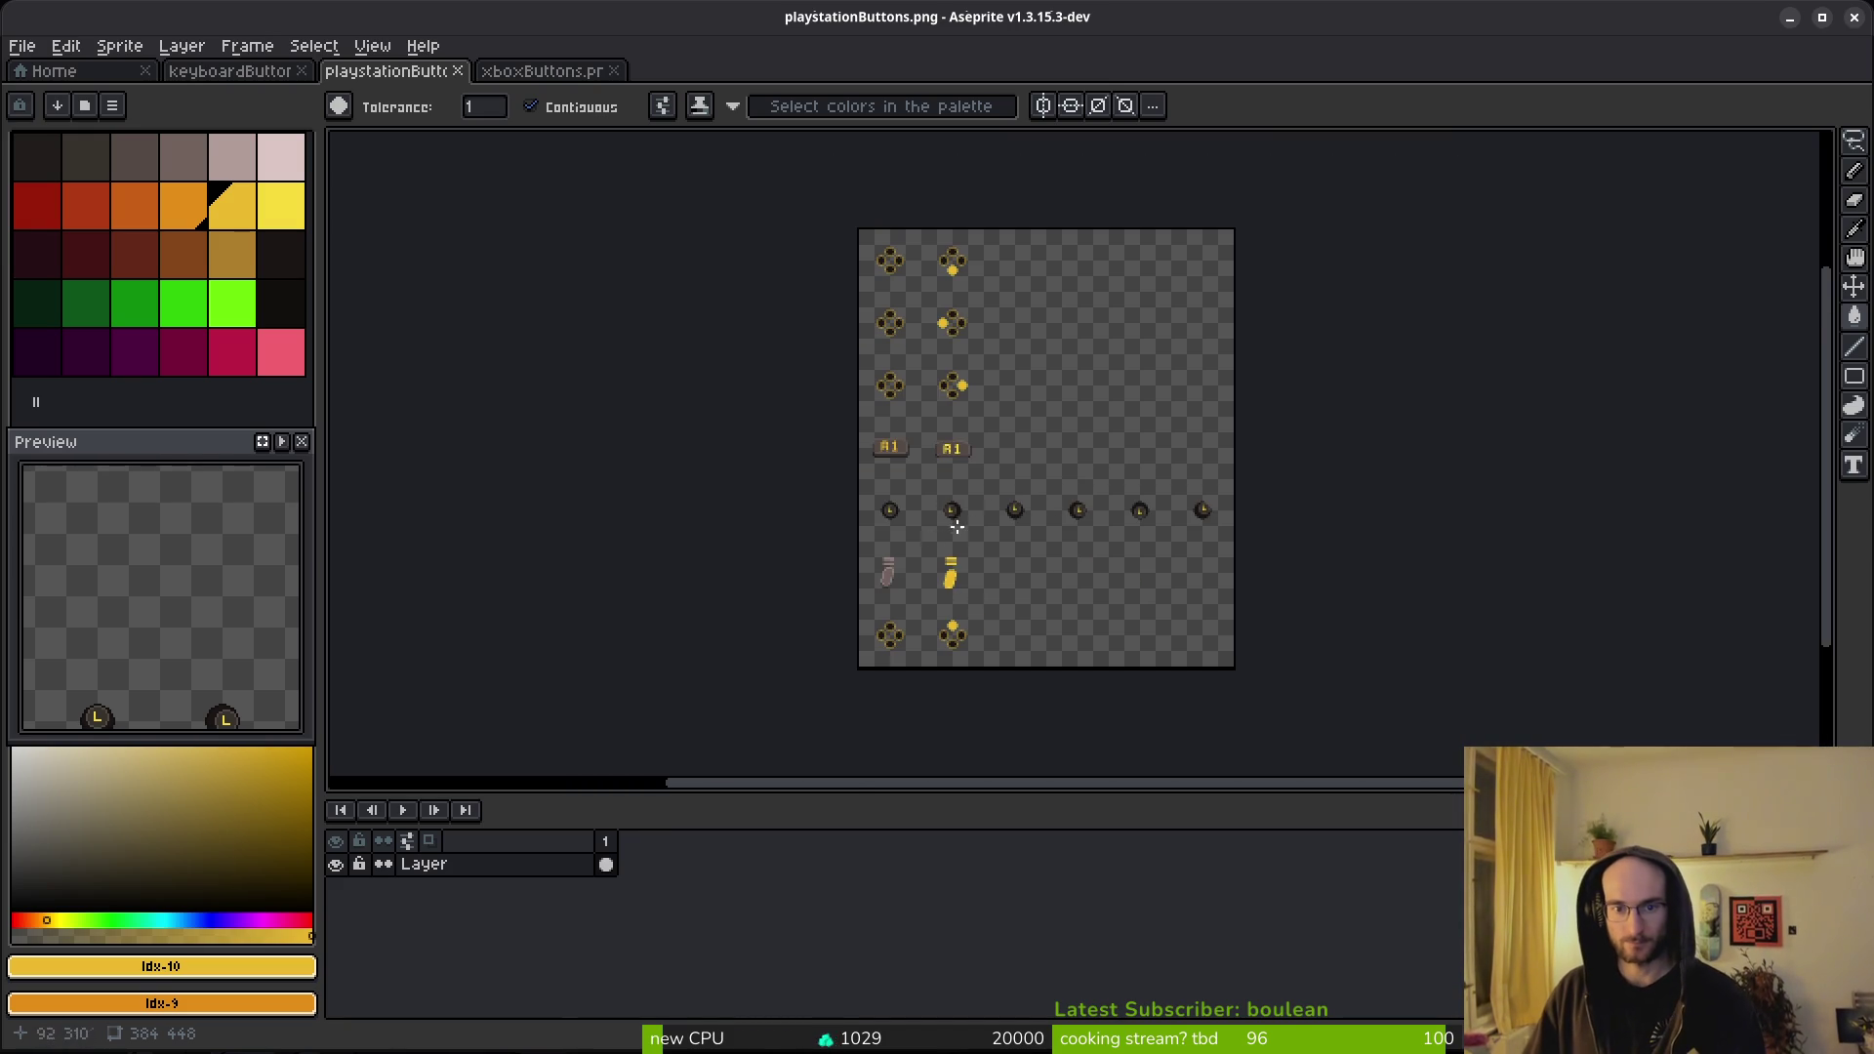
pyautogui.hotkey('ctrl', 'a')
pyautogui.hotkey('ctrl', 'Tab')
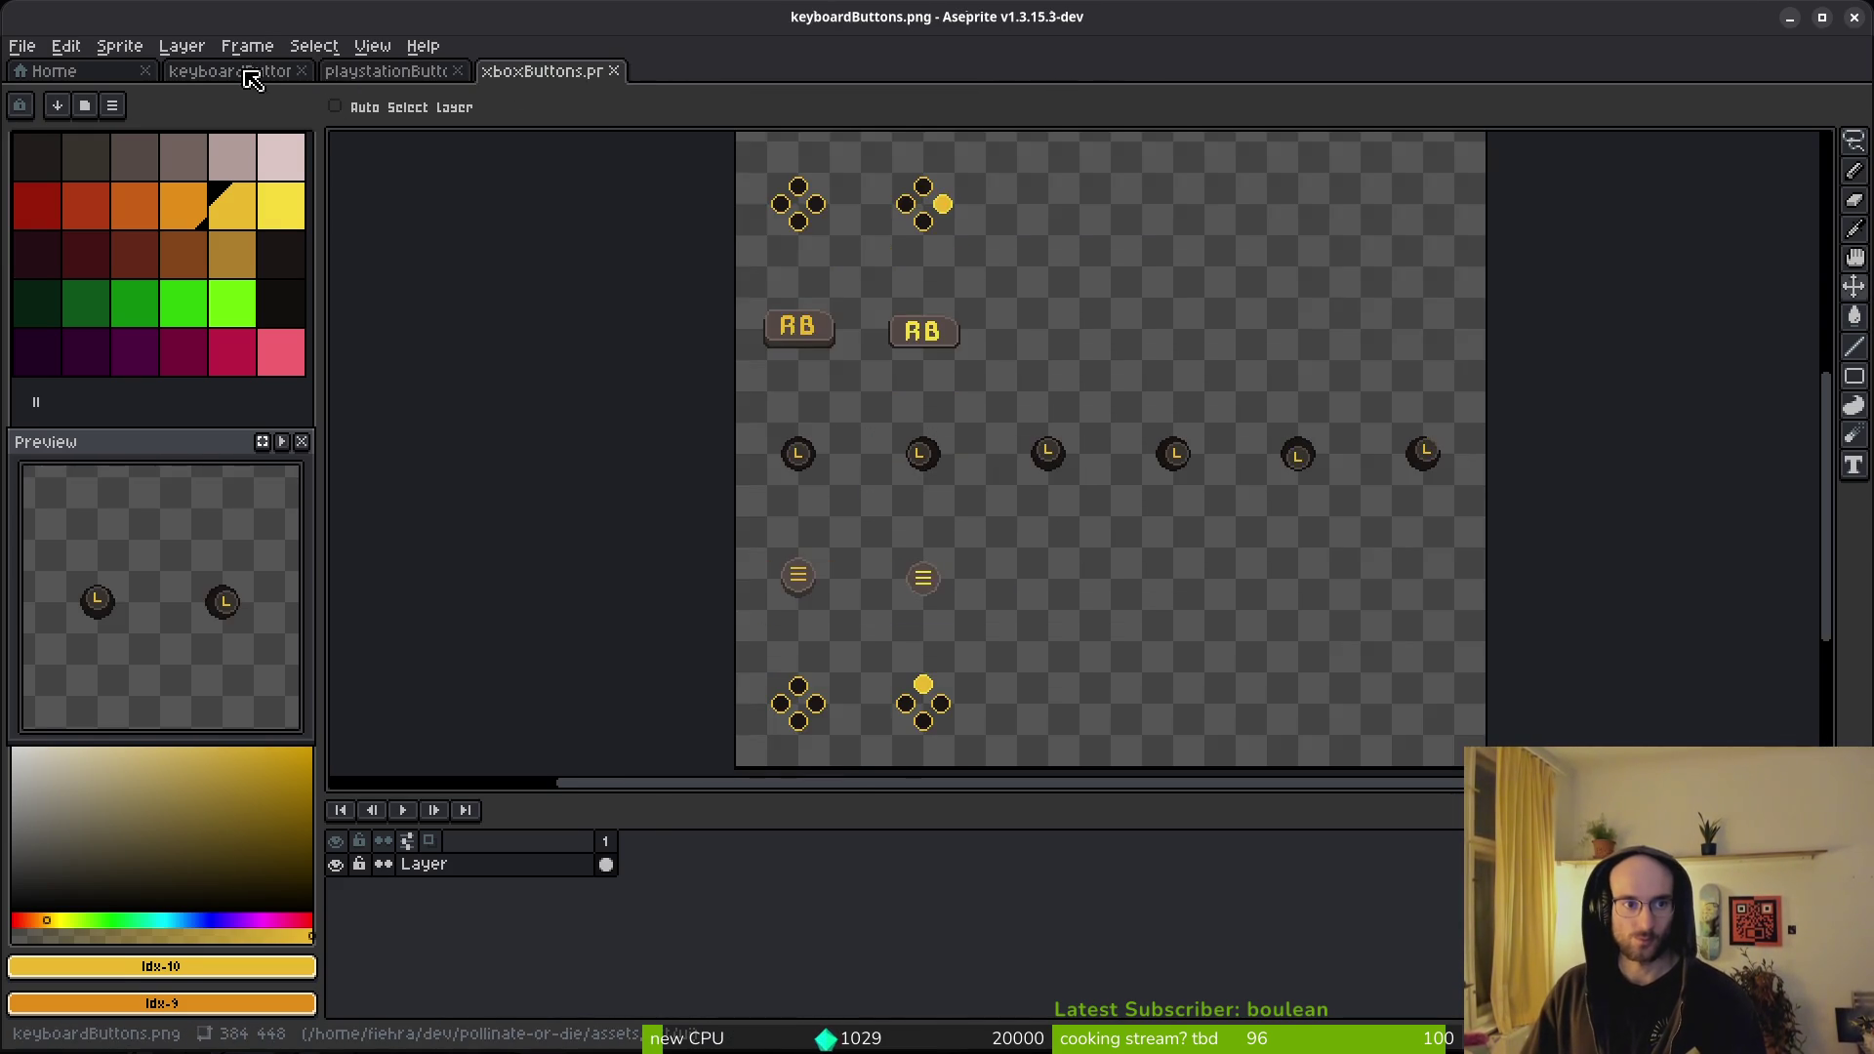
# - Save keyboardButtons.png and switch to Godot so the new sprites reimport
pyautogui.click(244, 72)
pyautogui.hotkey('ctrl', 's')
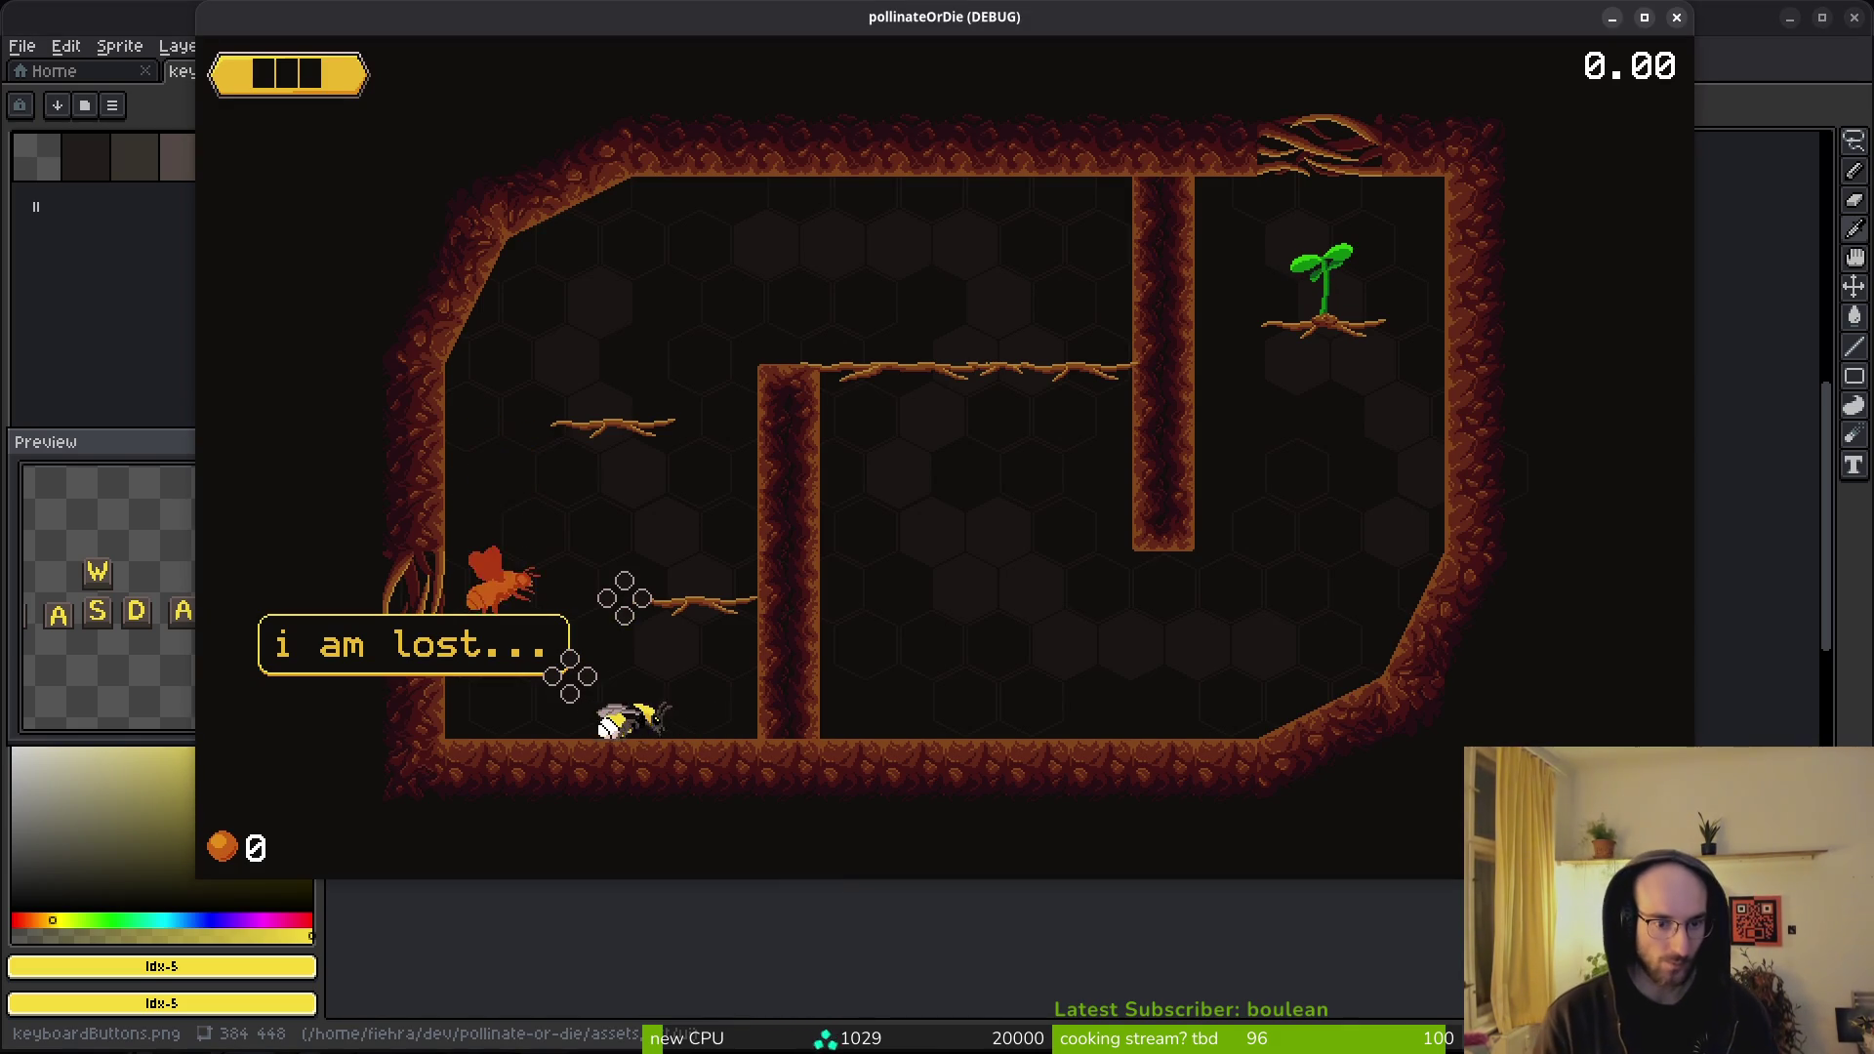
pyautogui.hotkey('alt', 'Tab')
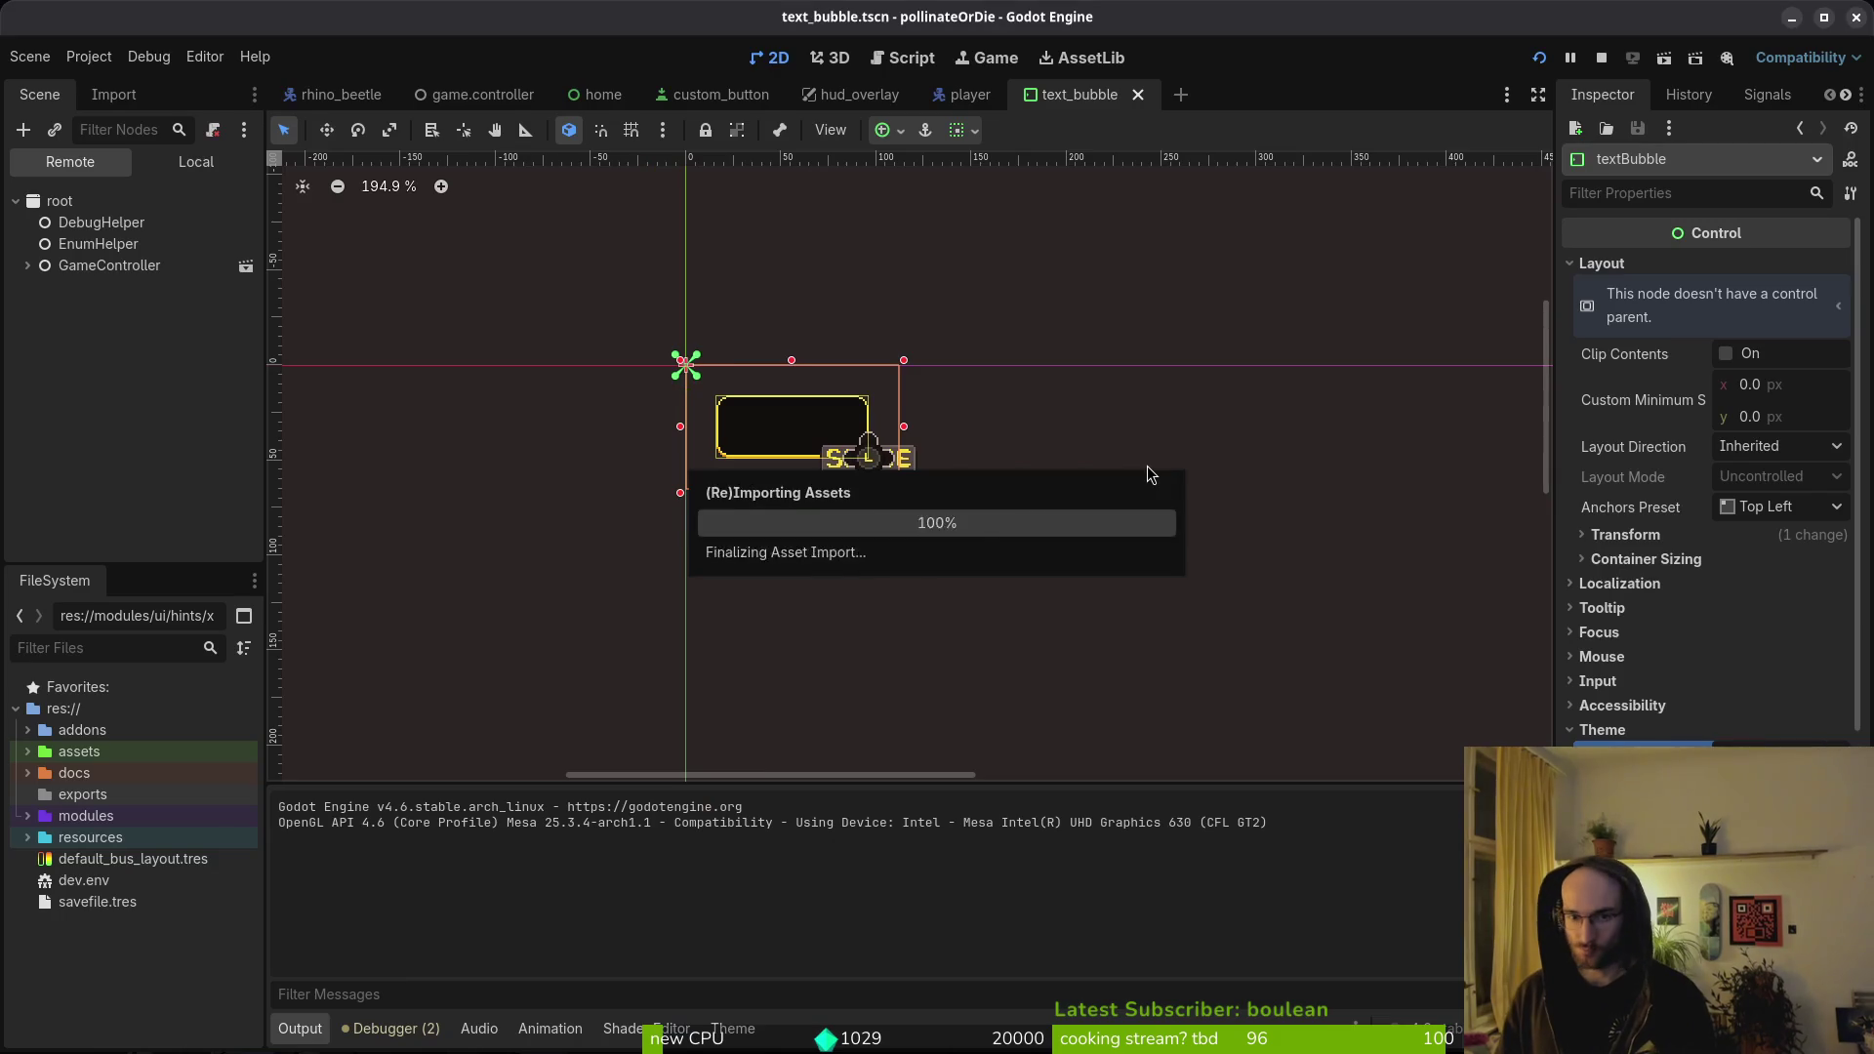
# - Using the gamepad, fly the bee over the wall into the lower chamber, checking the hints
pyautogui.press('Right')
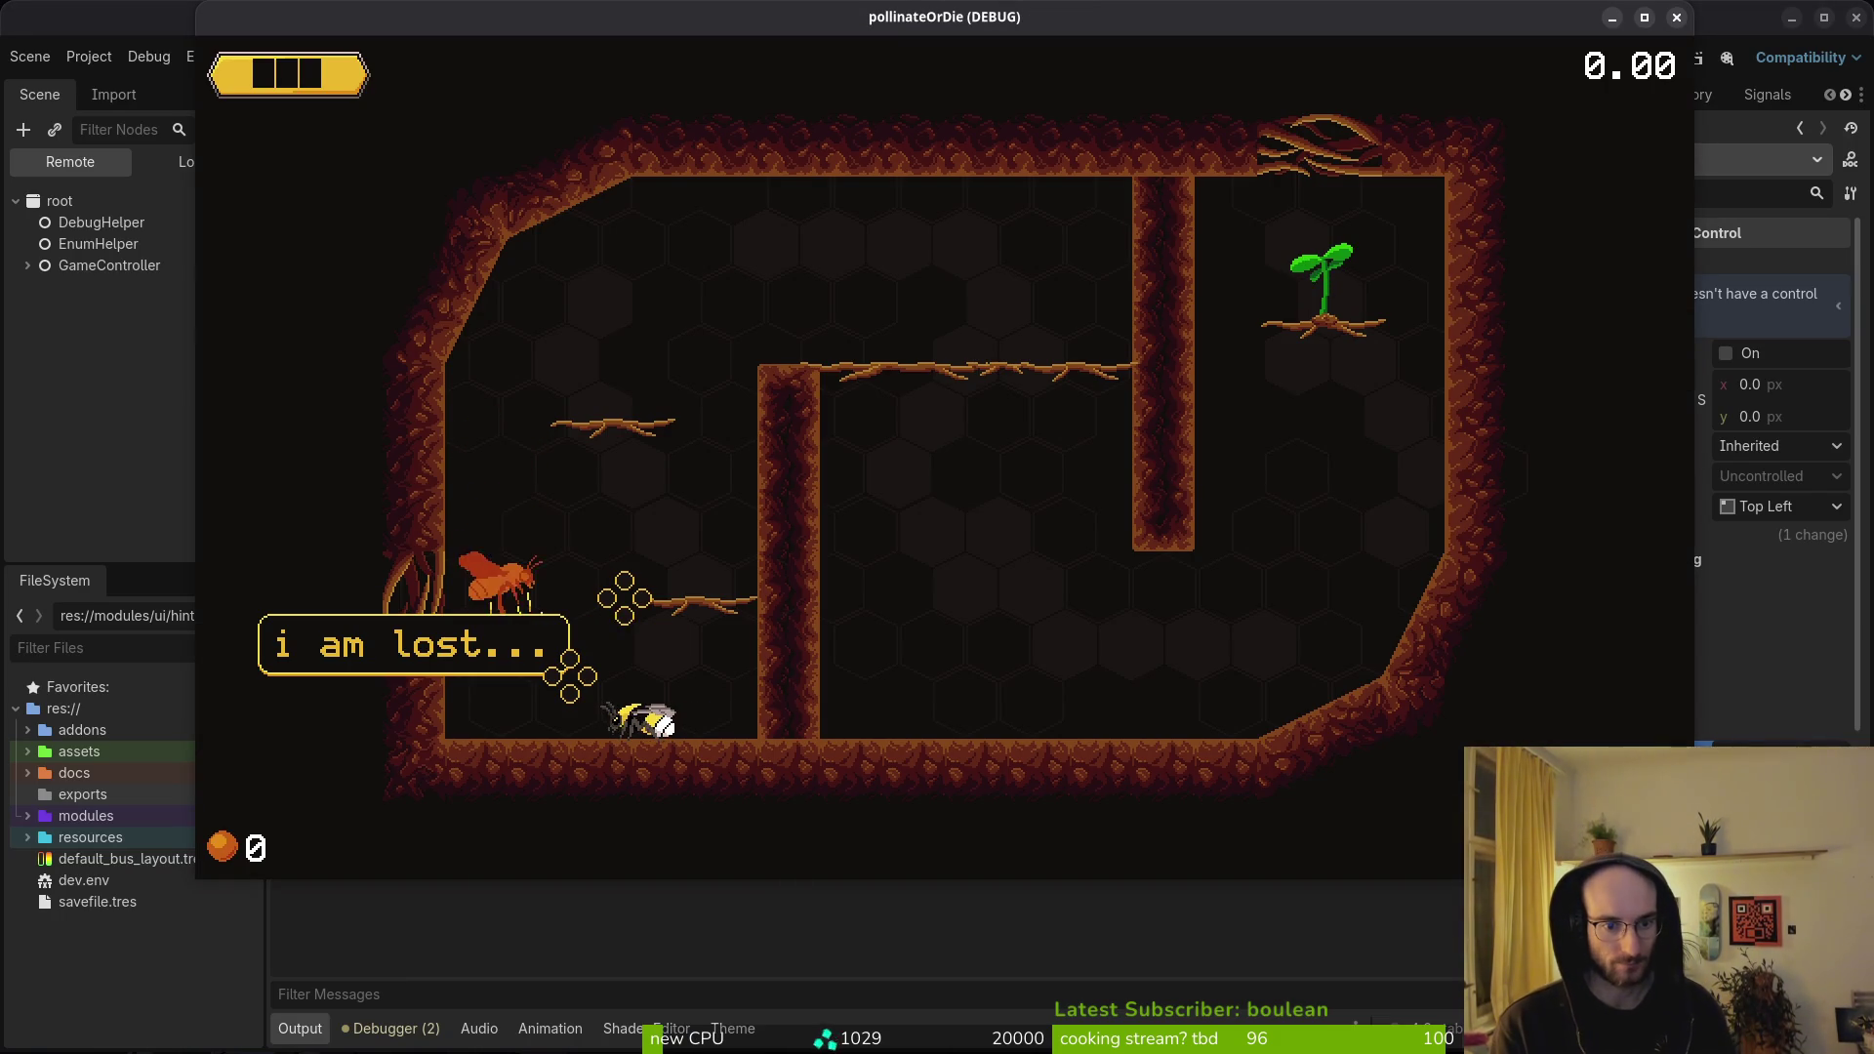
pyautogui.press('Up')
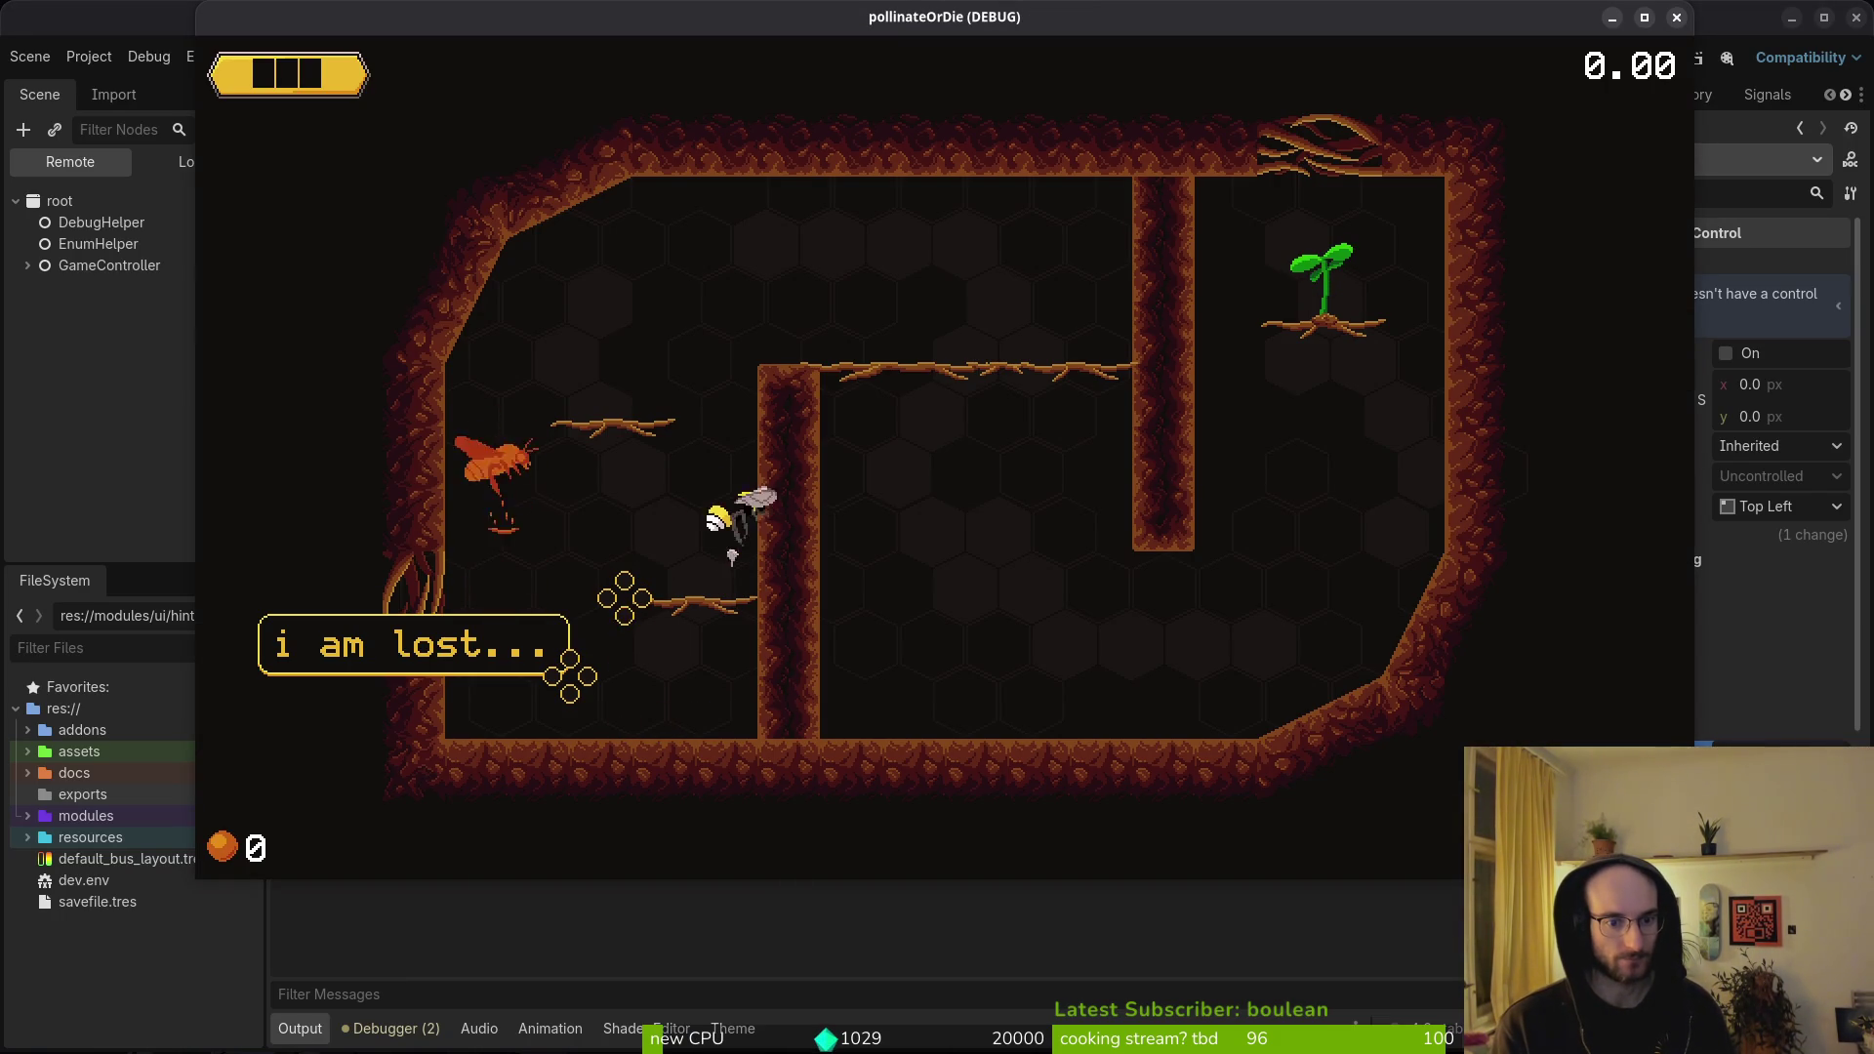
pyautogui.press('Right')
pyautogui.press('Down')
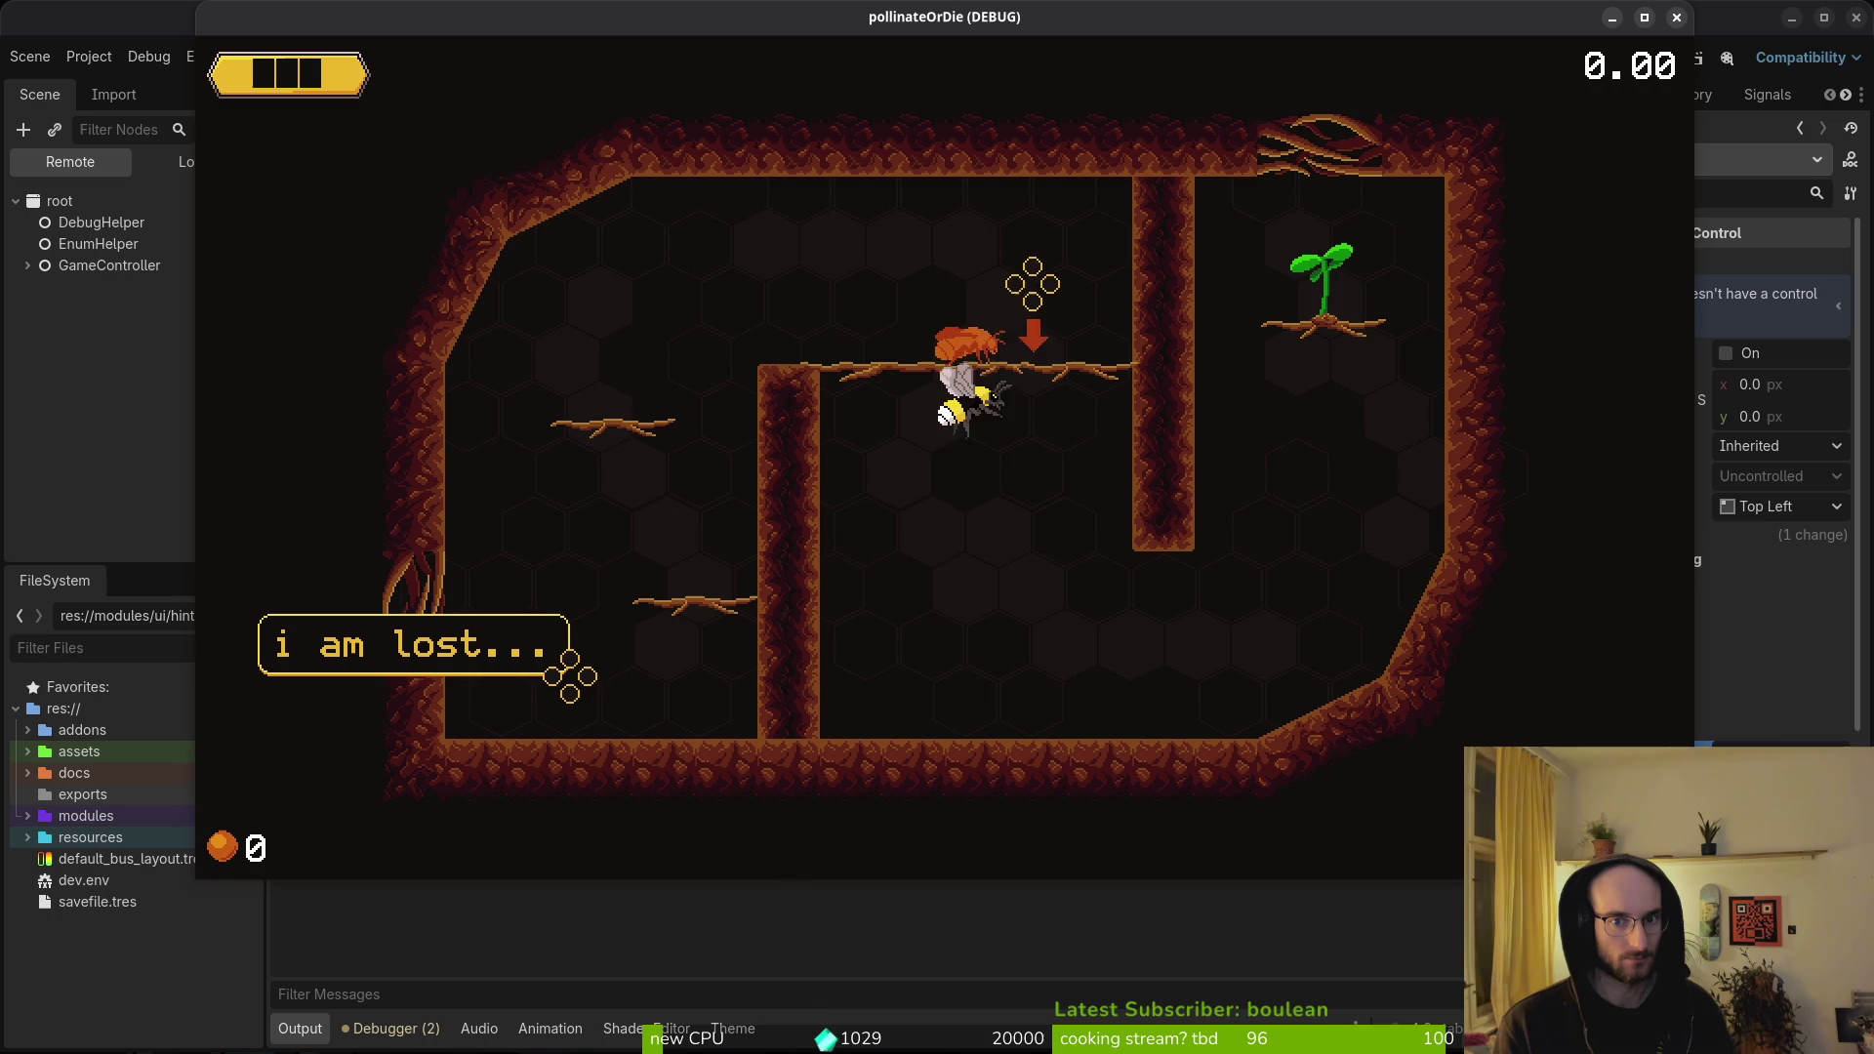
pyautogui.press('Right')
pyautogui.press('Left')
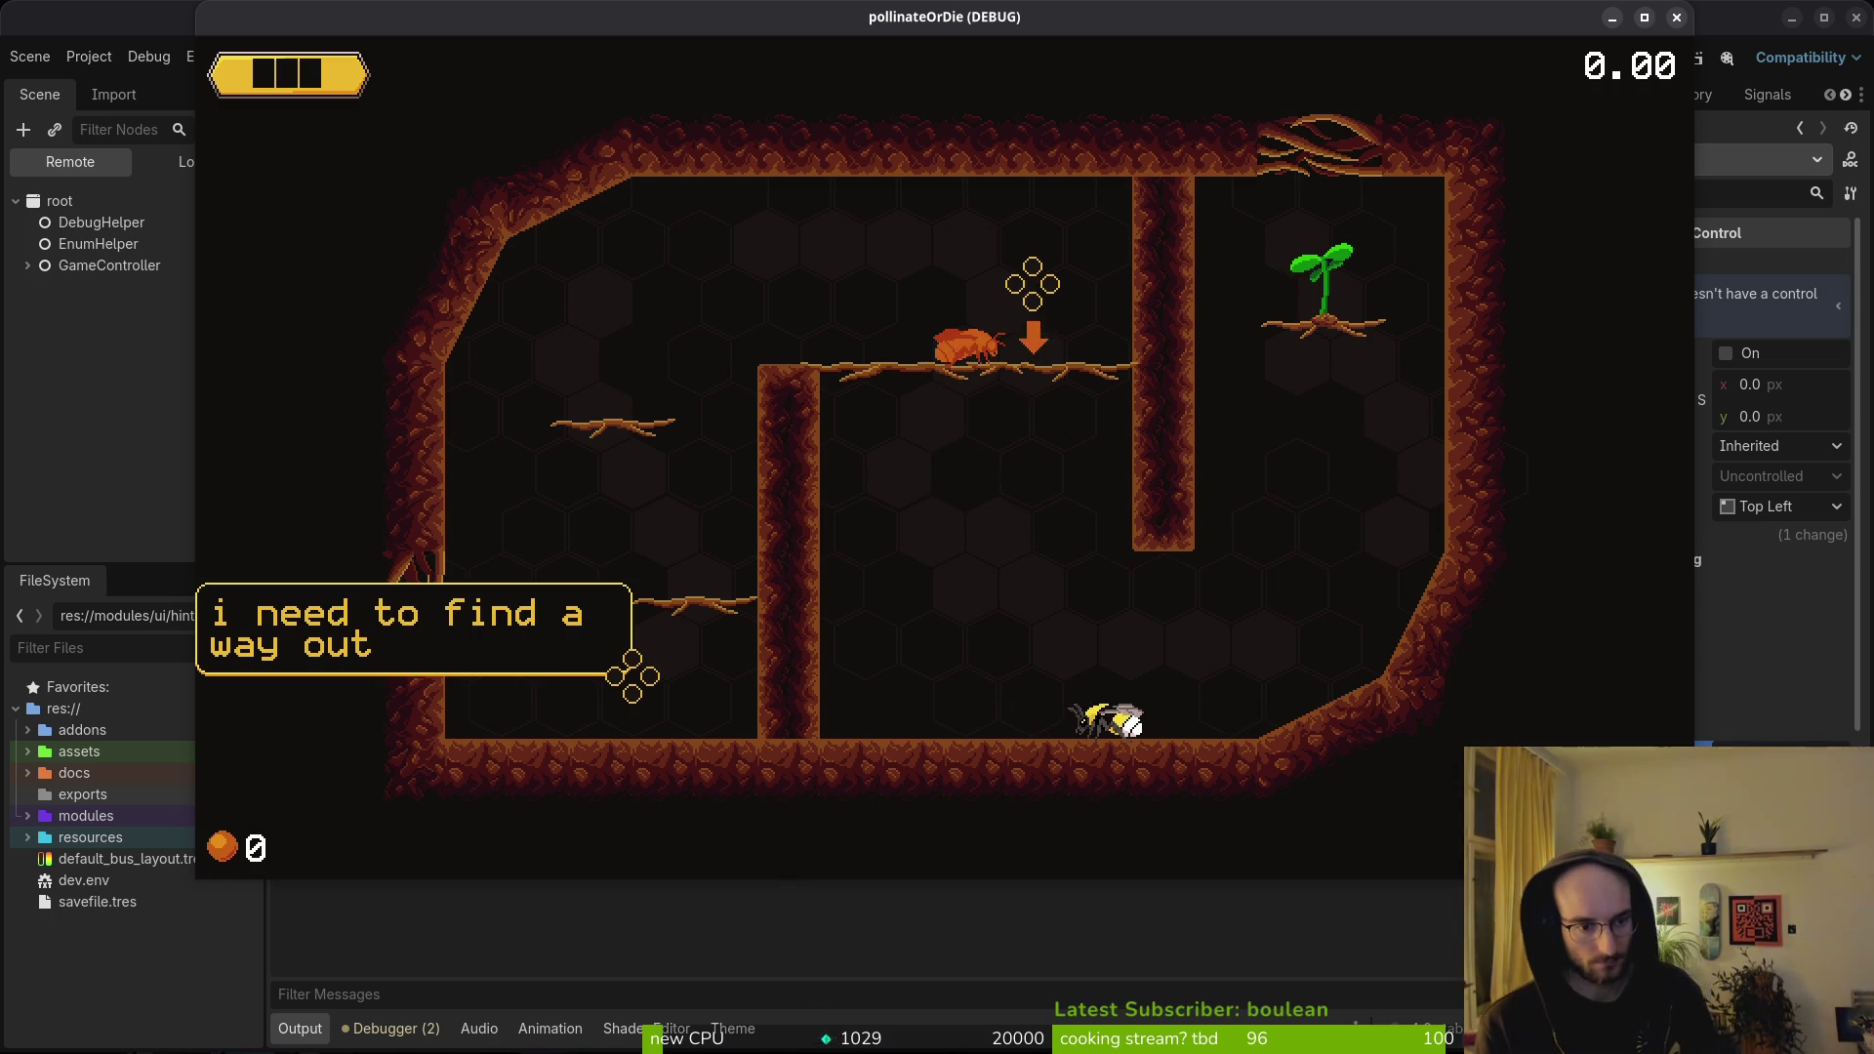
pyautogui.press('Right')
# - Climb to the central pillar and knock out the wasp, then stop the game and return to Aseprite
pyautogui.press('Up')
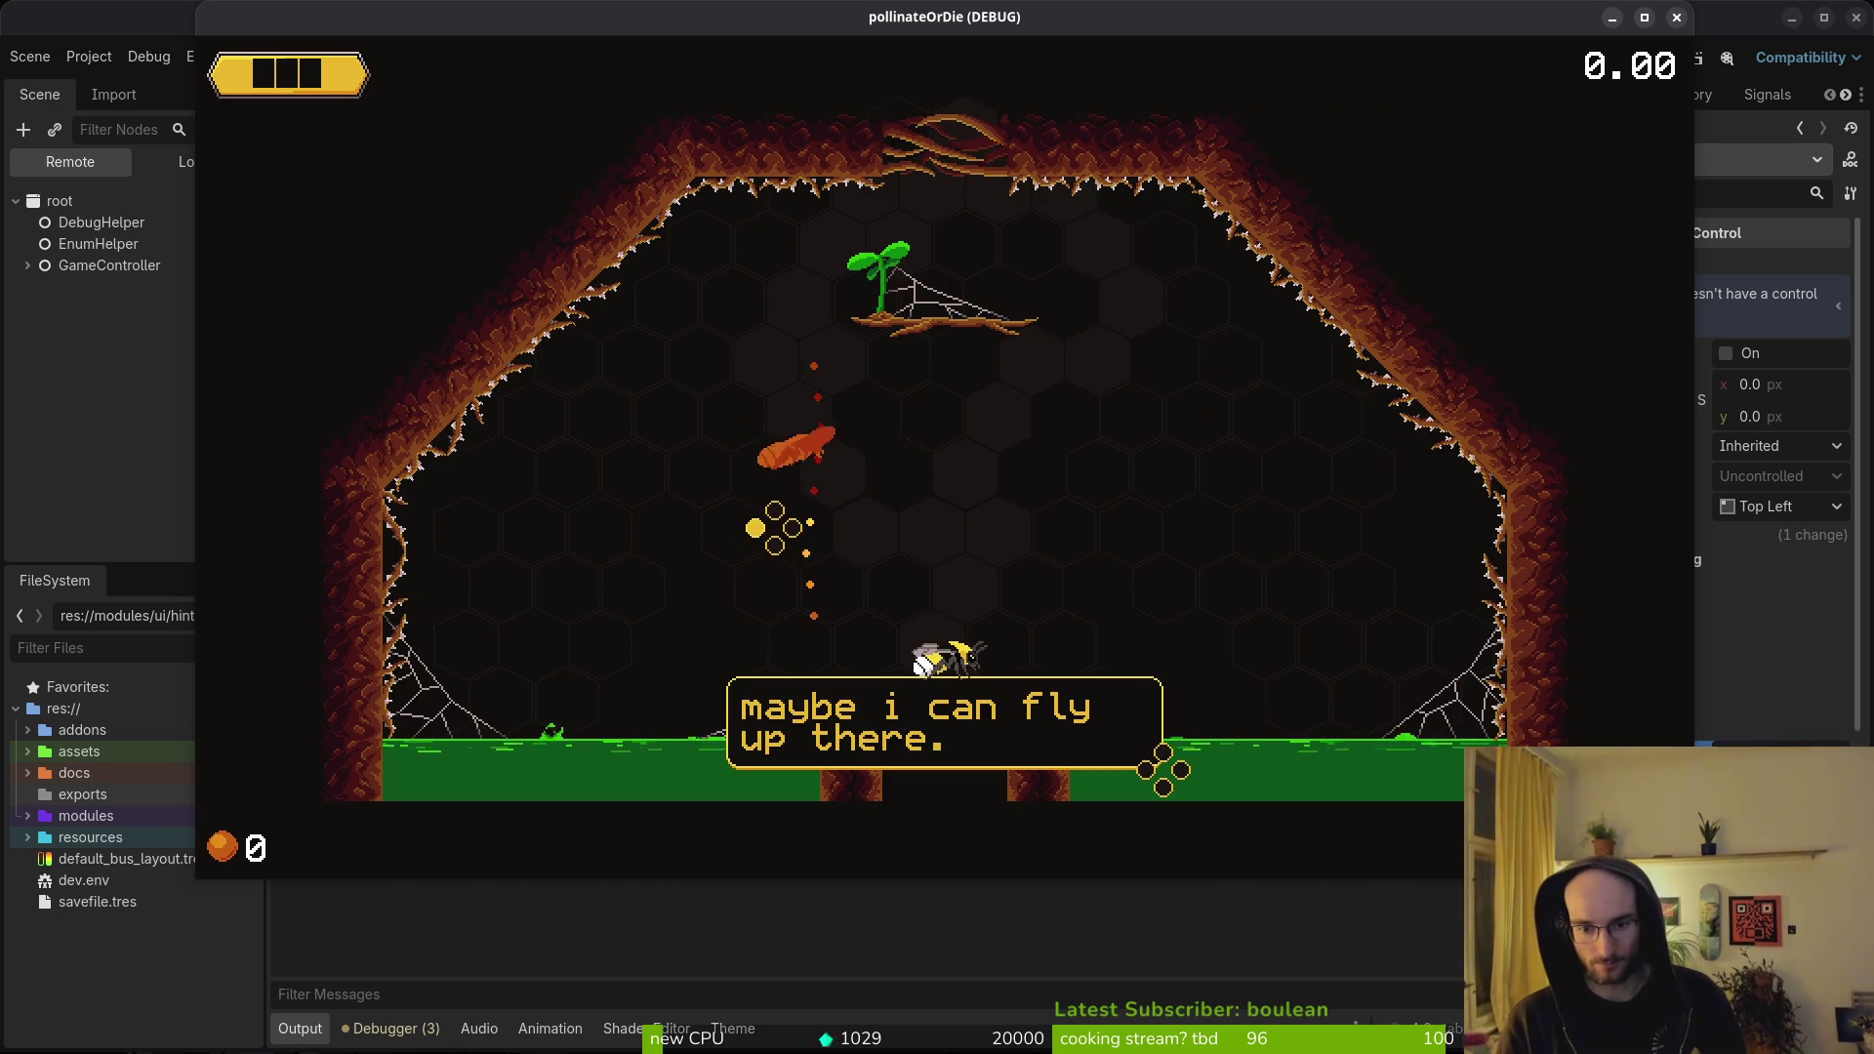
pyautogui.press('Up')
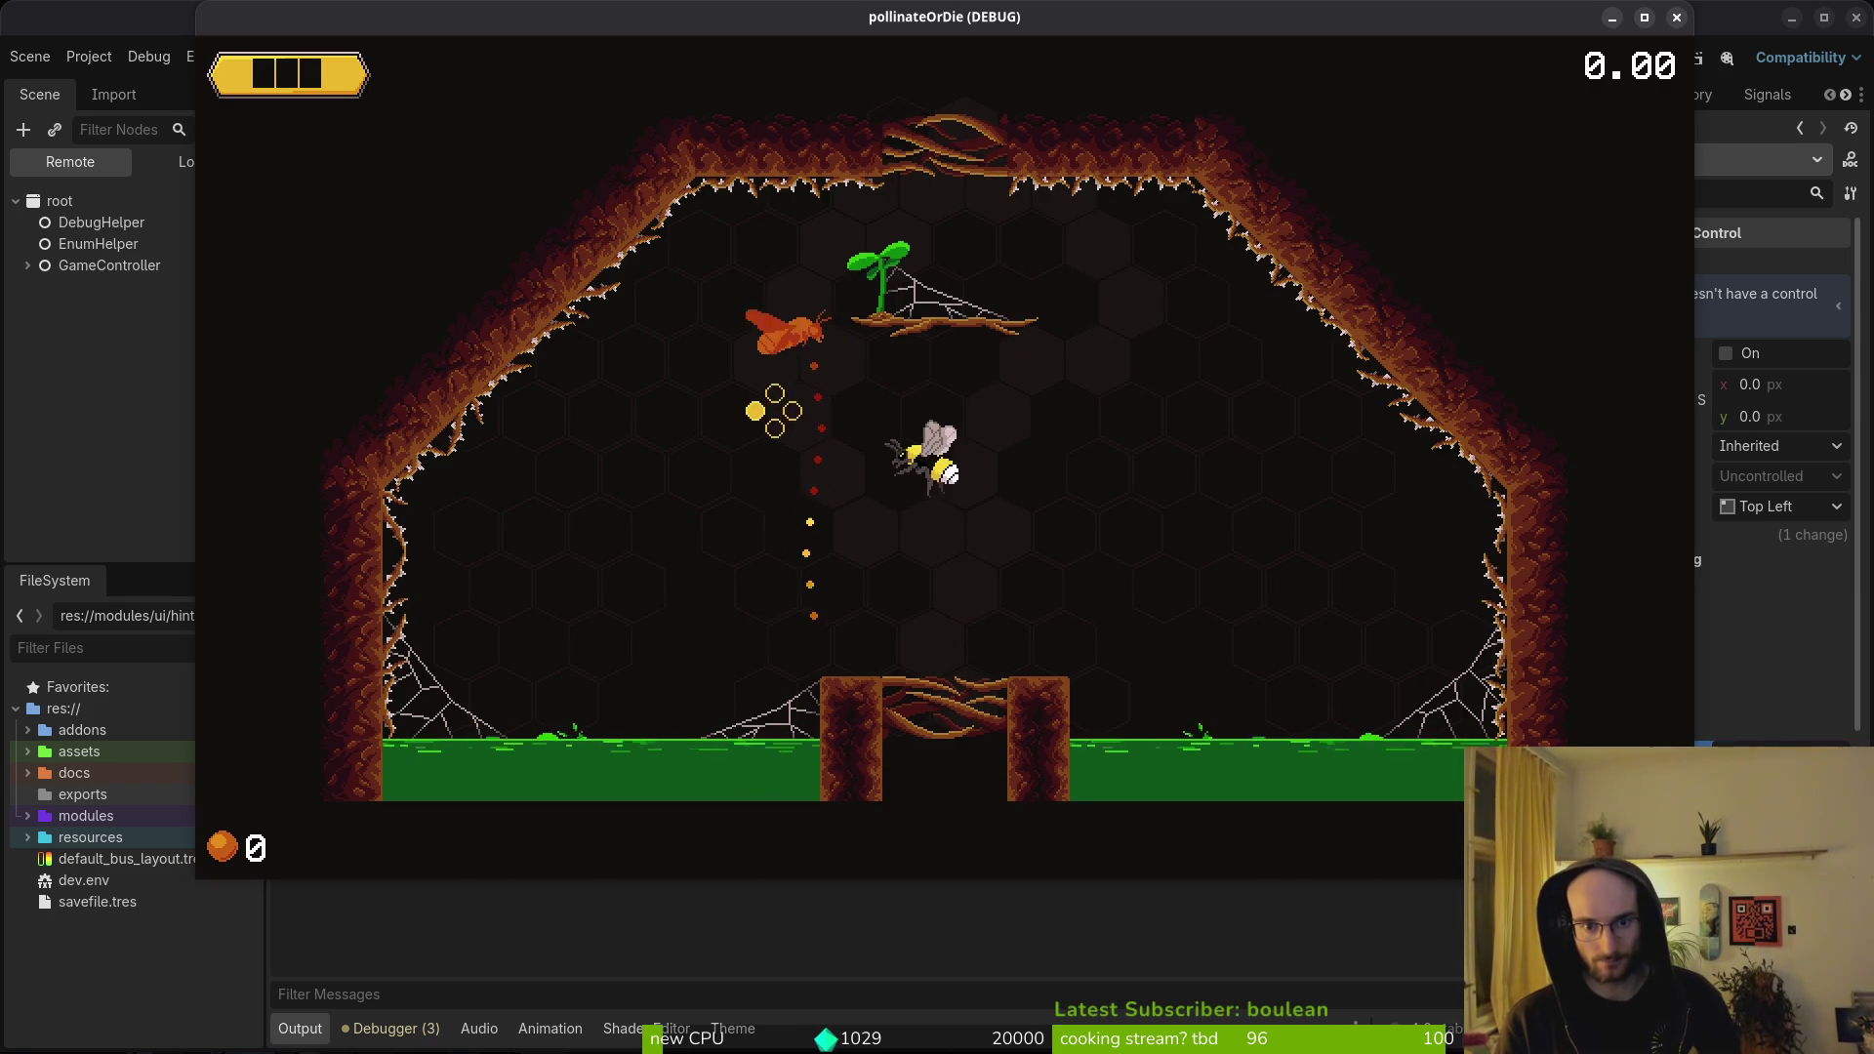
pyautogui.press('Up')
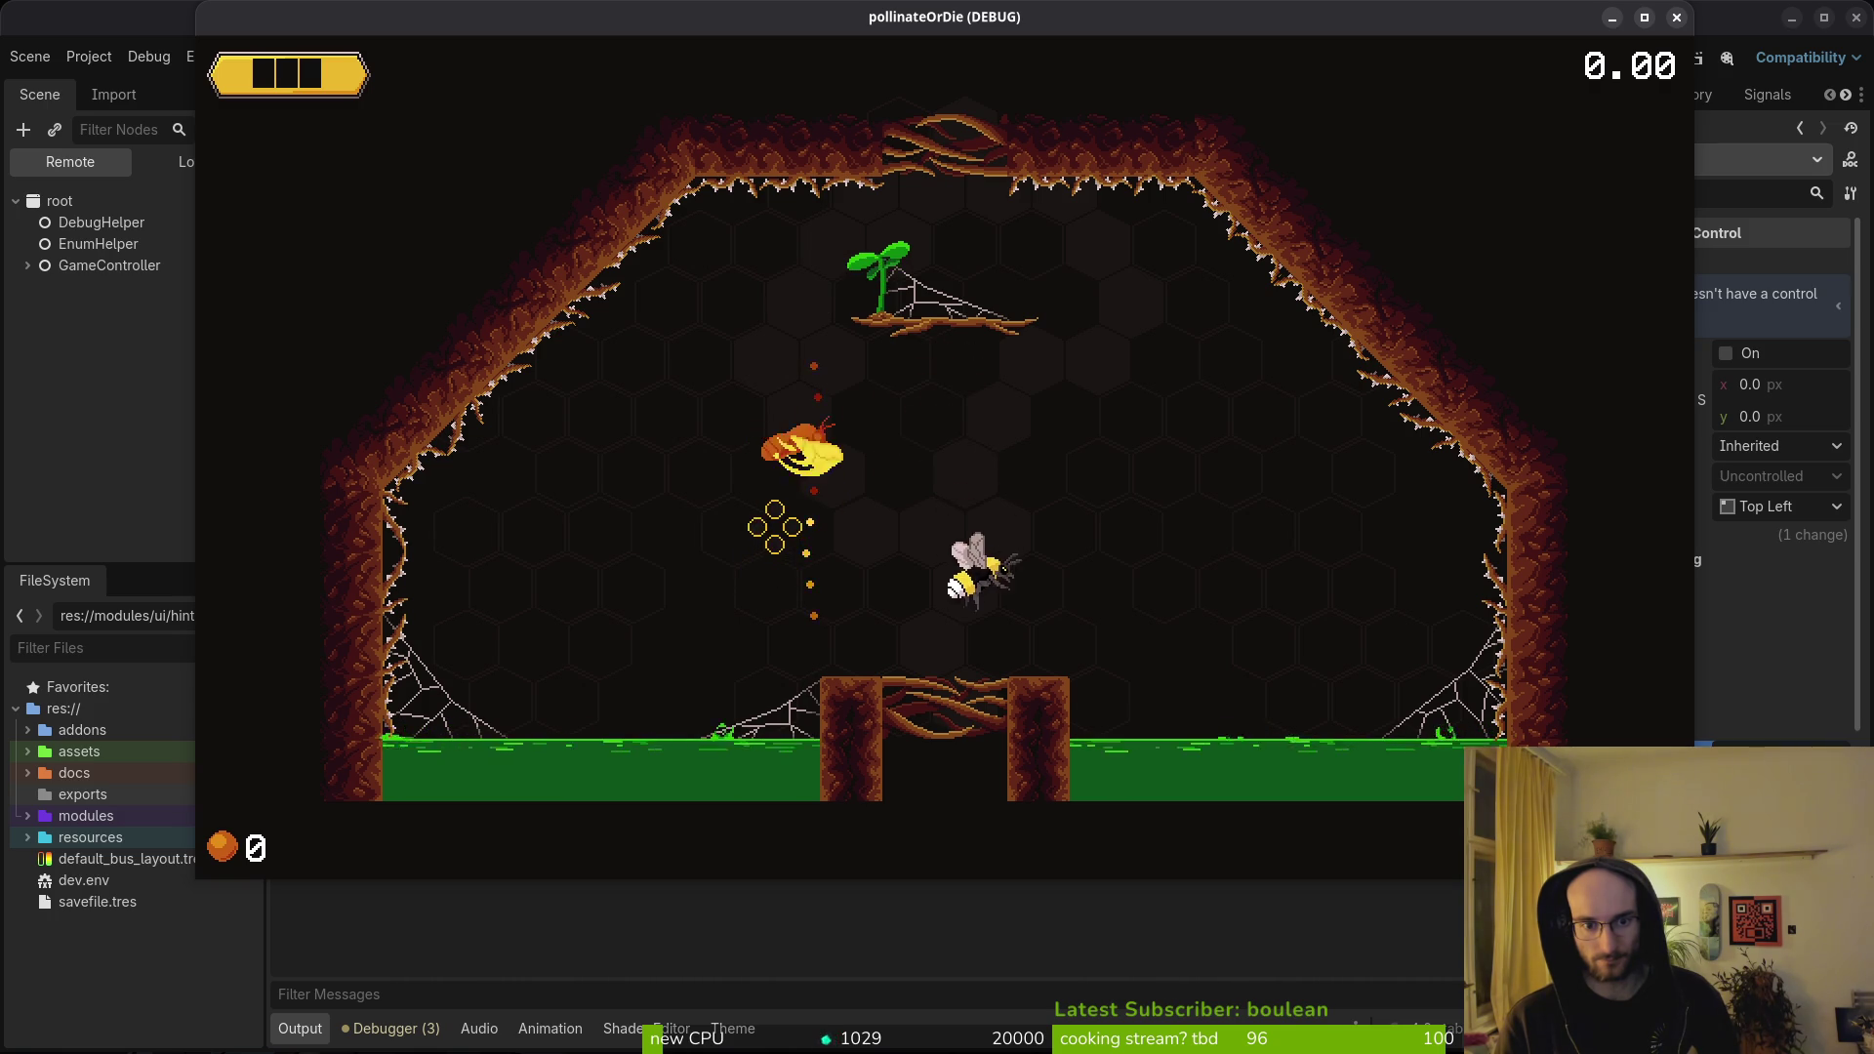
pyautogui.press('Up')
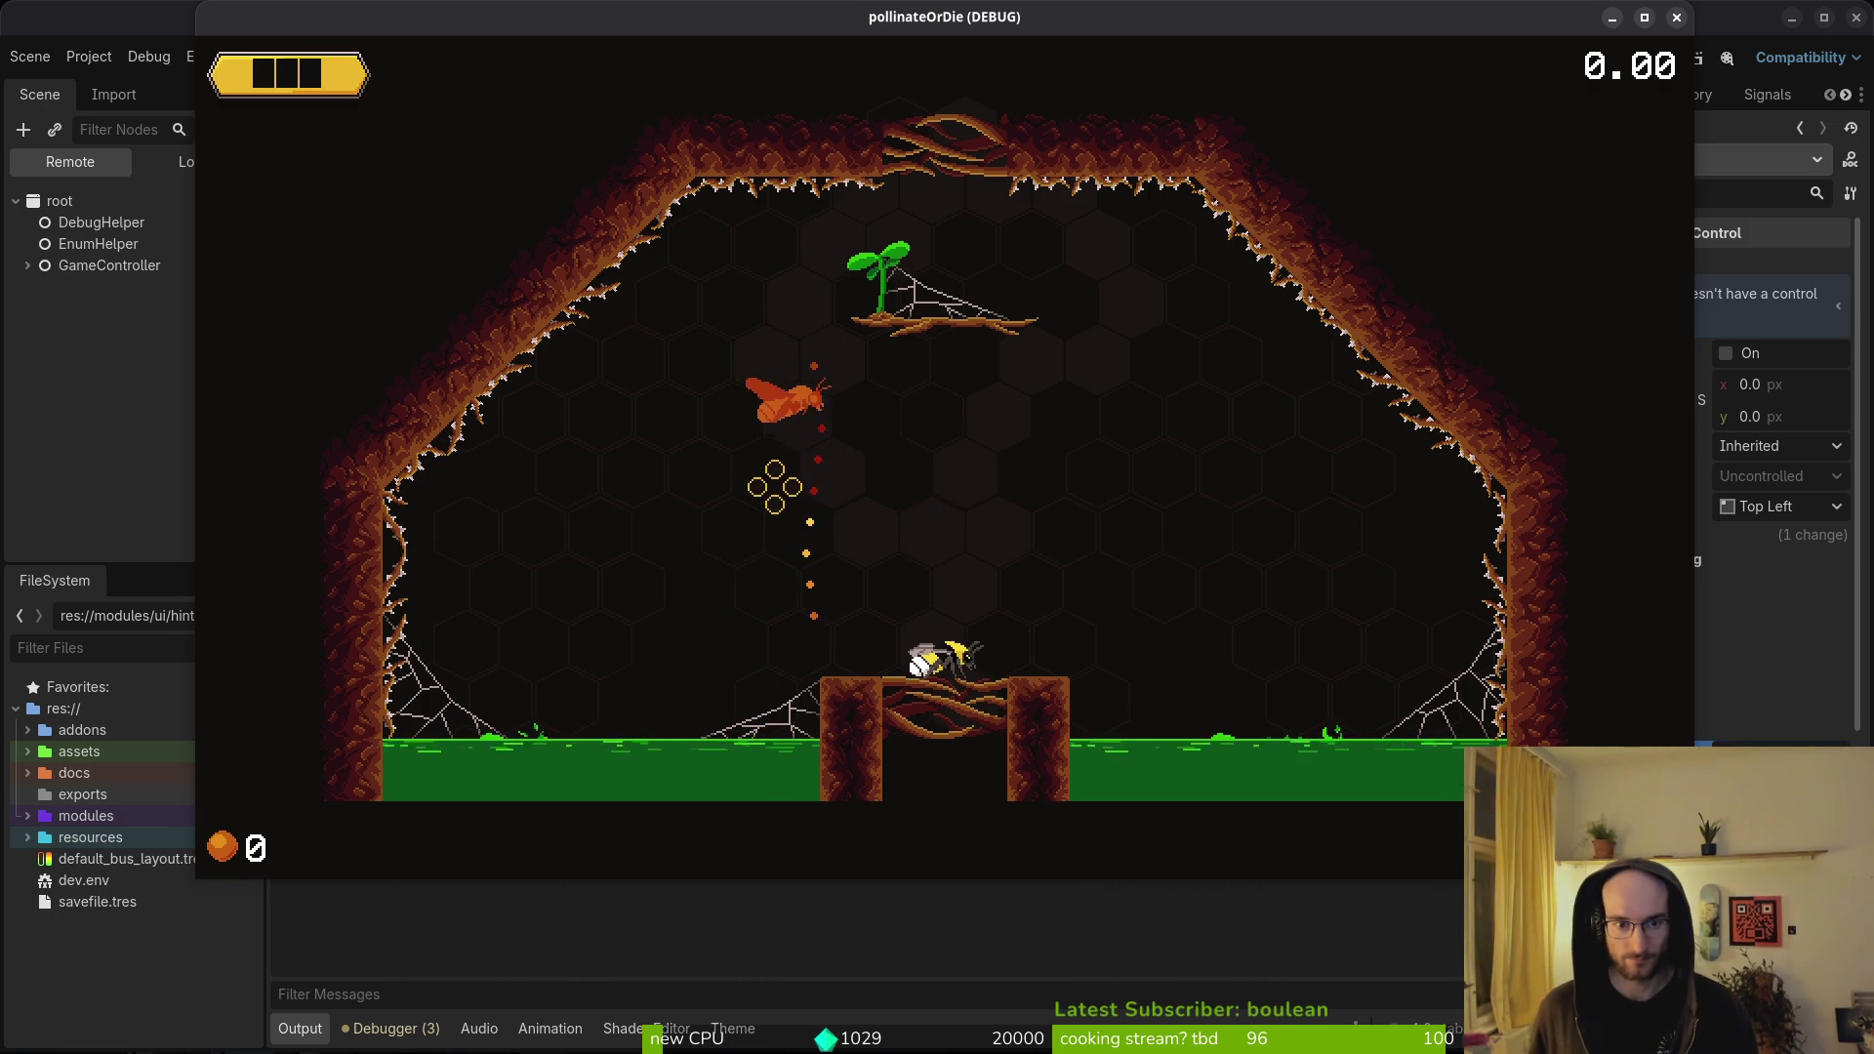
pyautogui.press('F8')
pyautogui.hotkey('alt', 'Tab')
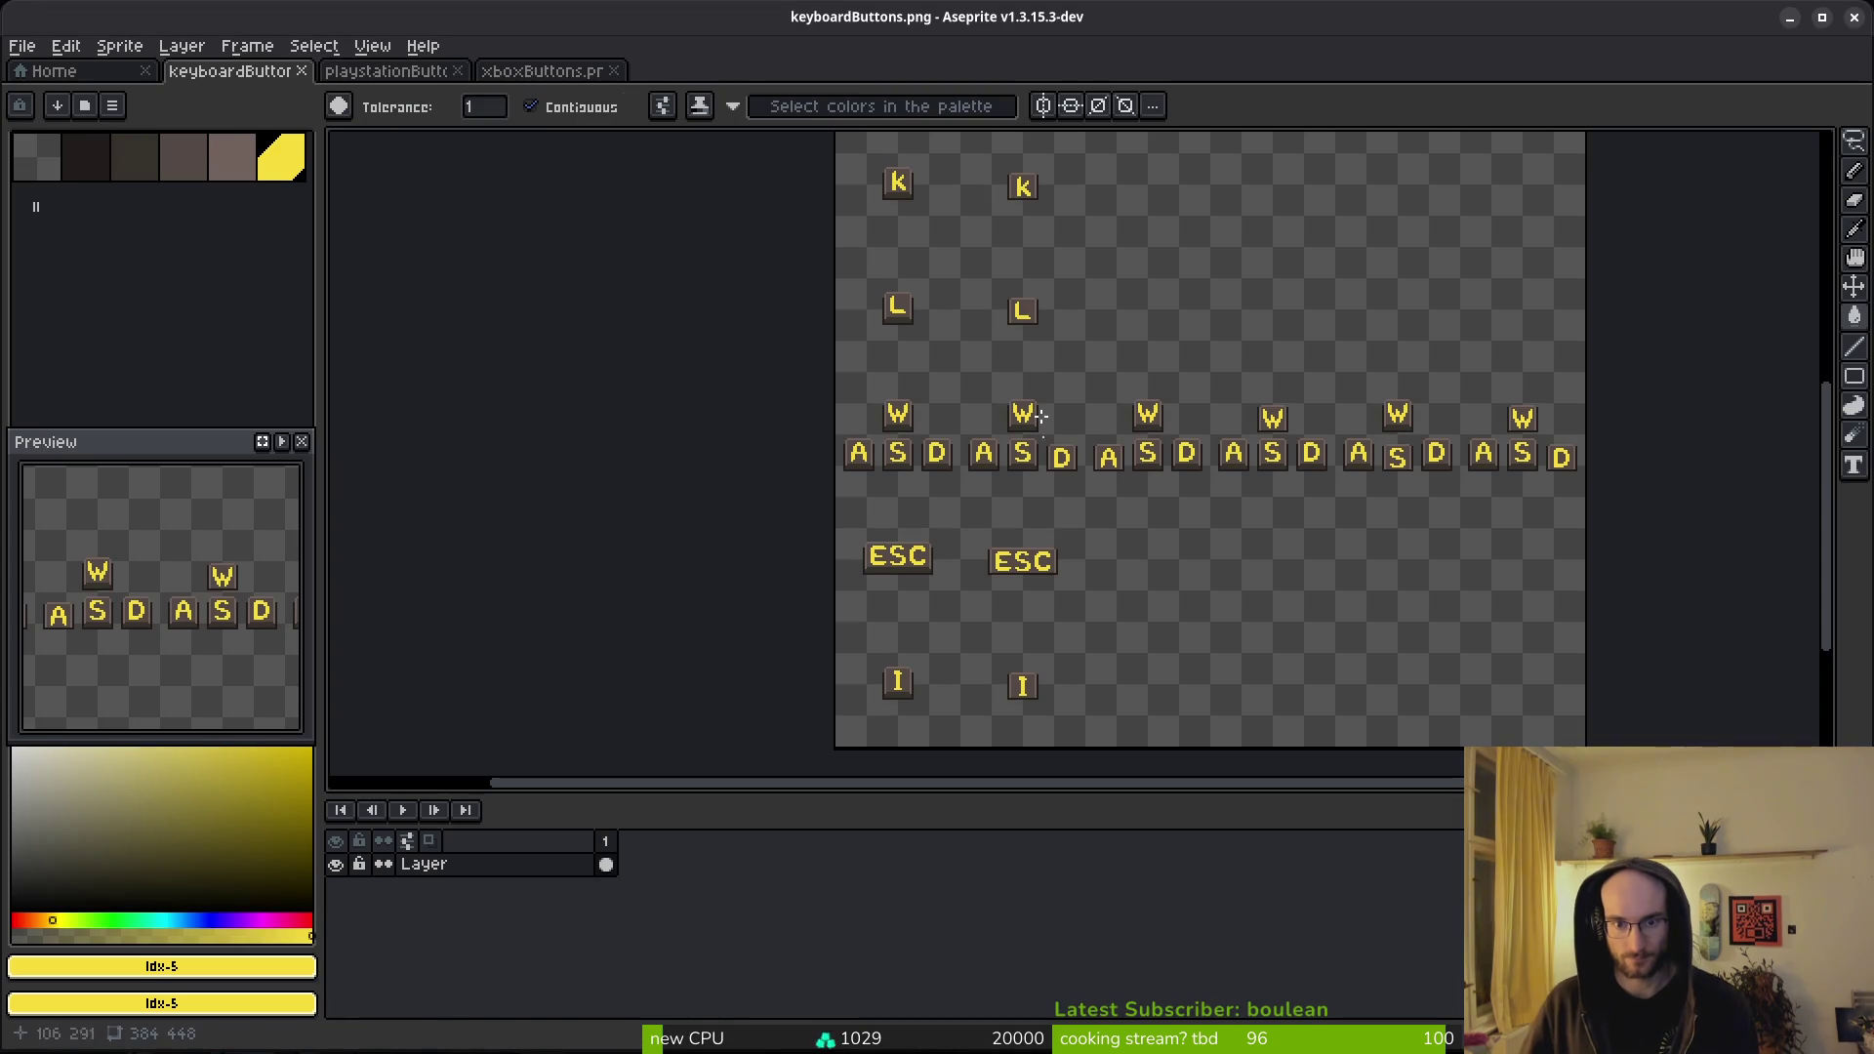
# - Bring up the playstationButtons.png sheet and adjust the zoom to view it
pyautogui.hotkey('ctrl', 'Tab')
pyautogui.scroll(5, 1057, 456)
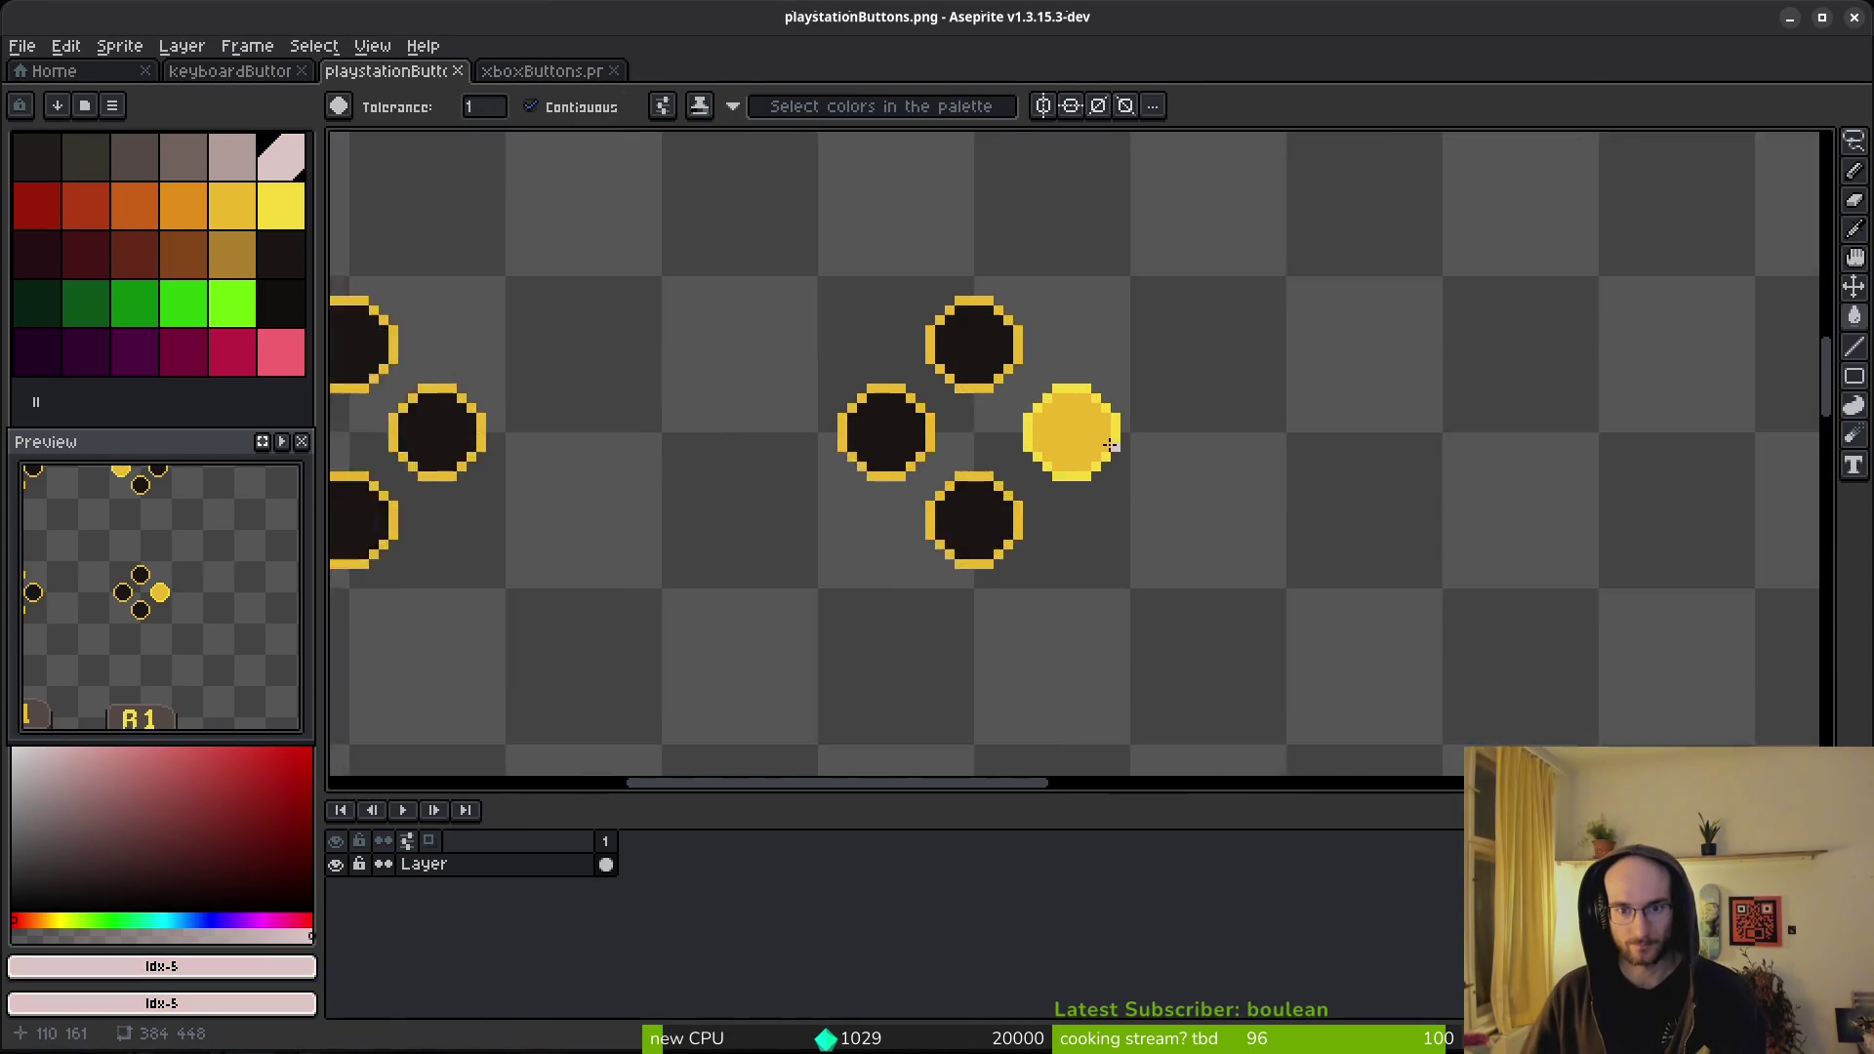
pyautogui.scroll(4, 1053, 444)
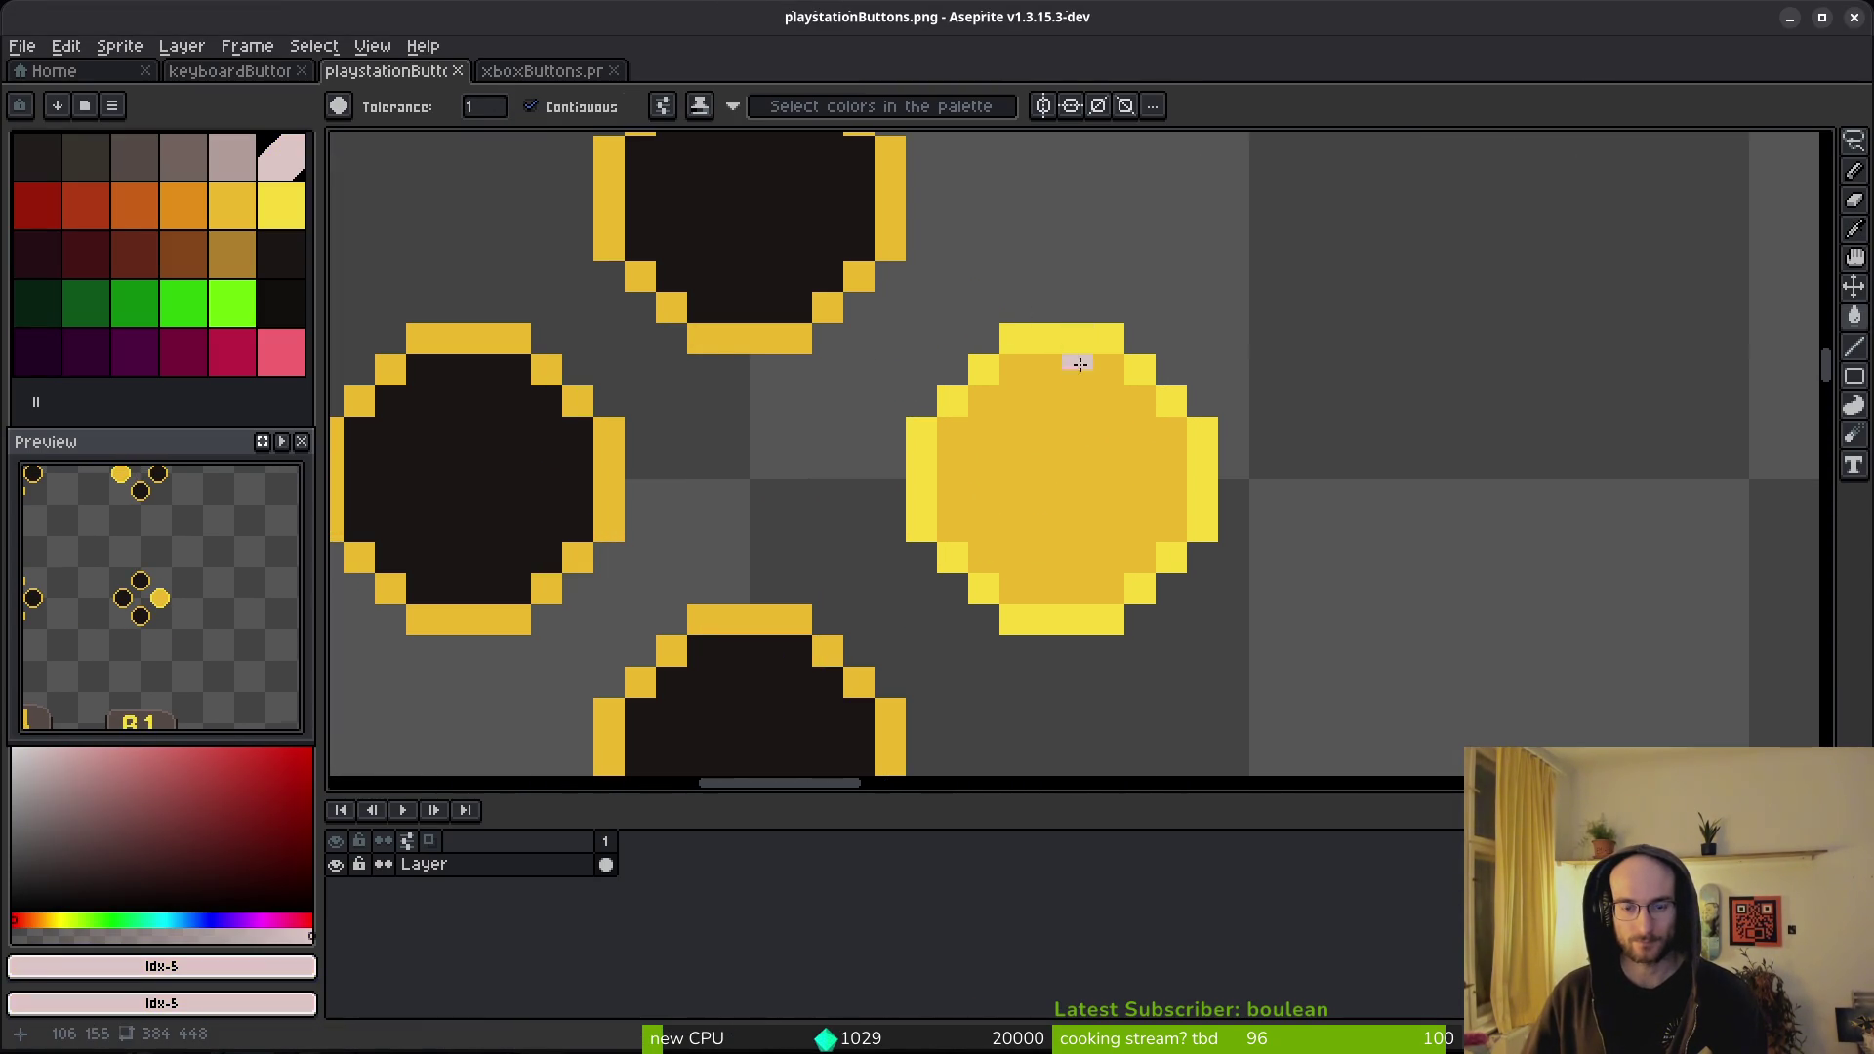
pyautogui.scroll(-8, 1123, 383)
pyautogui.scroll(-4, 1103, 439)
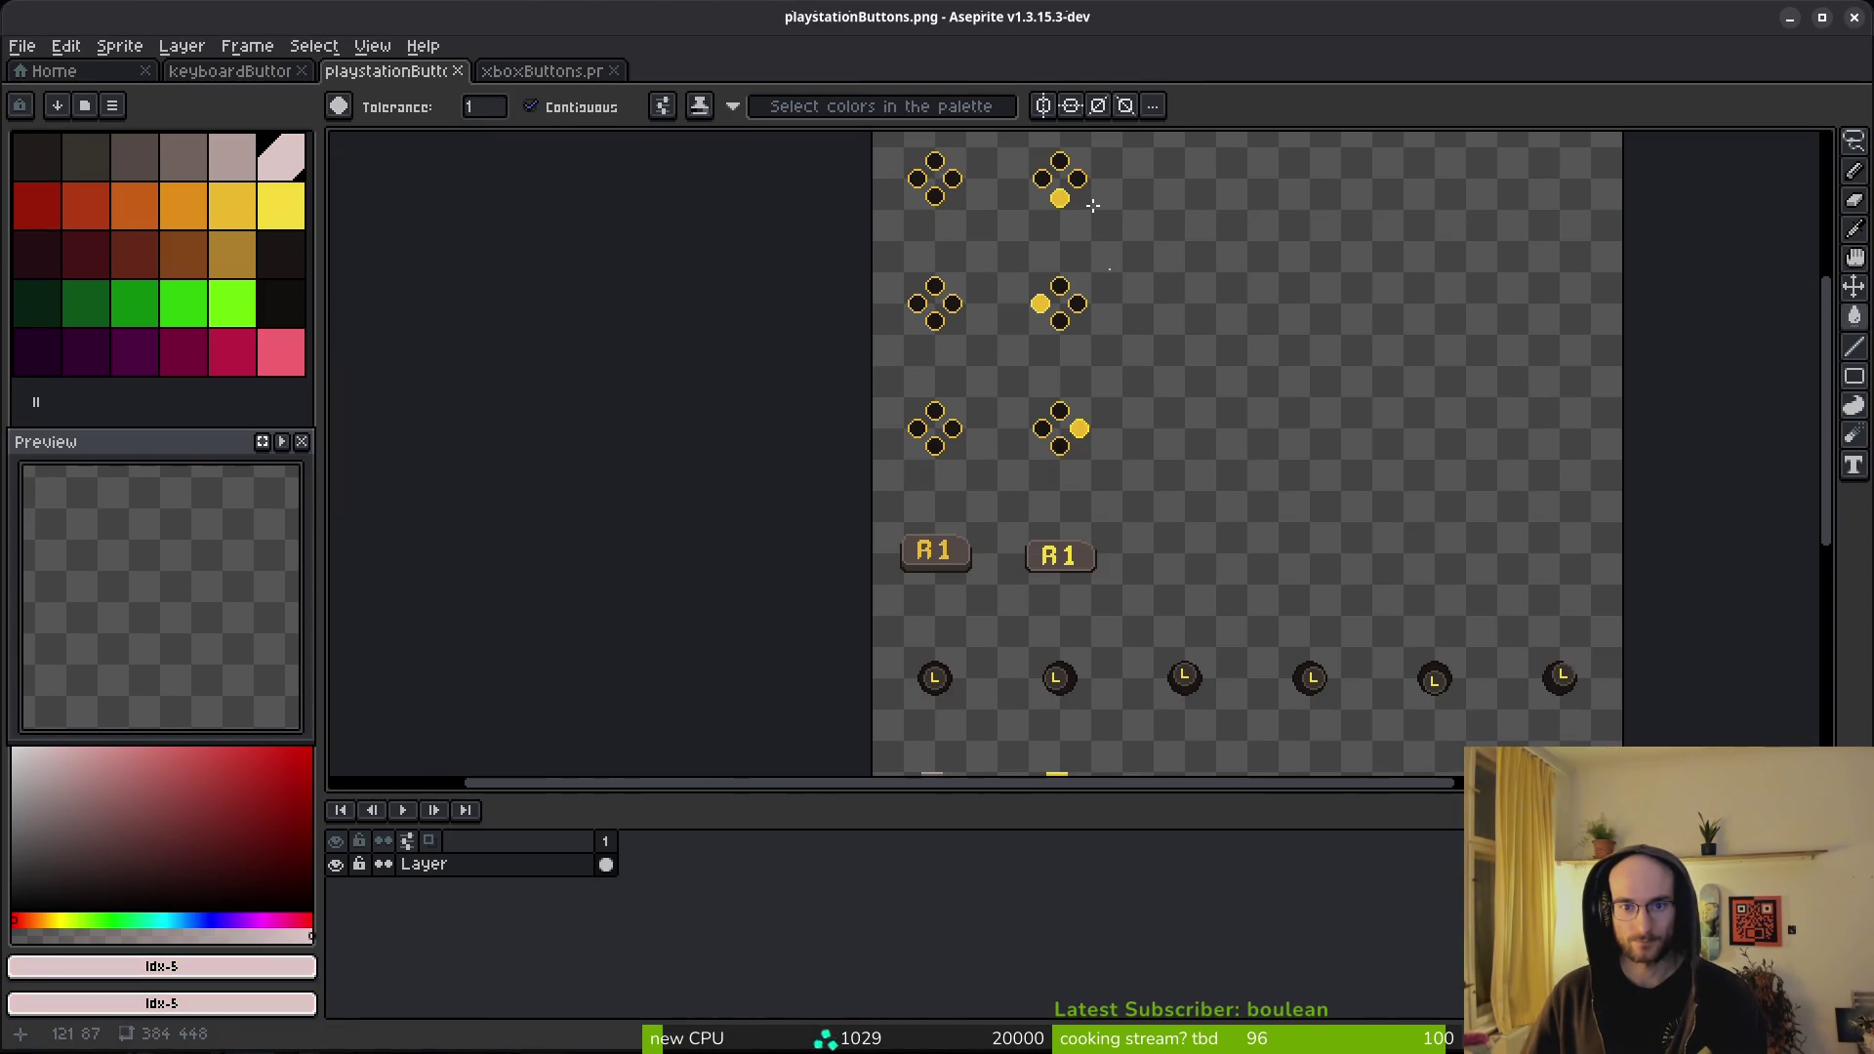
# - Lasso the right-hand column of D-pad sprites and pick green with the fill bucket
pyautogui.hotkey('shift', 'w')
pyautogui.moveTo(1167, 239); pyautogui.dragTo(1133, 168)
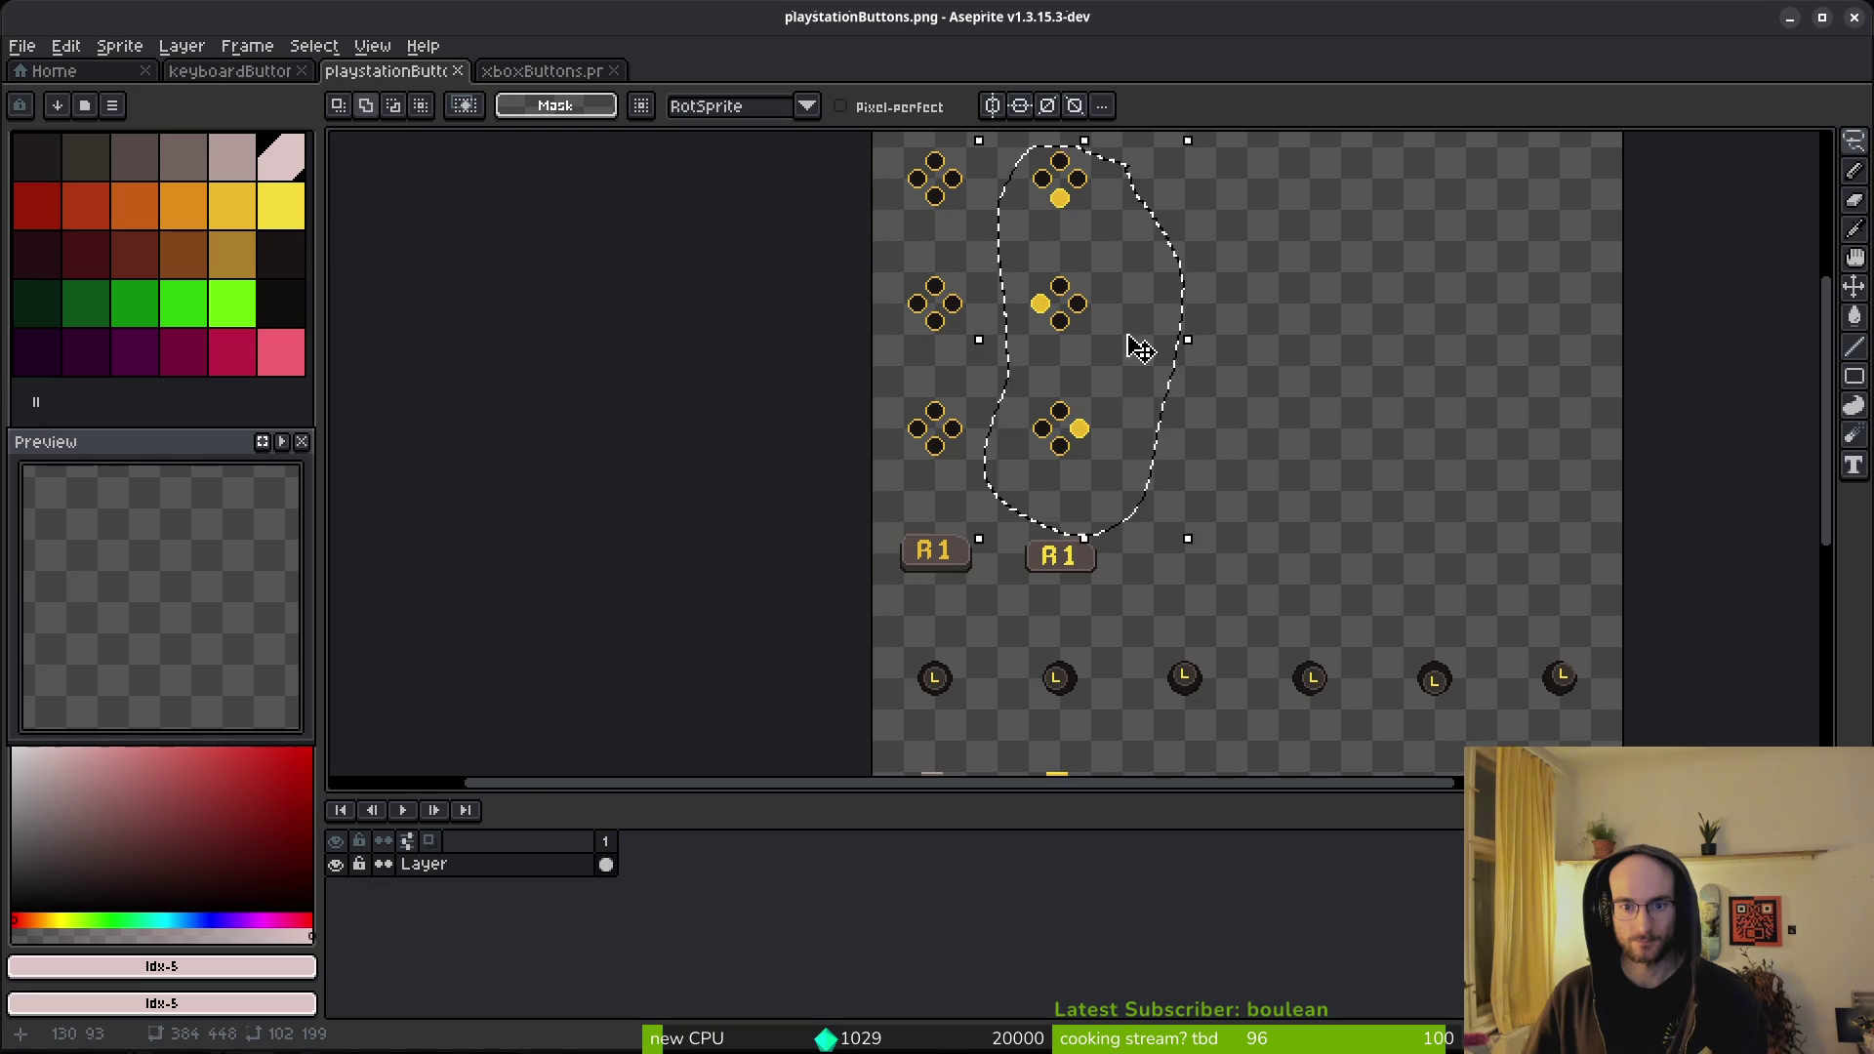
pyautogui.scroll(5, 1099, 427)
pyautogui.scroll(-6, 1068, 485)
pyautogui.scroll(2, 1093, 359)
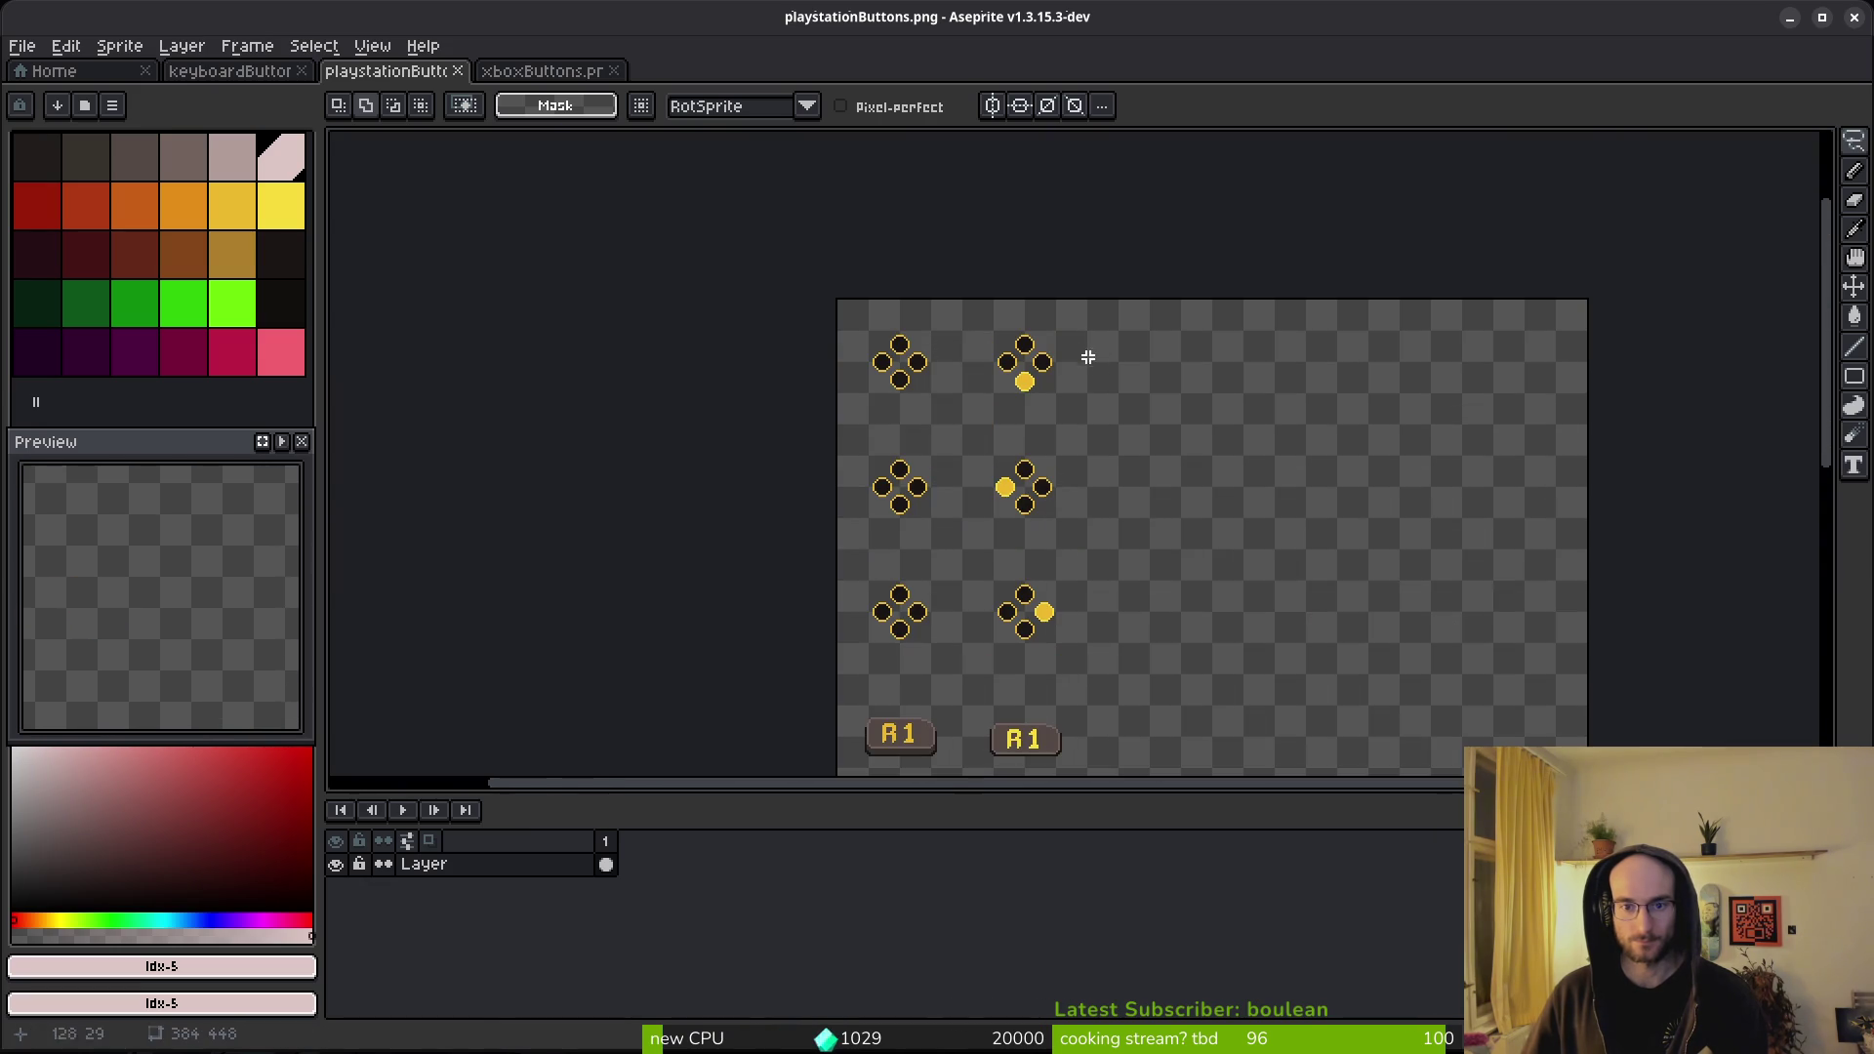
pyautogui.scroll(2, 1042, 435)
pyautogui.click(234, 303)
pyautogui.press('g')
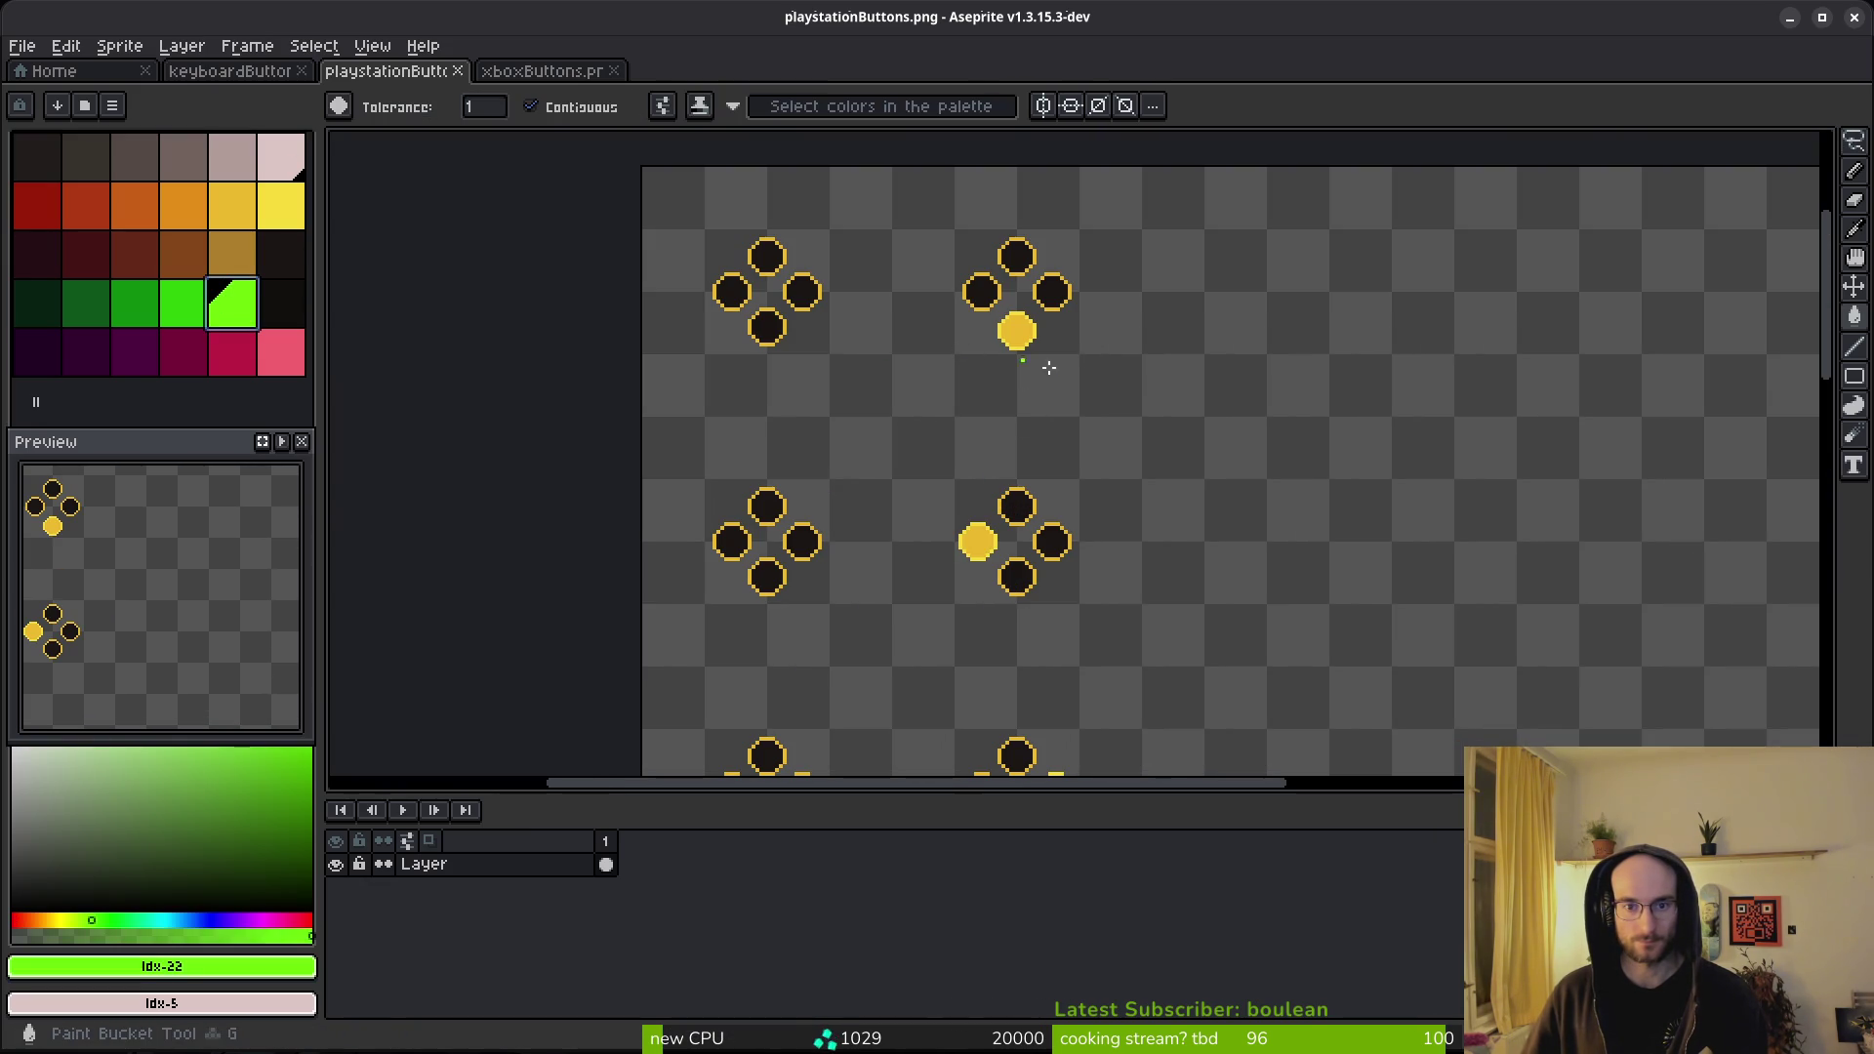
# - Zoom across the whole sheet and lasso around the green pressed-button sprites
pyautogui.scroll(-3, 1043, 597)
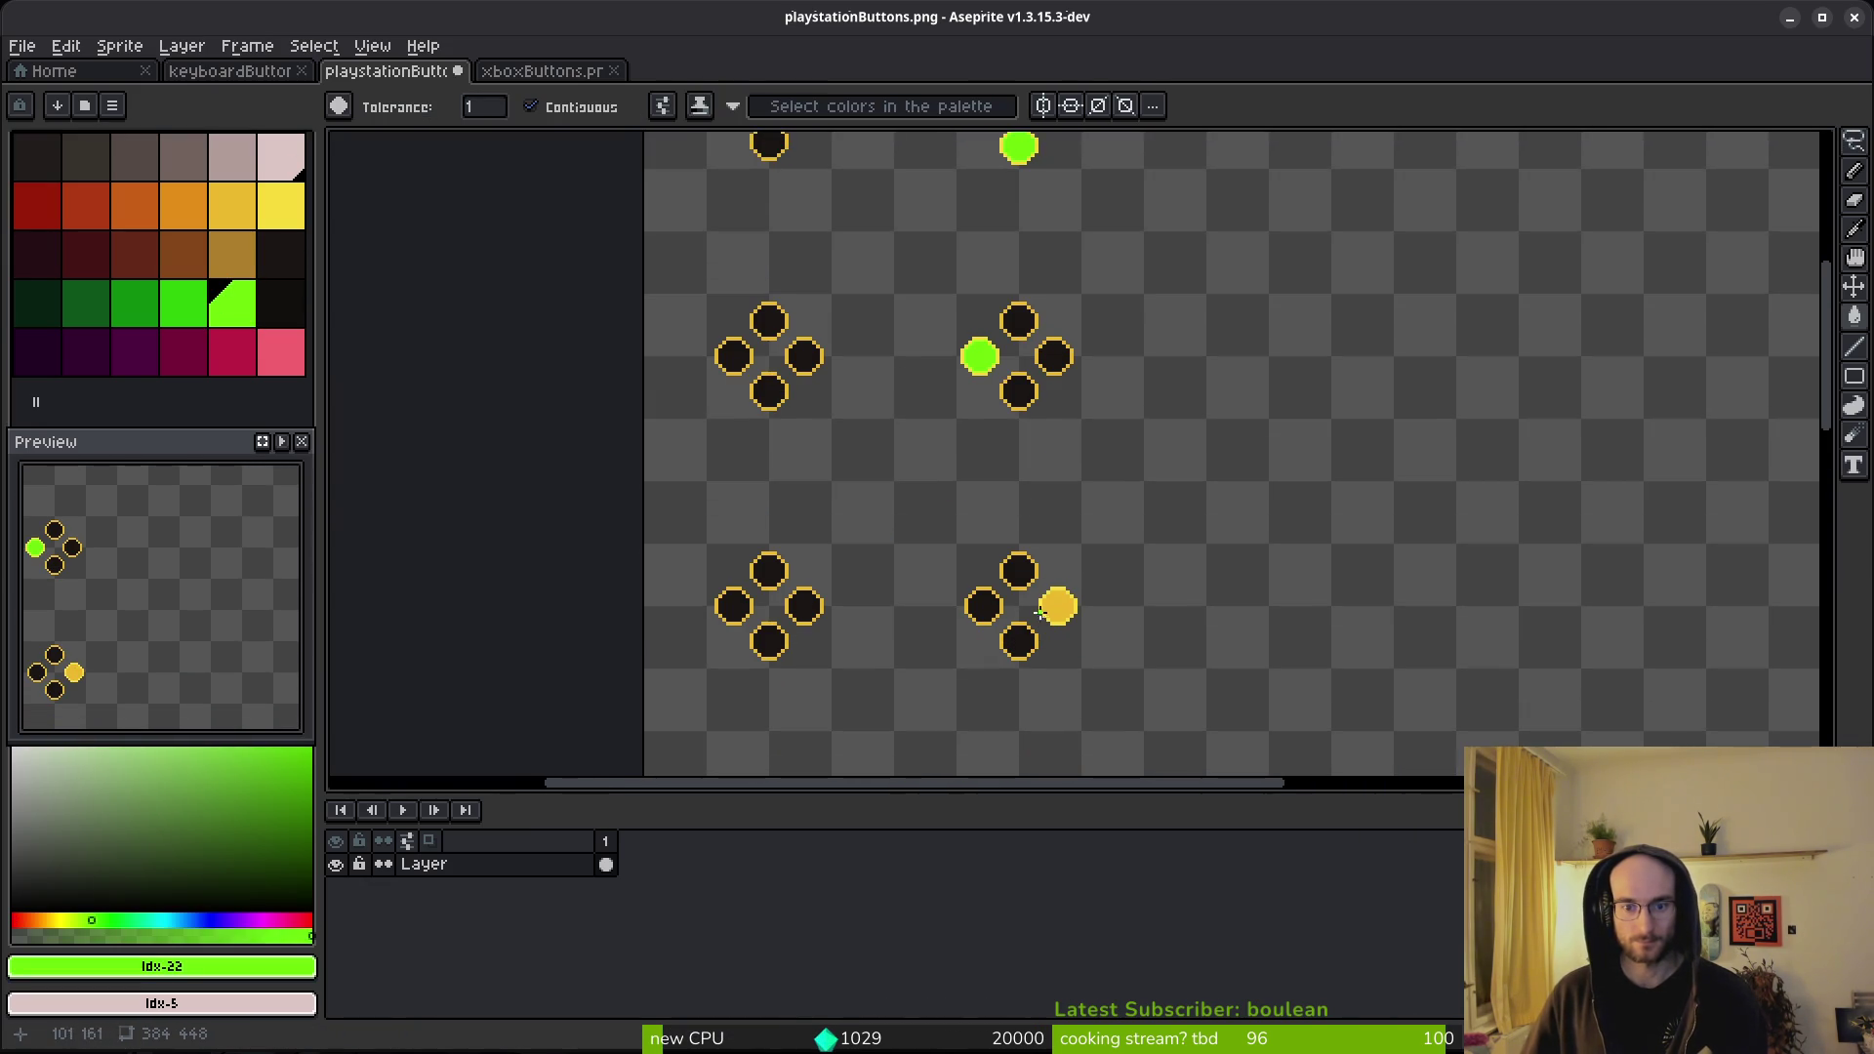
pyautogui.scroll(-5, 1087, 598)
pyautogui.scroll(5, 1101, 406)
pyautogui.scroll(-3, 1035, 488)
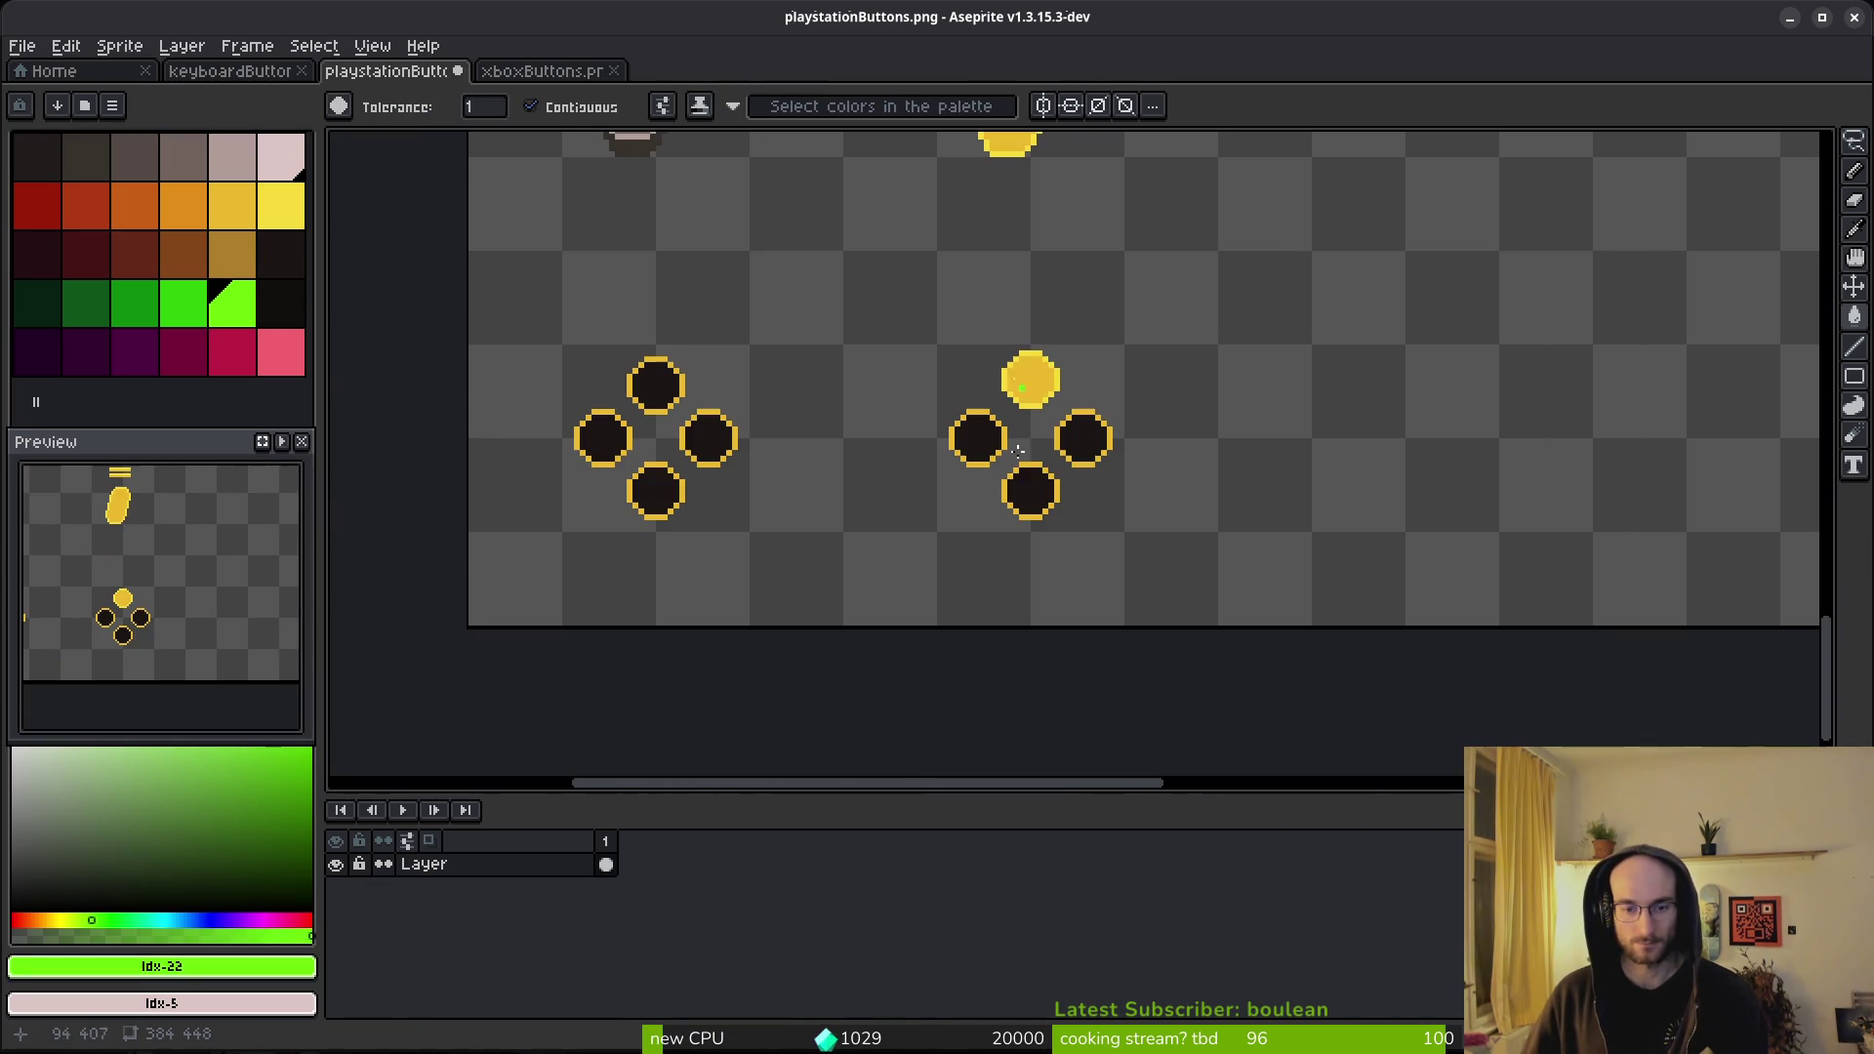
pyautogui.scroll(3, 1081, 344)
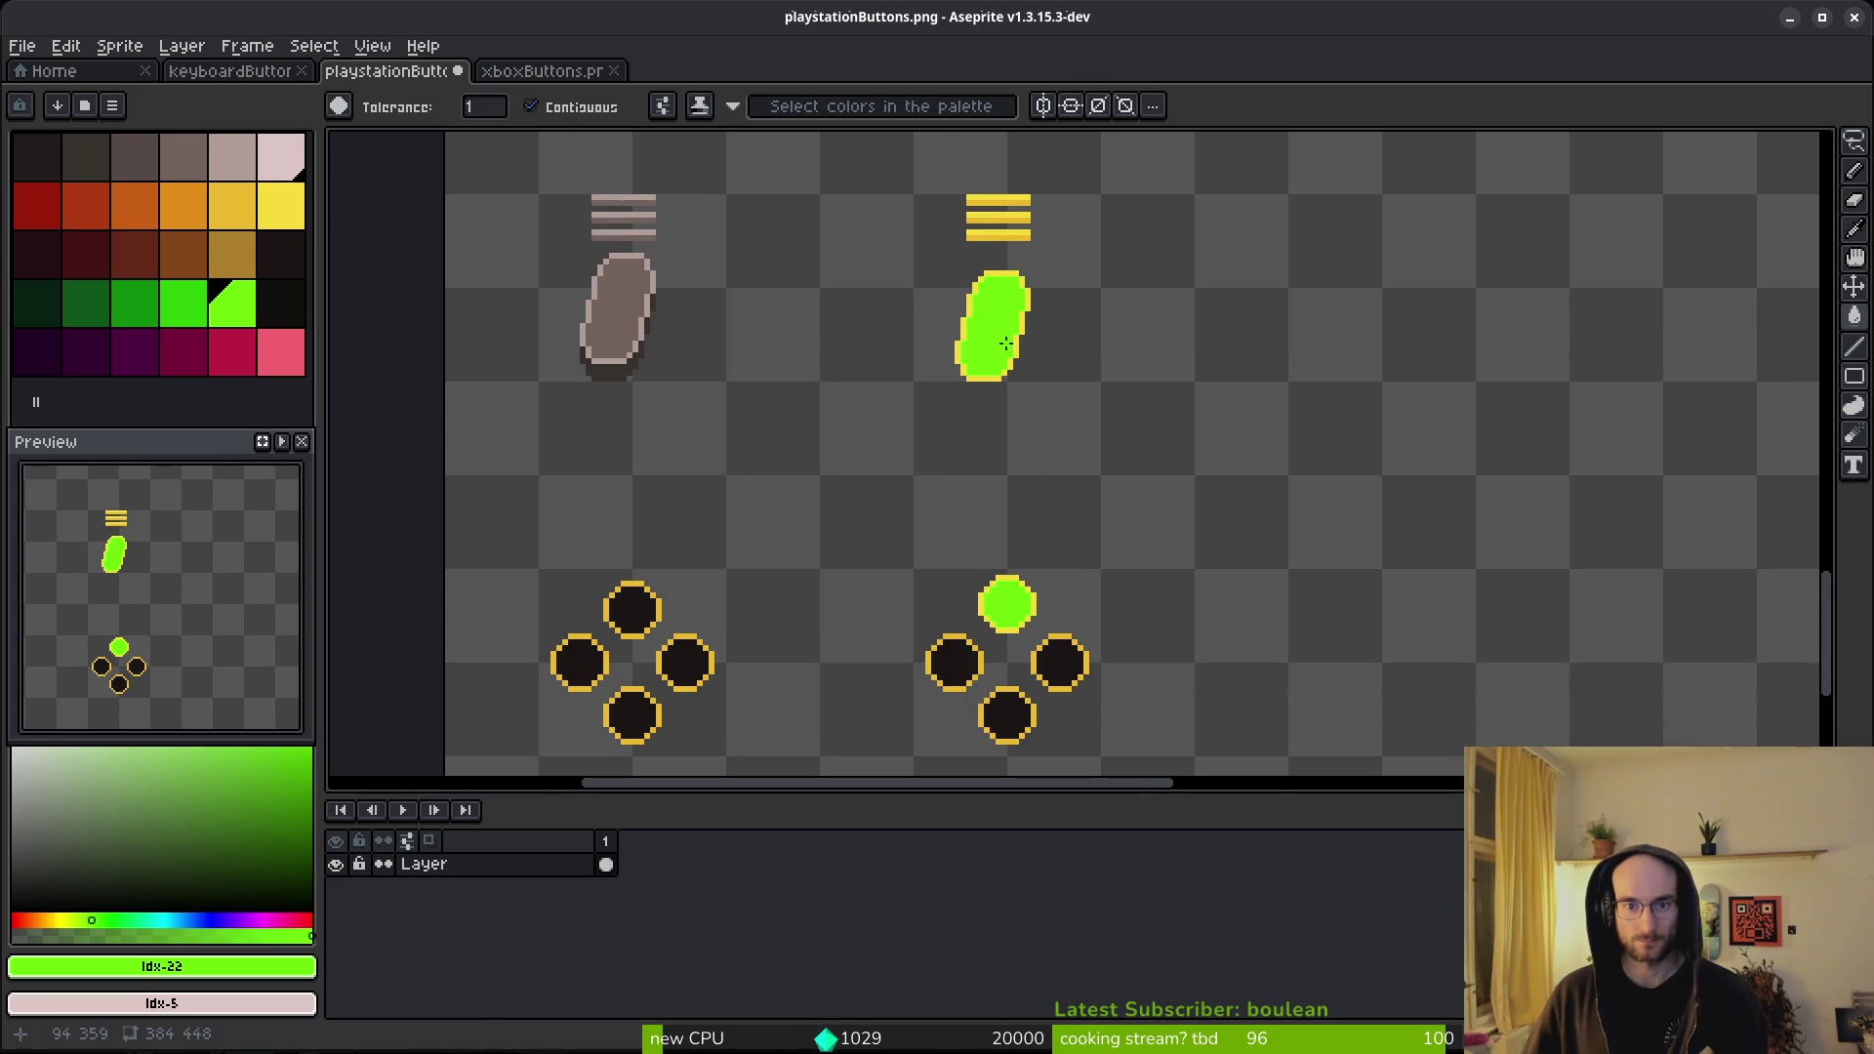
pyautogui.scroll(-5, 994, 333)
pyautogui.scroll(2, 1074, 337)
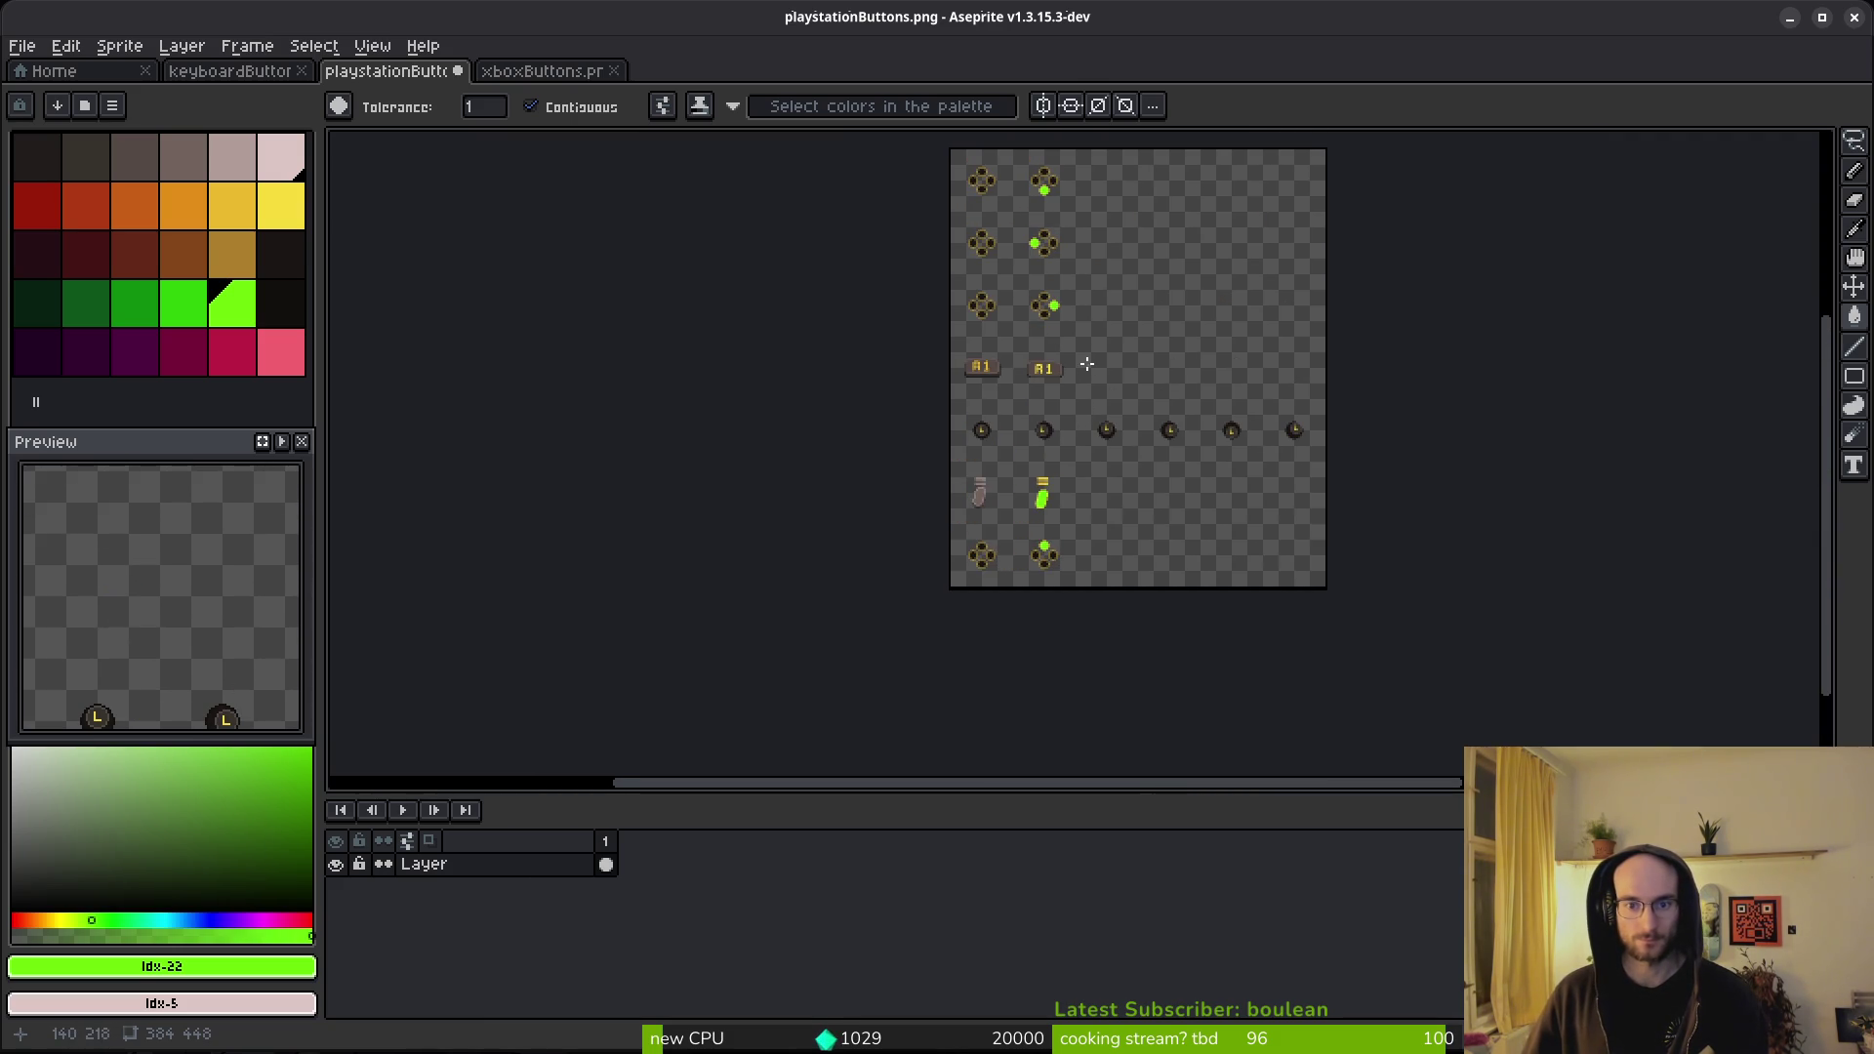
pyautogui.scroll(5, 1083, 320)
pyautogui.scroll(2, 1020, 361)
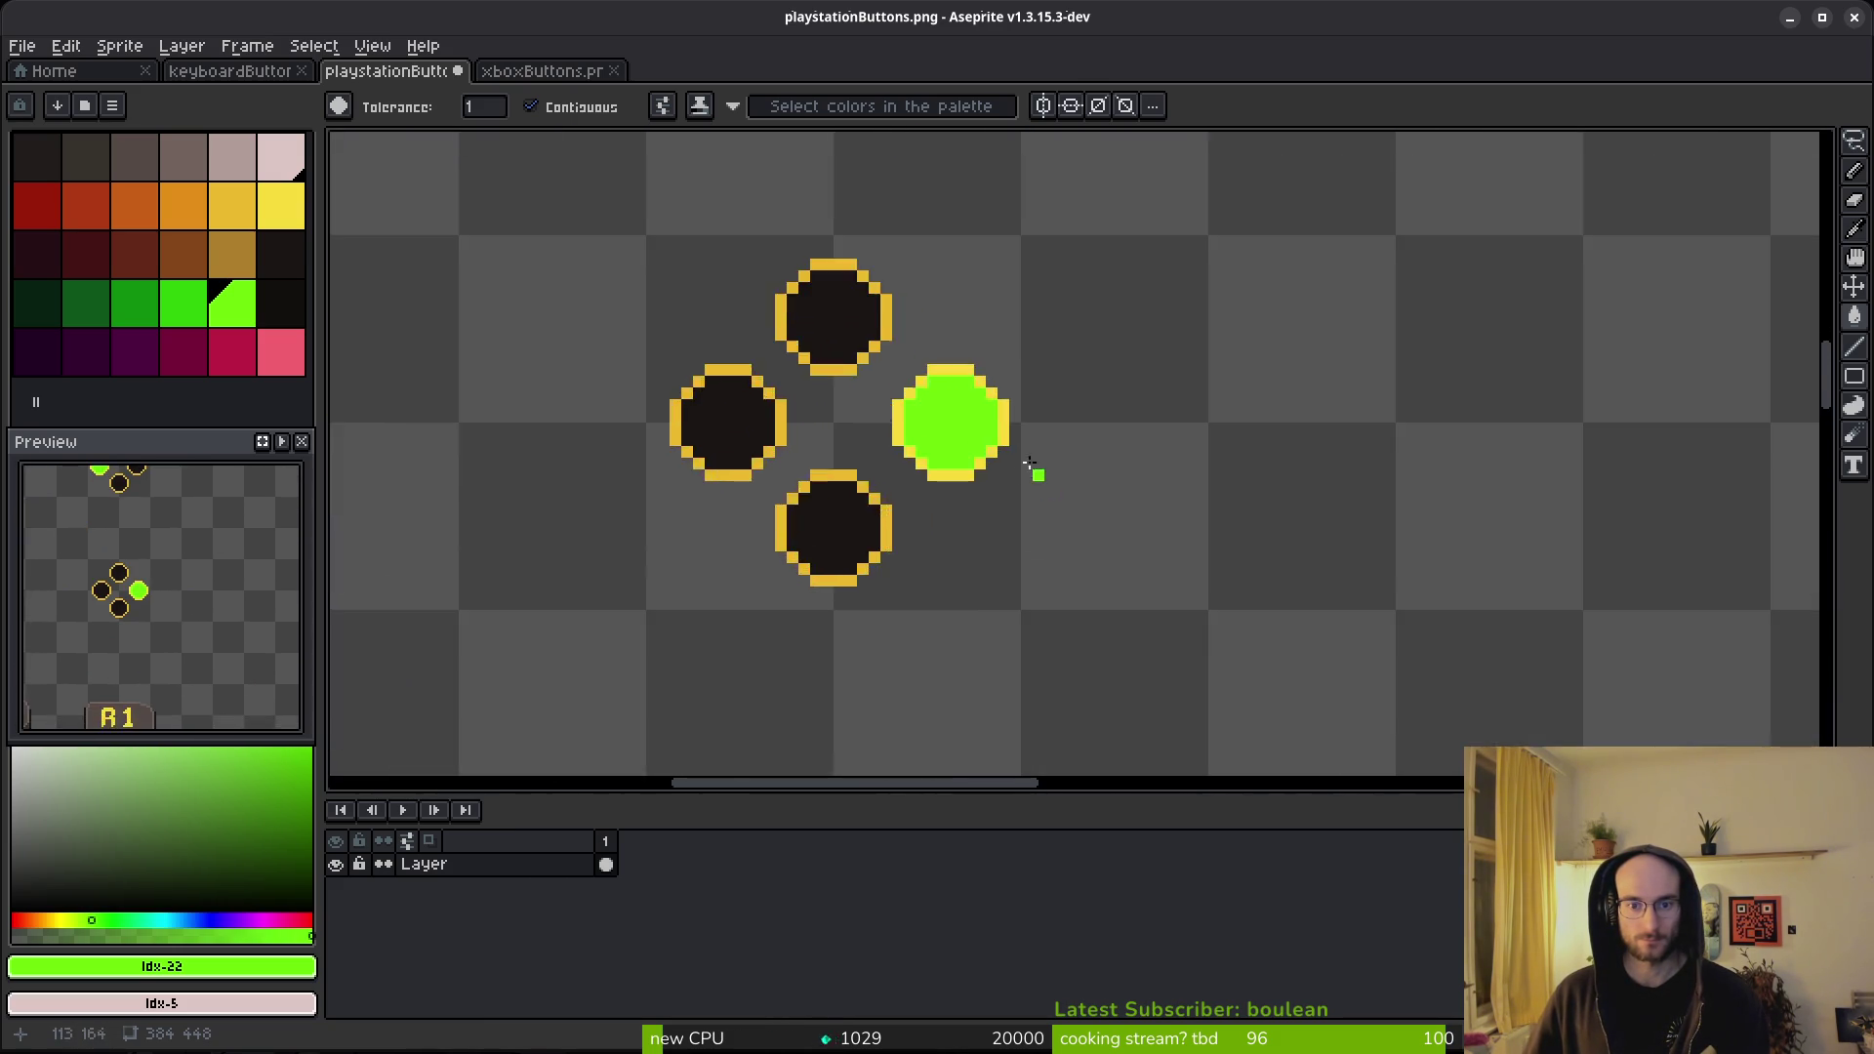
pyautogui.scroll(-8, 1025, 351)
pyautogui.hotkey('shift', 'w')
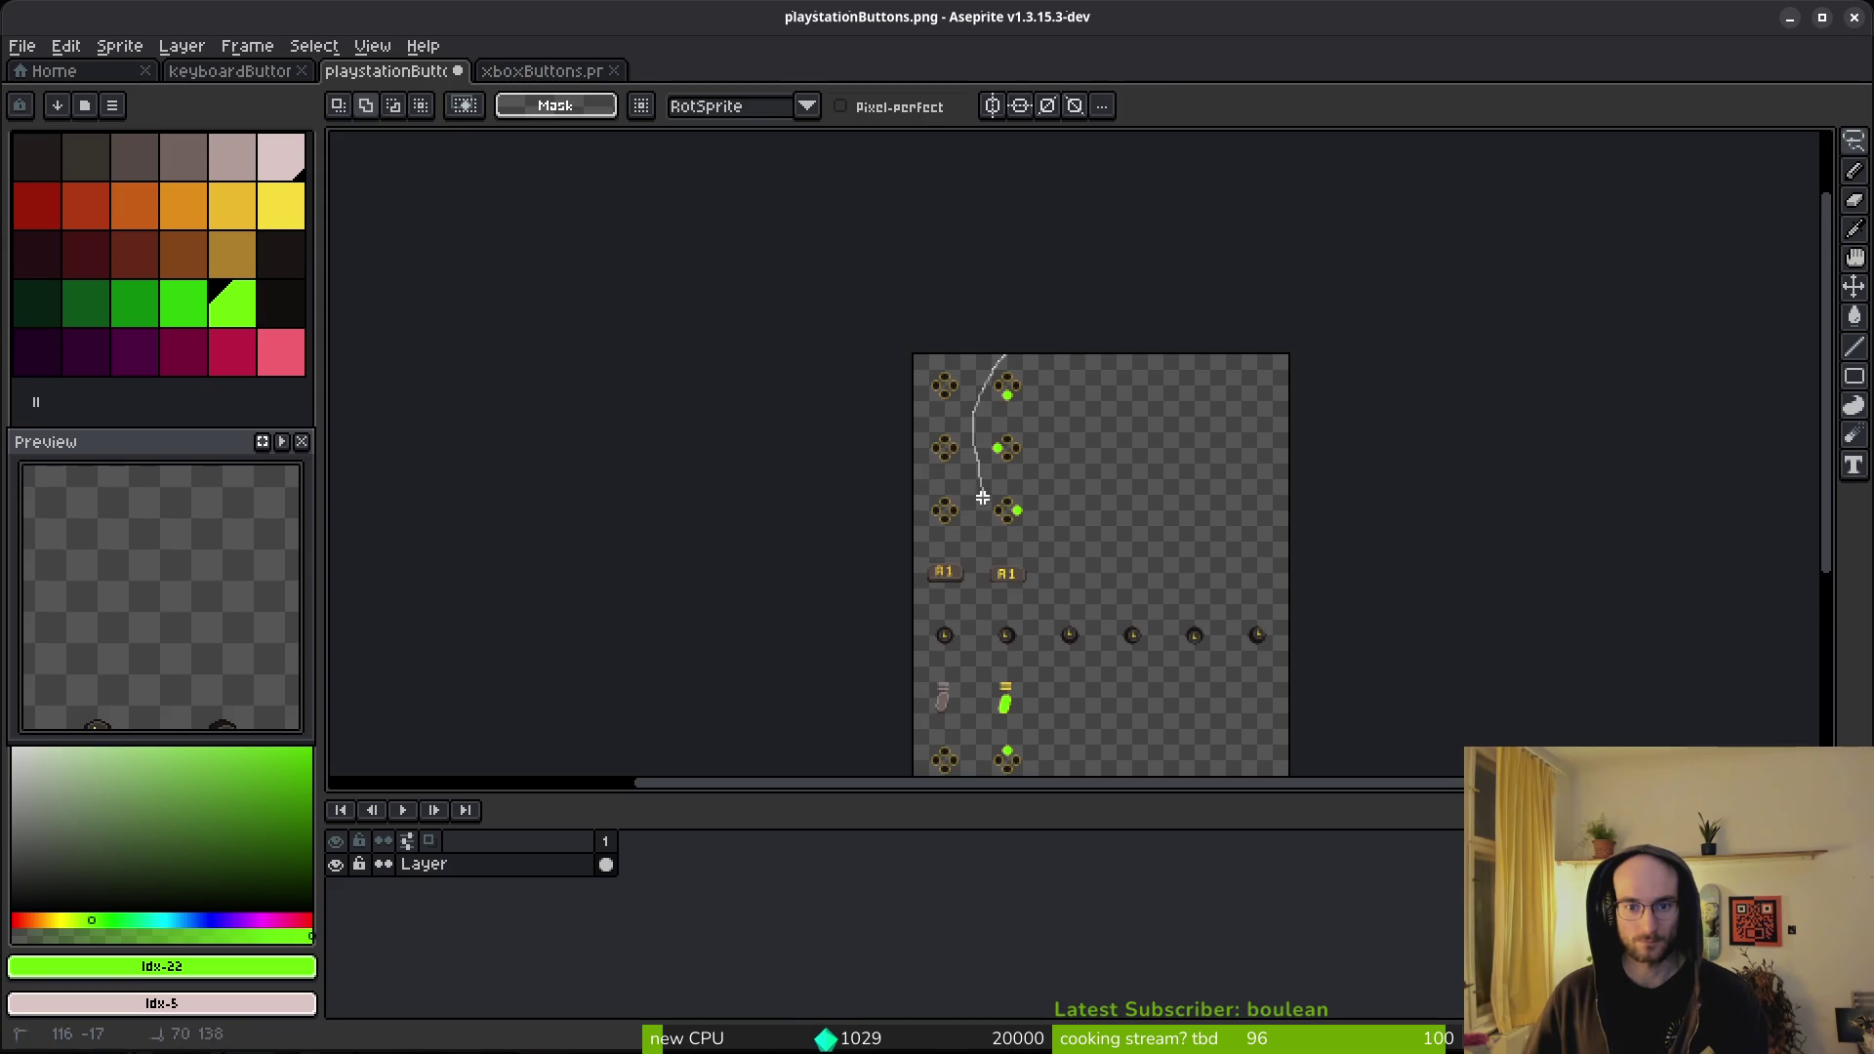
pyautogui.moveTo(1040, 358); pyautogui.dragTo(1044, 363)
# - Lasso the oval and dot buttons and replace bright yellow #f7db3b with darker #eab82e
pyautogui.scroll(5, 1048, 527)
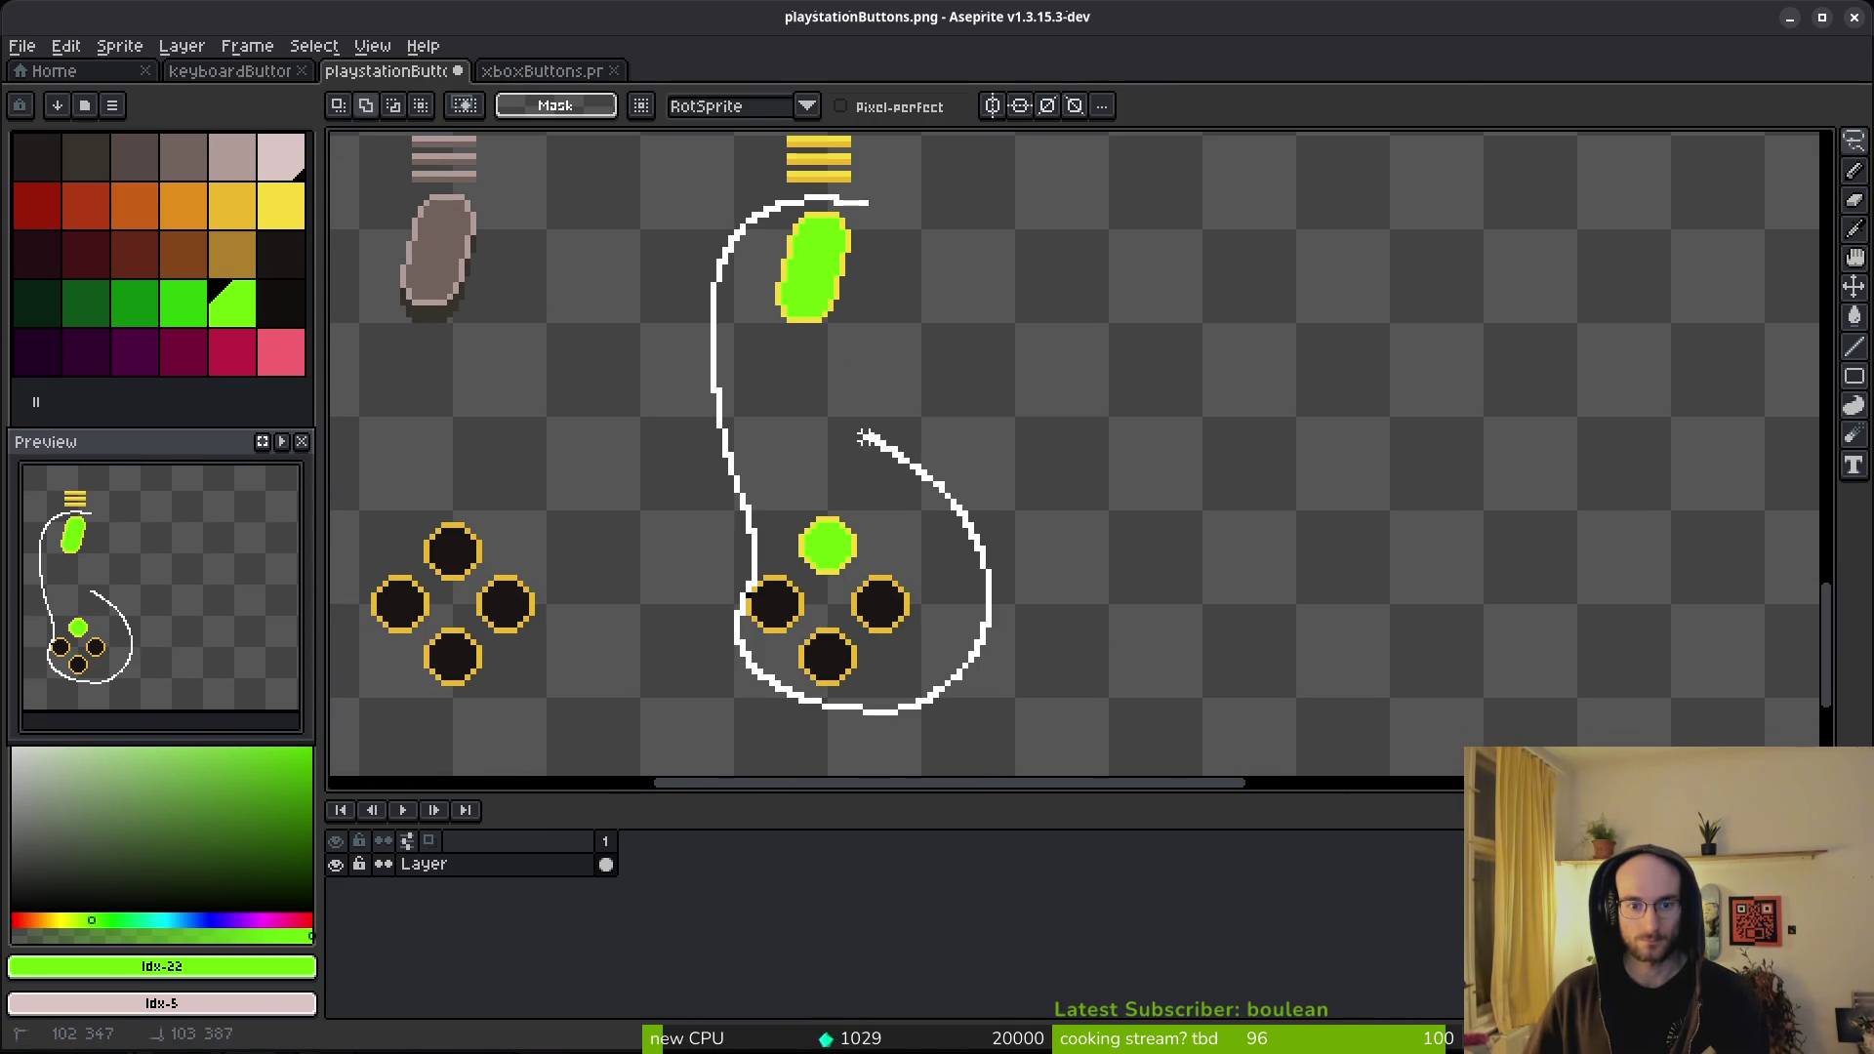
pyautogui.moveTo(882, 285); pyautogui.dragTo(885, 279)
pyautogui.scroll(3, 849, 288)
pyautogui.press('i')
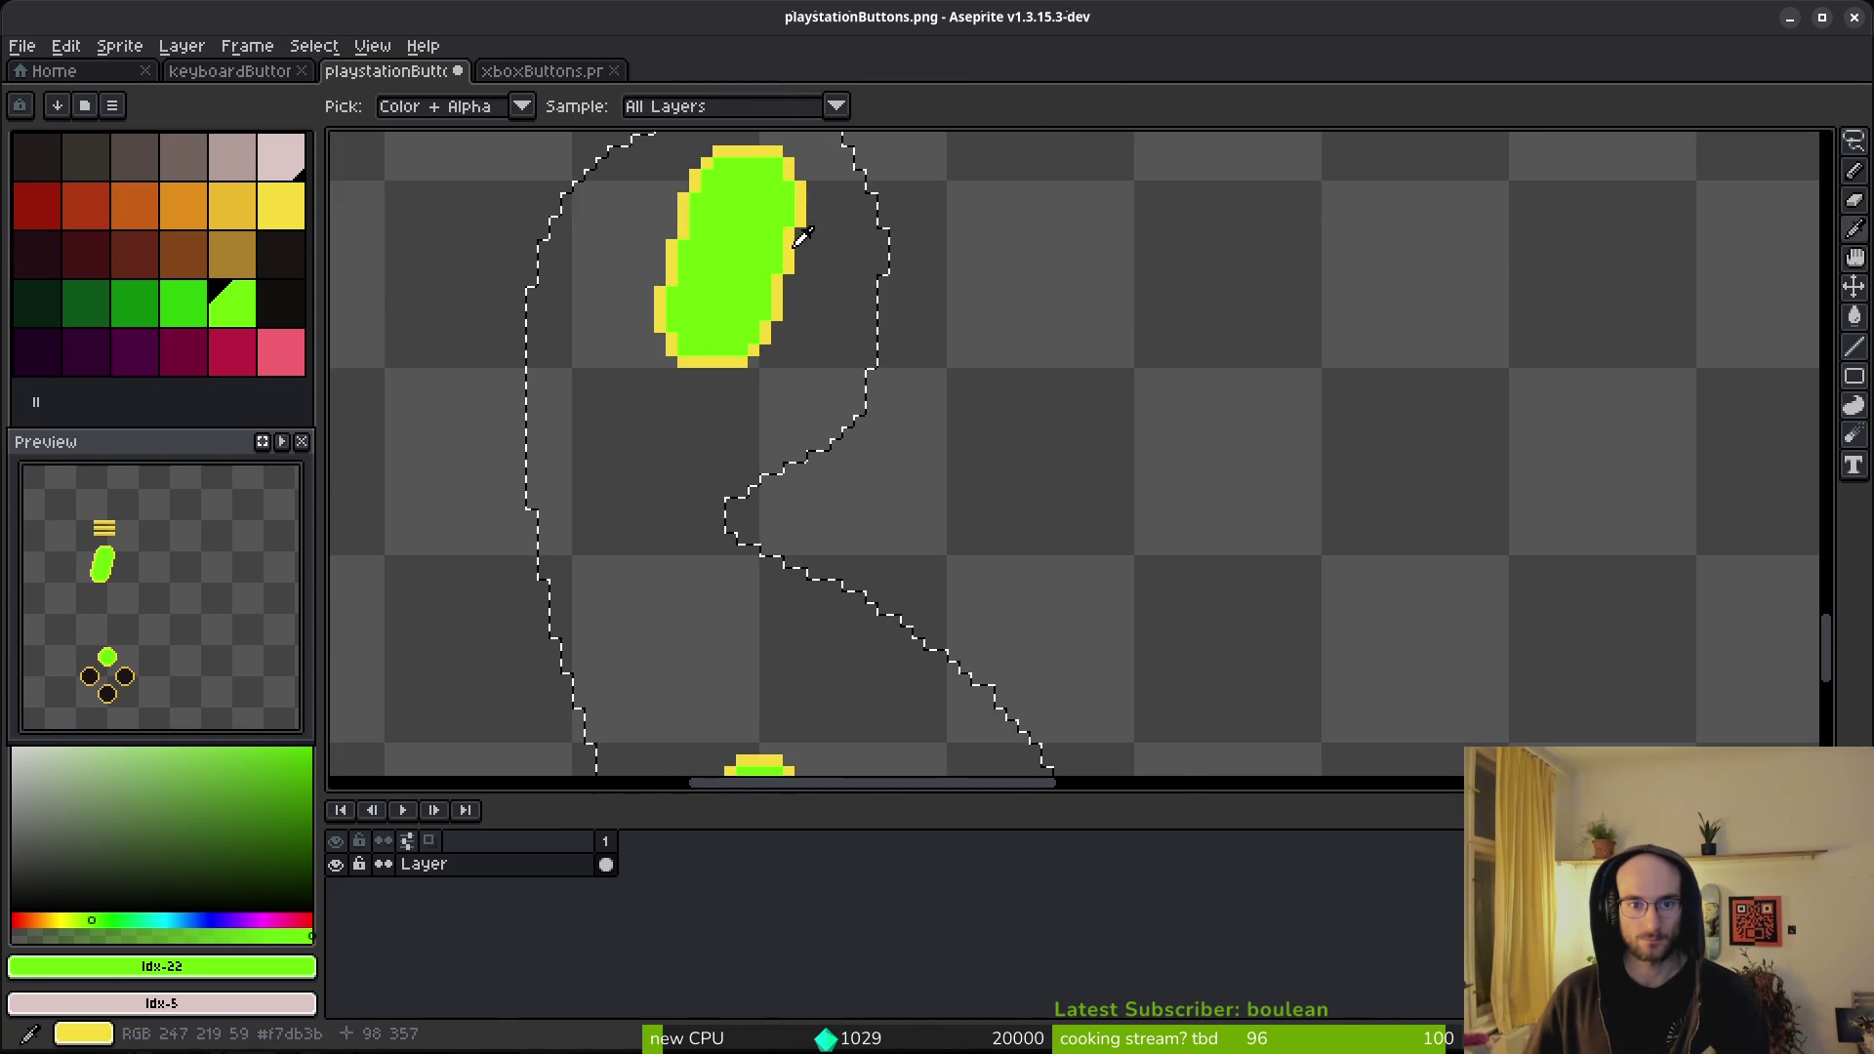
pyautogui.click(792, 298)
pyautogui.scroll(1, 774, 732)
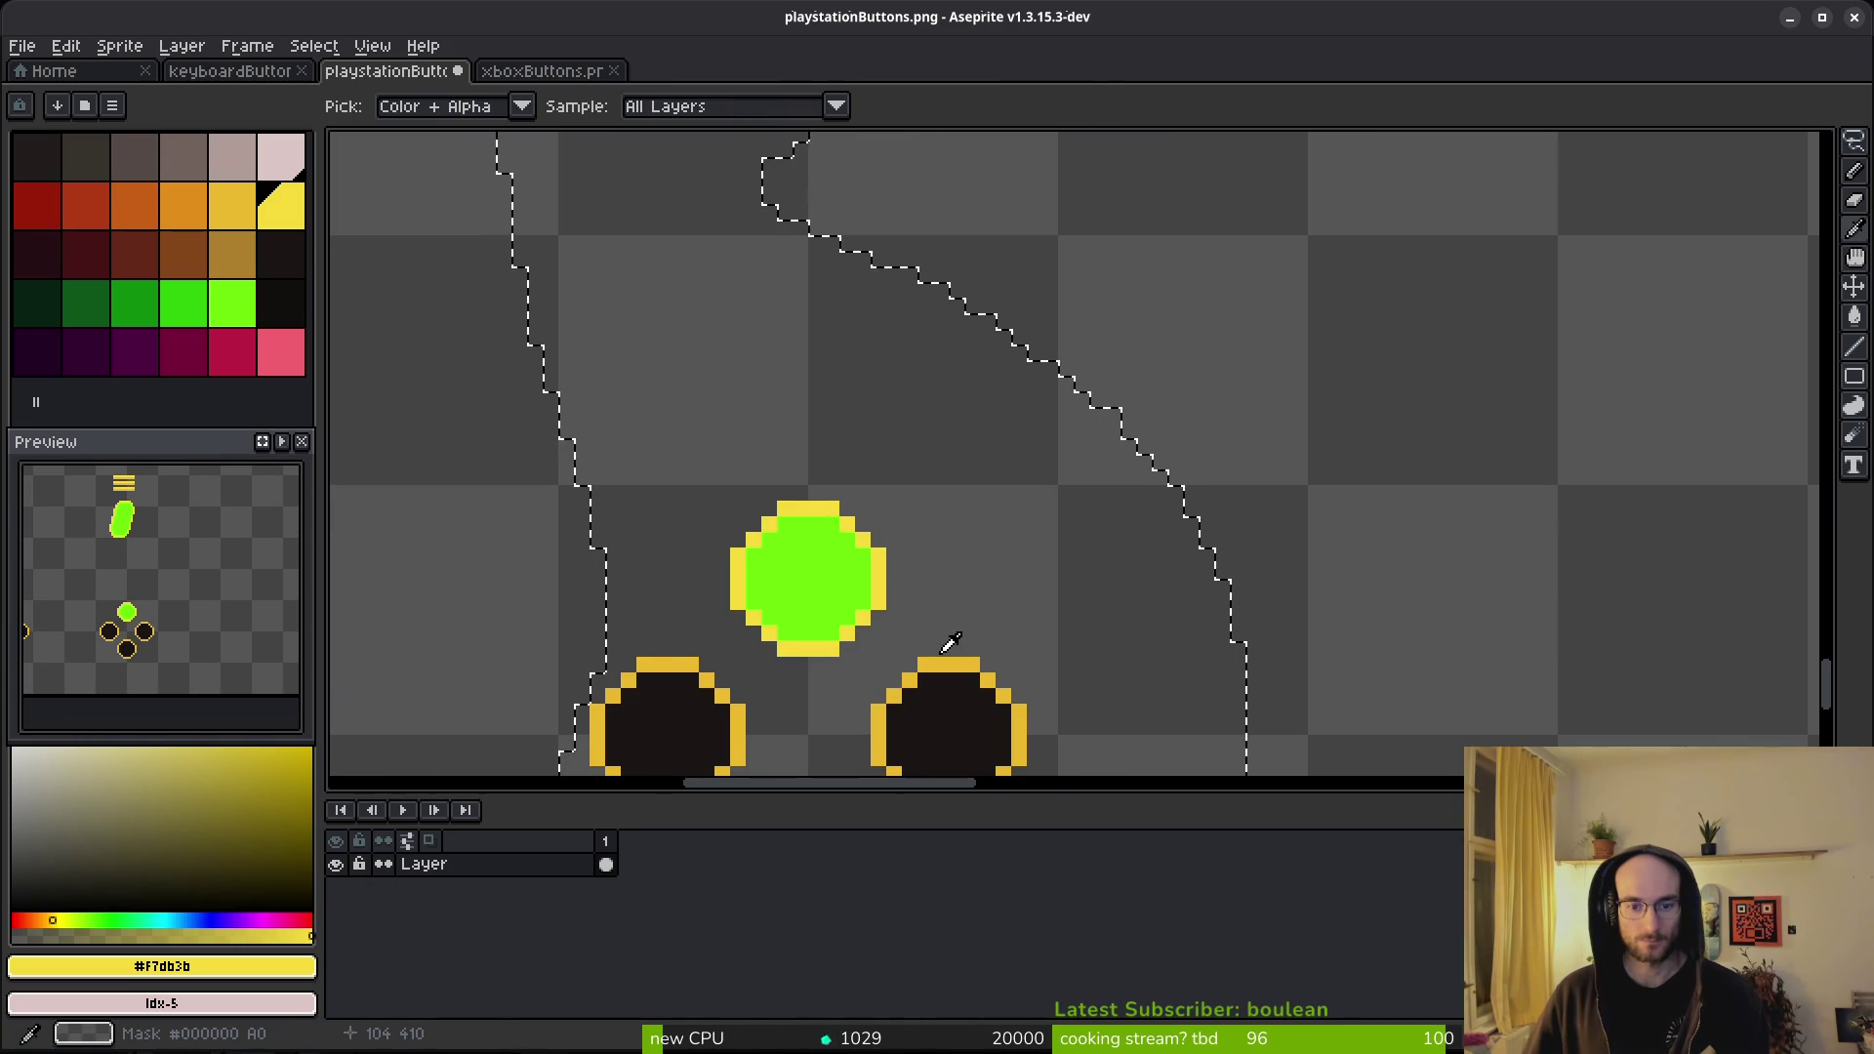
pyautogui.rightClick(938, 660)
pyautogui.hotkey('shift', 'r')
pyautogui.click(649, 167)
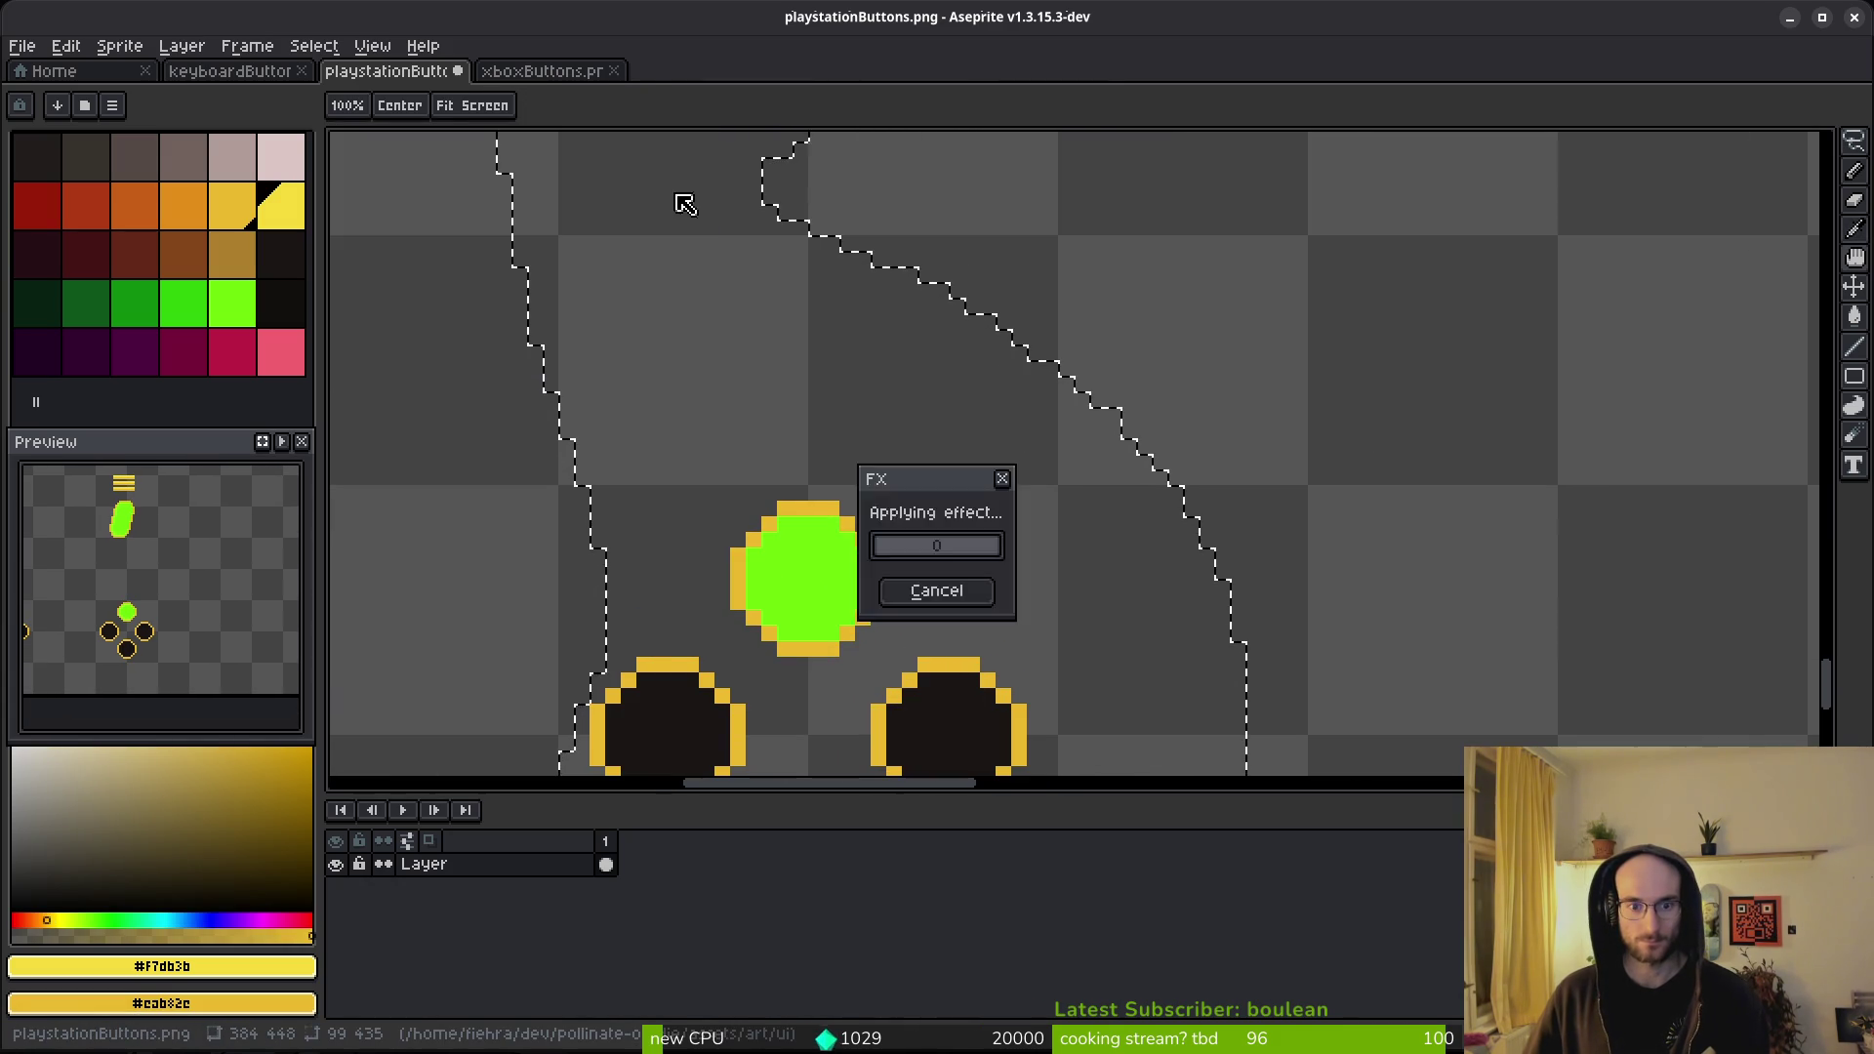
# - Replace the bright green #6cff0a highlights with the palette yellow
pyautogui.hotkey('shift', 'w')
pyautogui.keyDown('alt'); pyautogui.click(828, 578); pyautogui.keyUp('alt')
pyautogui.scroll(-3, 805, 433)
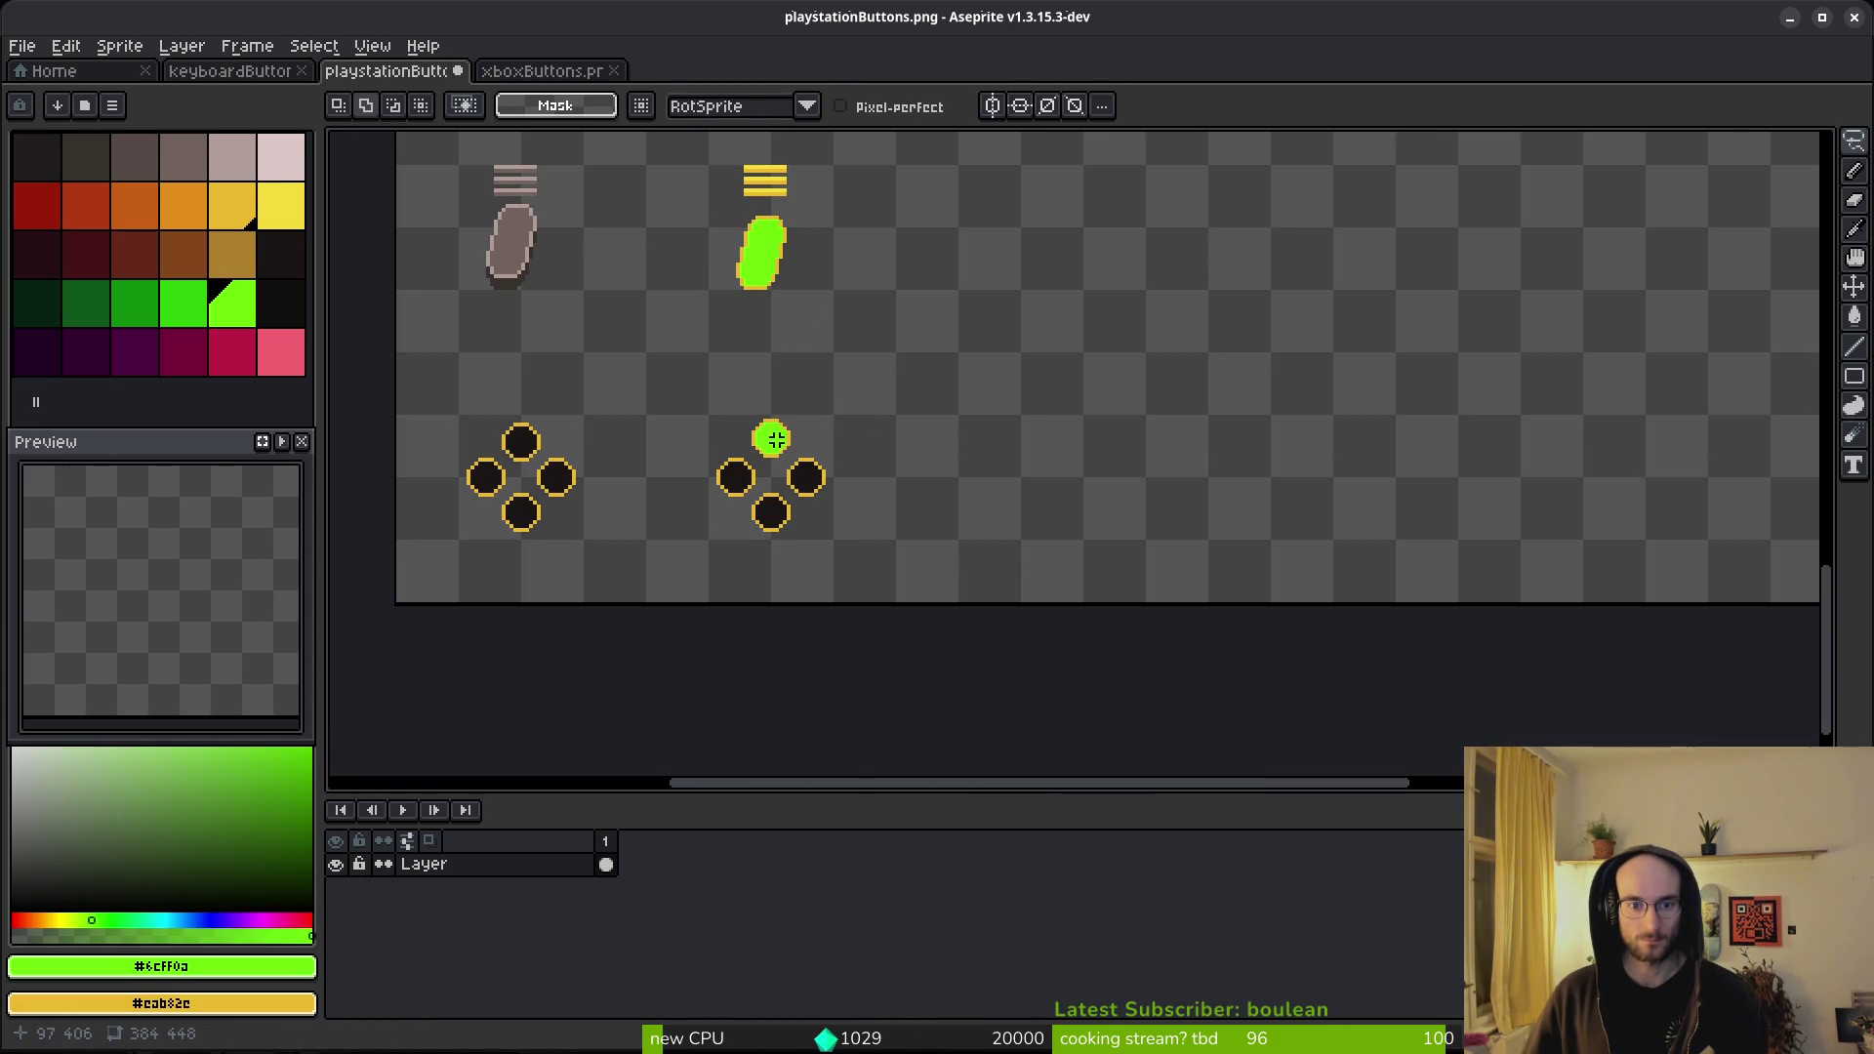
pyautogui.rightClick(277, 203)
pyautogui.hotkey('shift', 'r')
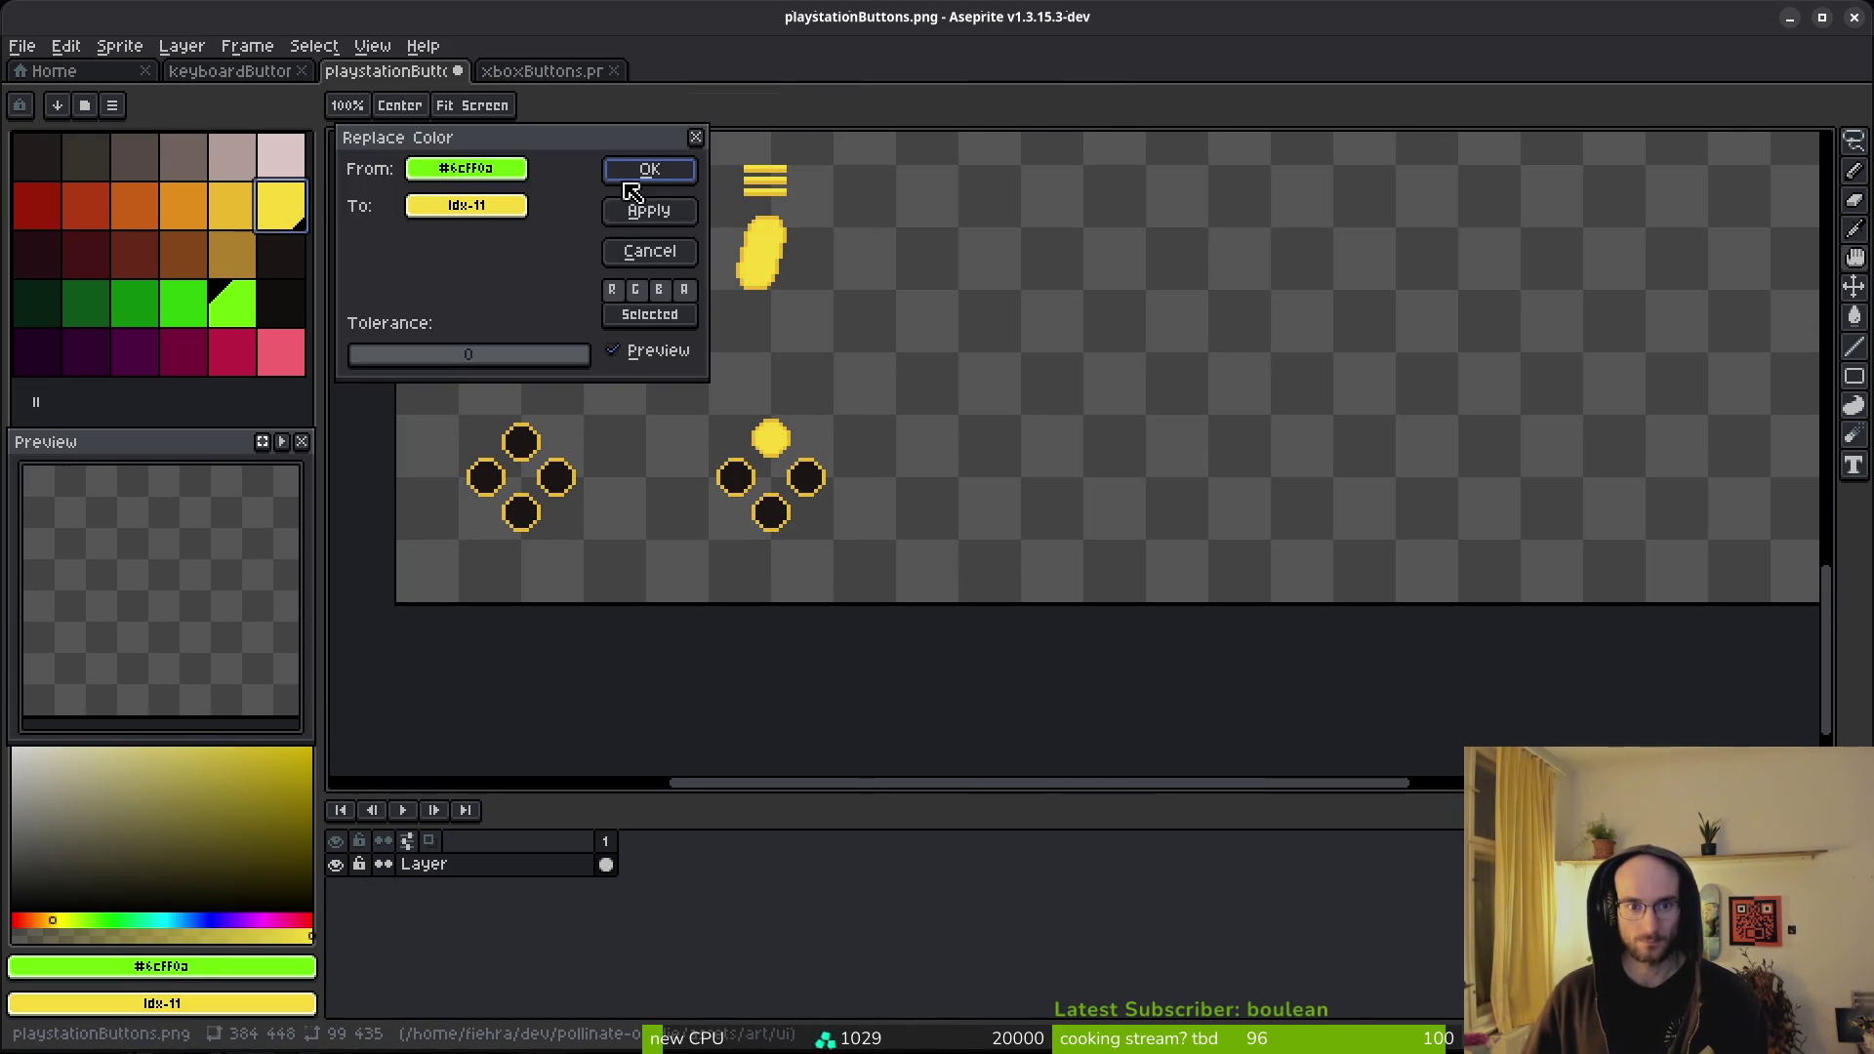
pyautogui.click(640, 210)
# - Save playstationButtons.png and move on to the xboxButtons sheet
pyautogui.scroll(-3, 1069, 367)
pyautogui.scroll(3, 1034, 405)
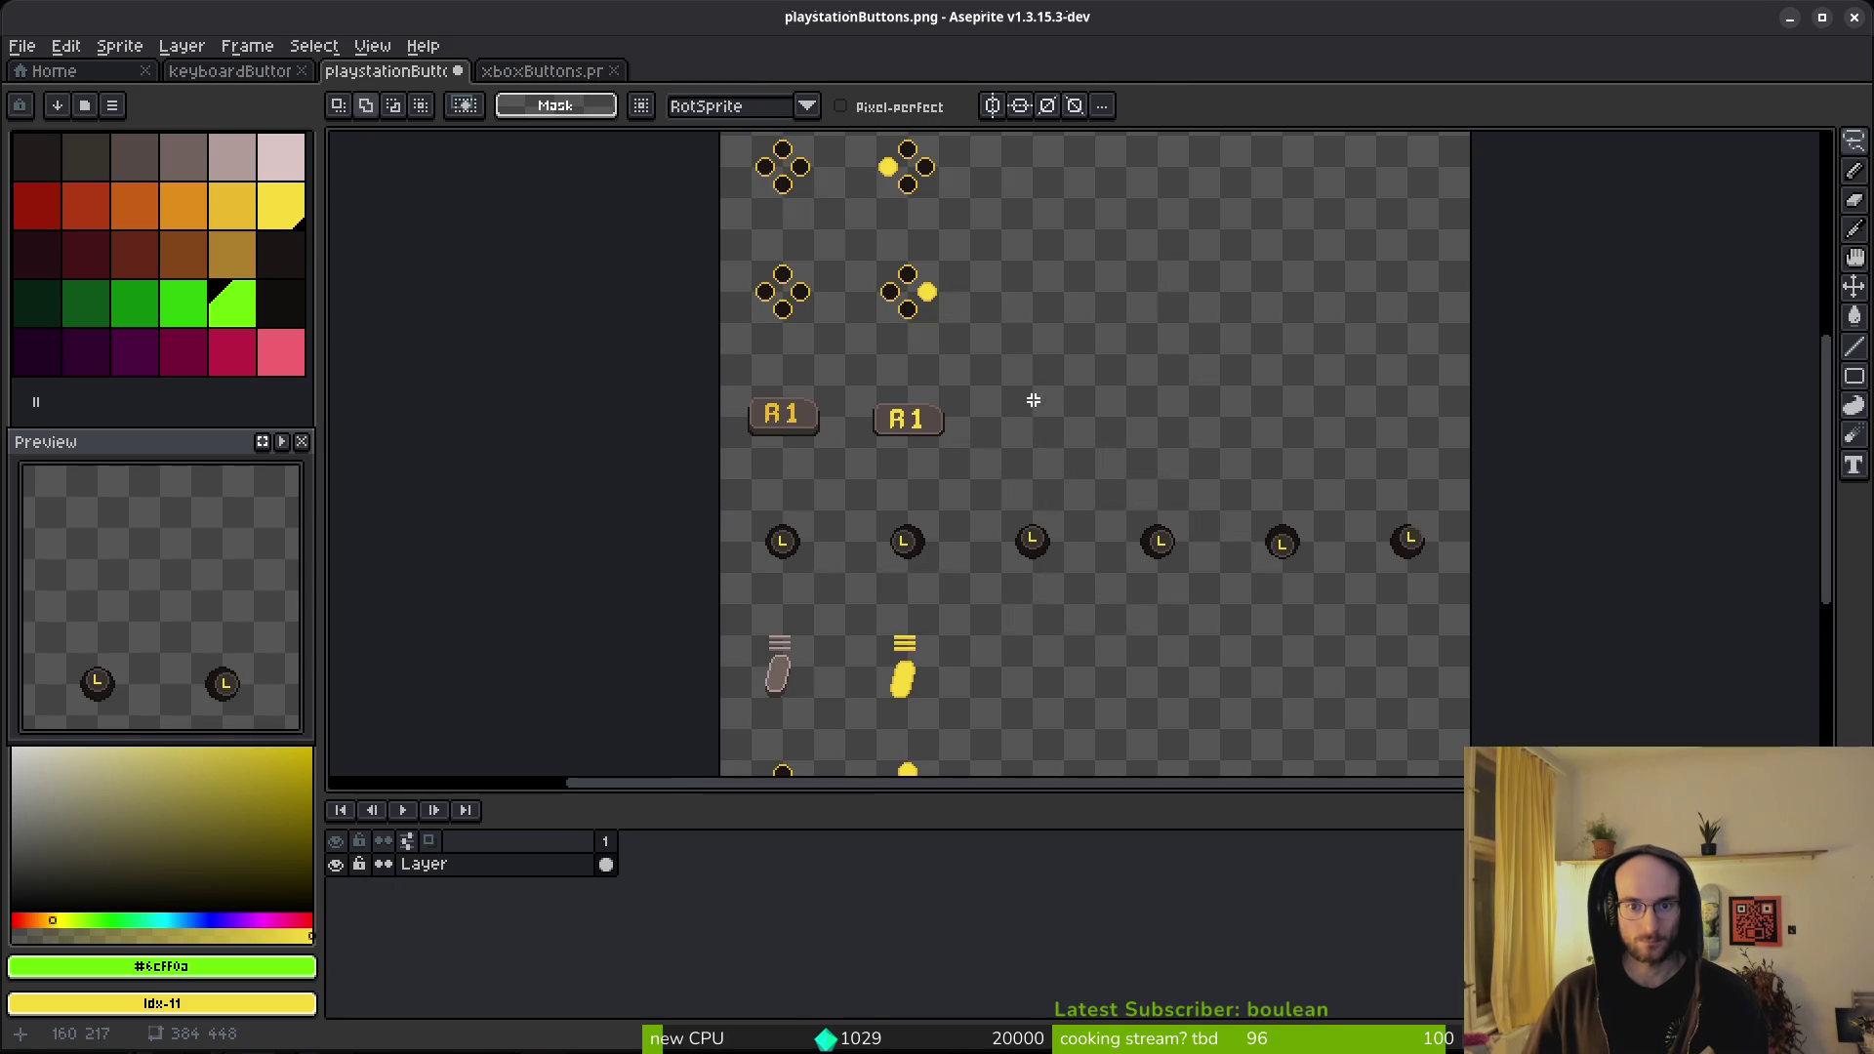
pyautogui.hotkey('ctrl', 's')
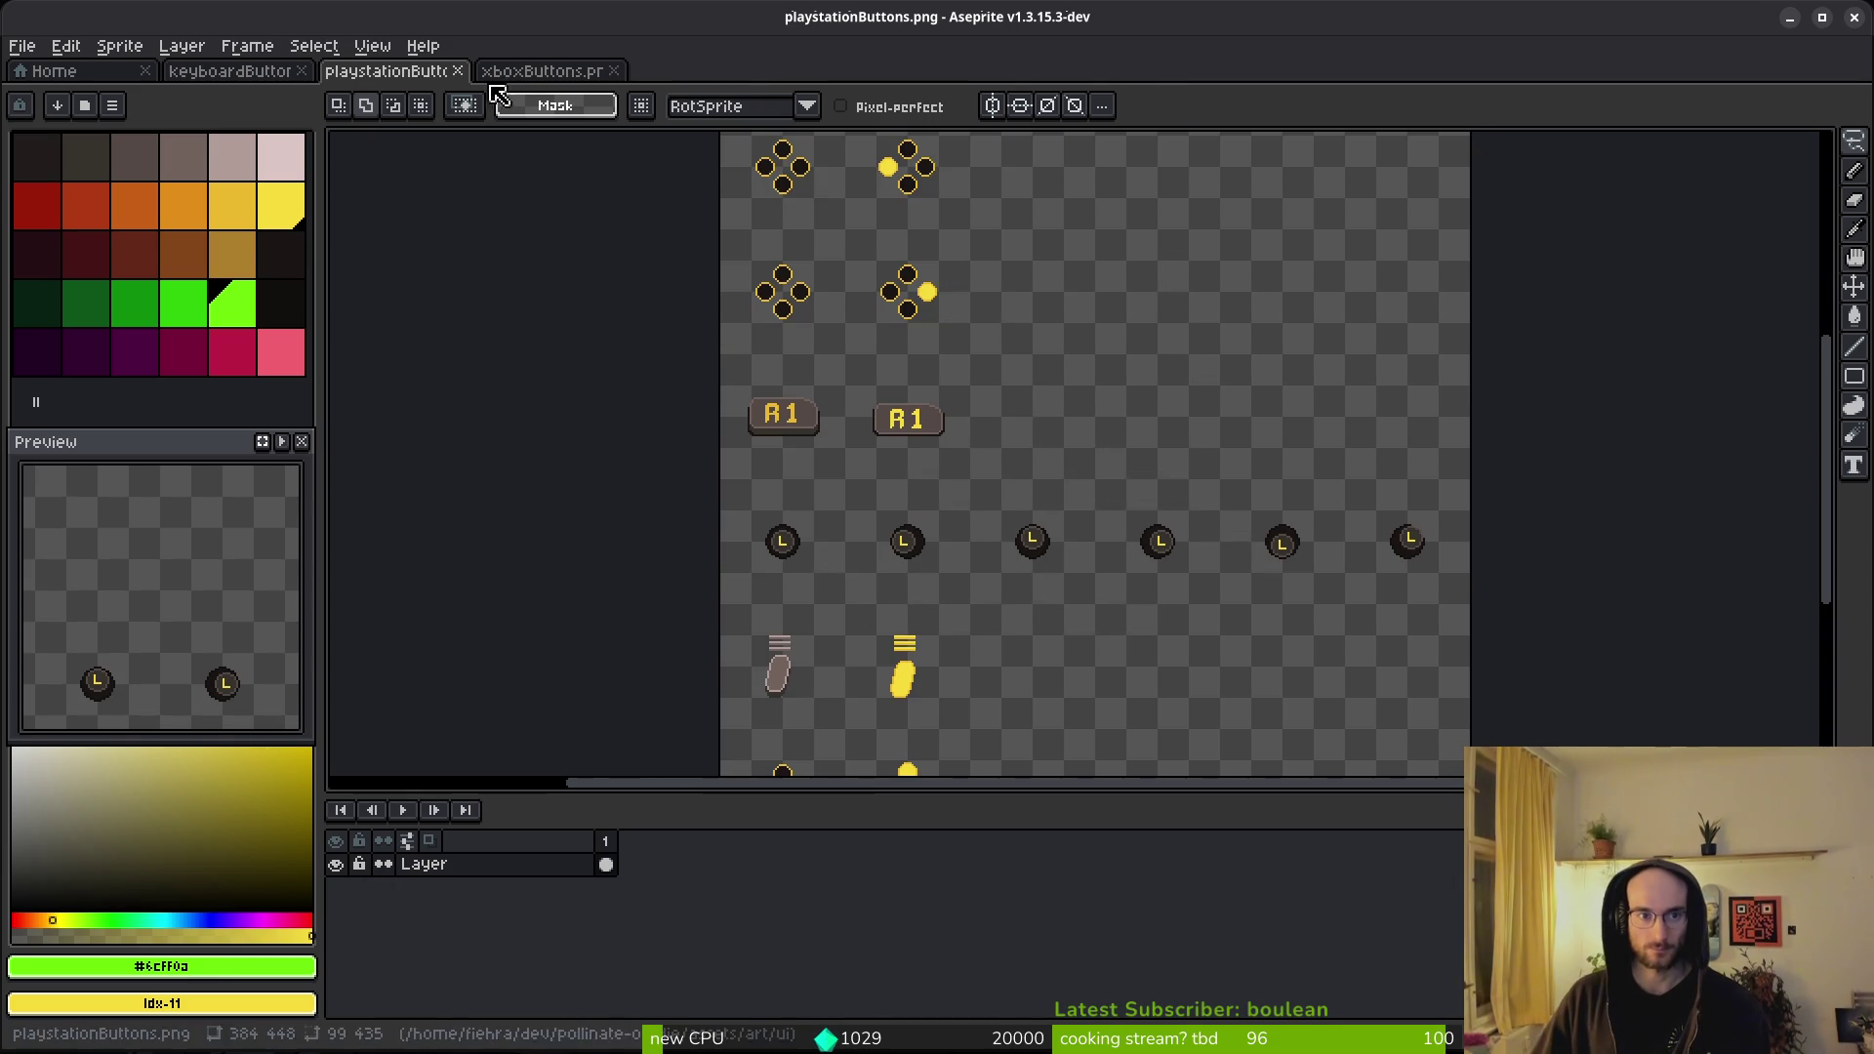
pyautogui.hotkey('ctrl', 'Tab')
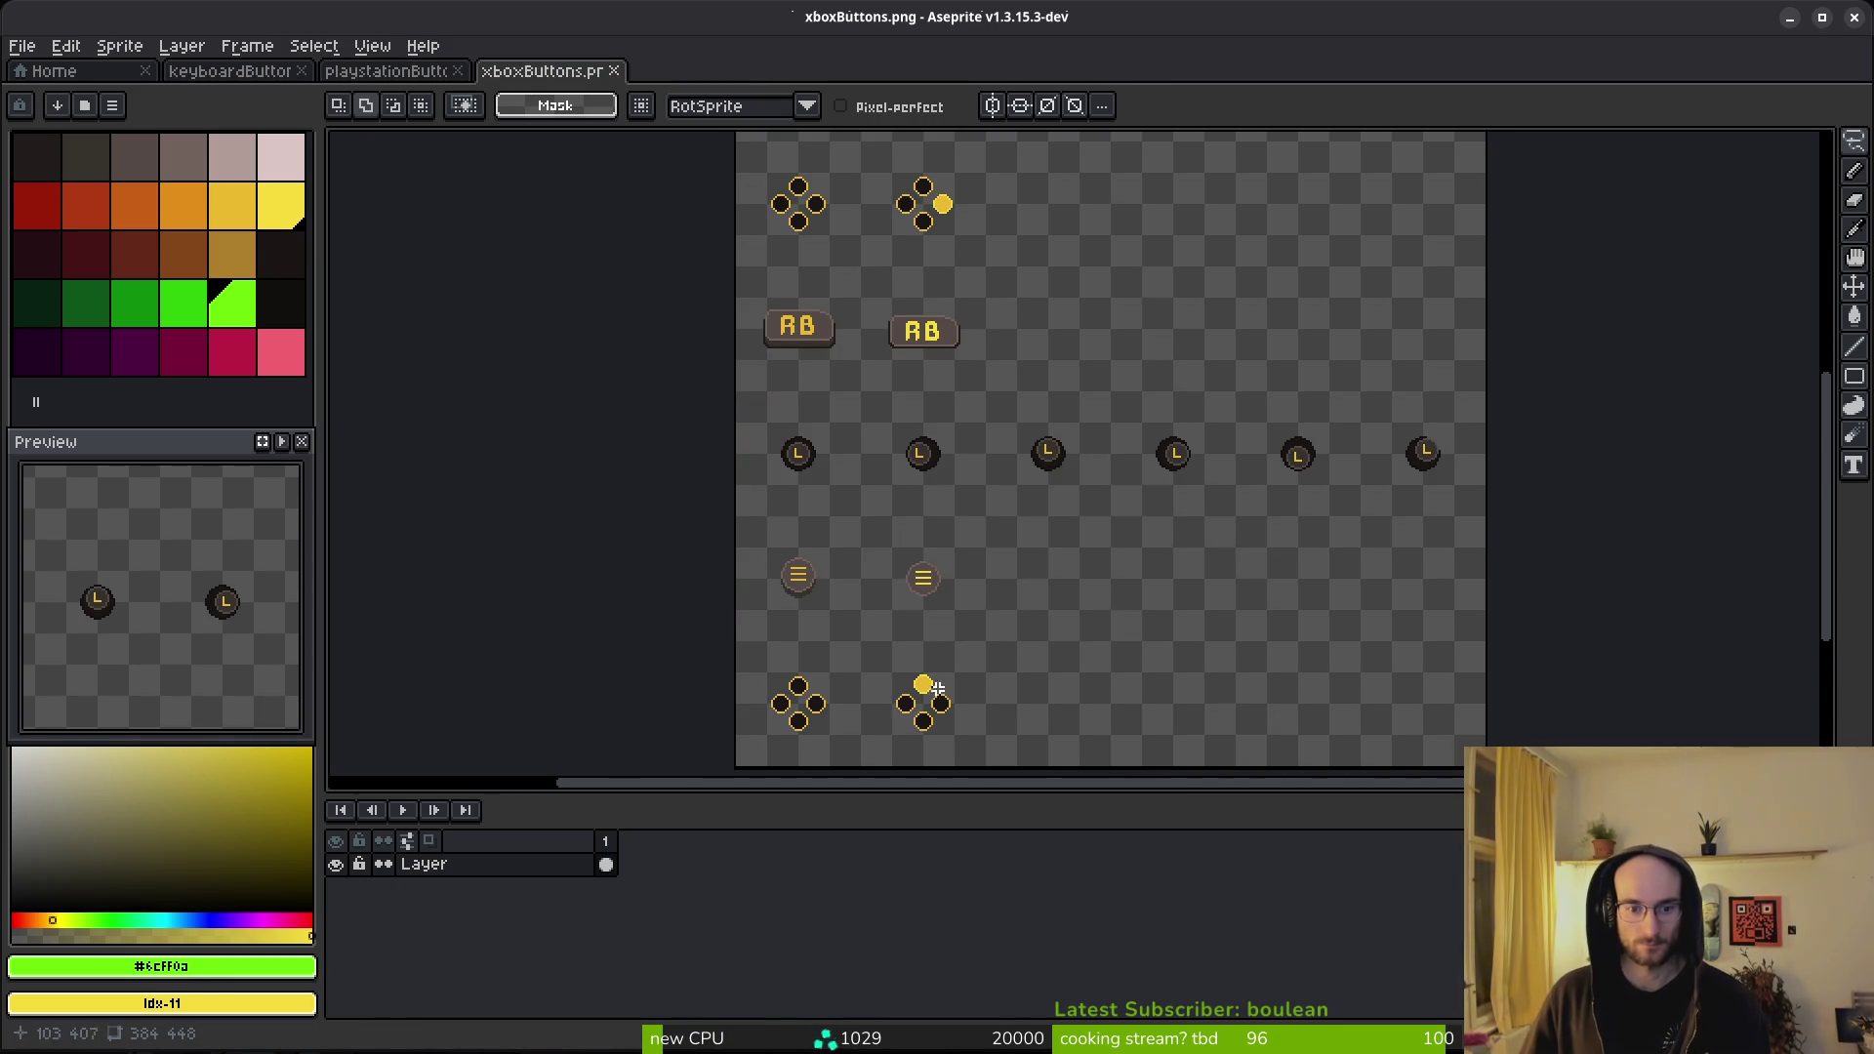
# - Paste the copied playstation button art into xboxButtons.png and save it
pyautogui.scroll(-2, 935, 681)
pyautogui.click(371, 76)
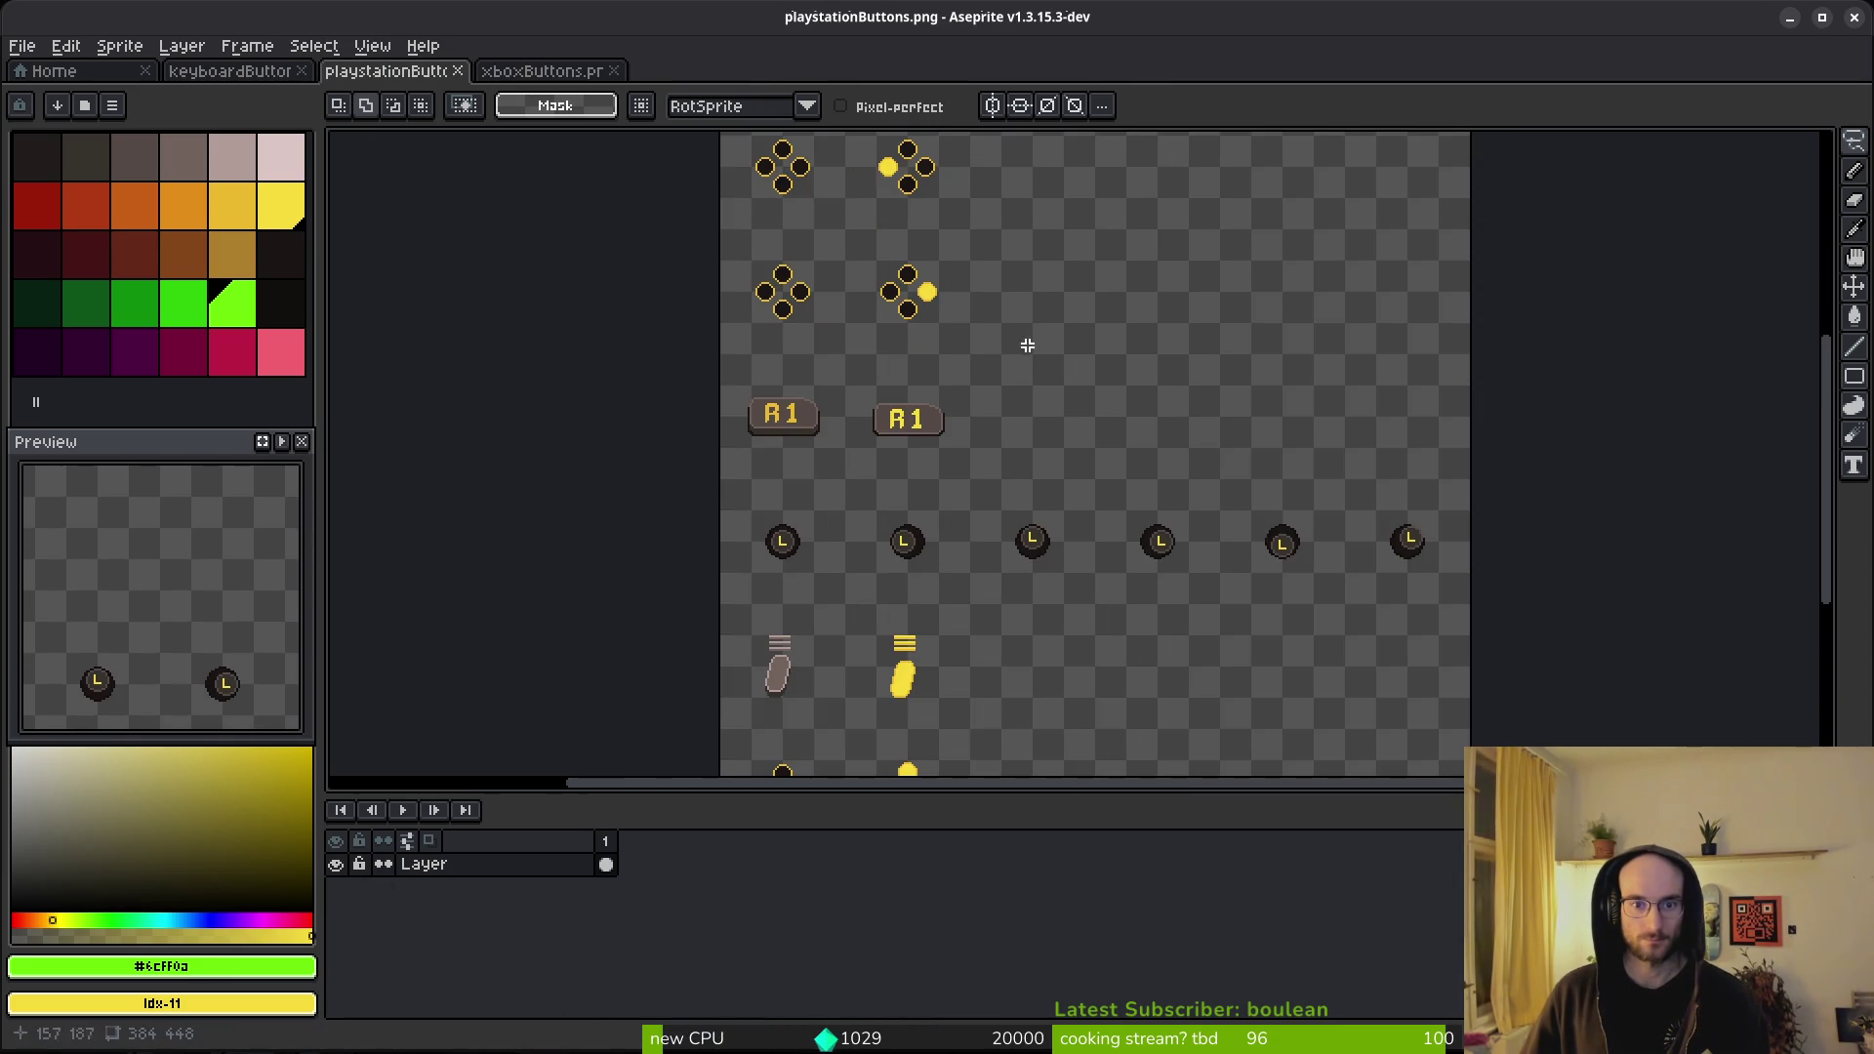
pyautogui.scroll(-3, 1035, 333)
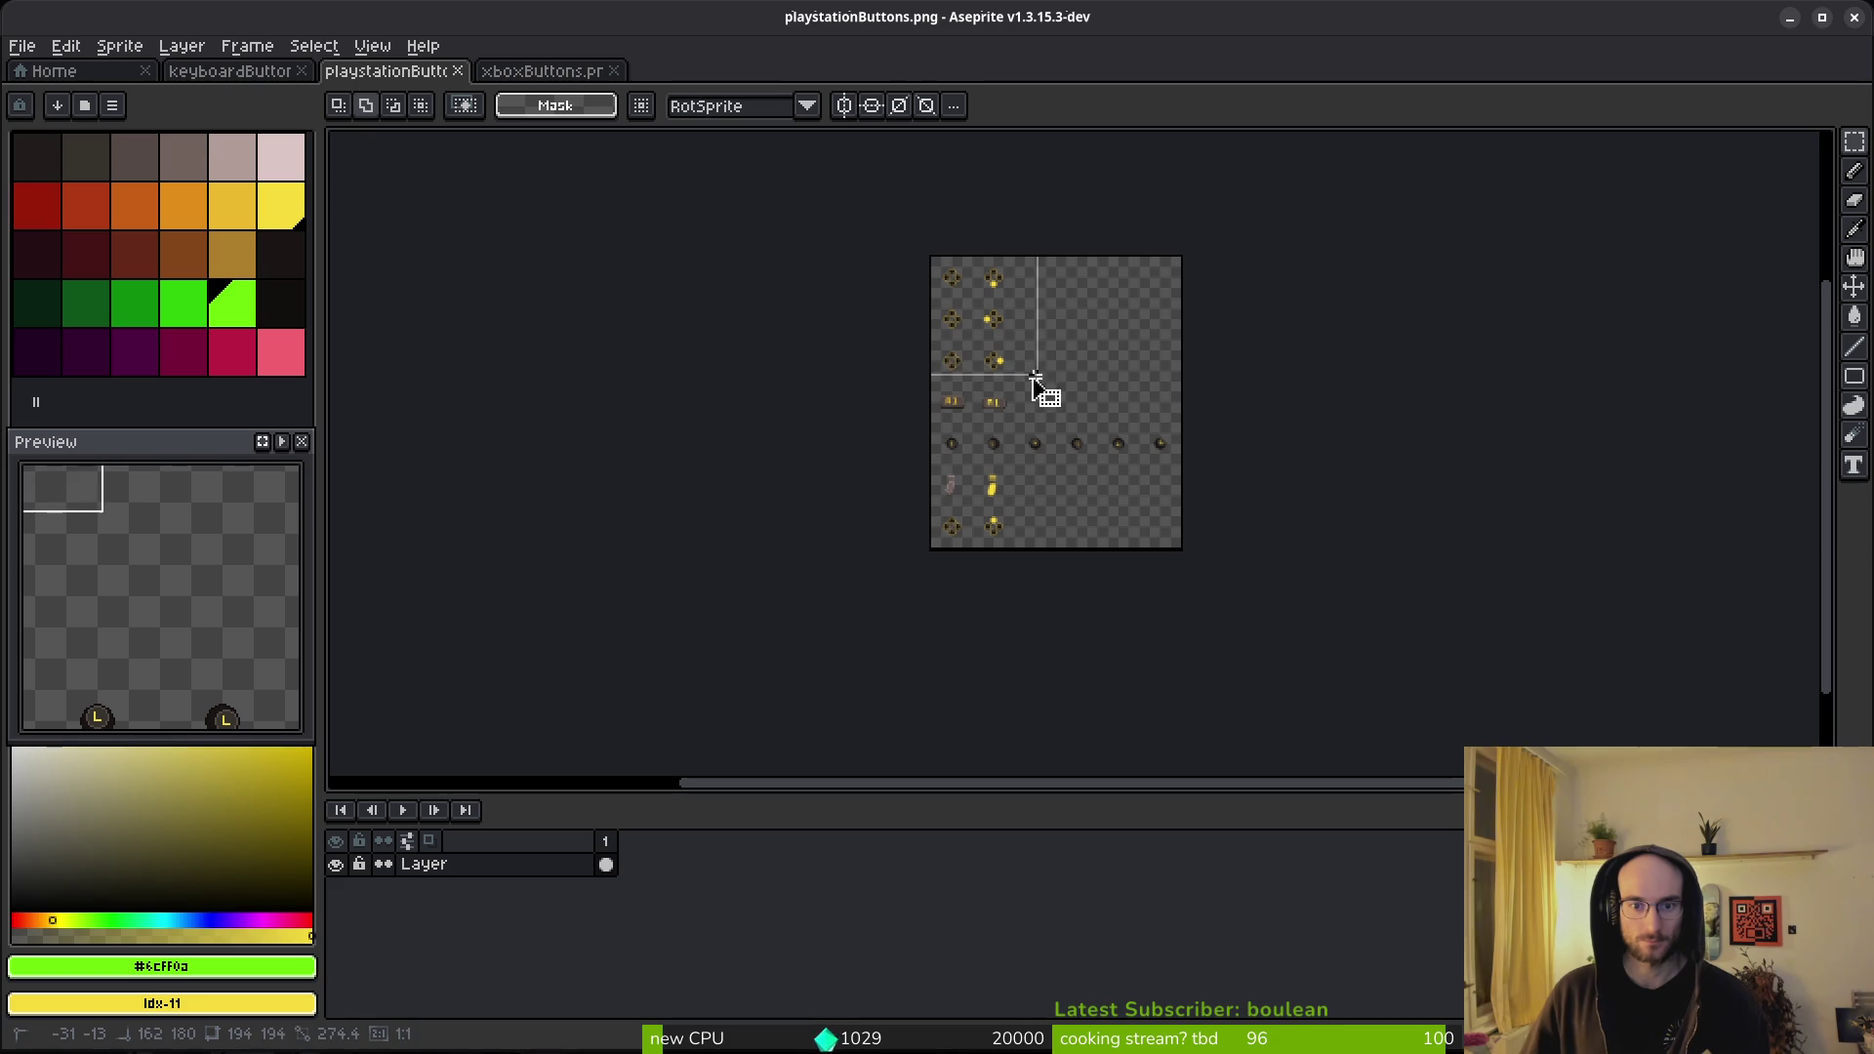
pyautogui.click(517, 74)
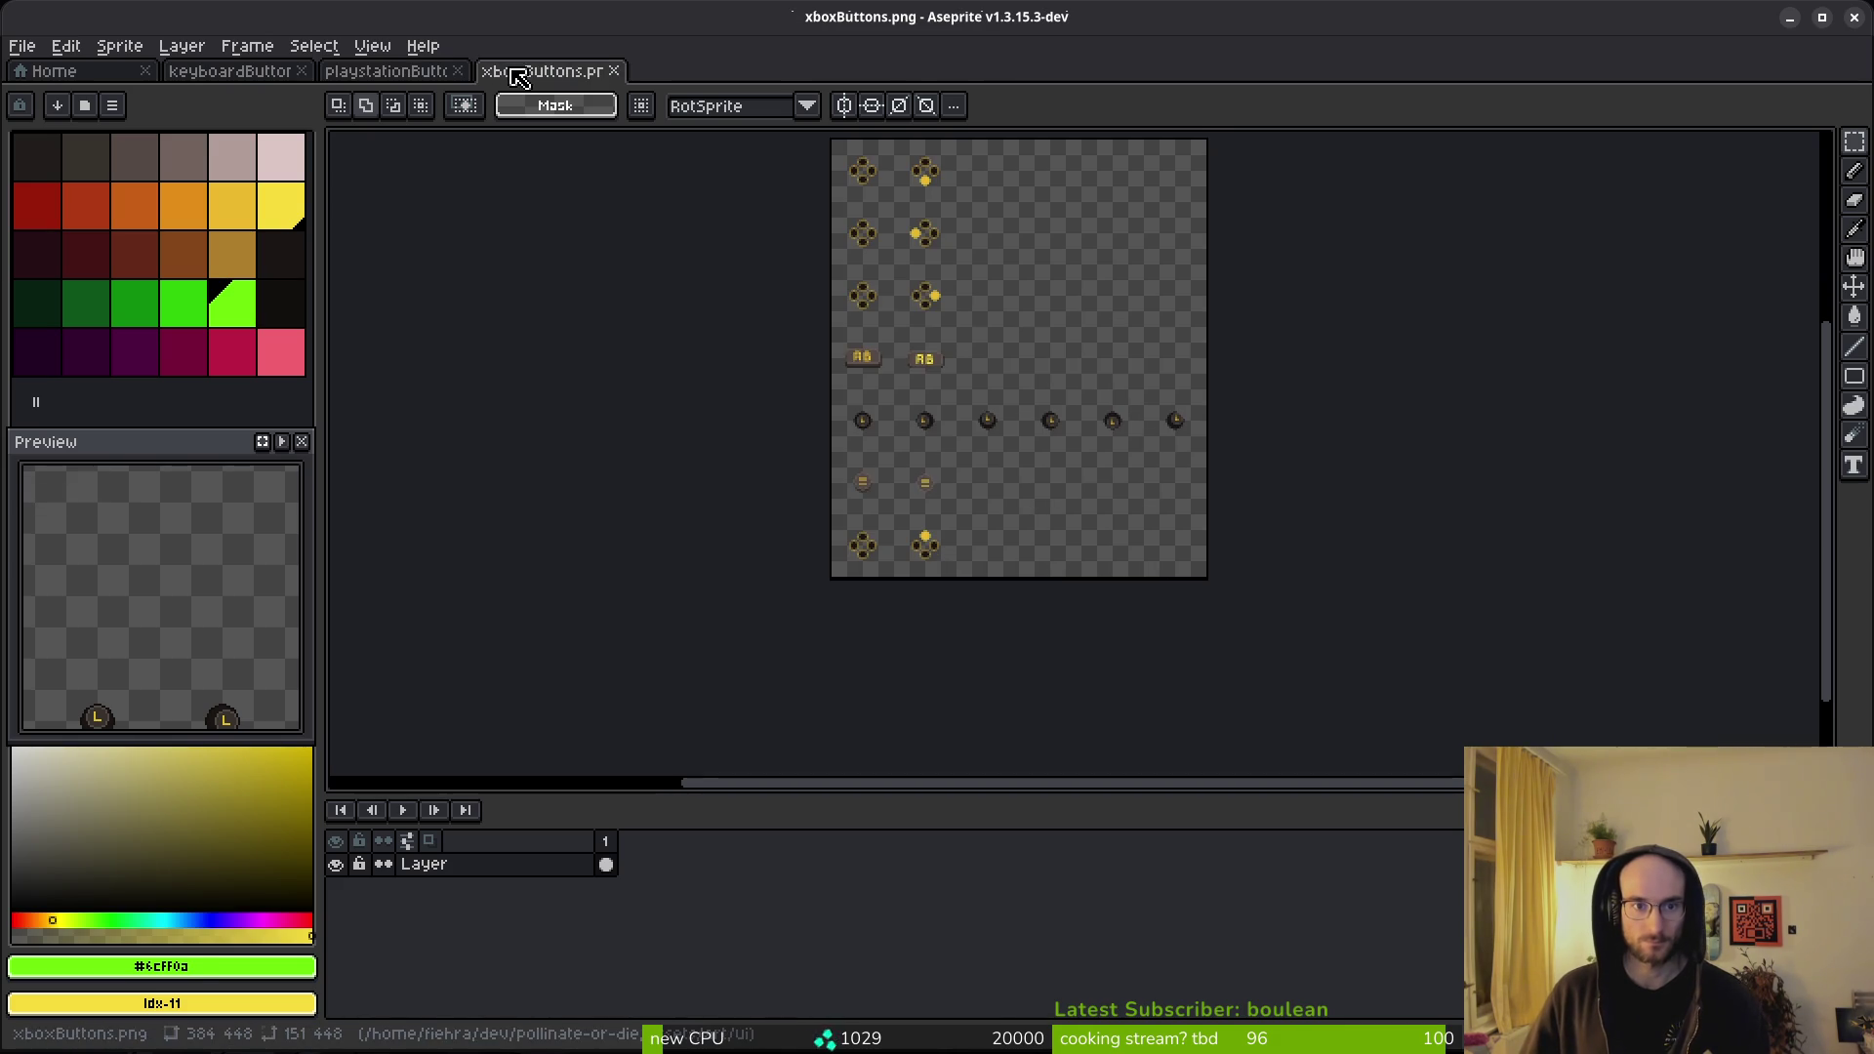
pyautogui.hotkey('ctrl', 'v')
pyautogui.hotkey('ctrl', 's')
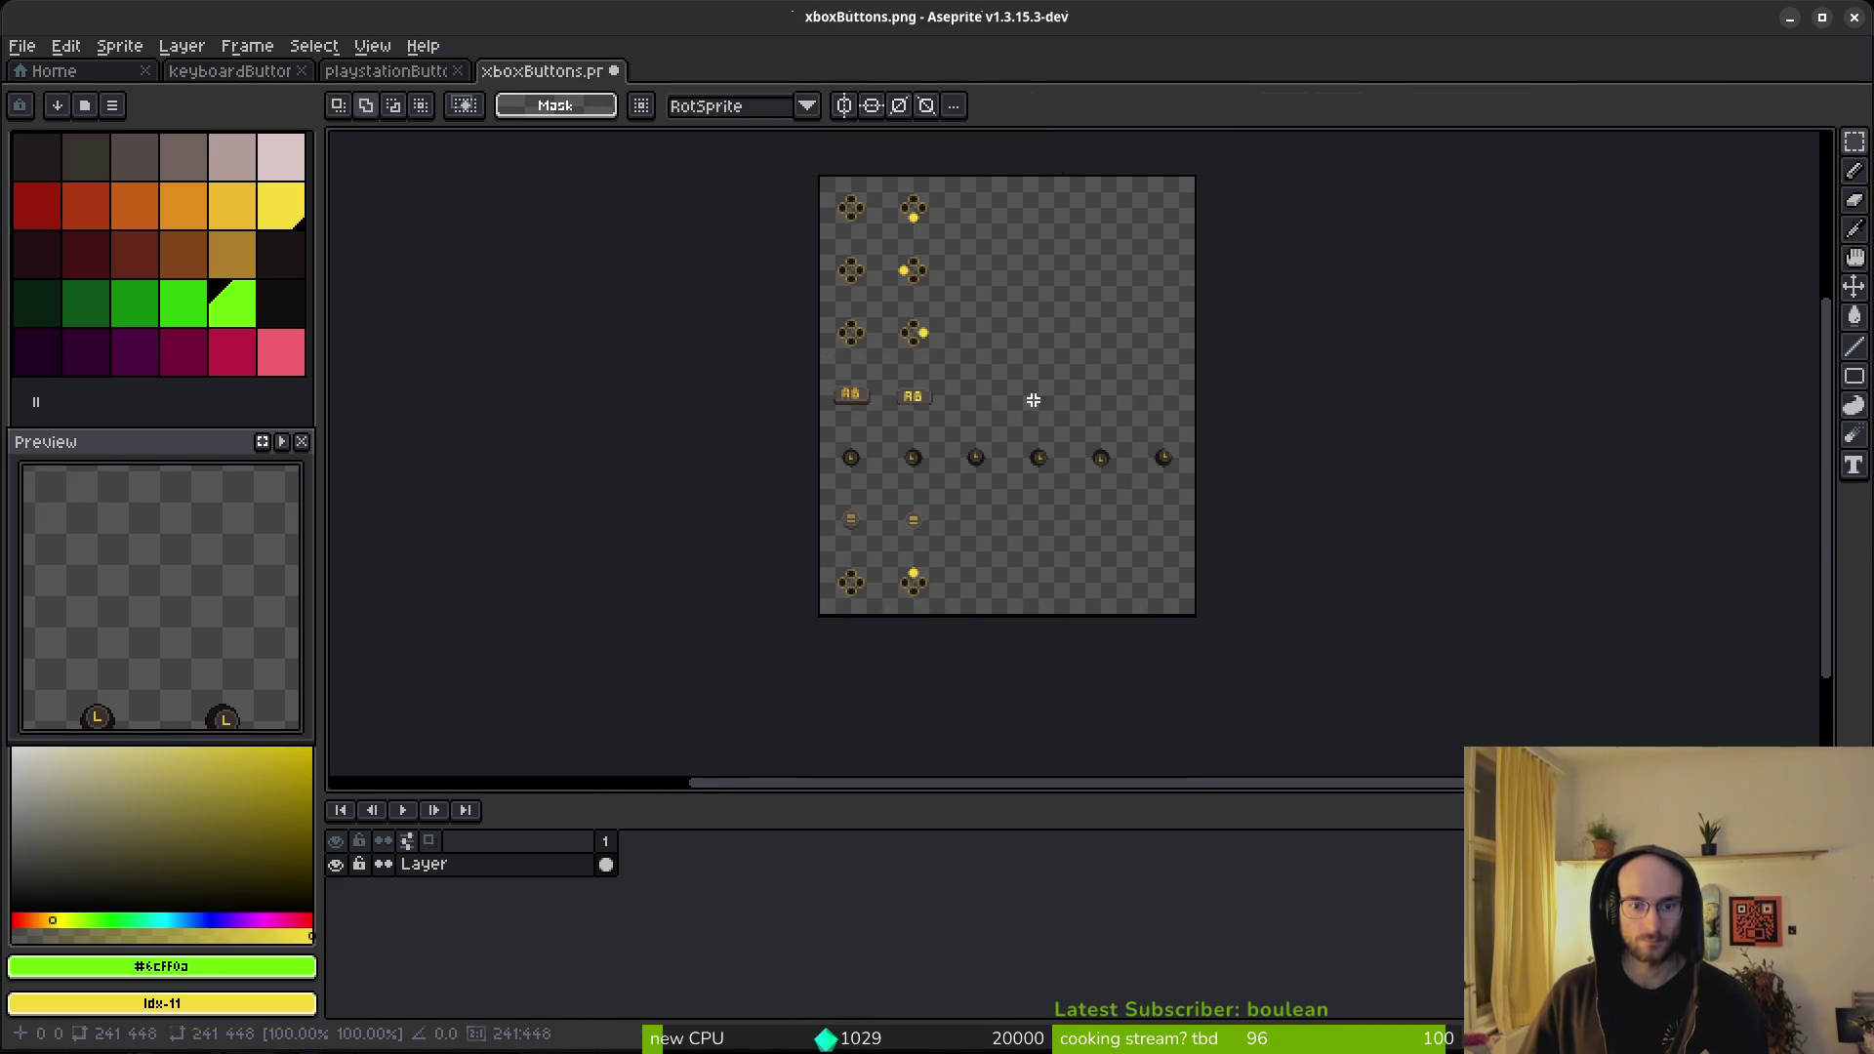
# - Look over the recolored button rows, then switch to Godot for reimport
pyautogui.scroll(5, 1073, 416)
pyautogui.scroll(-3, 971, 423)
pyautogui.scroll(-8, 1030, 481)
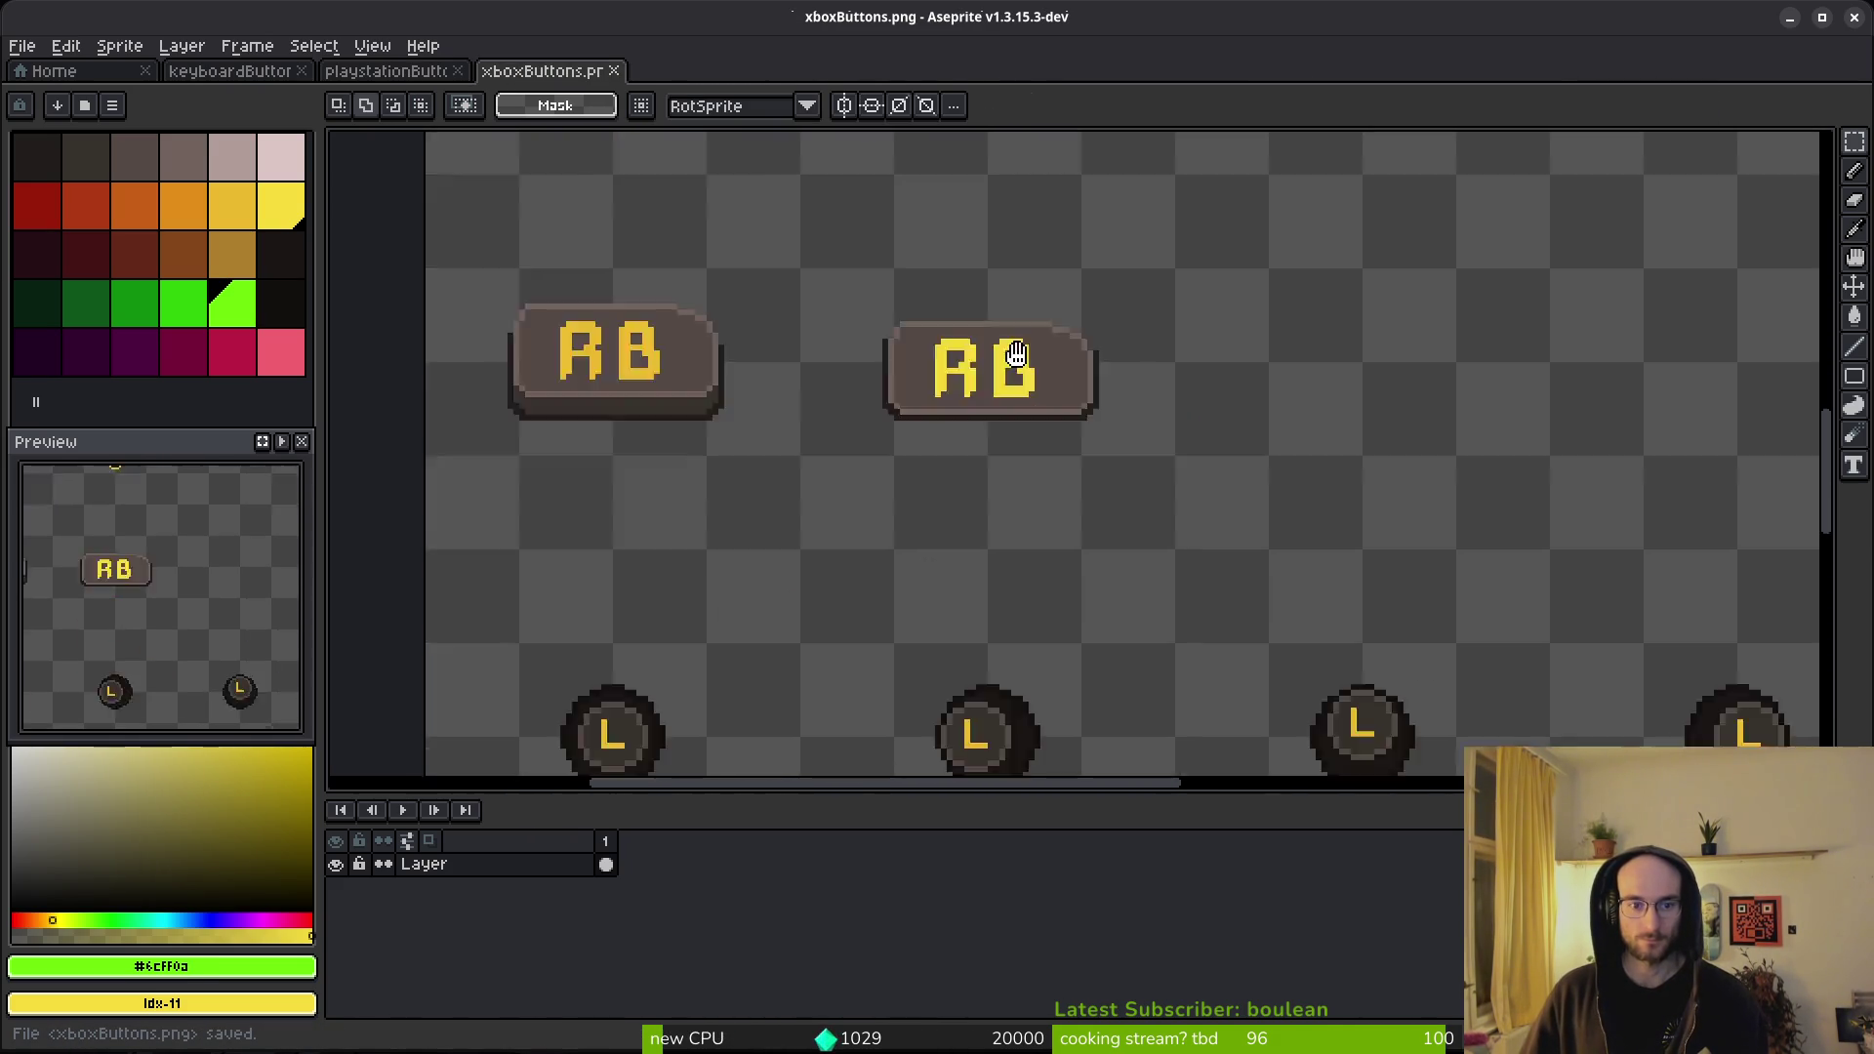
pyautogui.moveTo(1039, 512)
pyautogui.mouseDown()
pyautogui.moveTo(1005, 335)
pyautogui.moveTo(1034, 574)
pyautogui.mouseUp()
pyautogui.scroll(-2, 1057, 403)
pyautogui.hotkey('alt', 'Tab')
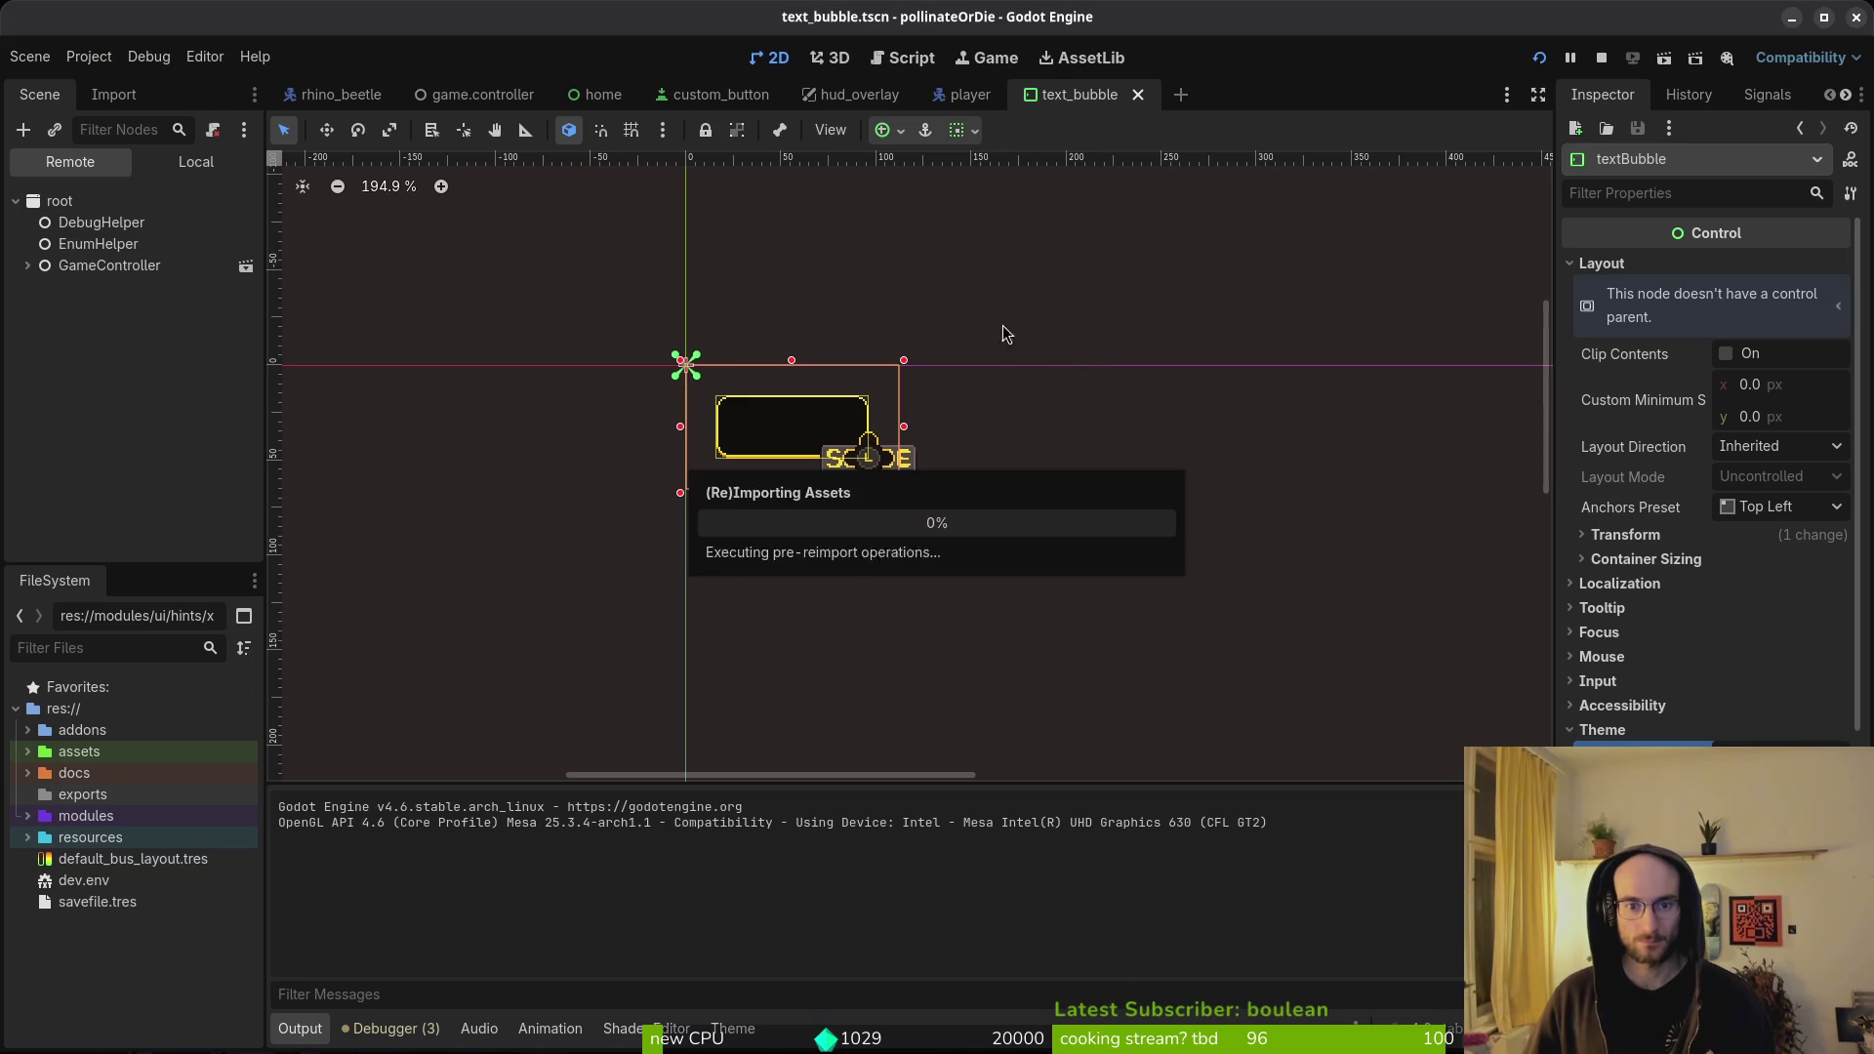
# - Run pollinateOrDie and fly the bee up past the sprout onto the central platform
pyautogui.hotkey('alt', 'Tab')
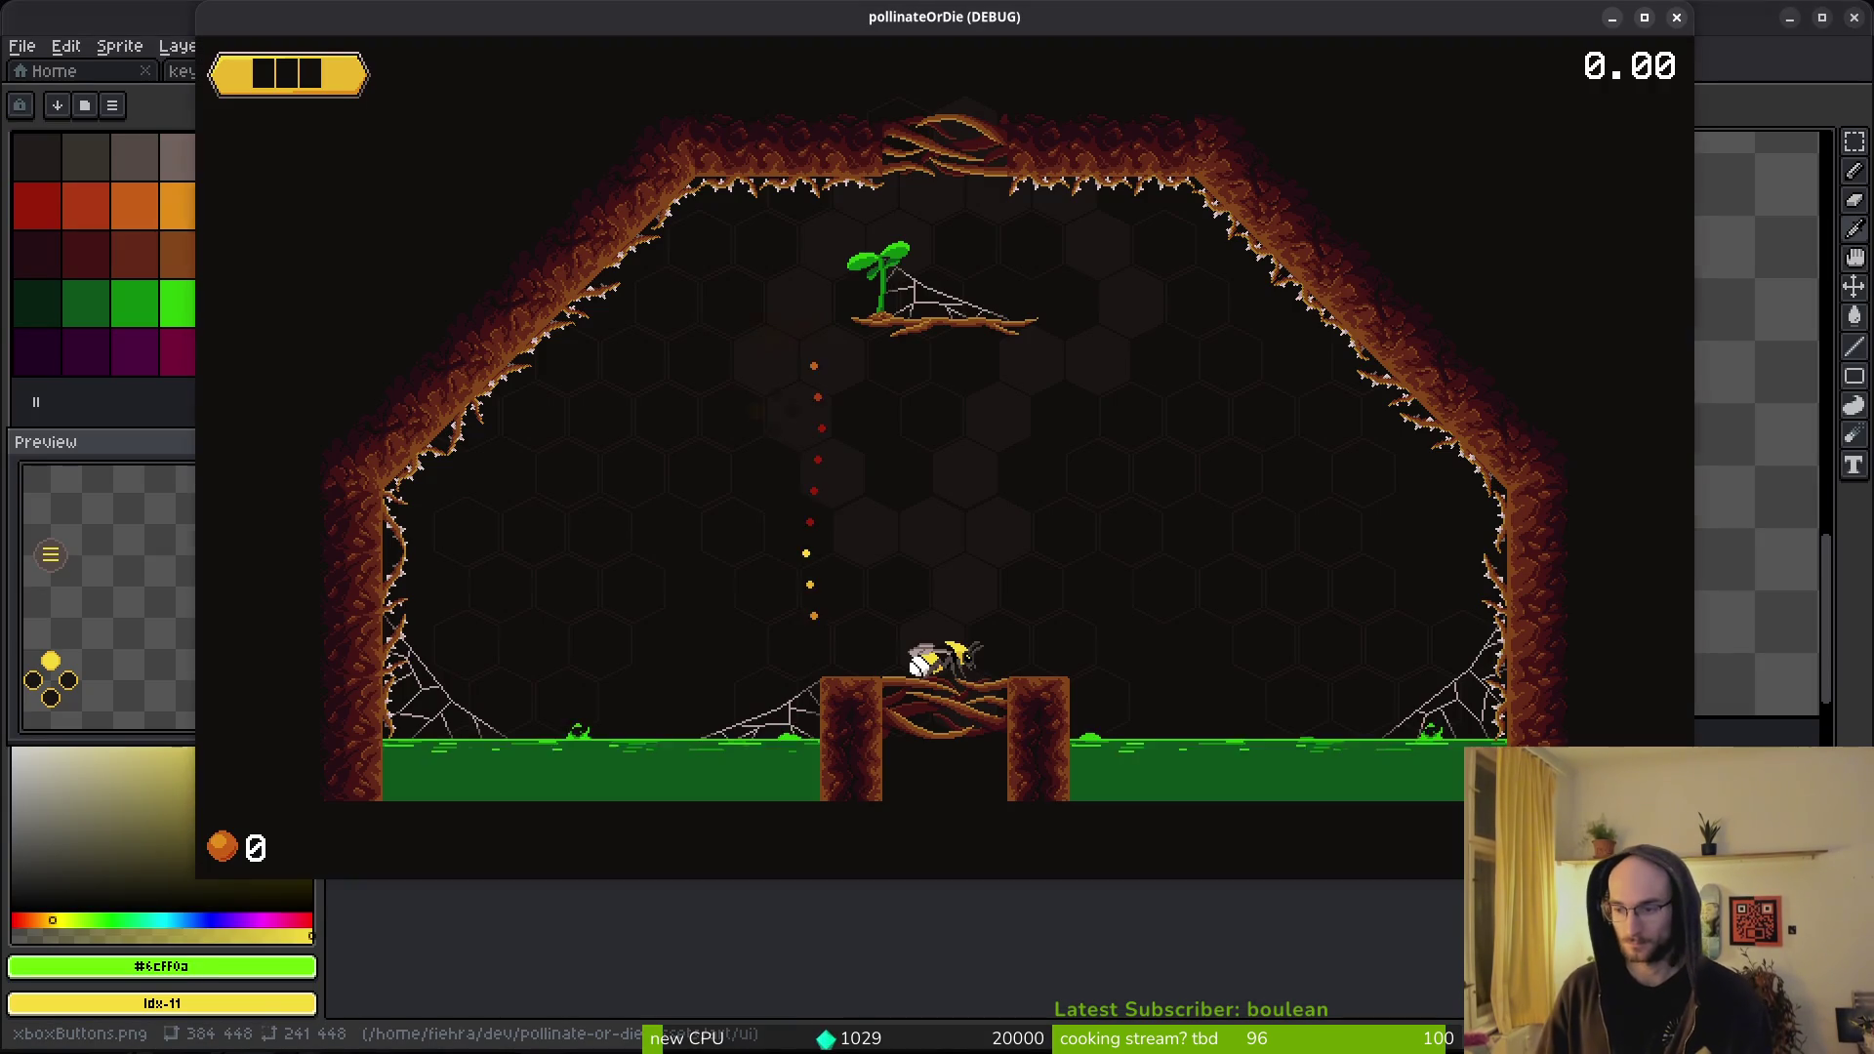
pyautogui.press('space')
pyautogui.press('space')
pyautogui.press('space')
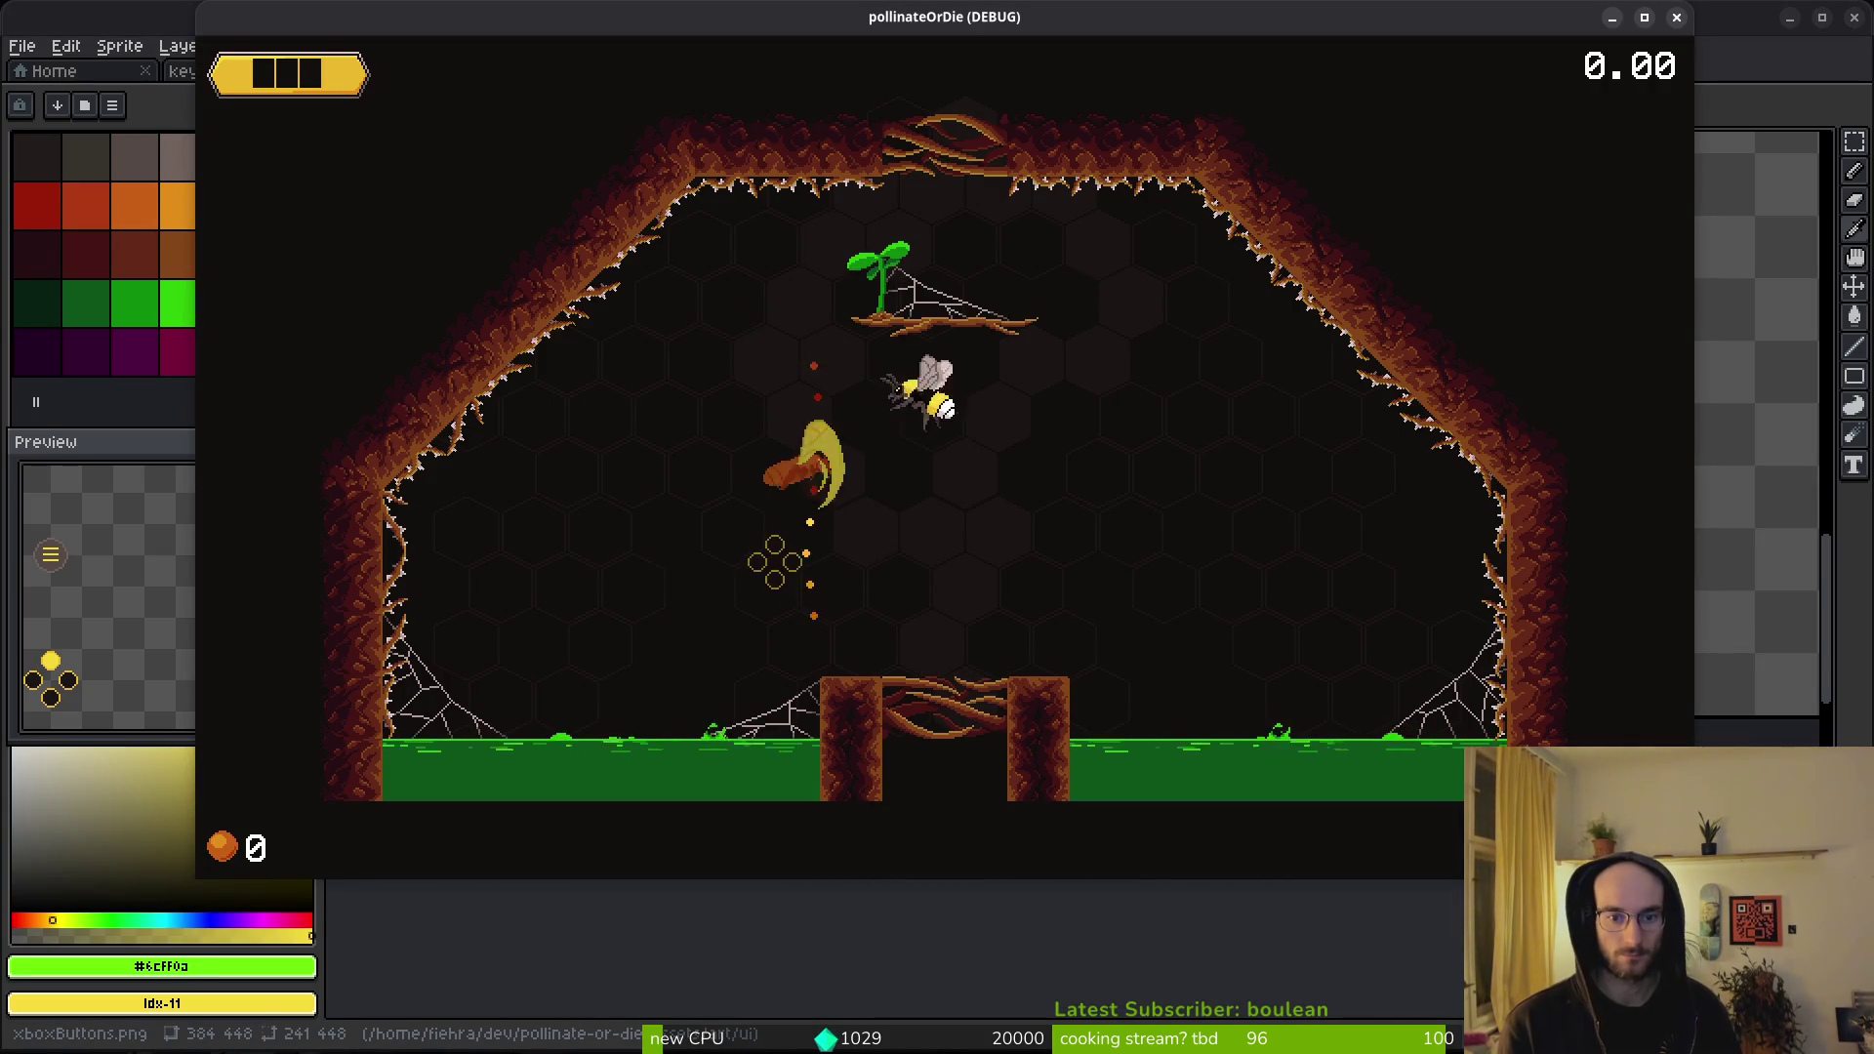
pyautogui.press('space')
pyautogui.press('Right')
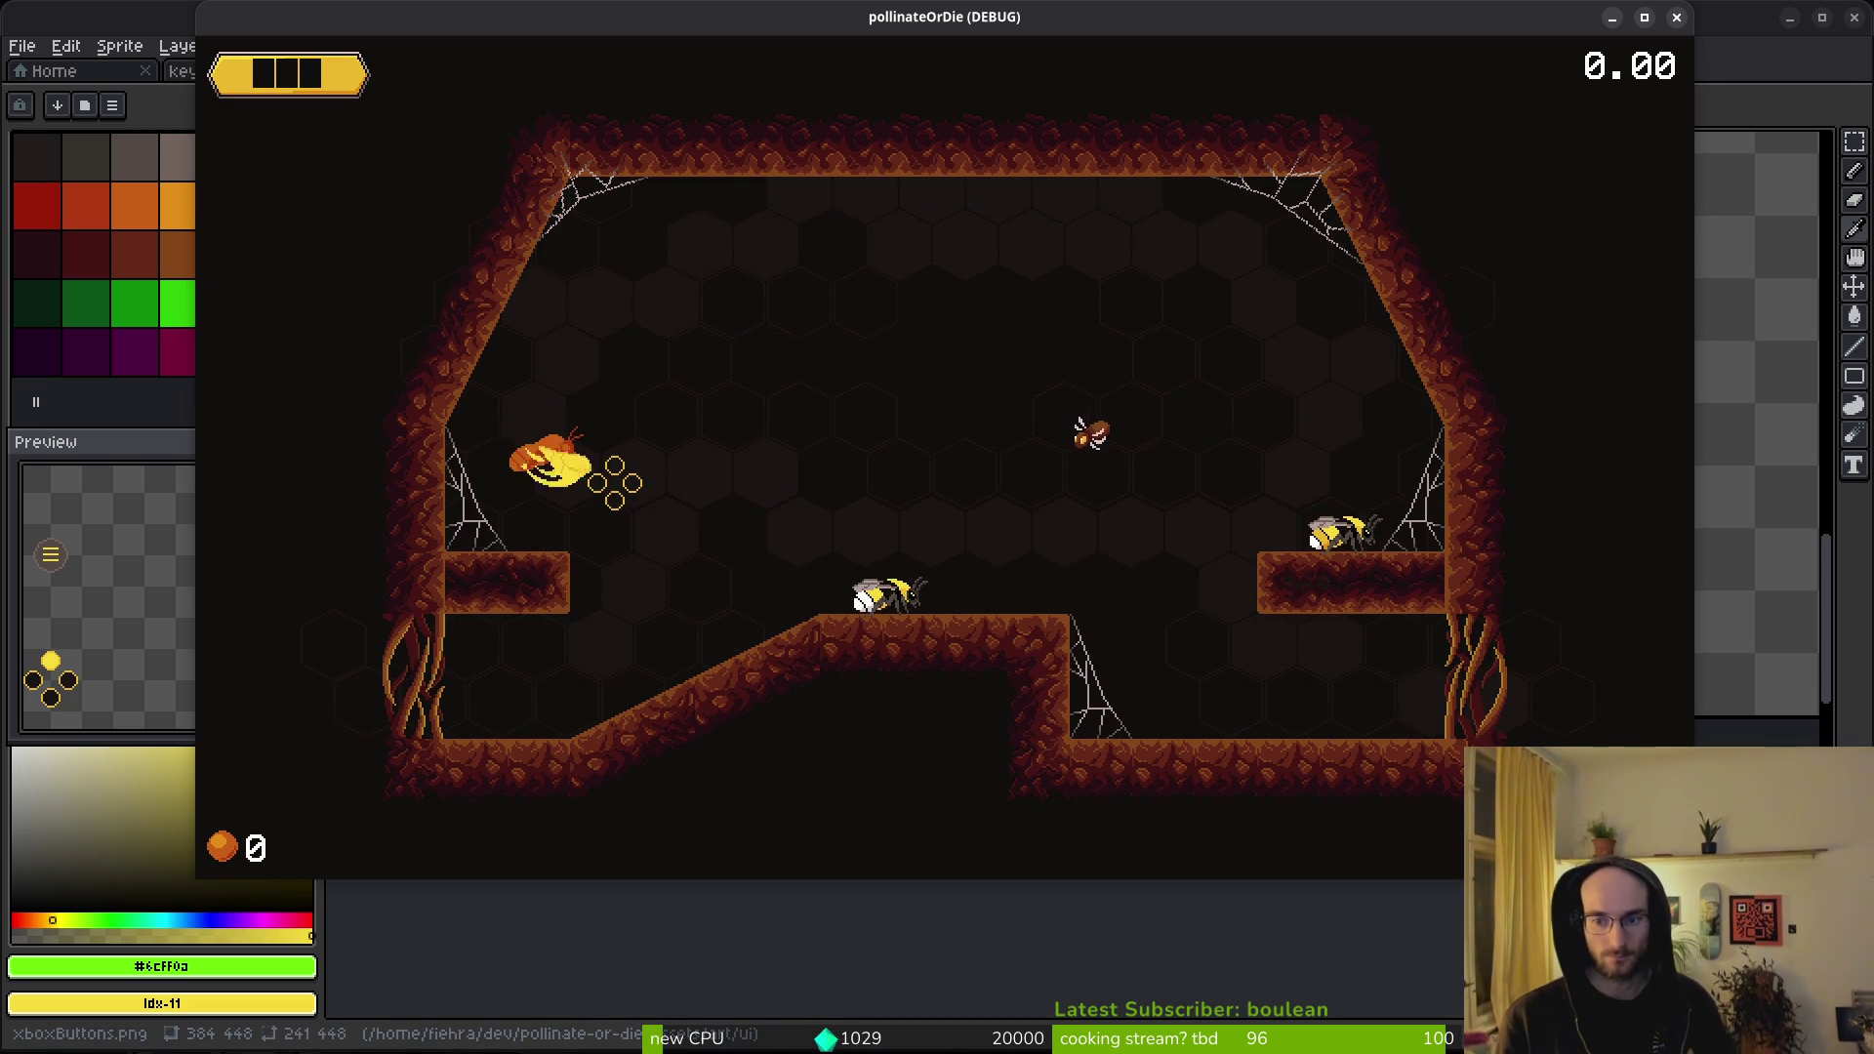
pyautogui.press('Right')
pyautogui.press('space')
# - Attack the moth, collect pollen, and exit right into the room with the RB dash hint
pyautogui.press('Left')
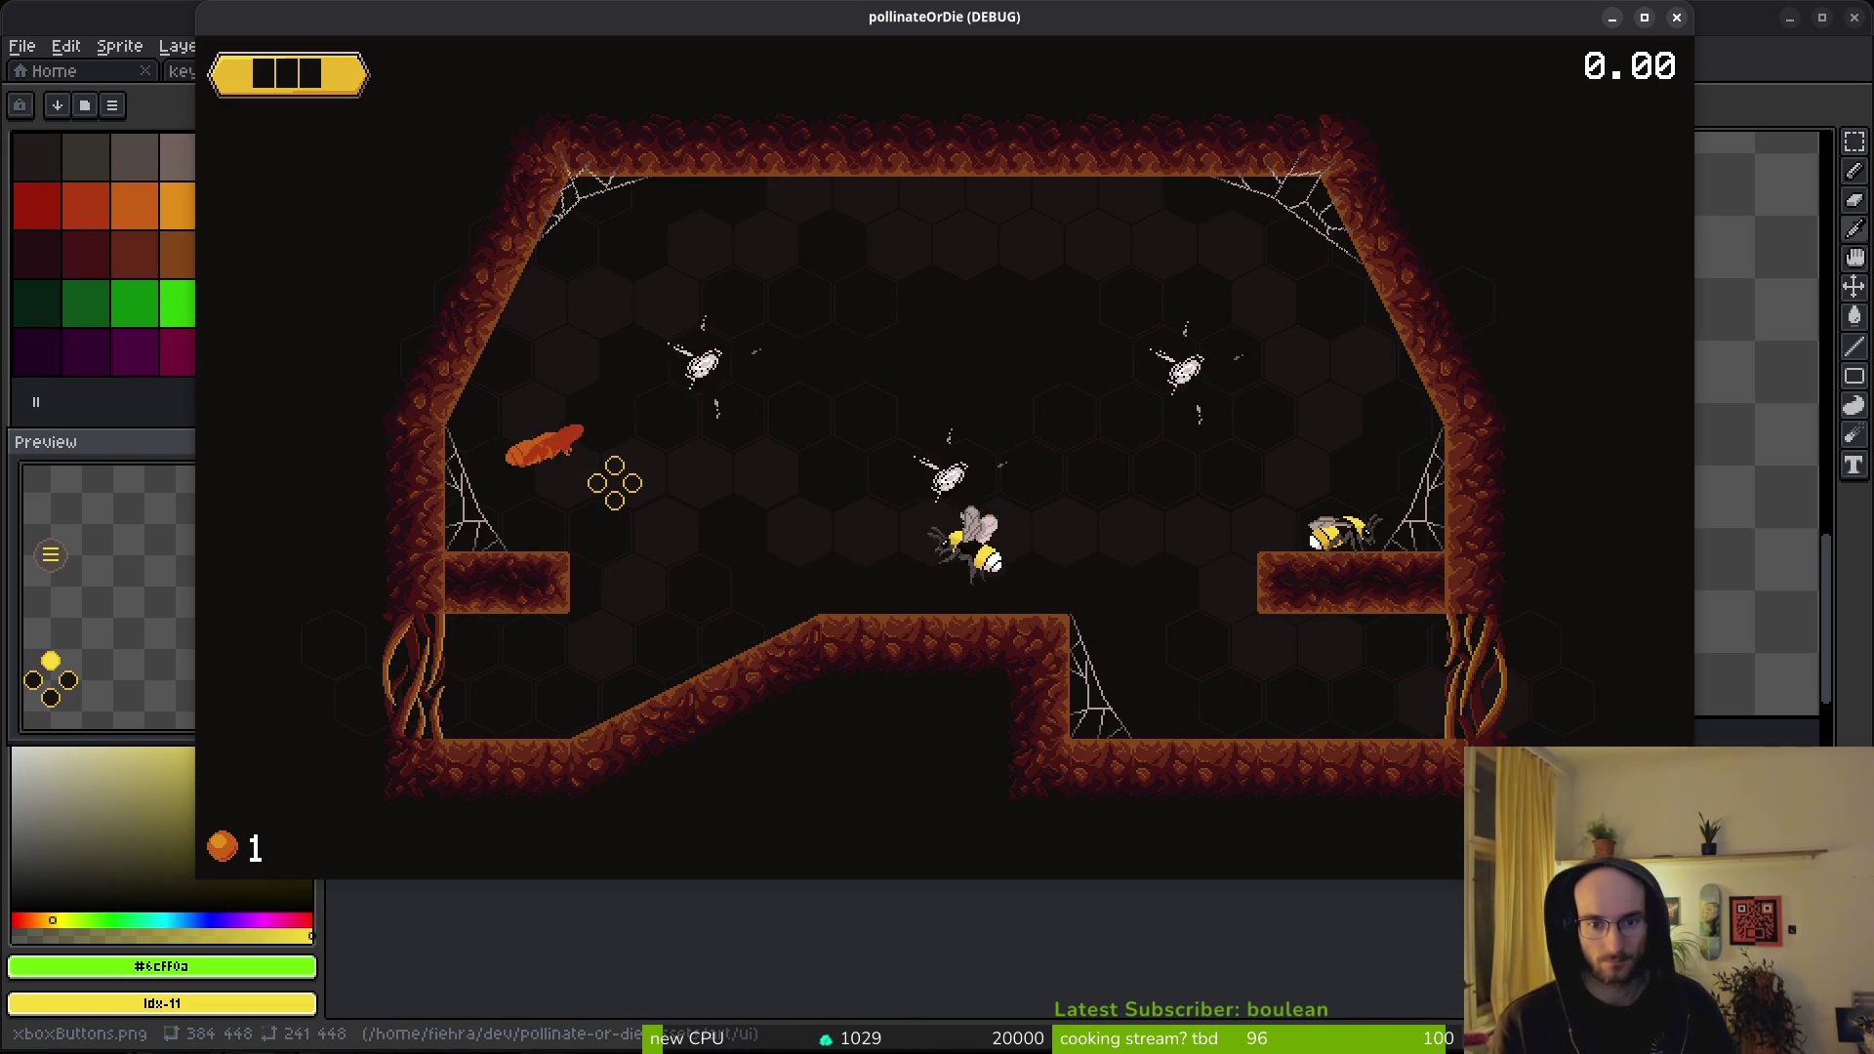
pyautogui.press('Right')
pyautogui.press('space')
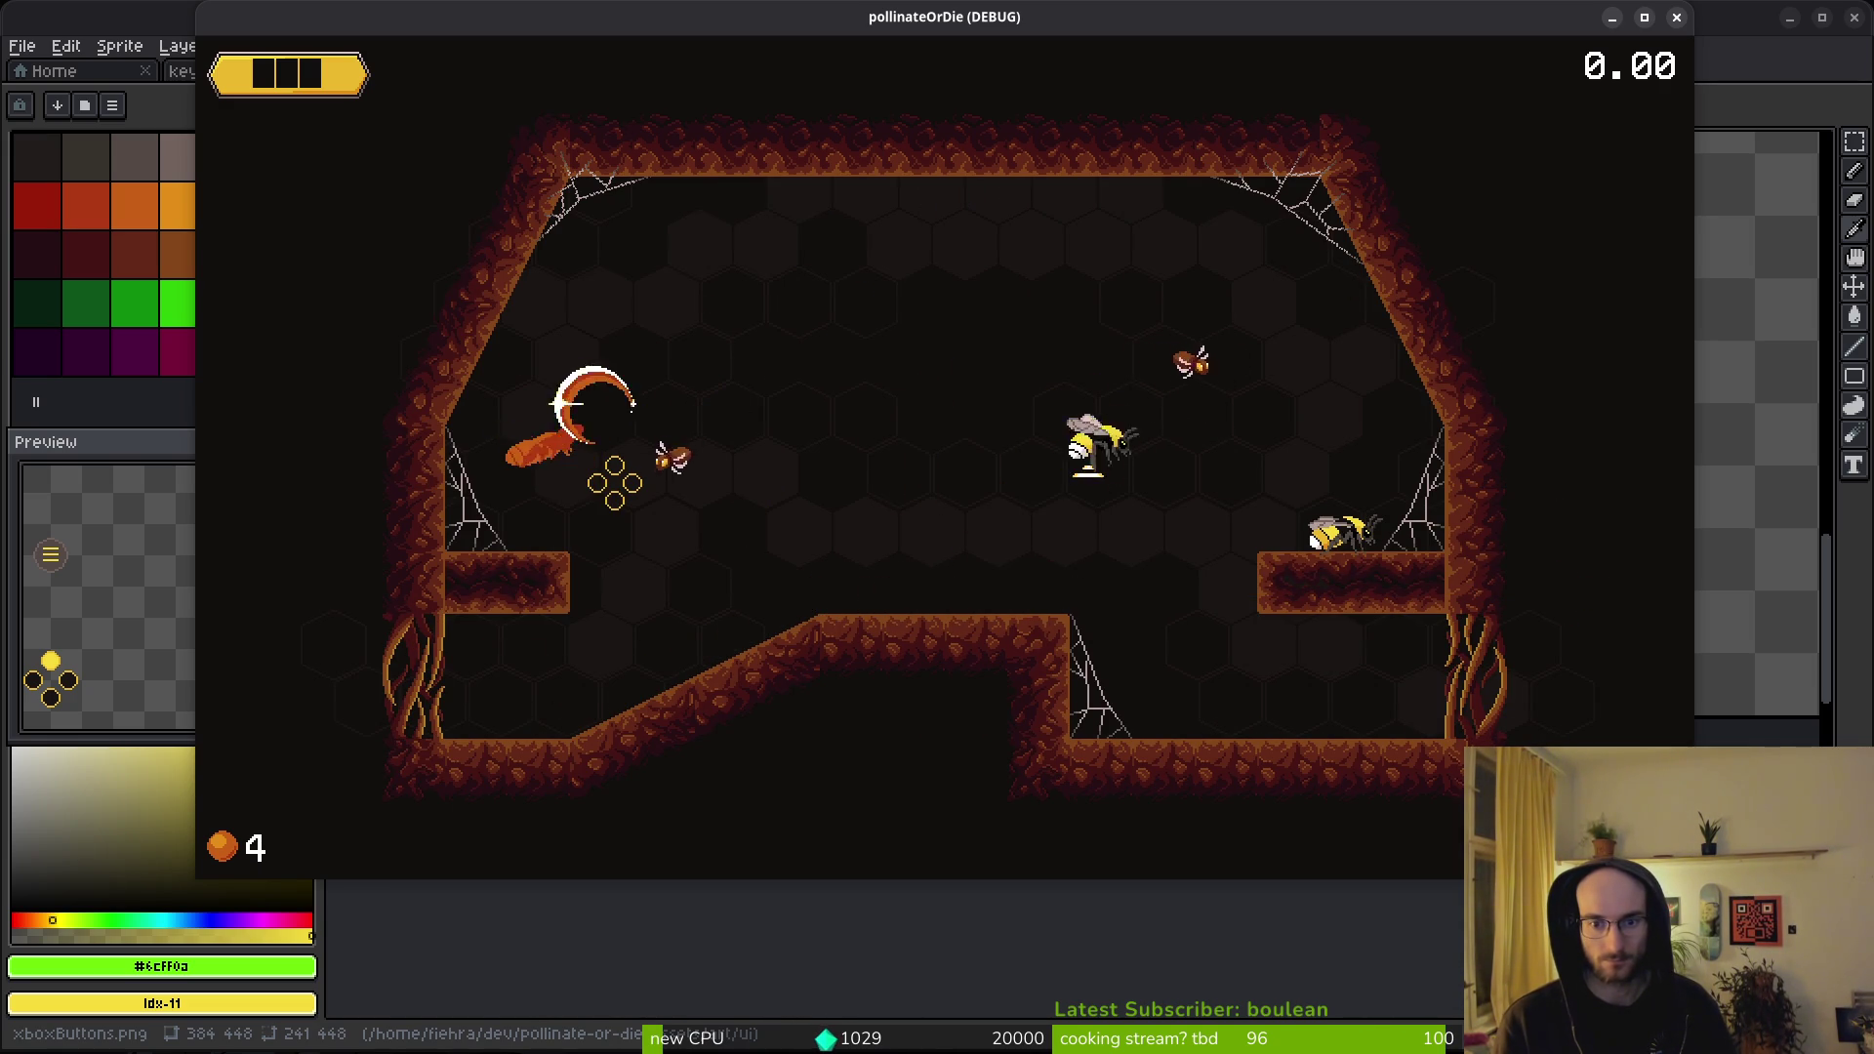
pyautogui.press('Left')
pyautogui.press('Left')
pyautogui.press('space')
pyautogui.press('Right')
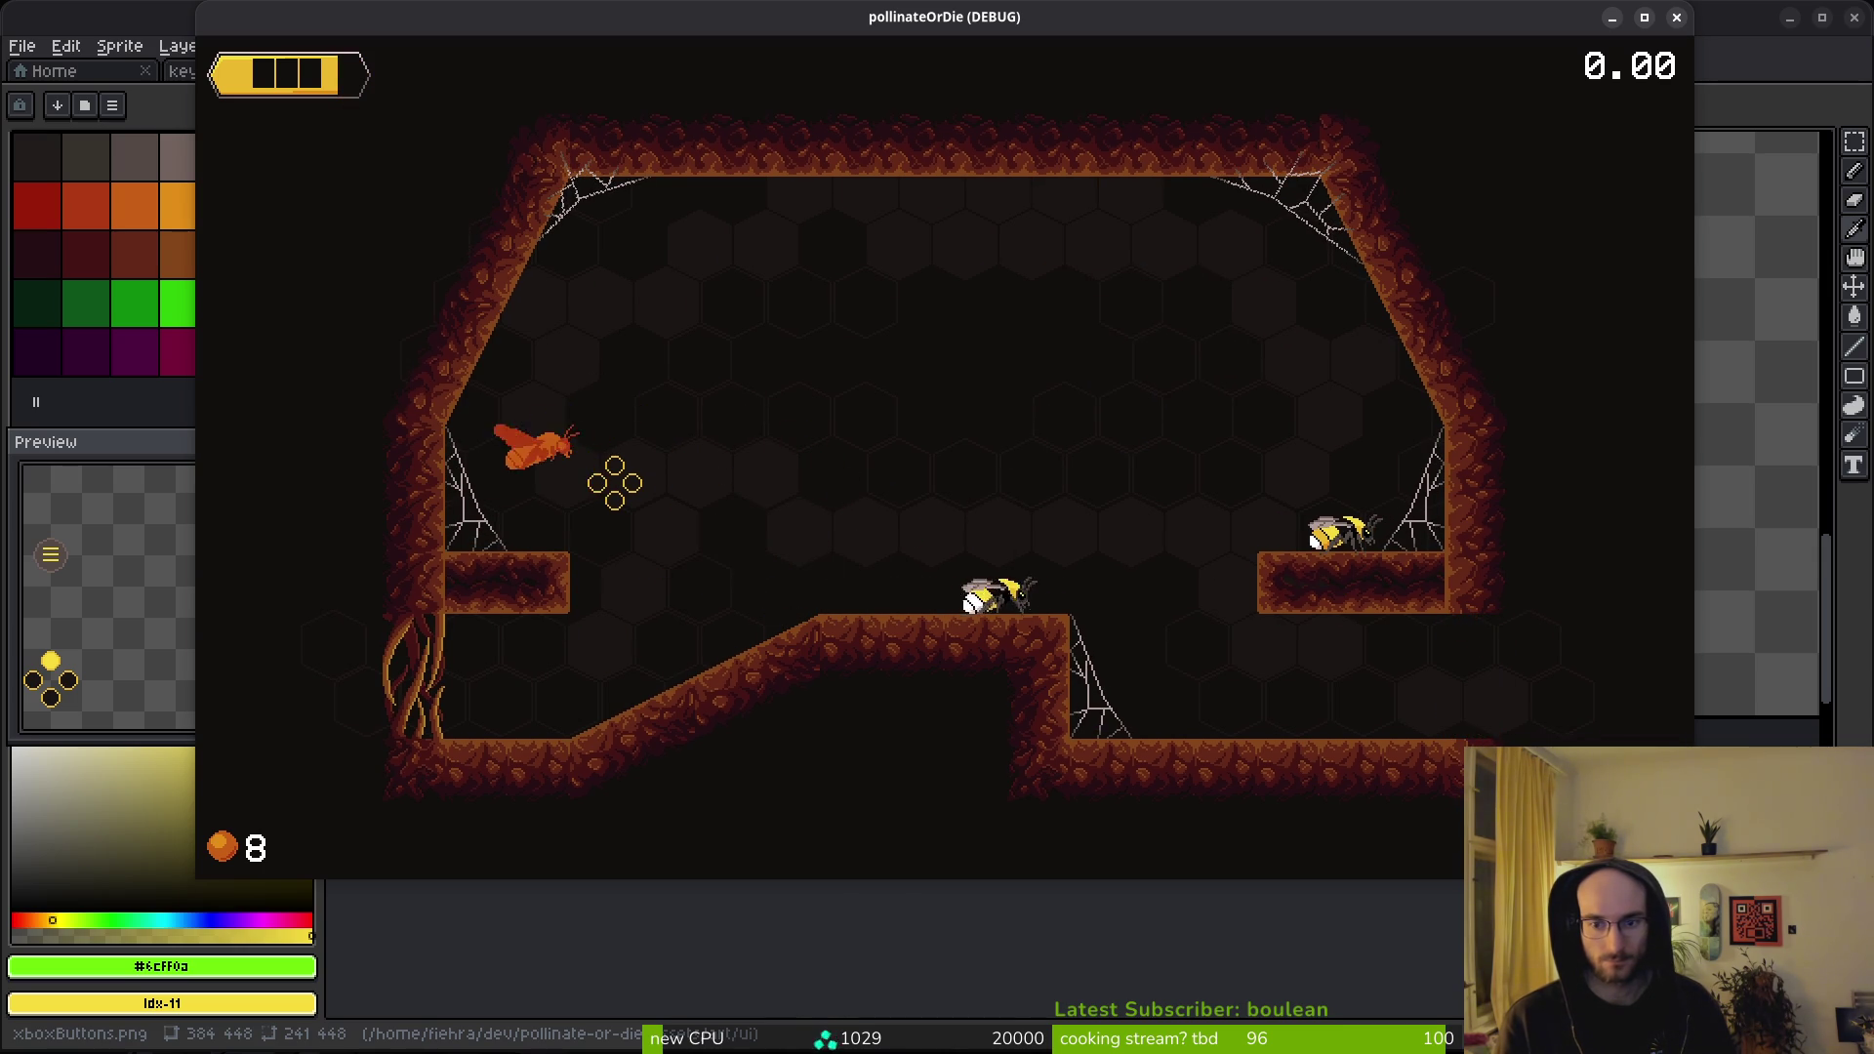
pyautogui.press('Right')
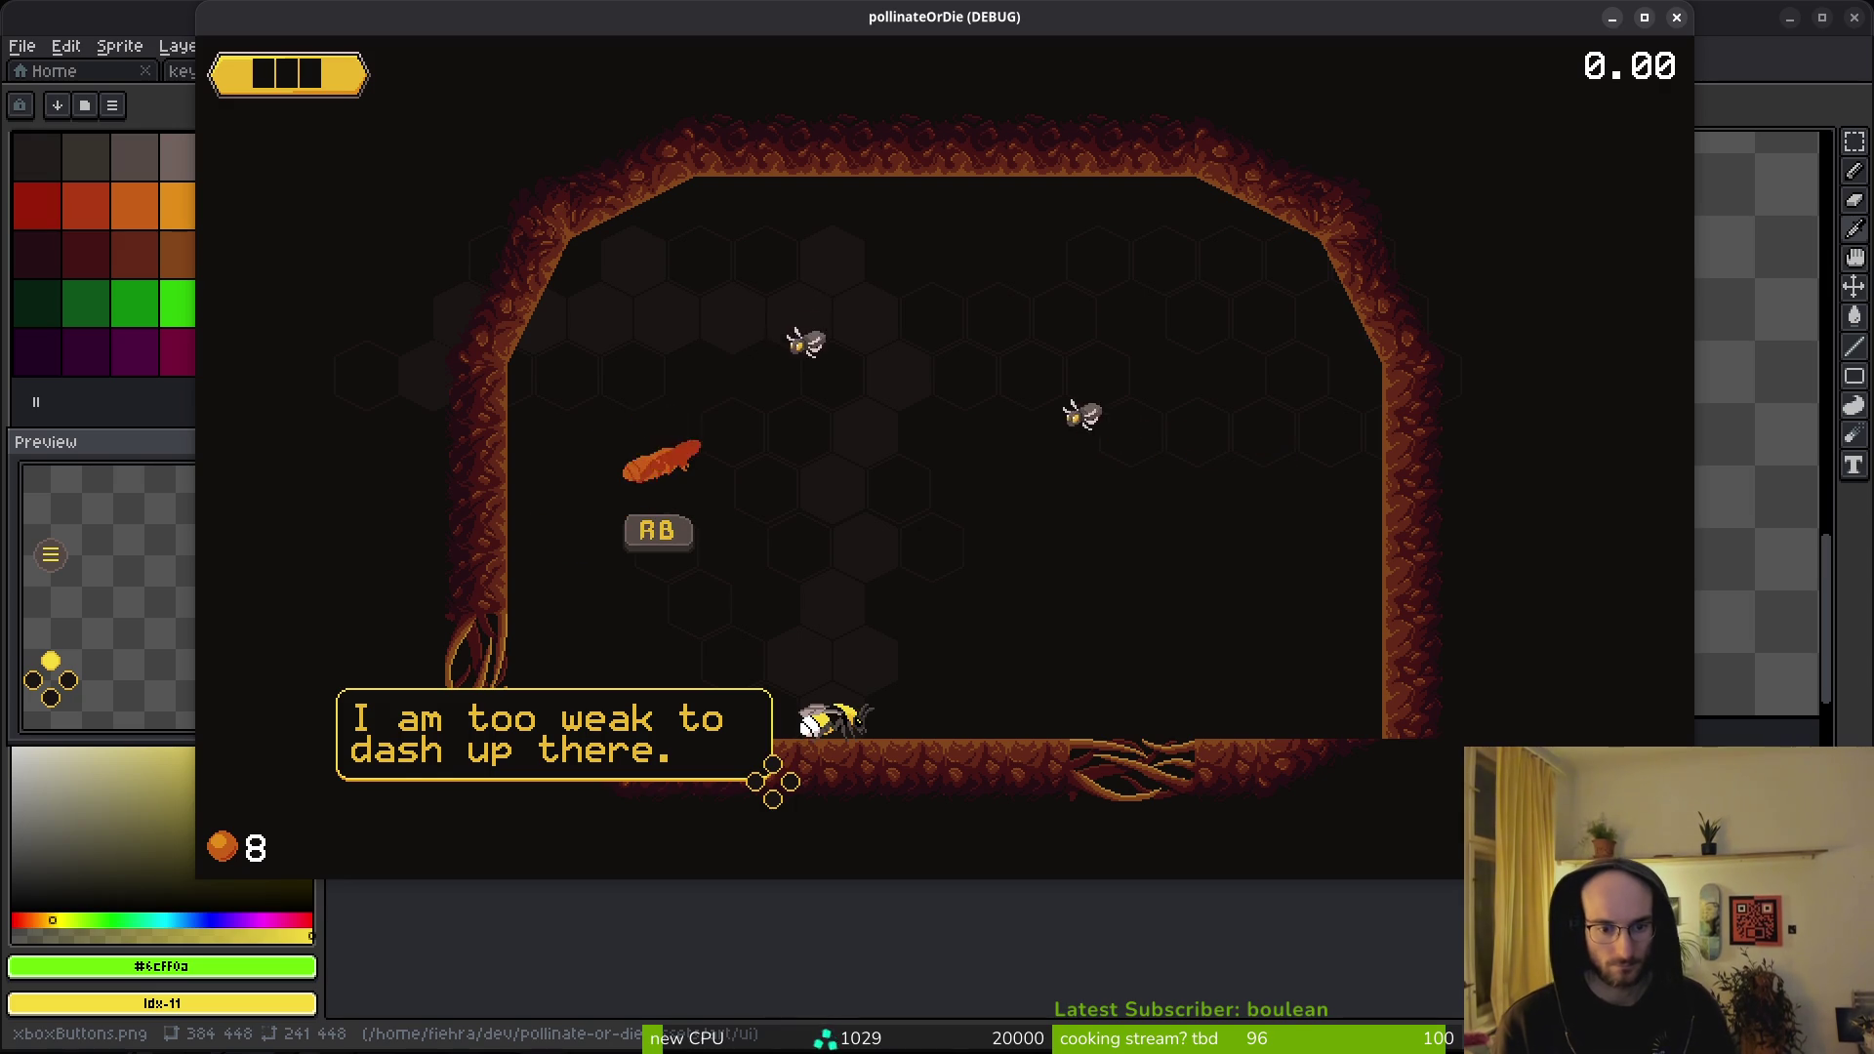
pyautogui.press('space')
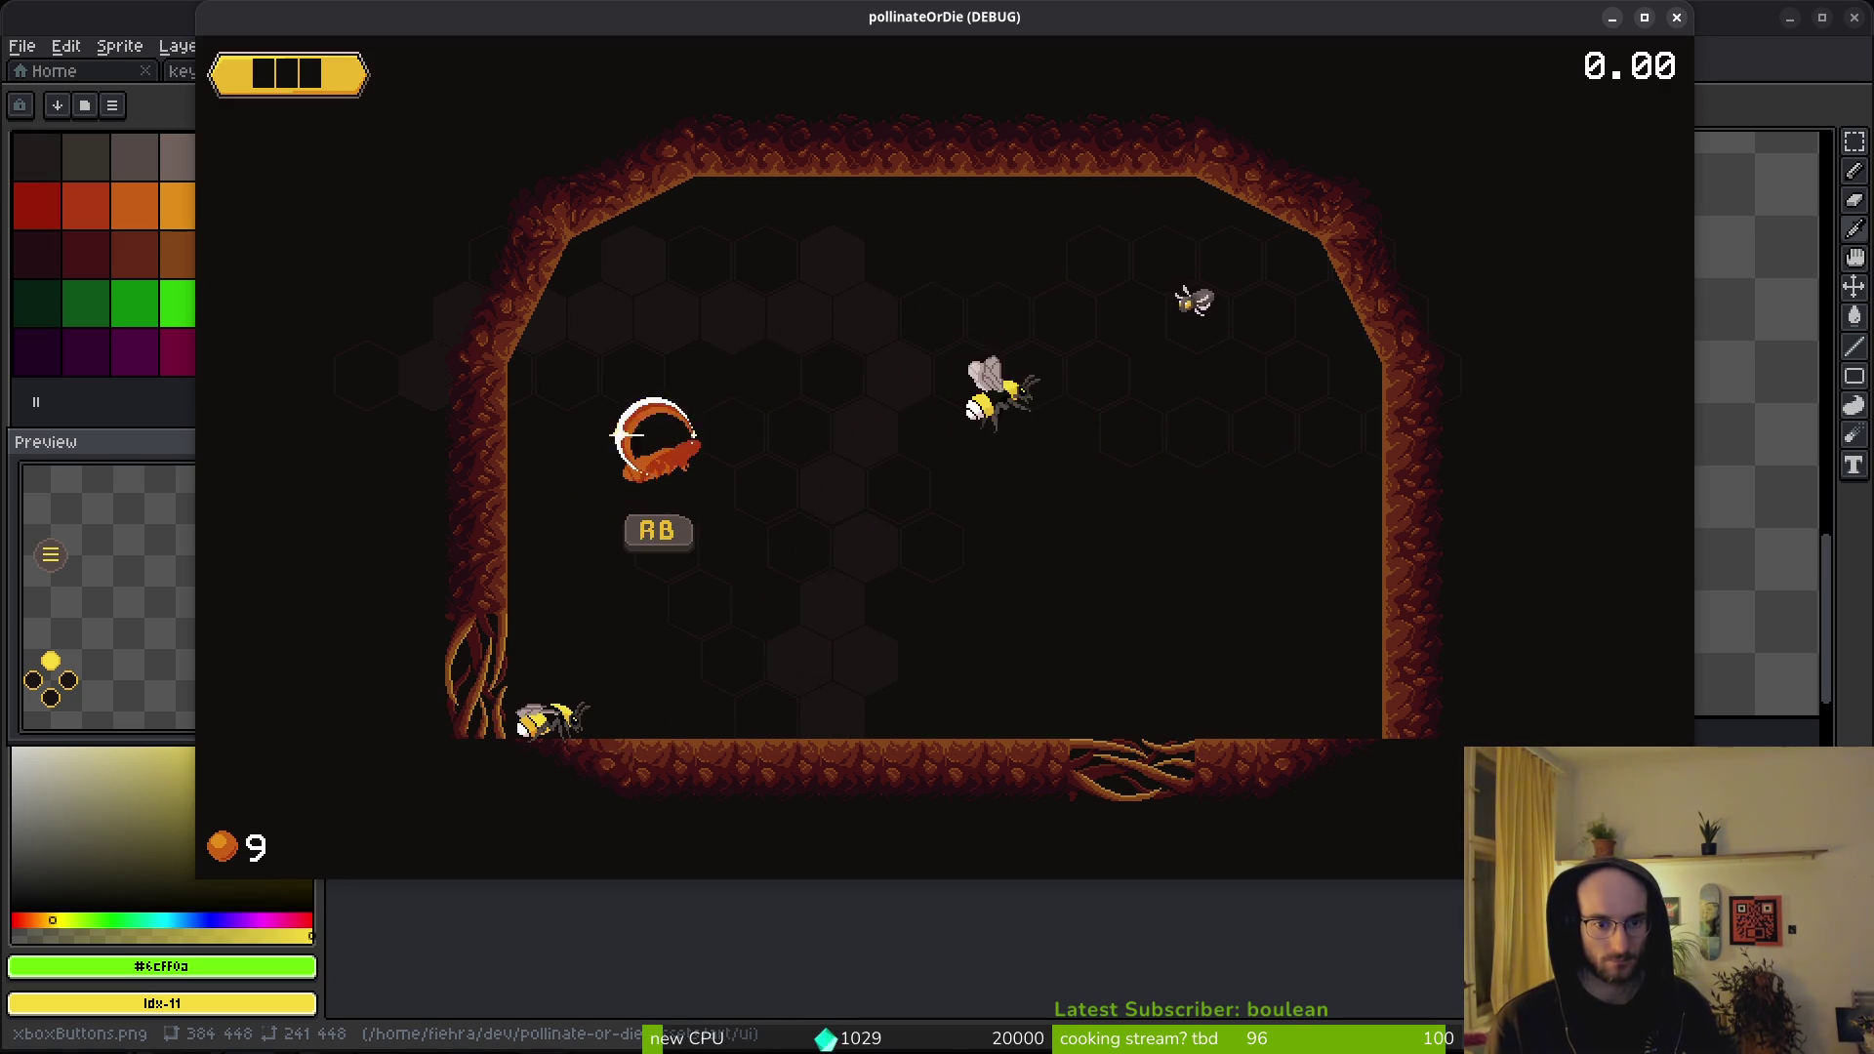